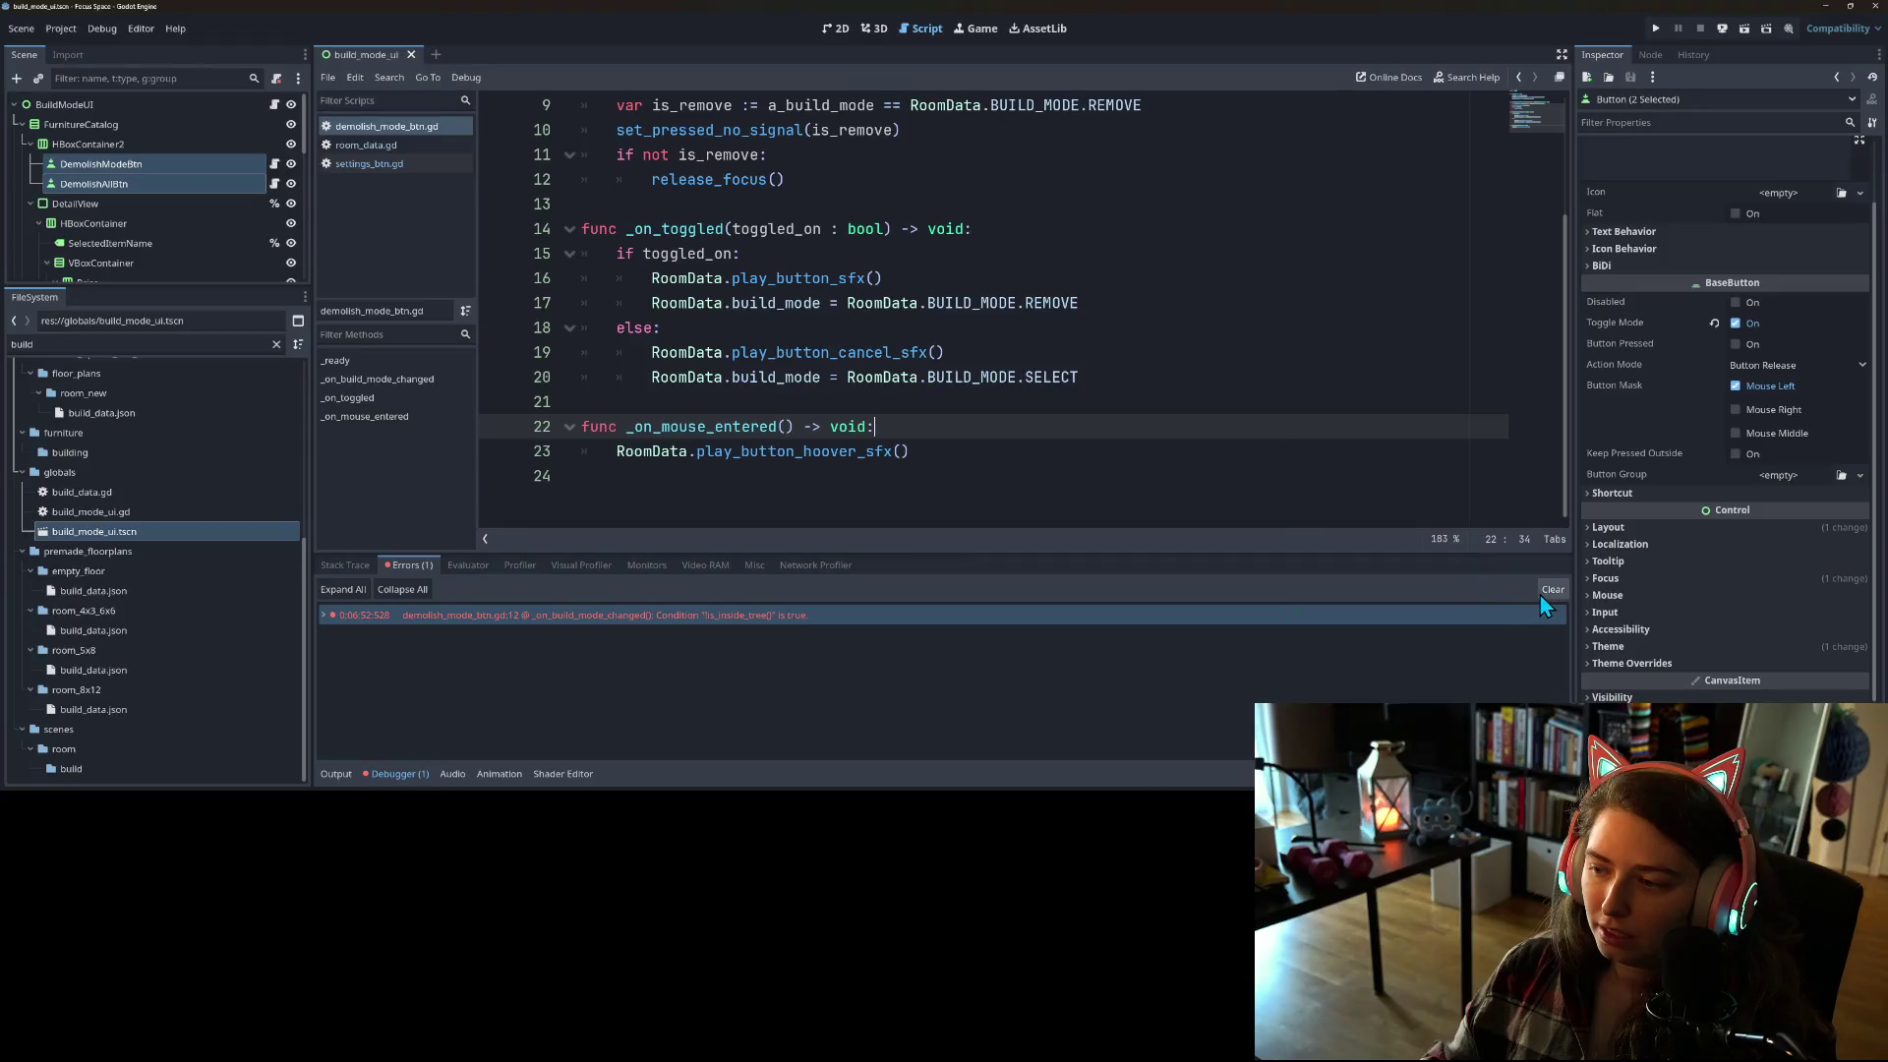
Step: Clear the debugger's error list and collapse the bottom Output panel to show the whole script
left_click(339, 774)
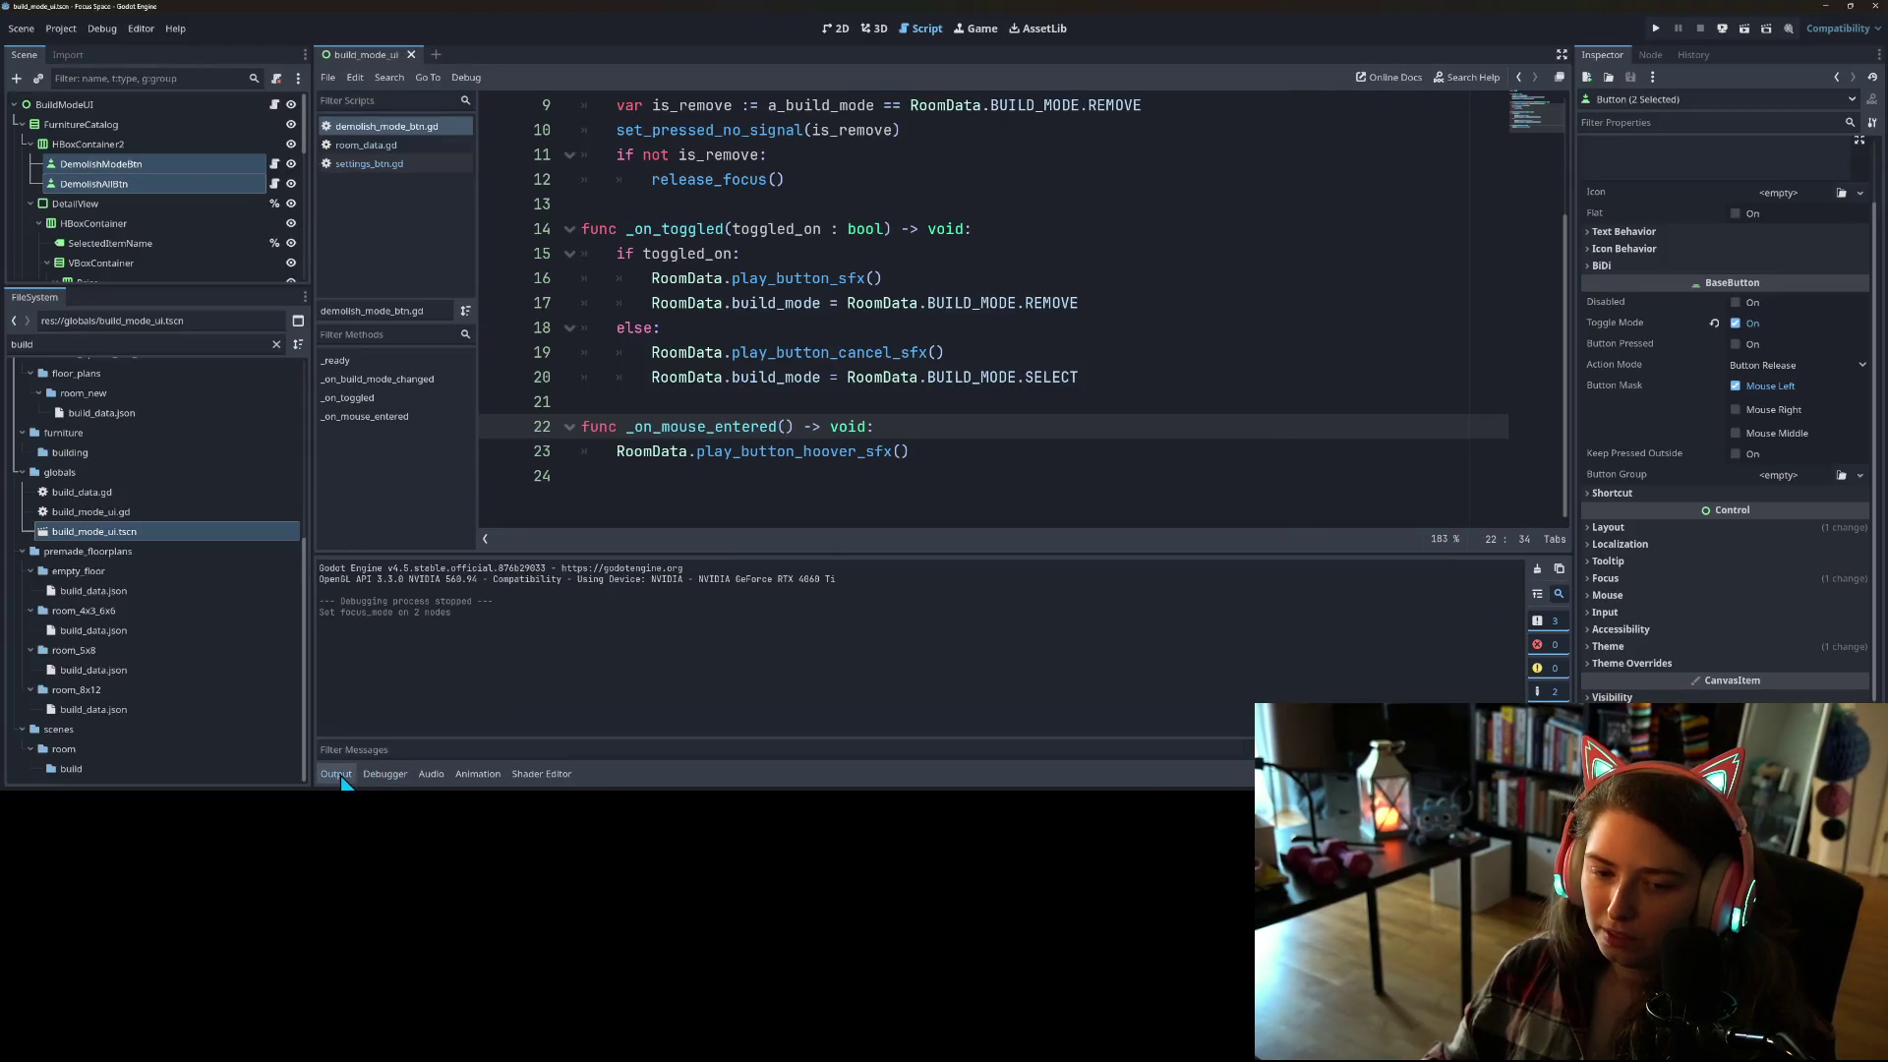
left_click(336, 774)
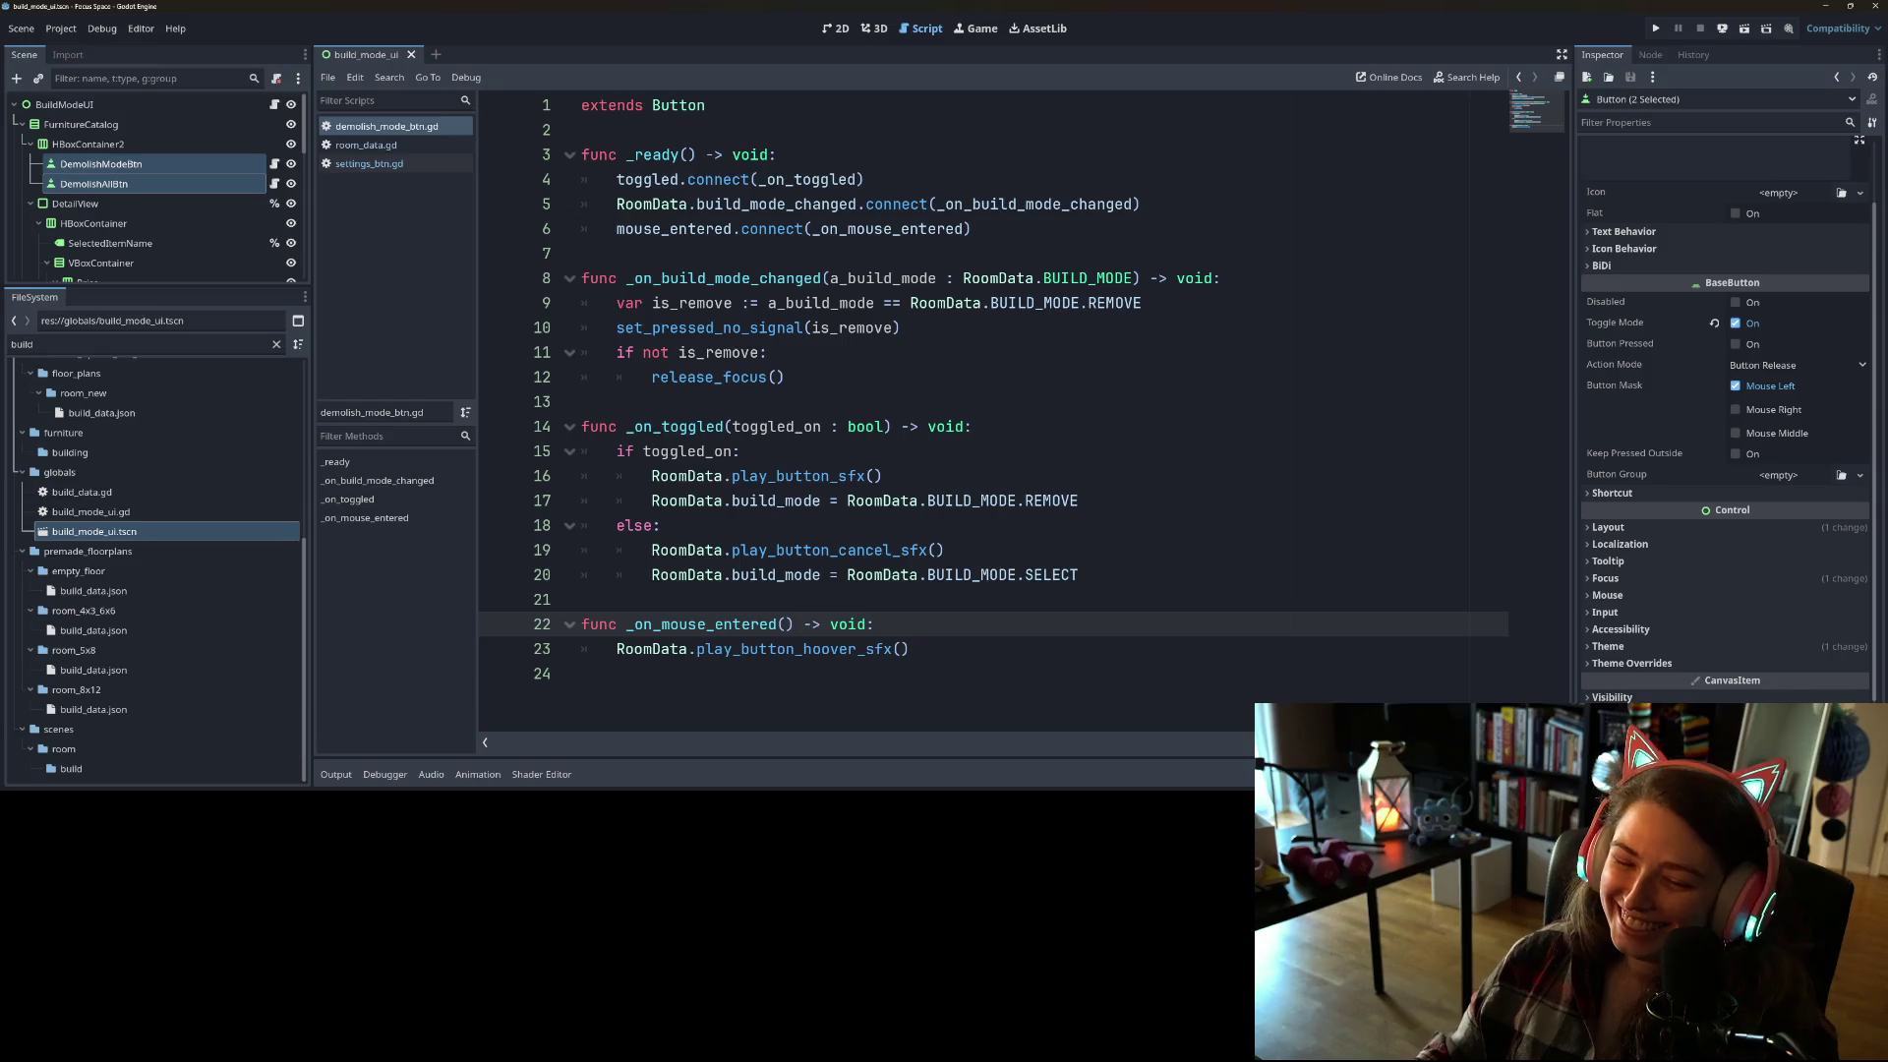
key("alt+Tab")
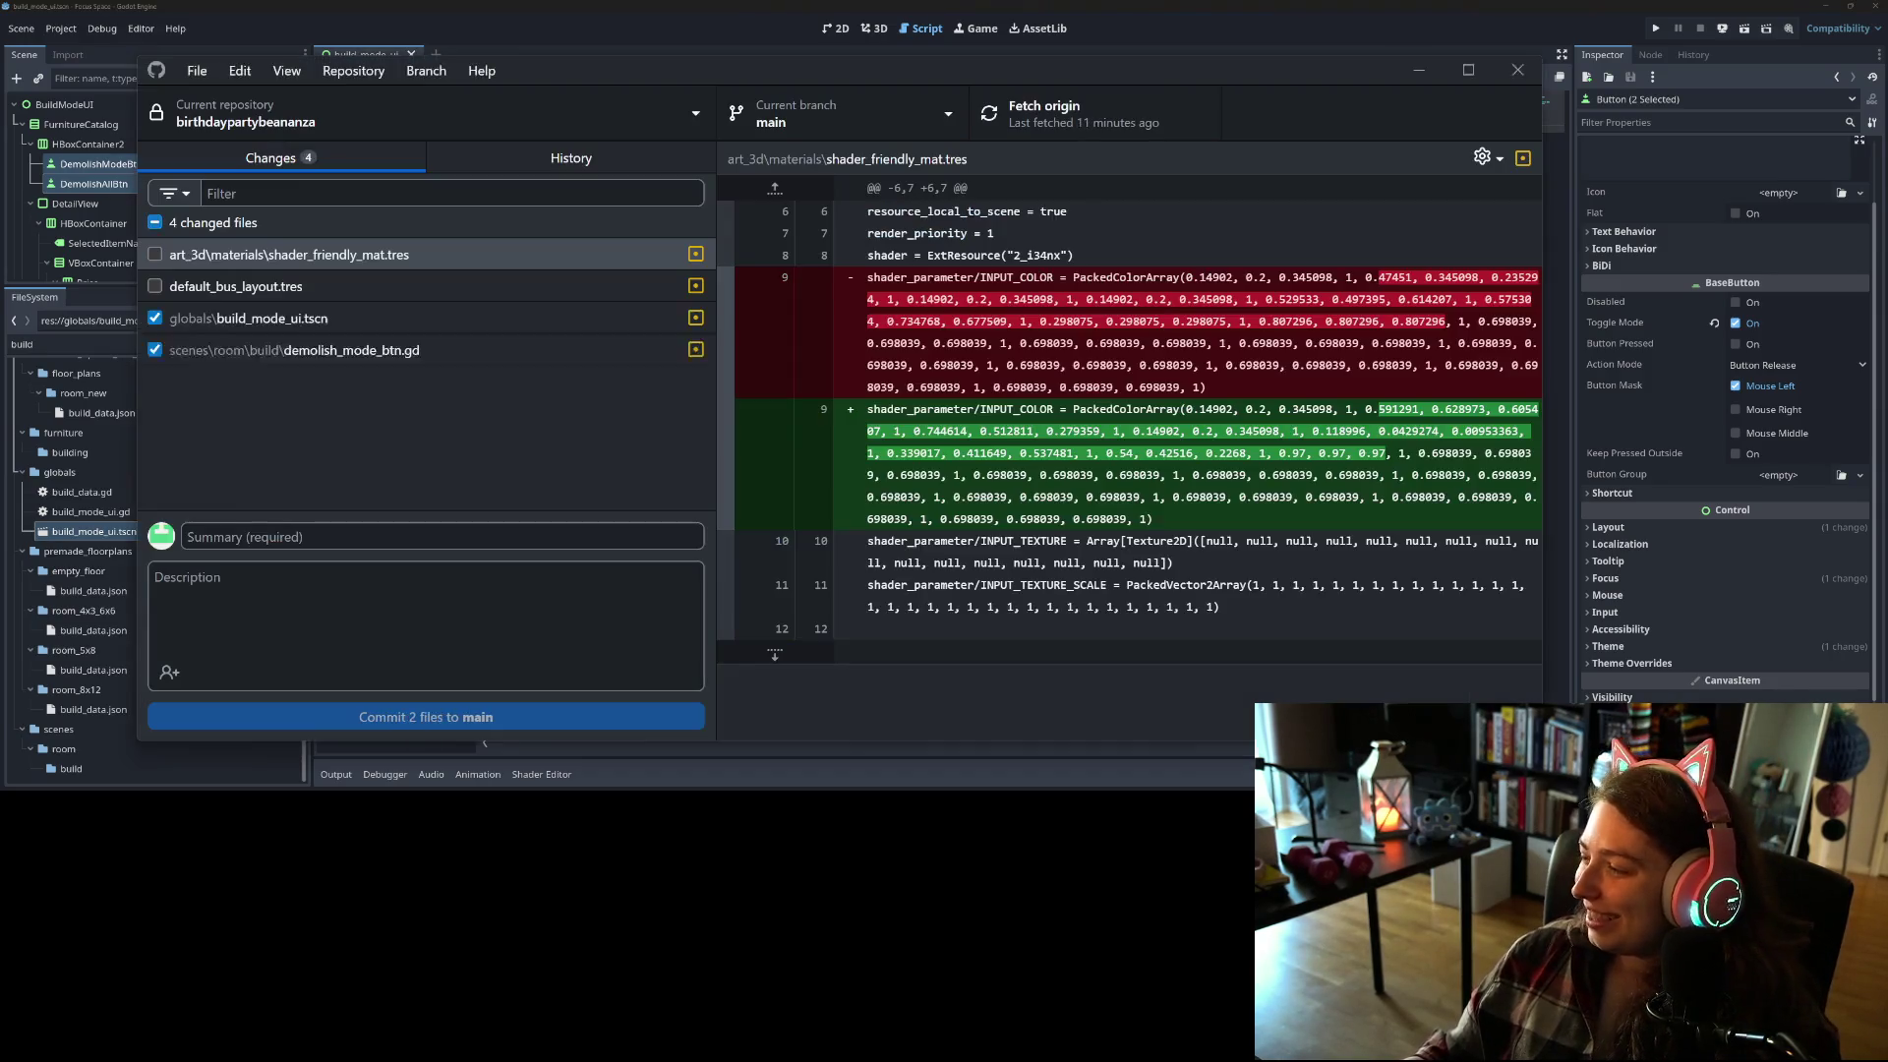
Step: Review the build_mode_ui.tscn and demolish_mode_btn.gd diffs and commit them to main with summary 'sets demosi'
left_click(432, 318)
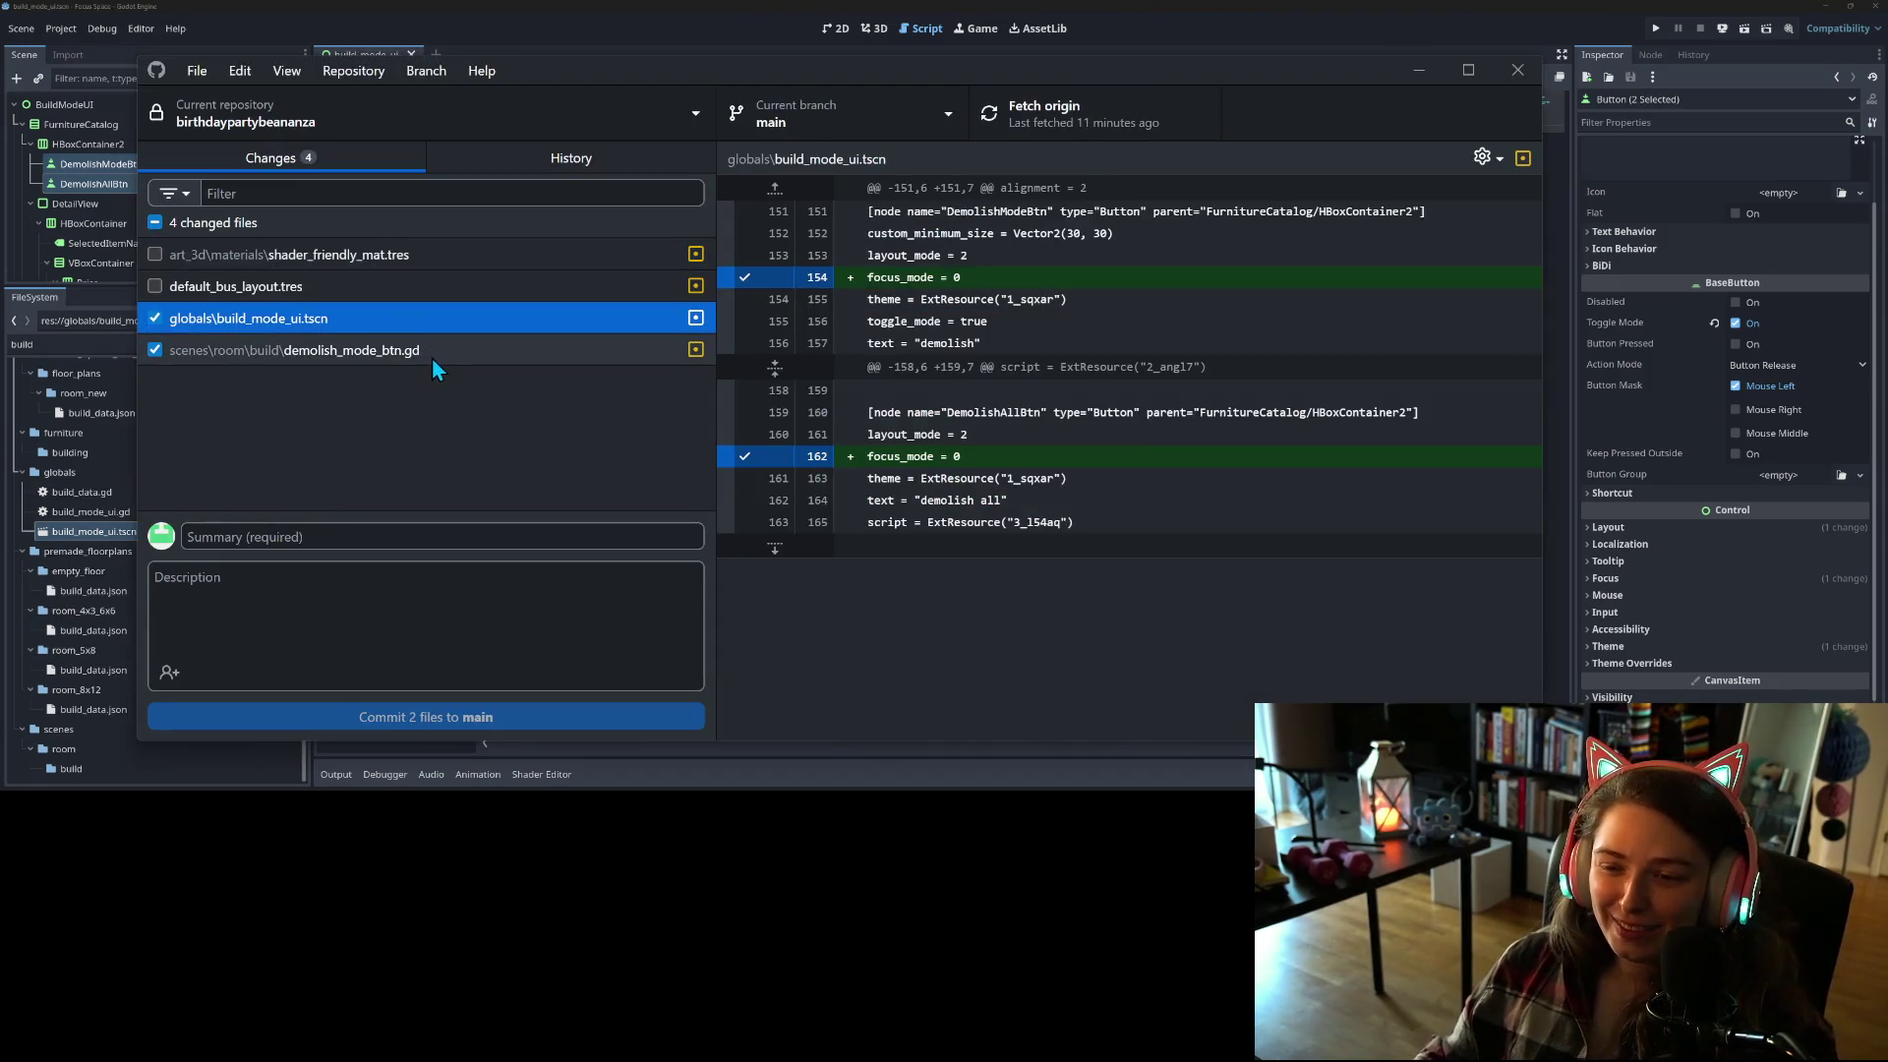
left_click(432, 354)
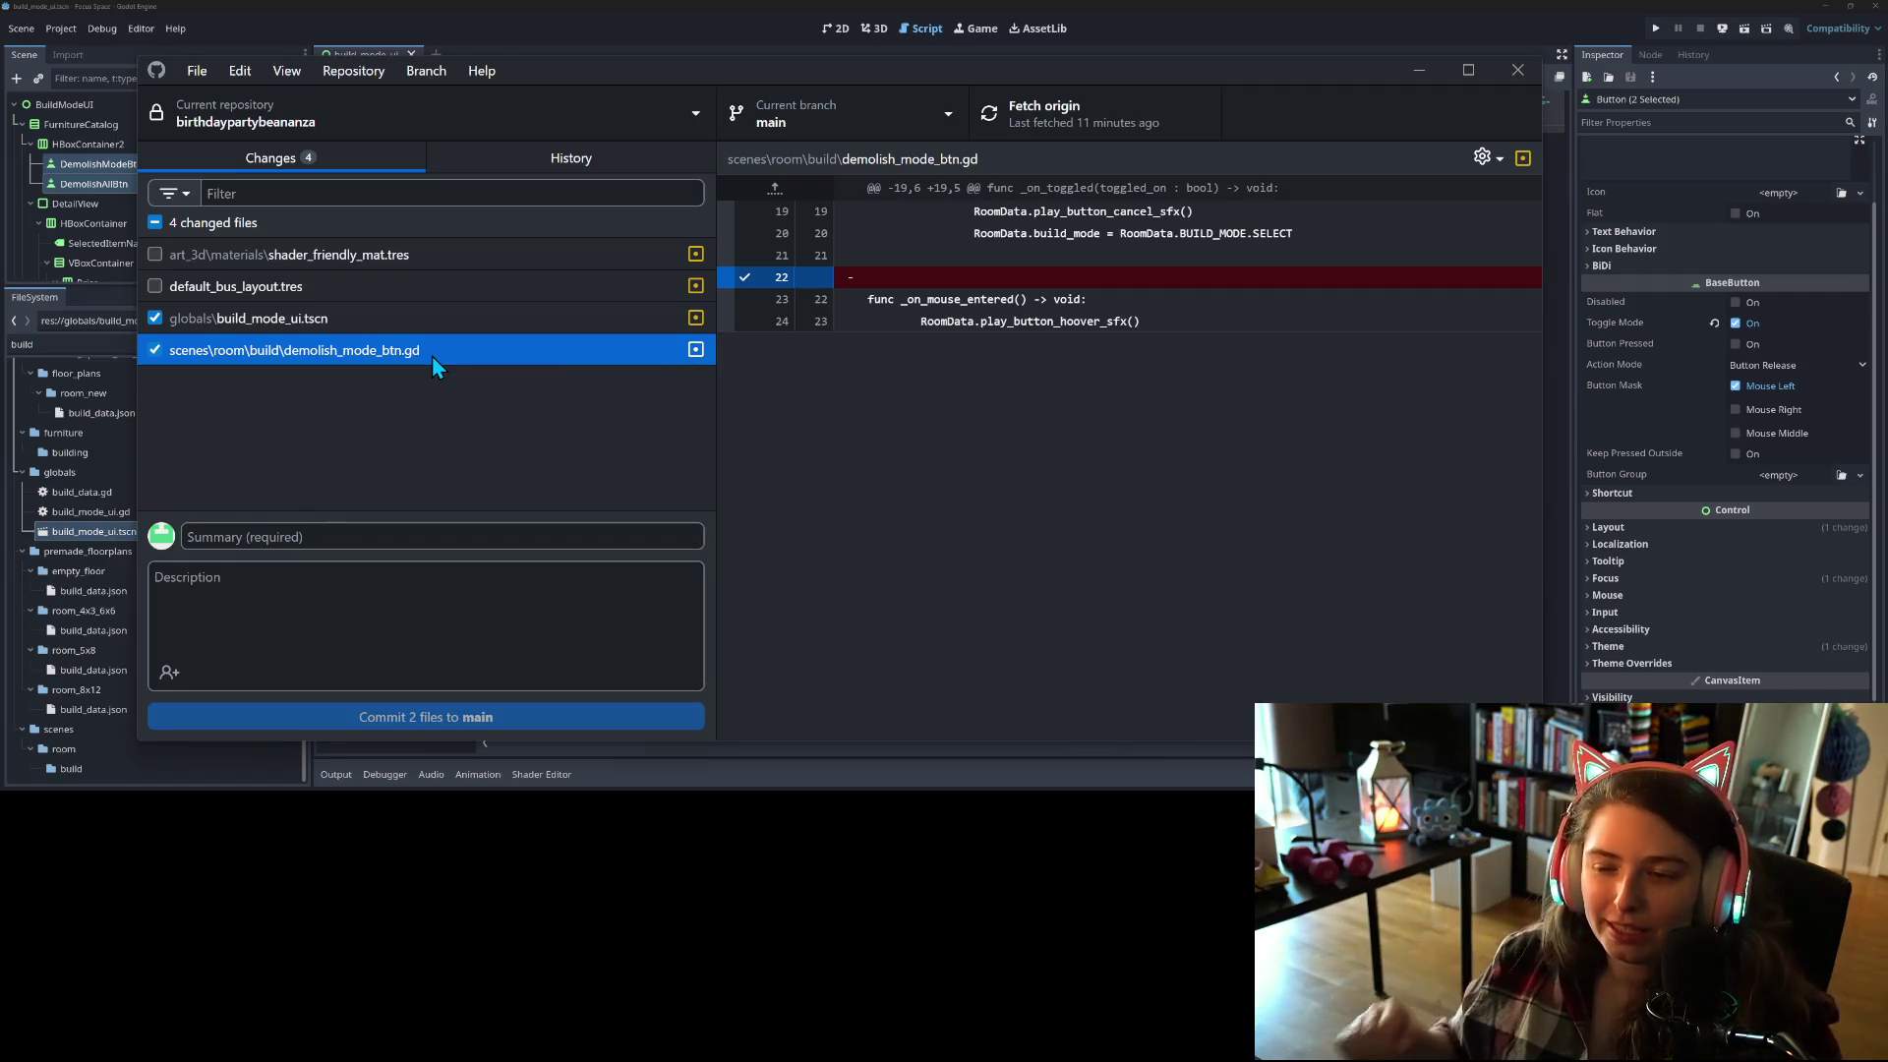
left_click(415, 323)
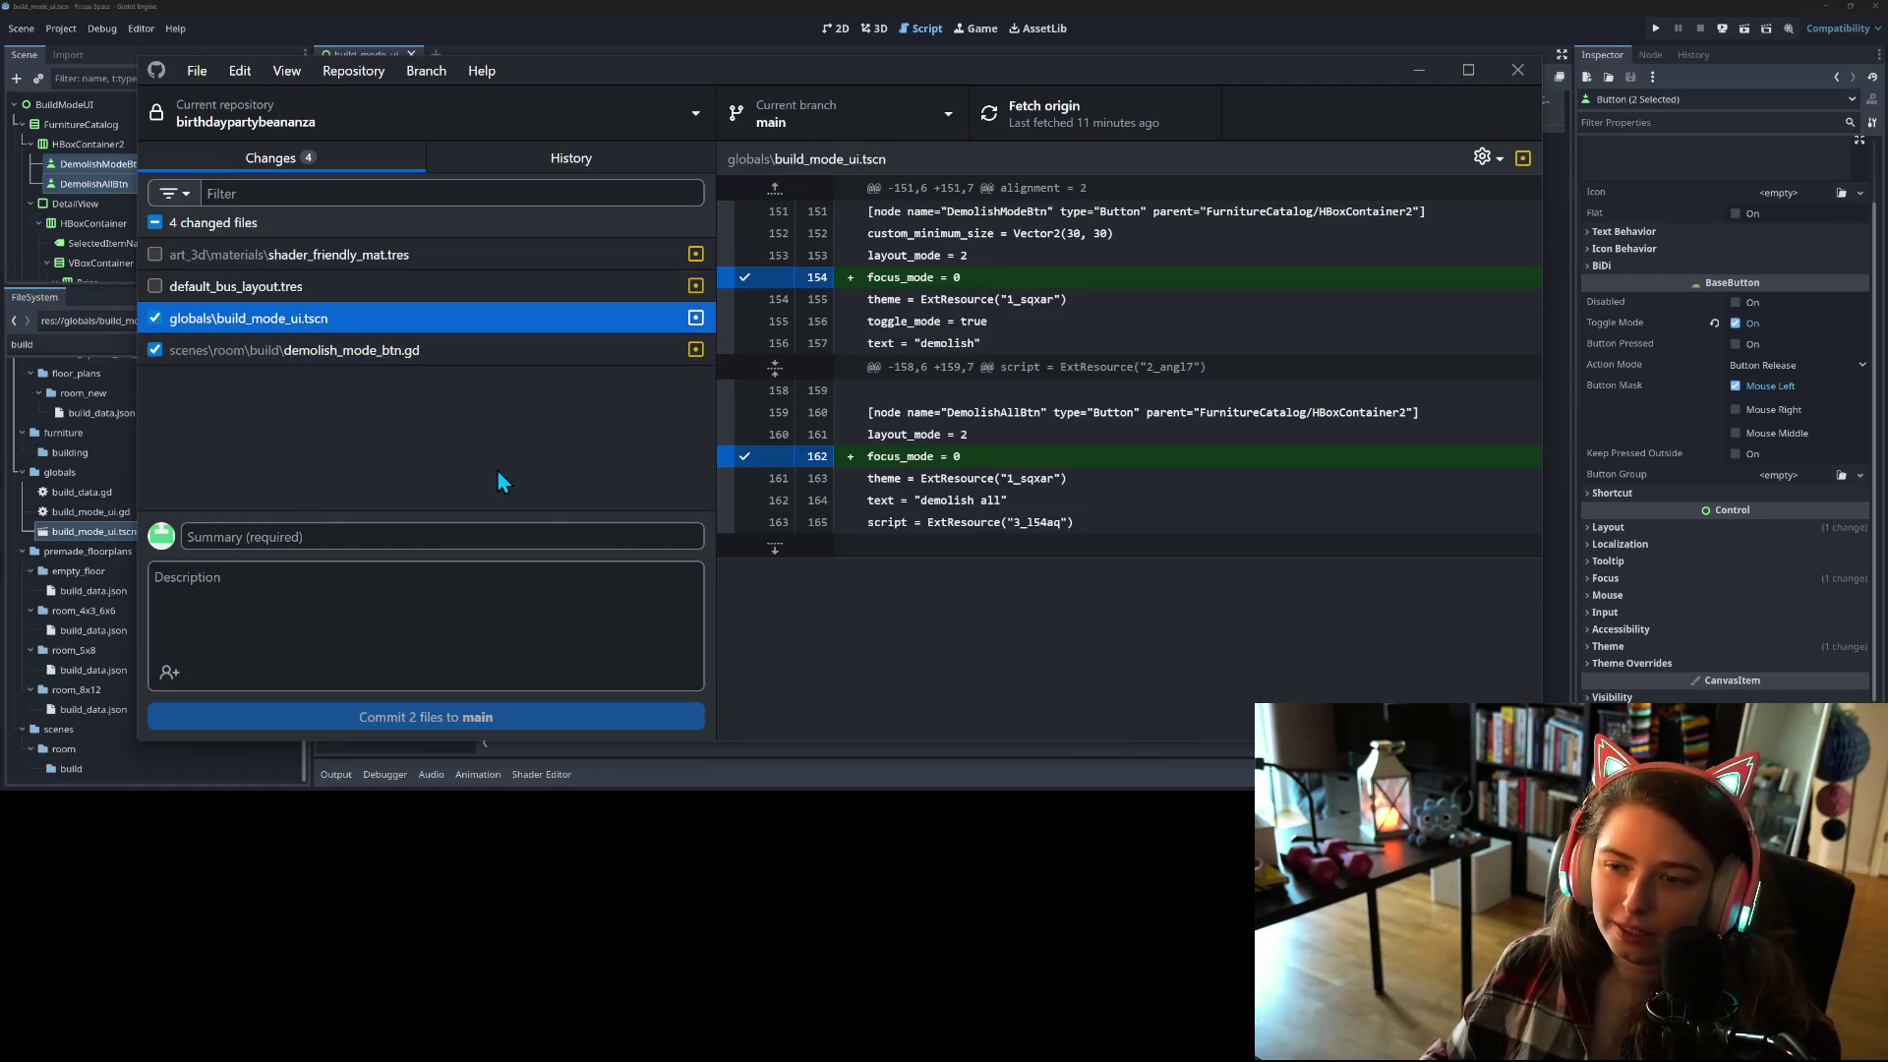
left_click(515, 533)
type("sets d")
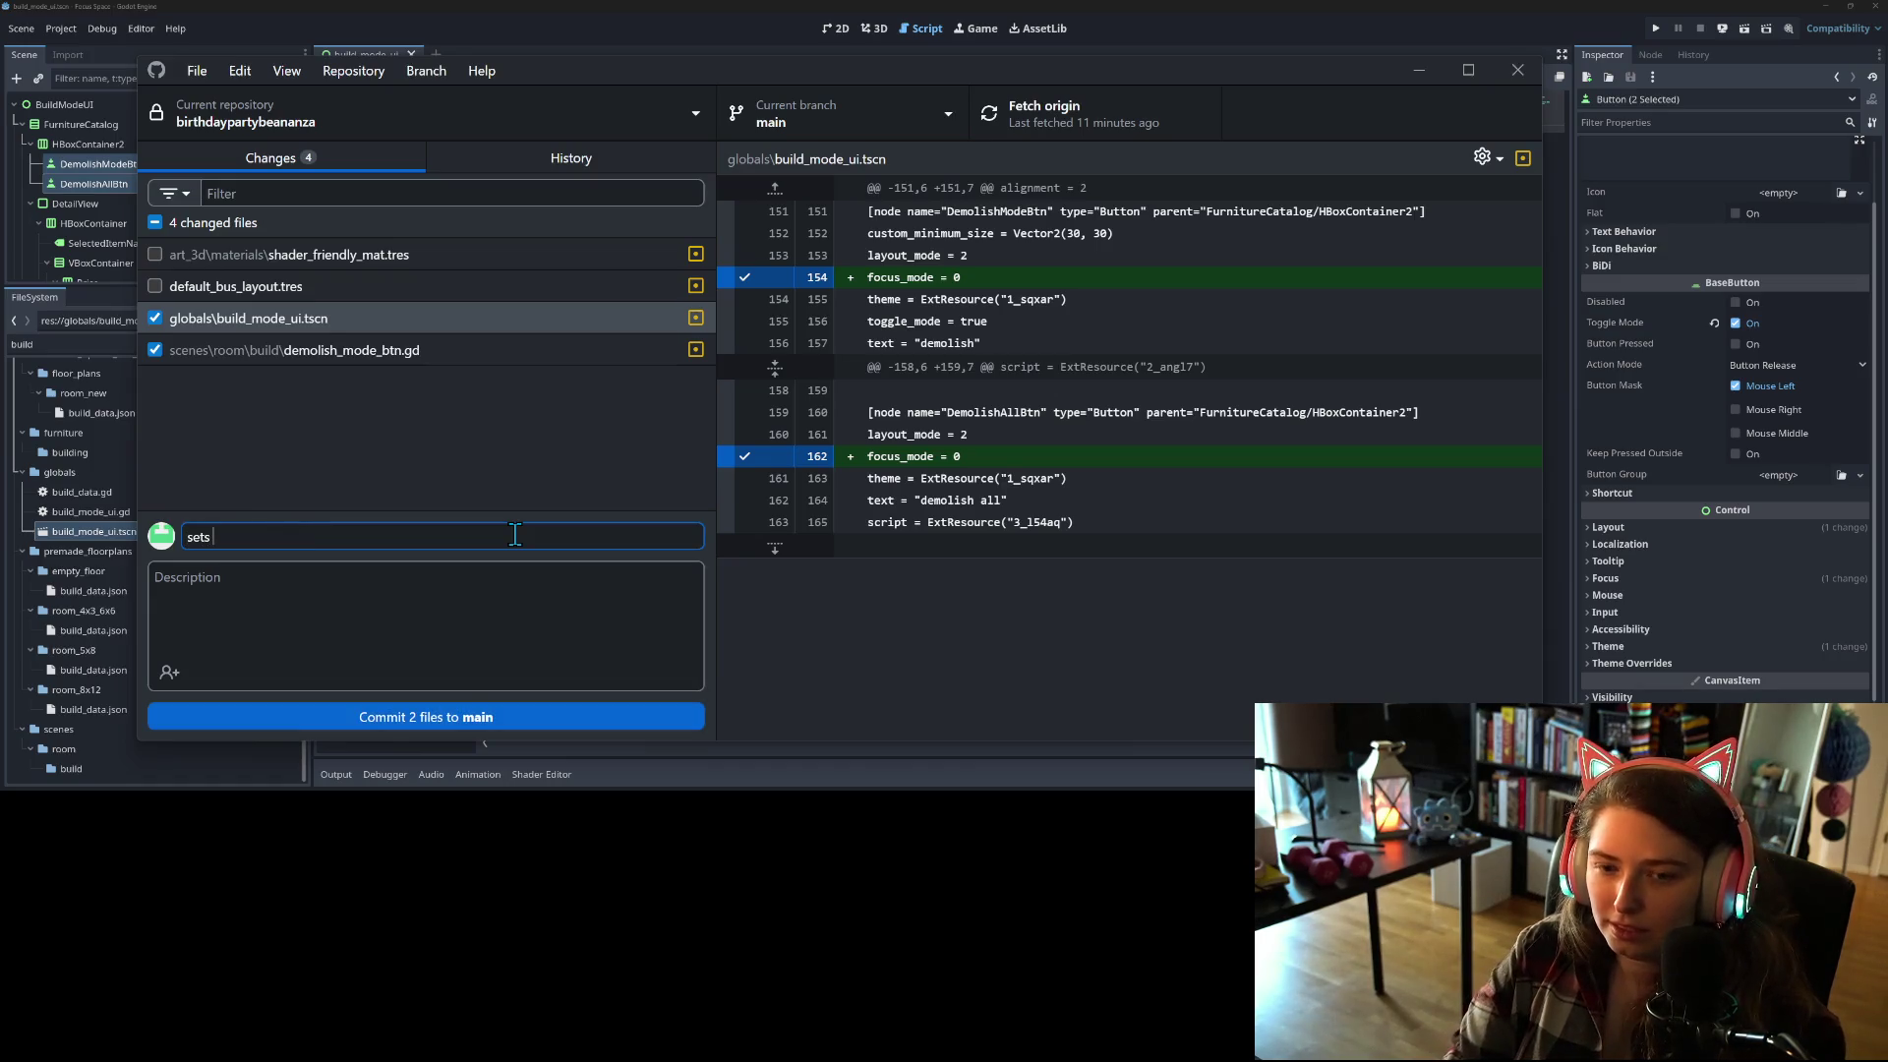
type("emosi")
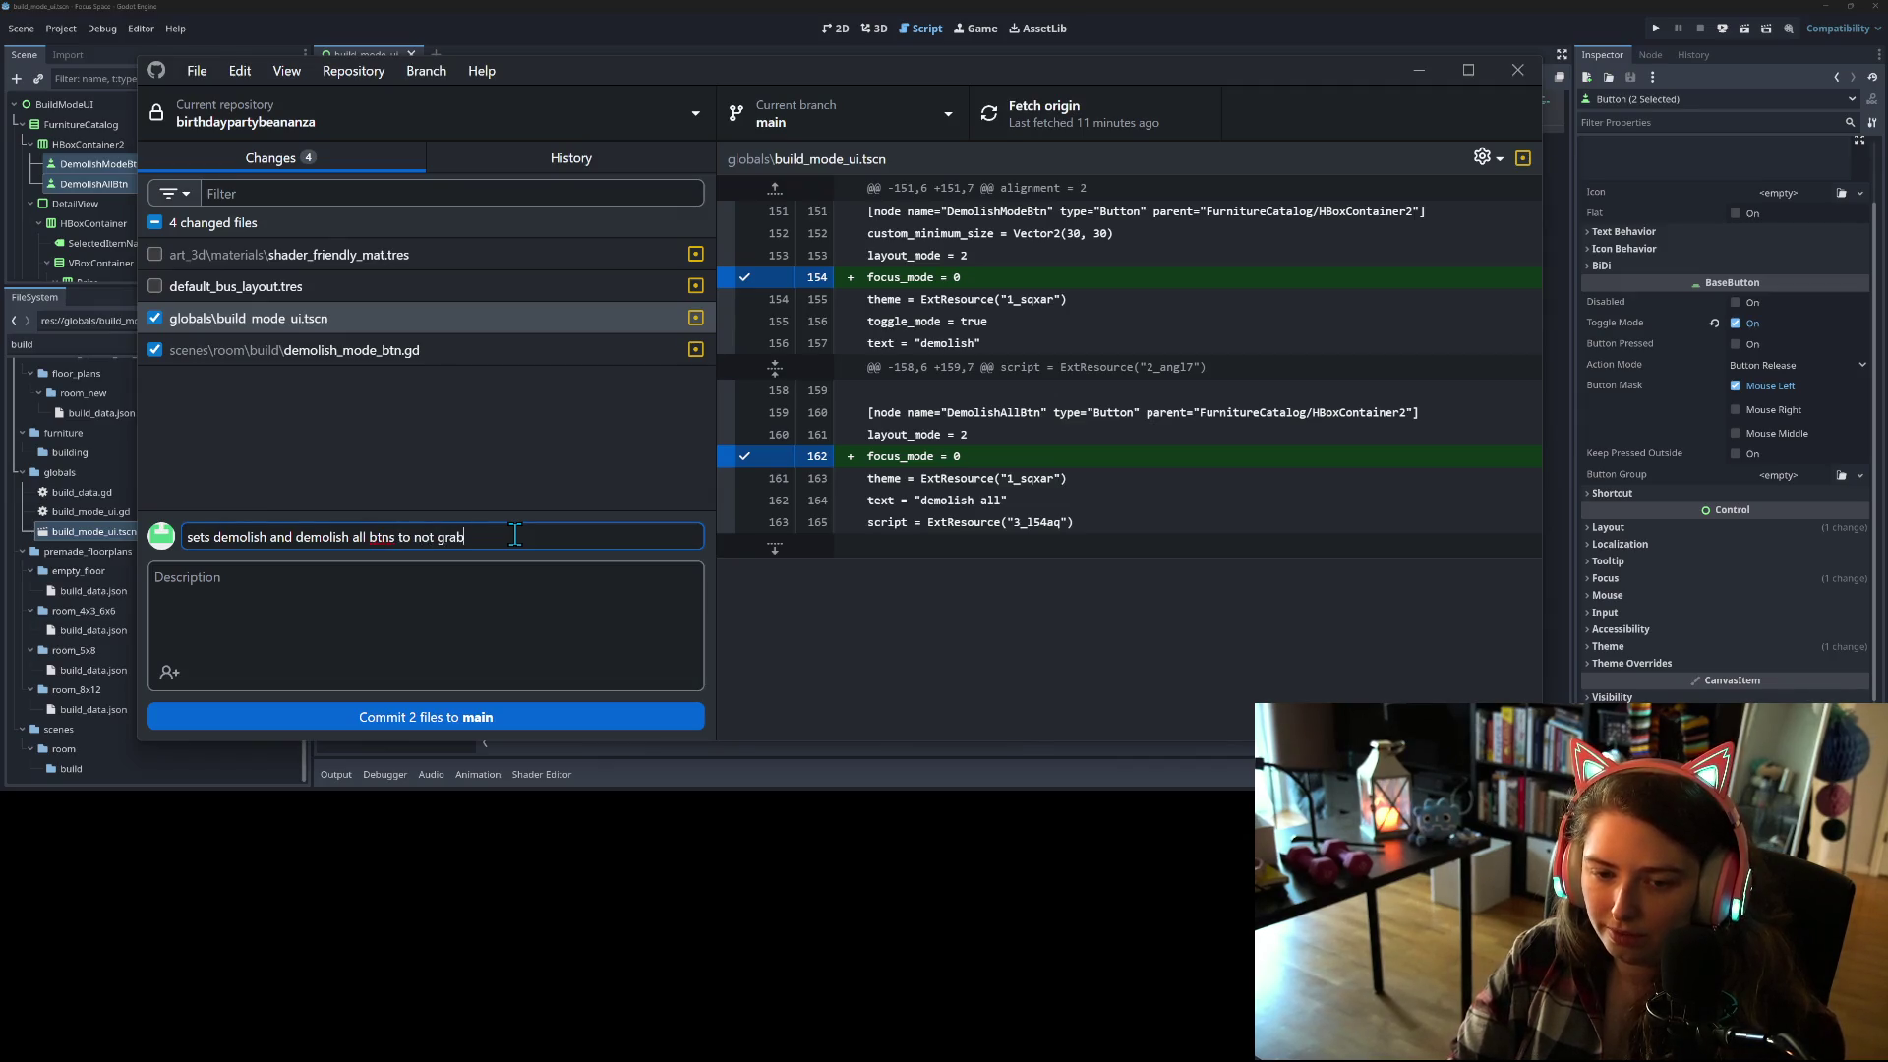
type("focus")
left_click(516, 725)
Step: Push the commit to origin, check the remaining pending files, and minimize GitHub Desktop
left_click(1095, 120)
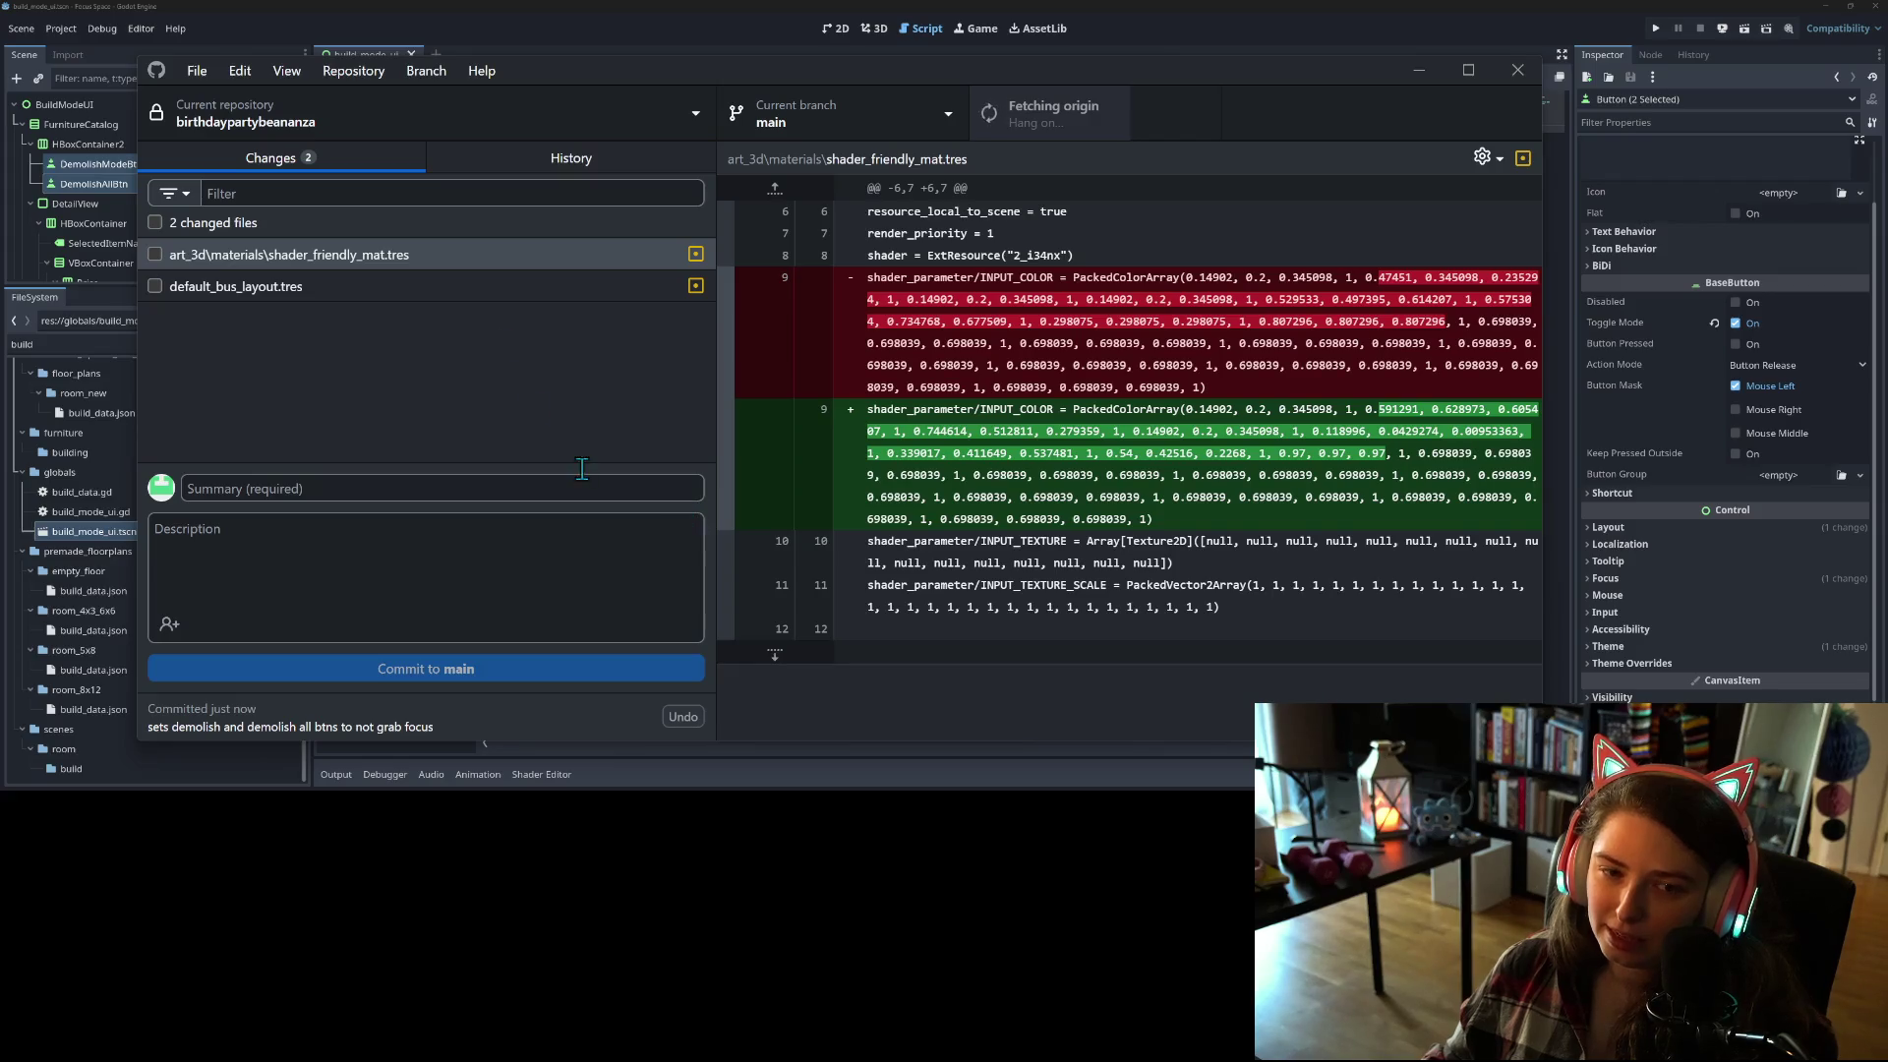
left_click(538, 291)
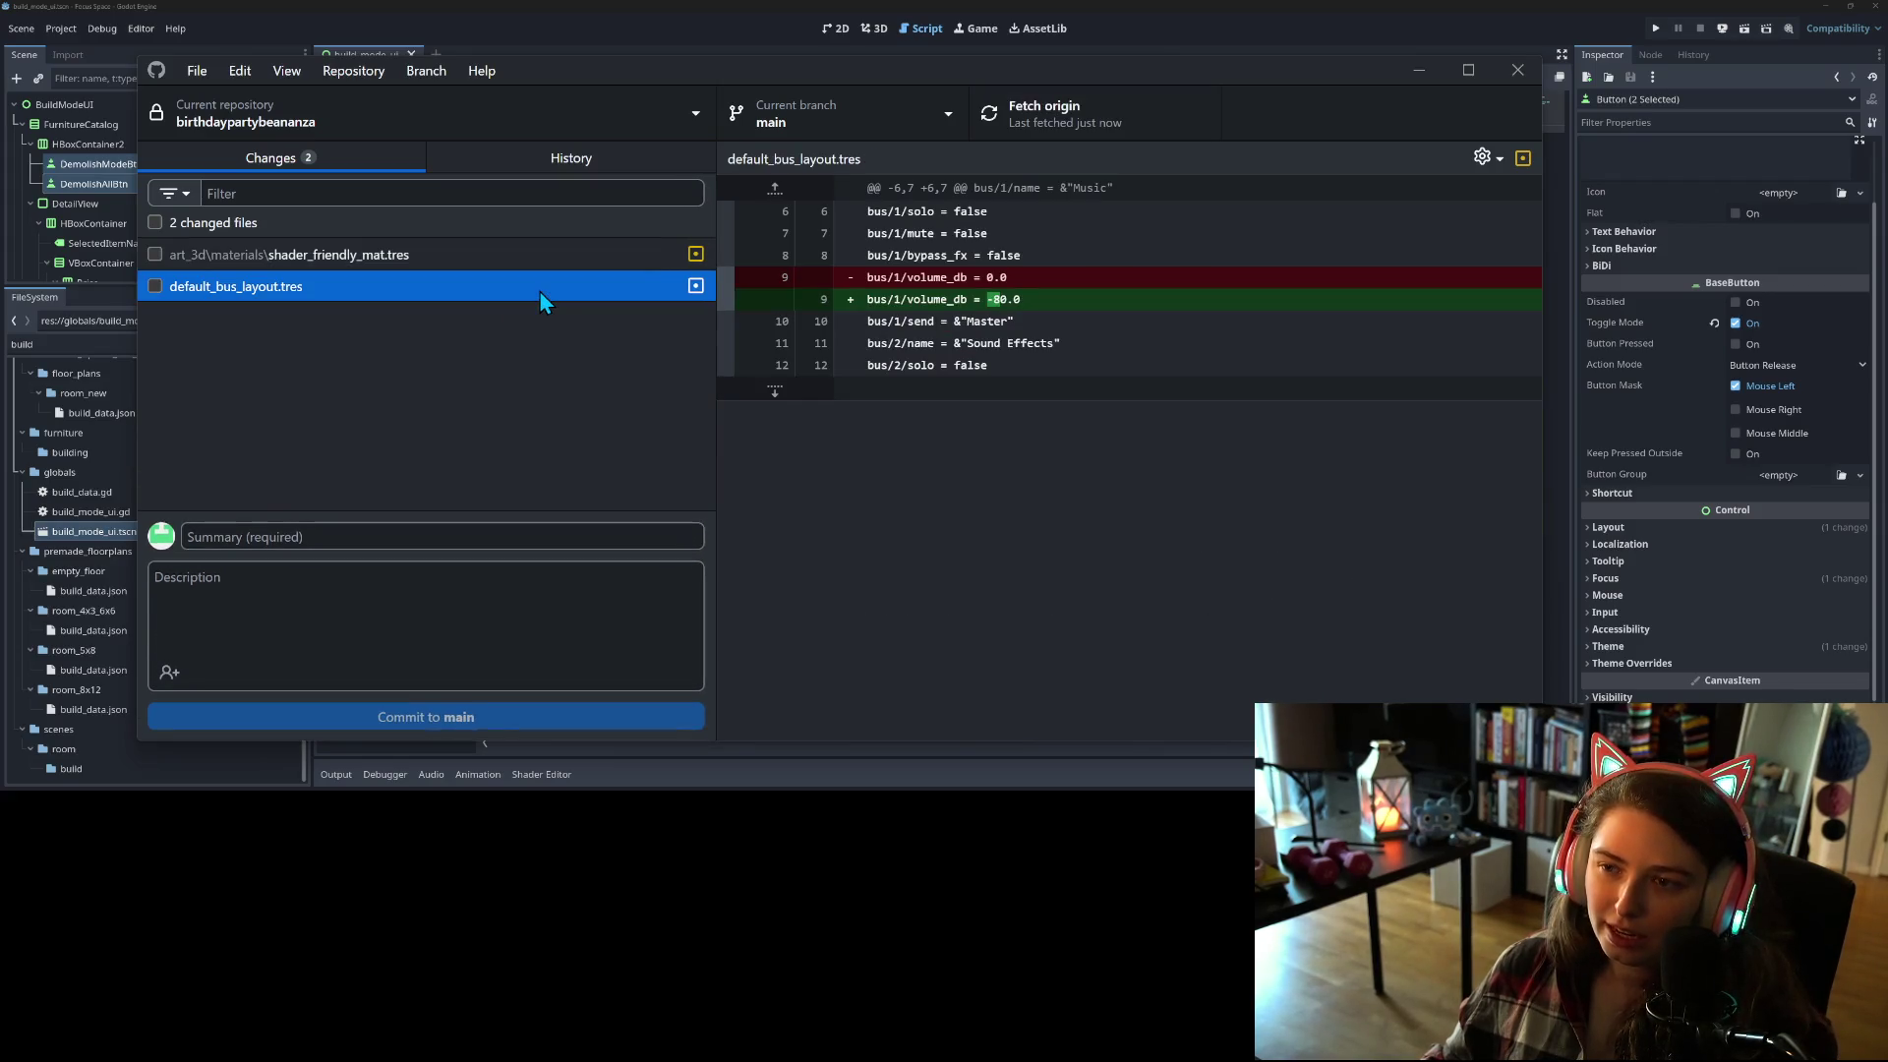
left_click(575, 256)
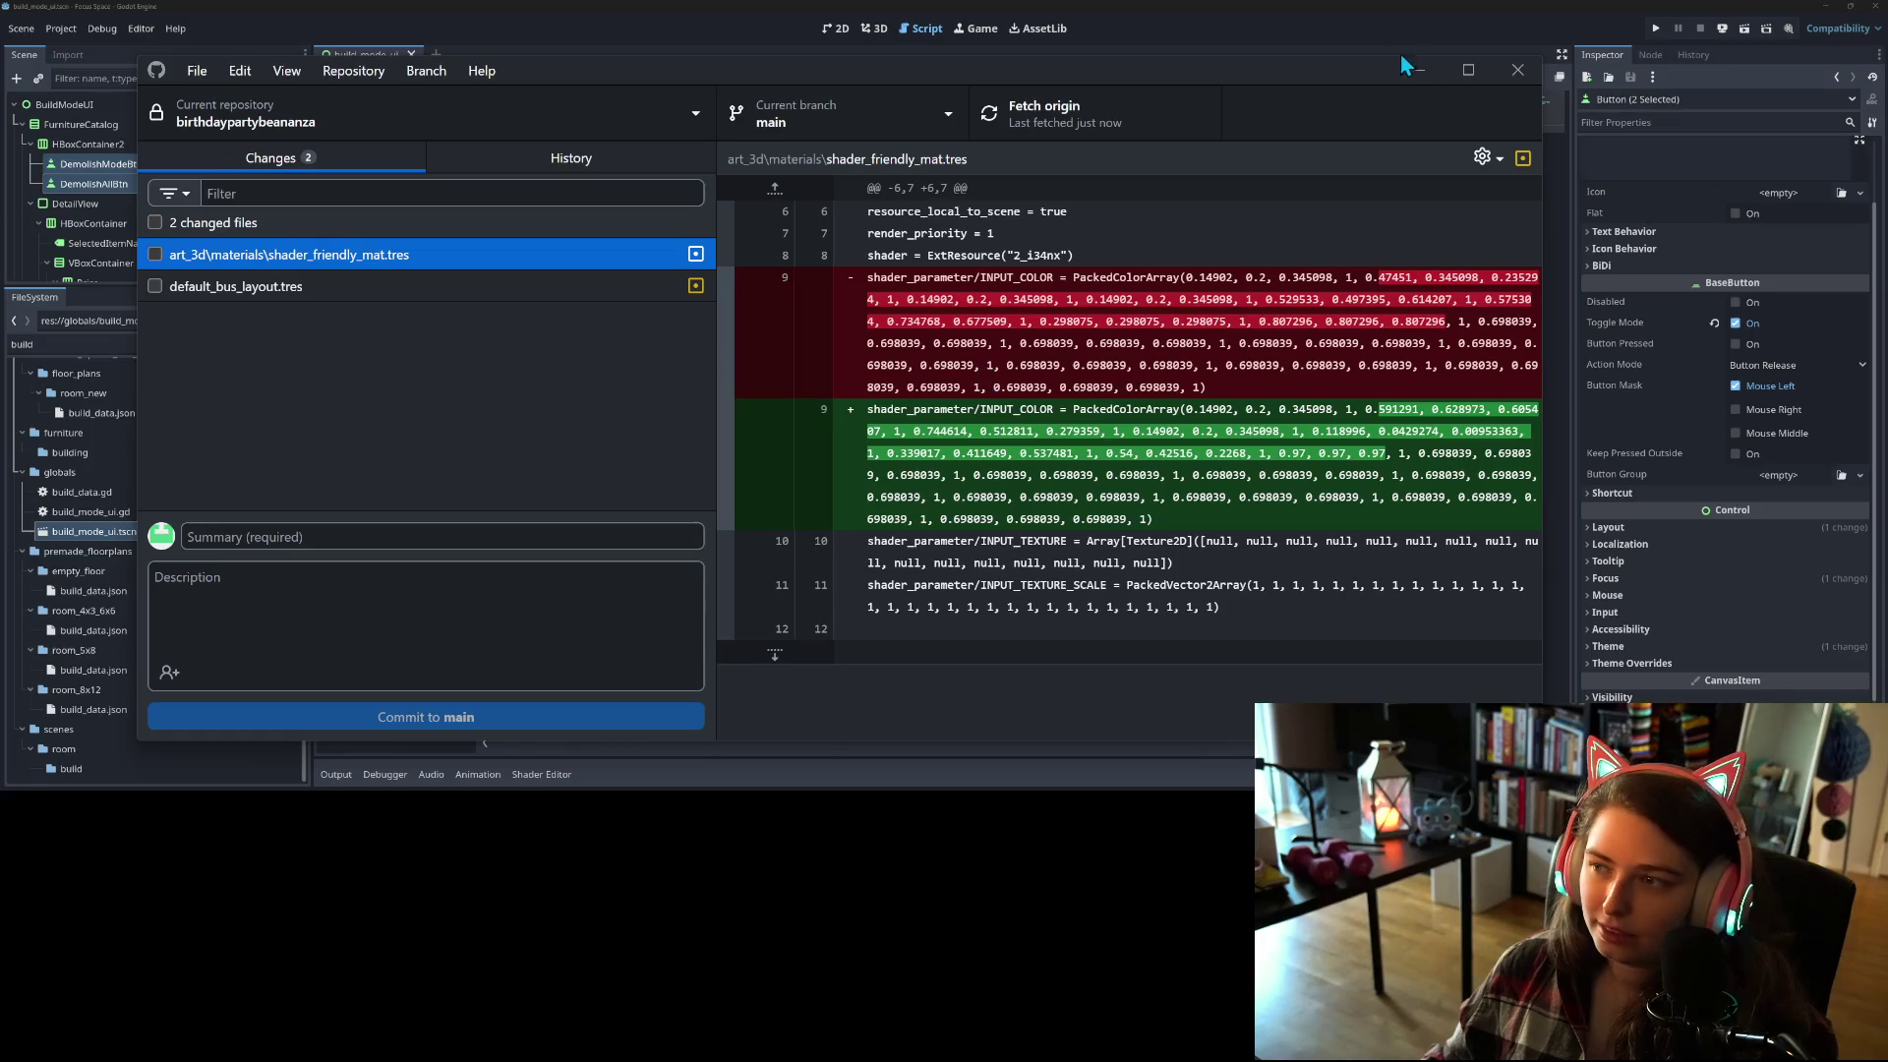
left_click(1414, 69)
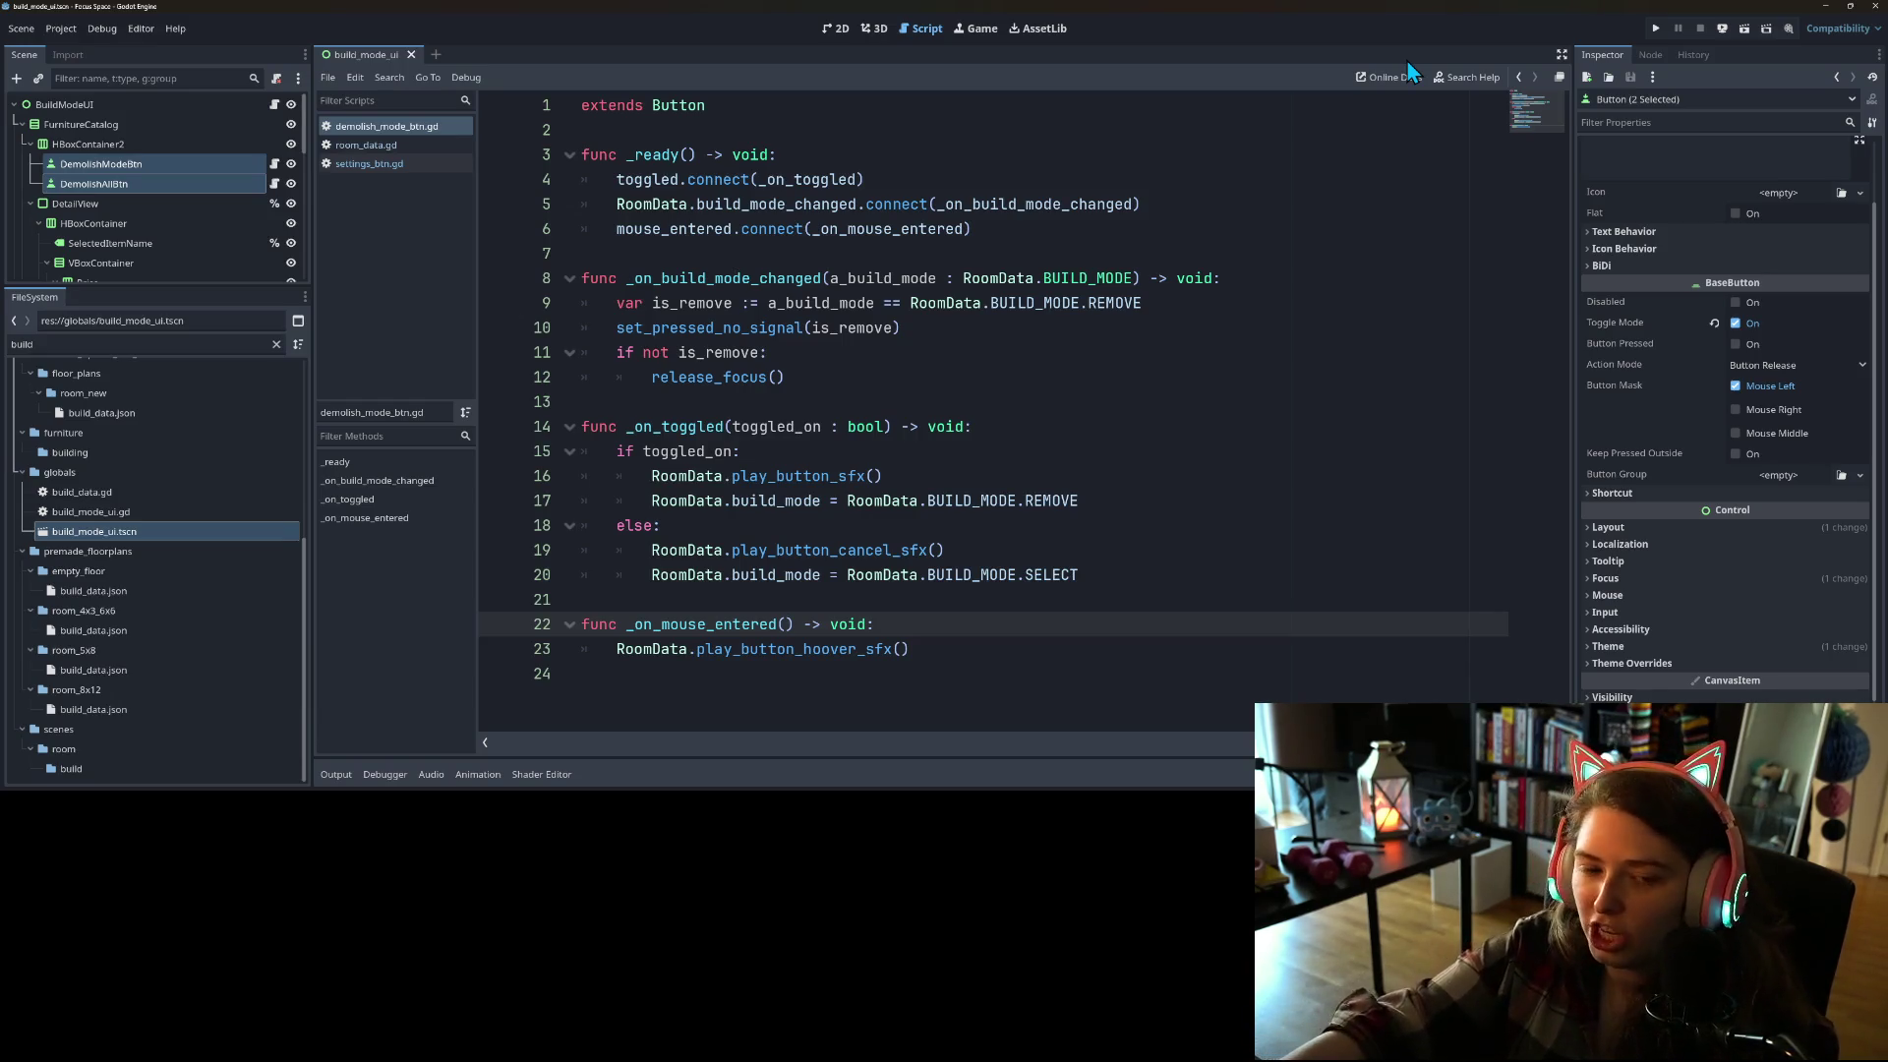
Step: Clear the FileSystem filter, widen the dock, and expand the addons folder
left_click(276, 344)
left_click_drag(312, 342, 476, 362)
scroll("up", 3)
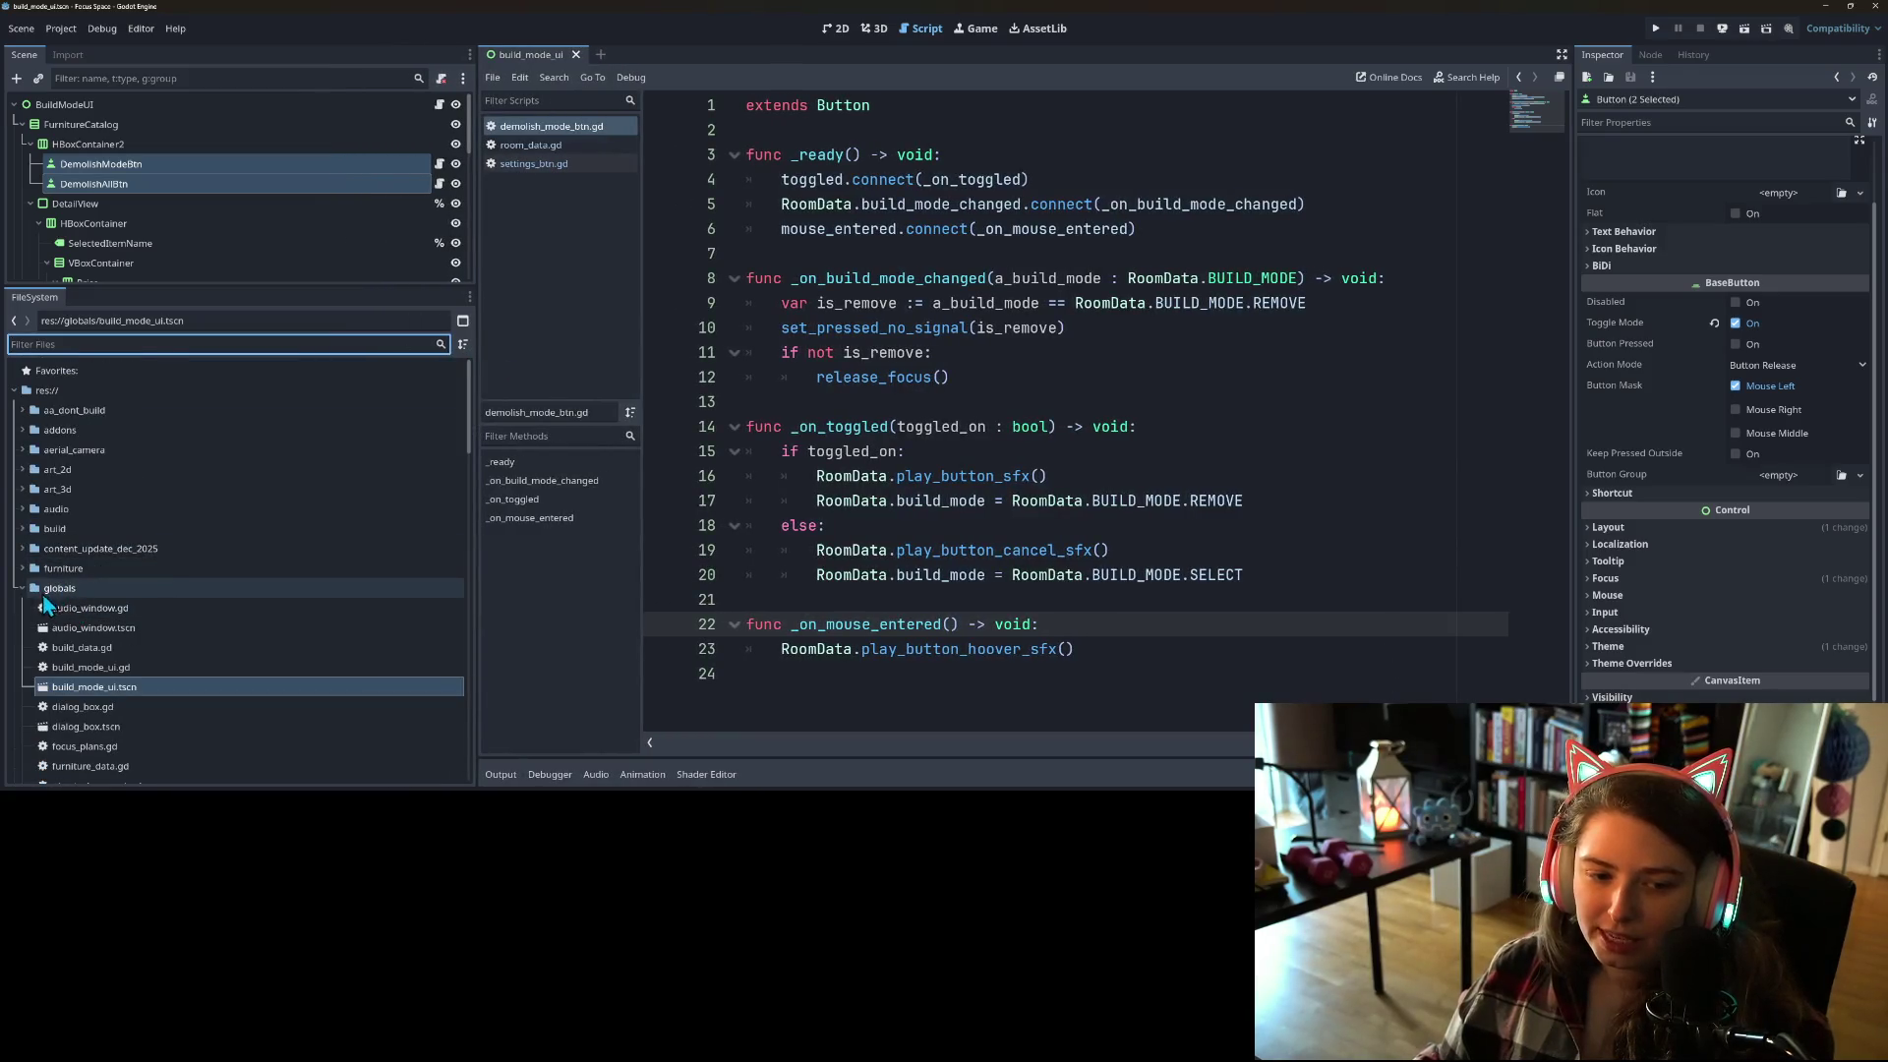
left_click(22, 589)
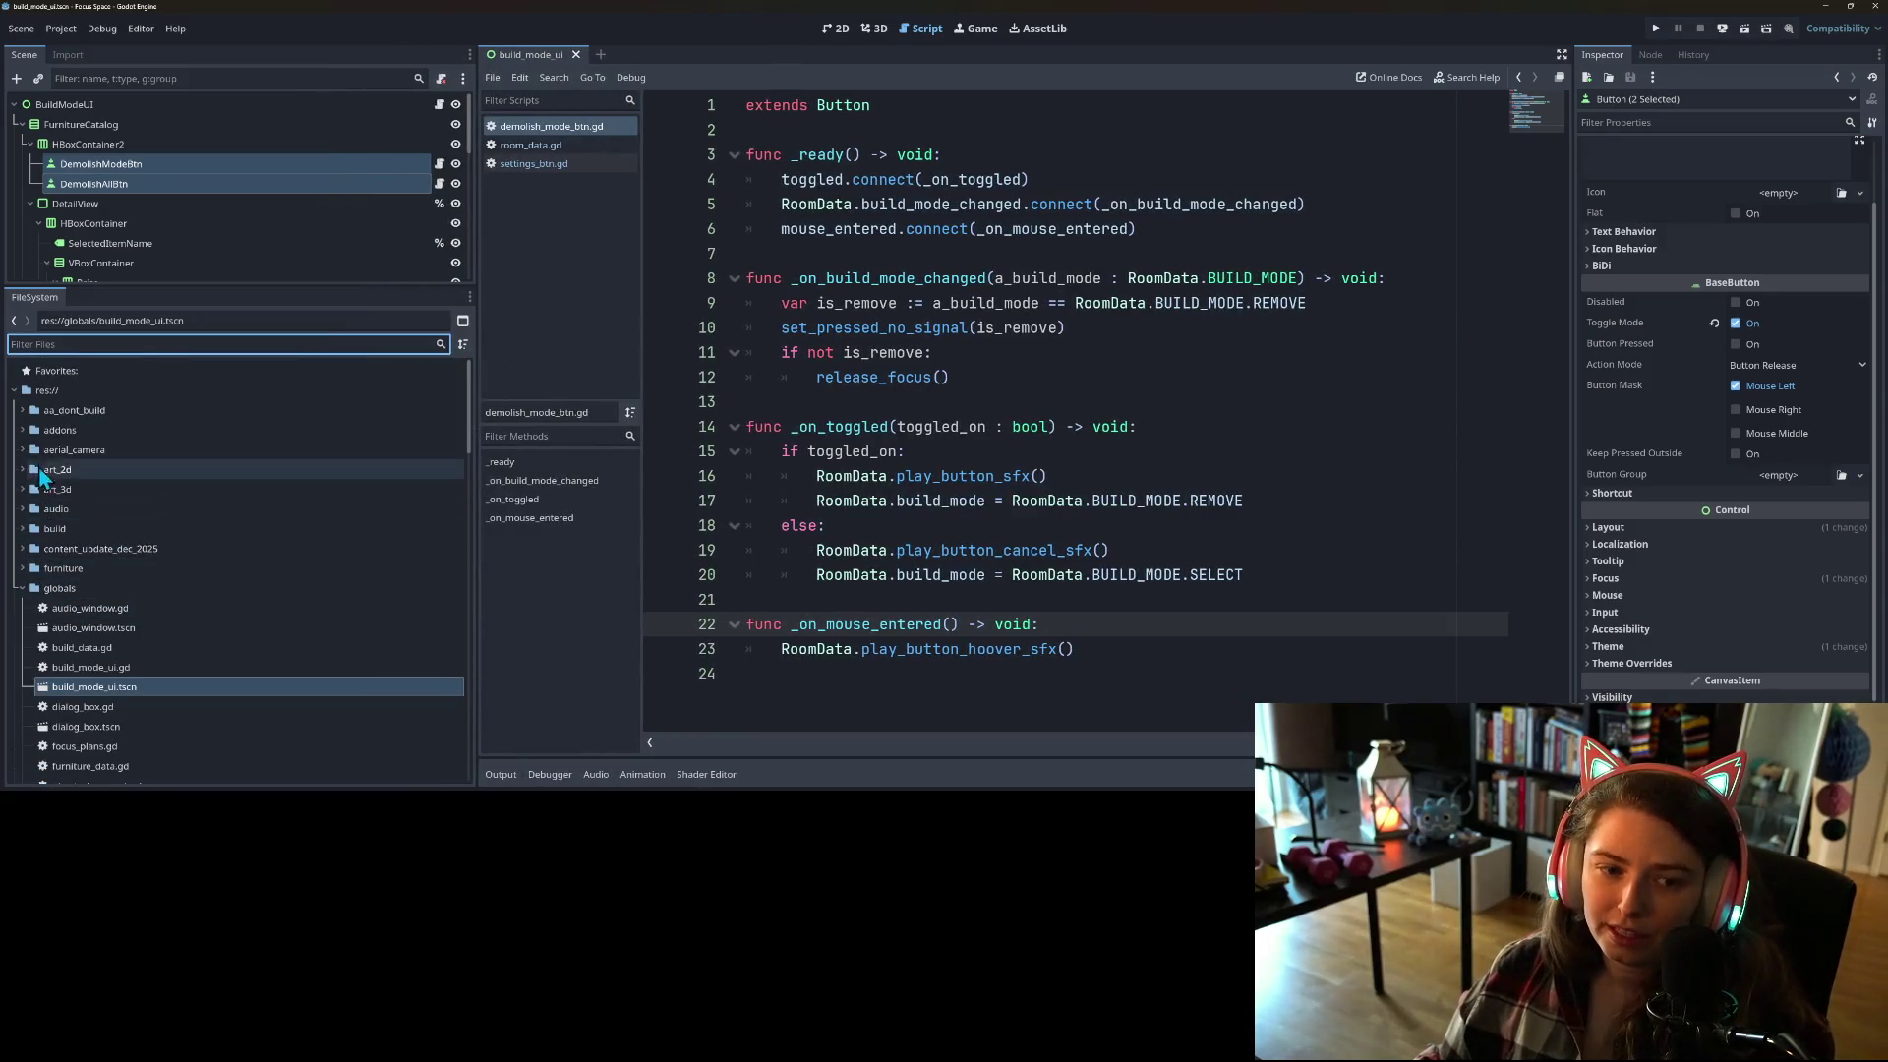
left_click(21, 429)
left_click(27, 450)
Step: Create a new folder named pets_content_expansion inside addons
right_click(72, 432)
mouse_move(157, 441)
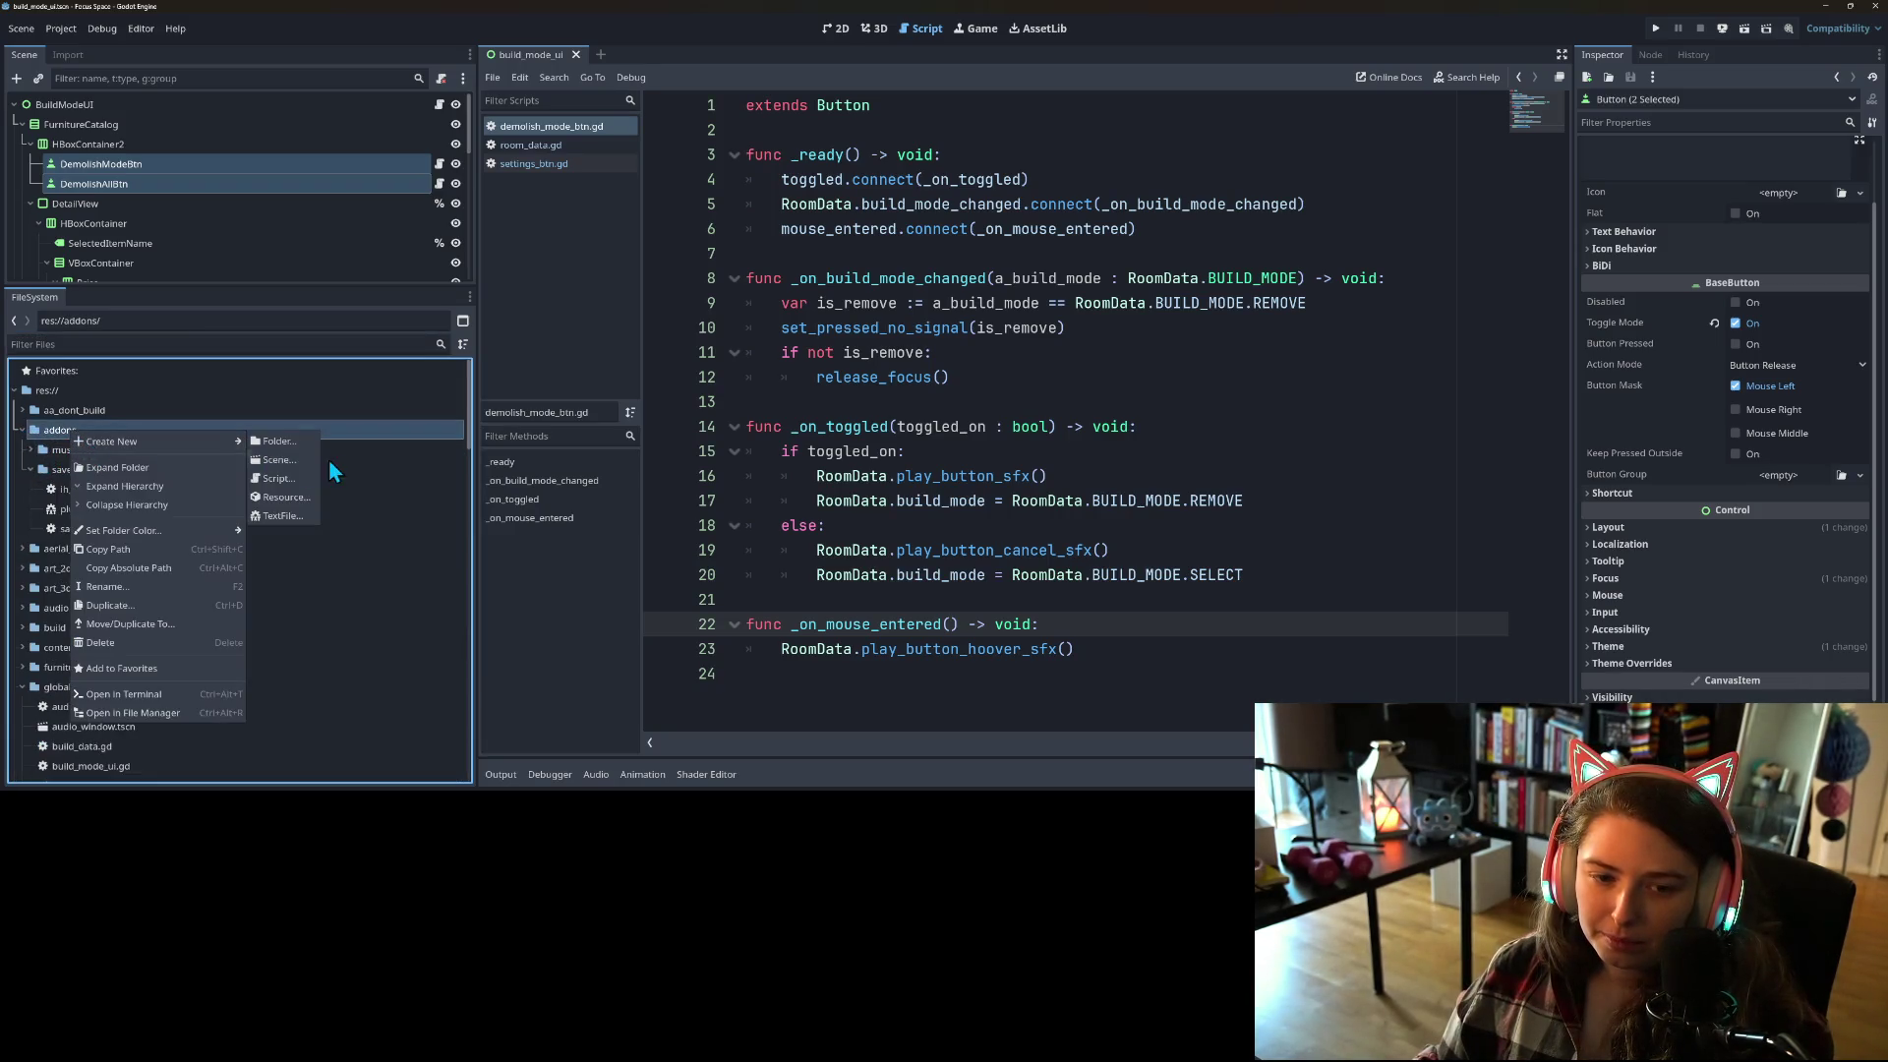
left_click(279, 440)
type("pets")
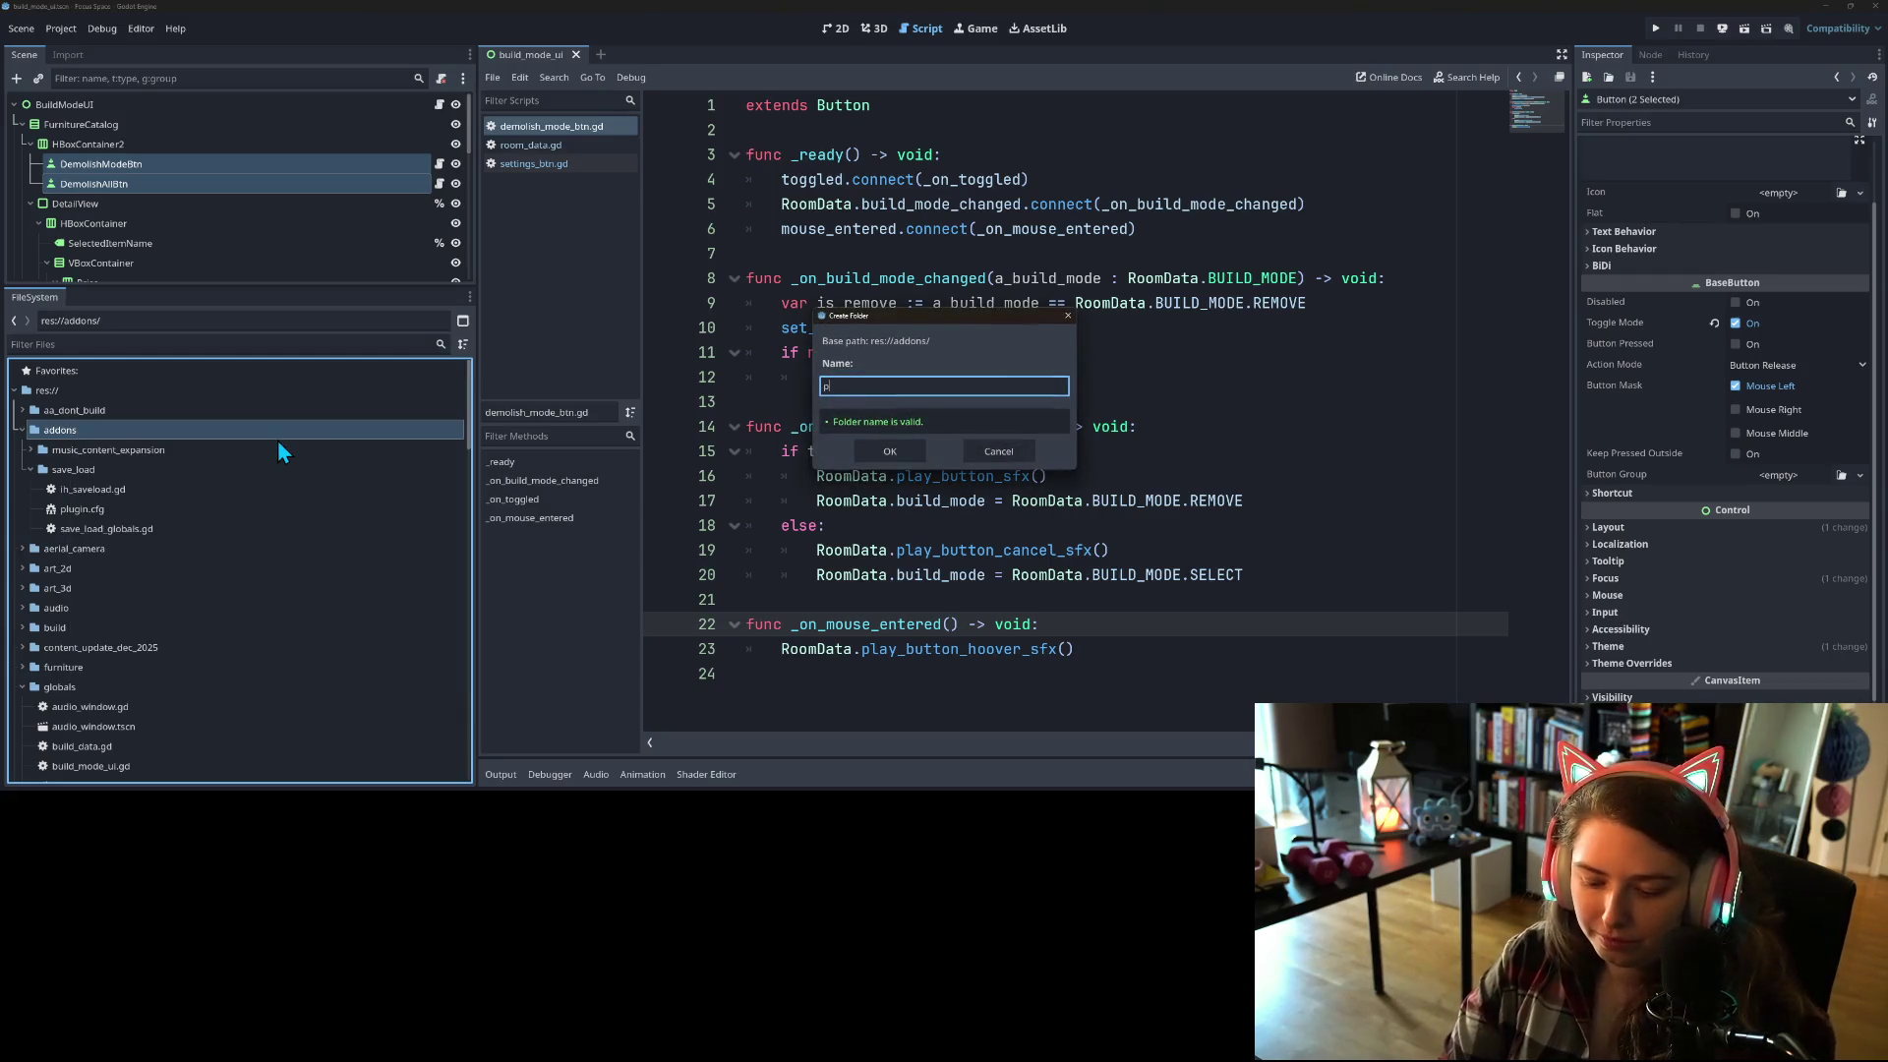
type("_c")
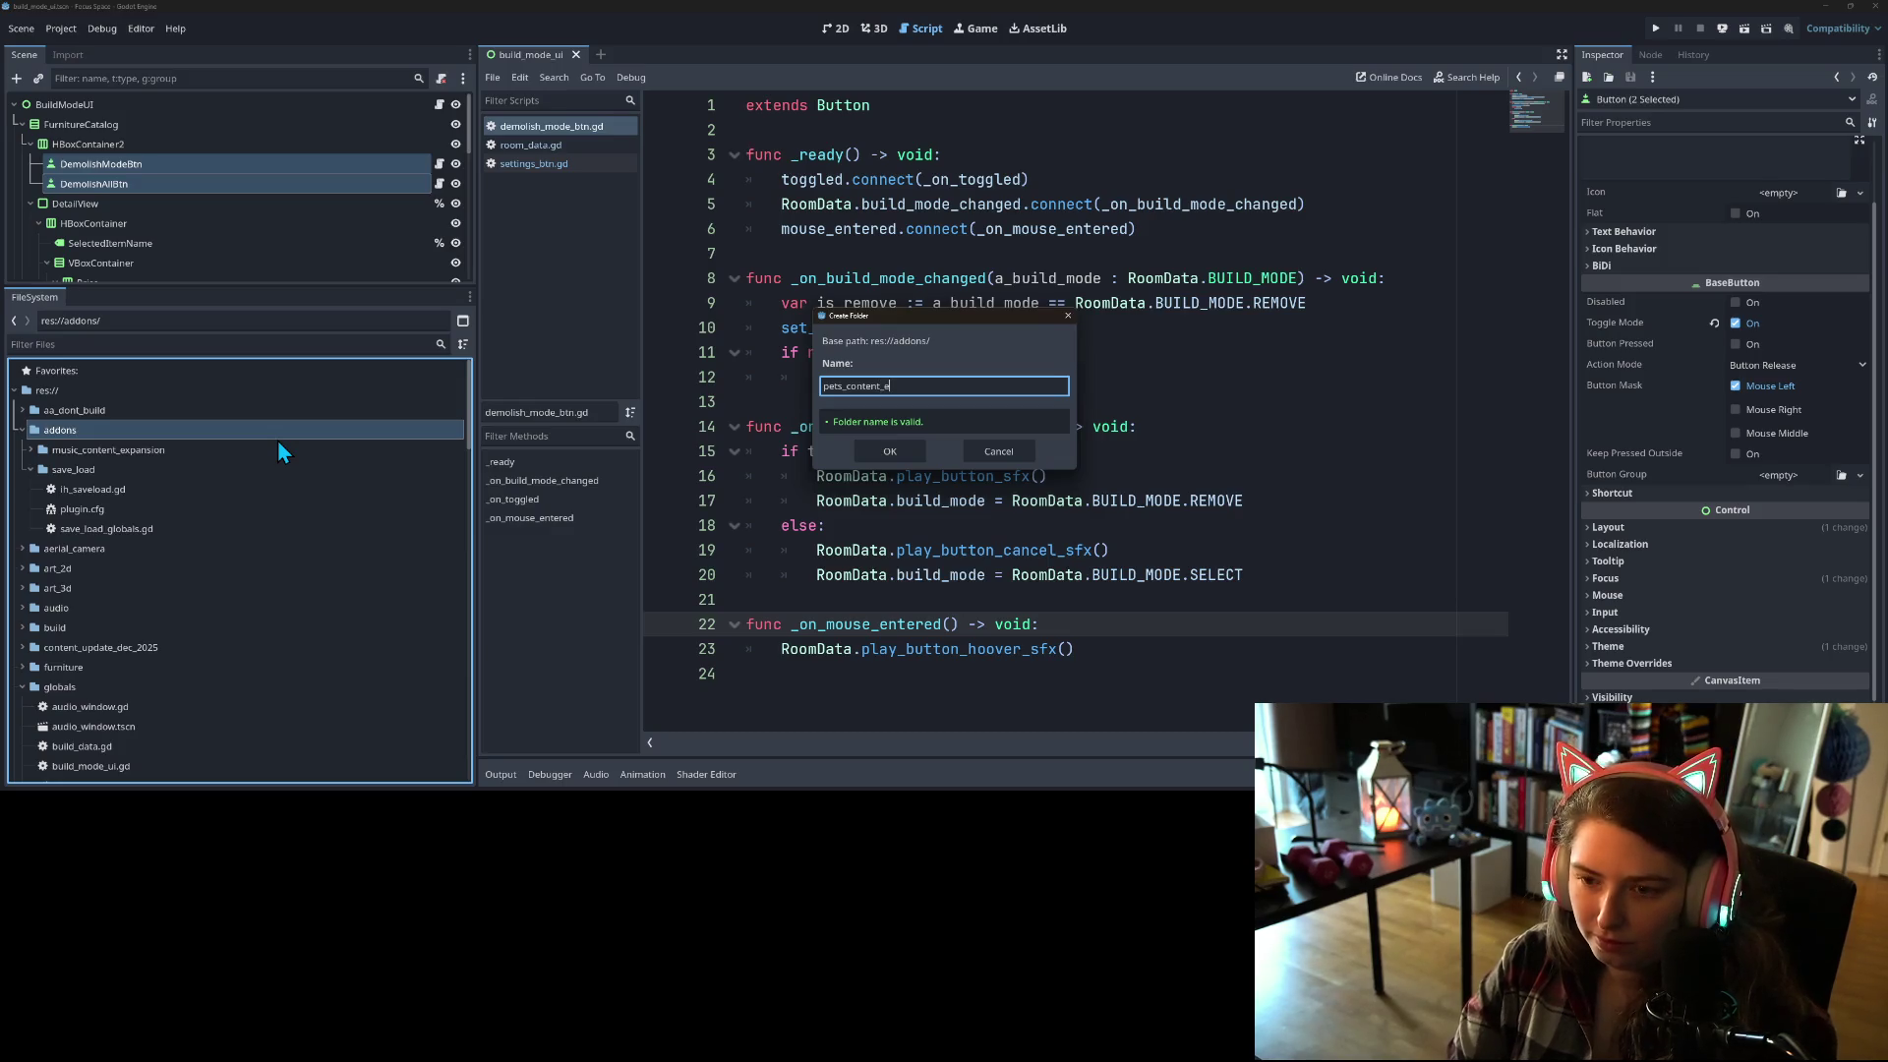
type("on")
key("Return")
left_click(35, 449)
scroll("down", 3)
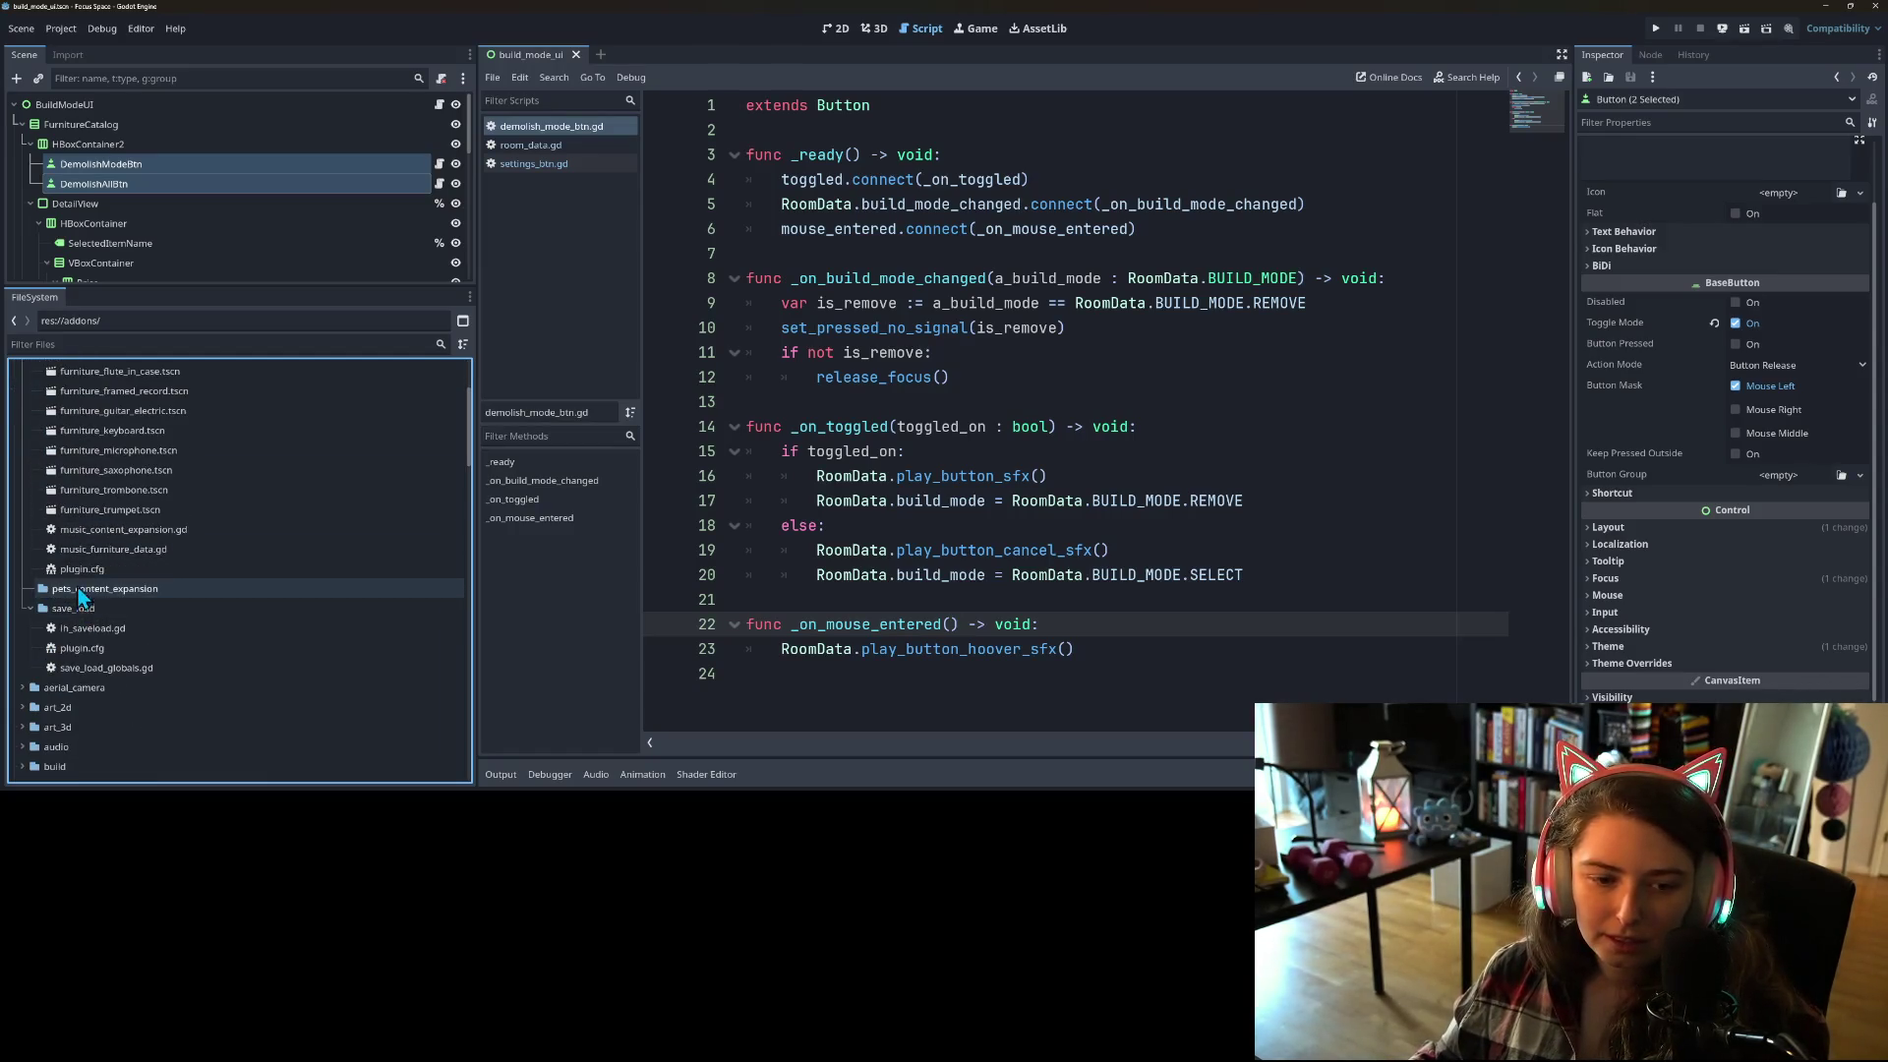
left_click(98, 548)
Step: Copy music_furniture_data.gd, plugin.cfg and music_content_expansion.gd into pets_content_expansion
left_click(96, 570)
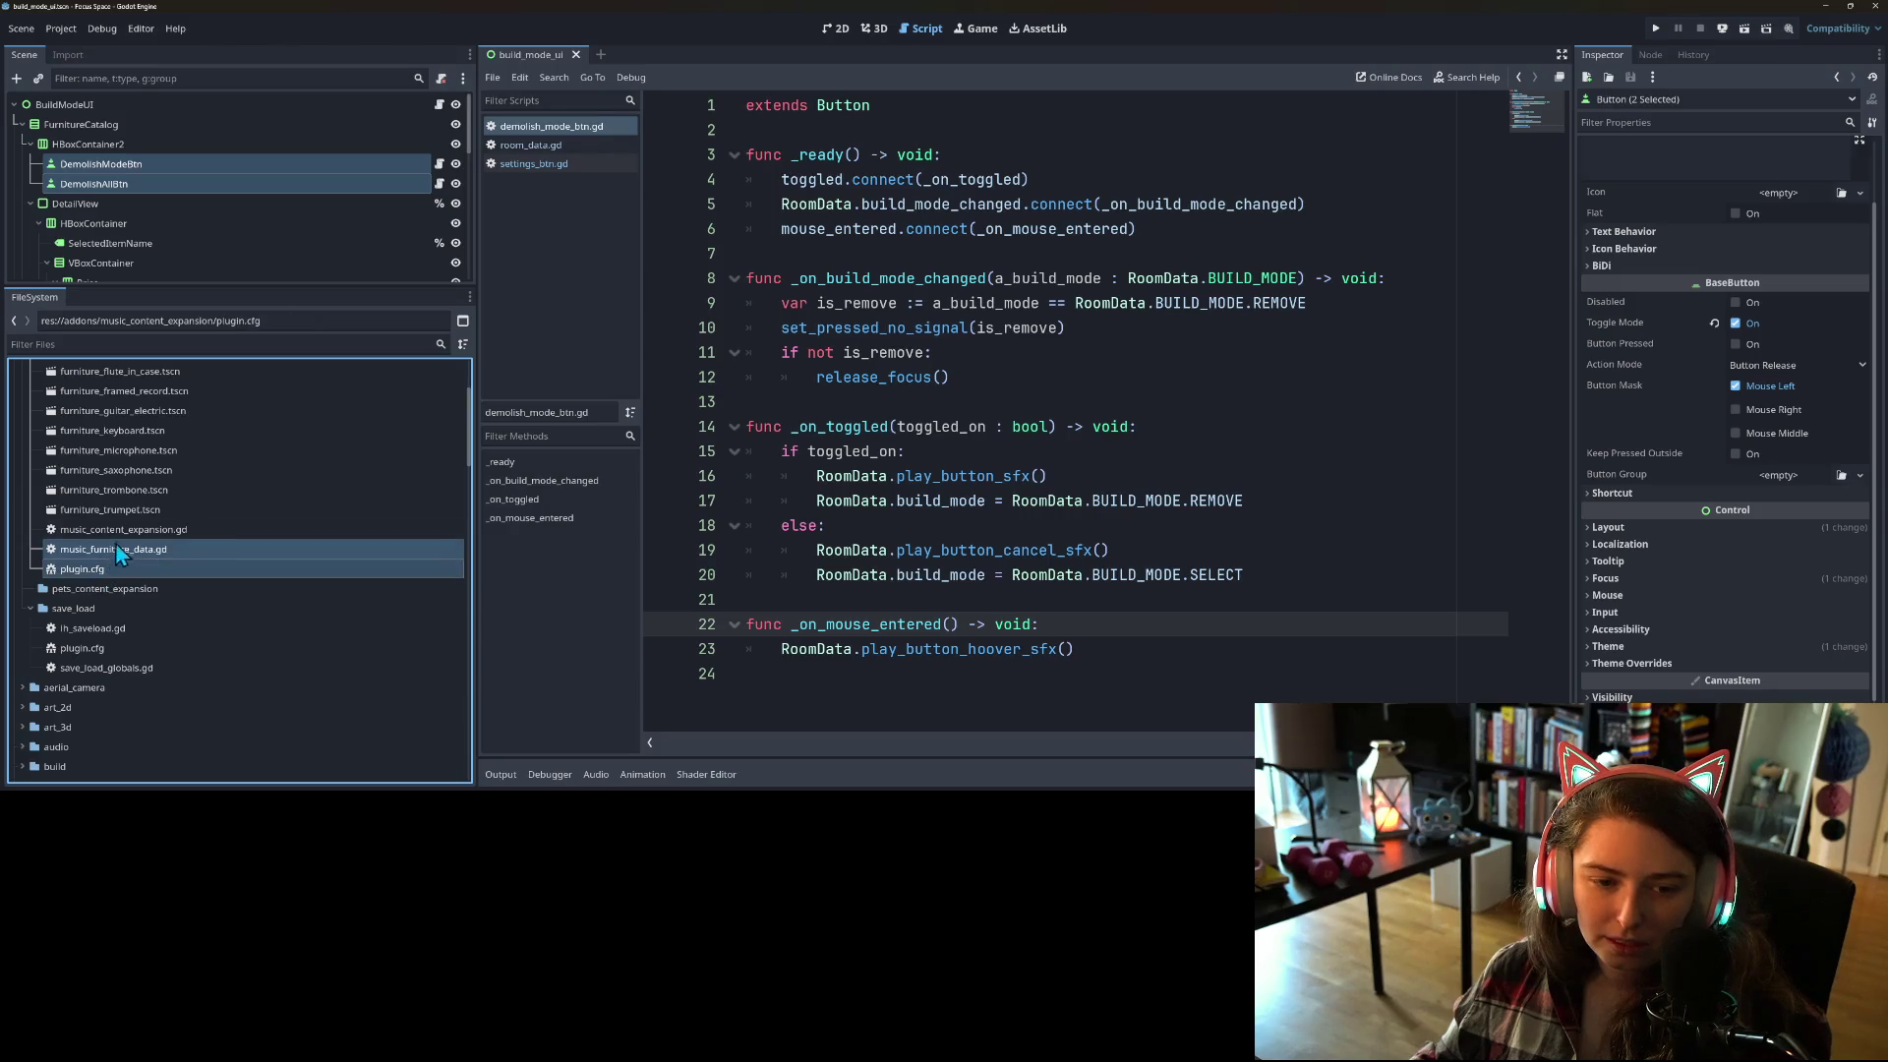
left_click(120, 533)
right_click(126, 552)
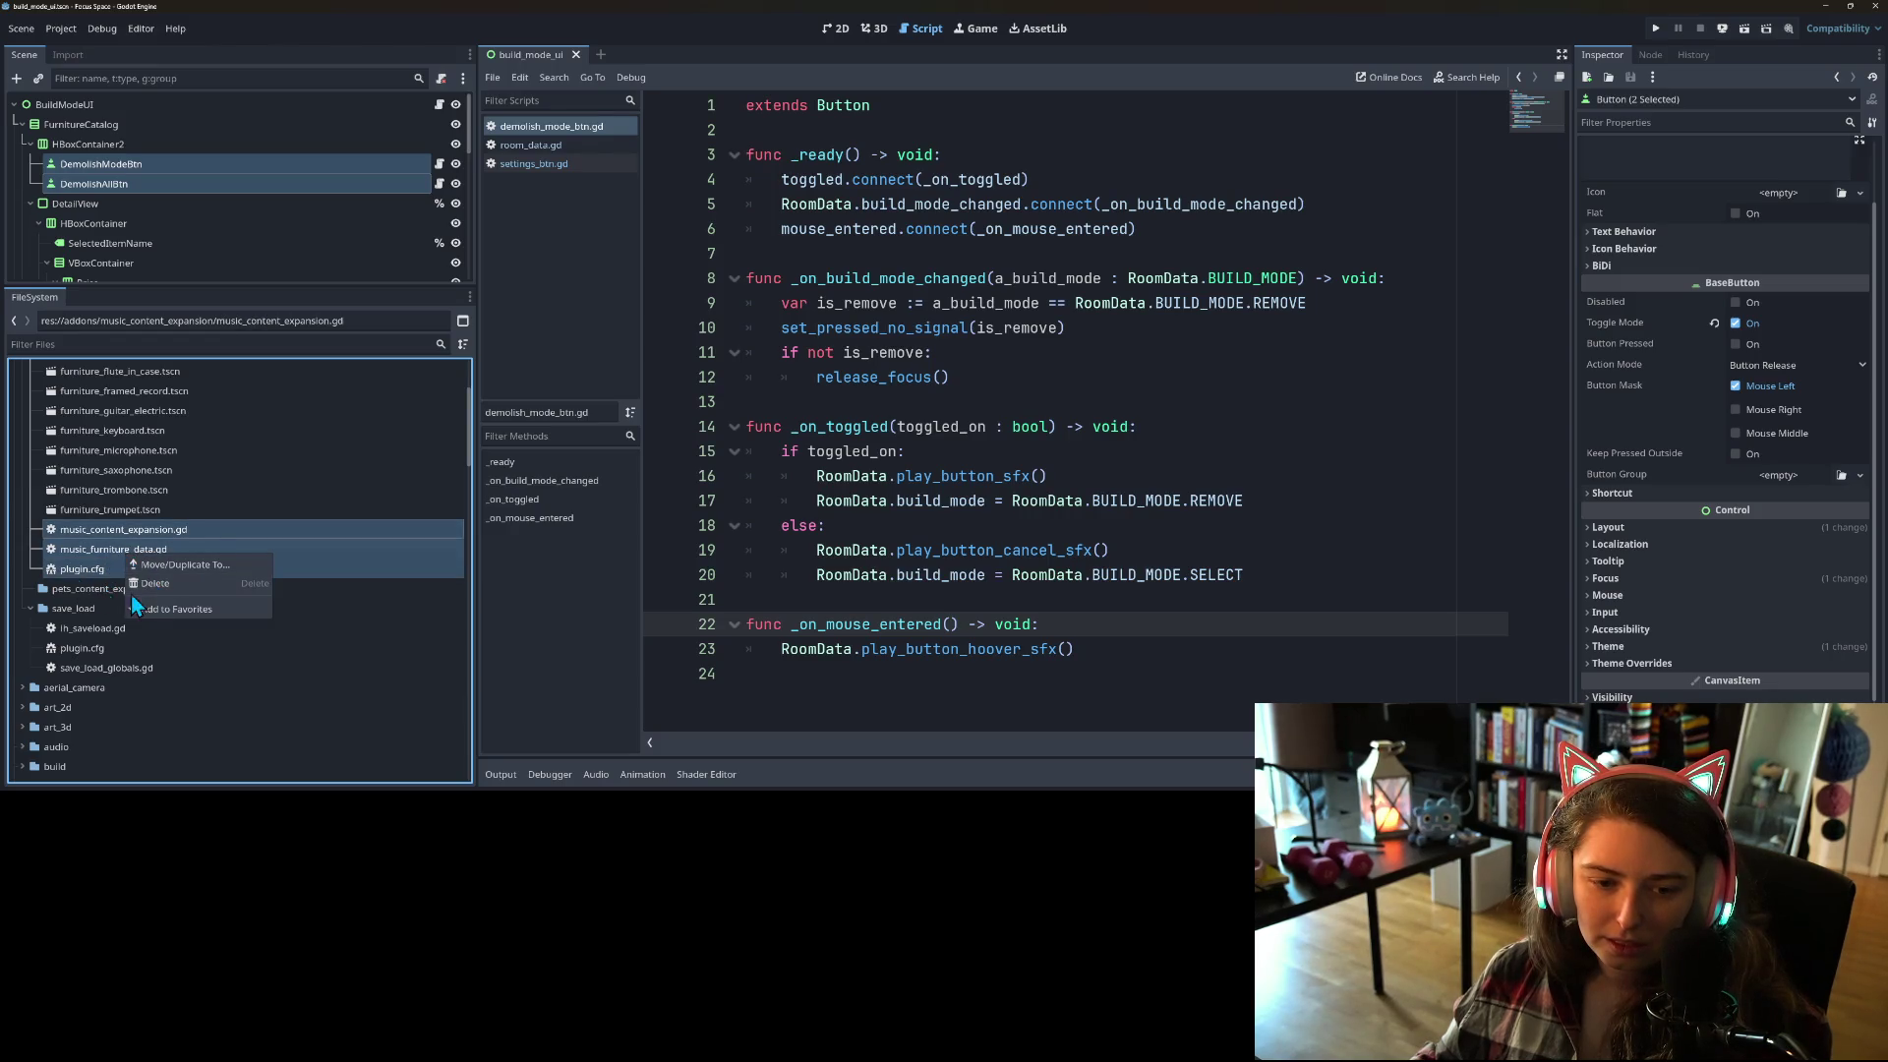
left_click(149, 566)
left_click(649, 360)
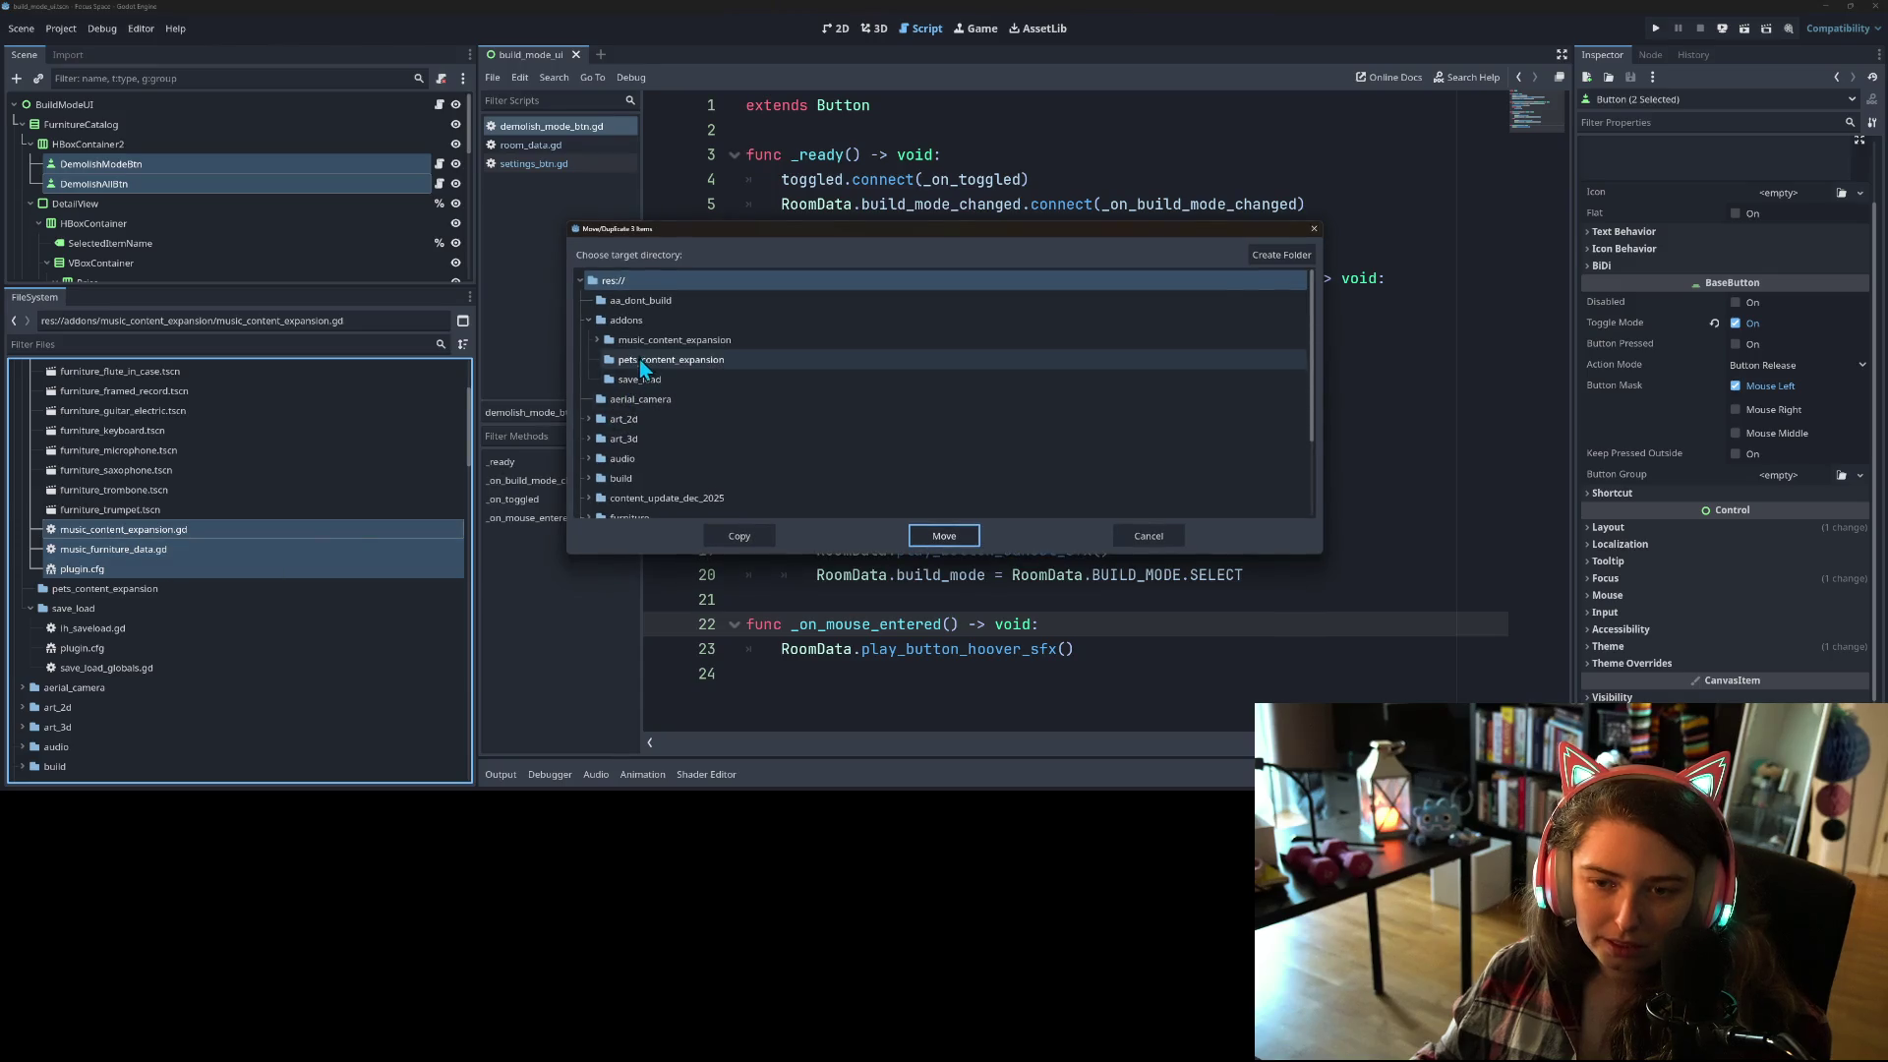
left_click(739, 534)
Step: Select the copied scripts, cancelling an accidental deletion of the copied music_content_expansion.gd
left_click(116, 627)
right_click(124, 609)
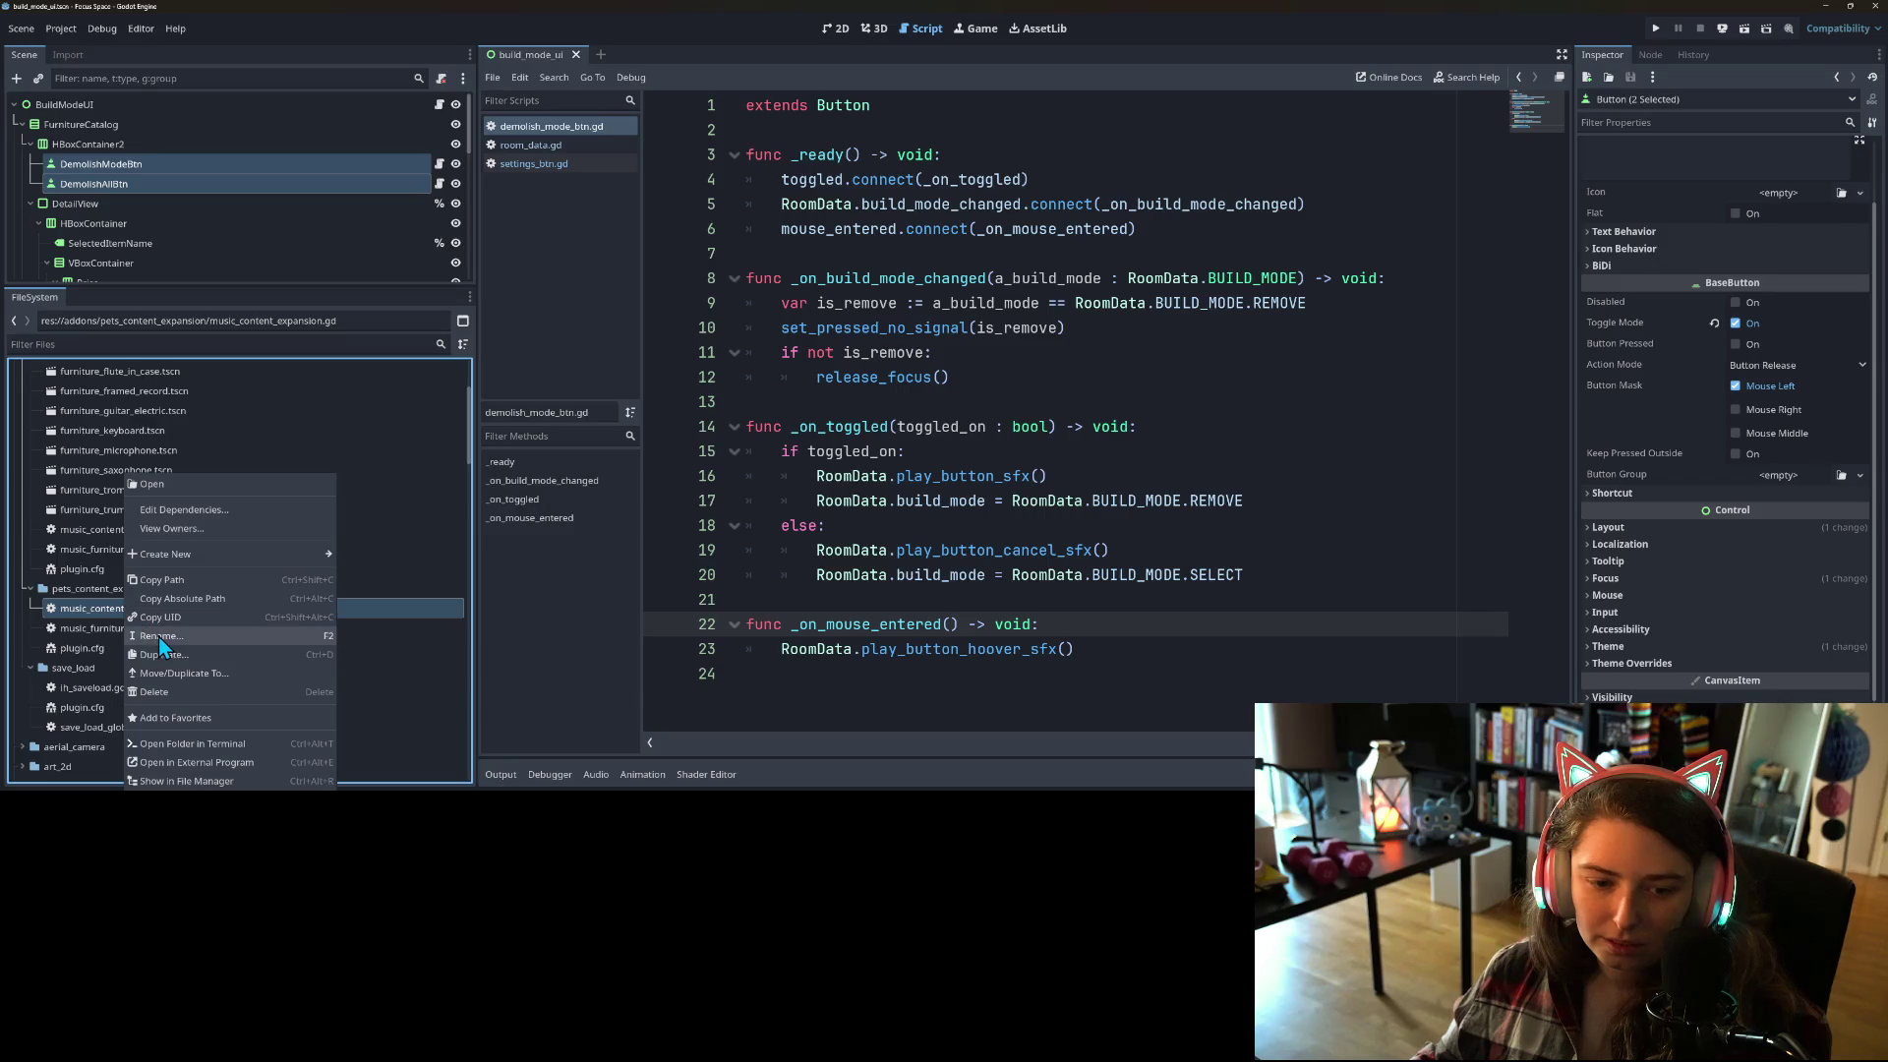
left_click(114, 629)
left_click(114, 628)
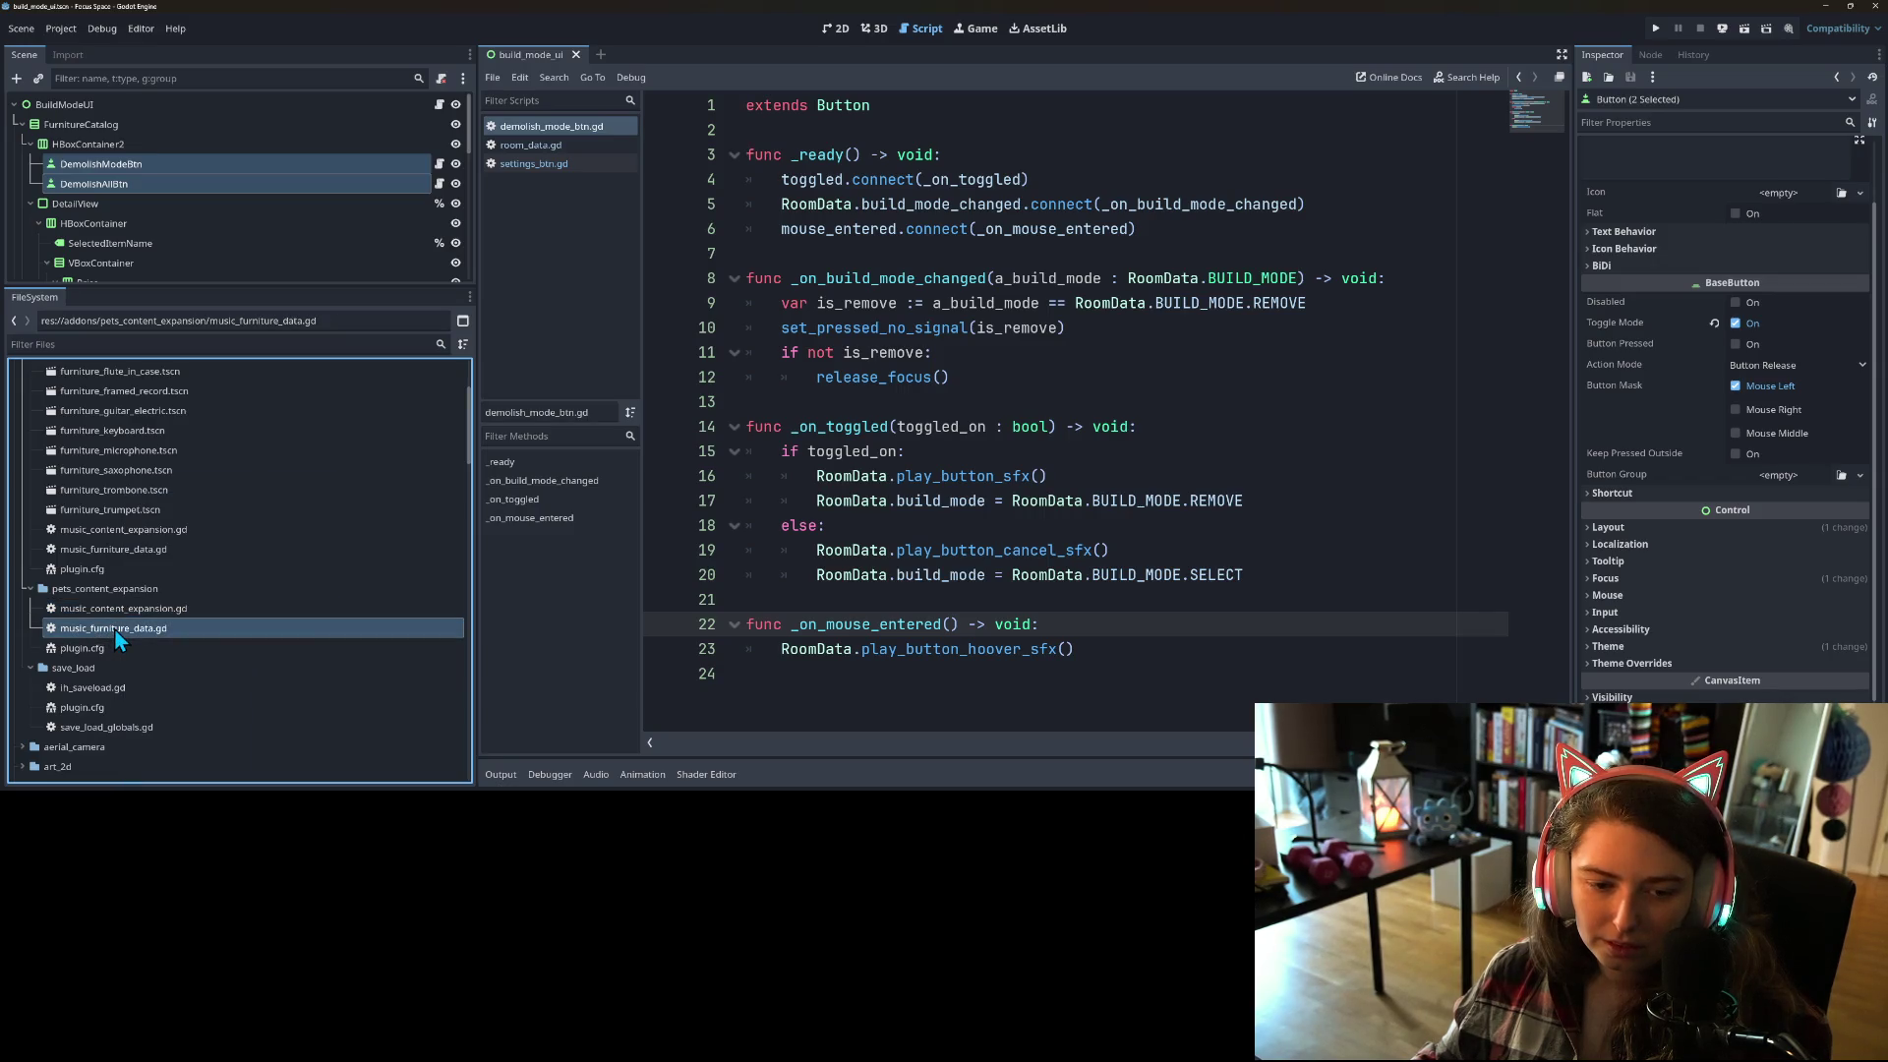
left_click(142, 611)
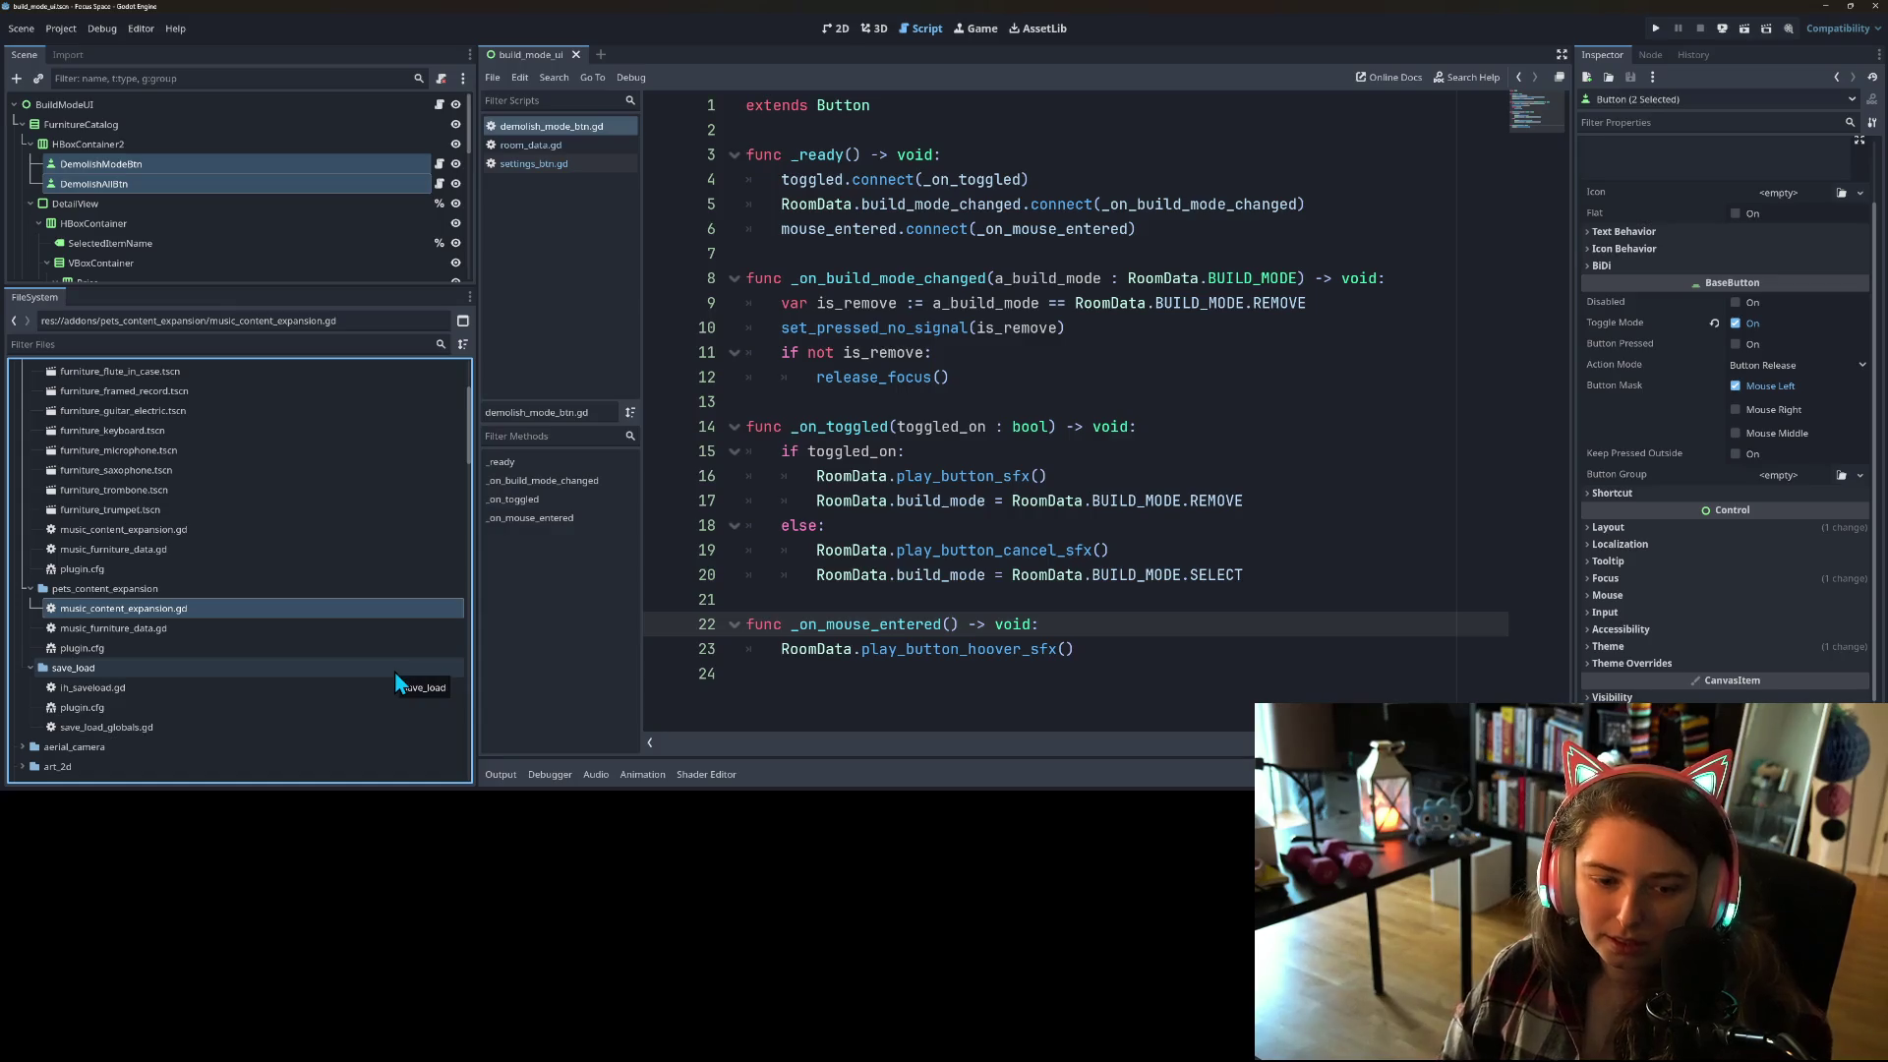
key("Delete")
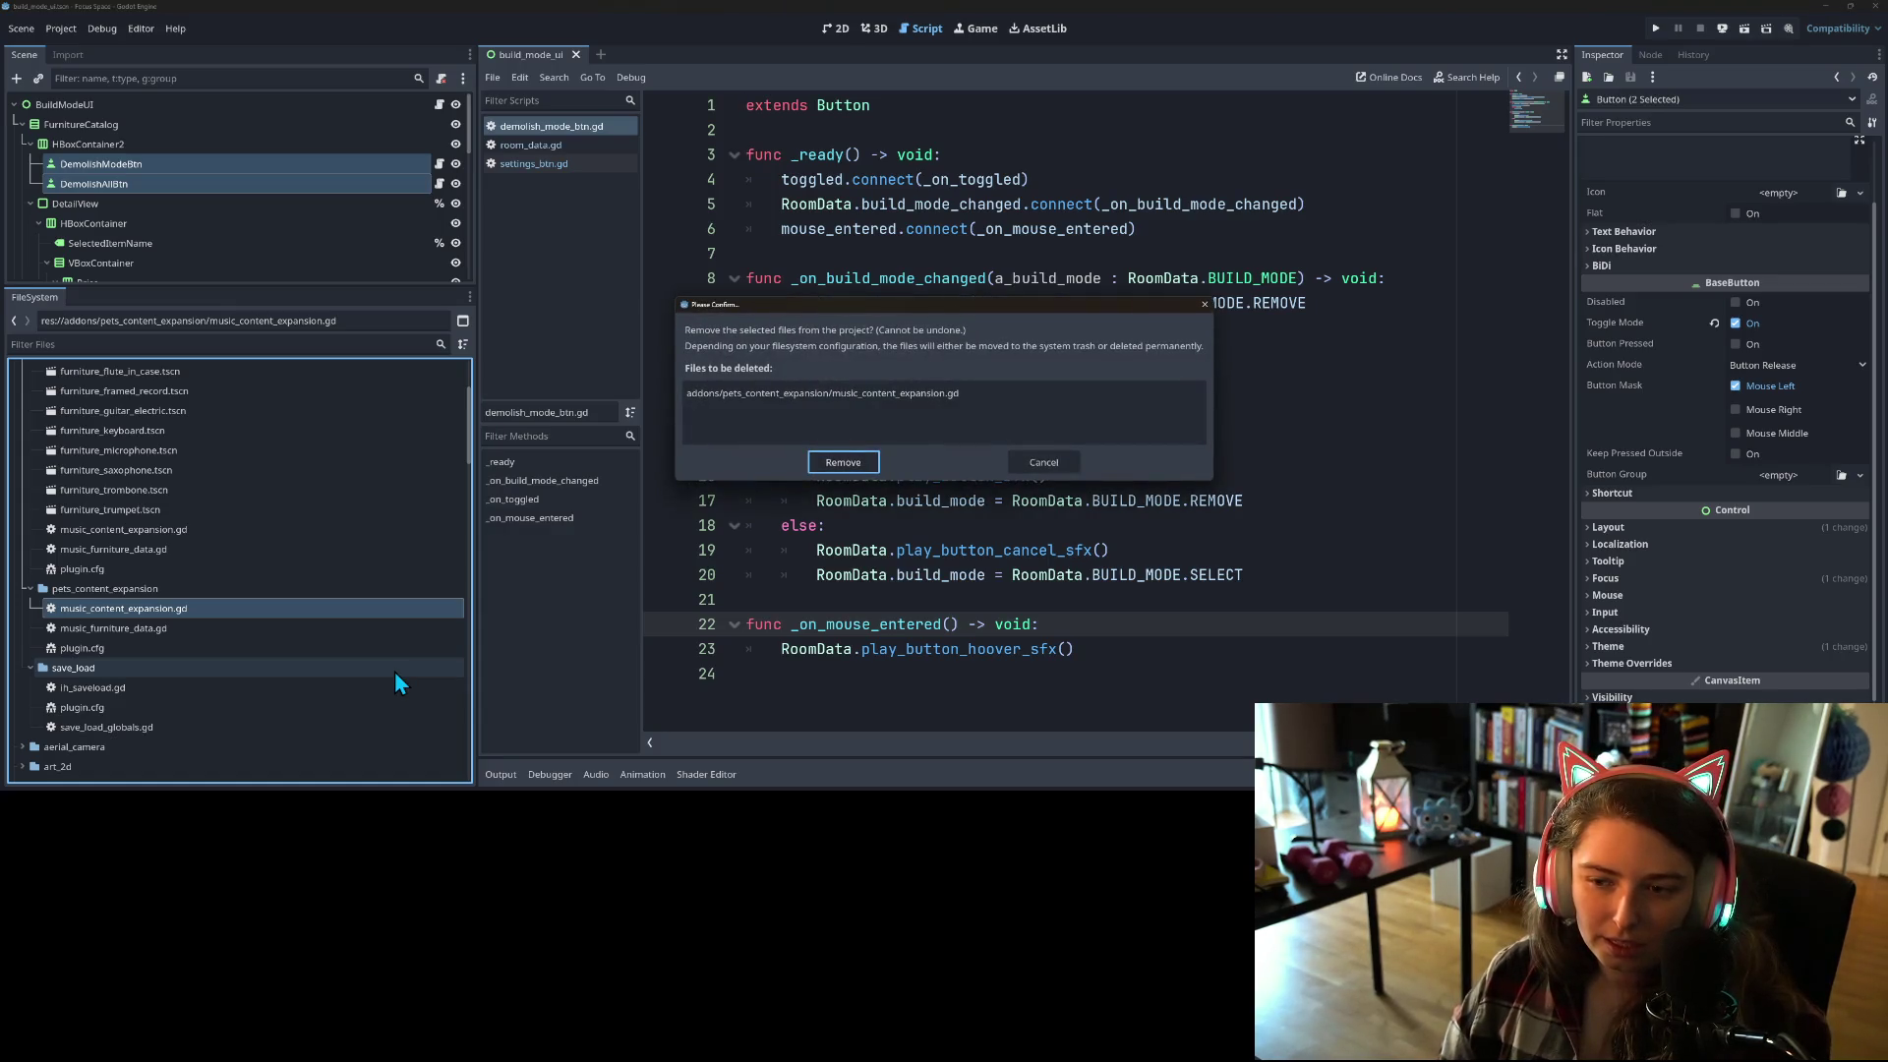
key("Tab")
key("Return")
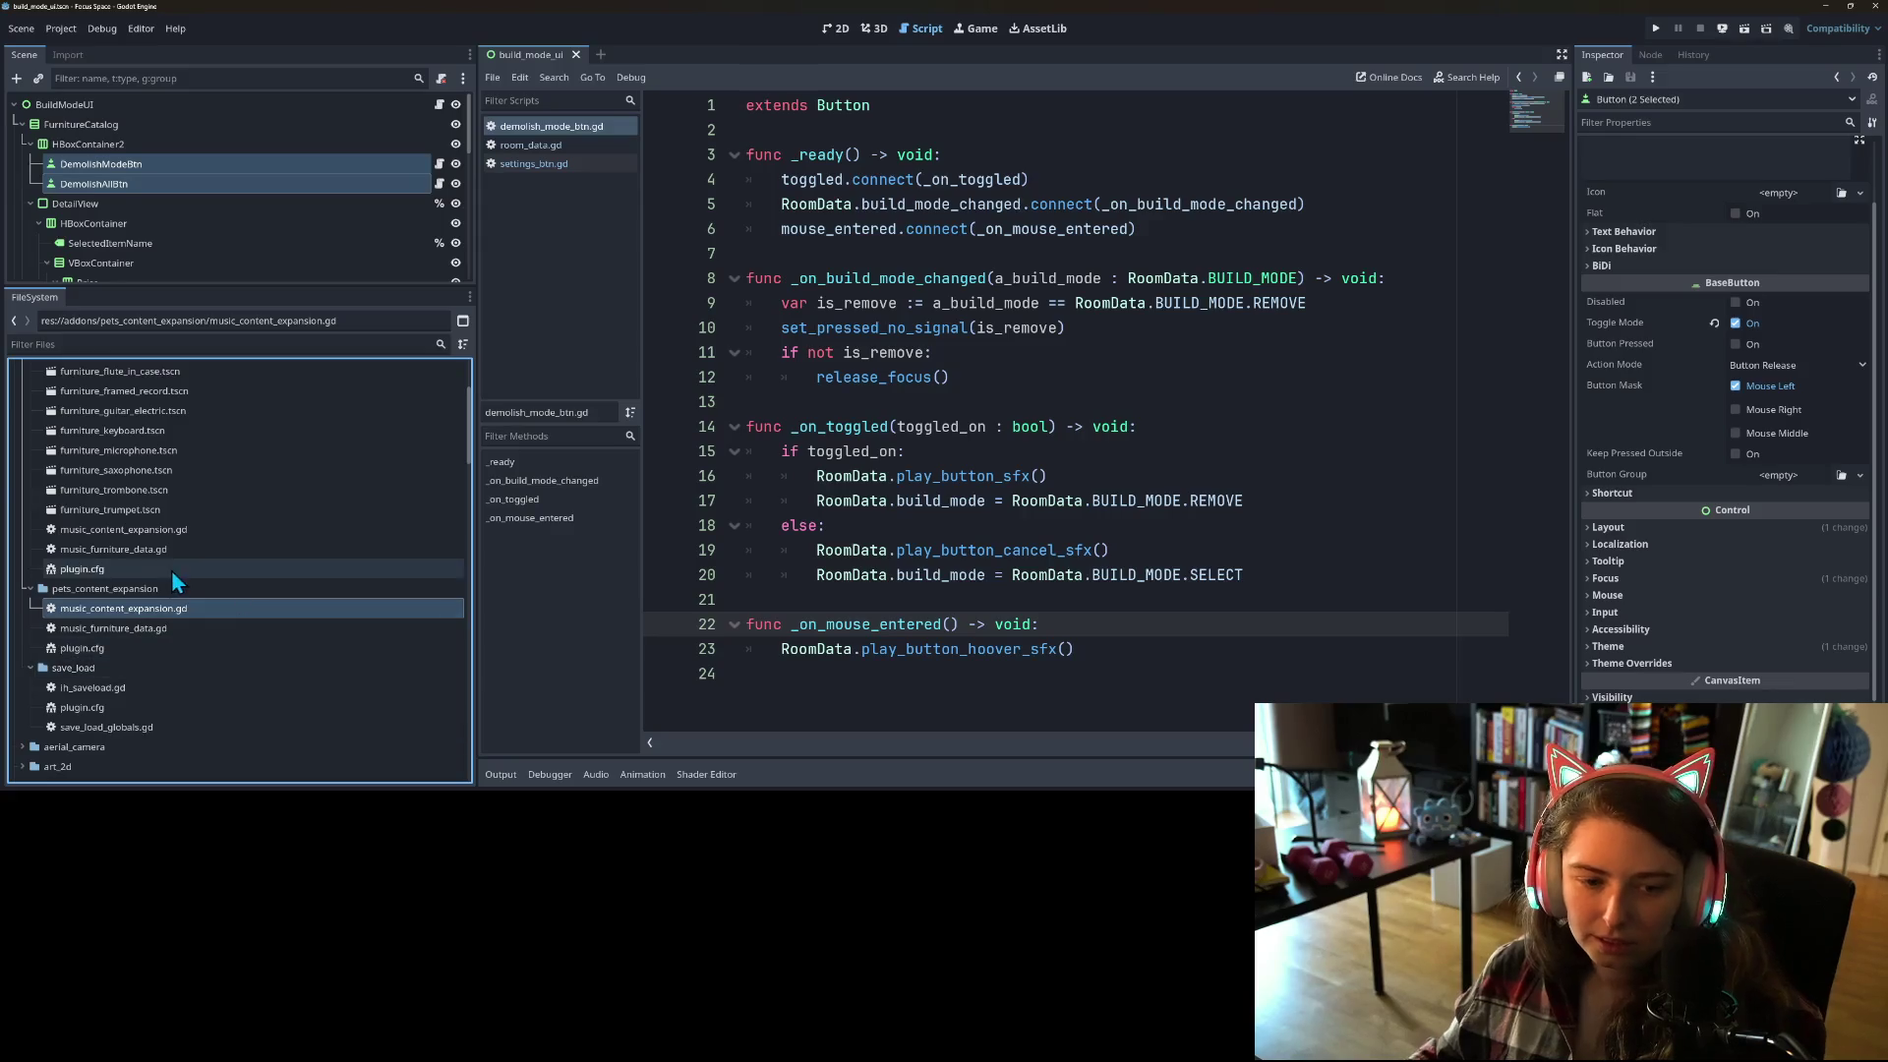
Step: Rename the copied music_content_expansion.gd to pets_content_expansion.gd
right_click(162, 619)
left_click(214, 630)
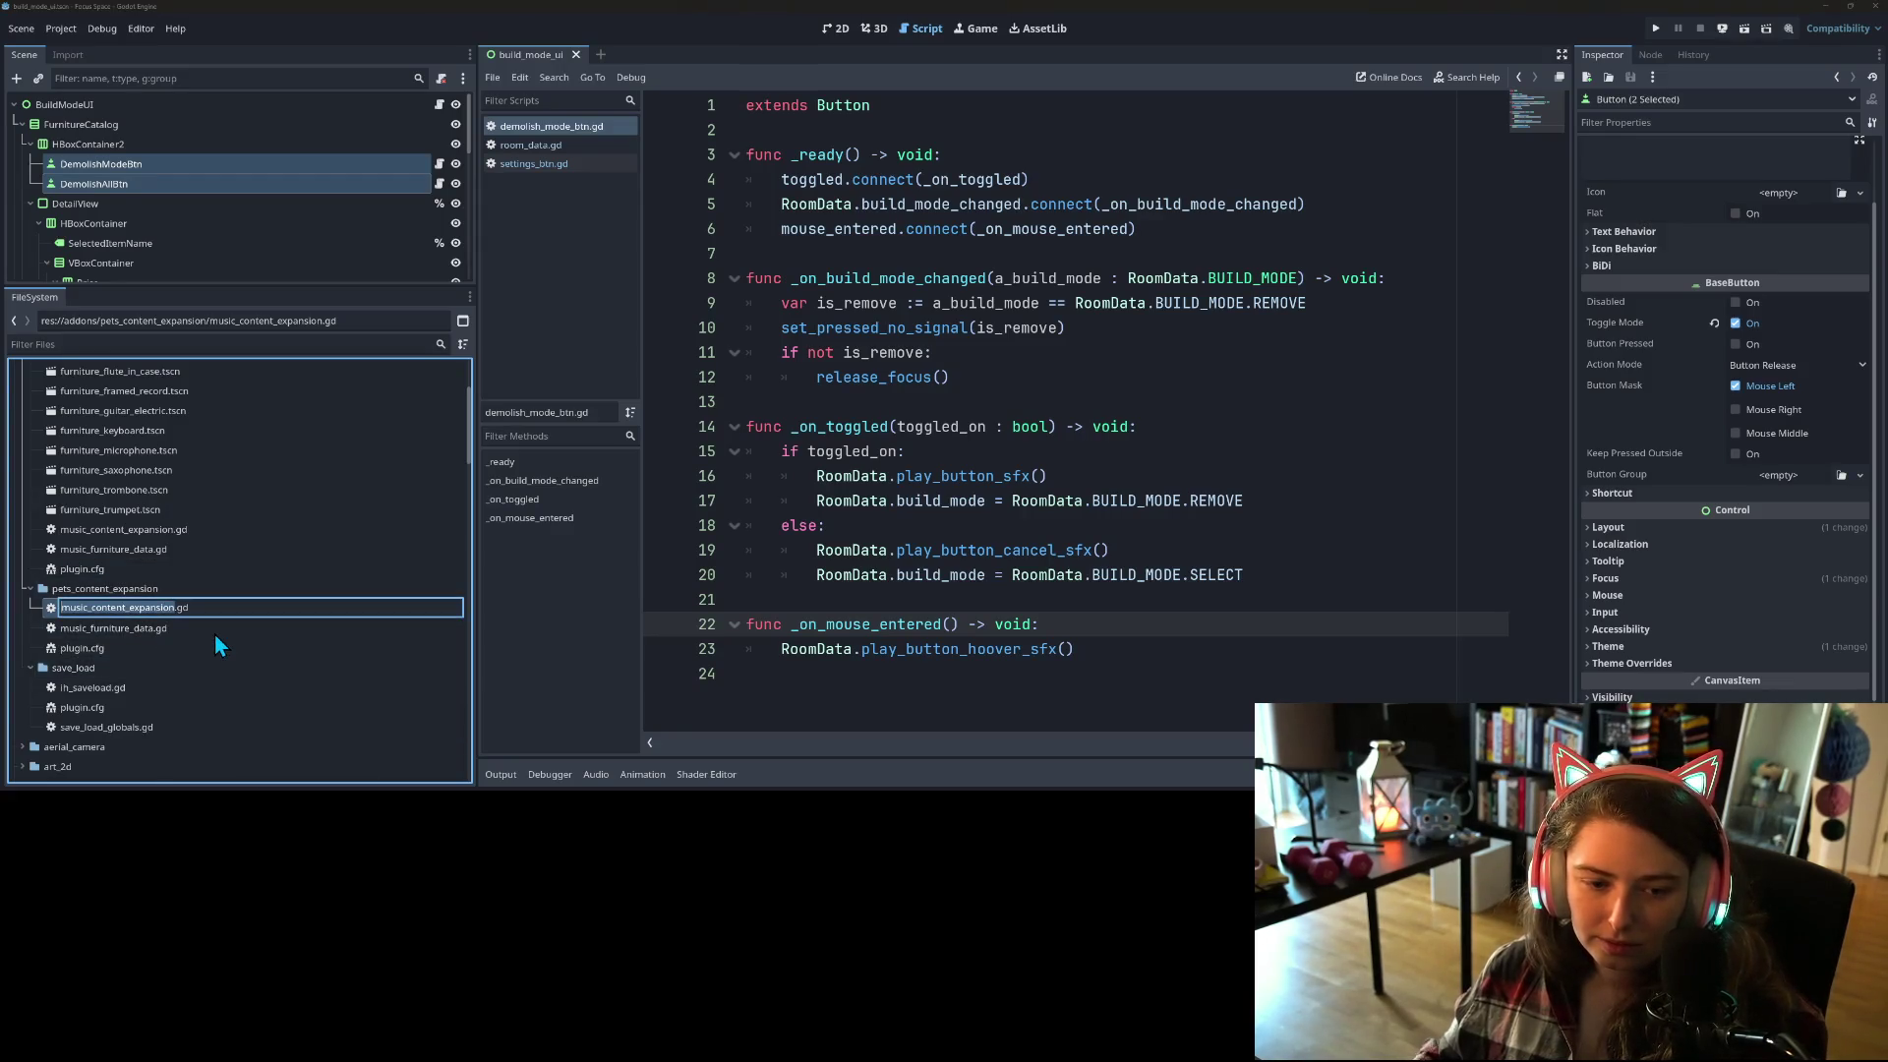
key("Home")
key("Delete")
key("Delete")
key("Delete")
type("pets")
key("Return")
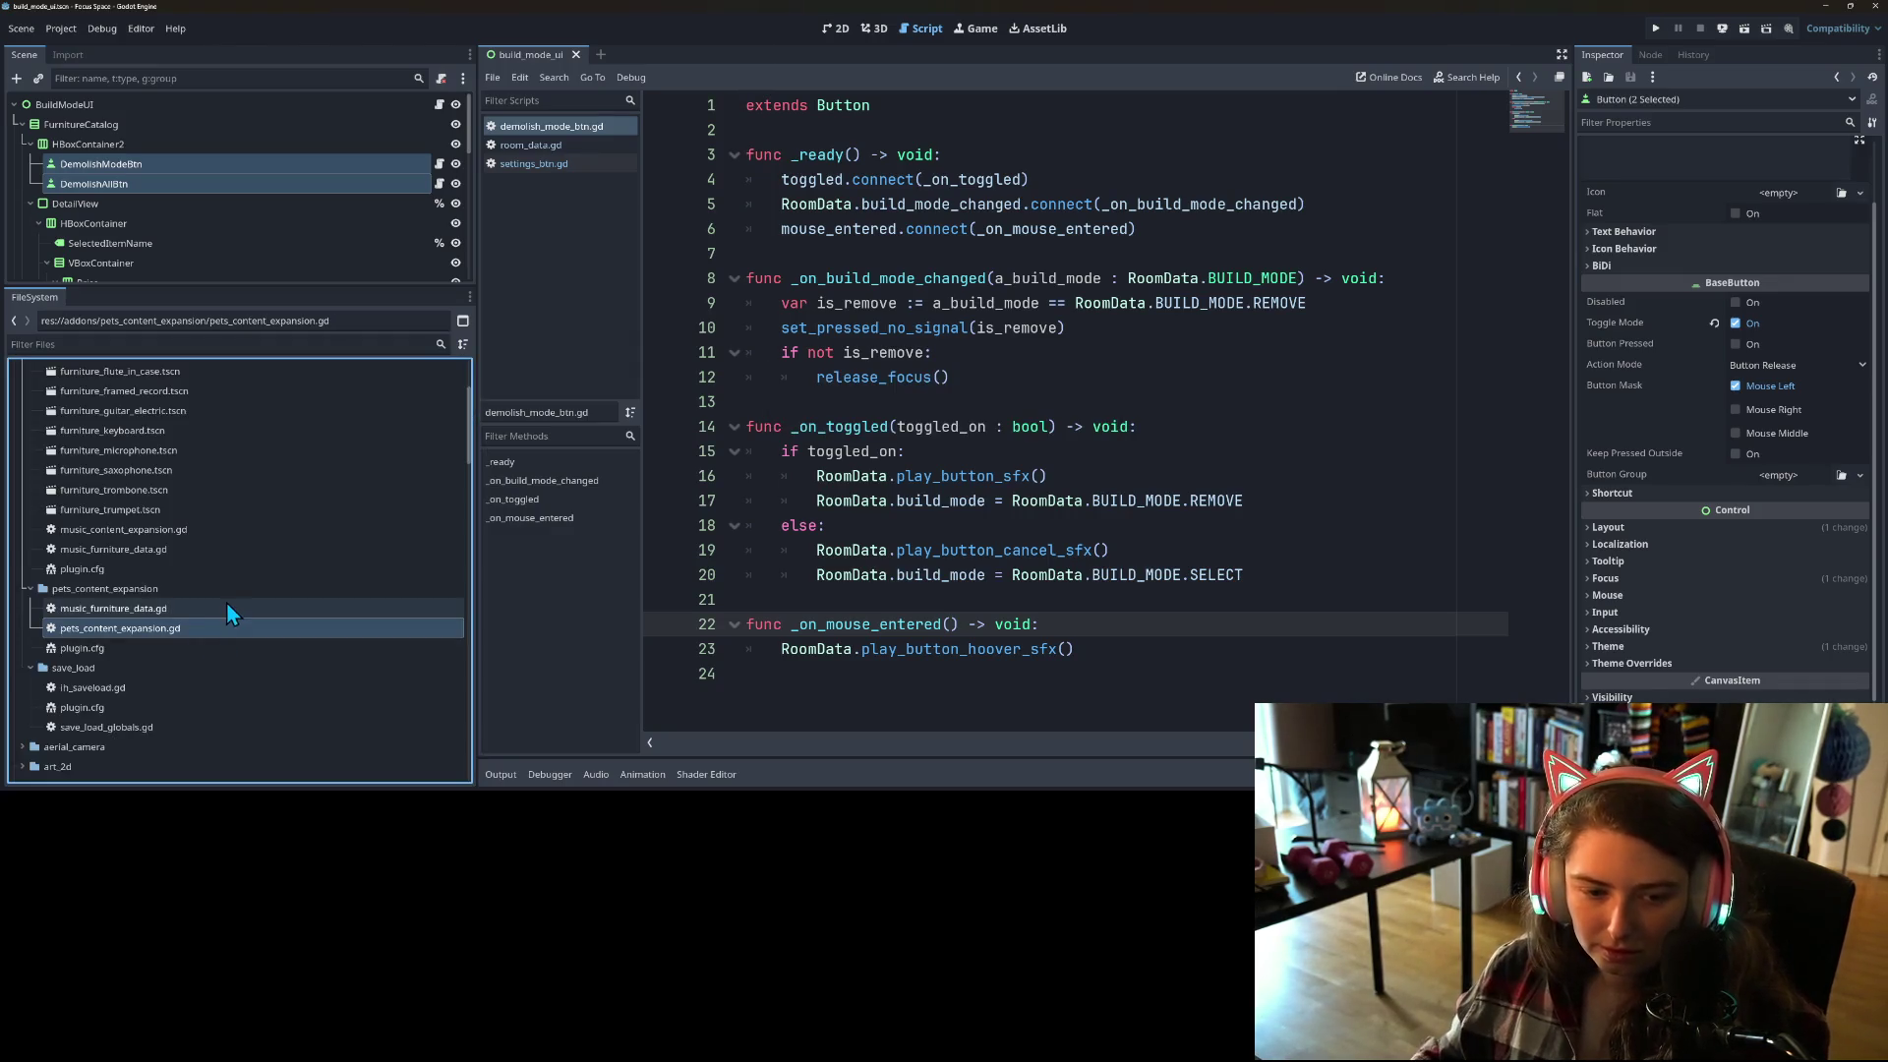
Step: Rename the copied music_furniture_data.gd to pets_furniture_data.gd
right_click(187, 609)
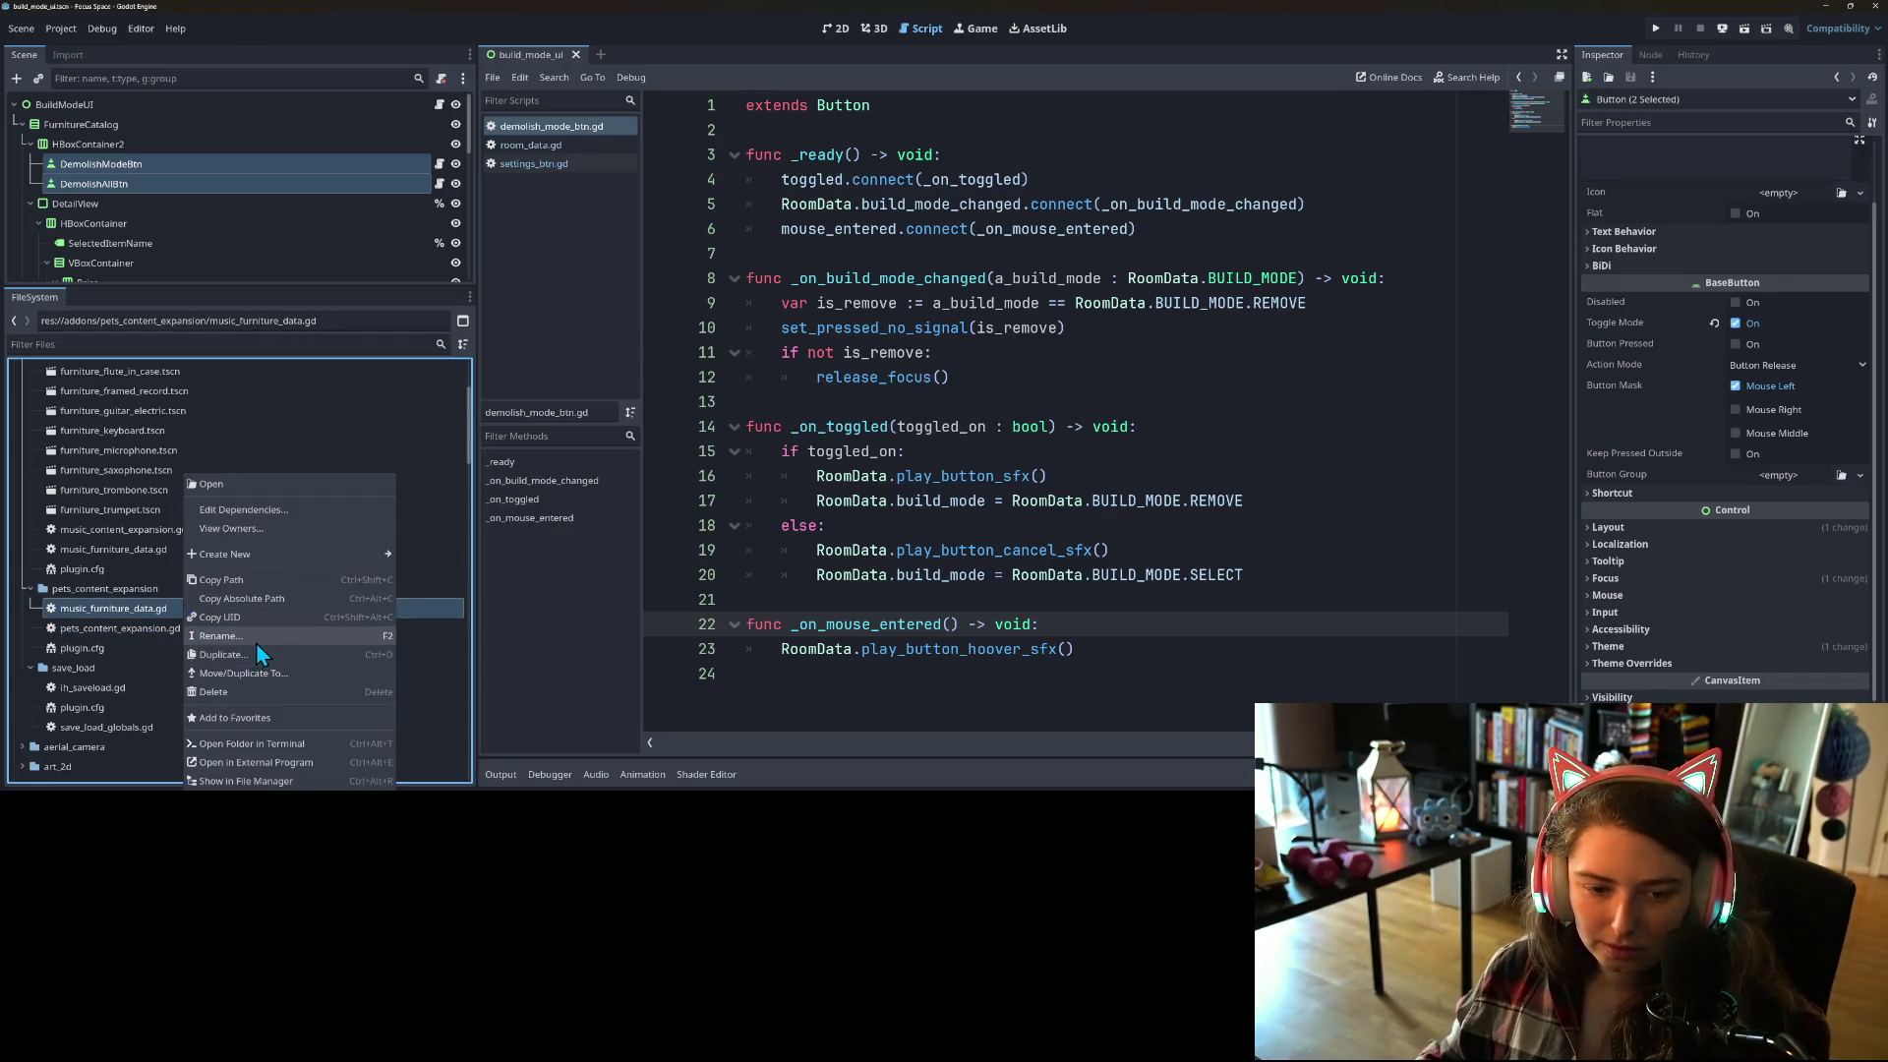
left_click(250, 634)
key("Home")
key("Delete")
key("Delete")
key("Delete")
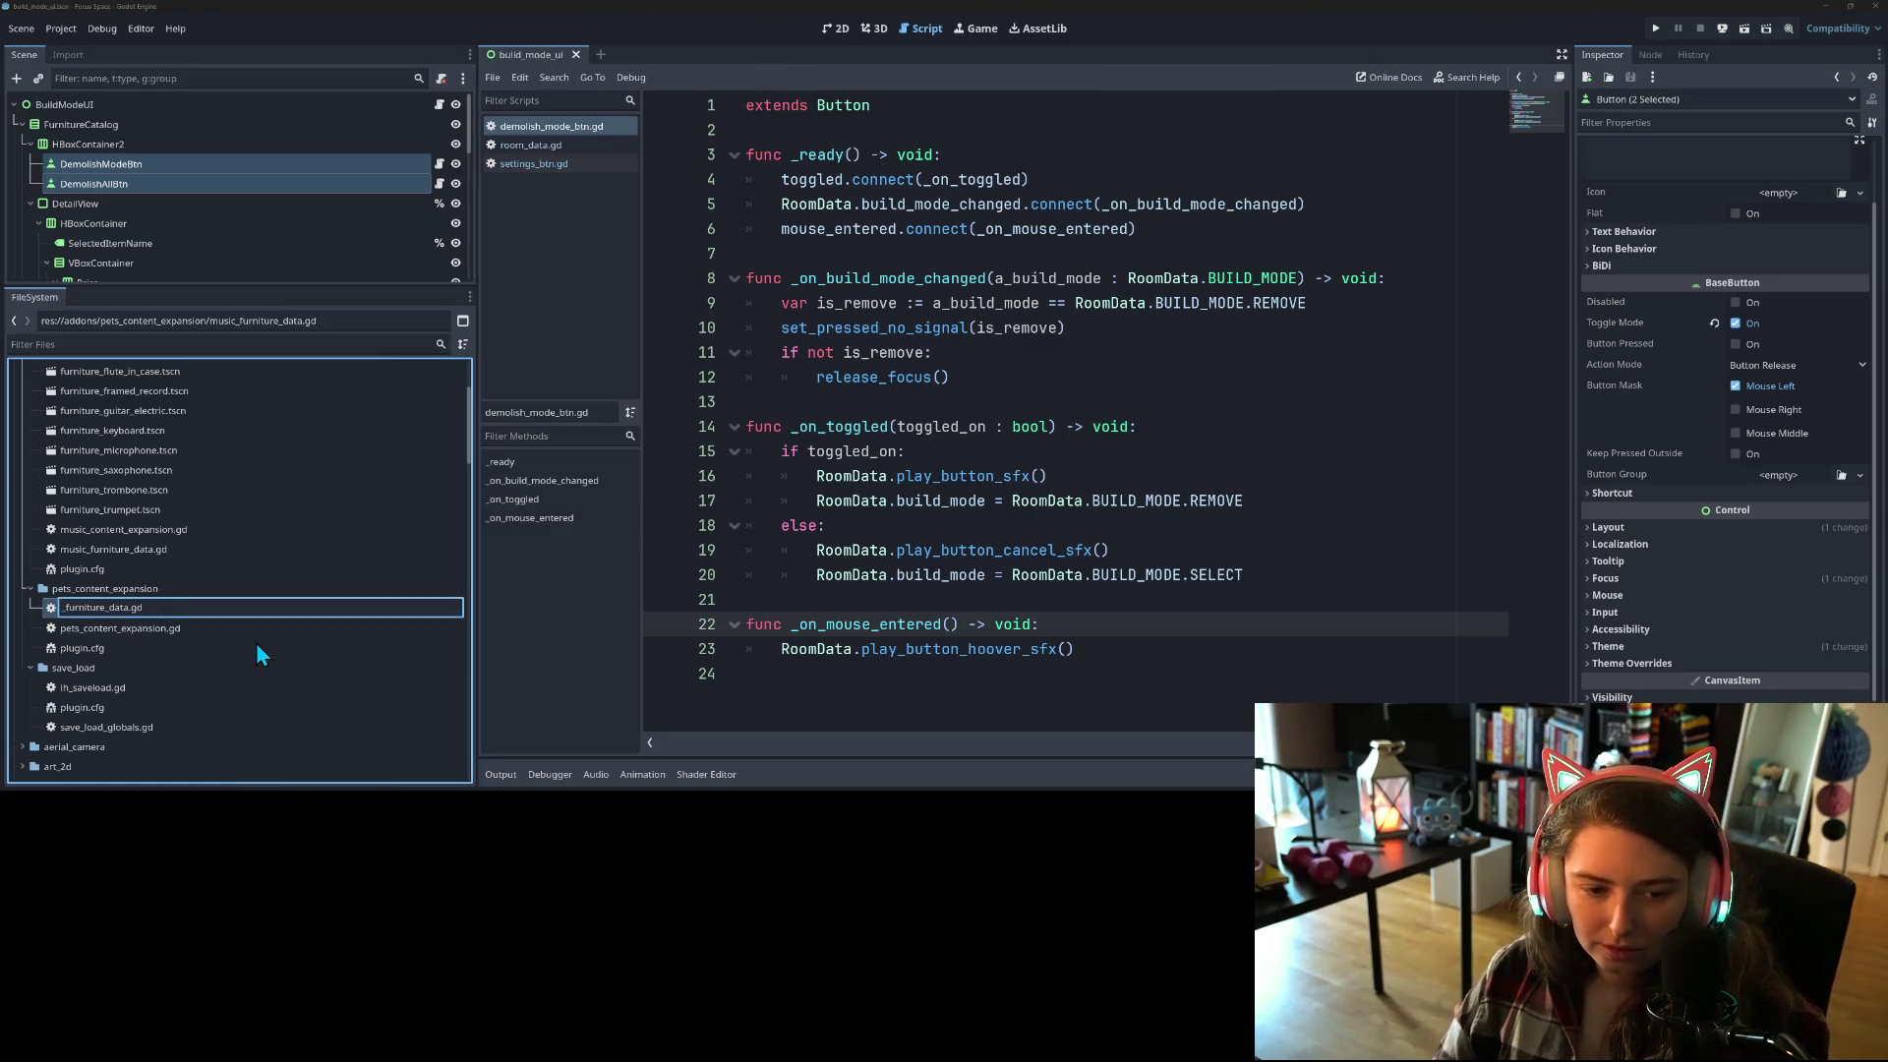
type("pets")
key("Return")
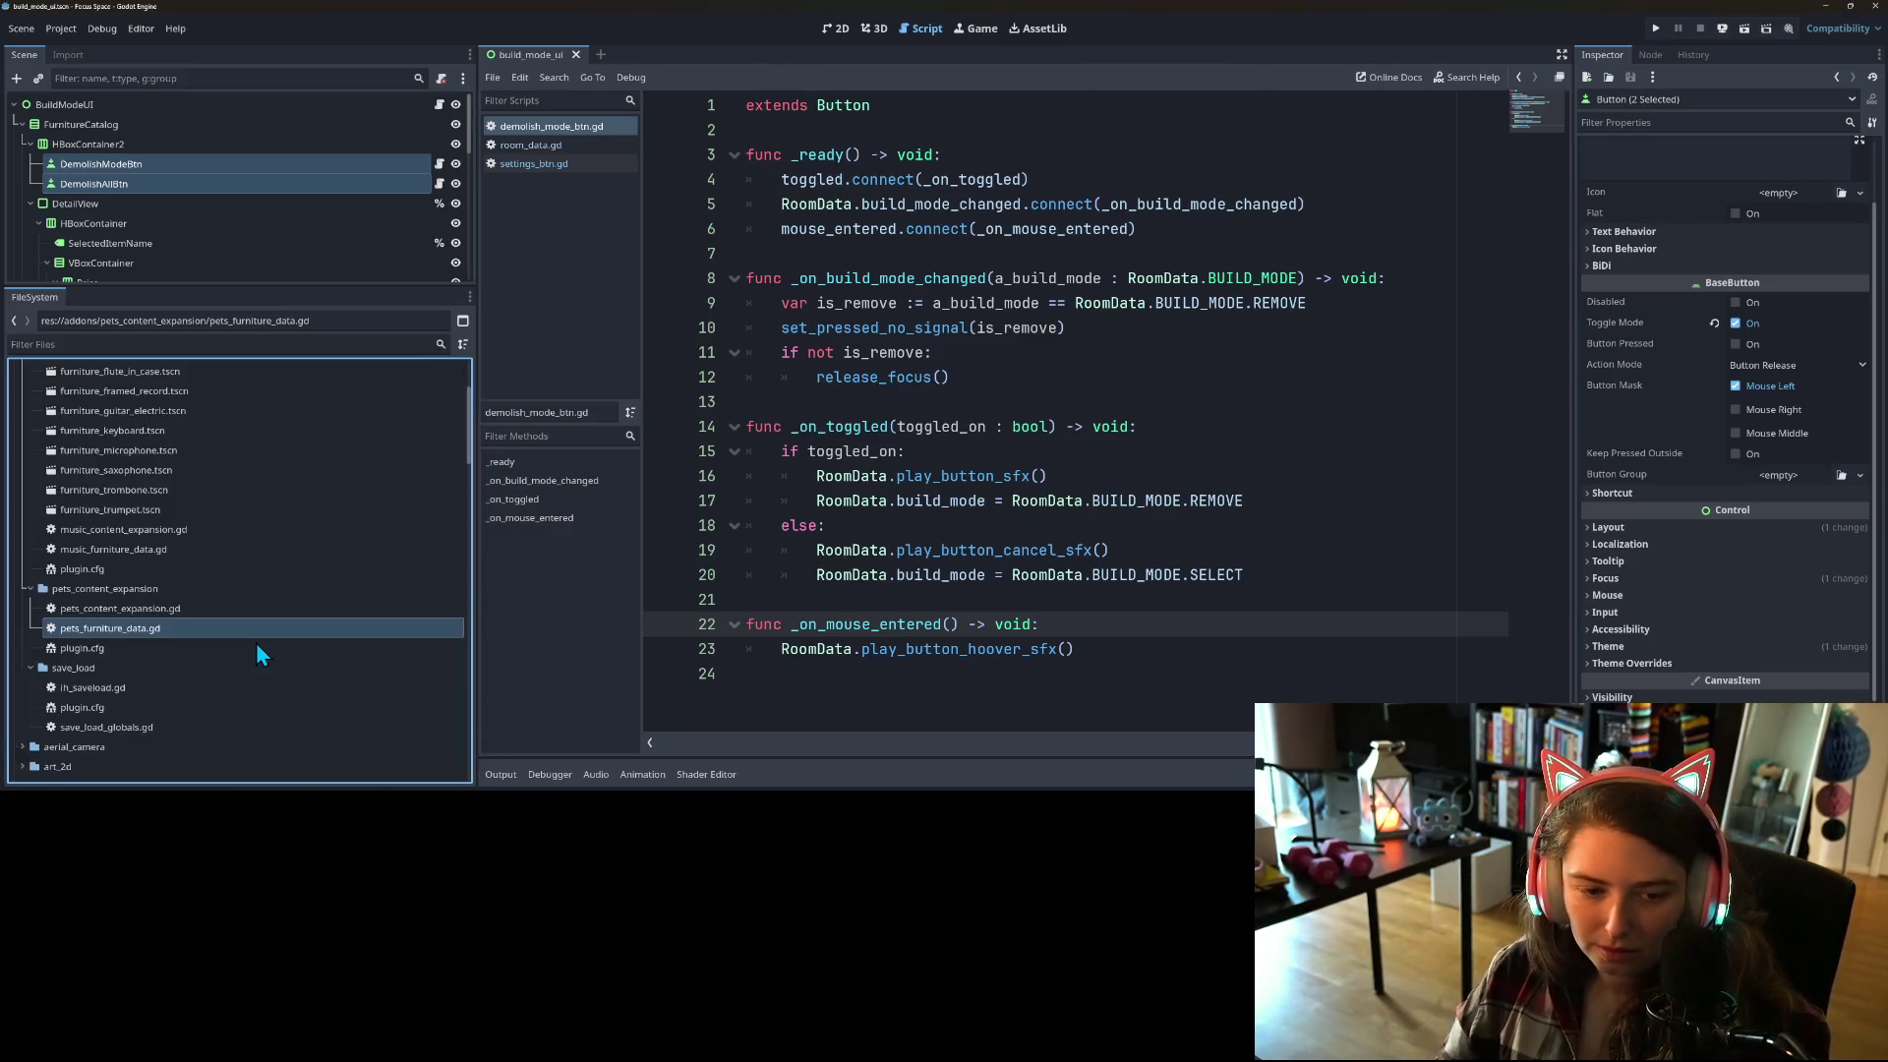
double_click(143, 648)
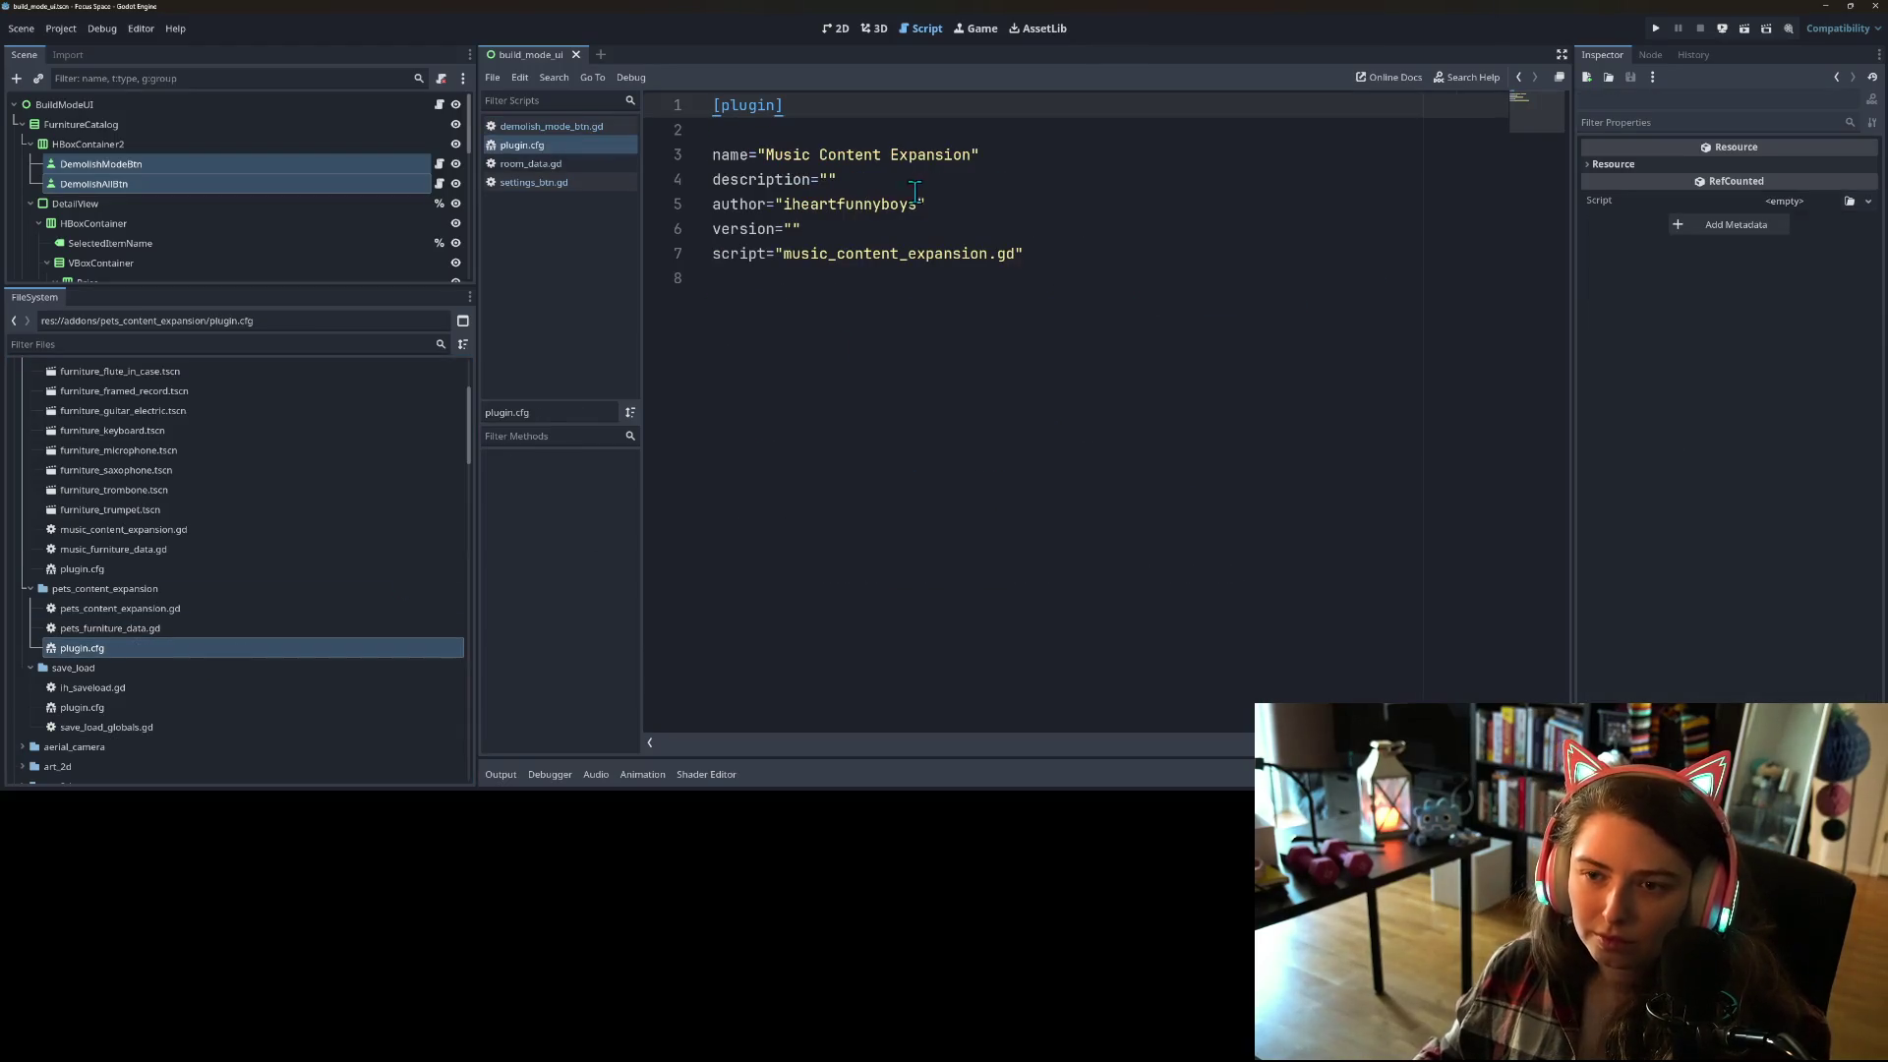
Step: In plugin.cfg, change the name to Pets Content Expansion and the script to pets_content_expansion.gd, then save
double_click(794, 157)
type("Pets")
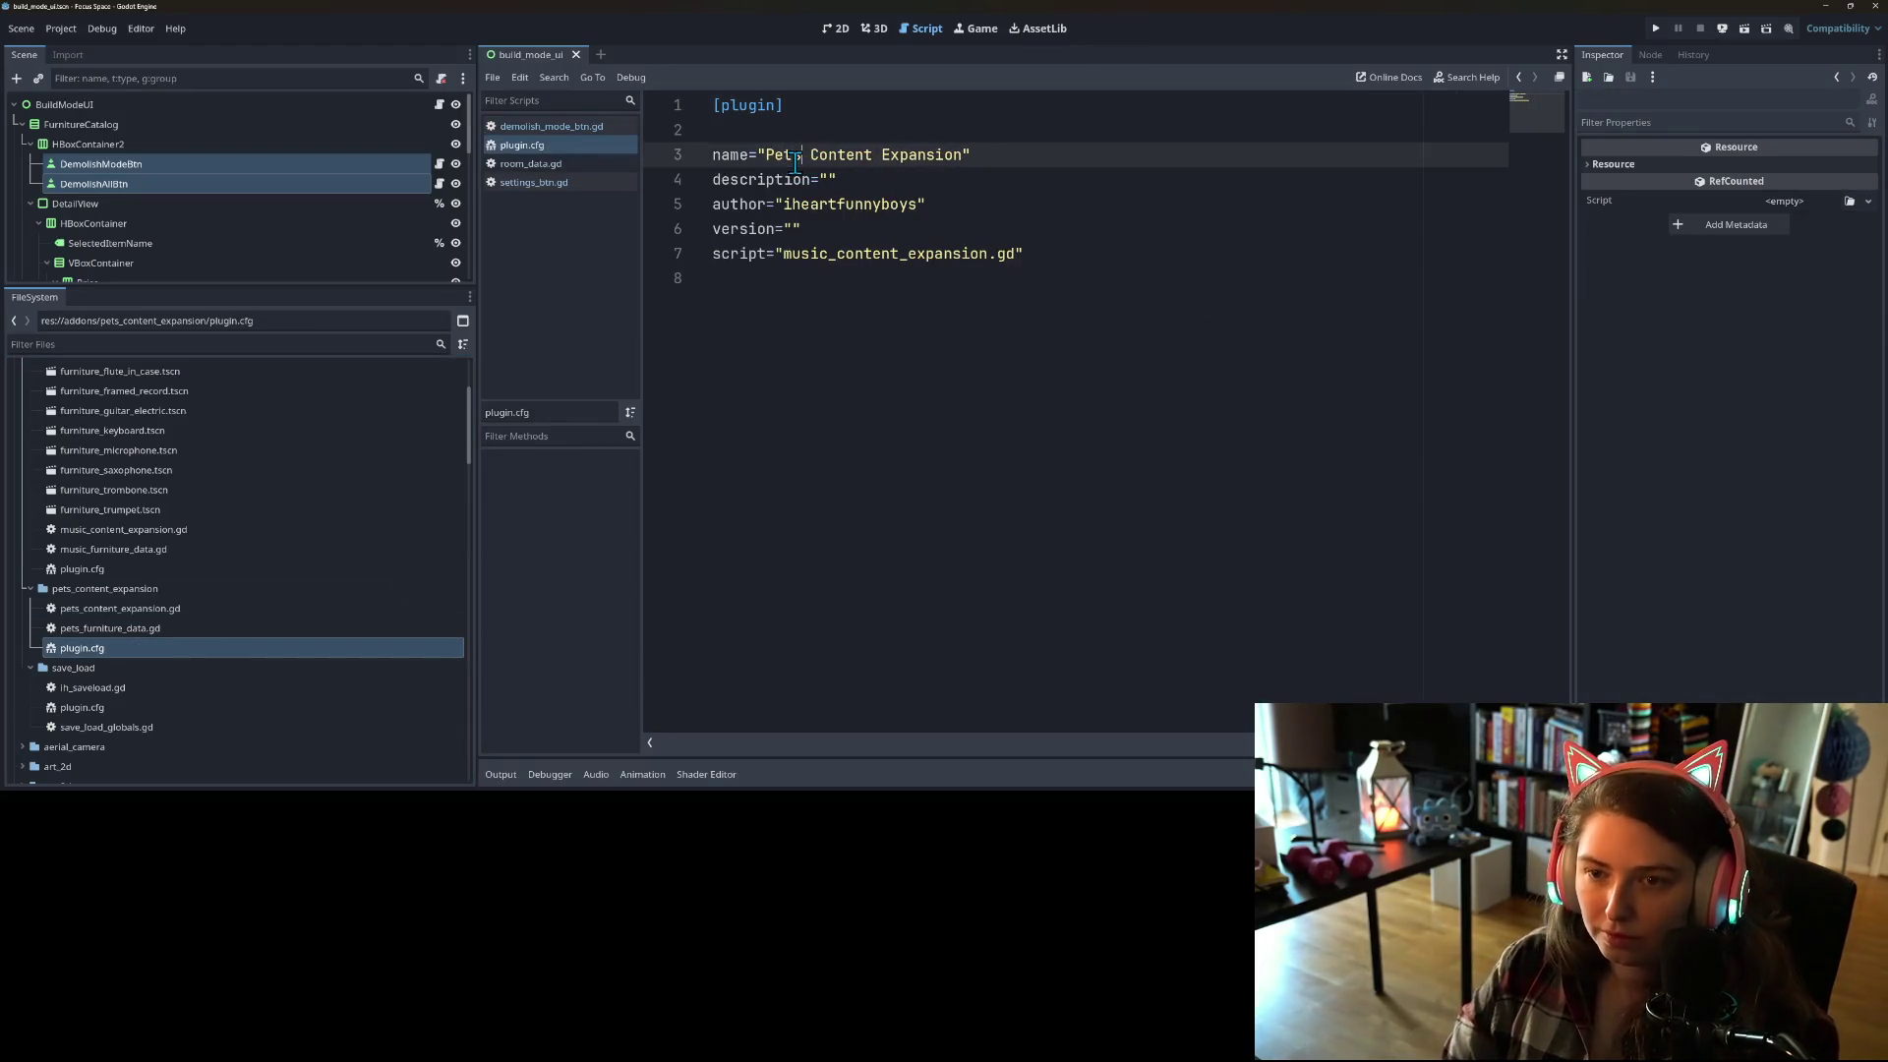
left_click(818, 254)
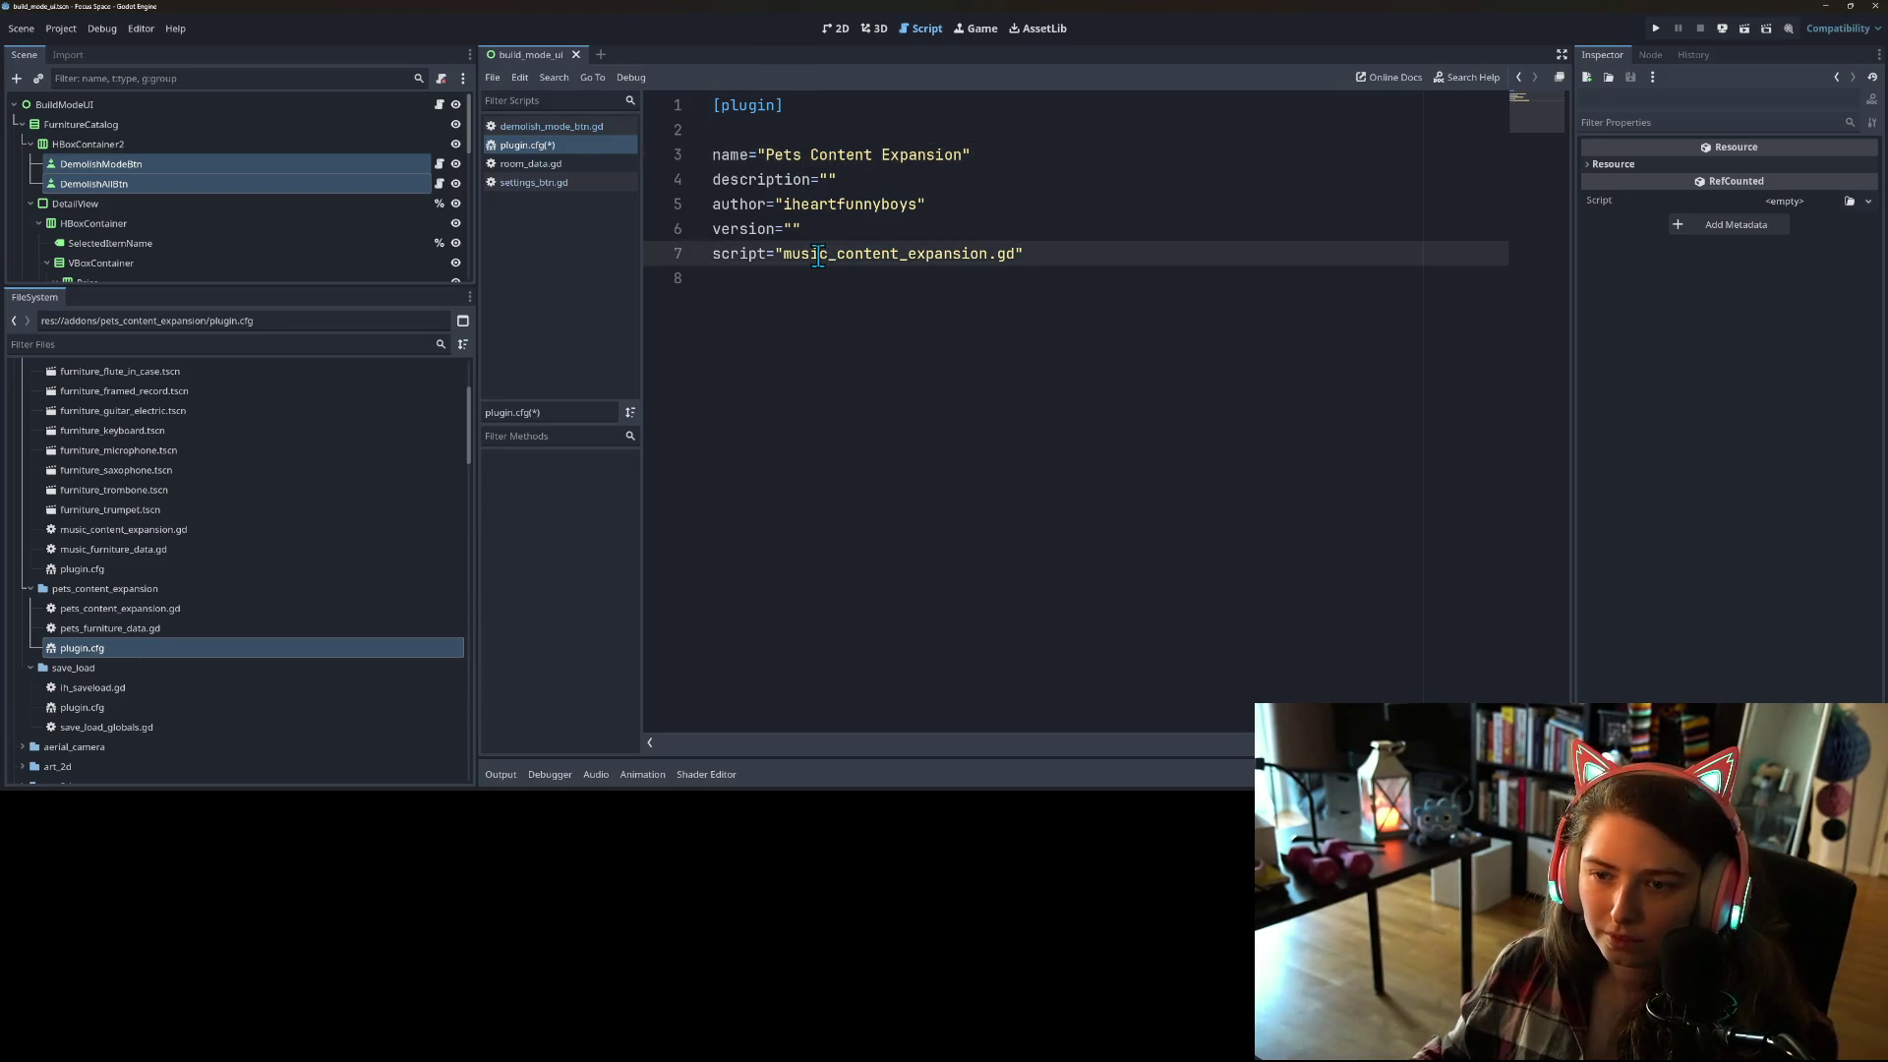
left_click_drag(827, 254, 785, 257)
type("pet")
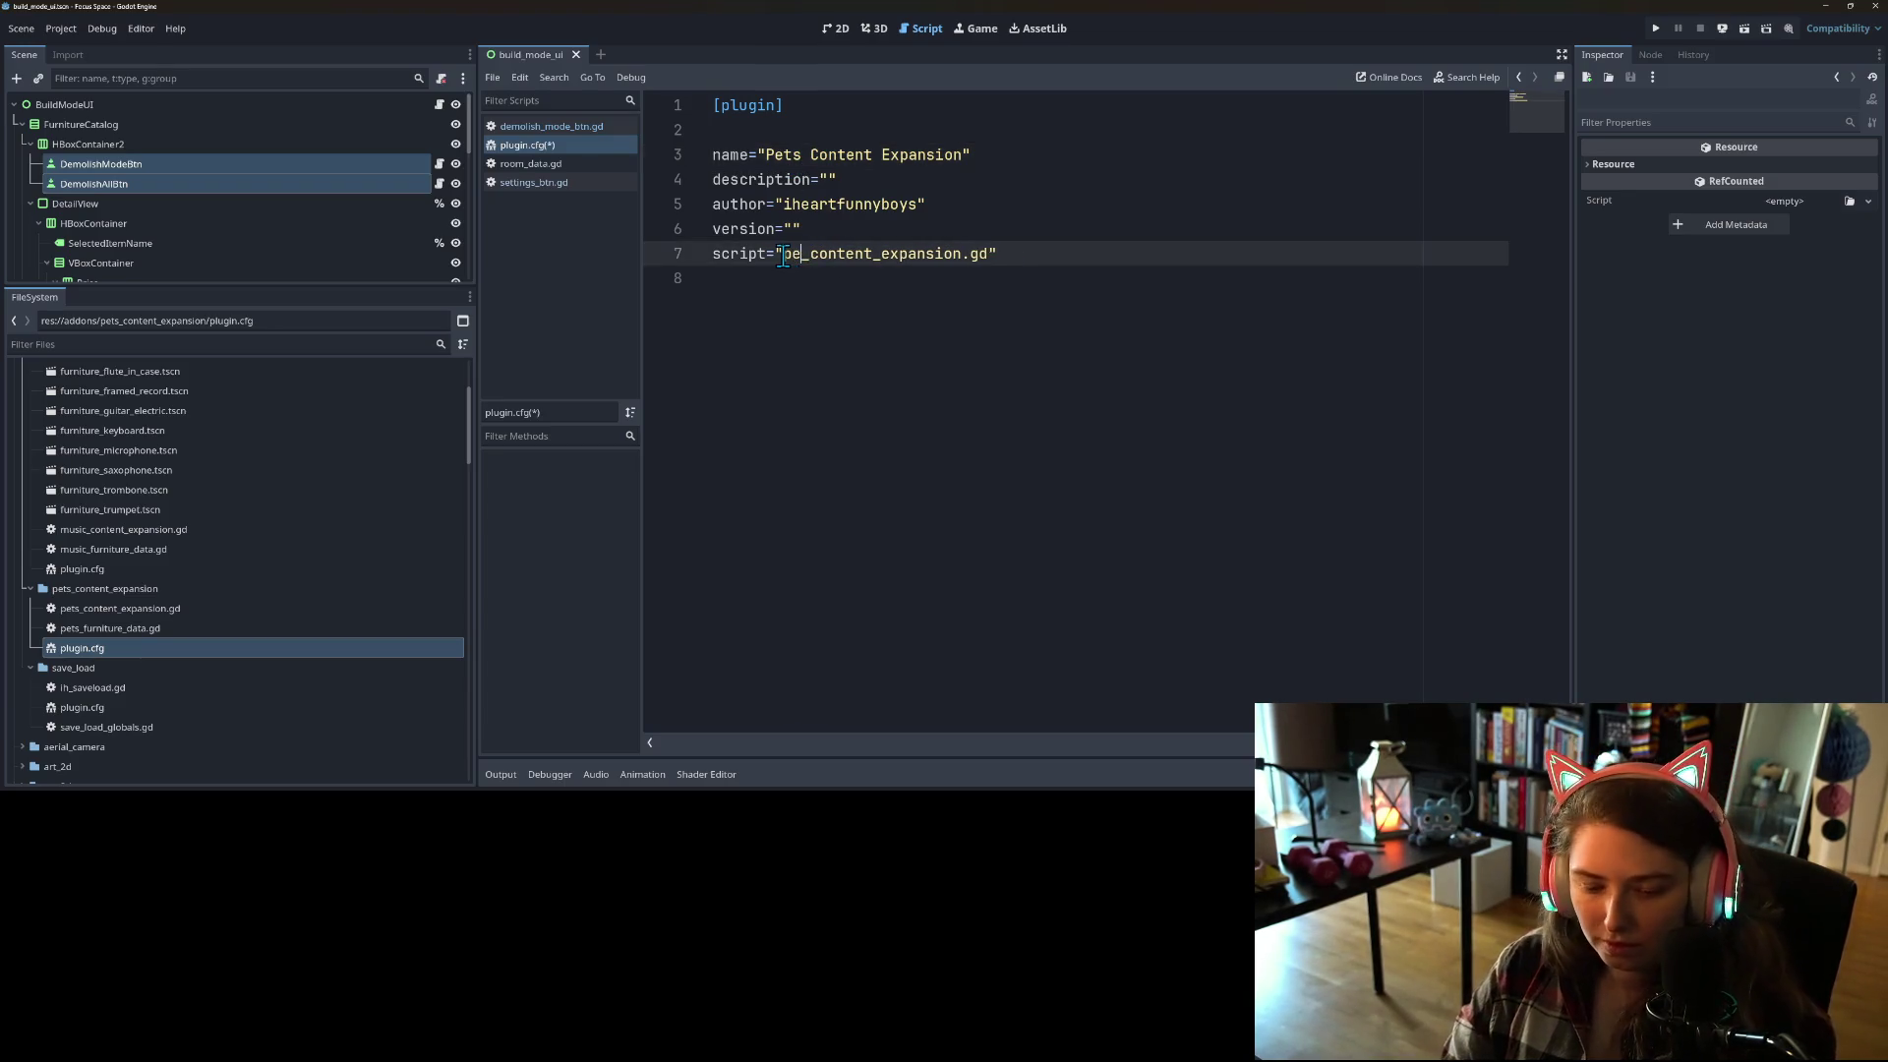
type("s")
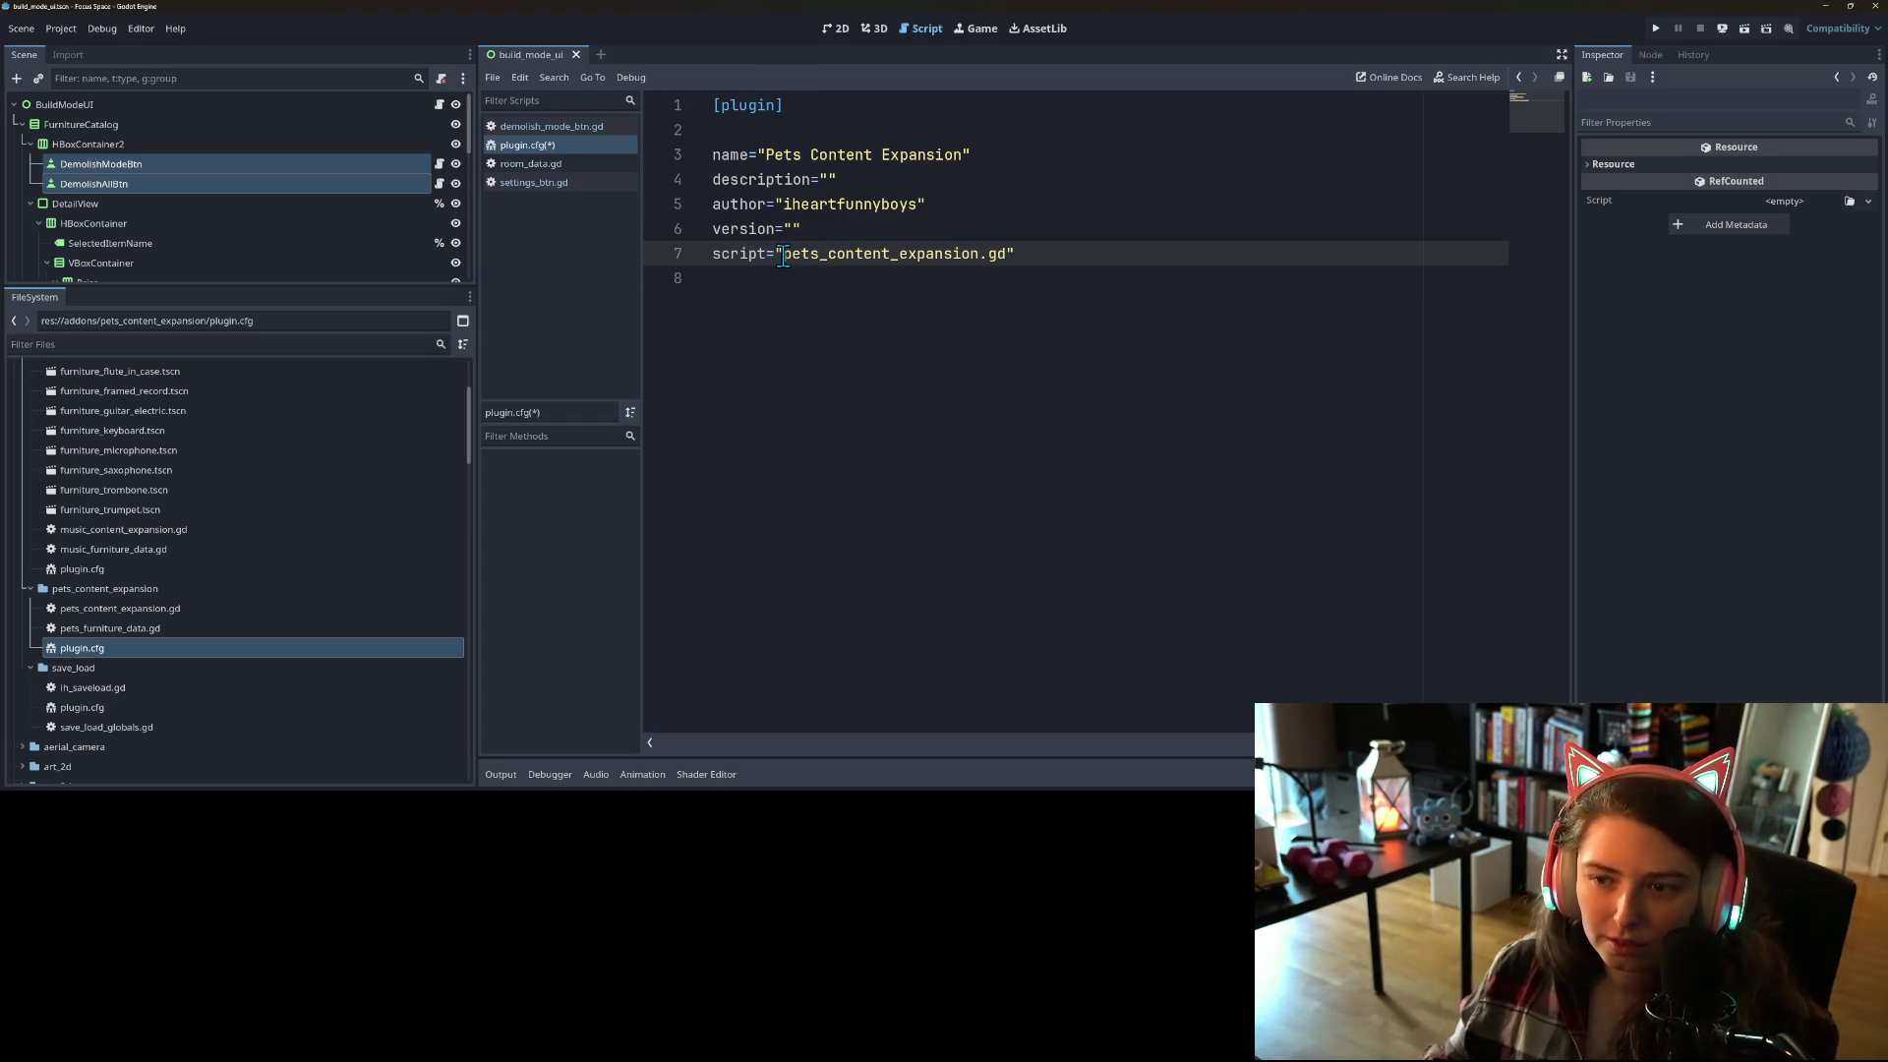
key("ctrl+s")
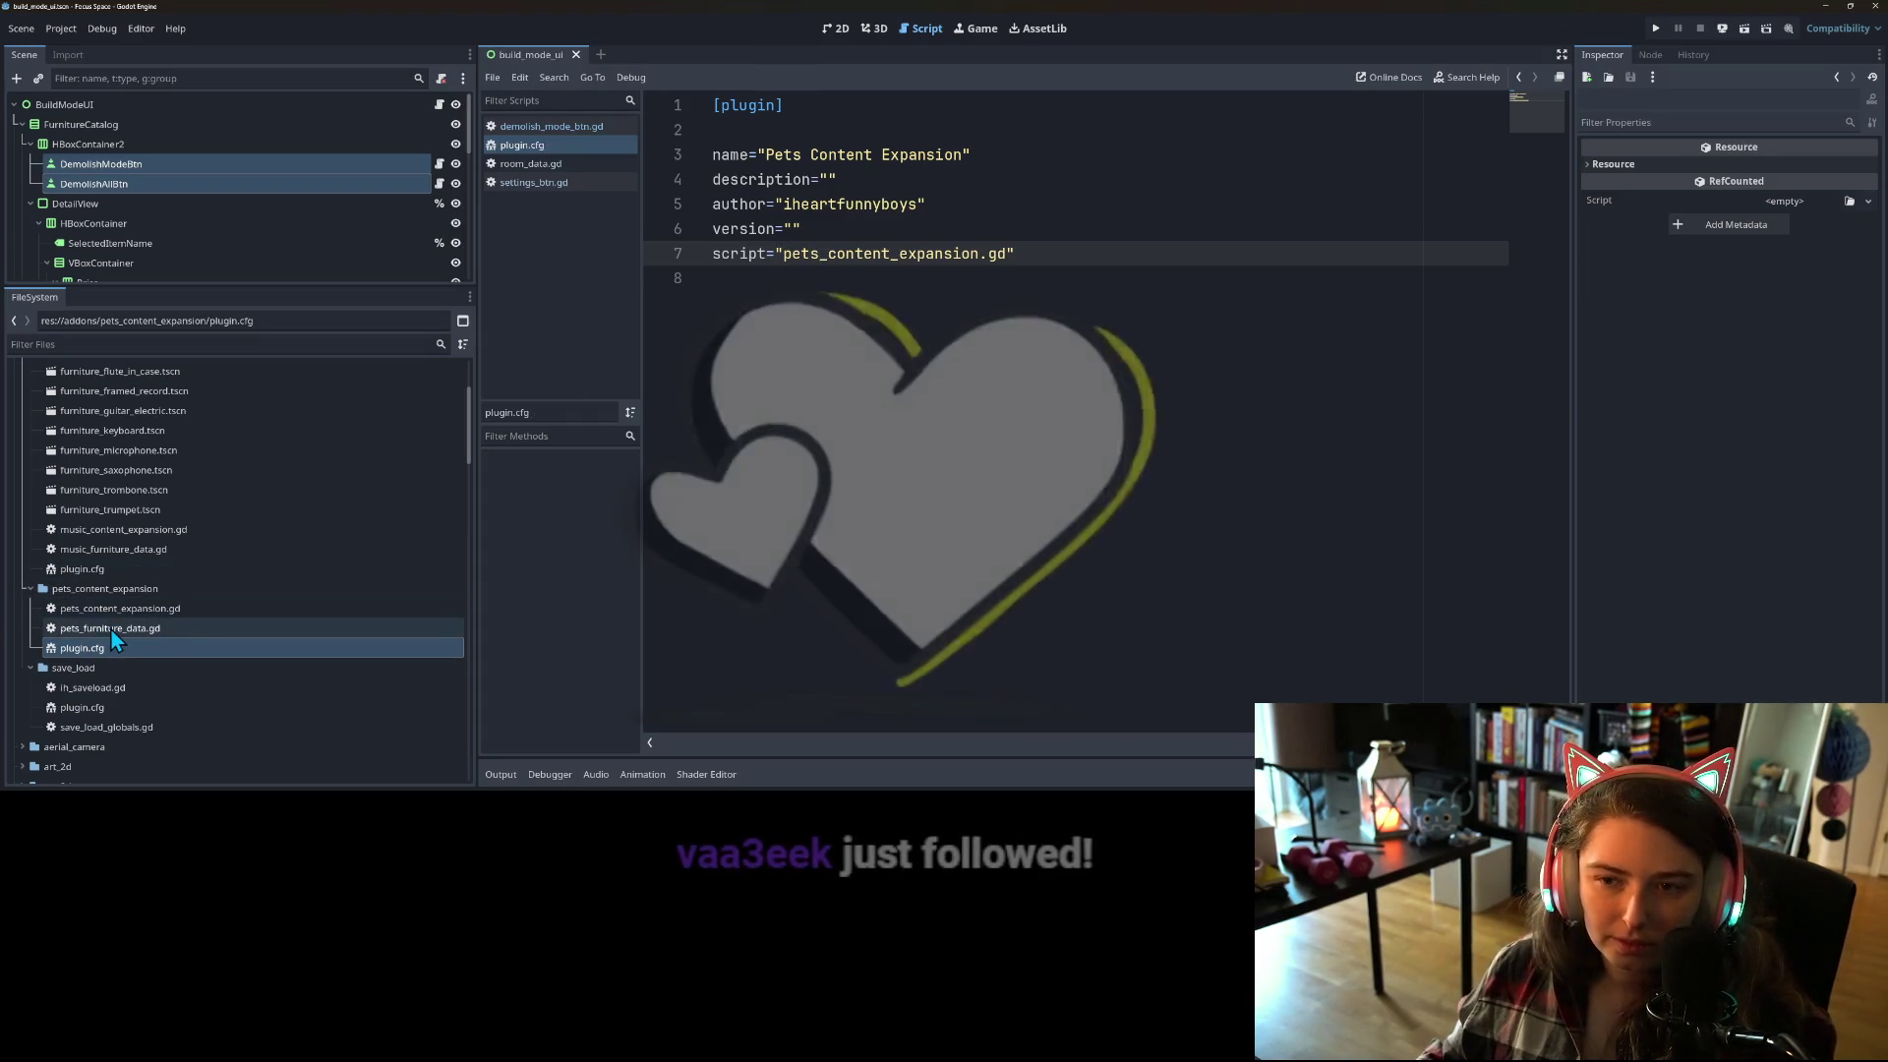
double_click(109, 628)
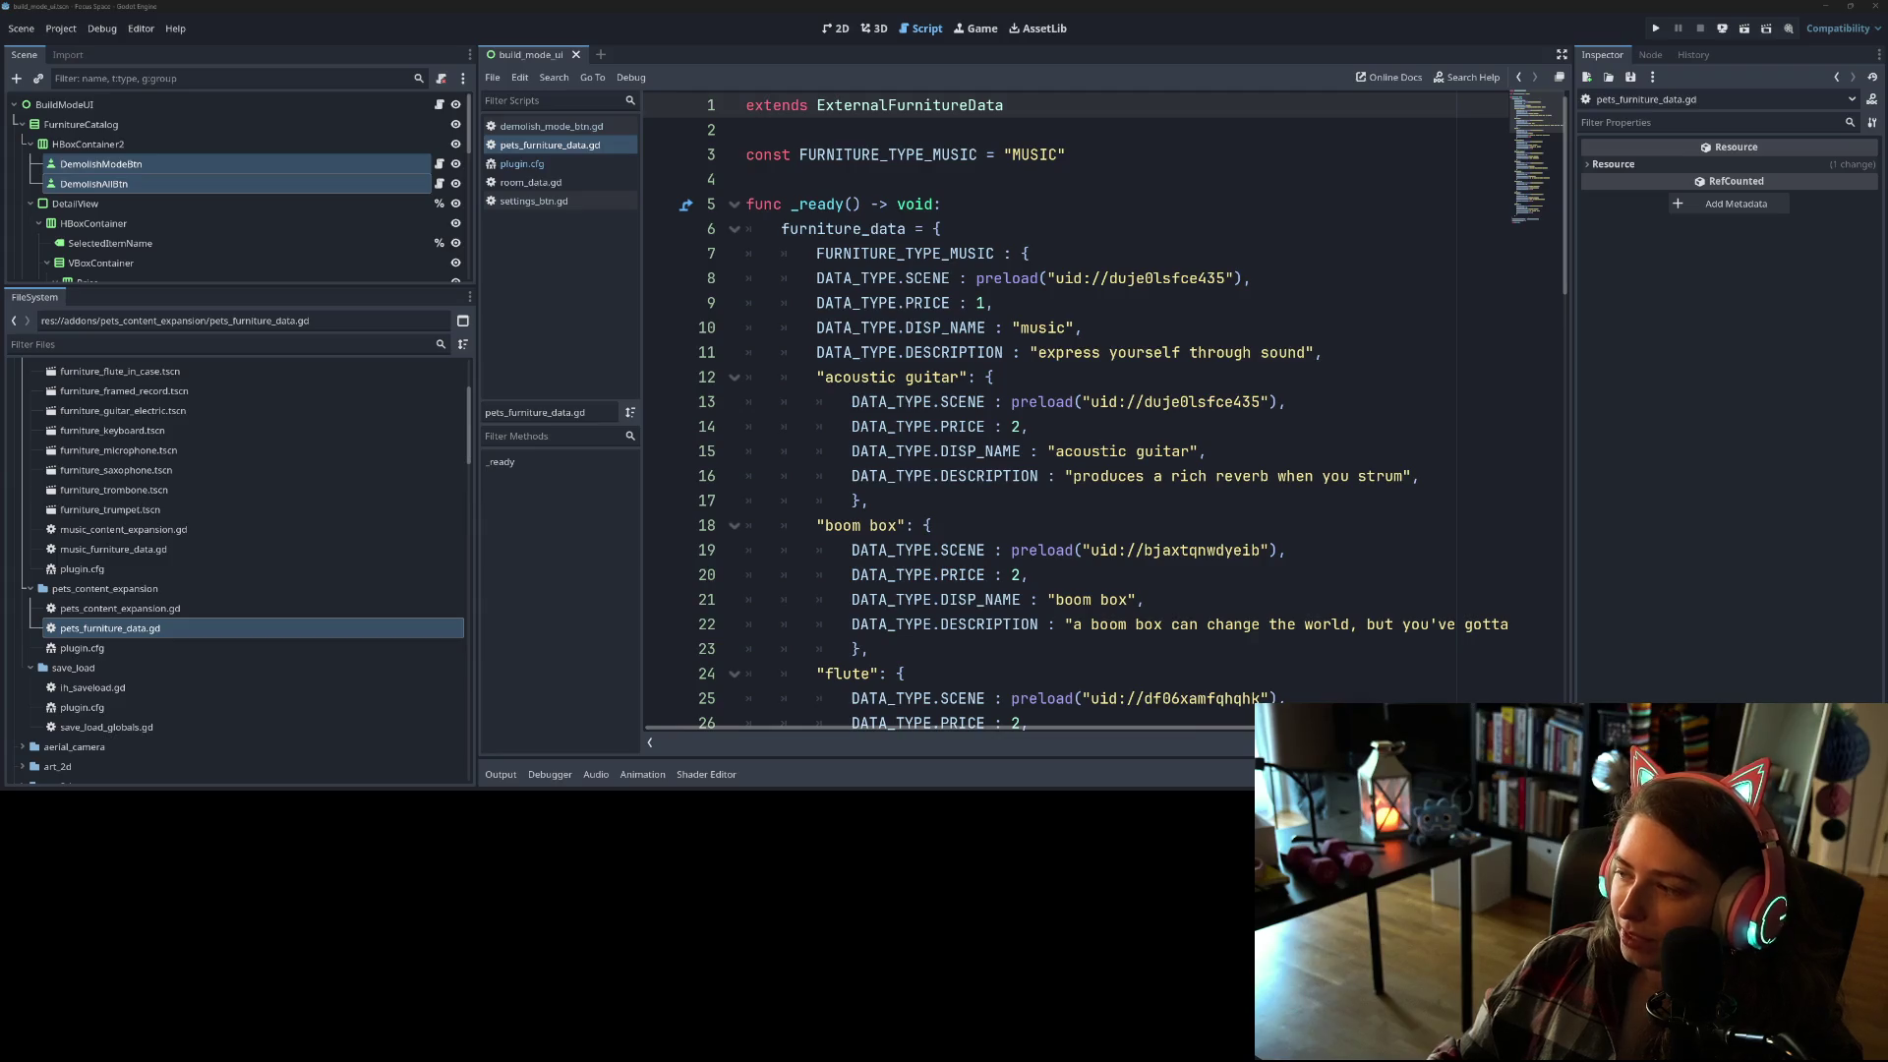
Step: Remove the FURNITURE_TYPE_MUSIC constant line from pets_furniture_data.gd
left_click(1138, 450)
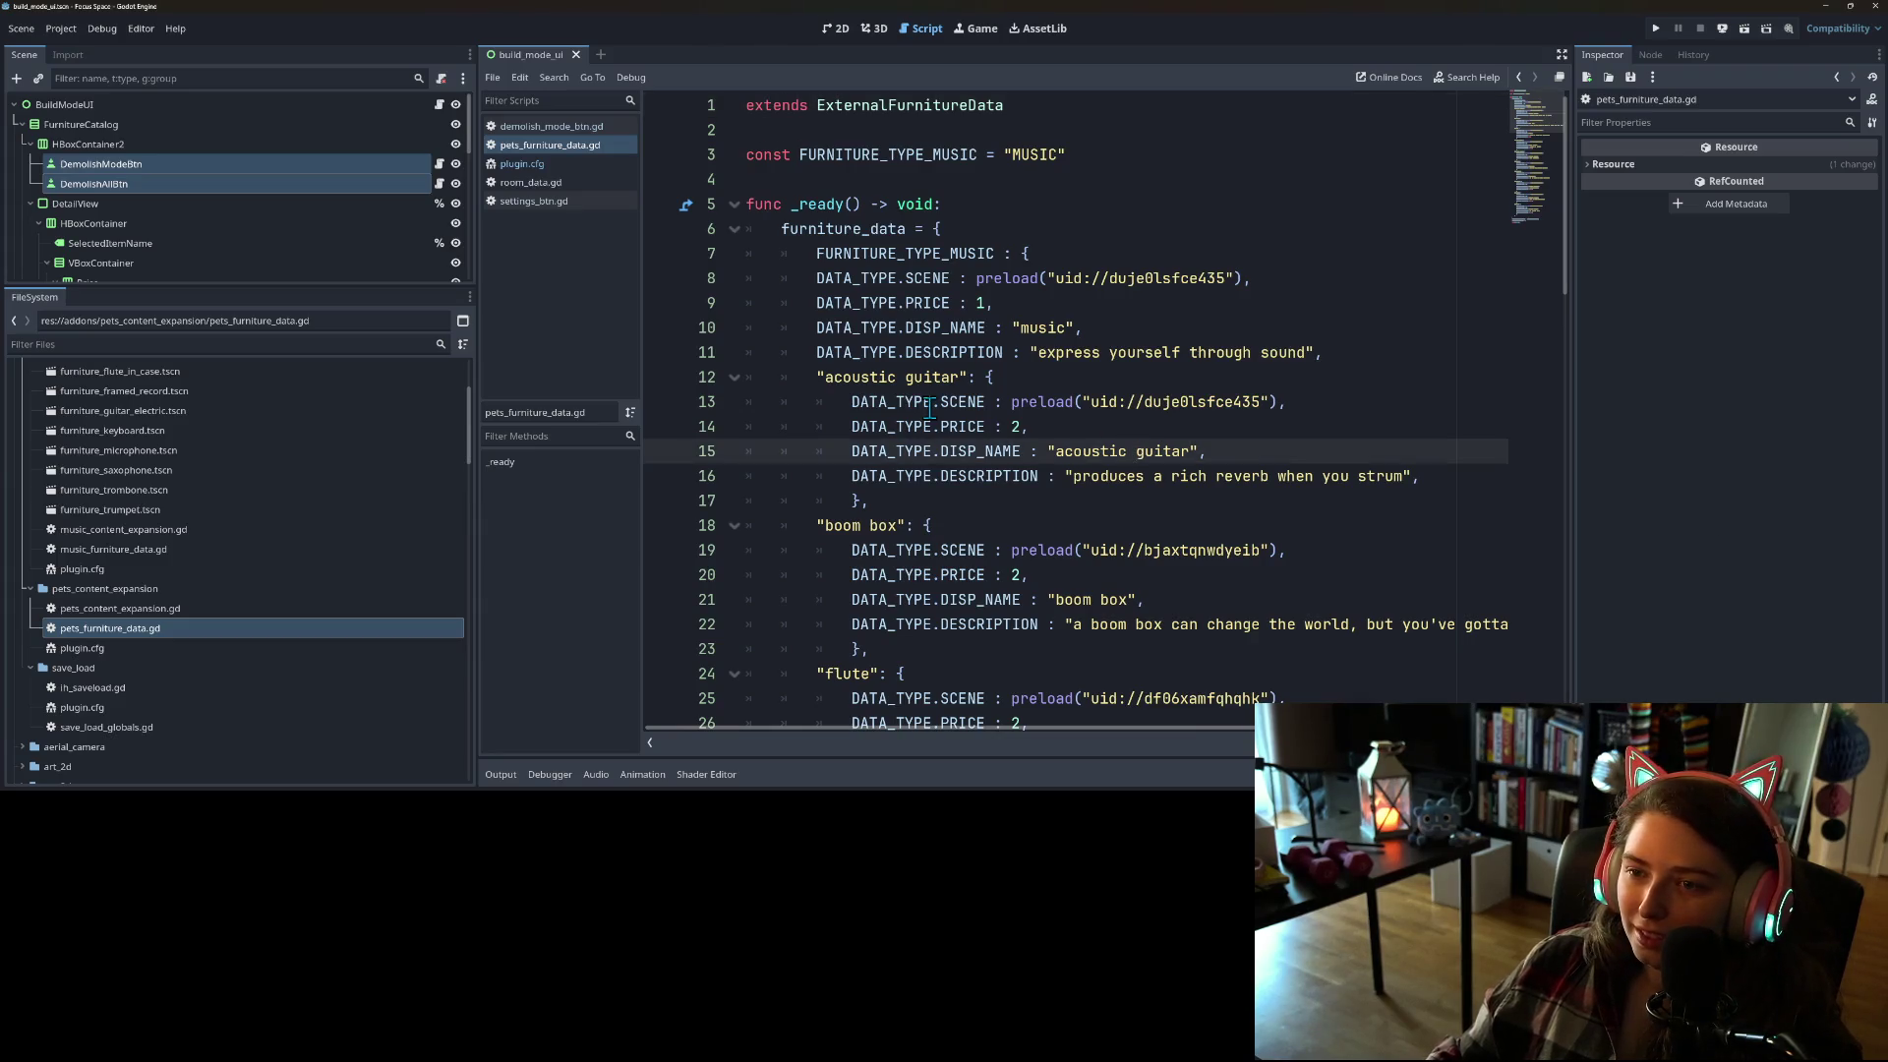
left_click_drag(1067, 155, 746, 159)
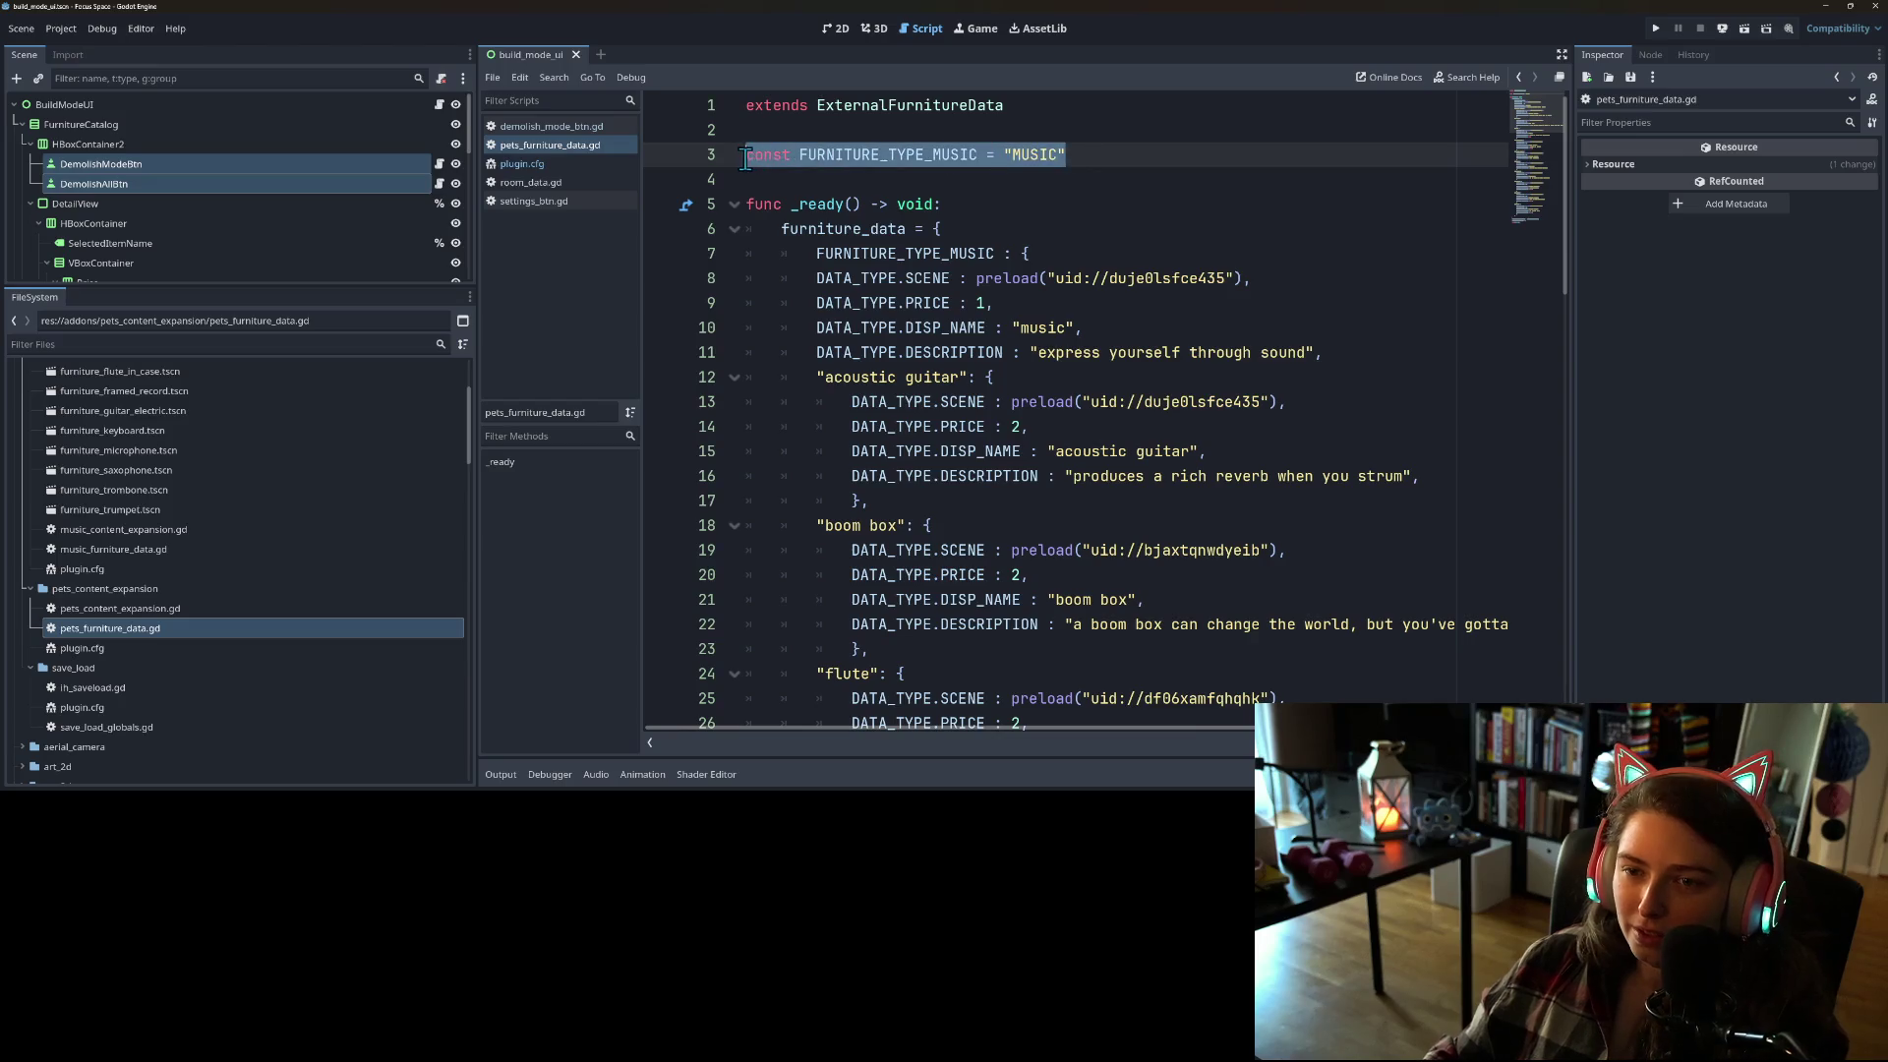
key("ctrl+x")
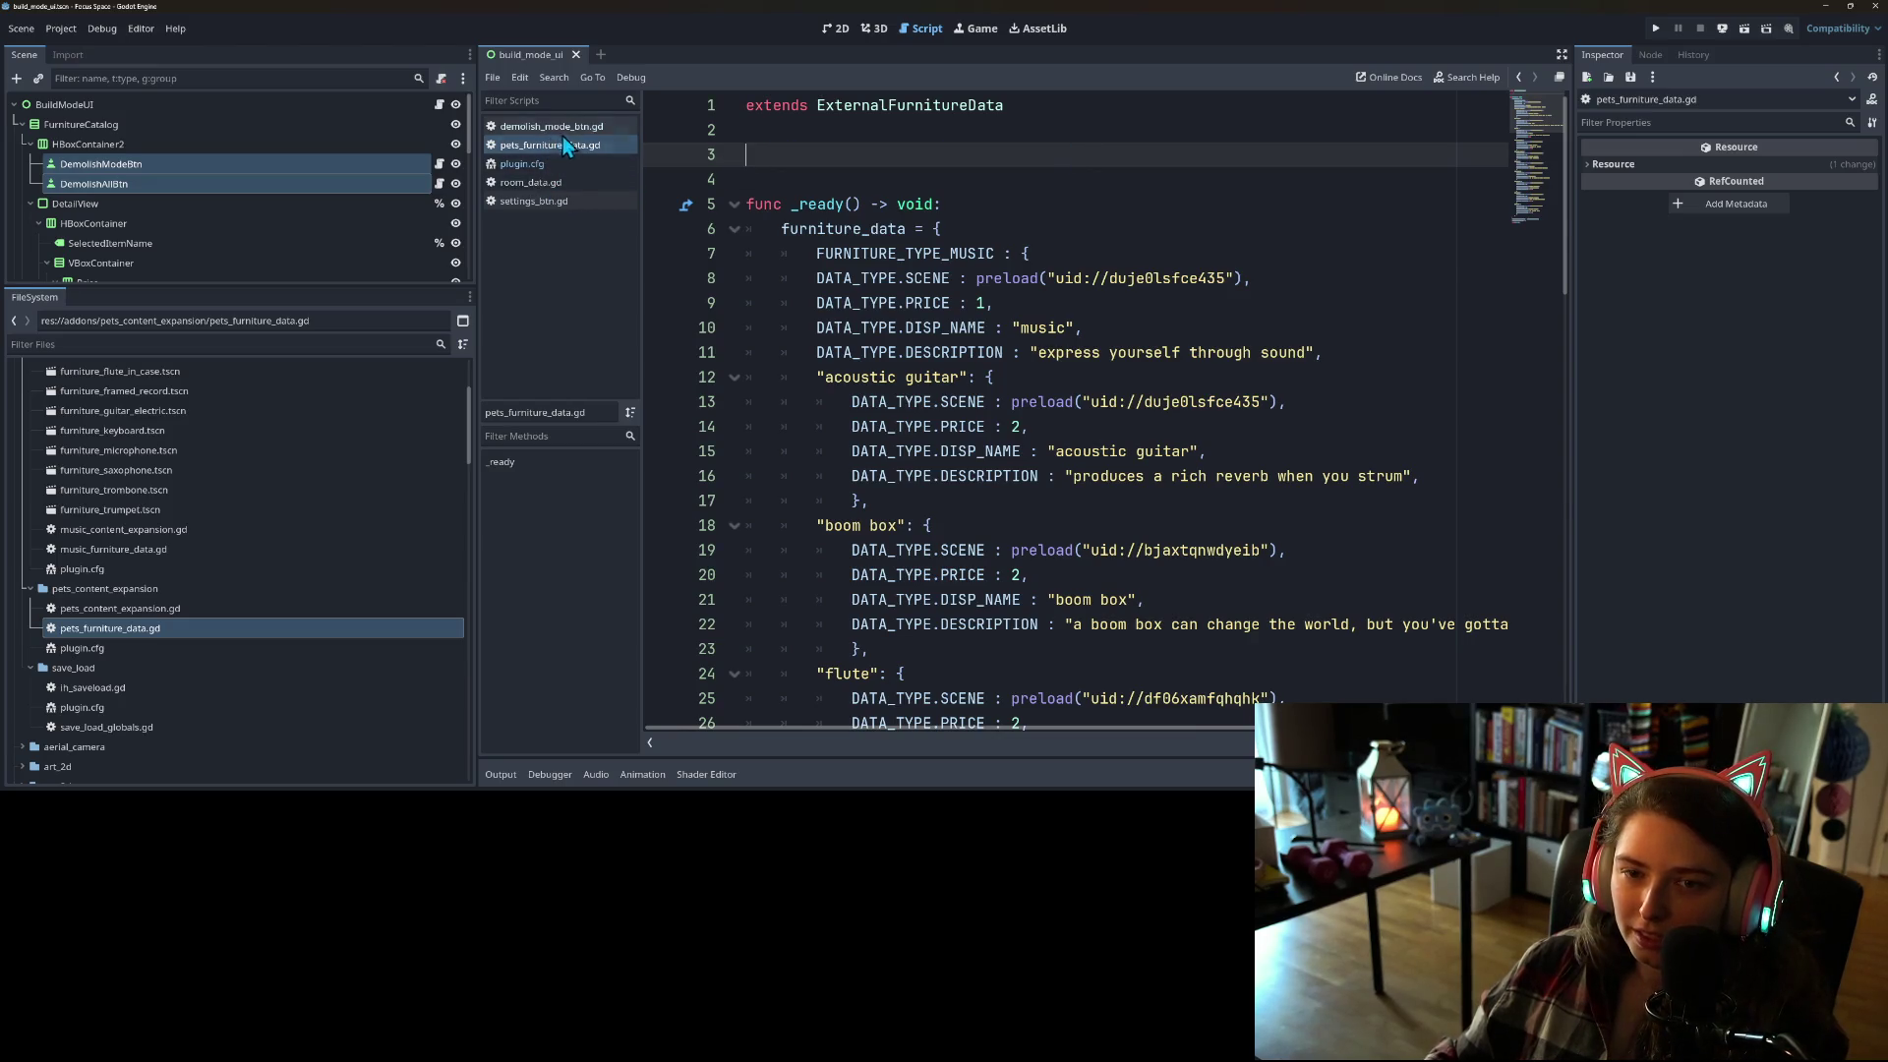
scroll("down", 3)
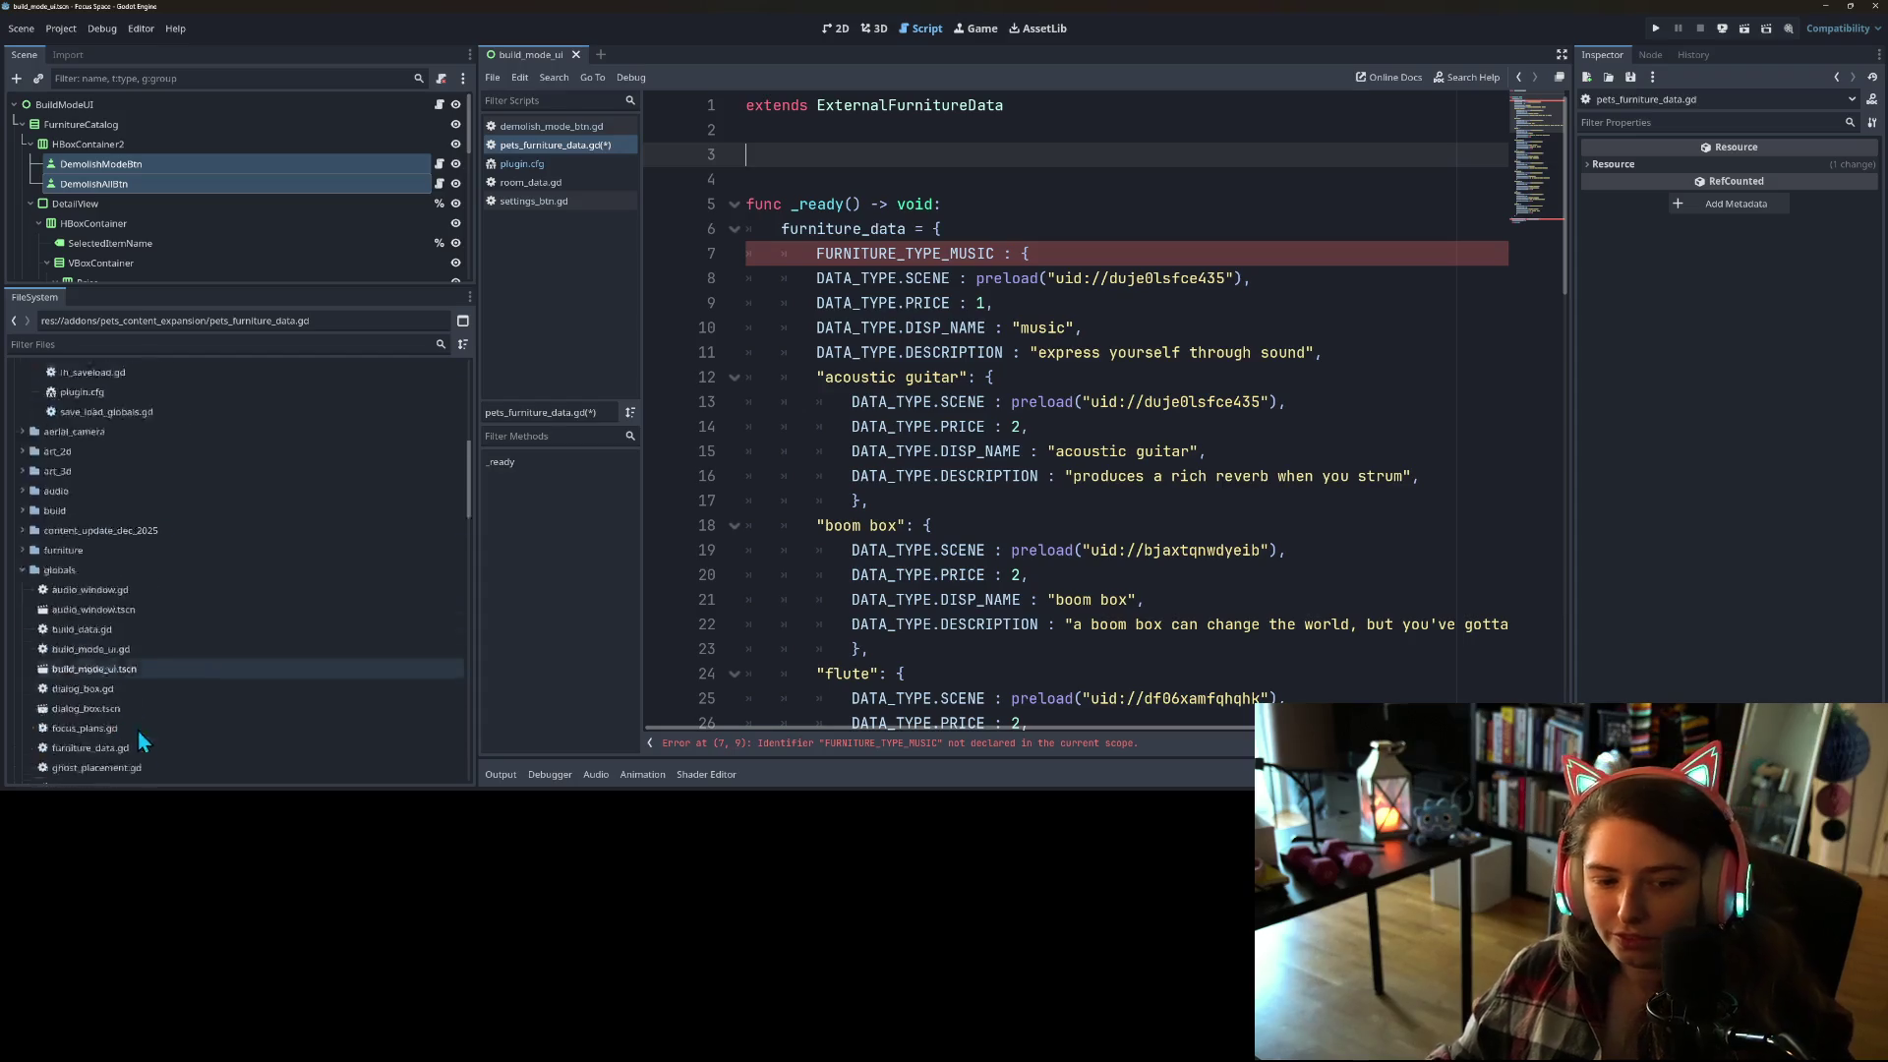
scroll("down", 3)
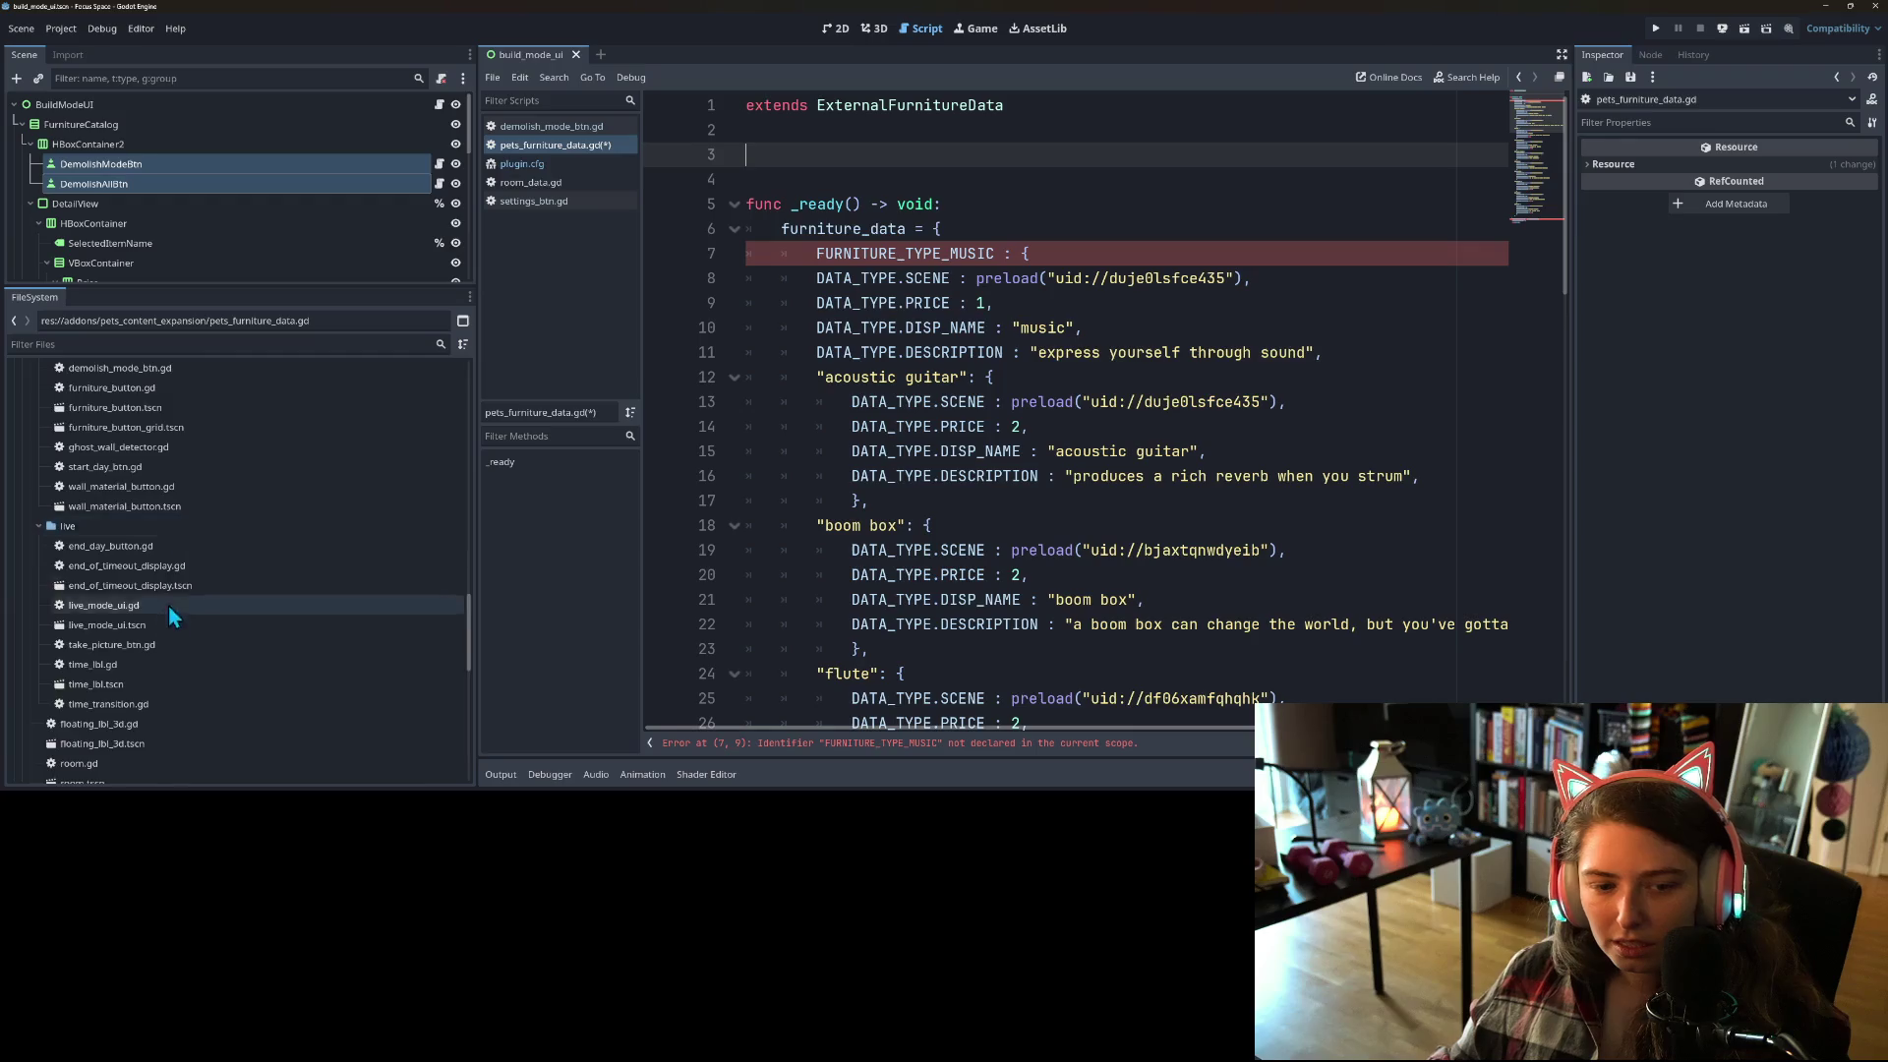
scroll("up", 3)
scroll("up", 3)
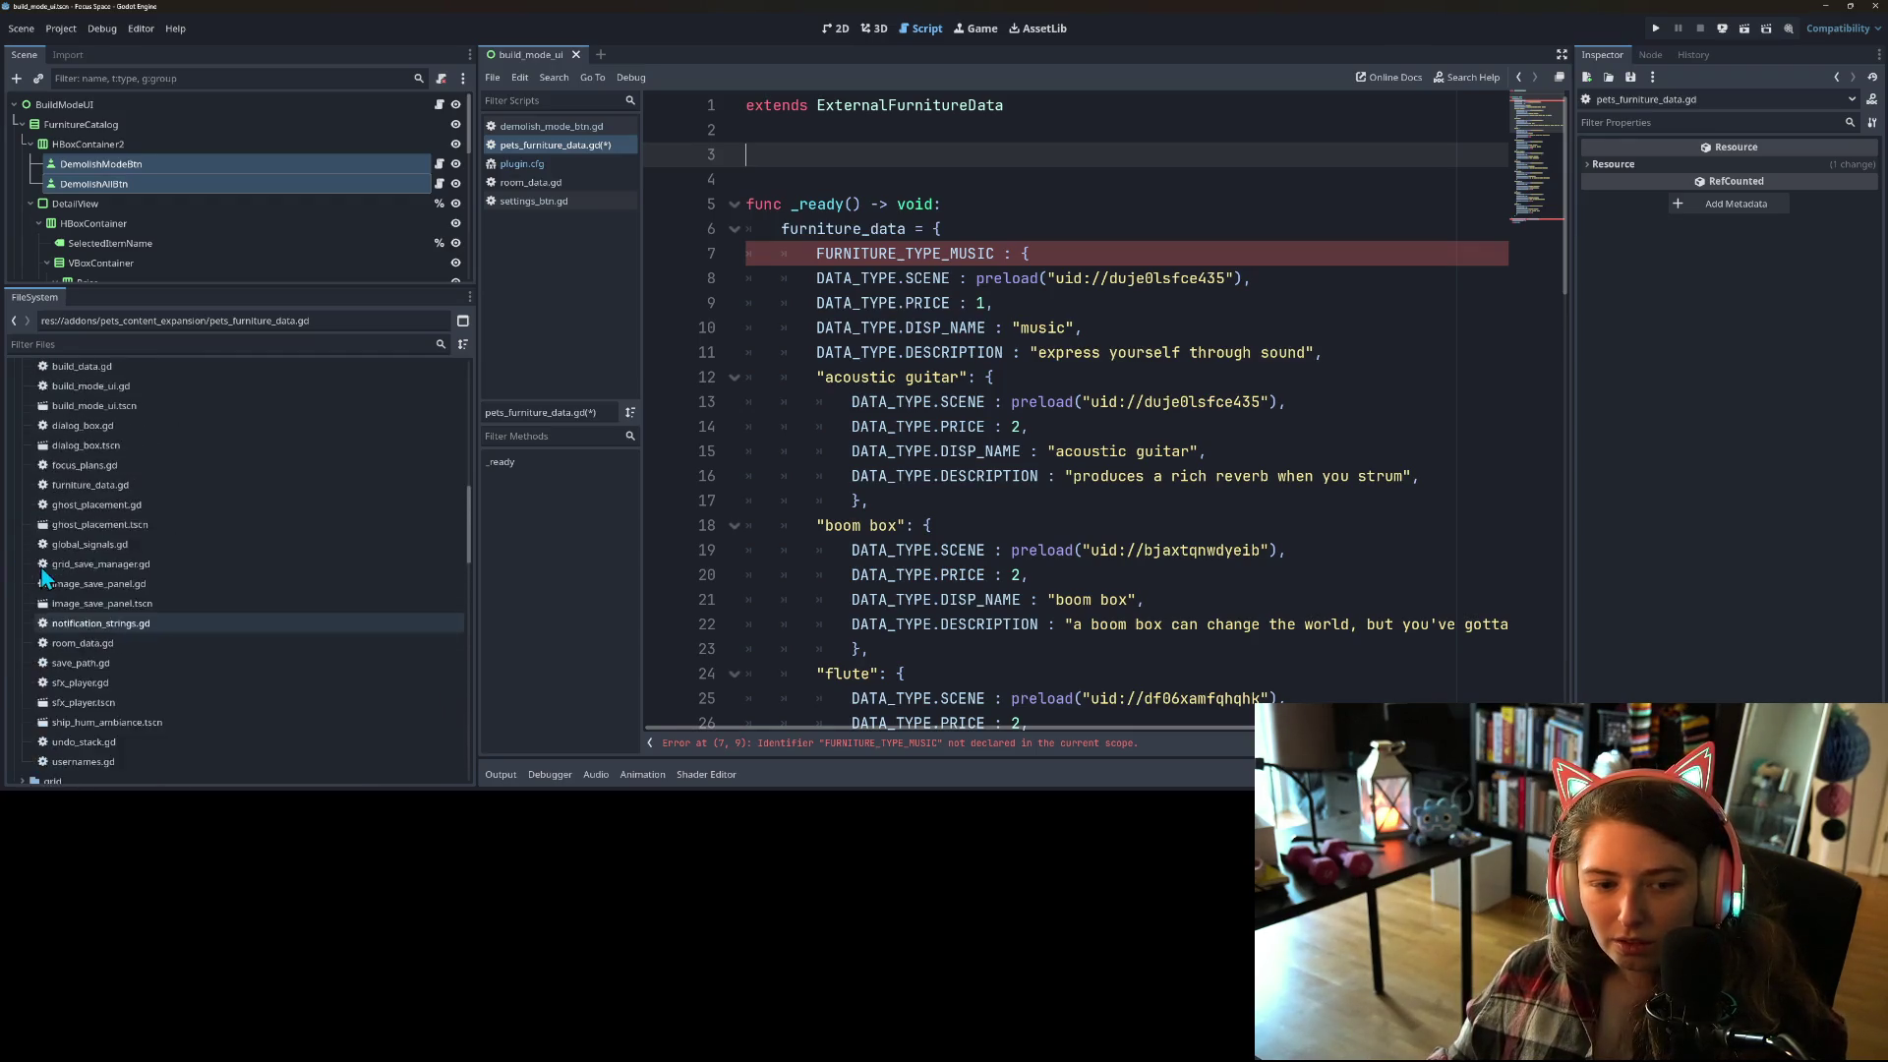
Step: Move the FURNITURE_TYPE_PETS constant from furniture_data.gd onto line 3 of pets_furniture_data.gd
double_click(85, 539)
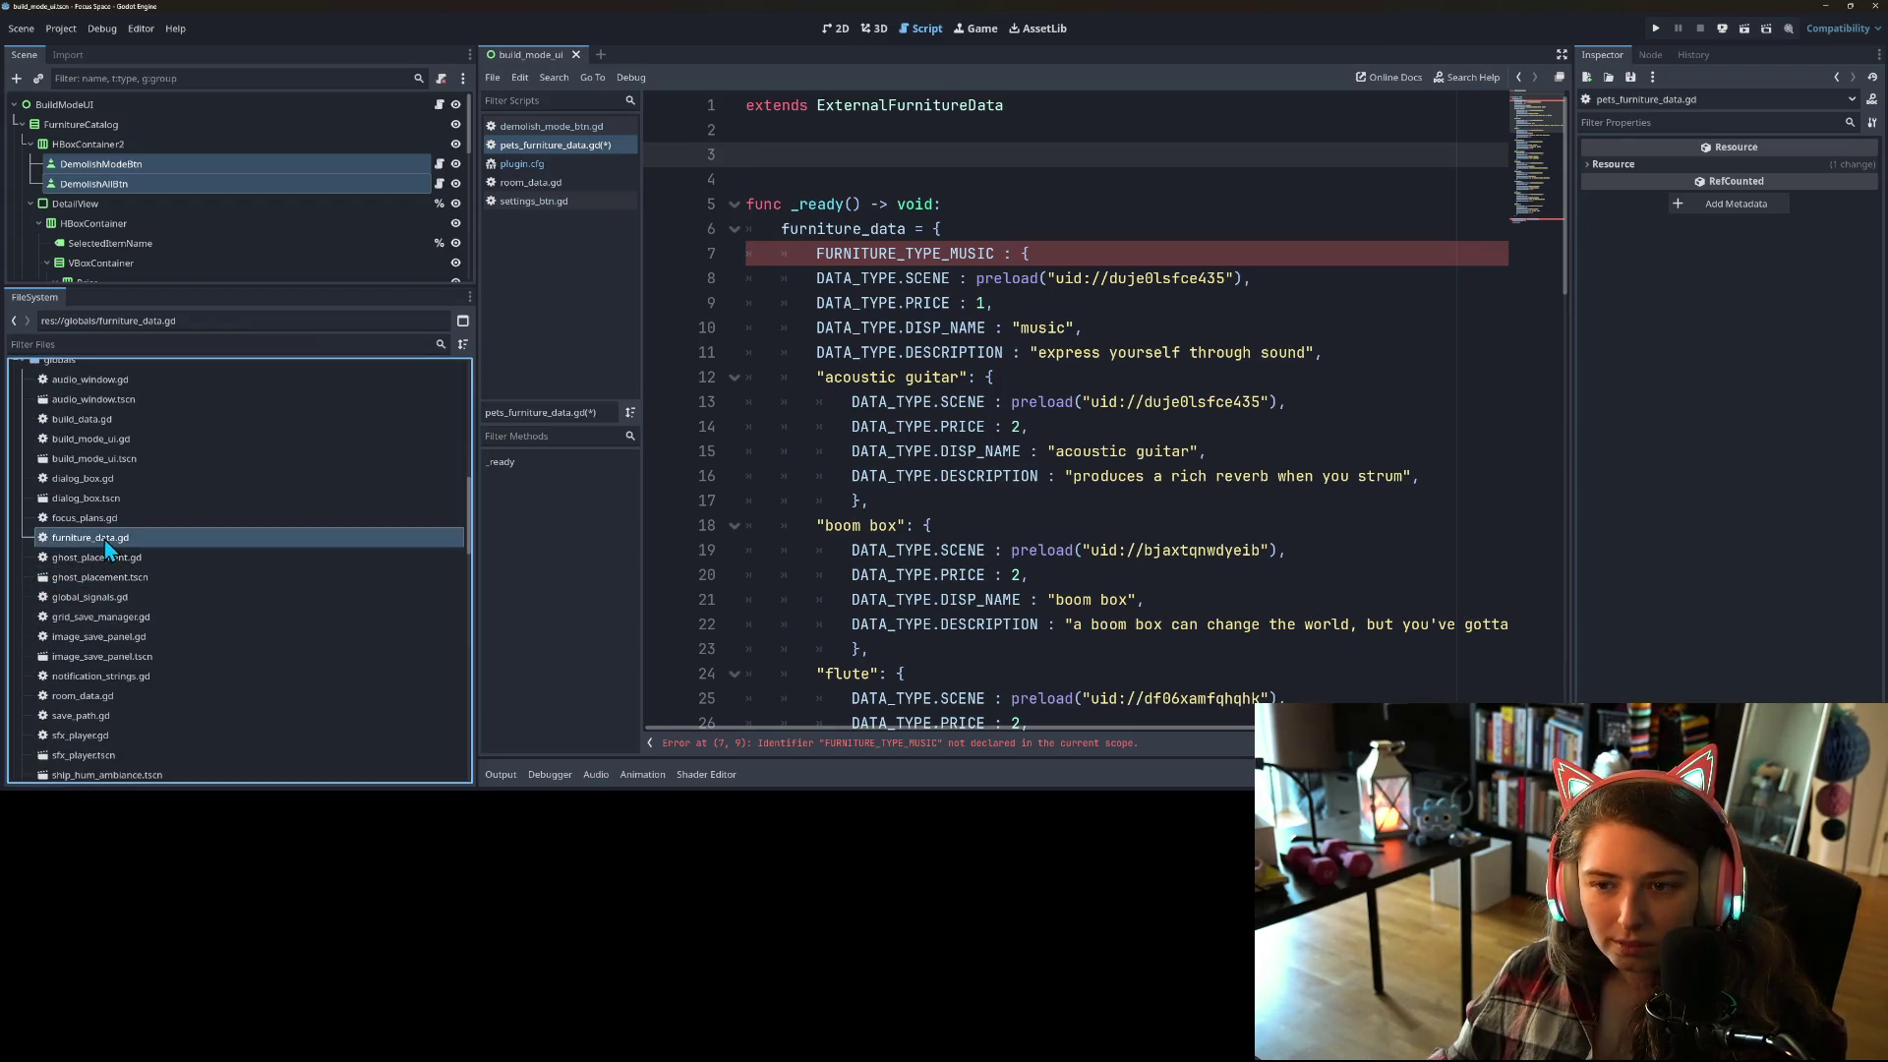
scroll("up", 3)
left_click_drag(1057, 600, 698, 580)
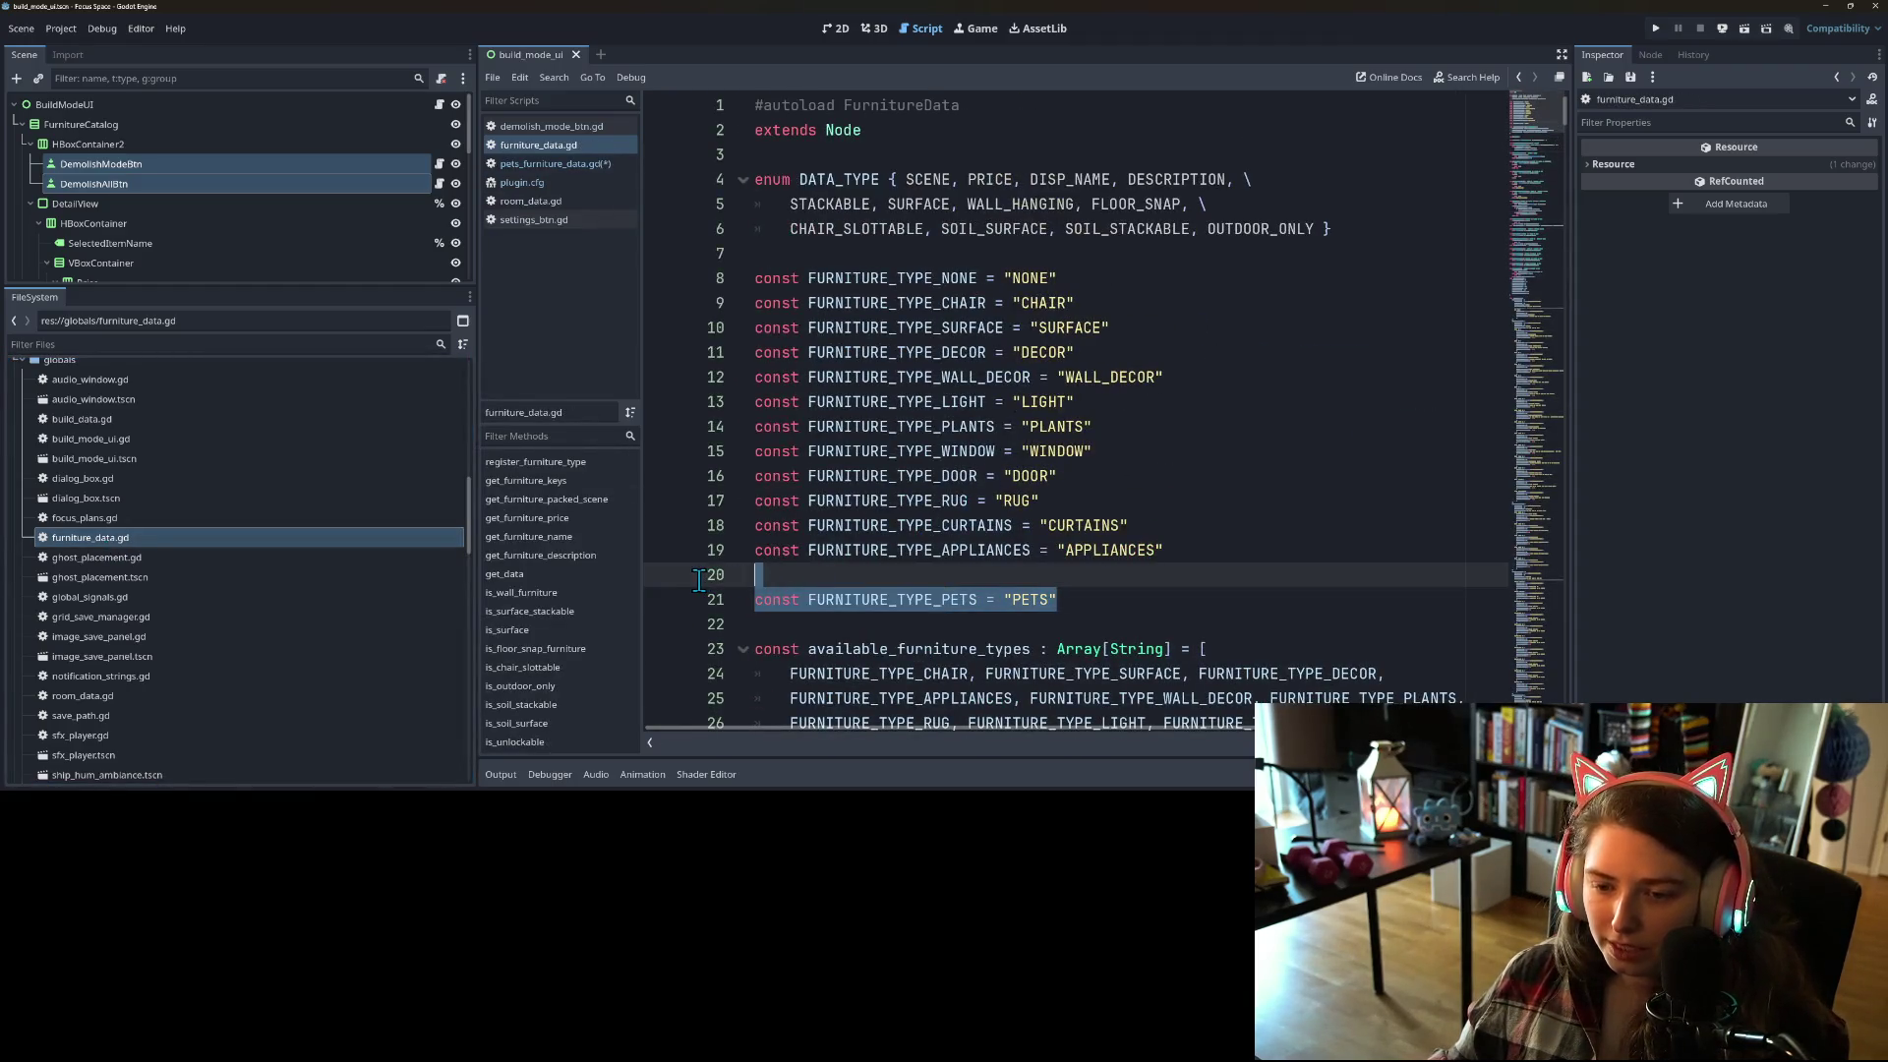
key("Delete")
key("BackSpace")
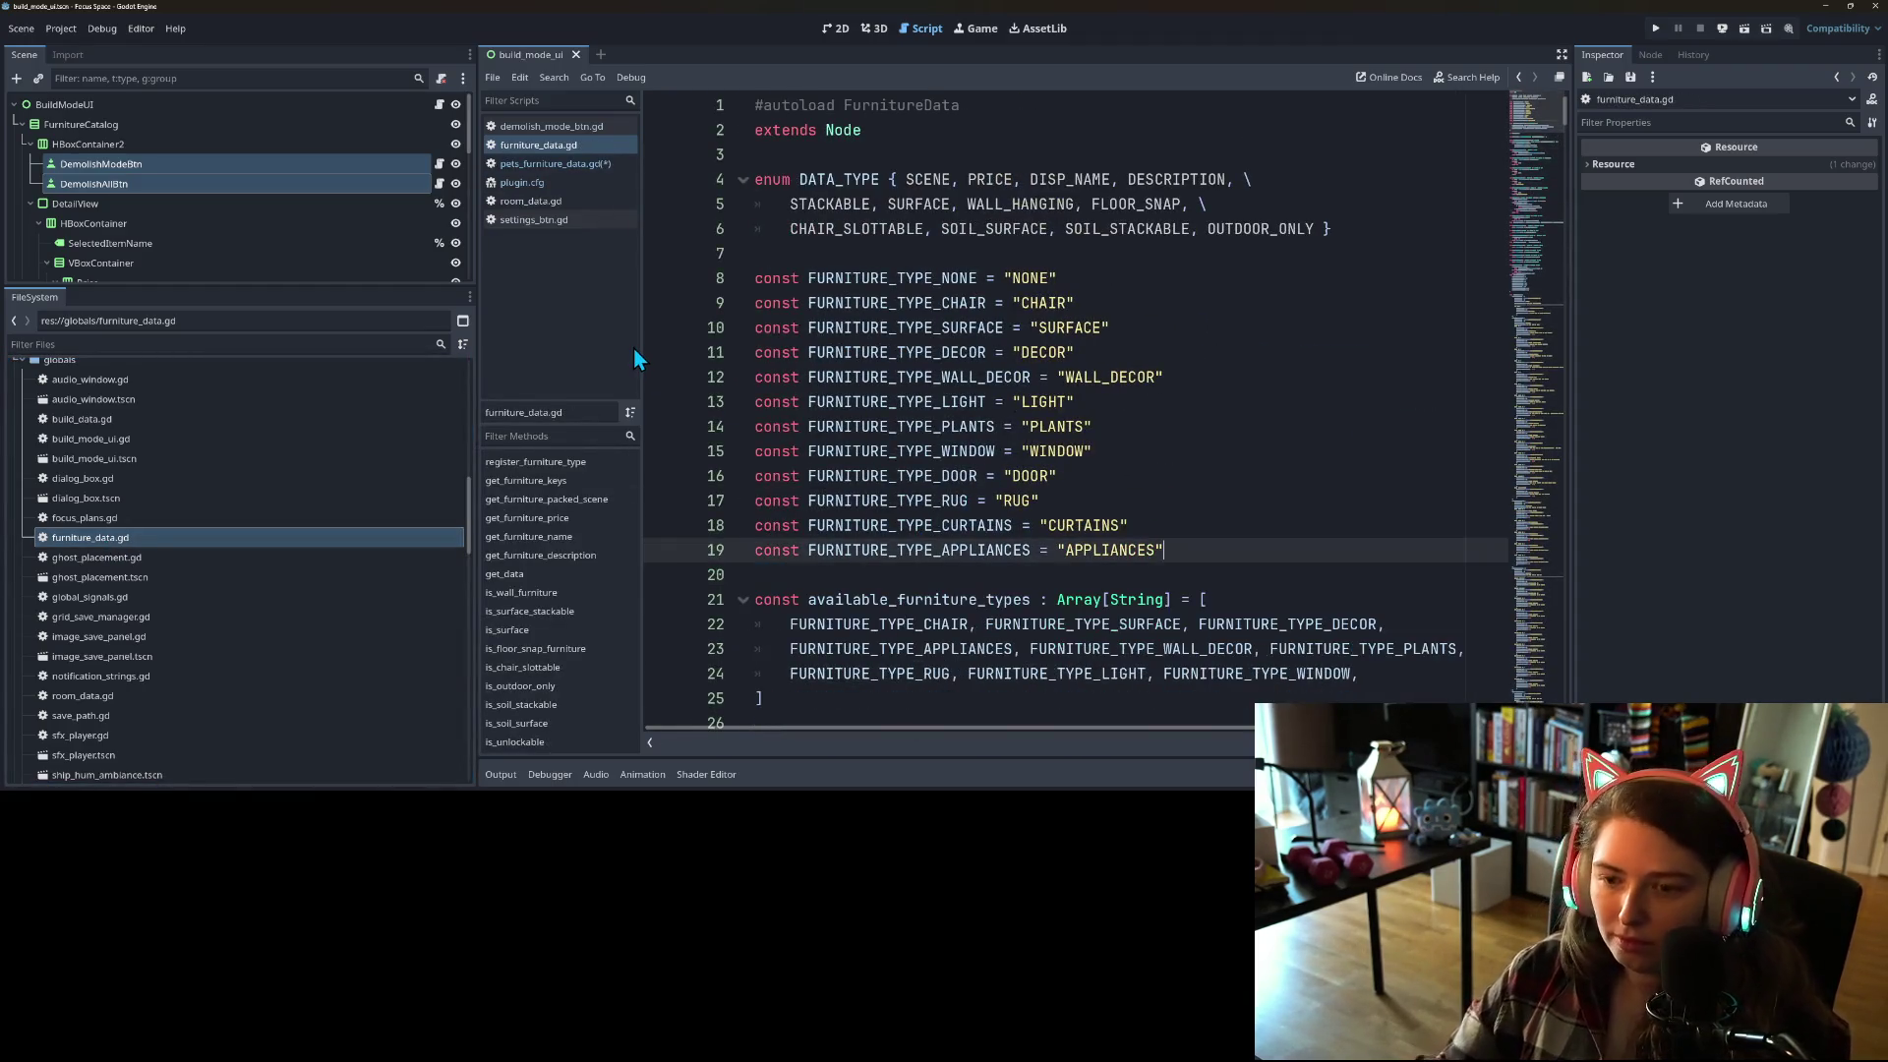
left_click(557, 163)
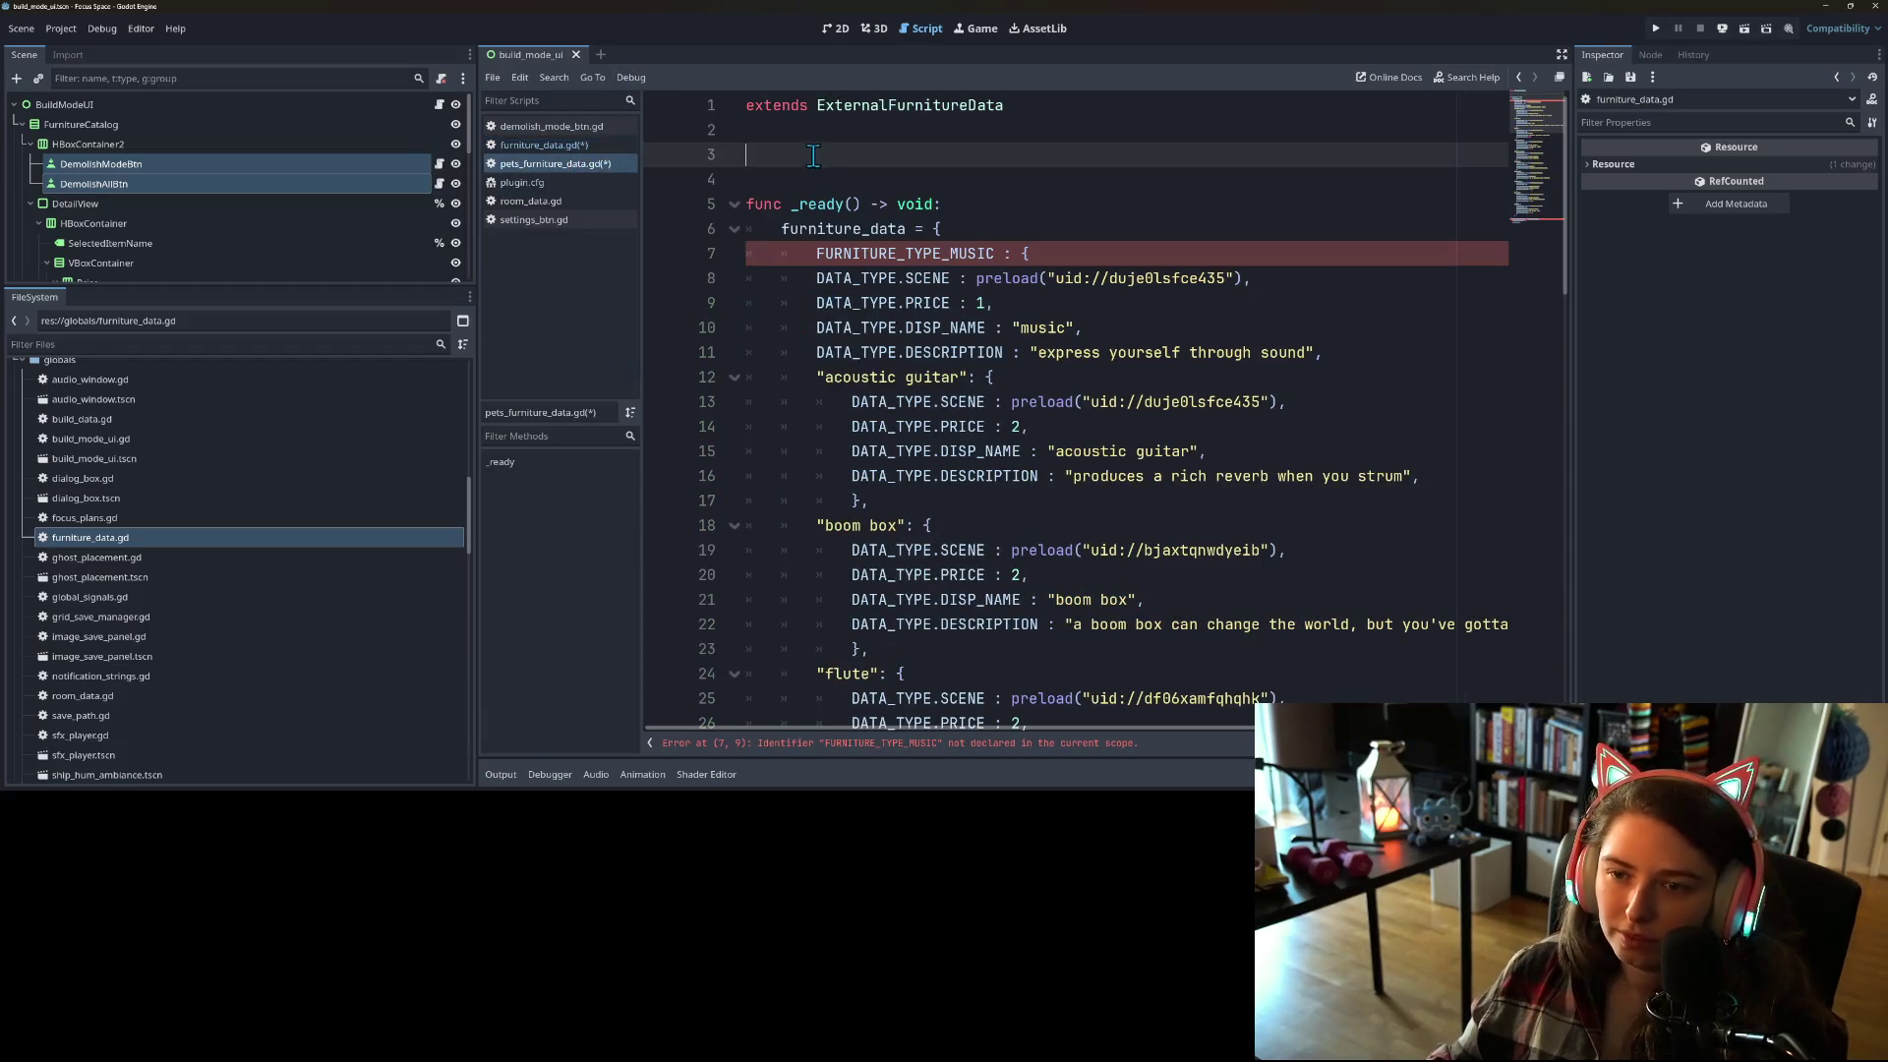
key("ctrl+v")
key("BackSpace")
key("Up")
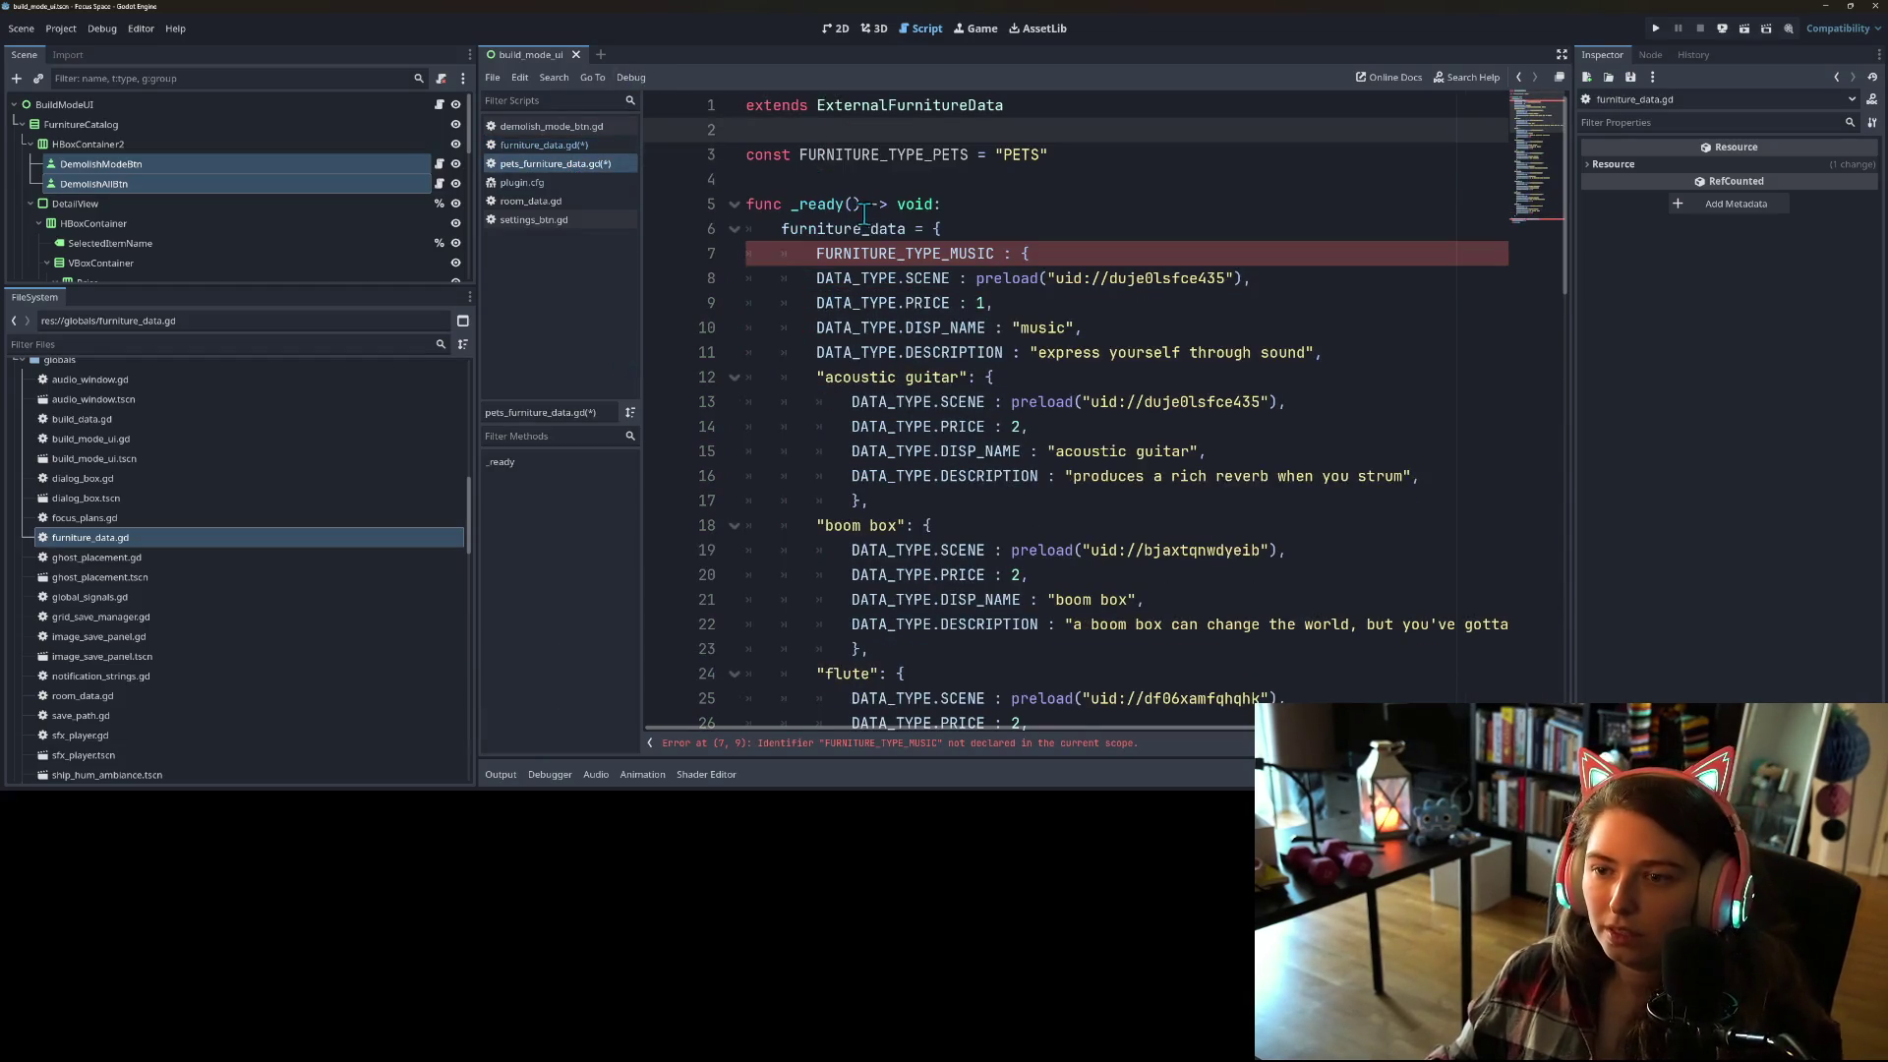
Step: Replace the music furniture entries with the PETS data block moved from furniture_data.gd, and save
left_click(817, 254)
left_click_drag(818, 253, 1160, 600)
key("BackSpace")
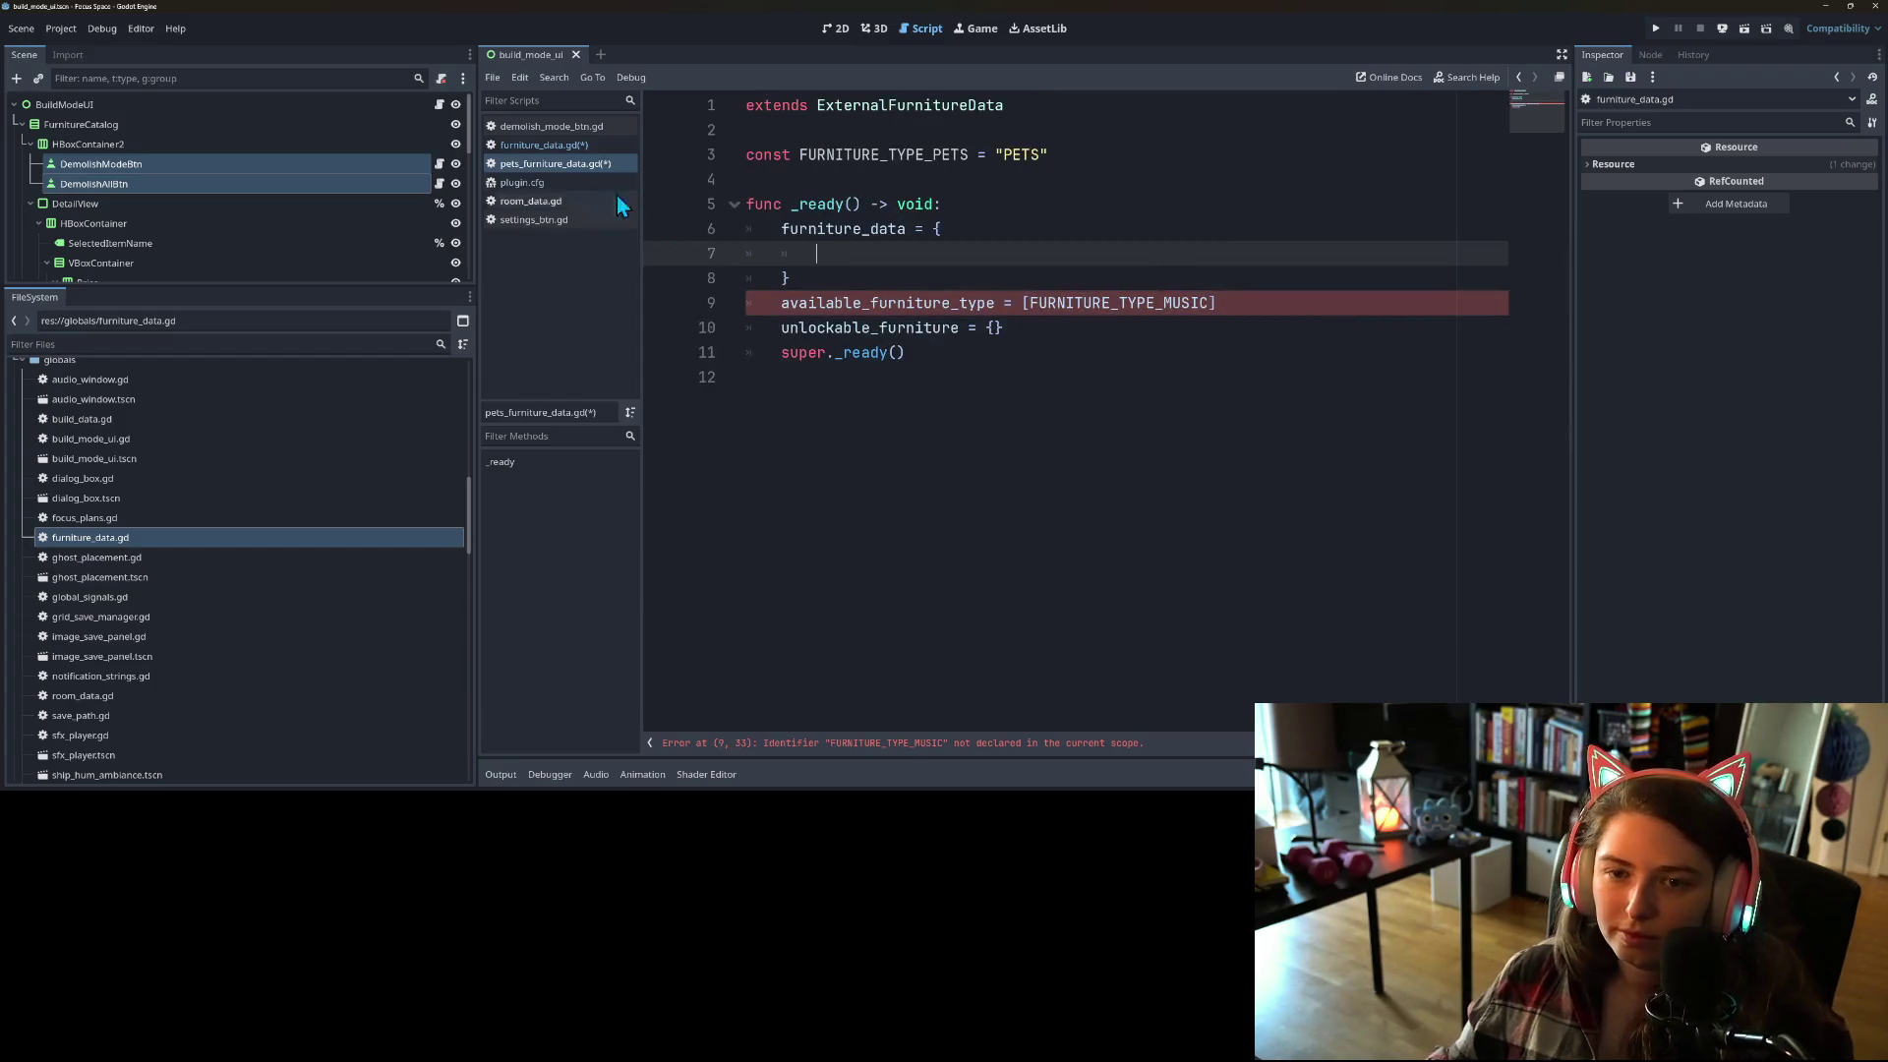
left_click(529, 145)
scroll("down", 3)
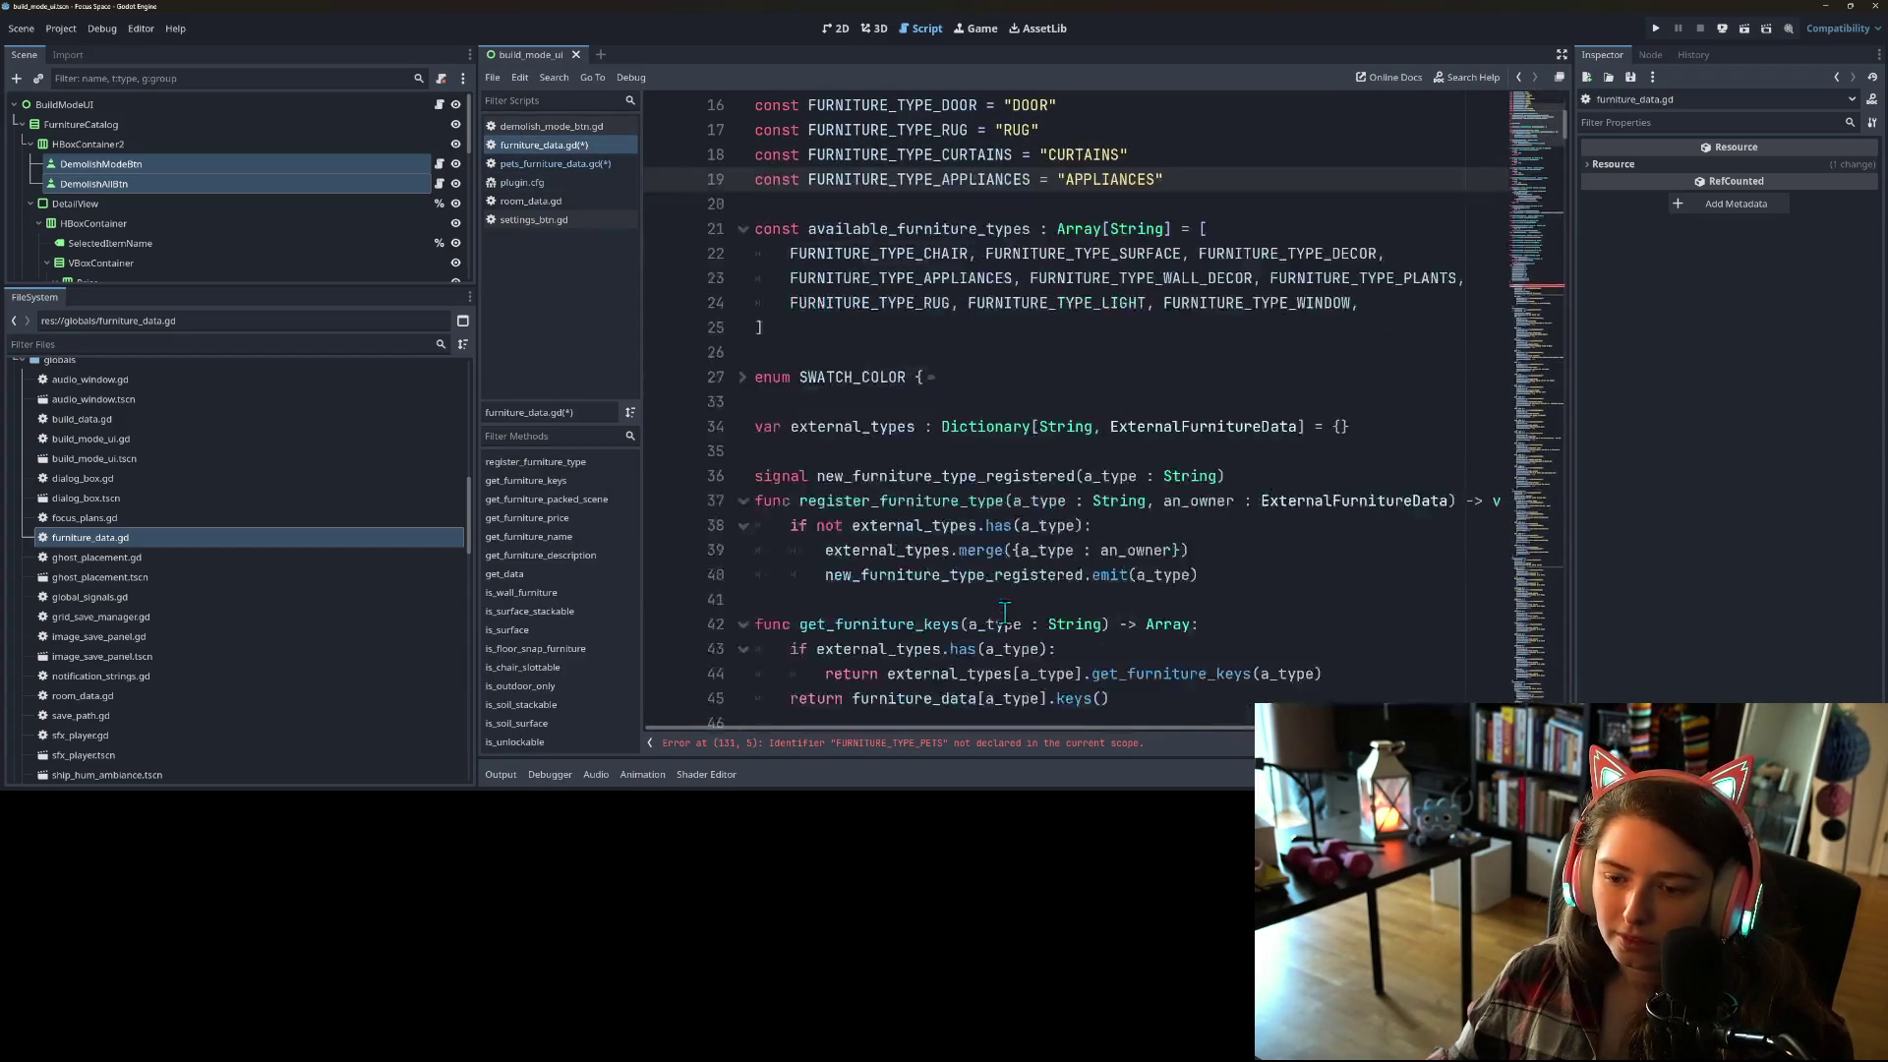
left_click(1544, 285)
scroll("down", 3)
left_click_drag(791, 302, 952, 594)
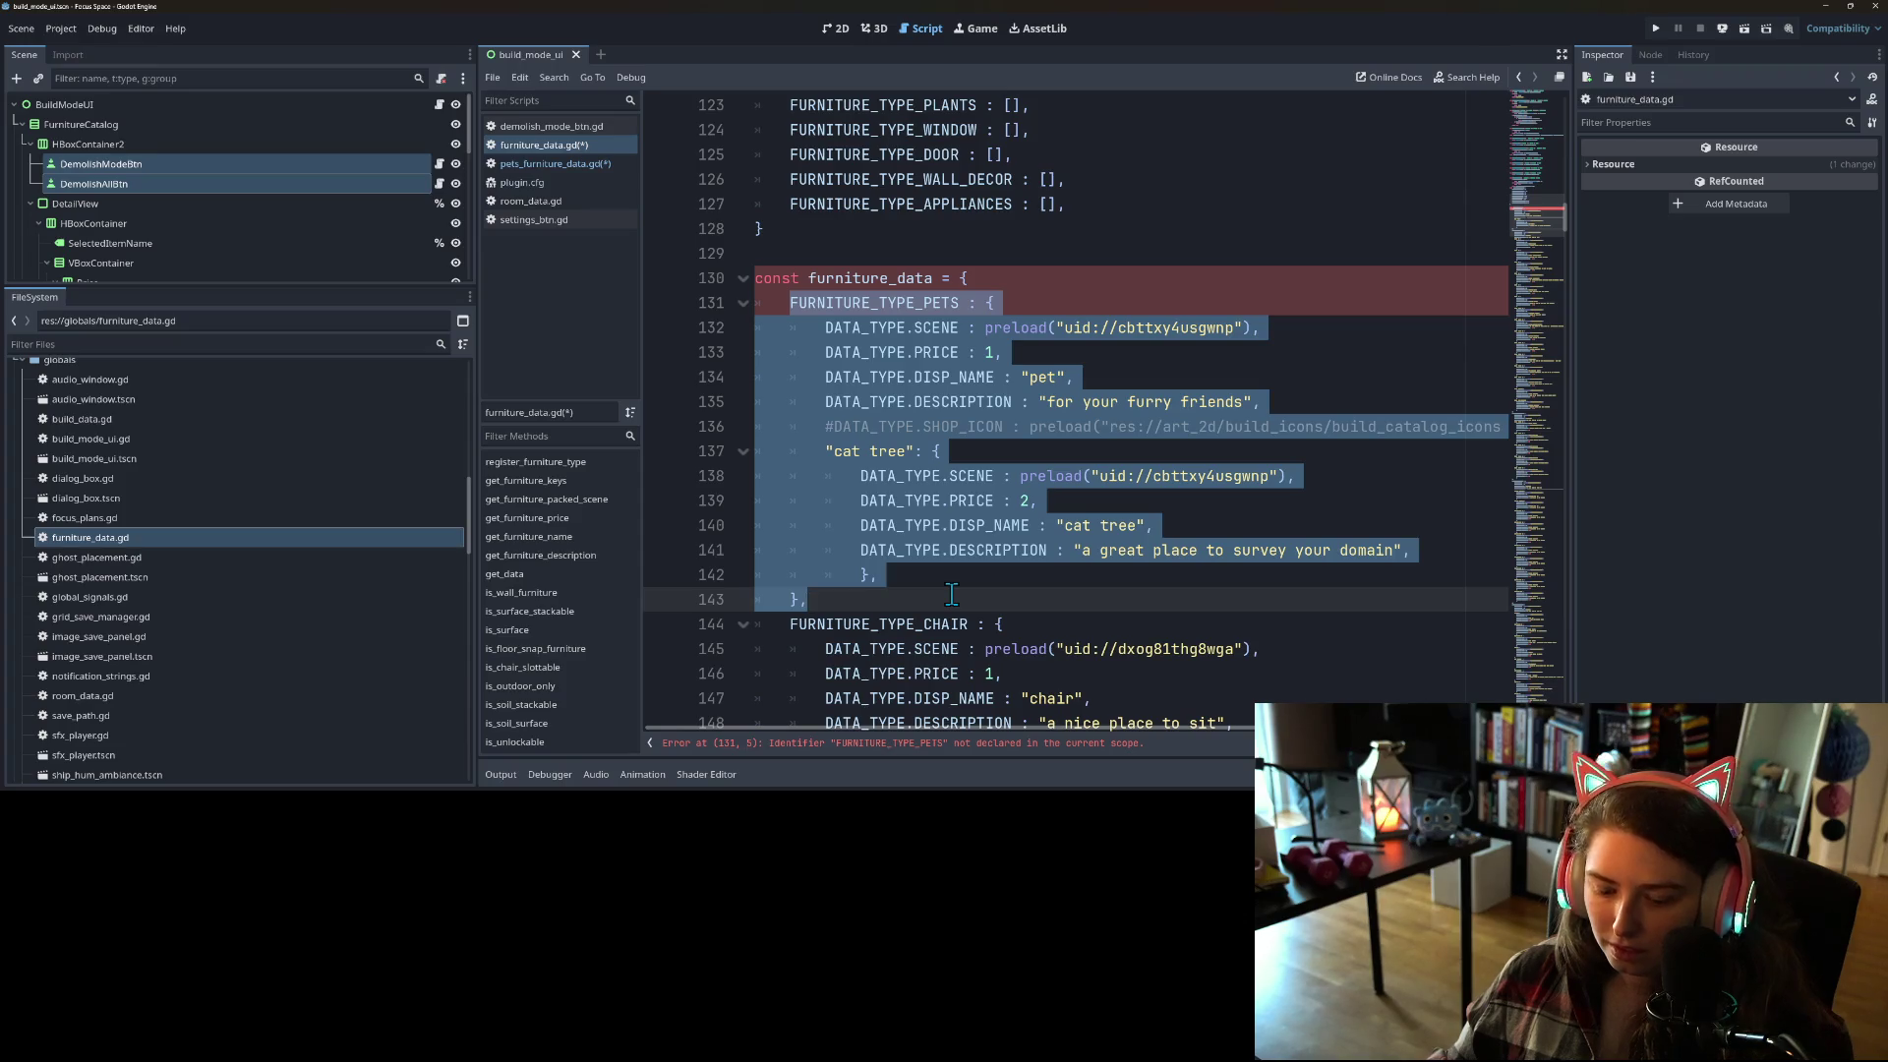
key("BackSpace")
key("BackSpace")
key("BackSpace")
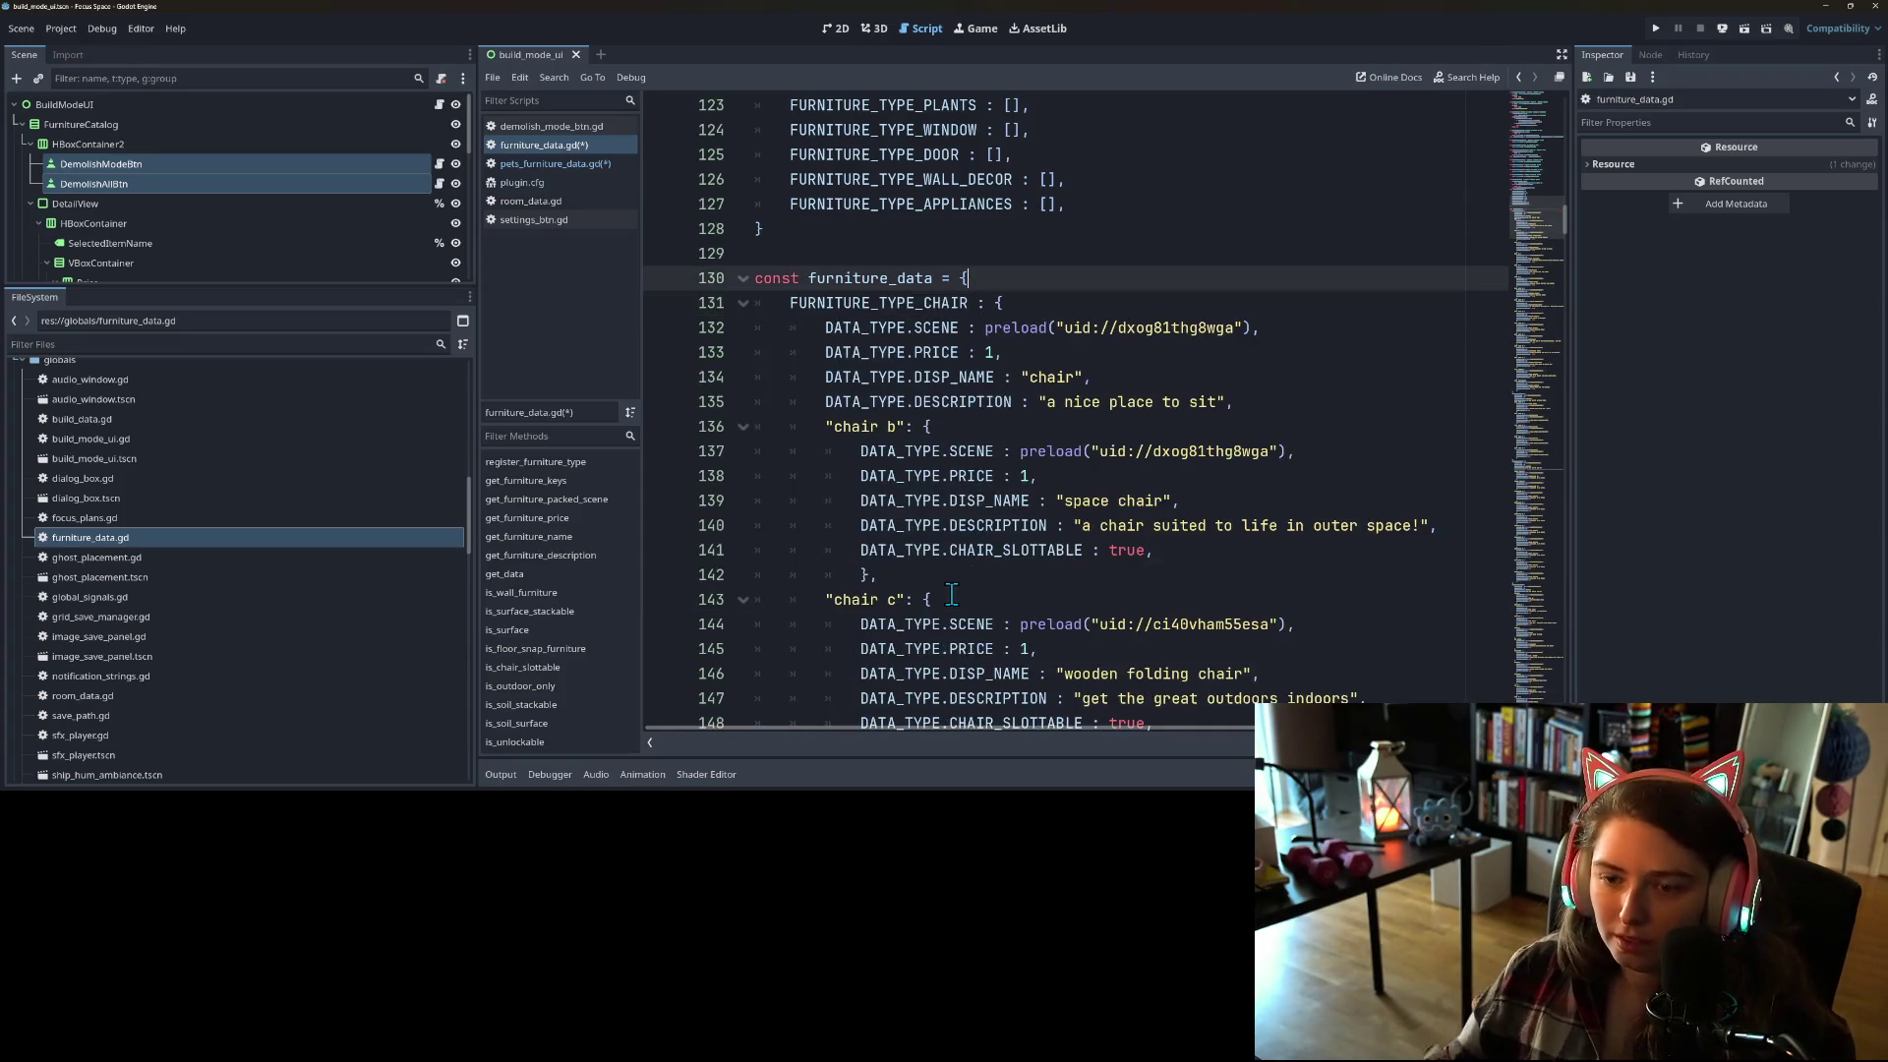
left_click(574, 164)
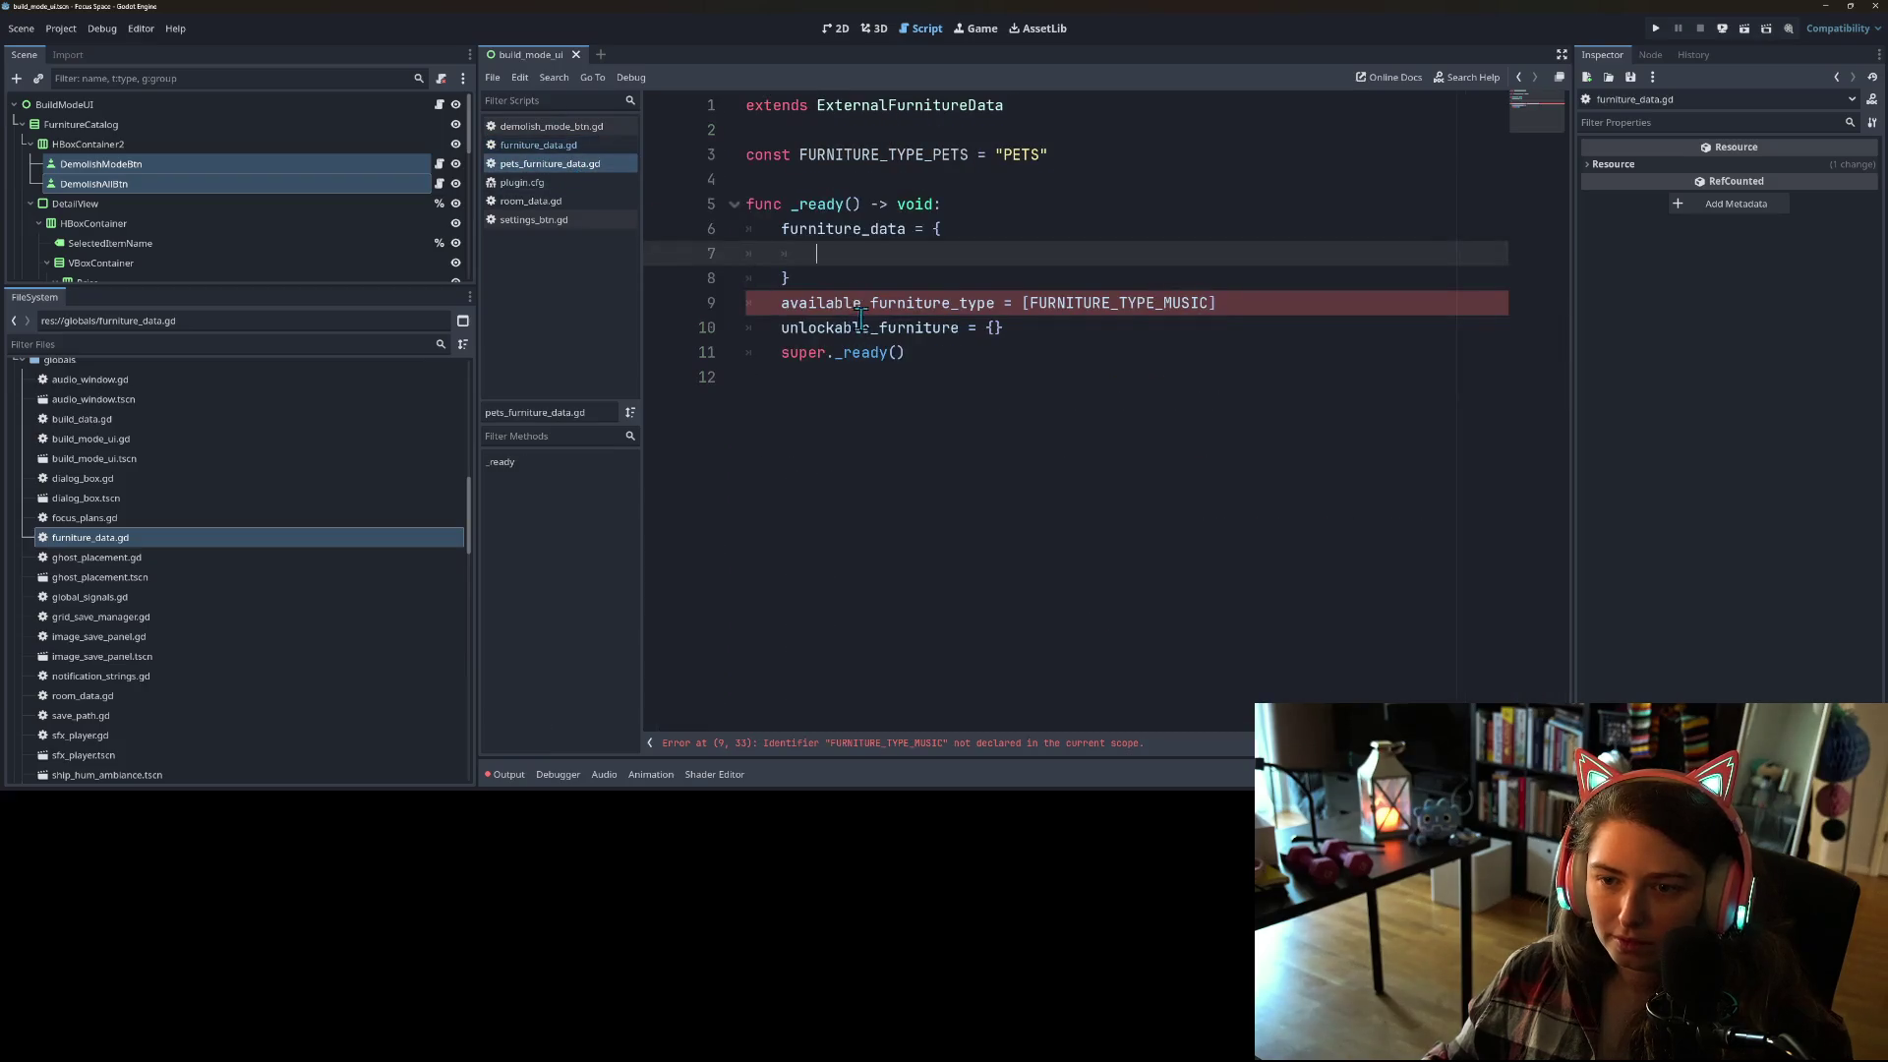
key("ctrl+v")
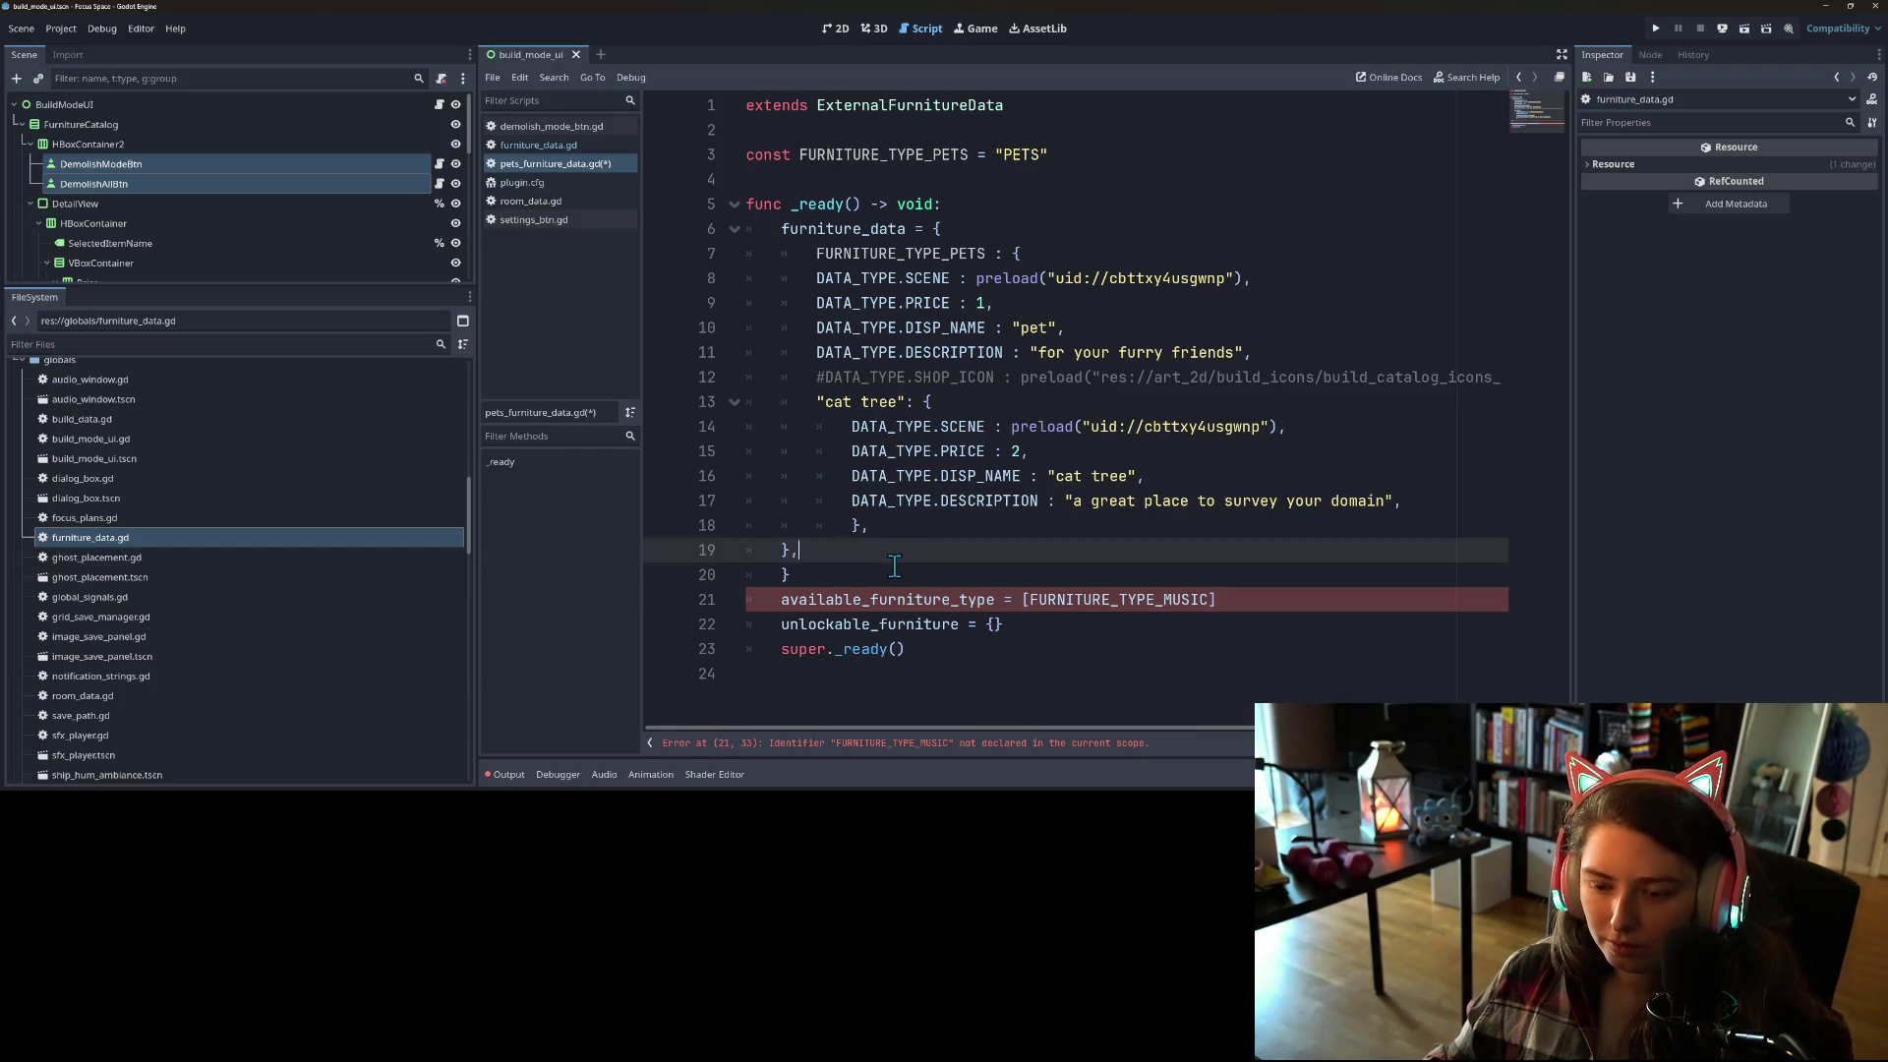
key("ctrl+s")
Step: Make FURNITURE_TYPE_PETS the only available type, save, and delete the commented shop icon line
left_click(878, 624)
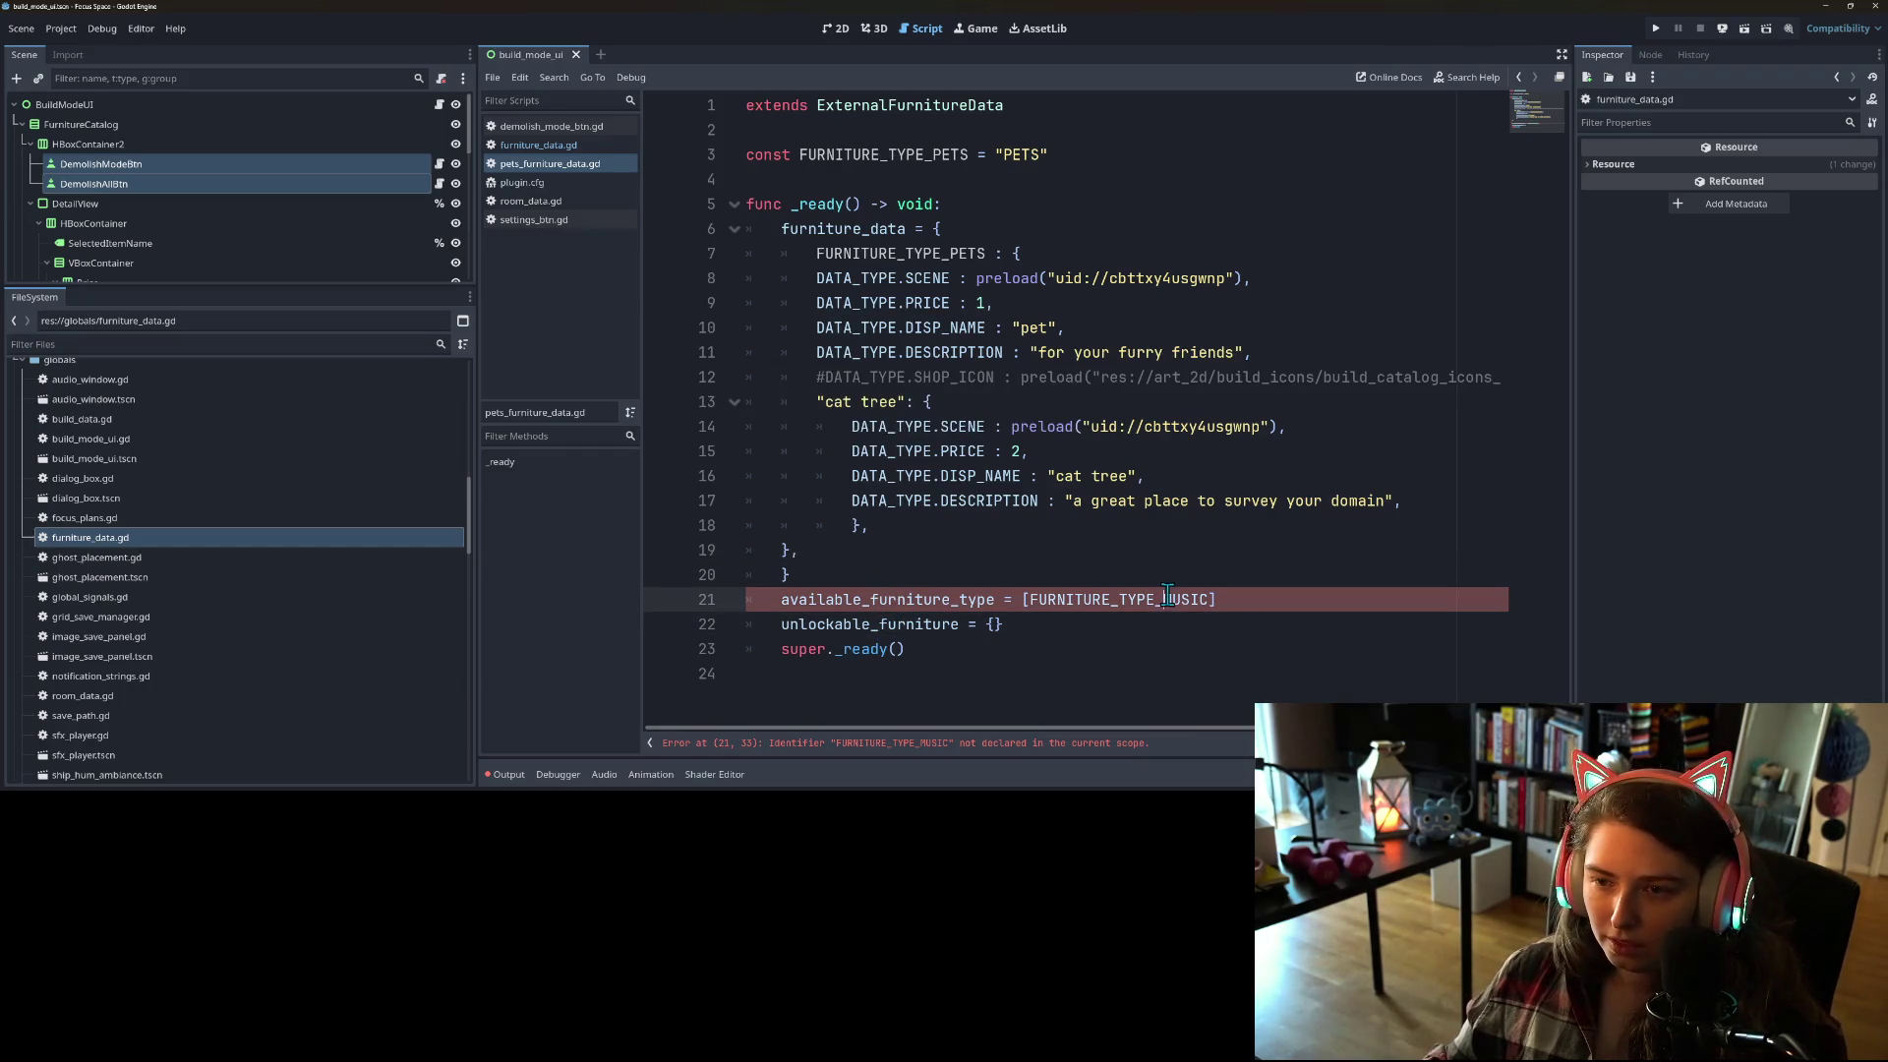
double_click(914, 154)
key("ctrl+c")
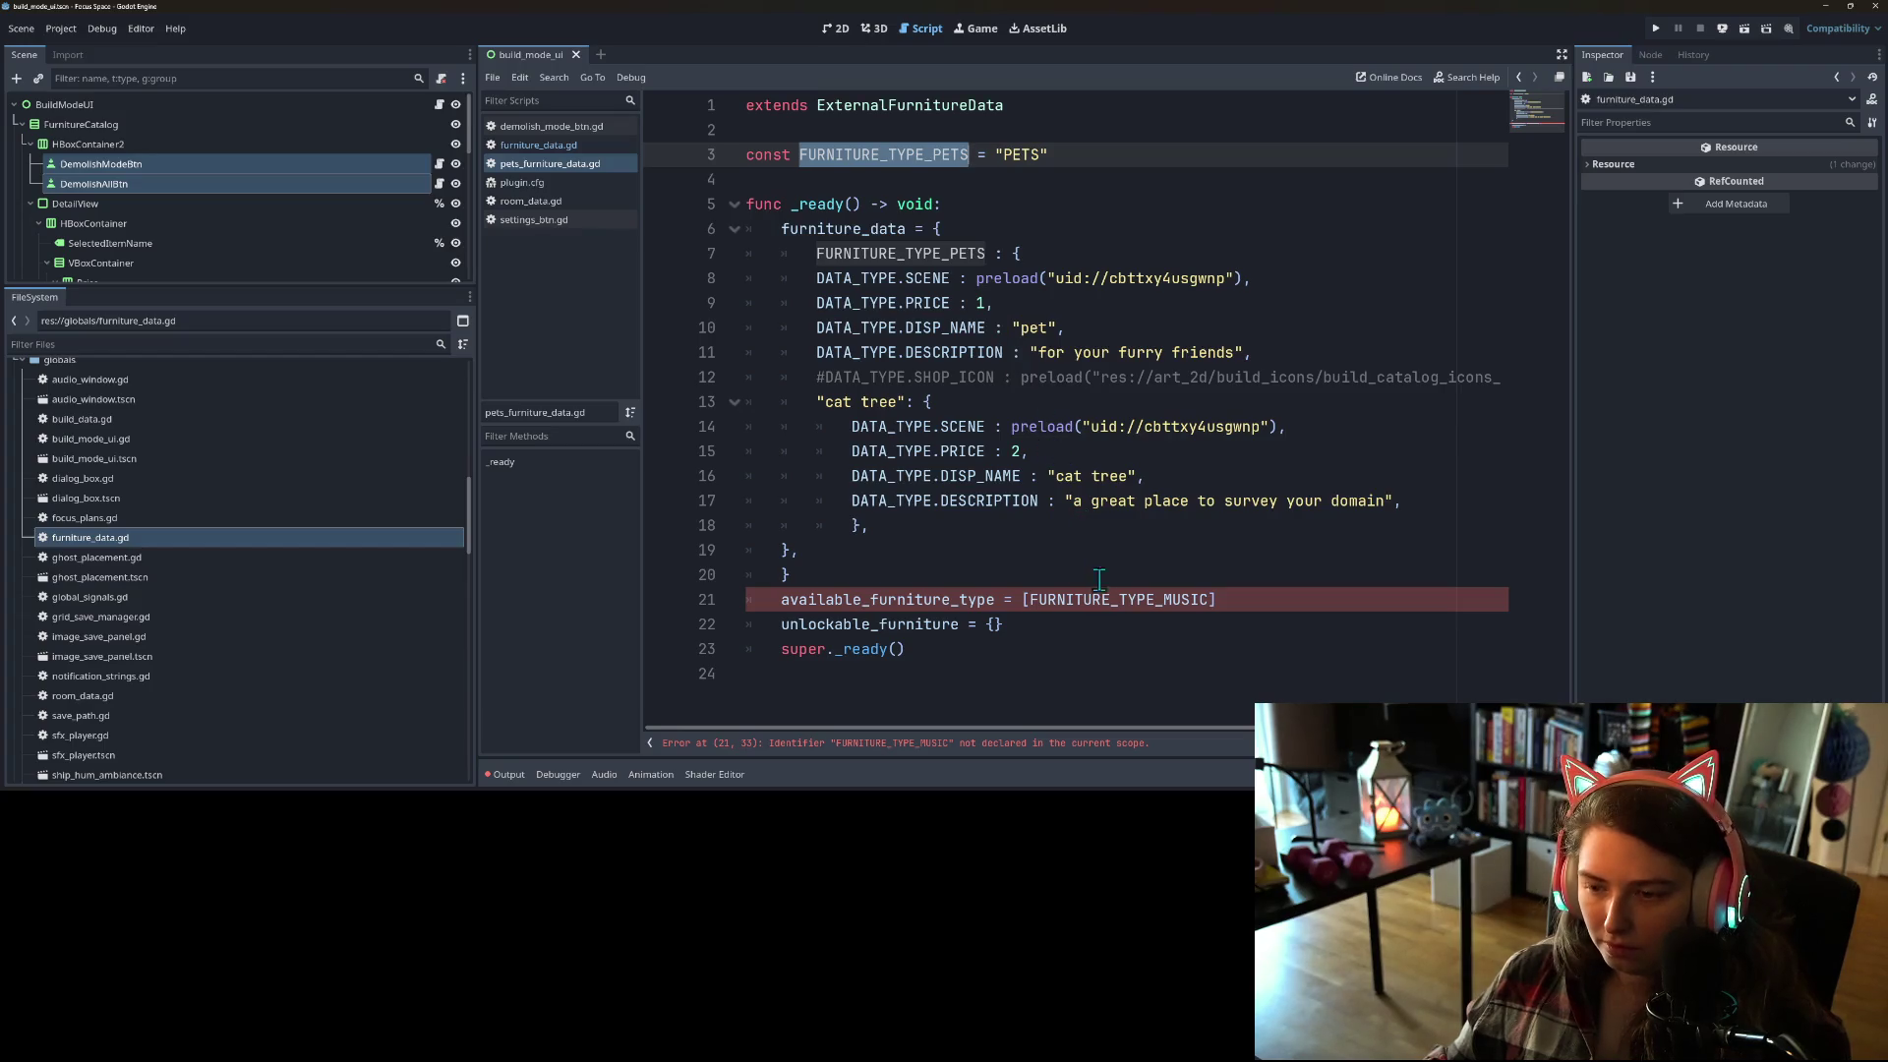
double_click(1110, 599)
key("ctrl+v")
key("ctrl+s")
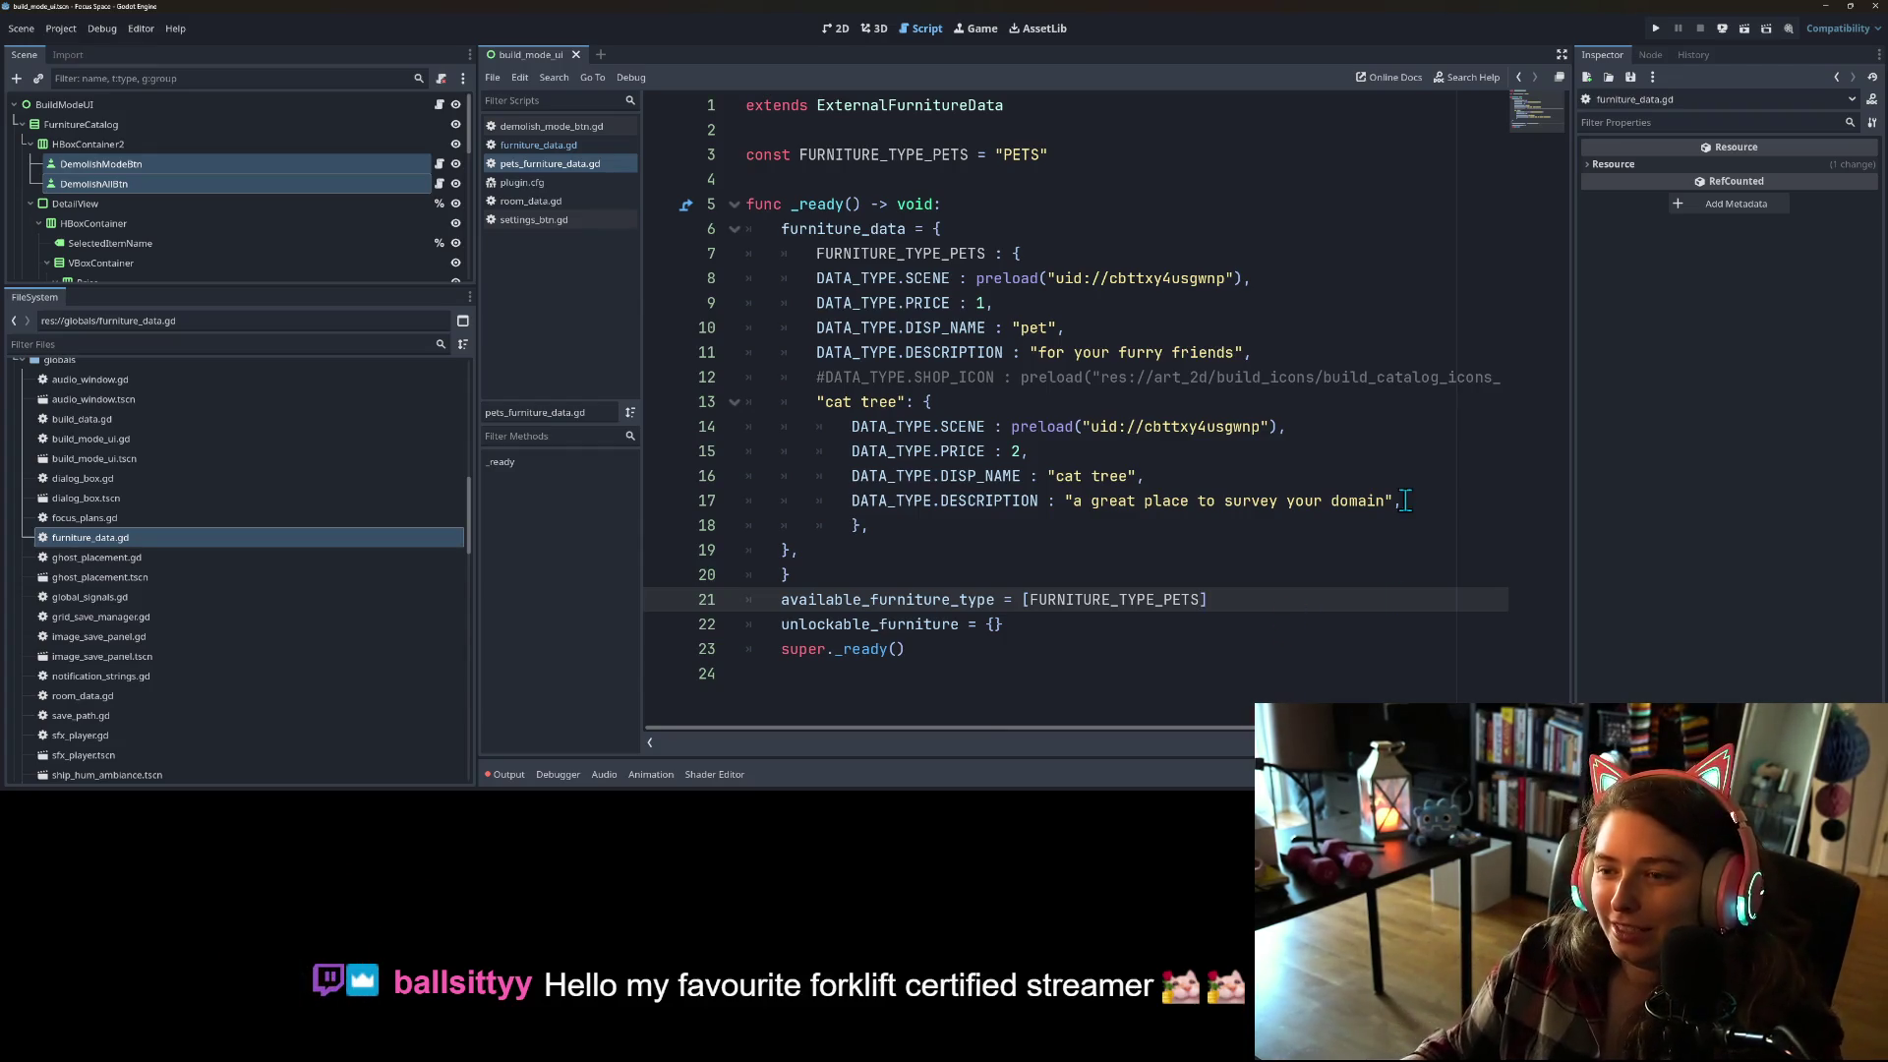
left_click_drag(815, 380, 821, 399)
key("BackSpace")
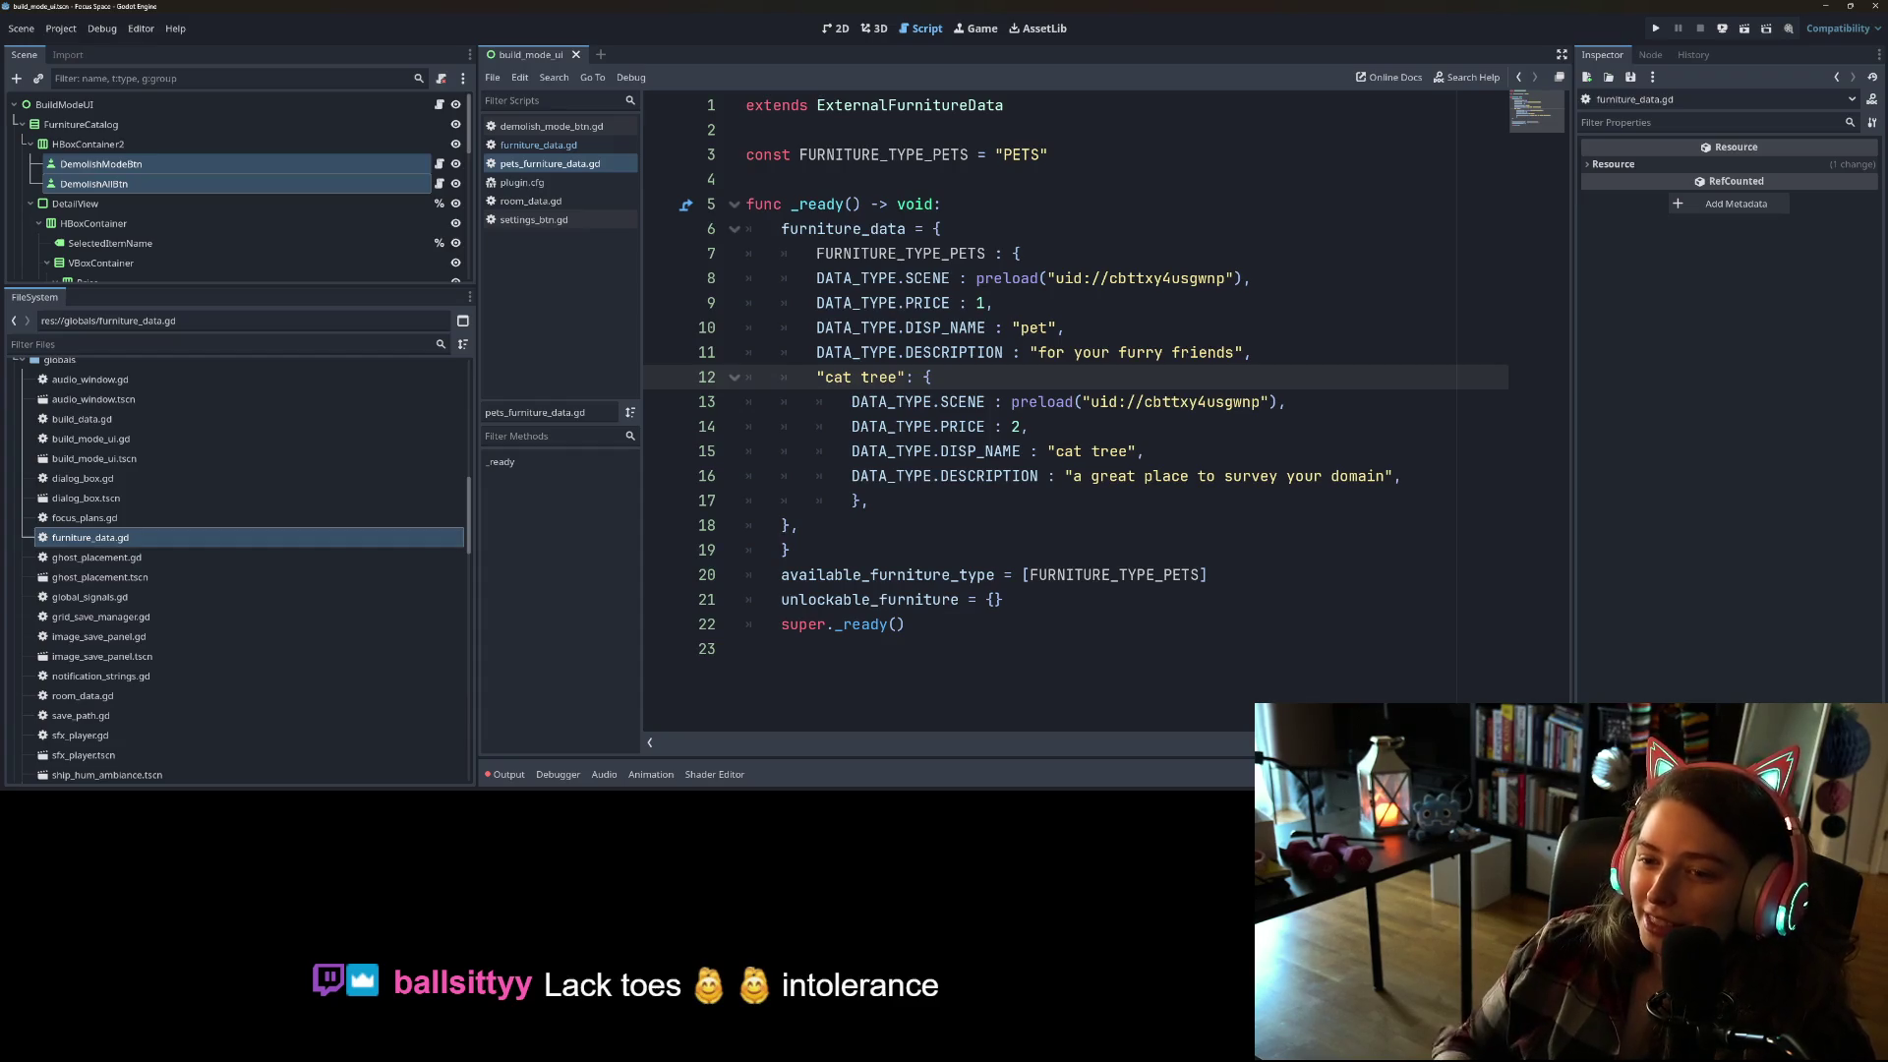
Step: Re-indent the closing braces after the cat tree entry on lines 17–19
left_click(1226, 532)
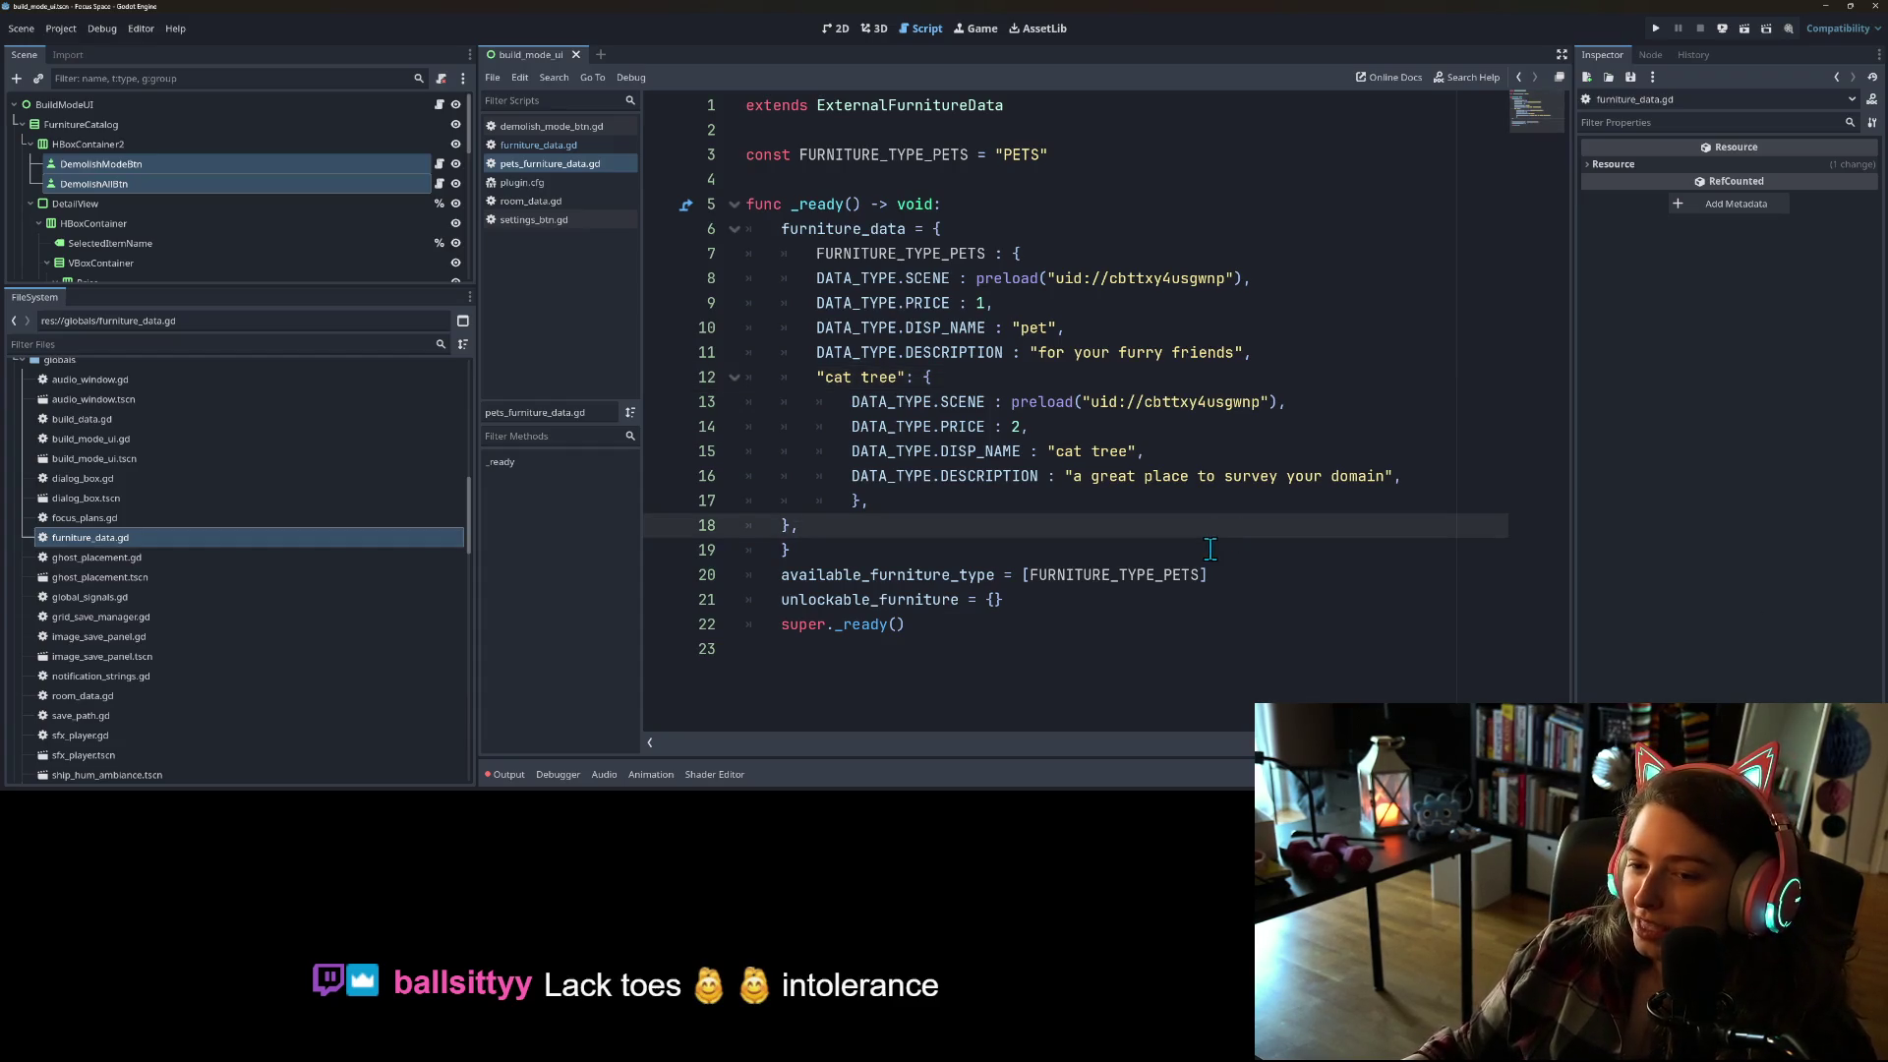
left_click(1211, 548)
left_click(811, 525)
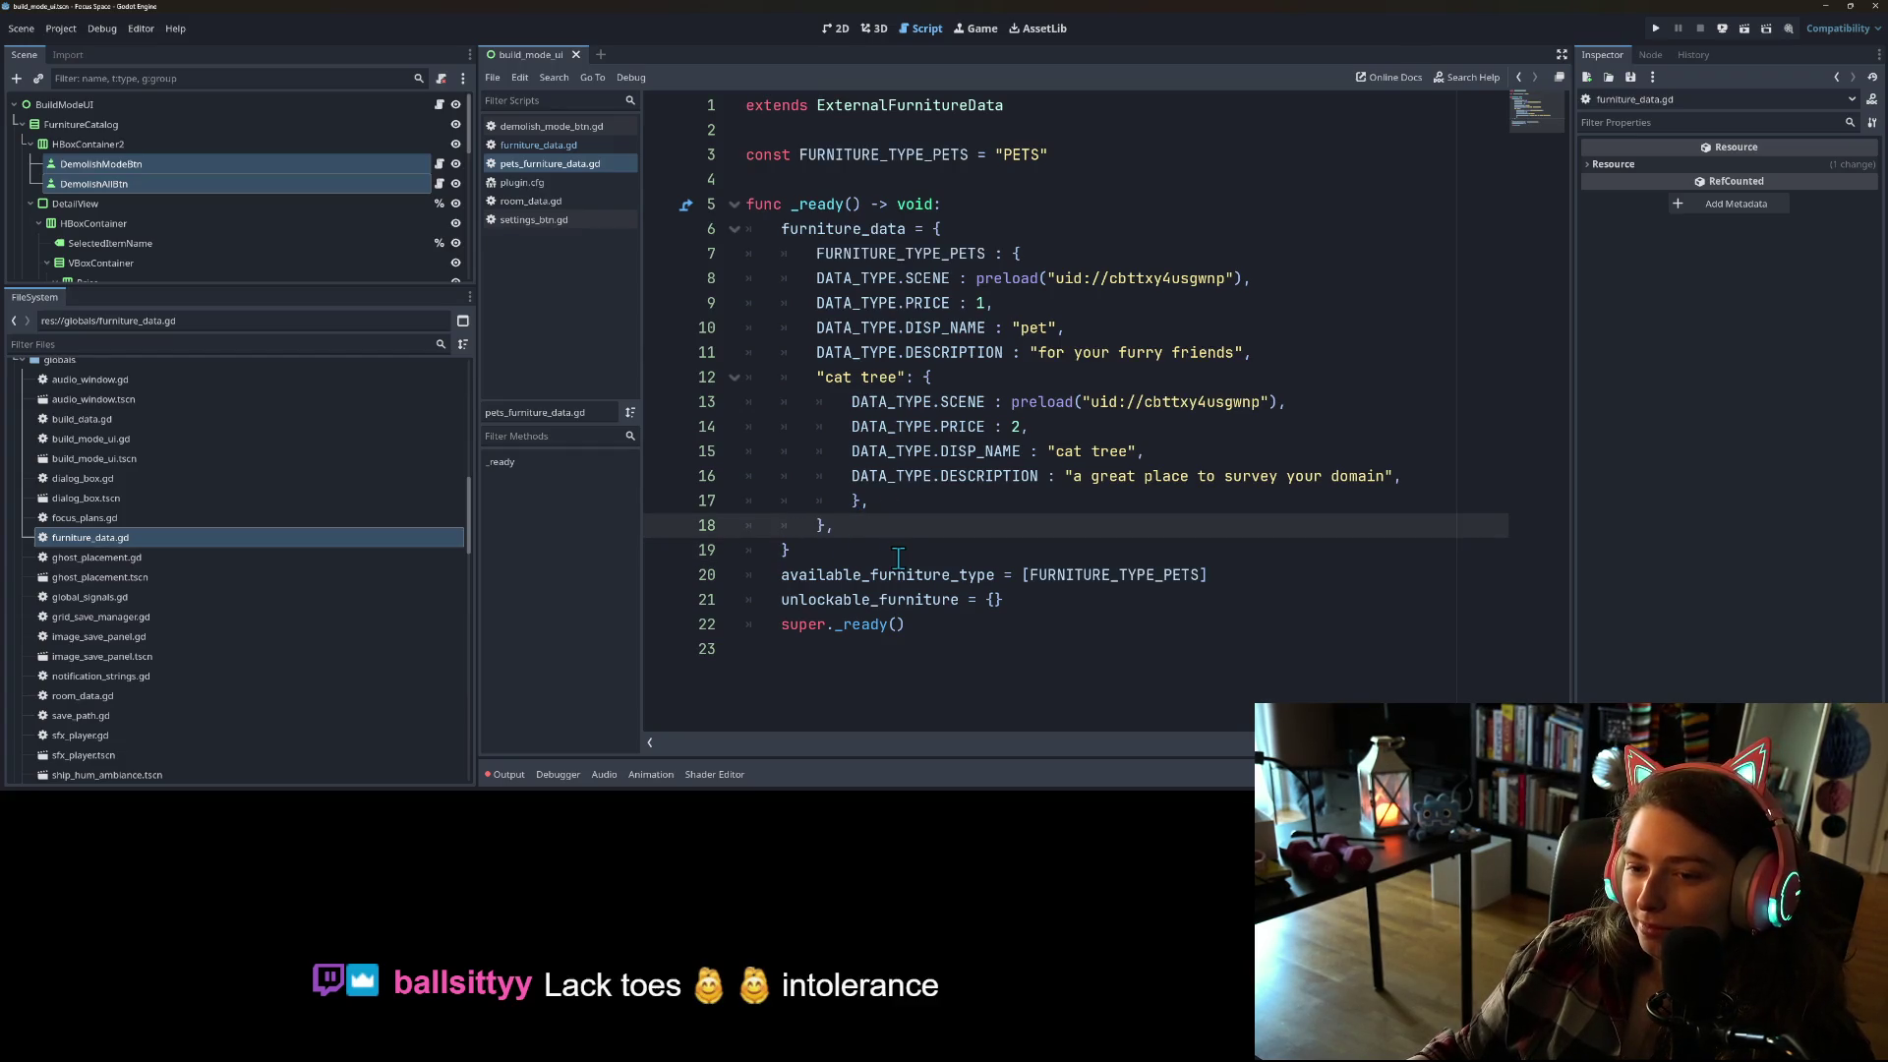
left_click(931, 543)
left_click(1024, 502)
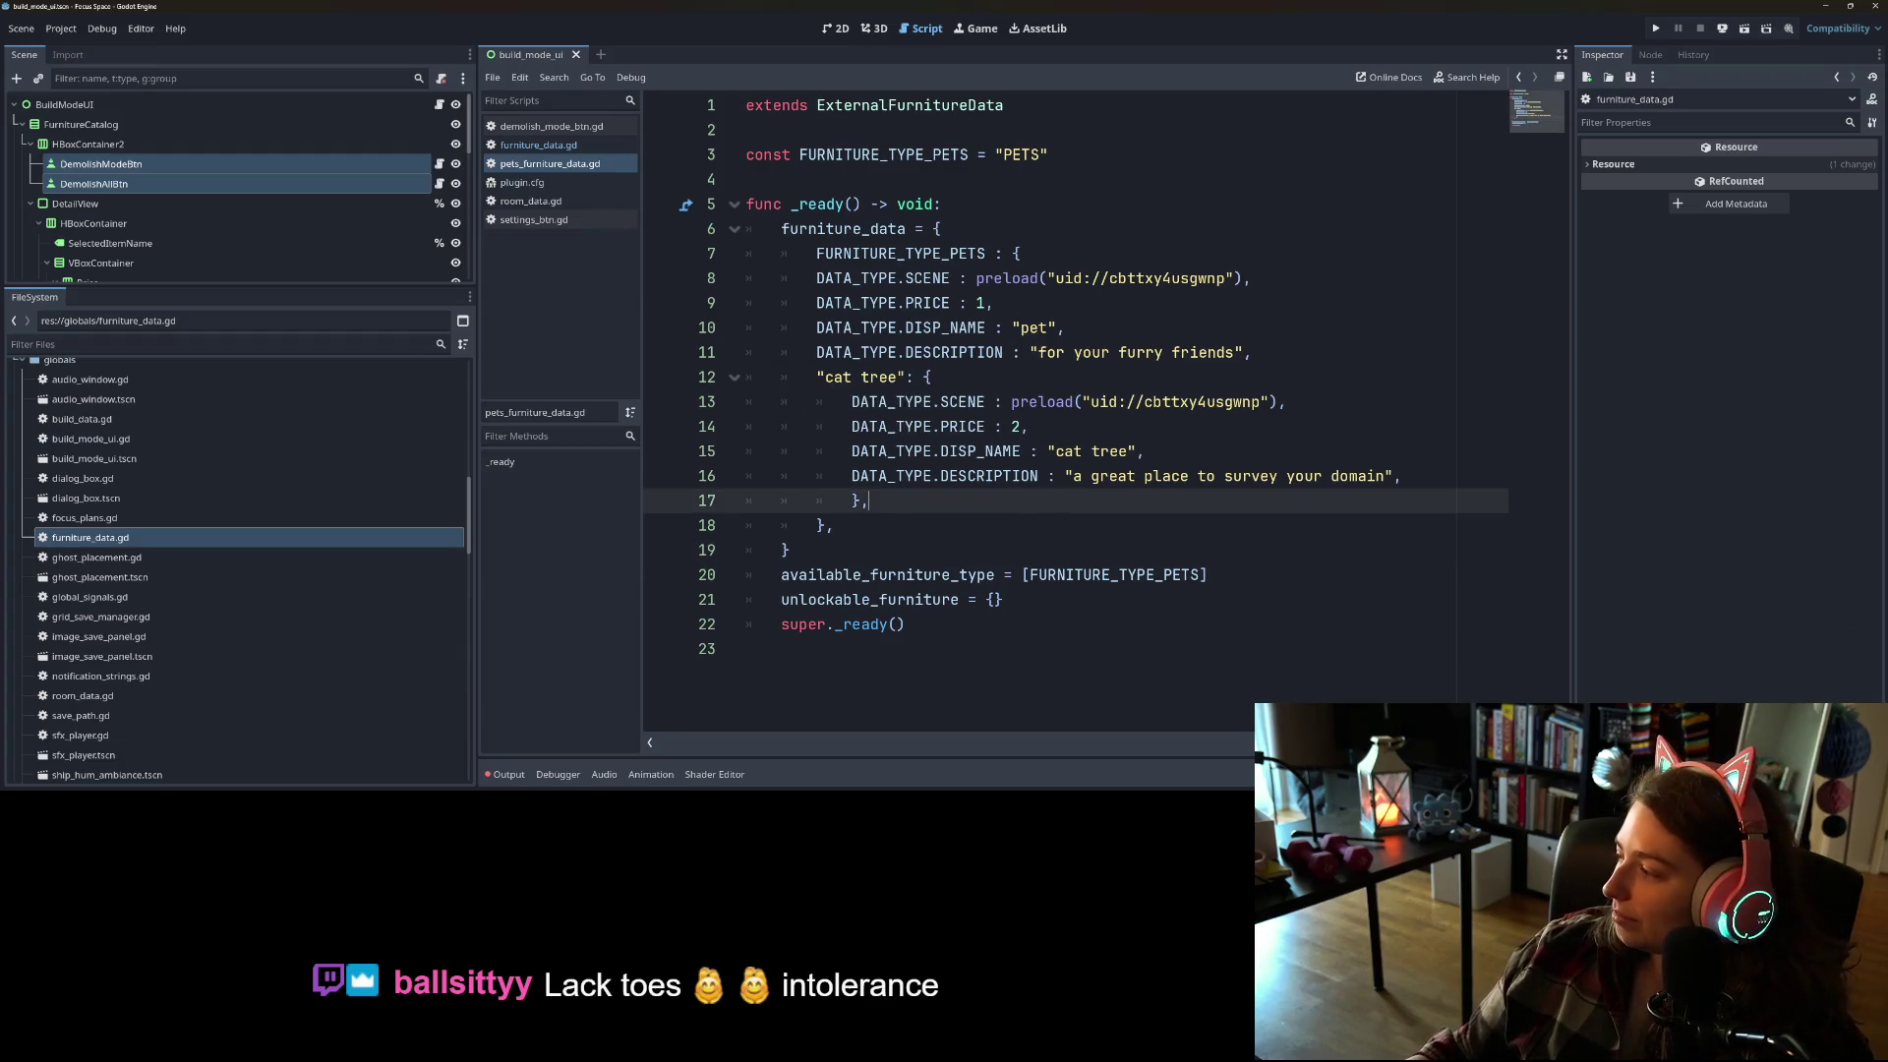
left_click(1116, 568)
left_click(1106, 491)
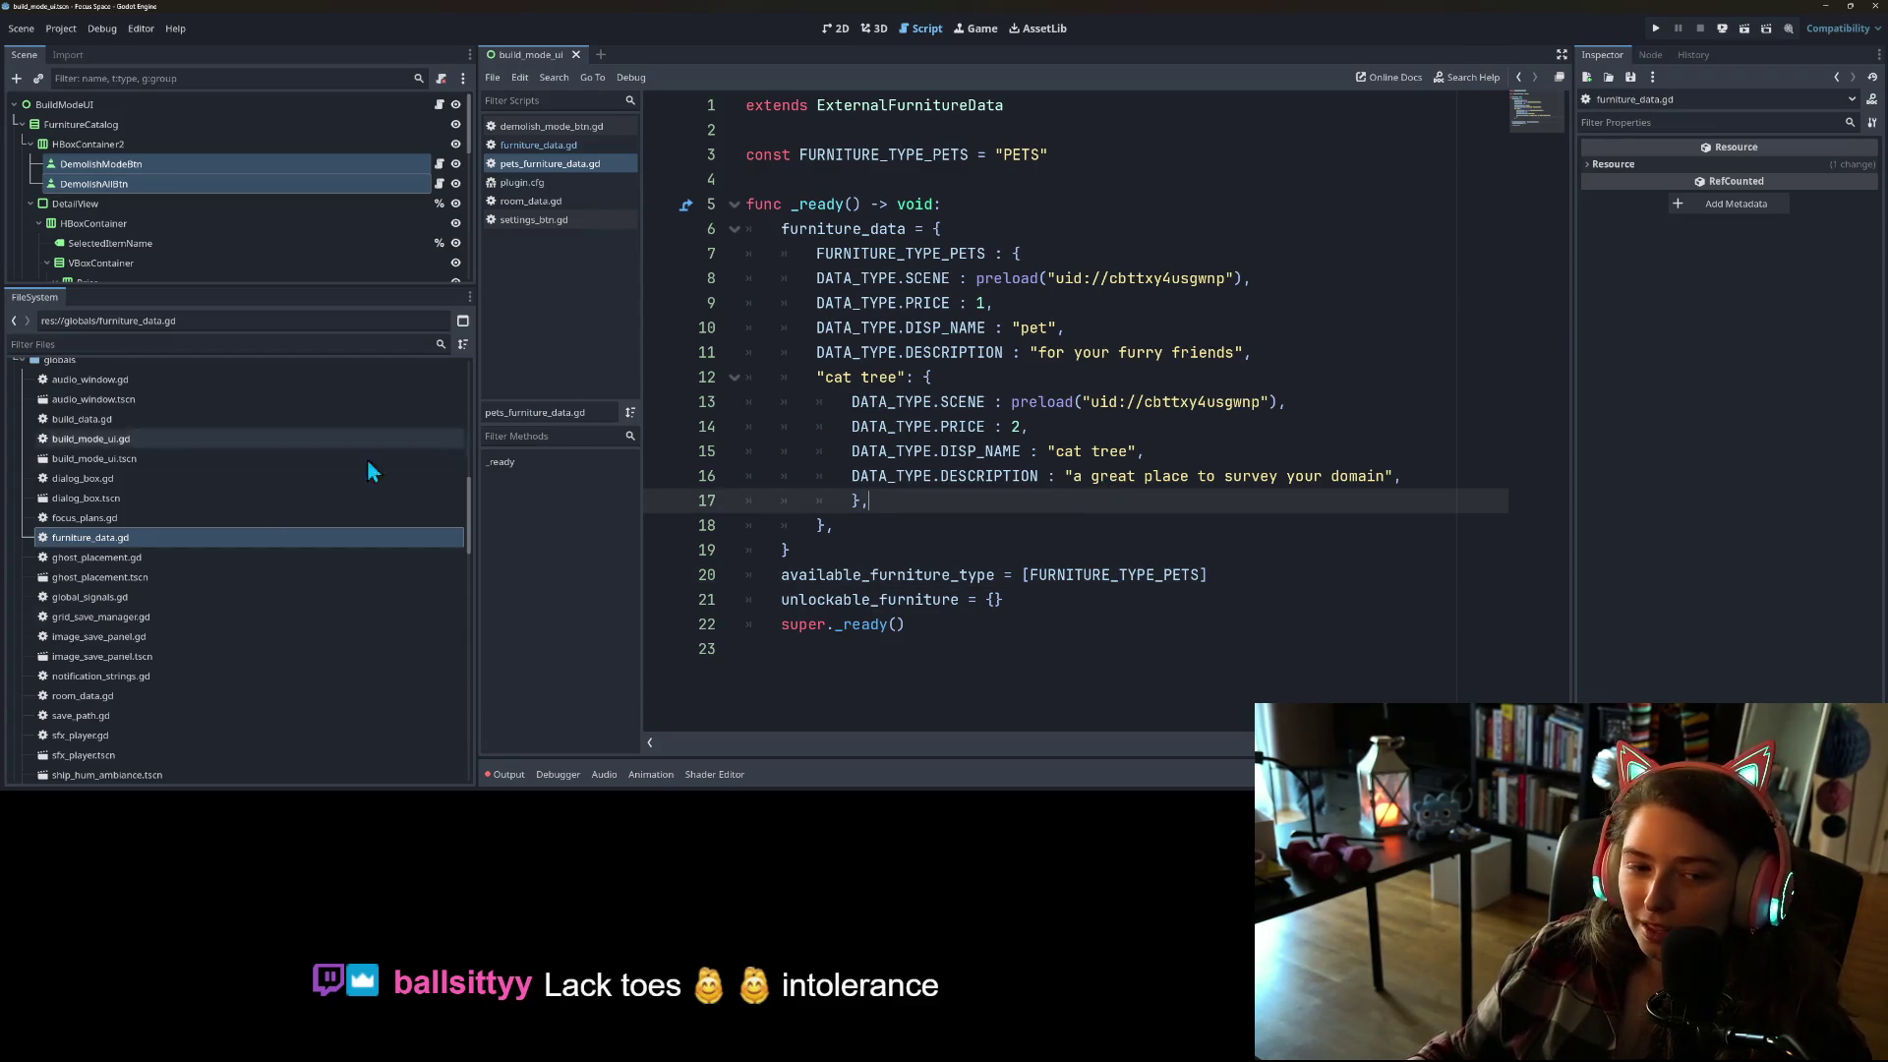
scroll("up", 3)
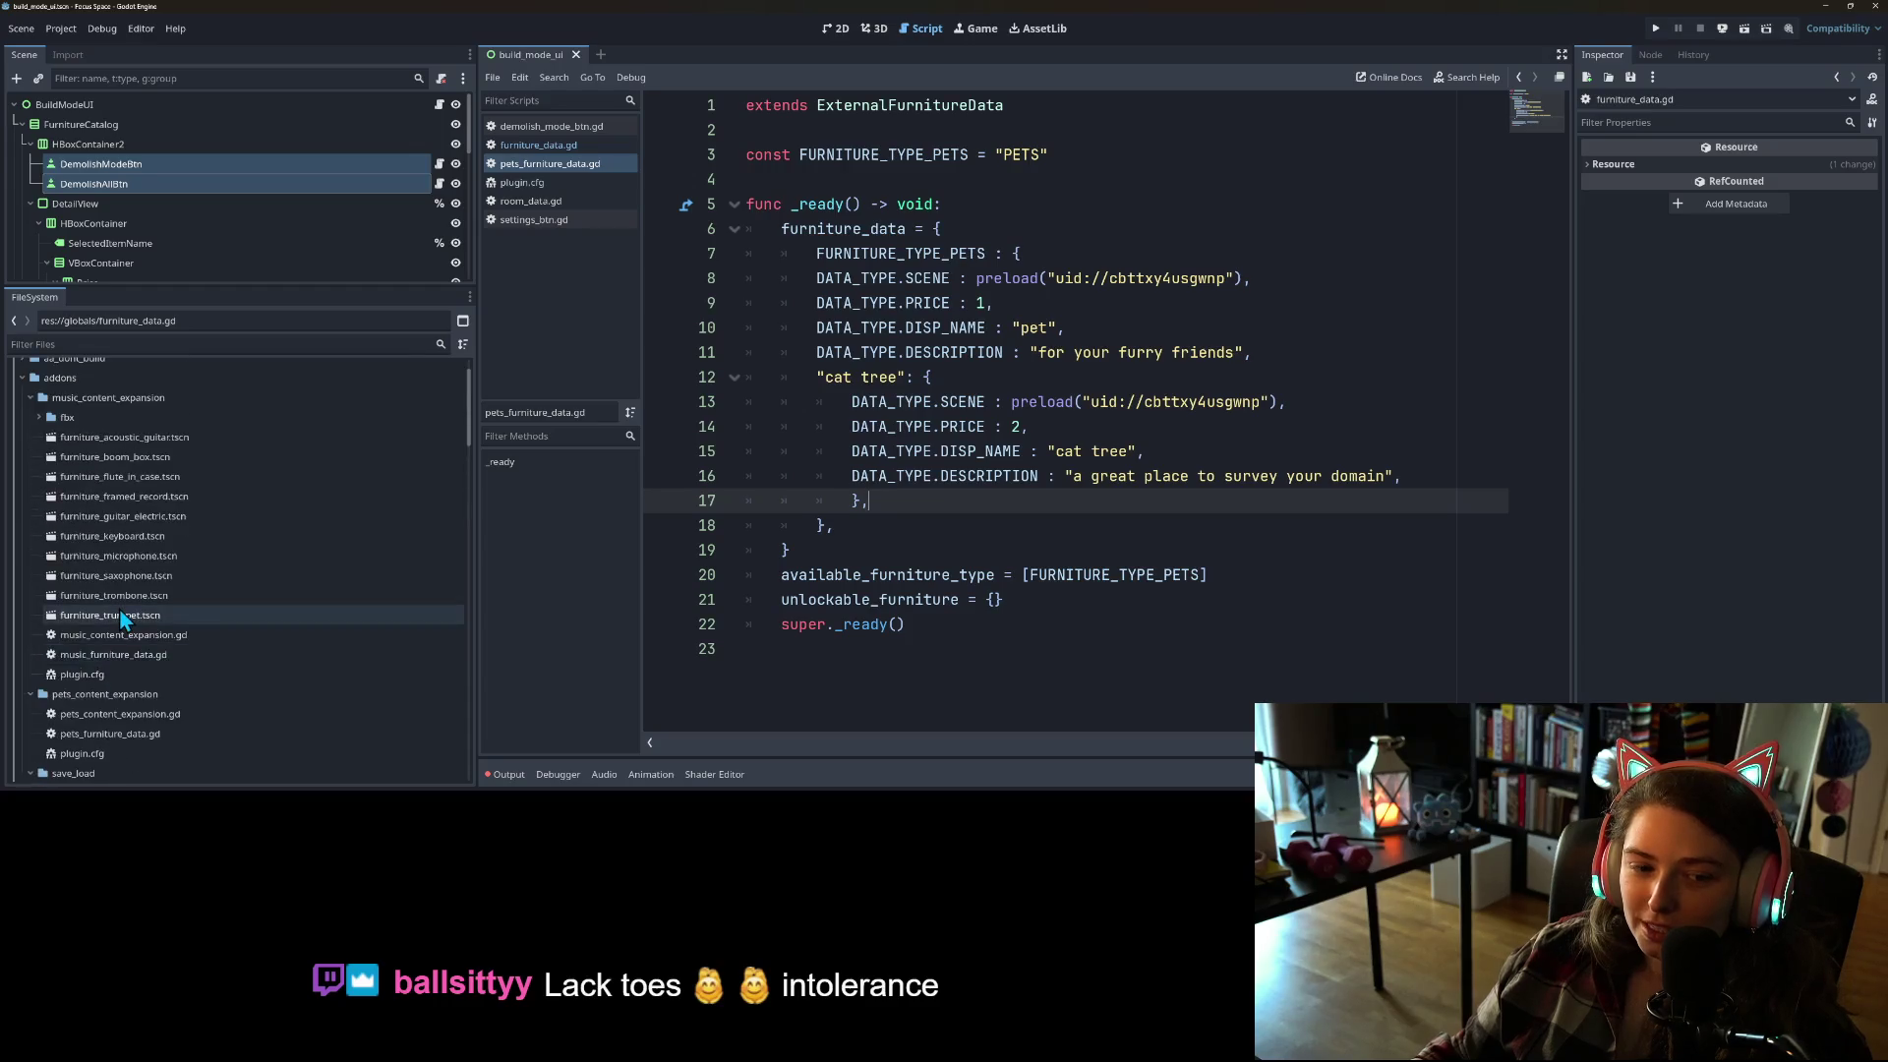
Step: Move furniture_cat_tree.tscn from the furniture pet_things folder into pets_content_expansion
scroll("down", 3)
double_click(19, 625)
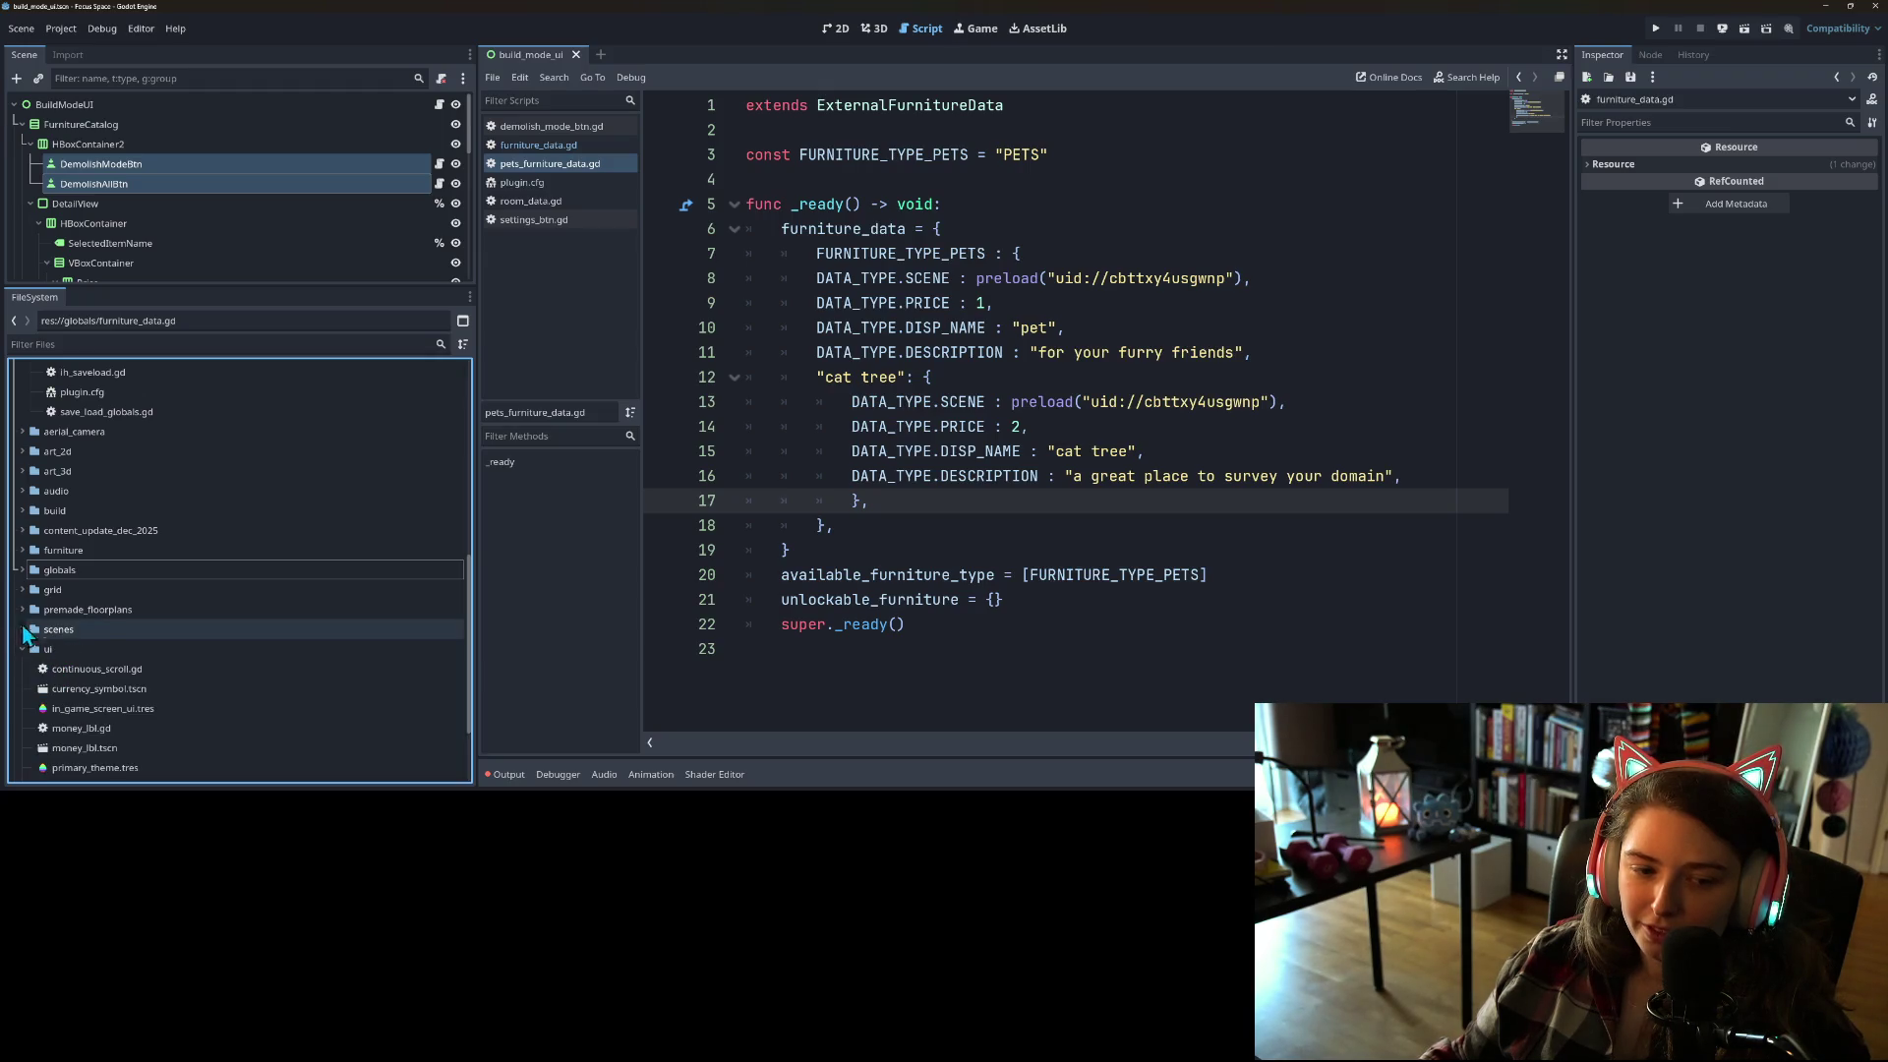
left_click(23, 550)
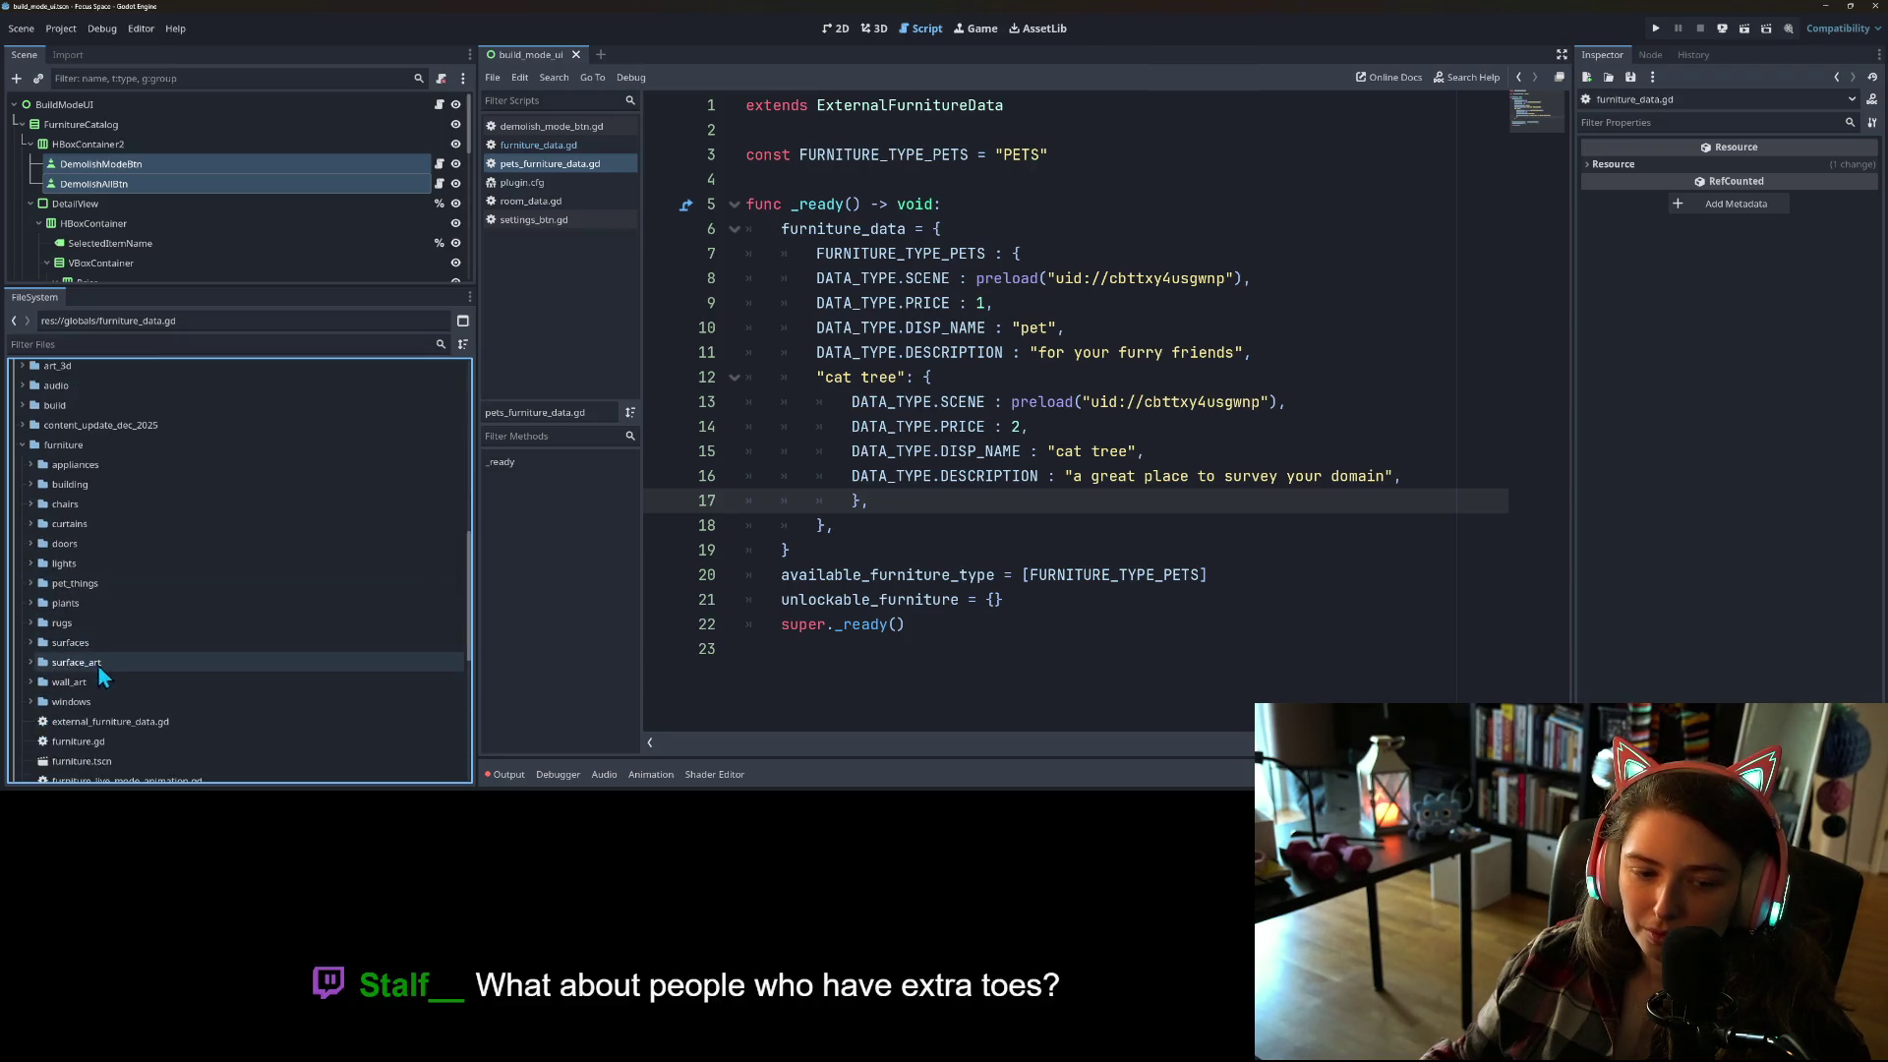
scroll("down", 3)
left_click(30, 530)
left_click_drag(89, 553, 129, 651)
scroll("up", 3)
scroll("down", 3)
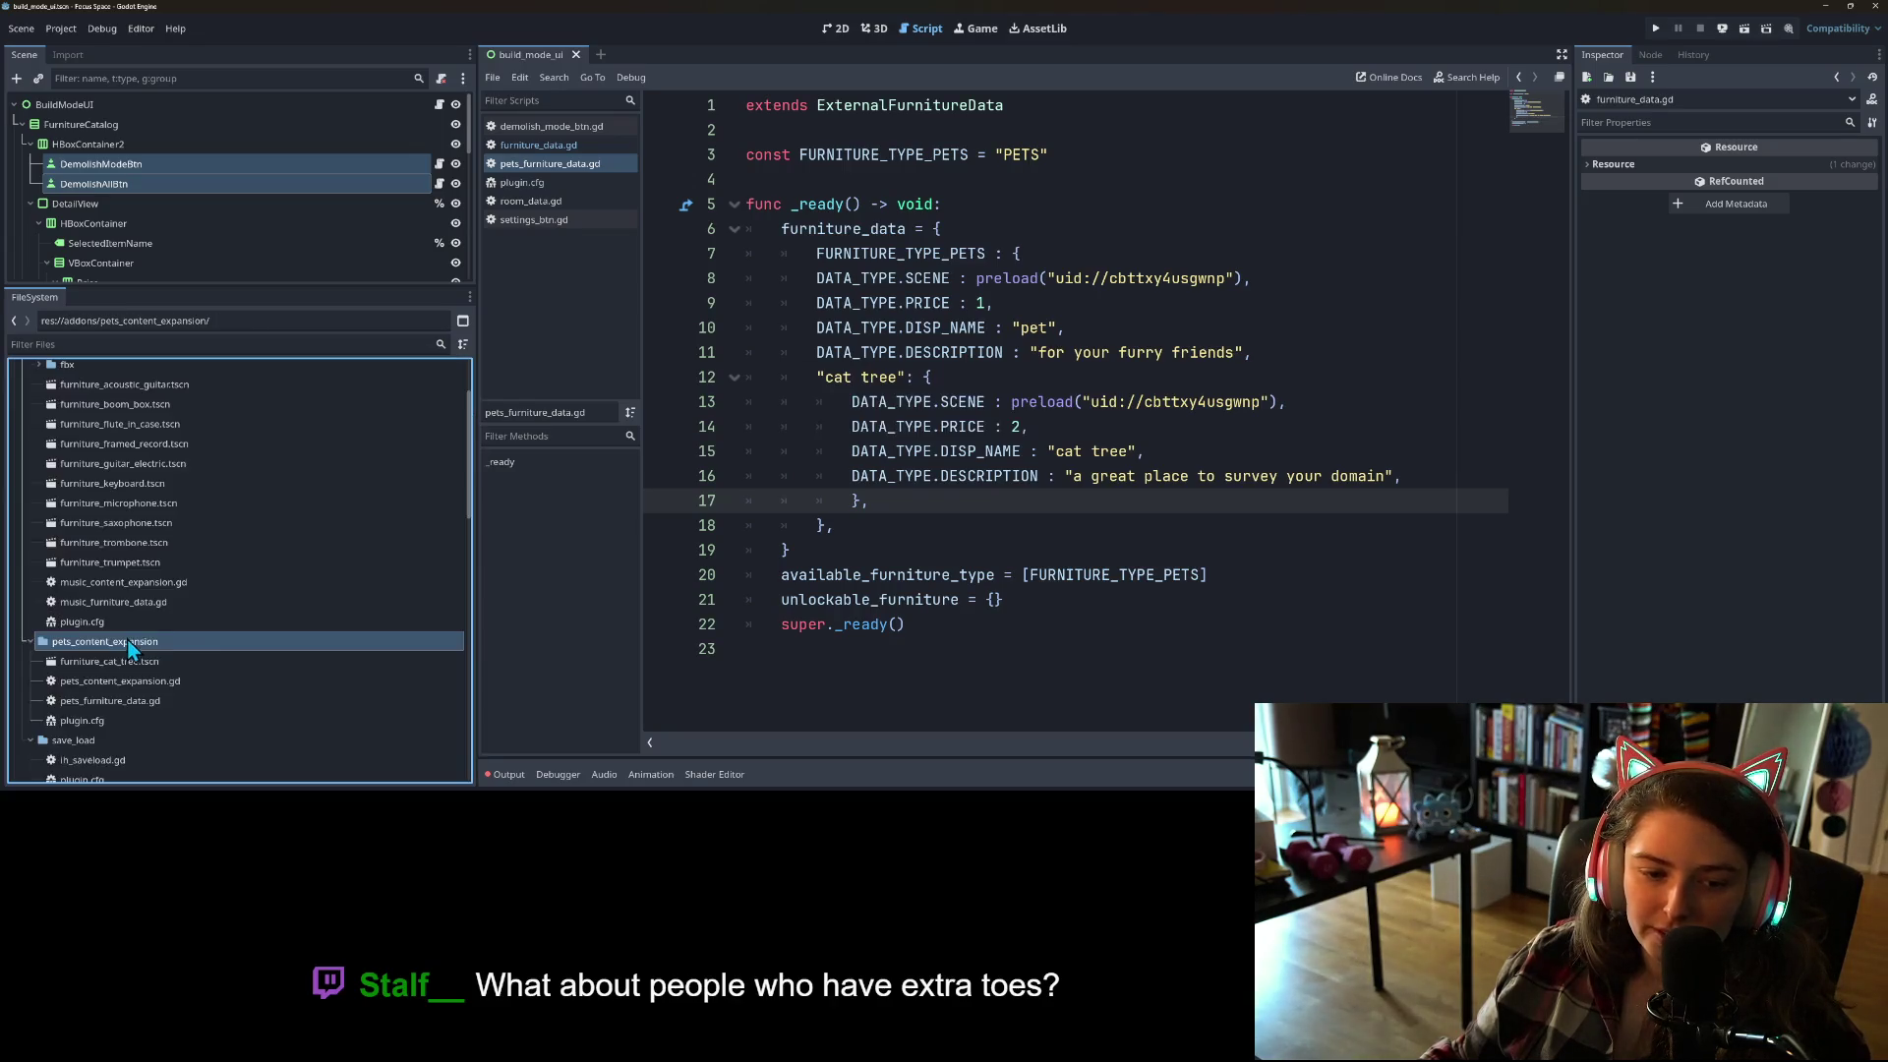
scroll("down", 3)
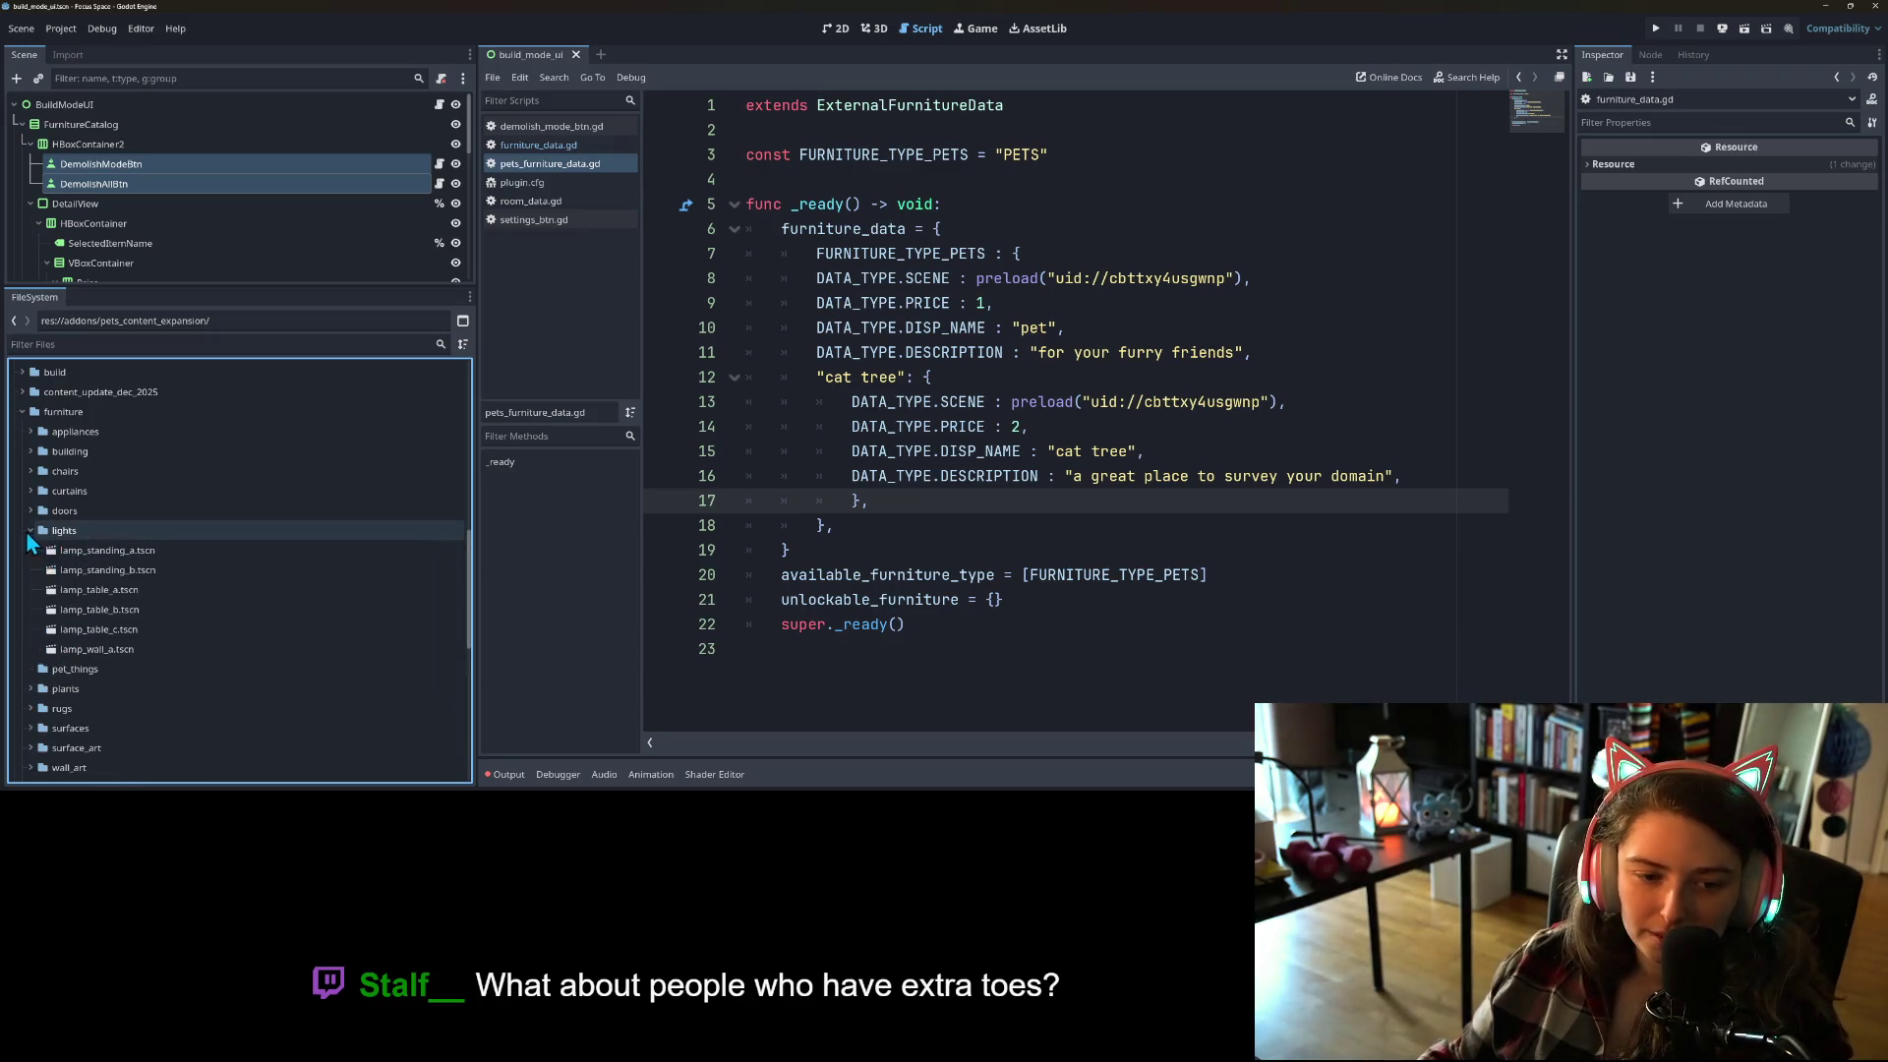
Step: Move art_3d's pet_things model folder into pets_content_expansion and rename it to fbx
left_click(57, 553)
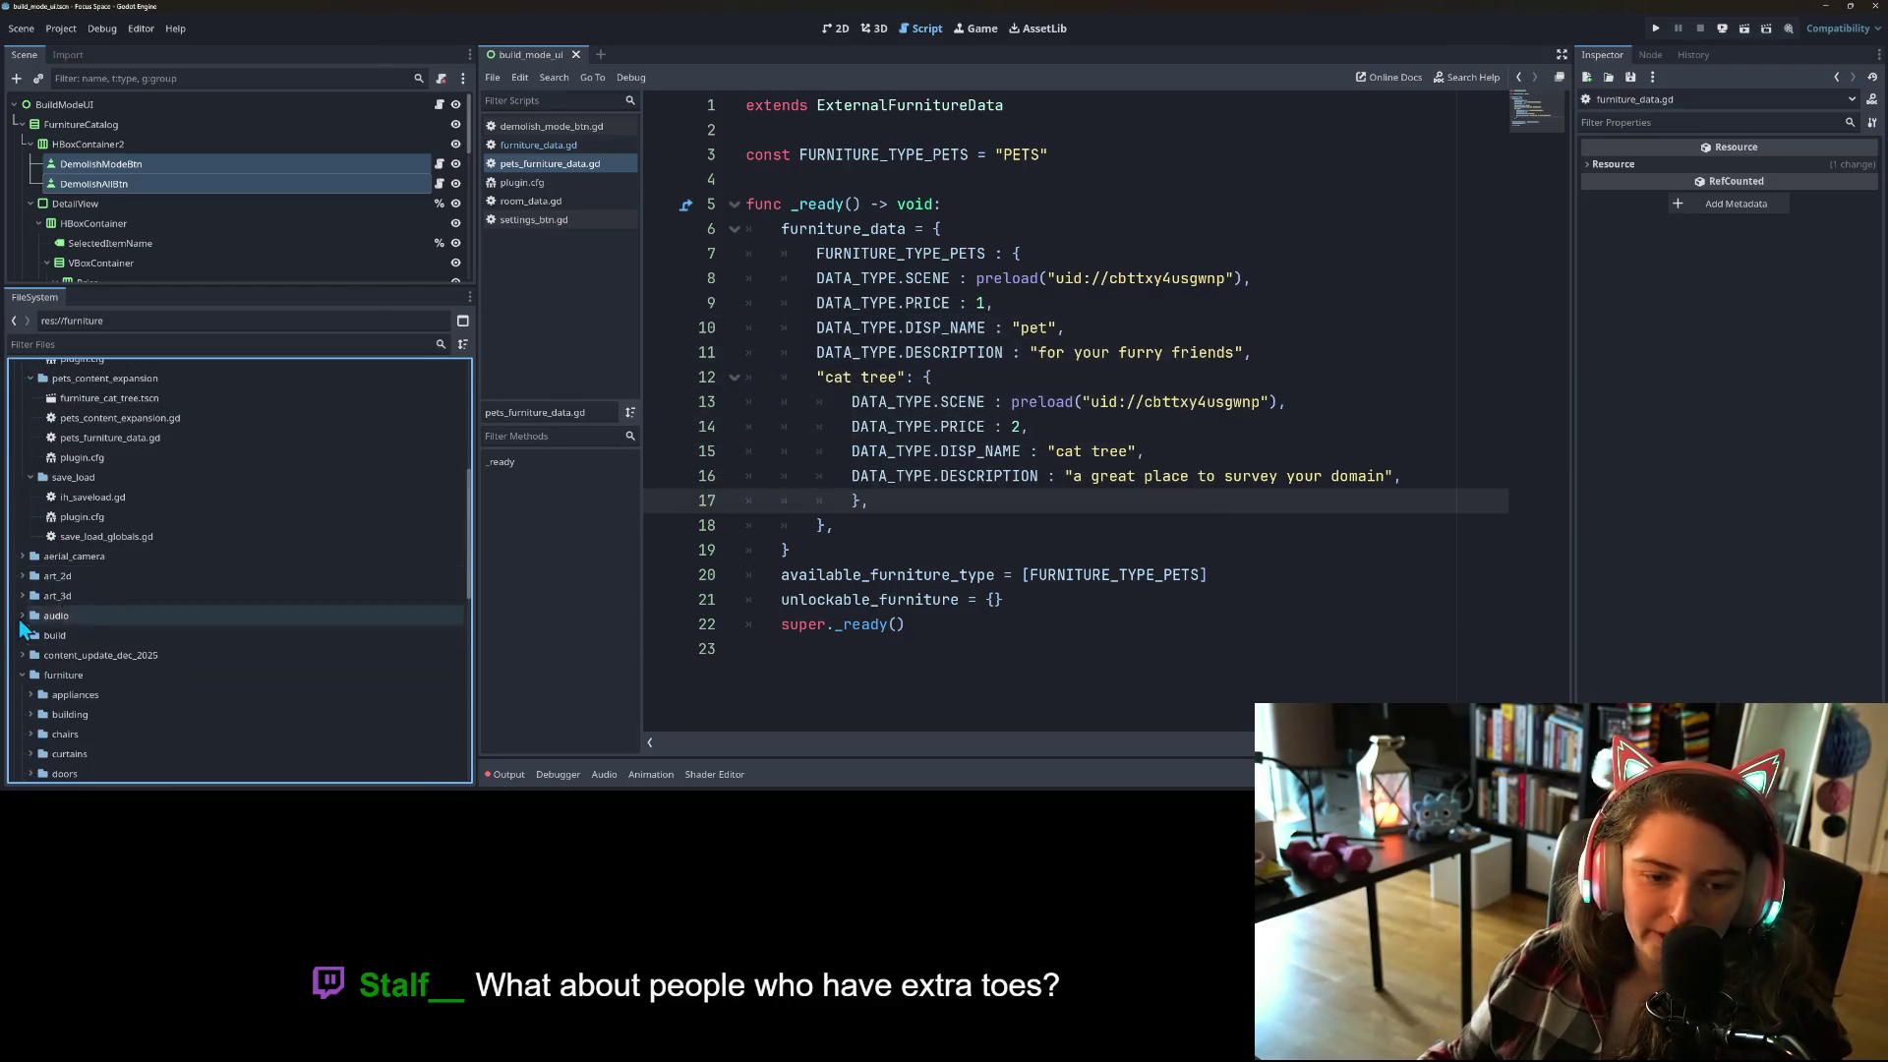
left_click(22, 596)
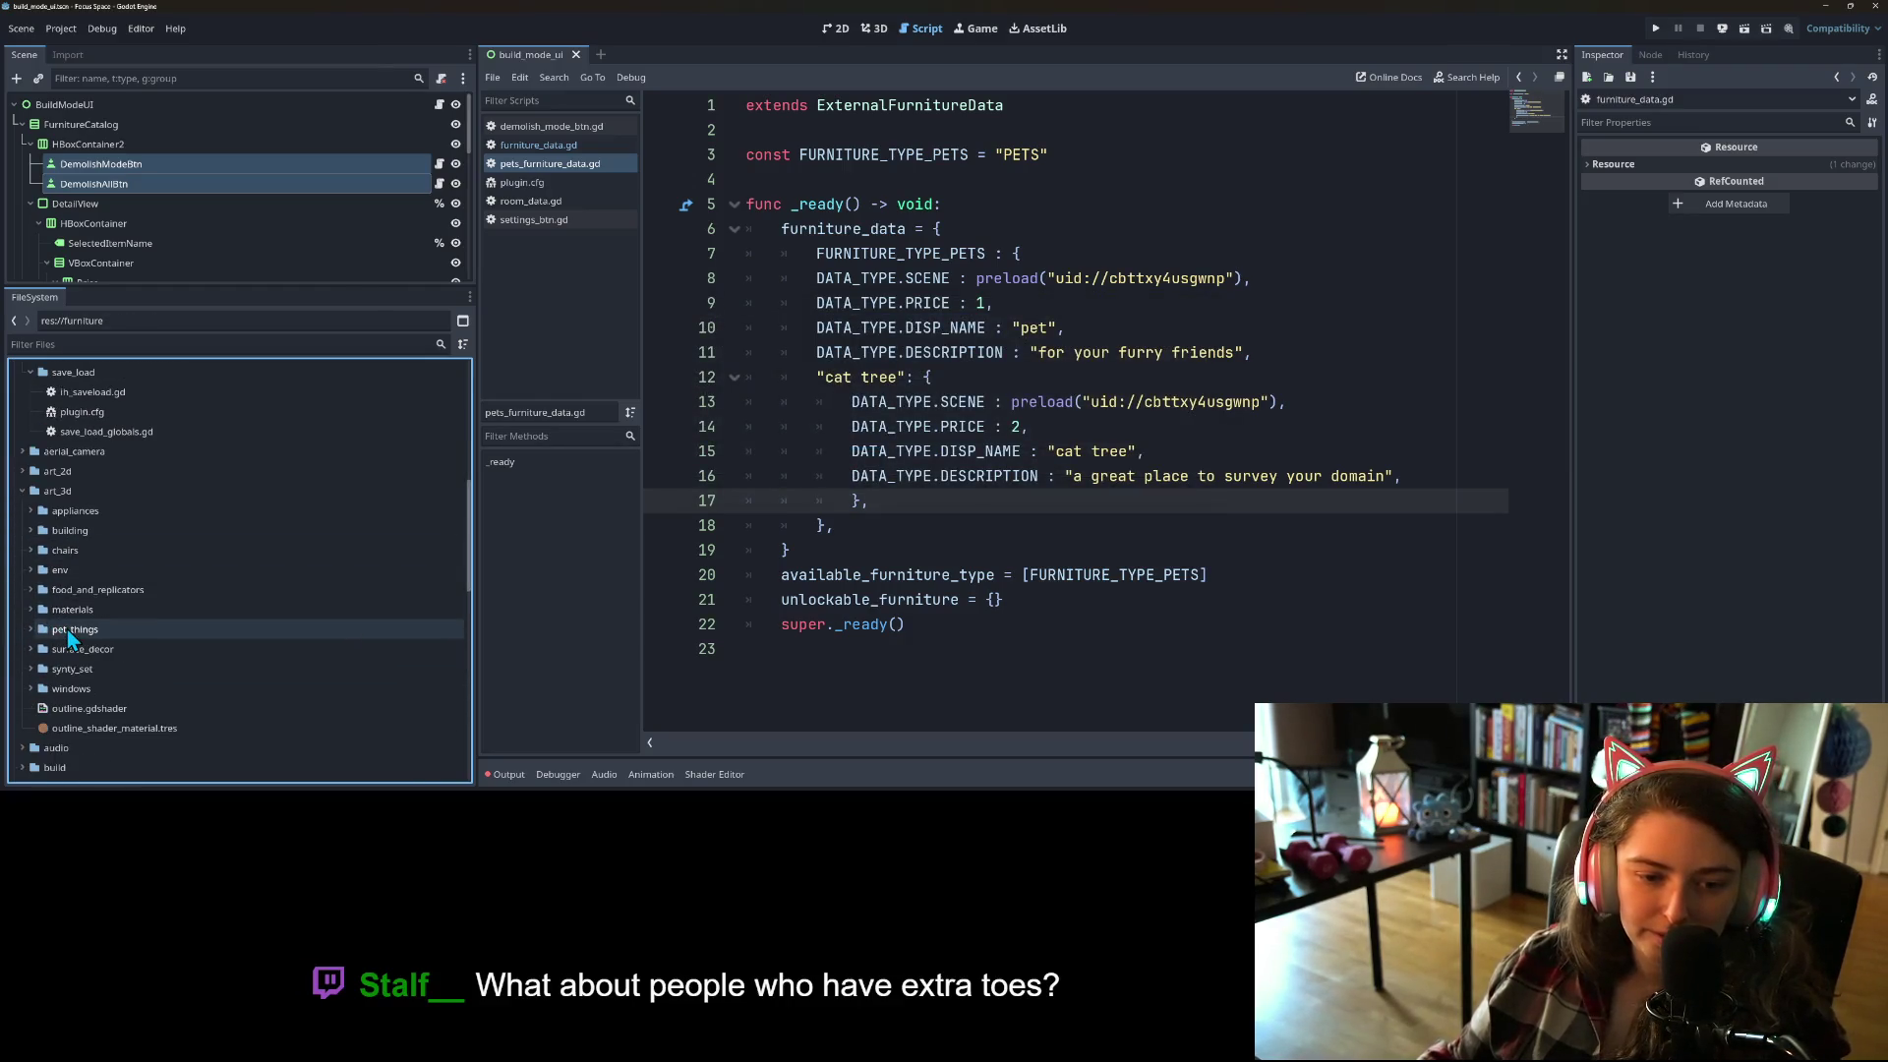
left_click(29, 630)
left_click_drag(88, 634, 76, 648)
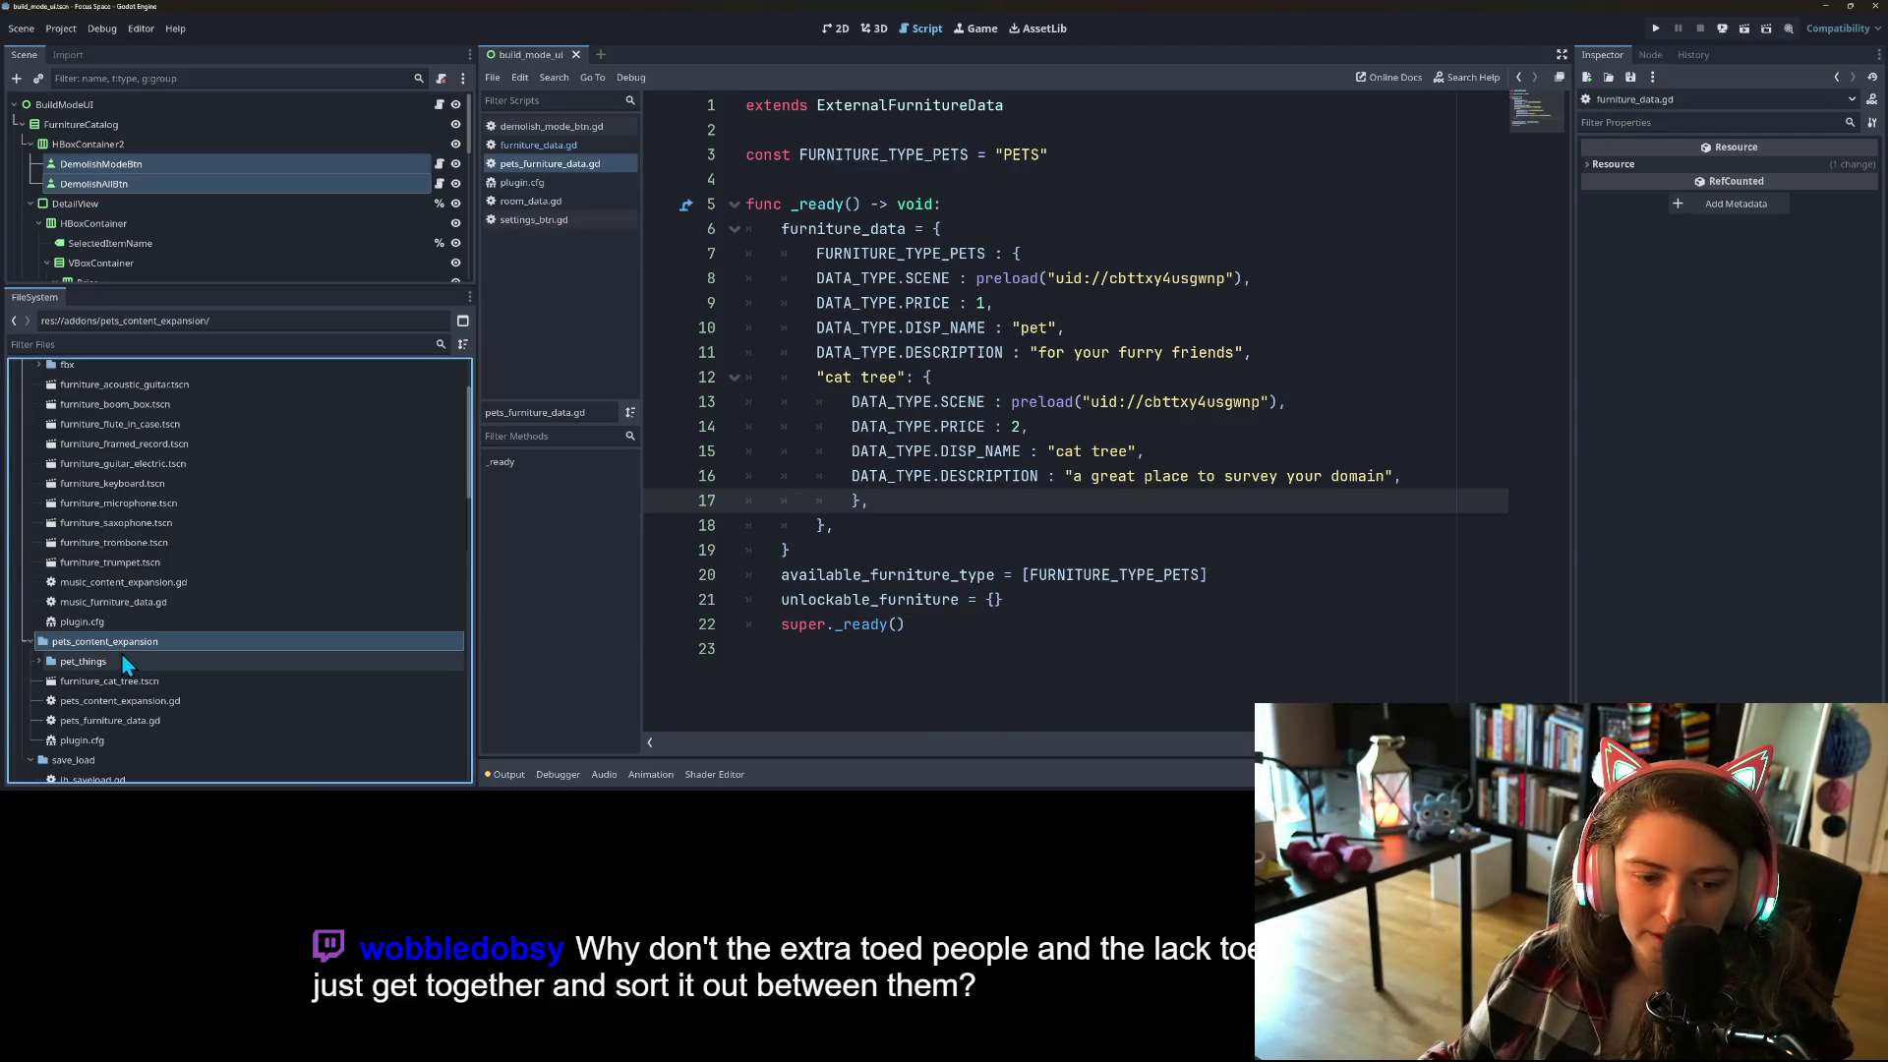
right_click(125, 661)
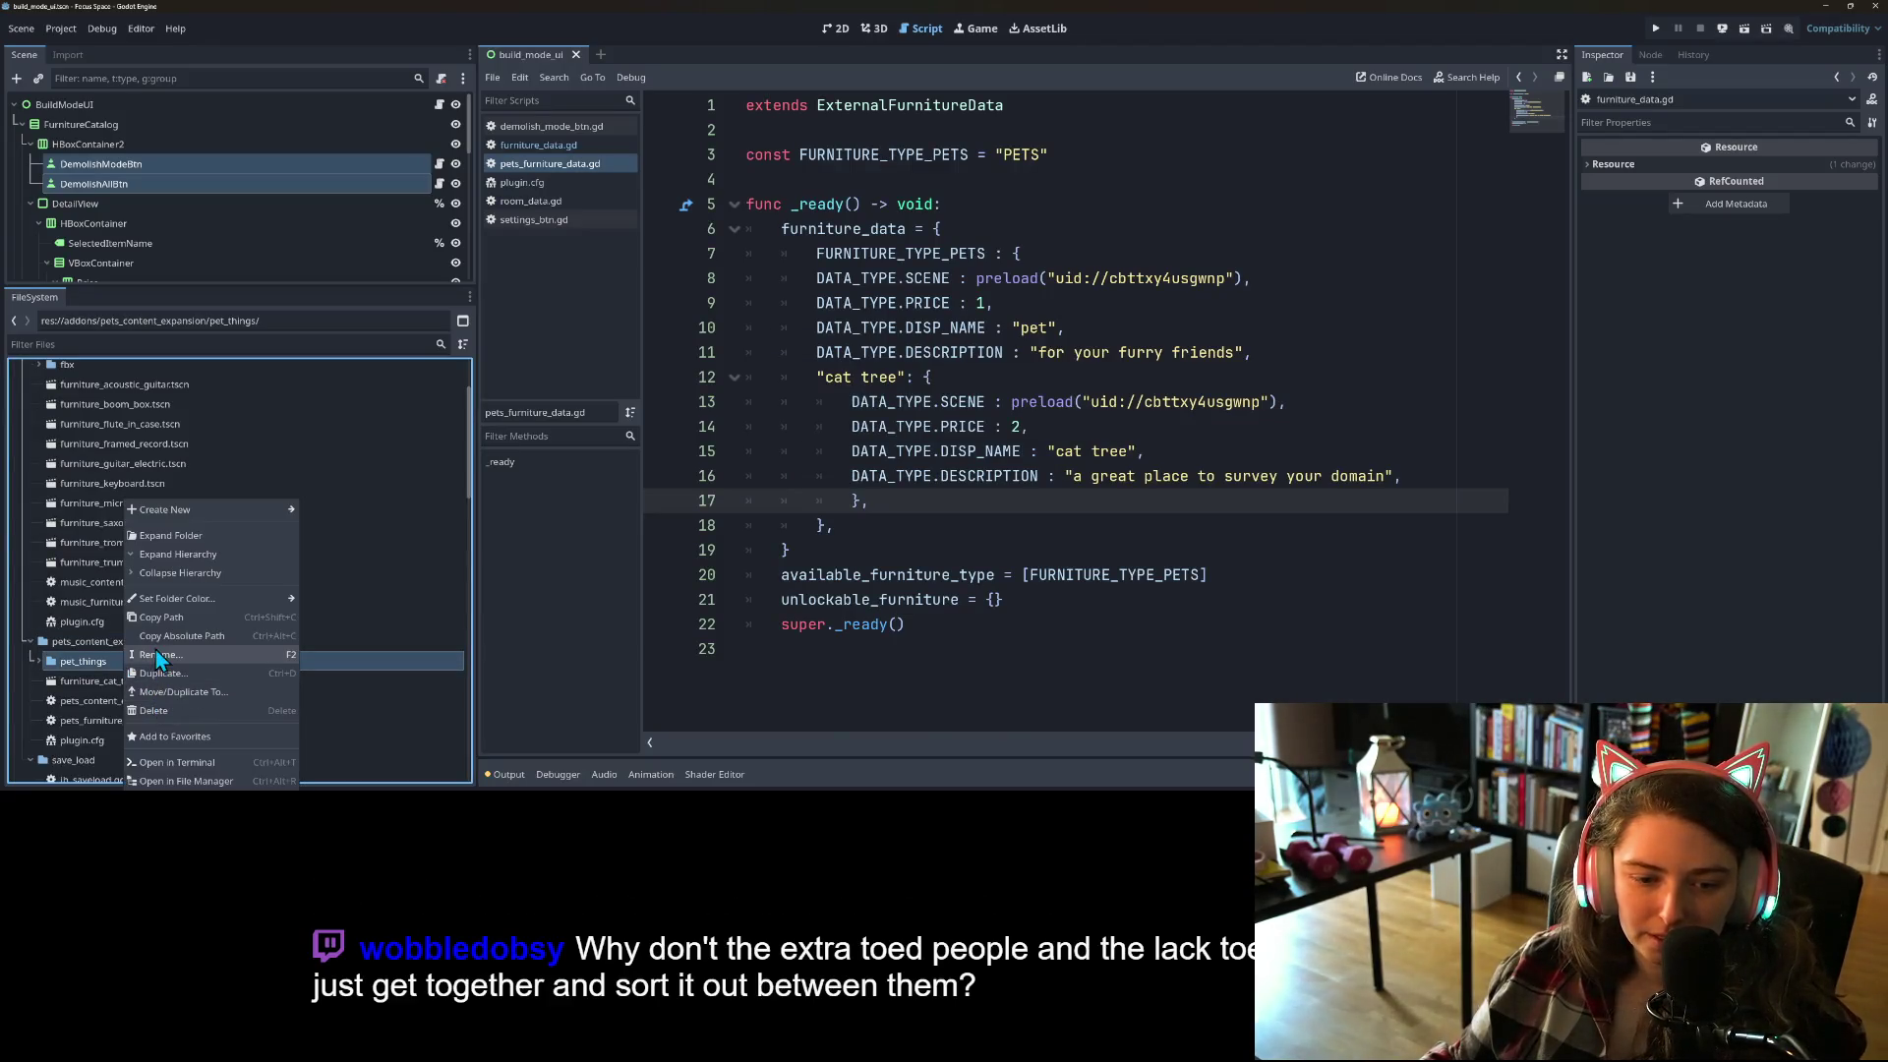
left_click(155, 654)
key("Return")
left_click(38, 661)
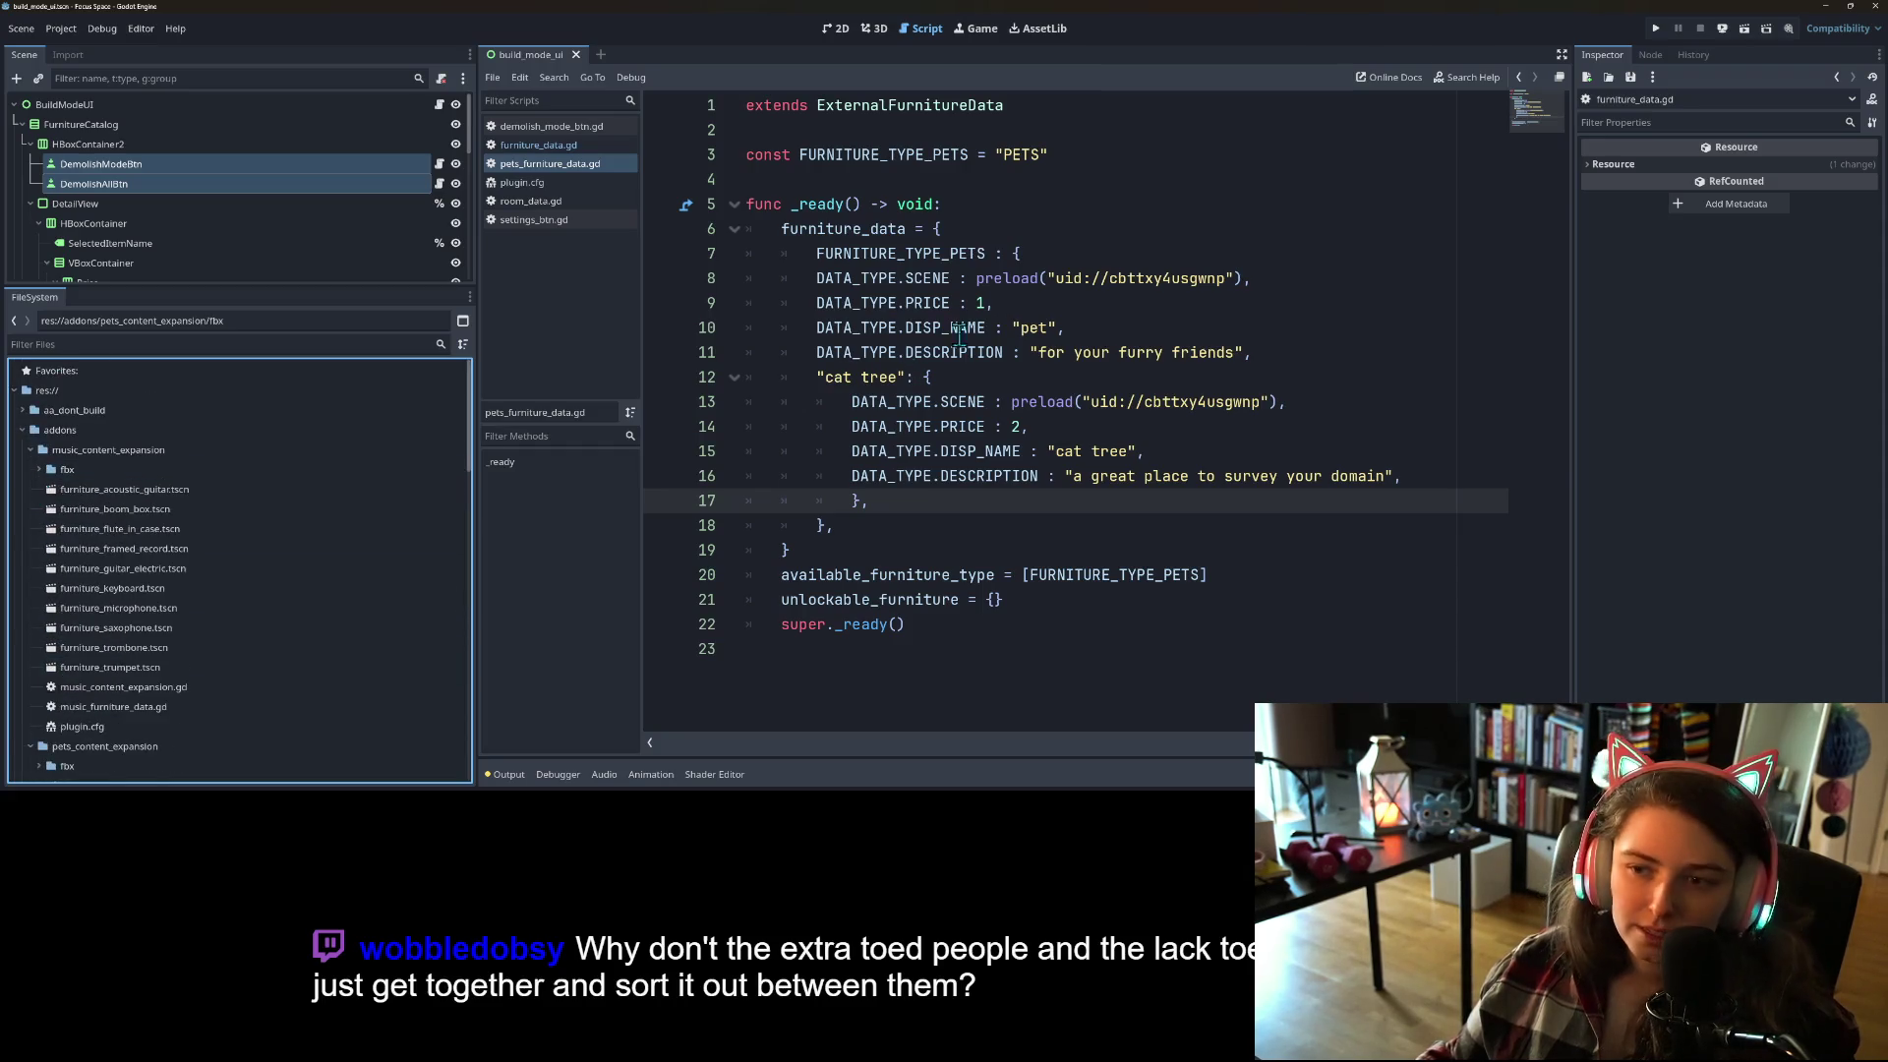
left_click(1657, 31)
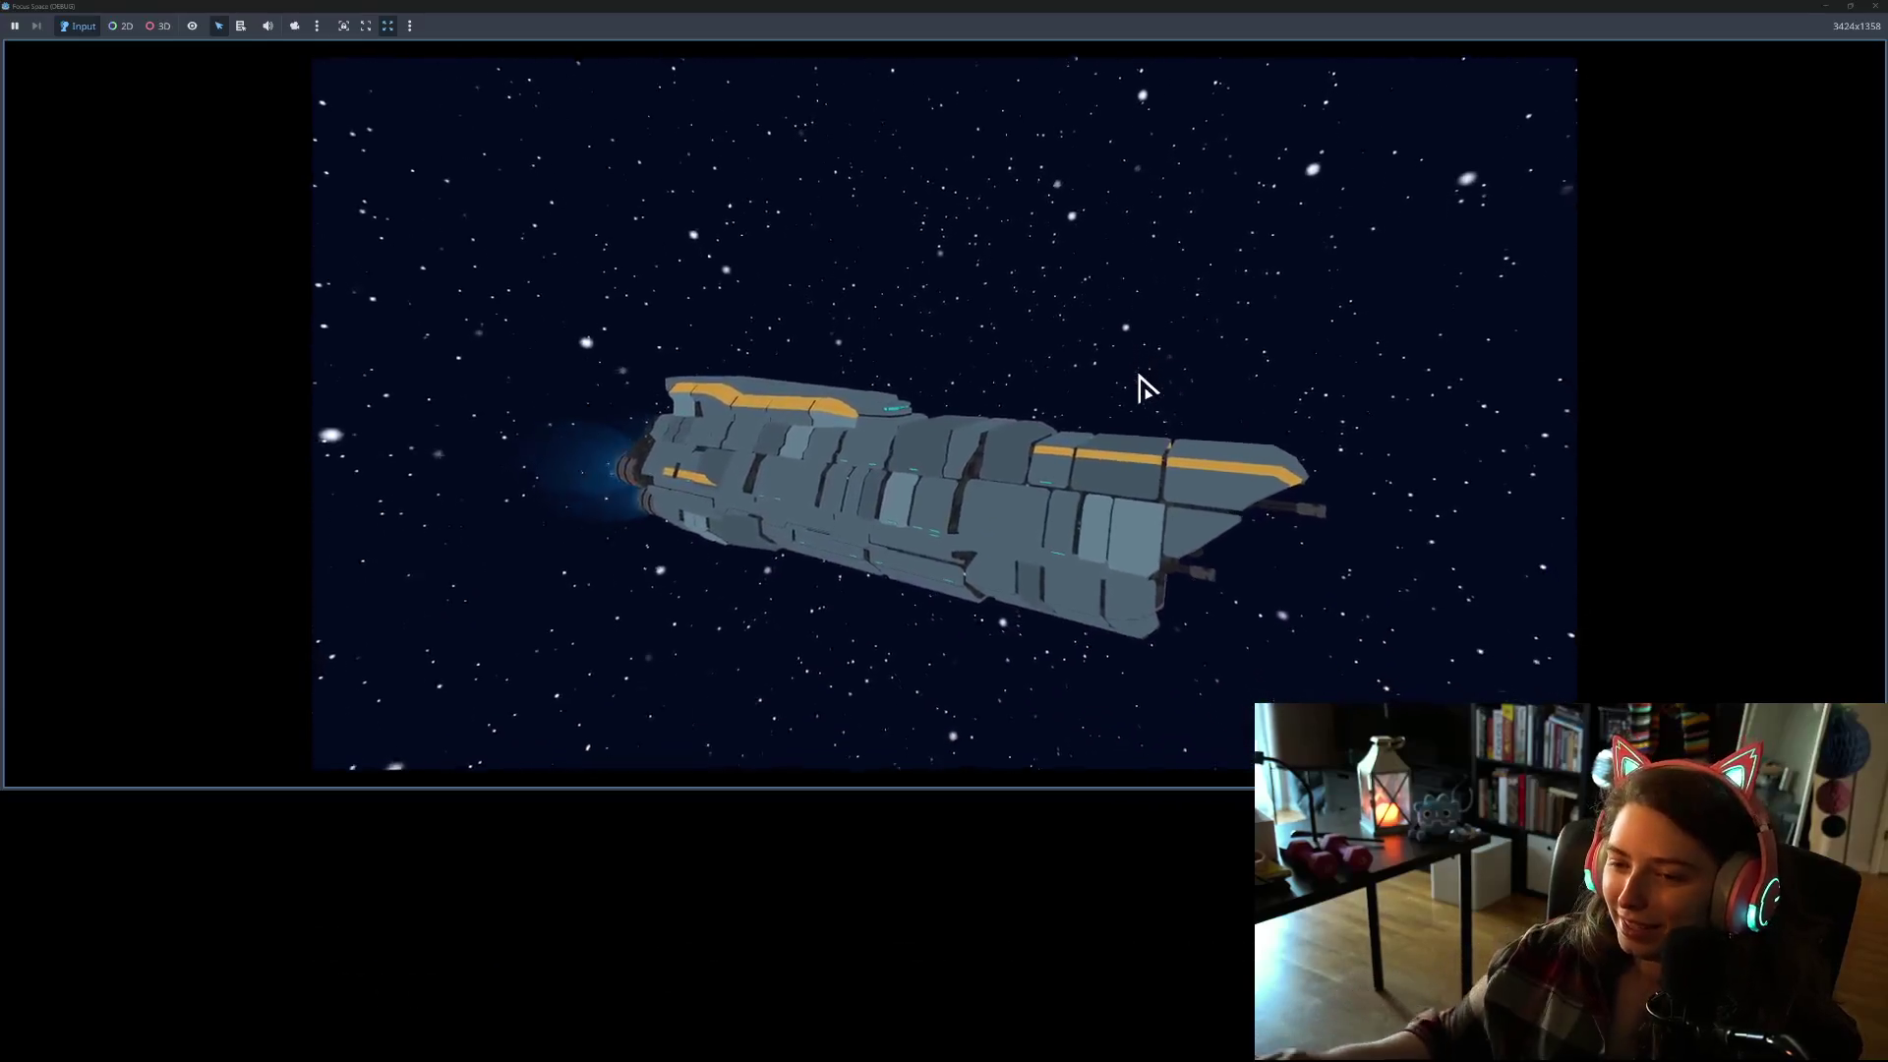
Step: In the running game, start from the title screen, open my_room, then close the game
left_click(946, 620)
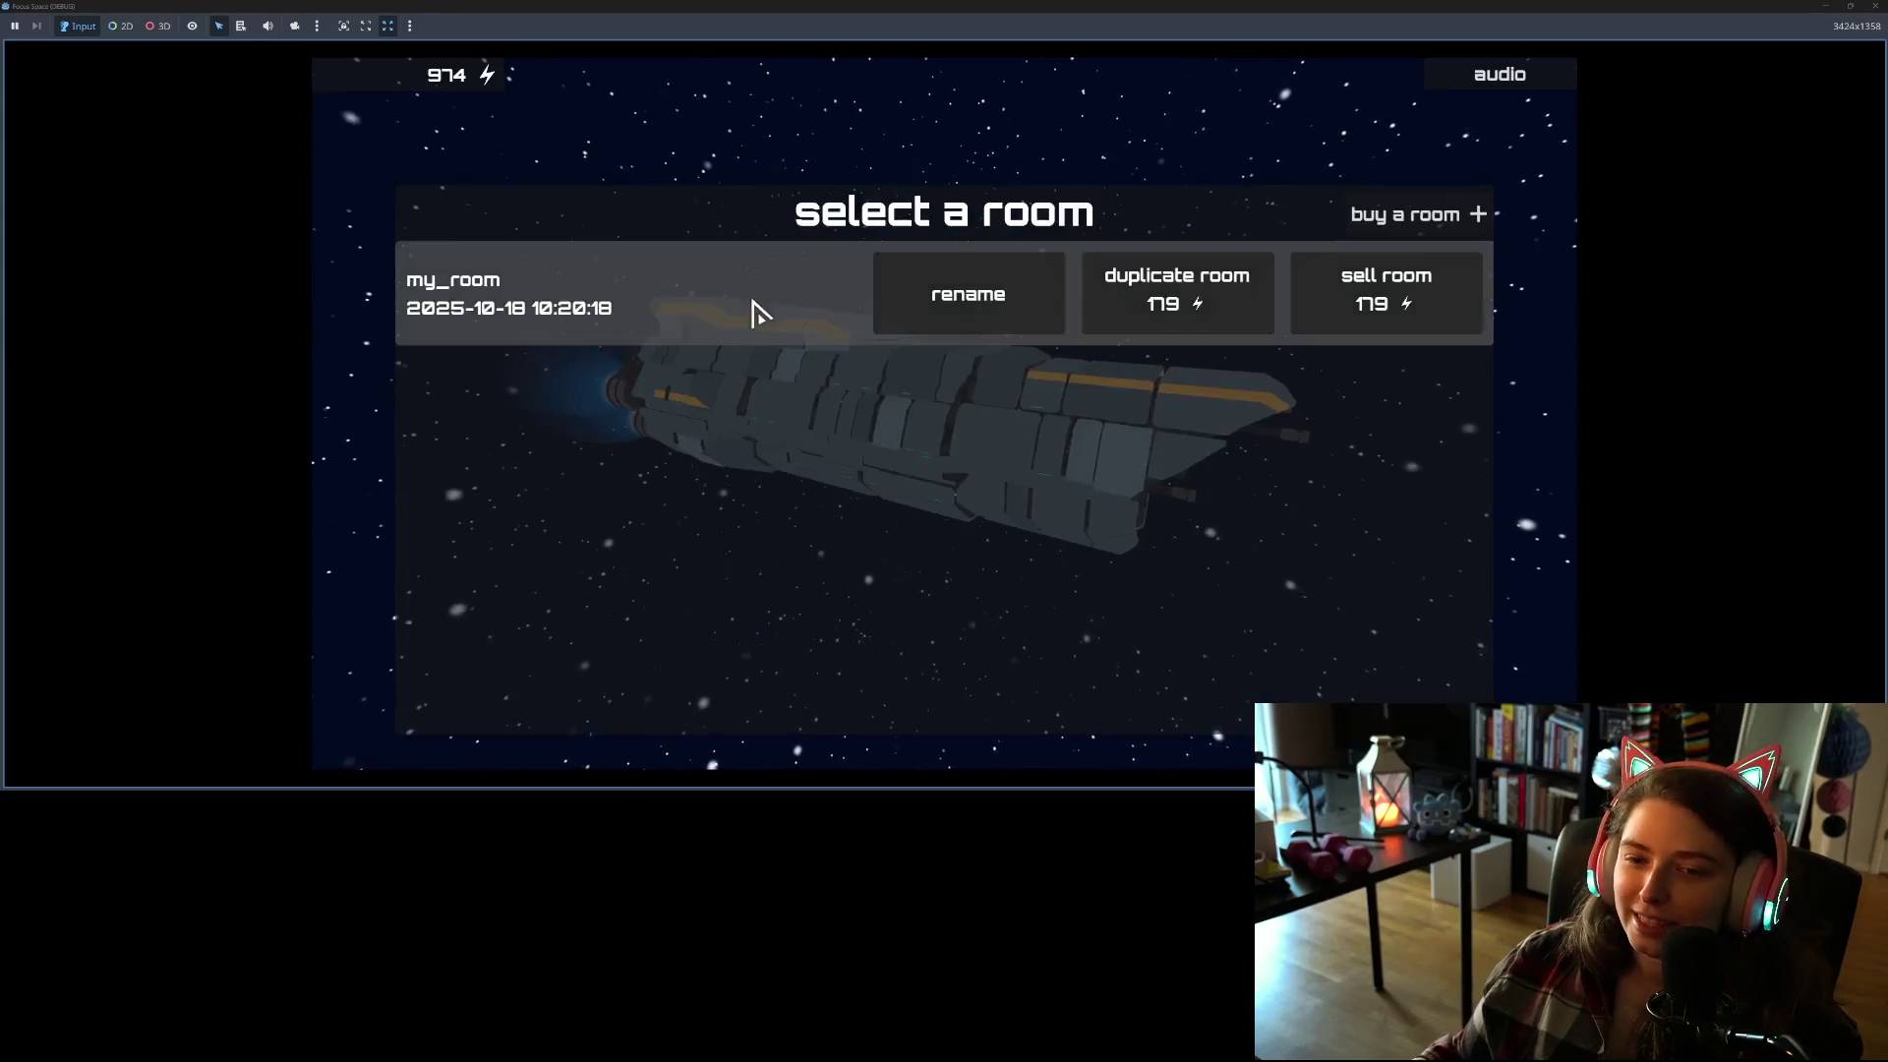
left_click(757, 320)
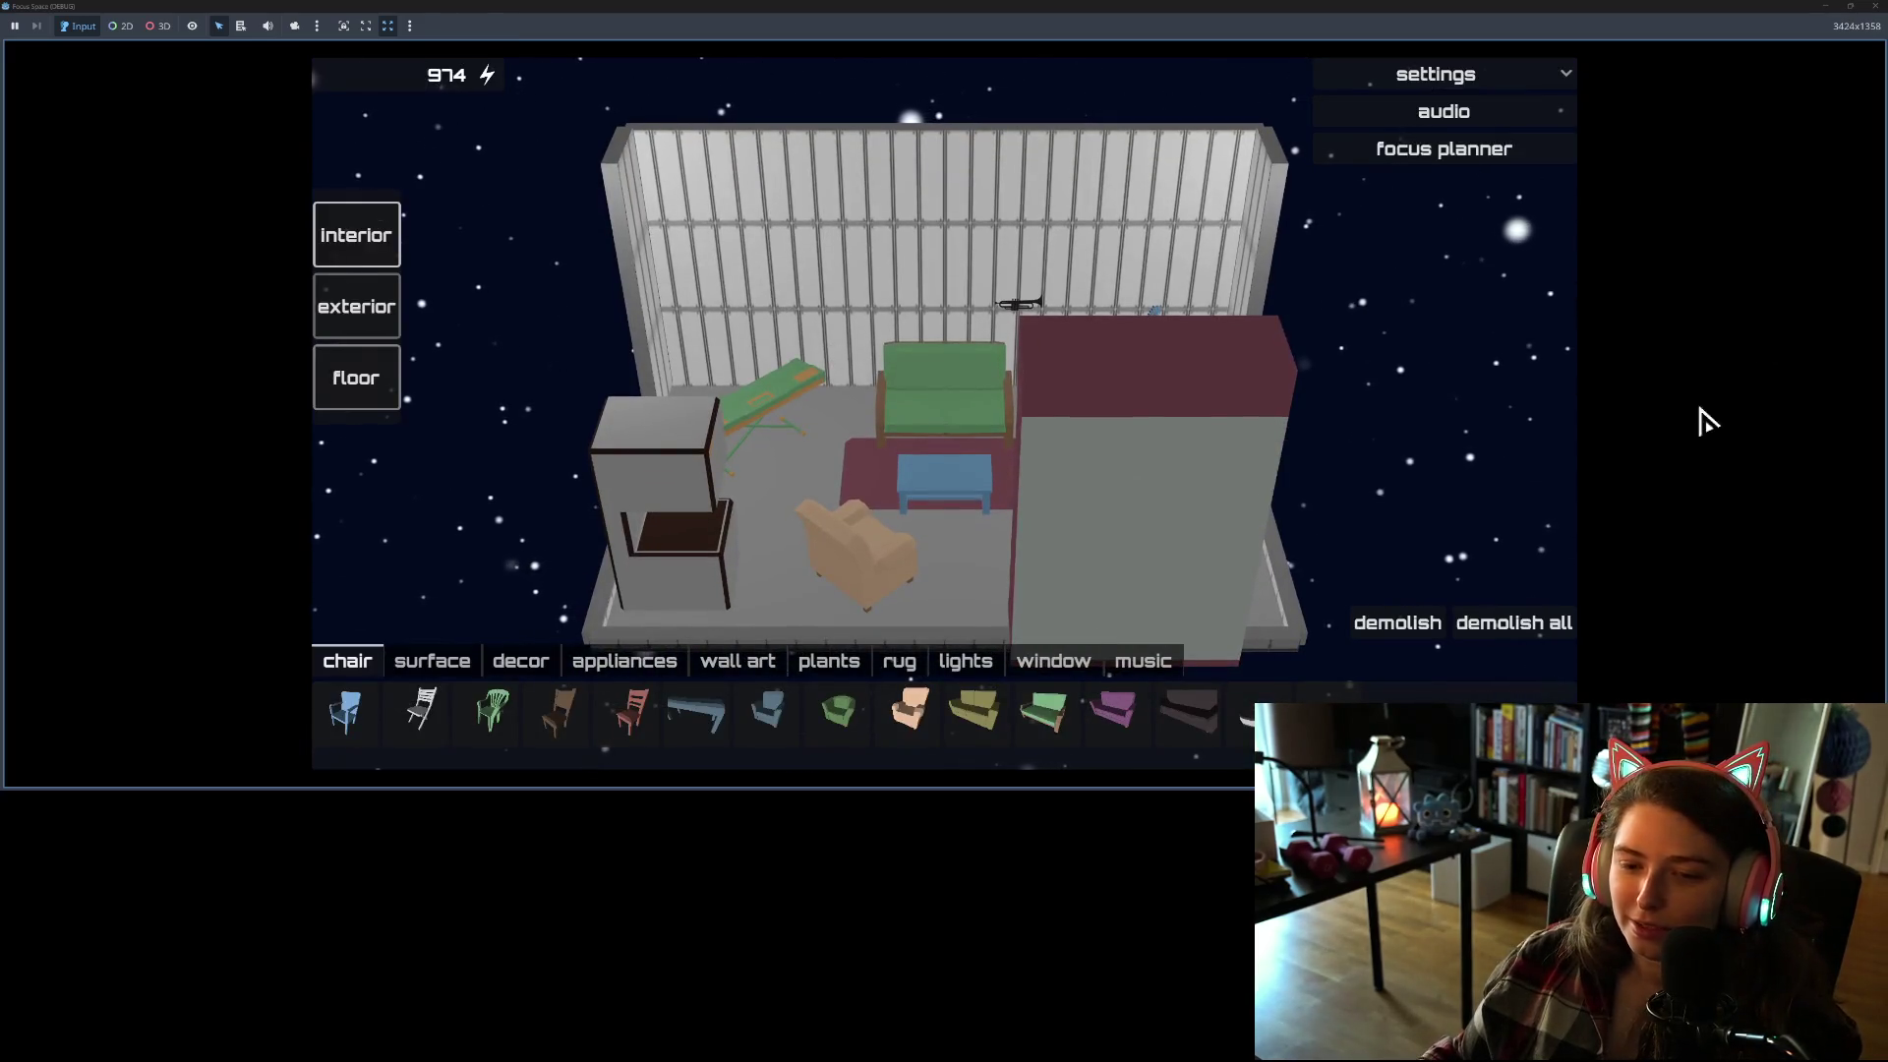
key("alt+F4")
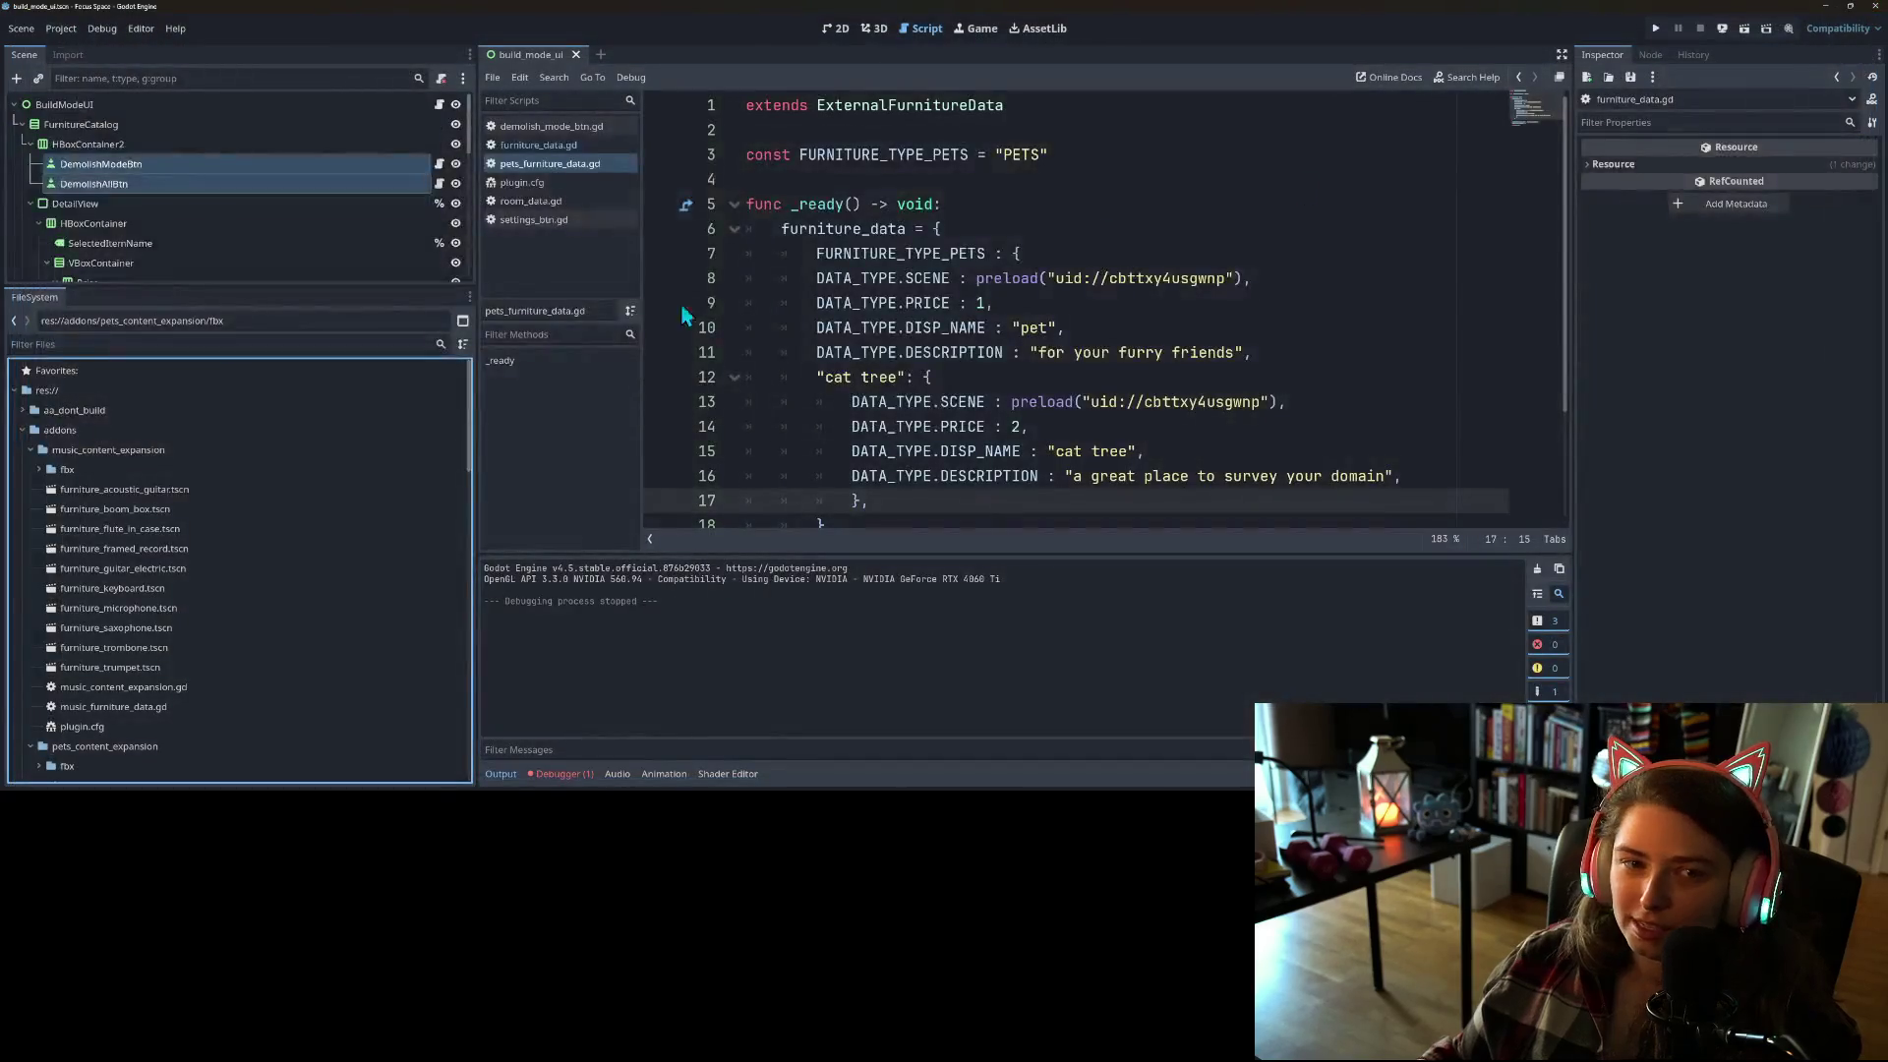
Step: Try enabling the Pets Content Expansion plugin, dismissing the can't-add-autoload warning
left_click(61, 28)
left_click(69, 51)
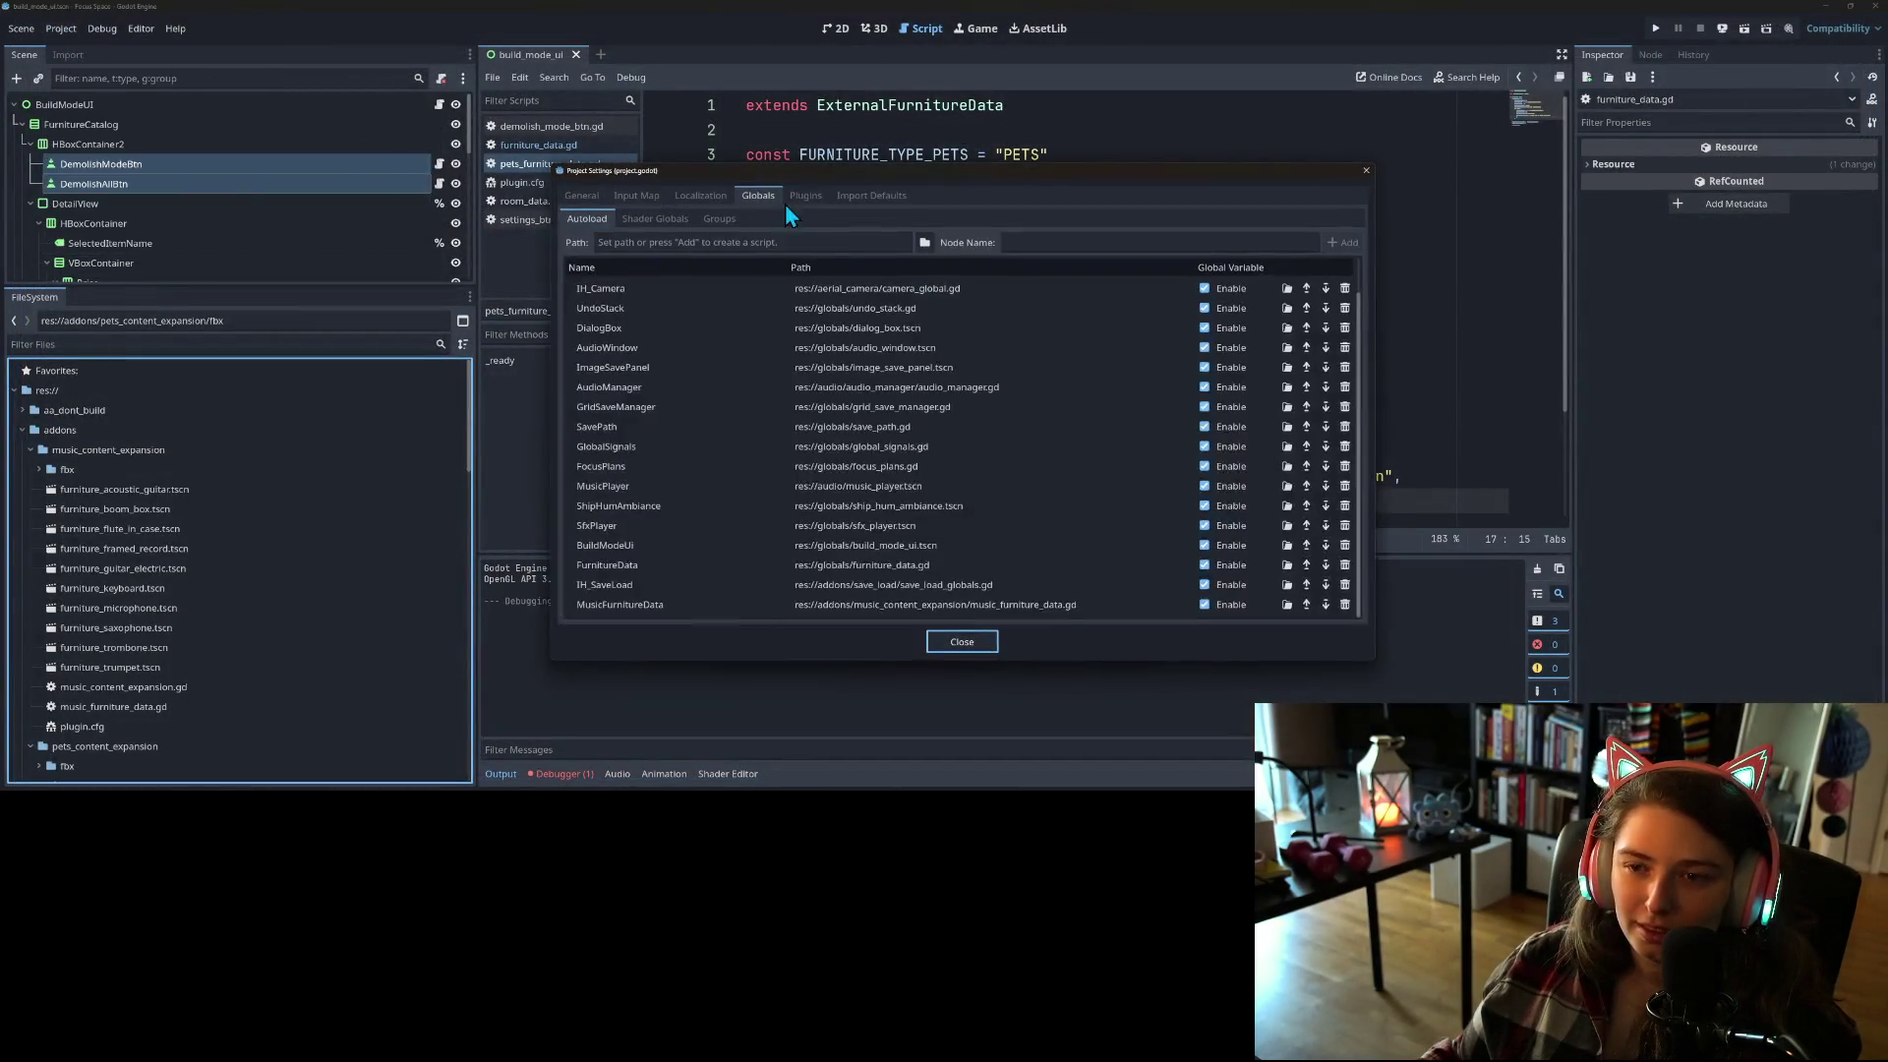
left_click(806, 195)
left_click(586, 283)
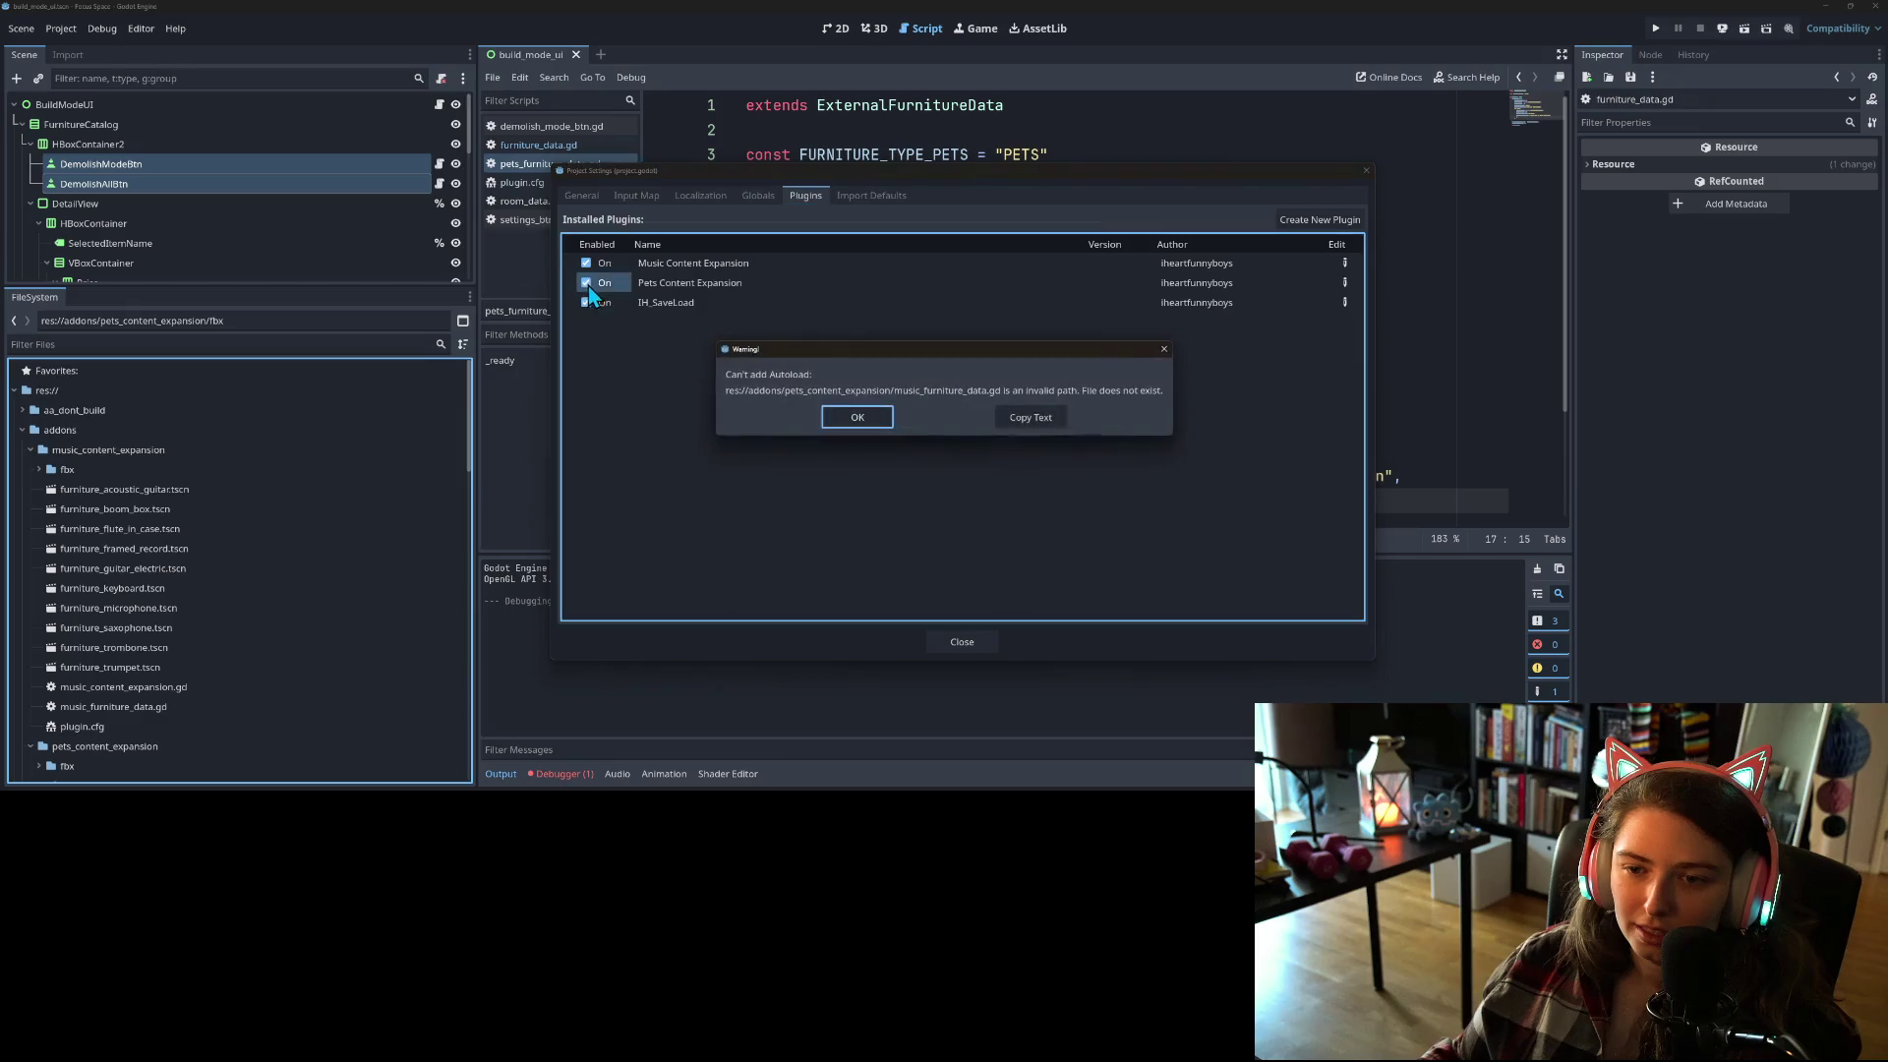
left_click(855, 420)
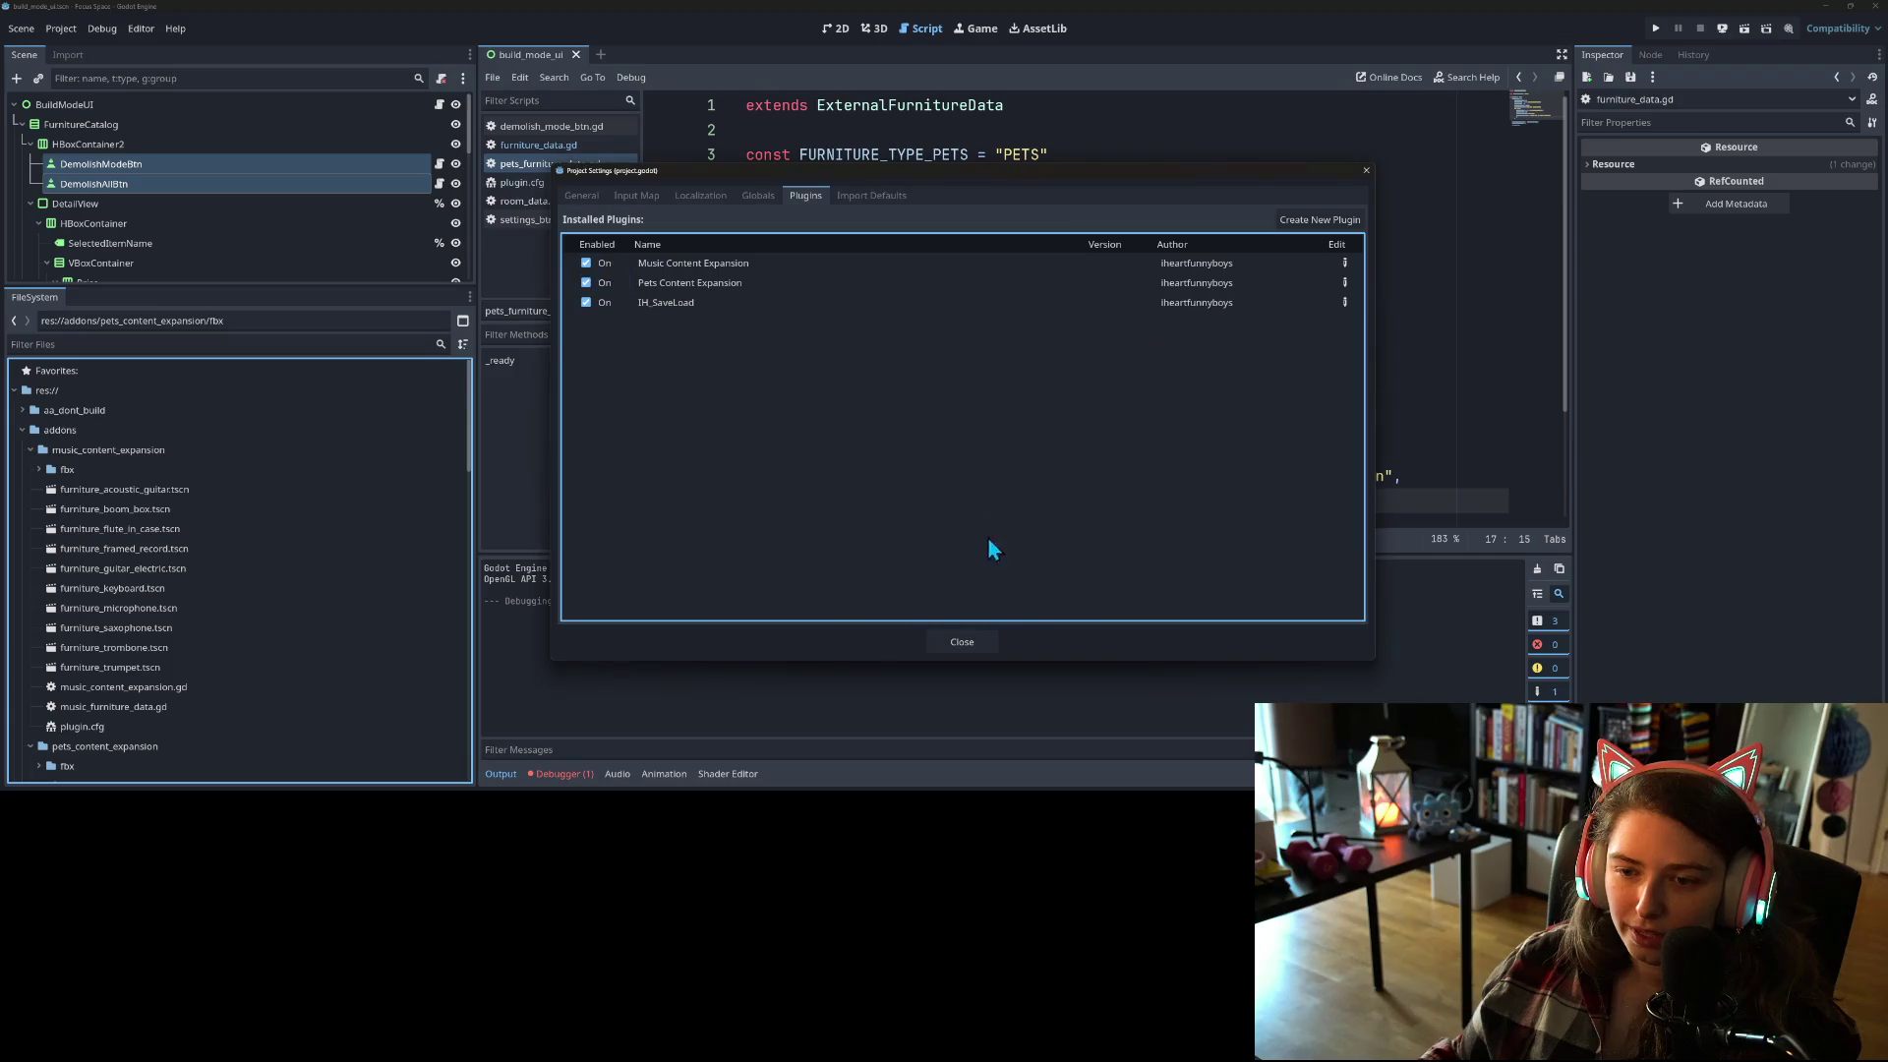
left_click(962, 641)
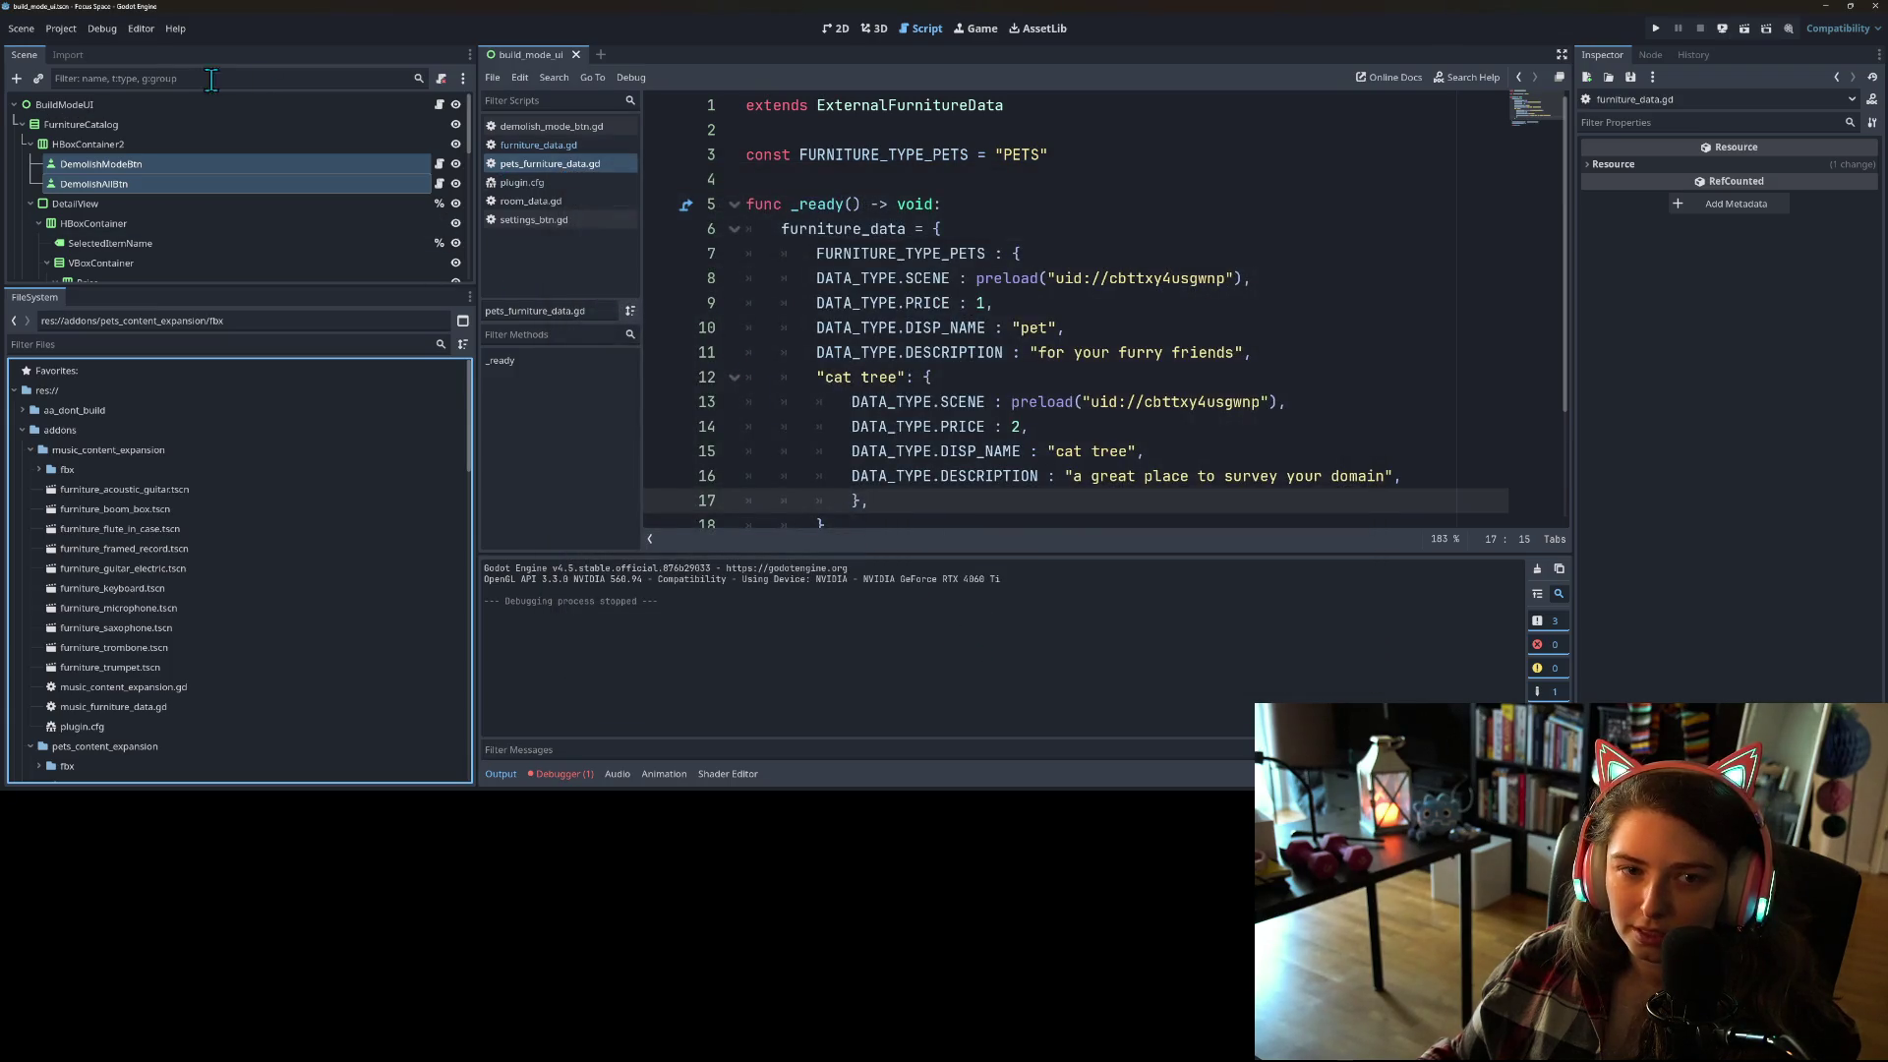
Step: Disable the Pets Content Expansion plugin again and close Project Settings
left_click(69, 33)
left_click(77, 48)
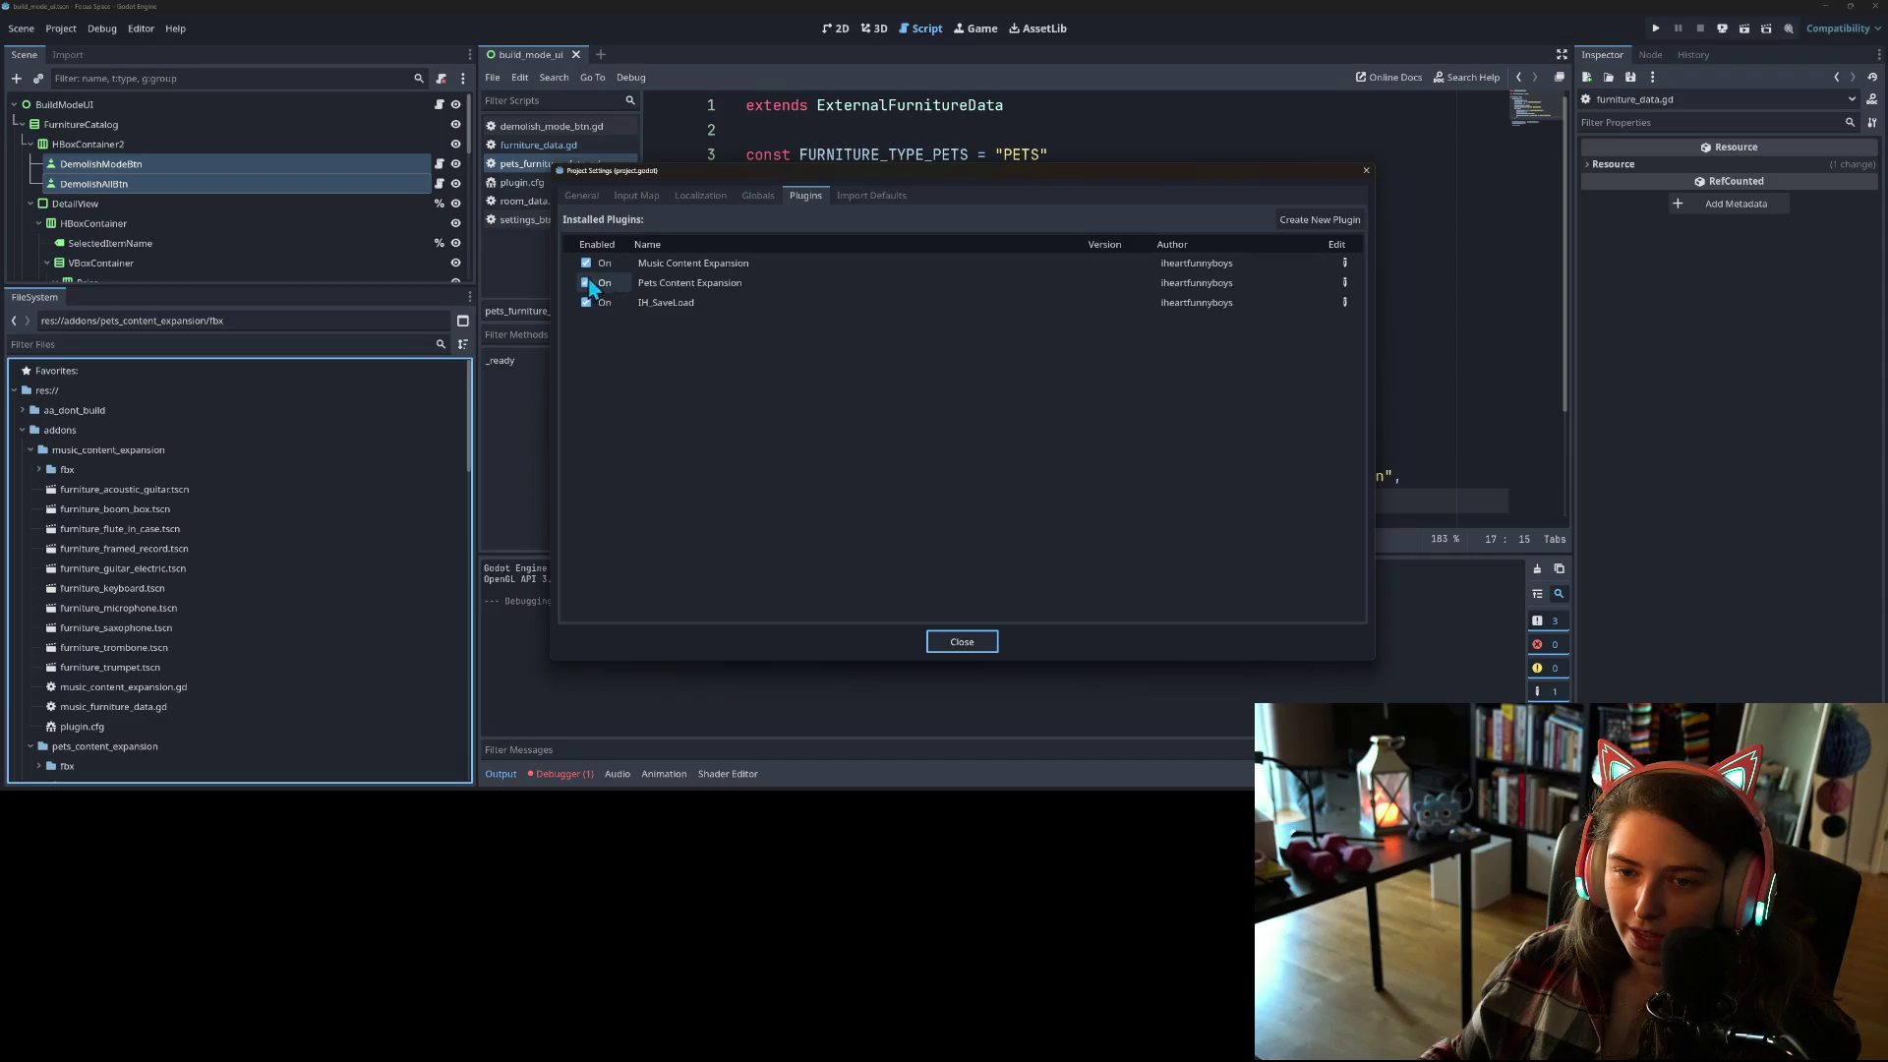
left_click(586, 283)
left_click(959, 641)
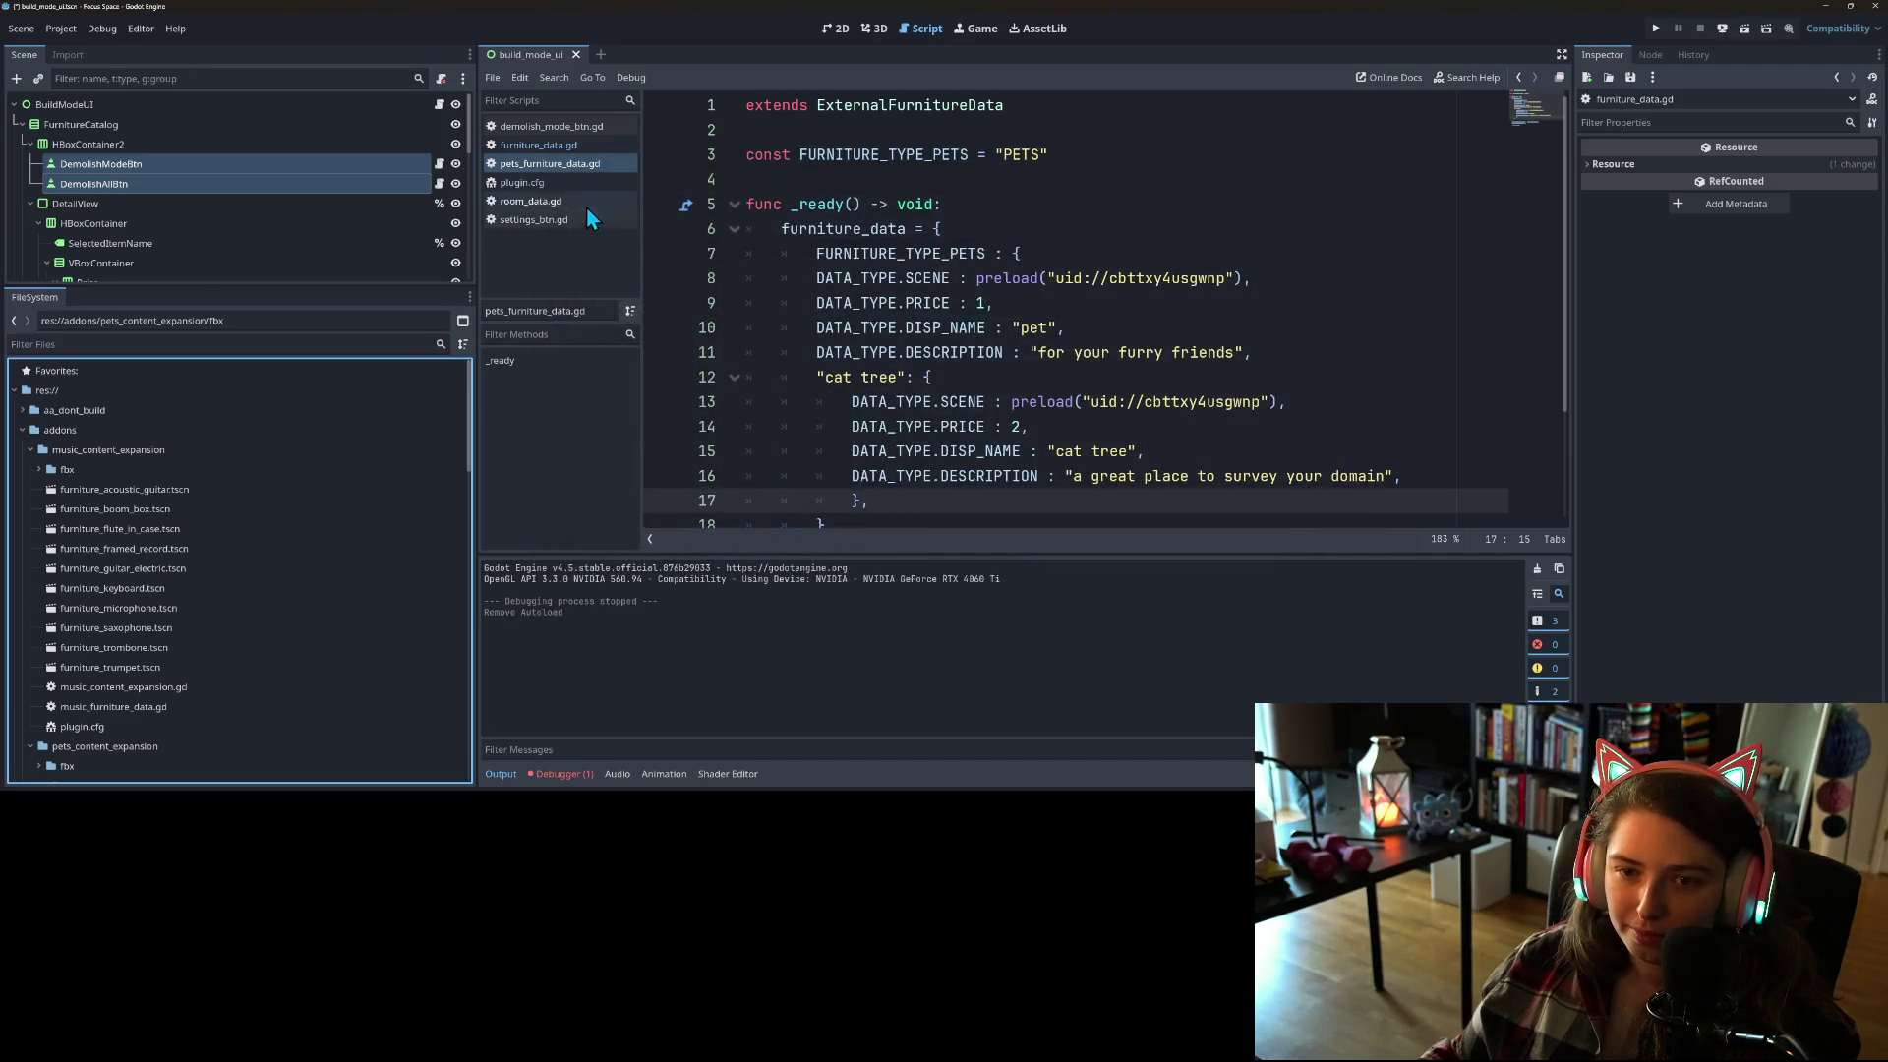
scroll("down", 3)
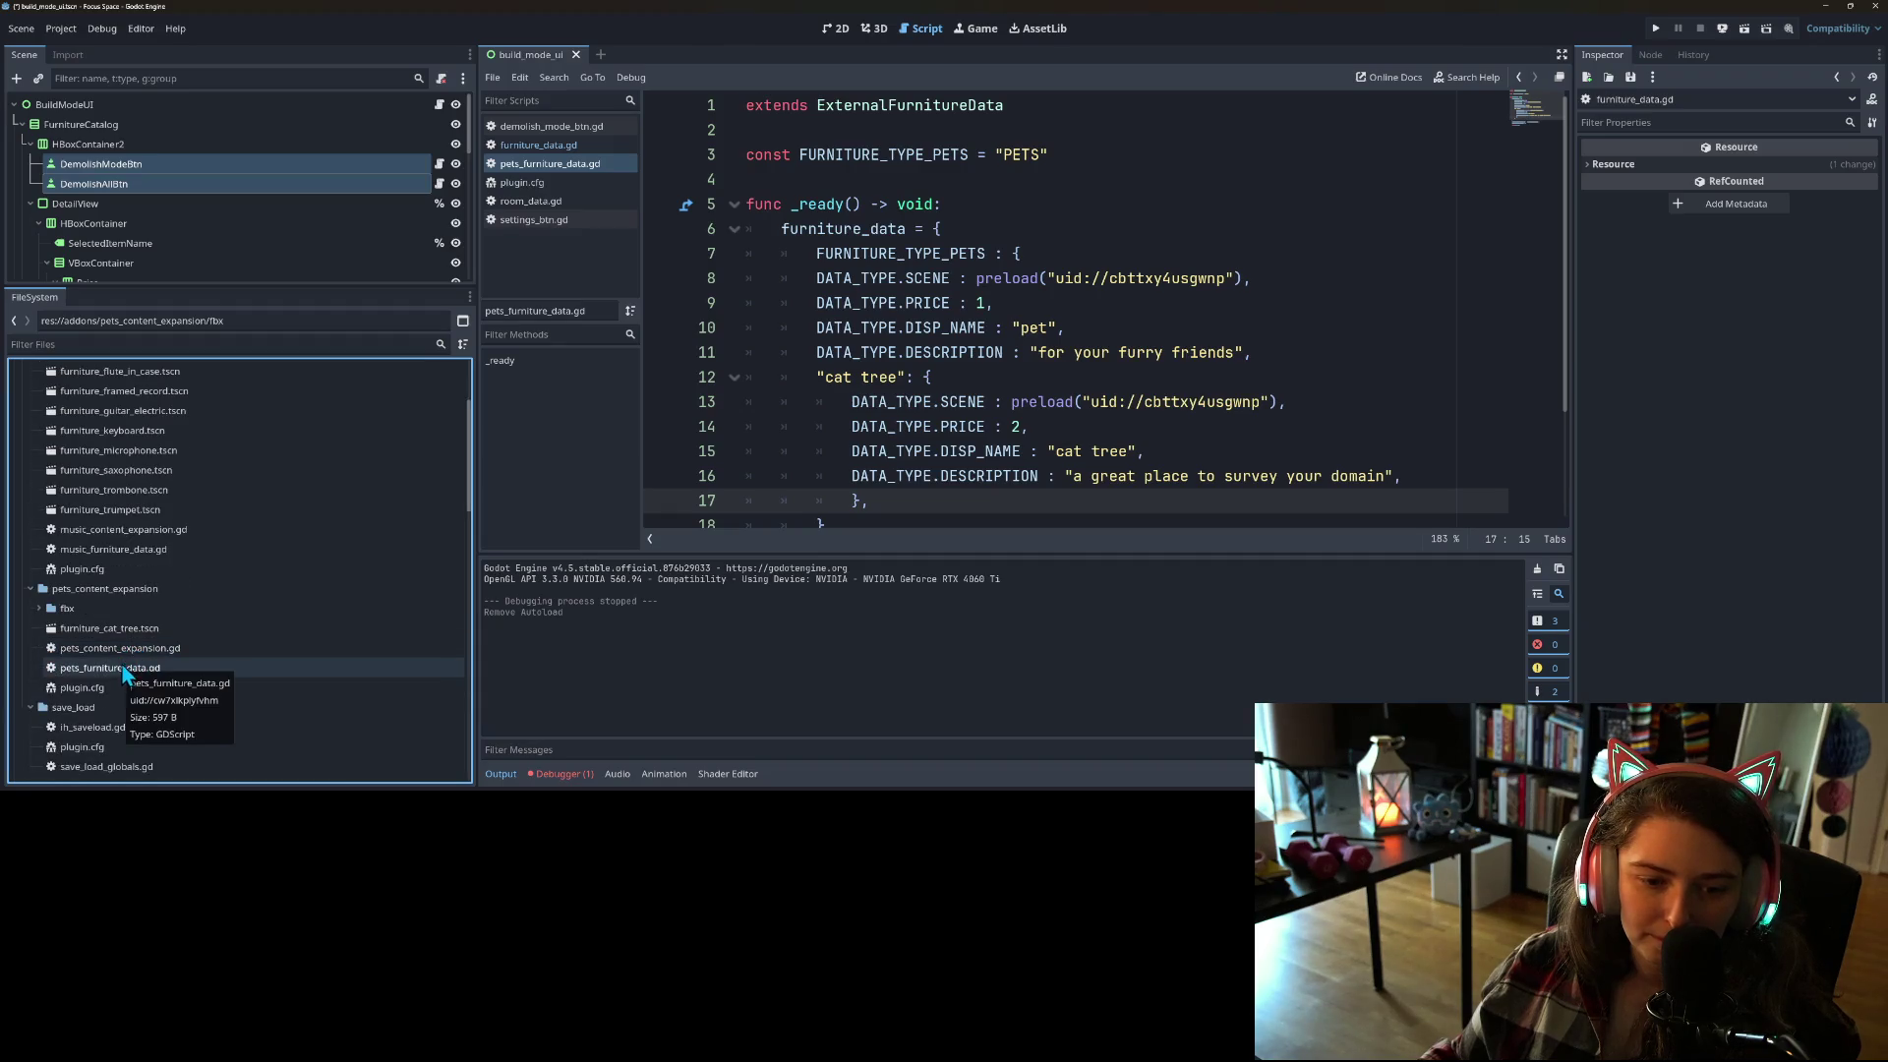
Step: In pets_content_expansion.gd, change the line-4 file name from music_furniture_data to petdata
double_click(107, 651)
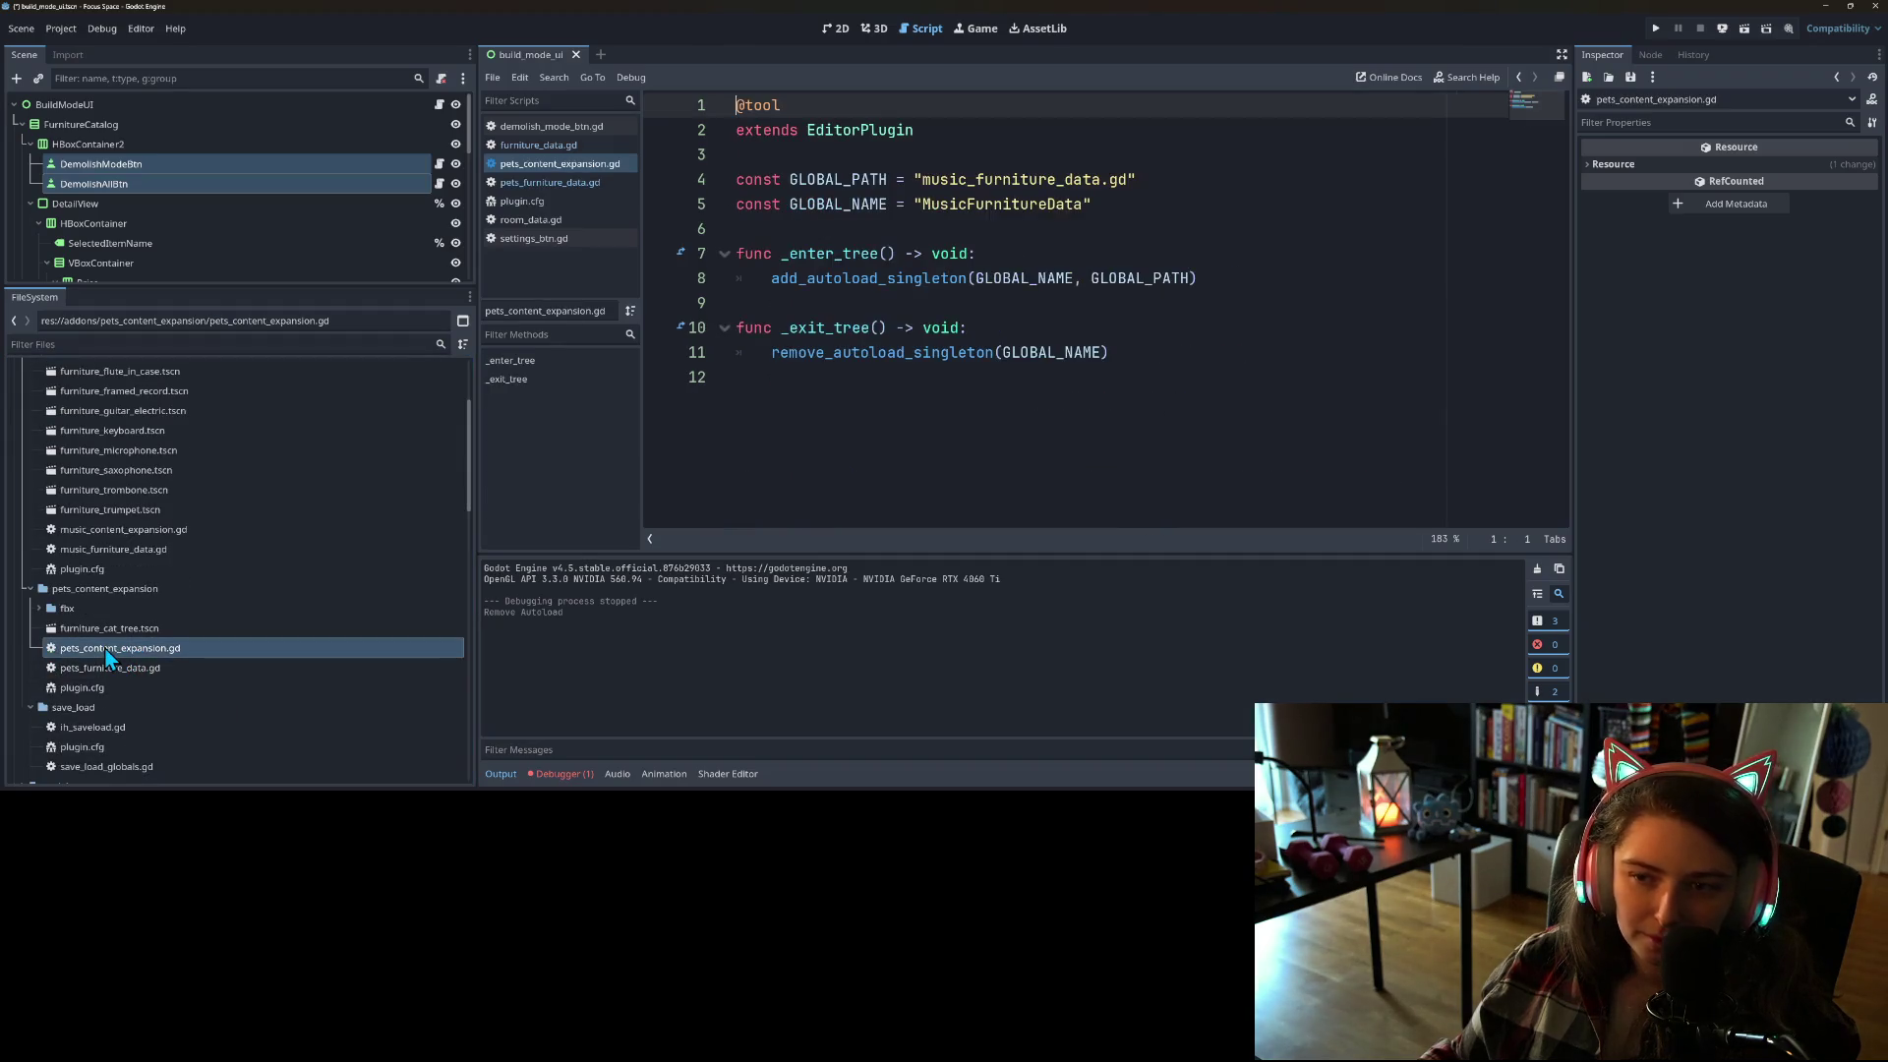
double_click(970, 175)
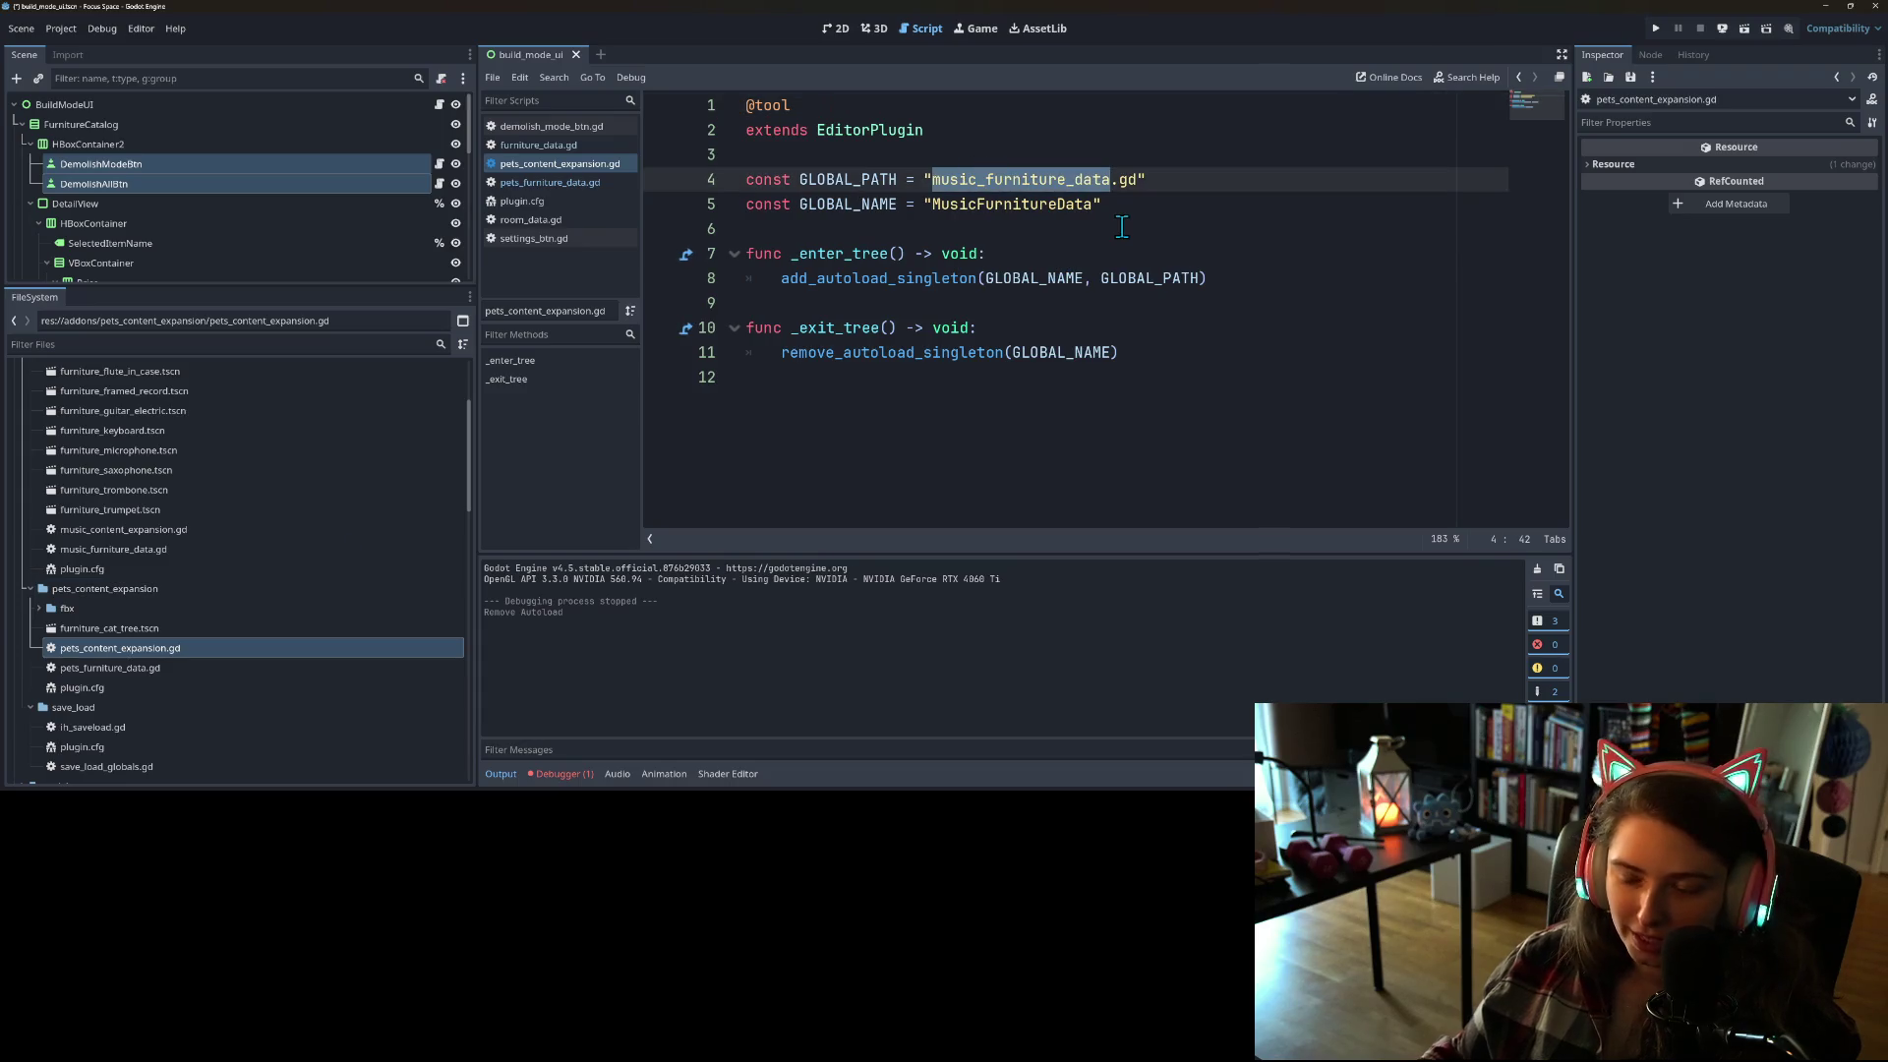
type("pet")
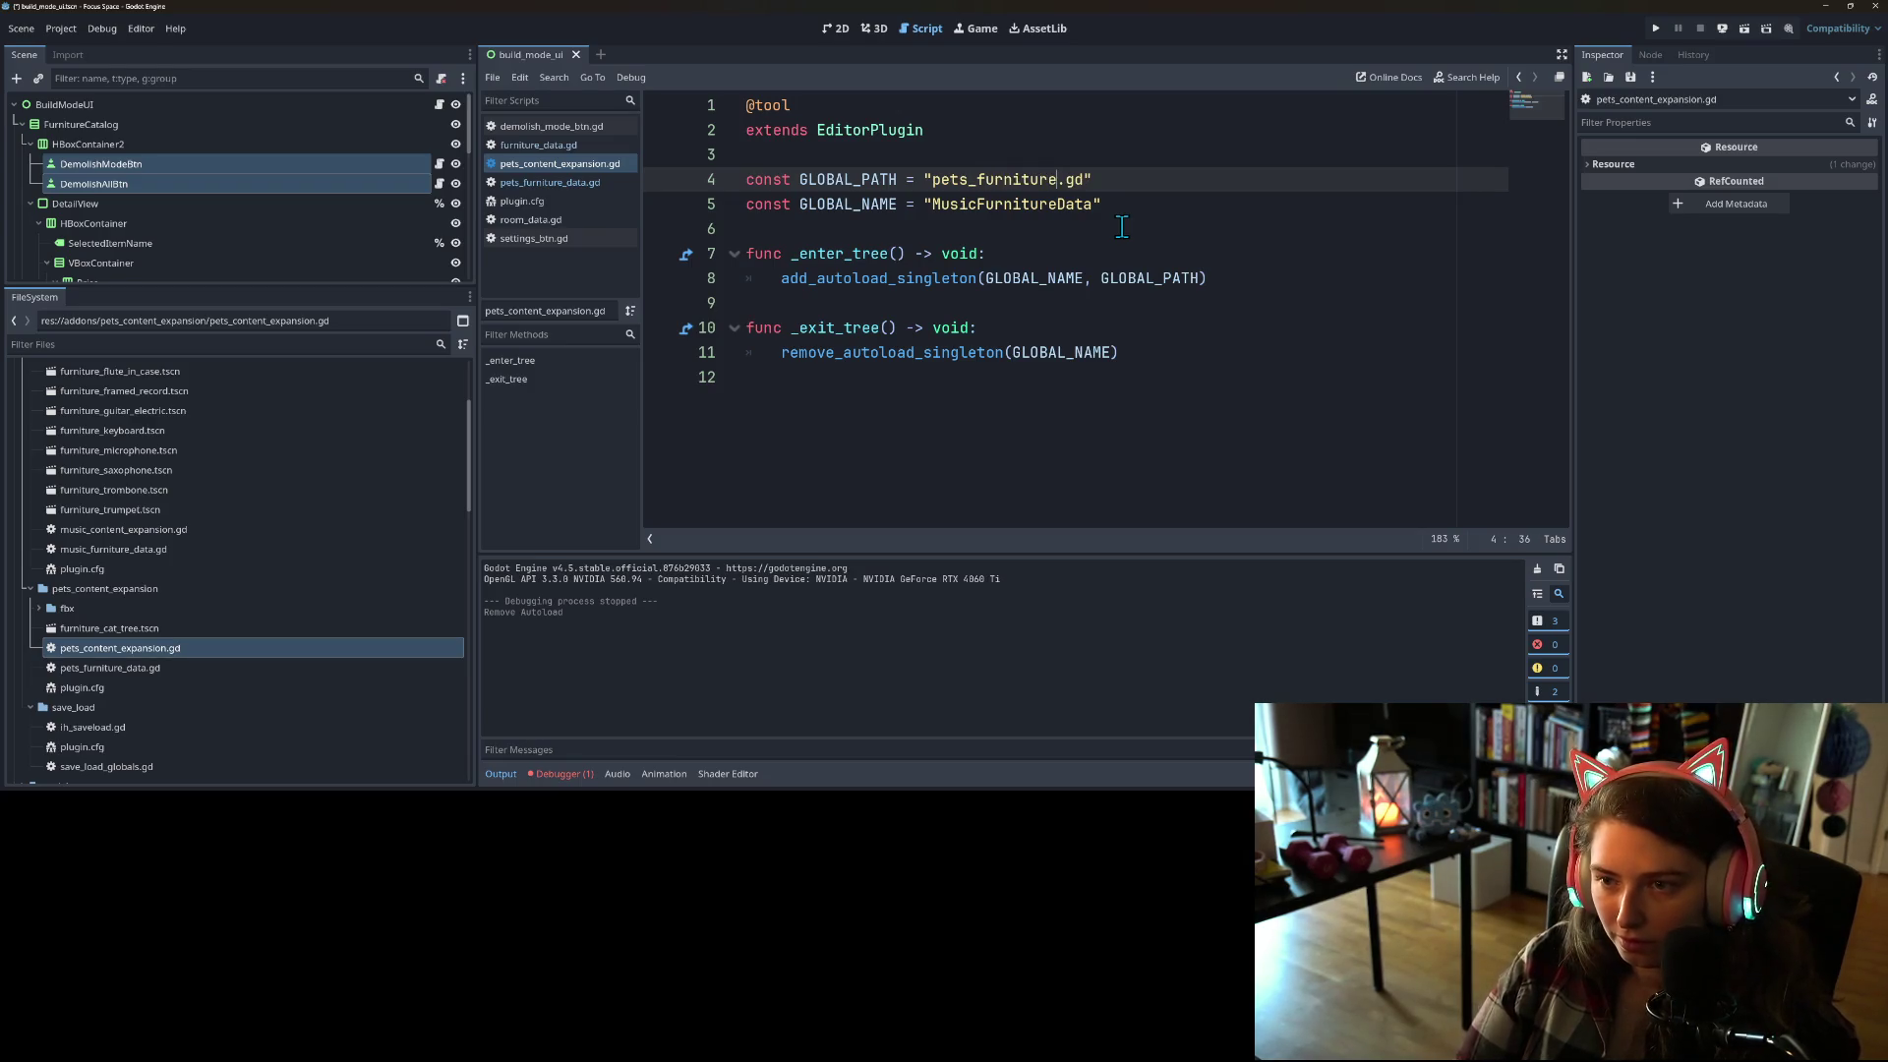
type("data")
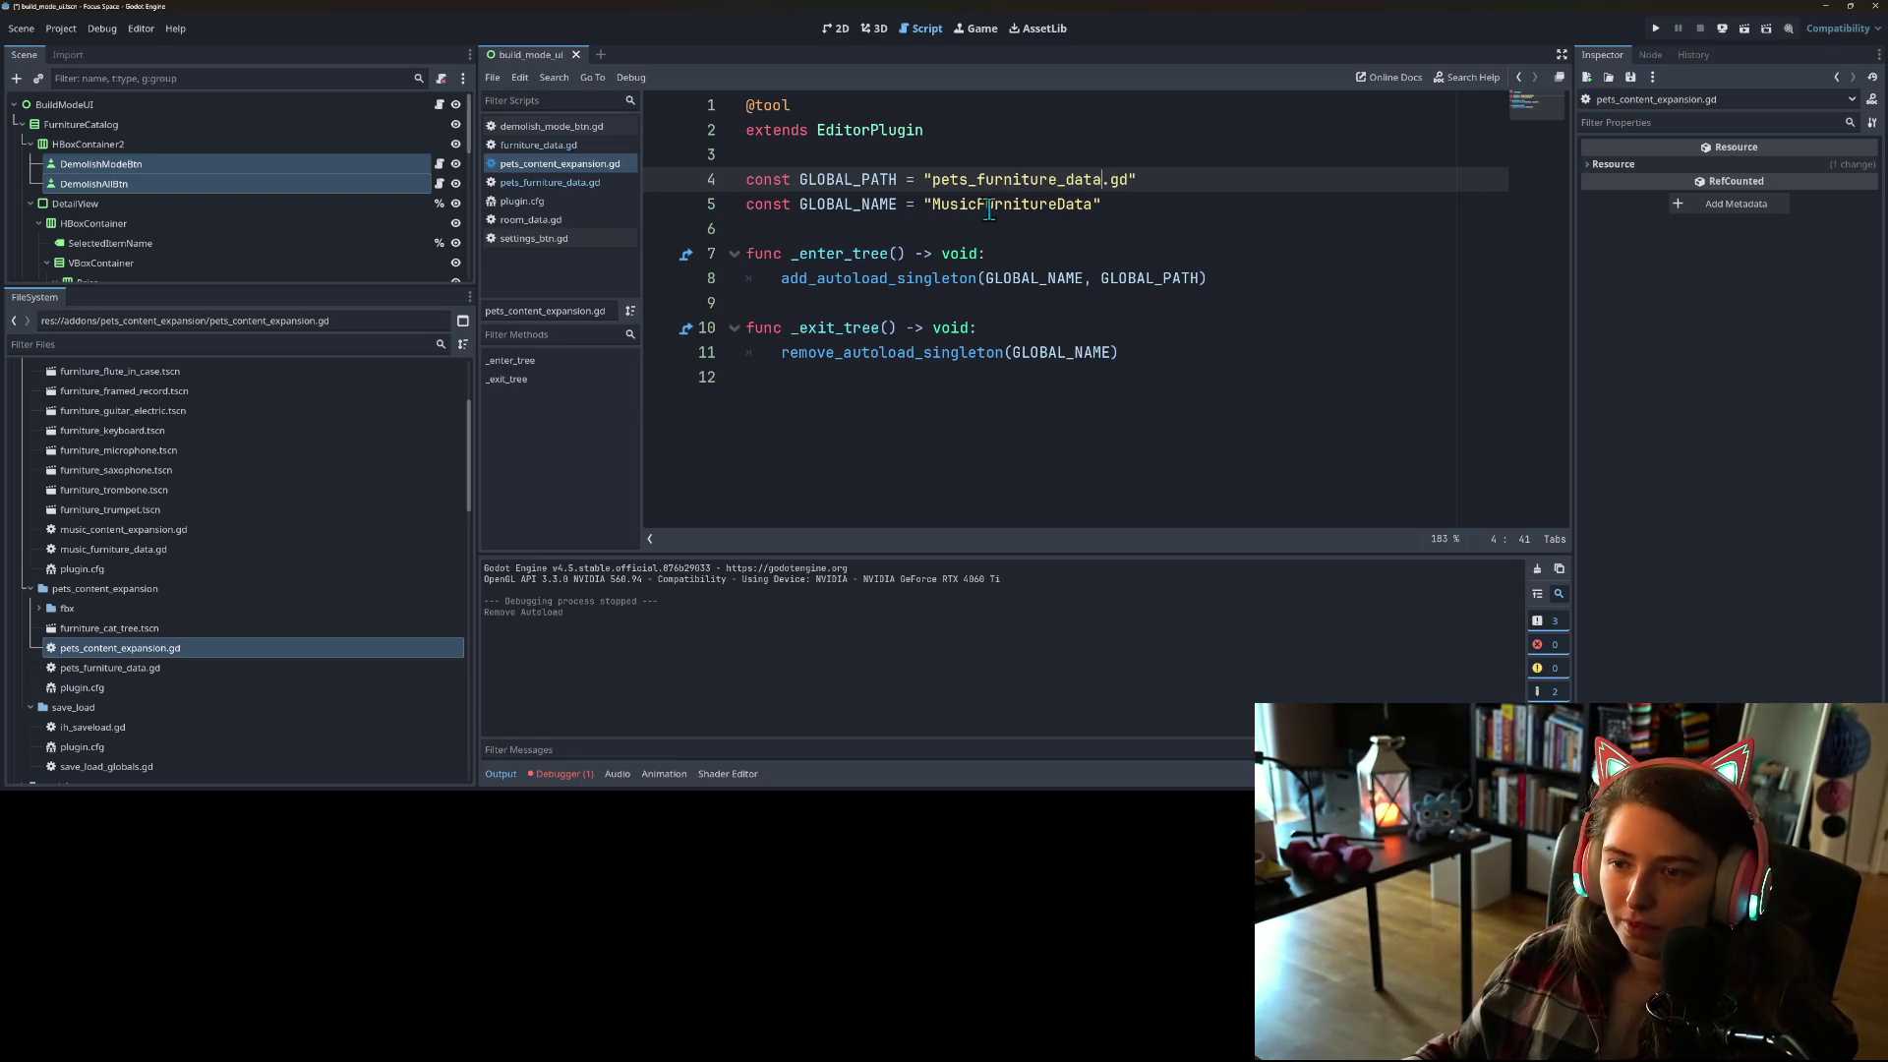
Step: Rename GLOBAL_NAME to PetsFurnitureData, save, and reopen pets_furniture_data.gd
left_click_drag(978, 209, 940, 206)
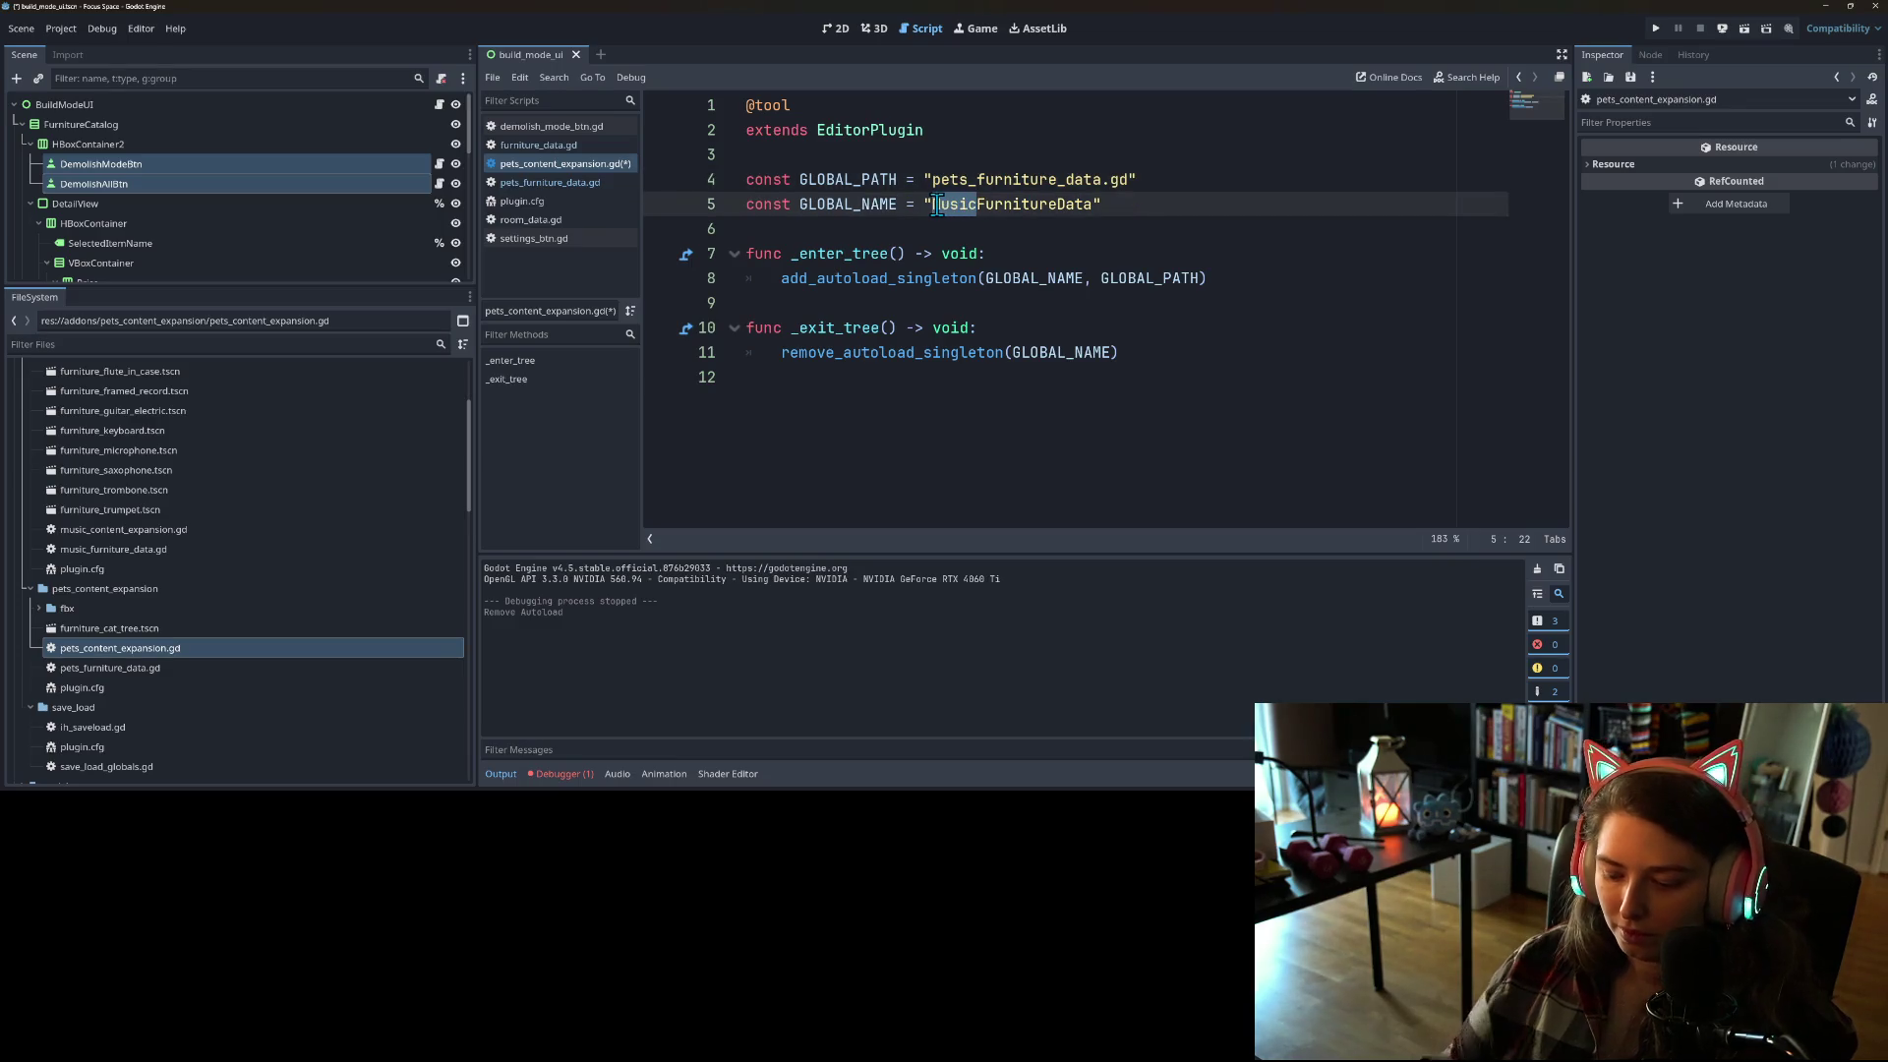
type("Pets")
key("ctrl+s")
left_click(1102, 328)
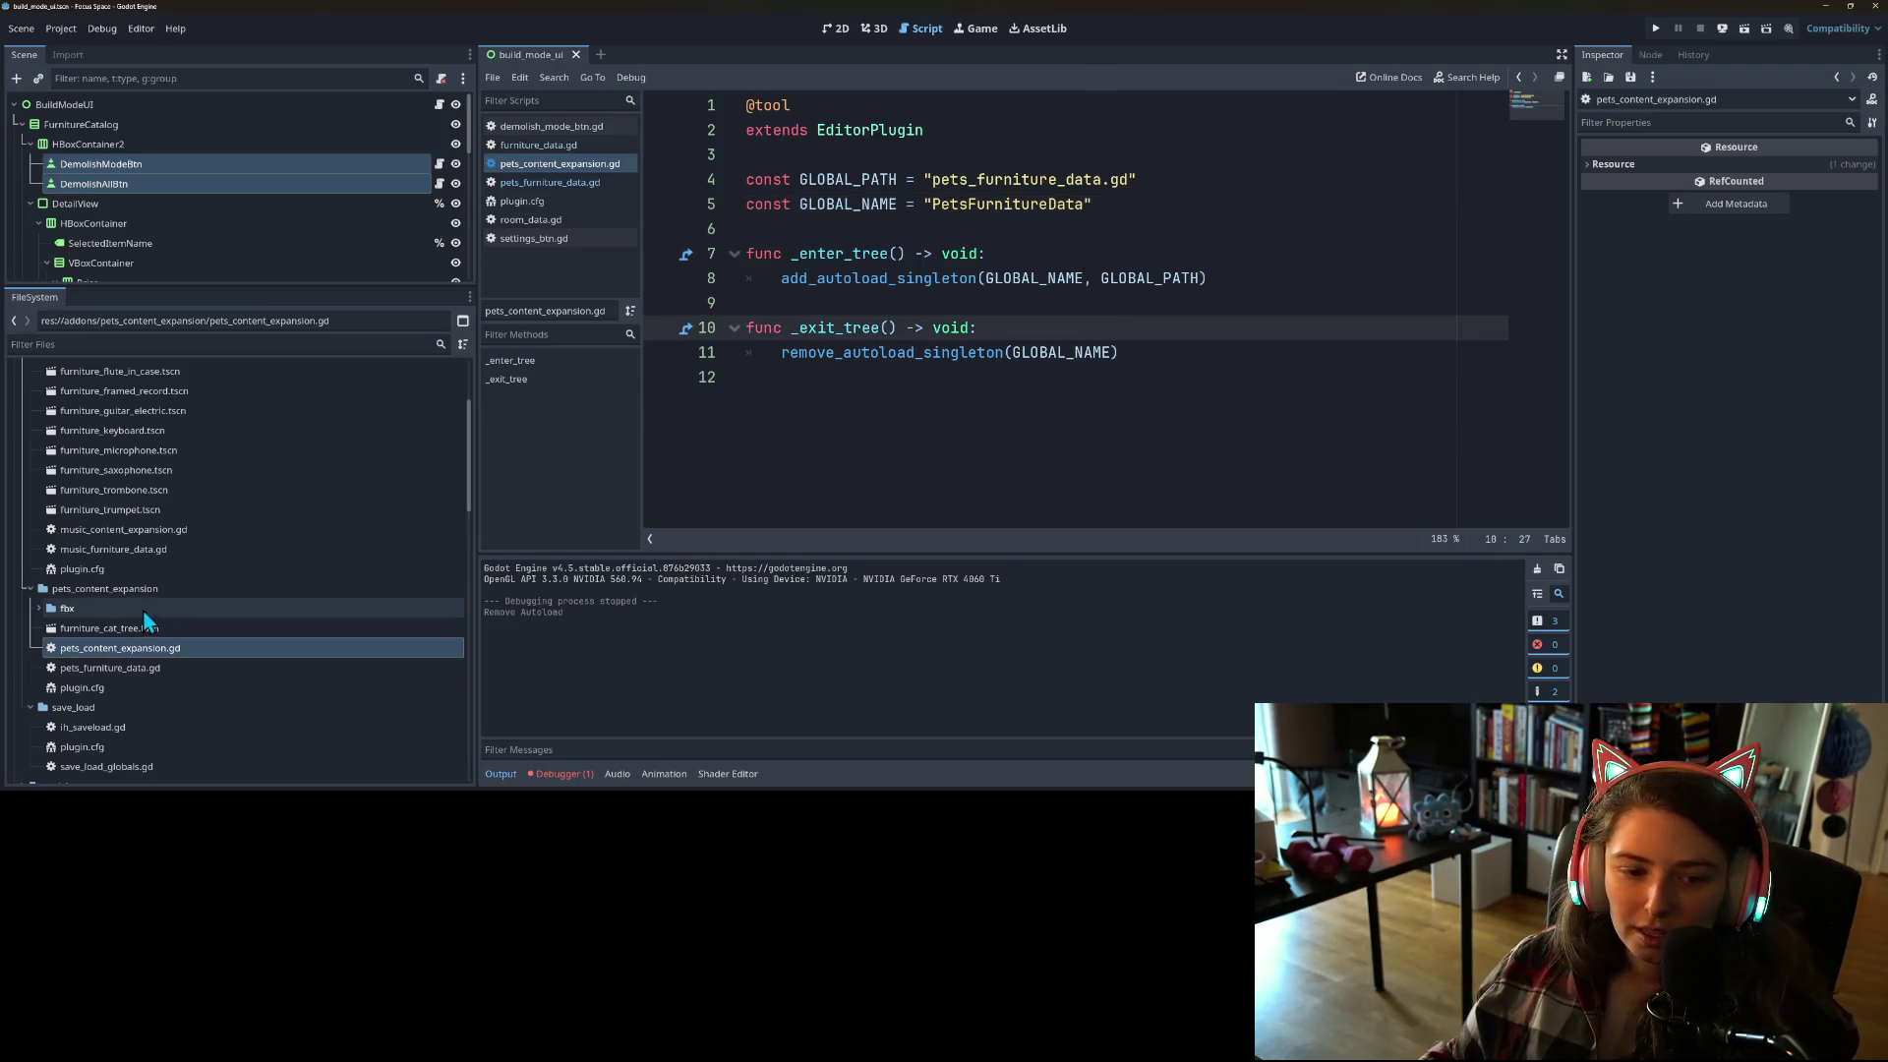
double_click(124, 670)
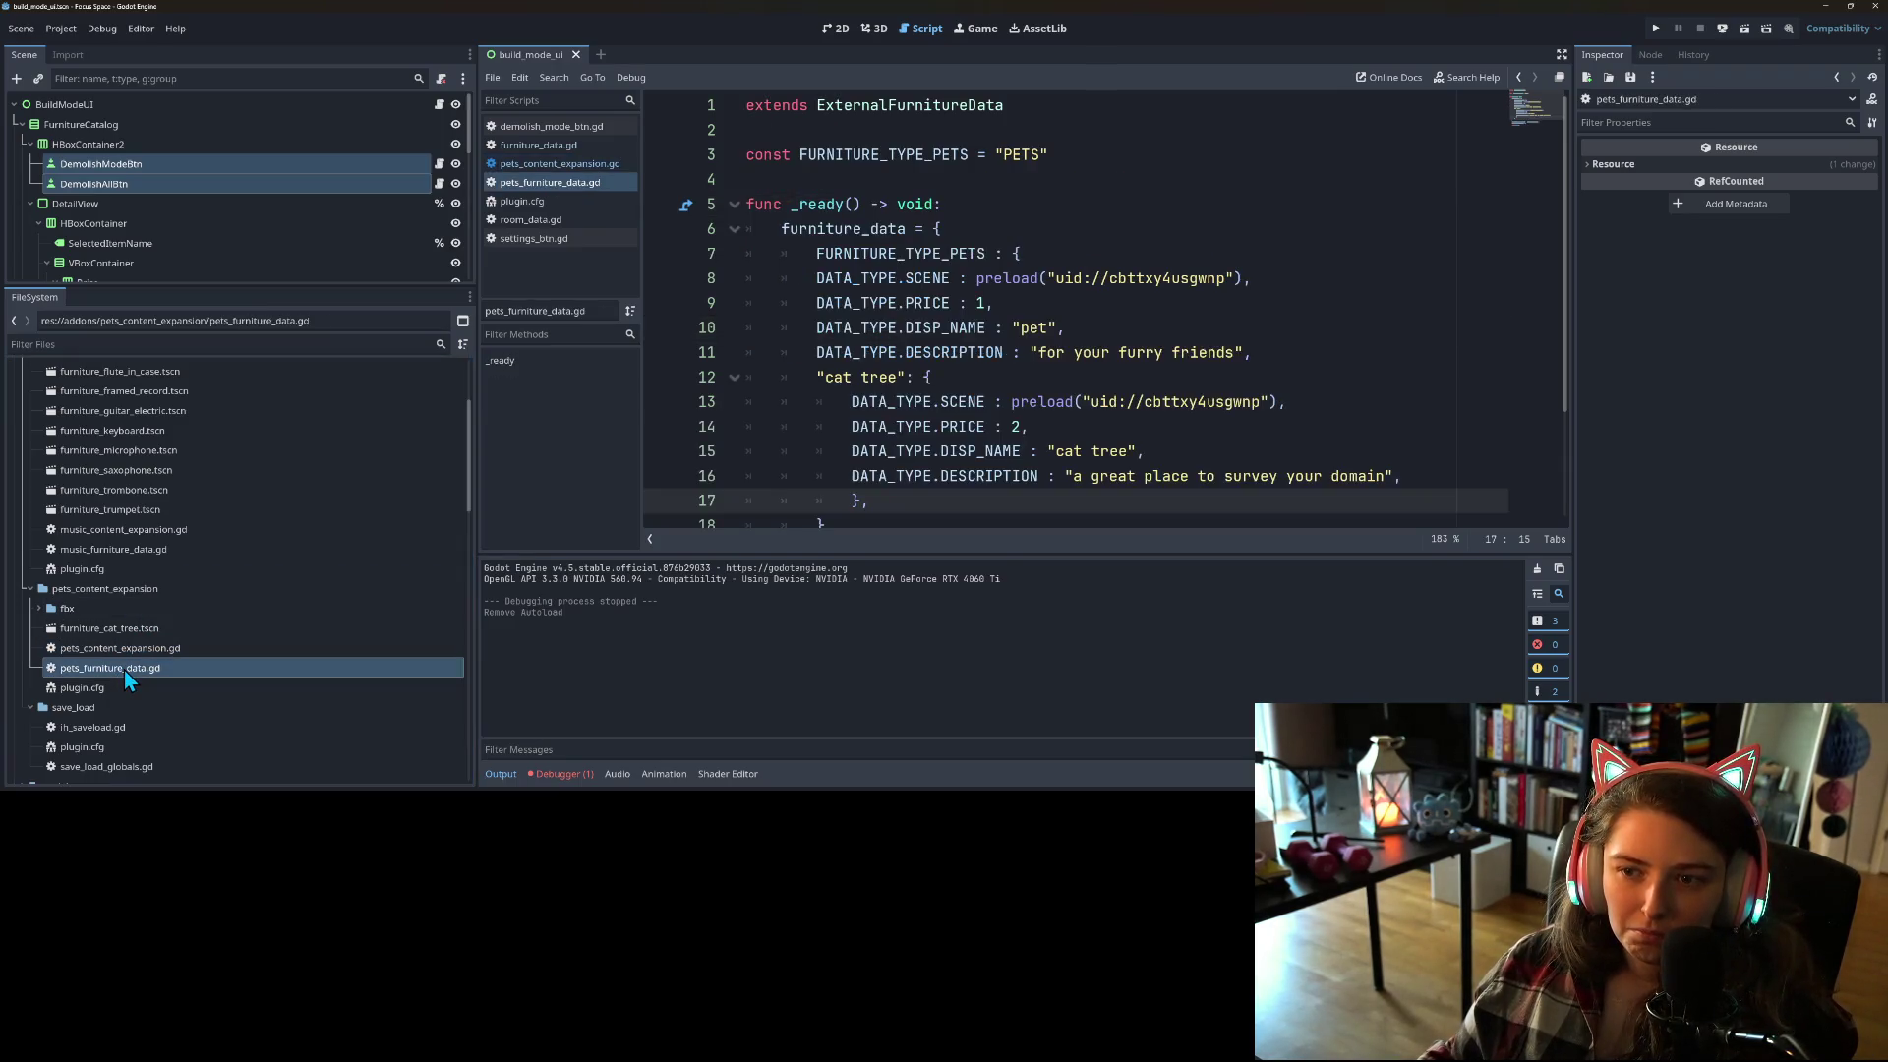
Step: Open and close furniture_cat_tree.tscn, then launch the project
double_click(146, 630)
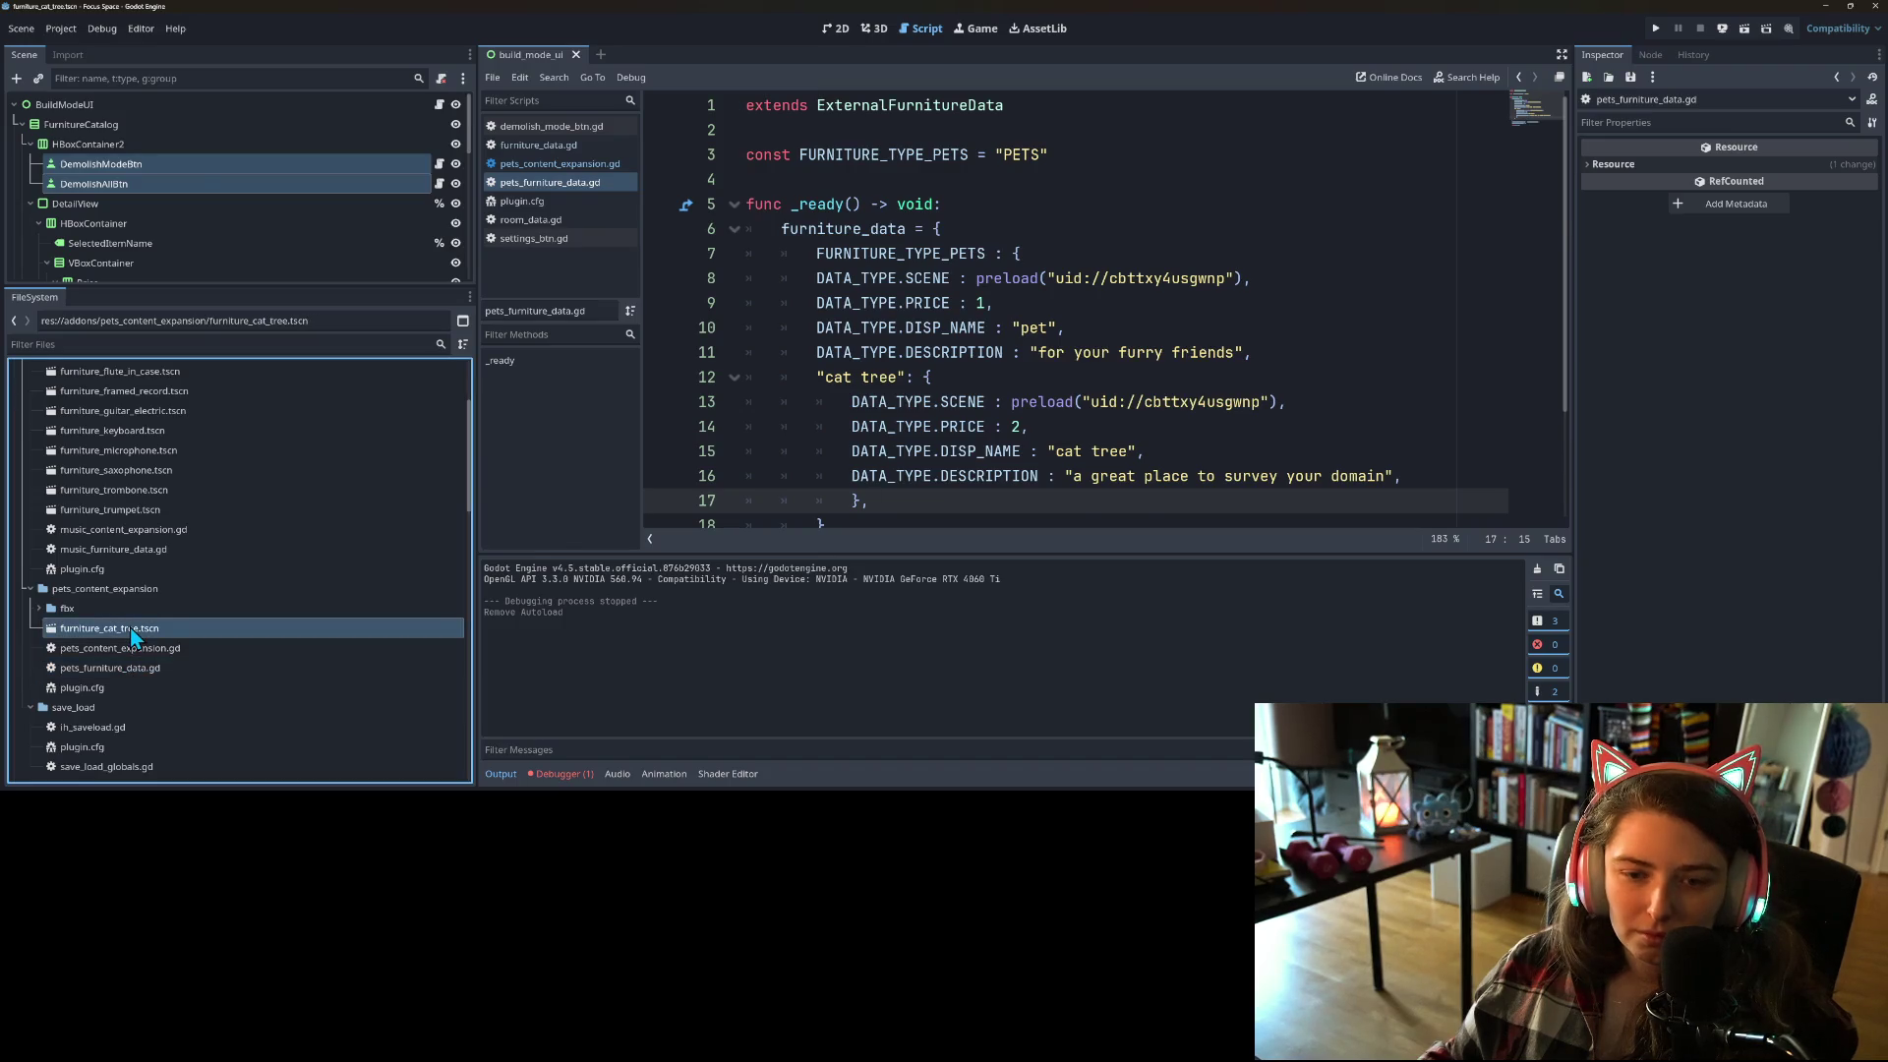
left_click(684, 53)
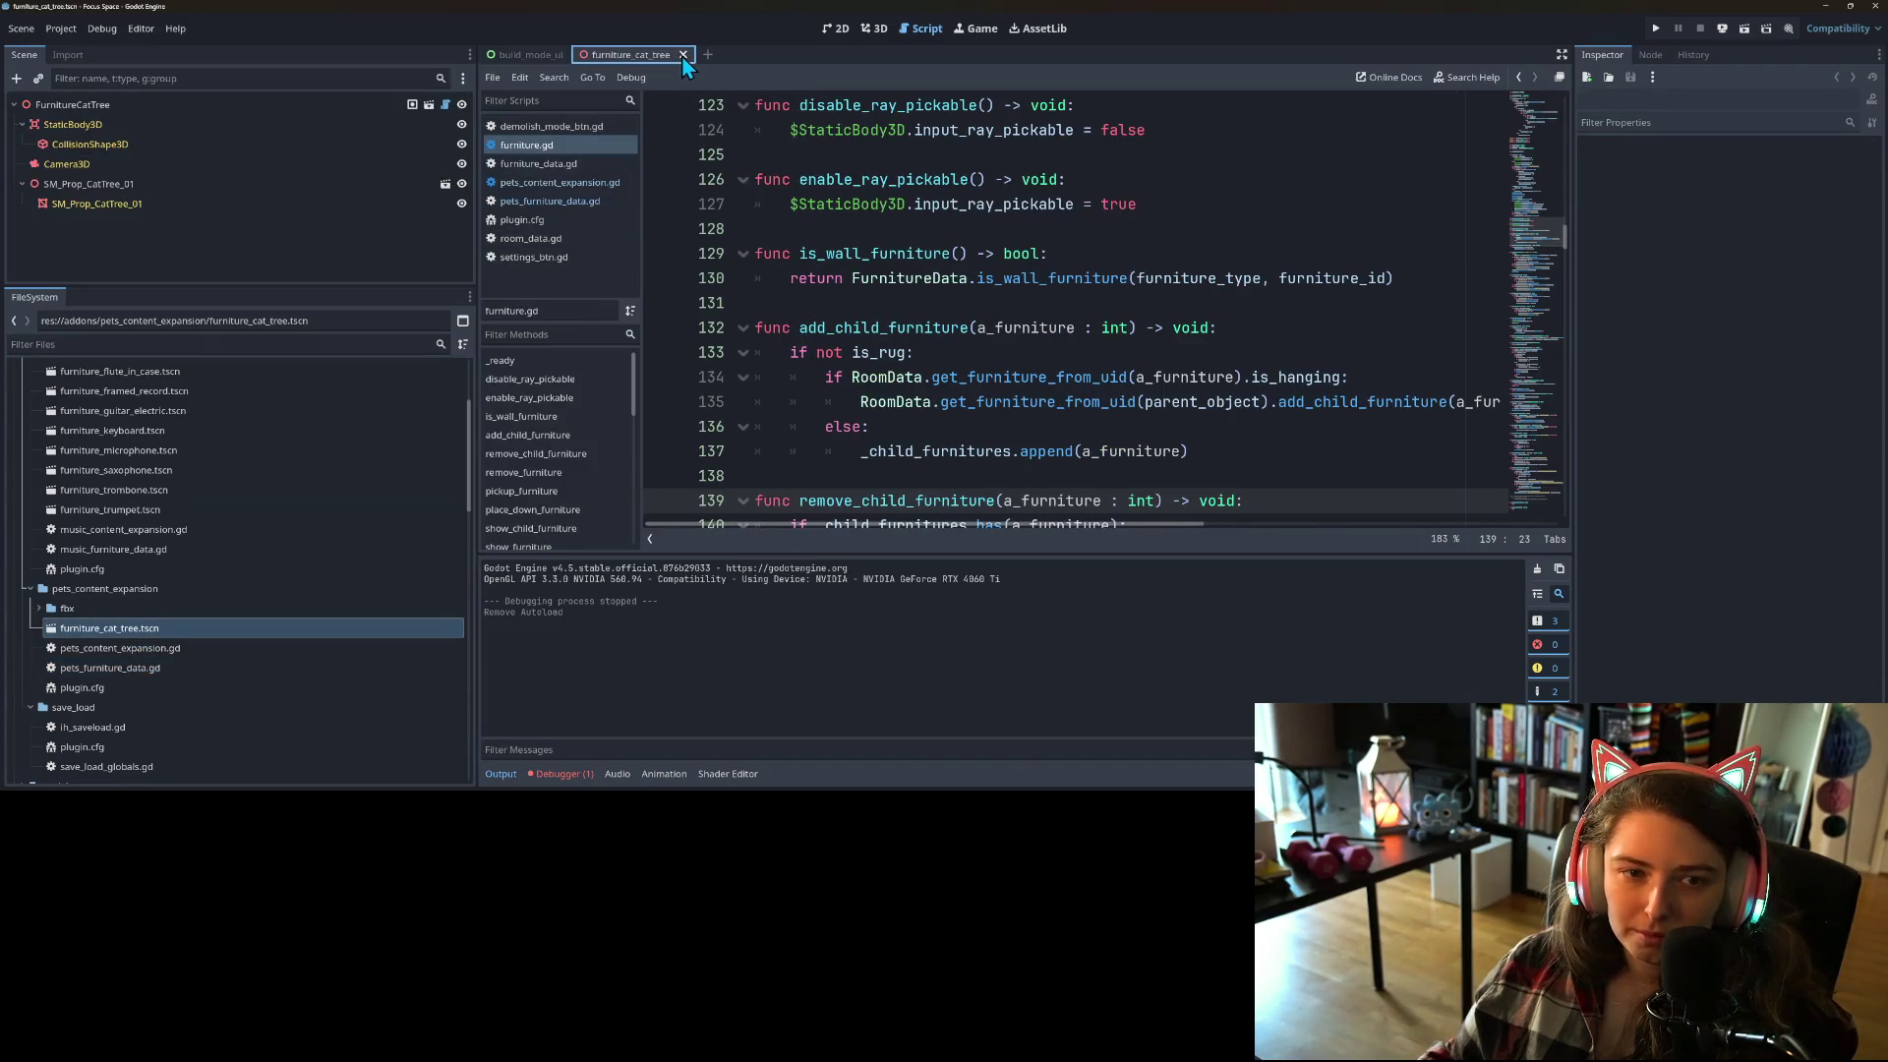
left_click(1657, 27)
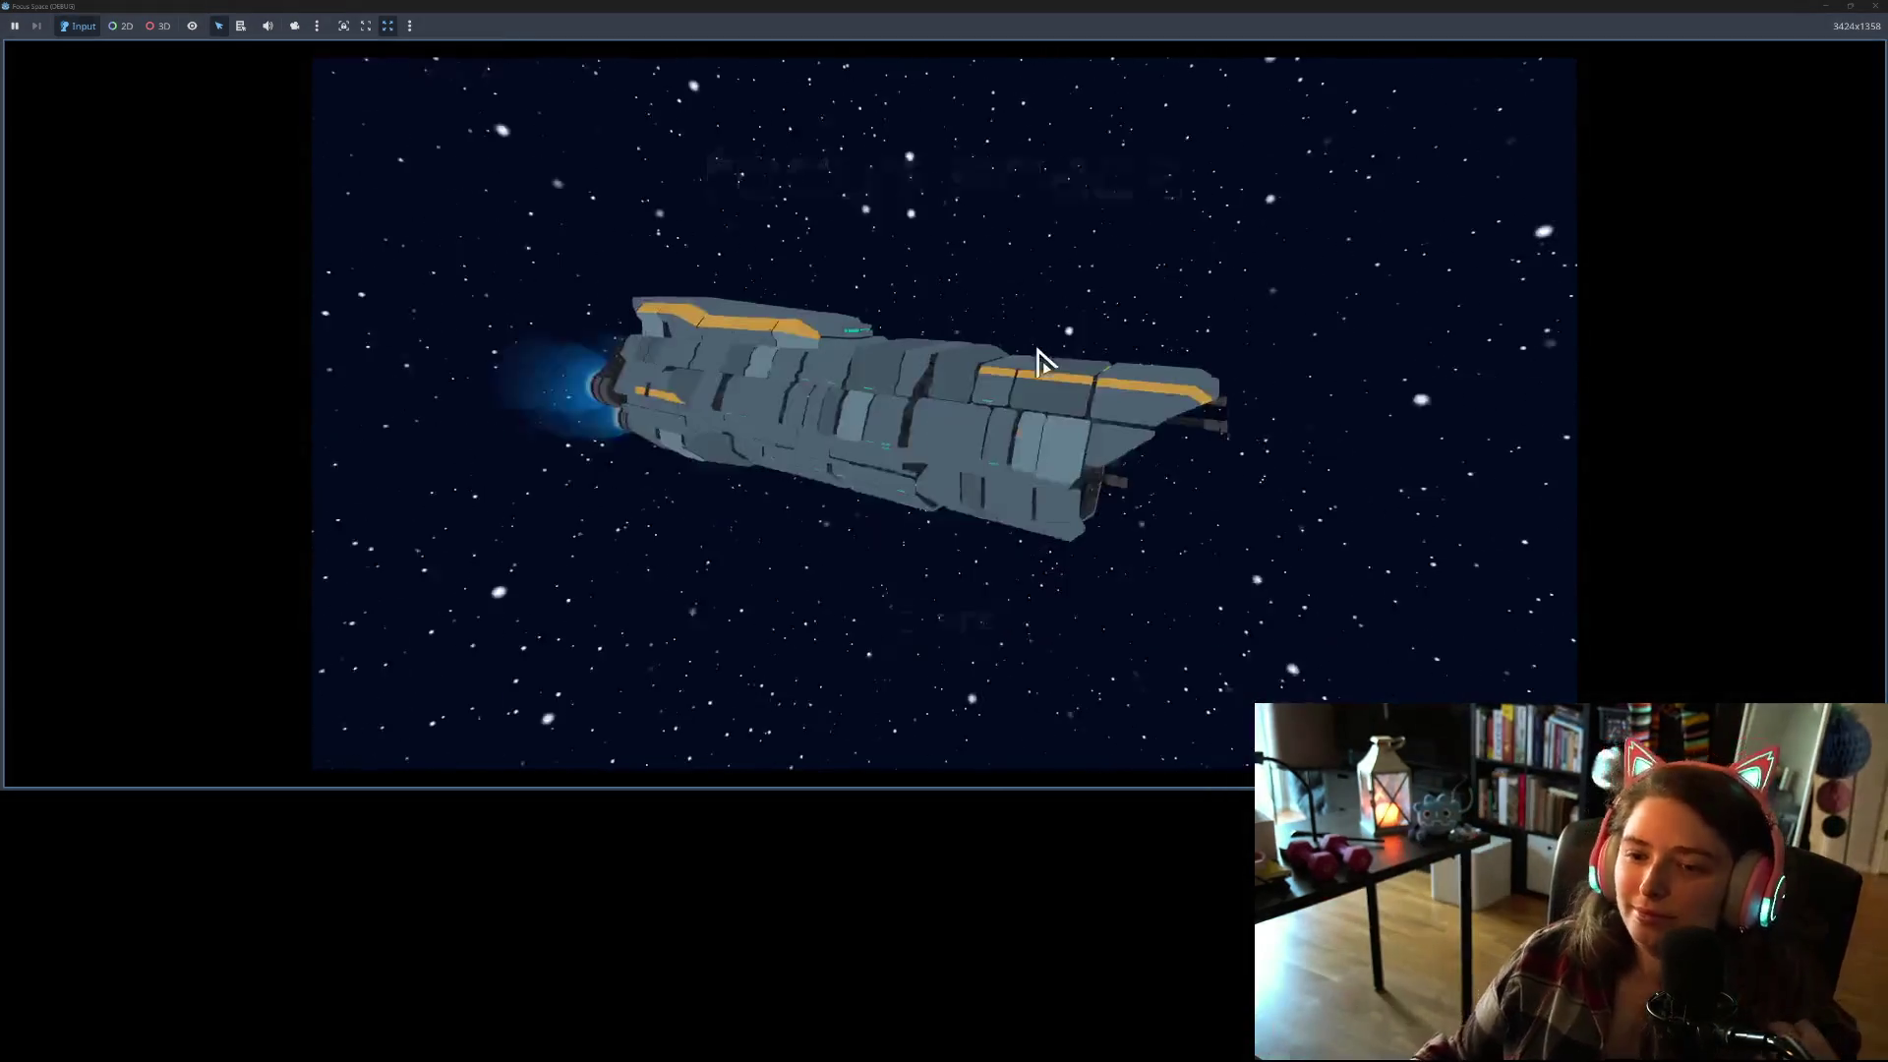
Step: Stop the running game and enable the Pets Content Expansion plugin in Project Settings
left_click(934, 637)
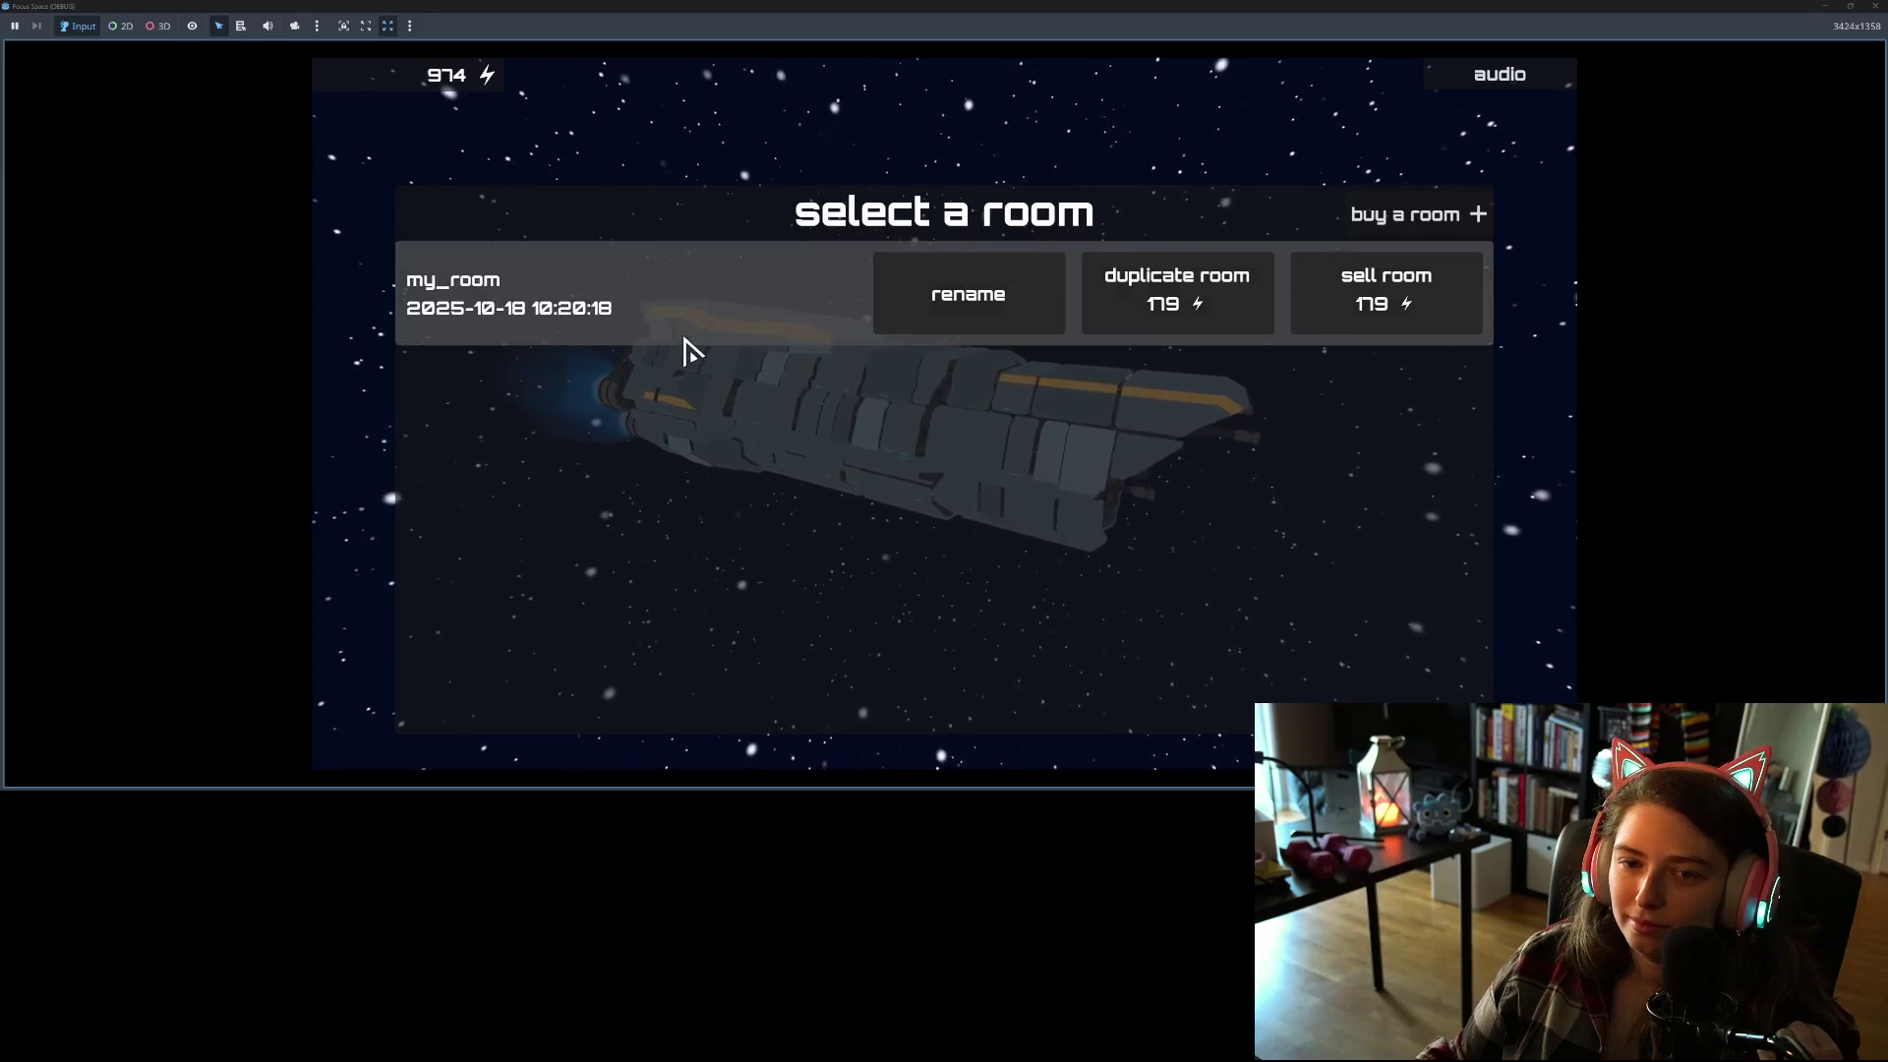
key("F8")
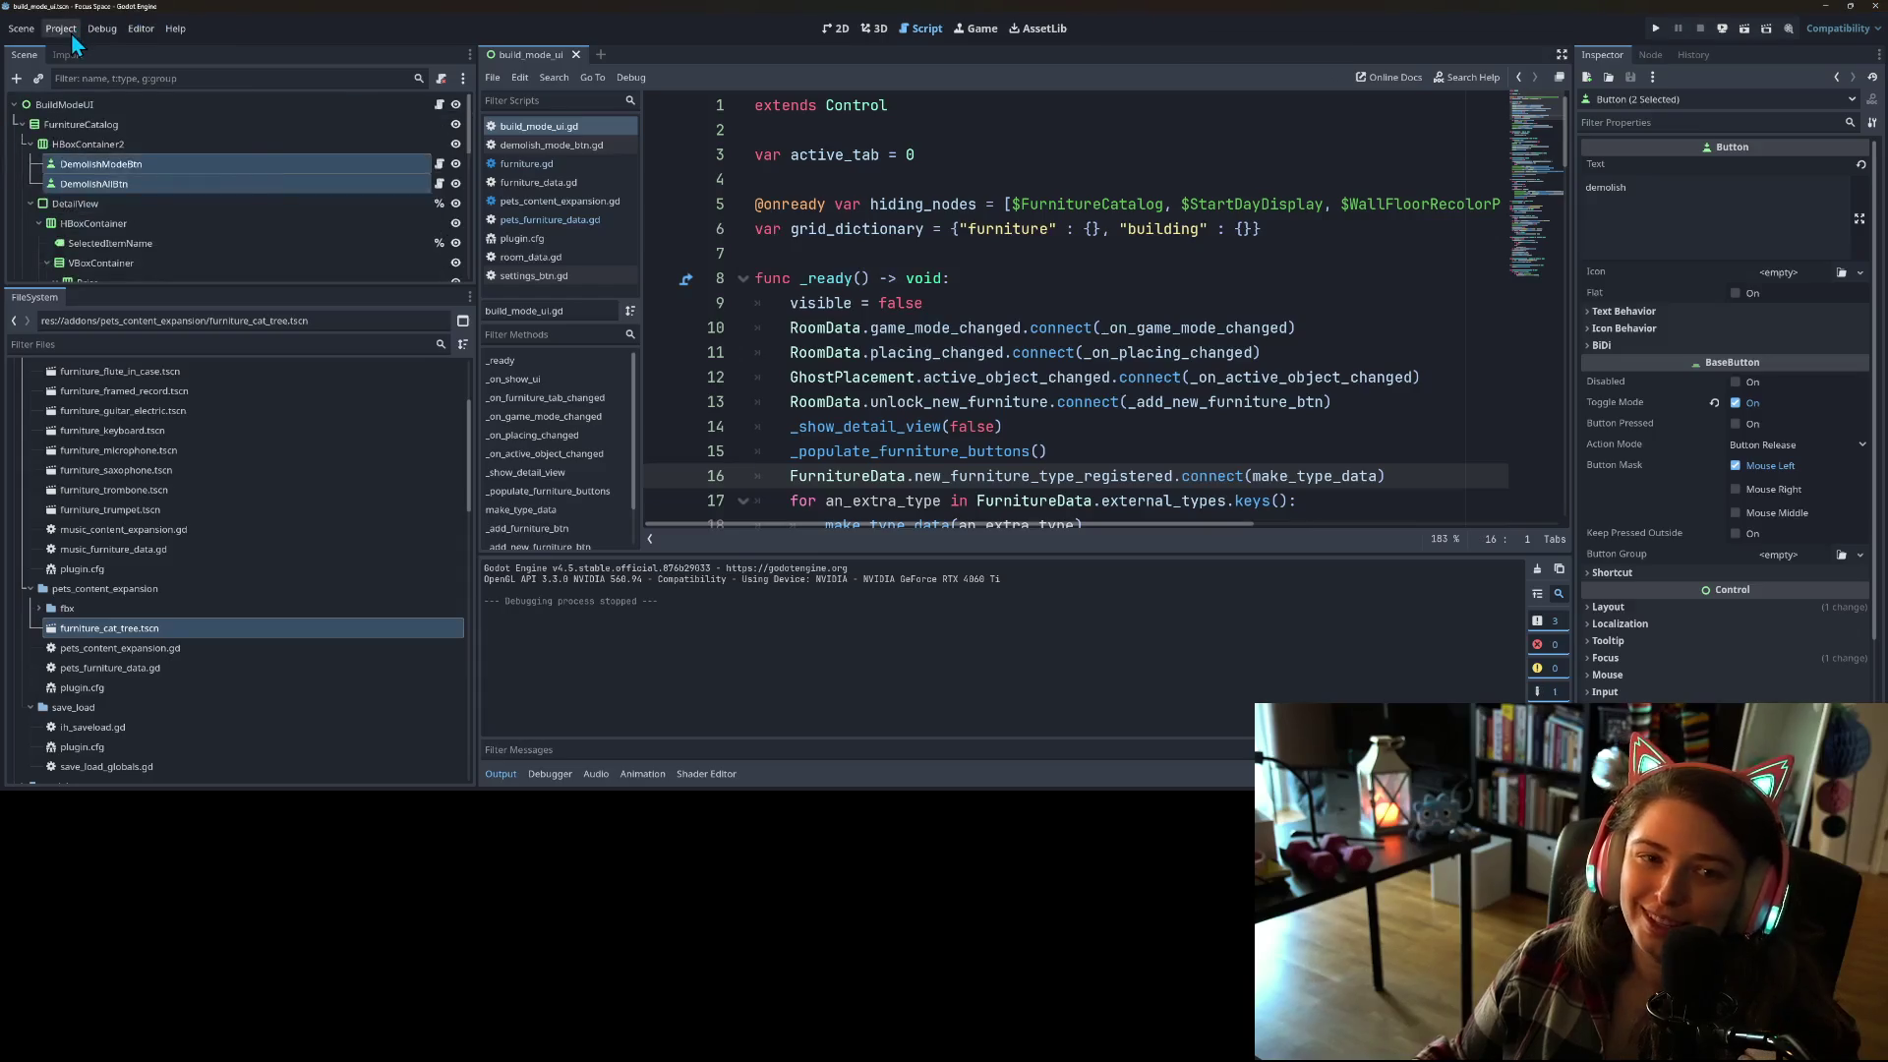
left_click(71, 32)
left_click(606, 284)
Step: Close Project Settings, relaunch the project, and start the game
left_click(964, 644)
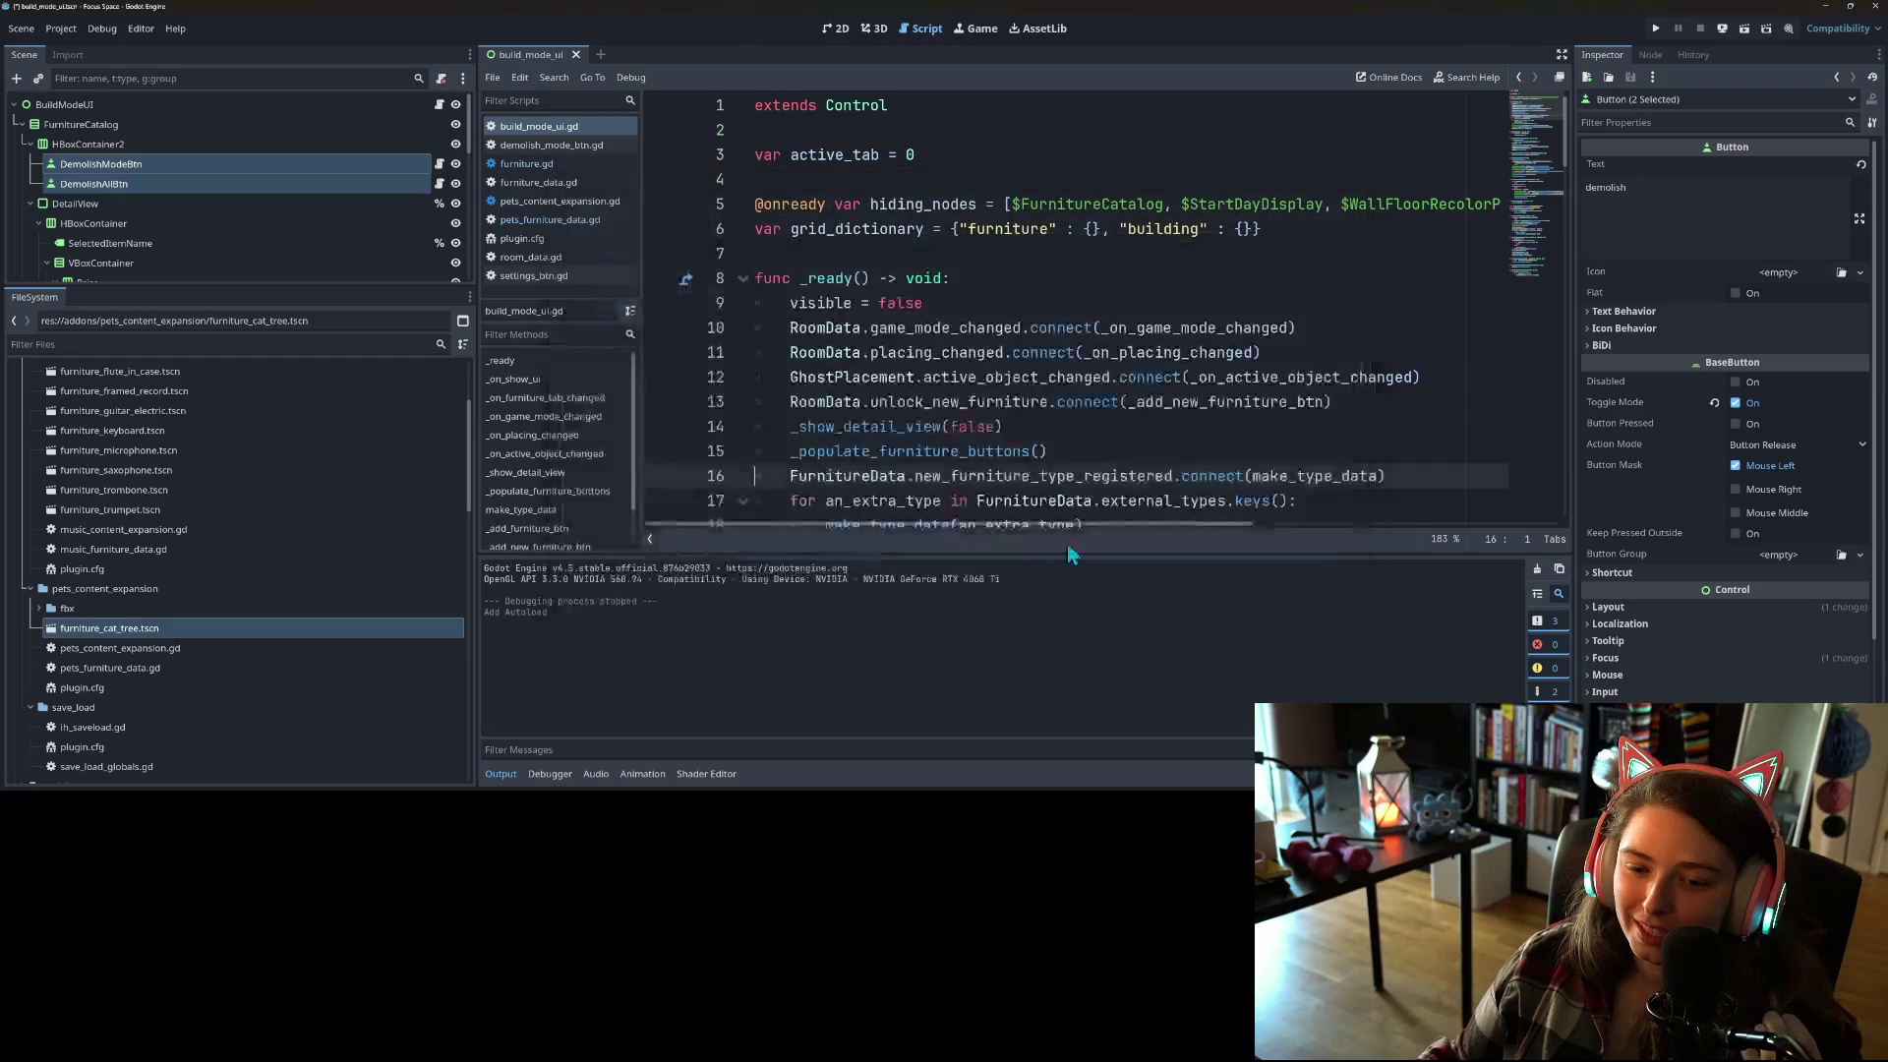
left_click(1654, 30)
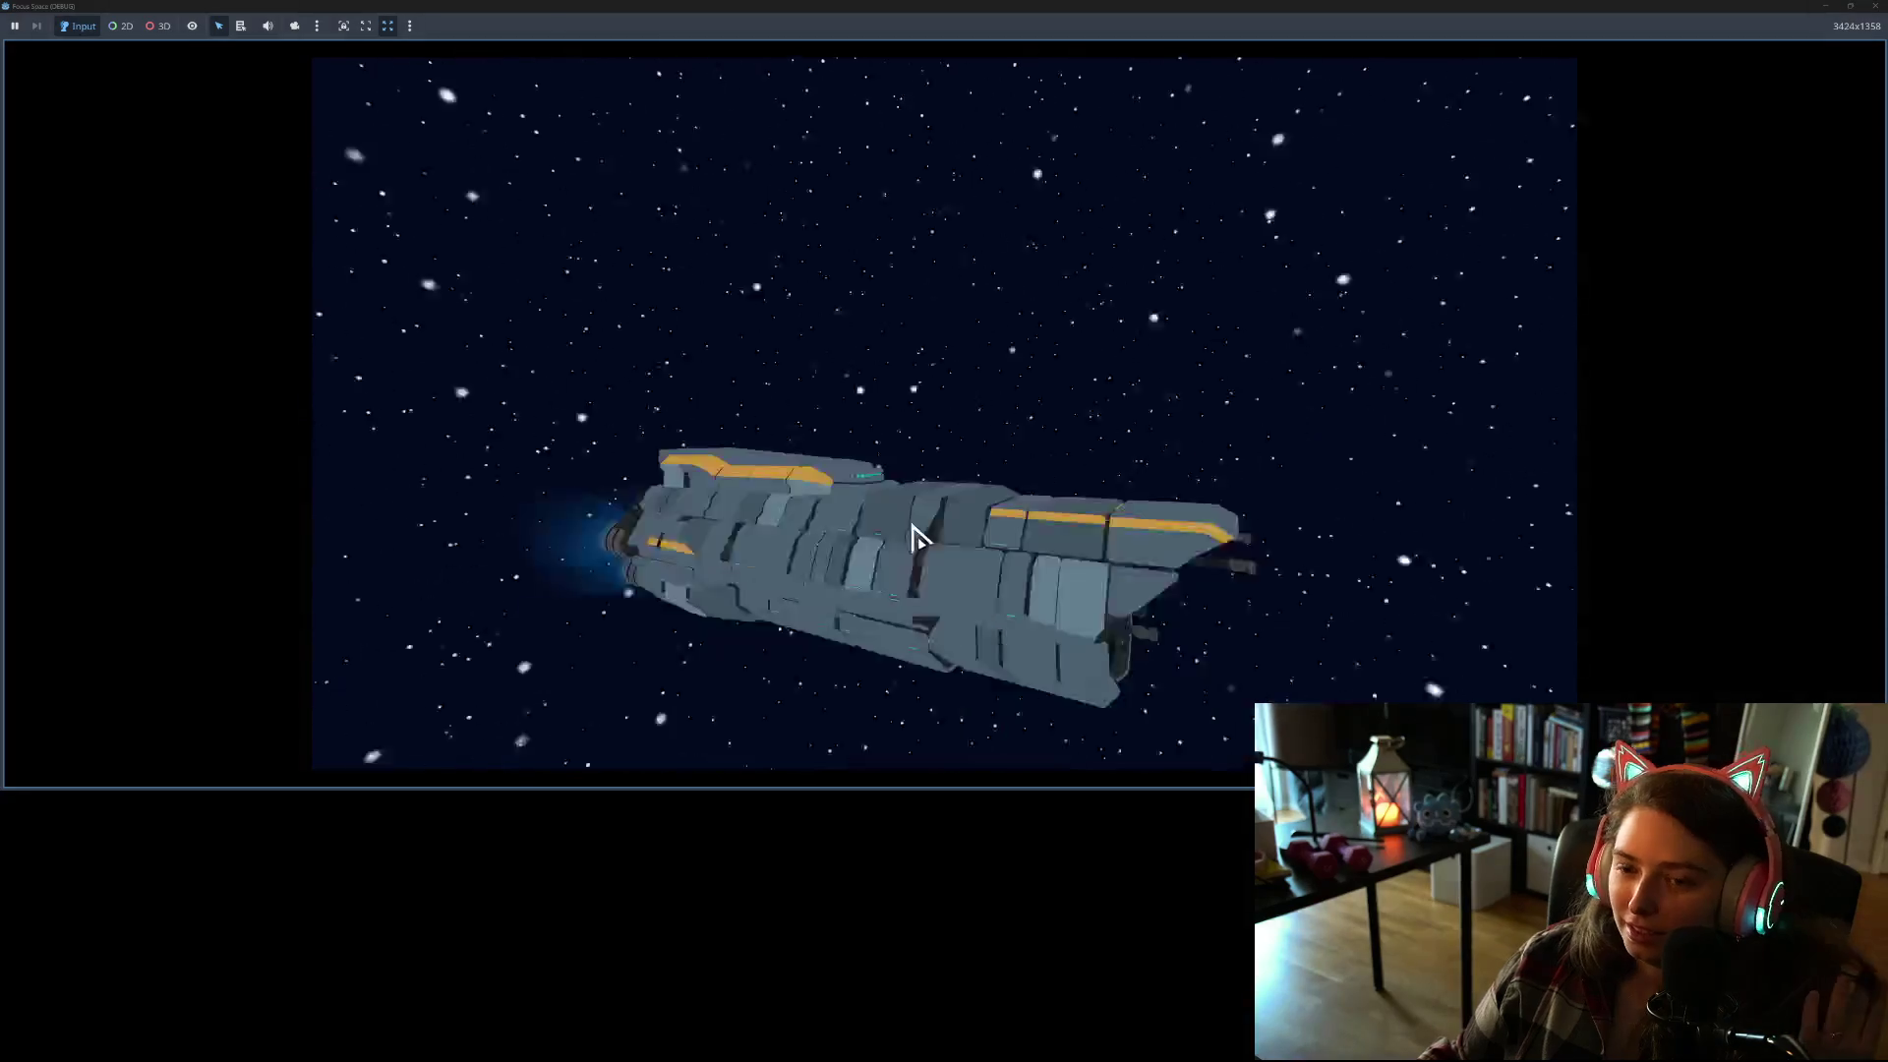
left_click(917, 639)
Step: From the pet category, place green, brown and blue cat trees near the room's back wall
left_click(728, 379)
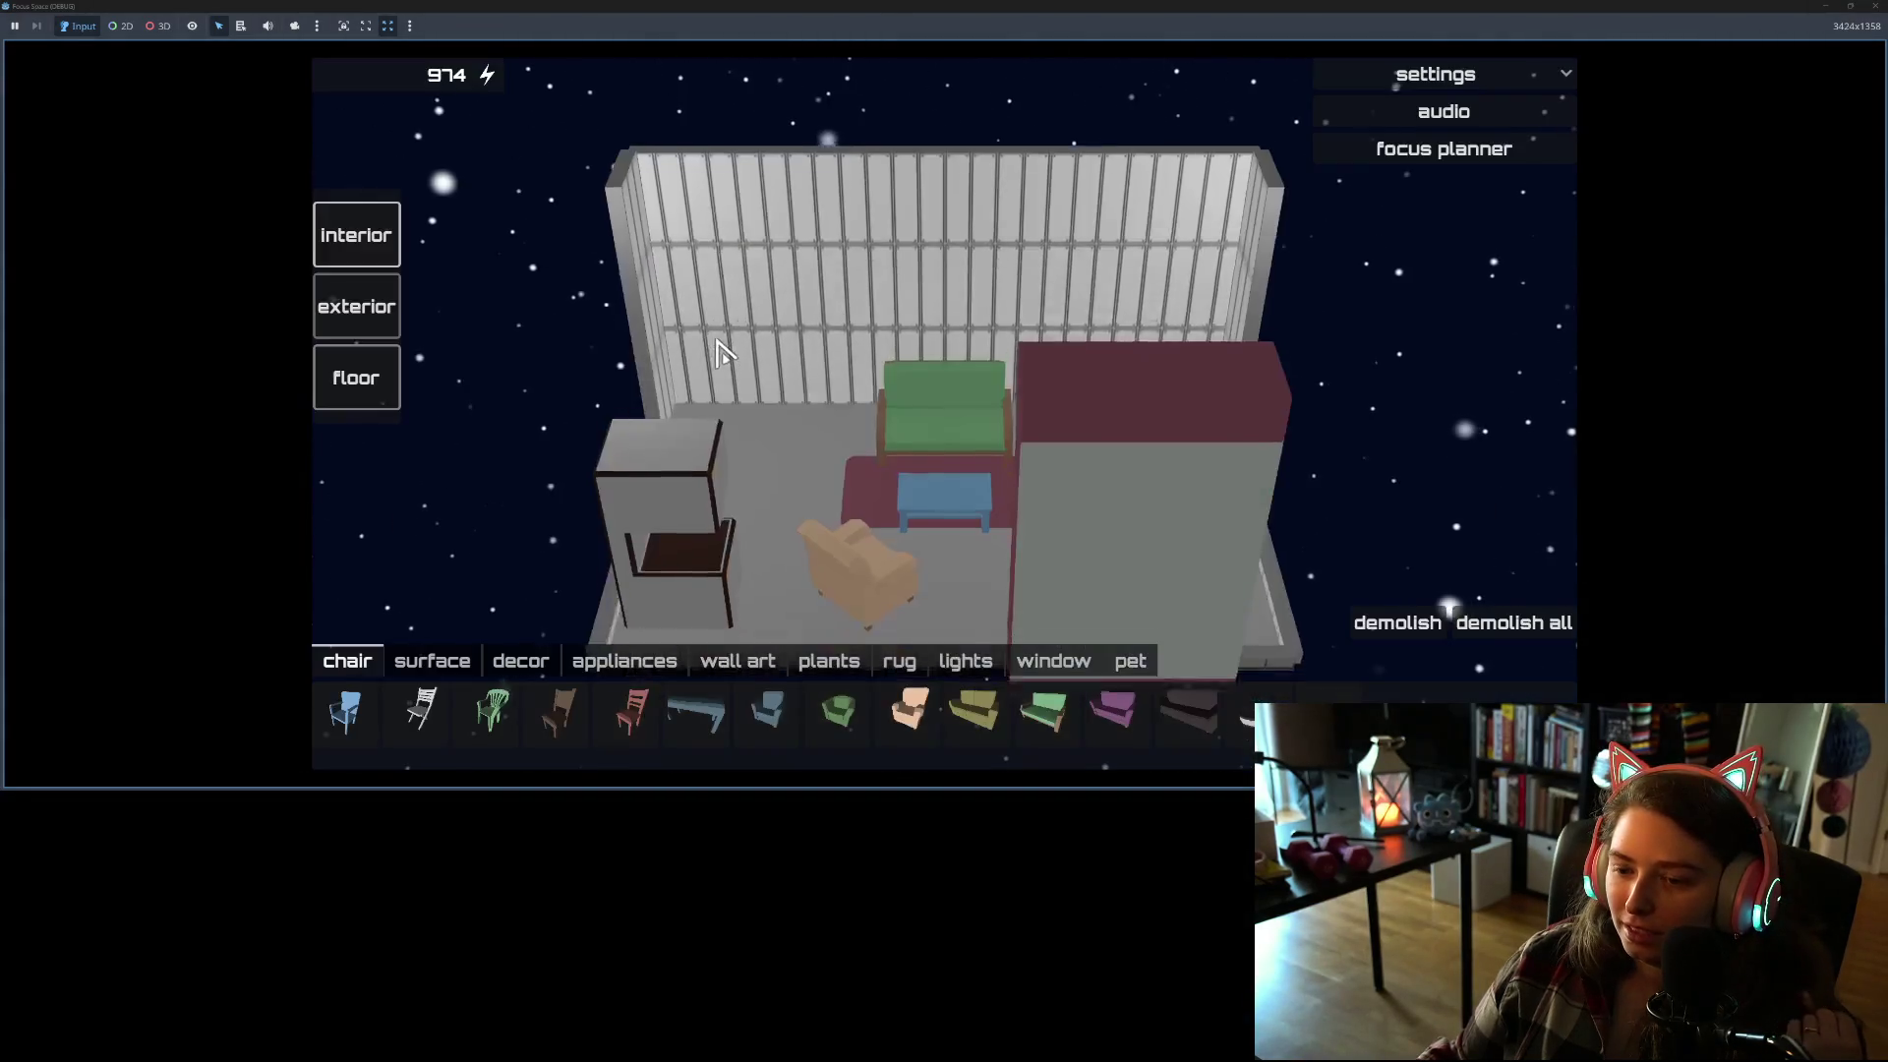
left_click(1130, 663)
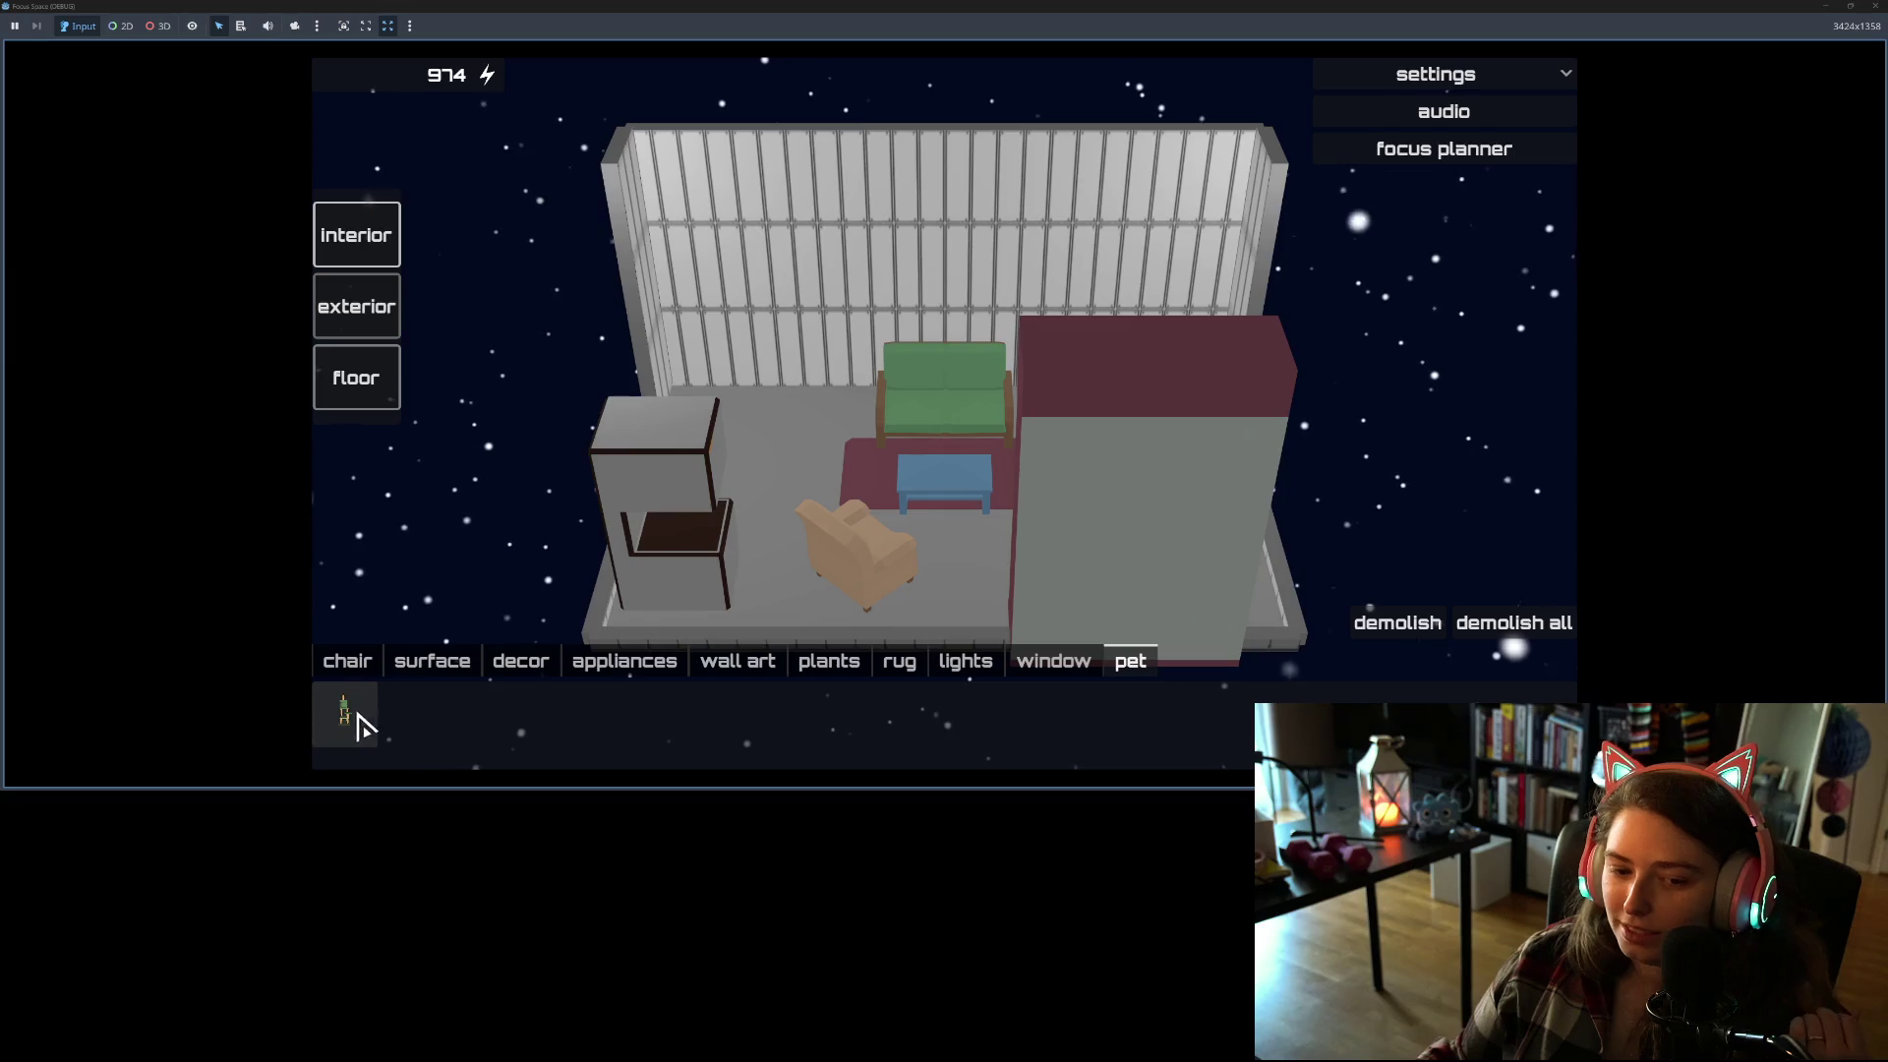
left_click(349, 713)
left_click(708, 384)
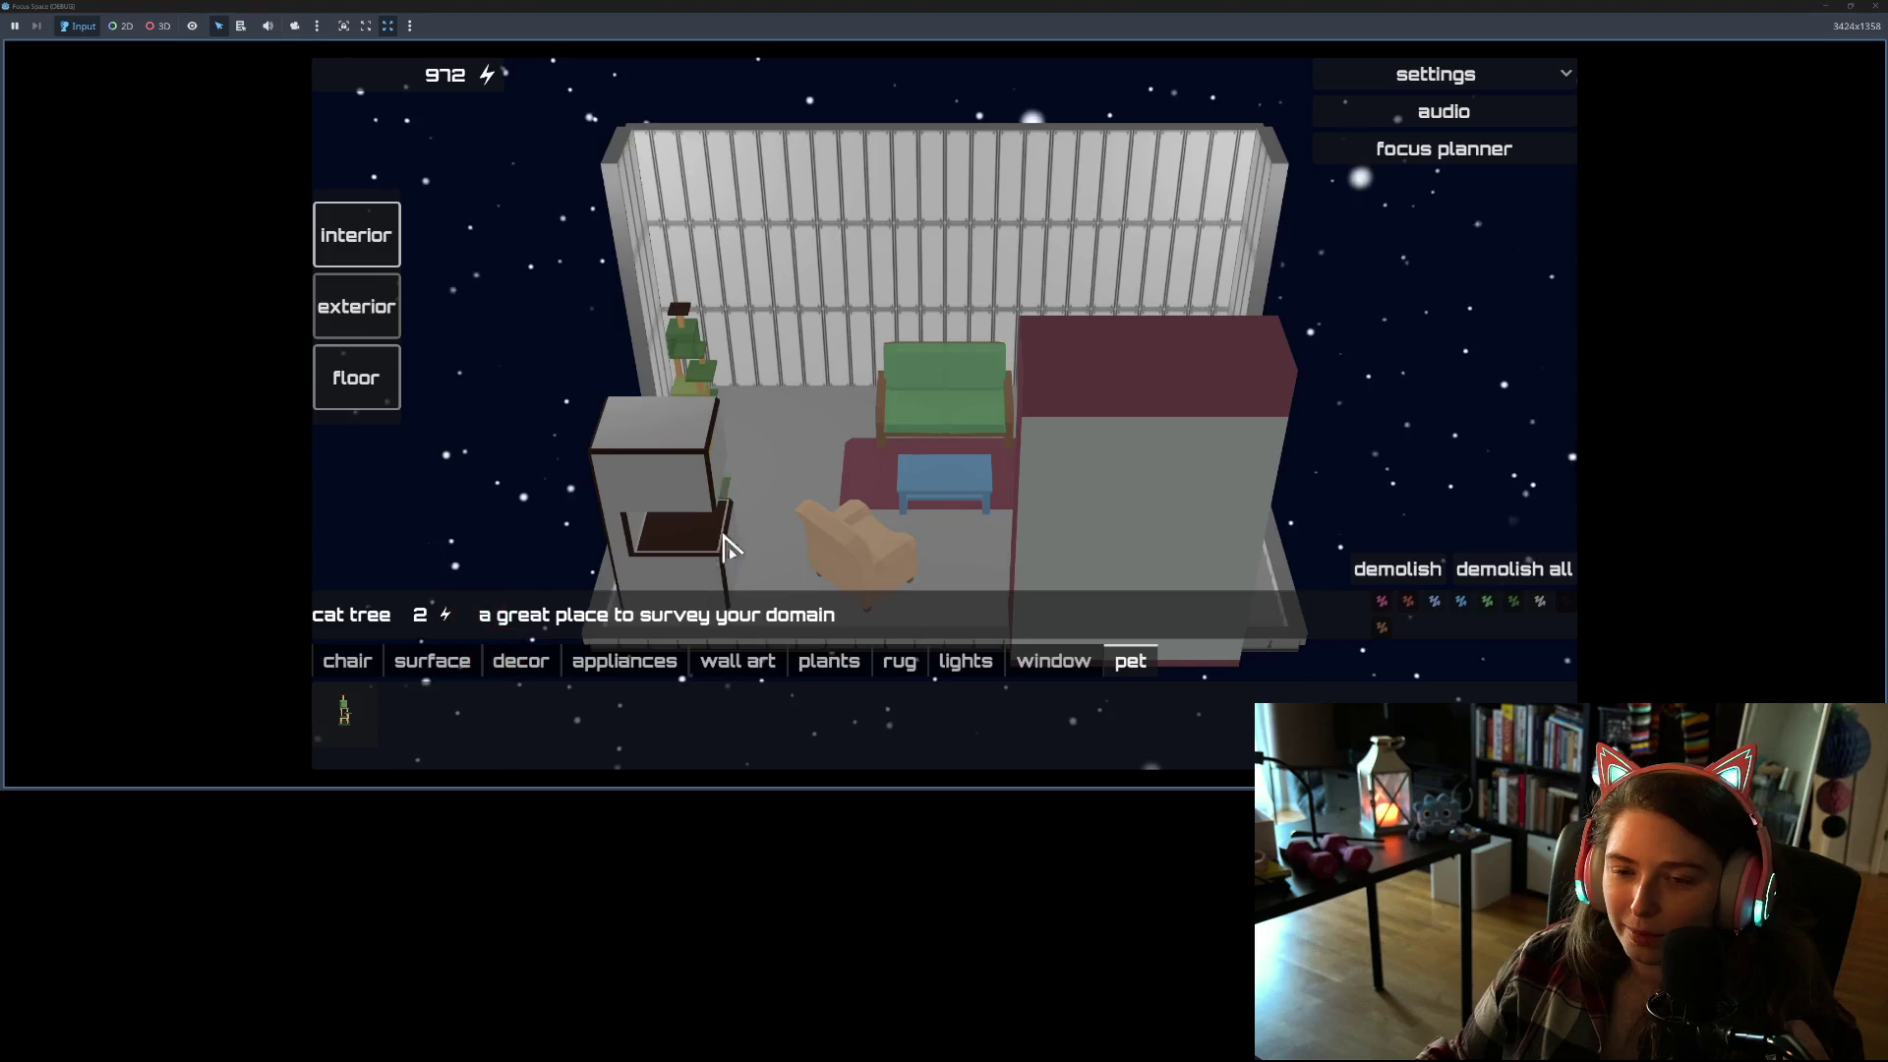
key("e")
scroll("up", 3)
key("q")
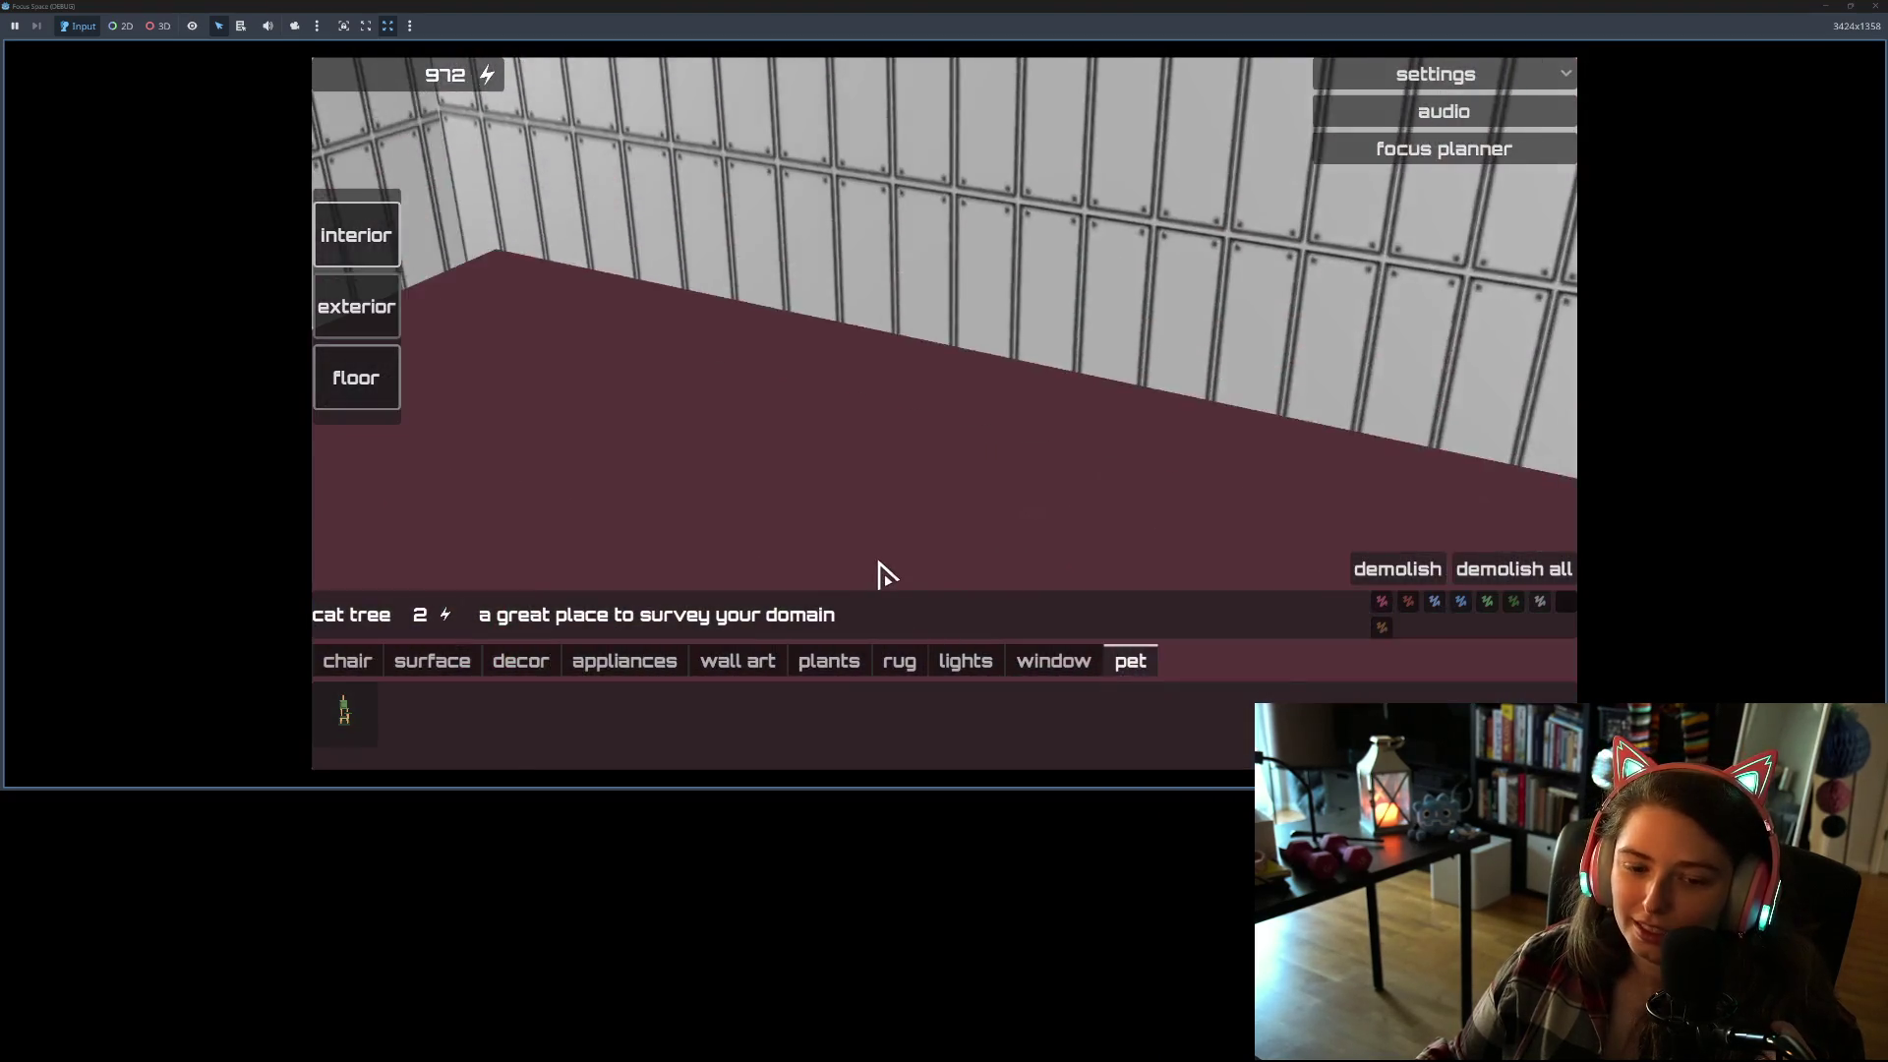
scroll("down", 3)
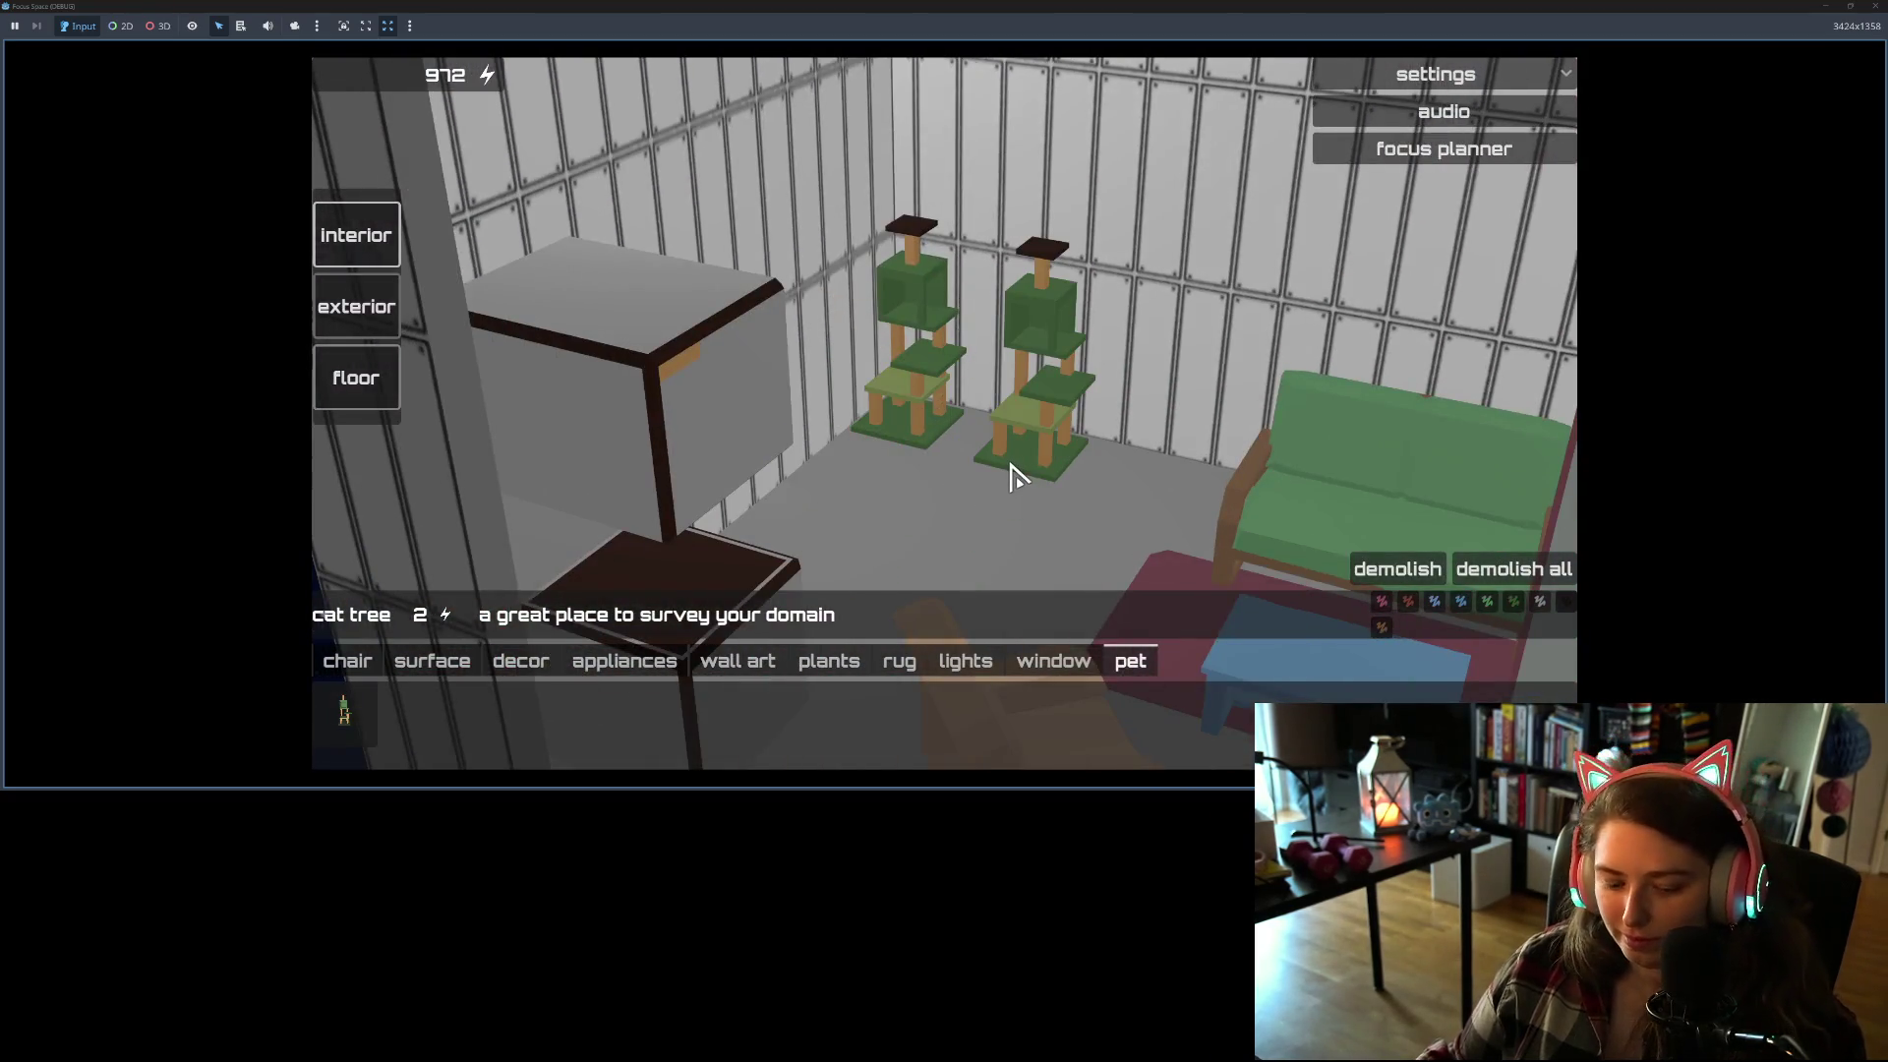
left_click(1071, 470)
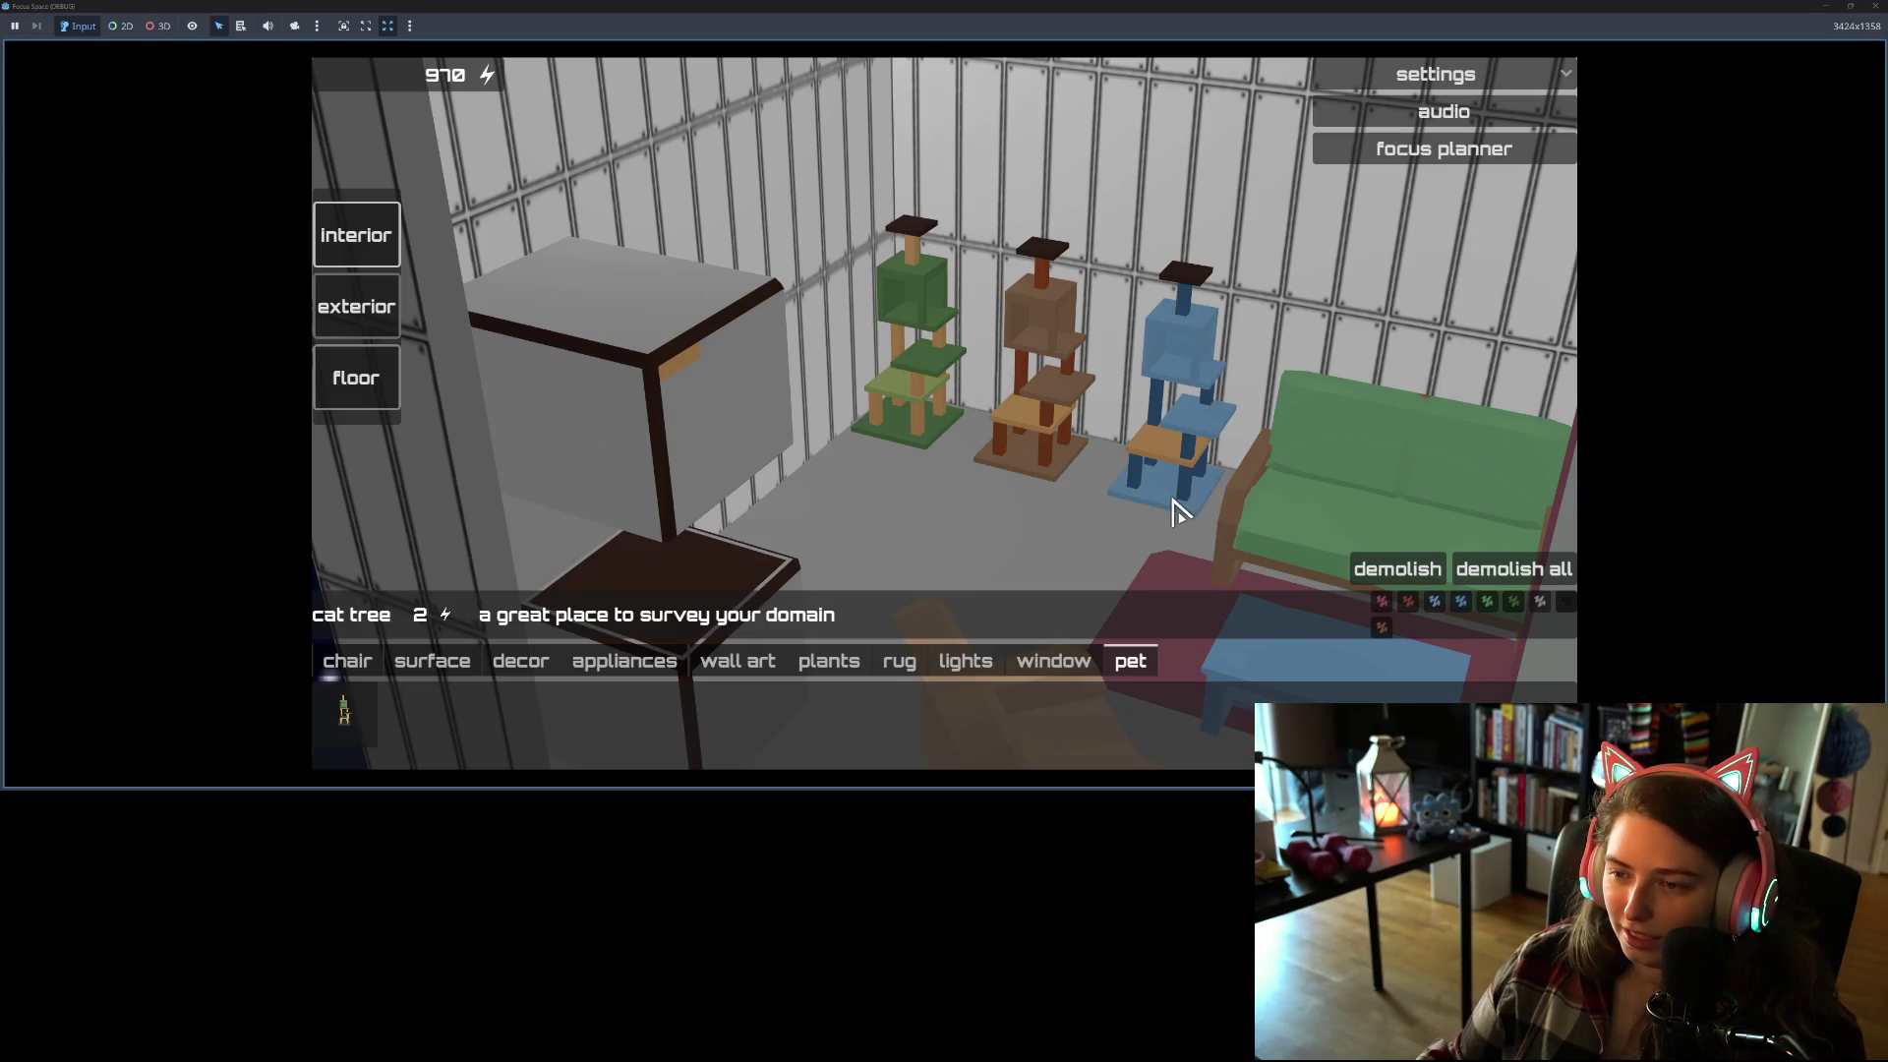
left_click(1121, 510)
key("Escape")
Step: Orbit and zoom the camera to inspect the sofa and the new cat trees
left_click_drag(986, 527, 729, 527)
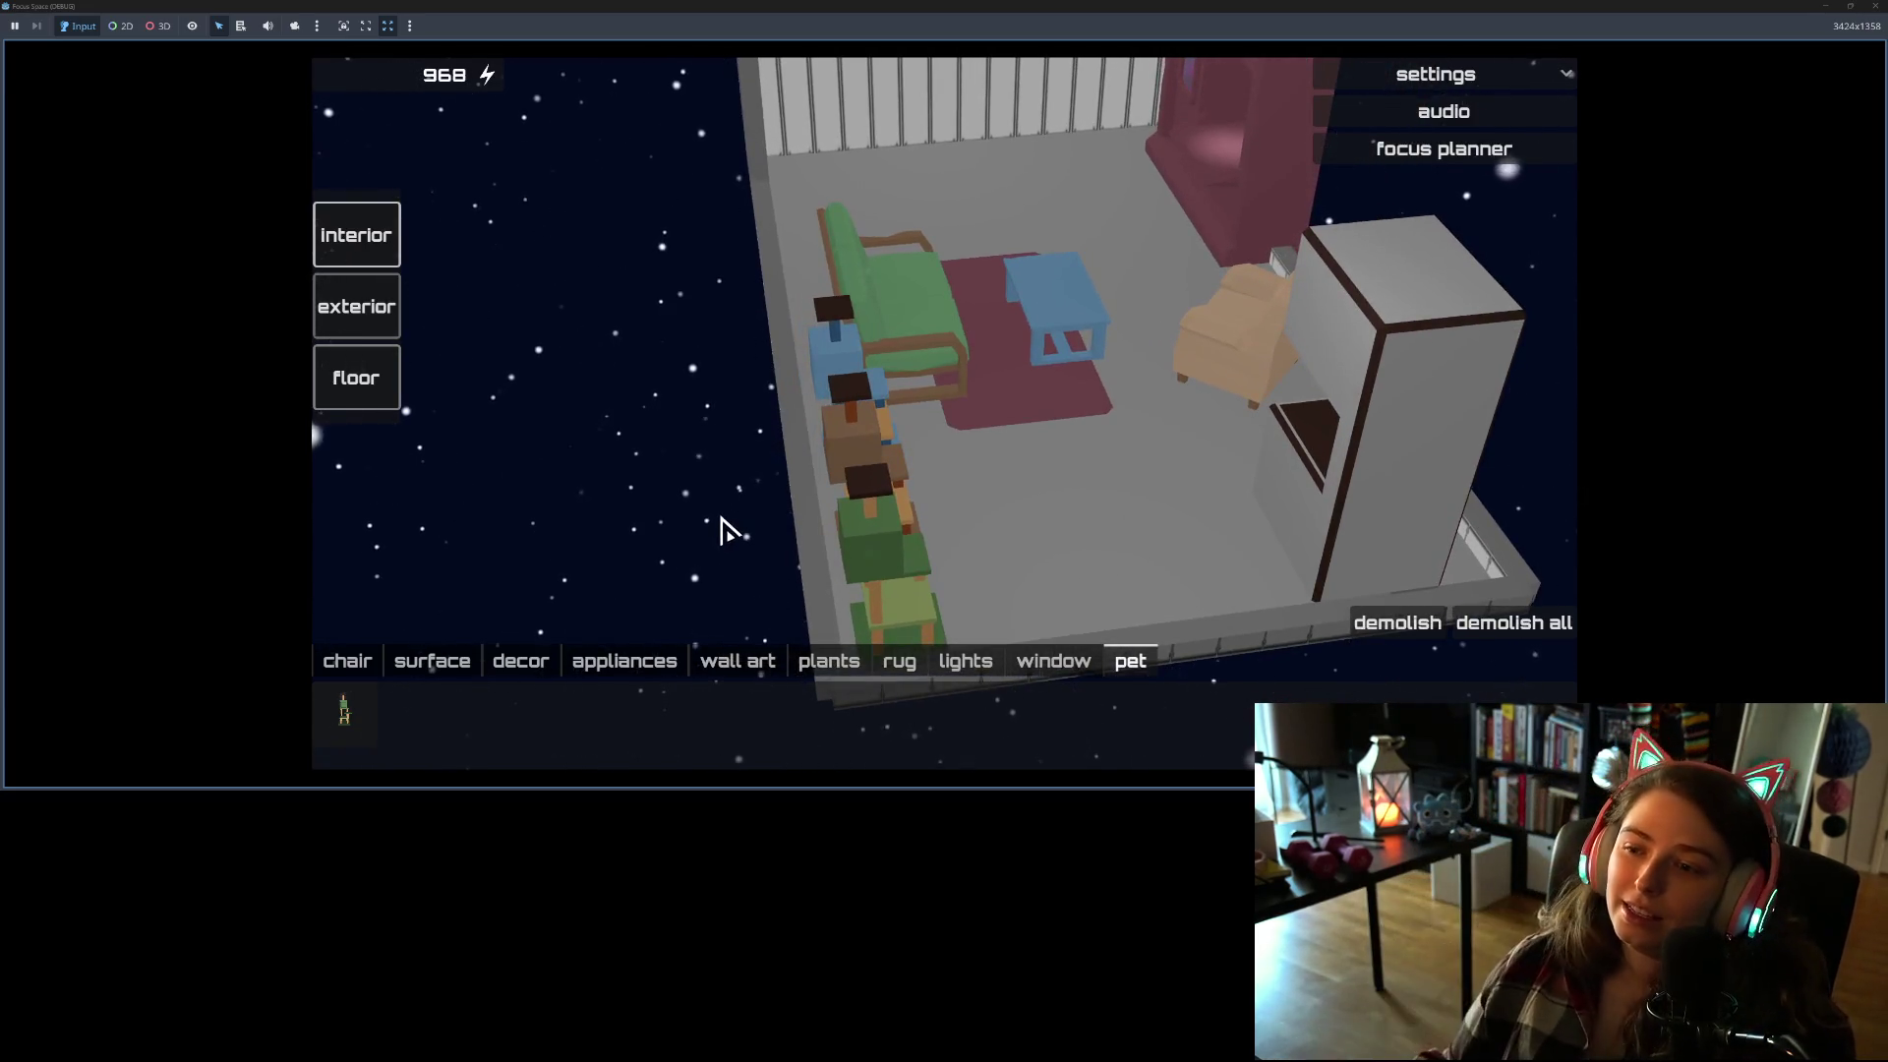
left_click_drag(1050, 488, 404, 497)
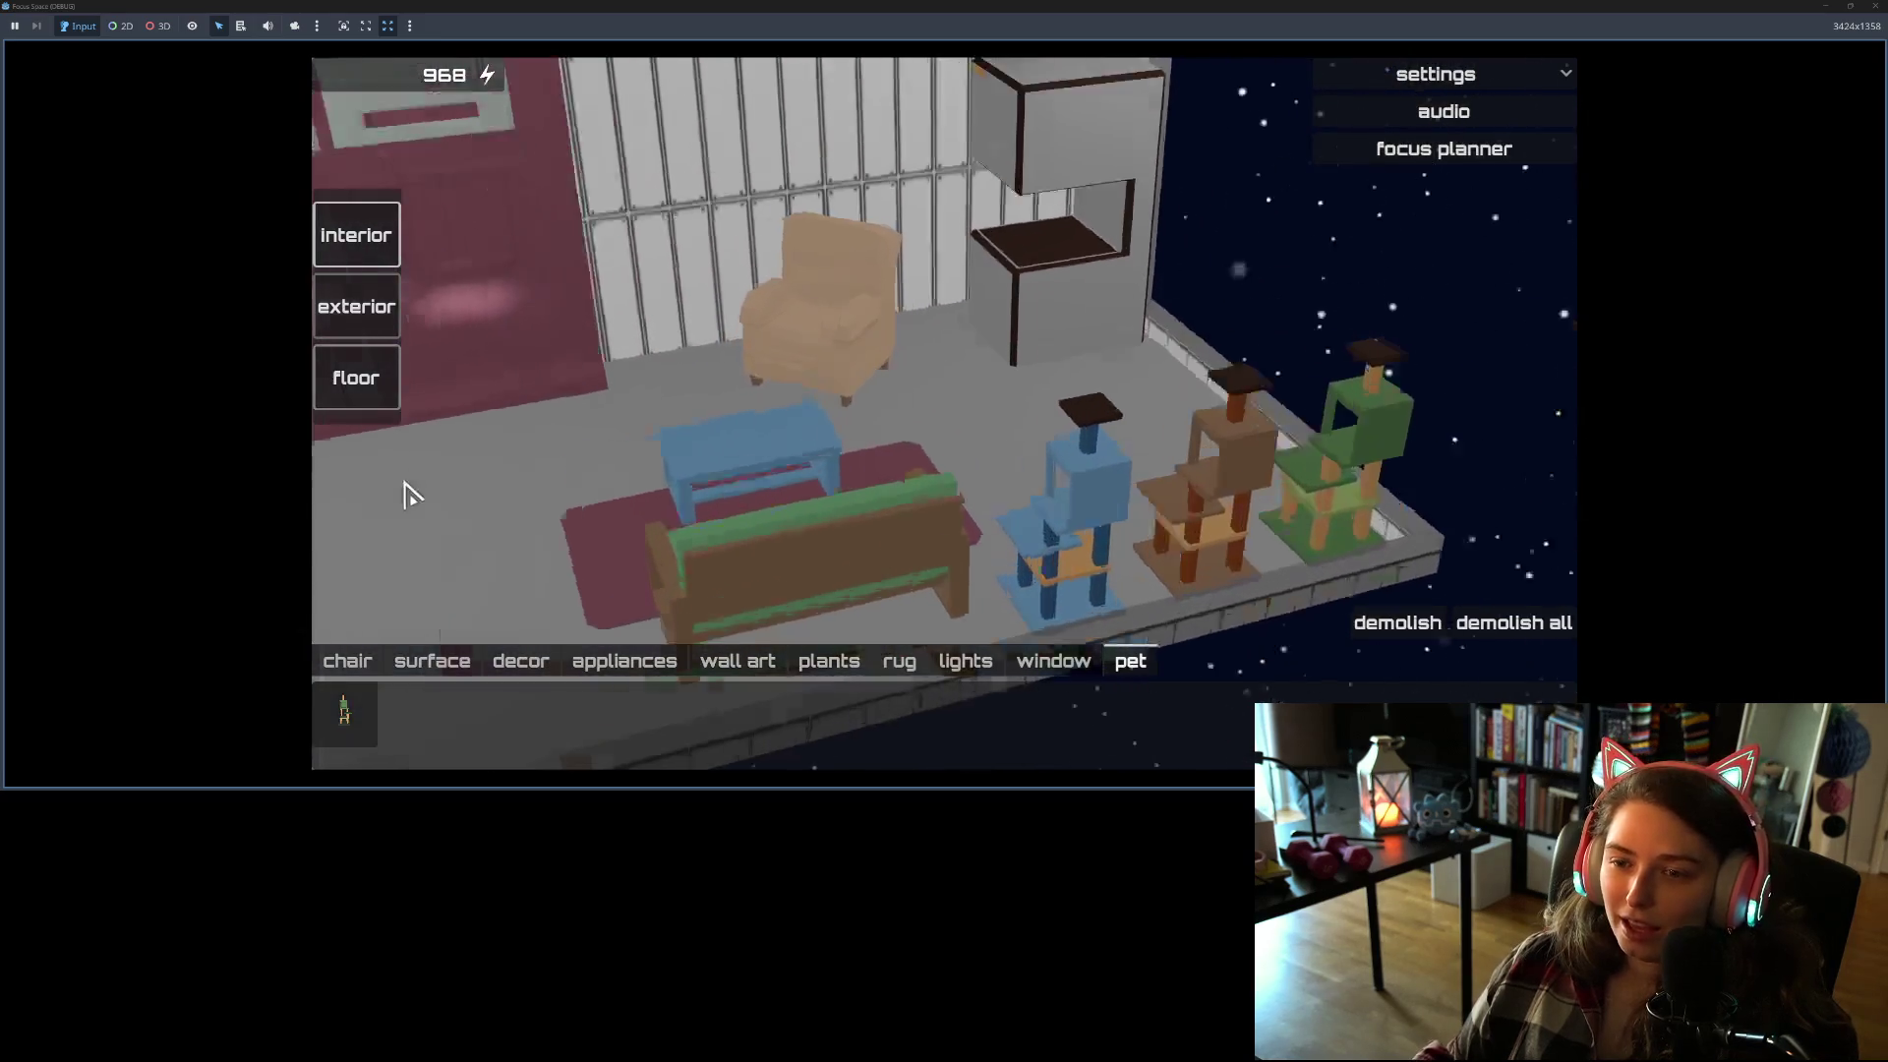
left_click_drag(713, 489, 1046, 498)
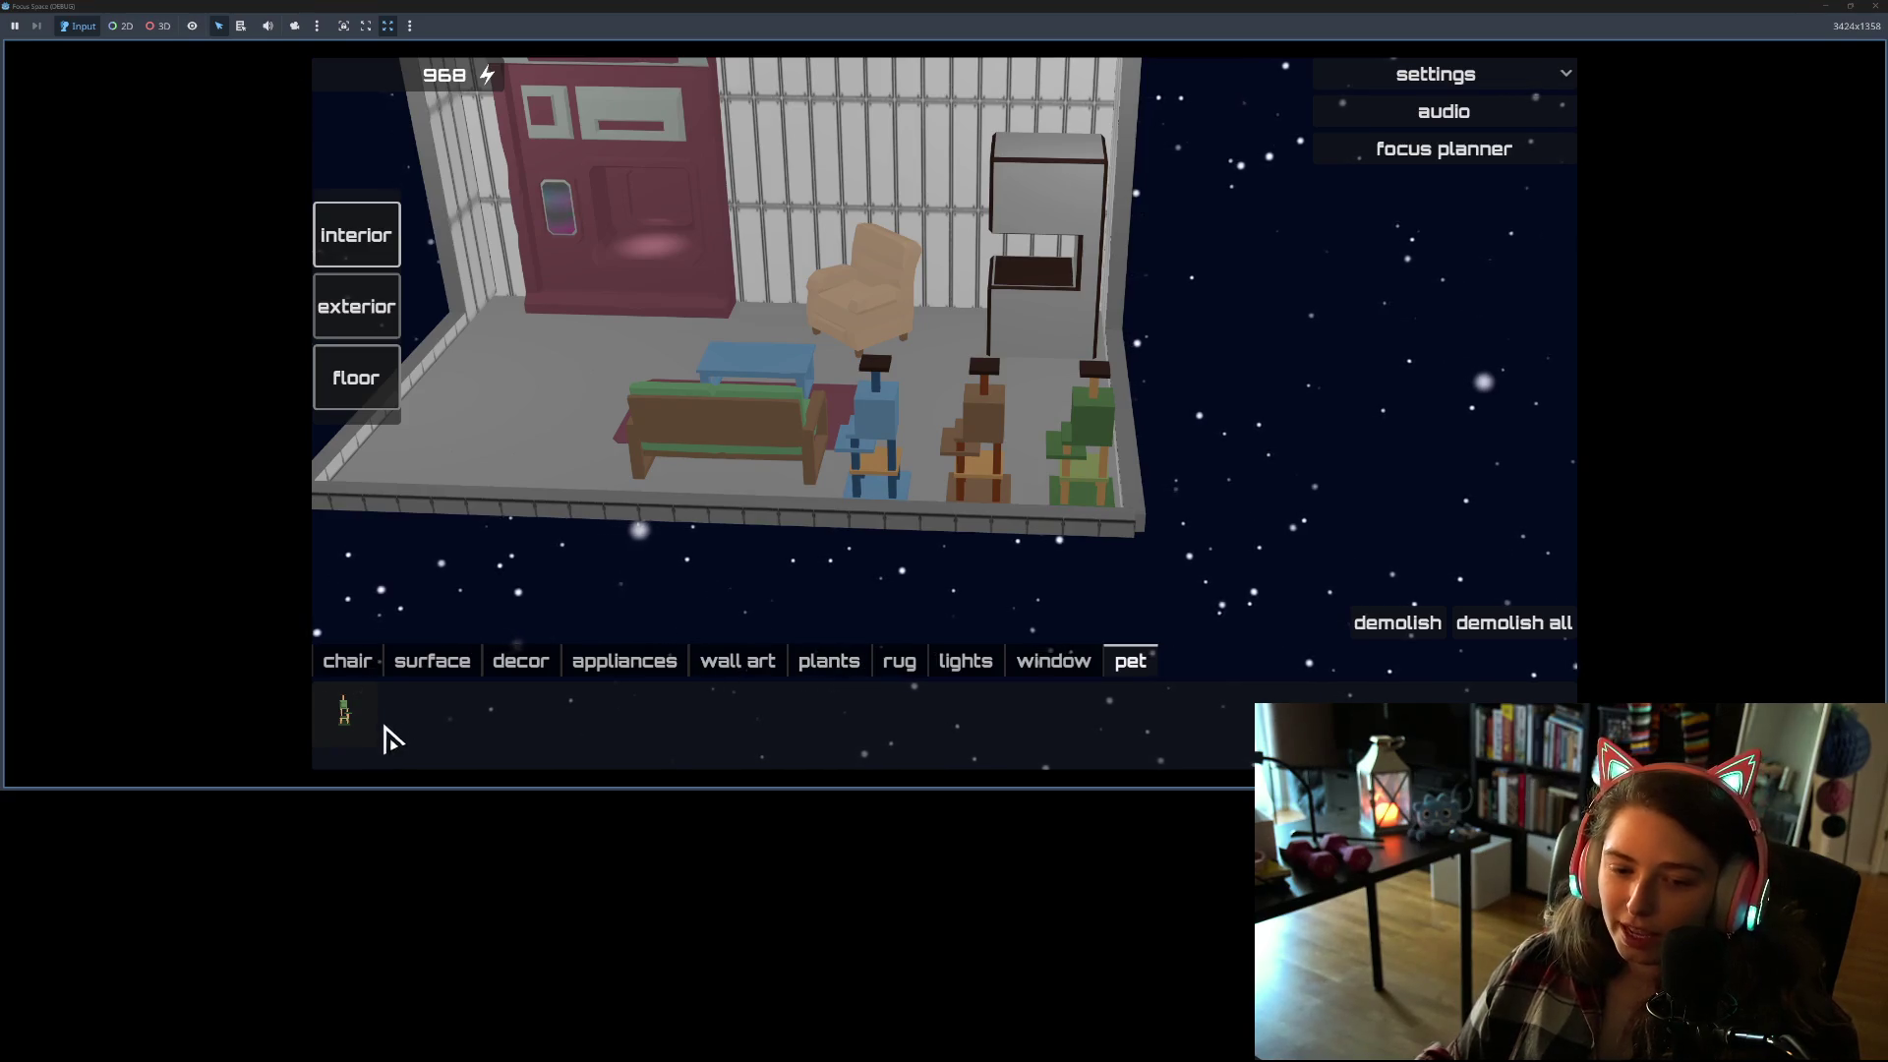
left_click_drag(787, 489, 1195, 557)
scroll("down", 3)
scroll("up", 3)
scroll("down", 3)
scroll("up", 3)
scroll("down", 3)
scroll("up", 3)
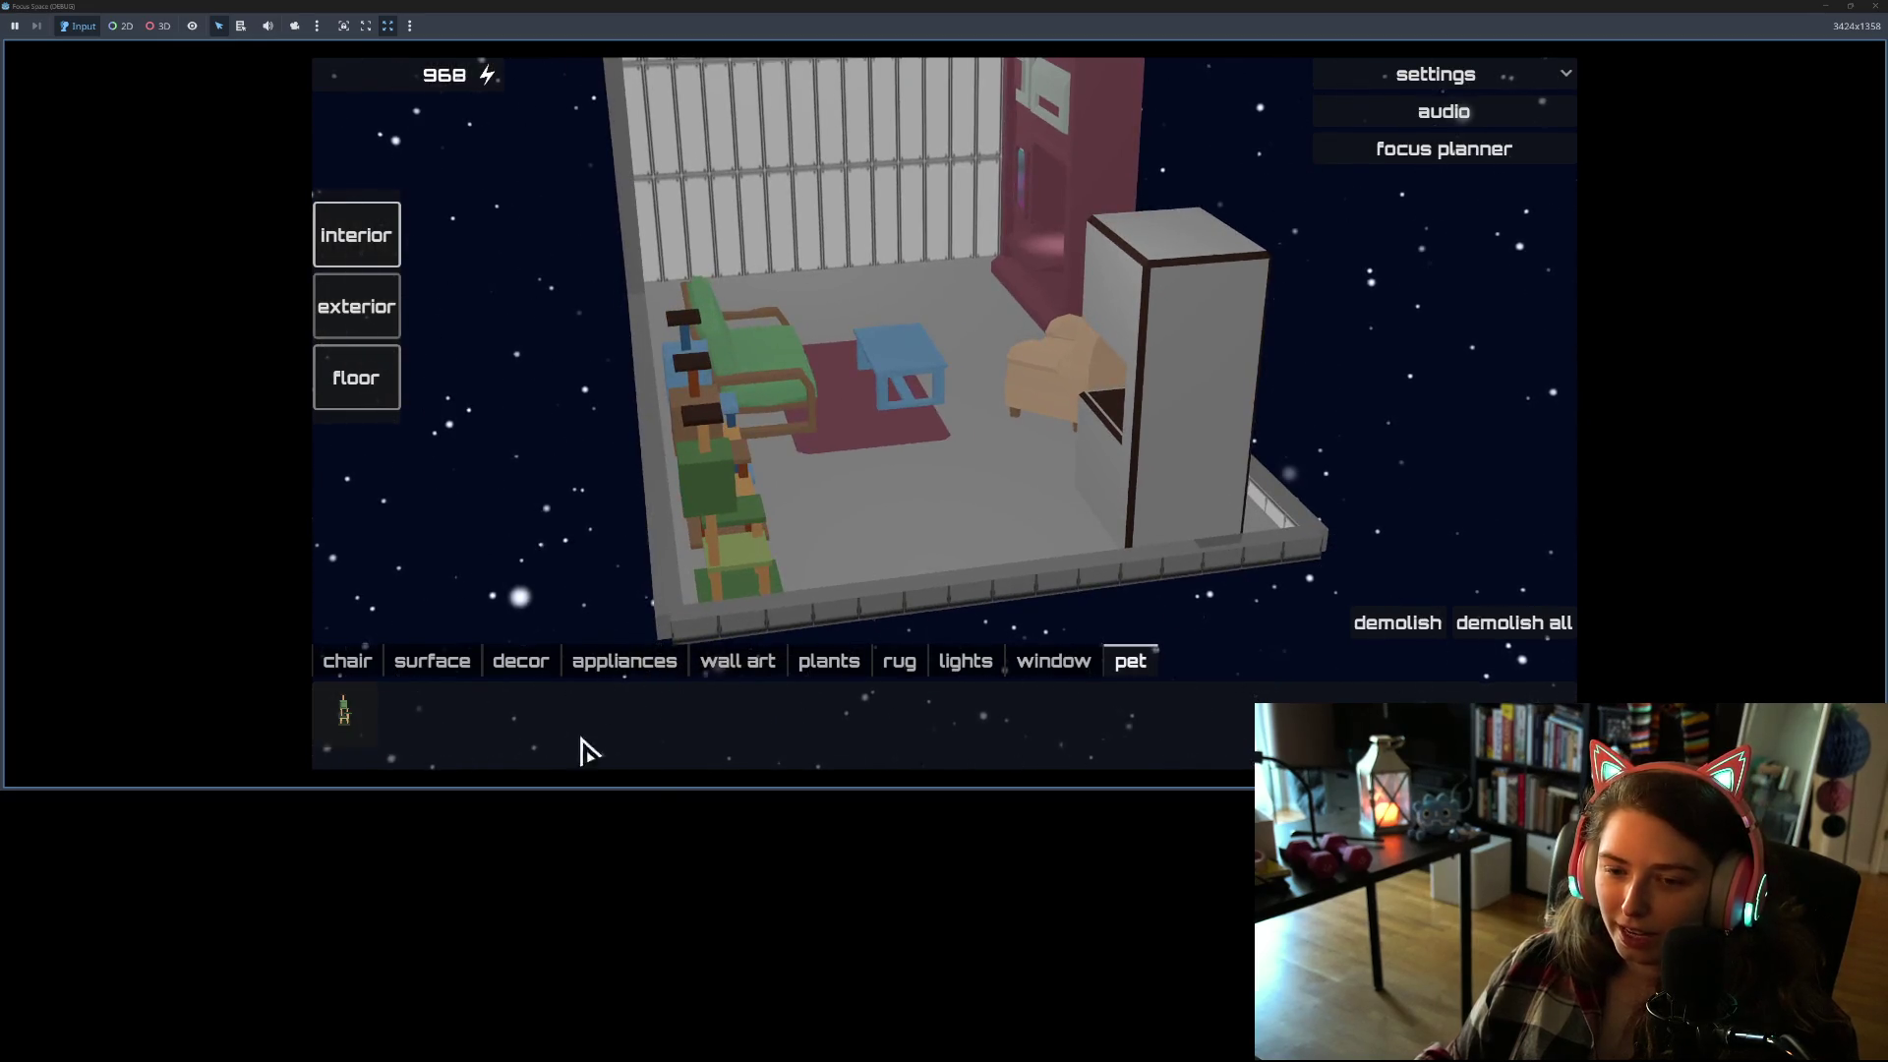
left_click_drag(896, 594, 930, 531)
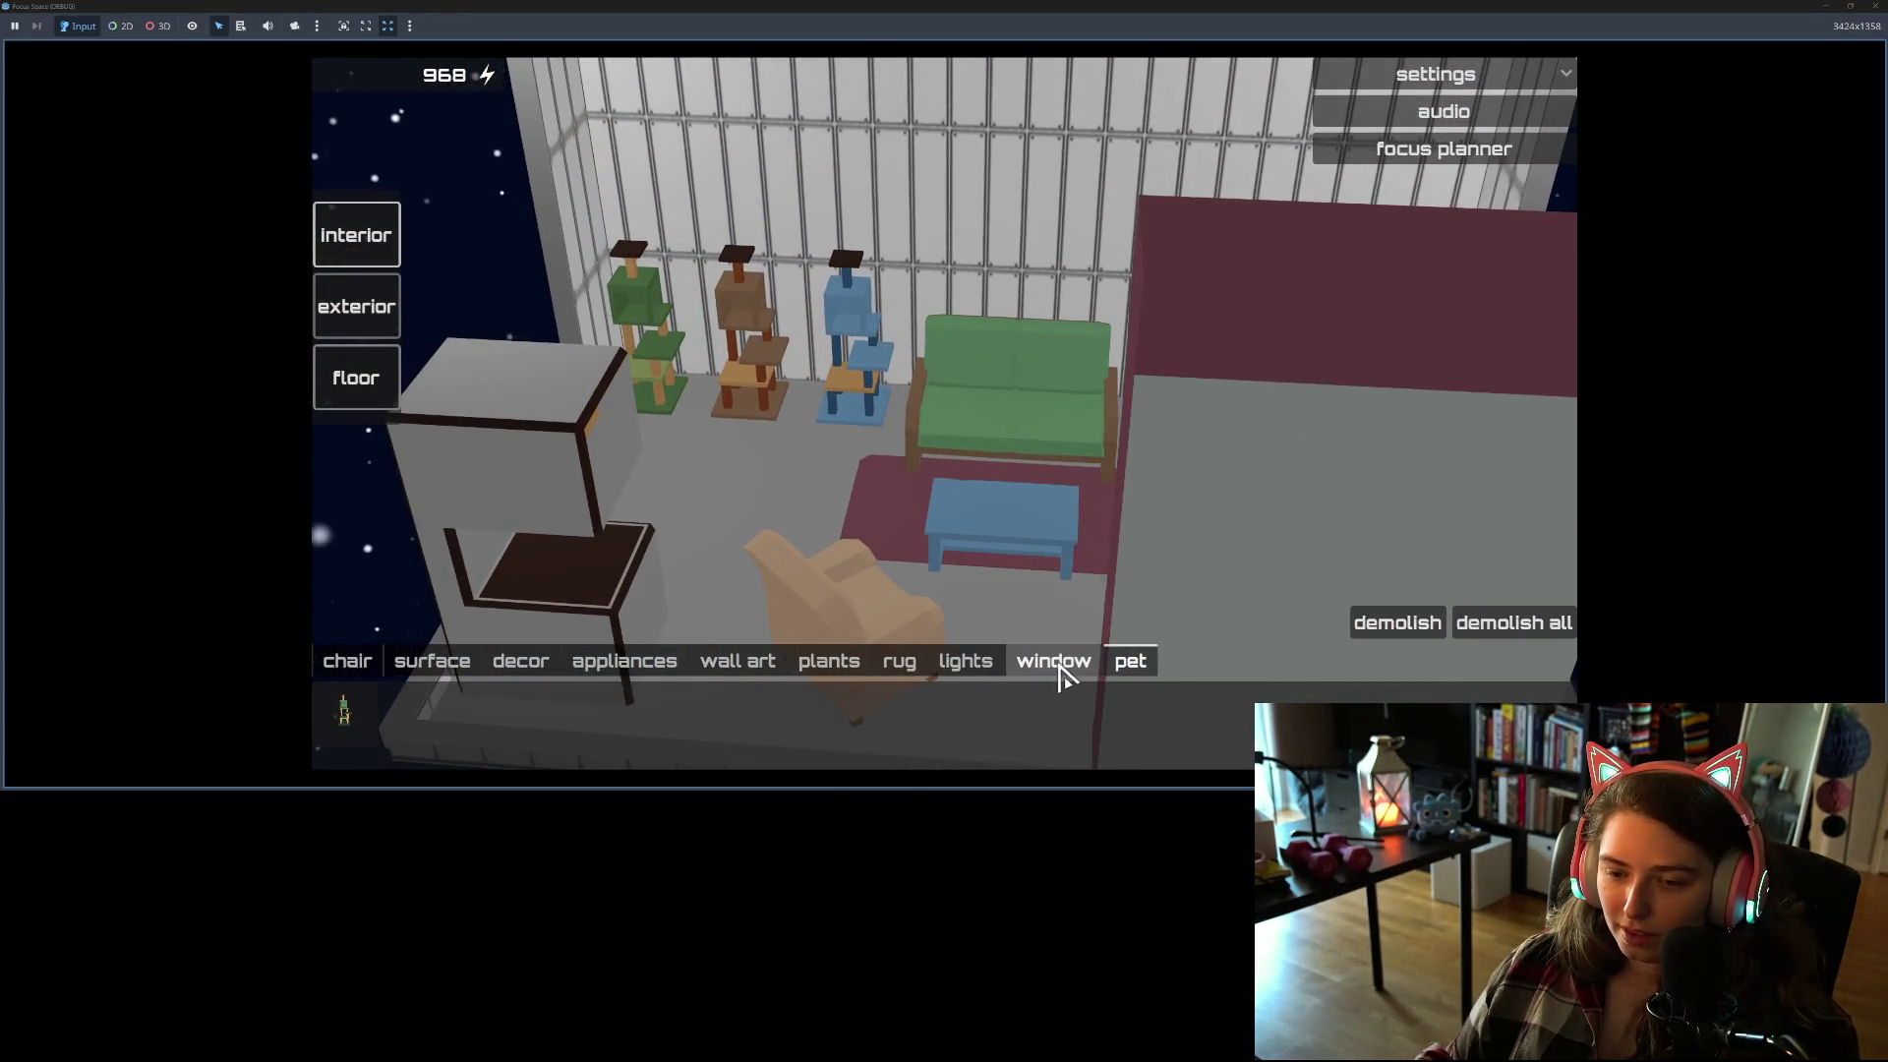
Step: Place three pink window c windows on the room's wall
left_click(1055, 665)
left_click(483, 733)
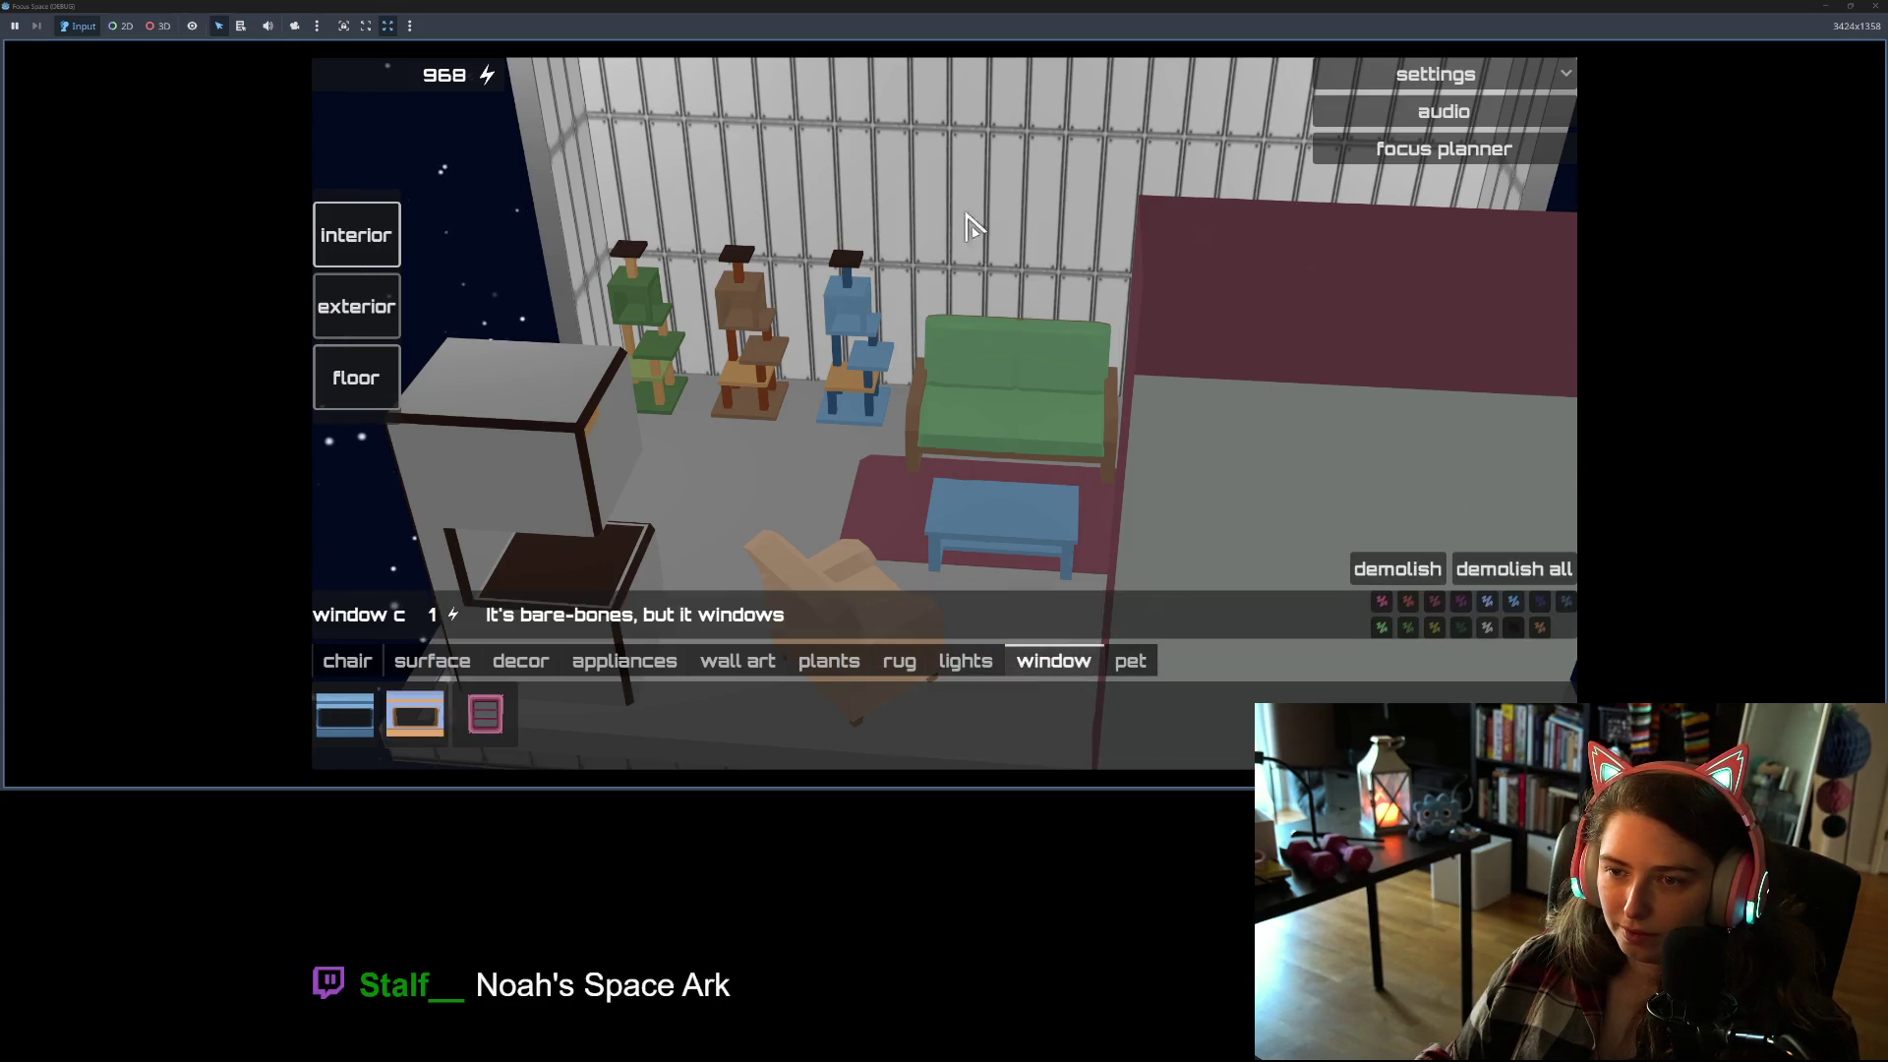
left_click(914, 147)
left_click(770, 144)
left_click(770, 144)
left_click(1069, 176)
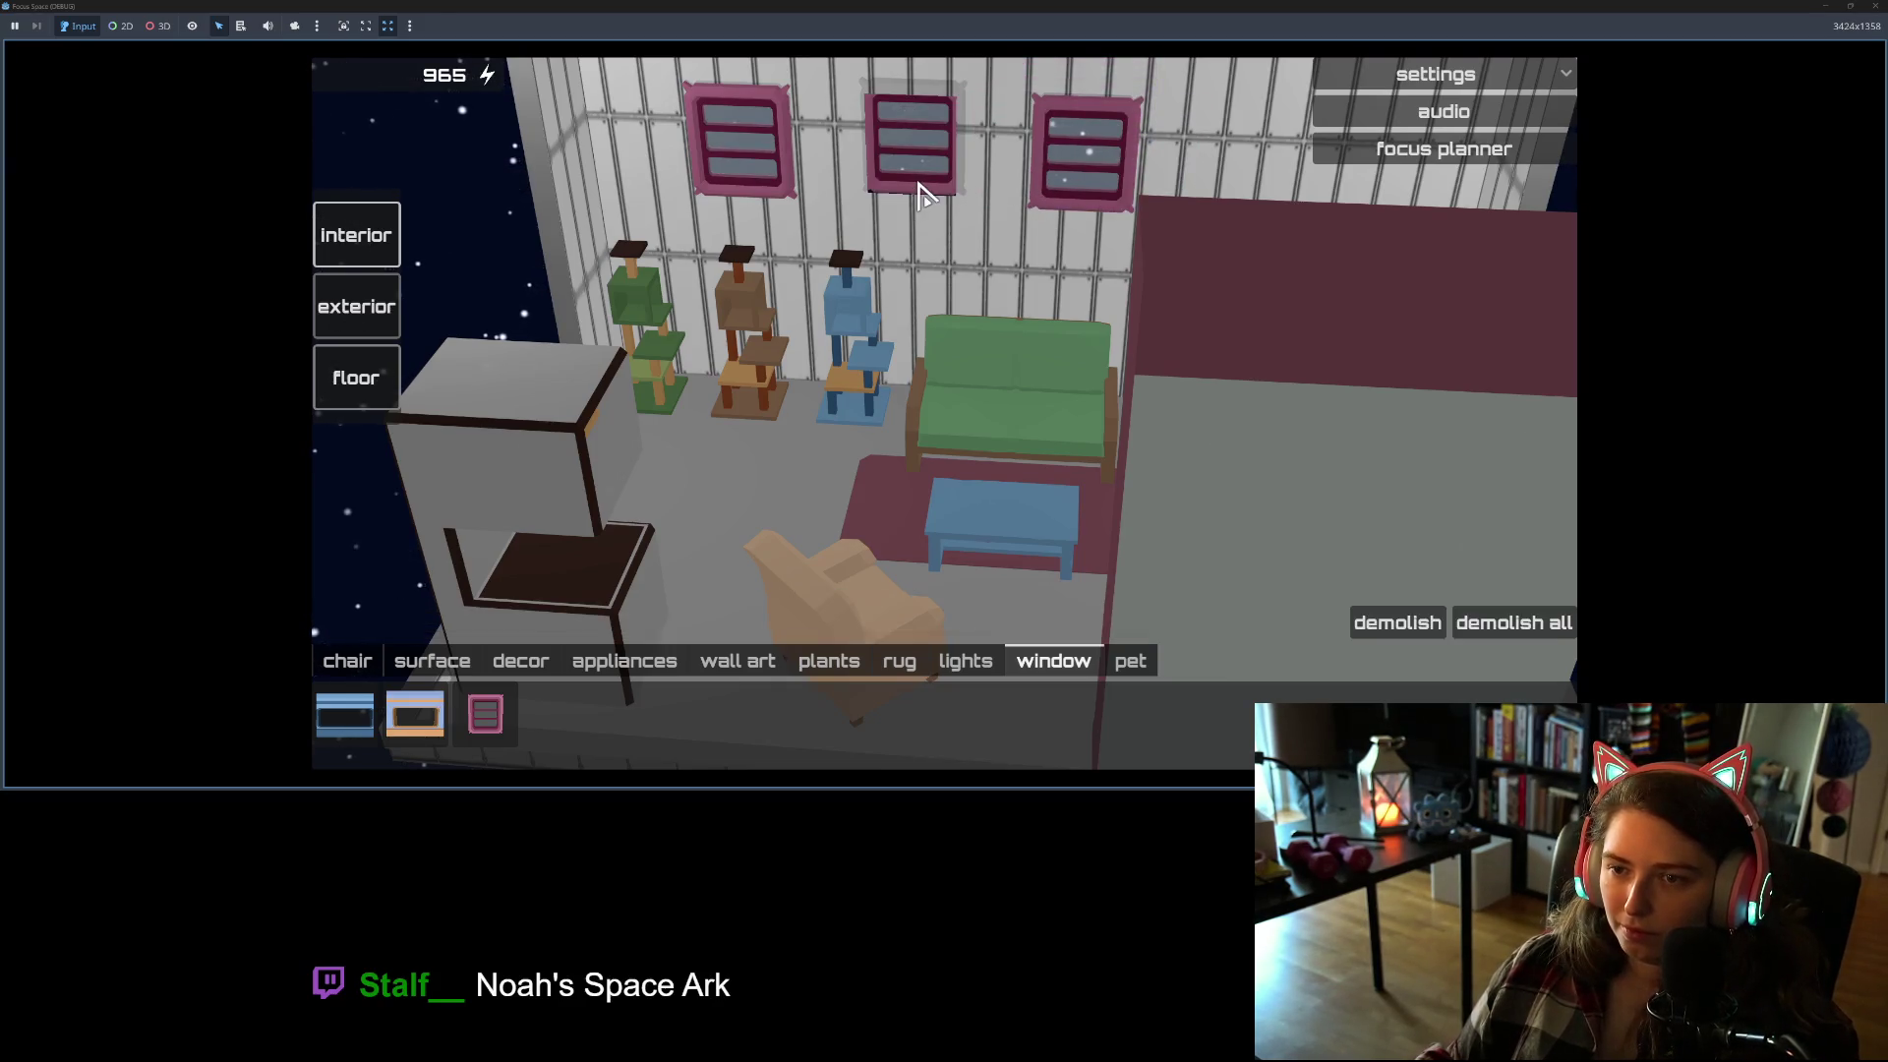
Step: Orbit to inspect the three pink windows, then stop the running game
left_click_drag(912, 153, 1458, 324)
left_click_drag(1180, 364, 1176, 438)
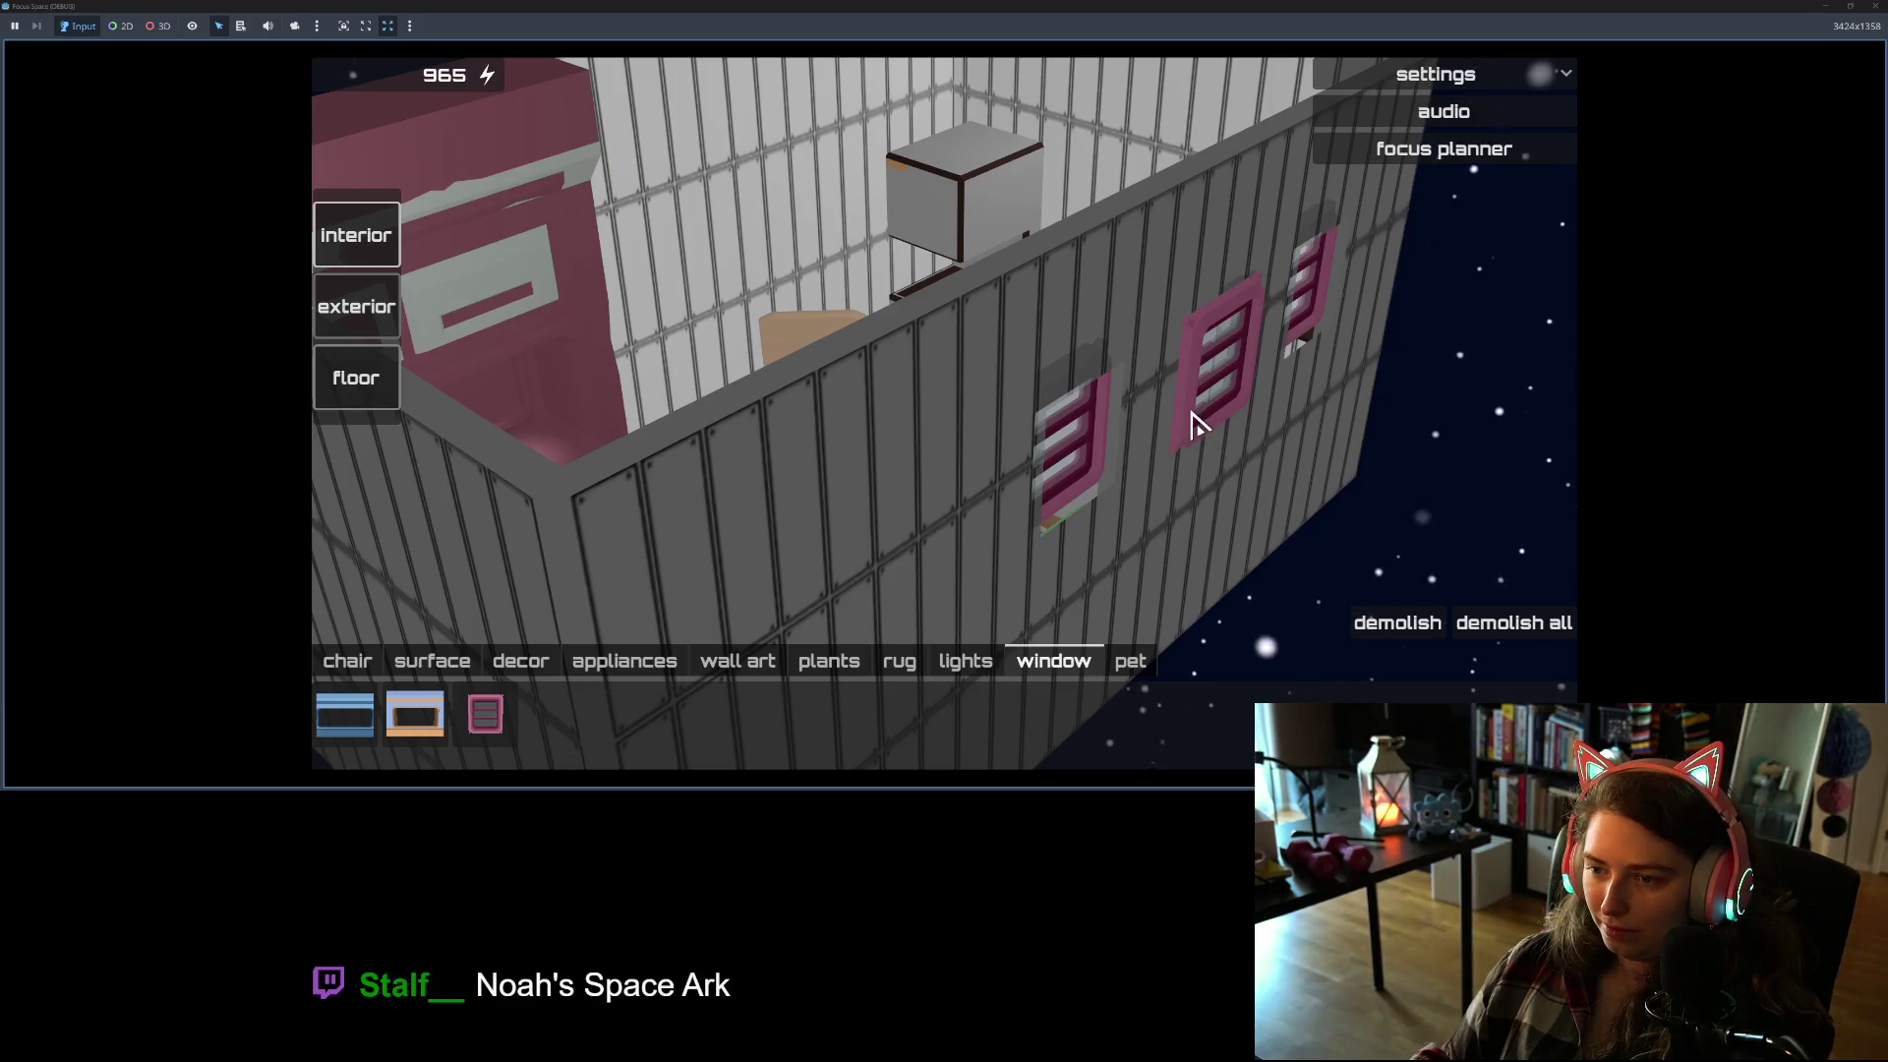
left_click_drag(1237, 432, 1023, 470)
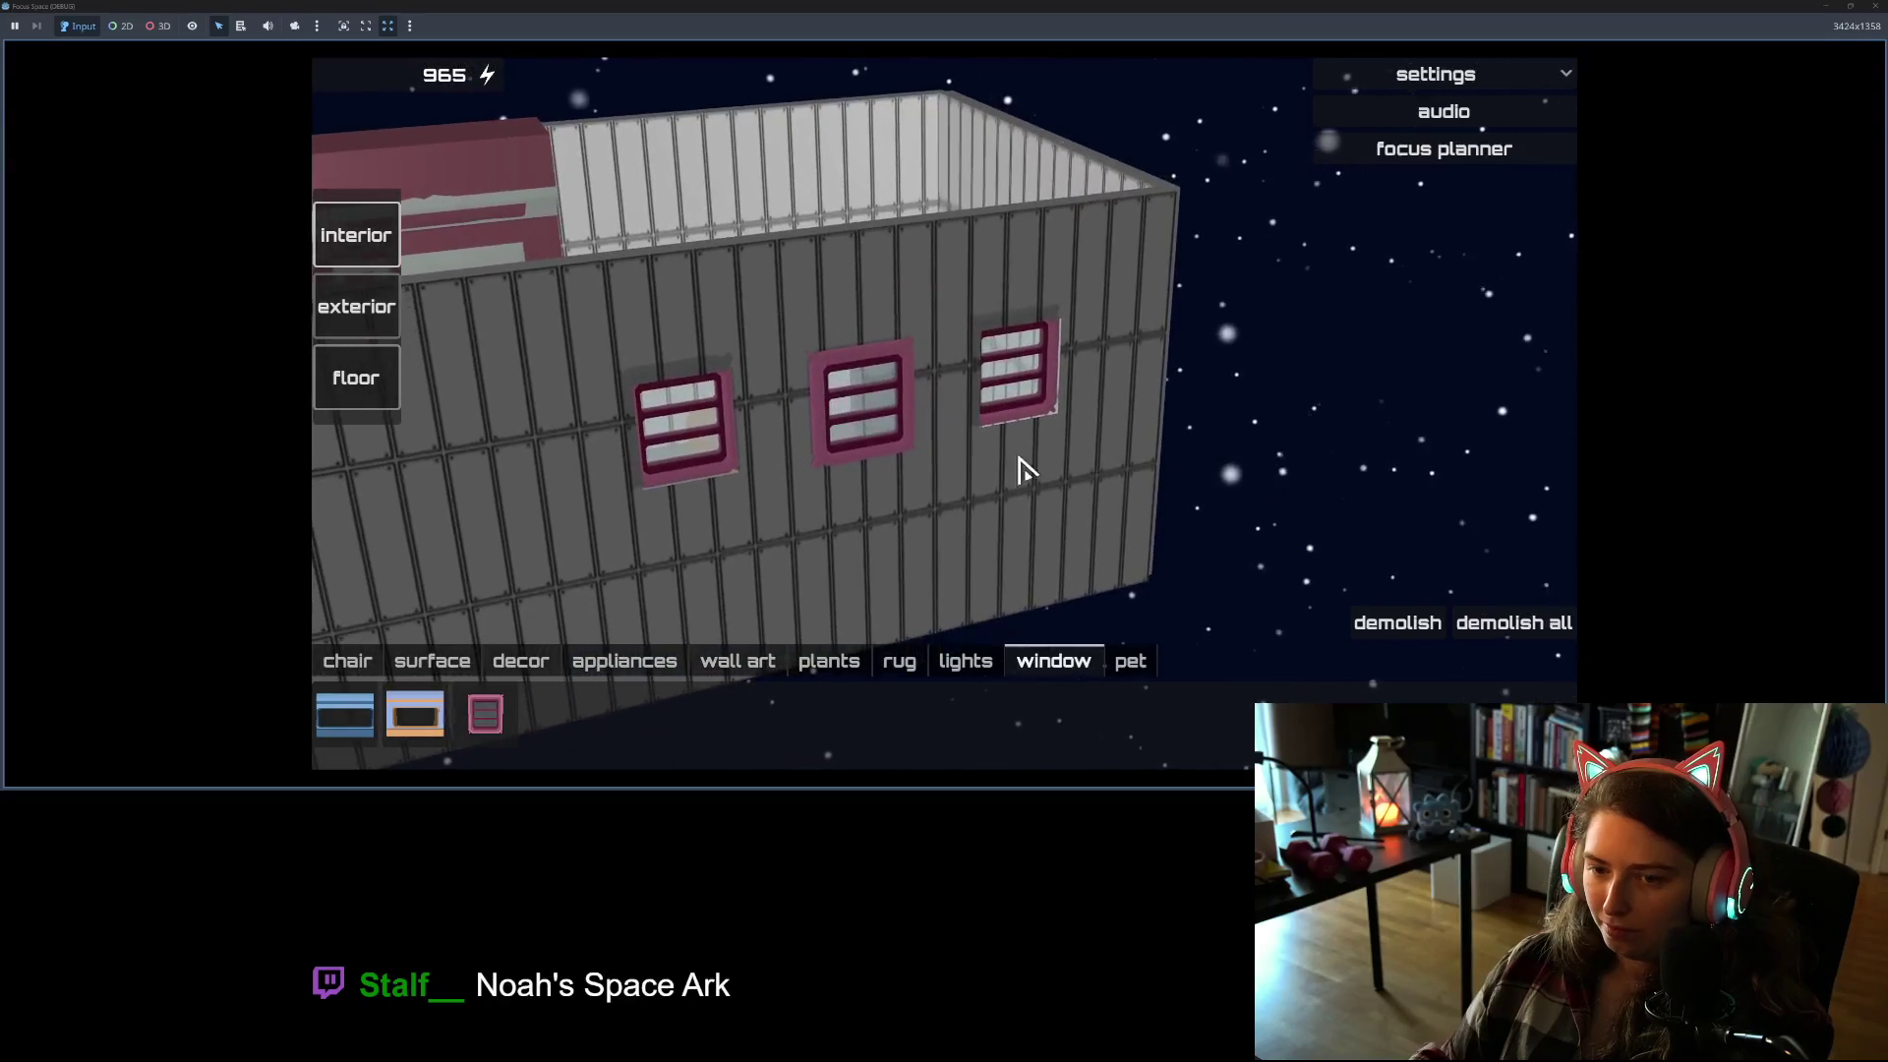
left_click_drag(835, 371, 995, 446)
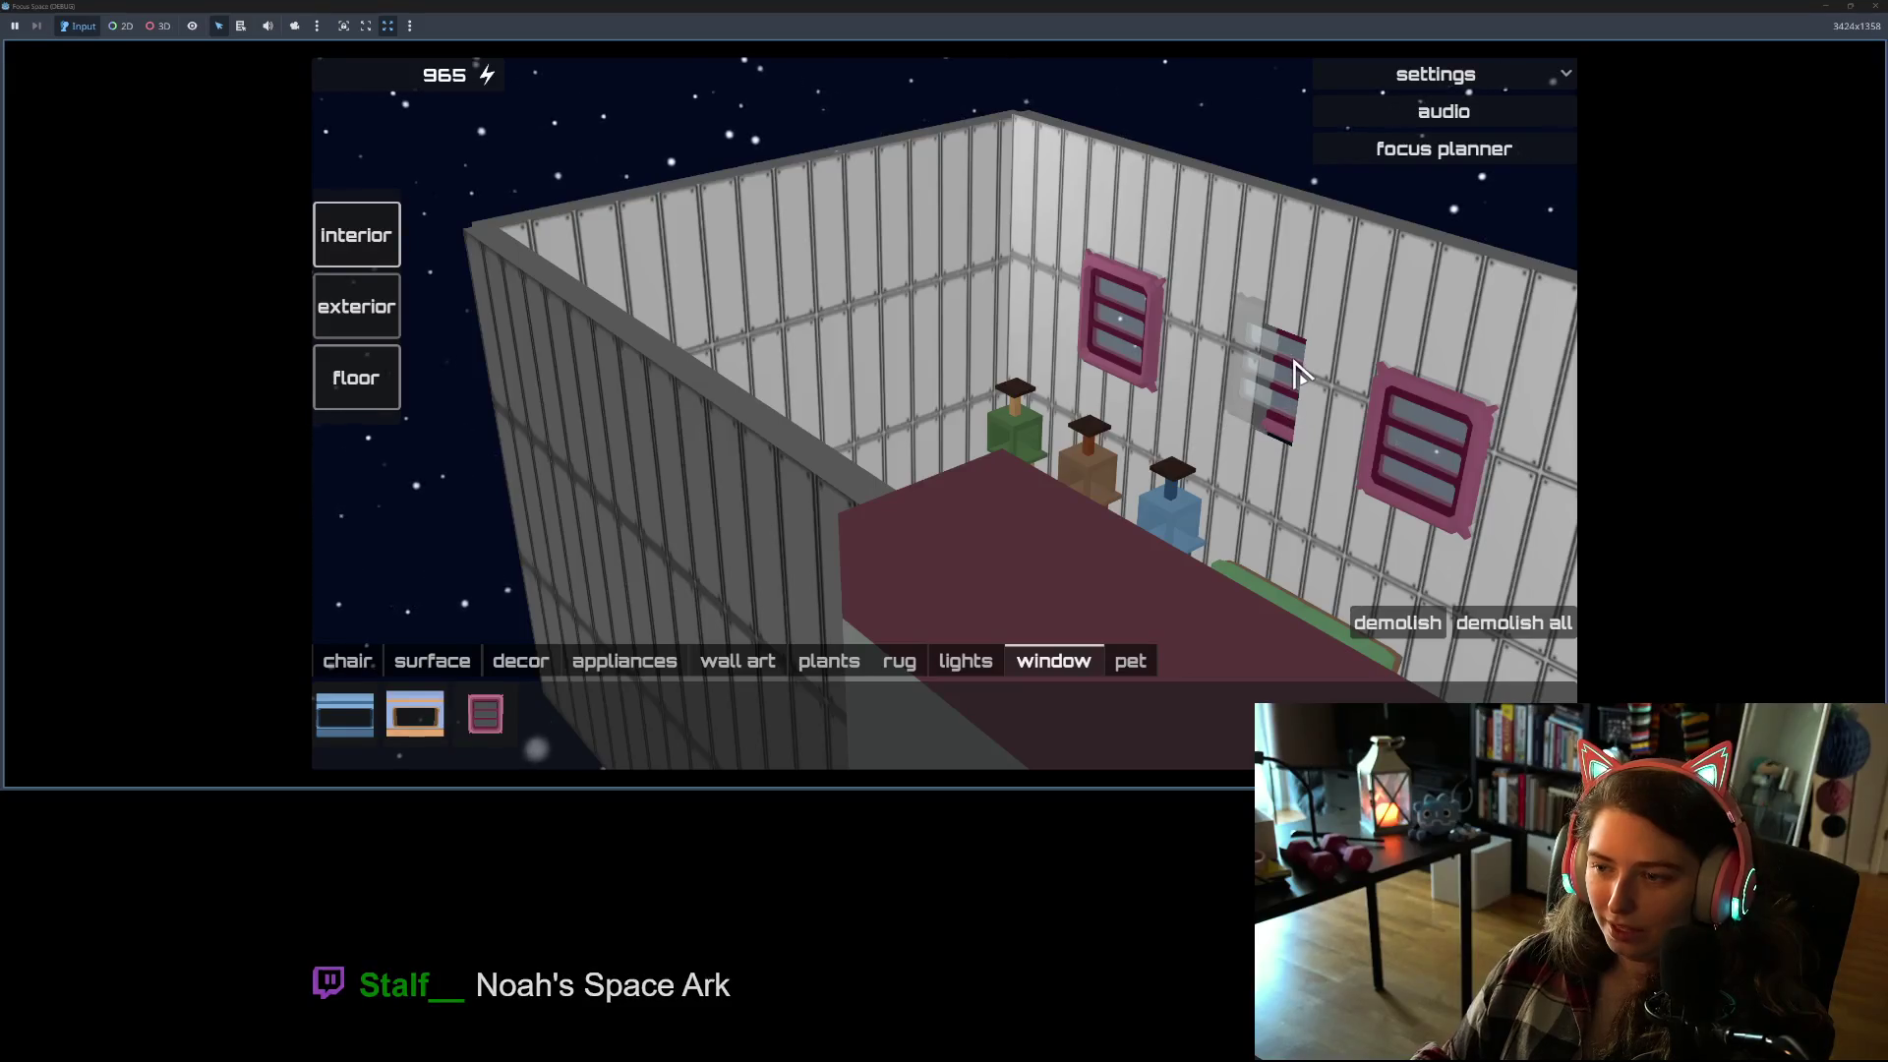
left_click_drag(1251, 445, 1012, 455)
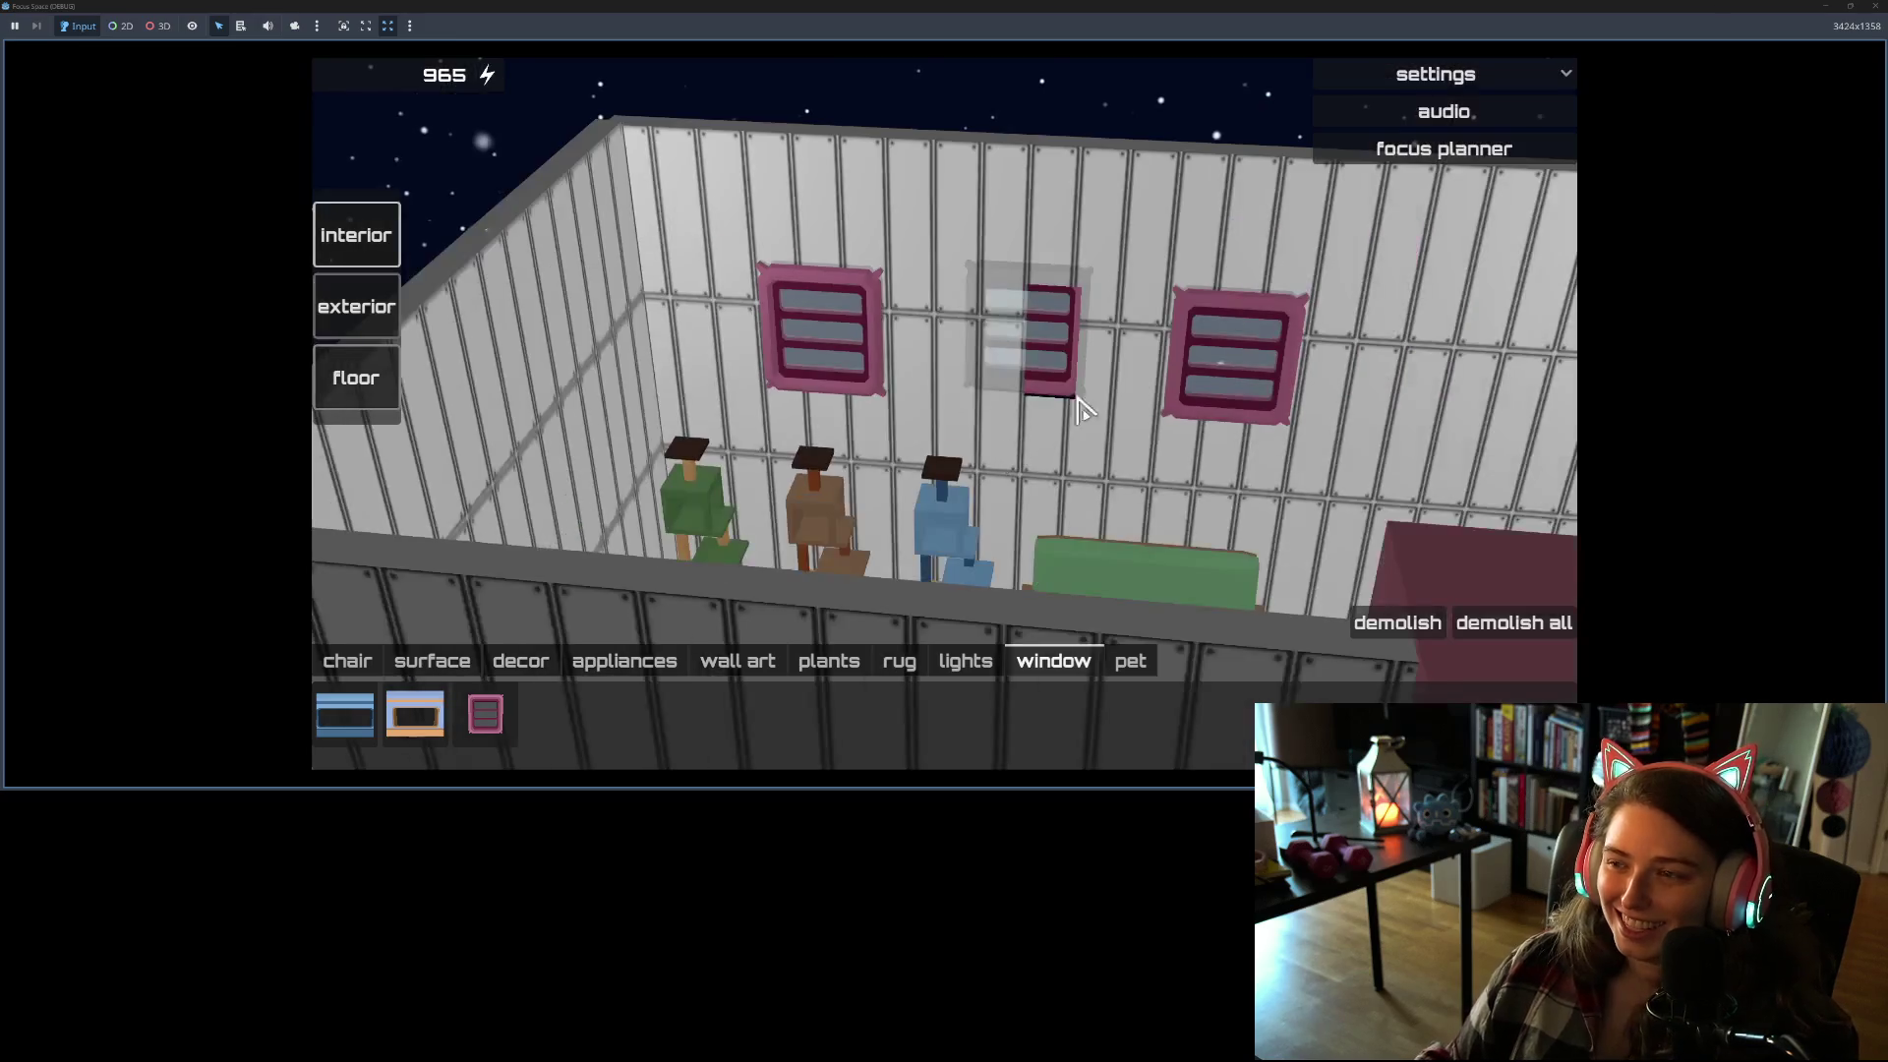
left_click(1878, 22)
left_click(1875, 10)
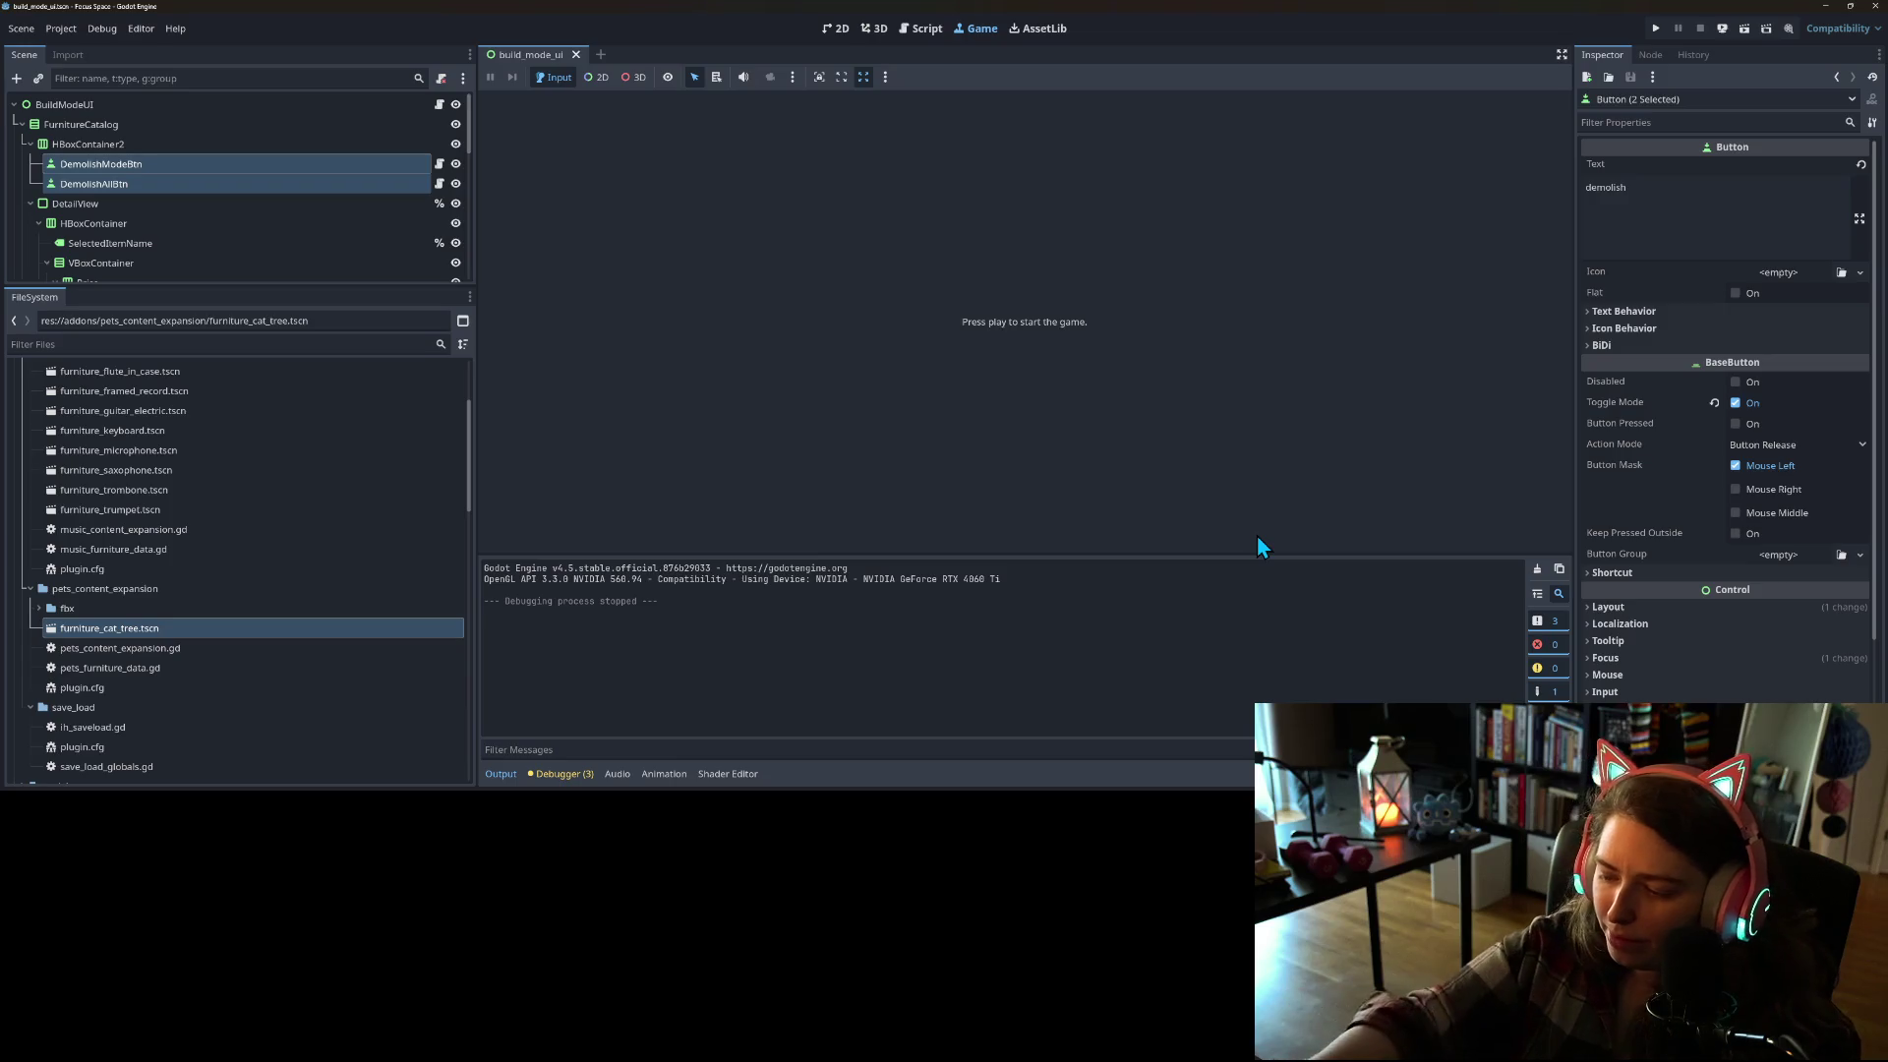
Step: Check the debugger Errors, rerun the game into my_room, and float its window aside
left_click(554, 777)
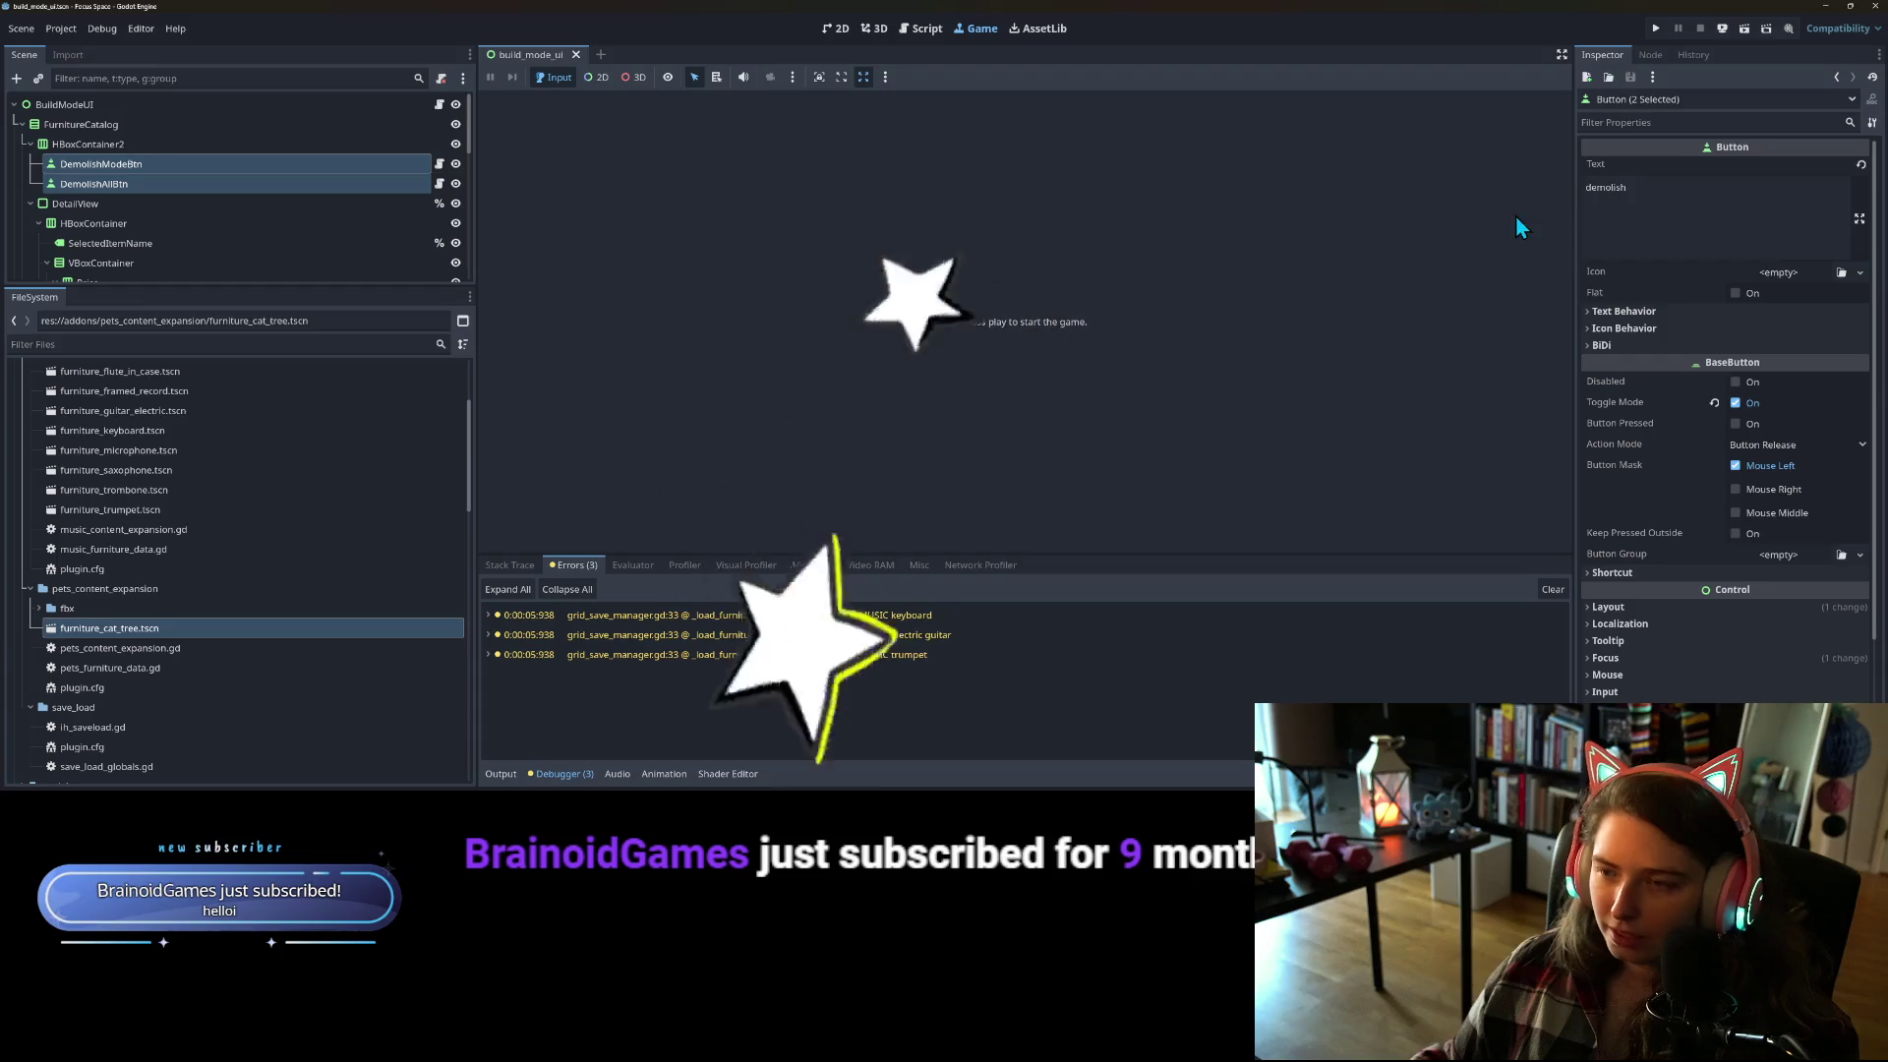
left_click(1652, 29)
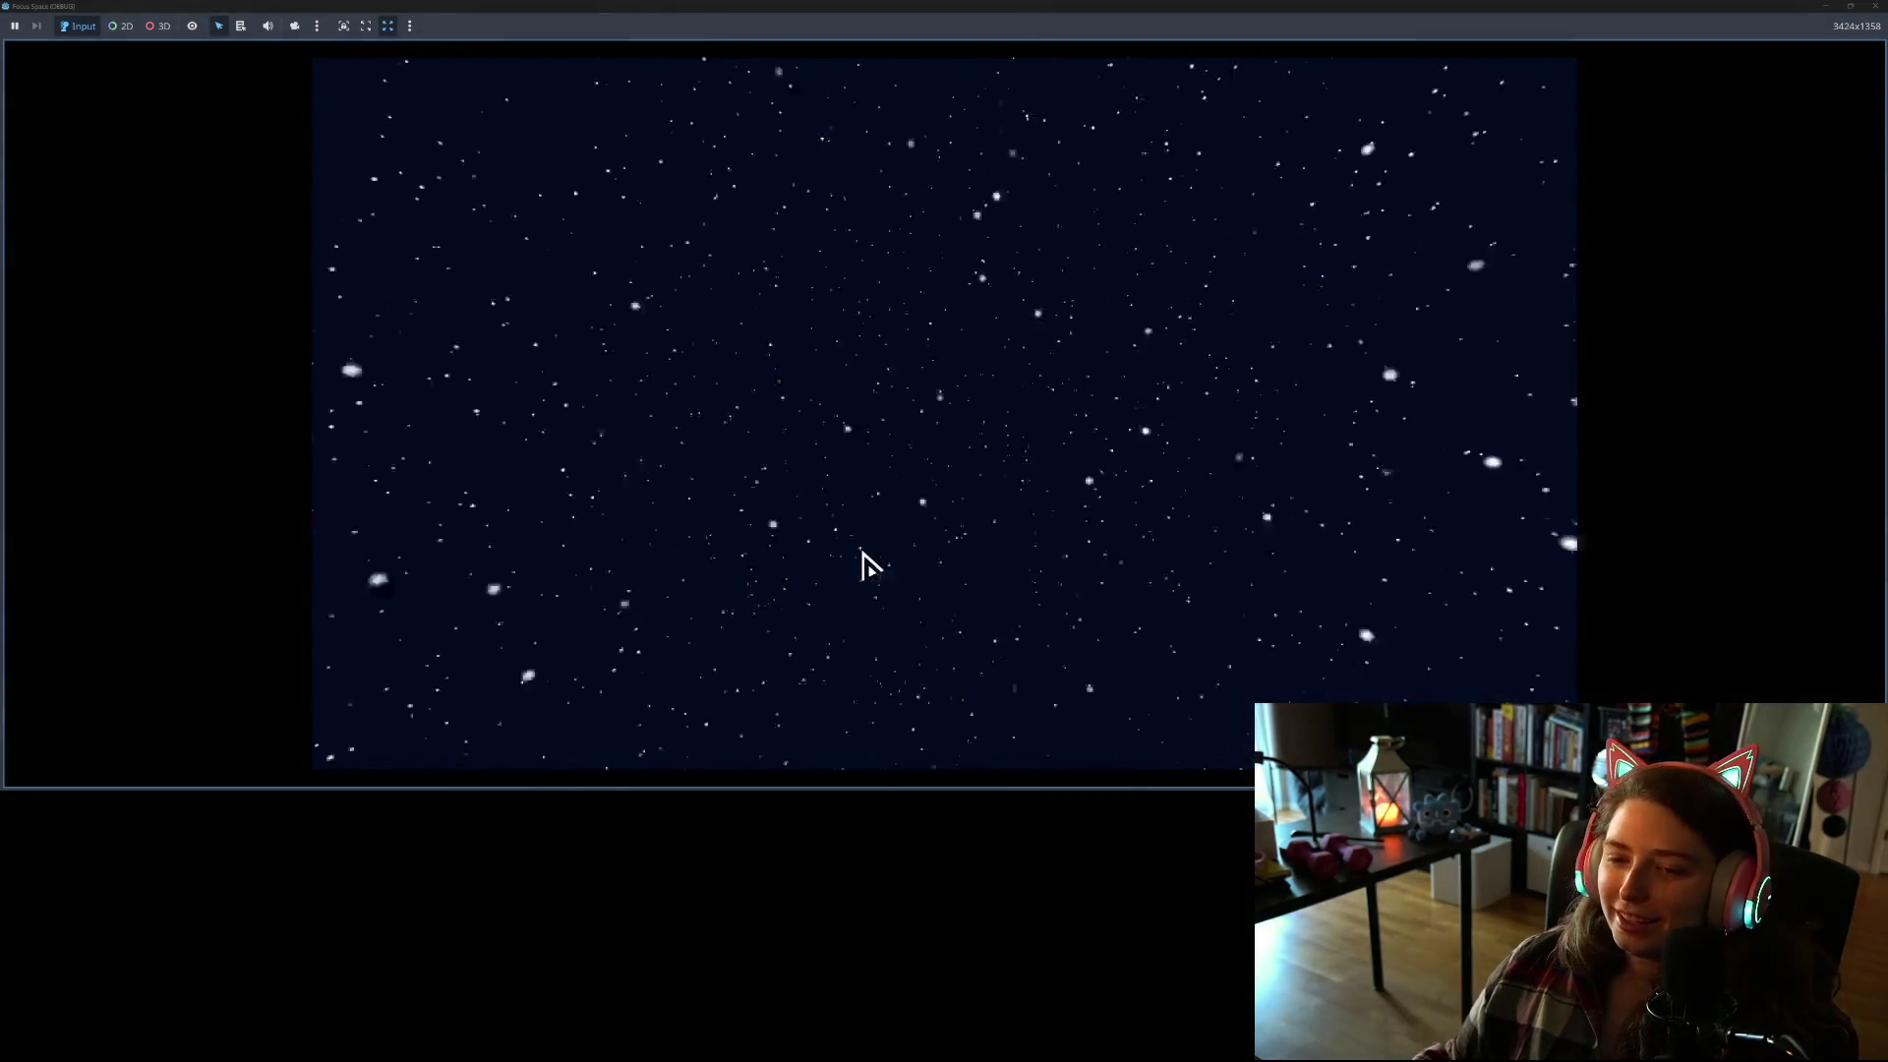
left_click(939, 619)
left_click(570, 301)
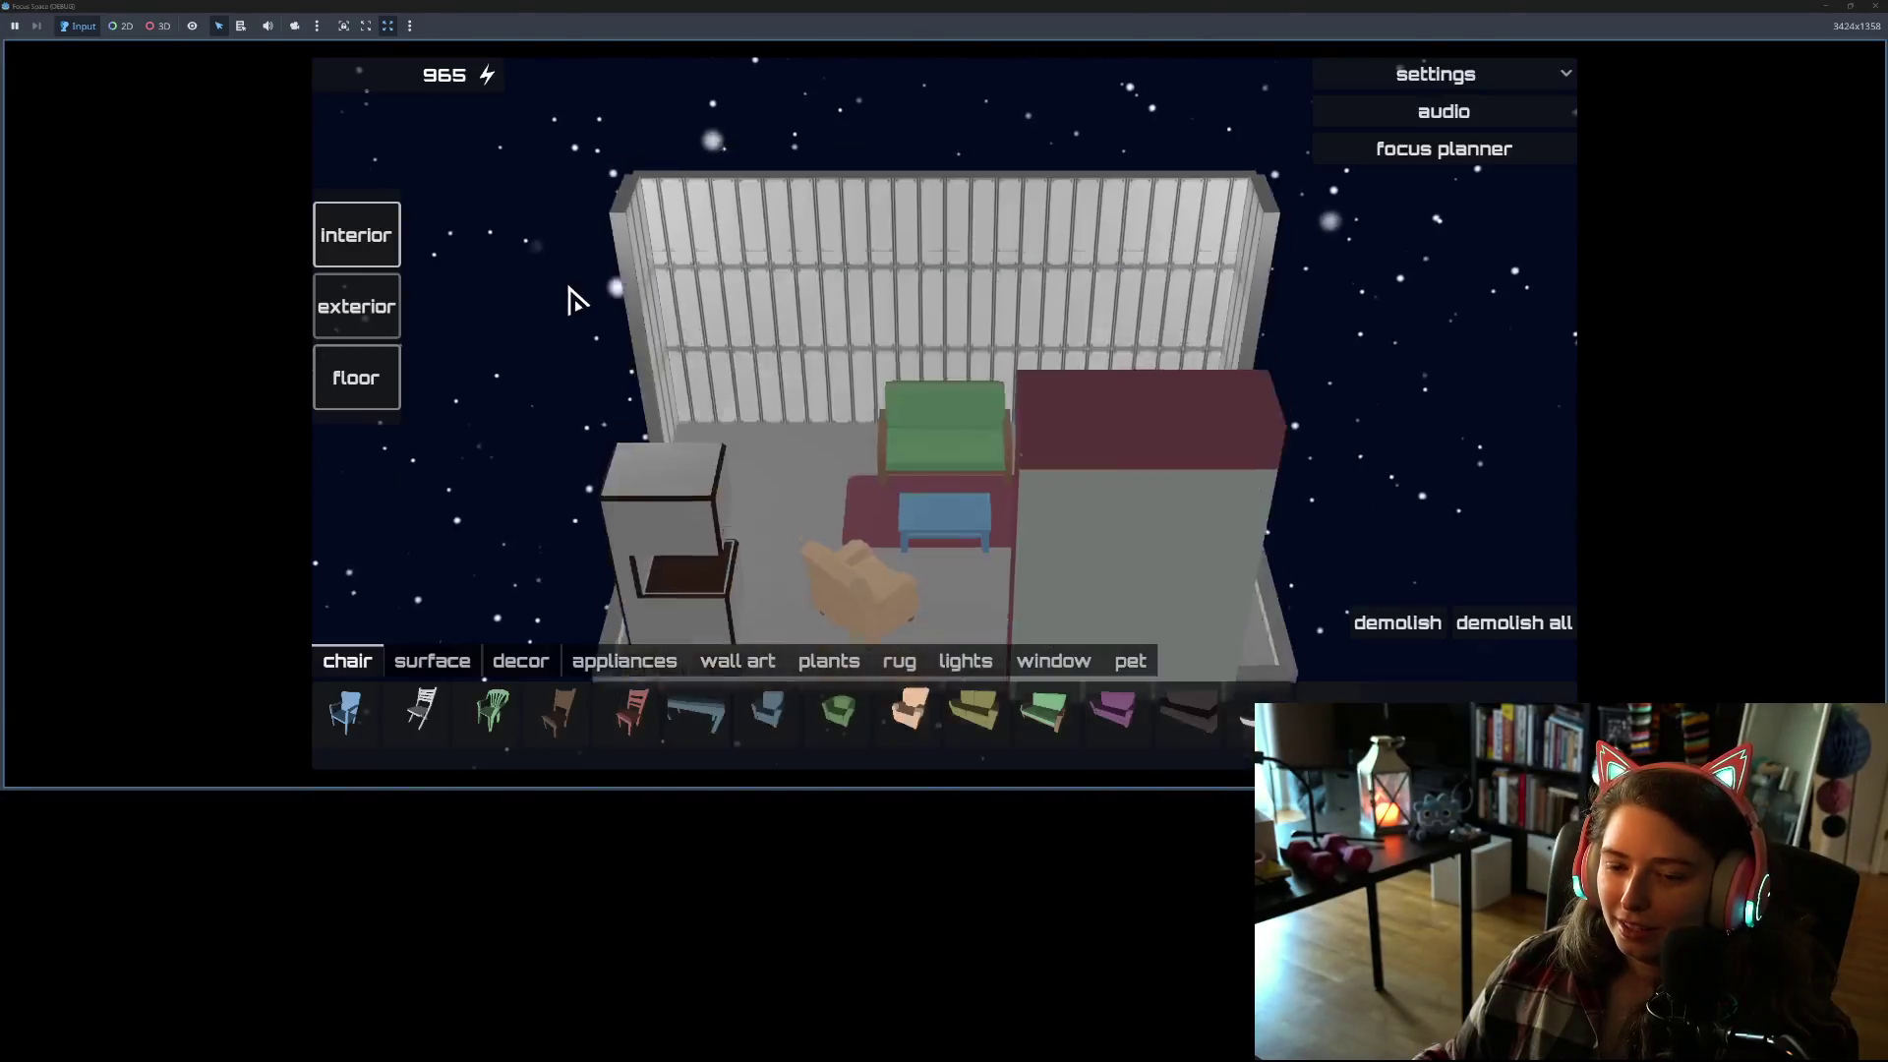
left_click_drag(930, 6, 1018, 167)
left_click(1329, 167)
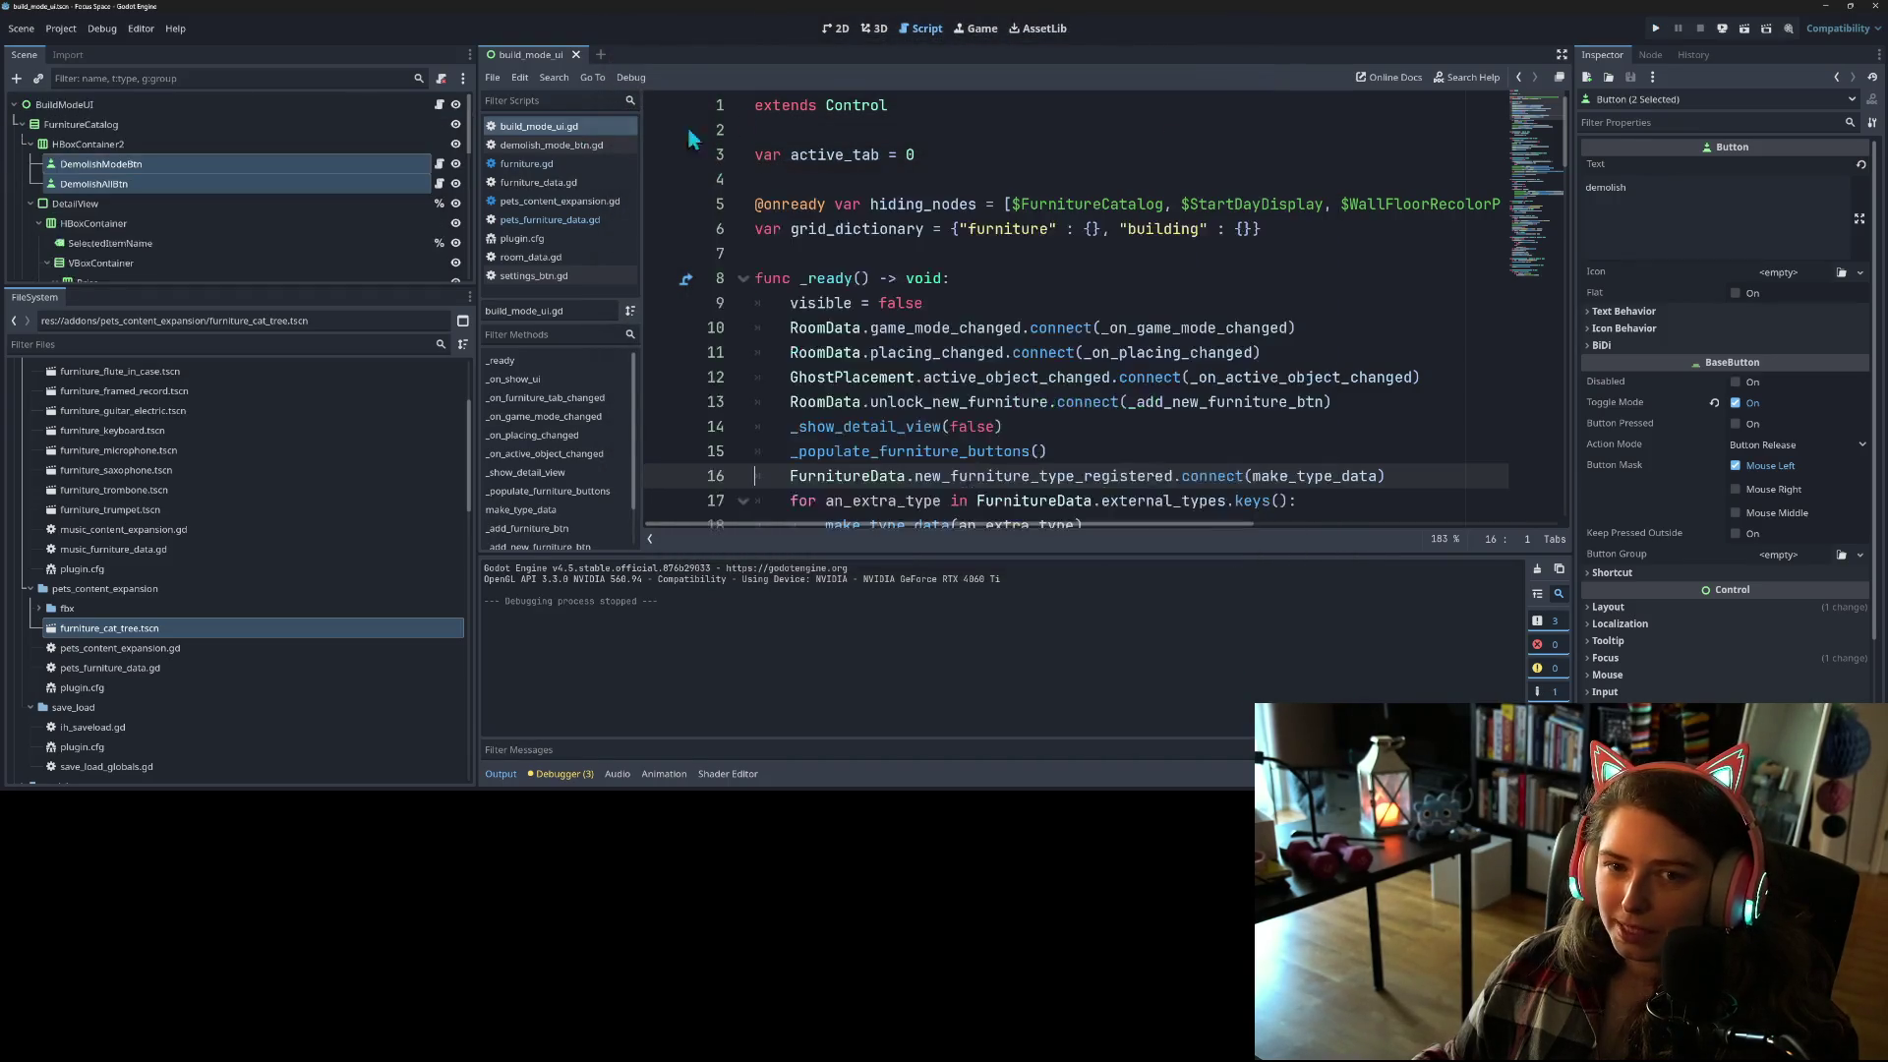
left_click(61, 28)
left_click(63, 53)
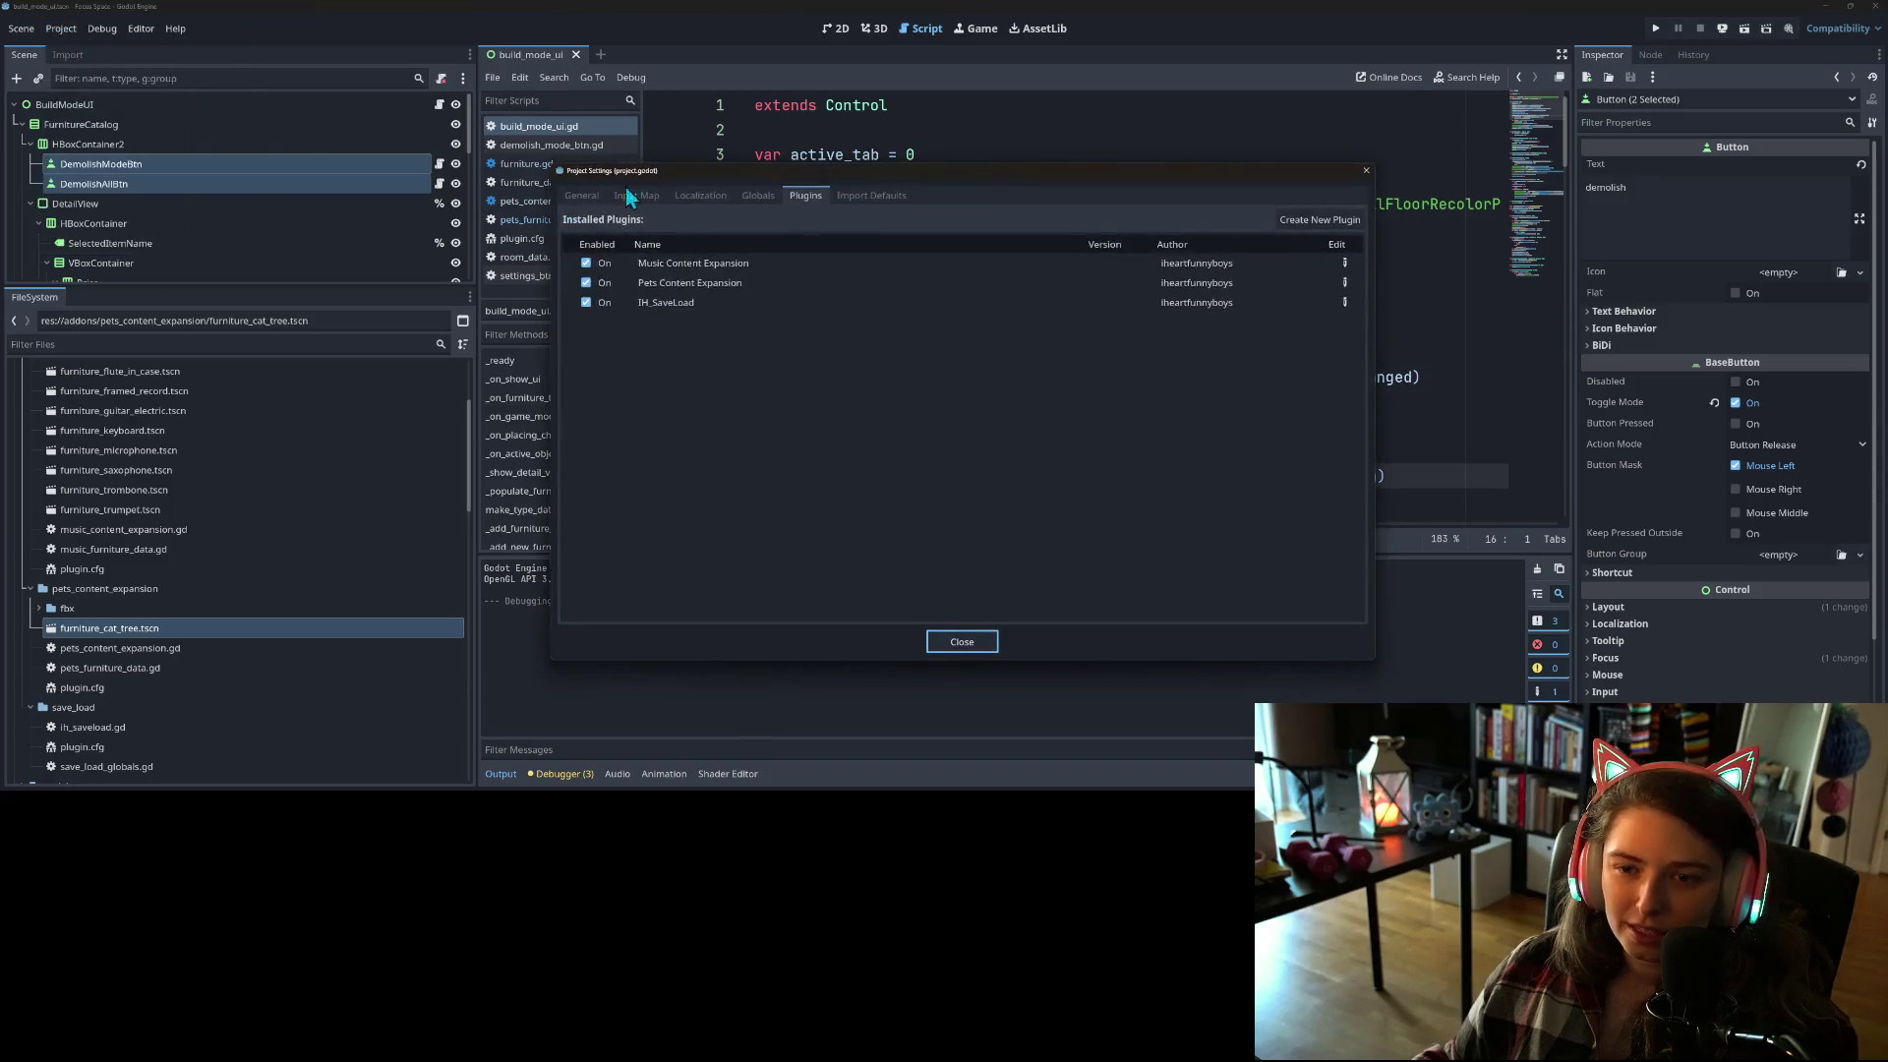
left_click(758, 196)
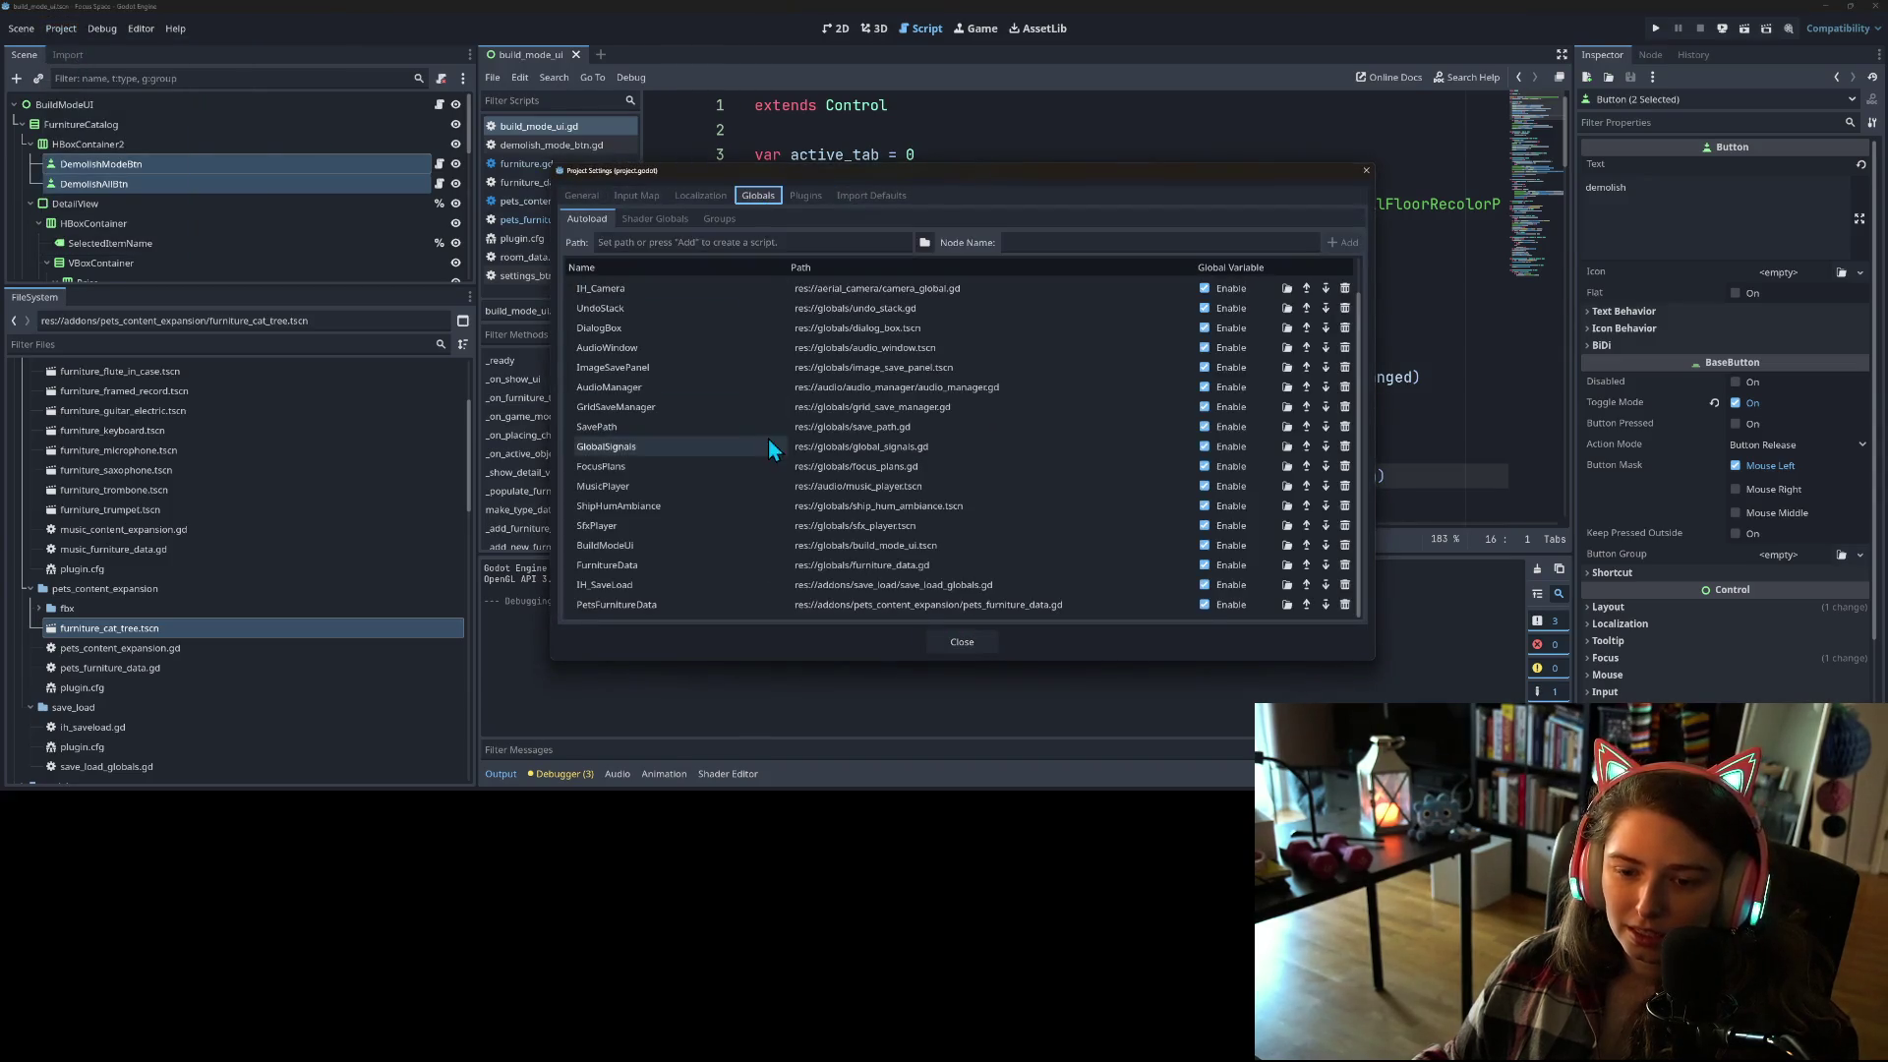
left_click(797, 195)
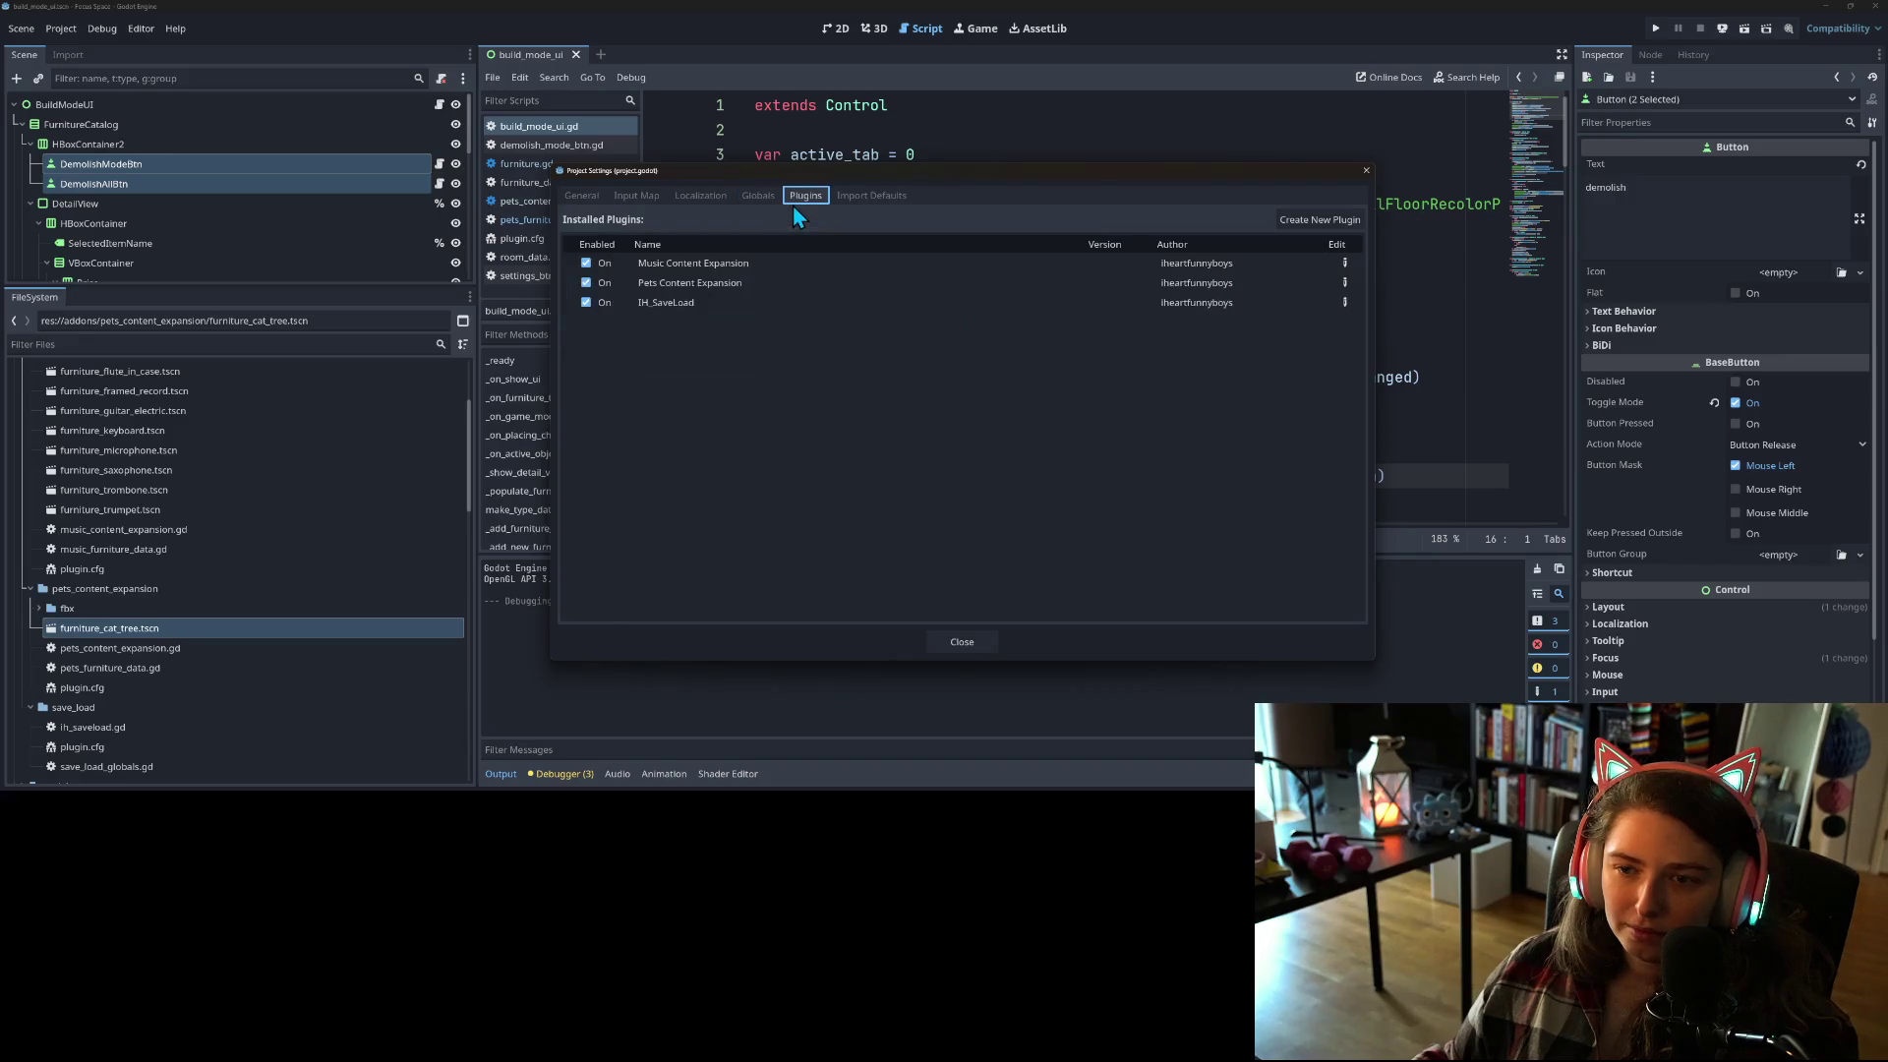
left_click(586, 264)
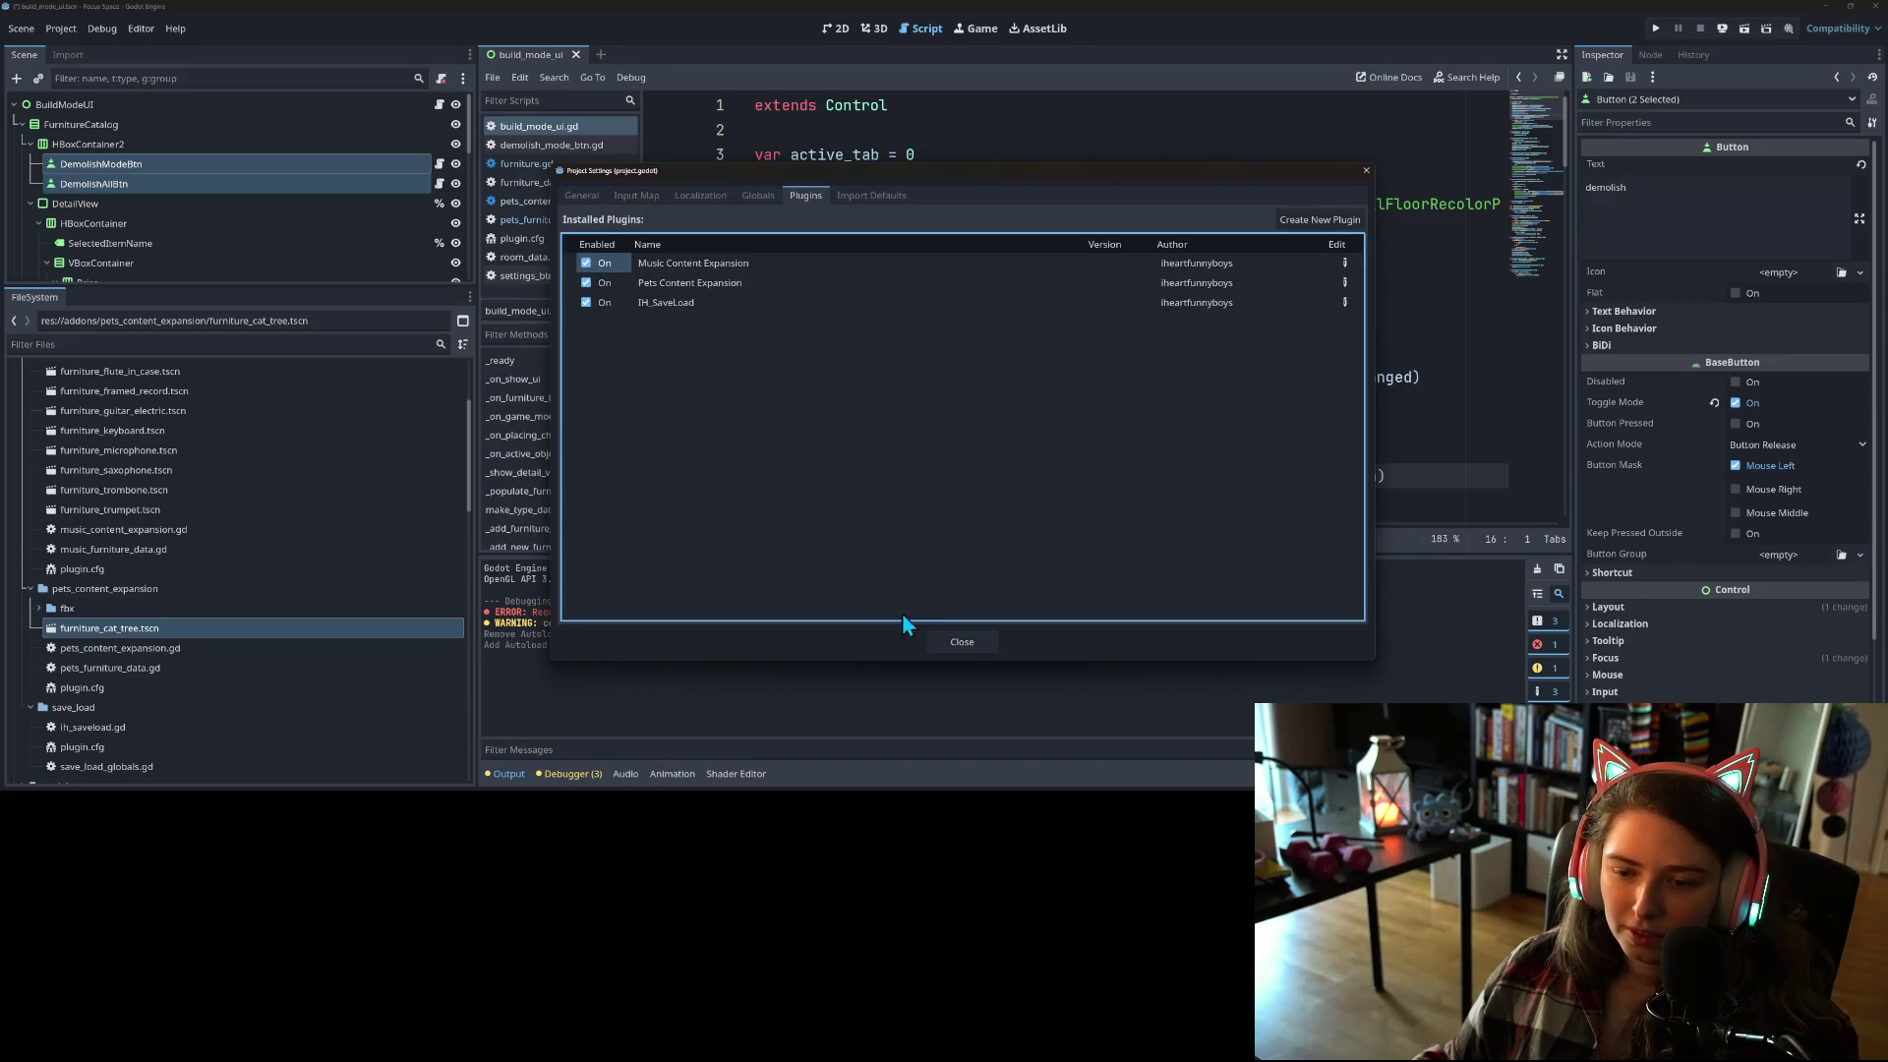
left_click(979, 652)
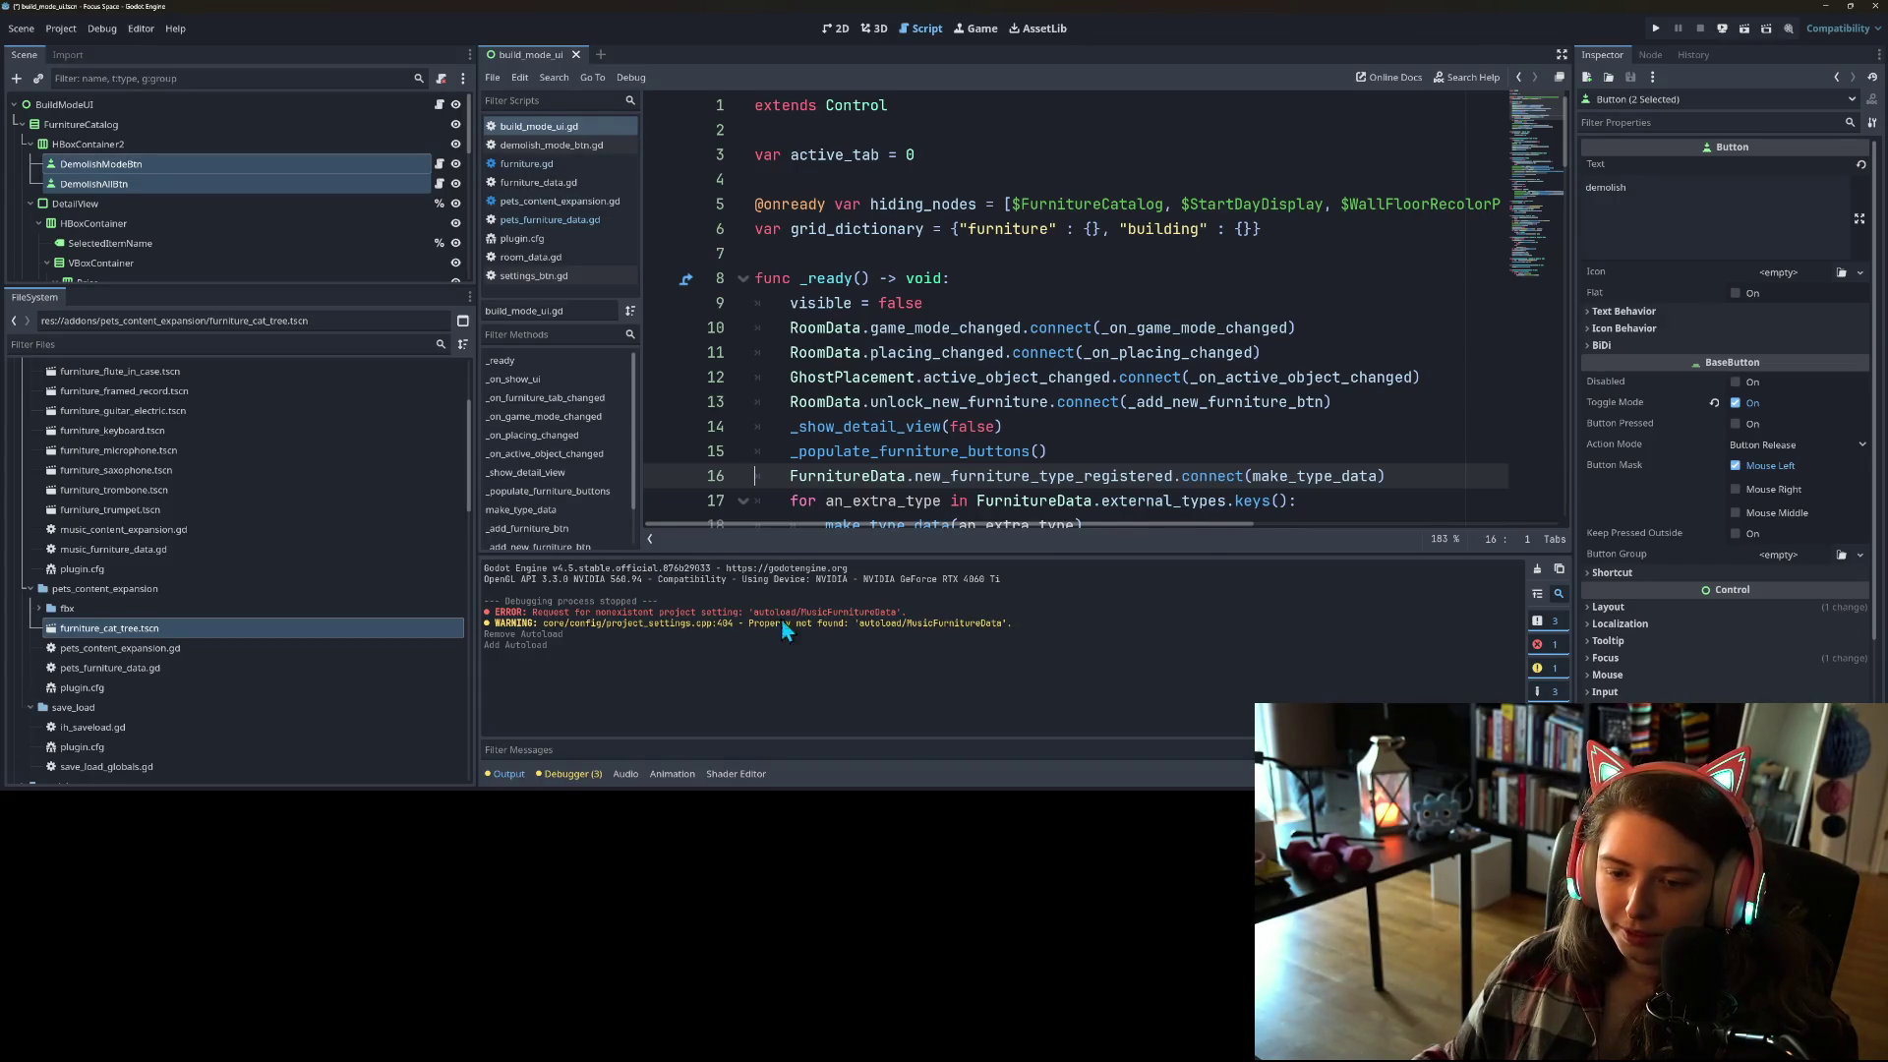
left_click(1655, 28)
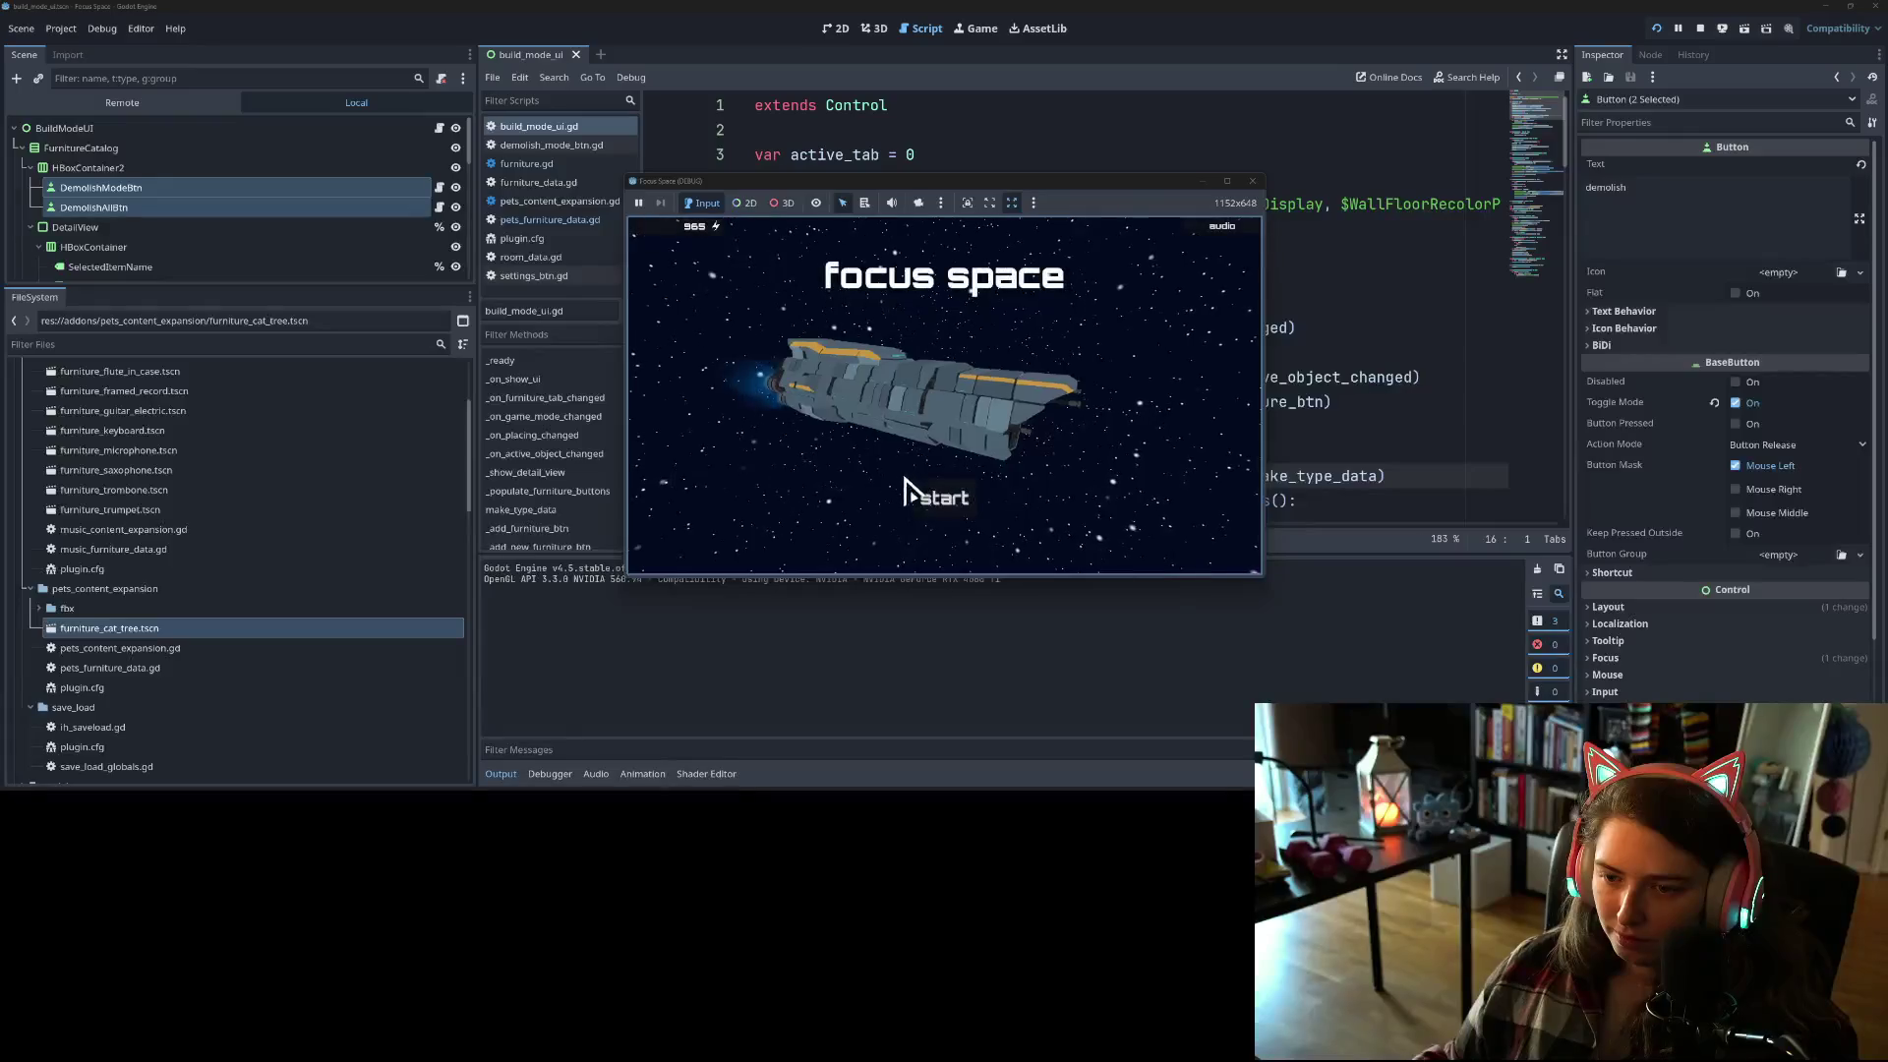
left_click(894, 488)
left_click(733, 352)
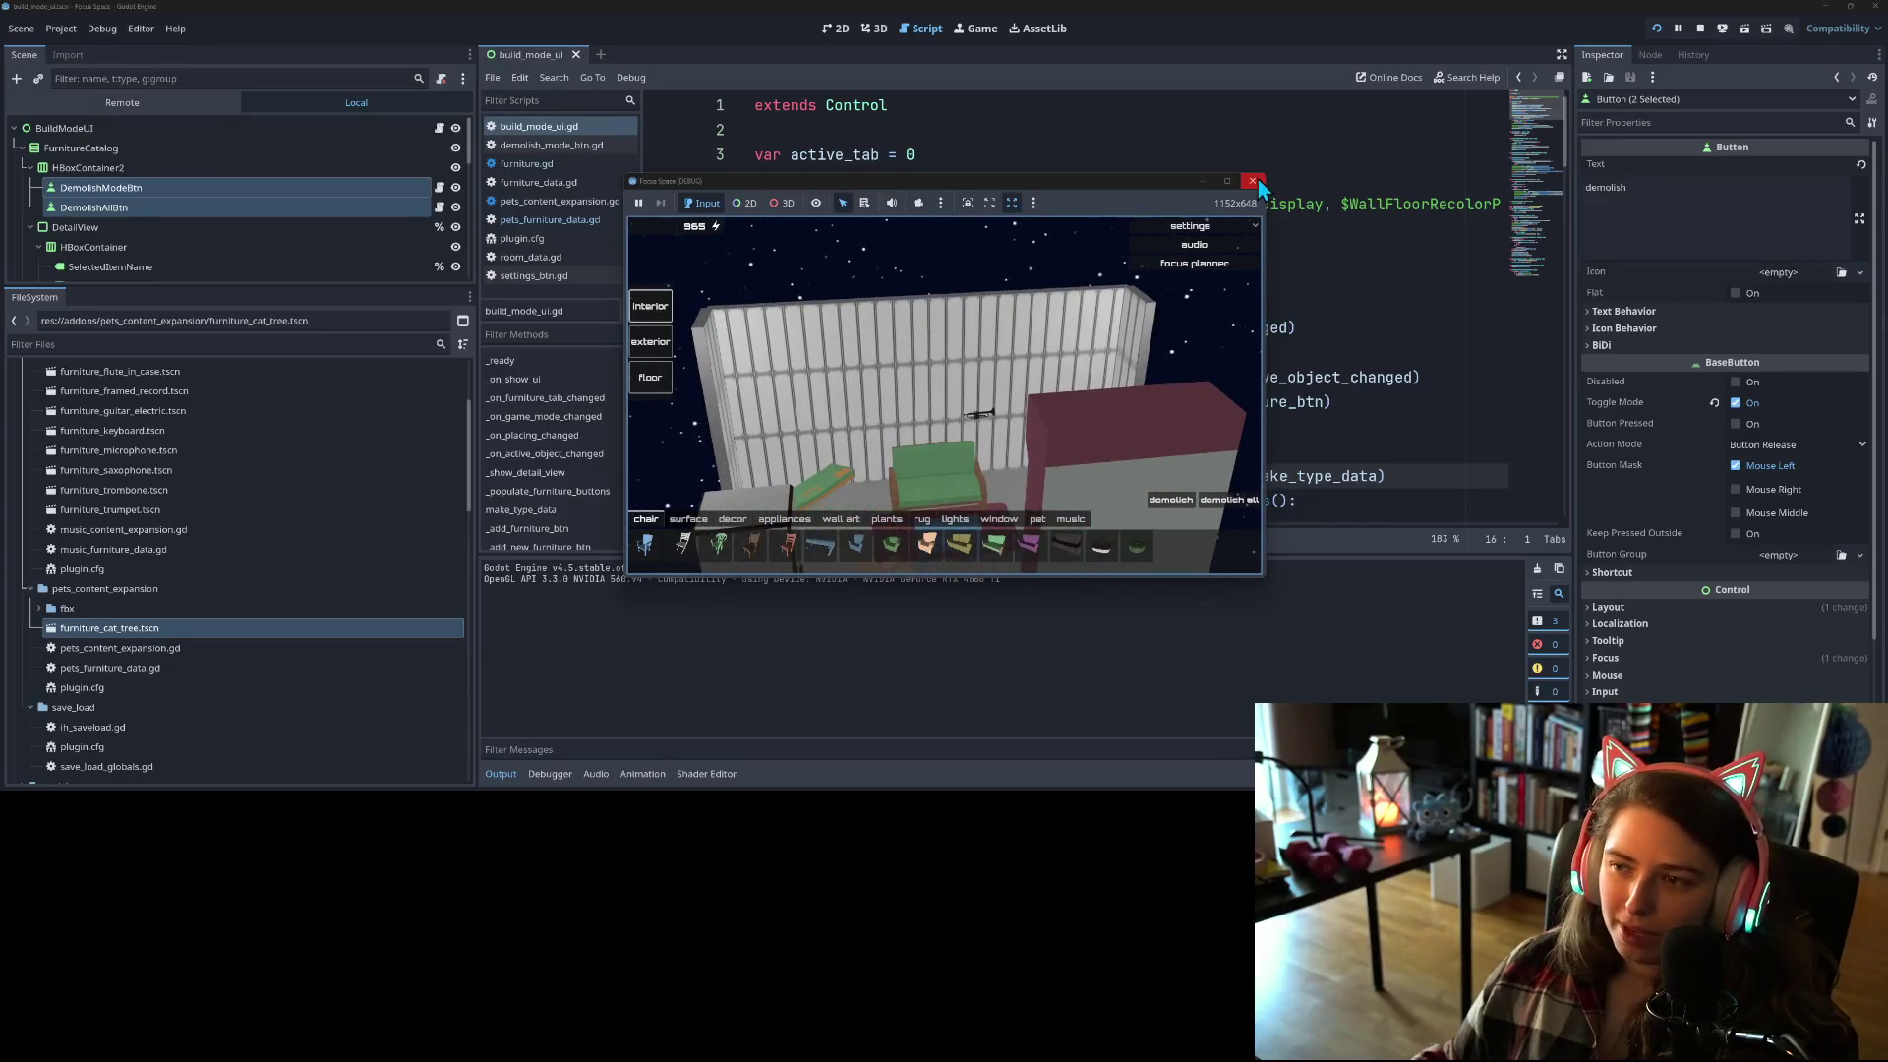
left_click(1252, 182)
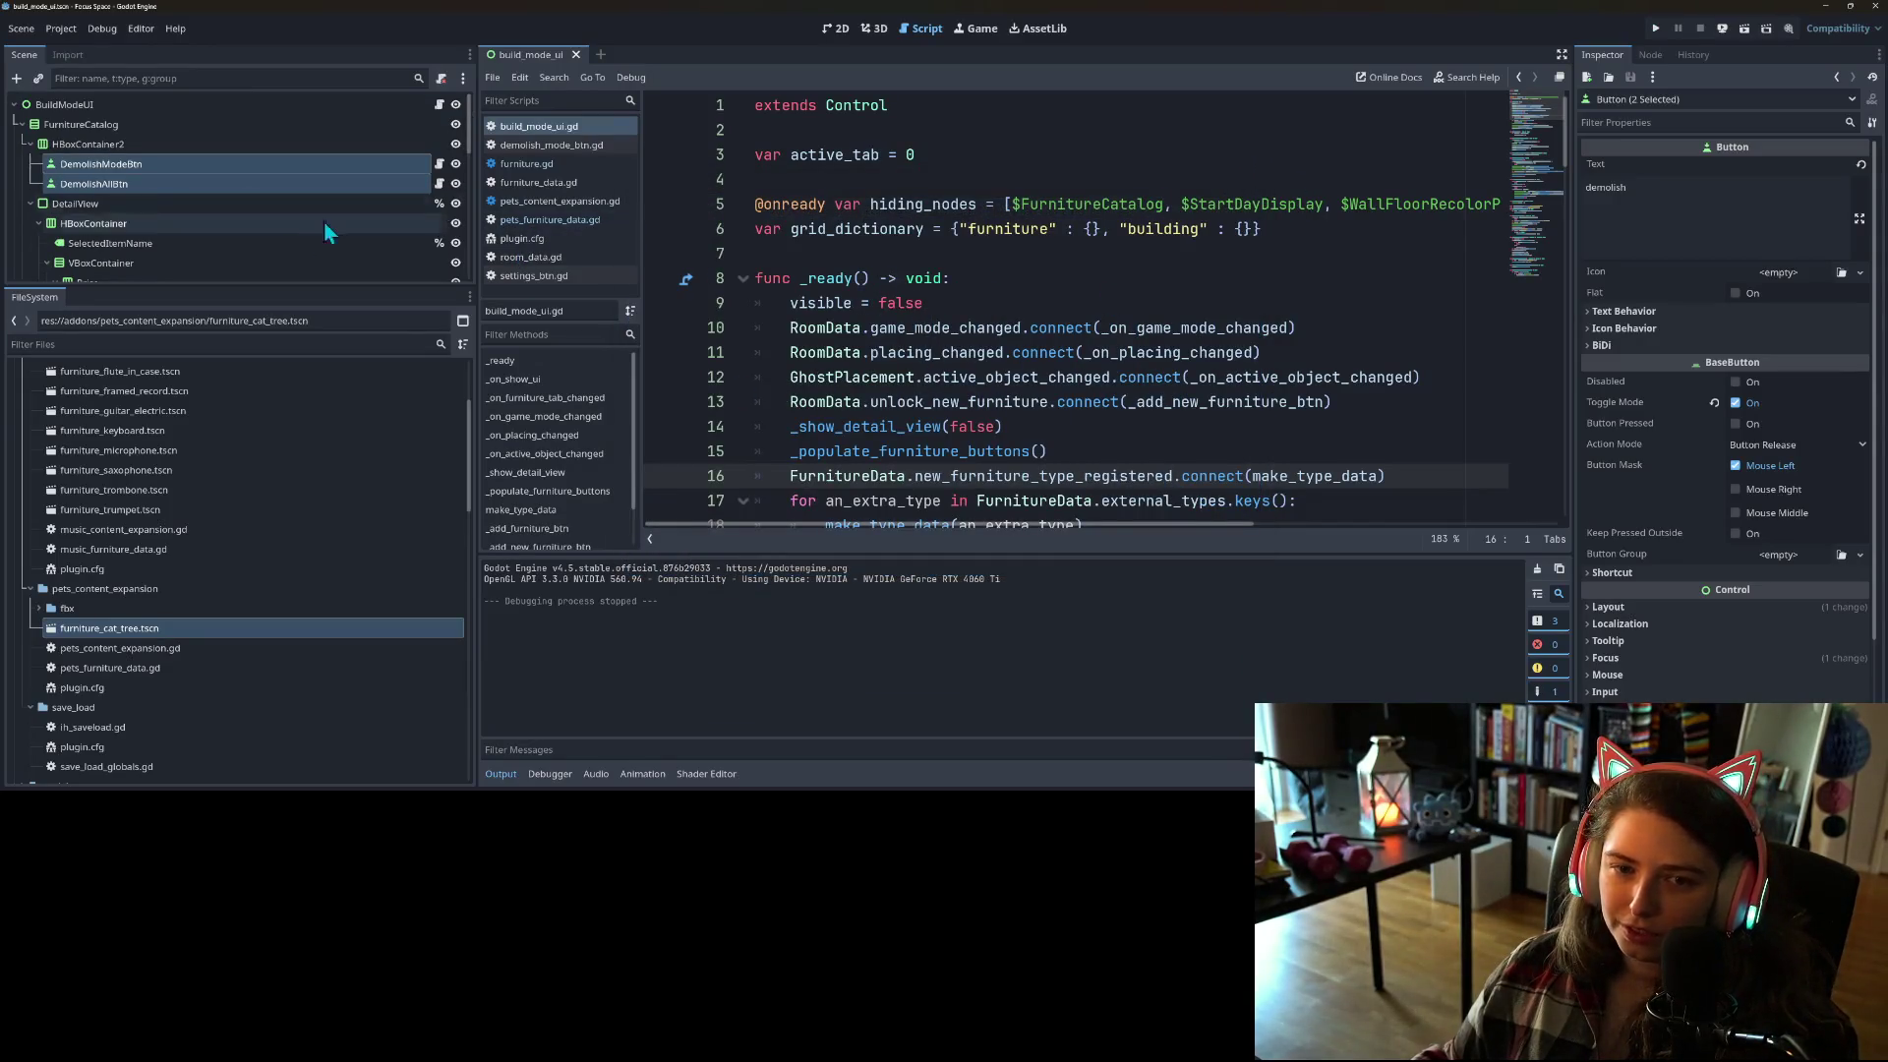
Step: Open pets_content_expansion.gd, hide the output panel, and start a new line below line 7
left_click(220, 203)
left_click(532, 221)
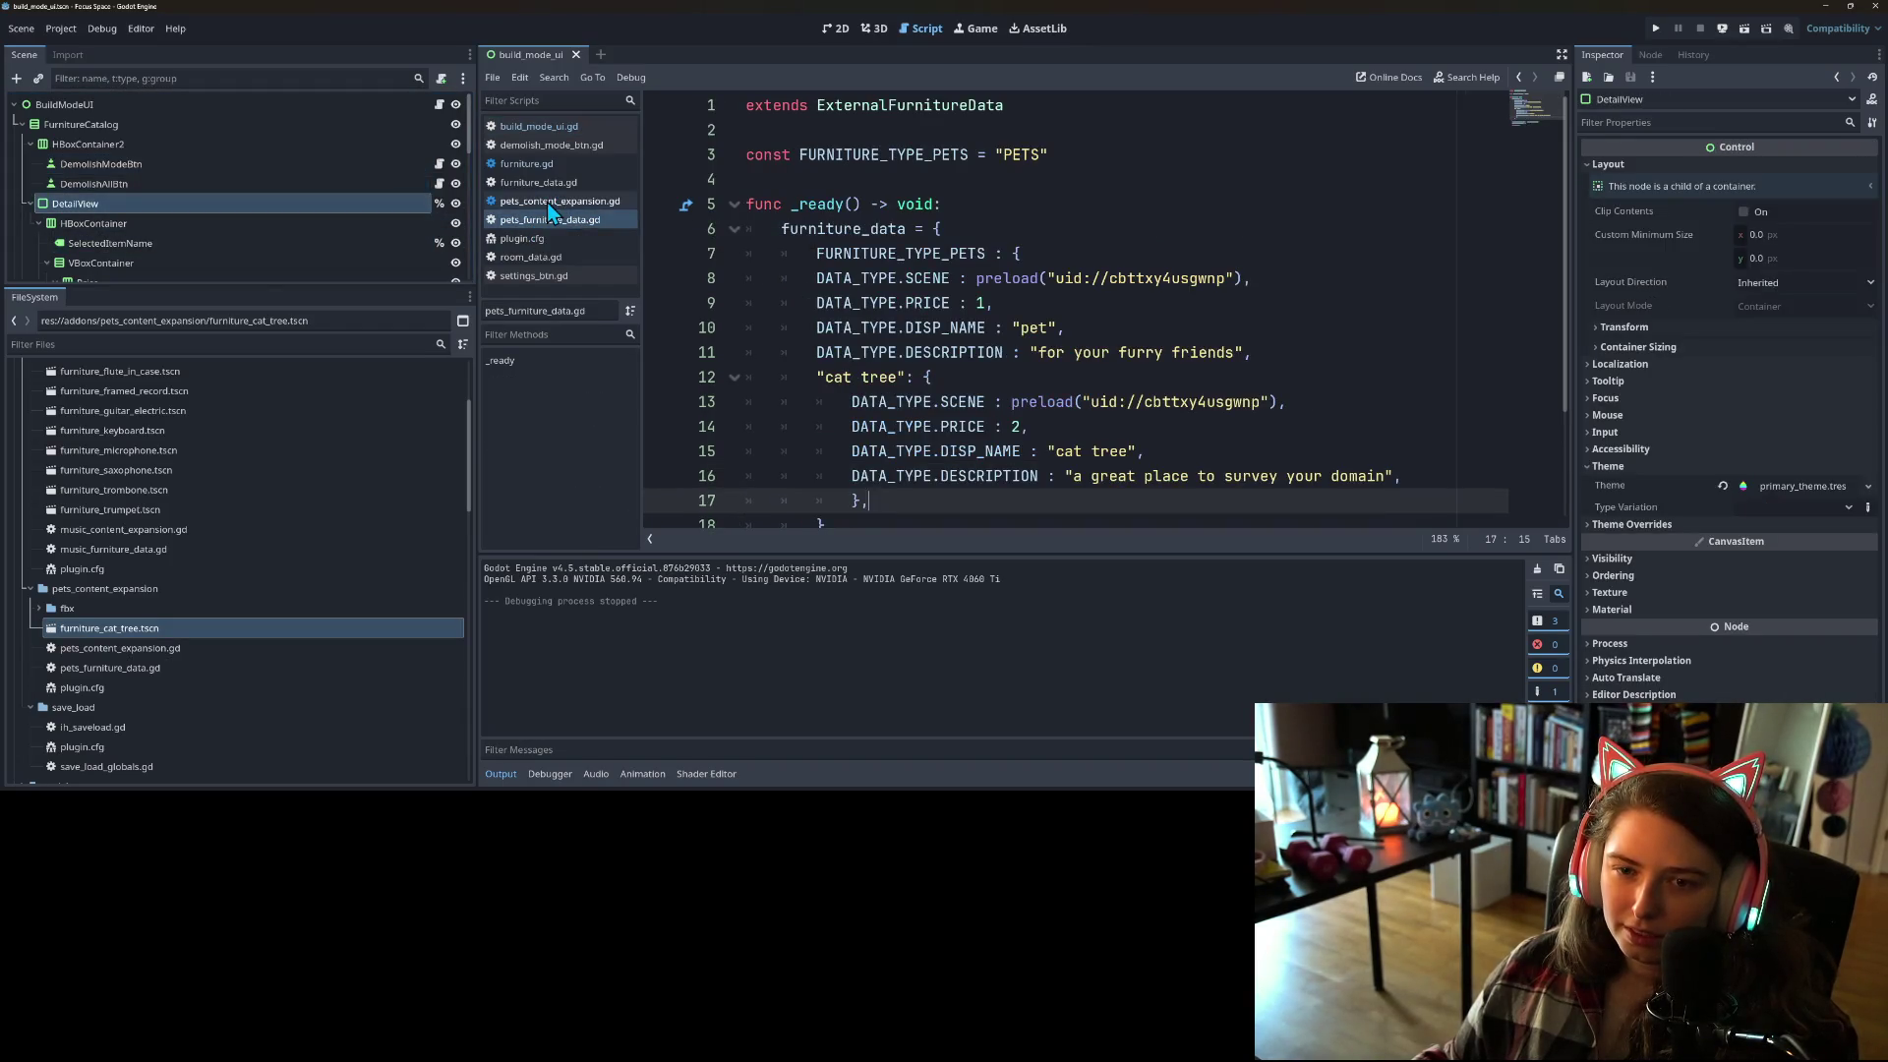
left_click(552, 201)
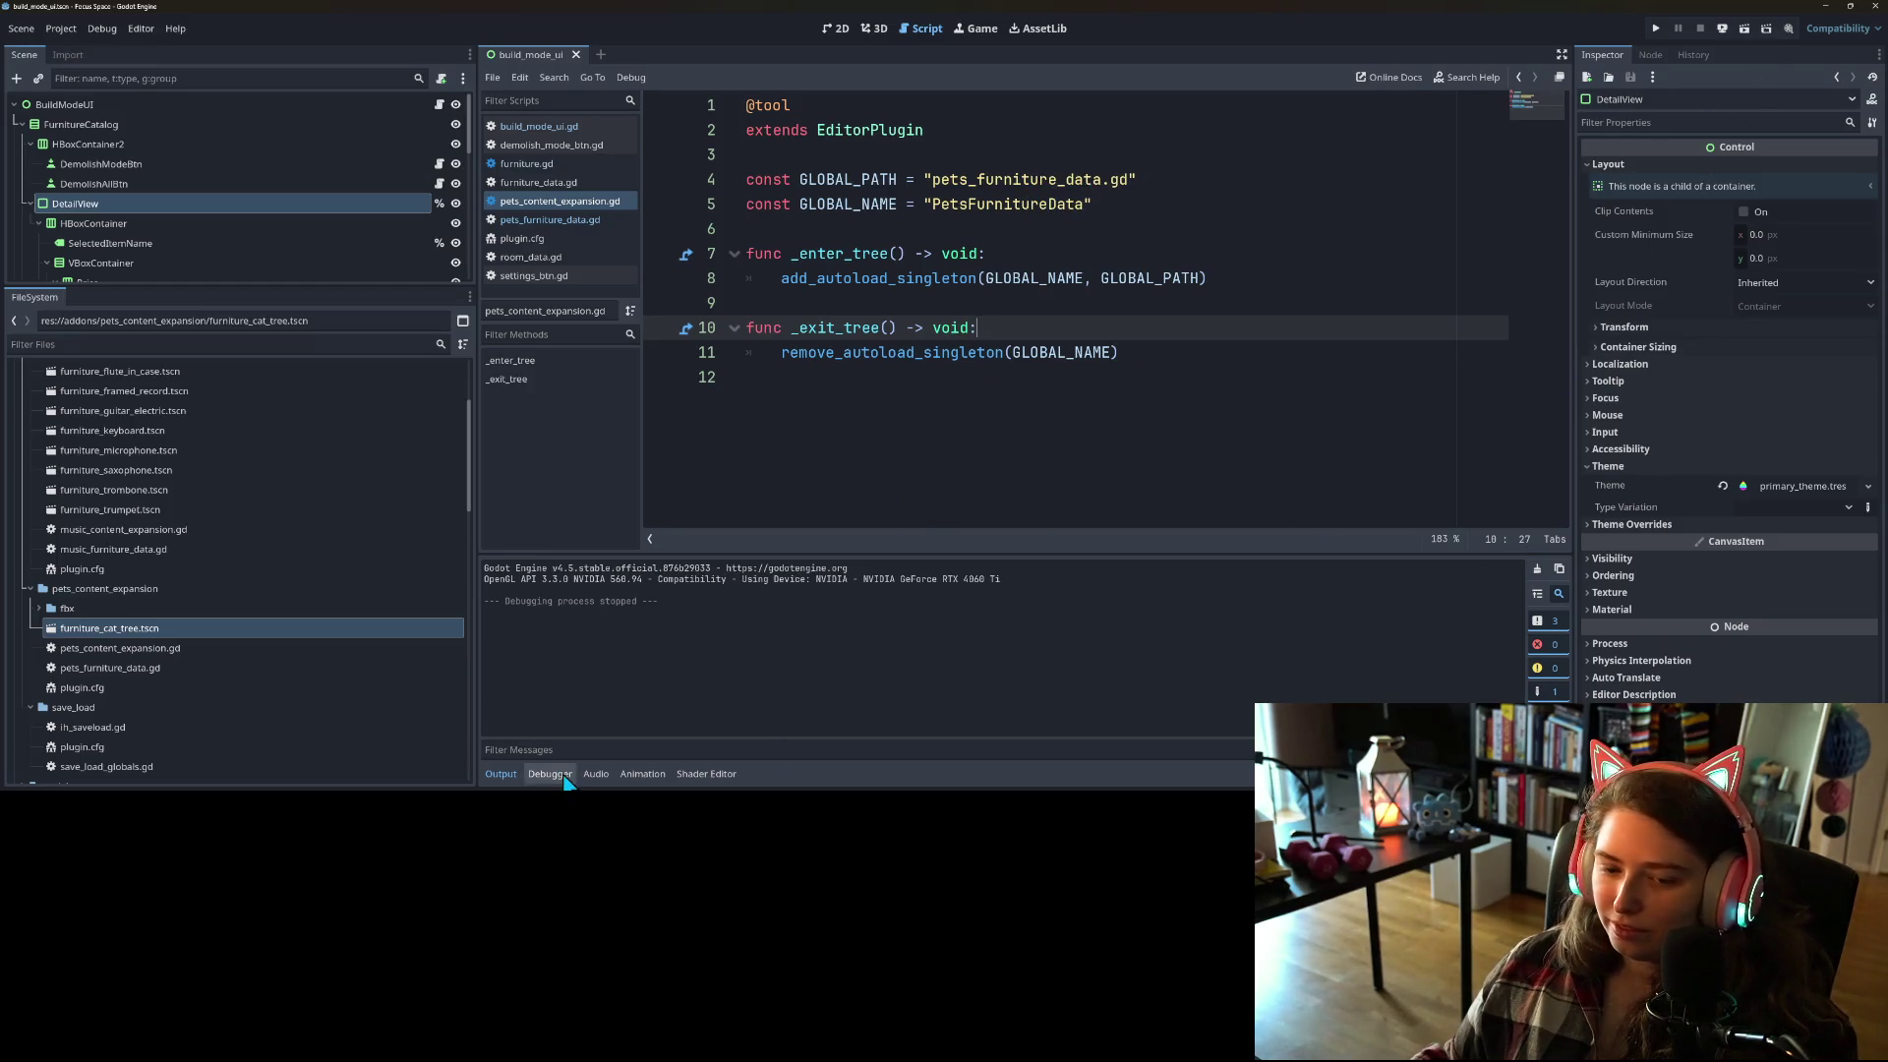
left_click(499, 774)
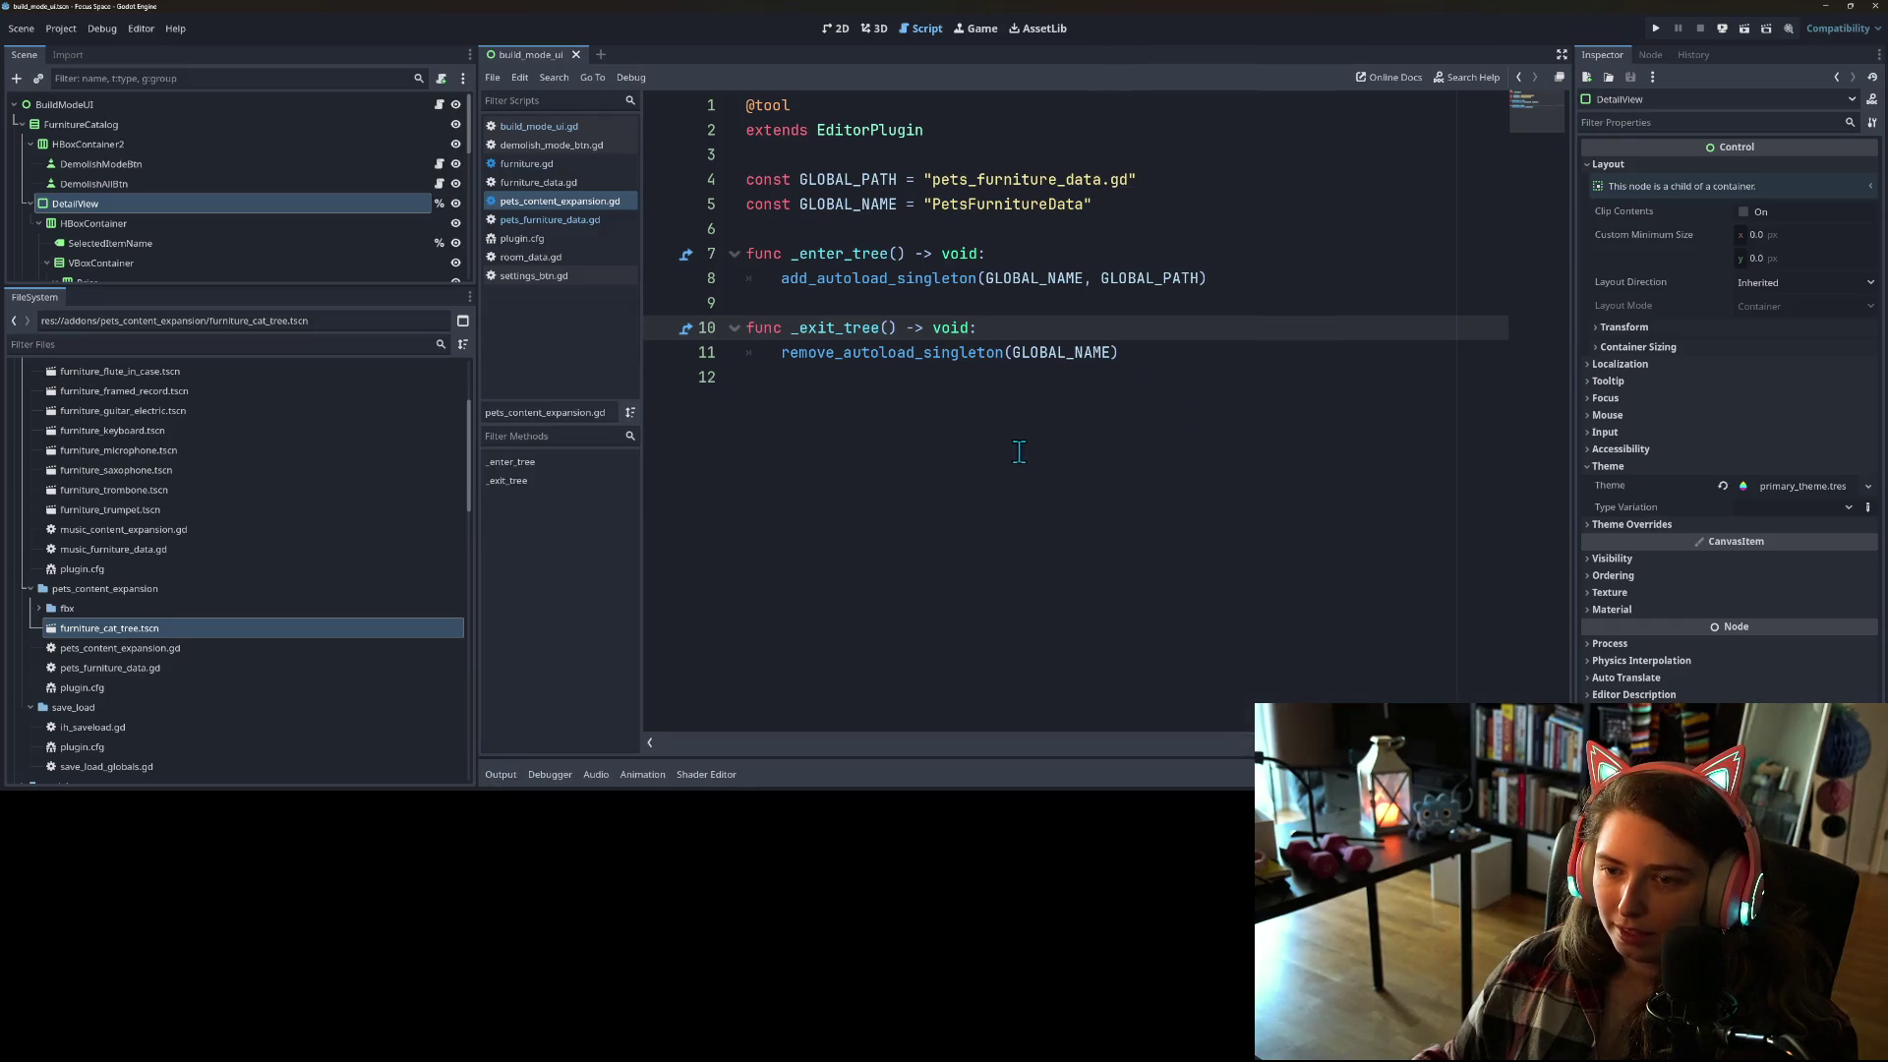
left_click(1014, 451)
left_click(1060, 250)
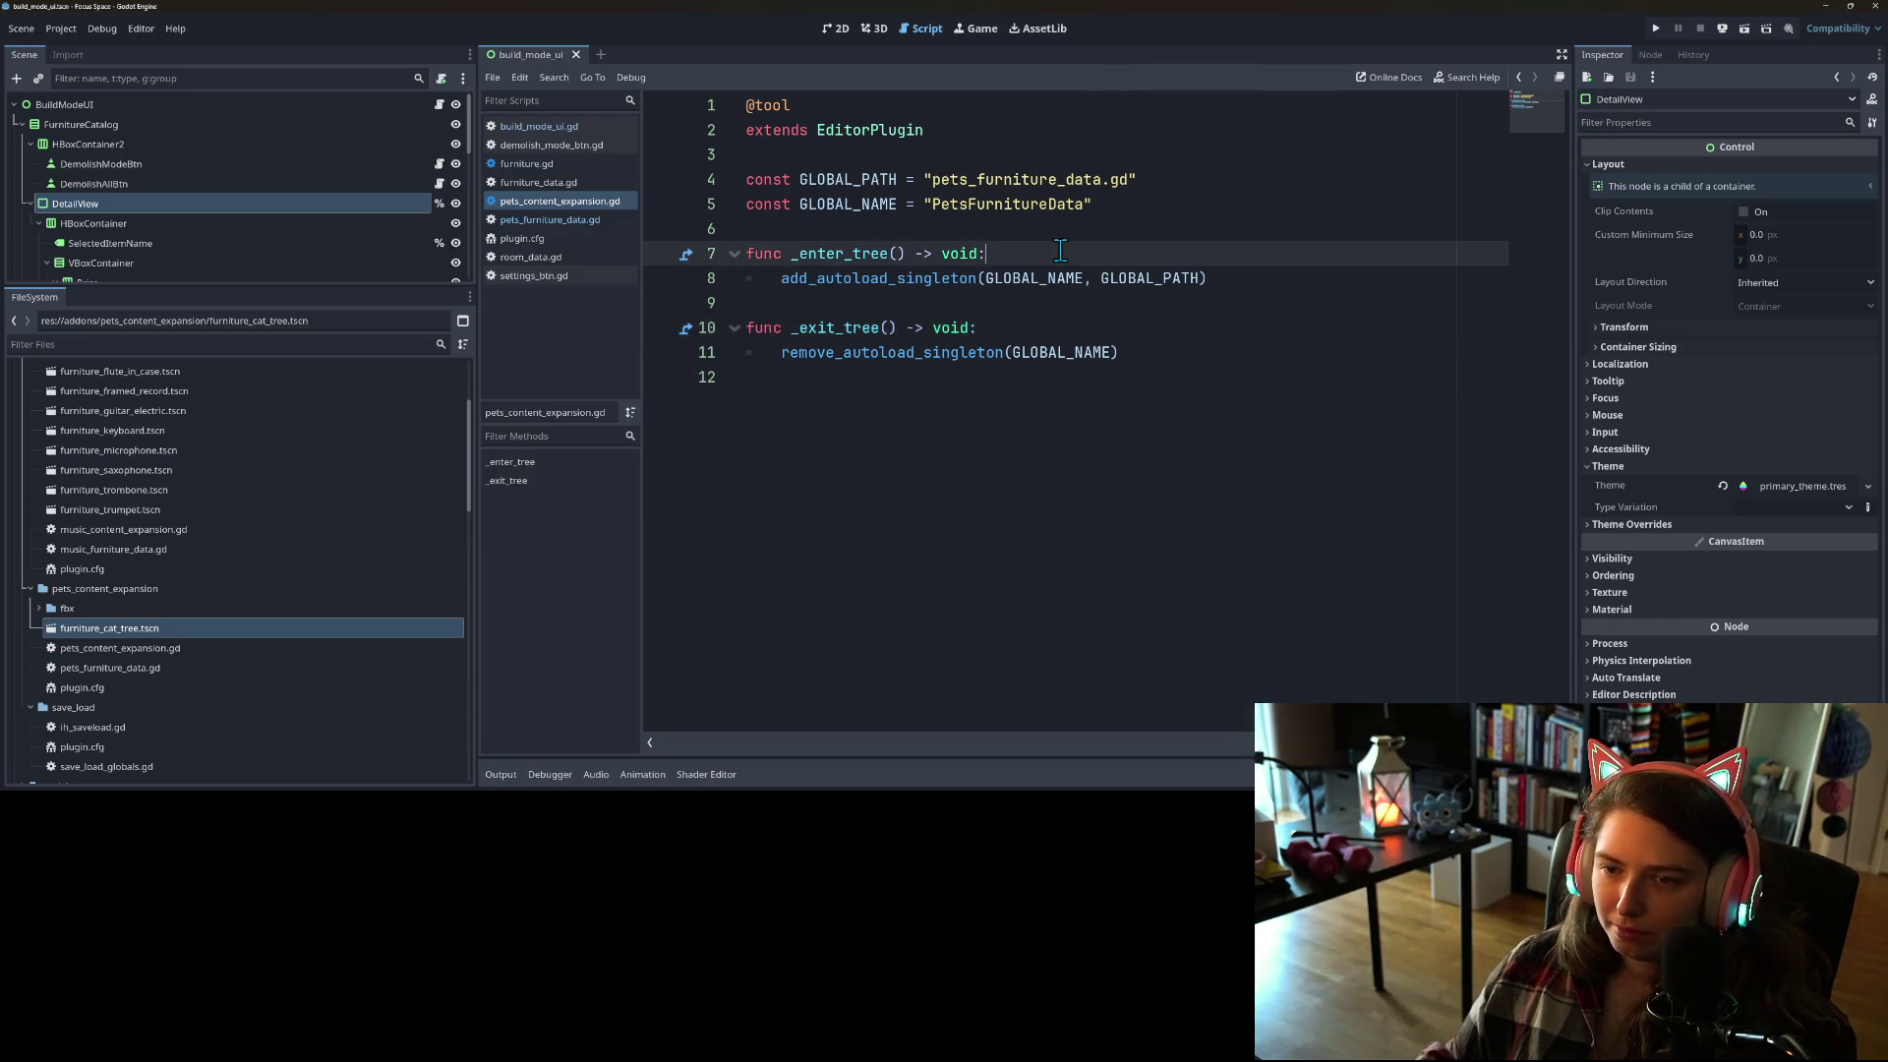
key("Return")
type("if a")
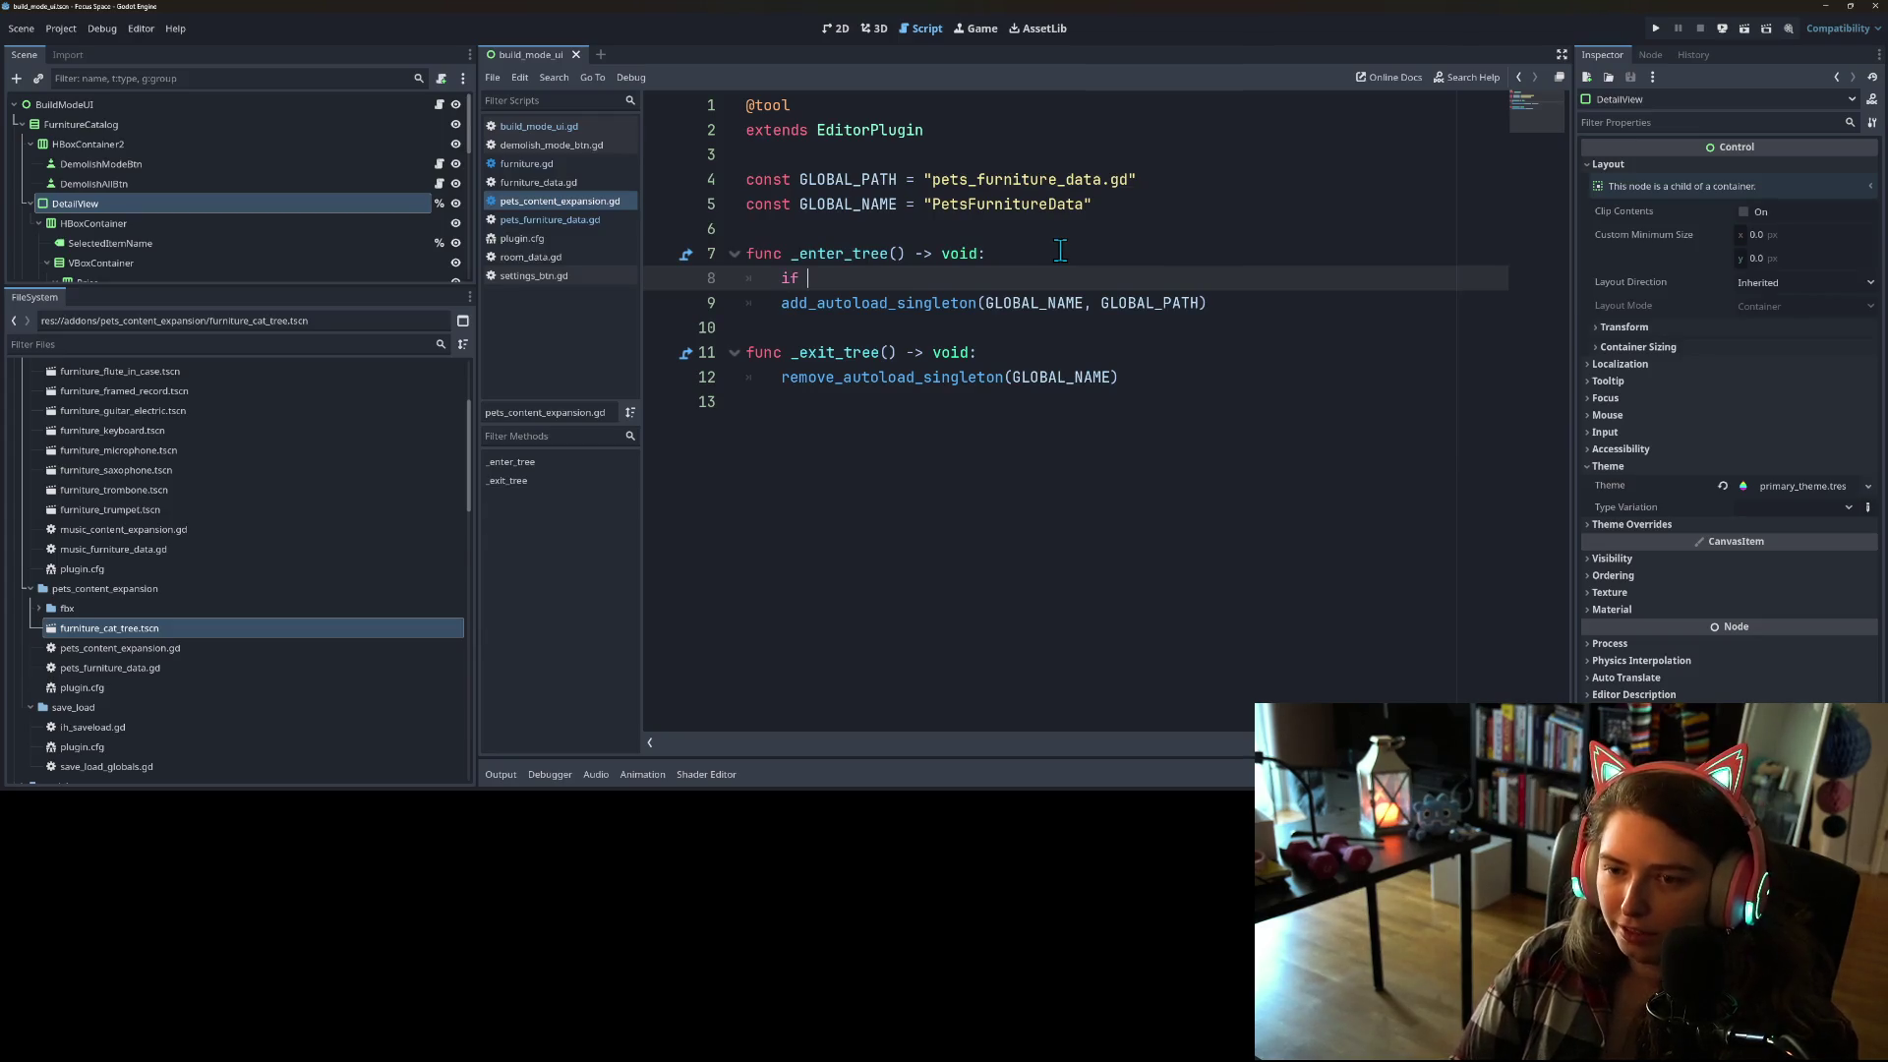
Step: Try 'autoload' and 'singleton' completions in a new if condition, then erase them
type("u")
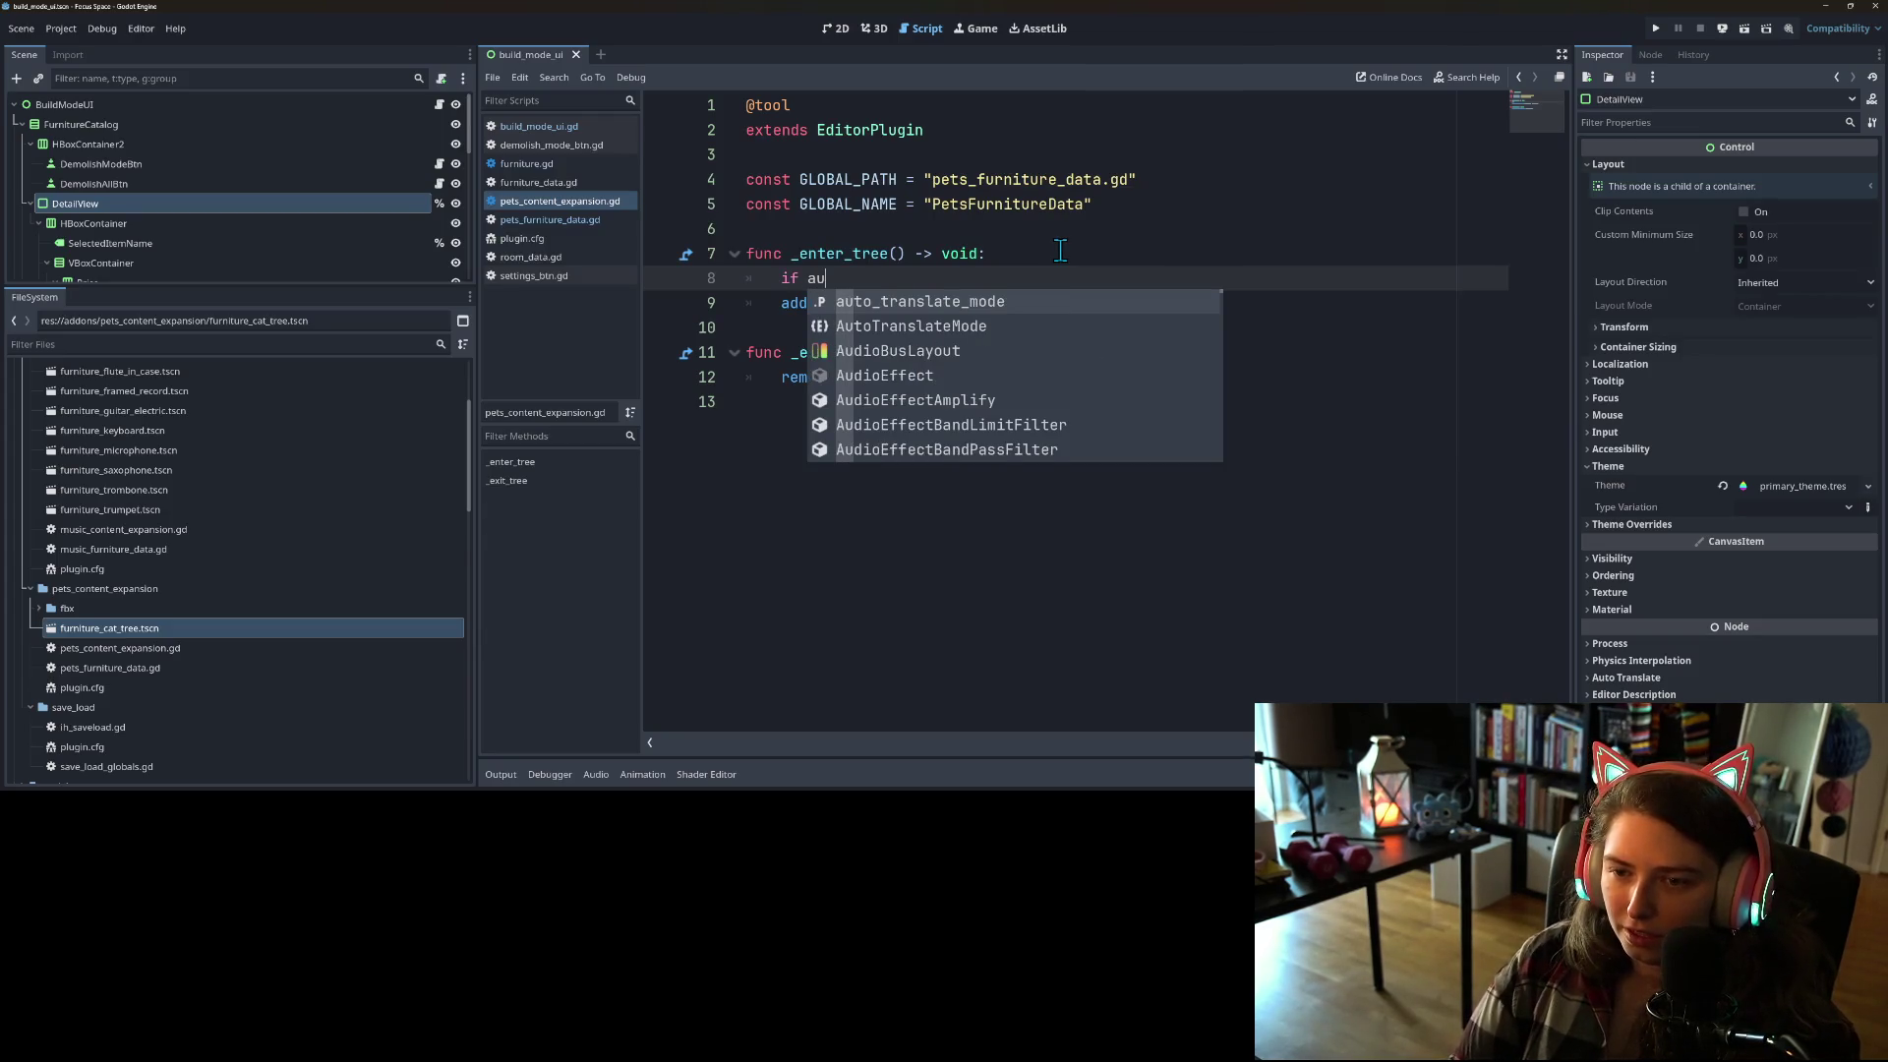
key("BackSpace")
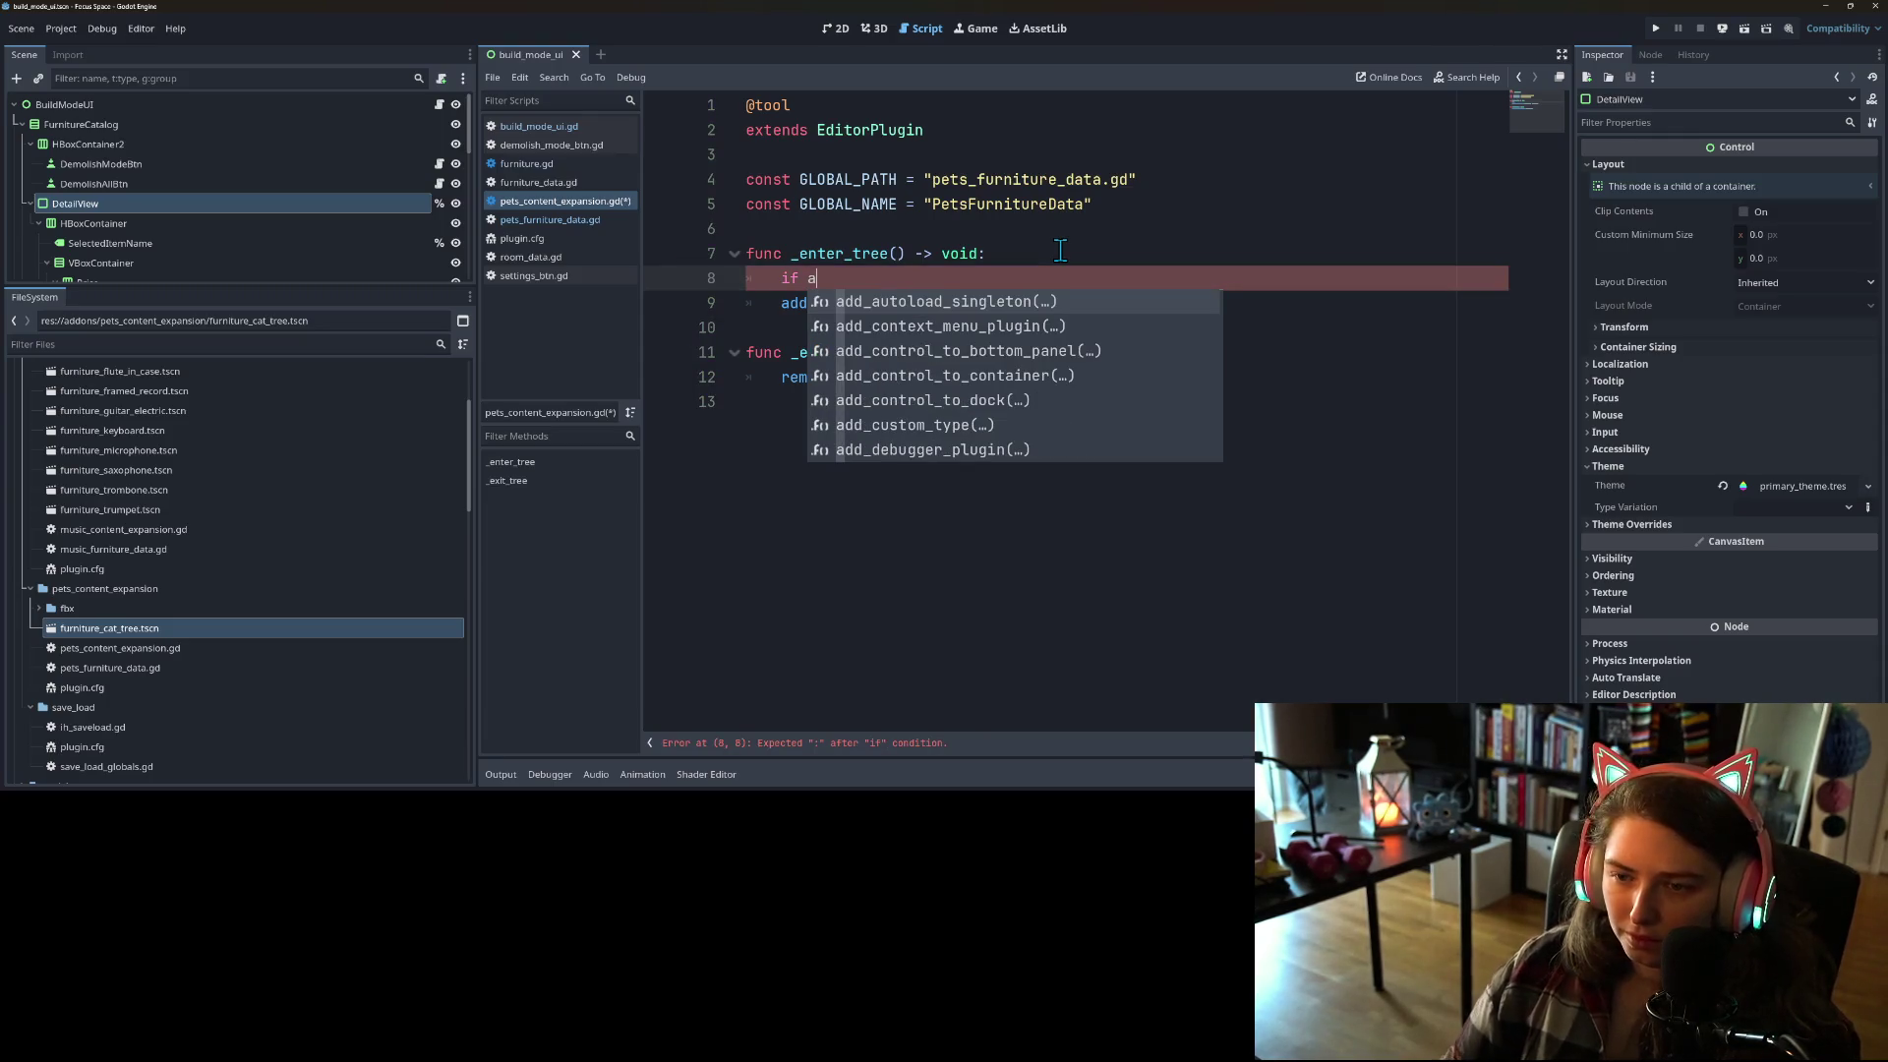
key("Down")
key("Down")
key("Down")
key("Down")
key("Down")
key("Down")
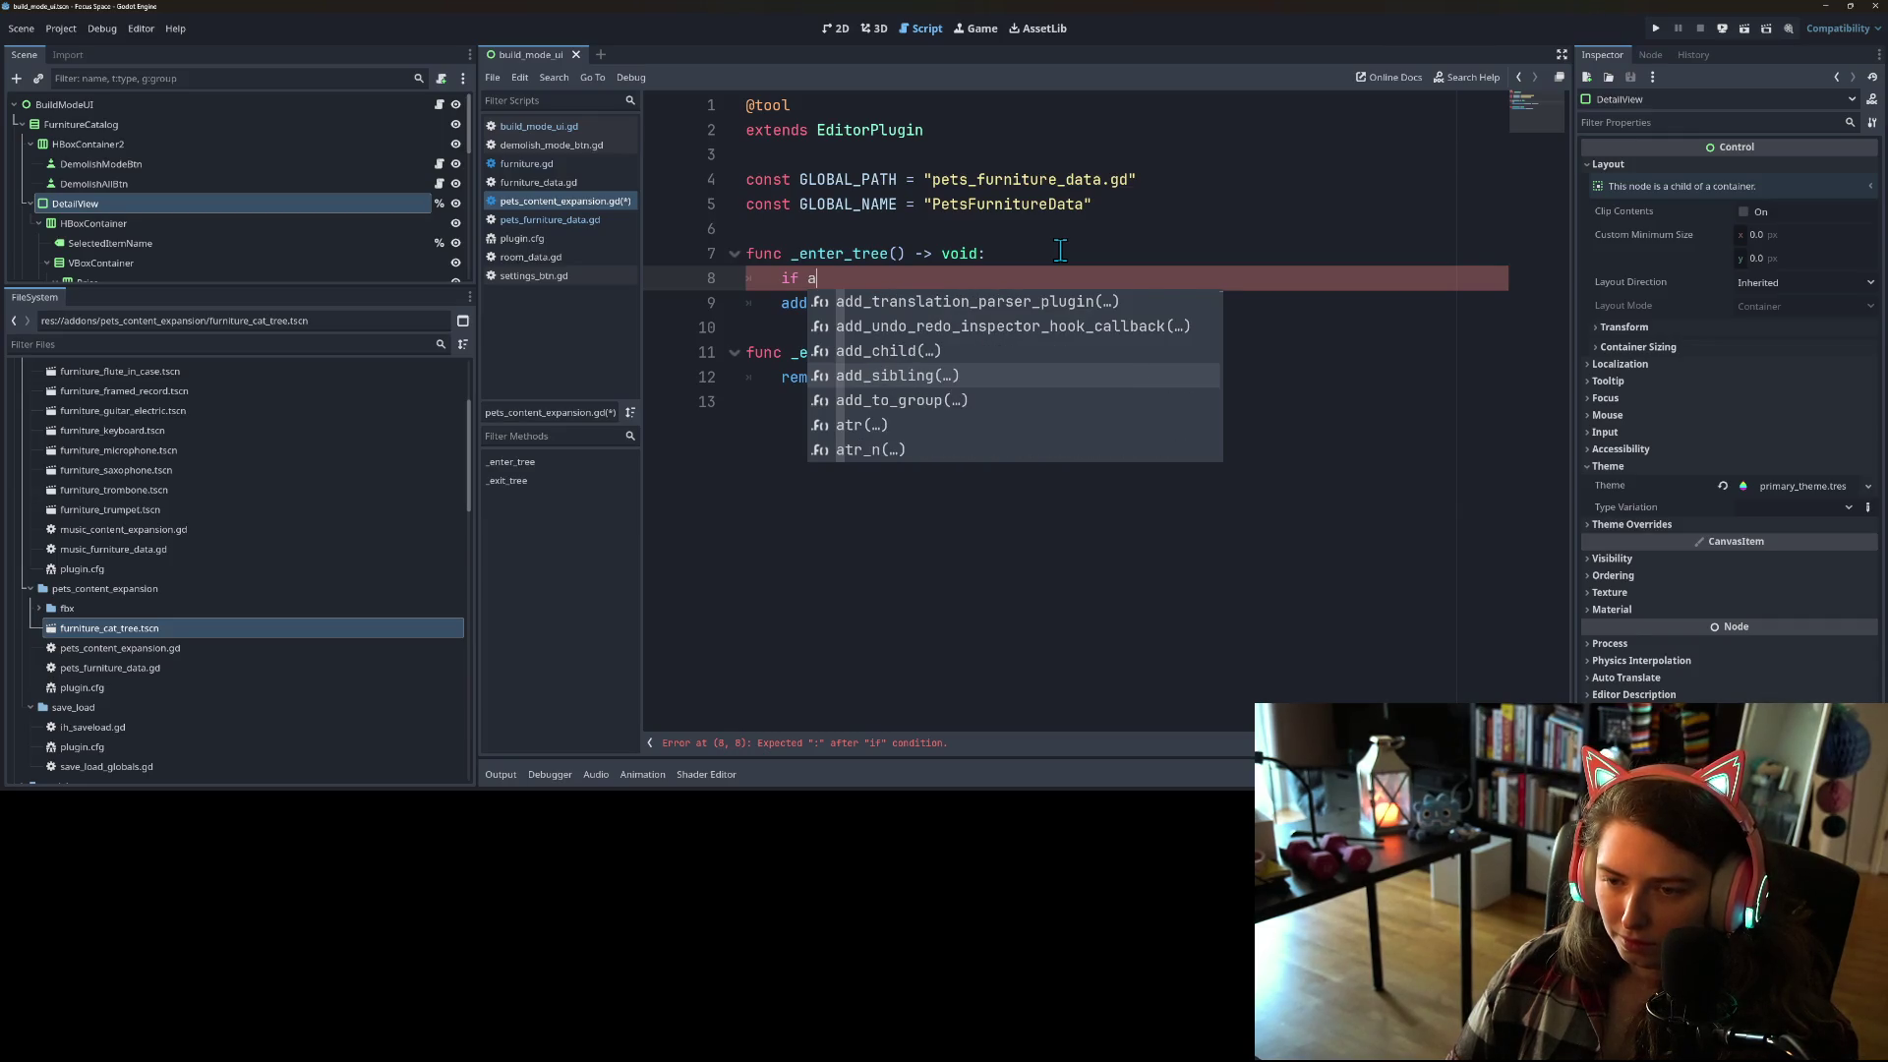
key("Down")
key("Down")
key("Down")
key("Down")
key("Down")
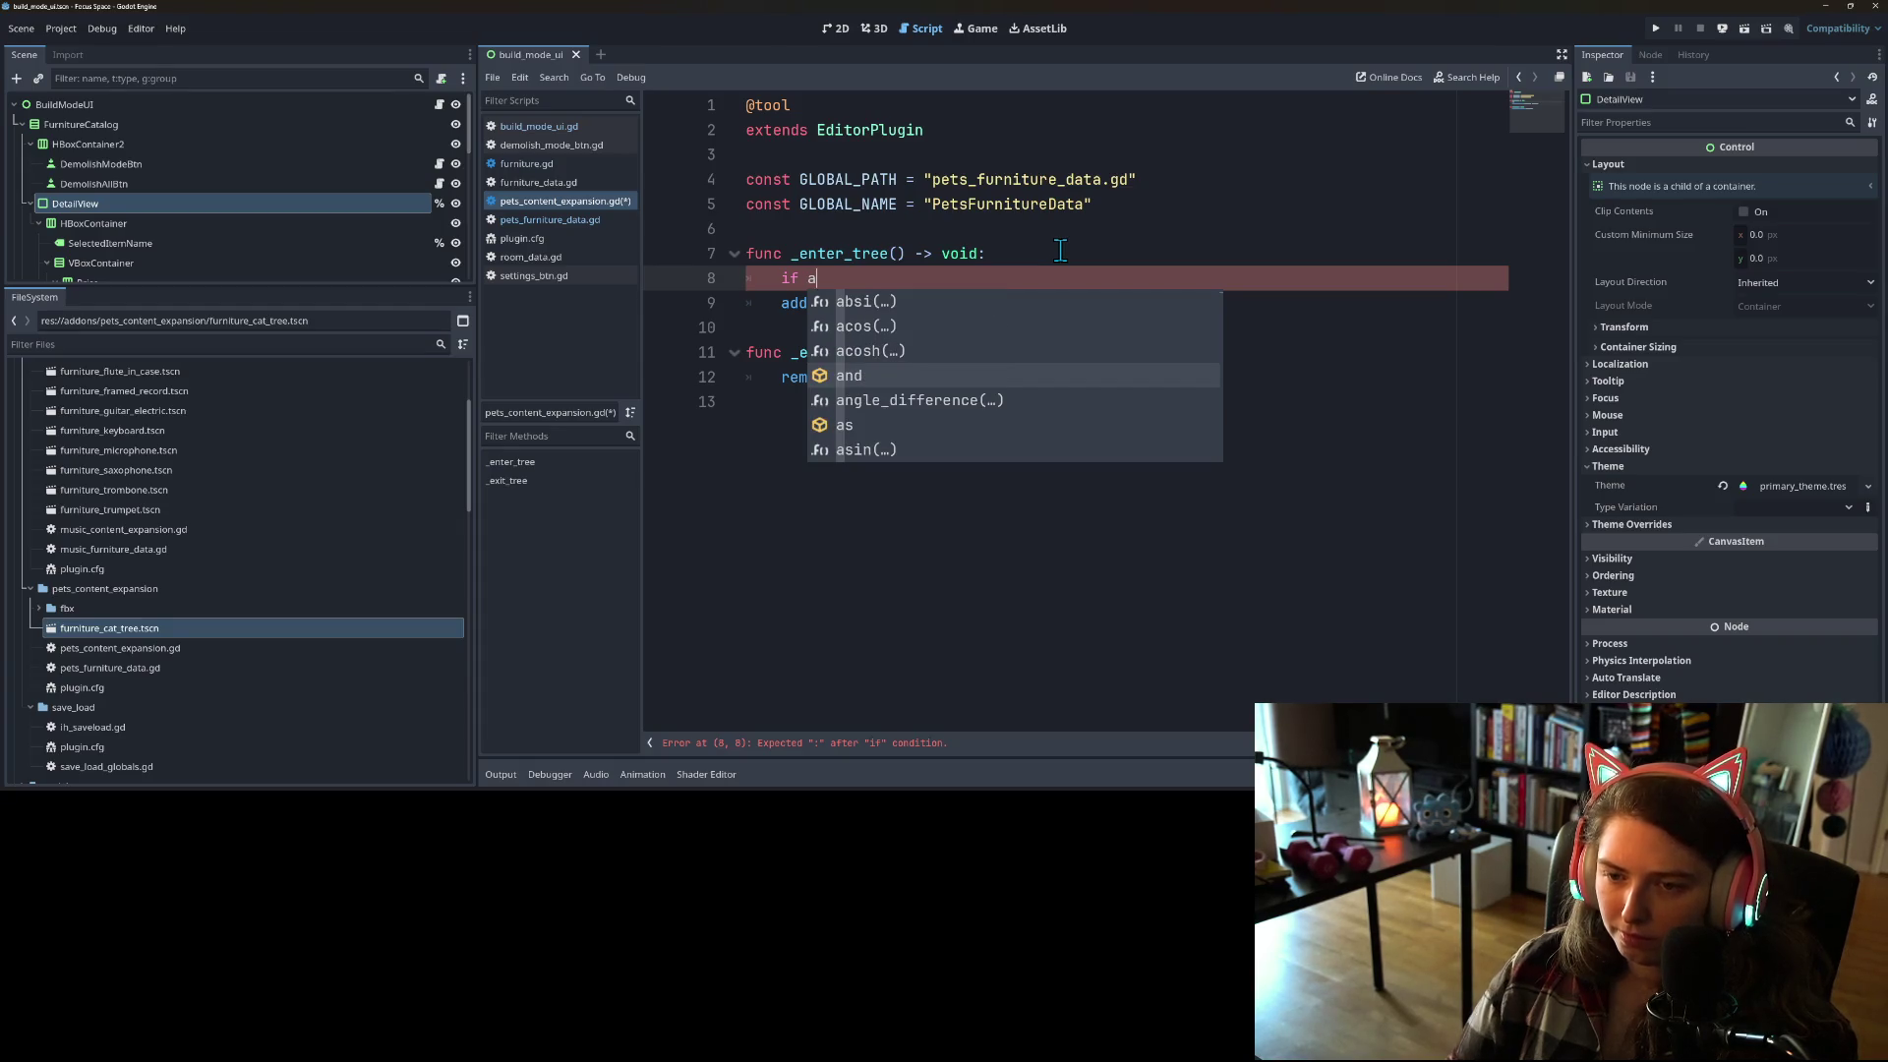
type("uto")
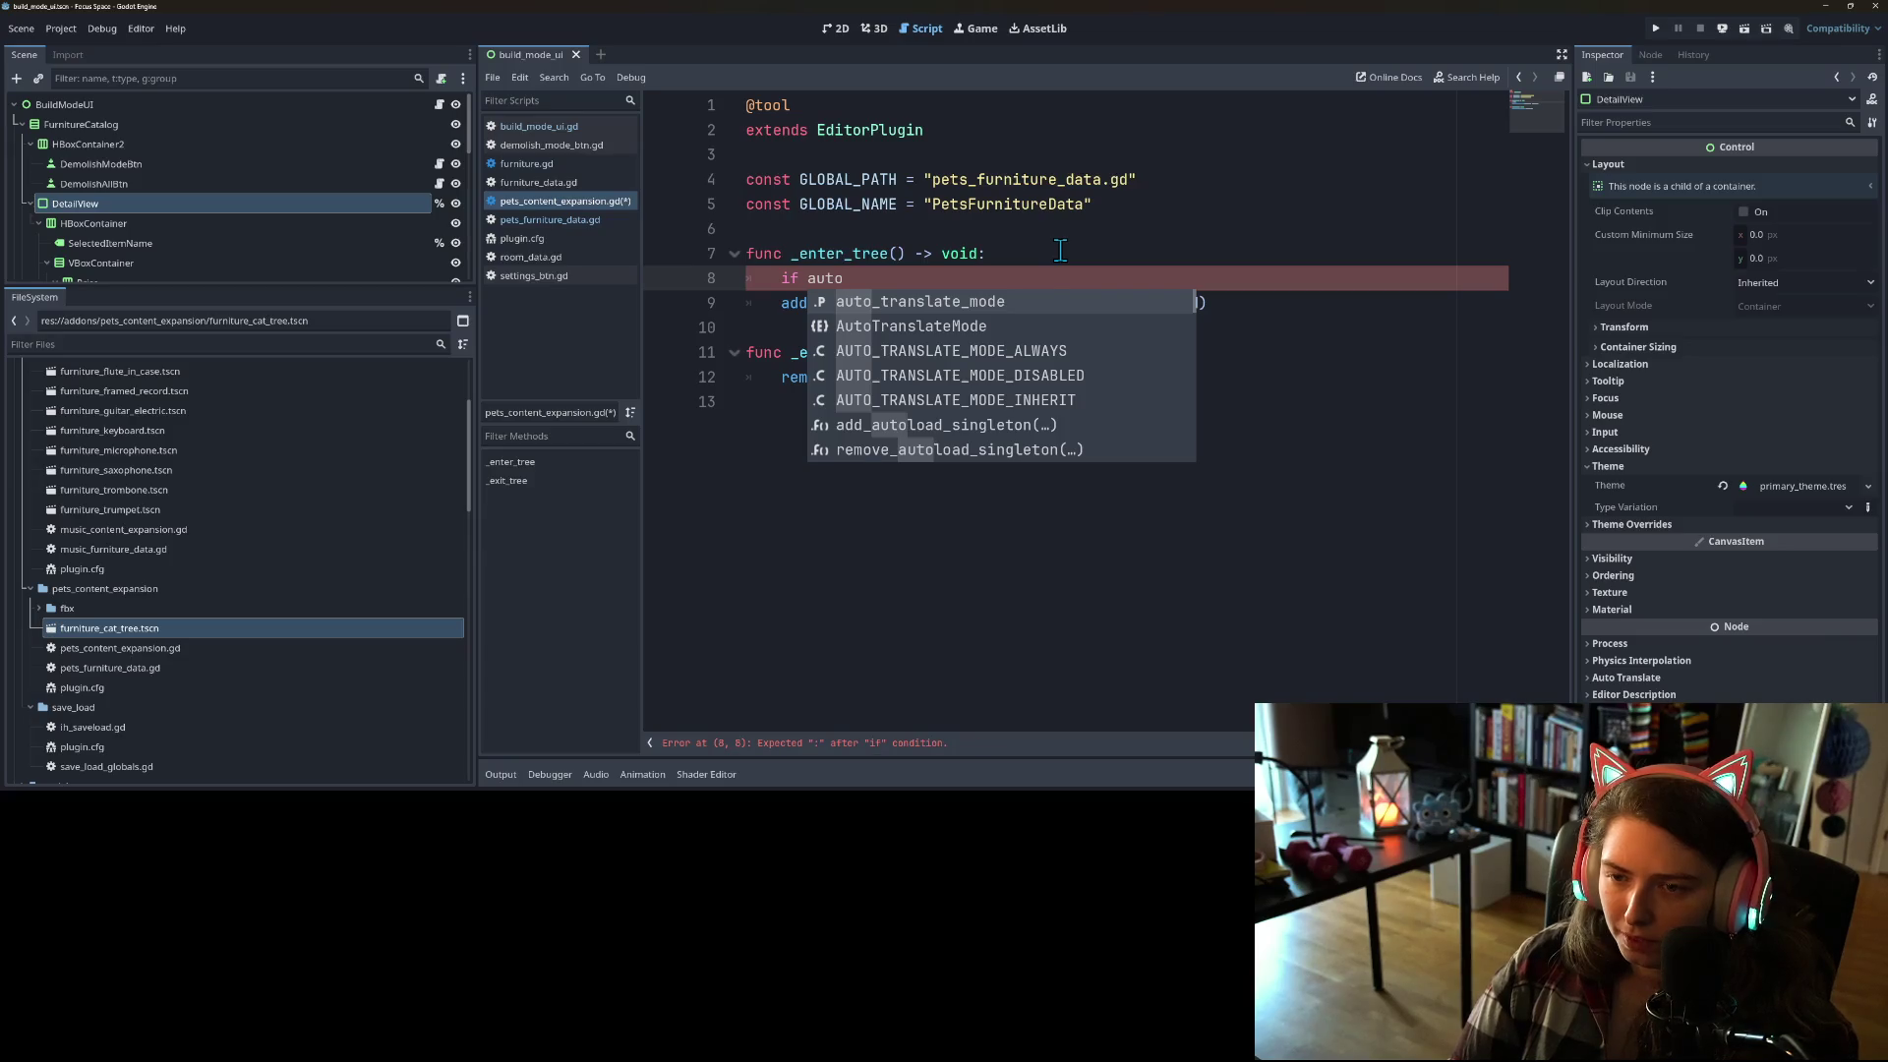
type("loa")
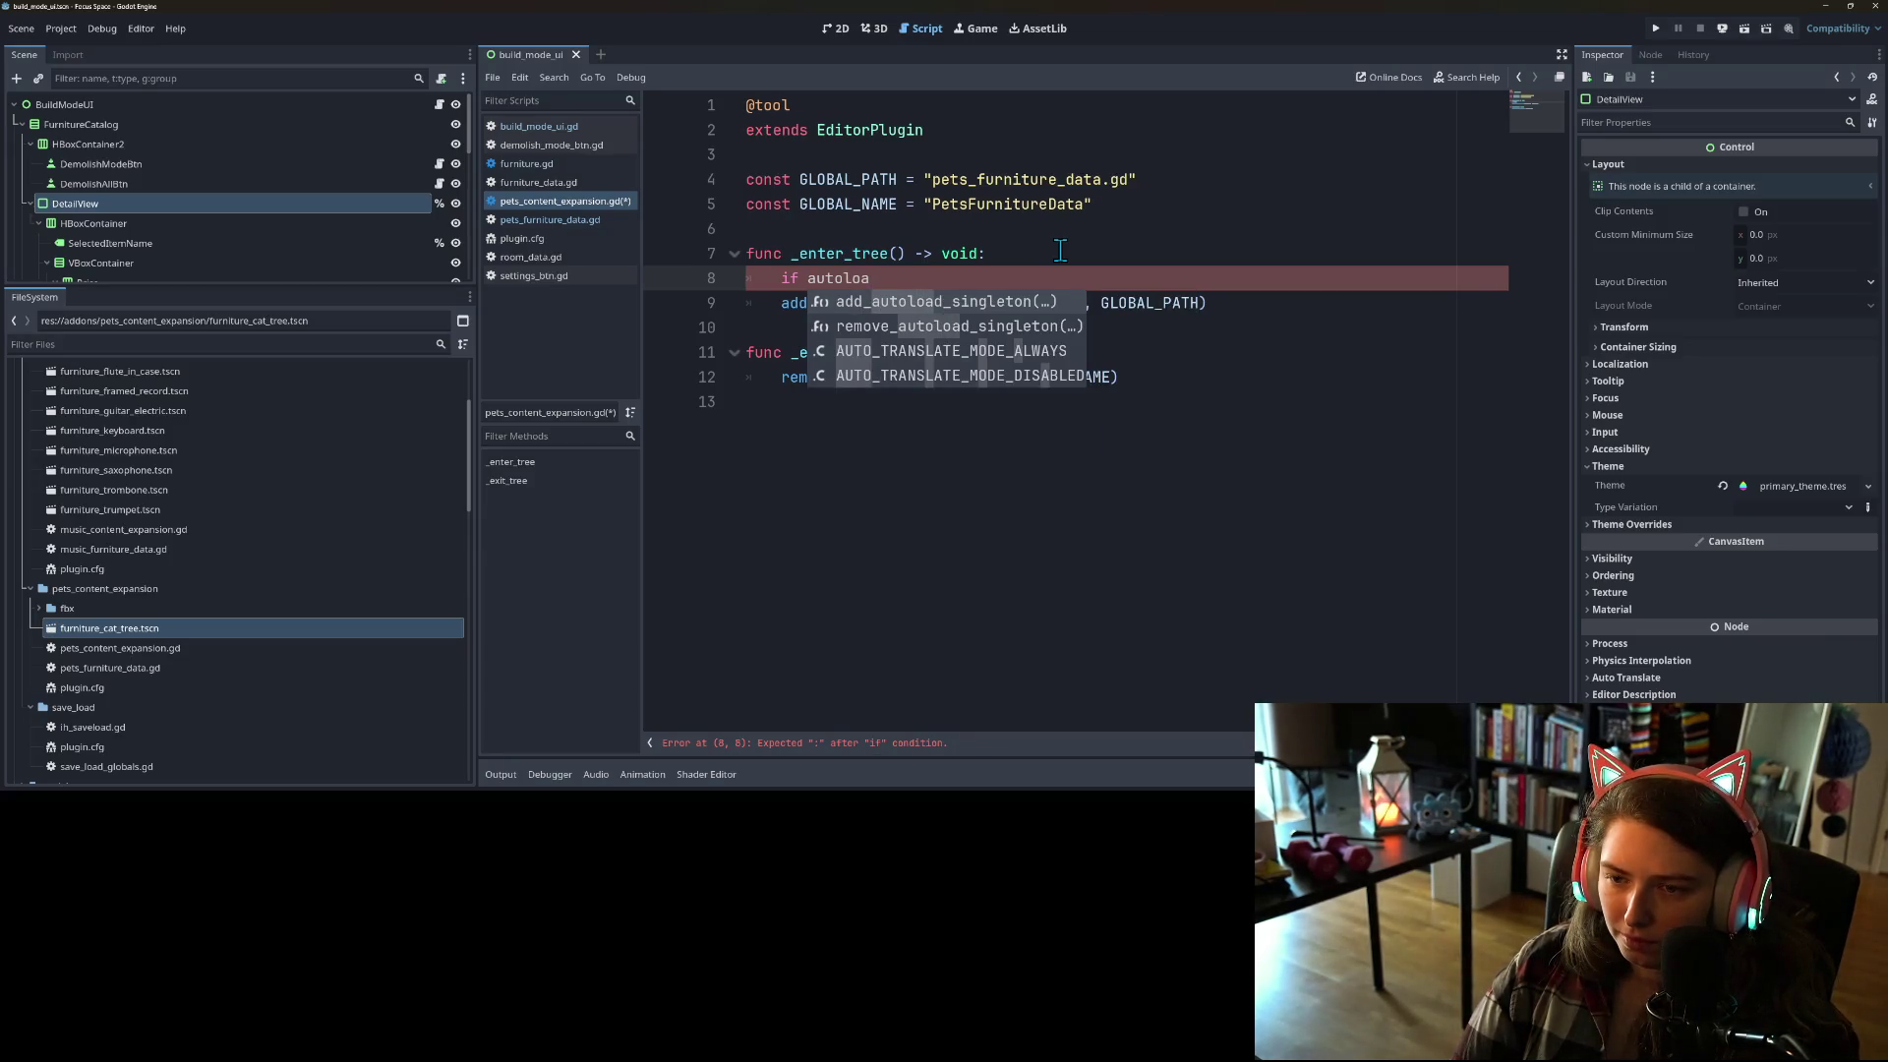
key("BackSpace")
key("BackSpace")
key("BackSpace")
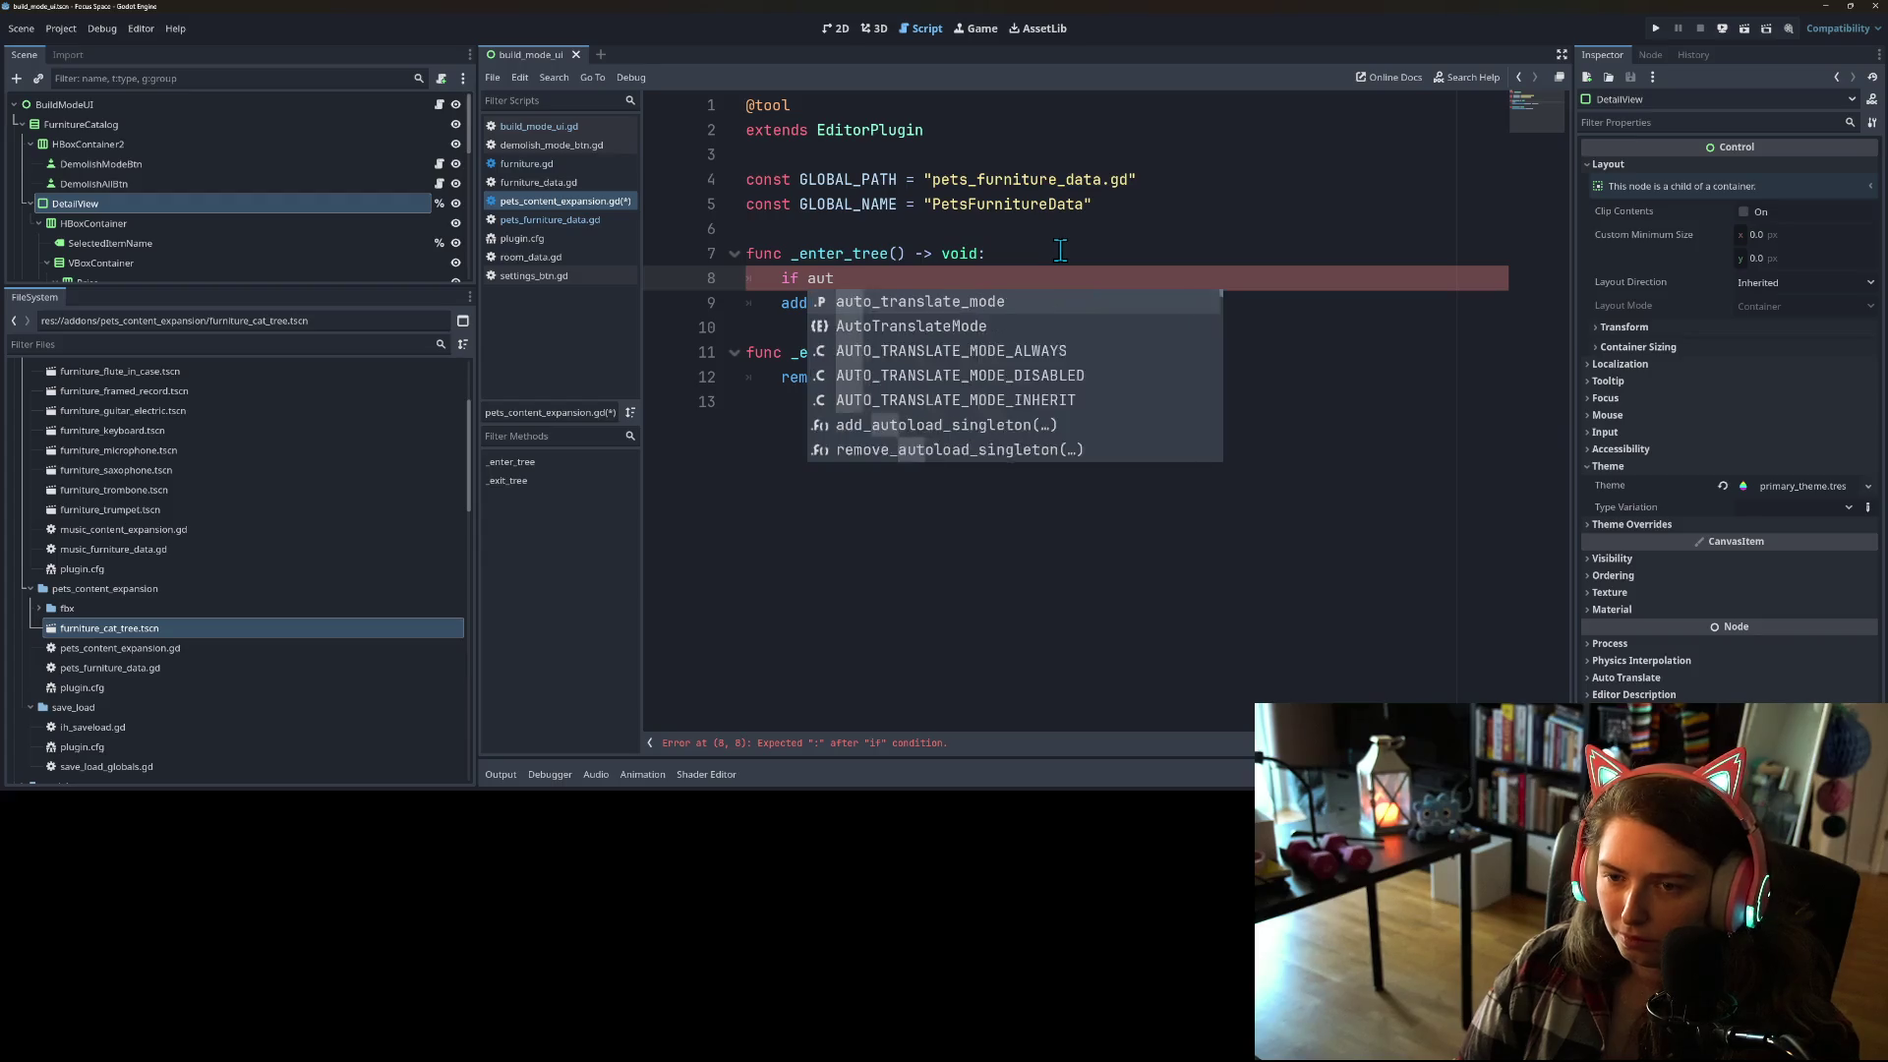
type("sin")
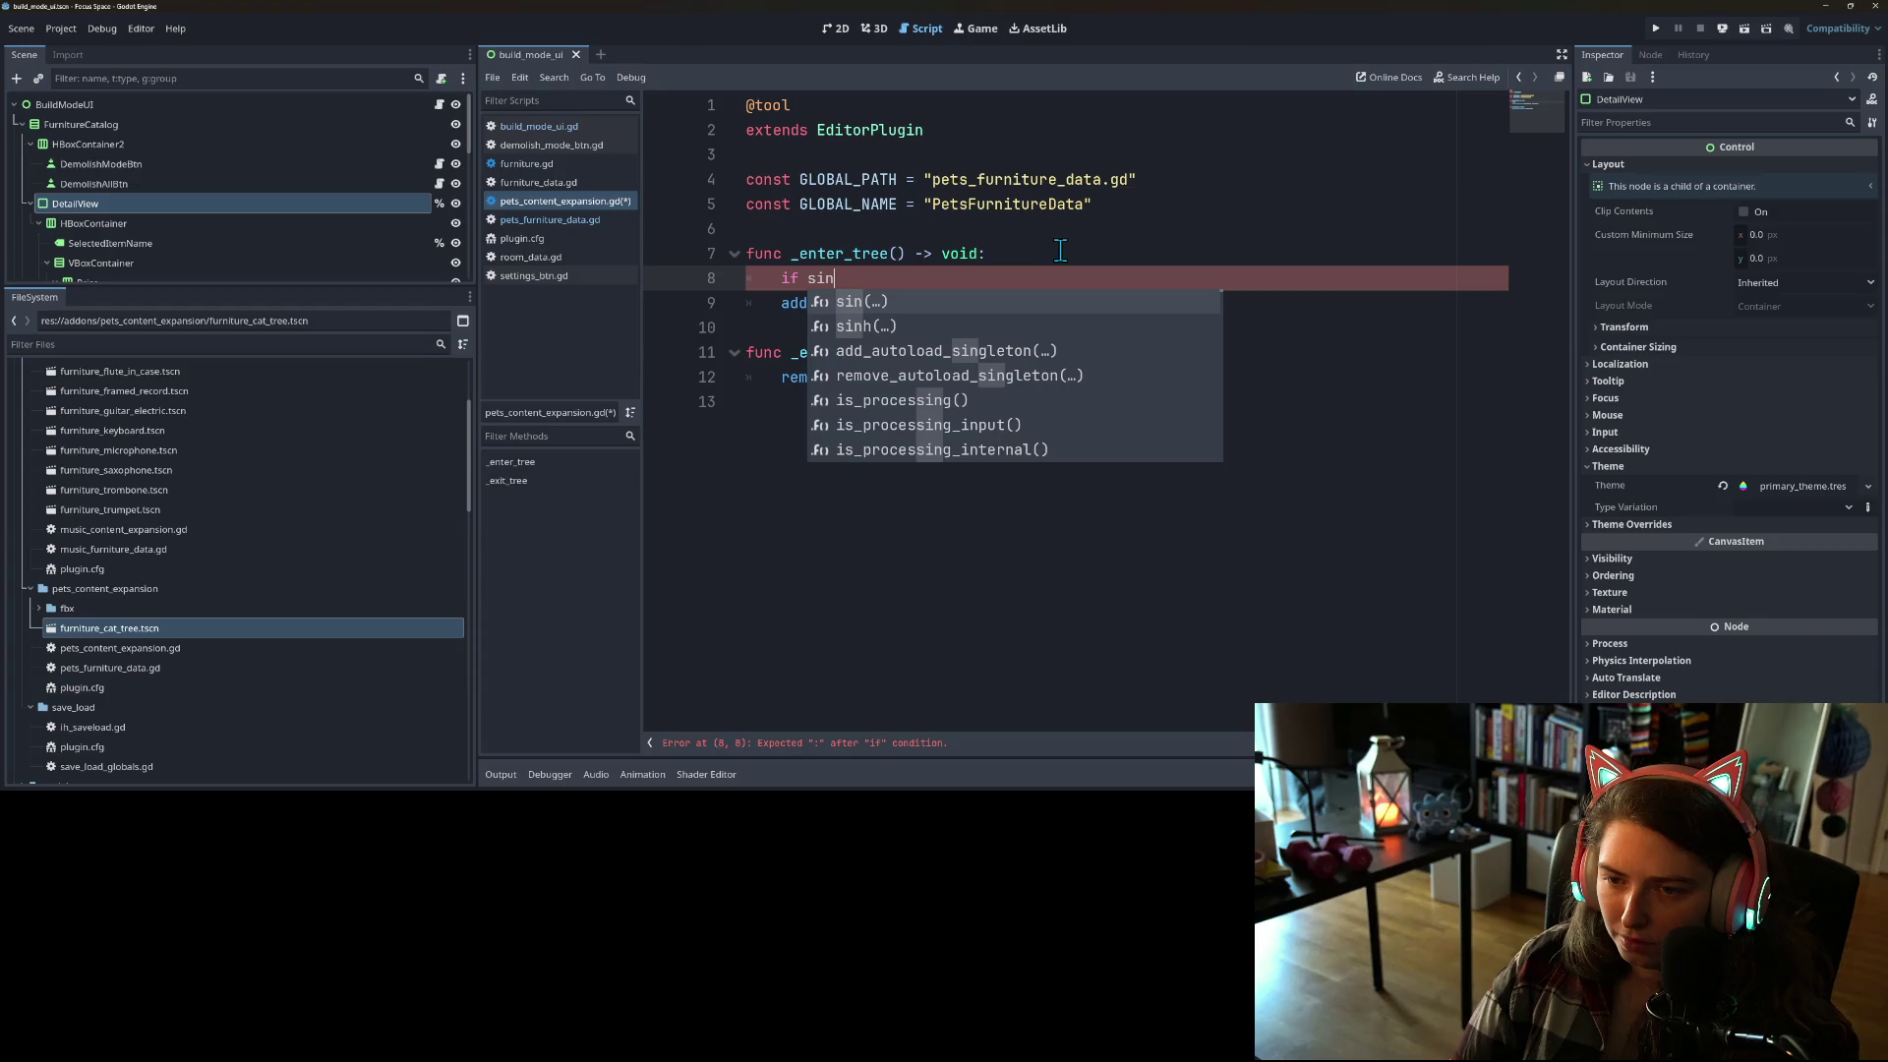
type("gle")
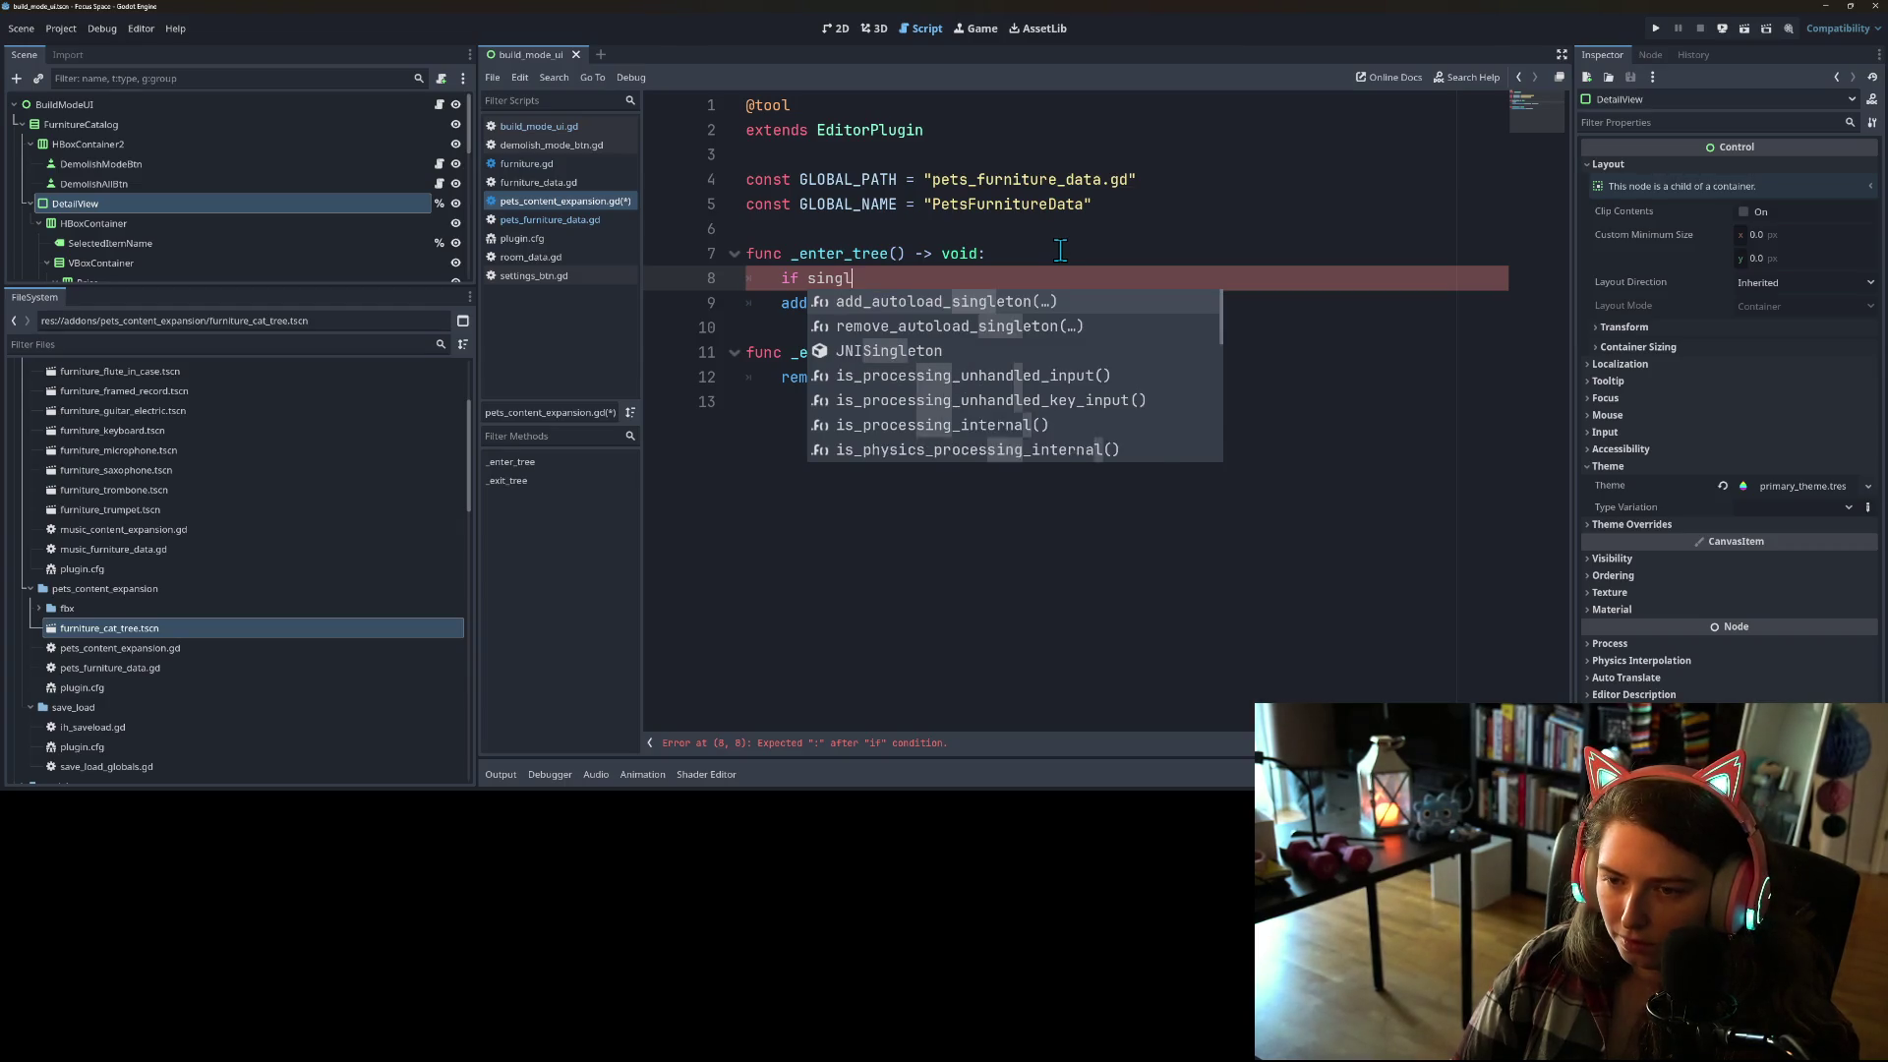
type("to")
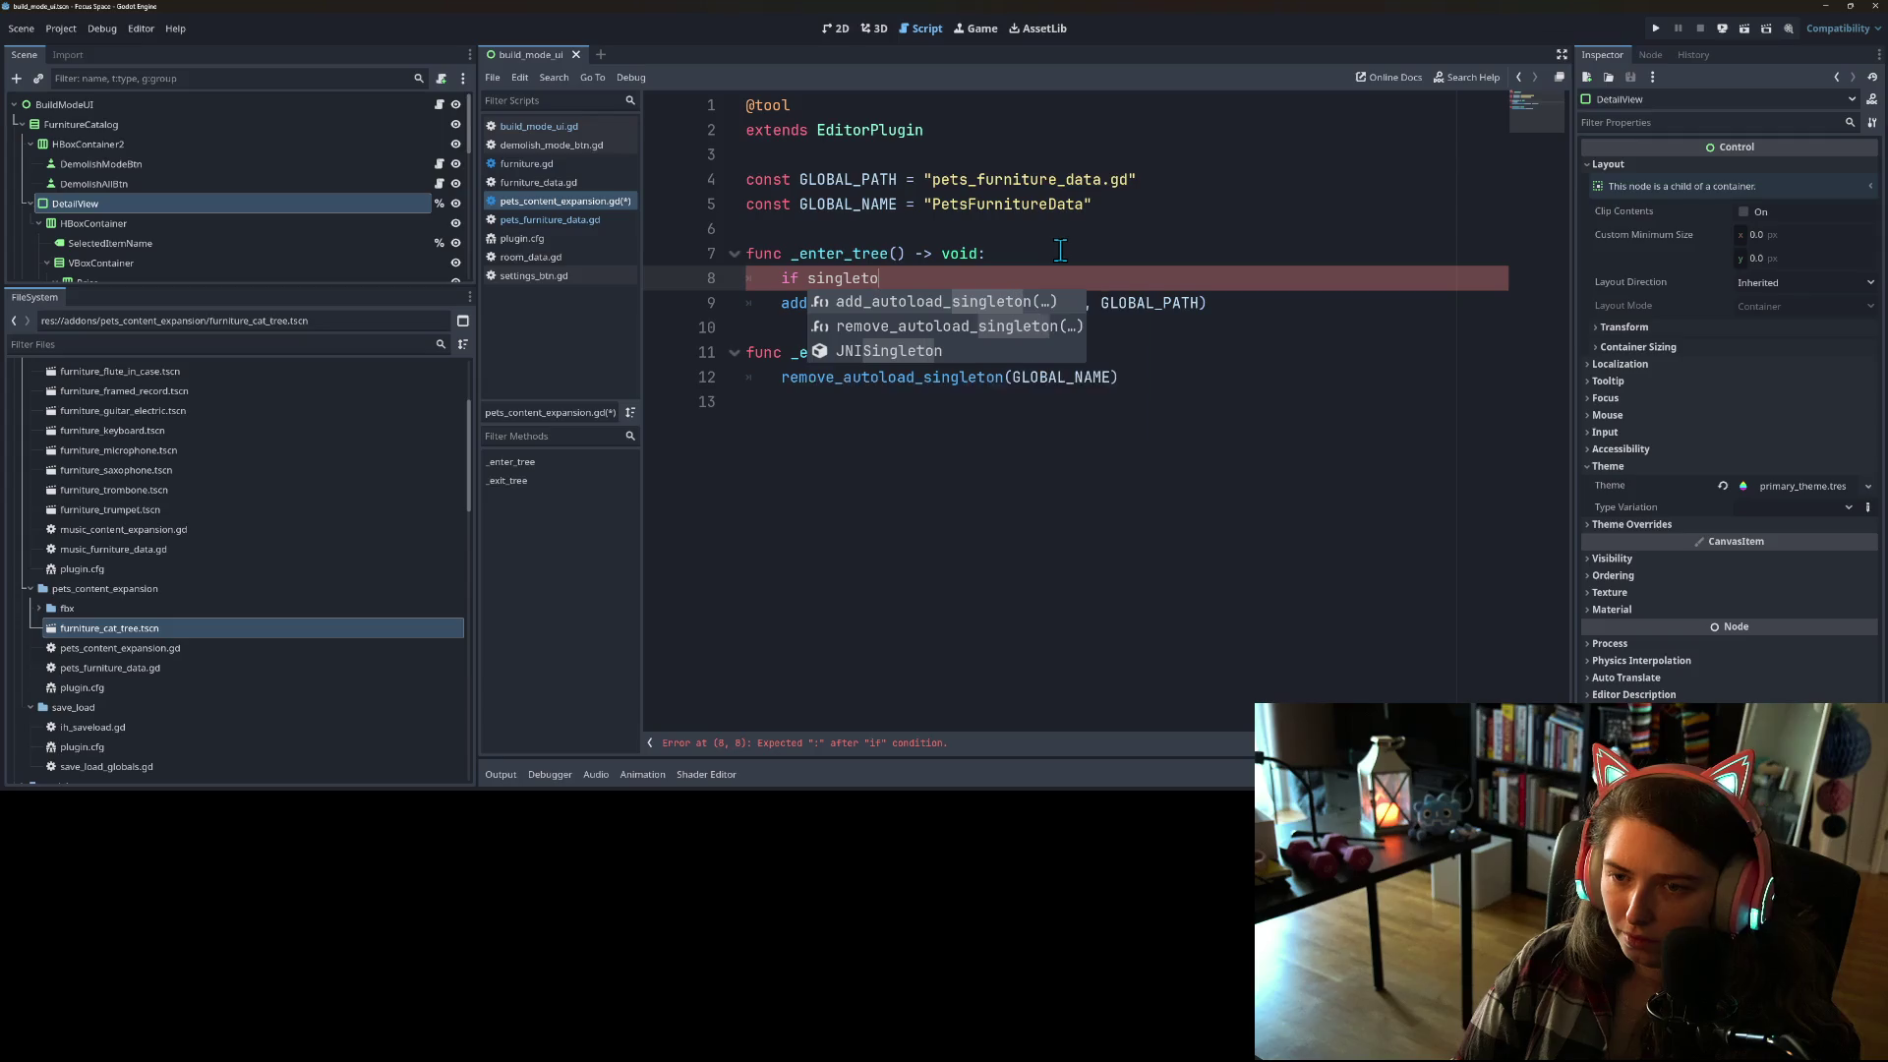
key("BackSpace")
key("BackSpace")
key("BackSpace")
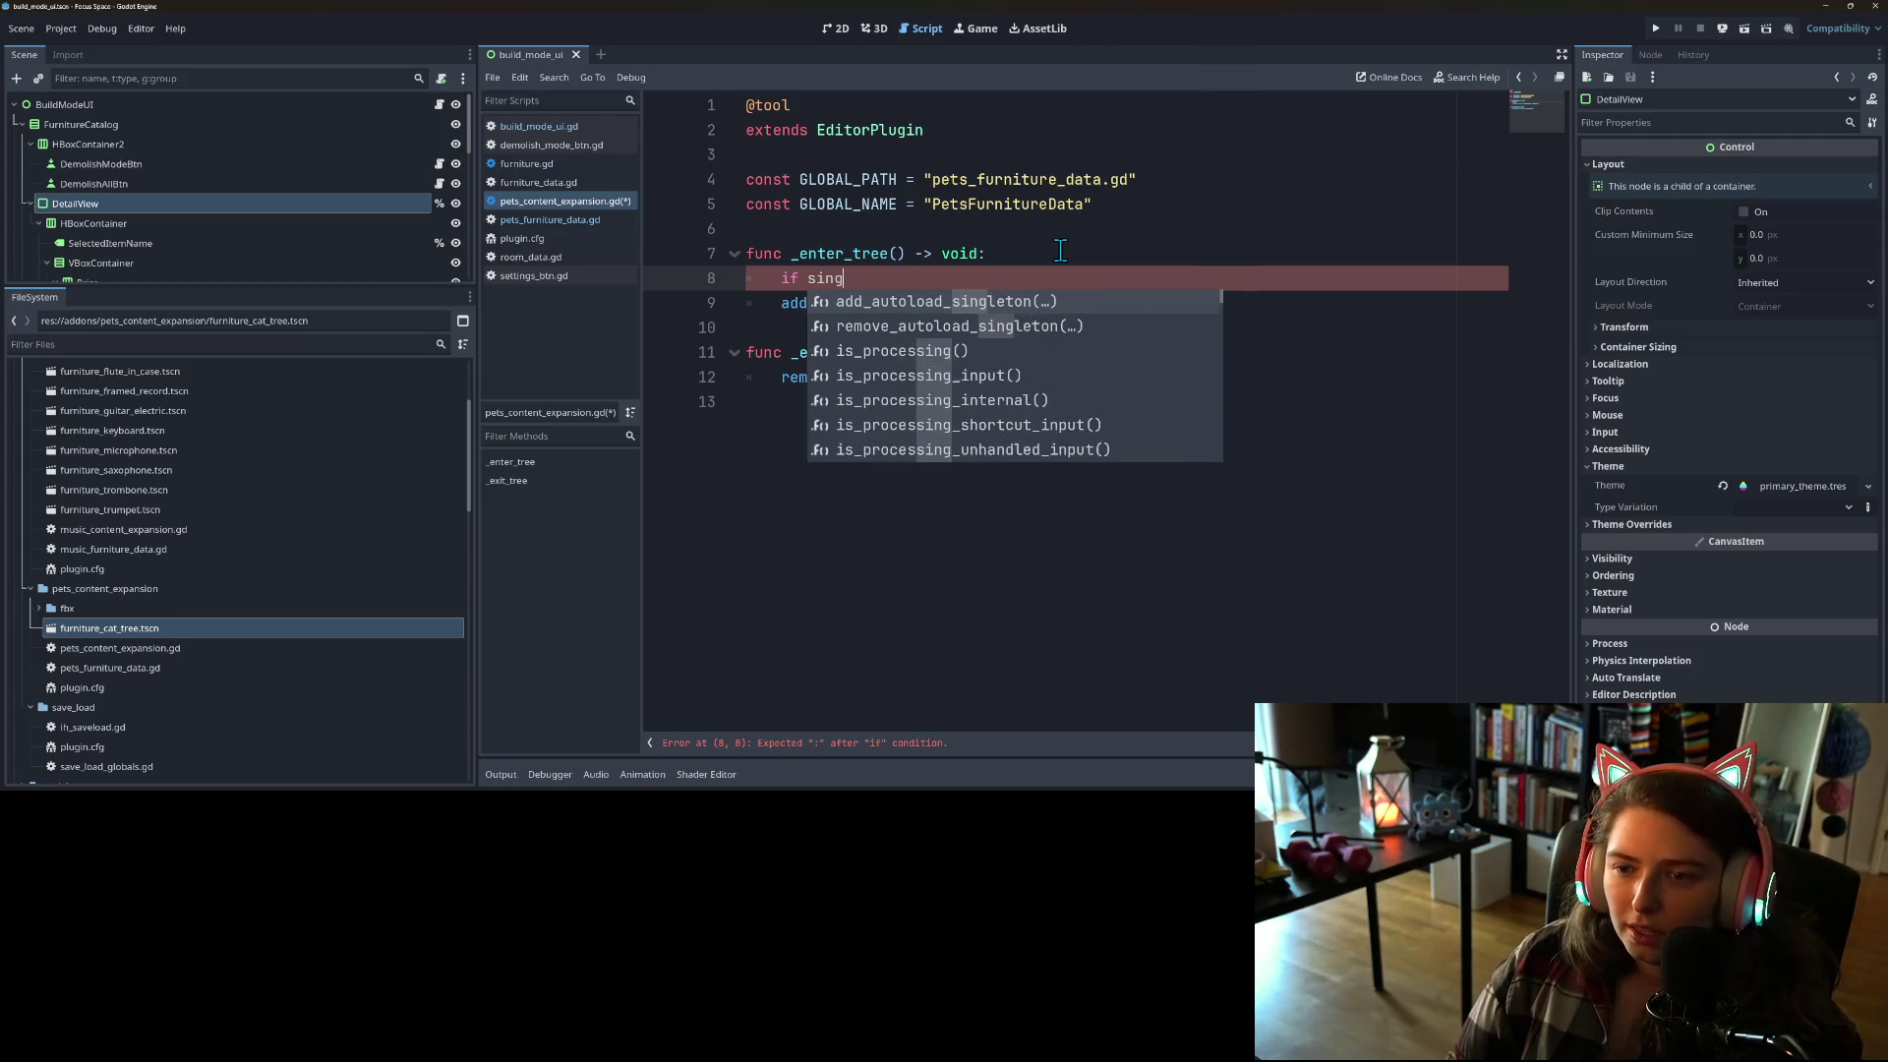
key("BackSpace")
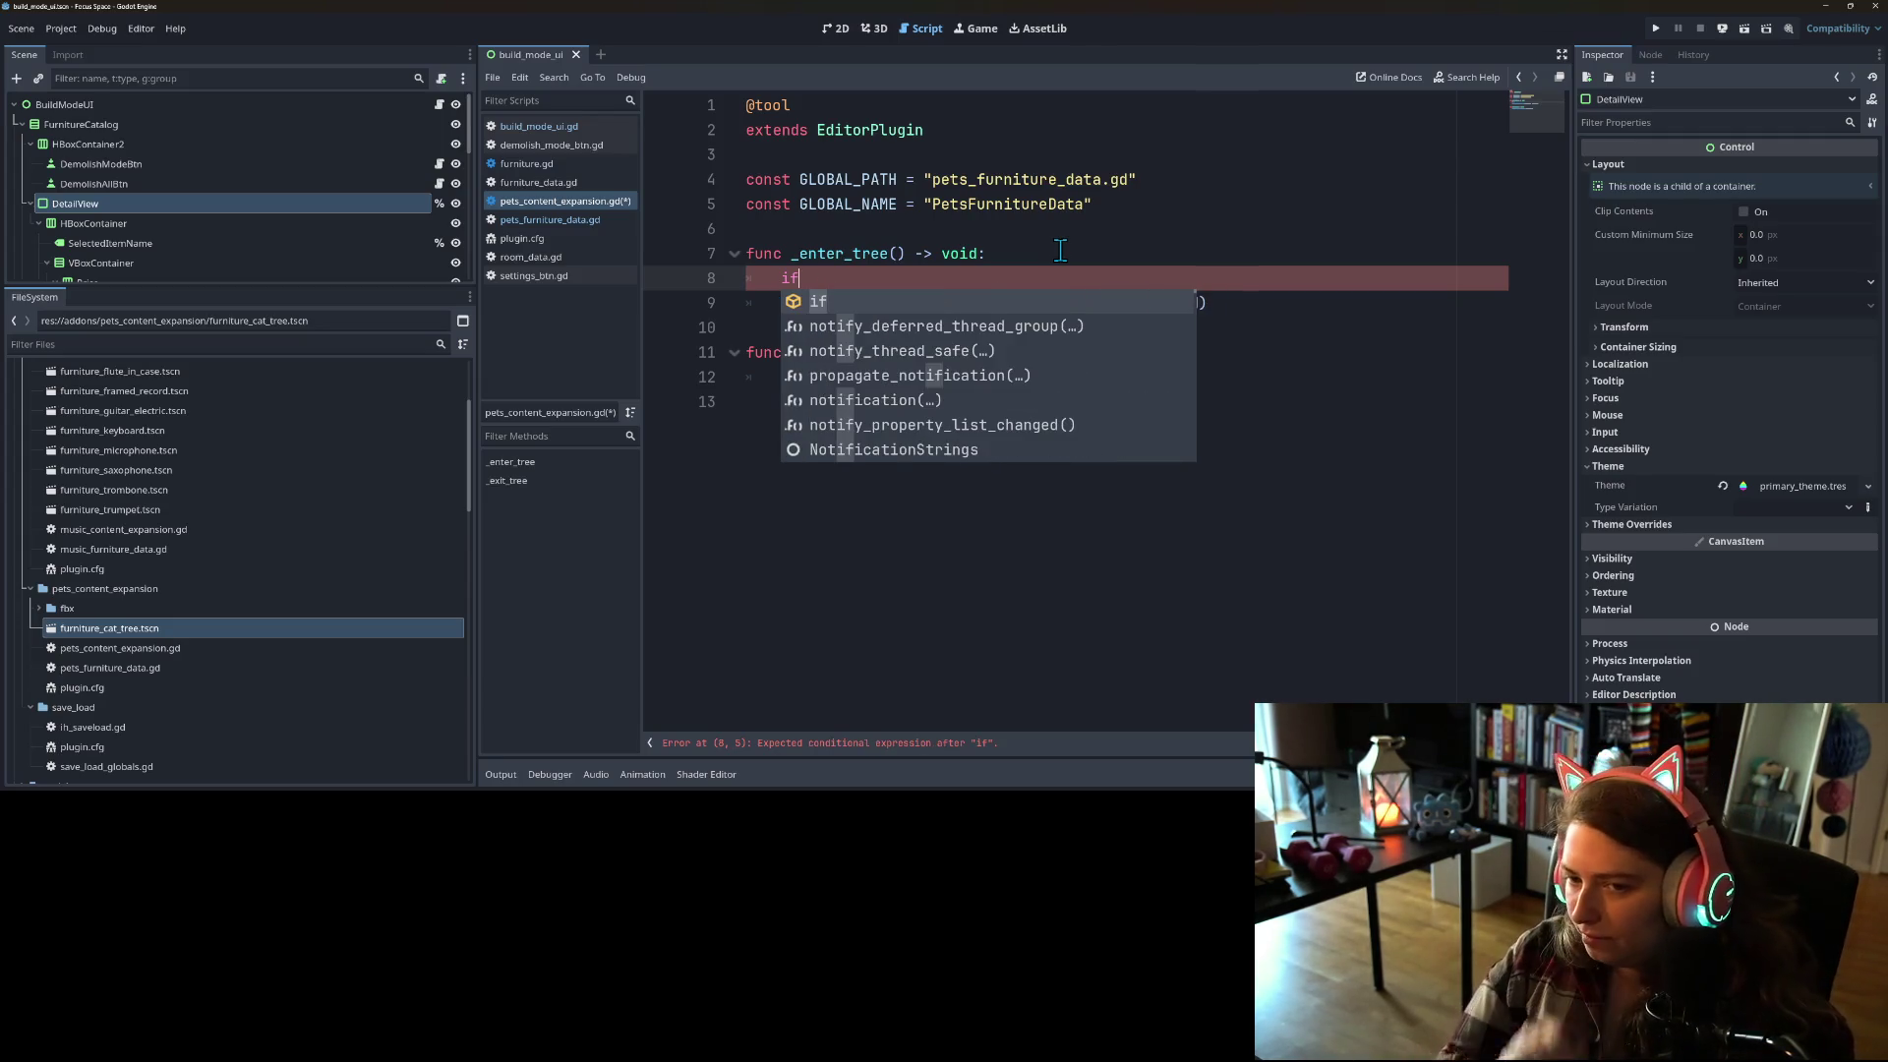
Step: Type 'not exis' into the condition and dismiss the completion list
type(" not")
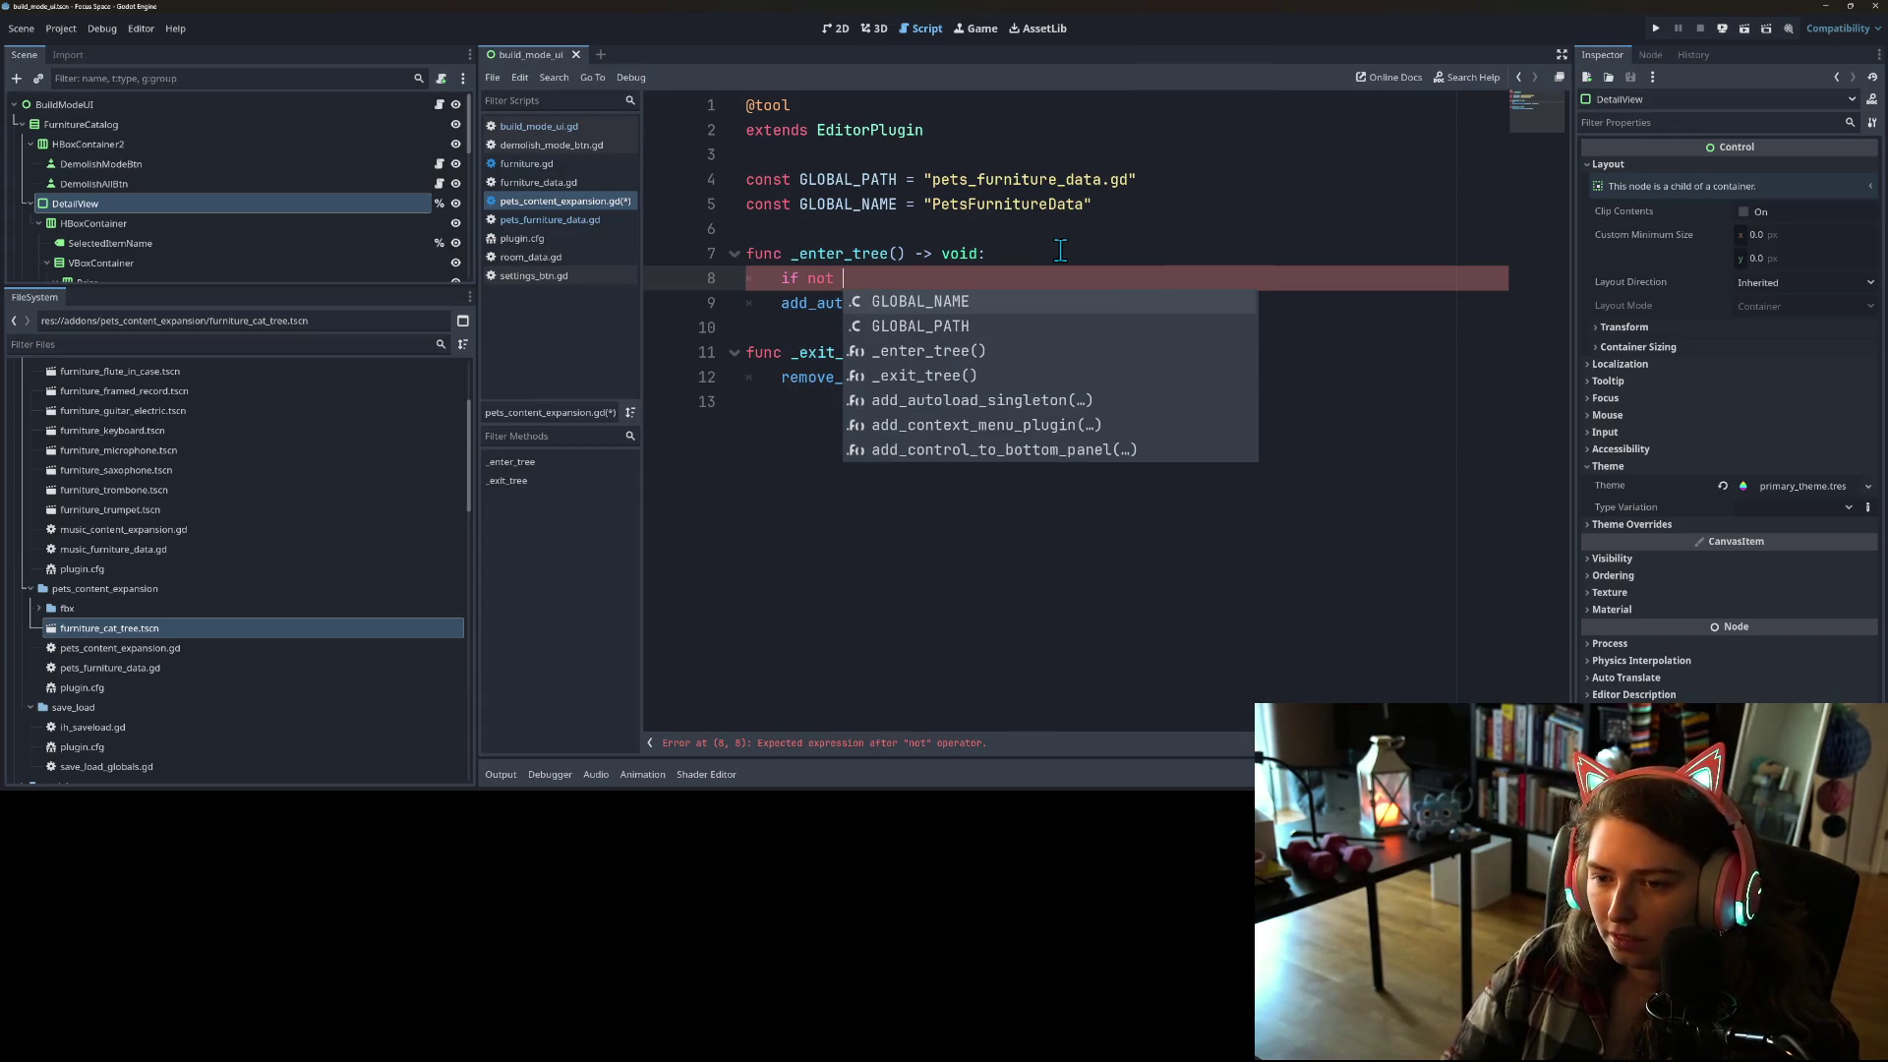
scroll("down", 3)
type("e")
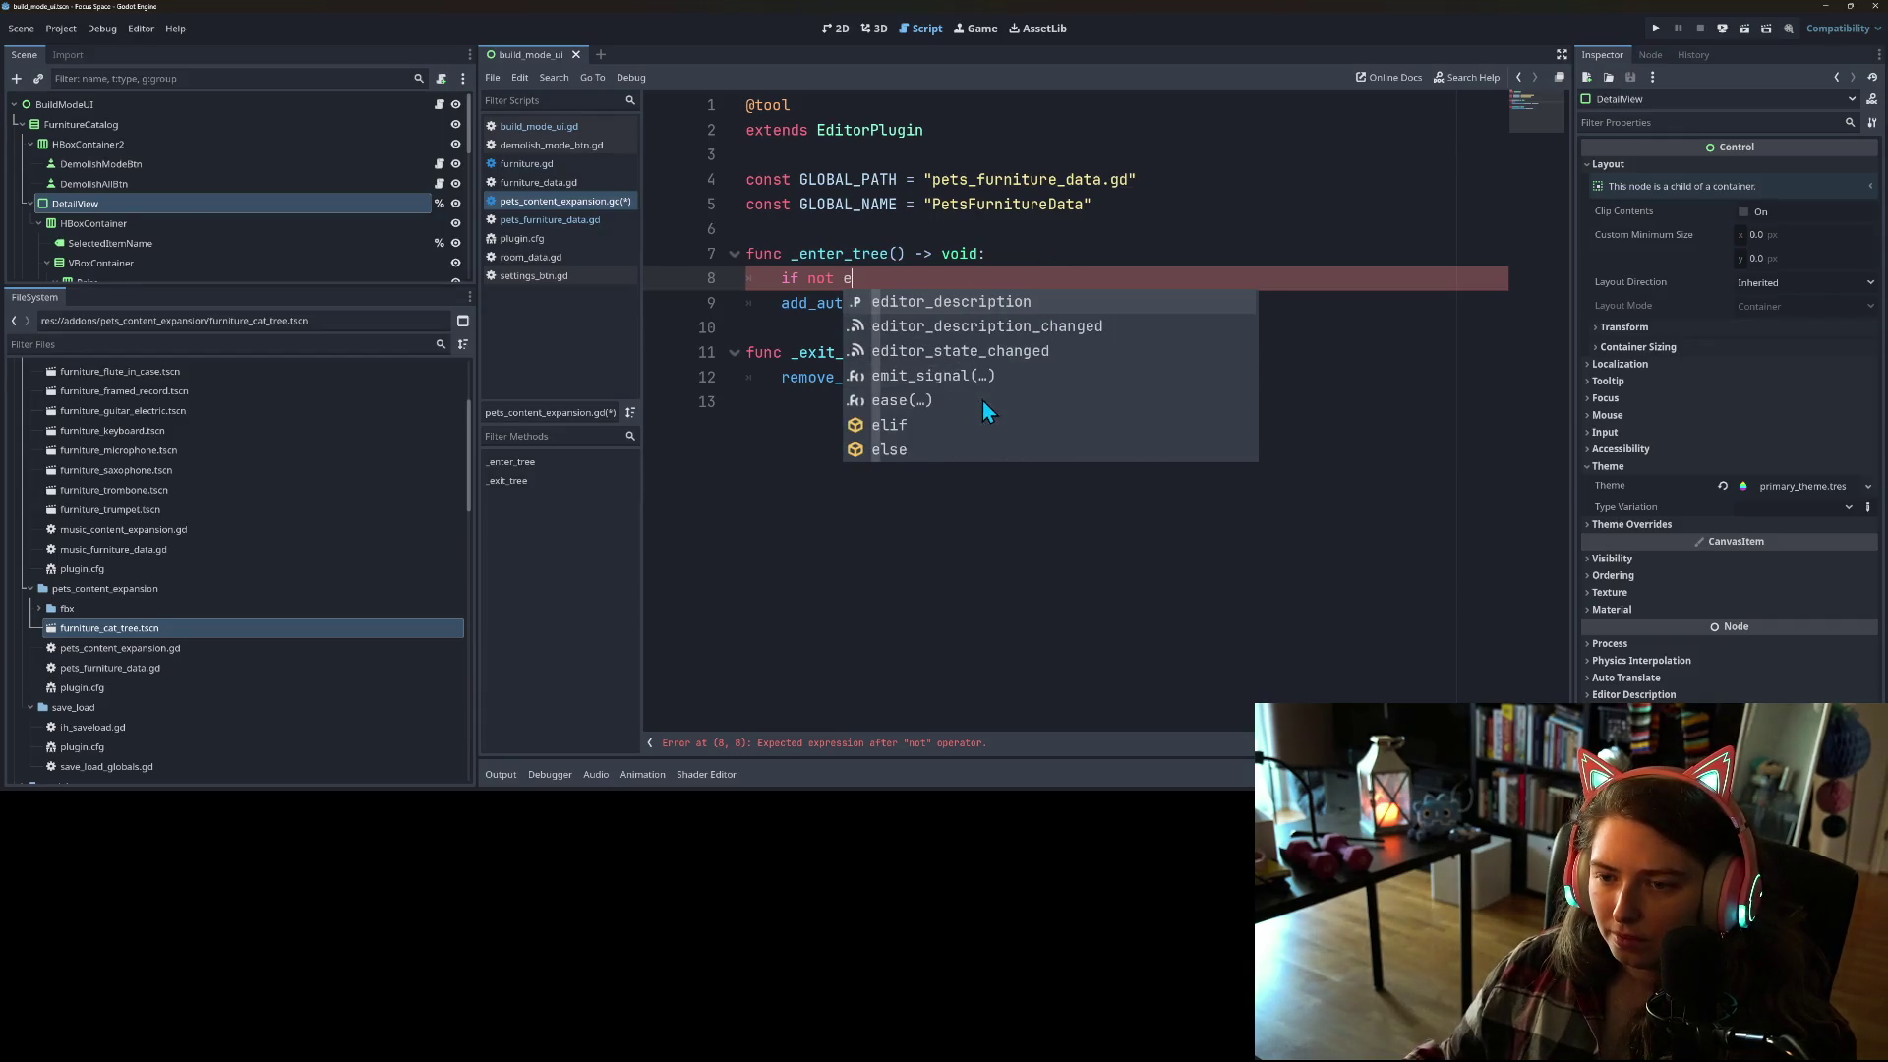
type("xis")
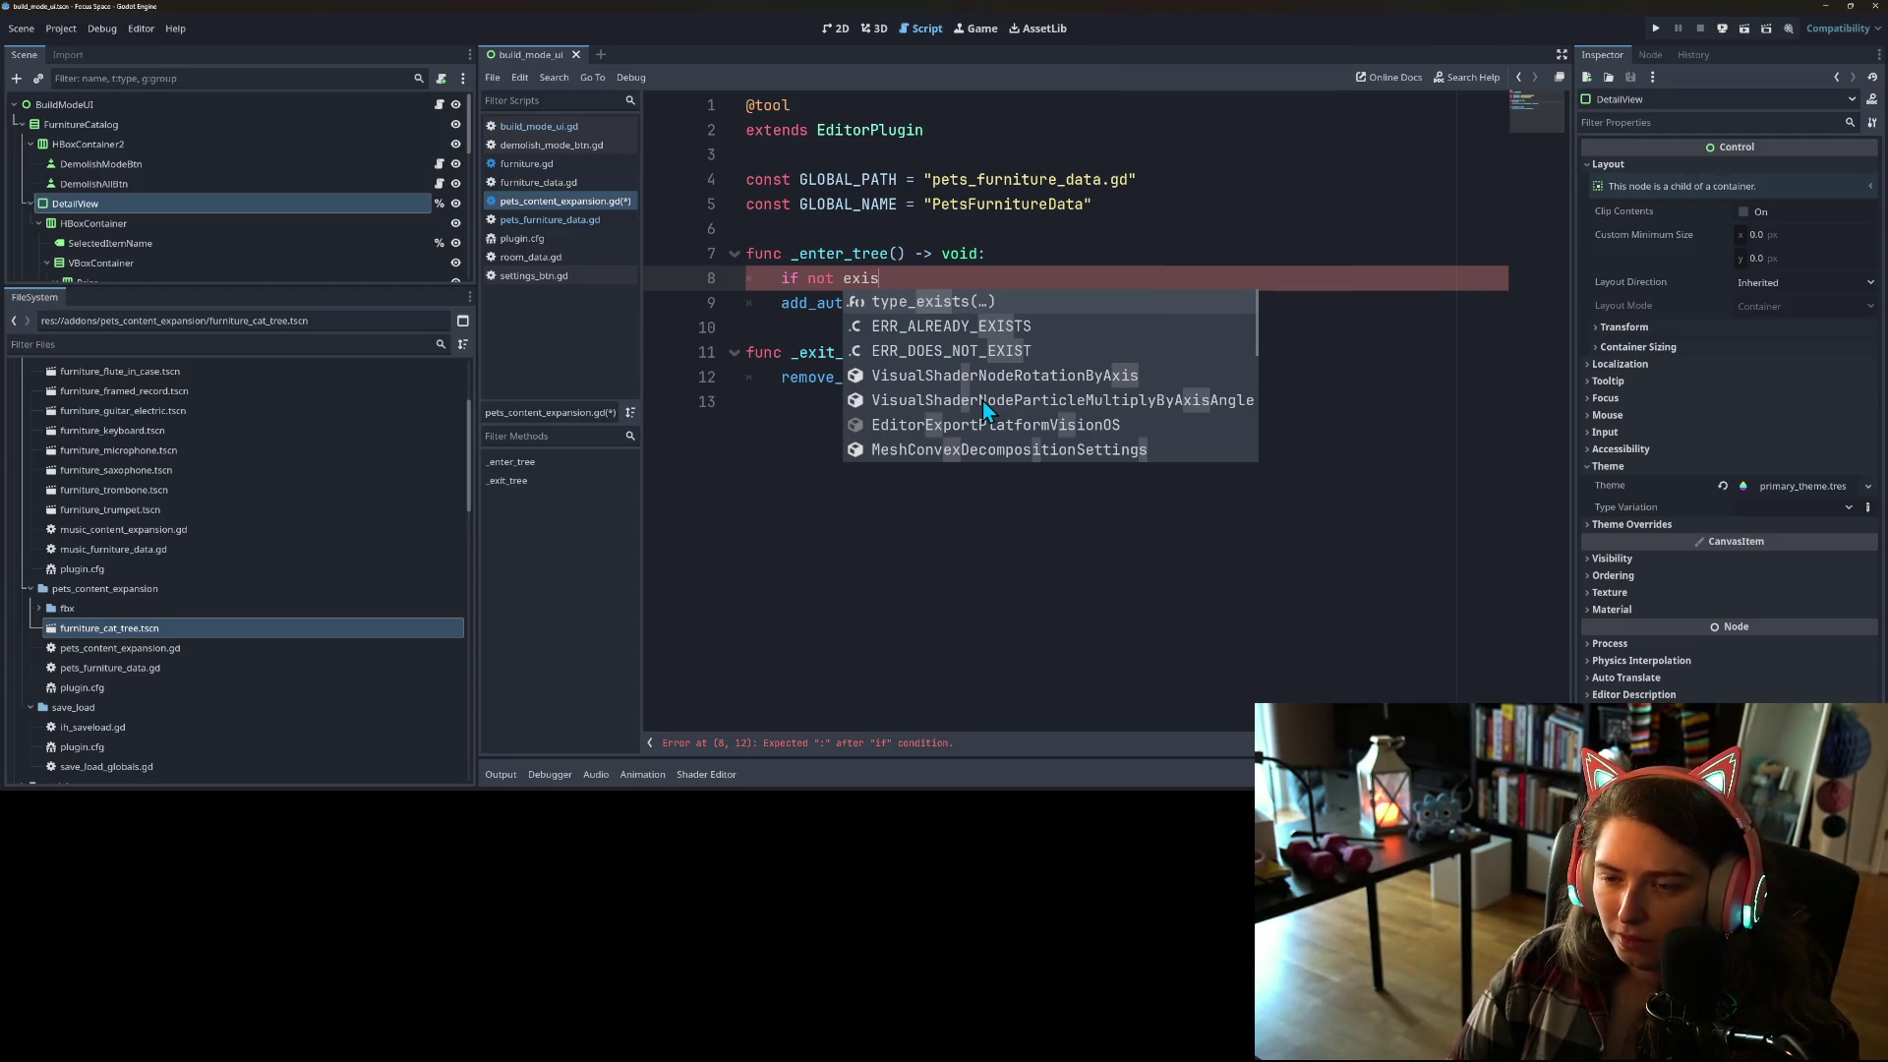
scroll("down", 3)
scroll("up", 3)
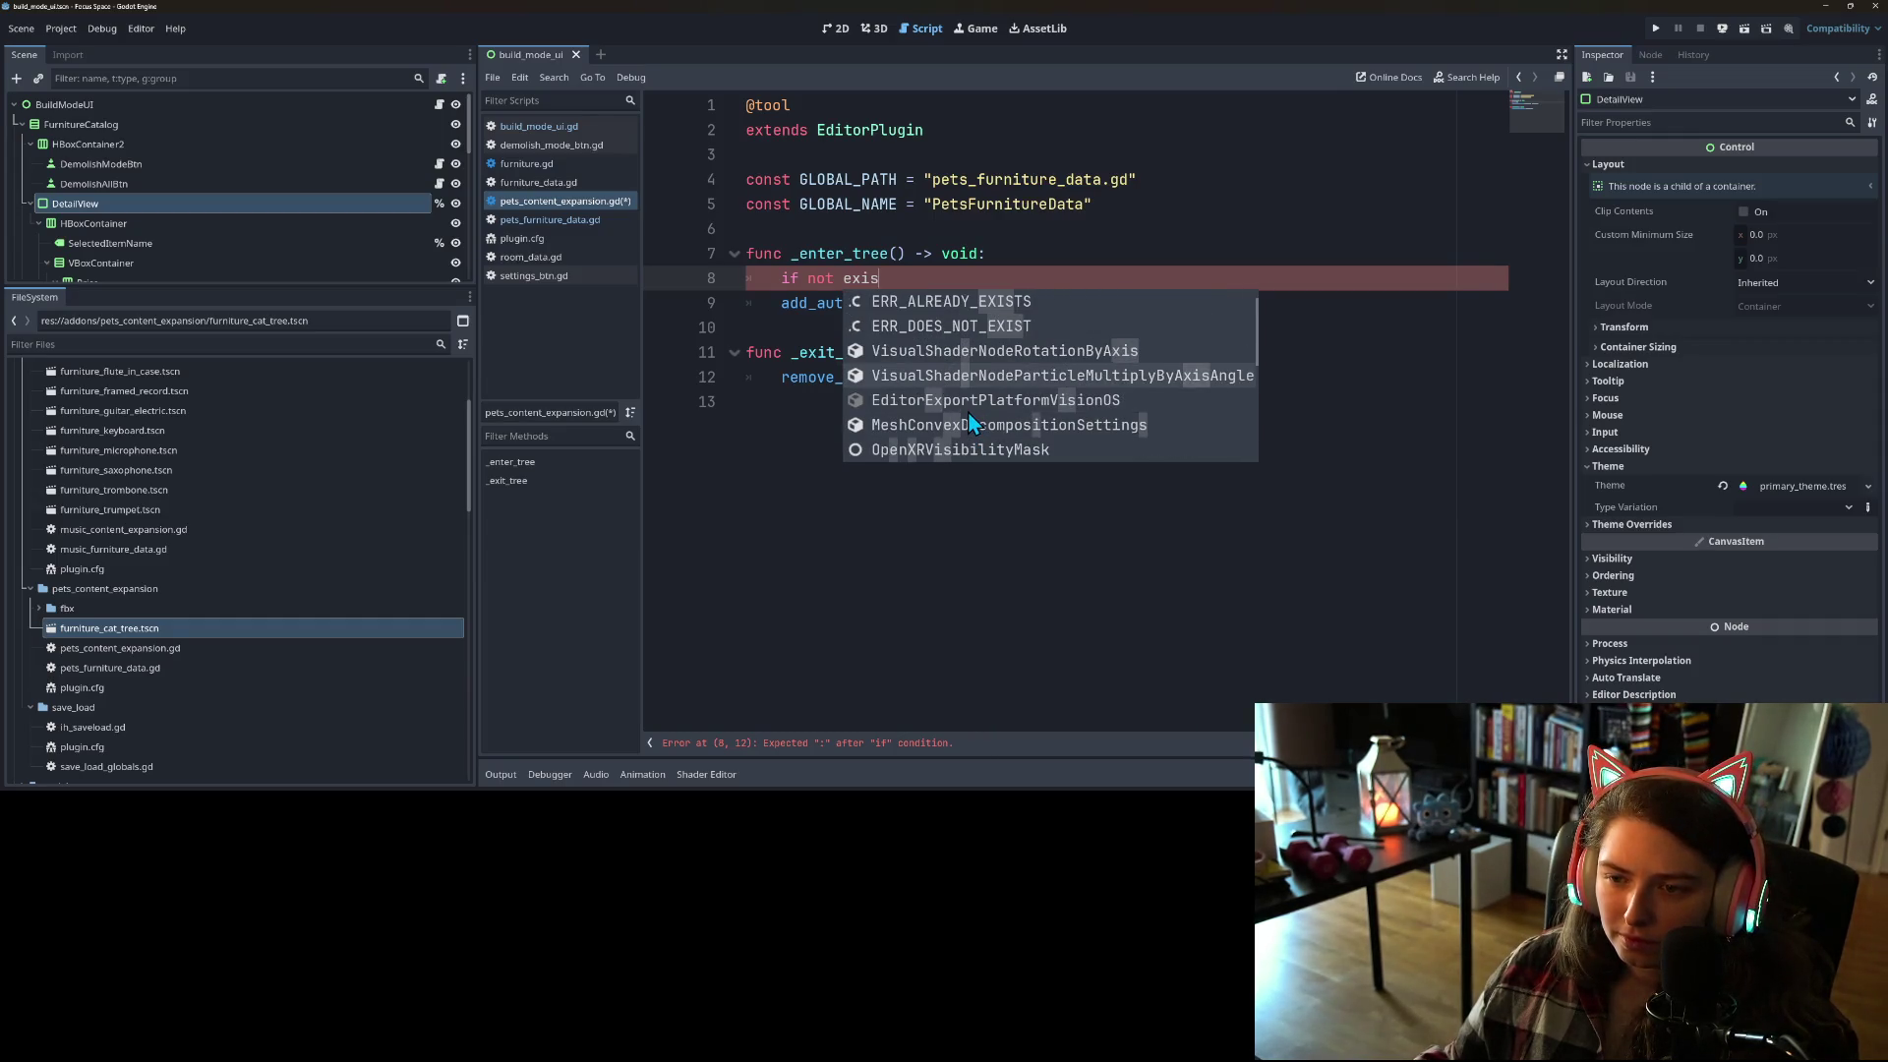
key("Up")
key("Up")
key("Up")
key("Escape")
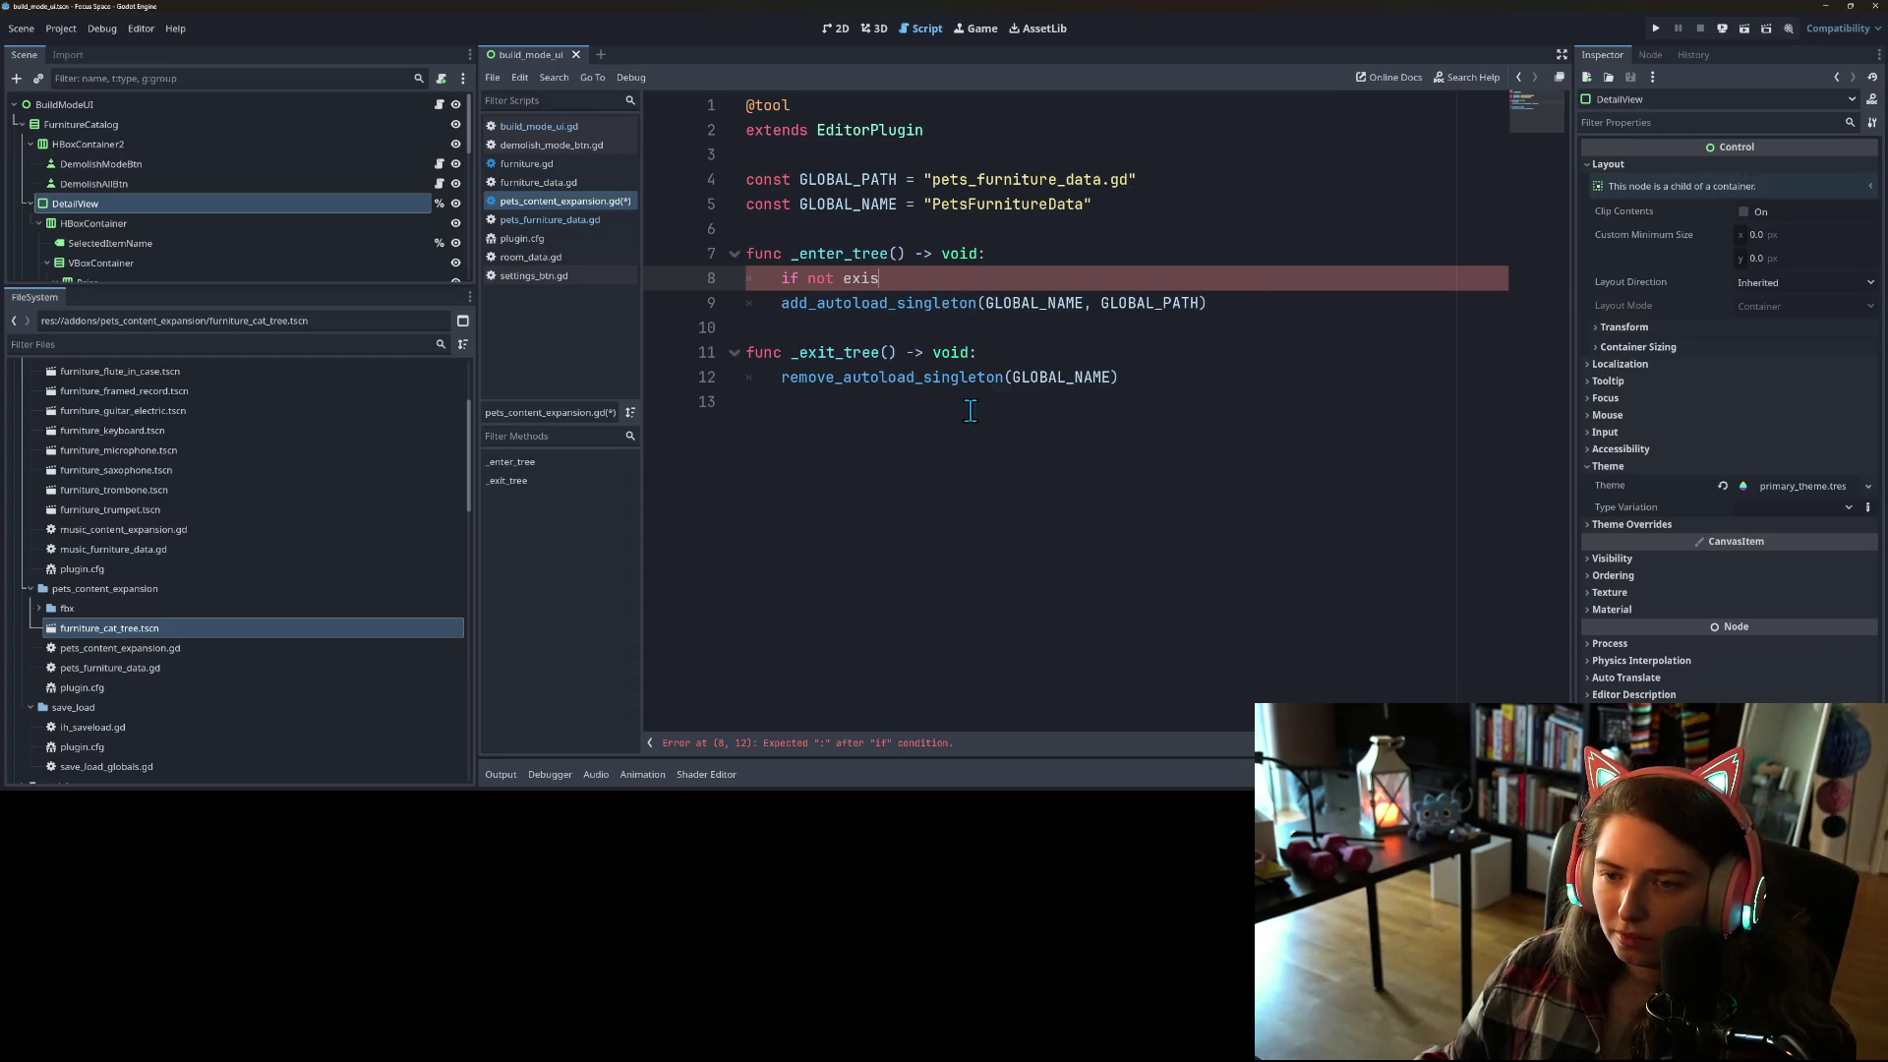
Step: Delete the unfinished 'if not exis' check and the empty line 8
left_click_drag(879, 278, 662, 282)
key("BackSpace")
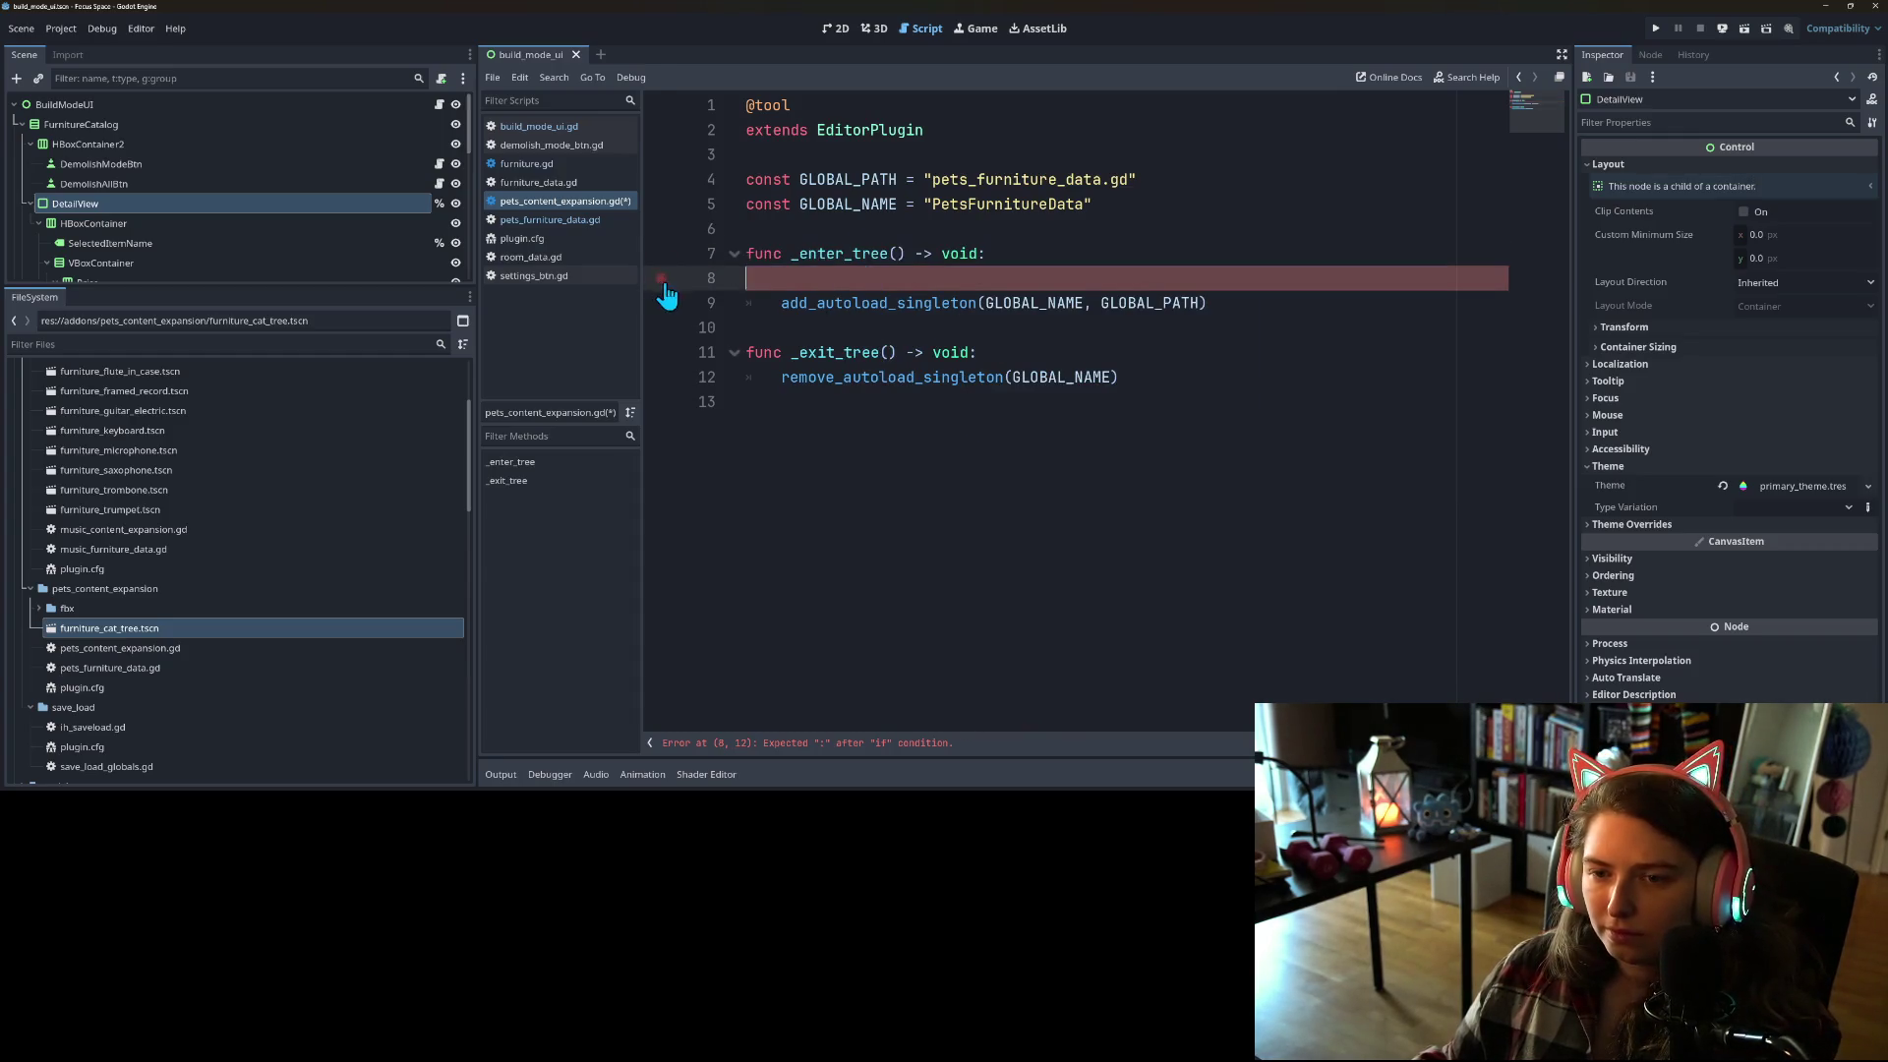
key("BackSpace")
left_click(875, 285)
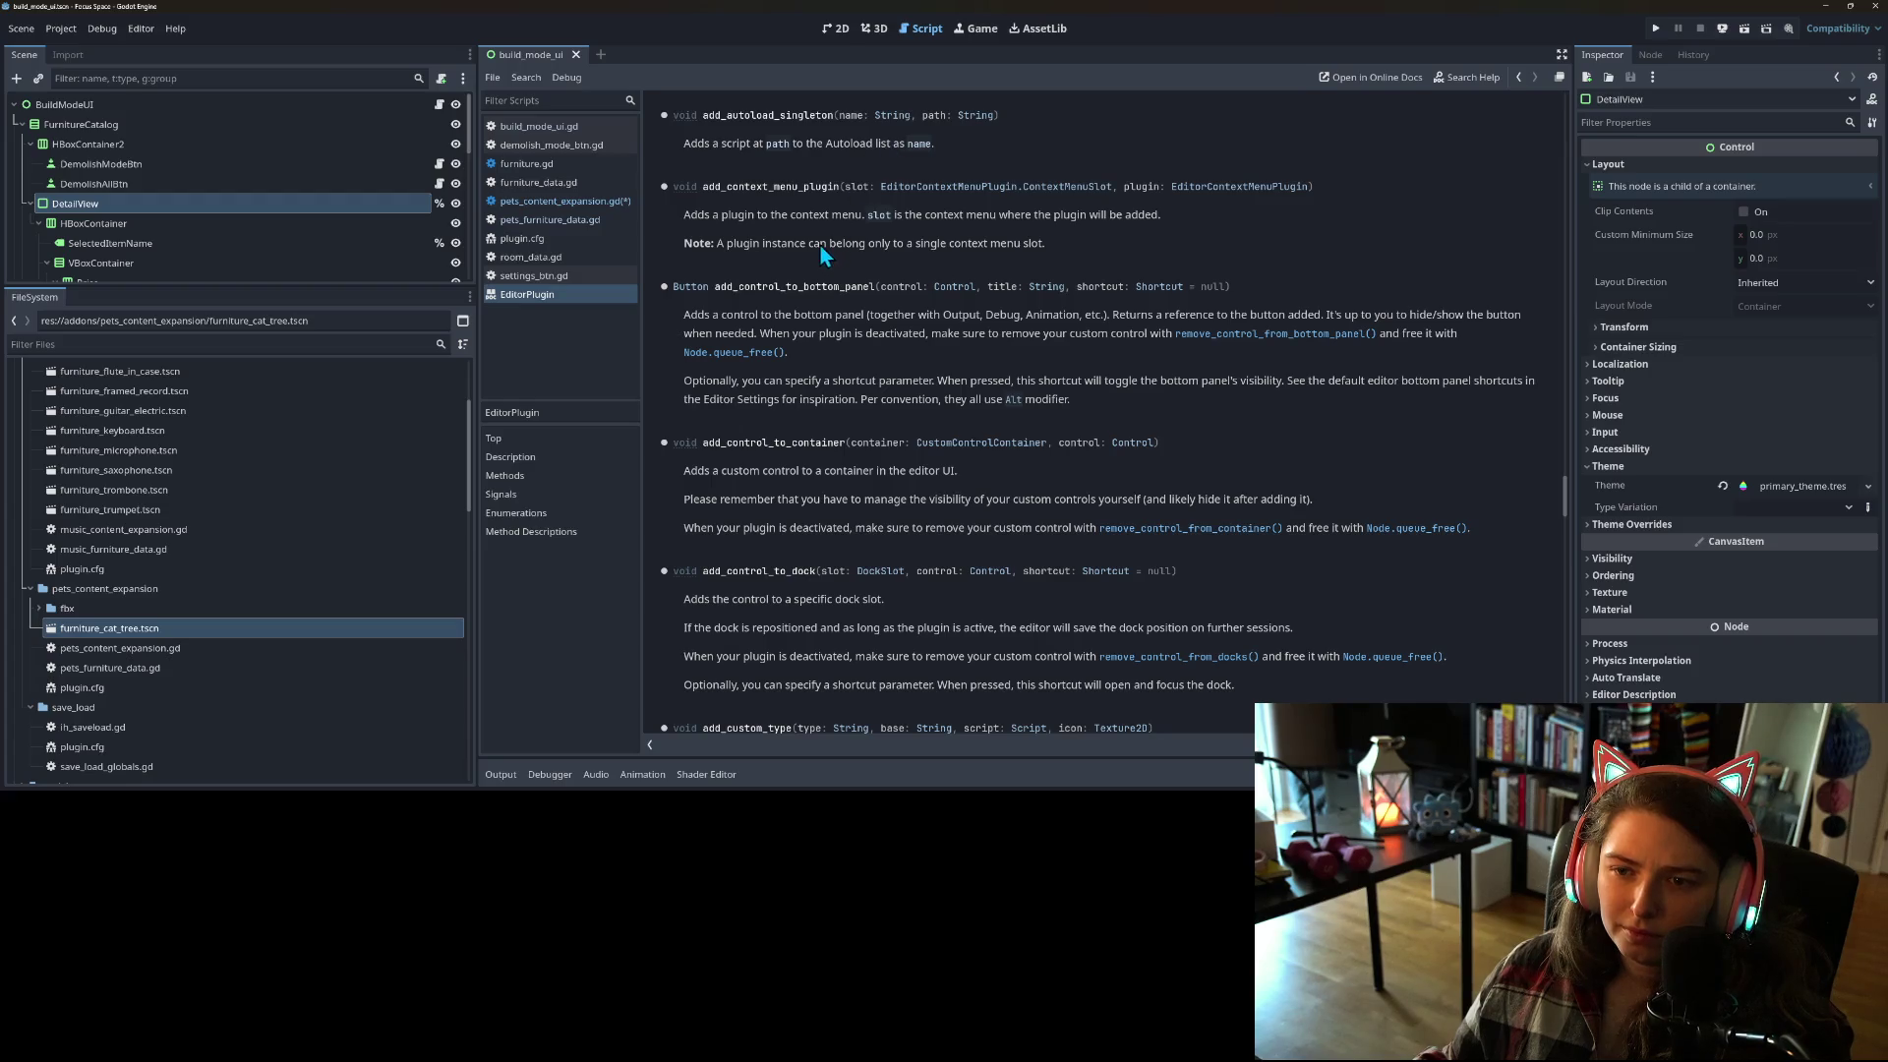
Step: Read the EditorPlugin reference on autoloads, then return to pets_content_expansion.gd
scroll("up", 3)
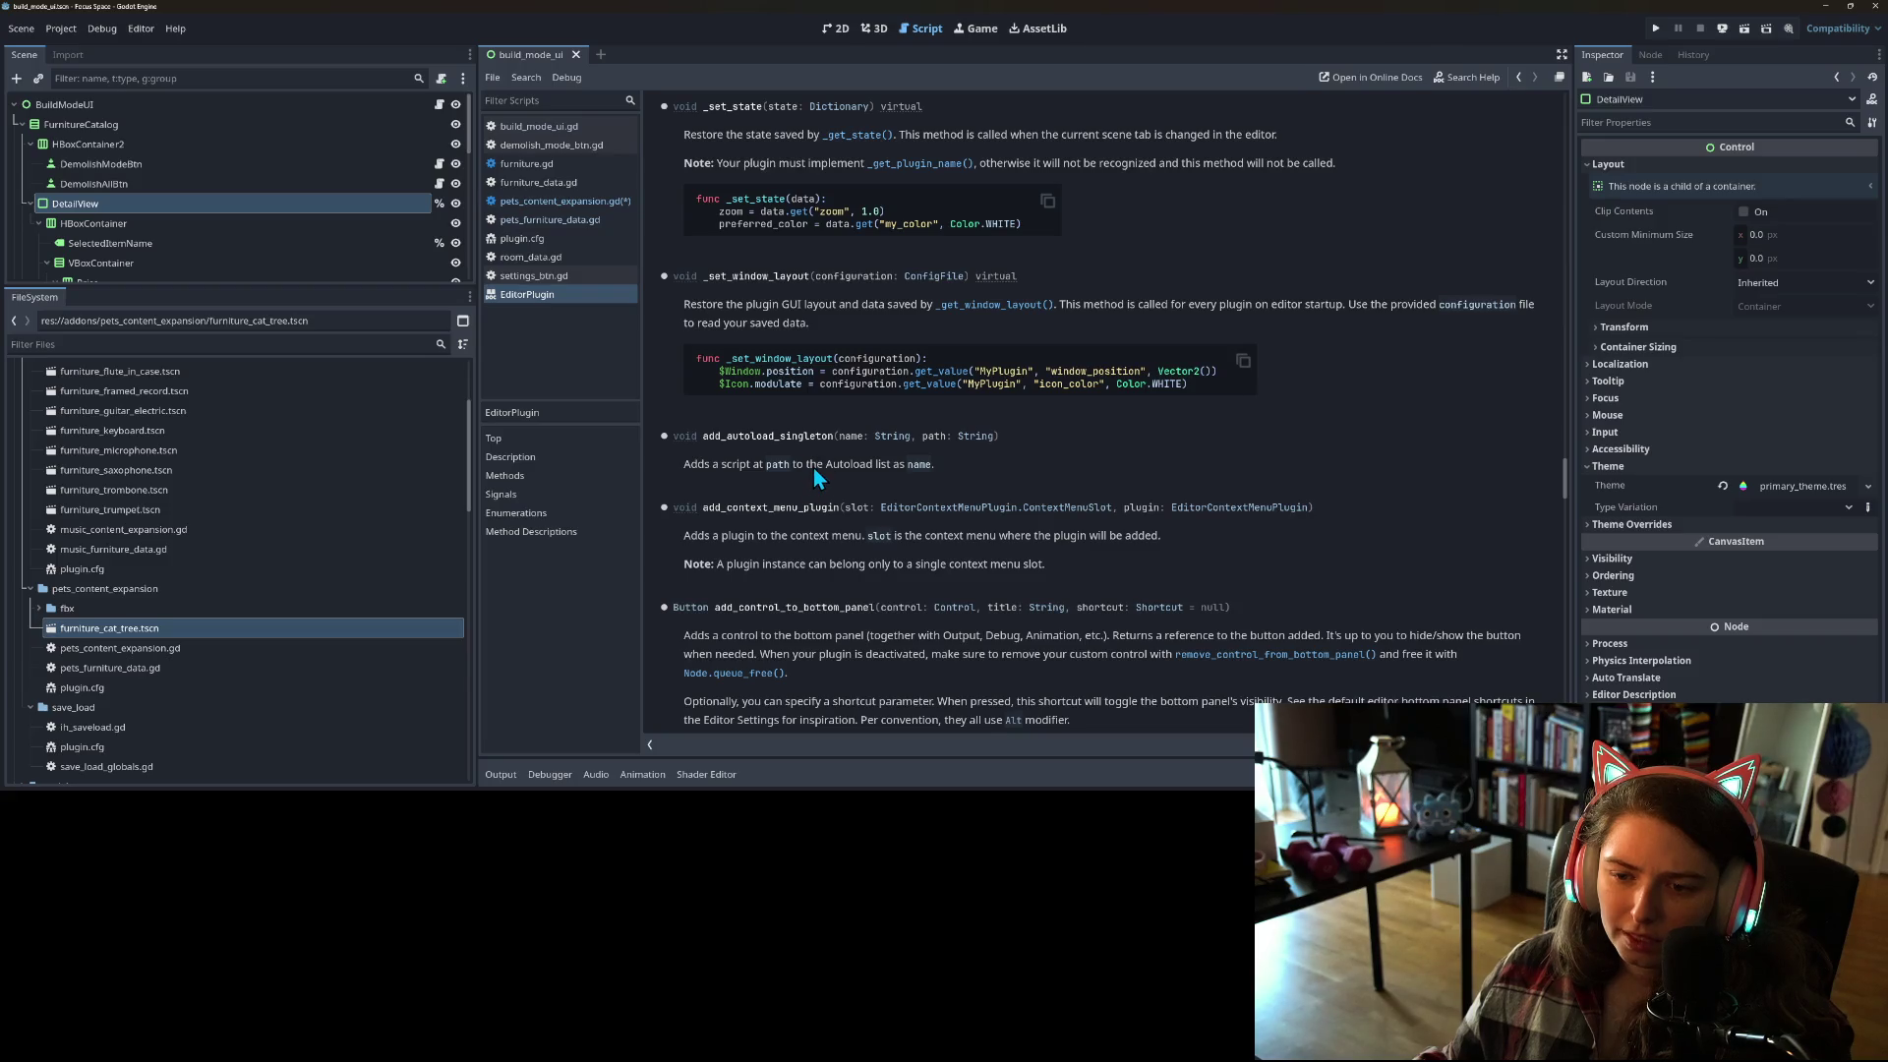
double_click(866, 465)
scroll("down", 3)
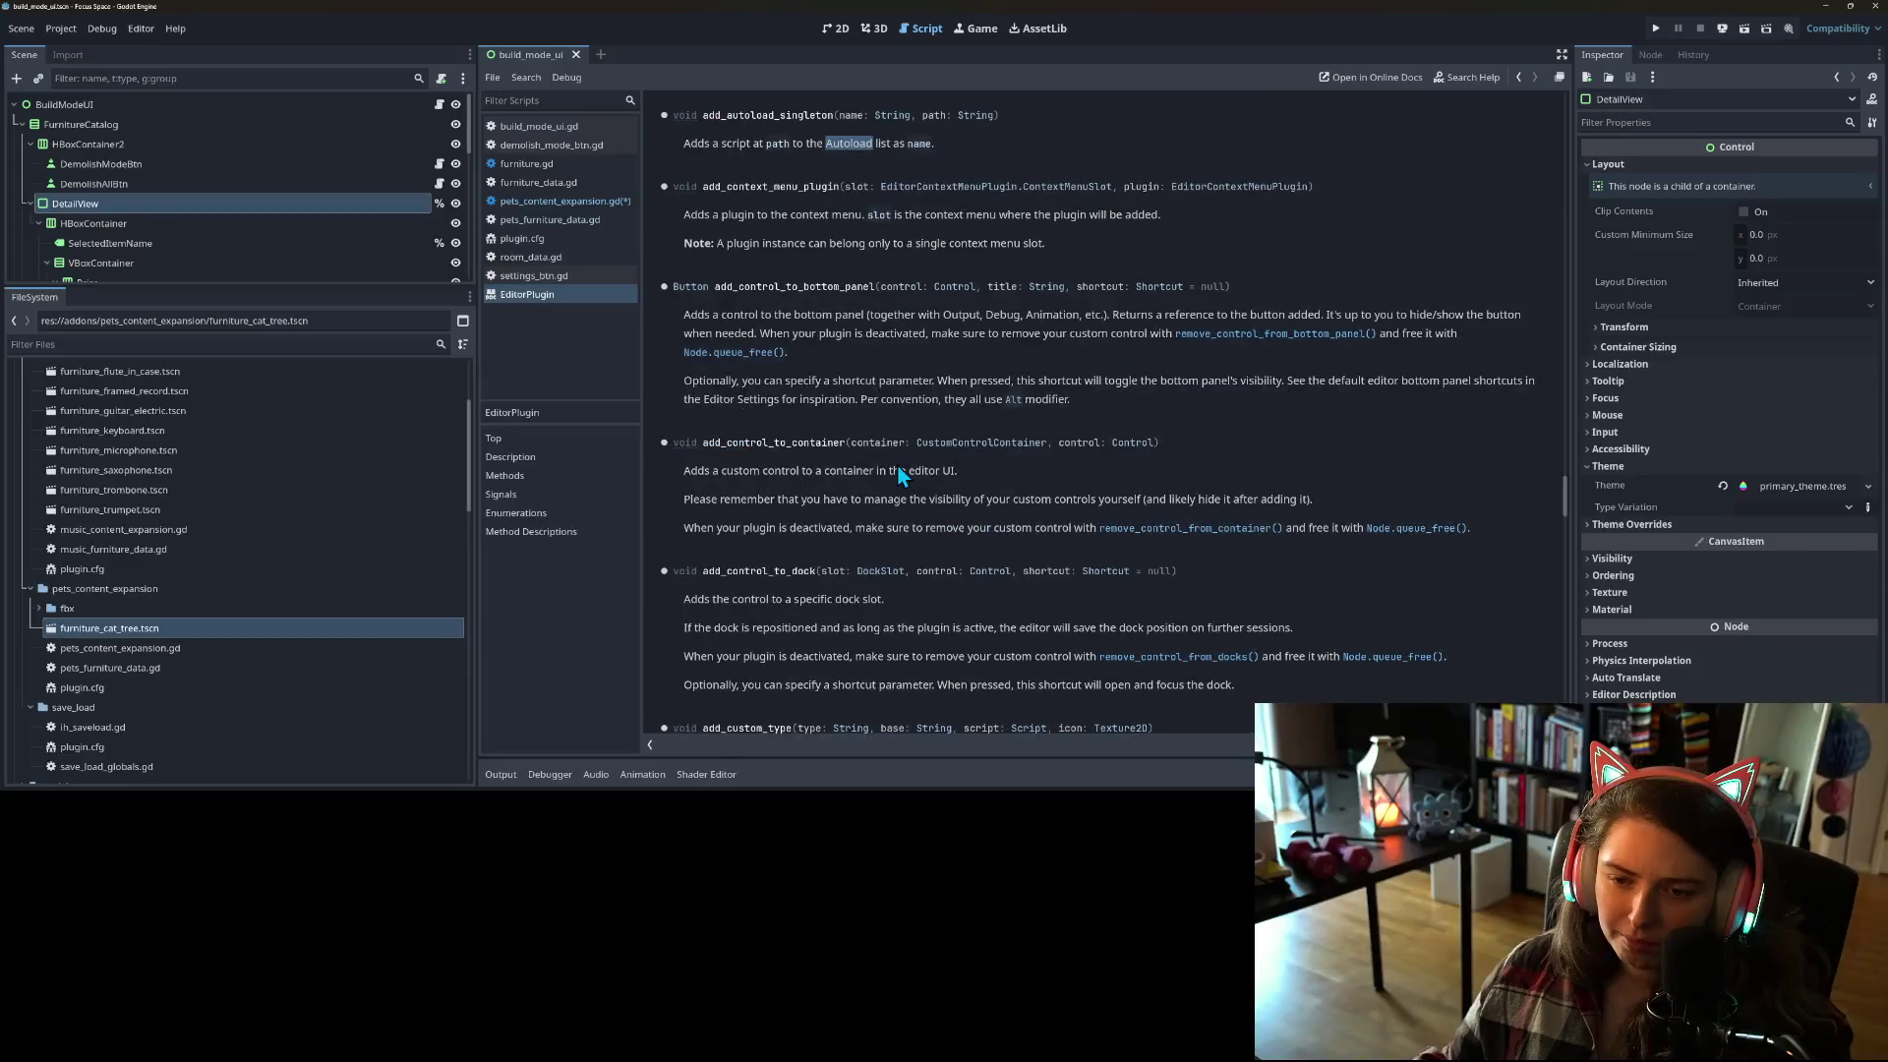
left_click(555, 202)
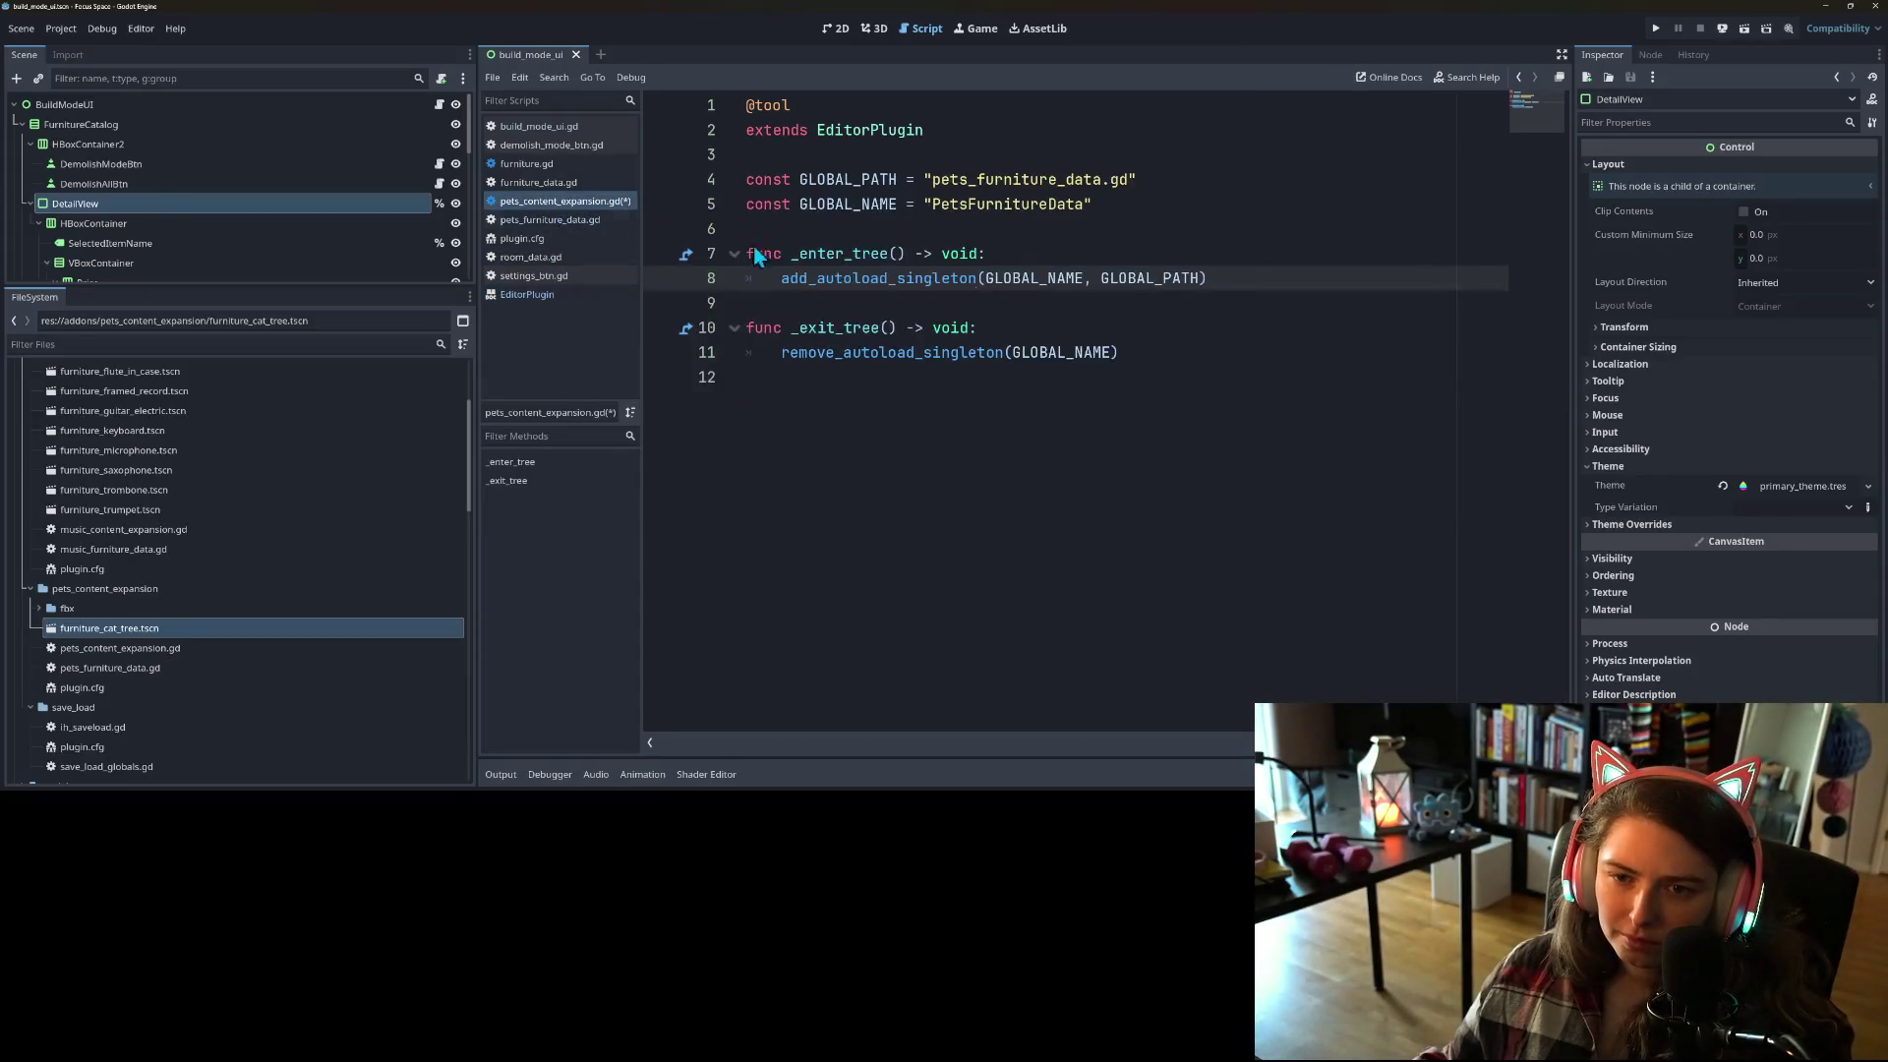
Step: Add a line in _enter_tree and try Autoload and ProjectSettings completions
left_click(994, 254)
key("Return")
type("Auto")
type("l")
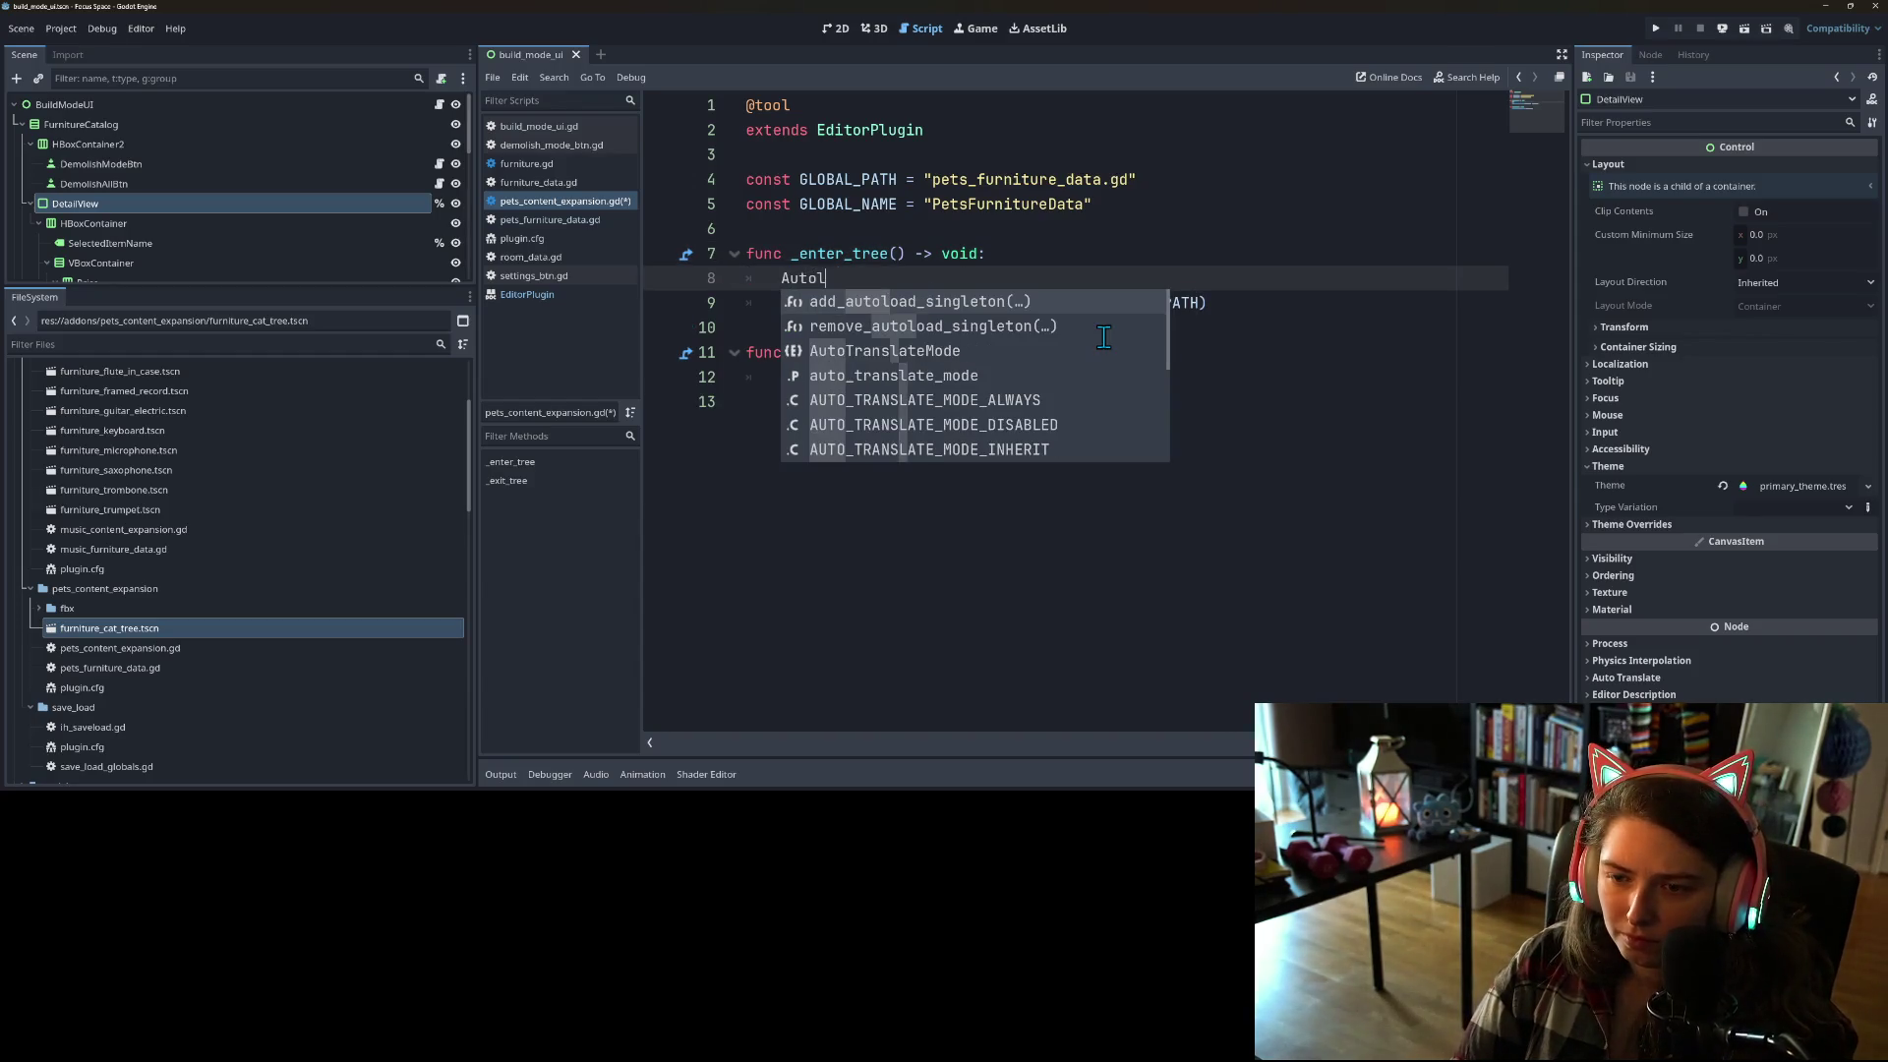
type("oa")
key("BackSpace")
key("BackSpace")
key("BackSpace")
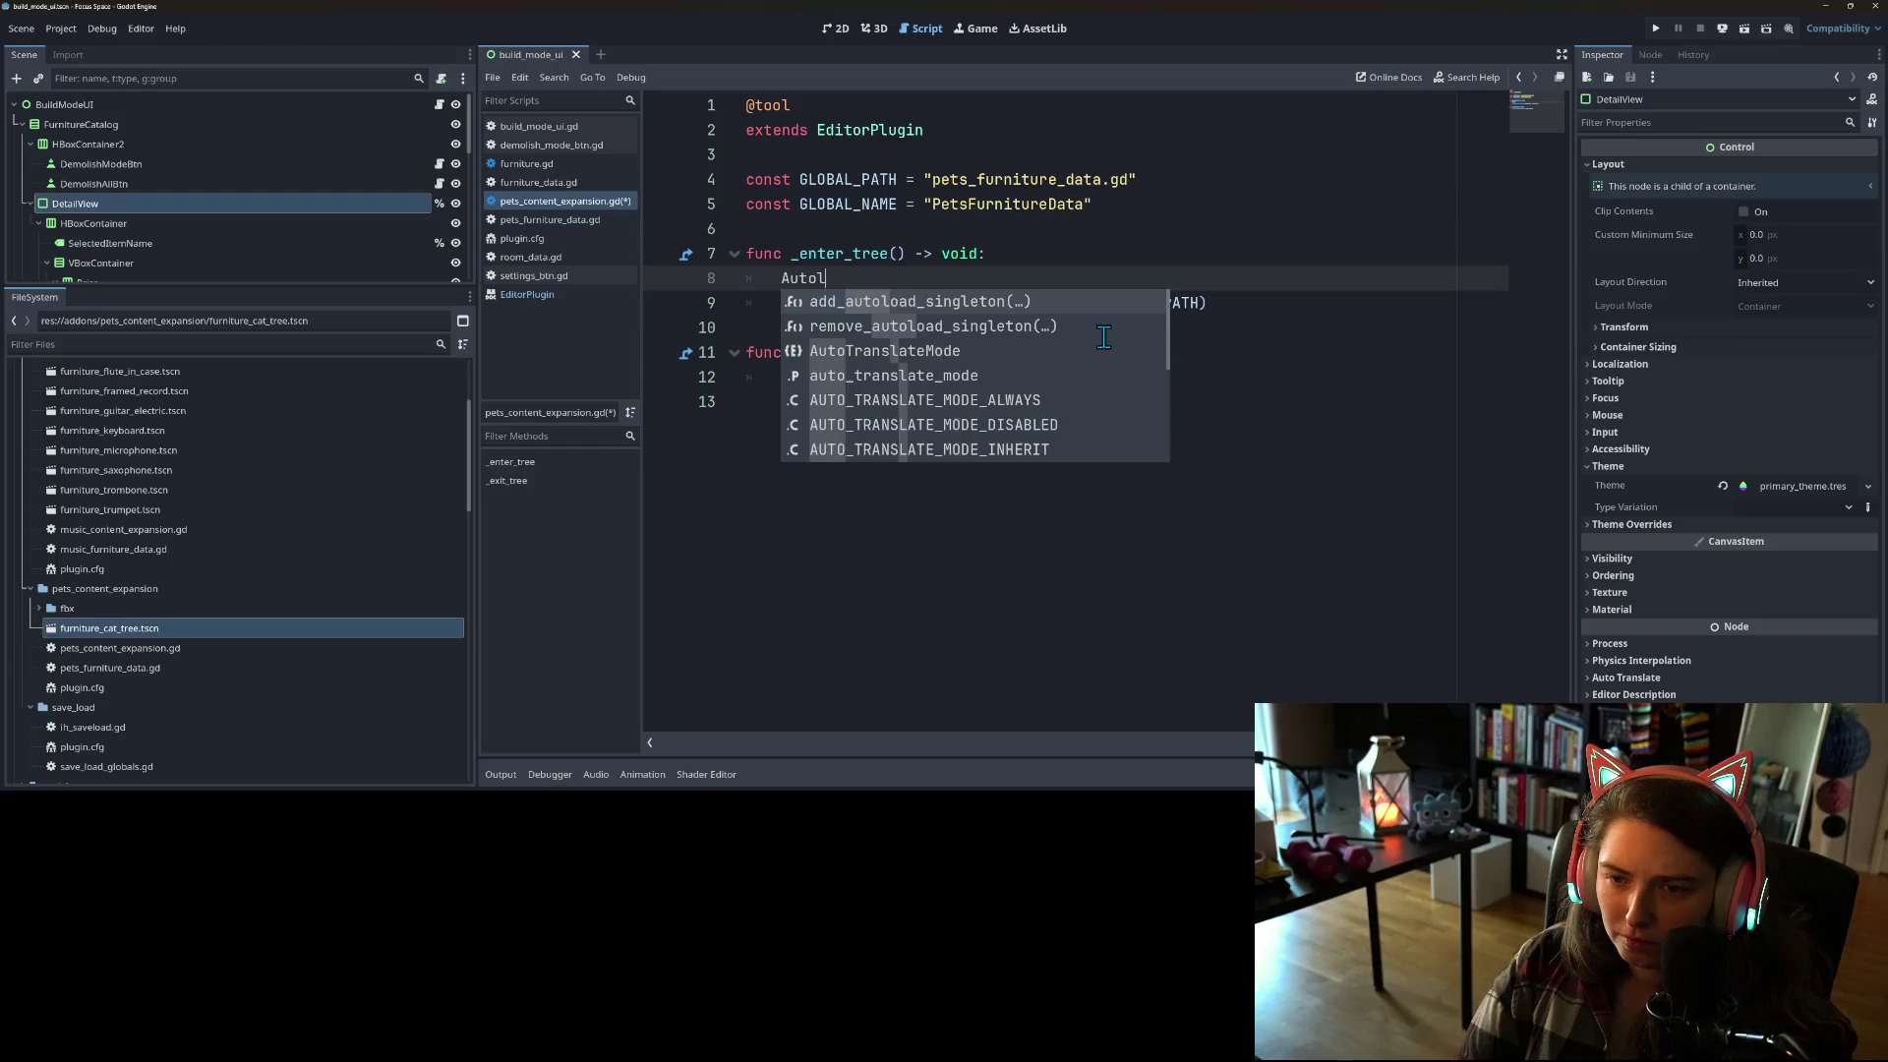
type("Projec")
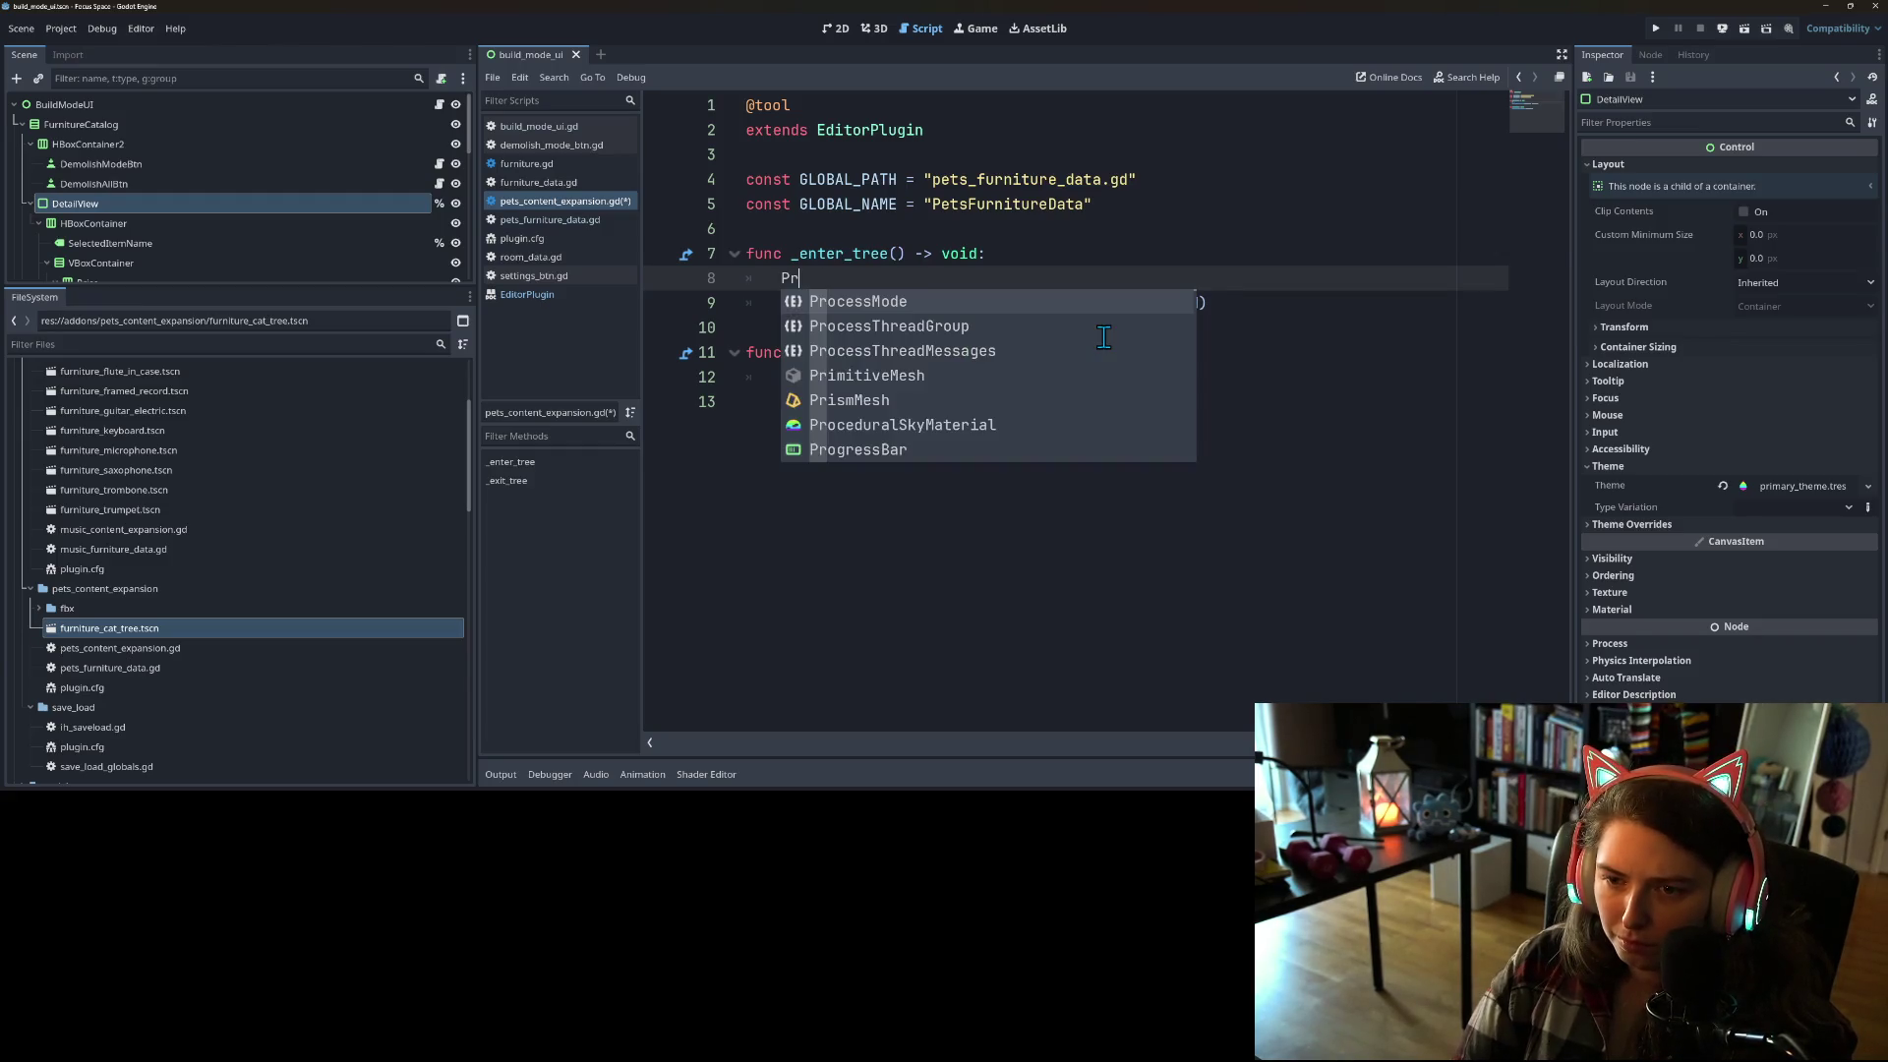
key("Down")
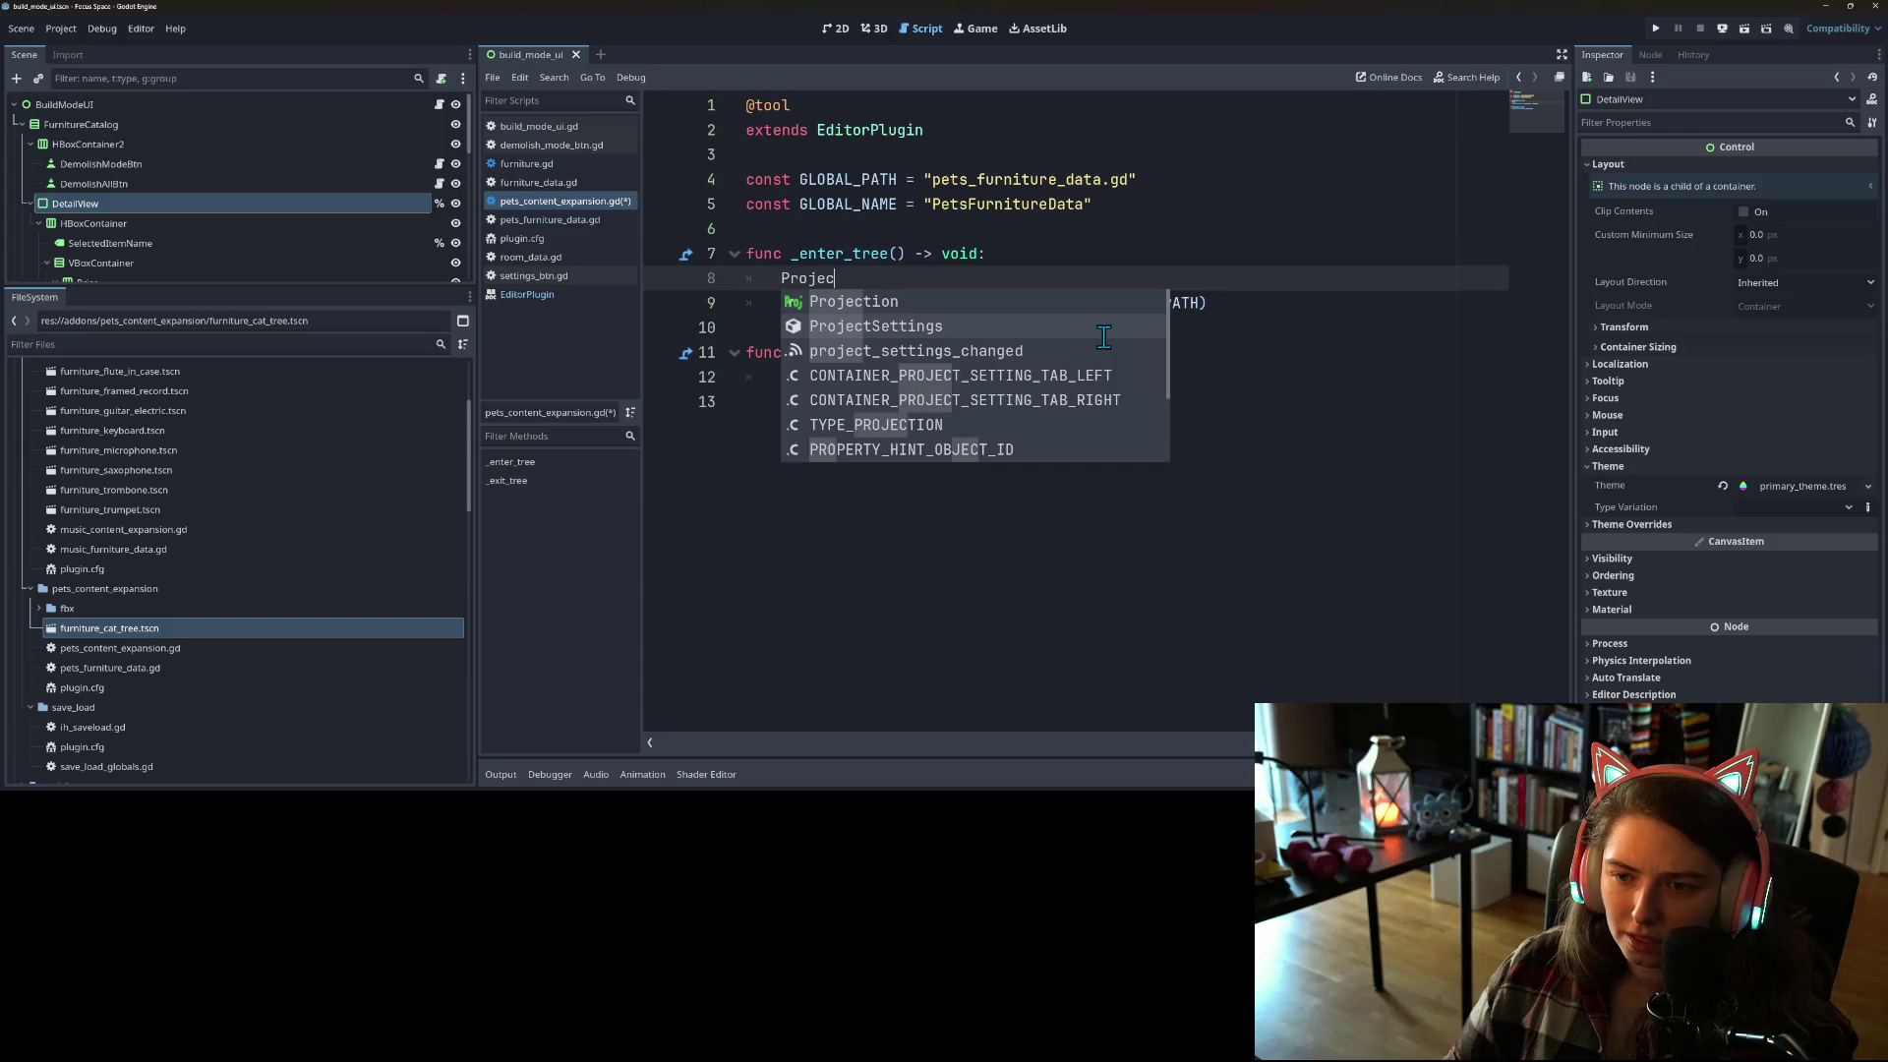
key("Return")
type(".Au")
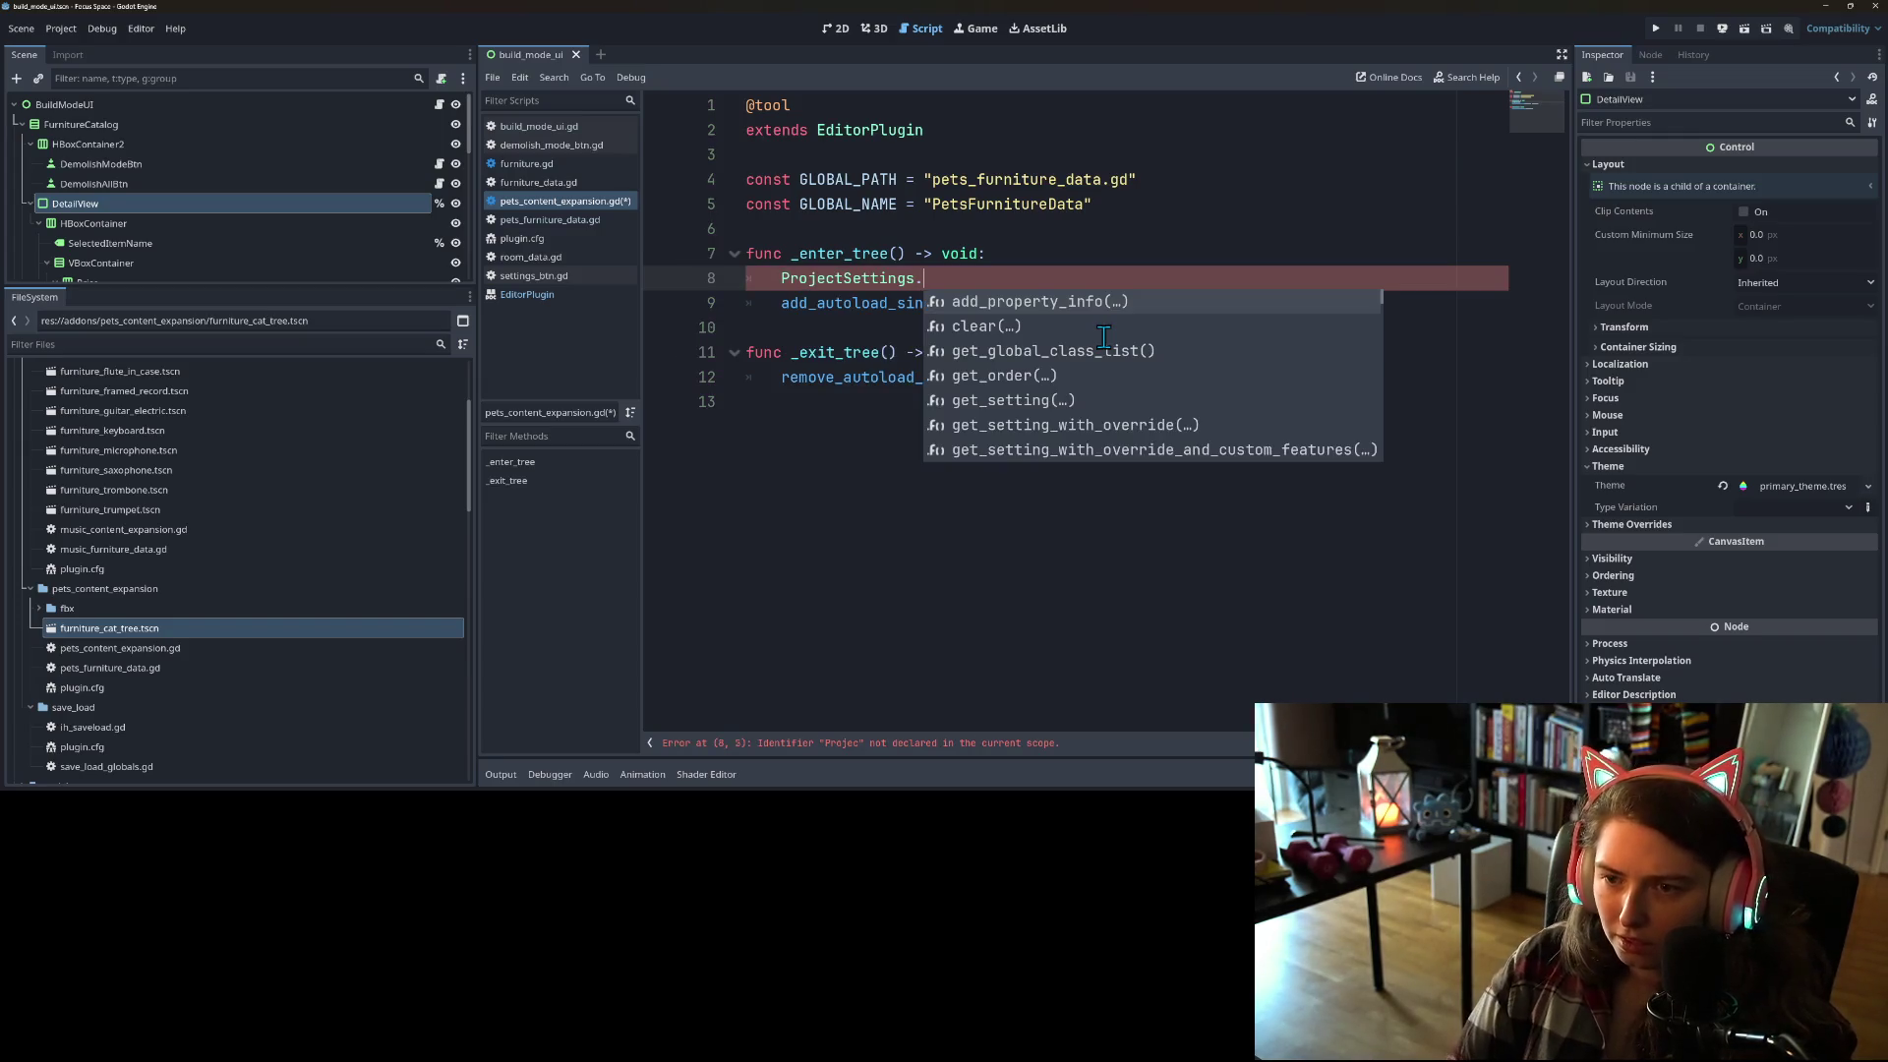
type("t")
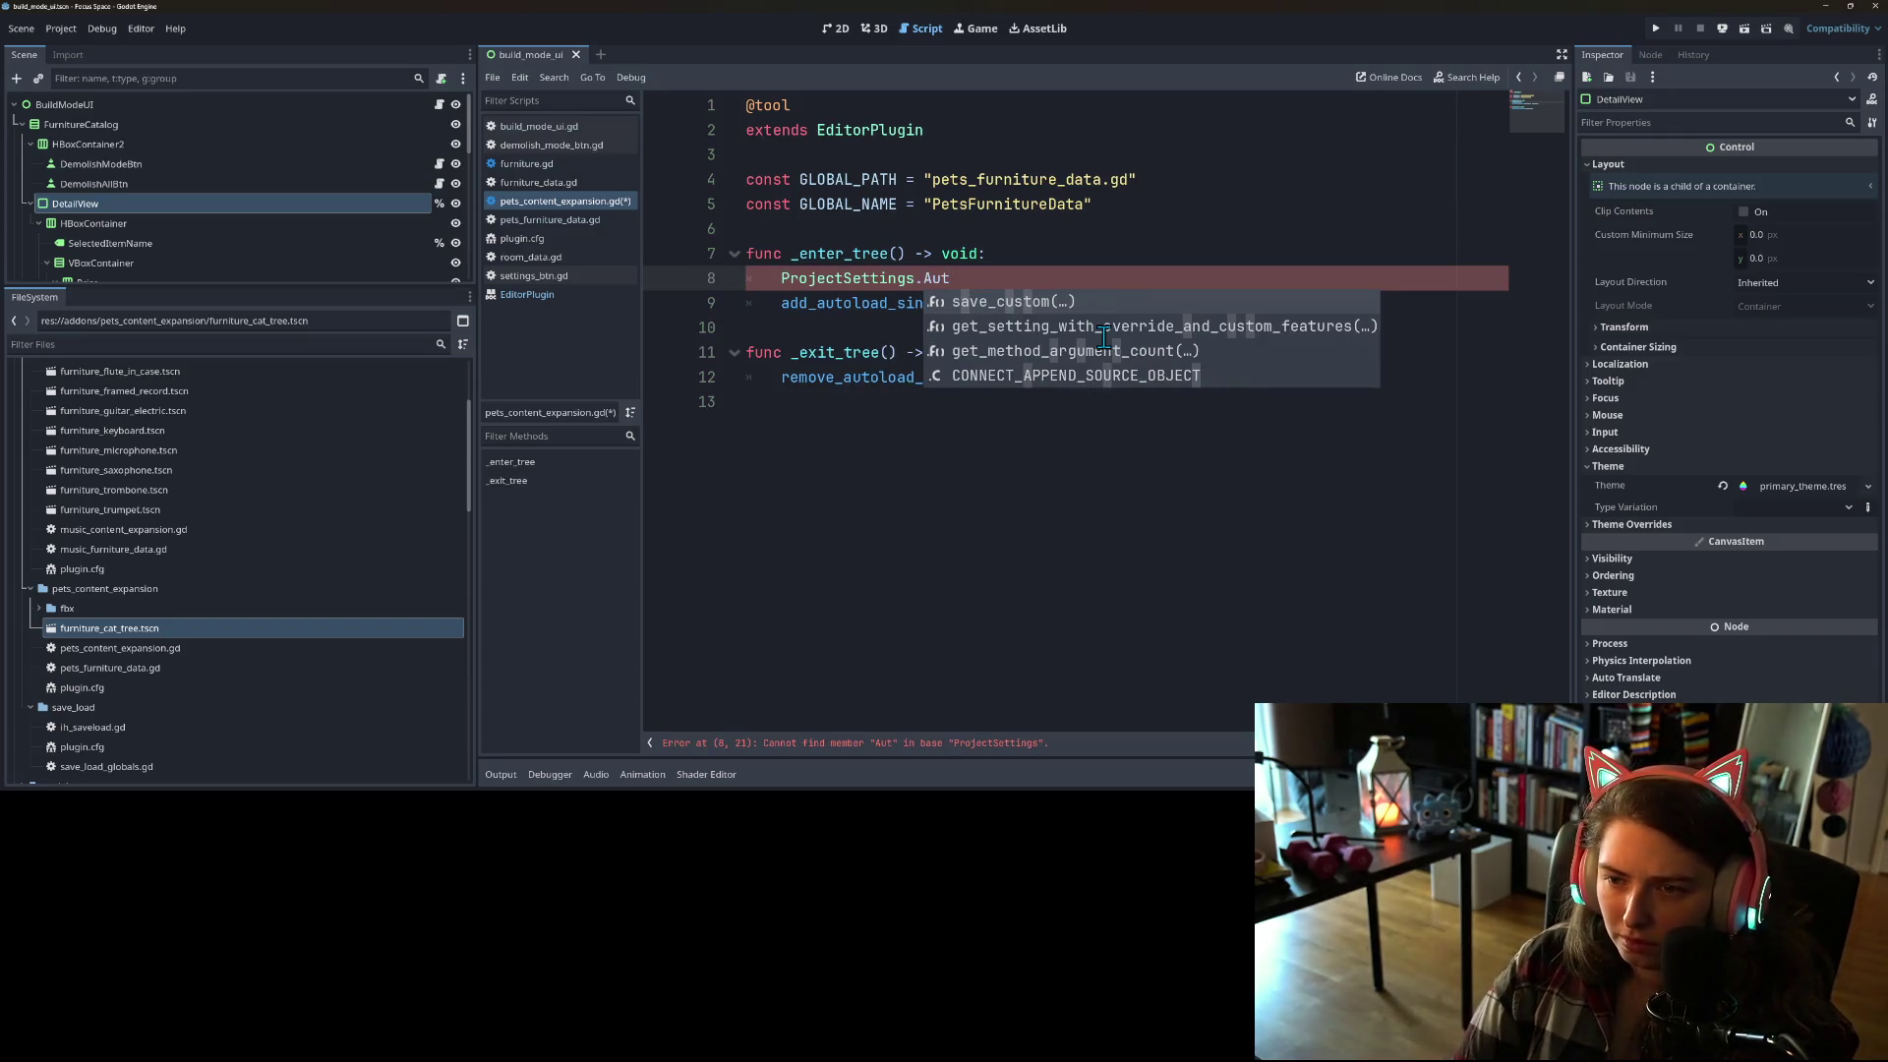
key("BackSpace")
key("BackSpace")
key("BackSpace")
Step: Erase the ProjectSettings attempt, browse 'Glo' suggestions, and remove the empty line 8
type("au")
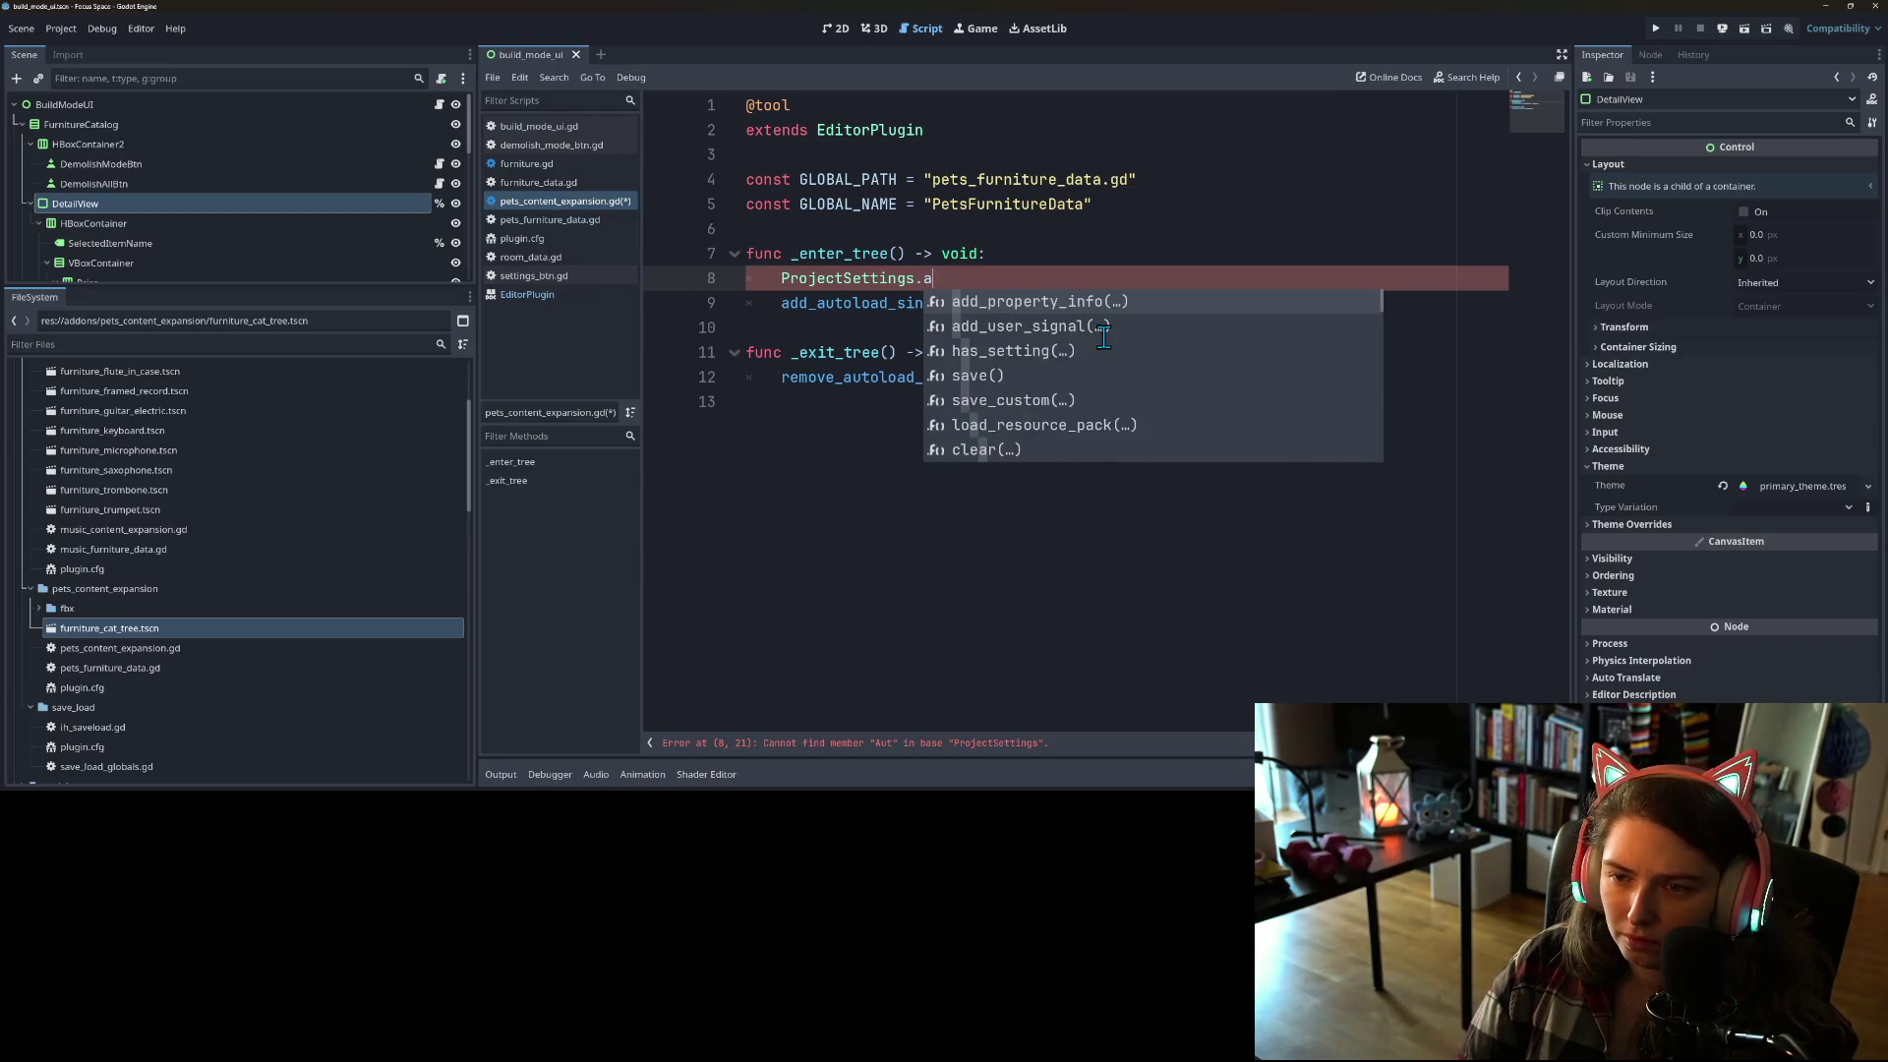
key("BackSpace")
key("BackSpace")
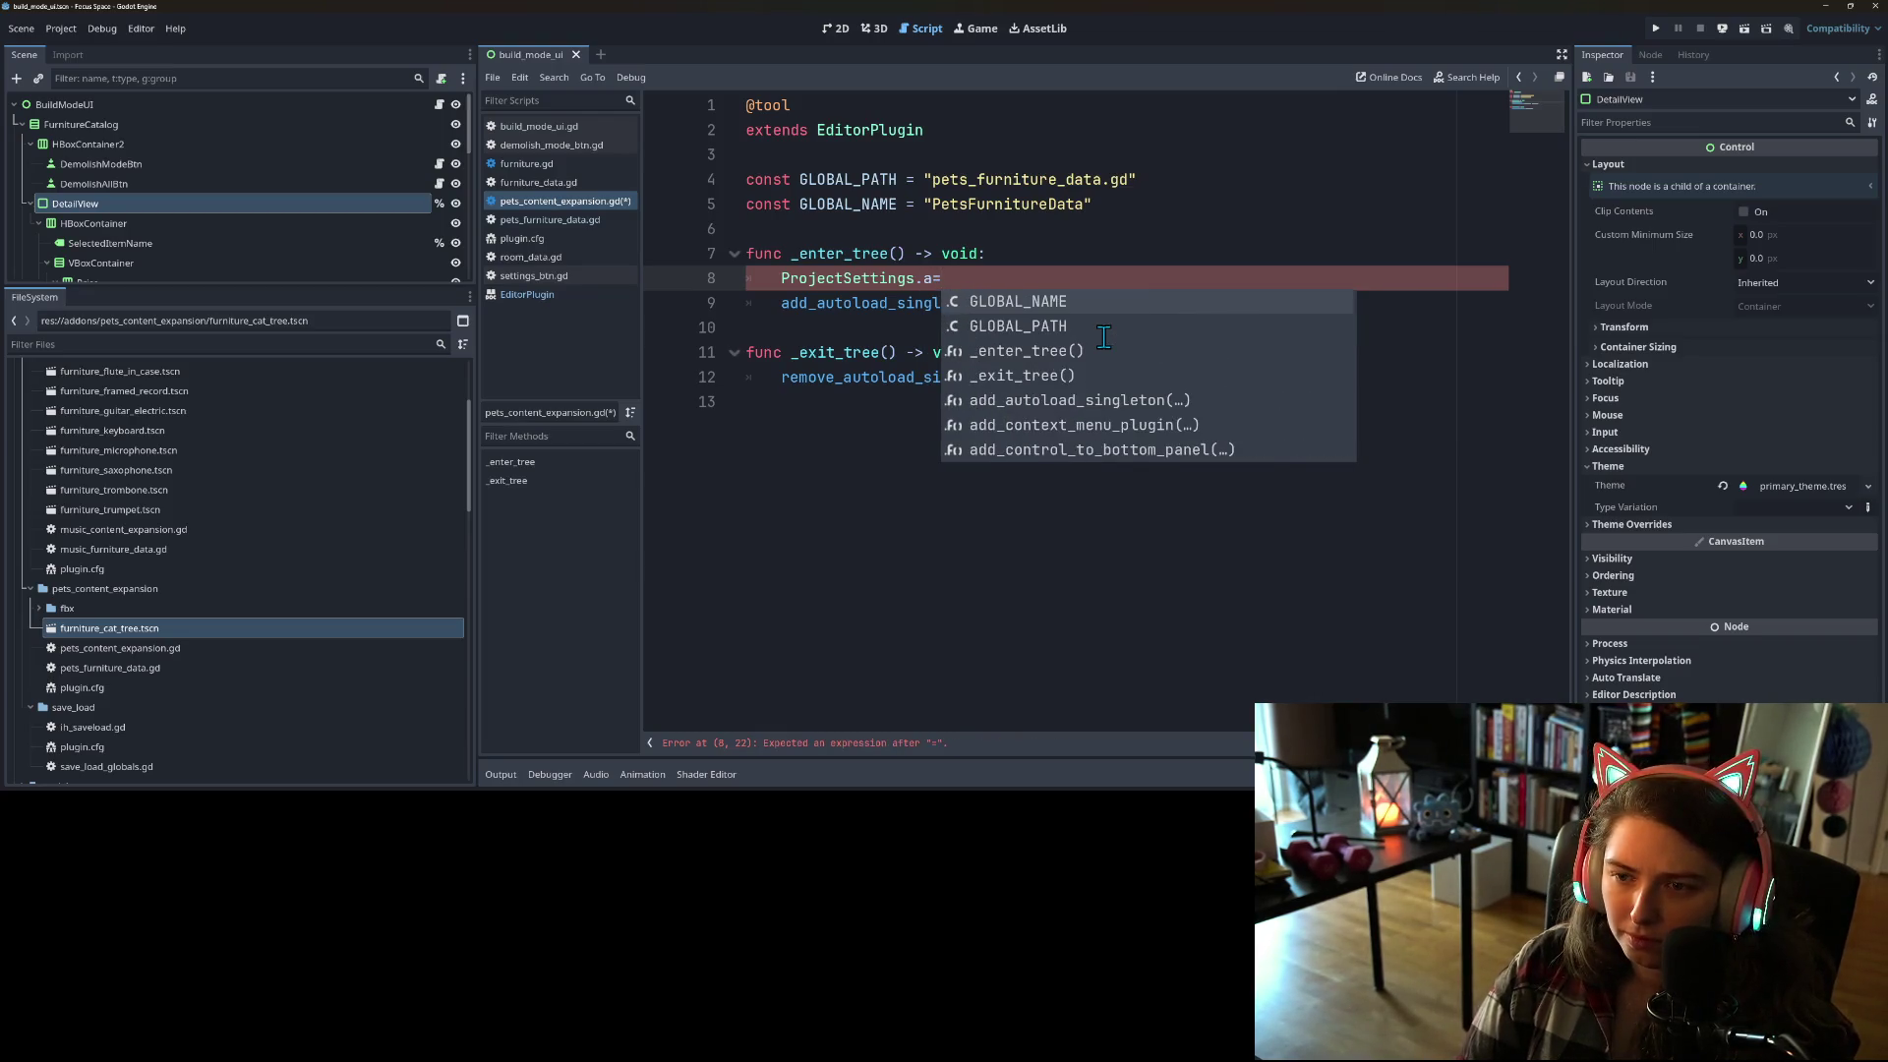
key("BackSpace")
key("BackSpace")
key("BackSpace")
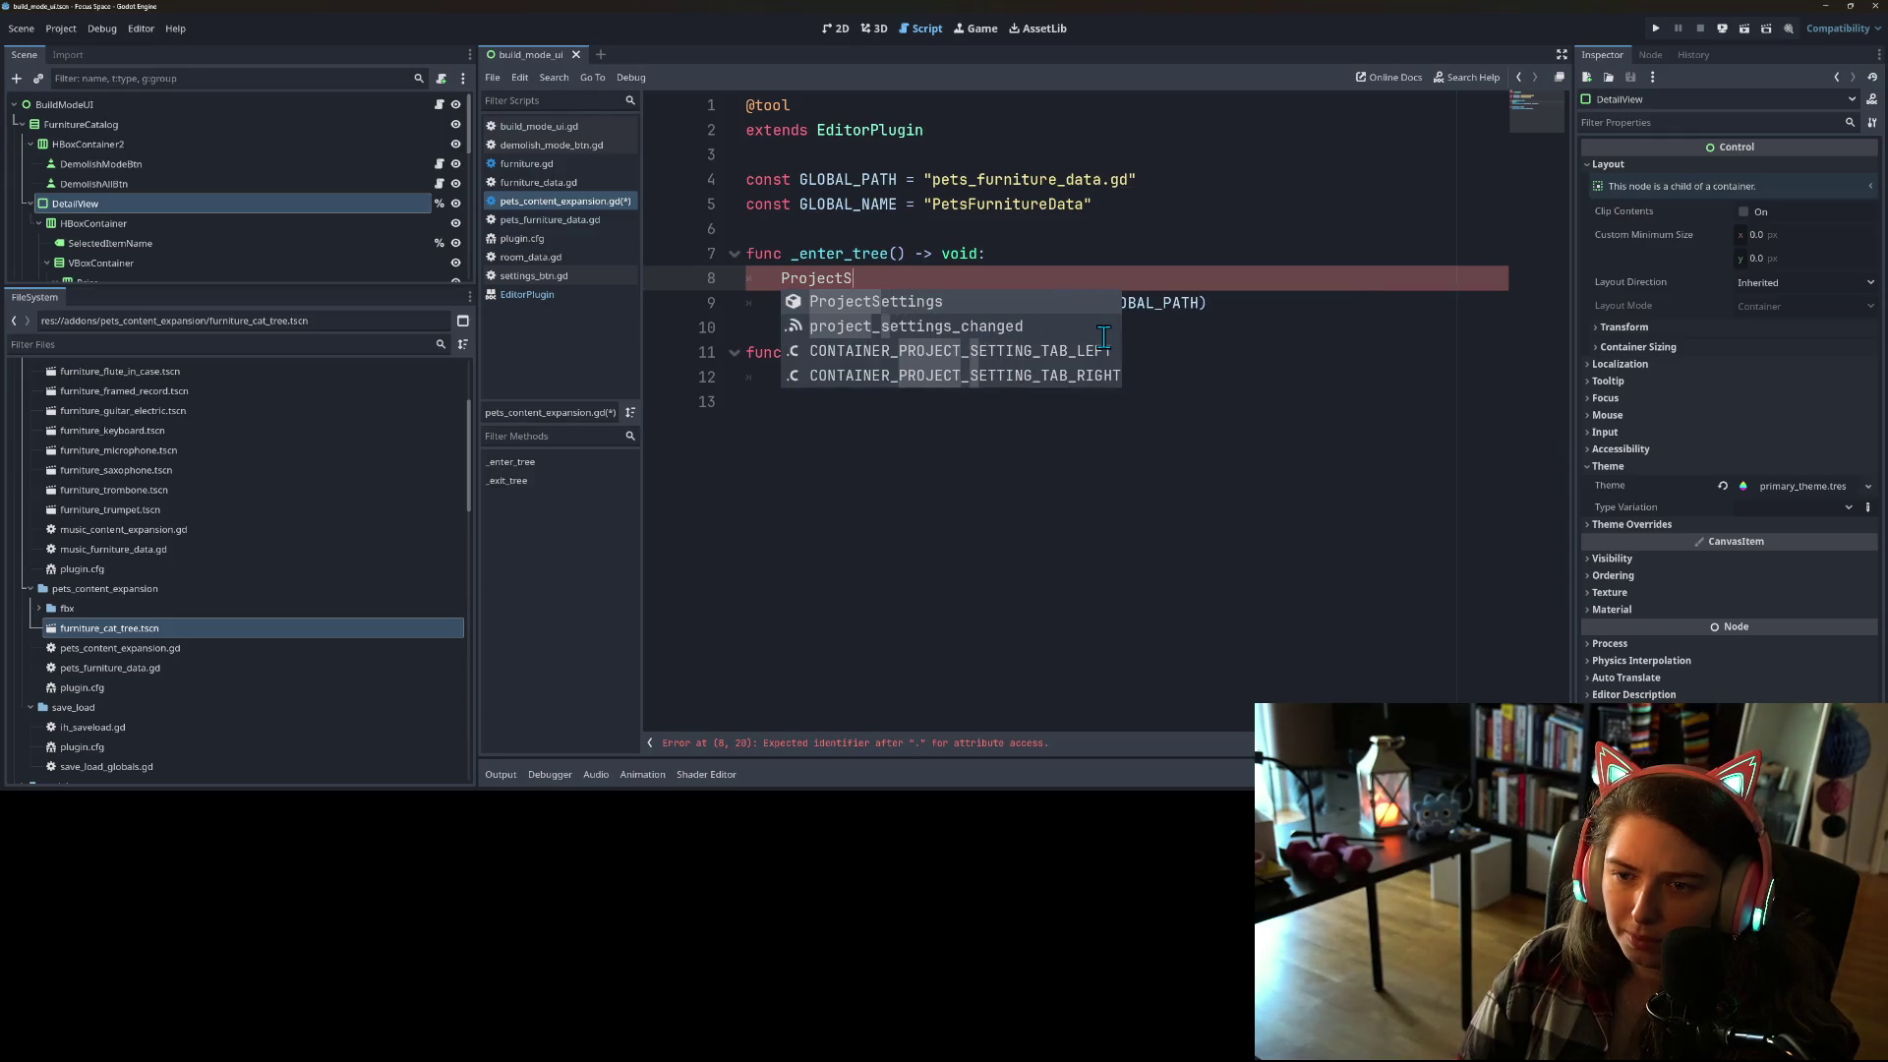
key("BackSpace")
type("Glo")
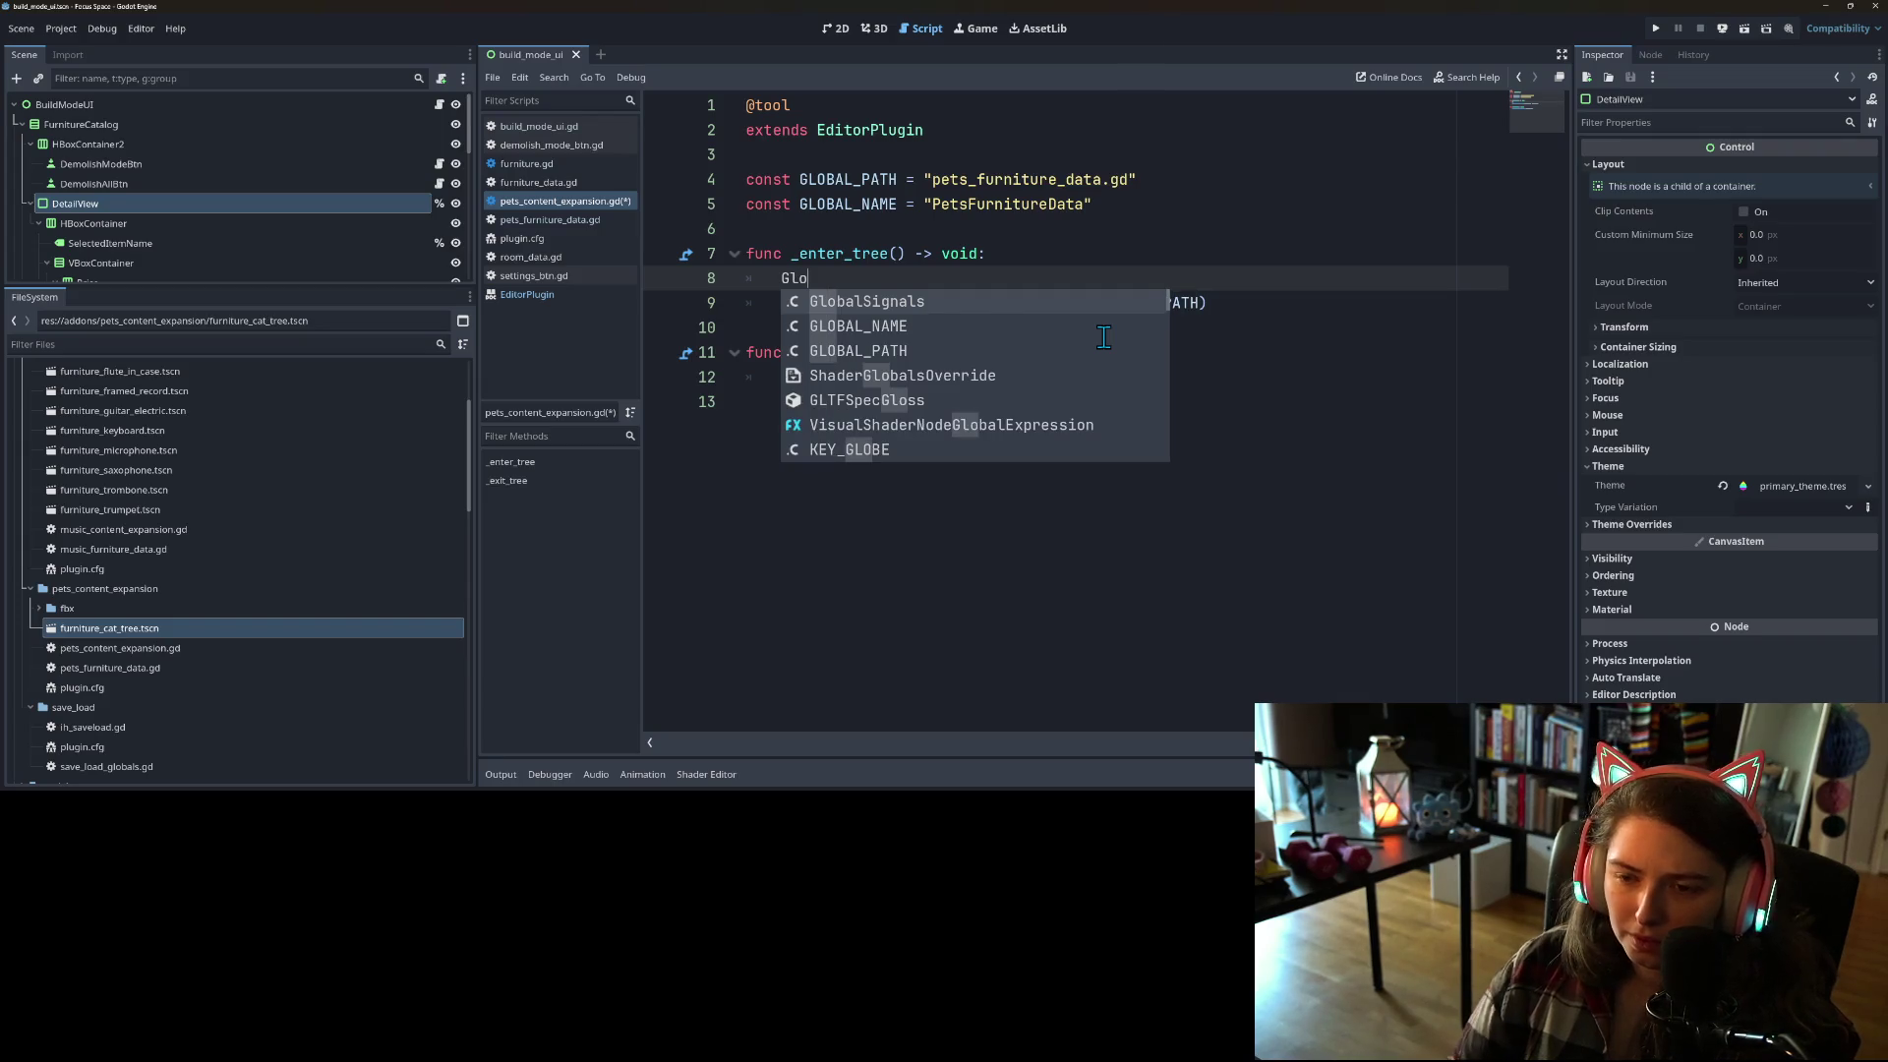
key("Down")
key("Down")
key("Down")
key("Down")
key("Down")
key("Down")
key("Down")
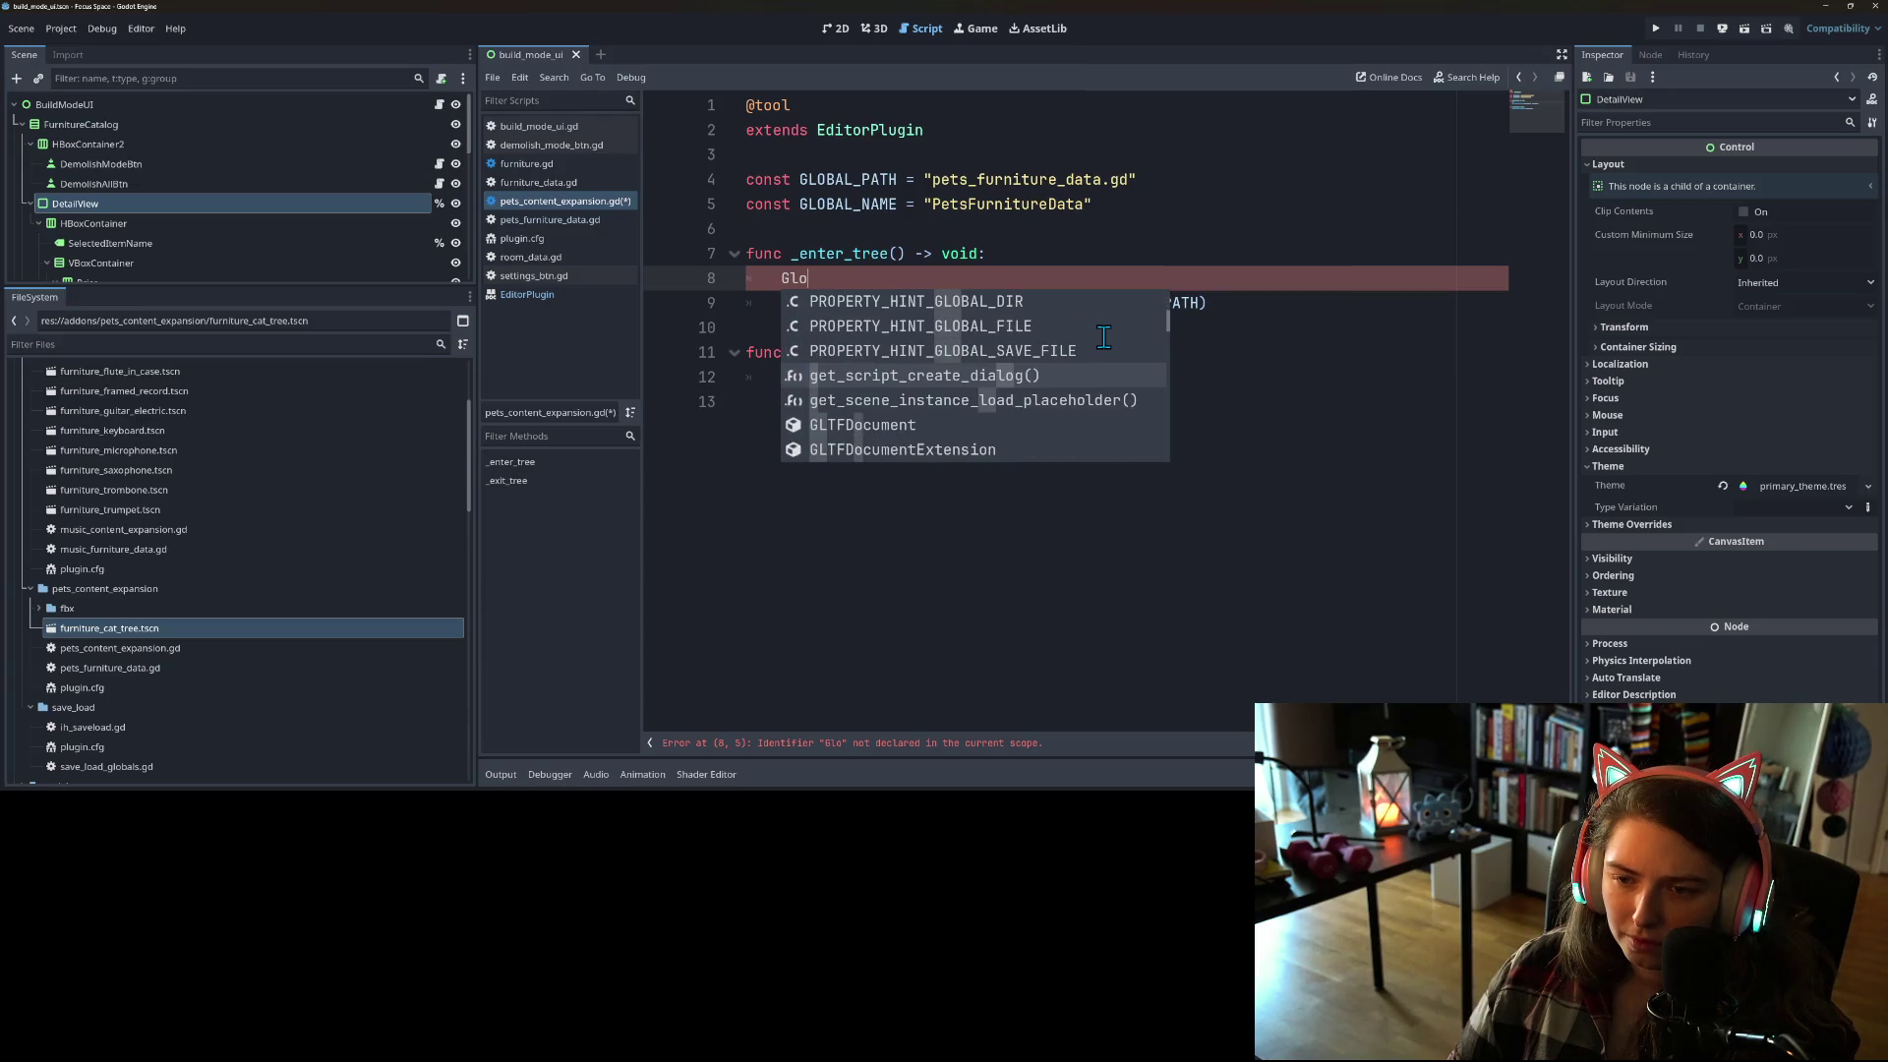
key("Down")
key("Down")
key("Down")
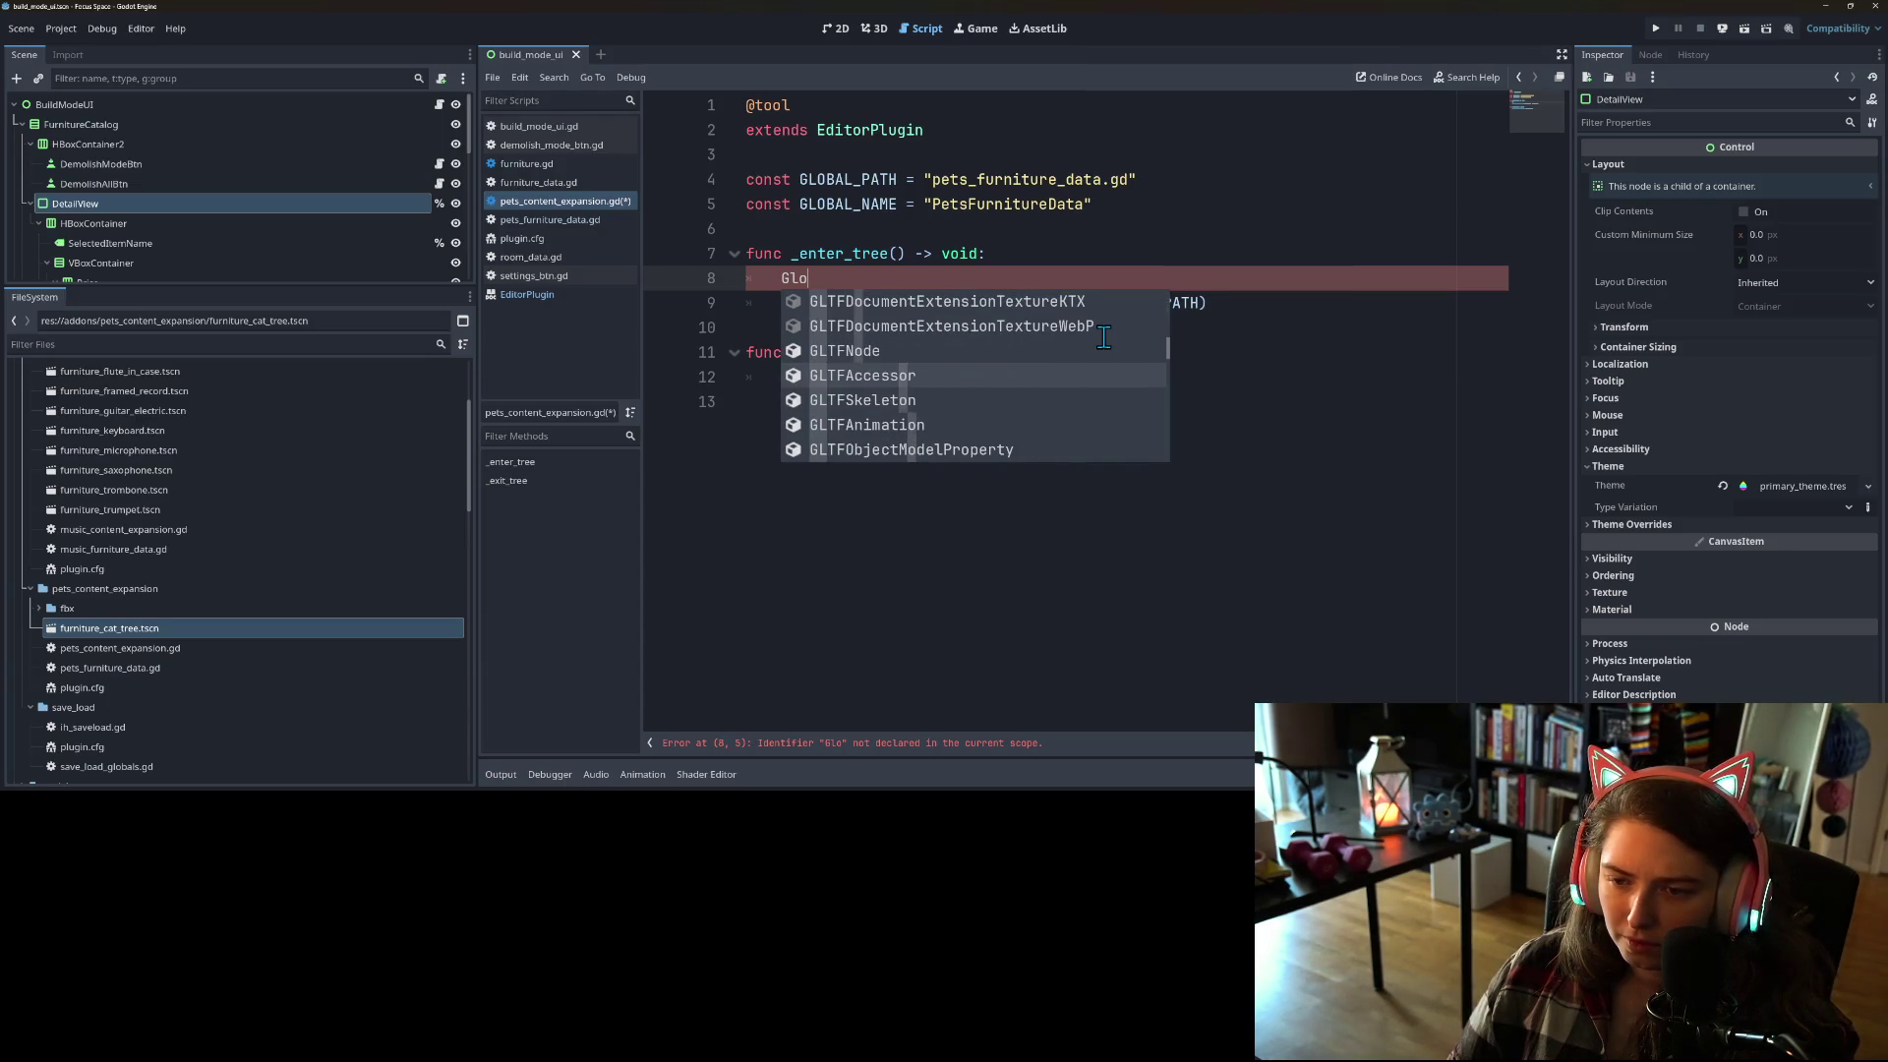
key("Down")
key("Down")
key("Down")
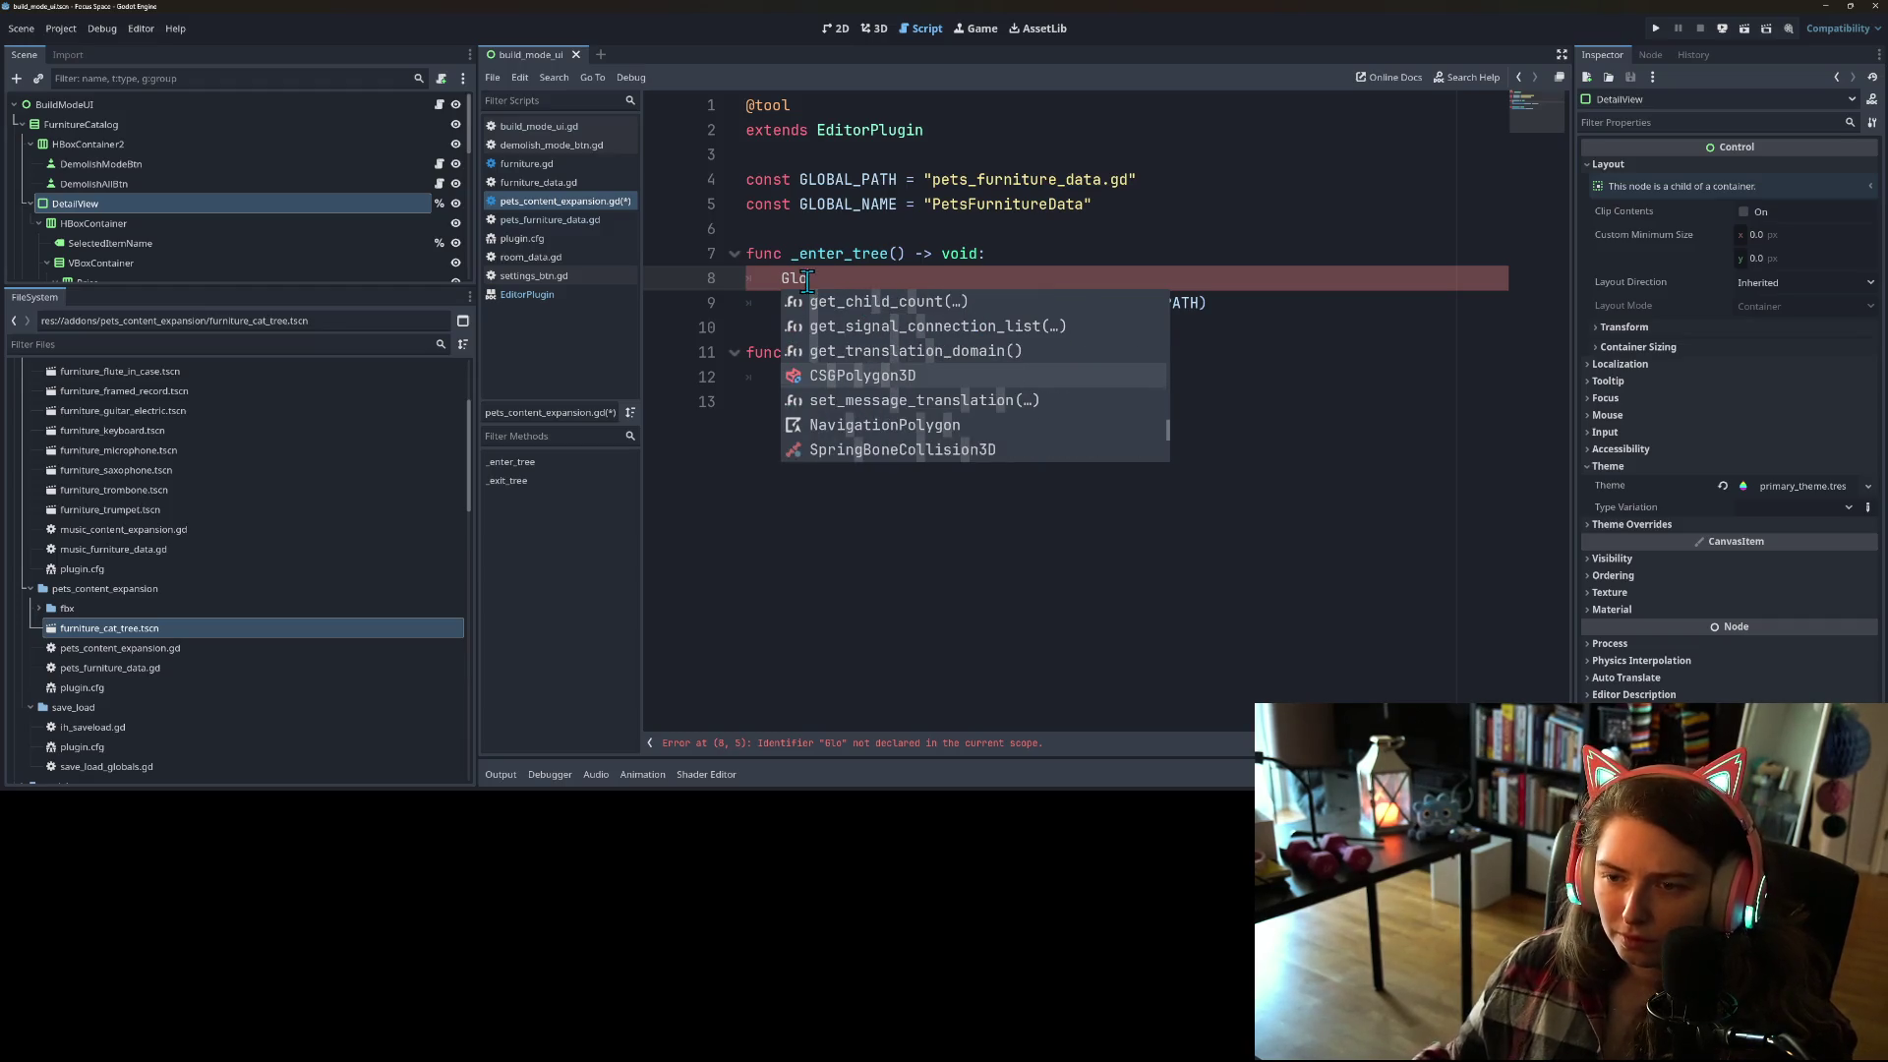
key("Escape")
key("BackSpace")
key("BackSpace")
key("BackSpace")
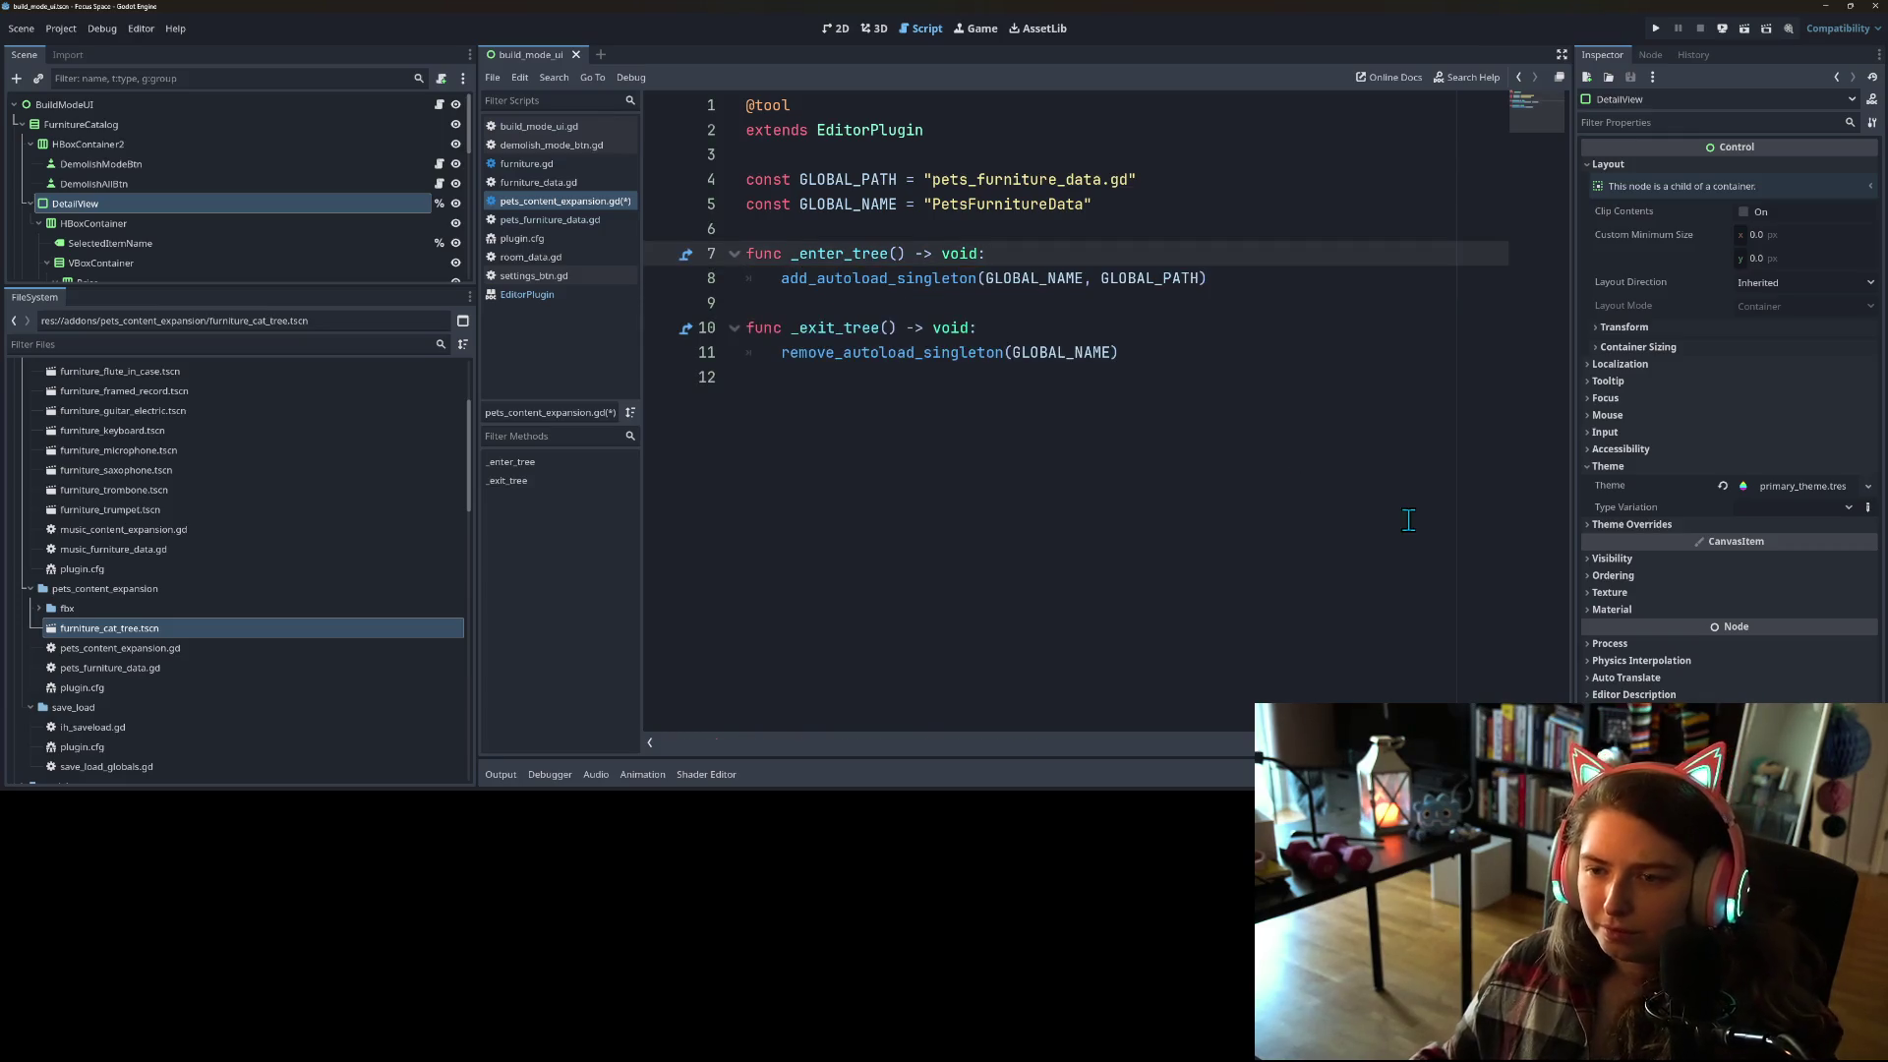
Step: Save the script and open a blank Firefox tab
key("ctrl+s")
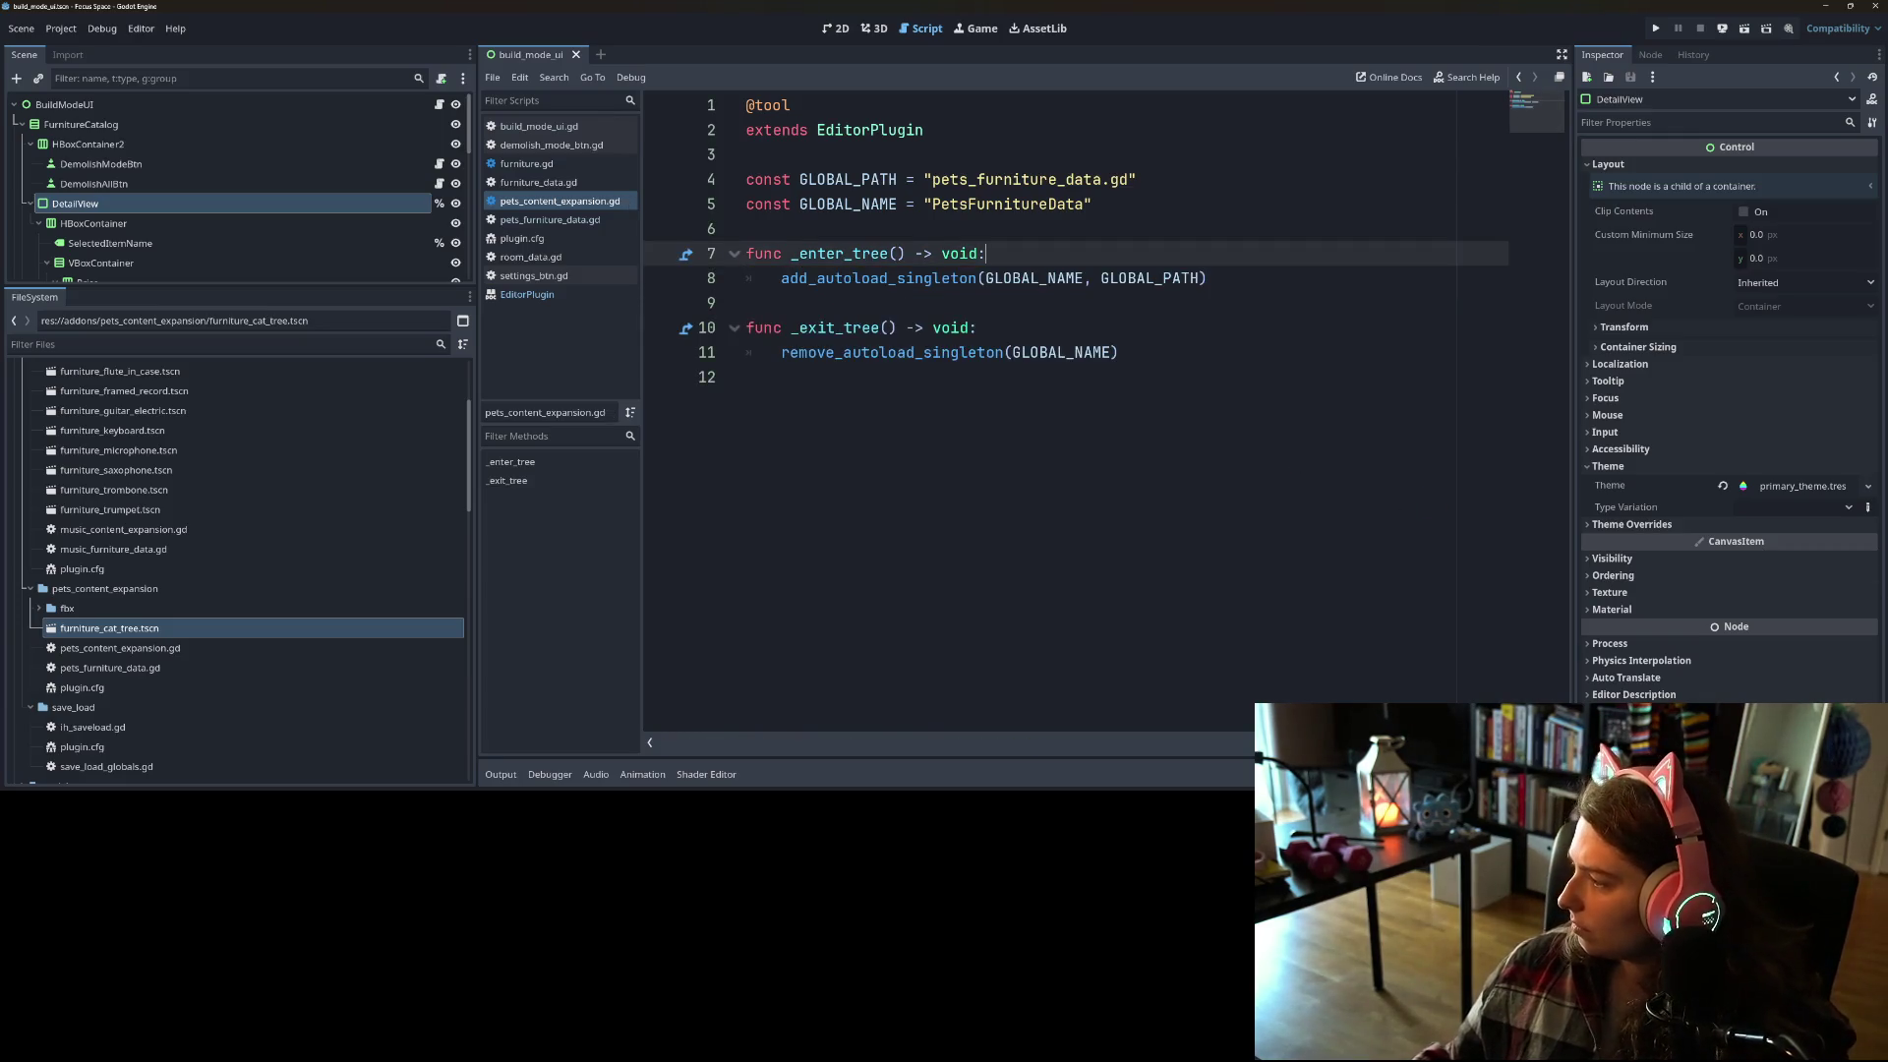
key("alt+Tab")
left_click(158, 12)
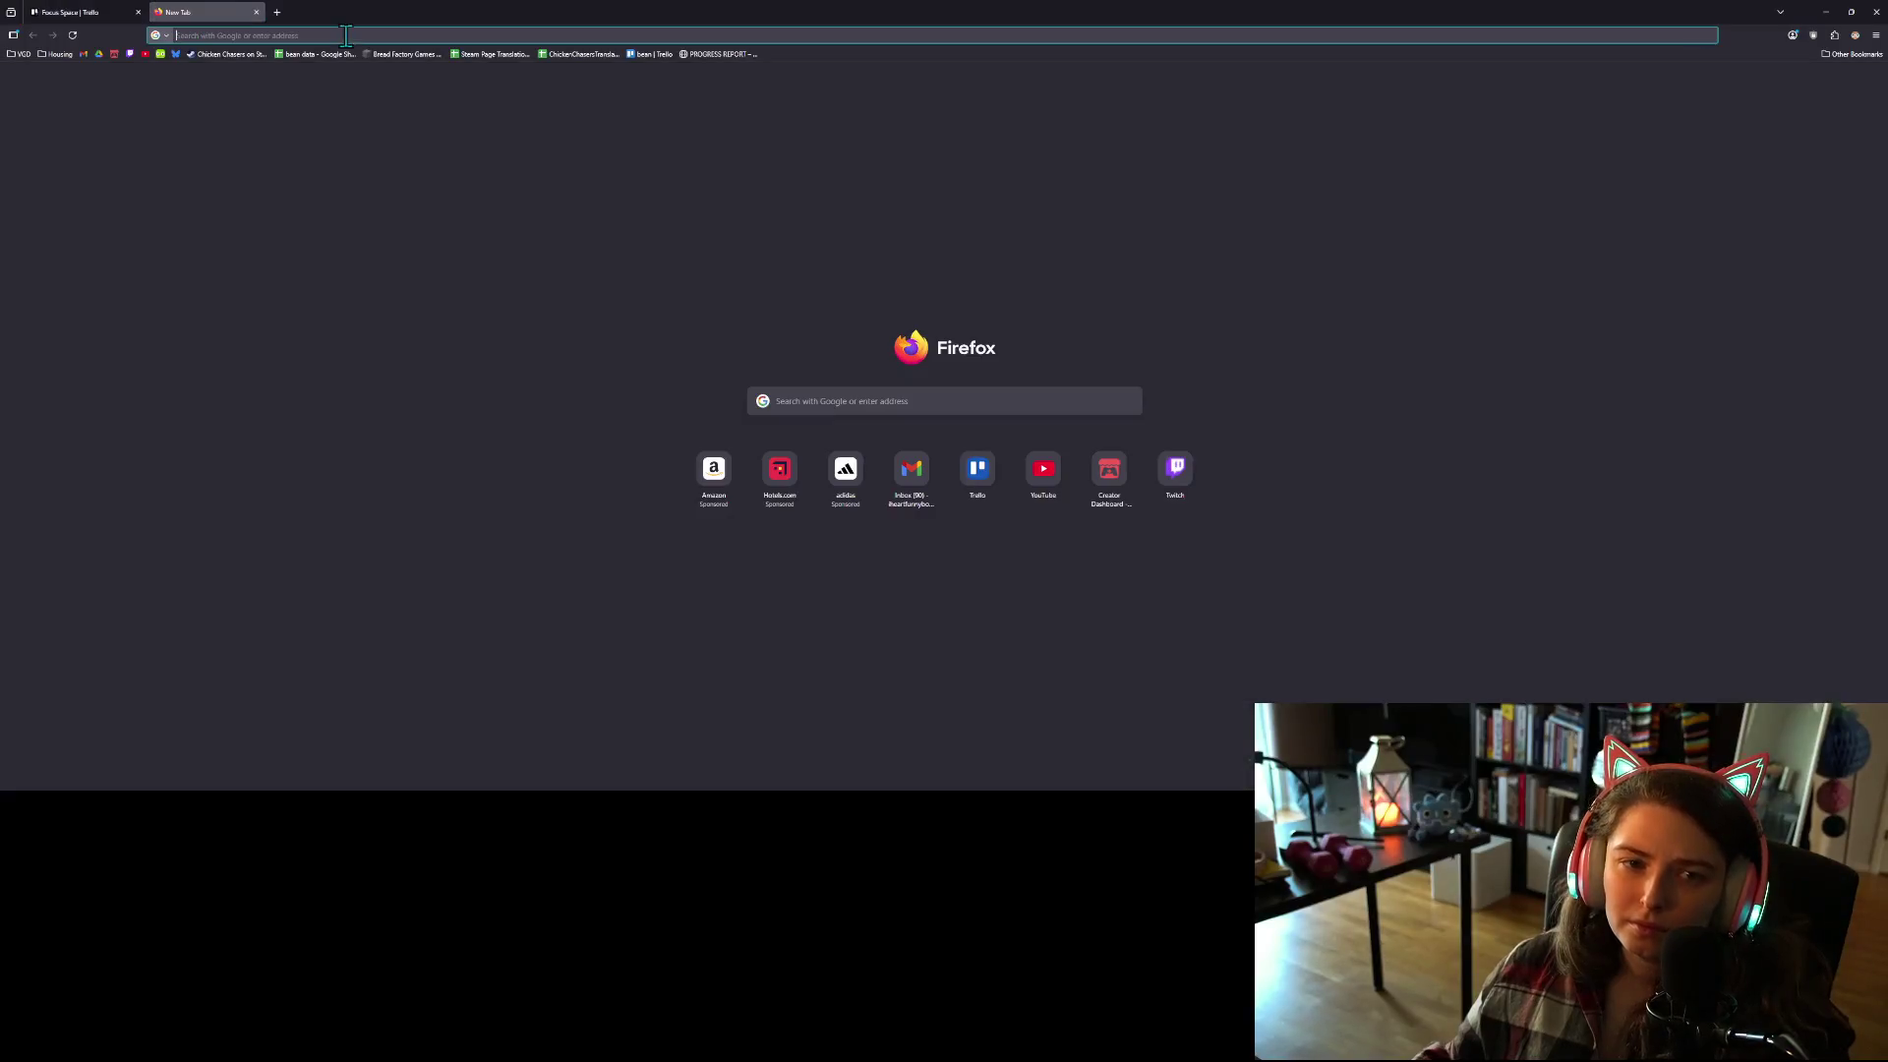
Step: Search 'godot check if autoload exists' and open the r/godot Reddit thread
type("godot chec k")
key("BackSpace")
key("BackSpace")
type("k if auto")
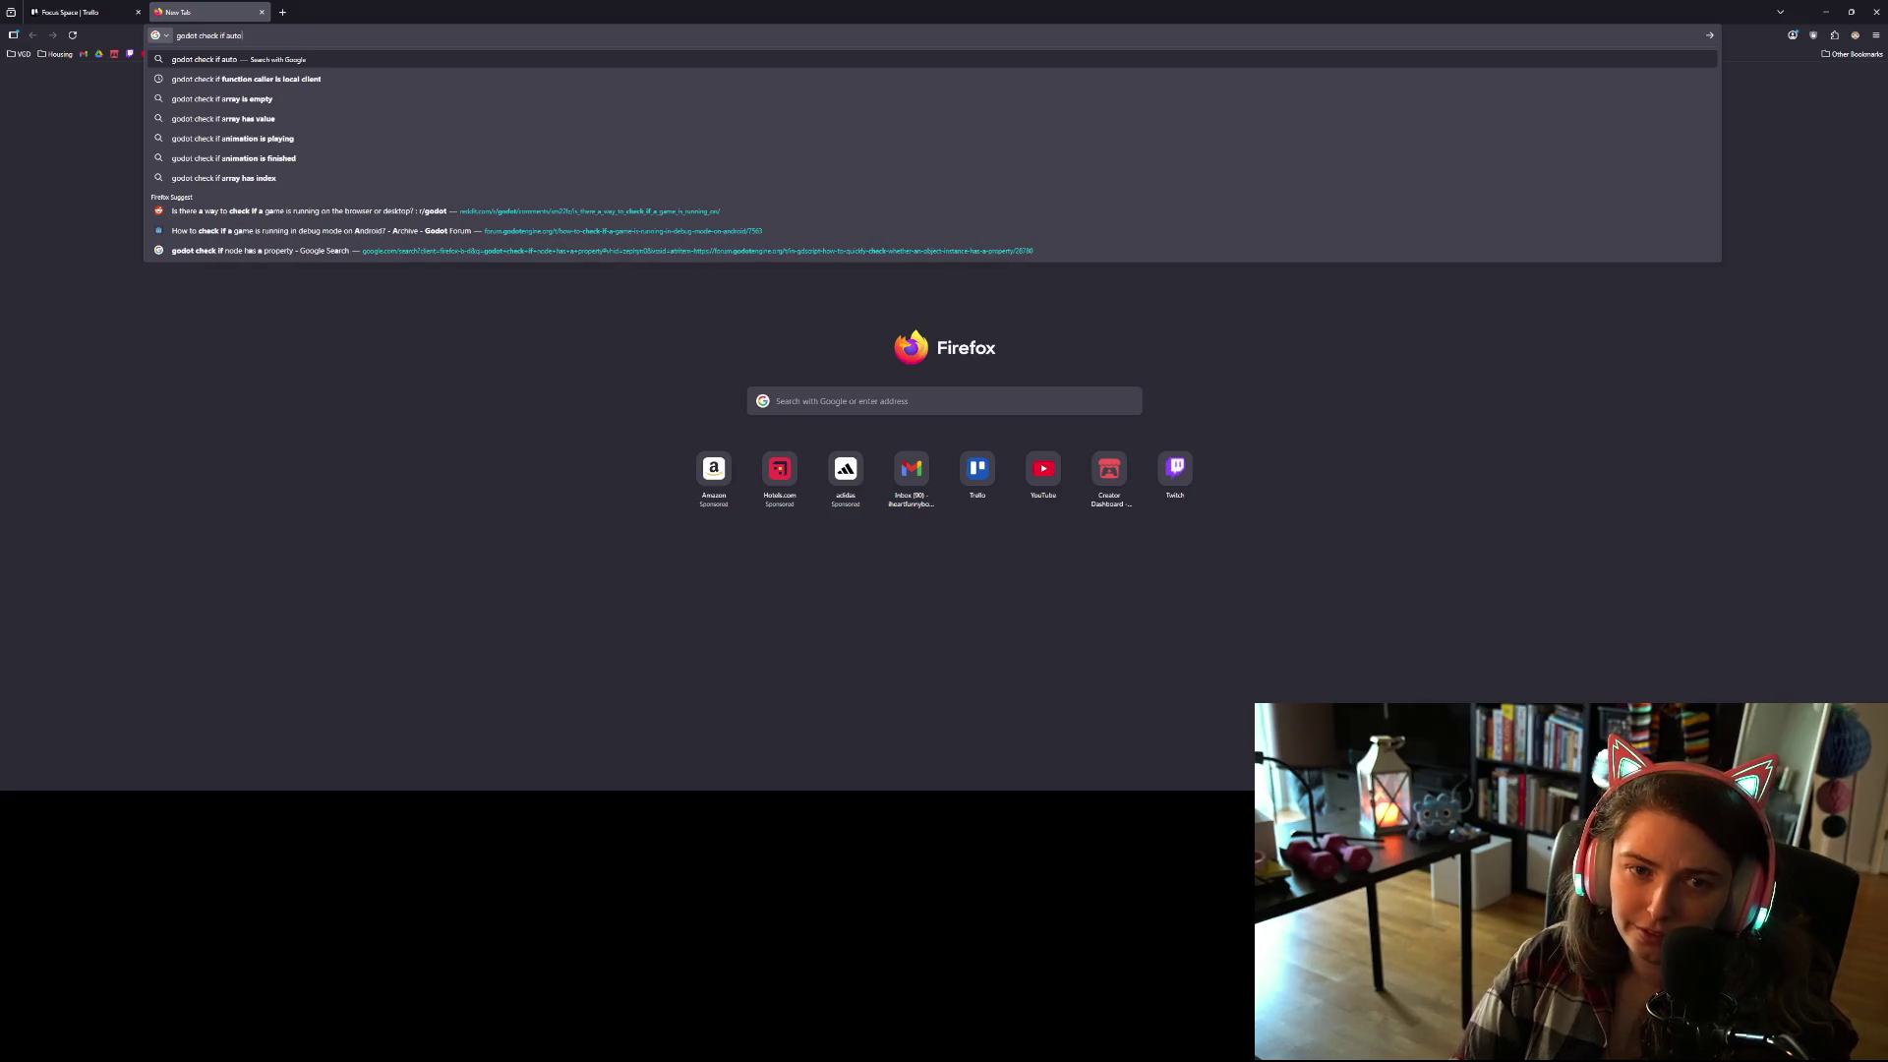
type("load exists")
key("Return")
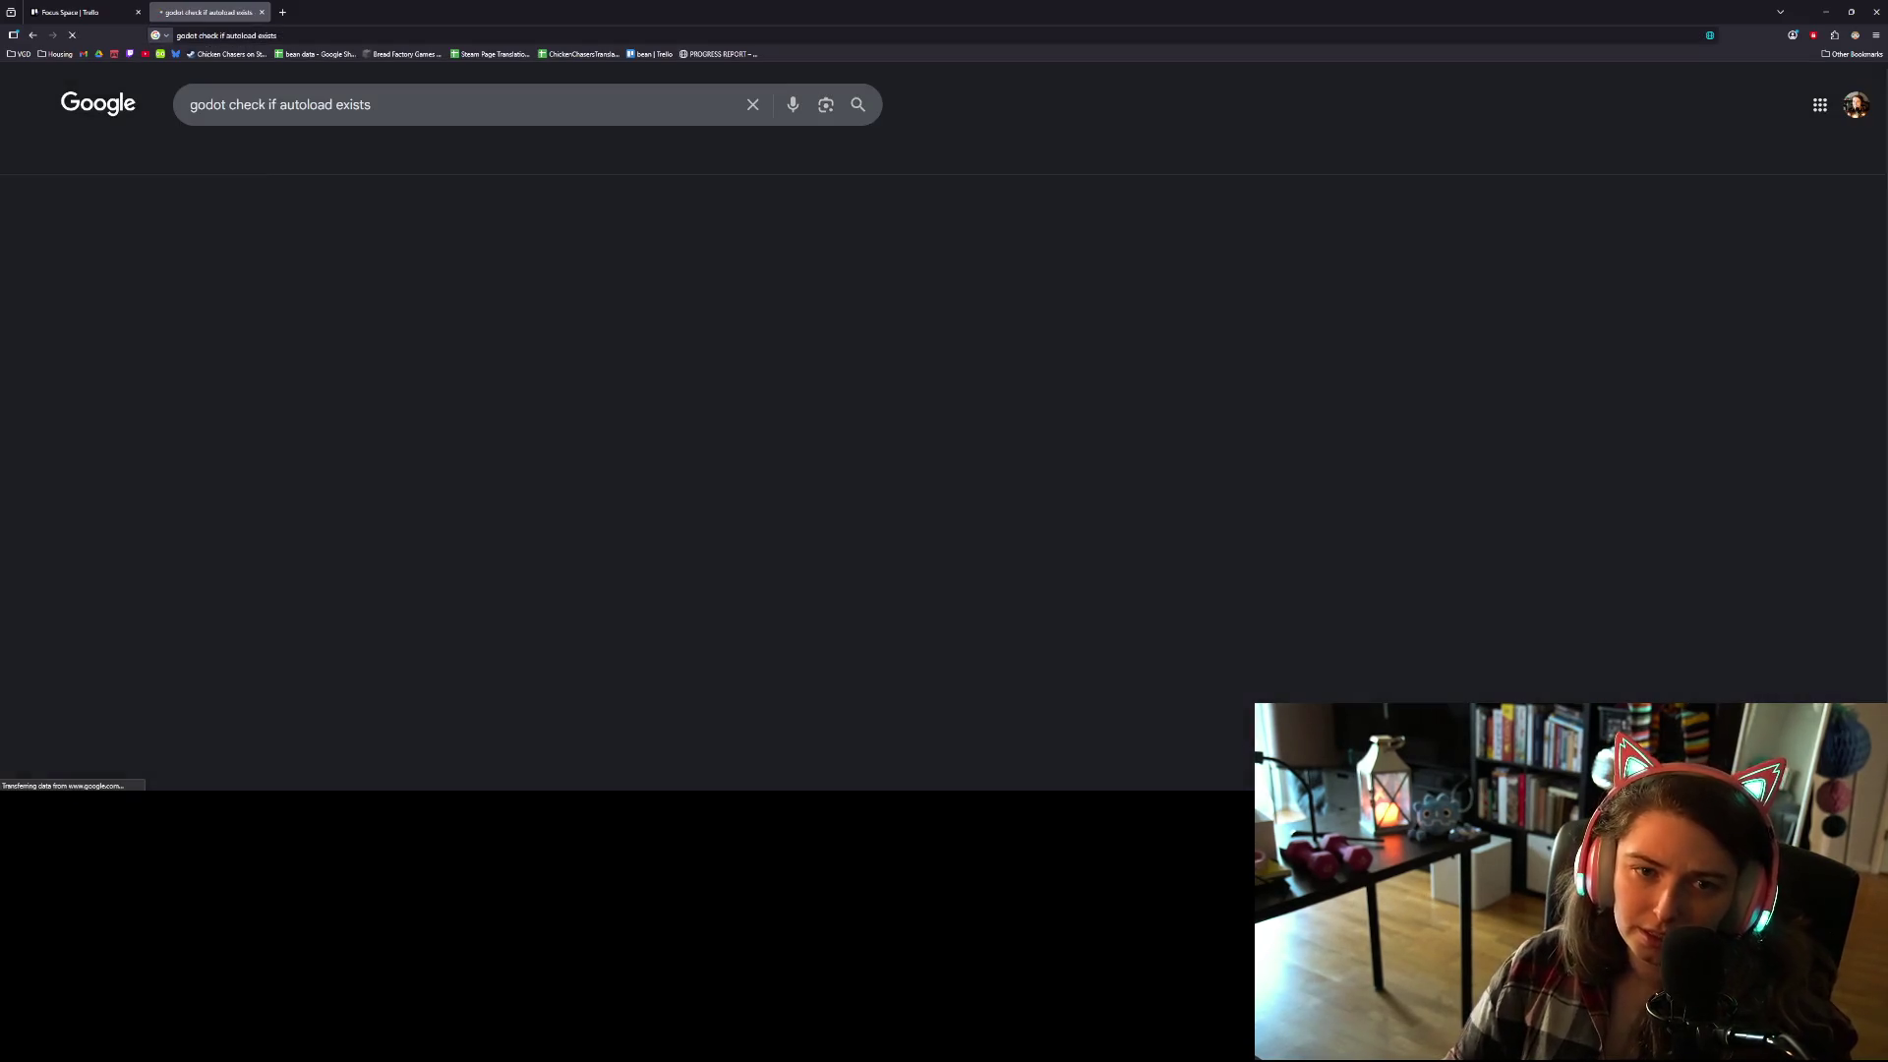
left_click(539, 293)
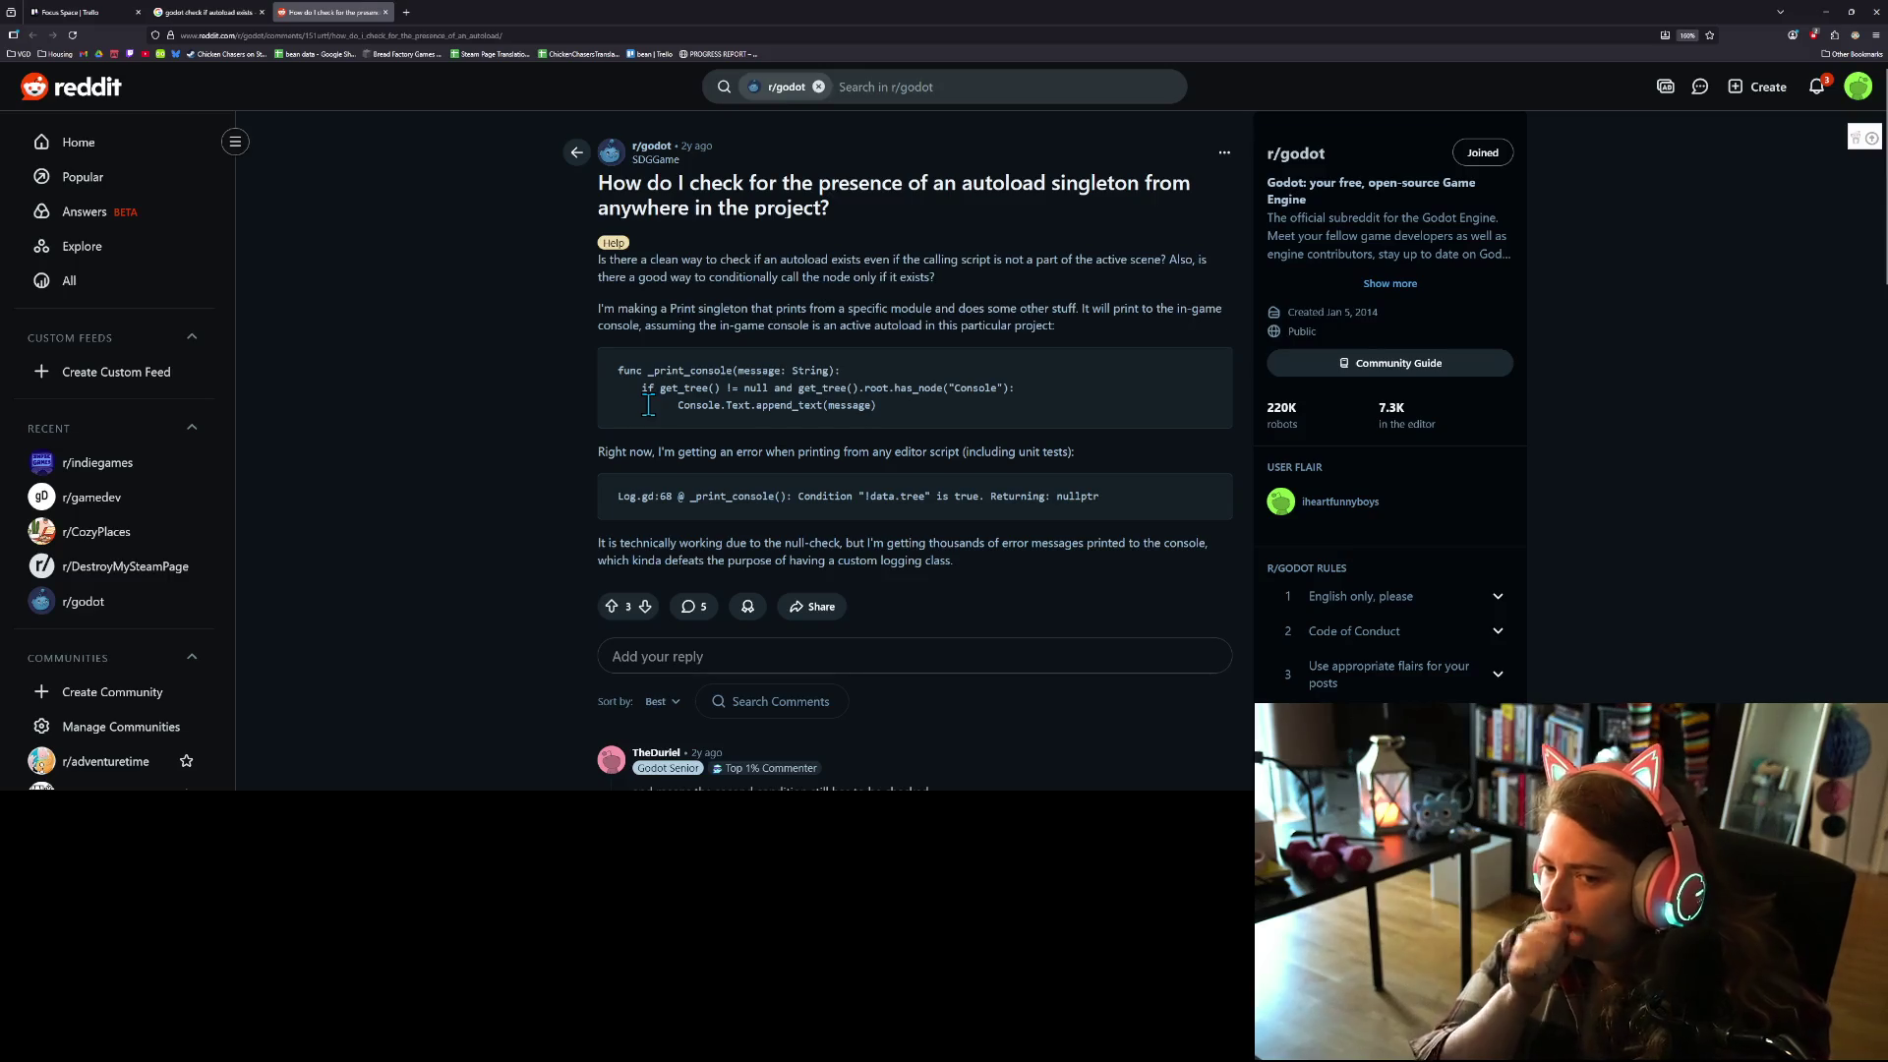
Step: Read down to the reply explaining autoloads aren't Engine.has_singleton singletons
scroll("down", 3)
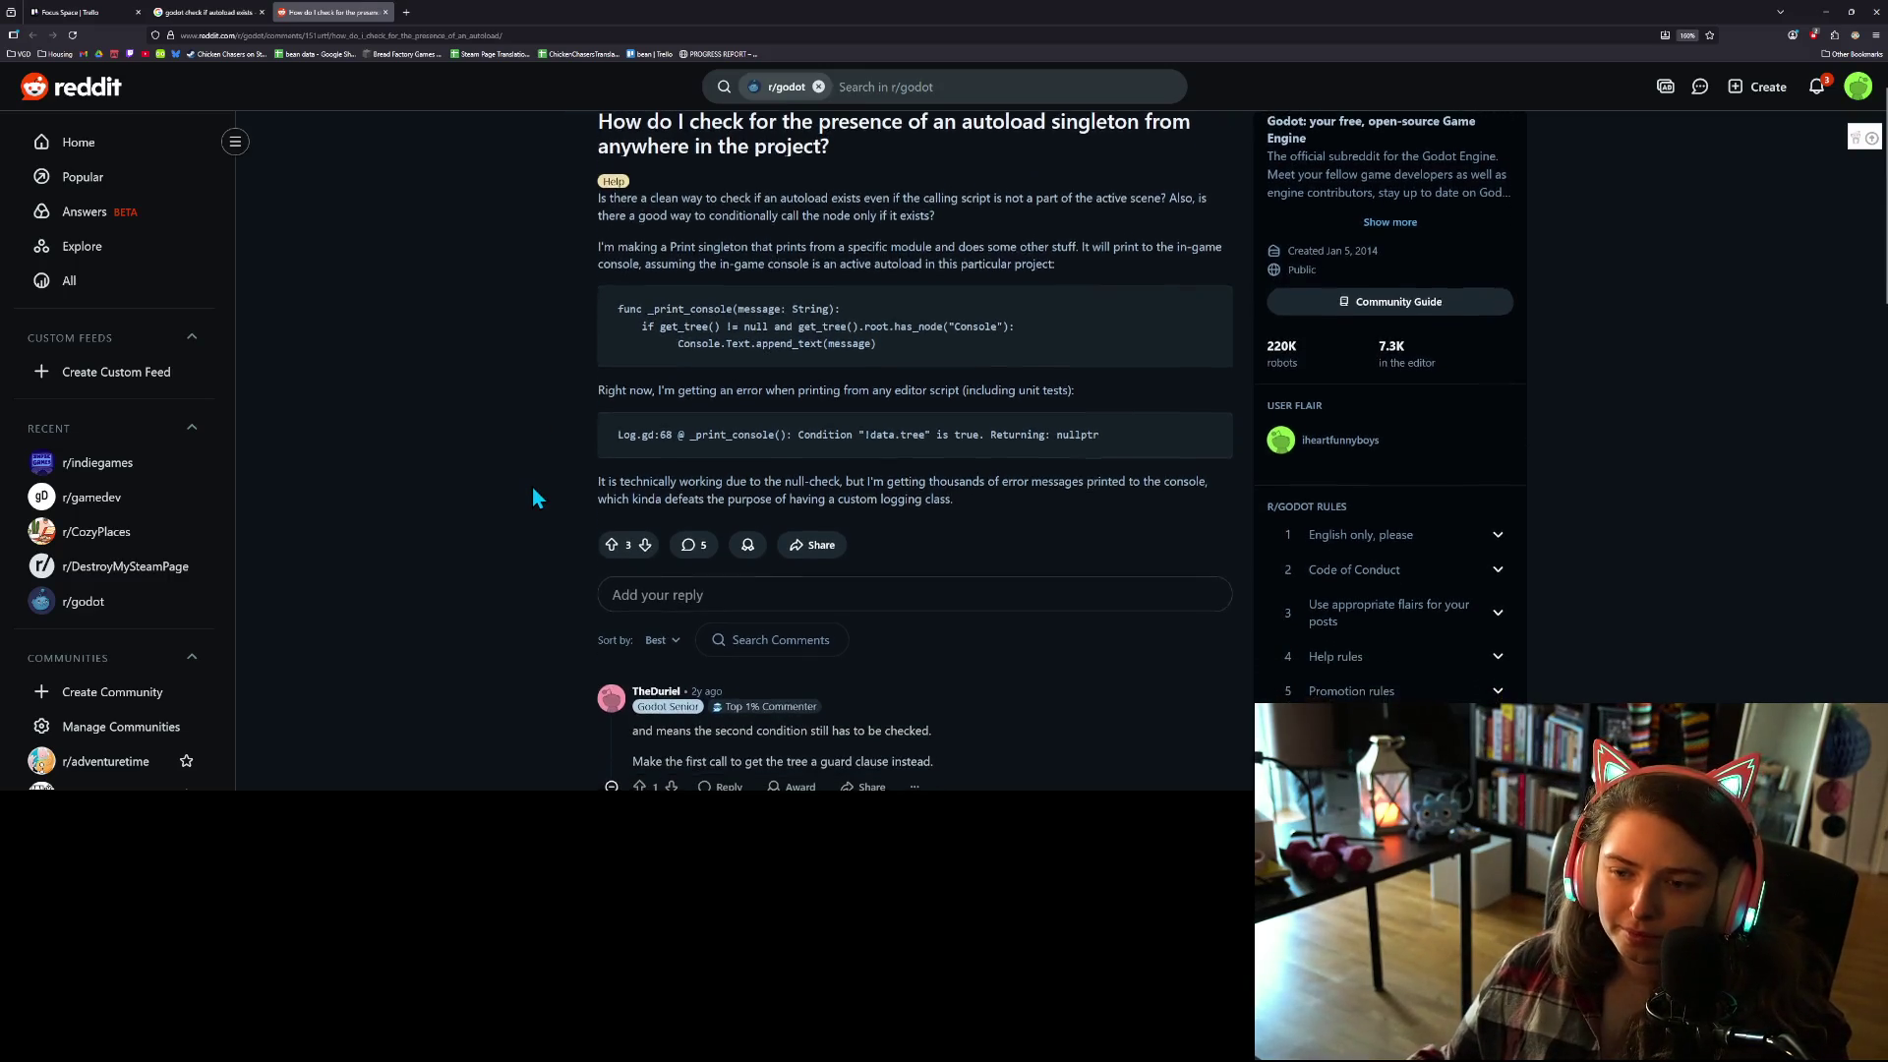
scroll("down", 3)
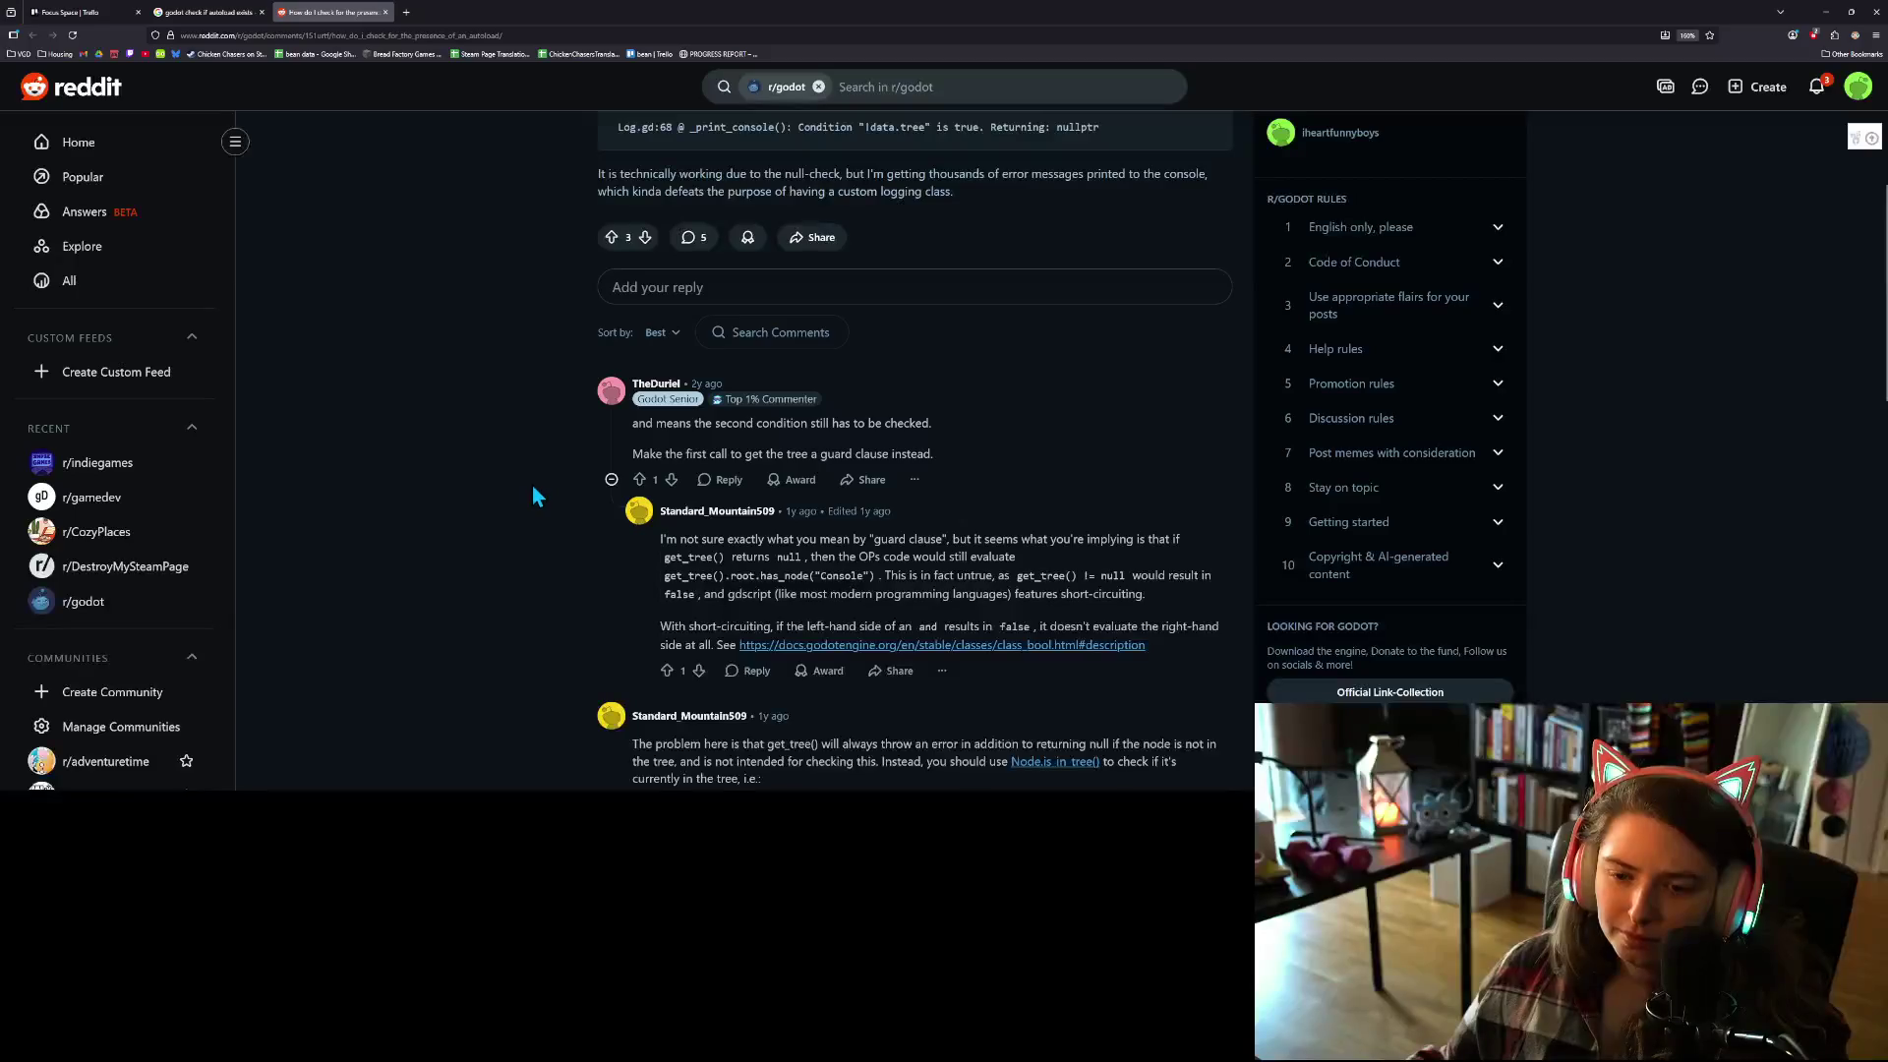
scroll("down", 3)
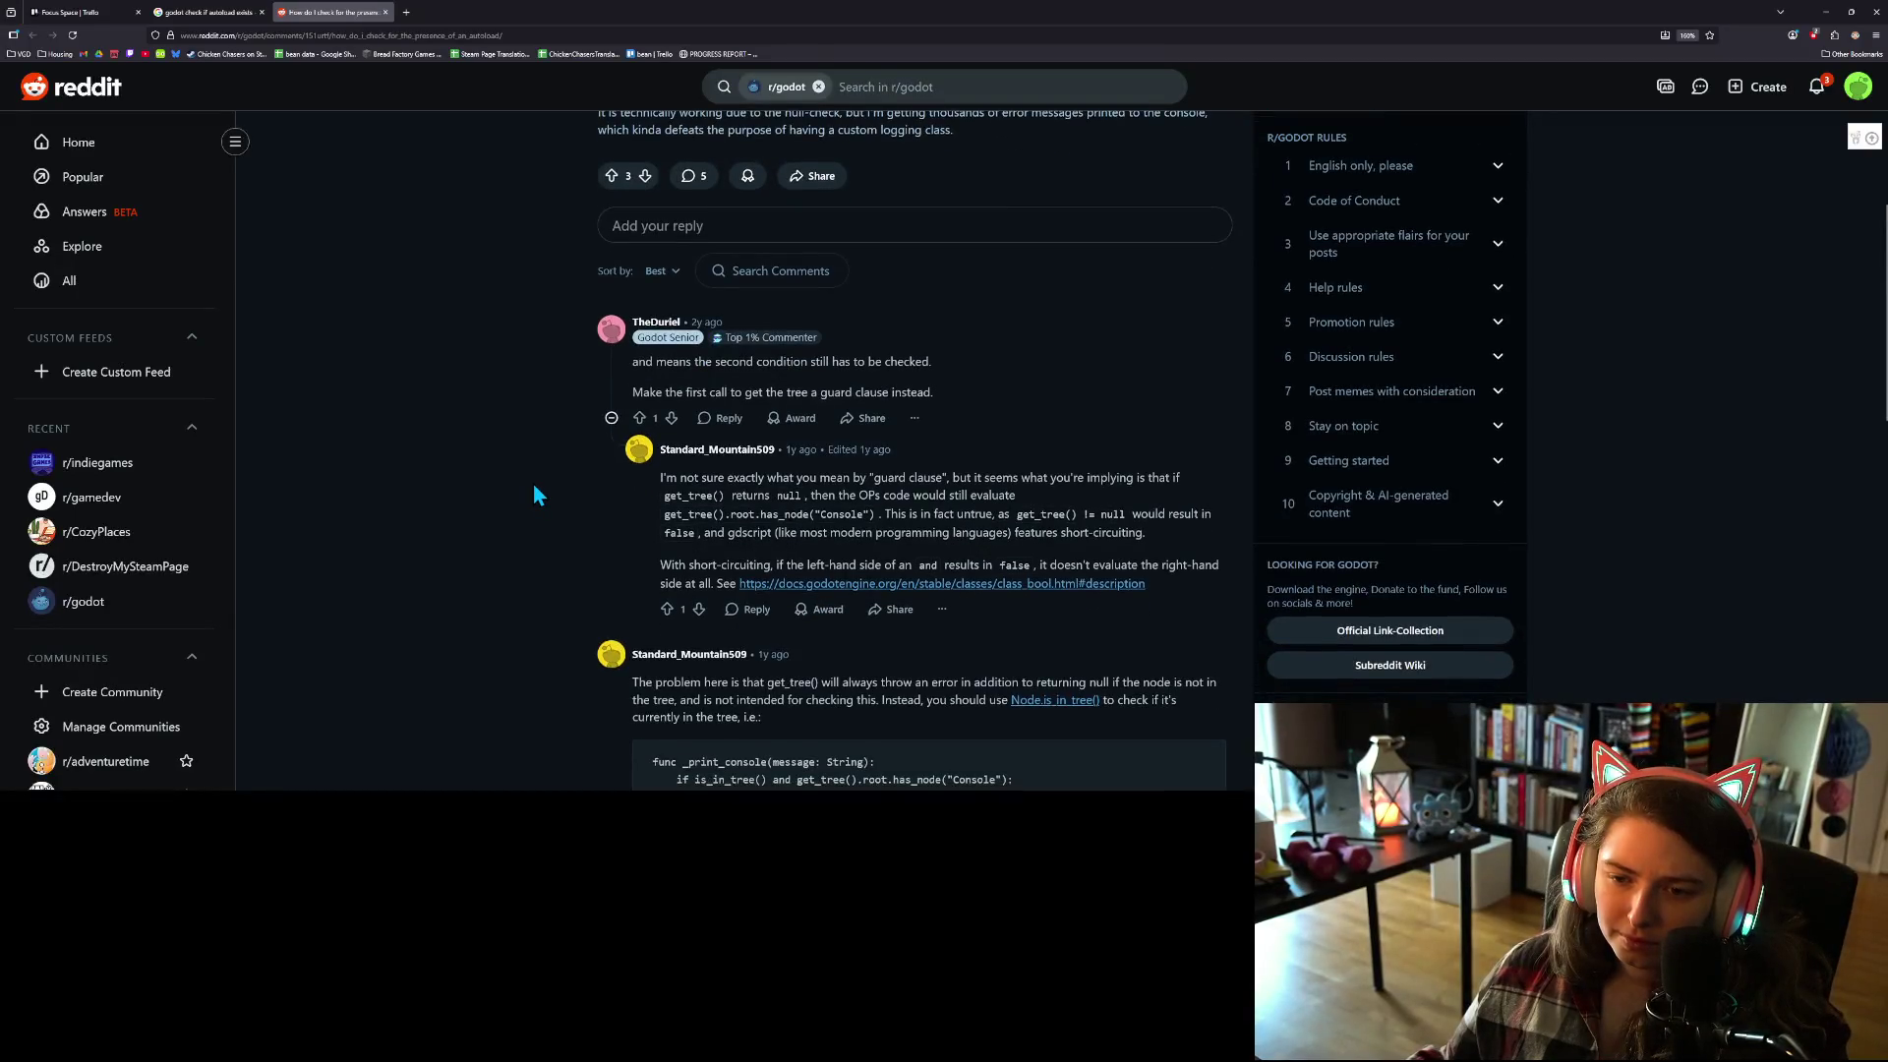
scroll("down", 3)
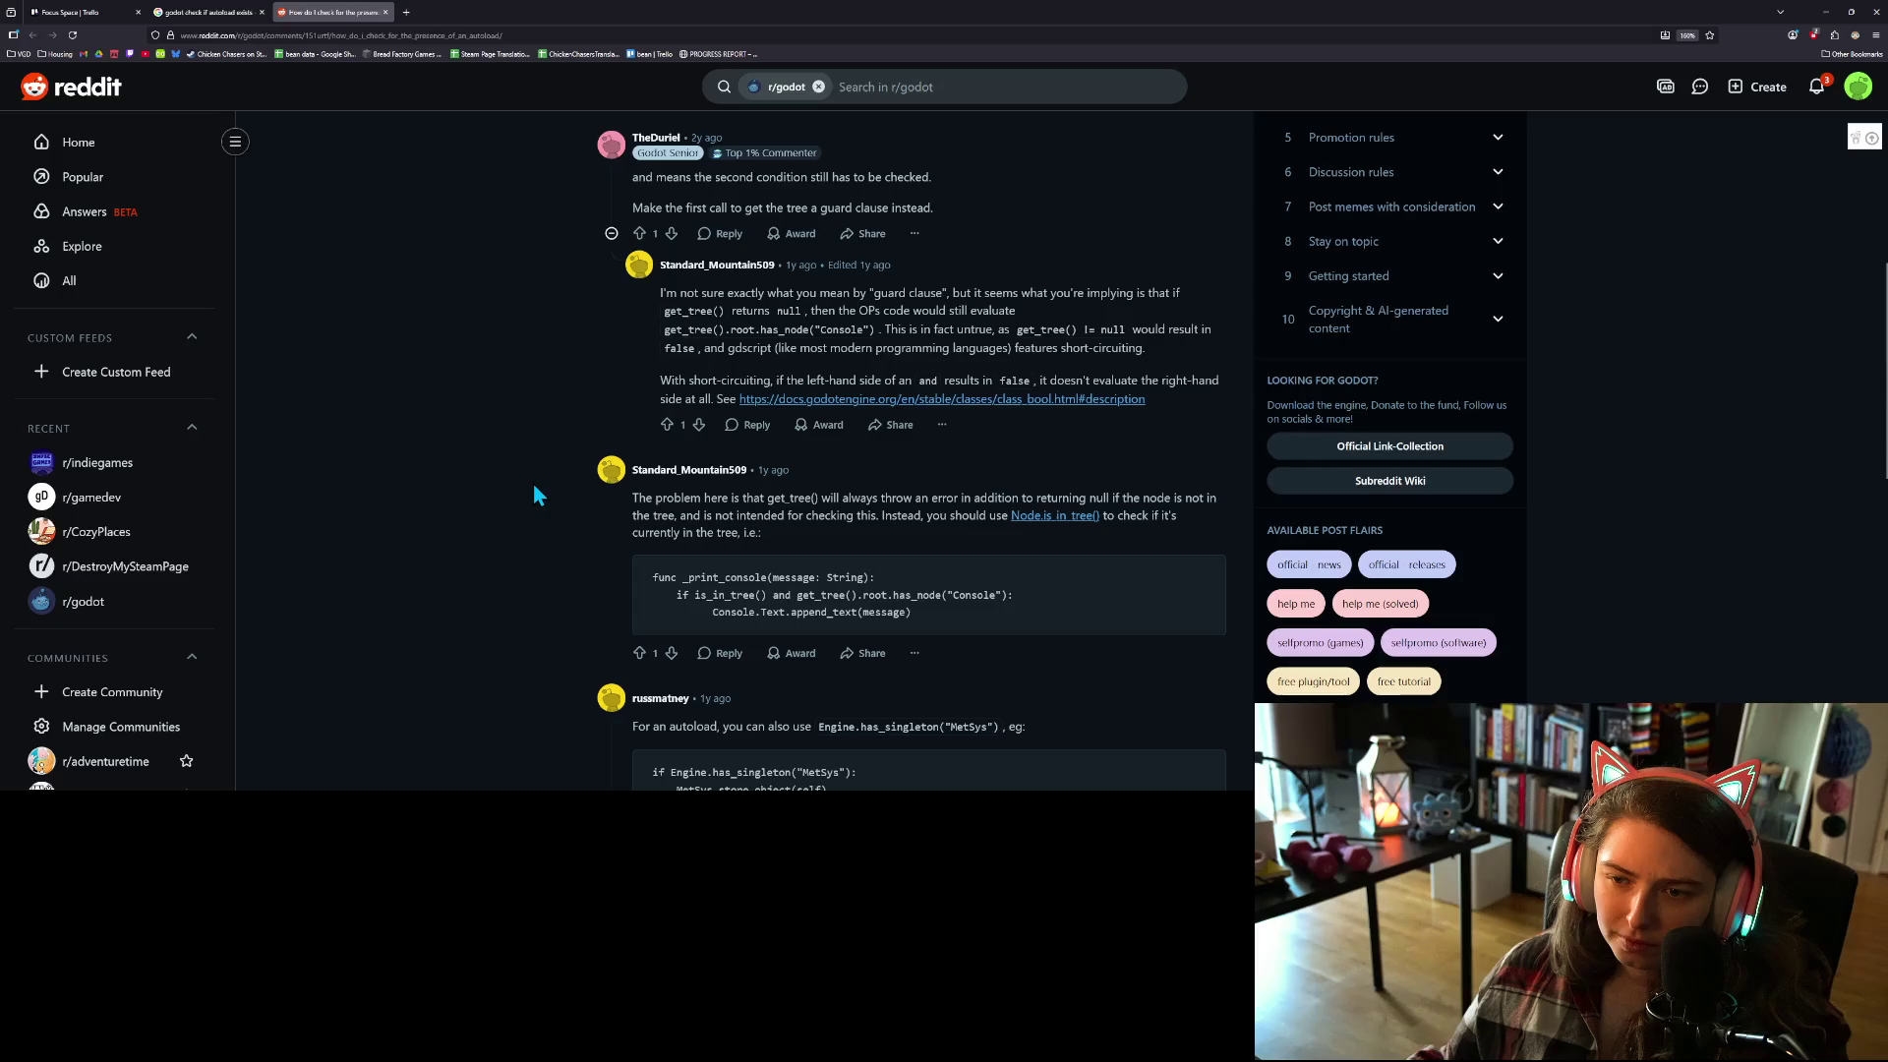
scroll("down", 3)
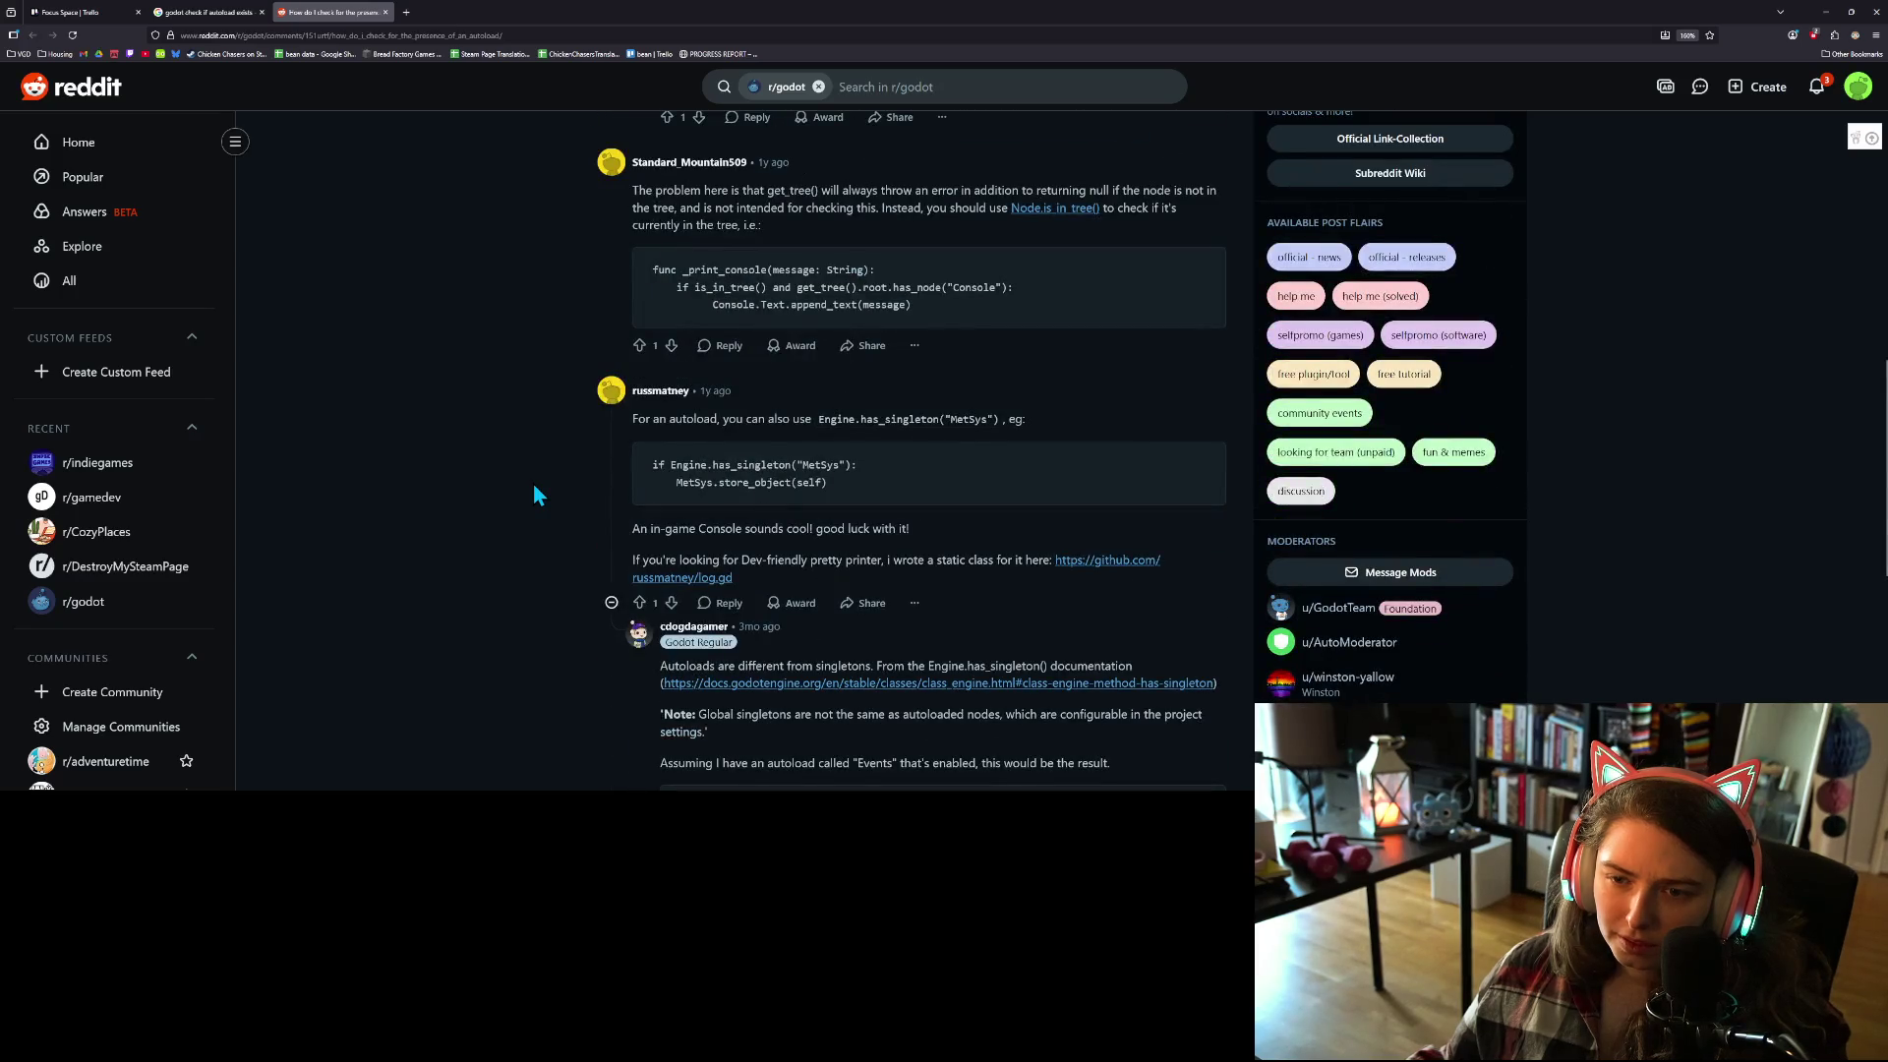
scroll("down", 3)
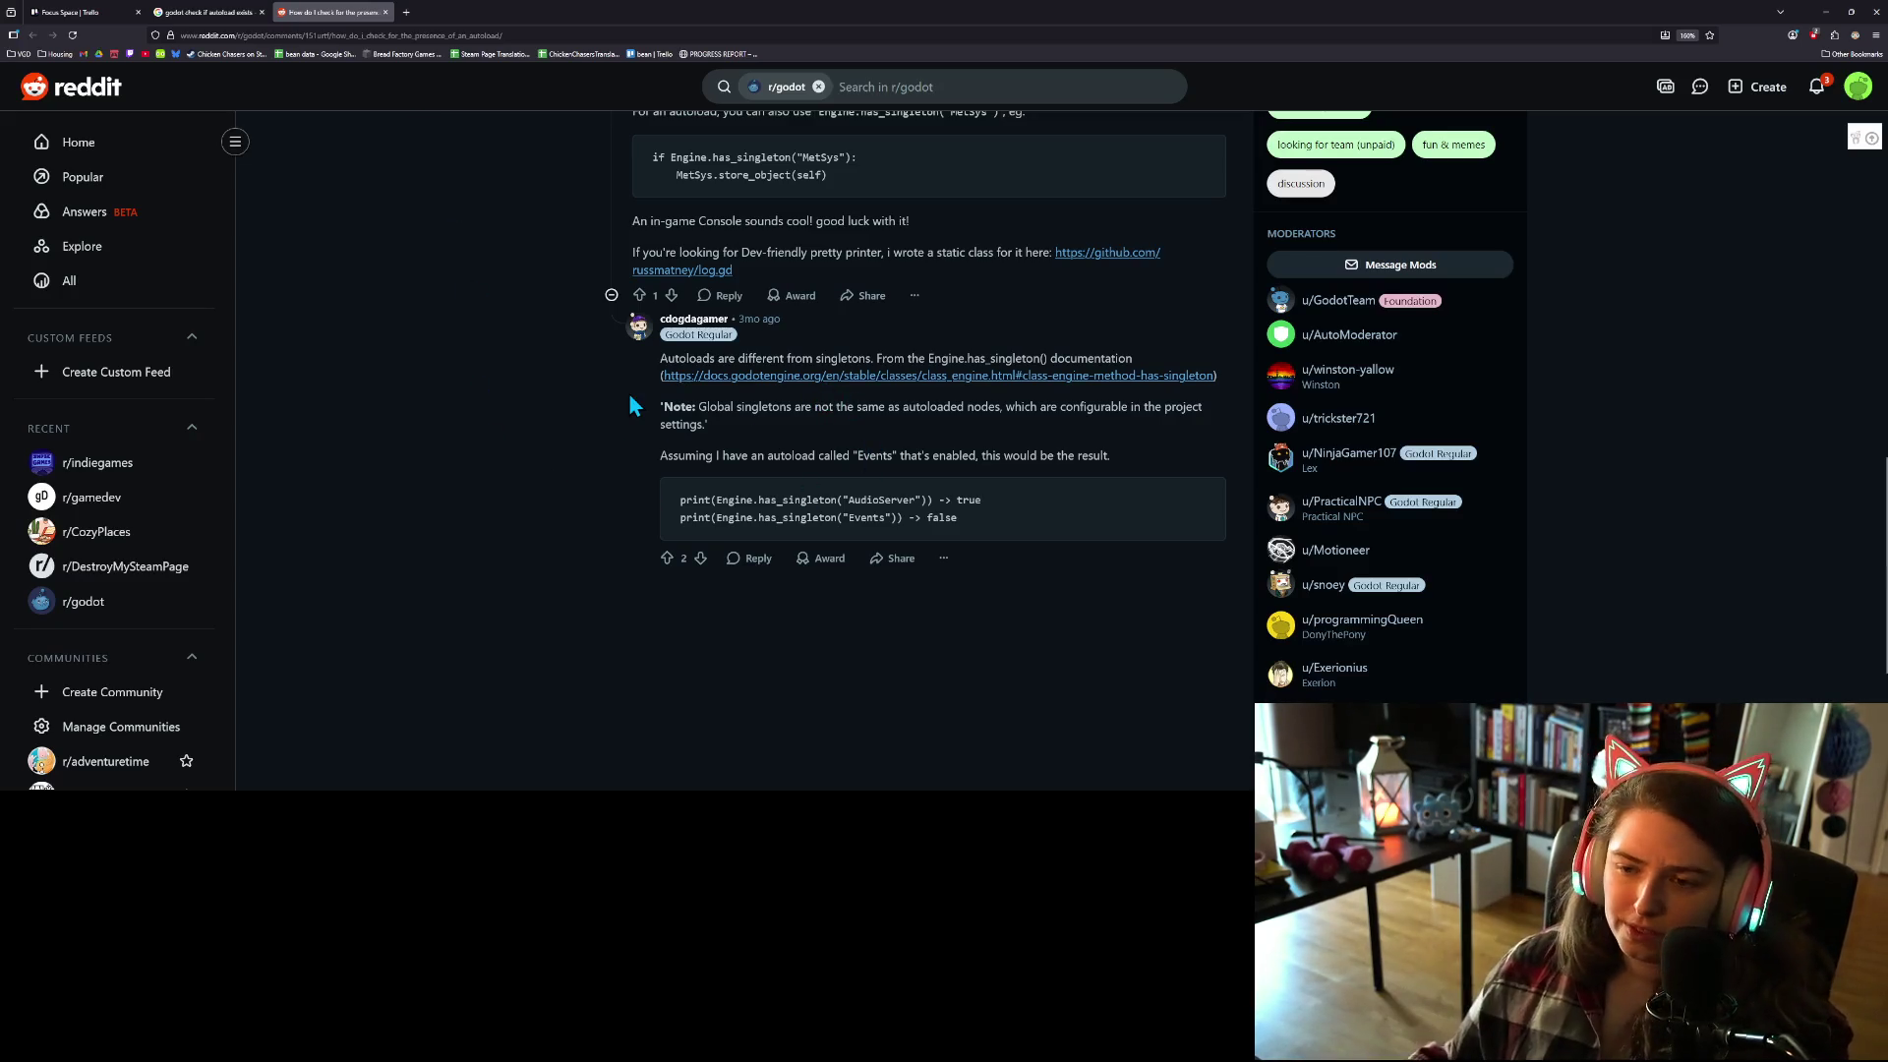
Step: Read the Engine.has_singleton docs page in Firefox, then return to Godot's _enter_tree
left_click(1175, 377)
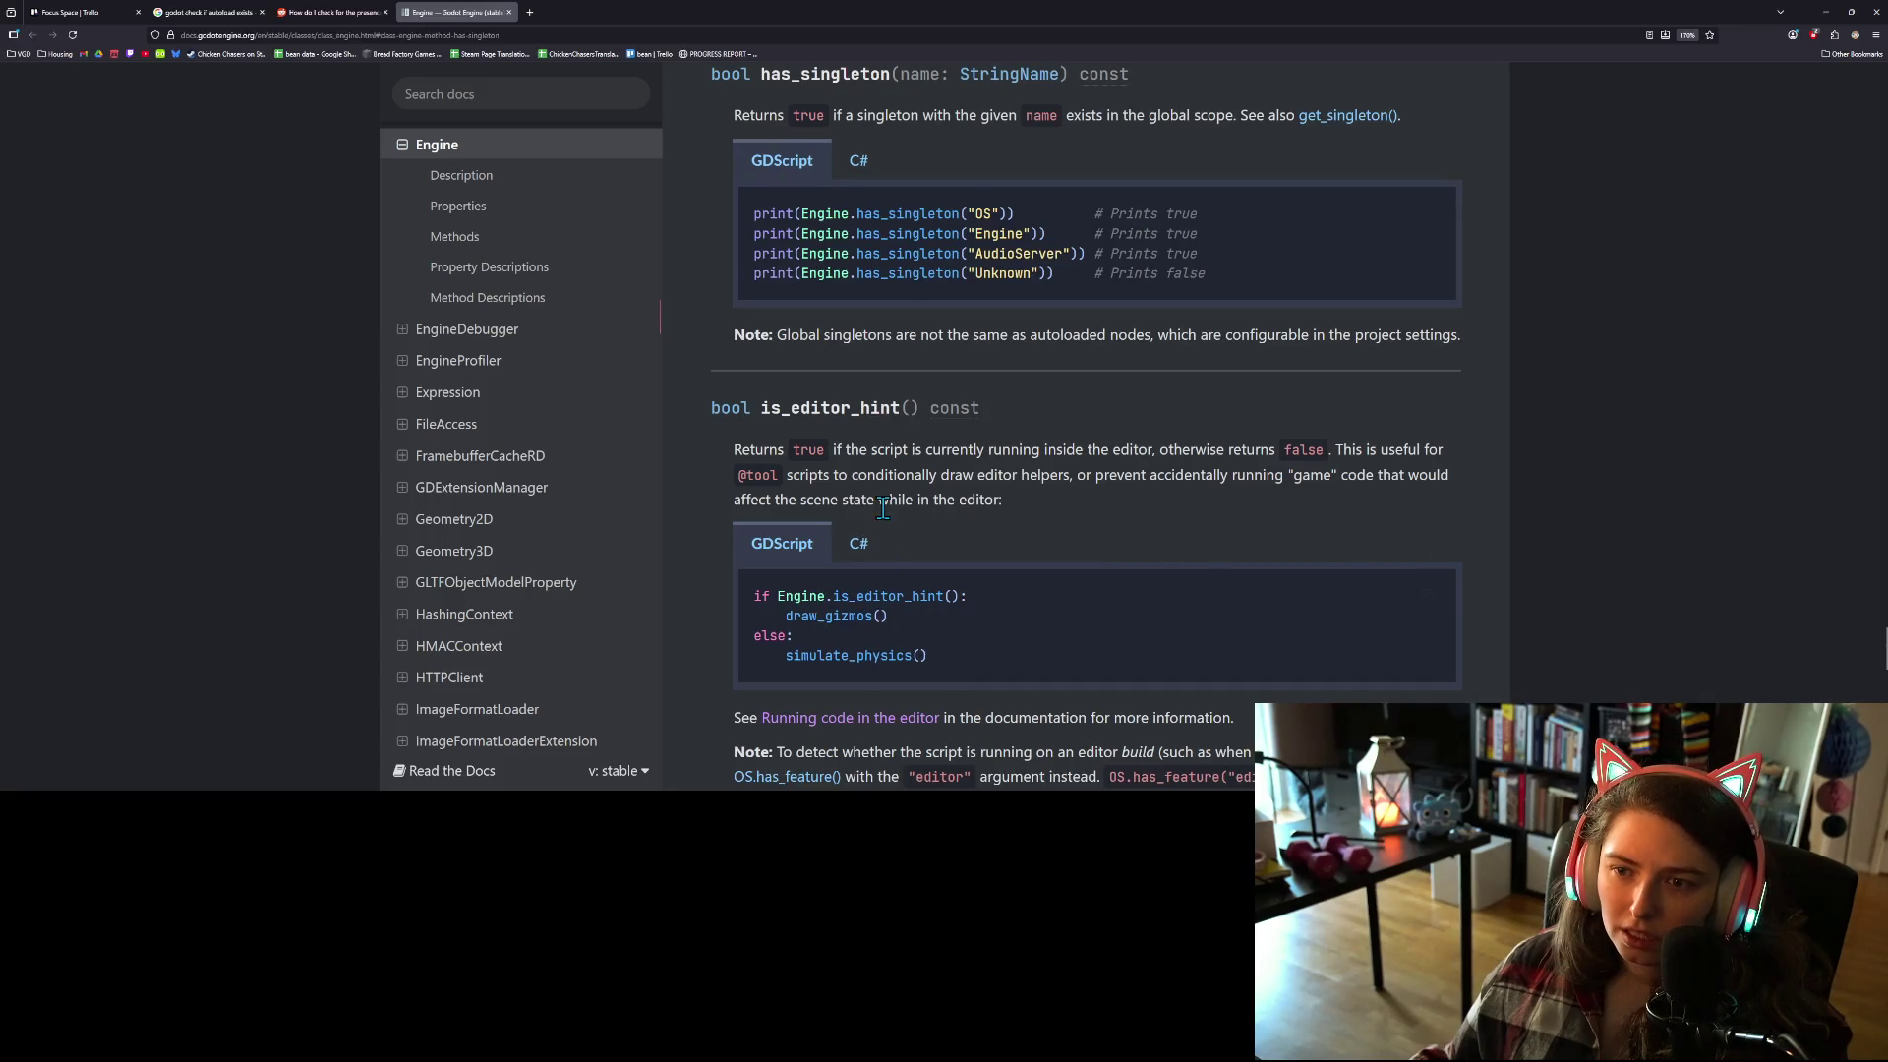
double_click(902, 213)
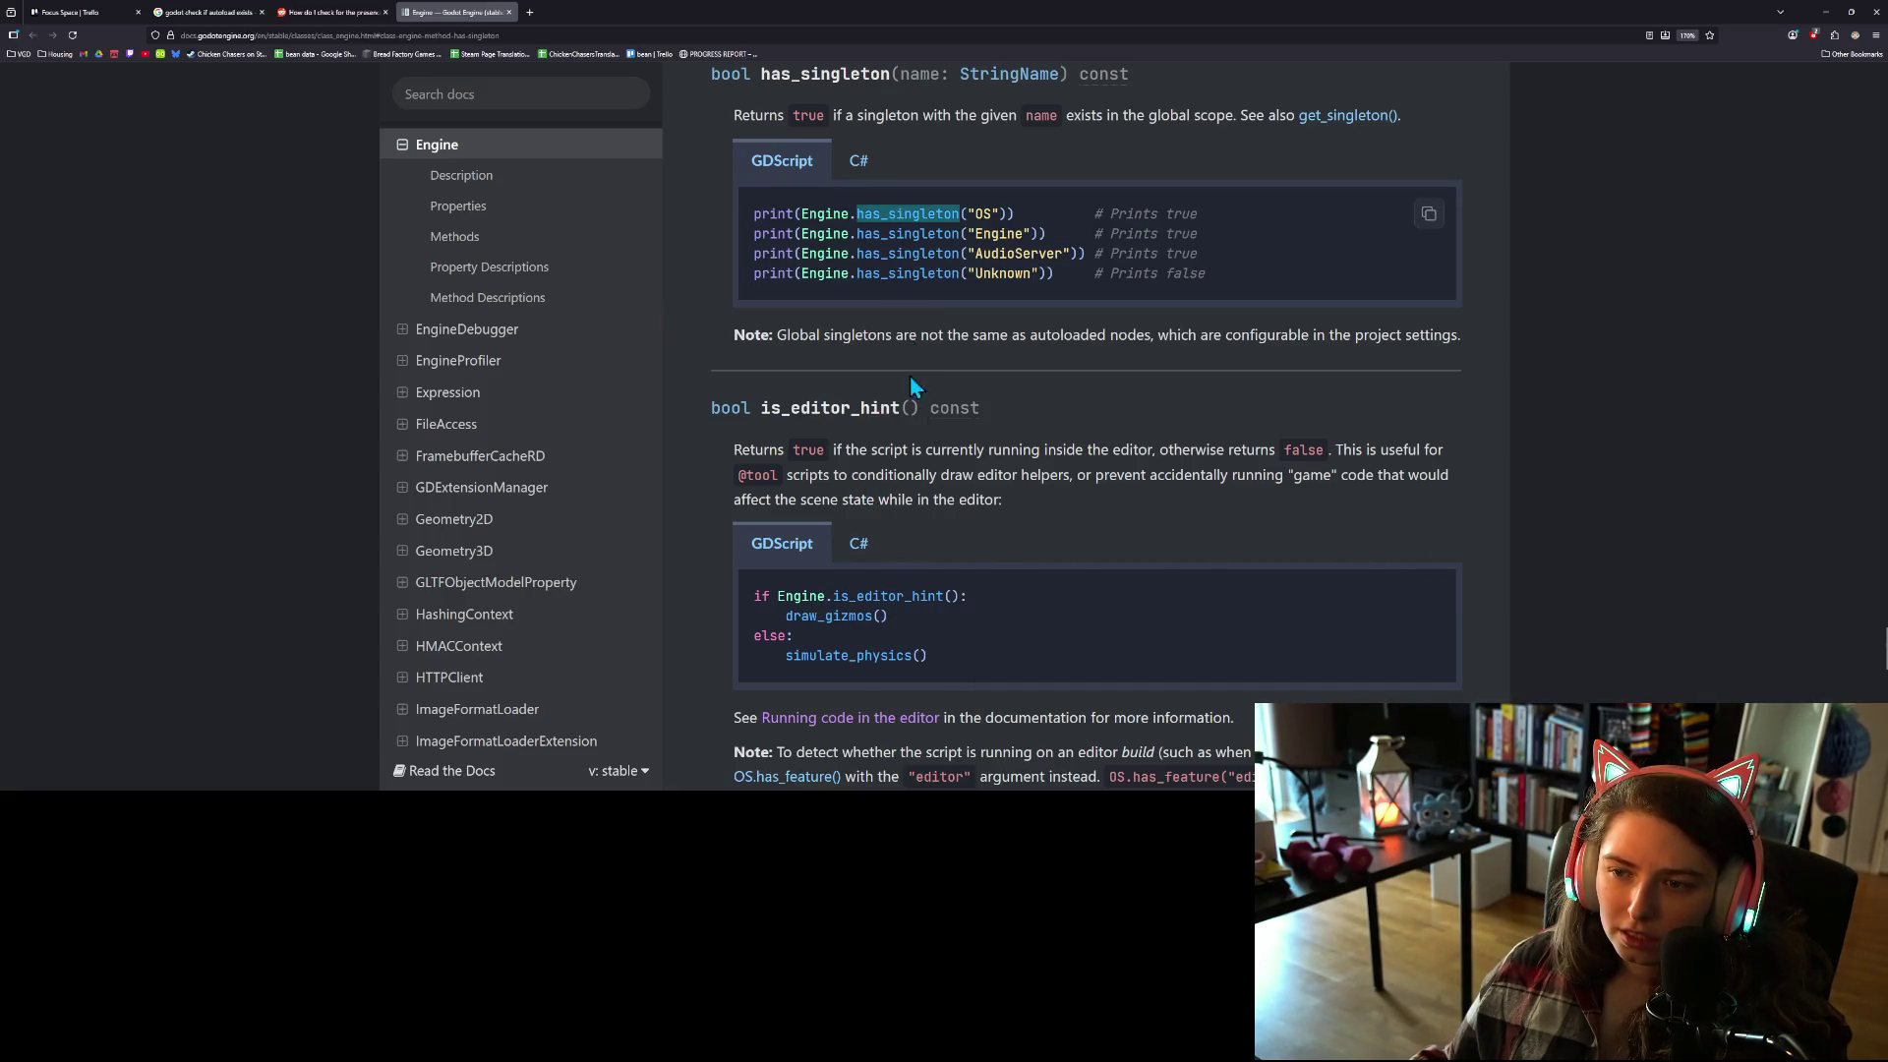
scroll("up", 3)
left_click(1830, 12)
key("Return")
Step: Start _enter_tree with 'if Engine.has_singleton(GLOBAL_NAME):' and an indented line below it
type("if Eng")
type("ine.ha")
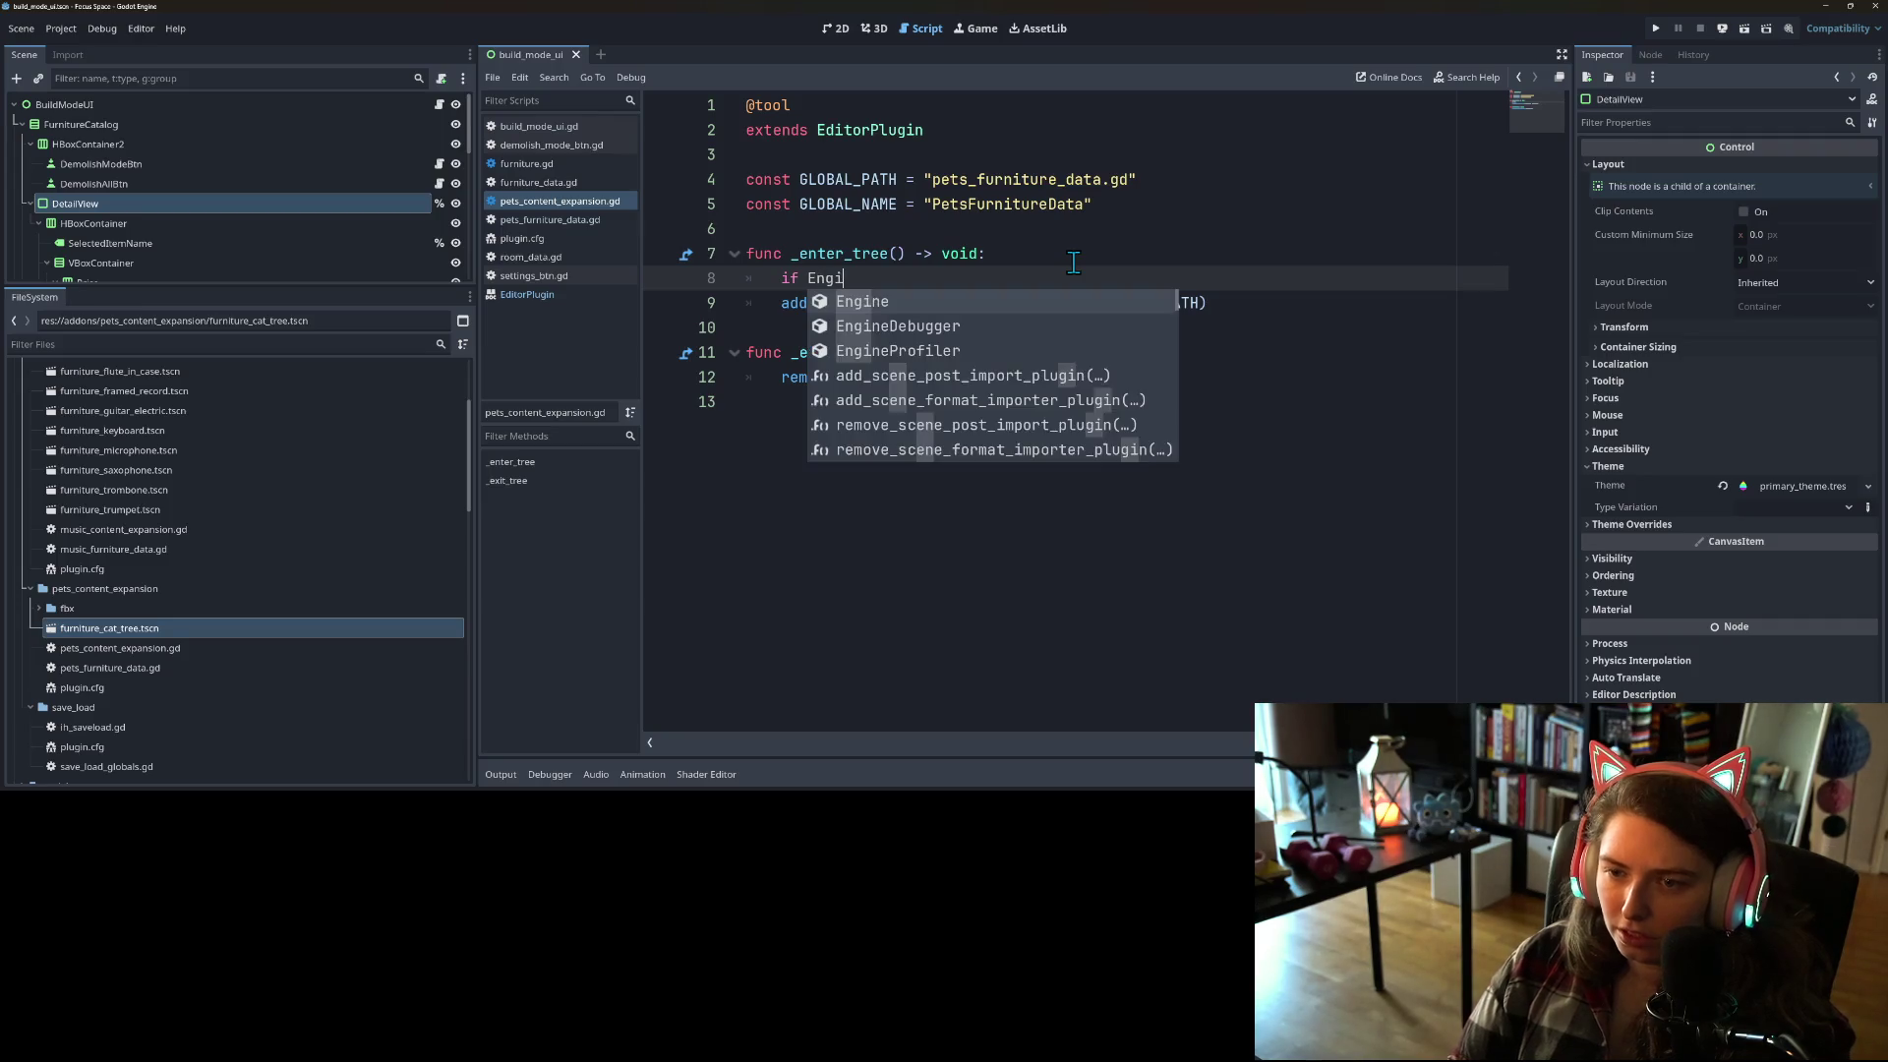
key("Return")
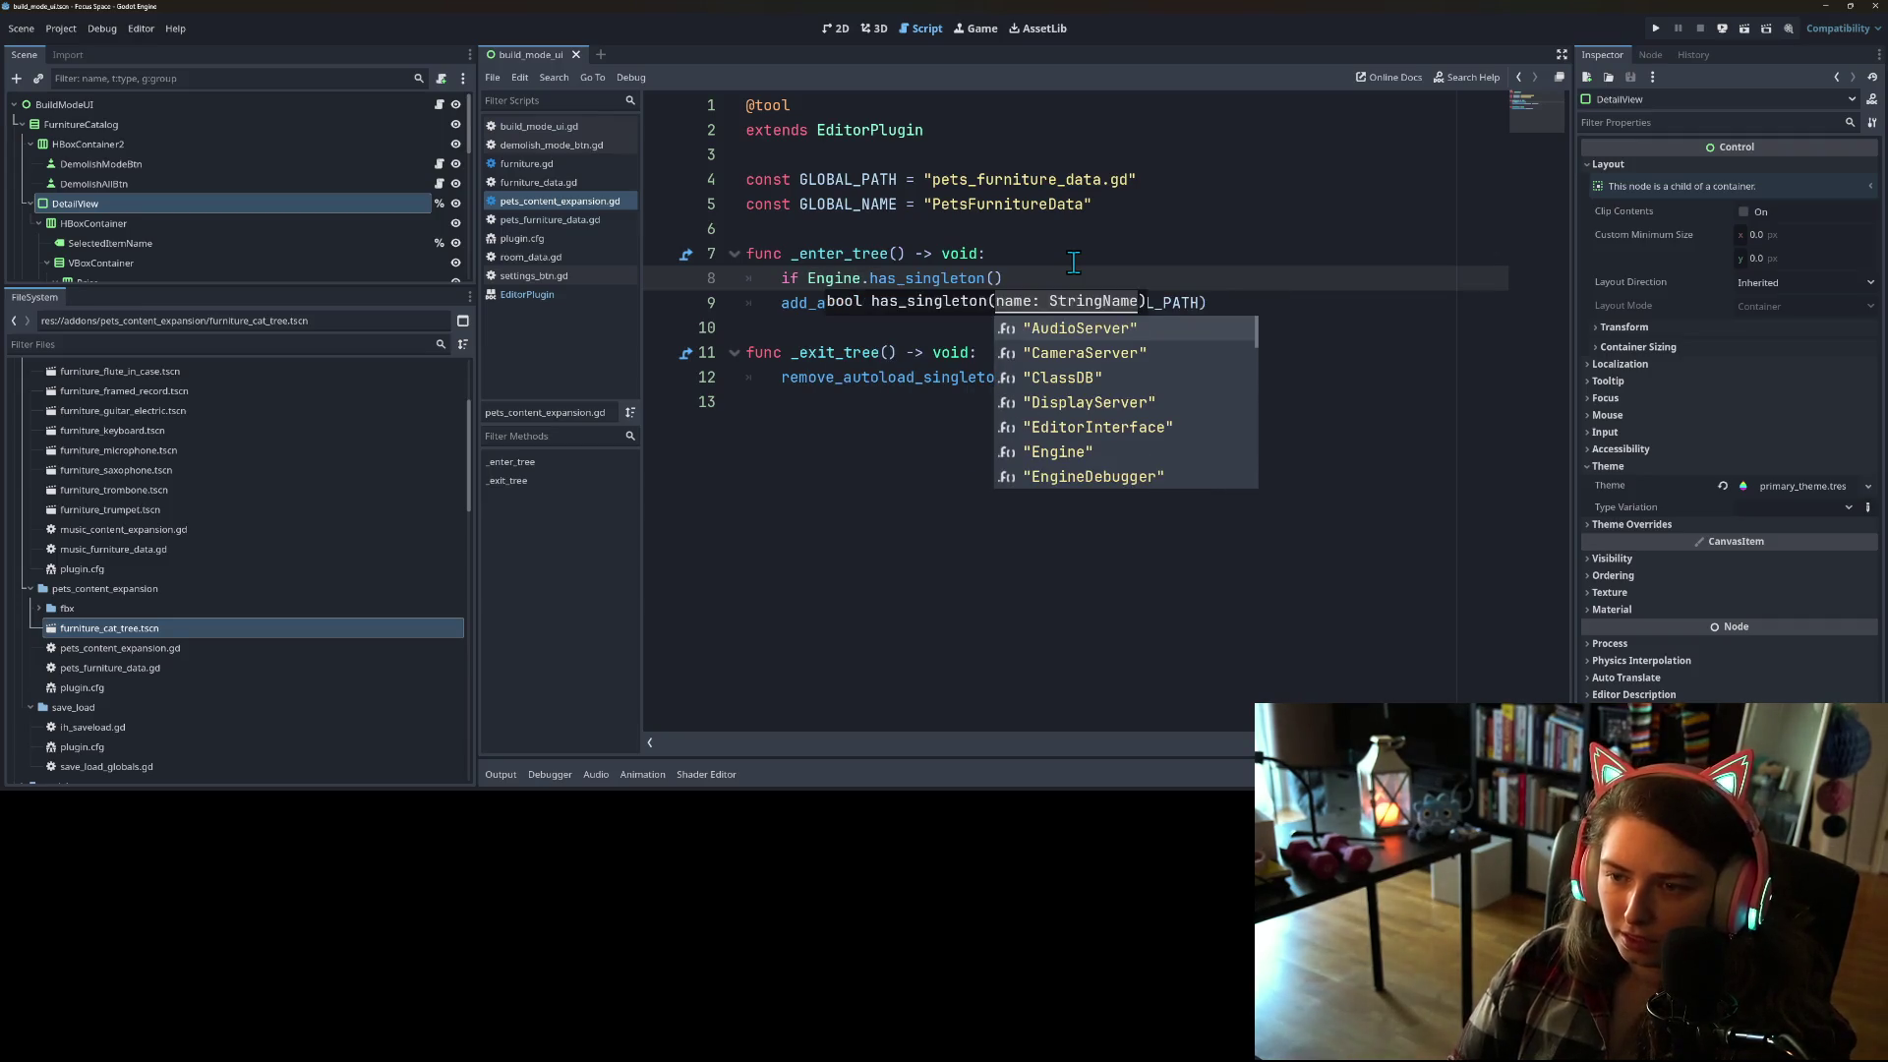
type("GLO")
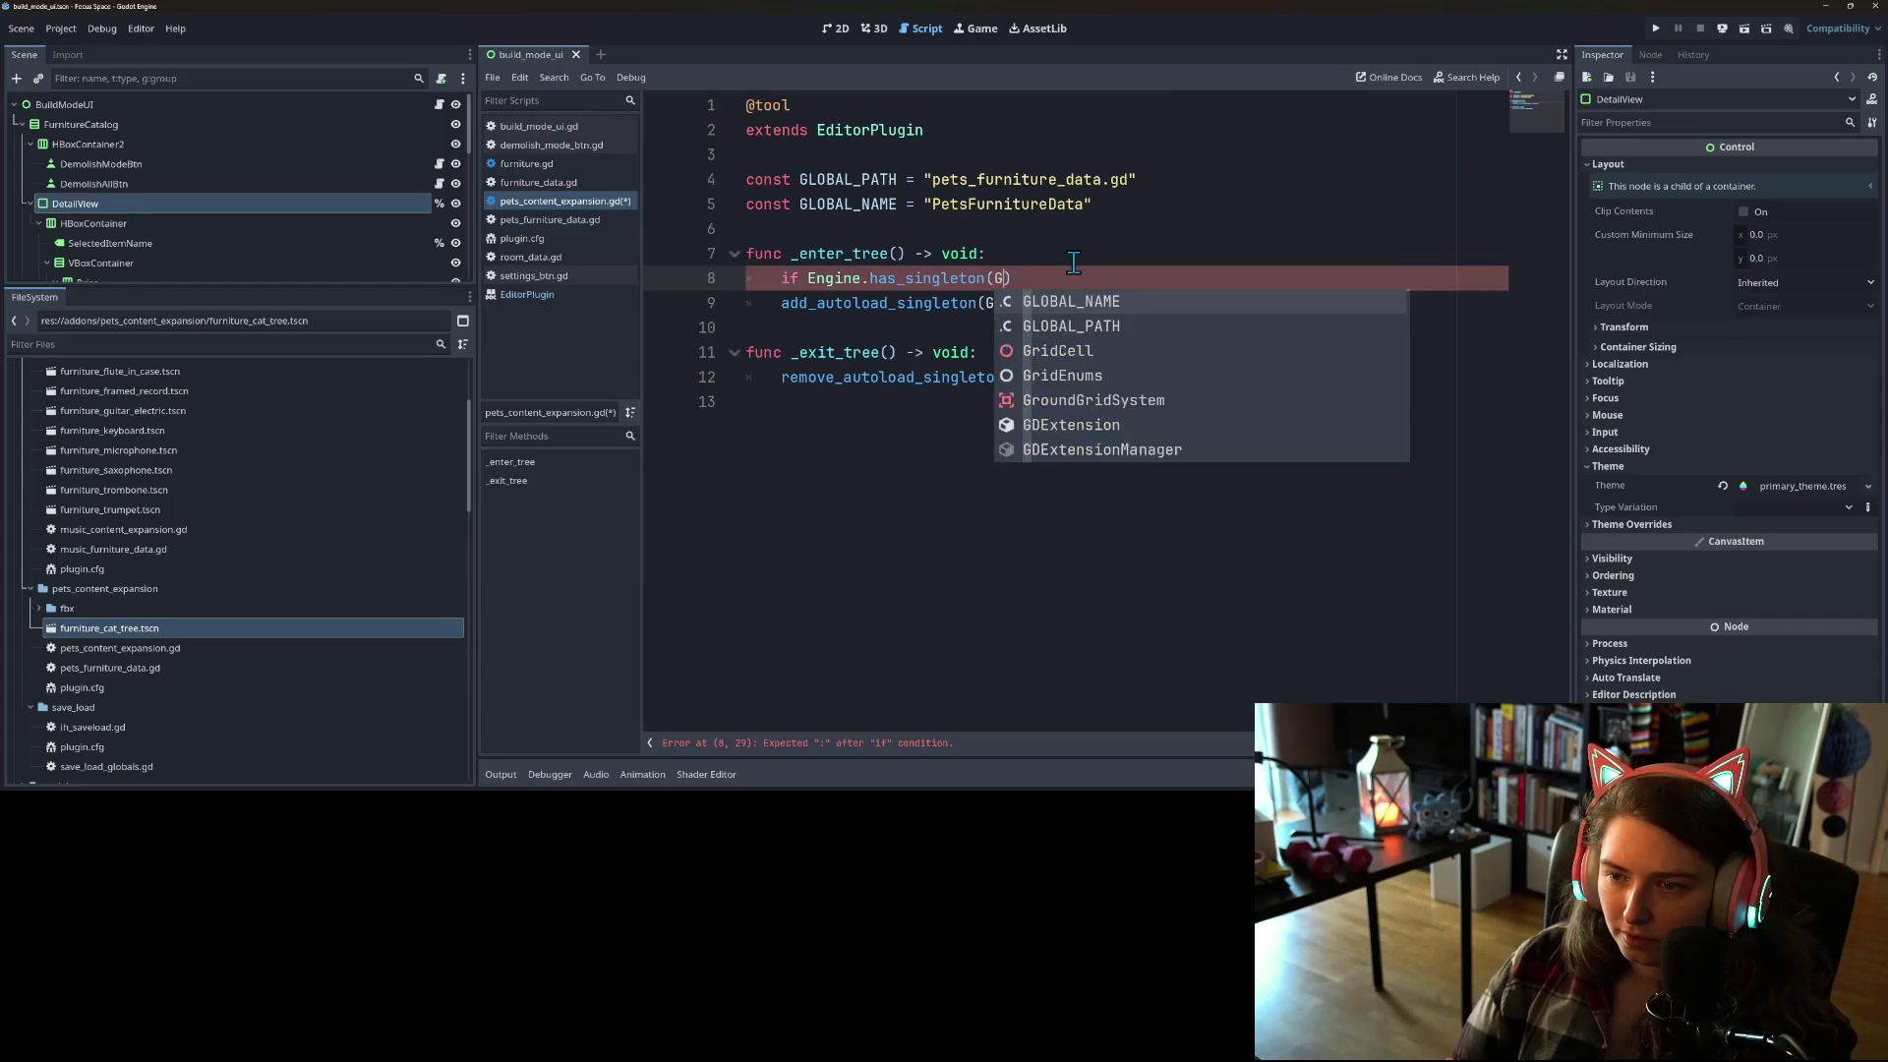
key("Return")
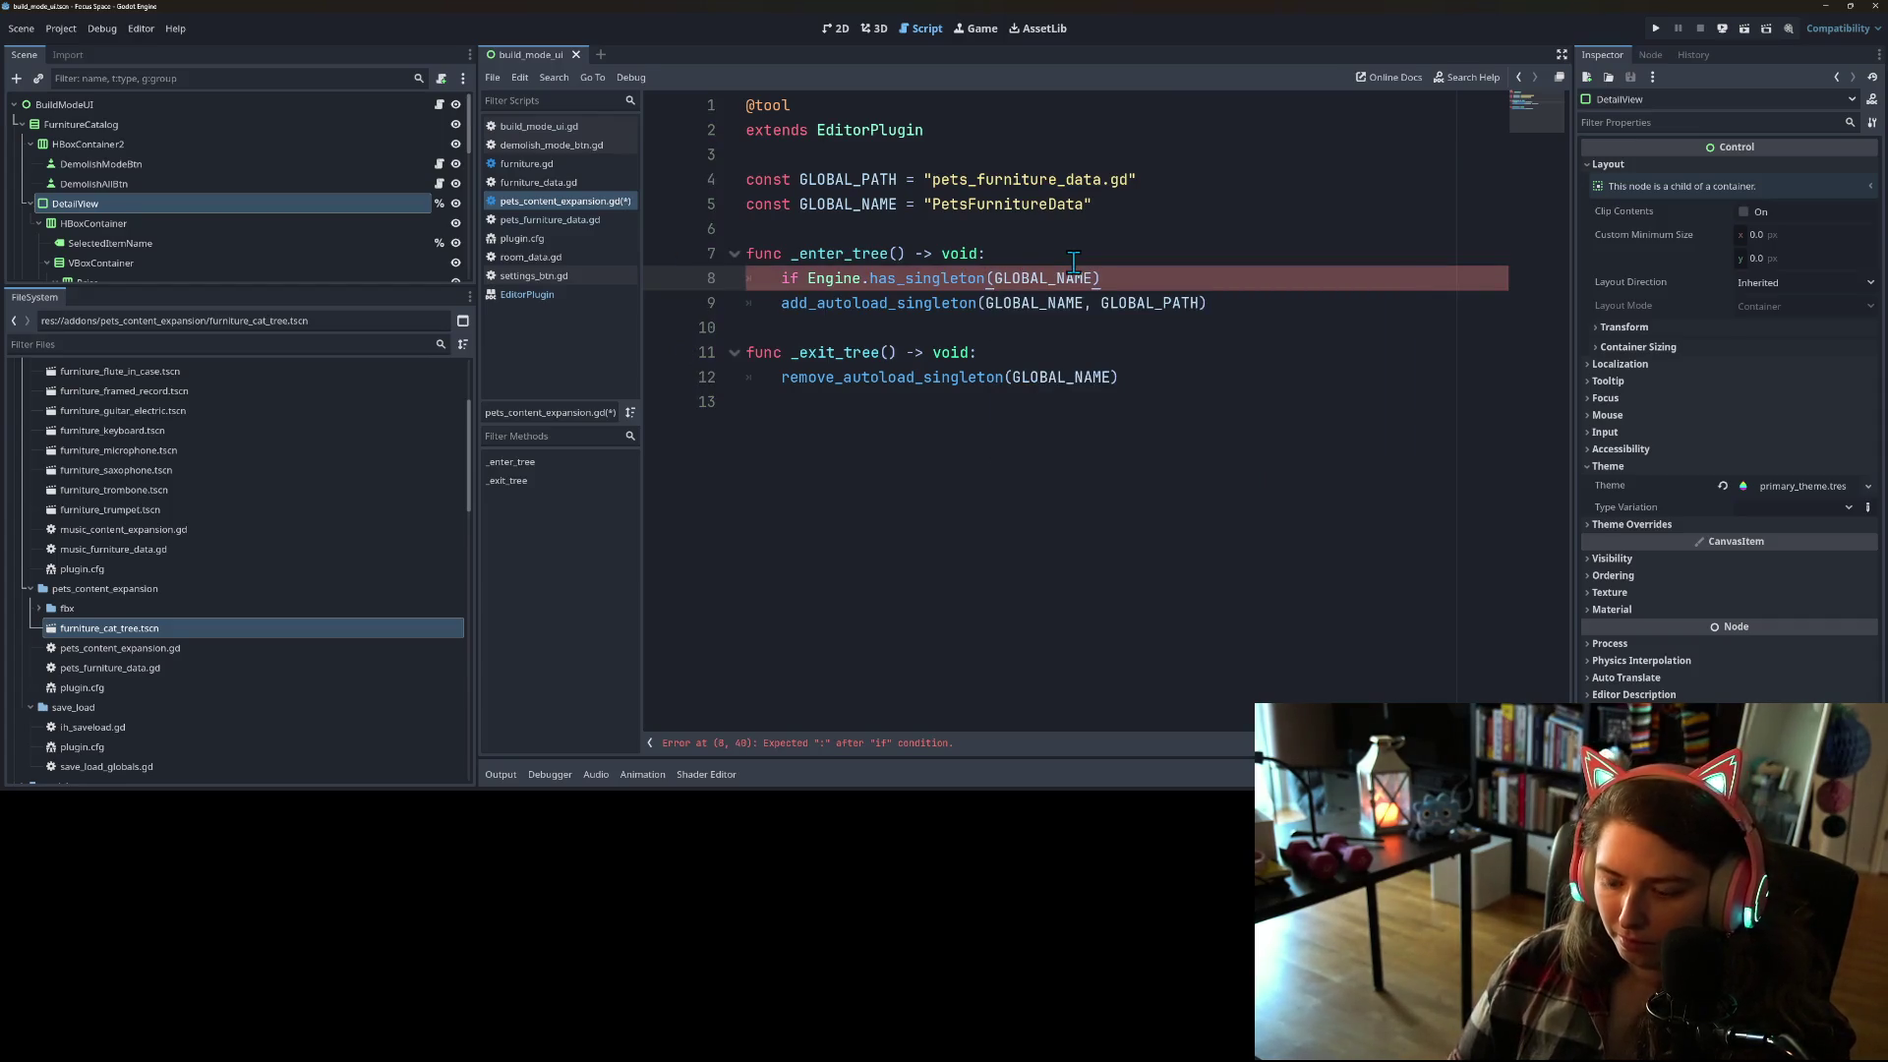
type(":")
key("Return")
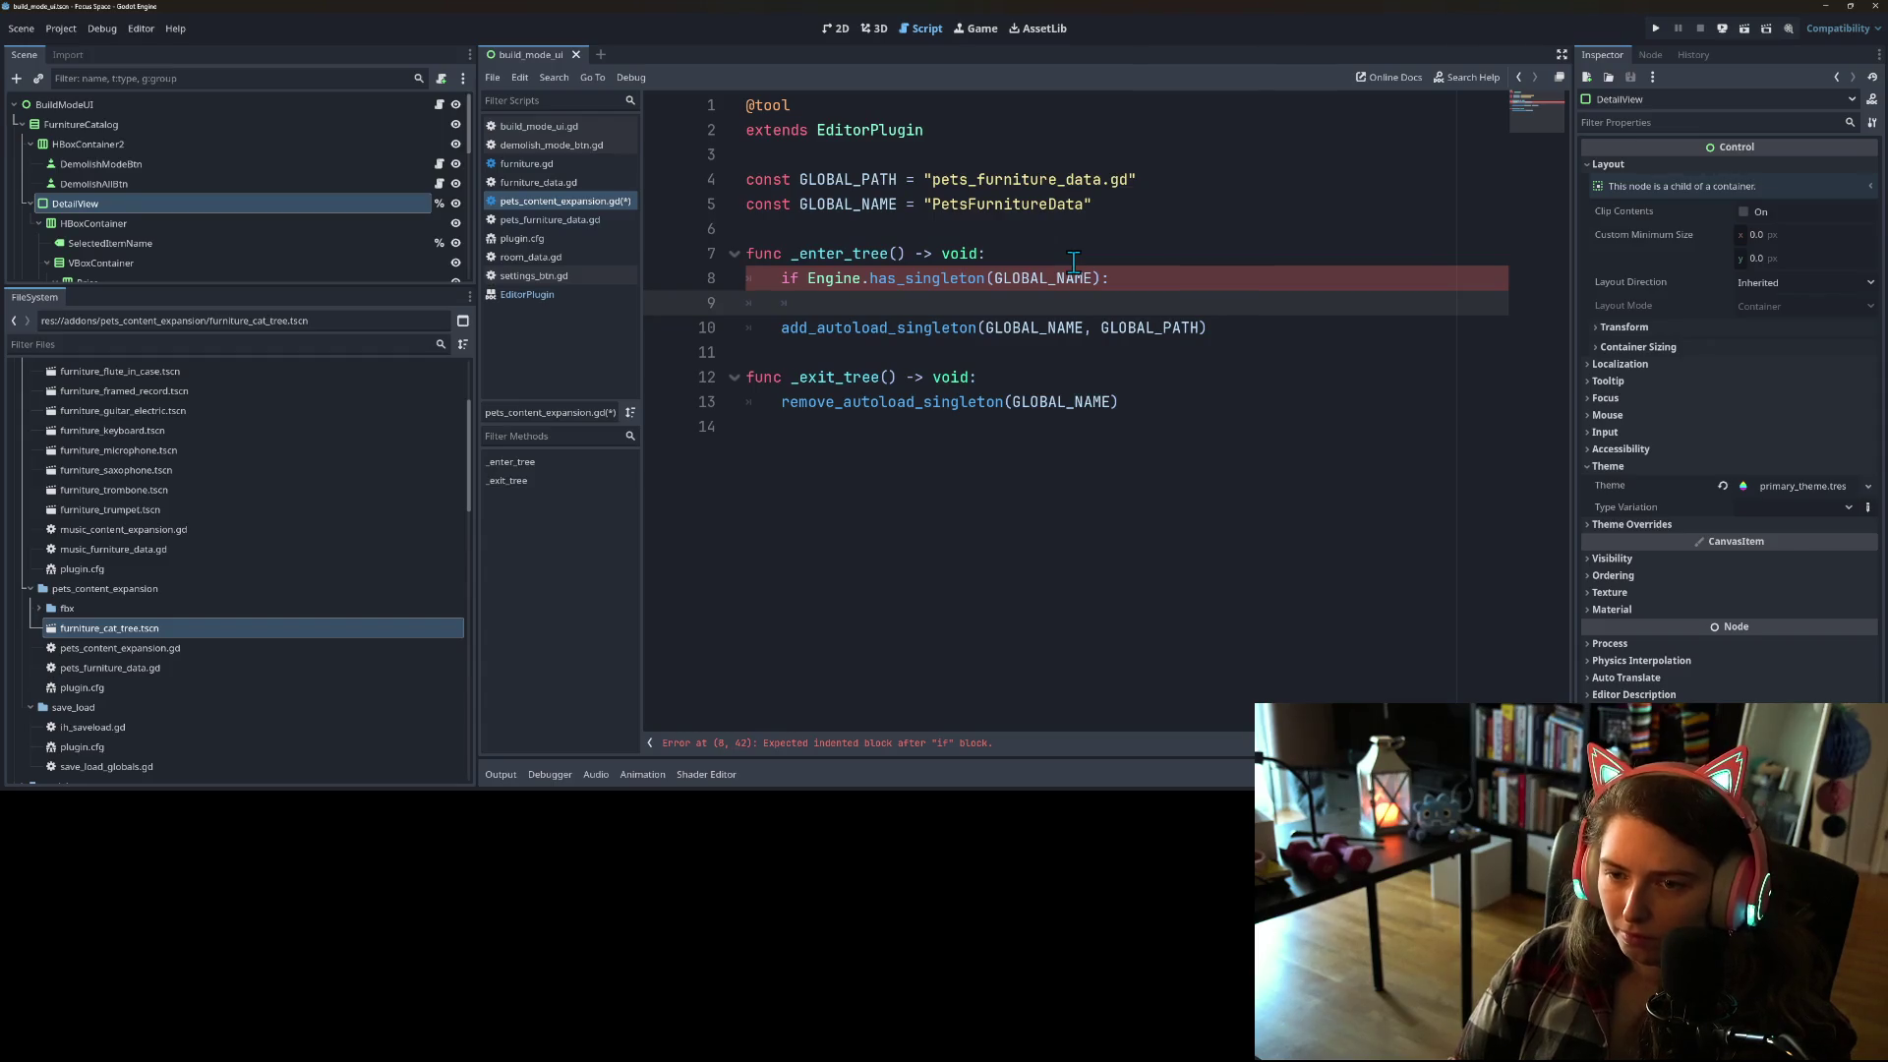
Step: Add a push_warning reporting that Global Name GLOBAL_NAME is already in use
type("pu")
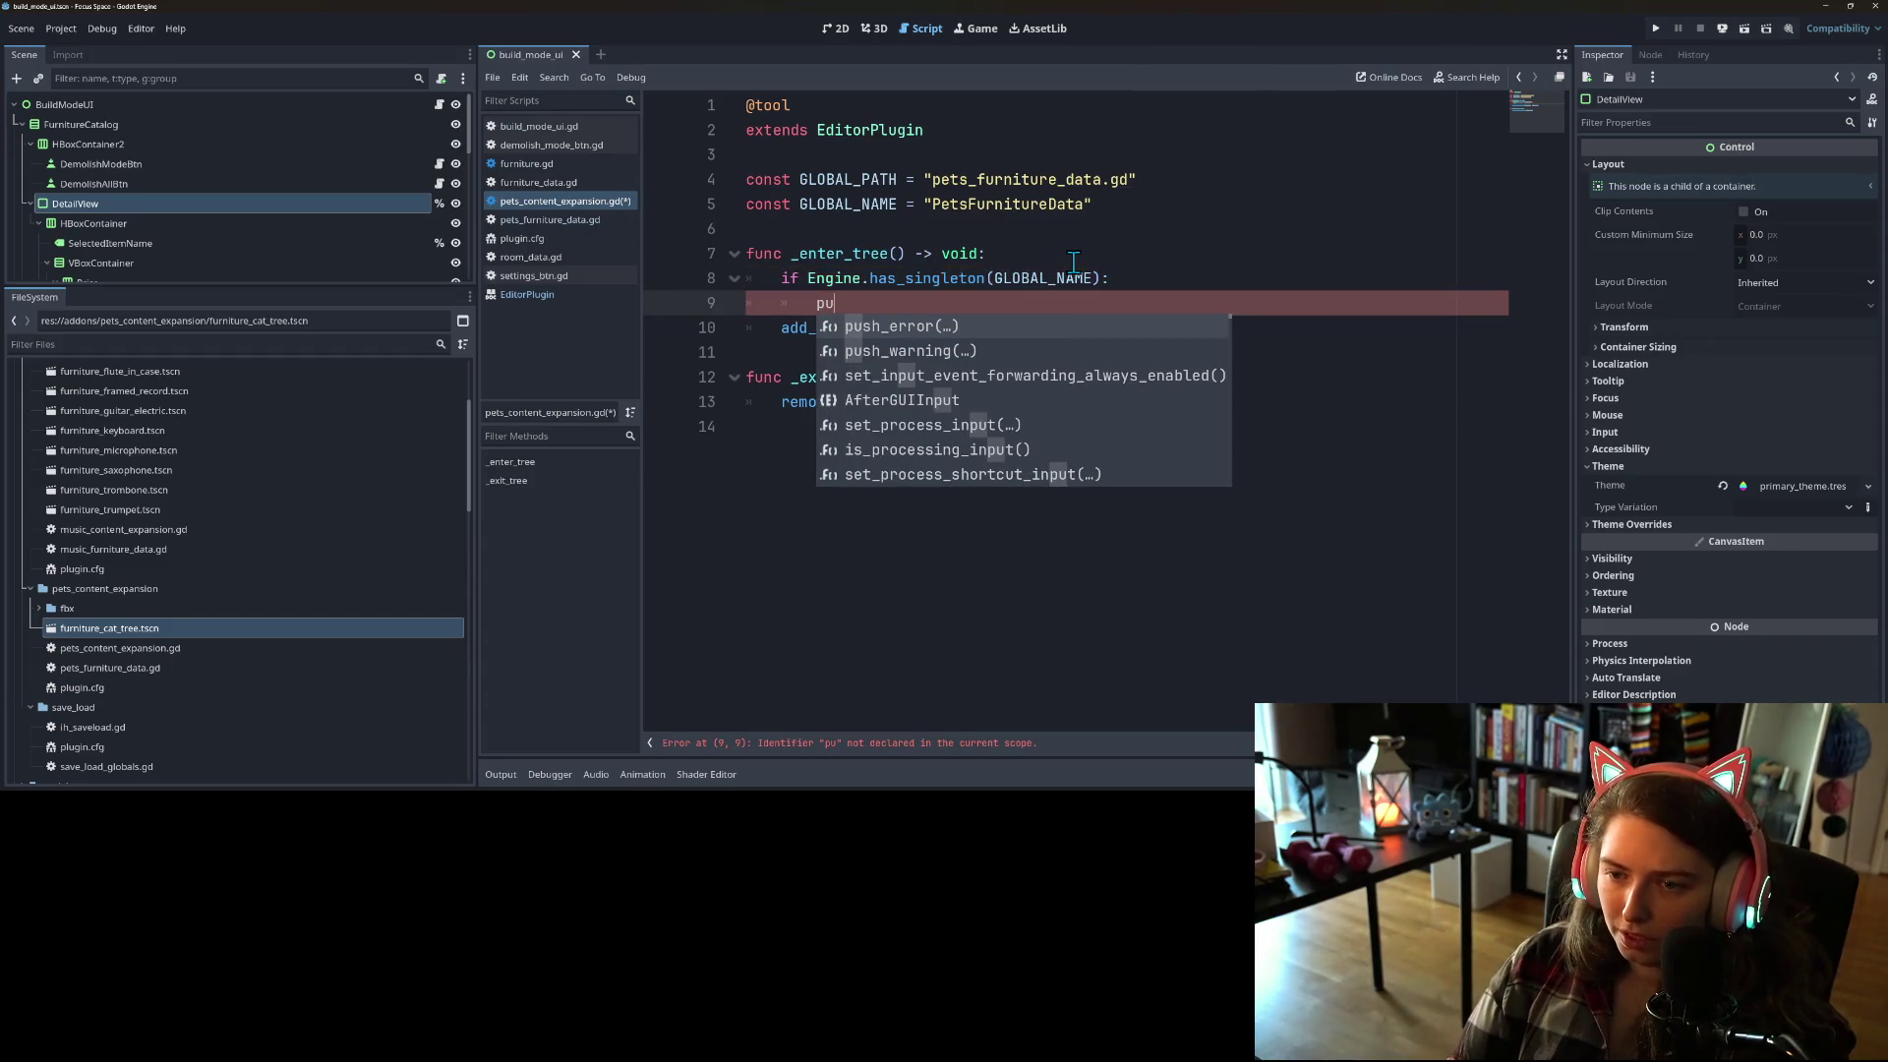
key("Down")
key("Return")
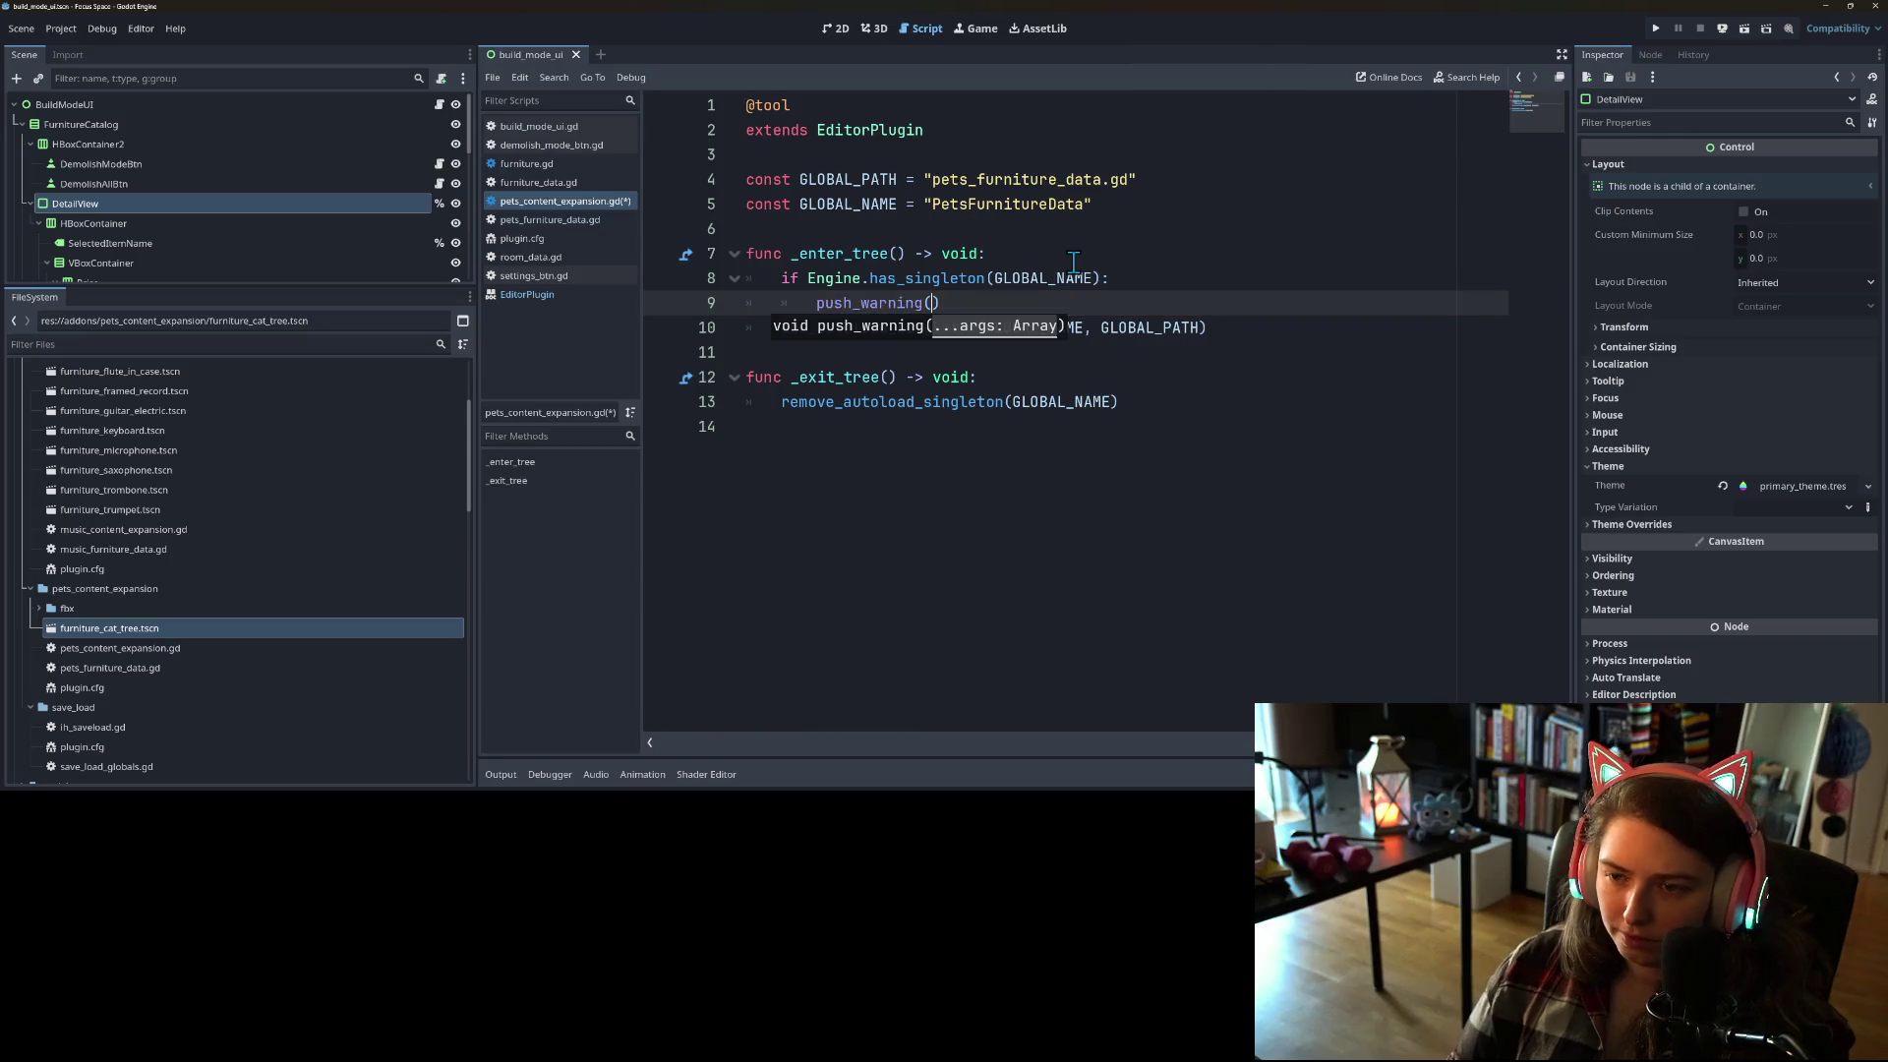
type("\"")
type("S")
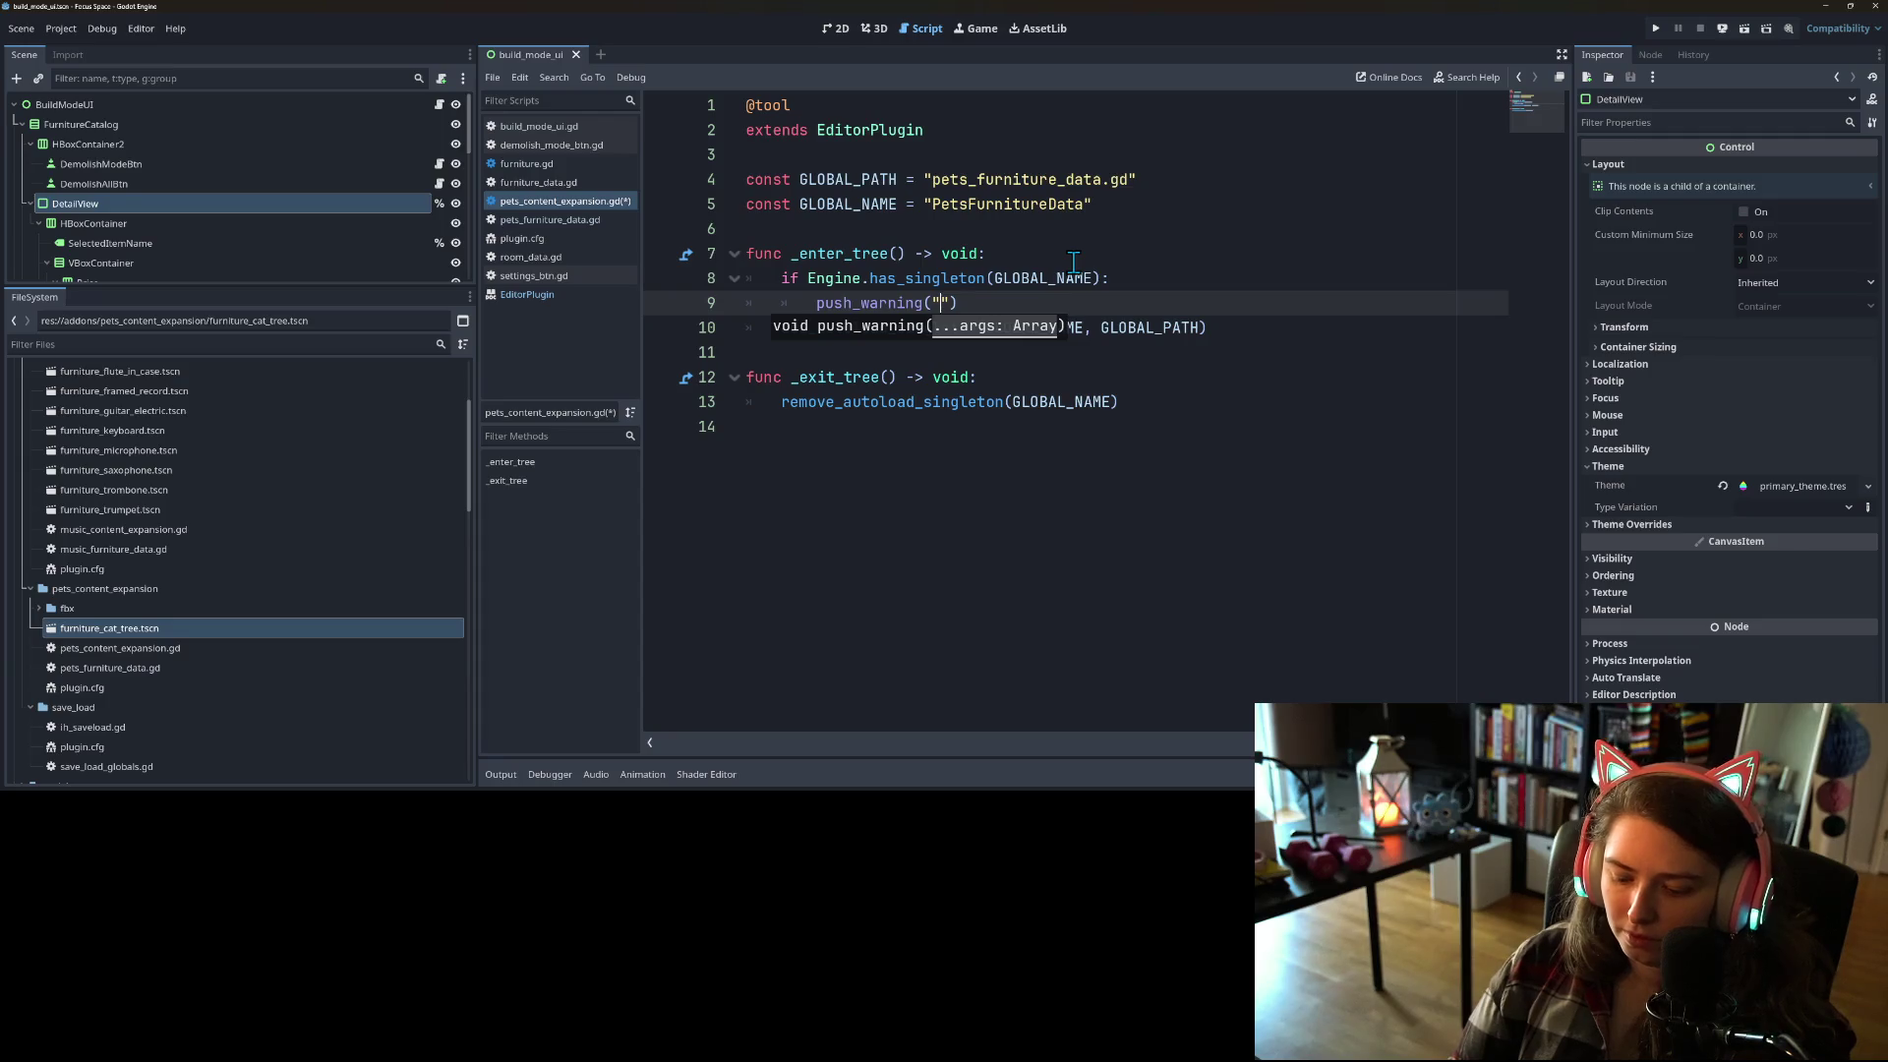
type("obl")
key("BackSpace")
key("BackSpace")
type("al ")
type("Name already i")
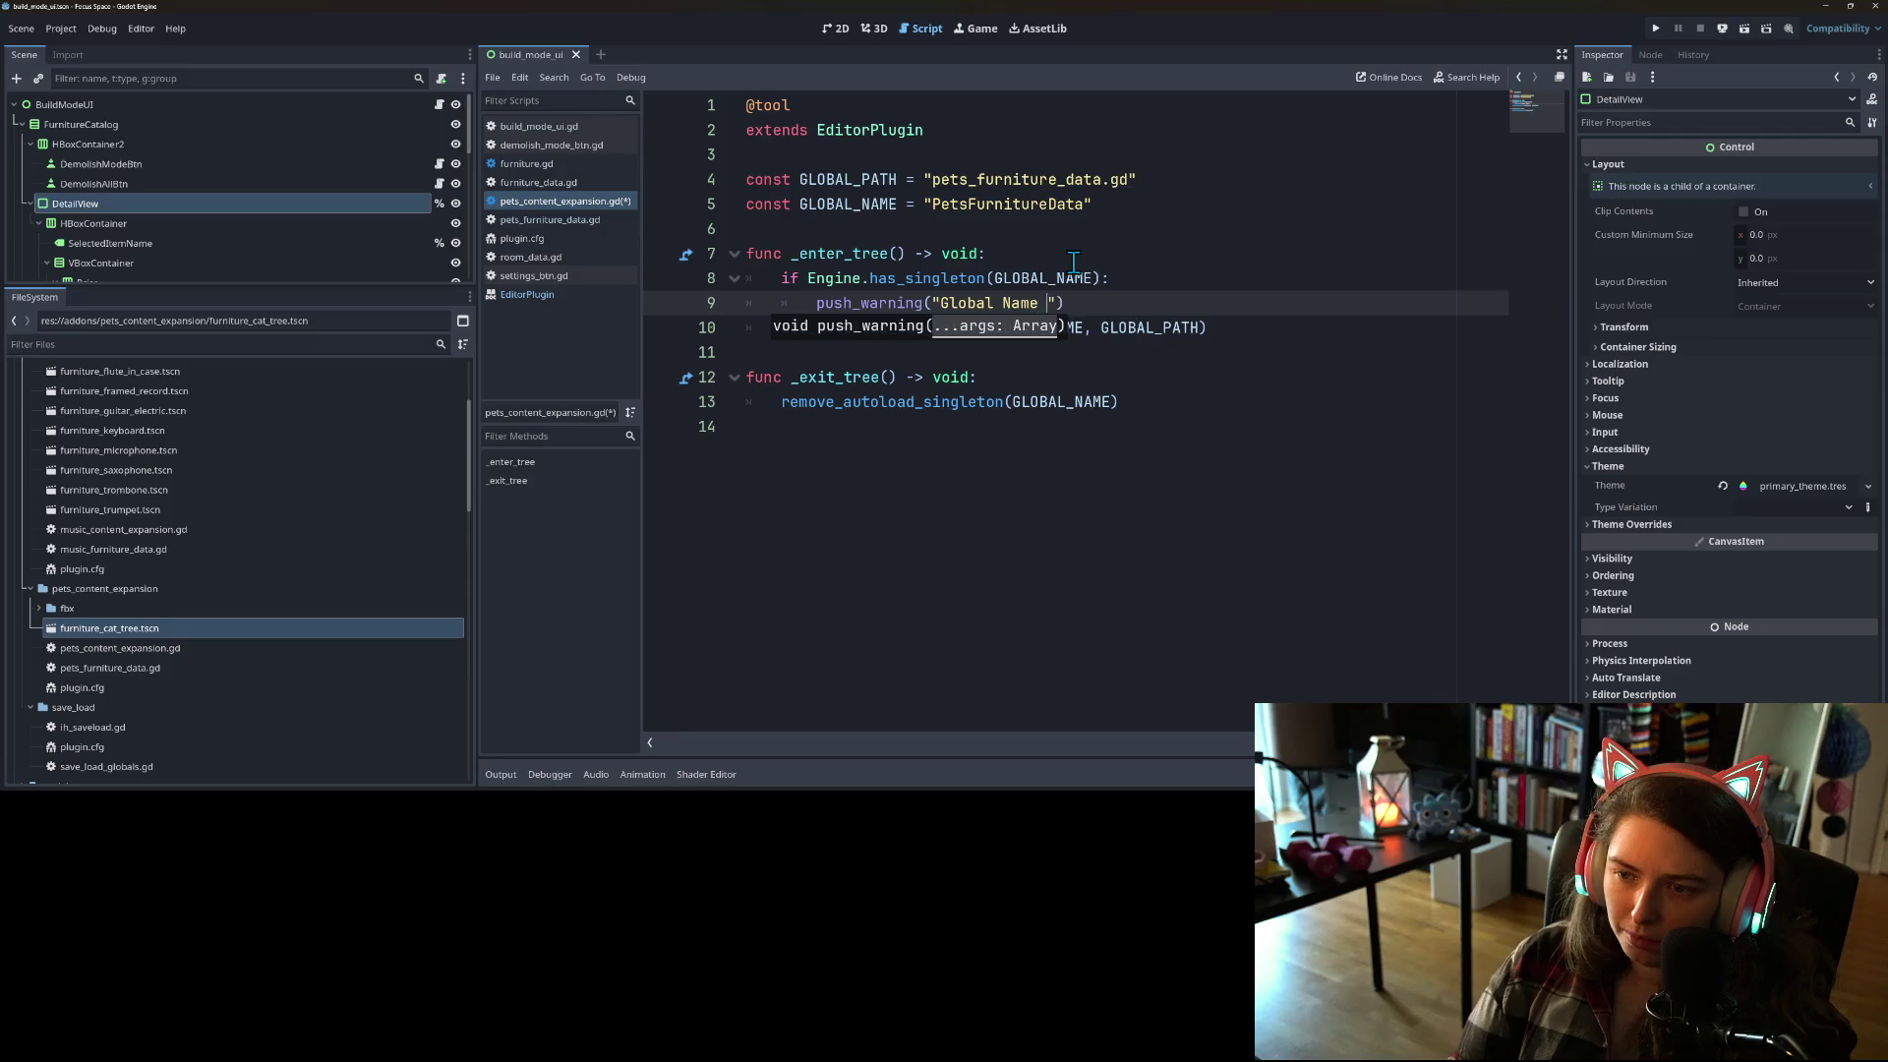
type("n use!")
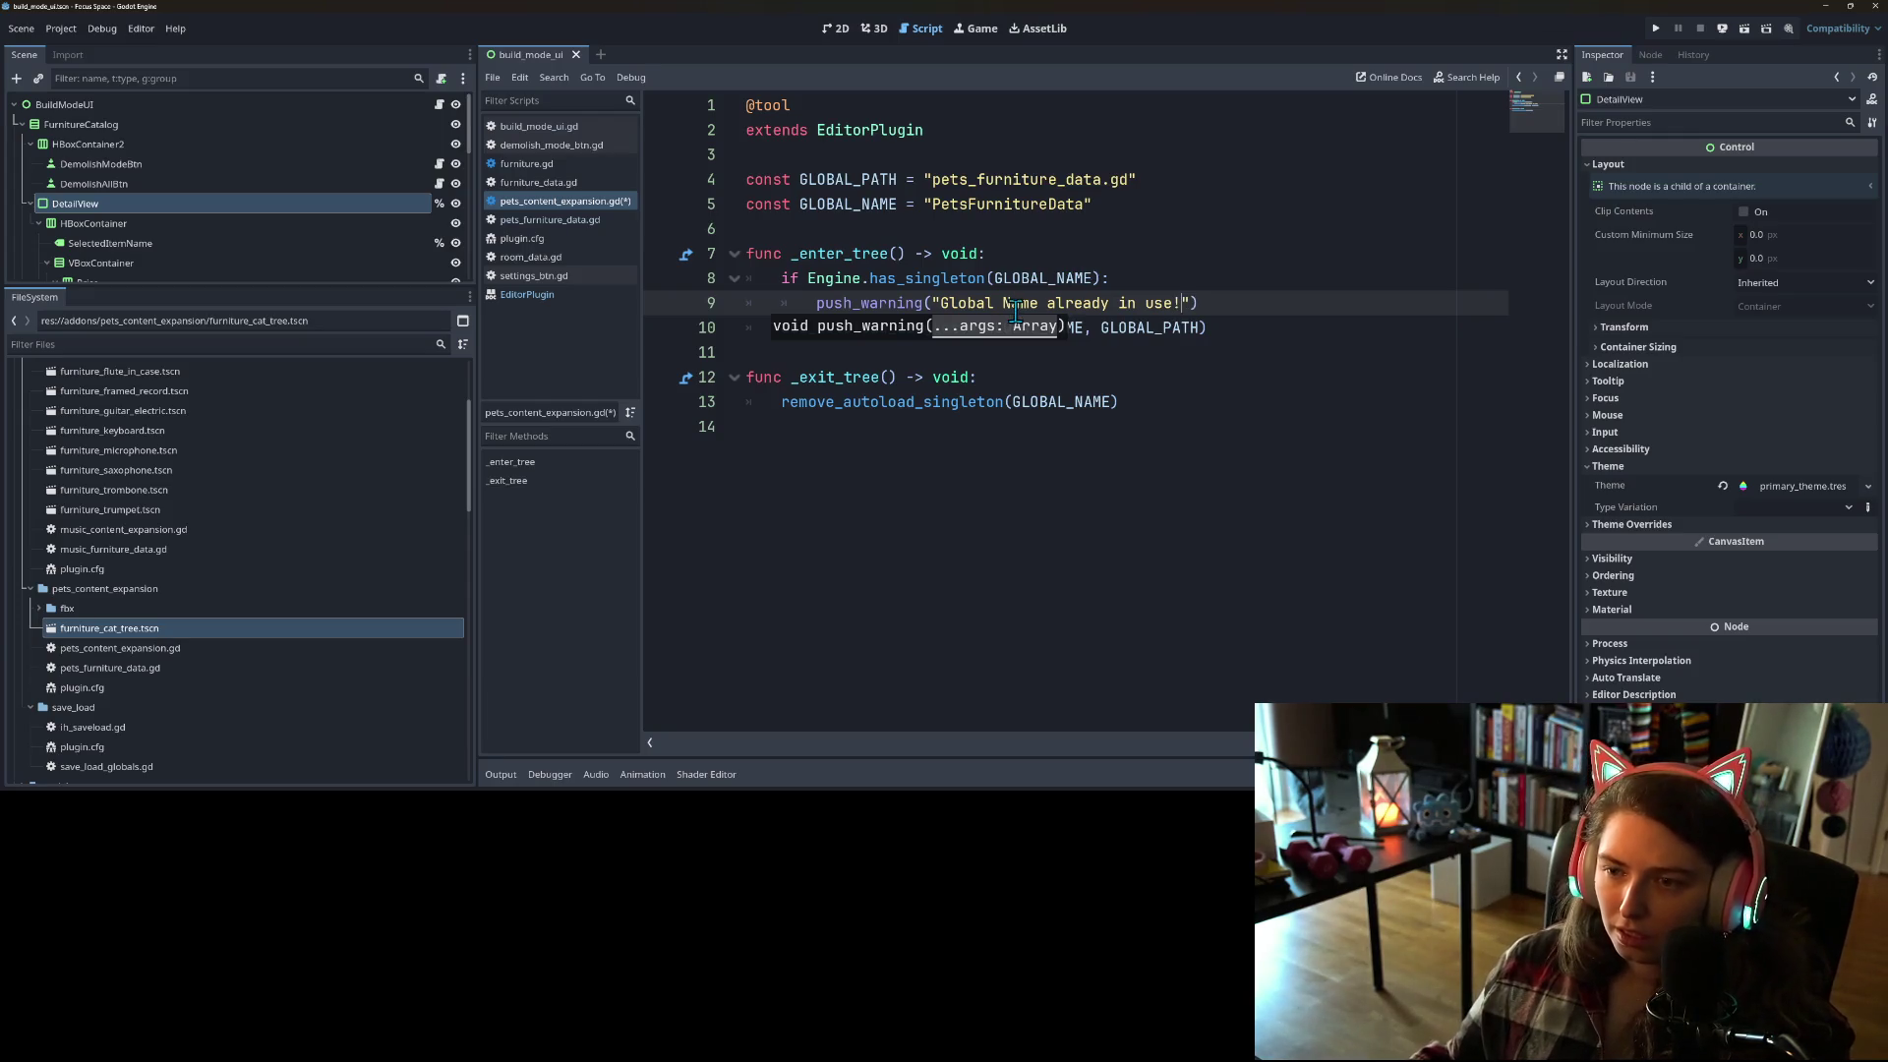
left_click(1044, 313)
type(":")
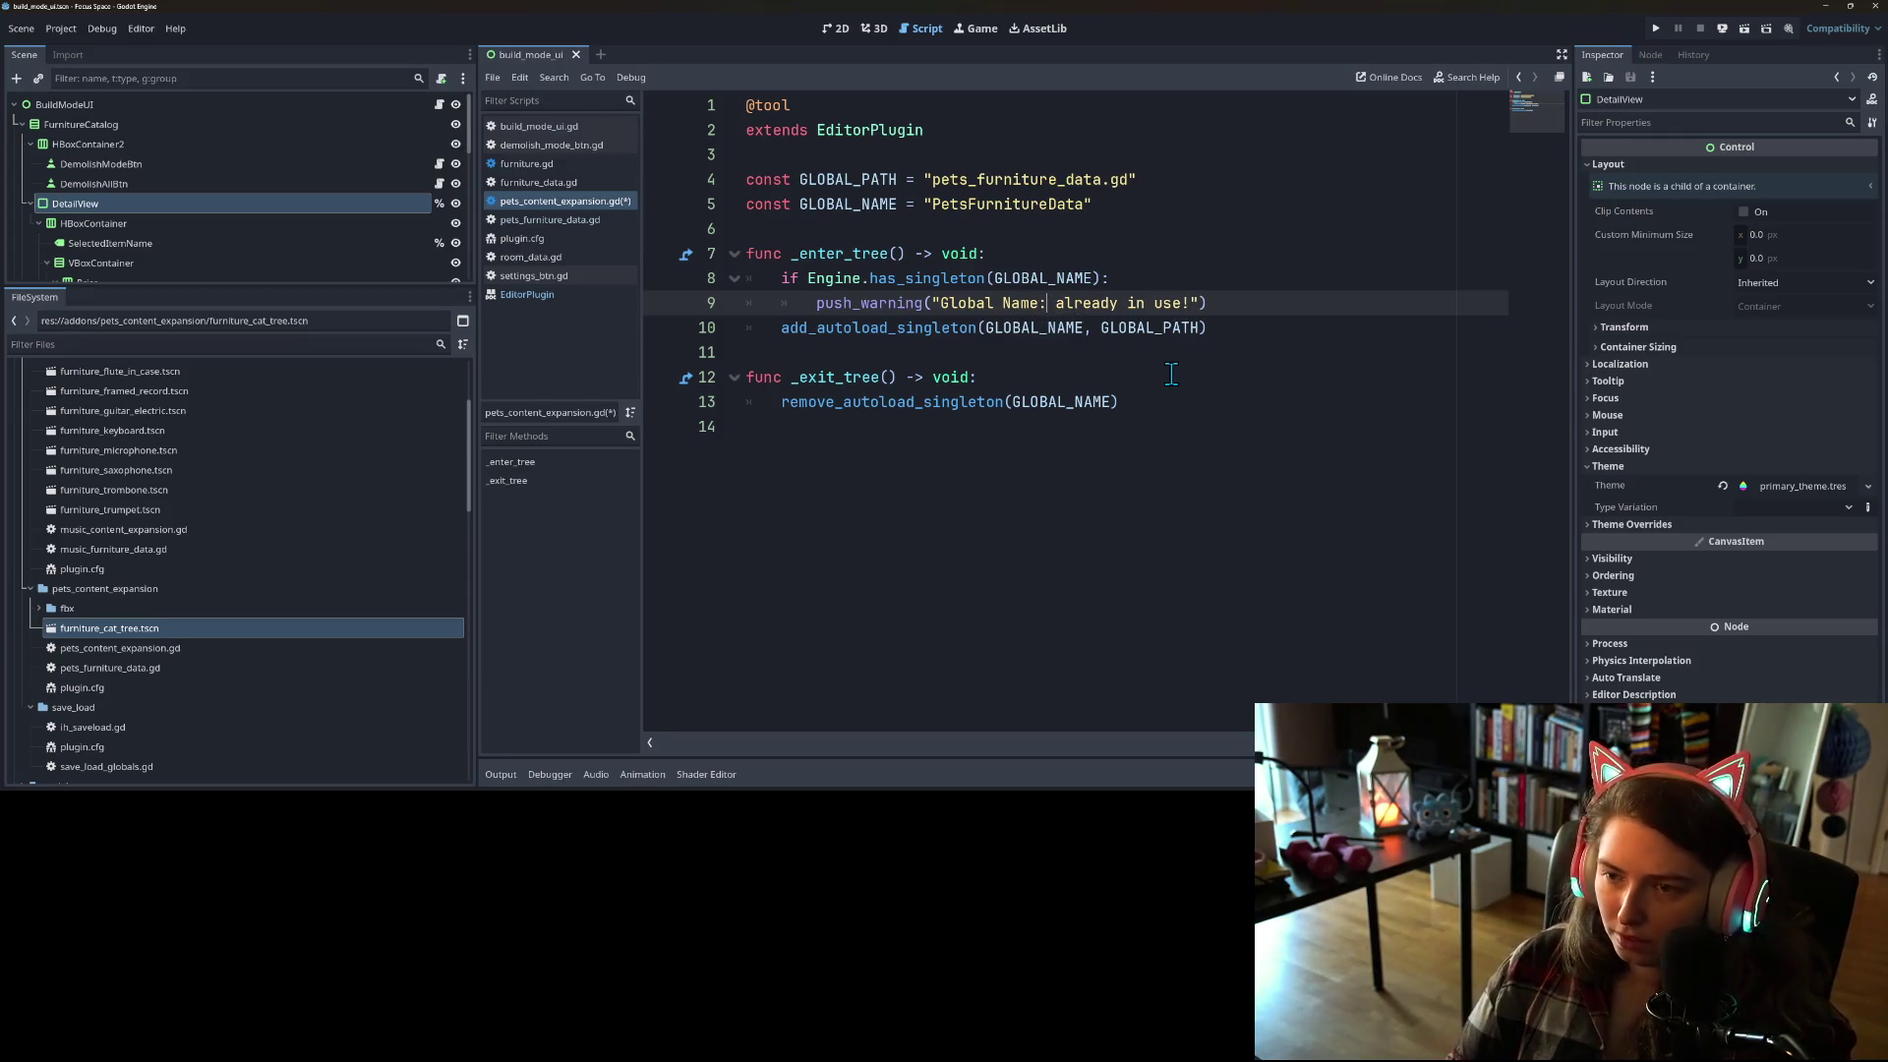
type(", ")
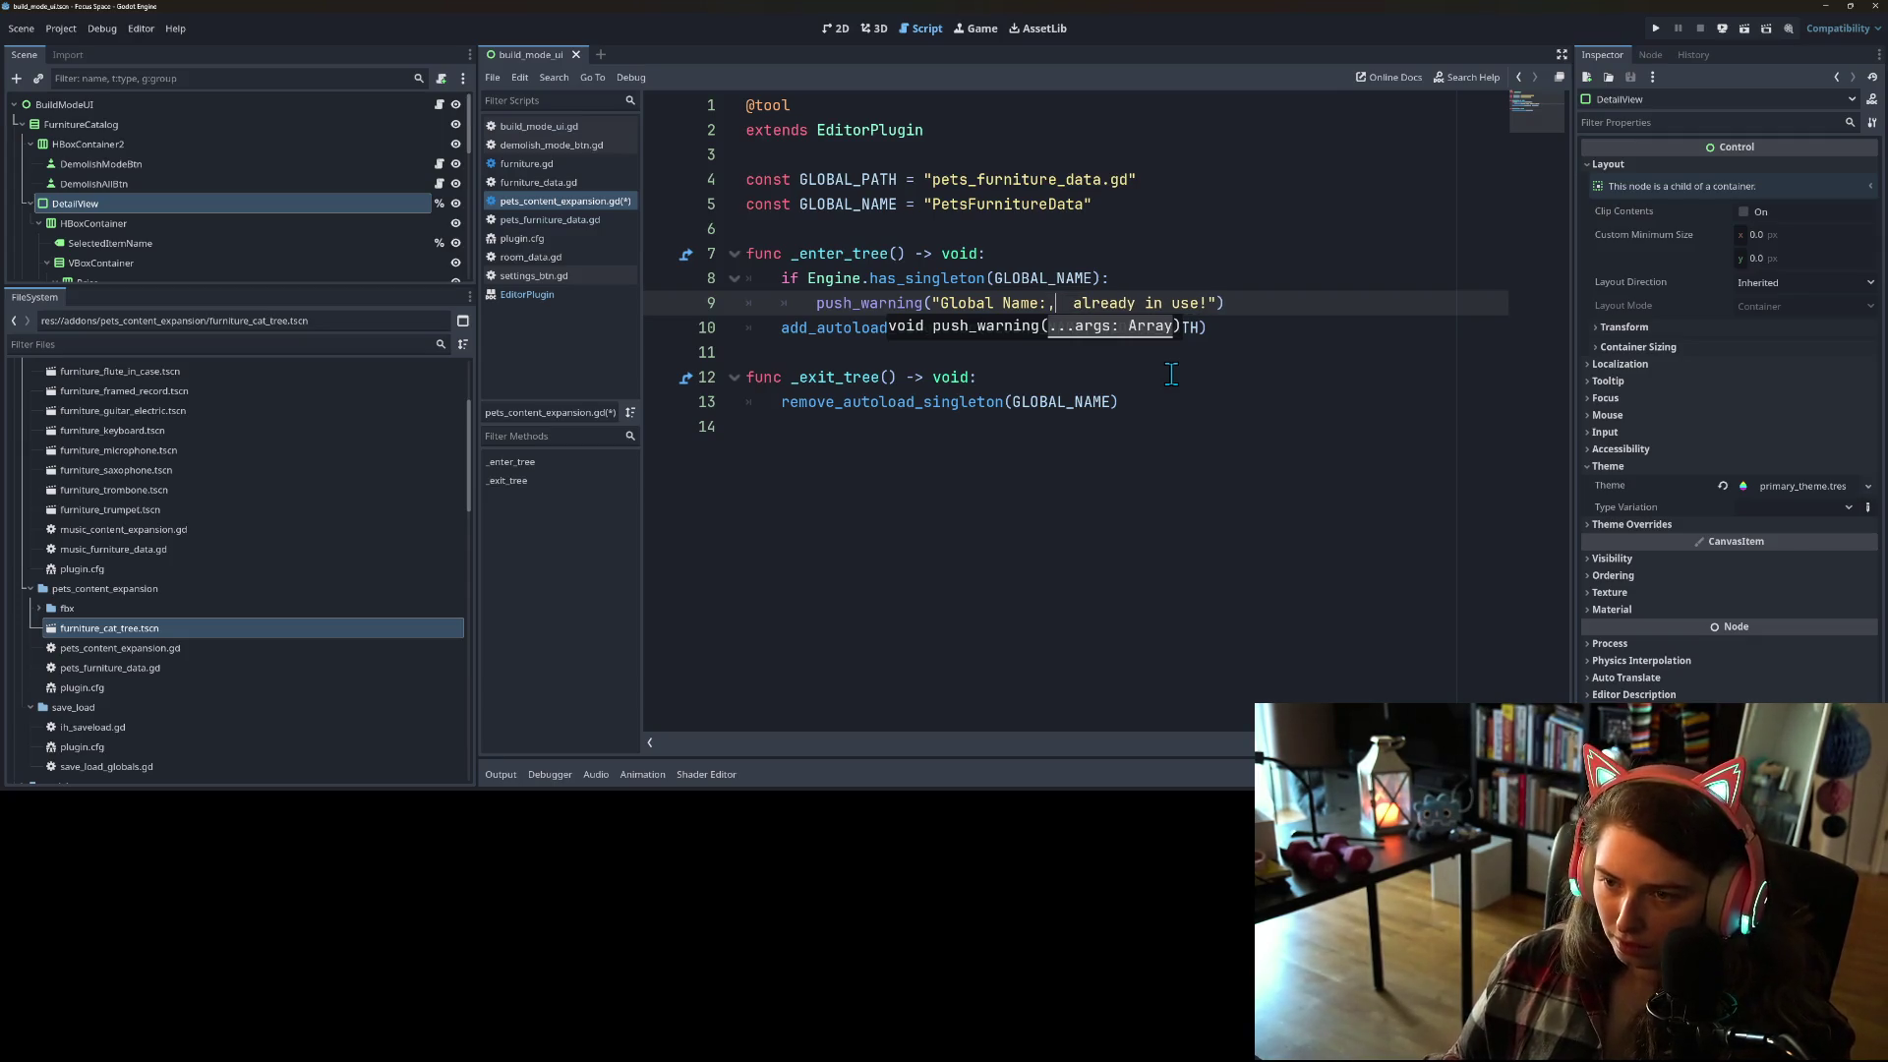
type("\"")
key("Right")
type("\",")
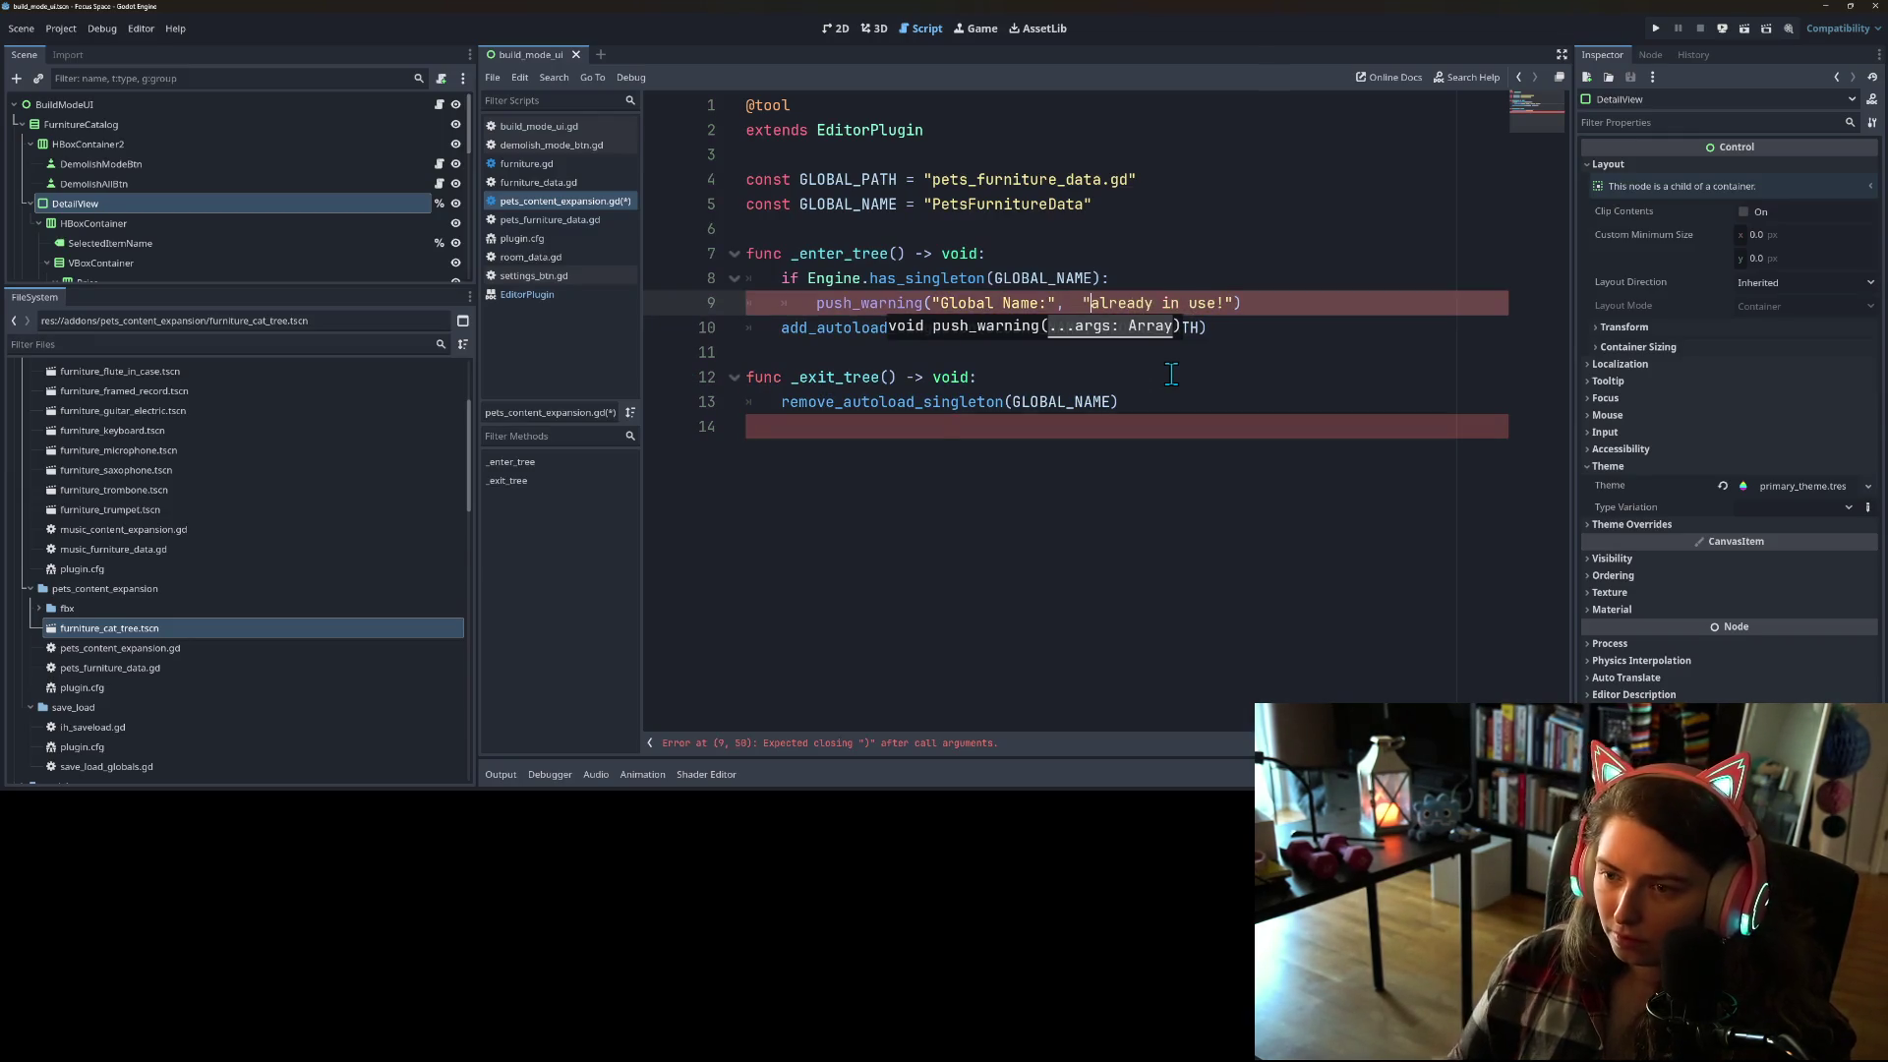
type(" GL")
key("Return")
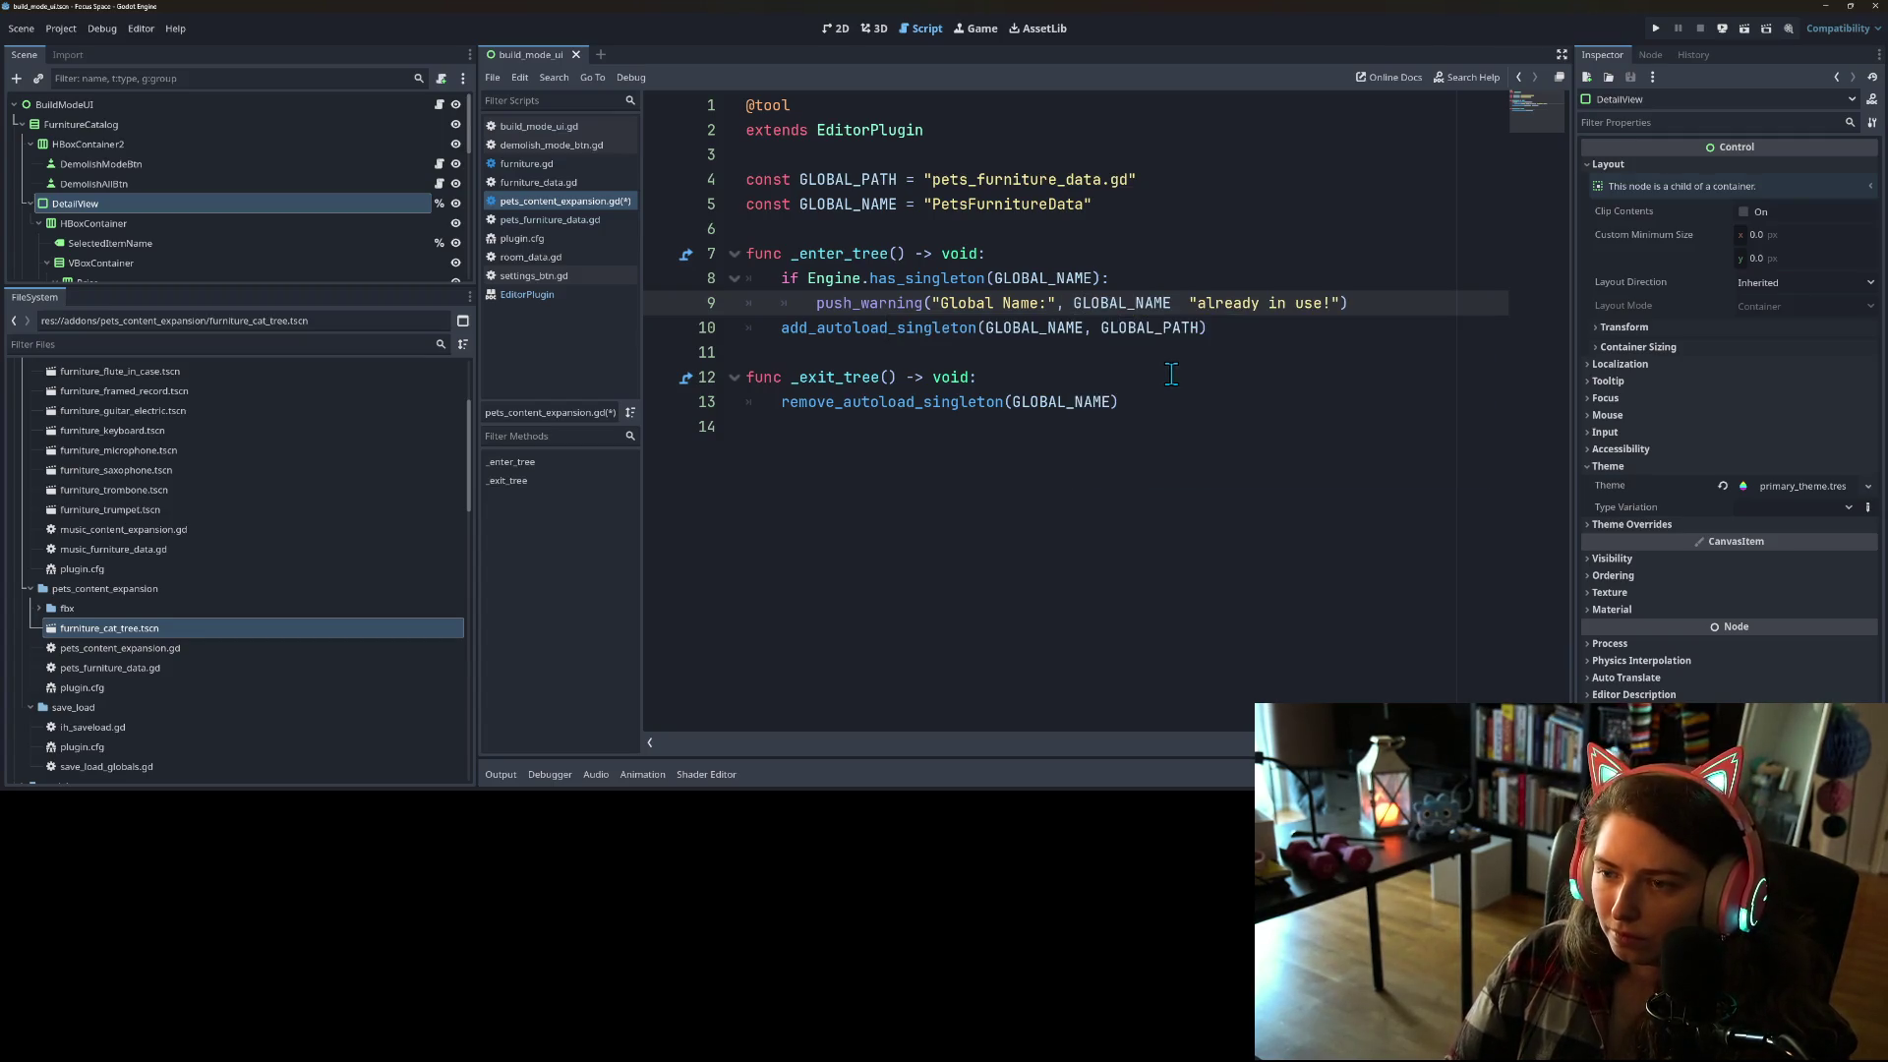
type(",")
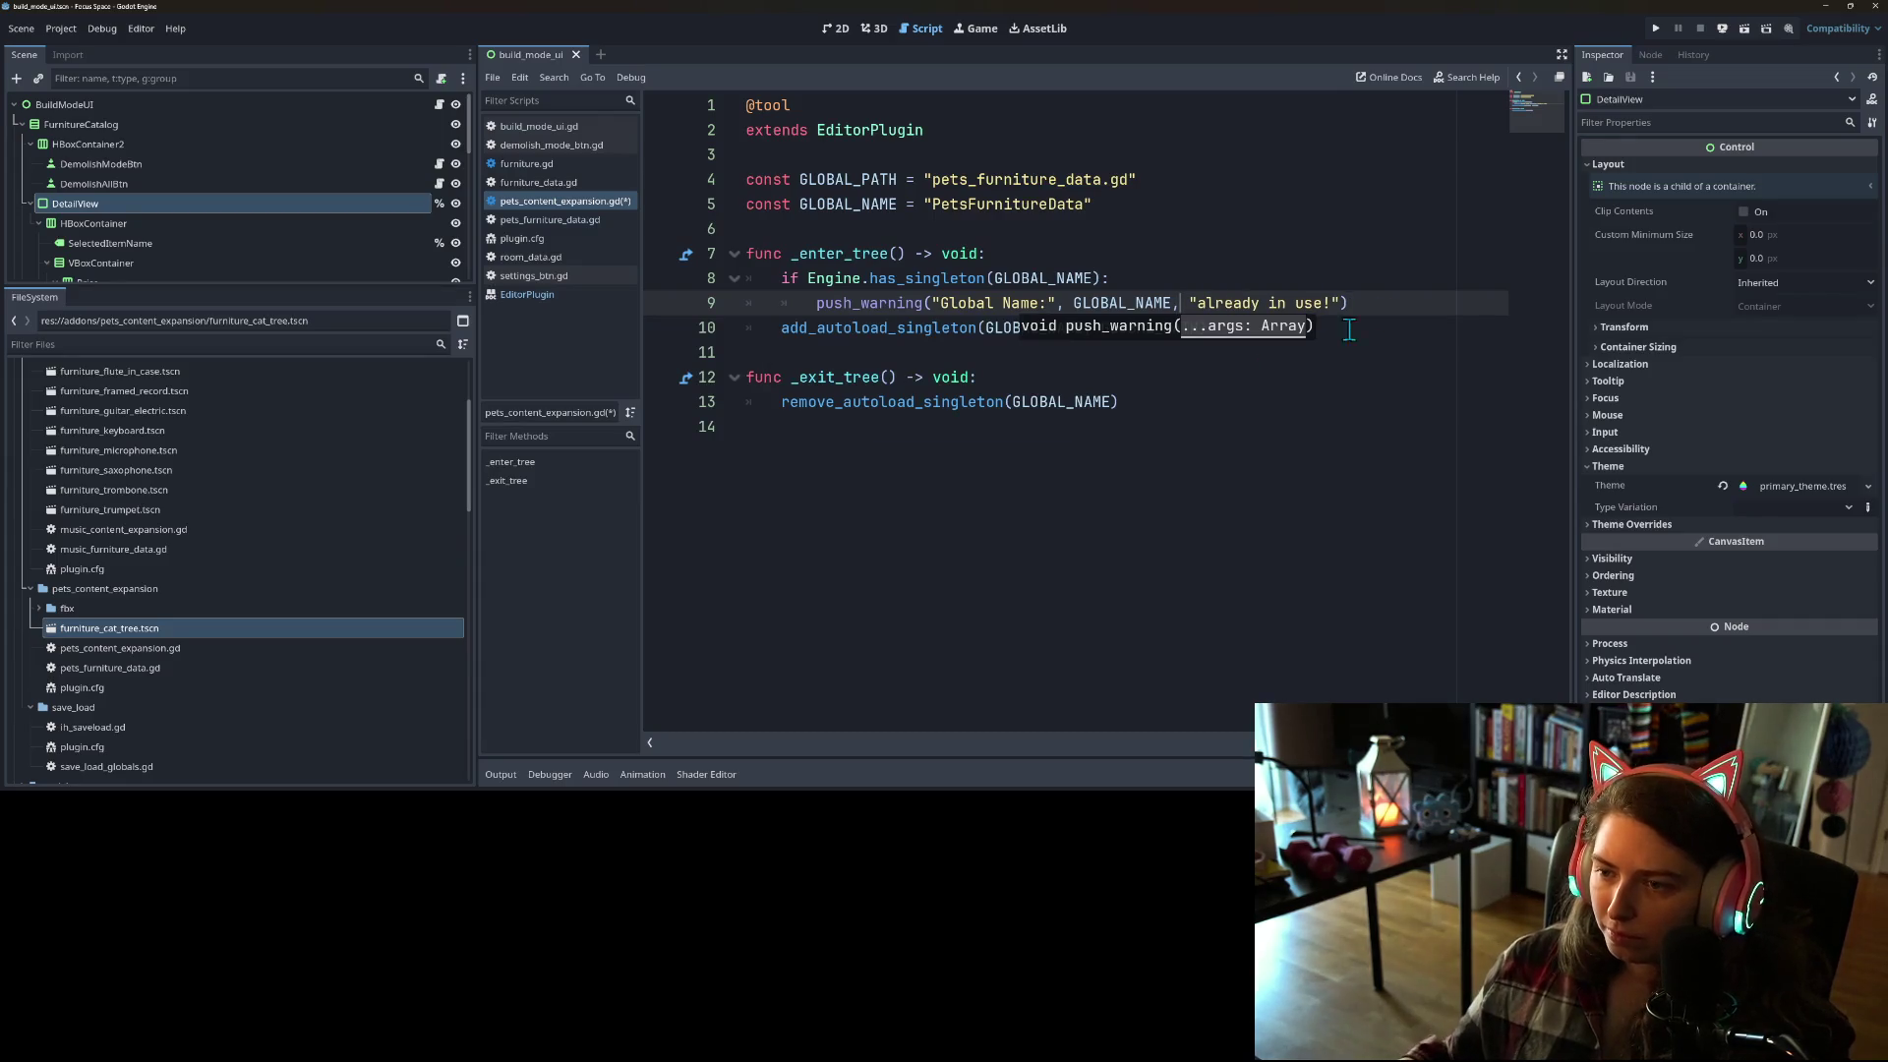
left_click(1389, 303)
Step: Add a return line beneath the warning inside the if block
key("Return")
type("retir")
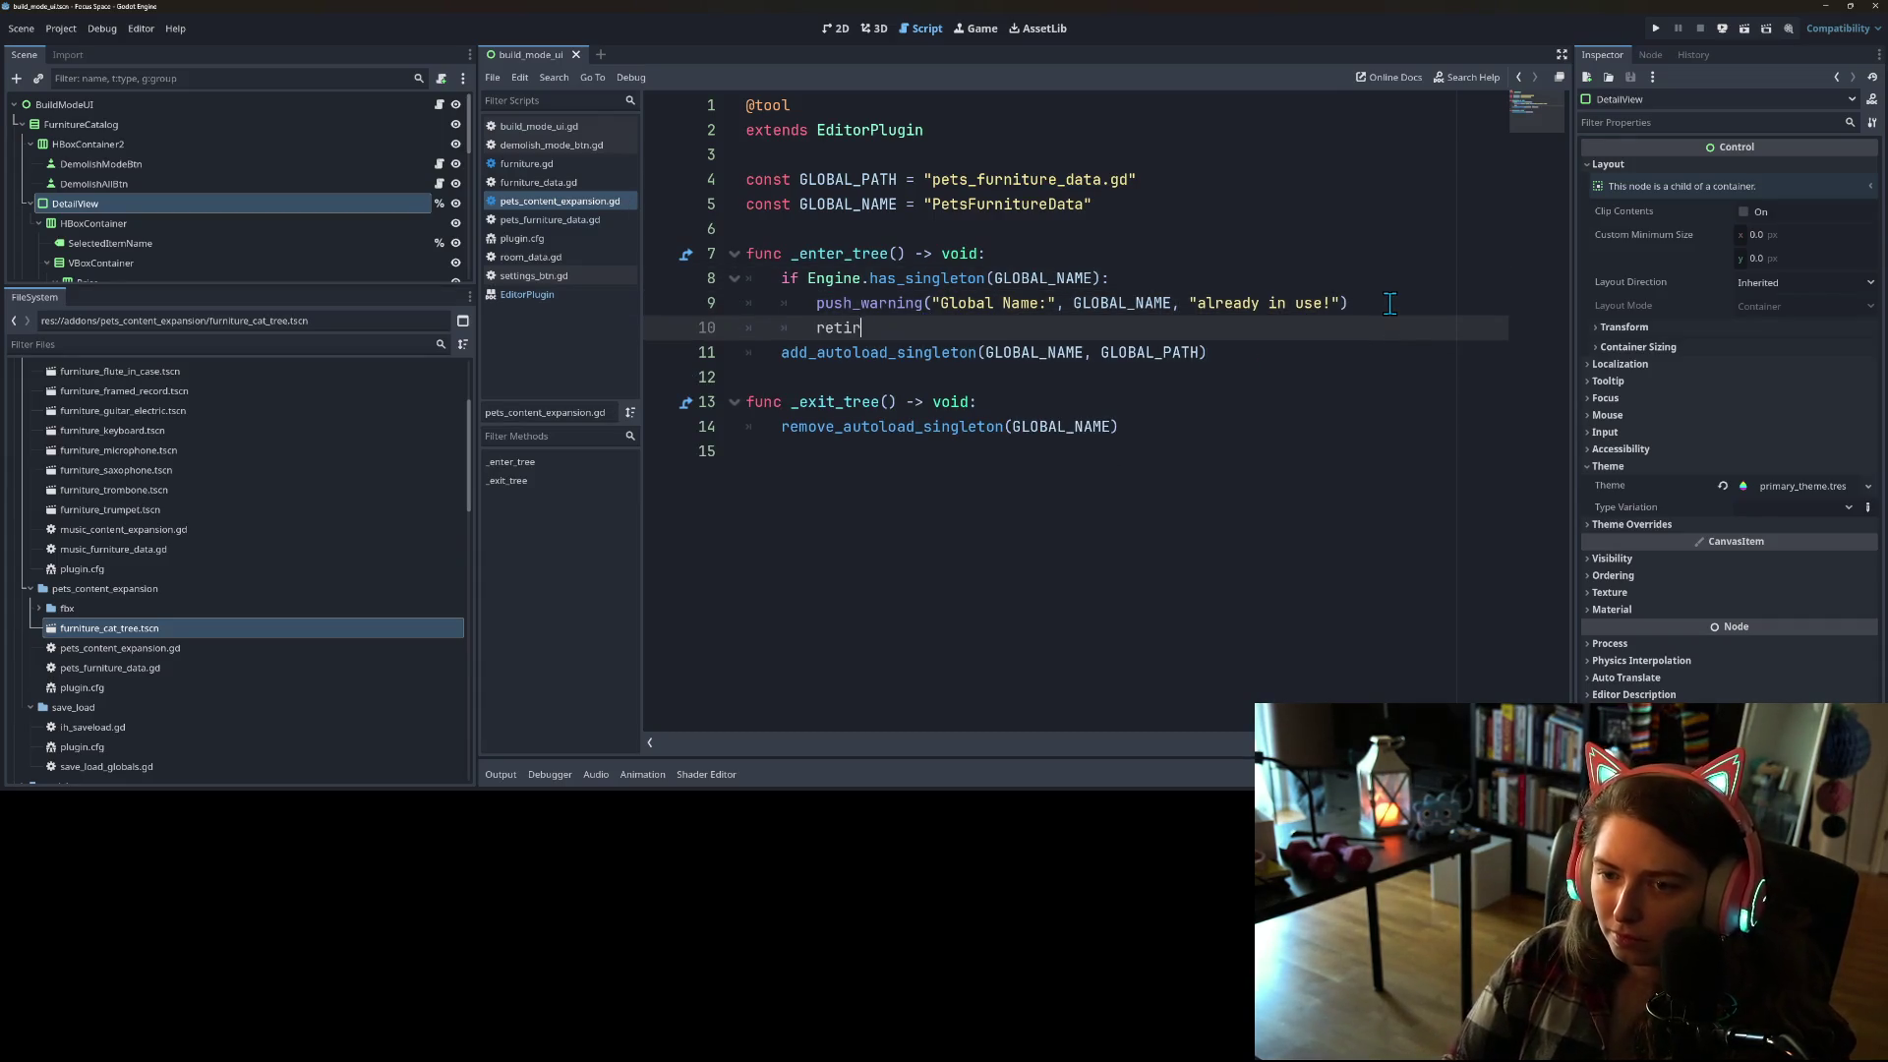
key("BackSpace")
key("BackSpace")
type("urn")
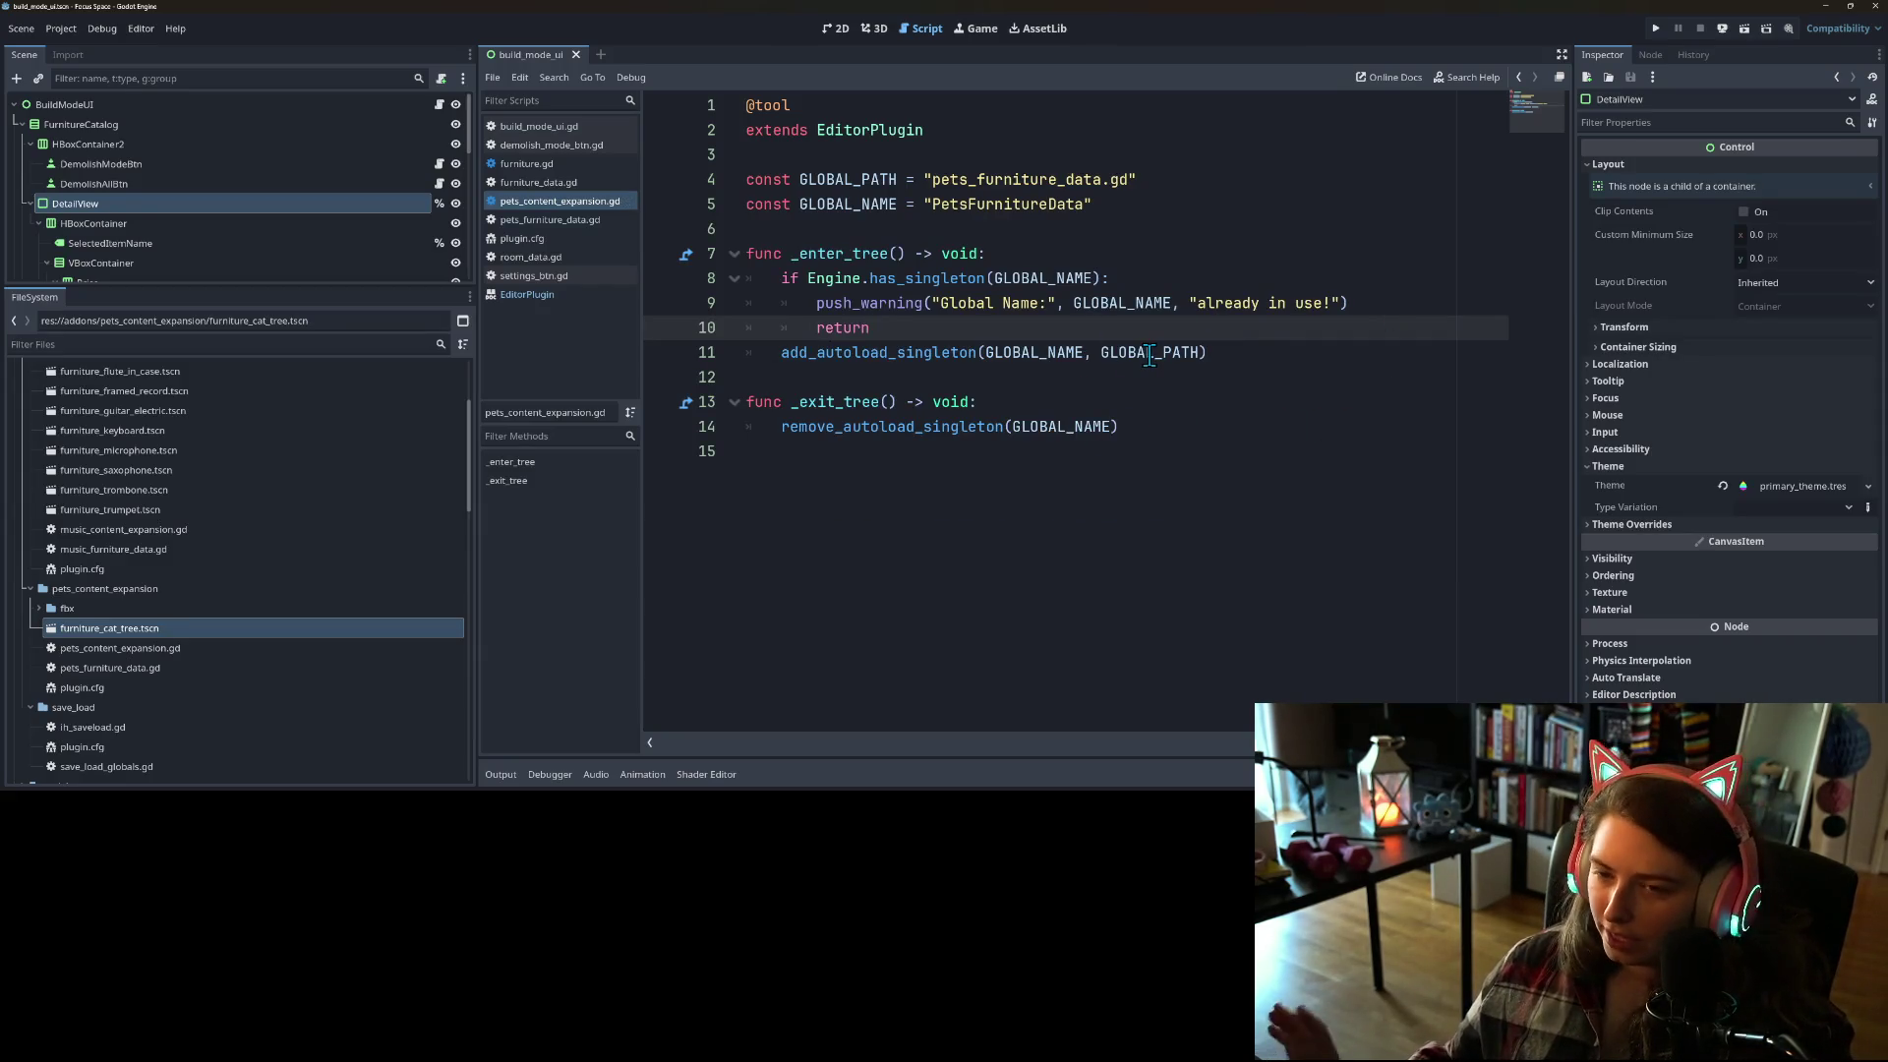
Step: Select the new guard block on lines 8–10
left_click(854, 278)
left_click(860, 327)
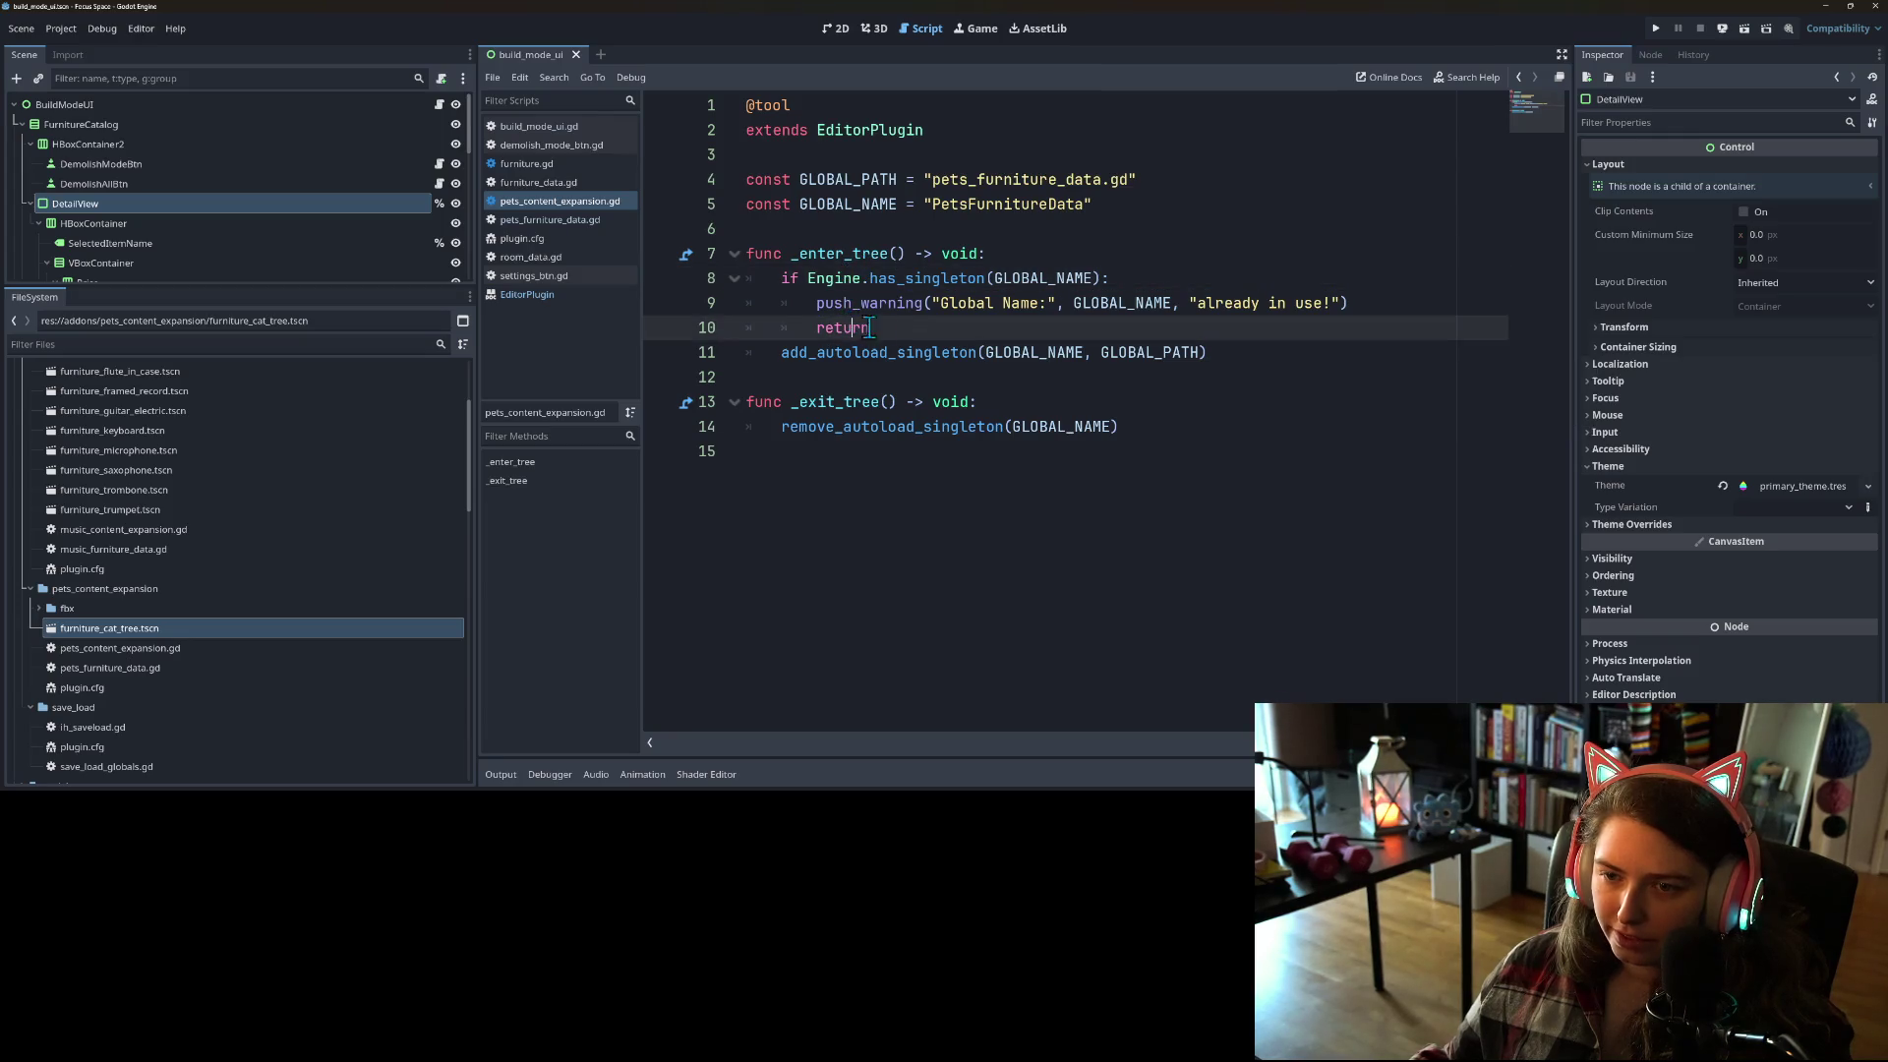
left_click_drag(894, 330, 781, 279)
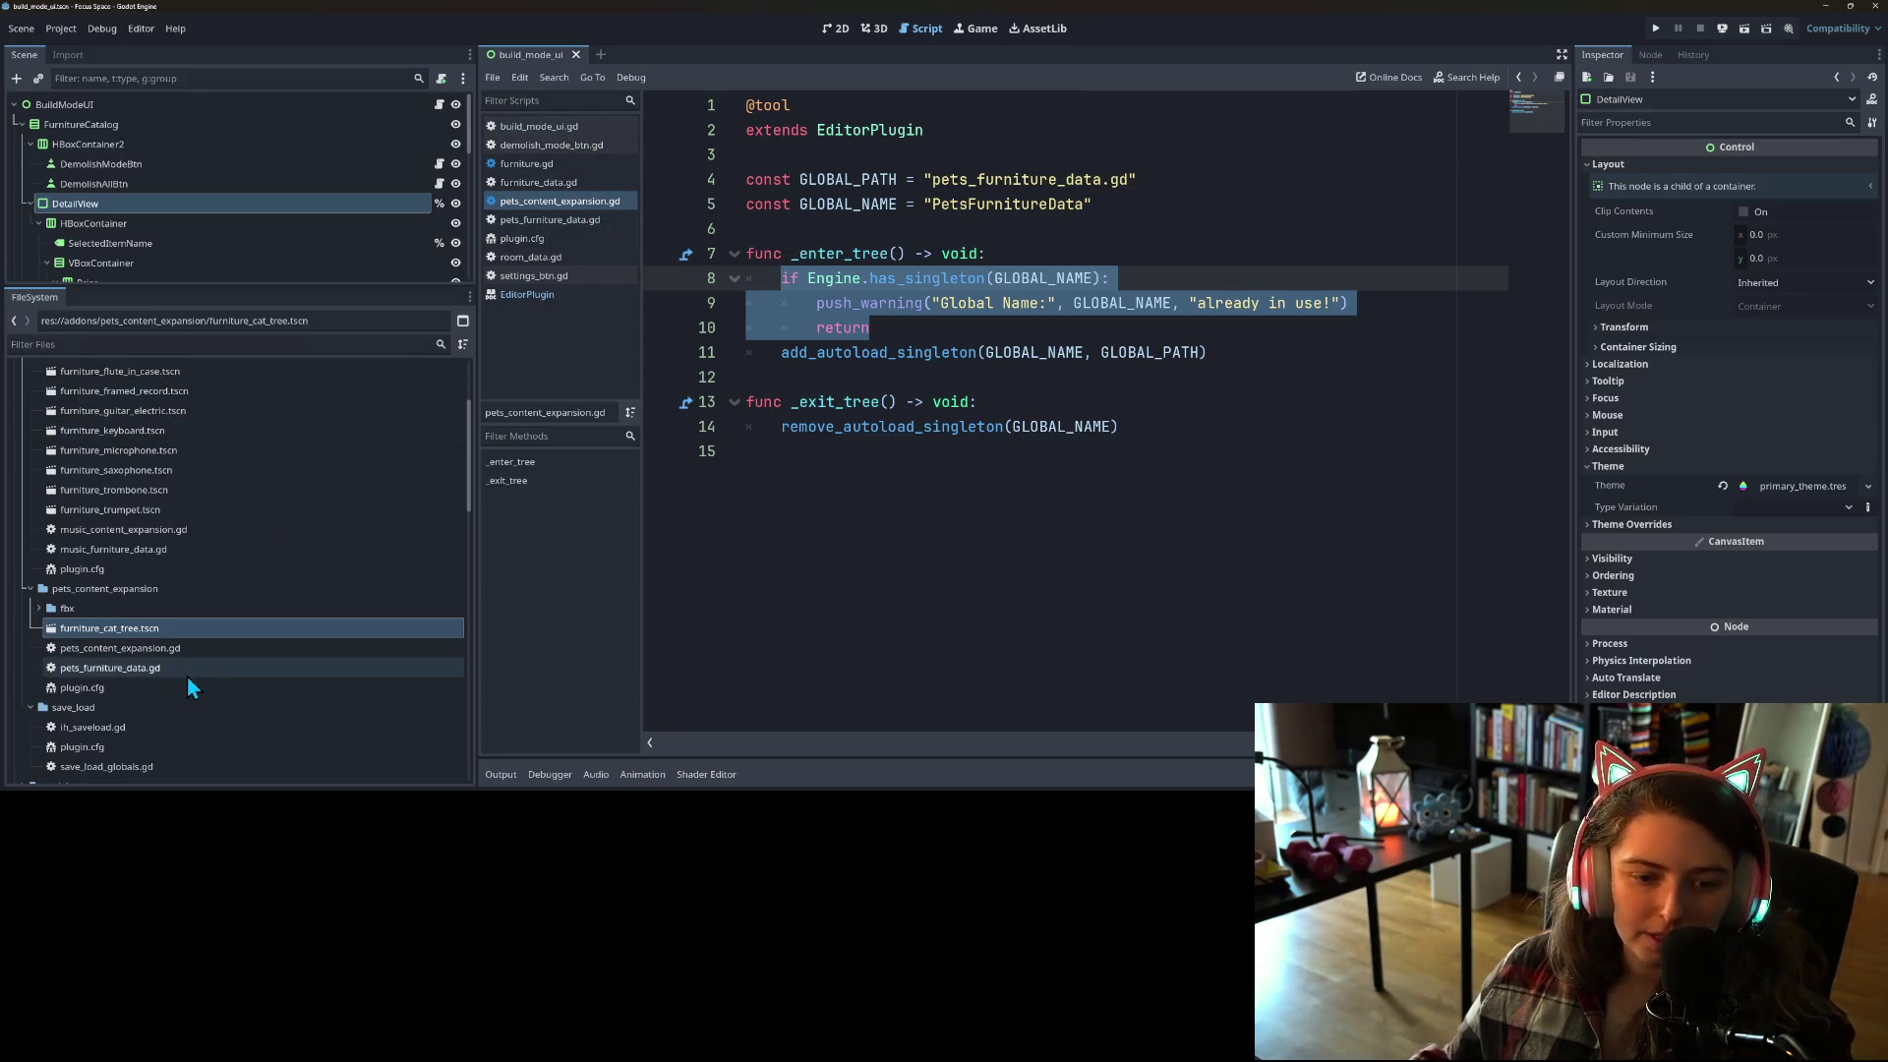
Step: Paste the has_singleton guard into ih_saveload.gd's _enter_tree and save it
scroll("down", 3)
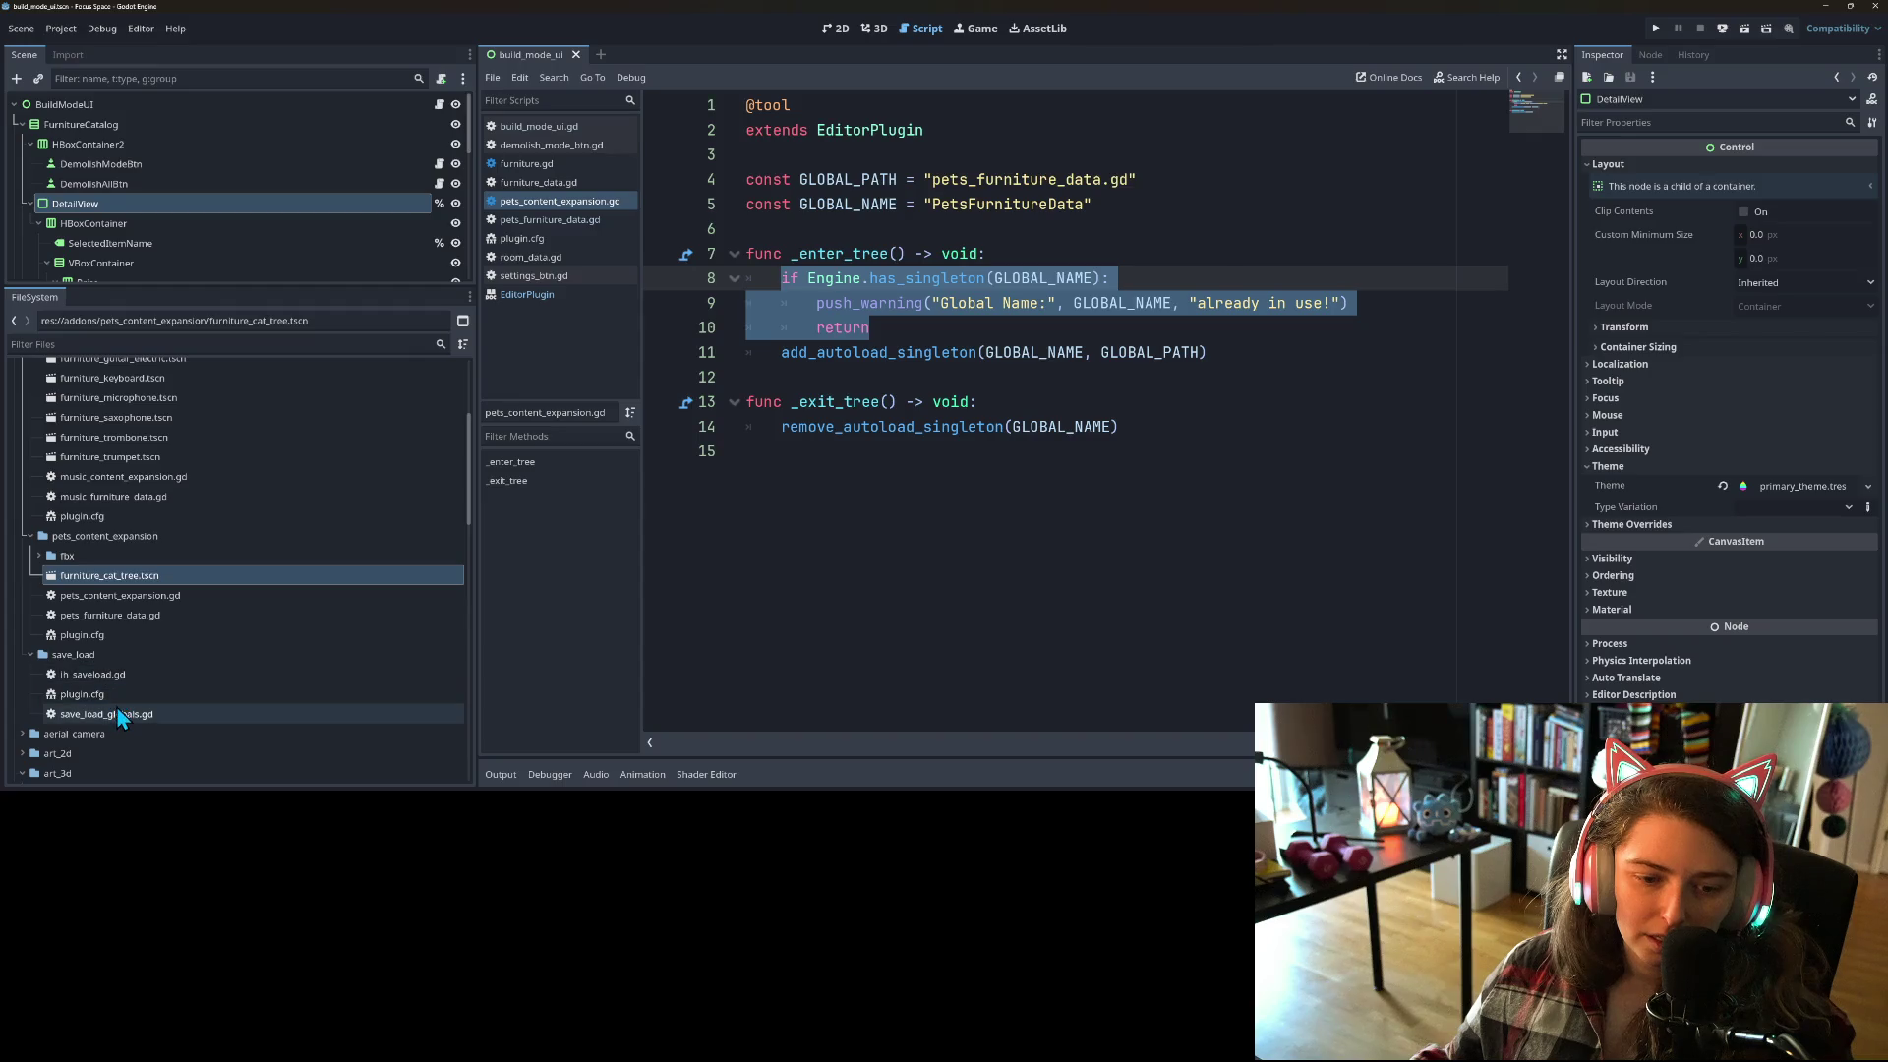
double_click(92, 673)
left_click(1019, 257)
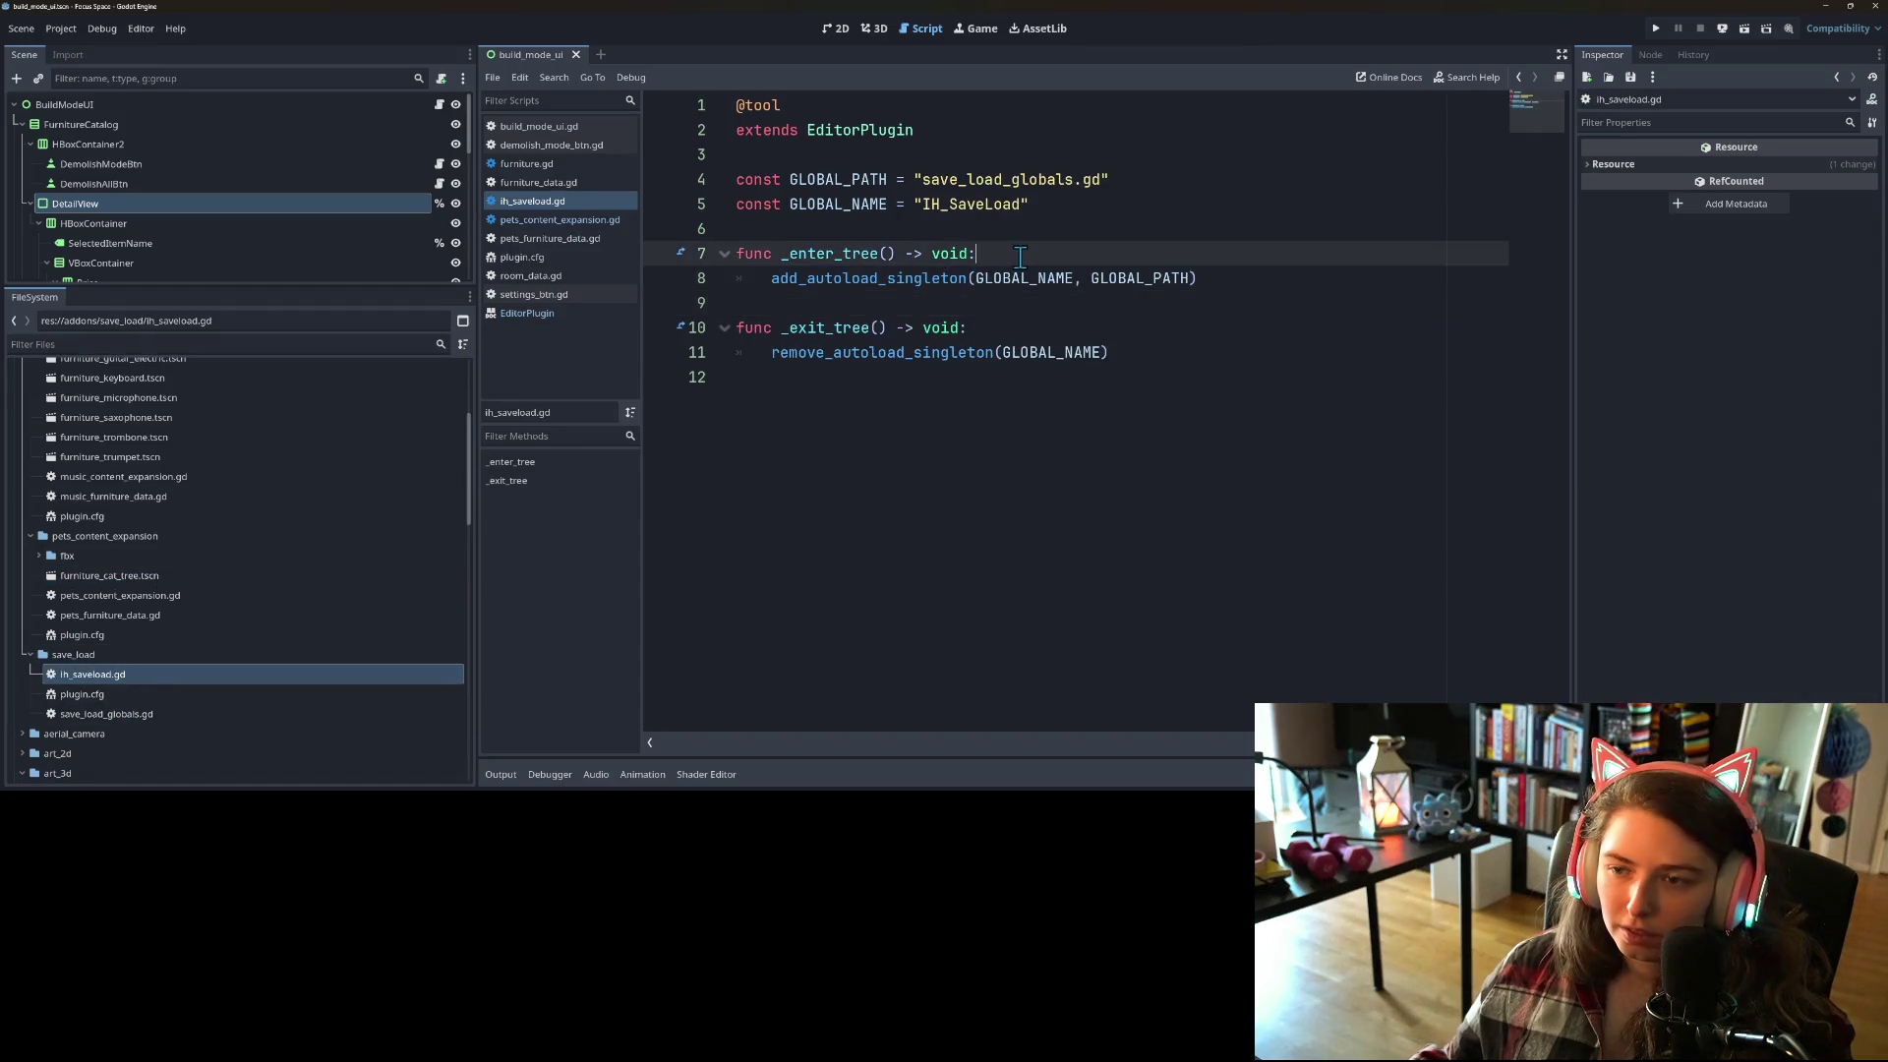
key("Return")
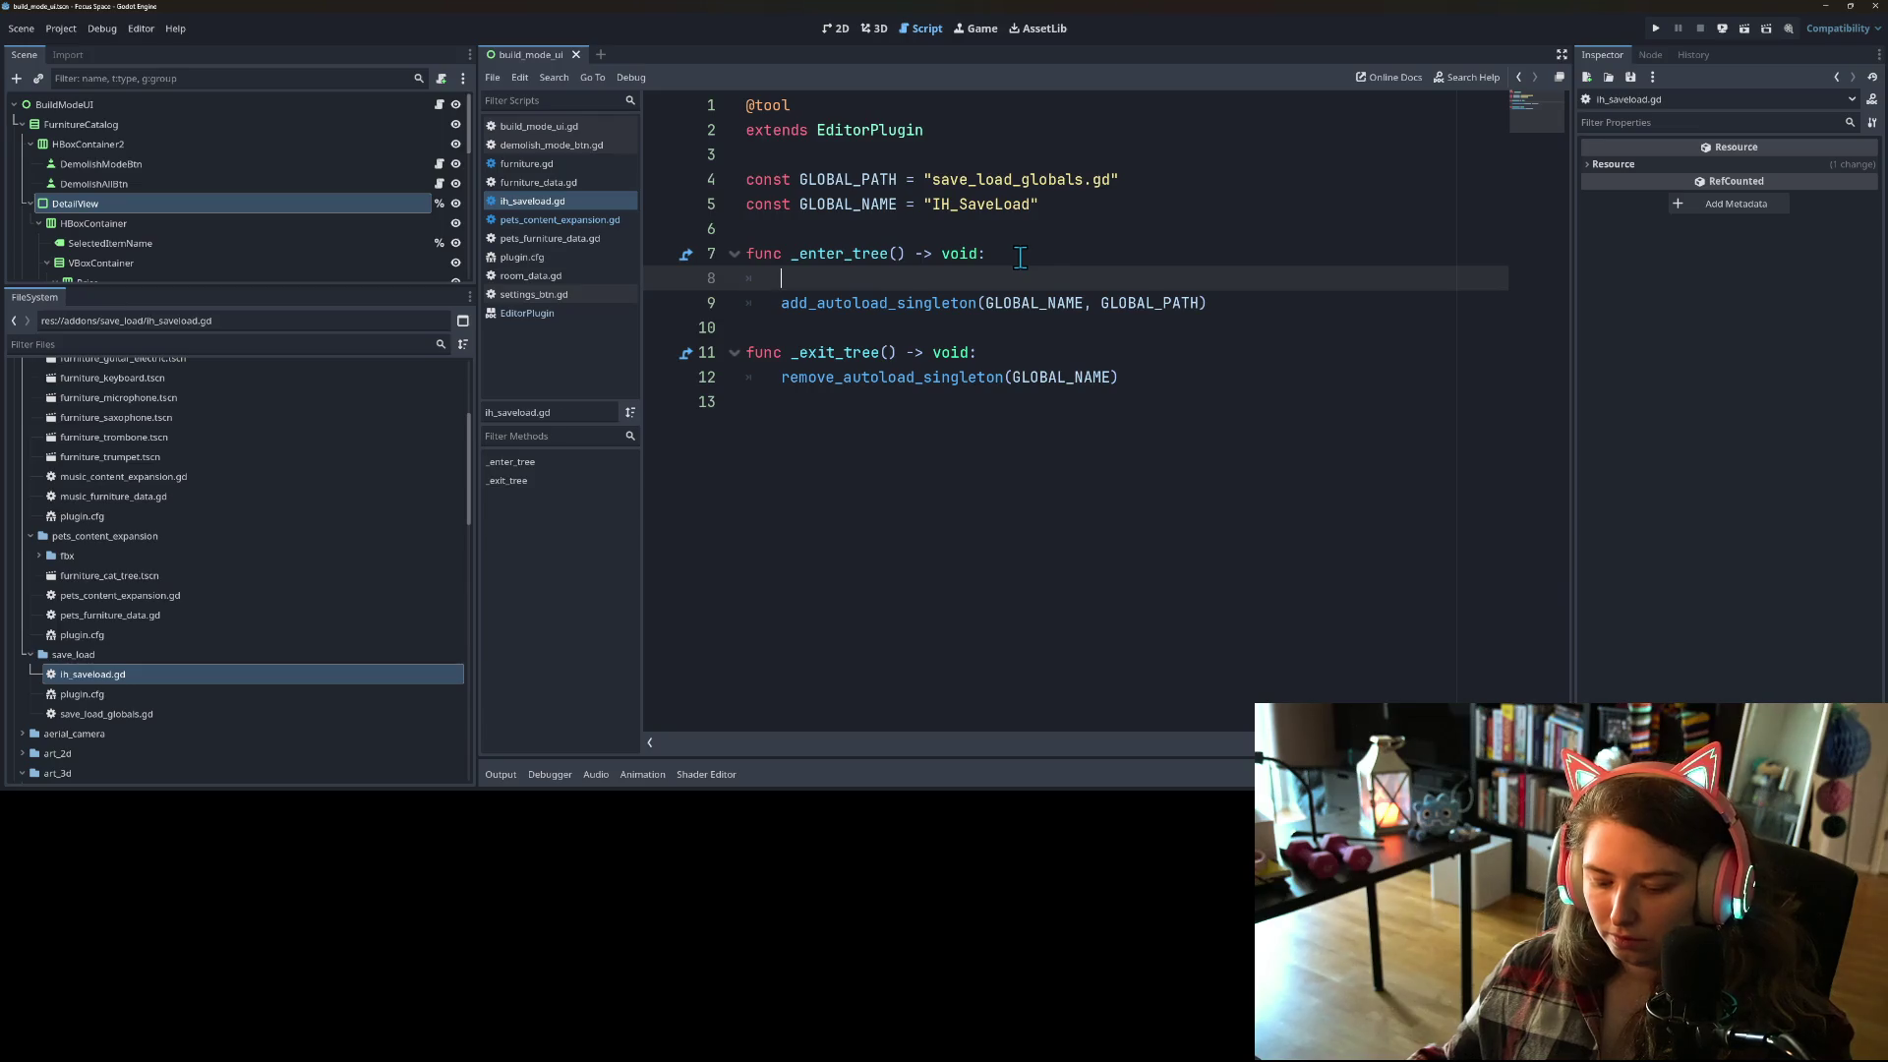
key("ctrl+v")
key("ctrl+s")
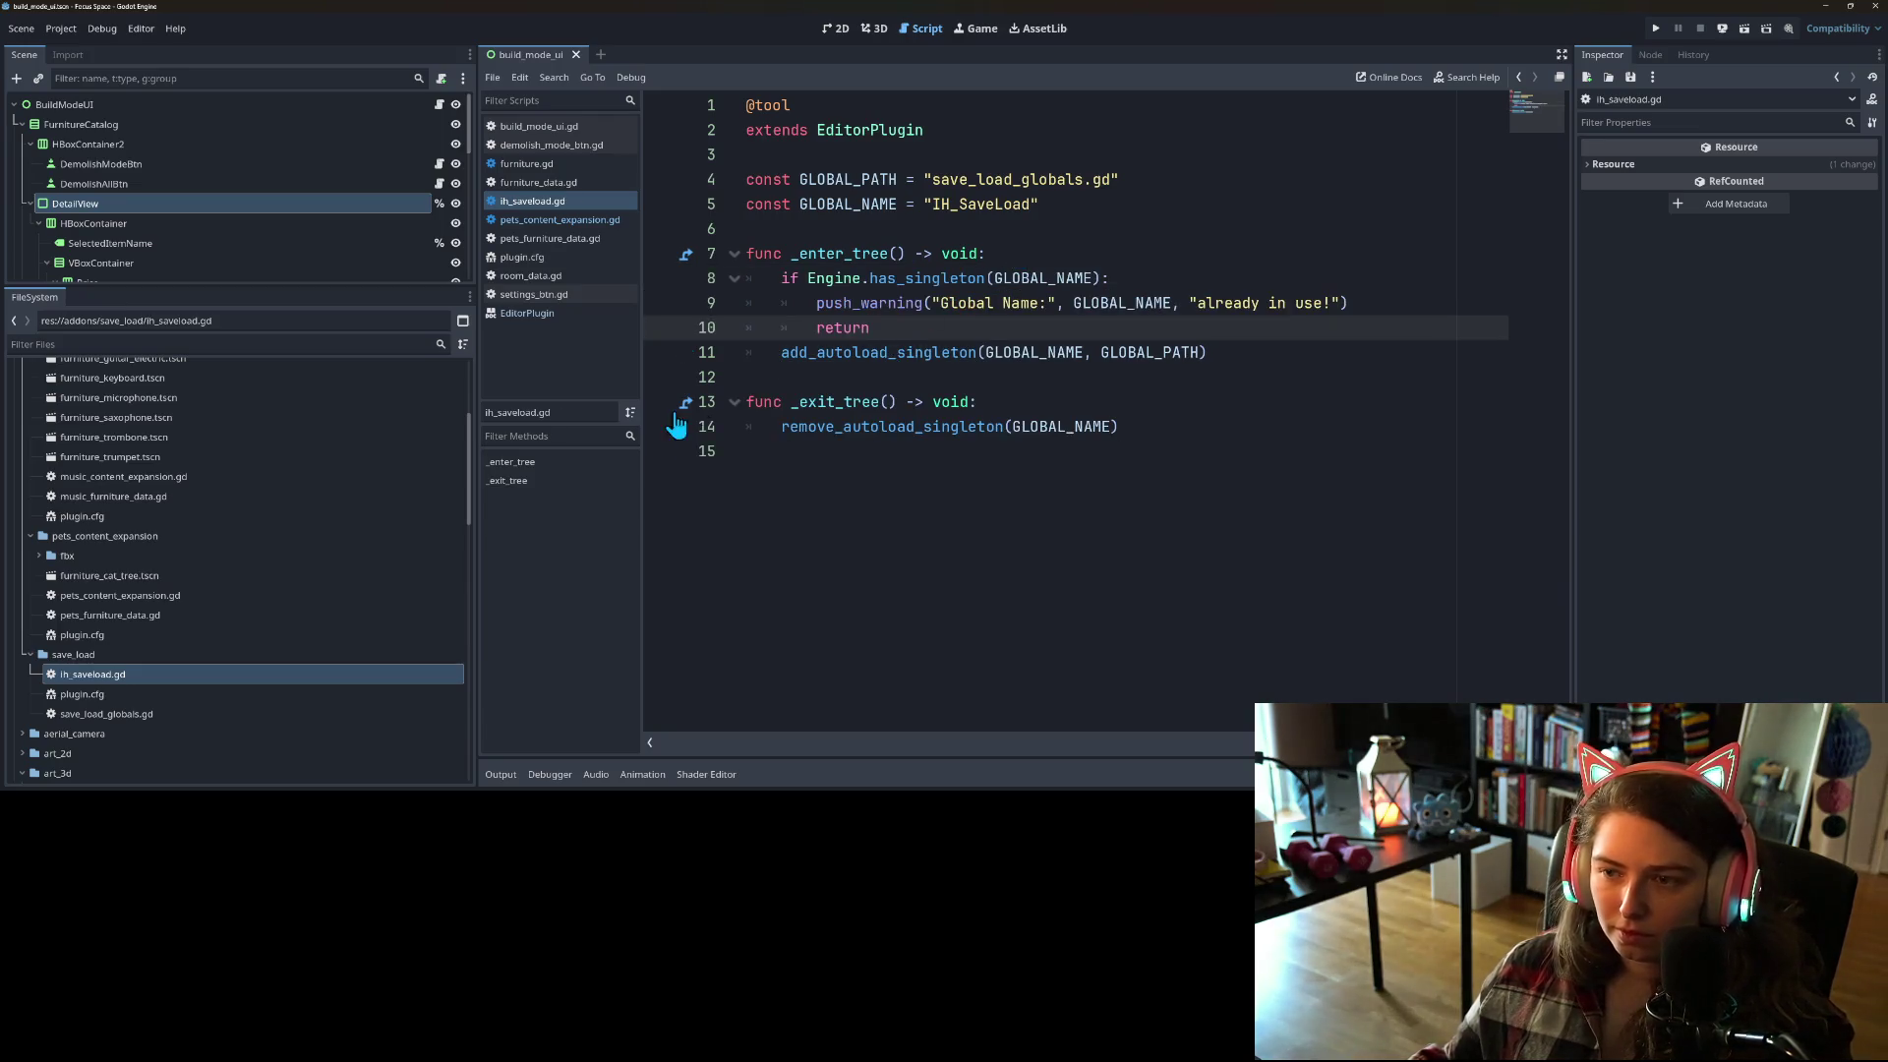
Step: Paste the same guard into music_content_expansion.gd's _enter_tree and save it
scroll("up", 3)
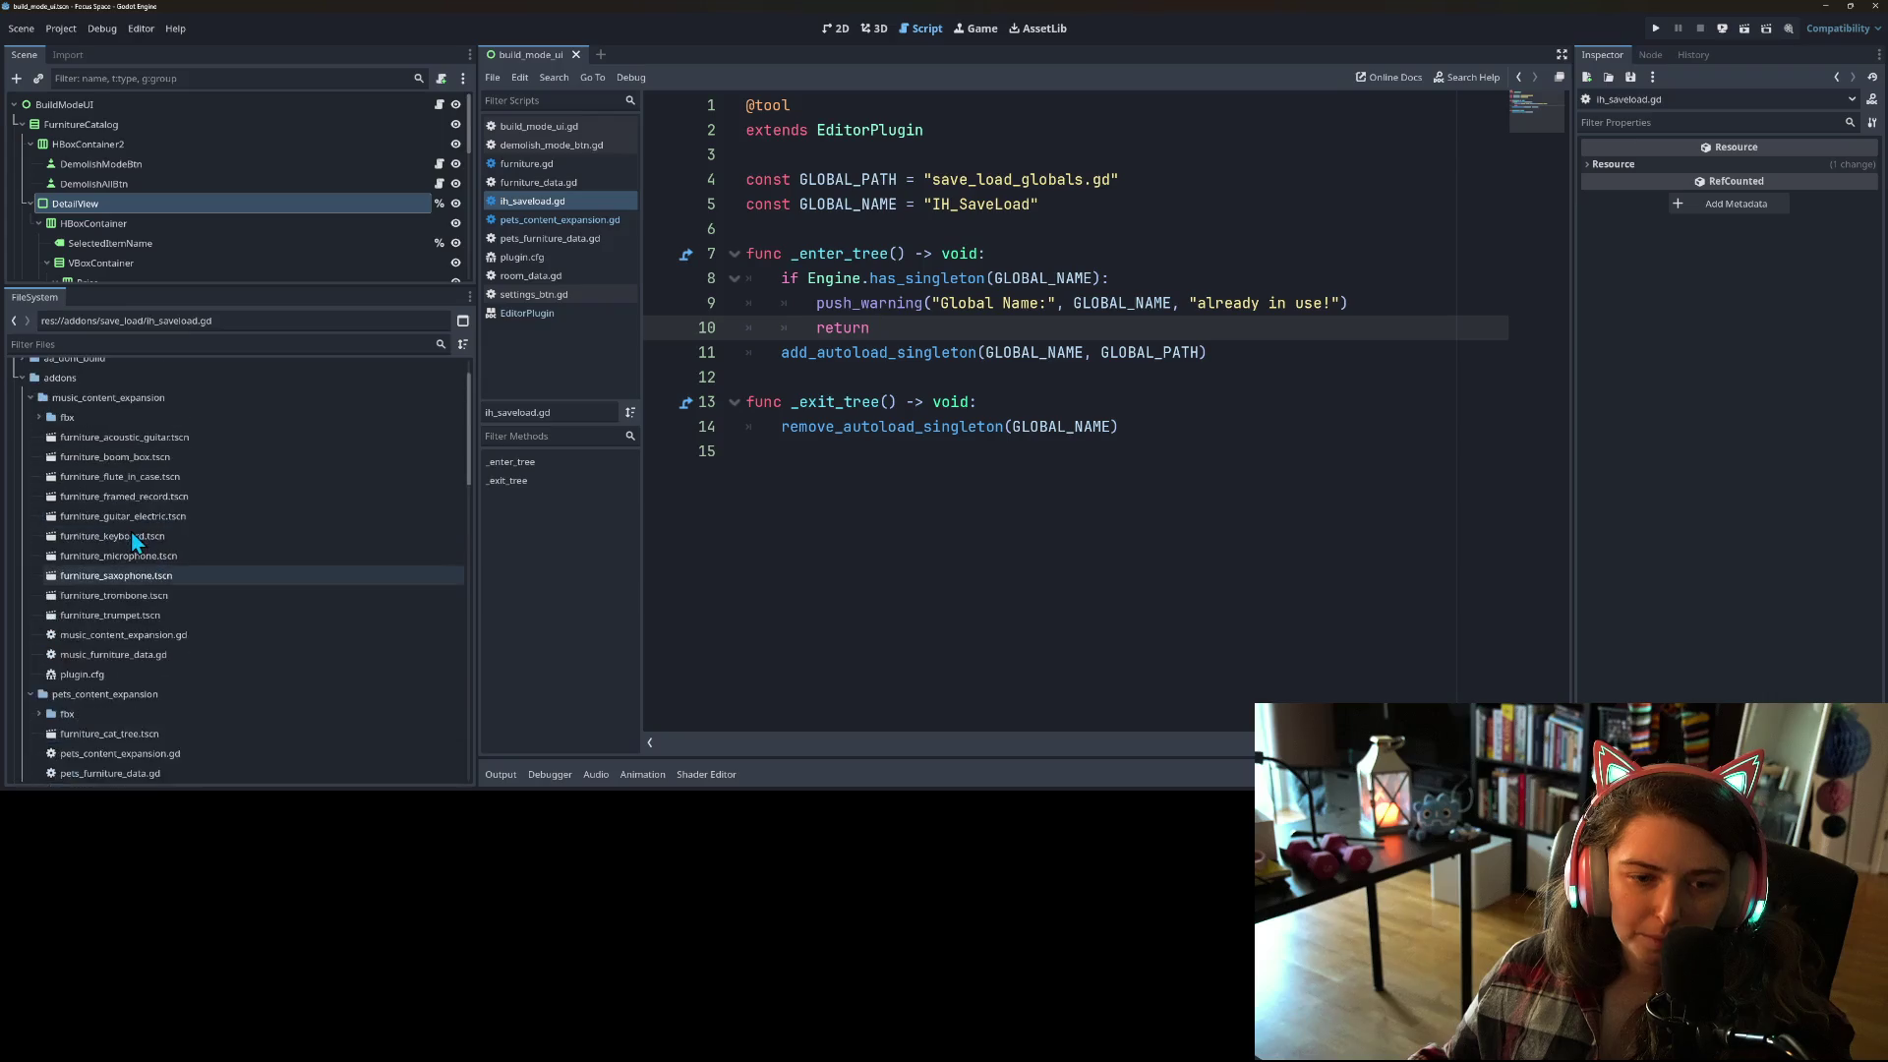
double_click(114, 656)
double_click(120, 634)
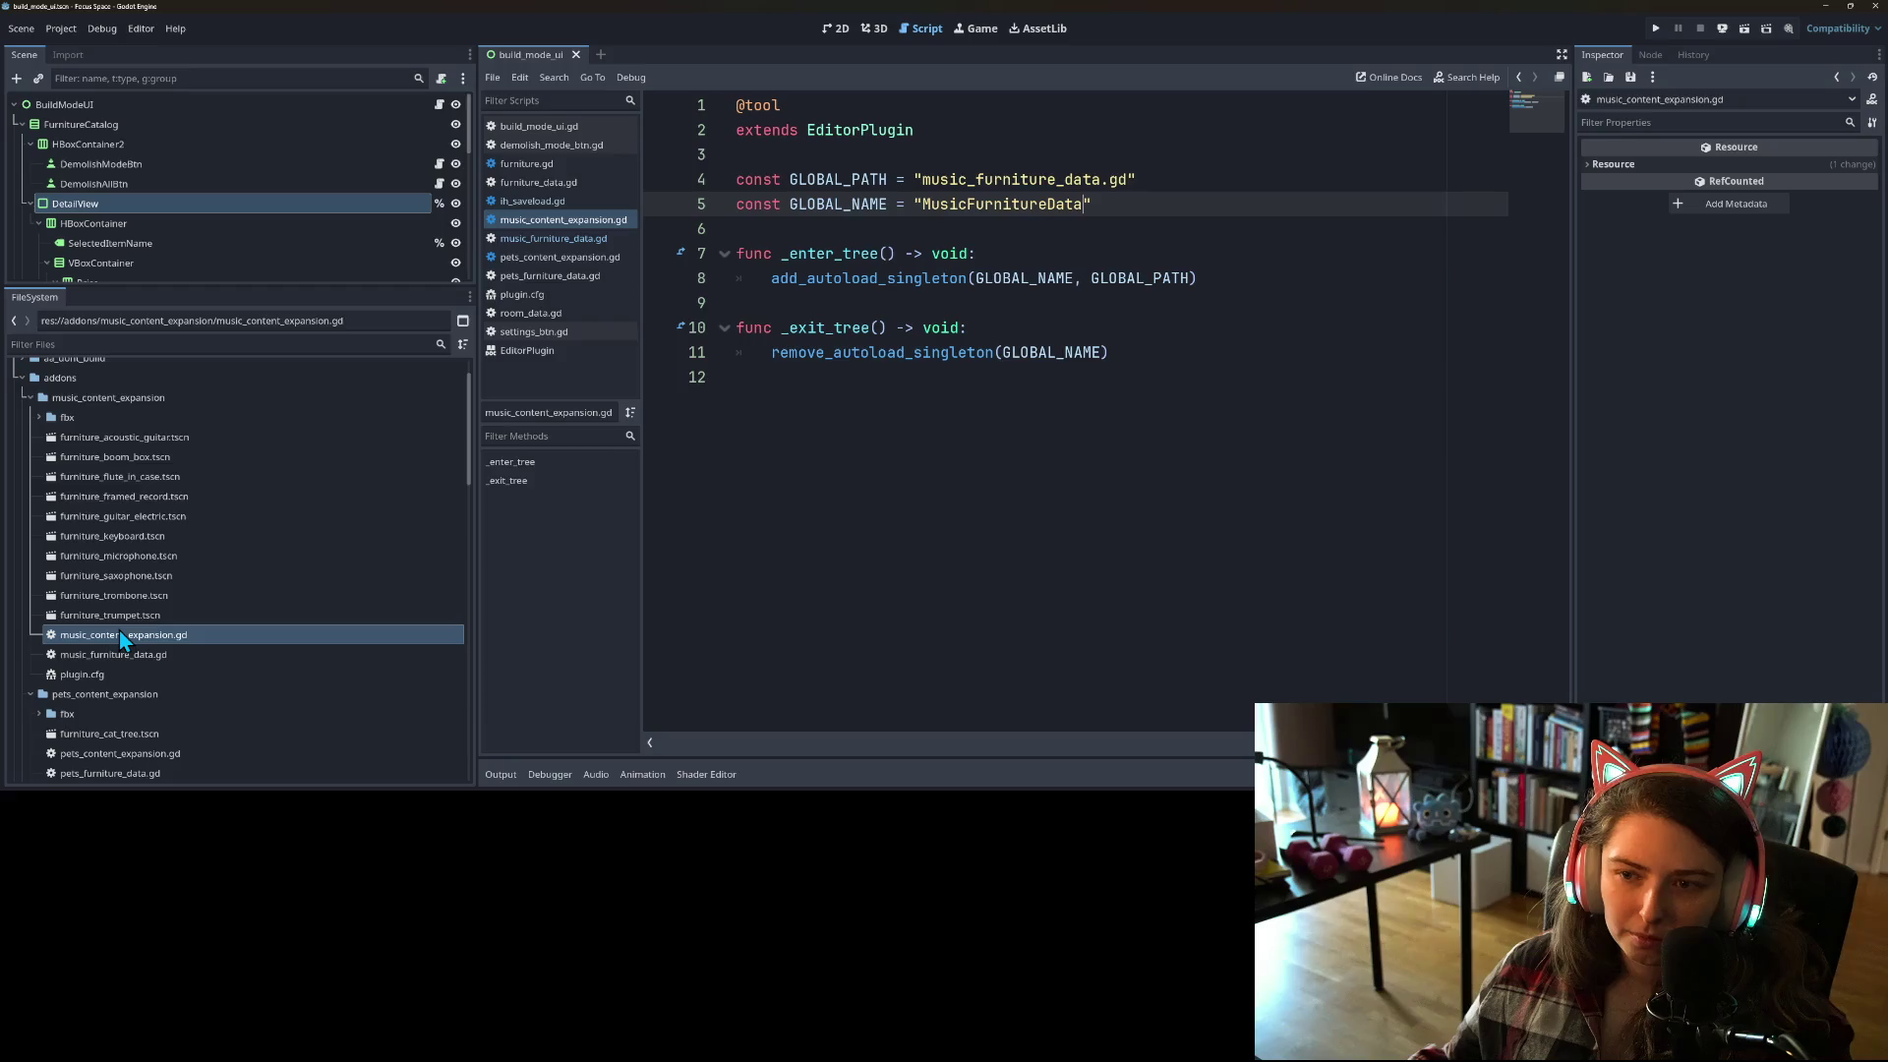
left_click(1063, 253)
key("Return")
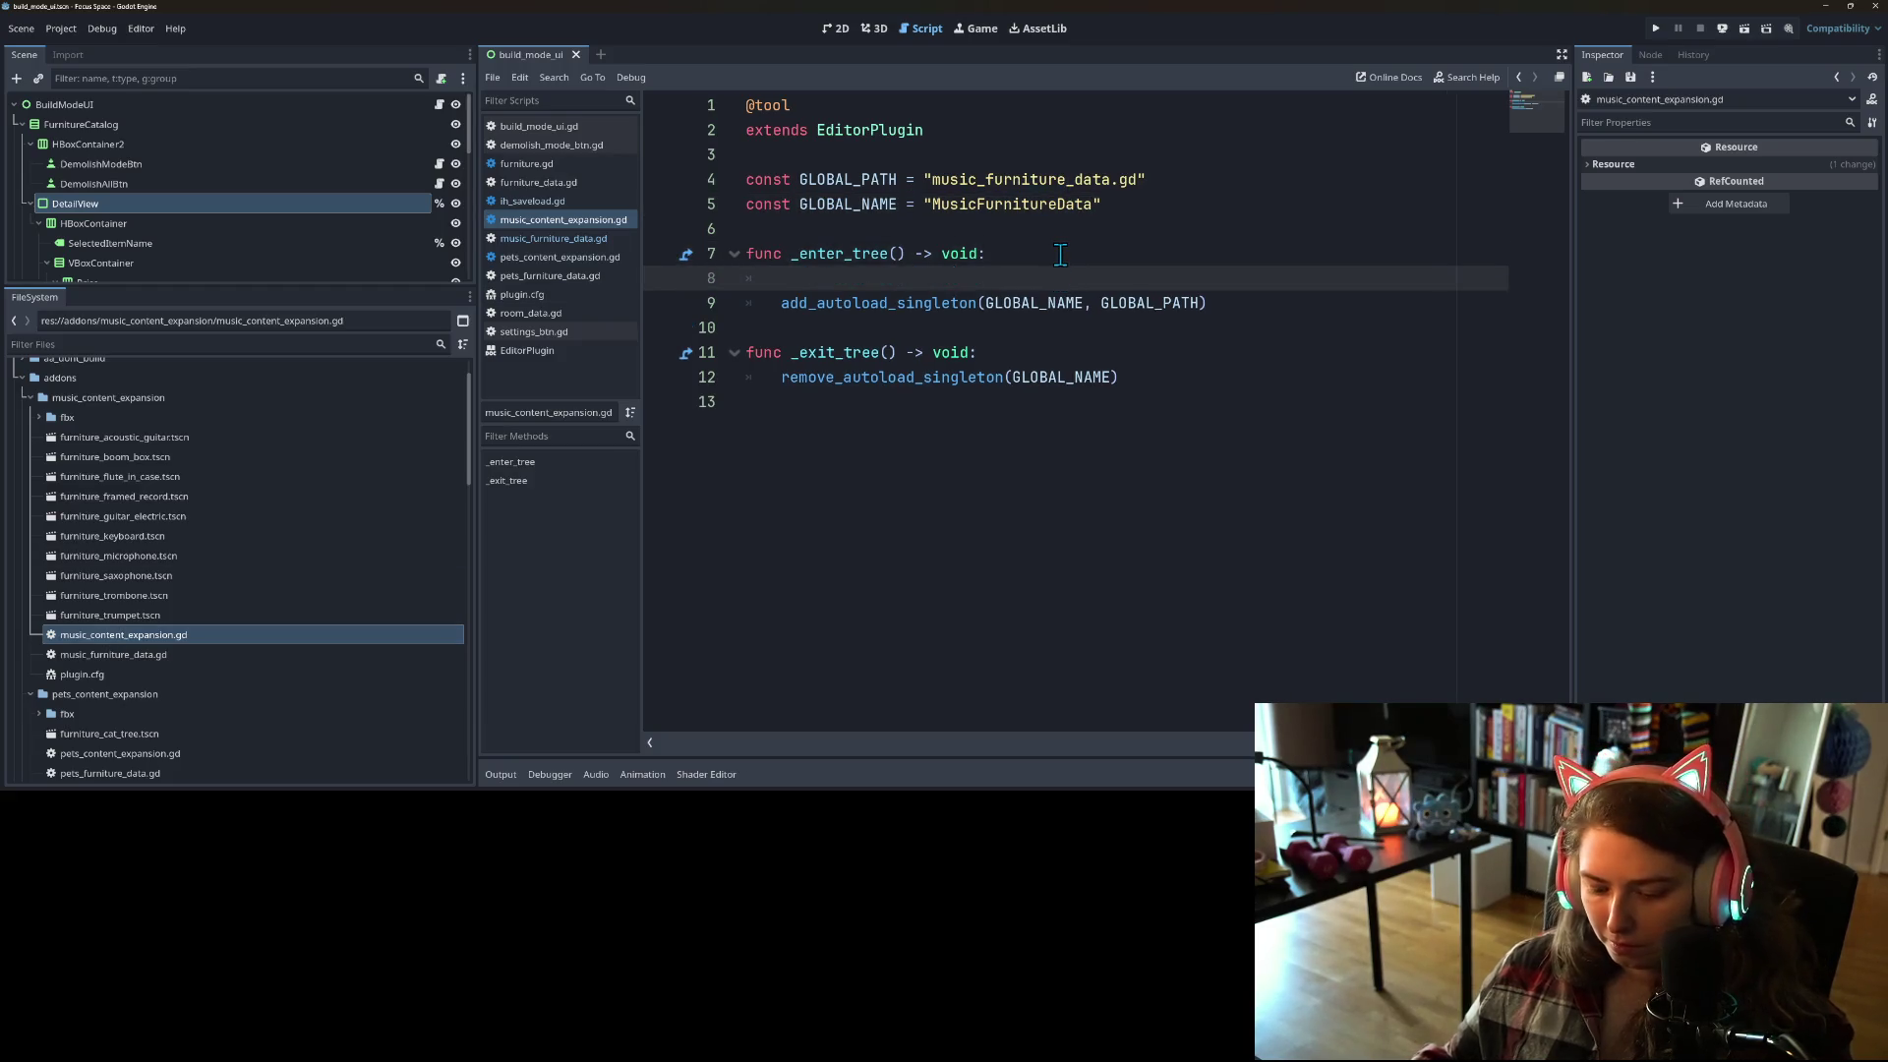
type("if Engine.has_singleton(GLOBAL_NAME): \t\tpush_warning(\"Global Name:\", GLOBAL_NAME, \"already in use!\") \t\treturn")
key("ctrl+s")
Step: Highlight GLOBAL_NAME's uses, then switch back to the has_singleton docs in the browser
mouse_move(999, 362)
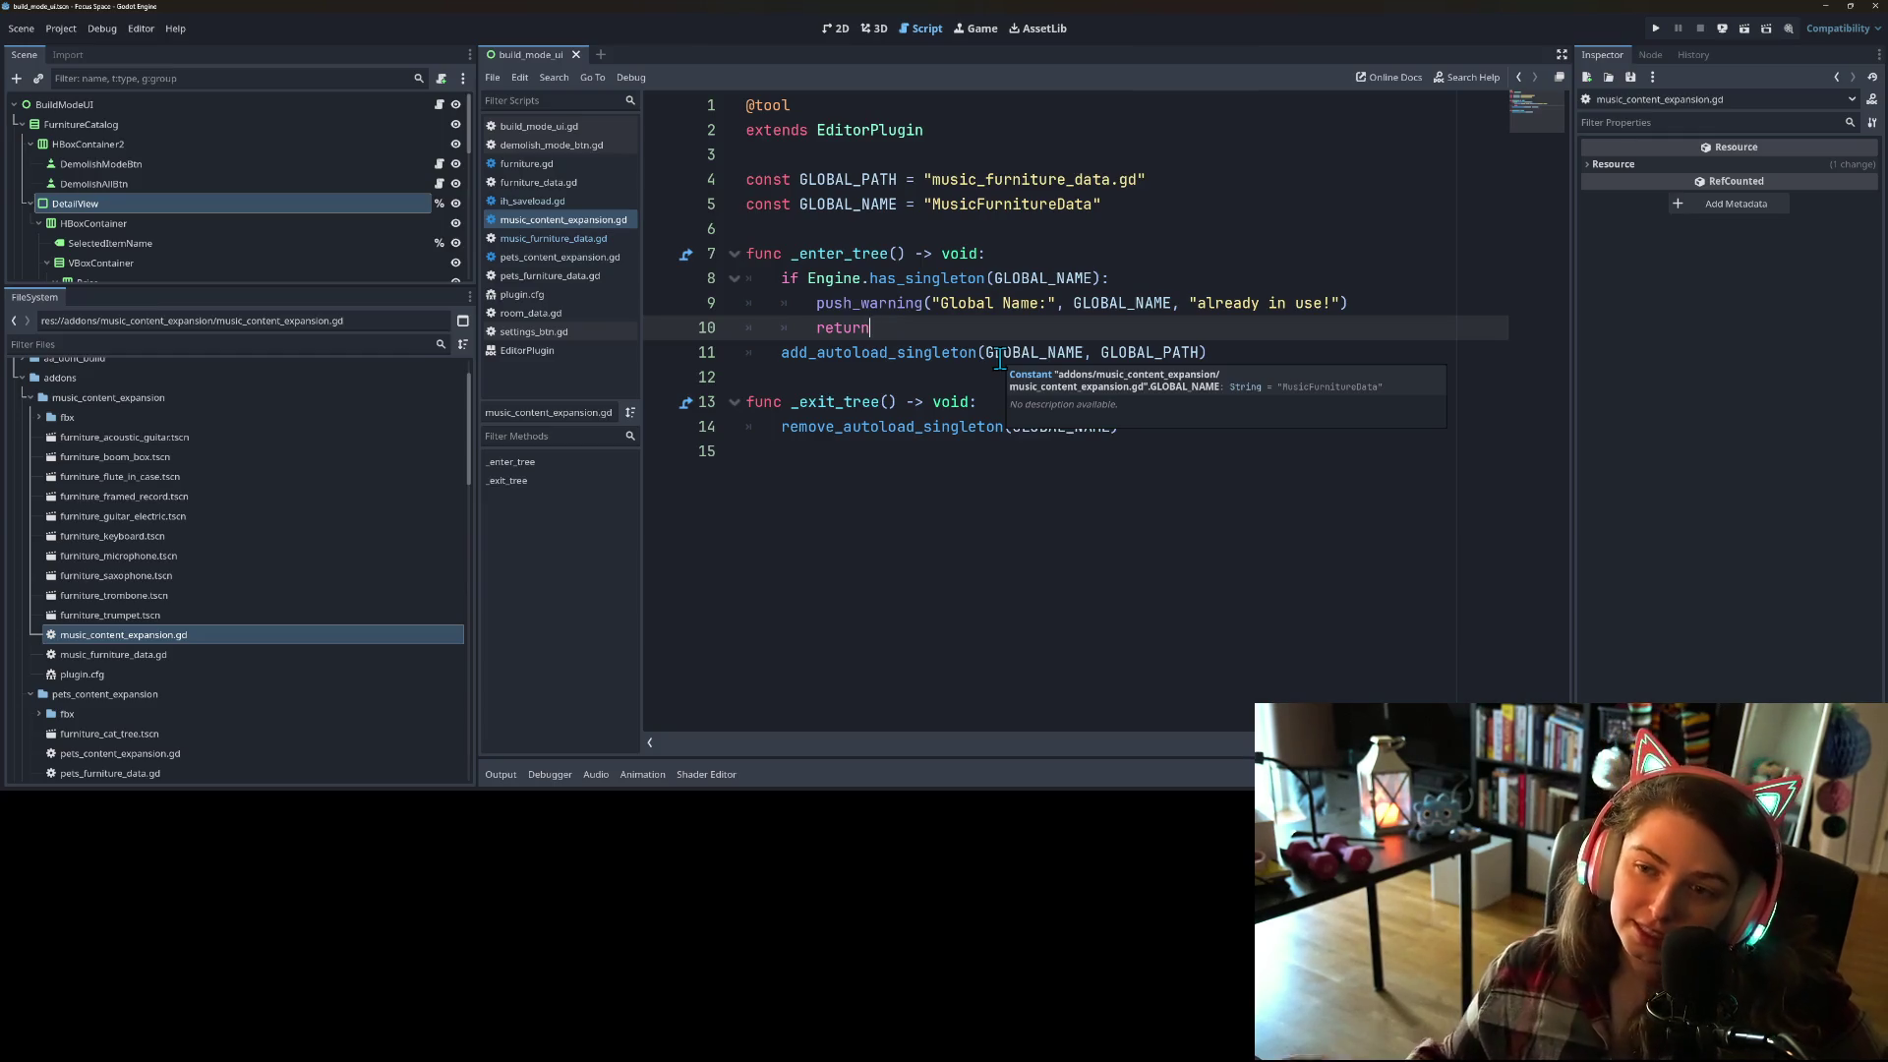
double_click(1124, 301)
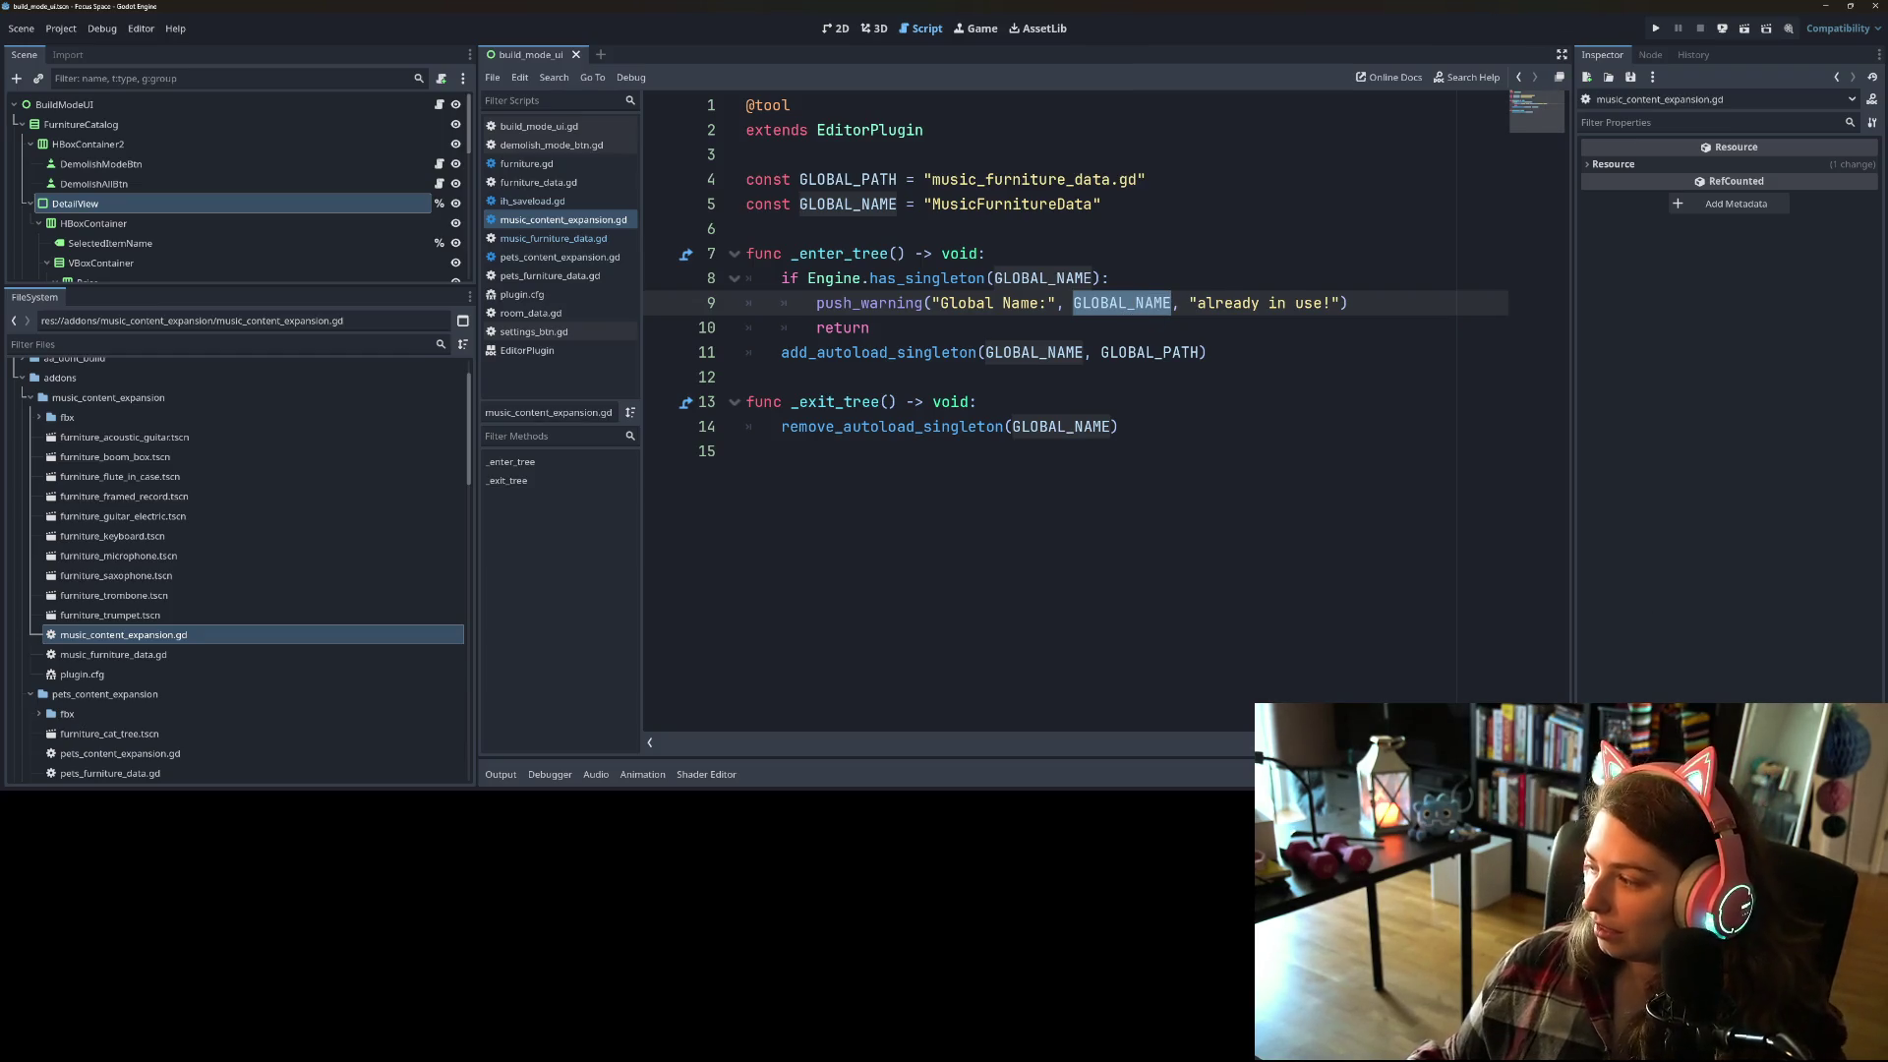
key("alt+Tab")
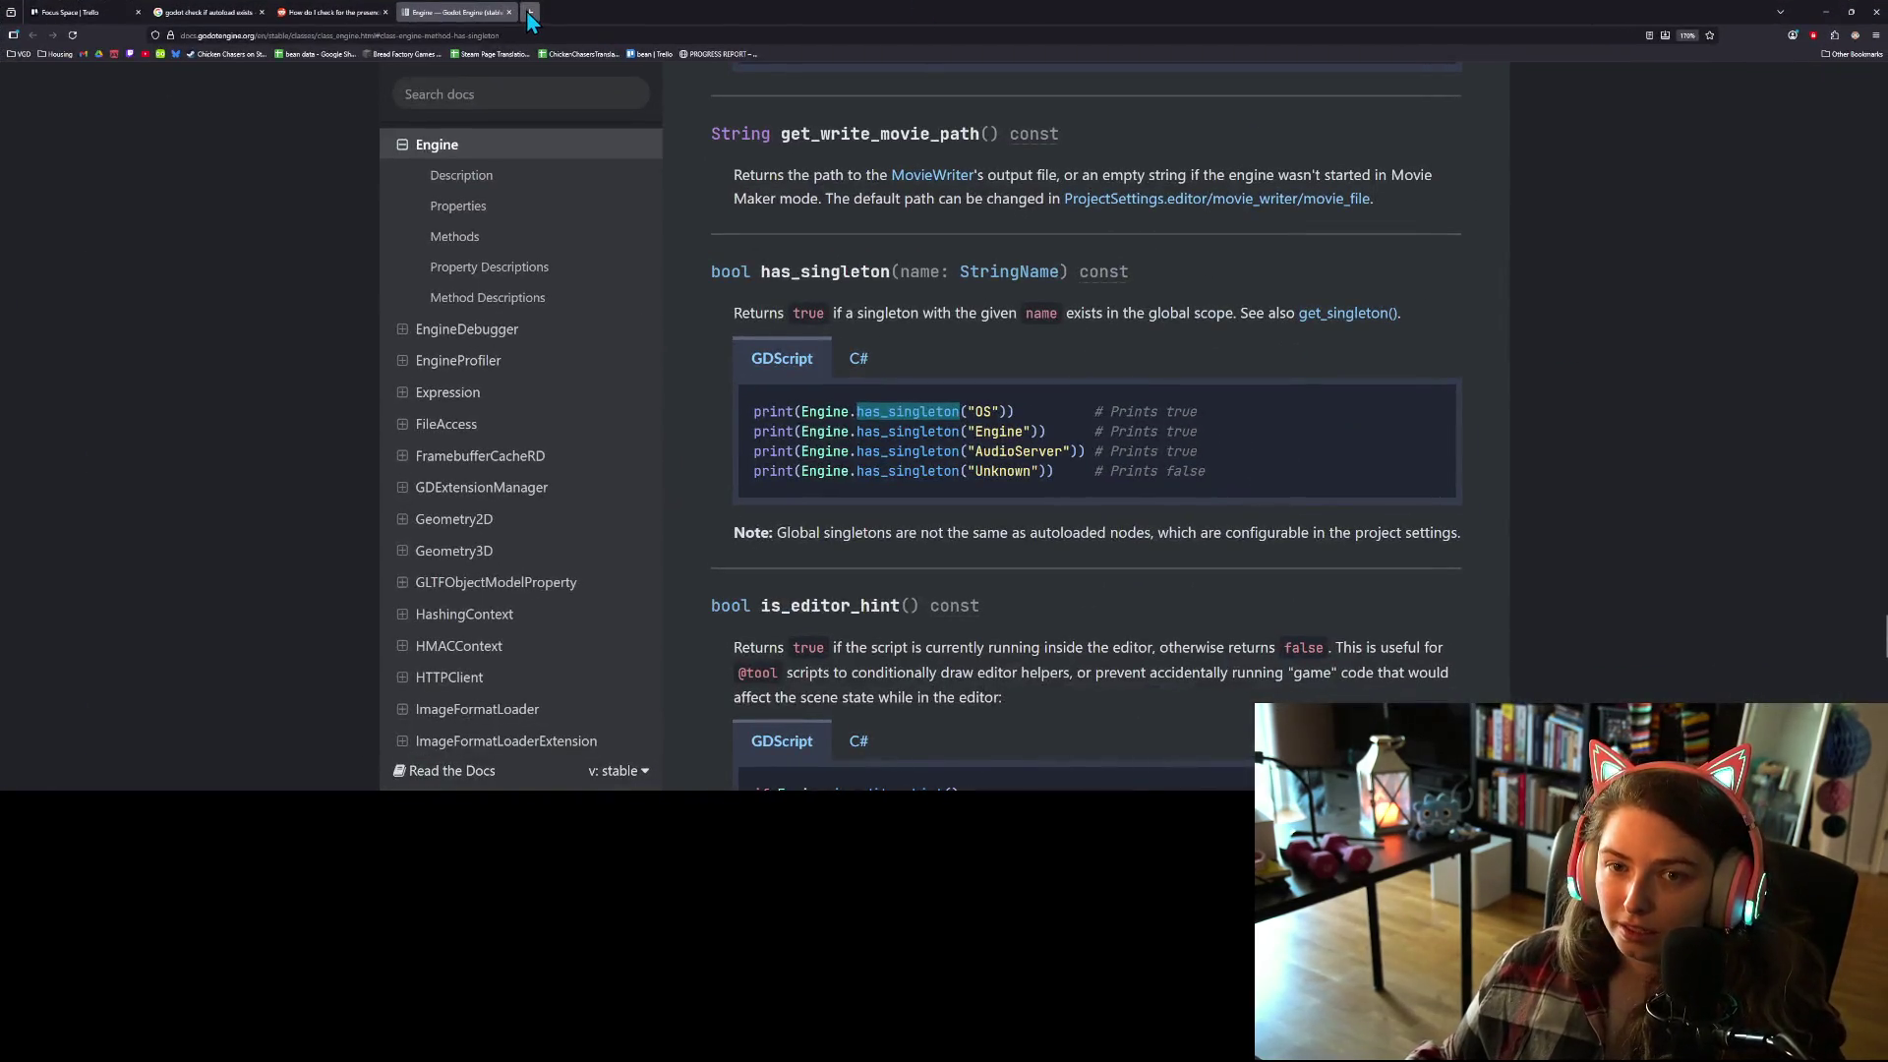
left_click(530, 14)
type("godot ov")
type("err")
type("ide ")
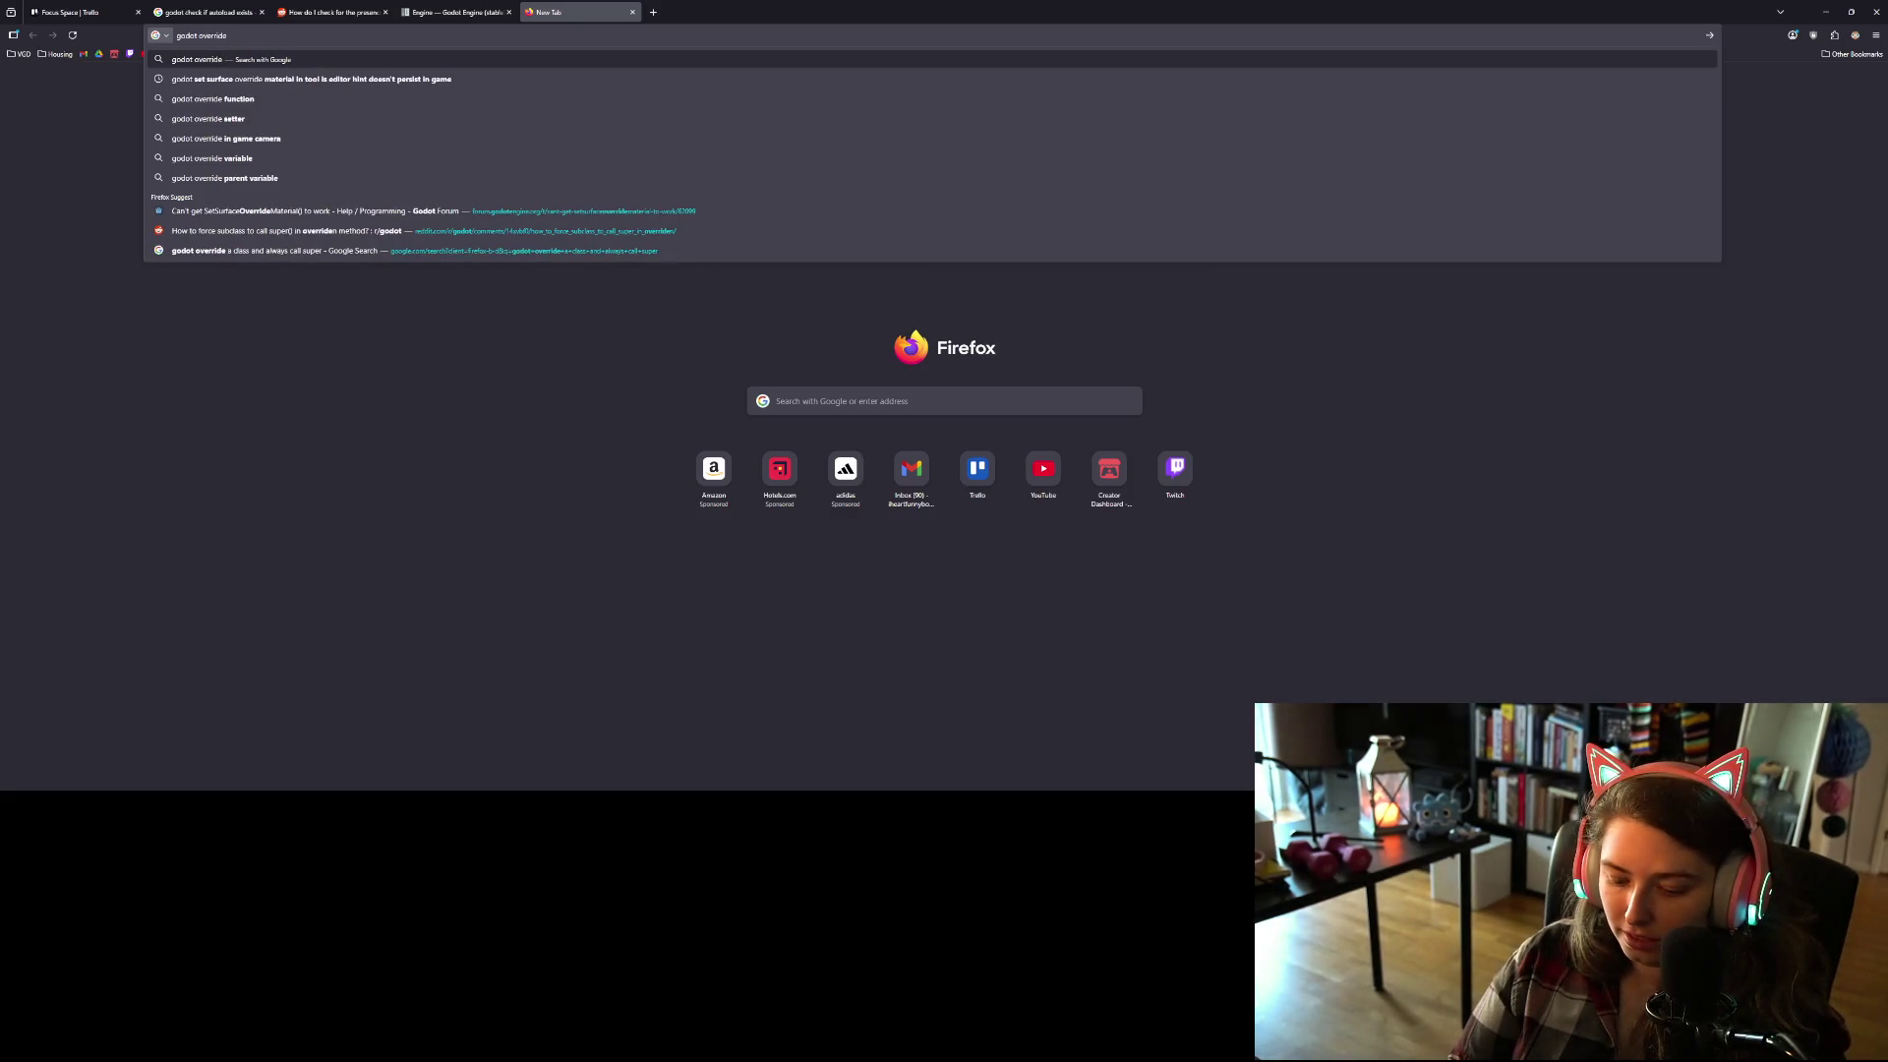
type("inherited ")
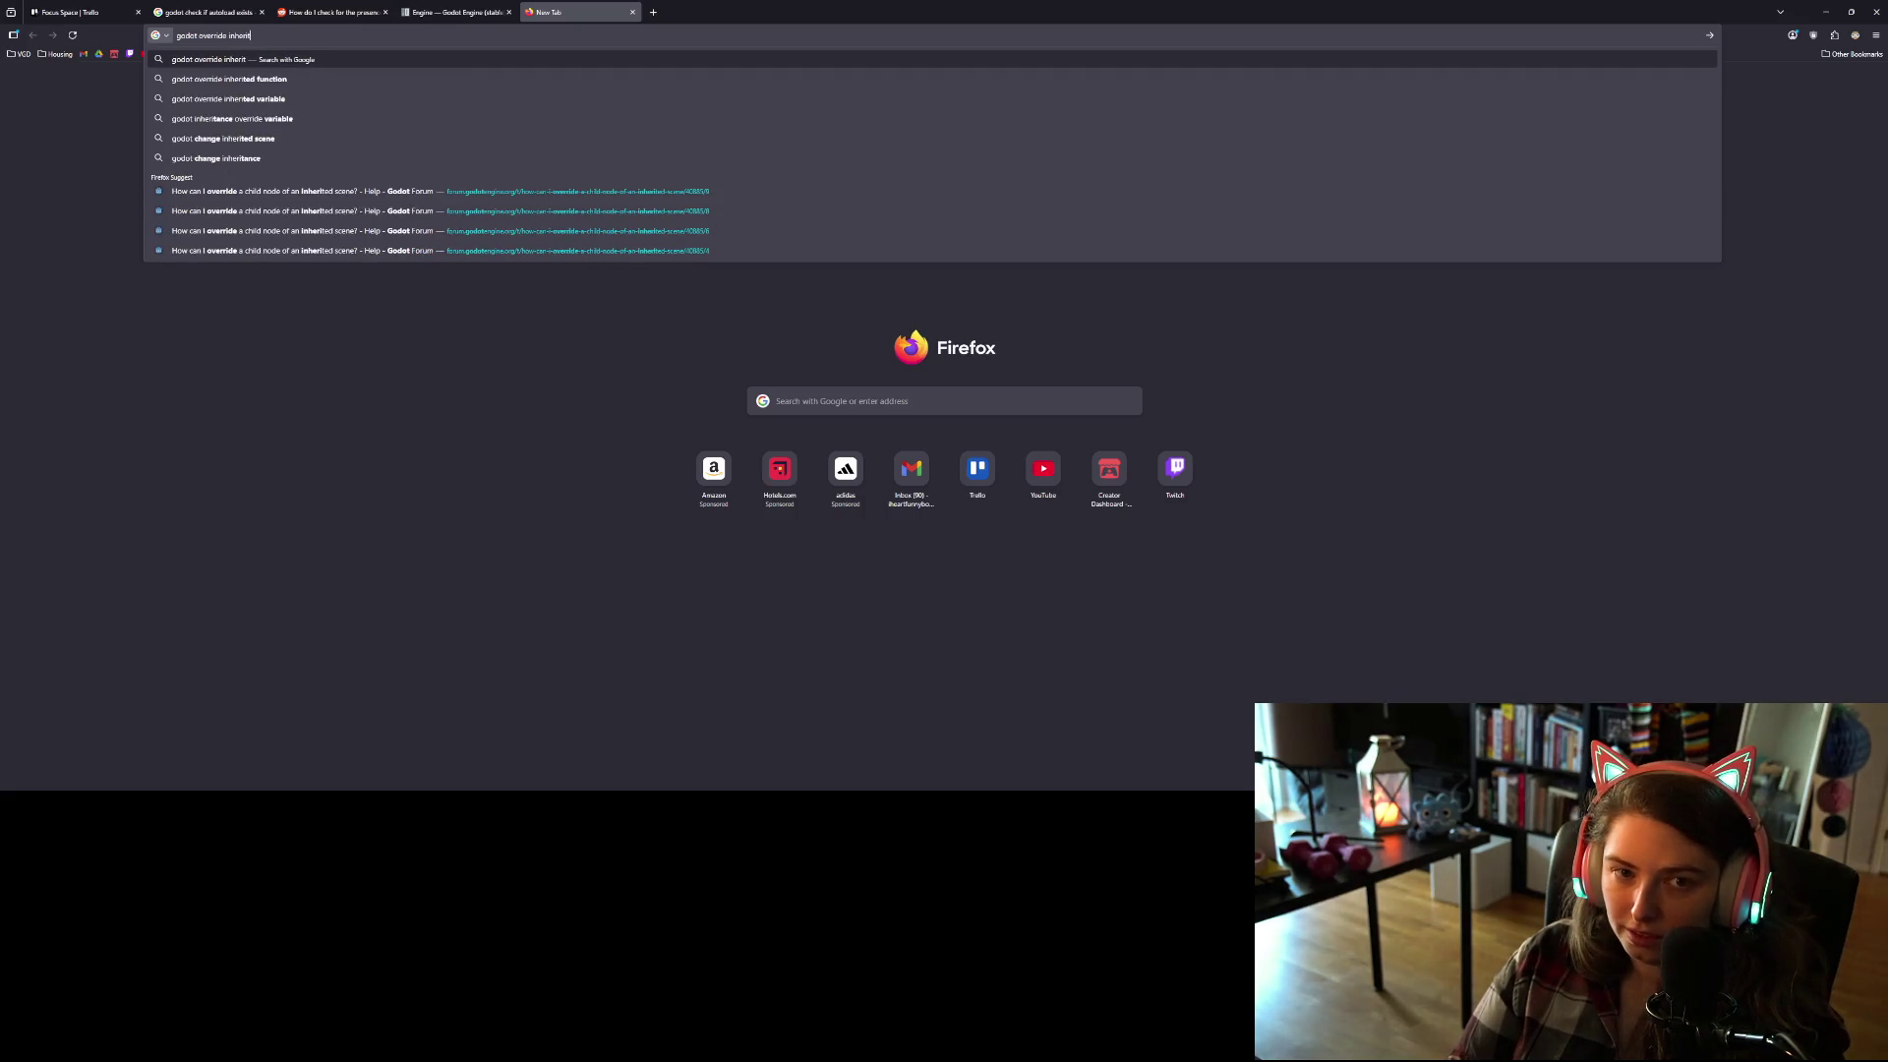
type("variable")
key("Return")
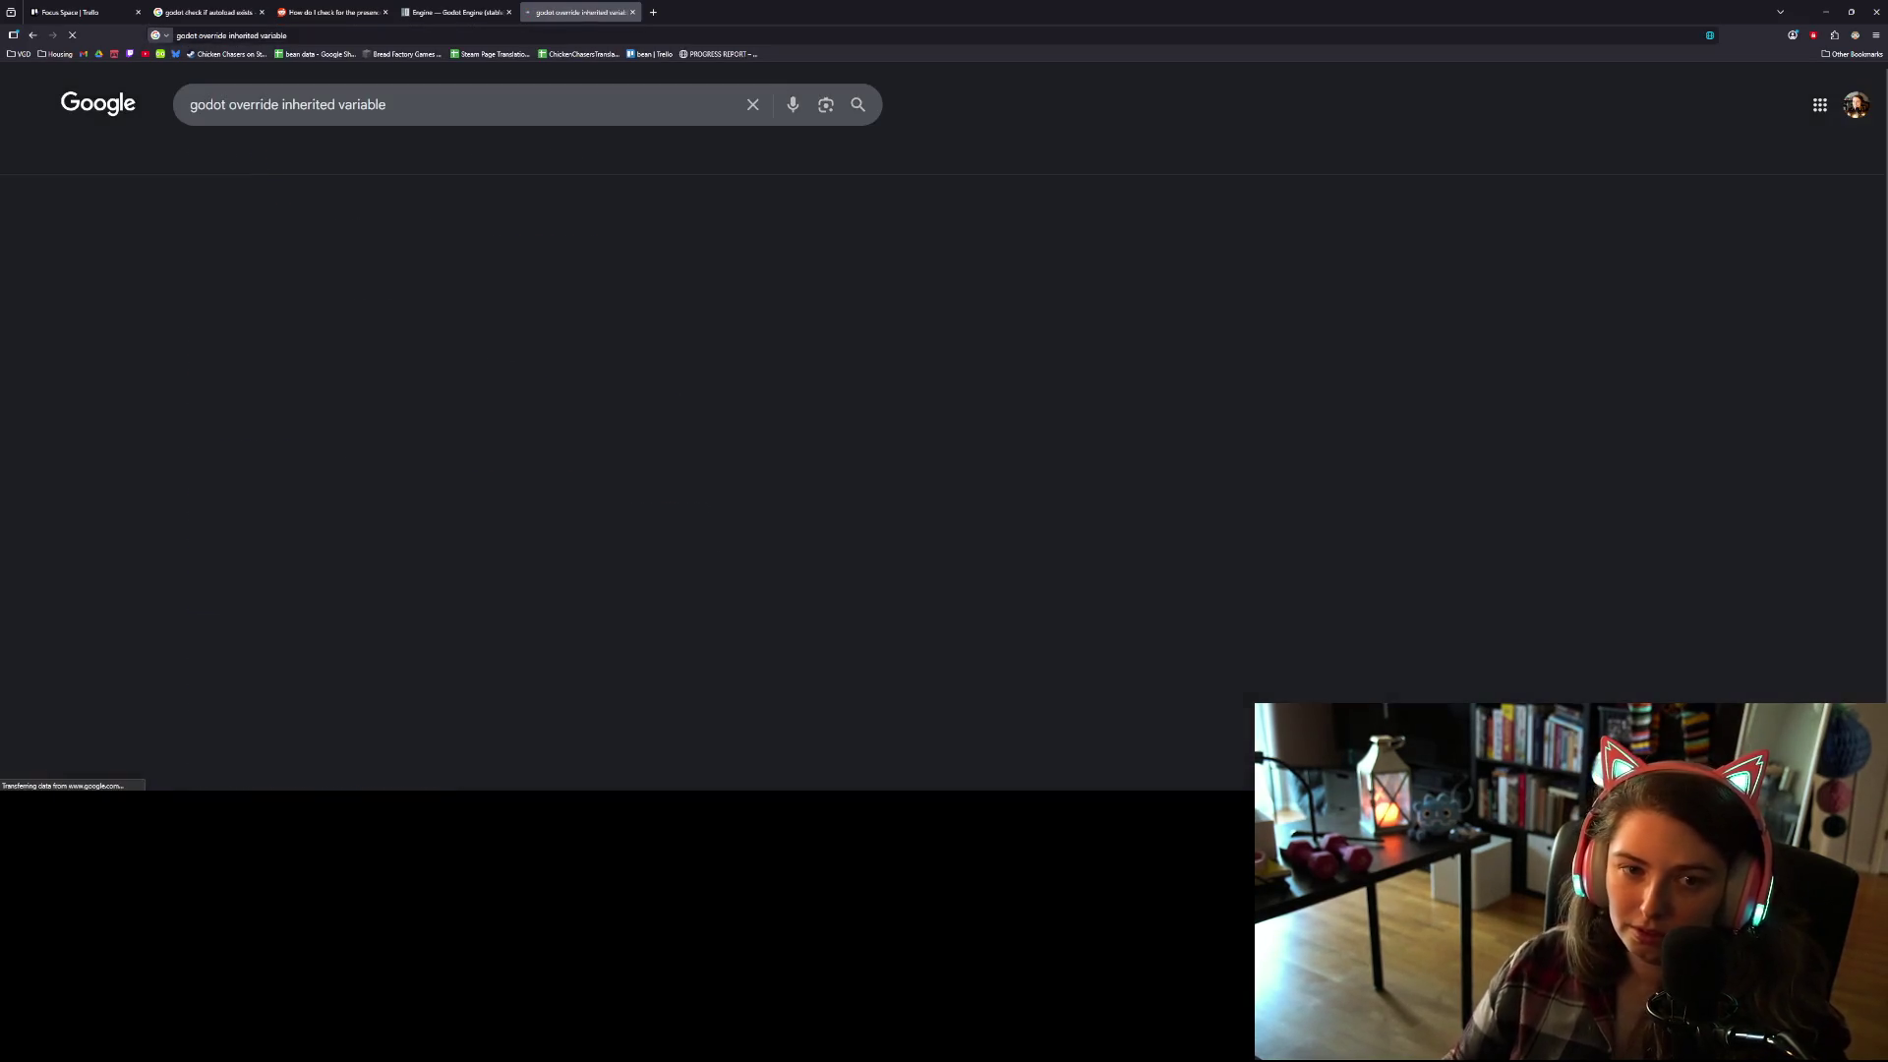
middle_click(569, 245)
left_click(732, 13)
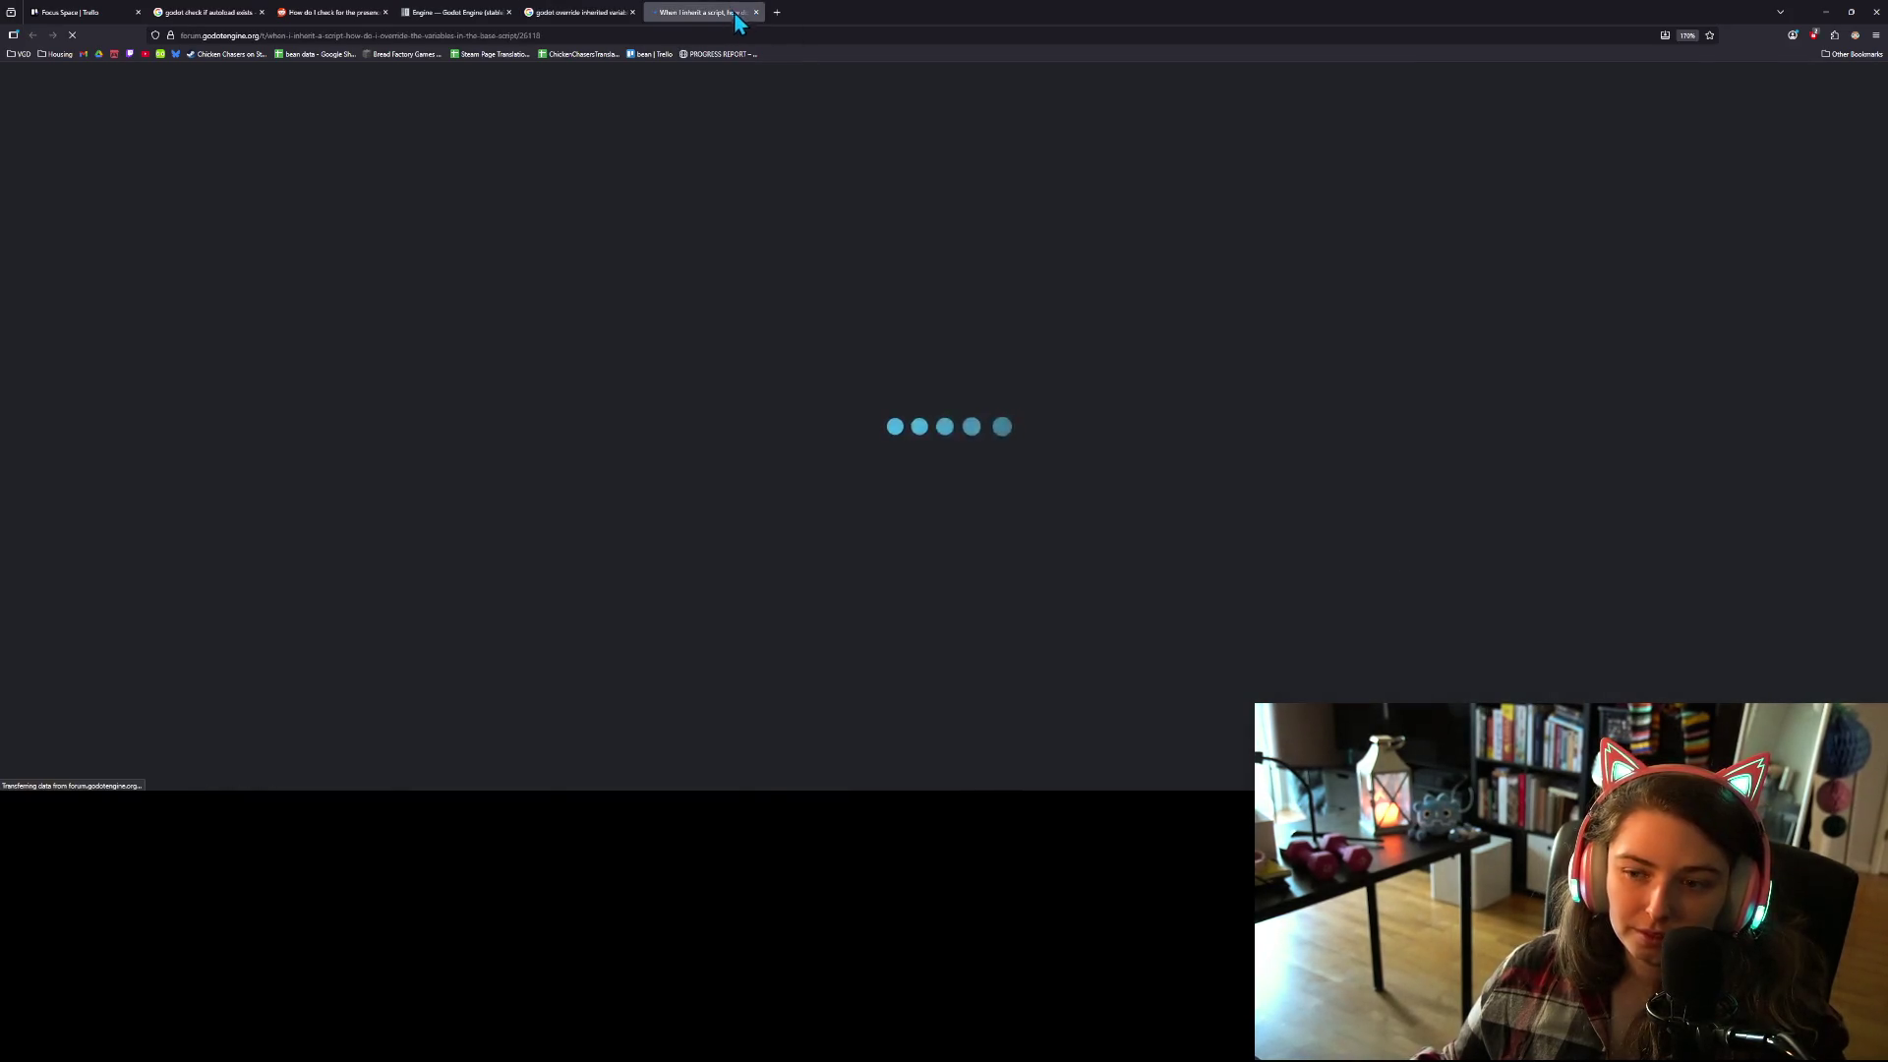
scroll("down", 3)
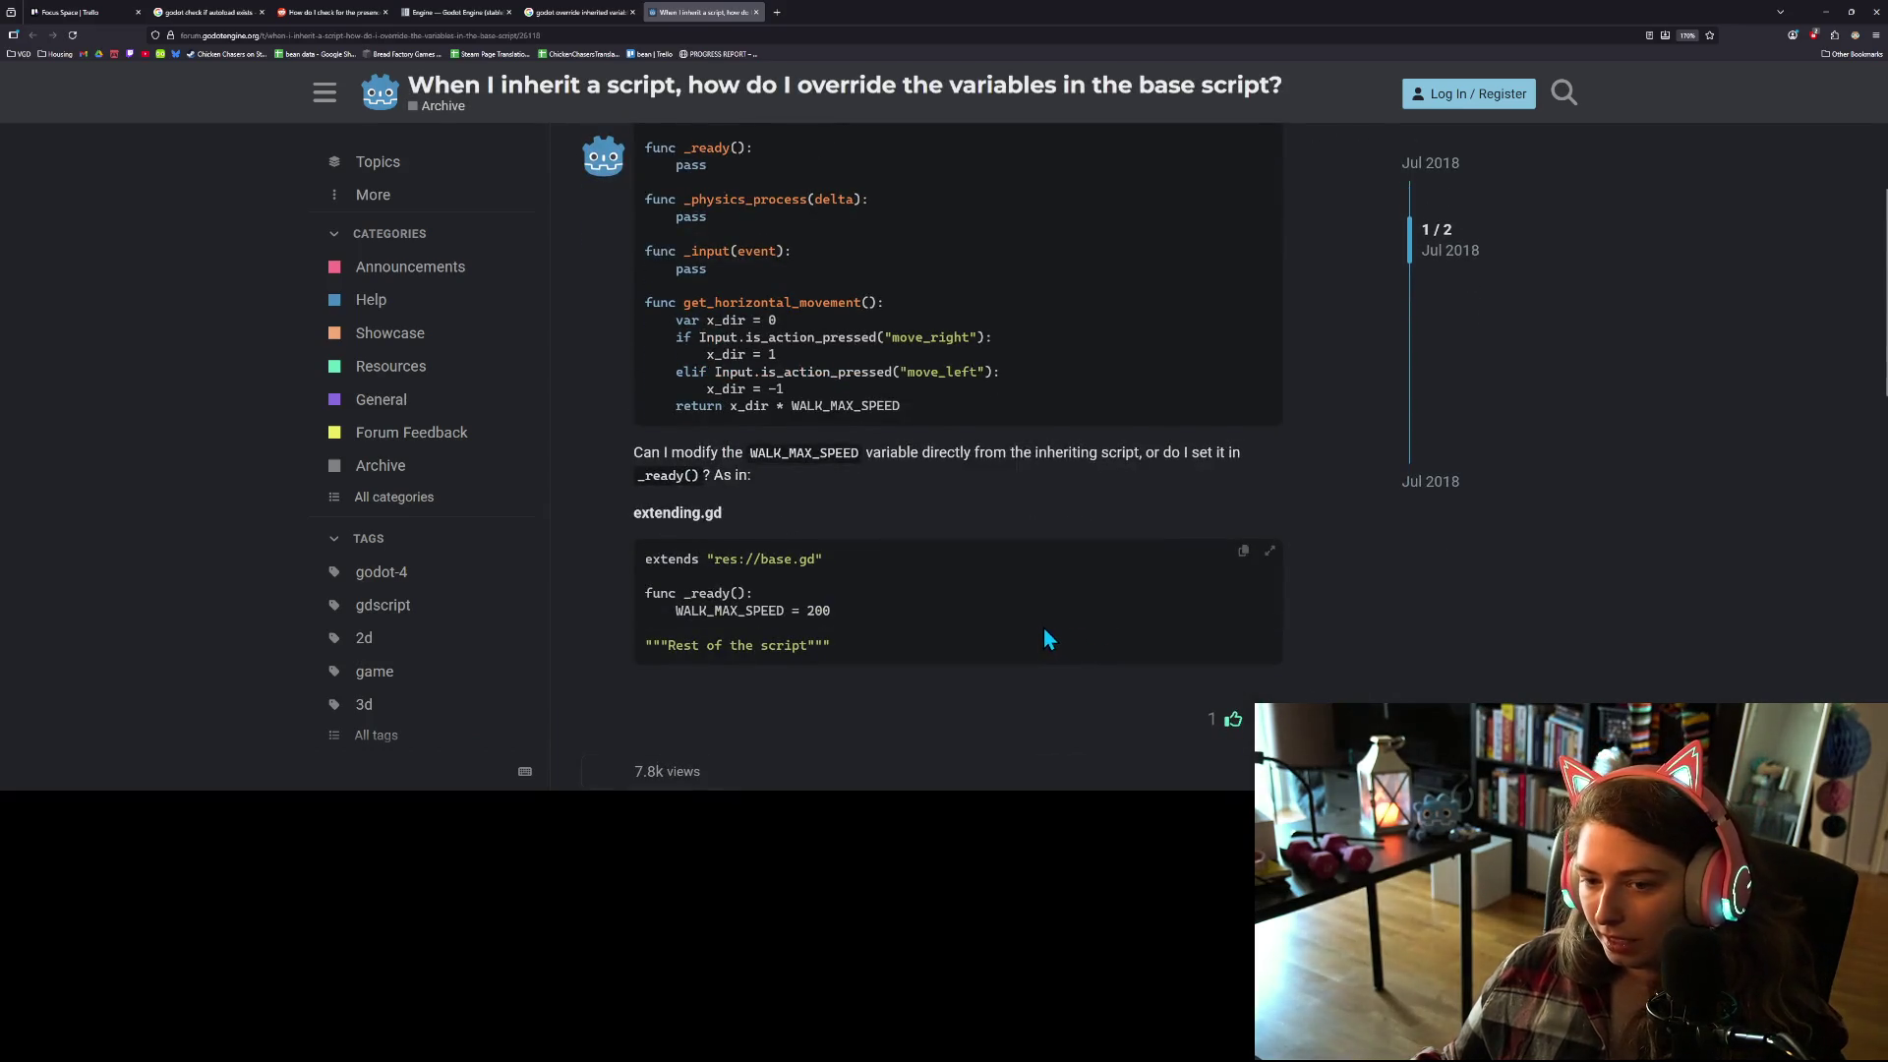
scroll("down", 3)
scroll("down", 3)
scroll("down", 3)
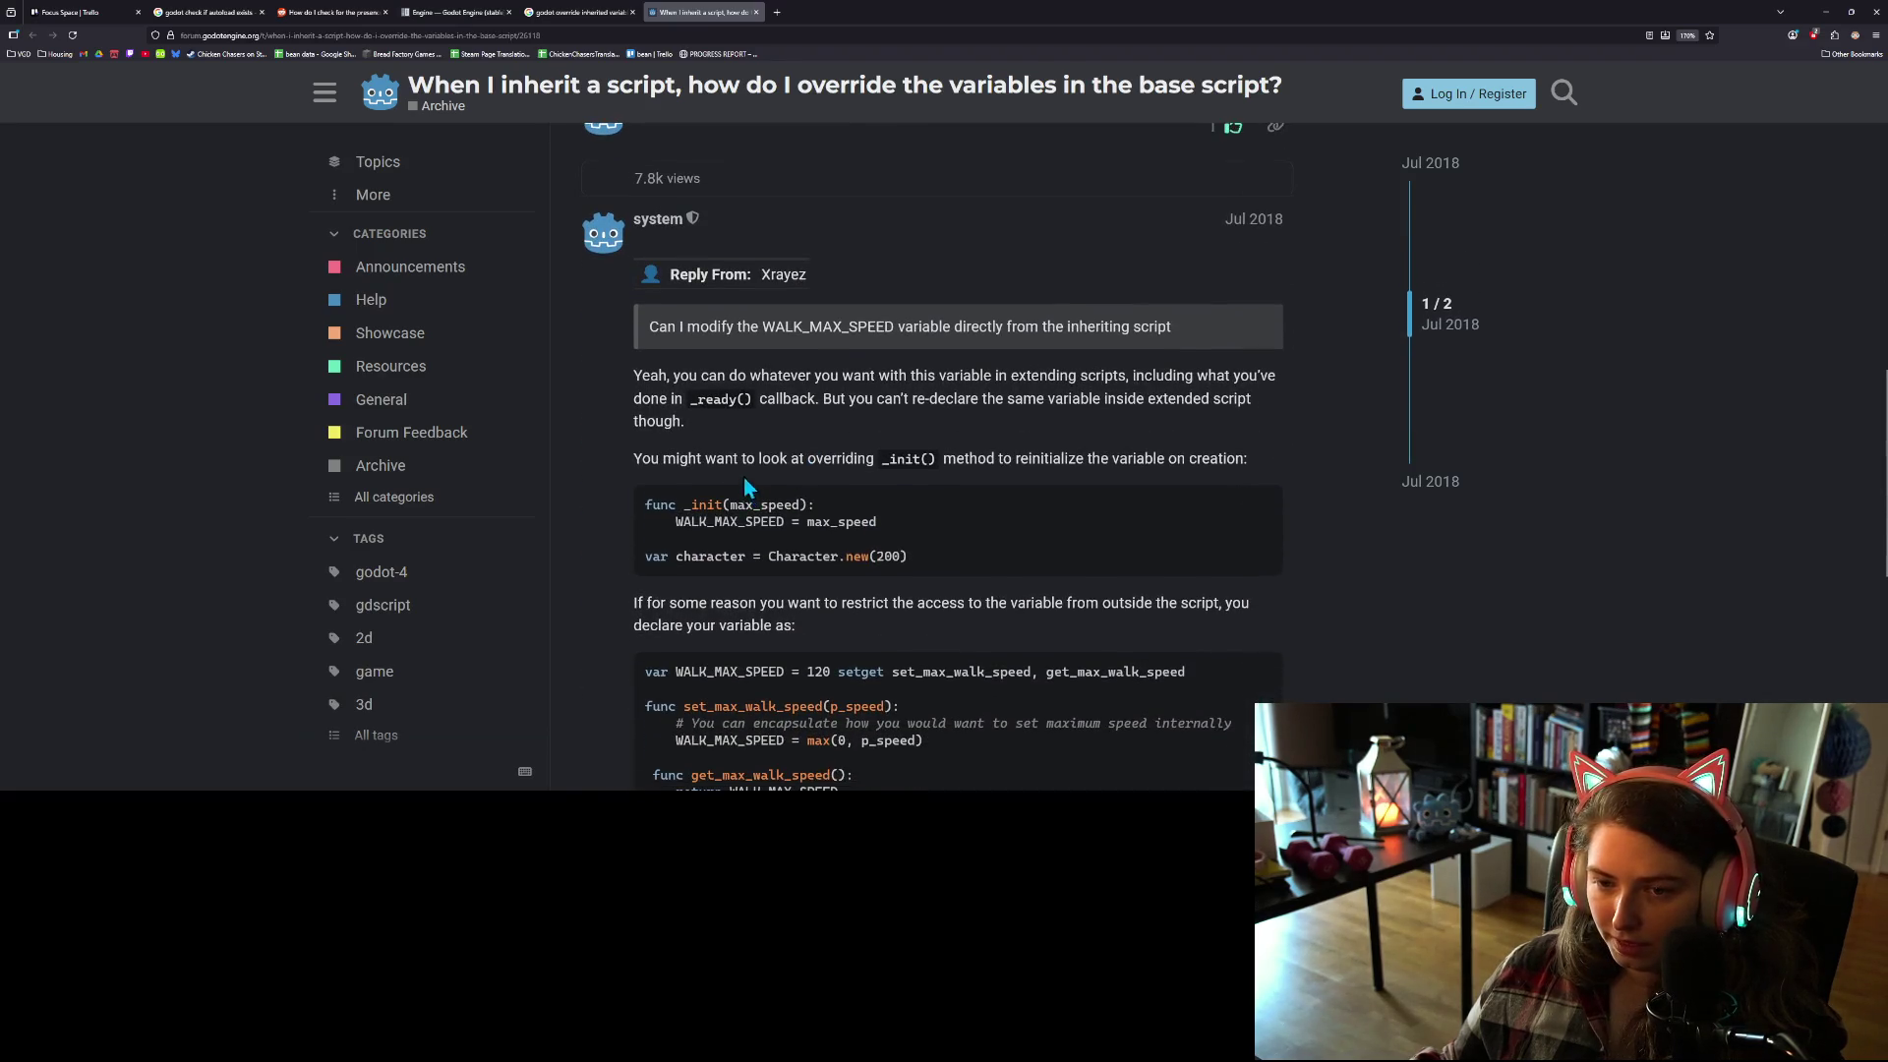
left_click_drag(804, 374, 757, 405)
left_click(759, 406)
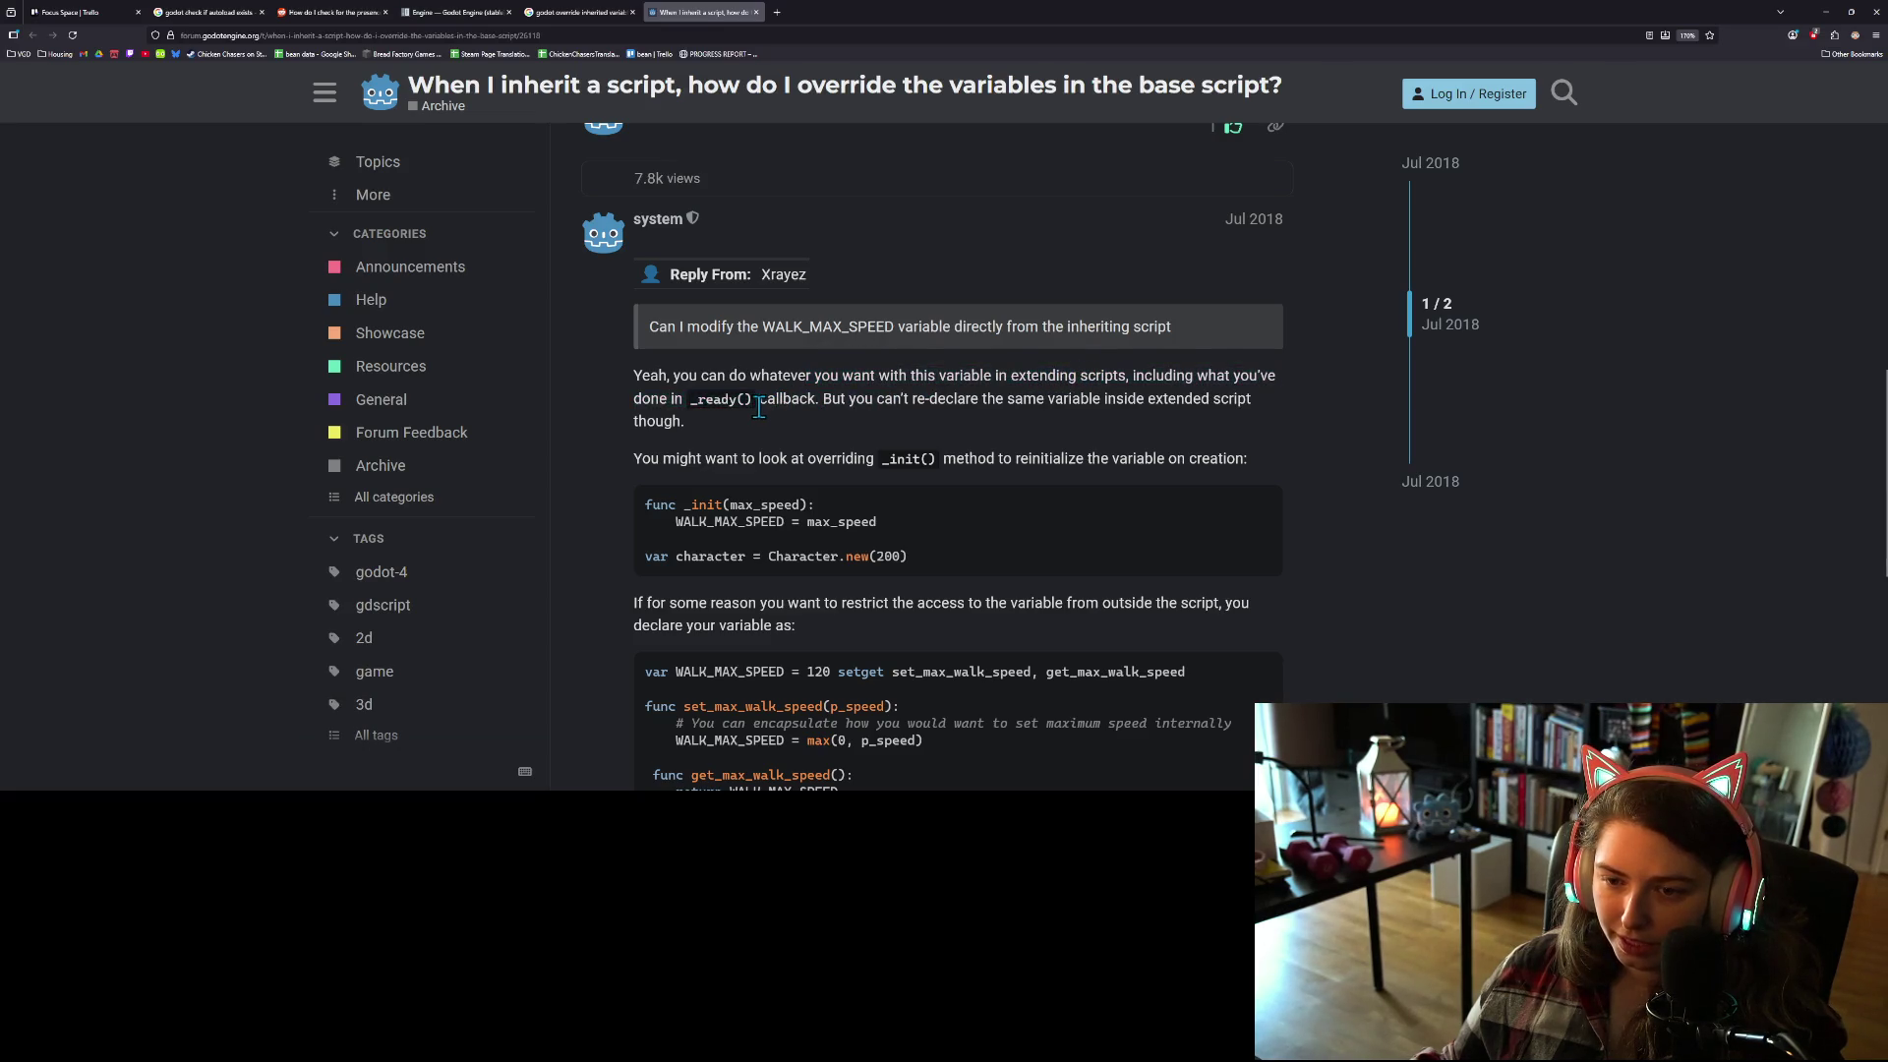
scroll("down", 3)
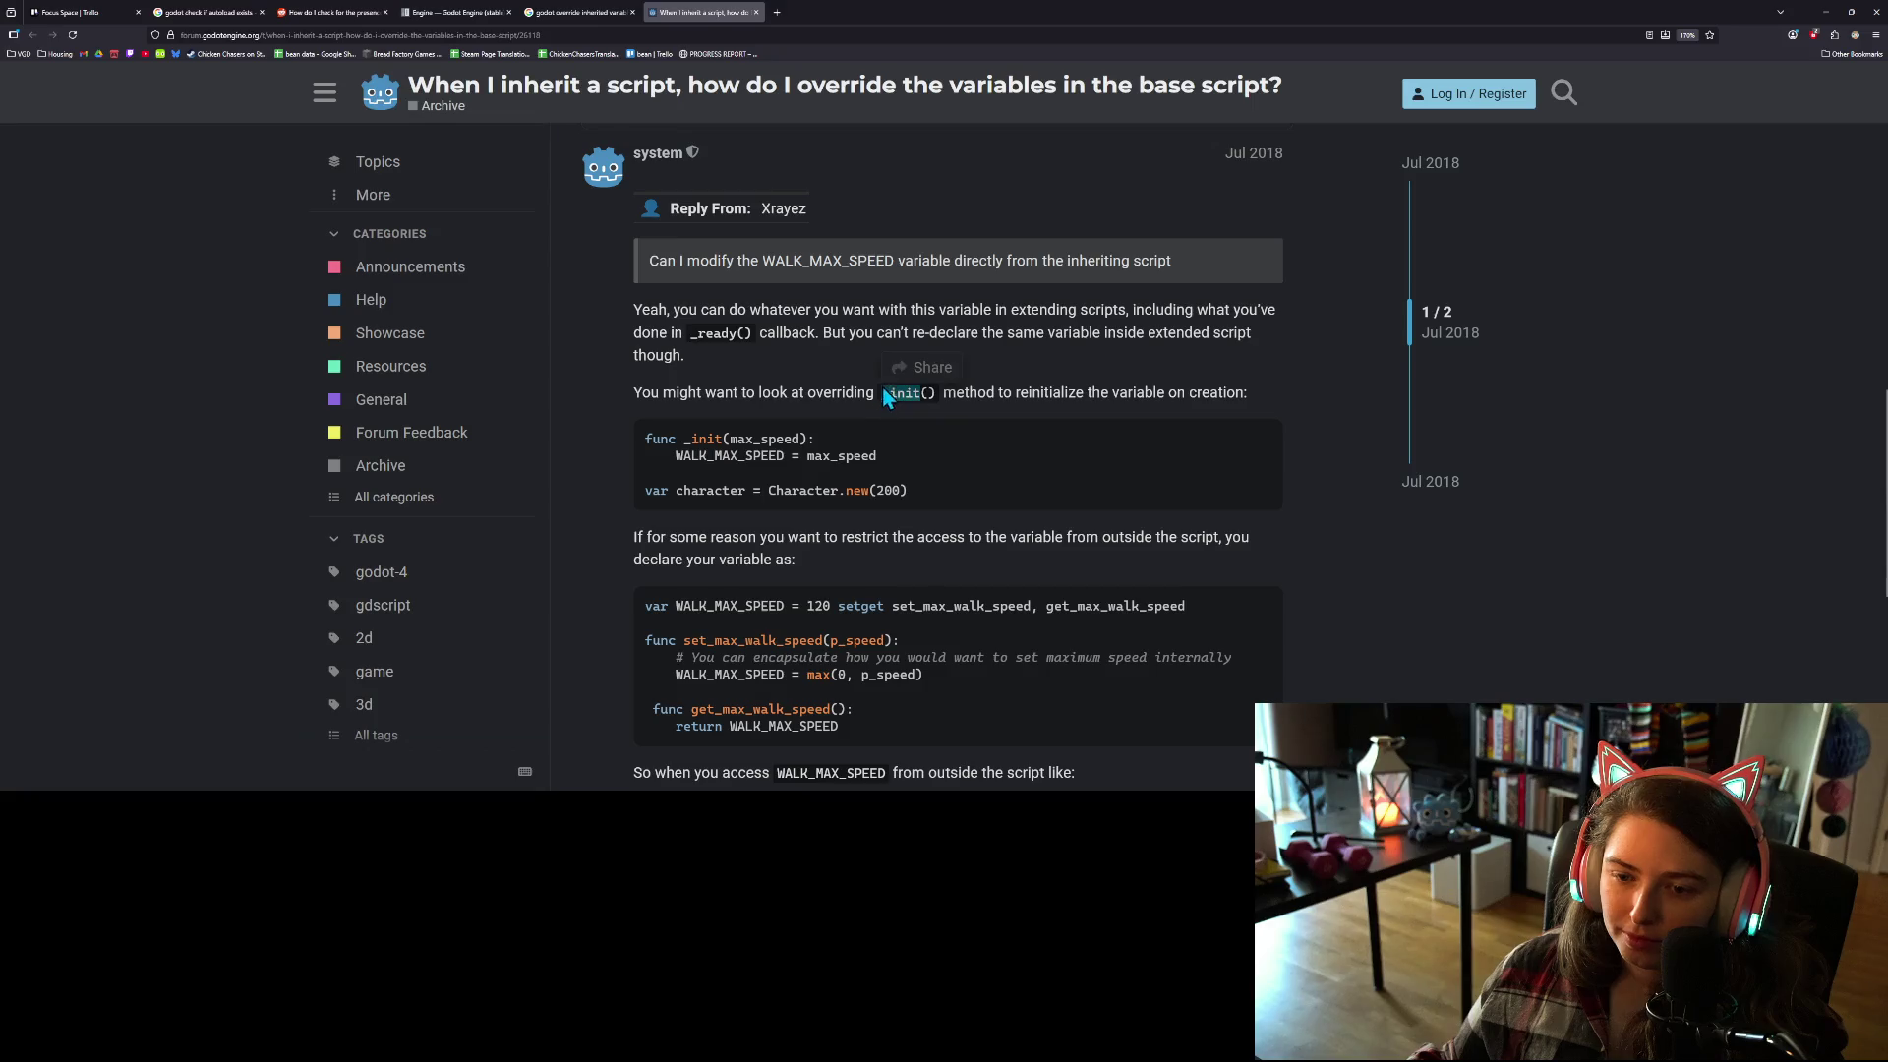
double_click(780, 456)
double_click(841, 456)
scroll("down", 3)
left_click(964, 492)
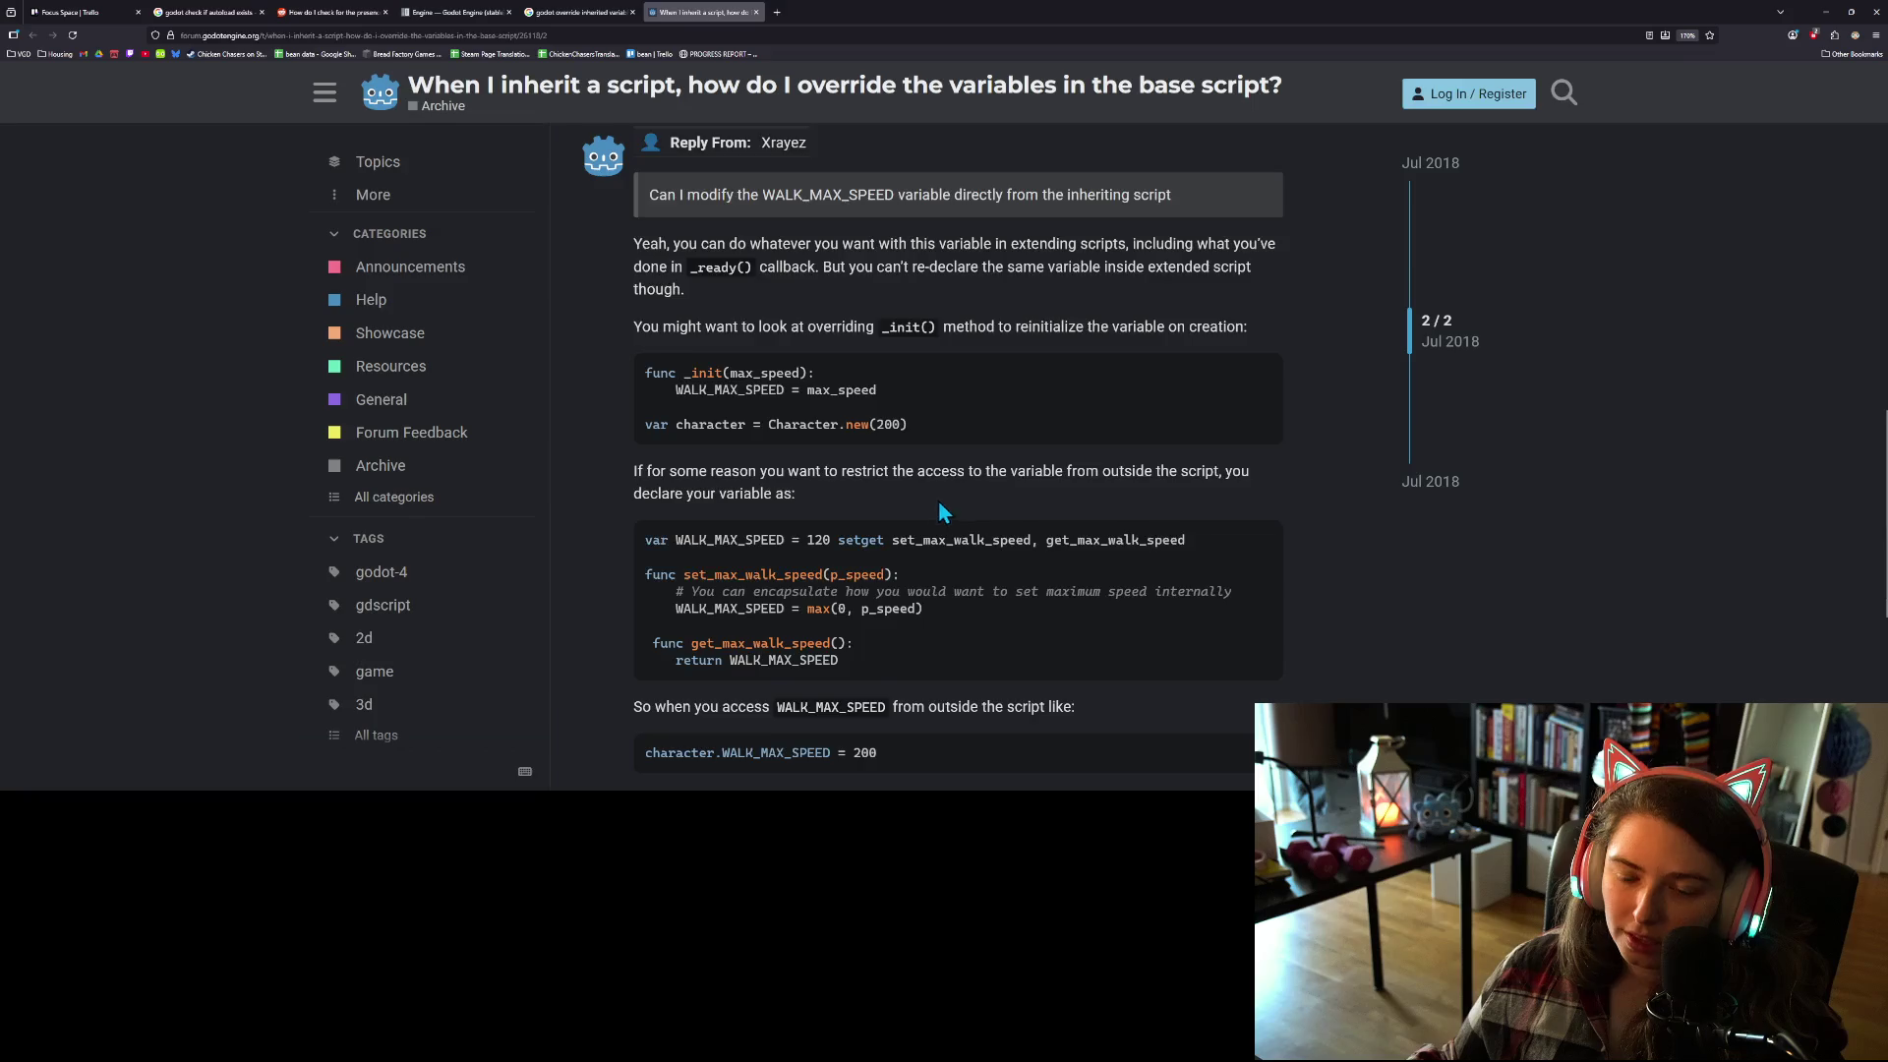
scroll("down", 3)
scroll("down", 3)
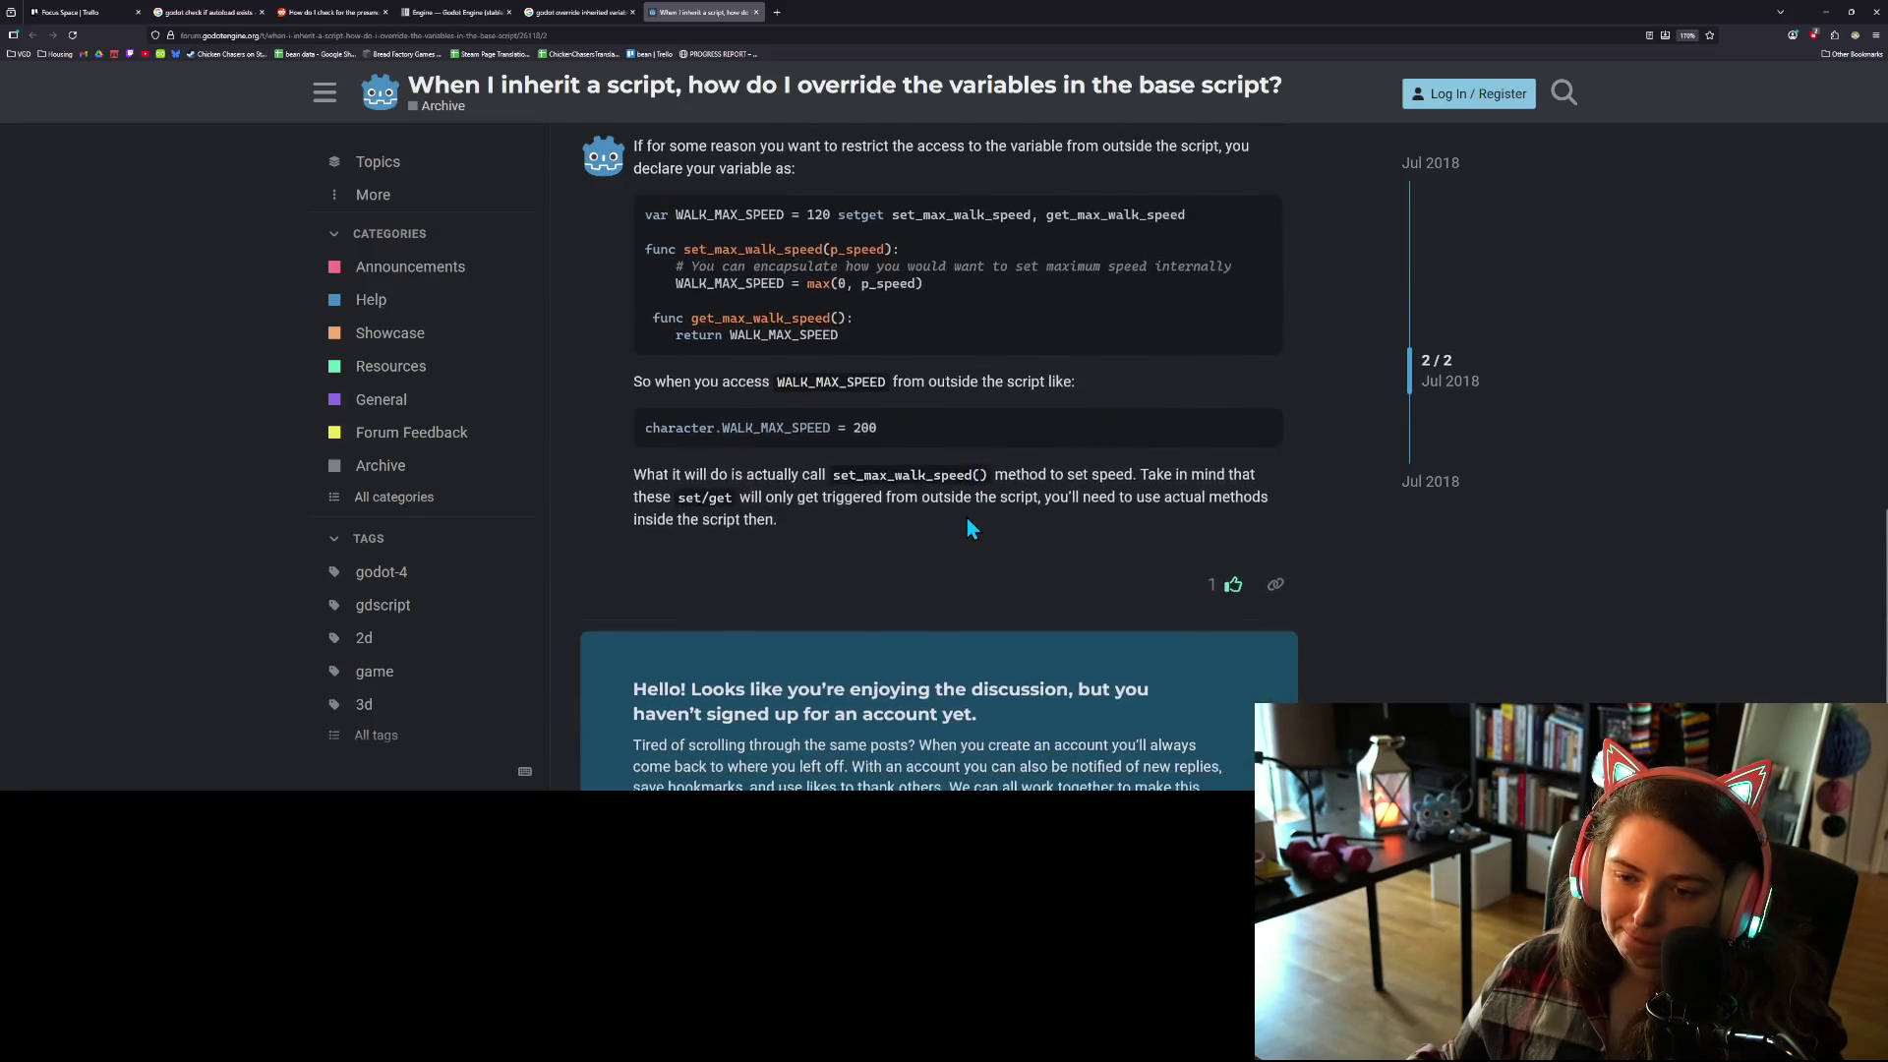
scroll("down", 3)
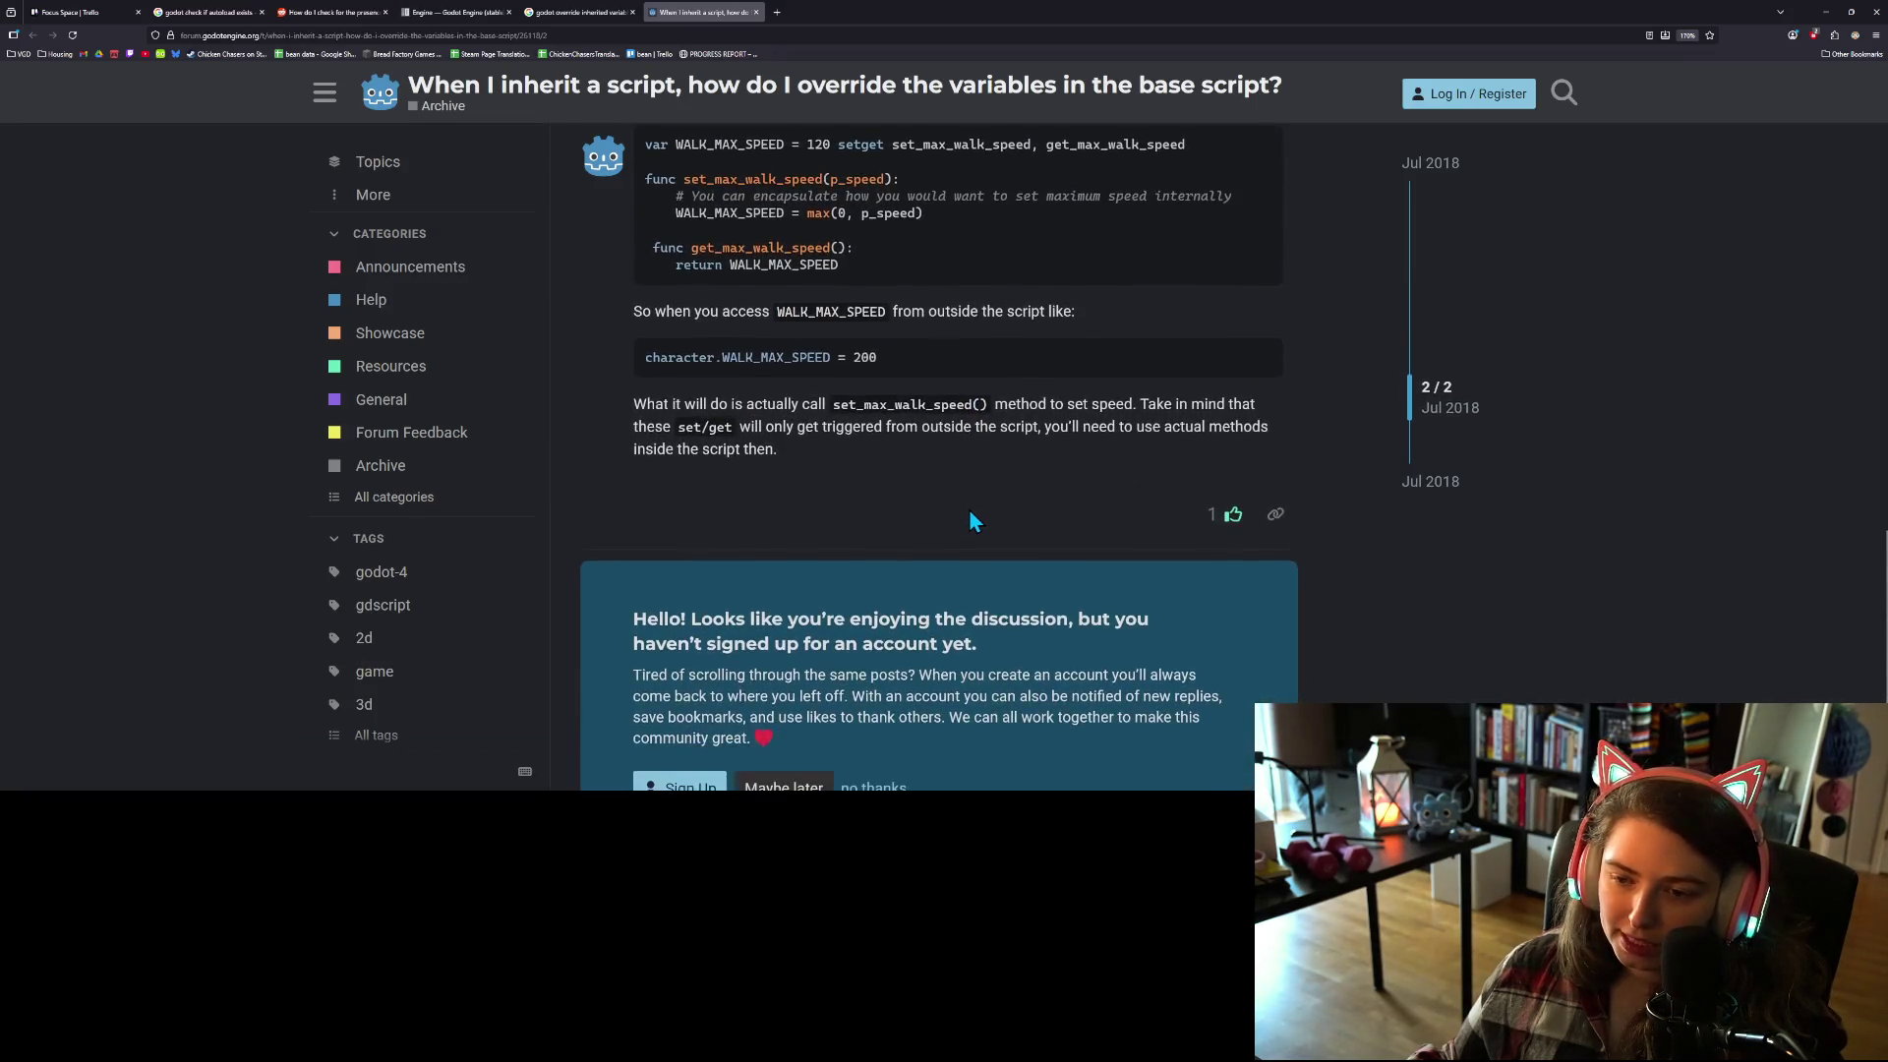
scroll("up", 3)
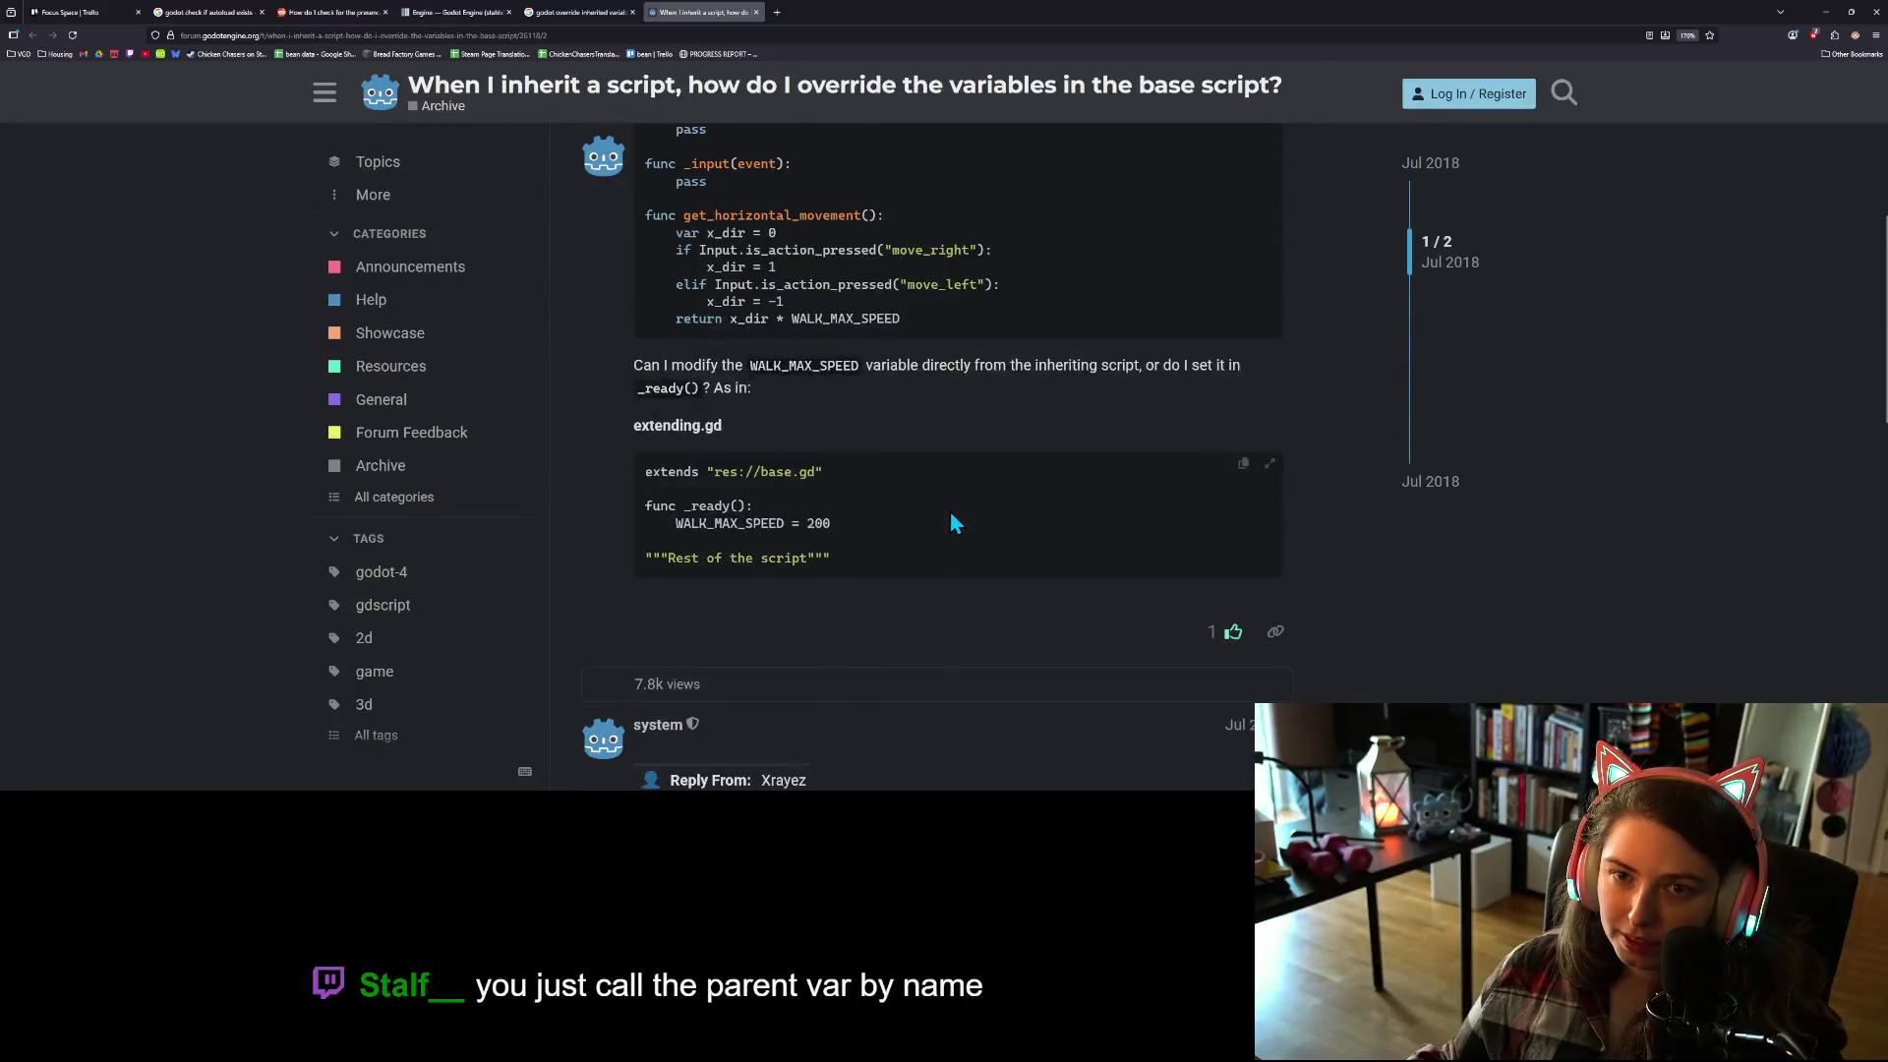
left_click(575, 12)
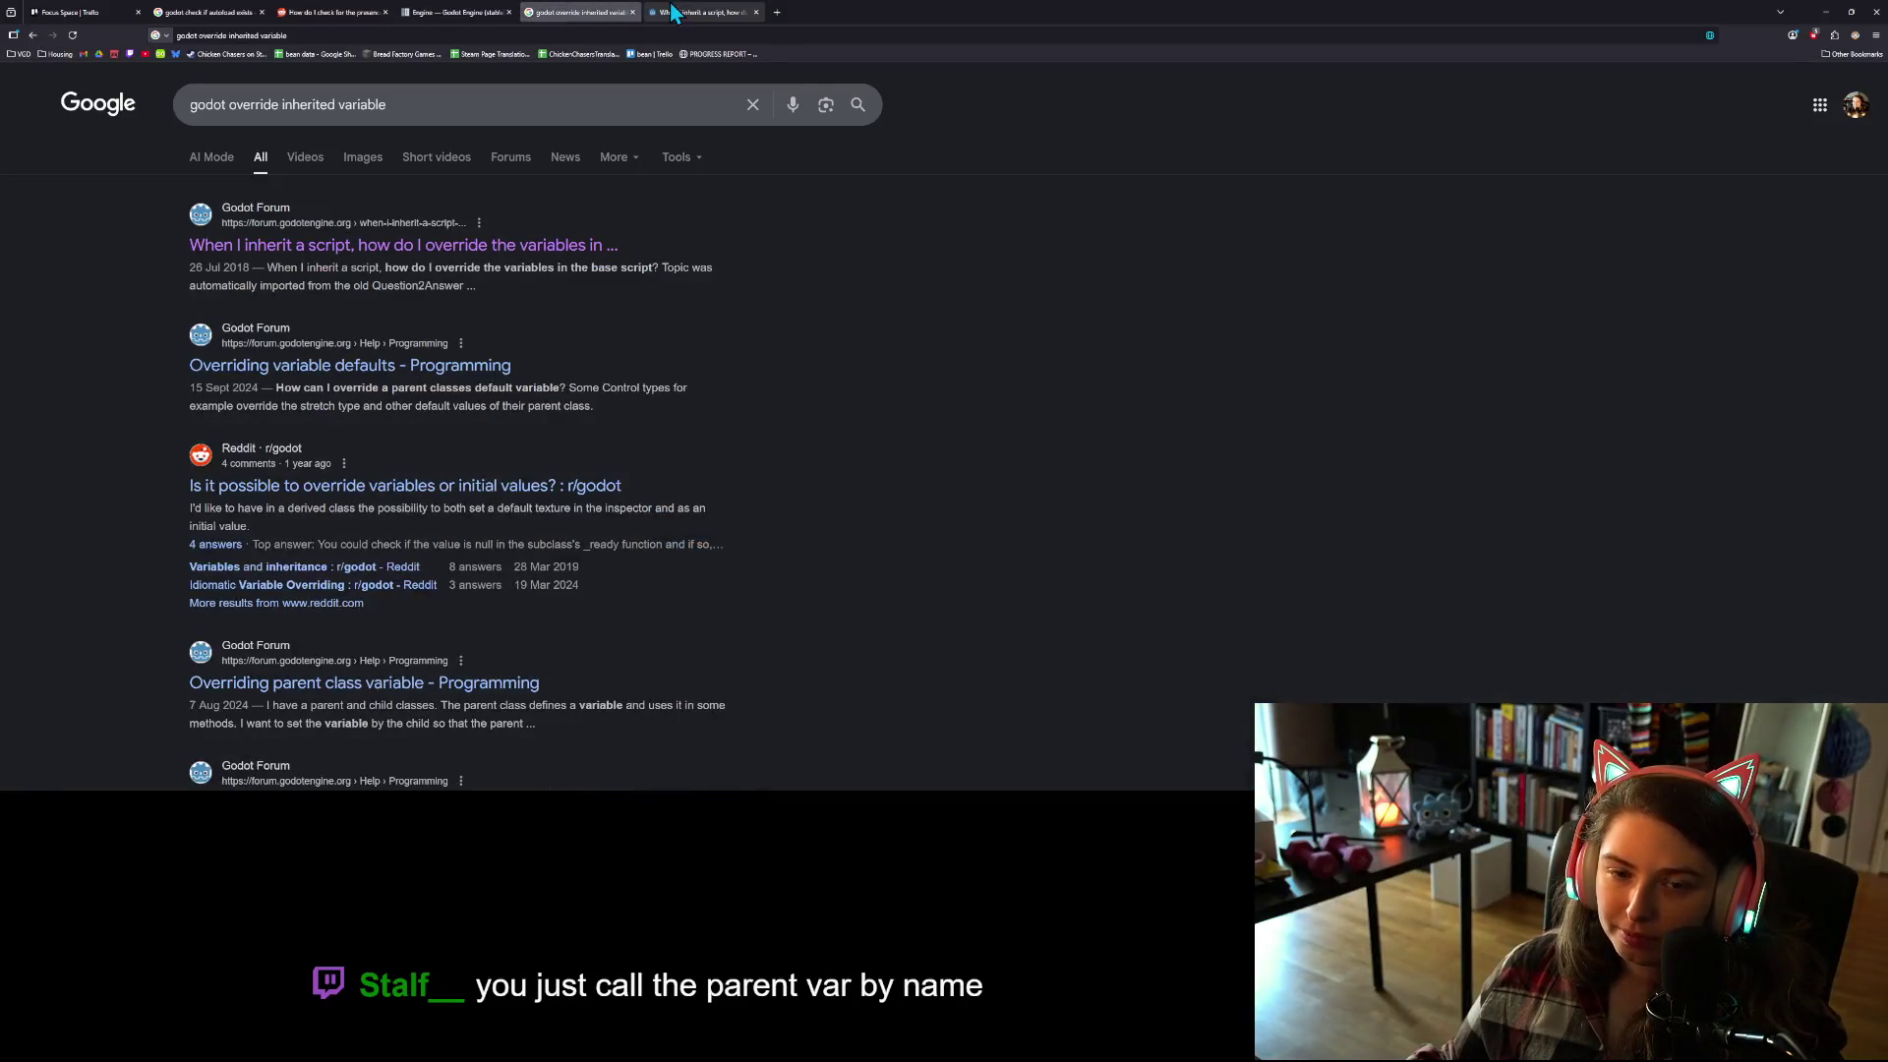
left_click(736, 14)
left_click(756, 11)
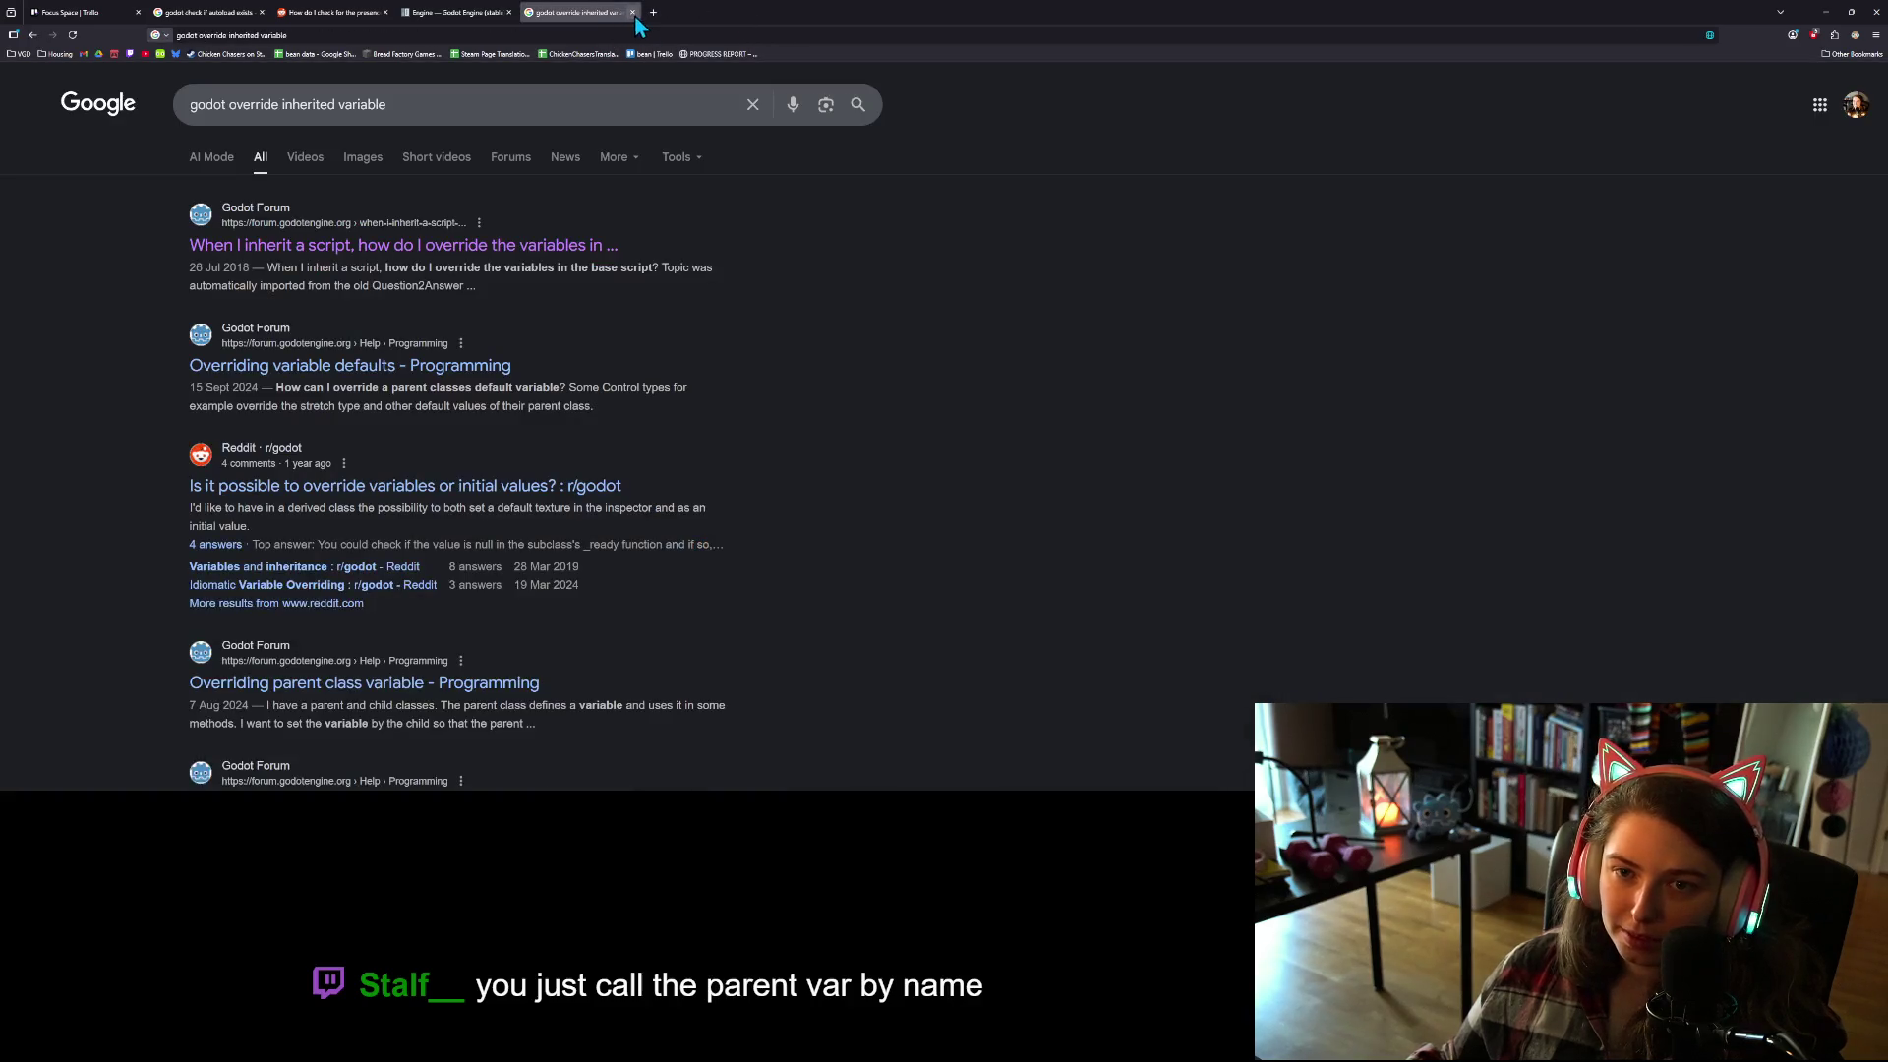
left_click(632, 11)
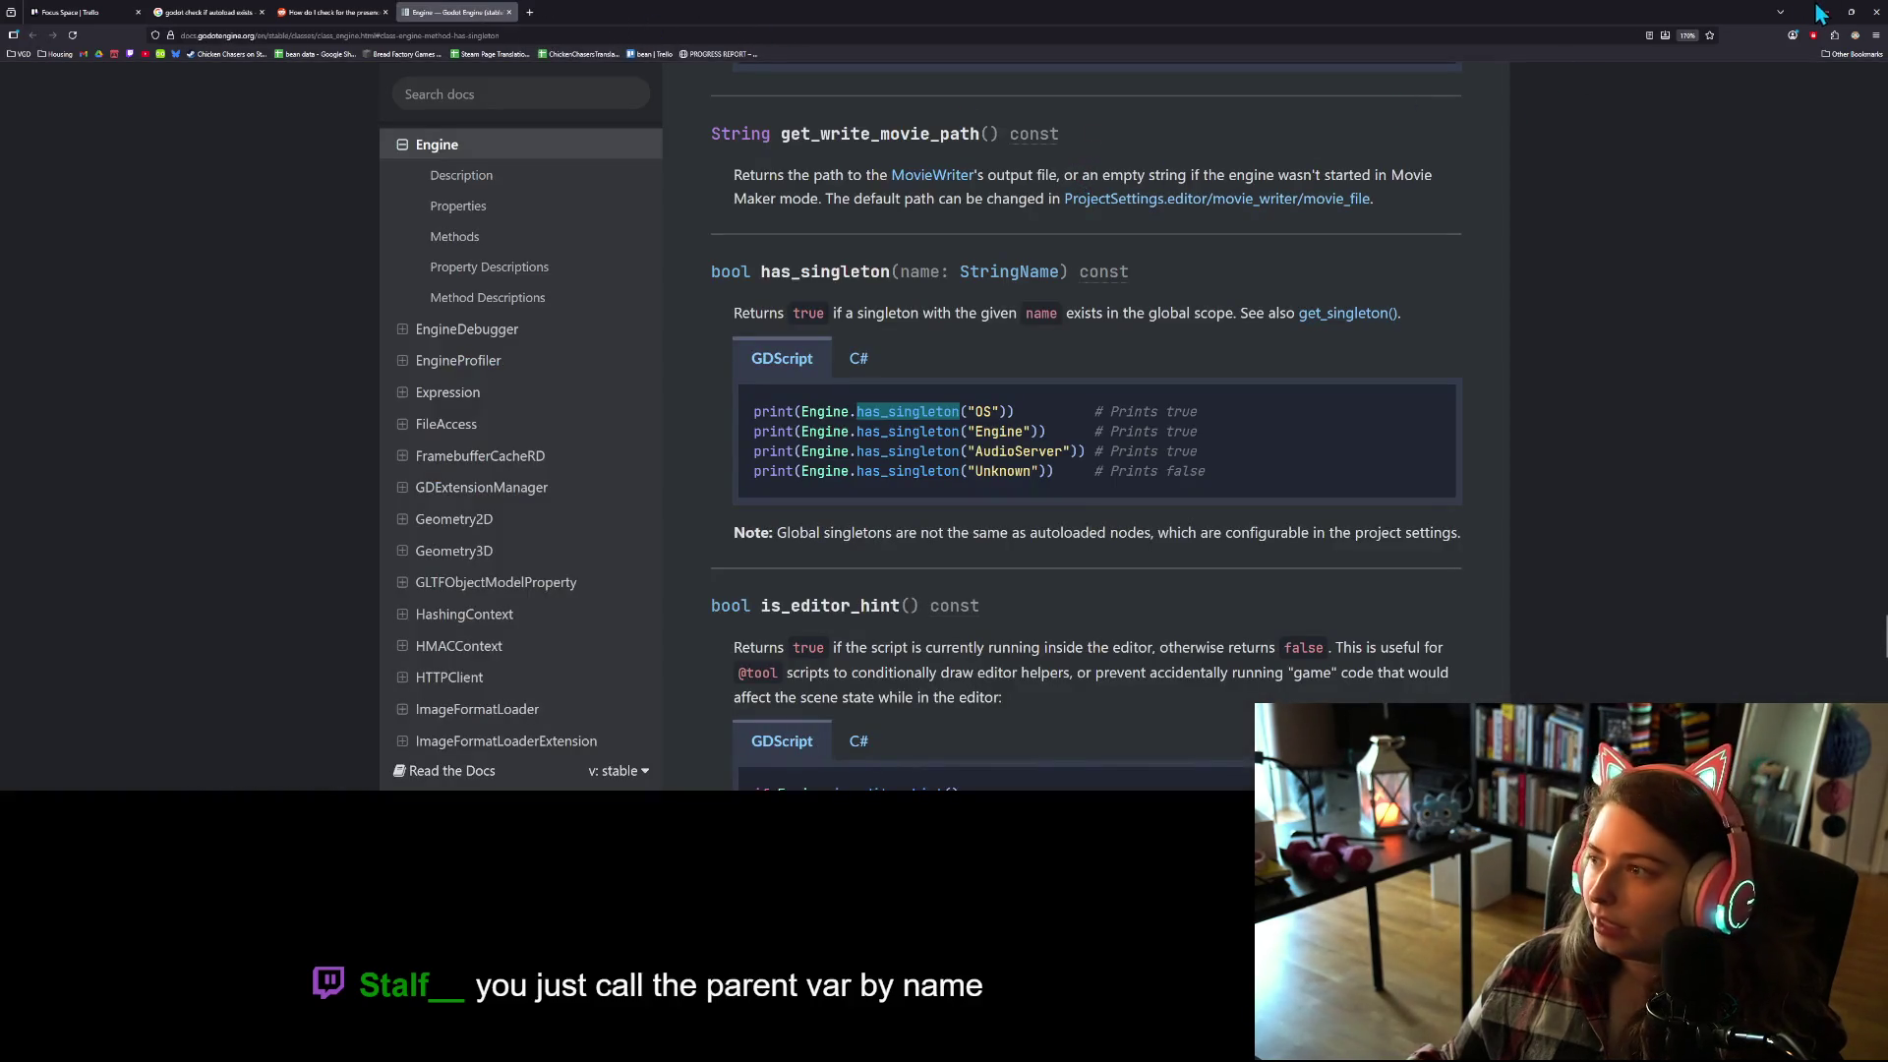
left_click(1824, 13)
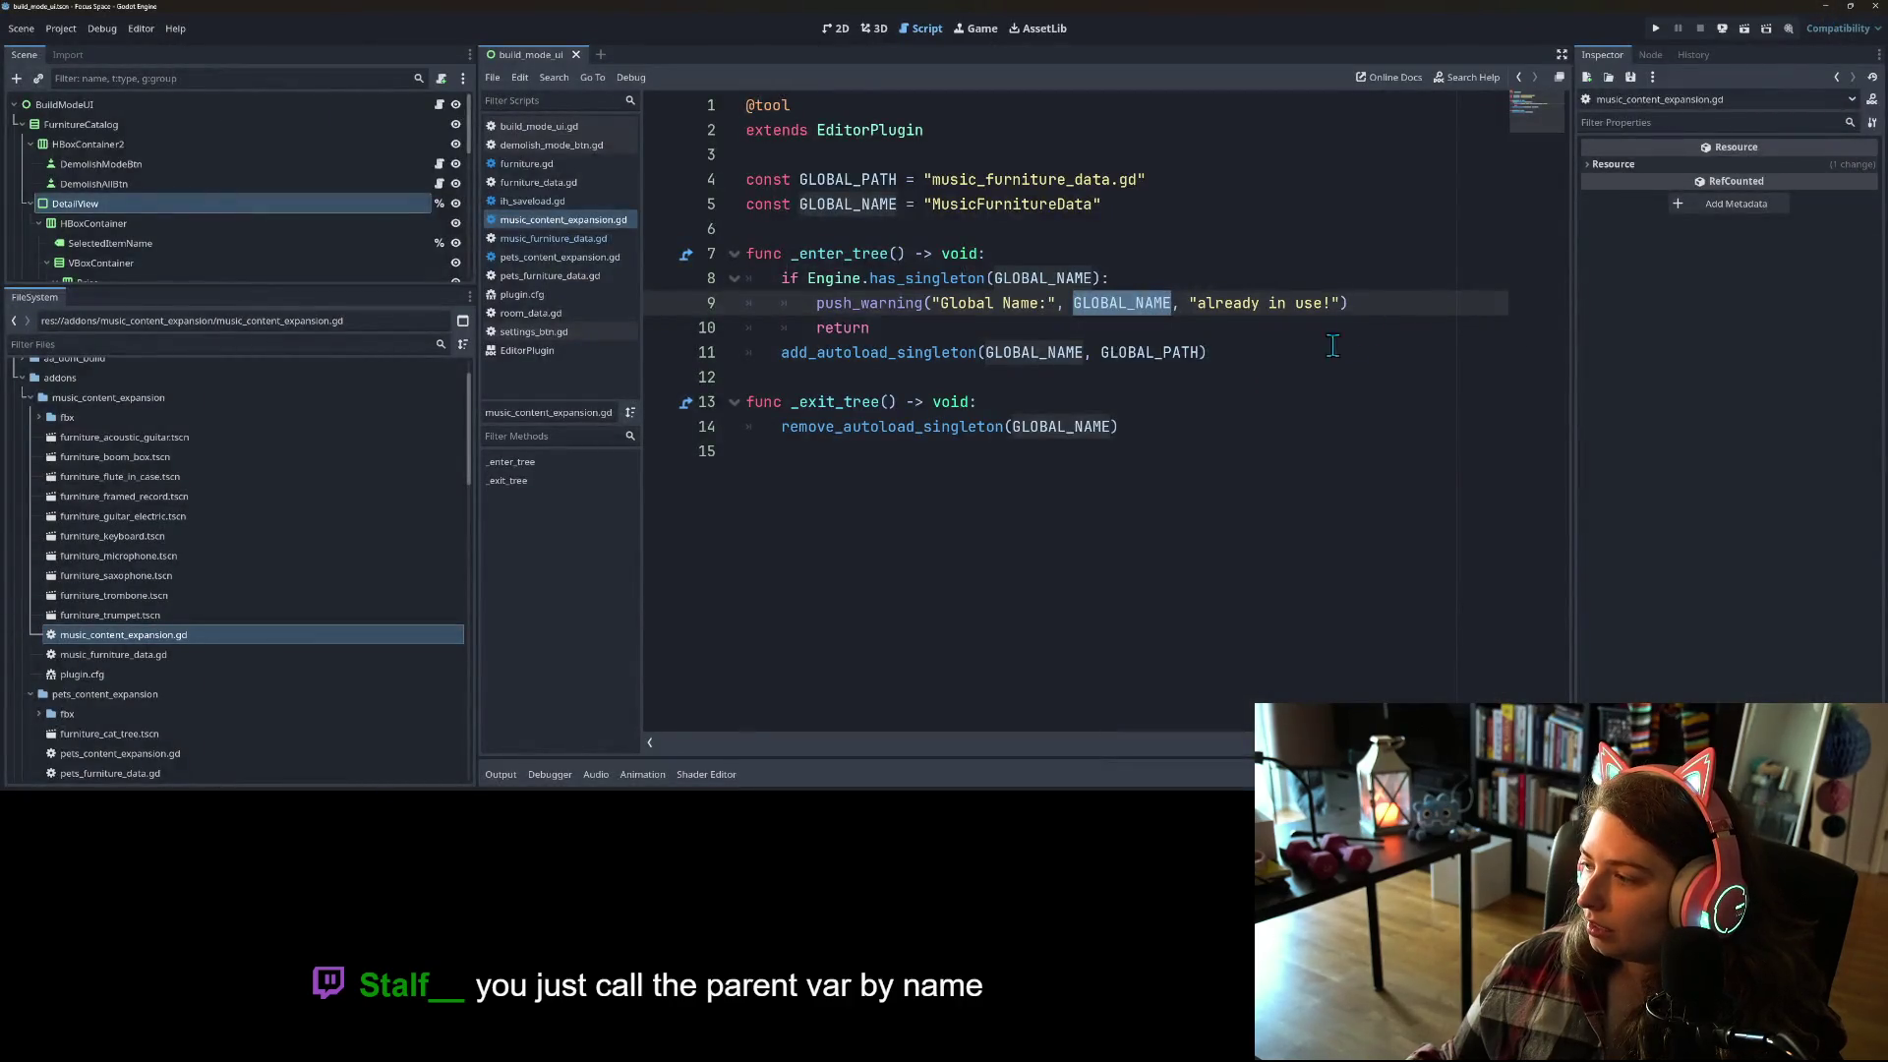
Step: Inspect the const declarations and _enter_tree in music_content_expansion.gd
left_click(1075, 426)
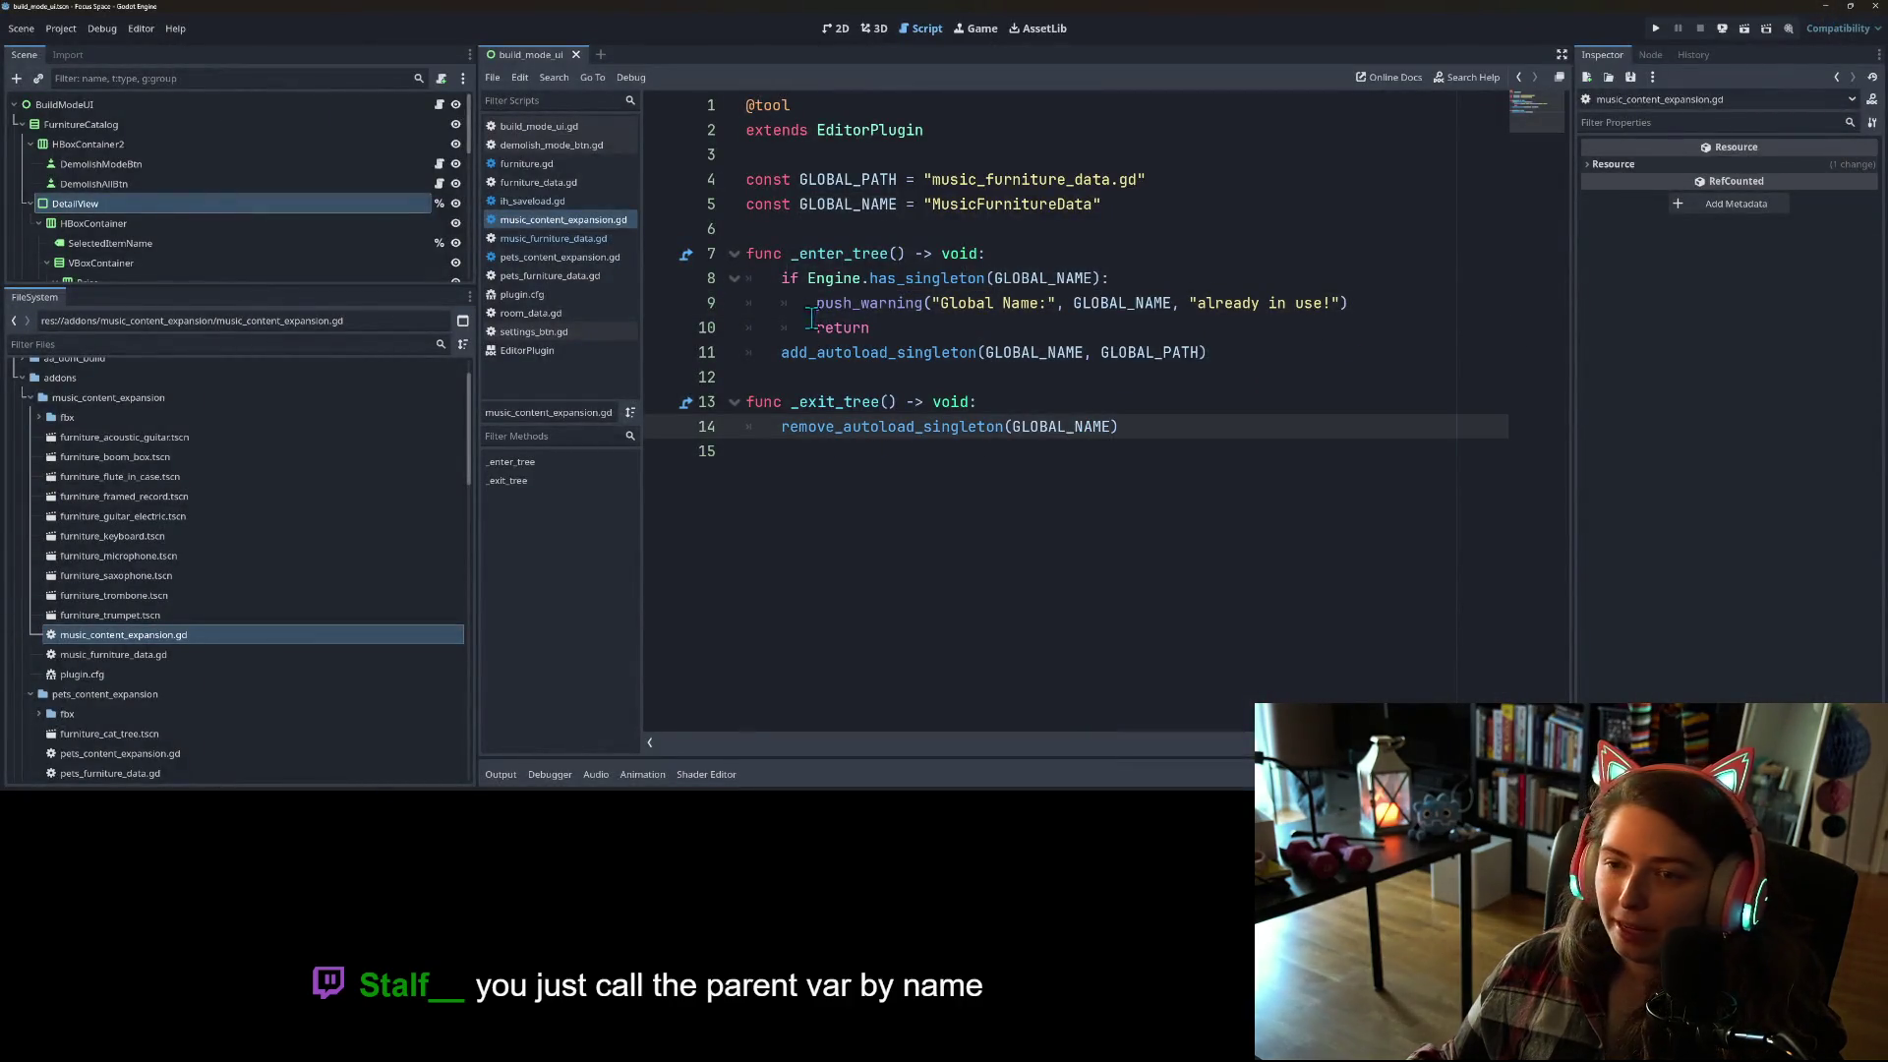
double_click(767, 179)
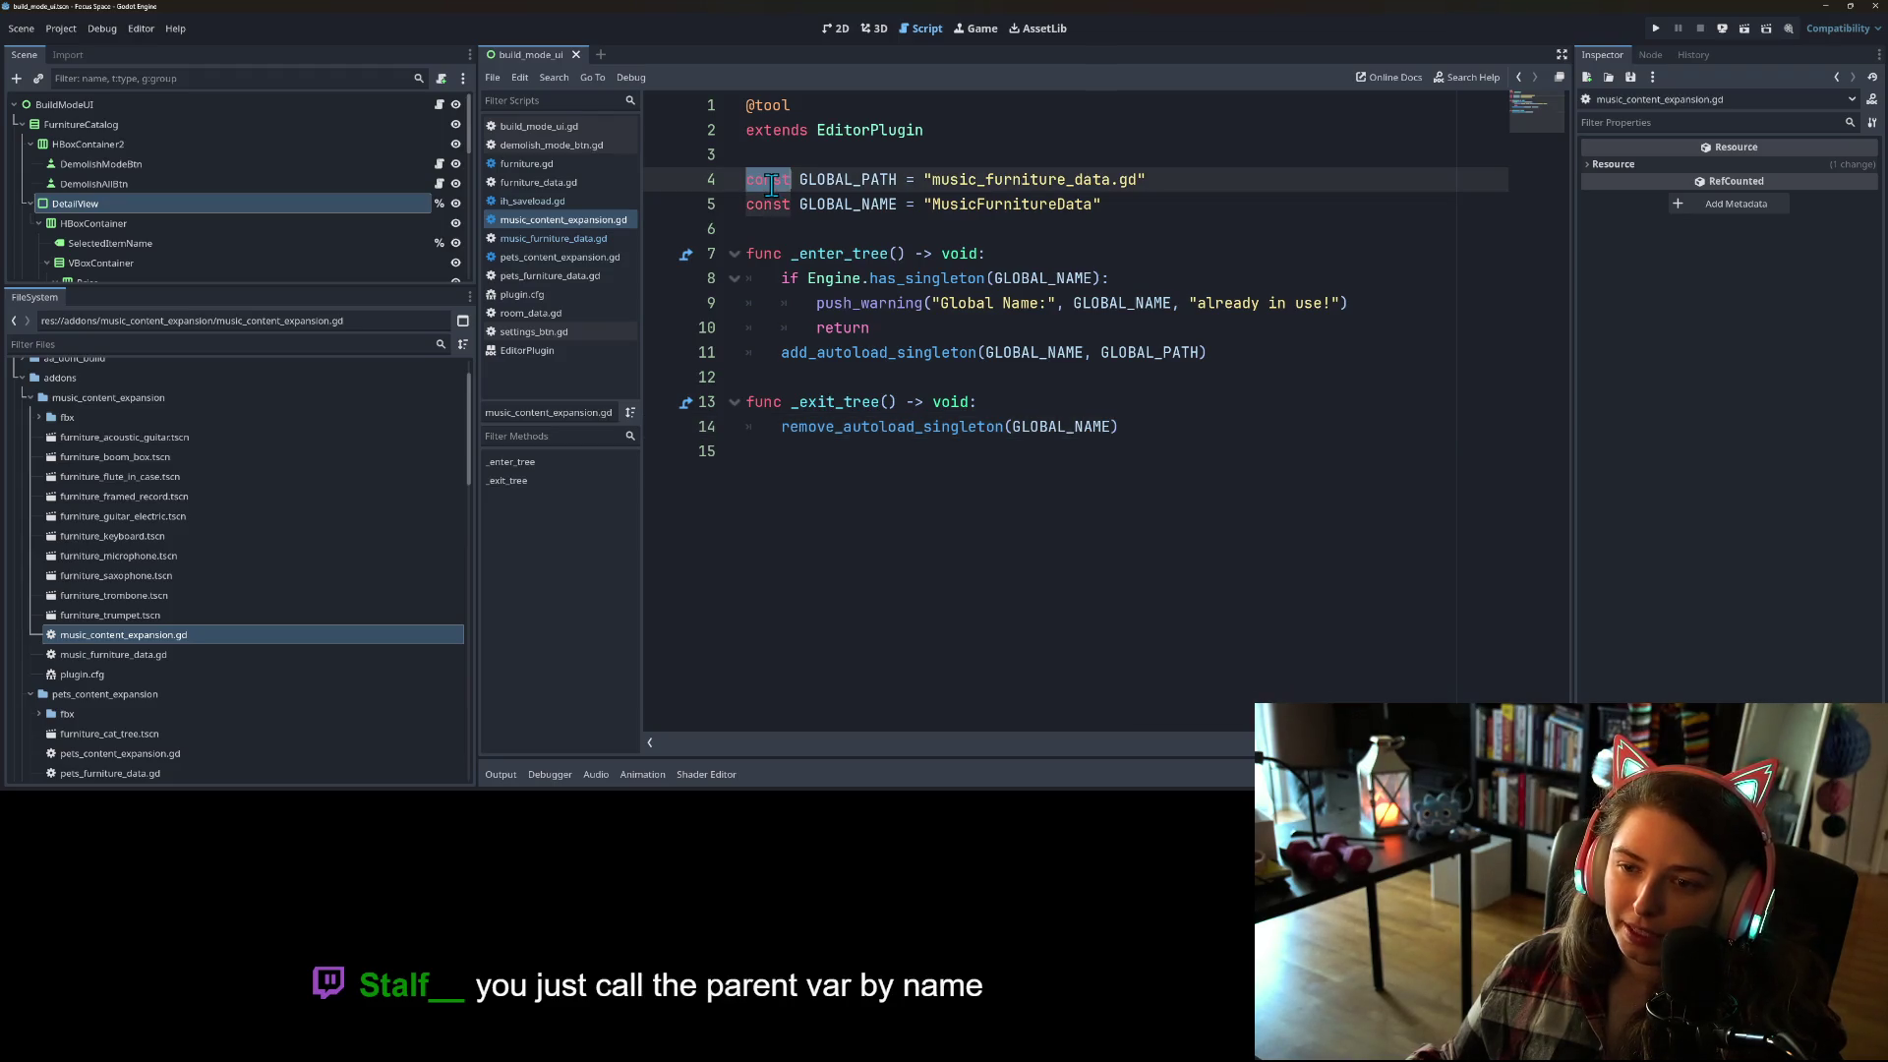
left_click(1064, 401)
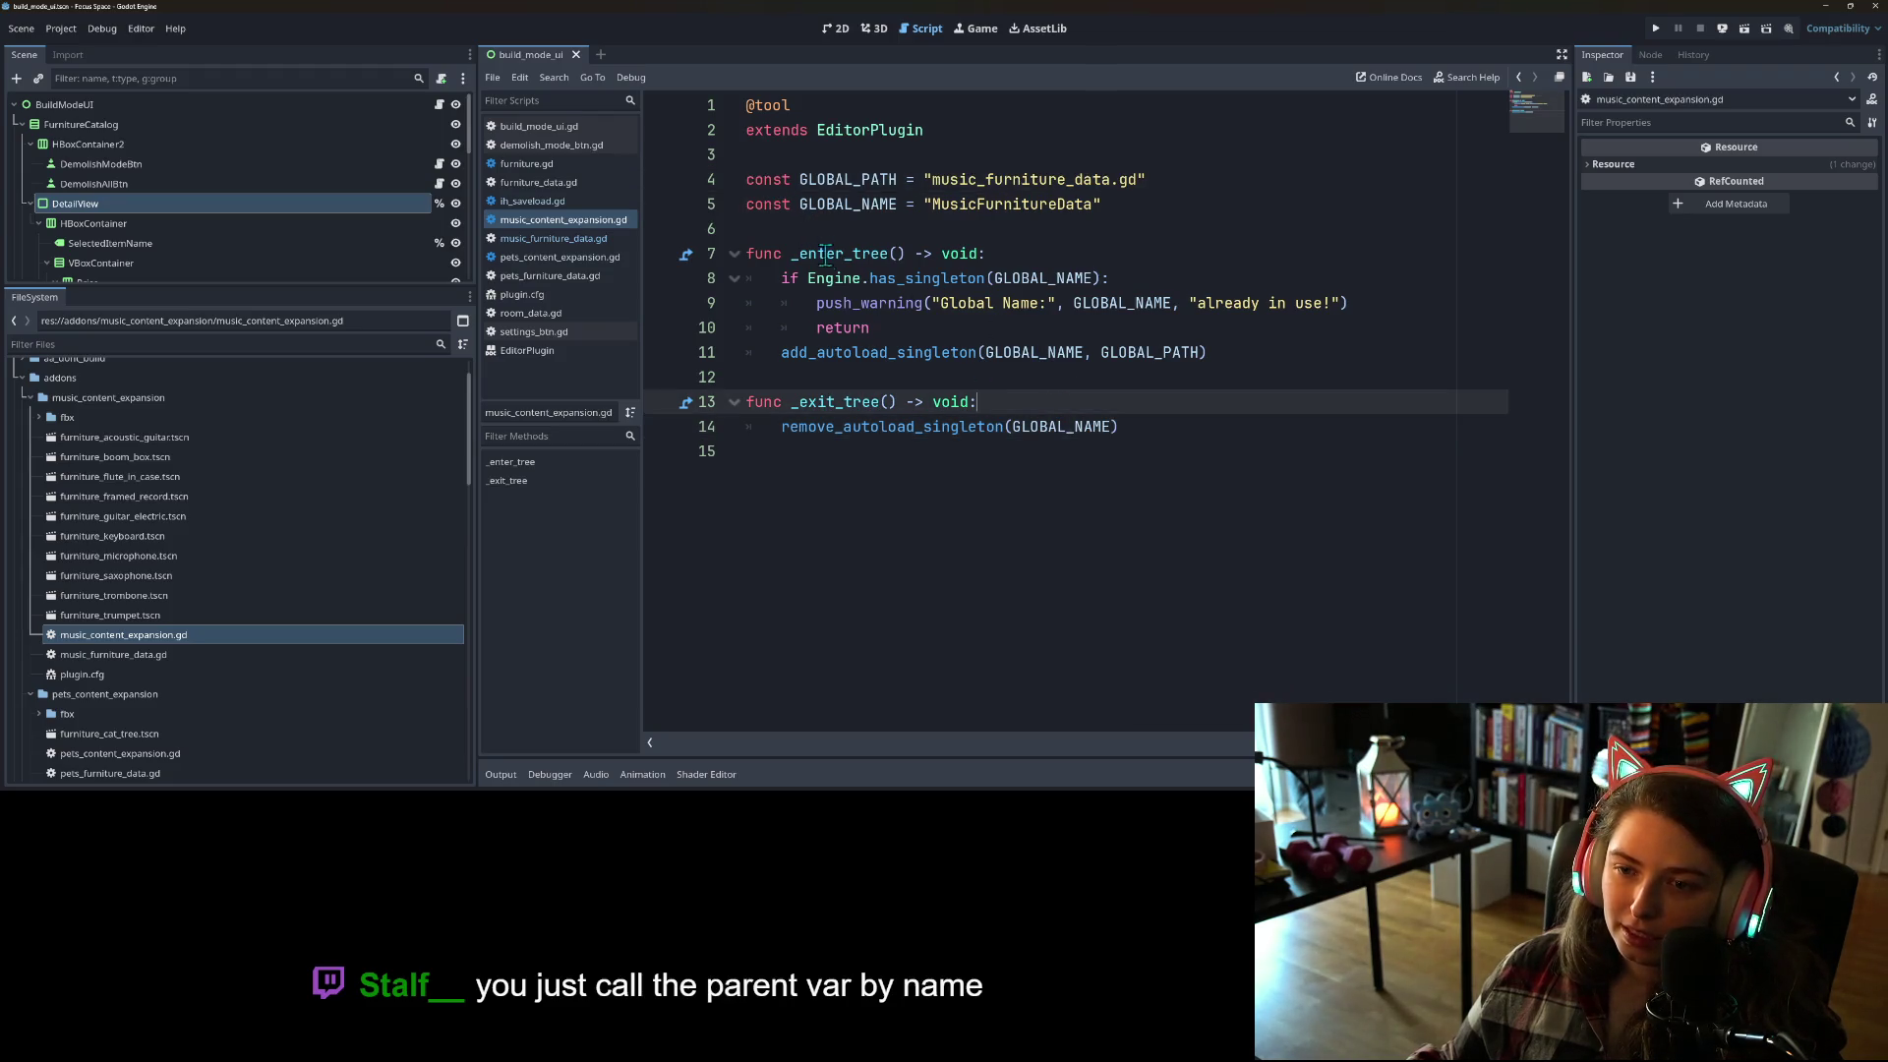
double_click(824, 252)
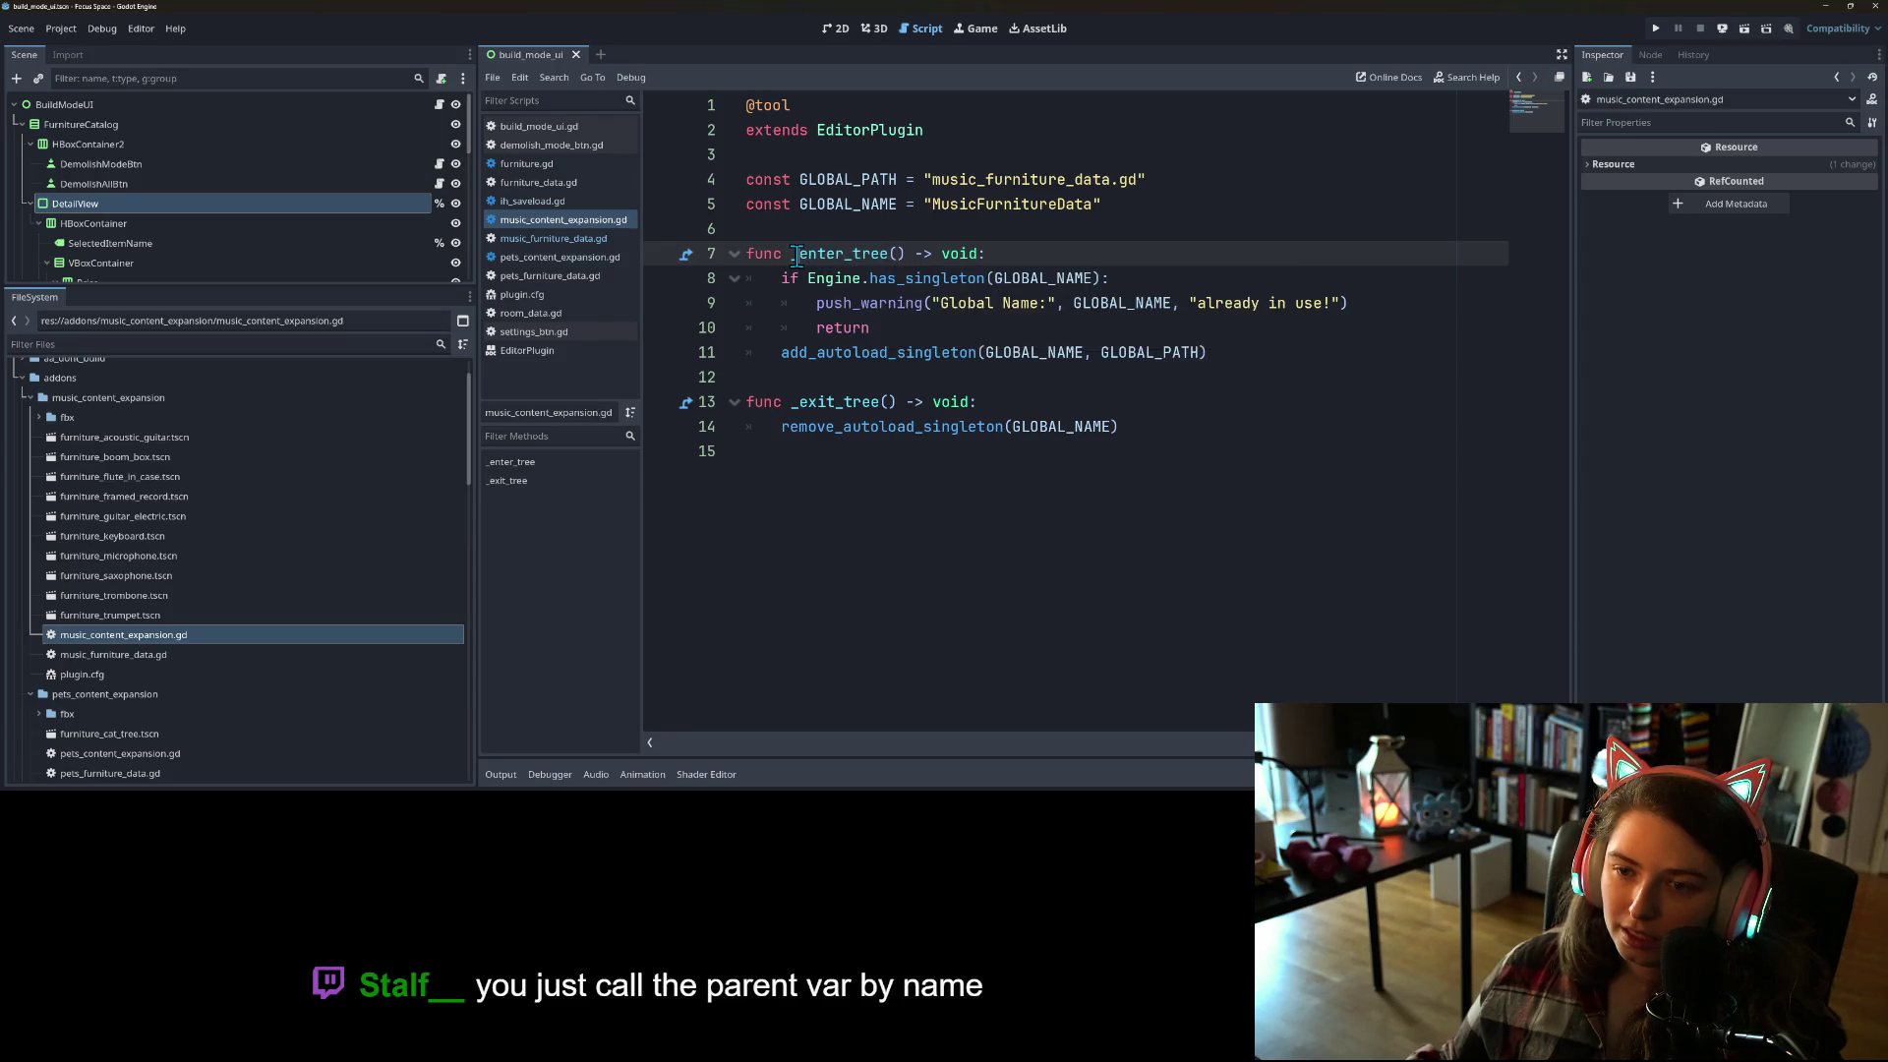
double_click(777, 179)
Step: Insert a line after the constants and type 'func _init()'
left_click(809, 228)
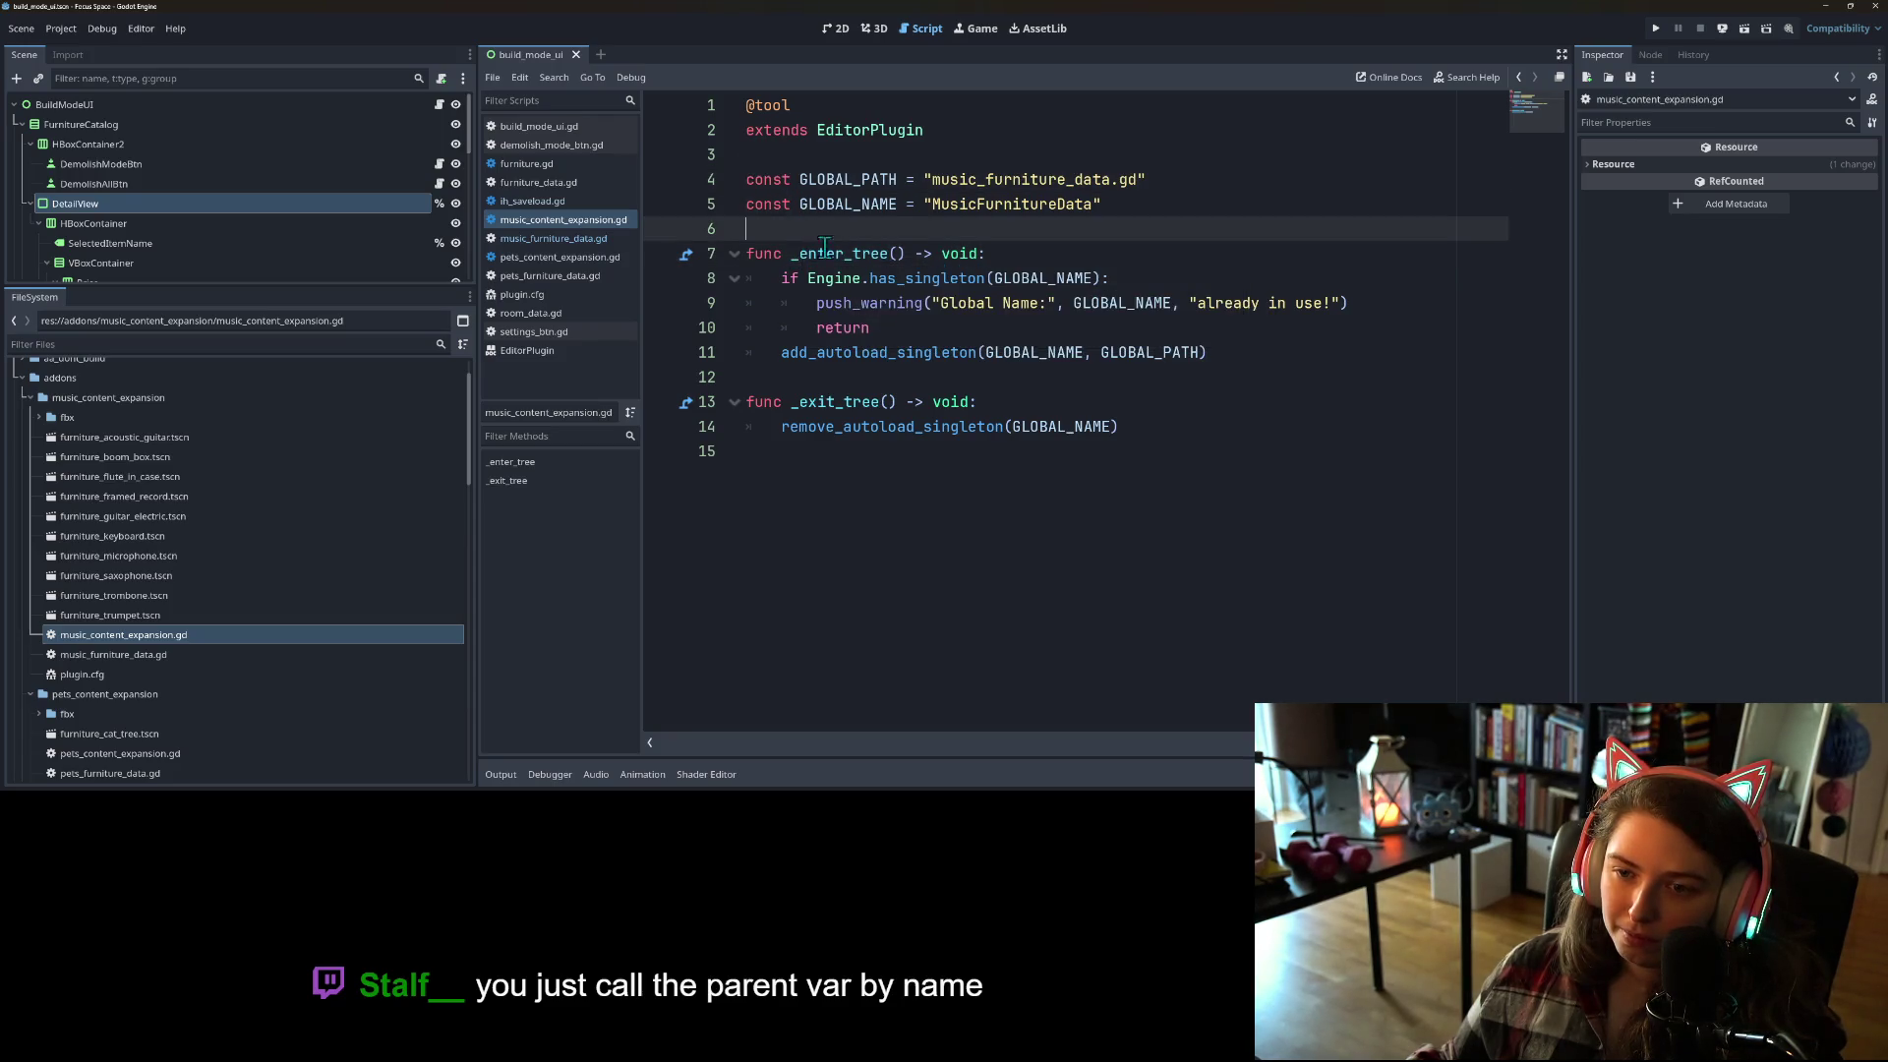
key("Return")
key("Return")
type("func _ini")
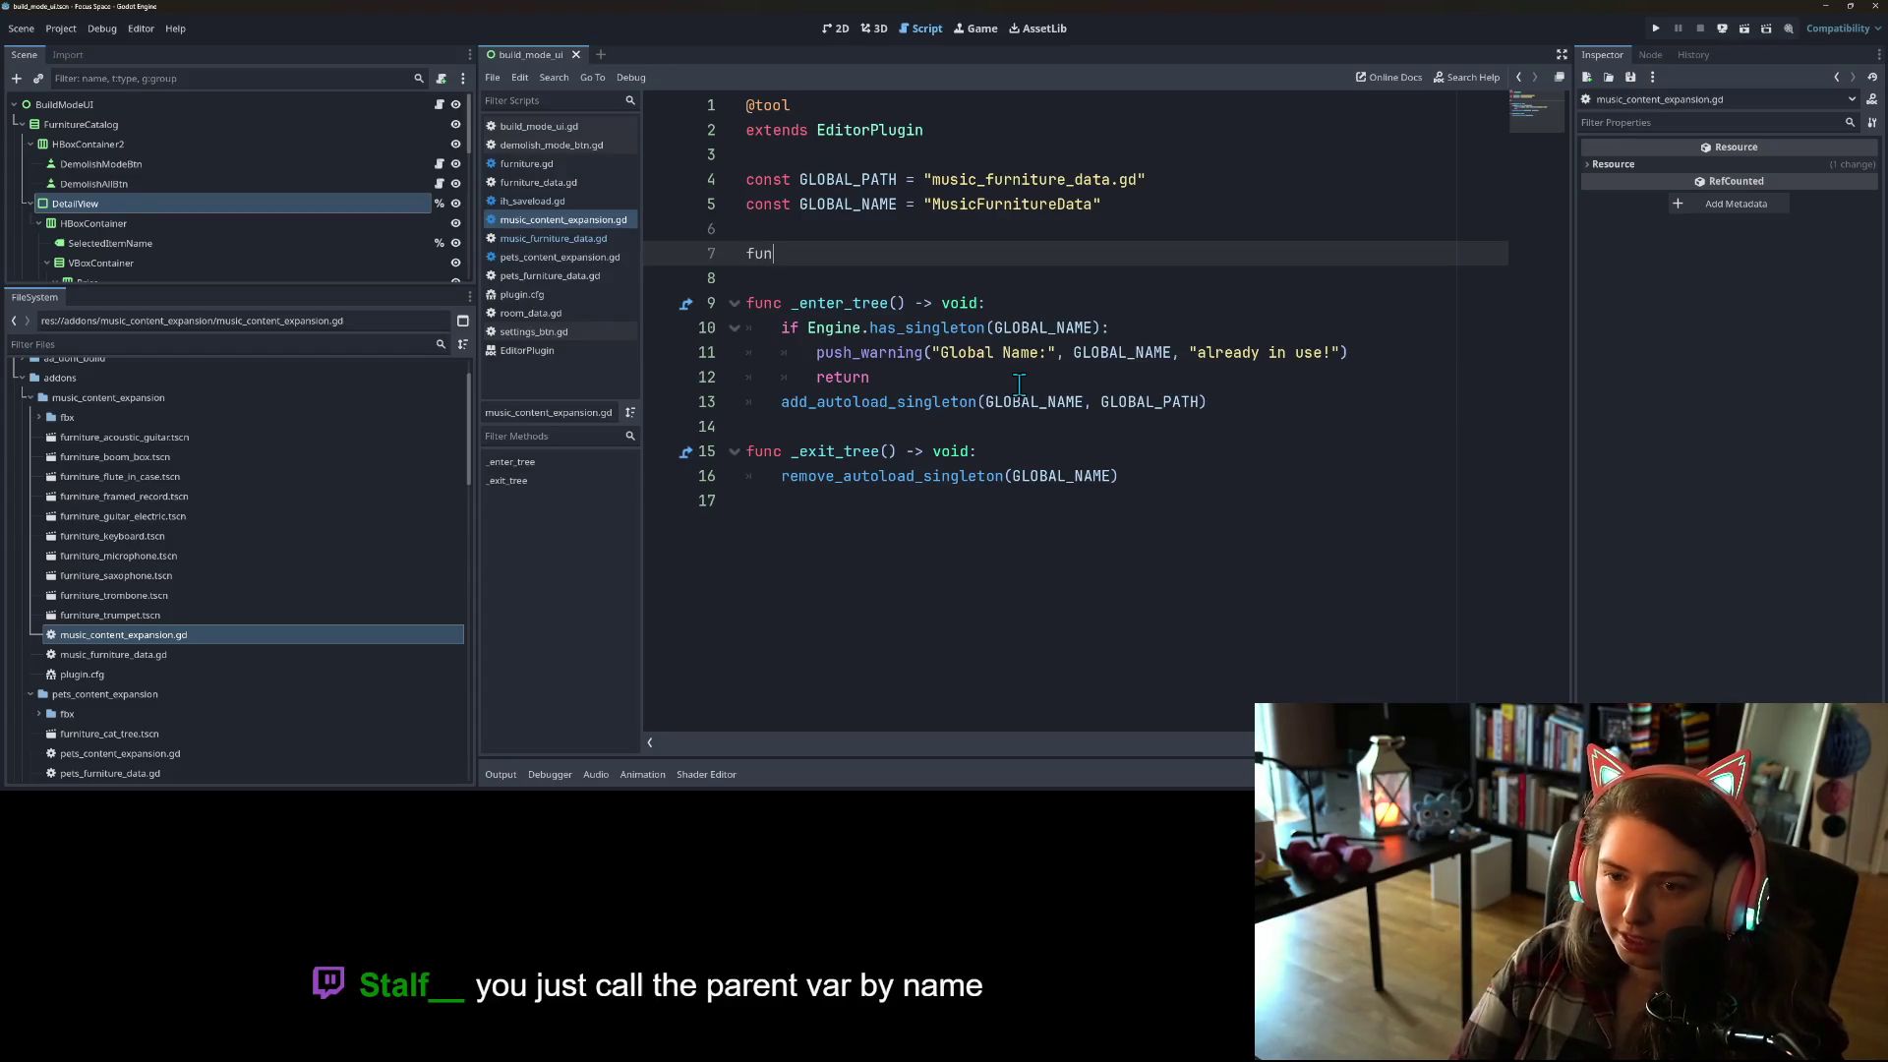
type("t() -")
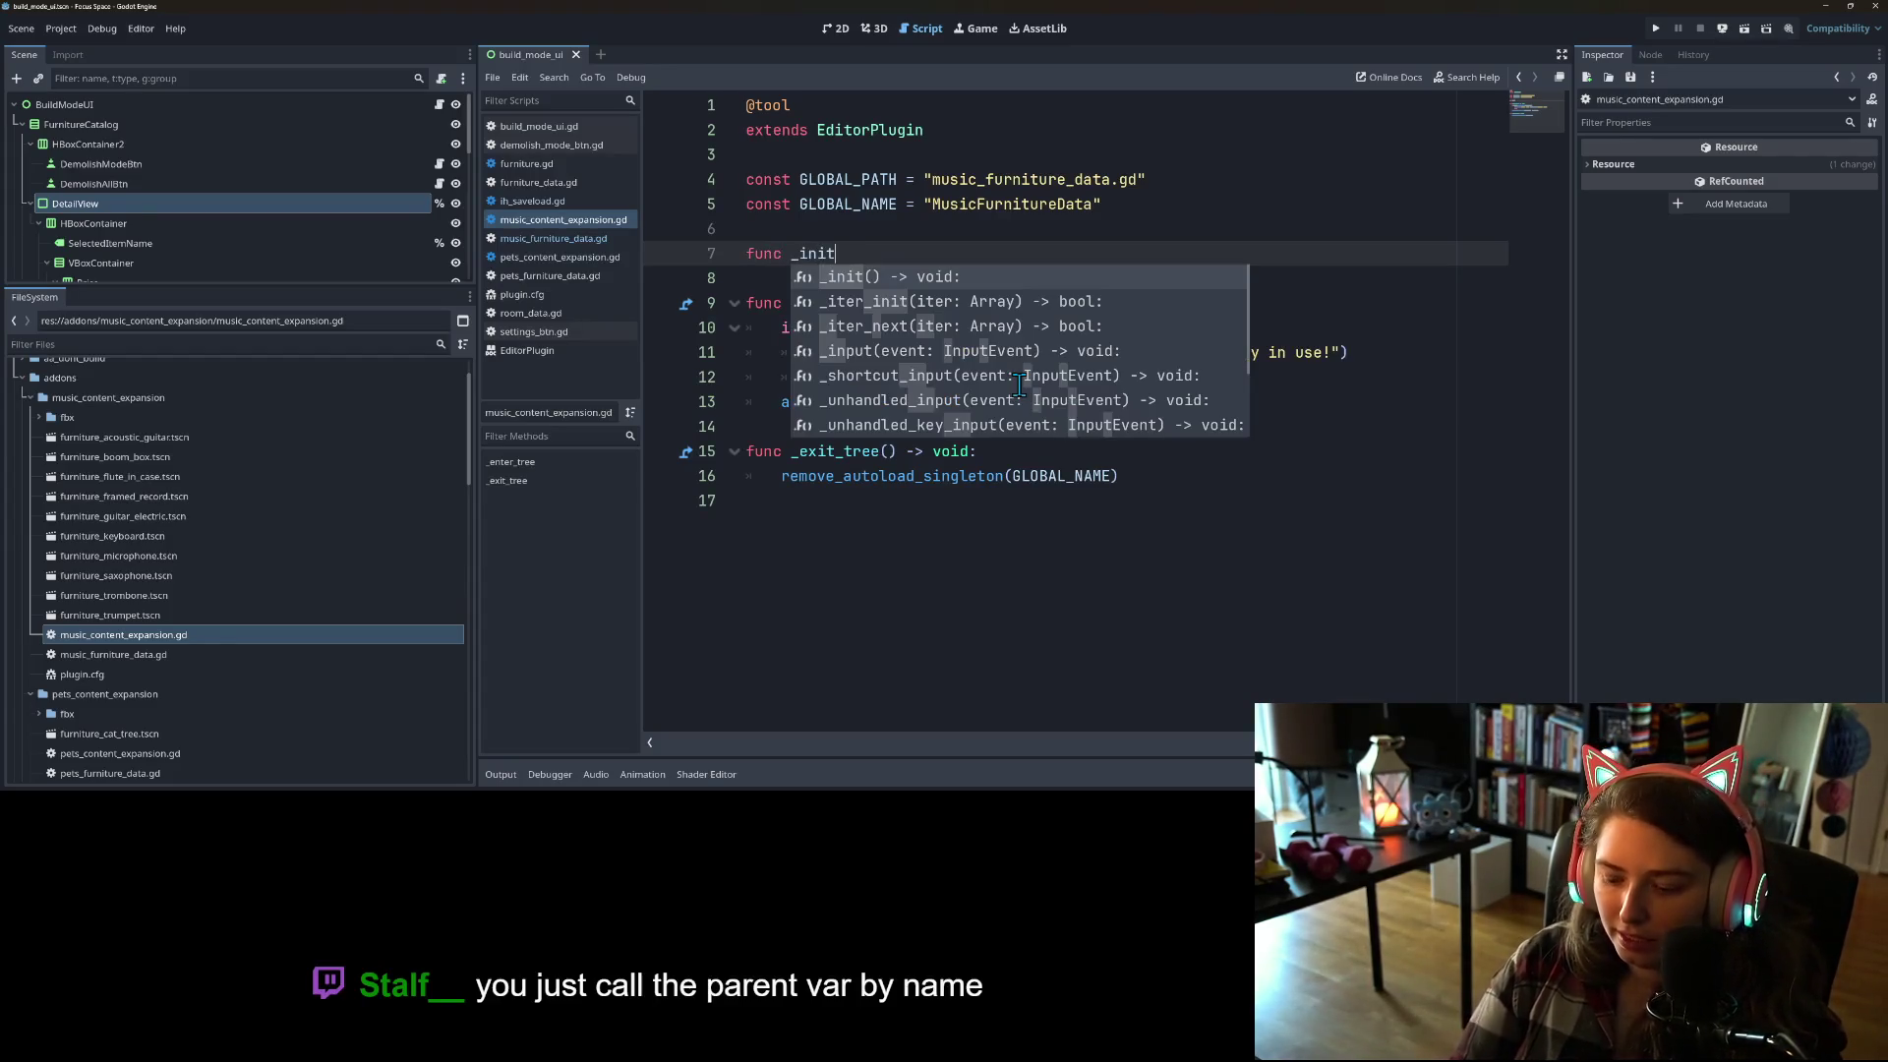
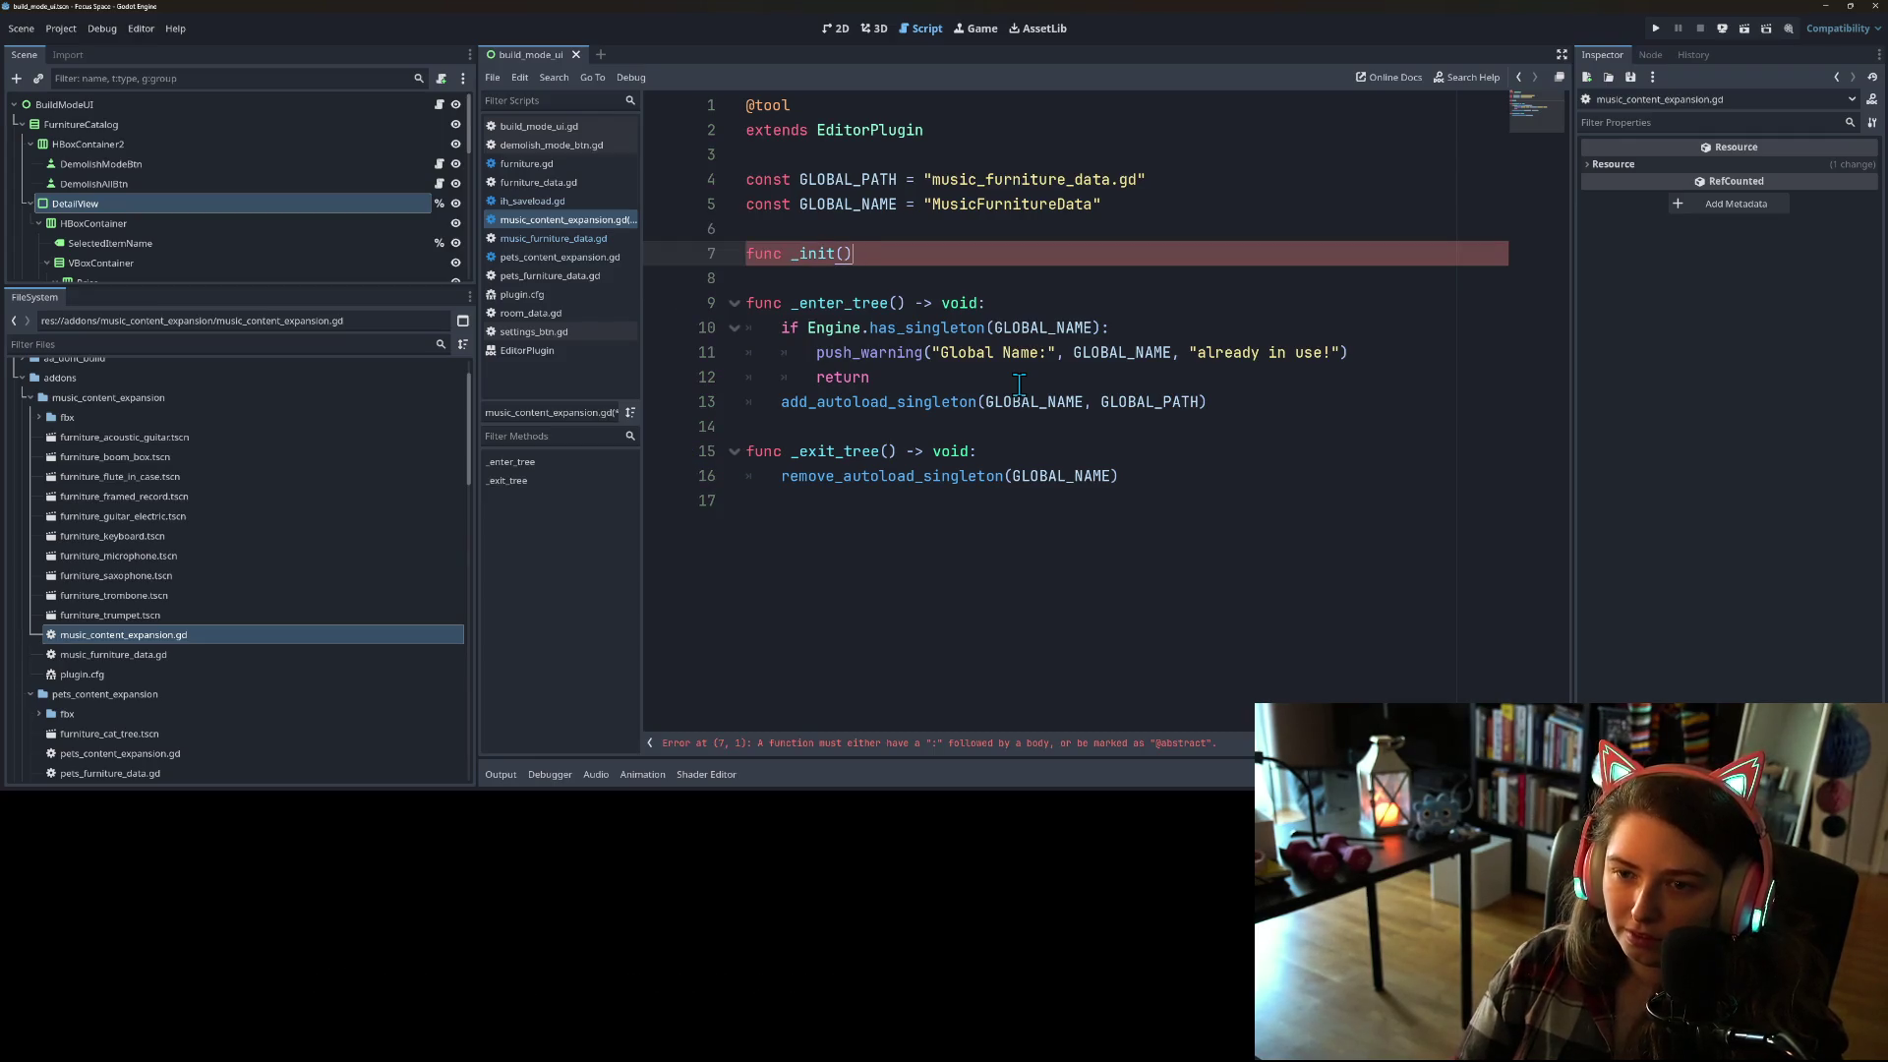
Step: Add an empty _init() -> void: function using autocomplete
type(" -")
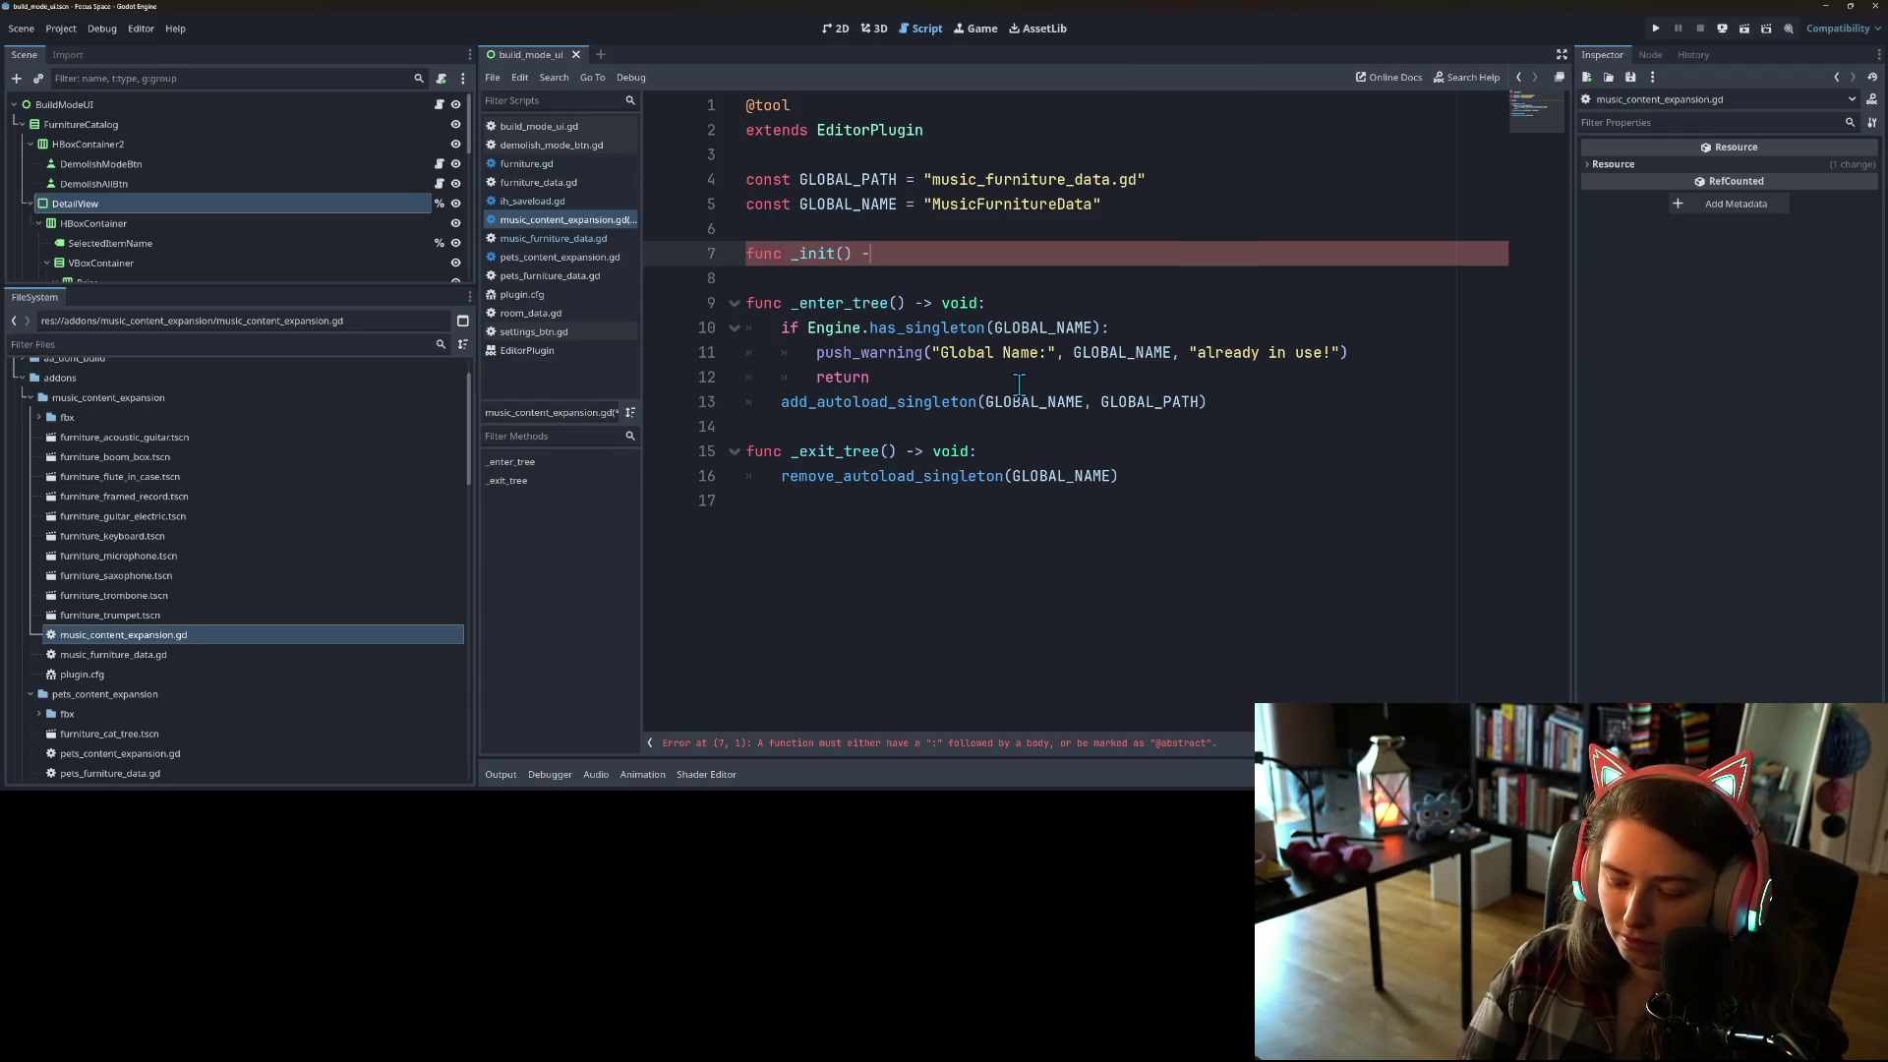
key("BackSpace")
key("BackSpace")
key("BackSpace")
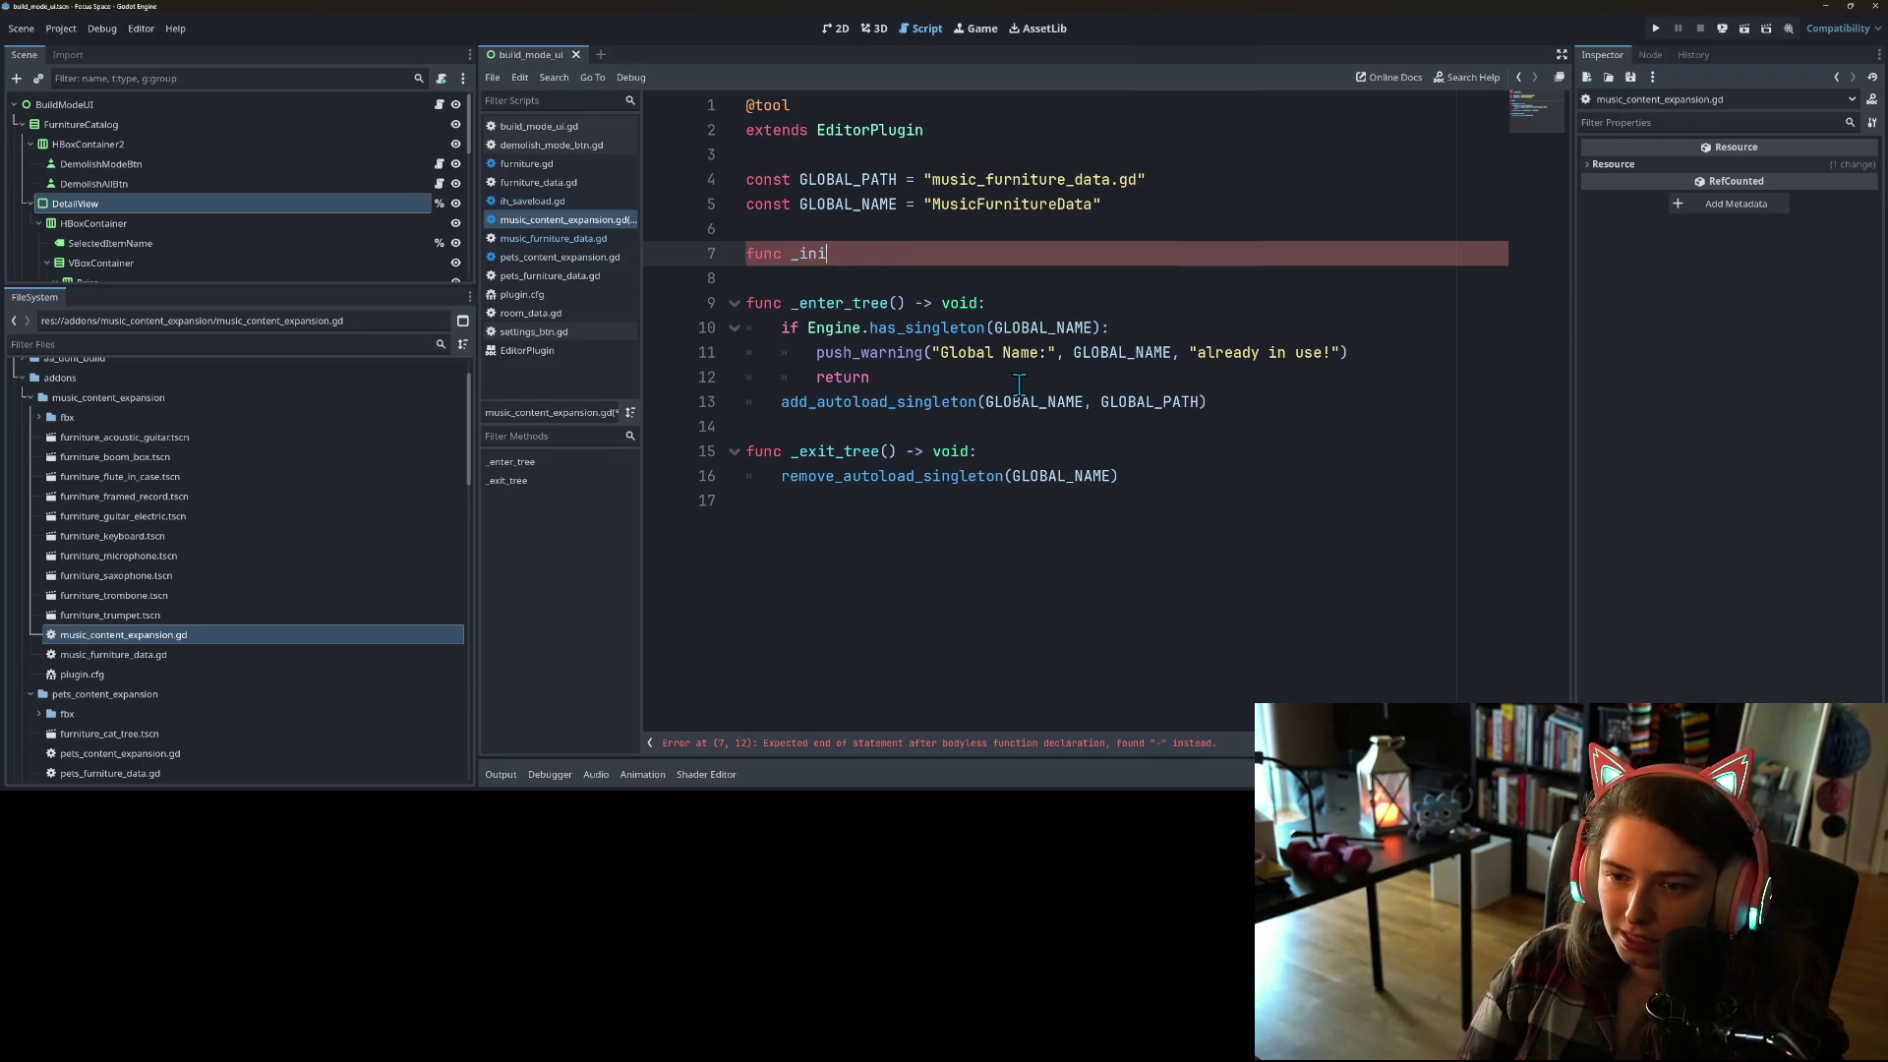
type("_i")
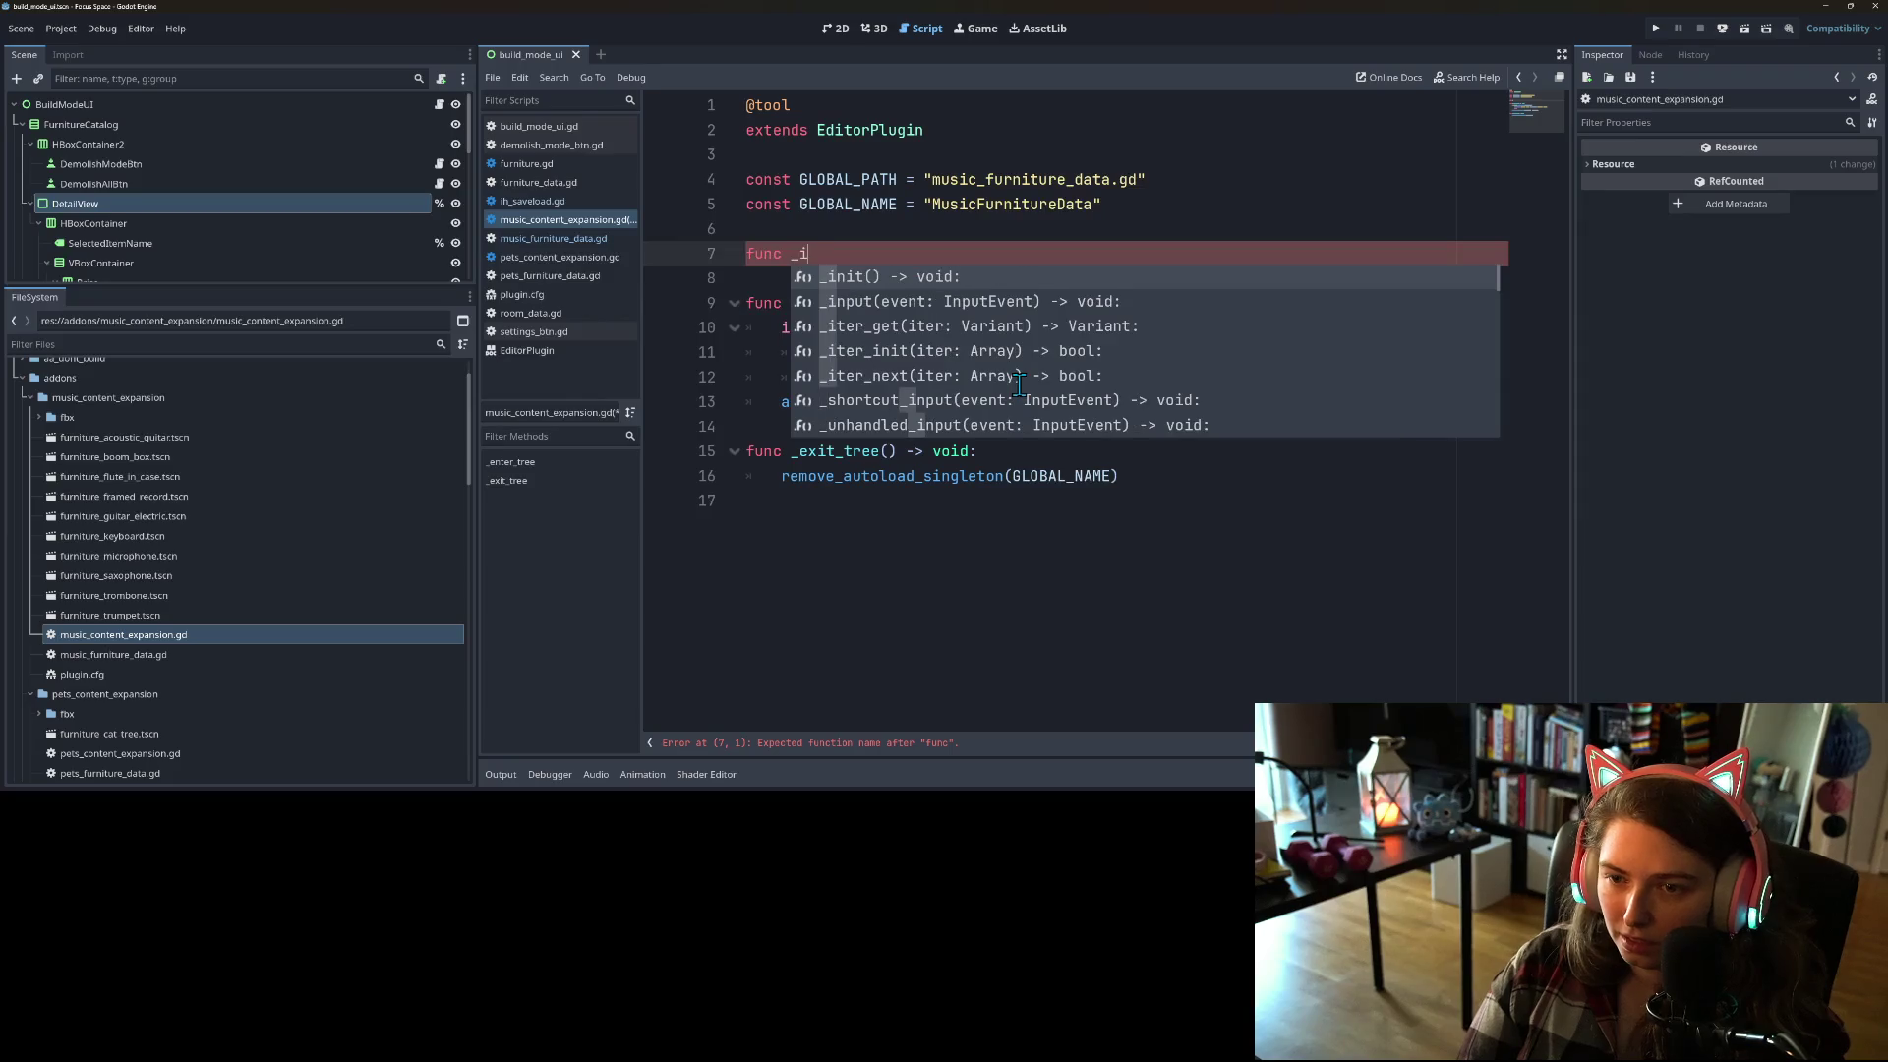
key("Return")
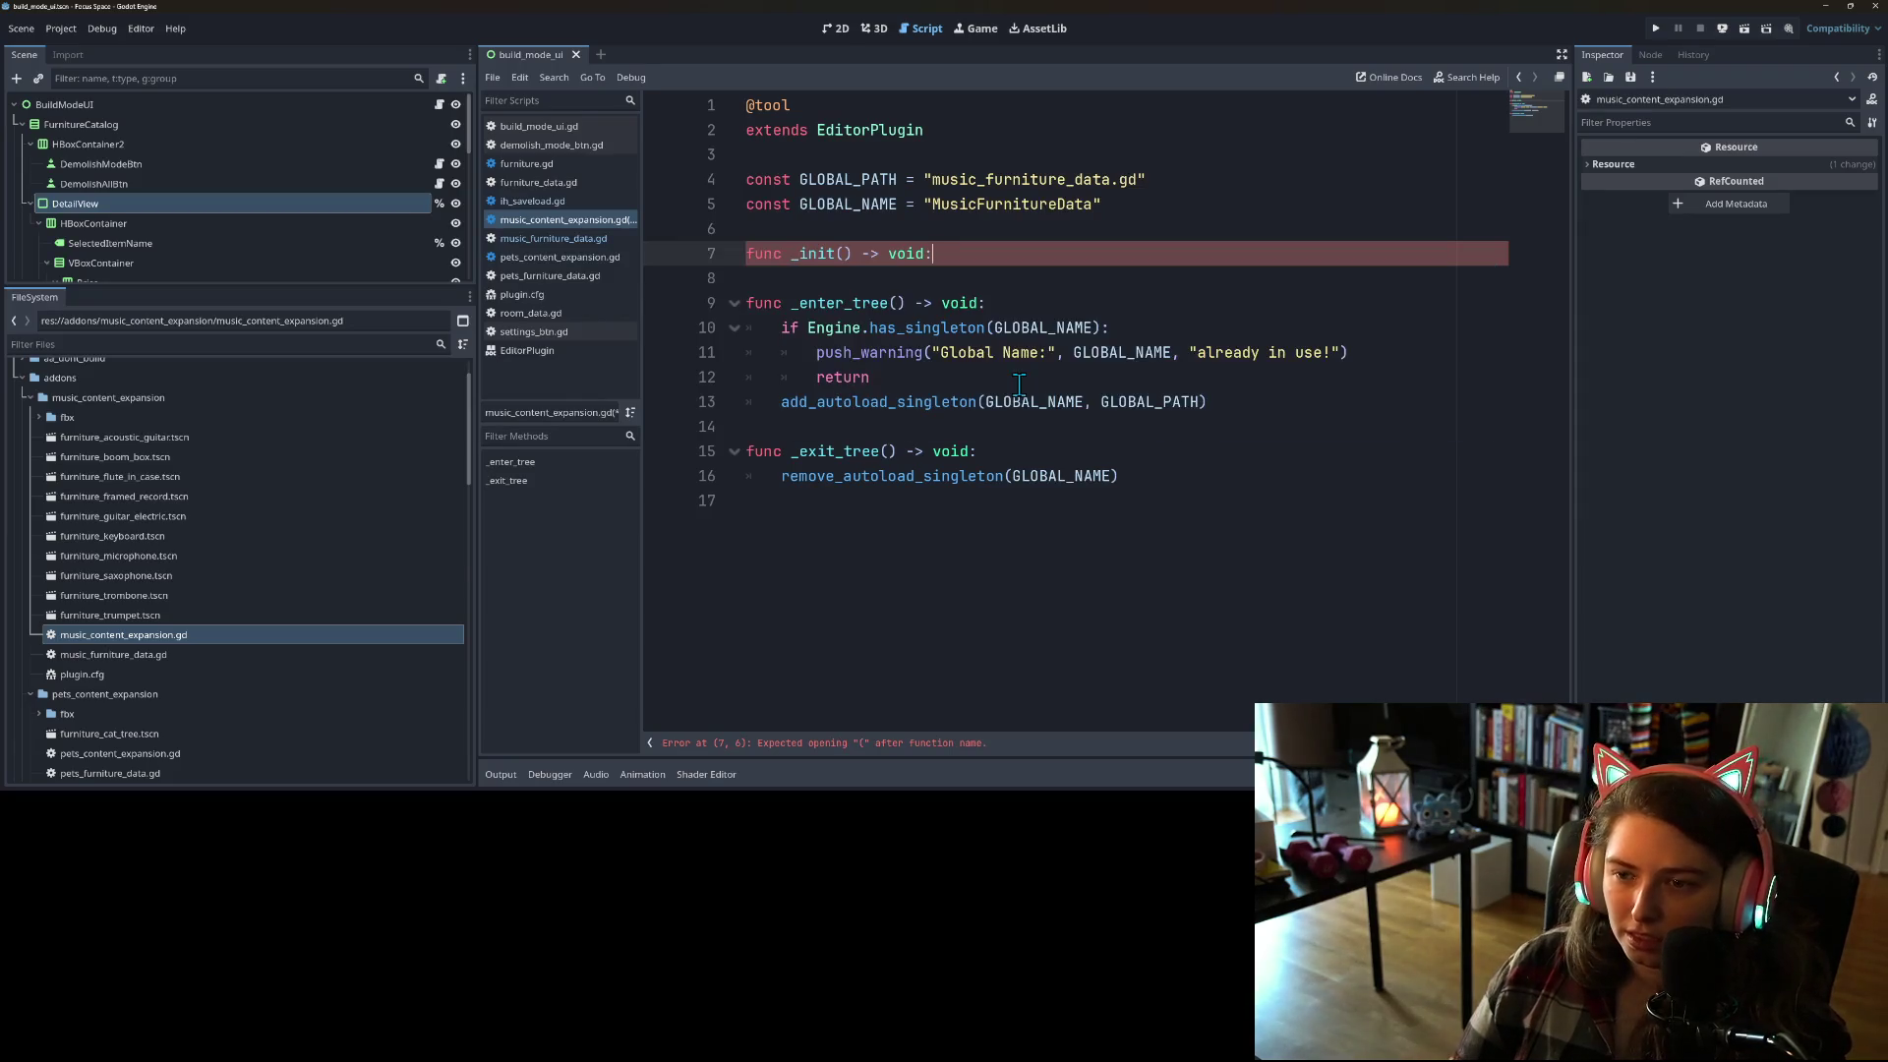
key("Return")
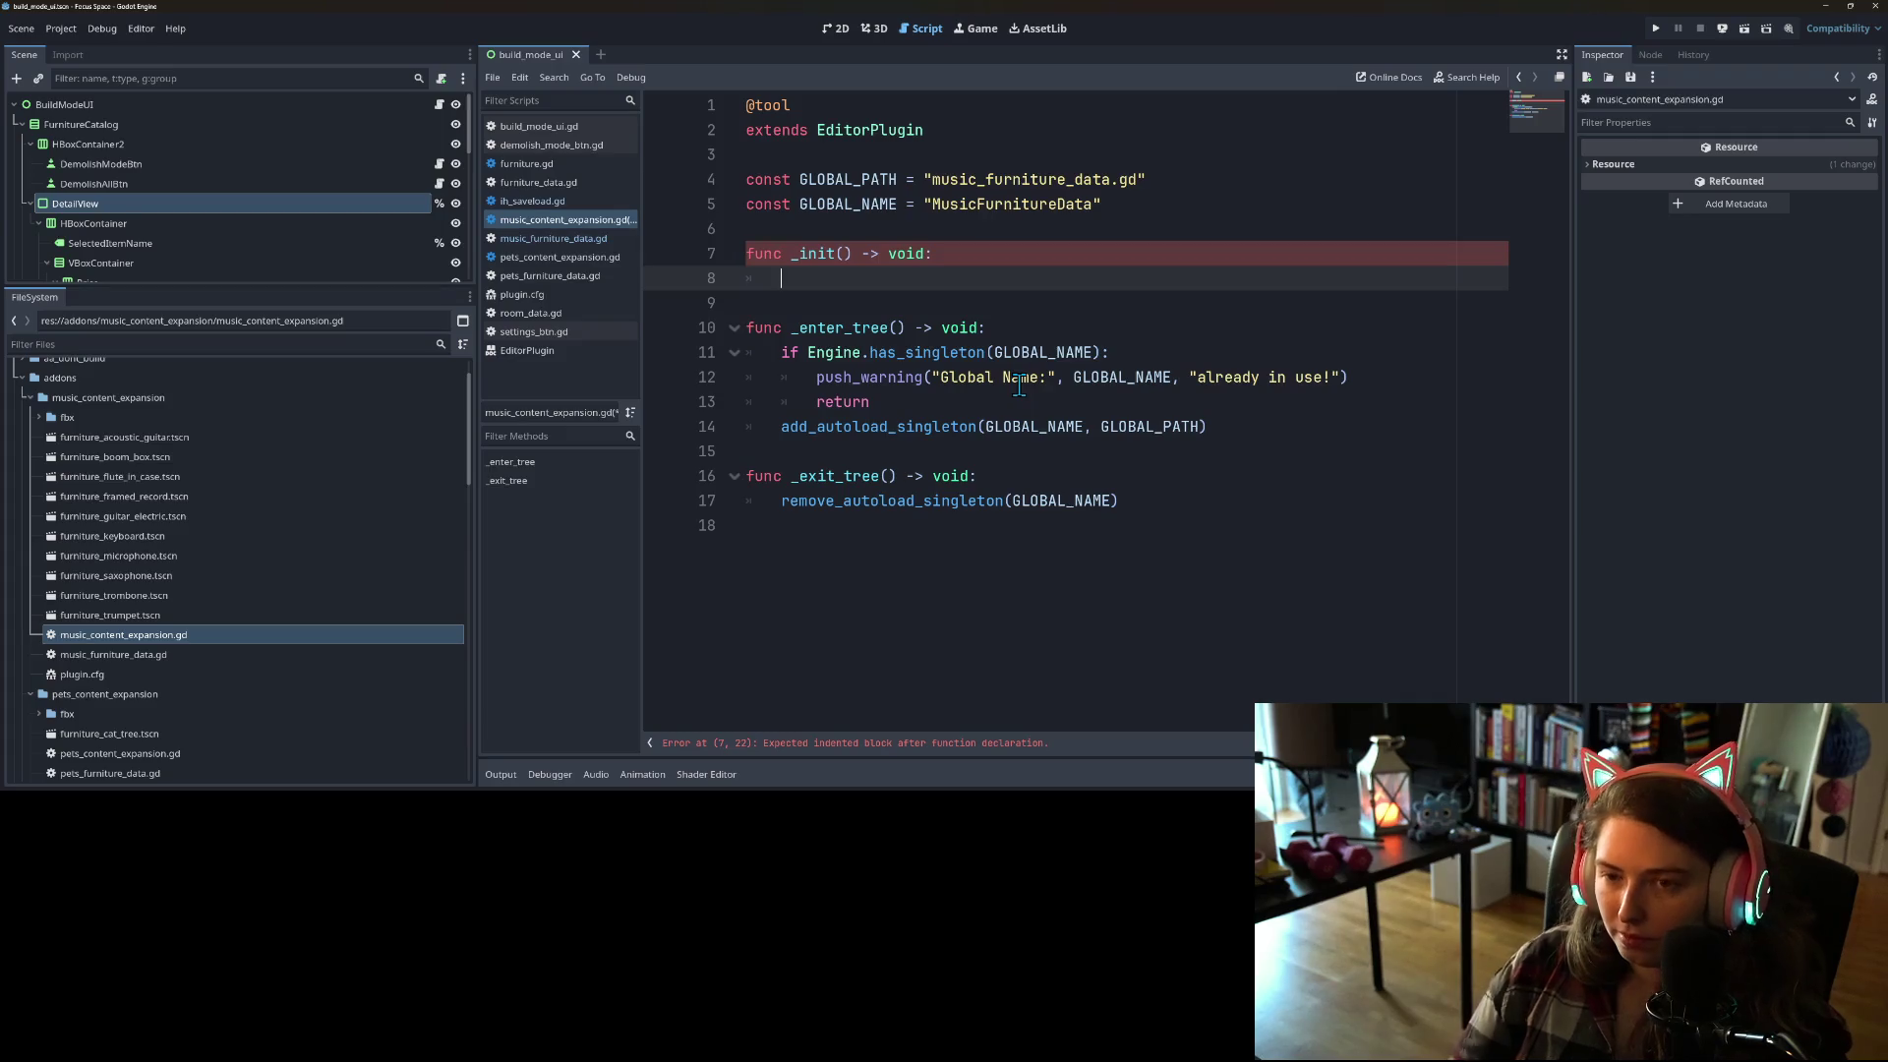
Step: Change the GLOBAL_PATH and GLOBAL_NAME declarations from const to var
double_click(769, 179)
type("var")
double_click(769, 203)
type("var")
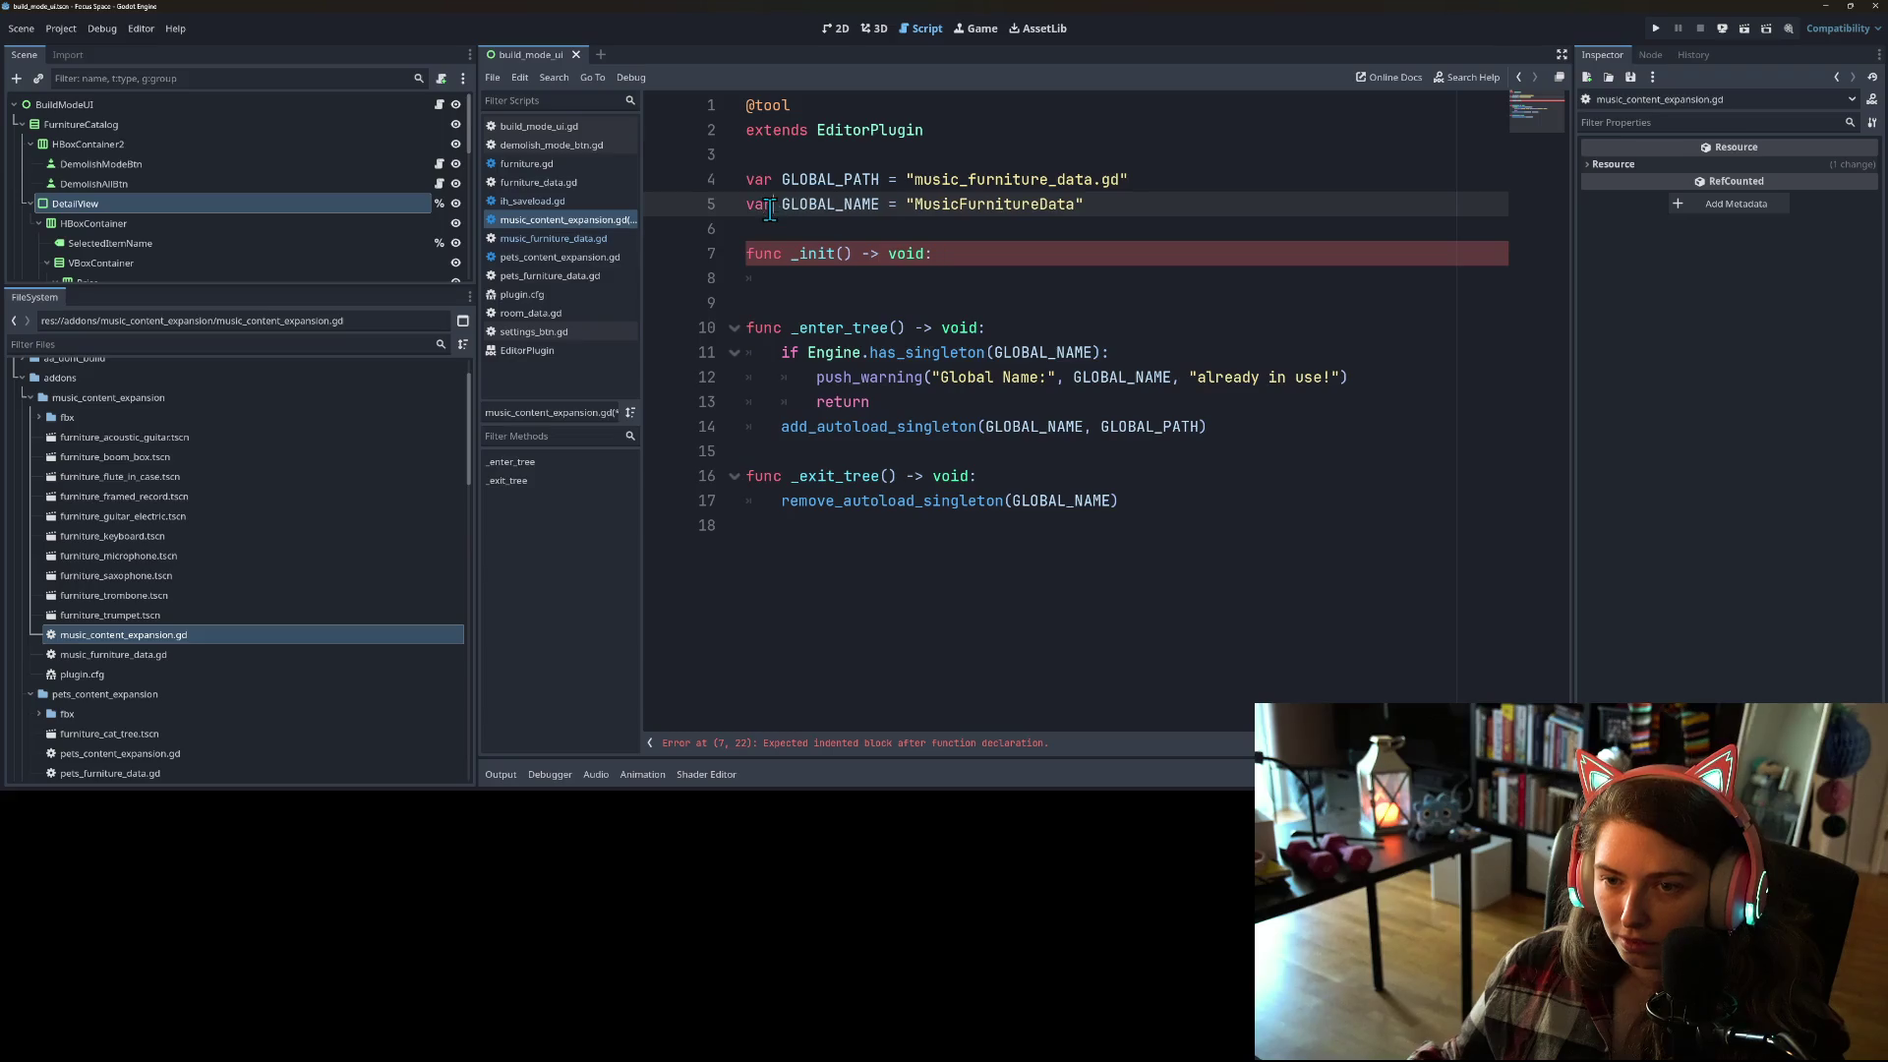
Step: Copy both declarations into the _init body as indented assignments without 'var'
left_click(763, 180)
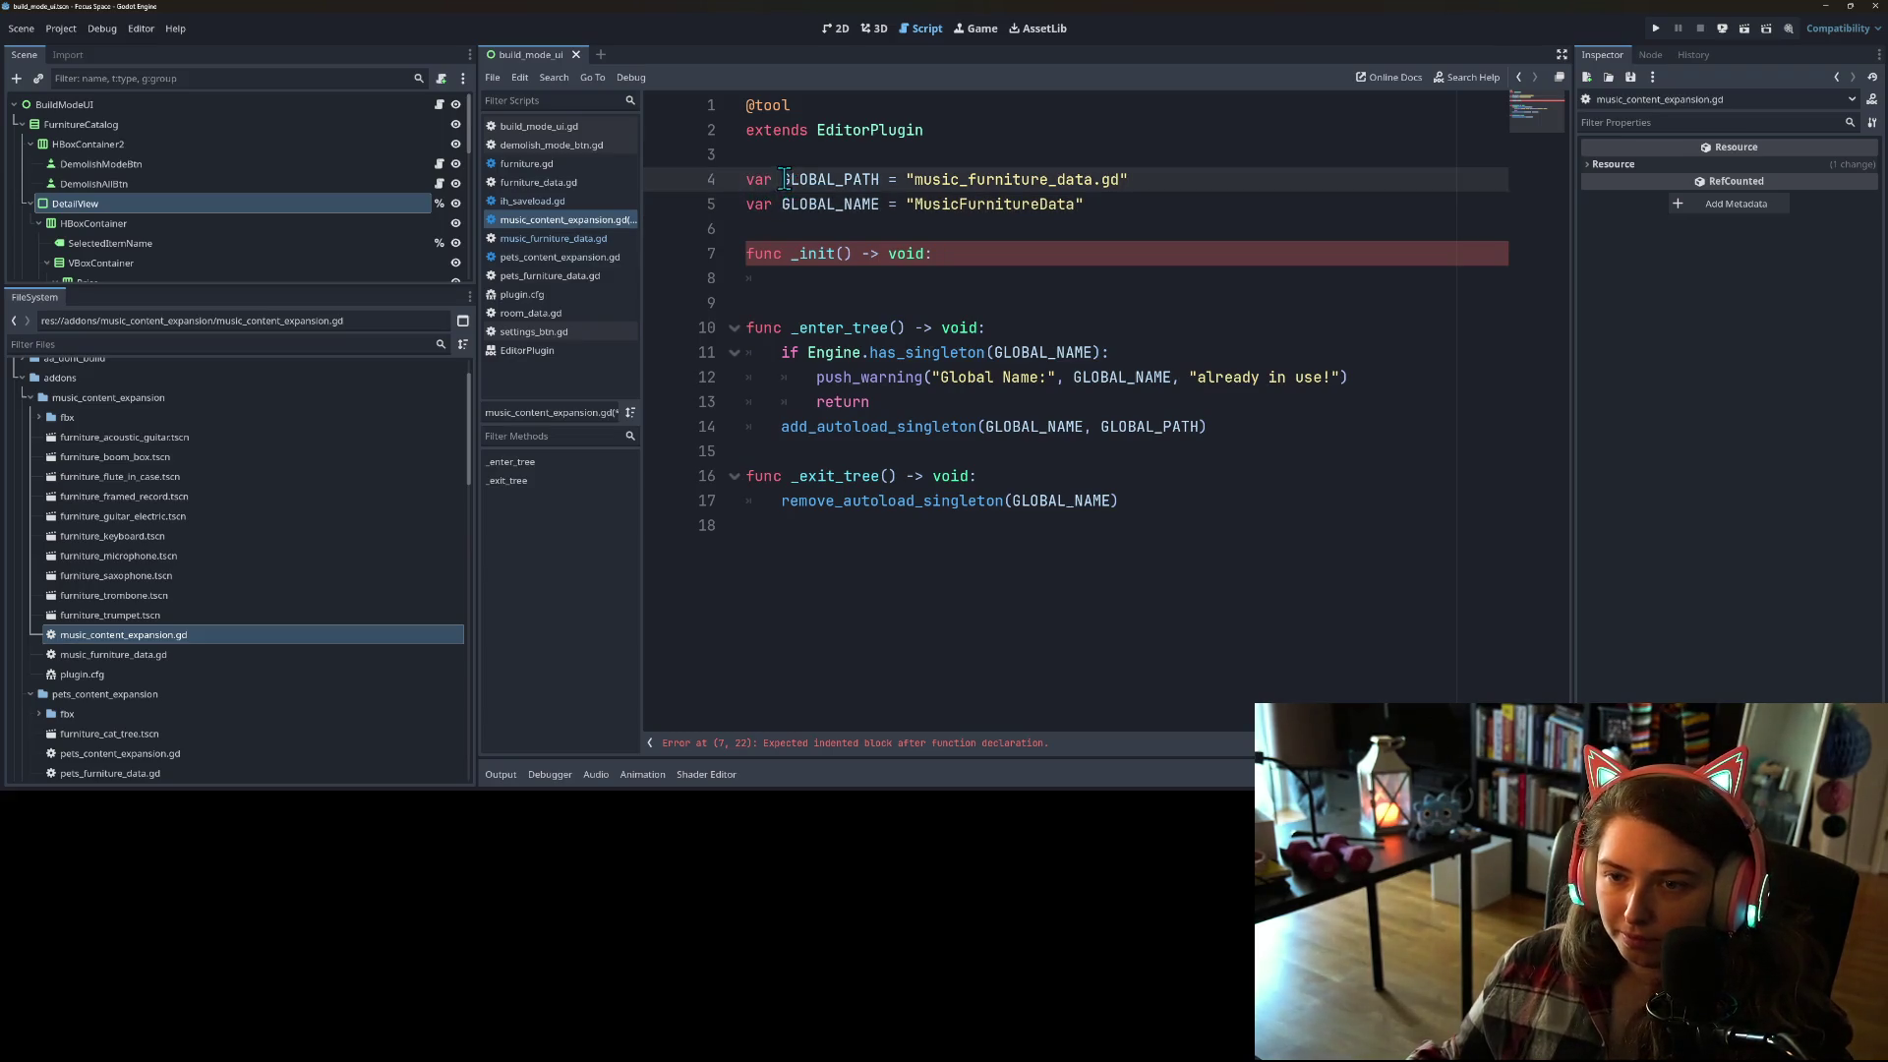
left_click_drag(784, 179, 1134, 215)
key("ctrl+c")
left_click(951, 285)
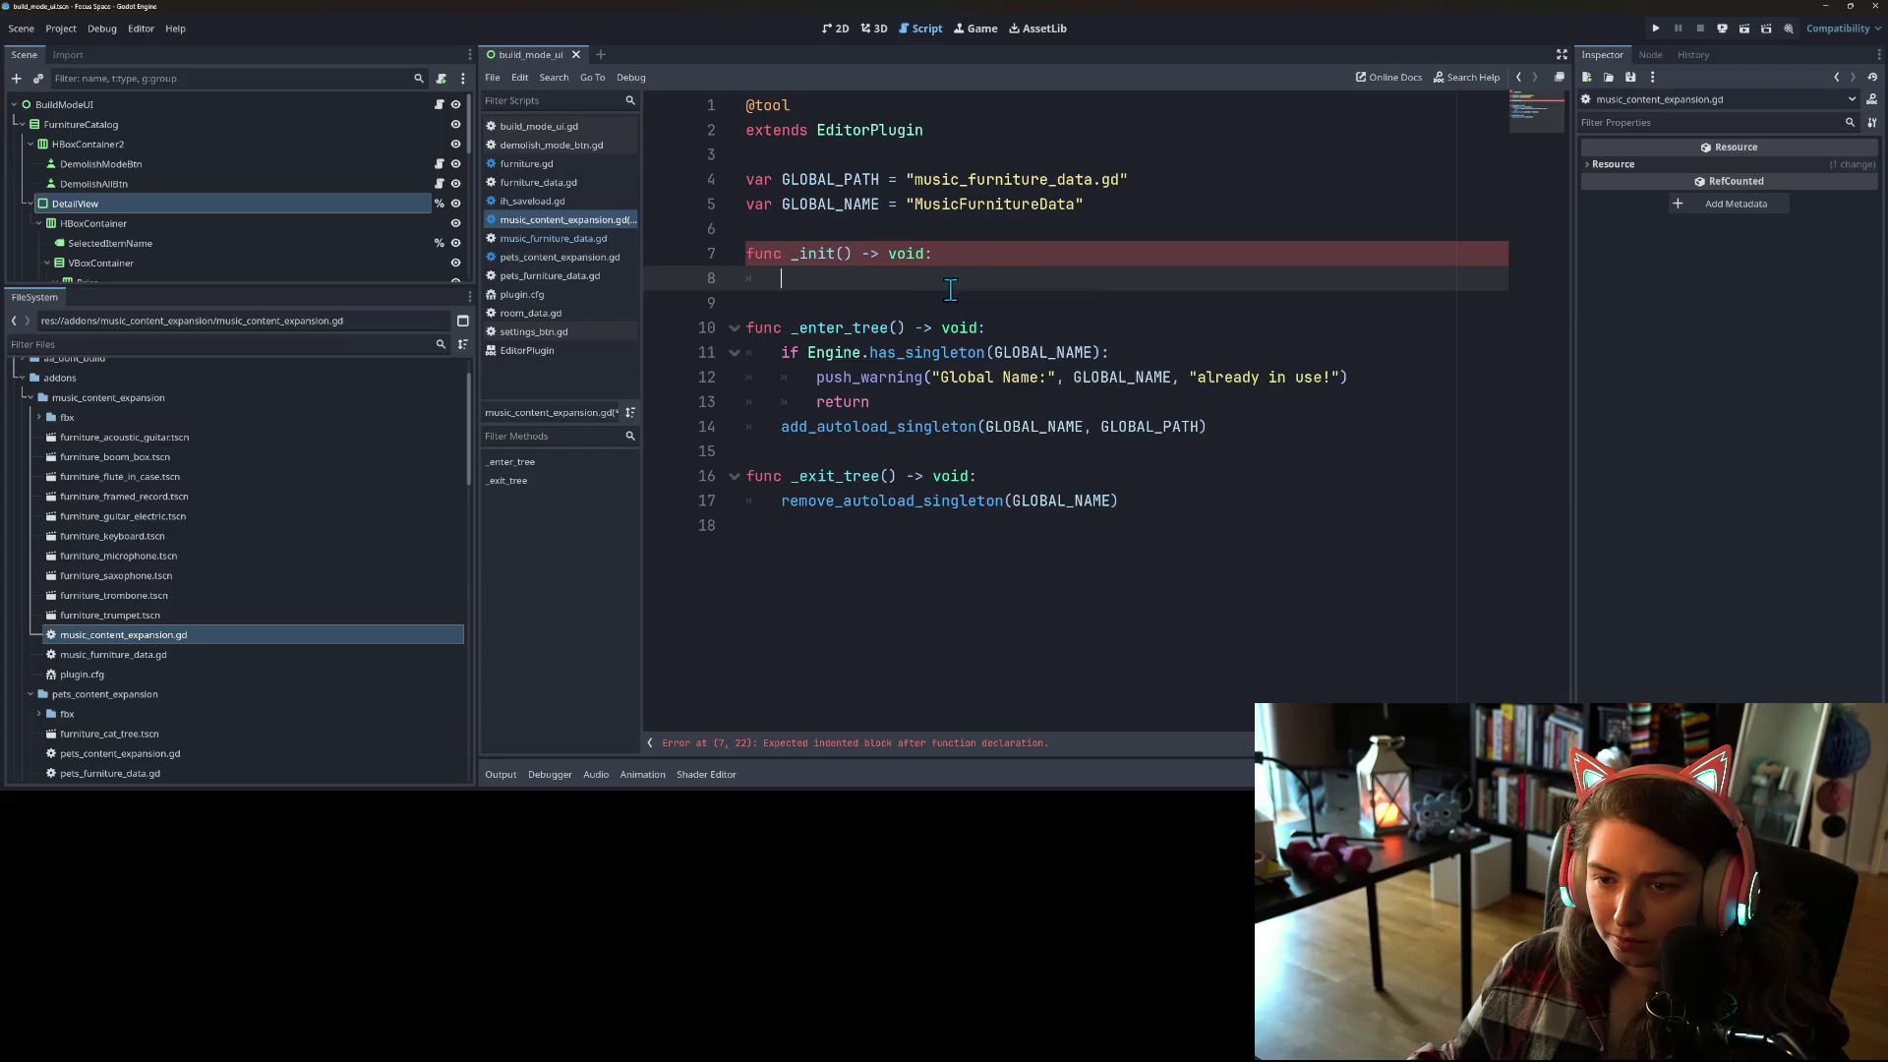
key("ctrl+v")
double_click(755, 304)
key("BackSpace")
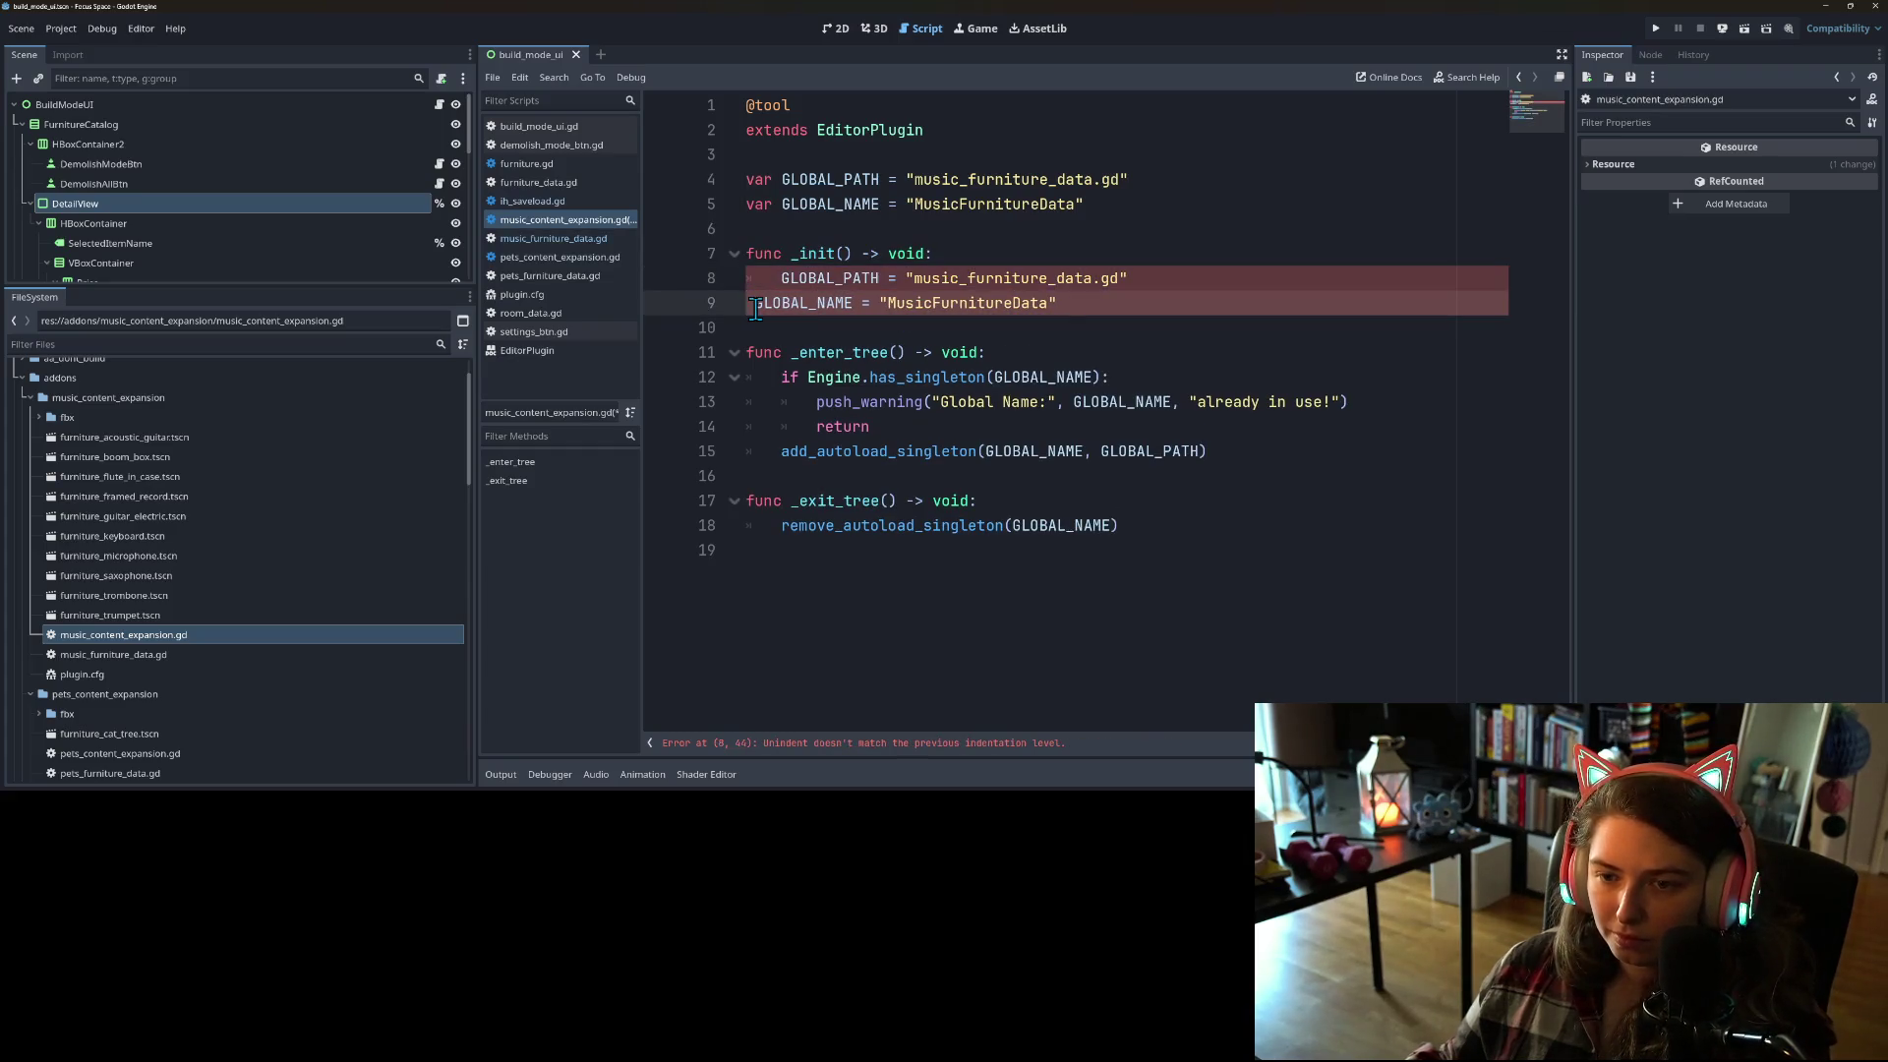
key("Delete")
key("Tab")
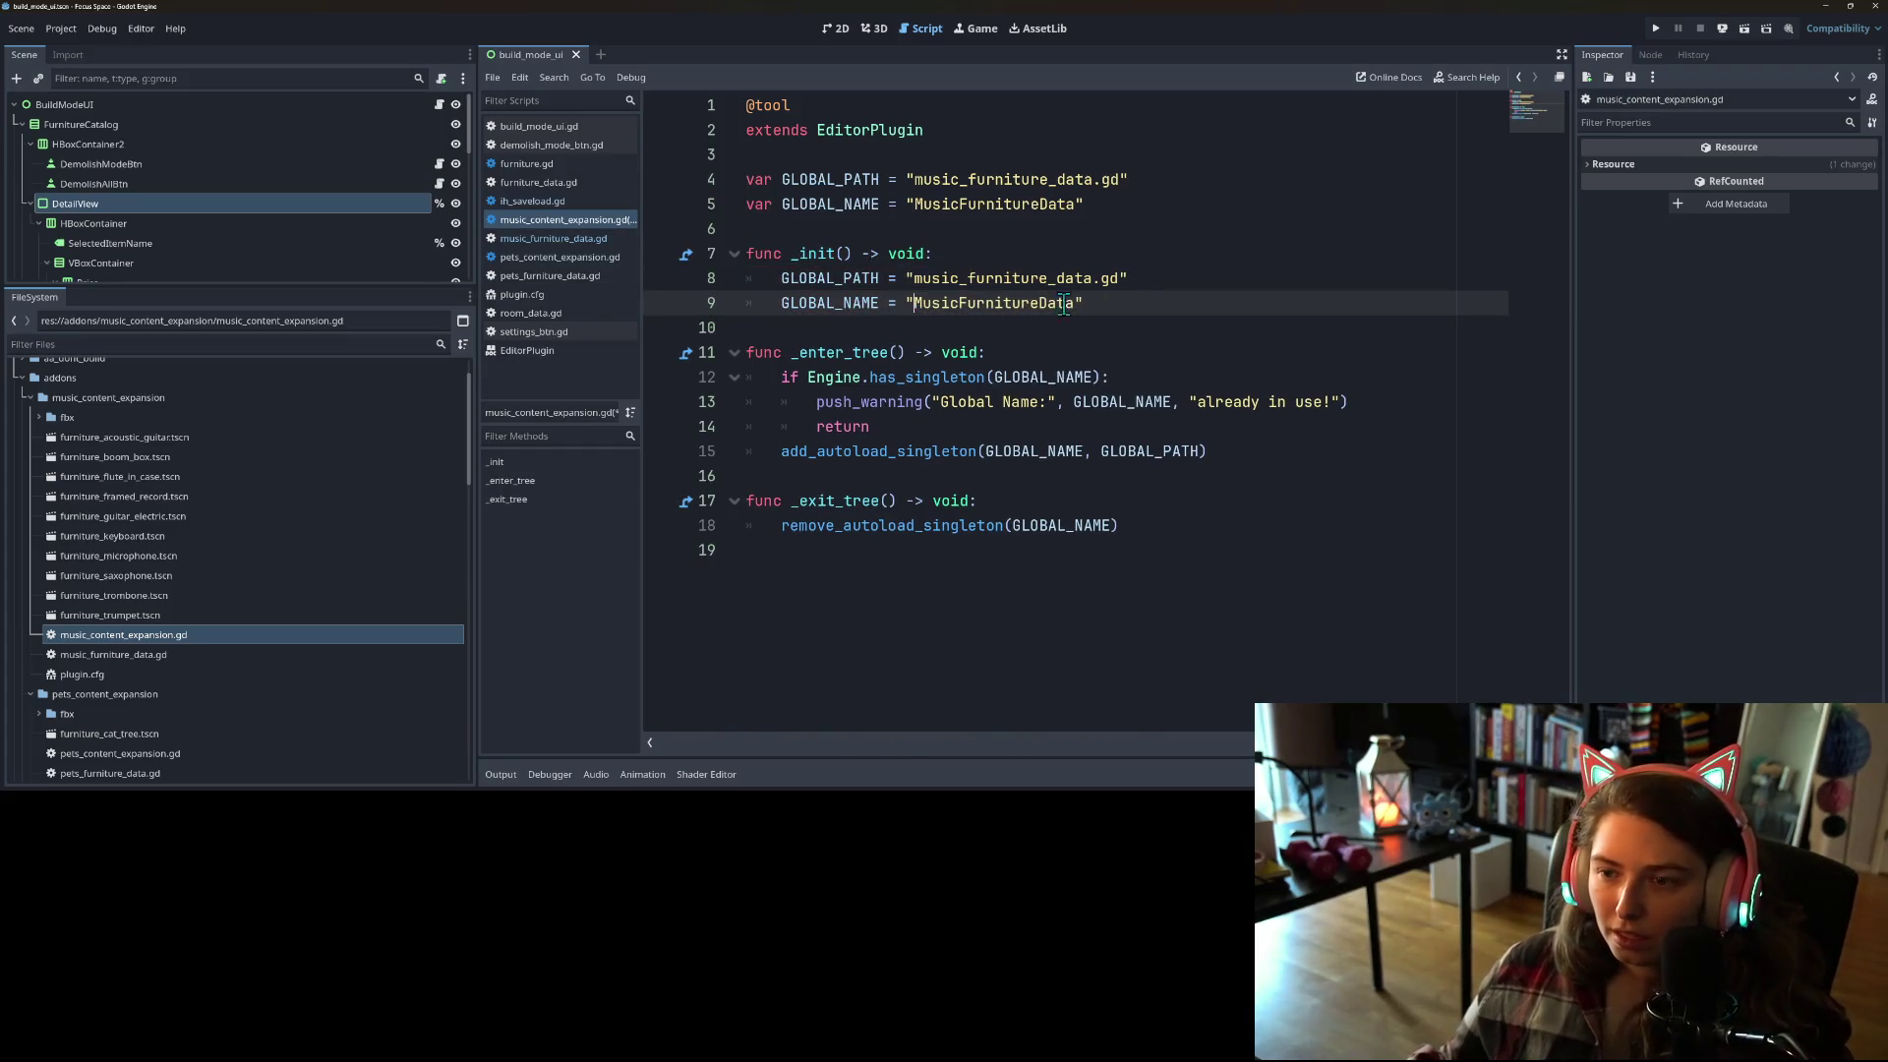
left_click(949, 264)
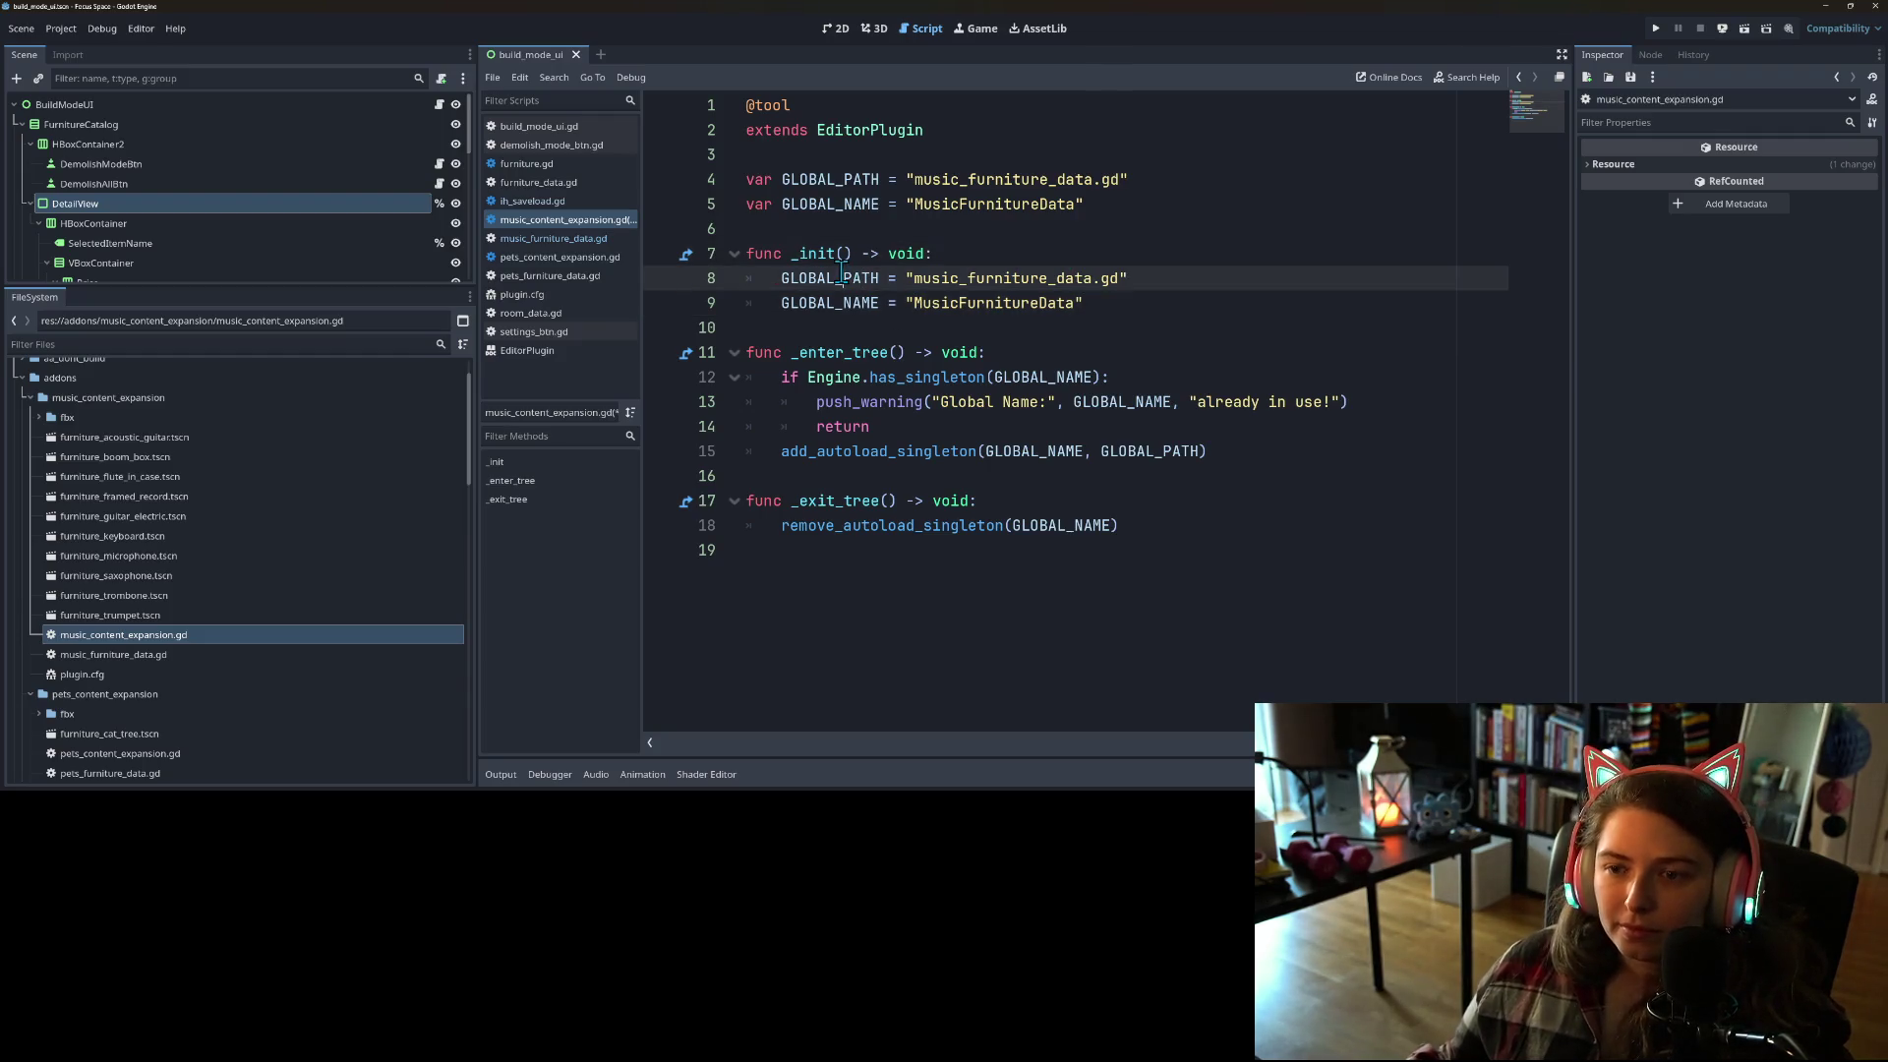
left_click(815, 257)
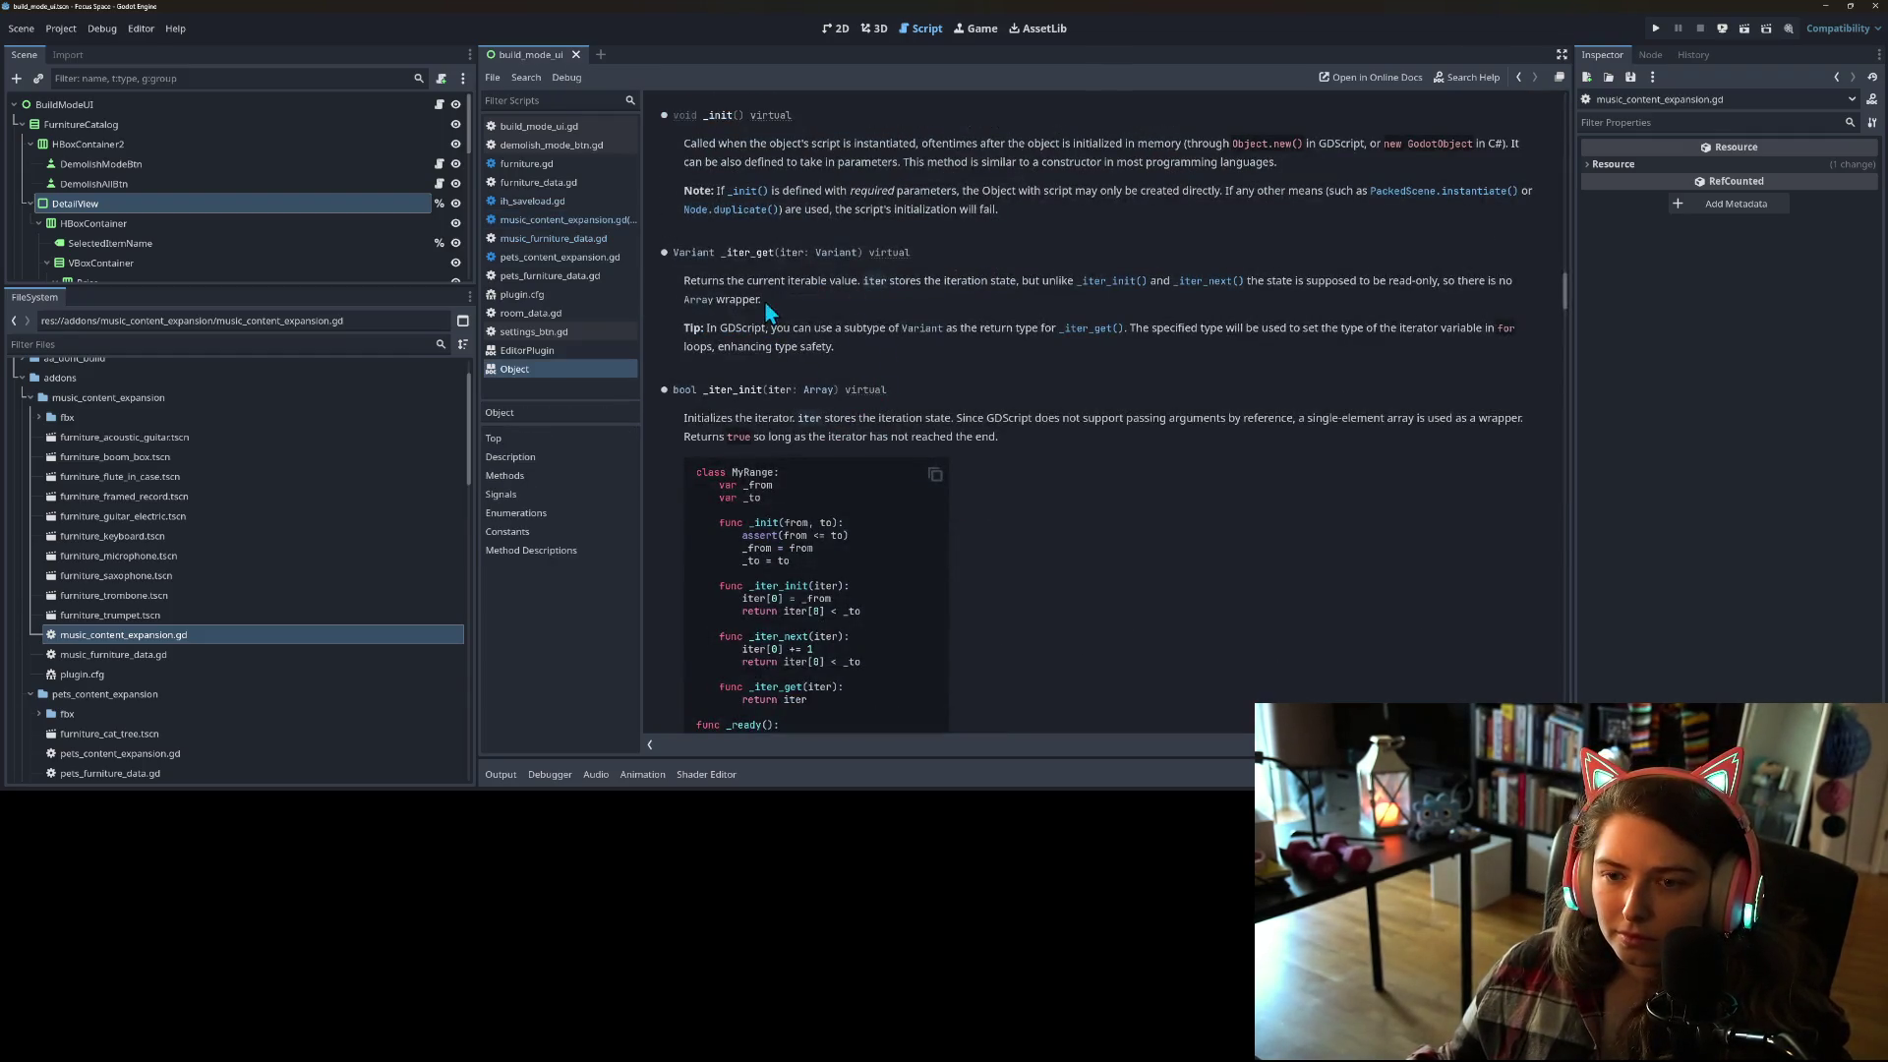
left_click_drag(810, 147, 1169, 168)
left_click(1165, 179)
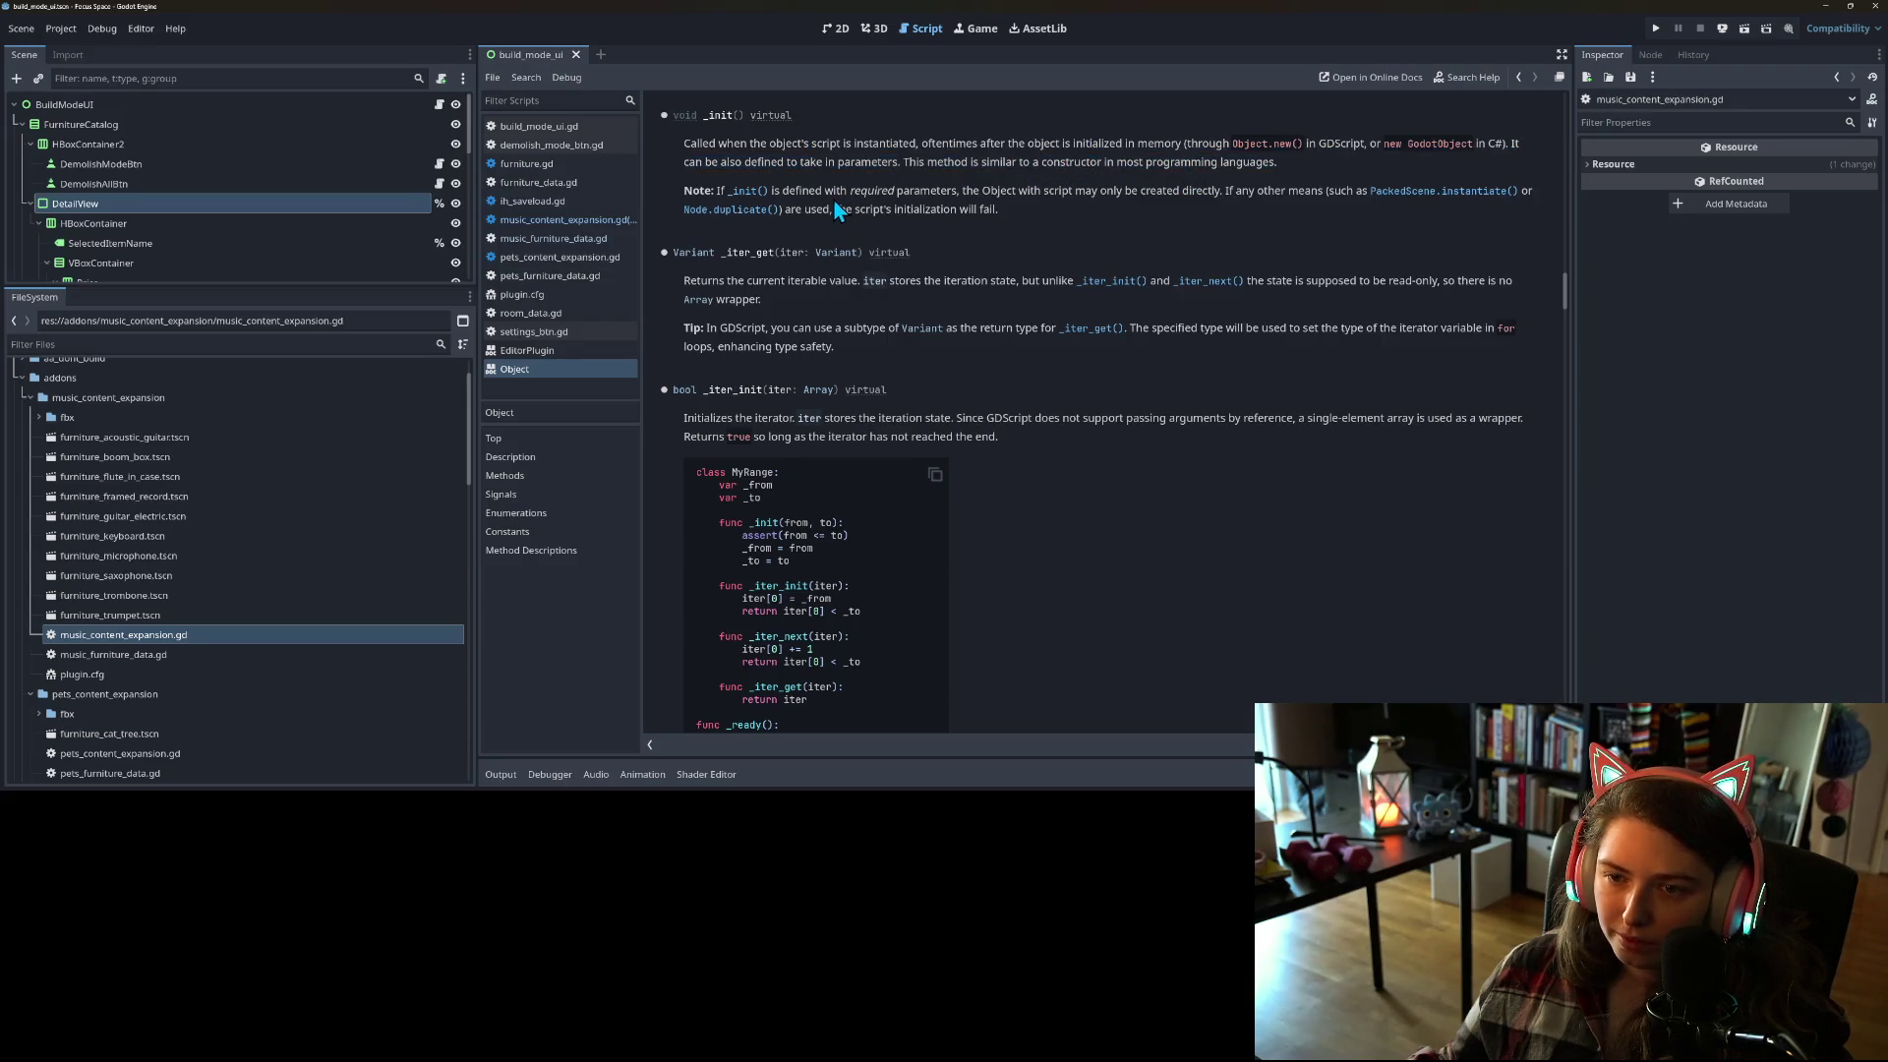
left_click_drag(848, 193, 776, 195)
left_click(783, 192)
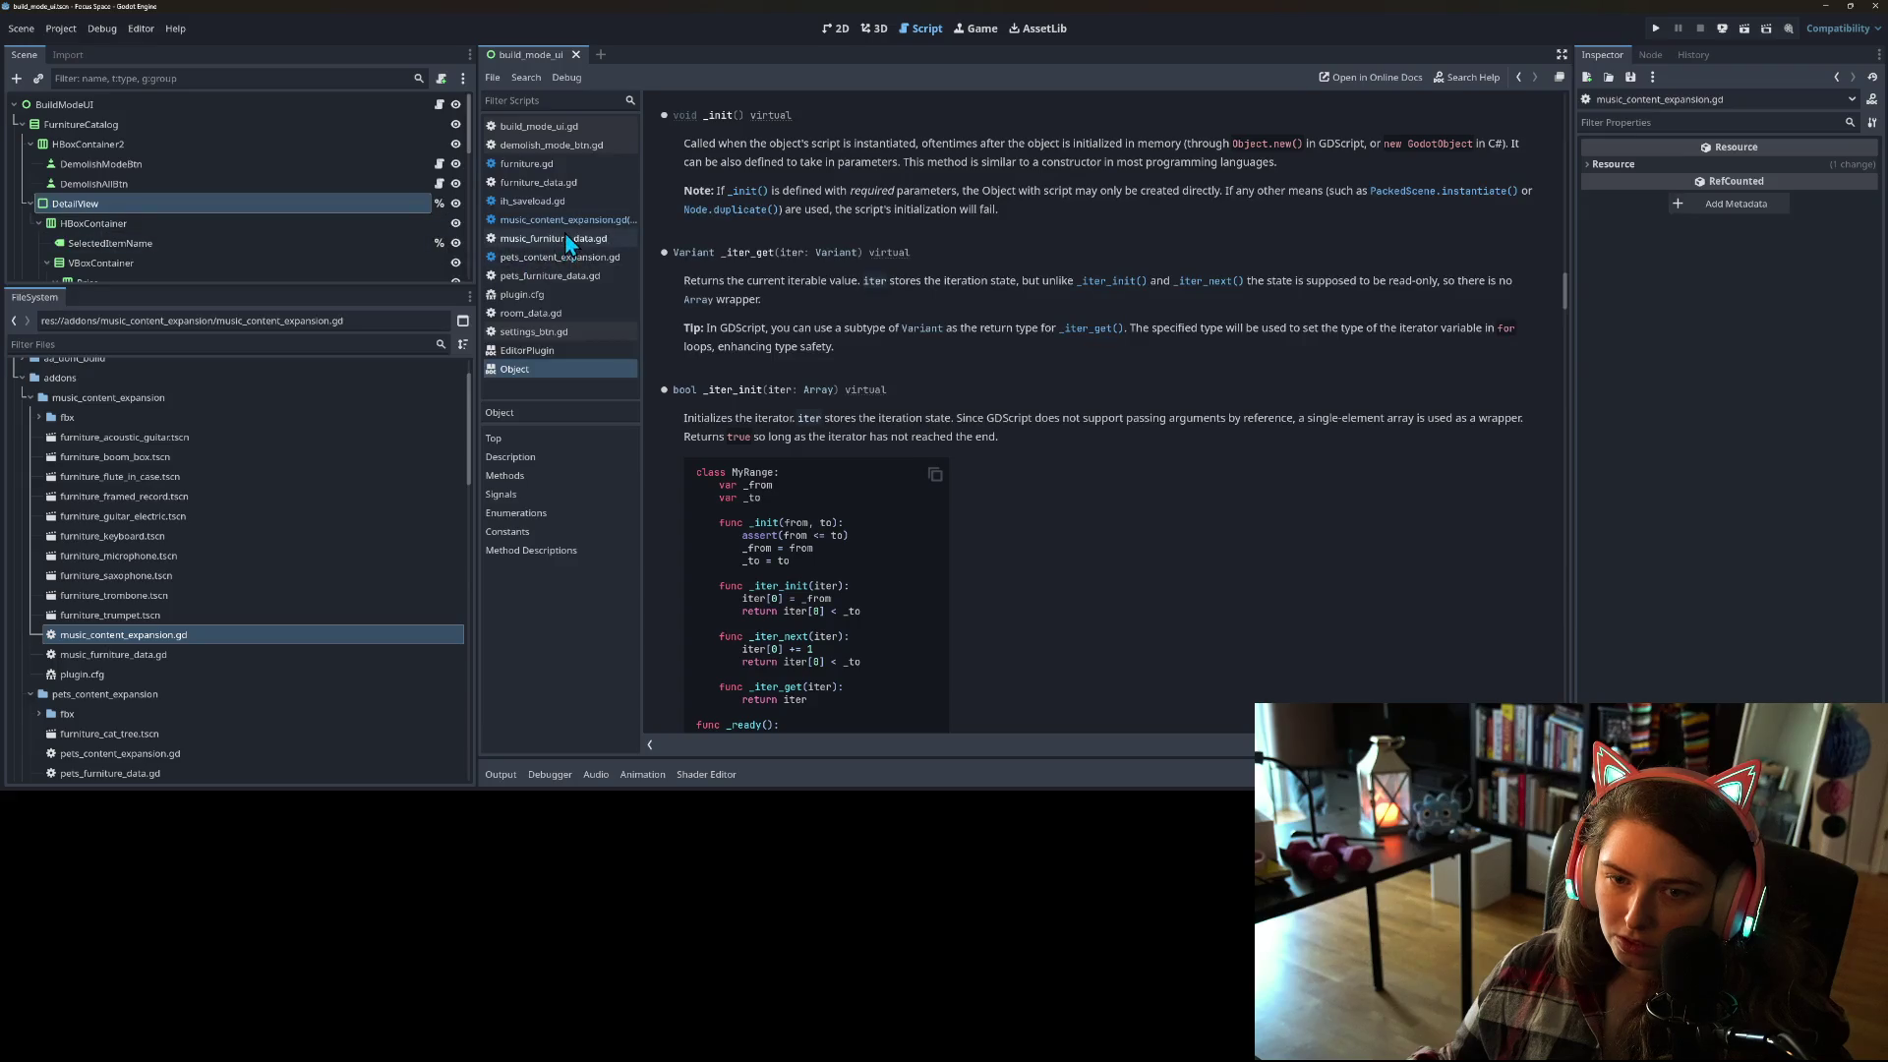
double_click(168, 641)
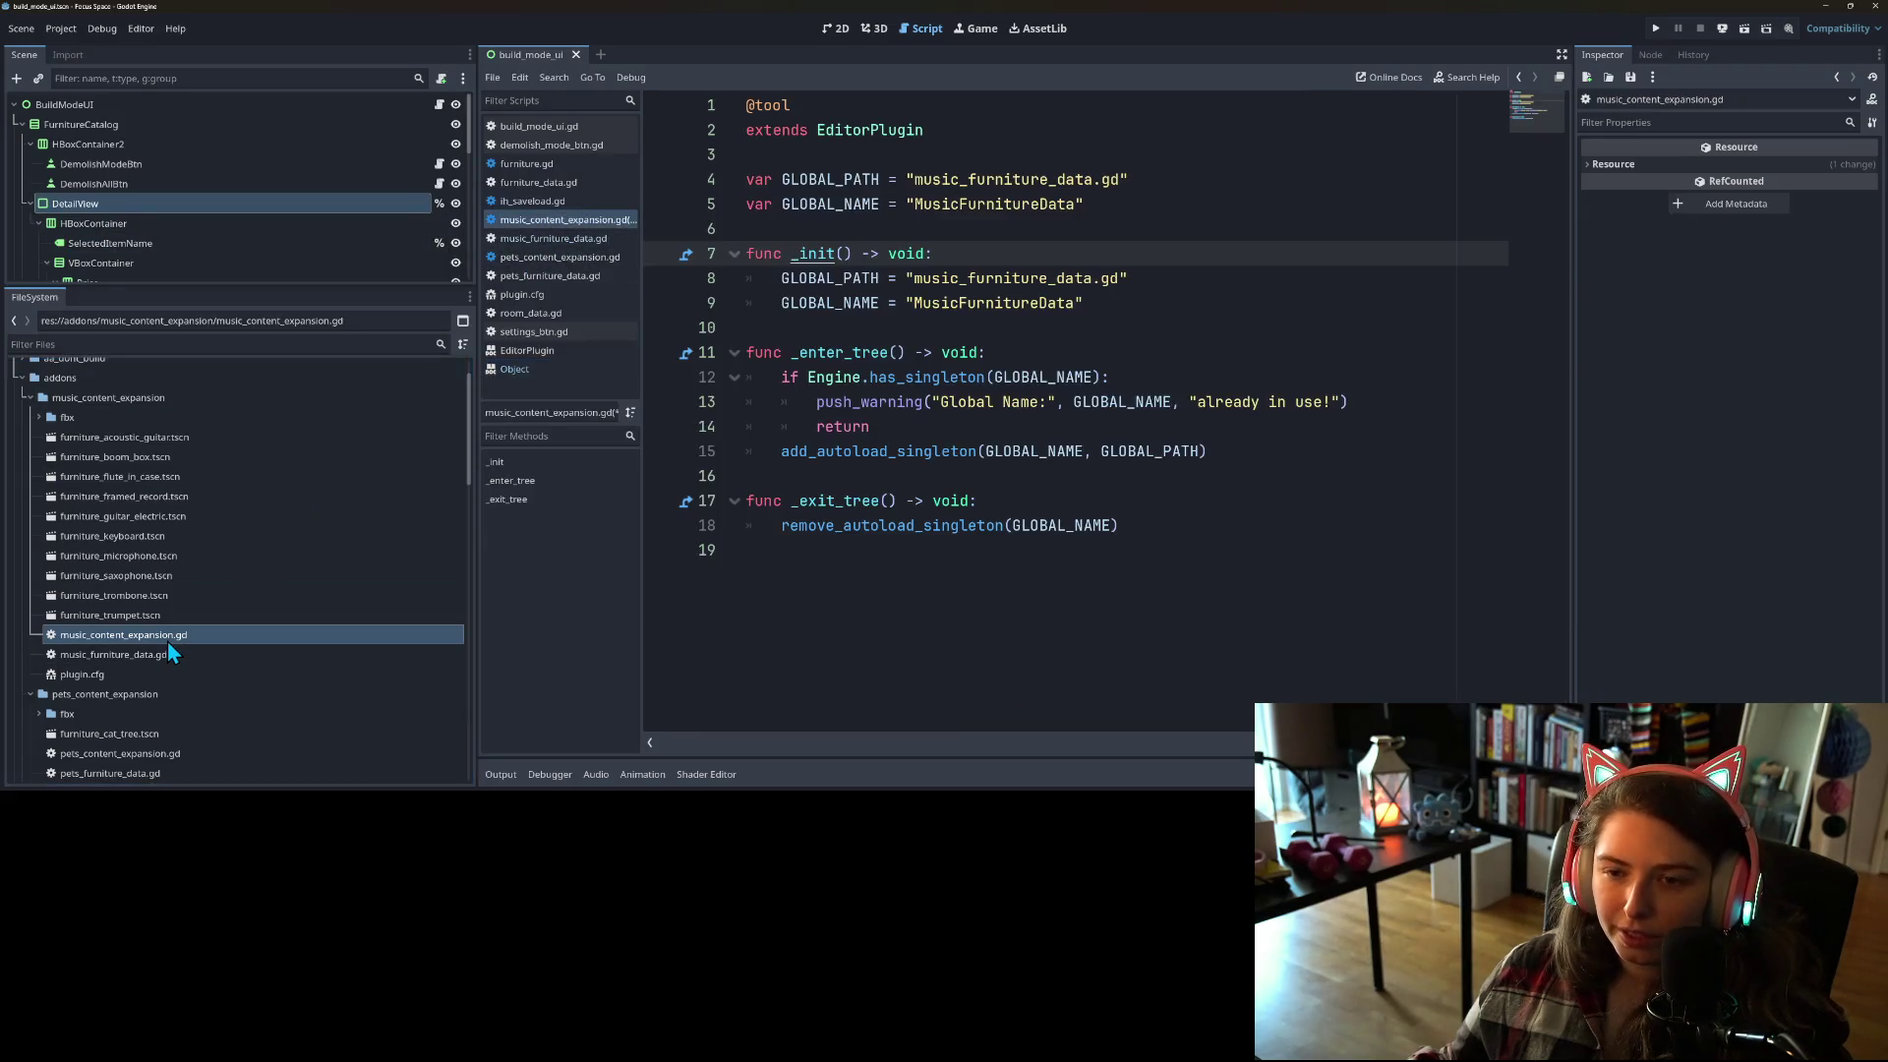
Step: Create a new script named addon_utility.gd in the addons folder
left_click(950, 256)
left_click(799, 257)
scroll("up", 3)
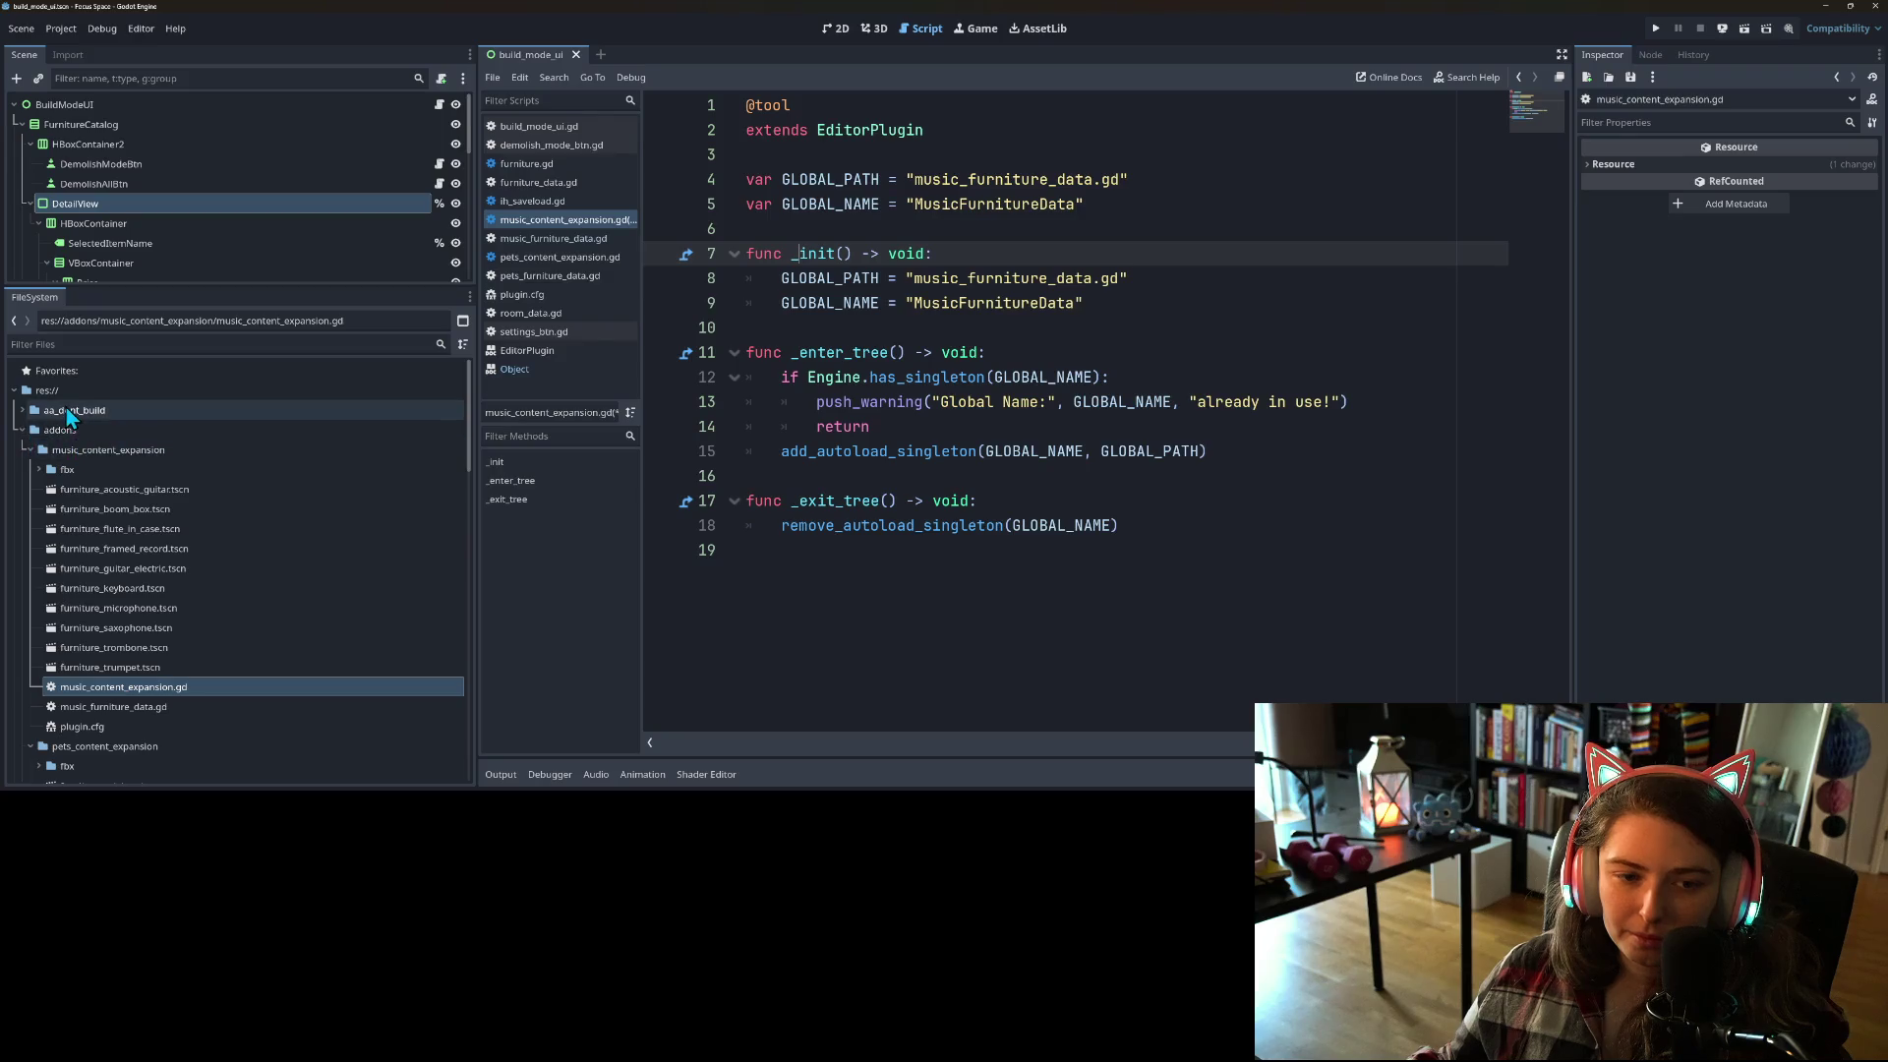
right_click(65, 435)
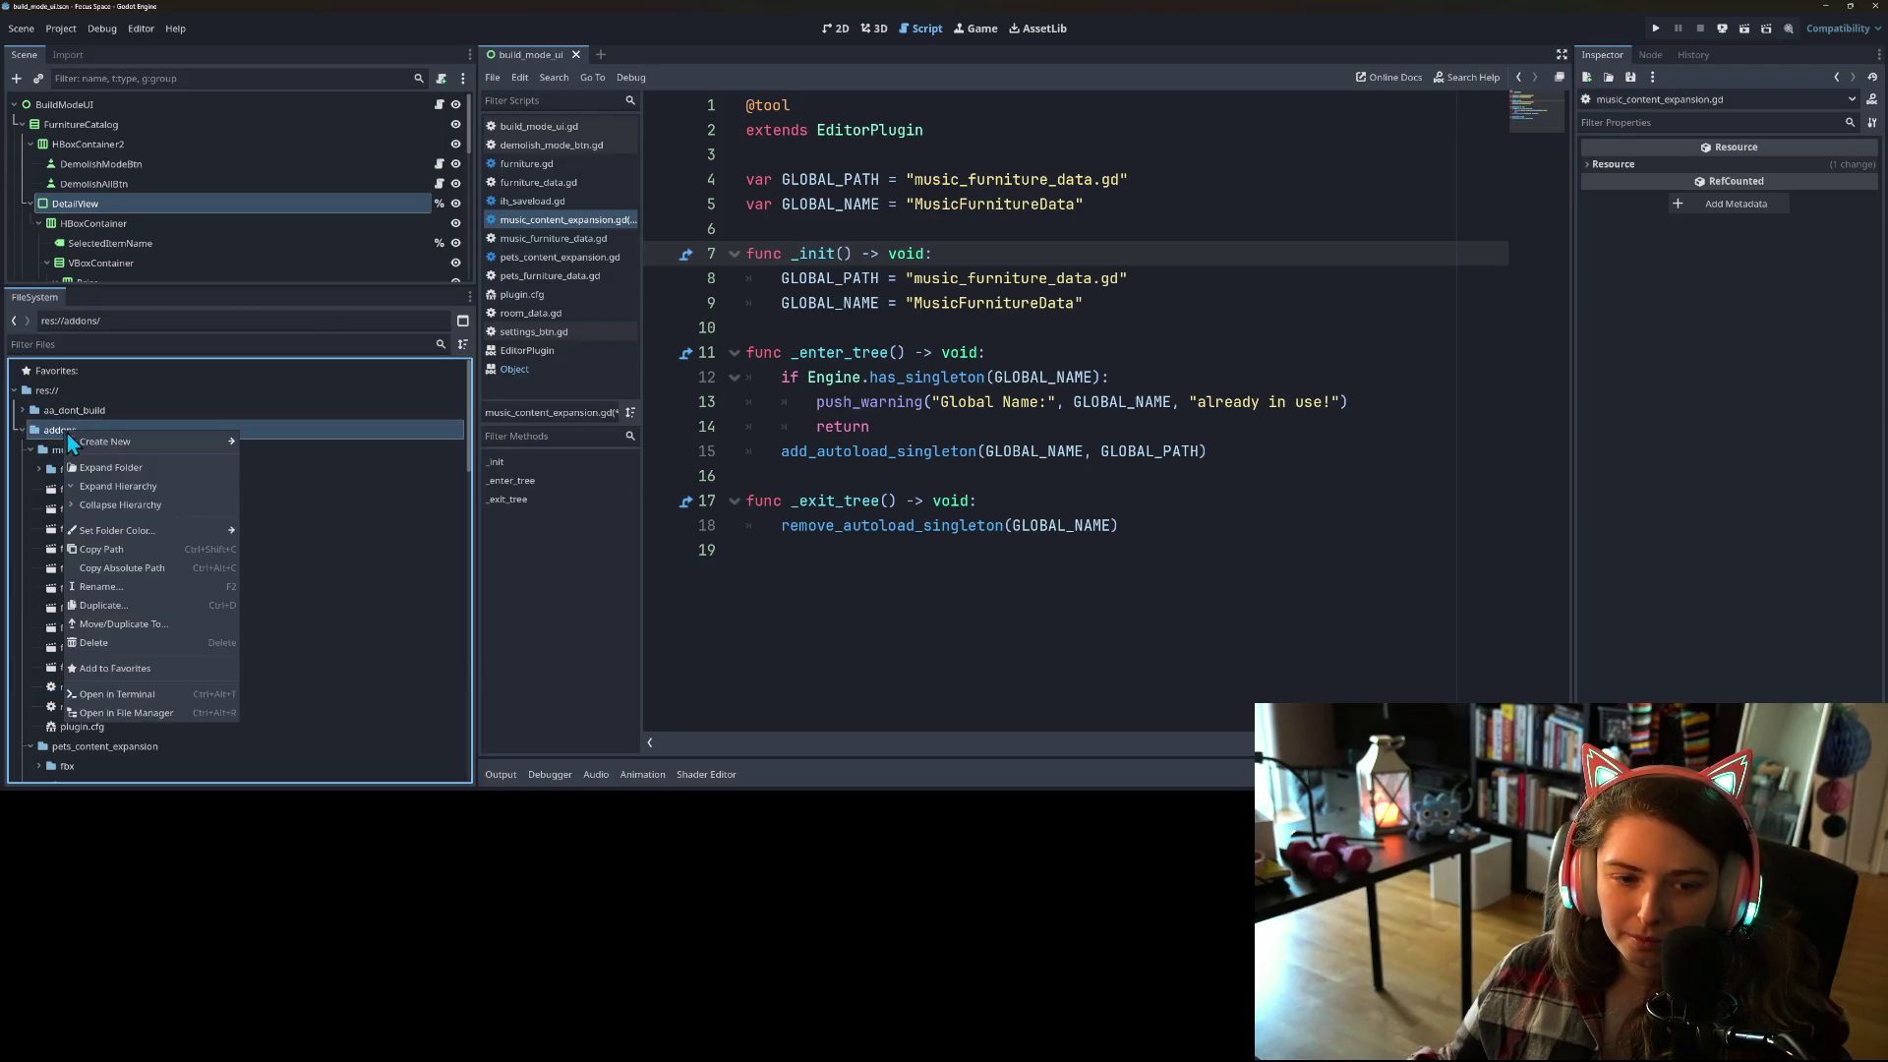
mouse_move(216, 442)
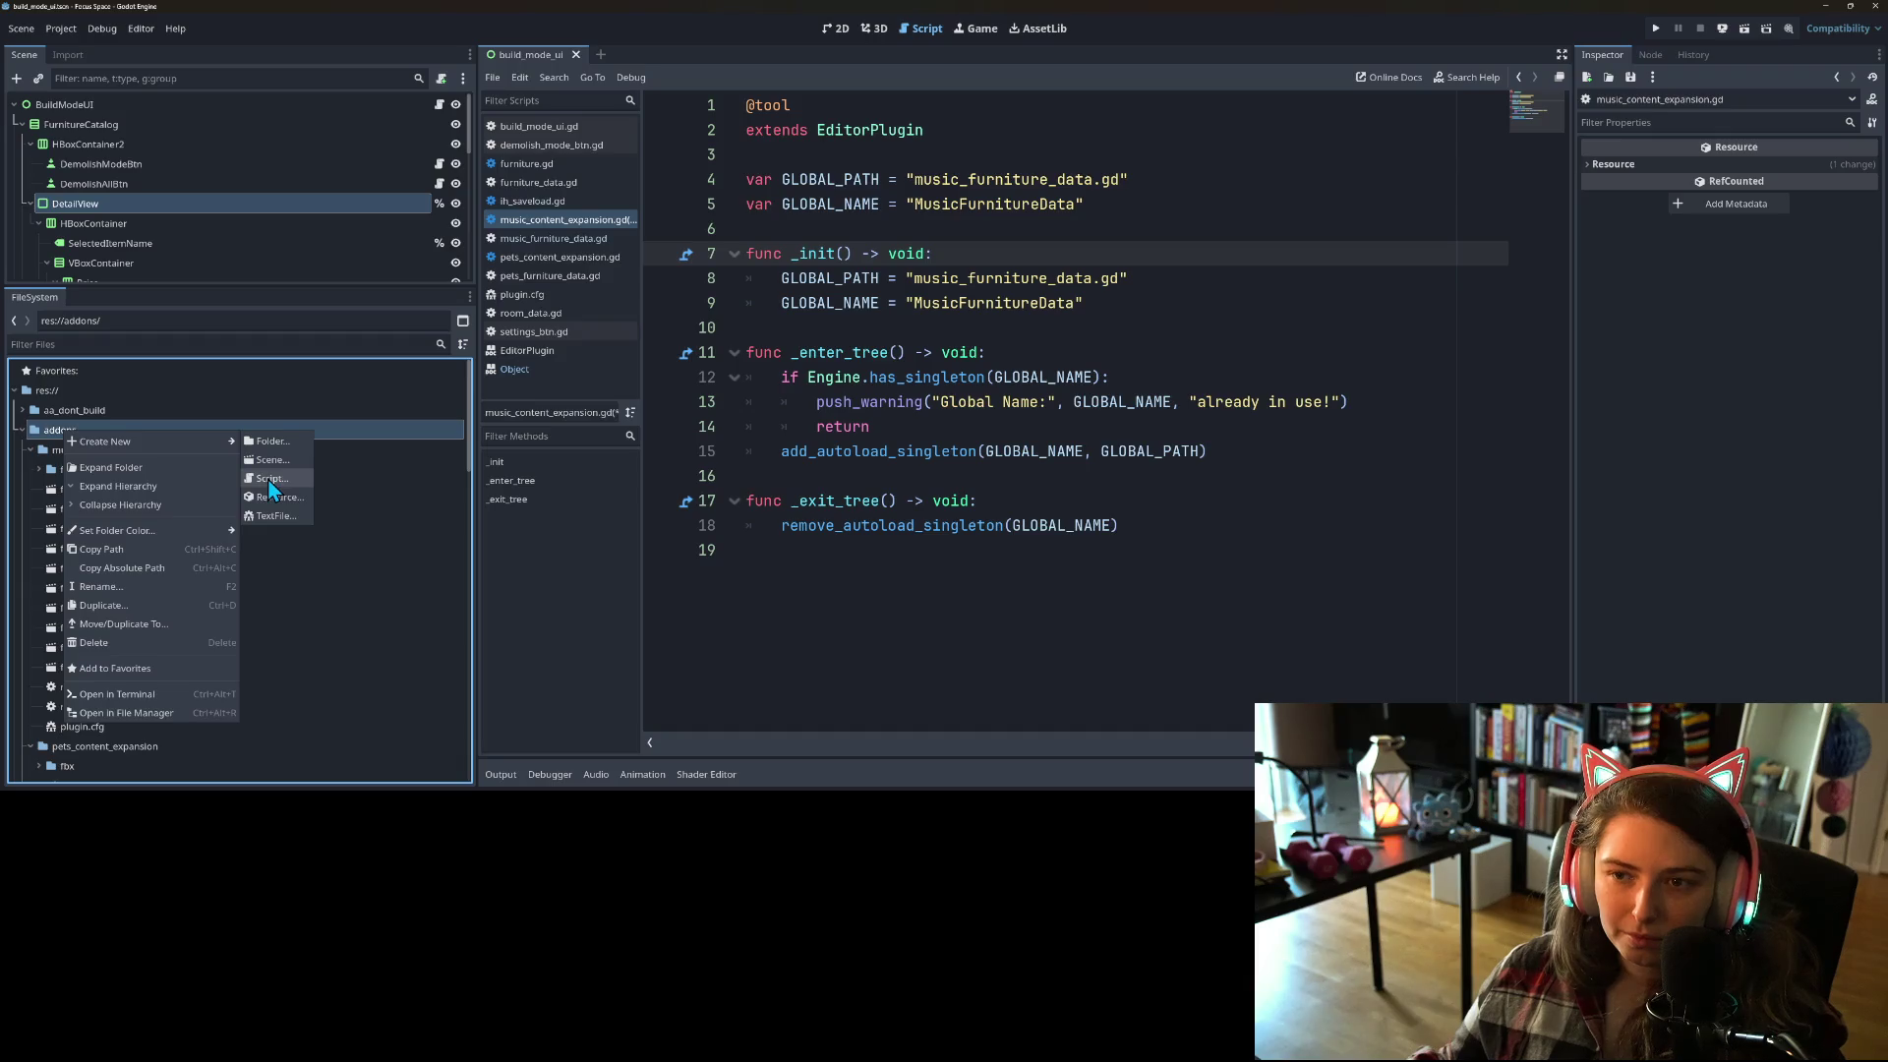
left_click(270, 479)
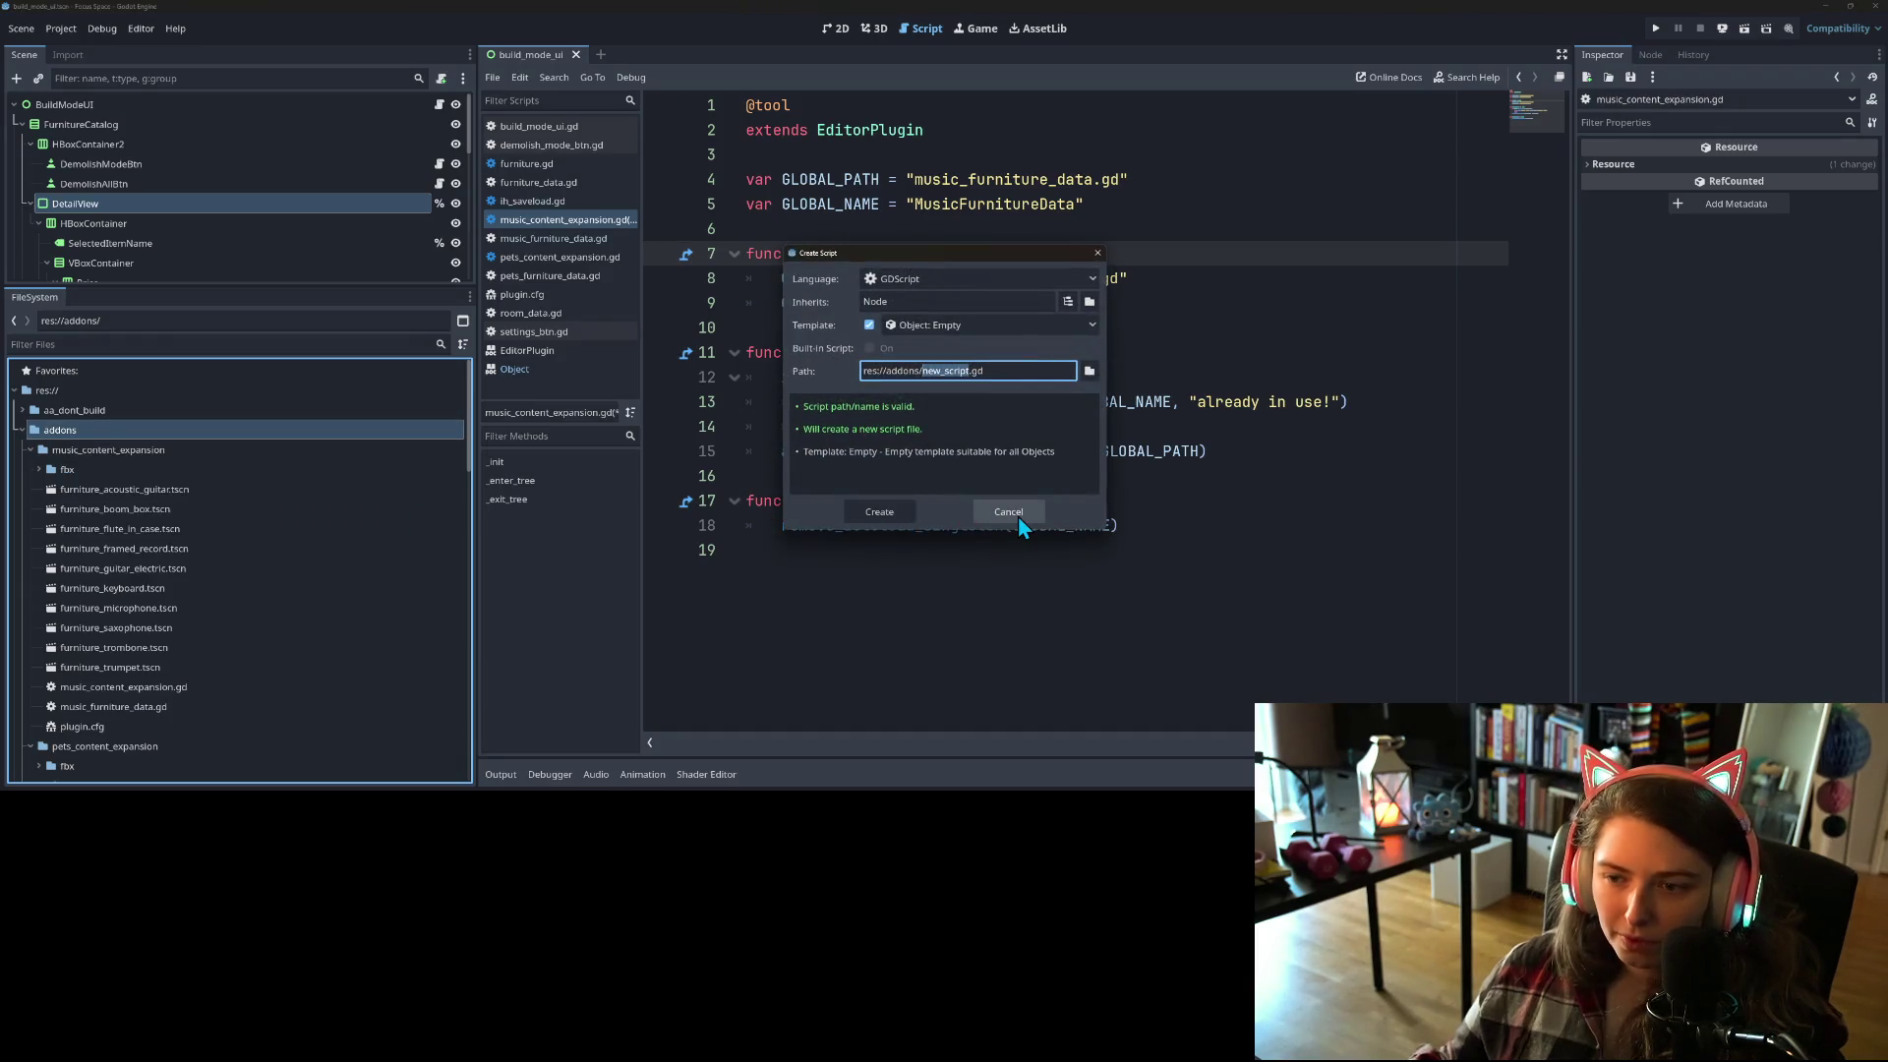
type("addon")
type("_utility")
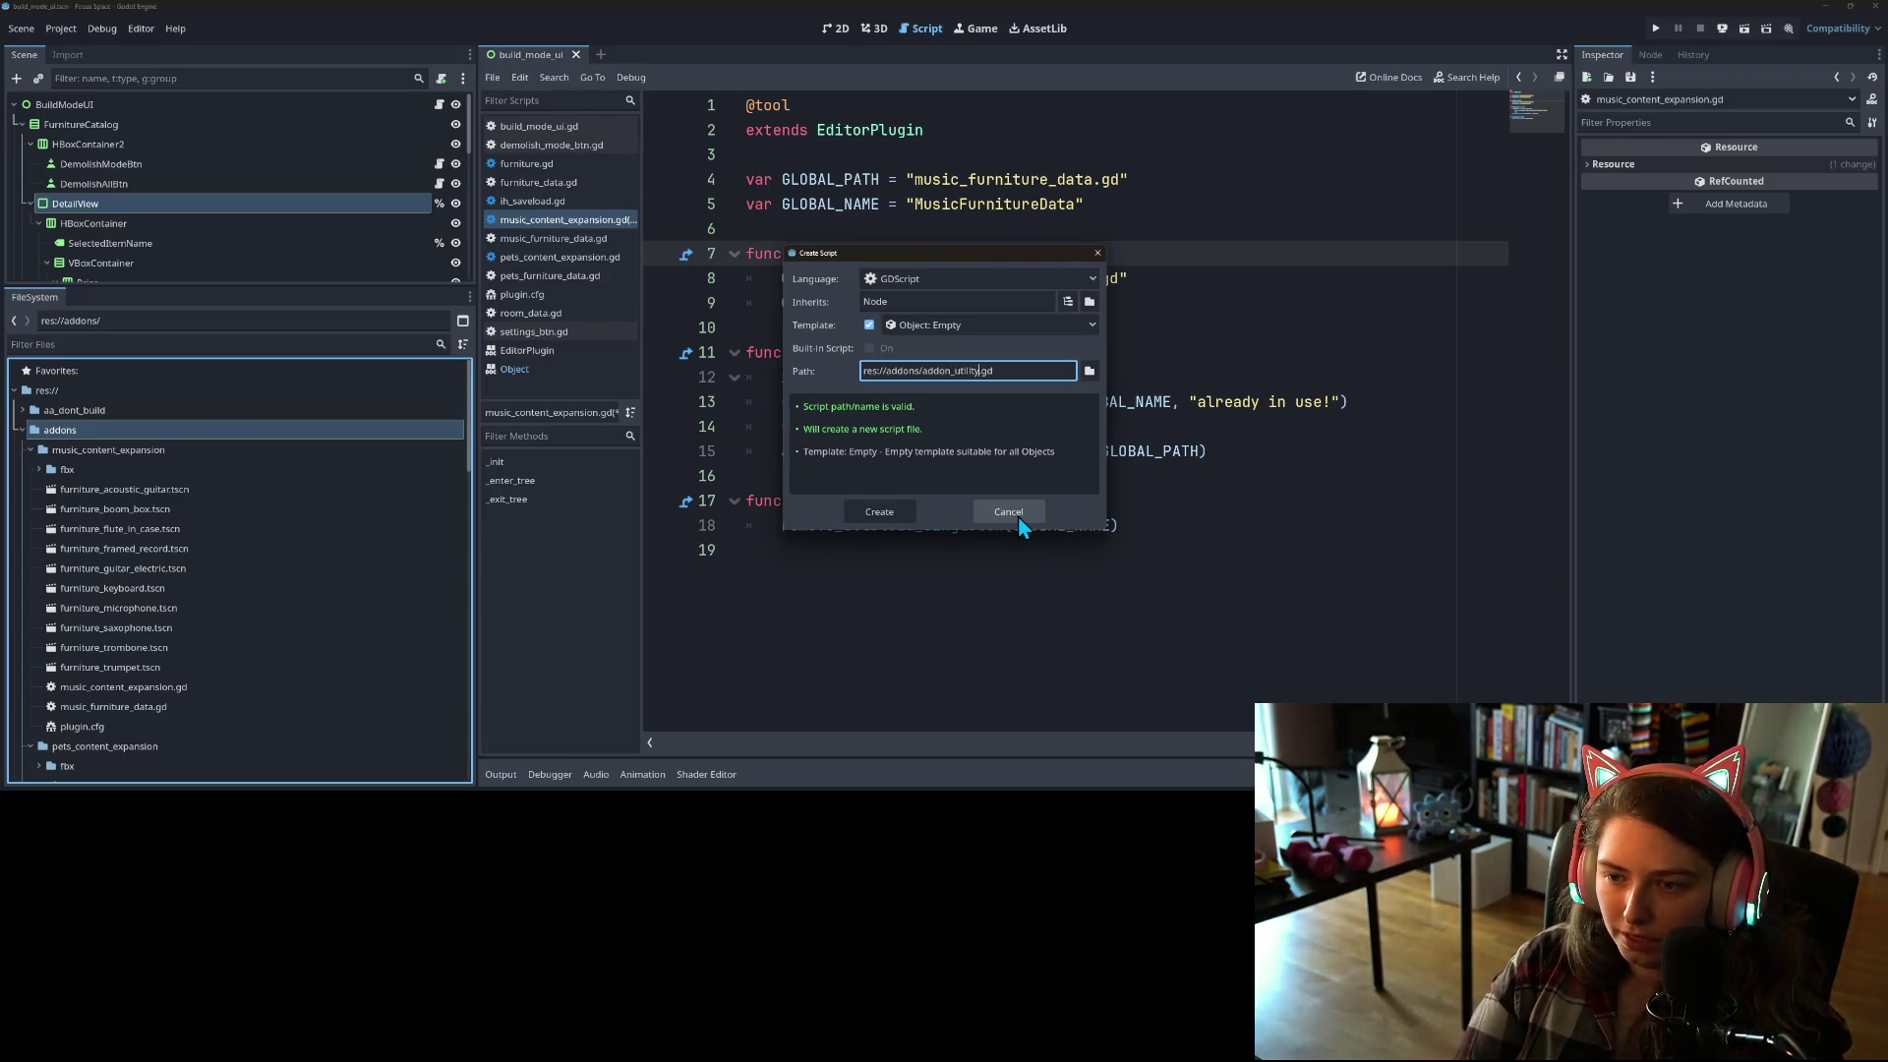
left_click(1017, 516)
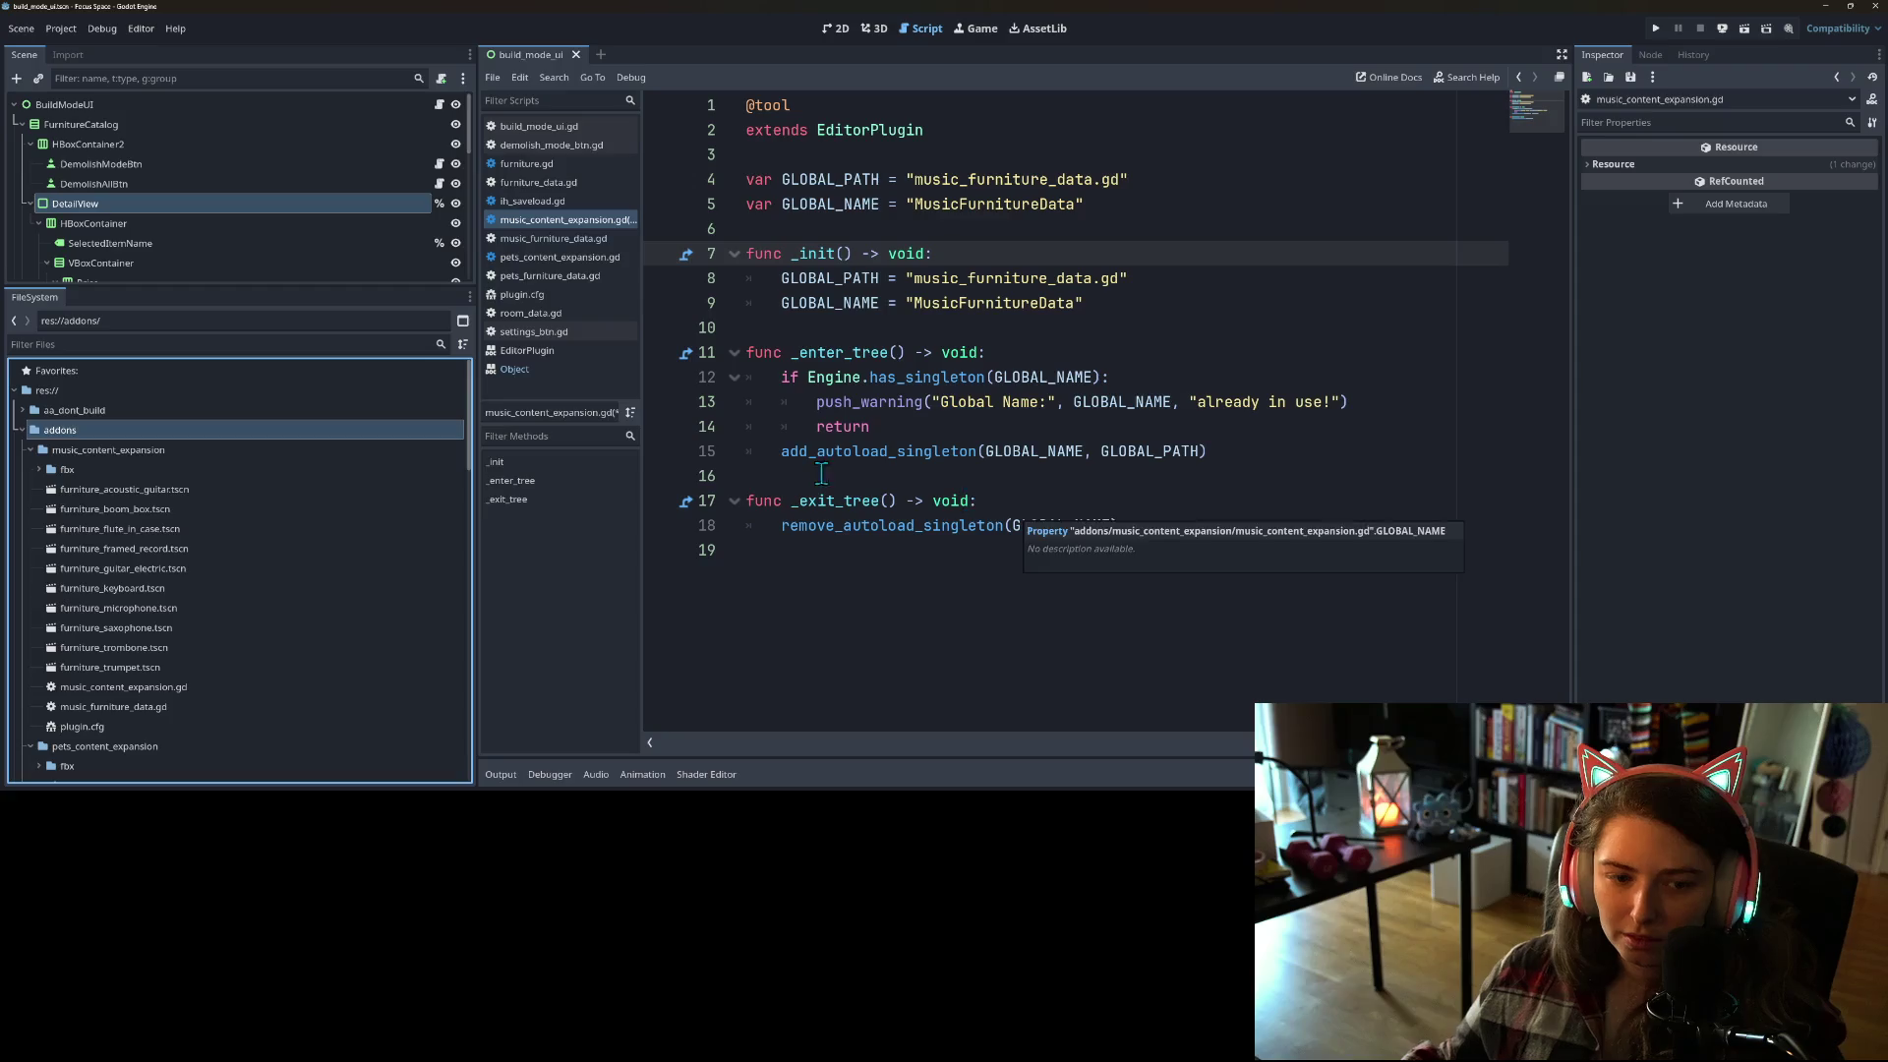
Step: Select the plugin script's code, then open addon_utility.gd from the FileSystem dock
left_click(991, 451)
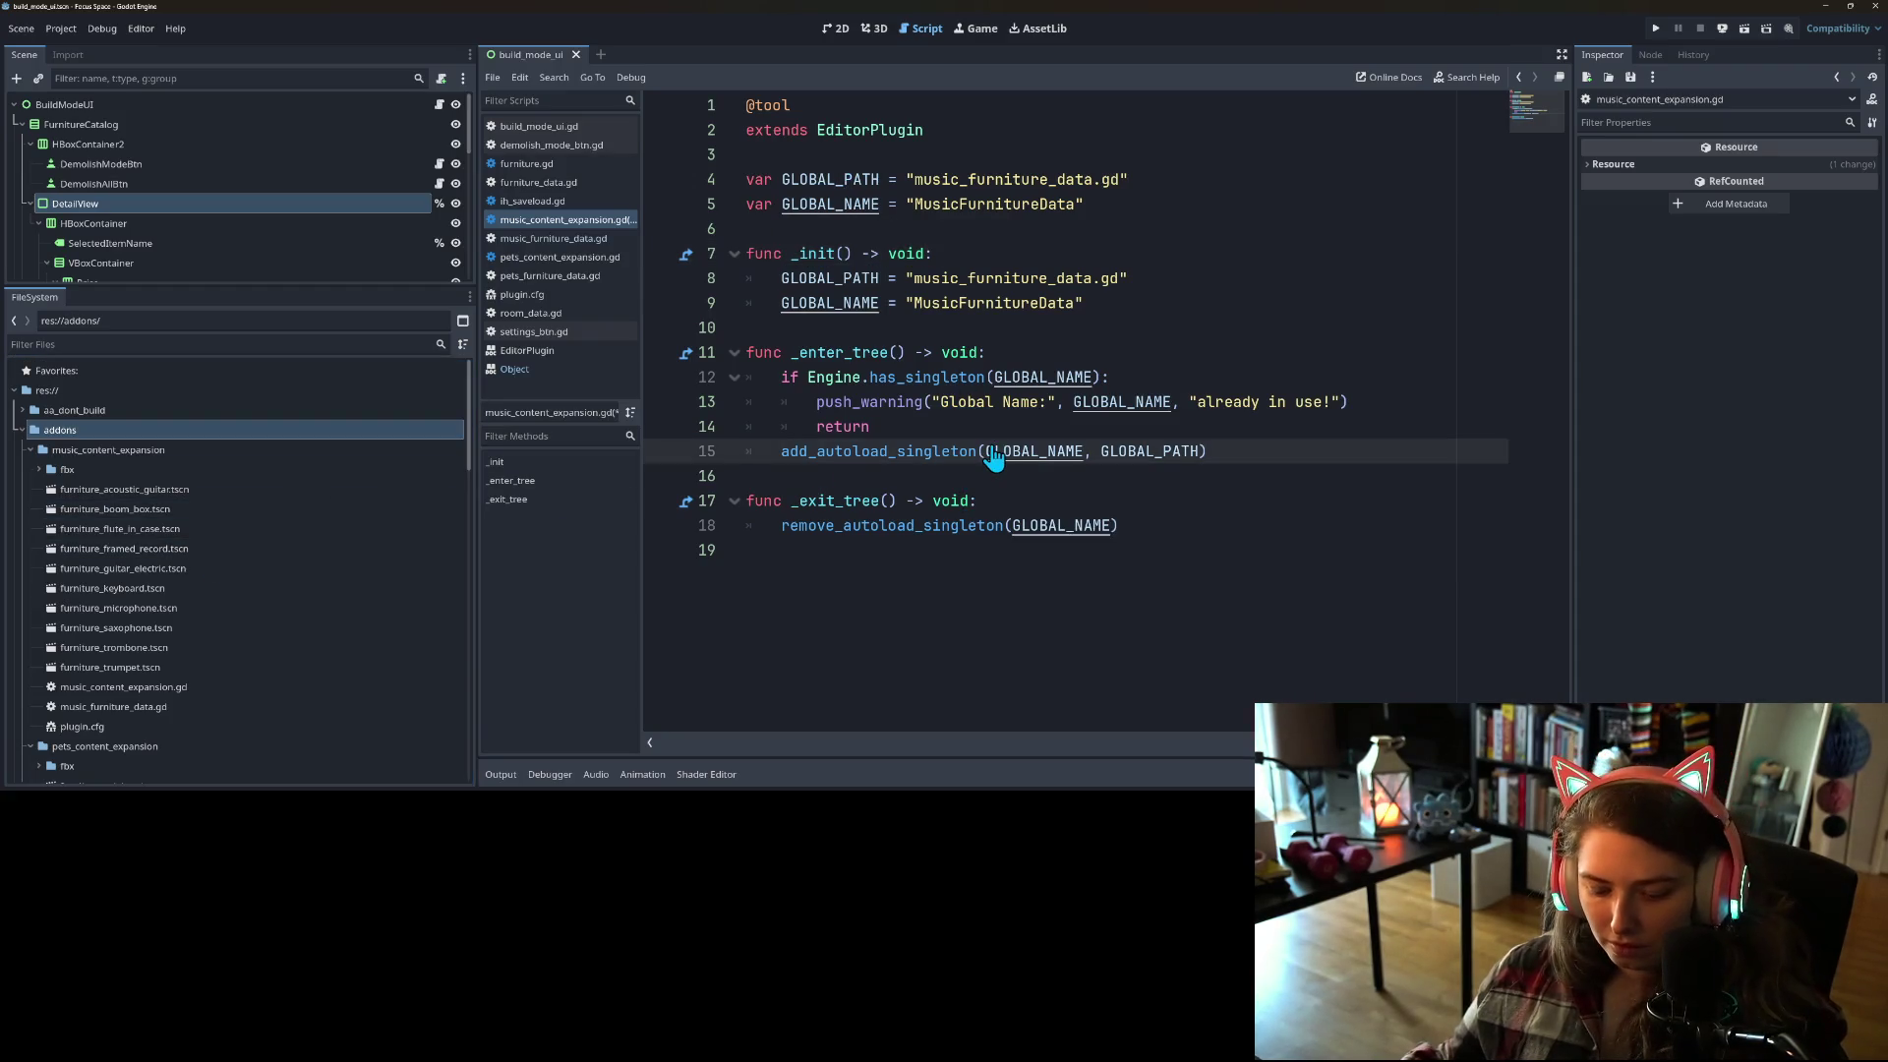
key("ctrl+a")
left_click(1039, 450)
scroll("down", 3)
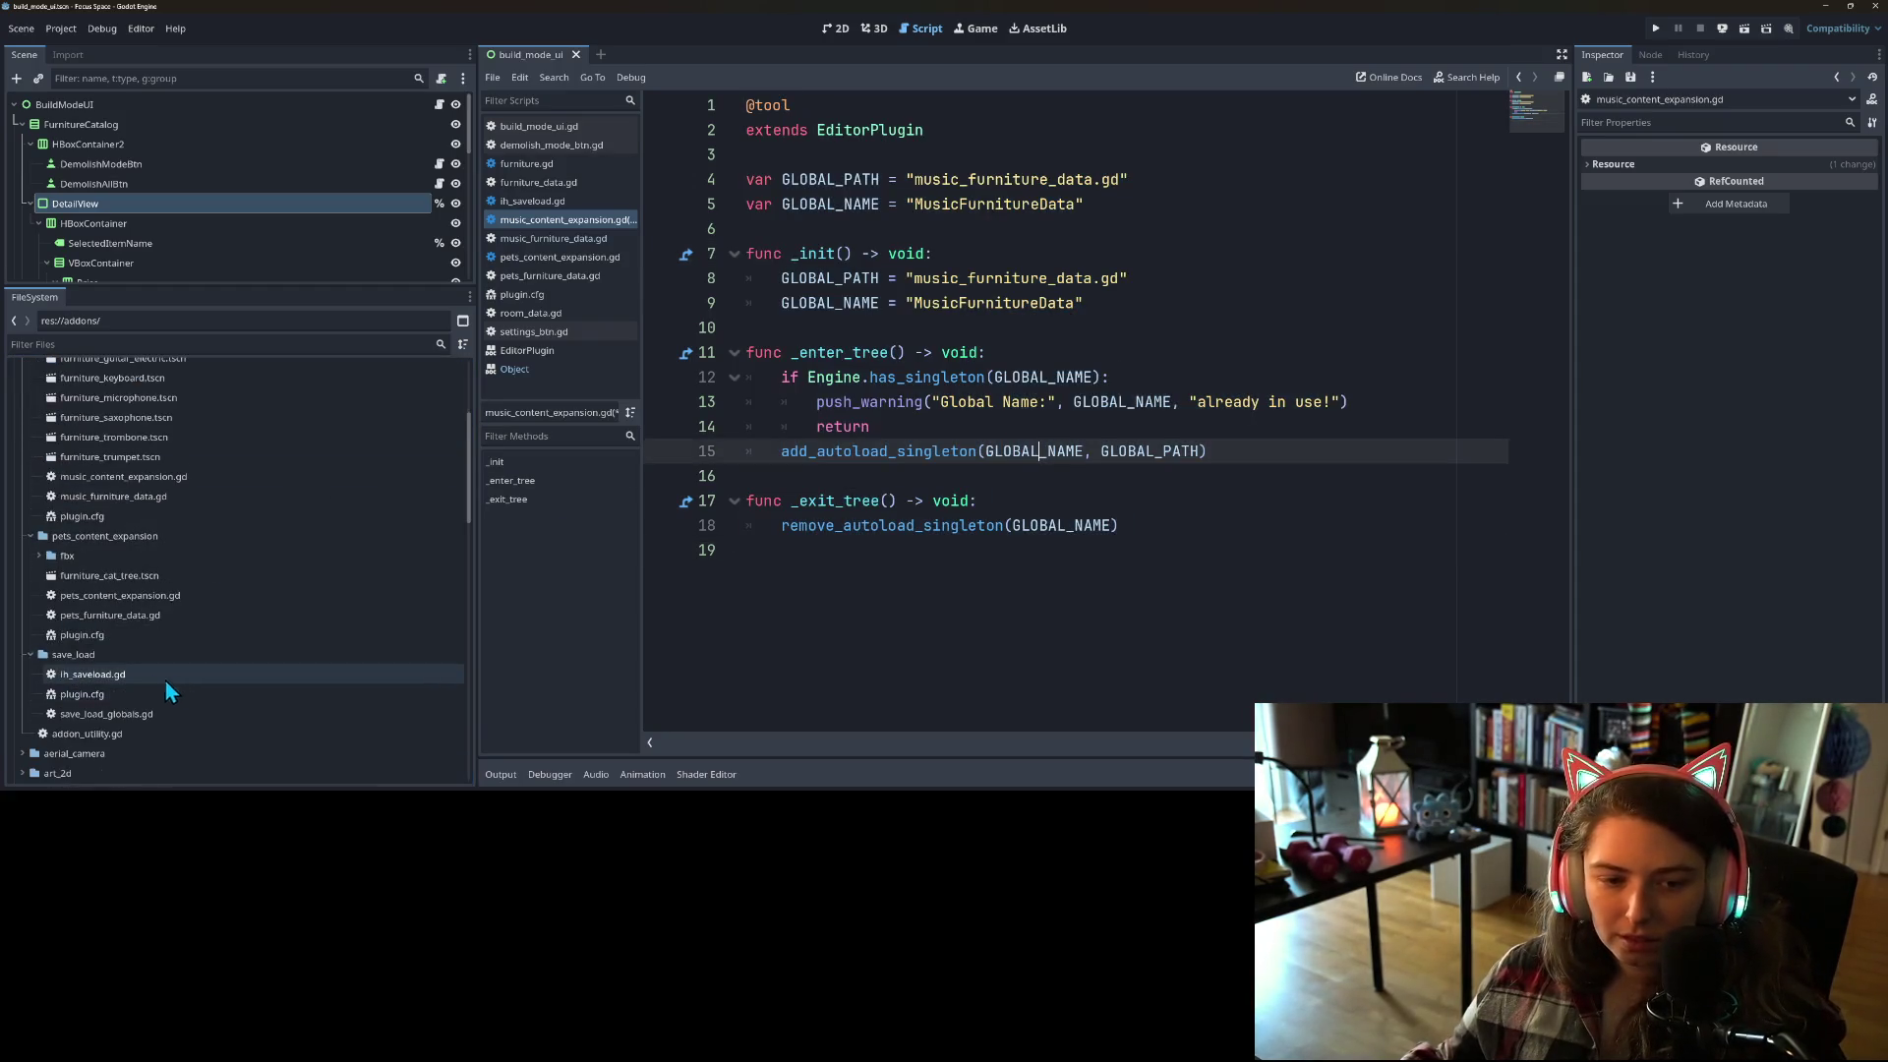
scroll("down", 3)
double_click(72, 629)
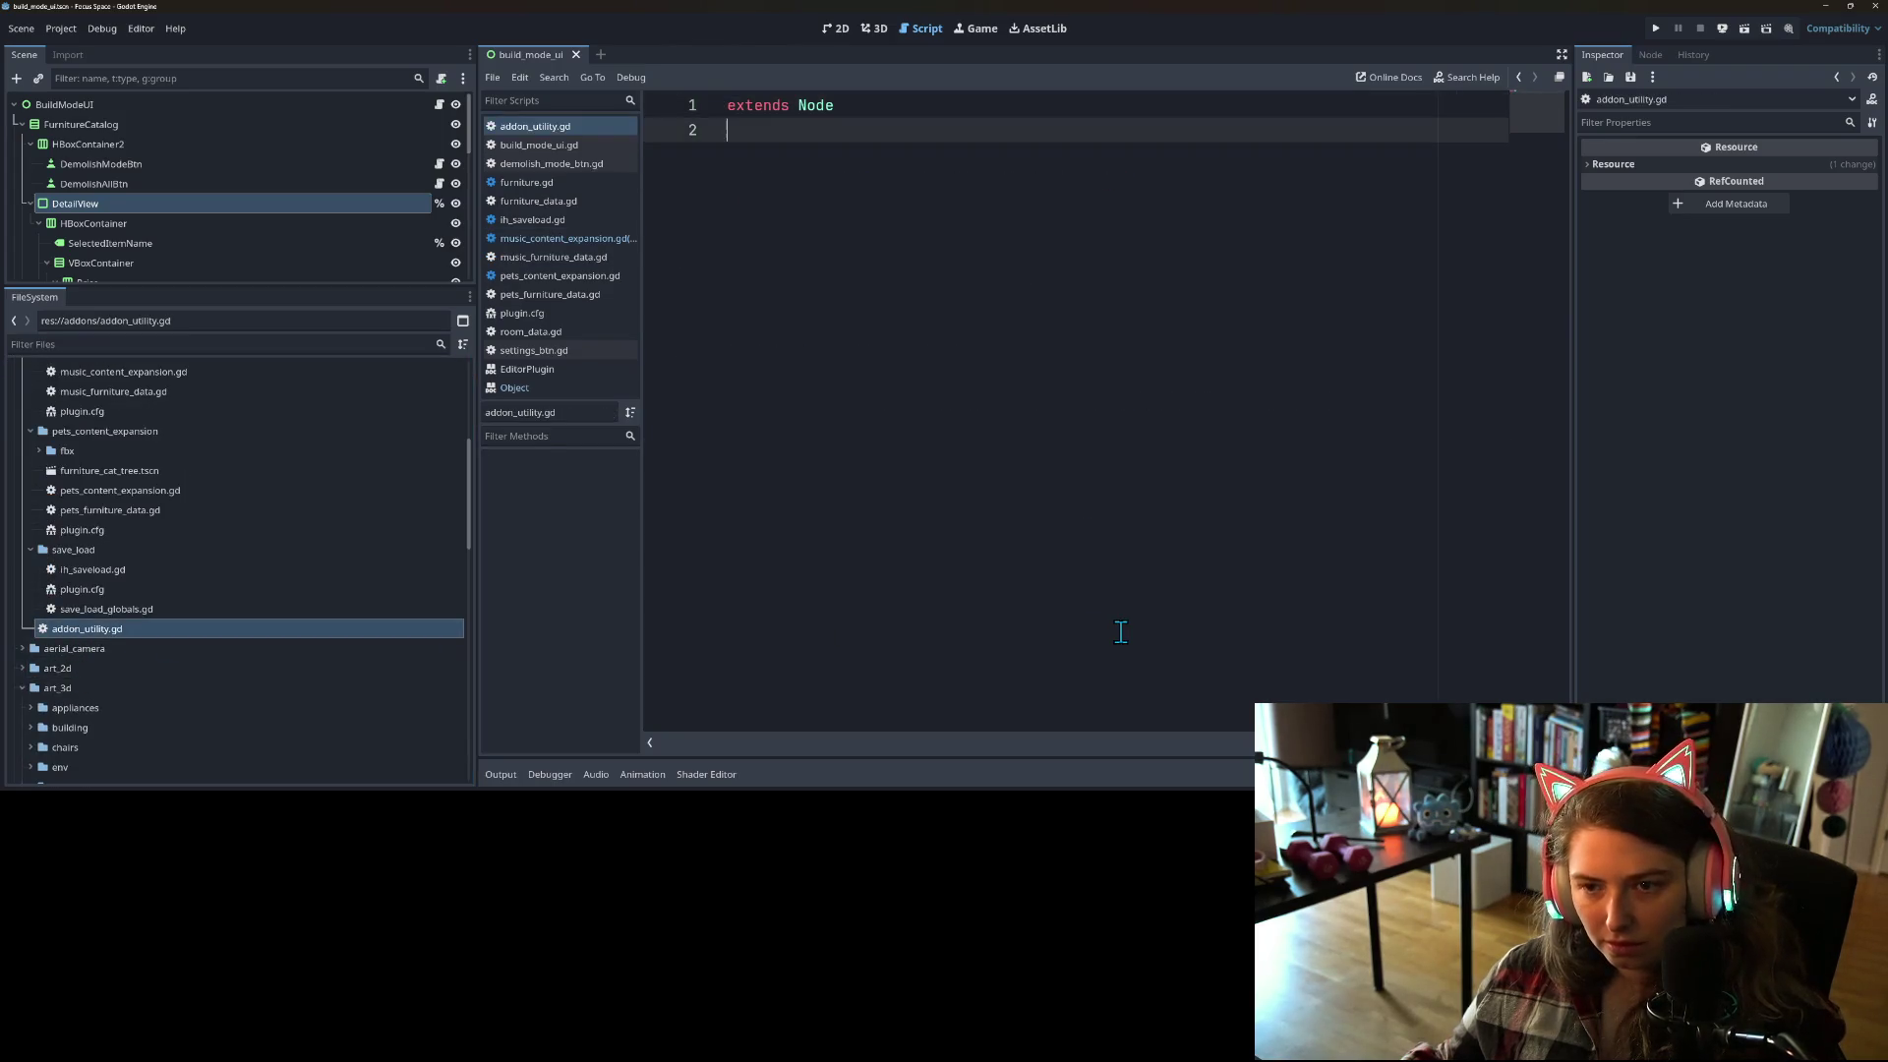
Step: Declare class_name AddonUtility and paste in the copied plugin code, dropping its EditorPlugin line
type("class_")
type("name Addon")
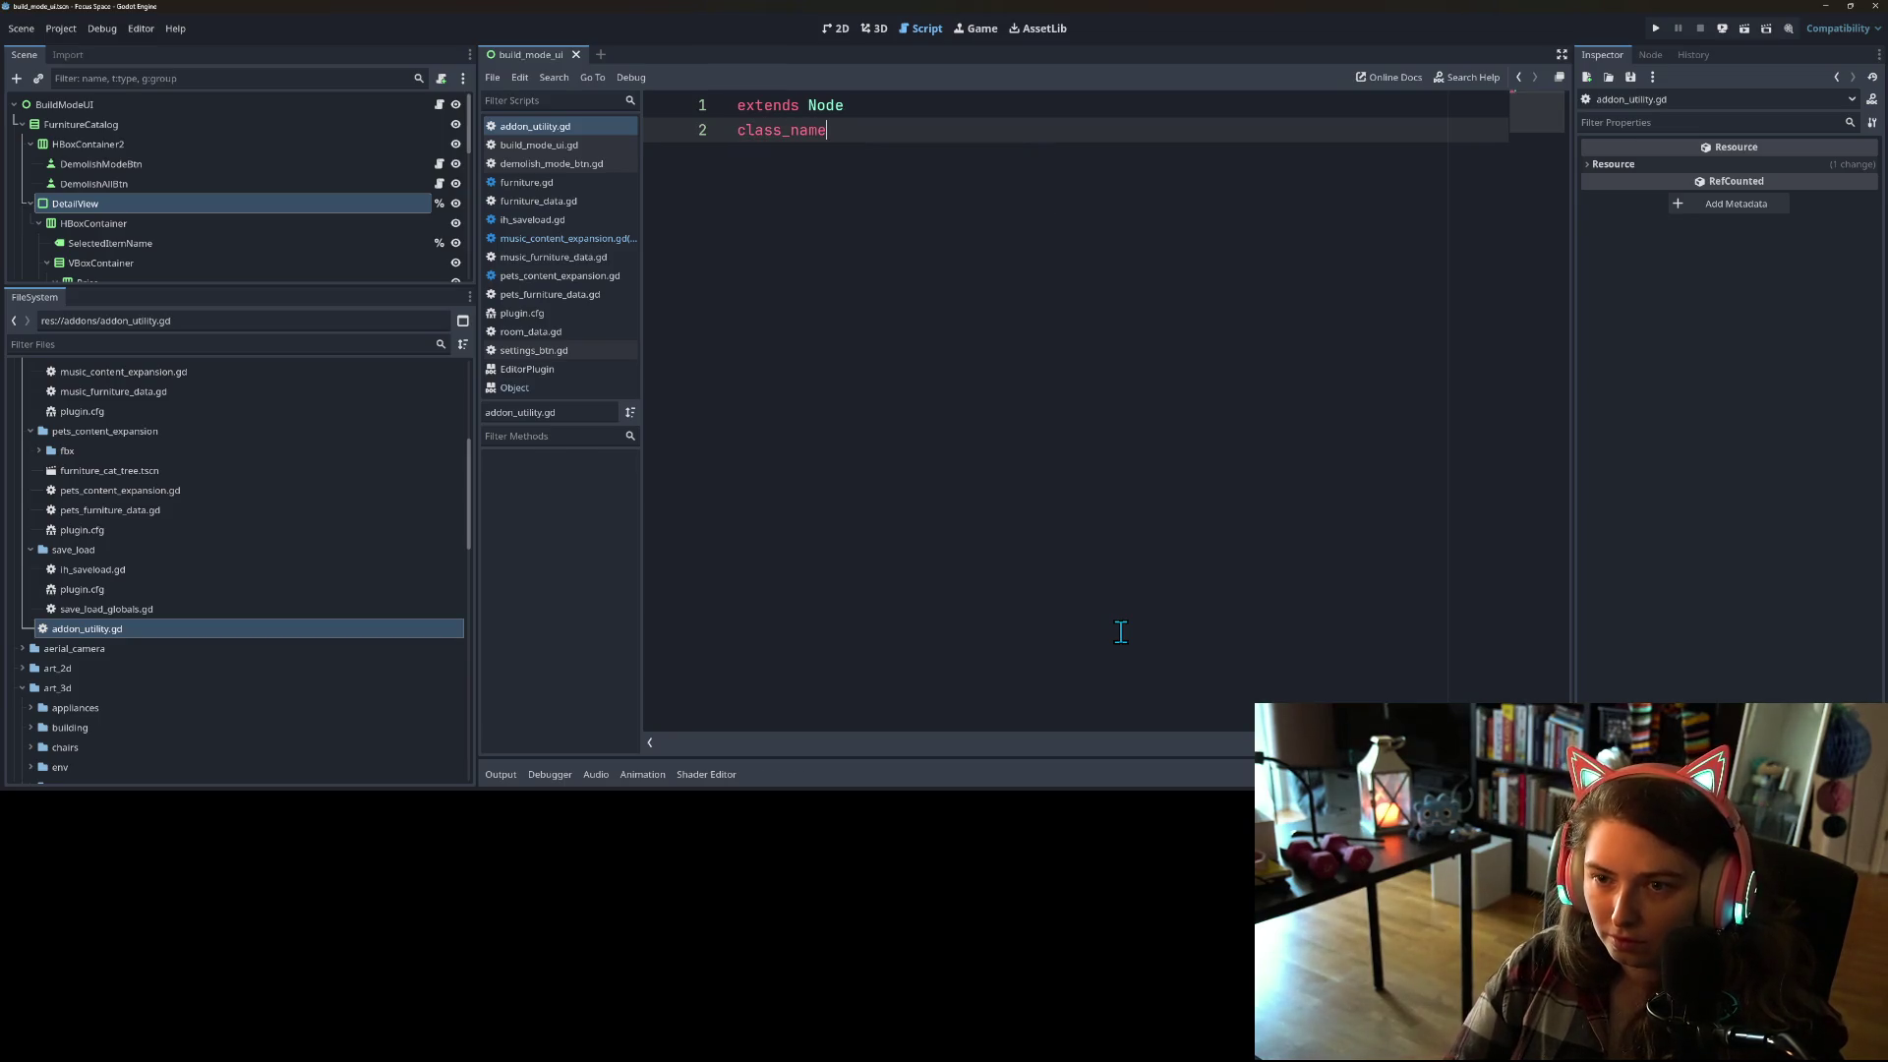
type("U")
key("Return")
key("Return")
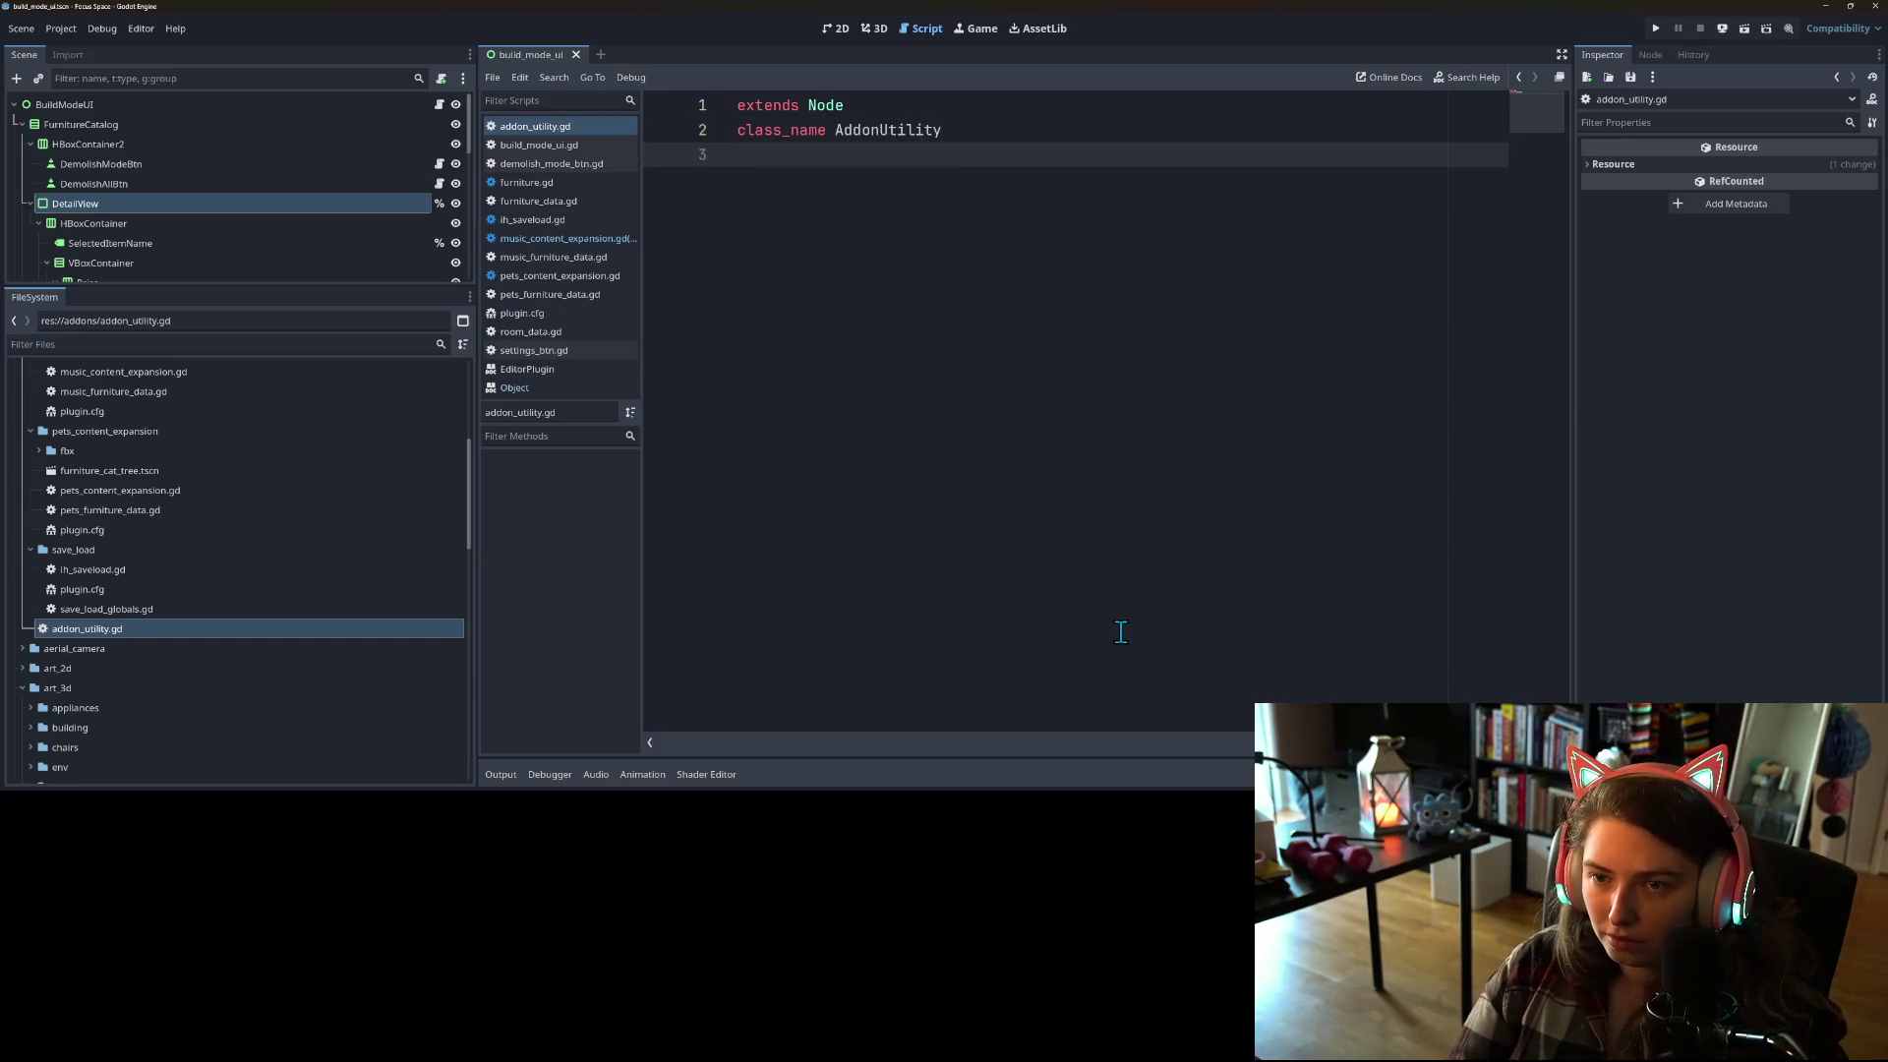
key("ctrl+v")
left_click(897, 203)
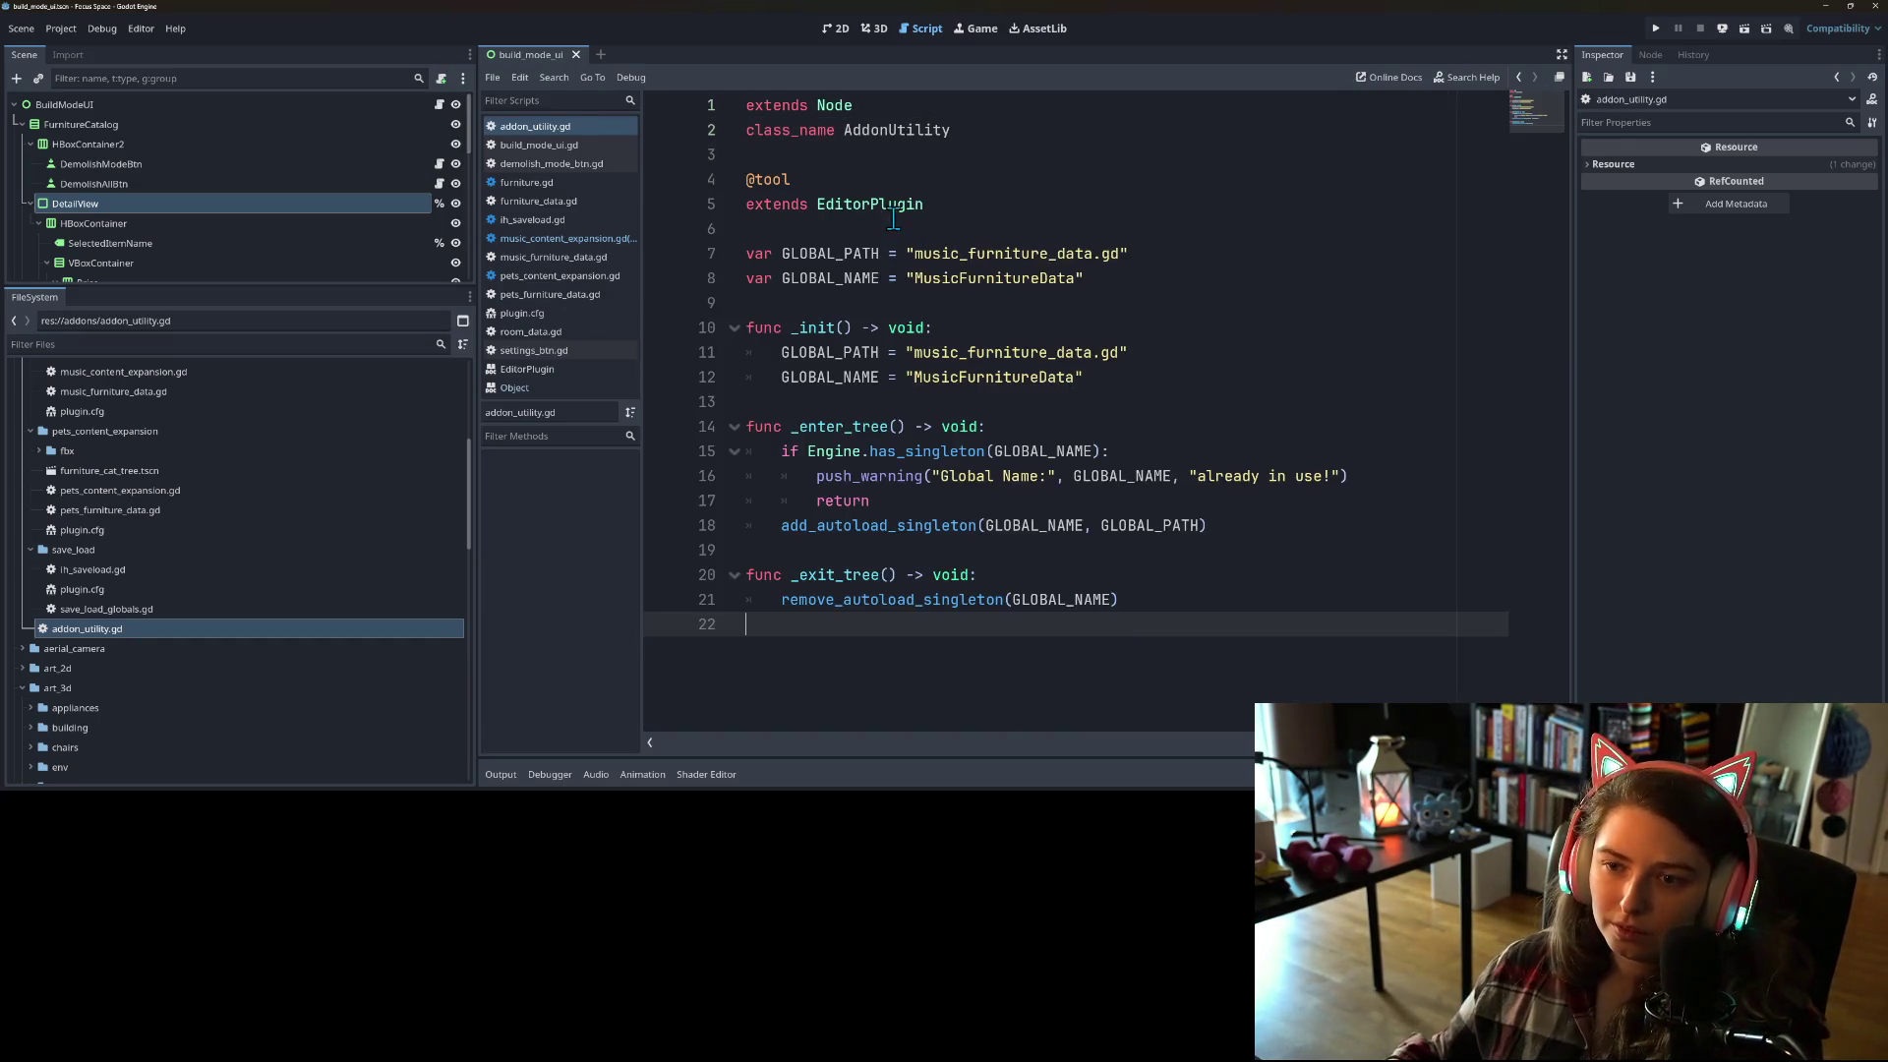
double_click(882, 204)
key("BackSpace")
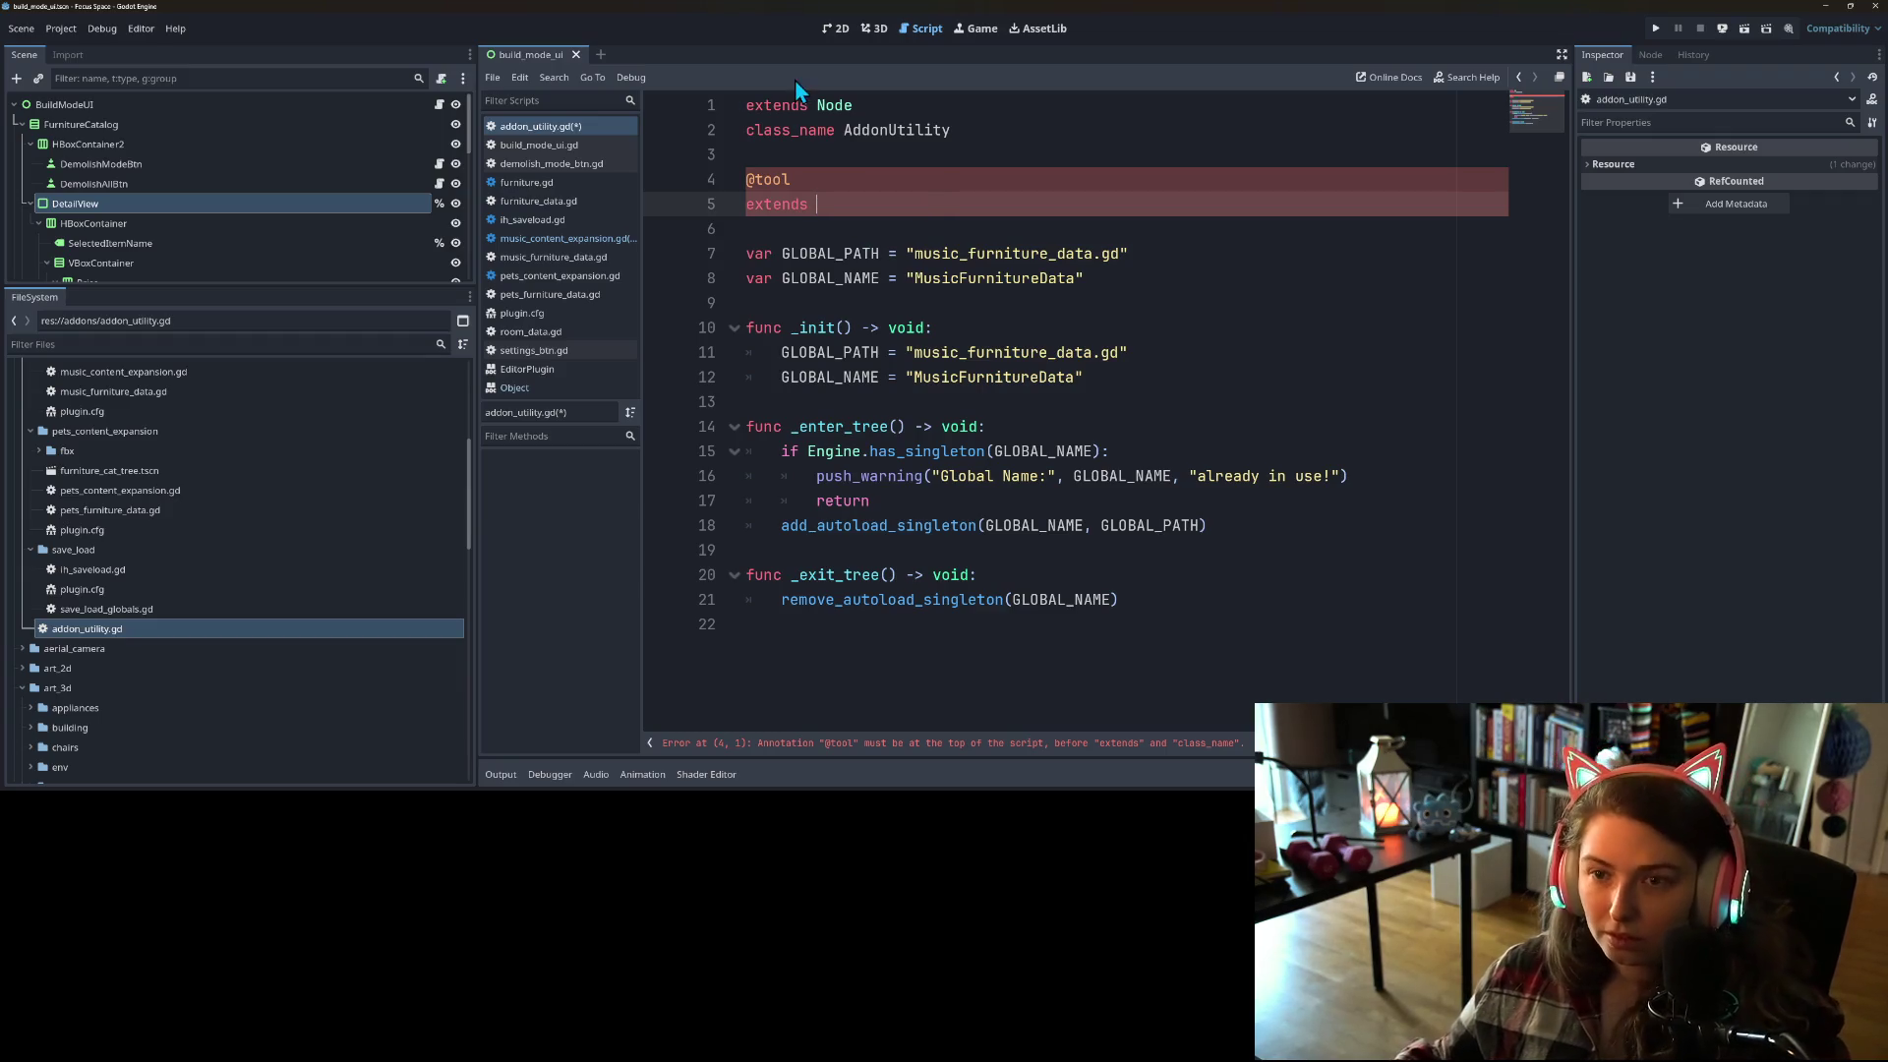
Step: Change the script to extend EditorPlugin and remove the extra blank line
double_click(832, 104)
type("EditorPlugin")
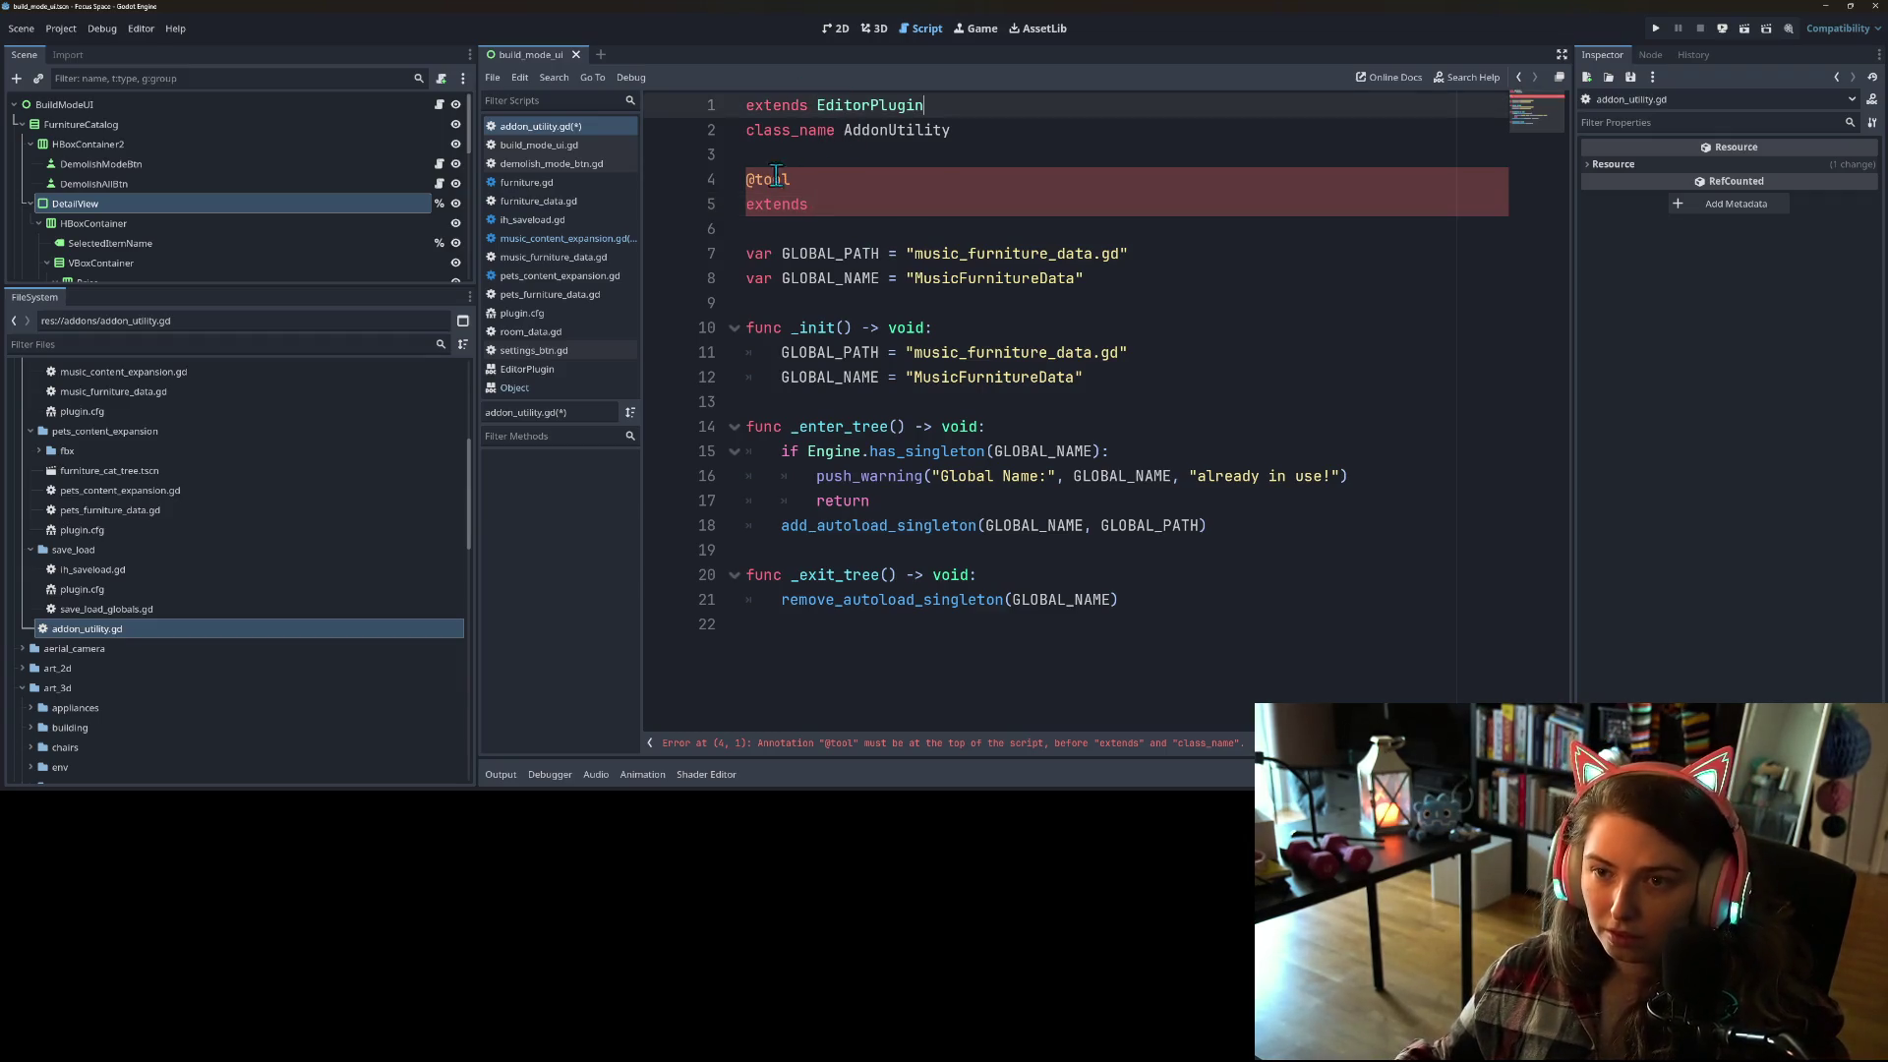
key("Delete")
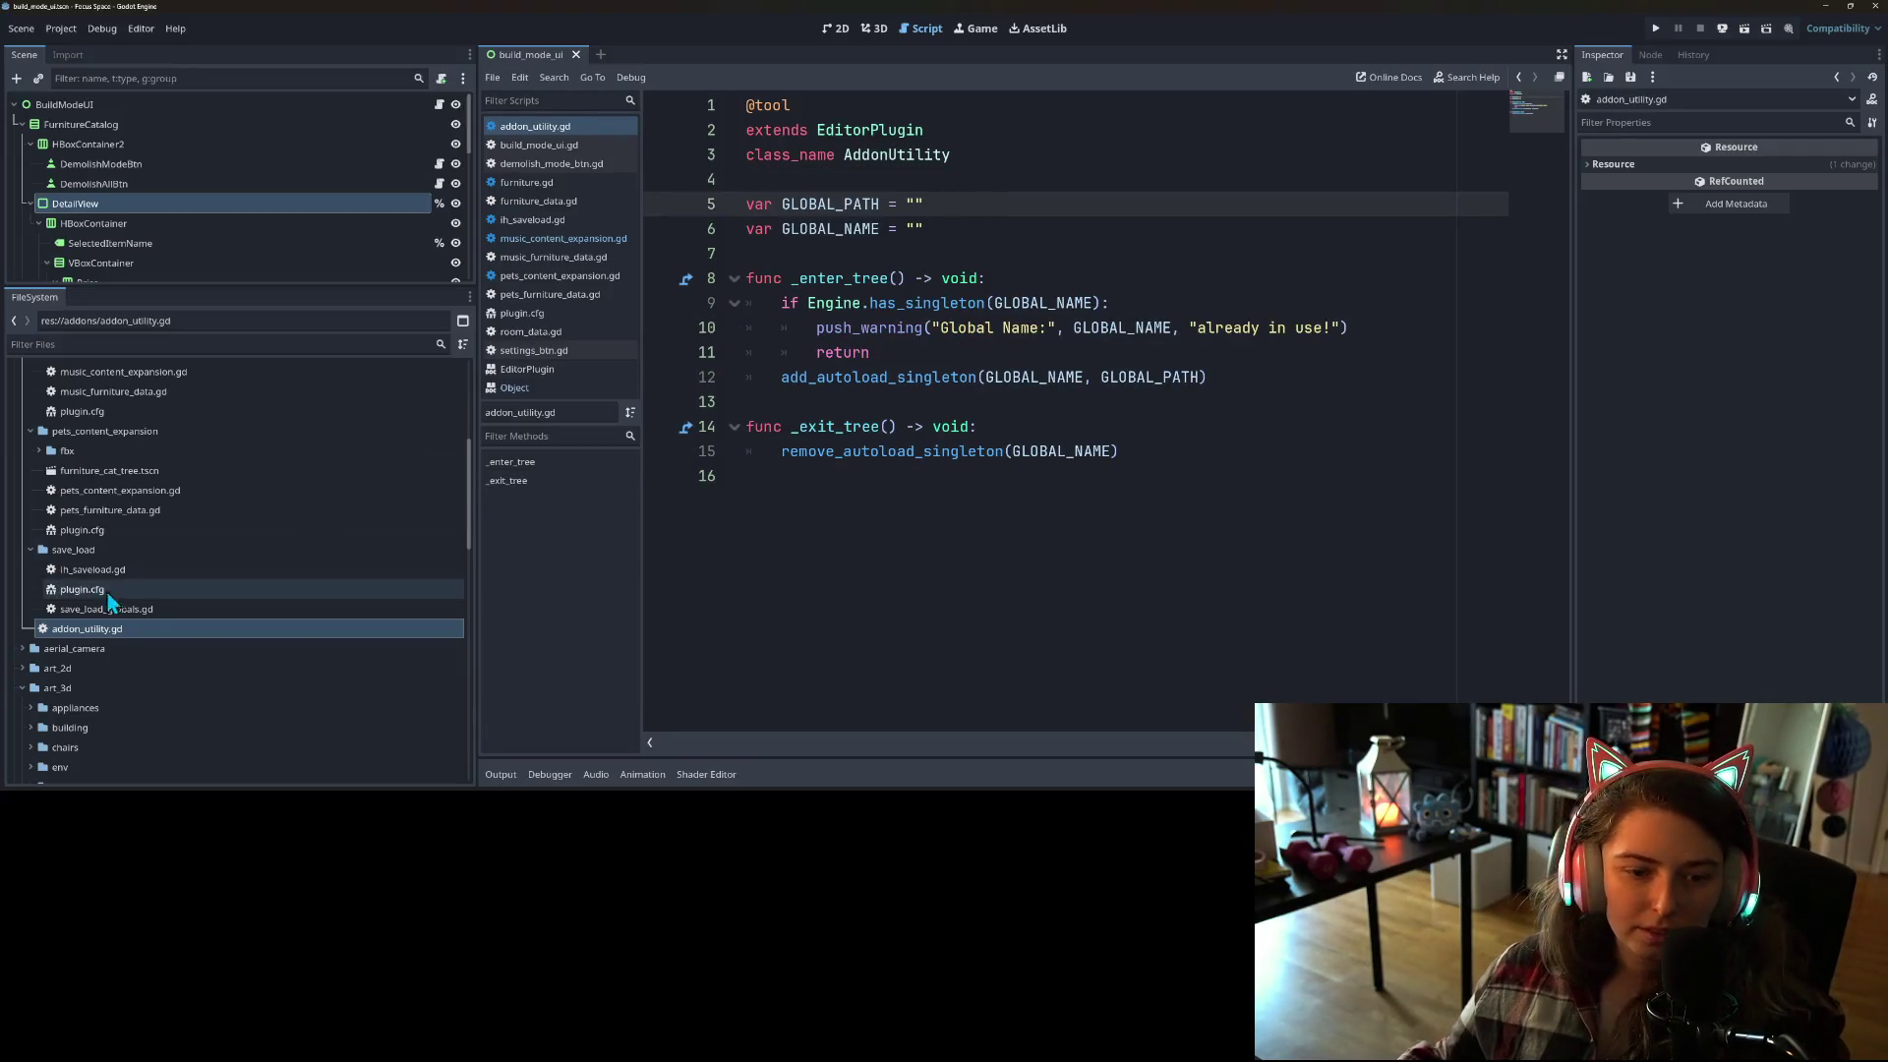
scroll("up", 3)
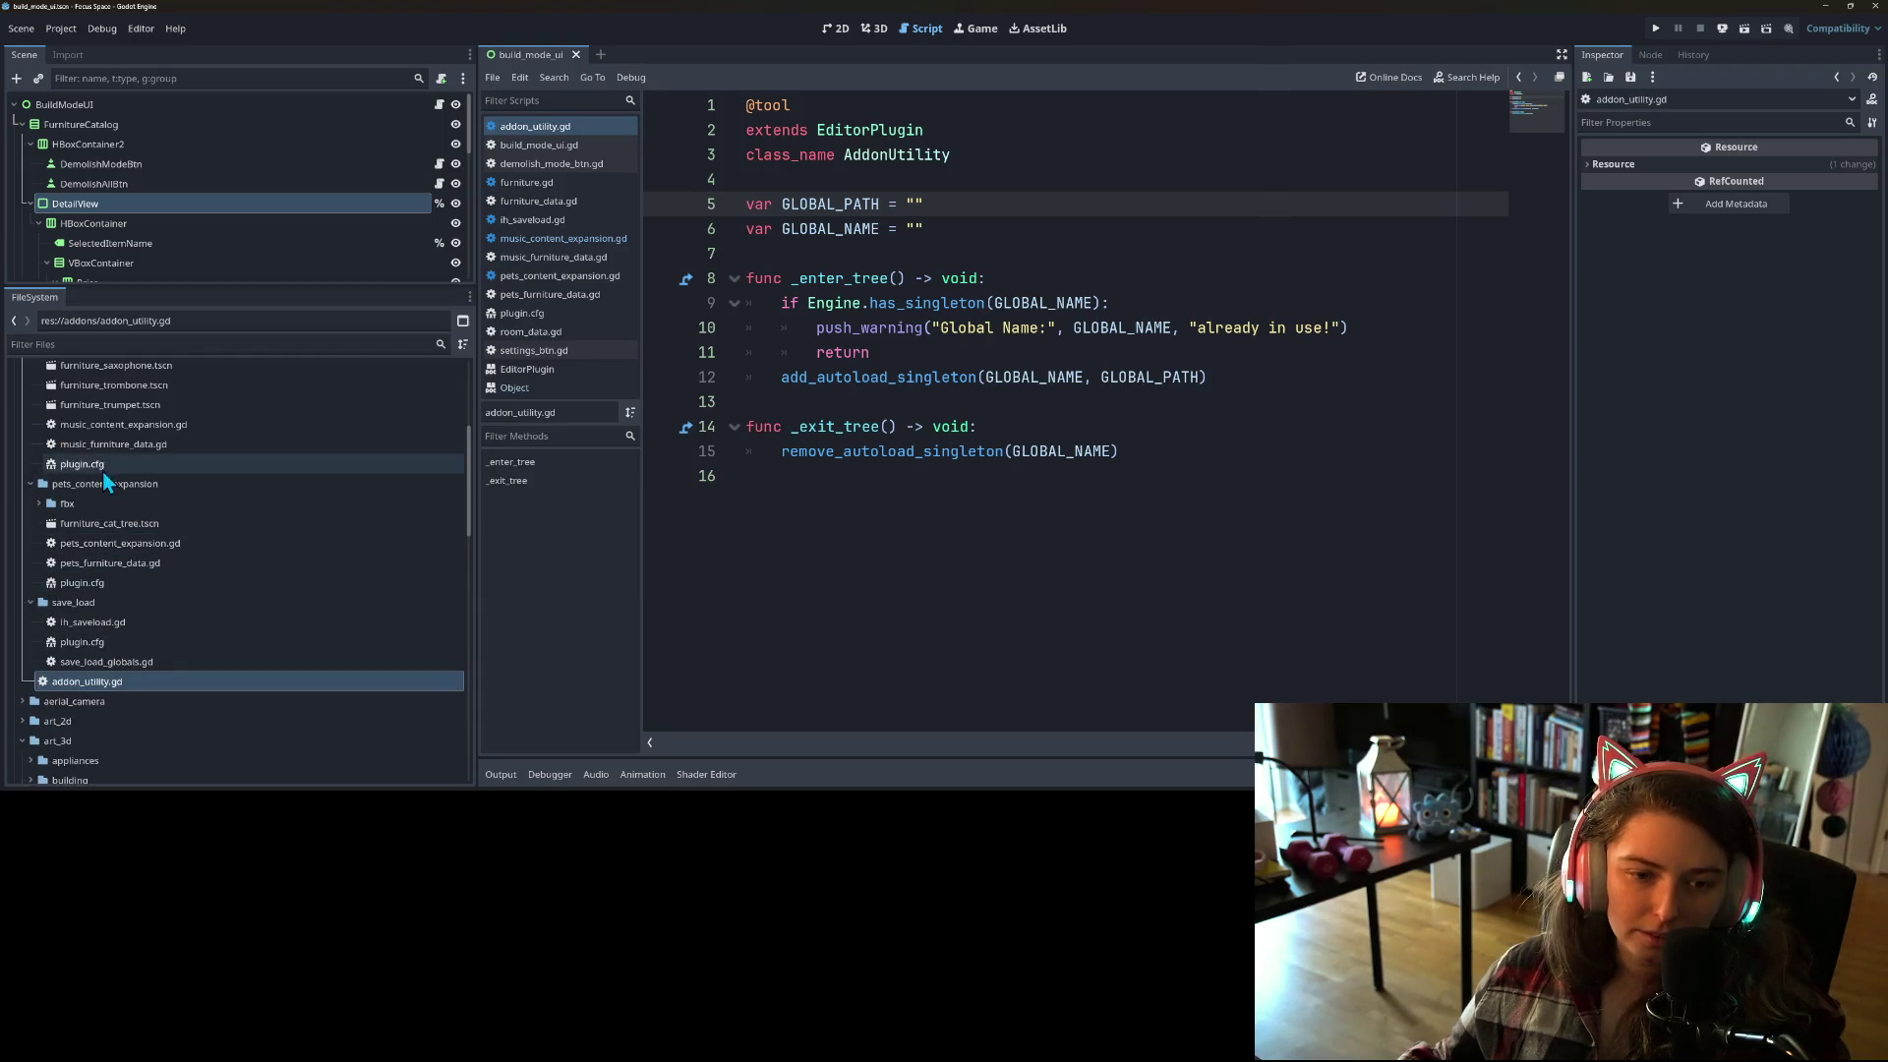
double_click(132, 425)
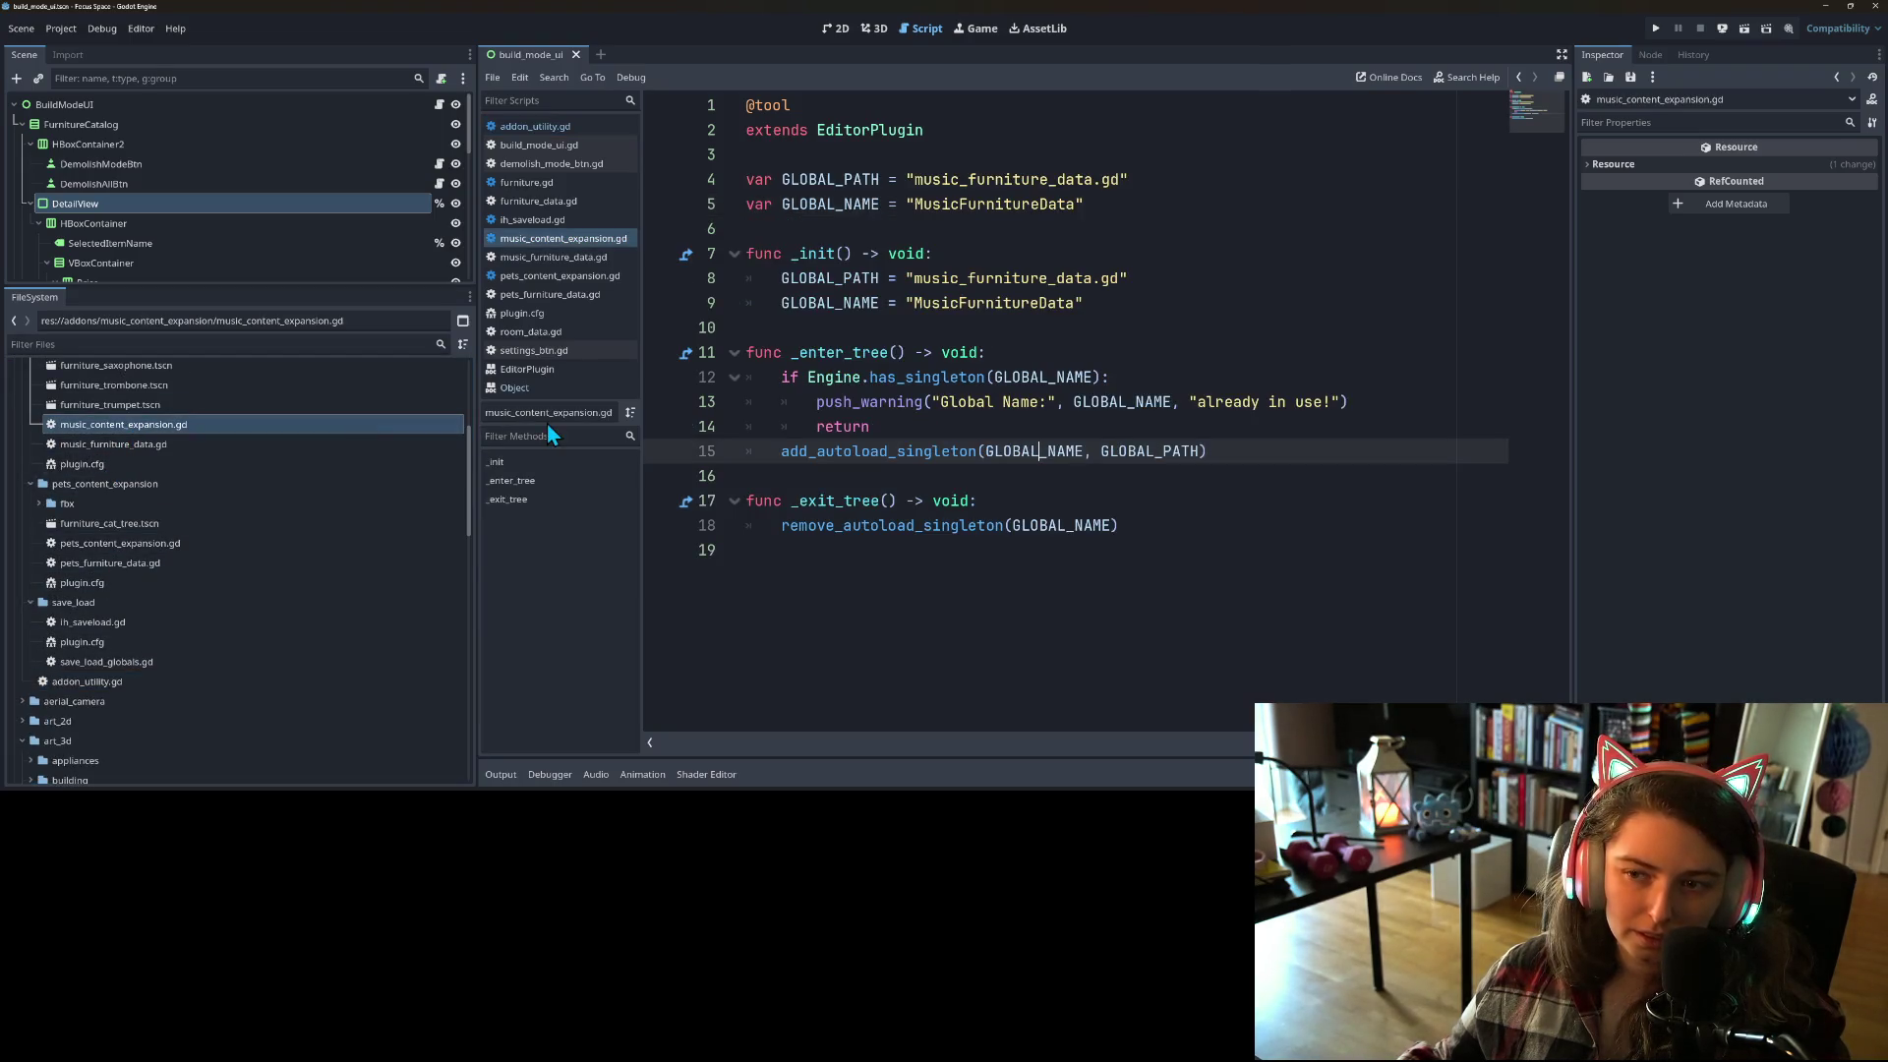
Step: Make music_content_expansion.gd extend AddonUtility and delete its GLOBAL_PATH/GLOBAL_NAME declarations
left_click(1074, 523)
double_click(877, 134)
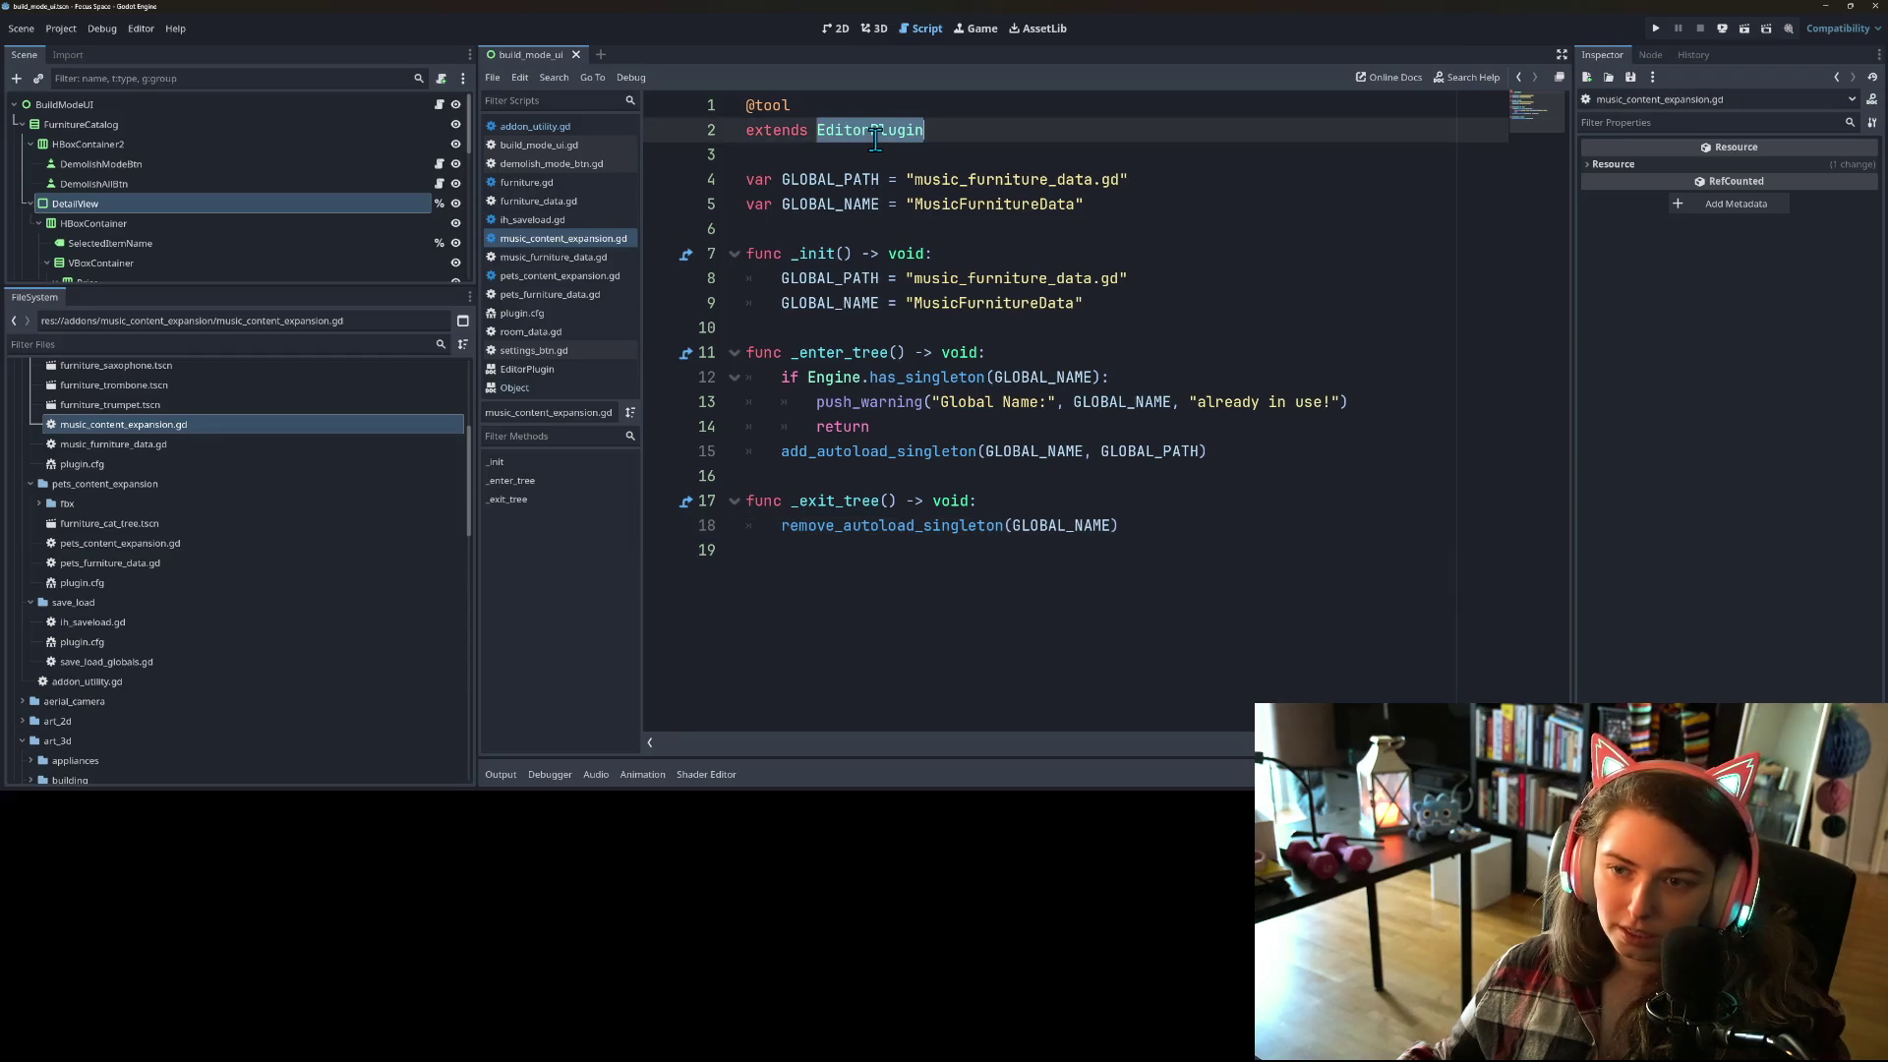
type("AddonUtility")
left_click_drag(1157, 207, 699, 182)
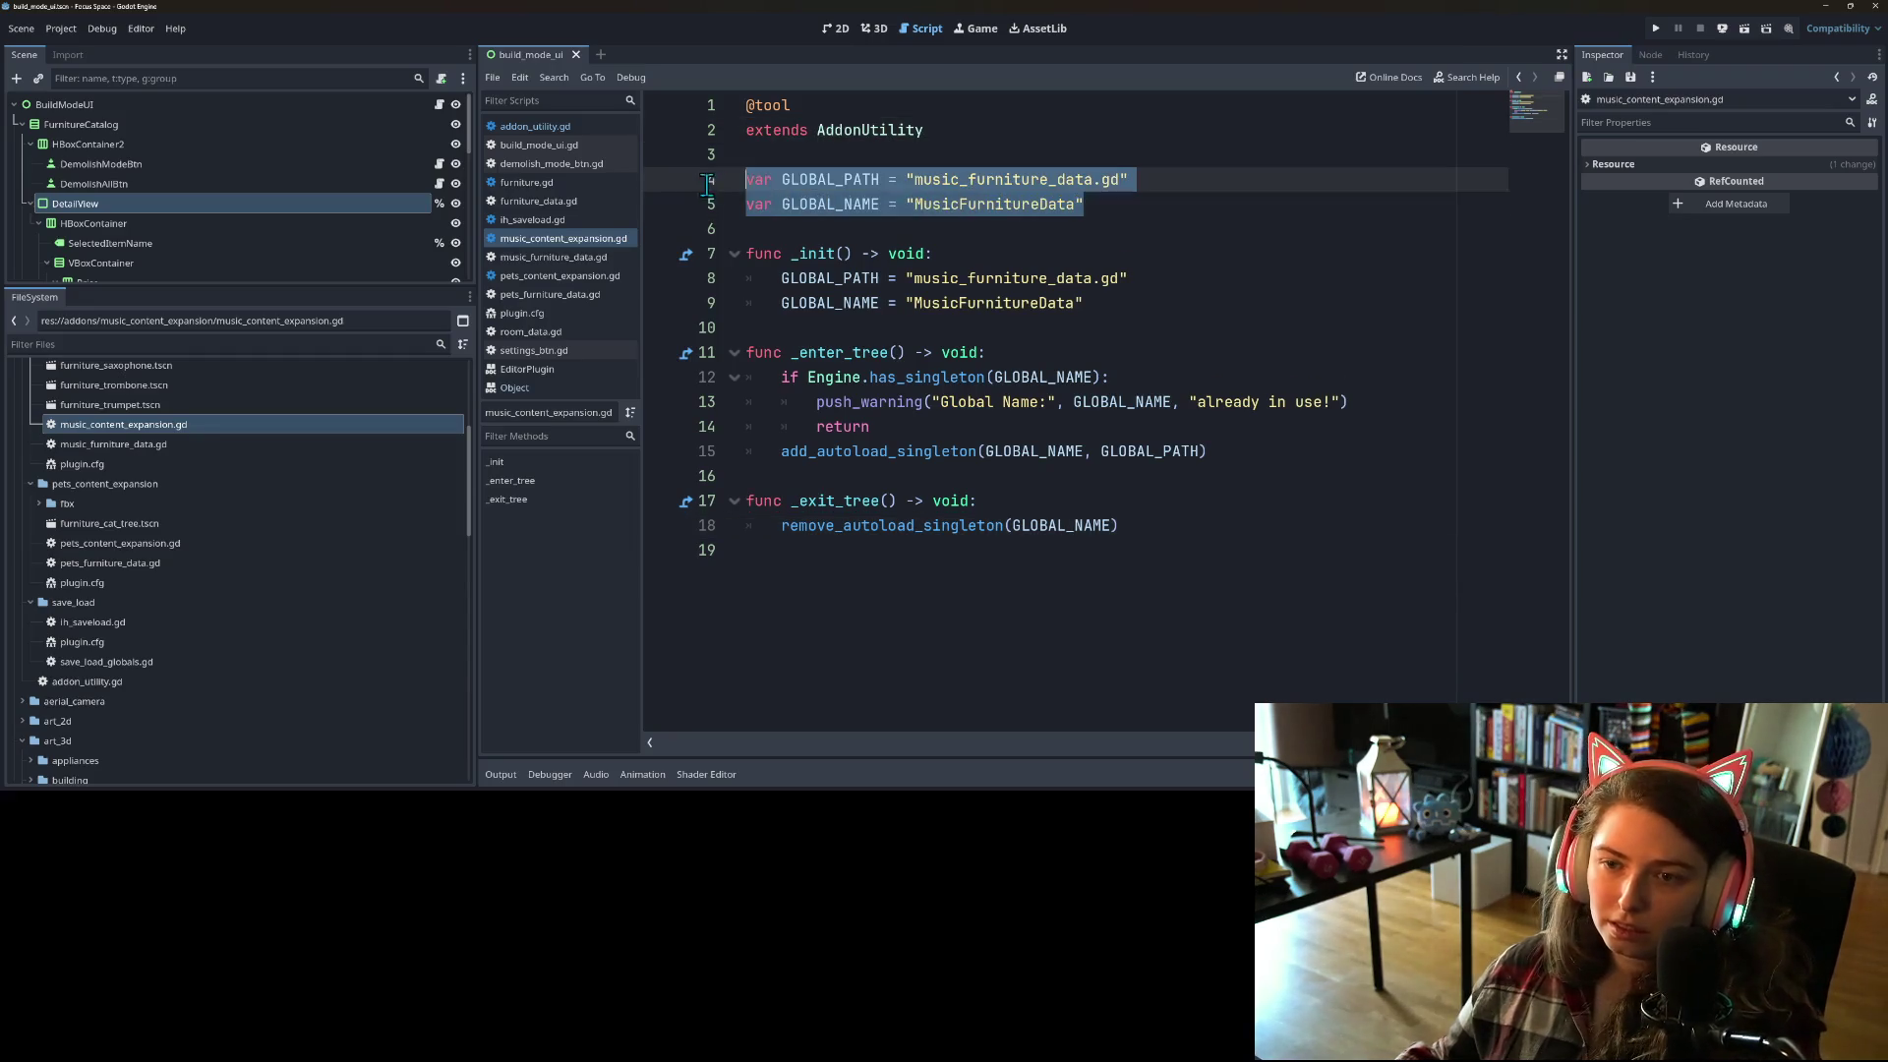
key("BackSpace")
key("BackSpace")
key("BackSpace")
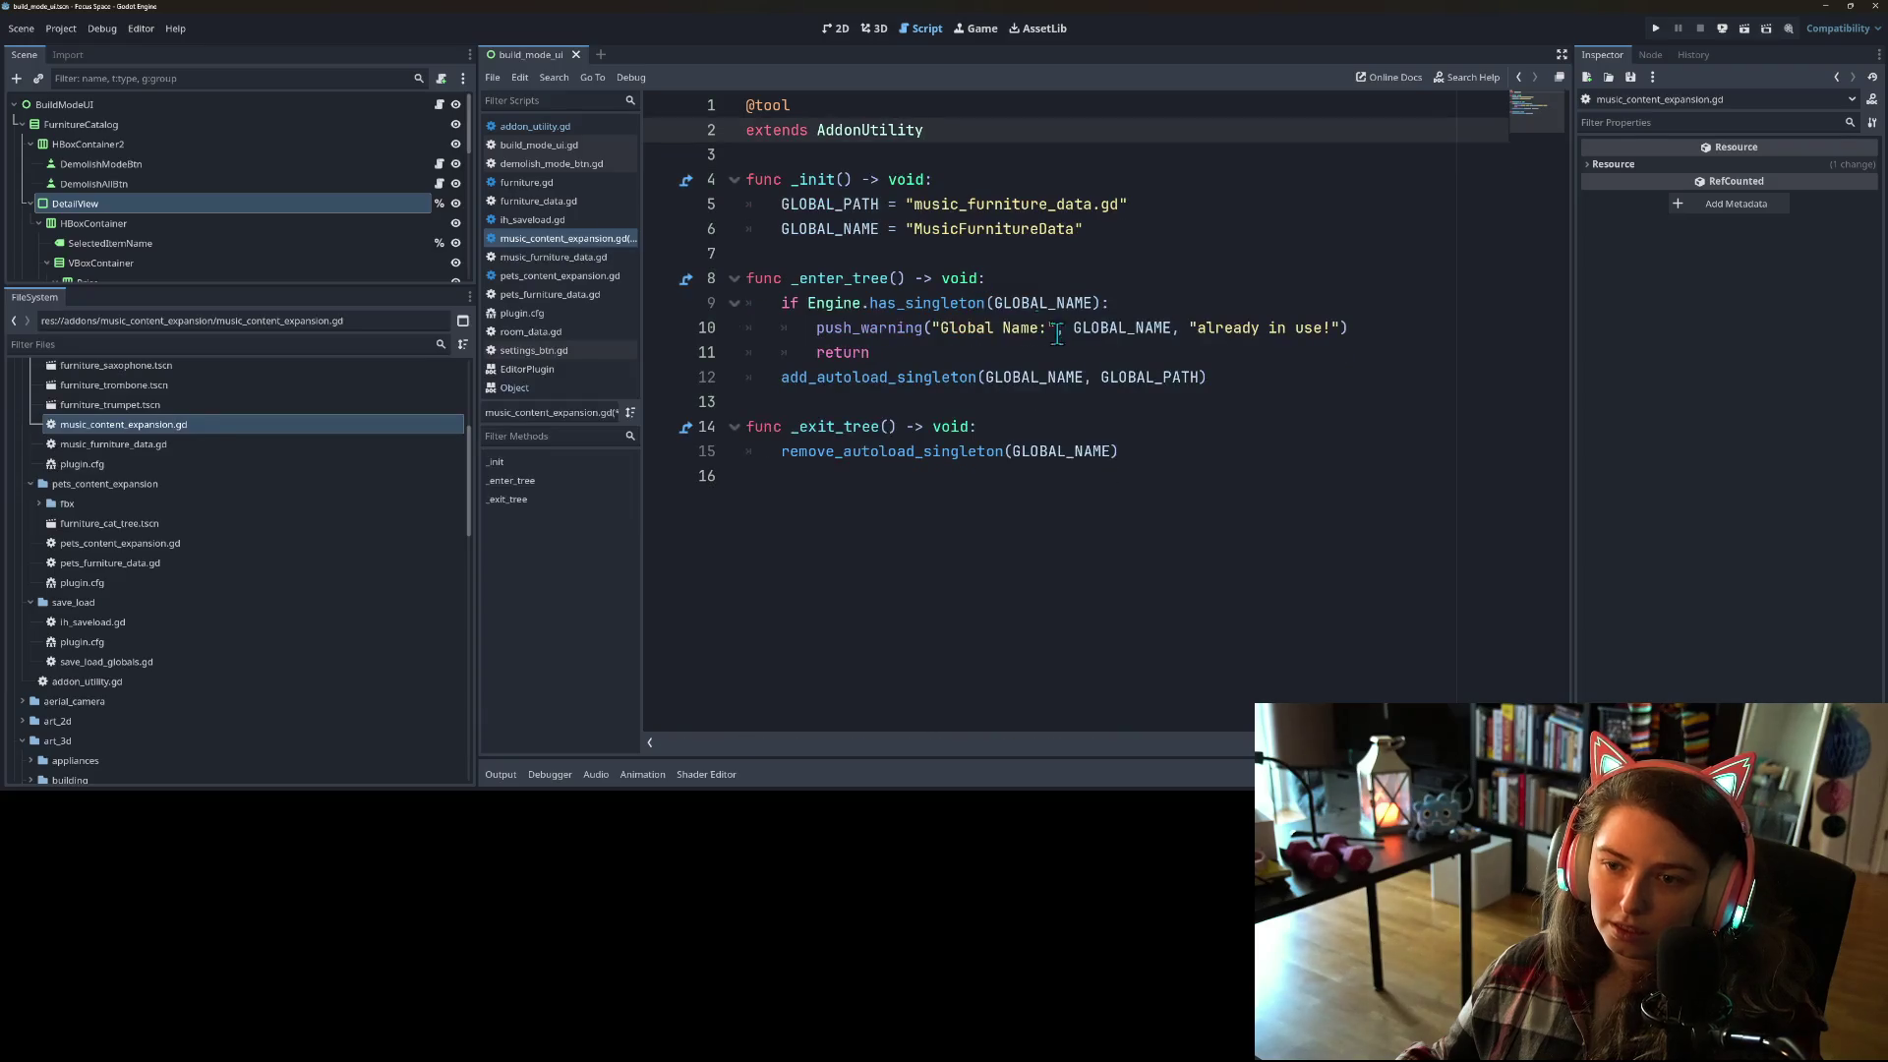
Step: Delete the _enter_tree and _exit_tree functions and save the script
left_click(1199, 472)
left_click_drag(1198, 473, 732, 285)
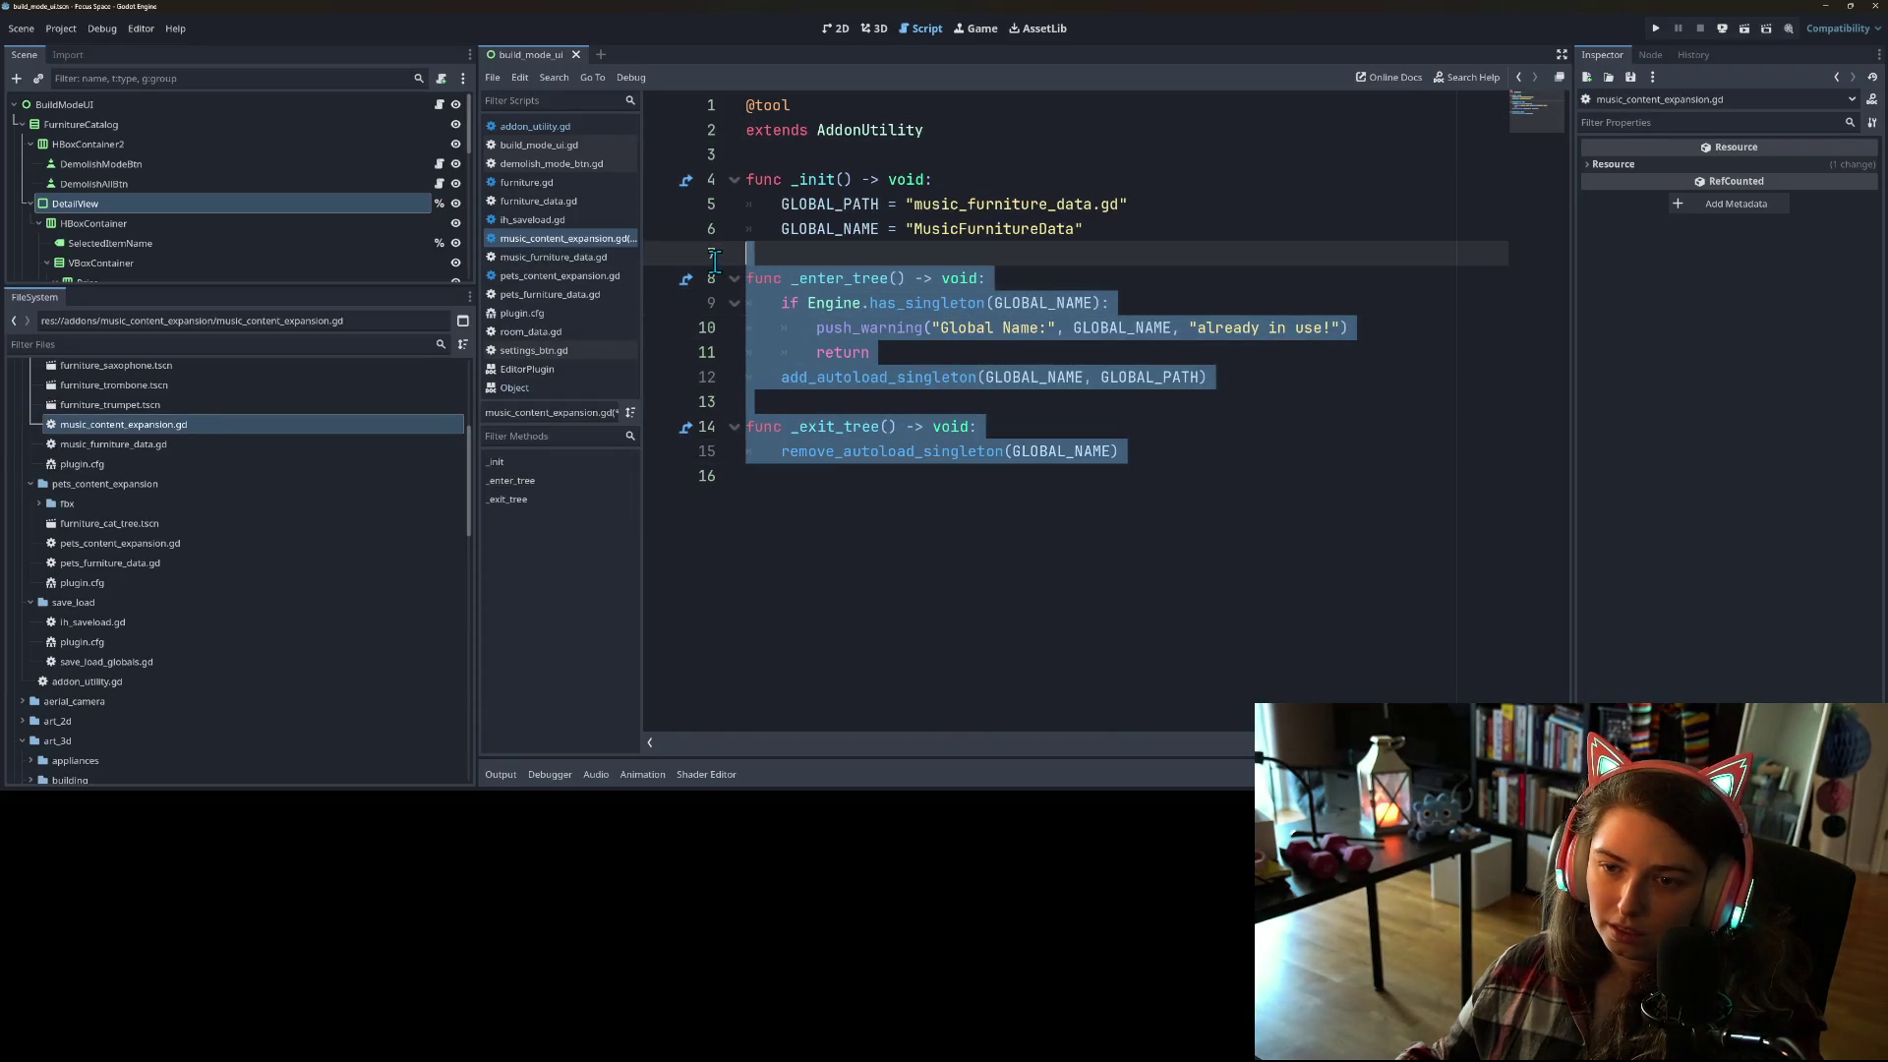
key("BackSpace")
key("BackSpace")
key("Up")
key("ctrl+s")
left_click(826, 384)
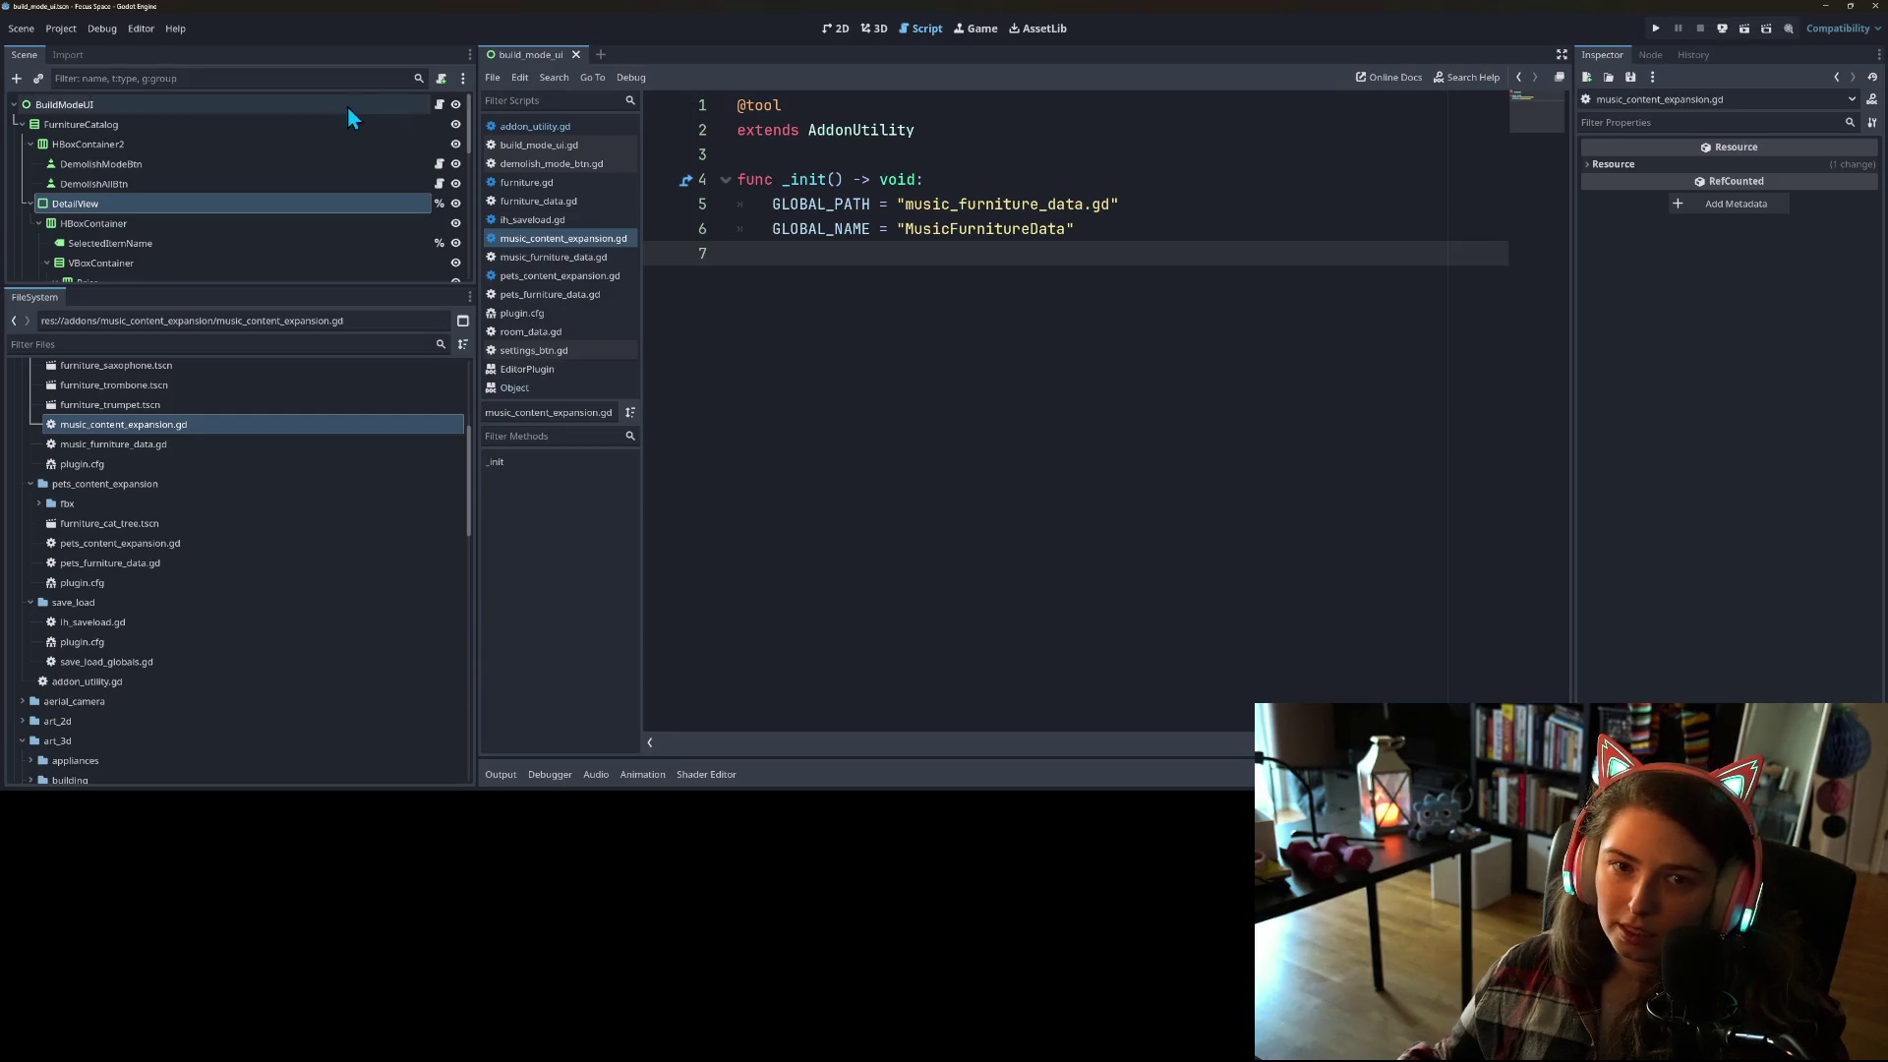
Step: Toggle the Music Content Expansion plugin off and on, check the autoload Globals, and run the project
left_click(61, 30)
left_click(78, 51)
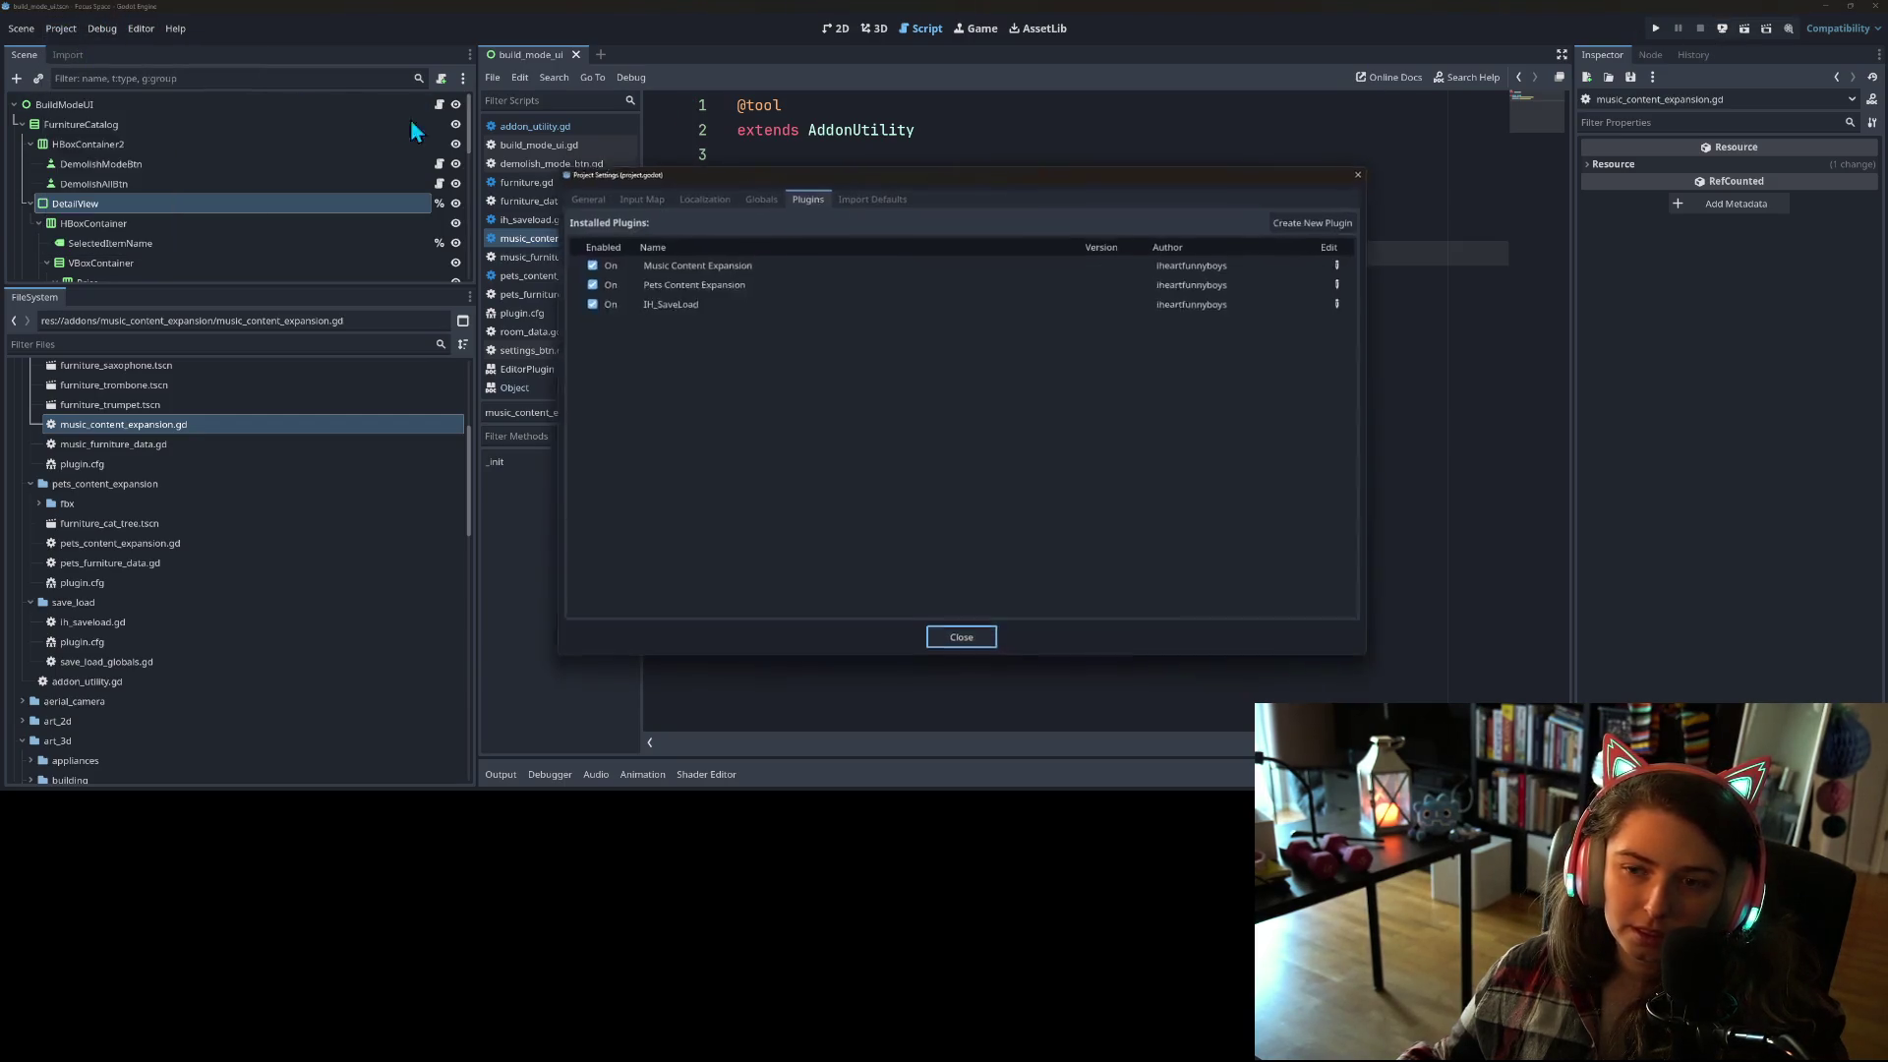
left_click(587, 263)
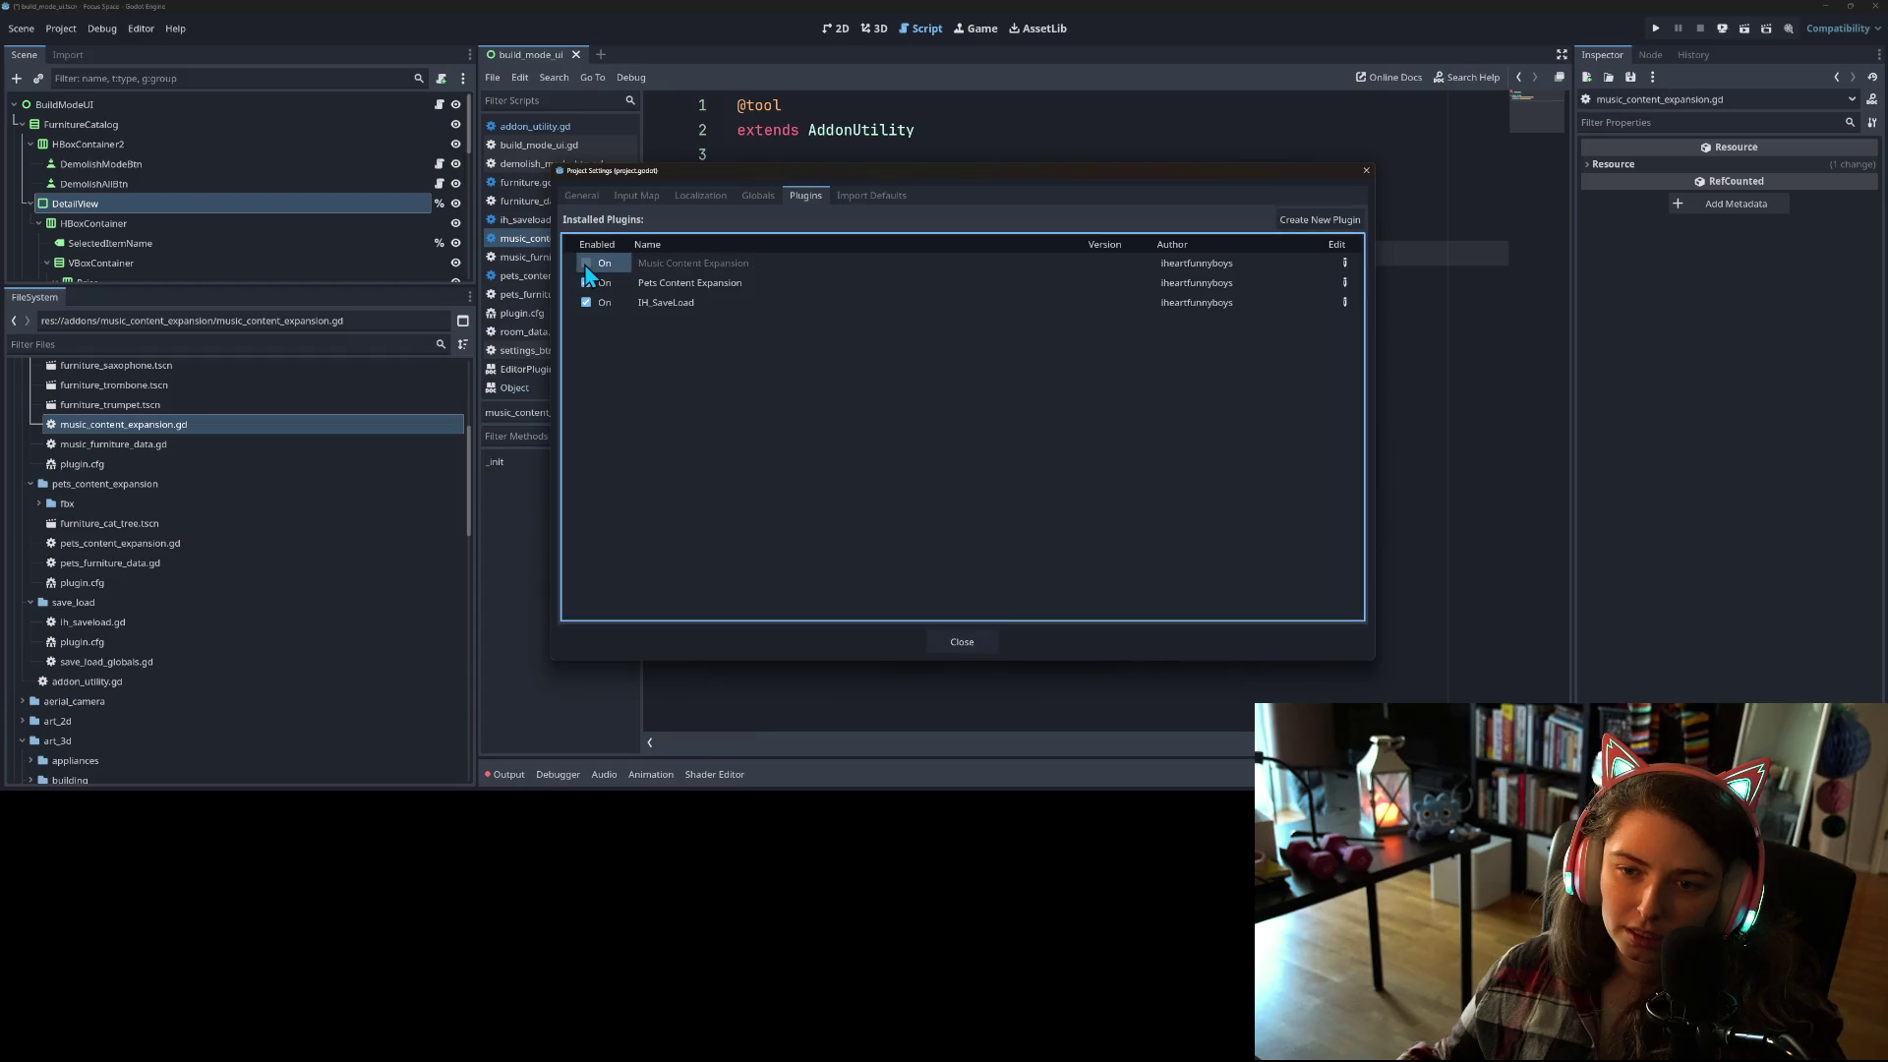
left_click(587, 264)
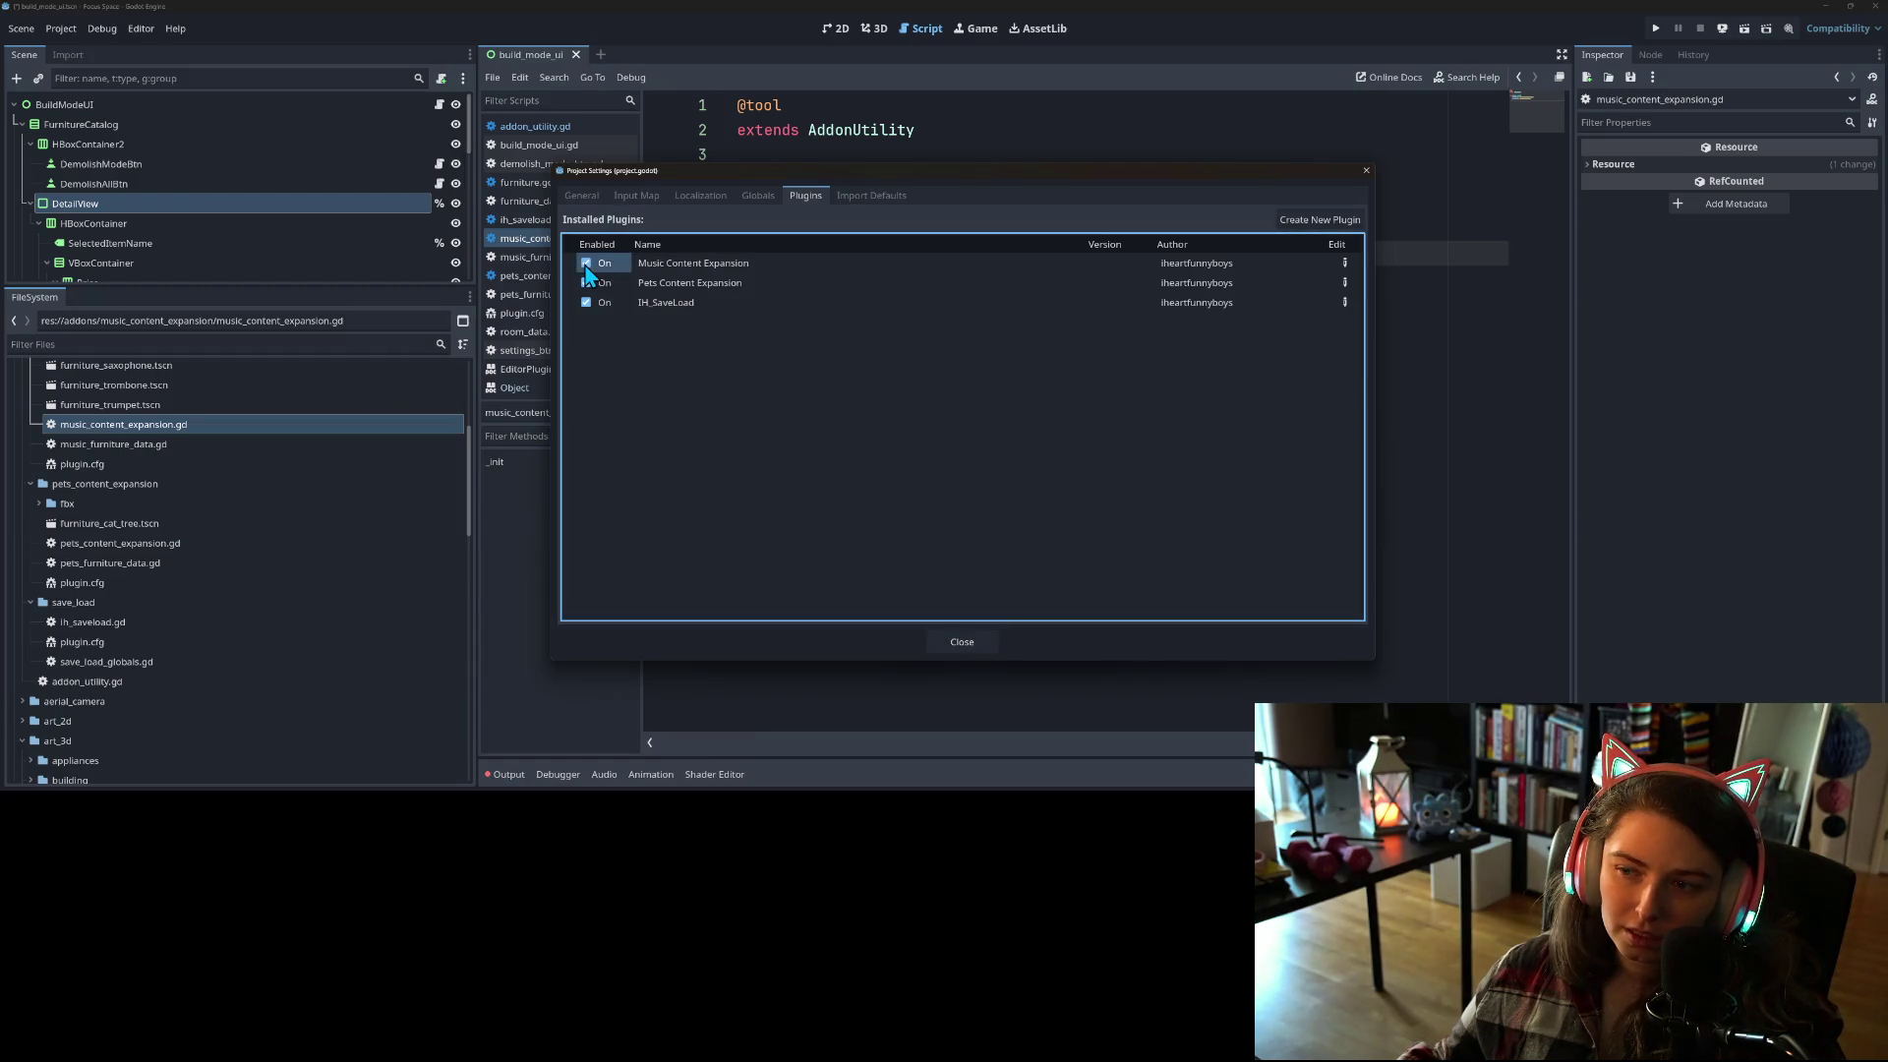
left_click(751, 195)
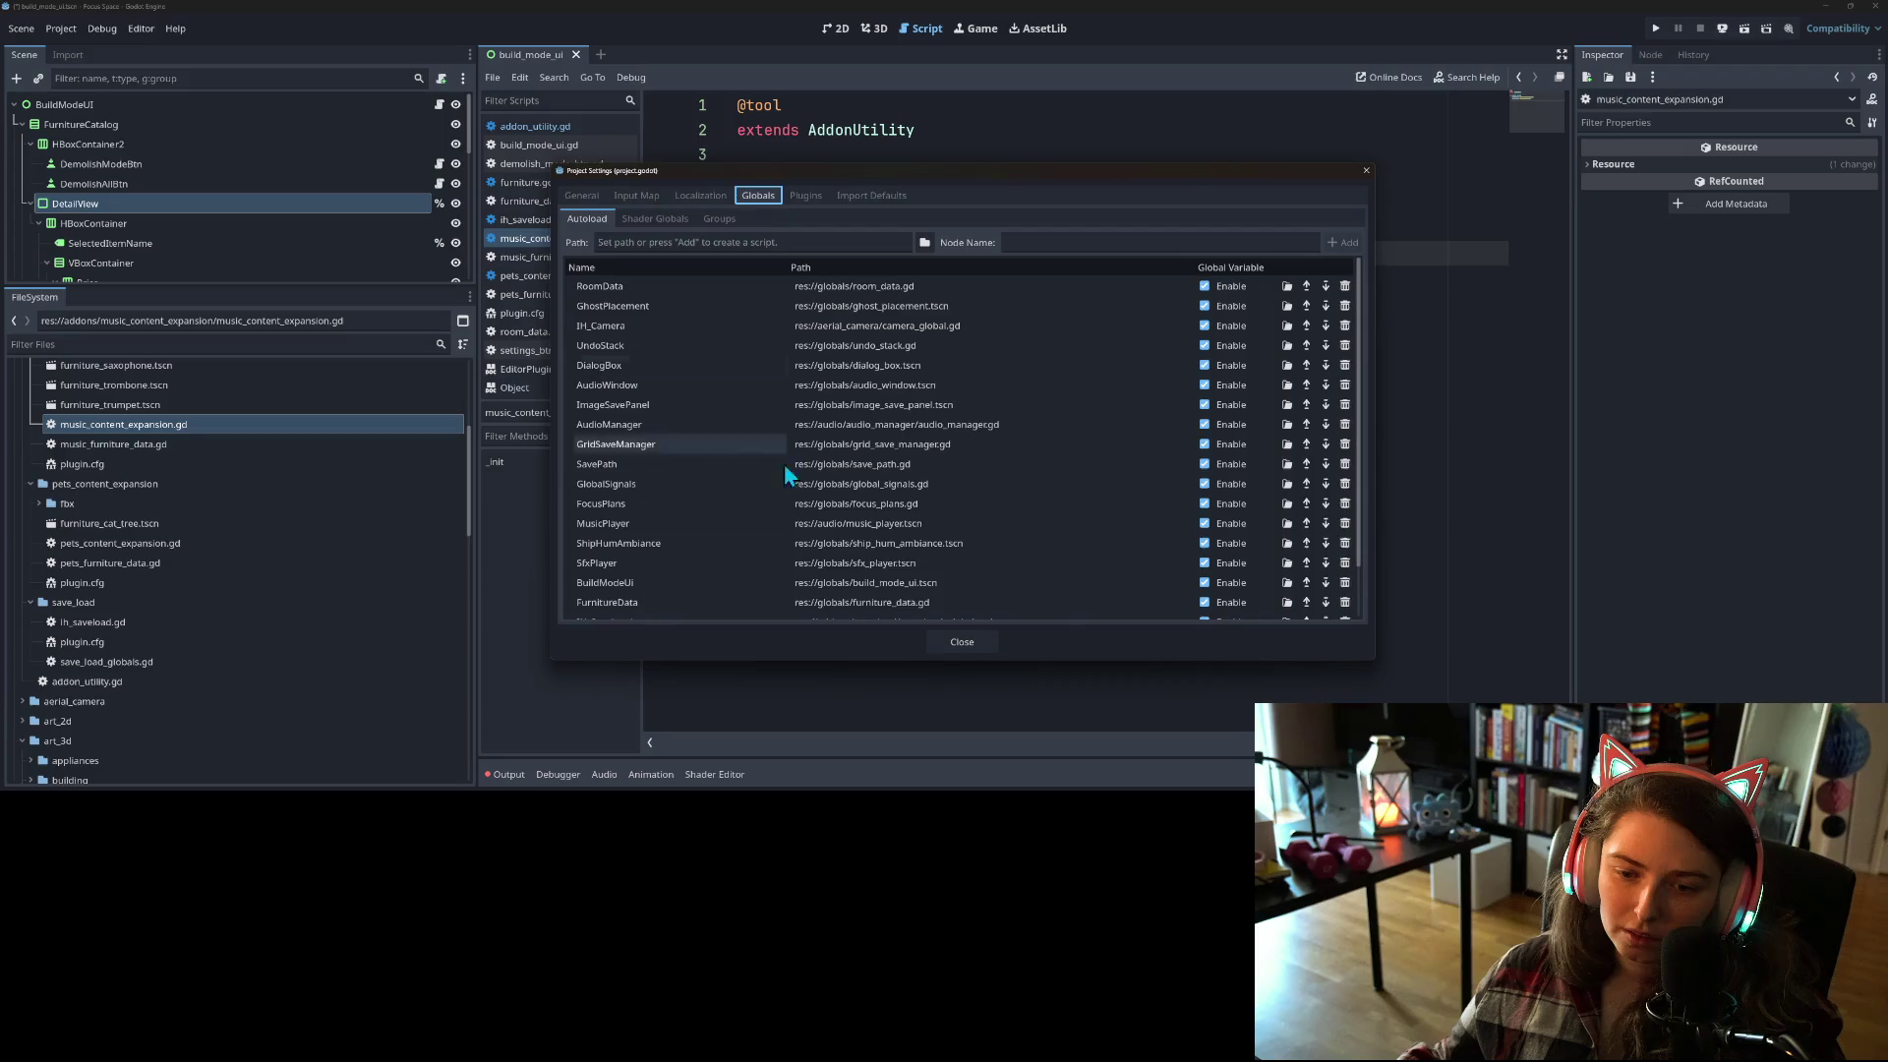
left_click(969, 645)
left_click(1660, 32)
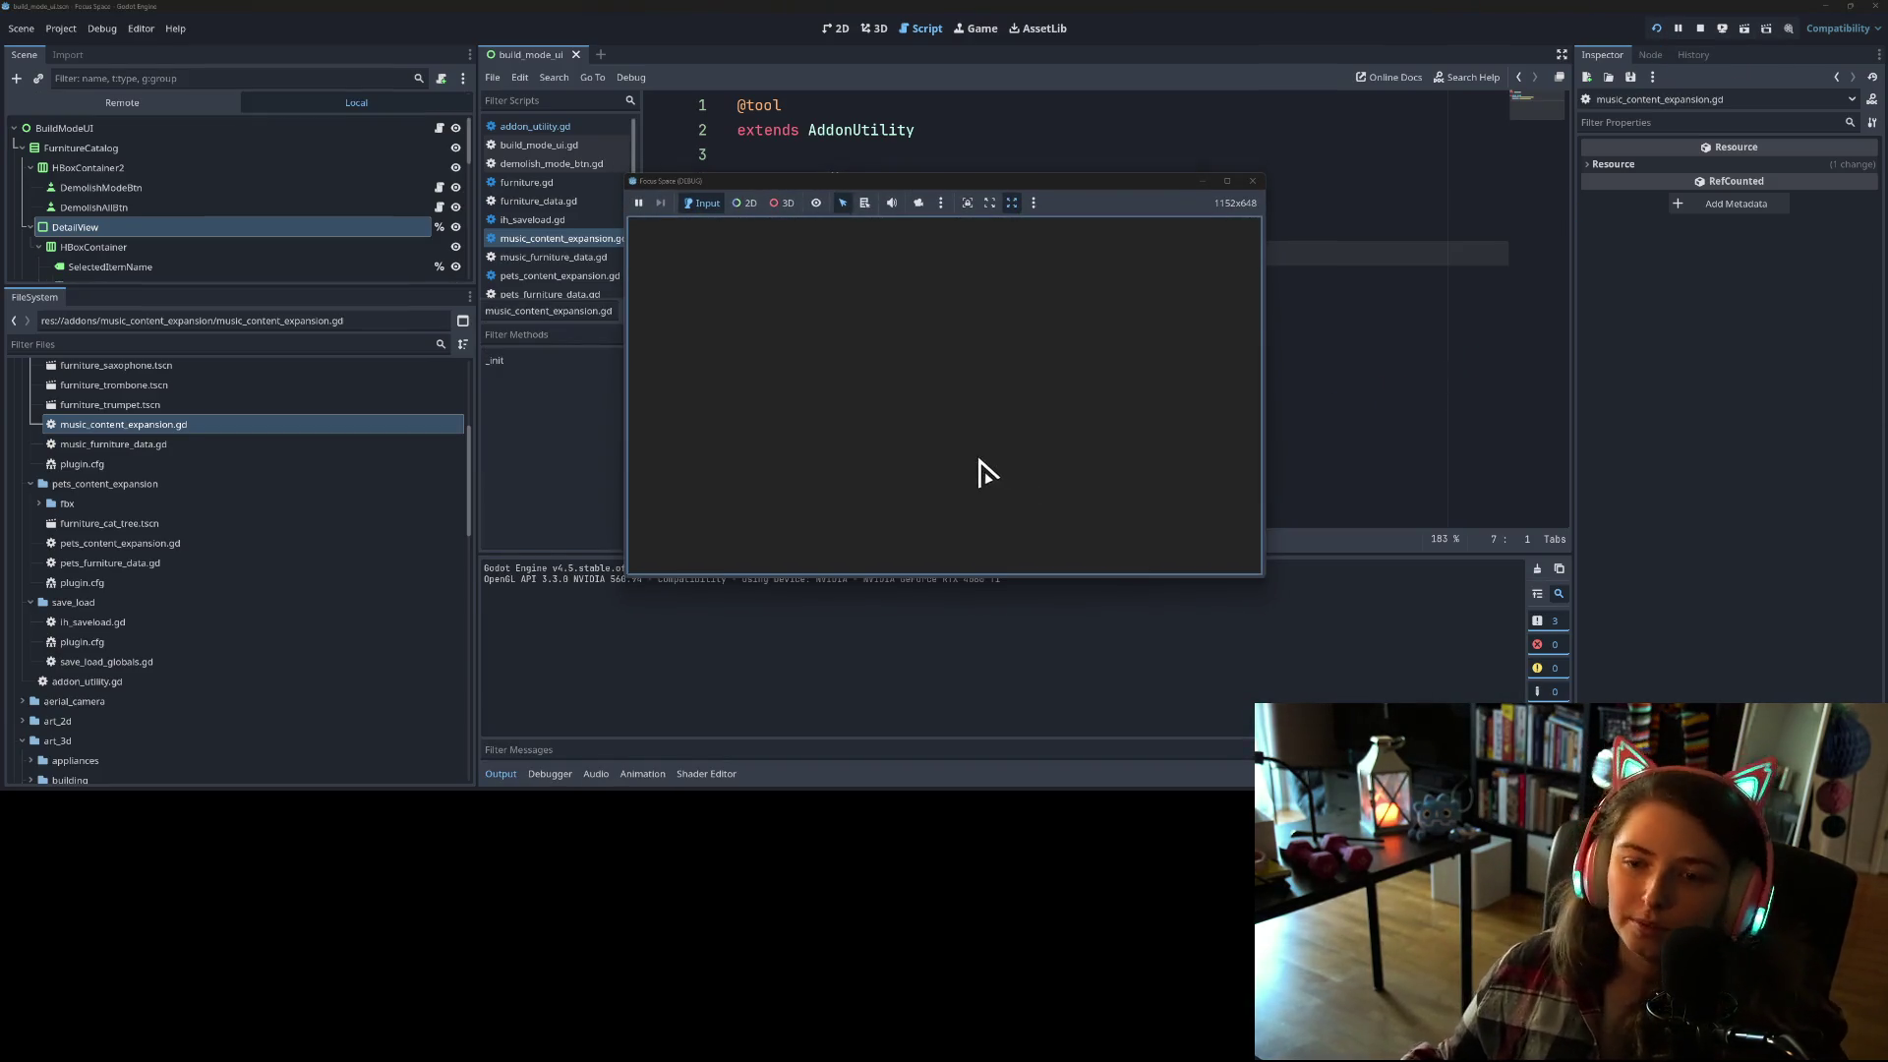
Step: Start the game, load my_room in build mode, then stop the test run
left_click(924, 496)
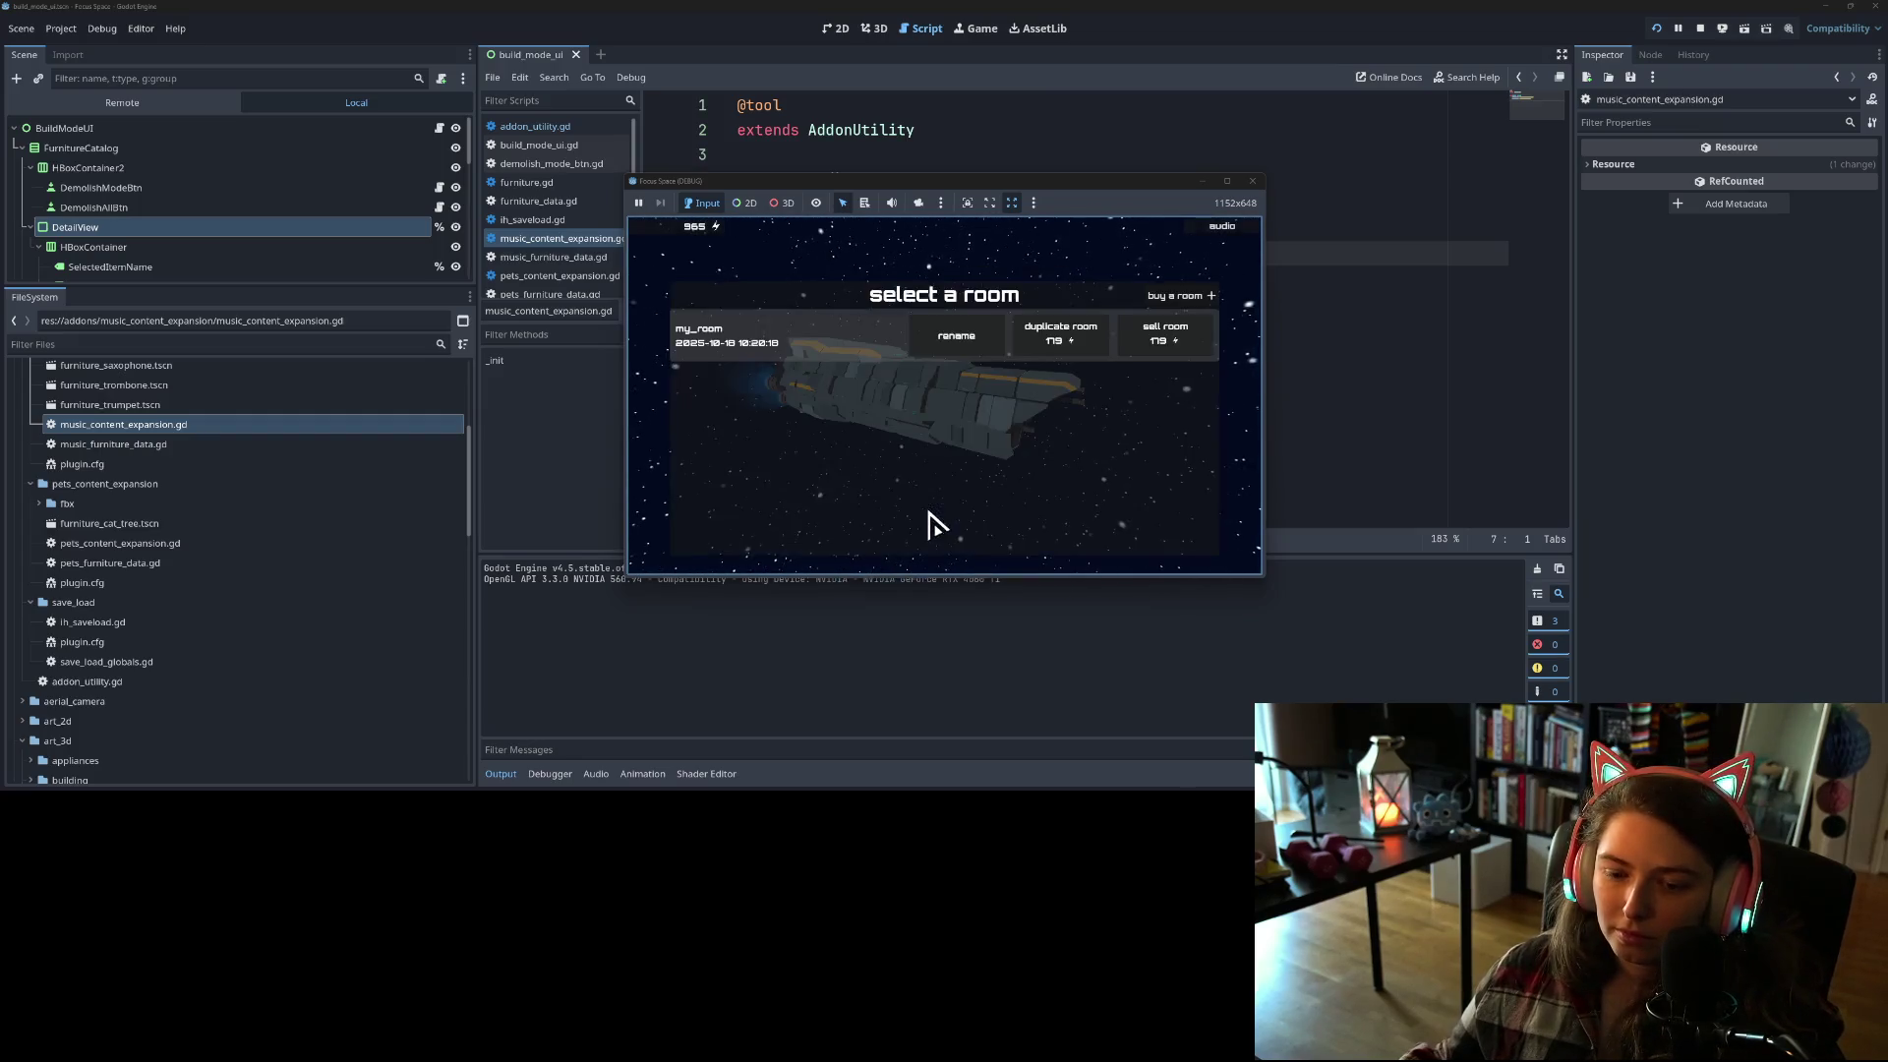
left_click(821, 381)
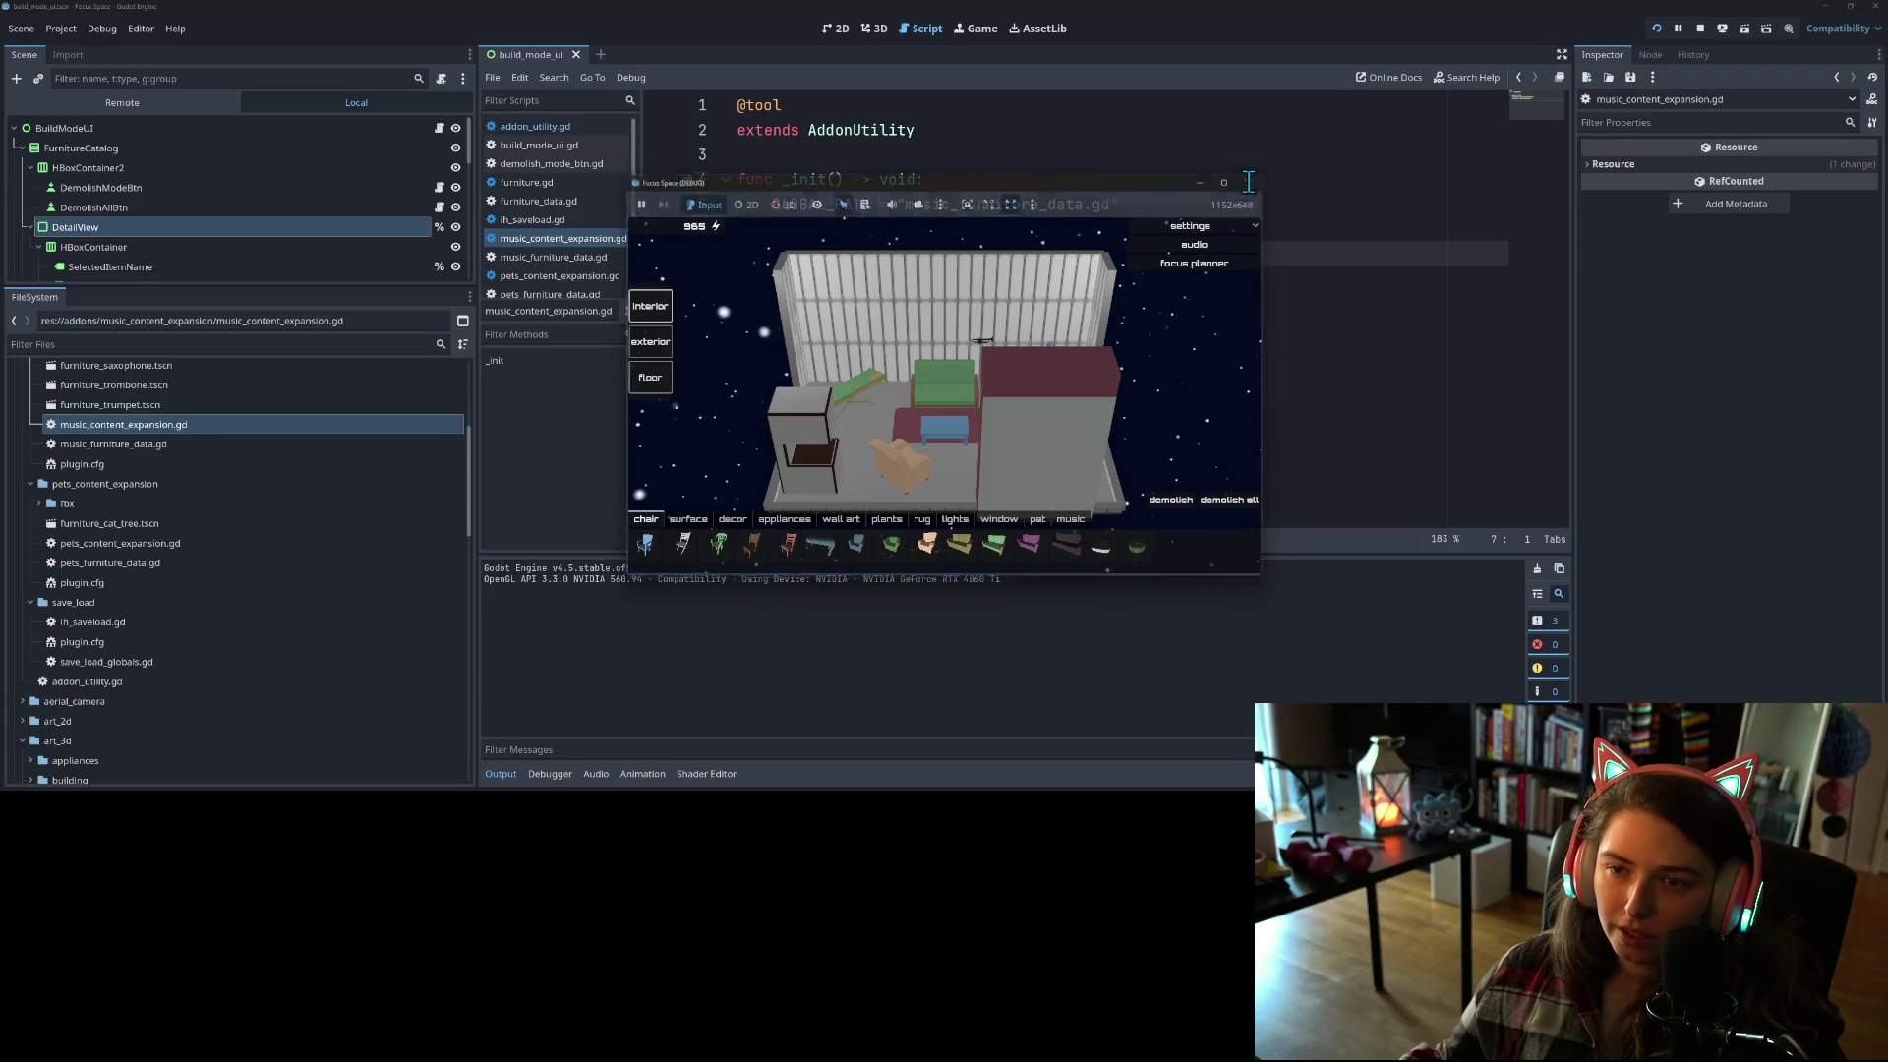
left_click(1252, 181)
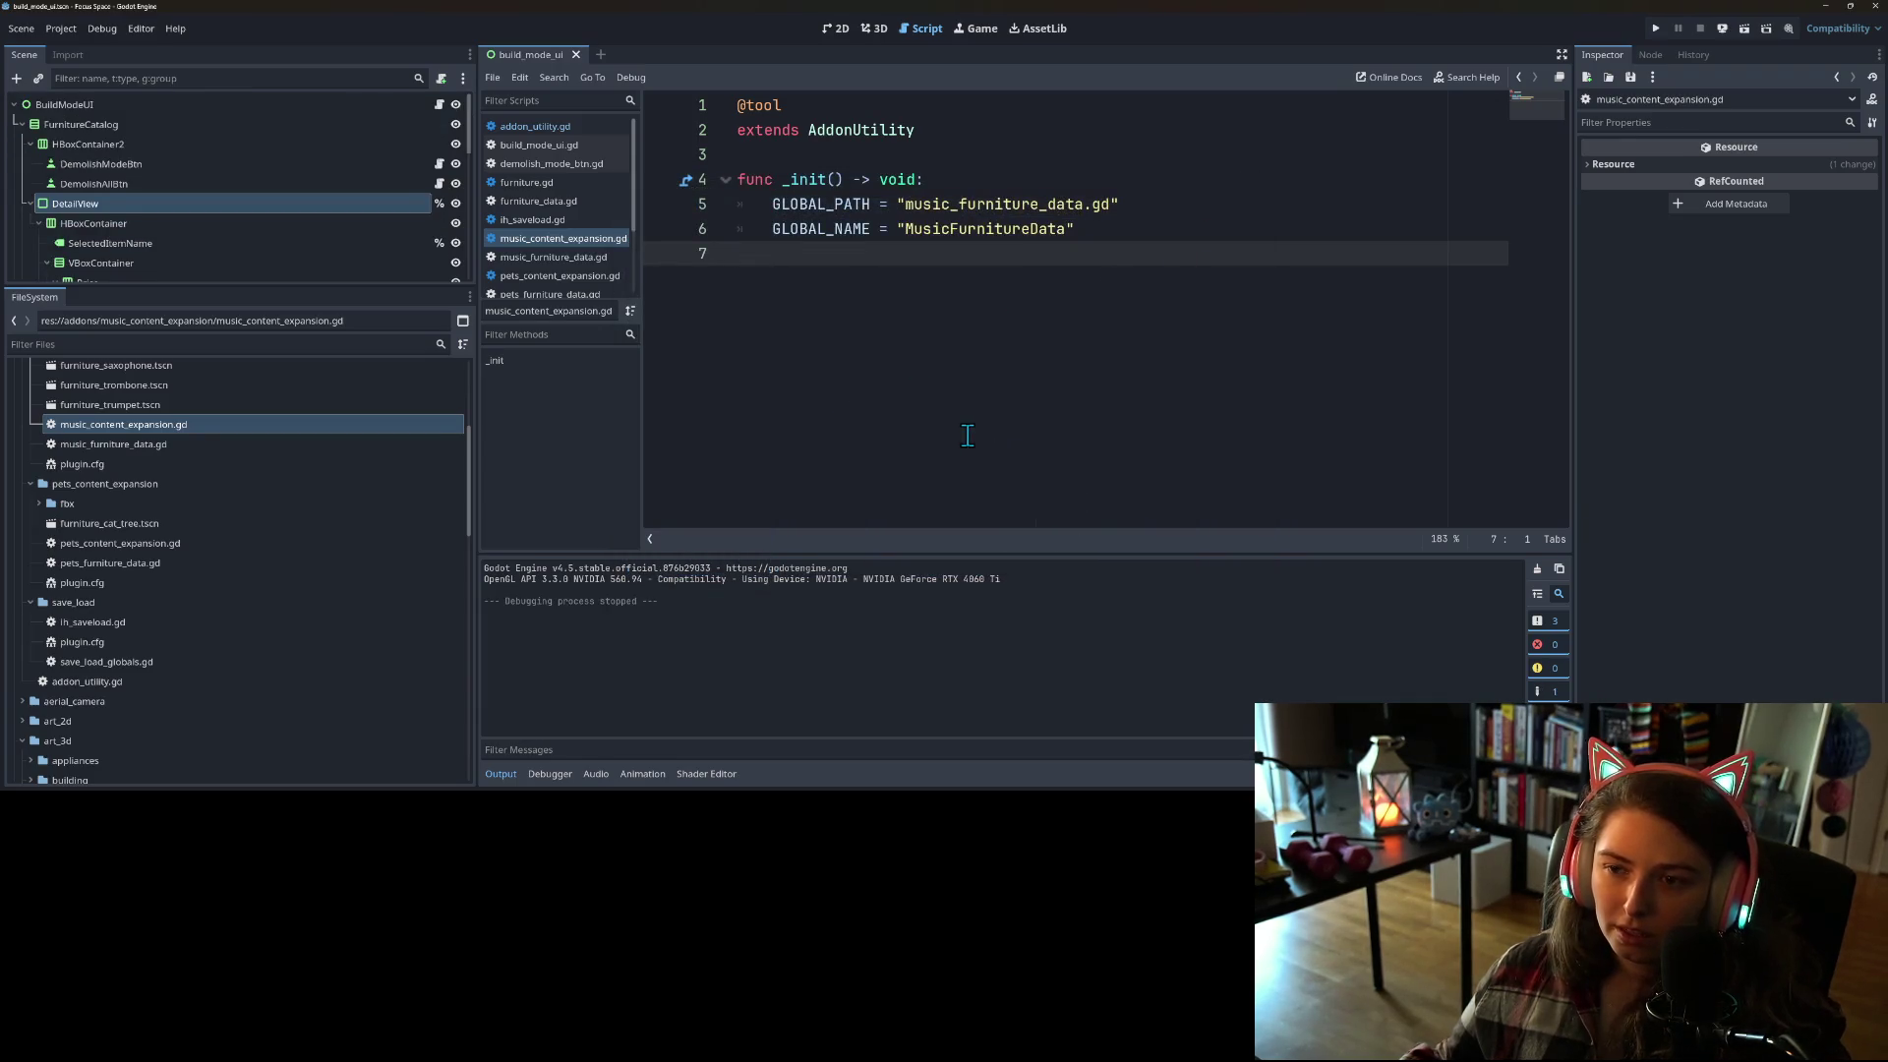
Step: Copy the whole music script and paste it over the old functions in pets_content_expansion.gd
left_click(1086, 230)
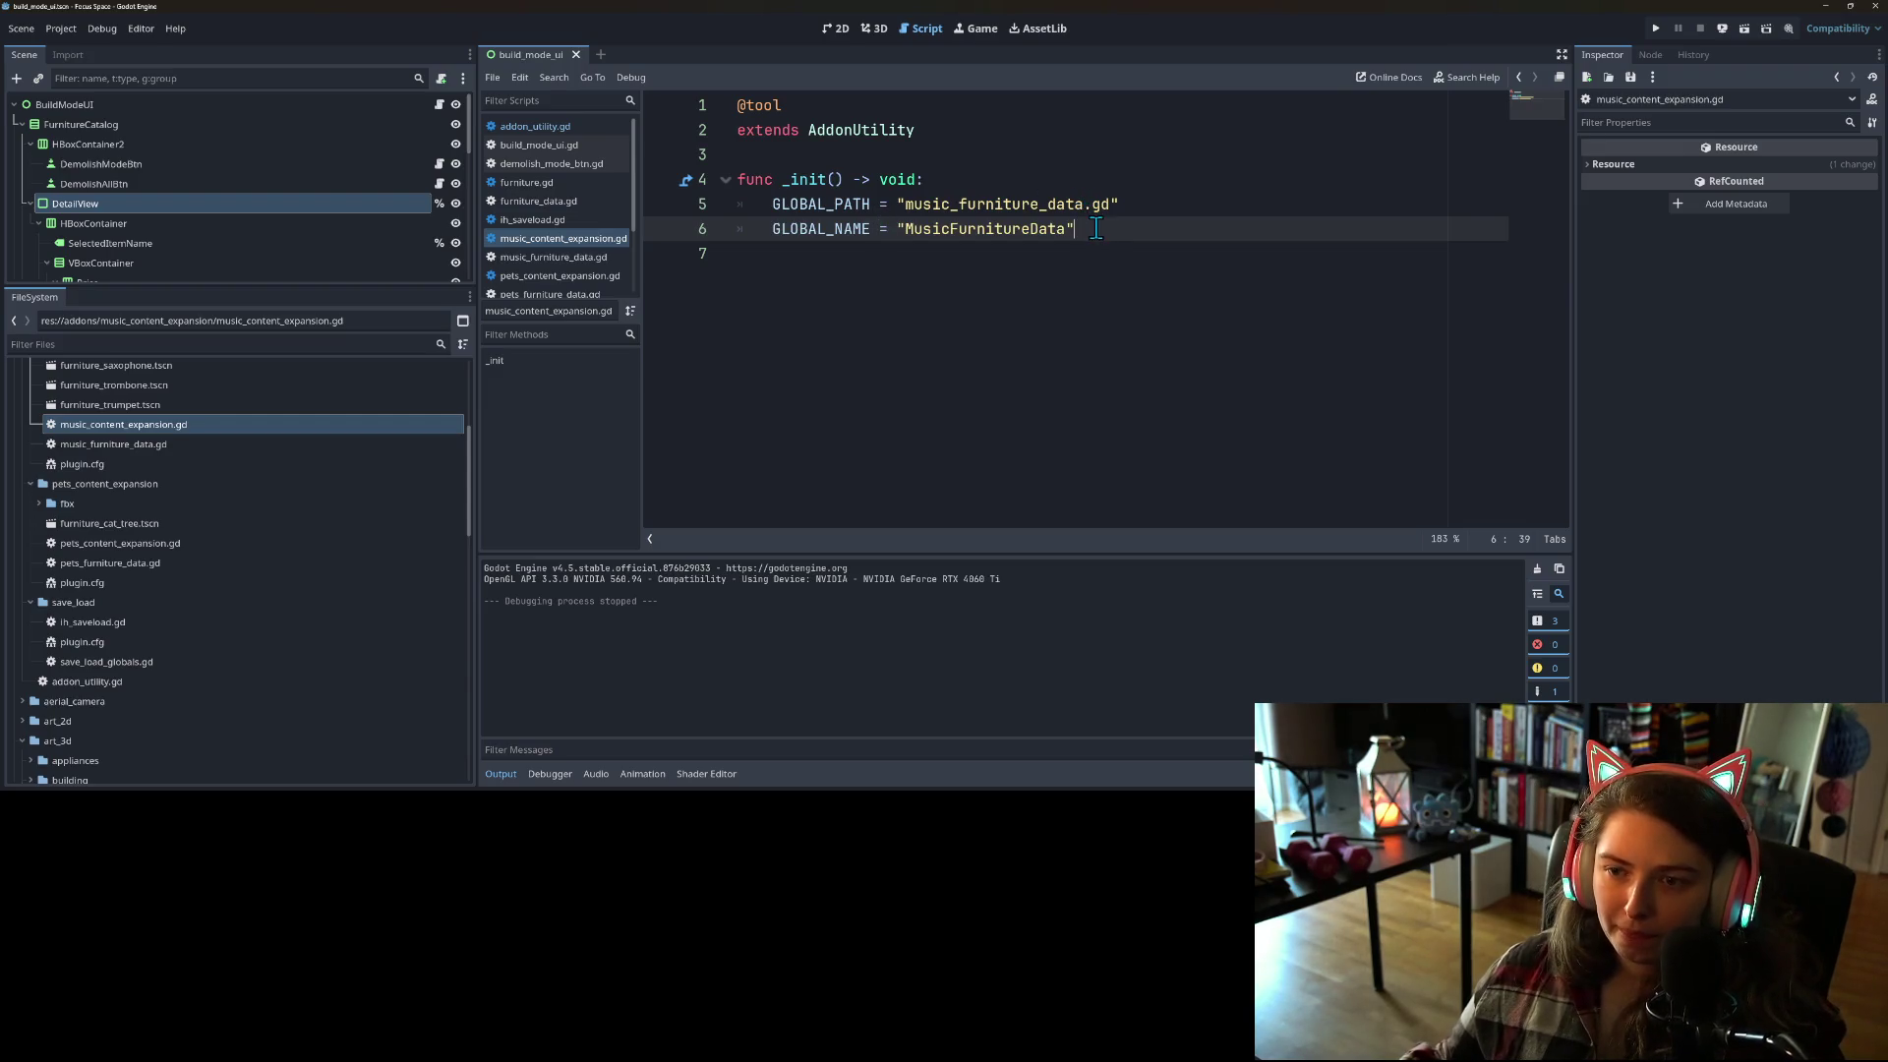
left_click(768, 281)
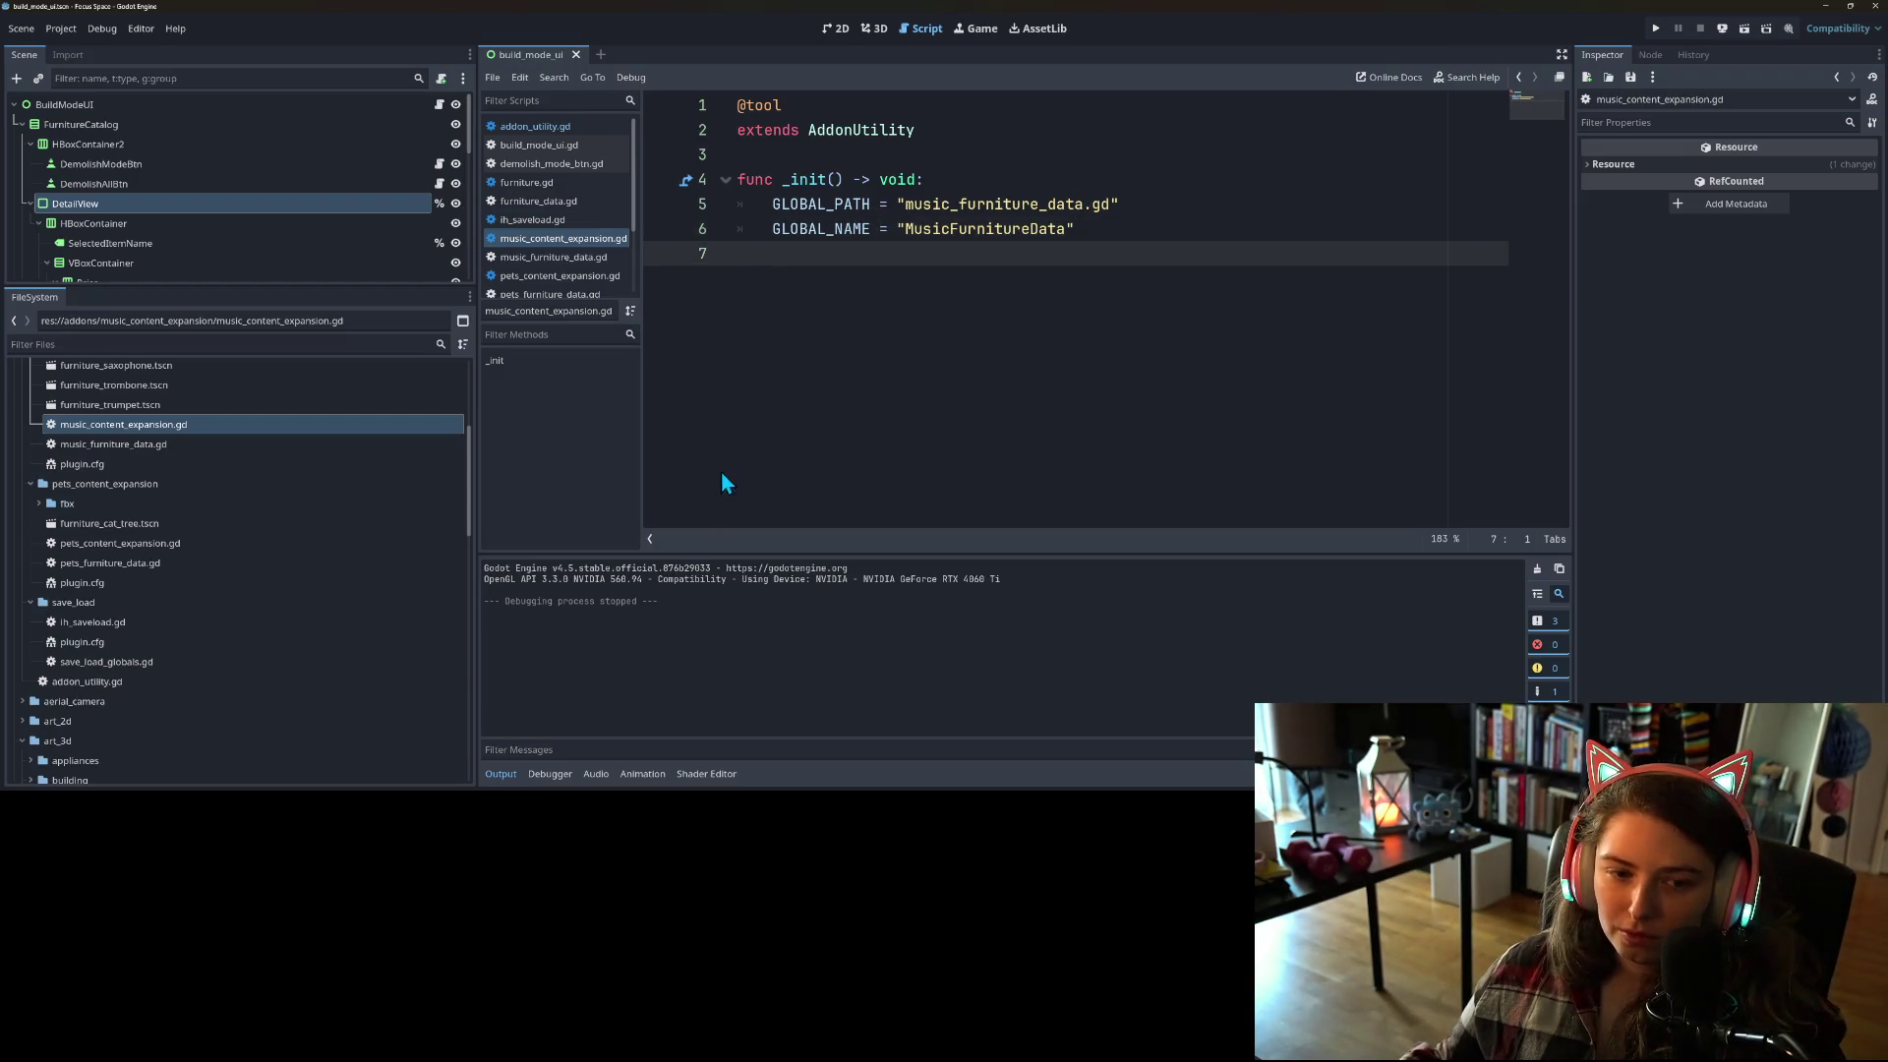
key("ctrl+a")
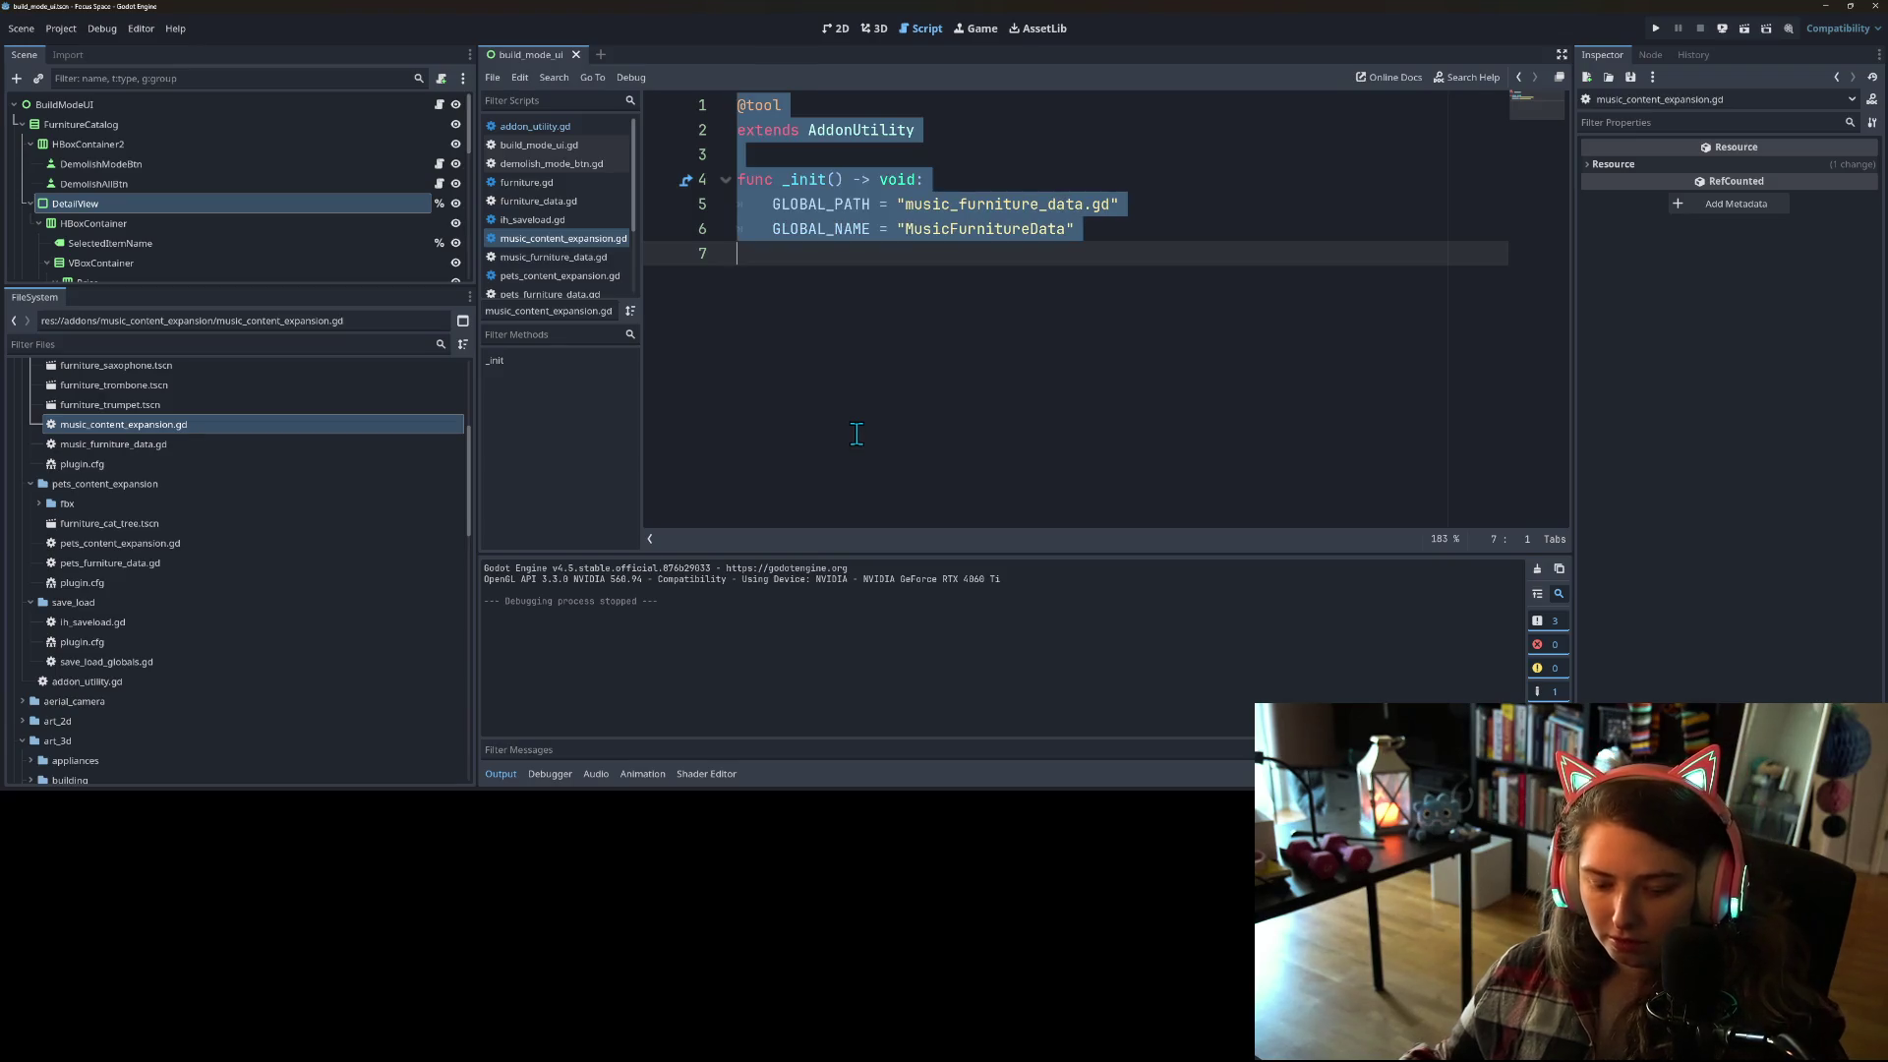
left_click(864, 429)
scroll("up", 3)
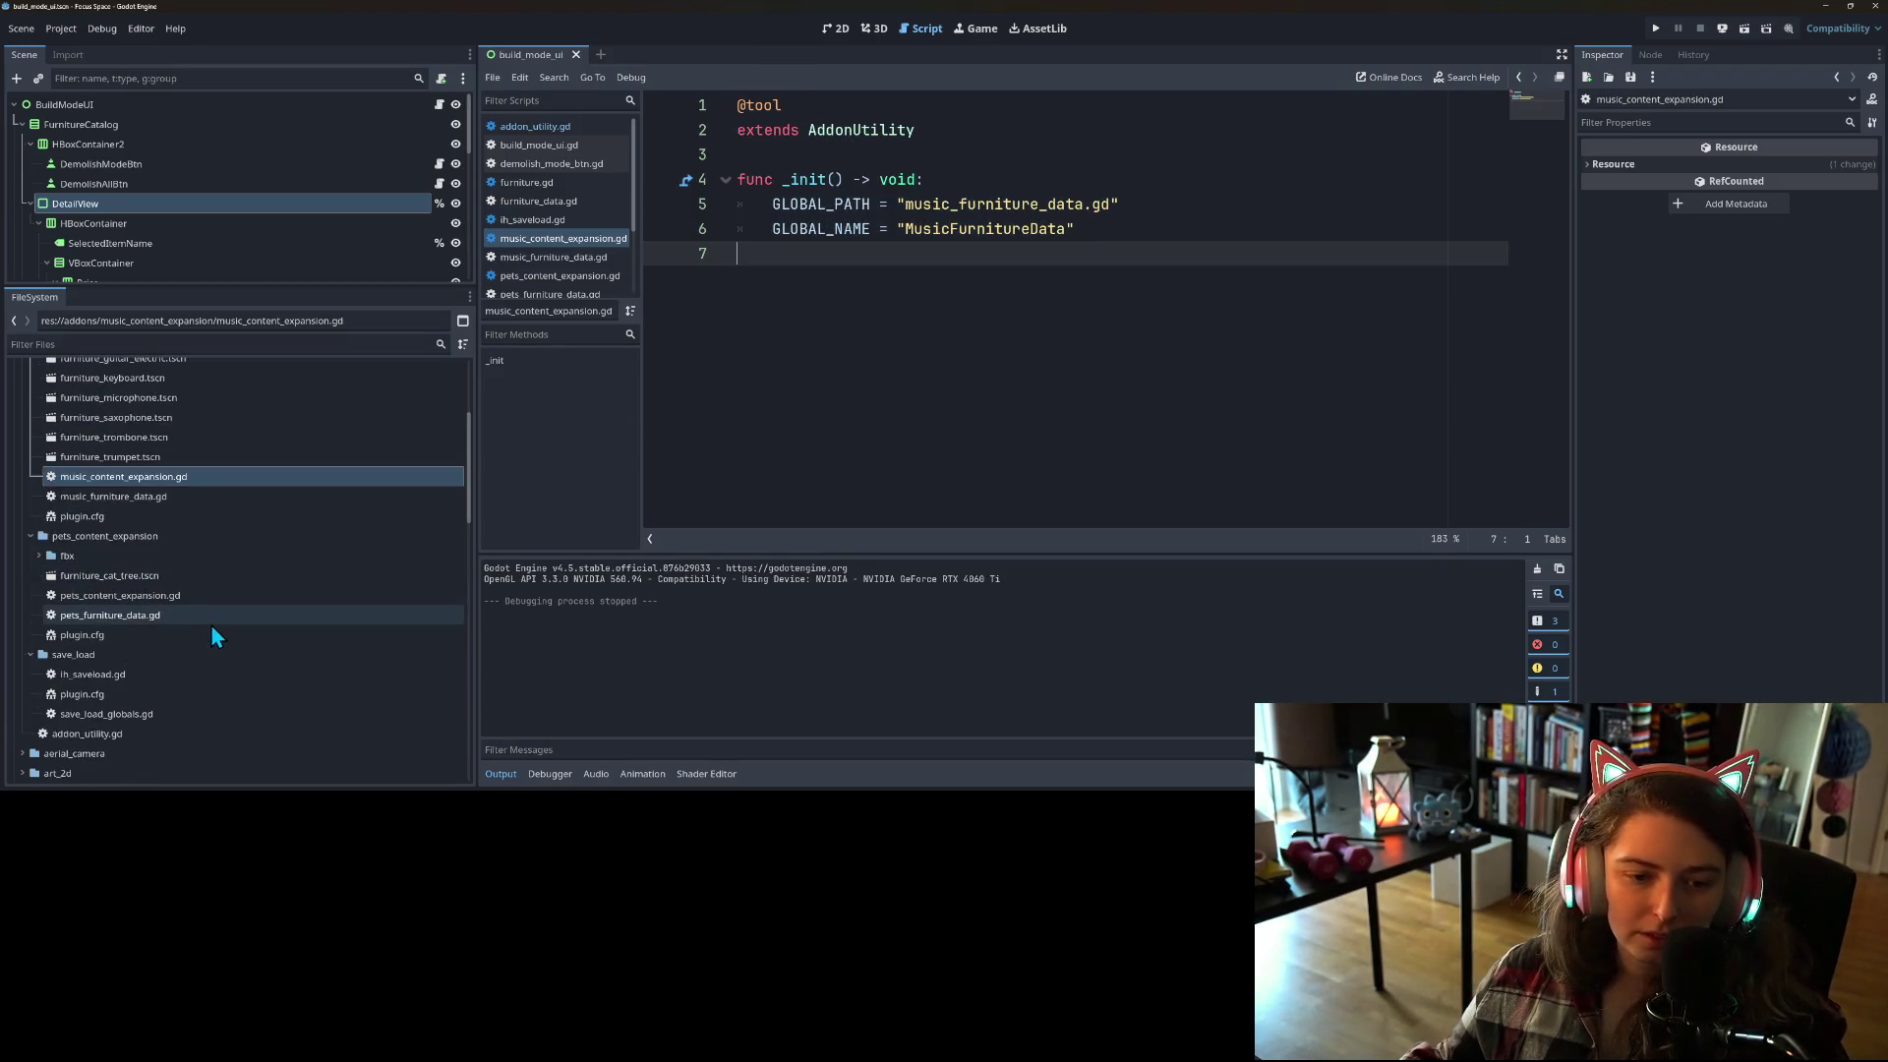
double_click(139, 594)
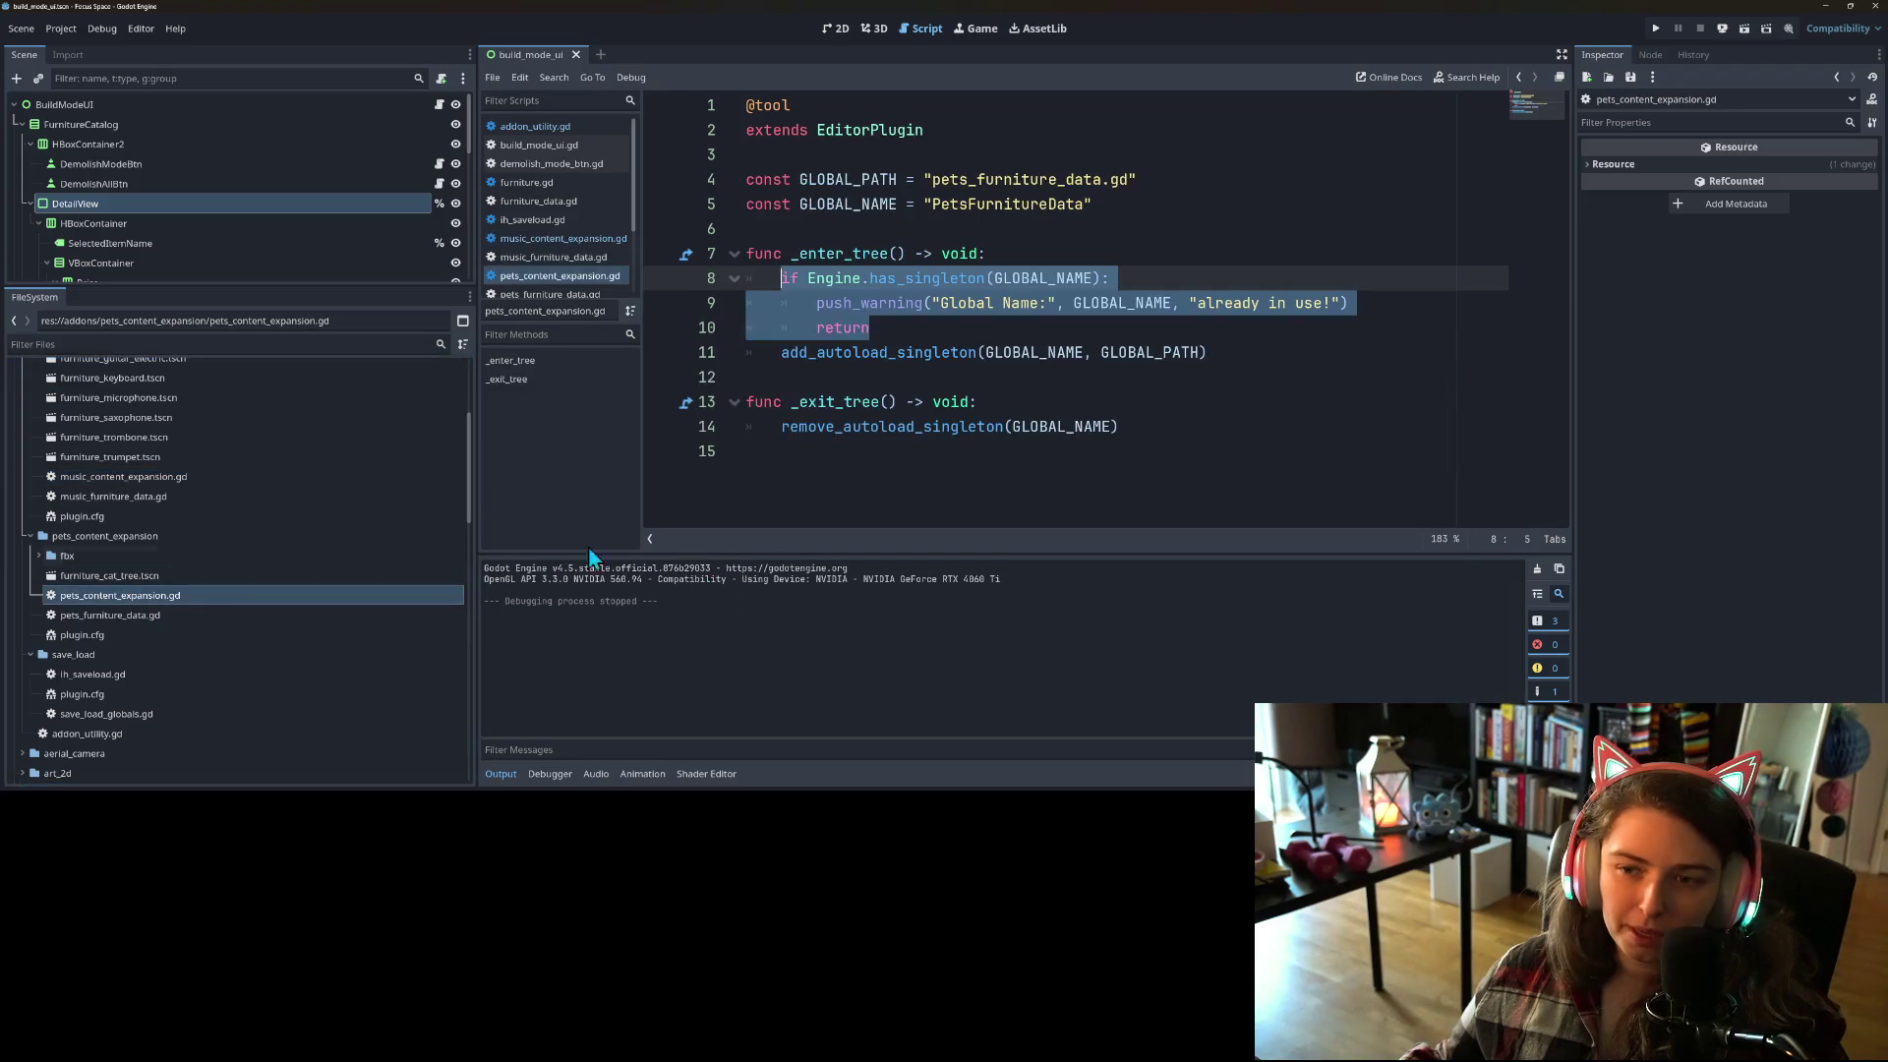
left_click_drag(919, 476, 739, 239)
key("ctrl+v")
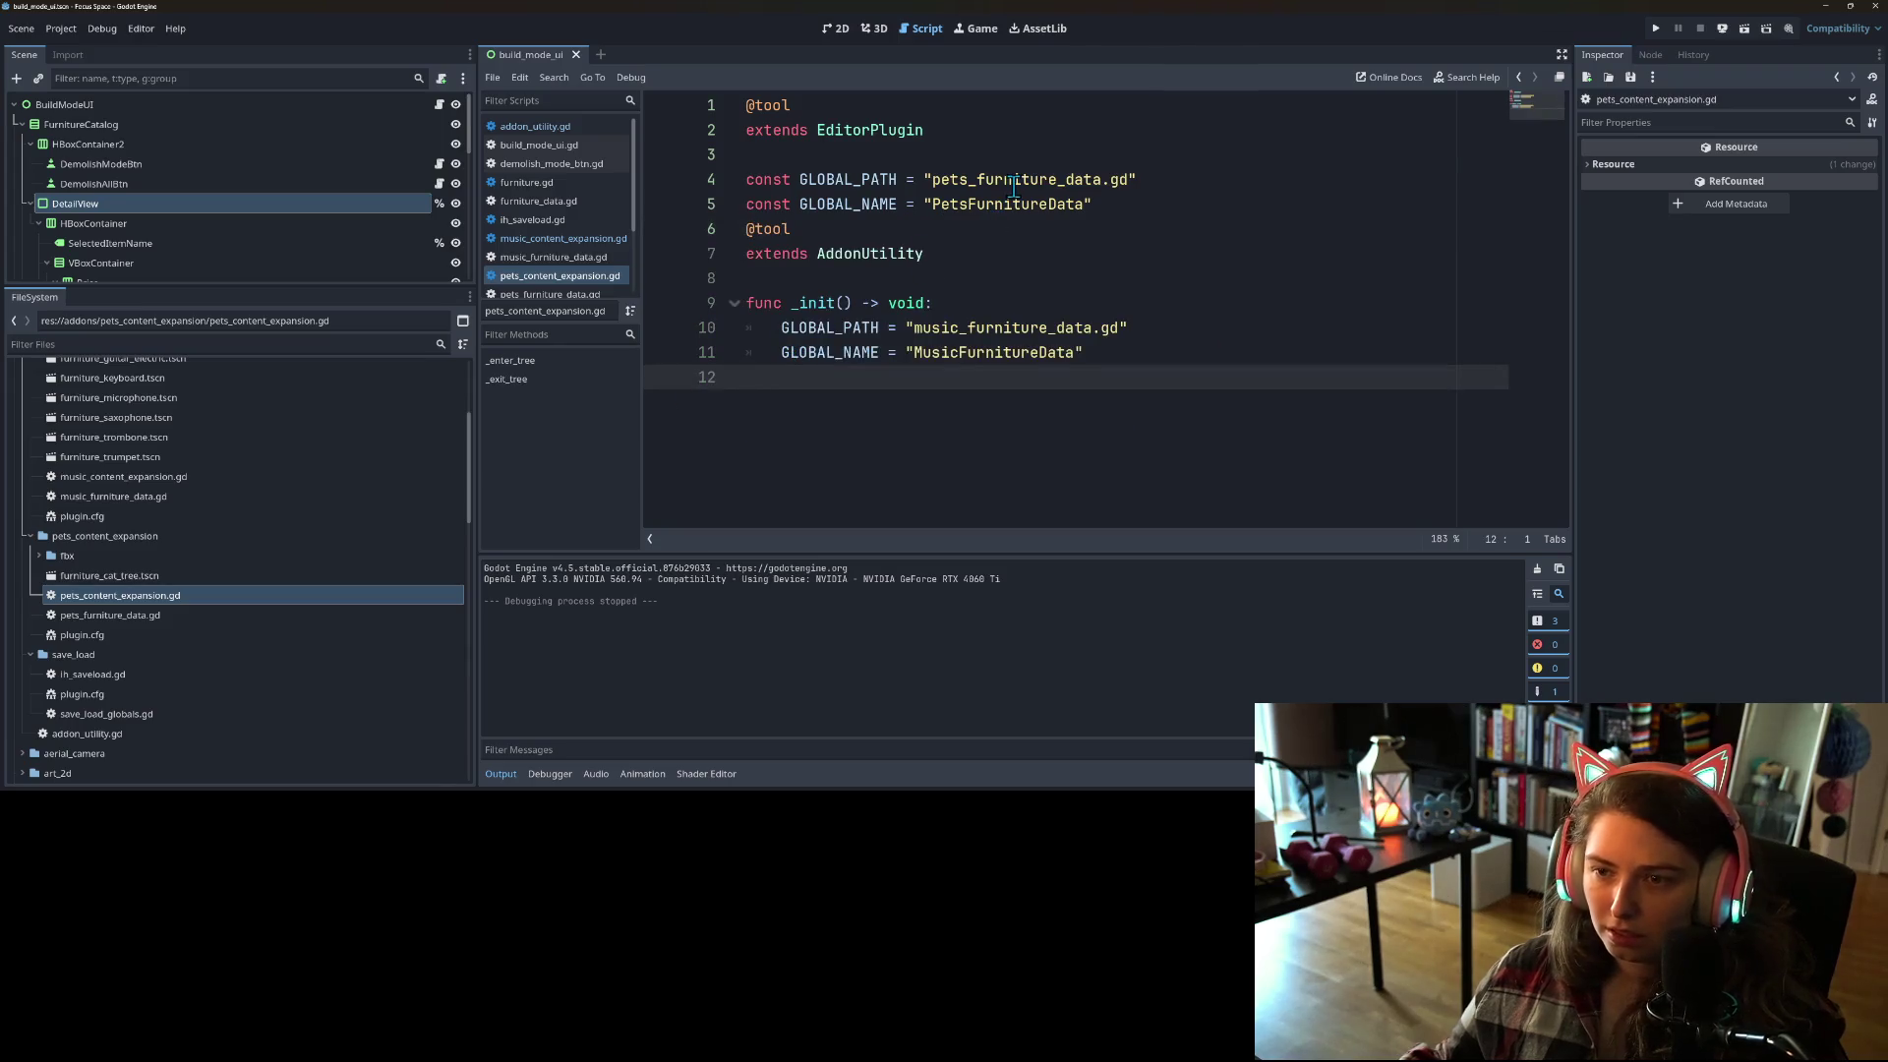
Step: Set _init to pets_furniture_data and PetsFurnitureData, delete the old header lines, and save
double_click(1013, 187)
double_click(968, 331)
key("ctrl+v")
double_click(1000, 208)
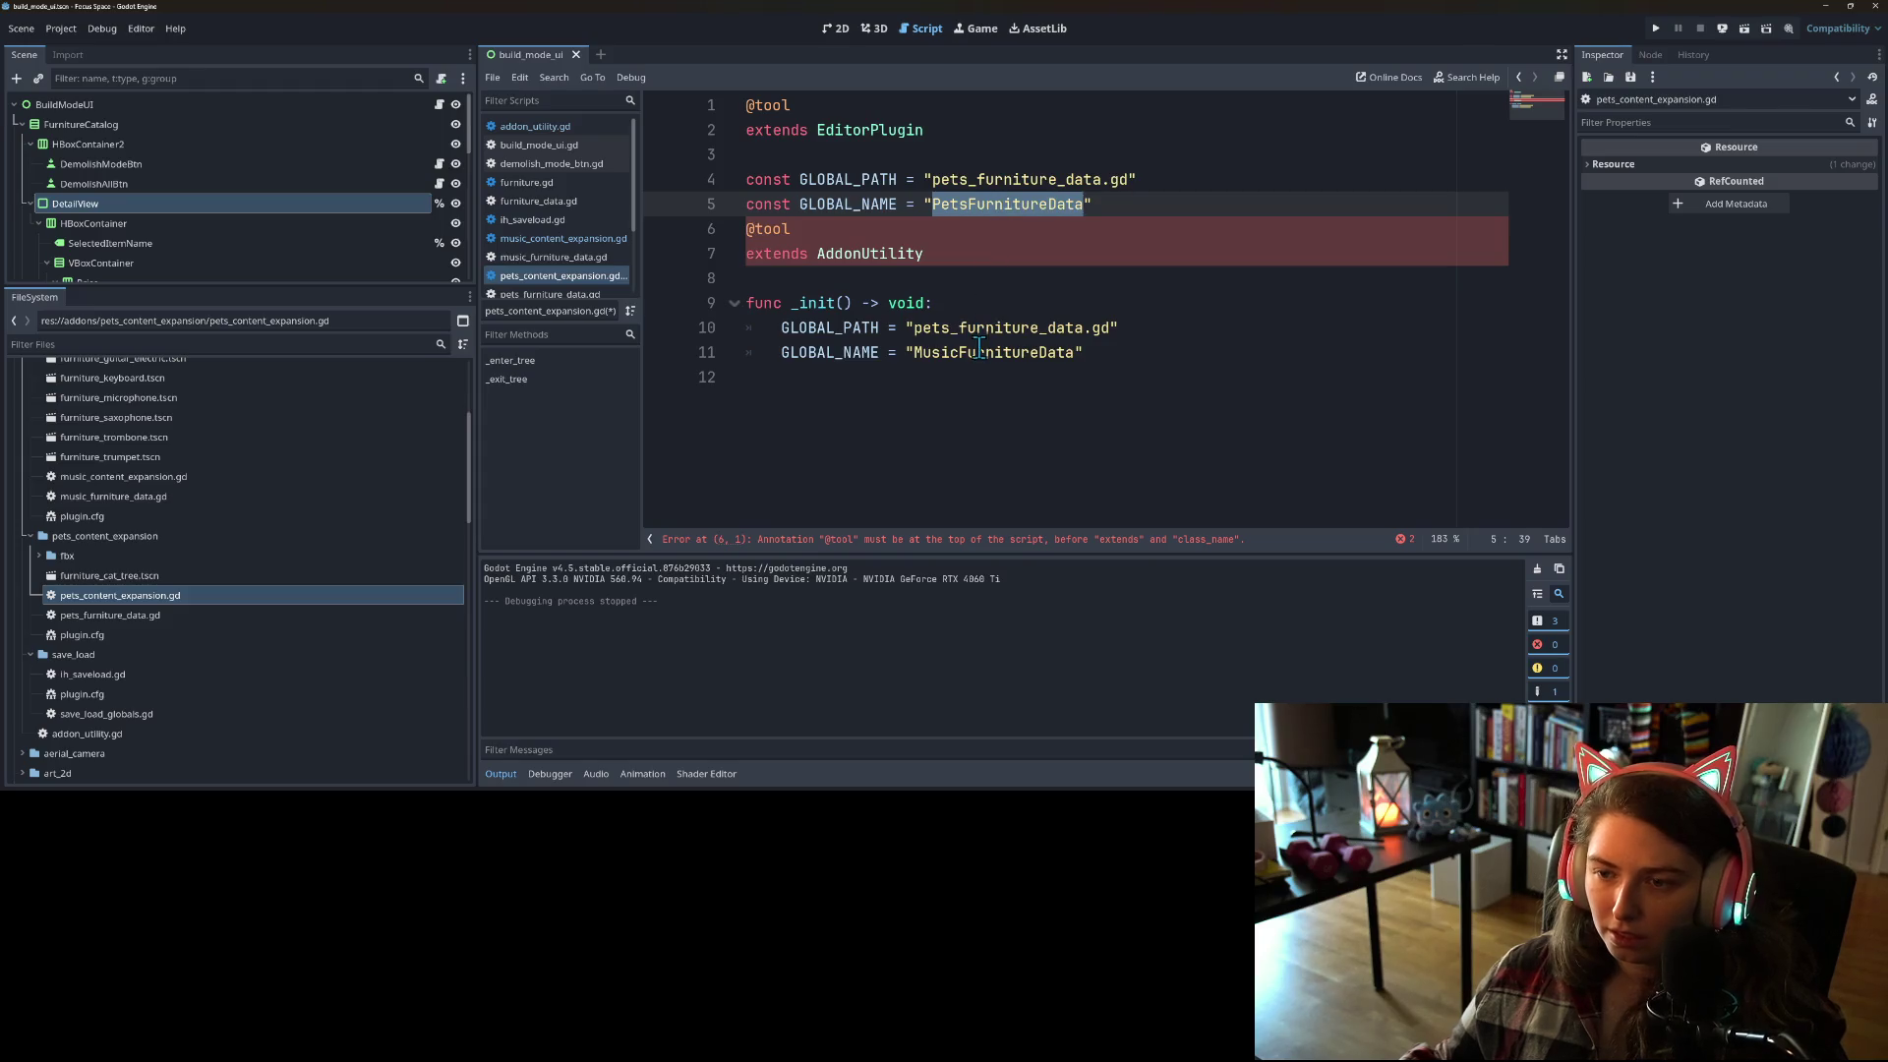
double_click(978, 352)
key("ctrl+v")
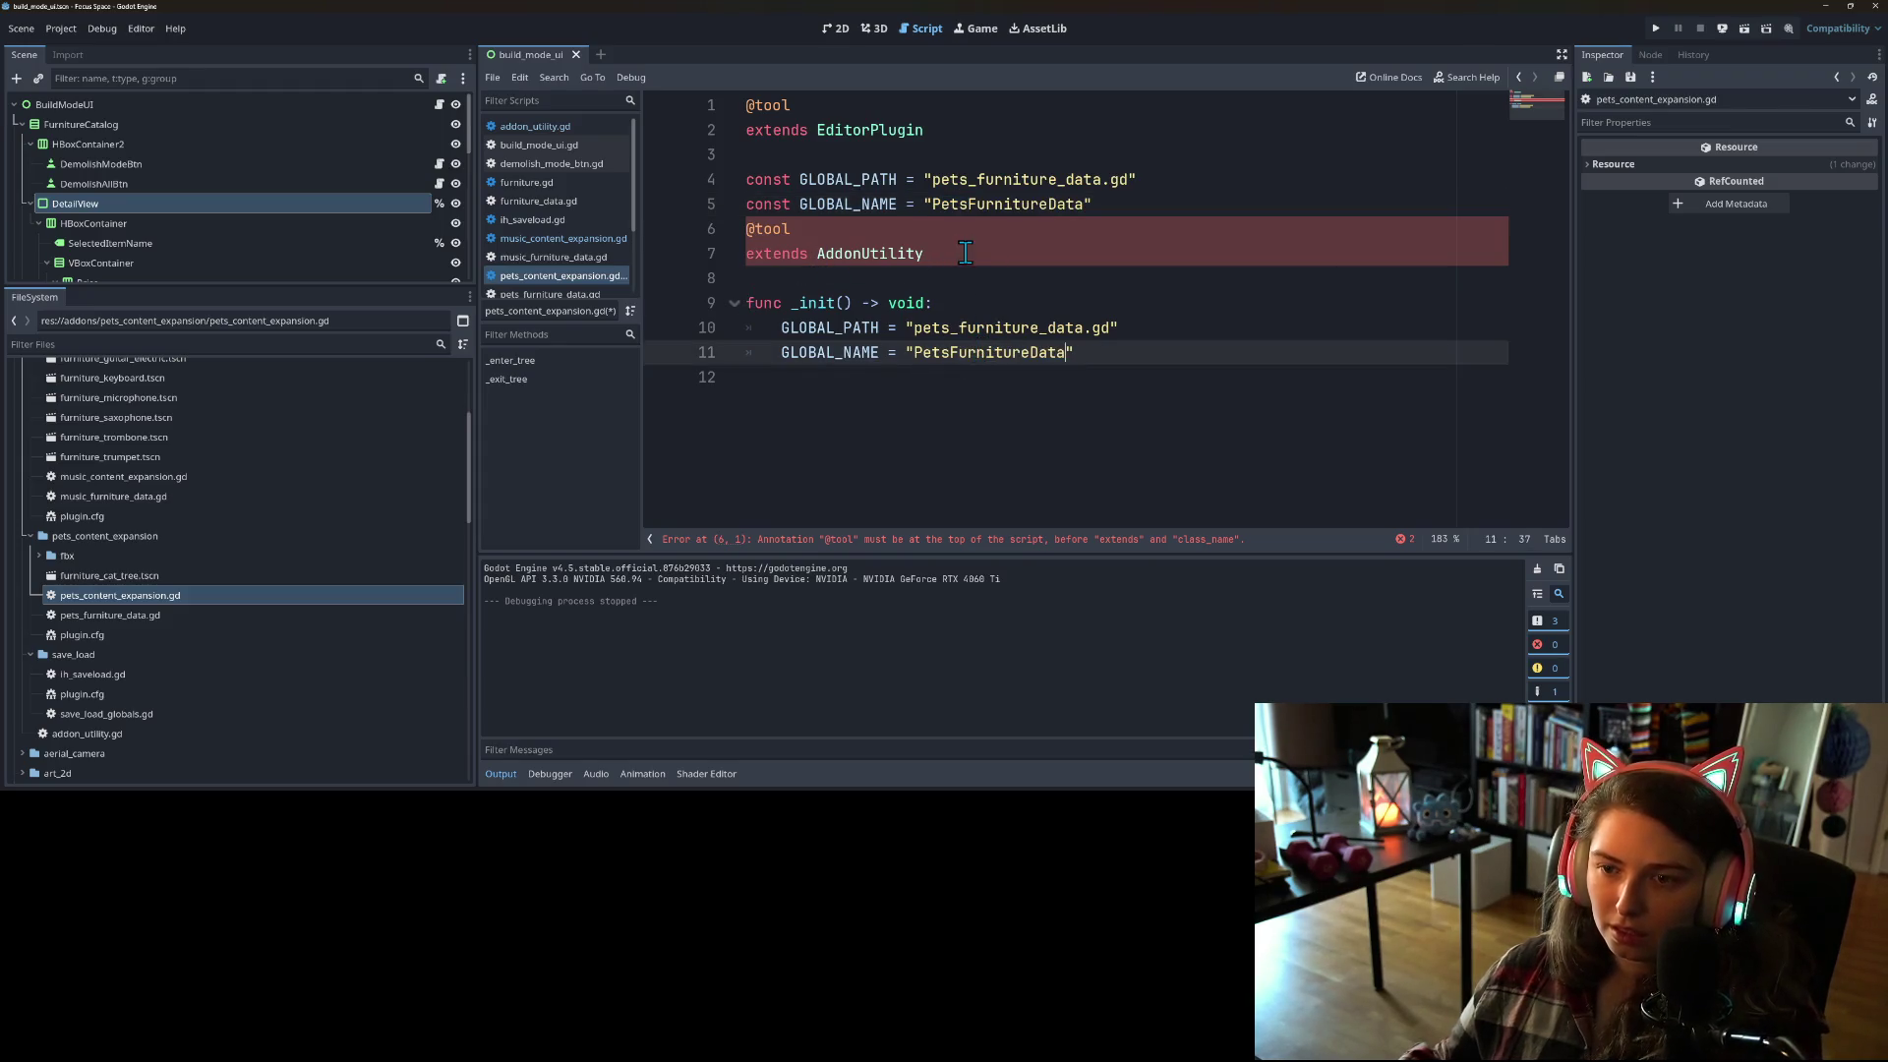
left_click_drag(739, 228, 739, 105)
key("BackSpace")
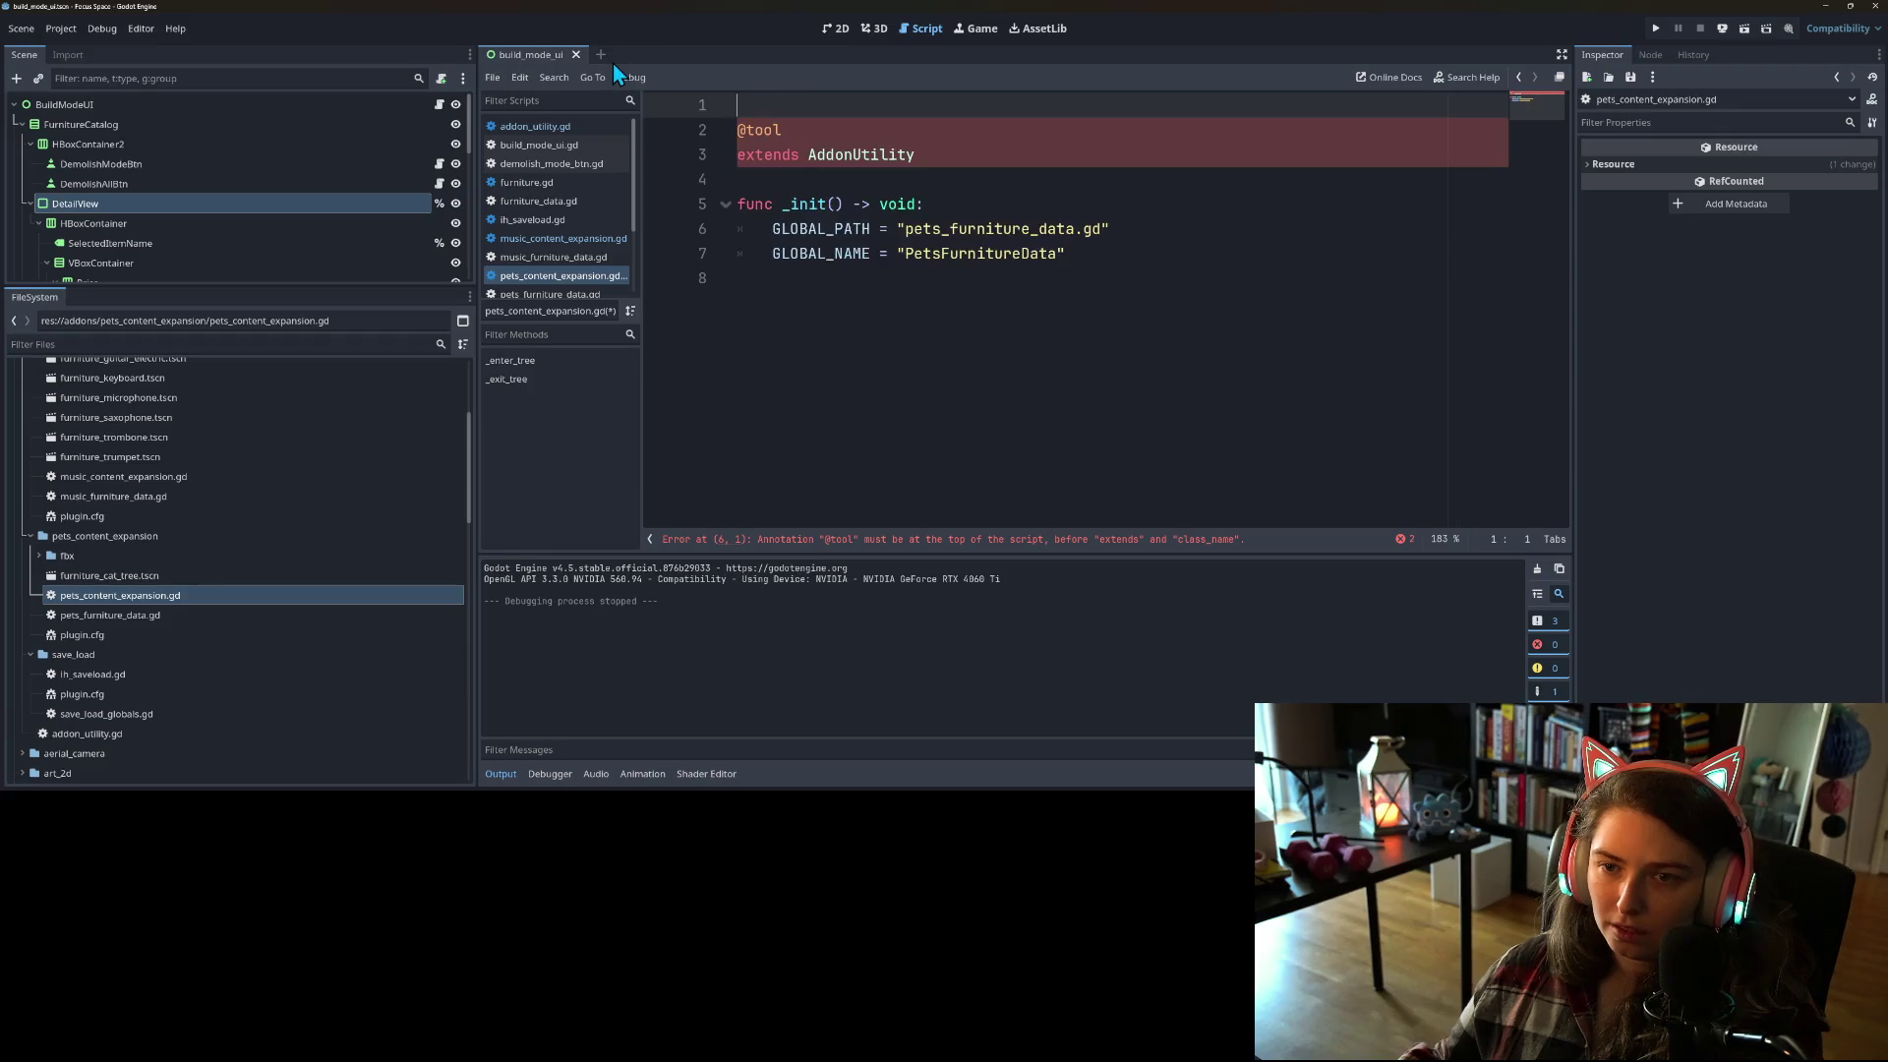
left_click(932, 258)
key("ctrl+s")
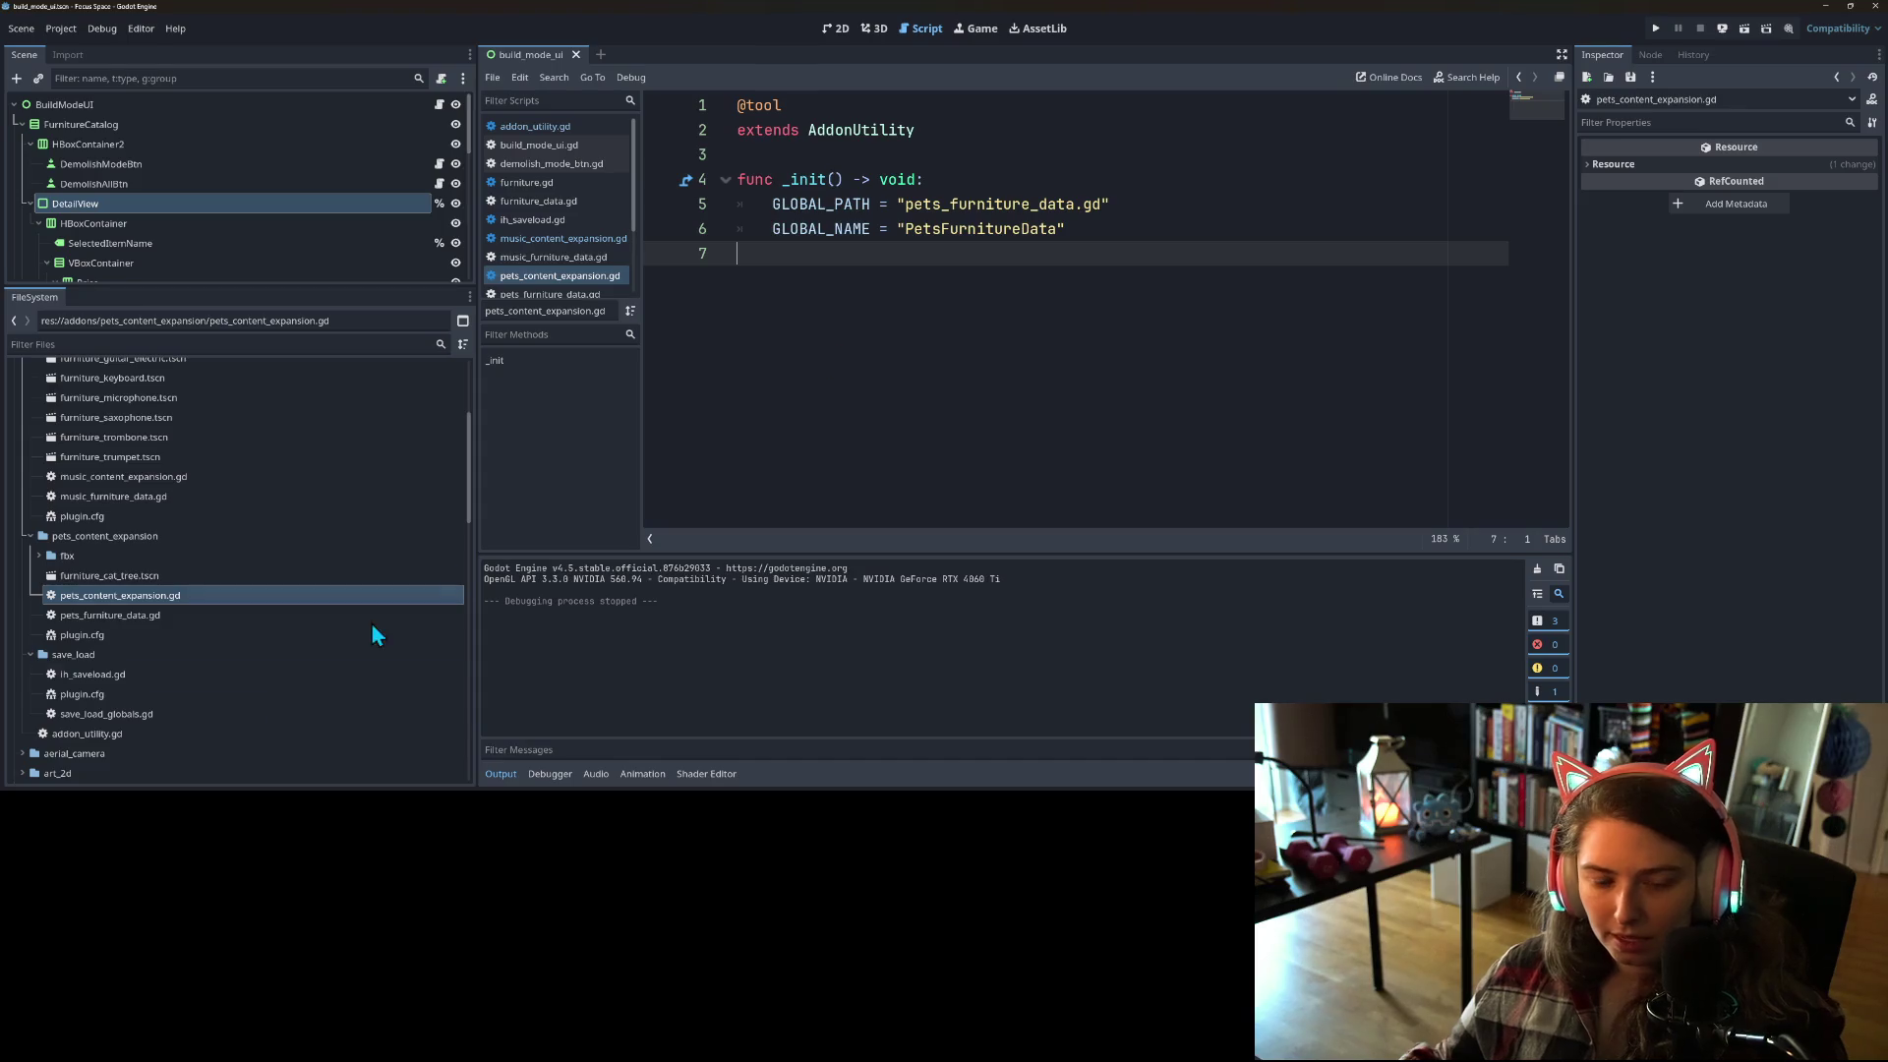
Step: Replace the functions in ih_saveload.gd with the AddonUtility-based script body
double_click(126, 676)
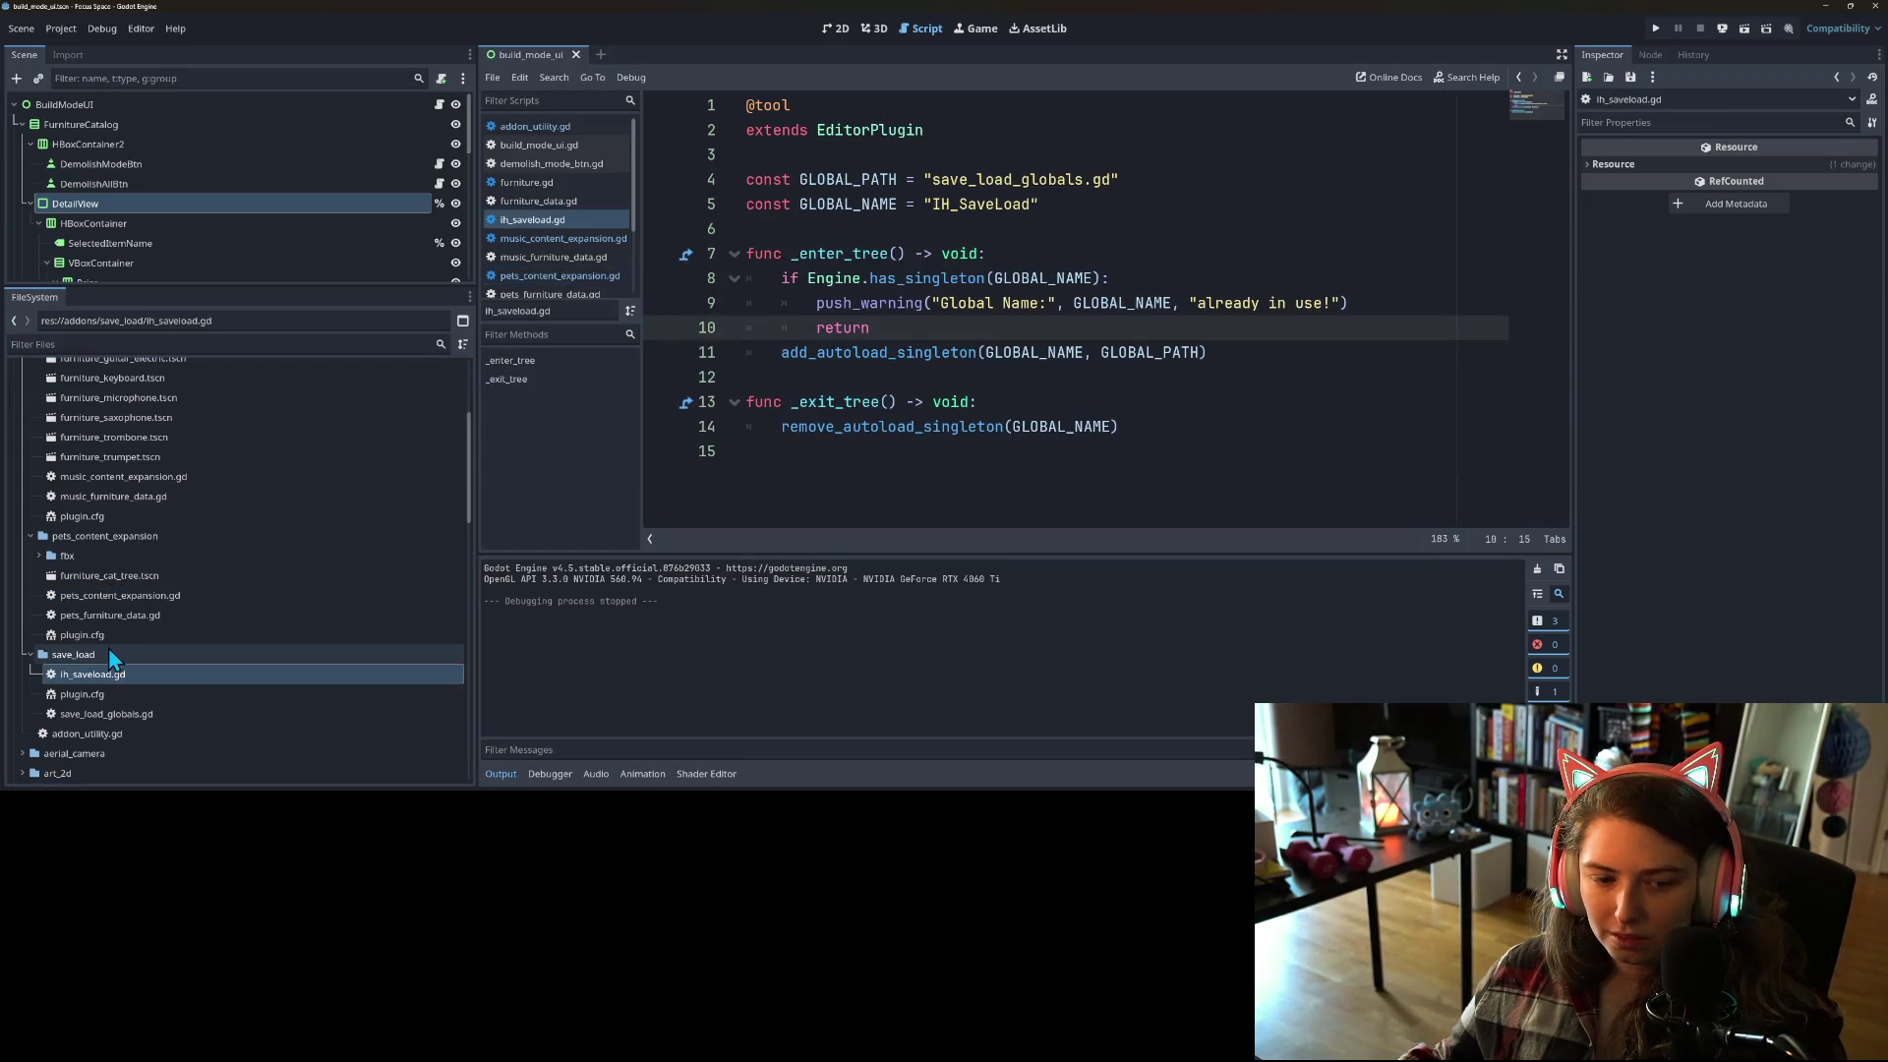
left_click(1052, 525)
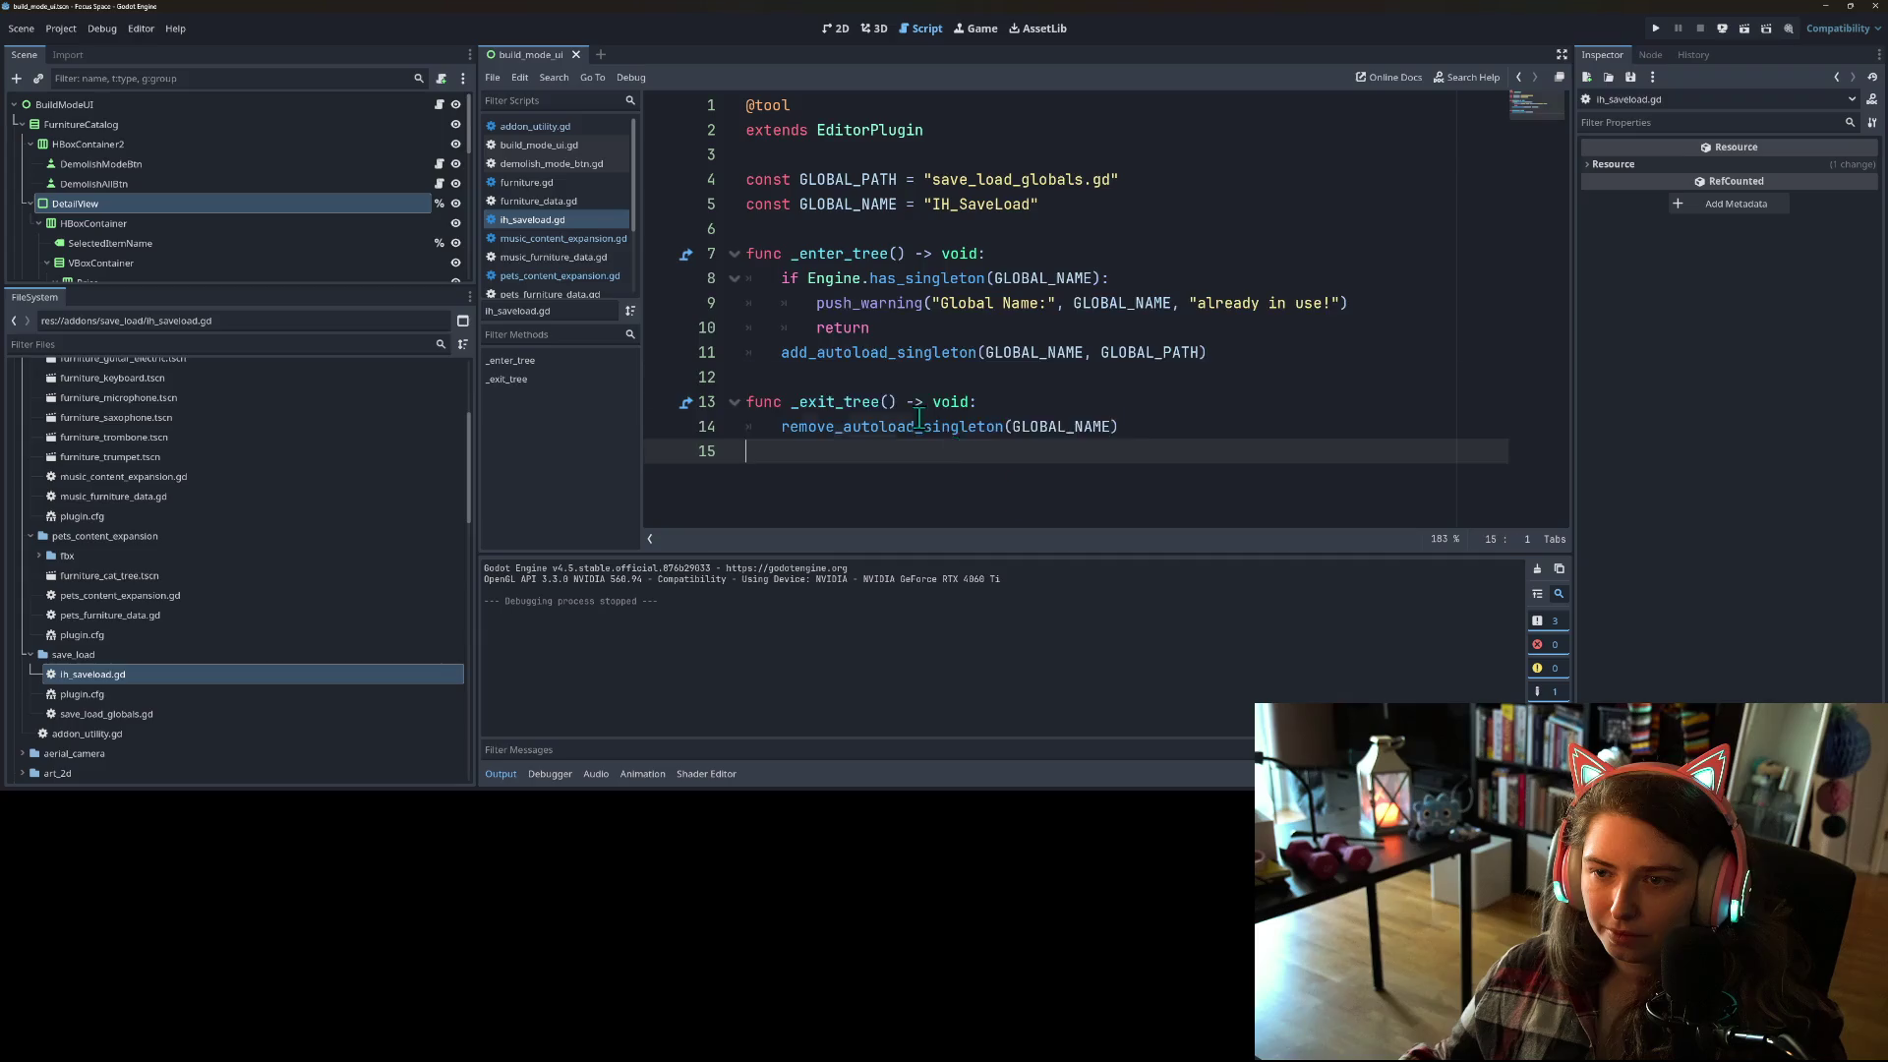
left_click_drag(958, 449, 748, 236)
type("PetsFurnitureData")
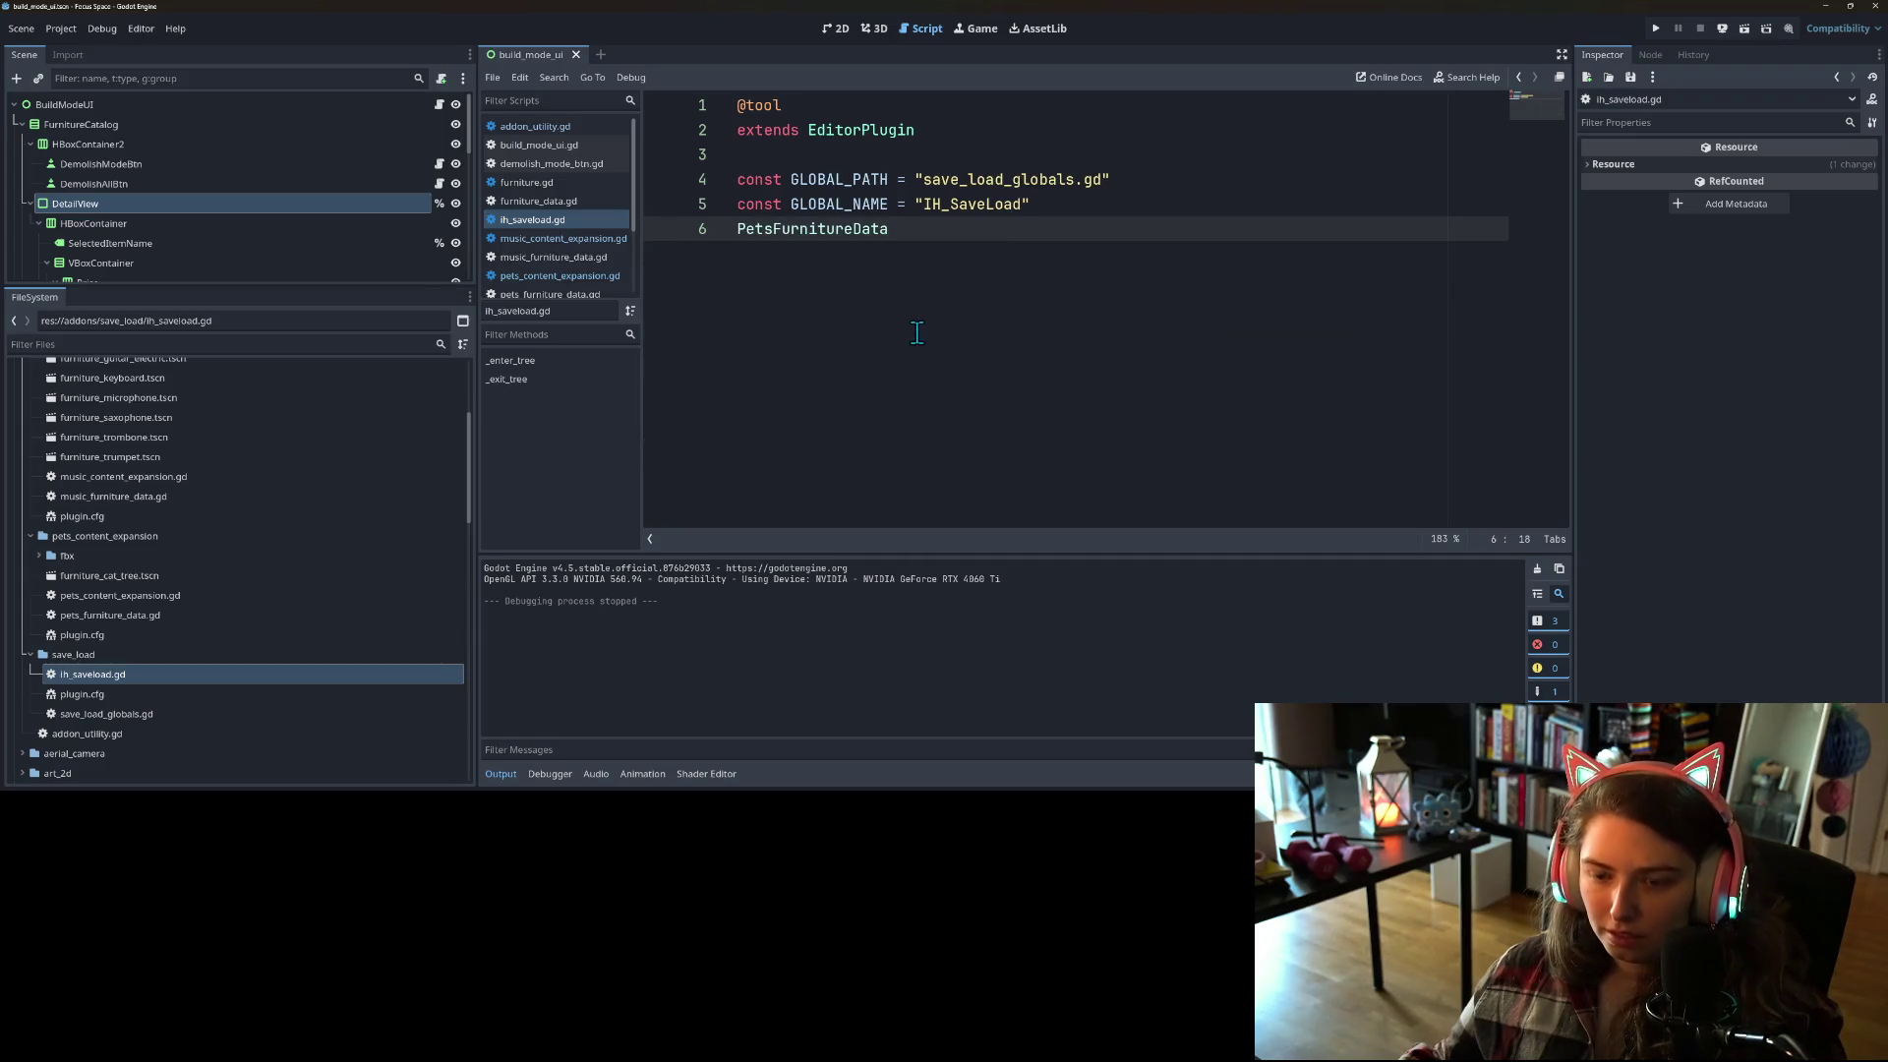
key("ctrl+z")
key("super+v")
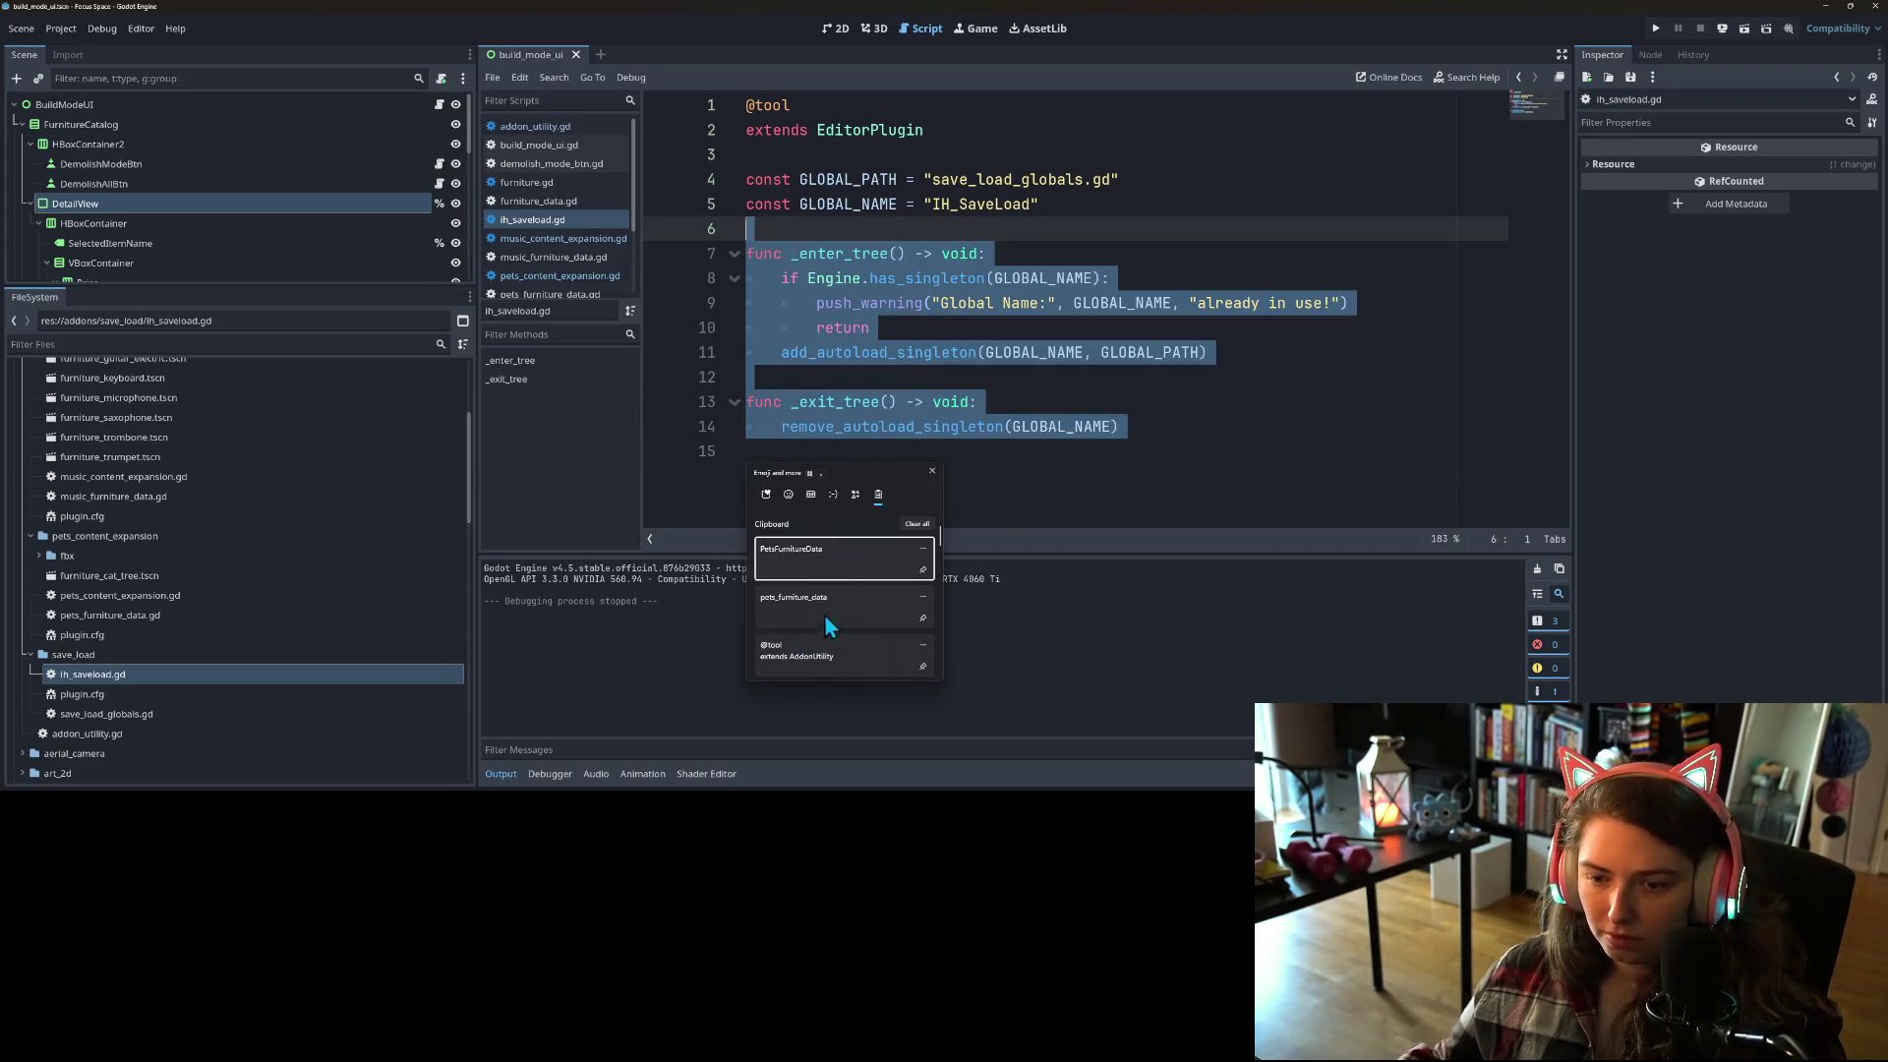
left_click(851, 637)
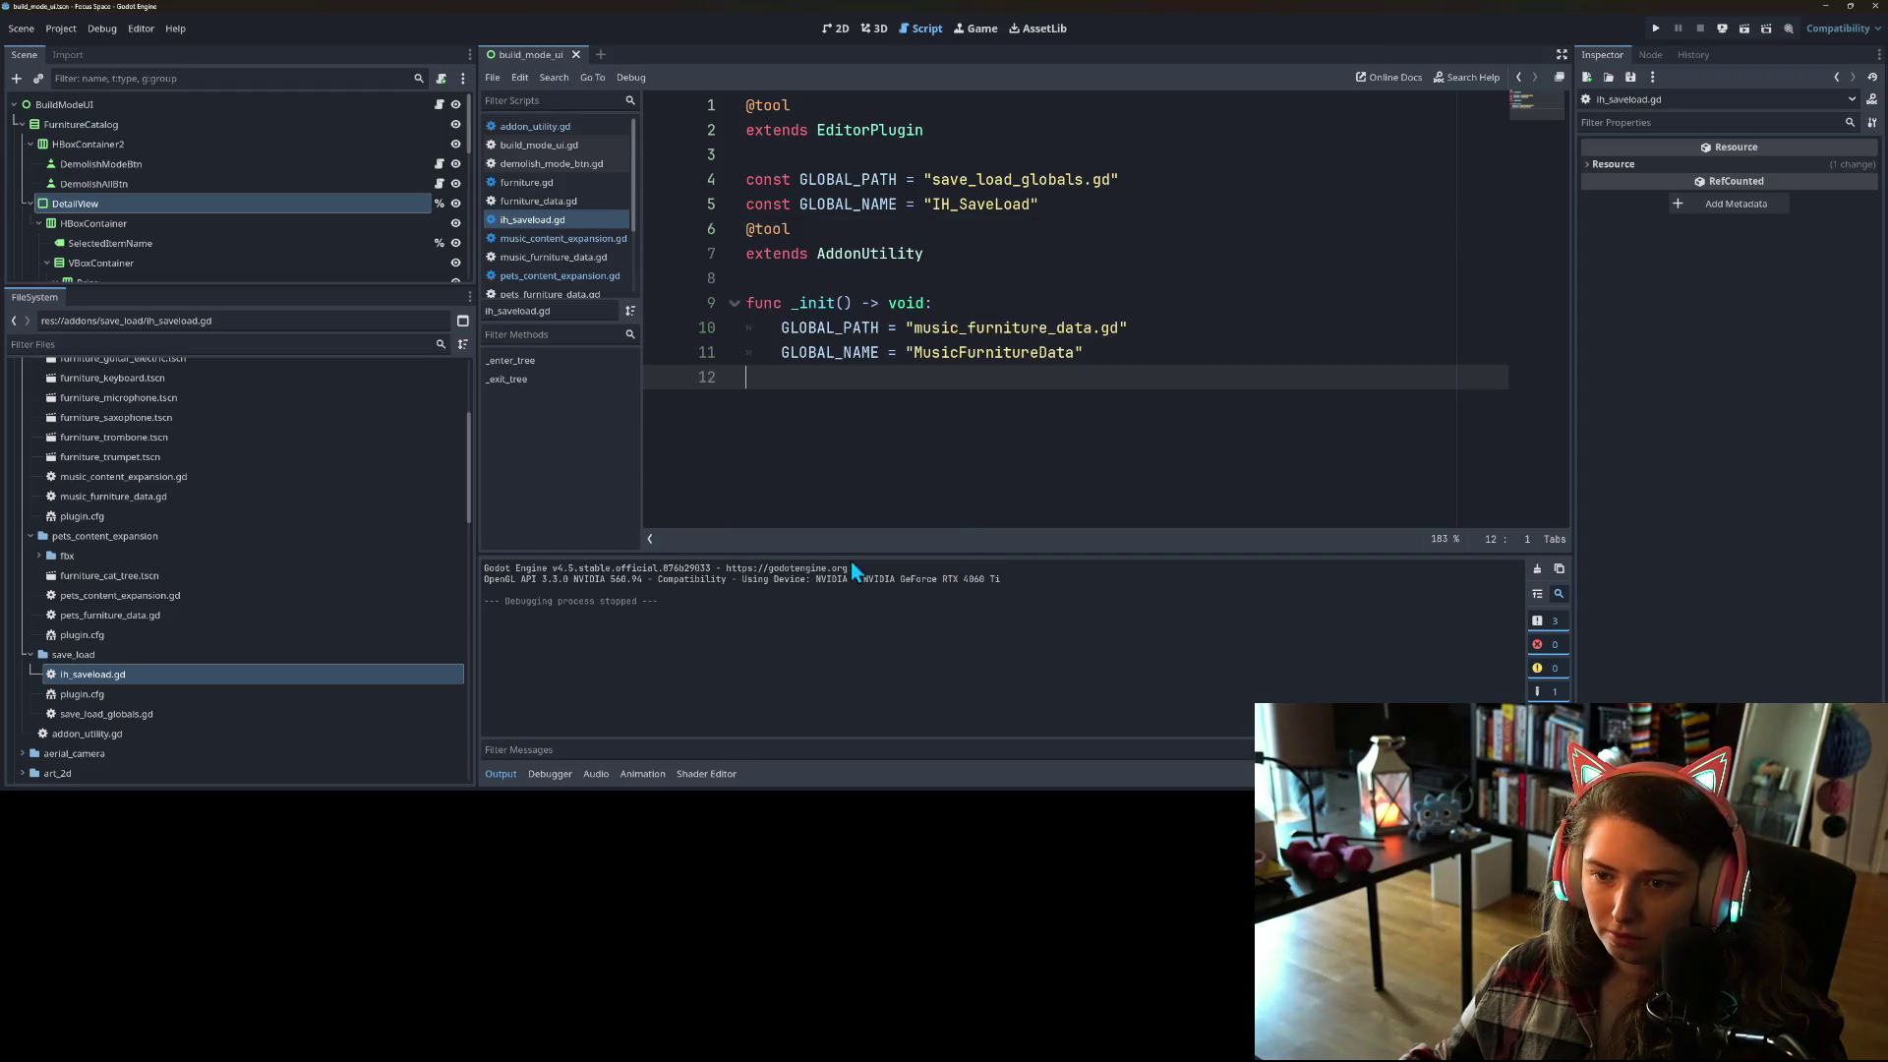
Step: Point _init's GLOBAL_PATH at save_load_globals and set GLOBAL_NAME to IH_SaveLoad
double_click(974, 179)
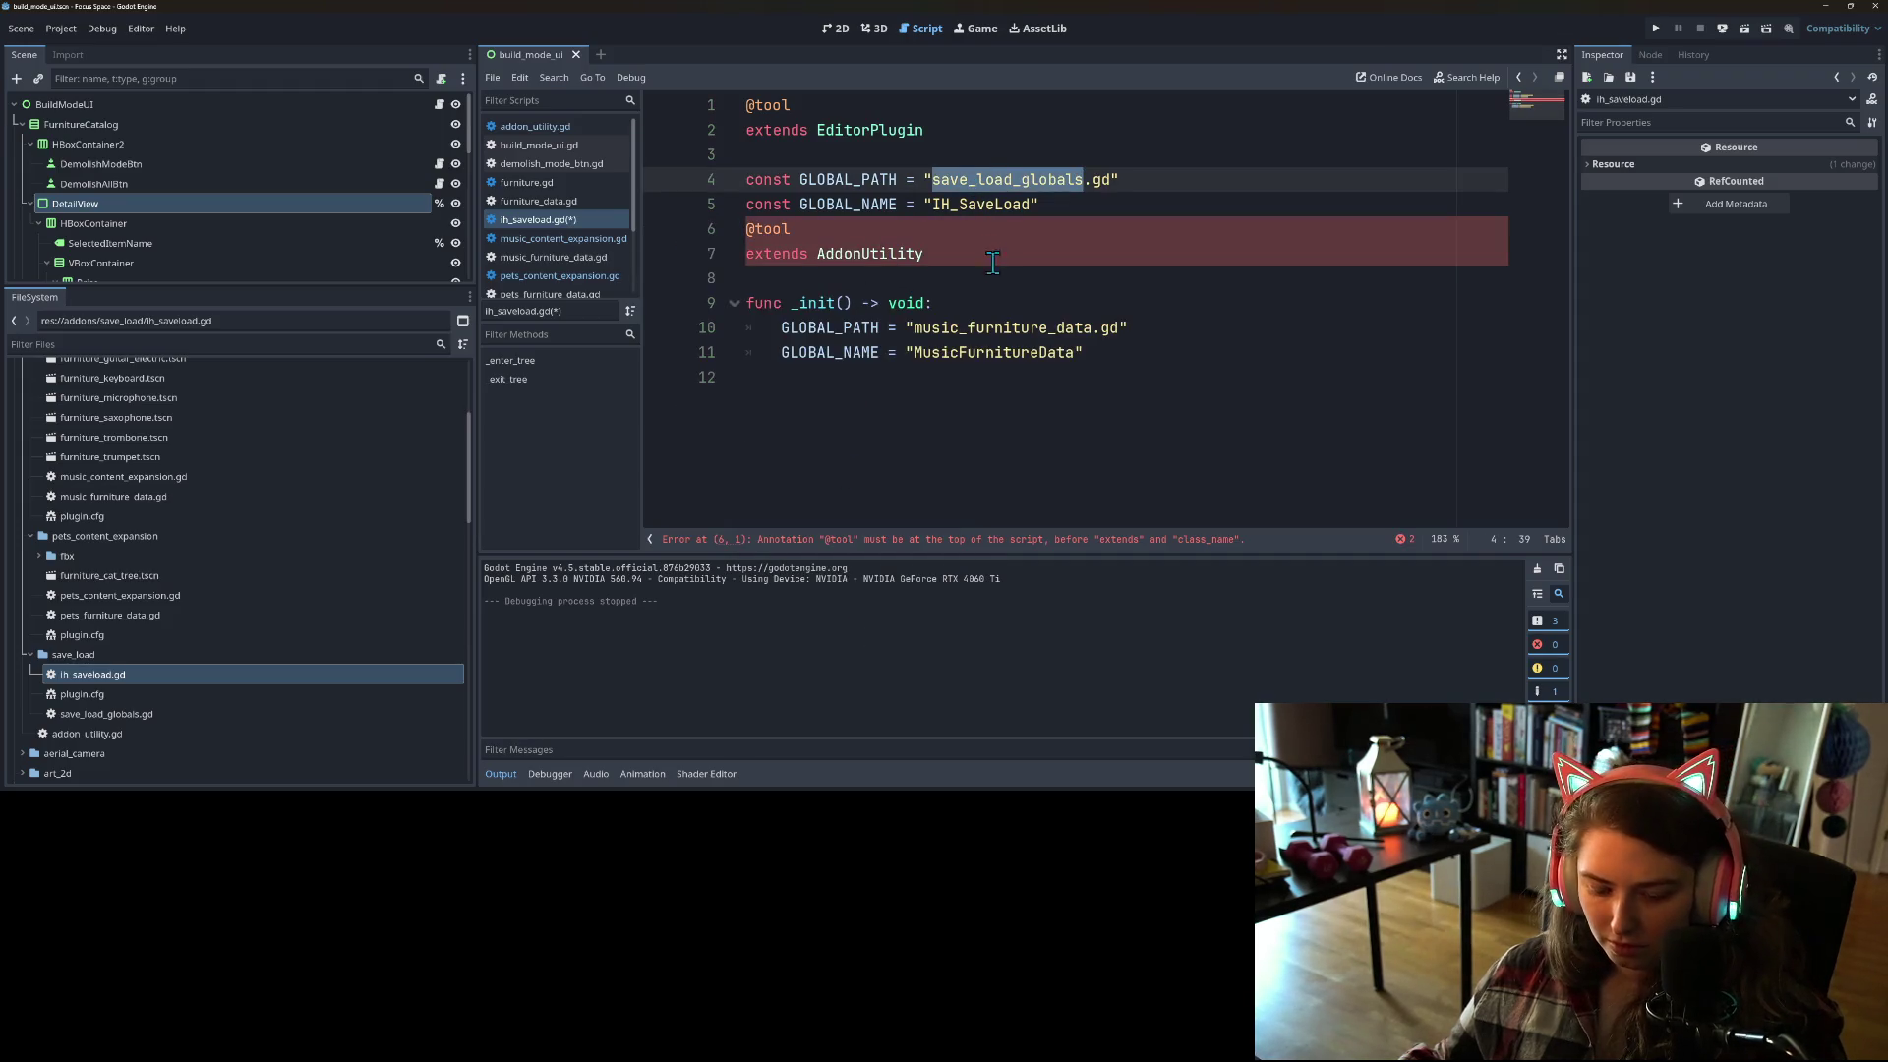
key("ctrl+c")
double_click(1062, 335)
key("ctrl+v")
double_click(983, 203)
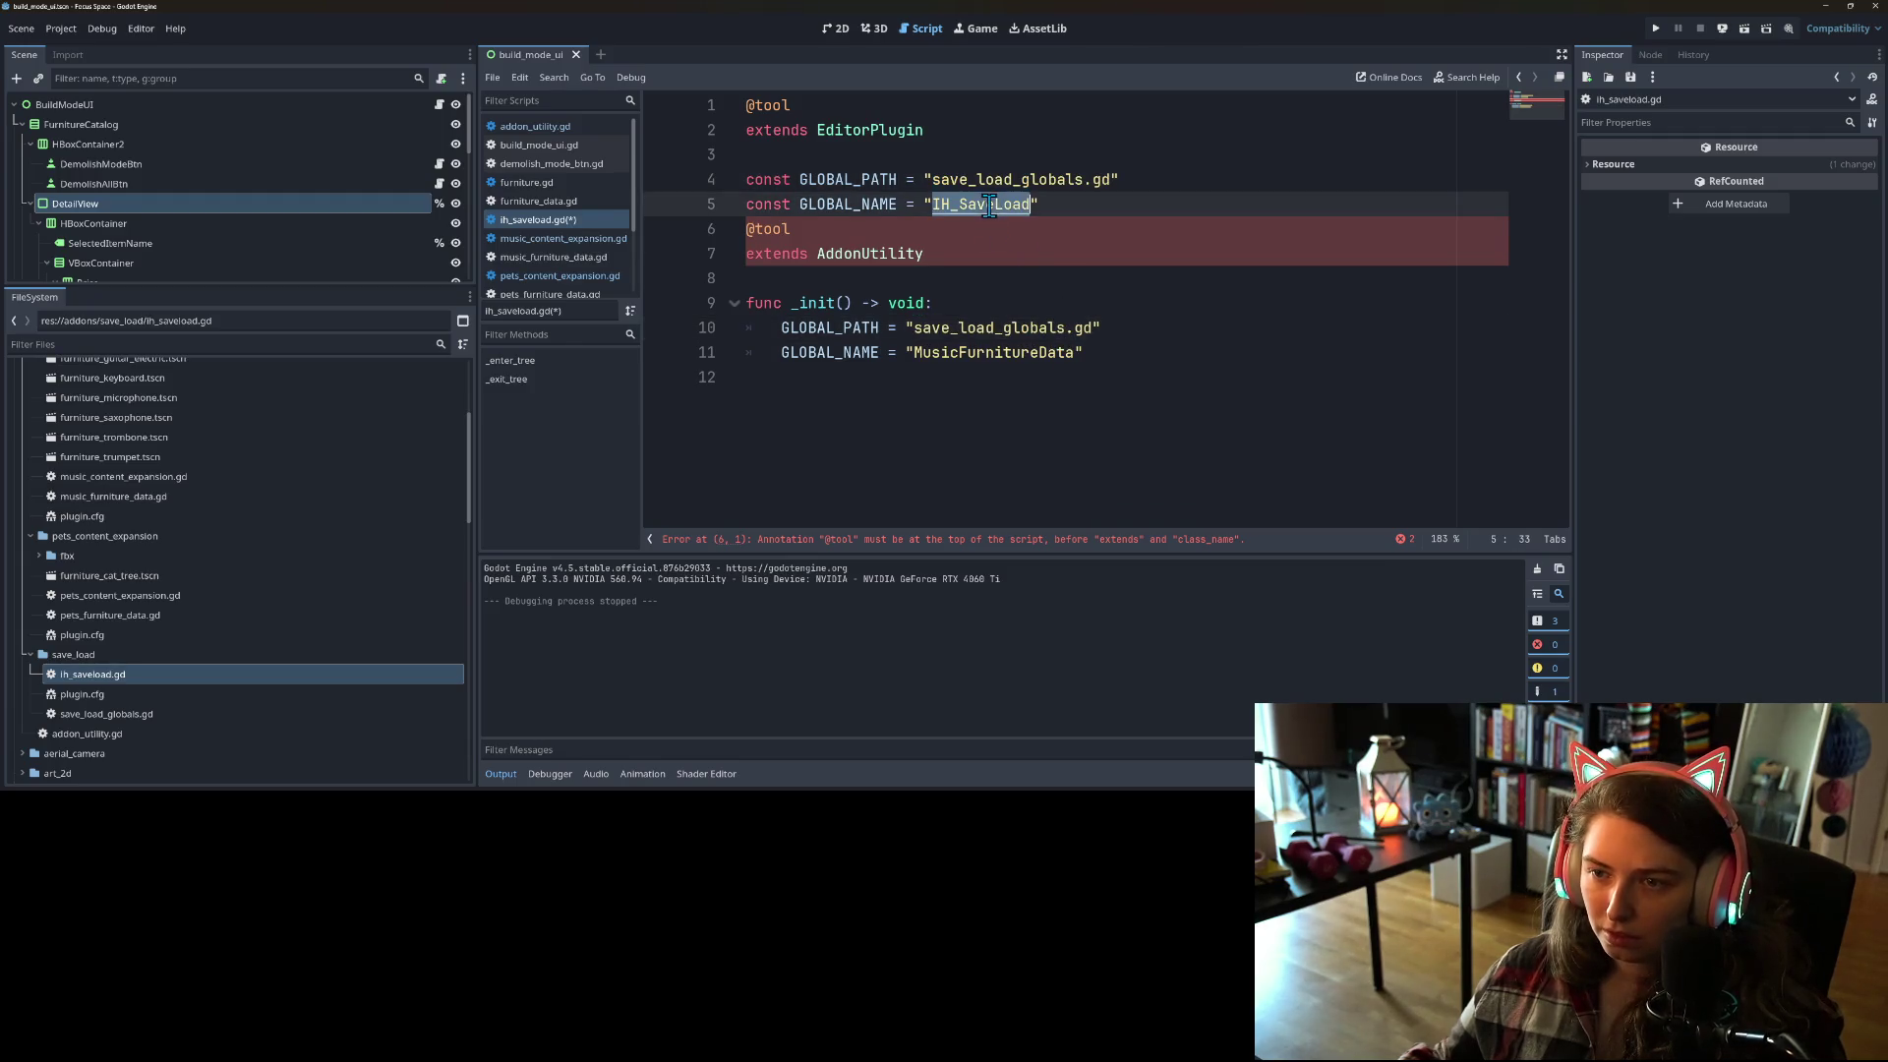
key("ctrl+c")
double_click(993, 352)
key("ctrl+v")
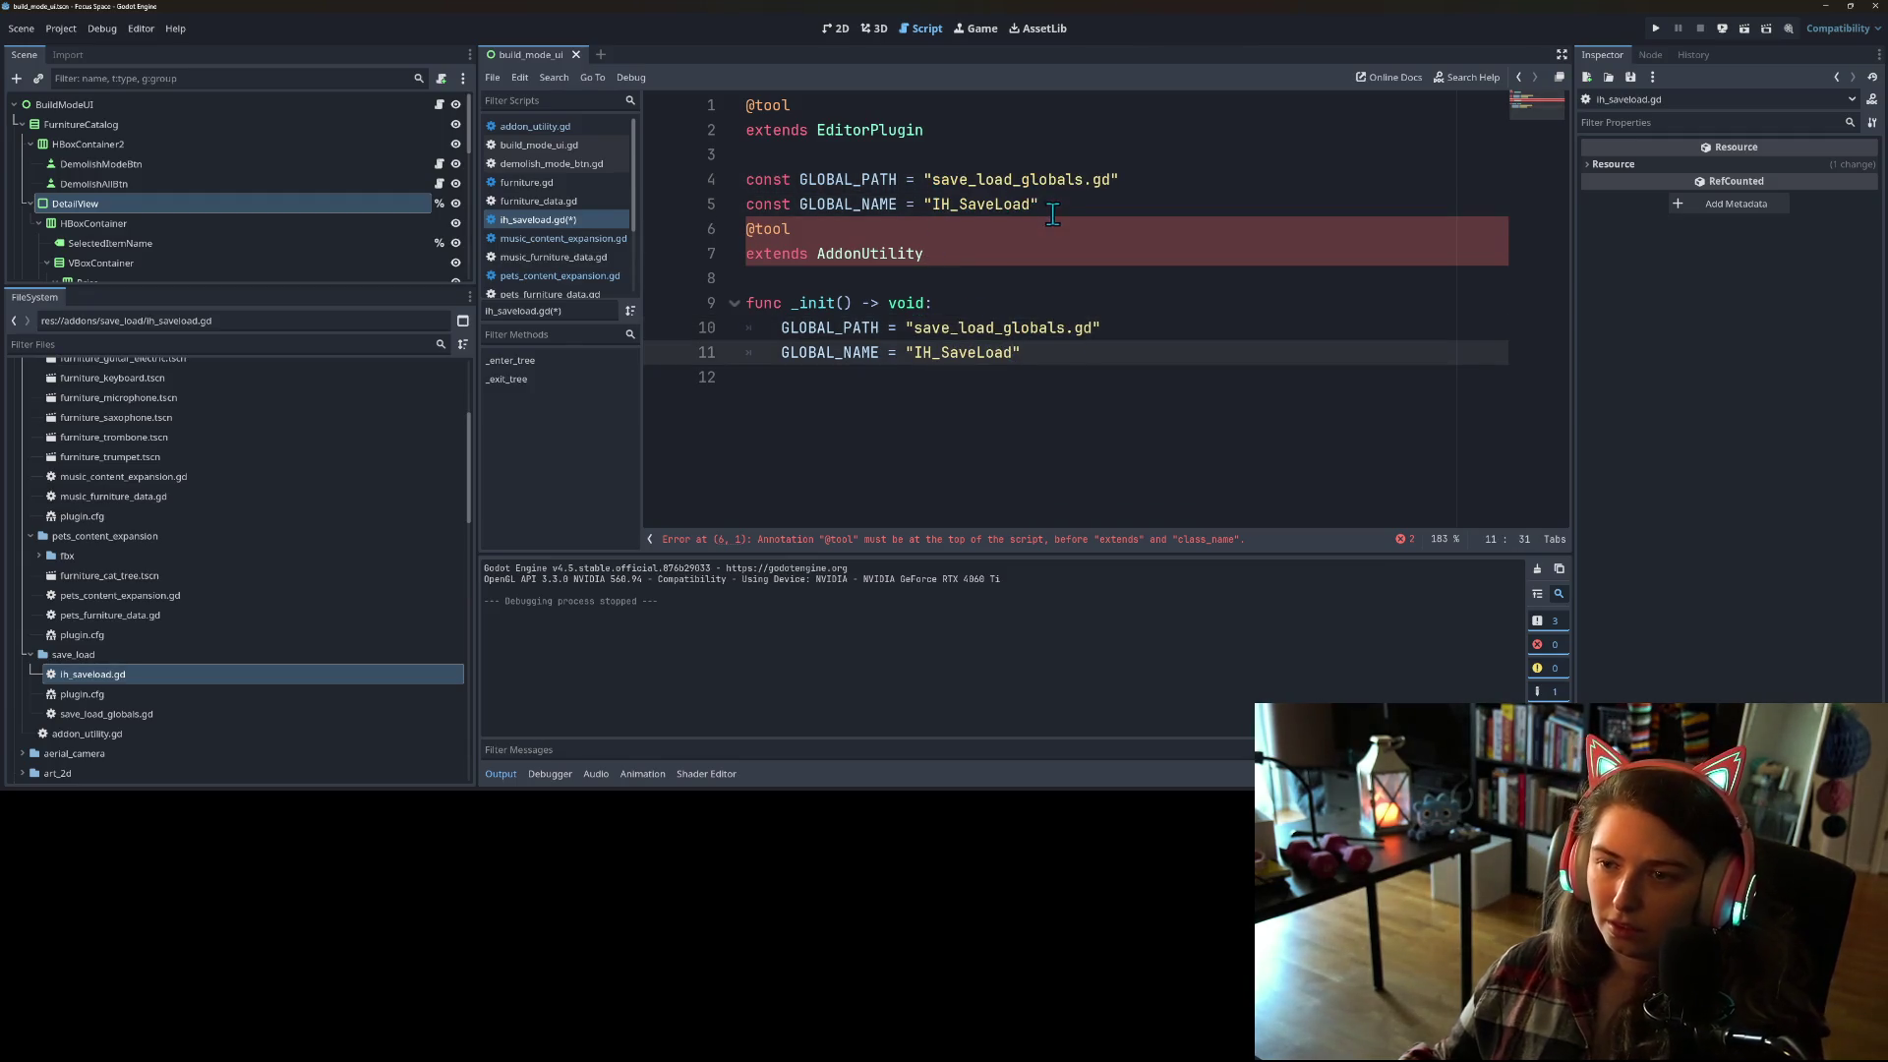
Step: Delete the old first five header lines and save ih_saveload.gd
left_click_drag(1052, 214, 739, 103)
key("Delete")
key("Delete")
left_click(967, 236)
key("ctrl+s")
left_click(1047, 440)
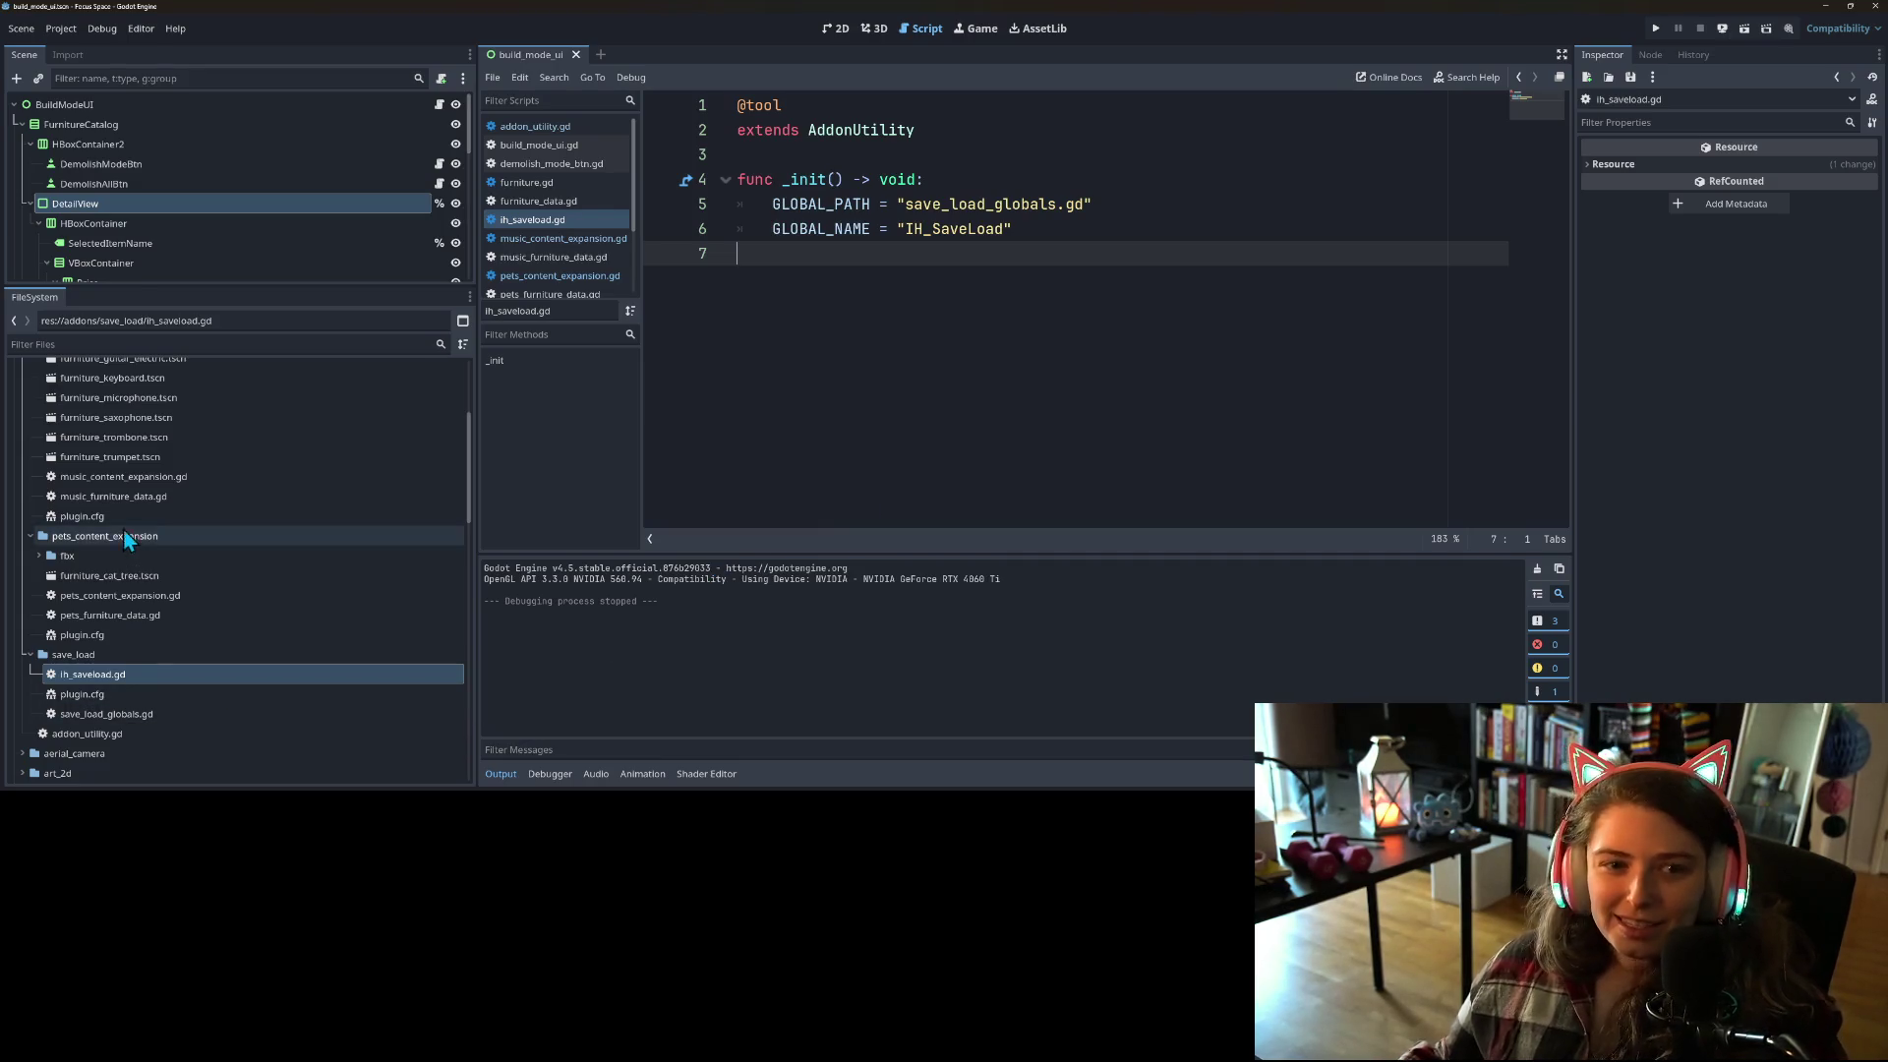
left_click(60, 27)
Step: In the Plugins list, toggle IH_SaveLoad off and on, and enable Pets and Music Content Expansion
left_click(57, 55)
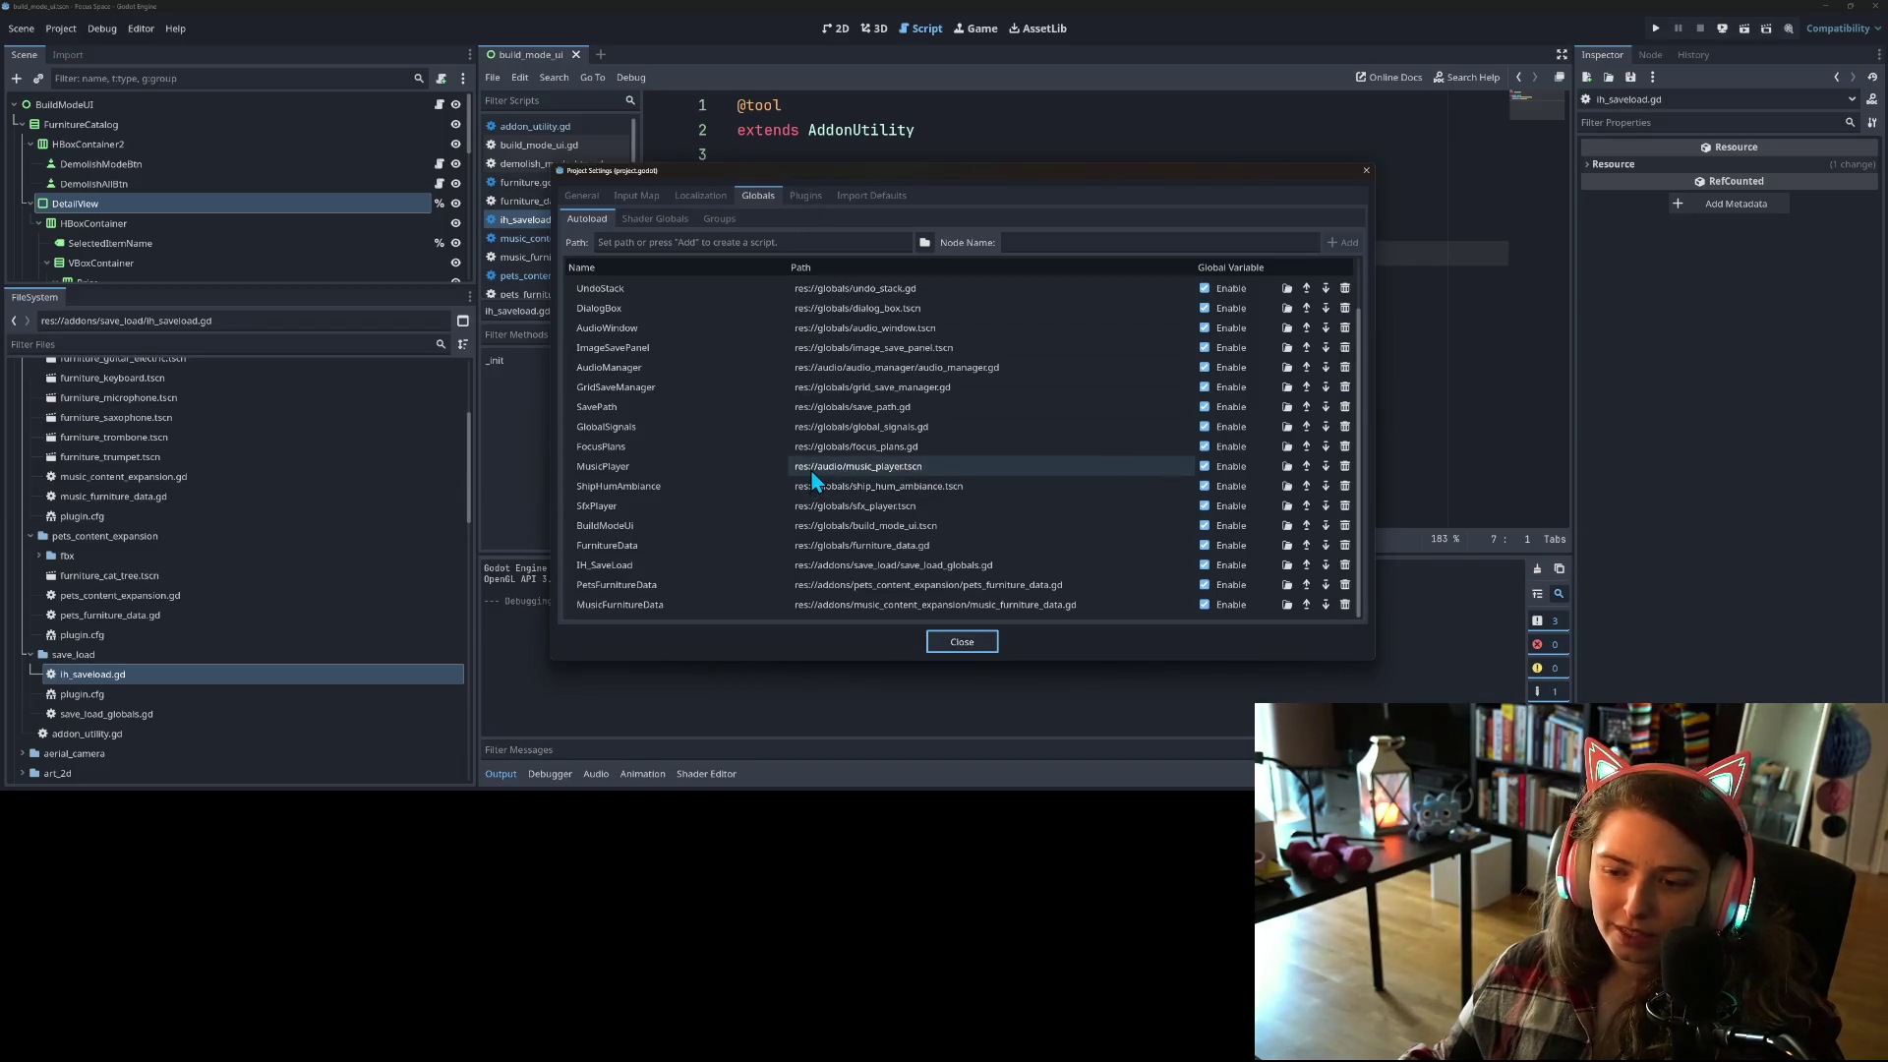
left_click(810, 197)
left_click(586, 302)
left_click(586, 303)
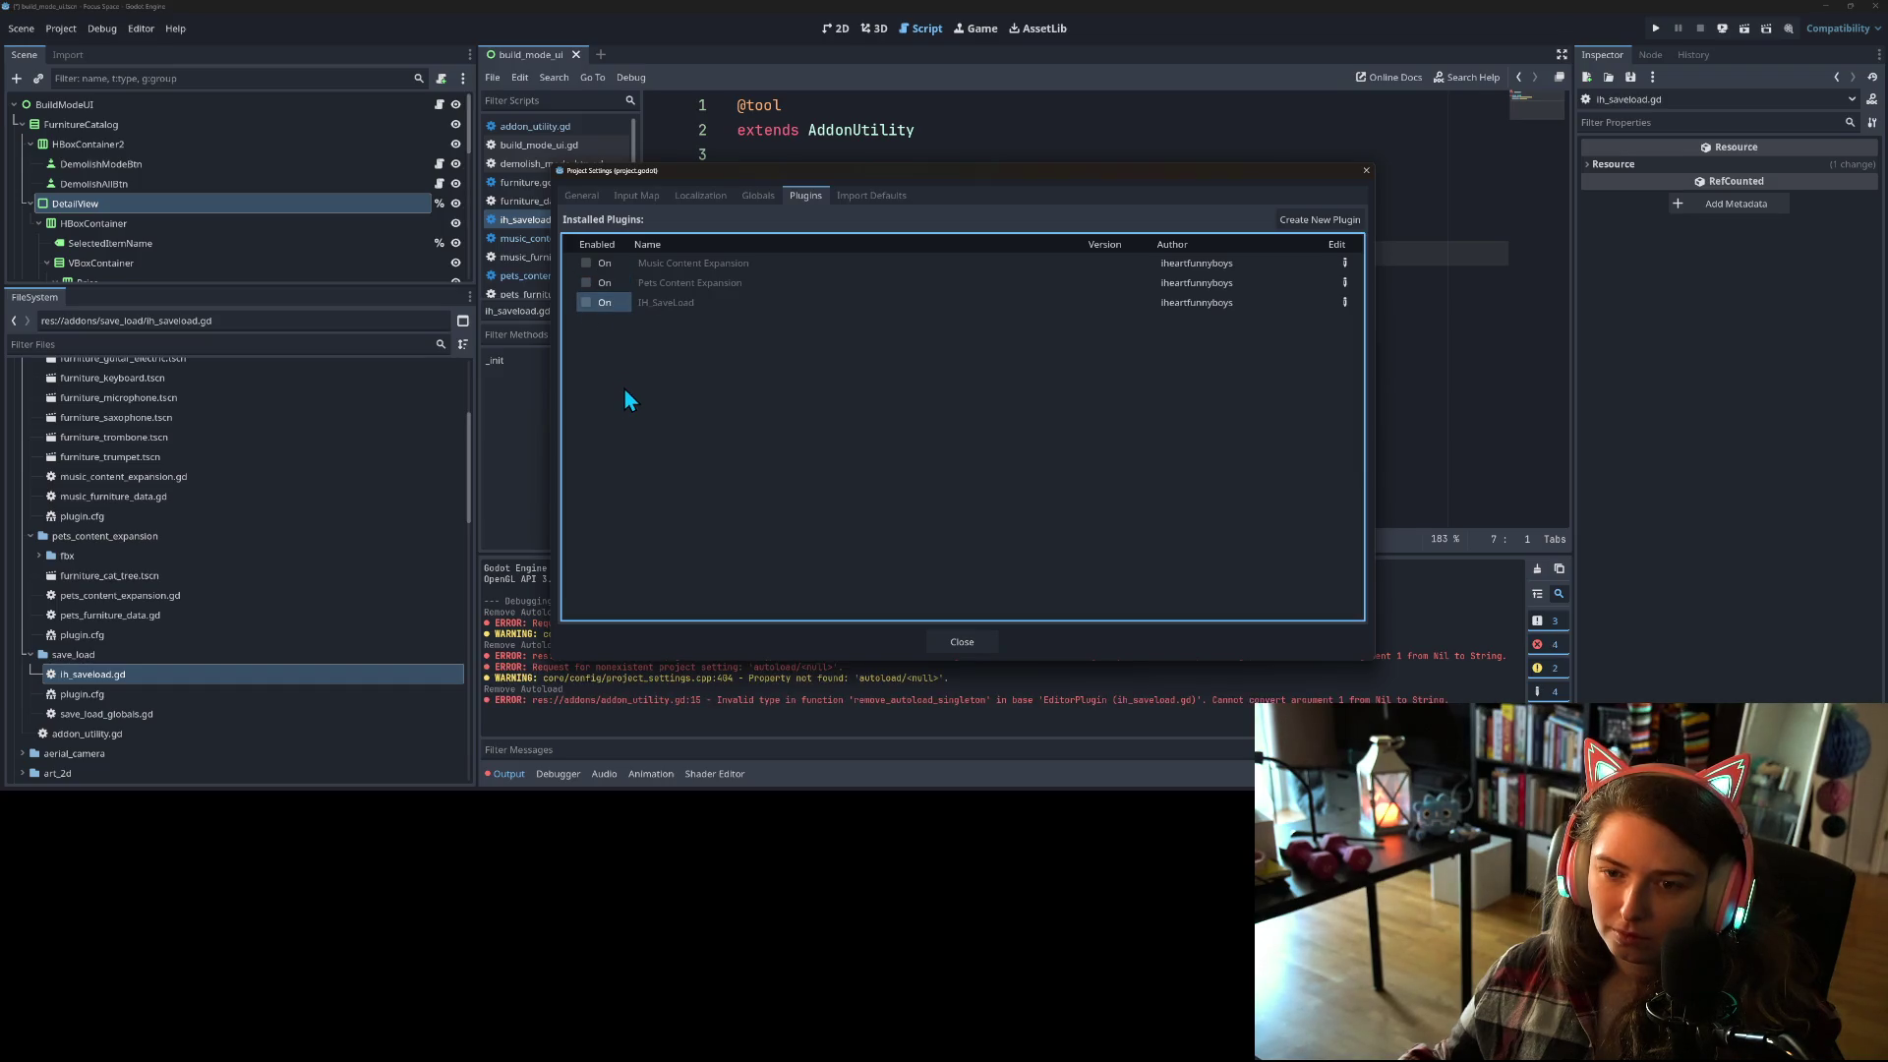
left_click(587, 305)
left_click(586, 283)
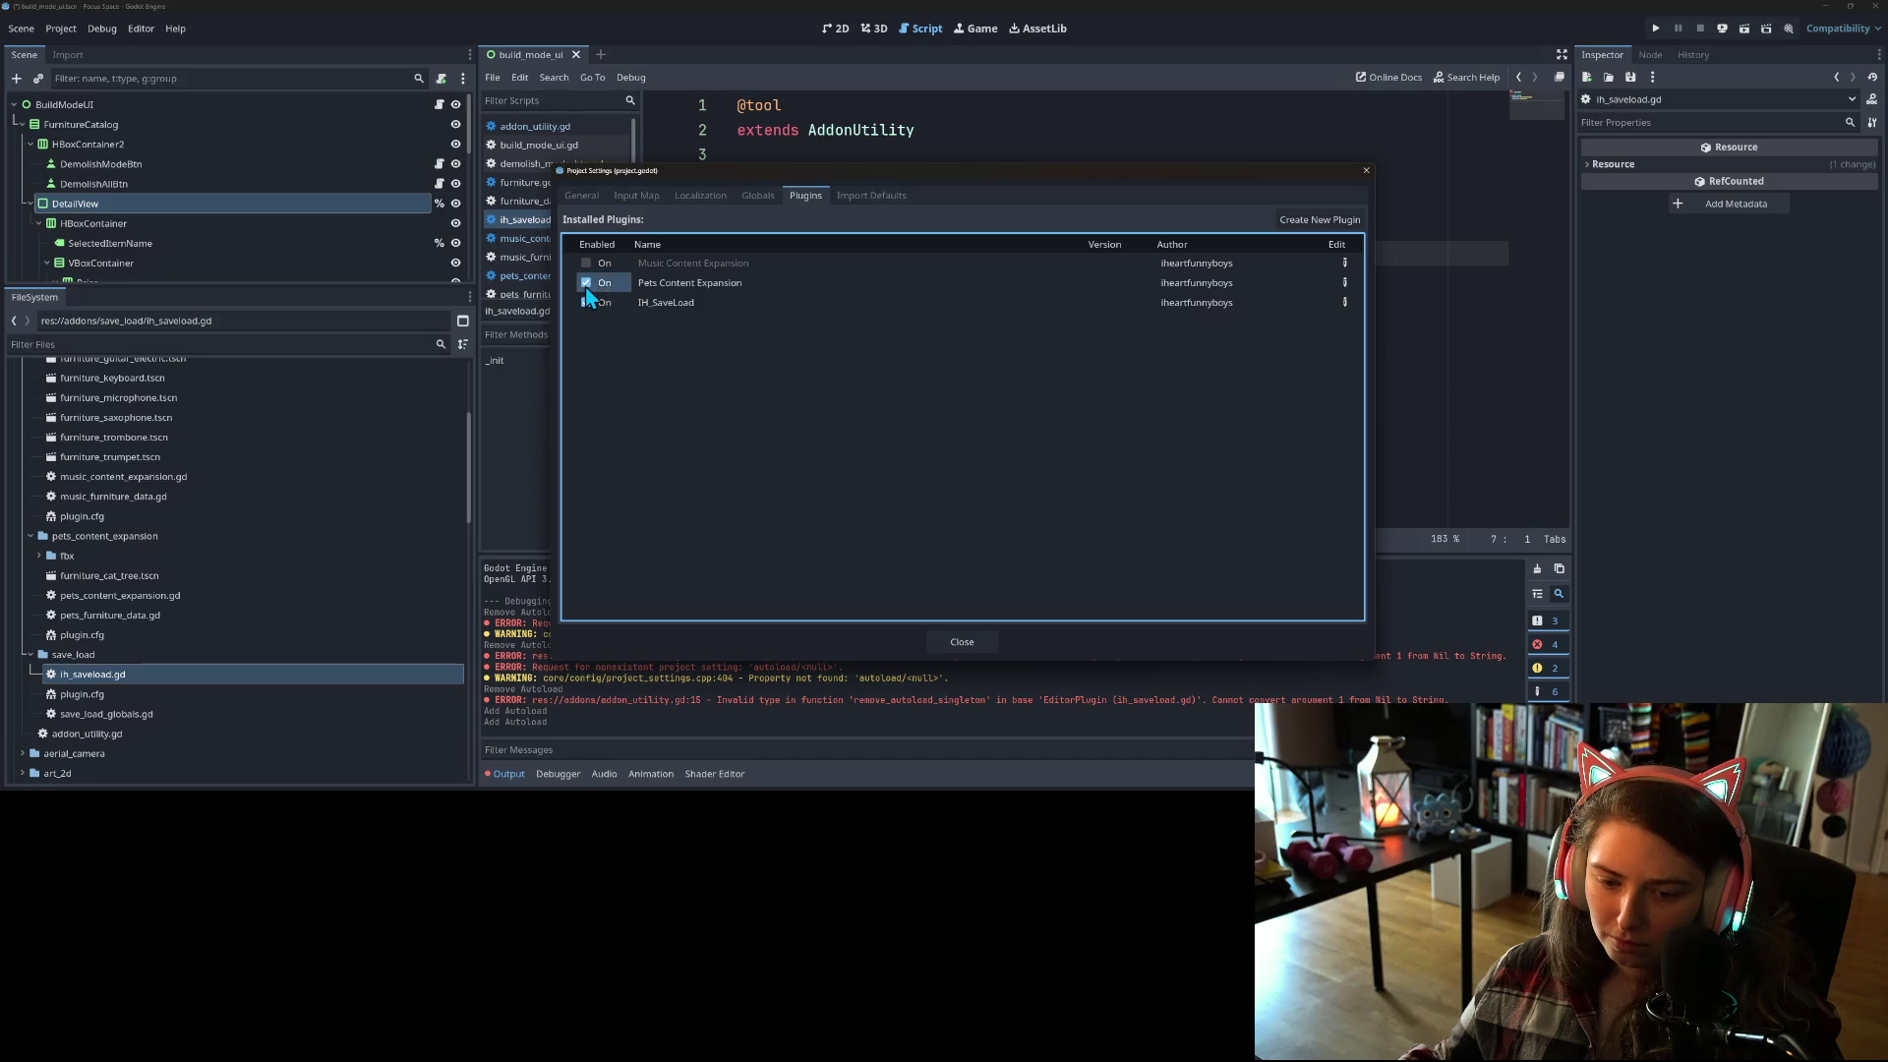
left_click(587, 267)
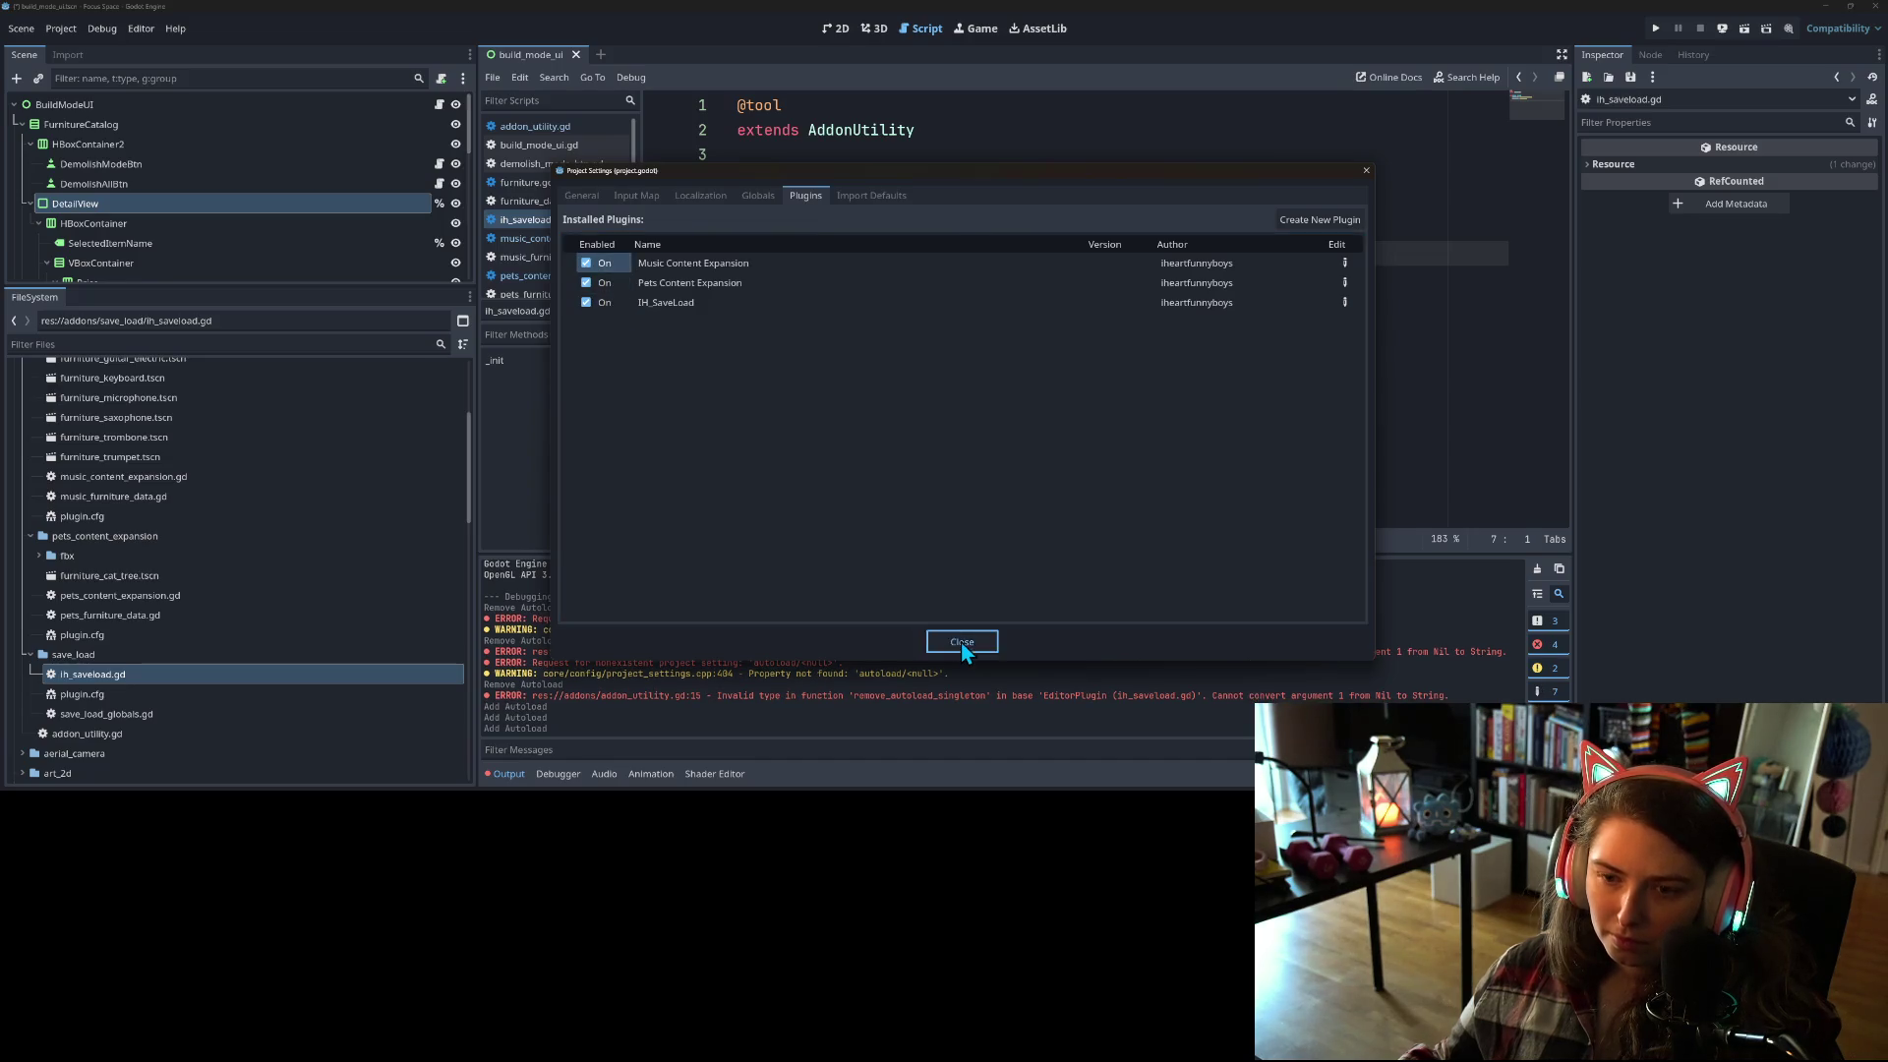
left_click(960, 641)
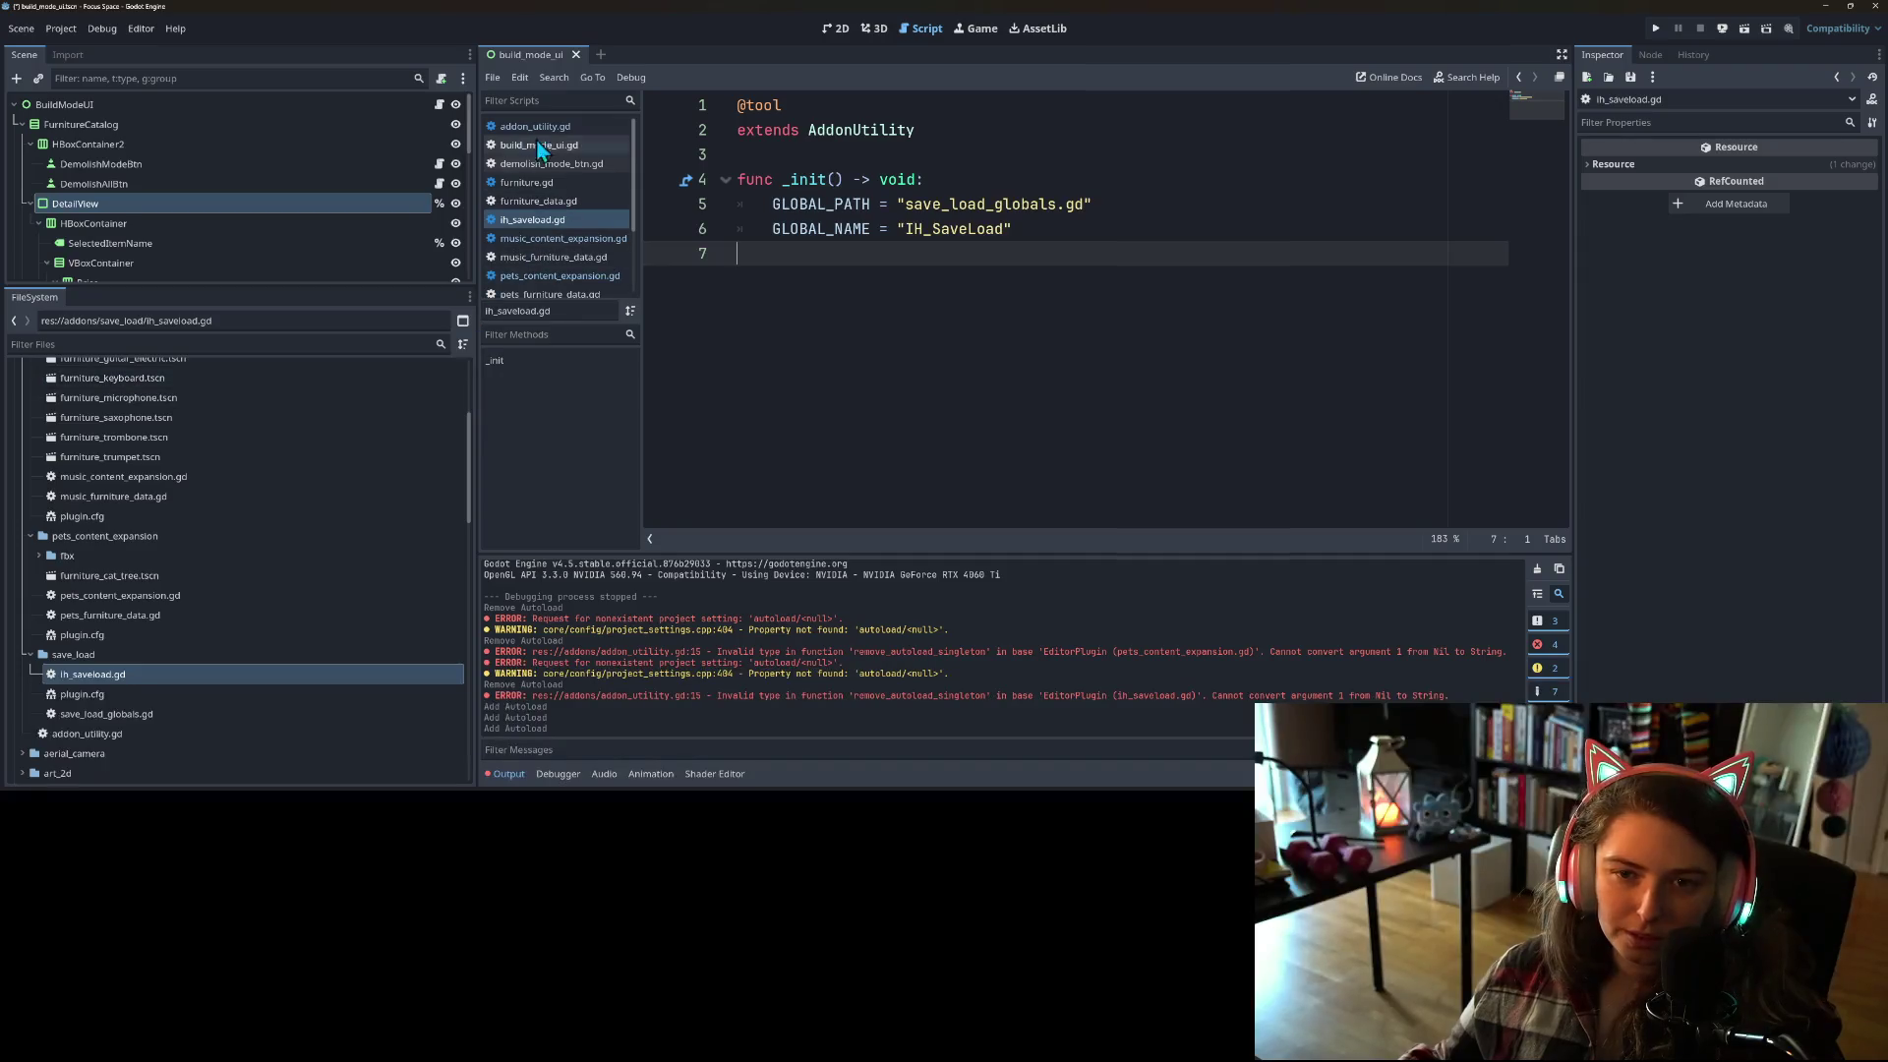
left_click(532, 126)
Step: Copy the has_singleton check and its return from _enter_tree into _exit_tree
left_click(879, 330)
left_click_drag(782, 304, 889, 344)
key("ctrl+c")
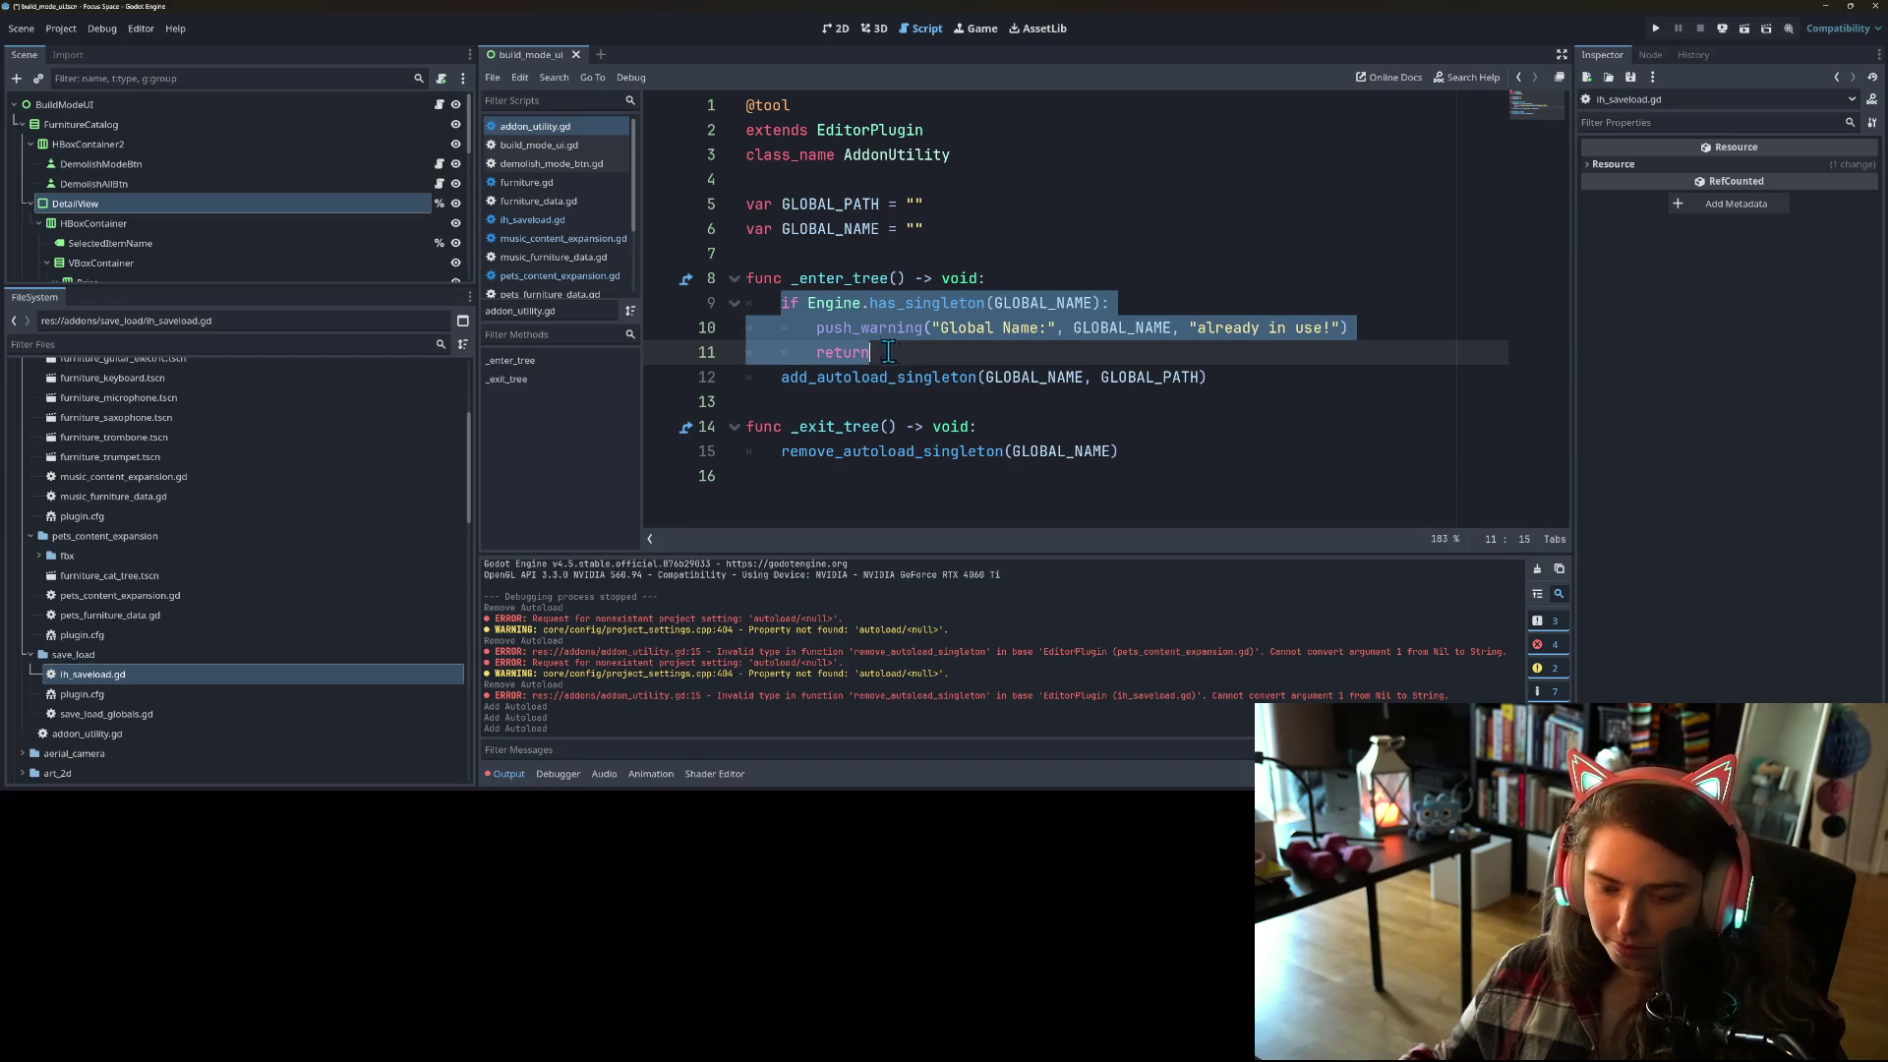
left_click(1005, 434)
key("Return")
key("ctrl+v")
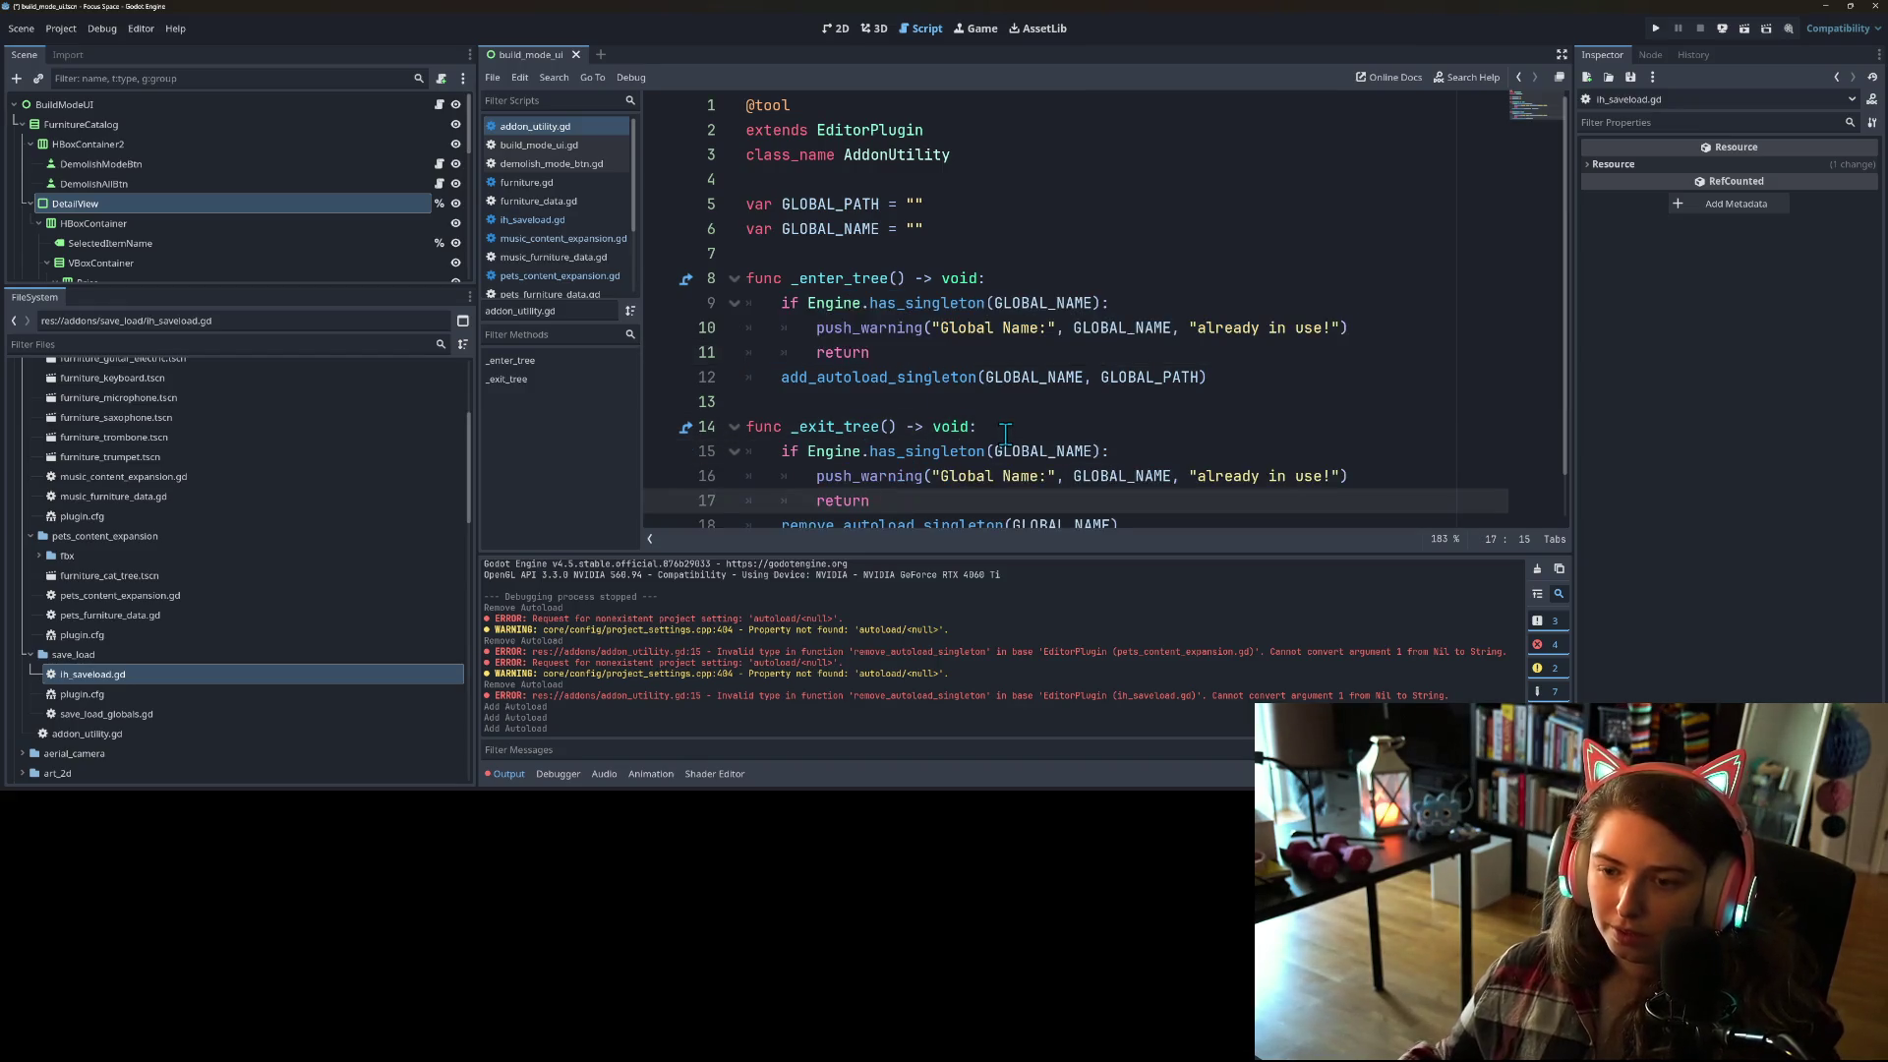
scroll("down", 3)
Step: Negate the copied check with 'not', change the warning to 'not registered before remove!', and save
left_click(973, 434)
left_click(1172, 437)
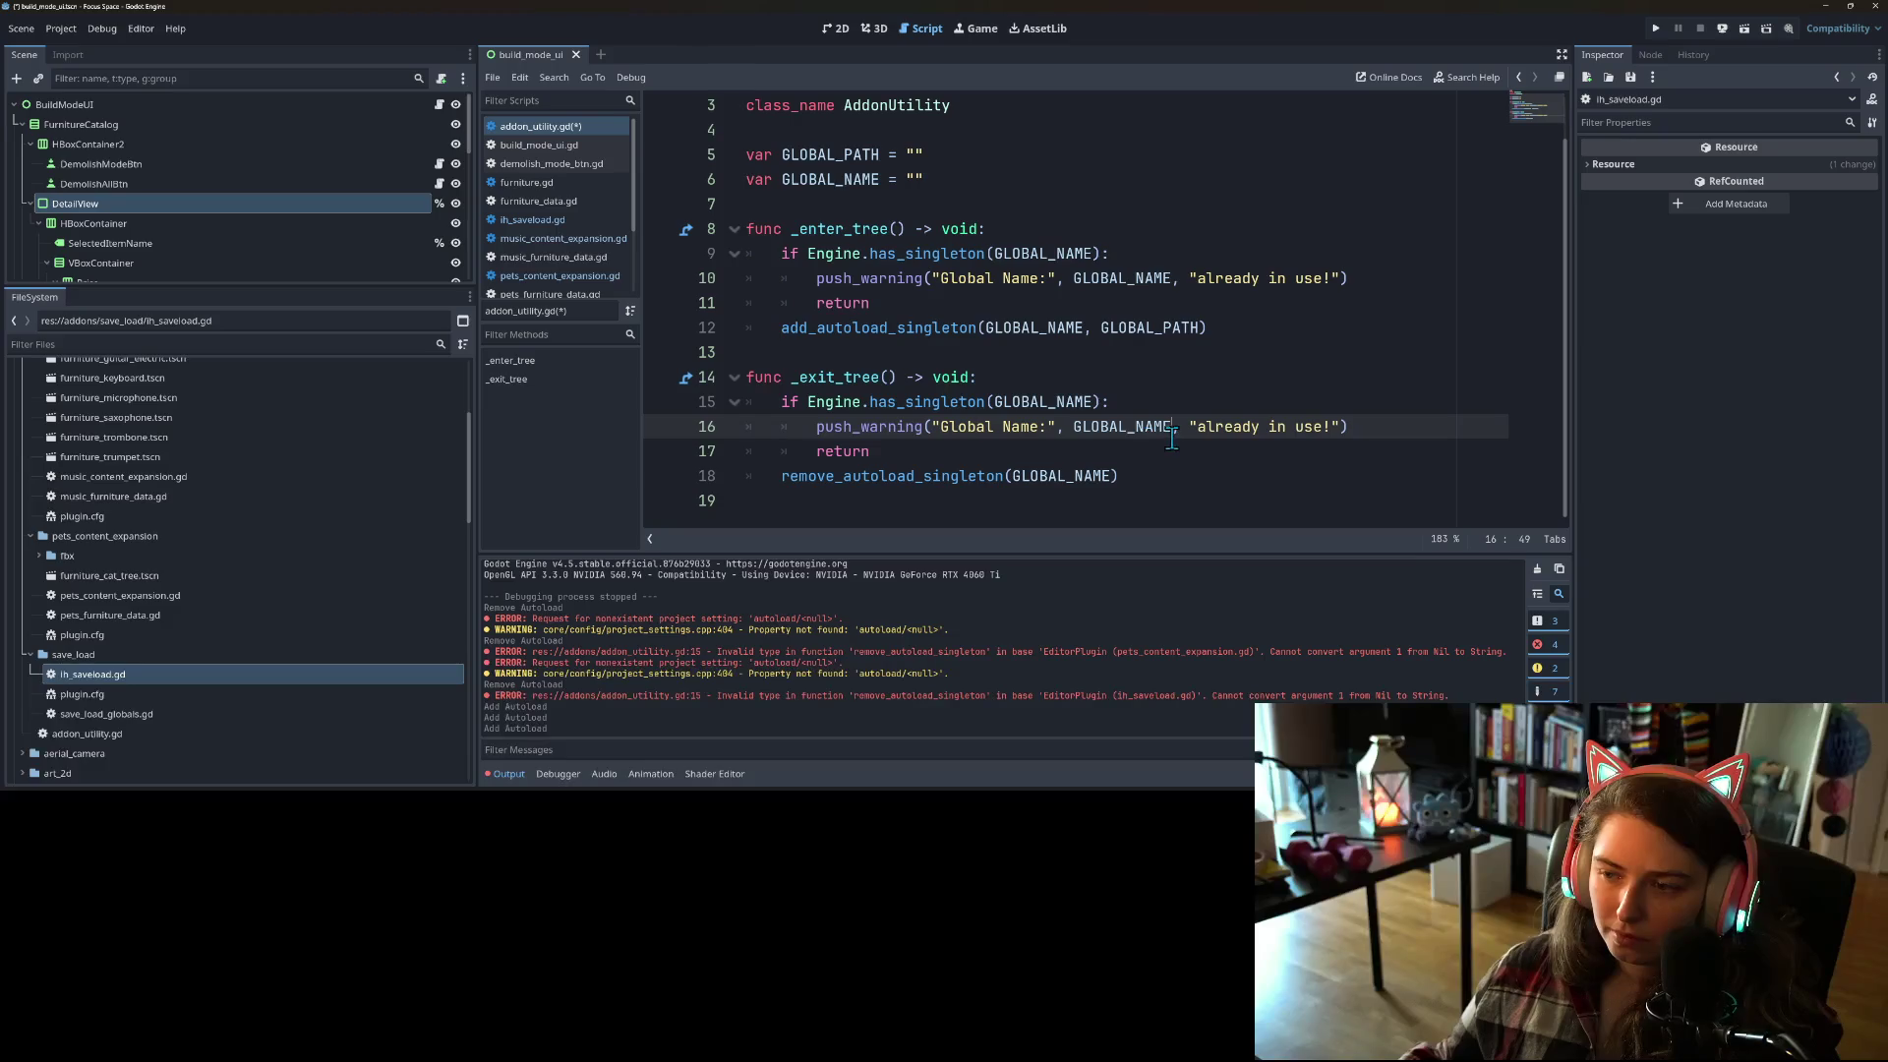
double_click(1229, 434)
left_click(1276, 426)
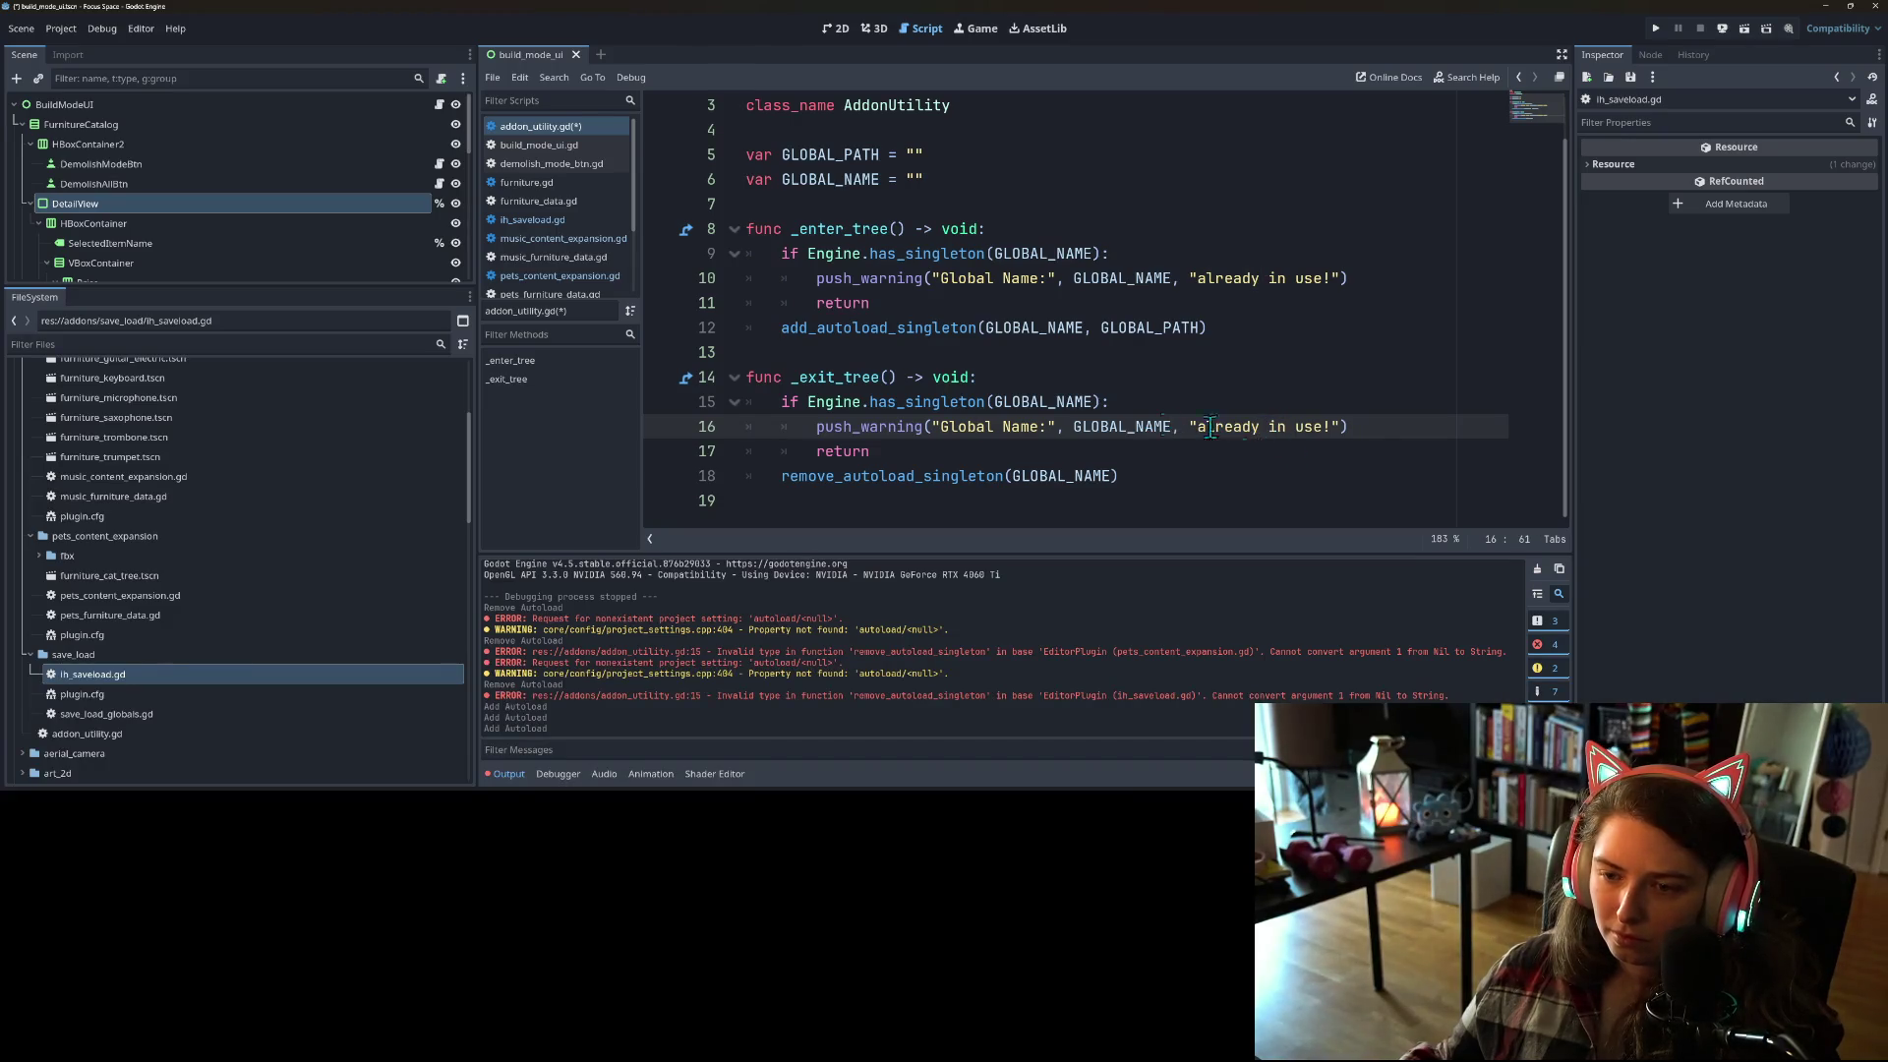
left_click(809, 401)
type("not")
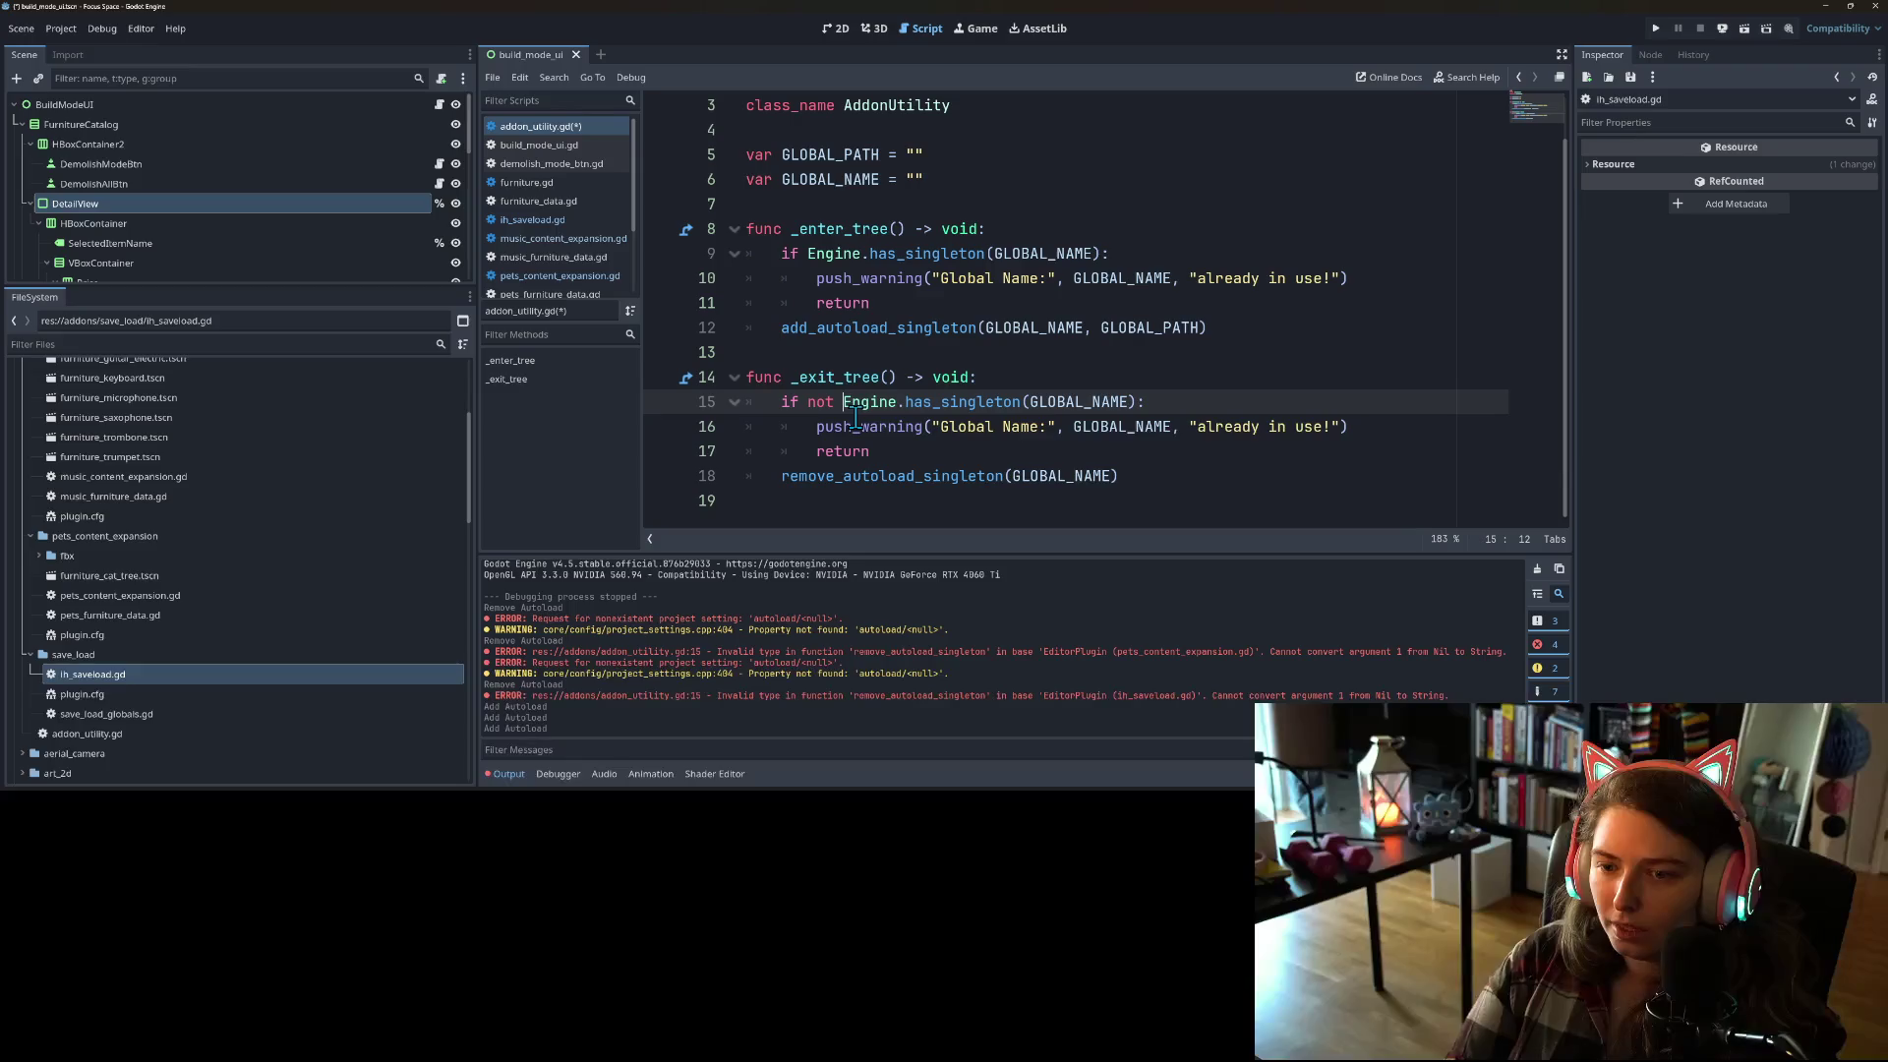
left_click(902, 384)
double_click(1229, 423)
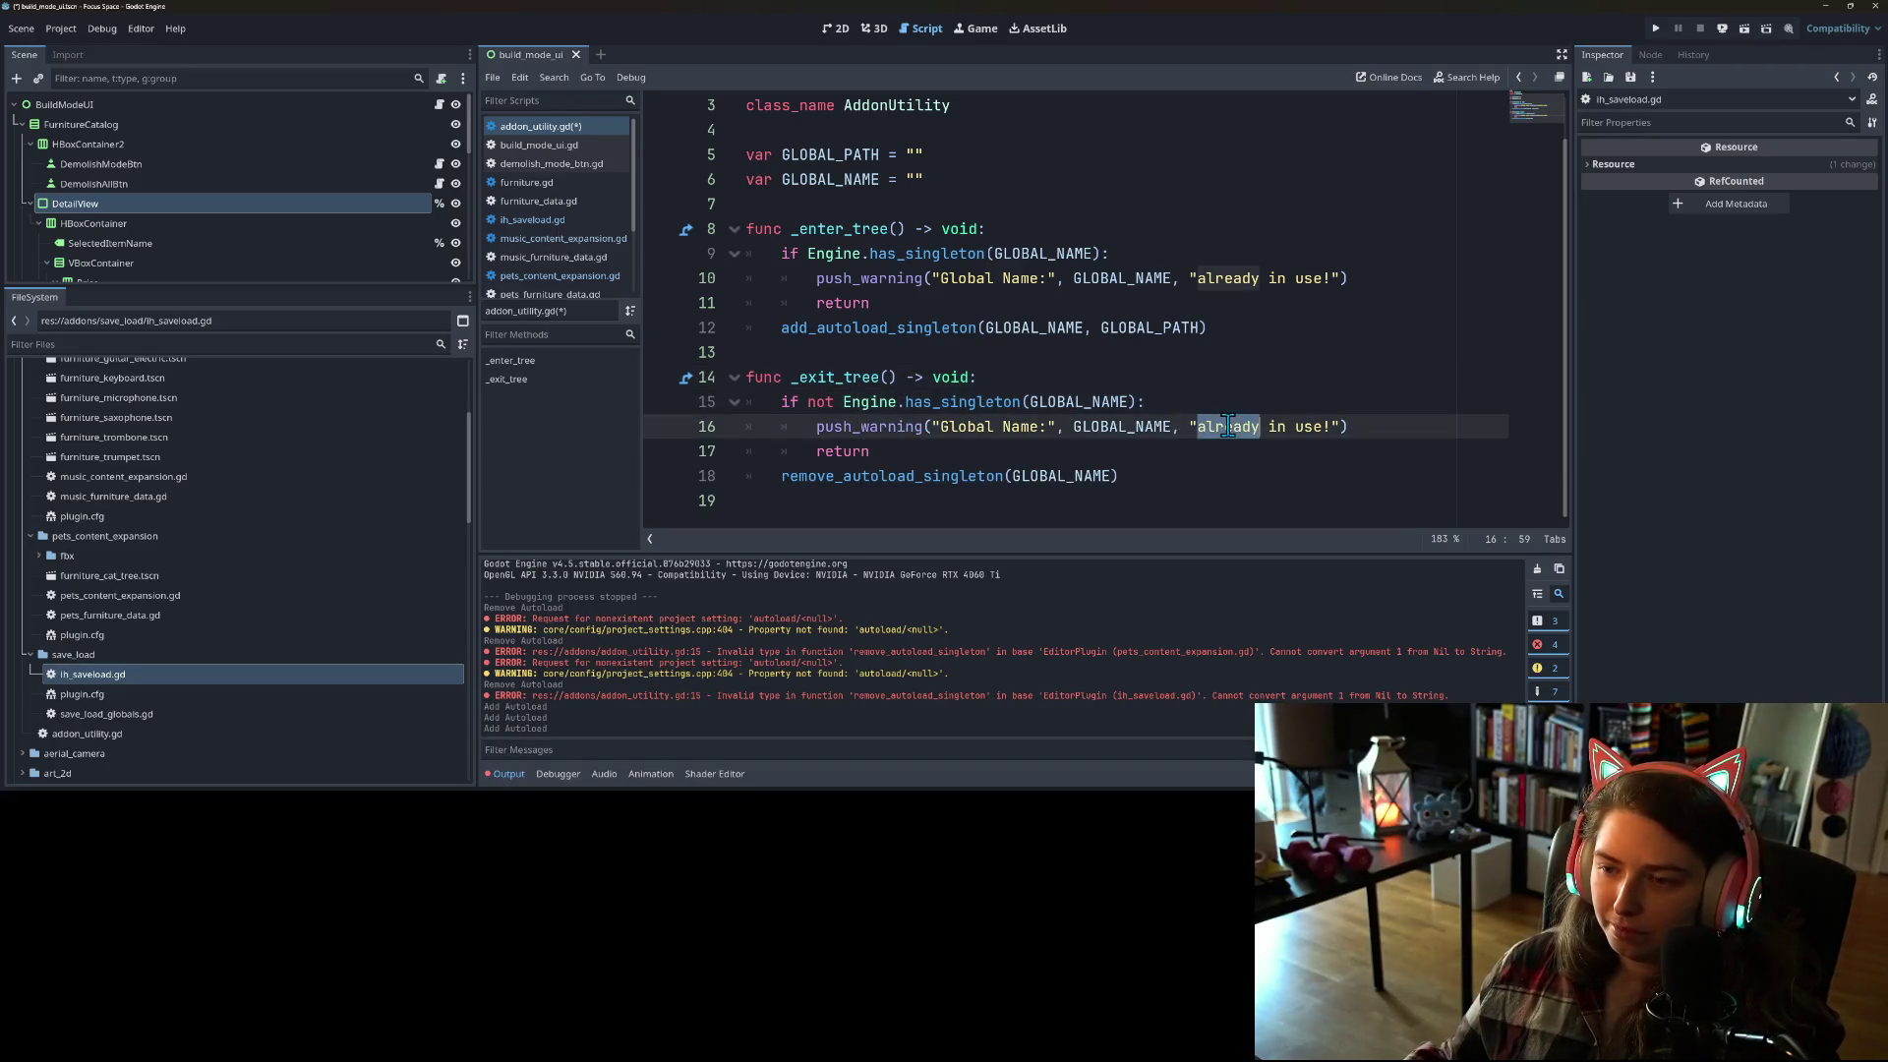
key("Delete")
key("Delete")
key("Delete")
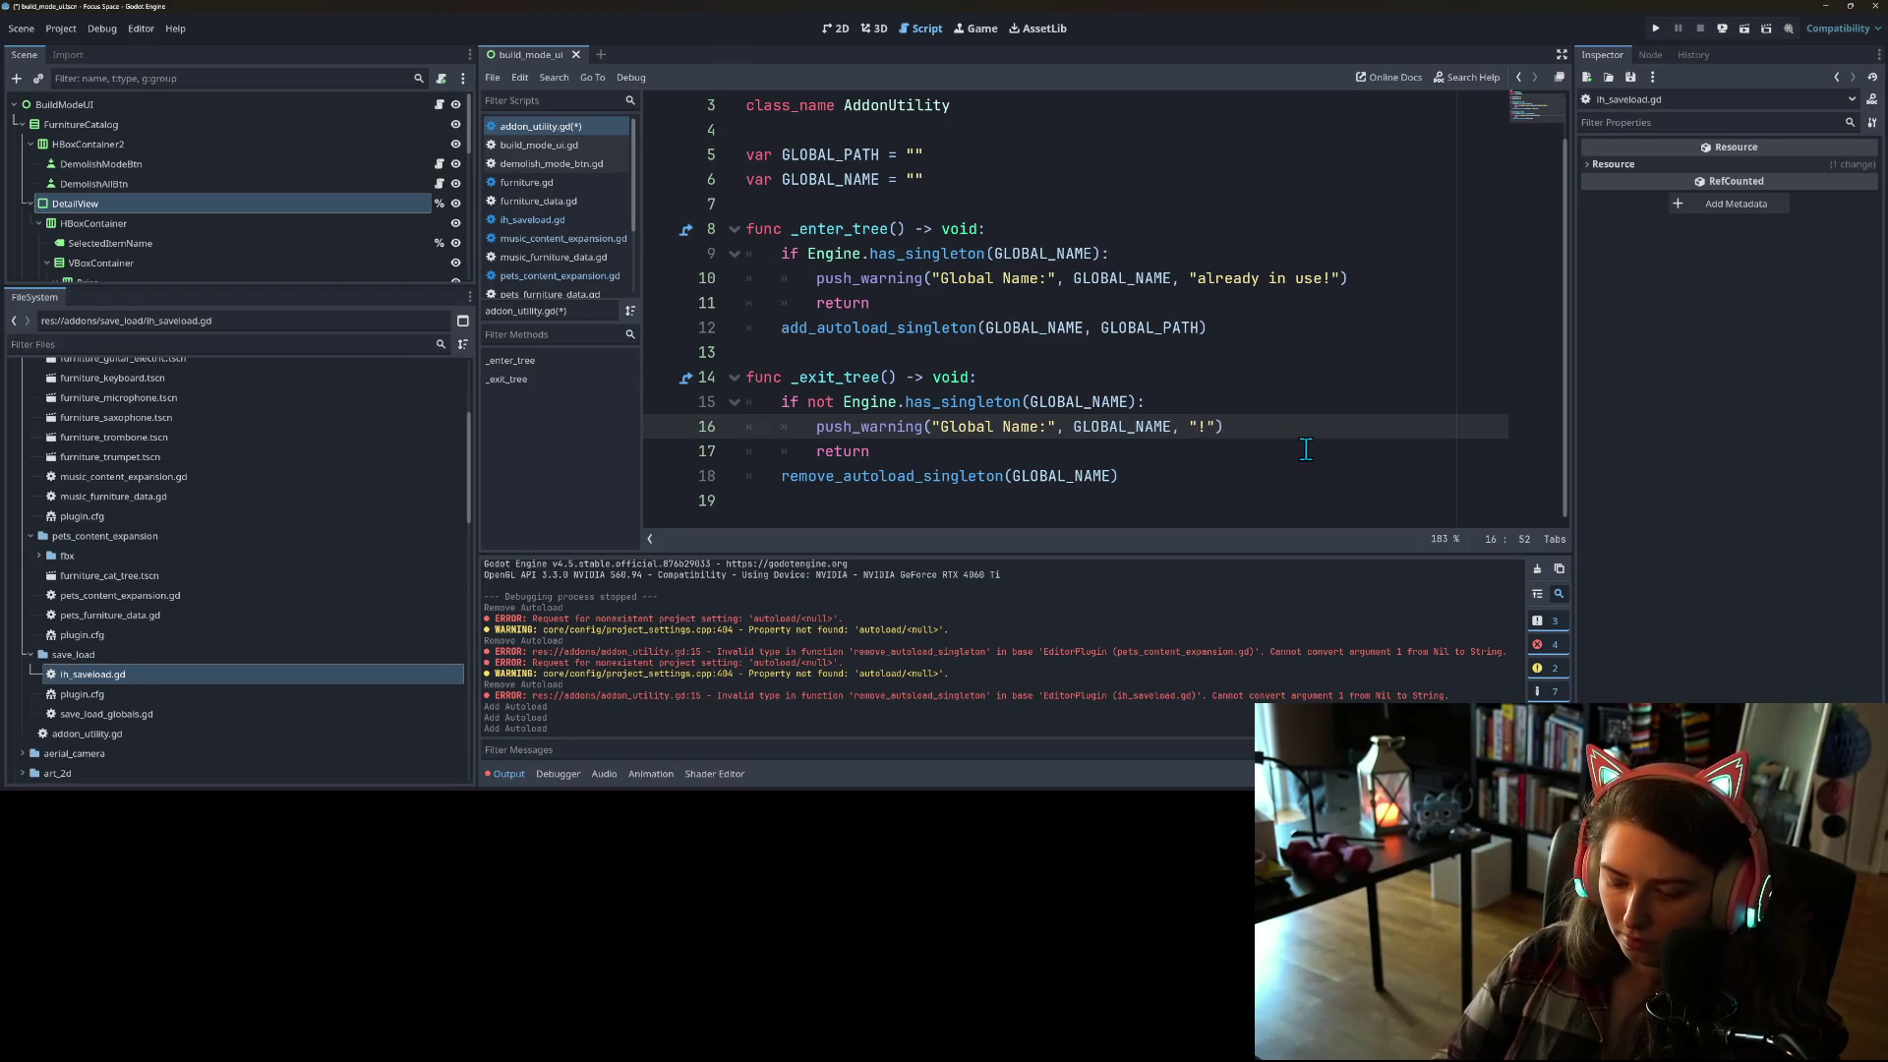
type("not registered")
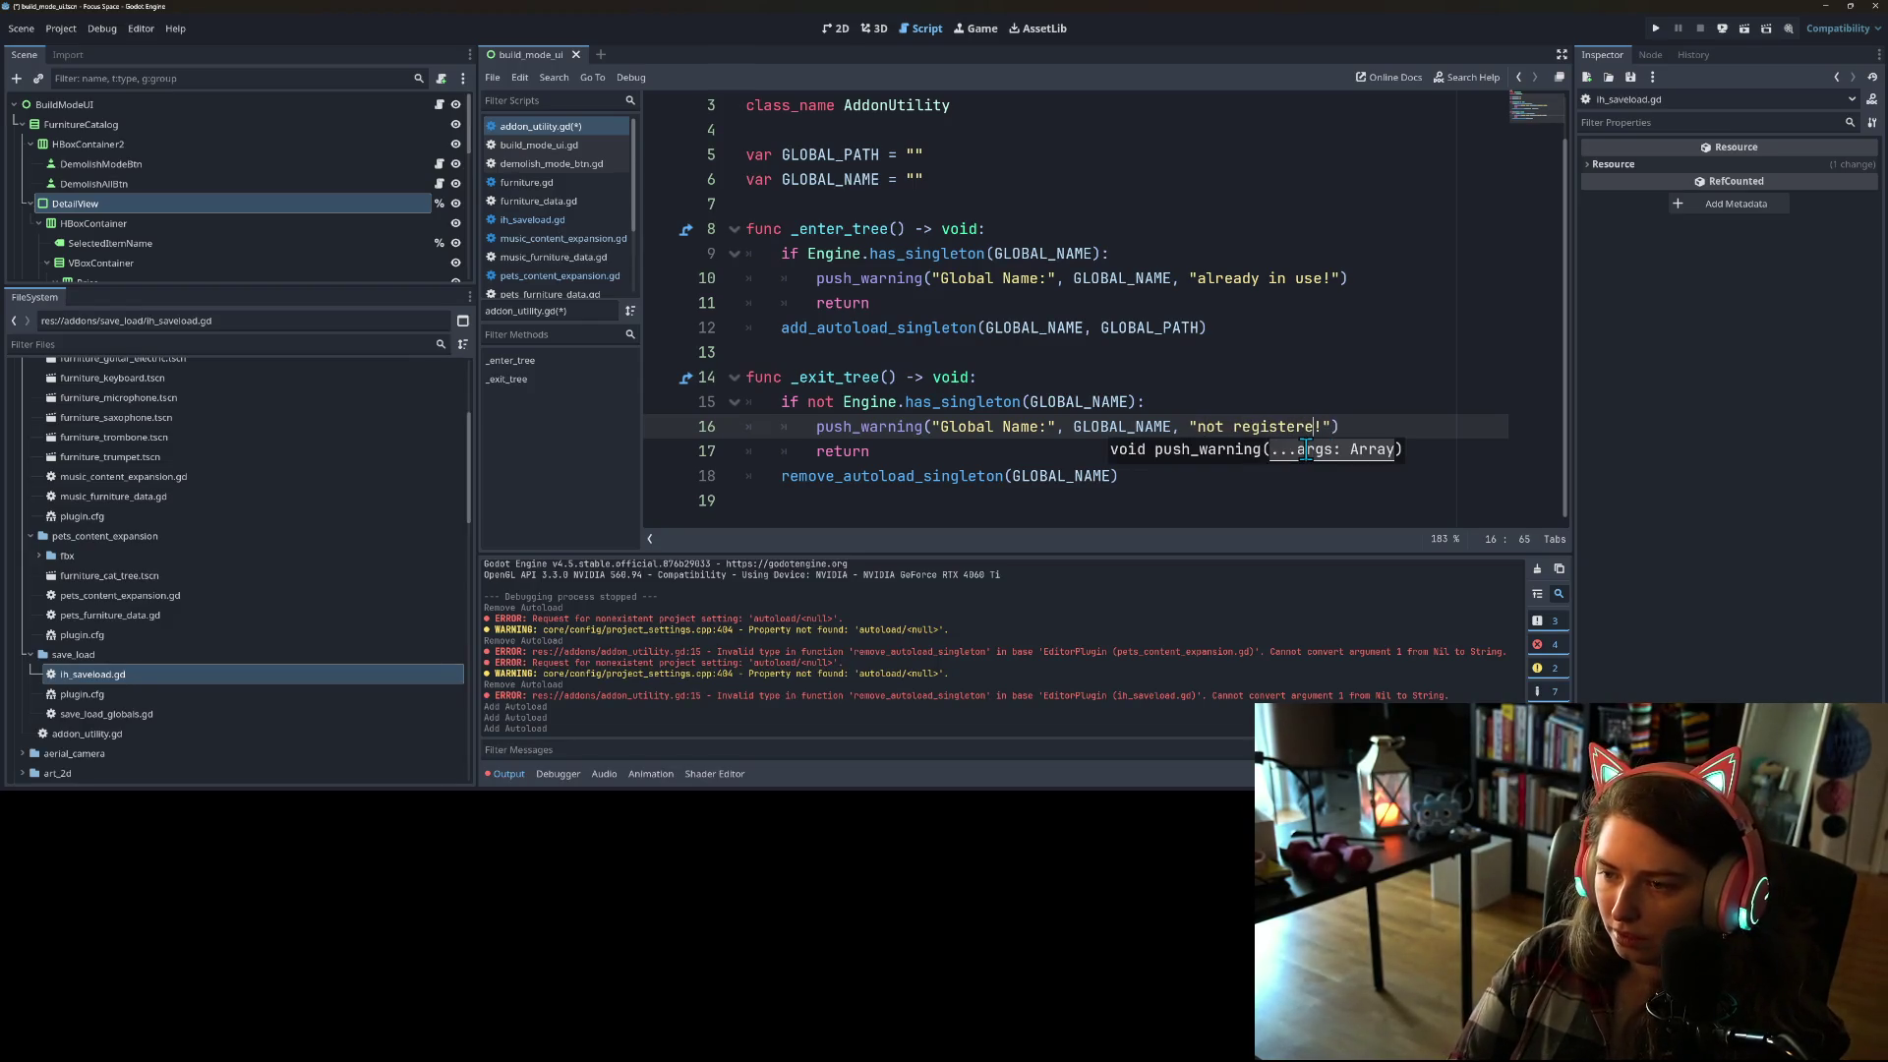
type(" before rem")
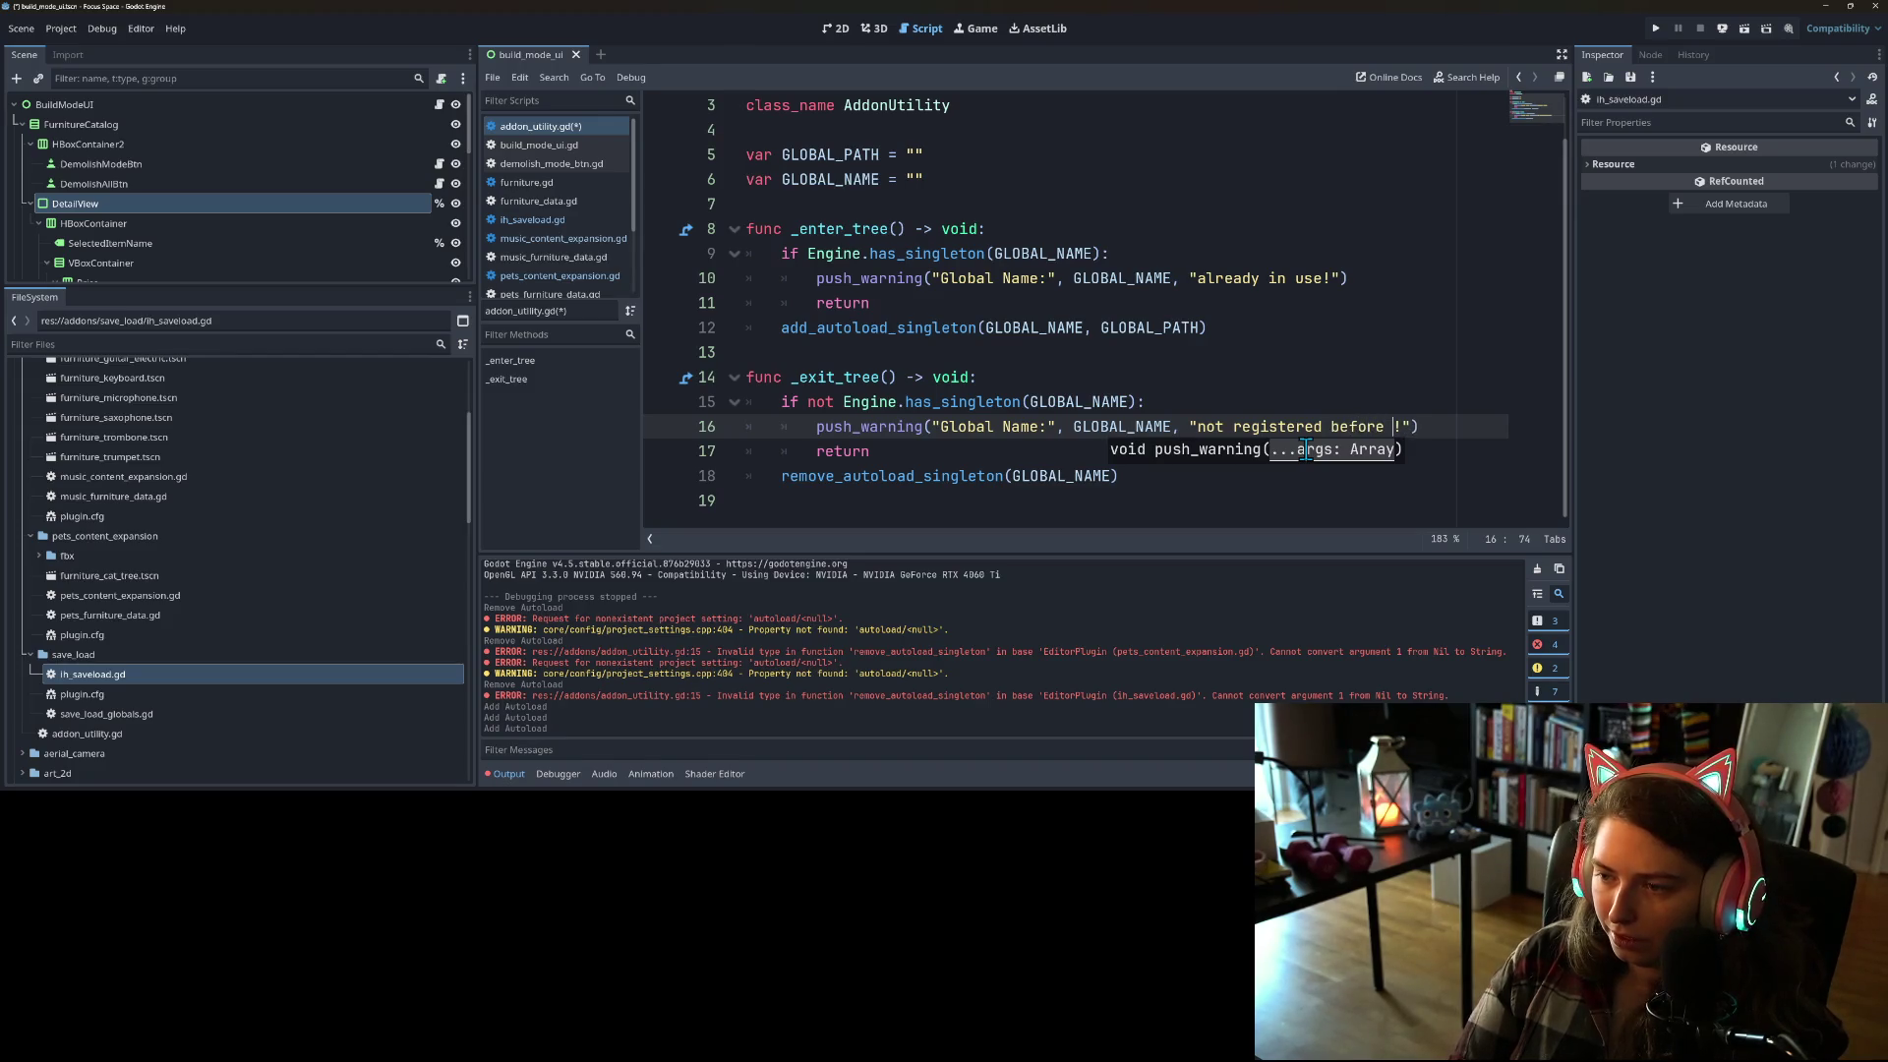
type("ove")
key("ctrl+s")
Step: Show the installed plugins list in Project Settings
left_click(1111, 328)
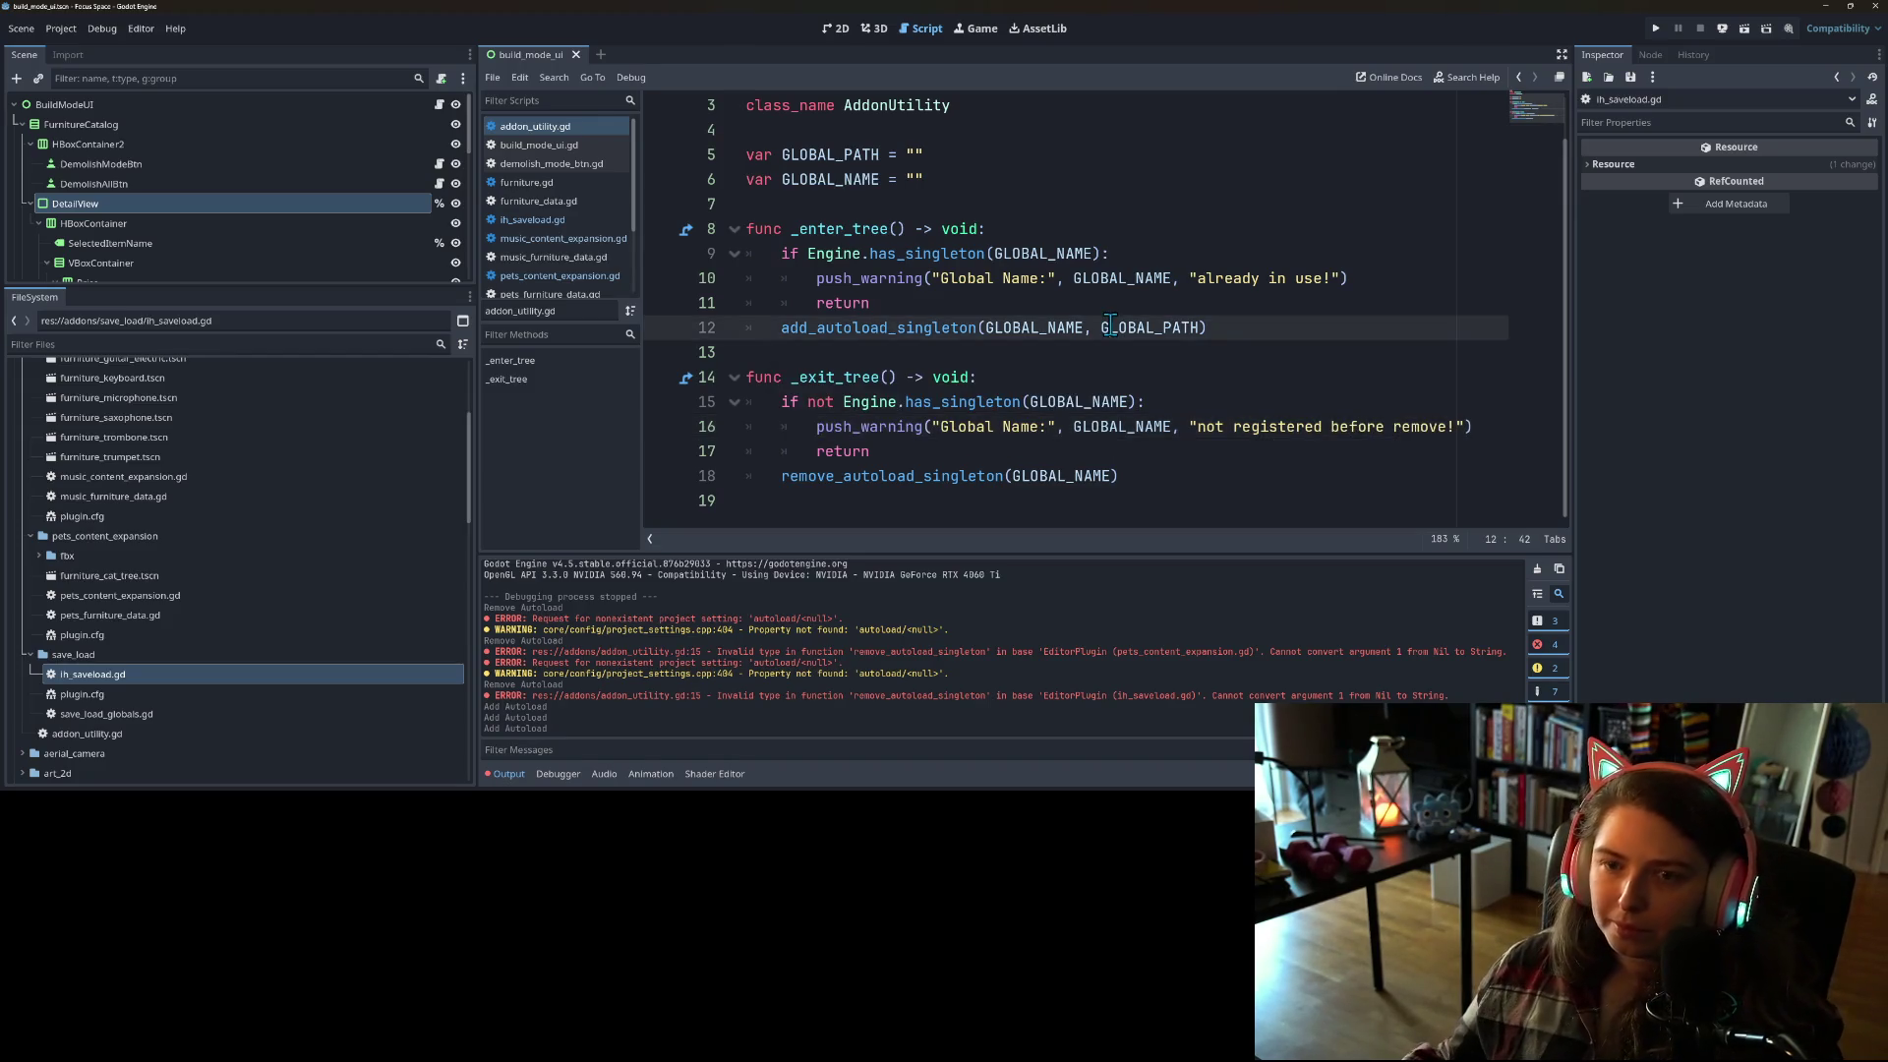
left_click(61, 29)
left_click(93, 49)
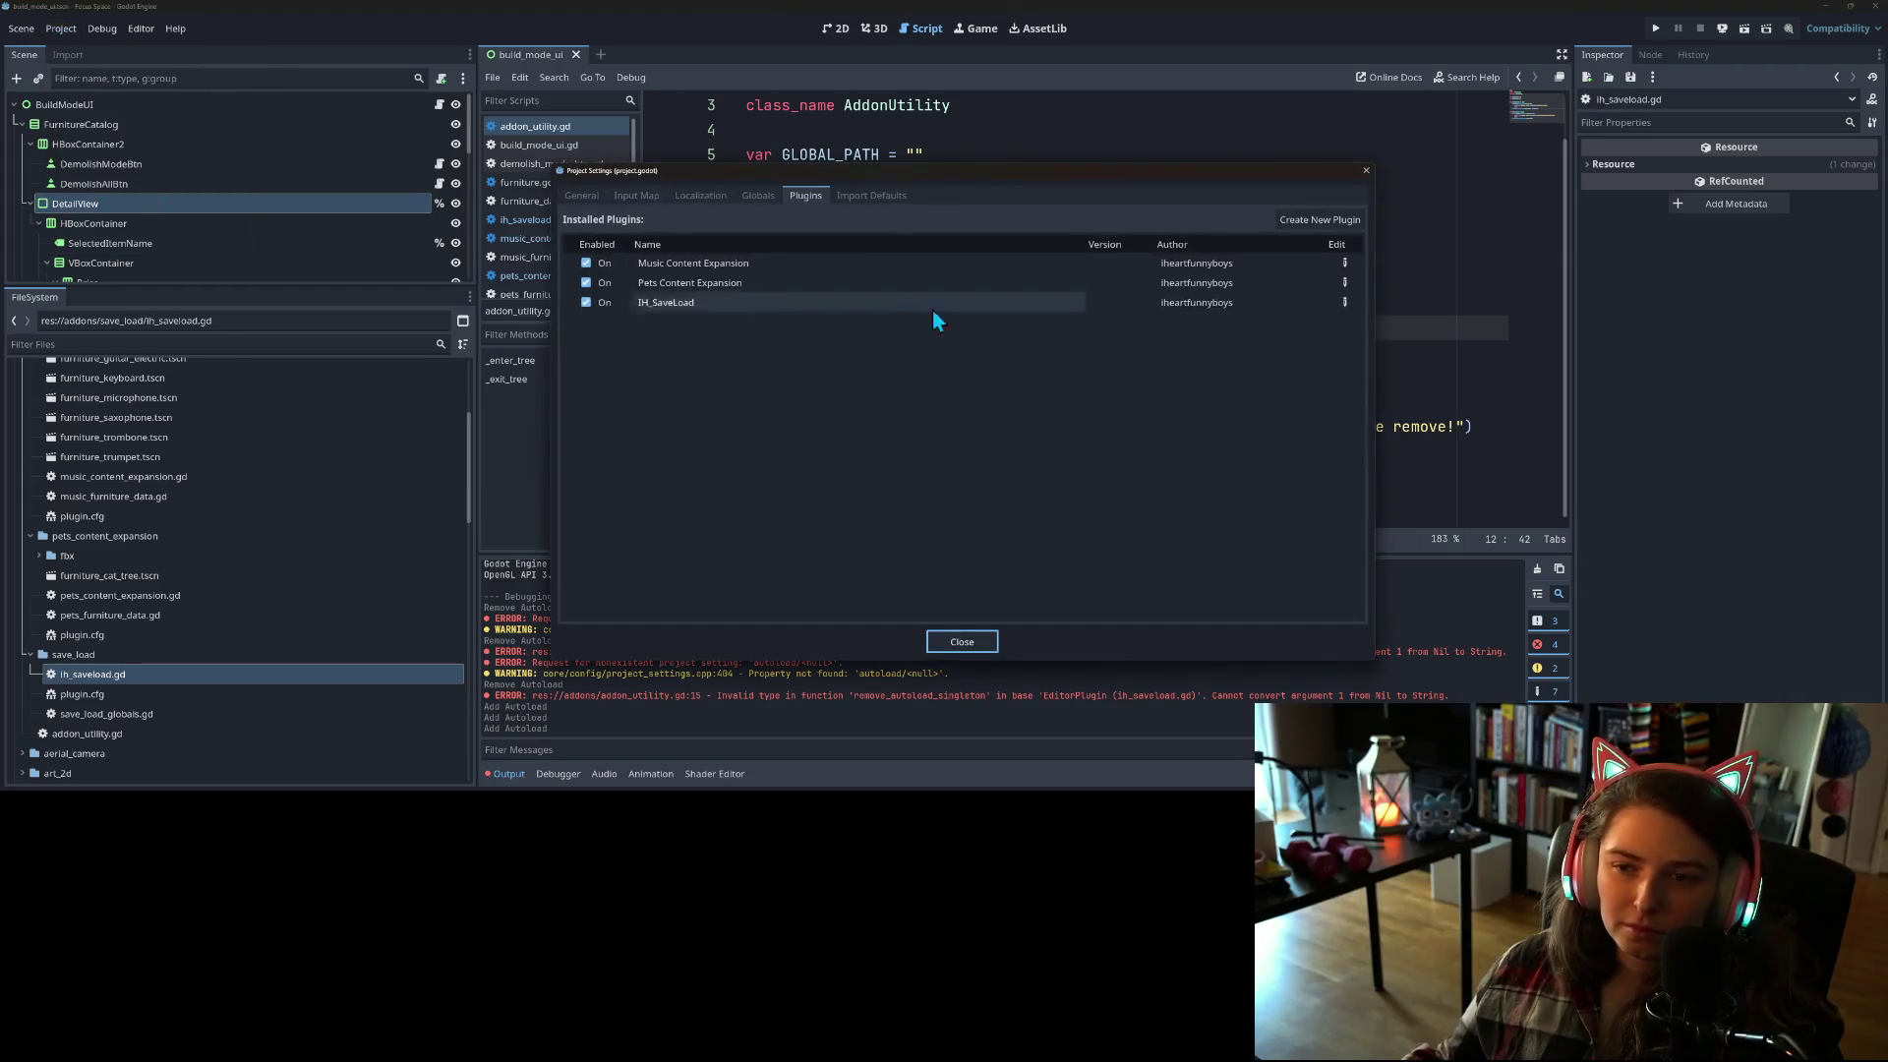
Step: Disable the Music Content Expansion, Pets Content Expansion and IH_SaveLoad plugins, then close Project Settings
left_click(586, 262)
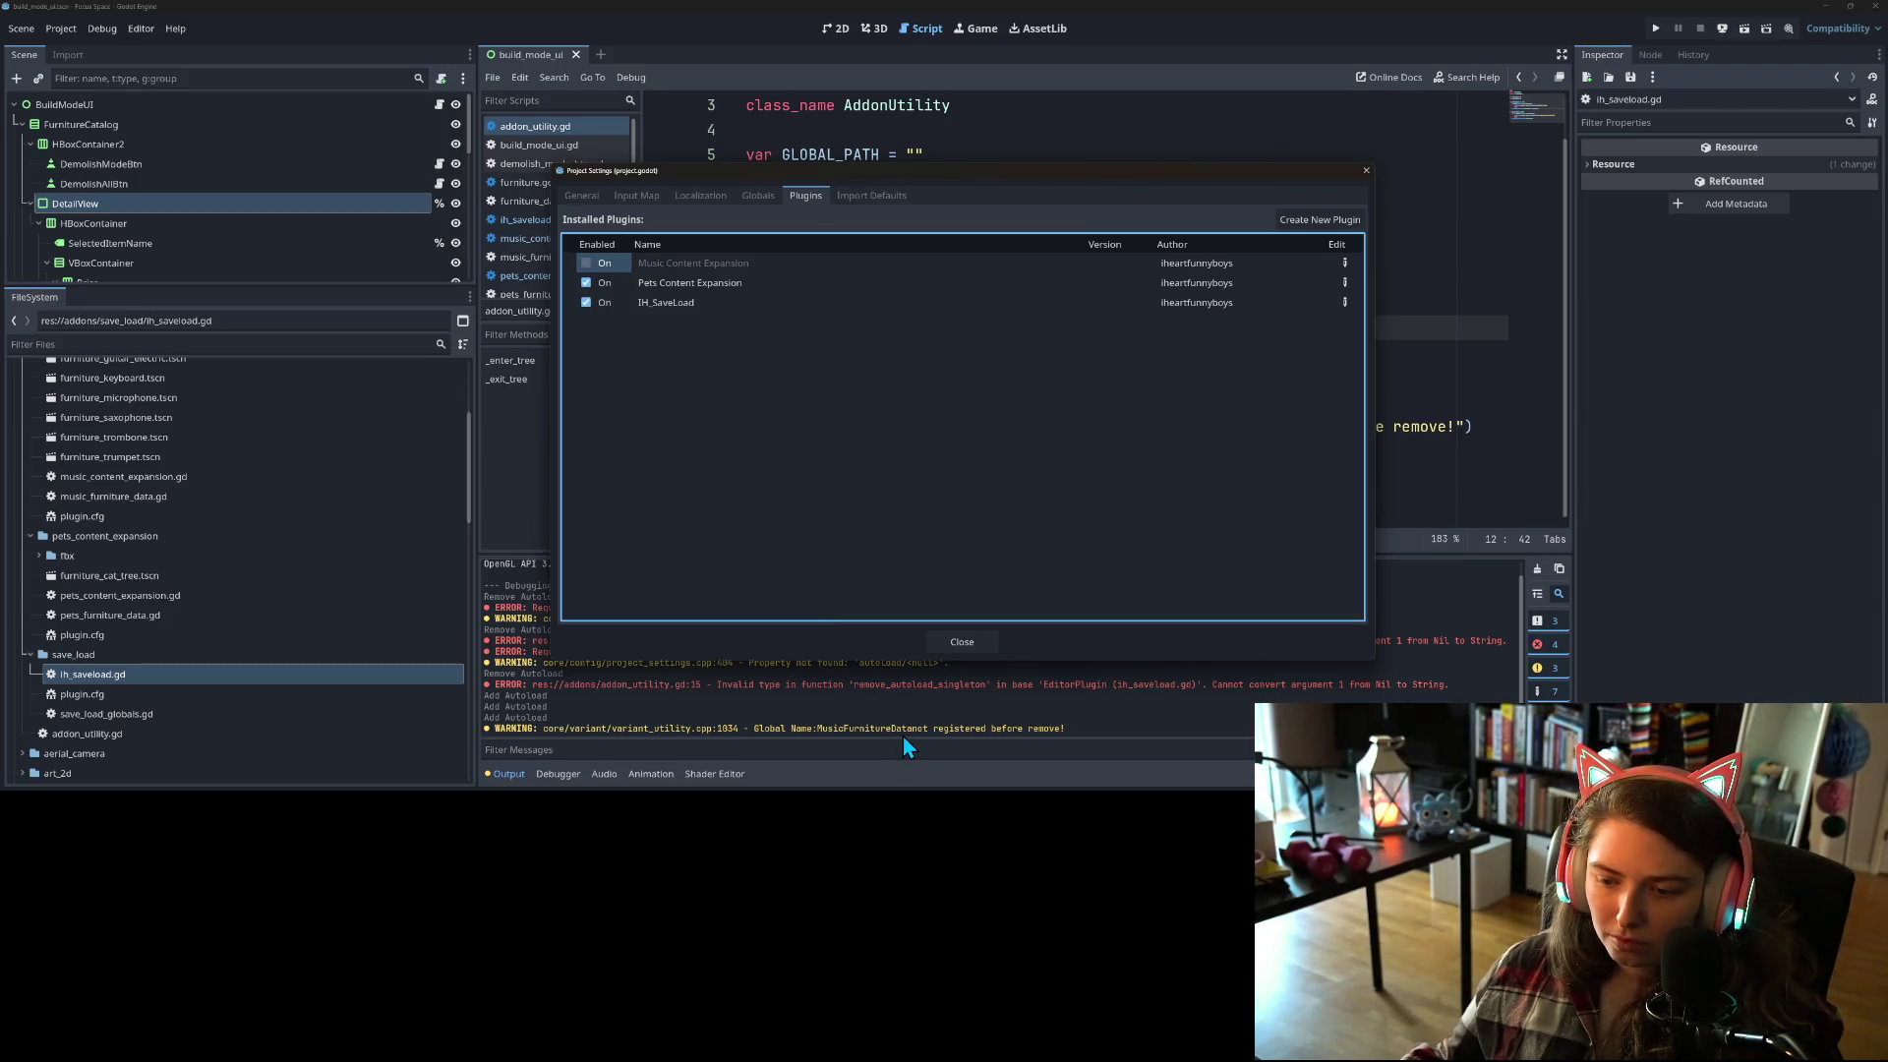
left_click(585, 283)
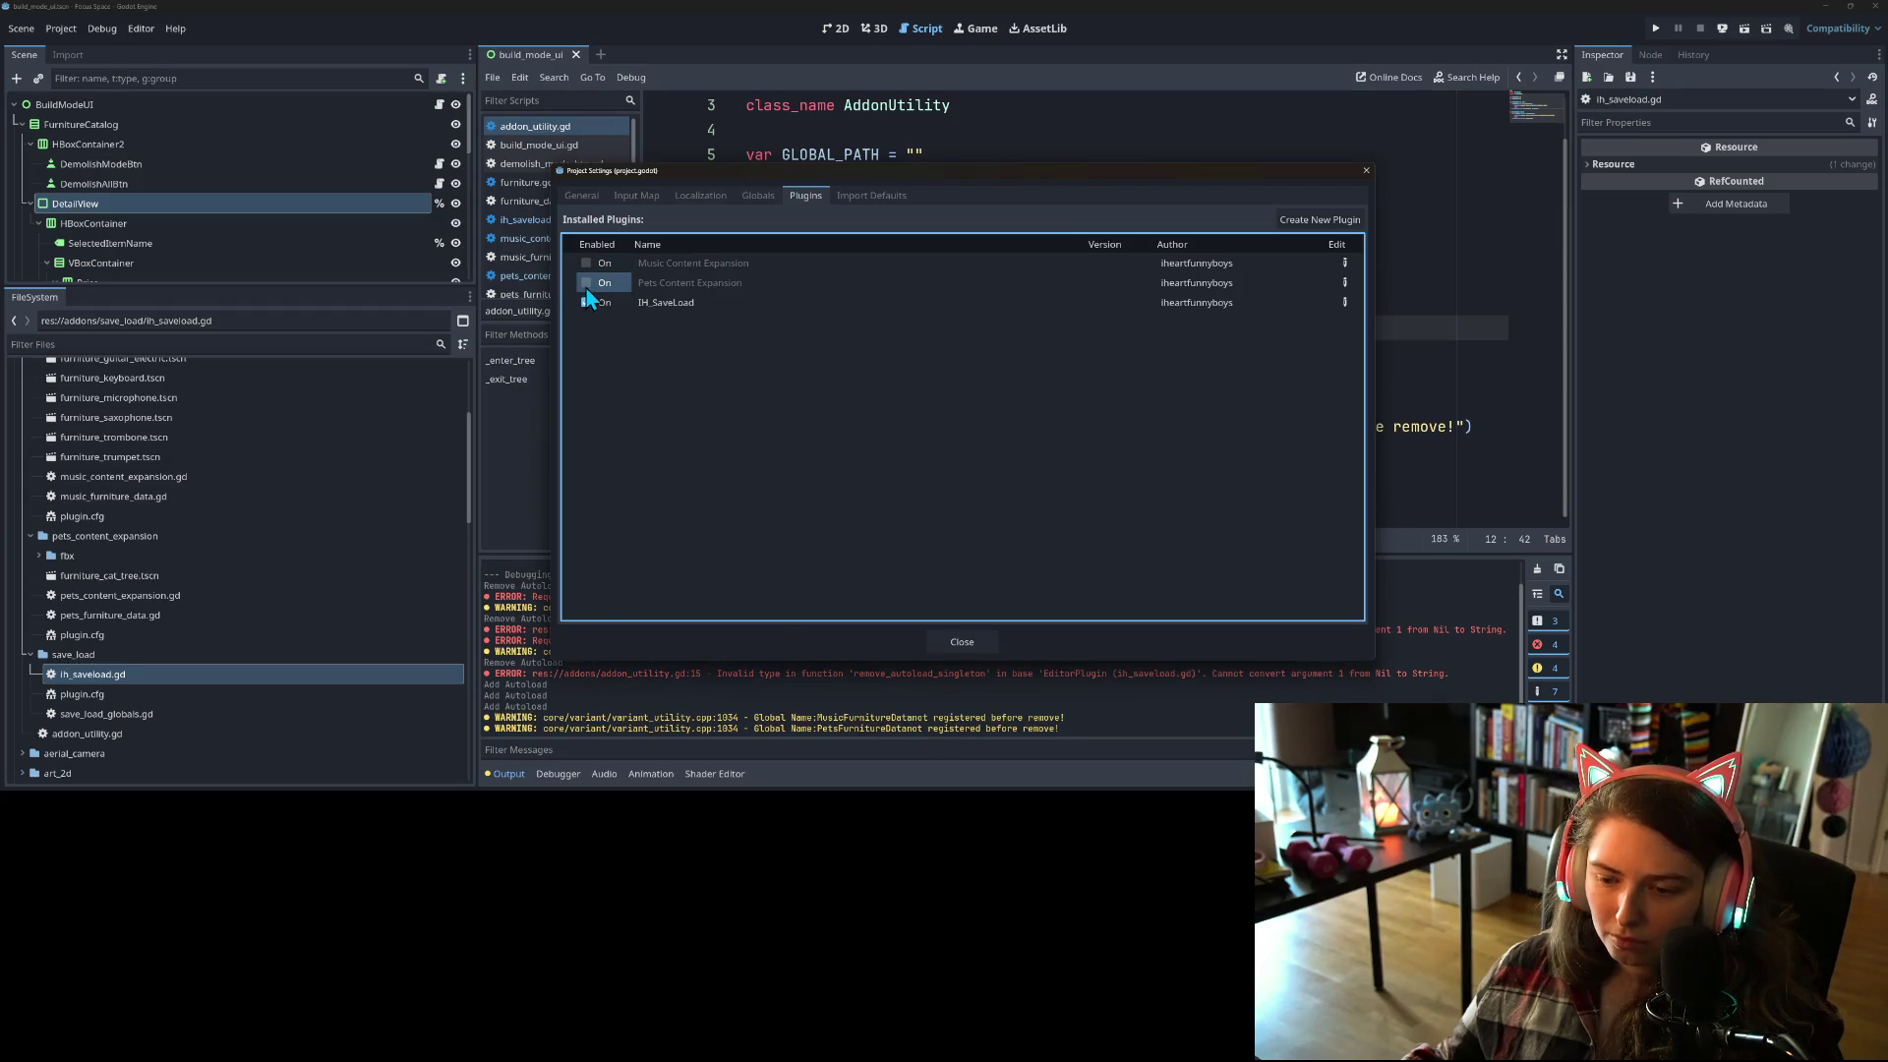
left_click(584, 303)
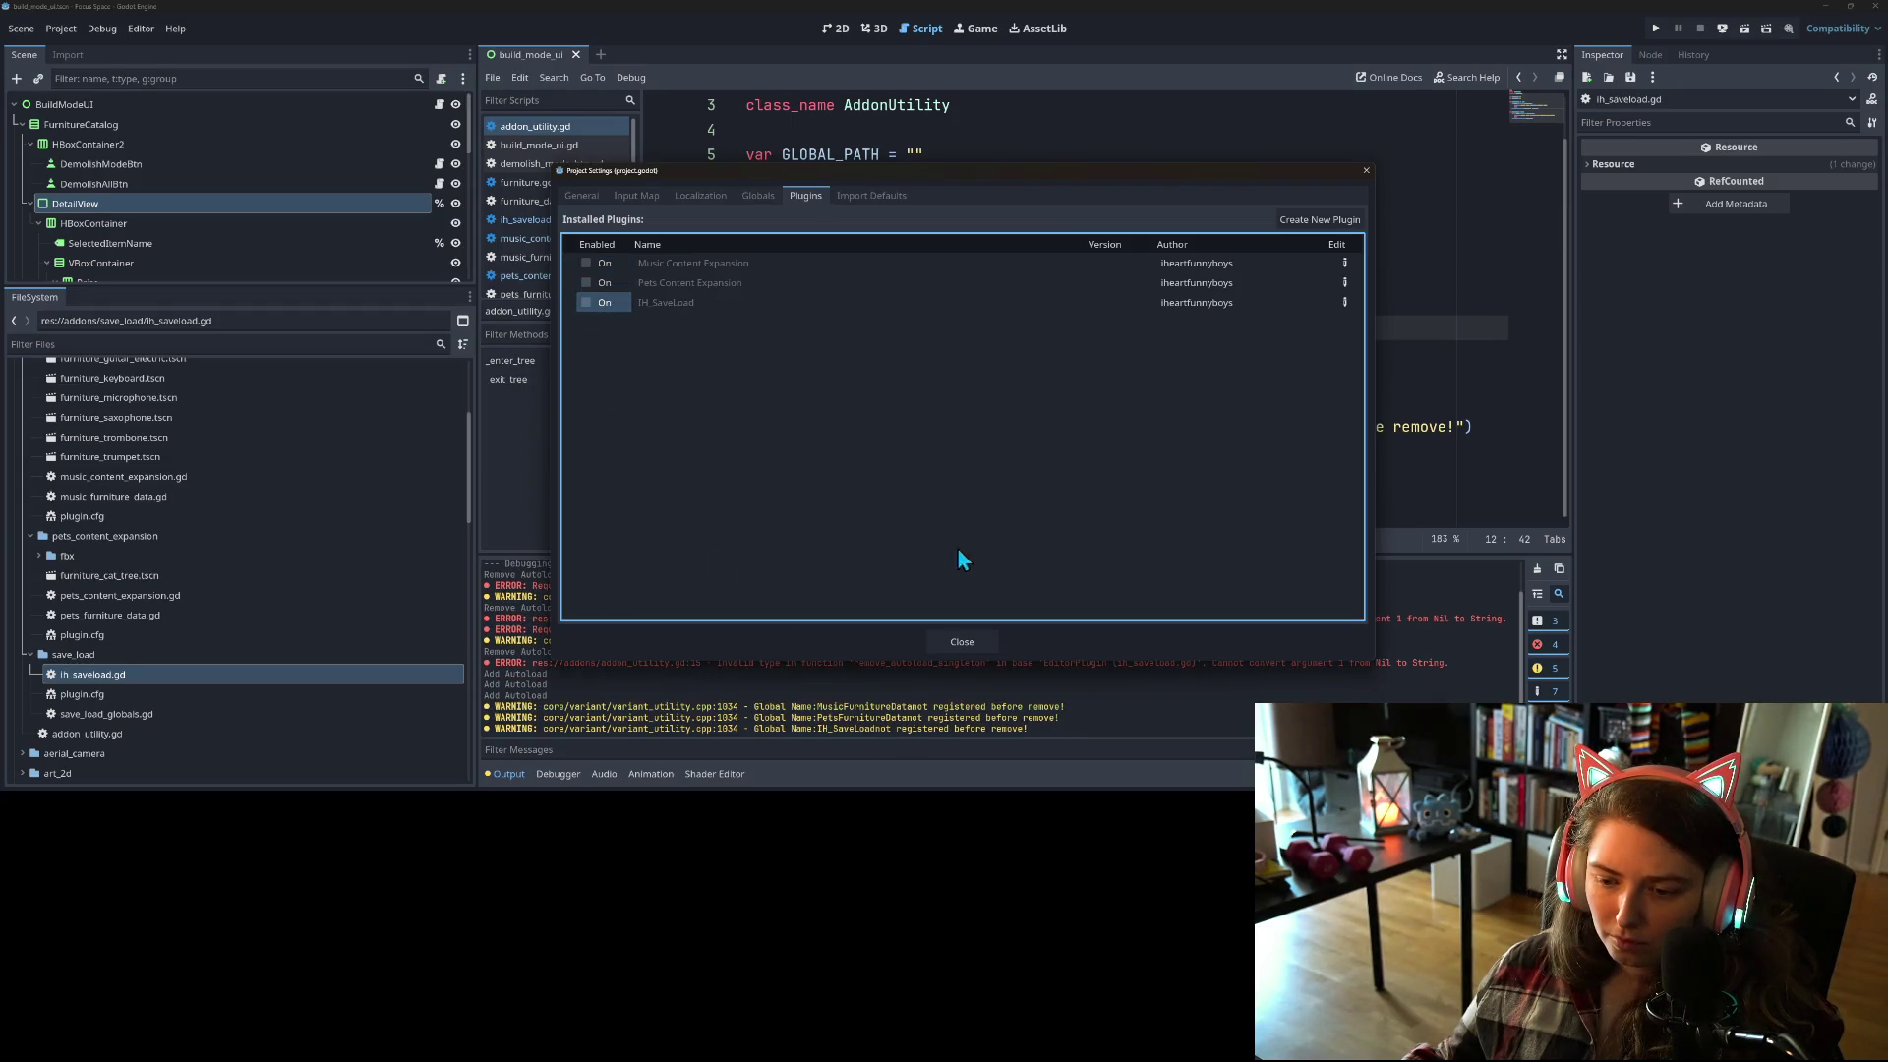
left_click(954, 644)
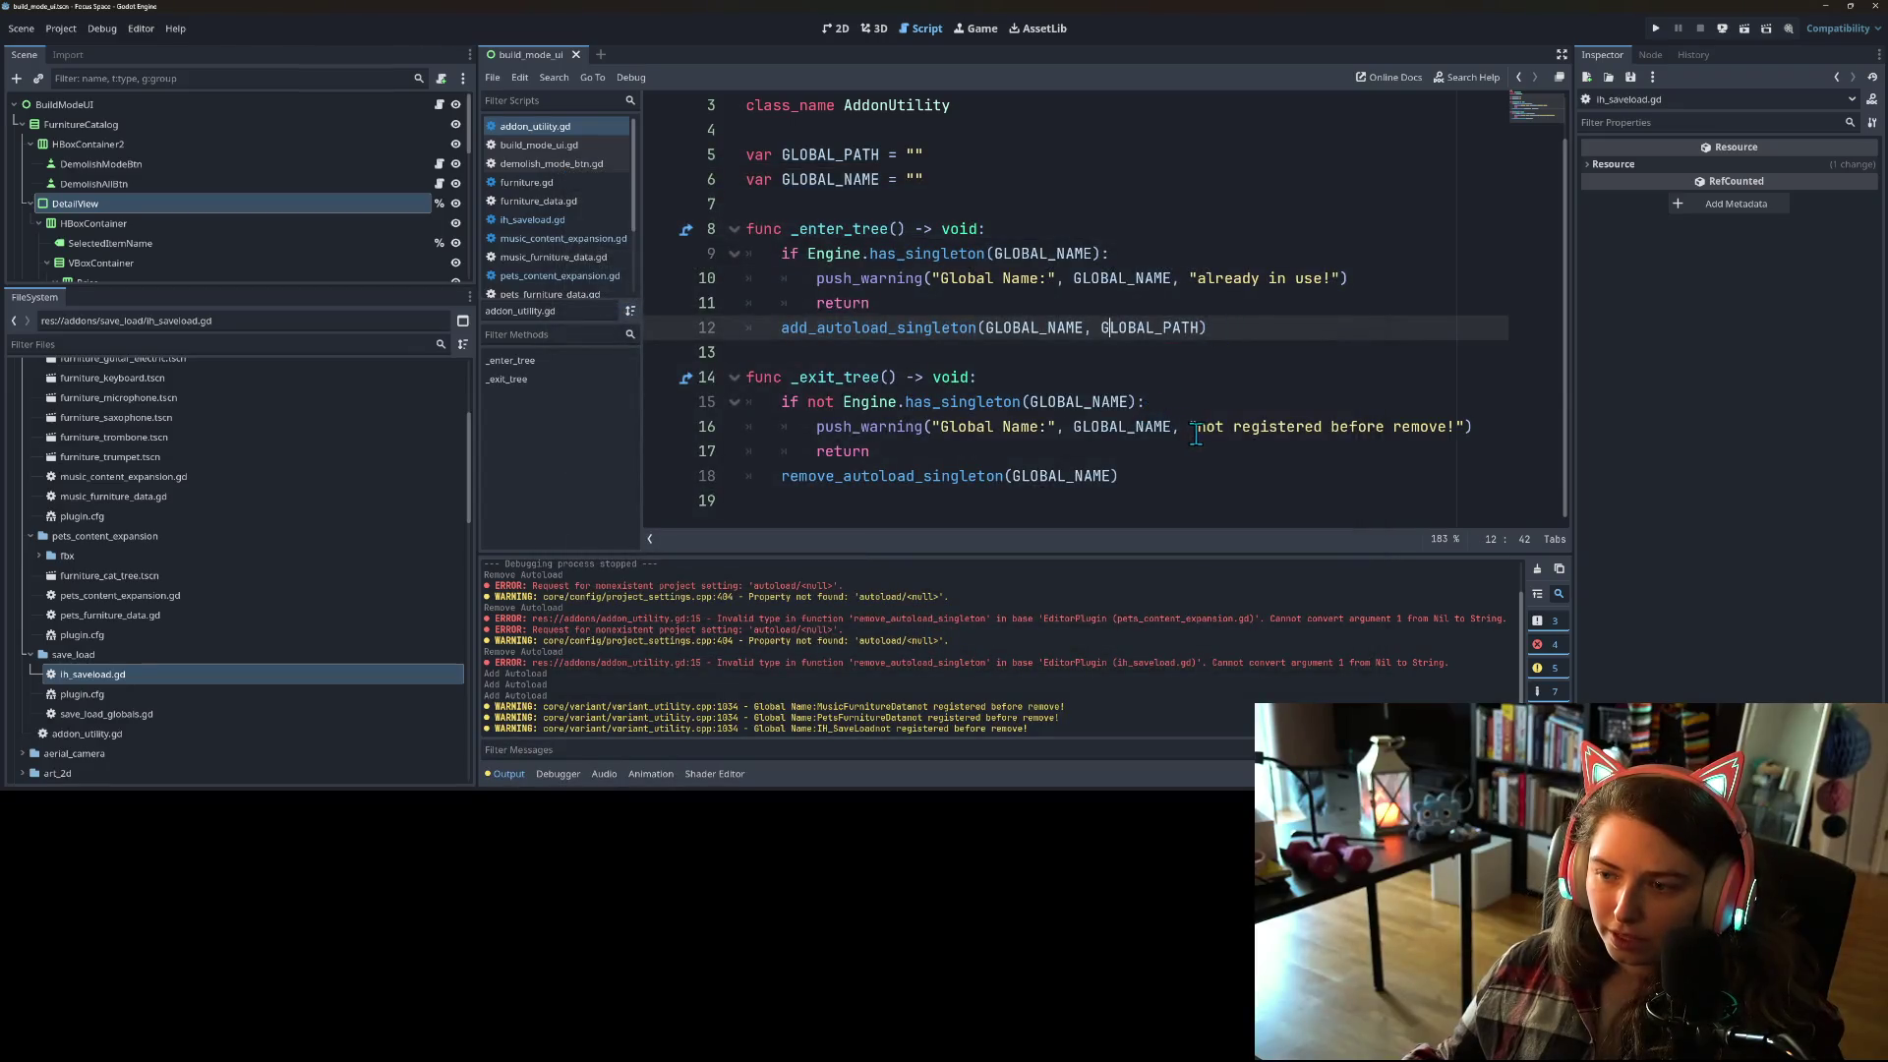
Step: Add spaces around the global name in both push_warning messages and save addon_utility.gd
left_click(1196, 429)
left_click(1192, 278)
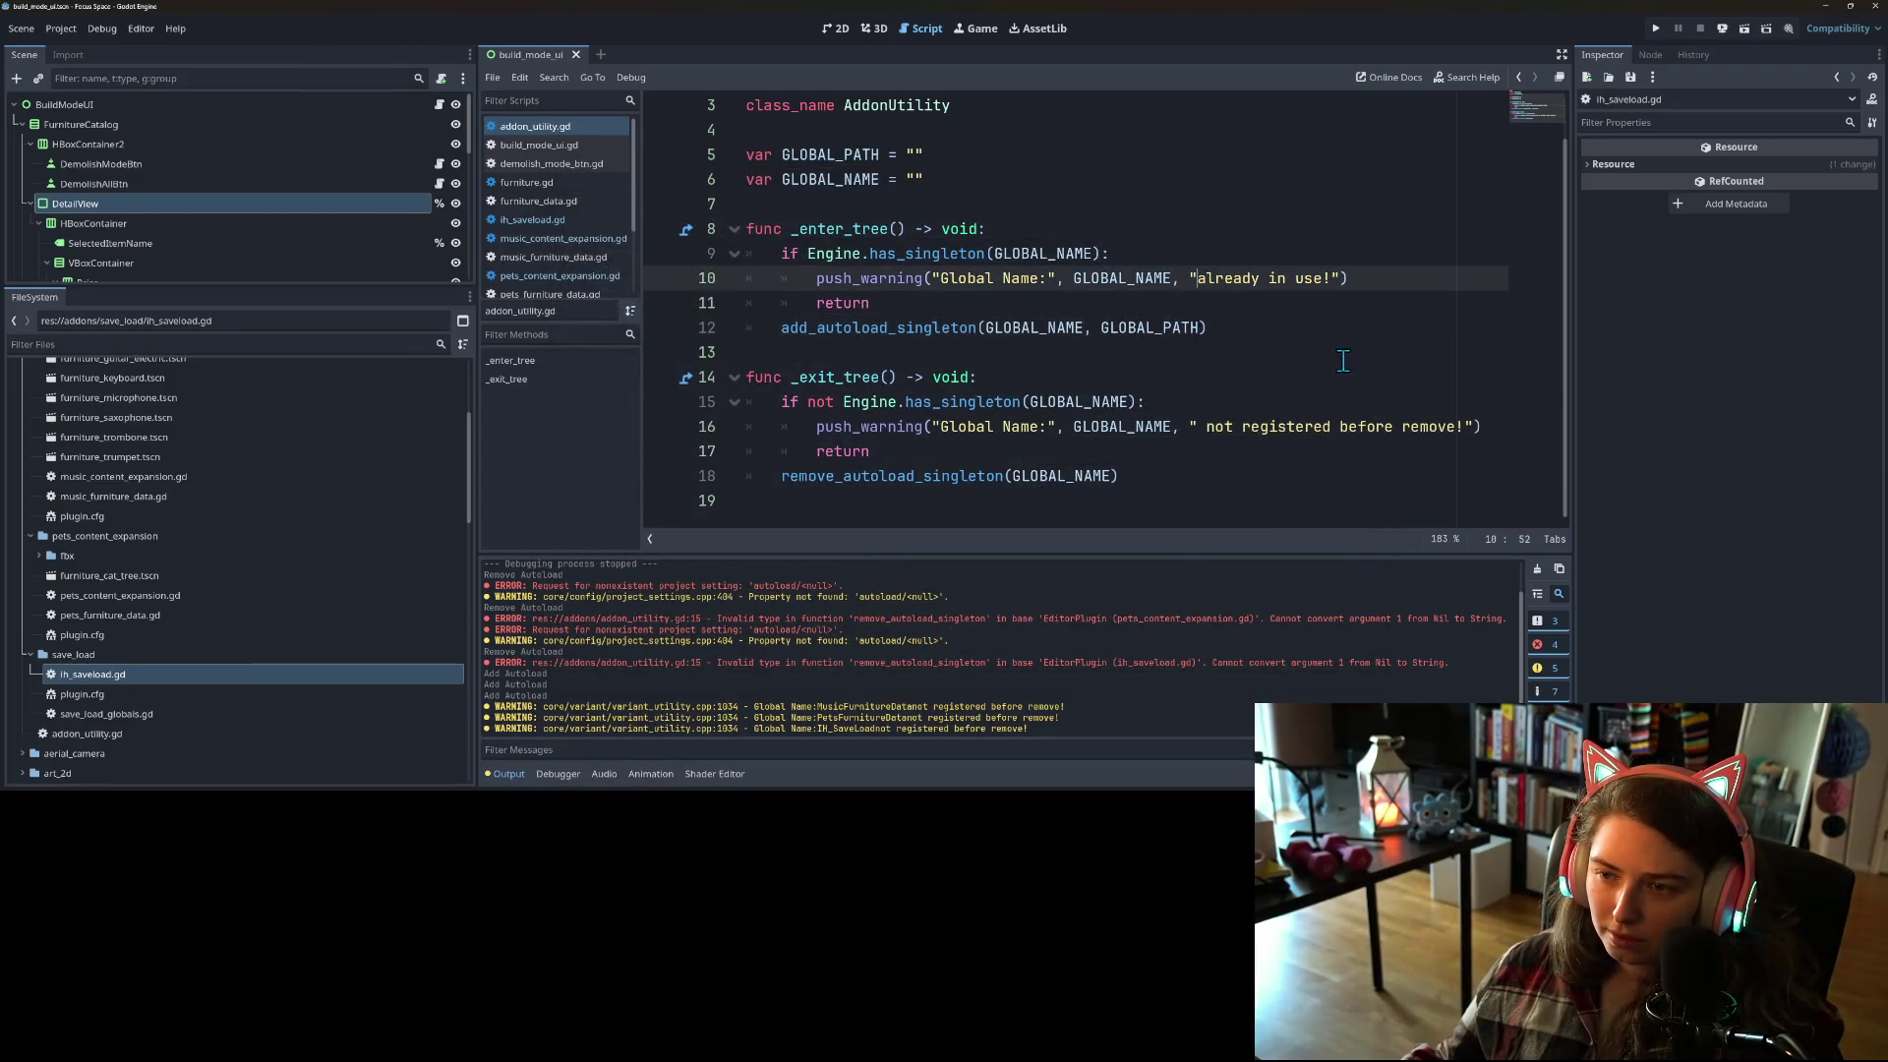
left_click(1048, 279)
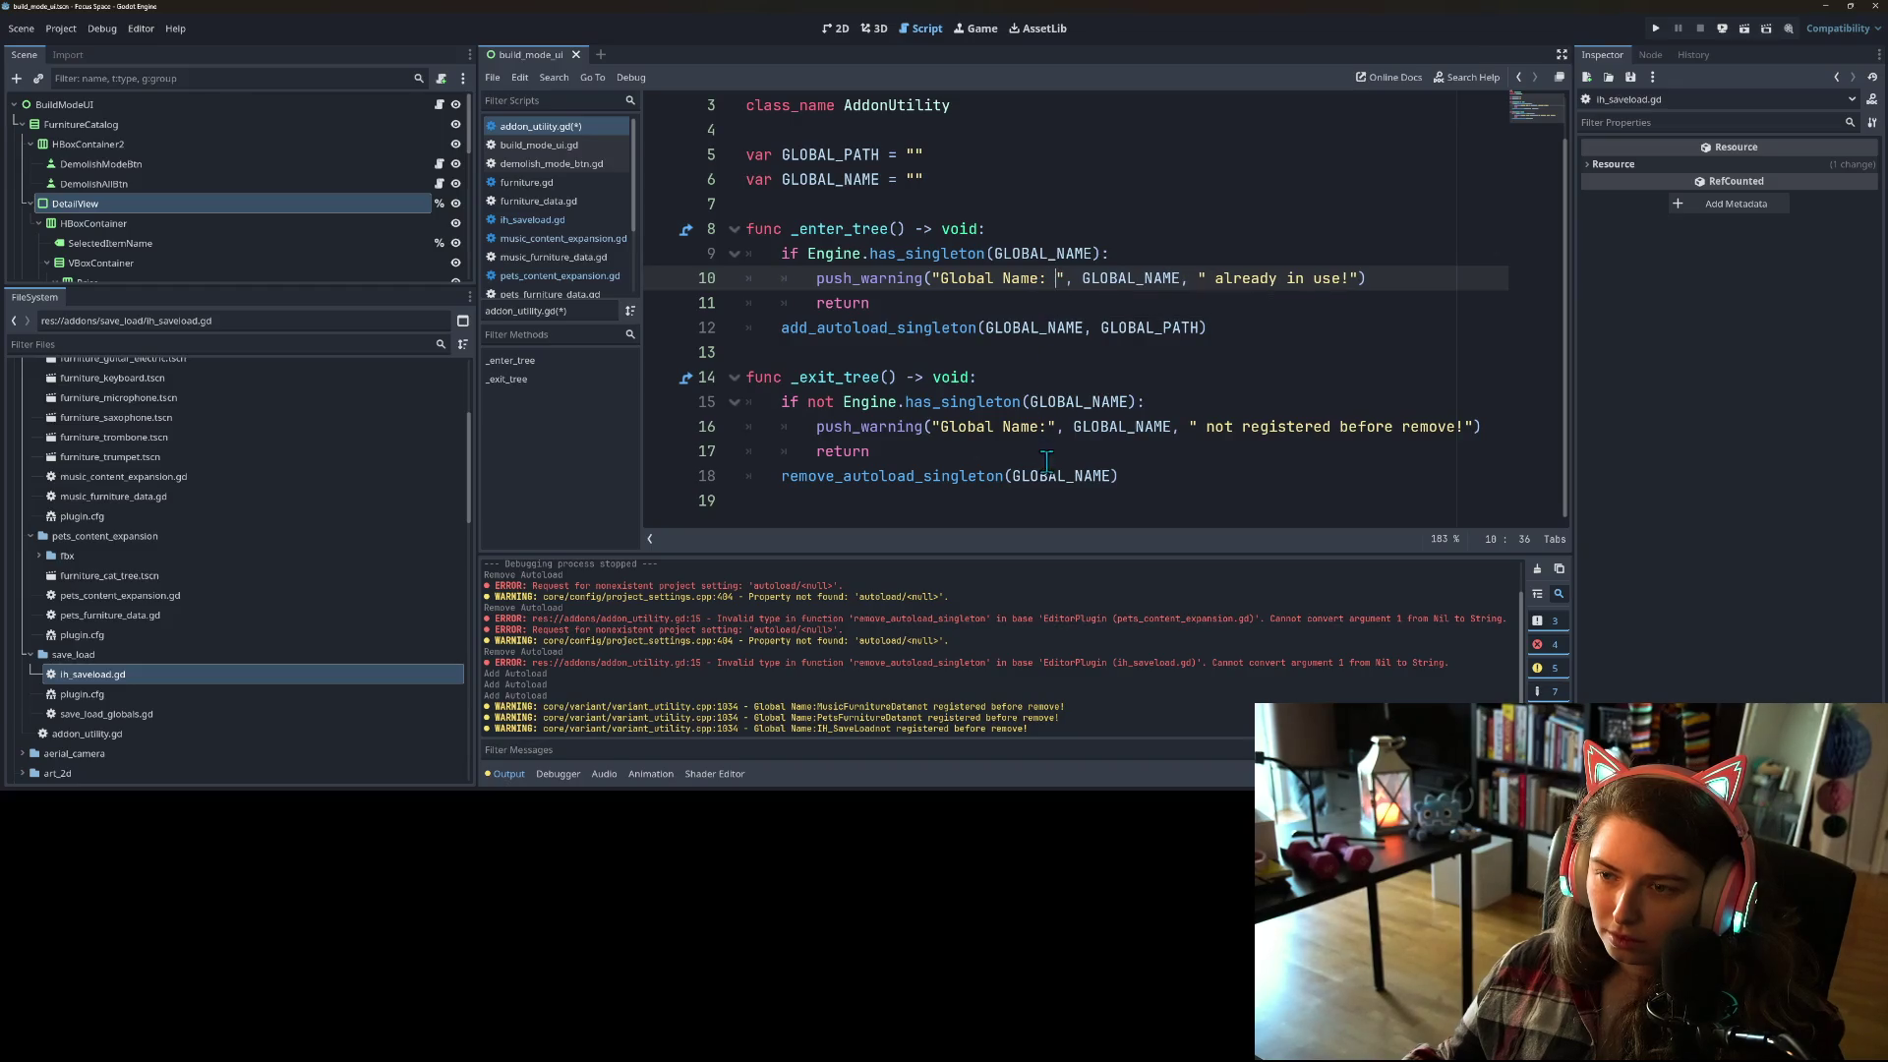
left_click(1048, 427)
key("ctrl+s")
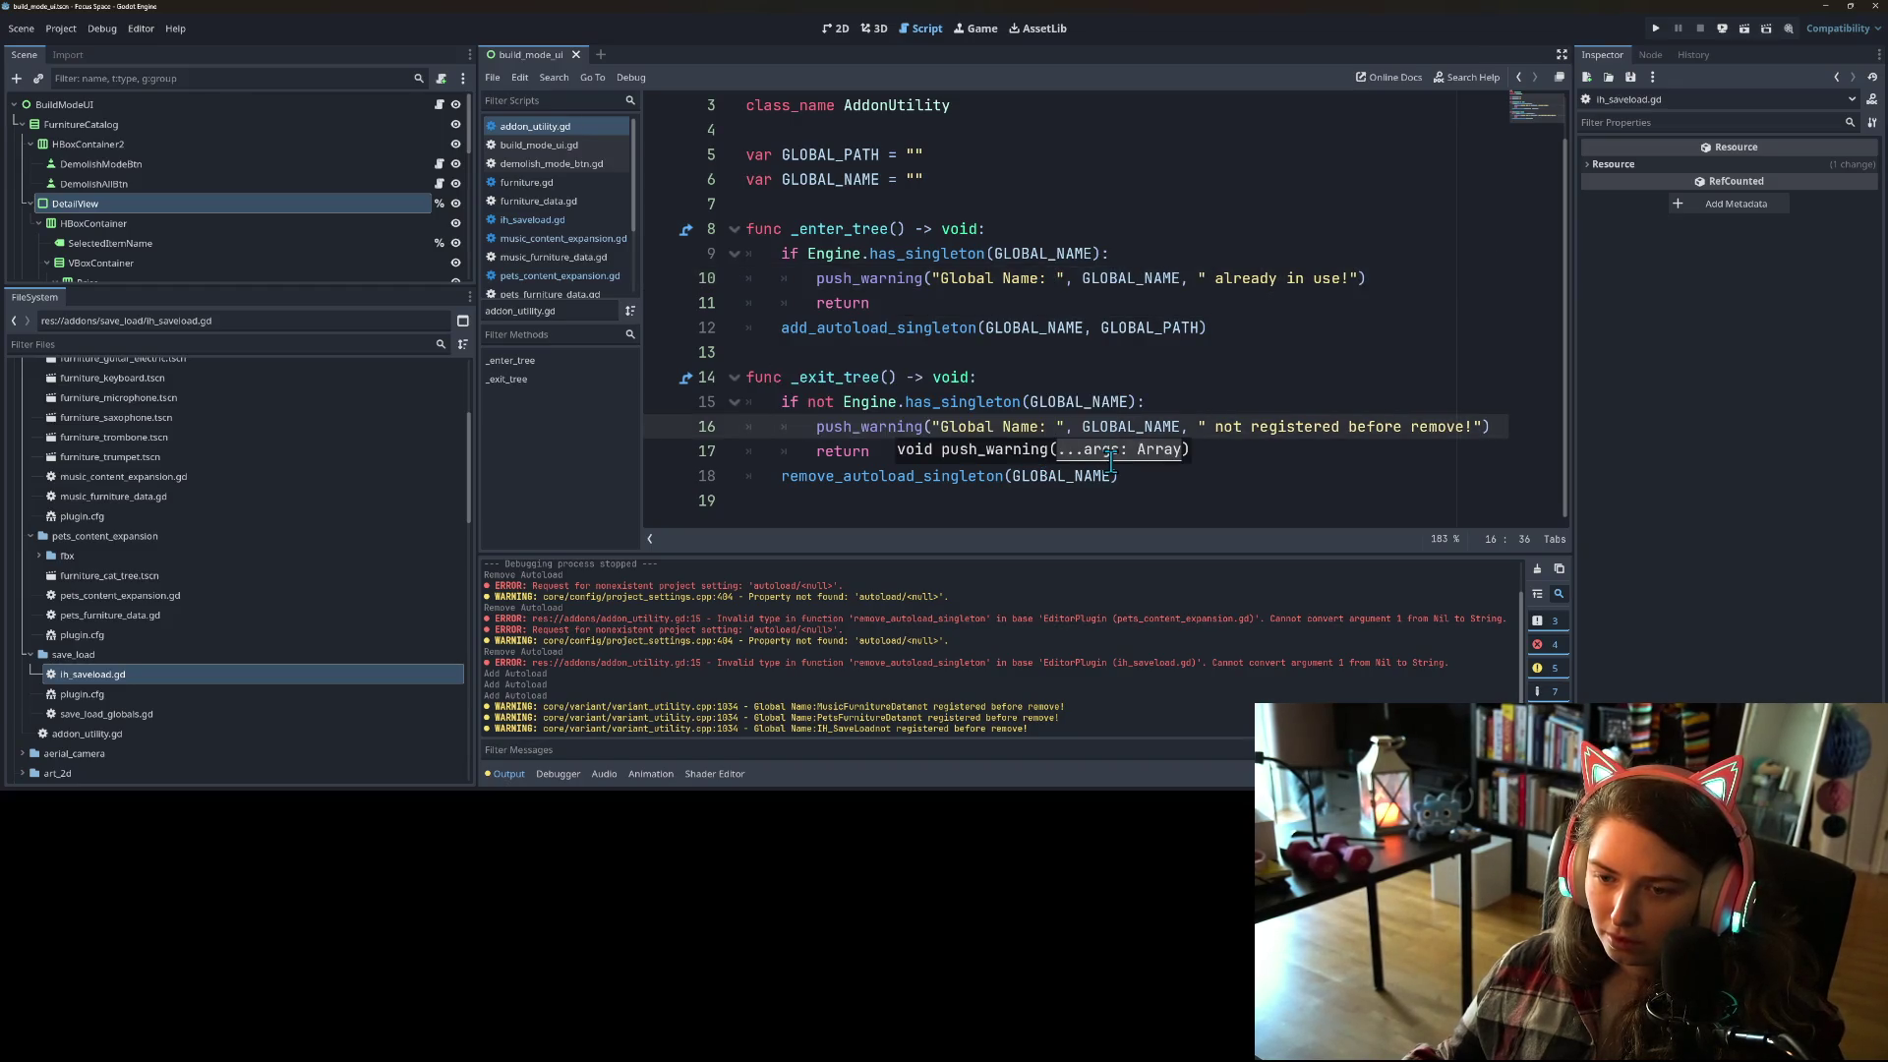
Step: Select, then deselect, GLOBAL_NAME in the remove_autoload_singleton call
left_click(1218, 486)
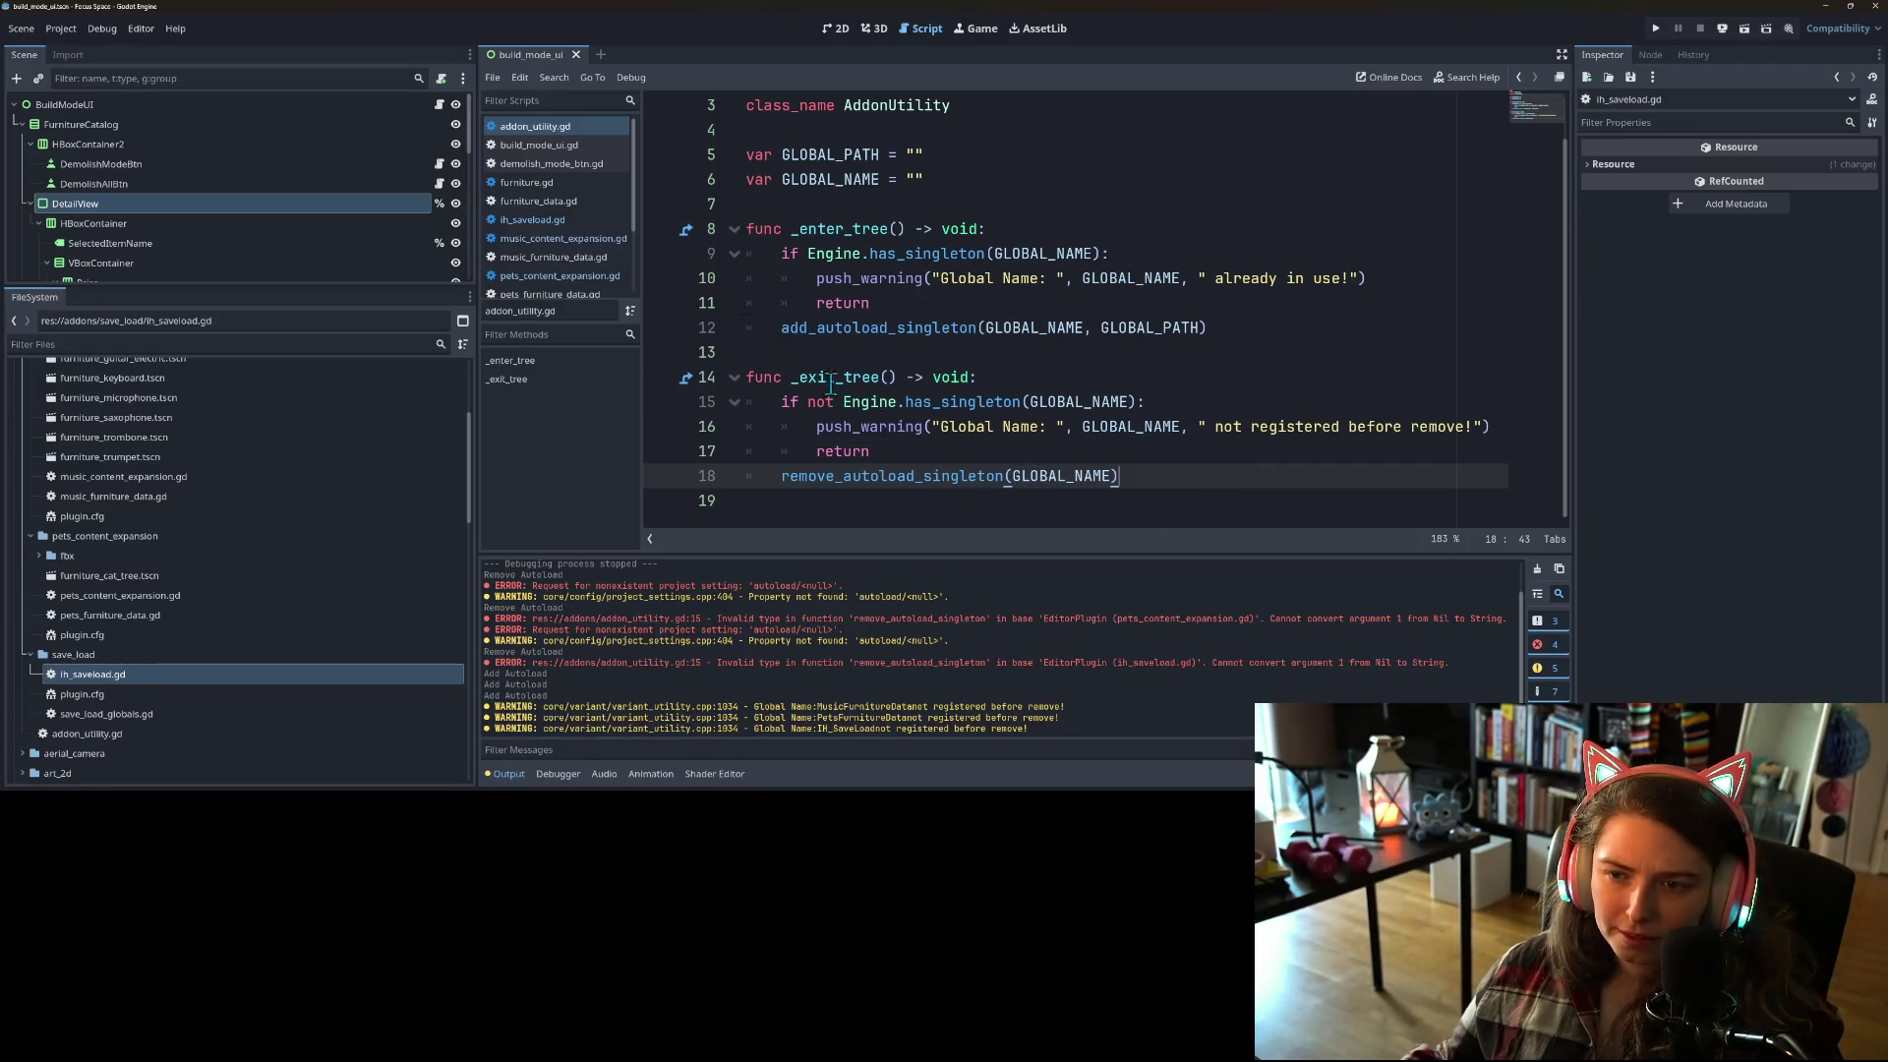
left_click(1052, 472)
double_click(1052, 472)
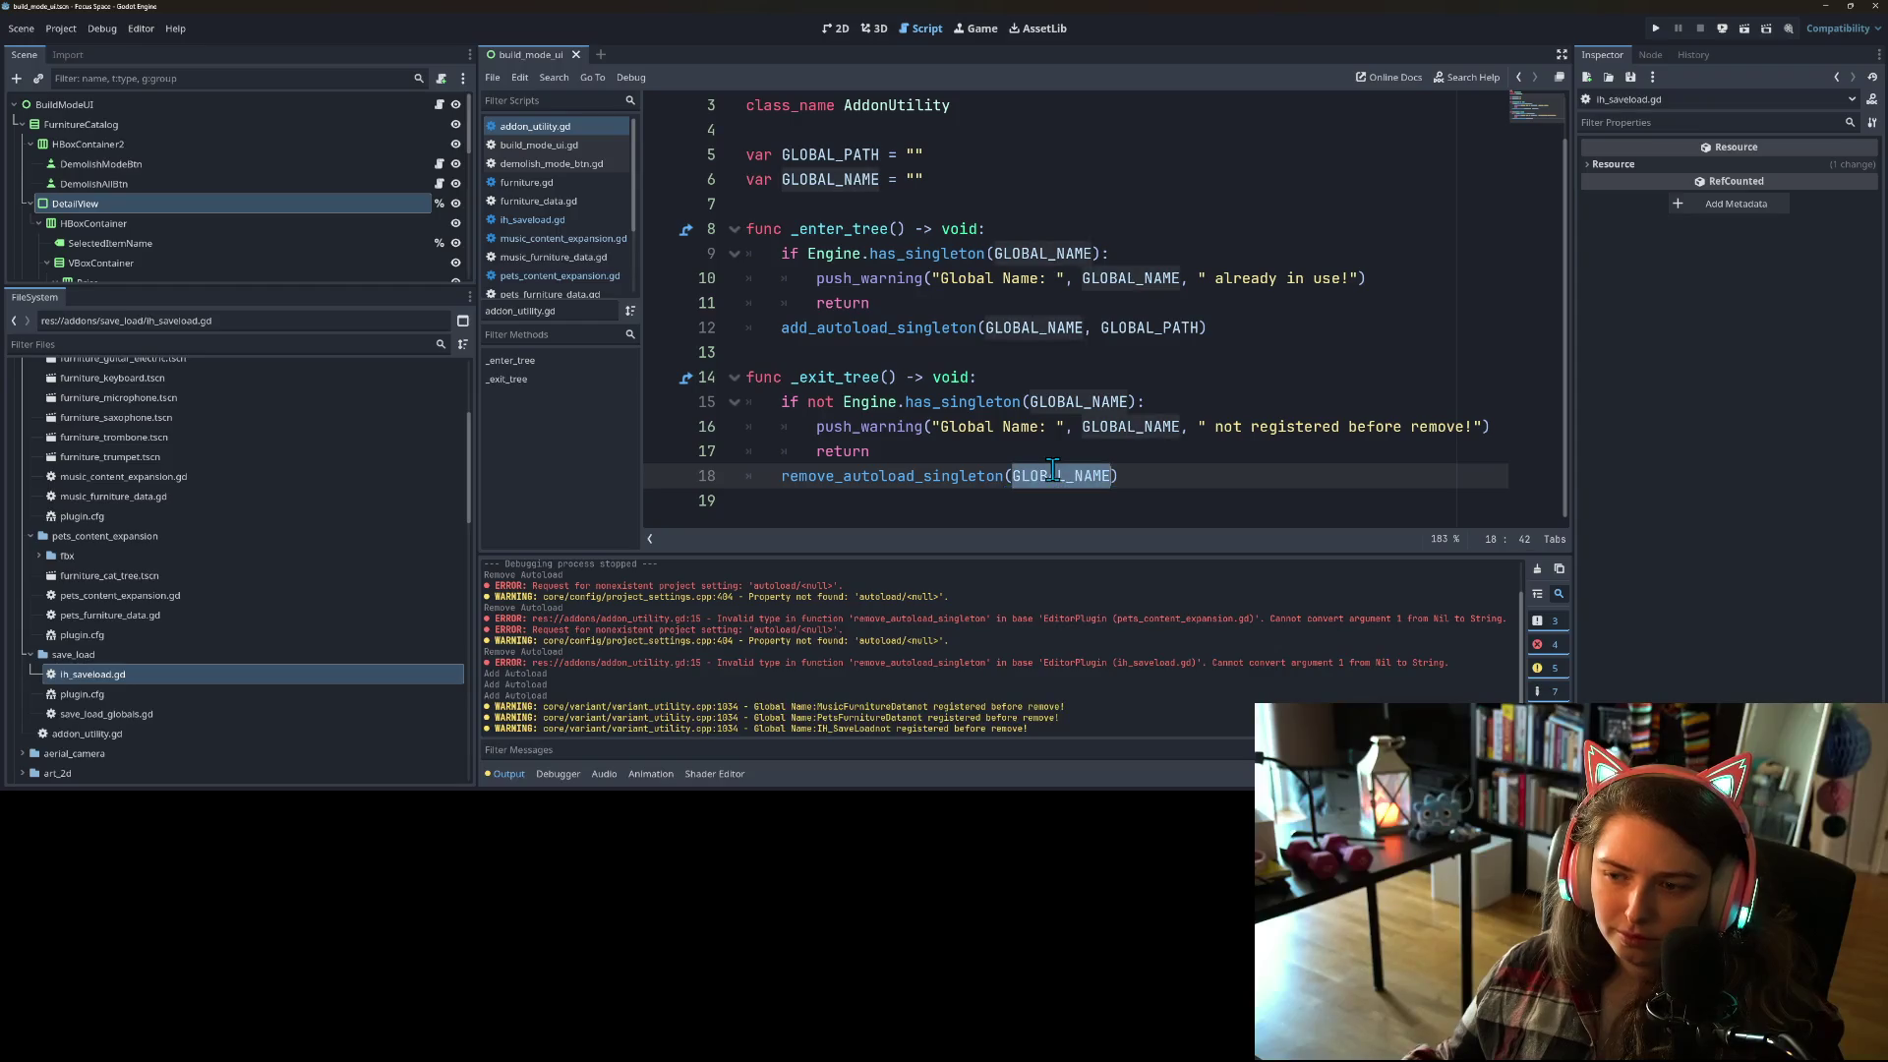
left_click(1024, 475)
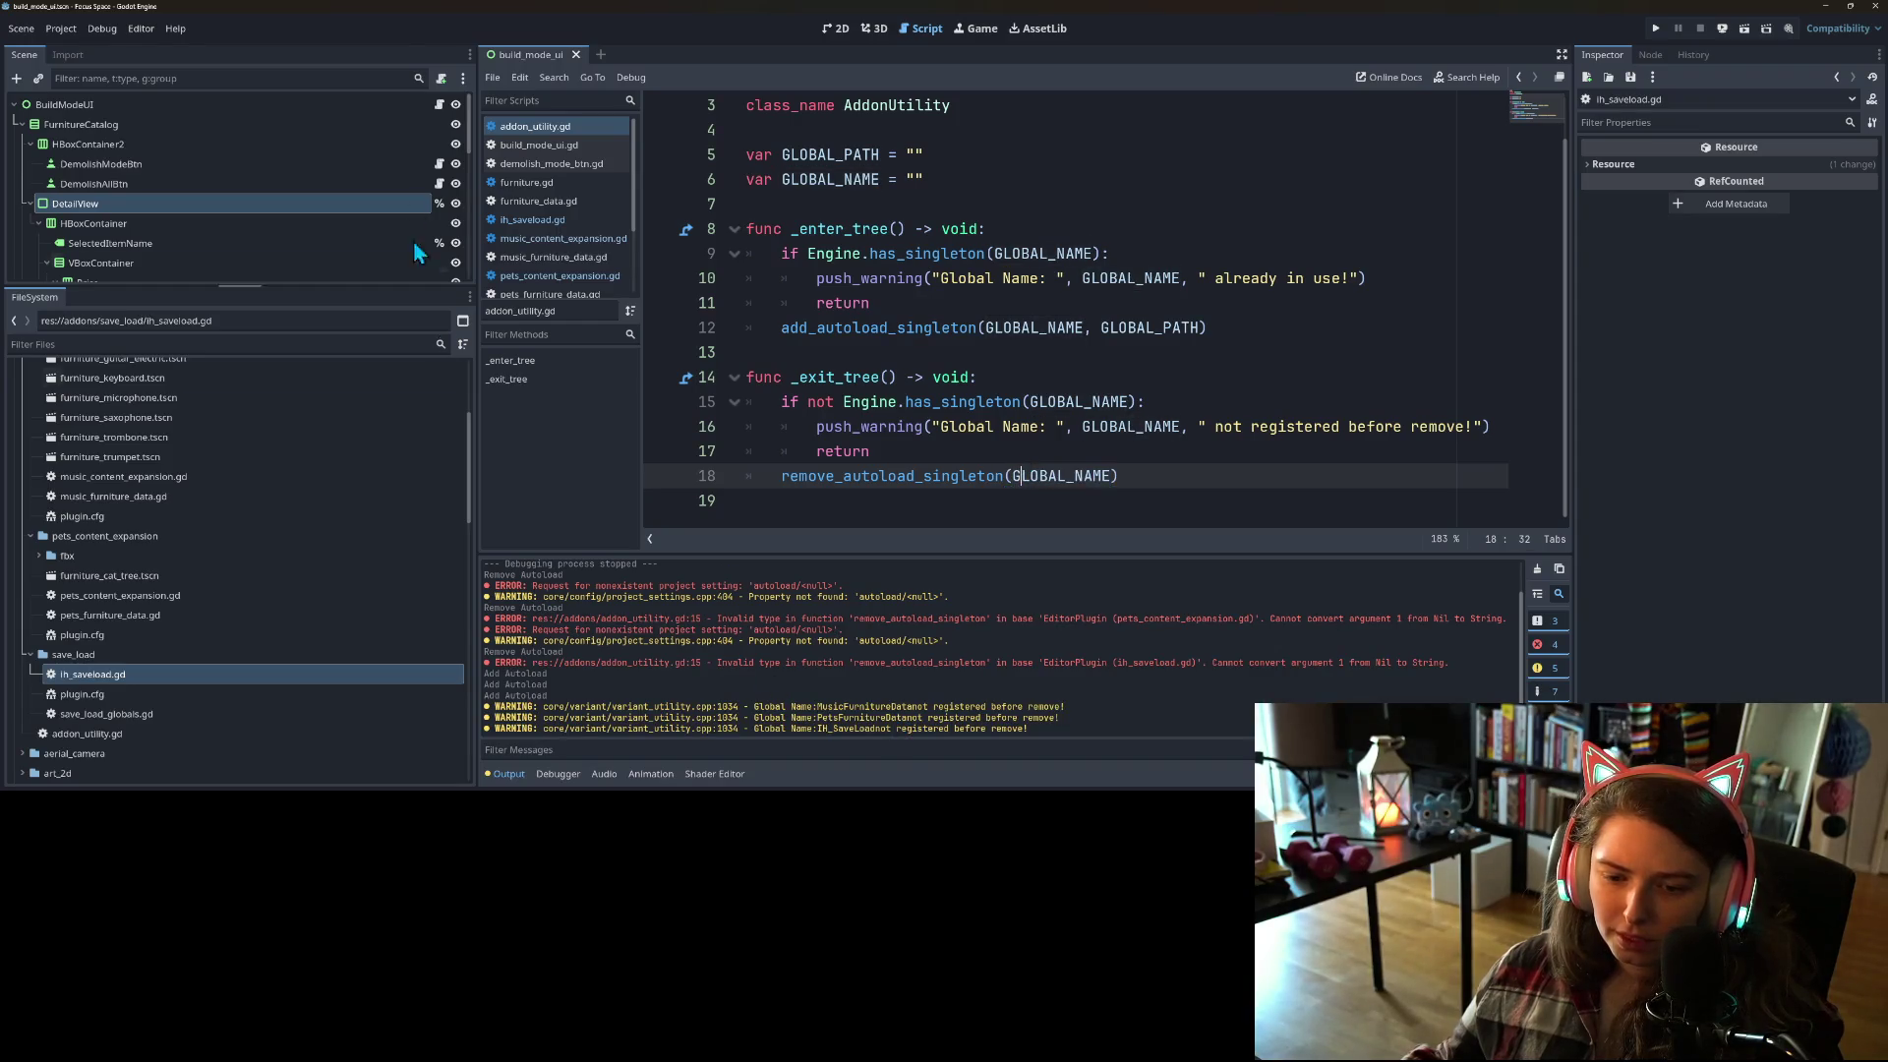
Step: Delete the leftover PetsFurnitureData, IH_SaveLoad and MusicFurnitureData autoloads under Project Settings > Globals
left_click(61, 29)
left_click(93, 46)
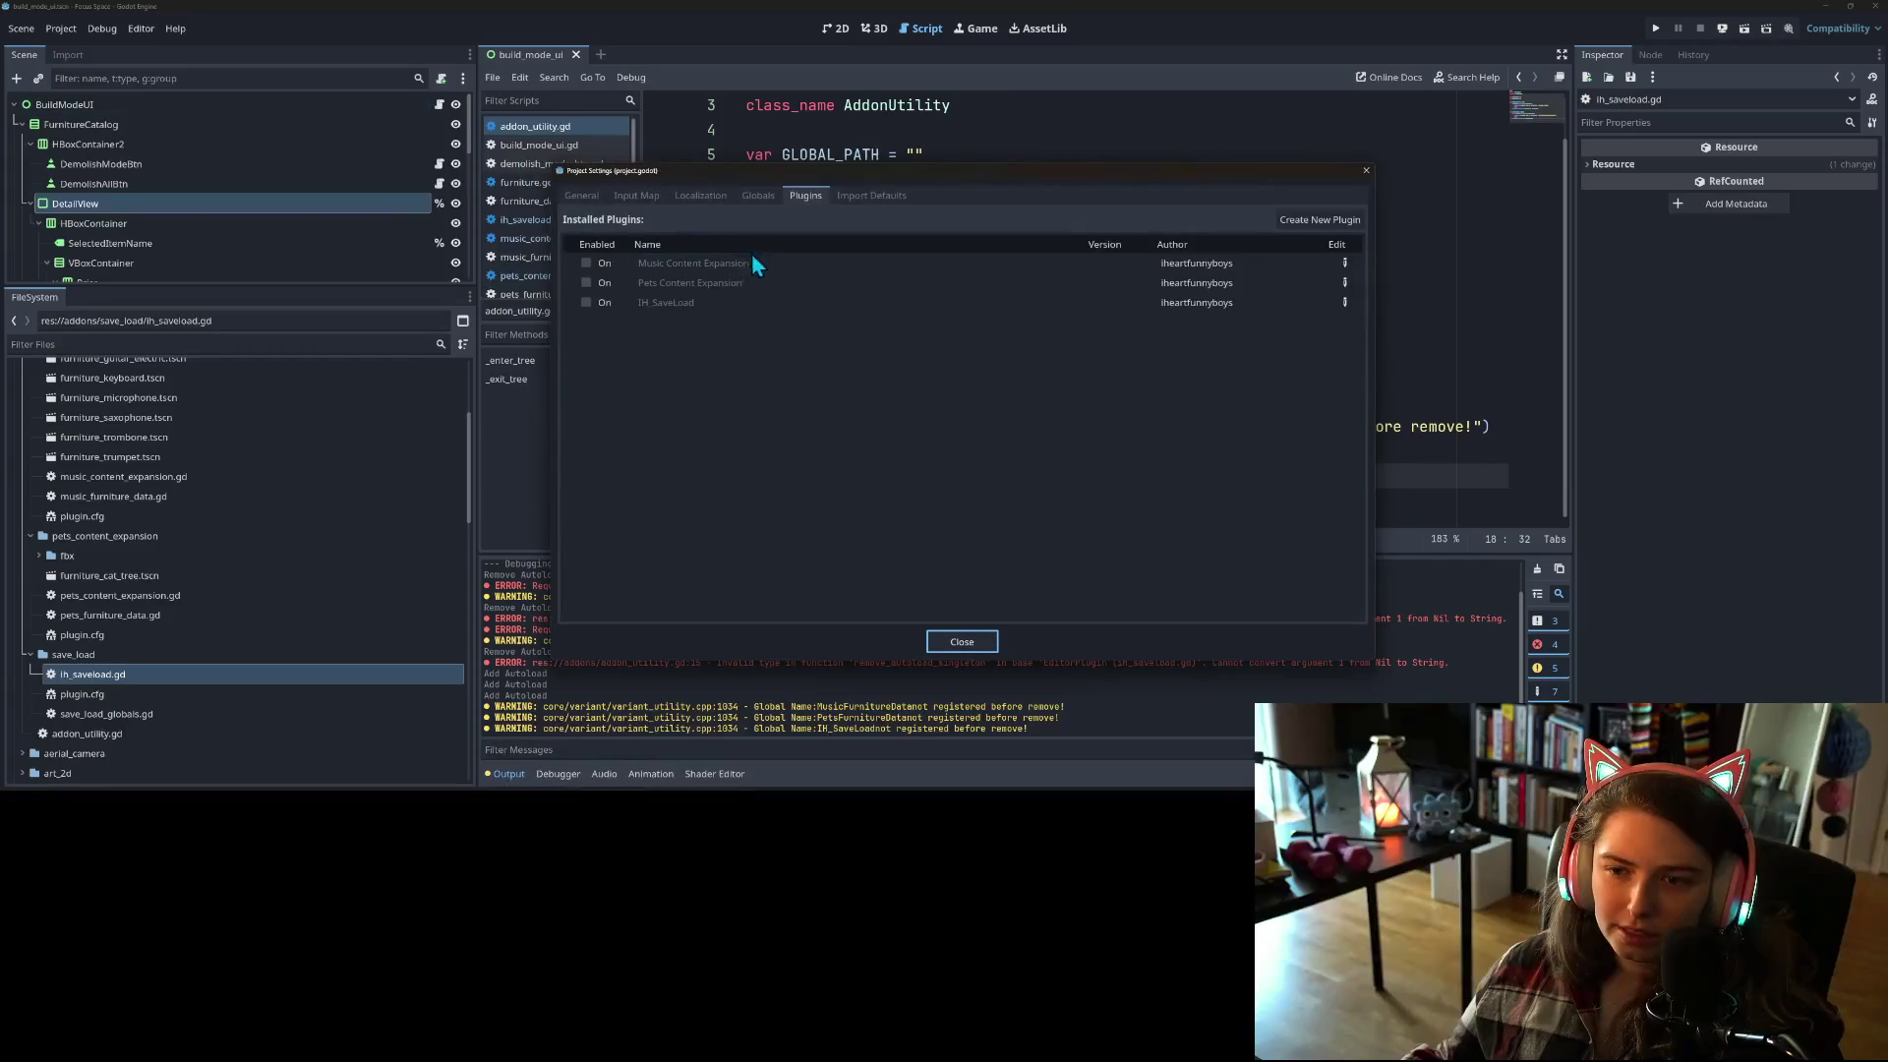
left_click(758, 196)
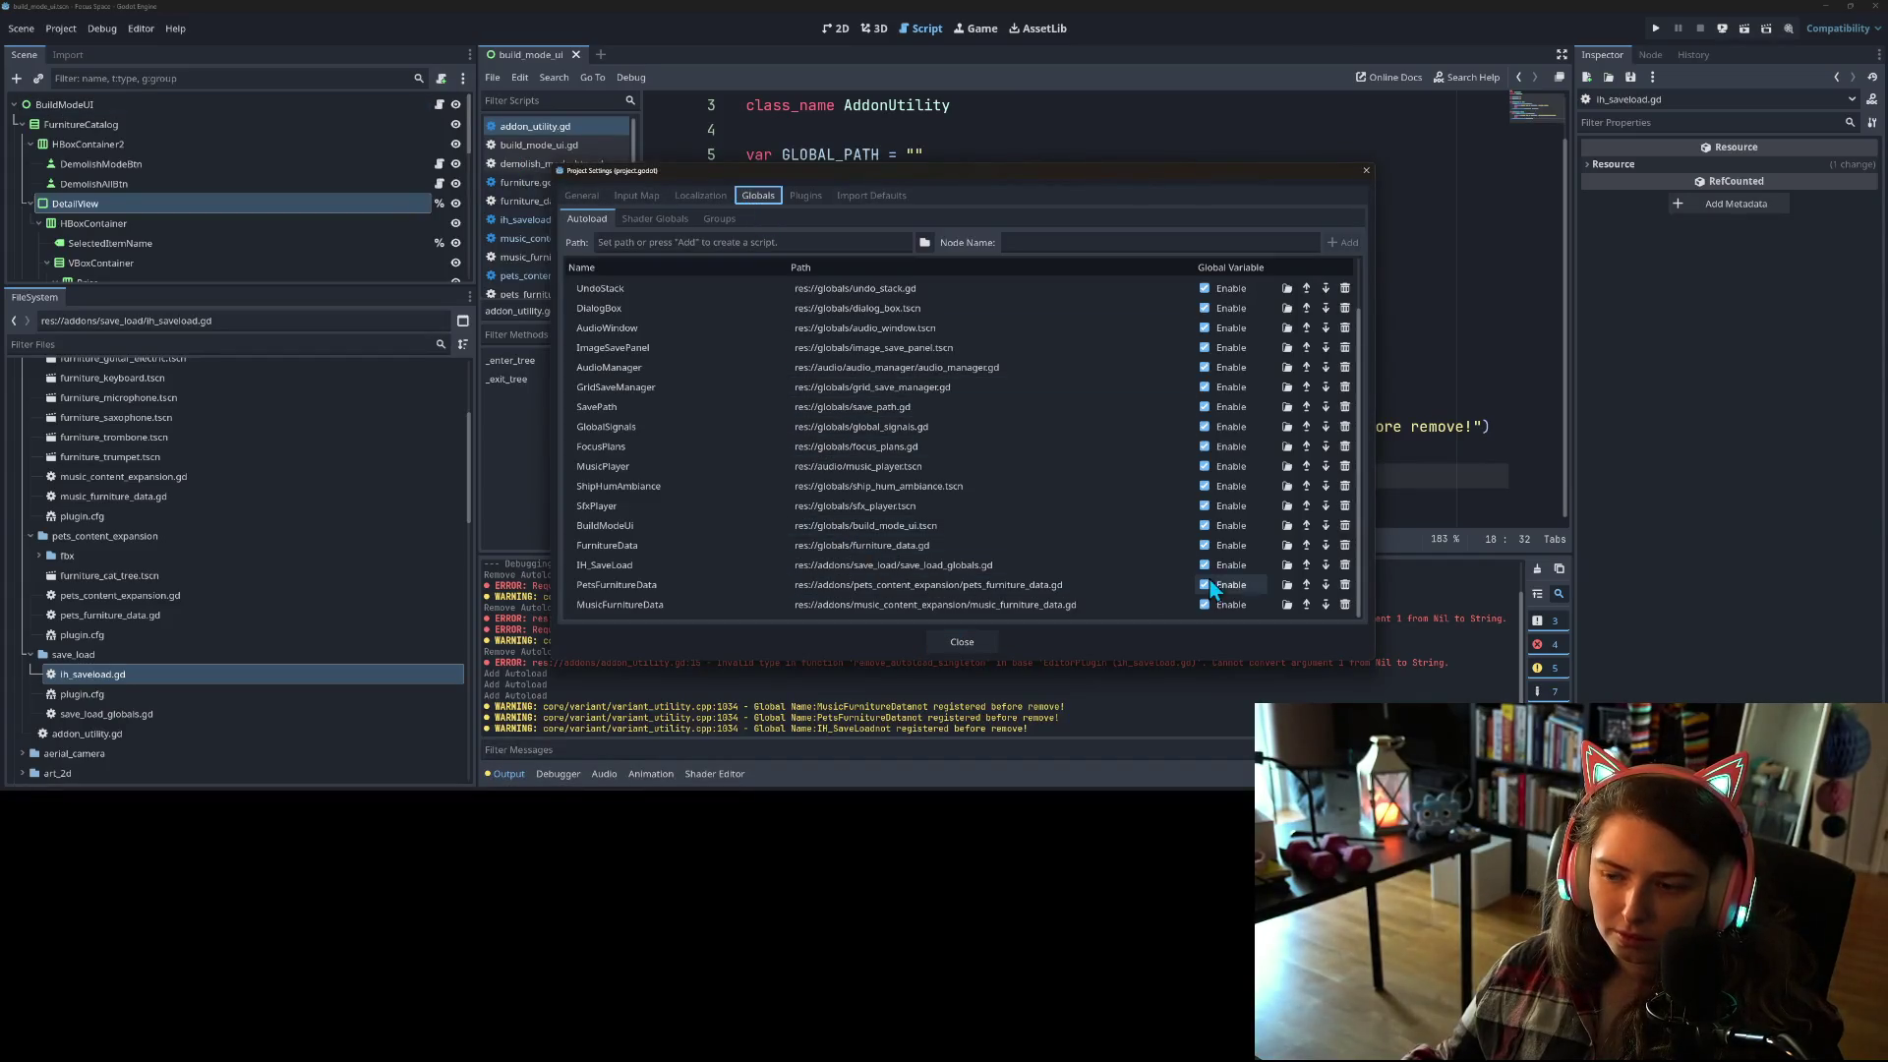
left_click(1343, 584)
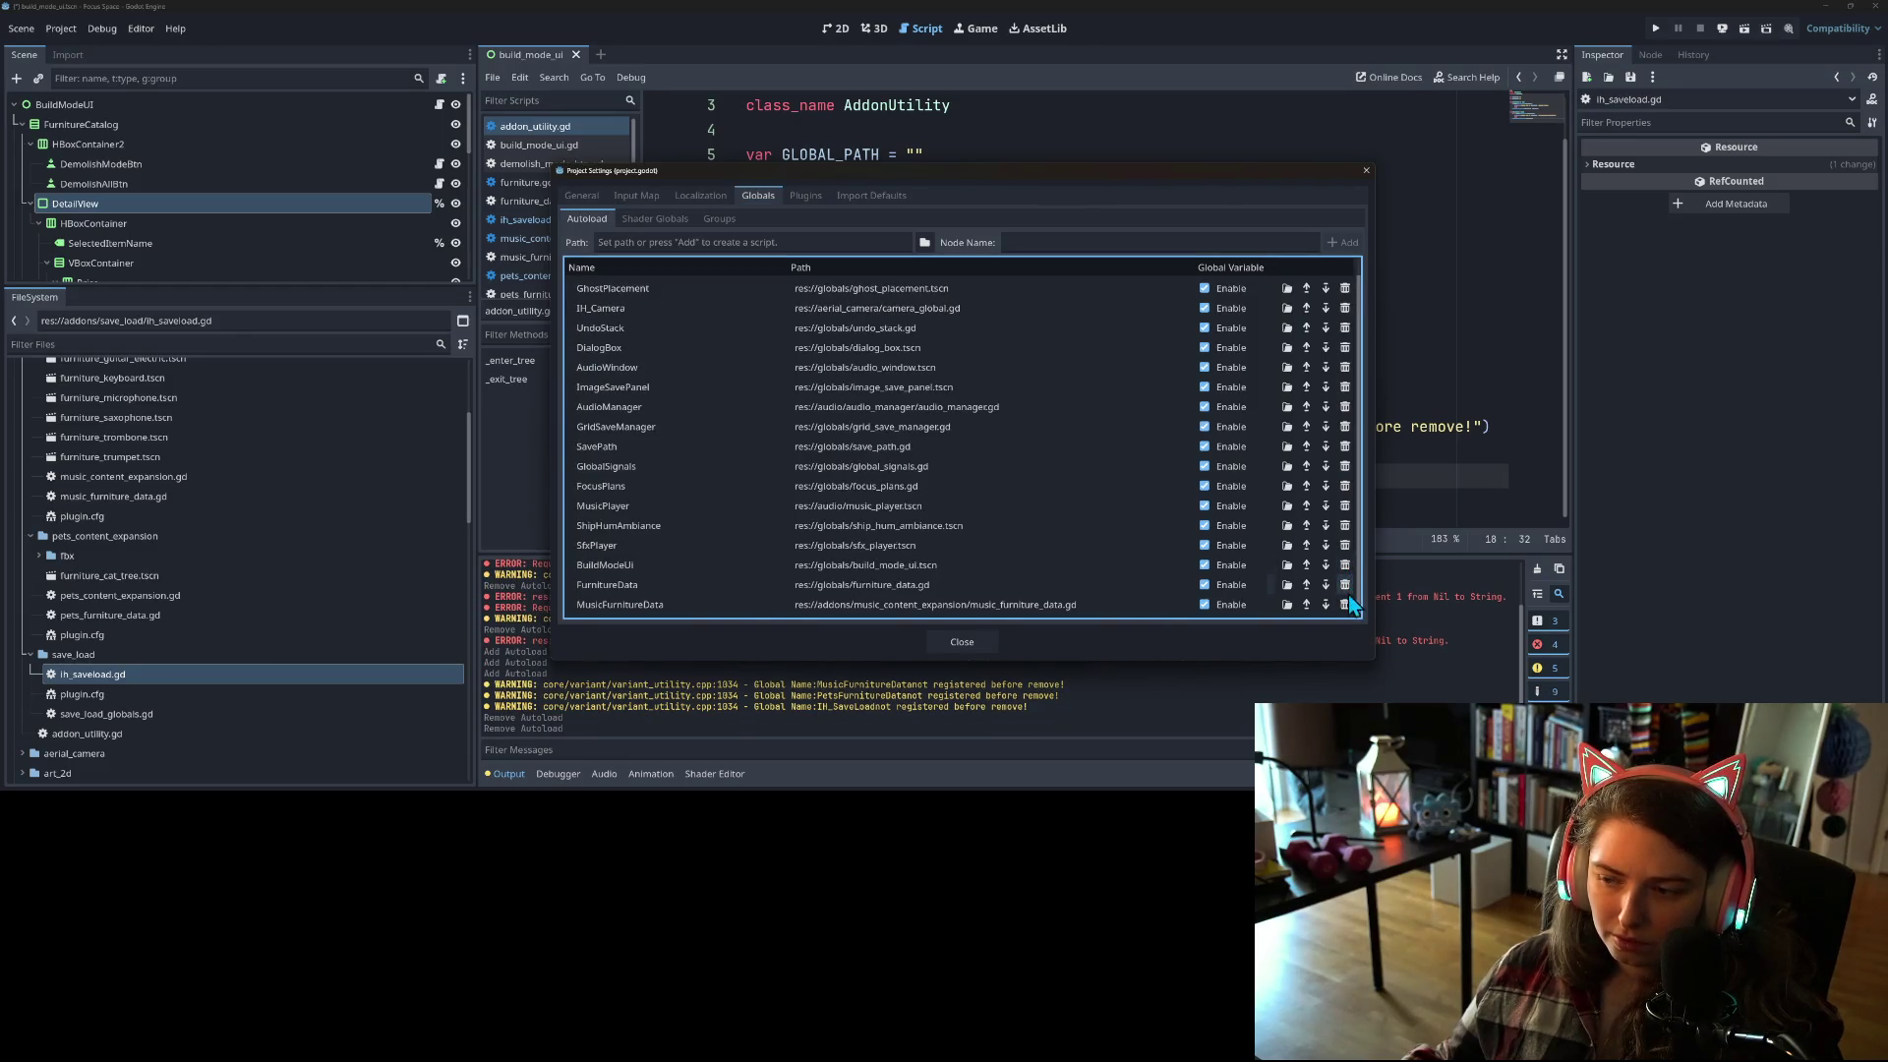
left_click(1345, 604)
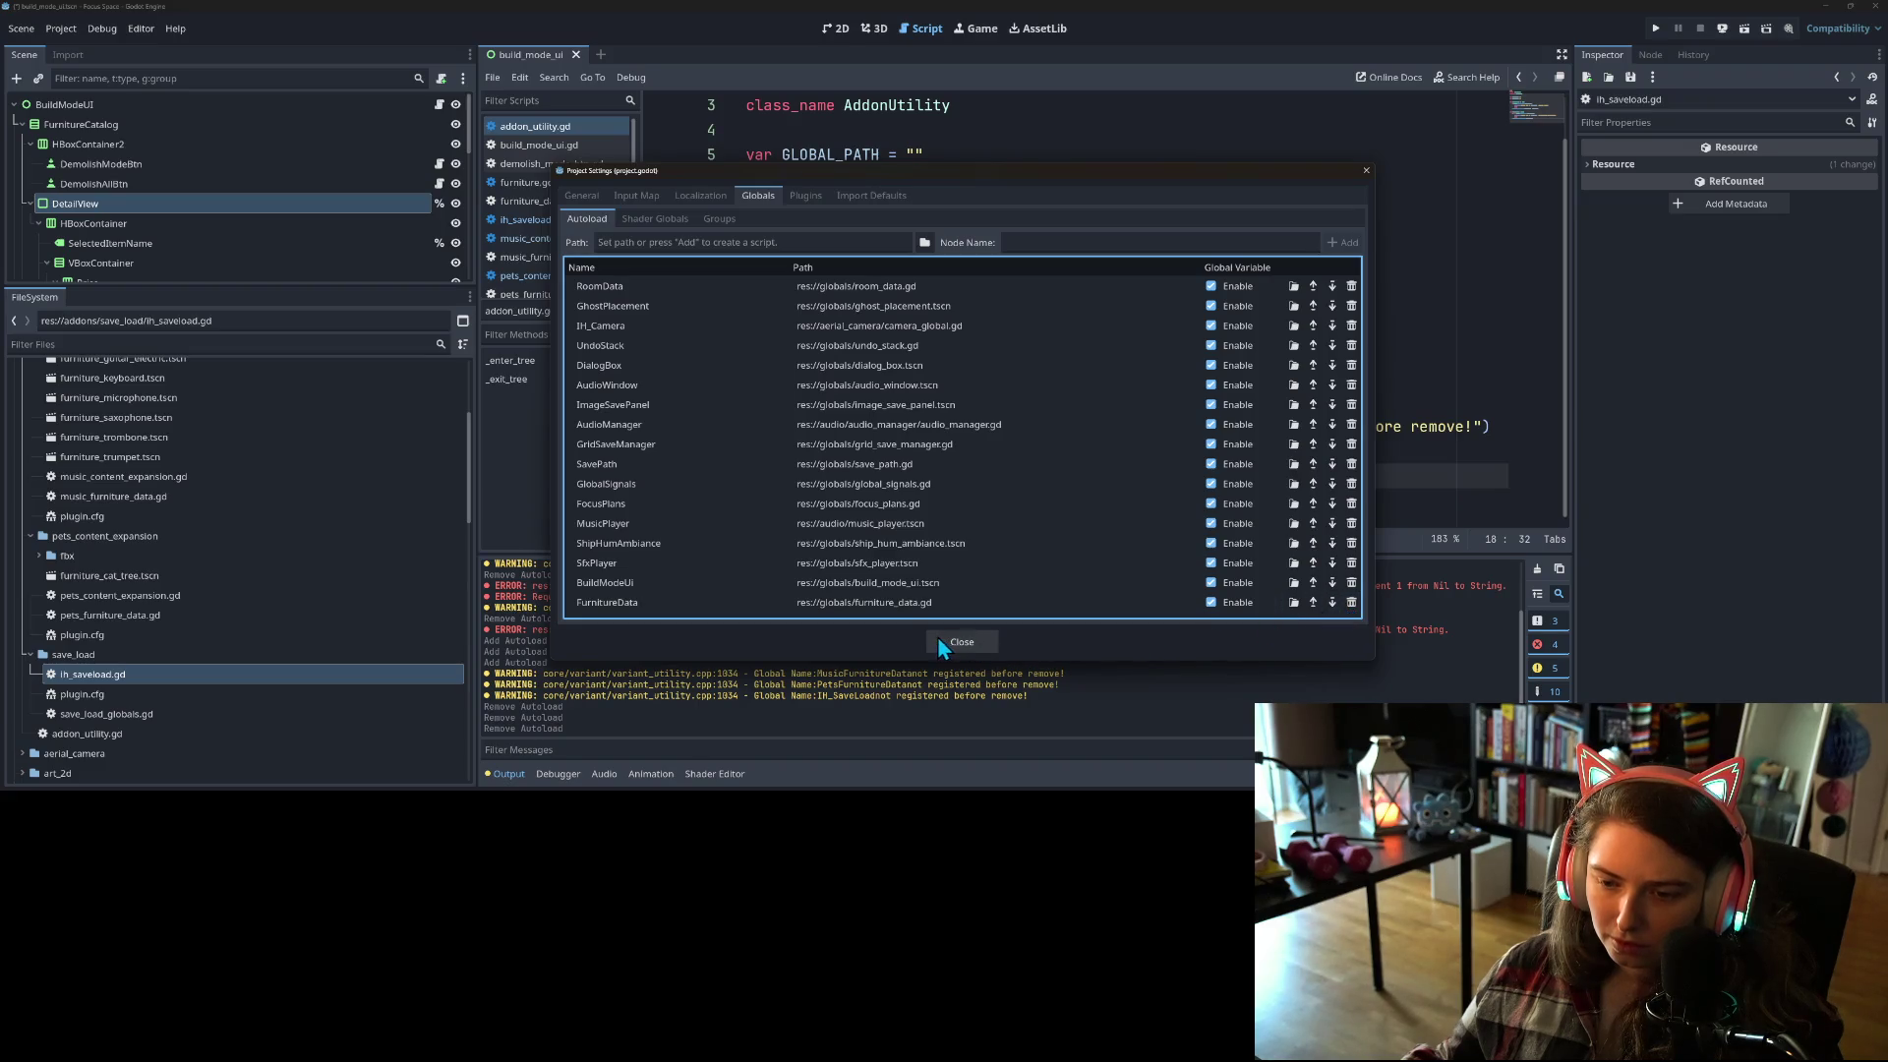
Step: Toggle Music Content Expansion on and off, then delete its re-added MusicFurnitureData autoload
left_click(799, 198)
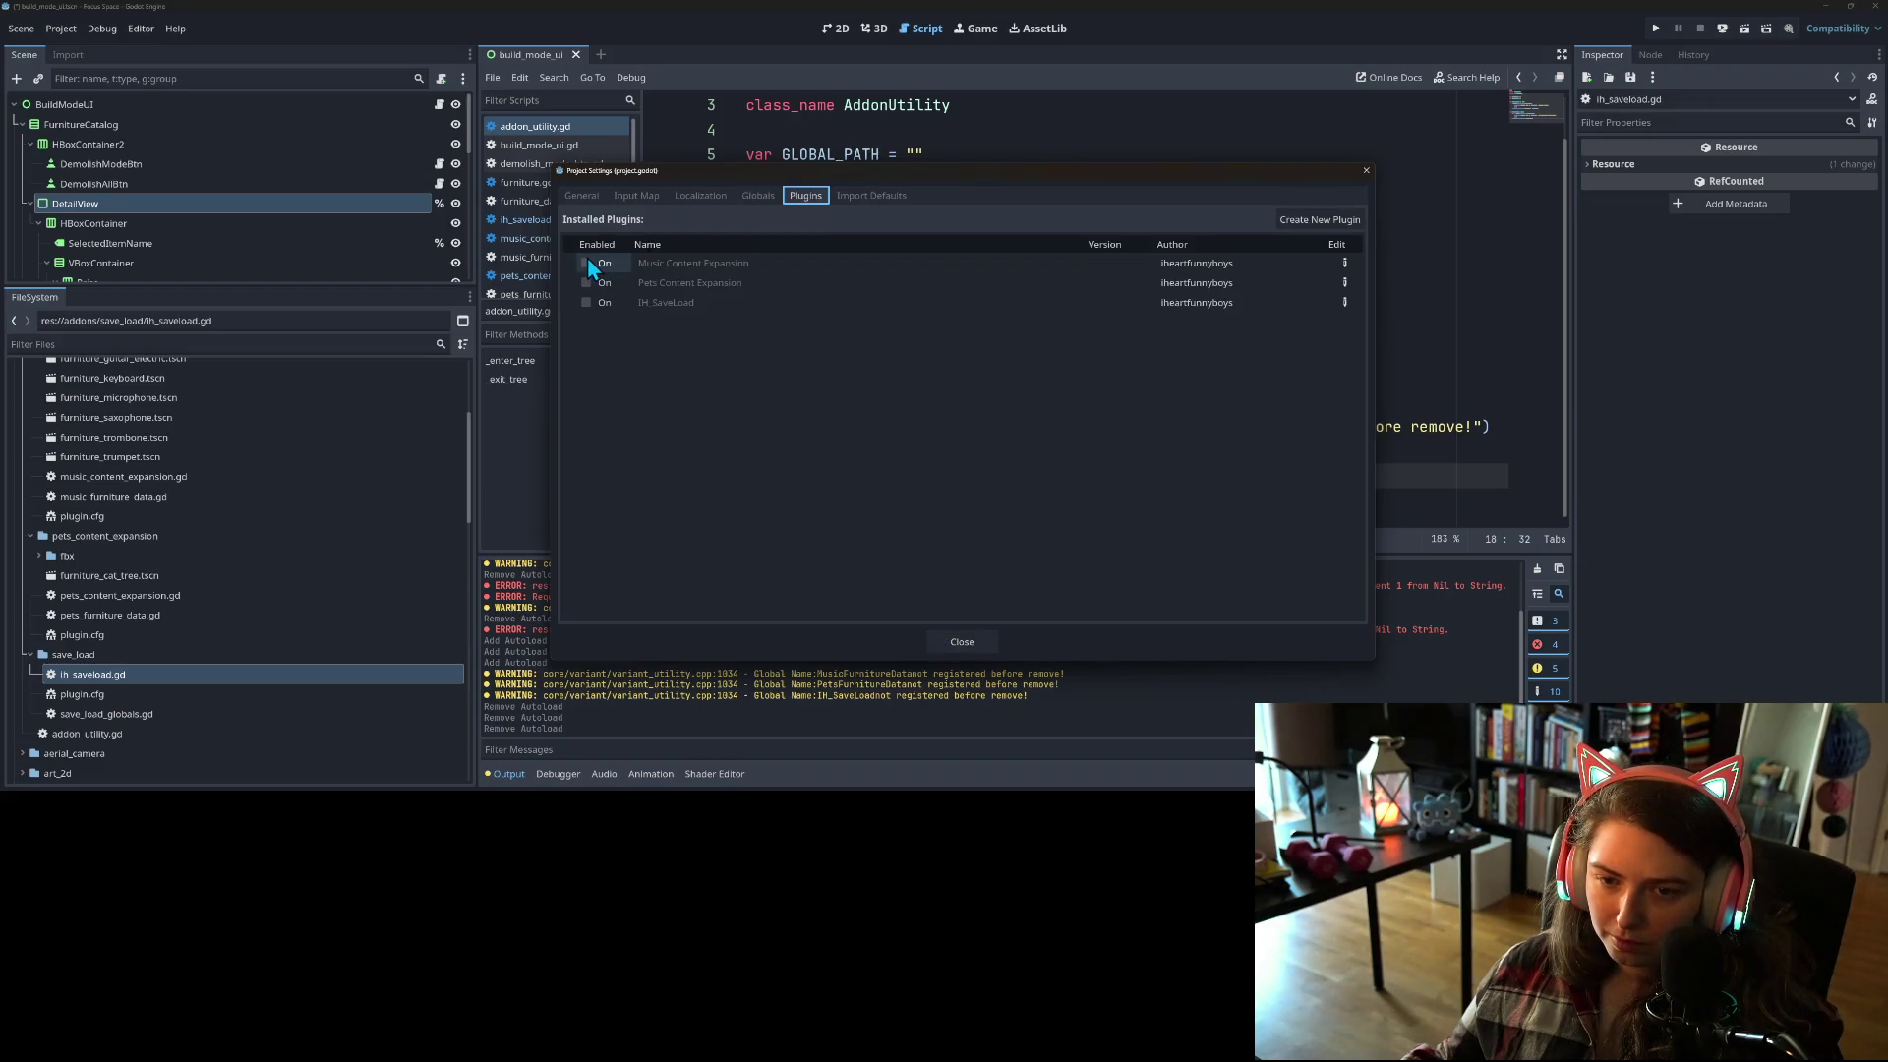
left_click(585, 266)
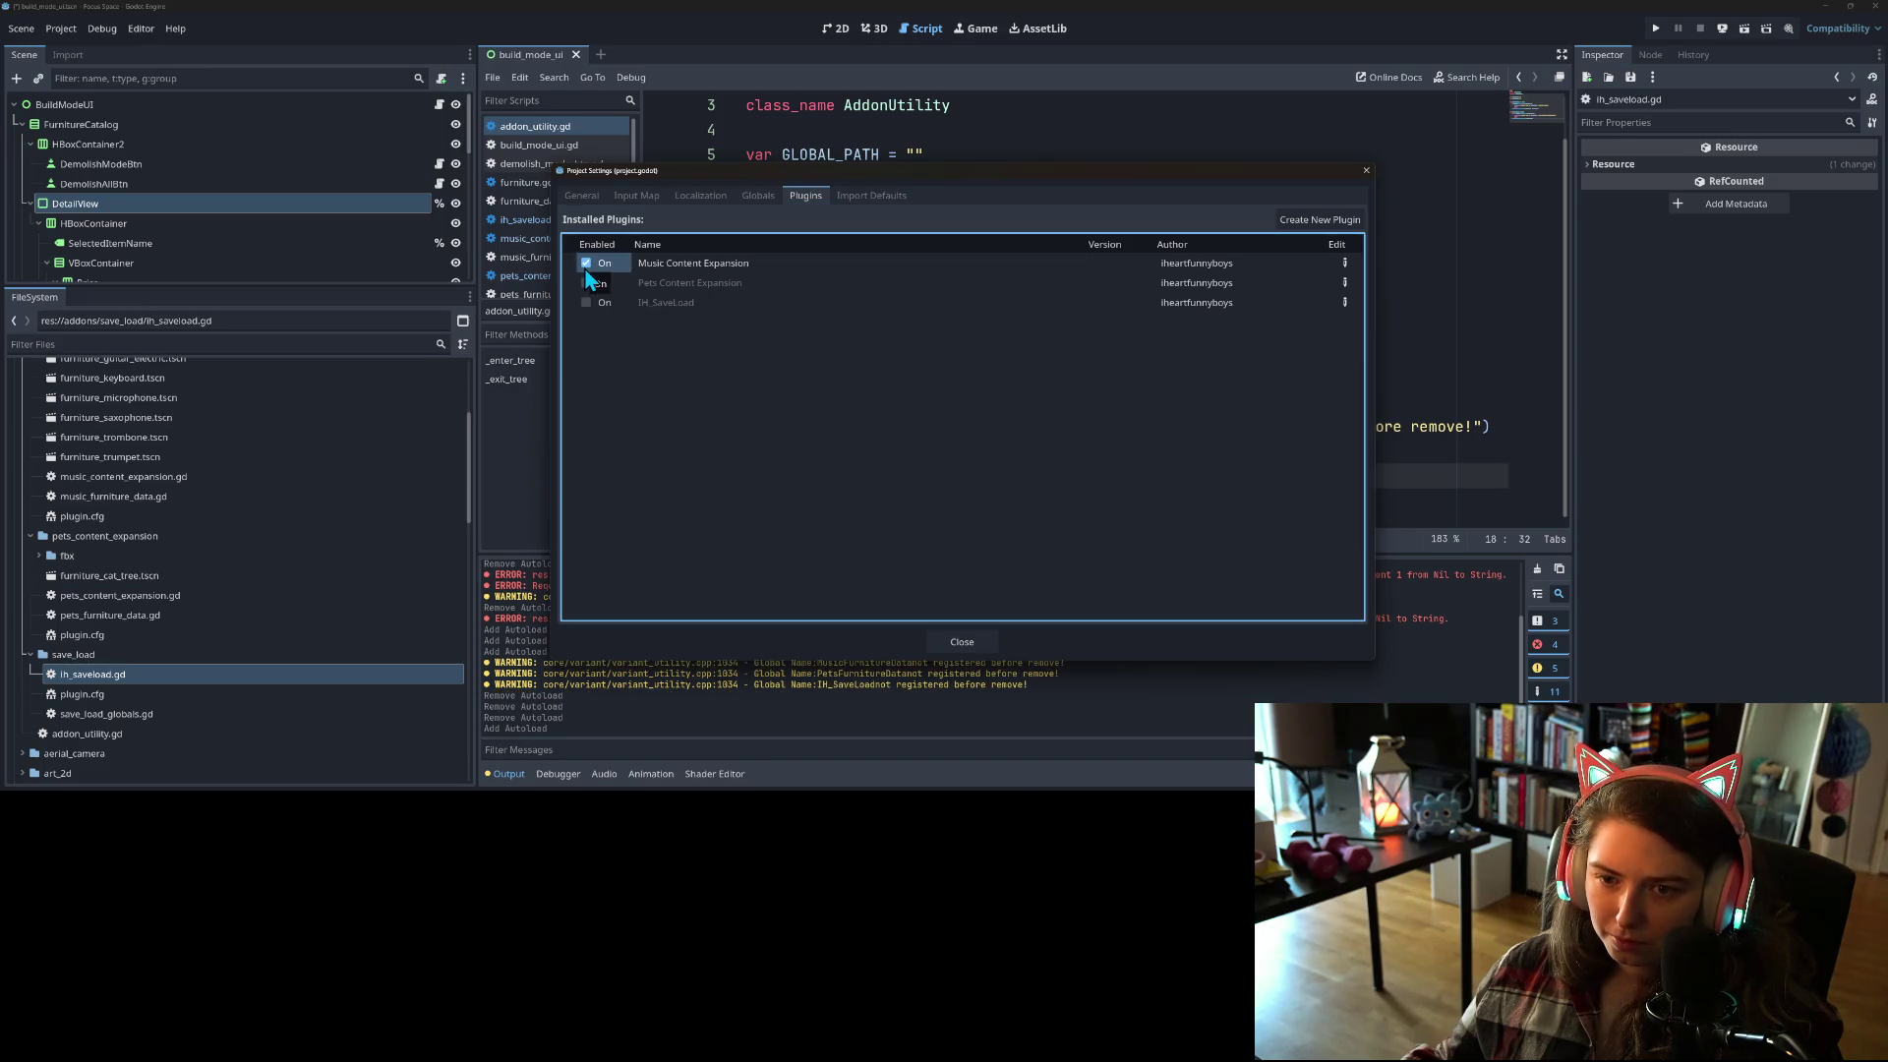
left_click(585, 265)
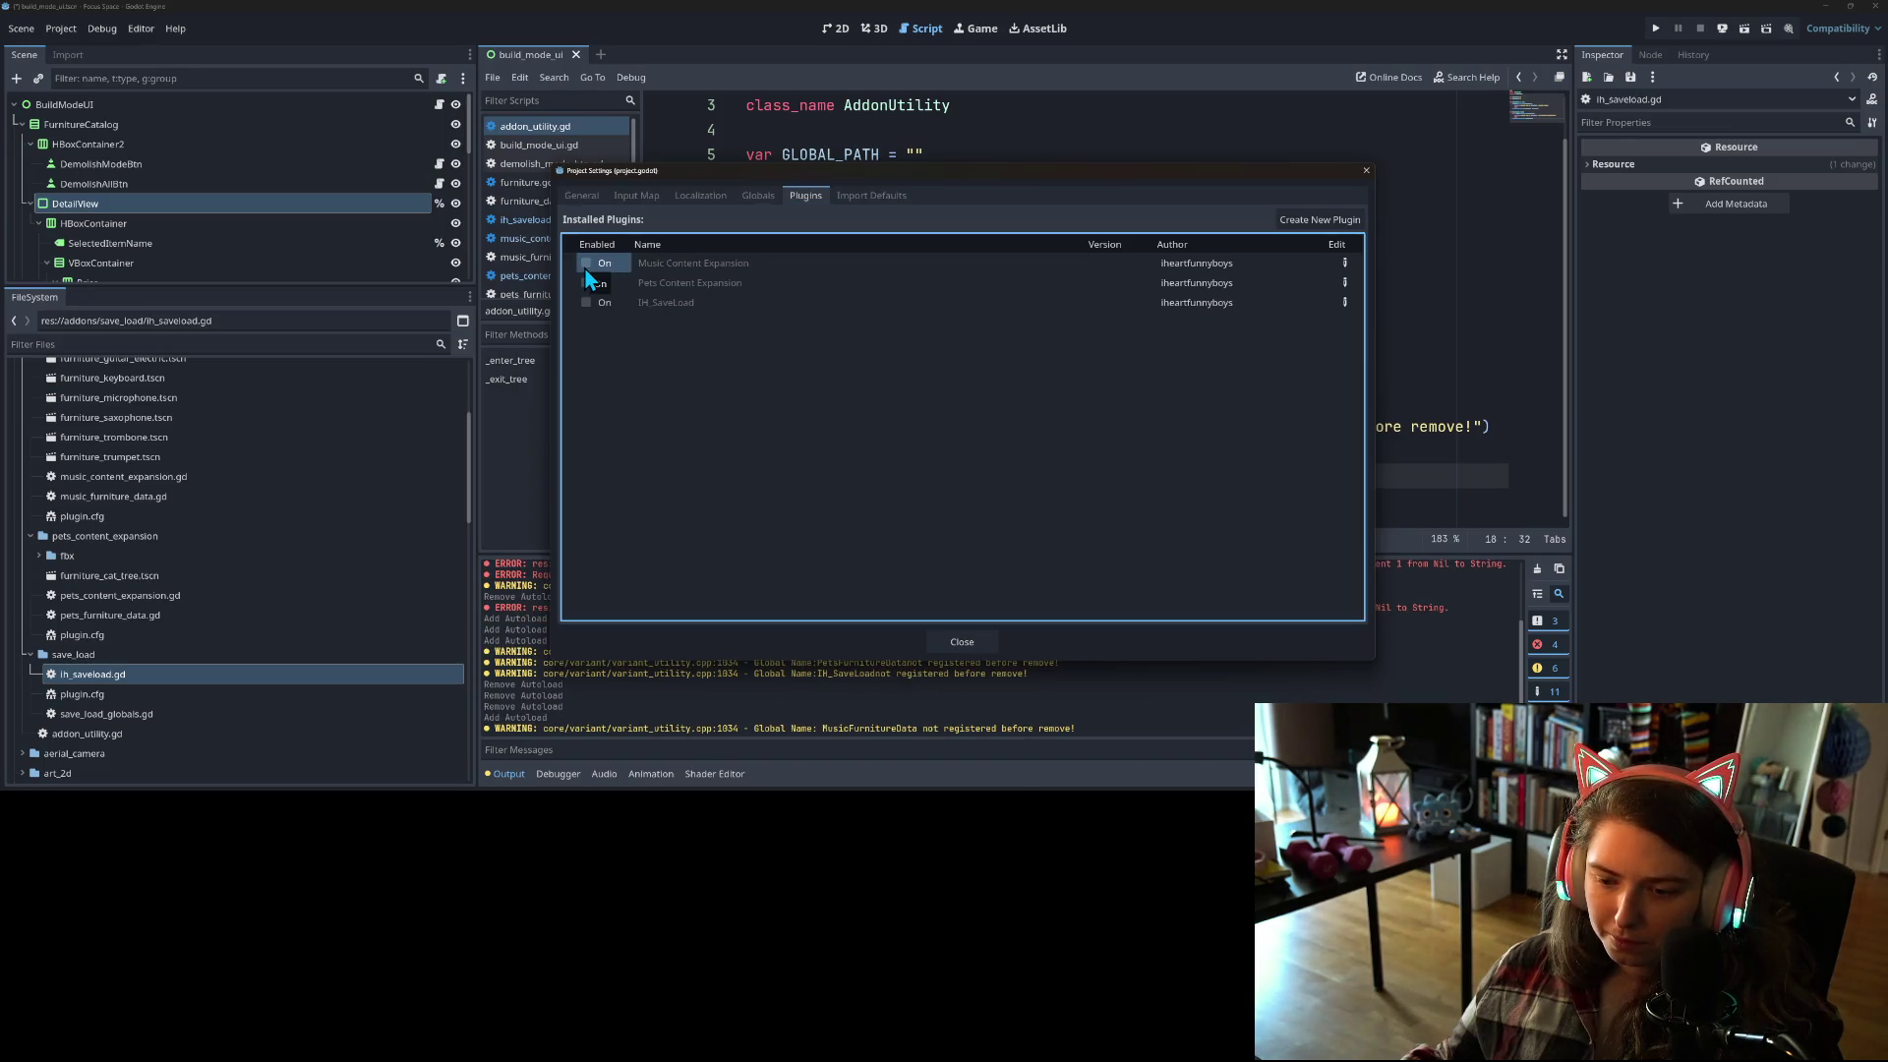
left_click(757, 197)
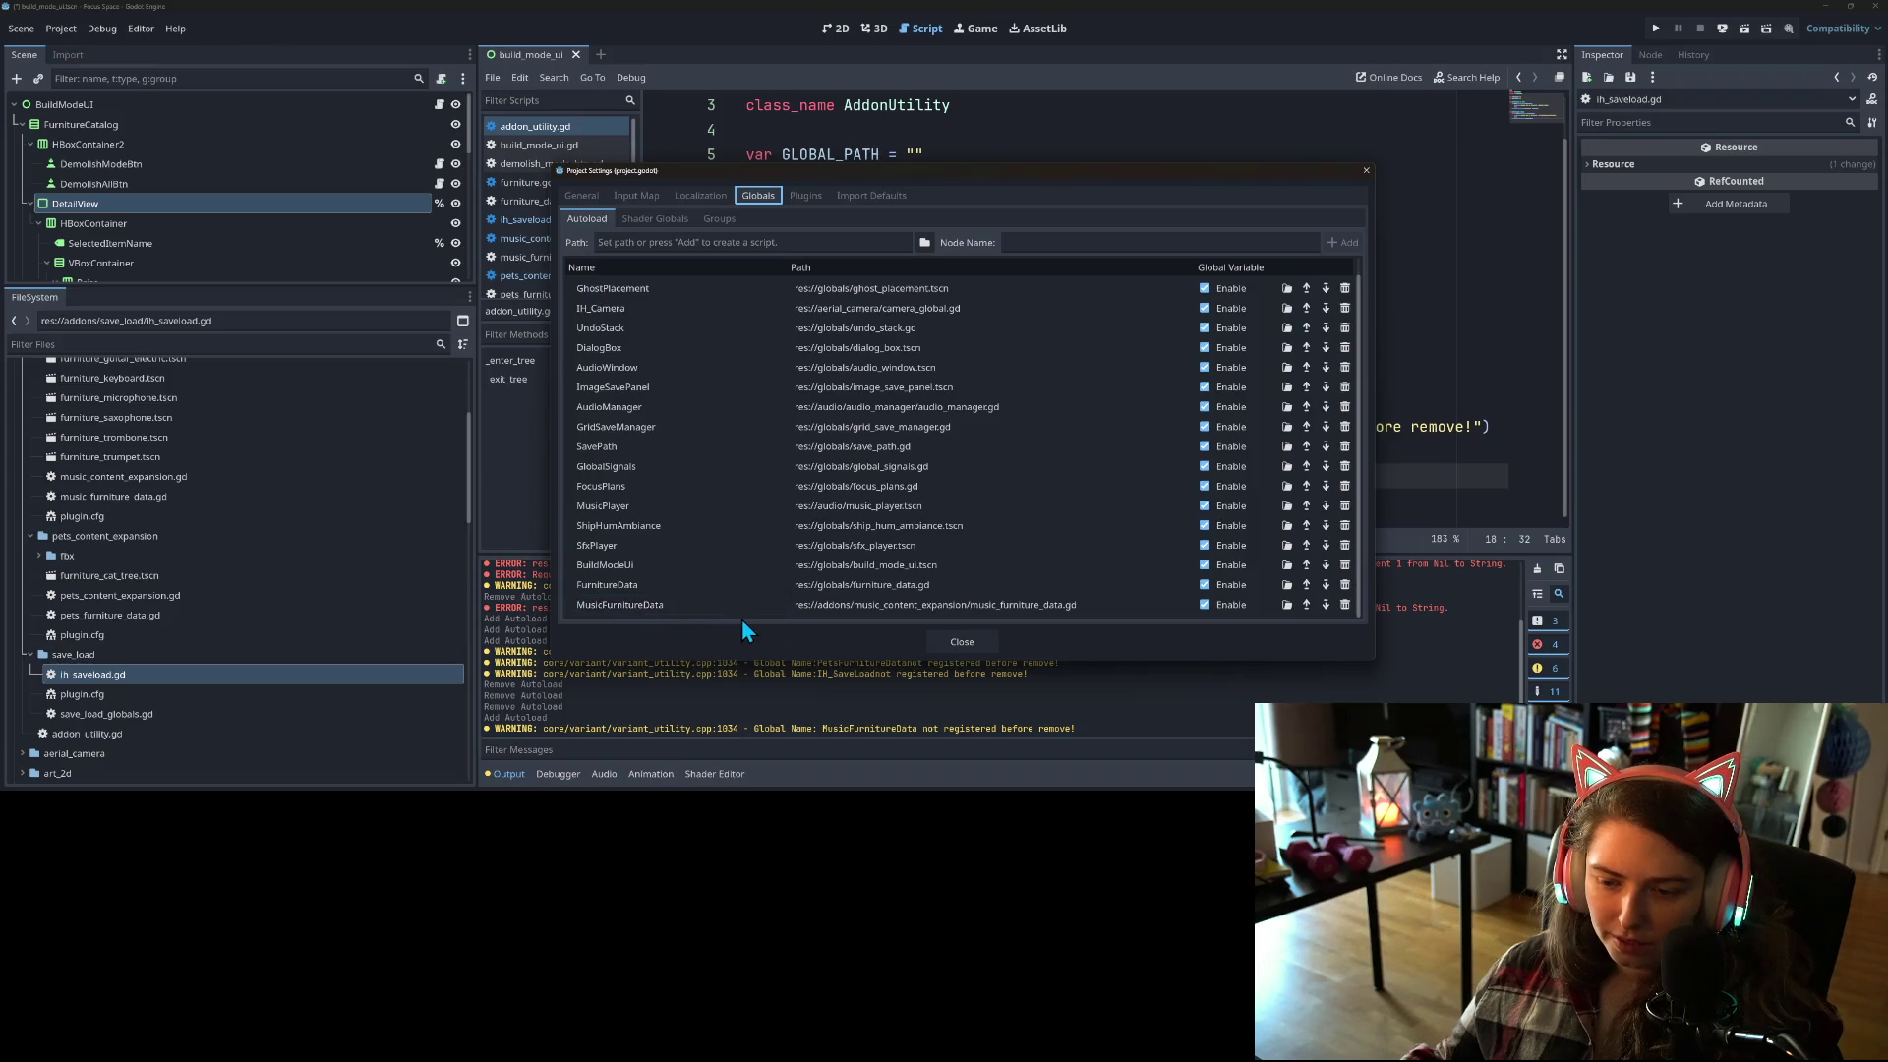
left_click(1345, 604)
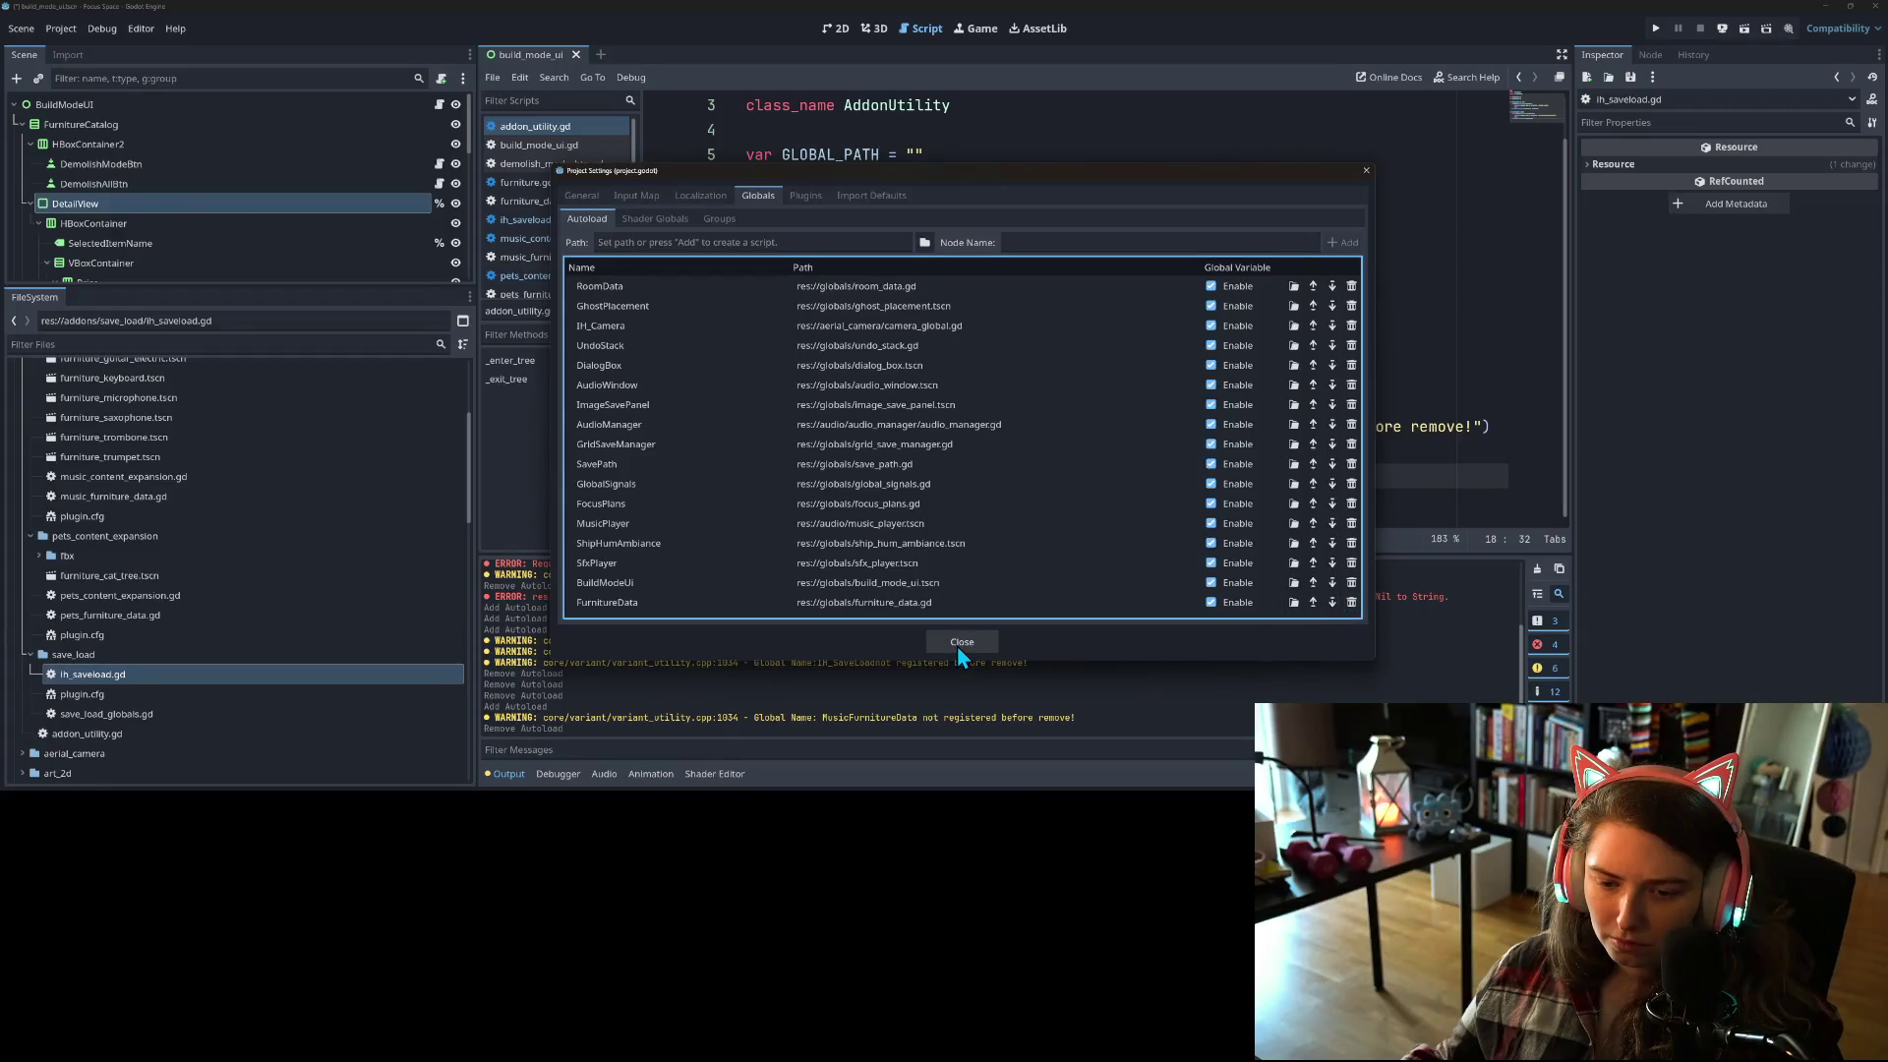
Step: Recheck the plugins list, close Project Settings, and place the caret on the remove_autoload_singleton line
left_click(807, 195)
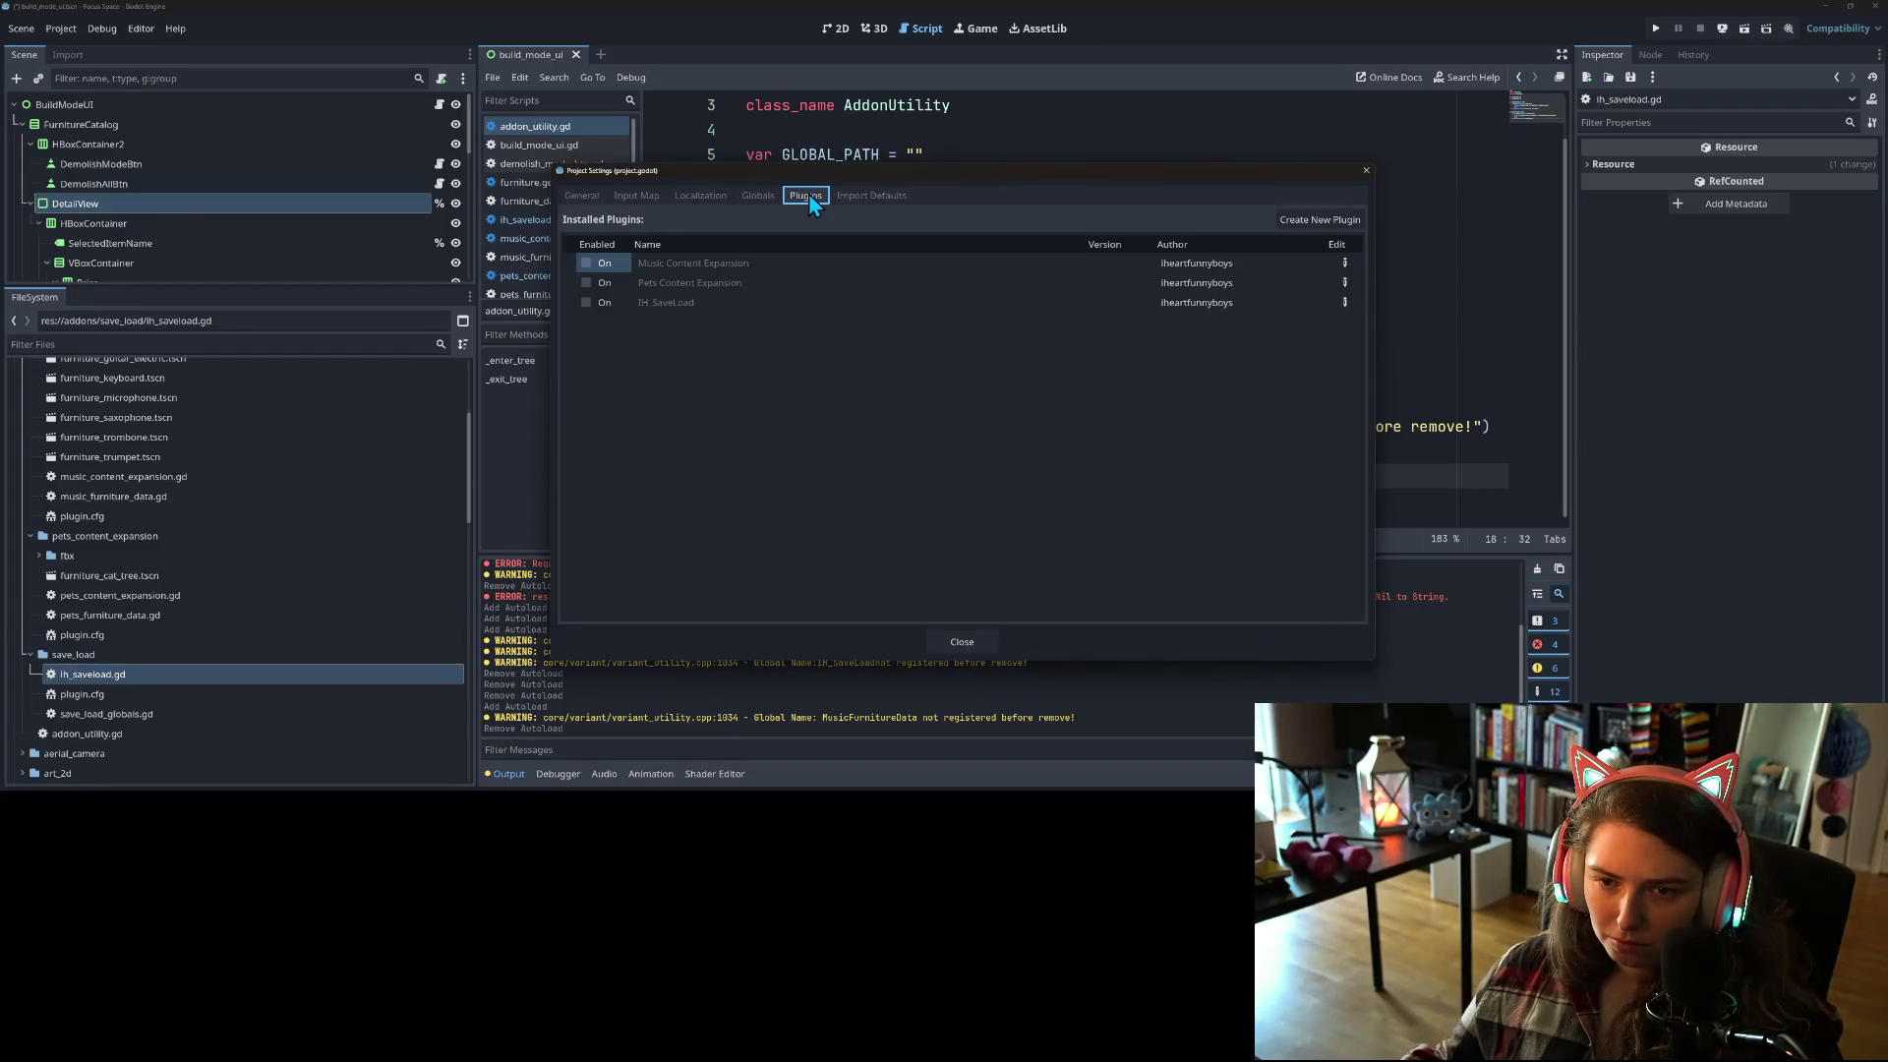
left_click(1365, 172)
left_click(967, 506)
left_click(1219, 476)
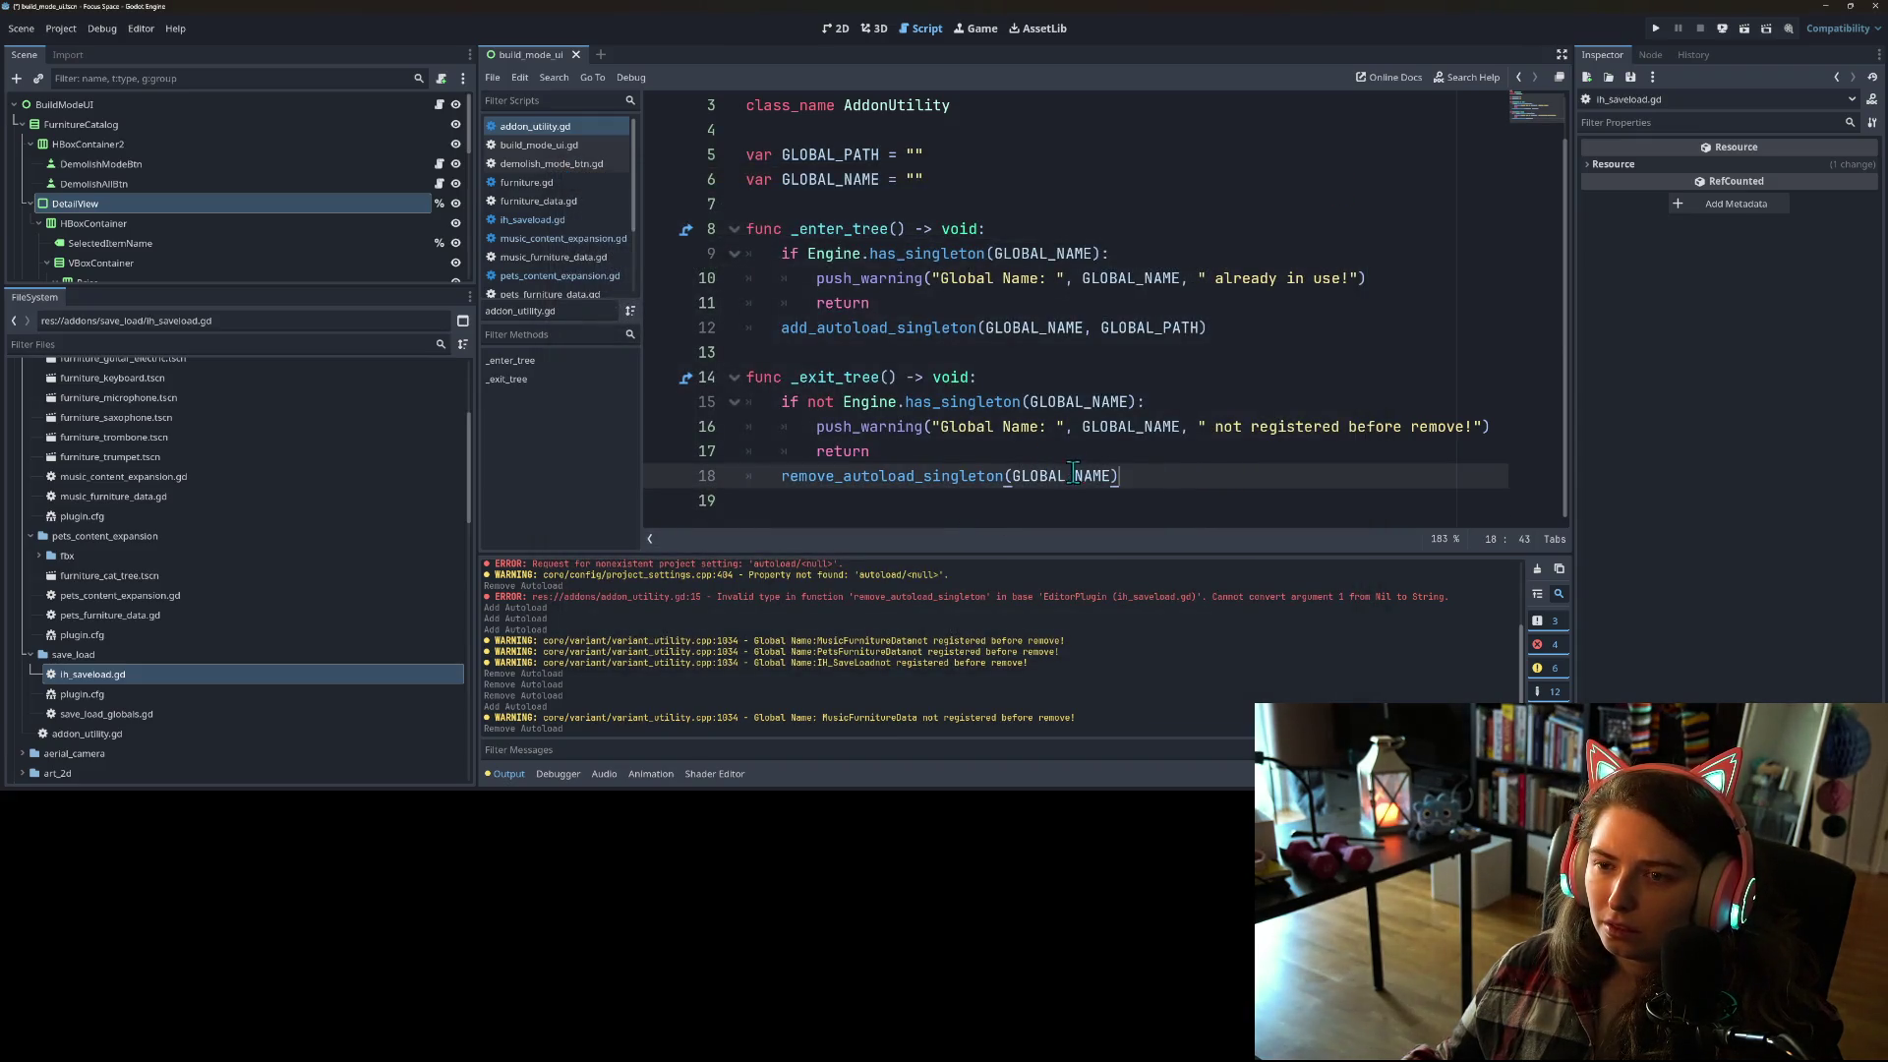
Step: Inspect the _enter_tree code in addon_utility.gd, selecting GLOBAL_NAME and the word _enter_tree
double_click(1073, 478)
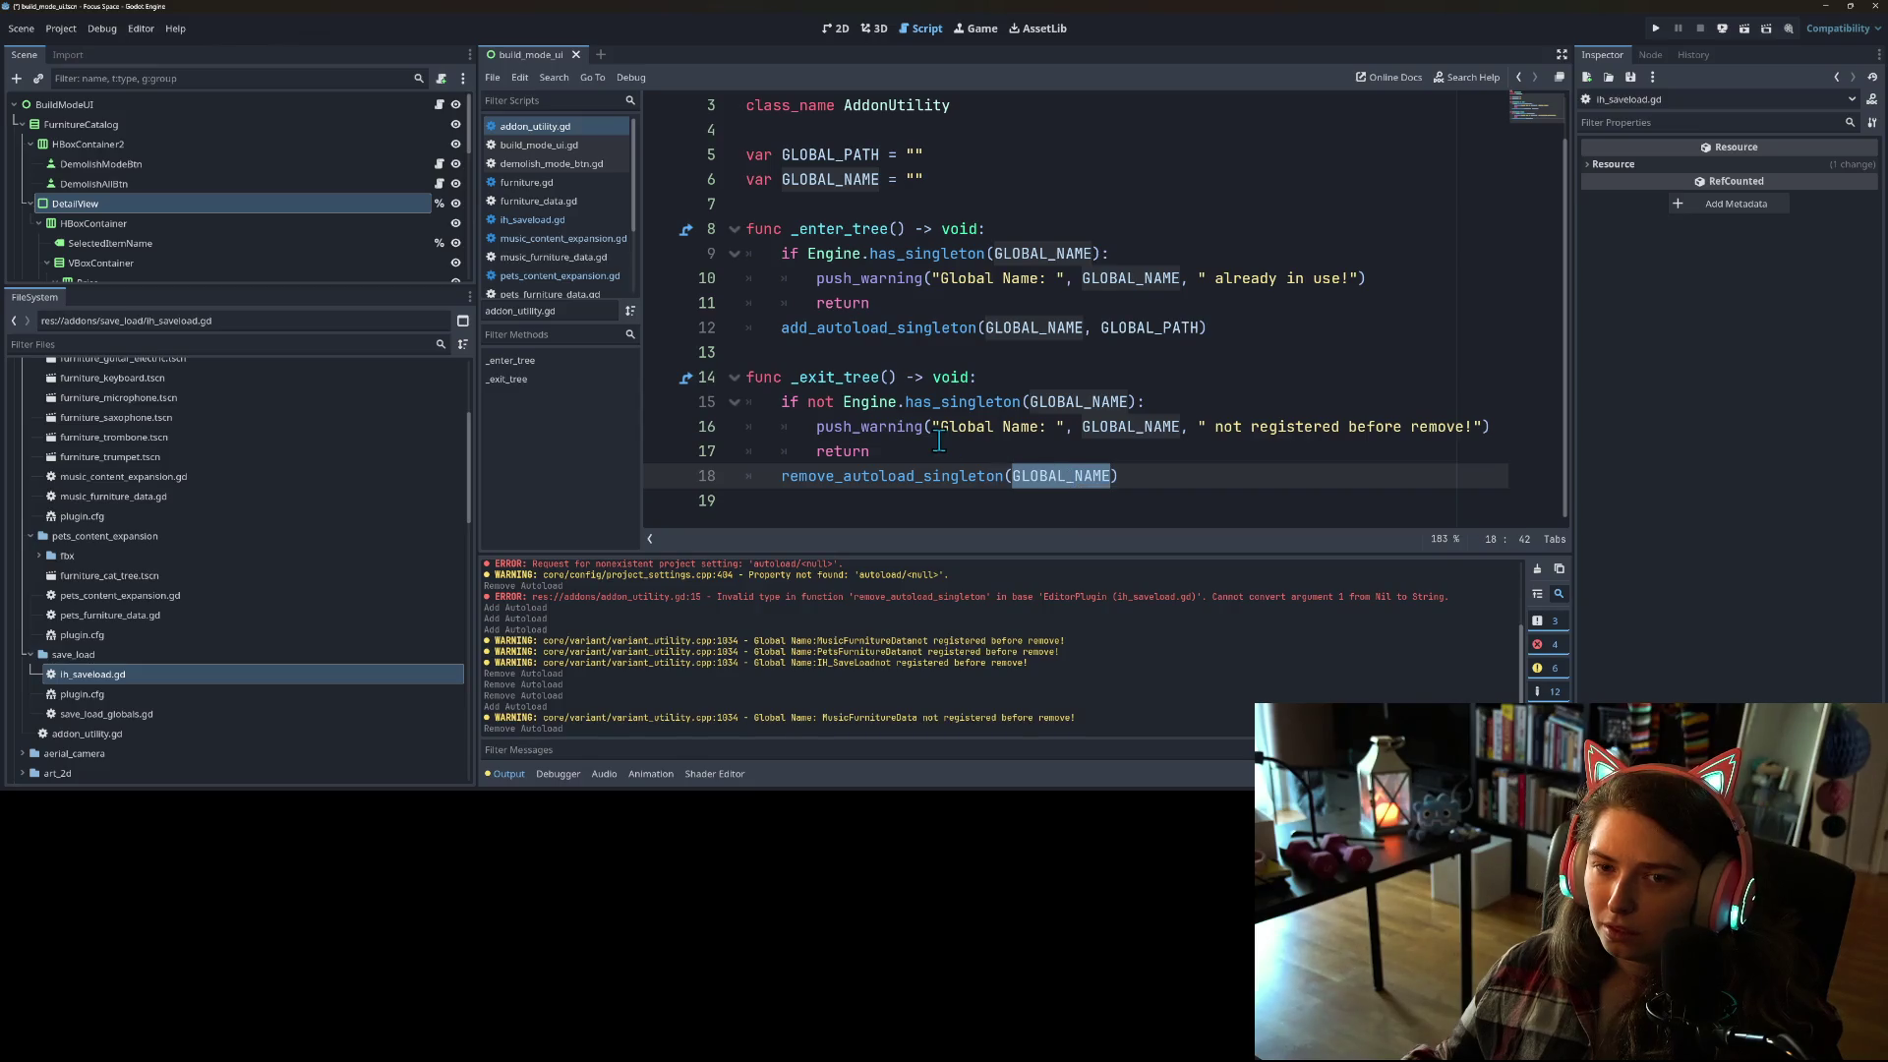
left_click(823, 253)
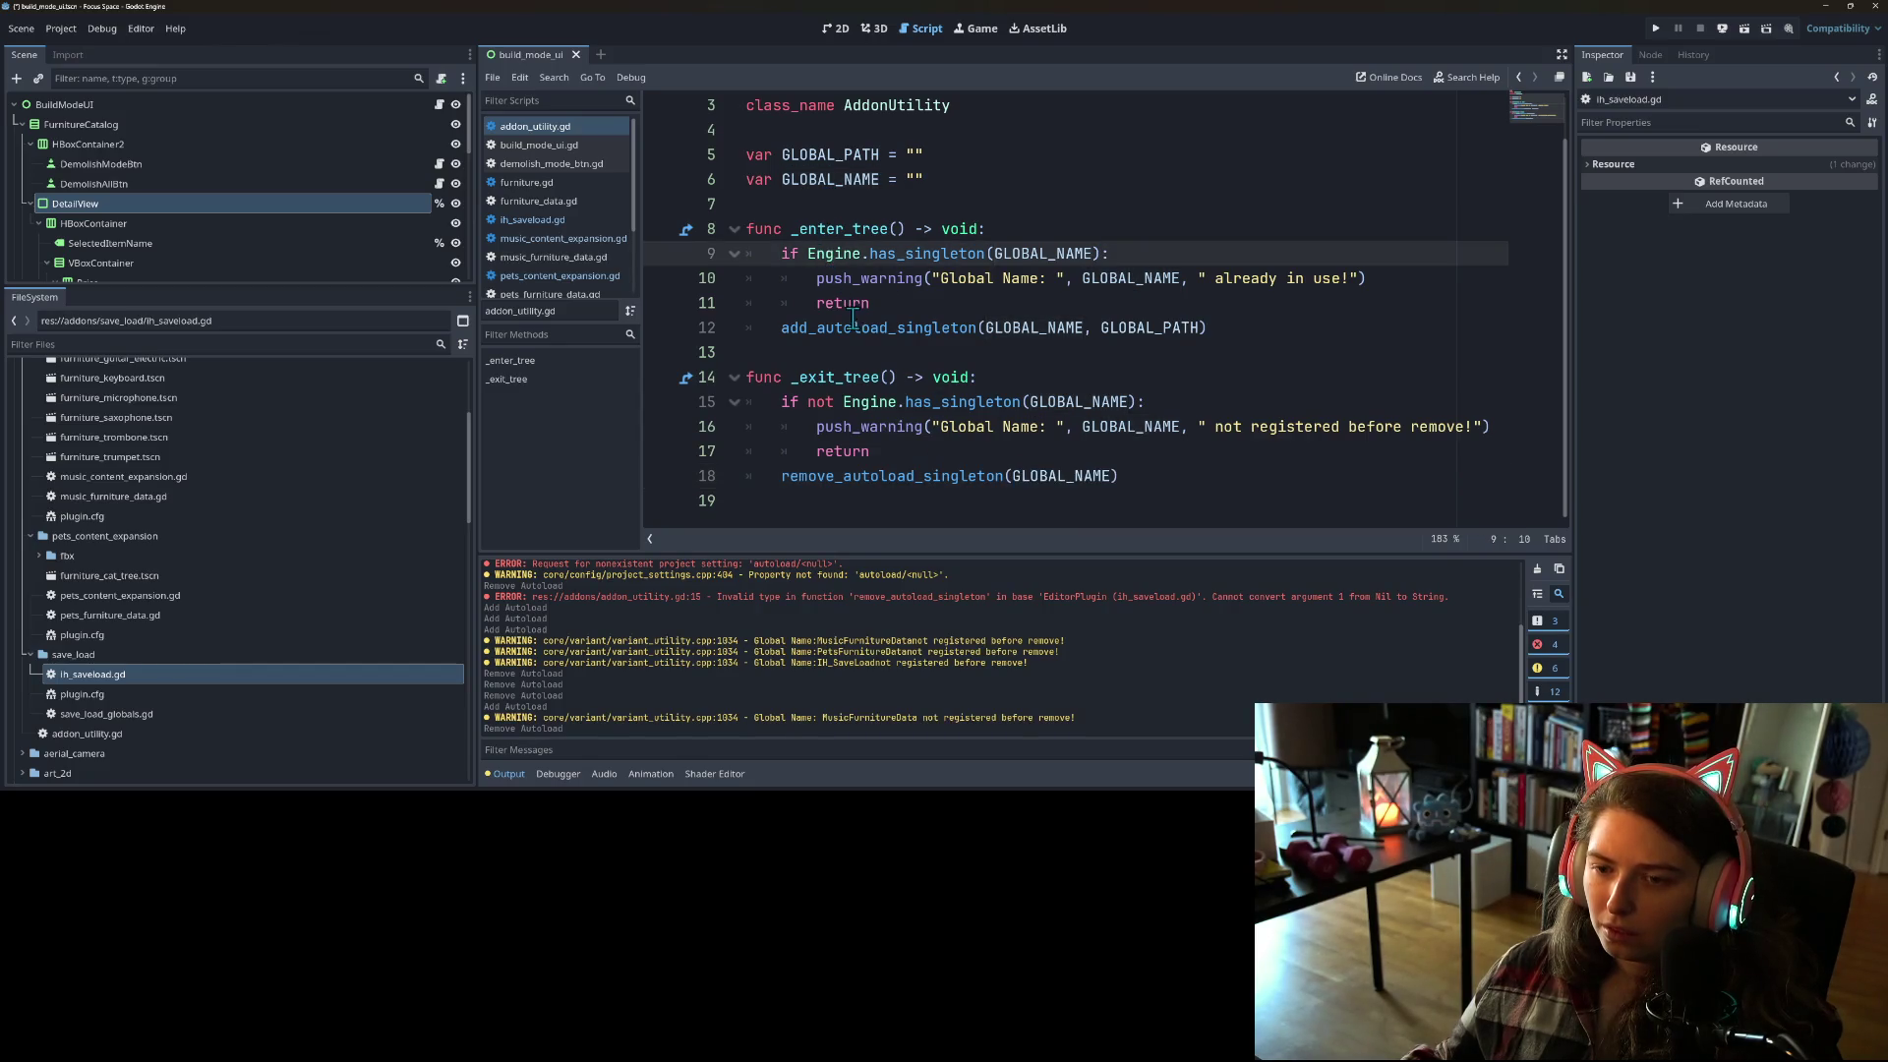
left_click(857, 352)
scroll("up", 3)
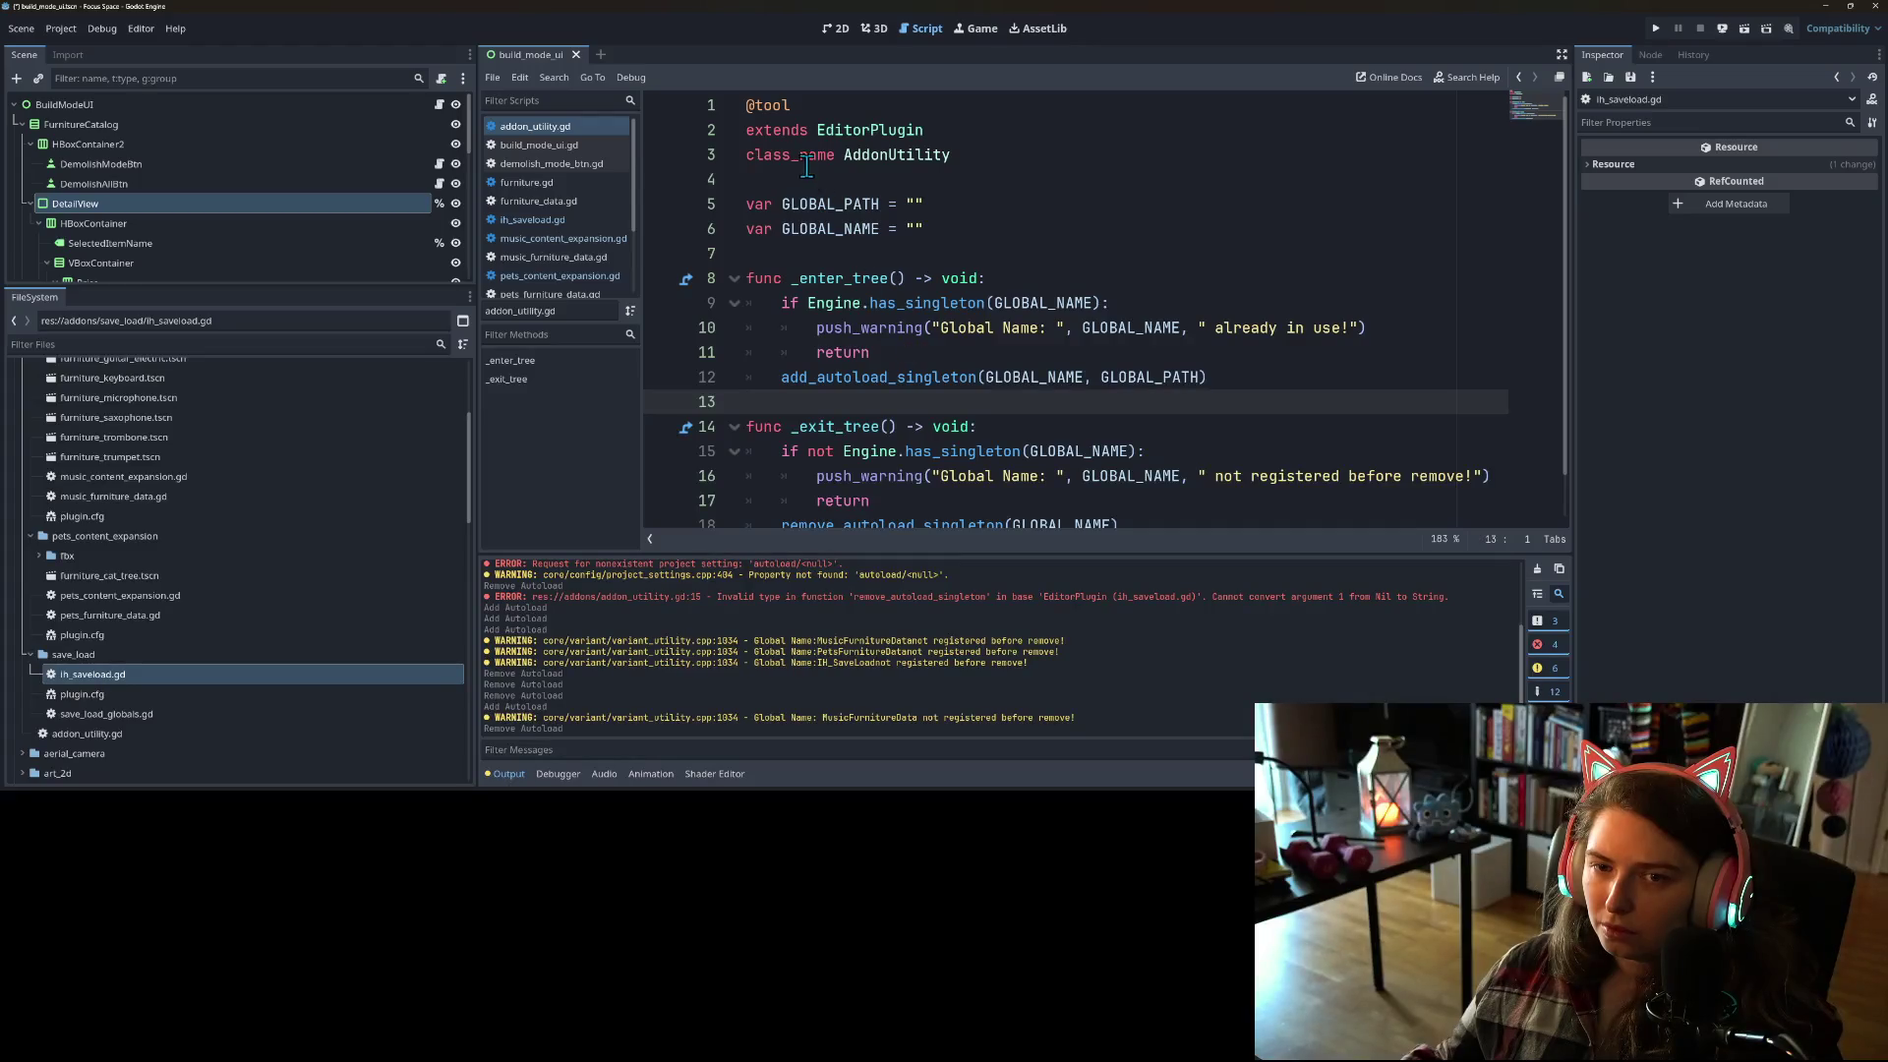
left_click(898, 187)
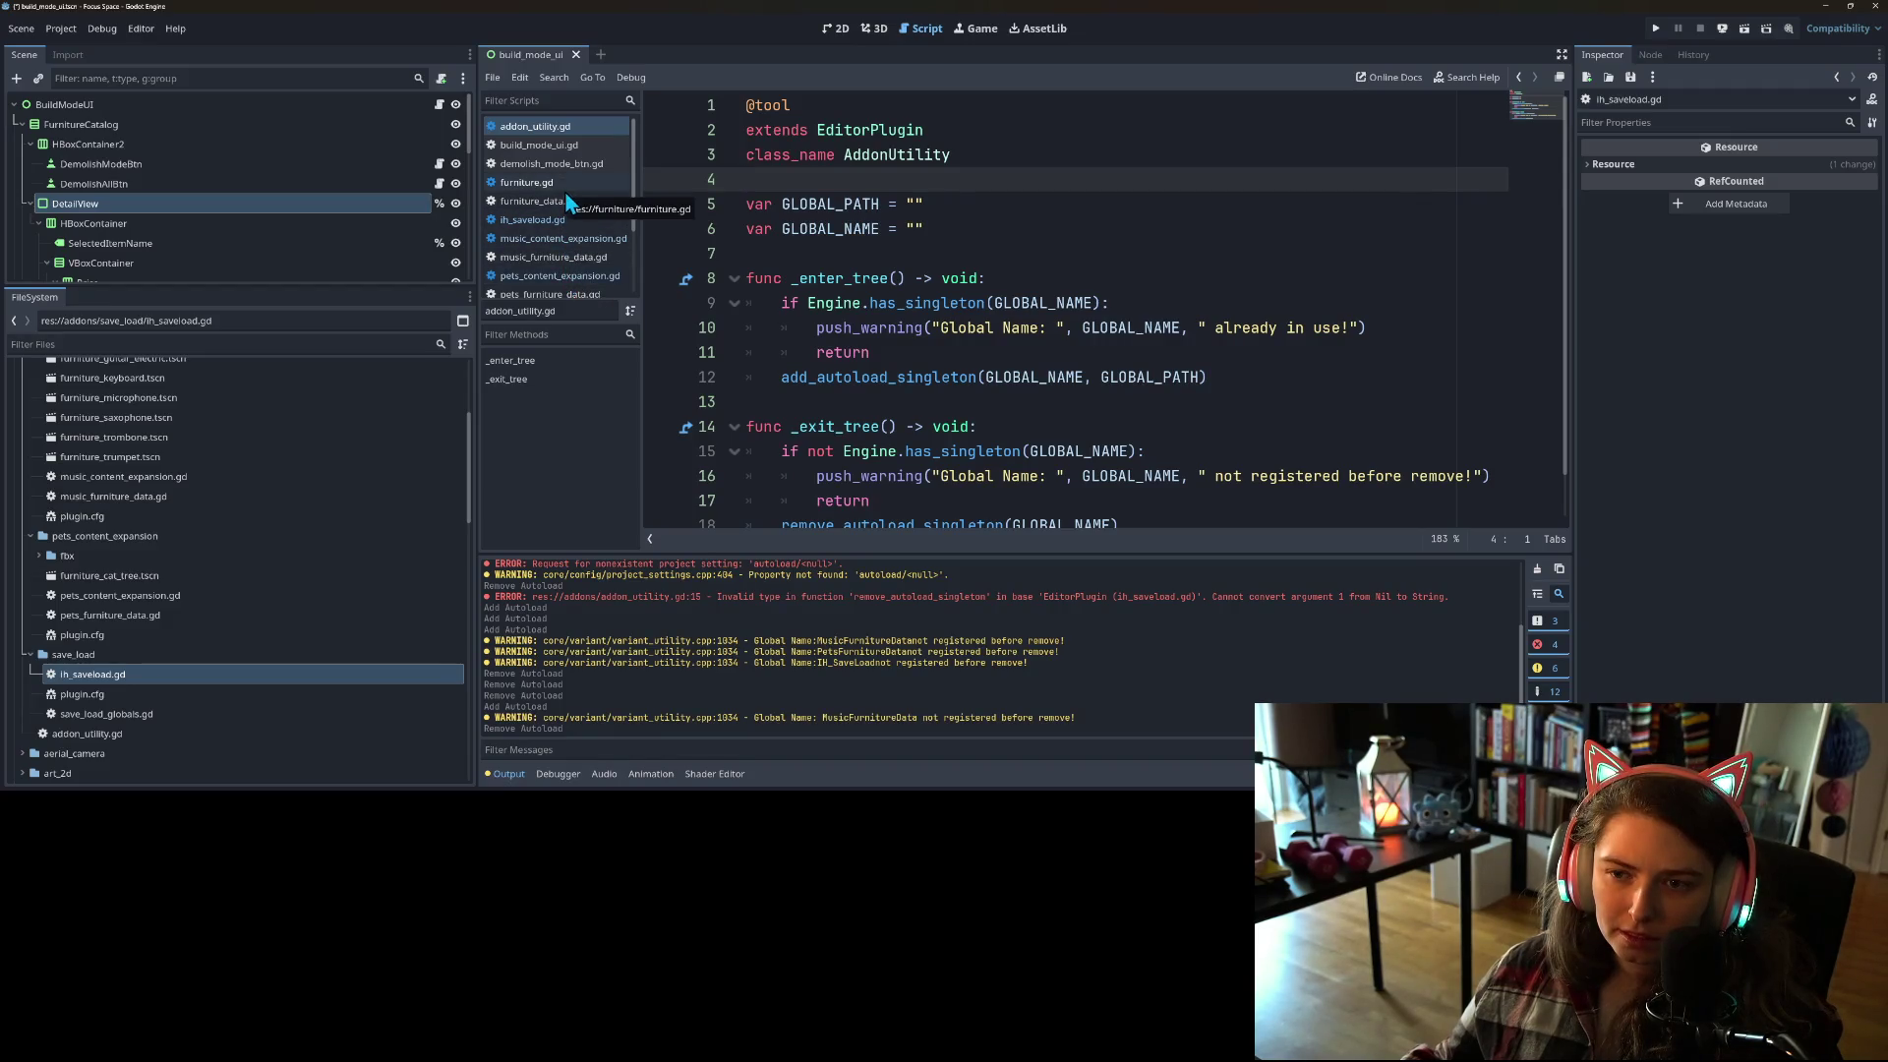
left_click(882, 280)
left_click(982, 330)
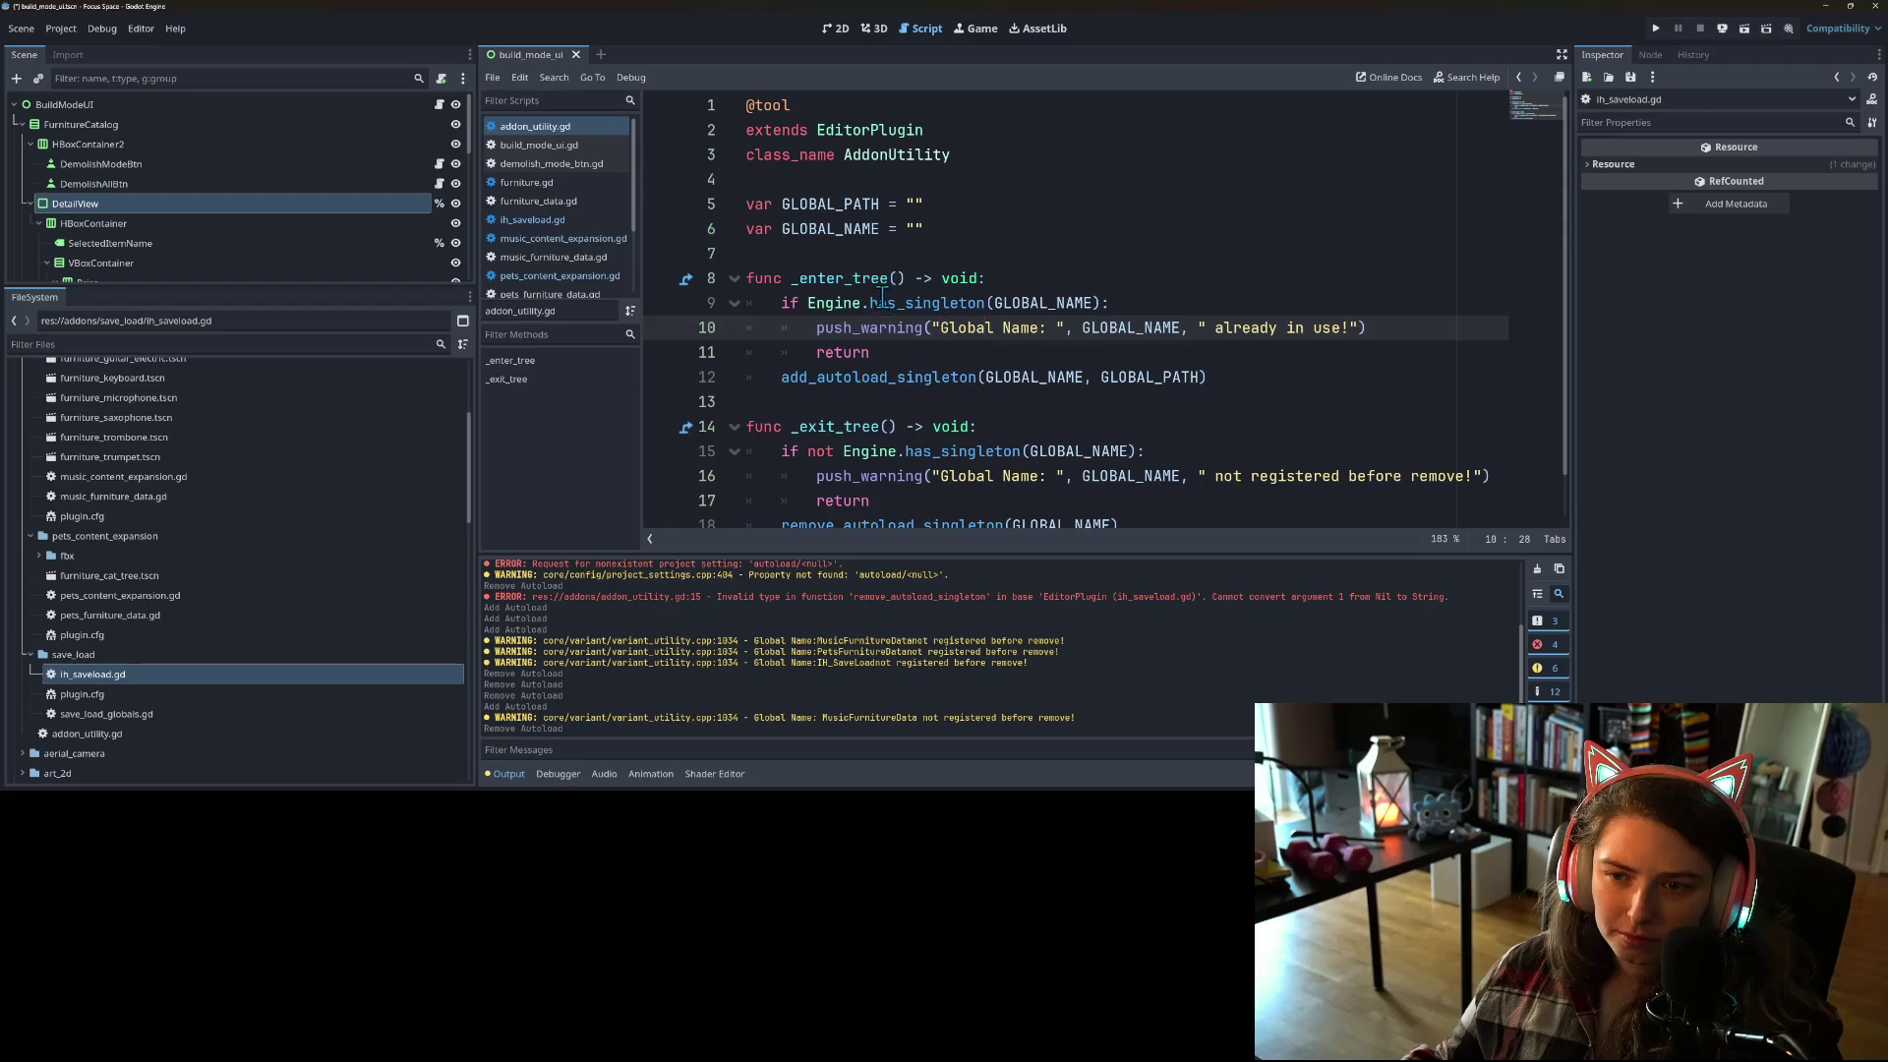
double_click(874, 280)
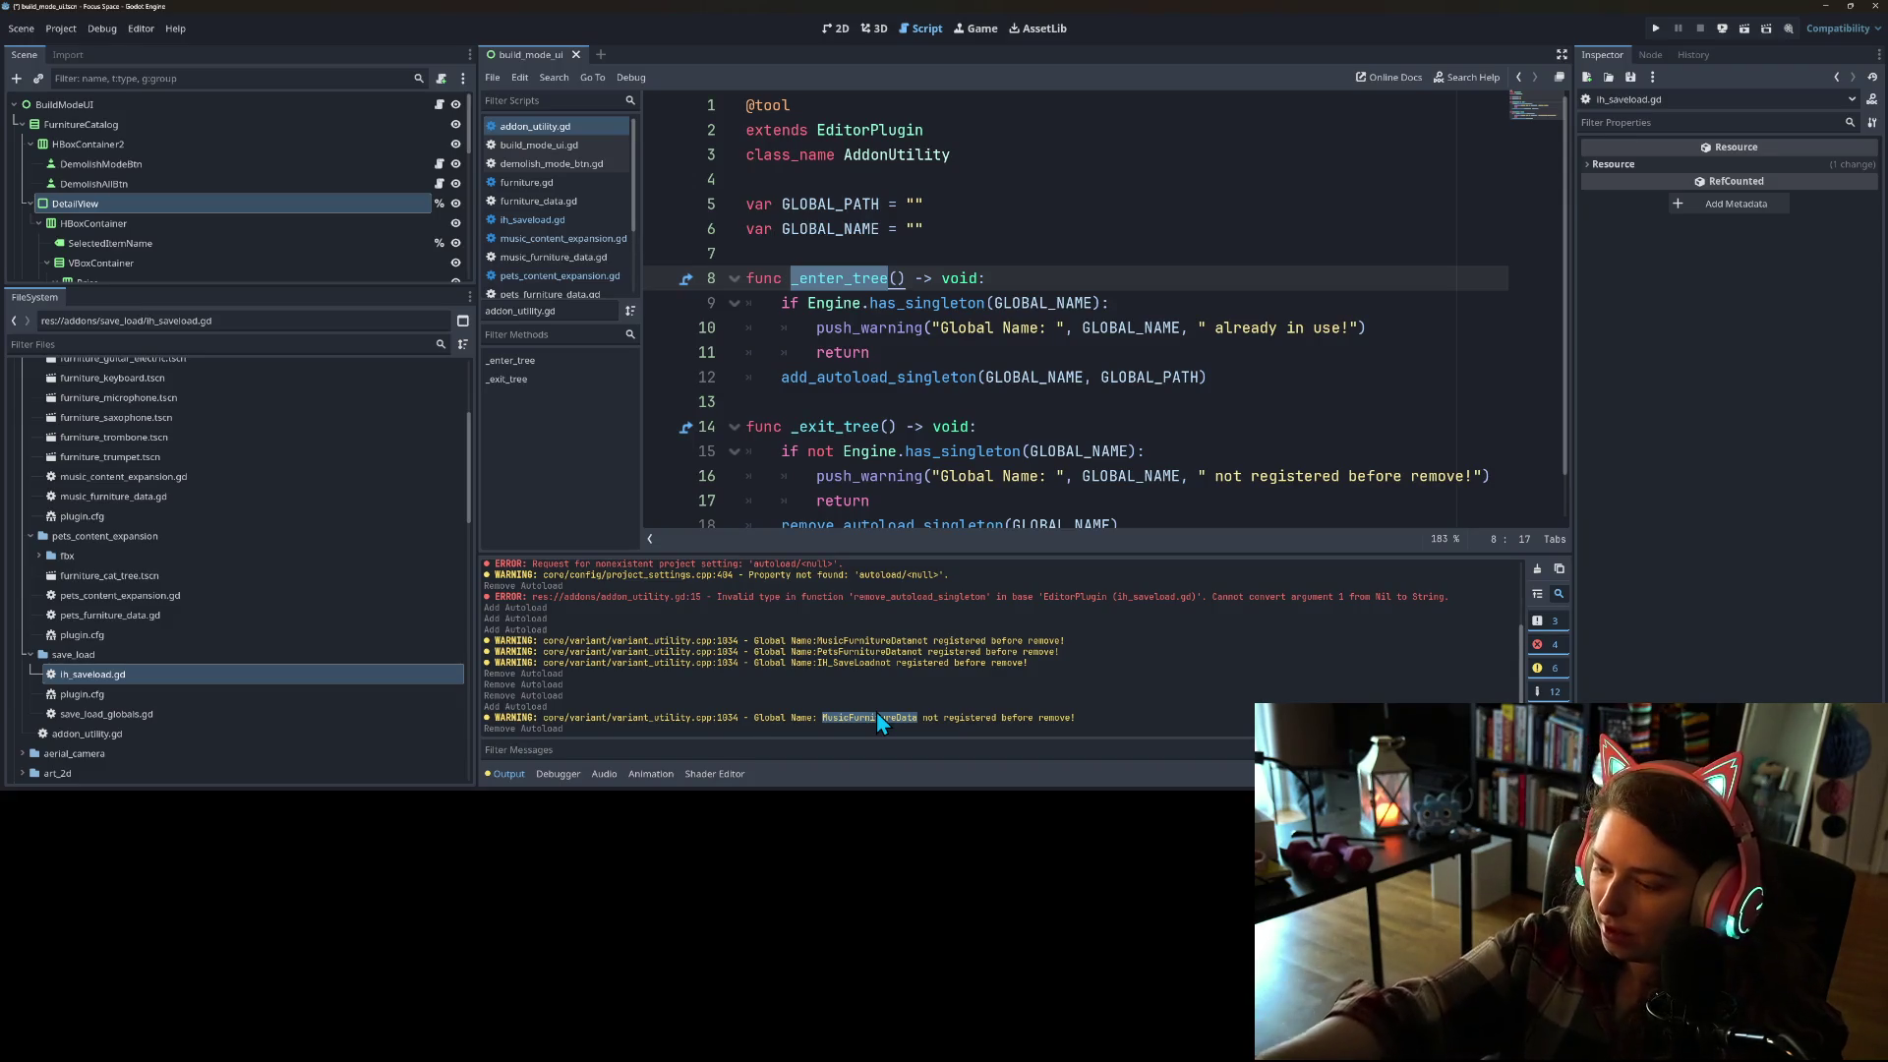
Step: Open the Engine help page for has_singleton from the _exit_tree check
scroll("down", 3)
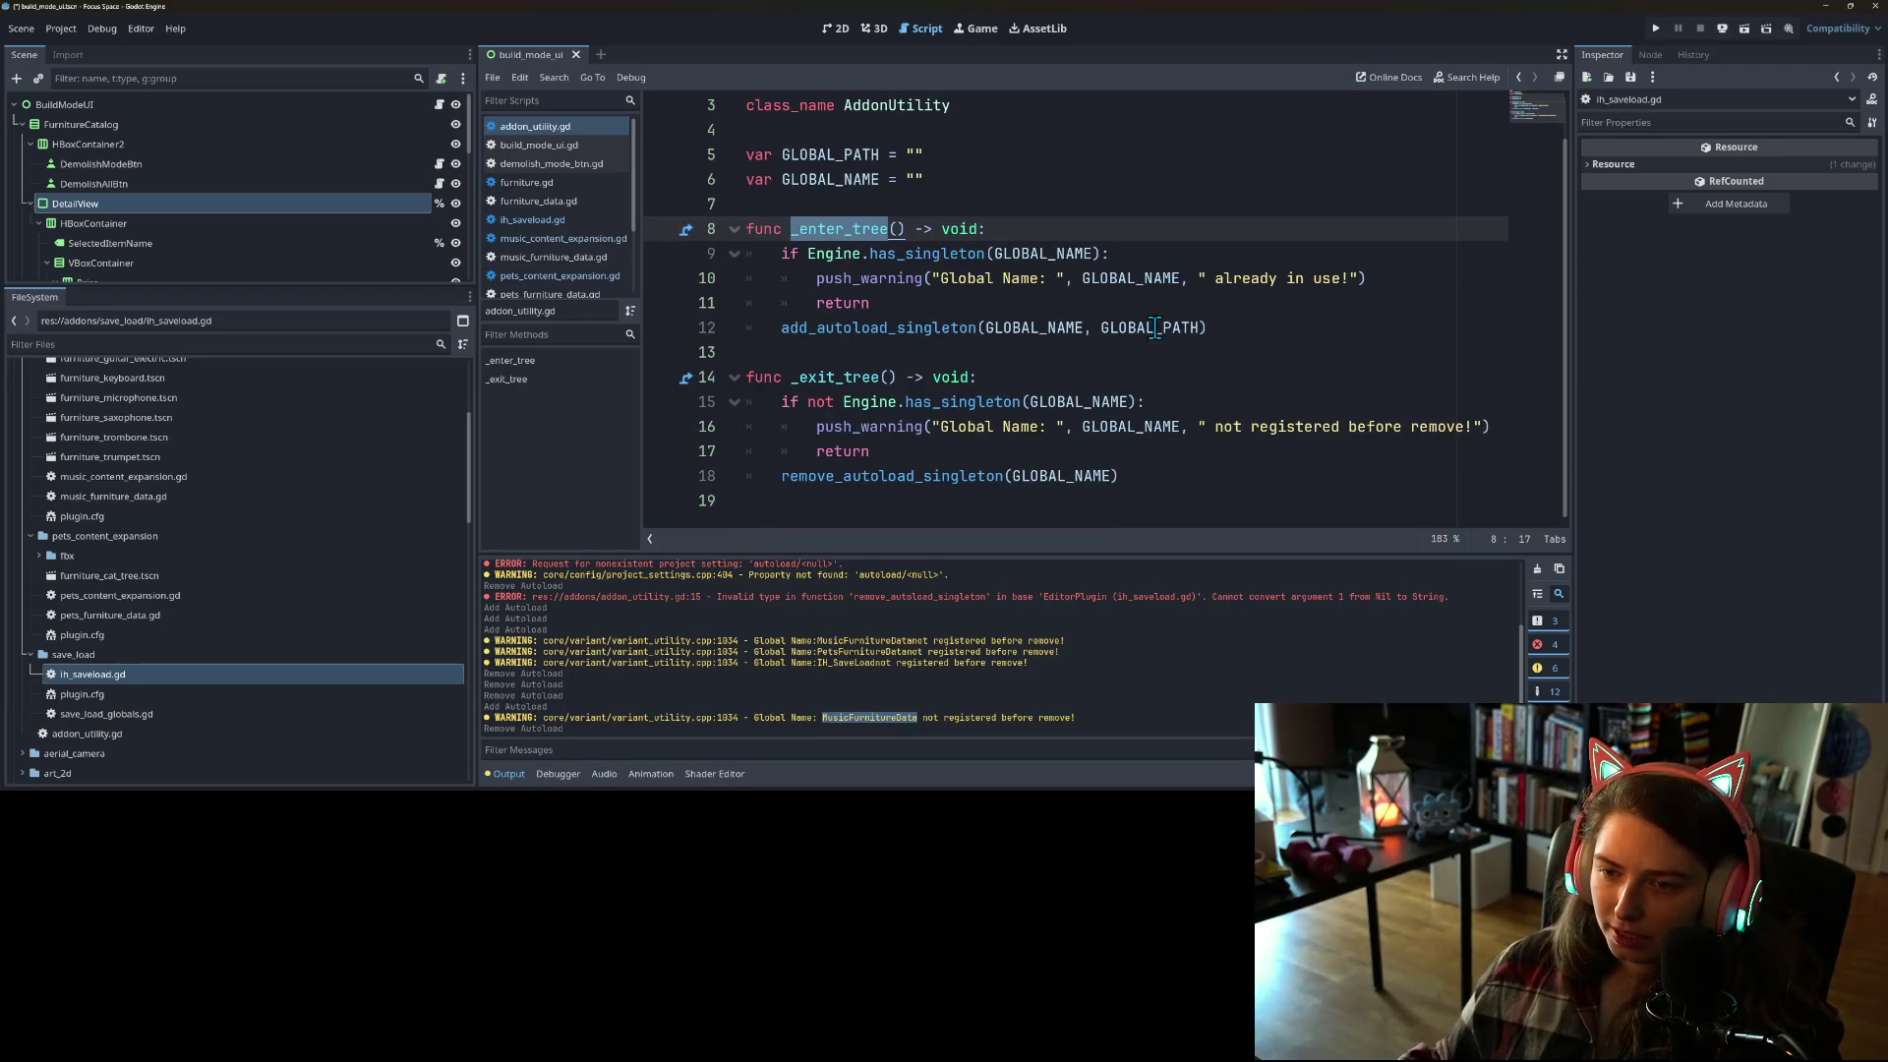
left_click(946, 403)
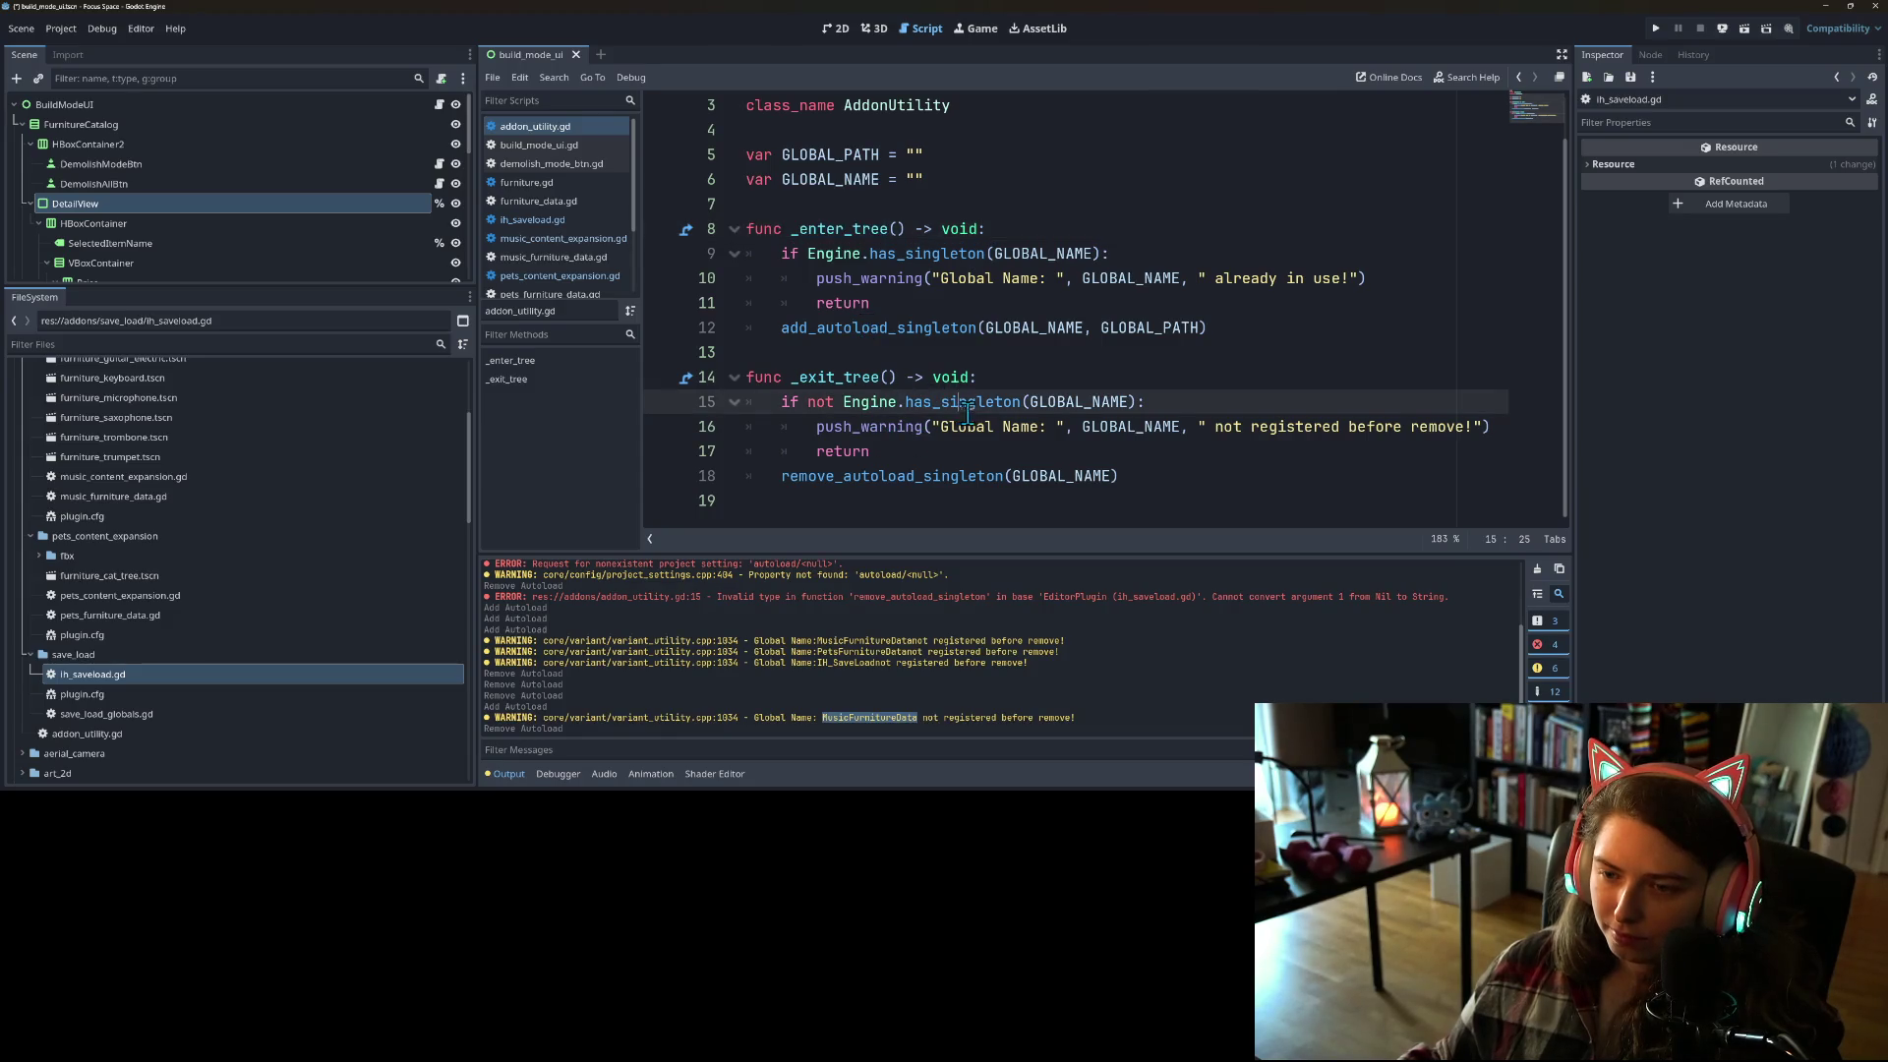
left_click(946, 403)
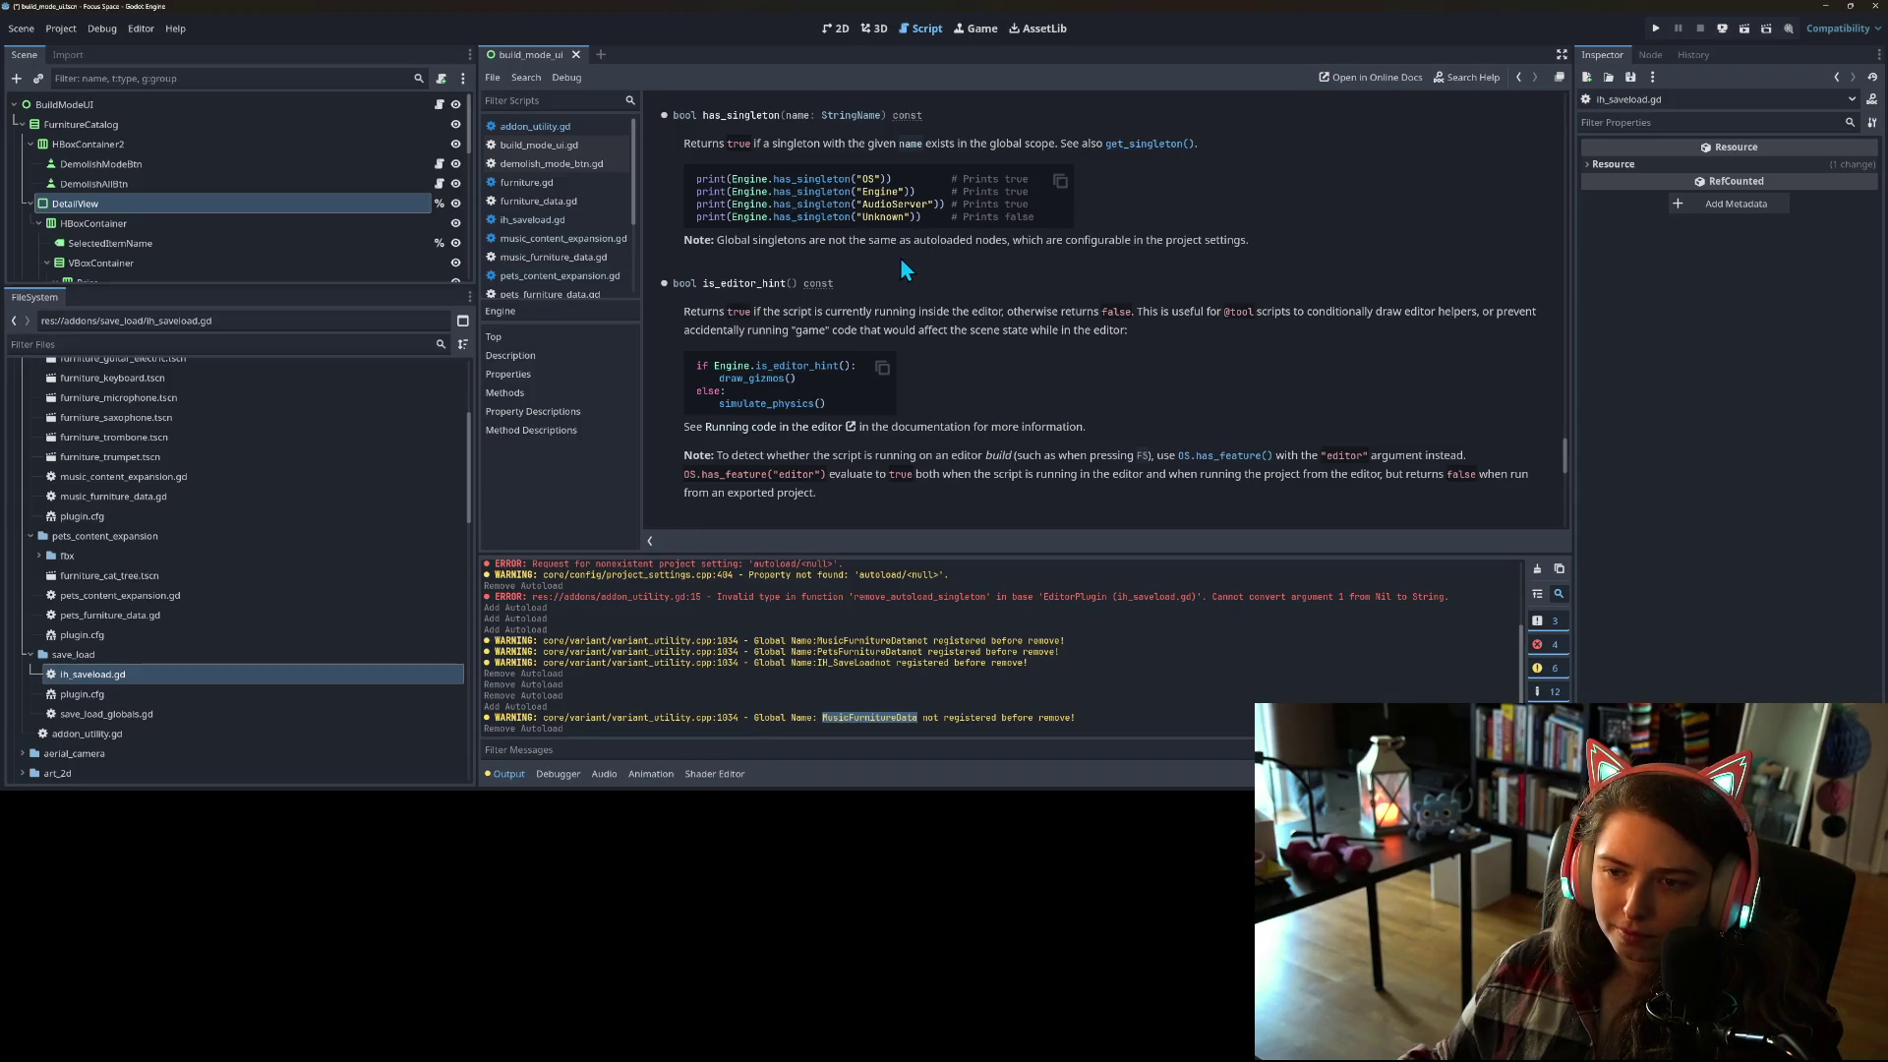
Step: Highlight 'autoloaded' in the has_singleton help note, then switch to the browser's online Engine docs
left_click_drag(754, 239, 997, 244)
left_click(996, 244)
double_click(949, 243)
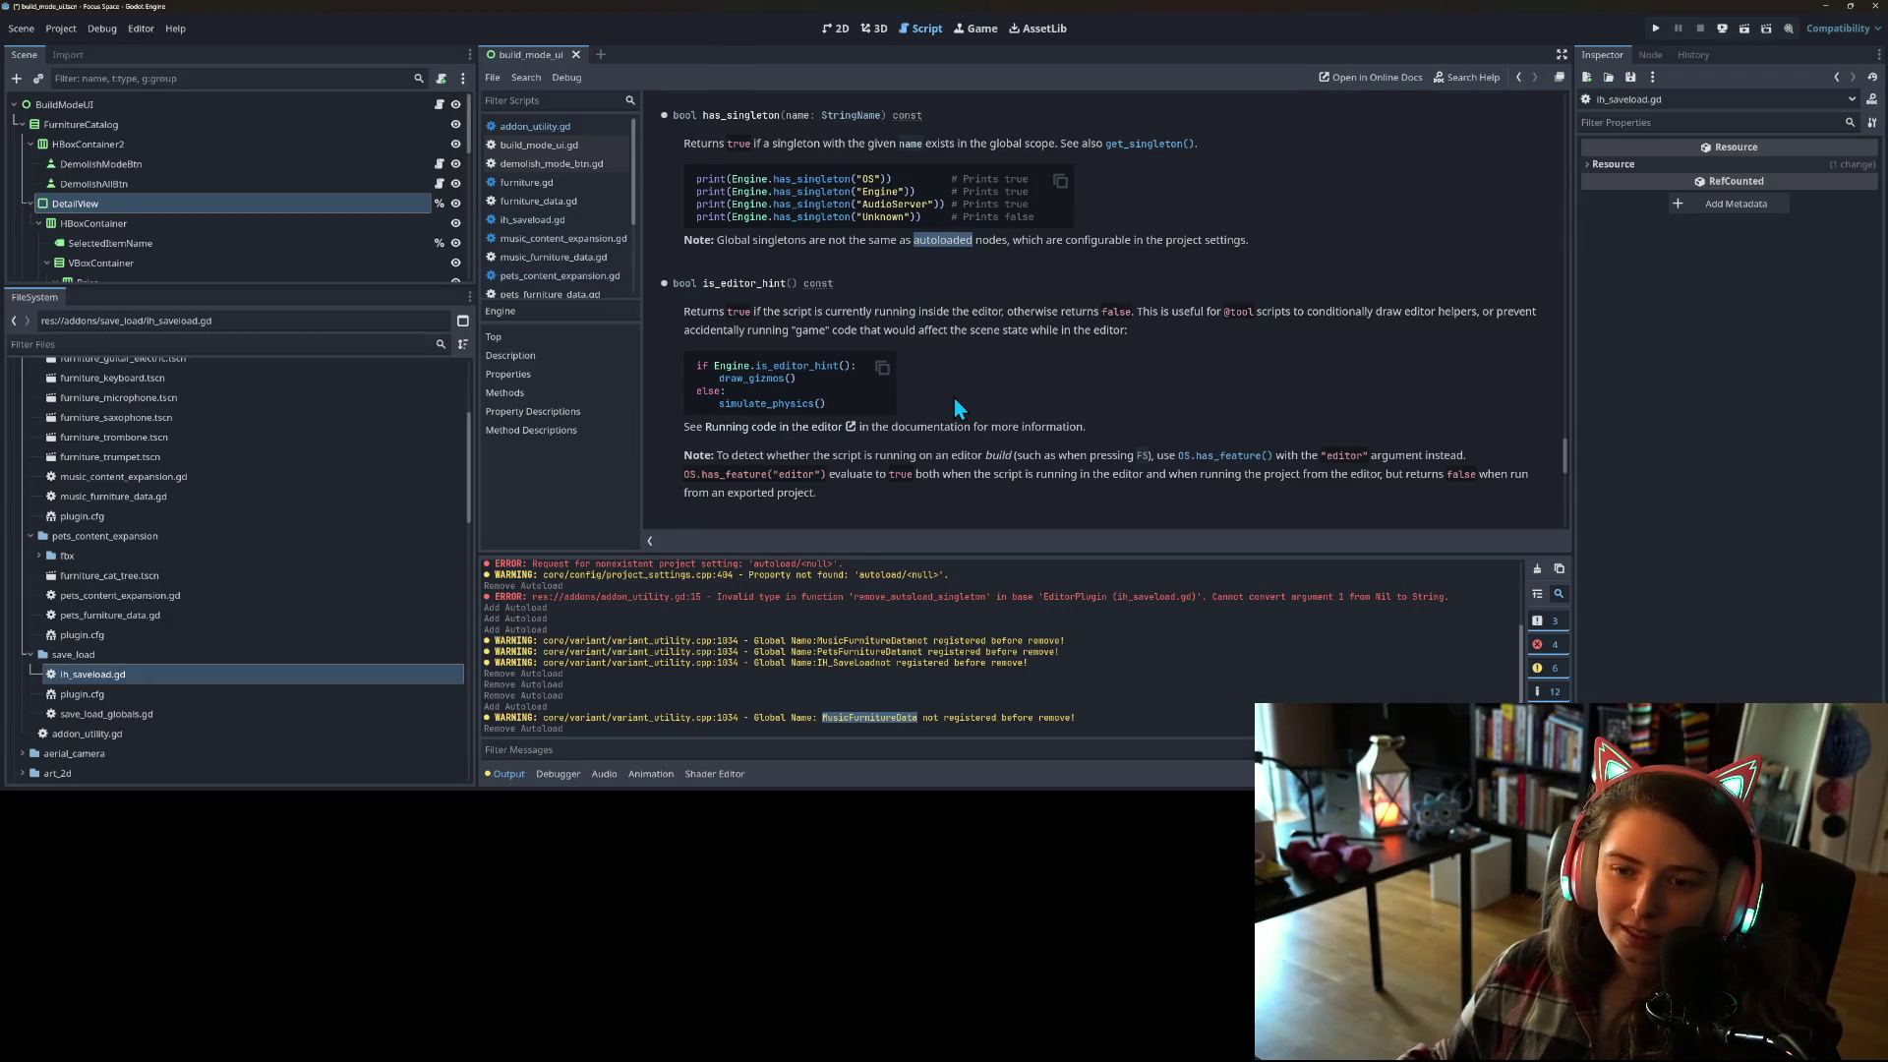
scroll("down", 3)
scroll("down", 3)
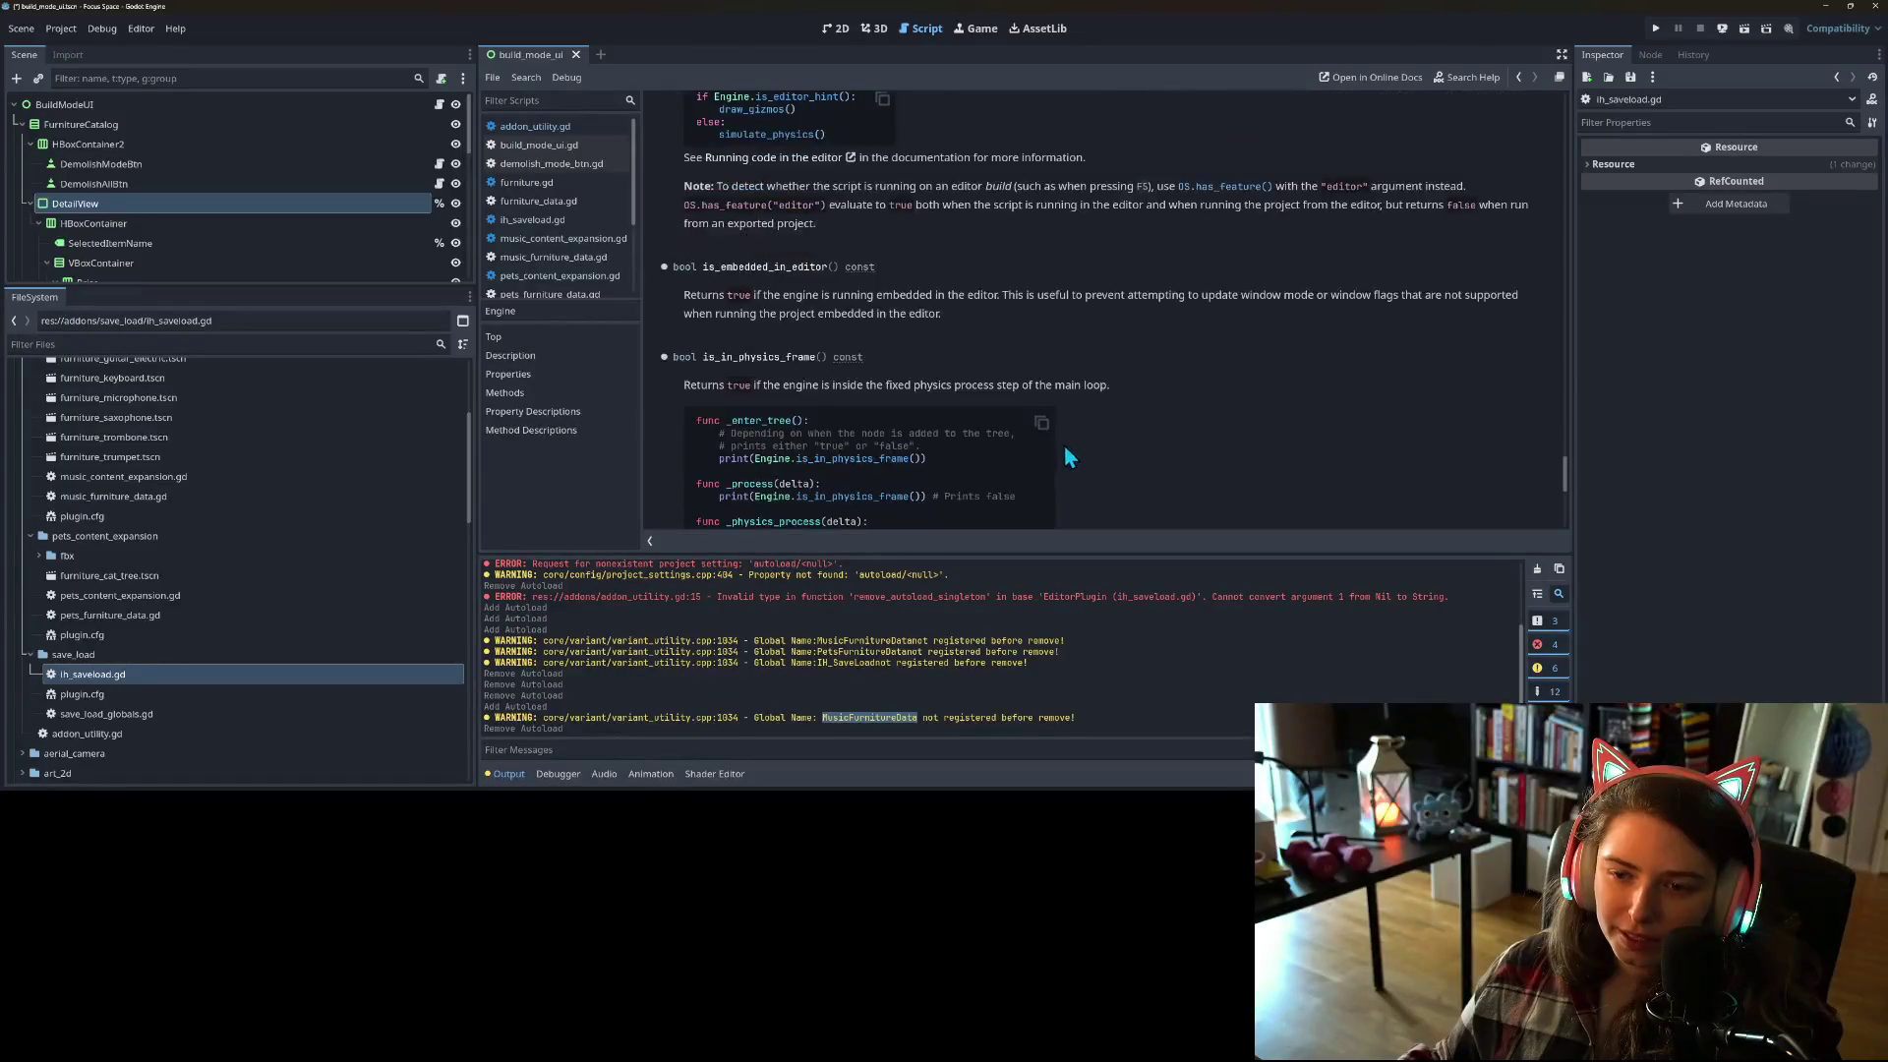
scroll("up", 3)
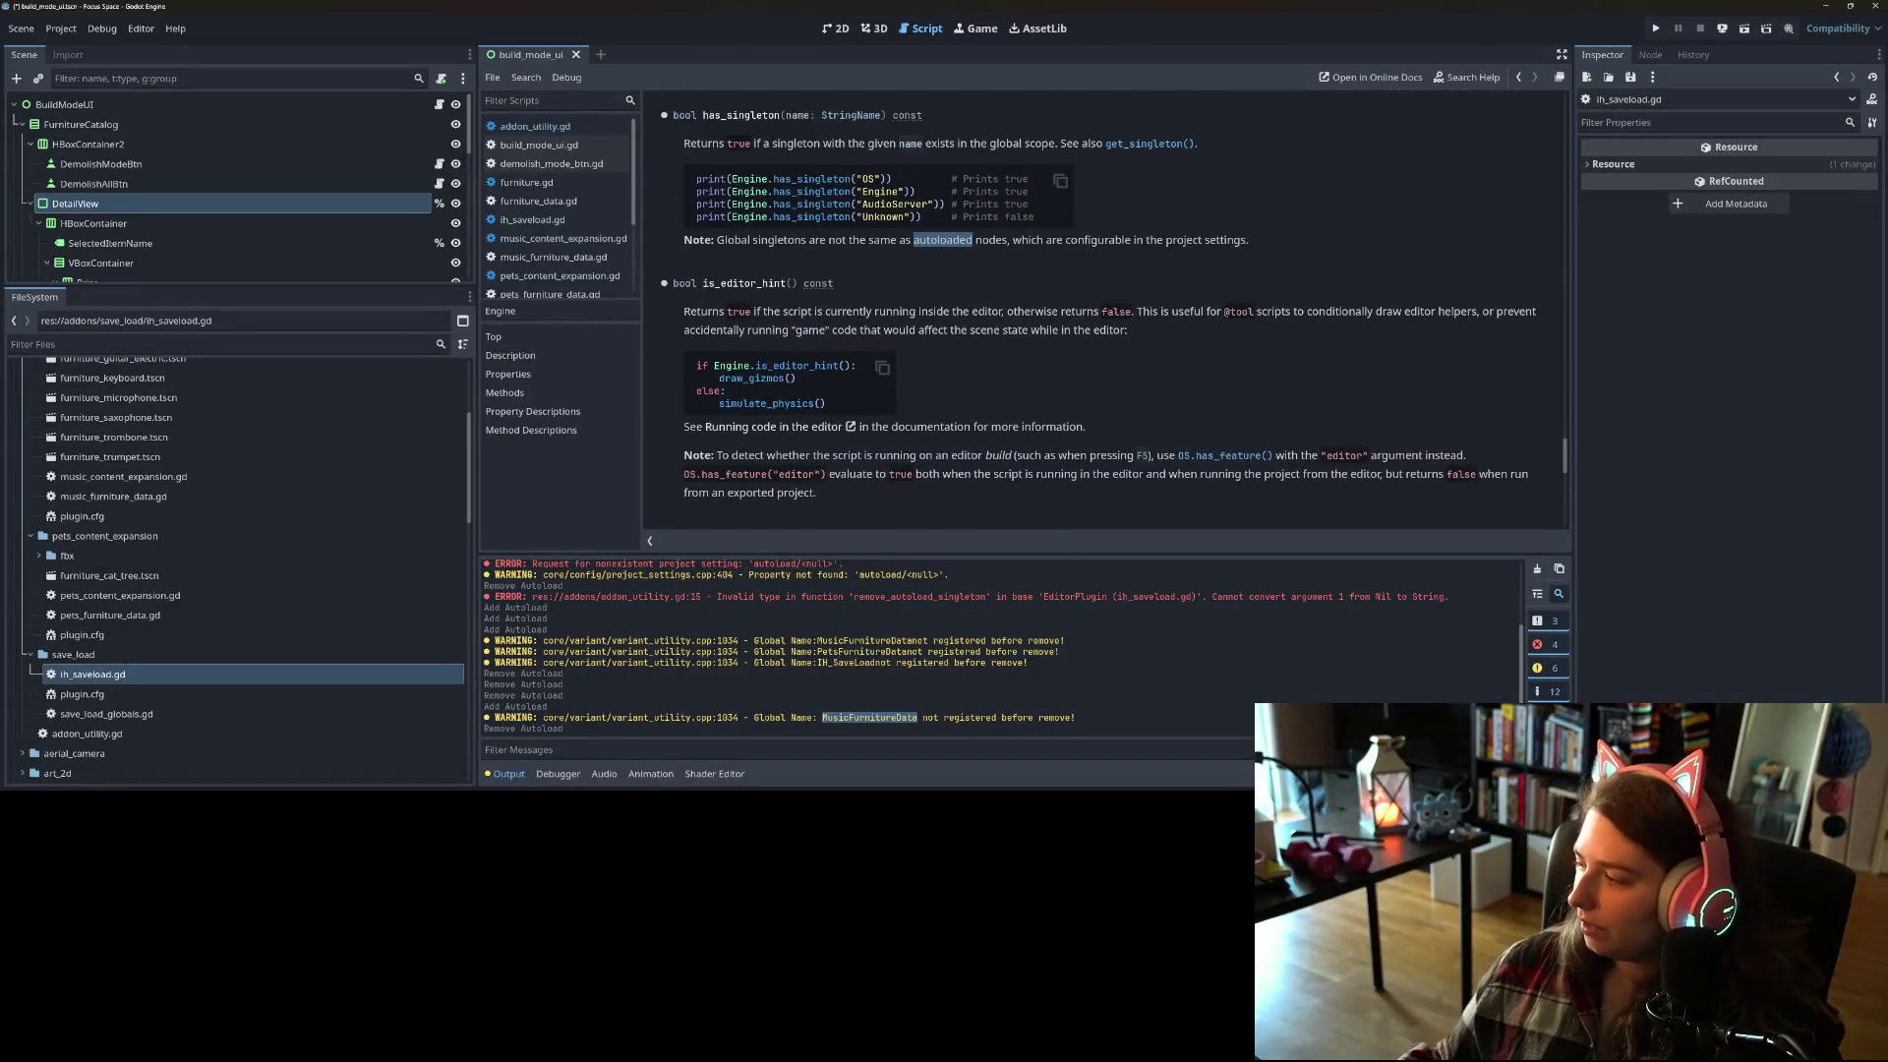
key("alt+Tab")
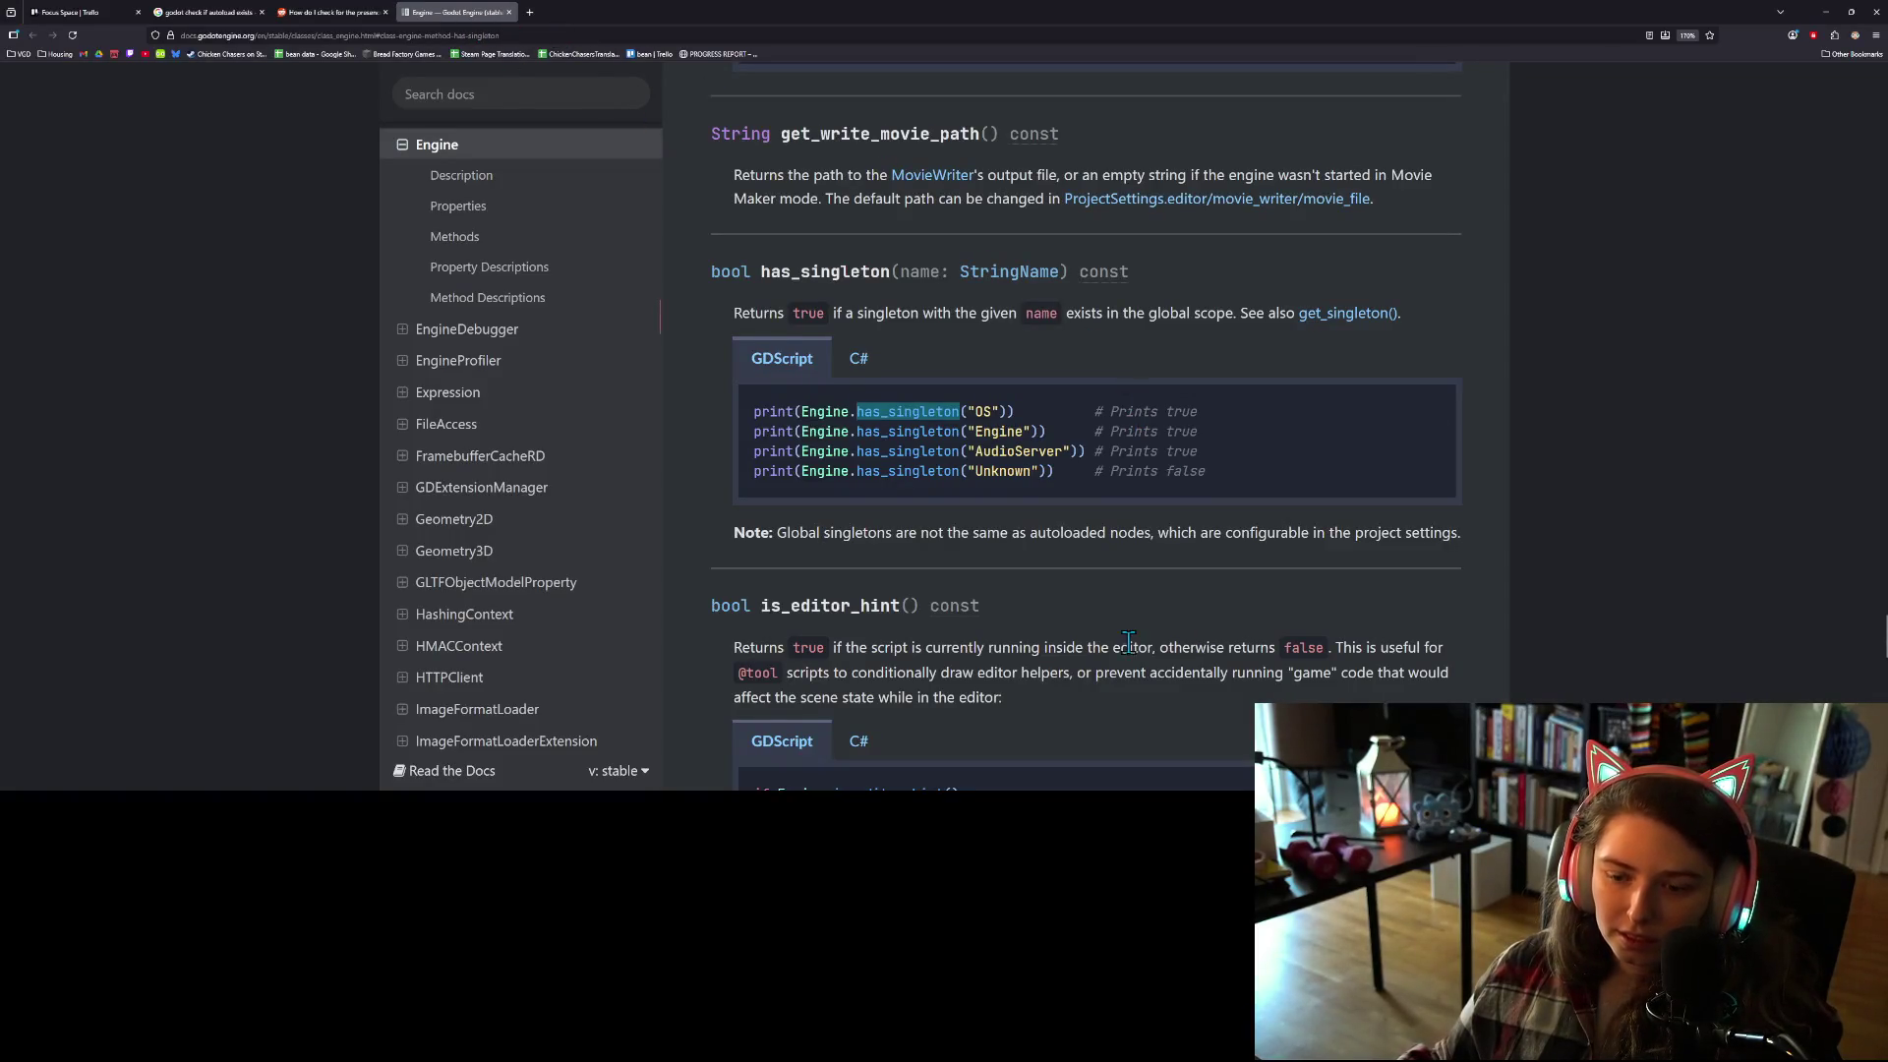
Step: Skim the online Engine.has_singleton docs, then switch to the r/godot thread about checking for autoloads
scroll("down", 3)
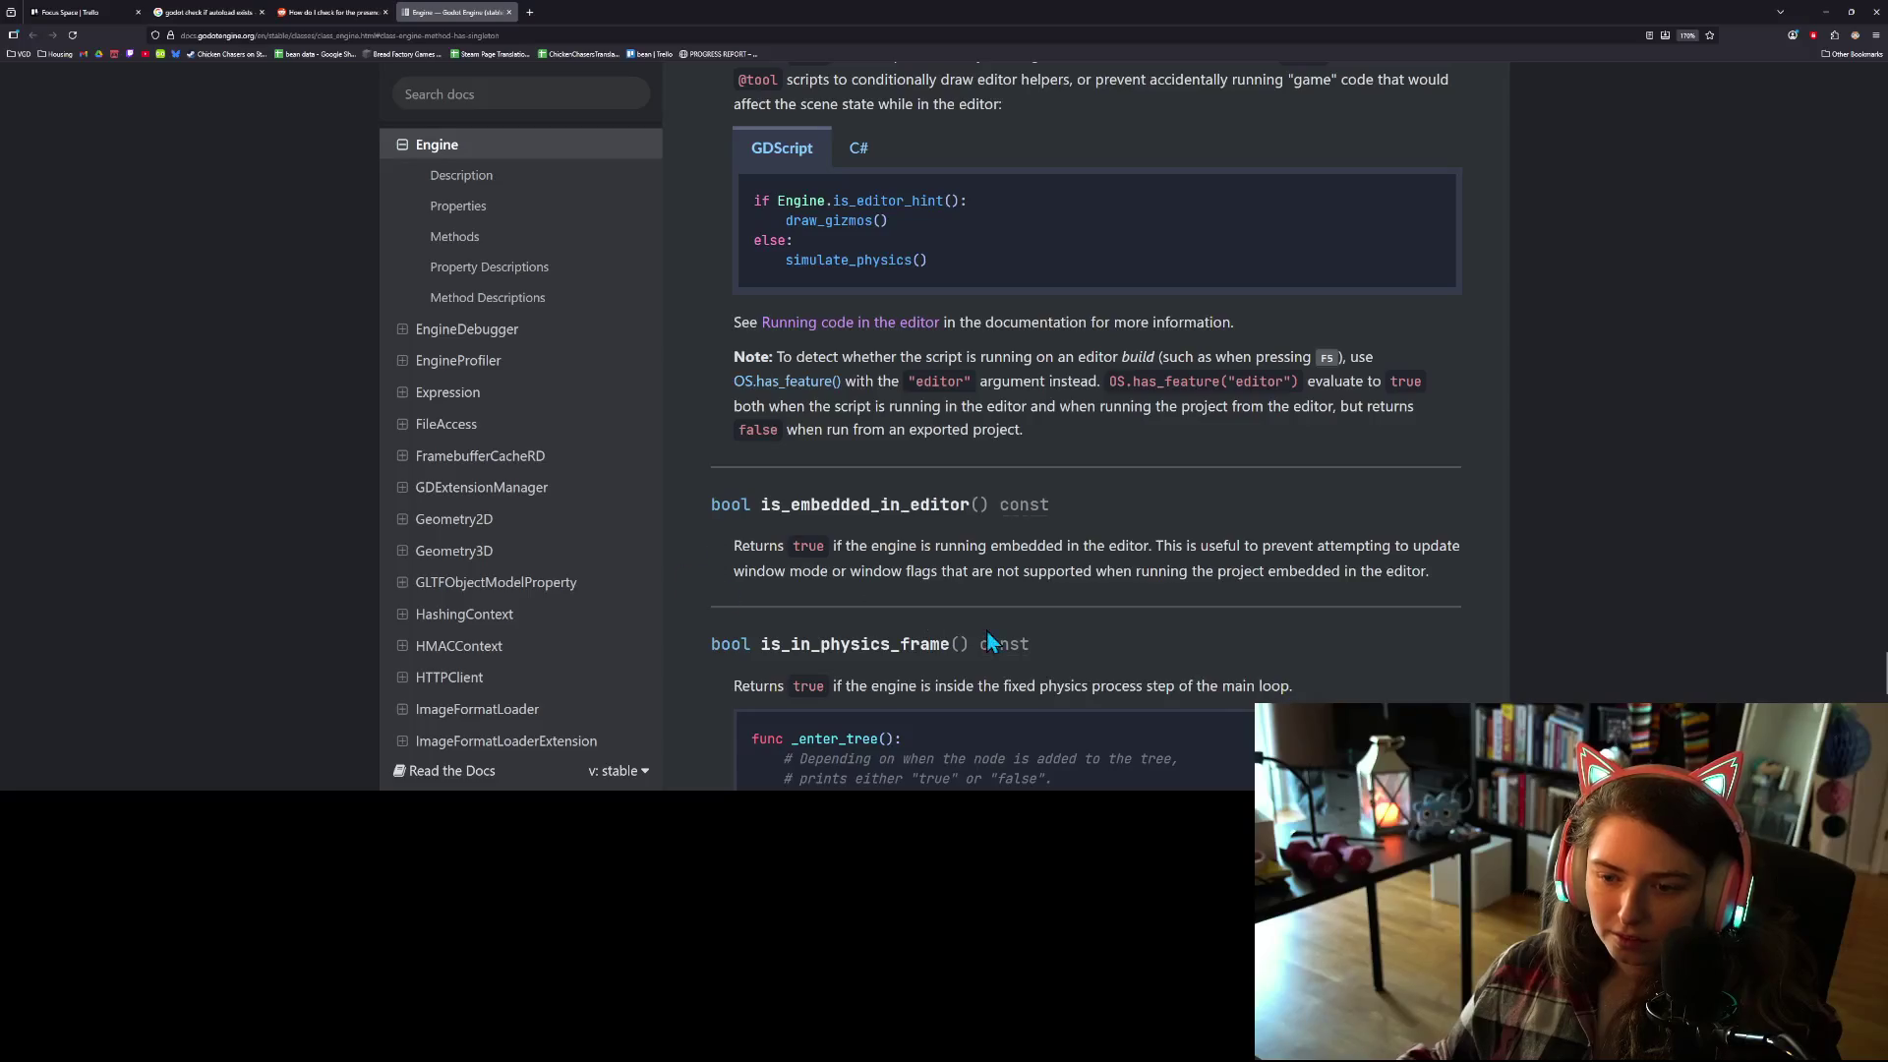
scroll("down", 3)
scroll("up", 3)
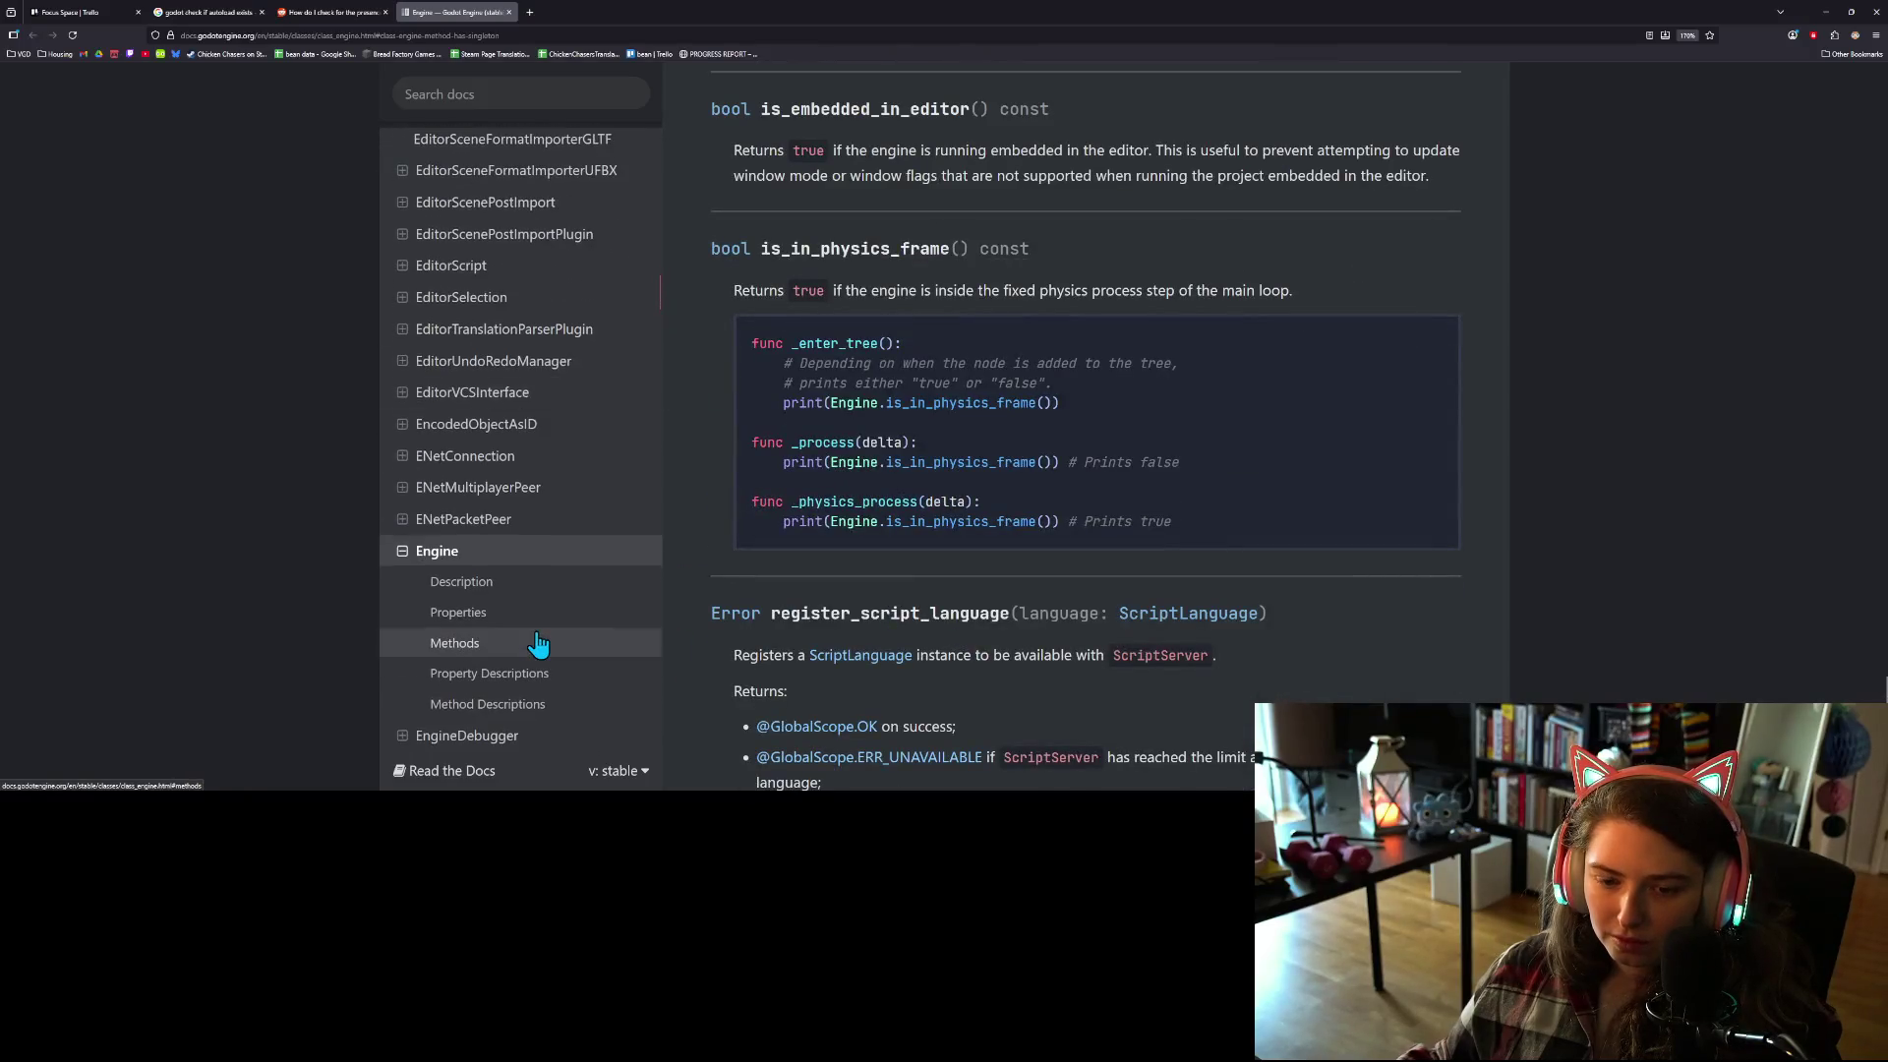
left_click(354, 12)
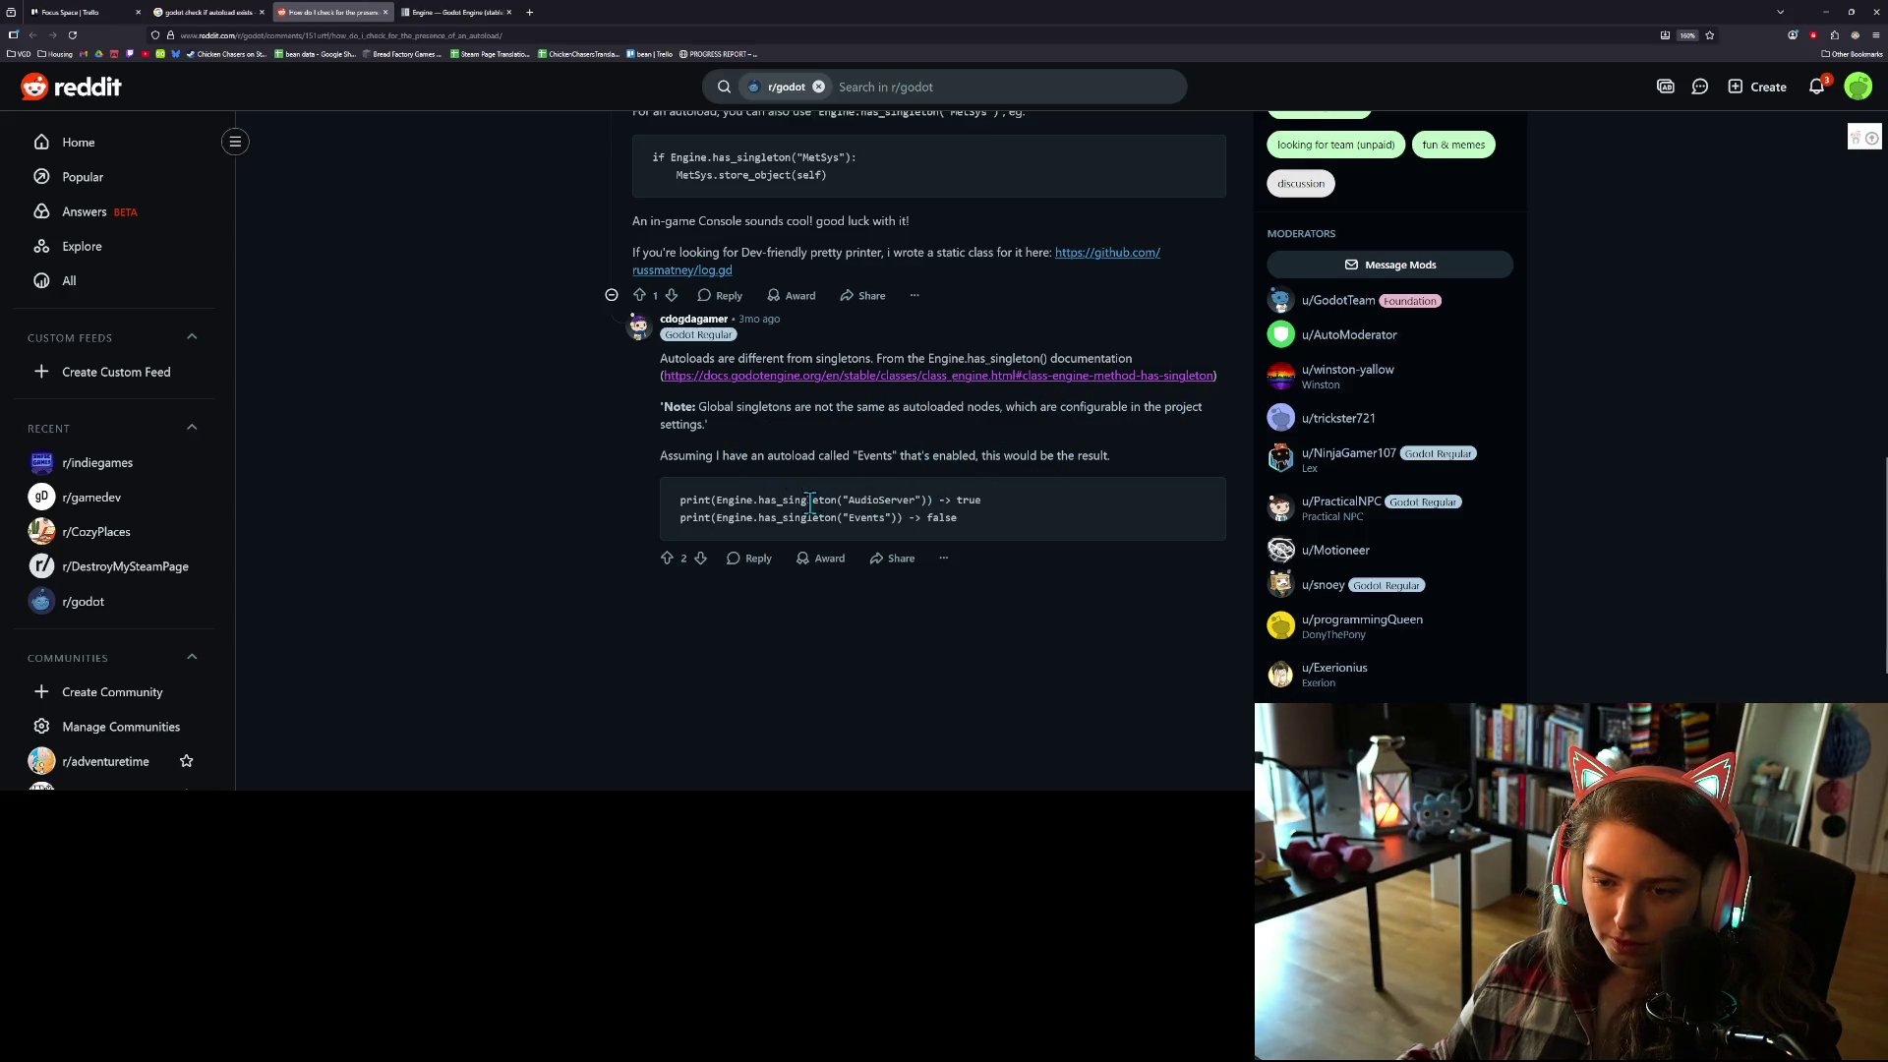
Step: Return to Google results for 'godot check if autoload exists' and open 'Singletons (Autoload) - Godot Docs'
scroll("up", 3)
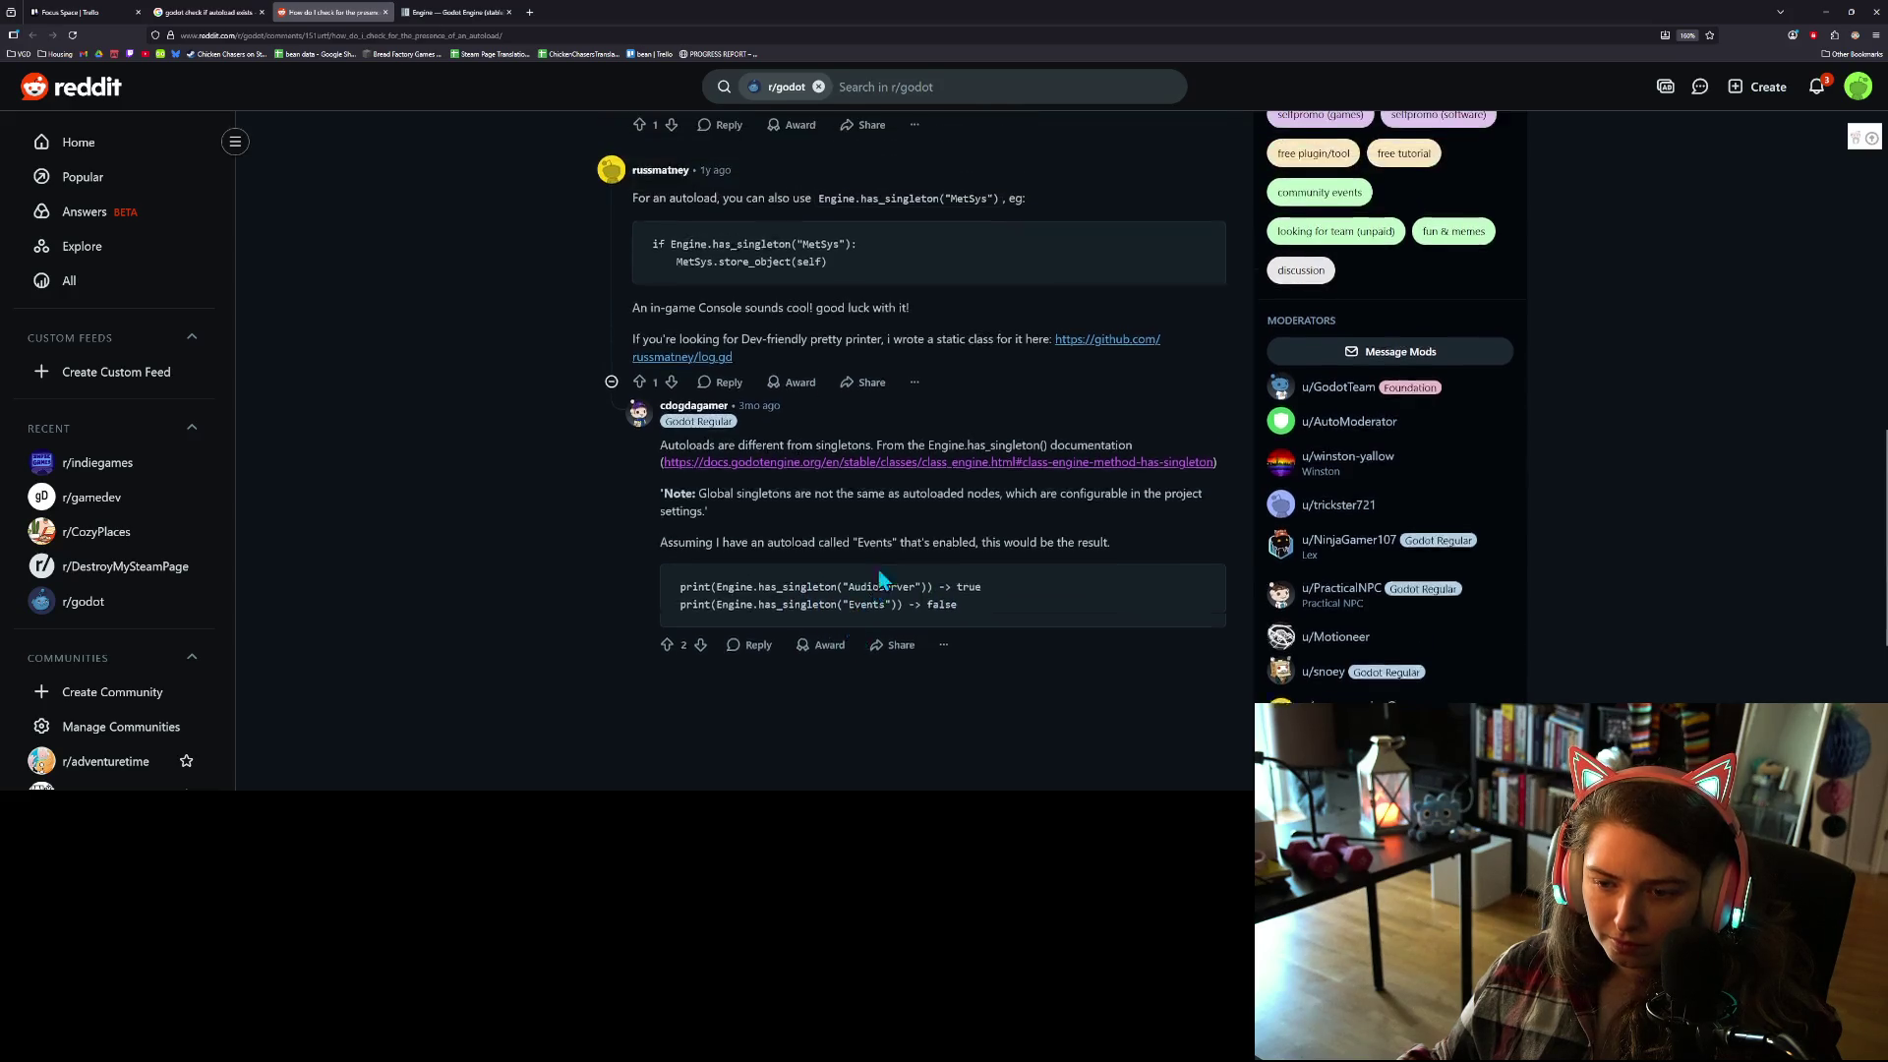
scroll("up", 3)
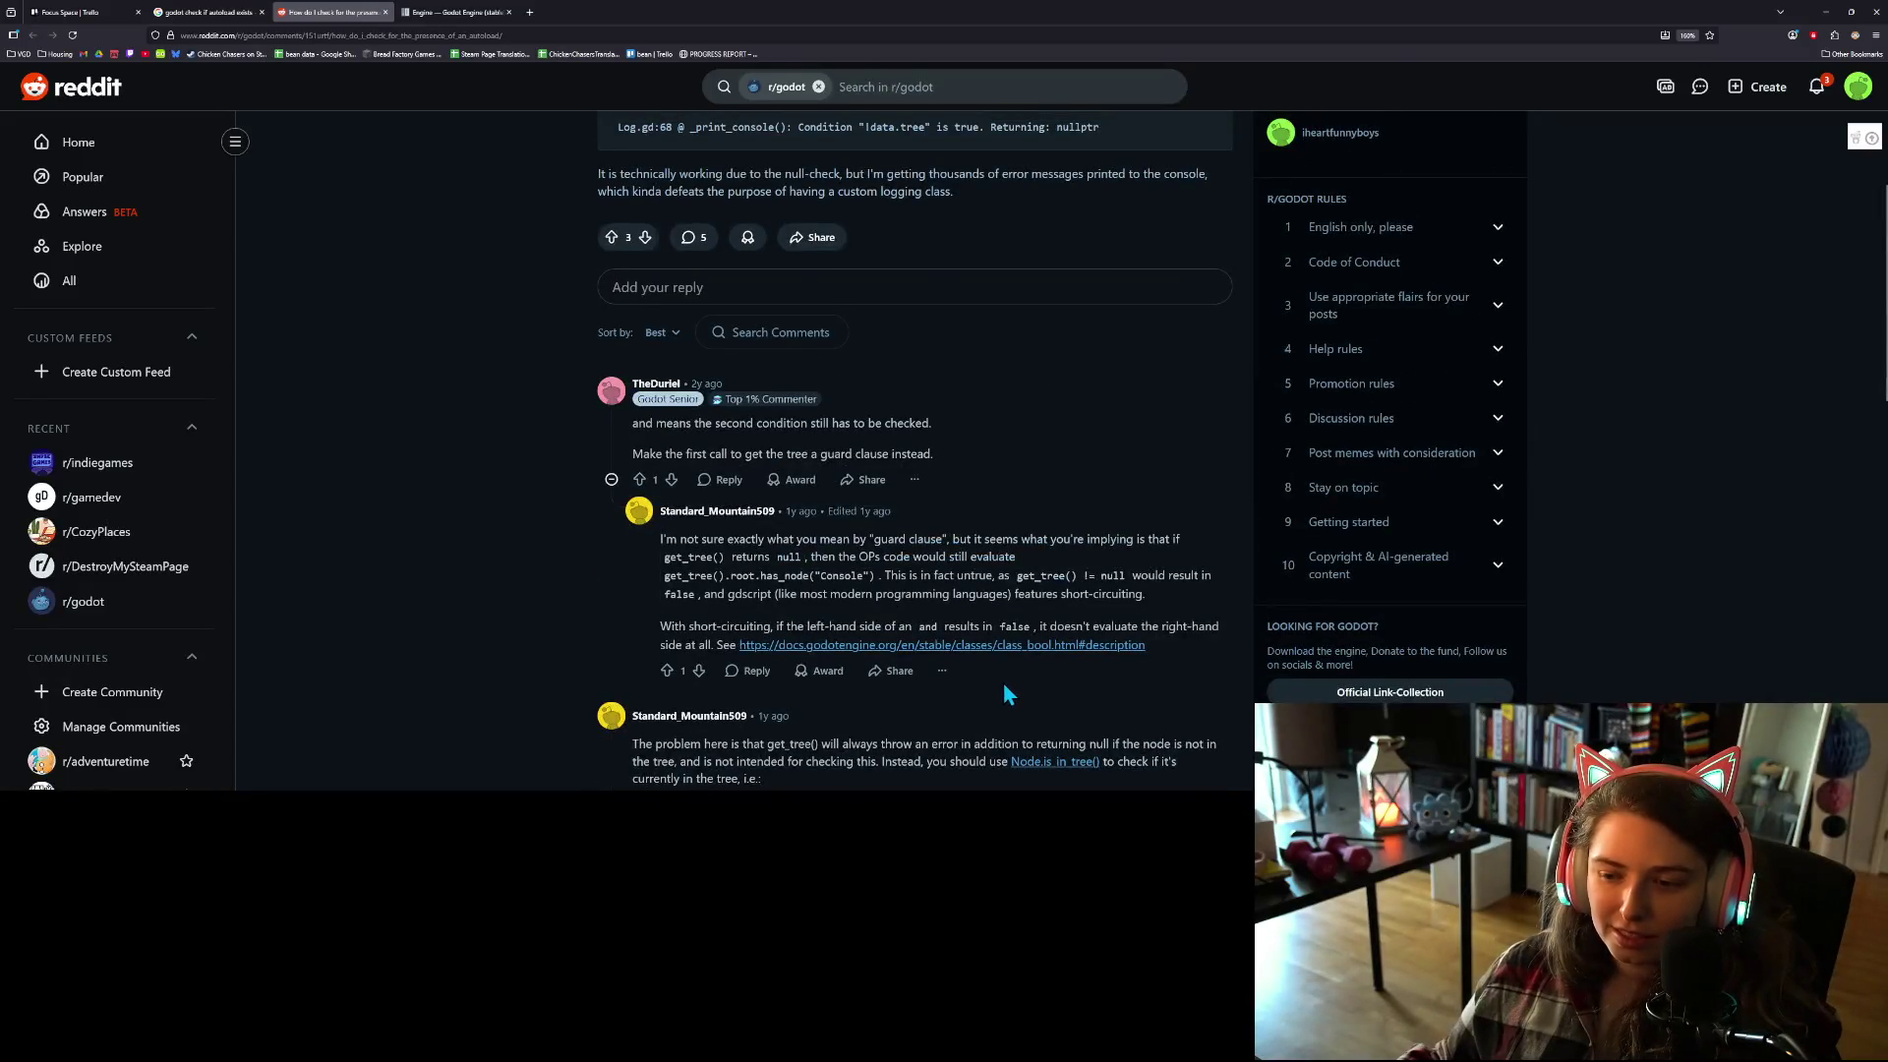
scroll("up", 3)
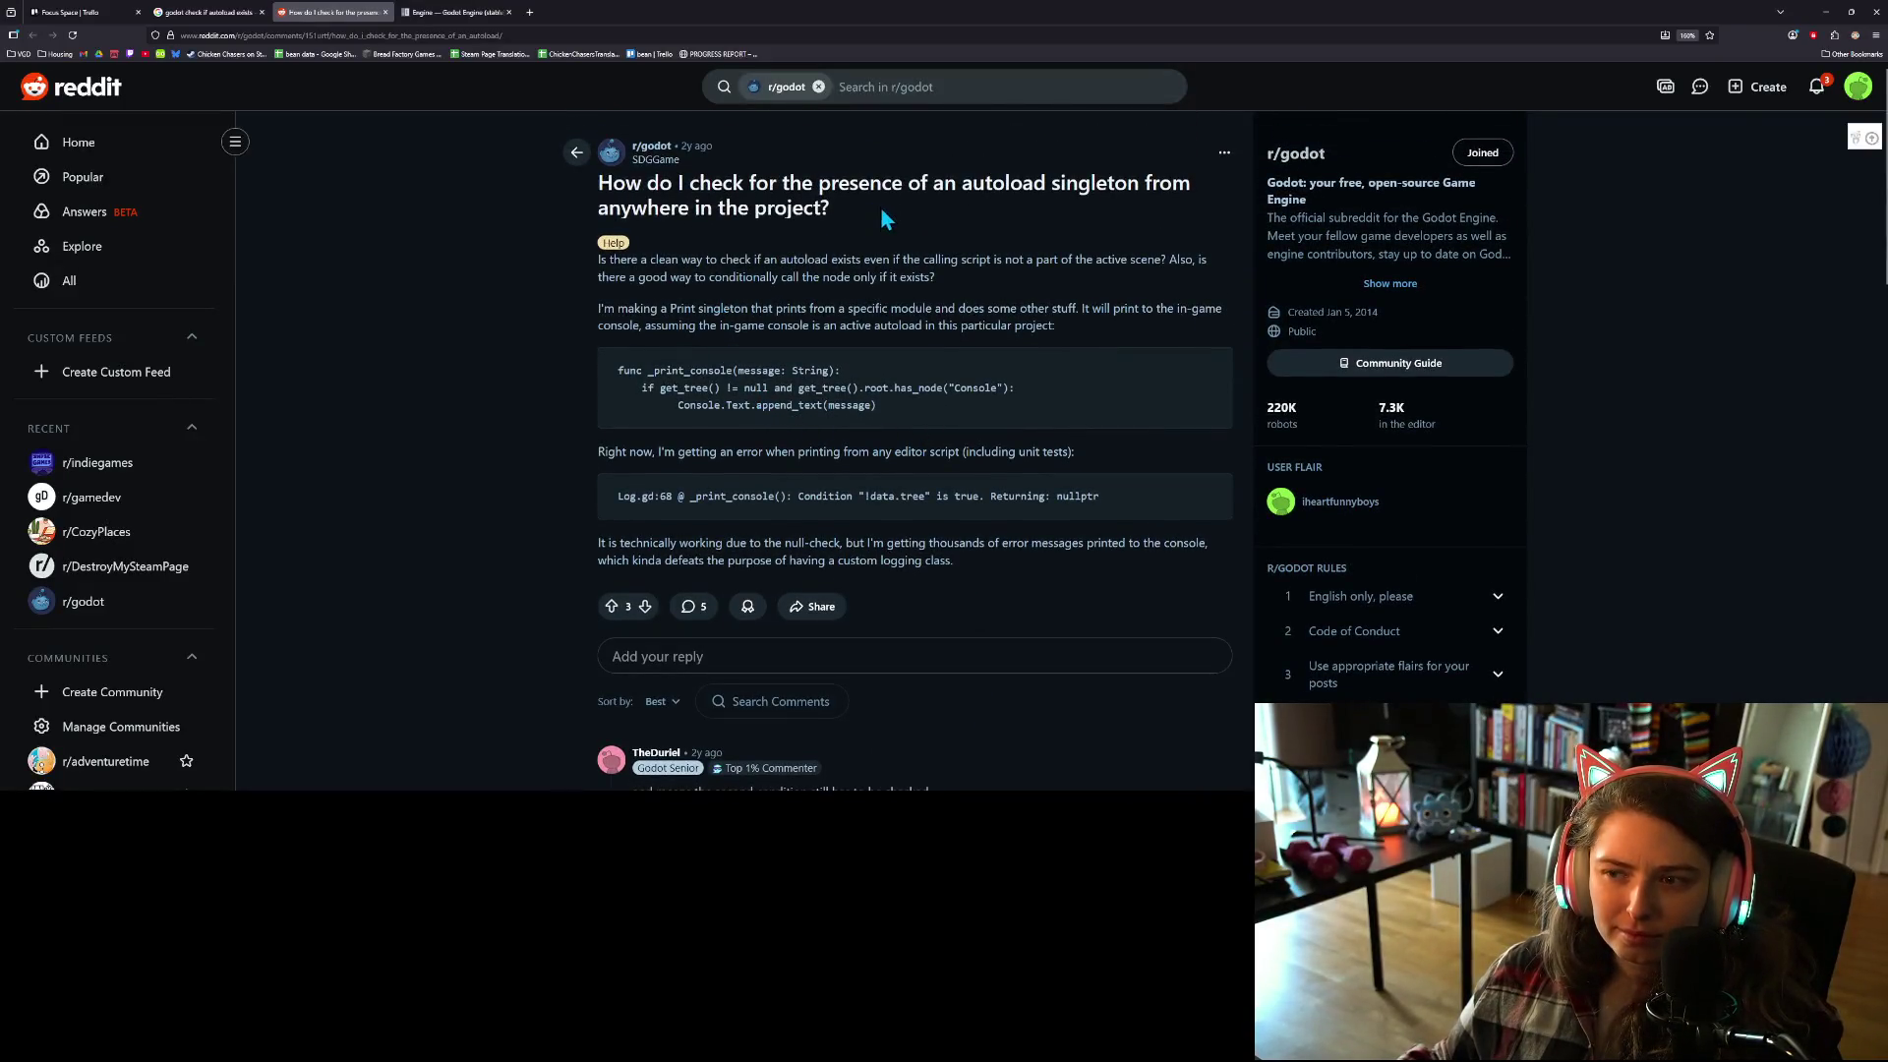
left_click(207, 12)
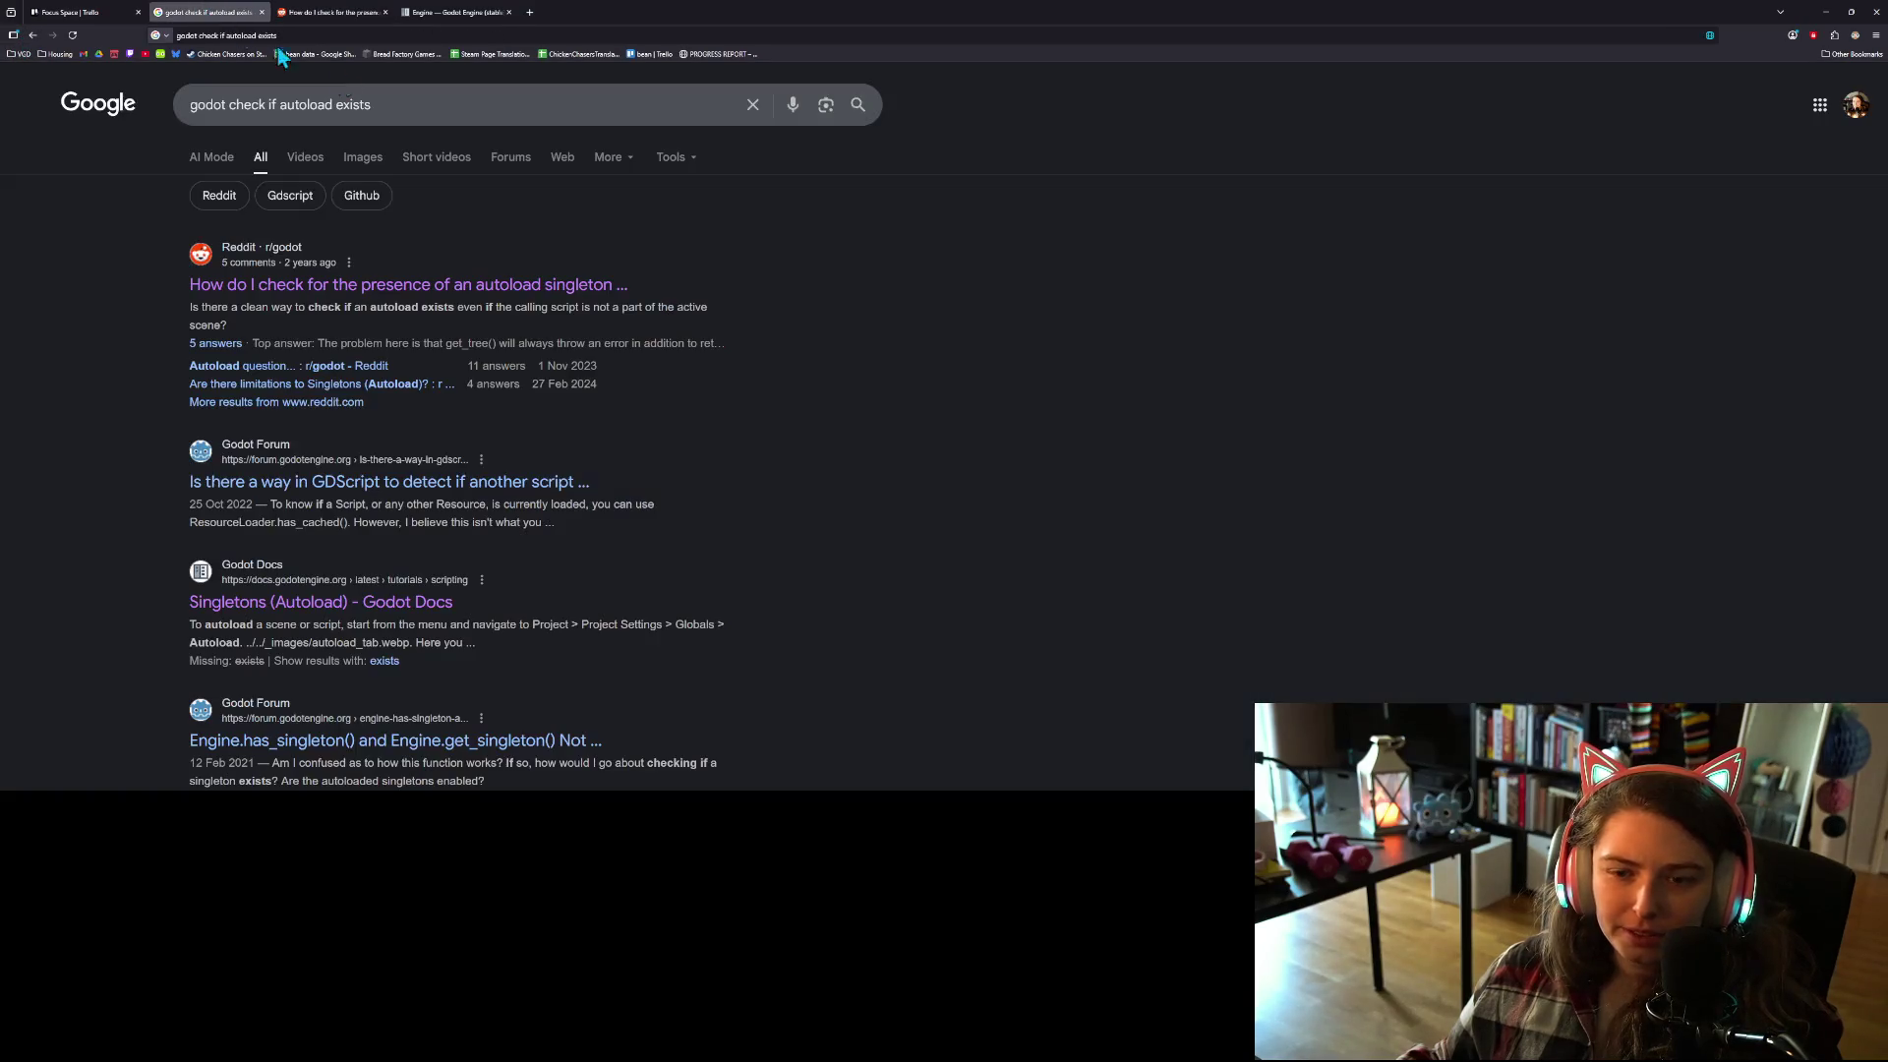
left_click(351, 106)
left_click(972, 494)
scroll("down", 3)
scroll("down", 3)
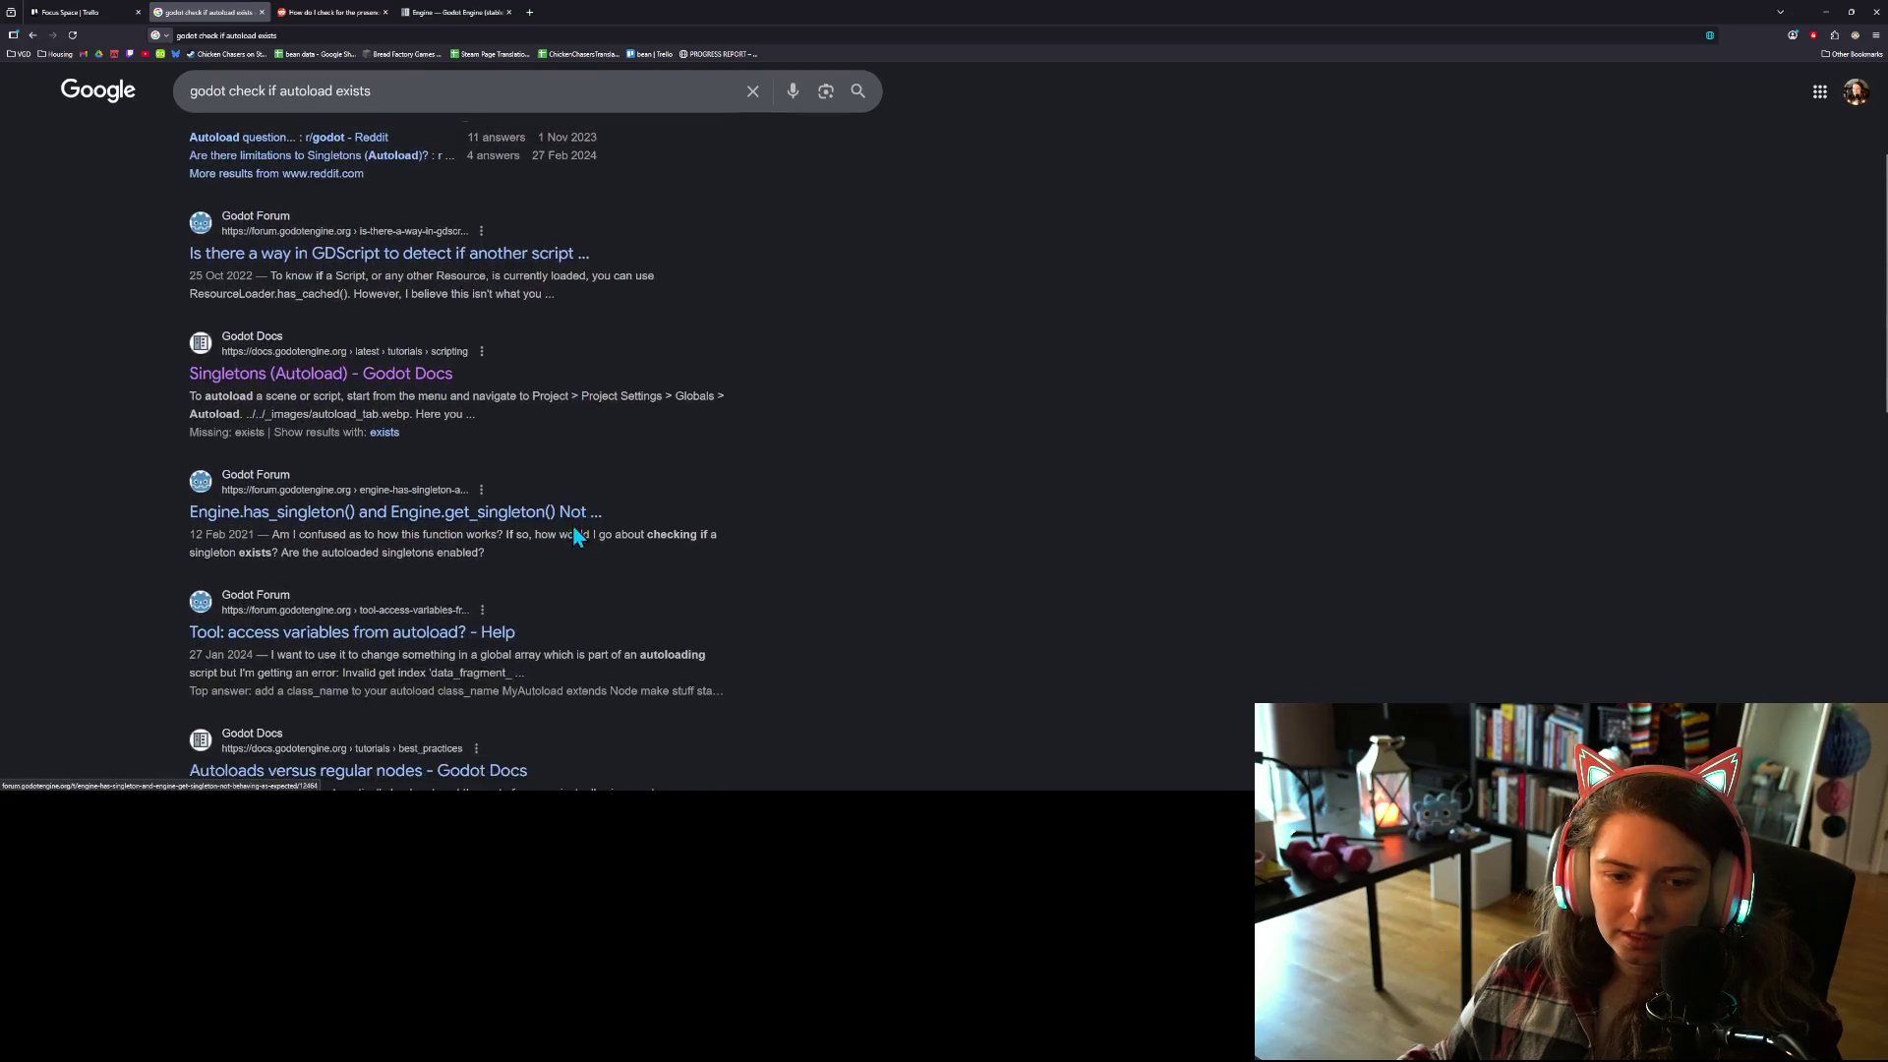
left_click(359, 317)
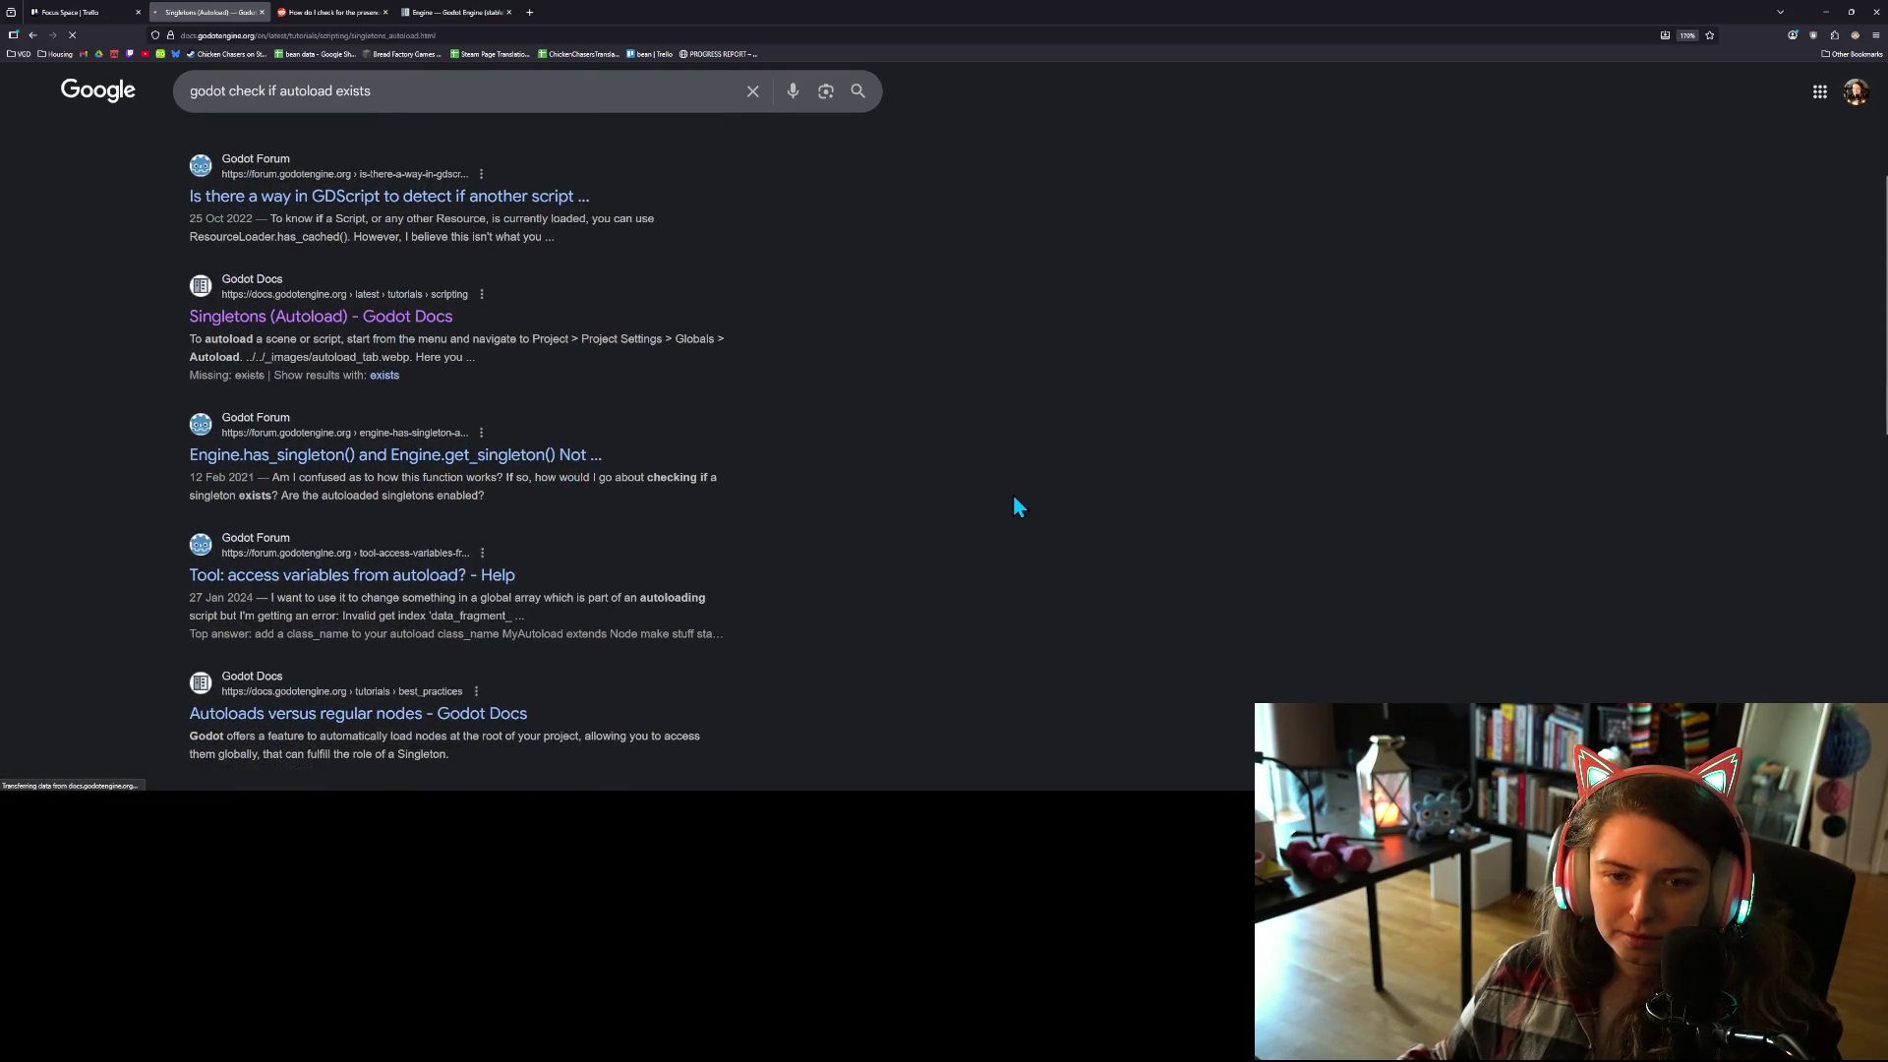
Step: Read the Singletons page's Tip on editor plugins and open the automatic registration guide in a new tab
scroll("down", 3)
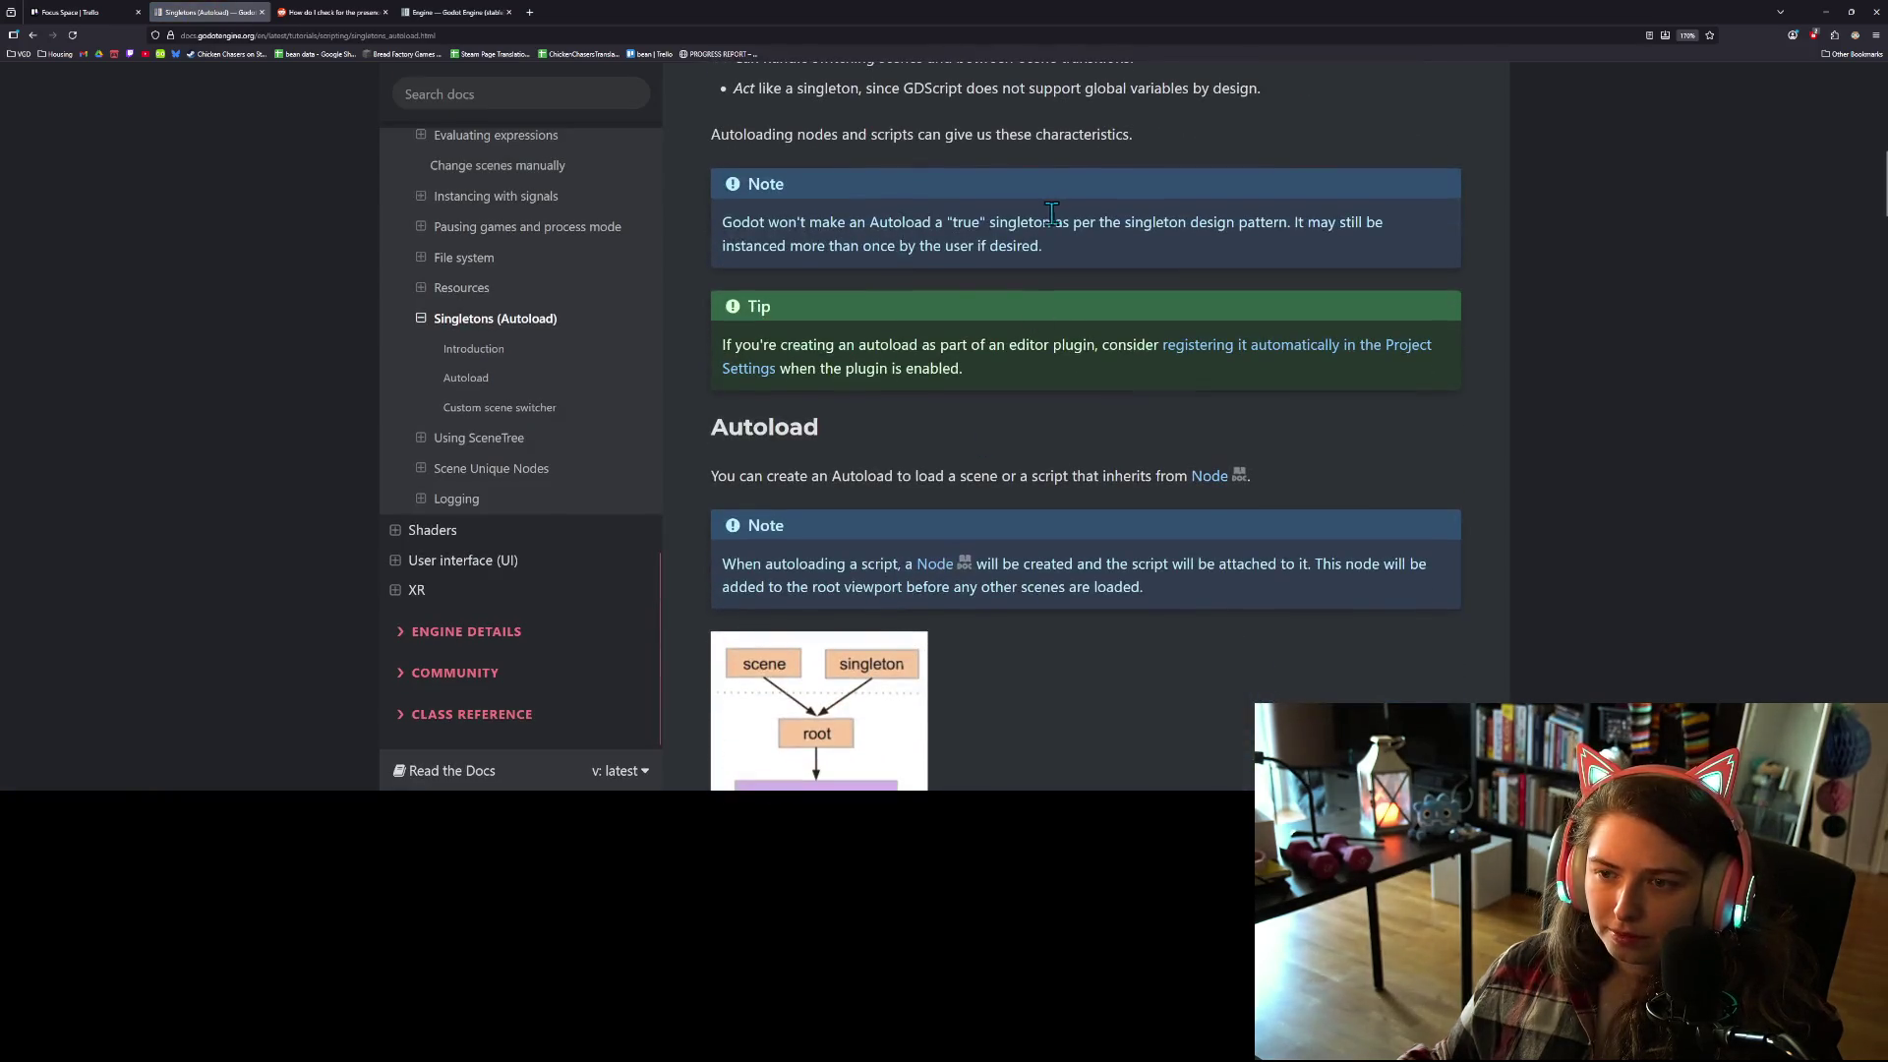
double_click(1042, 221)
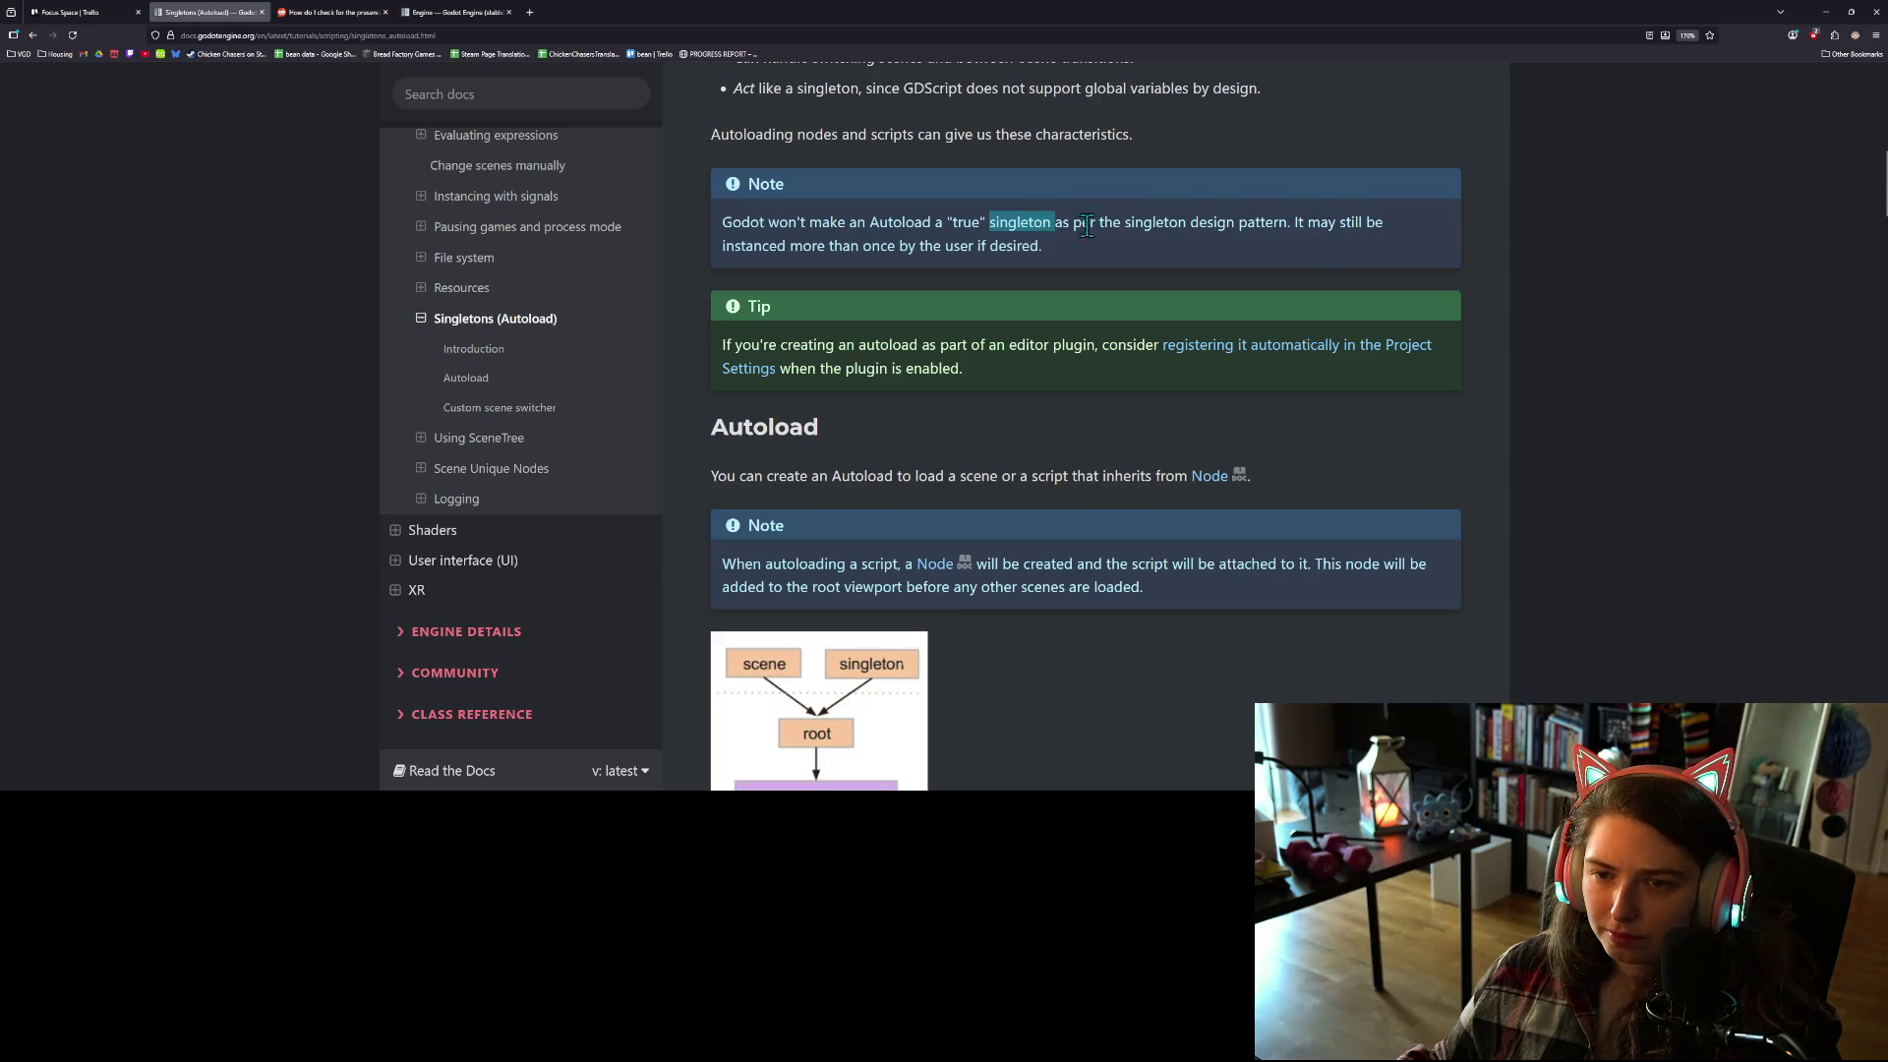
double_click(932, 368)
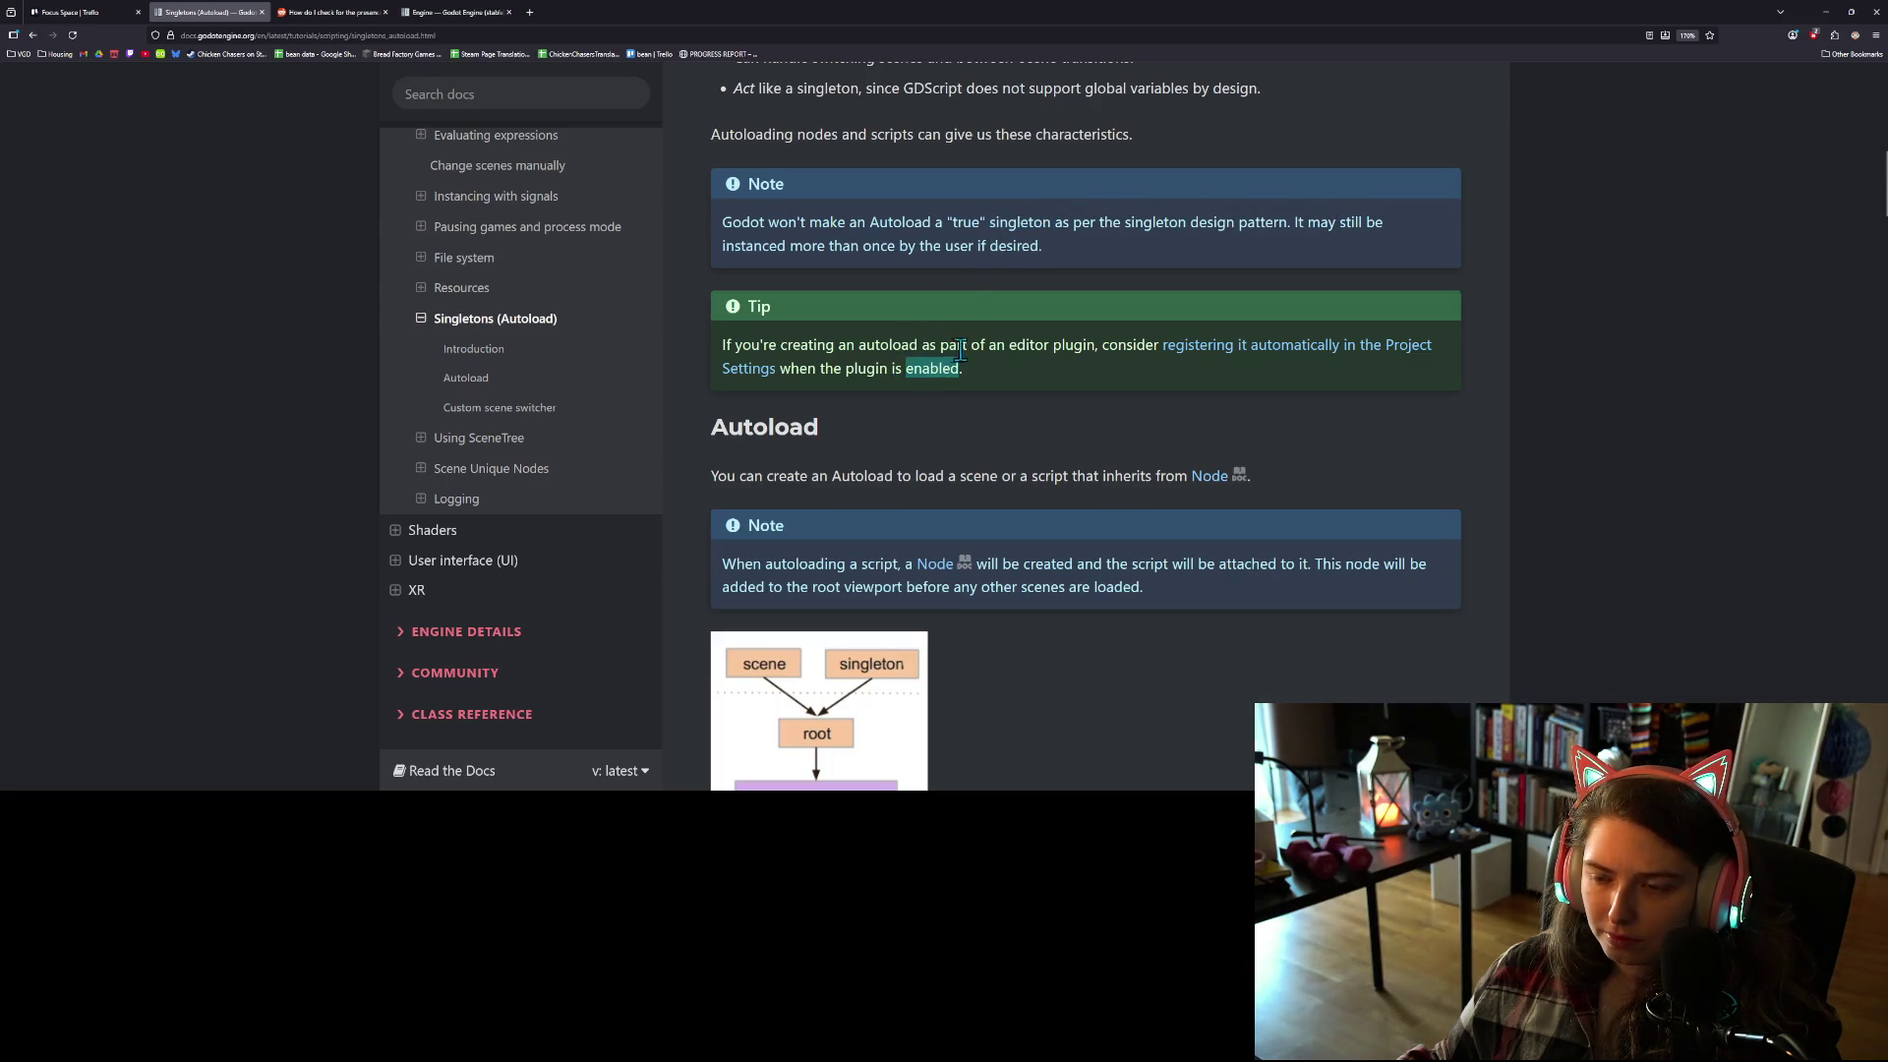
left_click_drag(971, 345, 909, 373)
left_click(912, 375)
scroll("down", 3)
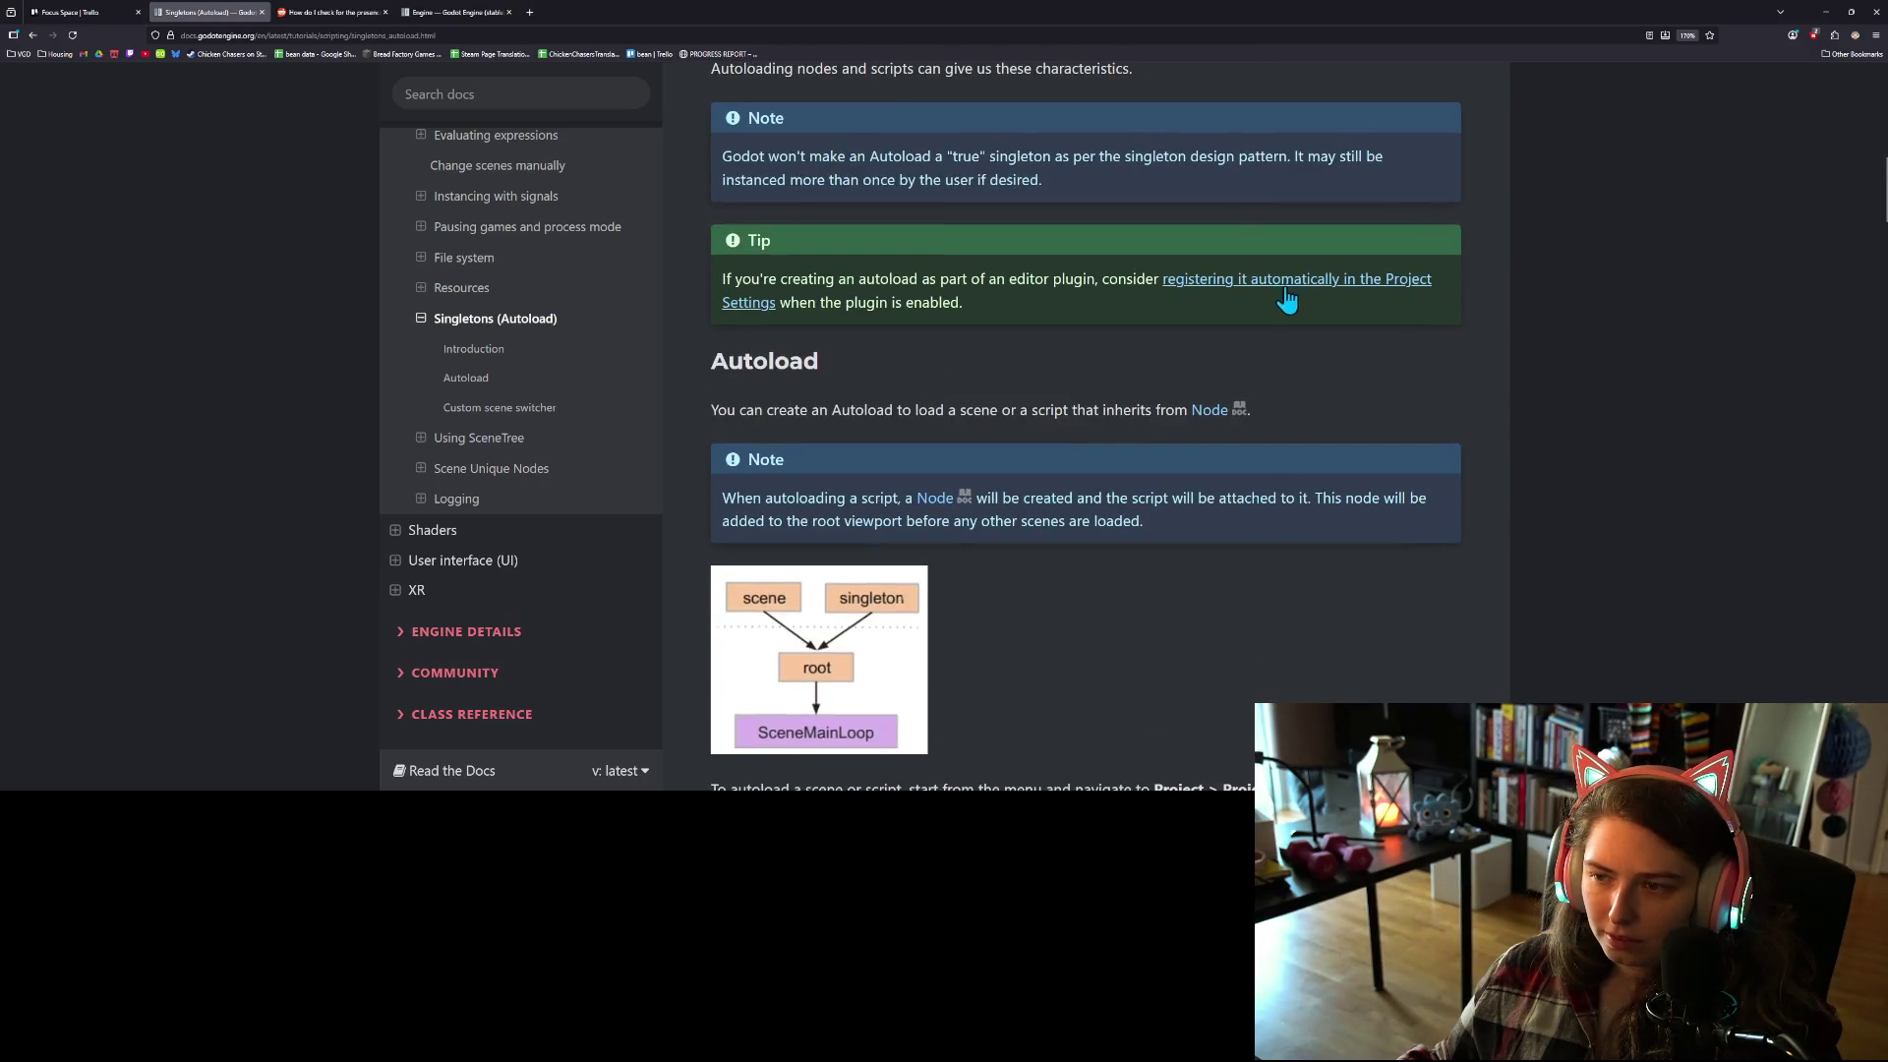
middle_click(1270, 283)
Step: Scroll through the rest of the Singletons (Autoload) page down to the custom scene switcher example
scroll("down", 3)
scroll("down", 3)
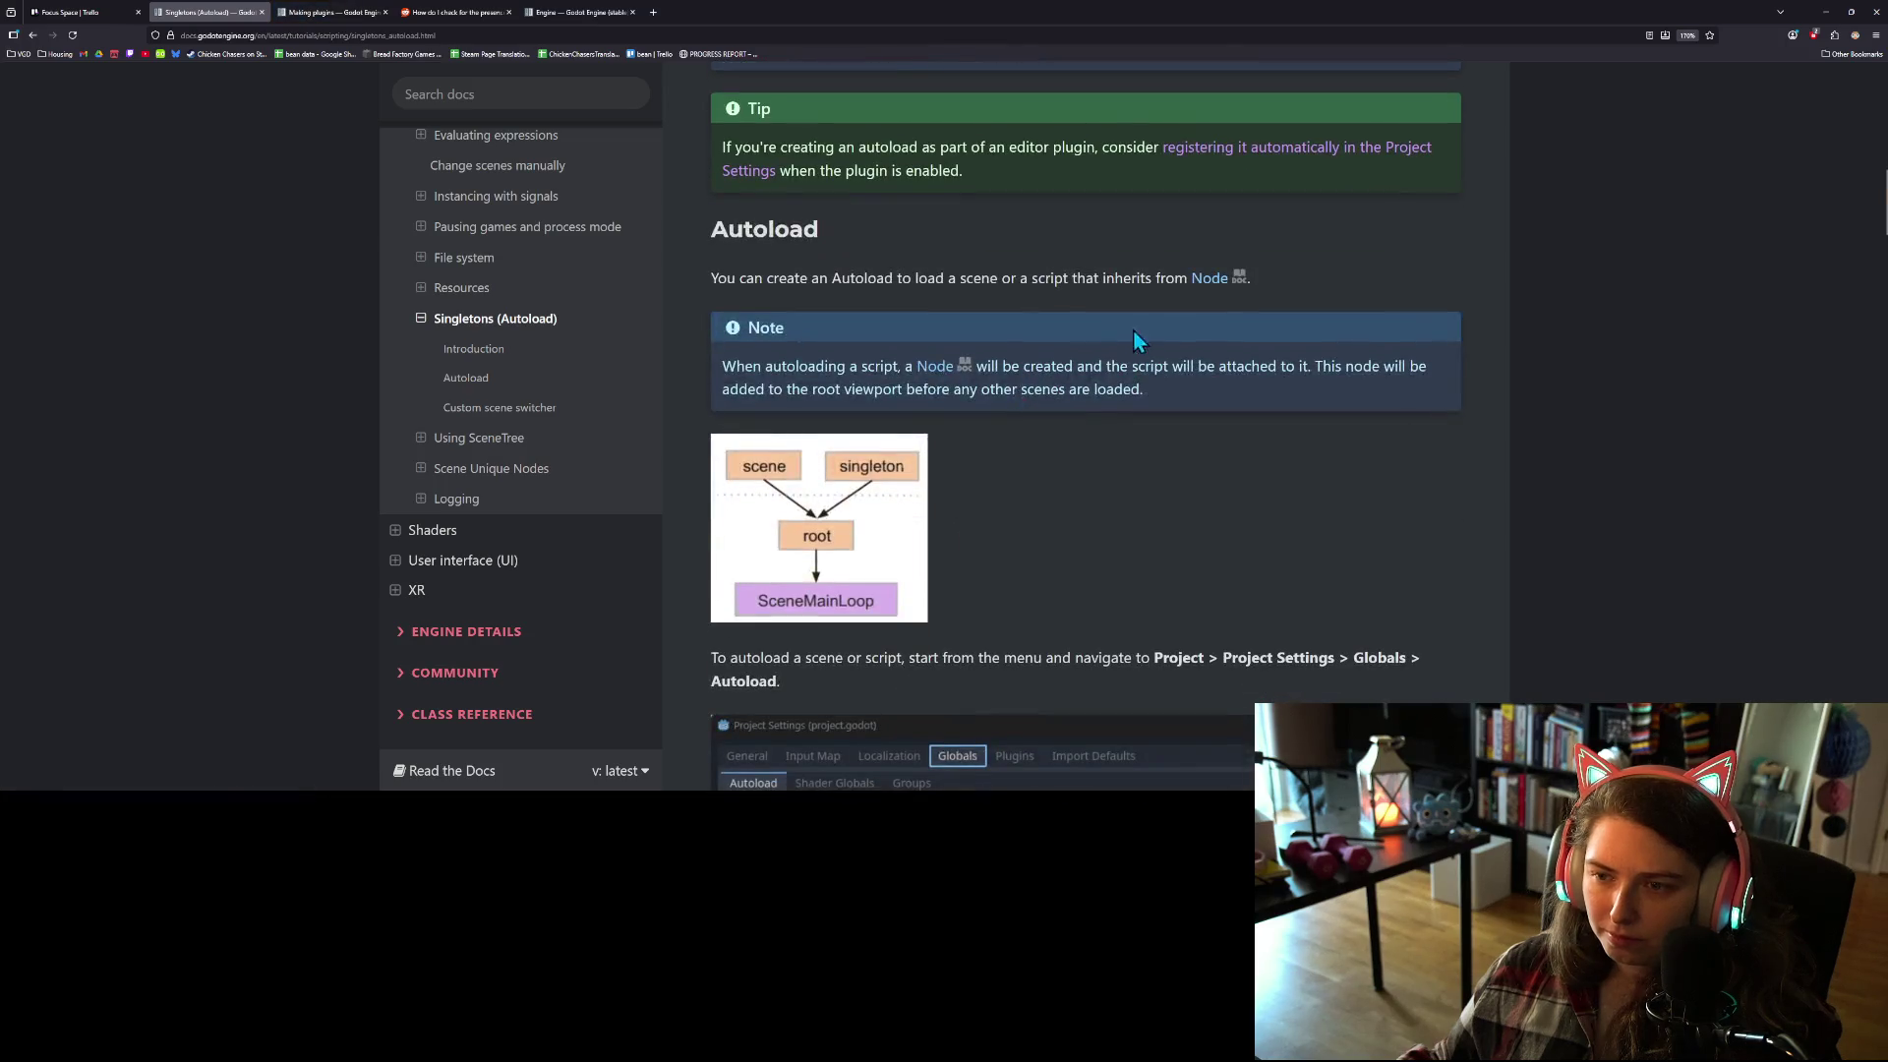
scroll("down", 3)
scroll("down", 3)
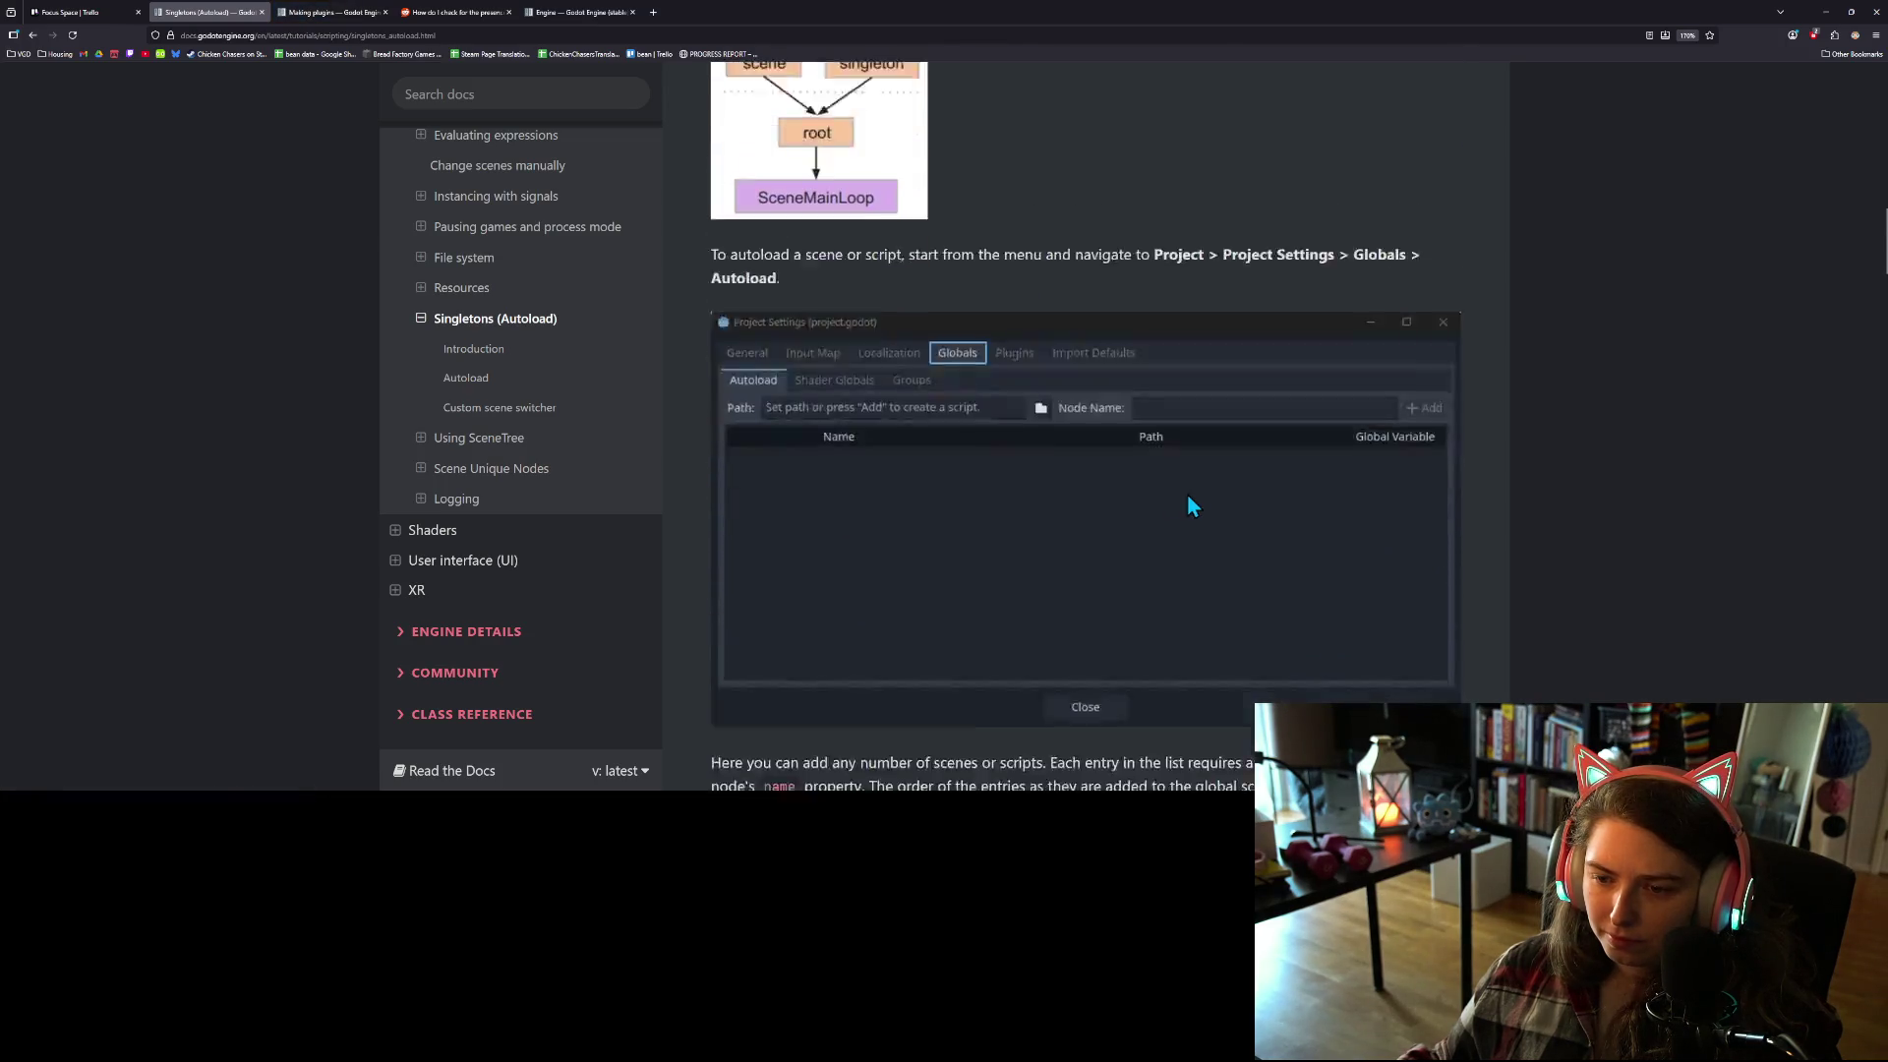
scroll("down", 3)
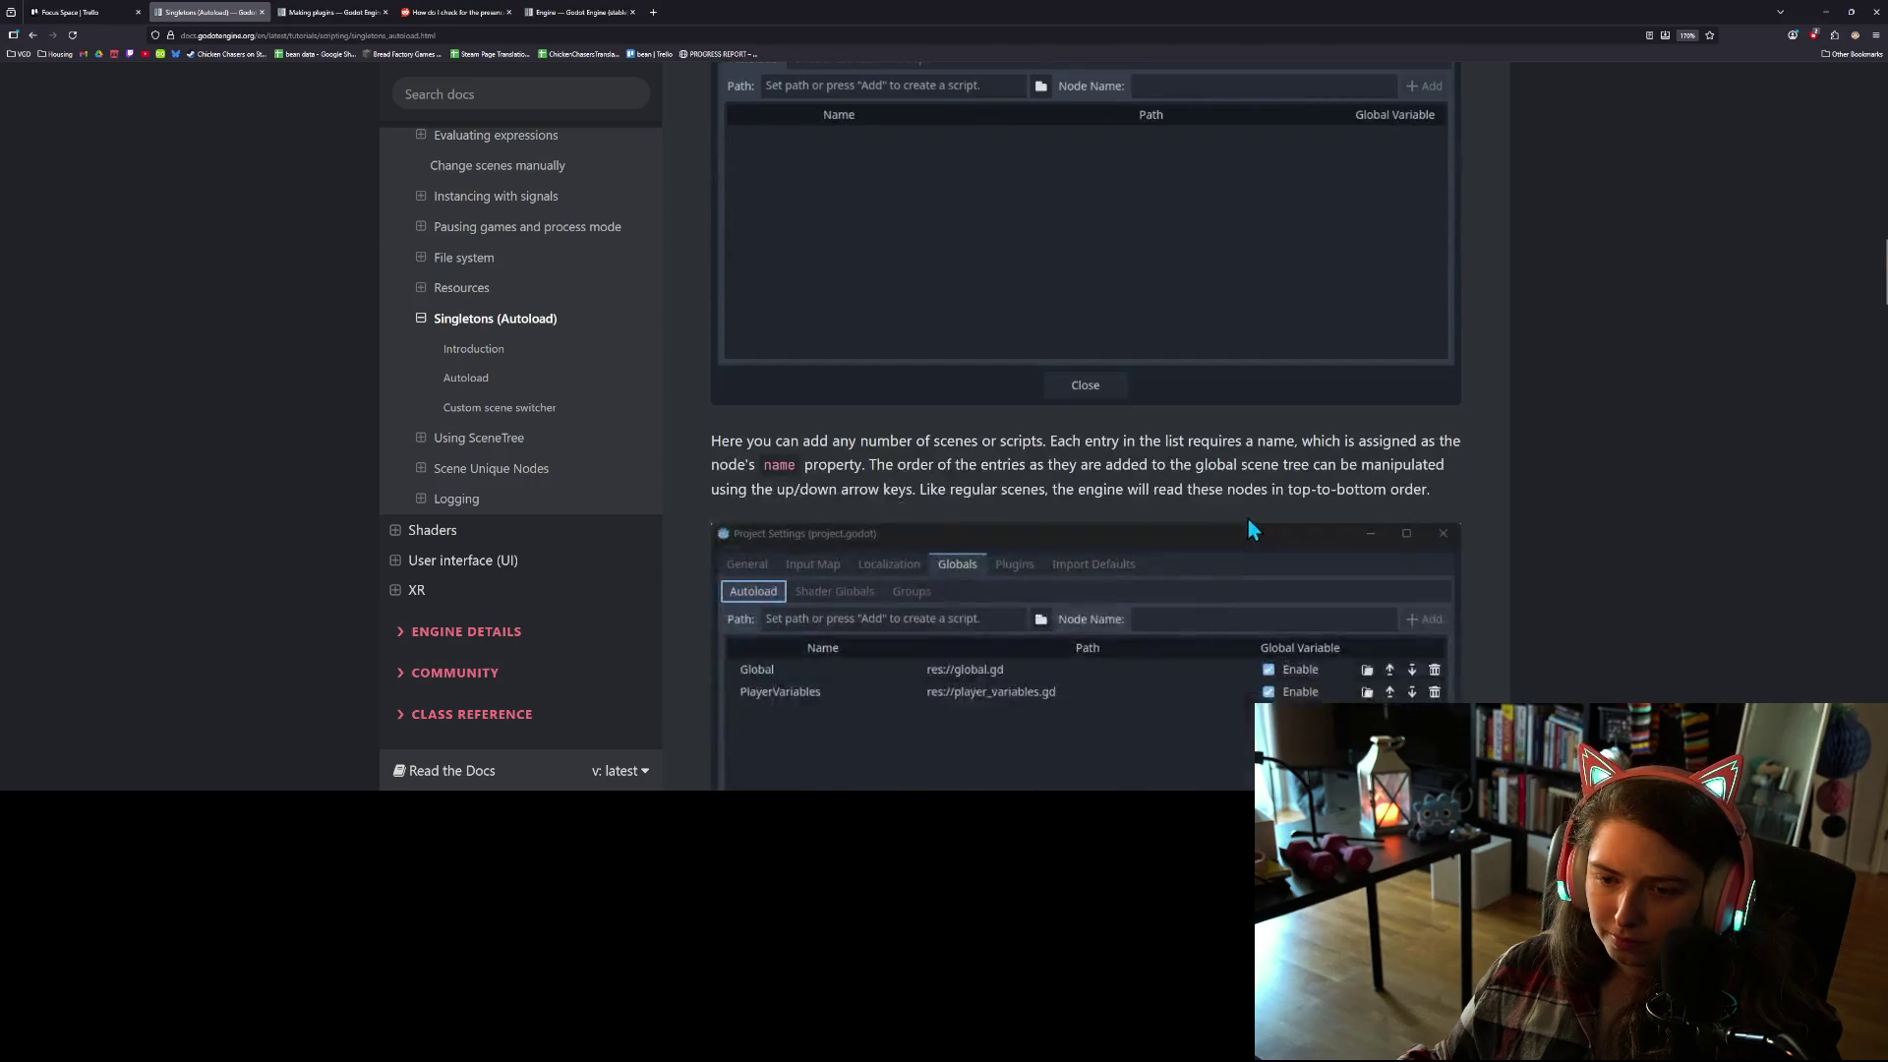
scroll("down", 3)
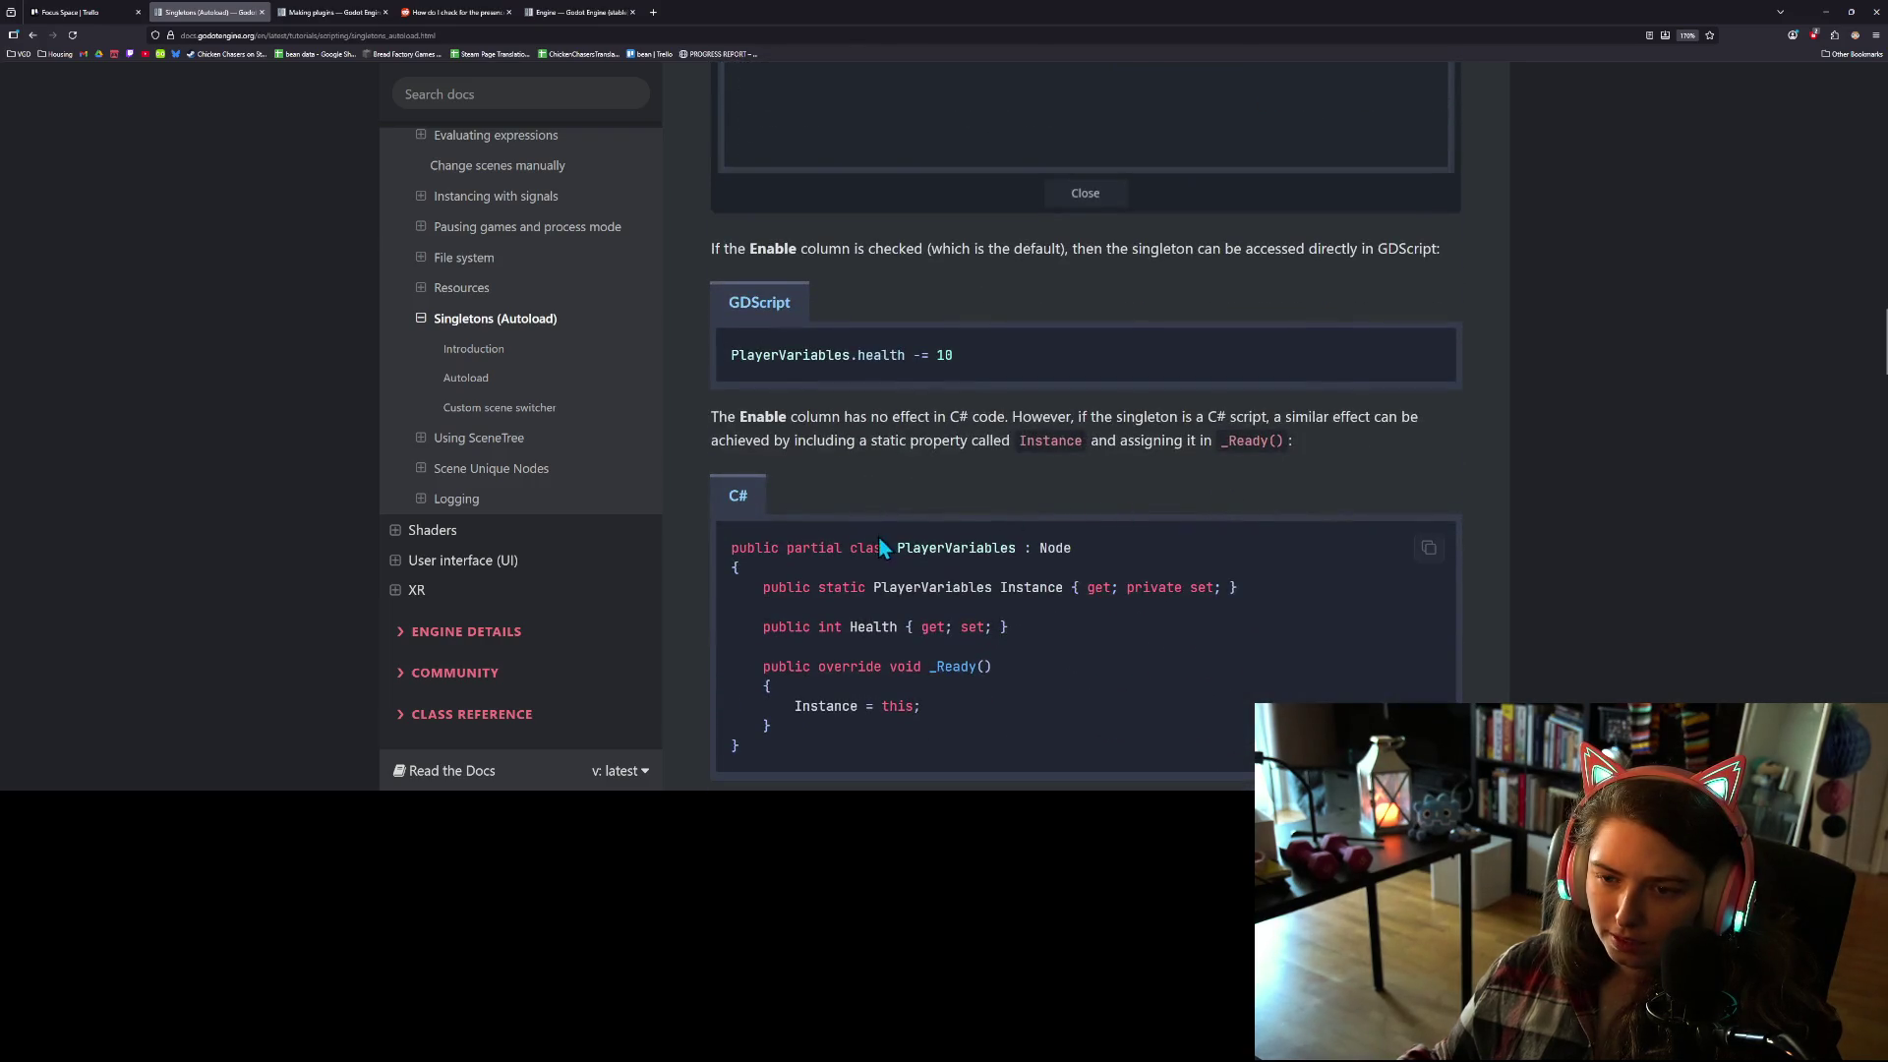
left_click_drag(744, 248, 1431, 285)
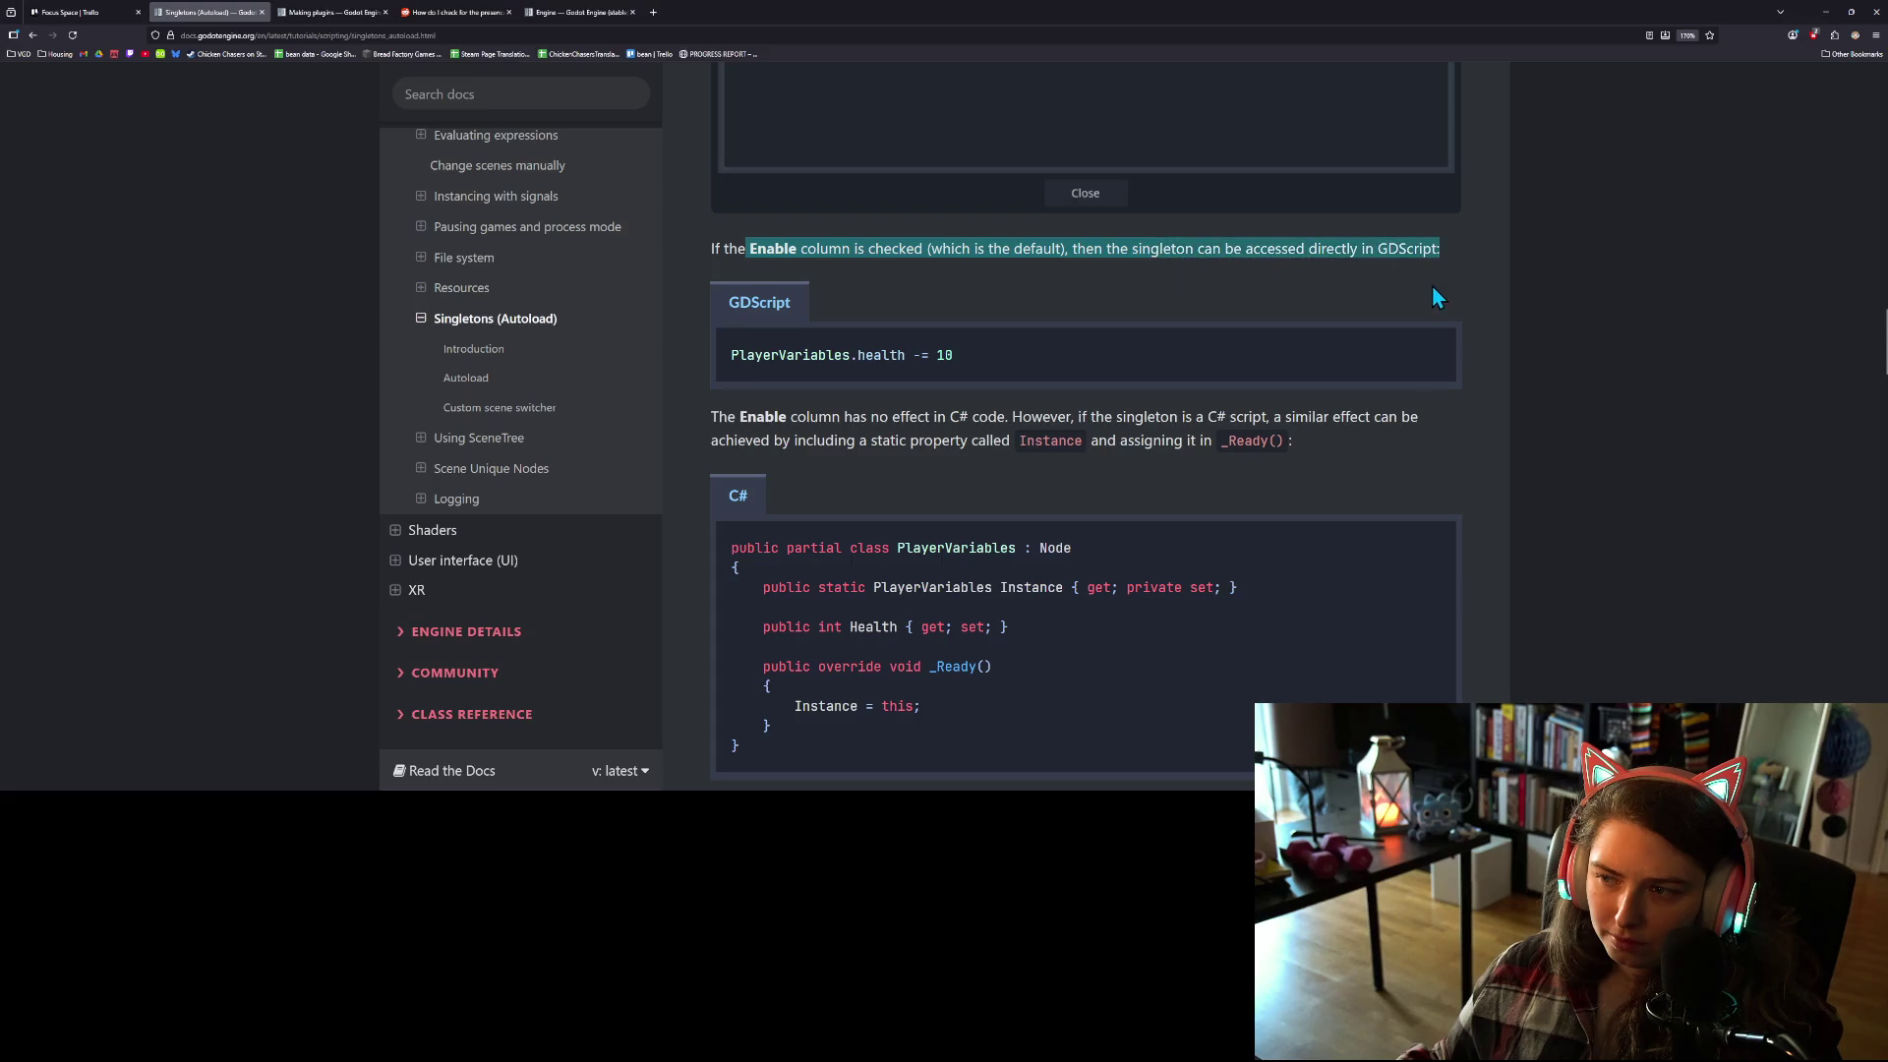
scroll("down", 3)
scroll("down", 3)
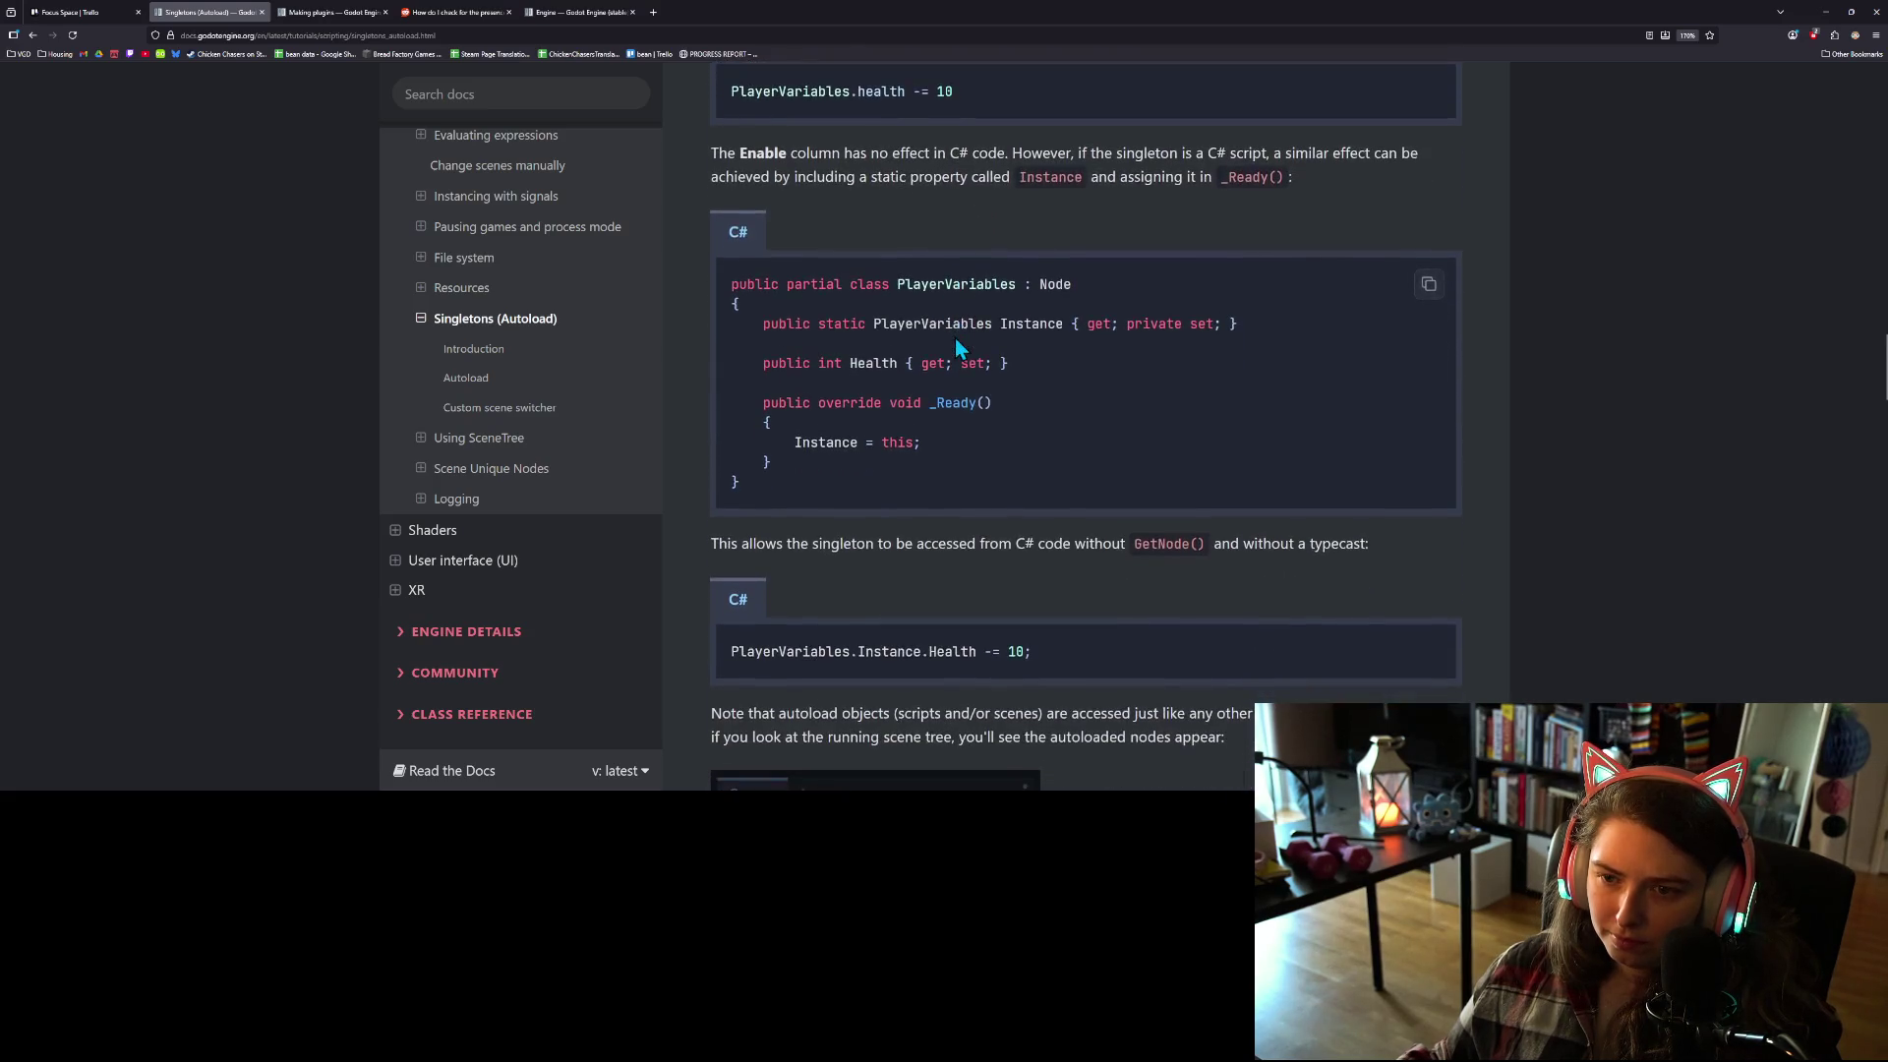
scroll("down", 3)
scroll("down", 3)
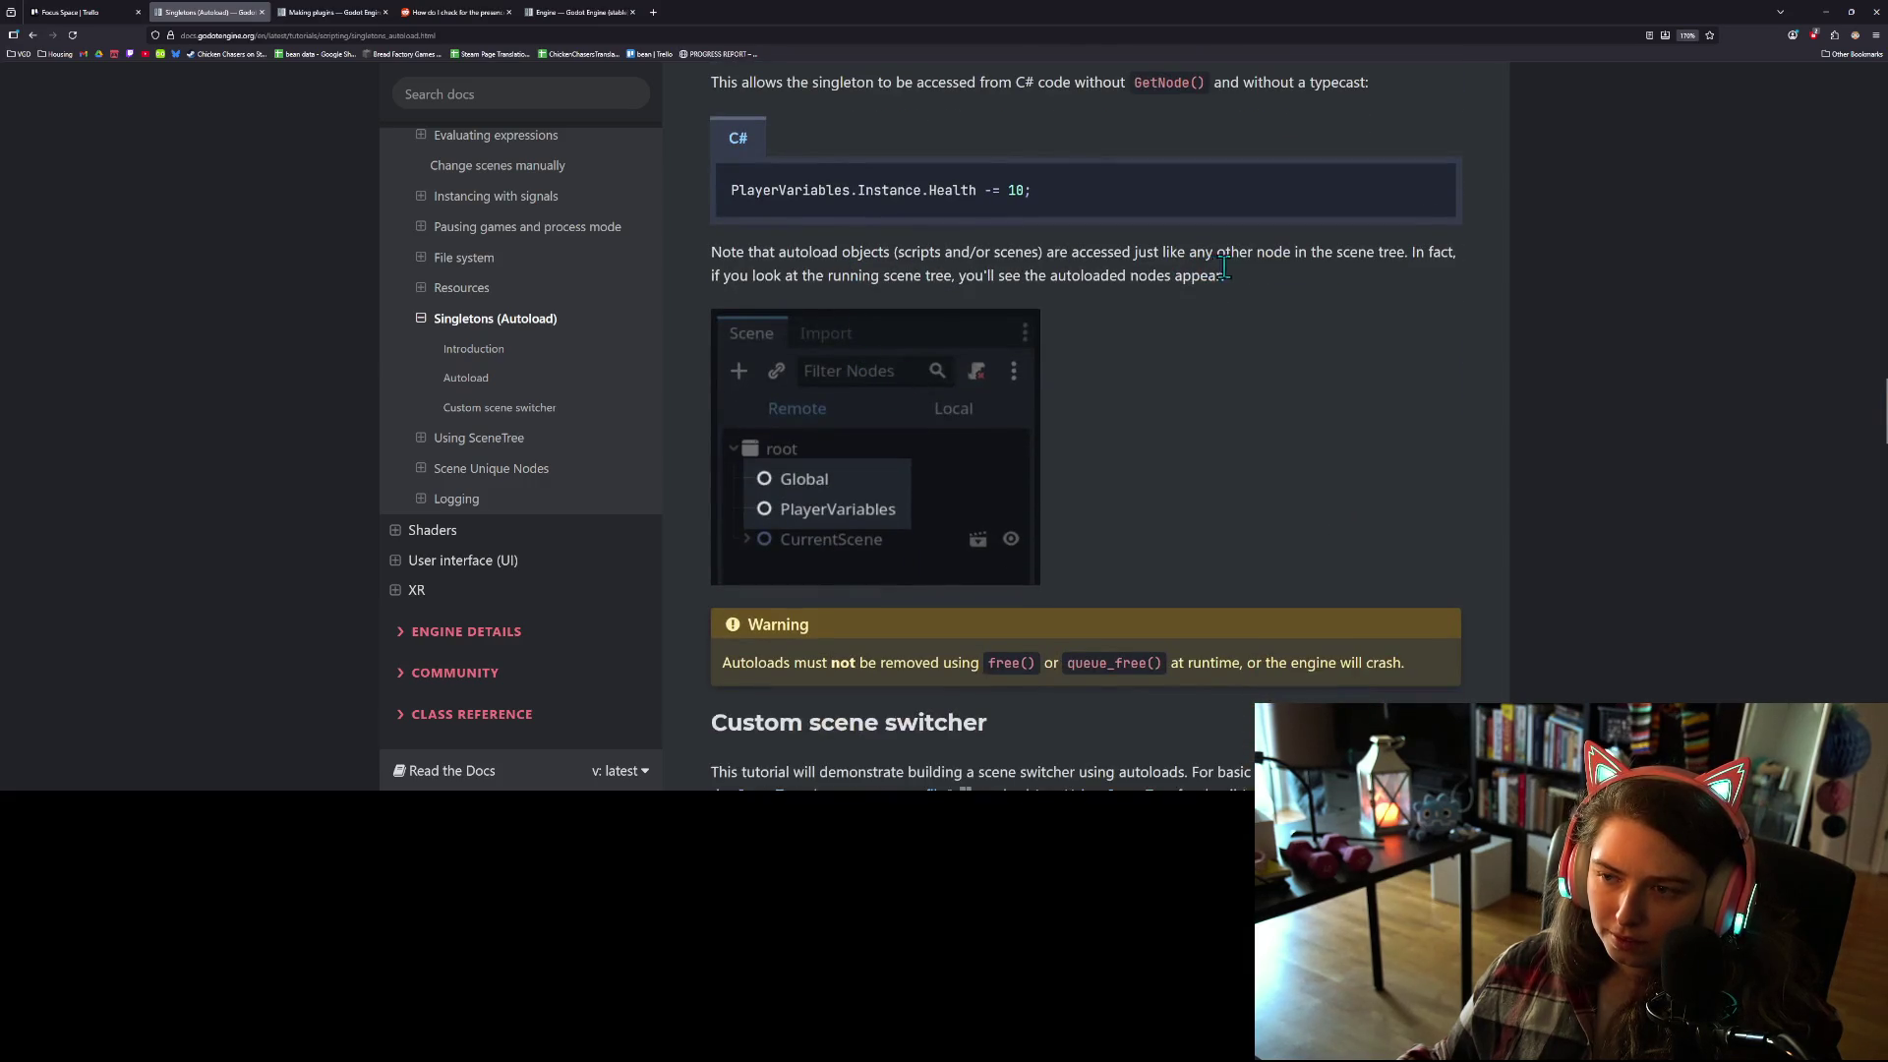
scroll("down", 3)
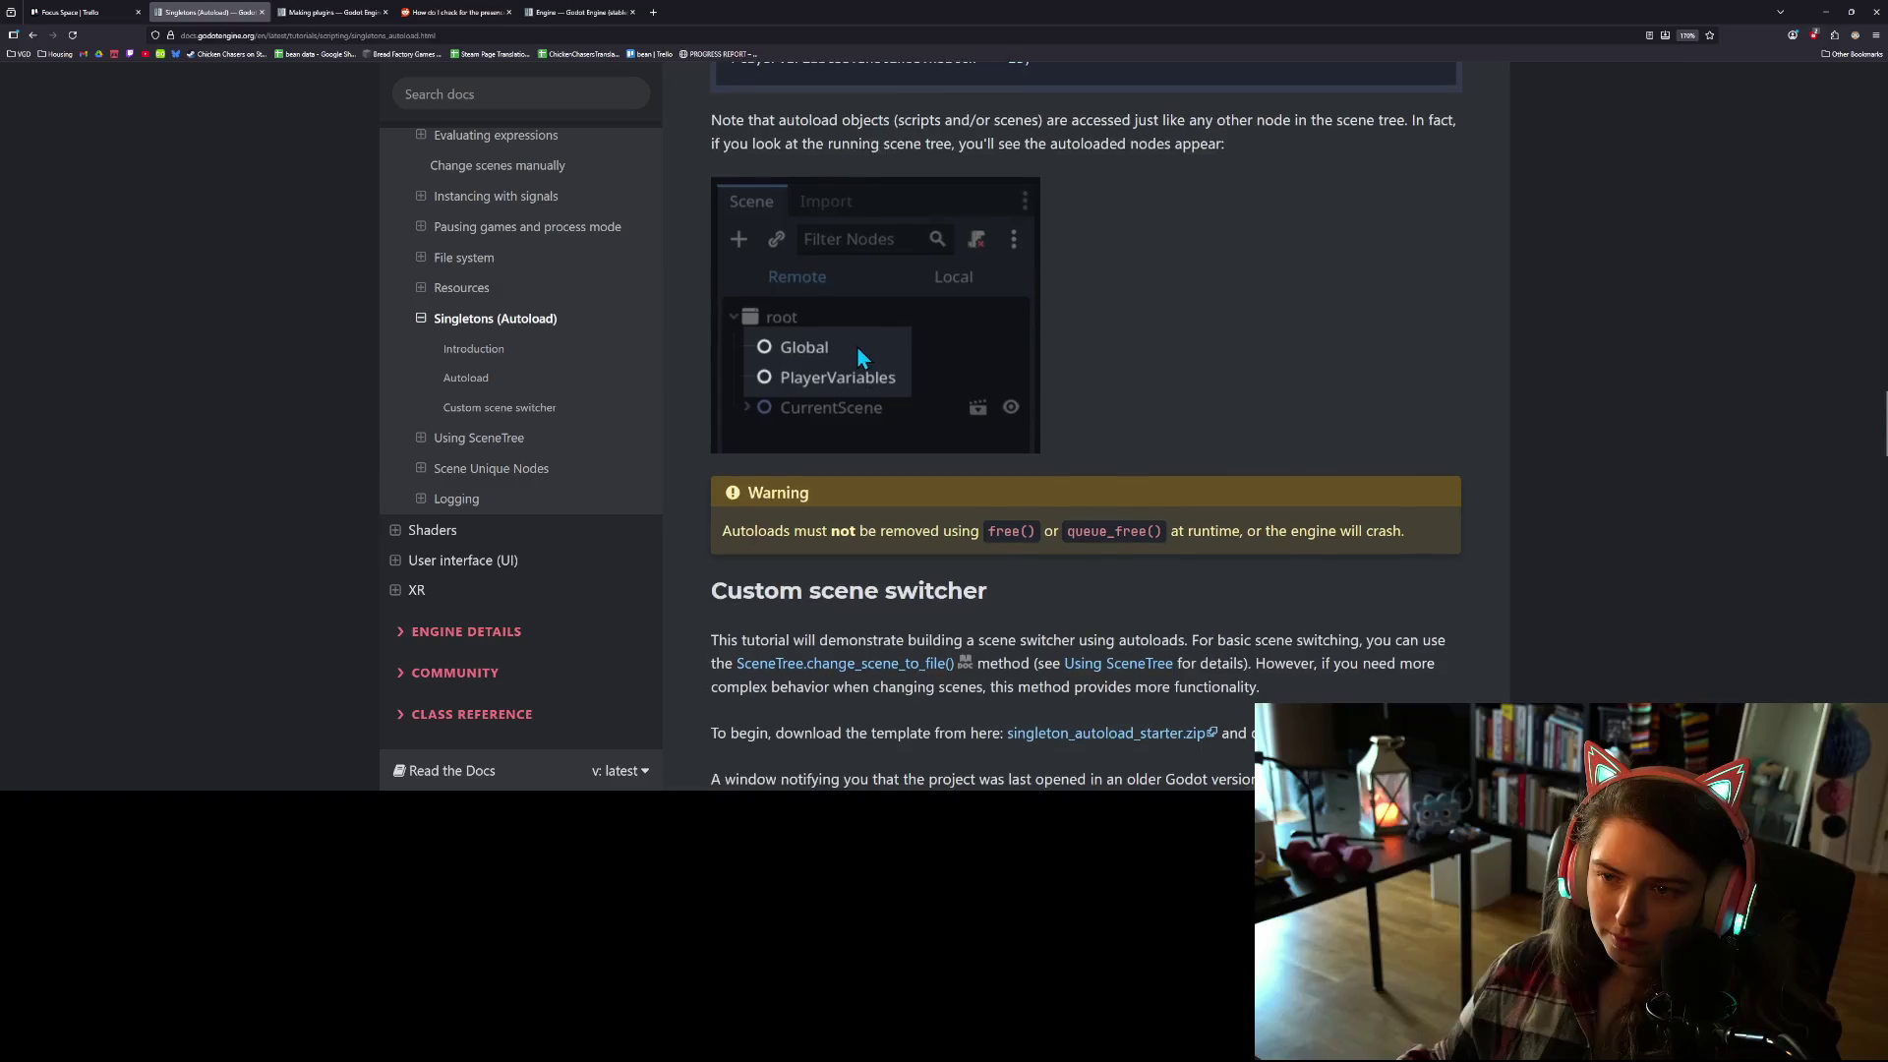
scroll("down", 3)
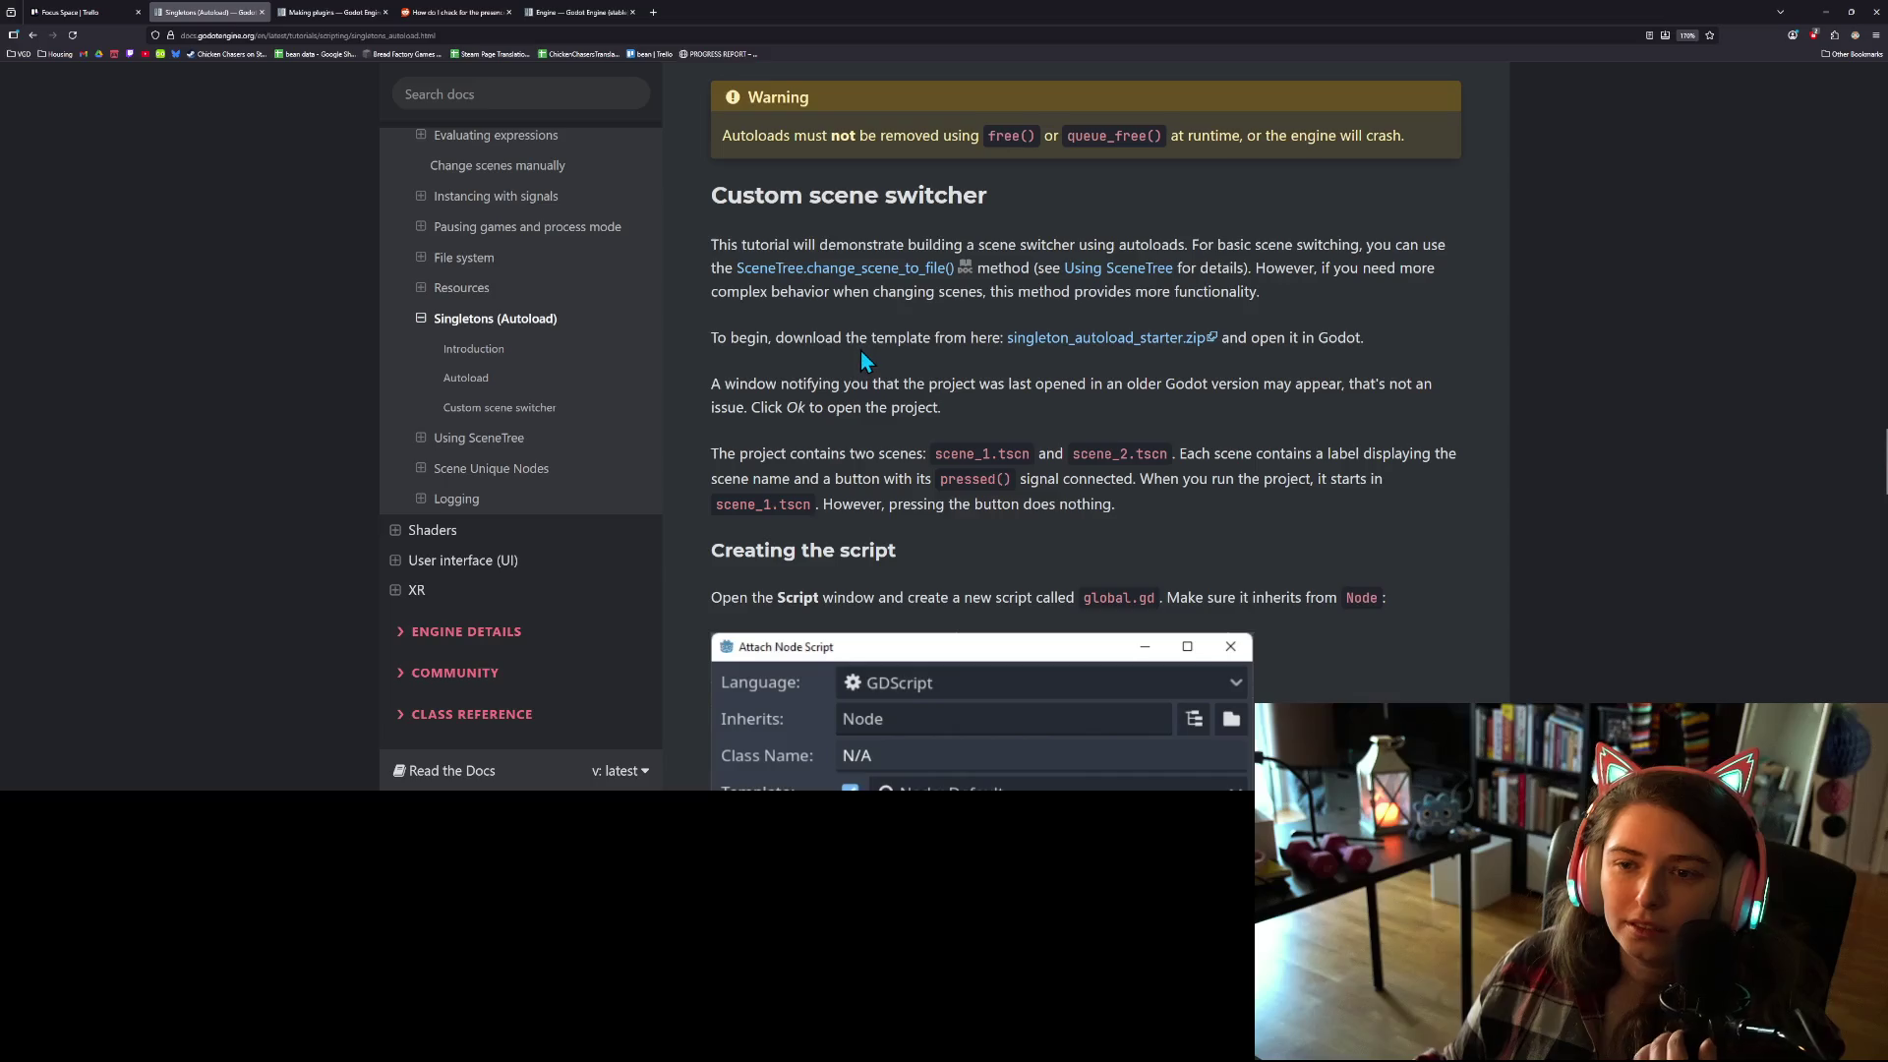
scroll("down", 3)
scroll("down", 3)
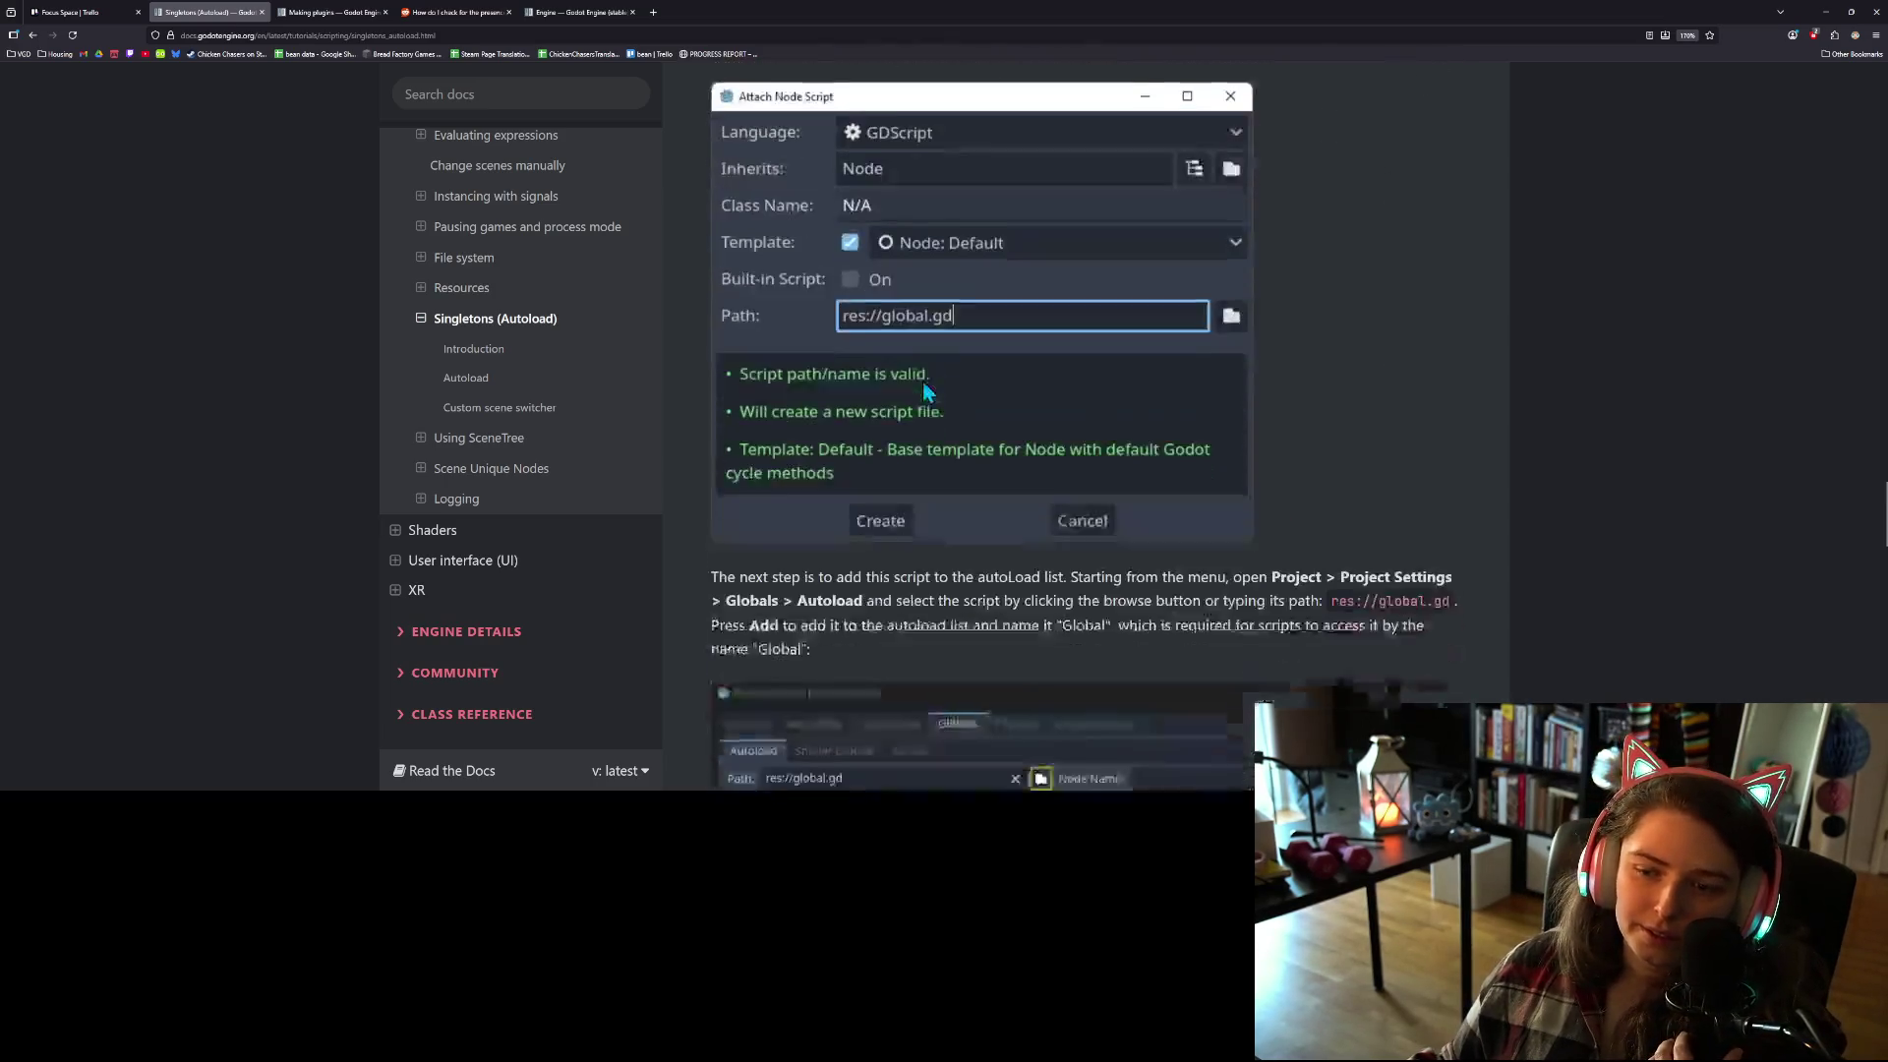
scroll("down", 3)
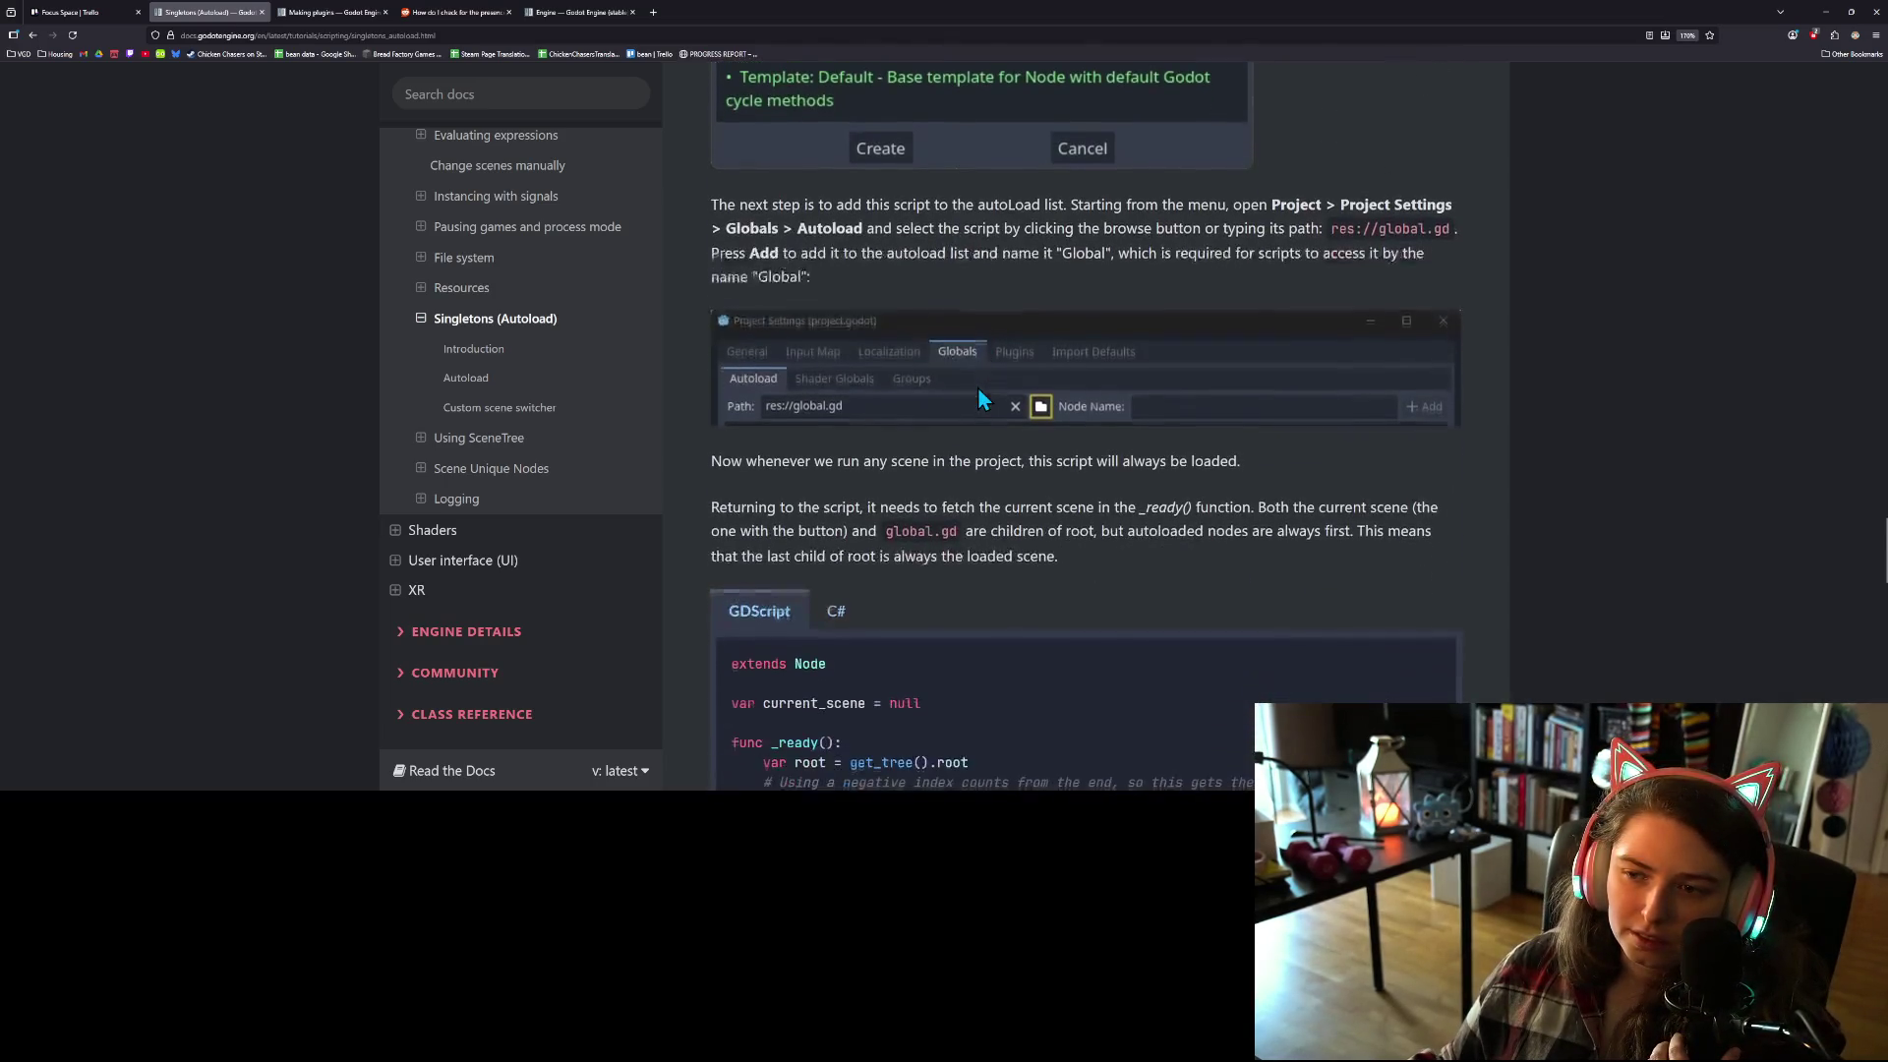
scroll("down", 3)
scroll("down", 3)
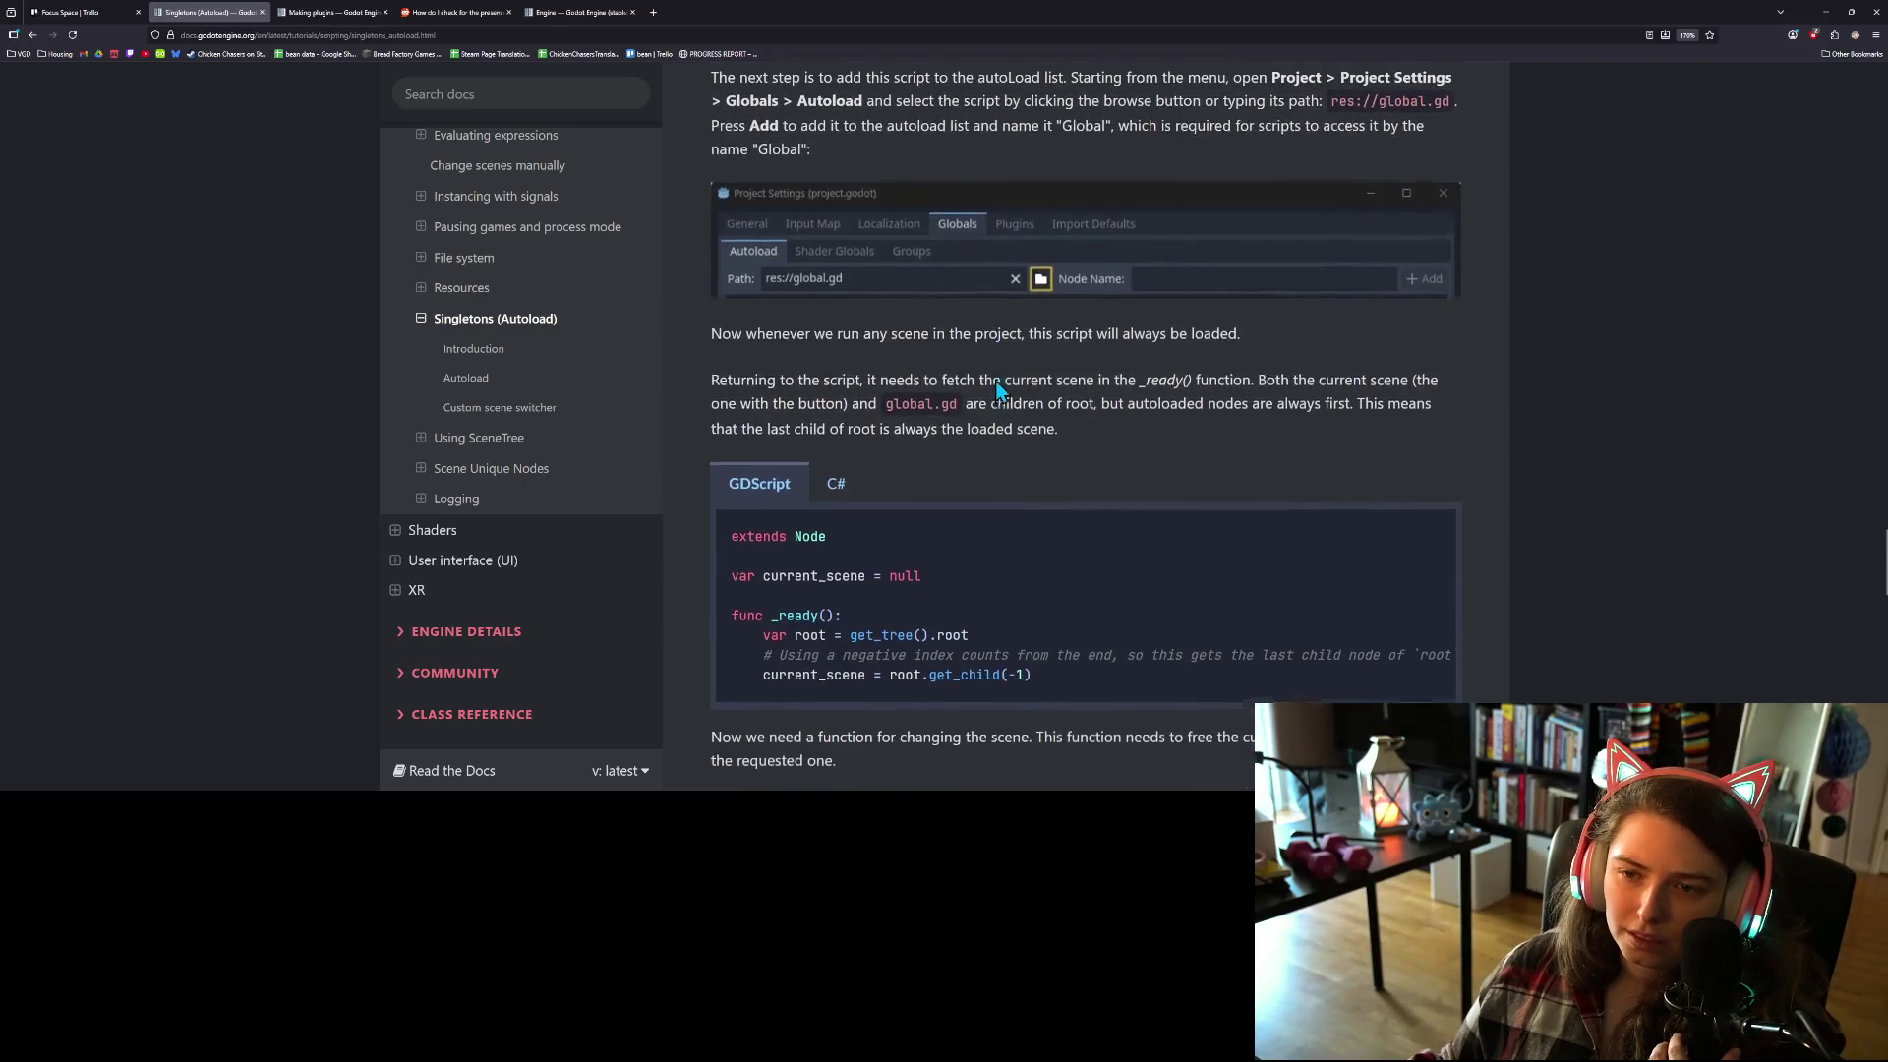
scroll("up", 3)
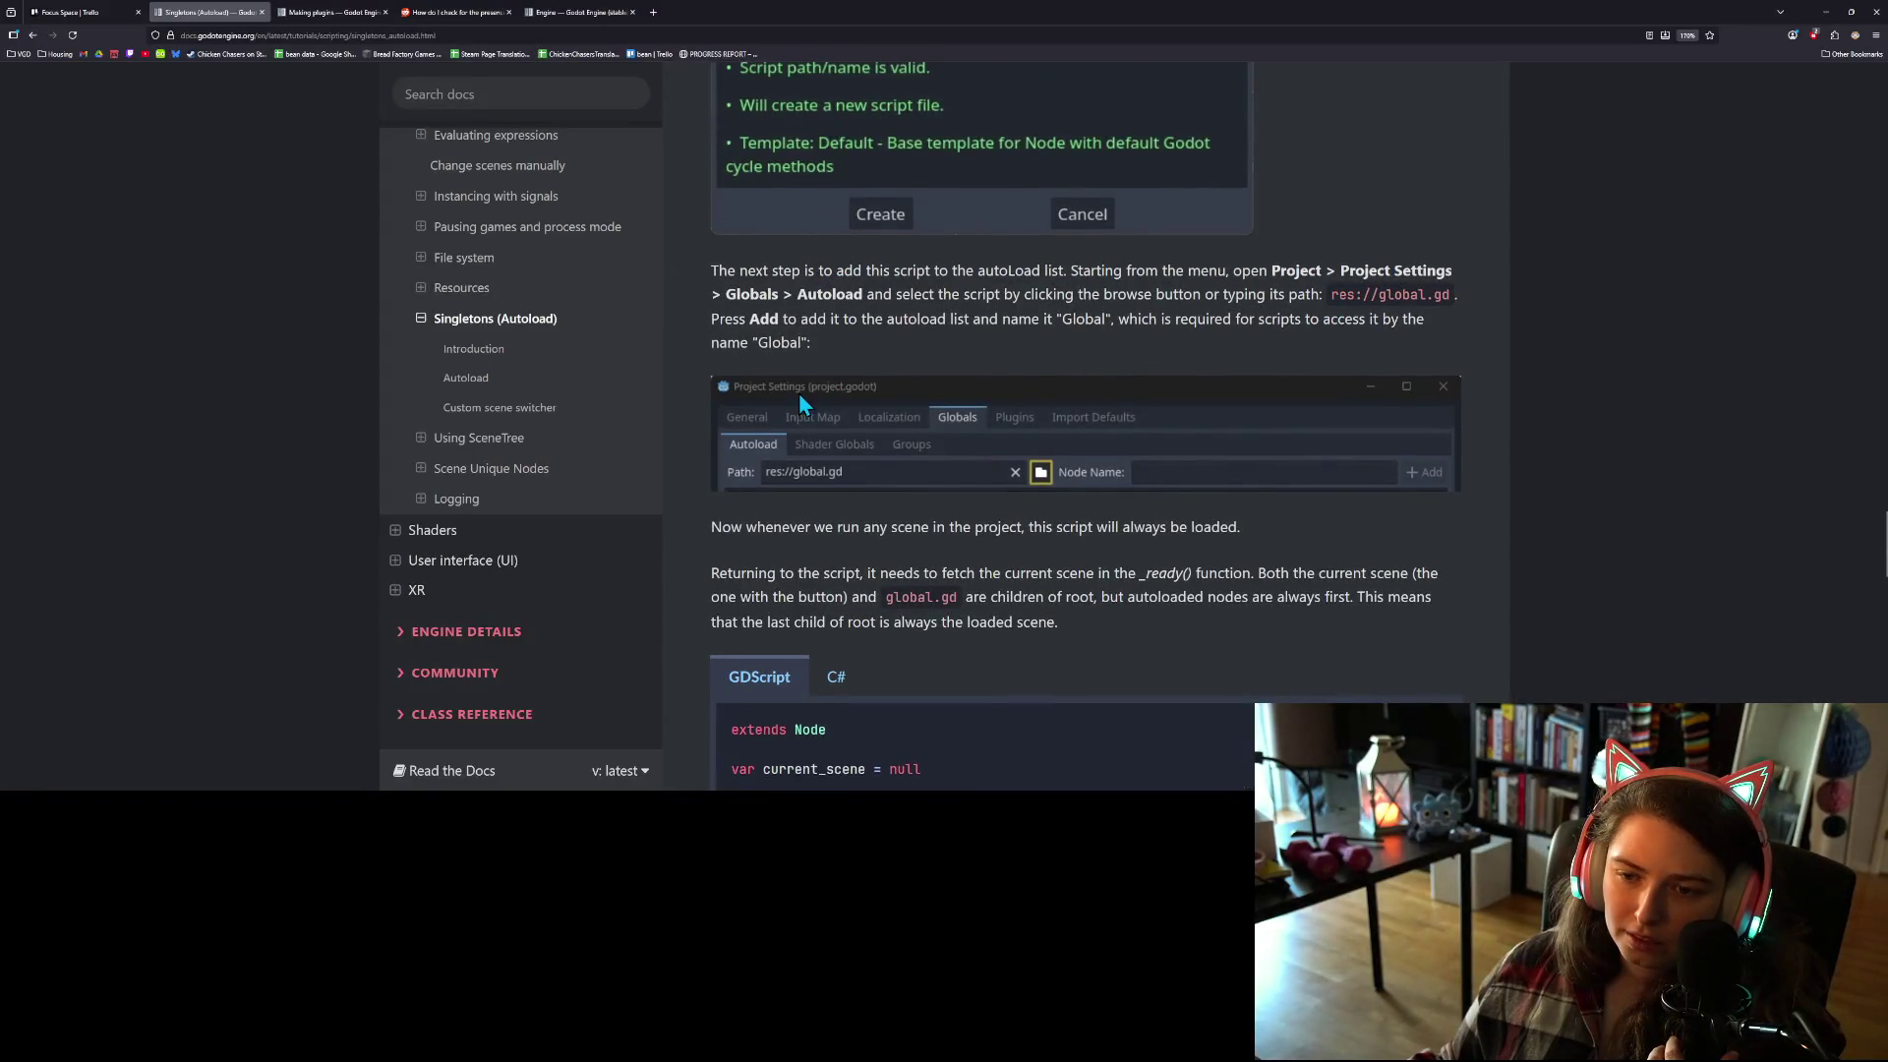
scroll("down", 3)
scroll("down", 3)
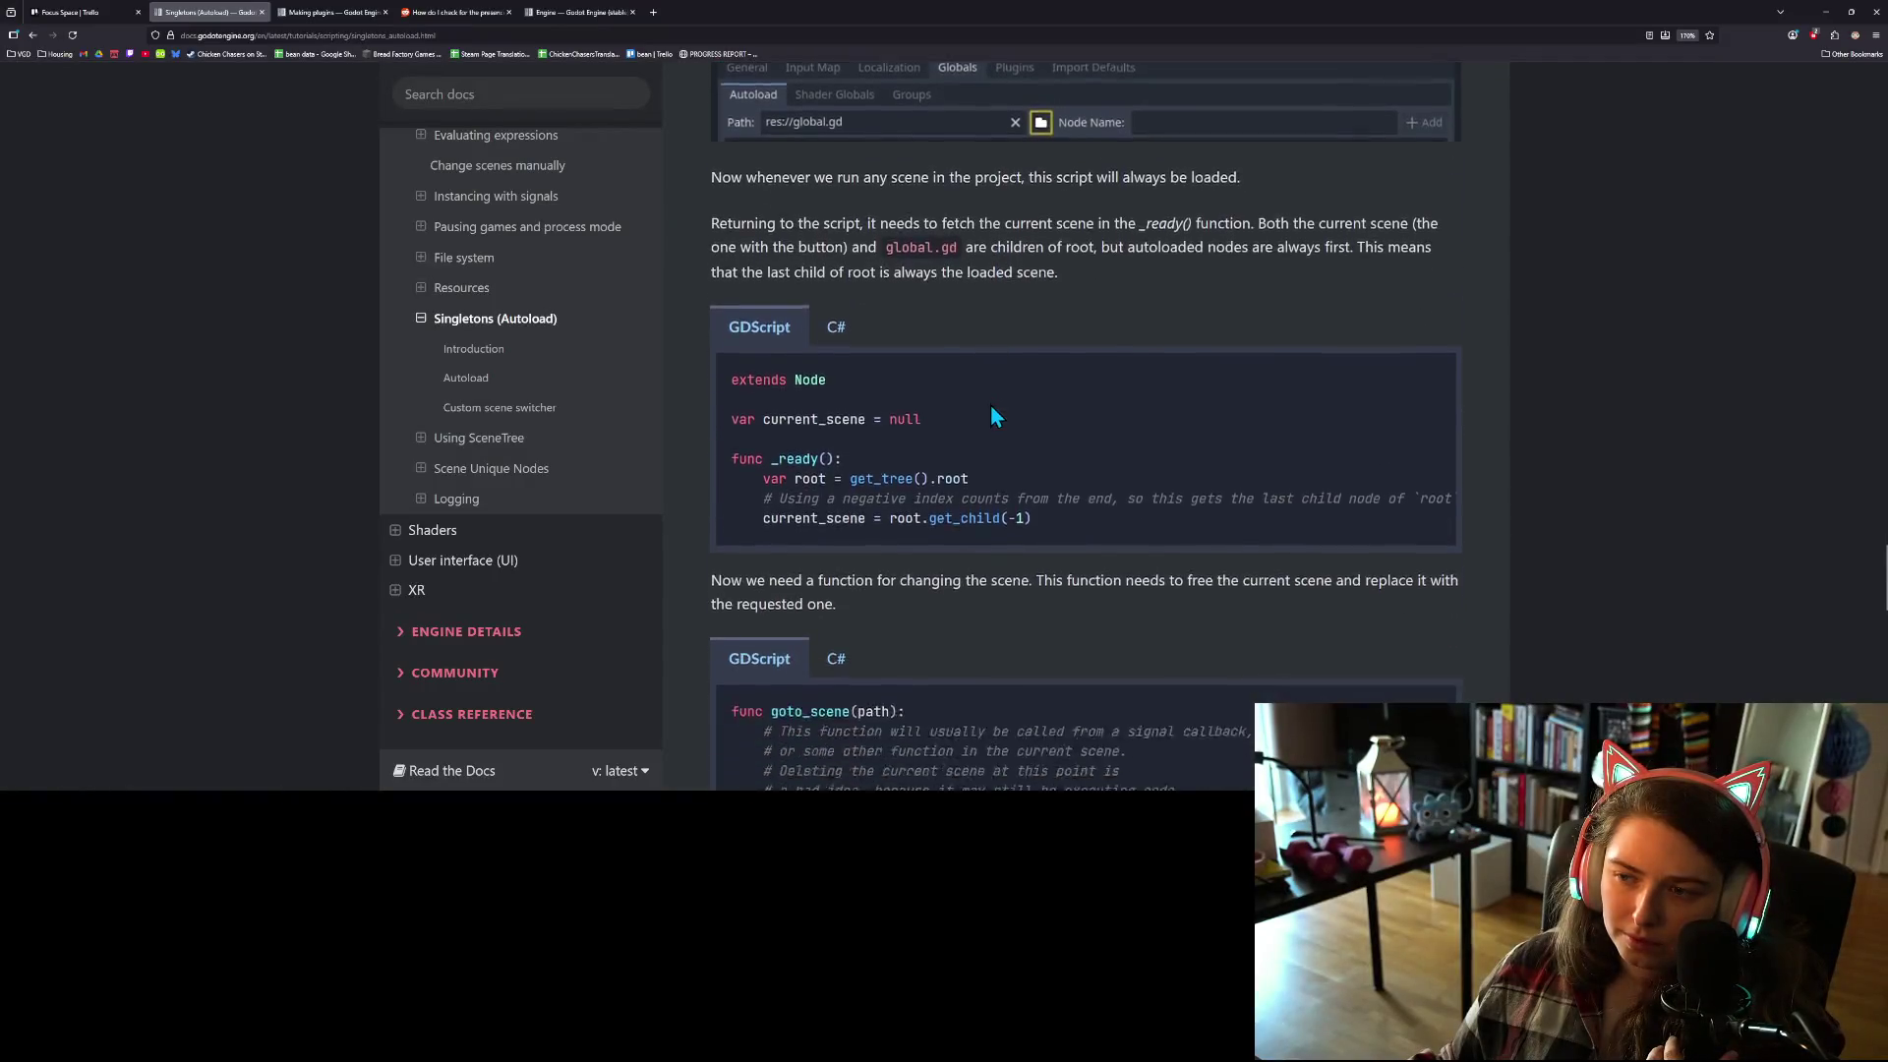
scroll("down", 3)
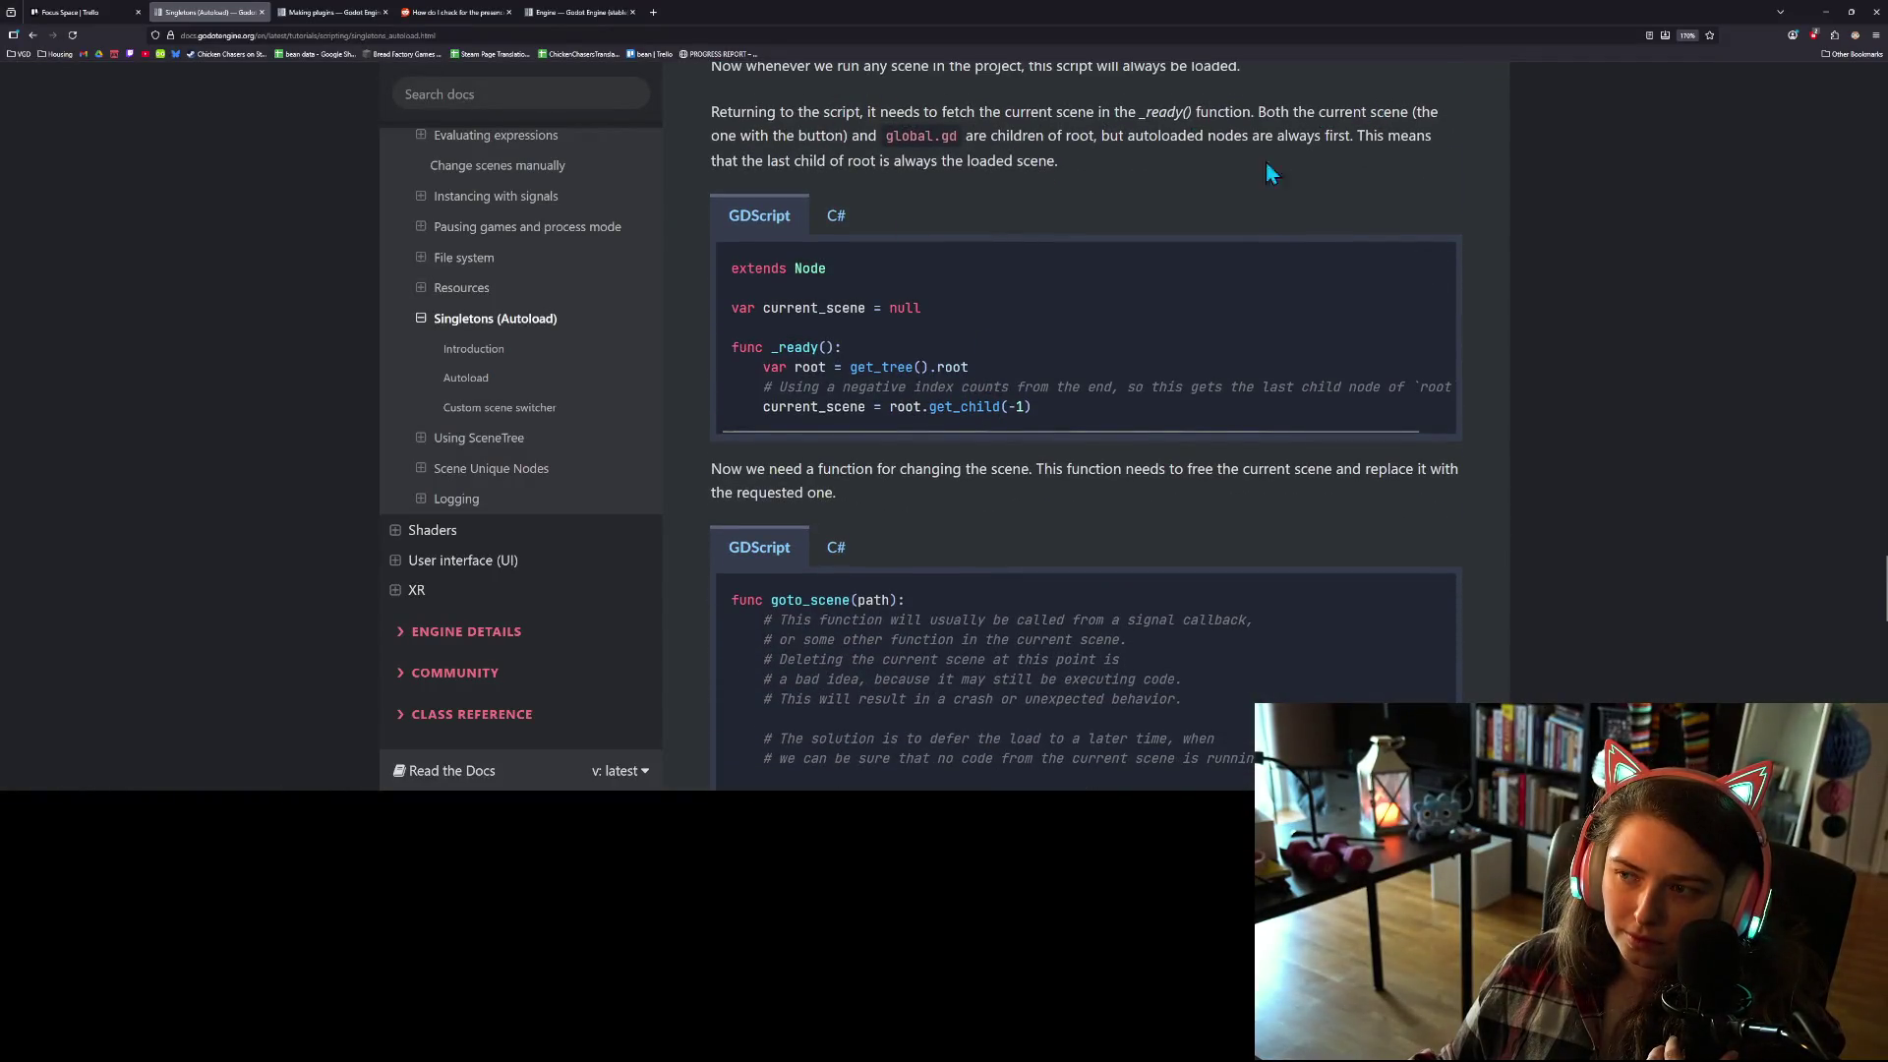
scroll("down", 3)
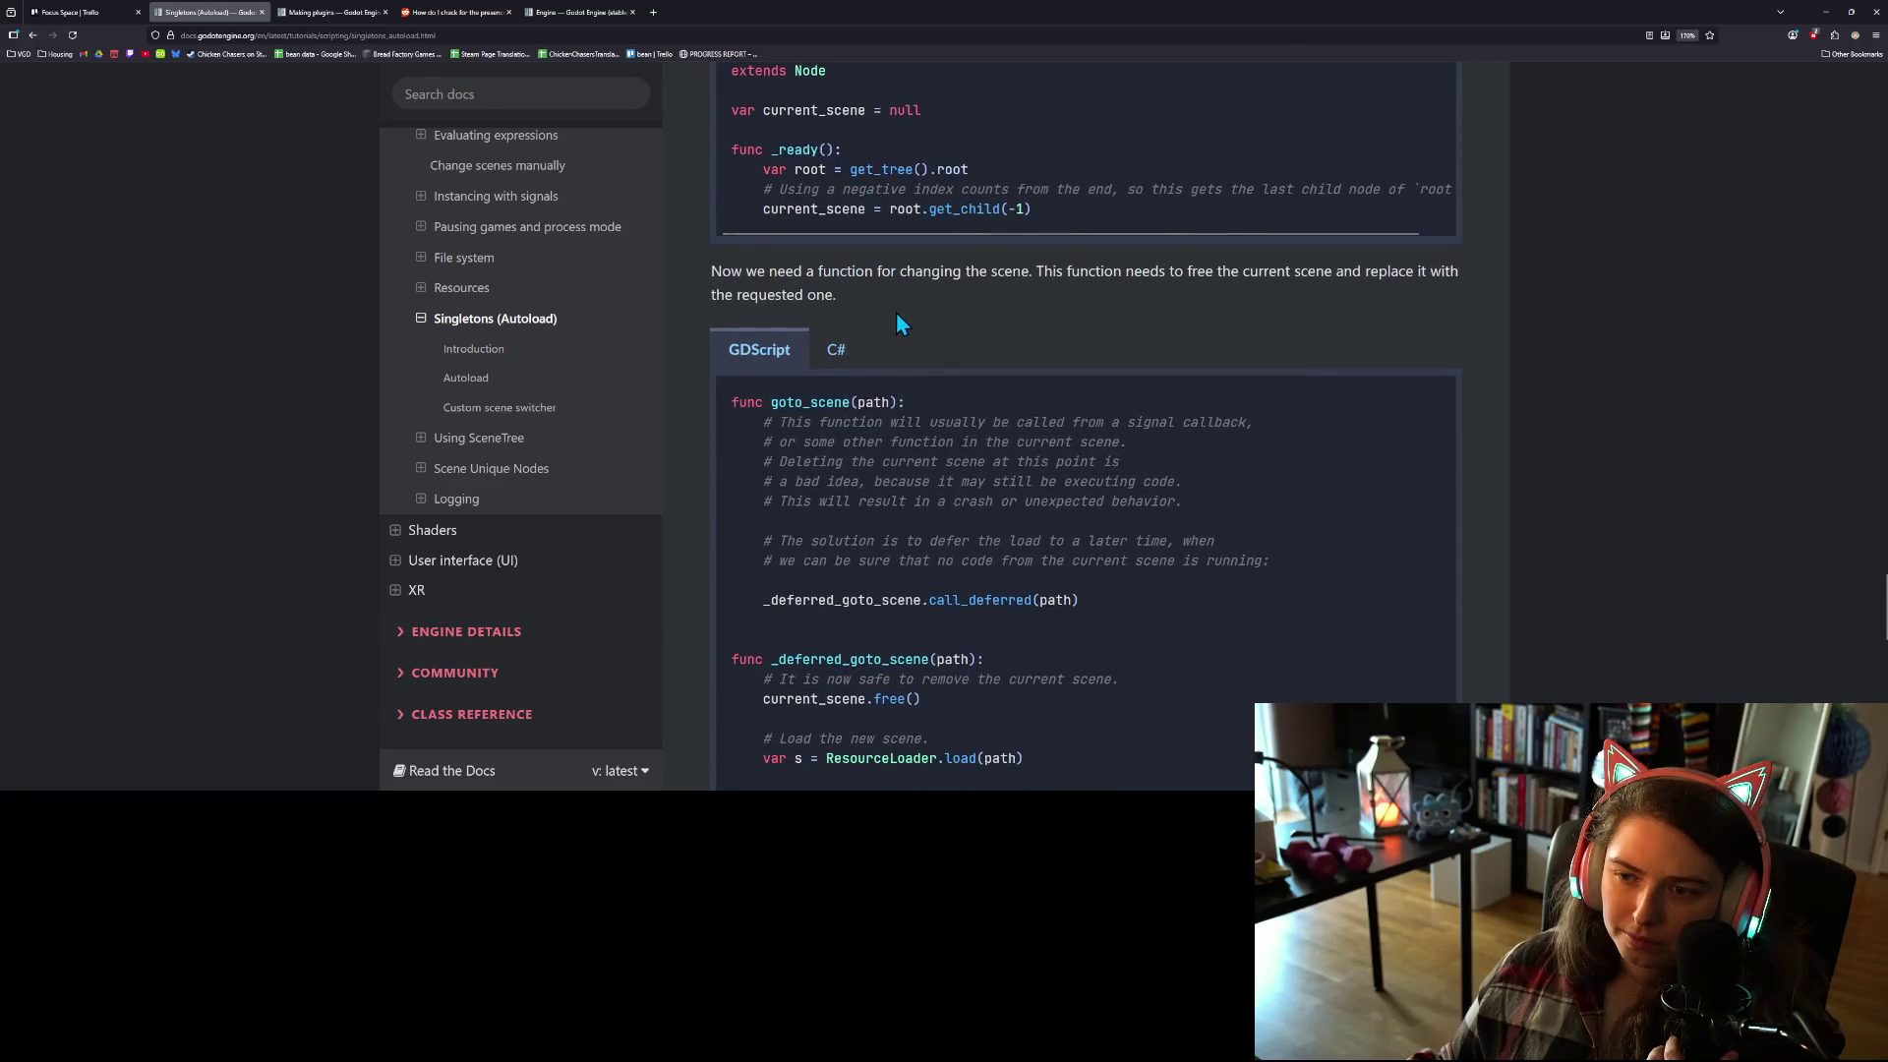
scroll("down", 3)
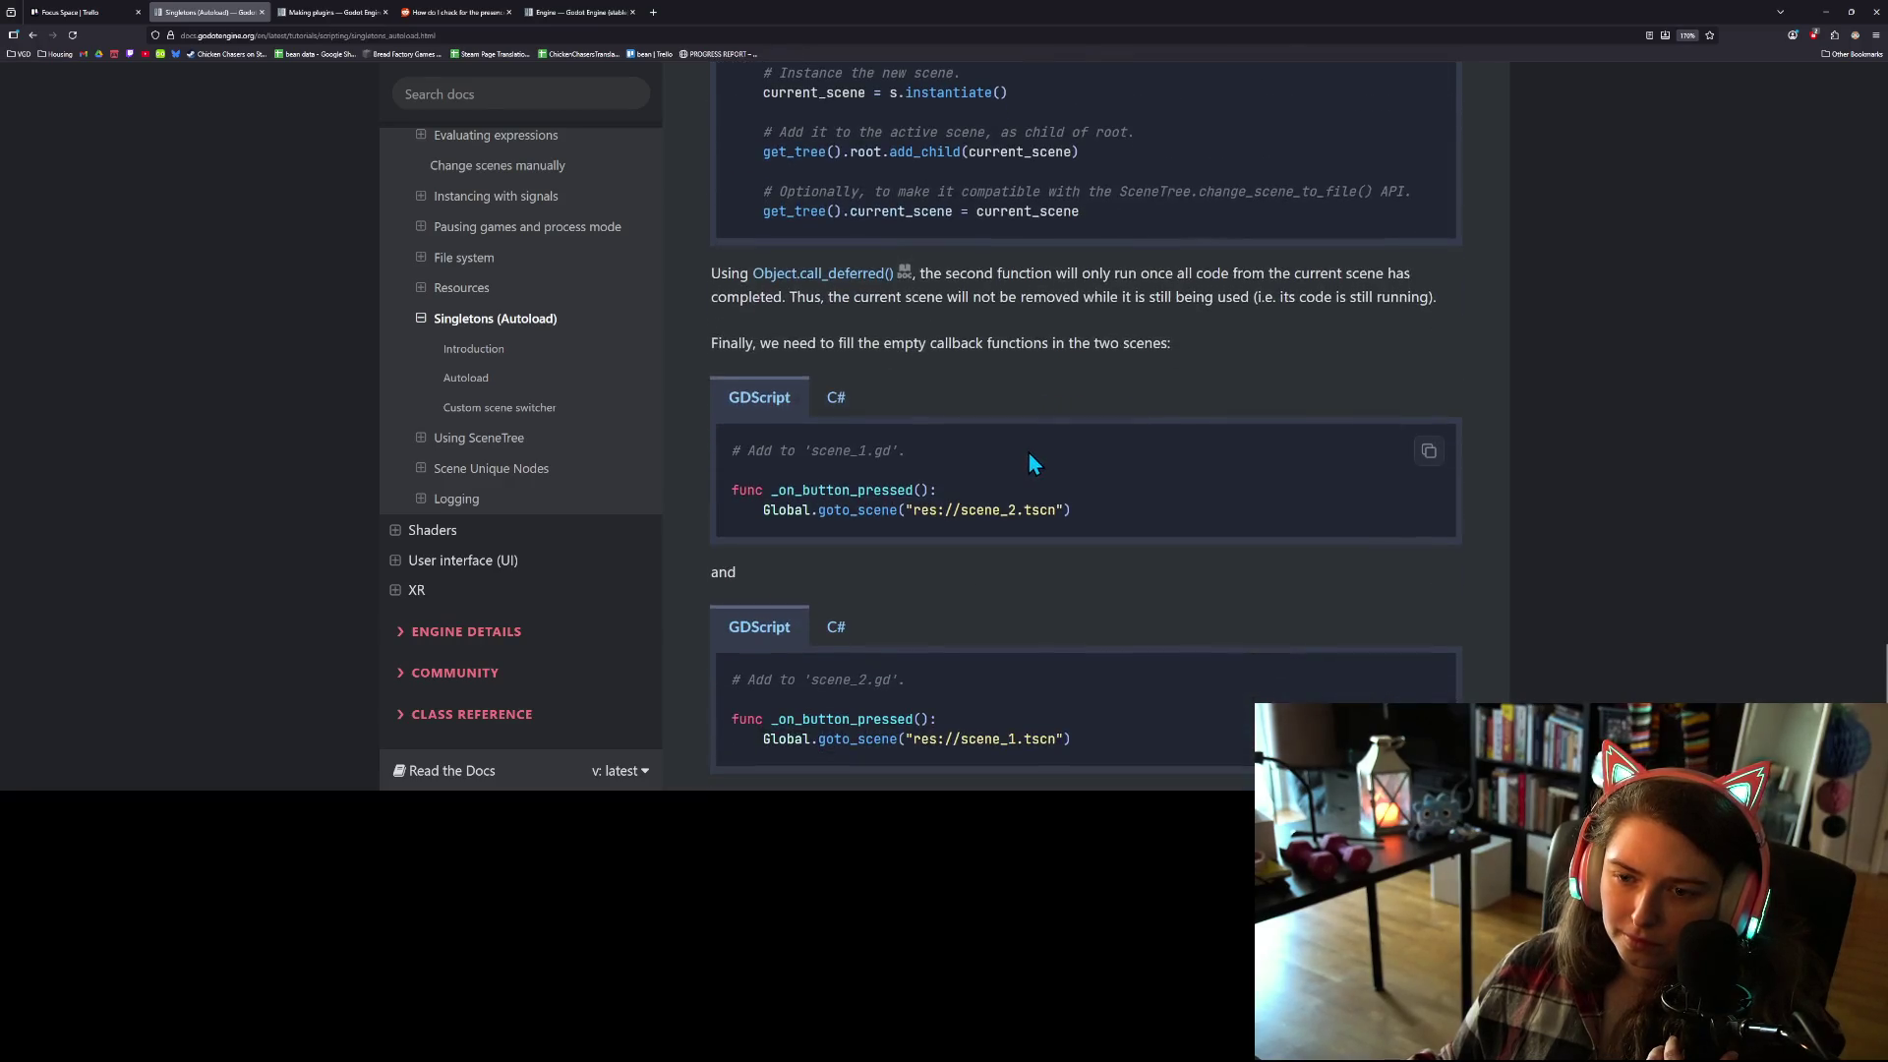
scroll("down", 3)
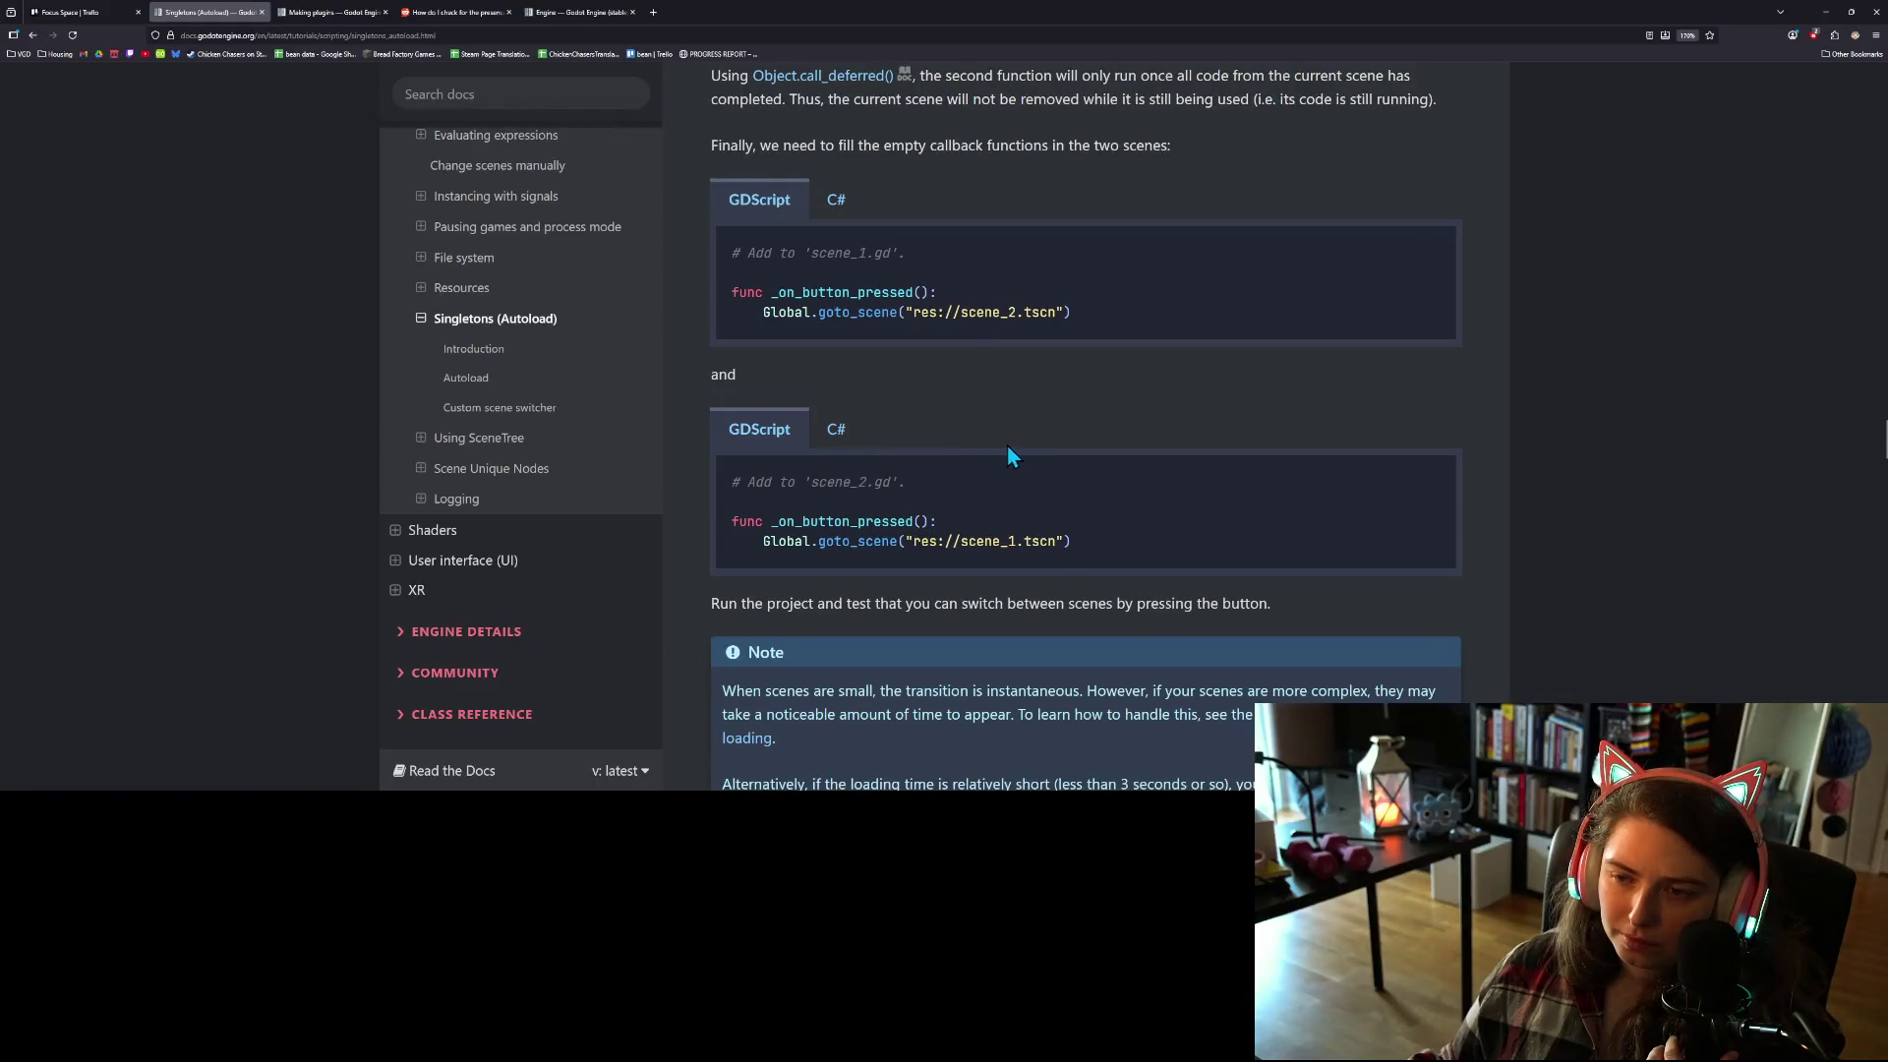
scroll("down", 3)
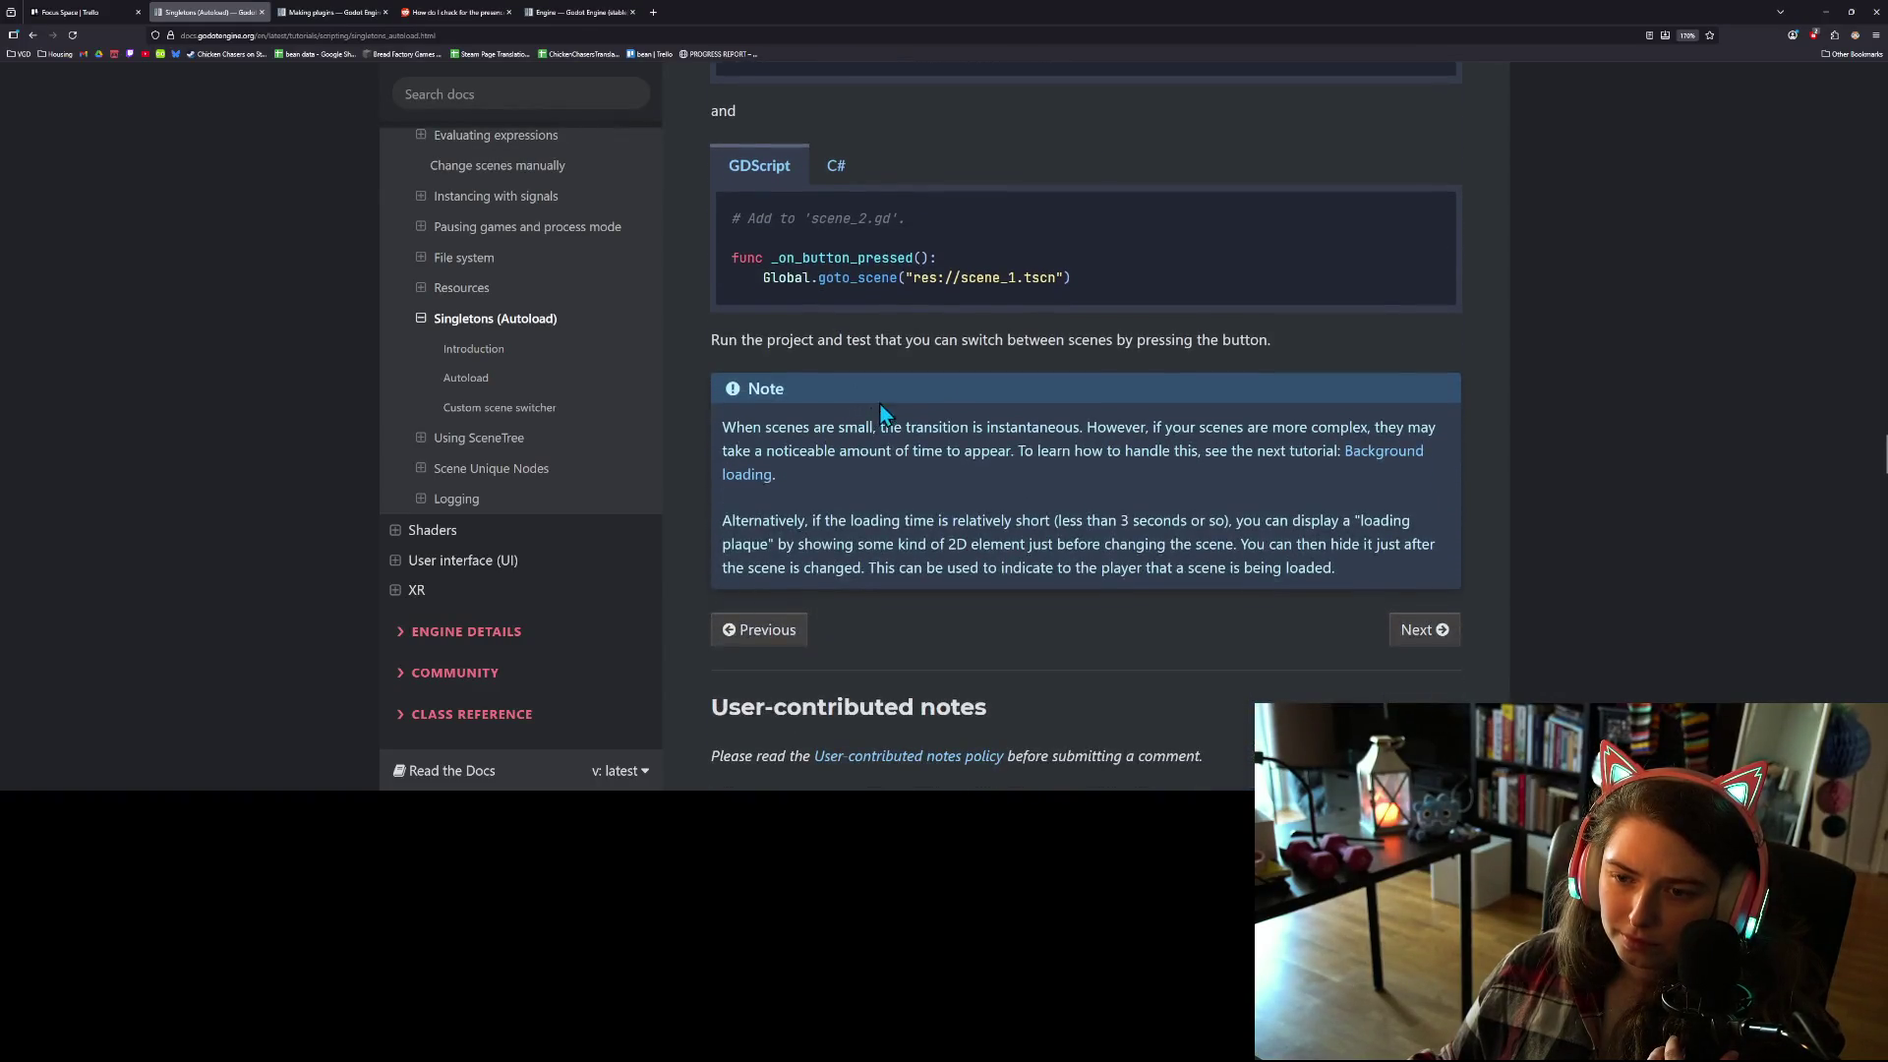
scroll("down", 3)
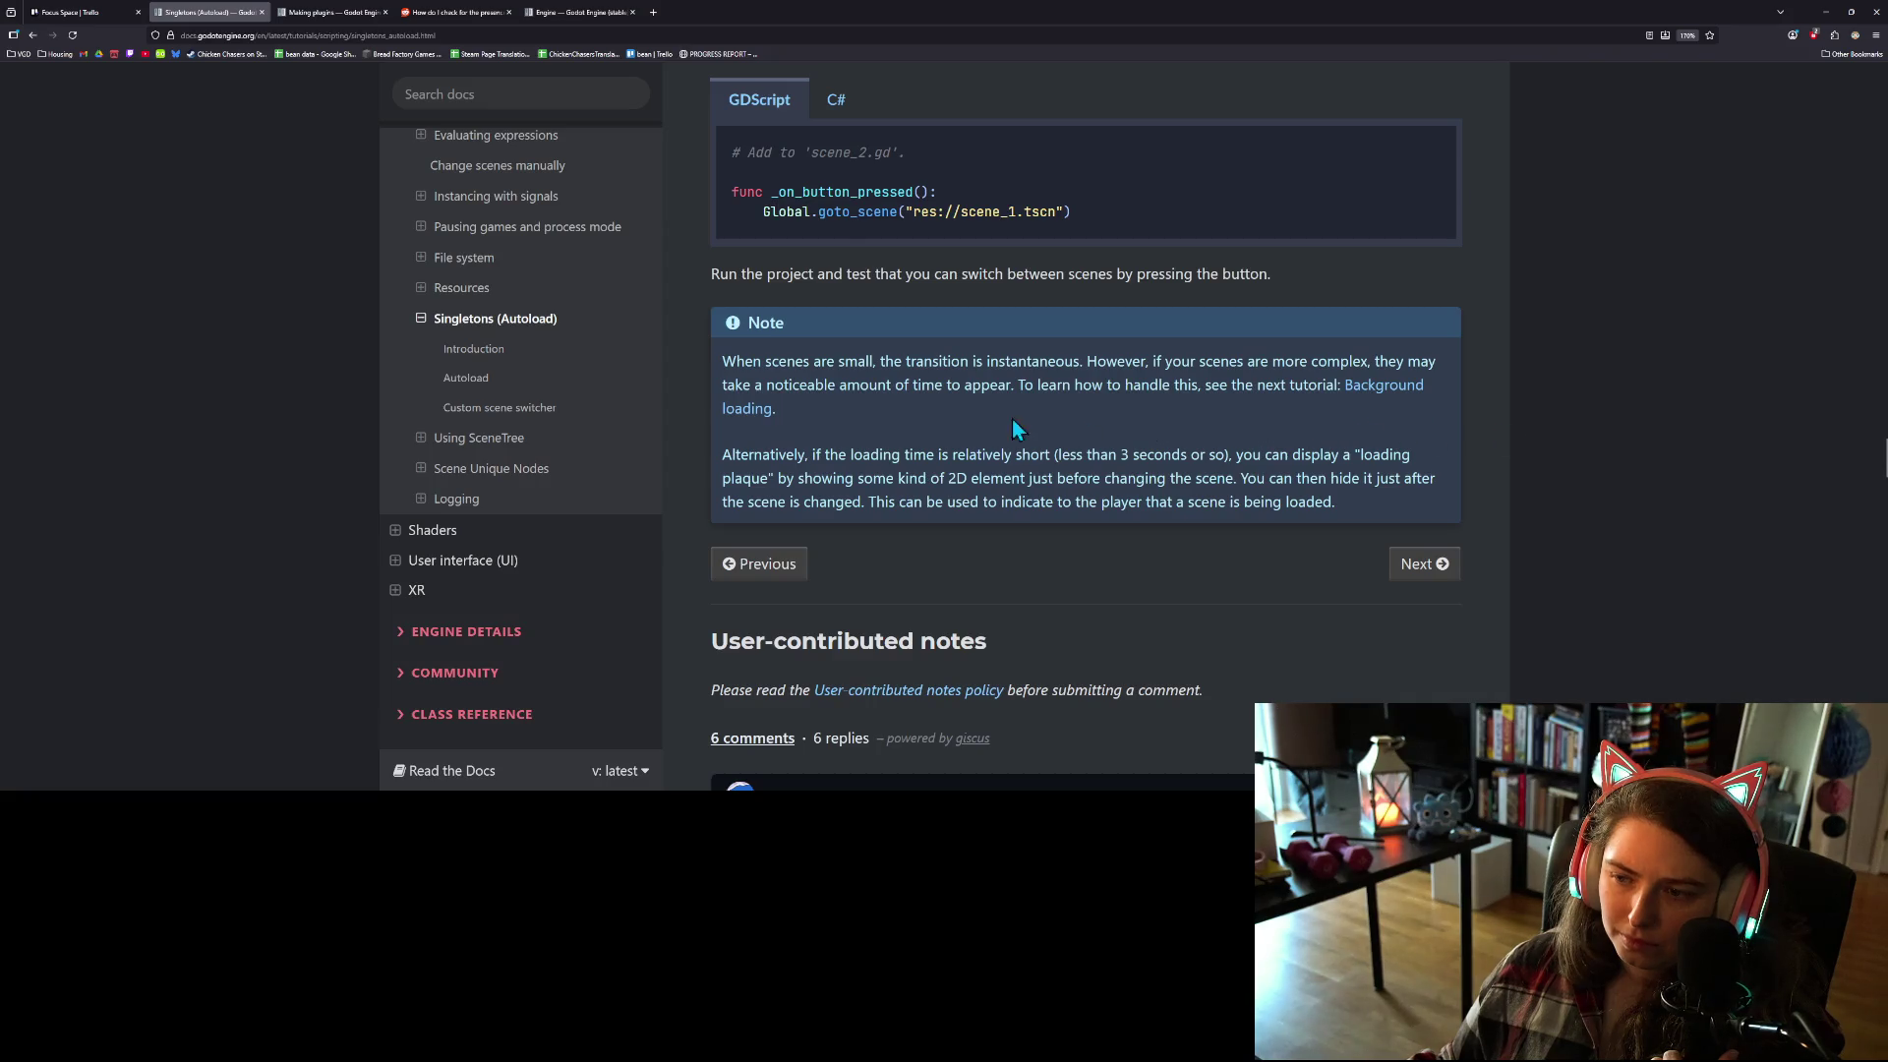
Step: Open Background loading in a new tab and read Making plugins' autoload section, selecting set_plugin_enabled
middle_click(1368, 406)
left_click(363, 13)
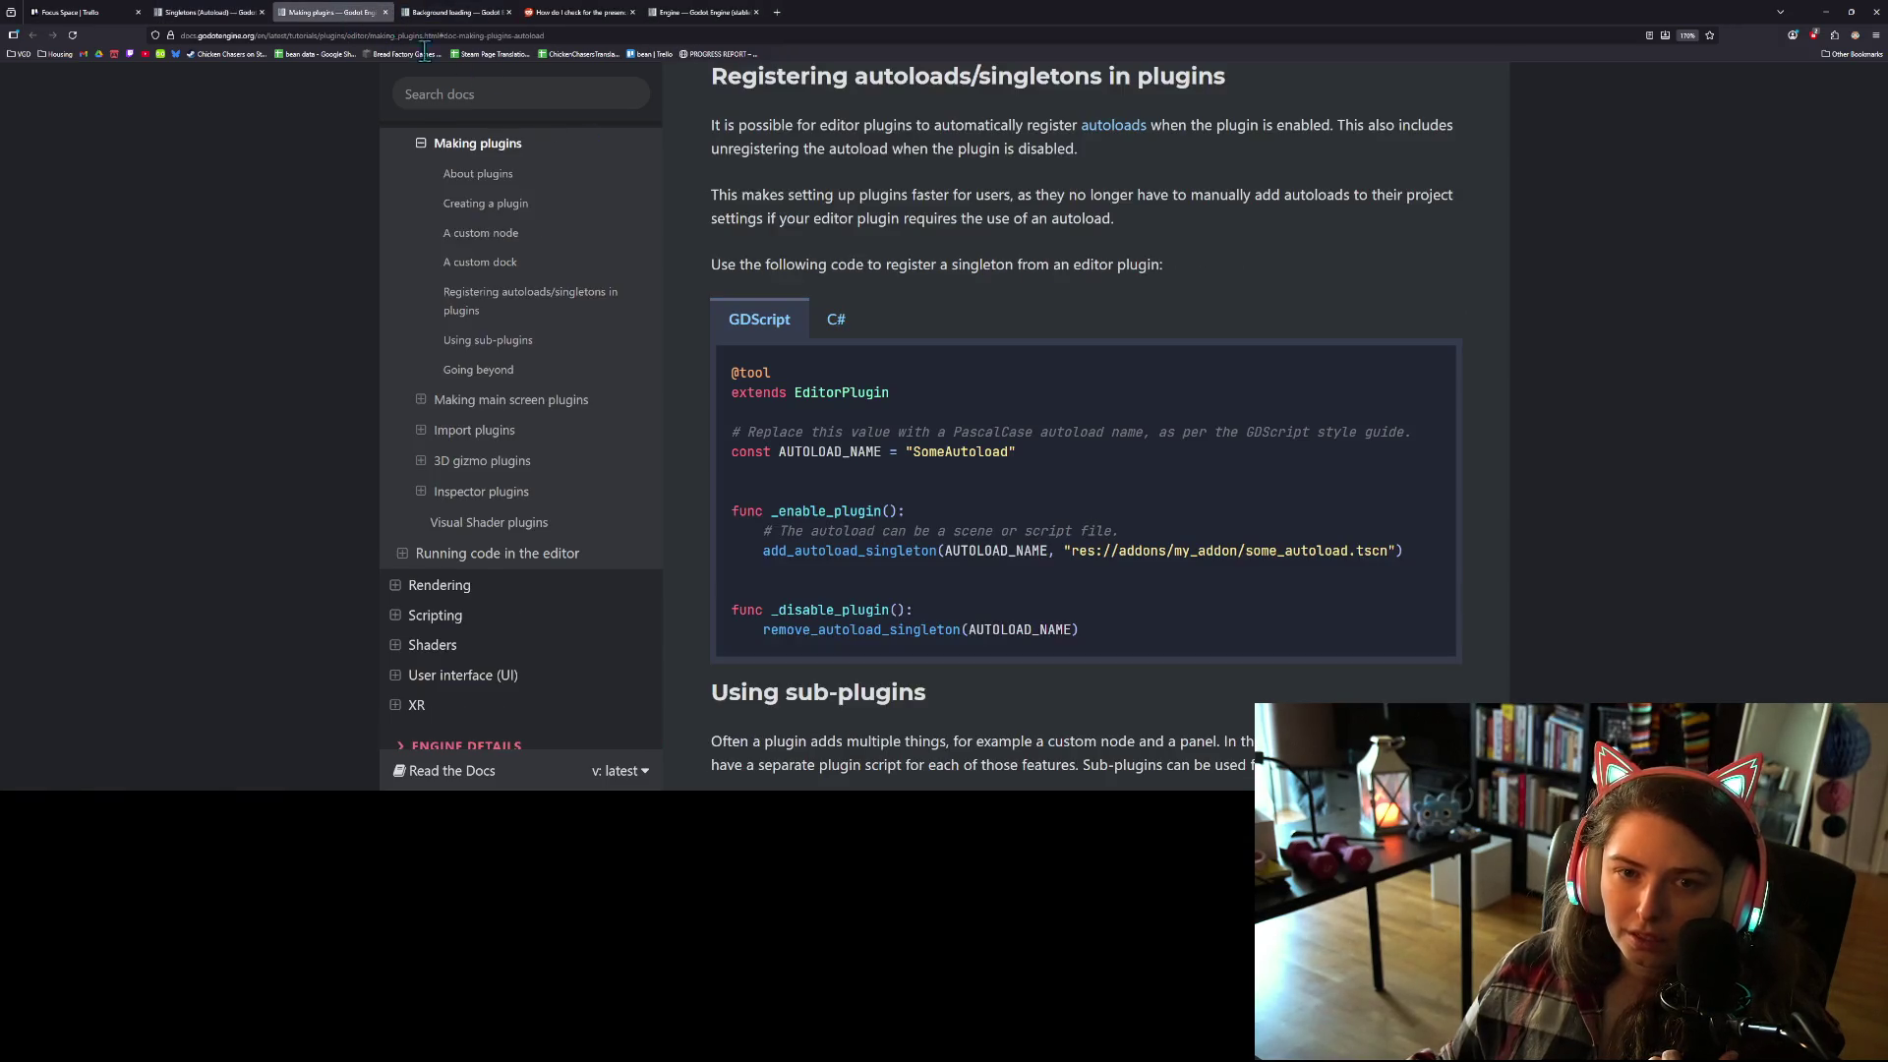
scroll("down", 3)
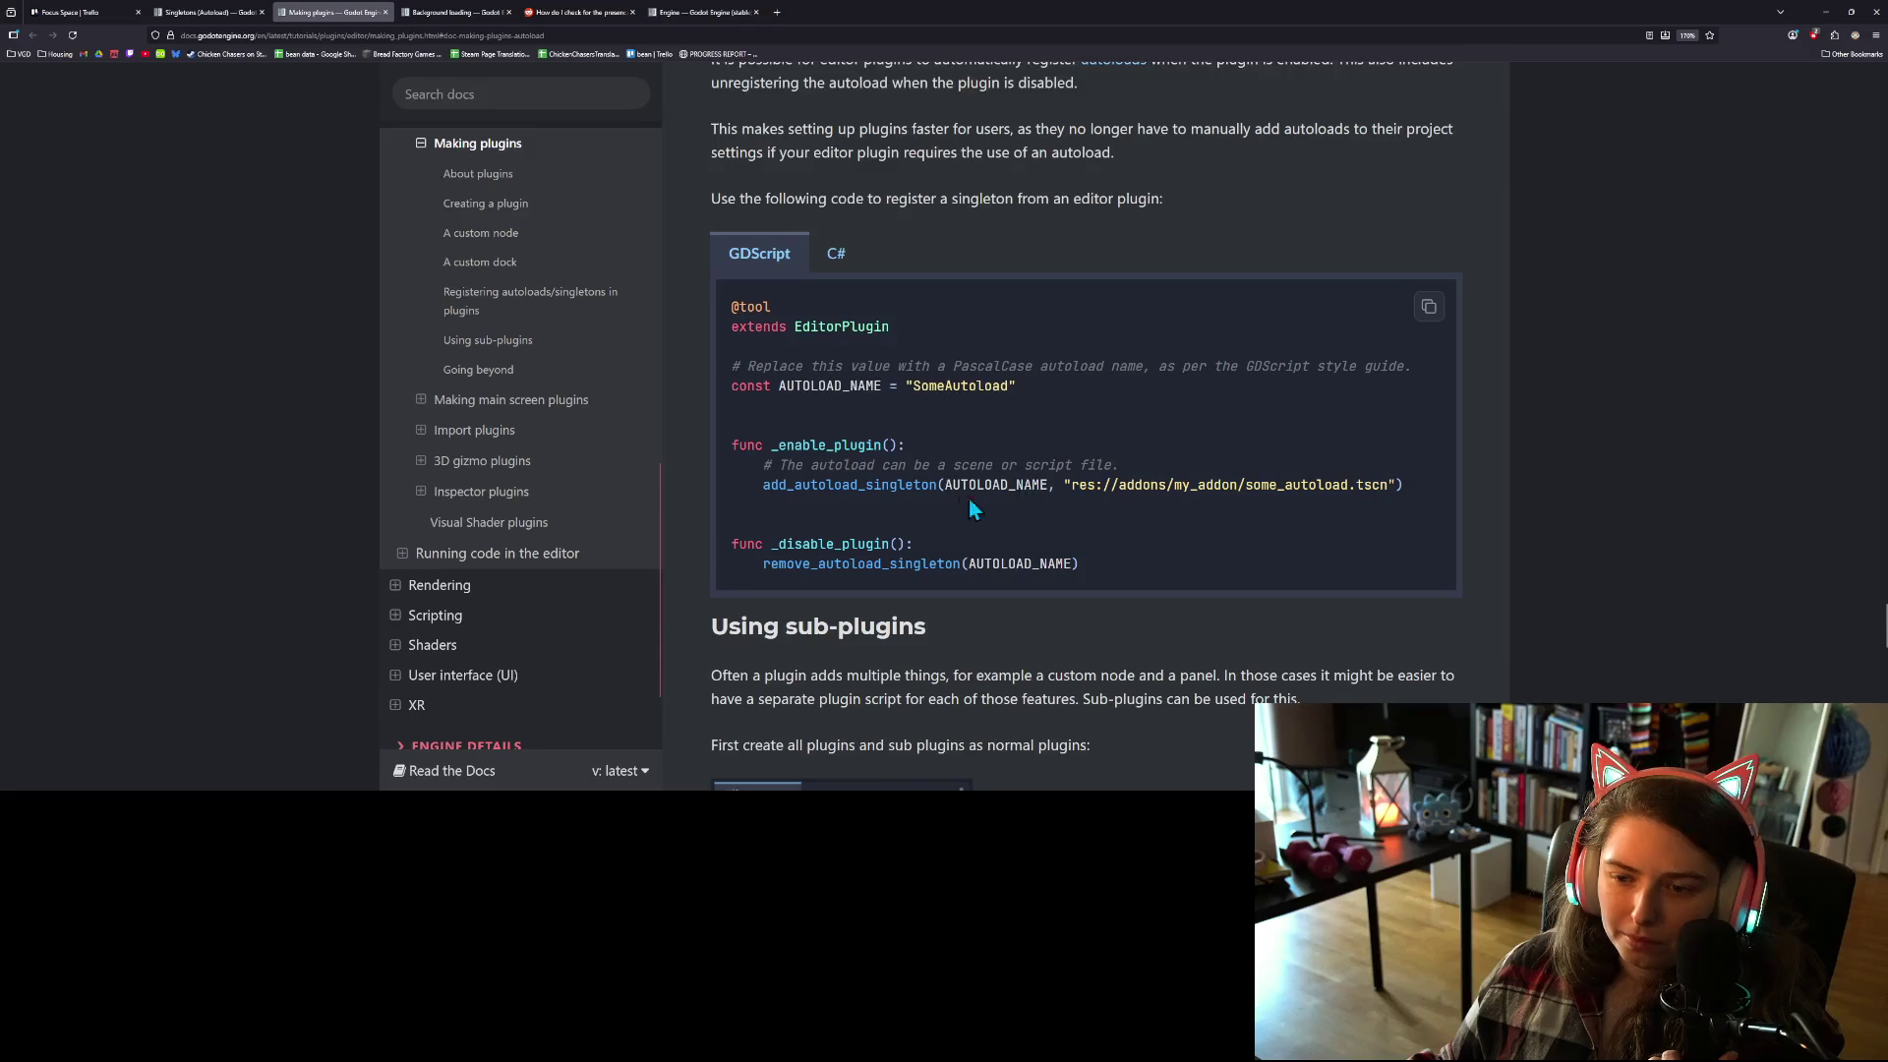
scroll("down", 3)
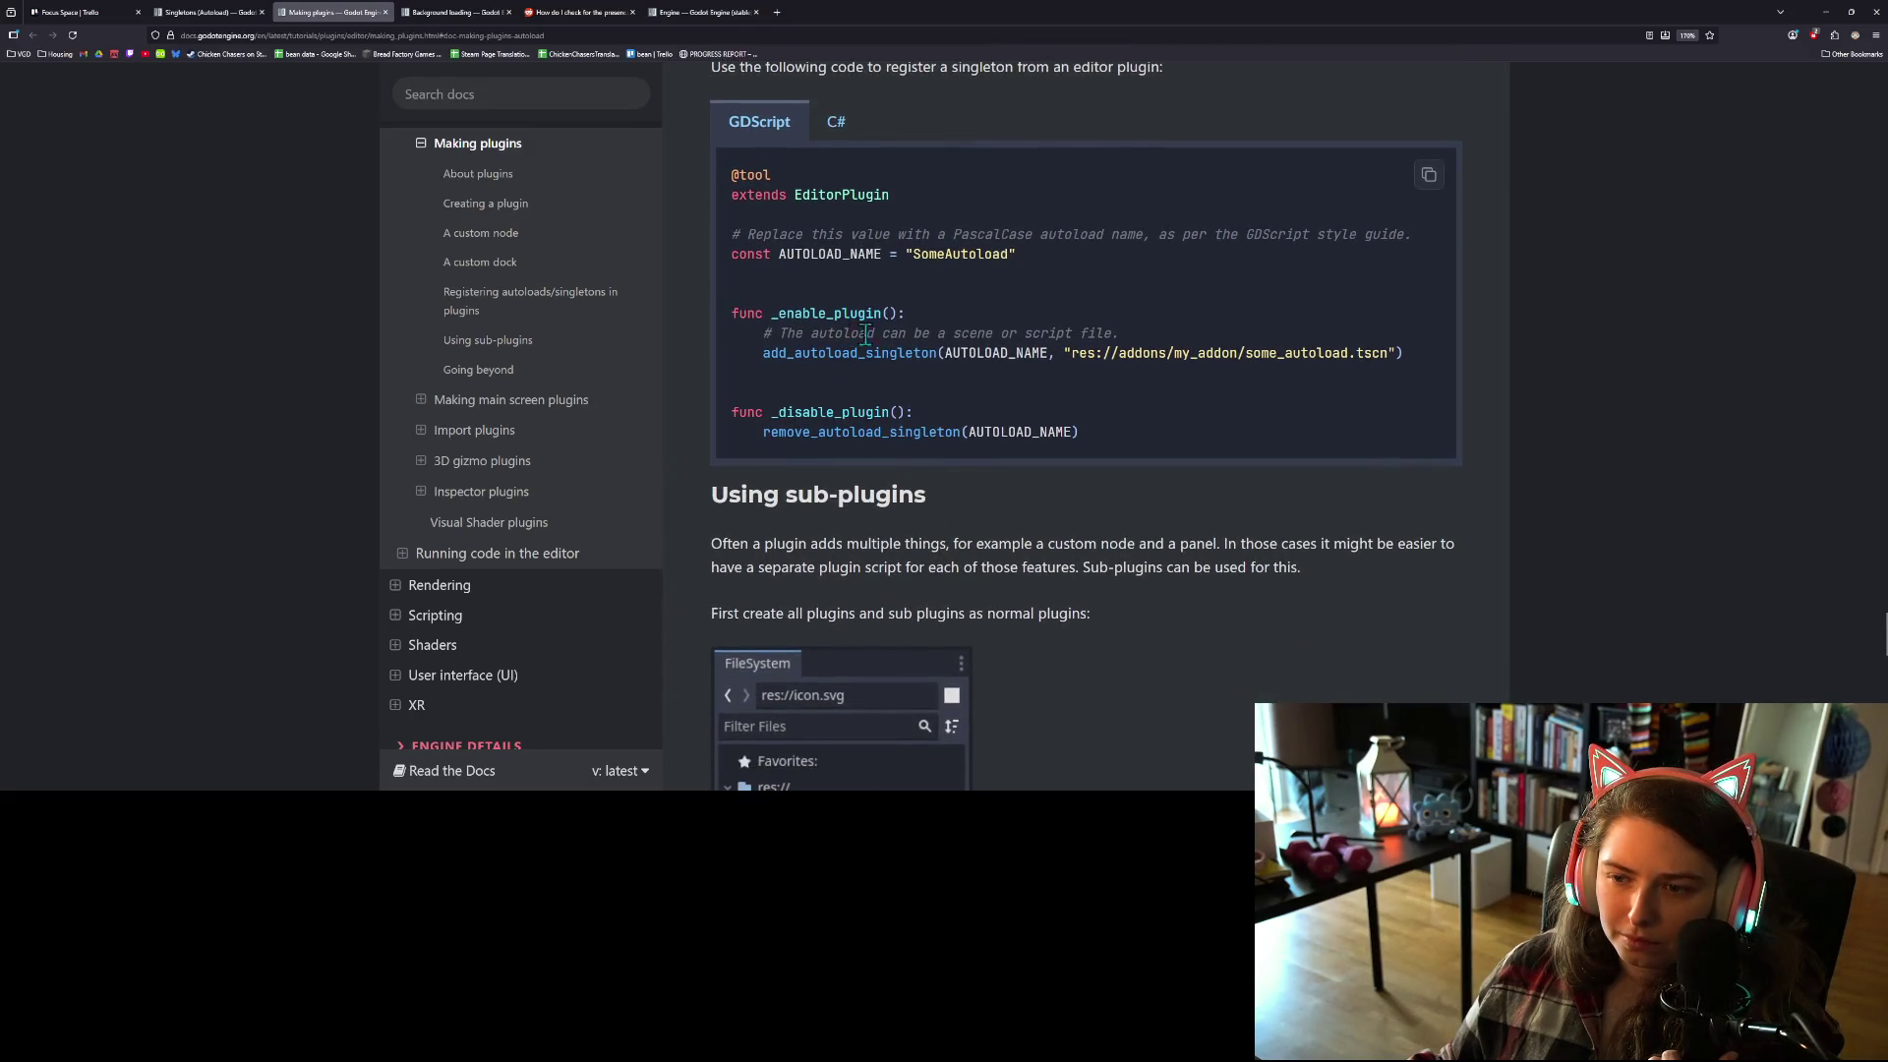
scroll("up", 3)
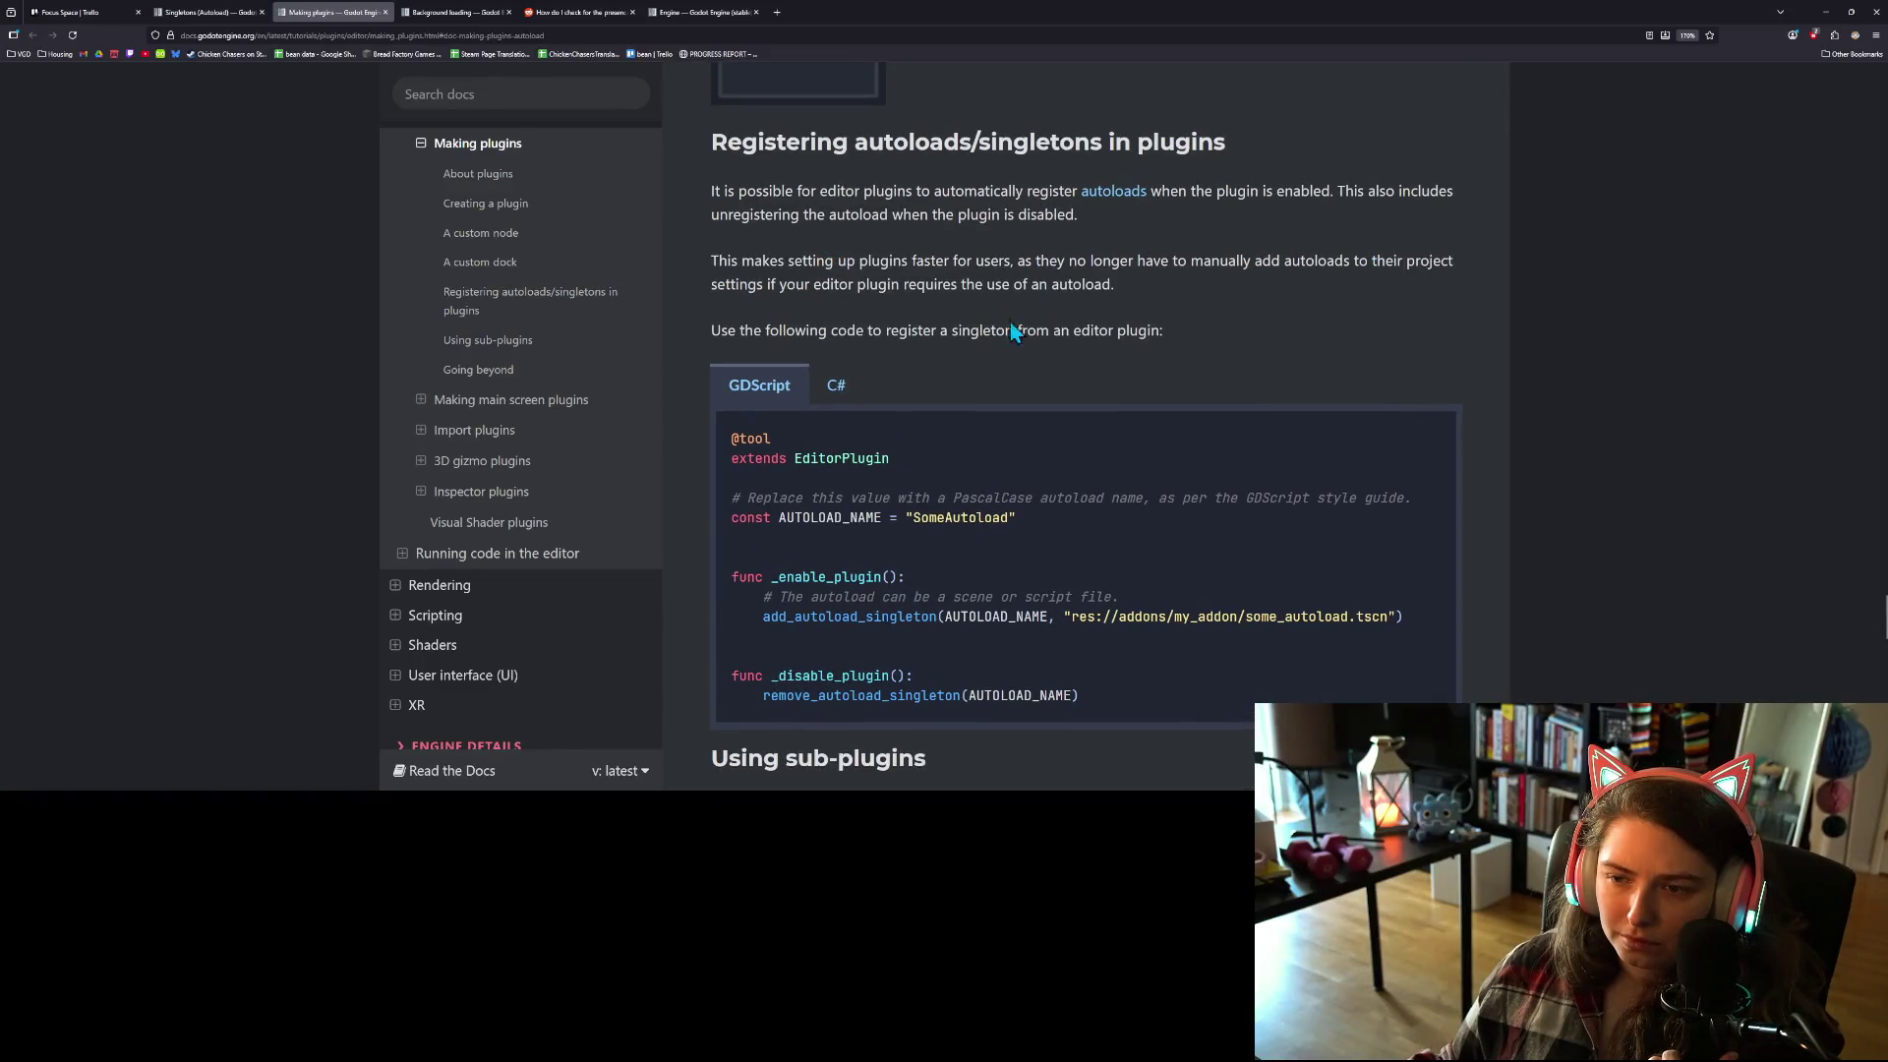
scroll("down", 3)
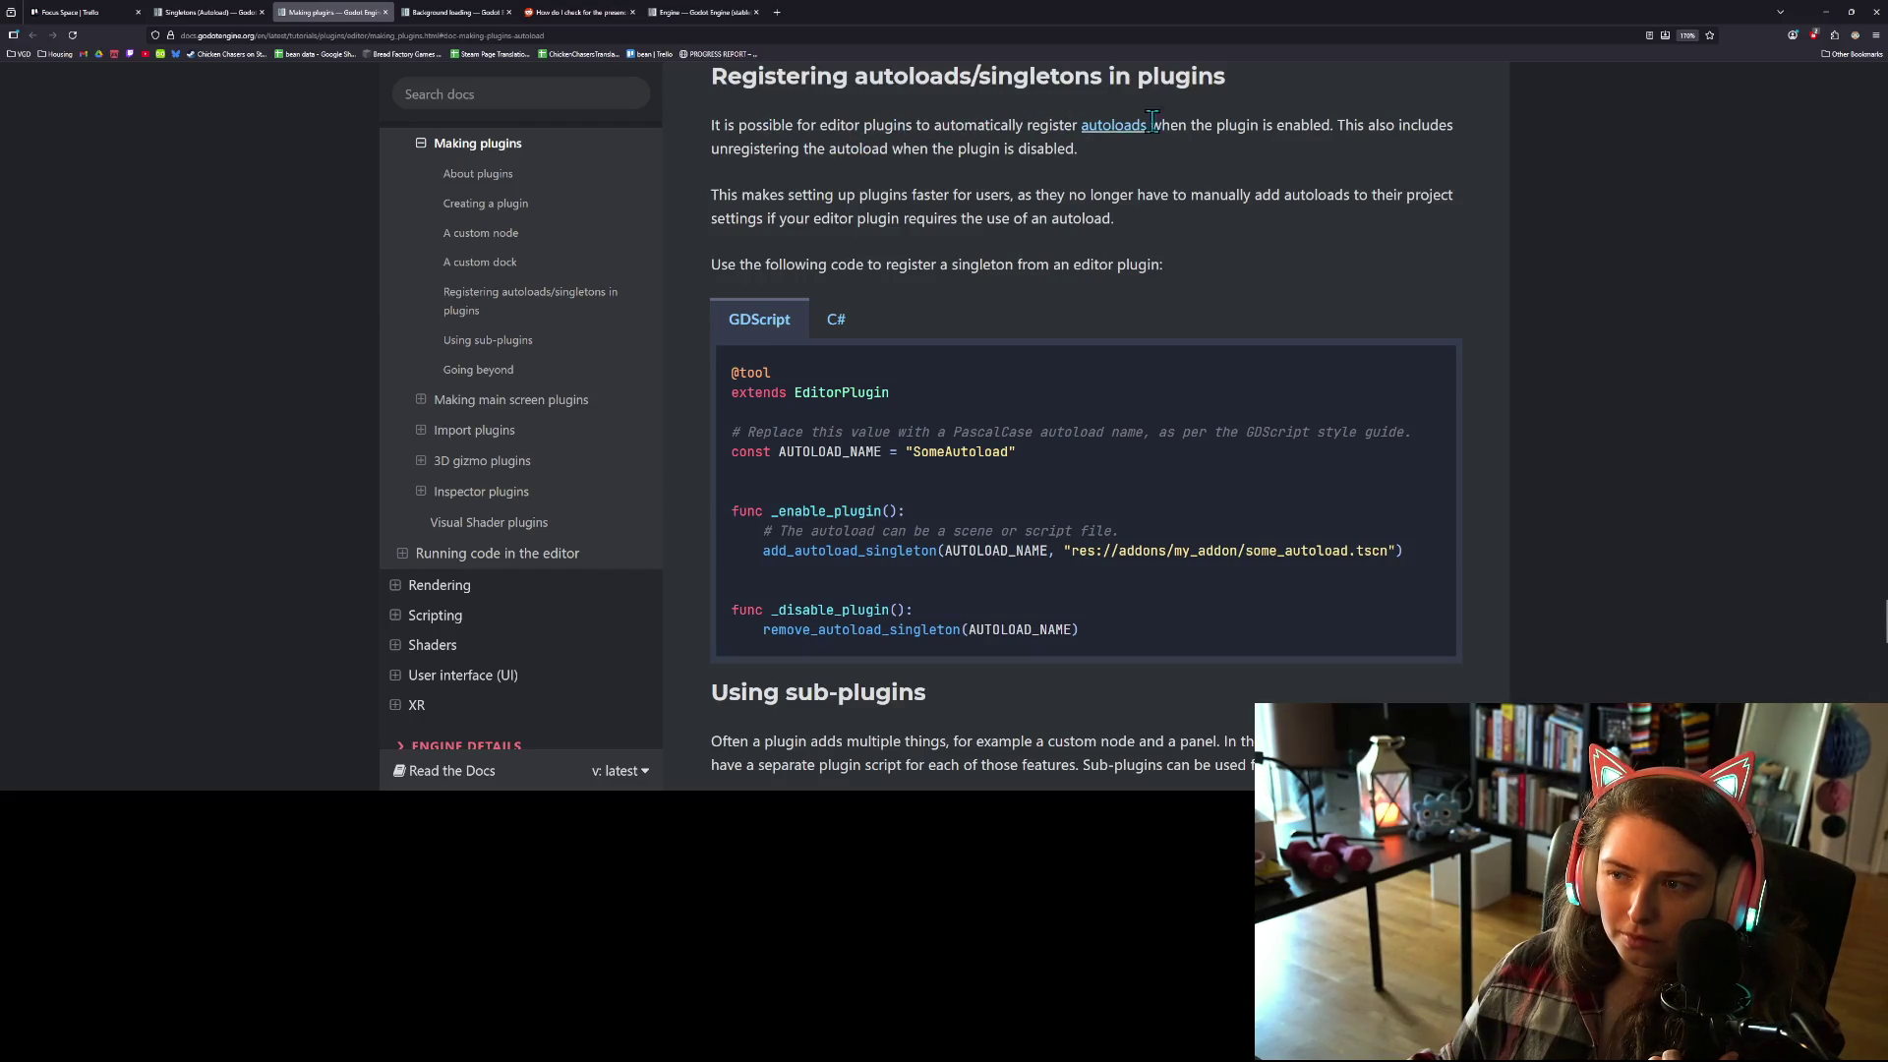
scroll("down", 3)
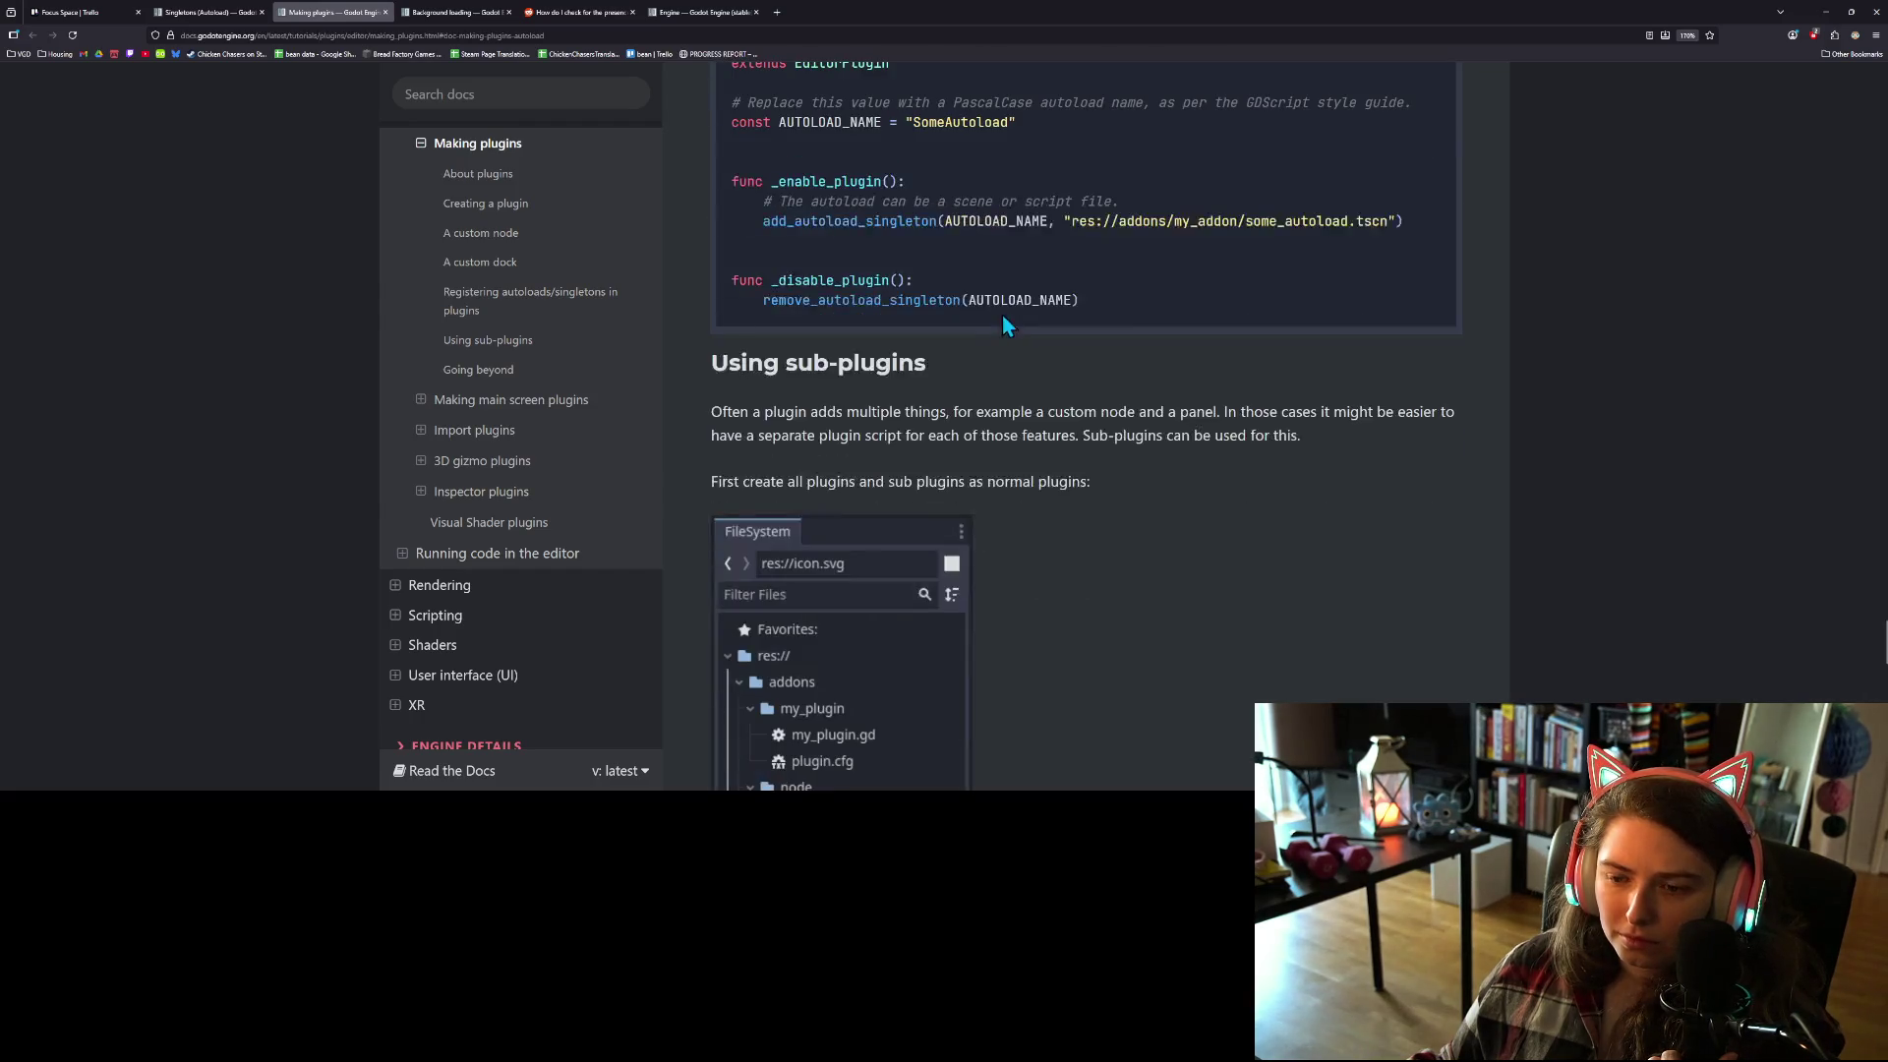
scroll("up", 3)
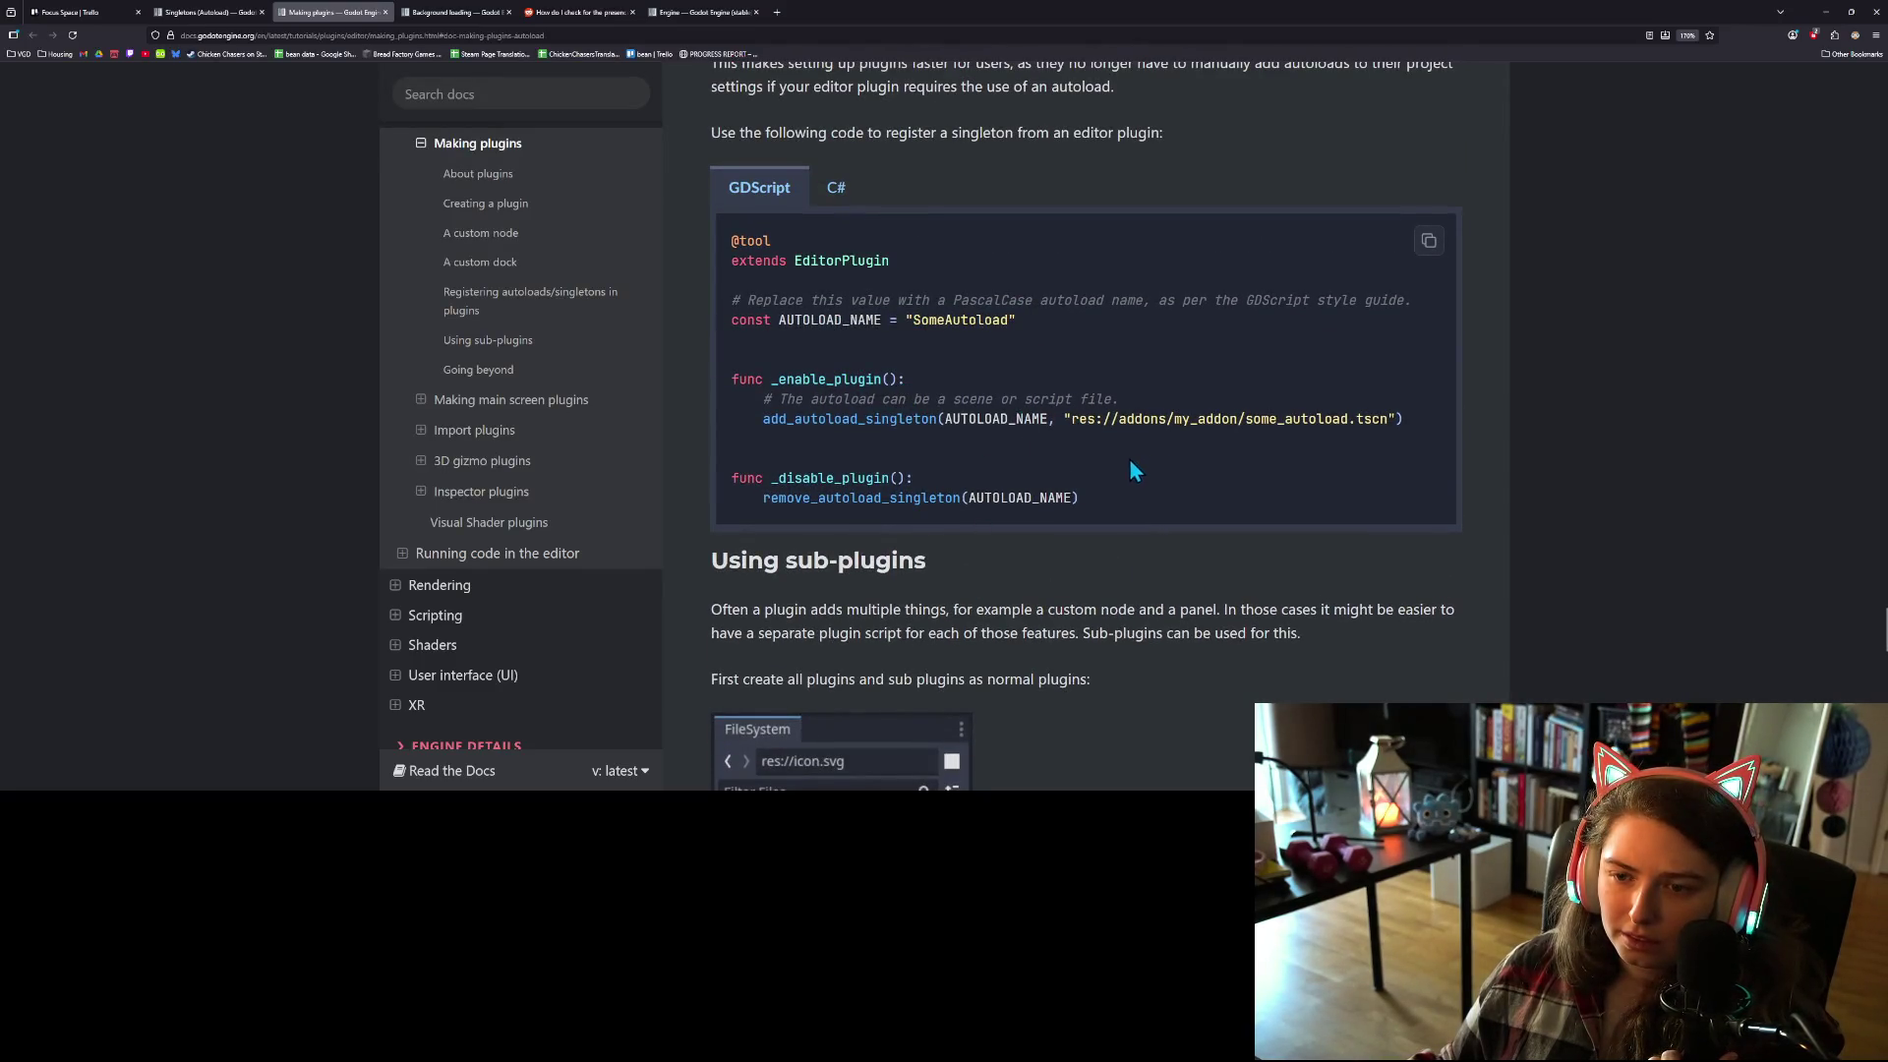
scroll("down", 3)
scroll("down", 3)
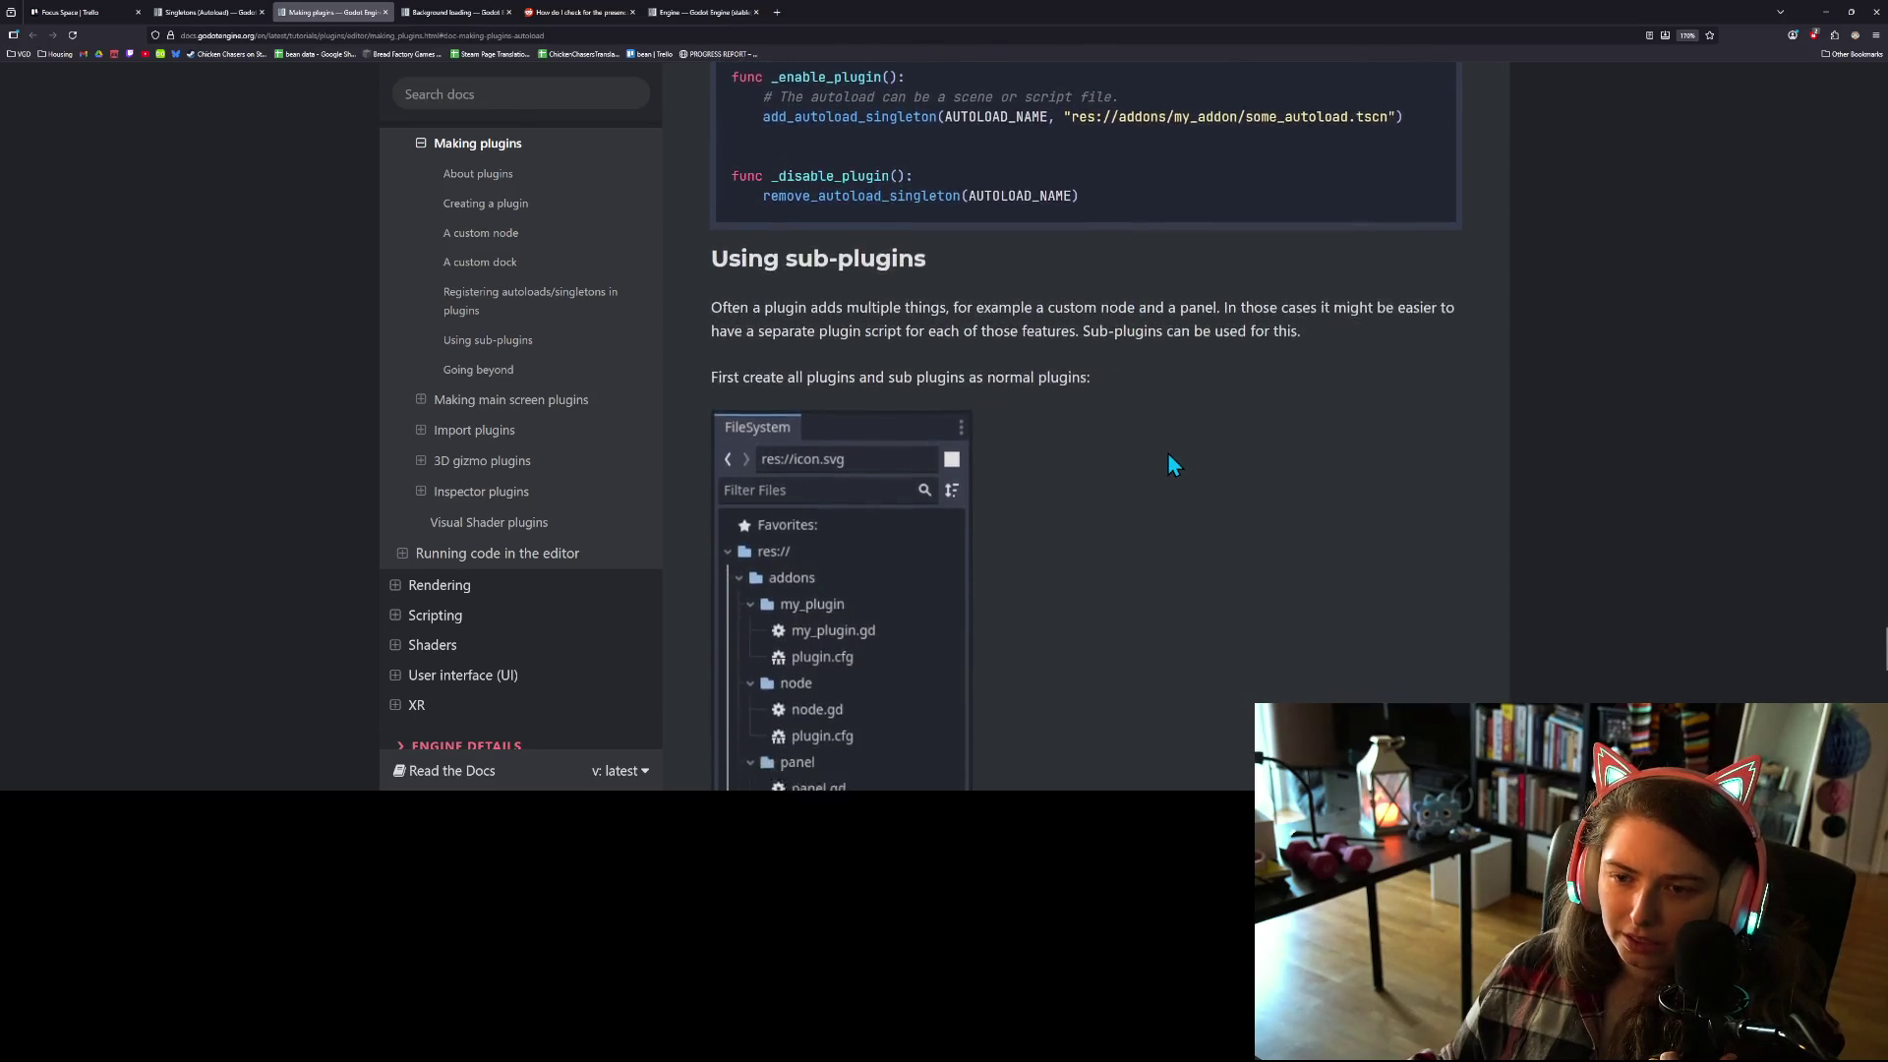
scroll("down", 3)
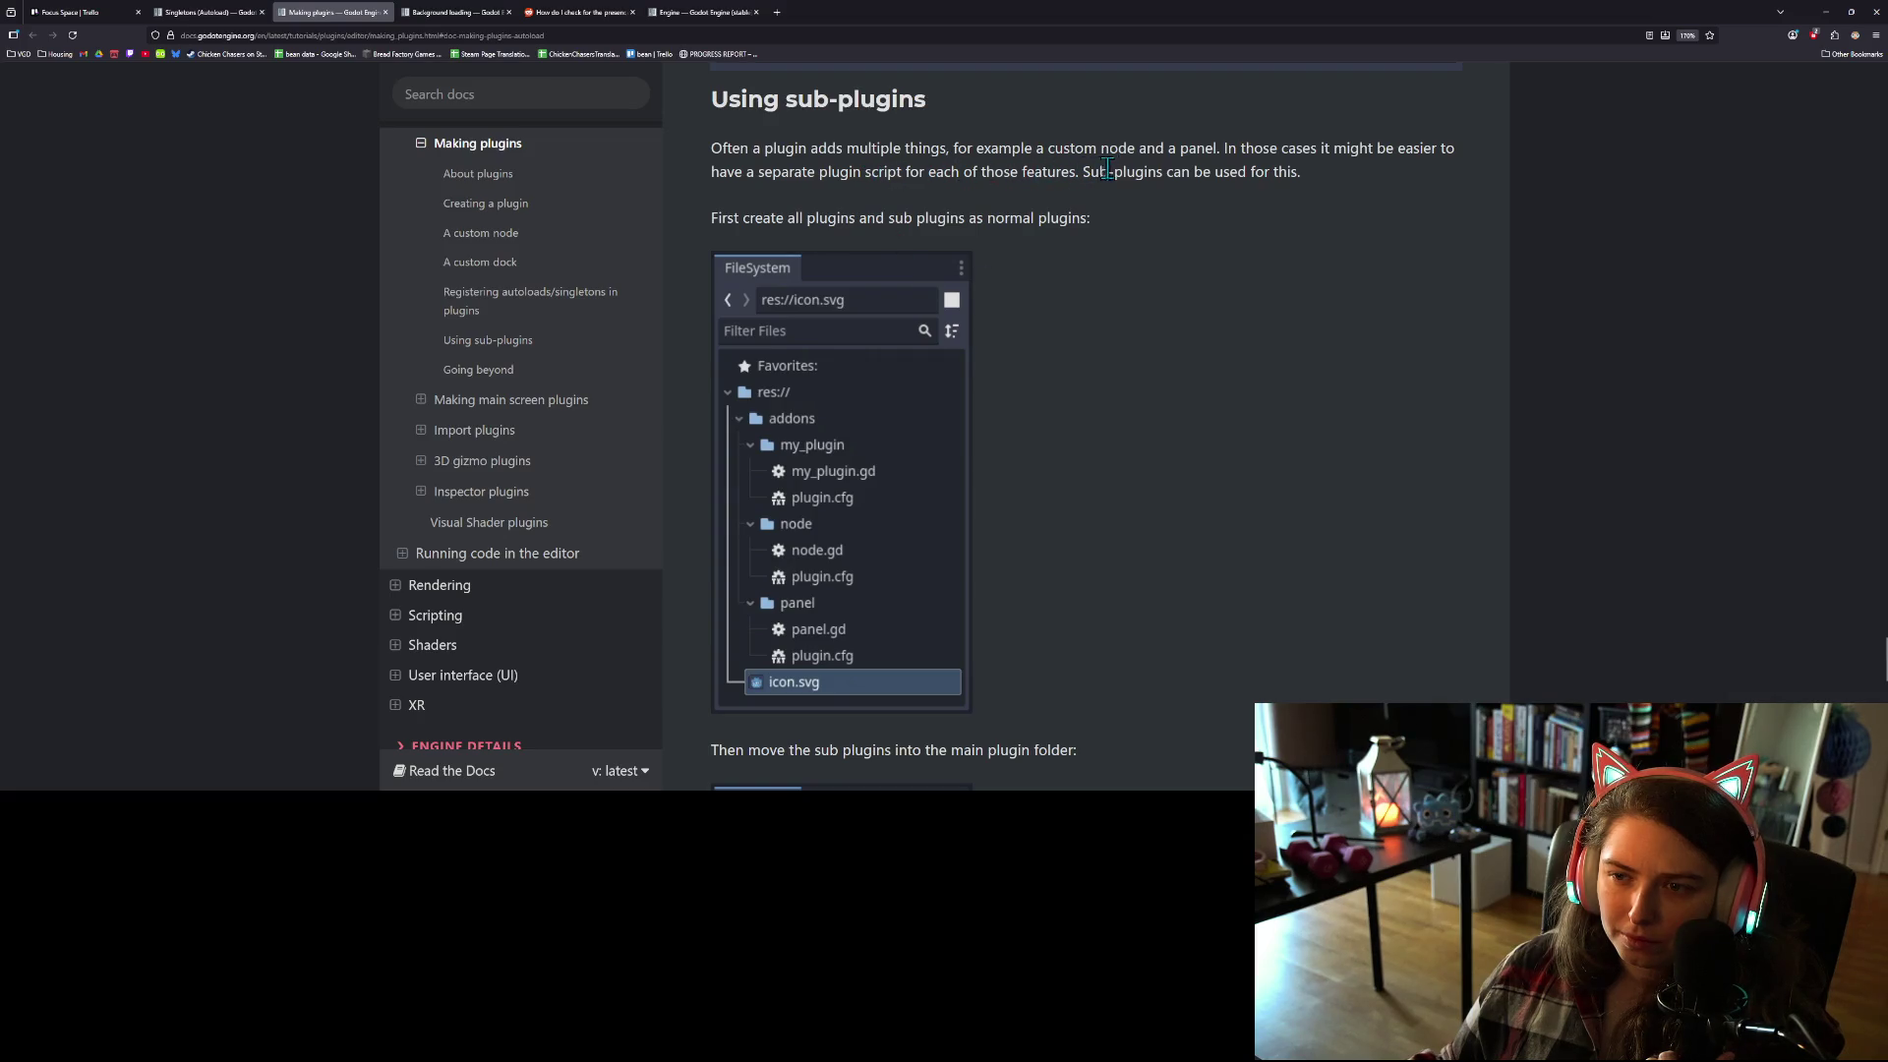
scroll("down", 3)
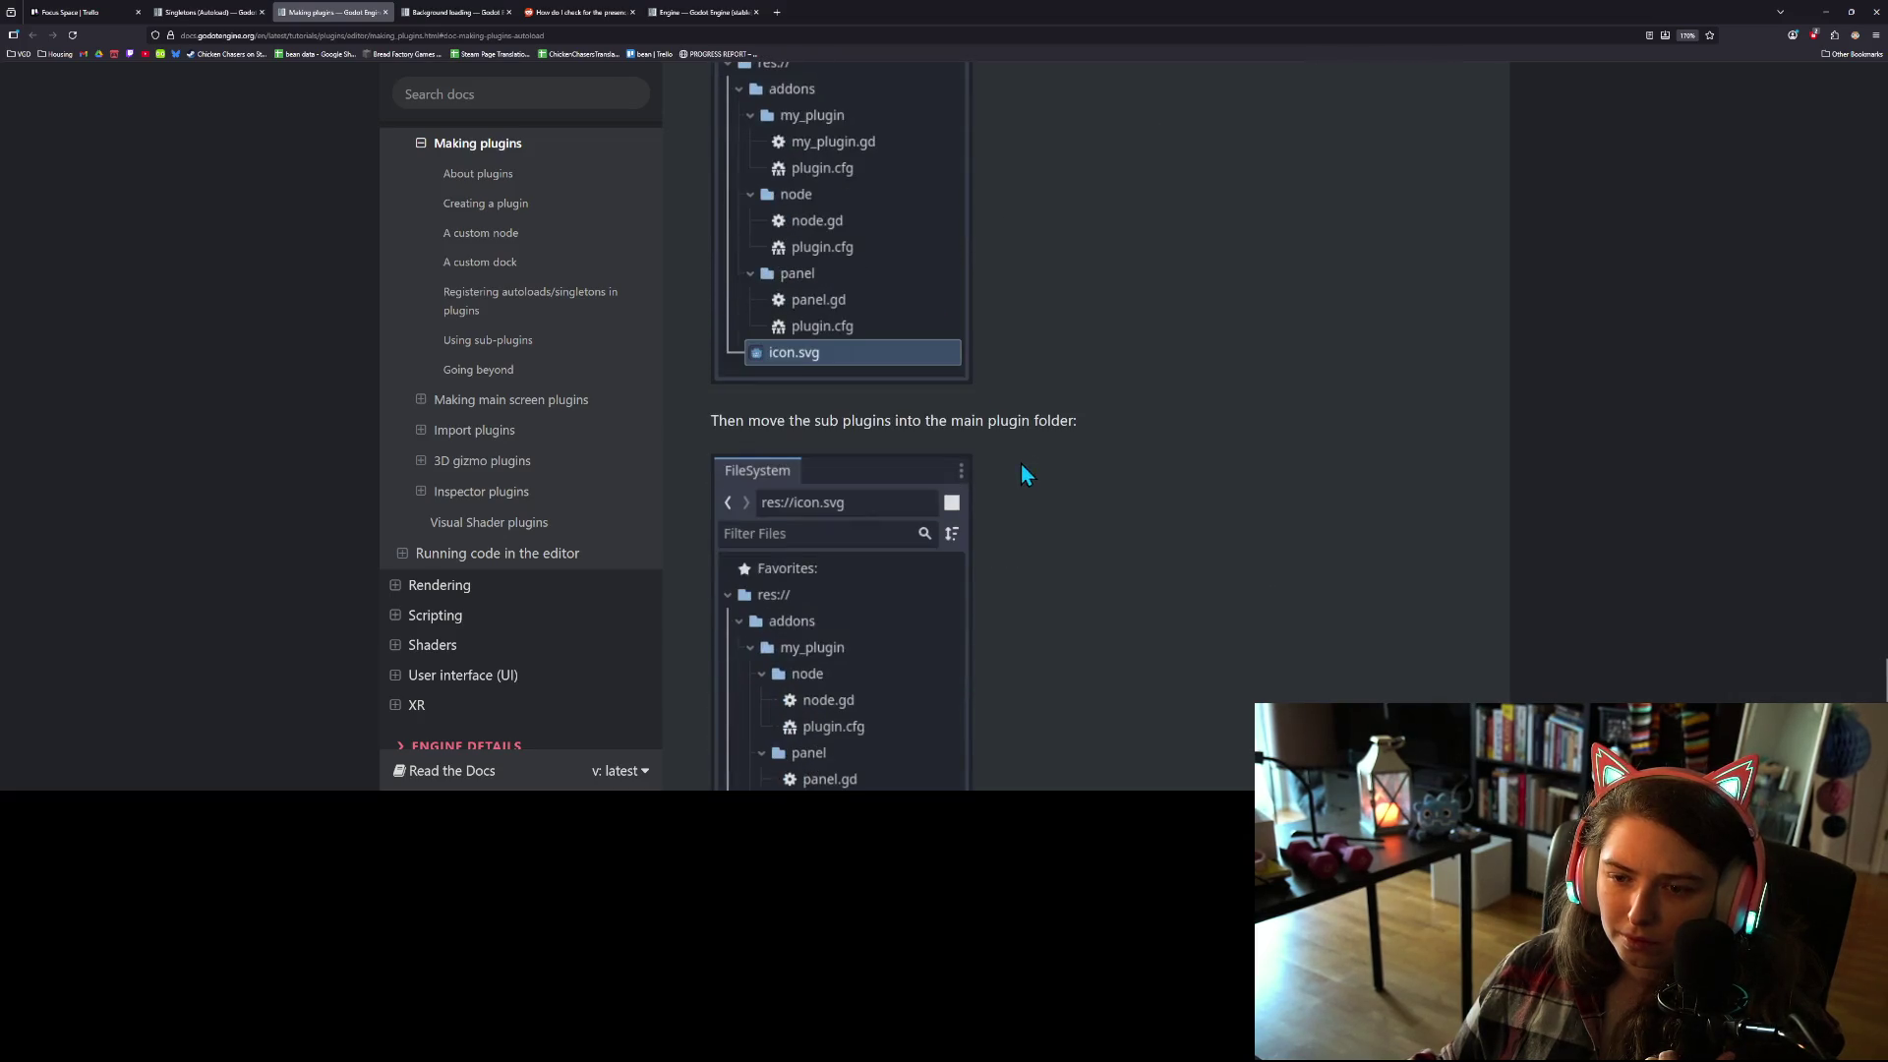
scroll("down", 3)
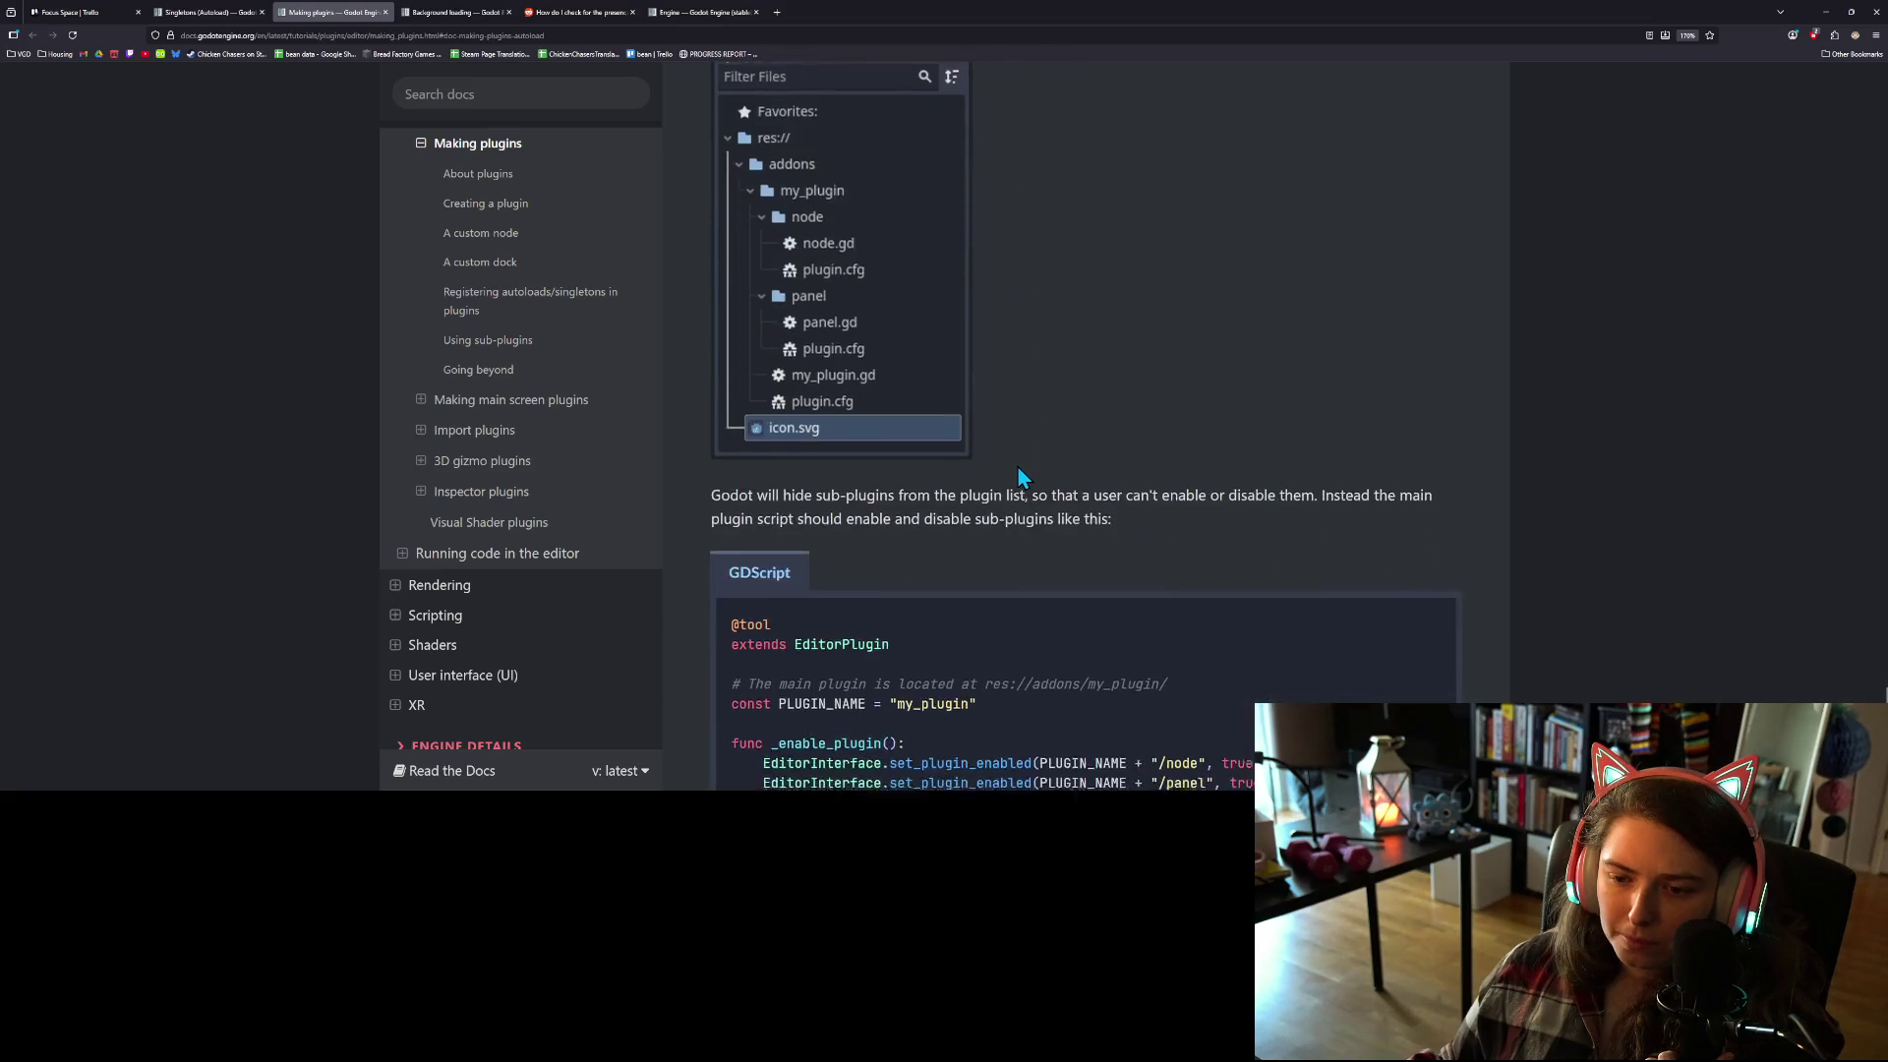
scroll("down", 3)
scroll("down", 3)
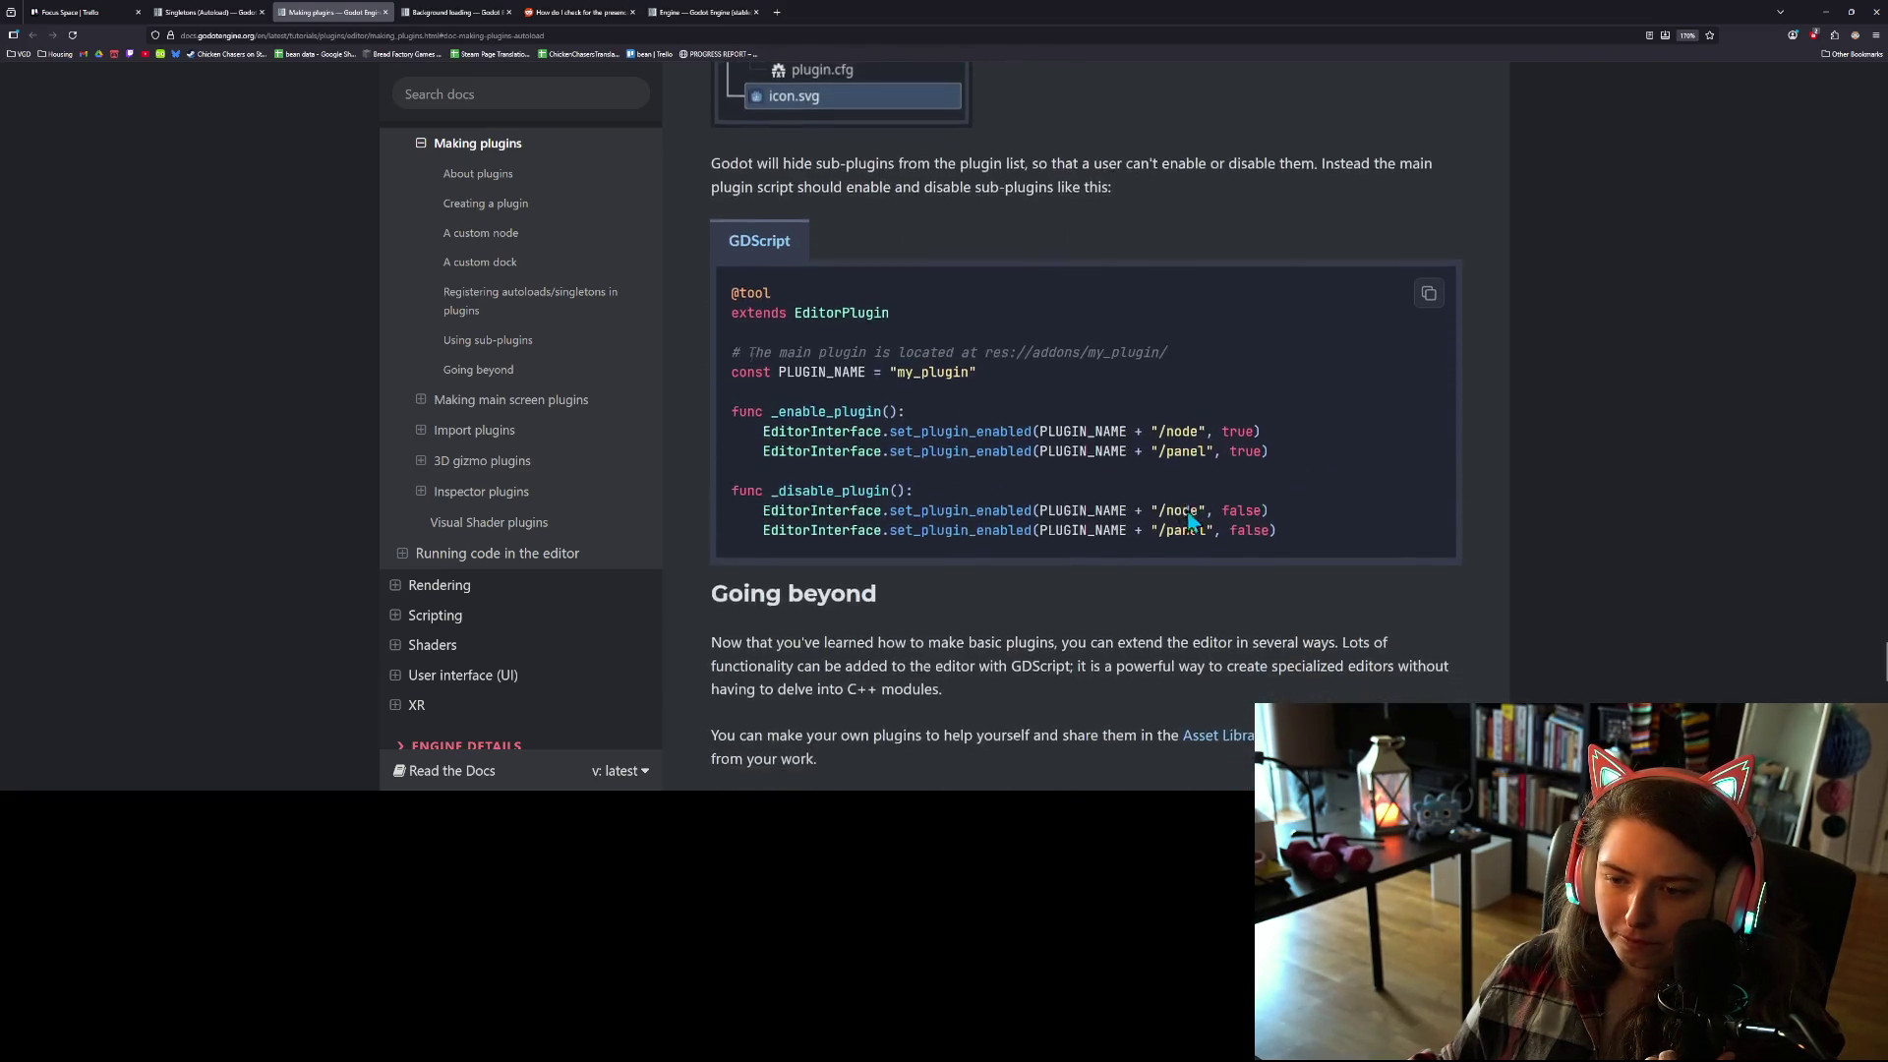
double_click(979, 431)
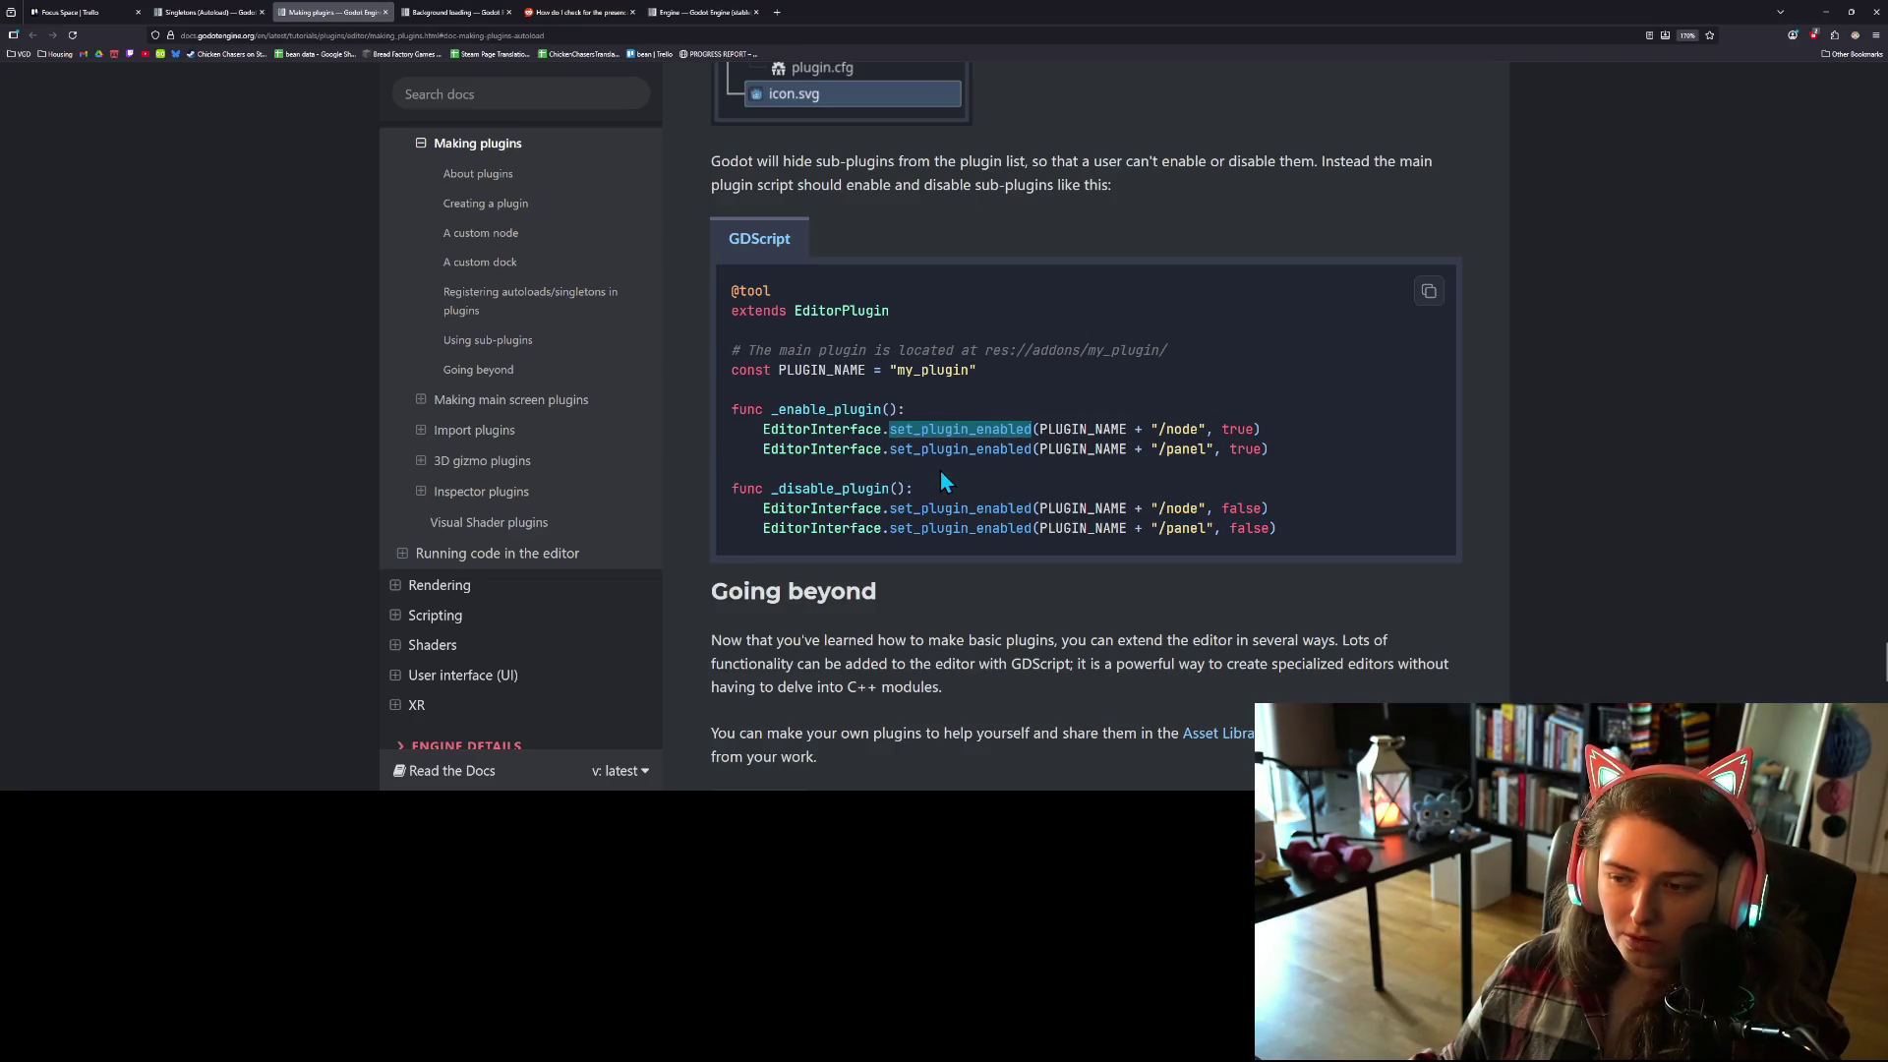
Step: Read the sub-plugins section, then minimize the browser to return to the Godot editor
scroll("down", 3)
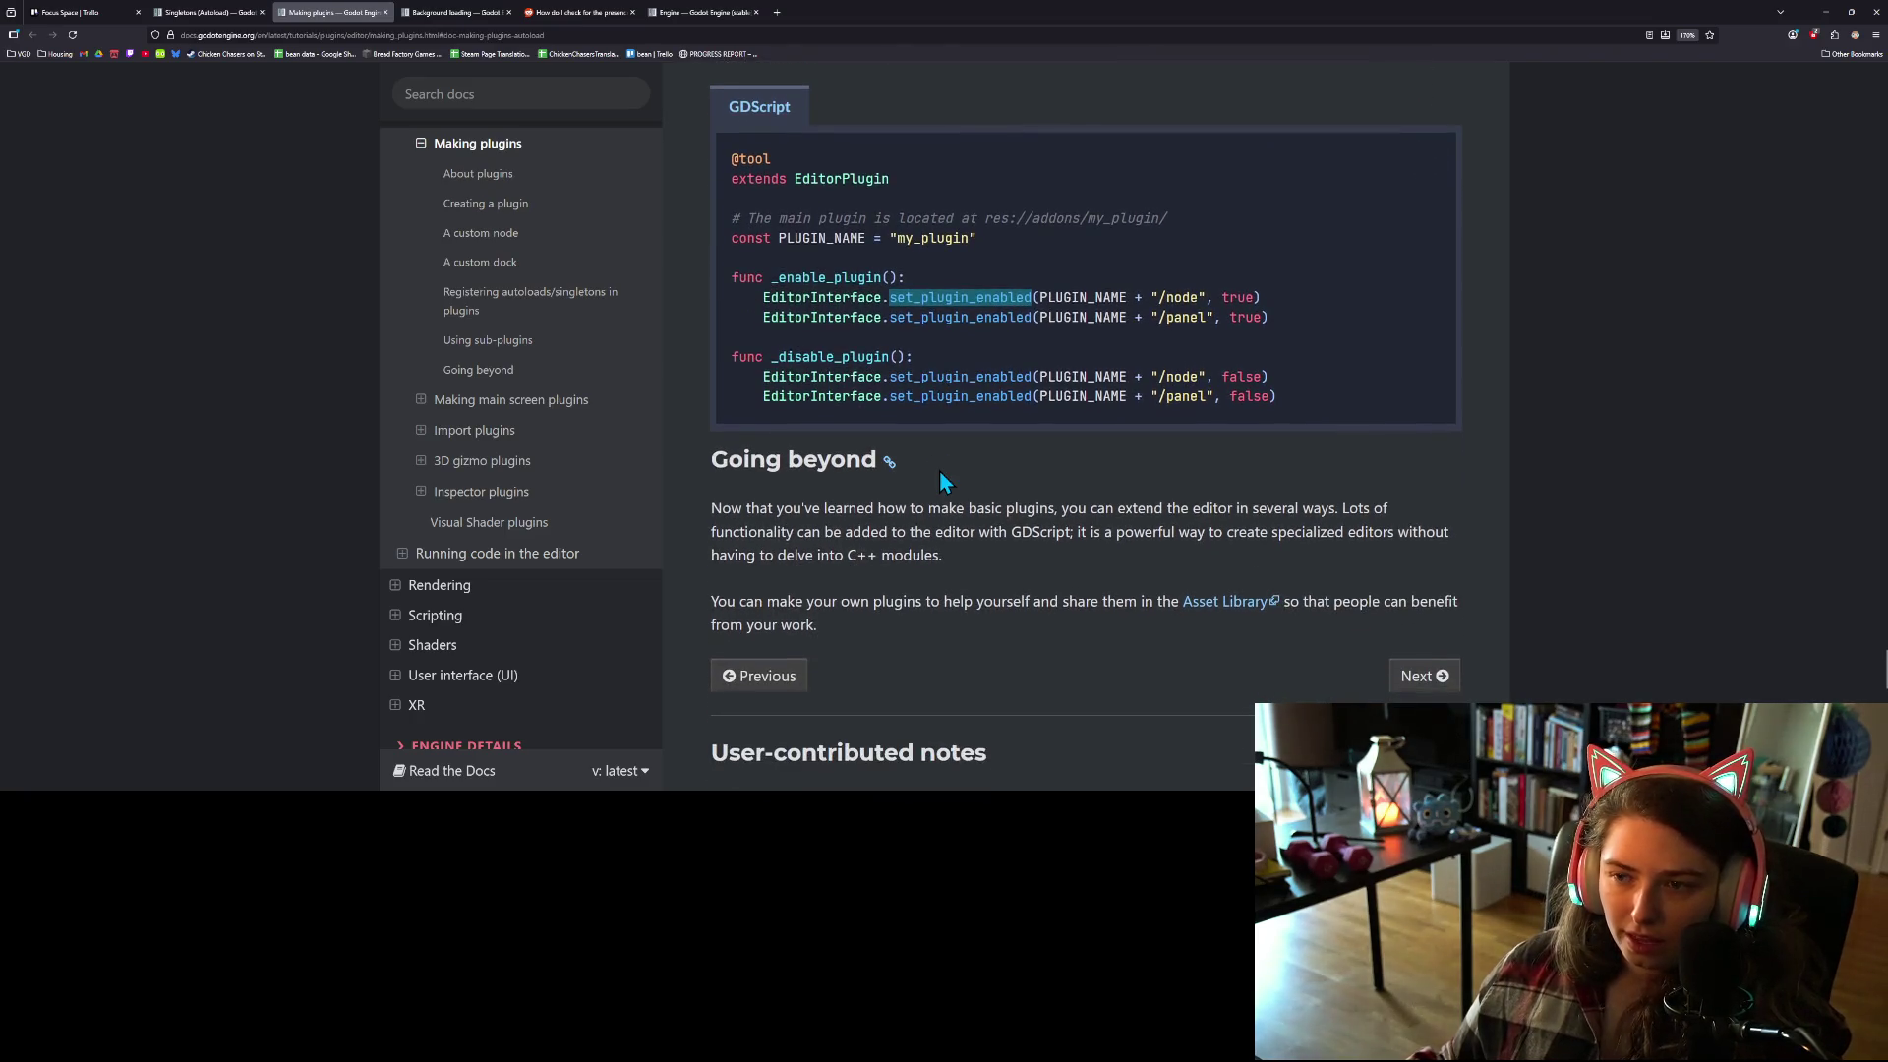
scroll("down", 3)
scroll("up", 3)
scroll("up", 3)
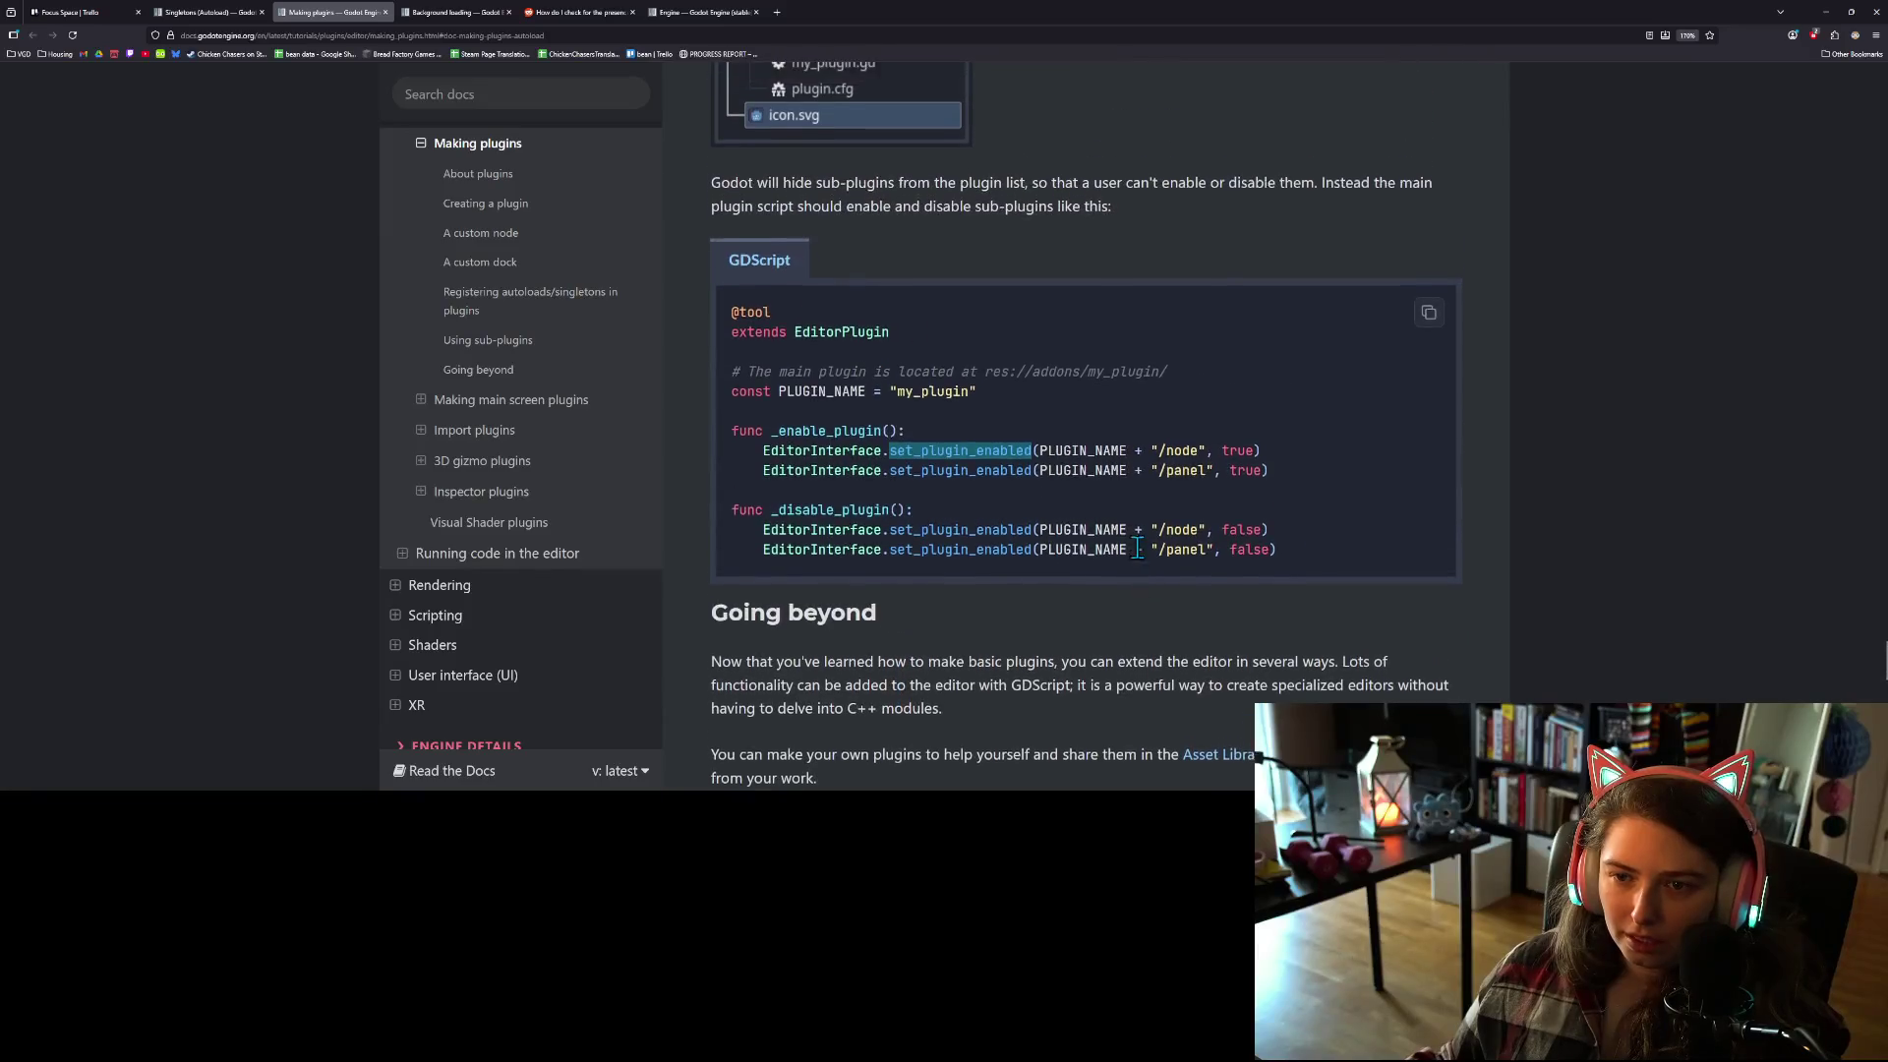
scroll("up", 3)
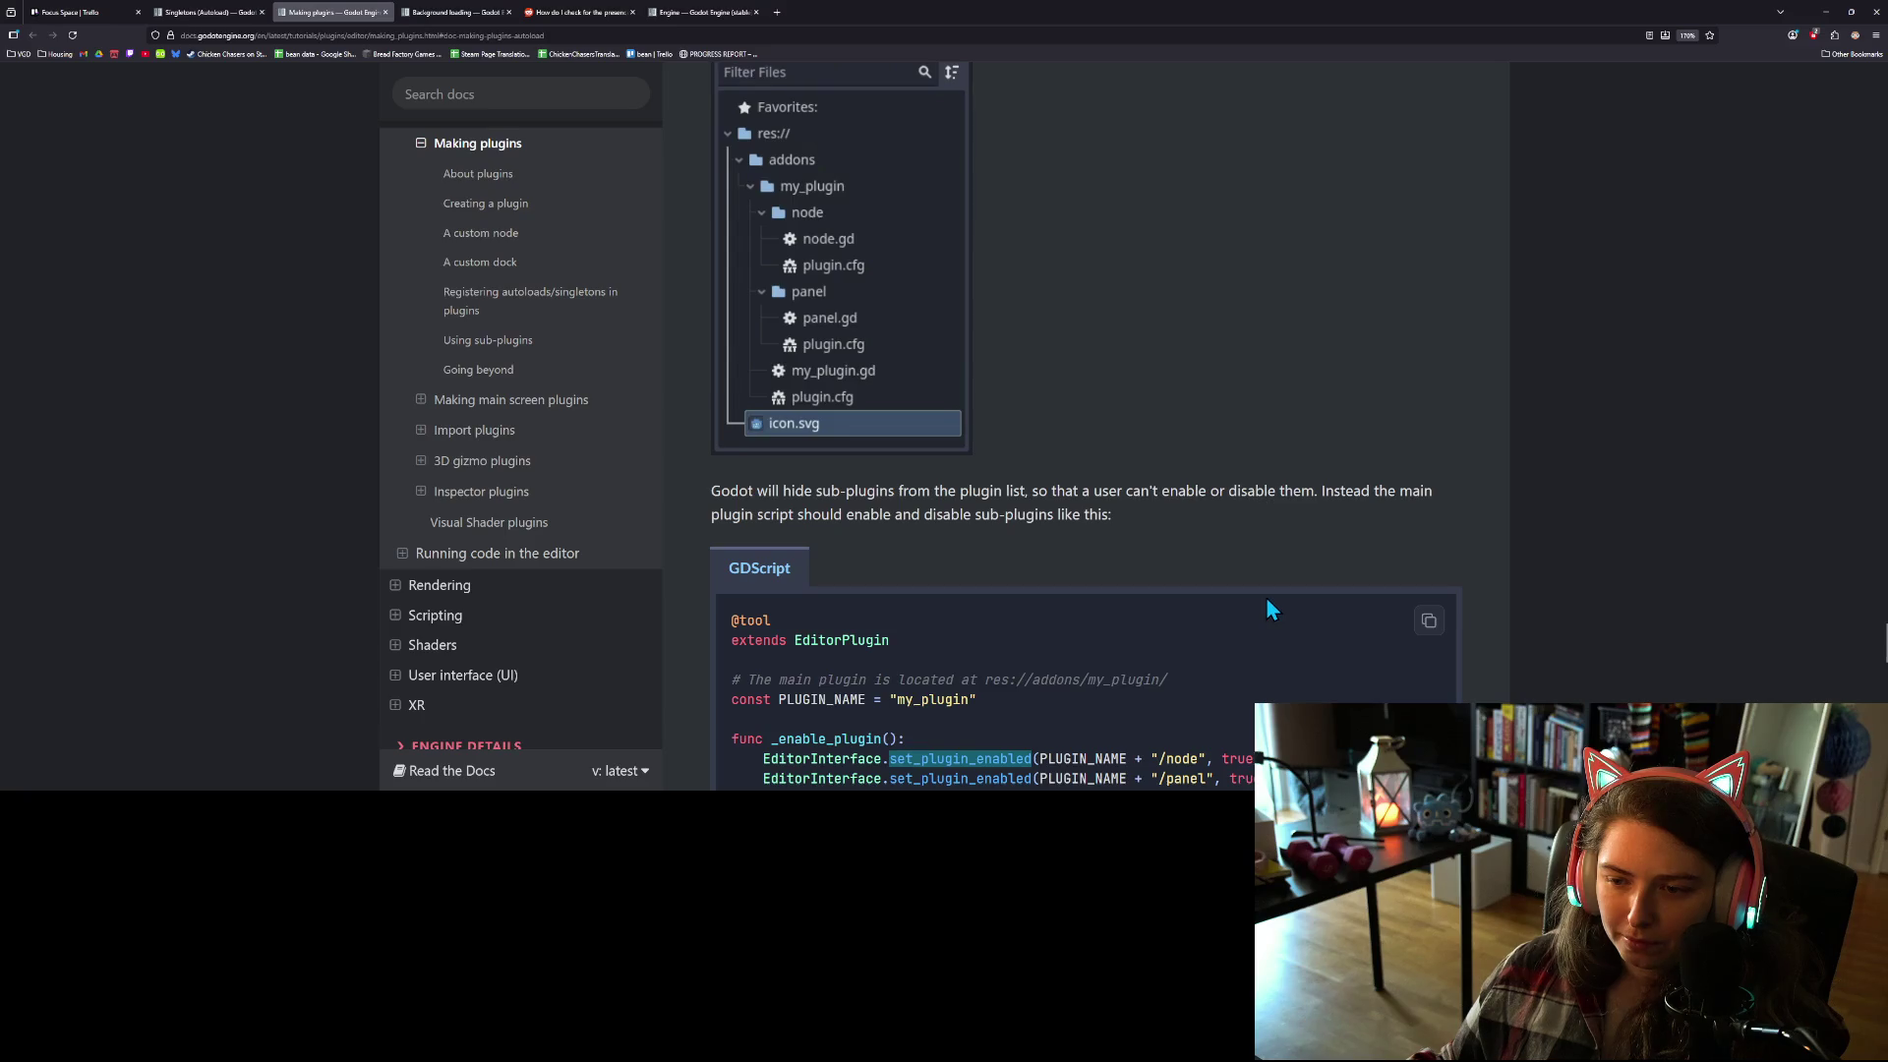
scroll("down", 3)
scroll("up", 3)
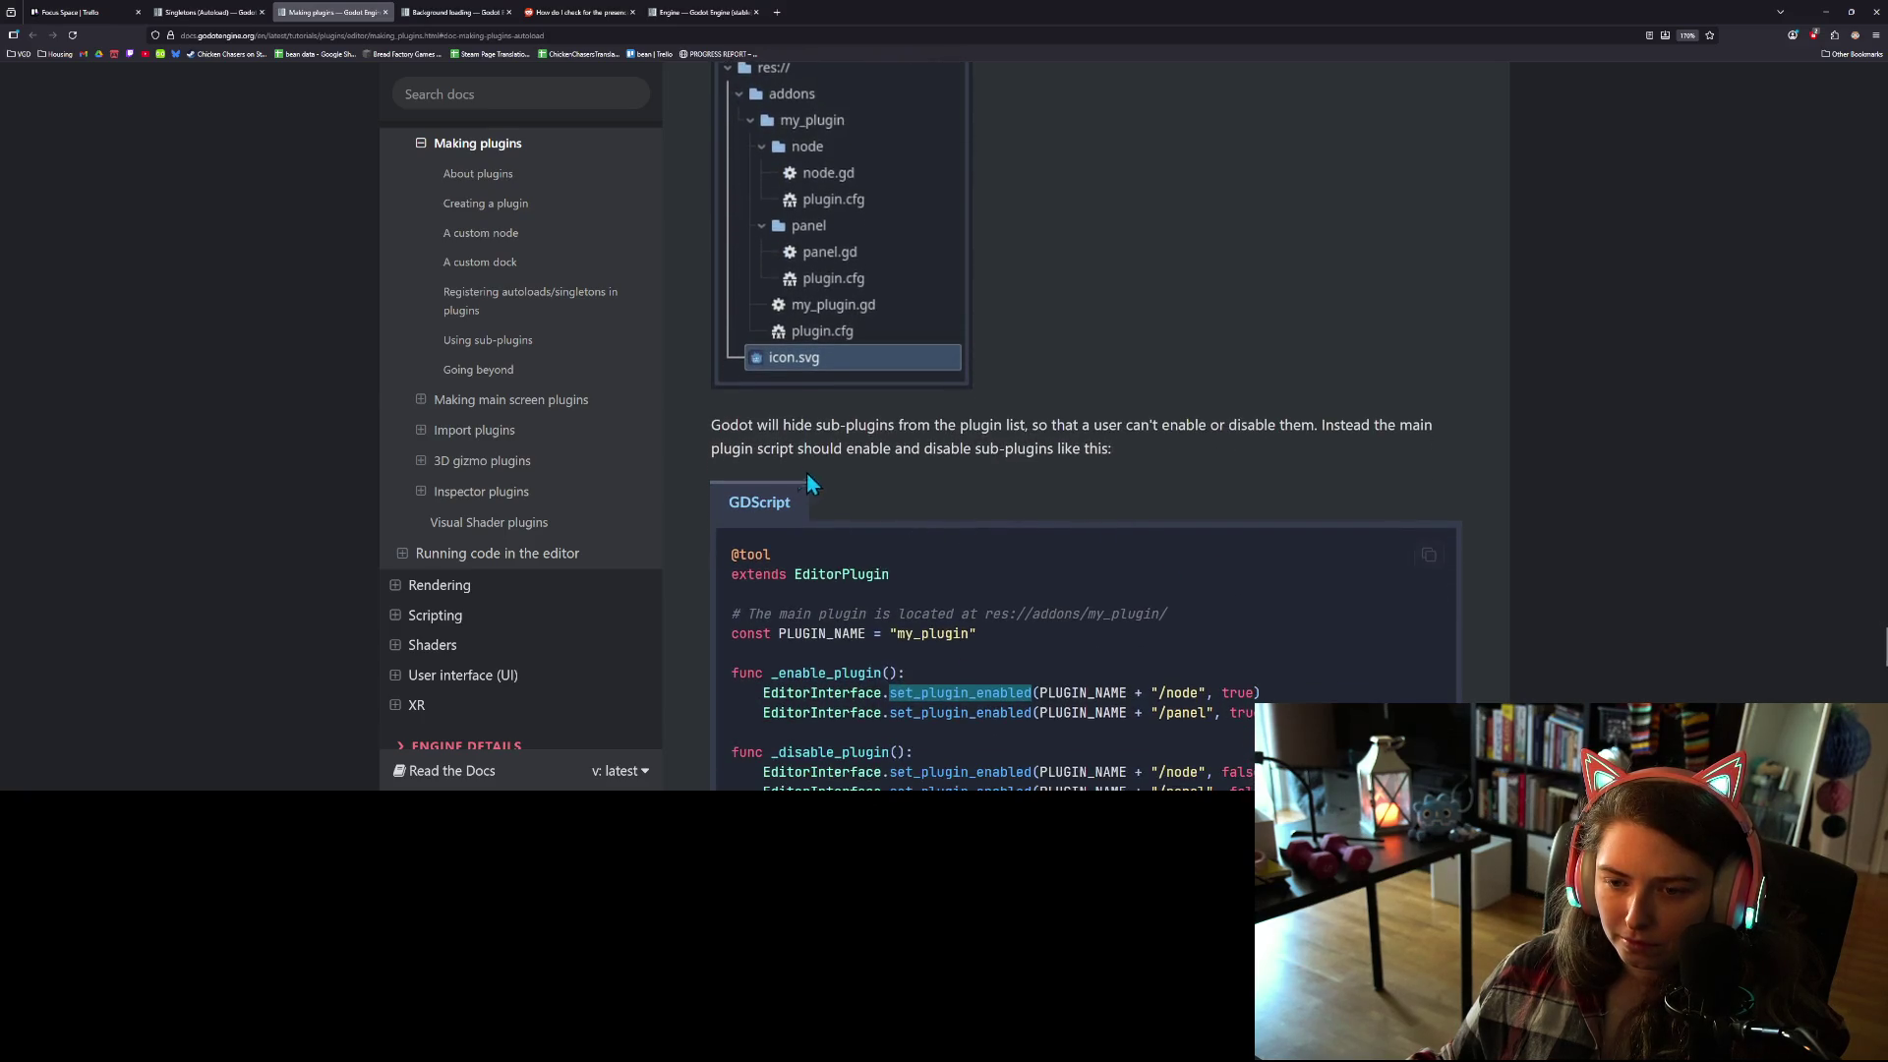
scroll("up", 3)
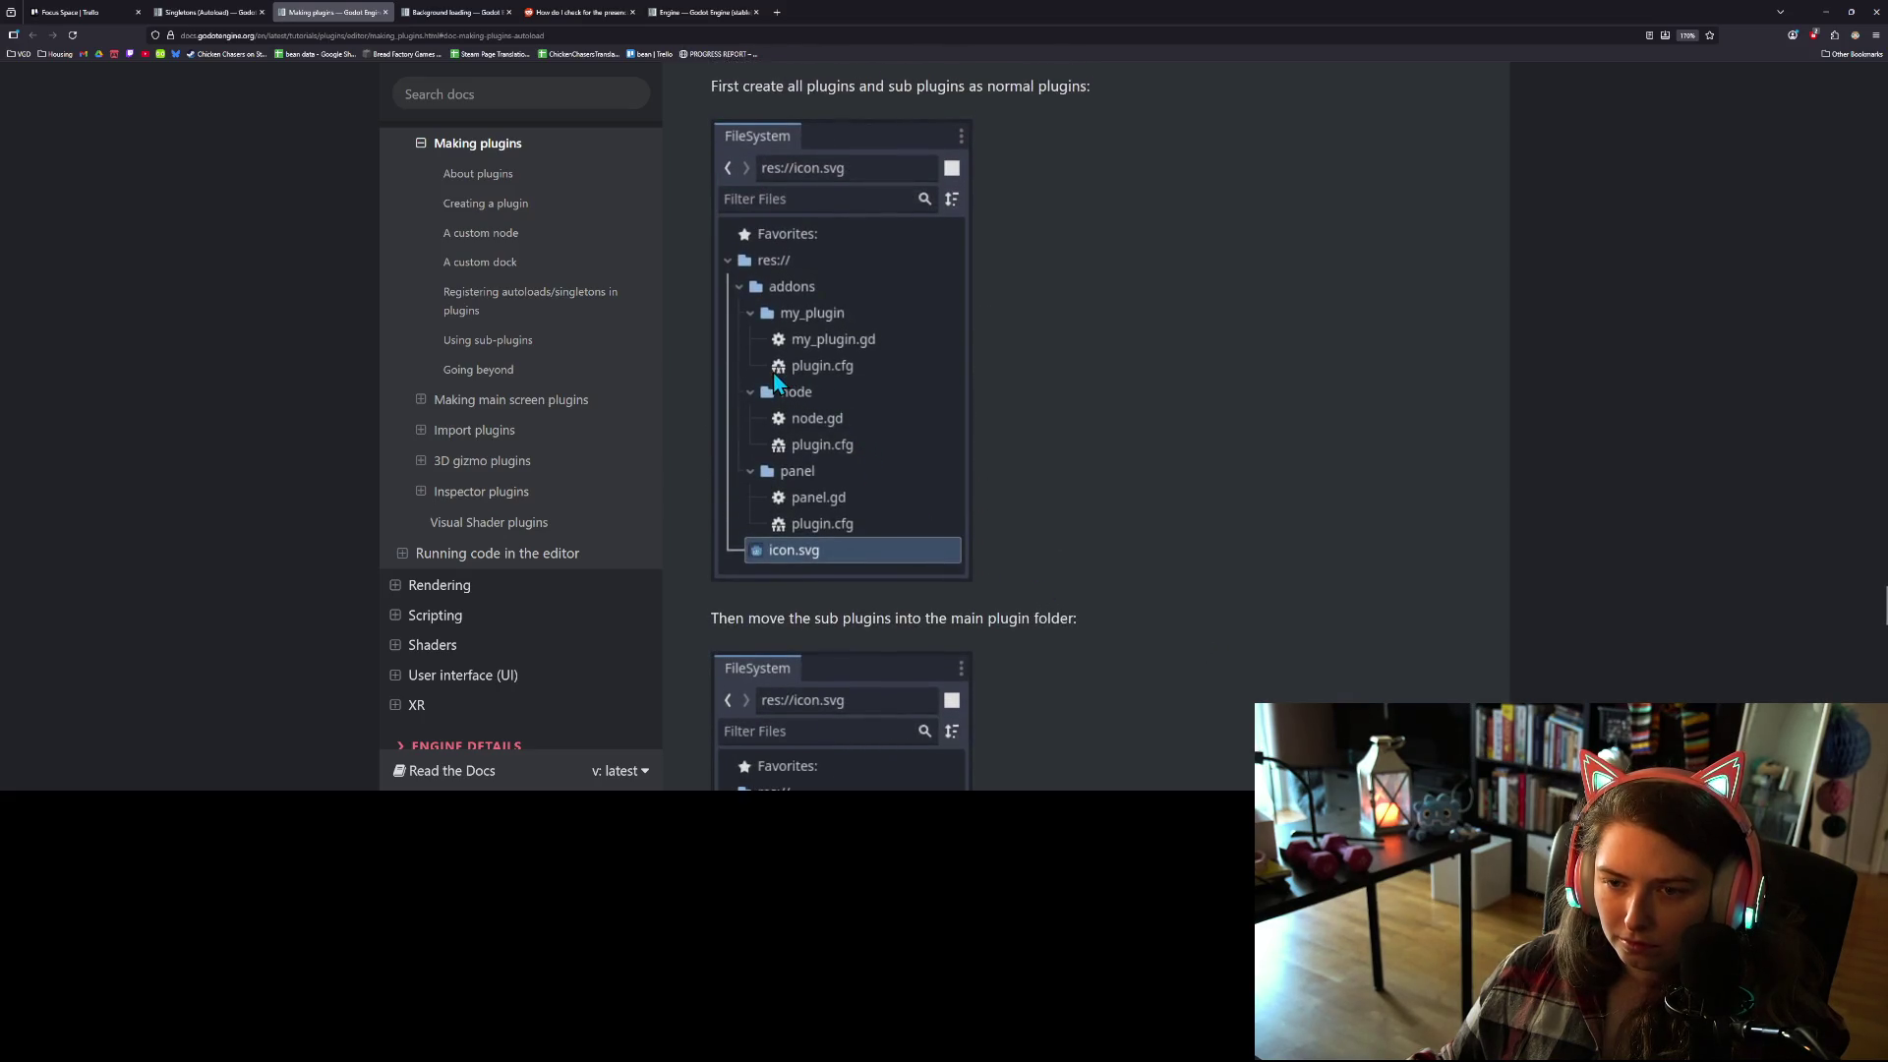
scroll("down", 3)
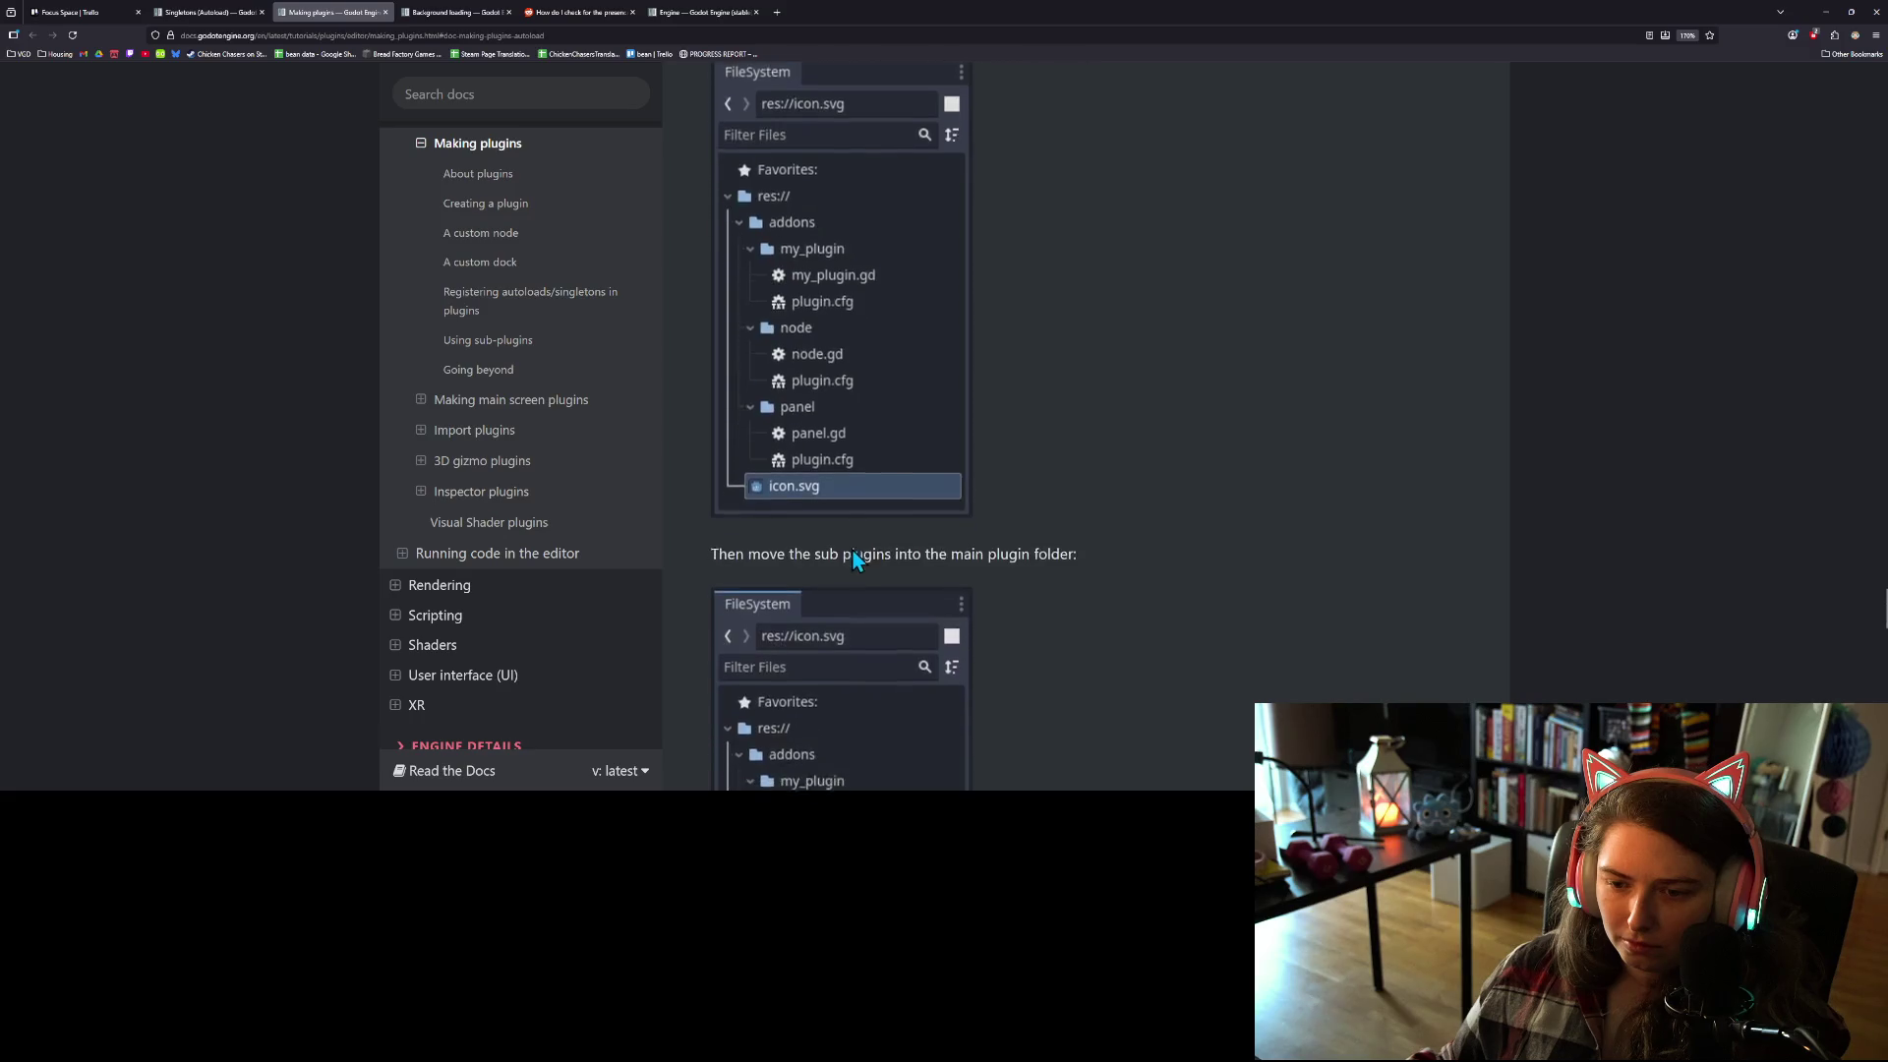
scroll("down", 3)
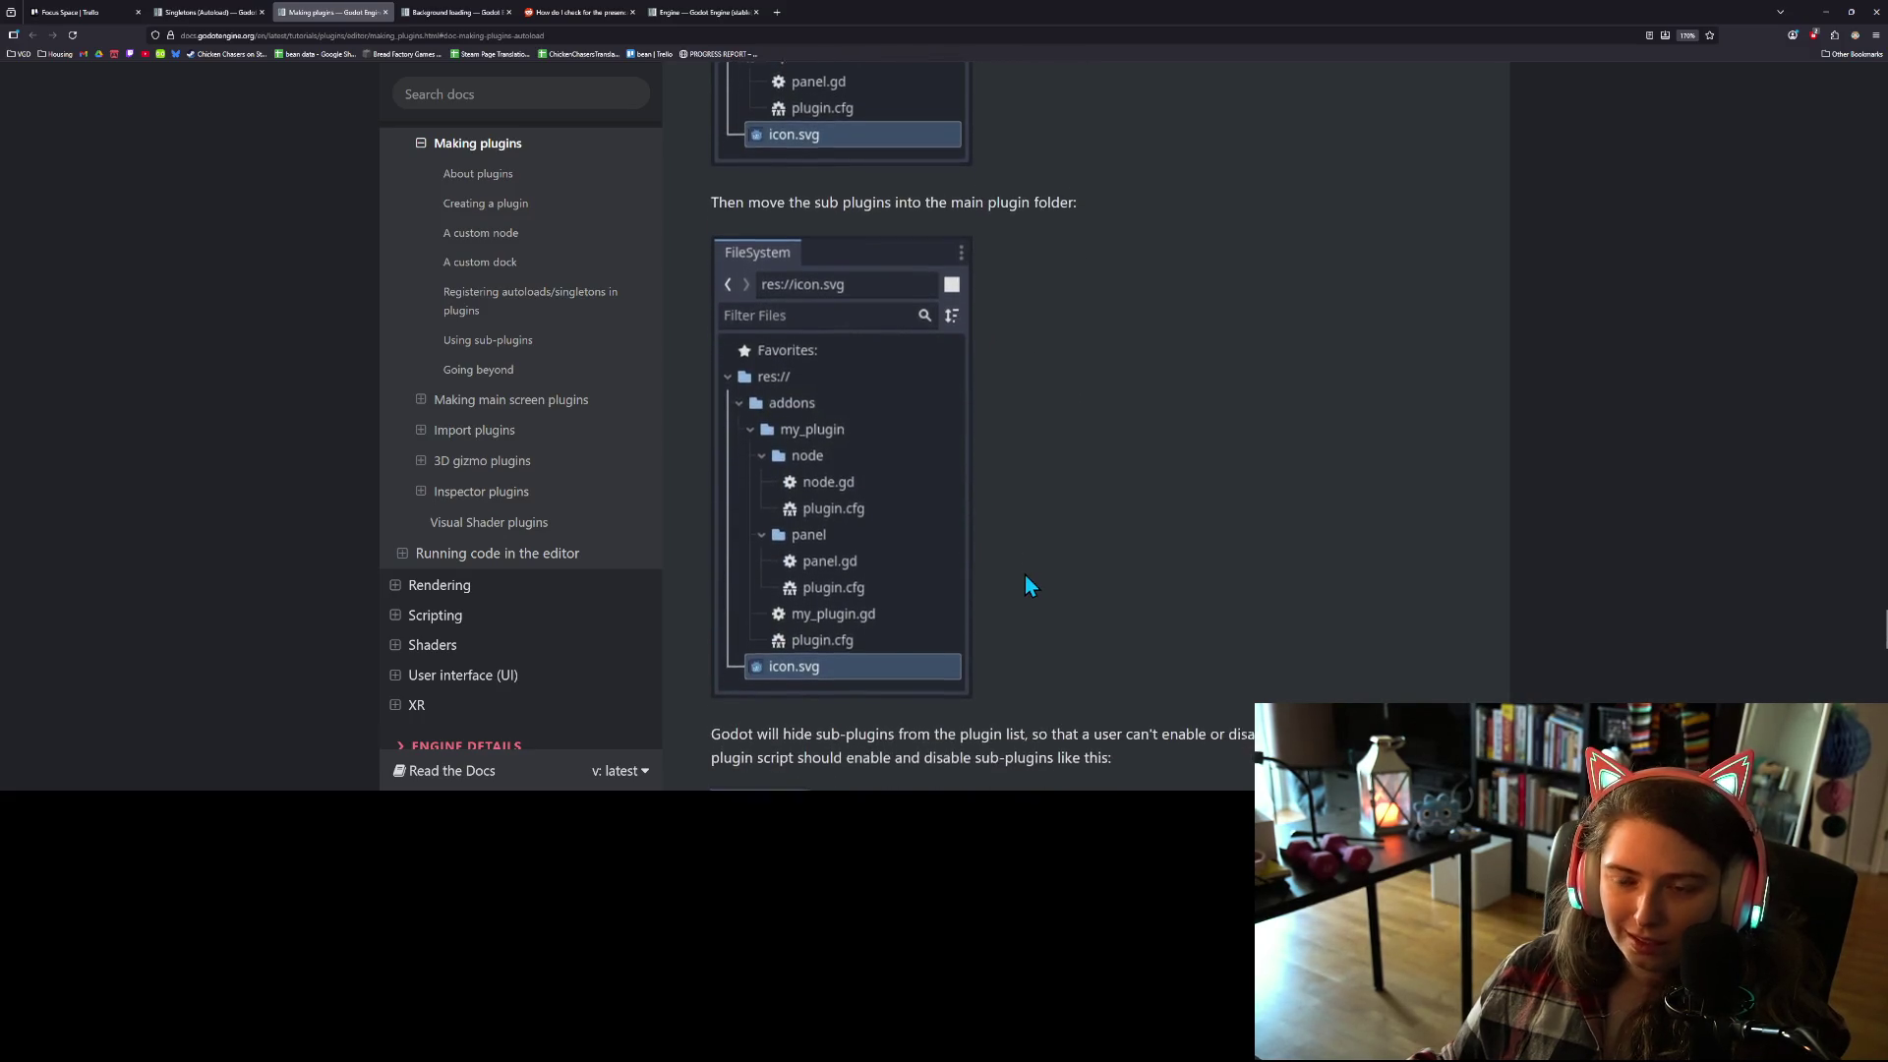
scroll("down", 3)
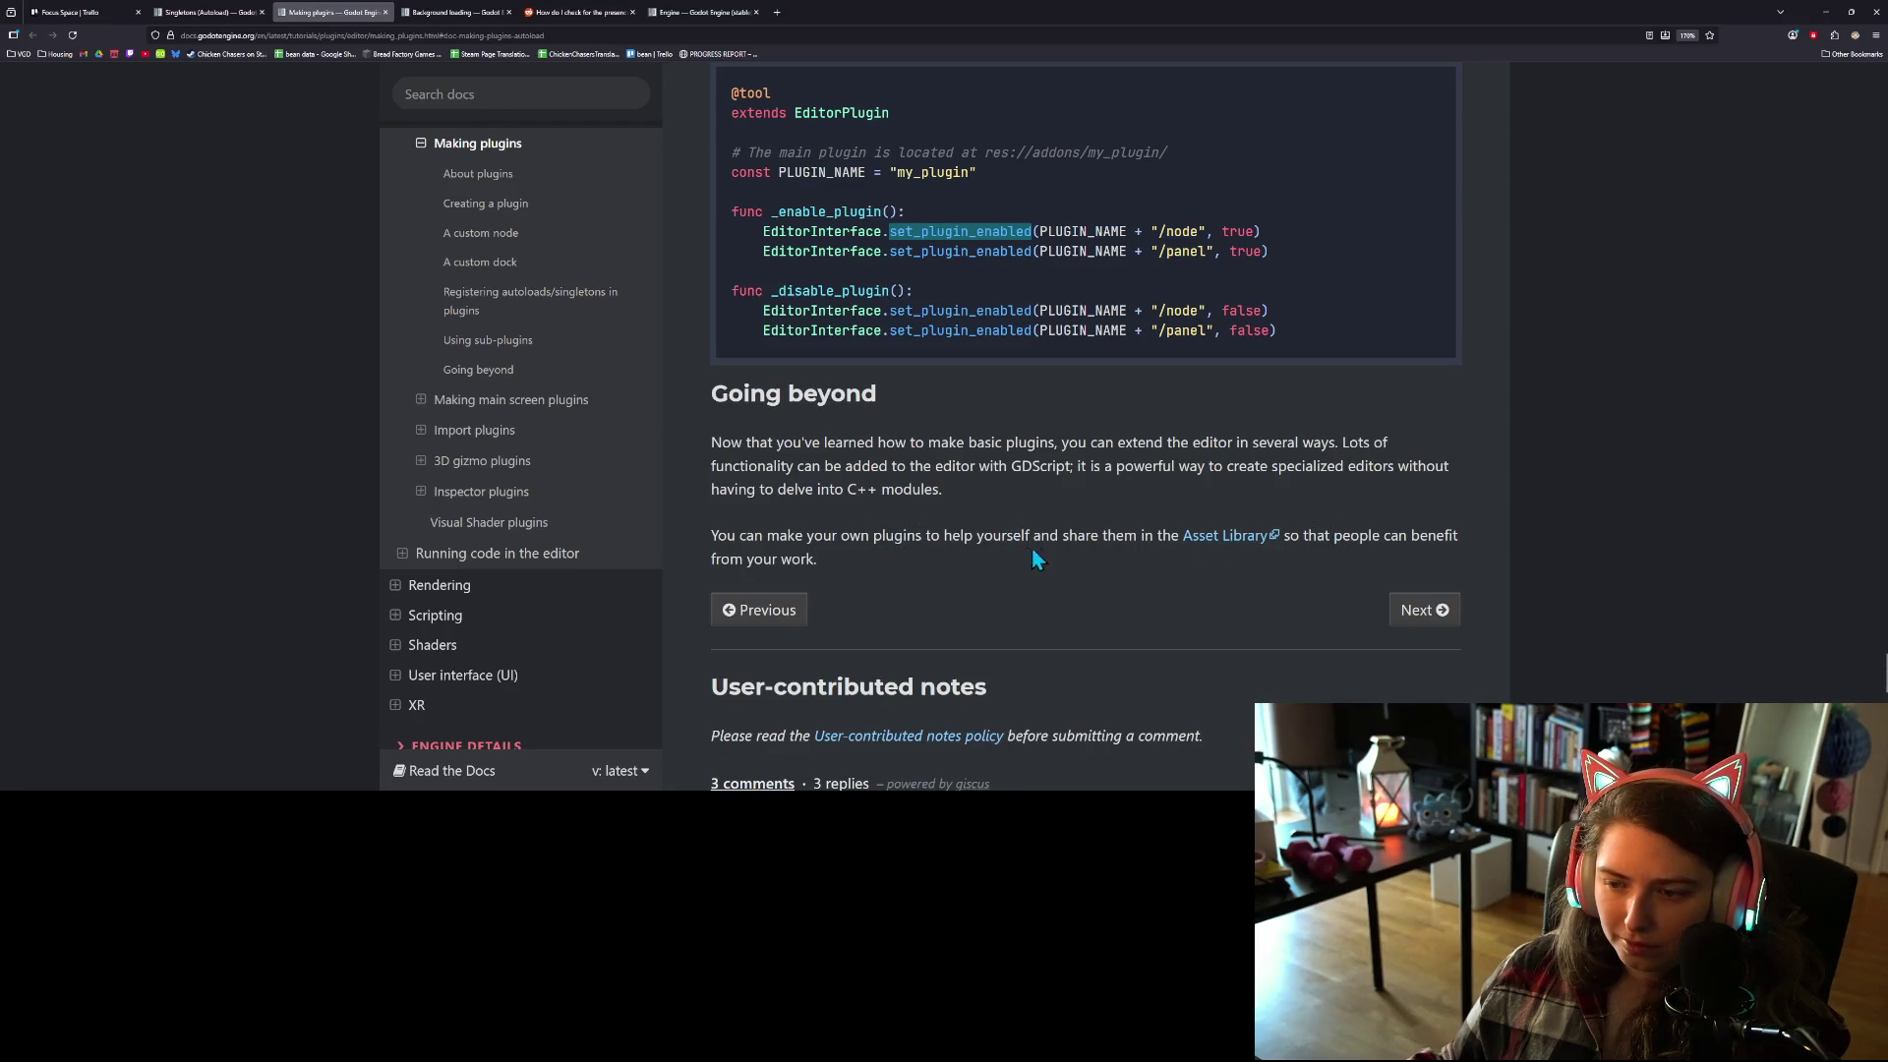
scroll("up", 3)
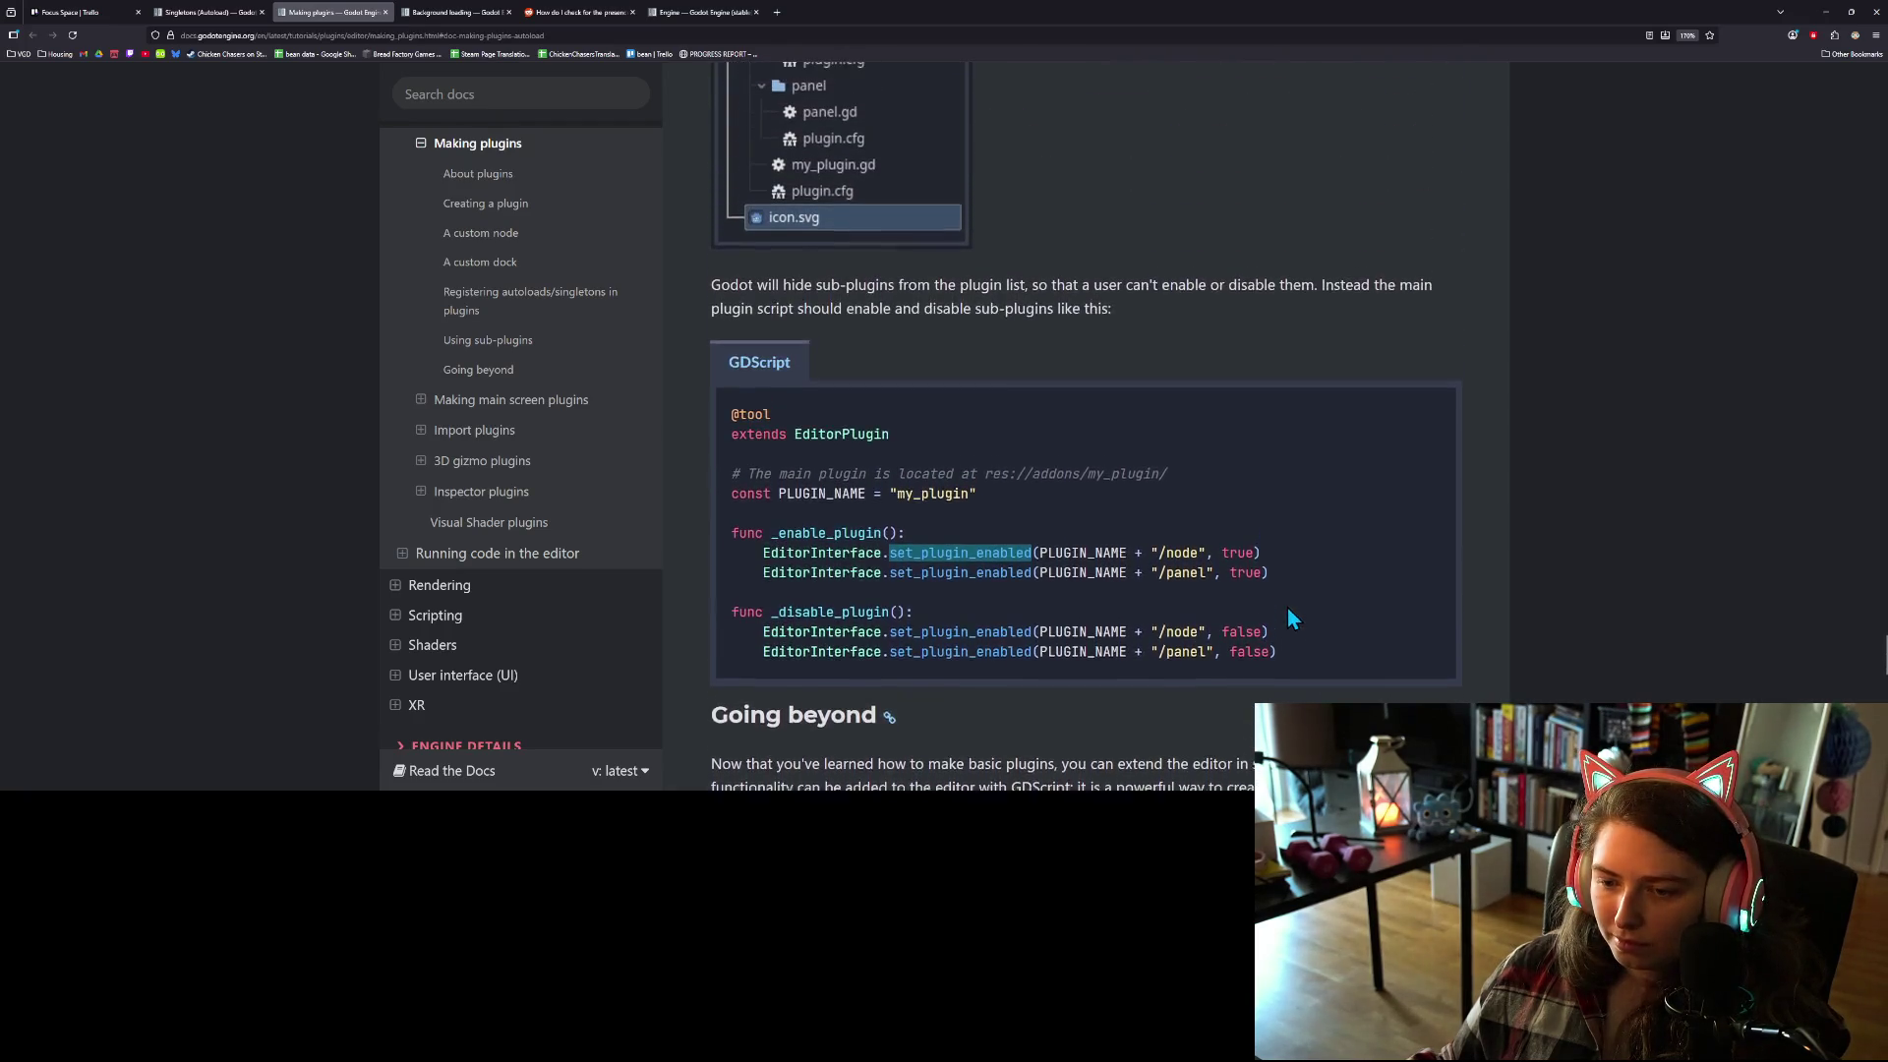
scroll("up", 3)
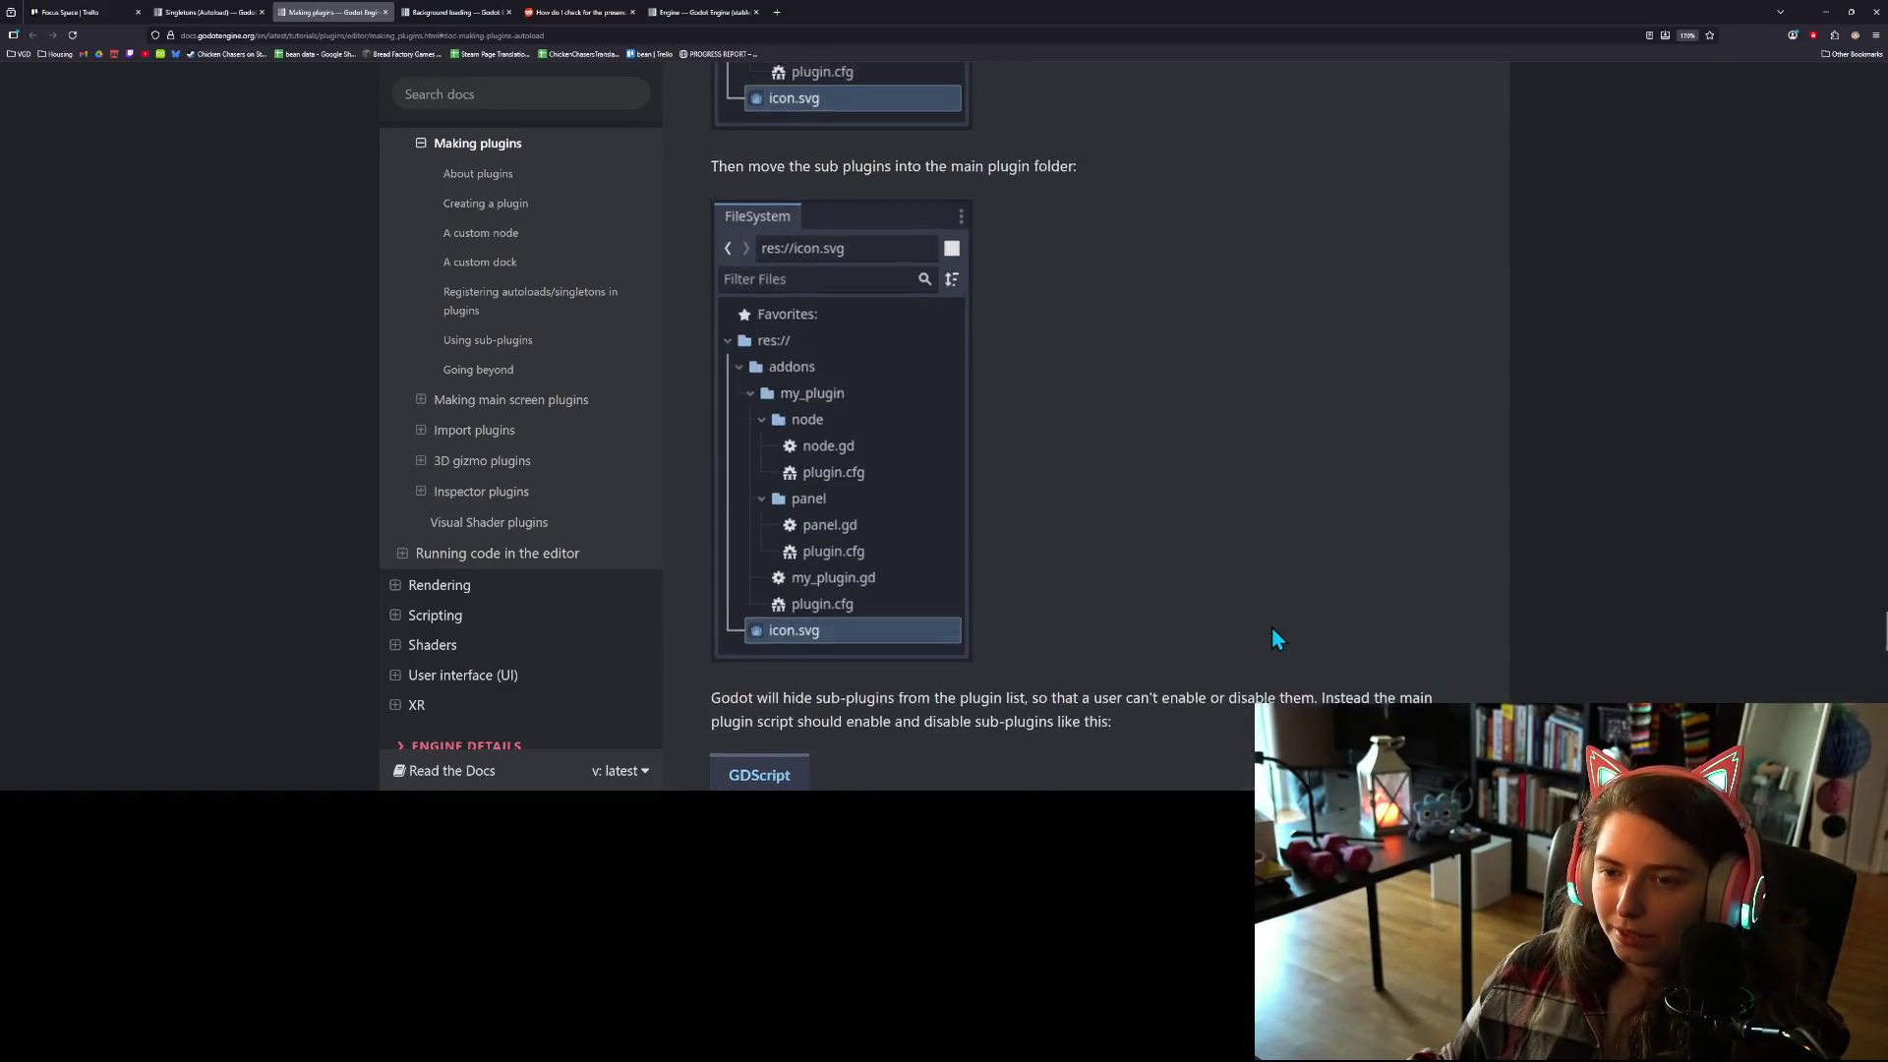
scroll("up", 3)
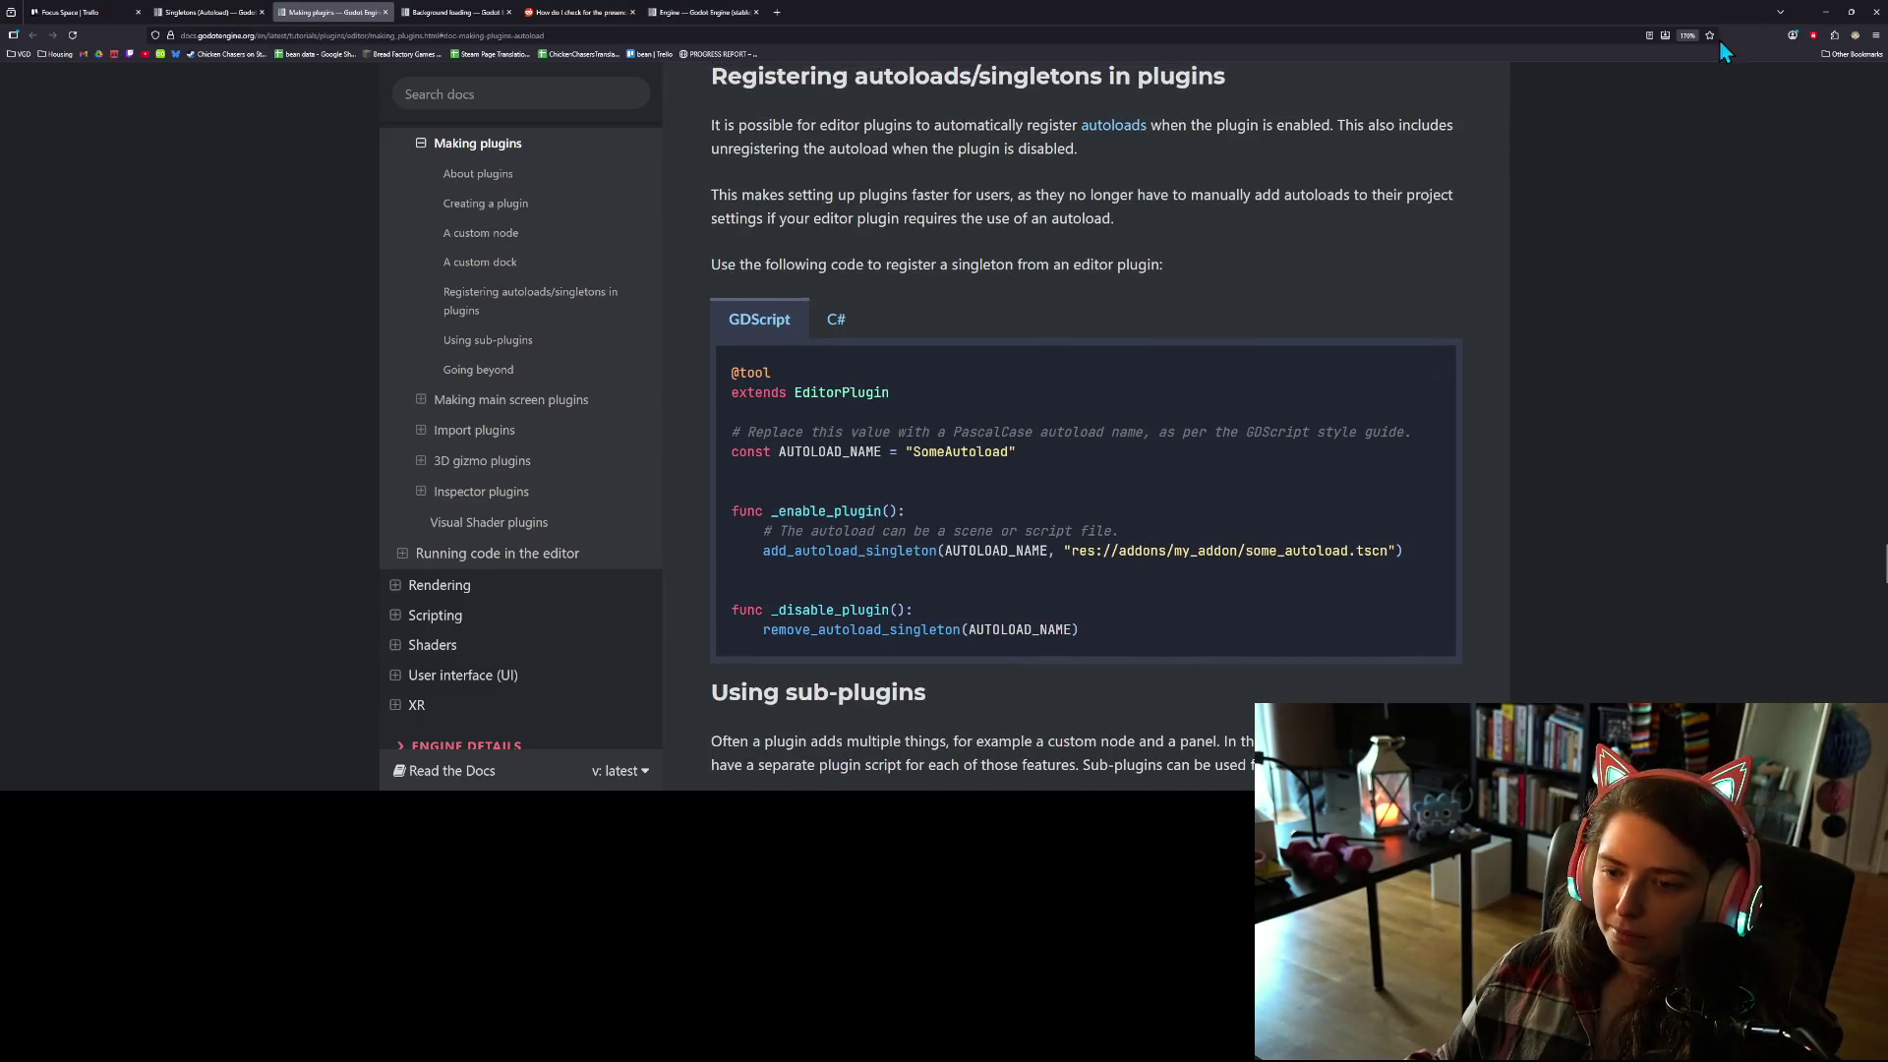
left_click(1825, 12)
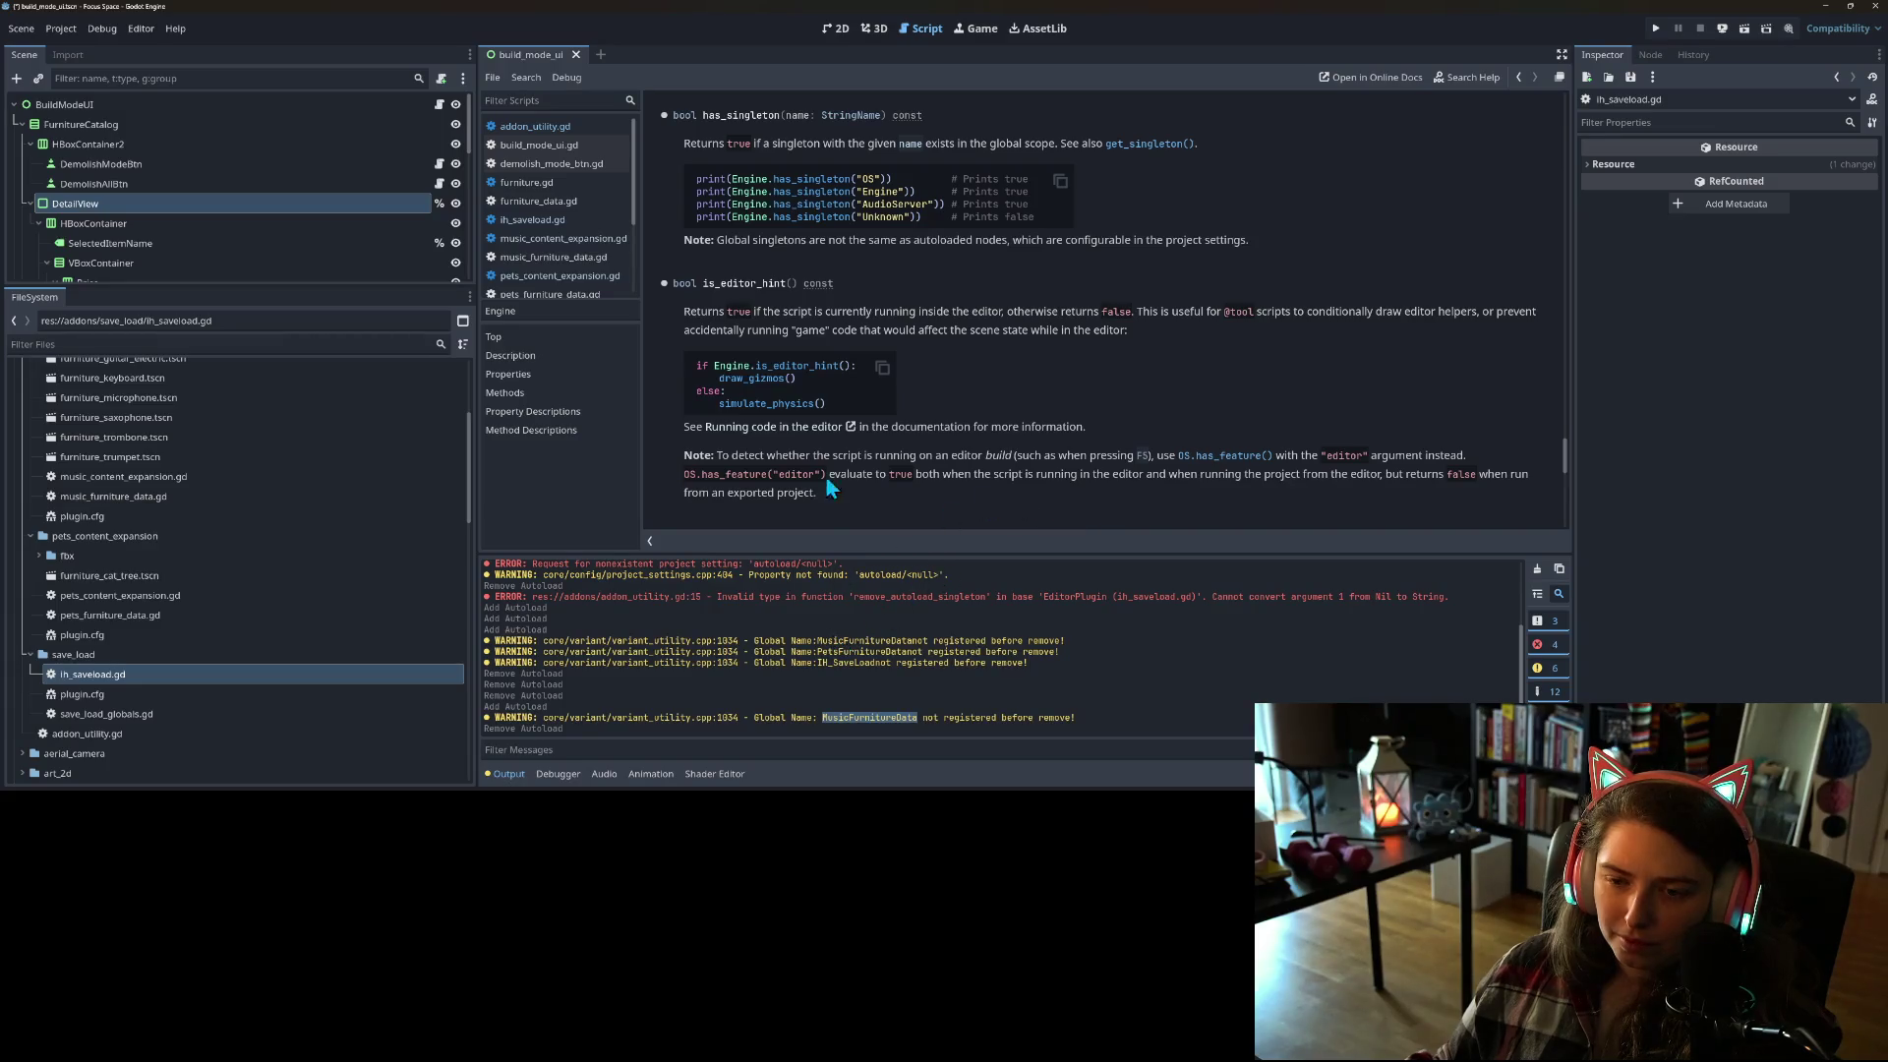
Step: Switch from the Engine reference to addon_utility.gd and place the caret inside _exit_tree
scroll("up", 3)
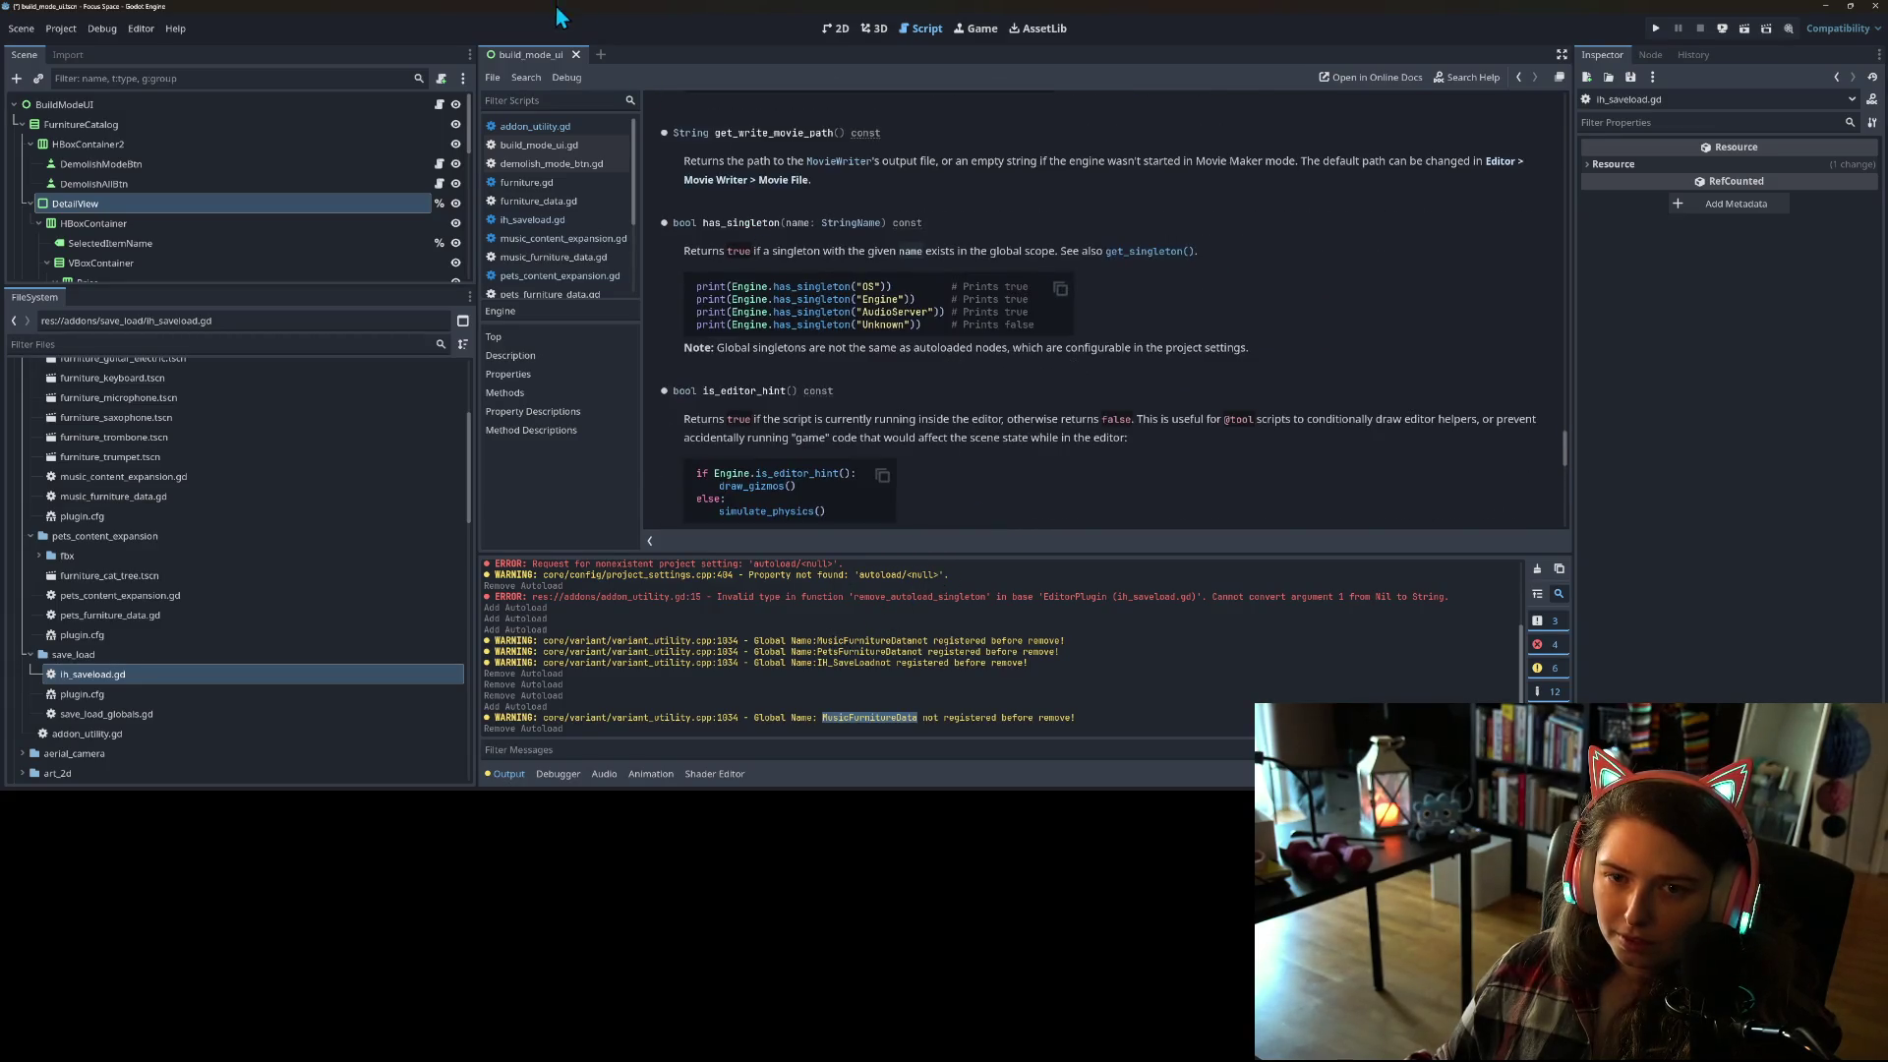
left_click(535, 125)
left_click(1022, 432)
Step: Start a new condition line in _exit_tree with get_node_or_null() picked from autocomplete
left_click(849, 408)
left_click(980, 376)
key("Return")
type("if G")
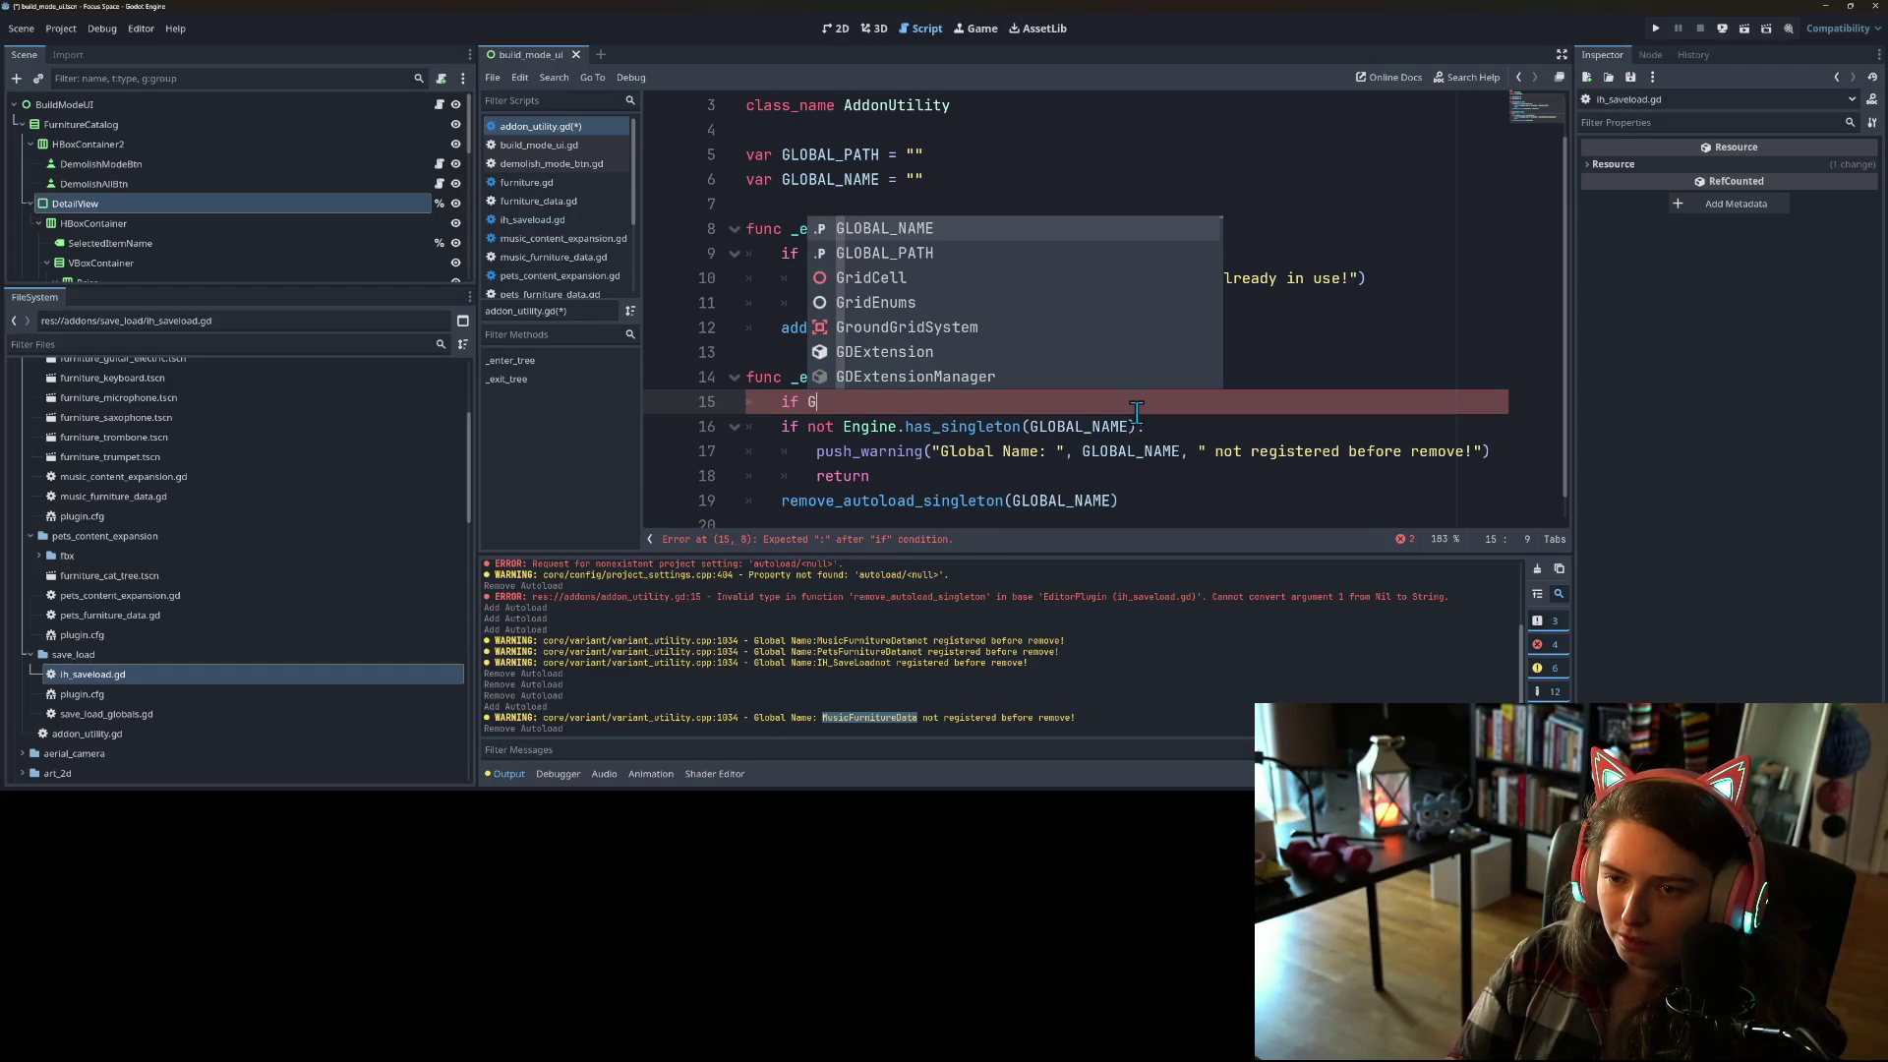
key("BackSpace")
type("get")
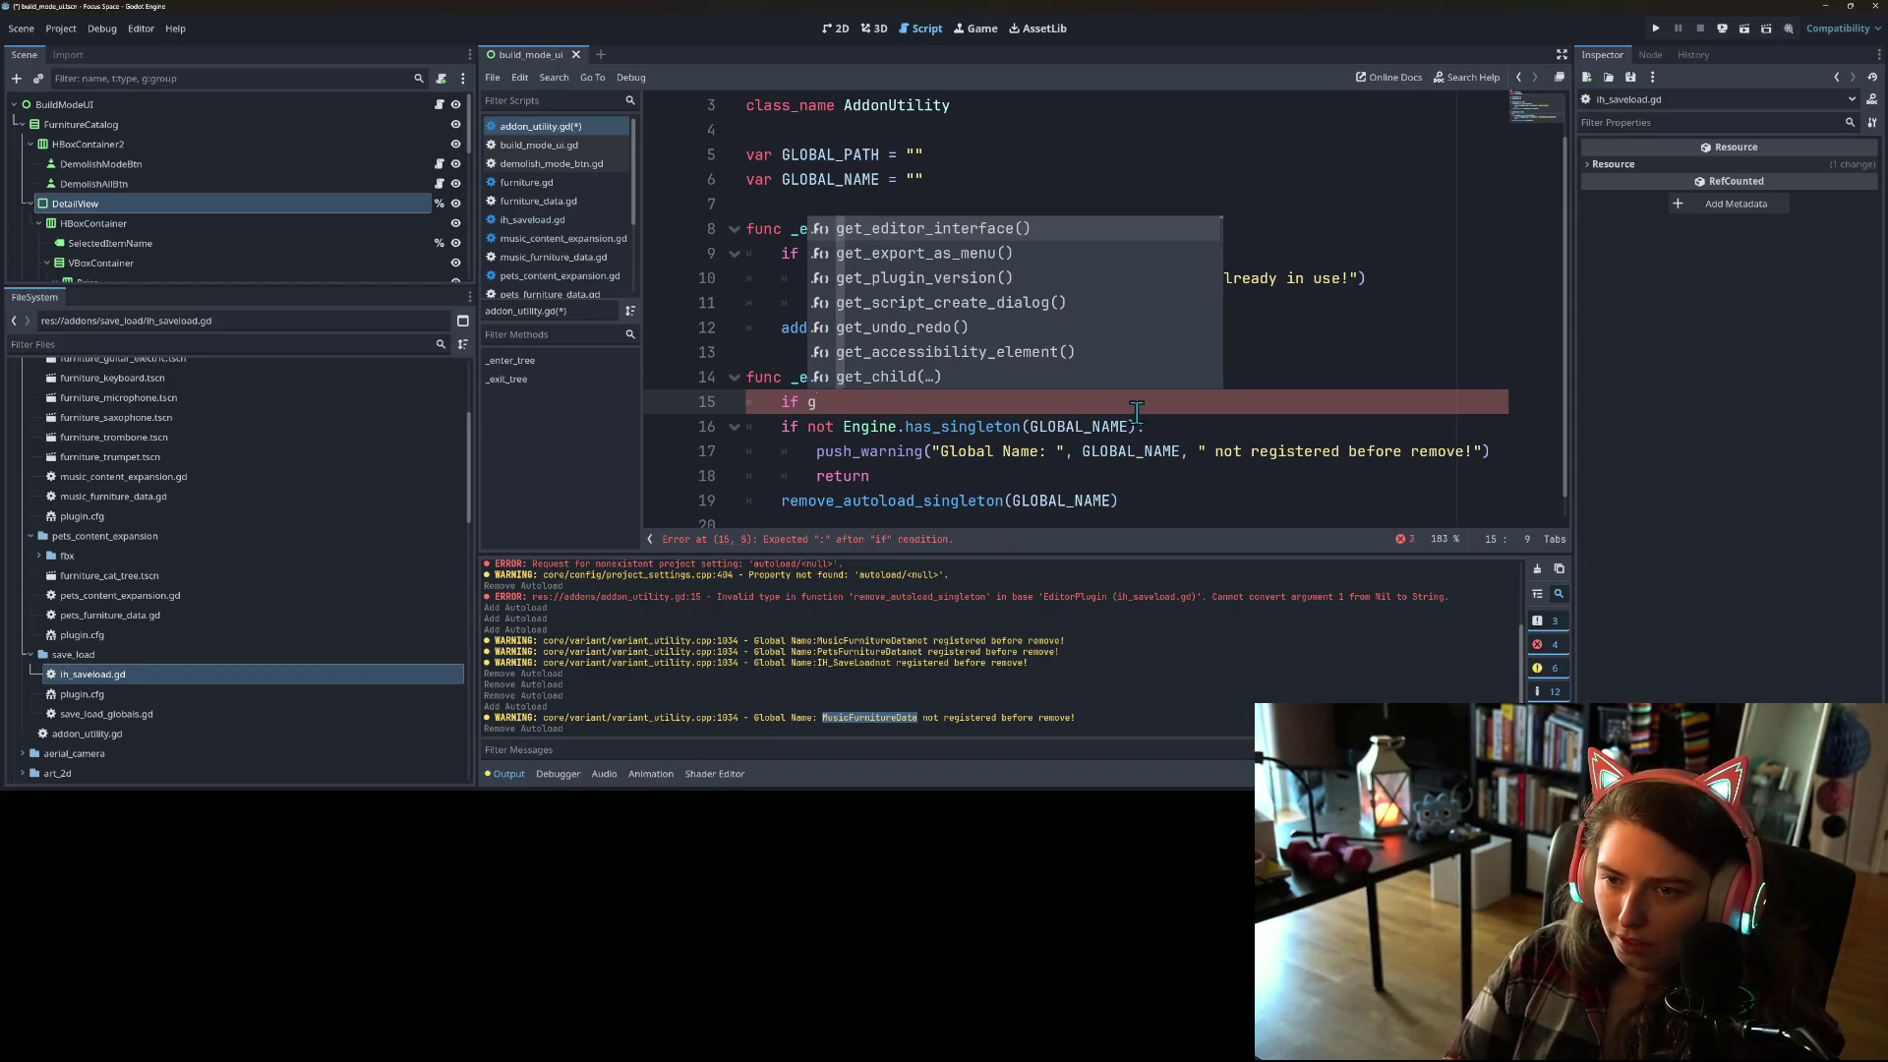
key("Down")
key("Down")
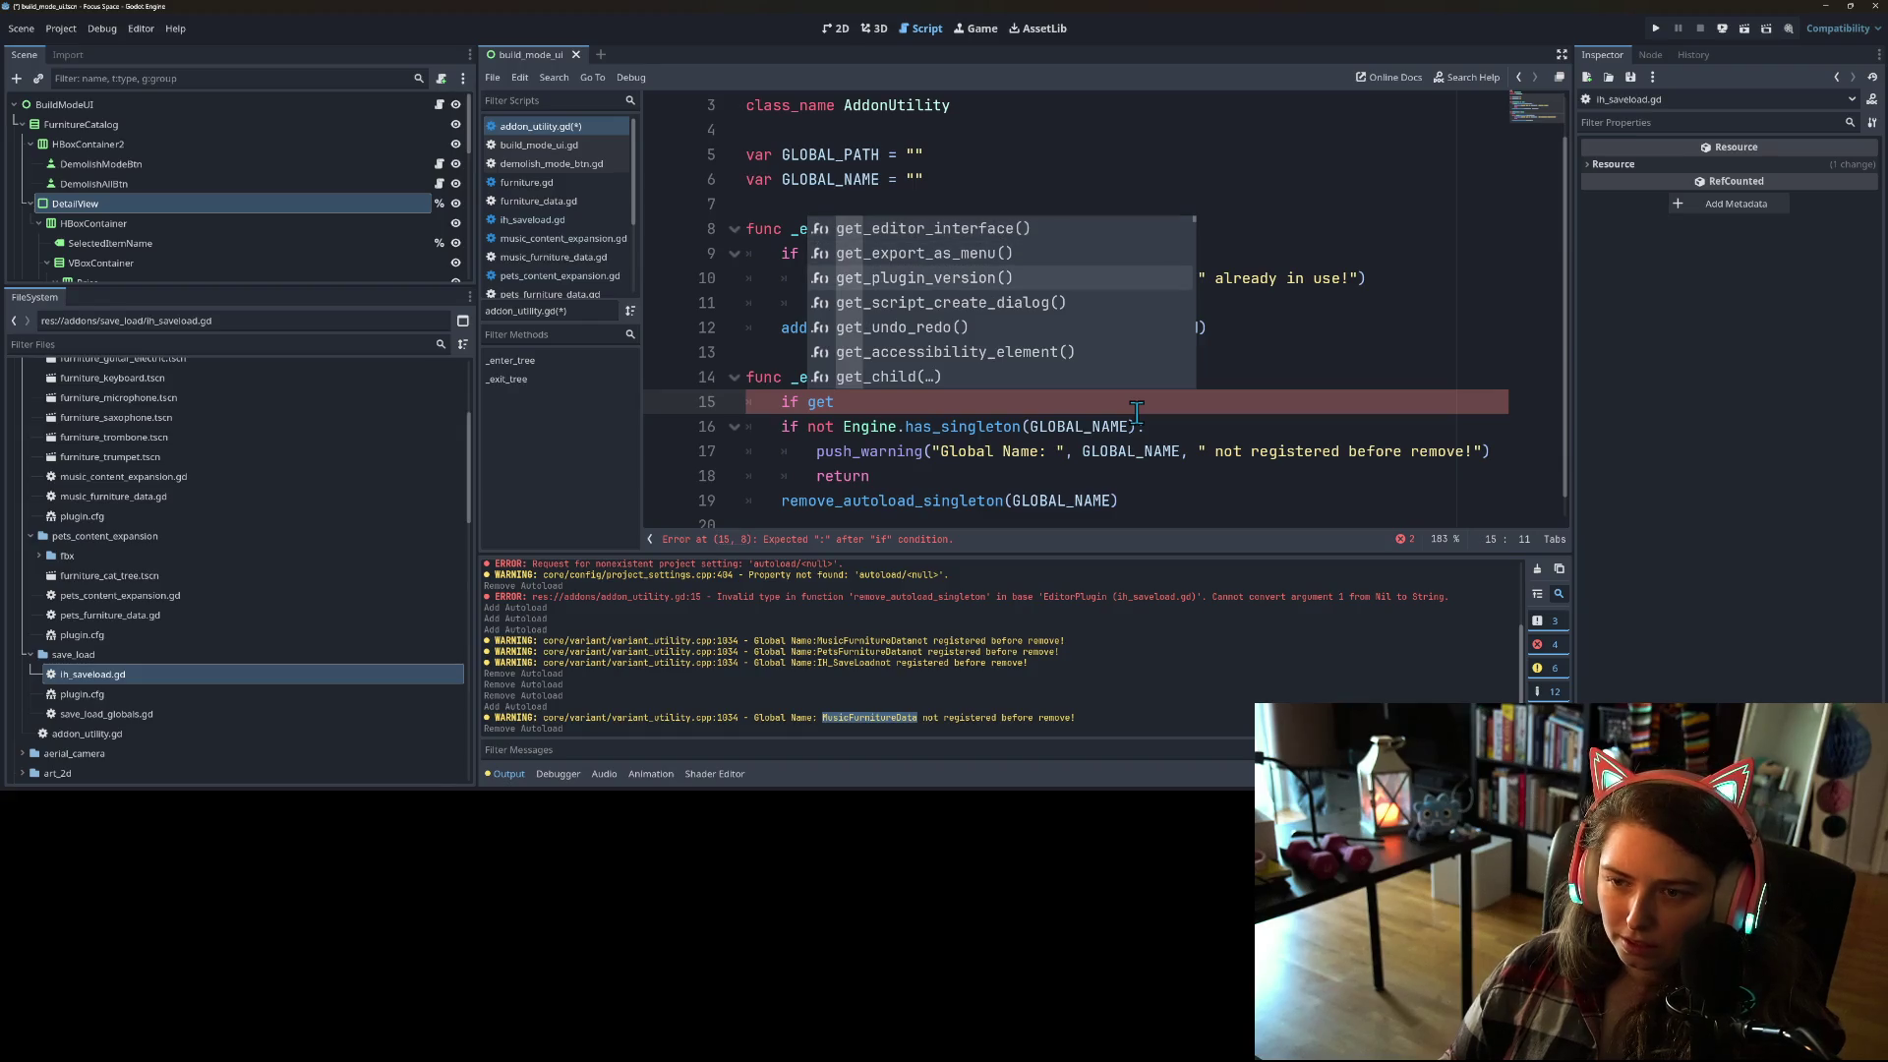
key("Down")
key("Down")
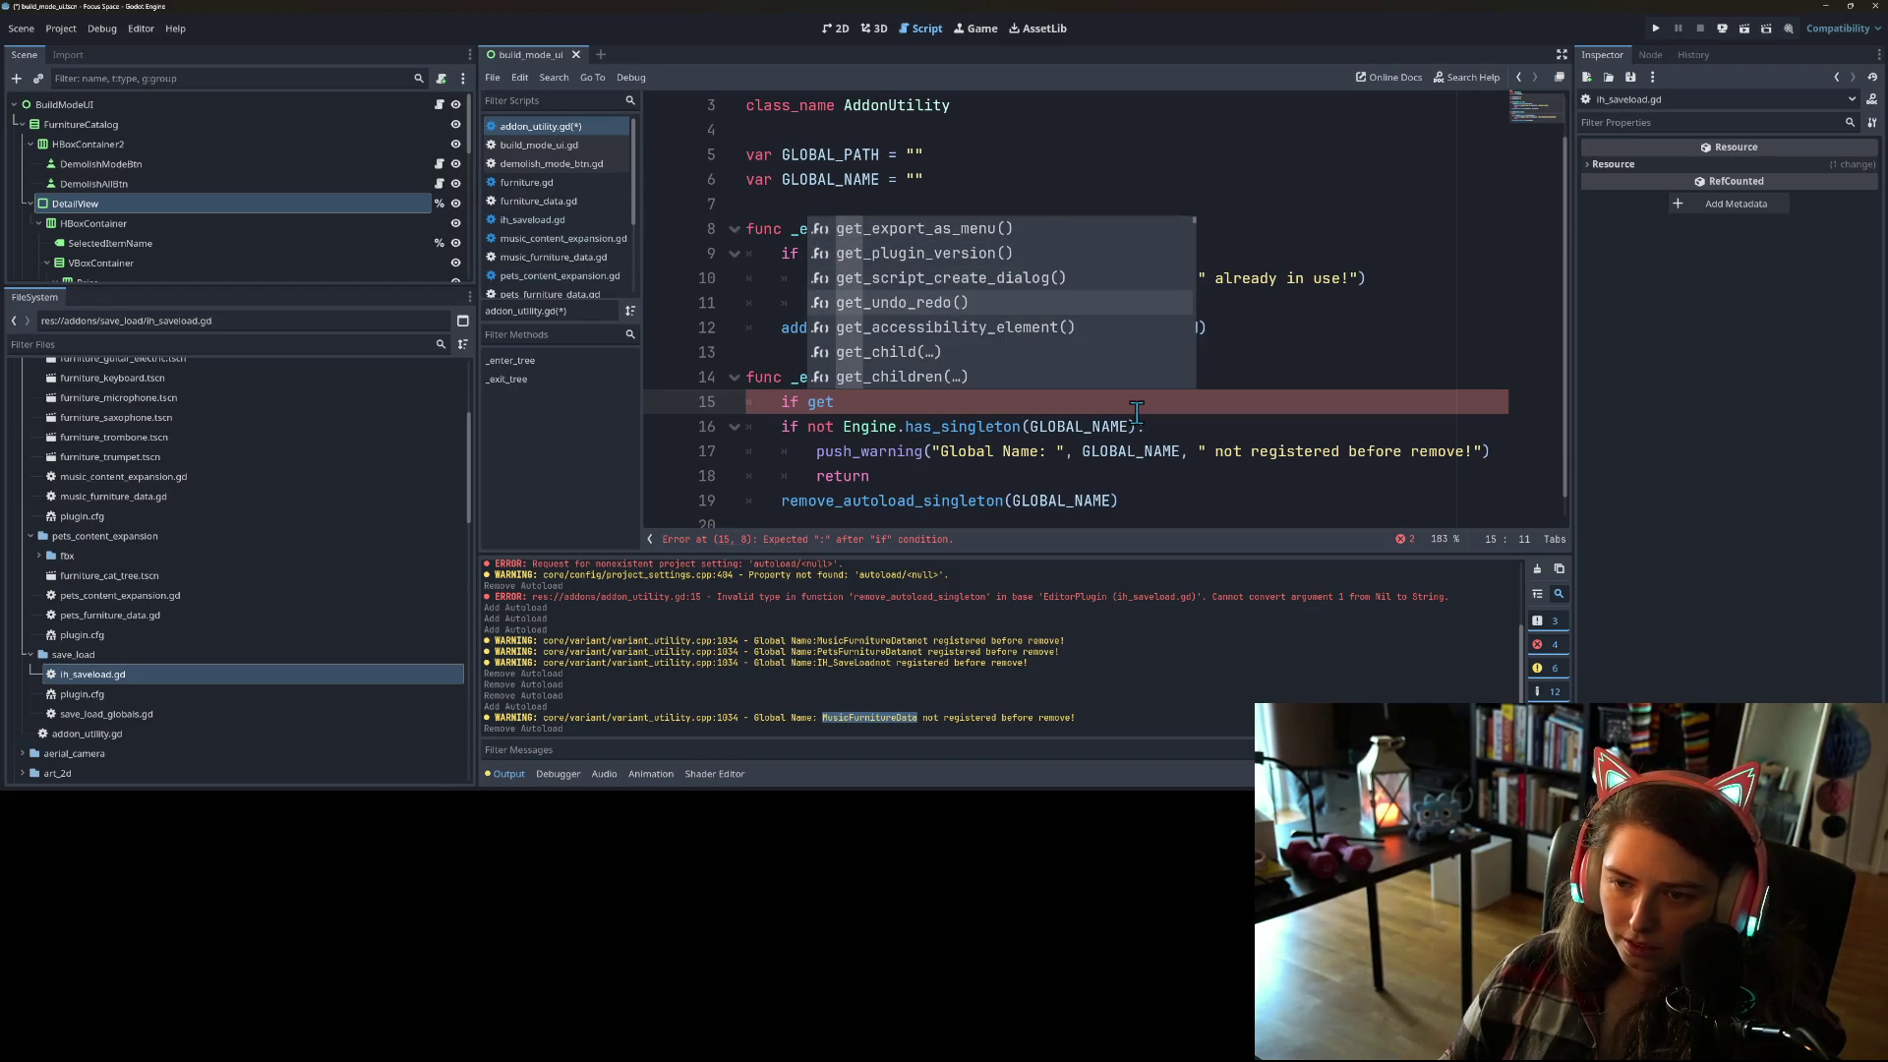
key("Down")
key("Down")
key("Down")
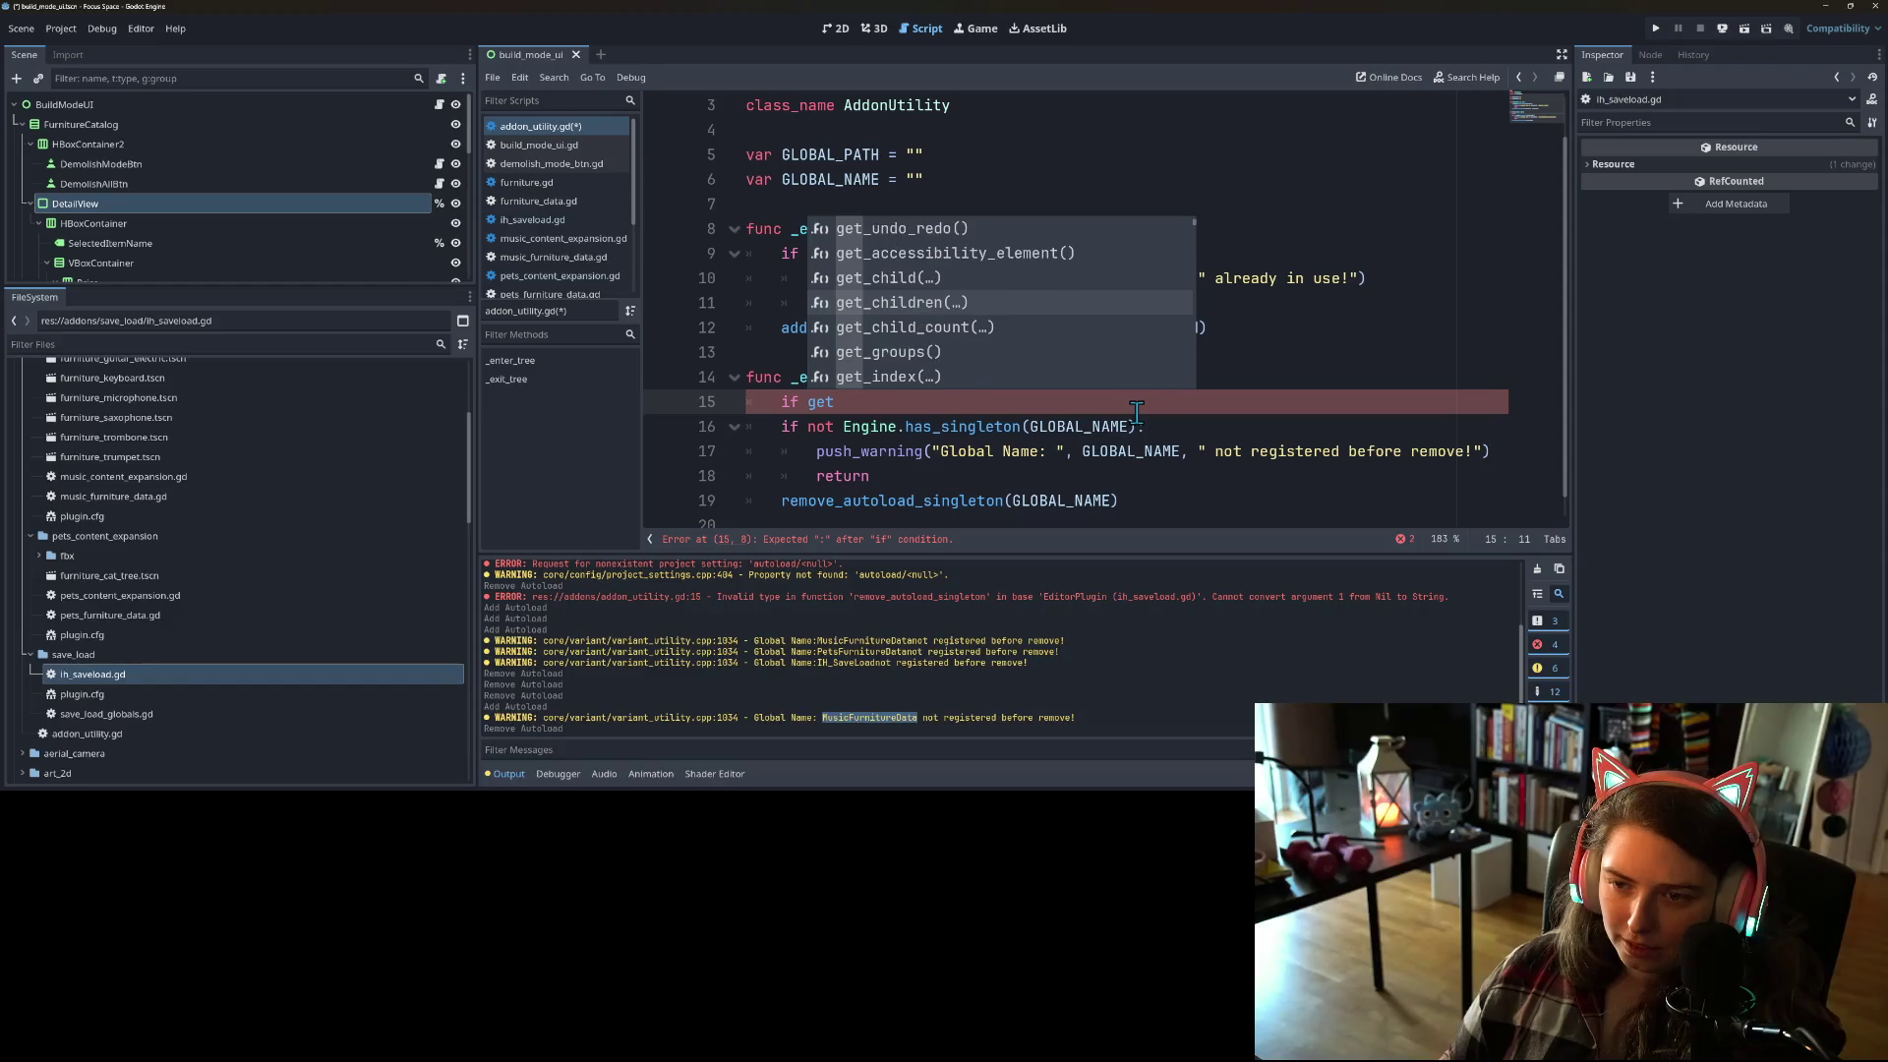
key("Down")
key("Down")
key("Down")
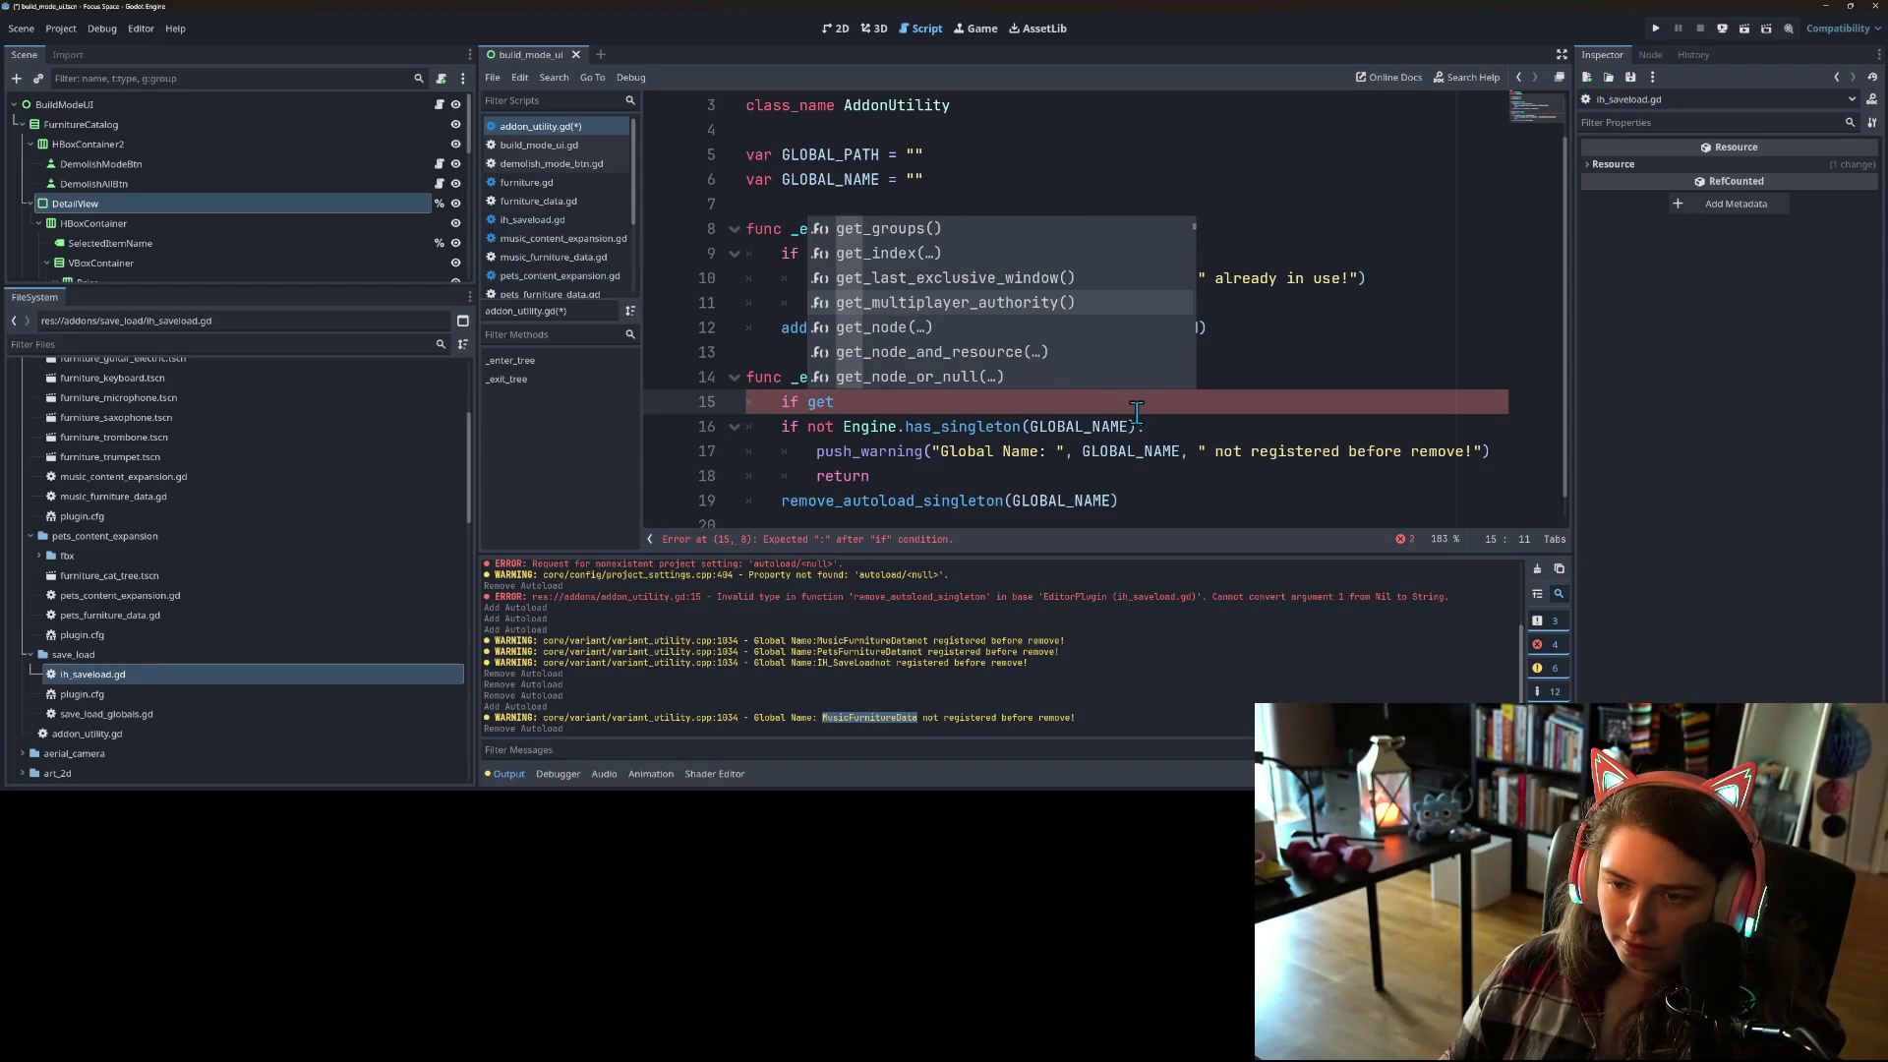
key("Down")
key("Down")
key("Down")
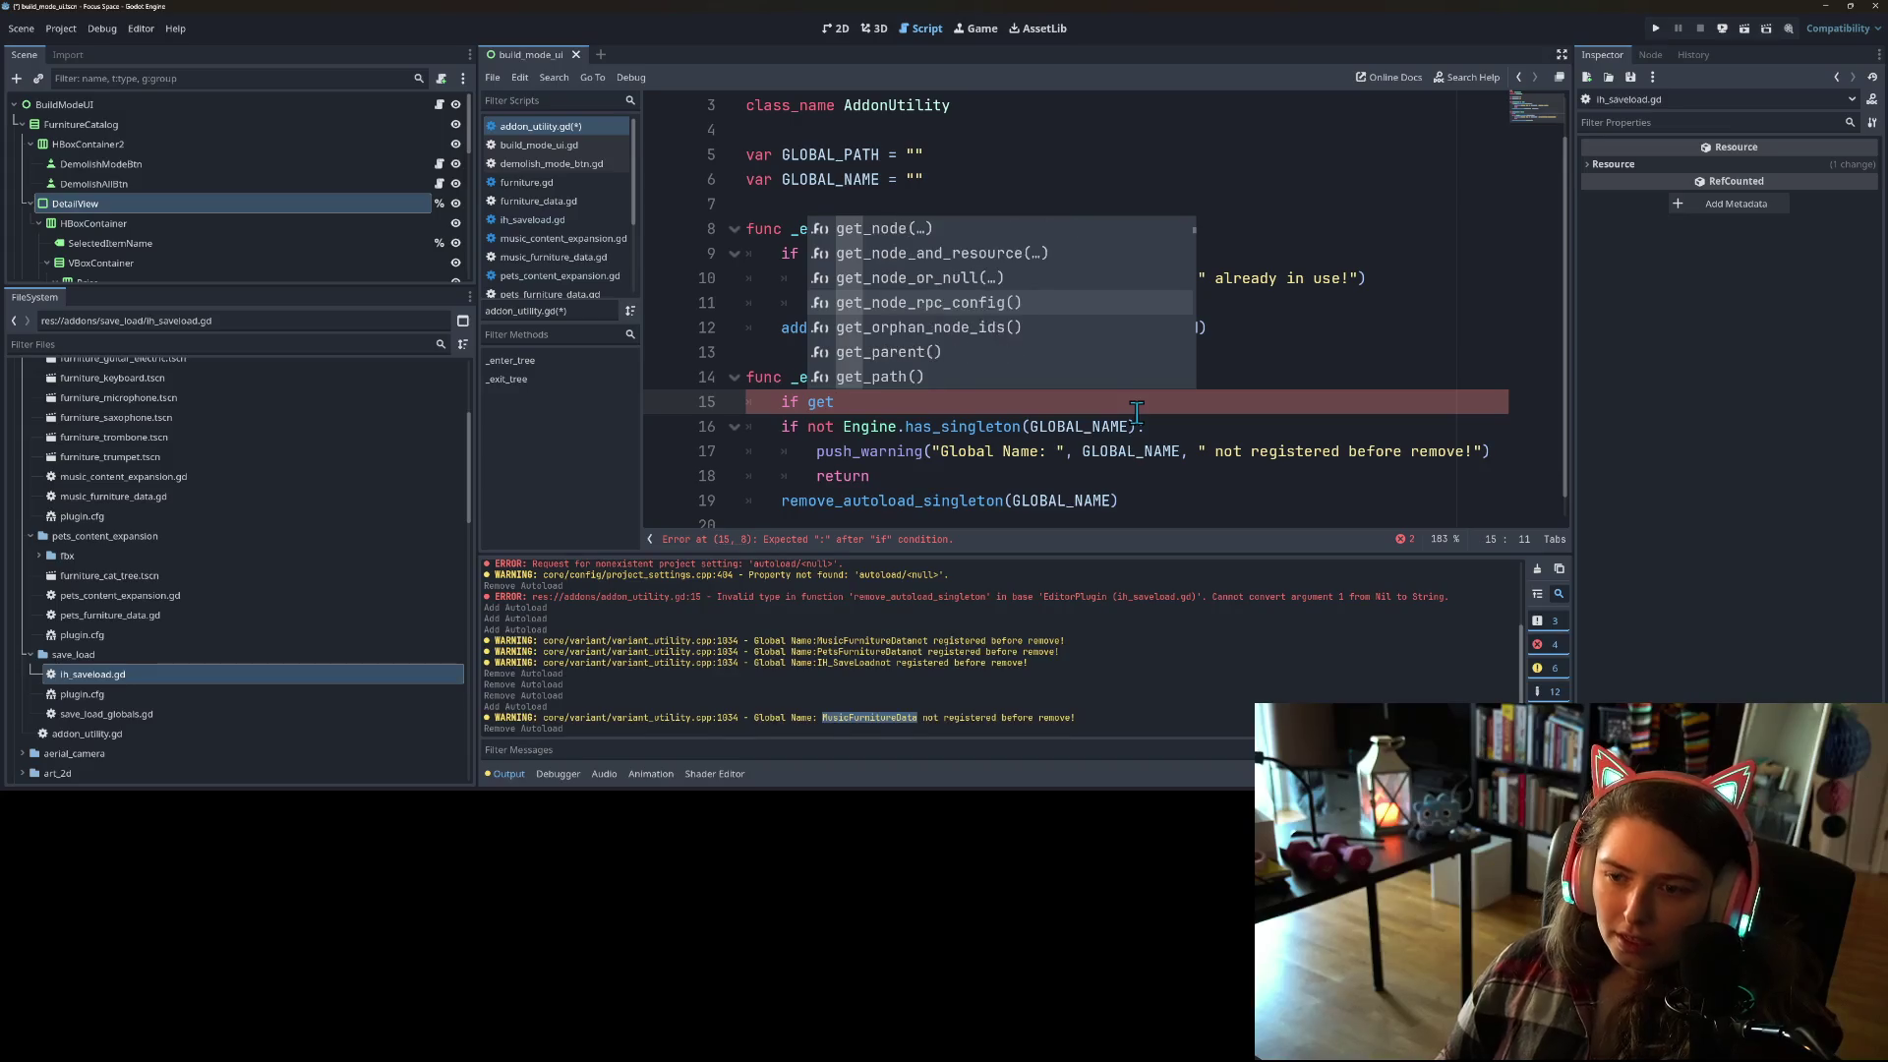
key("Up")
key("Down")
key("Down")
key("Down")
key("Down")
key("Down")
key("Down")
key("Down")
key("Down")
key("Down")
key("Up")
key("Up")
key("Up")
key("Up")
key("Up")
key("Up")
key("Up")
key("Up")
key("Up")
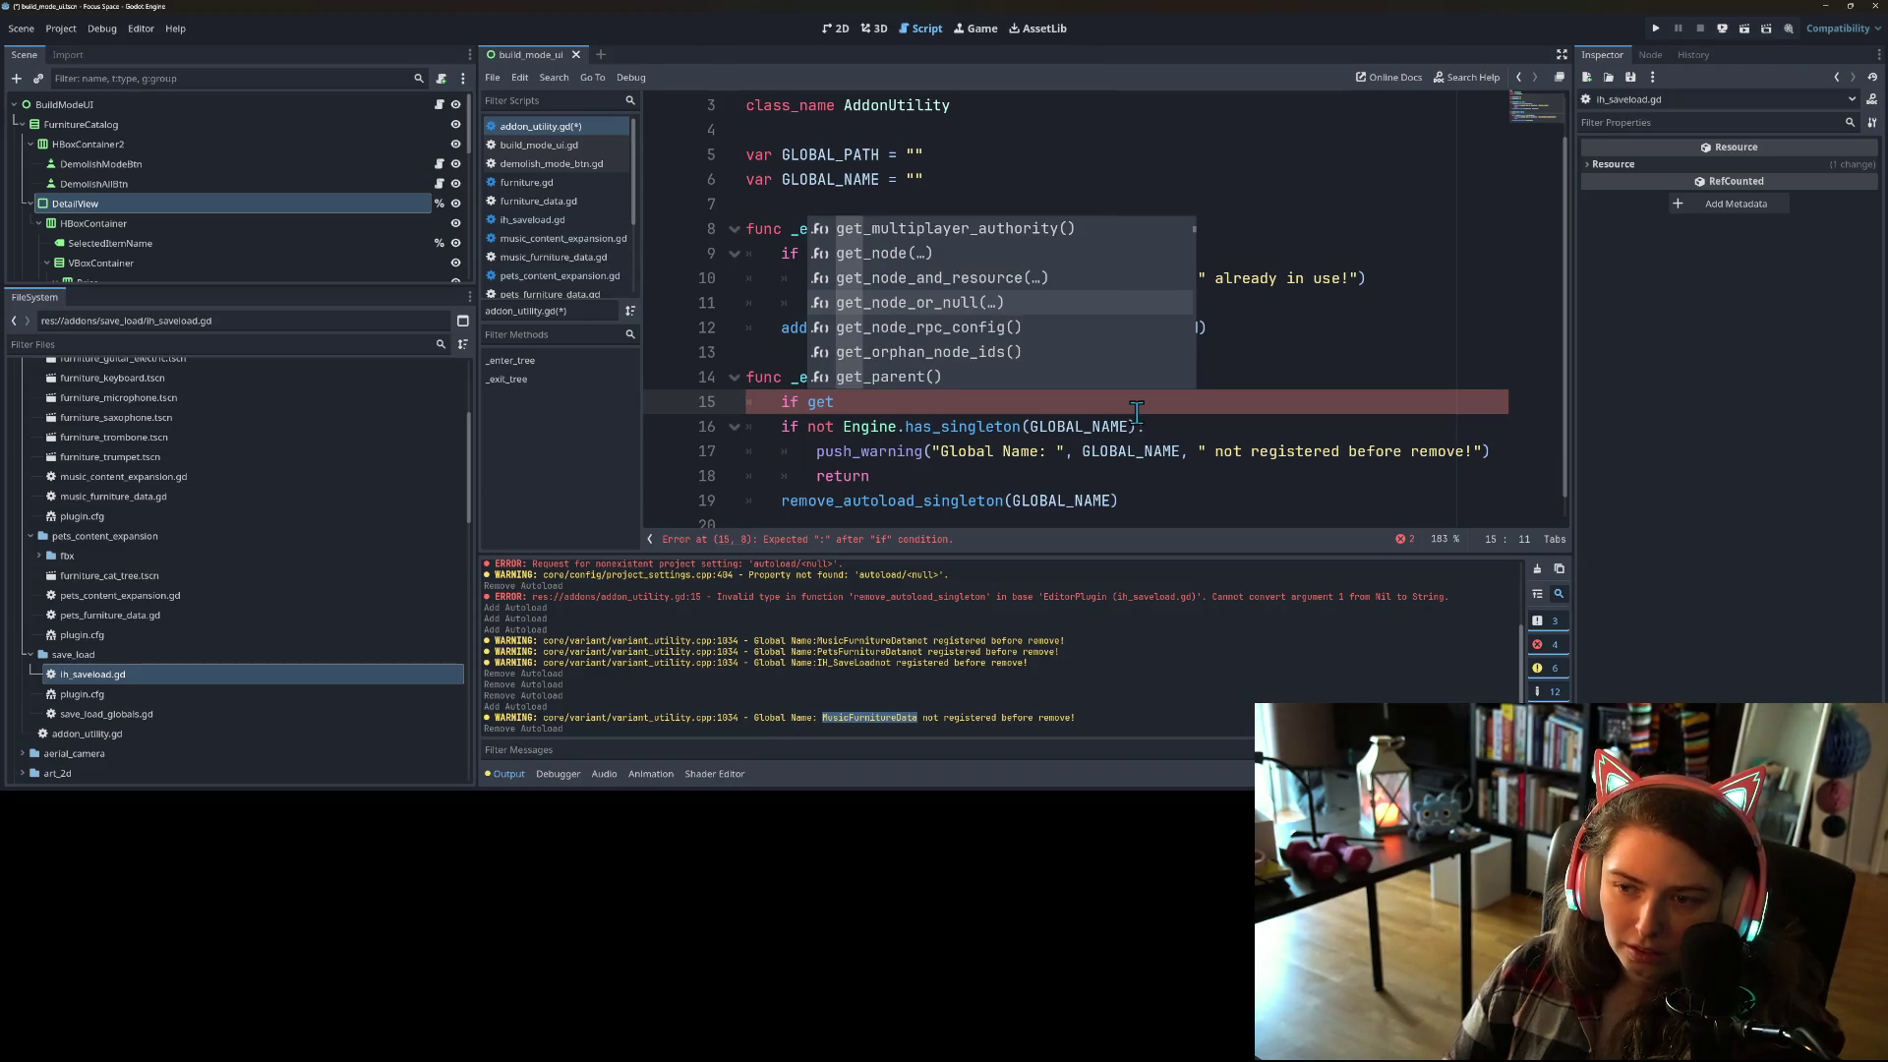
key("Return")
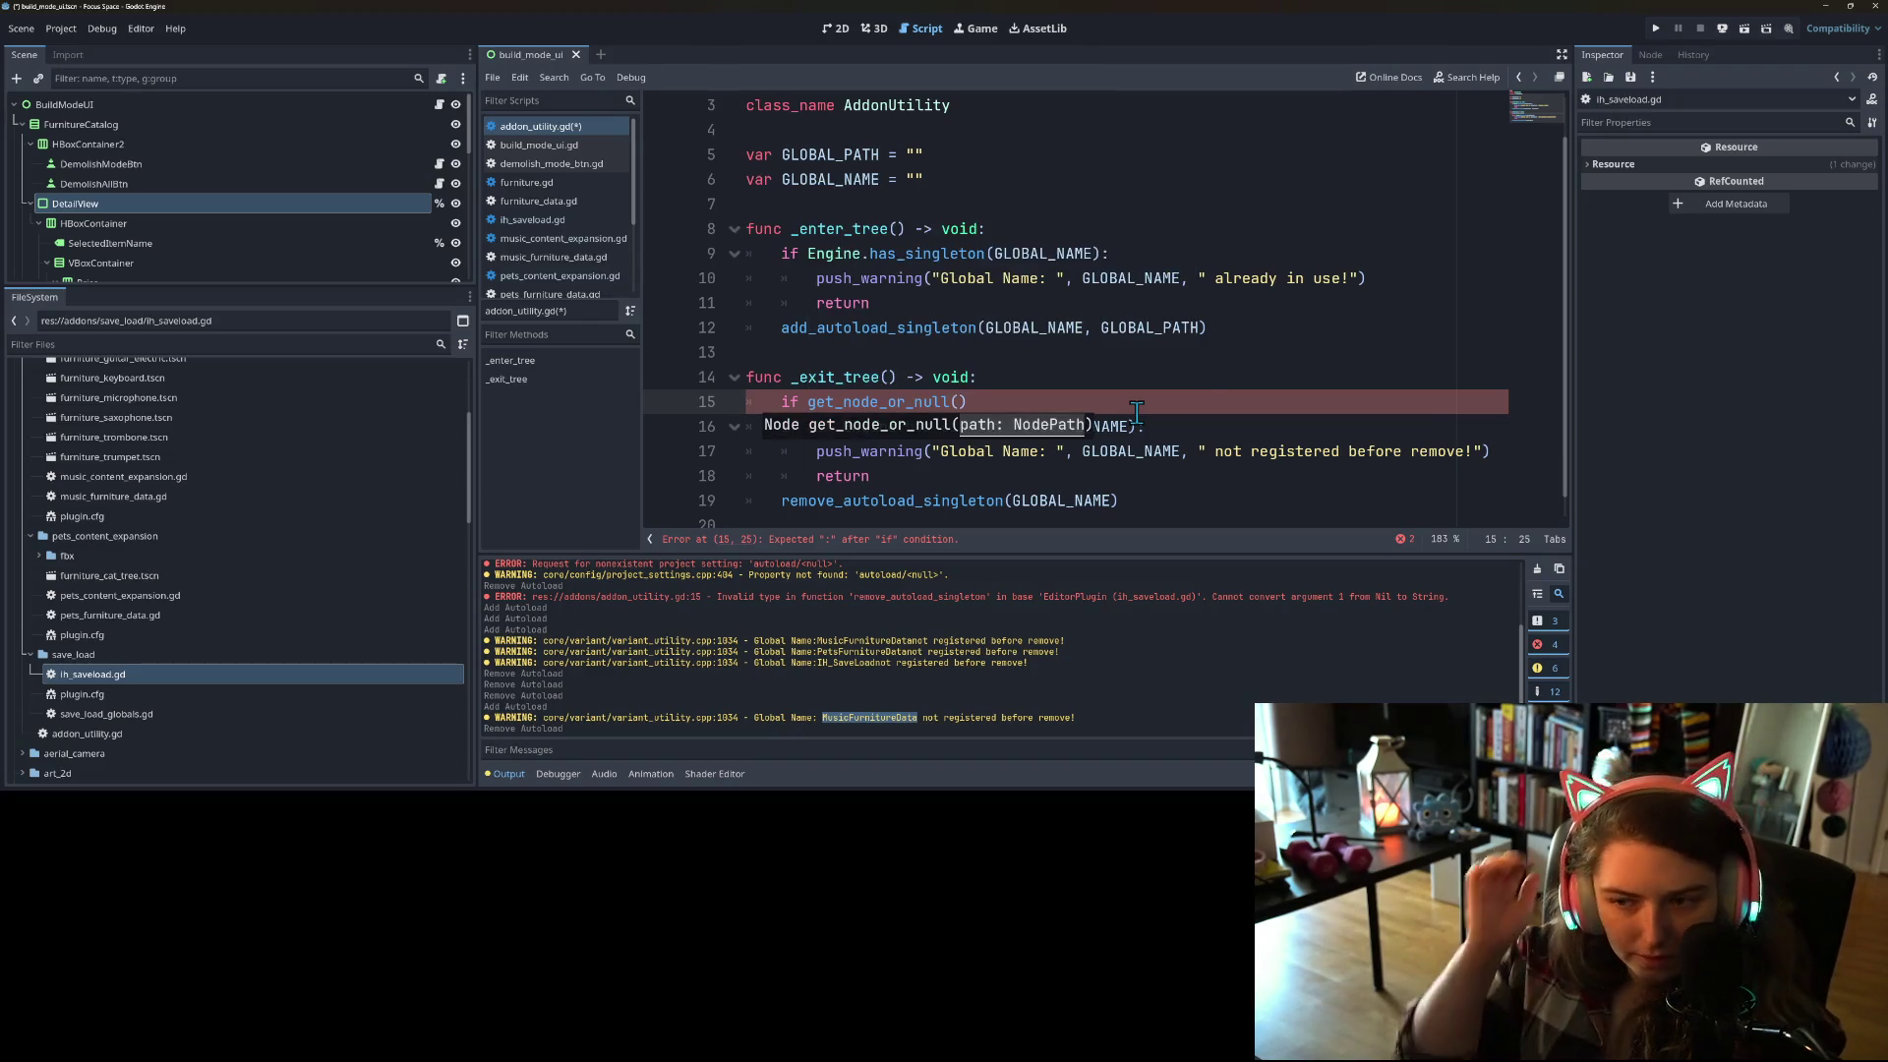
Step: Finish it as get_node_or_null(GLOBAL_NAME) == null and delete the old has_singleton line
type("GLOBA")
type("L")
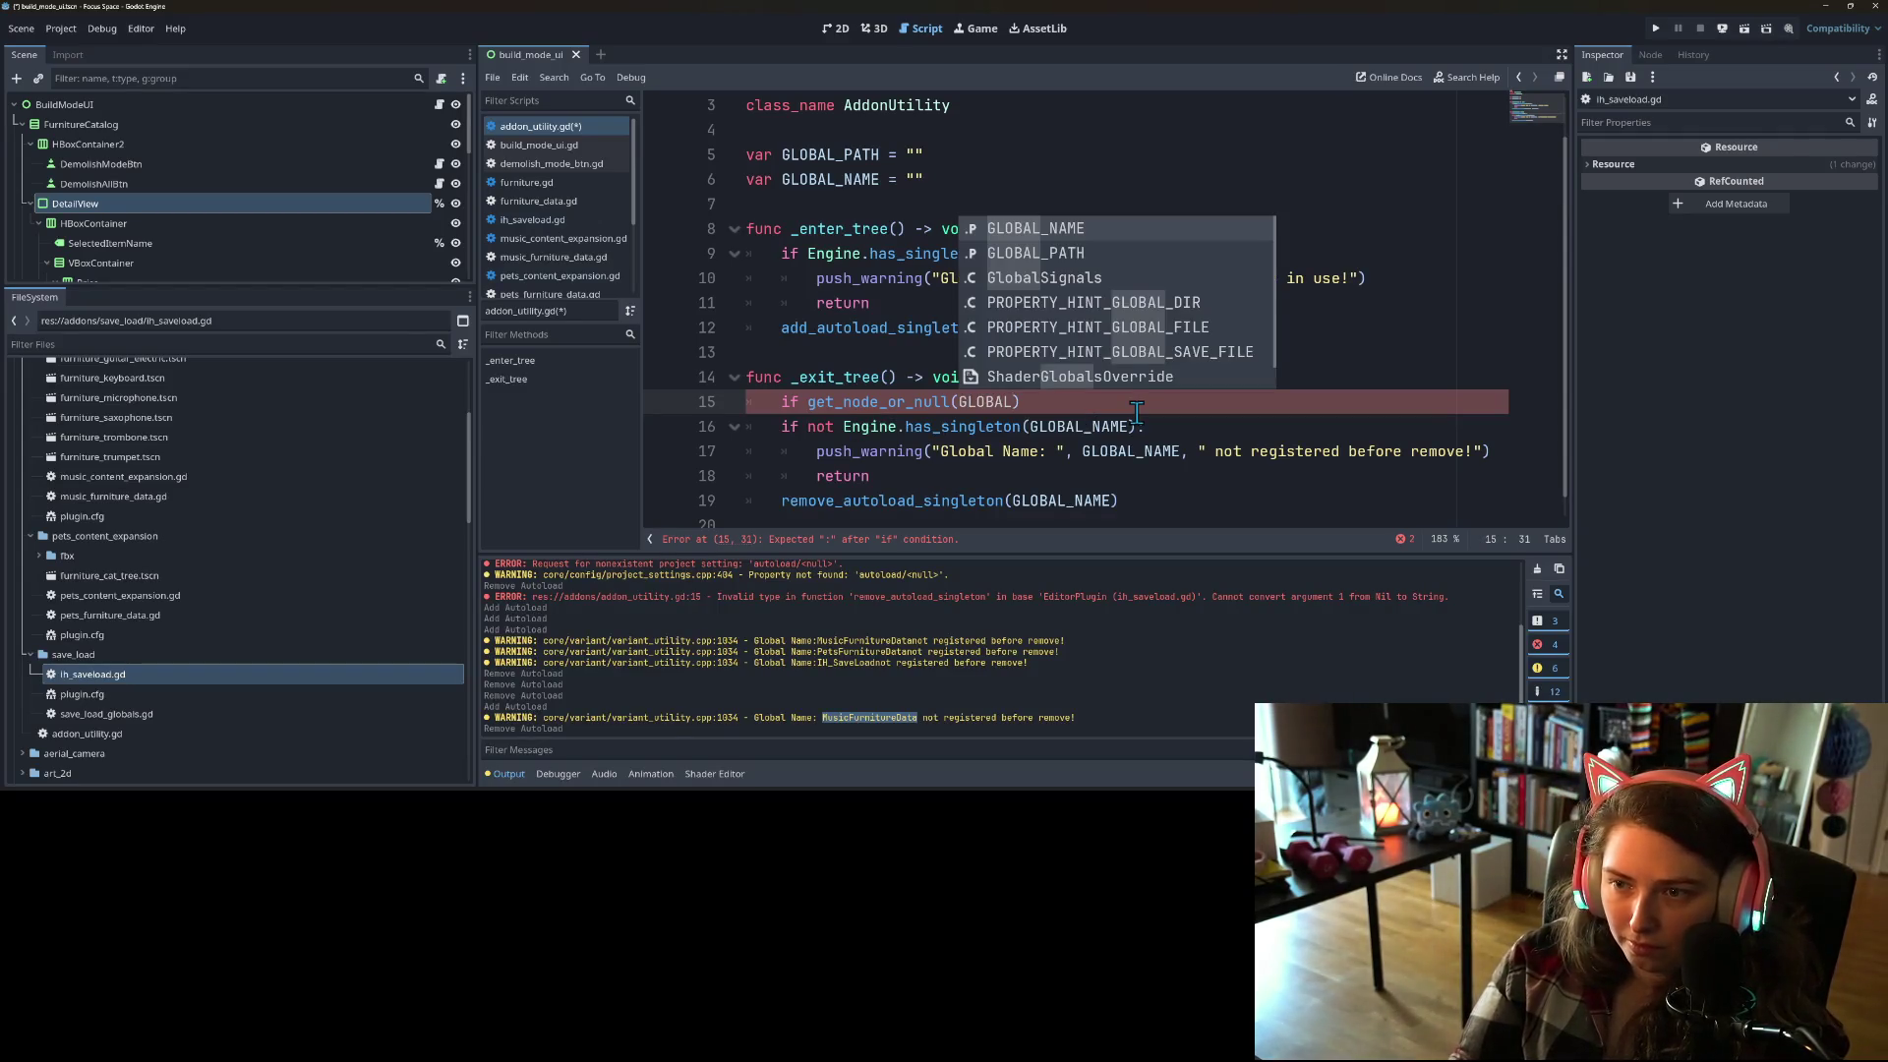
key("Return")
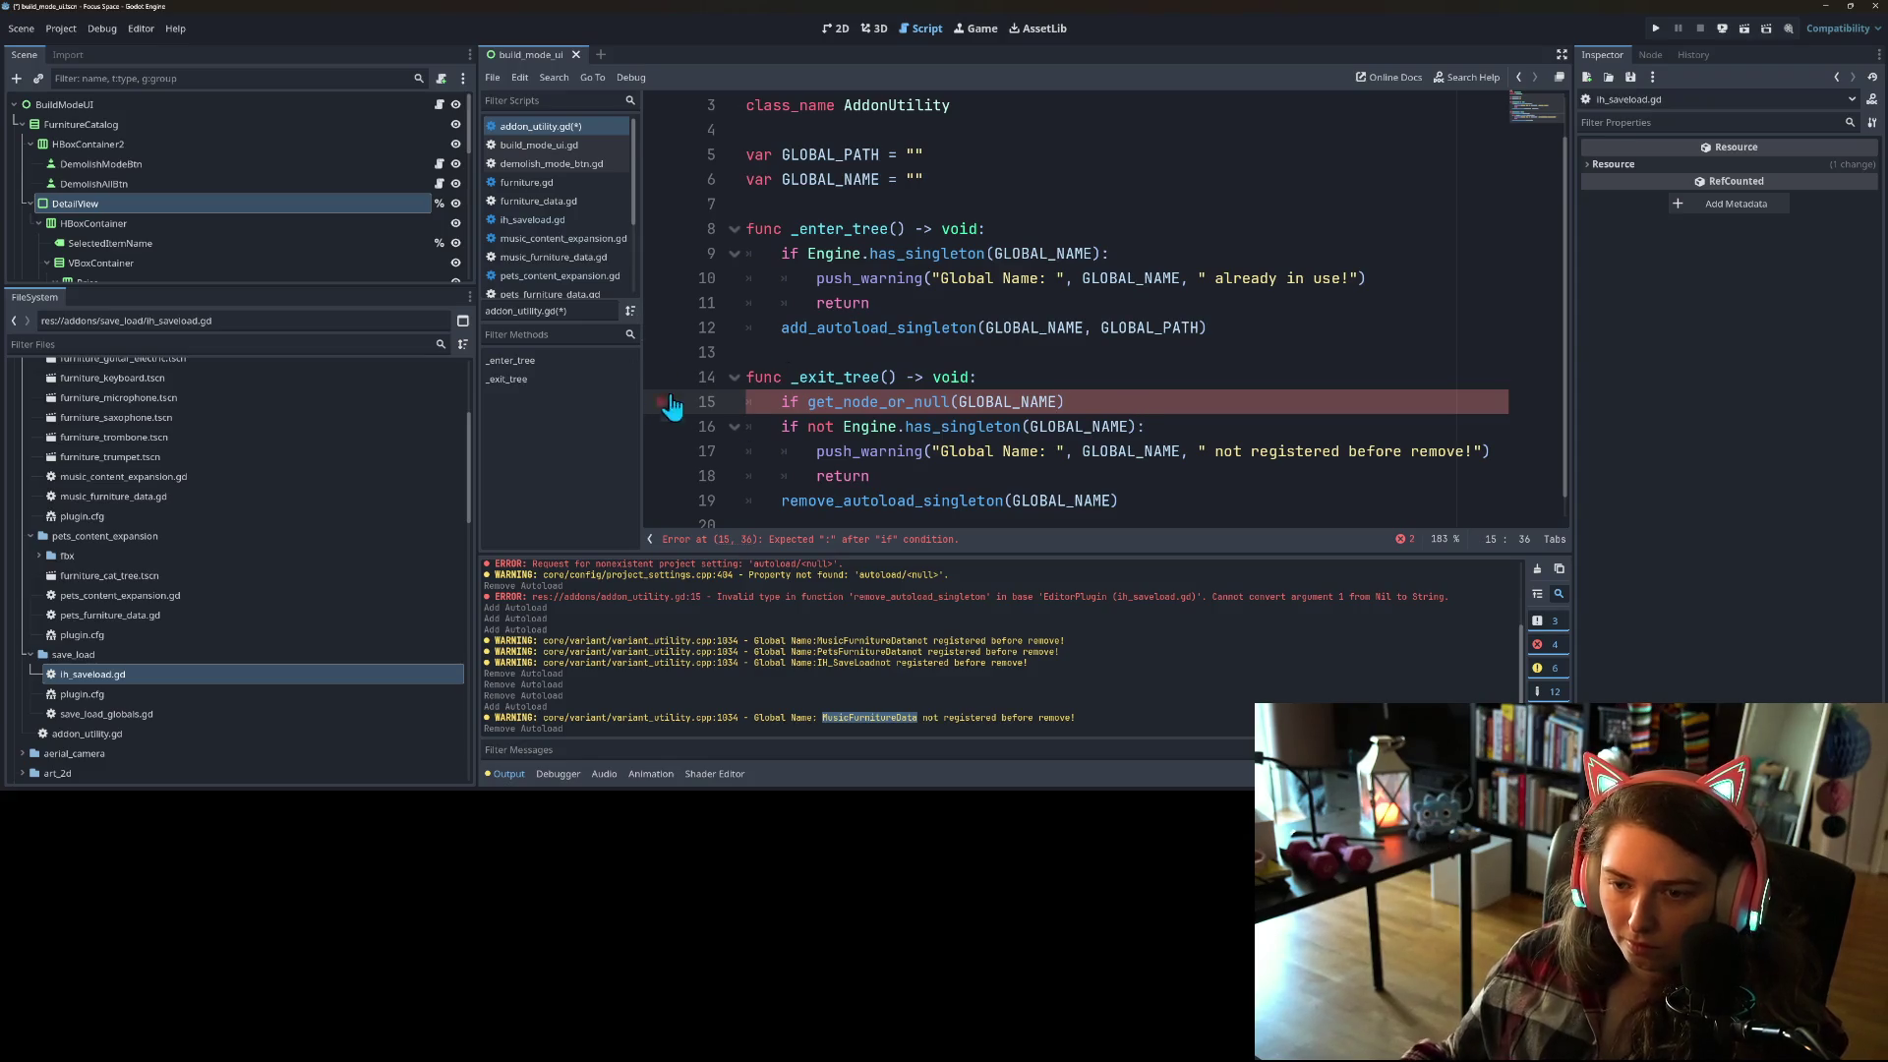
type(" == null:")
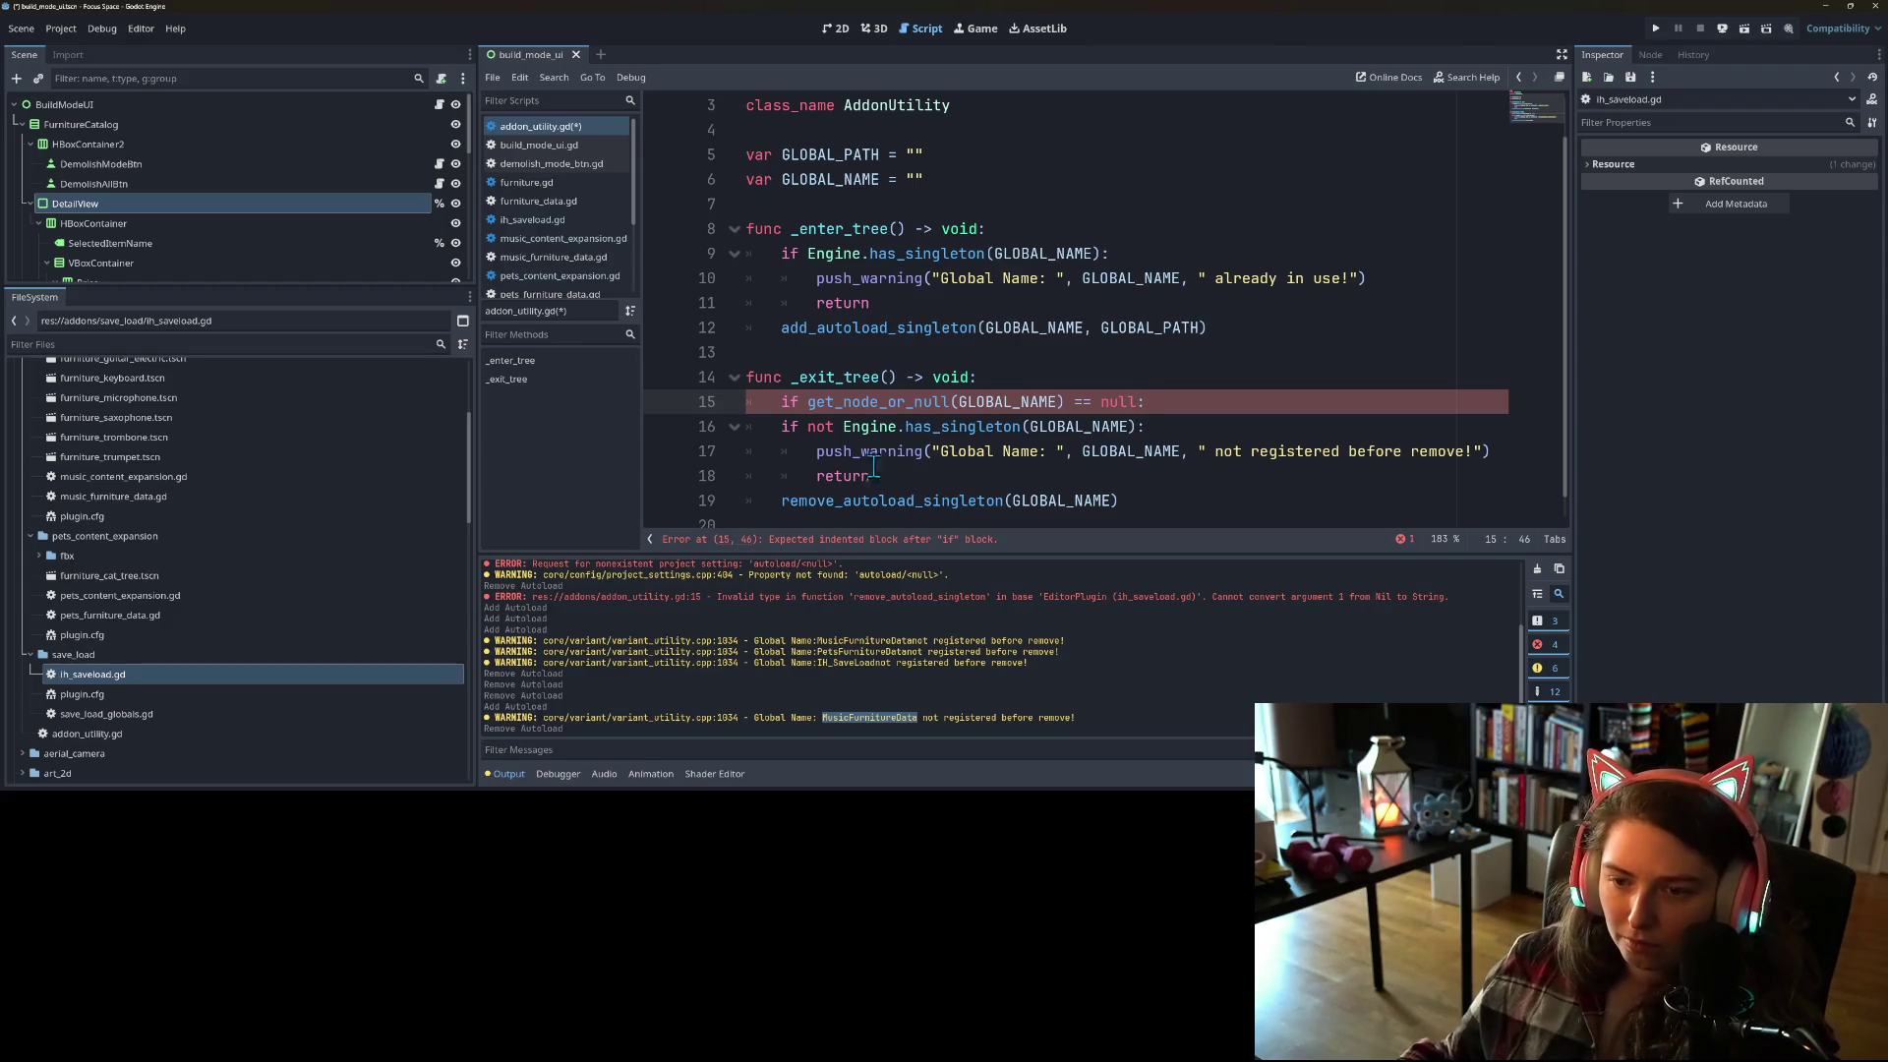
left_click_drag(781, 426, 1253, 440)
key("BackSpace")
key("BackSpace")
key("BackSpace")
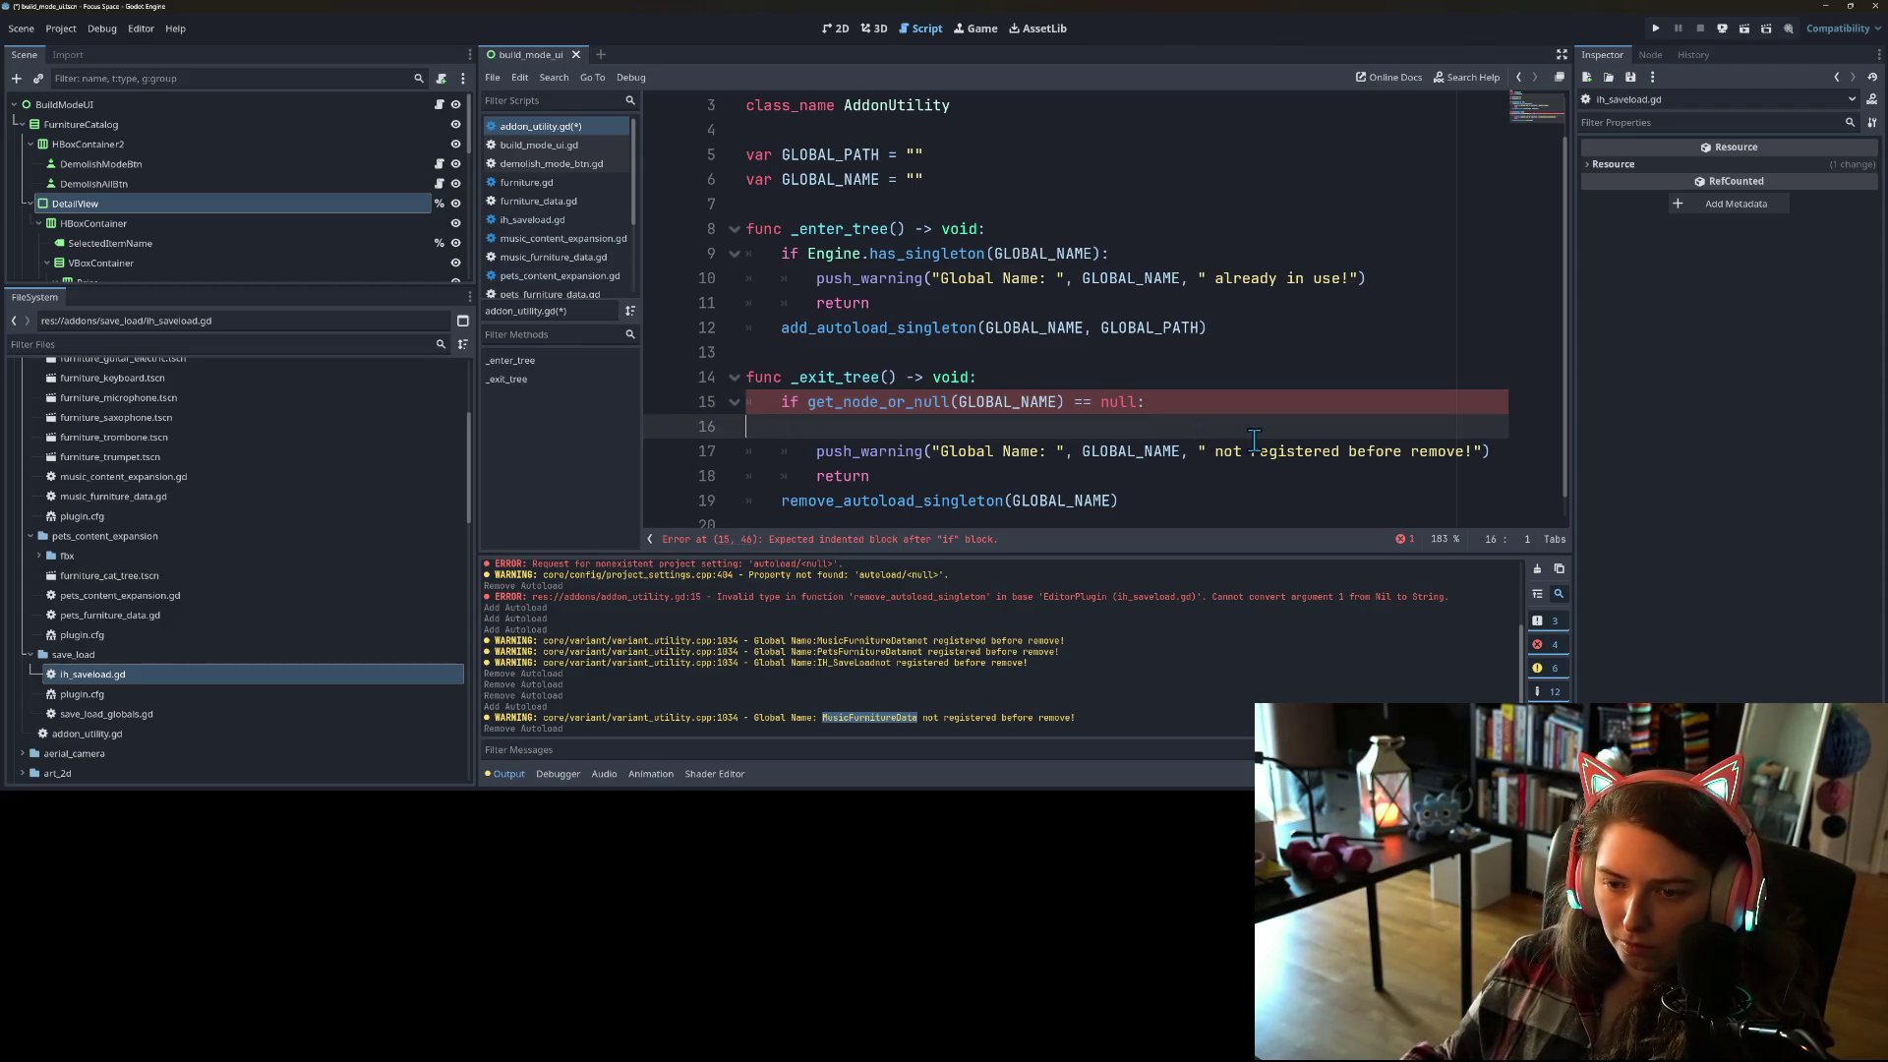
left_click(922, 426)
Step: Copy the null check over _enter_tree's has_singleton check, negate it with 'not', and save
left_click_drag(781, 403, 1161, 397)
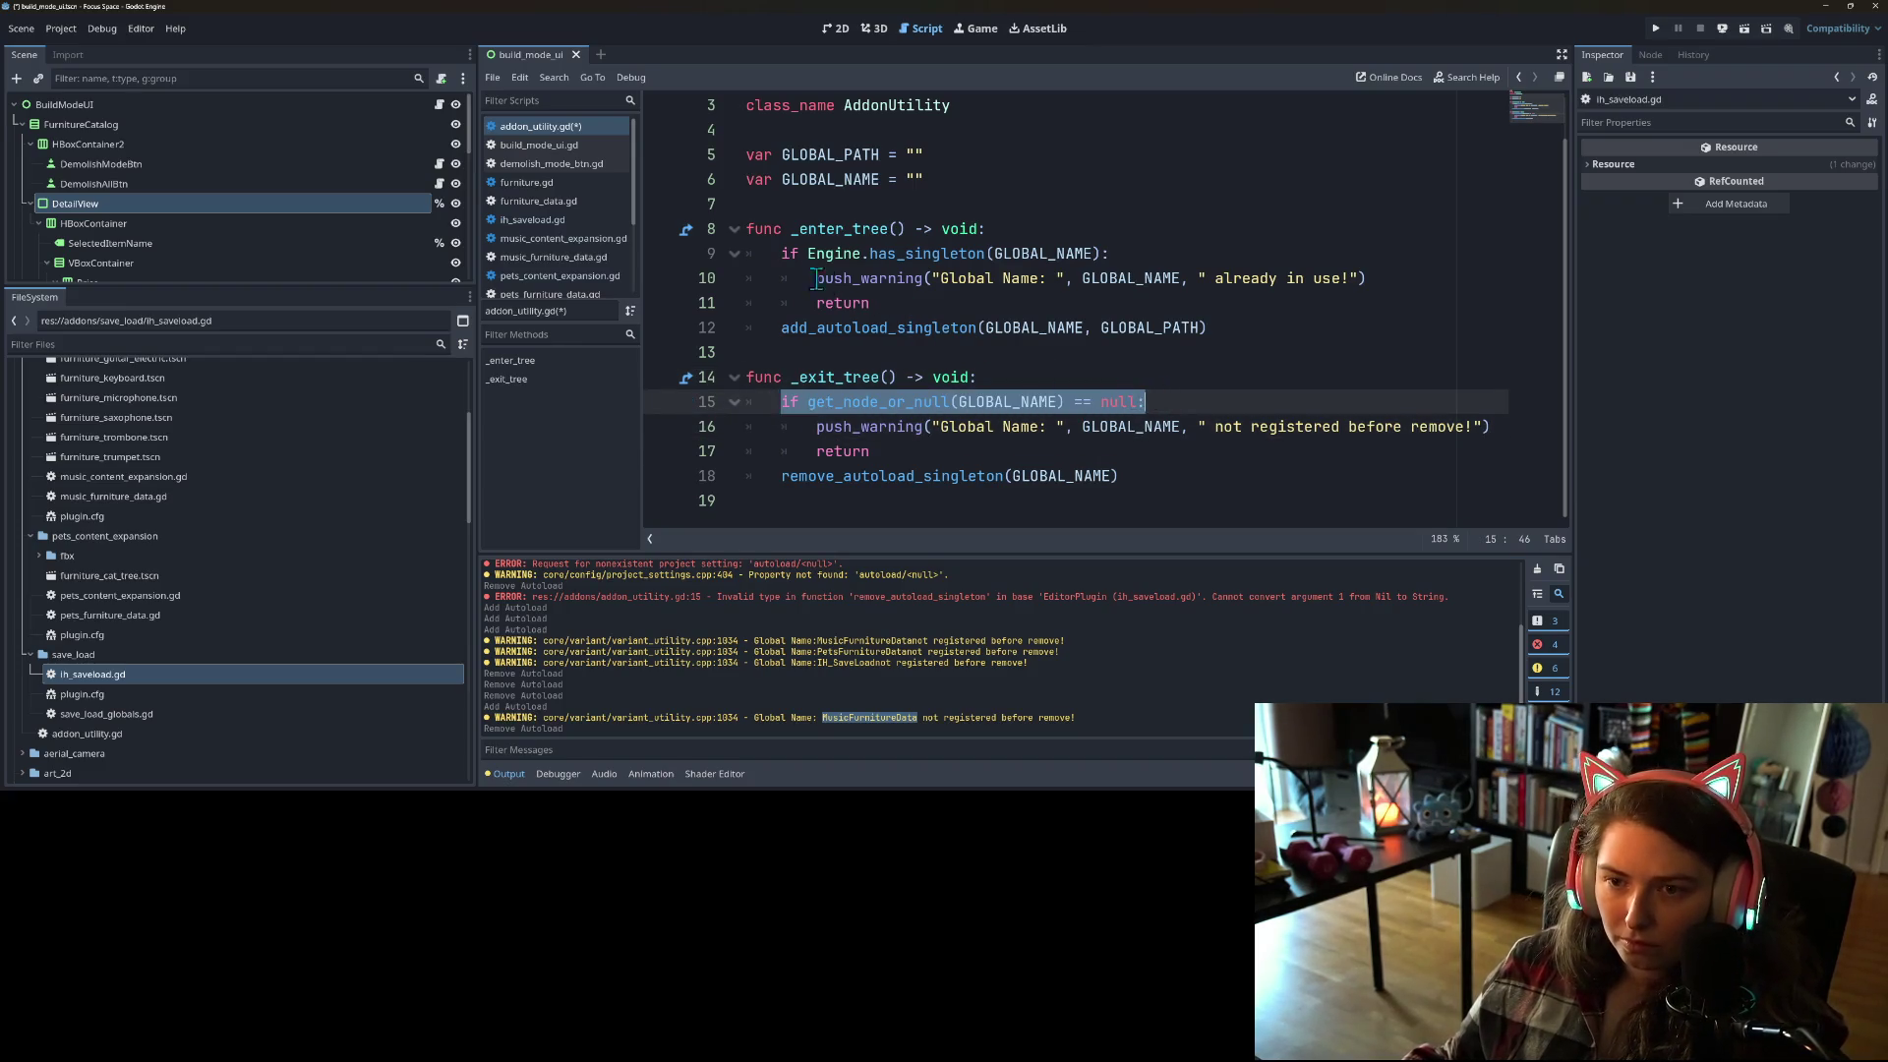
key("ctrl+c")
left_click_drag(783, 253, 1141, 254)
key("ctrl+v")
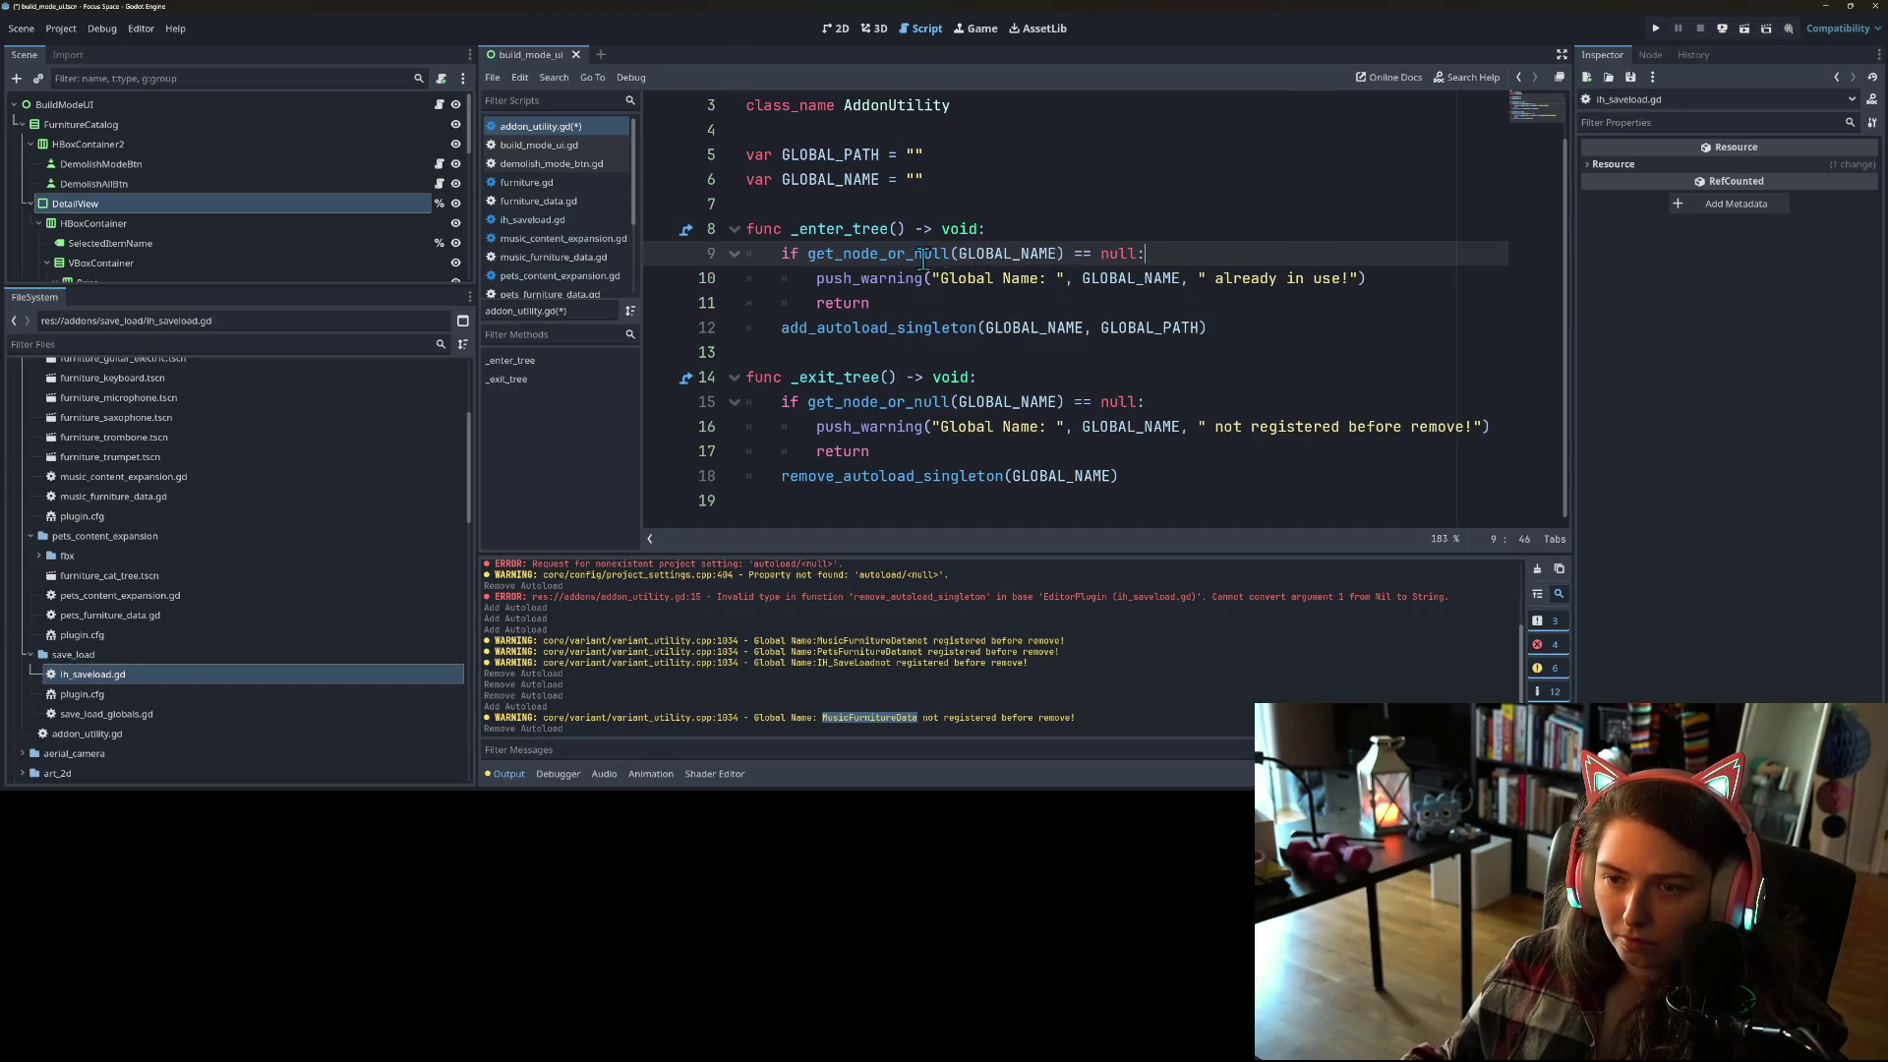
left_click(806, 254)
type("not")
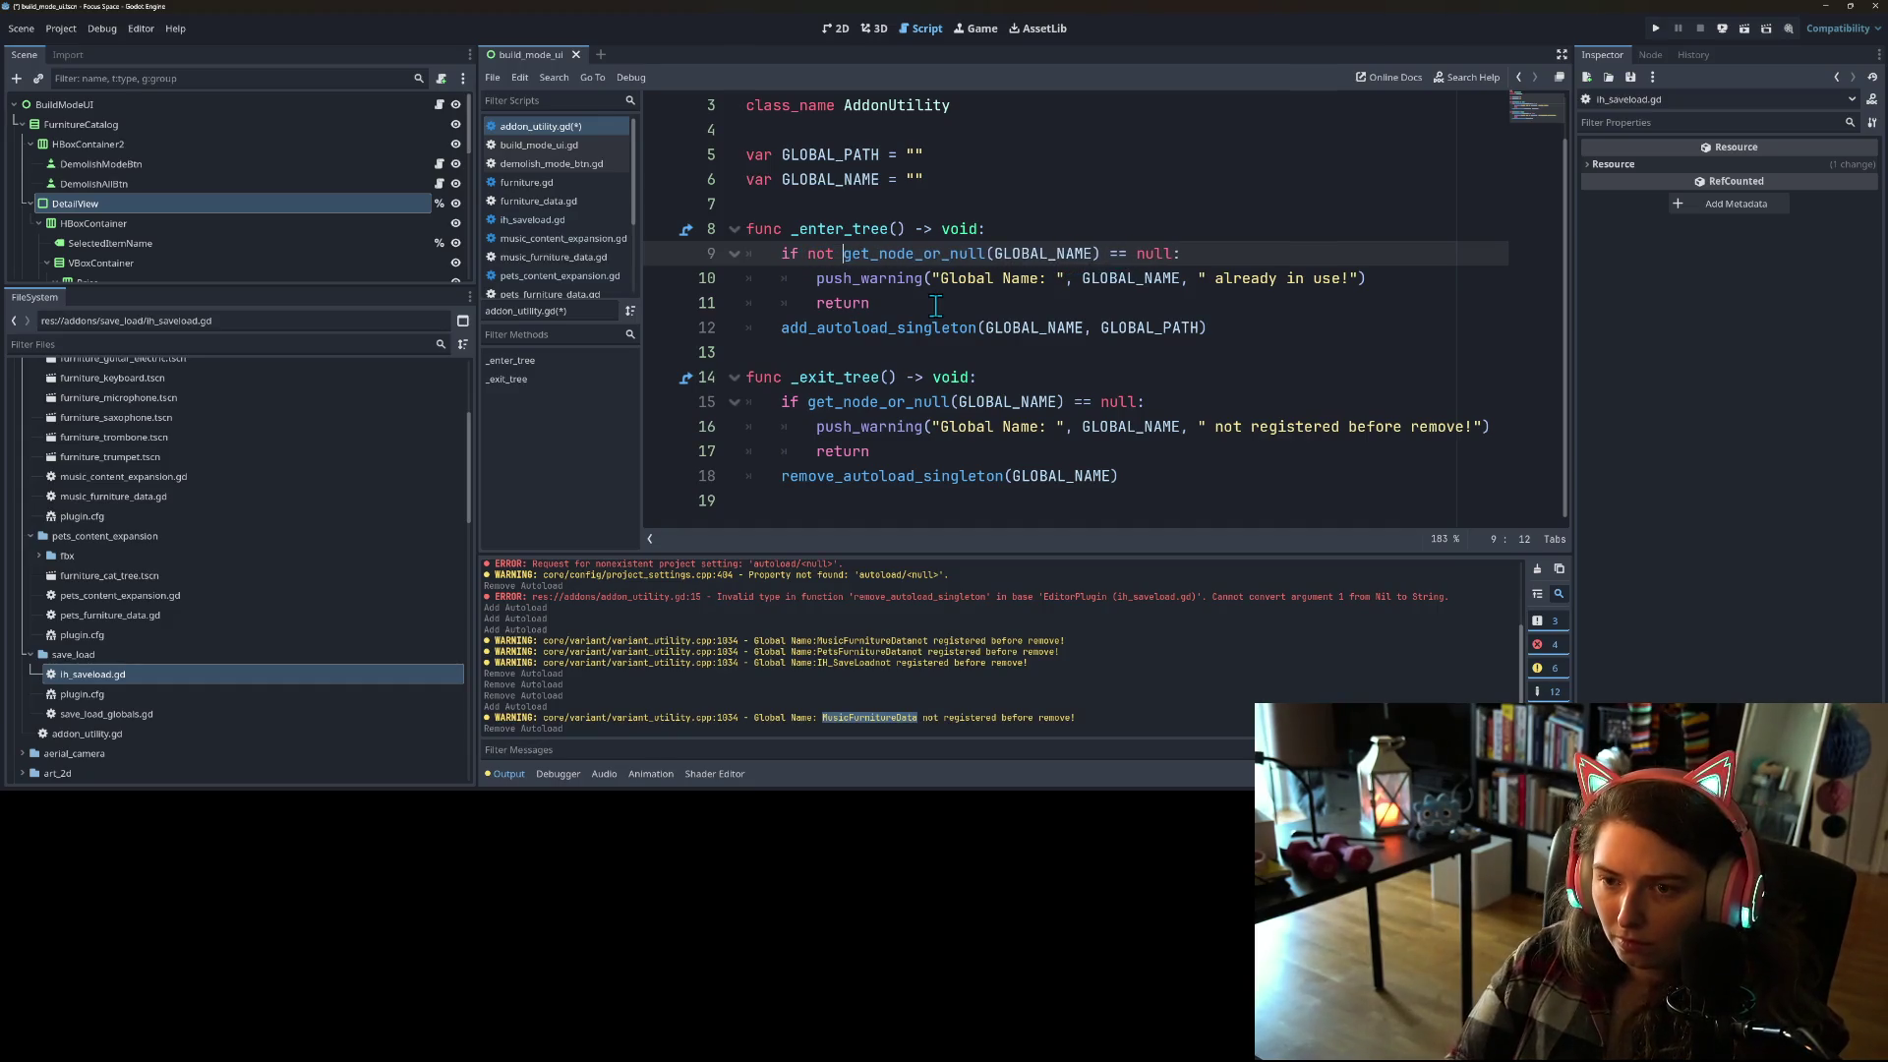
key("ctrl+s")
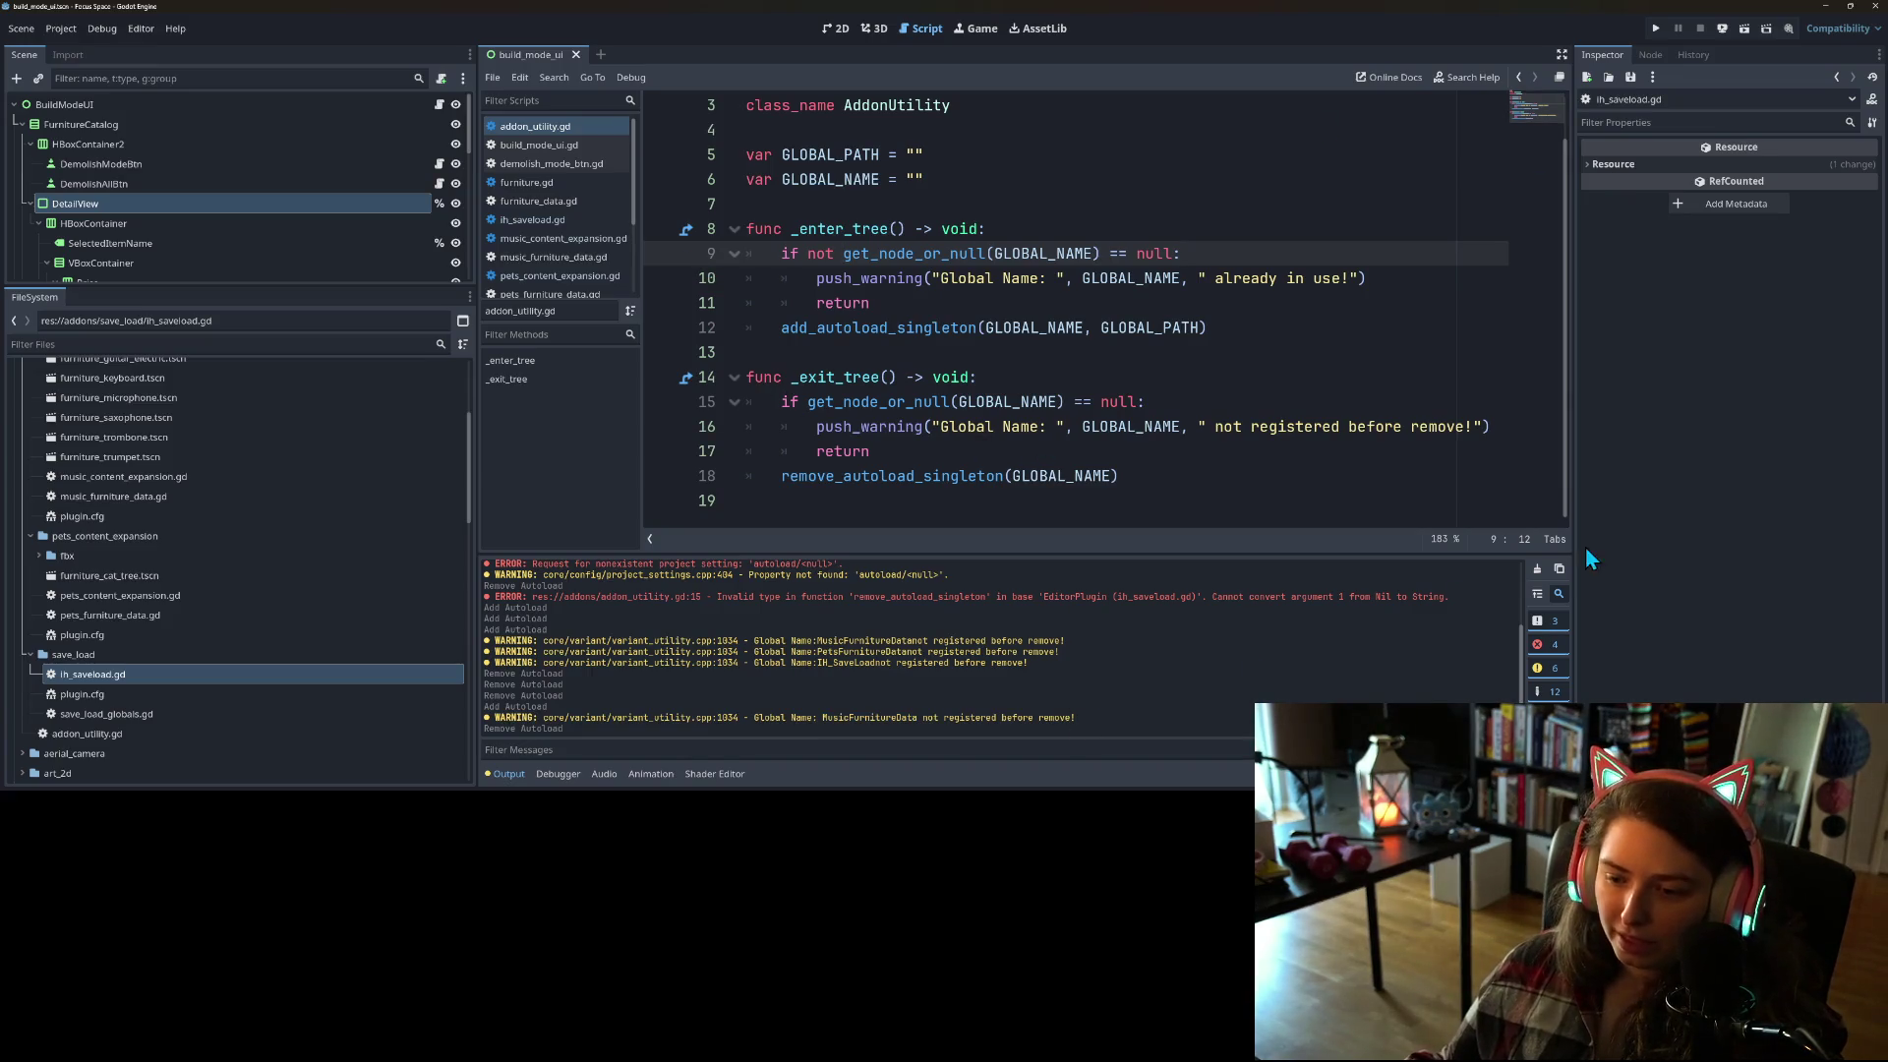
left_click(1536, 569)
Step: In Project Settings > Plugins, enable then disable the Music Content Expansion plugin
left_click(61, 28)
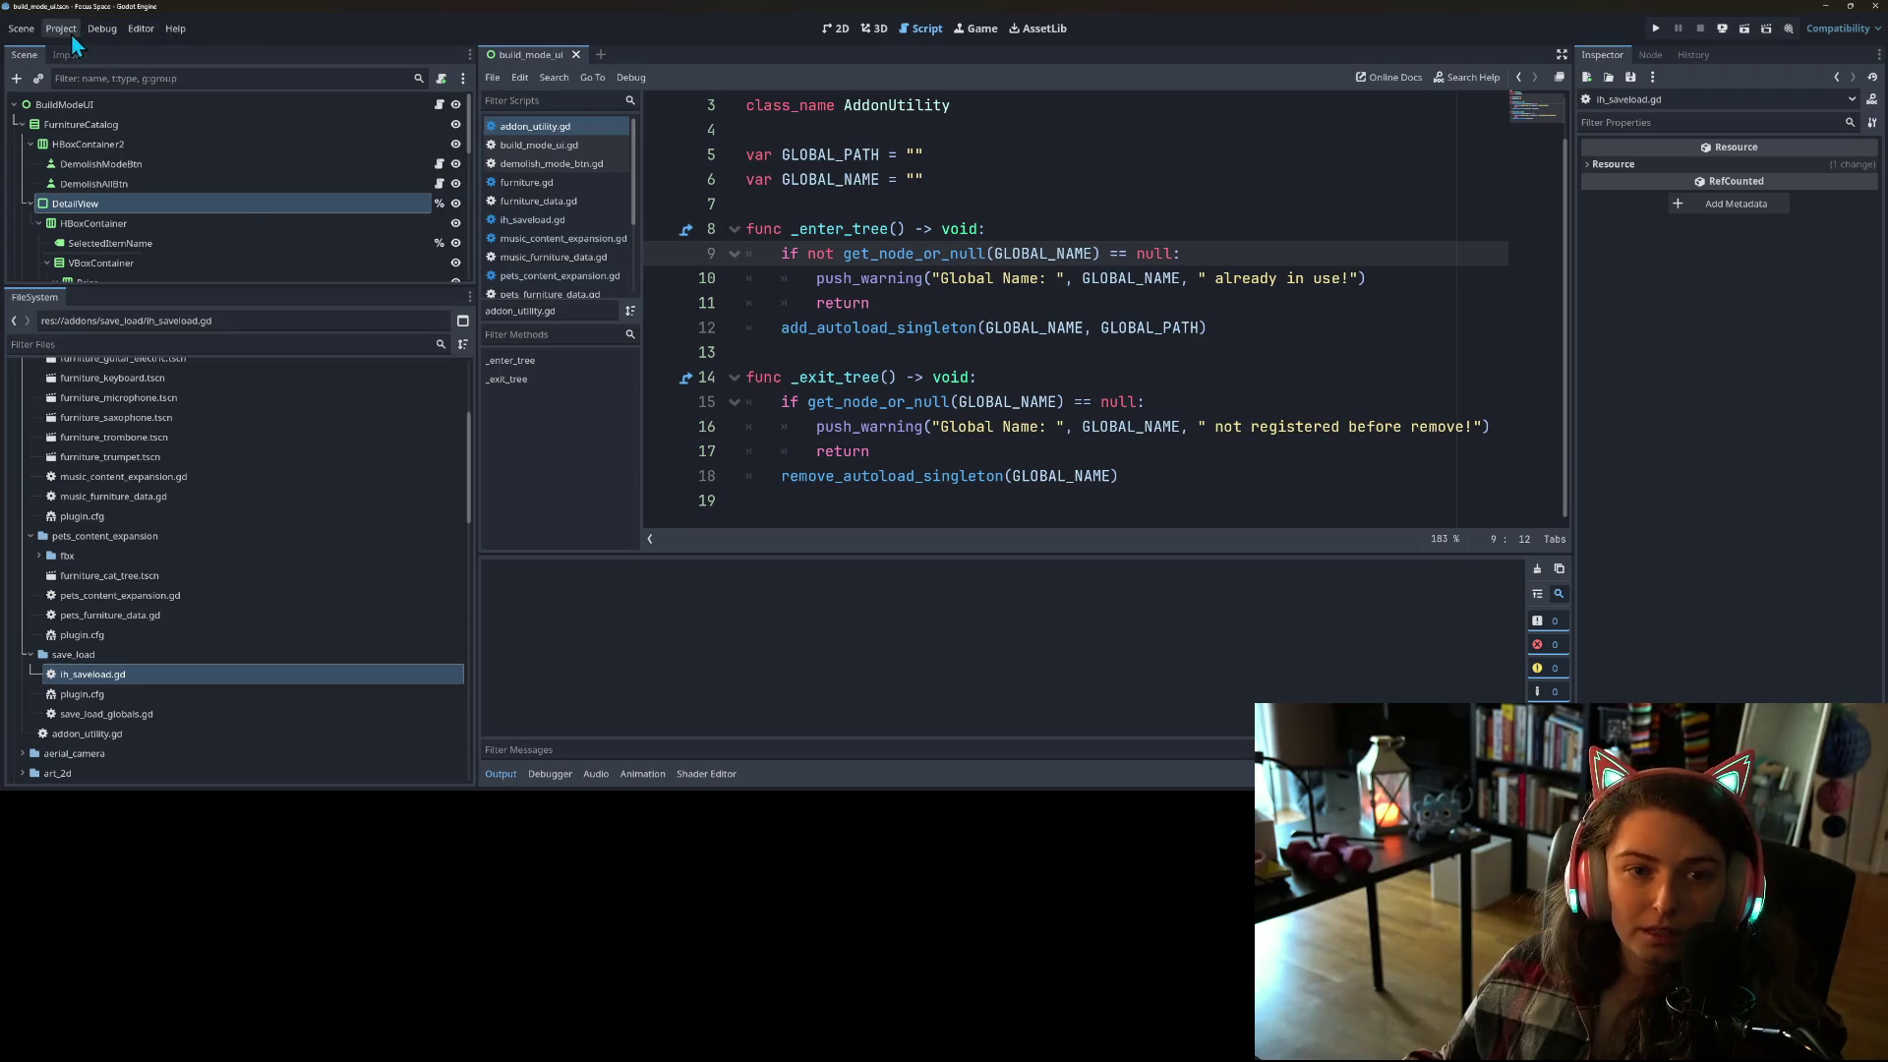
left_click(79, 51)
left_click(586, 264)
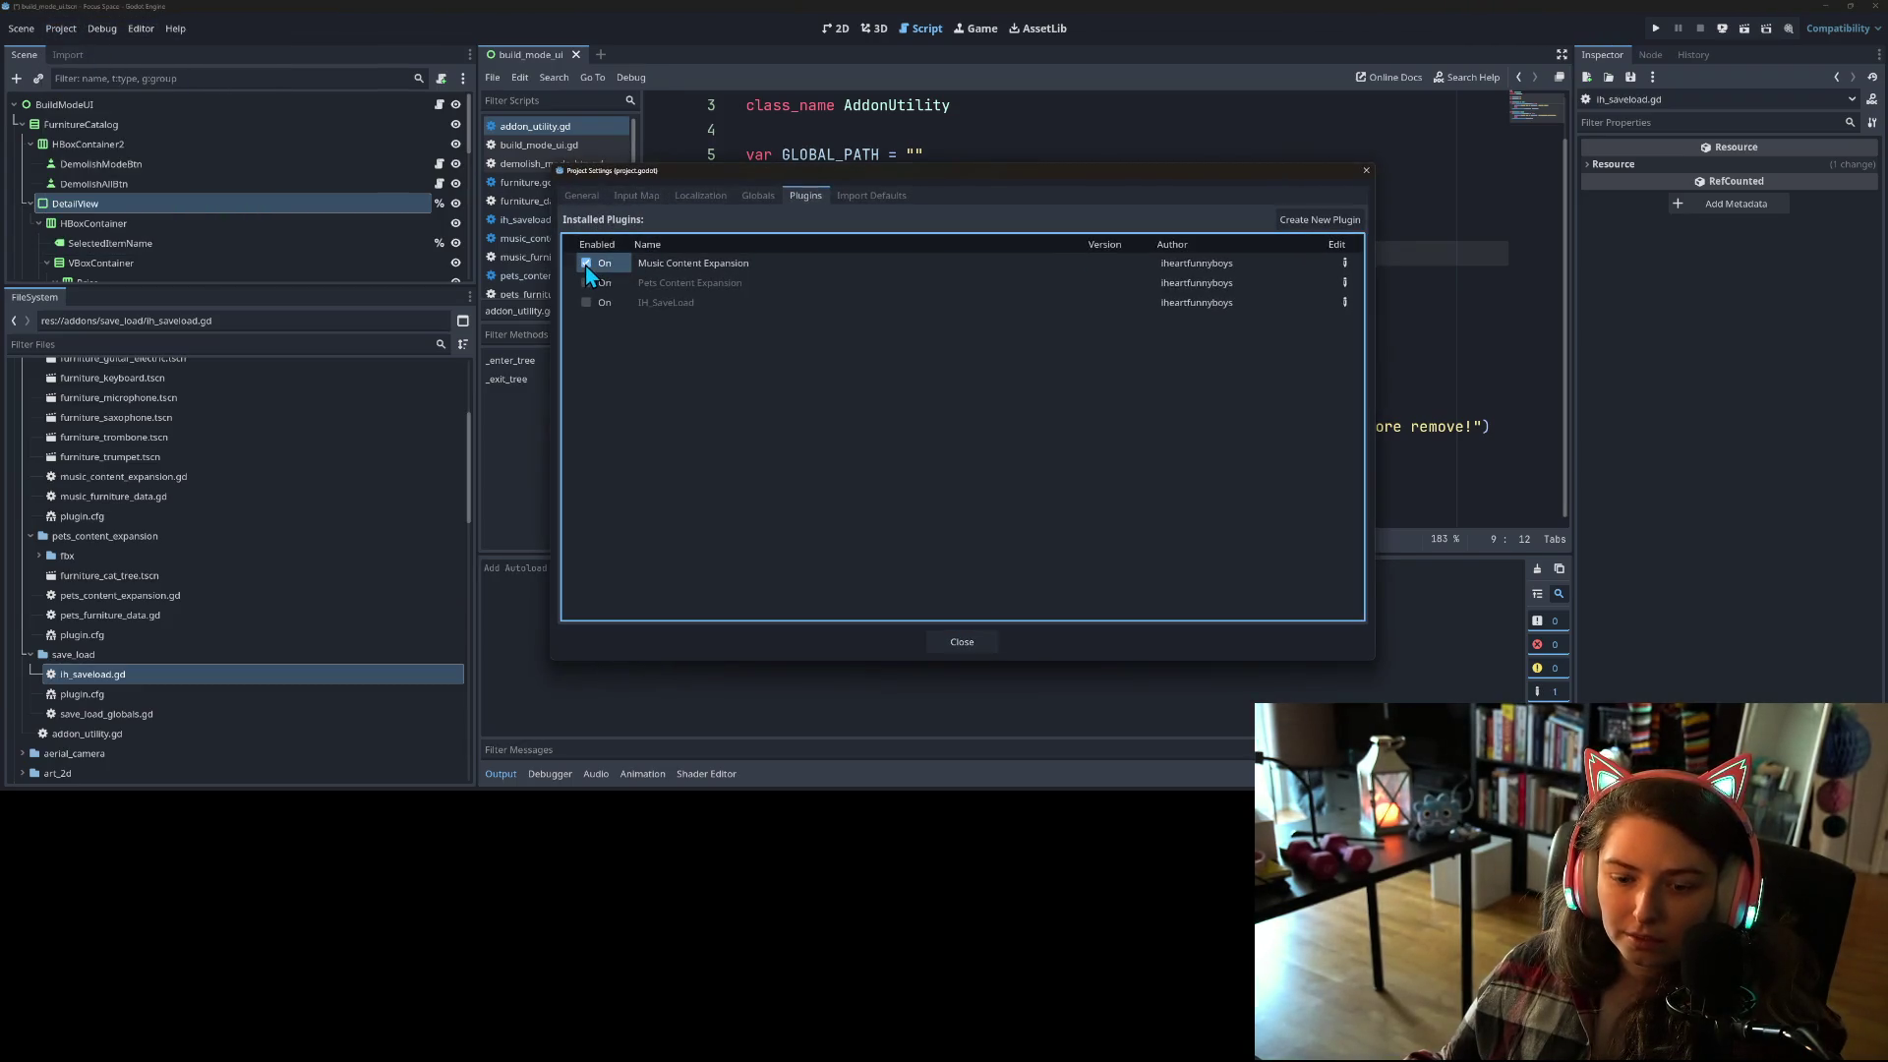
left_click_drag(711, 173, 1292, 188)
left_click(1167, 278)
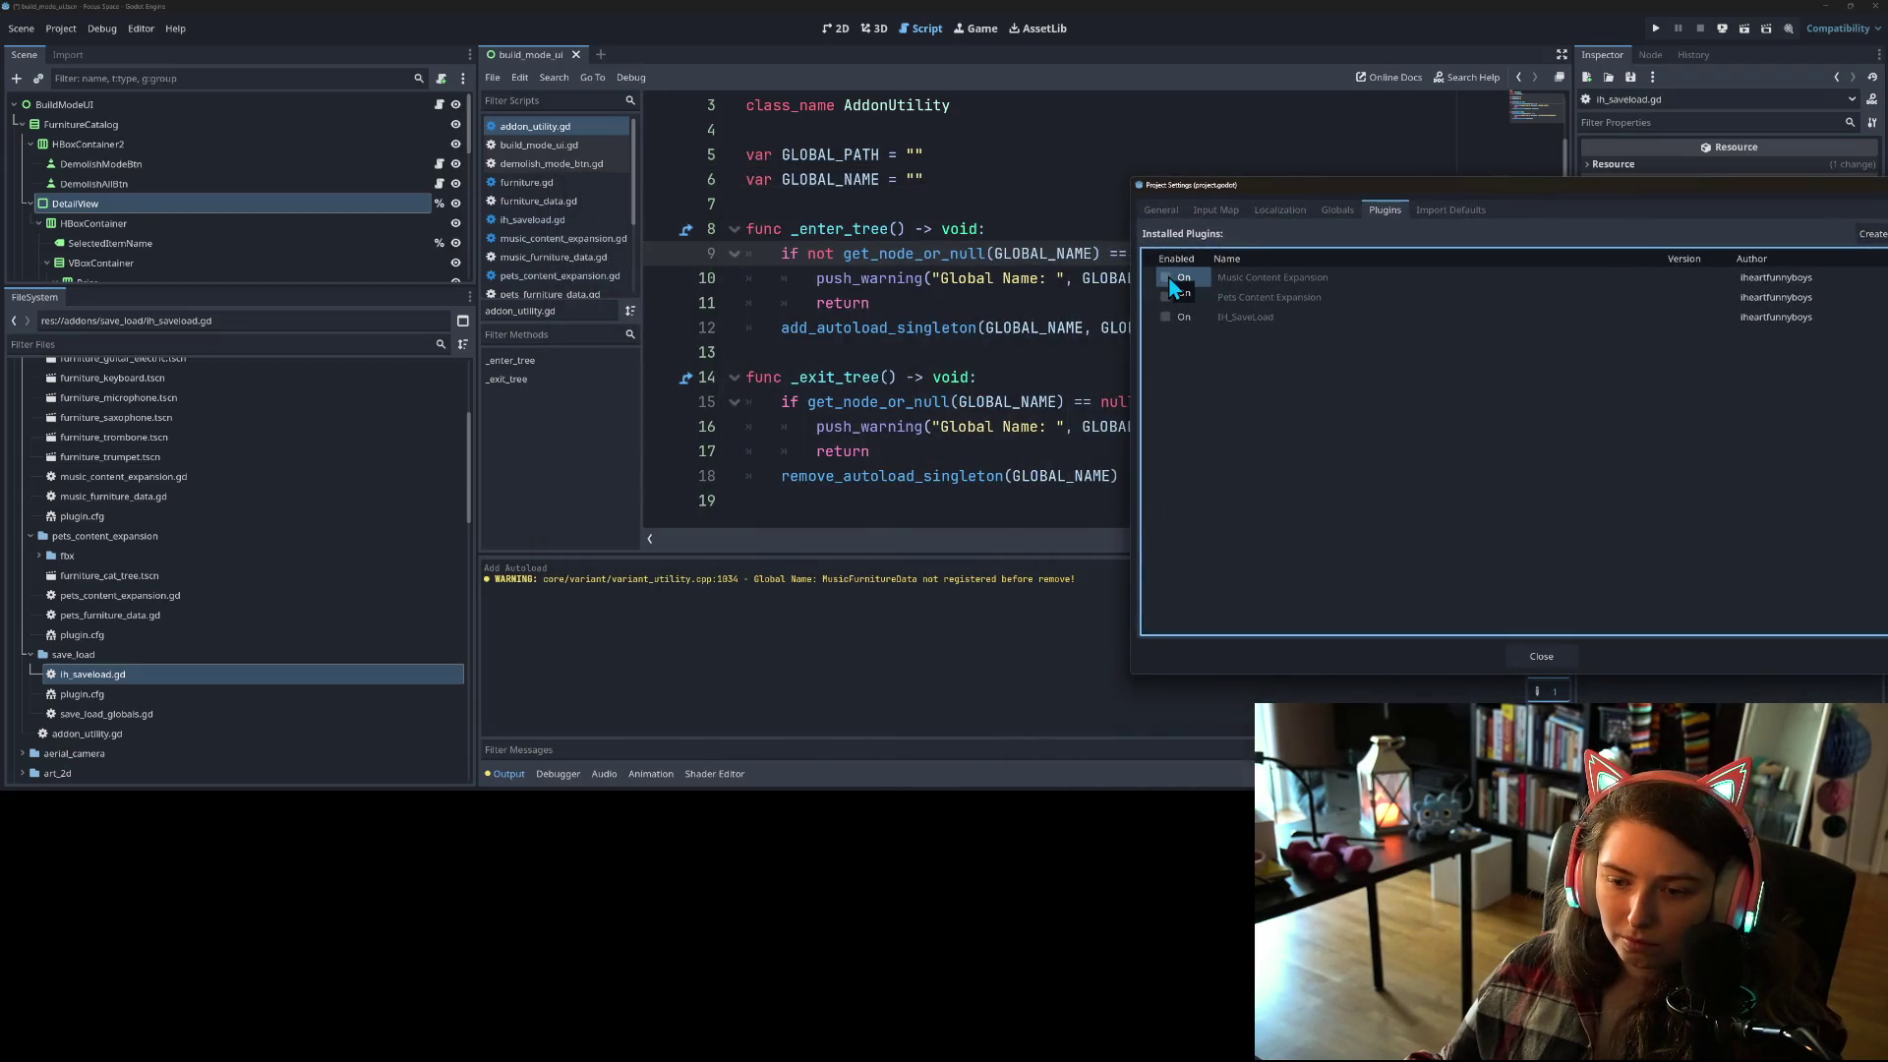
Step: Delete the MusicFurnitureData autoload under Globals and close Project Settings
left_click(1335, 211)
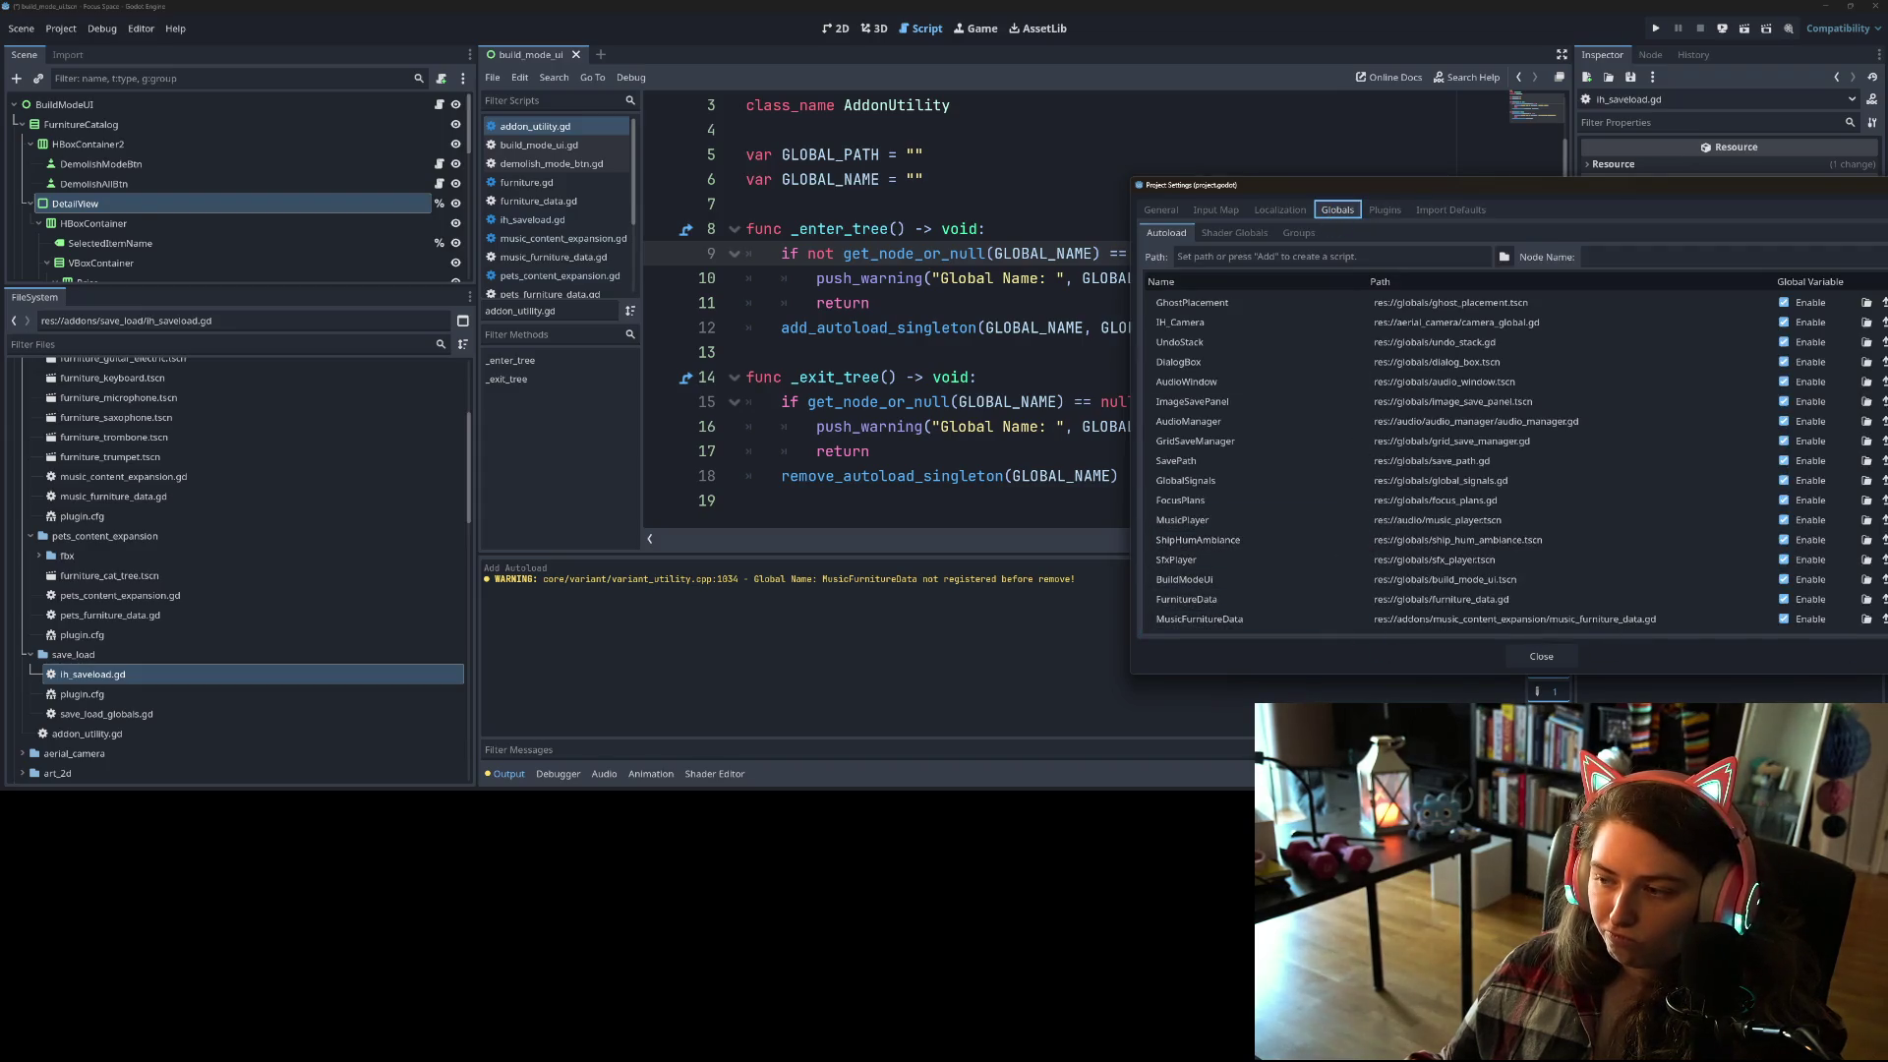
left_click_drag(1577, 187, 1138, 153)
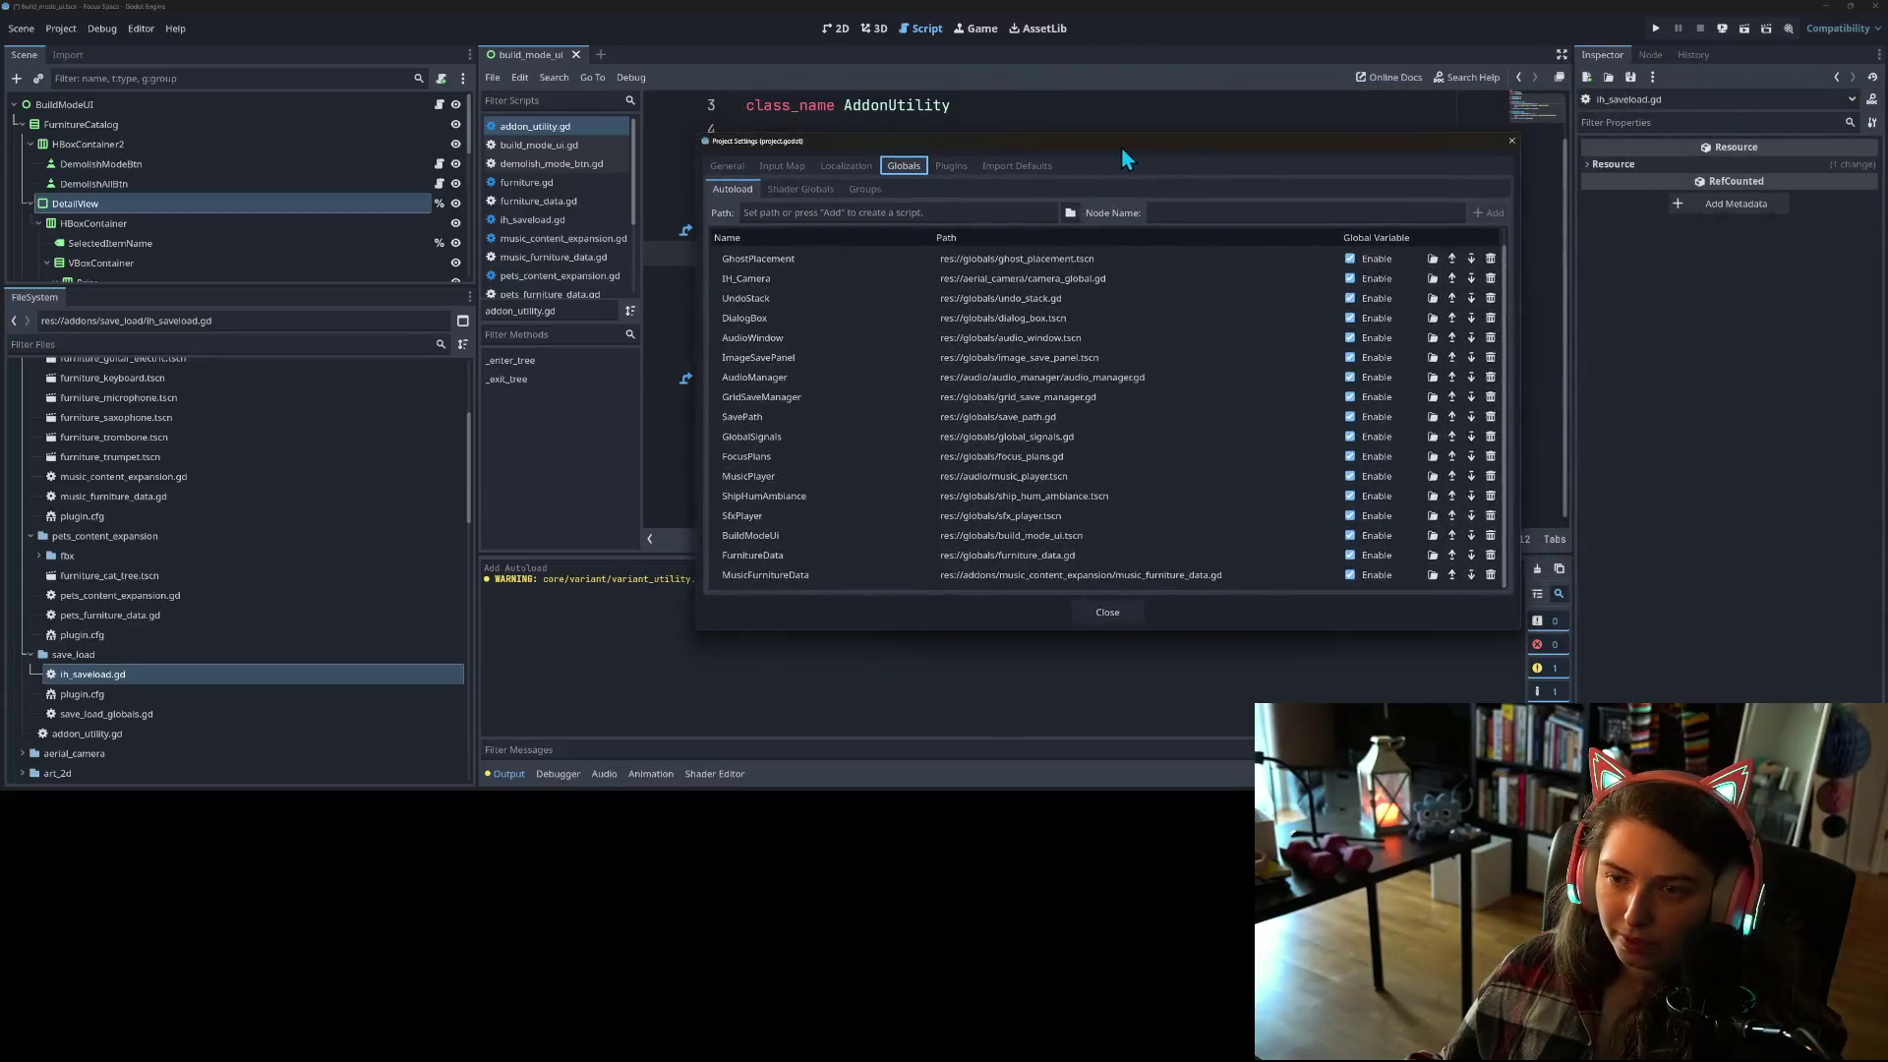
left_click(1490, 578)
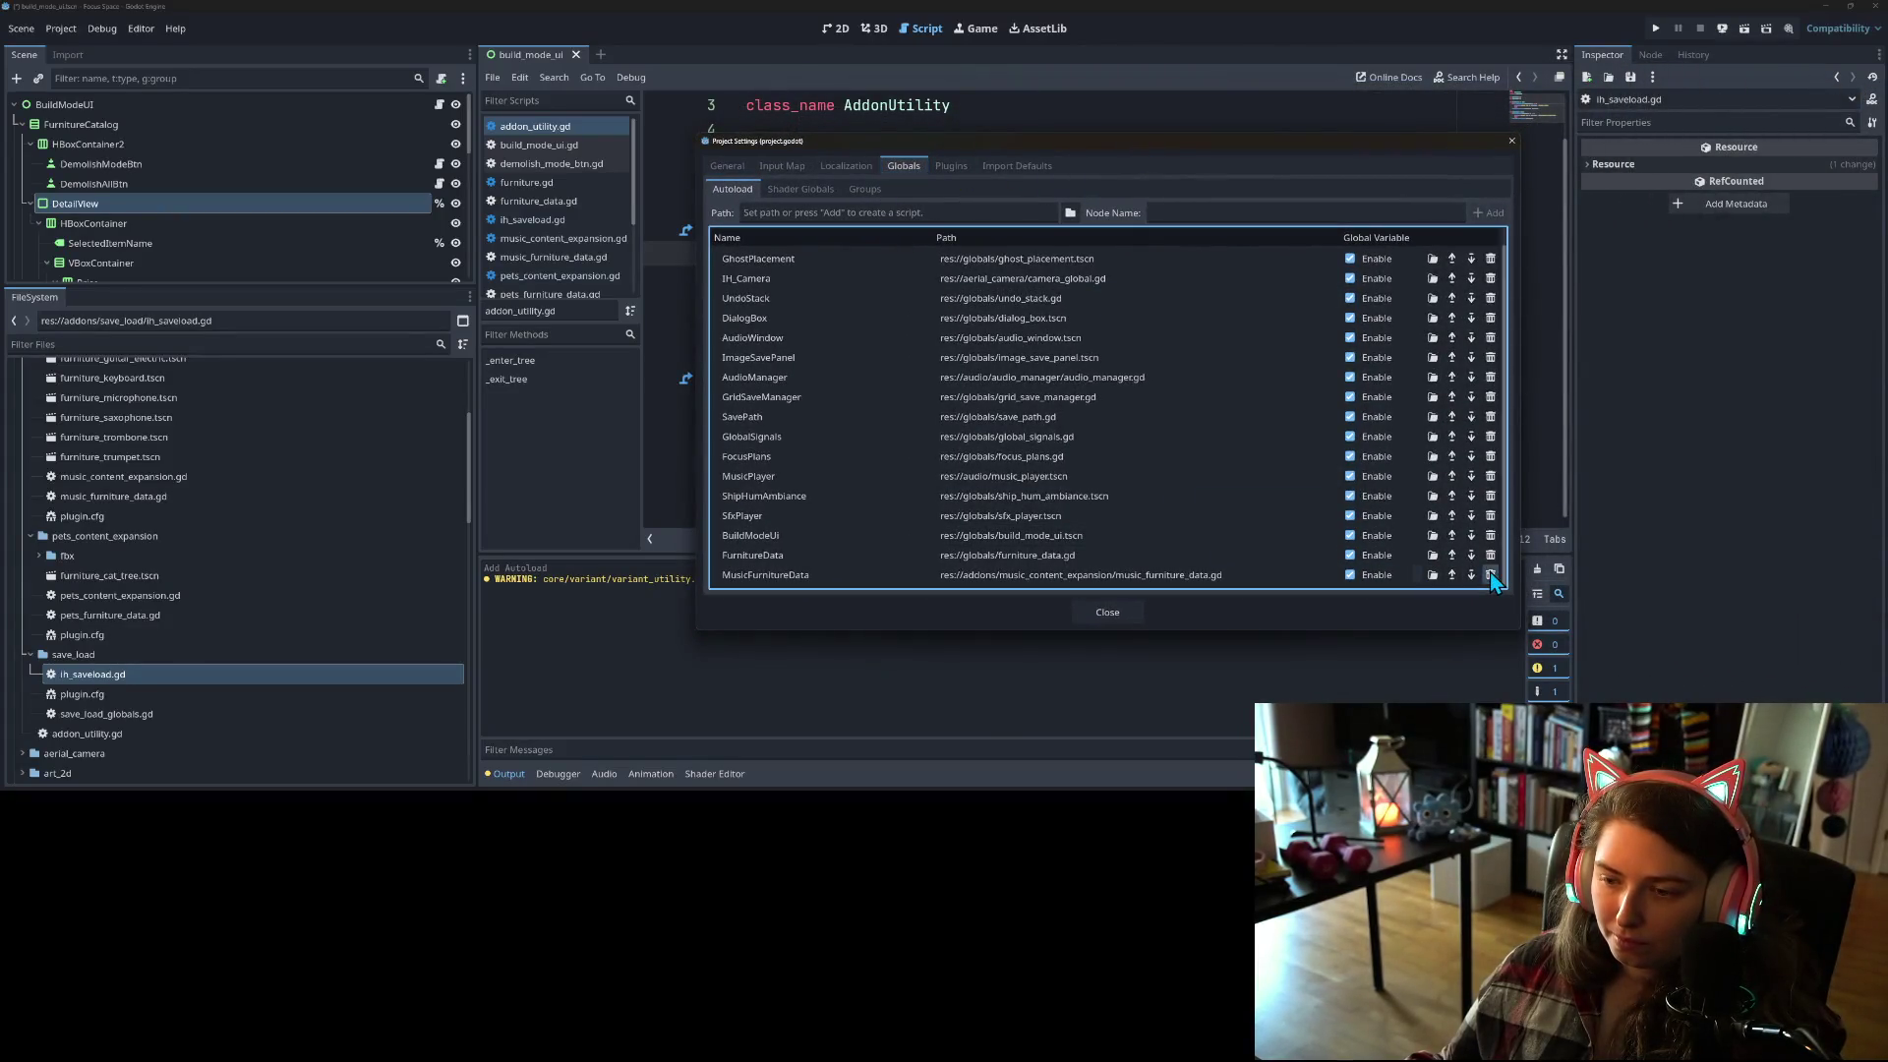
left_click(1491, 578)
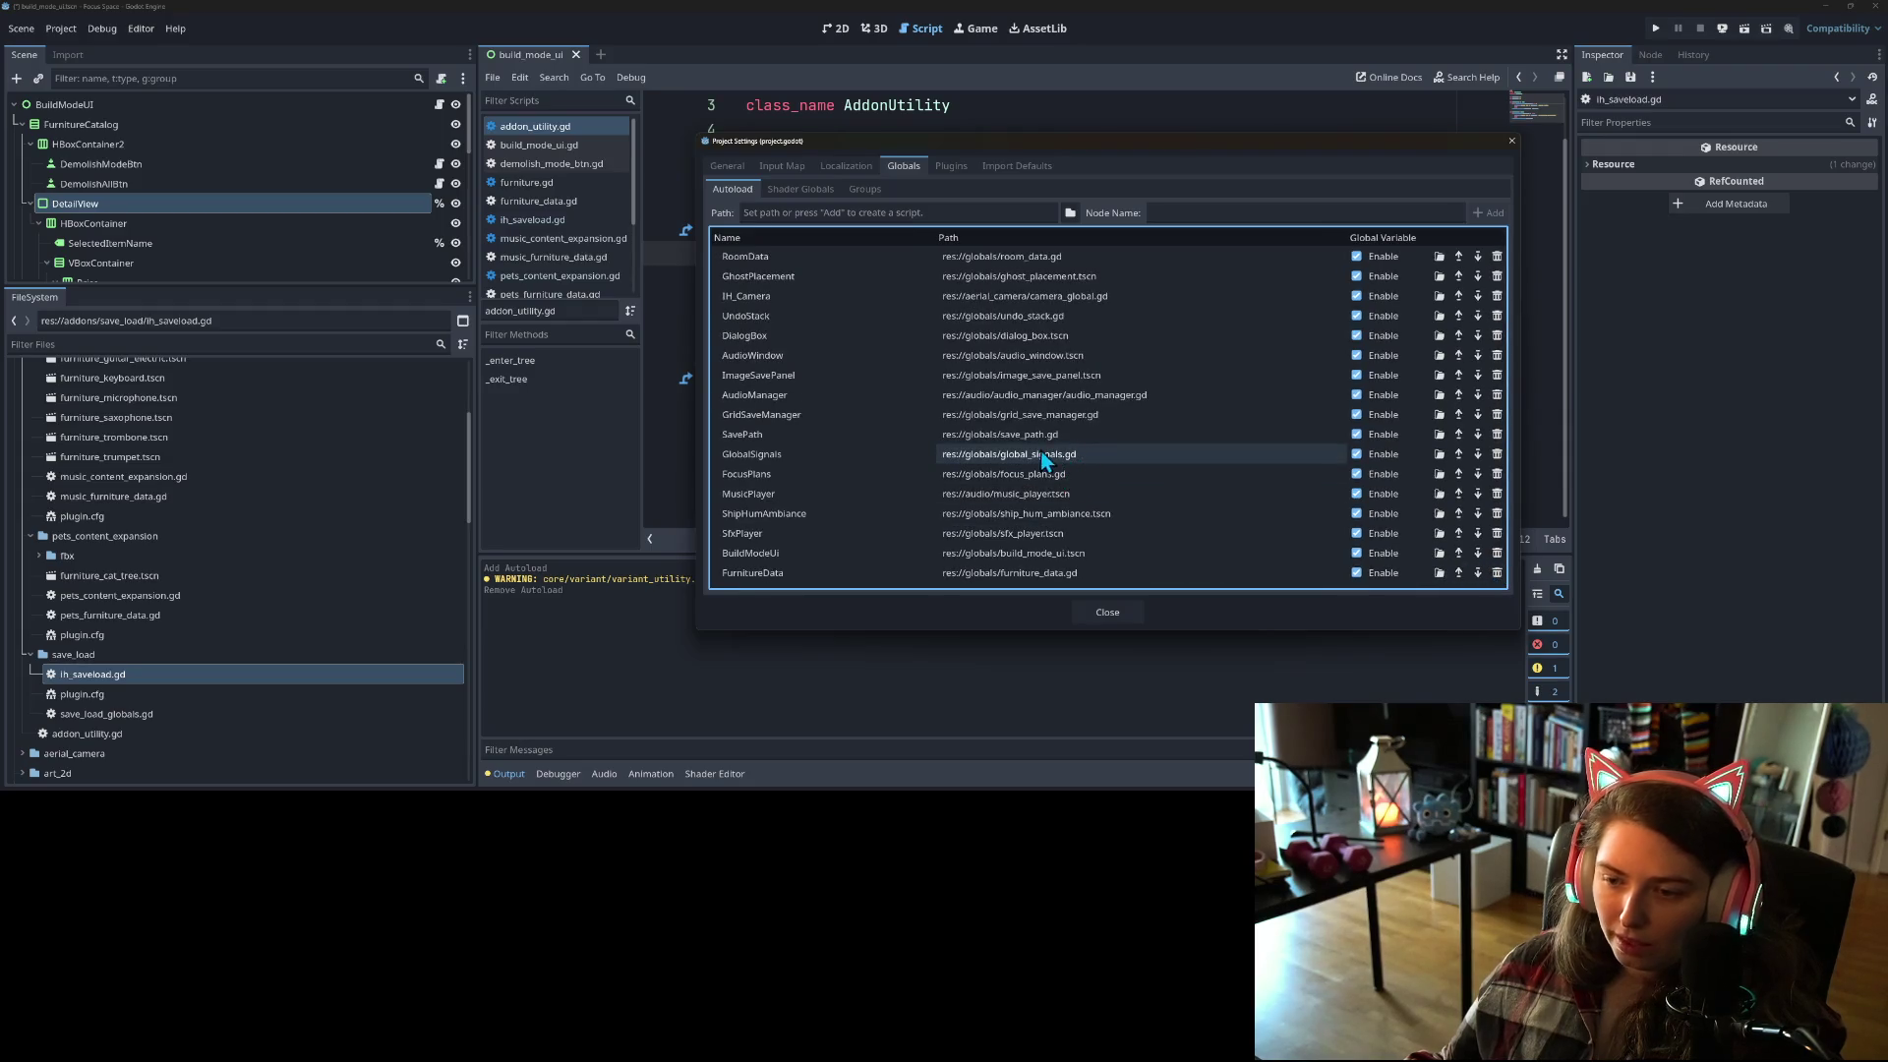
left_click(1172, 49)
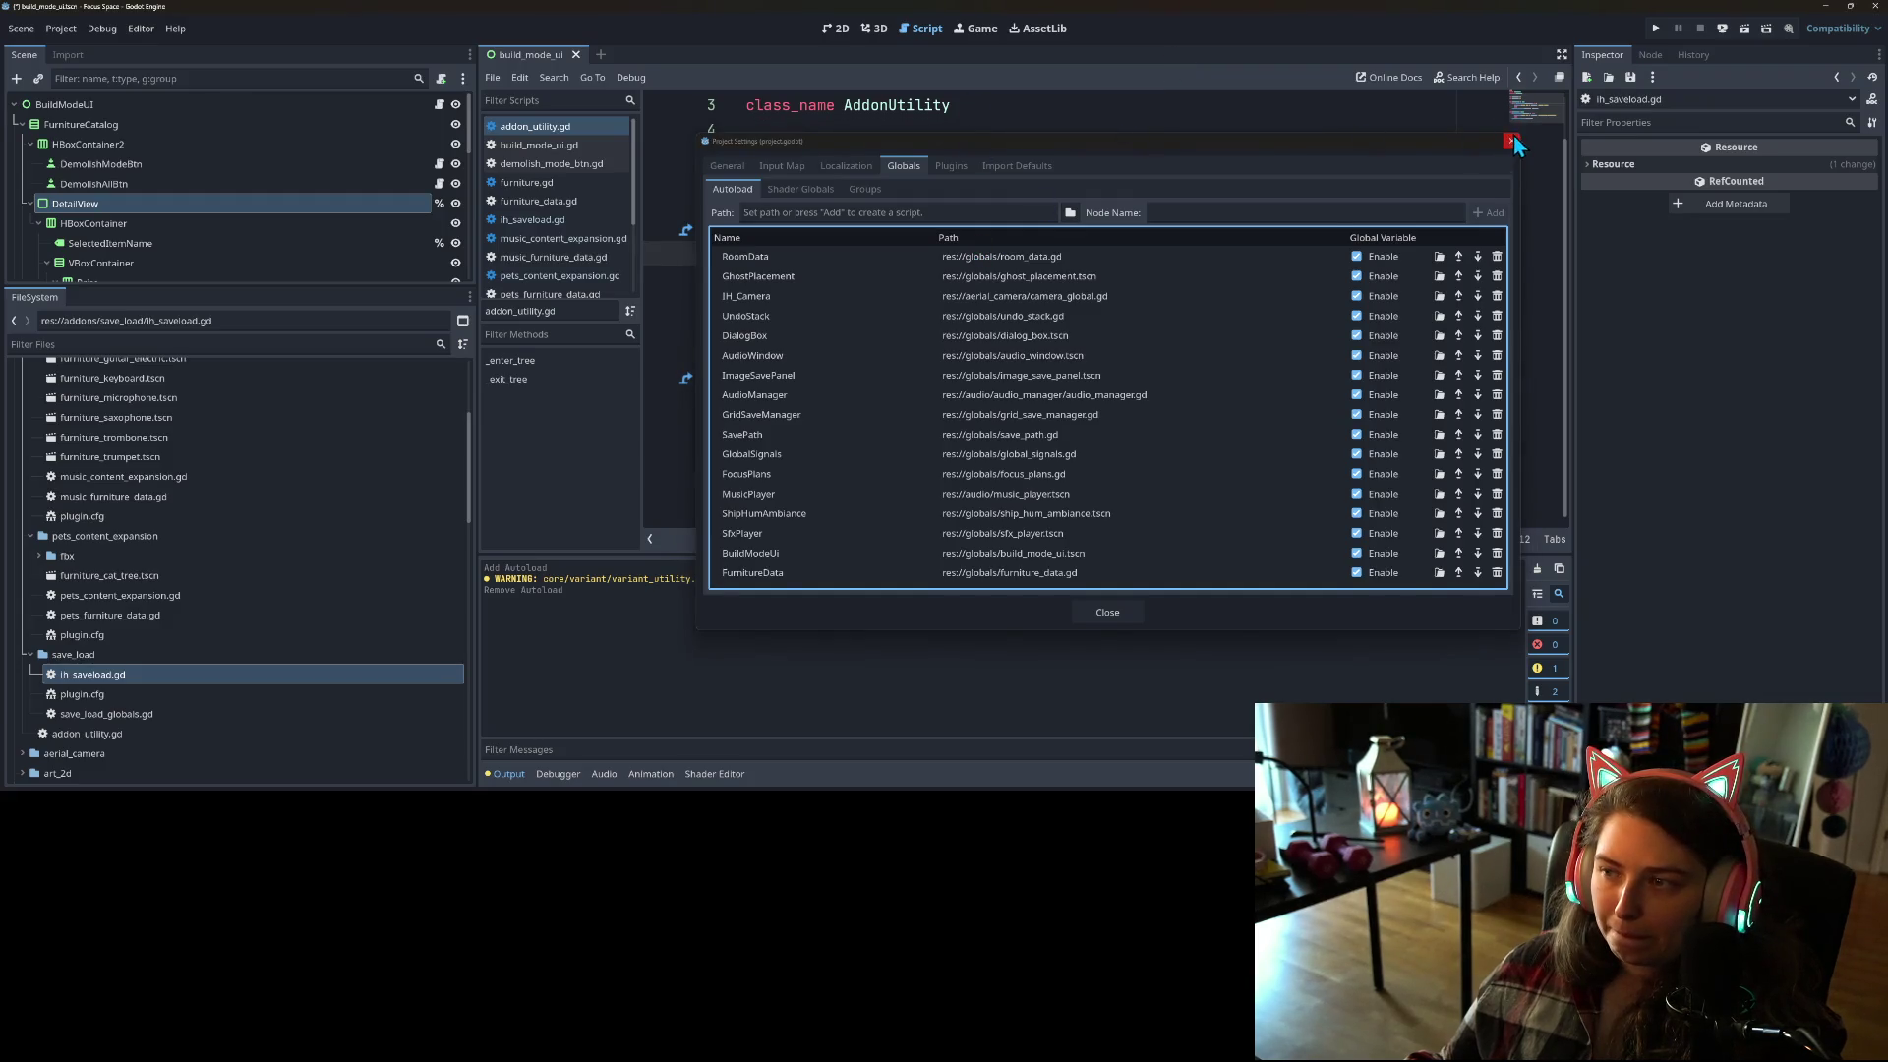
left_click(951, 165)
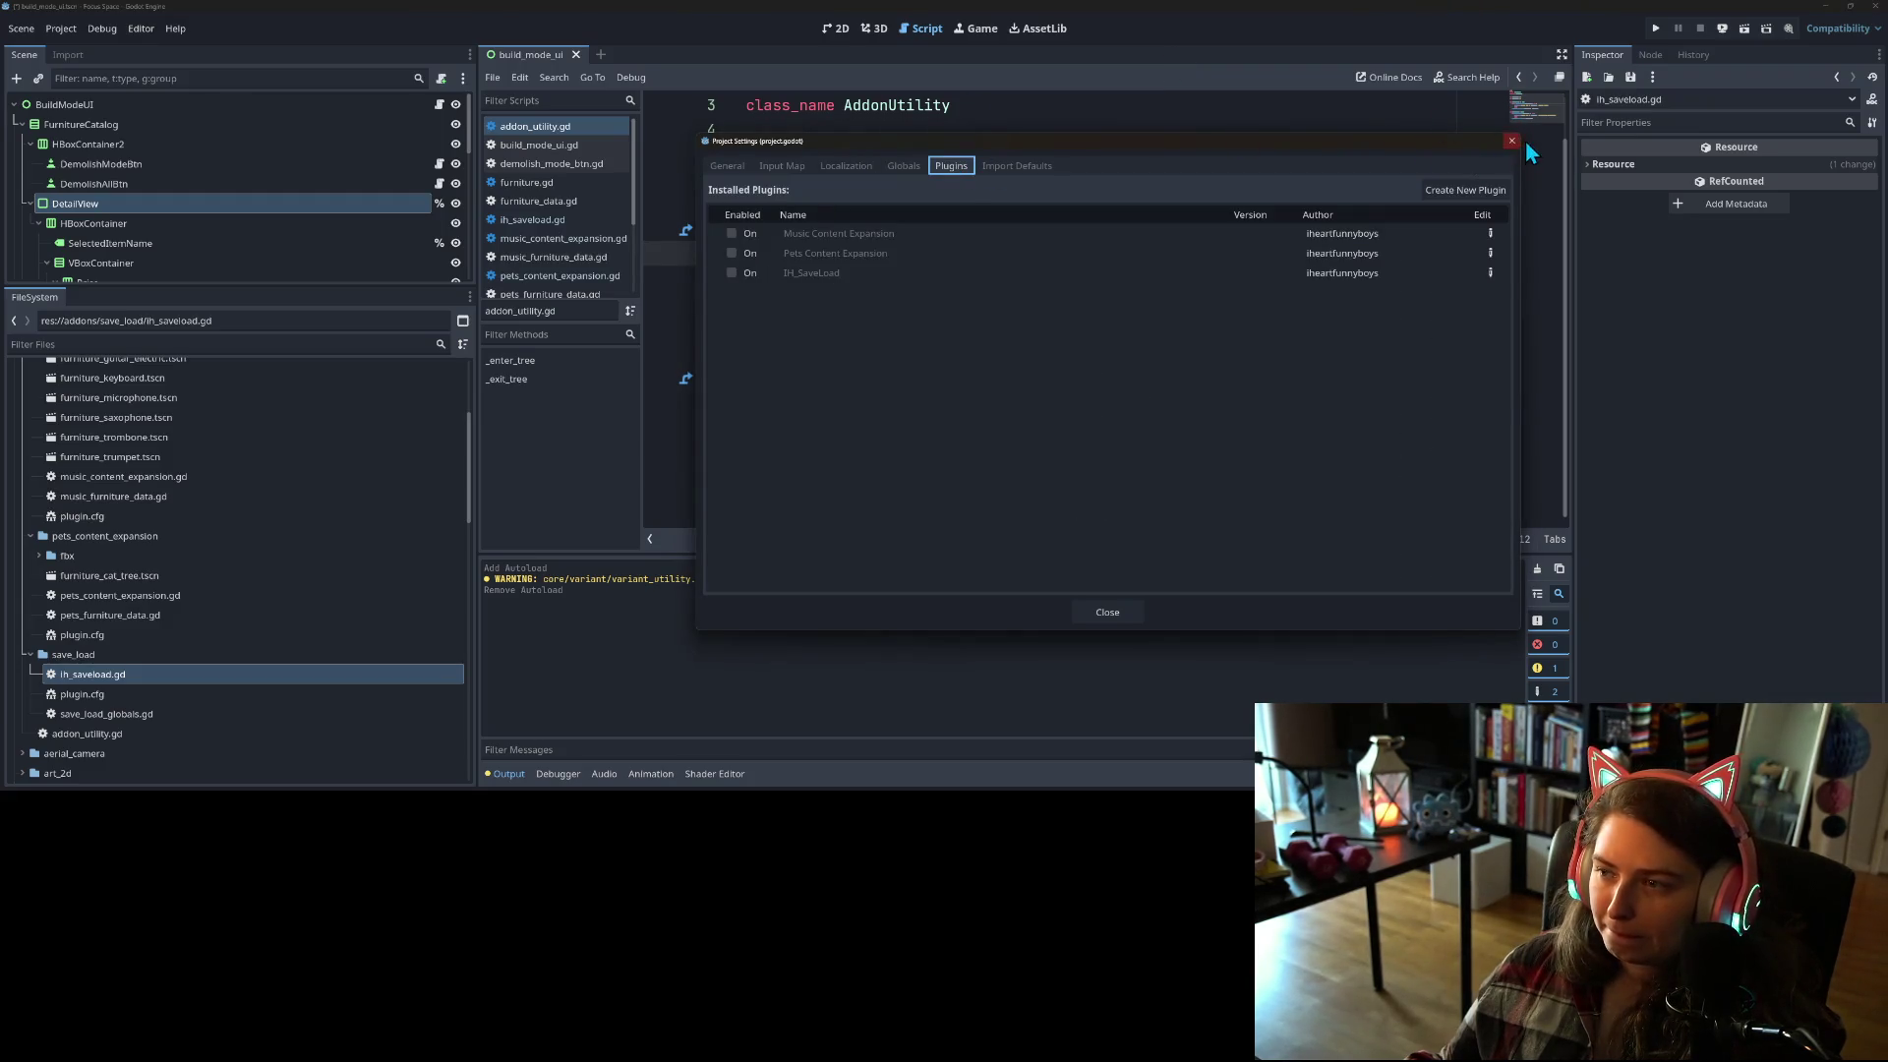
left_click(1511, 140)
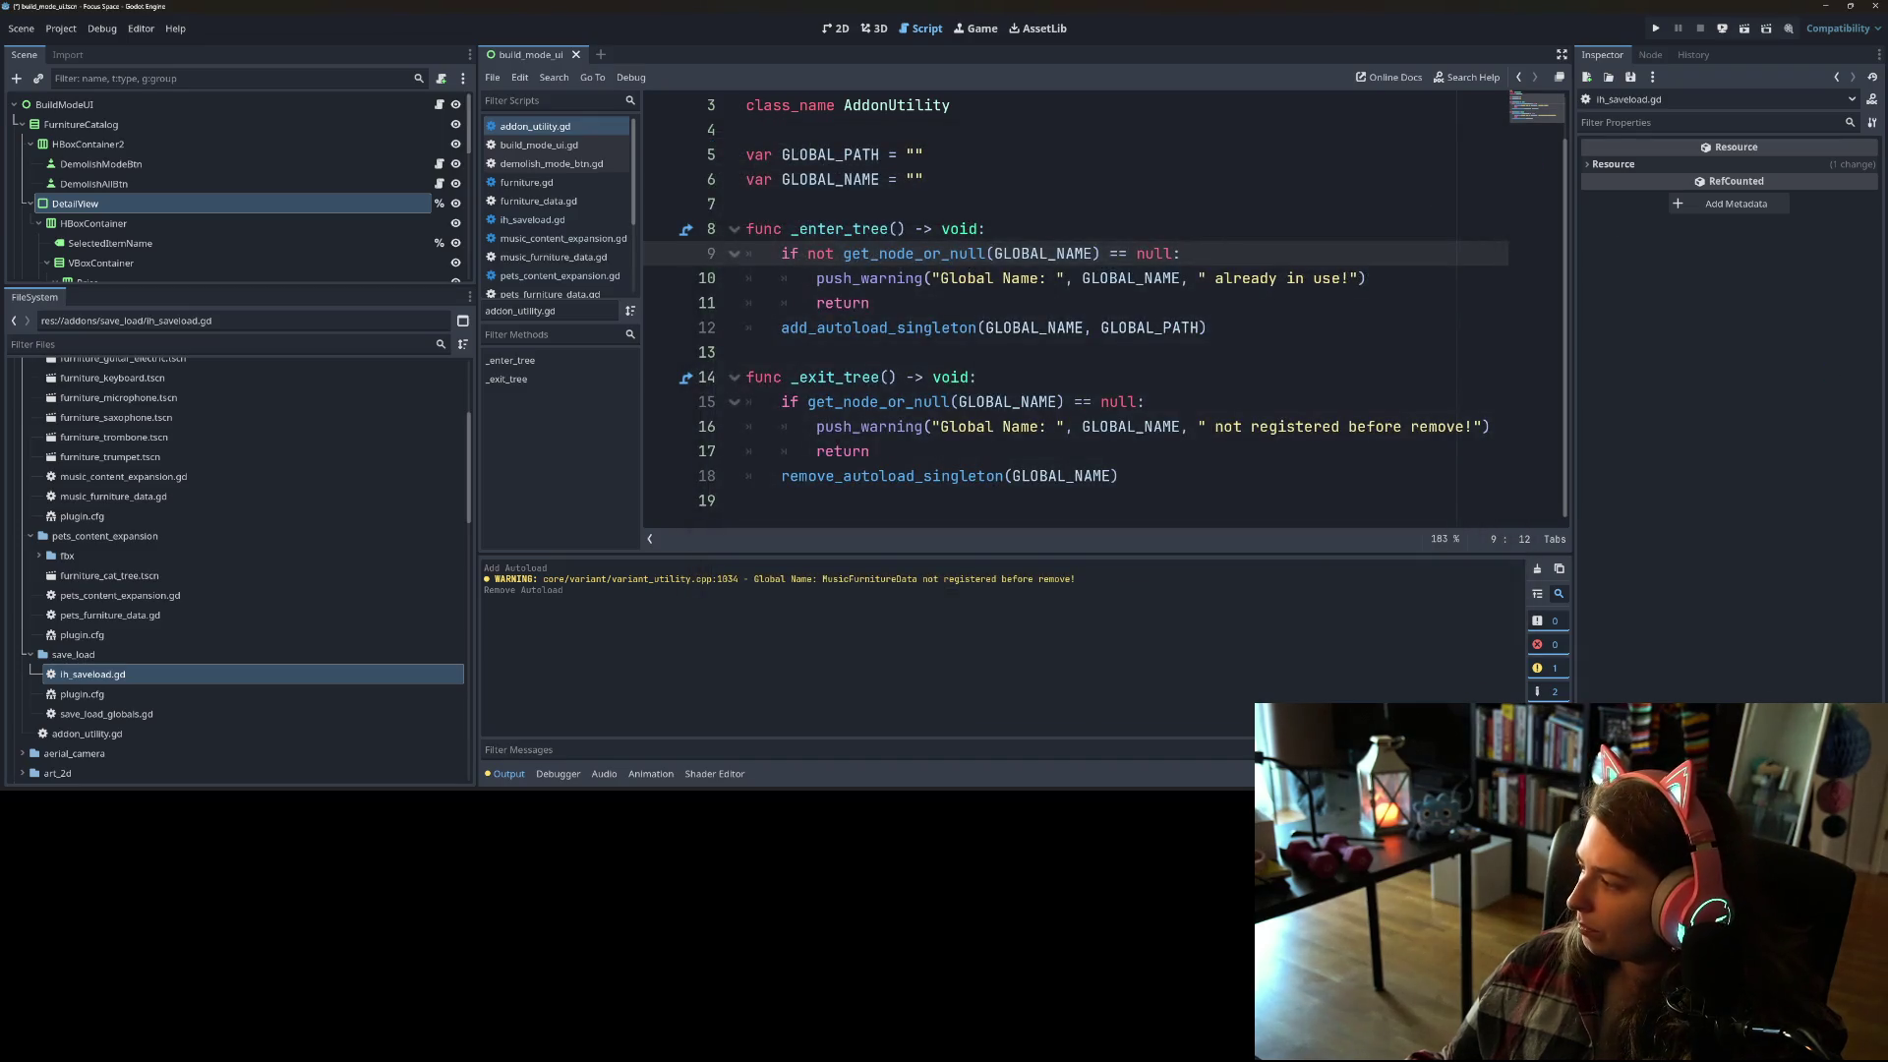
key("alt+Tab")
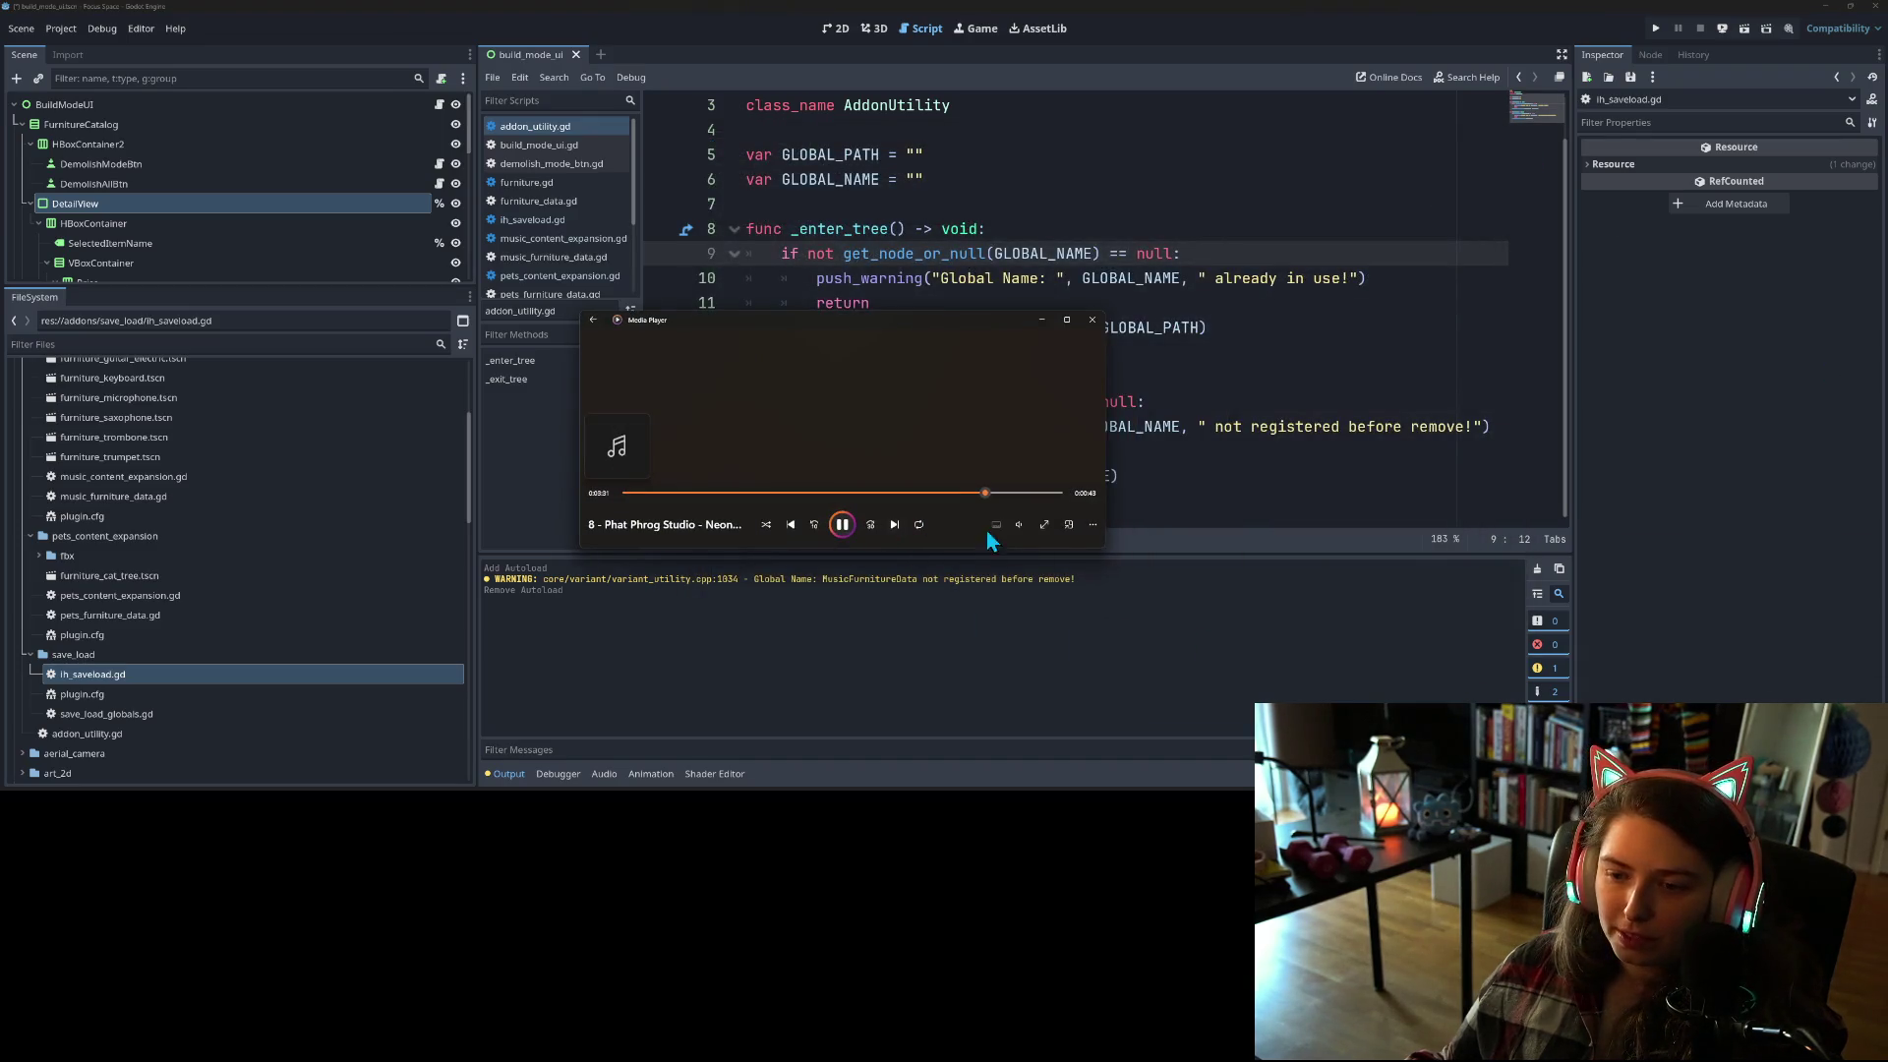
Step: Check the music volume, minimize the media player, and return to the Godot docs browser
left_click(1018, 524)
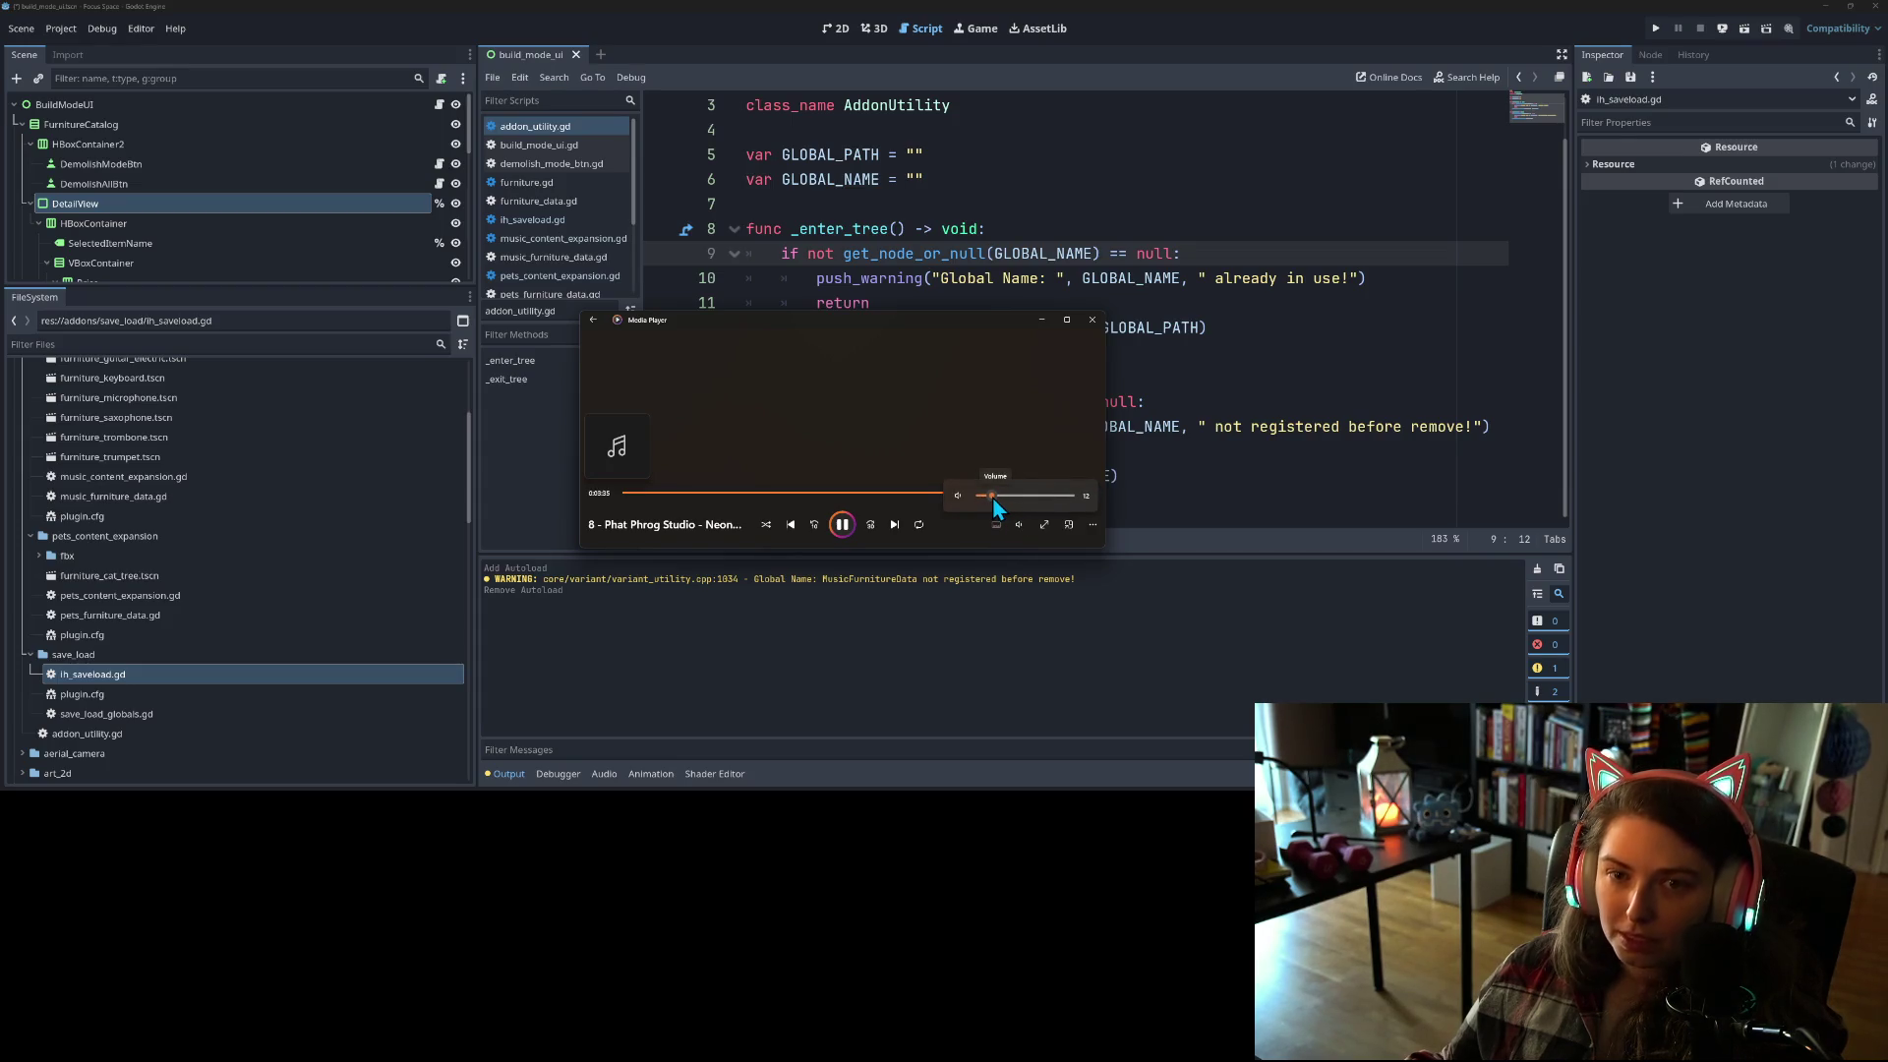
left_click(1040, 321)
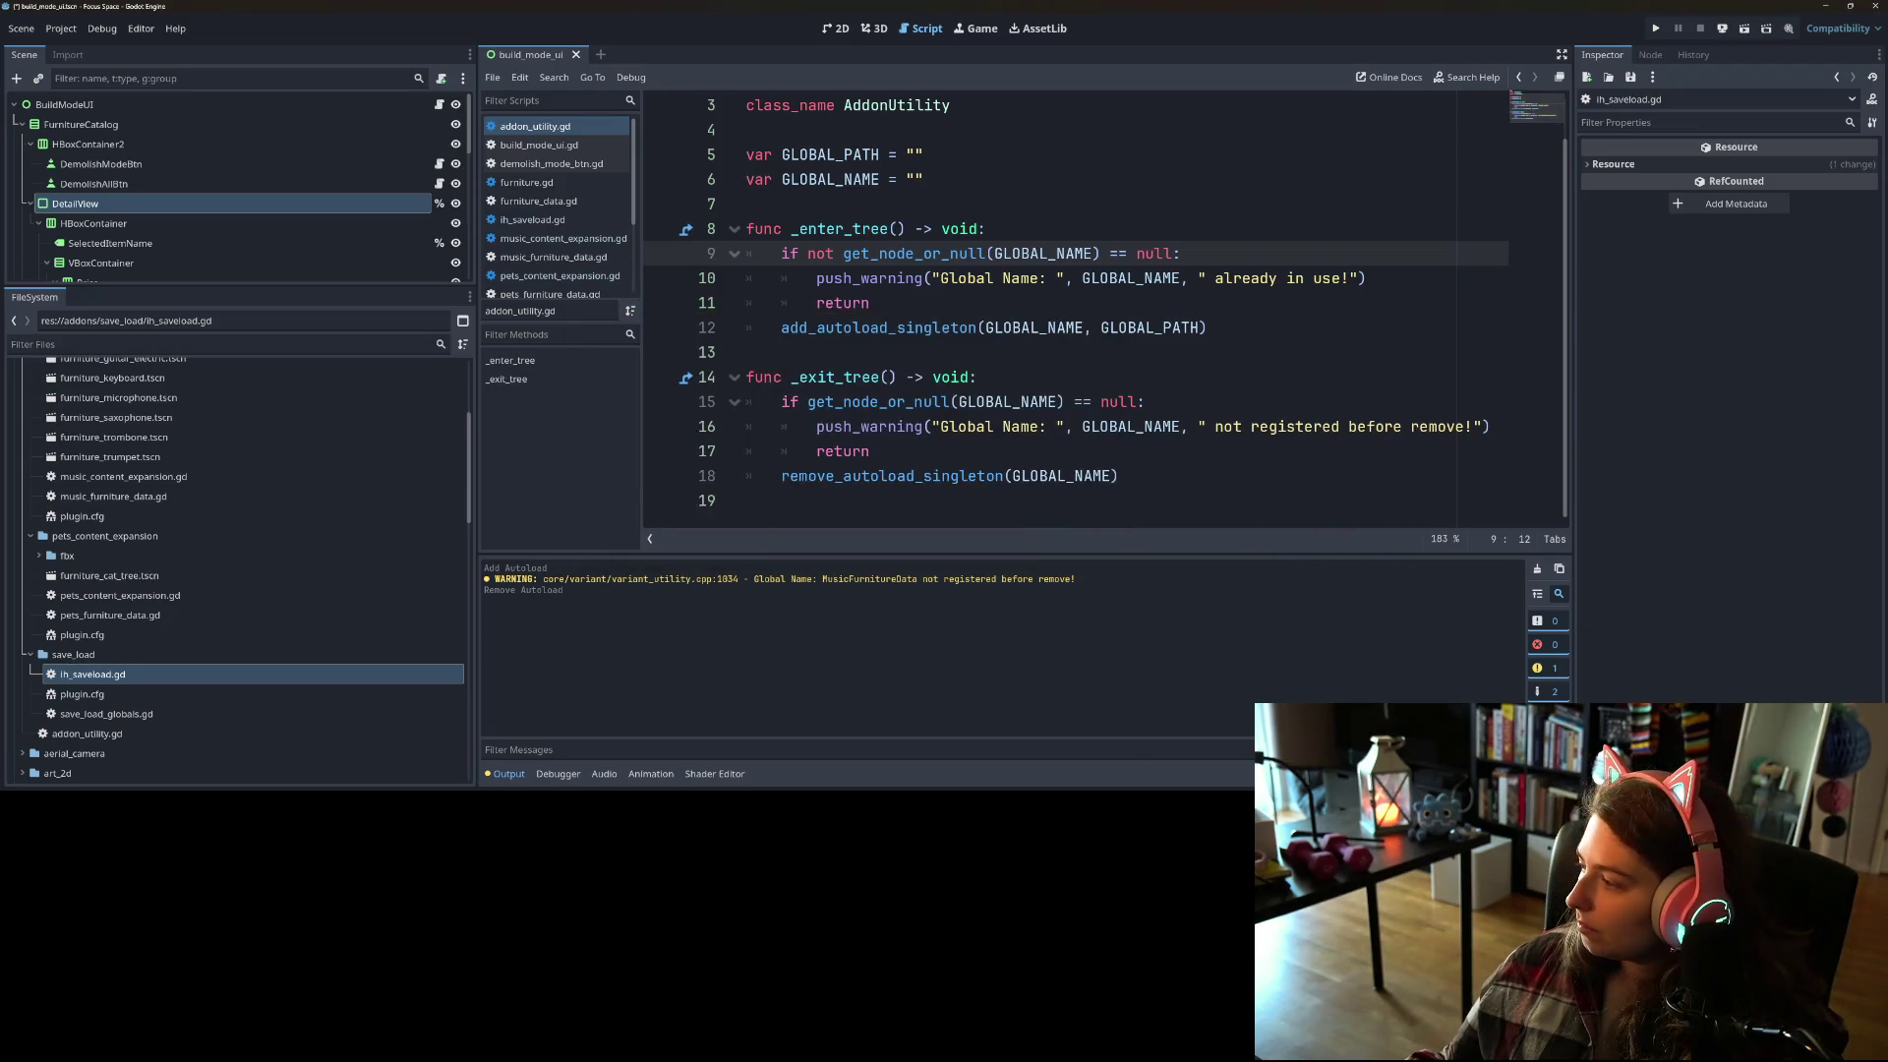
key("alt+Tab")
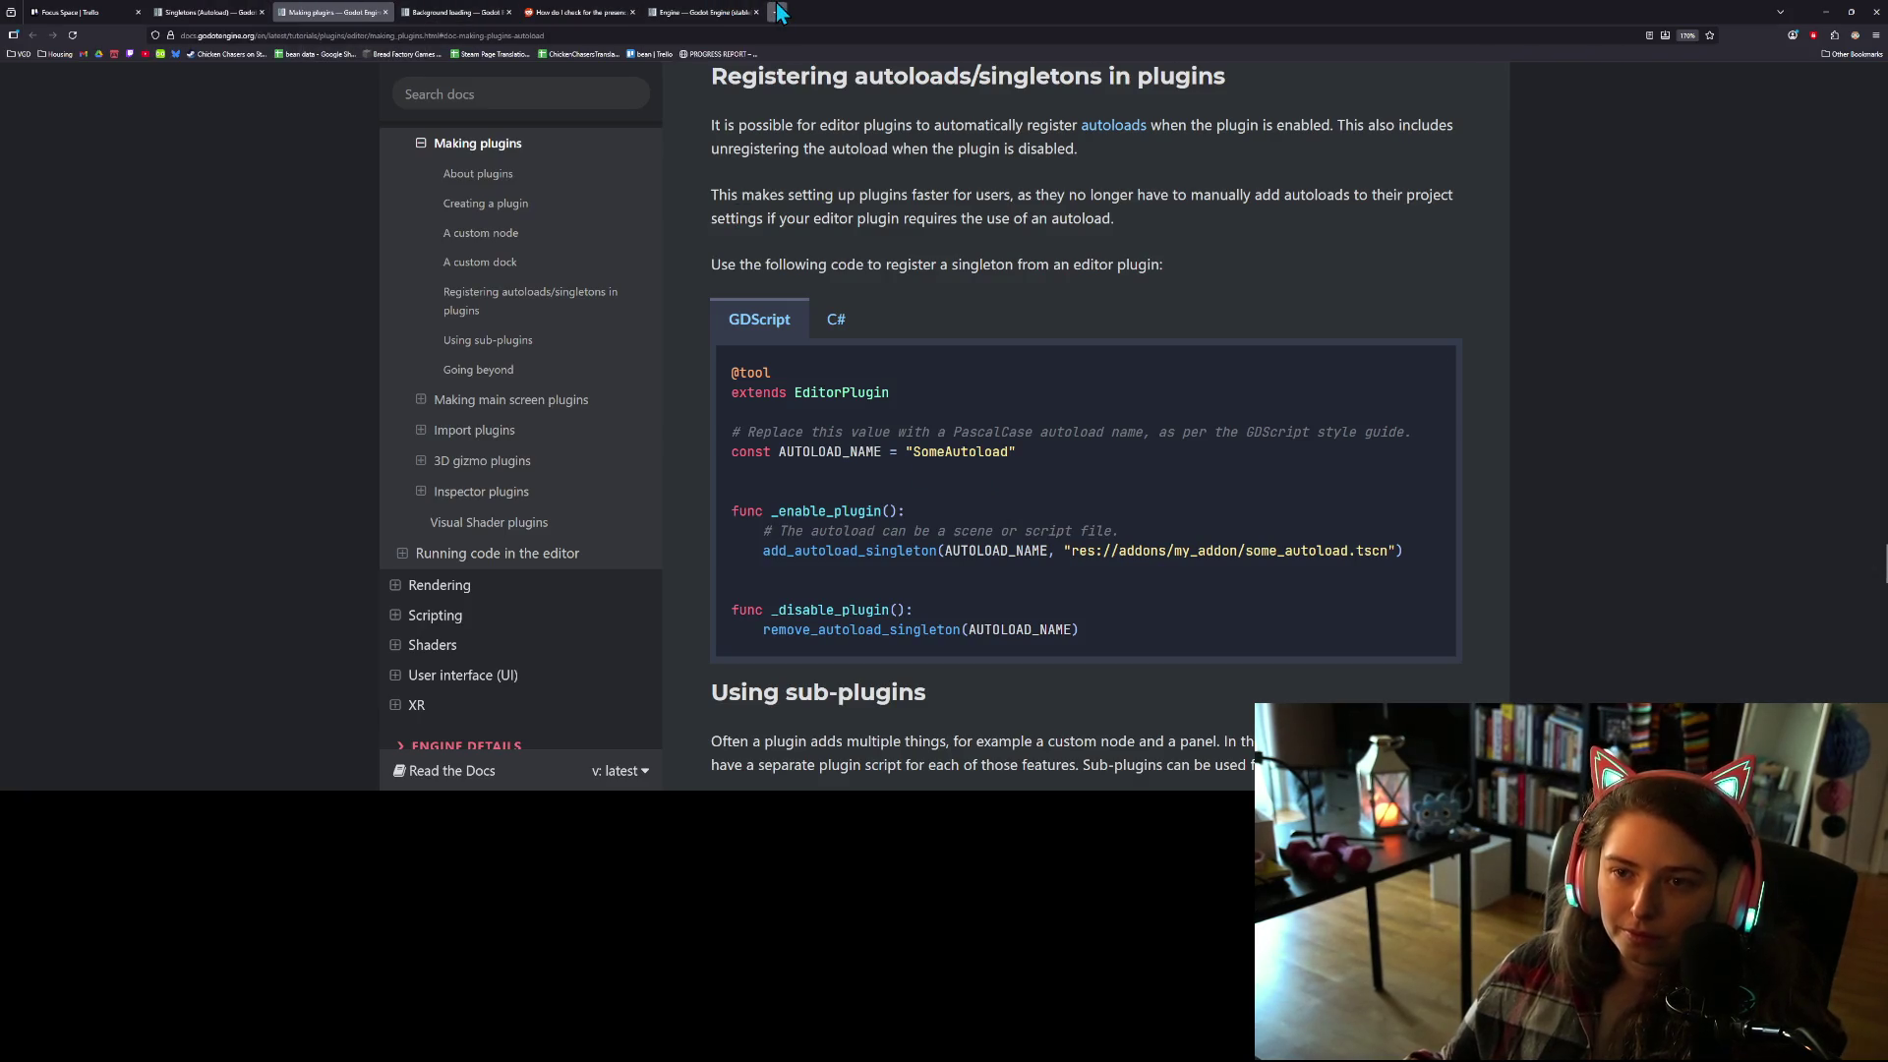
Step: Search 'godot chack if an autoloadexists in engitor script' and open the Godot Forum result in a background tab
left_click(777, 12)
type("godot cha")
type("ck if an auto")
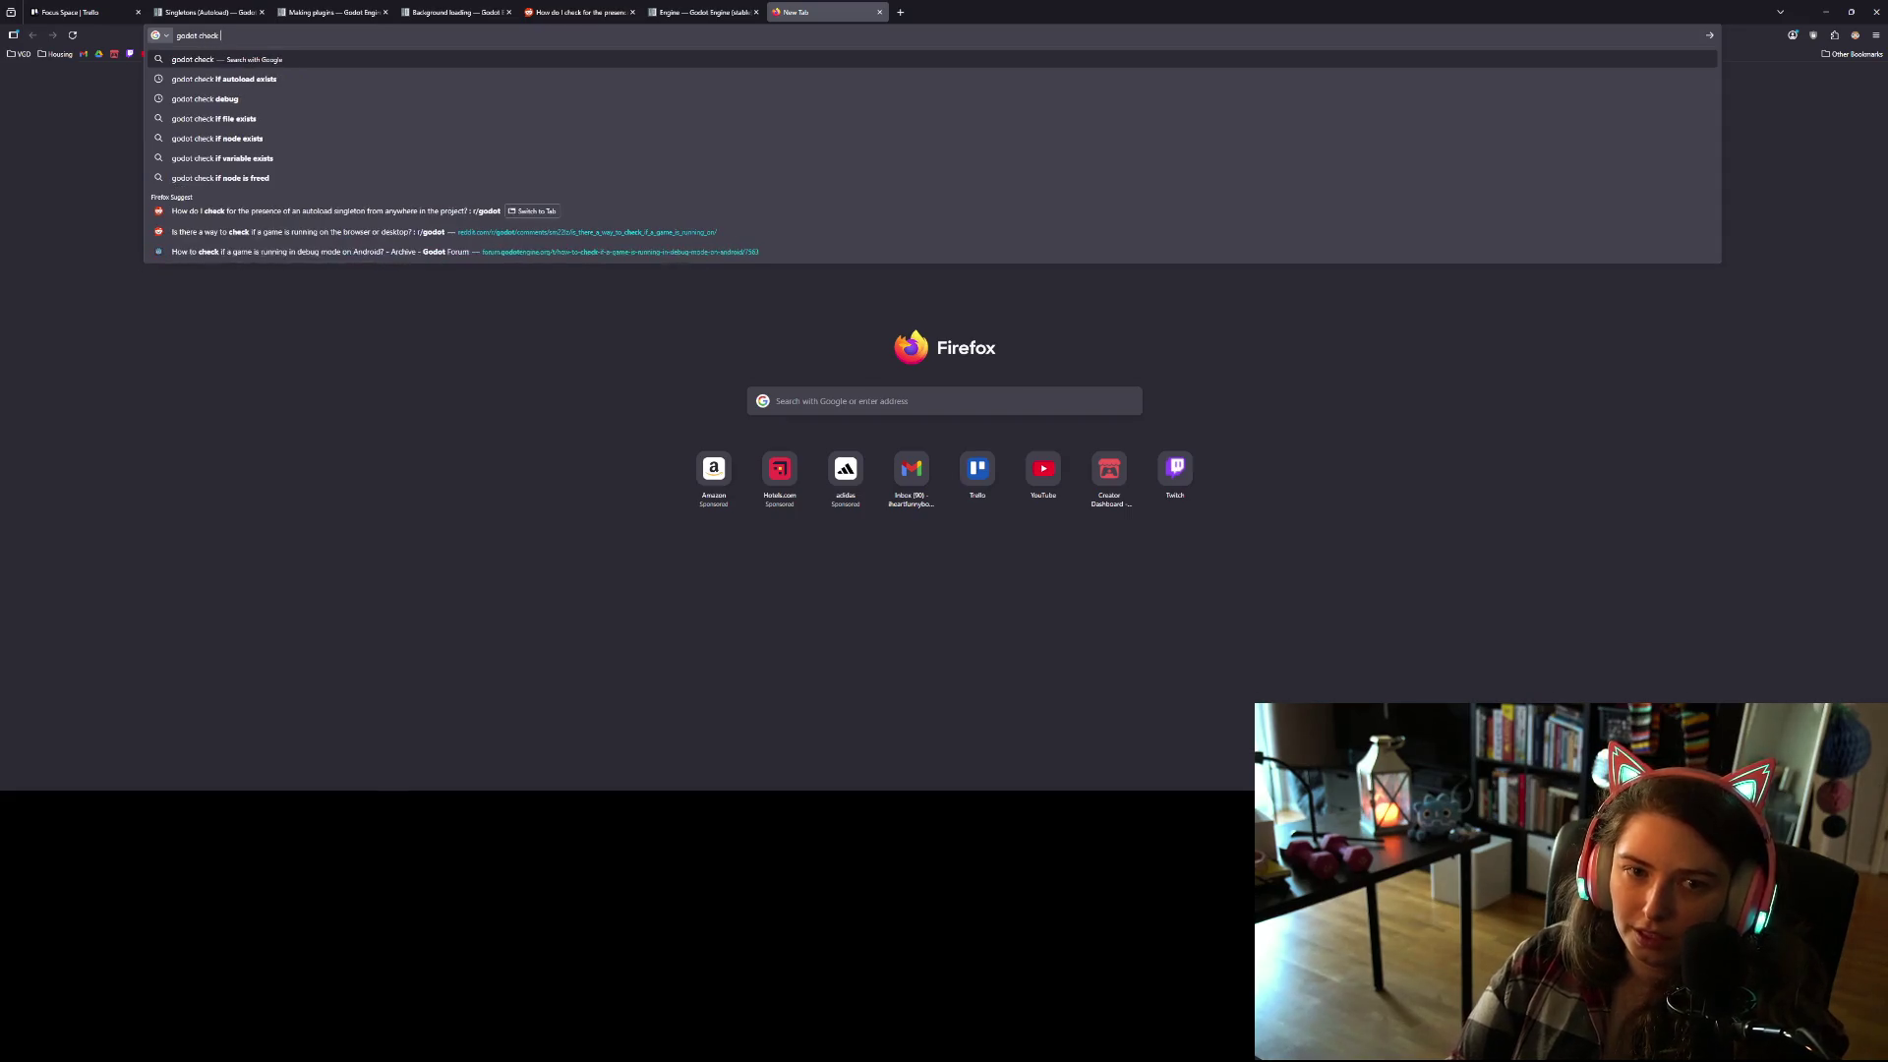
type("load")
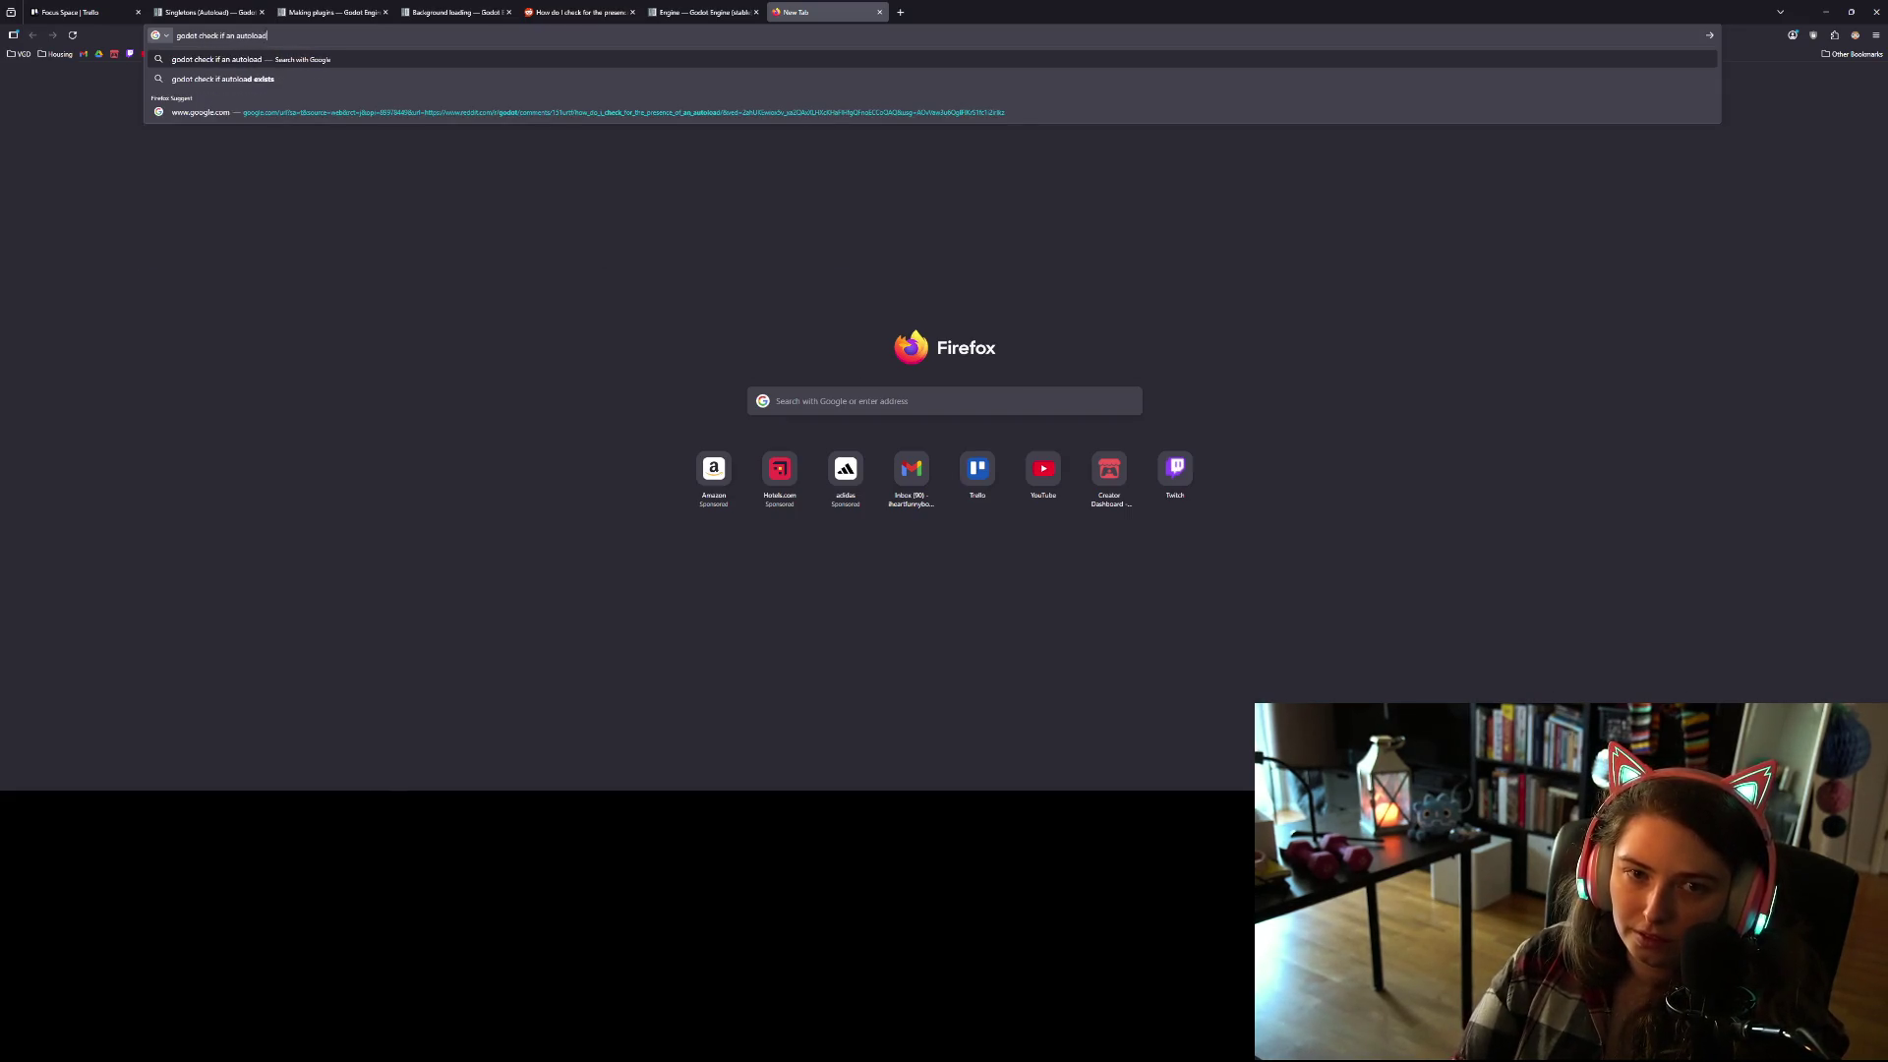
type(" exists in en")
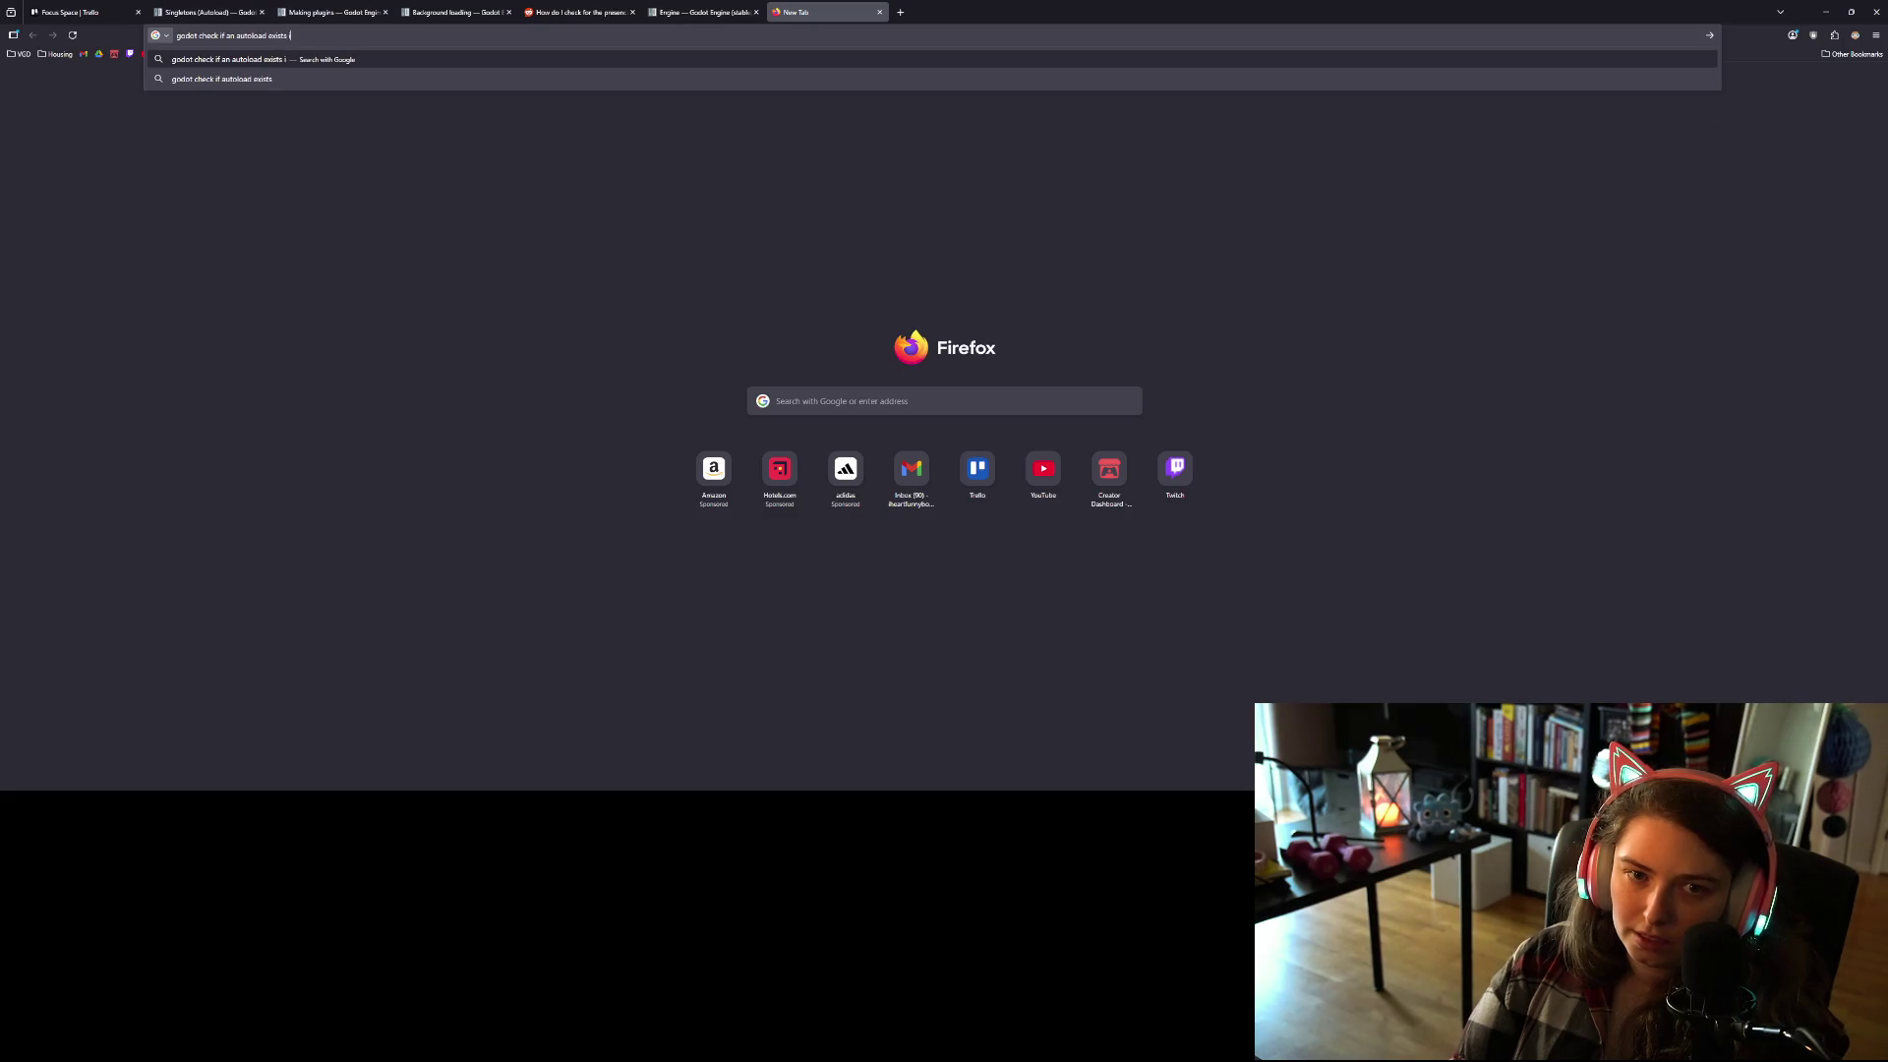
type("g")
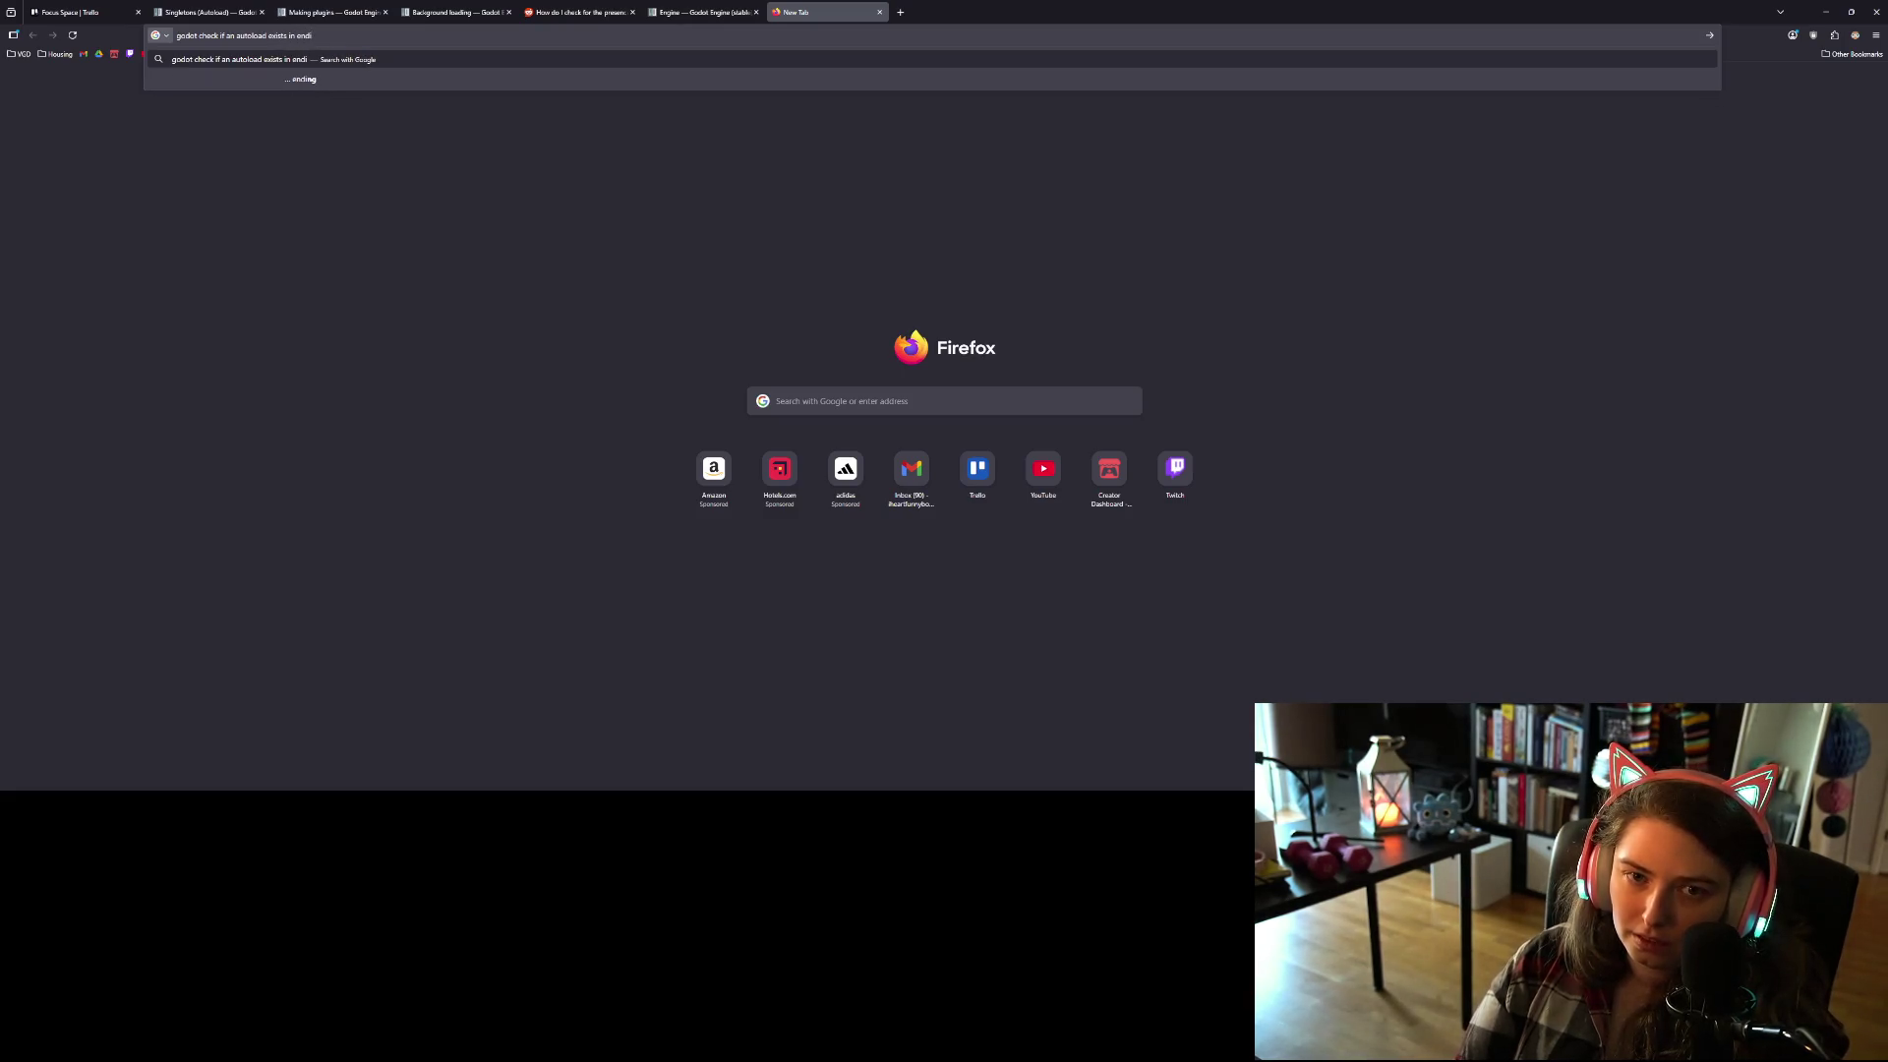
type("itor sc")
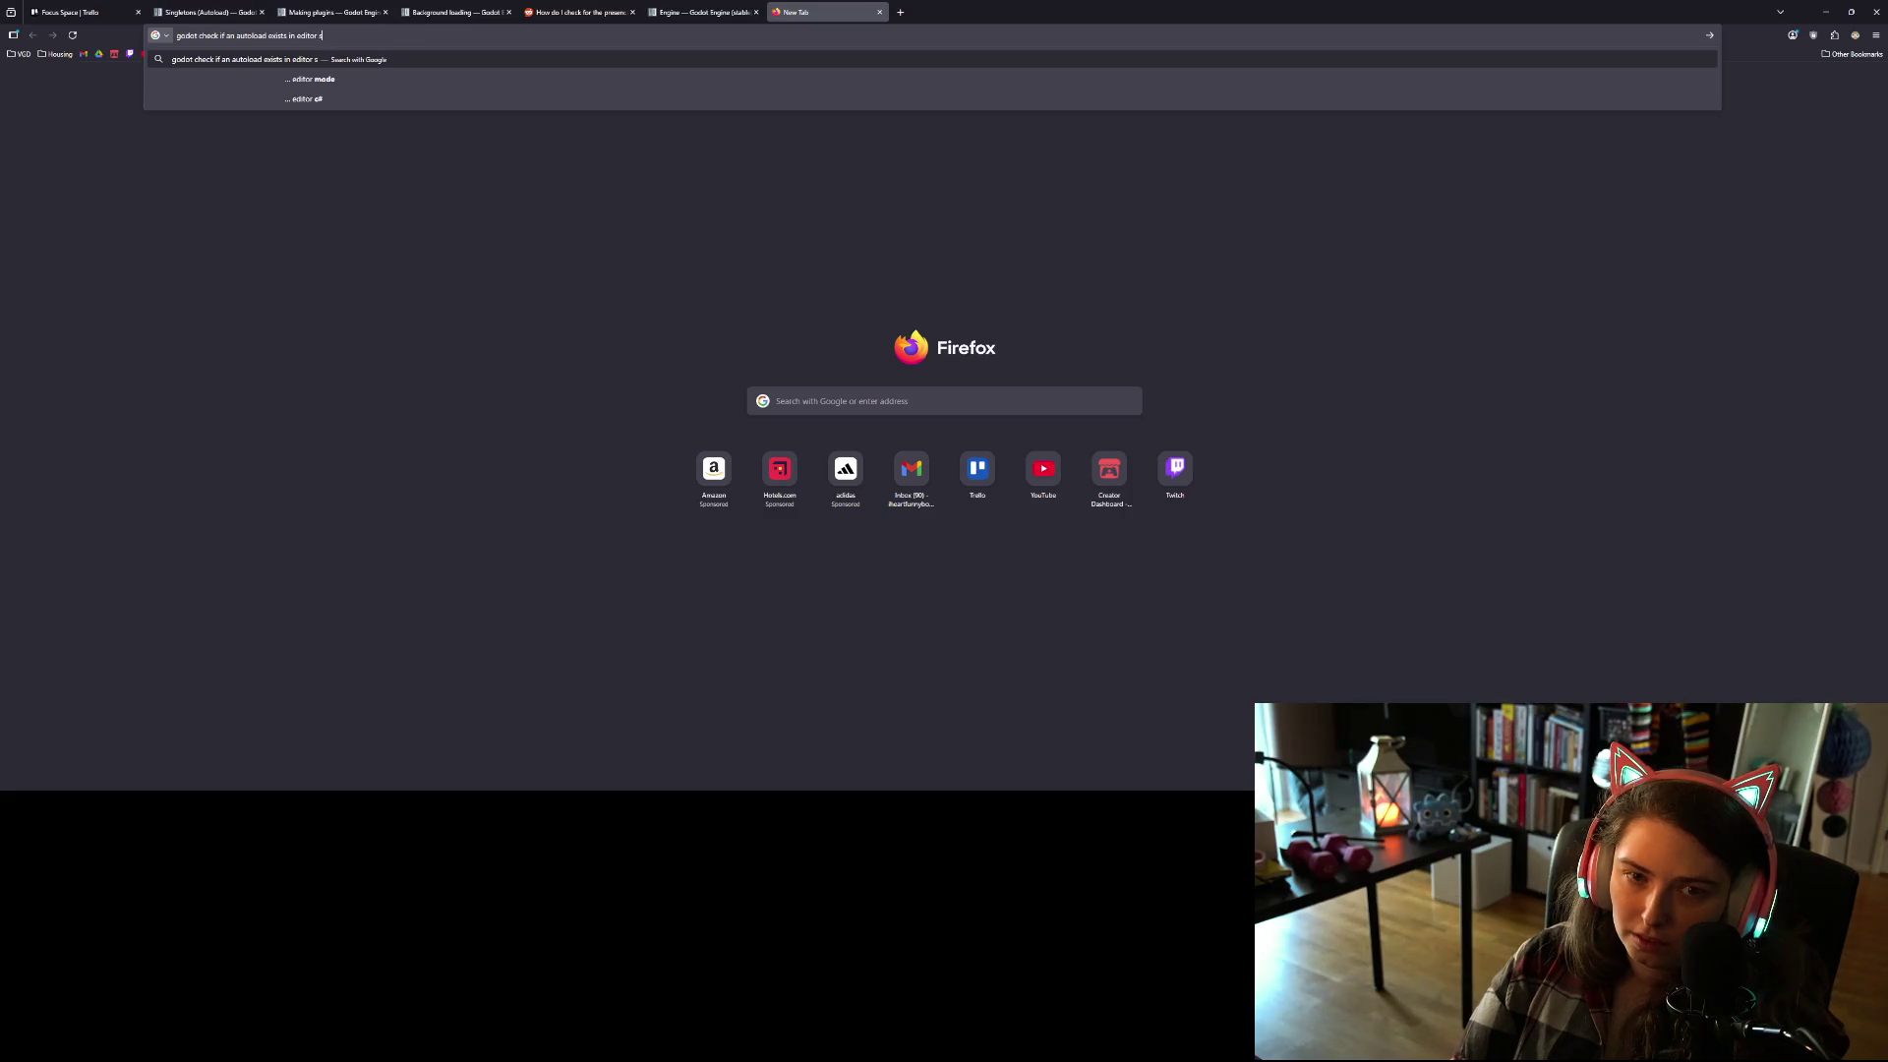
type("ript")
key("Return")
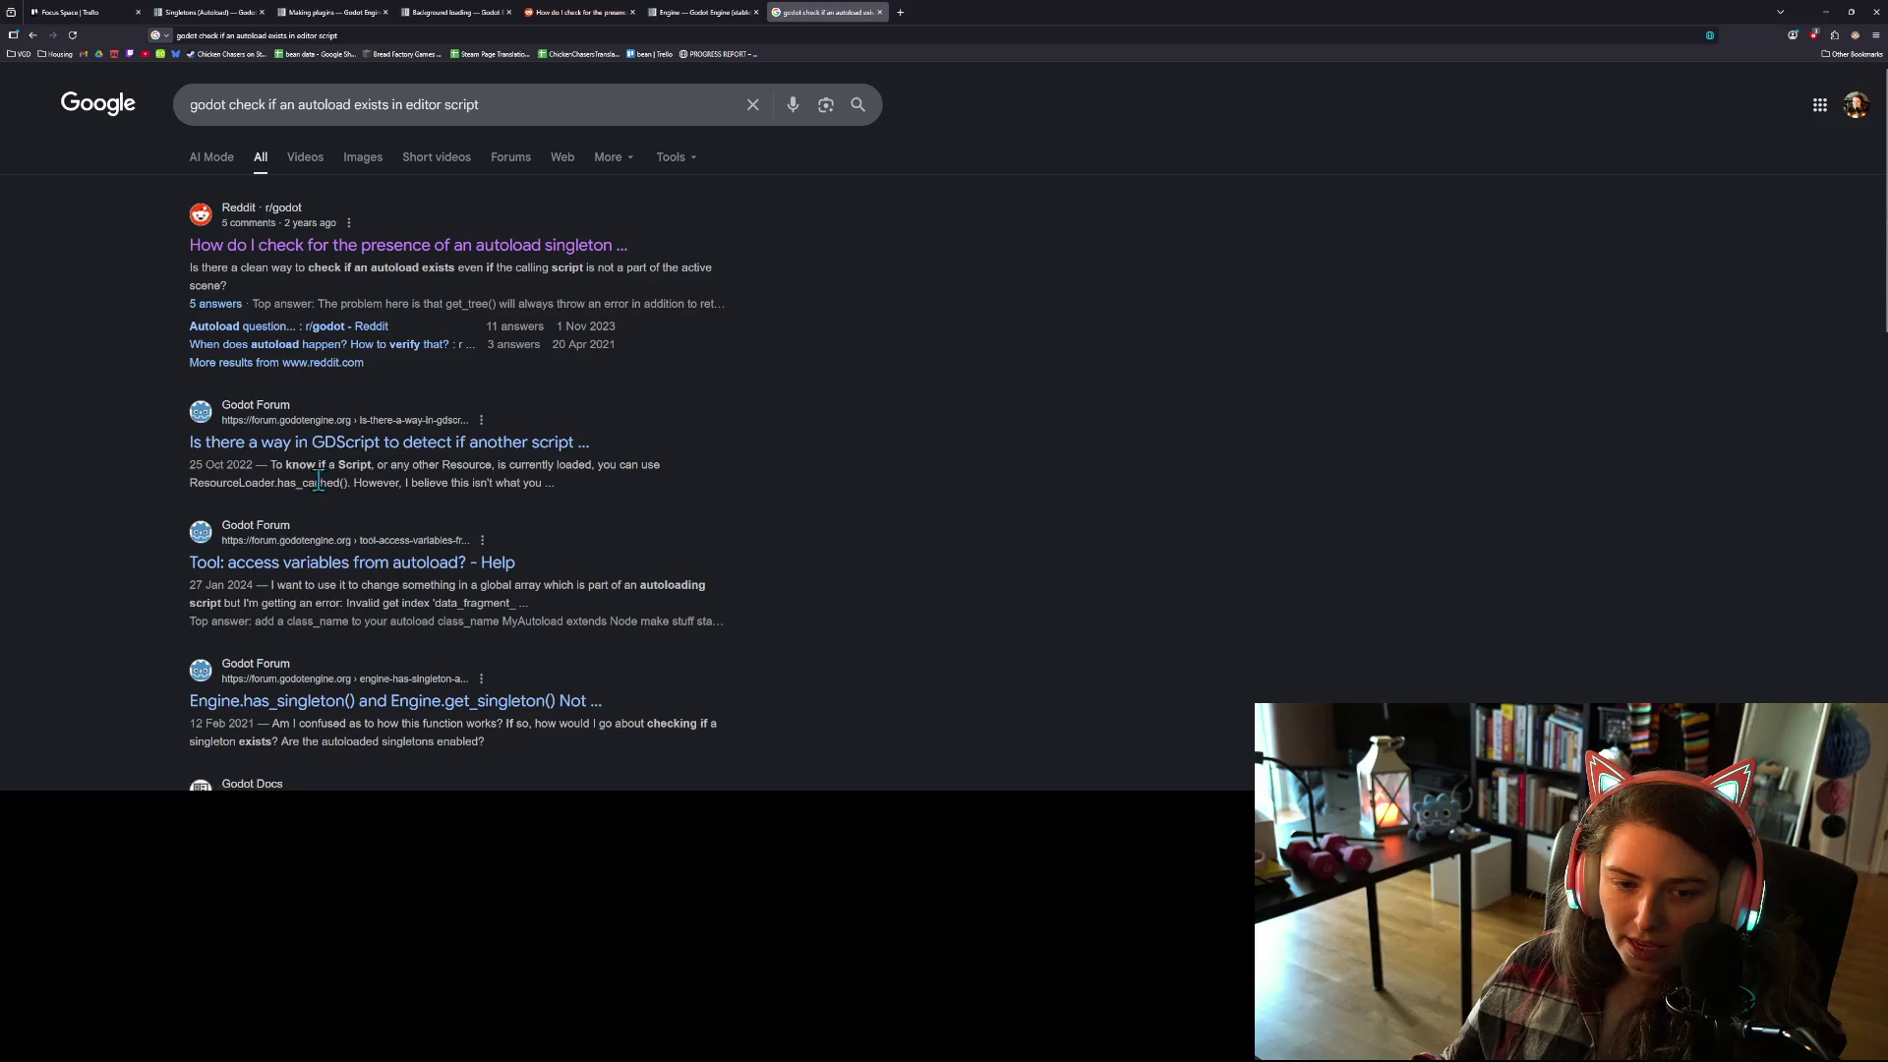
middle_click(369, 447)
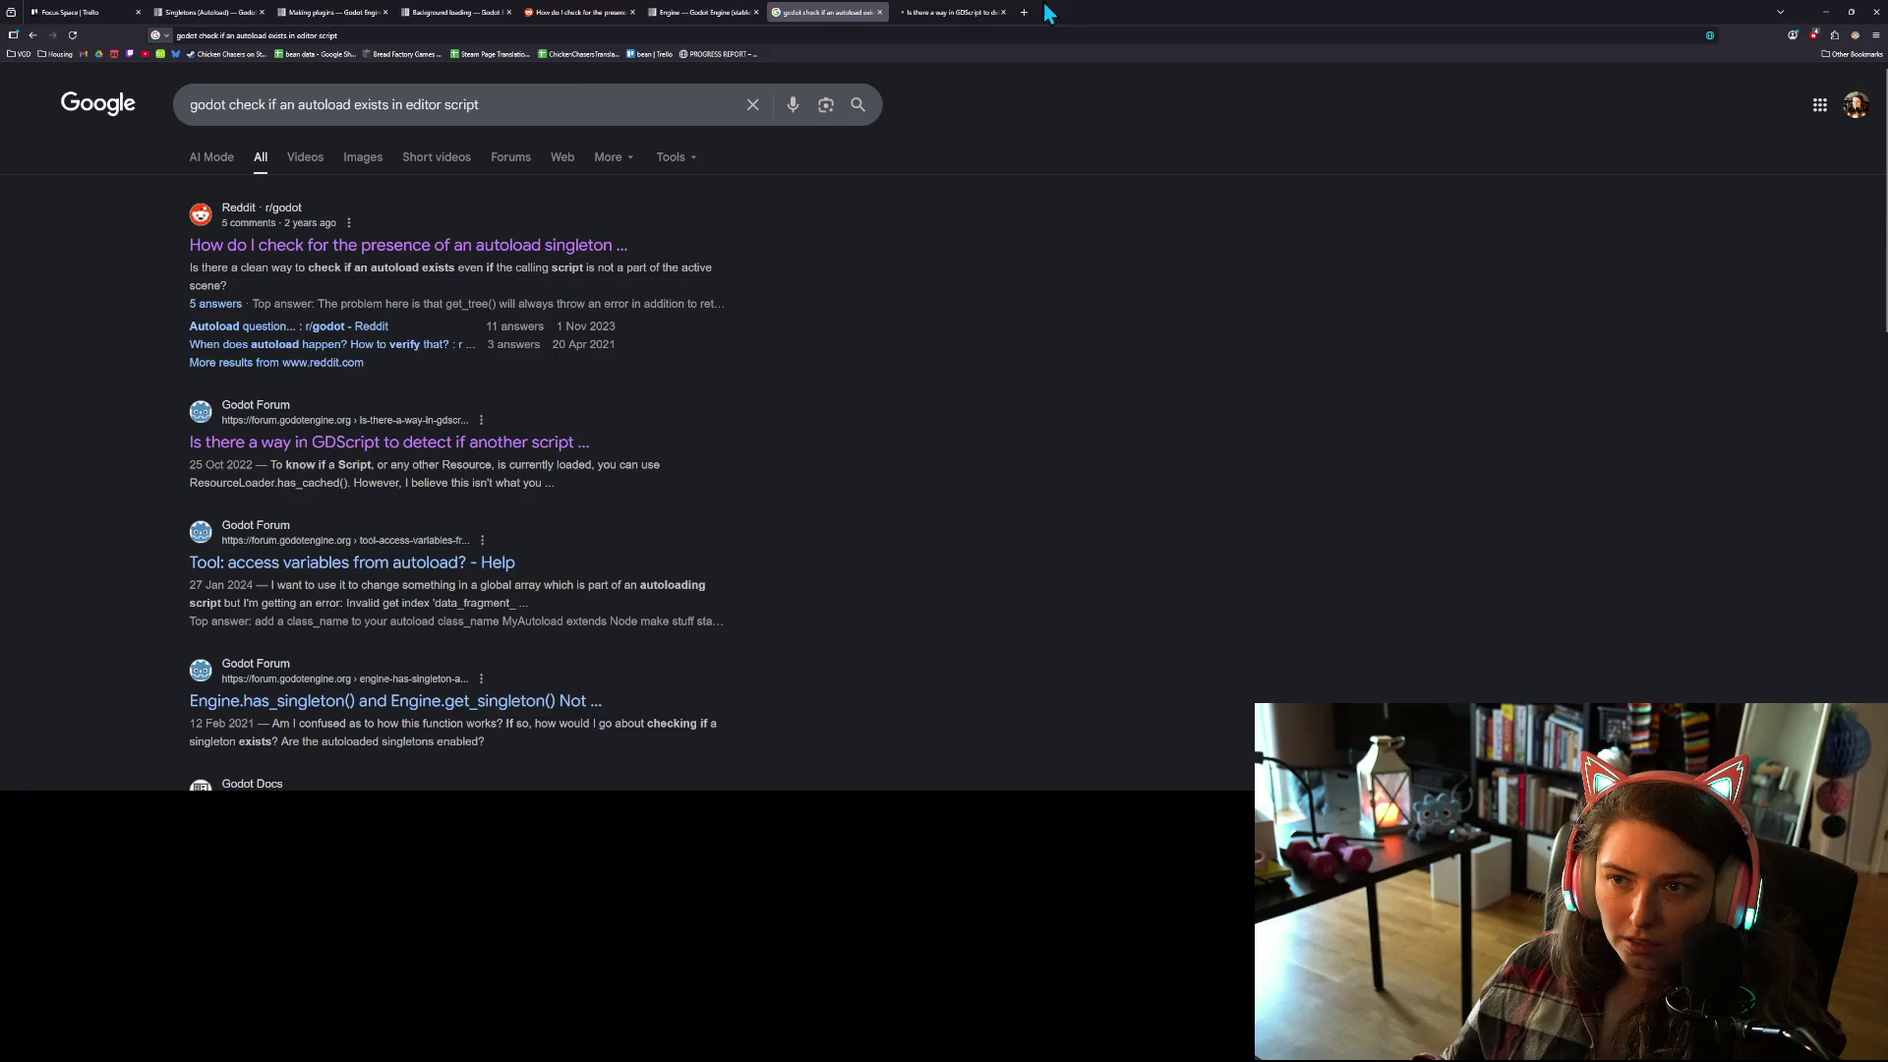
Step: Read the forum thread down to the reply recommending ResourceLoader.has_cached()
left_click(952, 10)
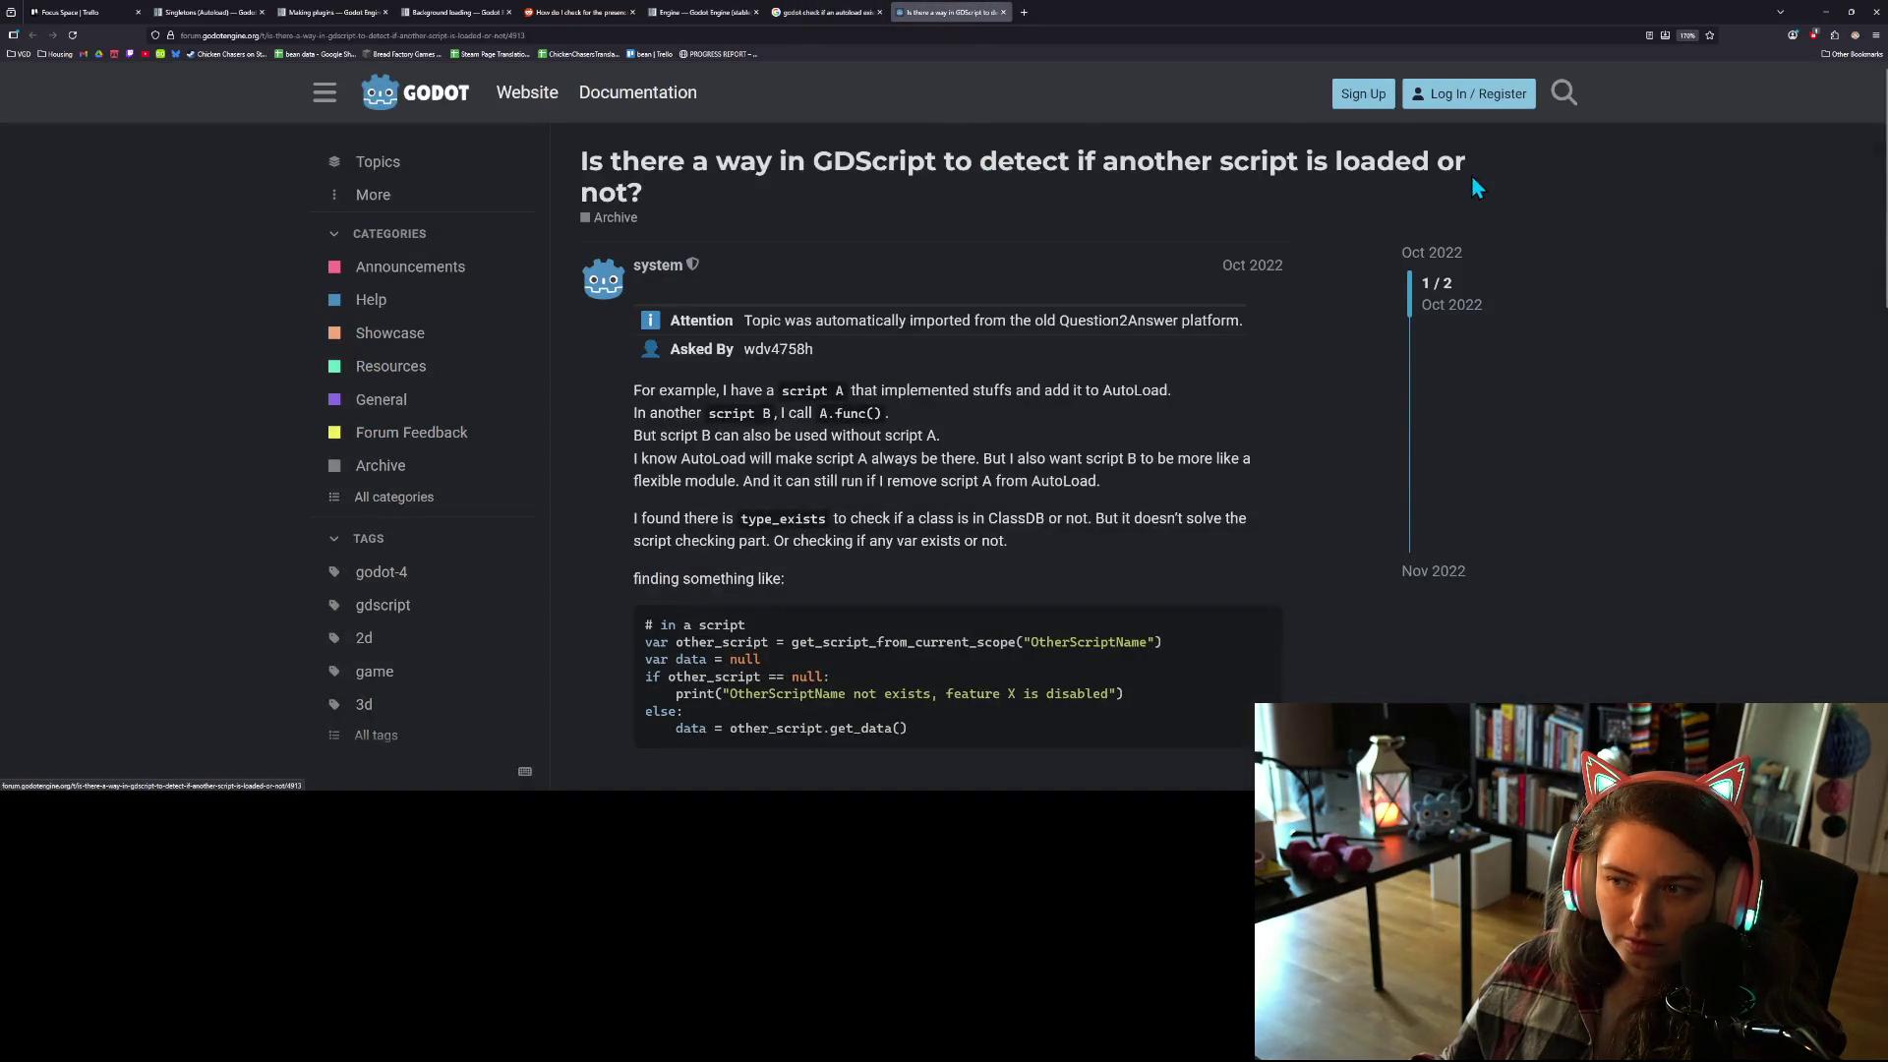
scroll("down", 3)
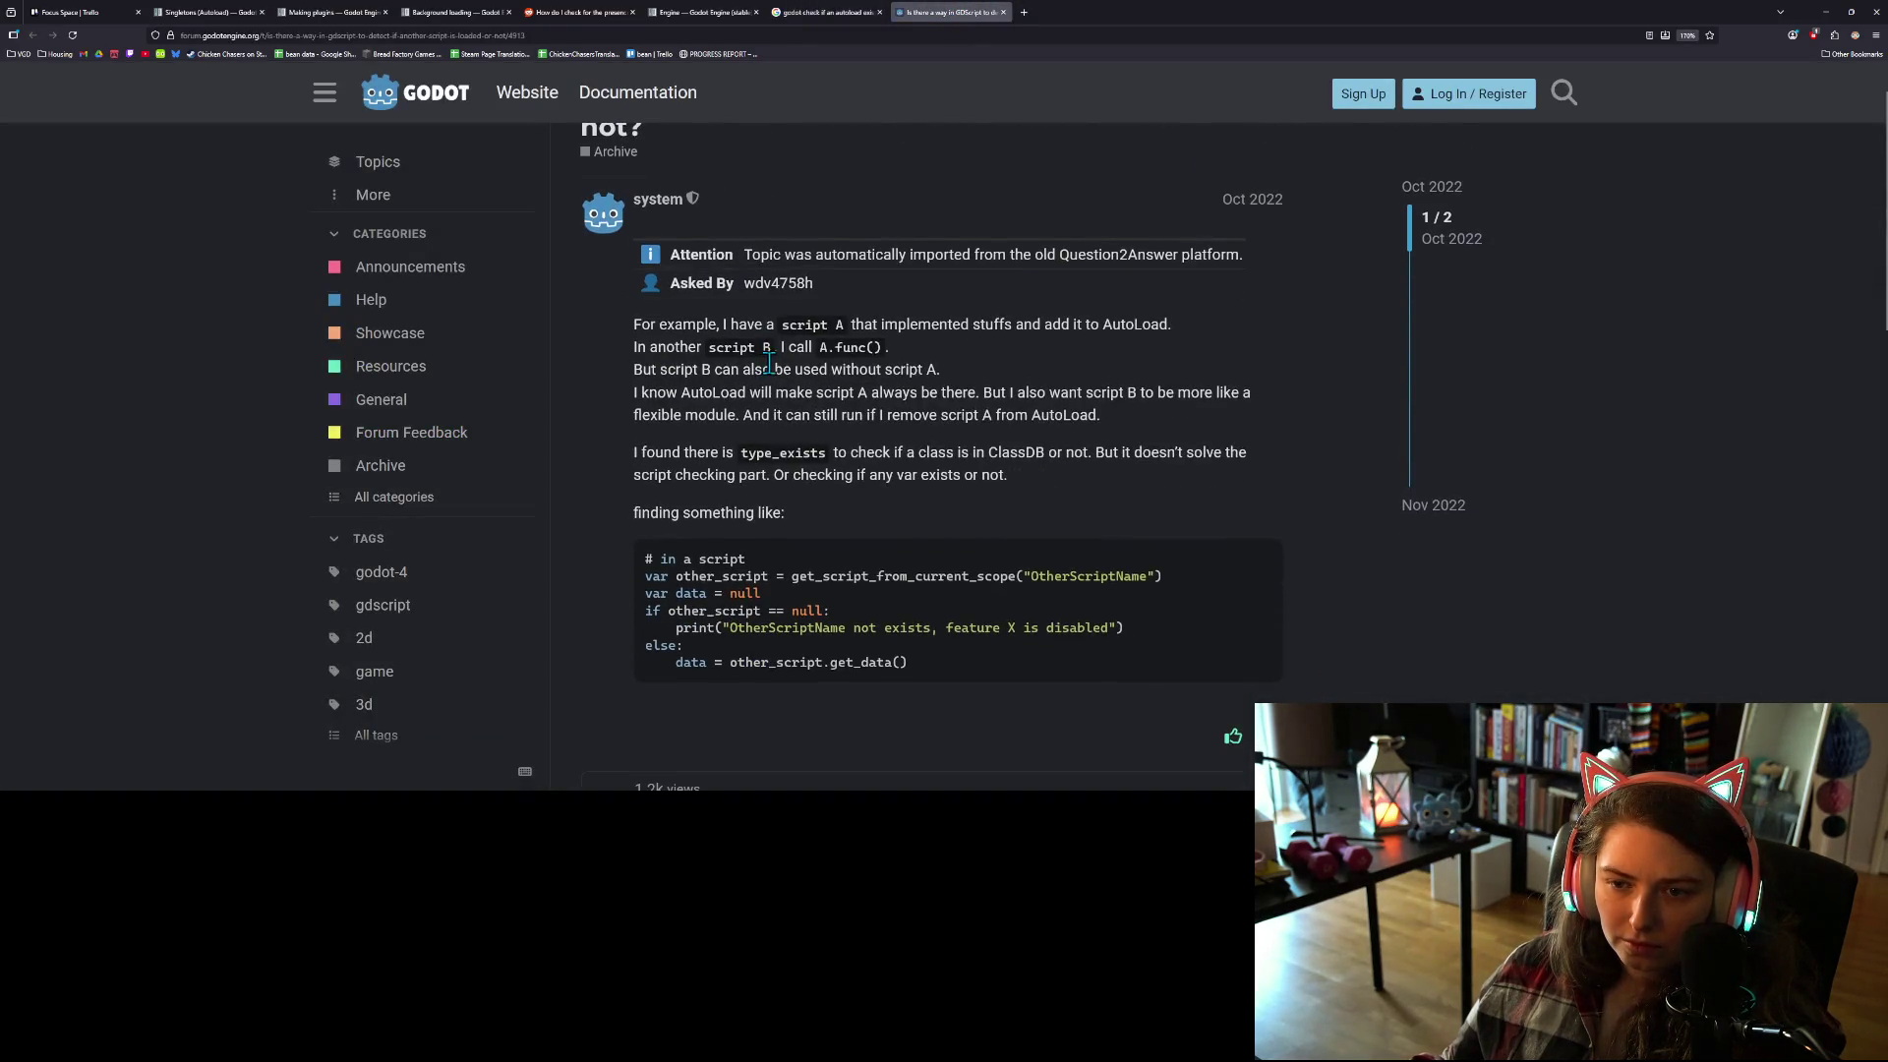
left_click_drag(906, 324, 996, 368)
left_click(856, 417)
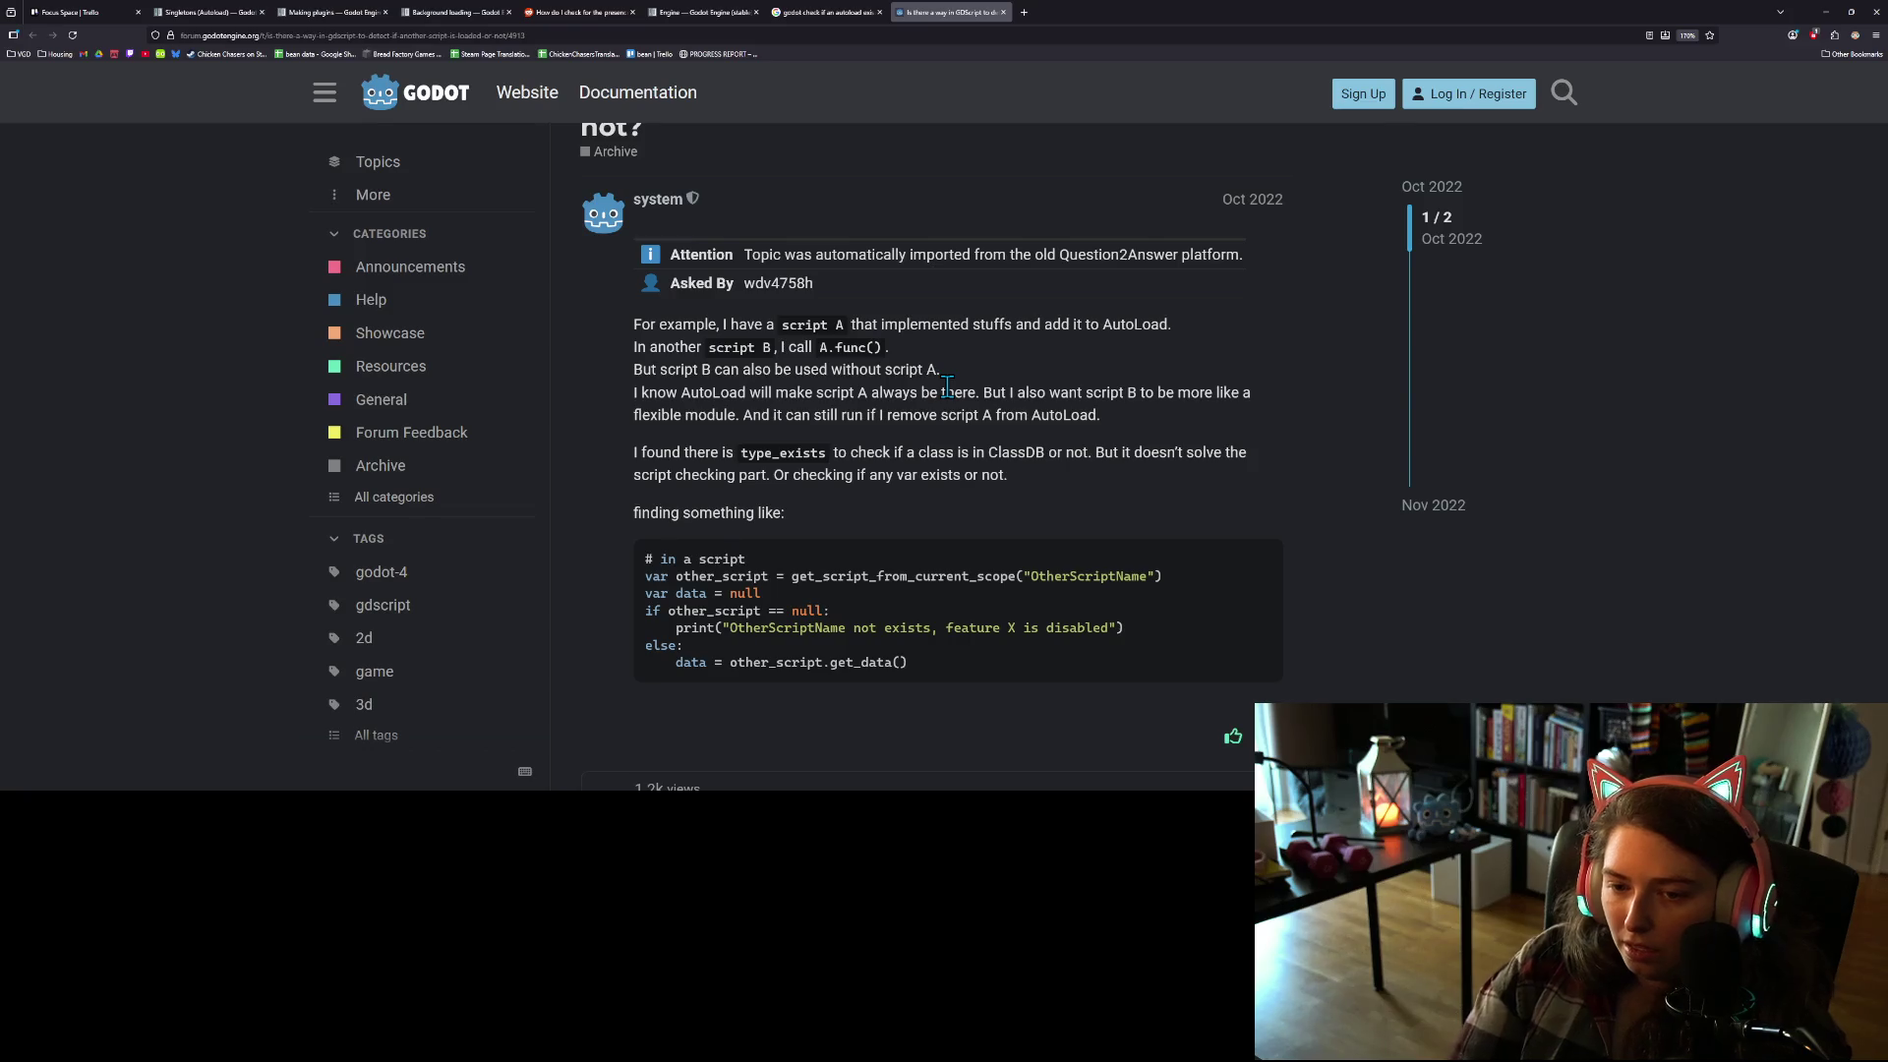
scroll("down", 3)
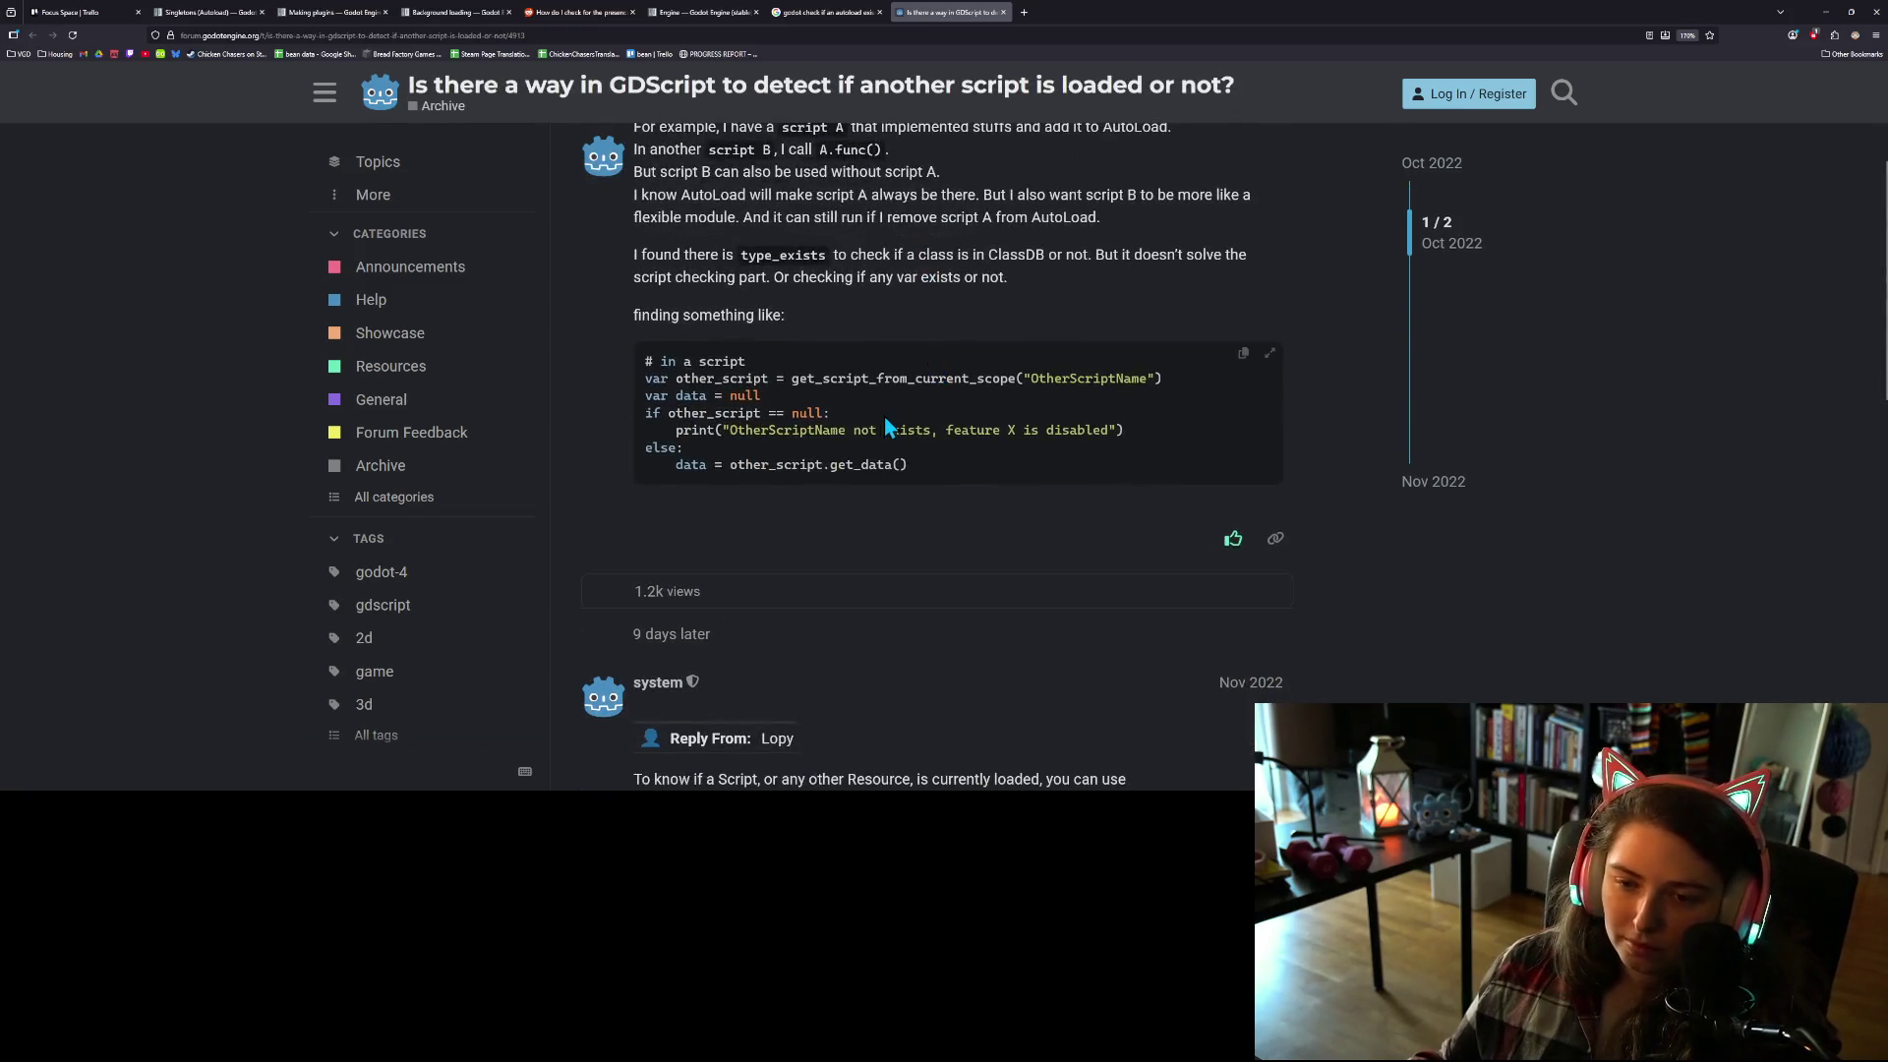
scroll("down", 3)
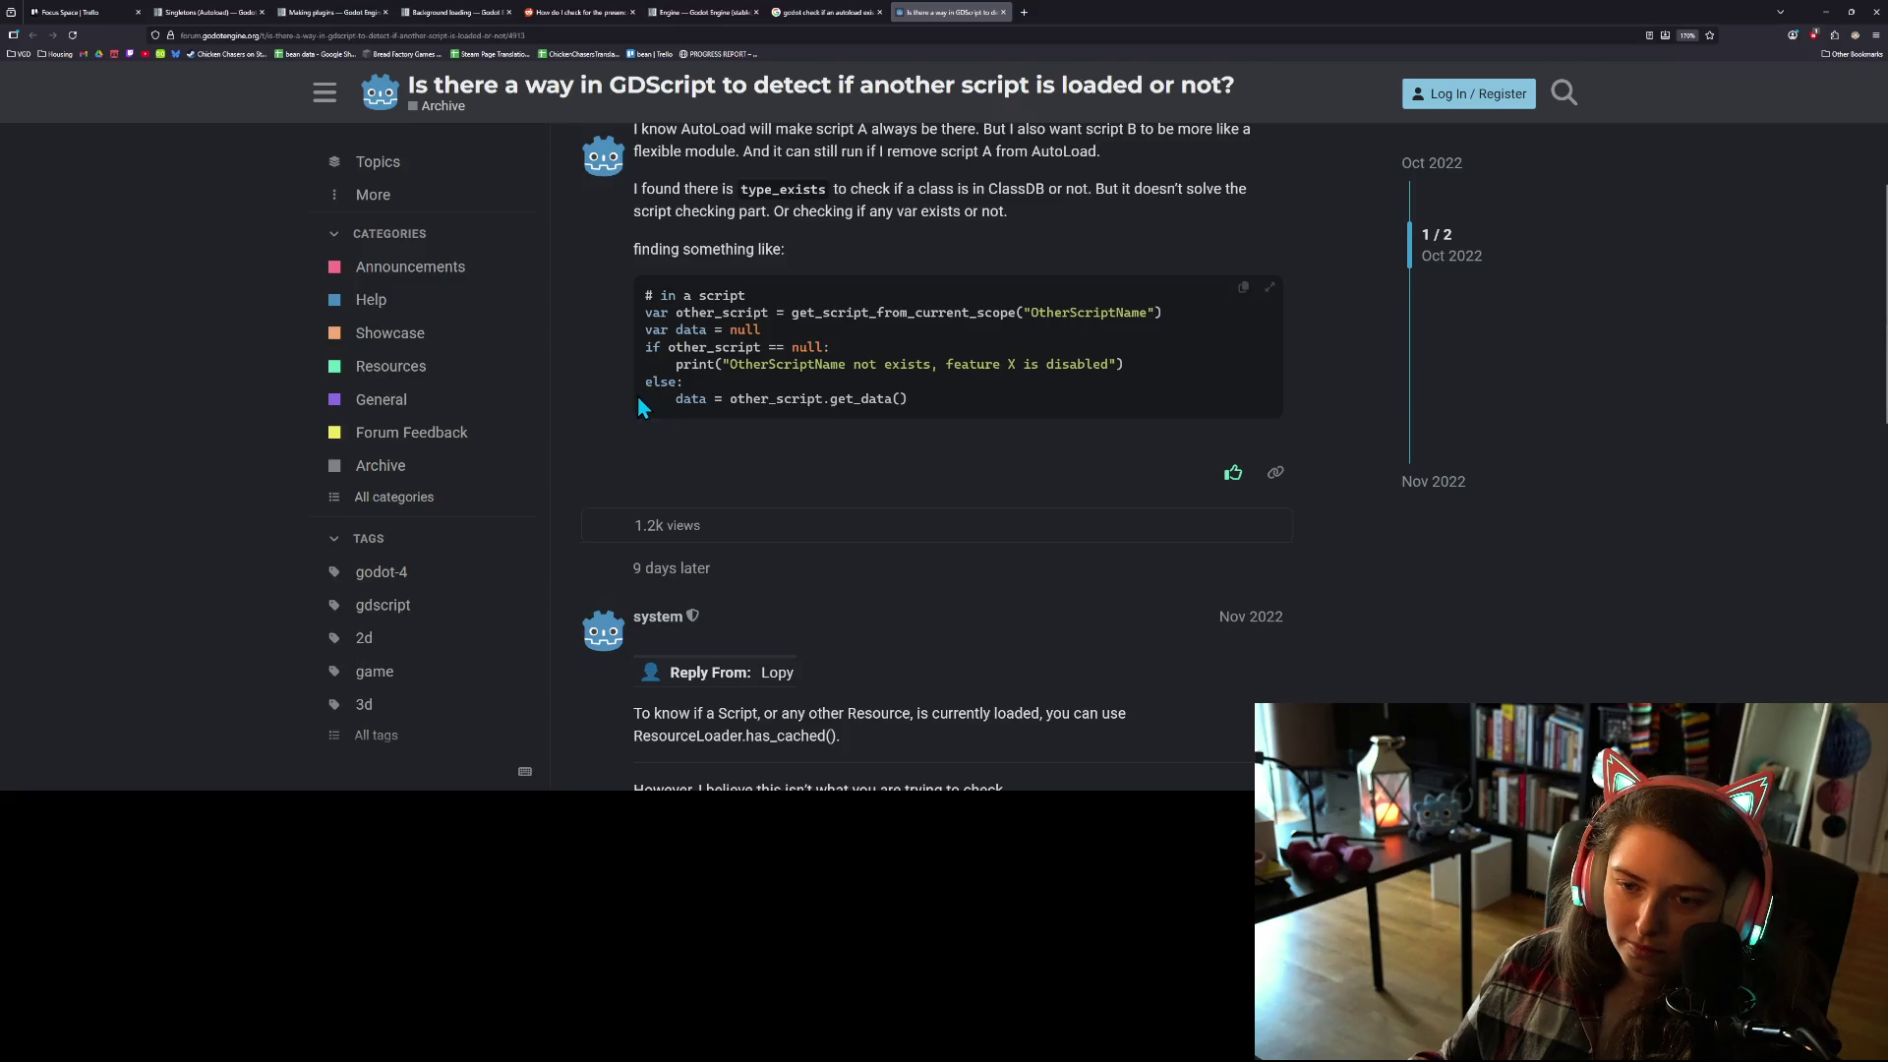
scroll("down", 3)
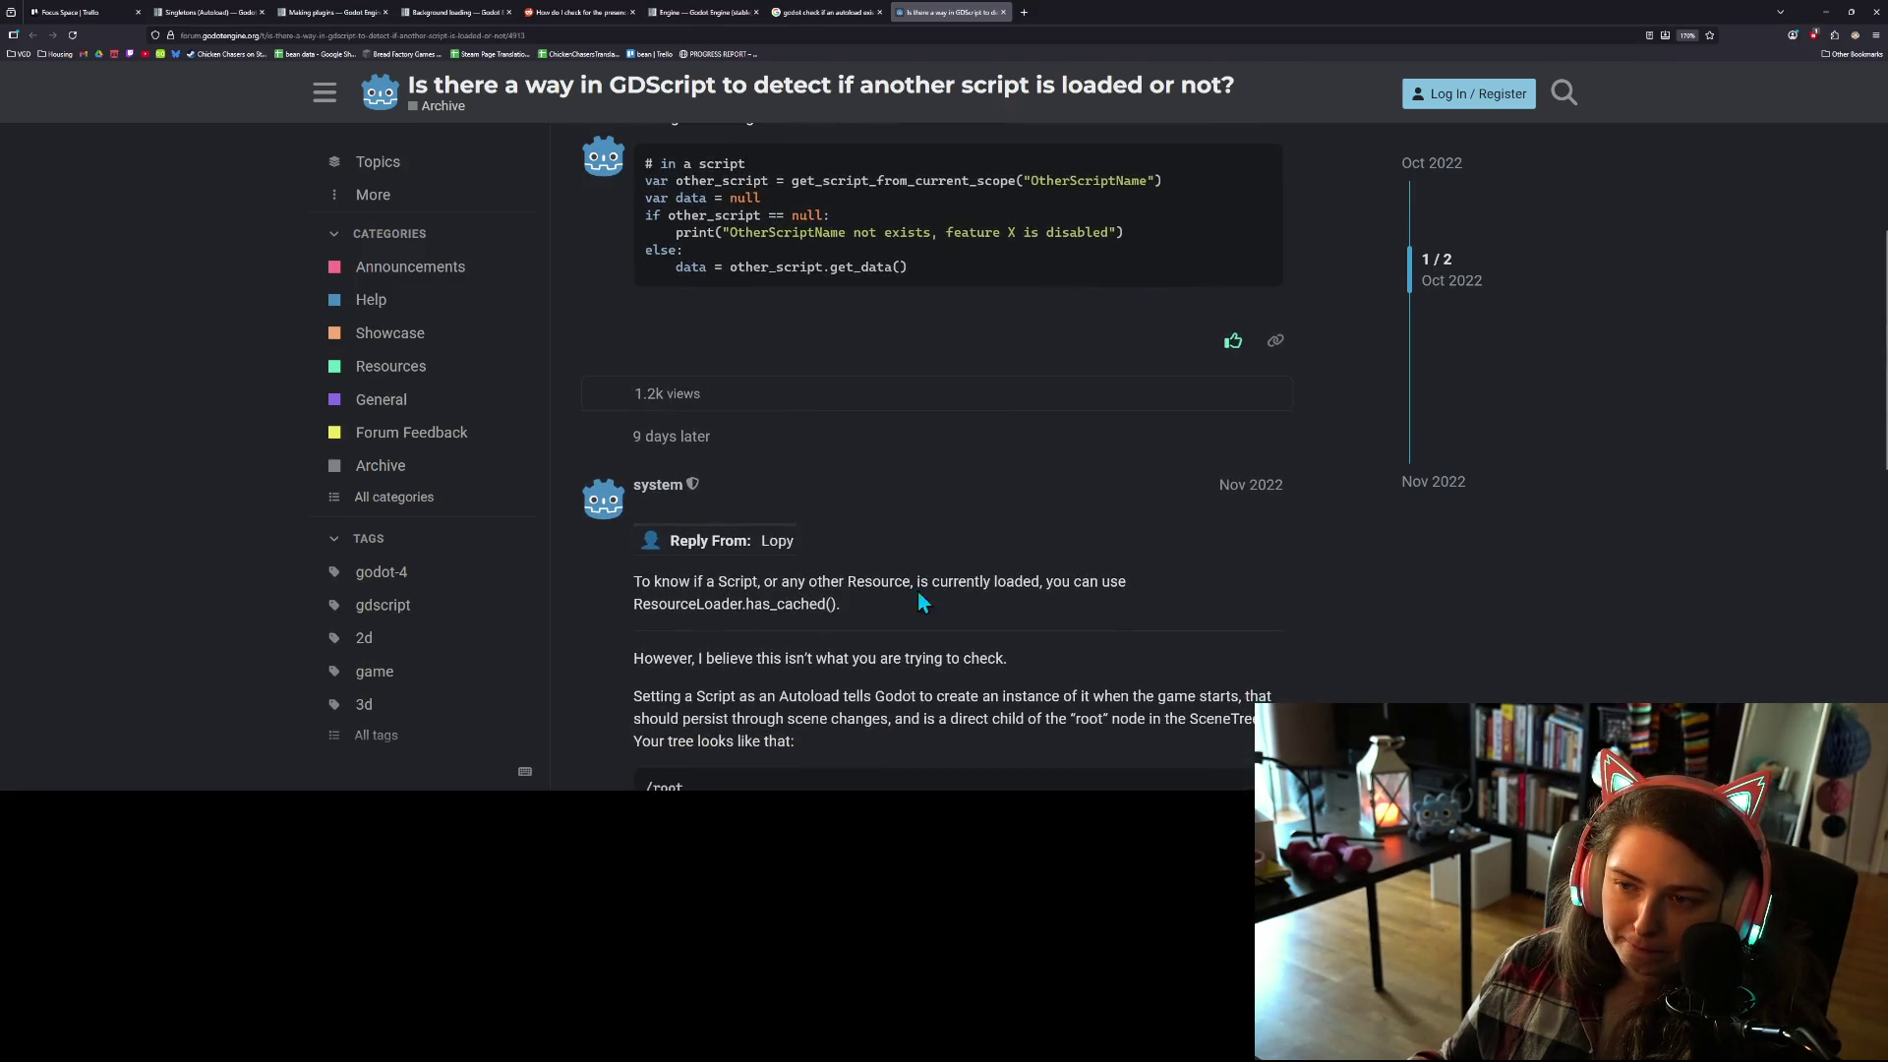
scroll("down", 3)
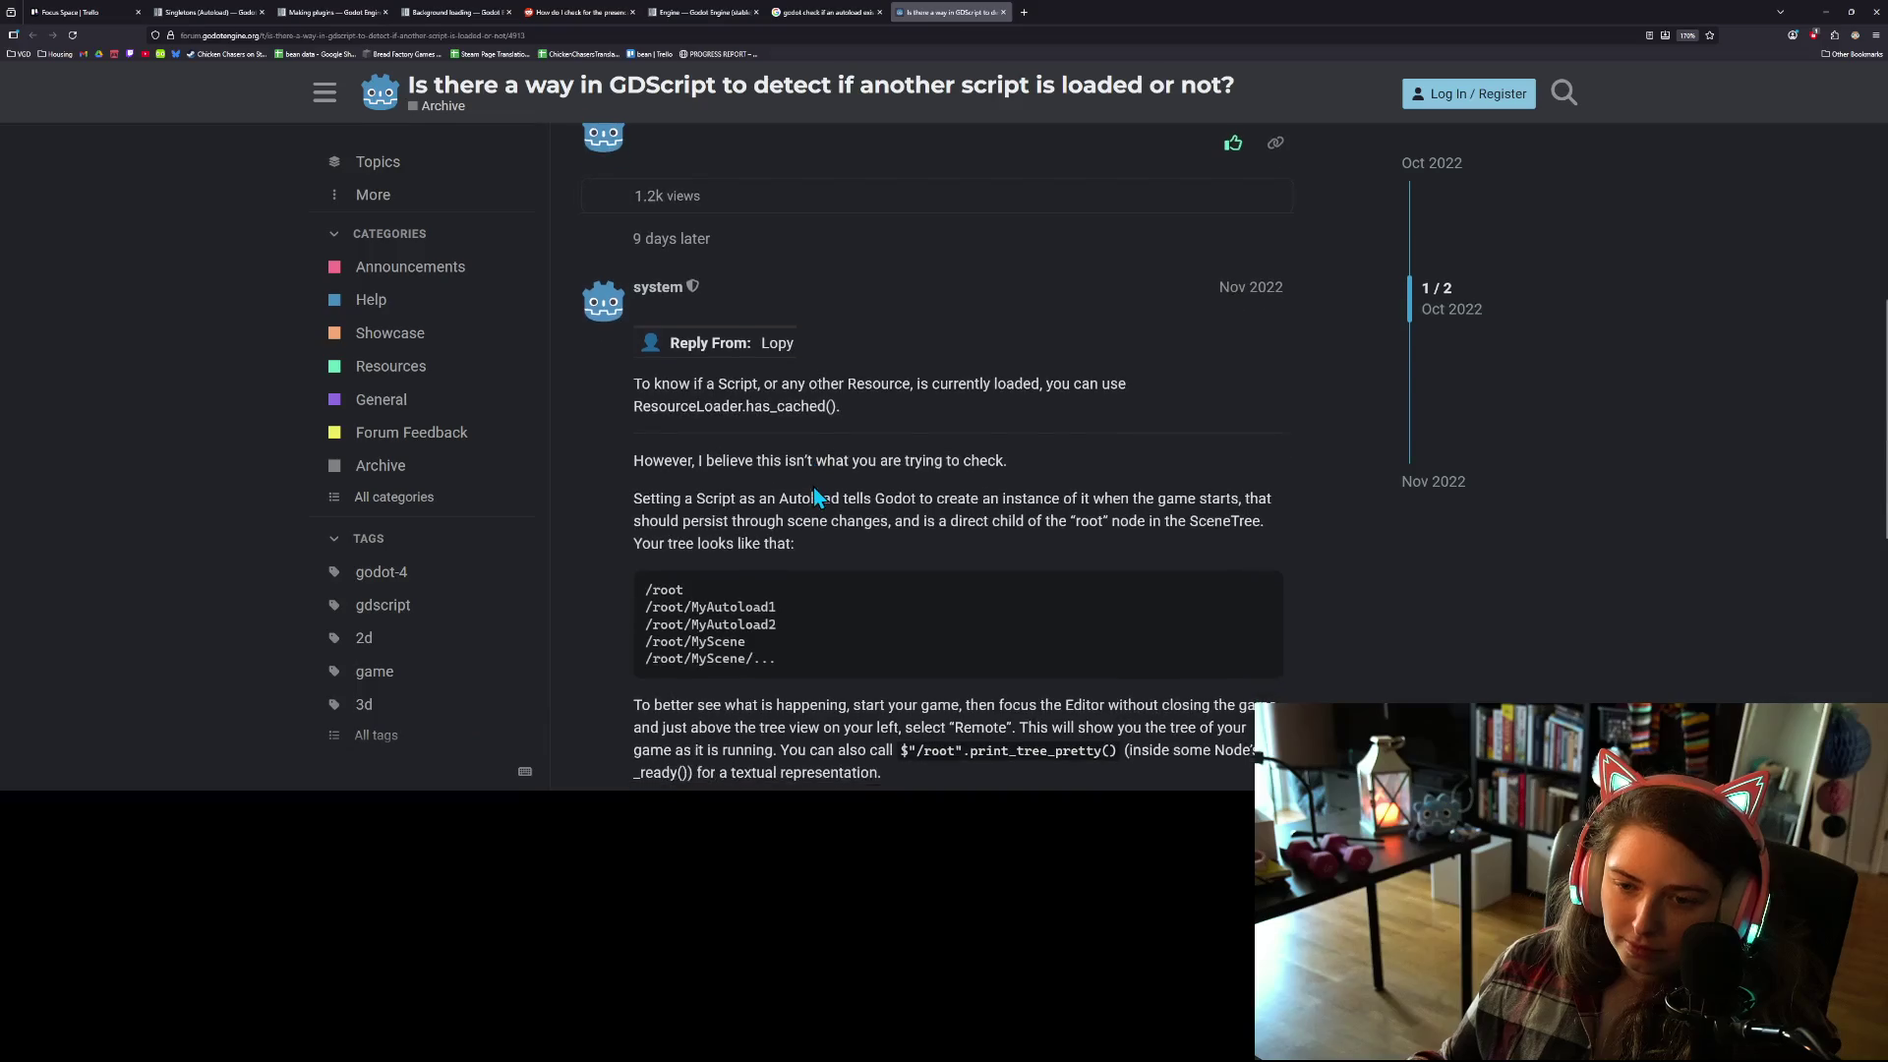
double_click(698, 405)
double_click(806, 406)
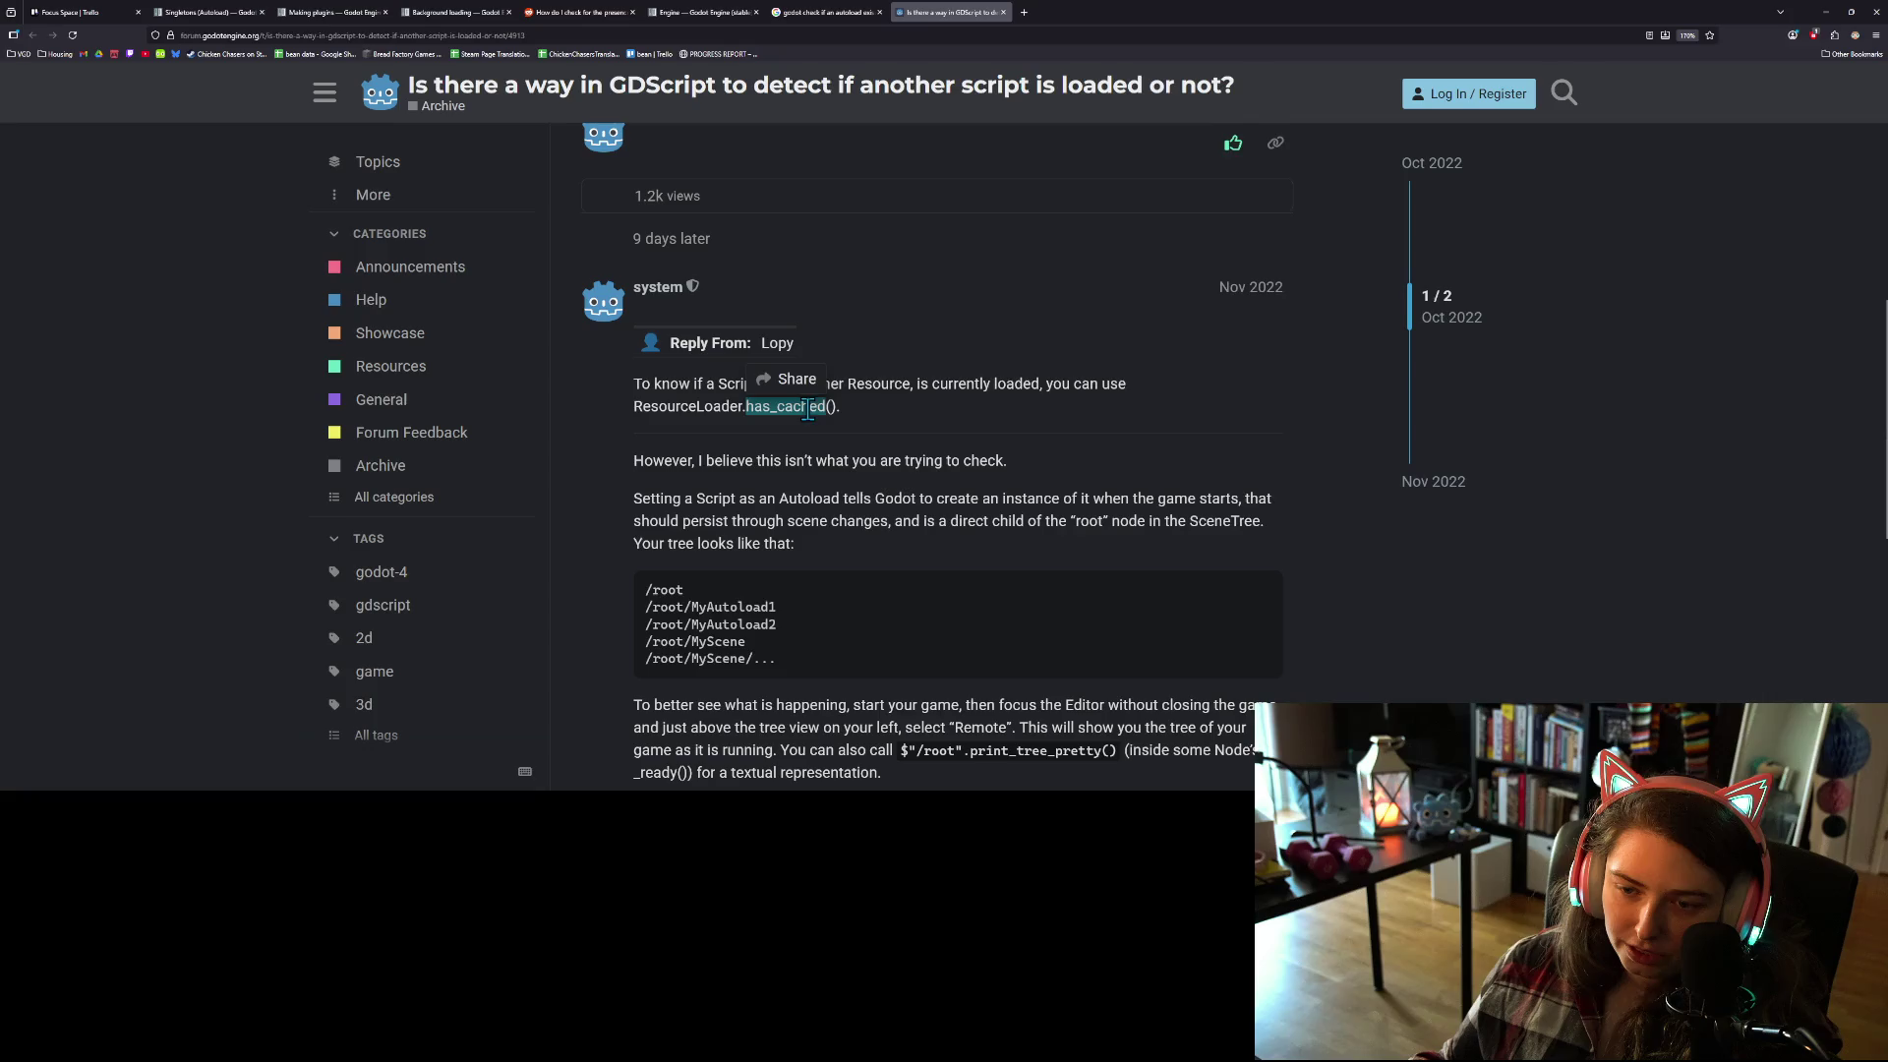
Step: Read the rest of the thread's get_node_or_null sample, then return to the editor's _enter_tree
scroll("down", 3)
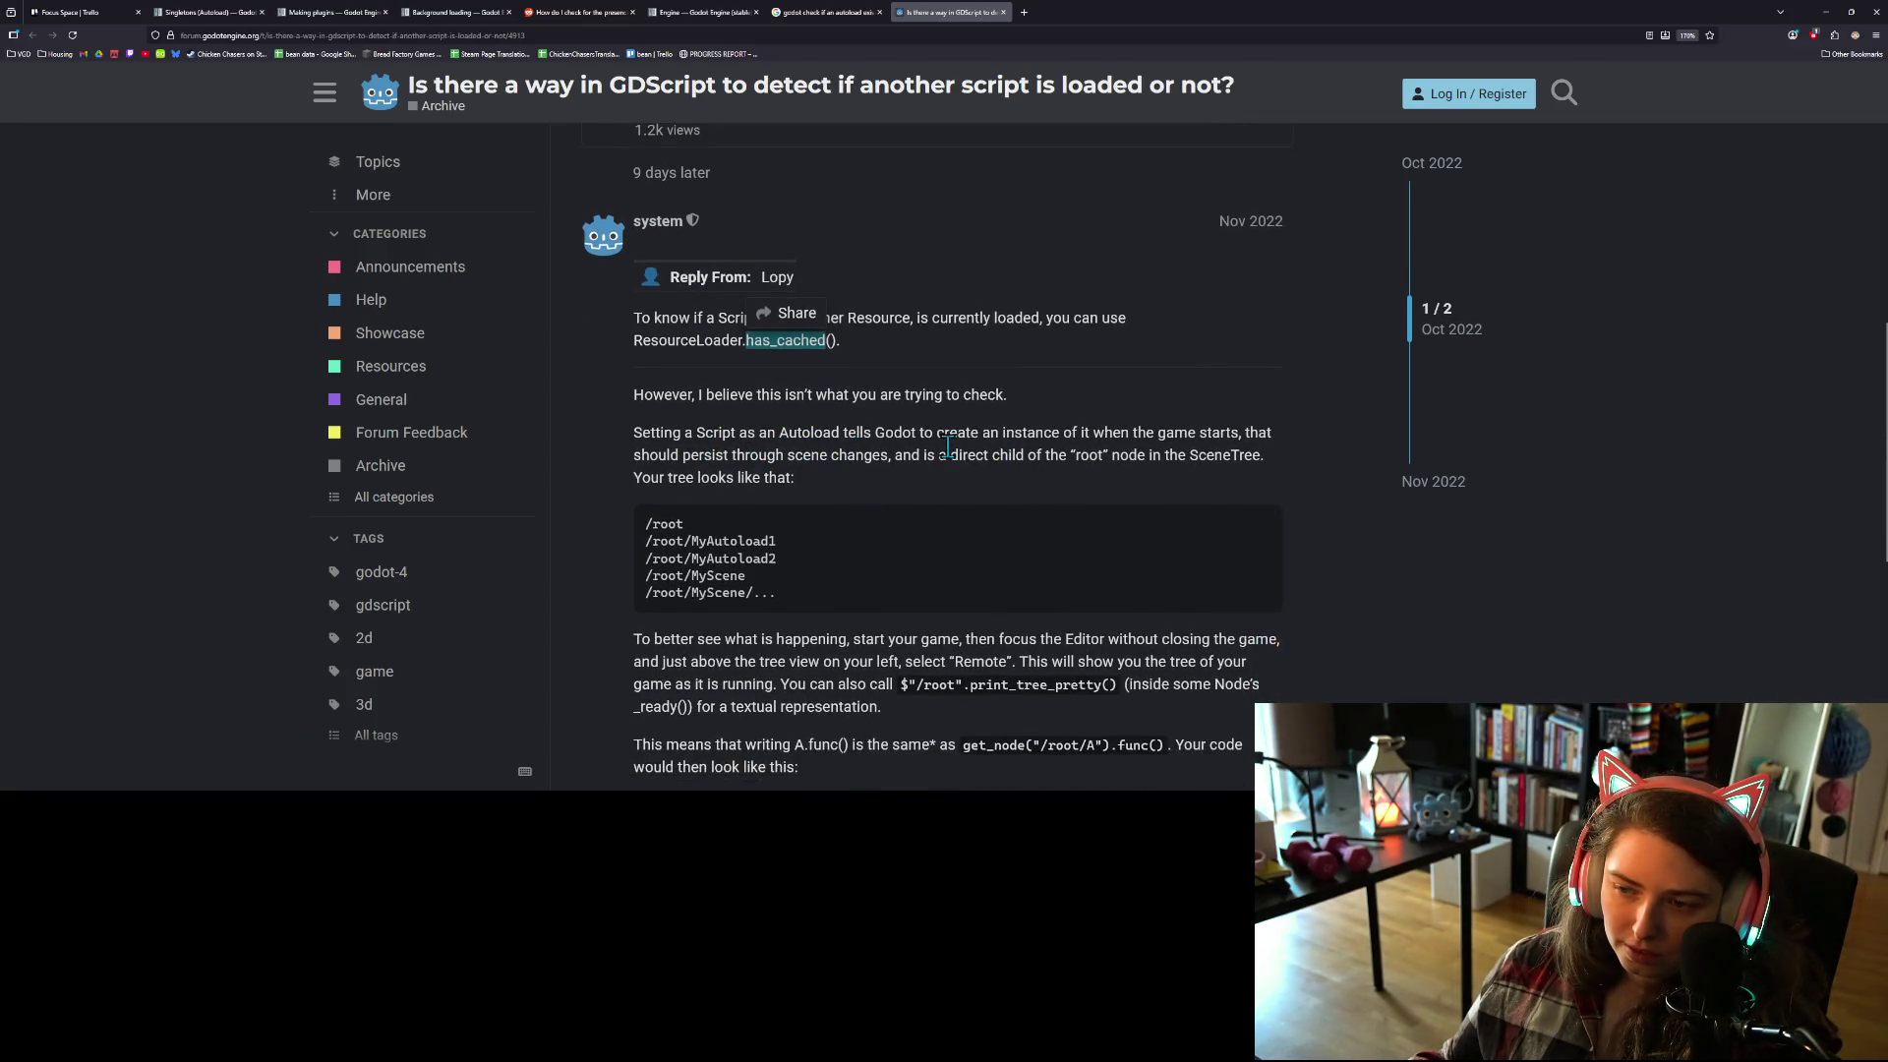
scroll("down", 3)
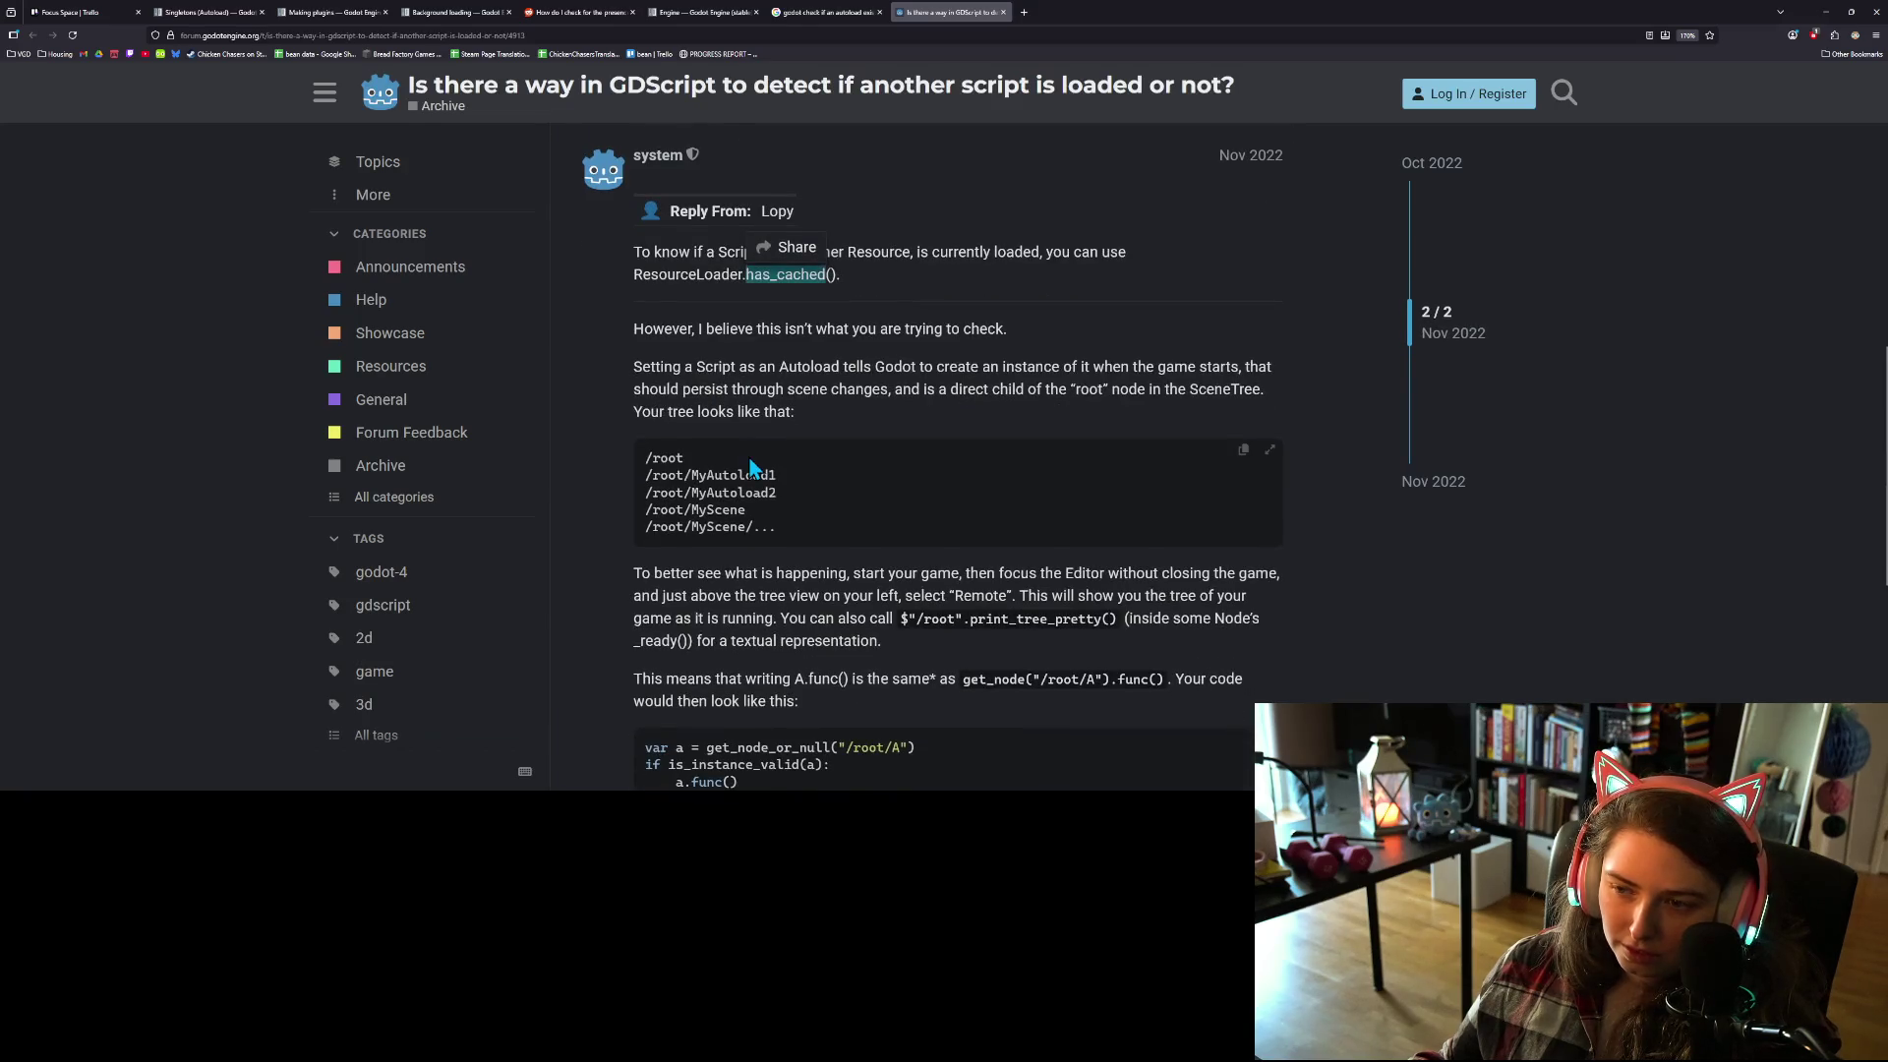
scroll("down", 3)
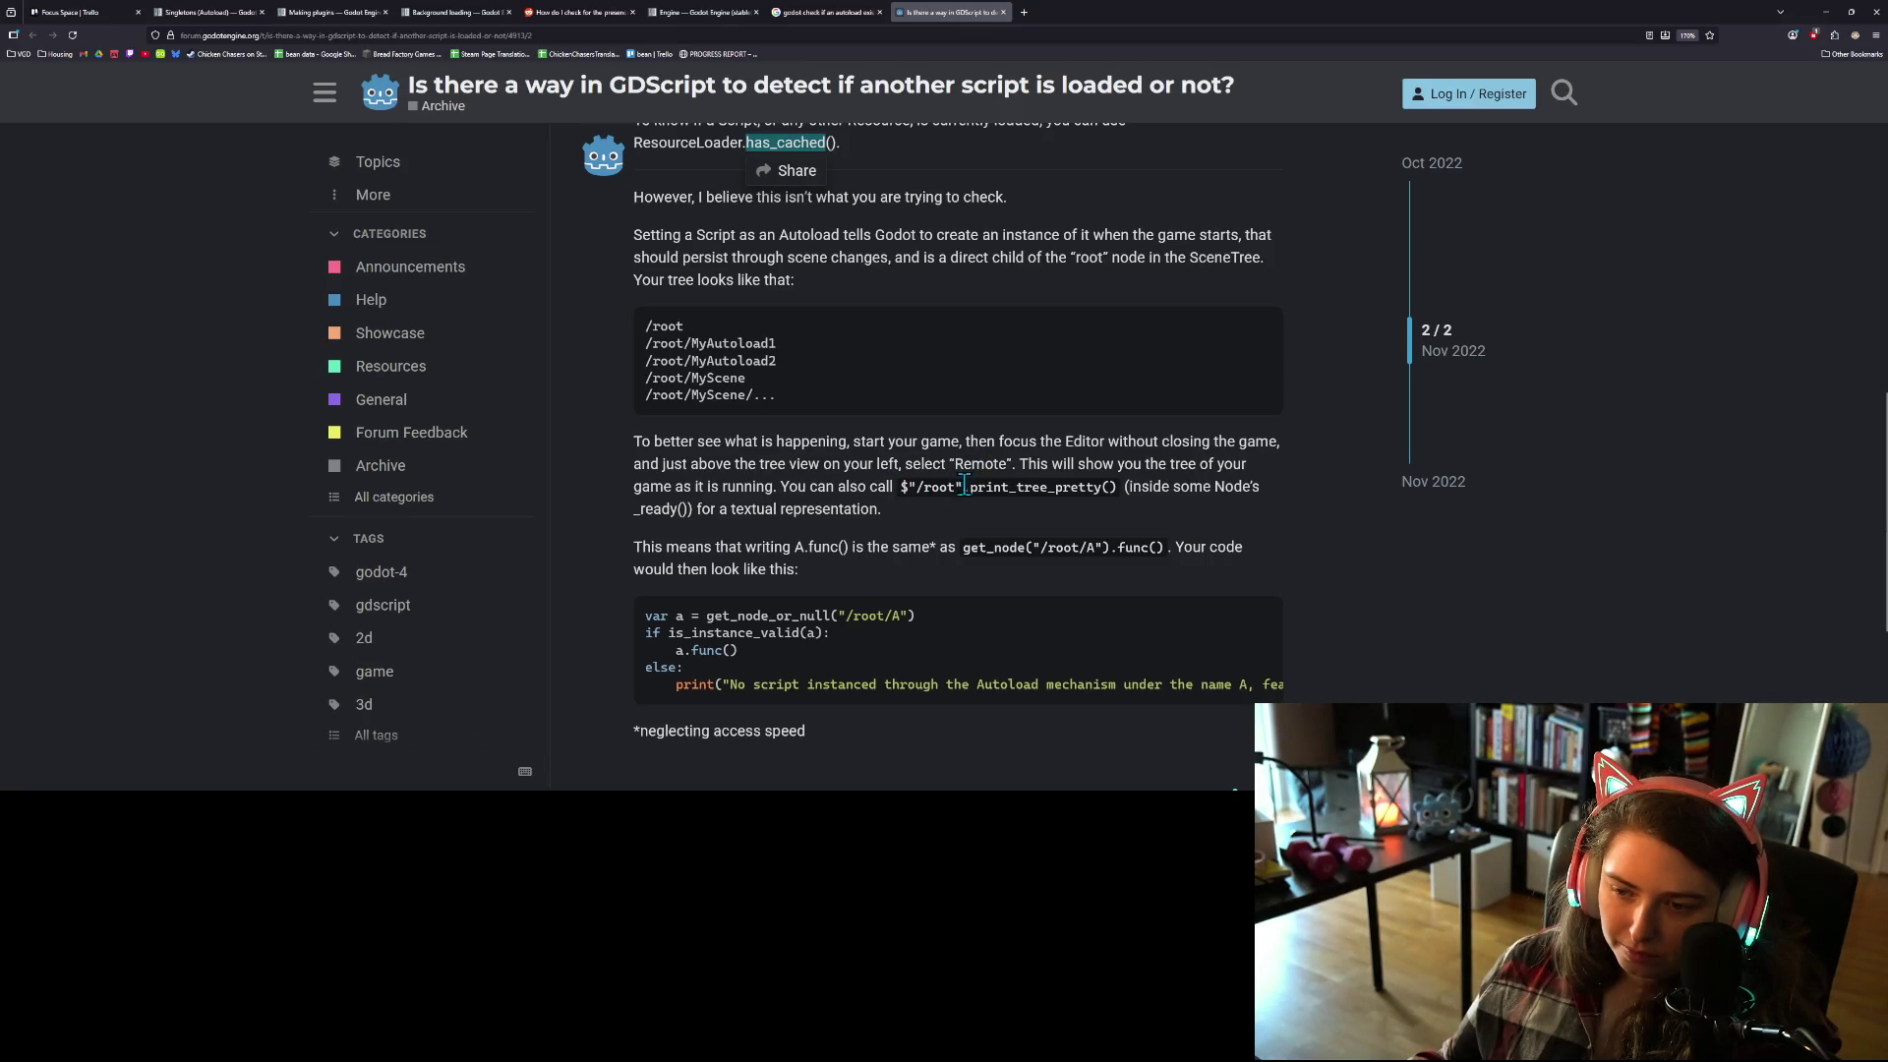
scroll("down", 3)
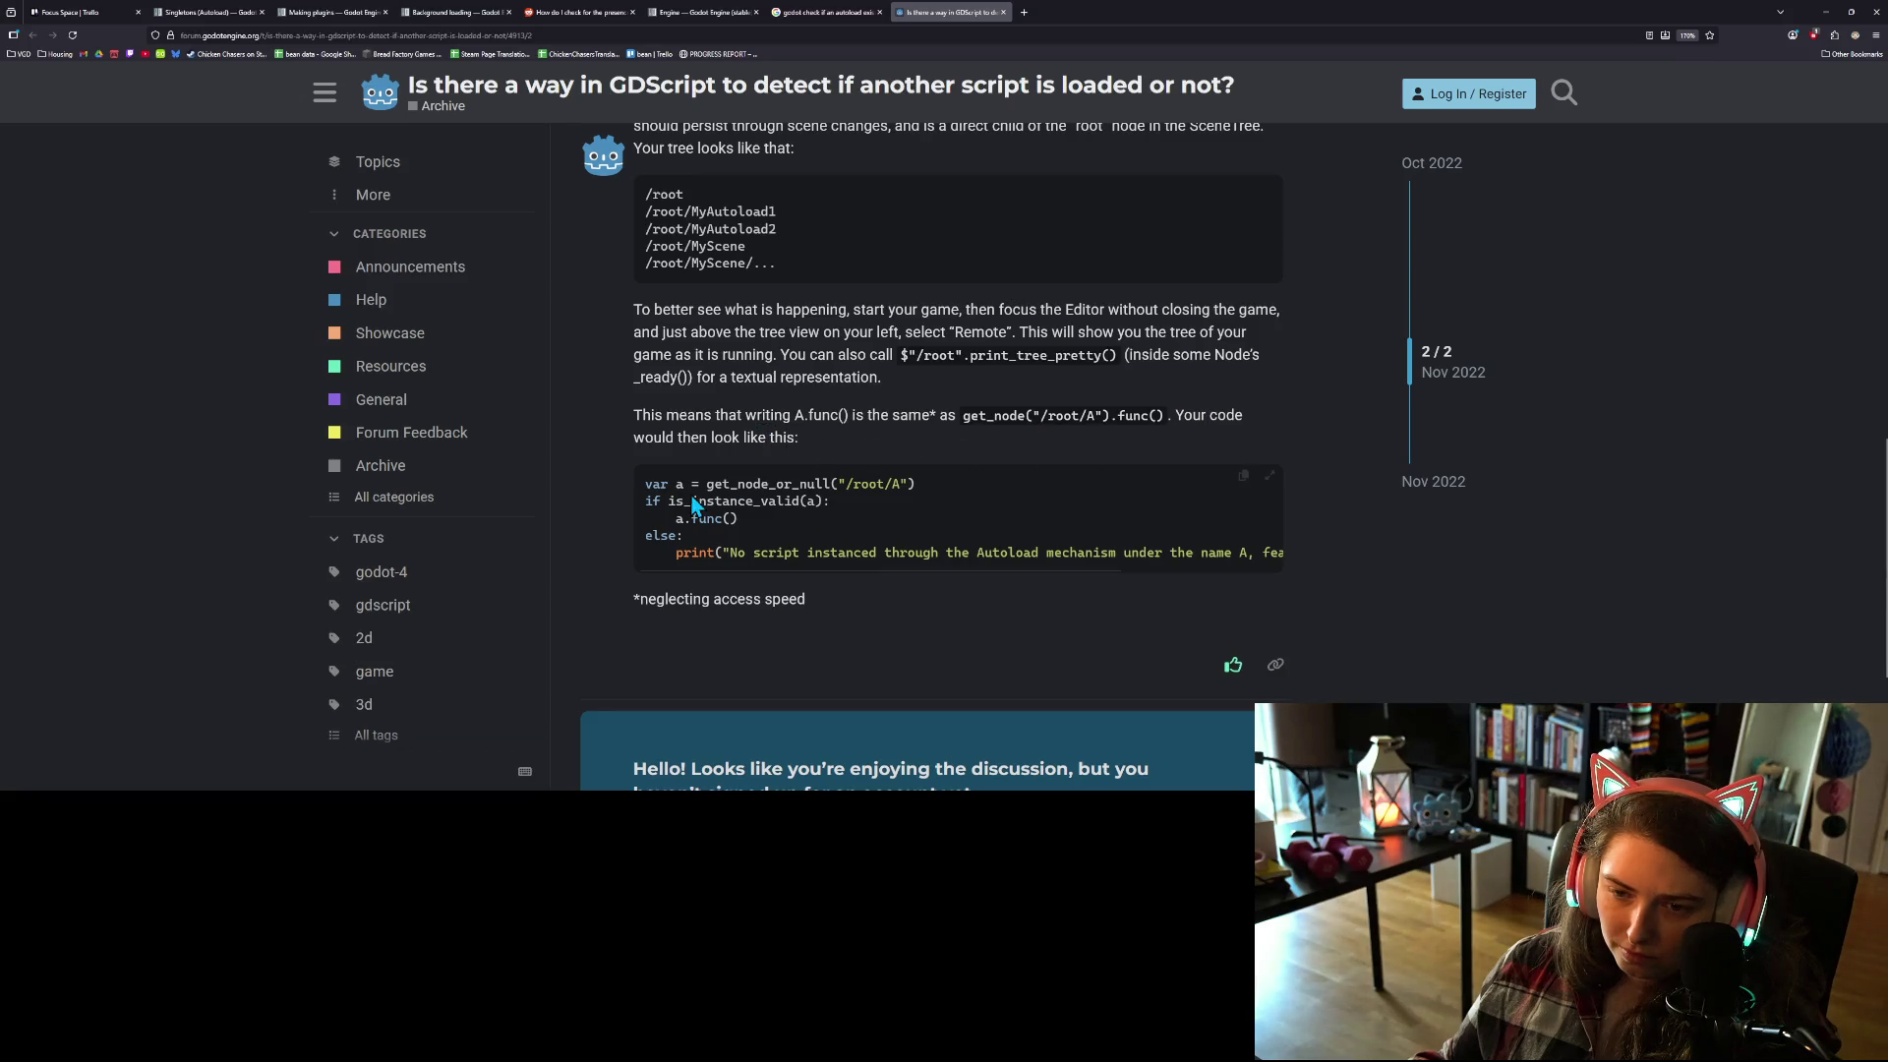
scroll("down", 3)
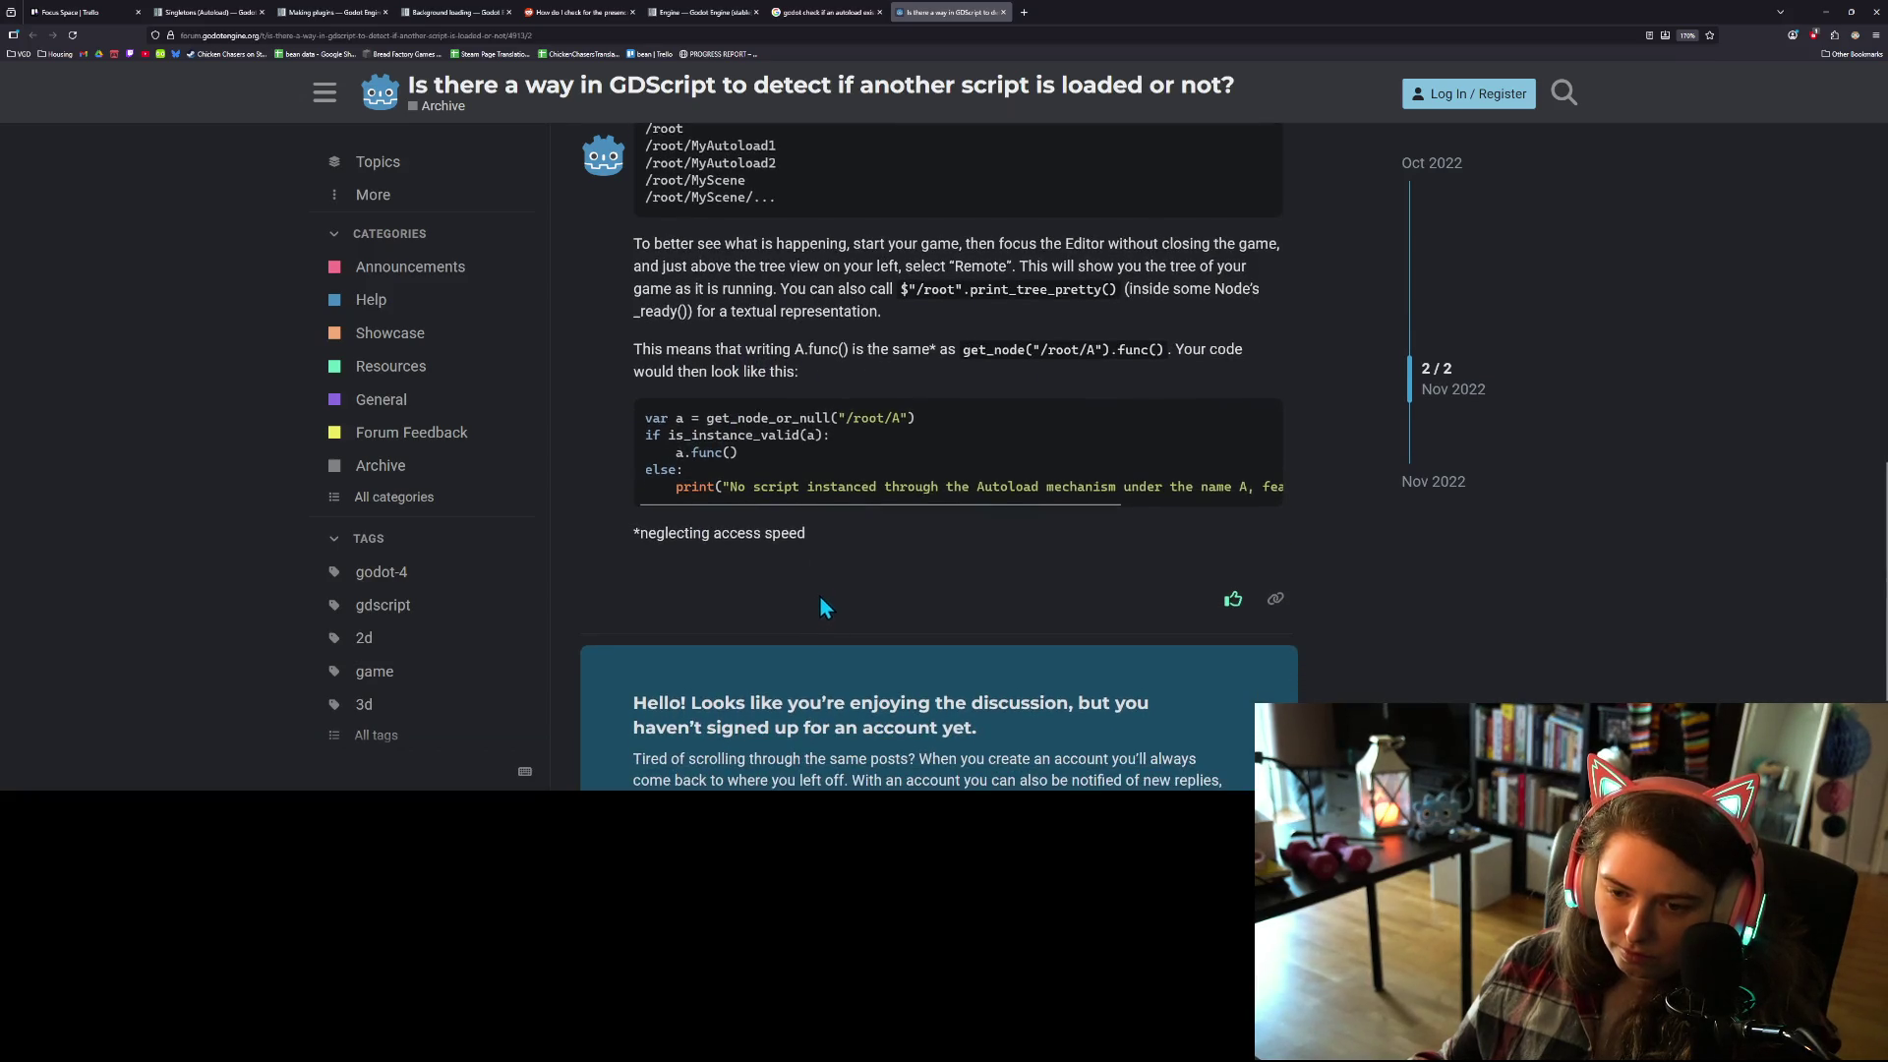
scroll("down", 3)
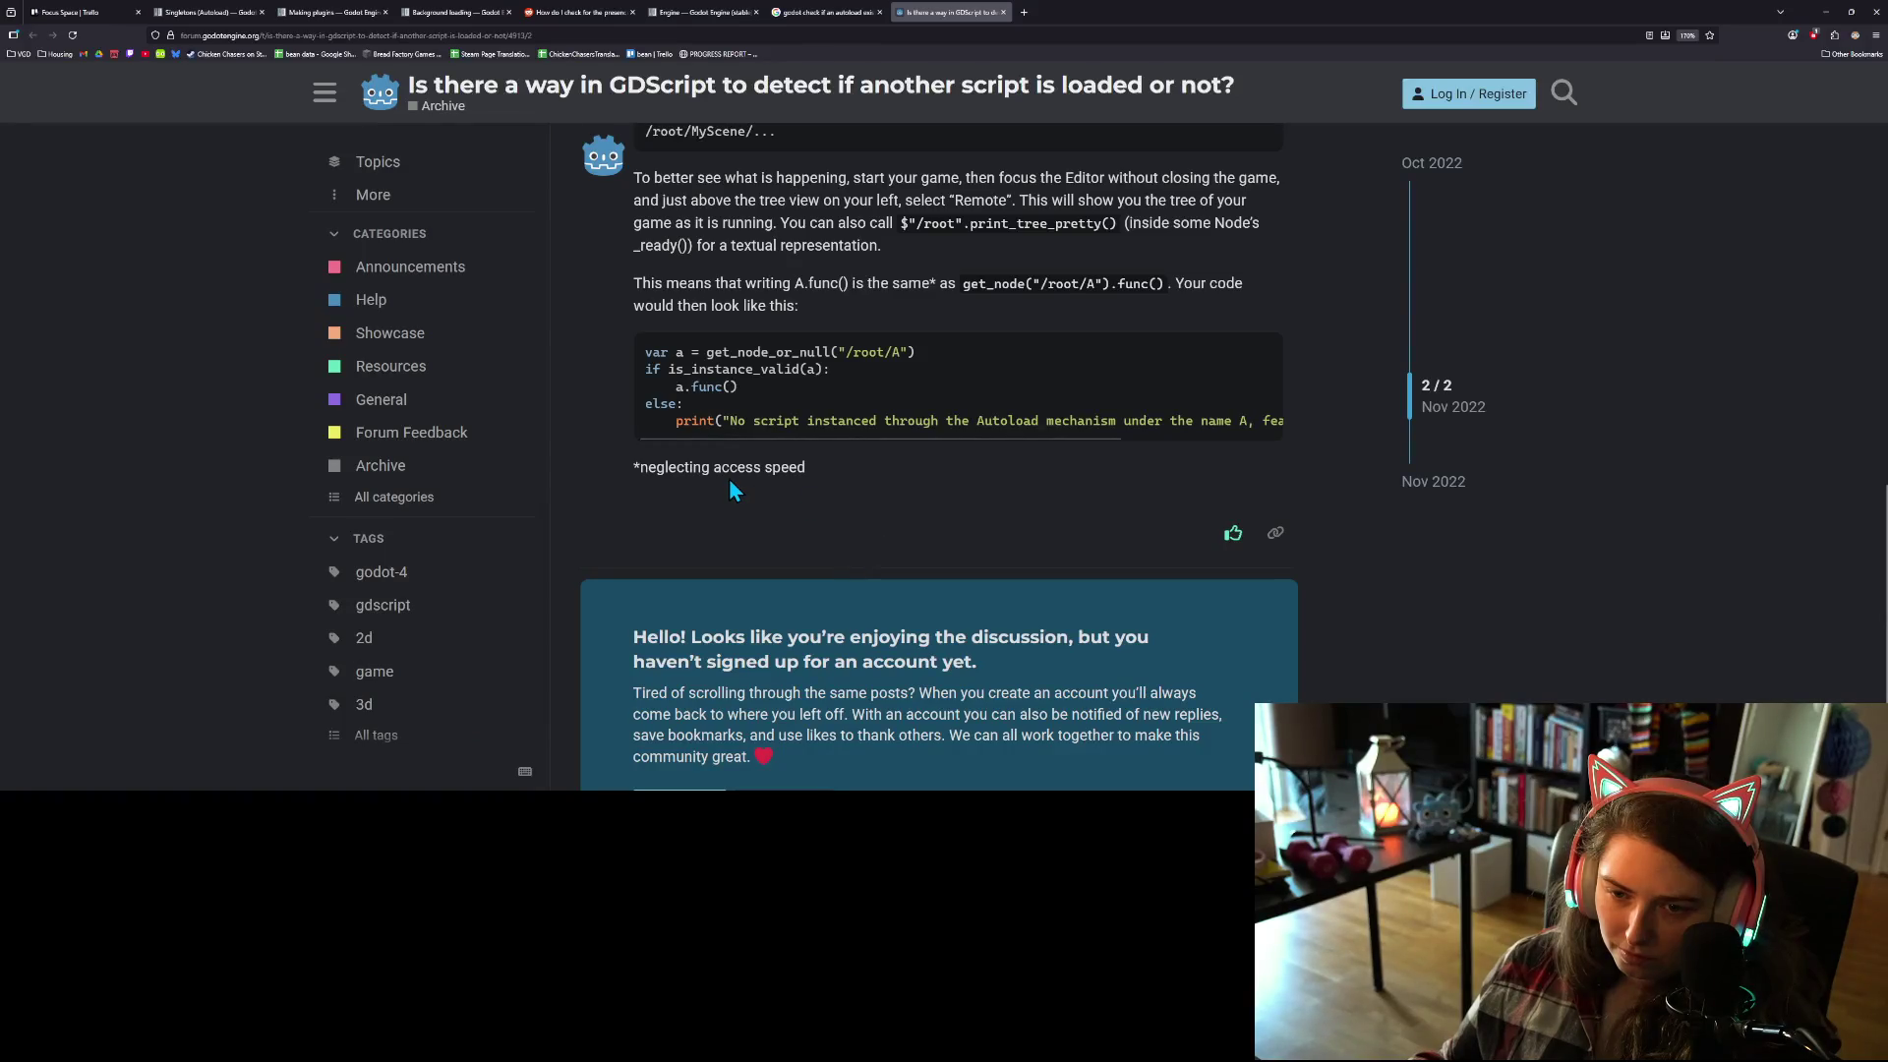
double_click(783, 352)
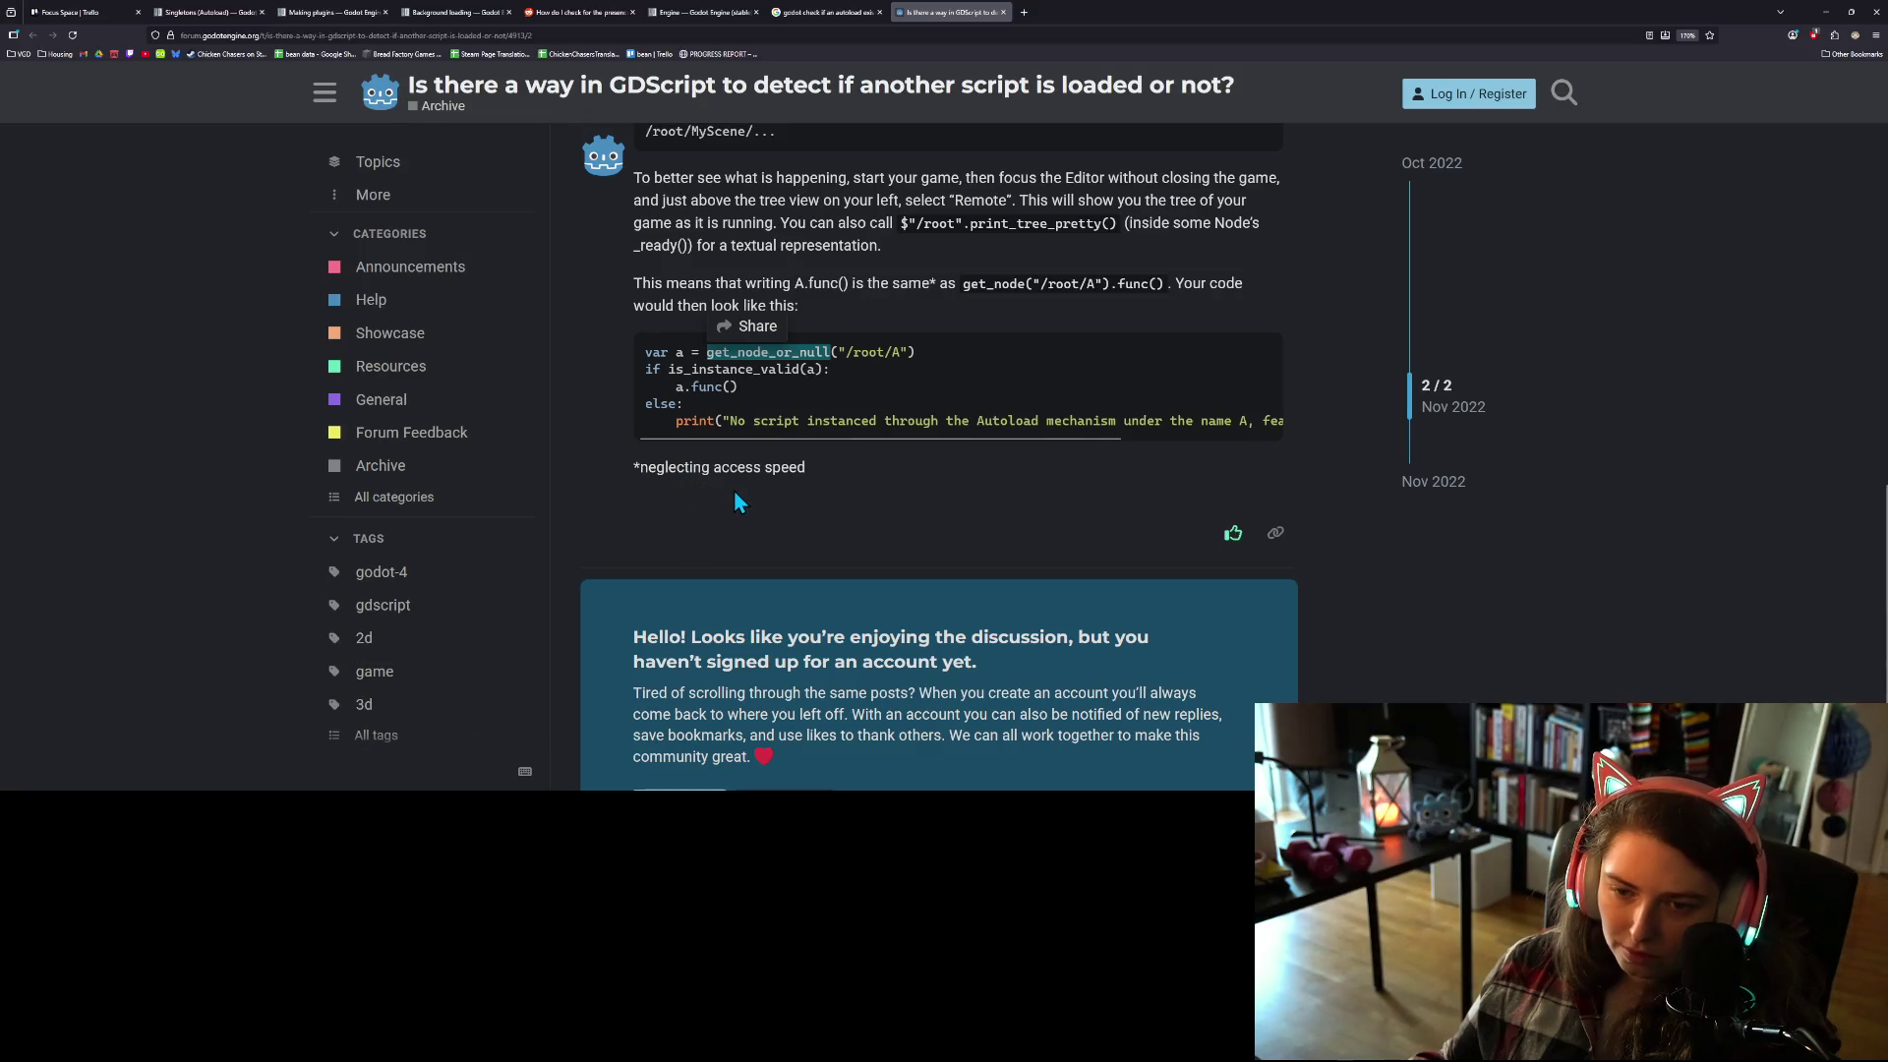
scroll("down", 3)
scroll("up", 3)
scroll("up", 3)
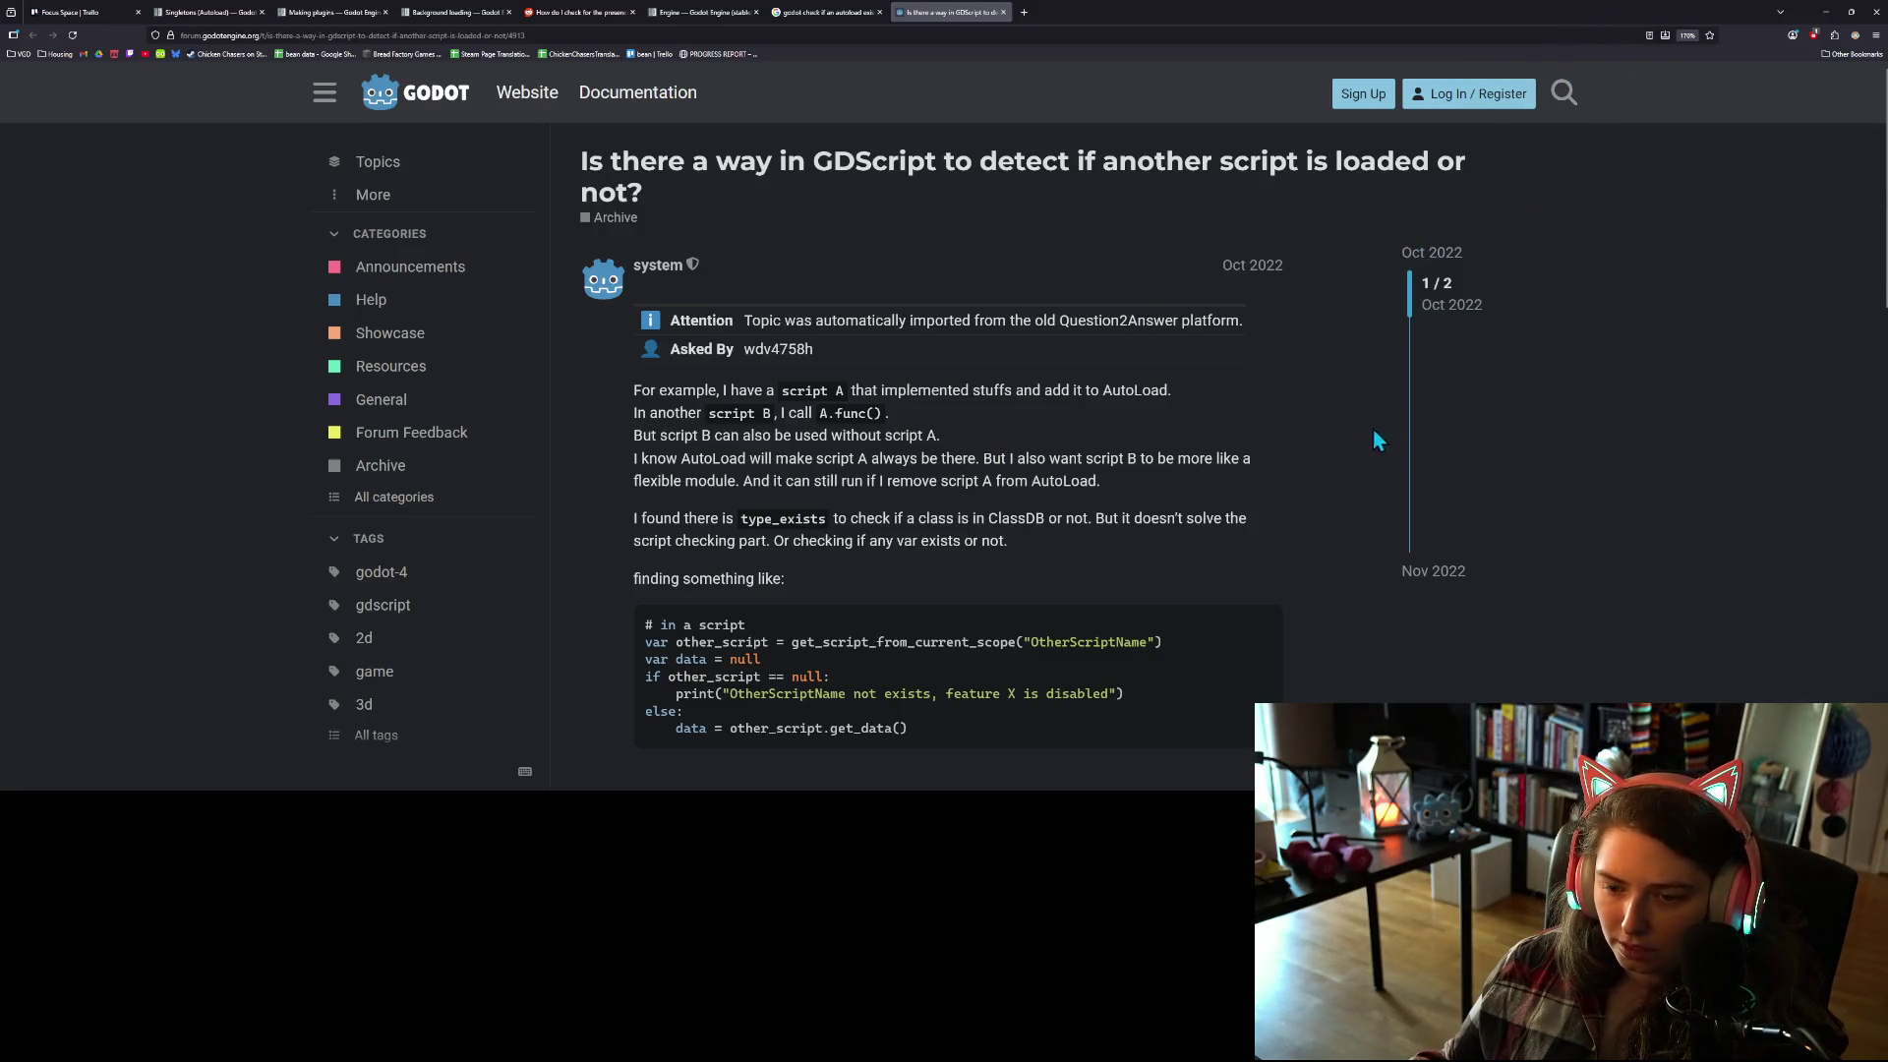
scroll("down", 3)
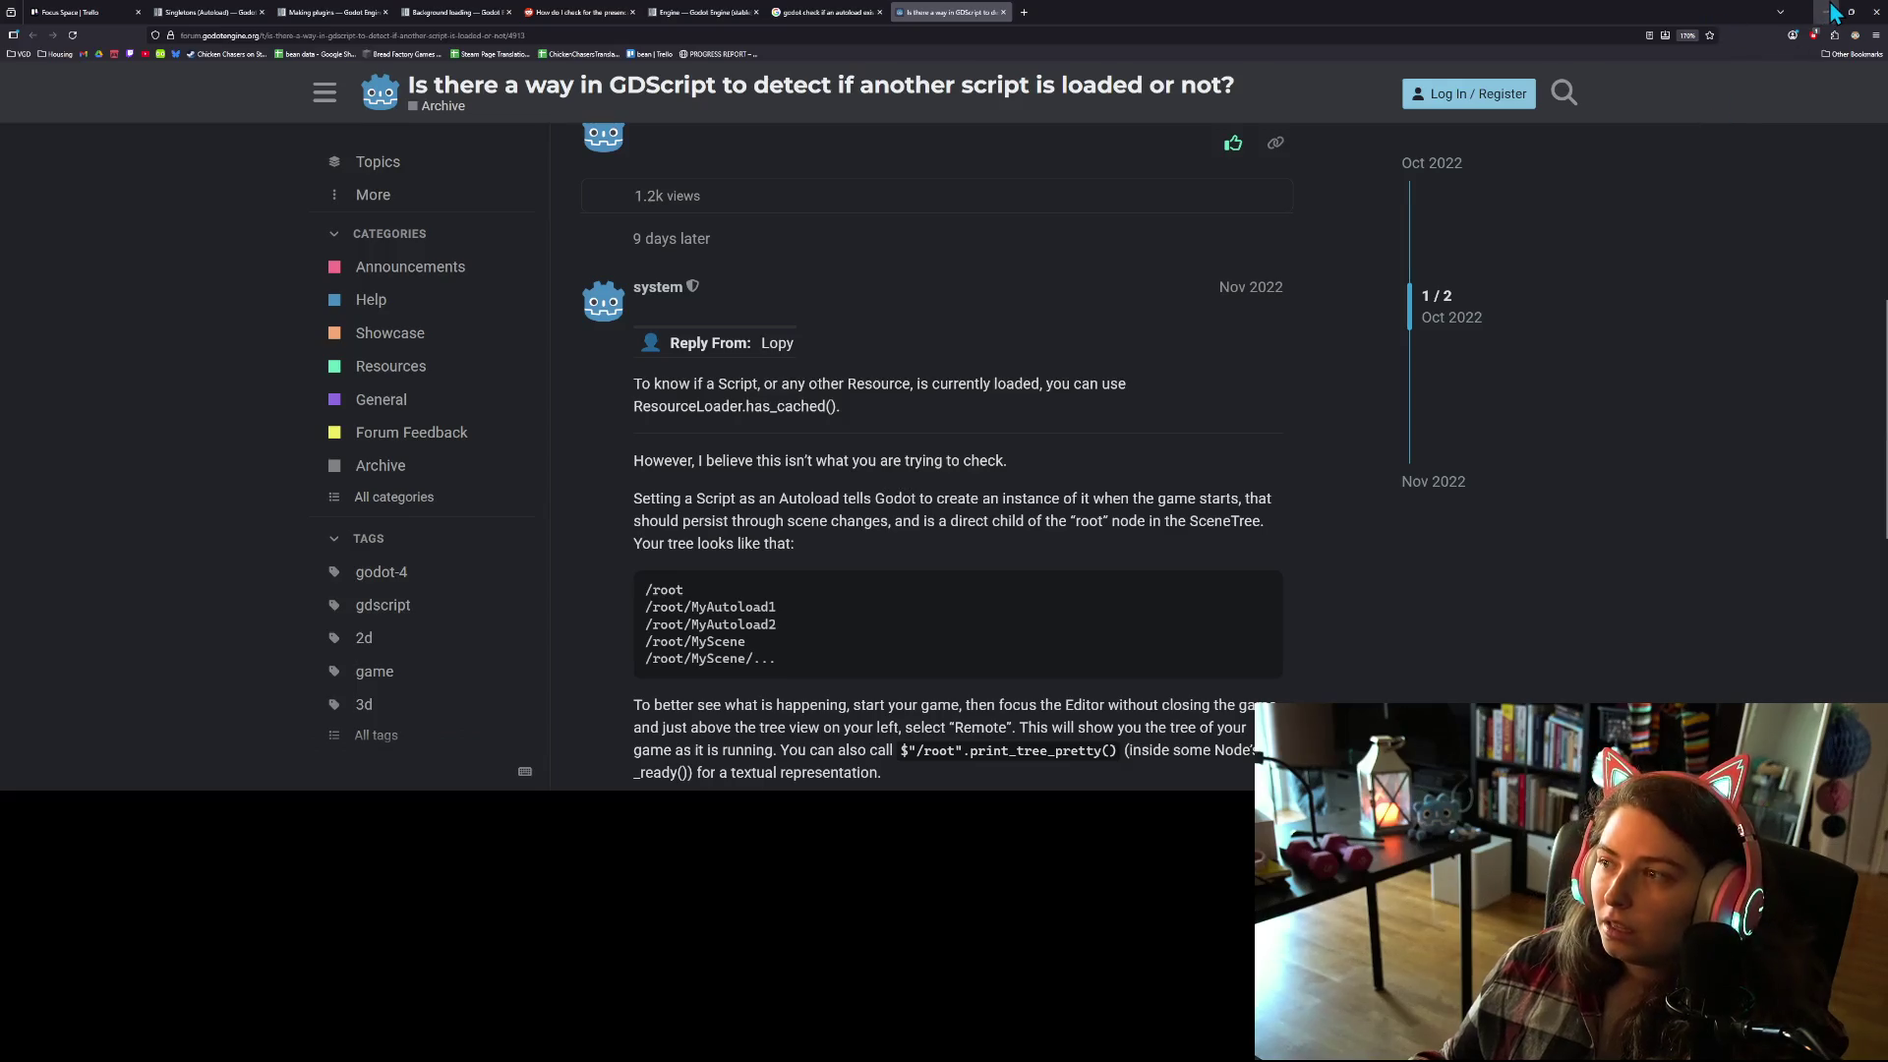
left_click(1827, 12)
left_click(944, 230)
Step: Add 'if ResourceLoader.has_cached(GLOBAL_NAME):' as a new line in _enter_tree via autocomplete
left_click(1071, 227)
key("Return")
type("if R")
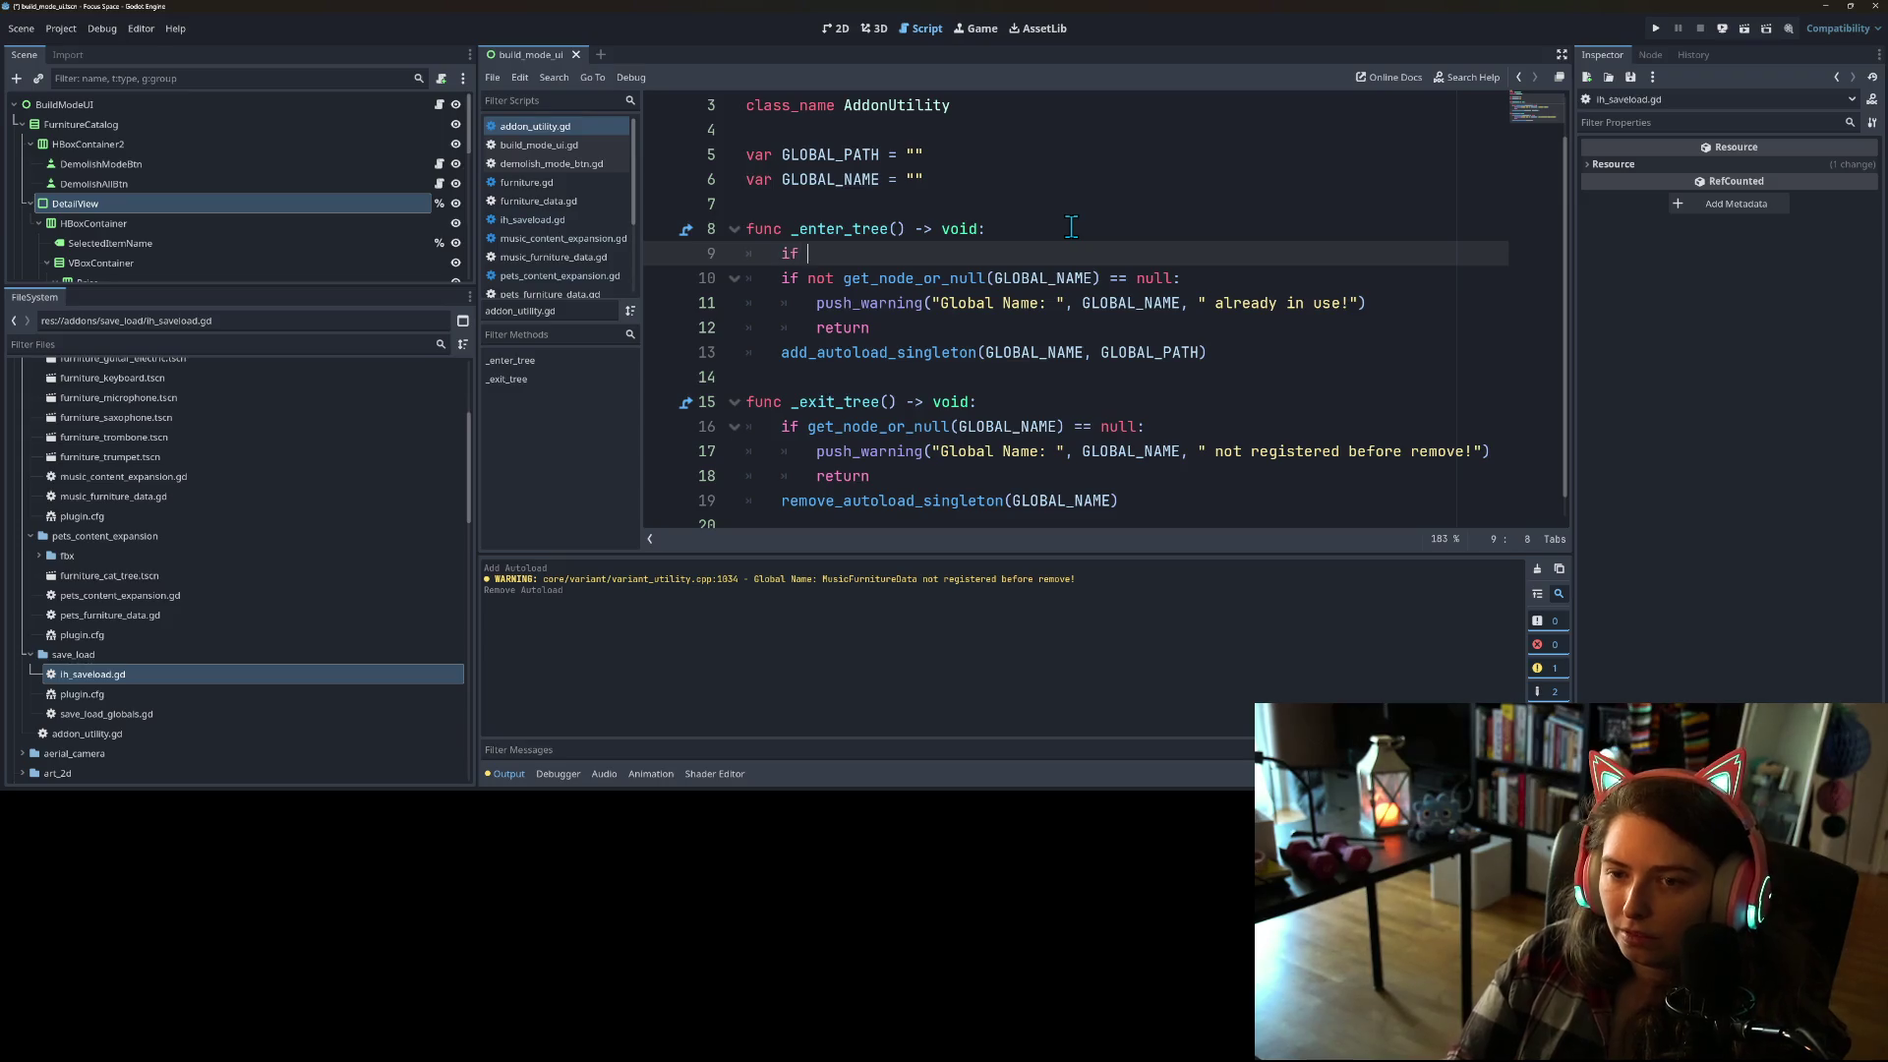
type("esou")
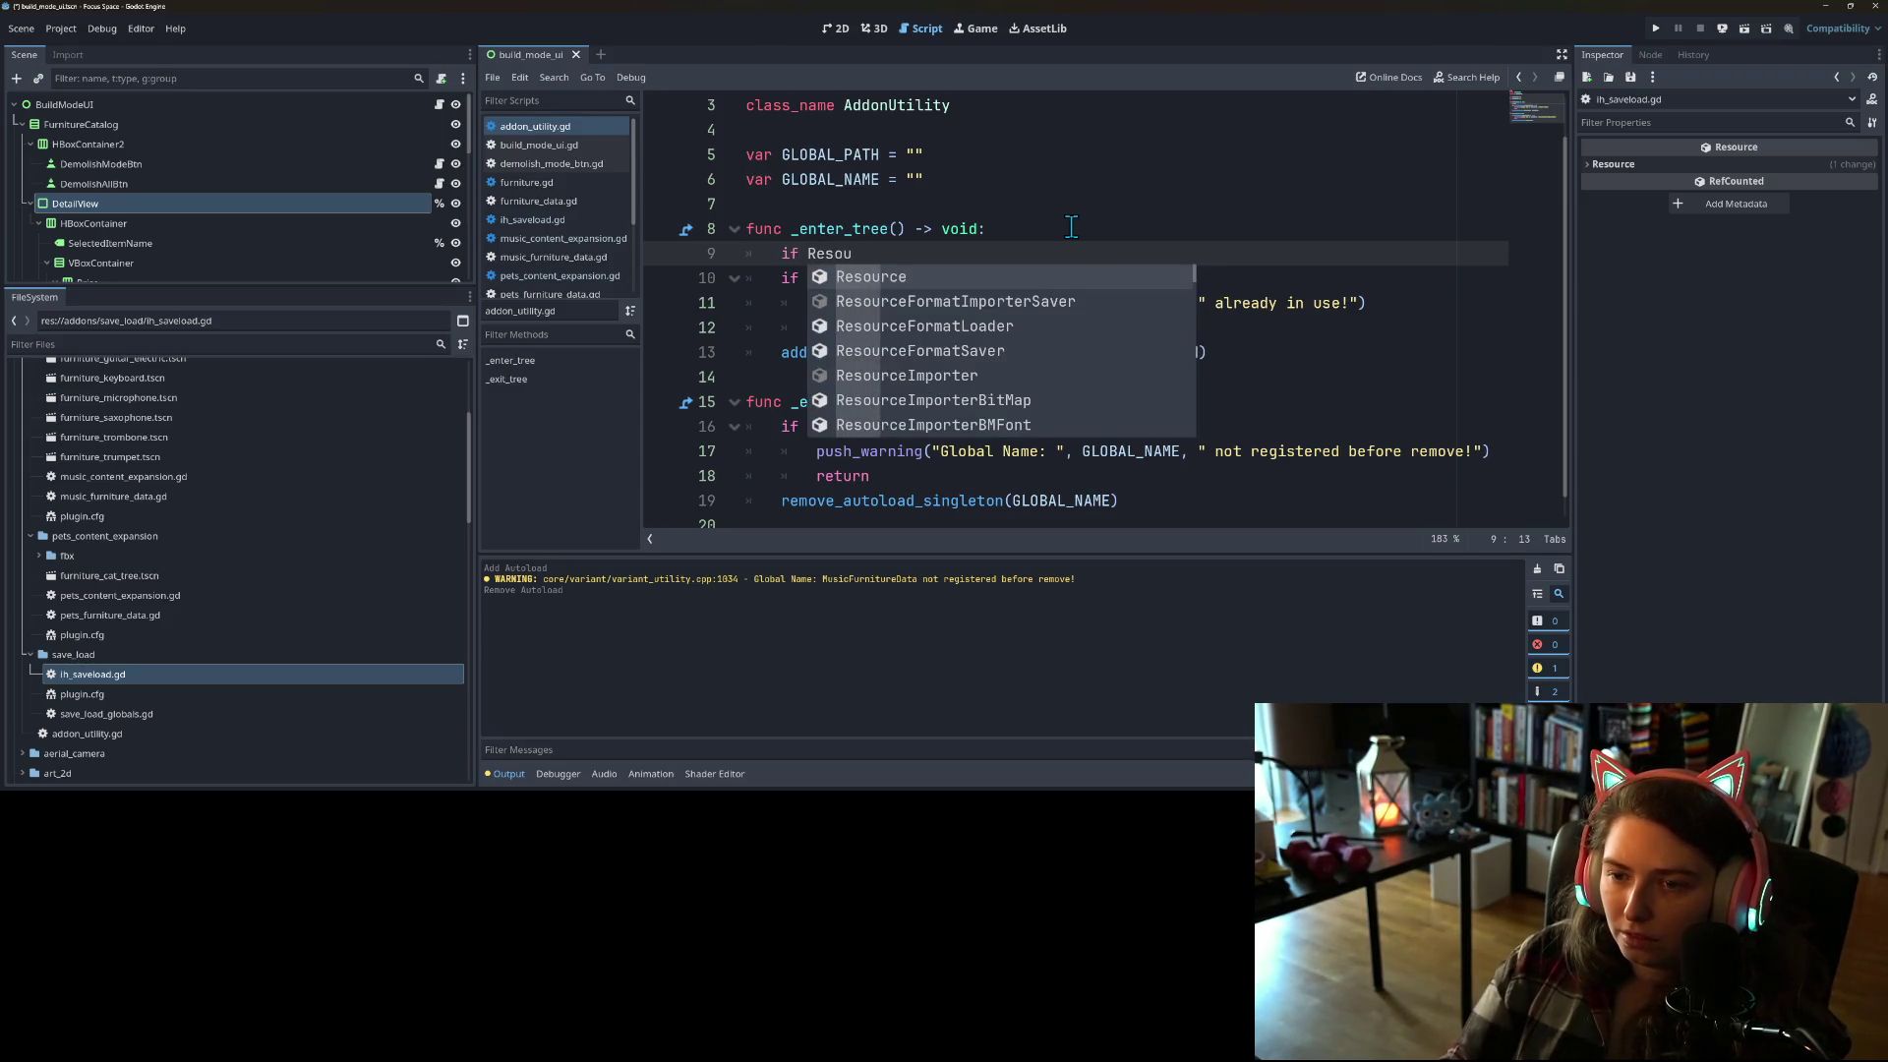
key("Down")
key("Down")
key("Down")
key("Down")
key("Down")
key("Down")
type("rce")
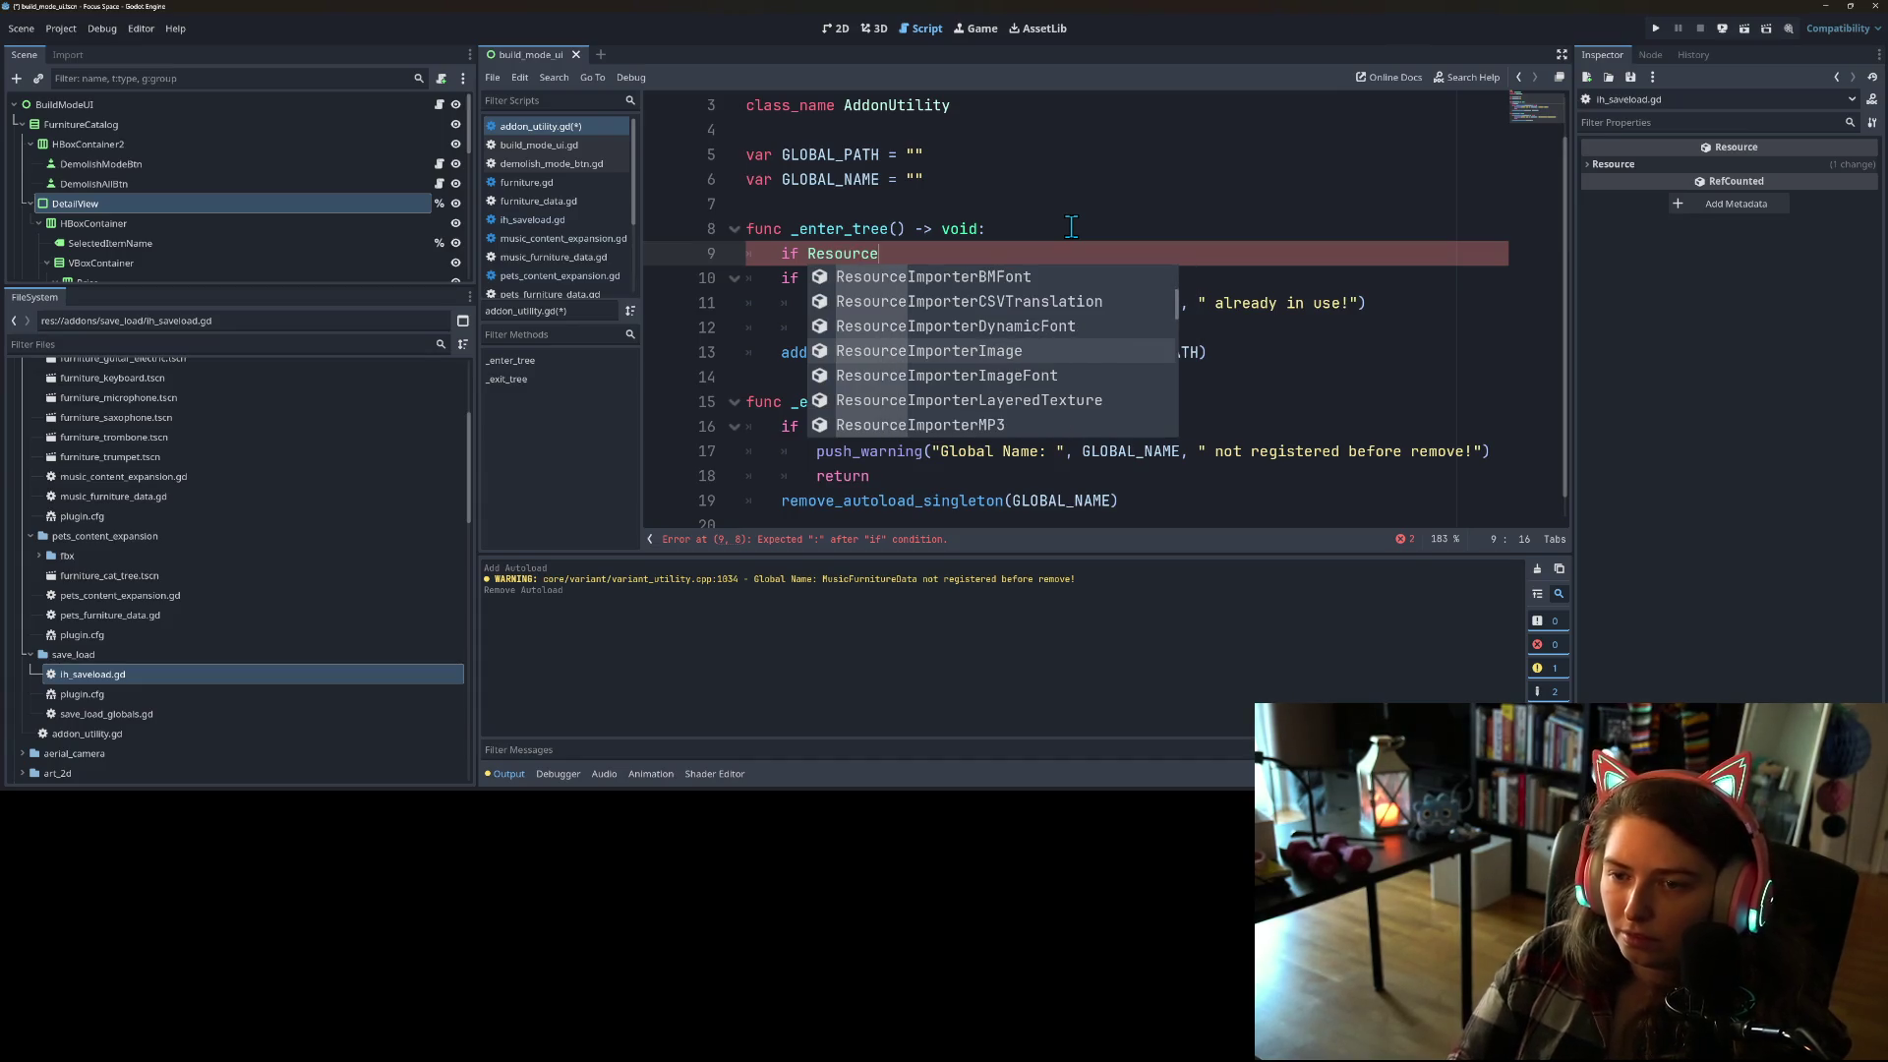
type("L")
key("Return")
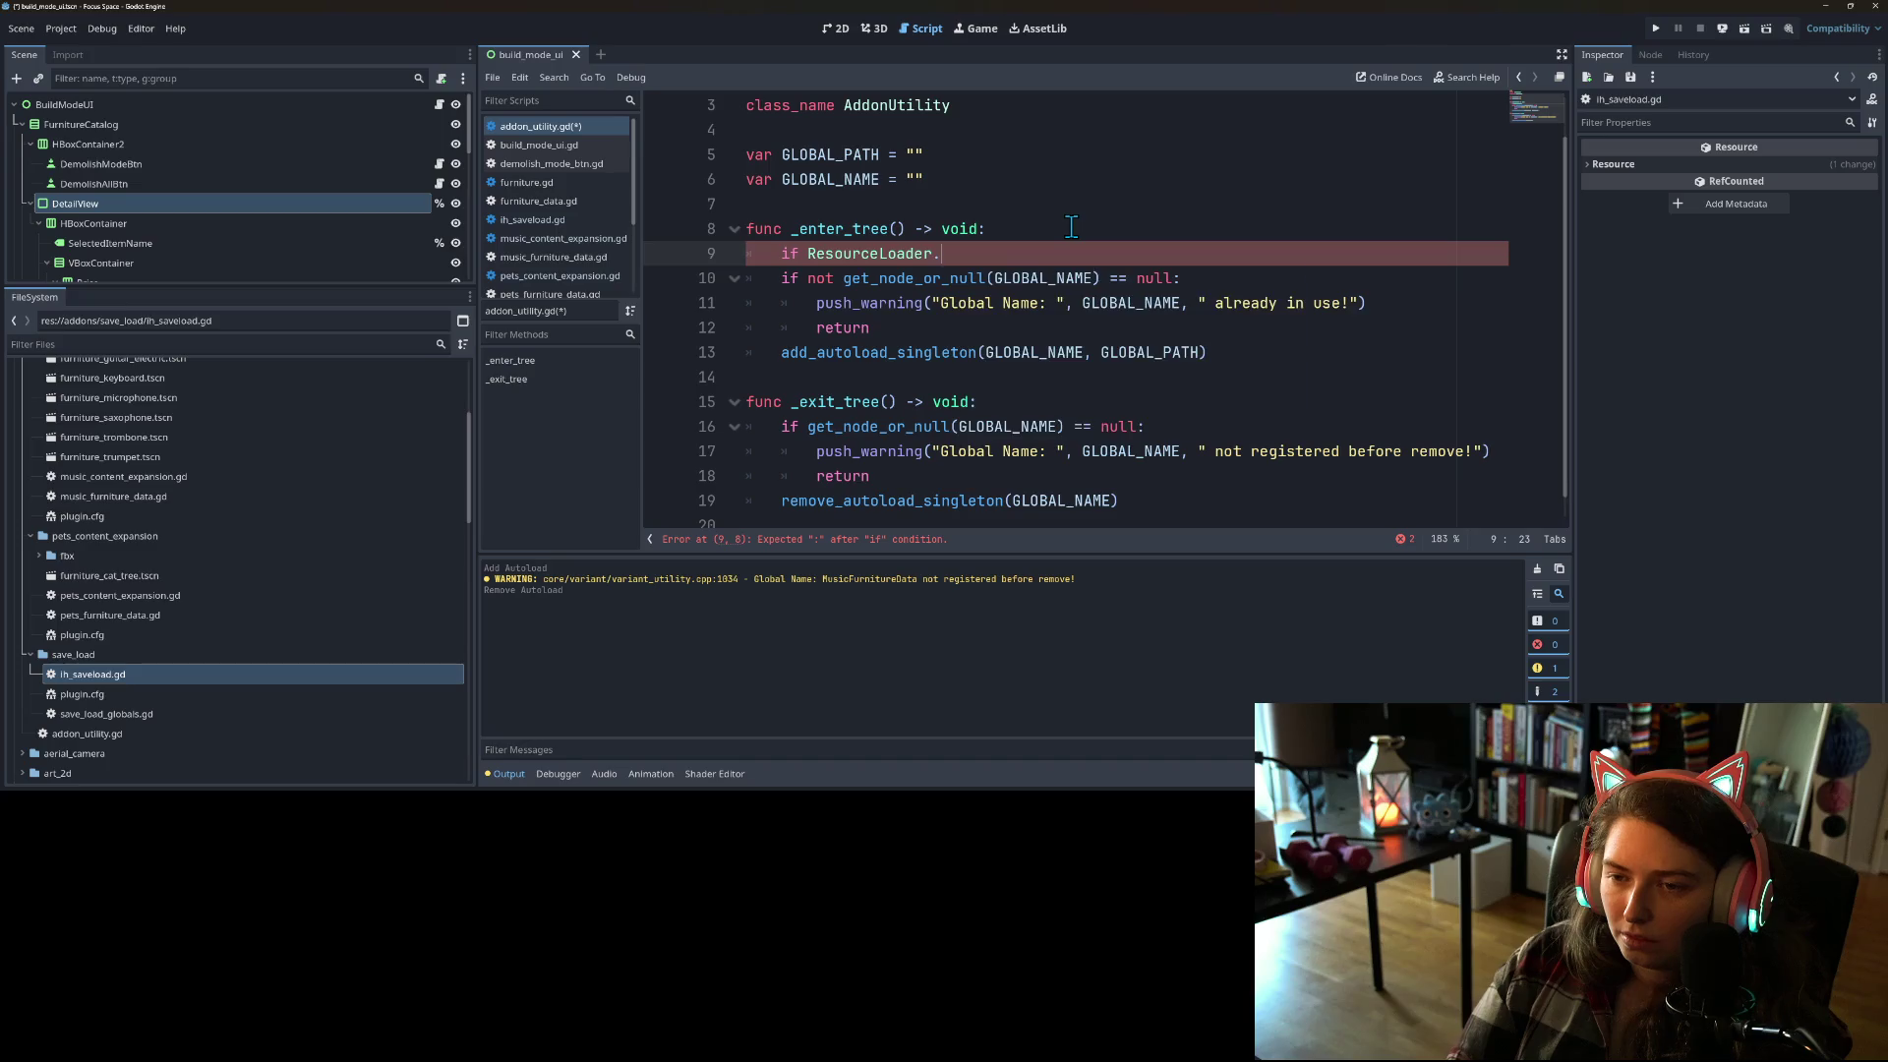
type("h")
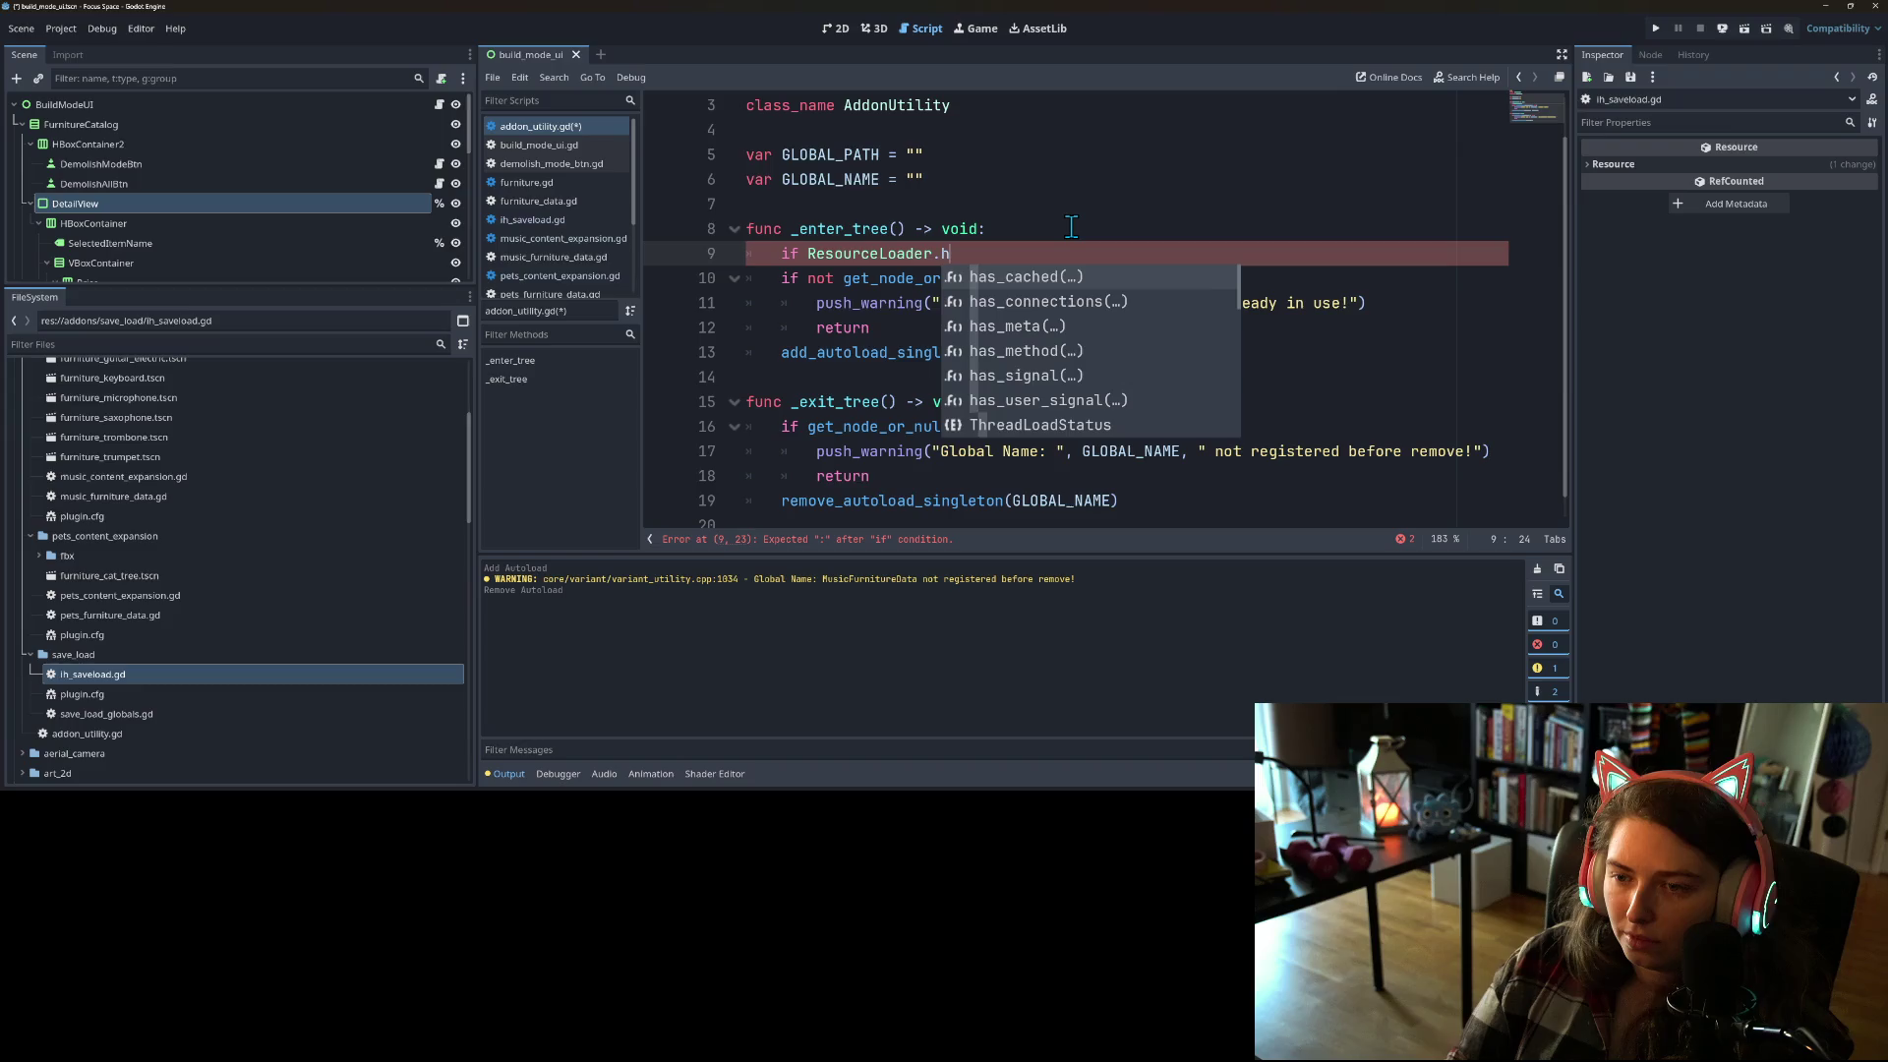
key("Return")
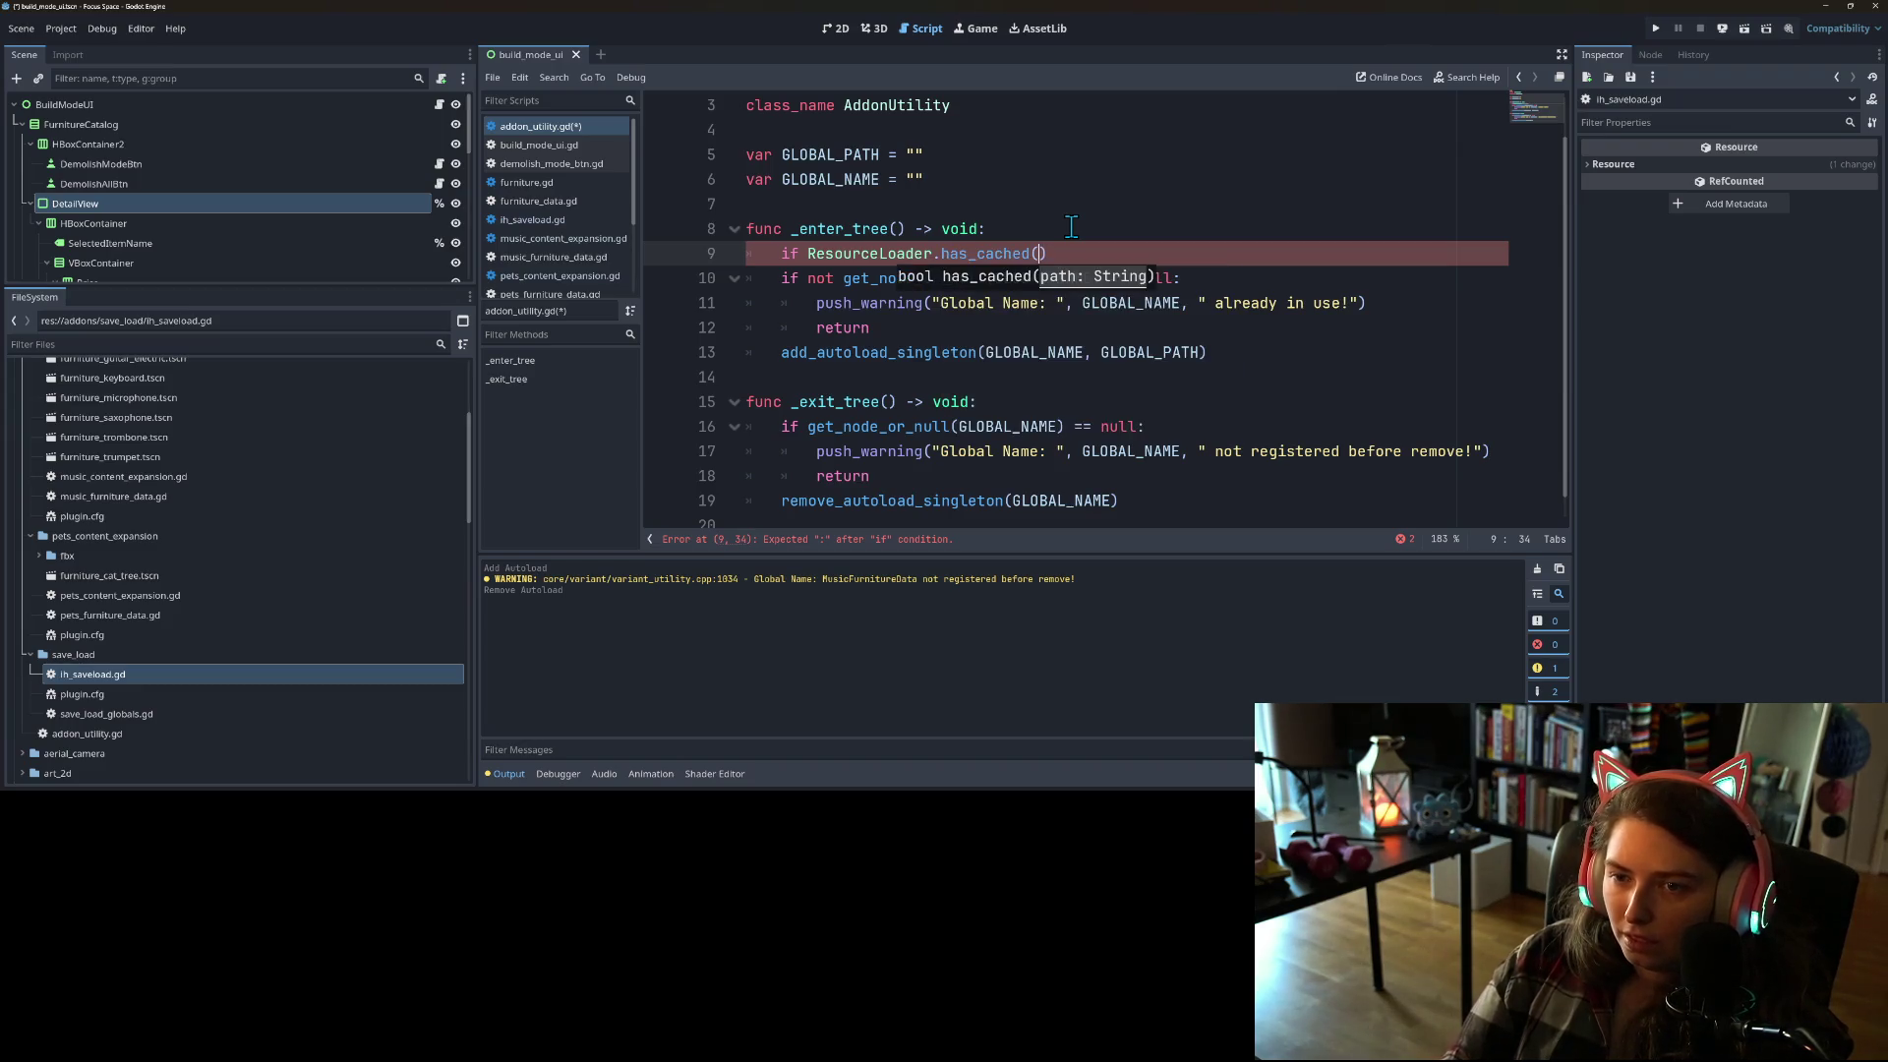
type("G")
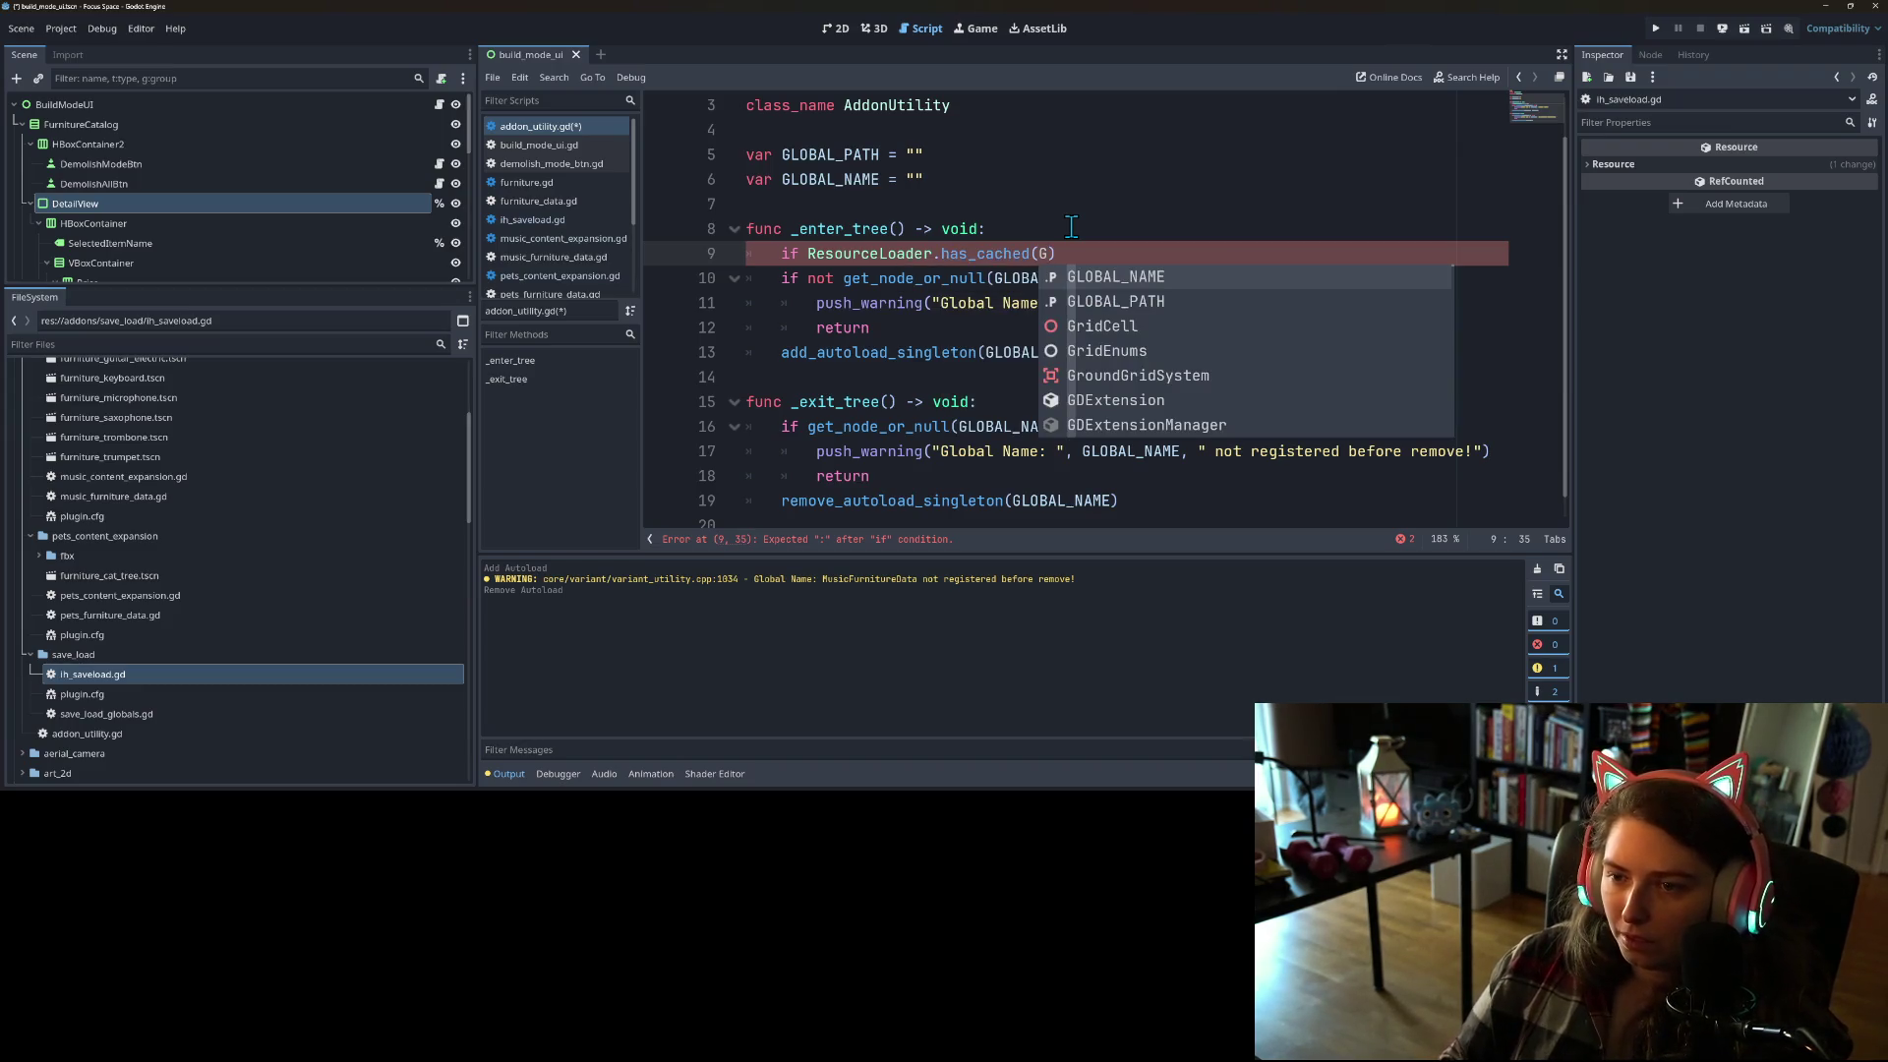
key("Return")
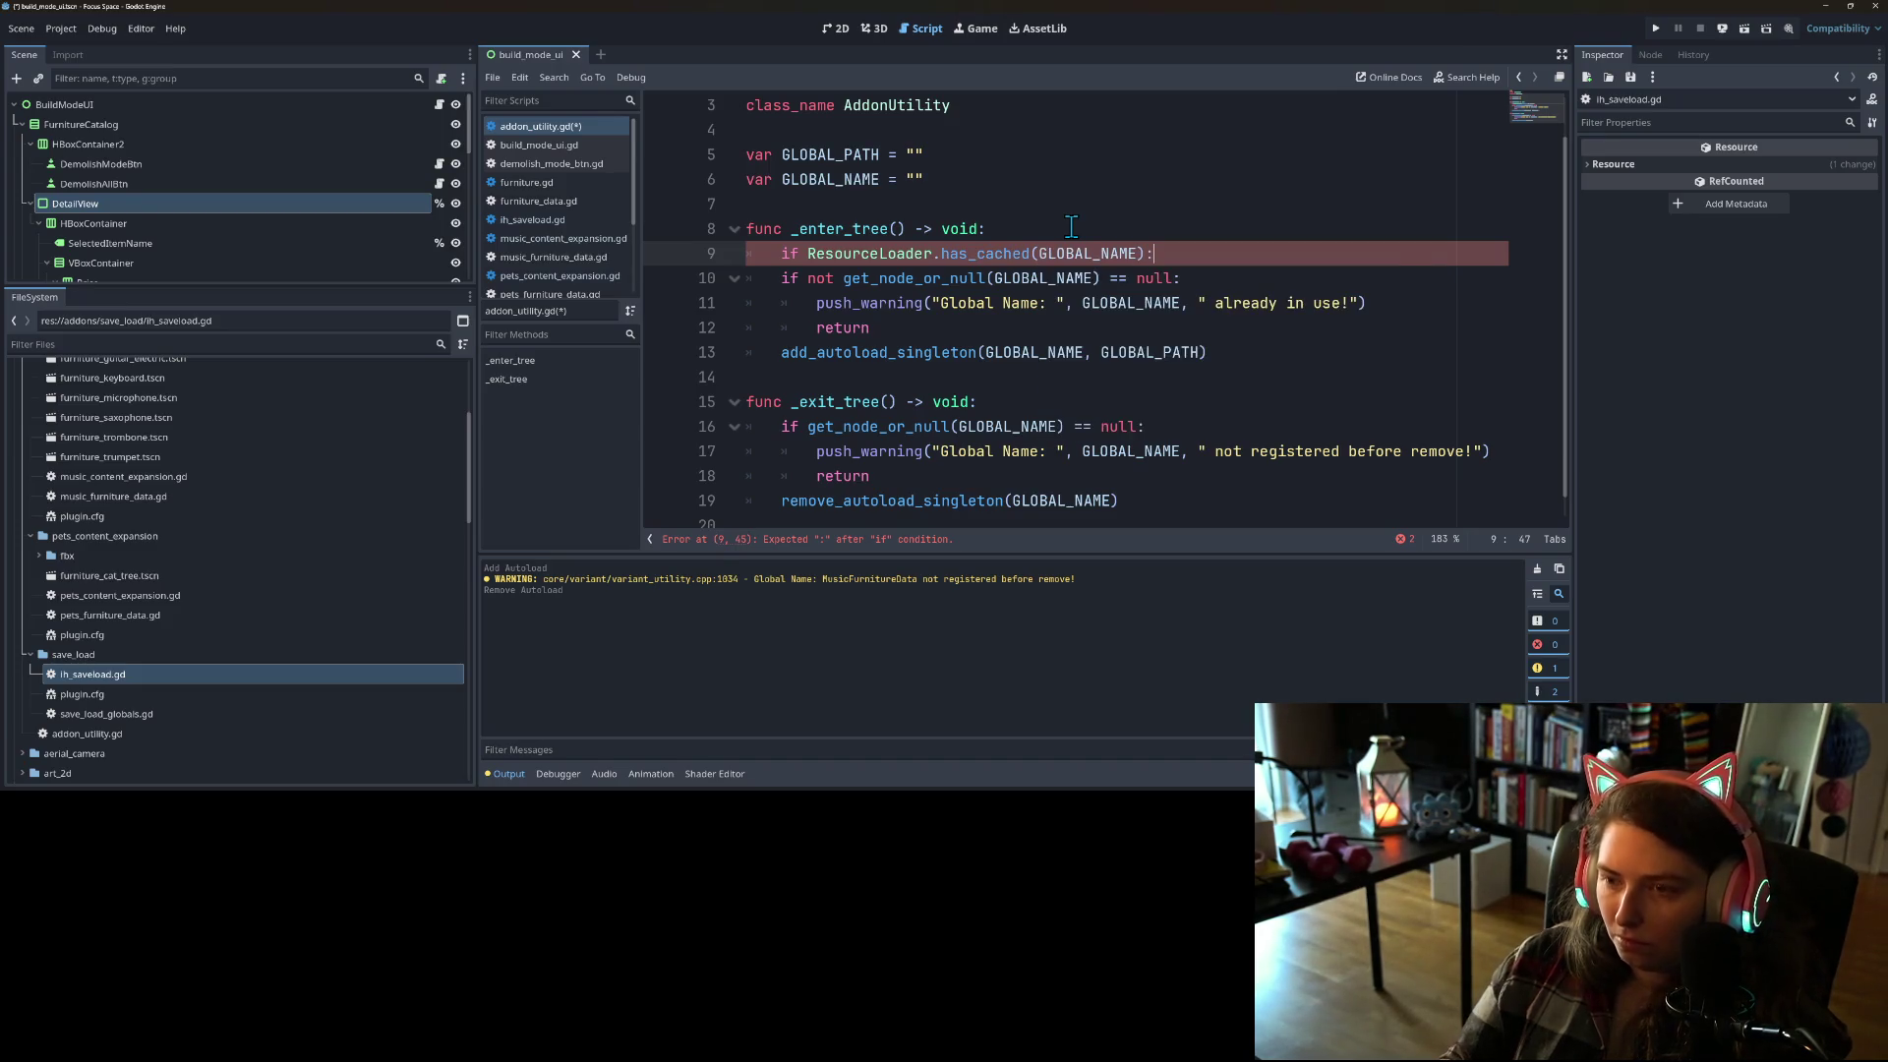
Step: Delete the old get_node_or_null check line and open the has_cached documentation
left_click_drag(1216, 281, 747, 278)
key("Delete")
left_click(976, 253)
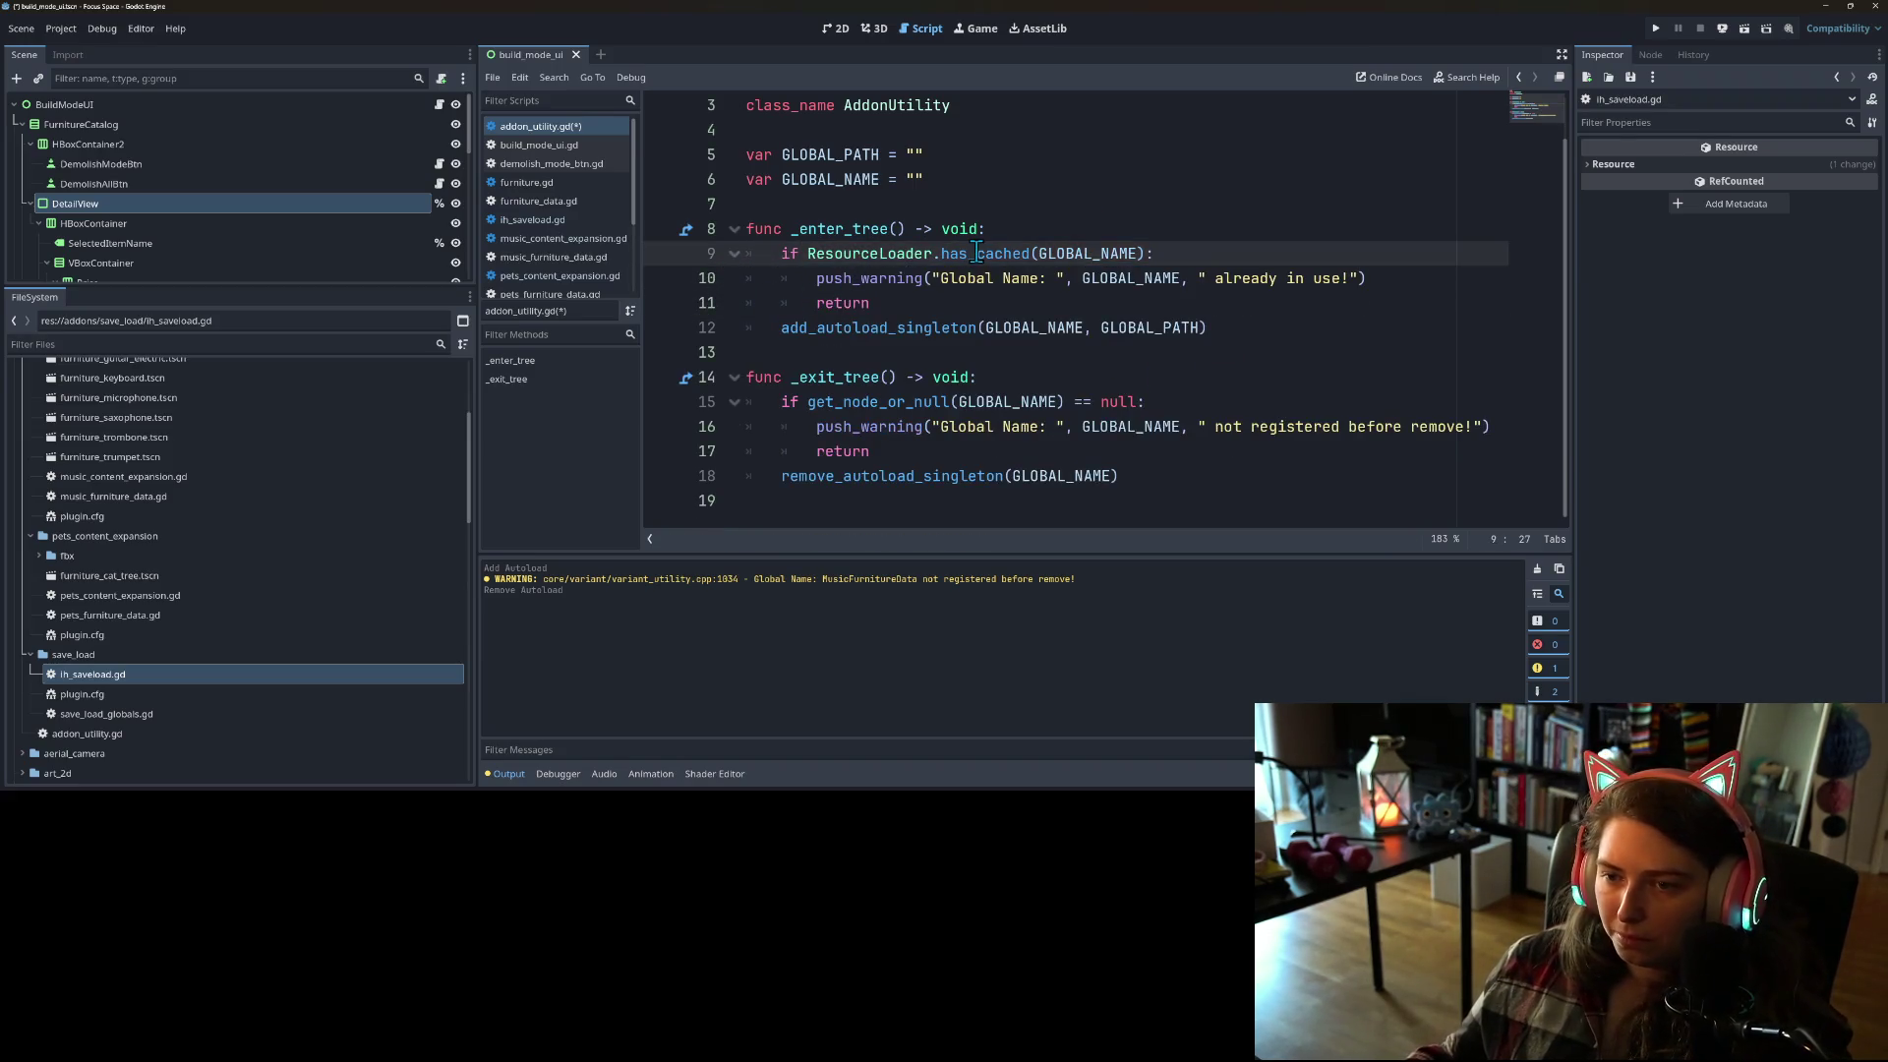
left_click(977, 253)
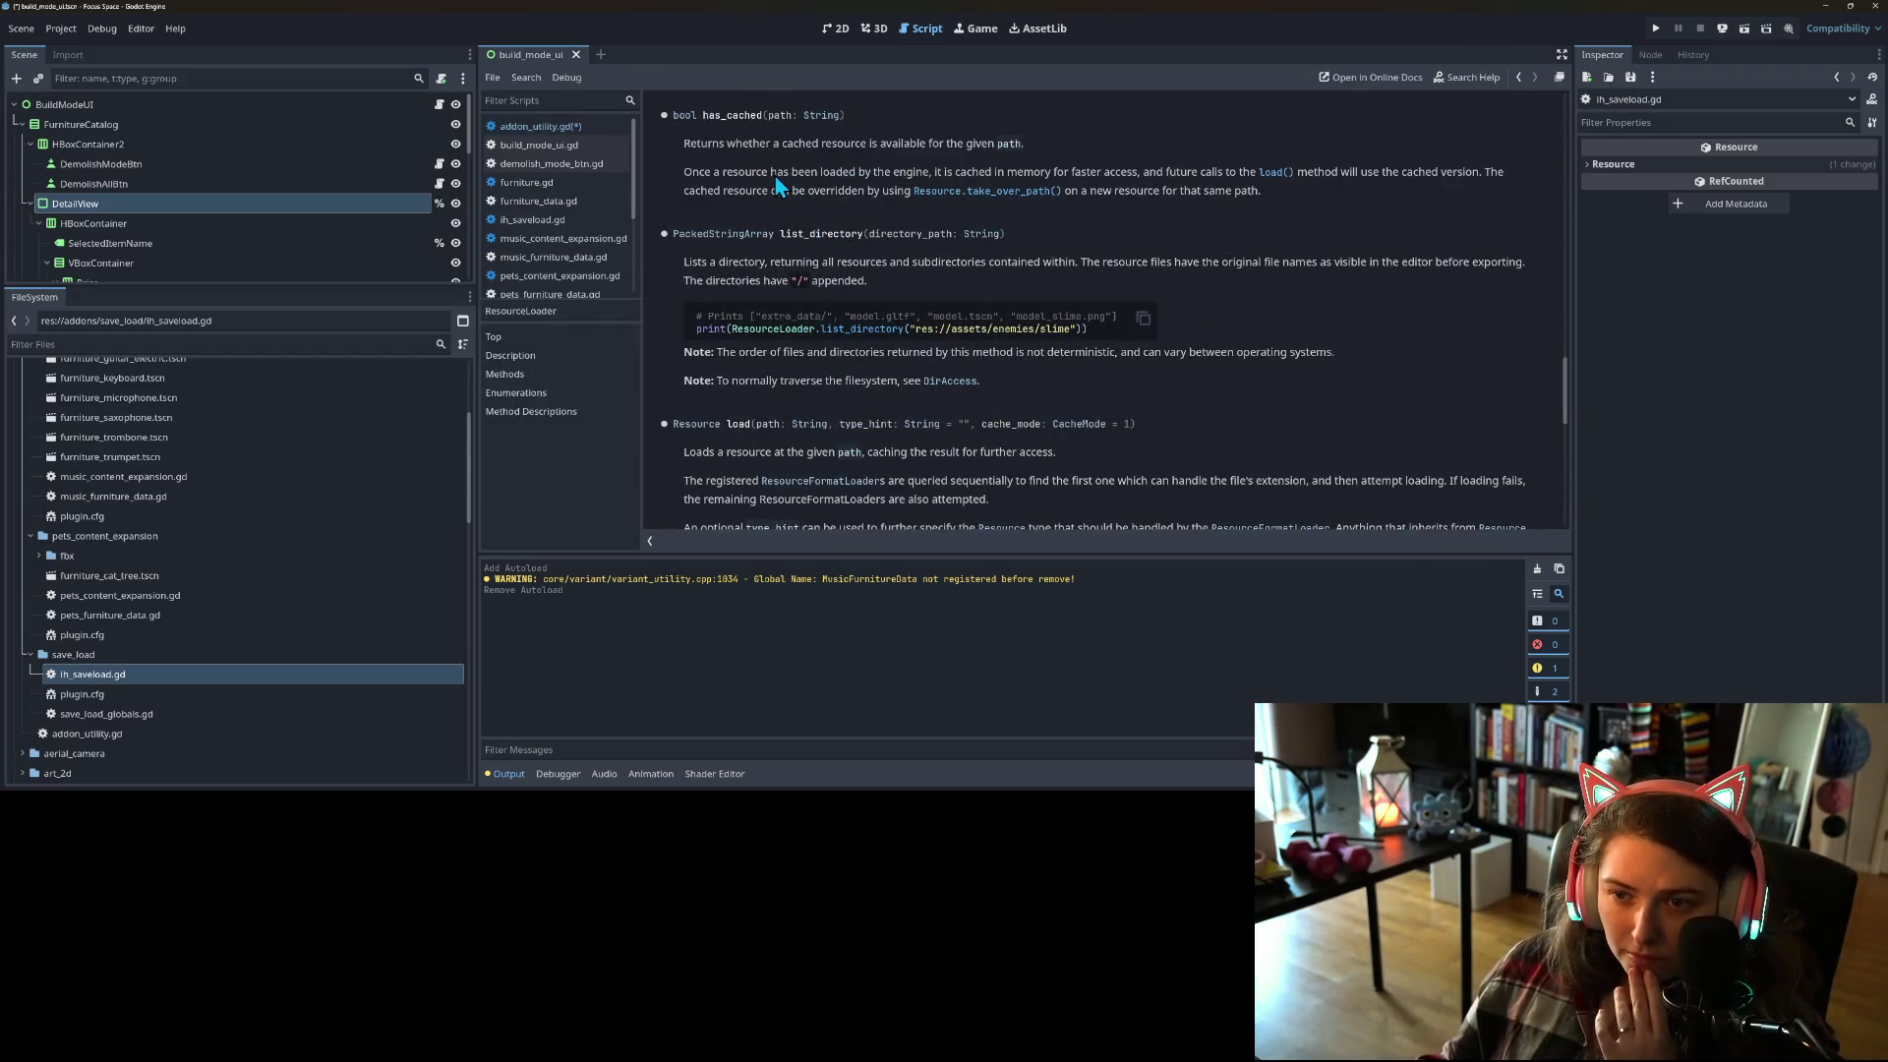
Step: Read the caching explanation in the ResourceLoader reference page
left_click_drag(796, 173, 1201, 180)
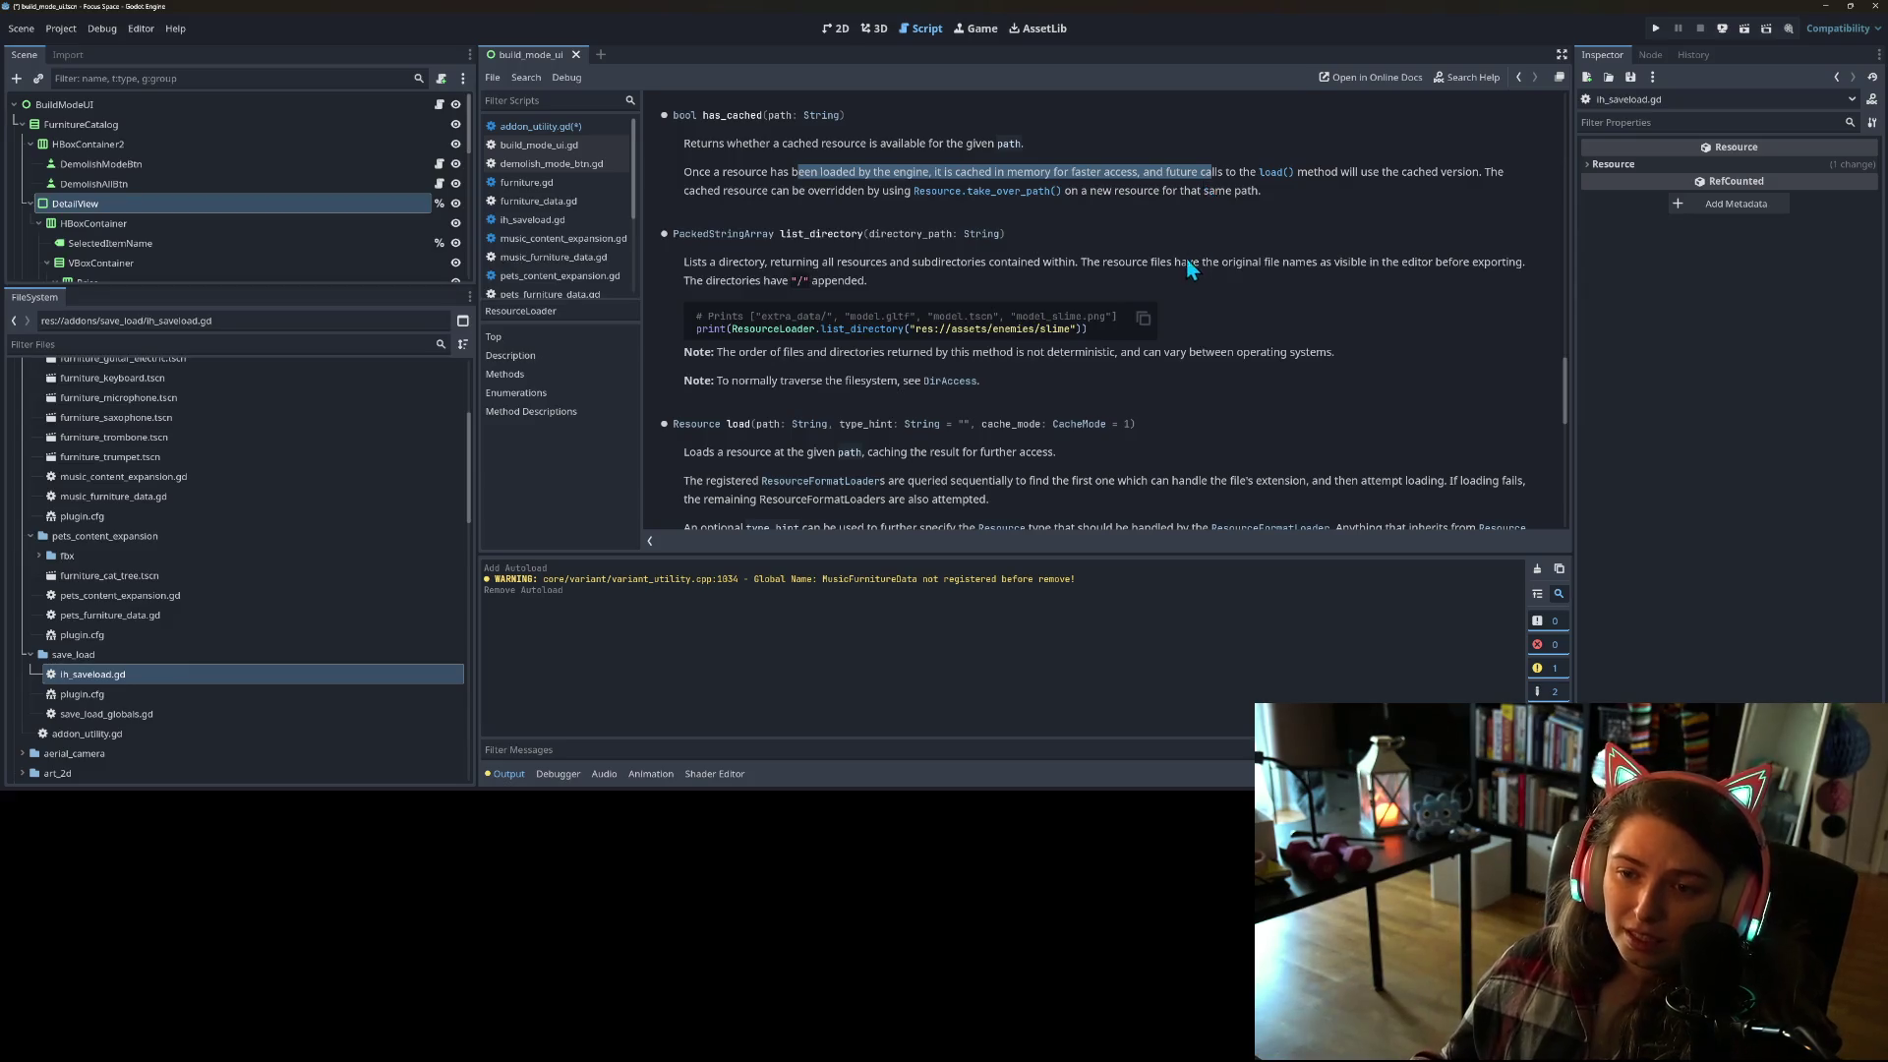
scroll("up", 3)
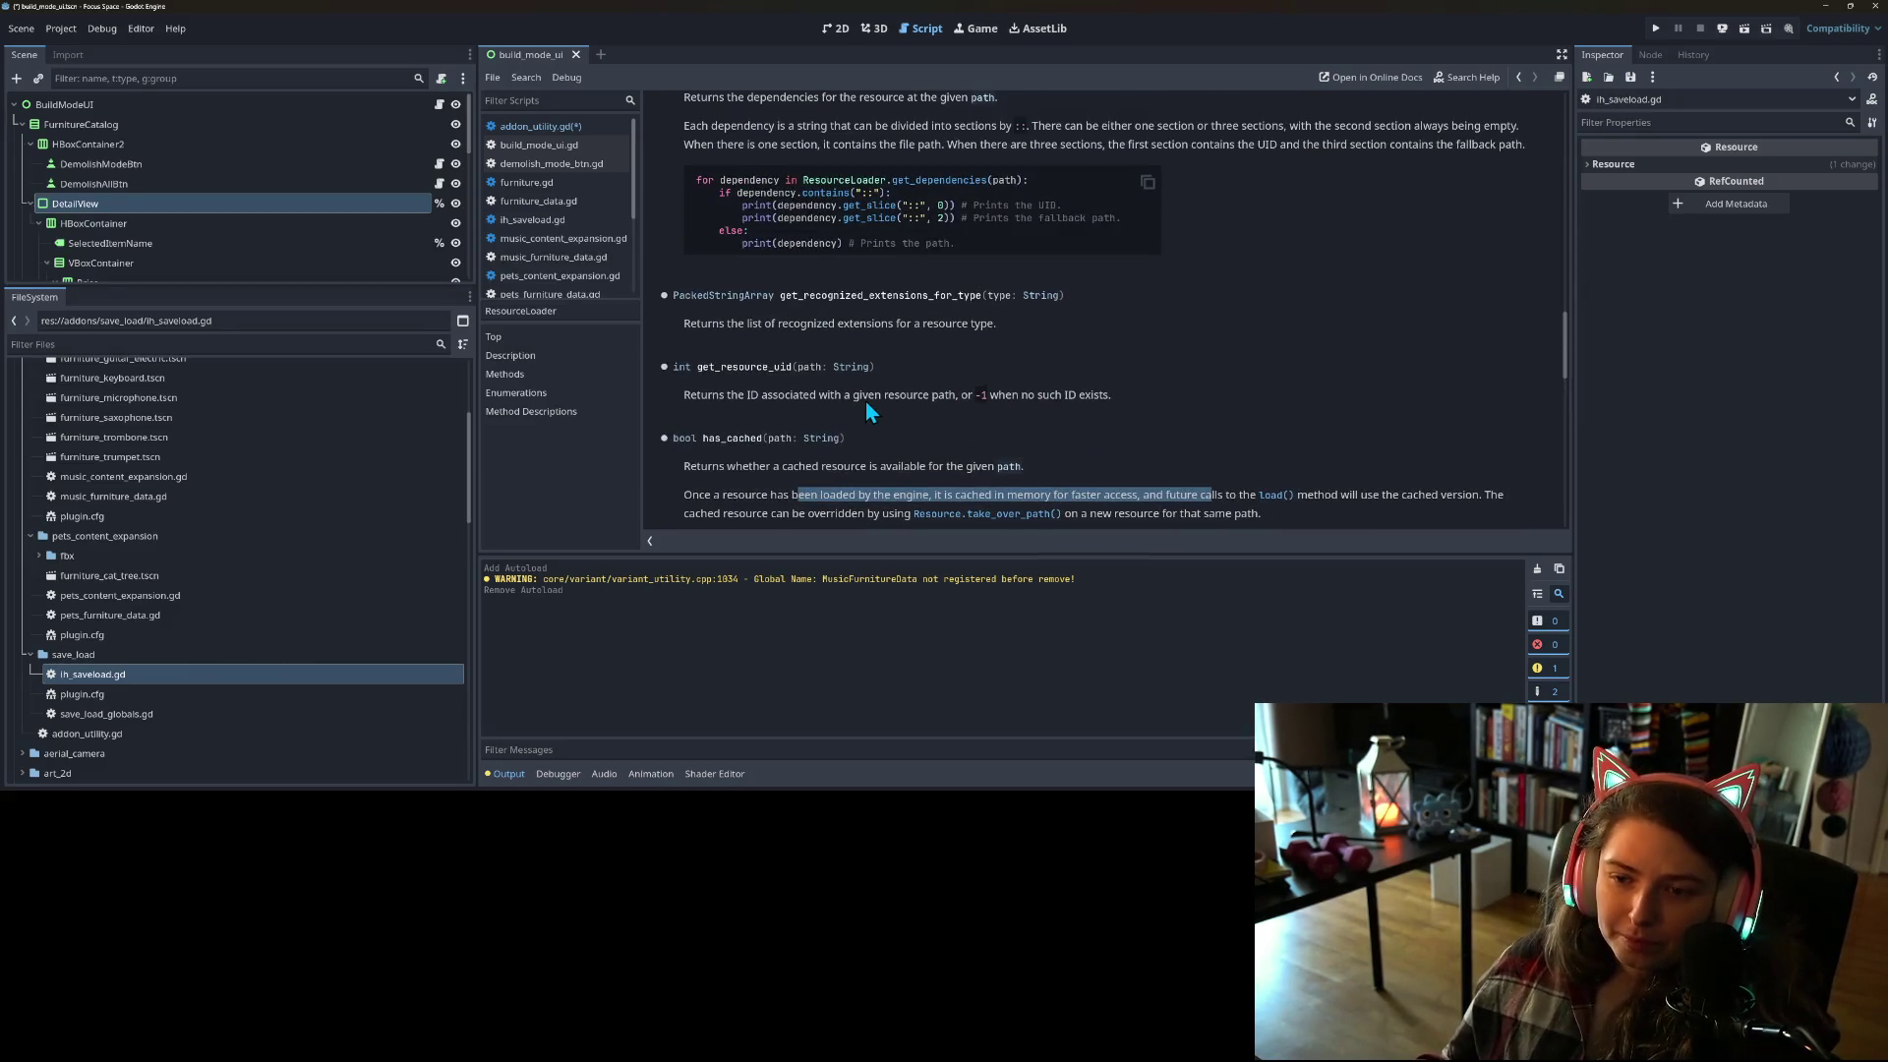
scroll("up", 3)
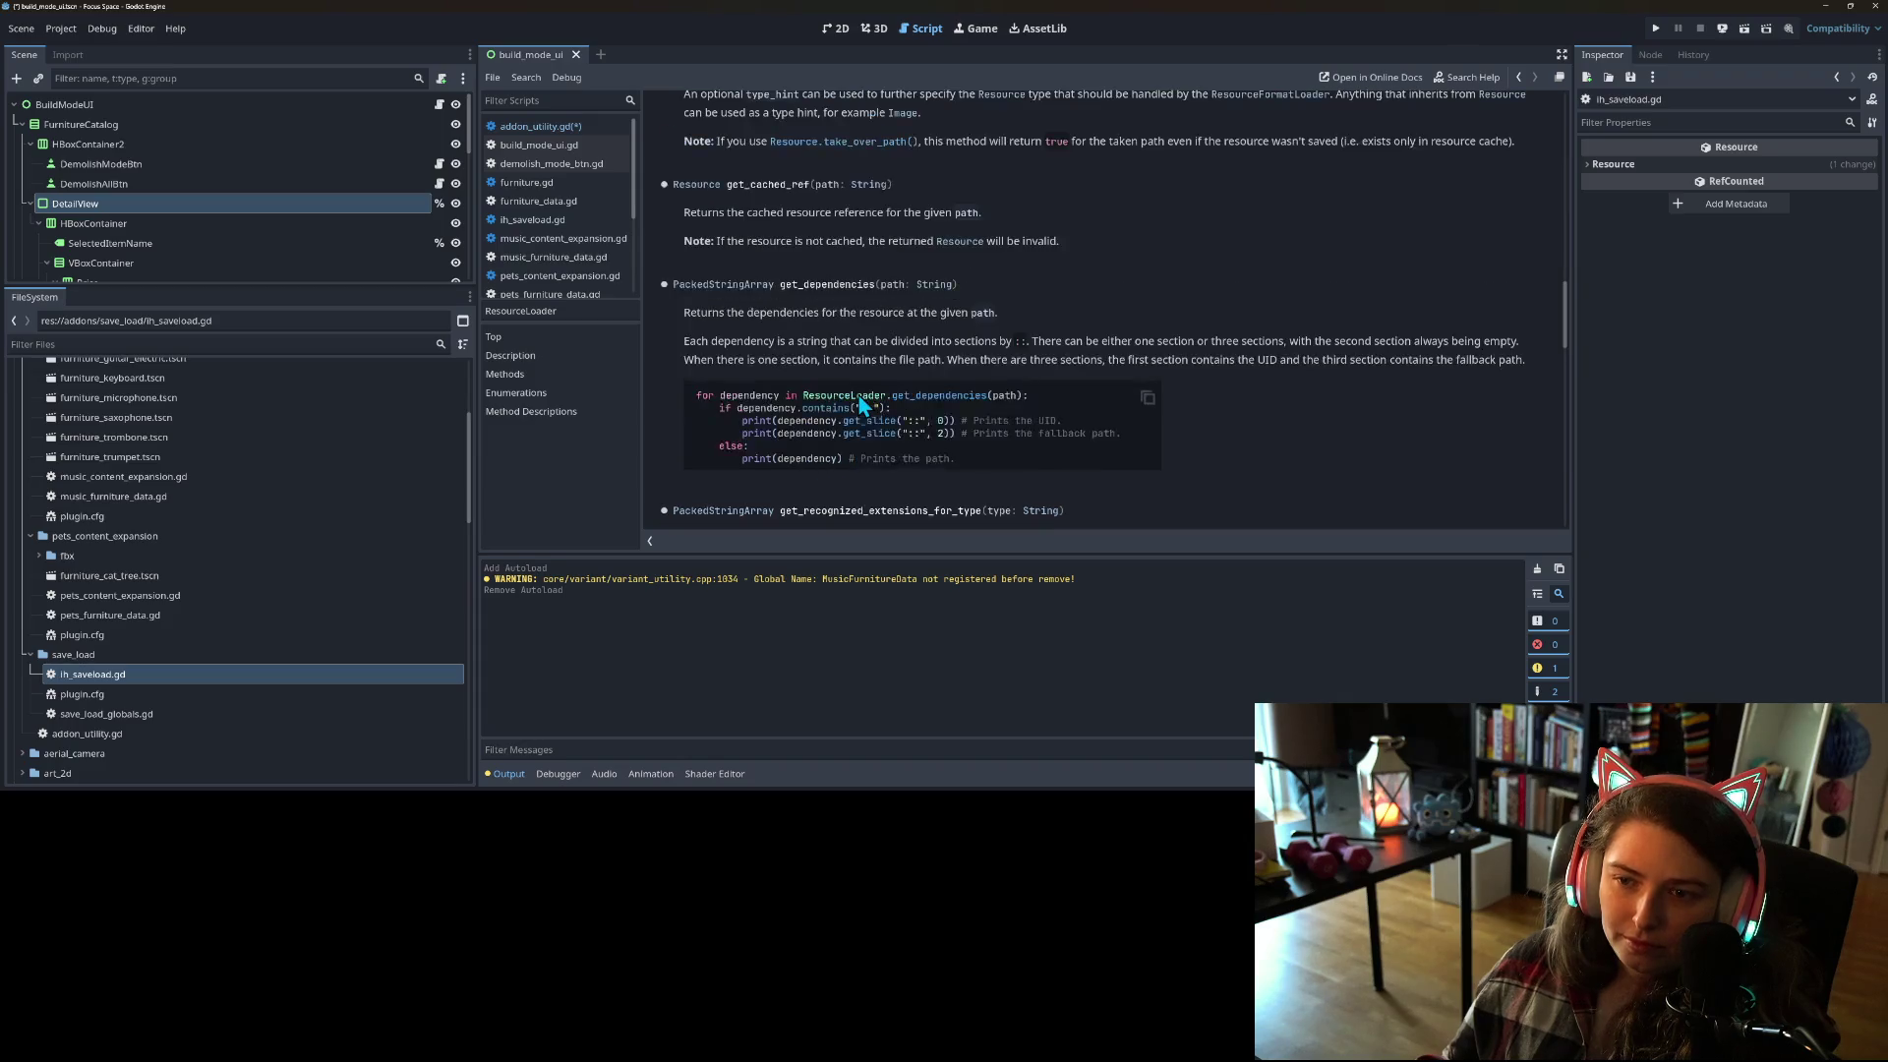
scroll("up", 3)
scroll("up", 3)
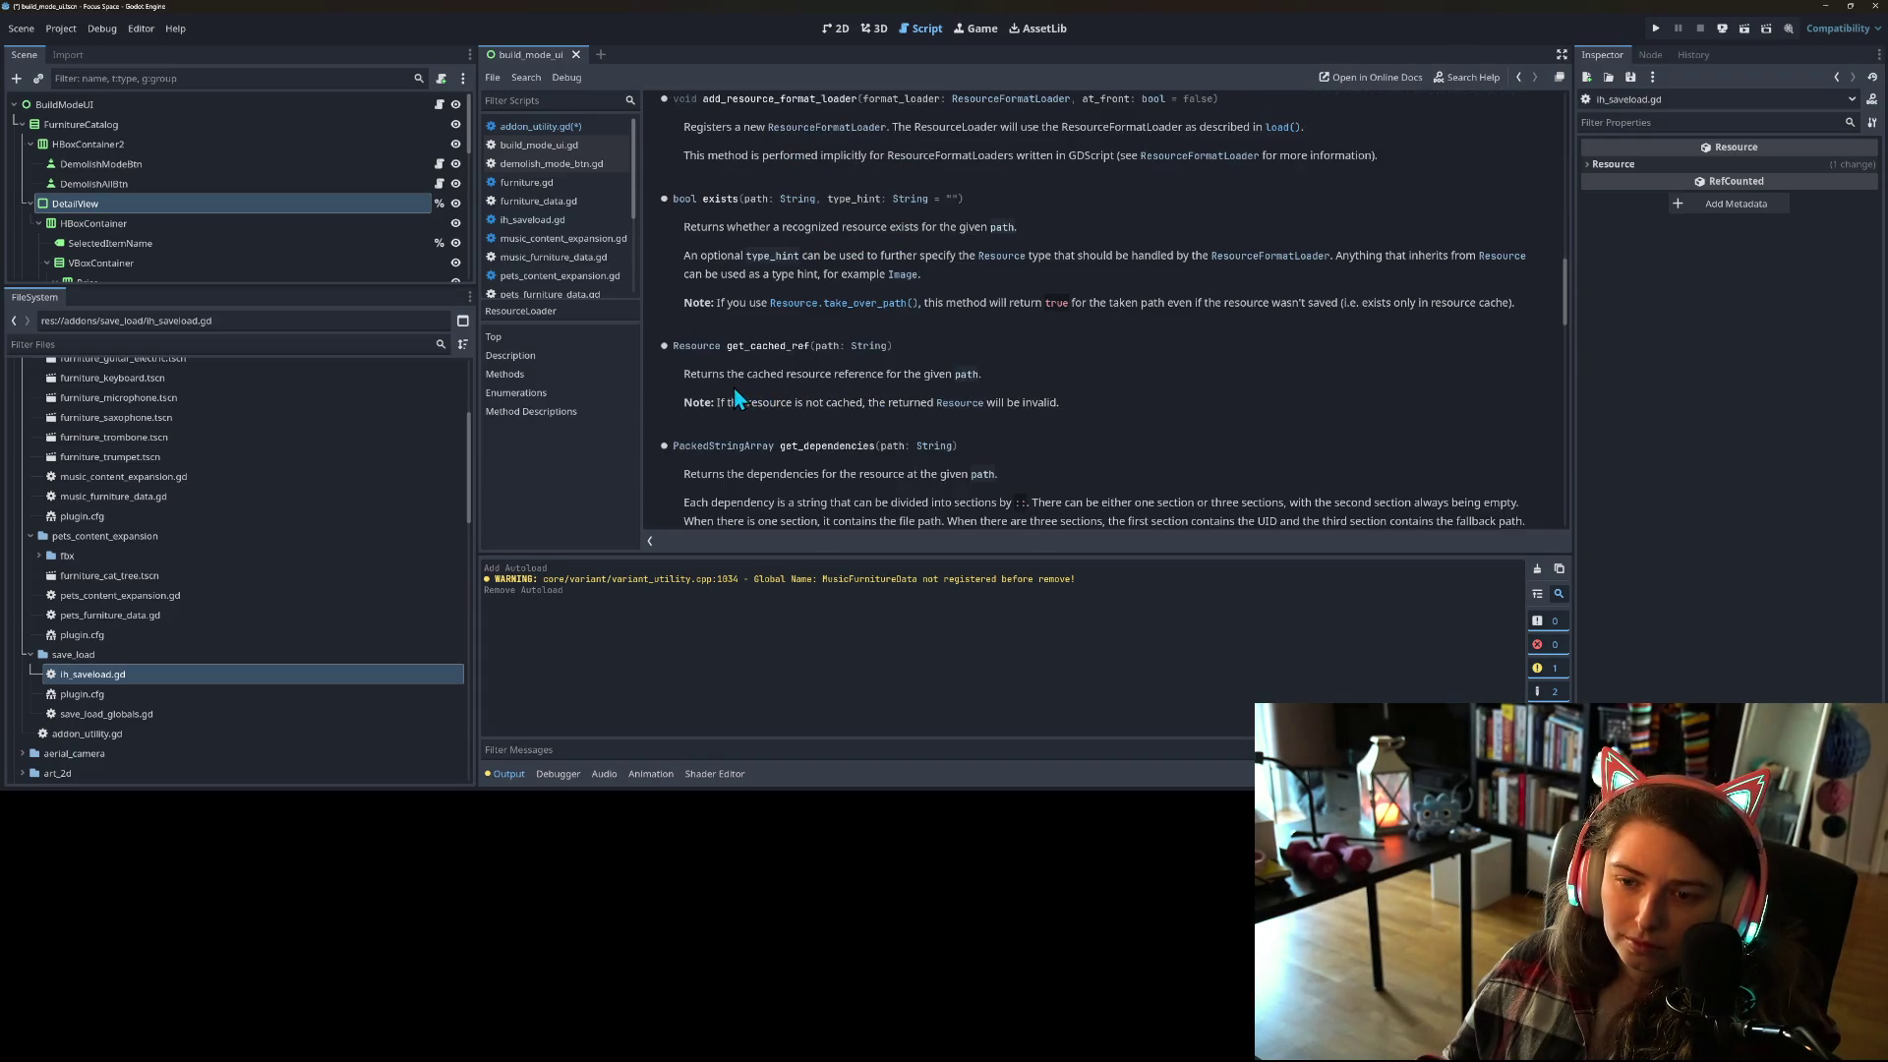
scroll("up", 3)
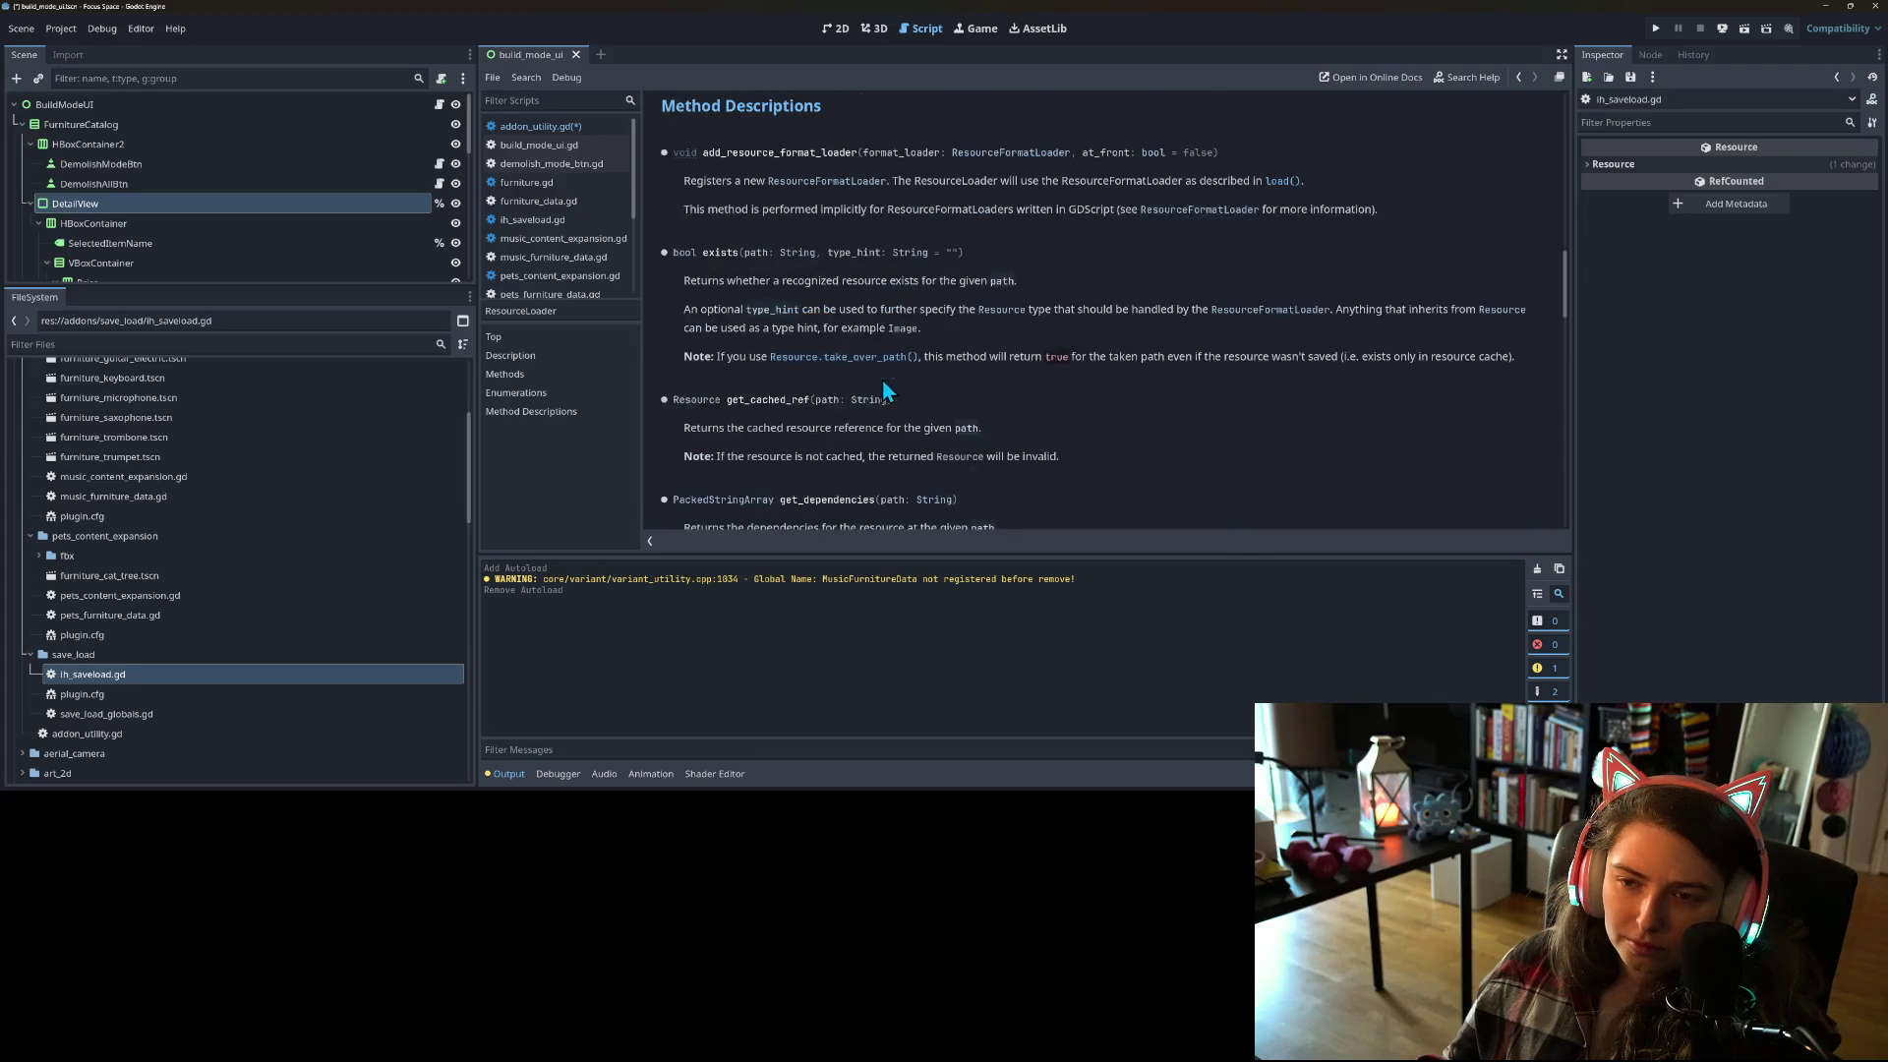
scroll("up", 3)
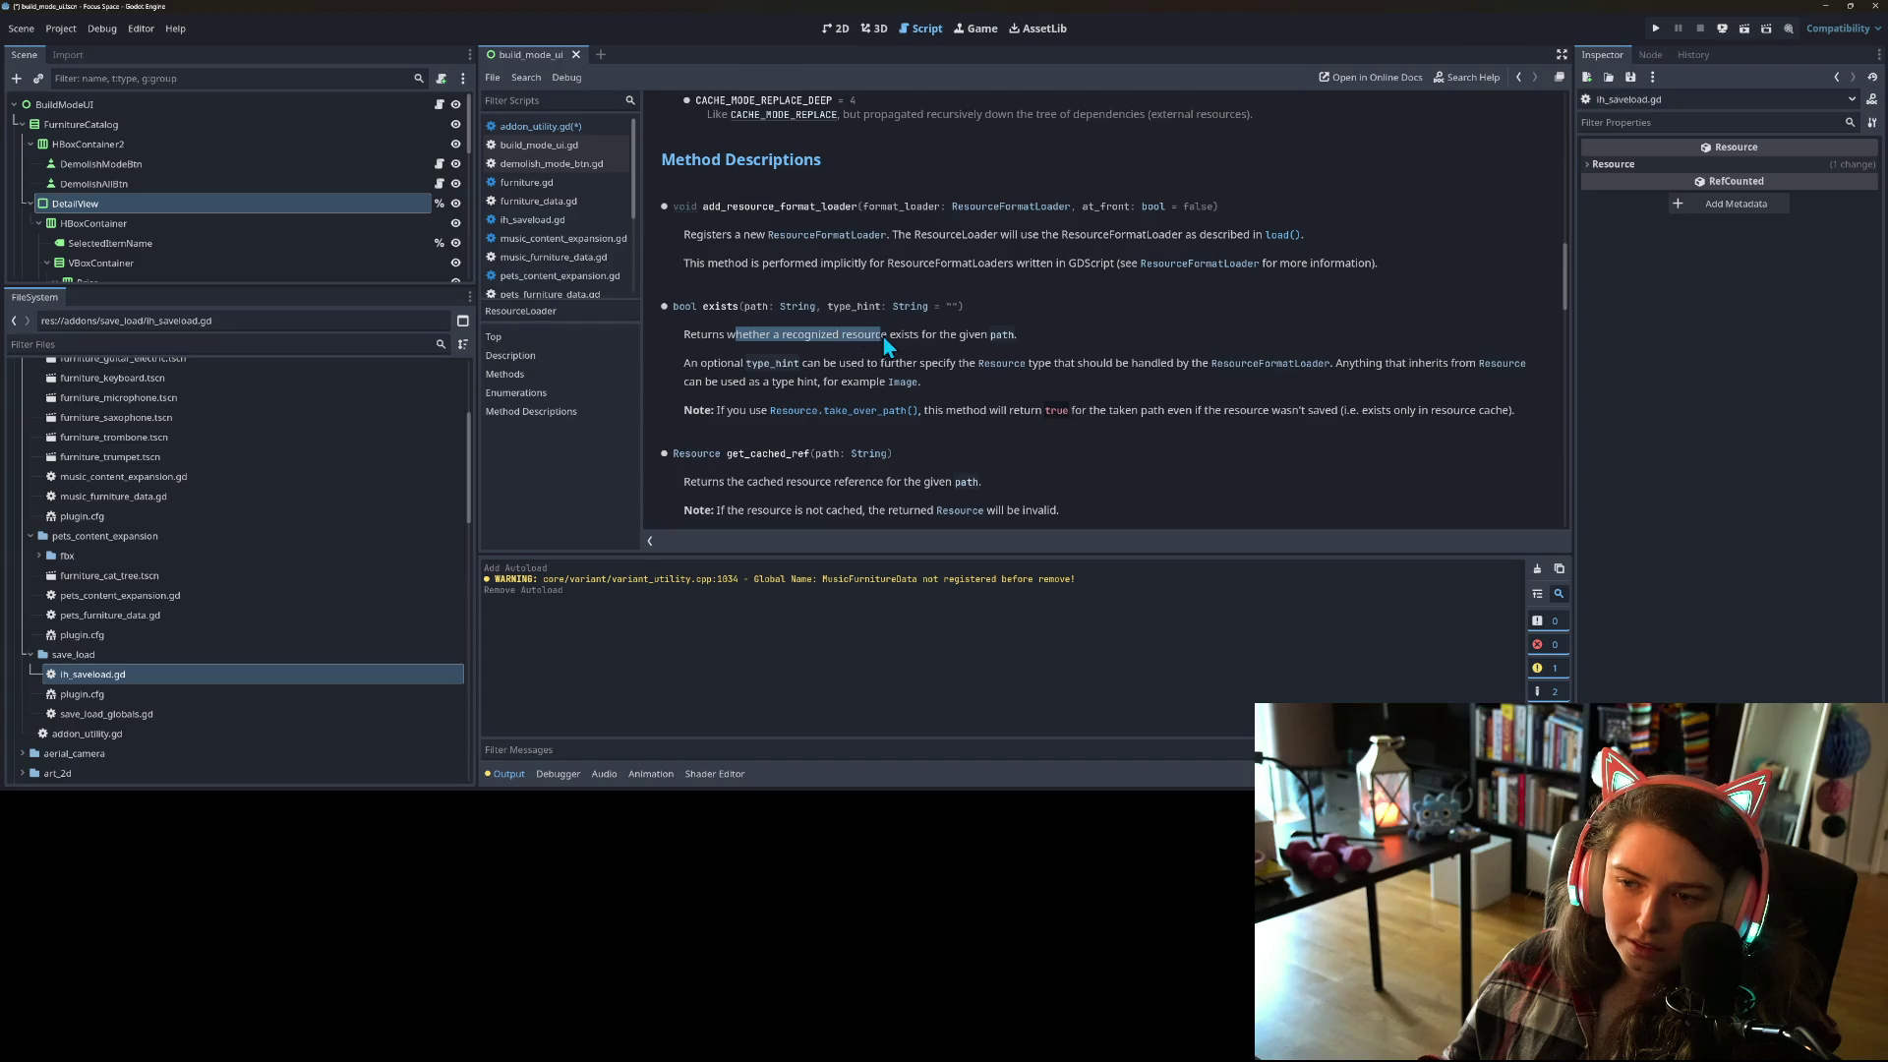
scroll("up", 3)
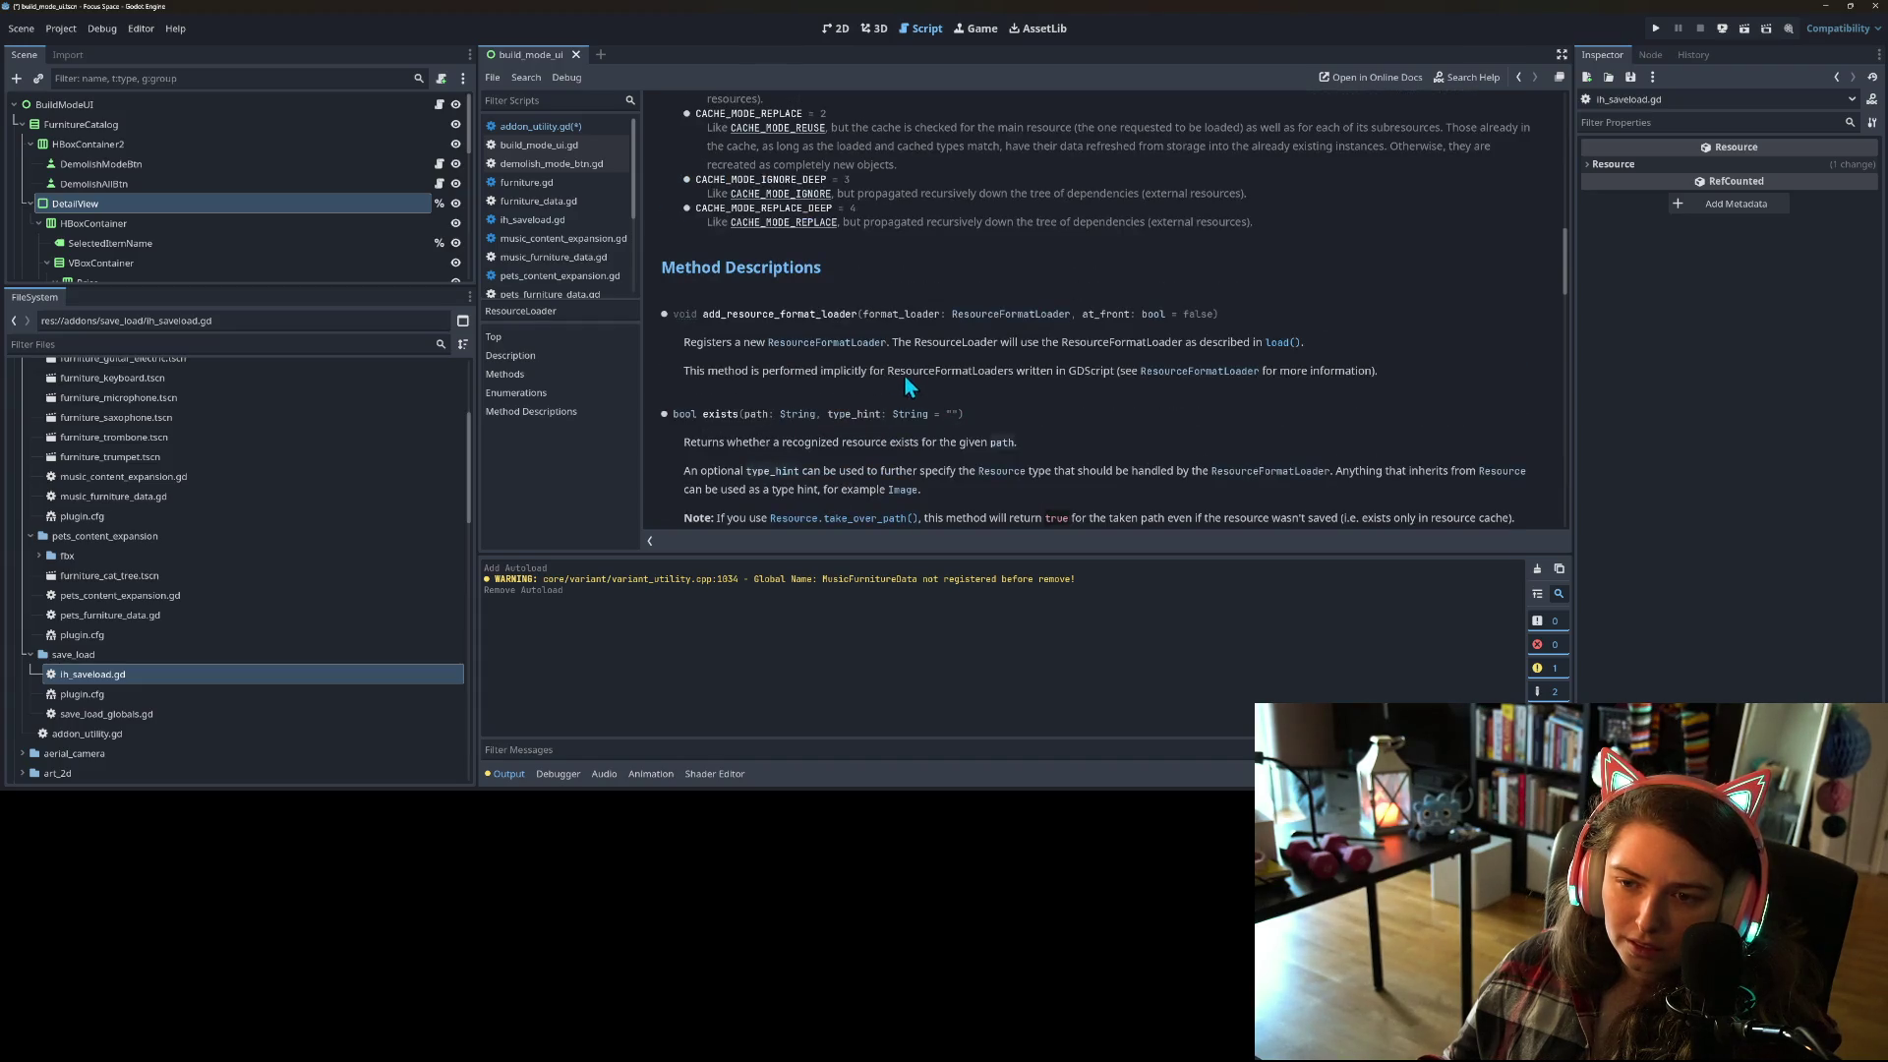
scroll("down", 3)
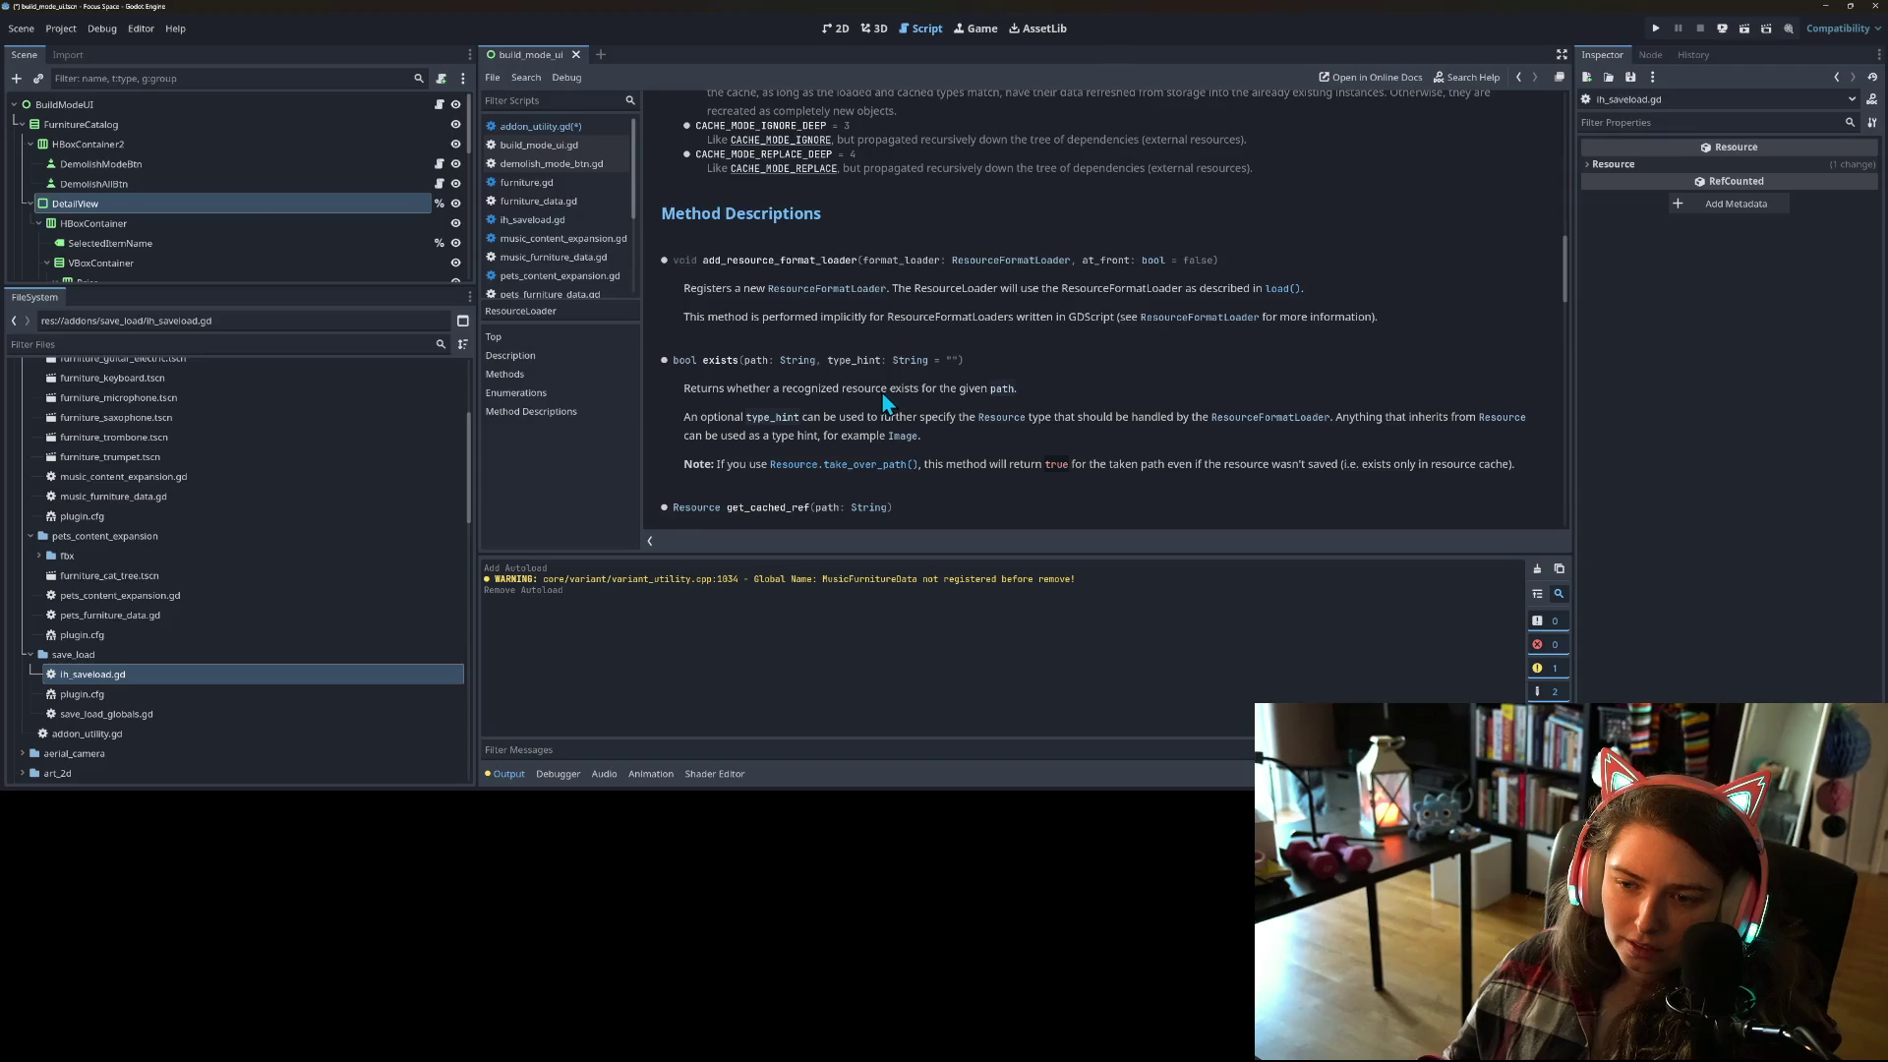
scroll("down", 3)
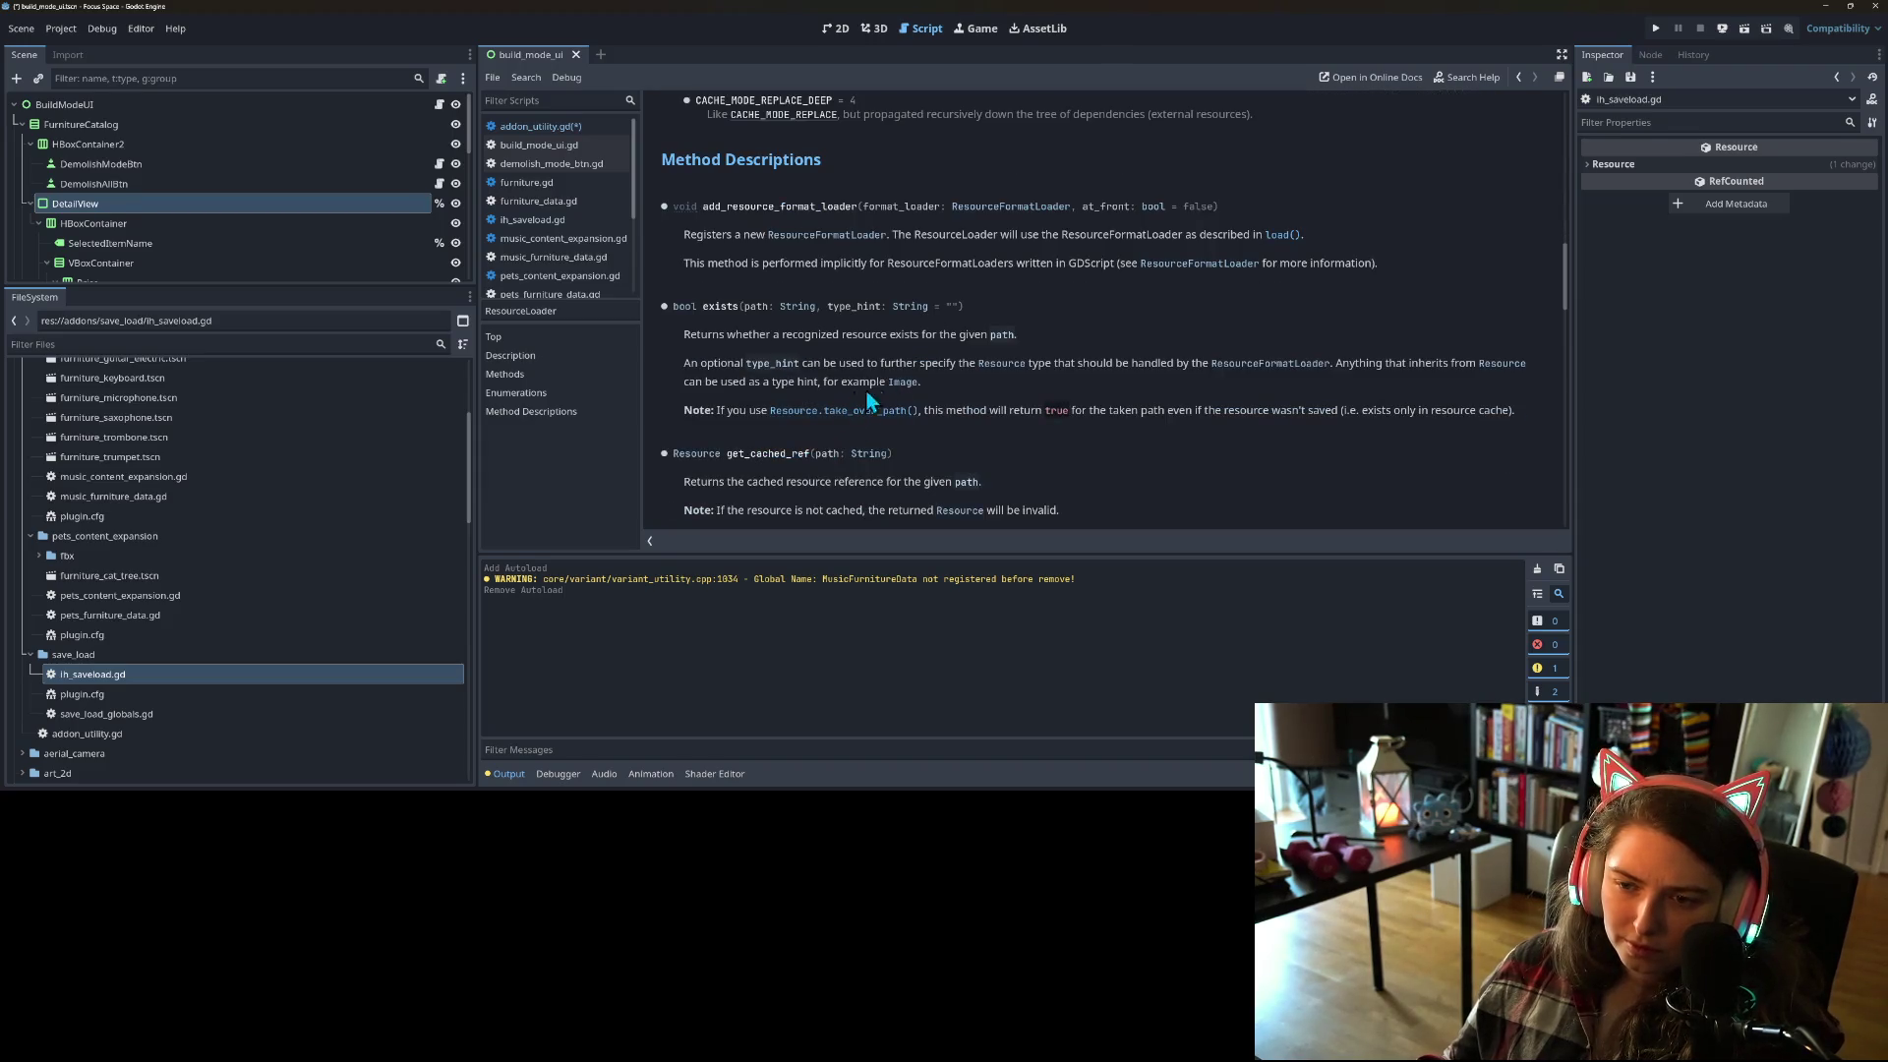
scroll("up", 3)
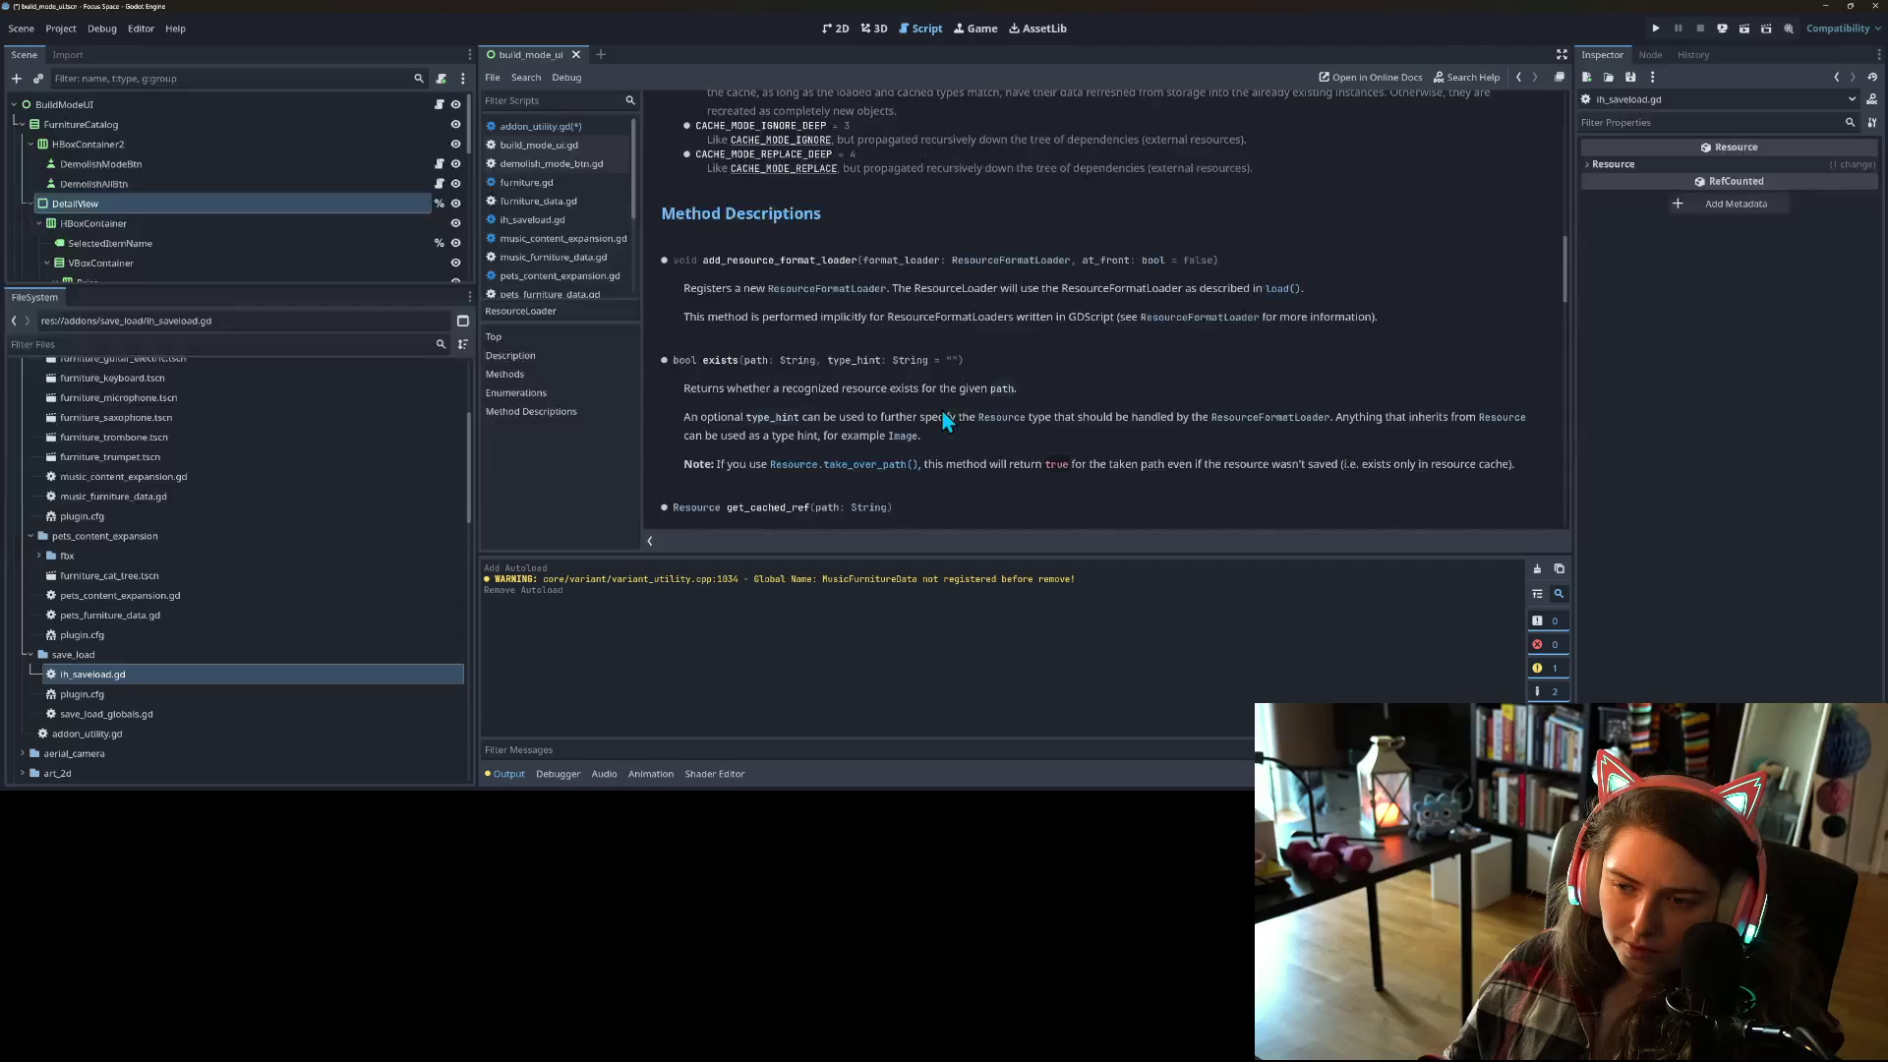
scroll("up", 3)
scroll("up", 3)
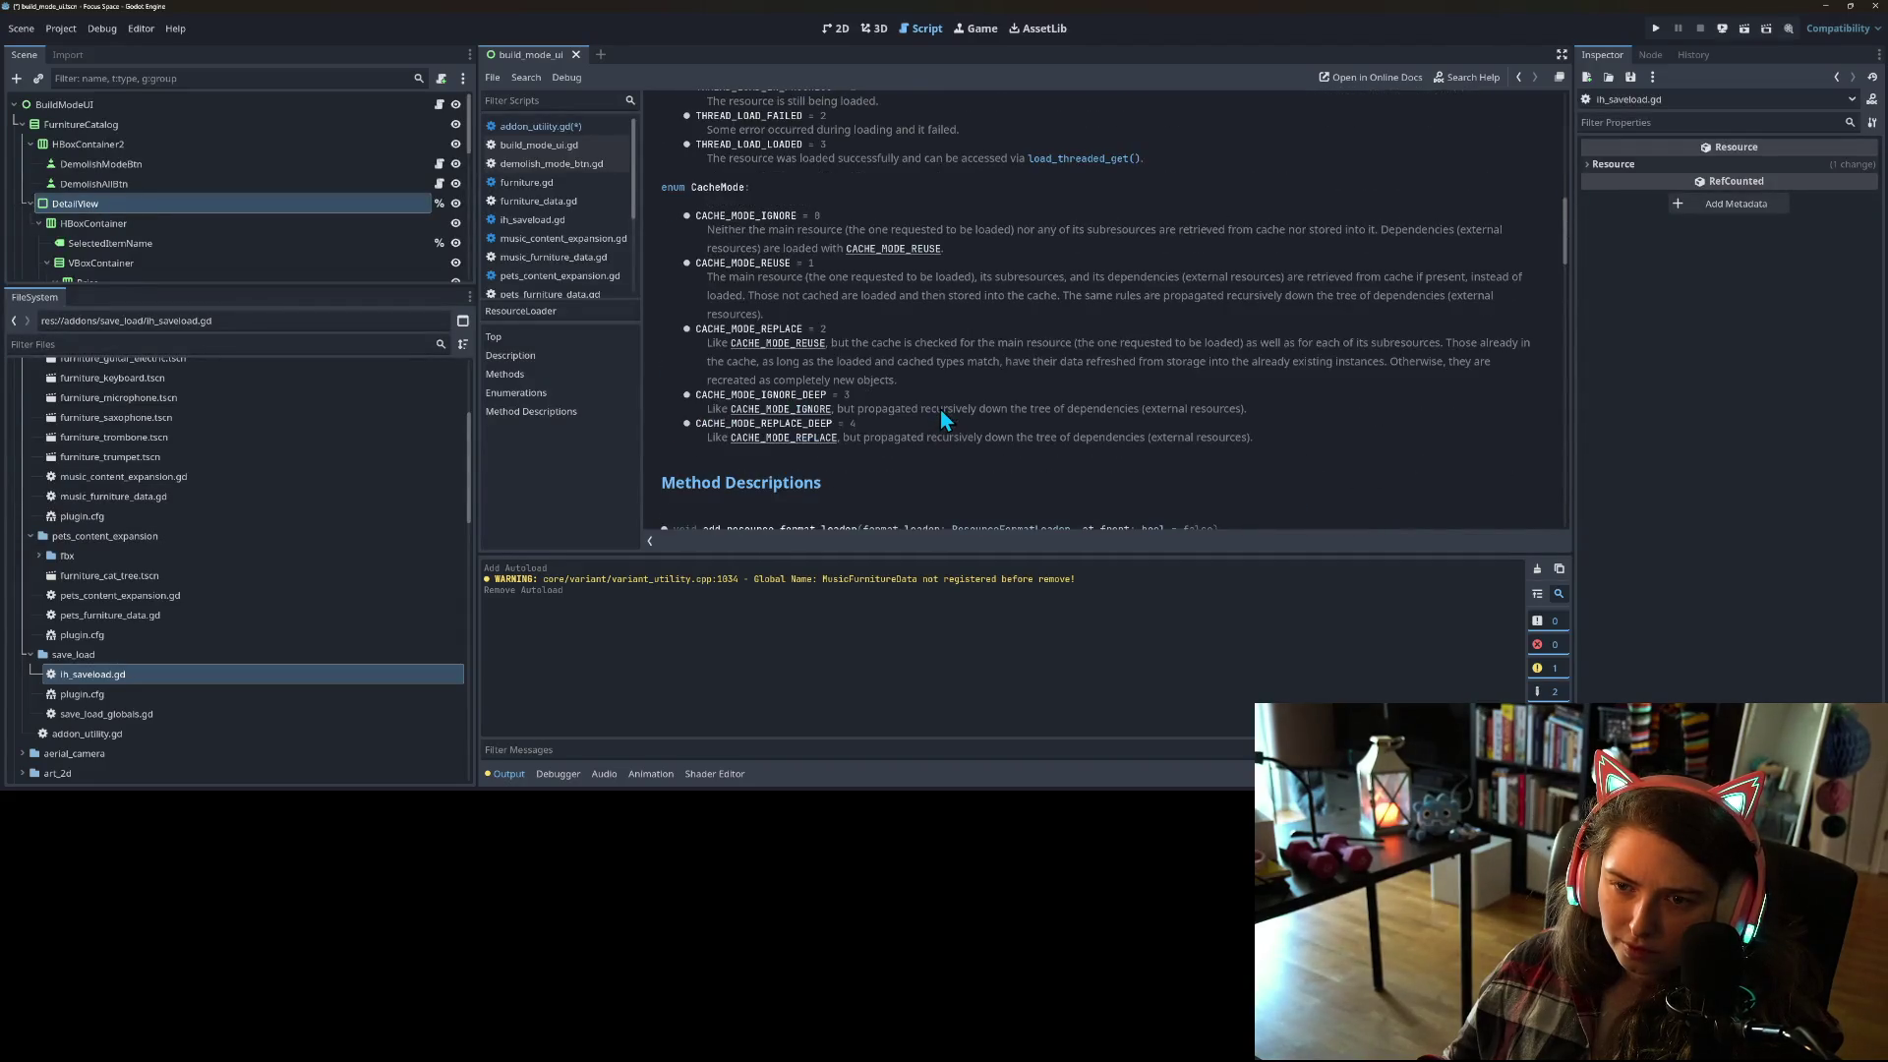
scroll("up", 3)
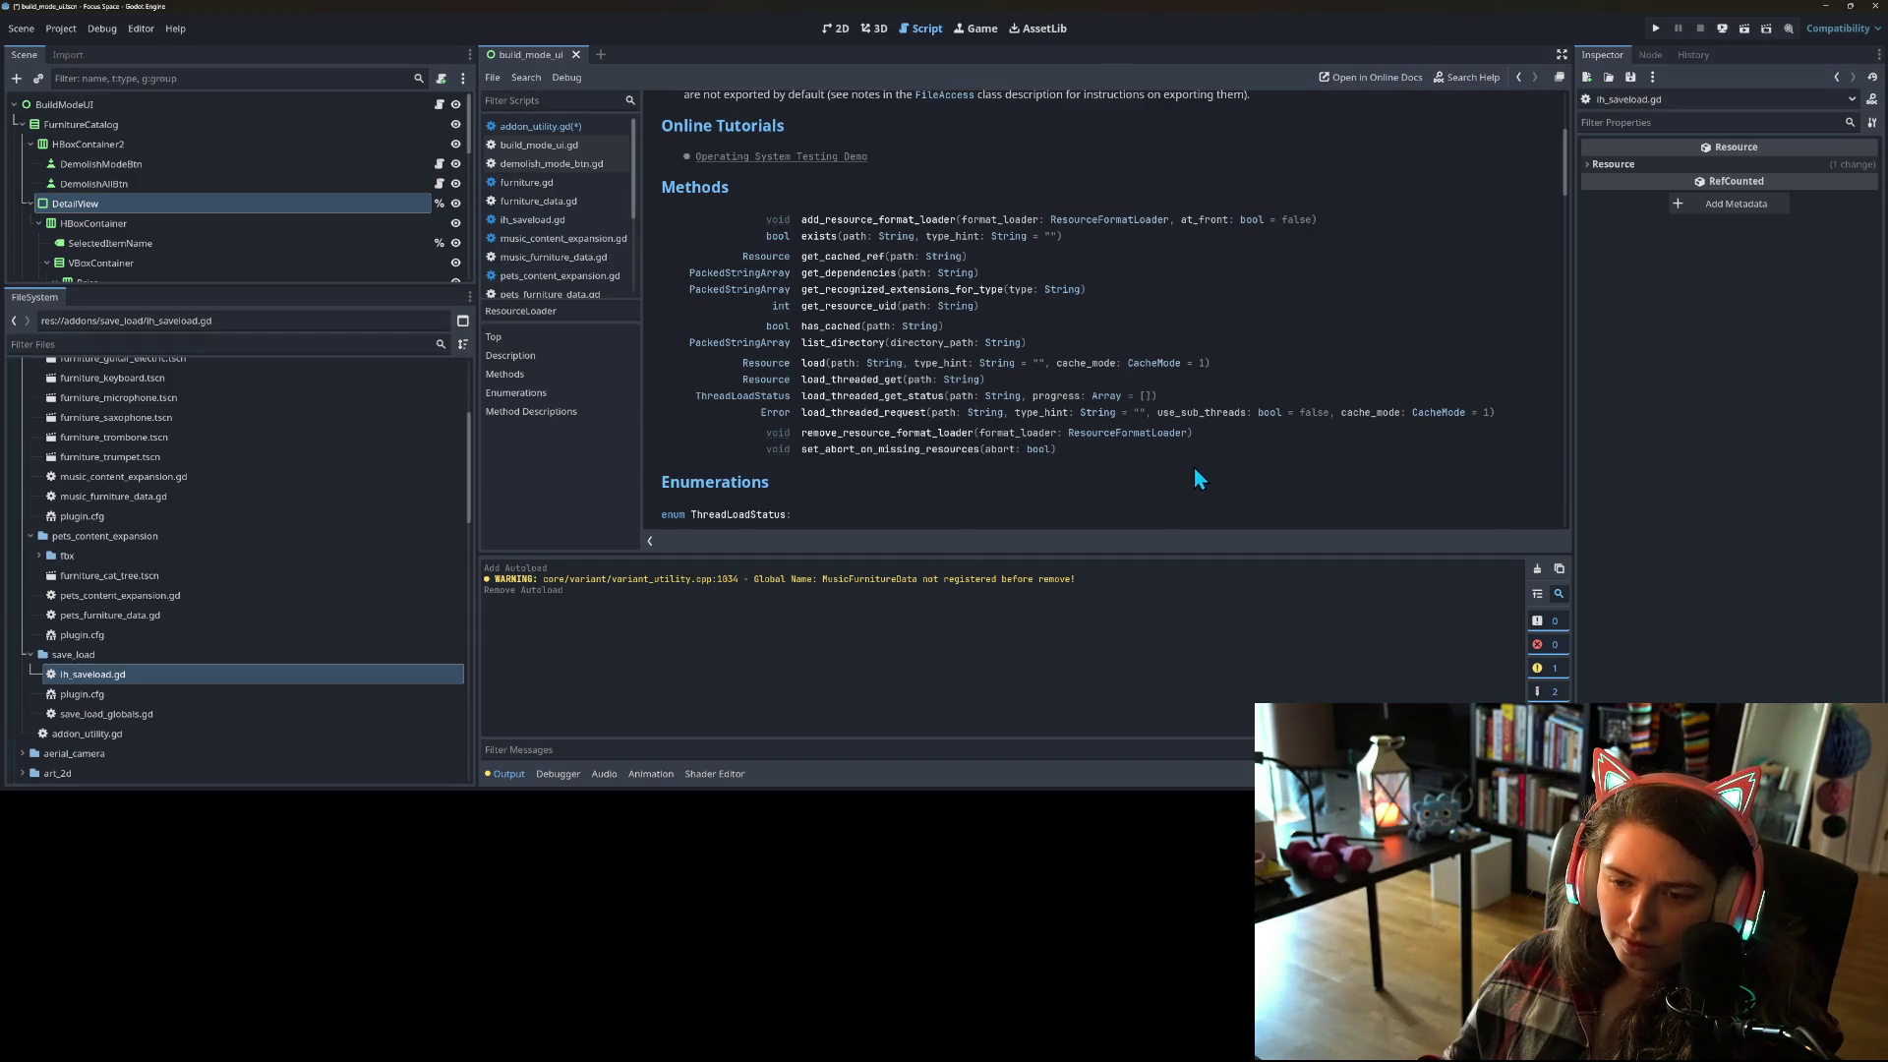
scroll("up", 3)
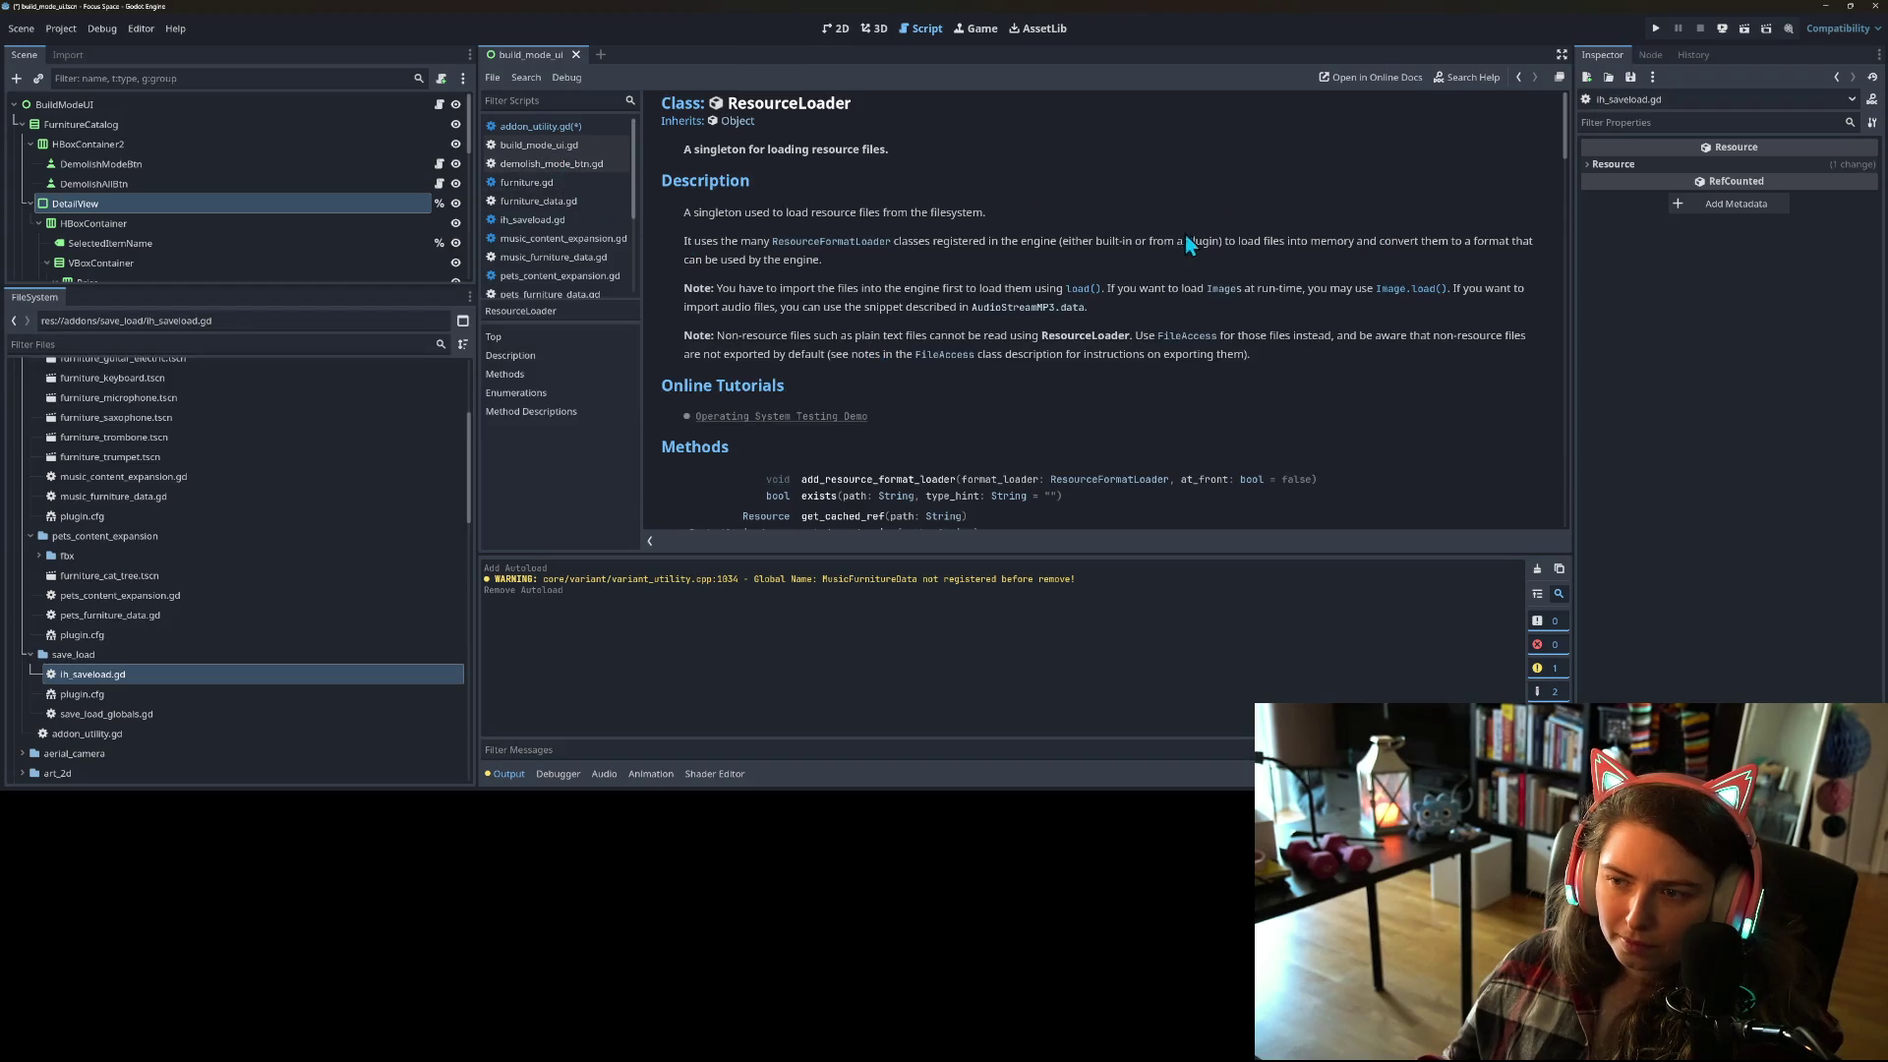
Step: Review the ResourceFormatLoader and import notes, then reopen addon_utility.gd and select line 9's condition
left_click_drag(706, 246, 1184, 292)
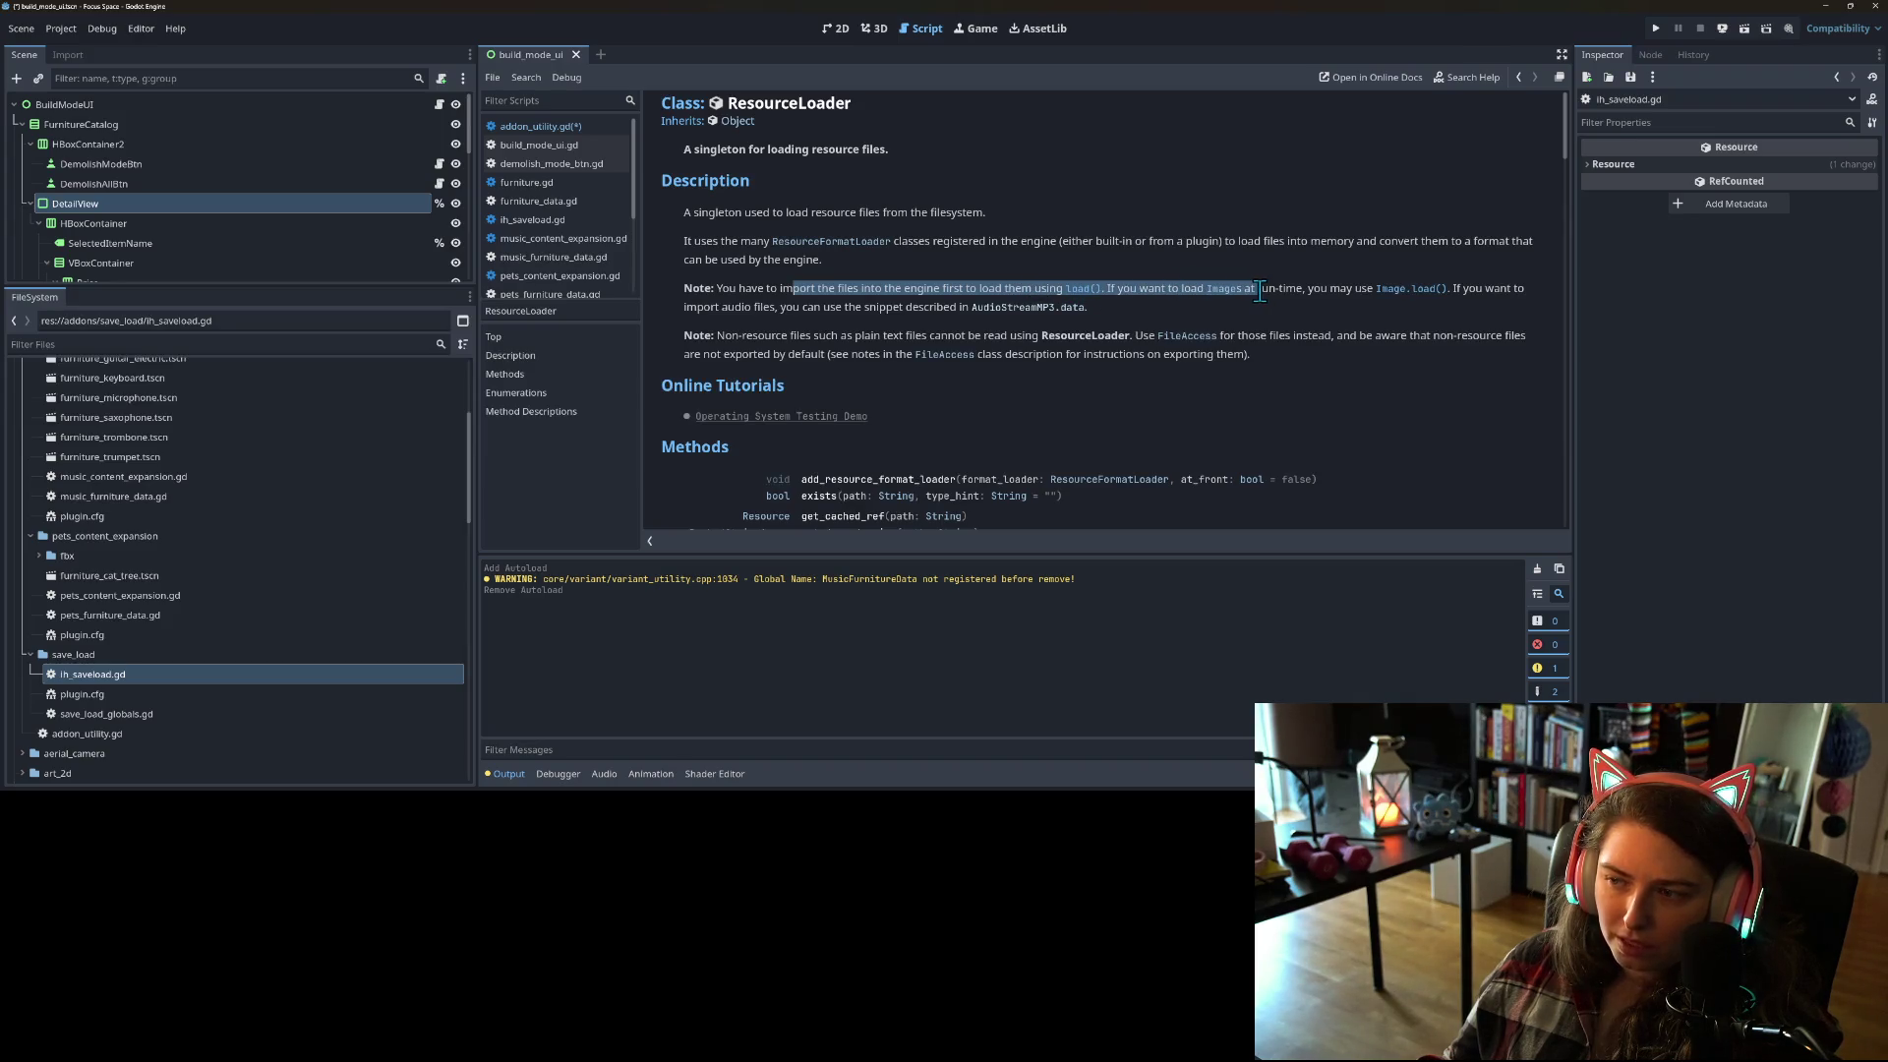
left_click_drag(1258, 288, 732, 290)
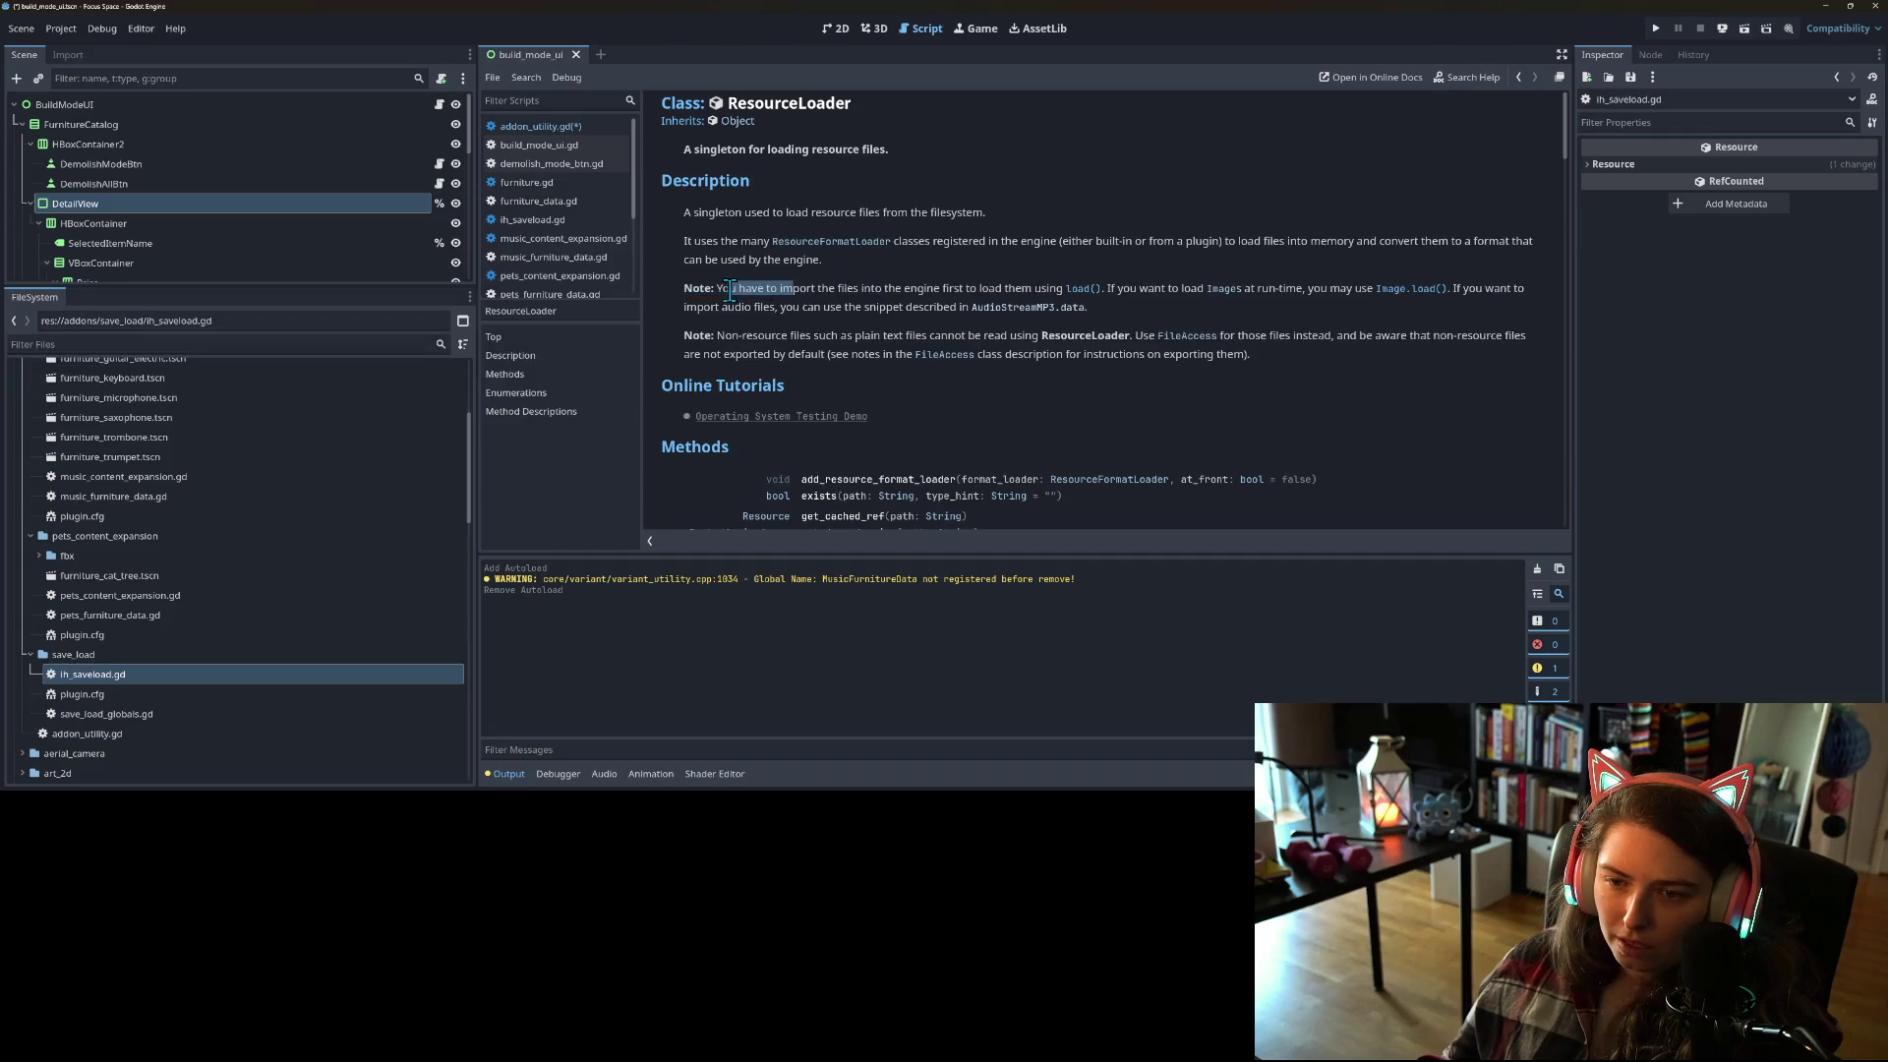
left_click(726, 303)
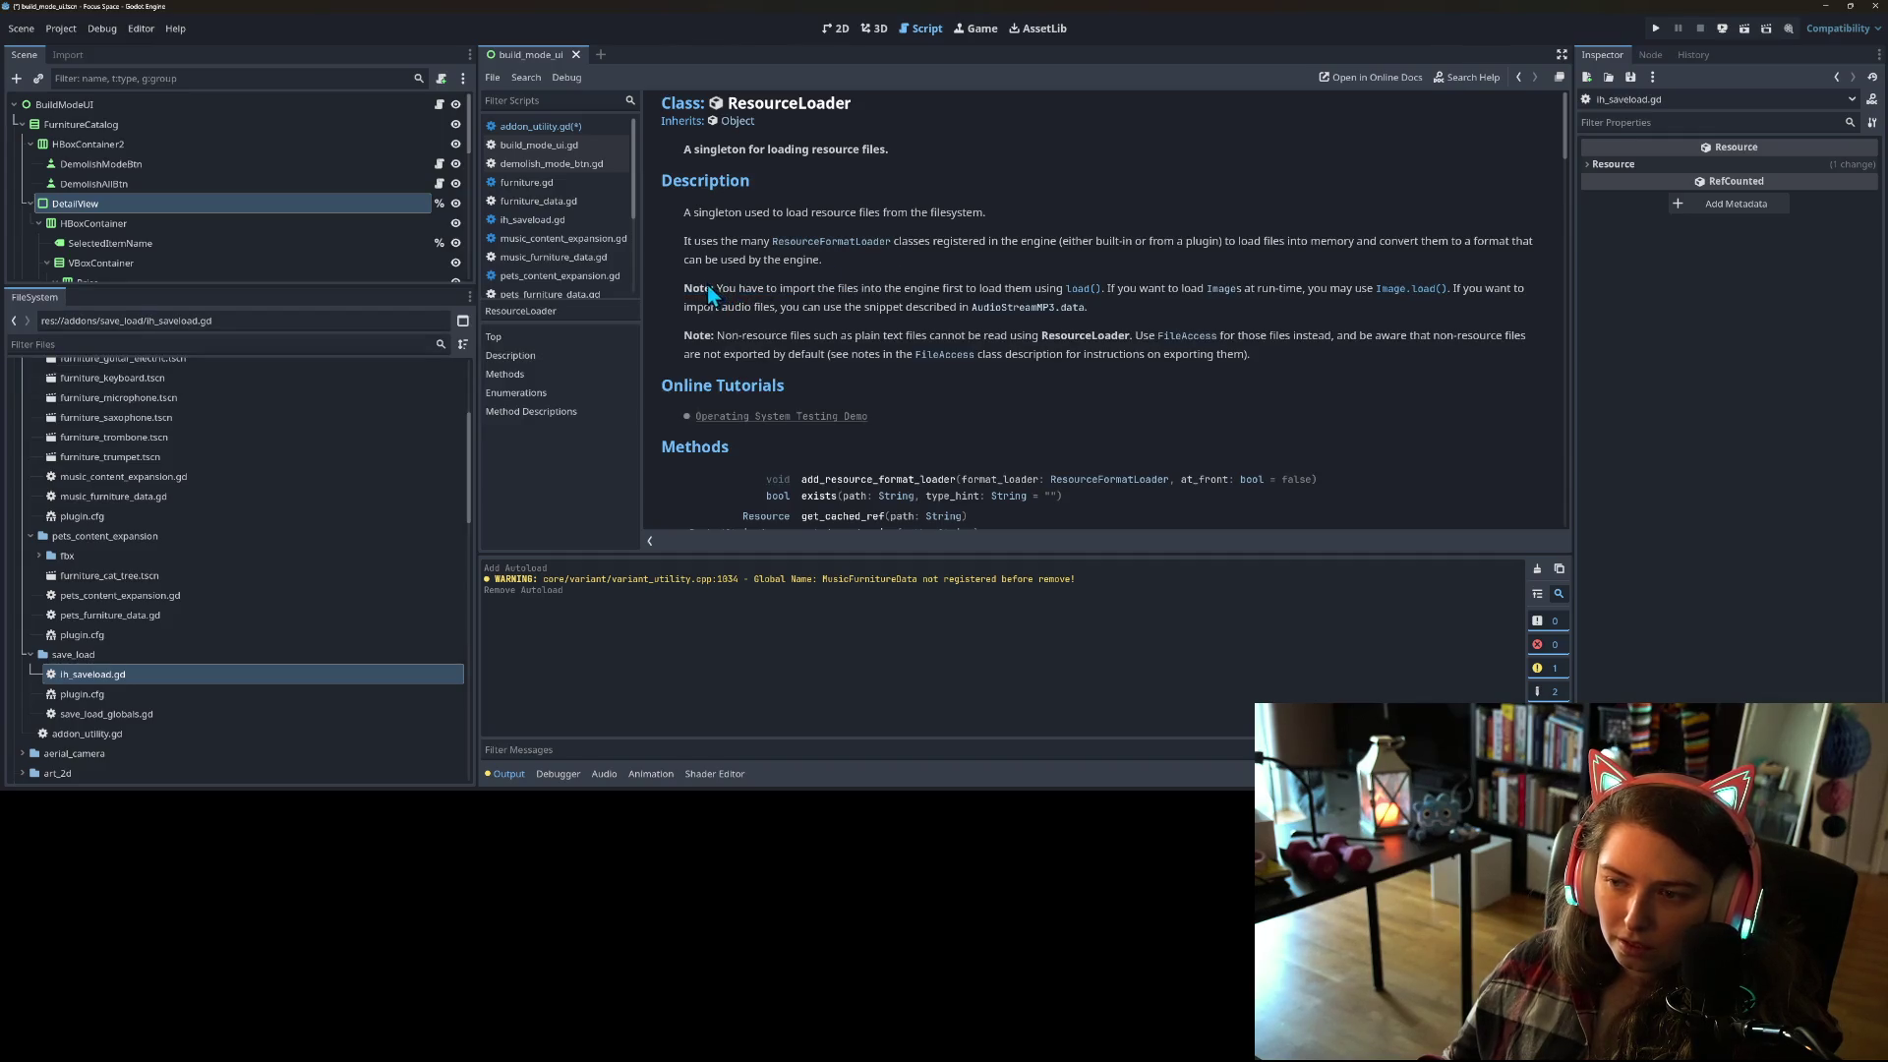
left_click_drag(845, 339, 1125, 335)
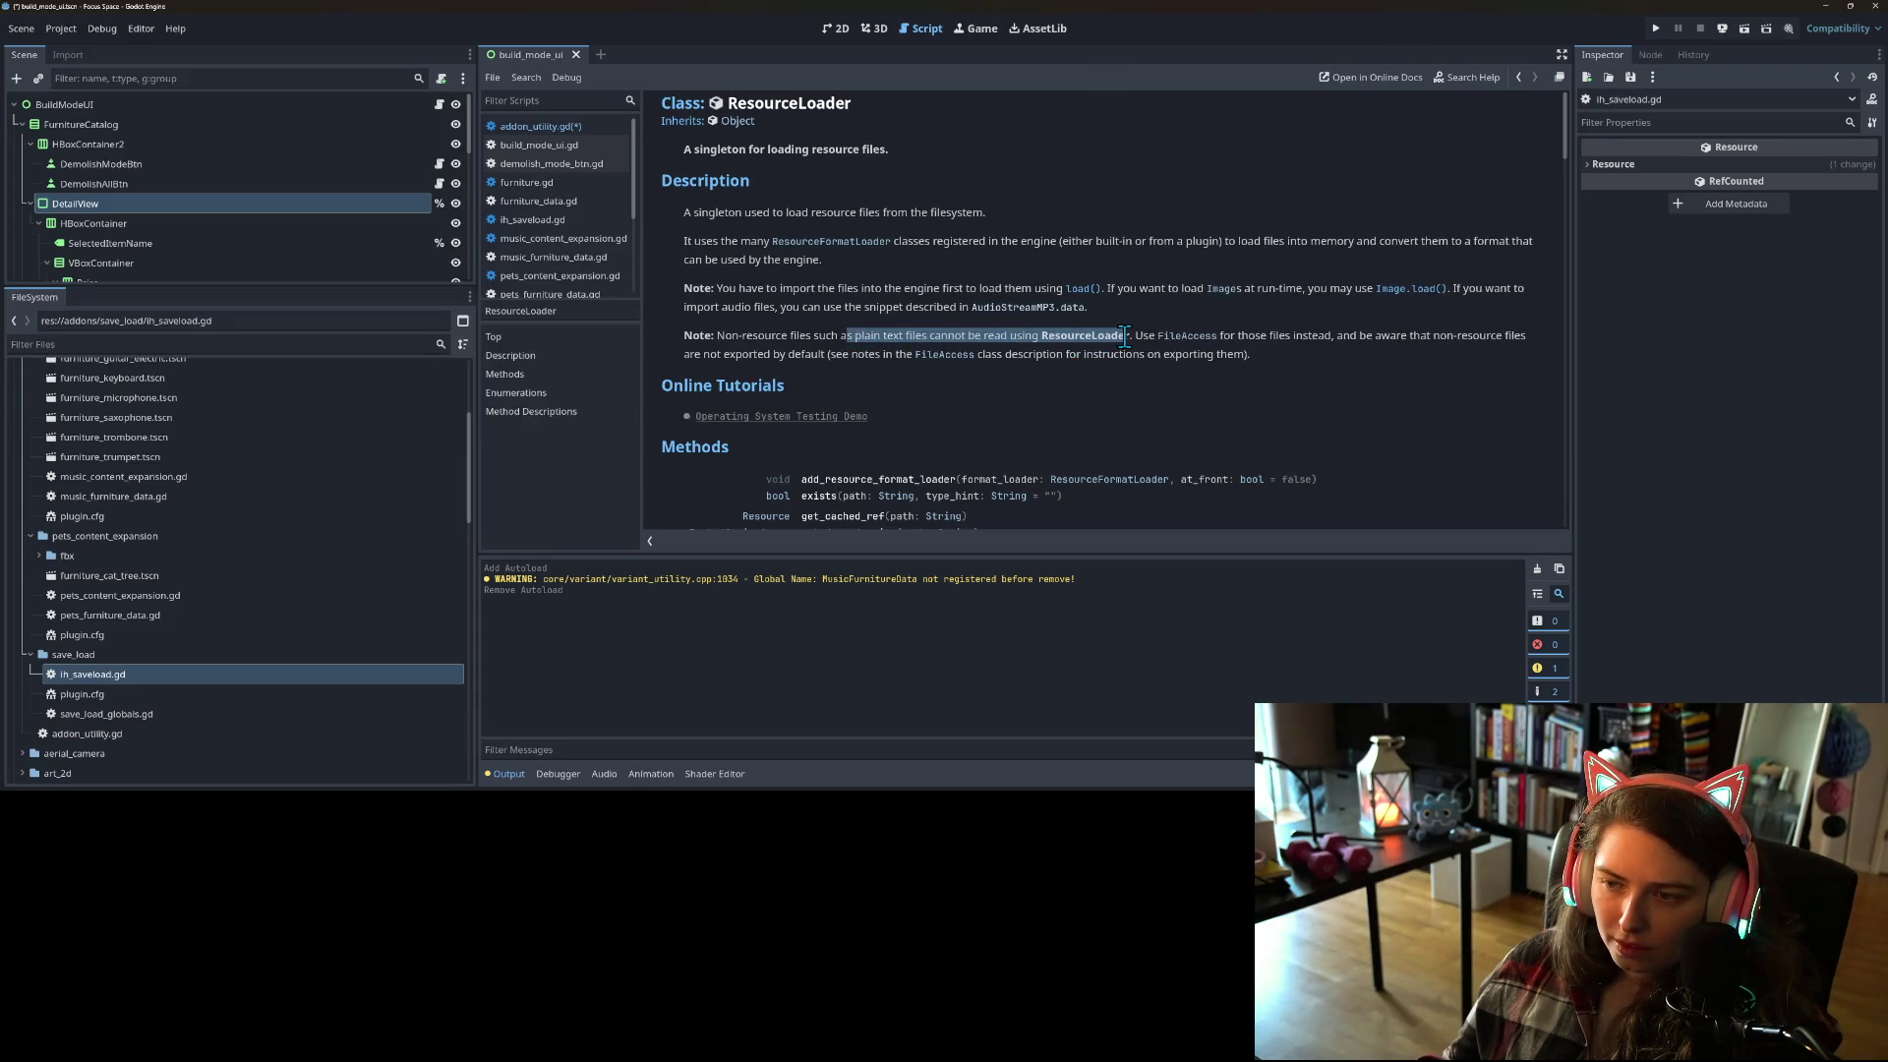
left_click(1127, 347)
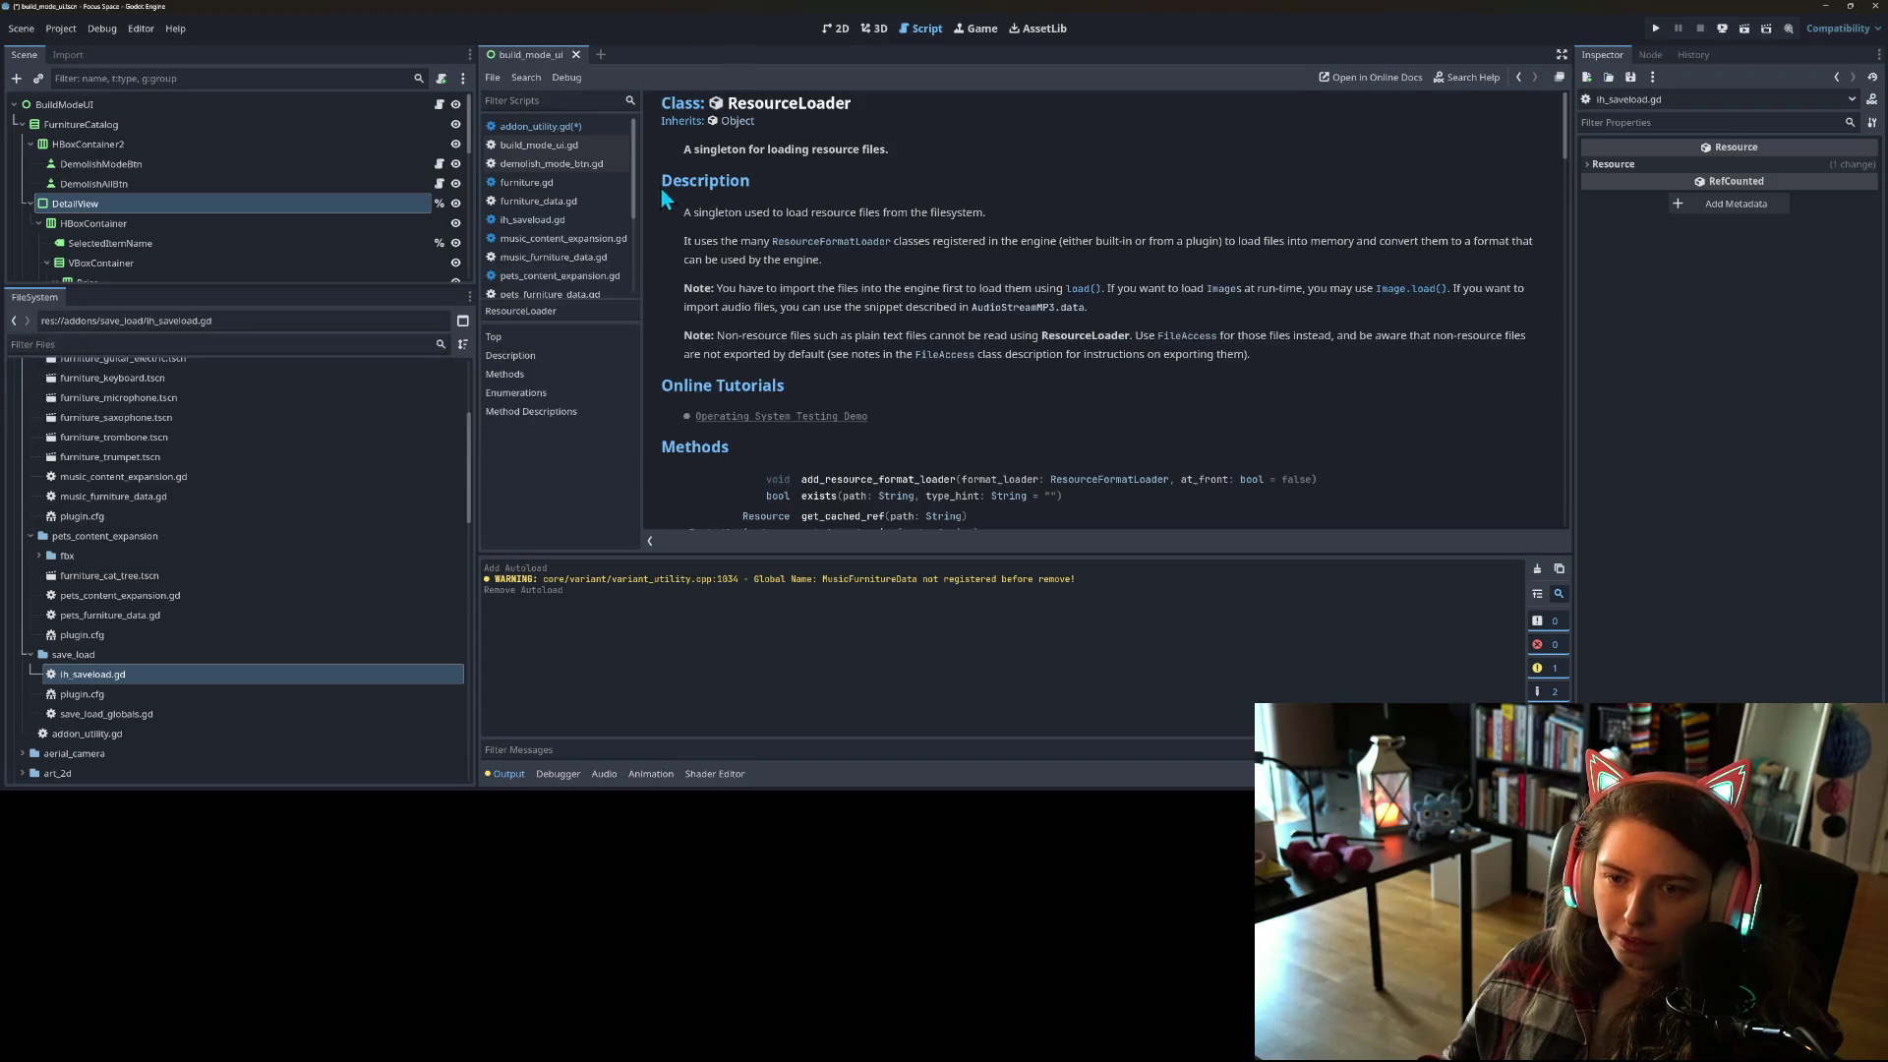
left_click(511, 128)
left_click_drag(780, 254, 1177, 246)
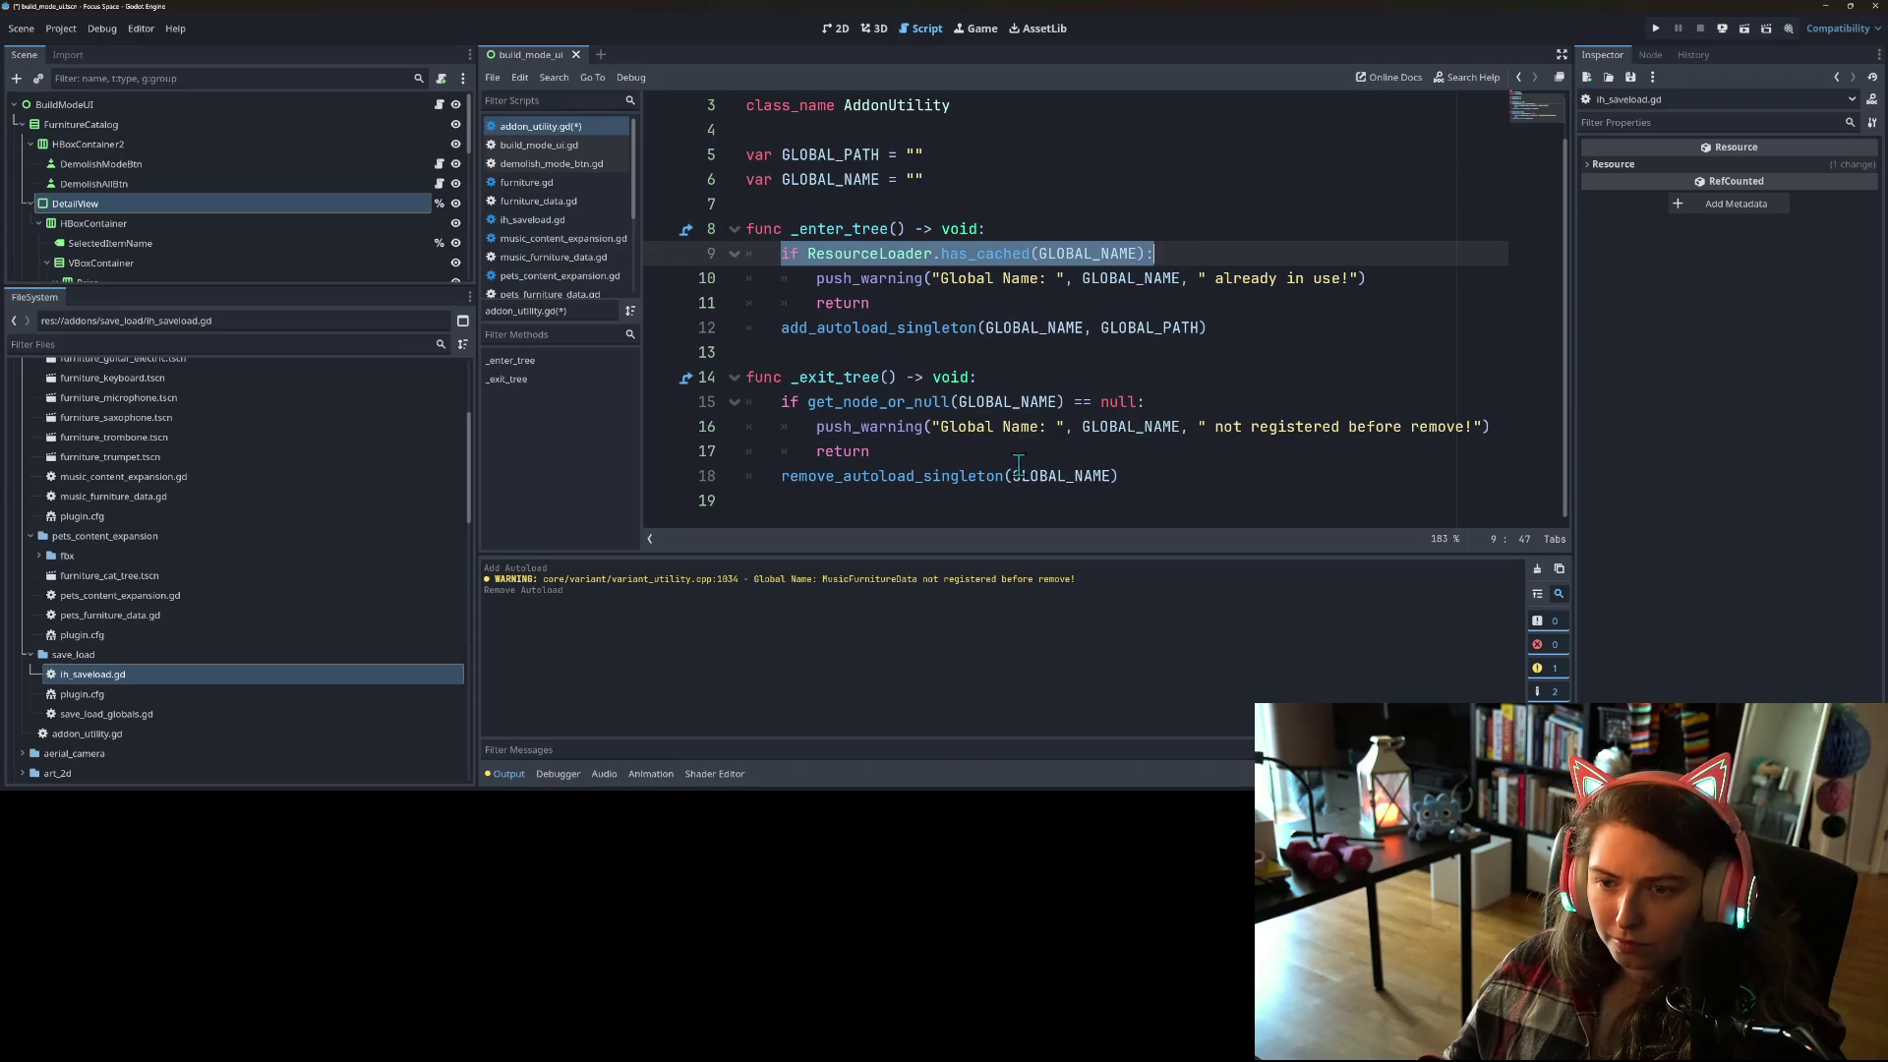
Step: Paste the has_cached condition over _exit_tree's get_node_or_null check, add 'not', and save
left_click_drag(783, 403, 1148, 403)
key("ctrl+v")
left_click(805, 403)
type("n")
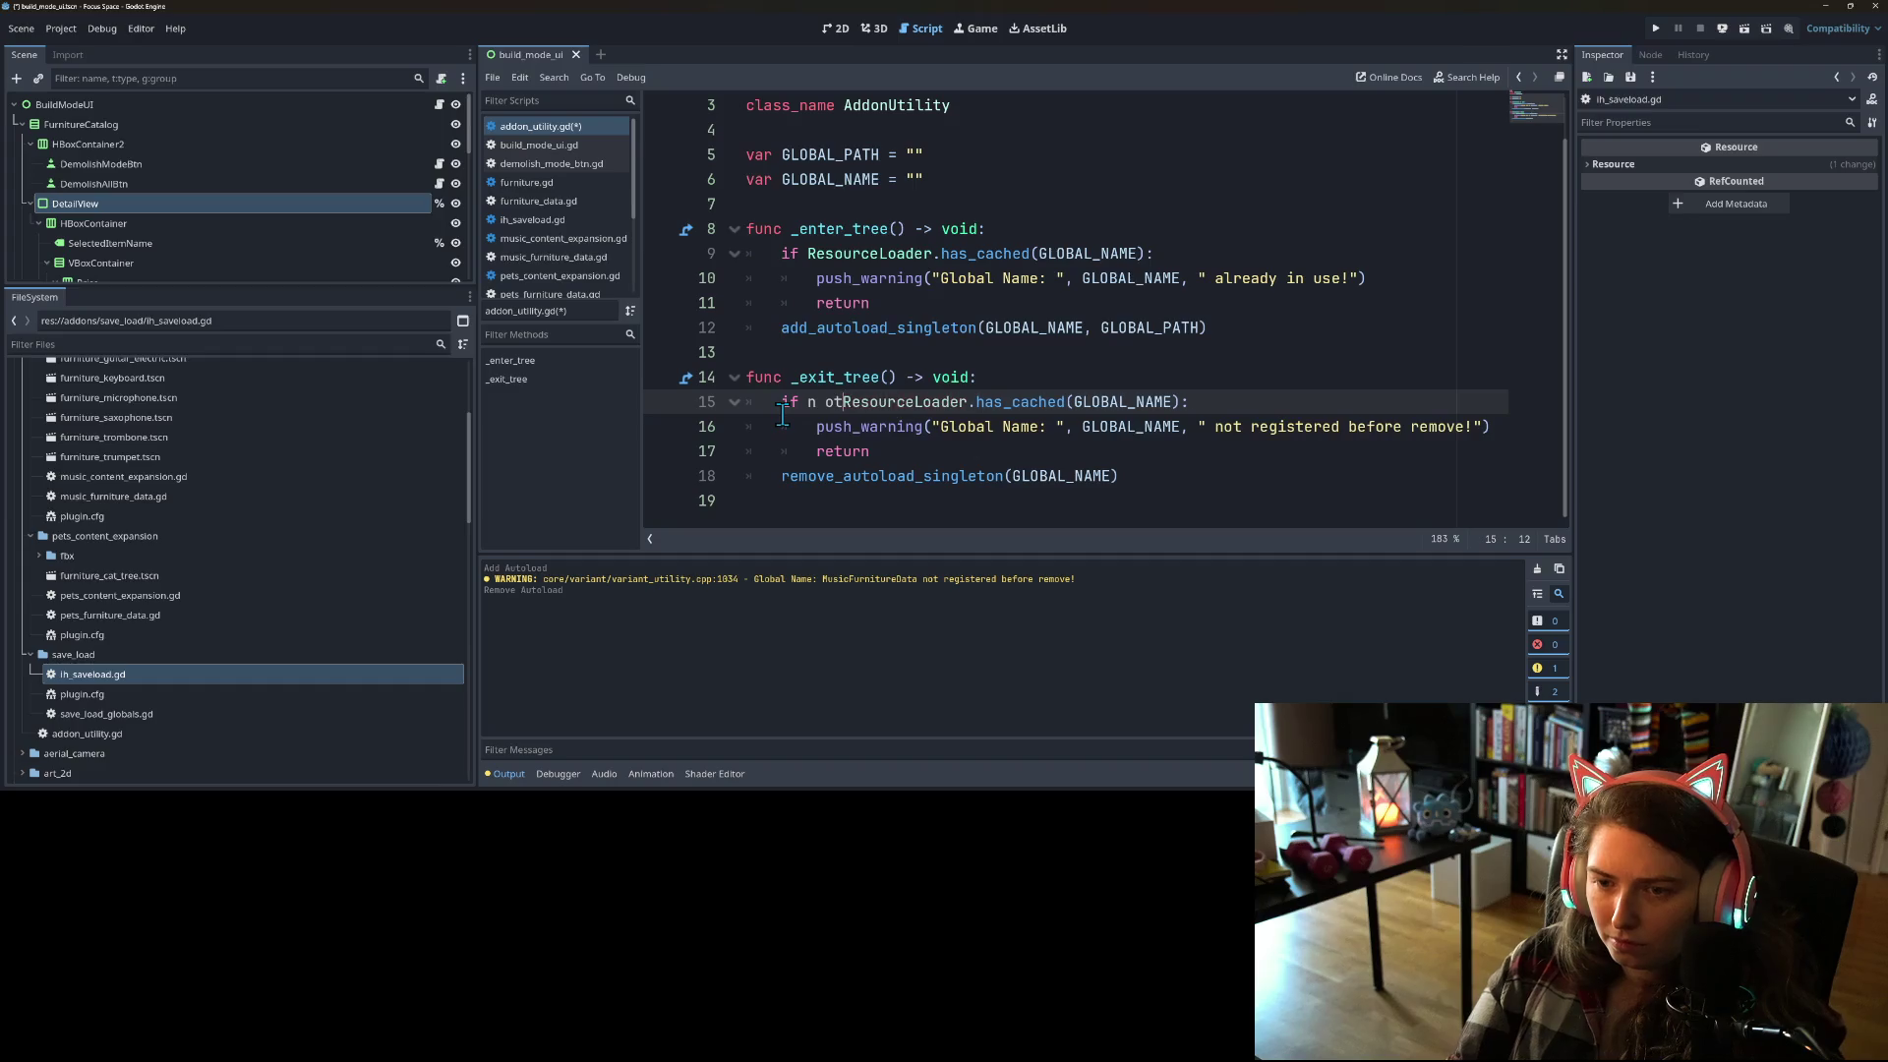
type("ot")
key("ctrl+s")
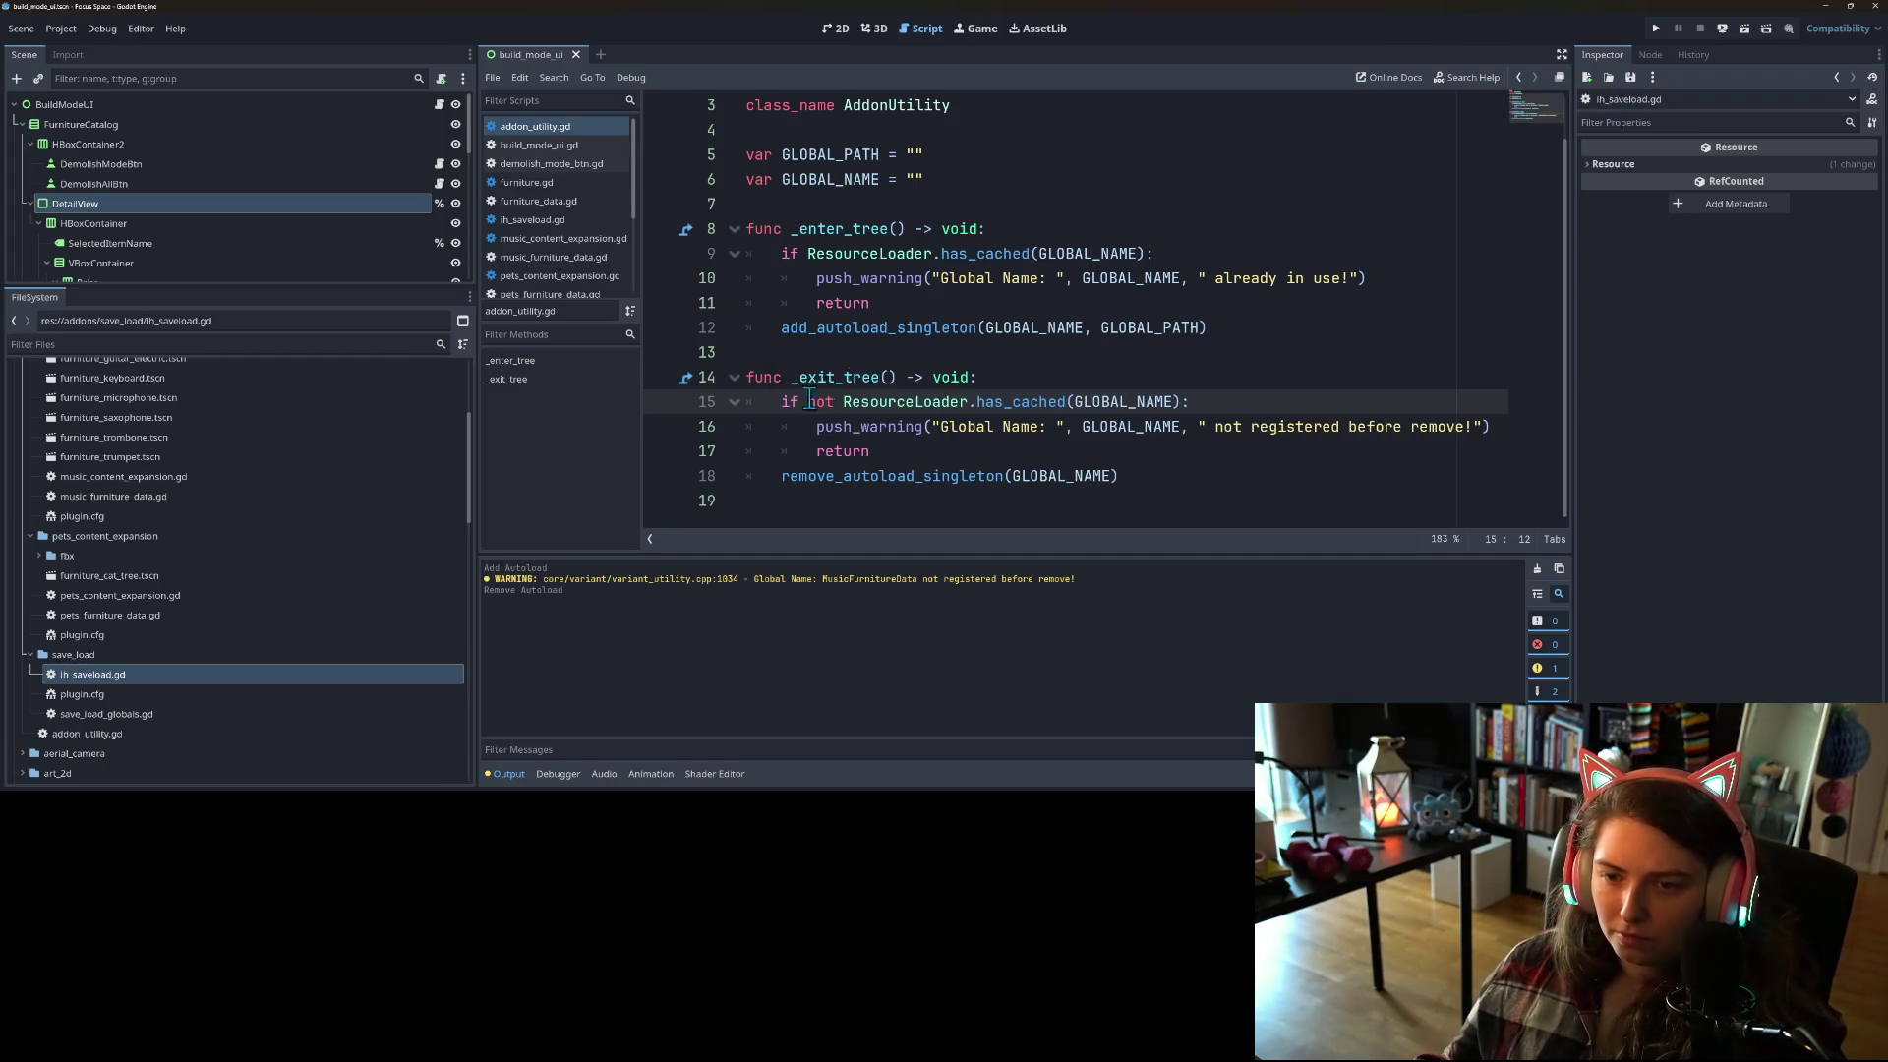
left_click(845, 352)
left_click(55, 22)
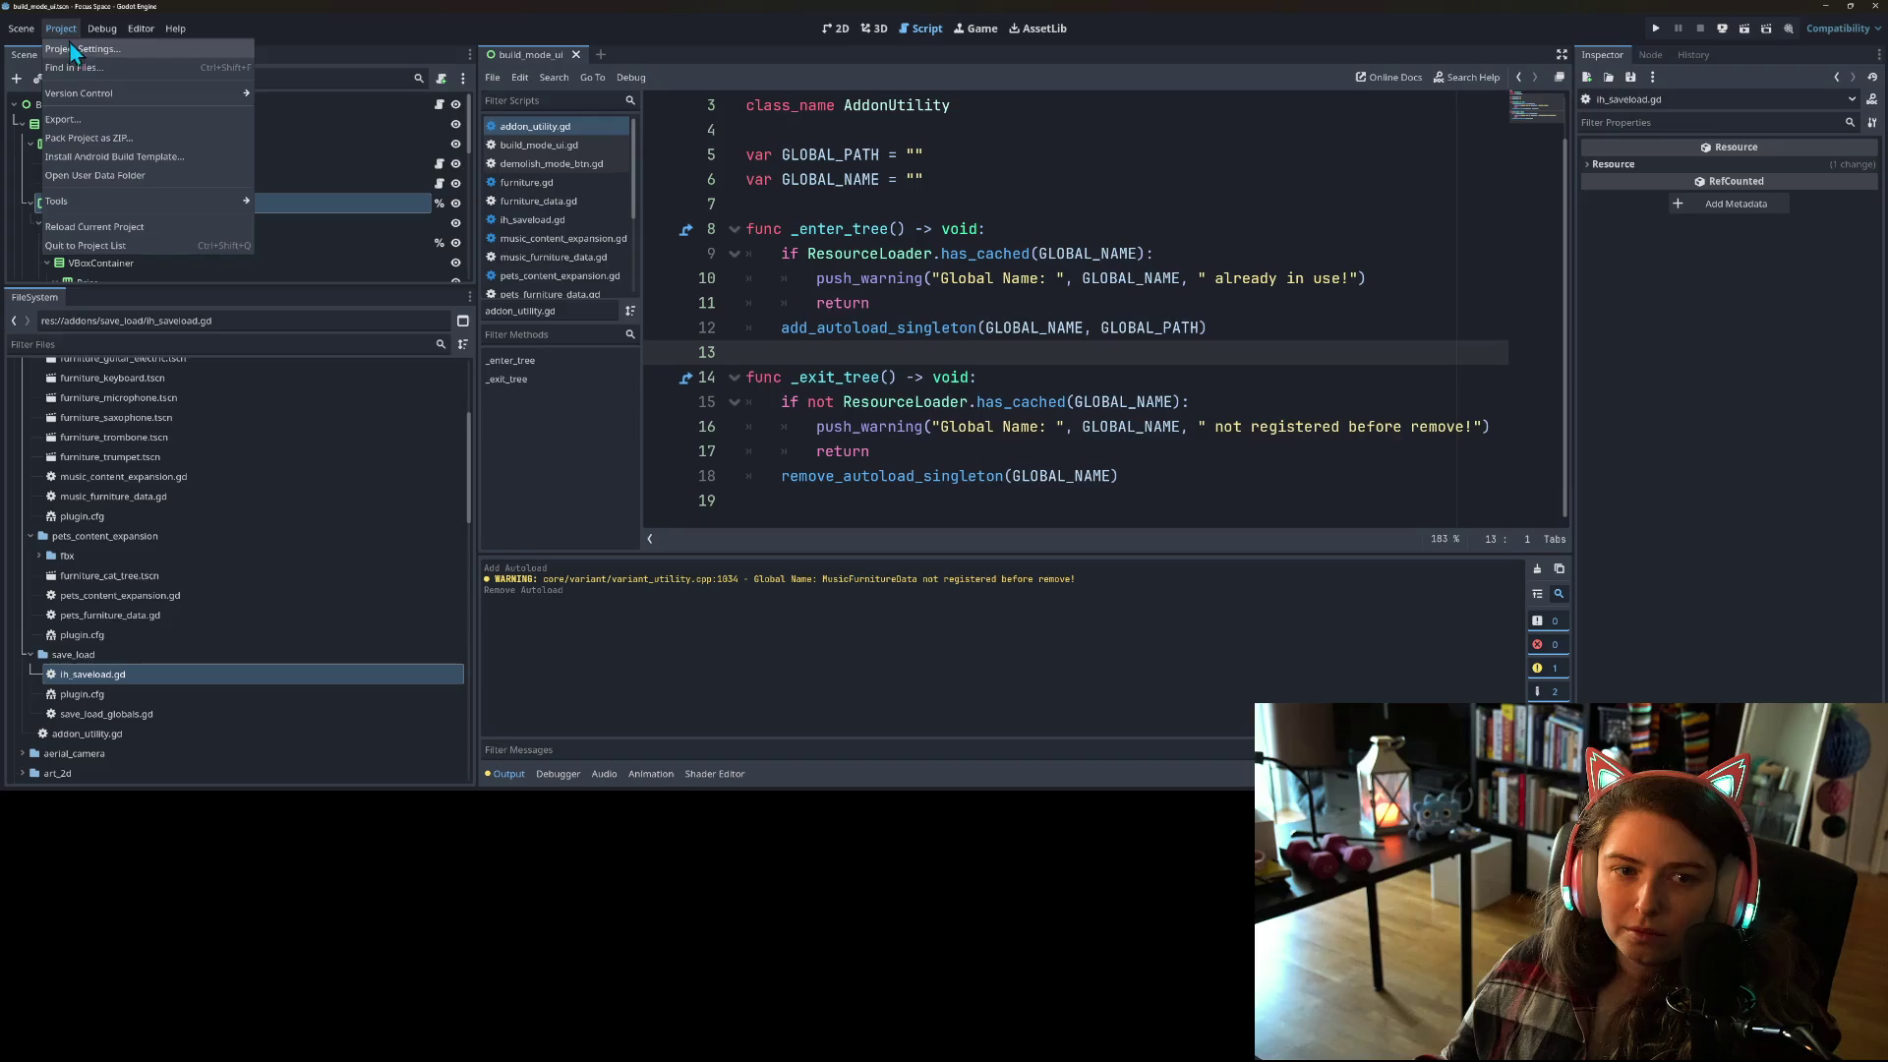
Step: Toggle Music Content Expansion on and off, delete MusicFurnitureData from Autoload, and close settings
left_click(90, 54)
left_click(732, 234)
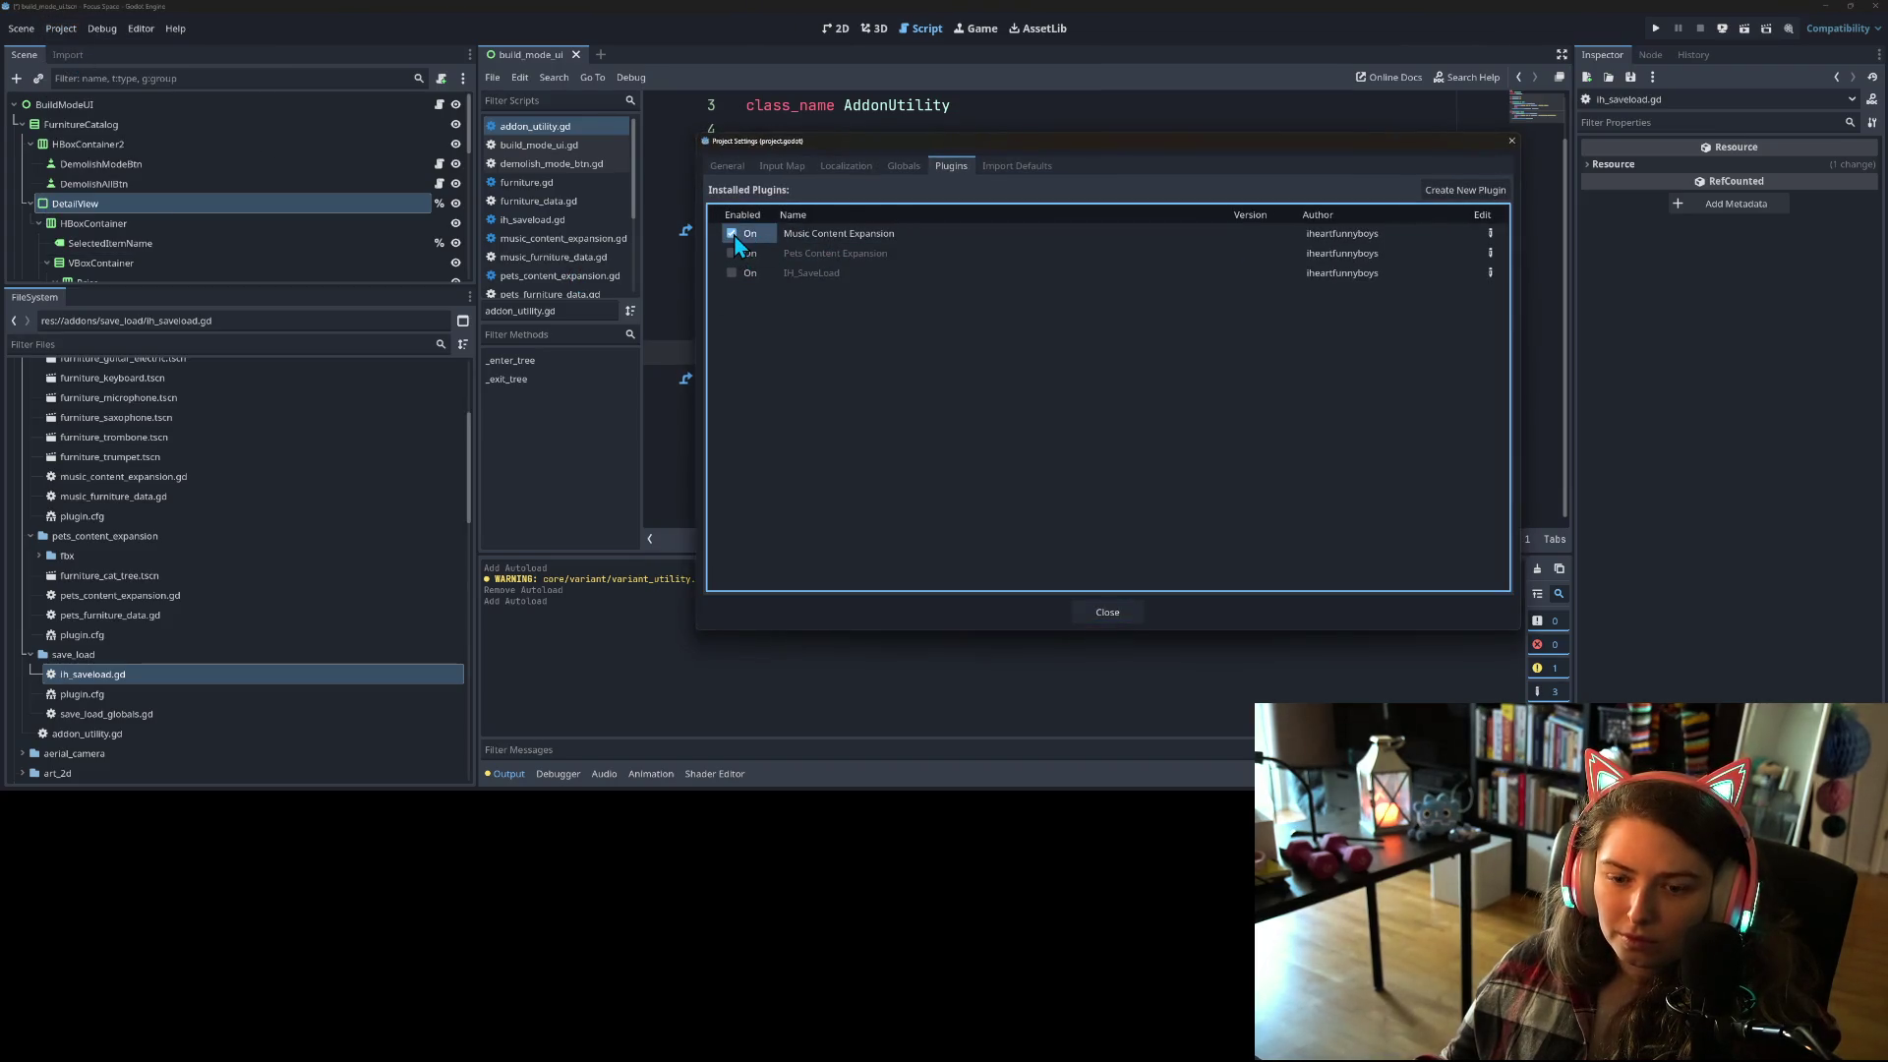
left_click(733, 235)
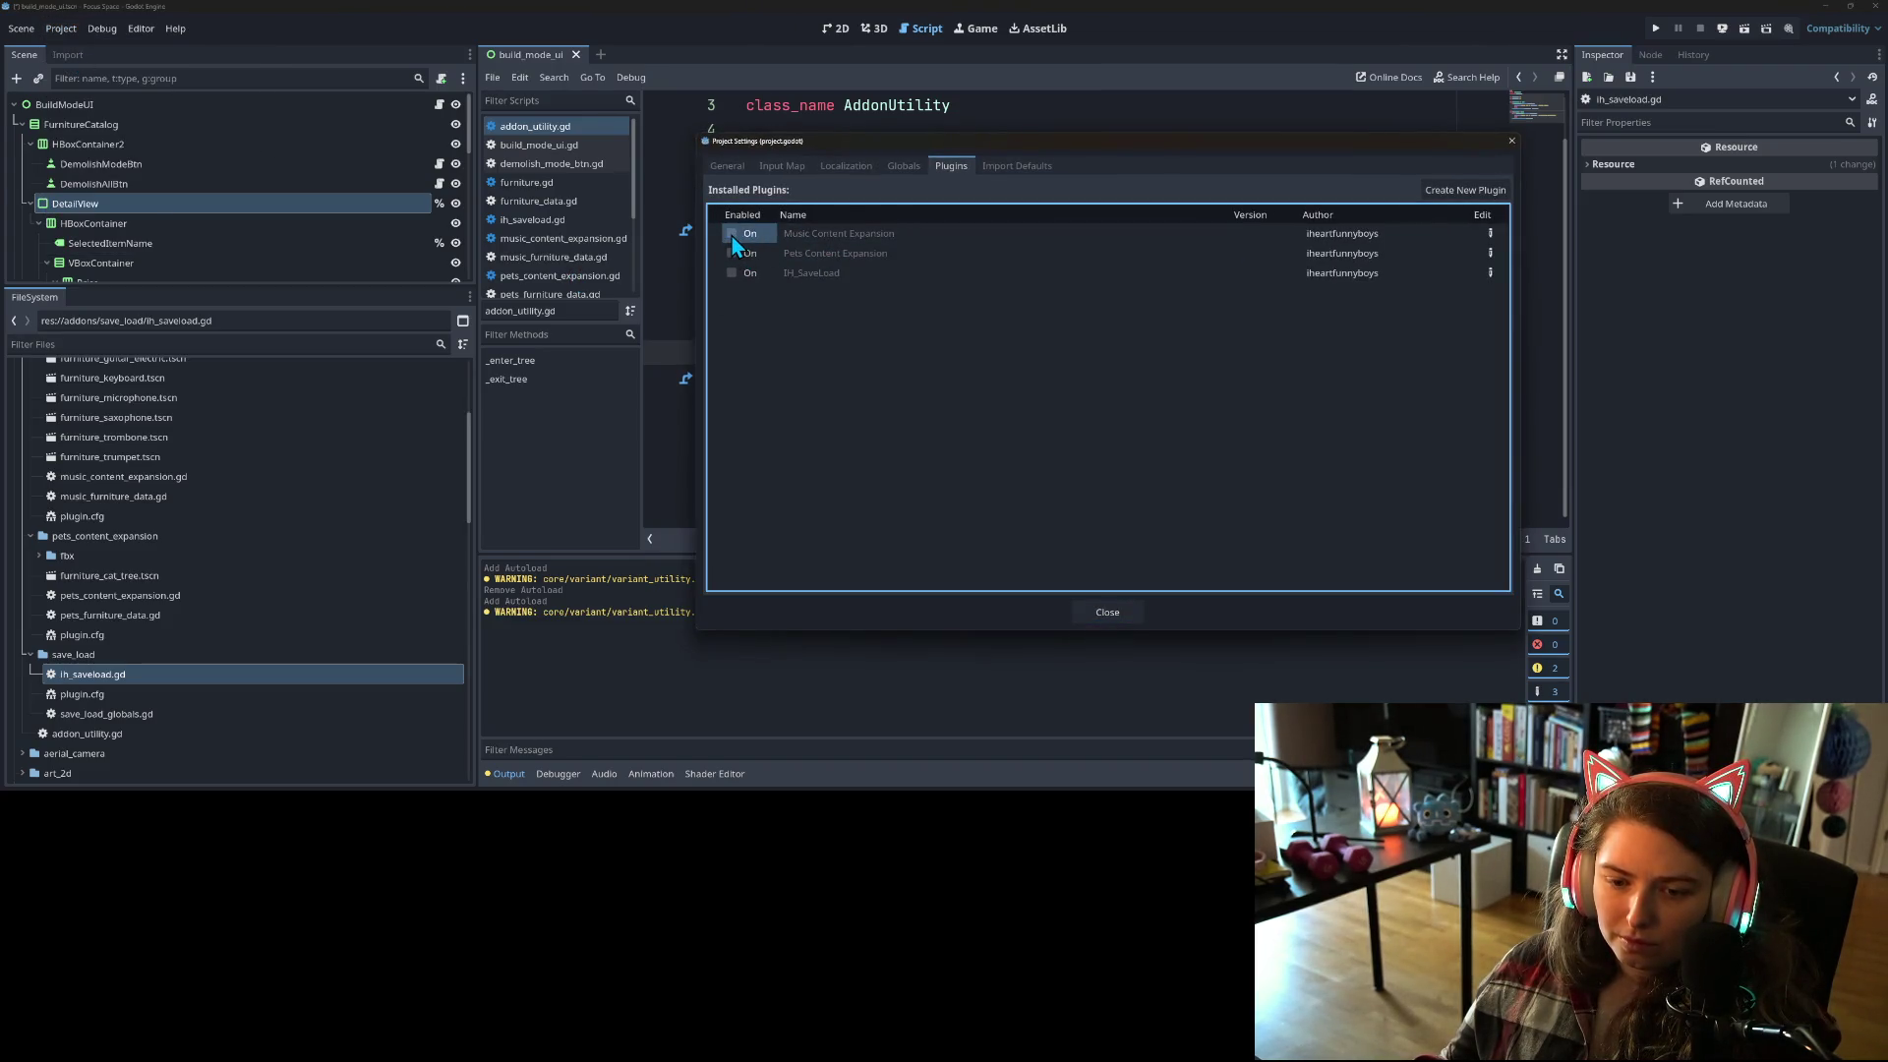
left_click(901, 167)
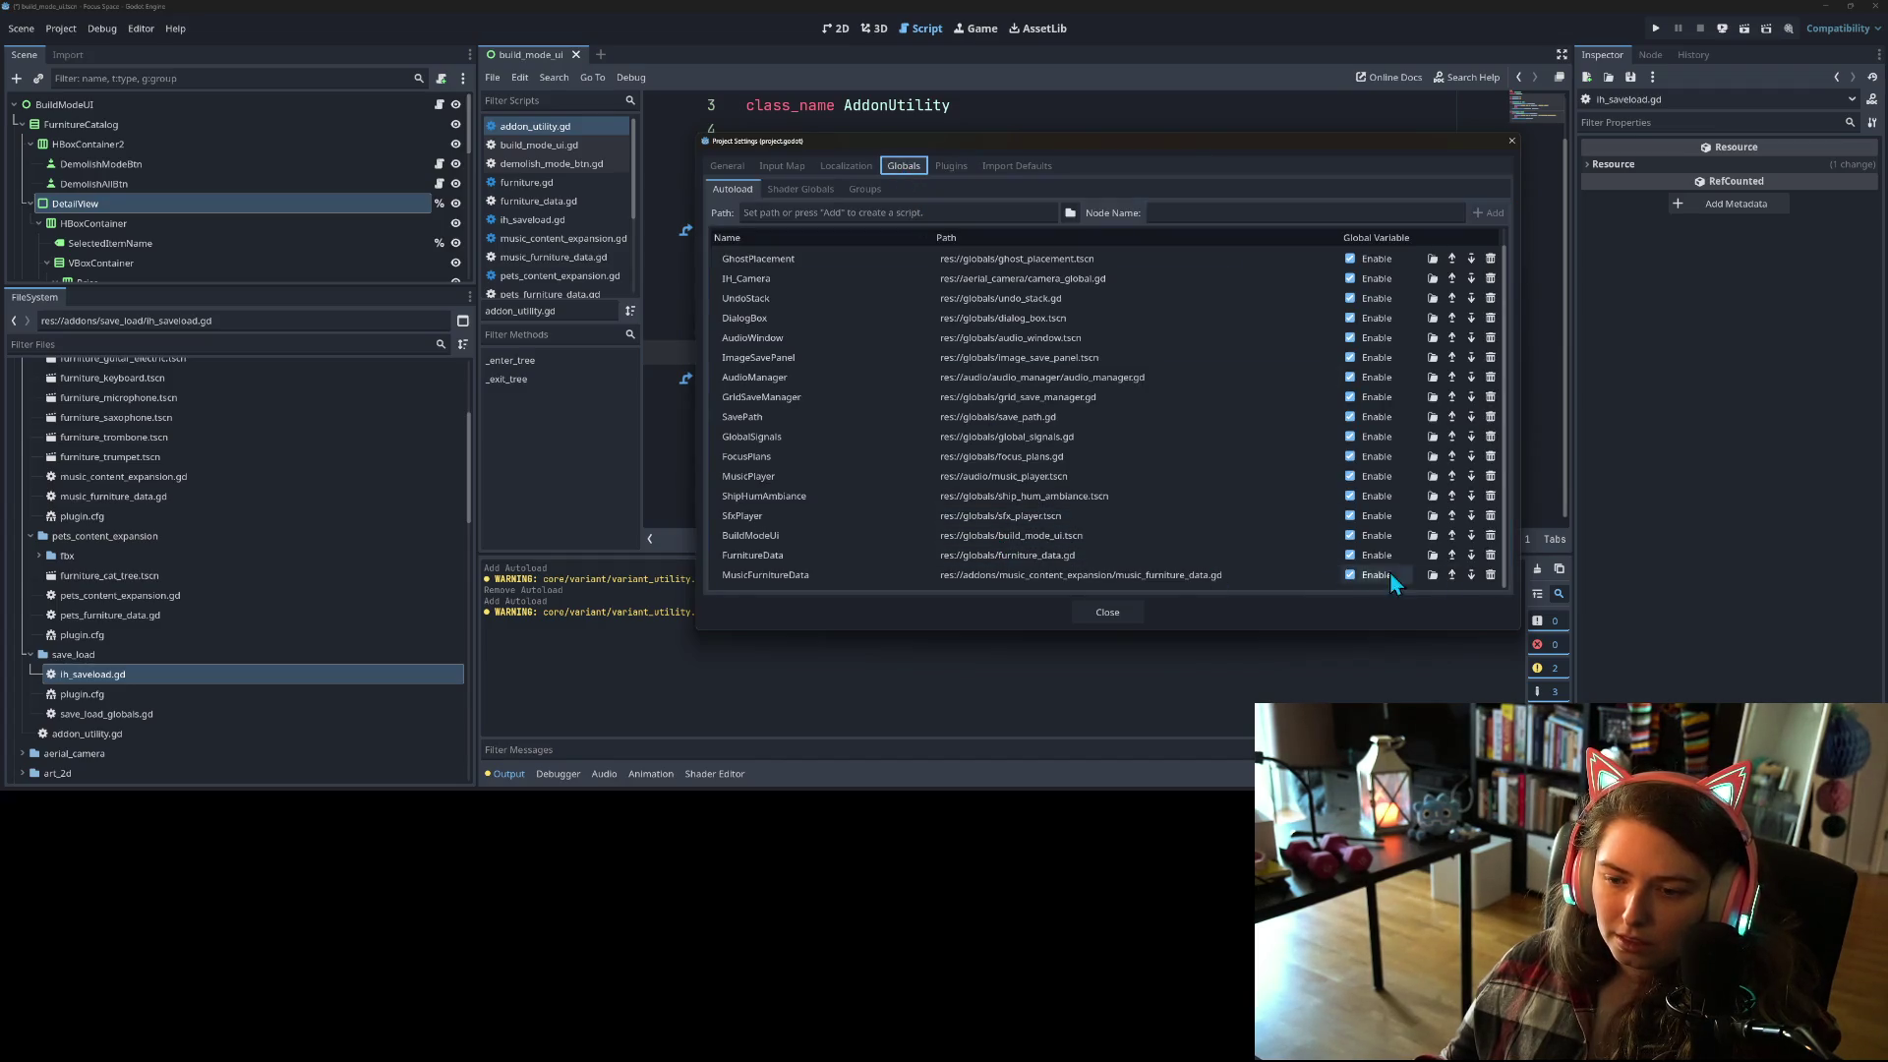
left_click(1489, 575)
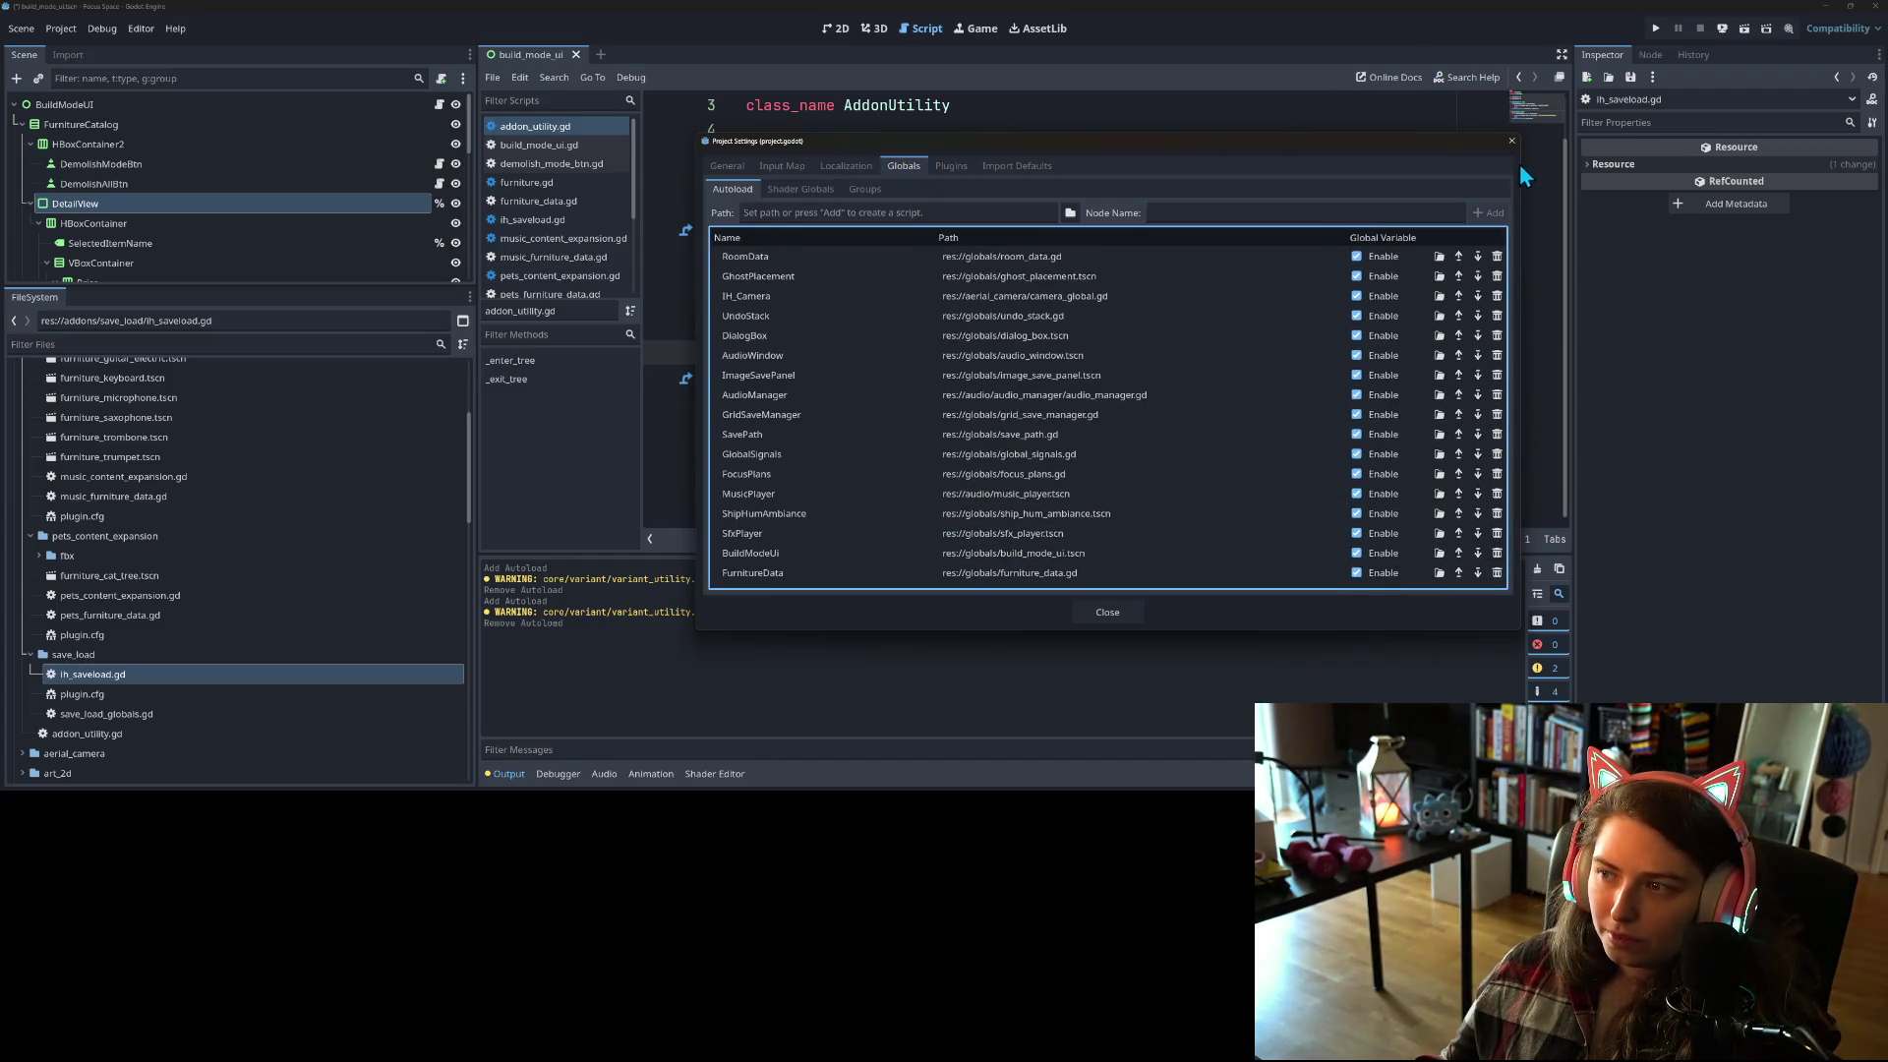
left_click(1511, 142)
left_click(993, 303)
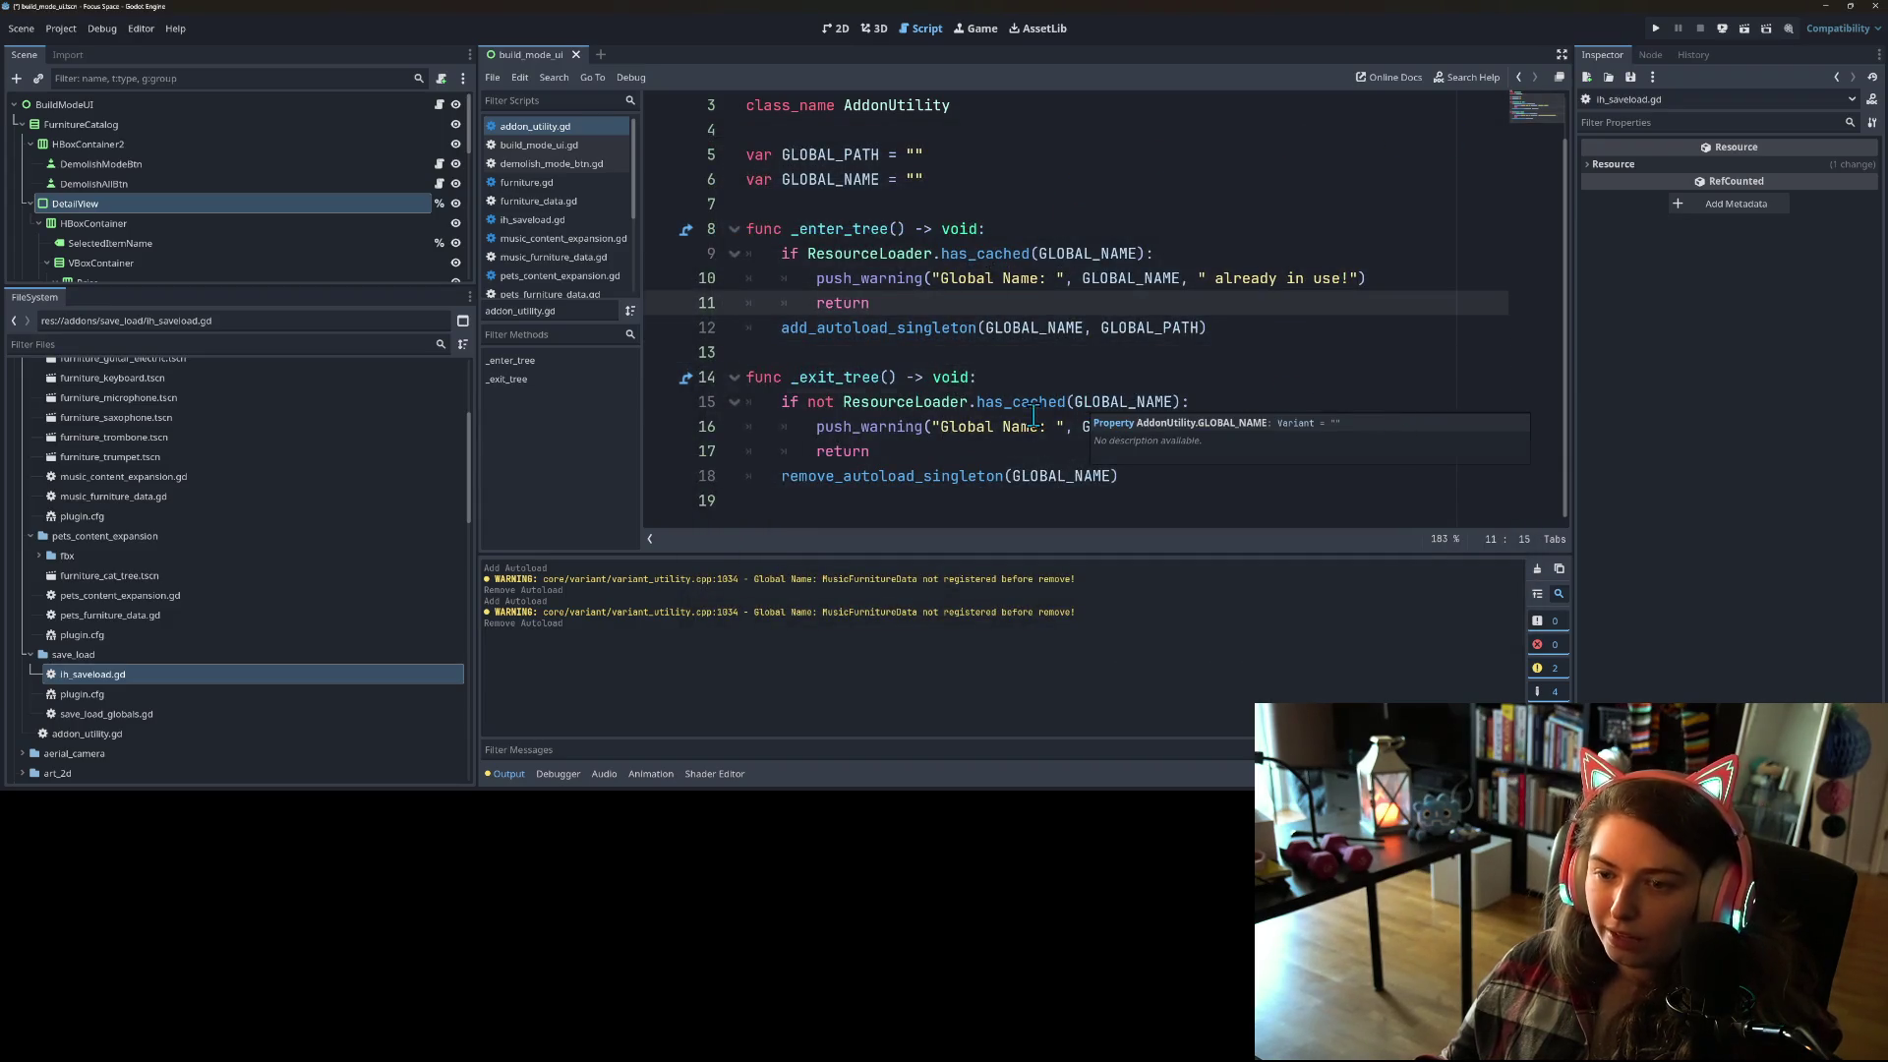
Step: Review lines 15–17 and 10, then insert an empty indented line after line 8
left_click(993, 413)
left_click(868, 450)
left_click_drag(868, 451, 721, 405)
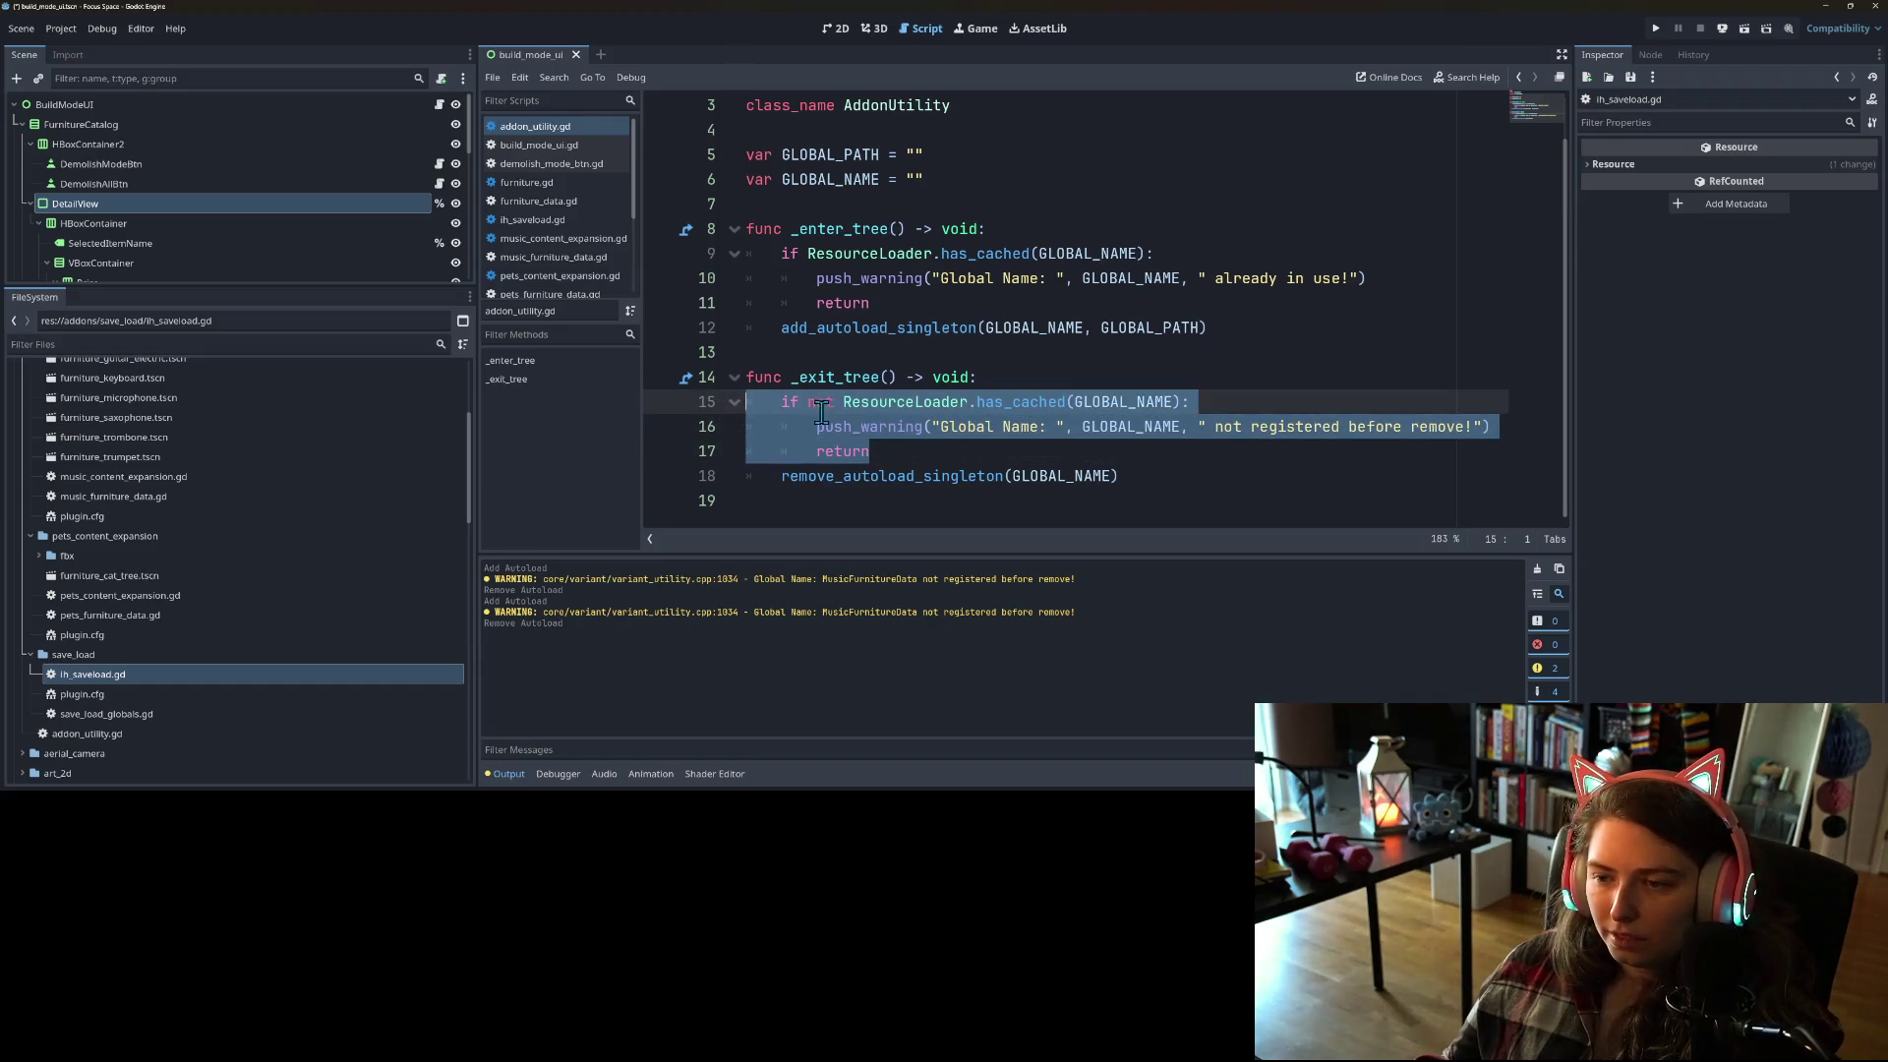
left_click(1029, 431)
left_click(983, 281)
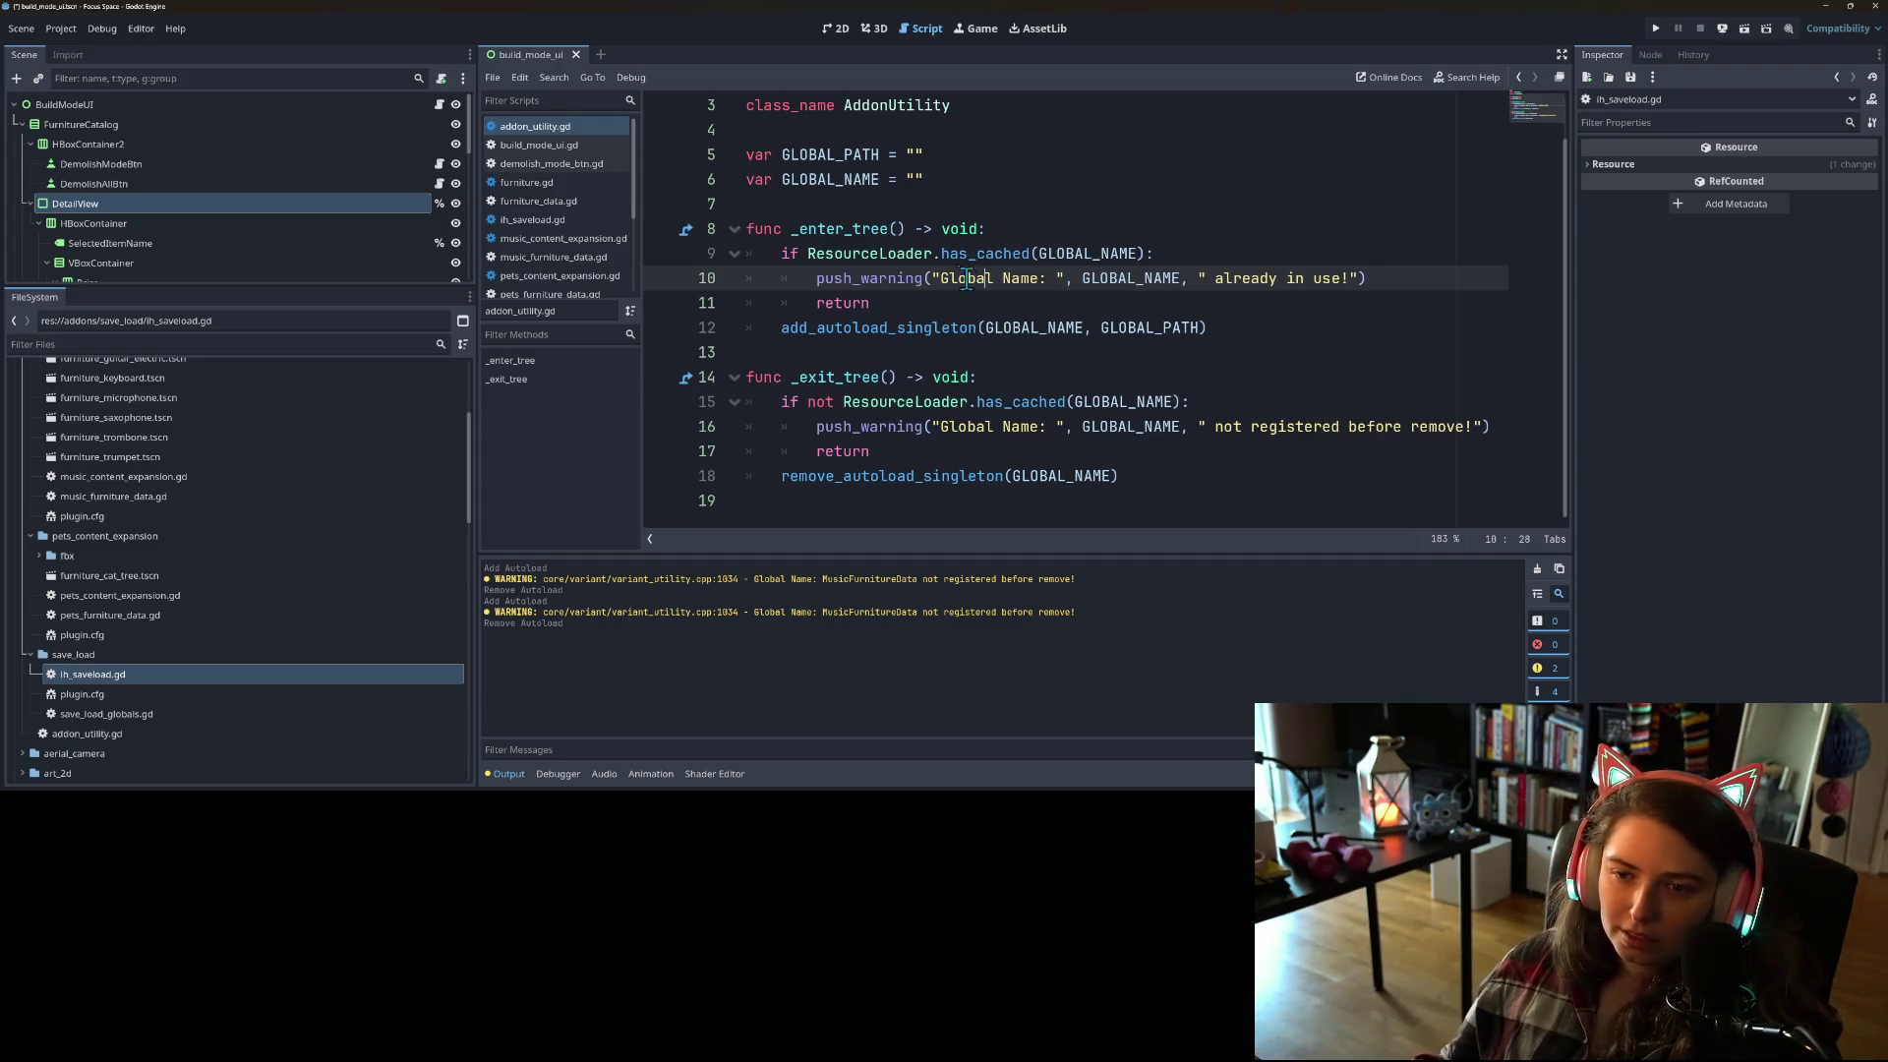
left_click(1012, 230)
key("Return")
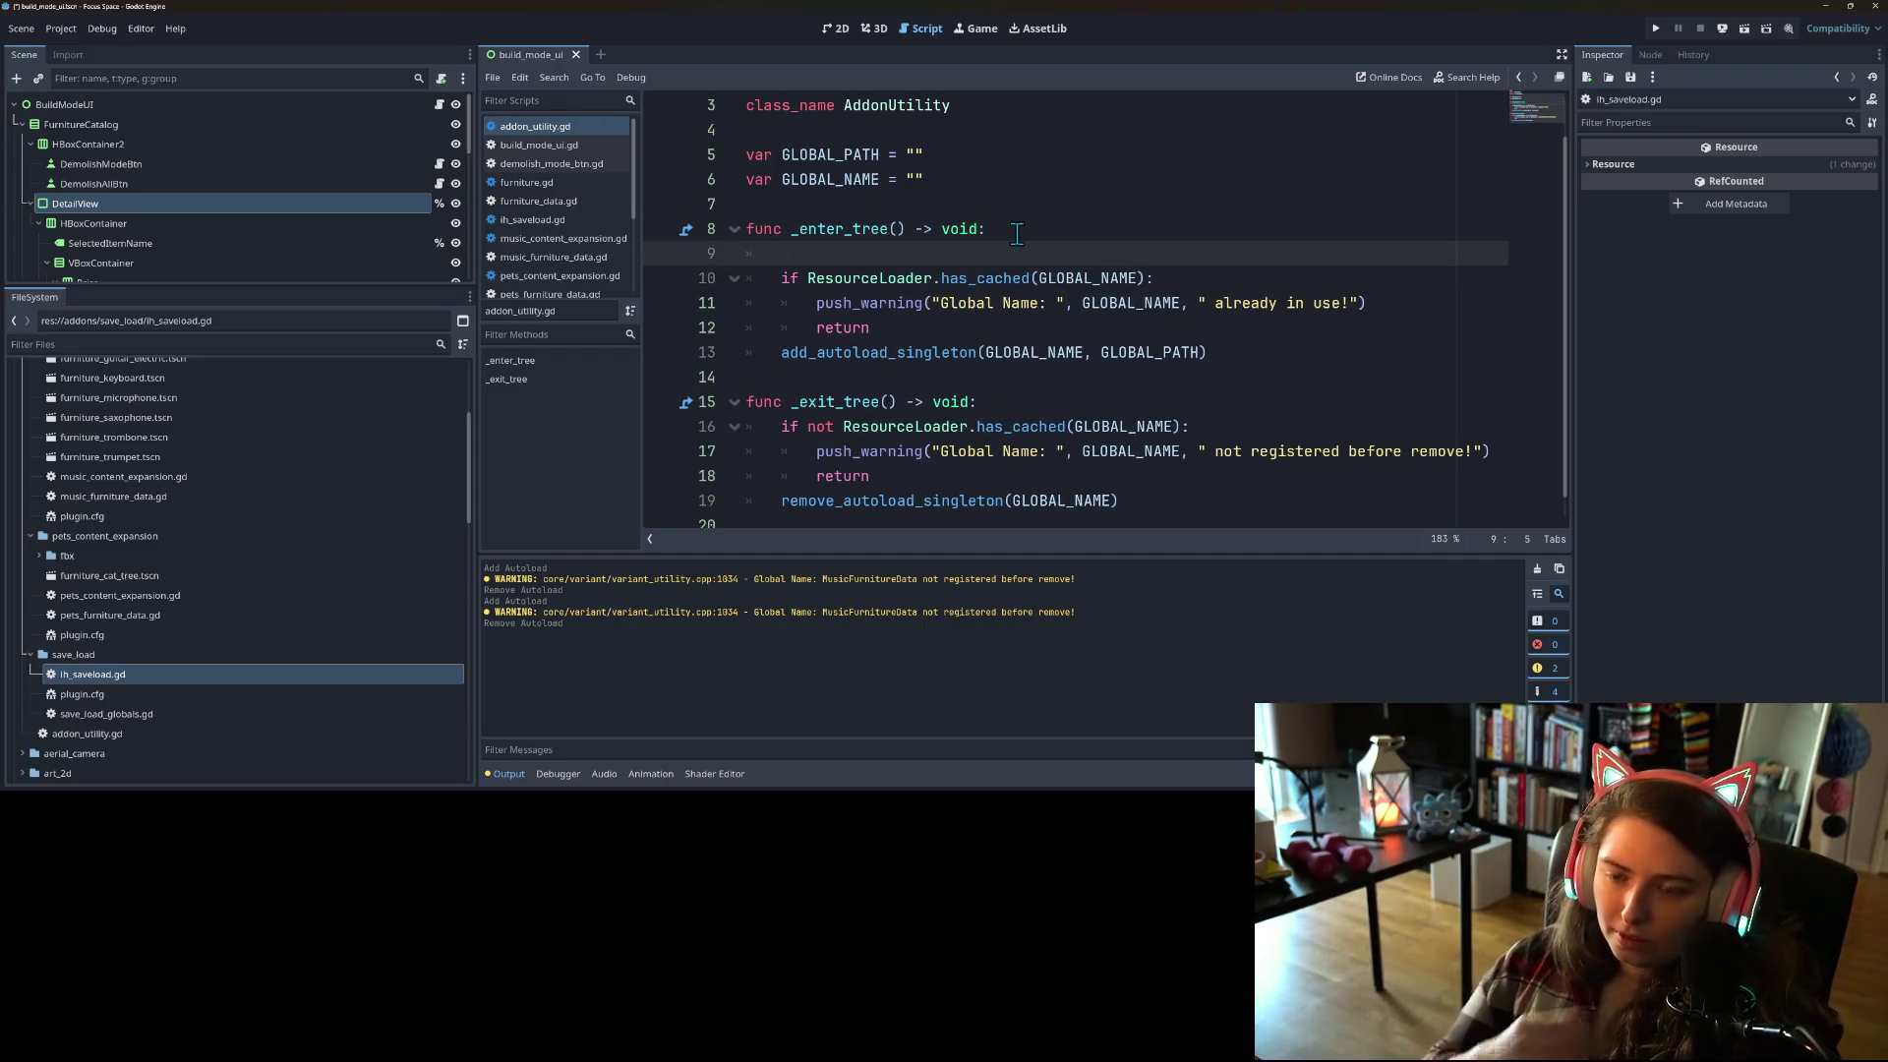
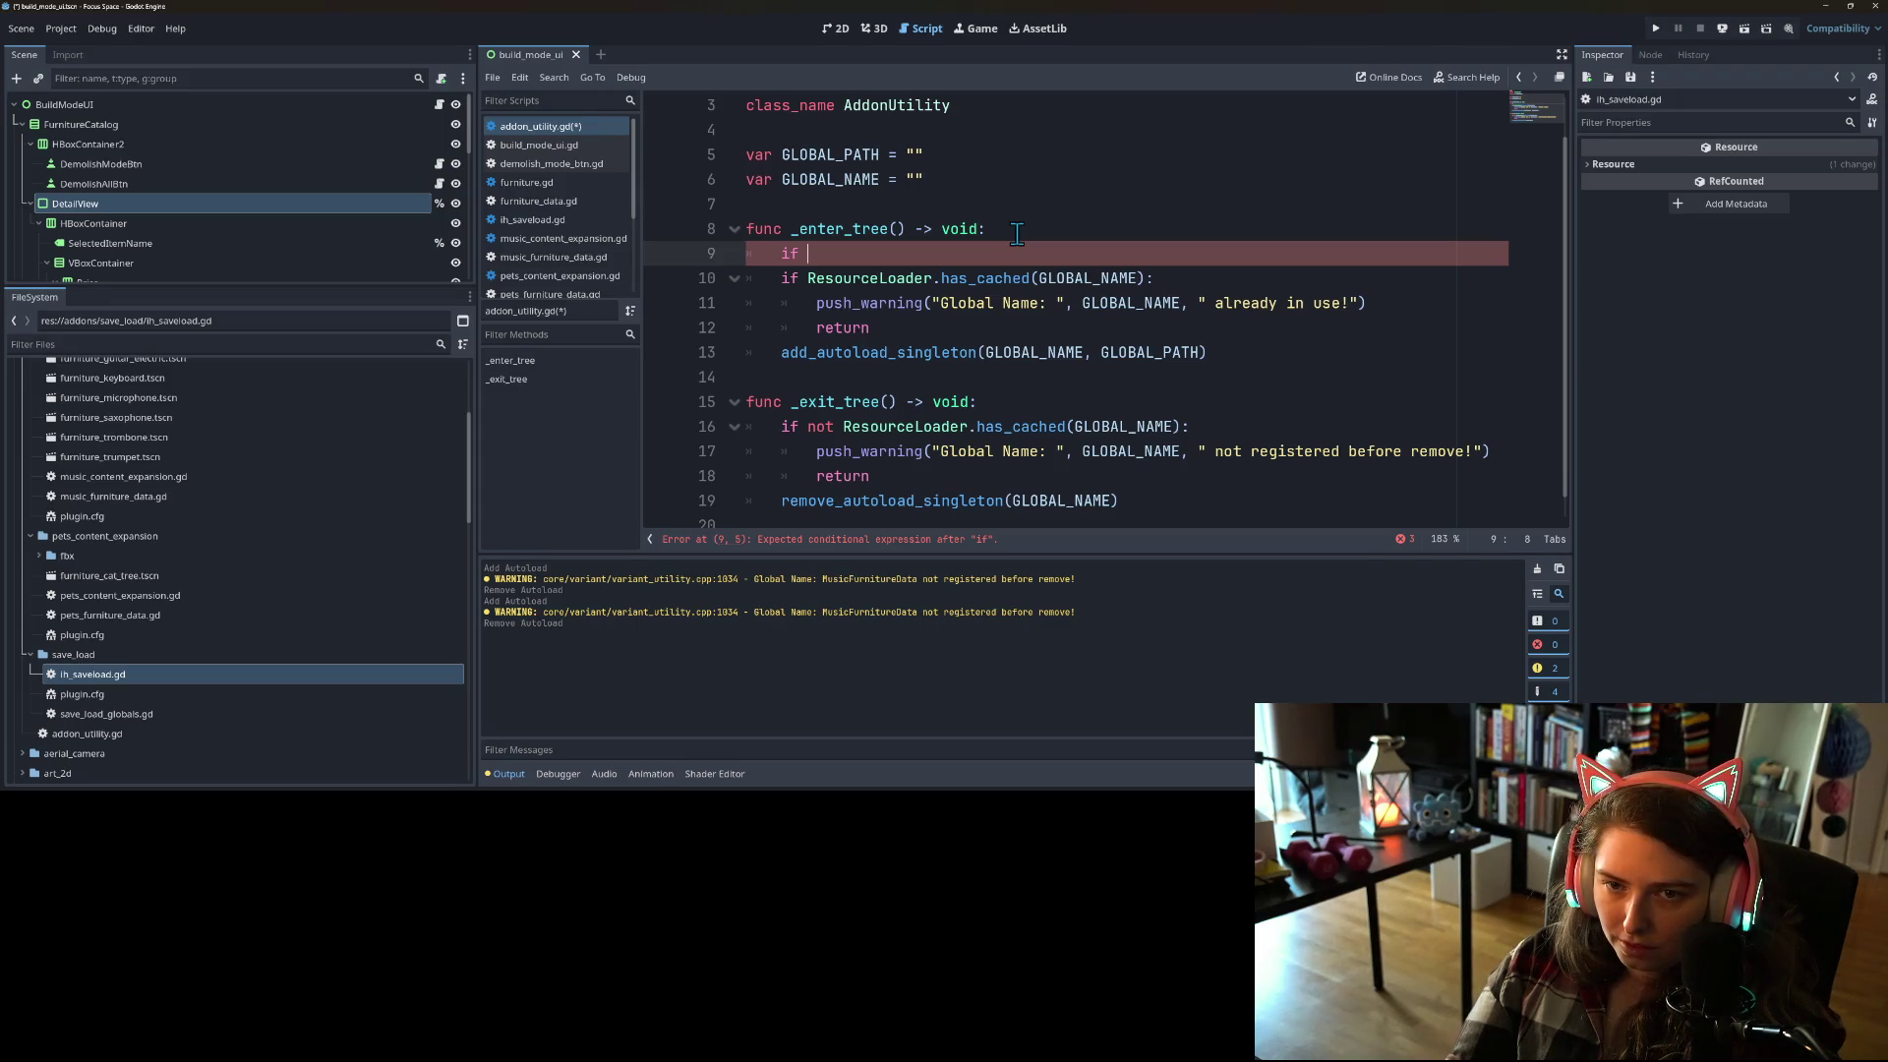
Step: Change the _enter_tree check to type_exists(GLOBAL_NAME), delete the old has_cached line, and save
type("exists")
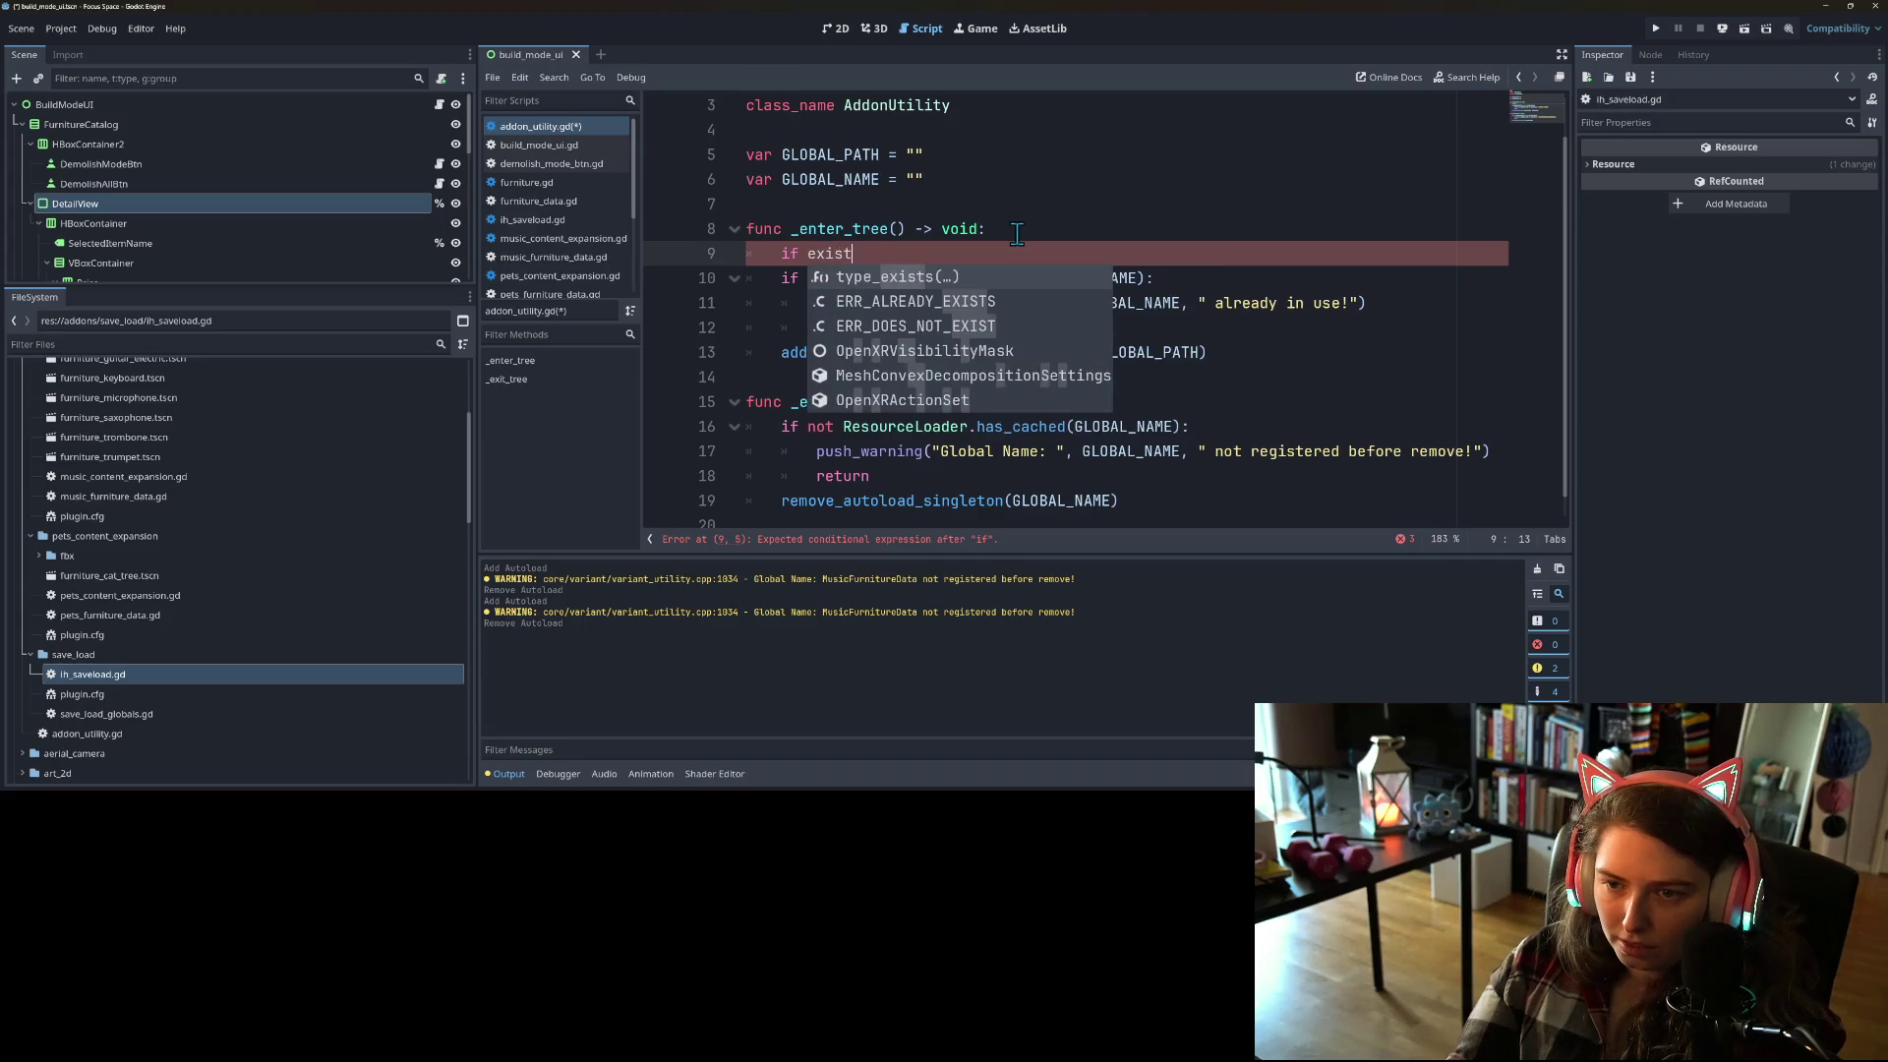
key("Return")
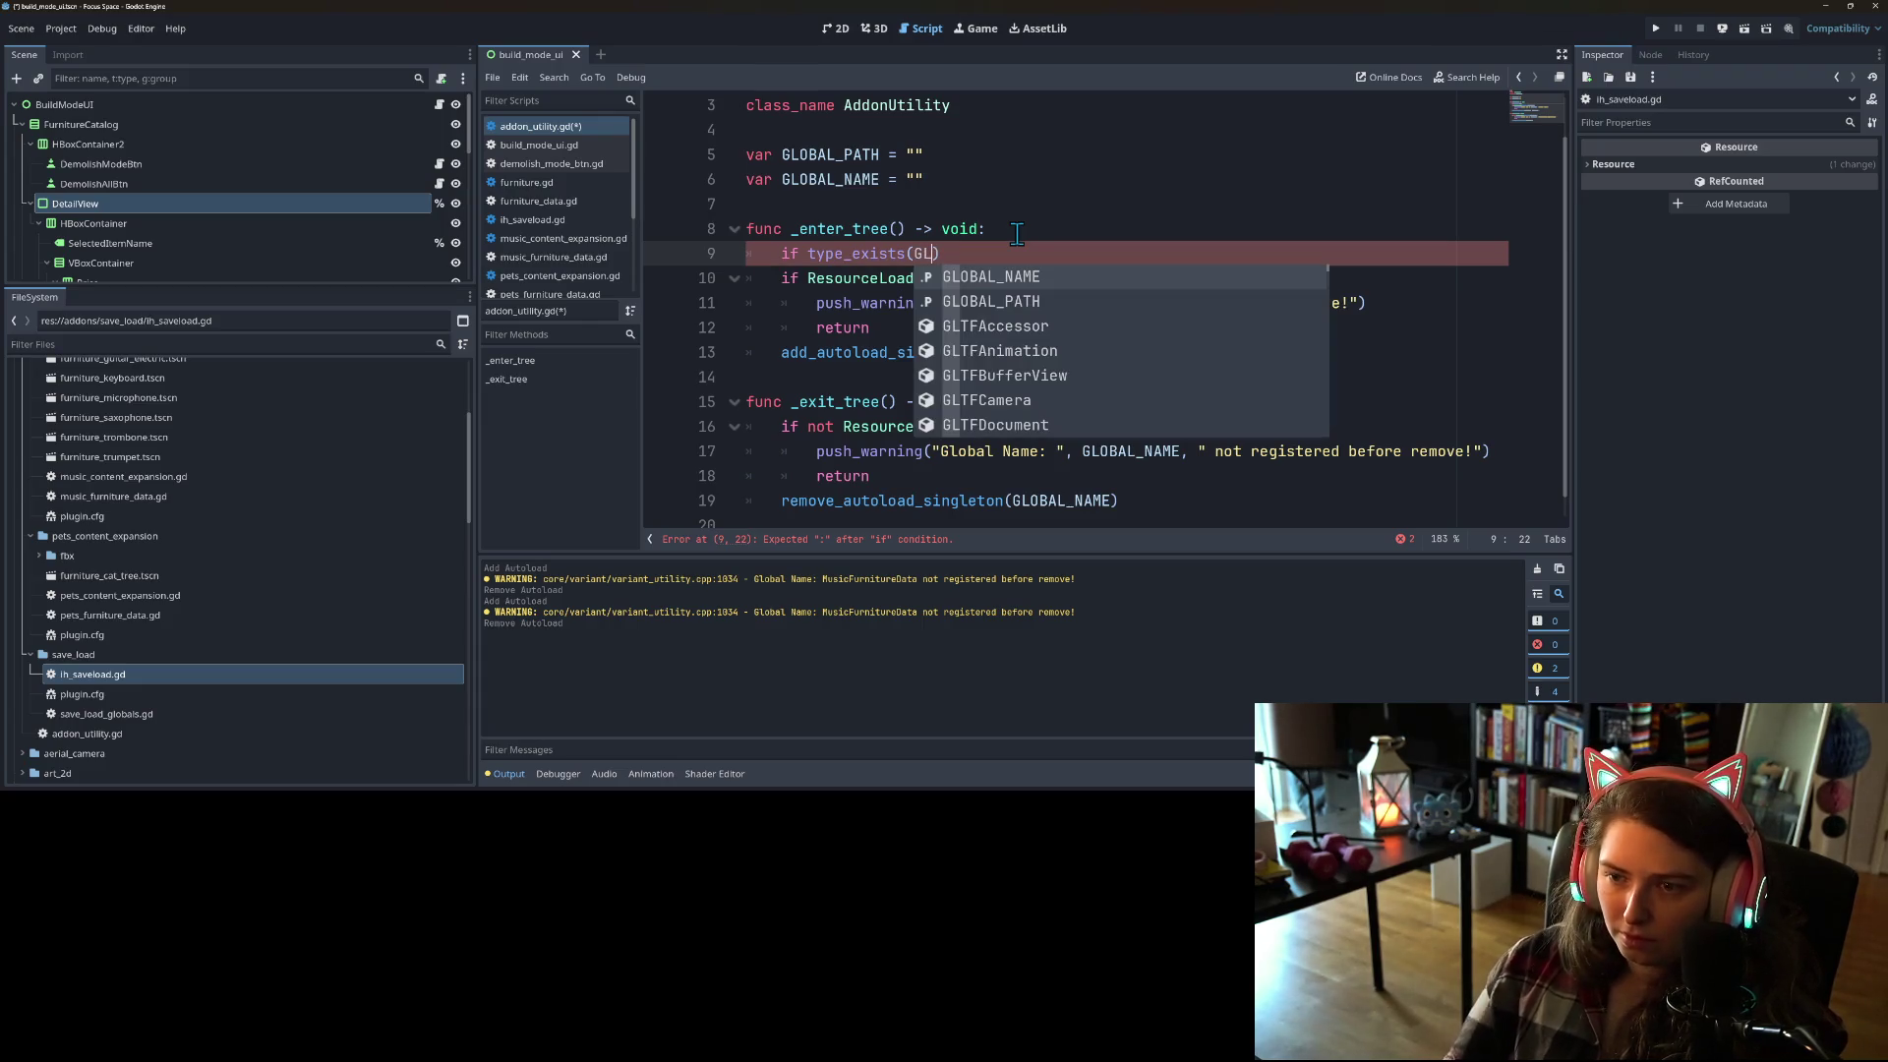
key("Return")
left_click(1039, 253)
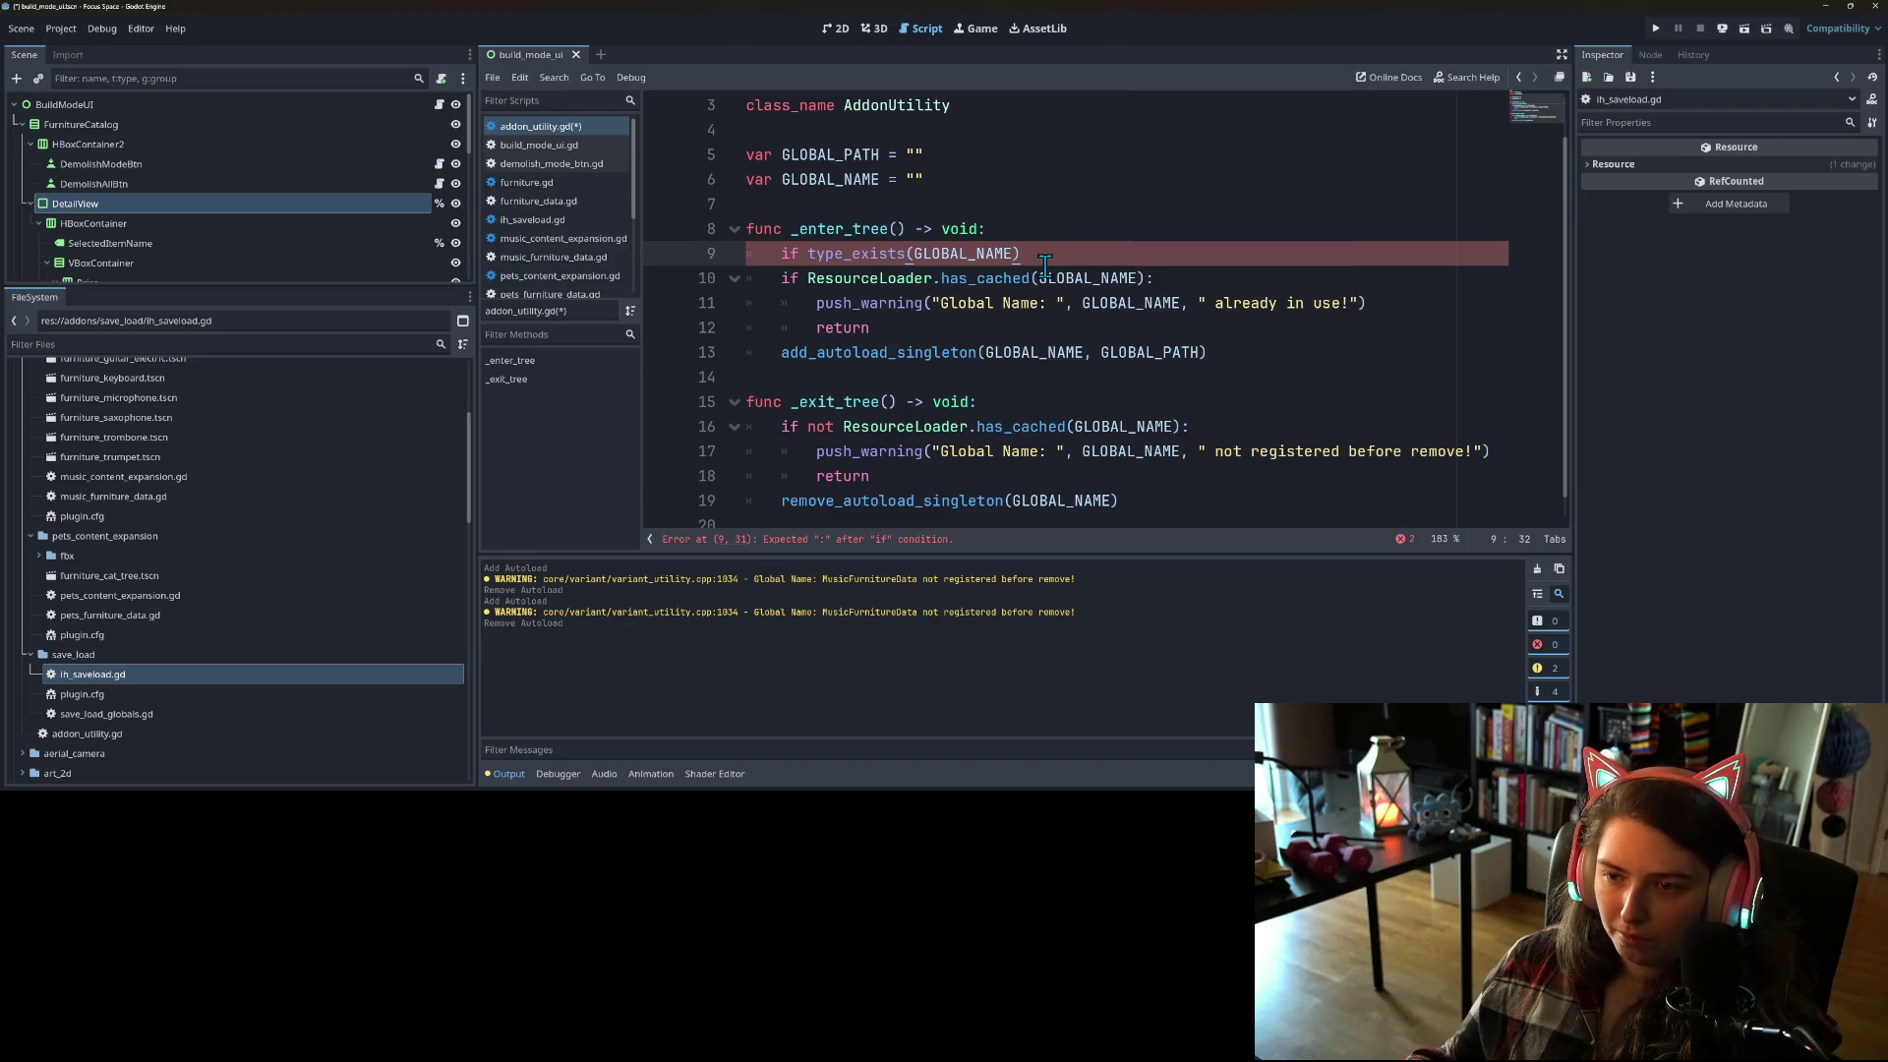
type(":")
left_click_drag(1156, 278, 700, 278)
key("BackSpace")
key("BackSpace")
key("ctrl+s")
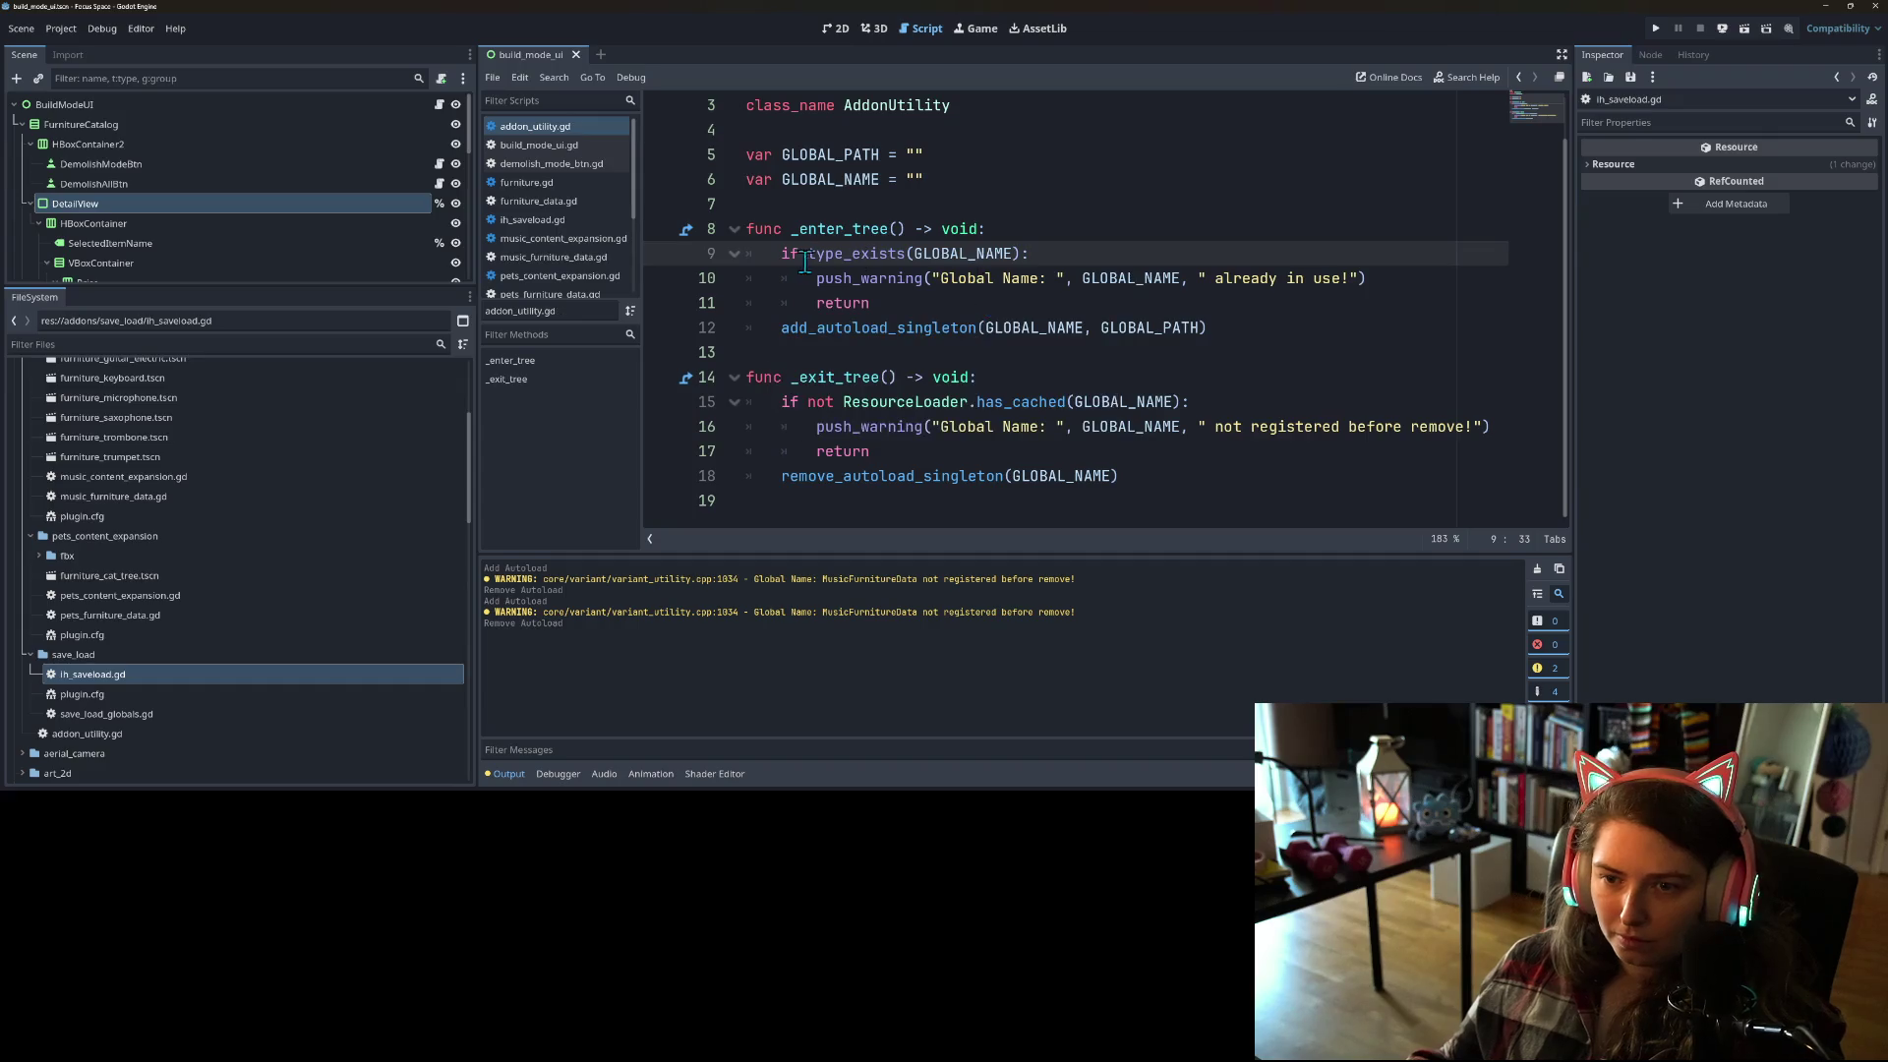
Step: Paste the type_exists(GLOBAL_NAME) condition over _exit_tree's has_cached check and negate it with 'not'
left_click_drag(782, 253, 1033, 252)
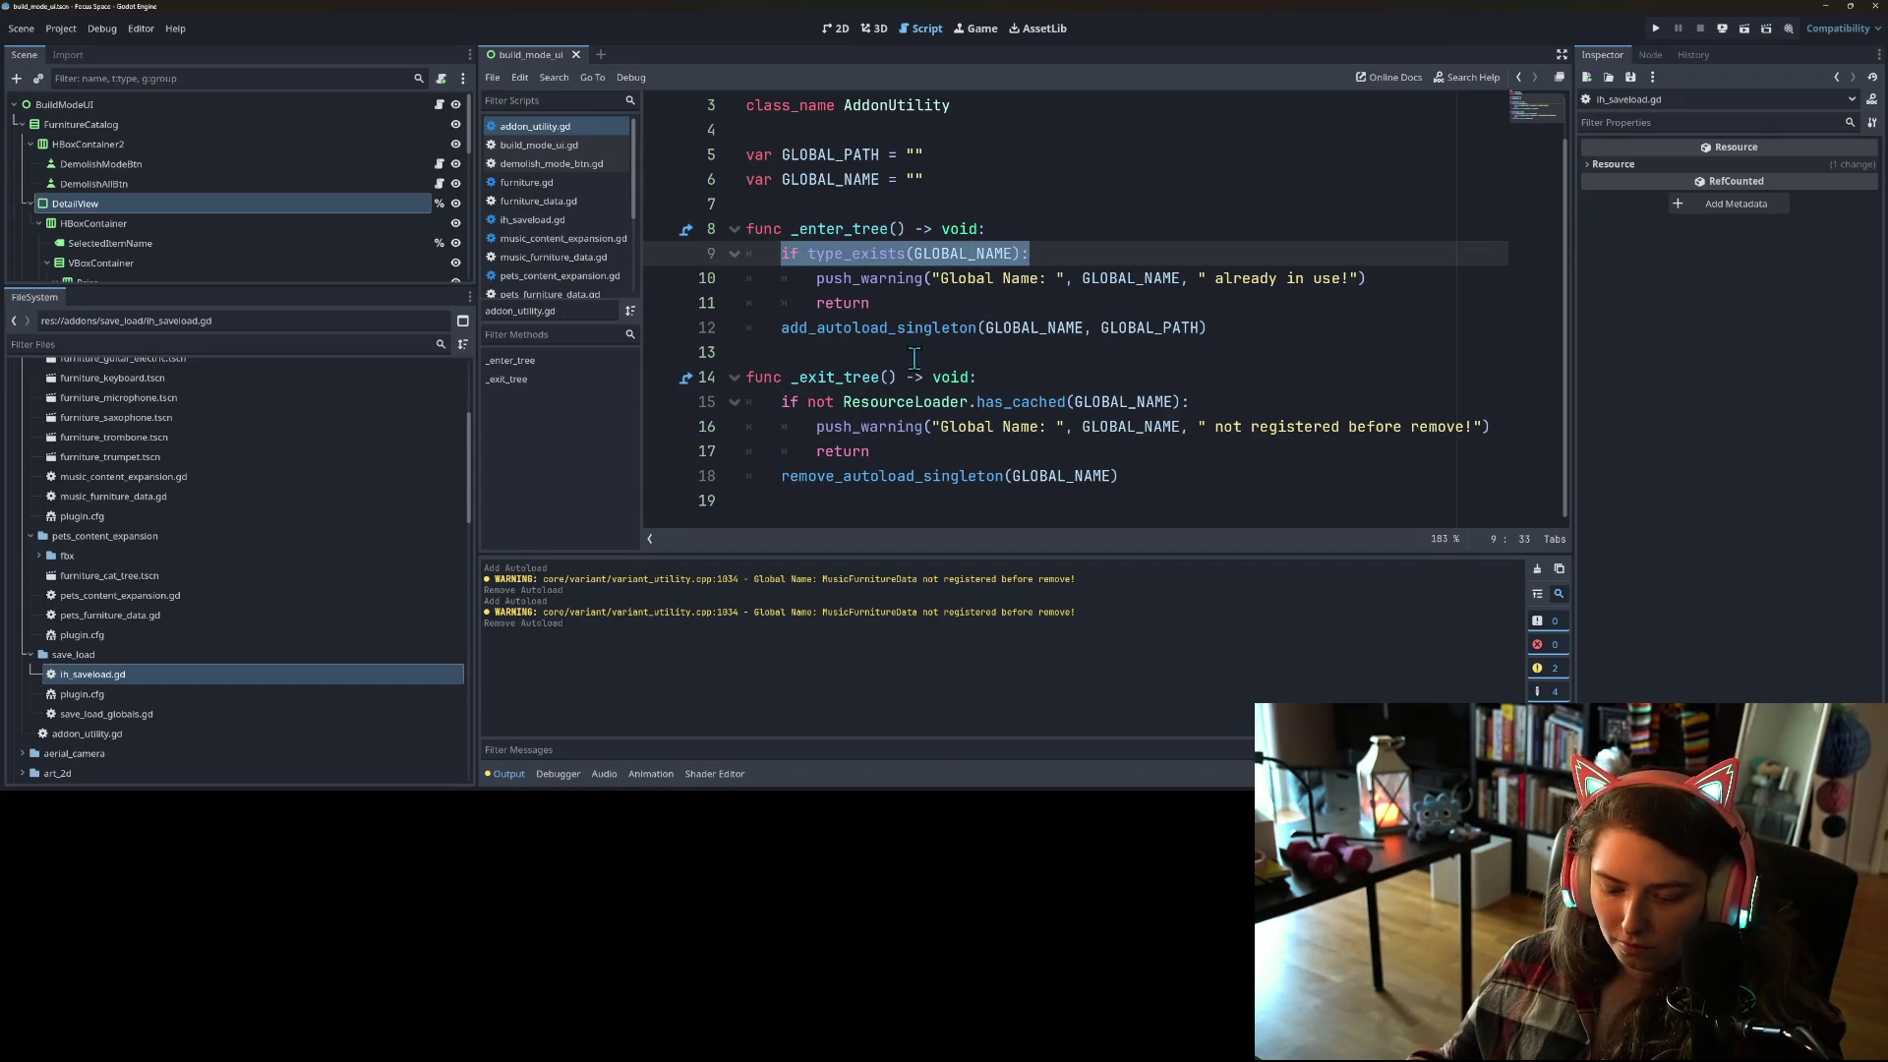
left_click_drag(781, 401, 1256, 397)
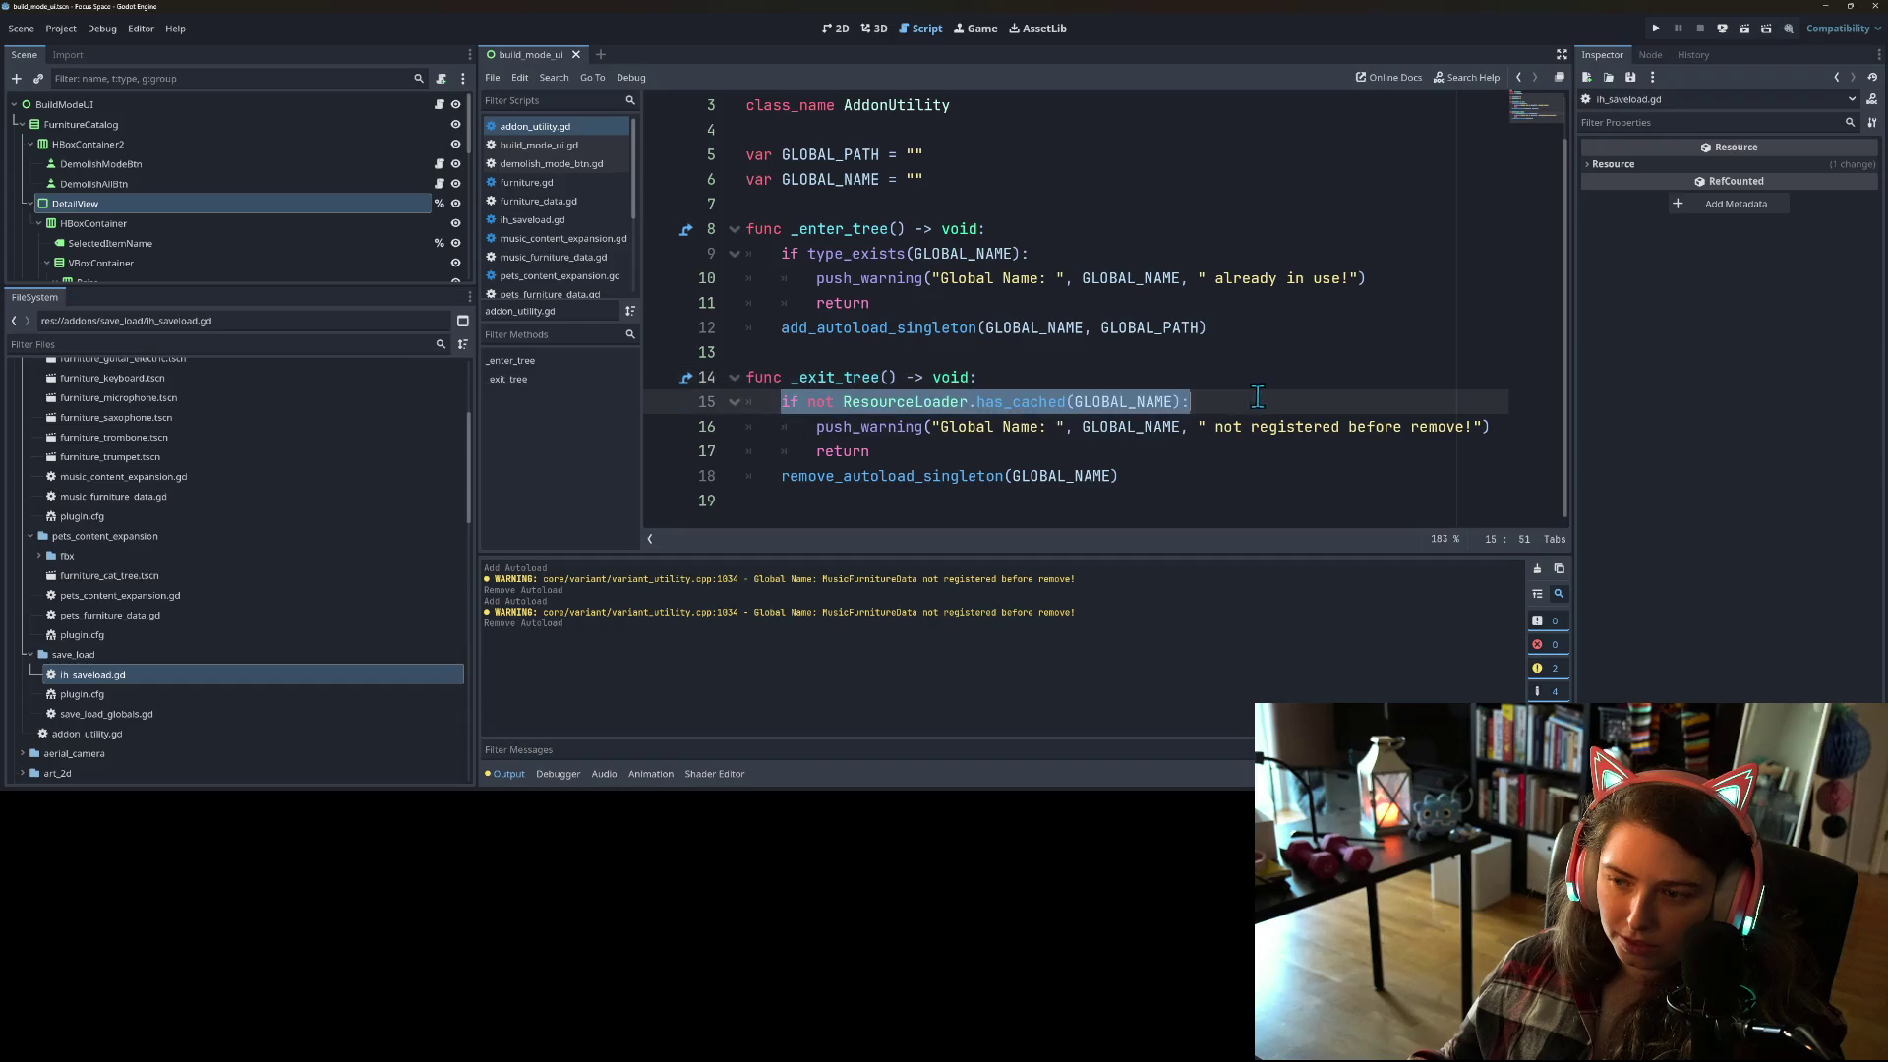
key("ctrl+v")
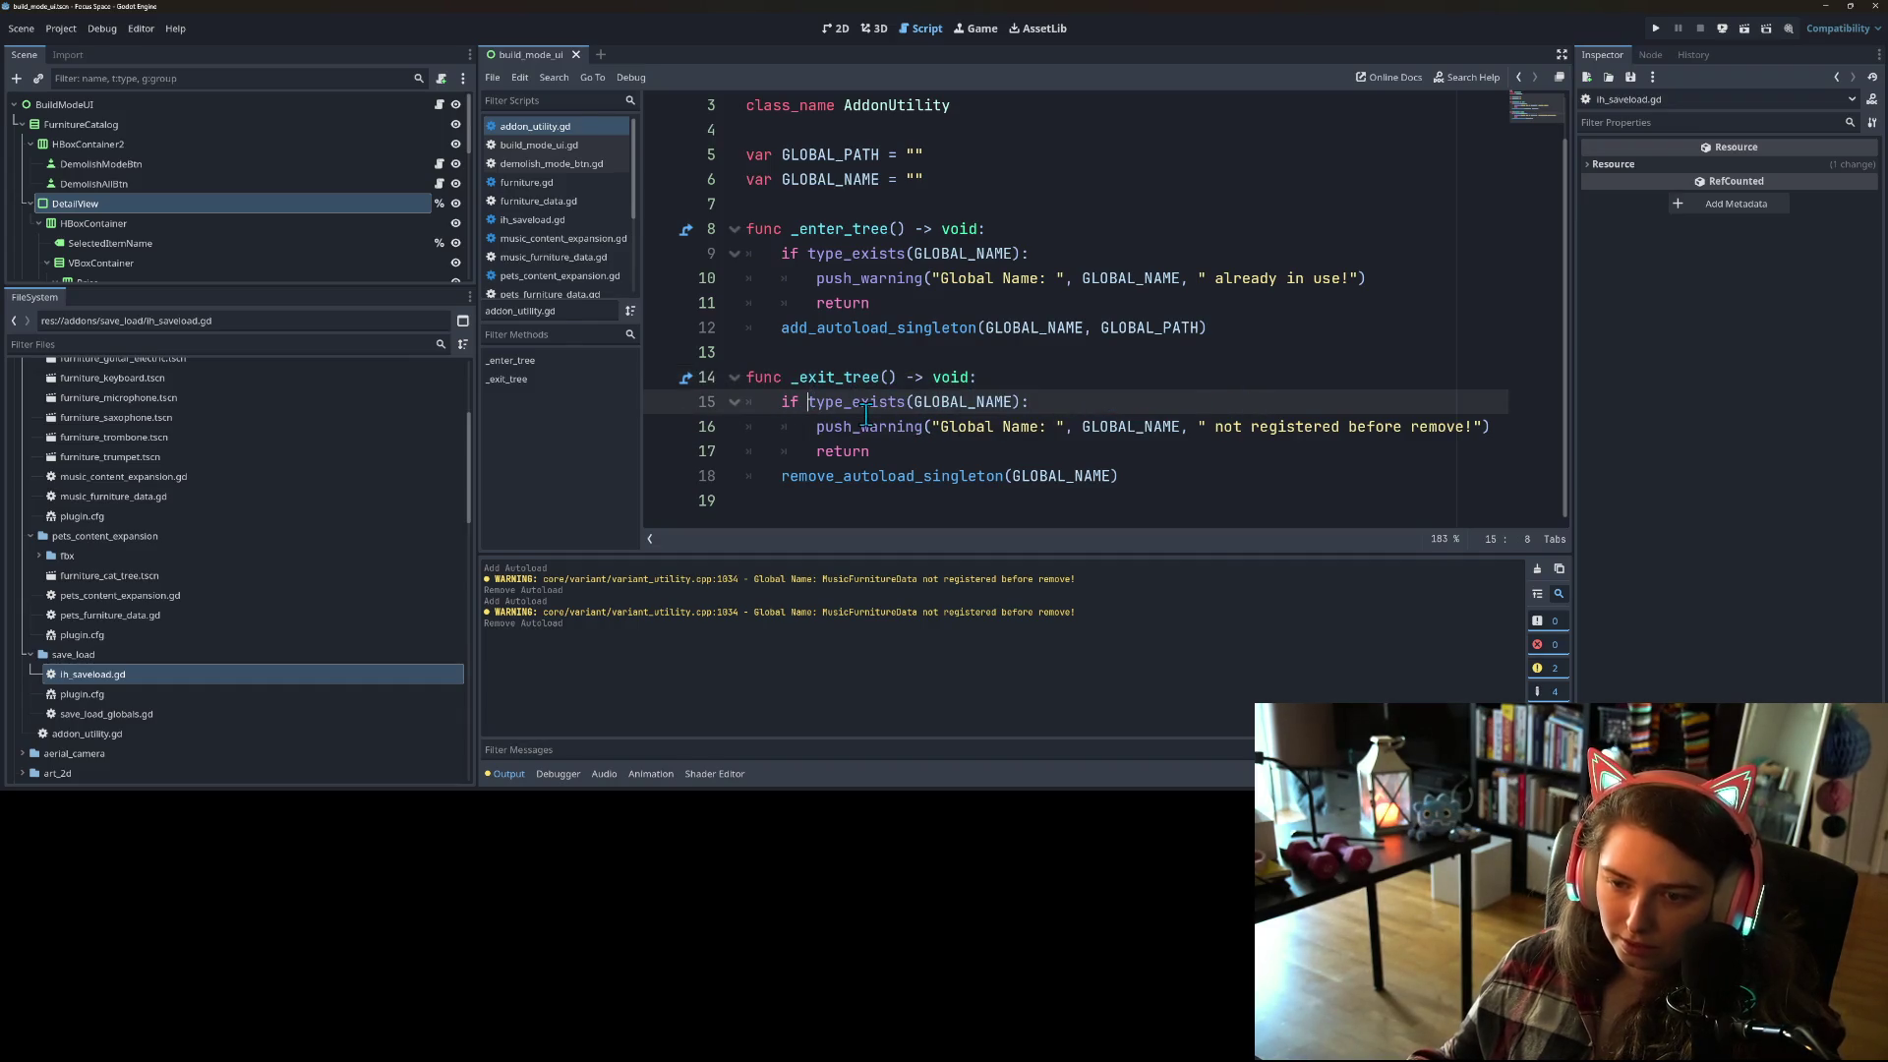
type("not")
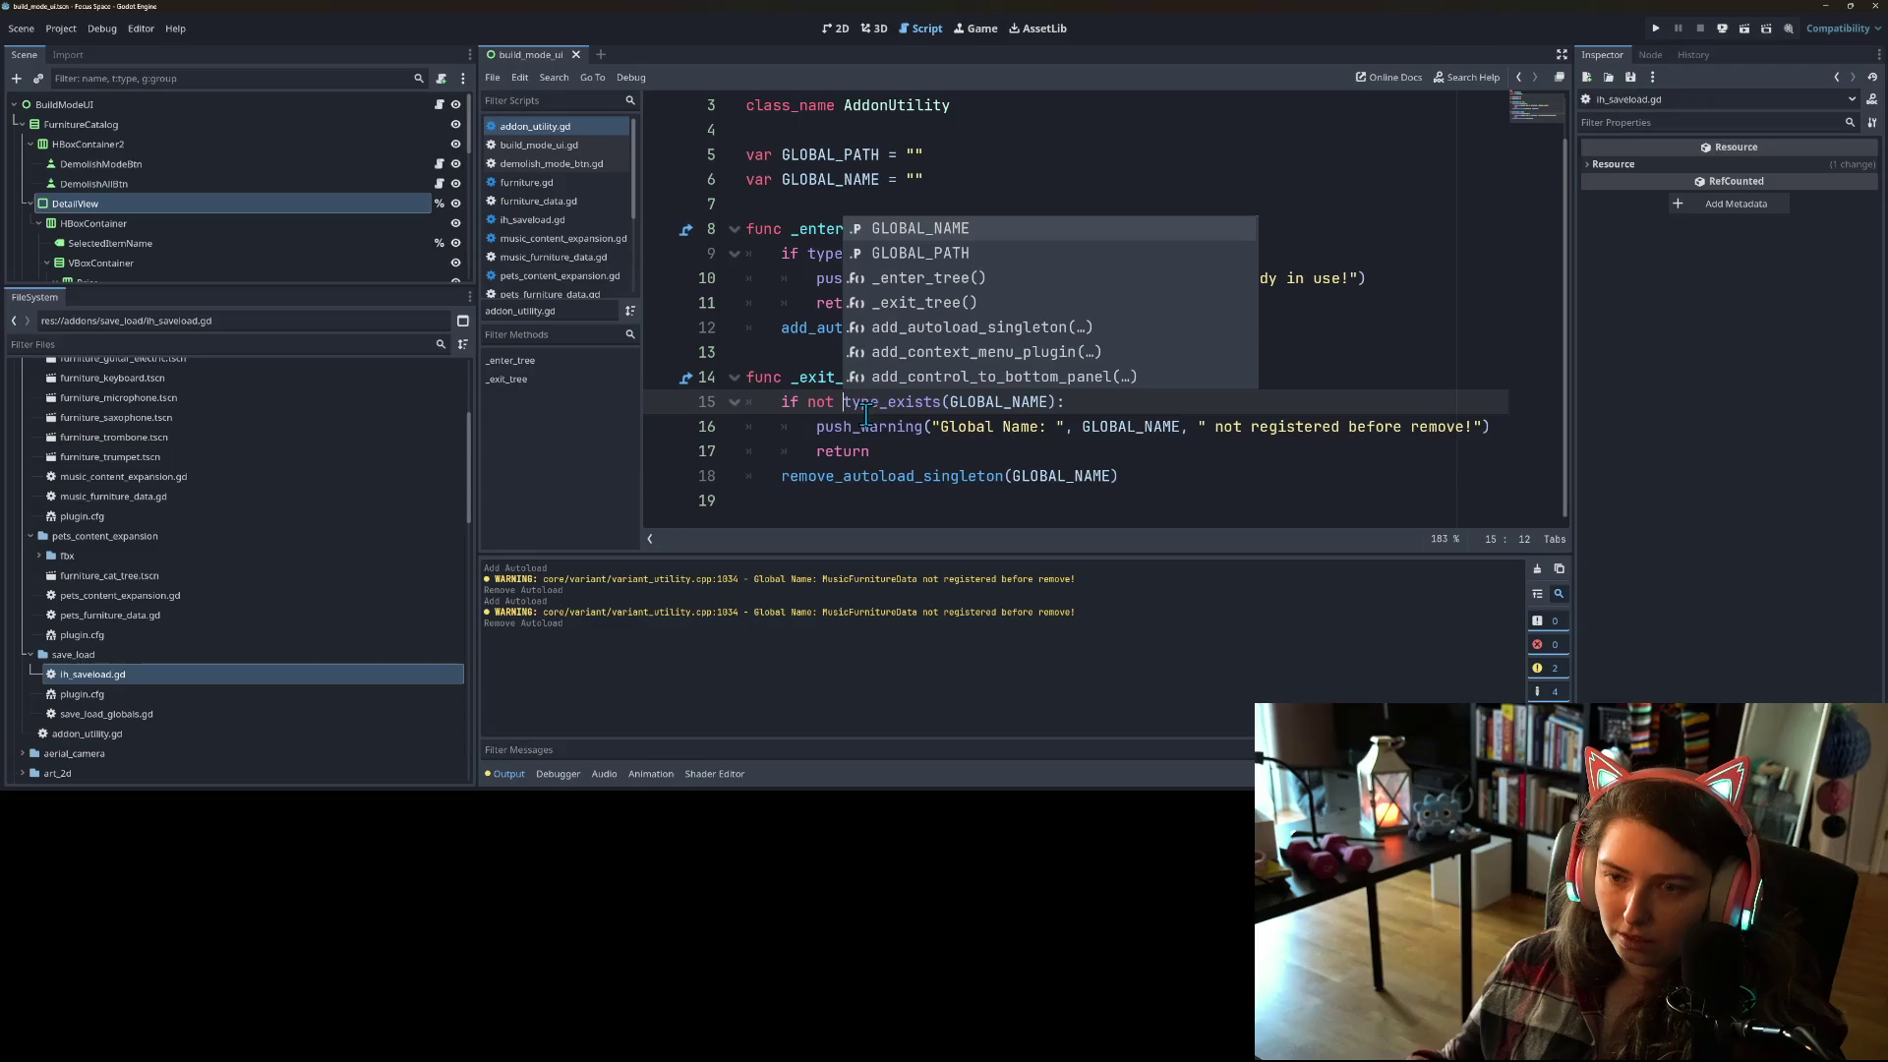
left_click(56, 29)
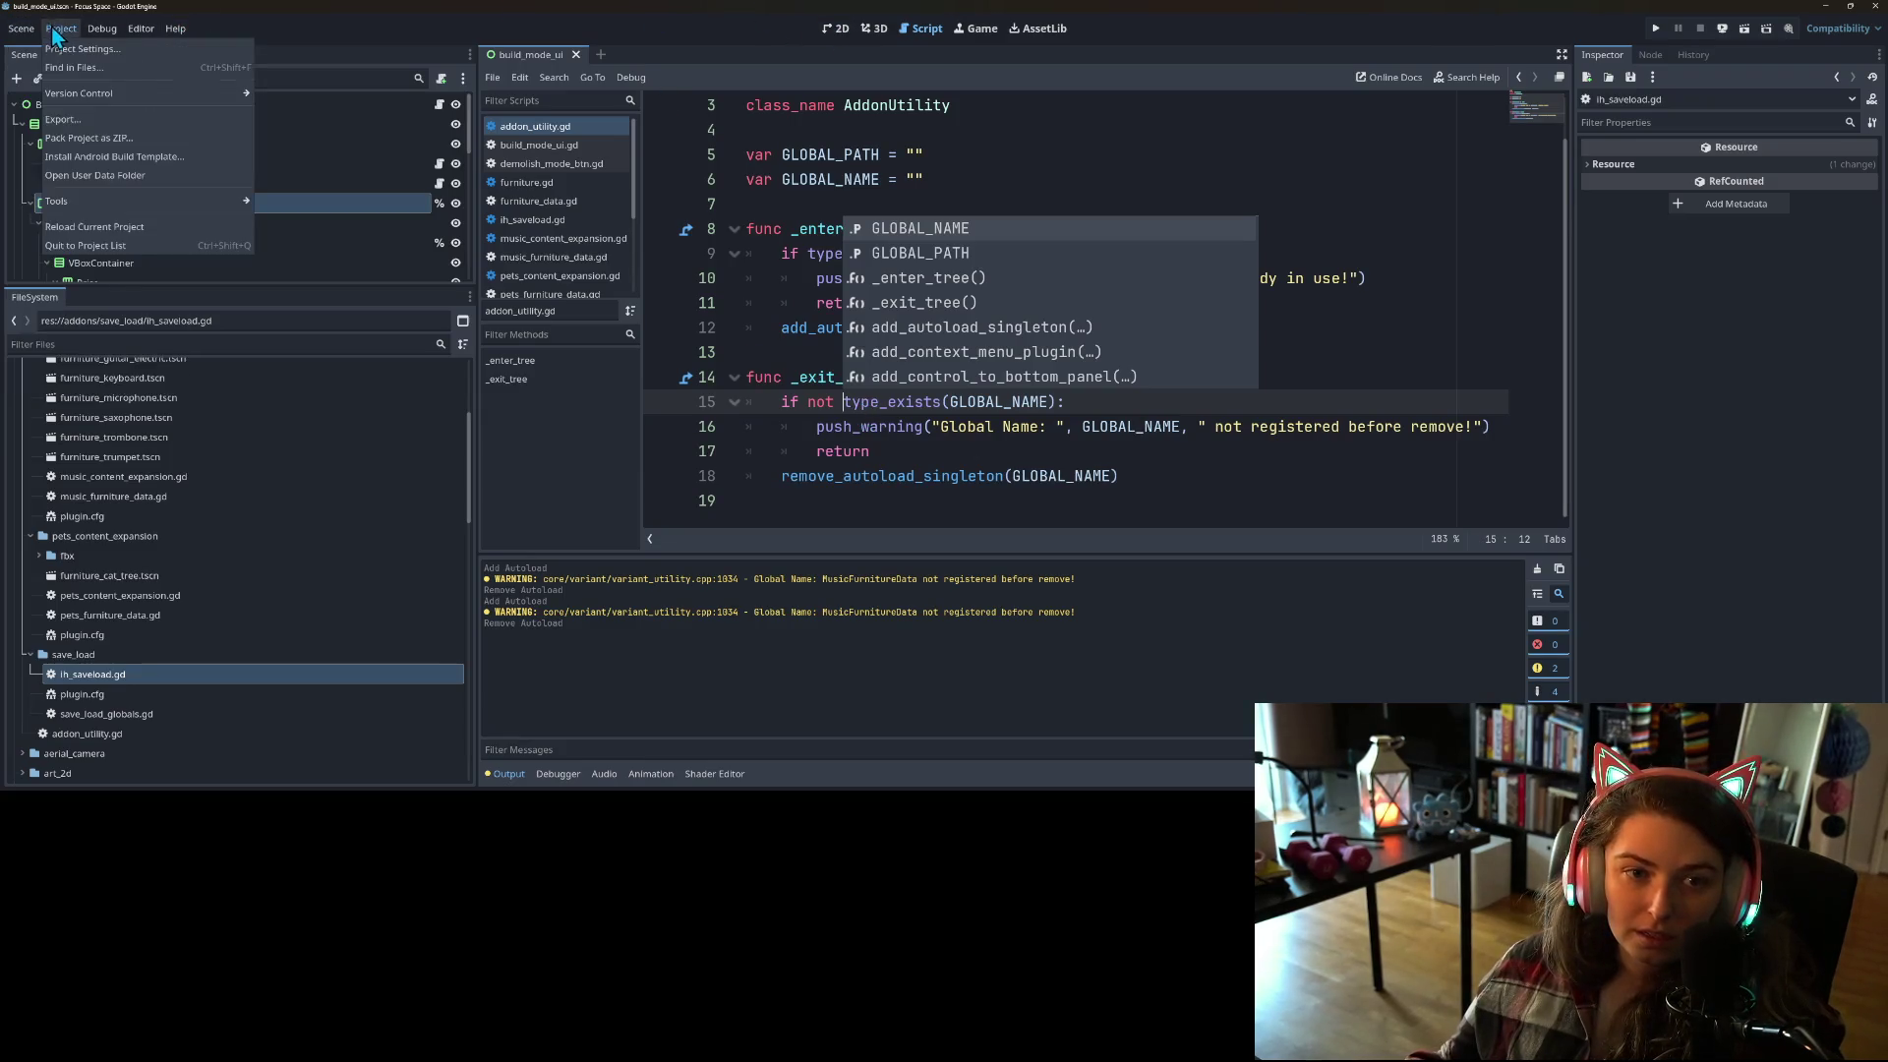
Step: Toggle the Music Content Expansion plugin in Project Settings
left_click(83, 49)
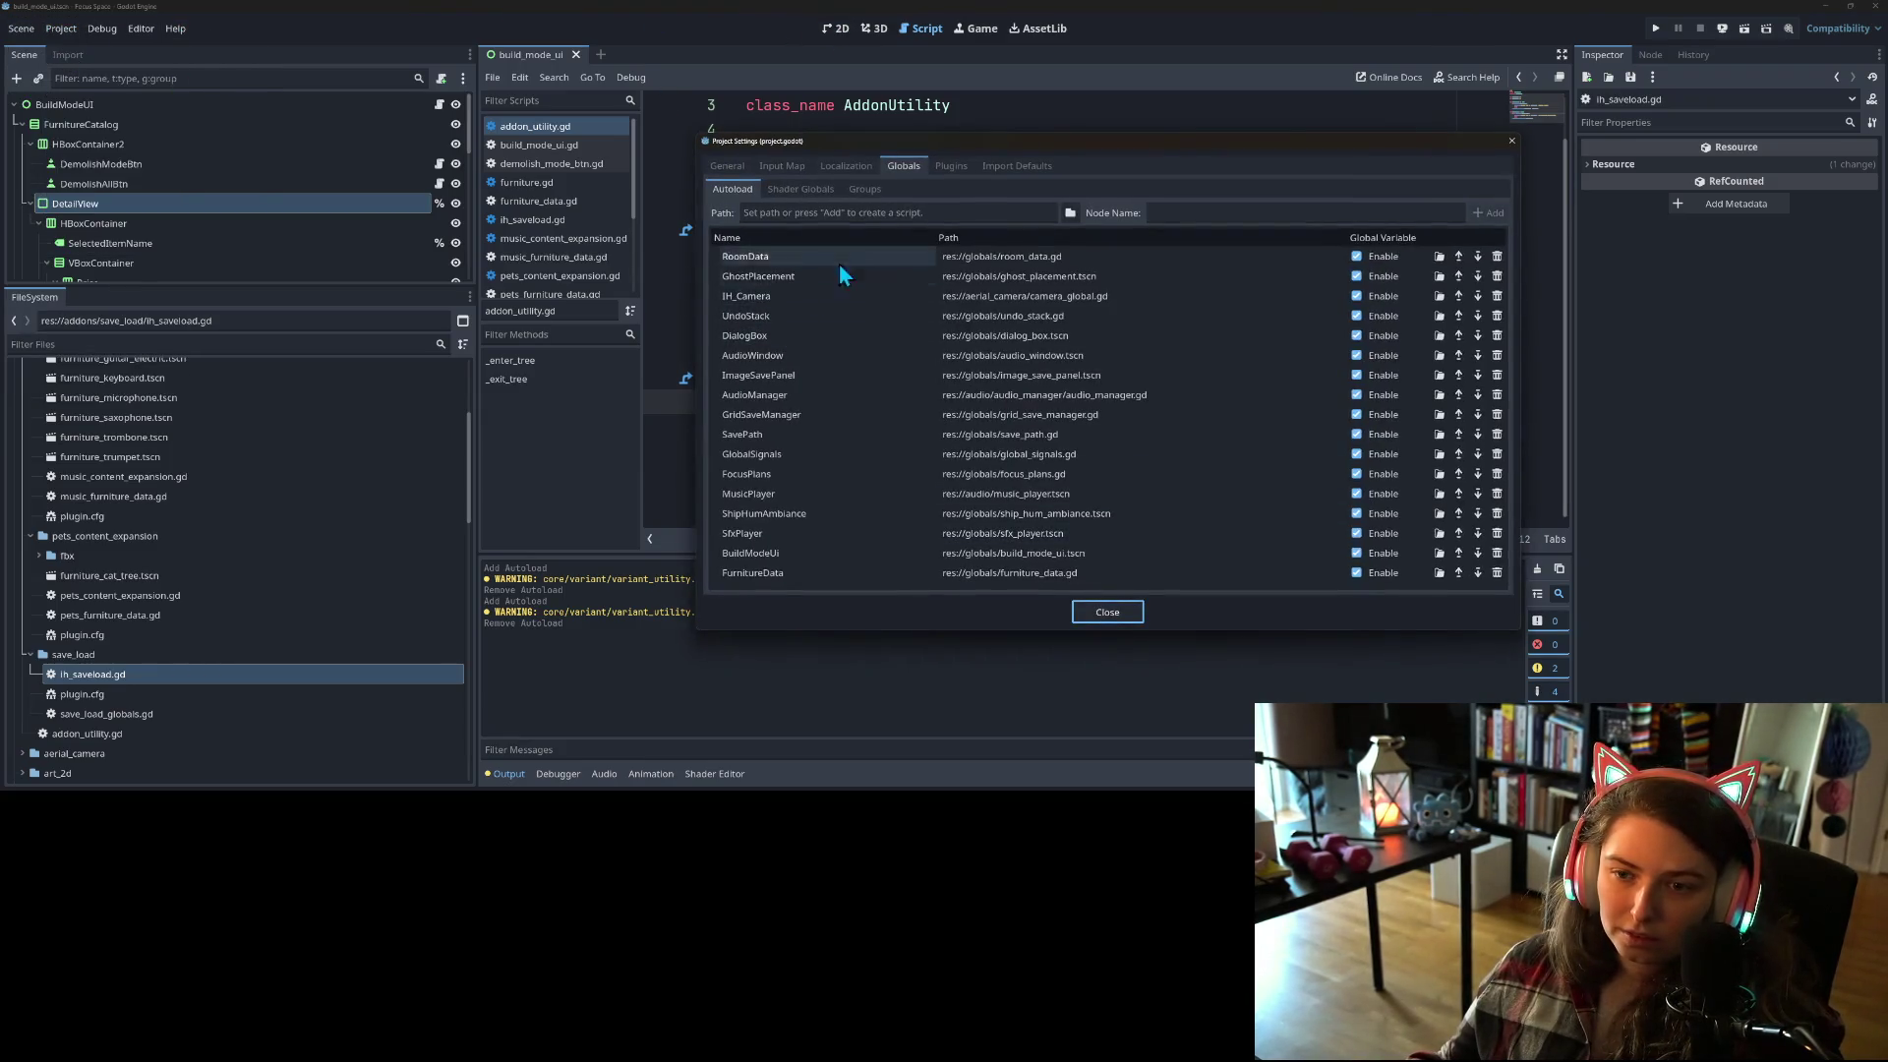
left_click(948, 167)
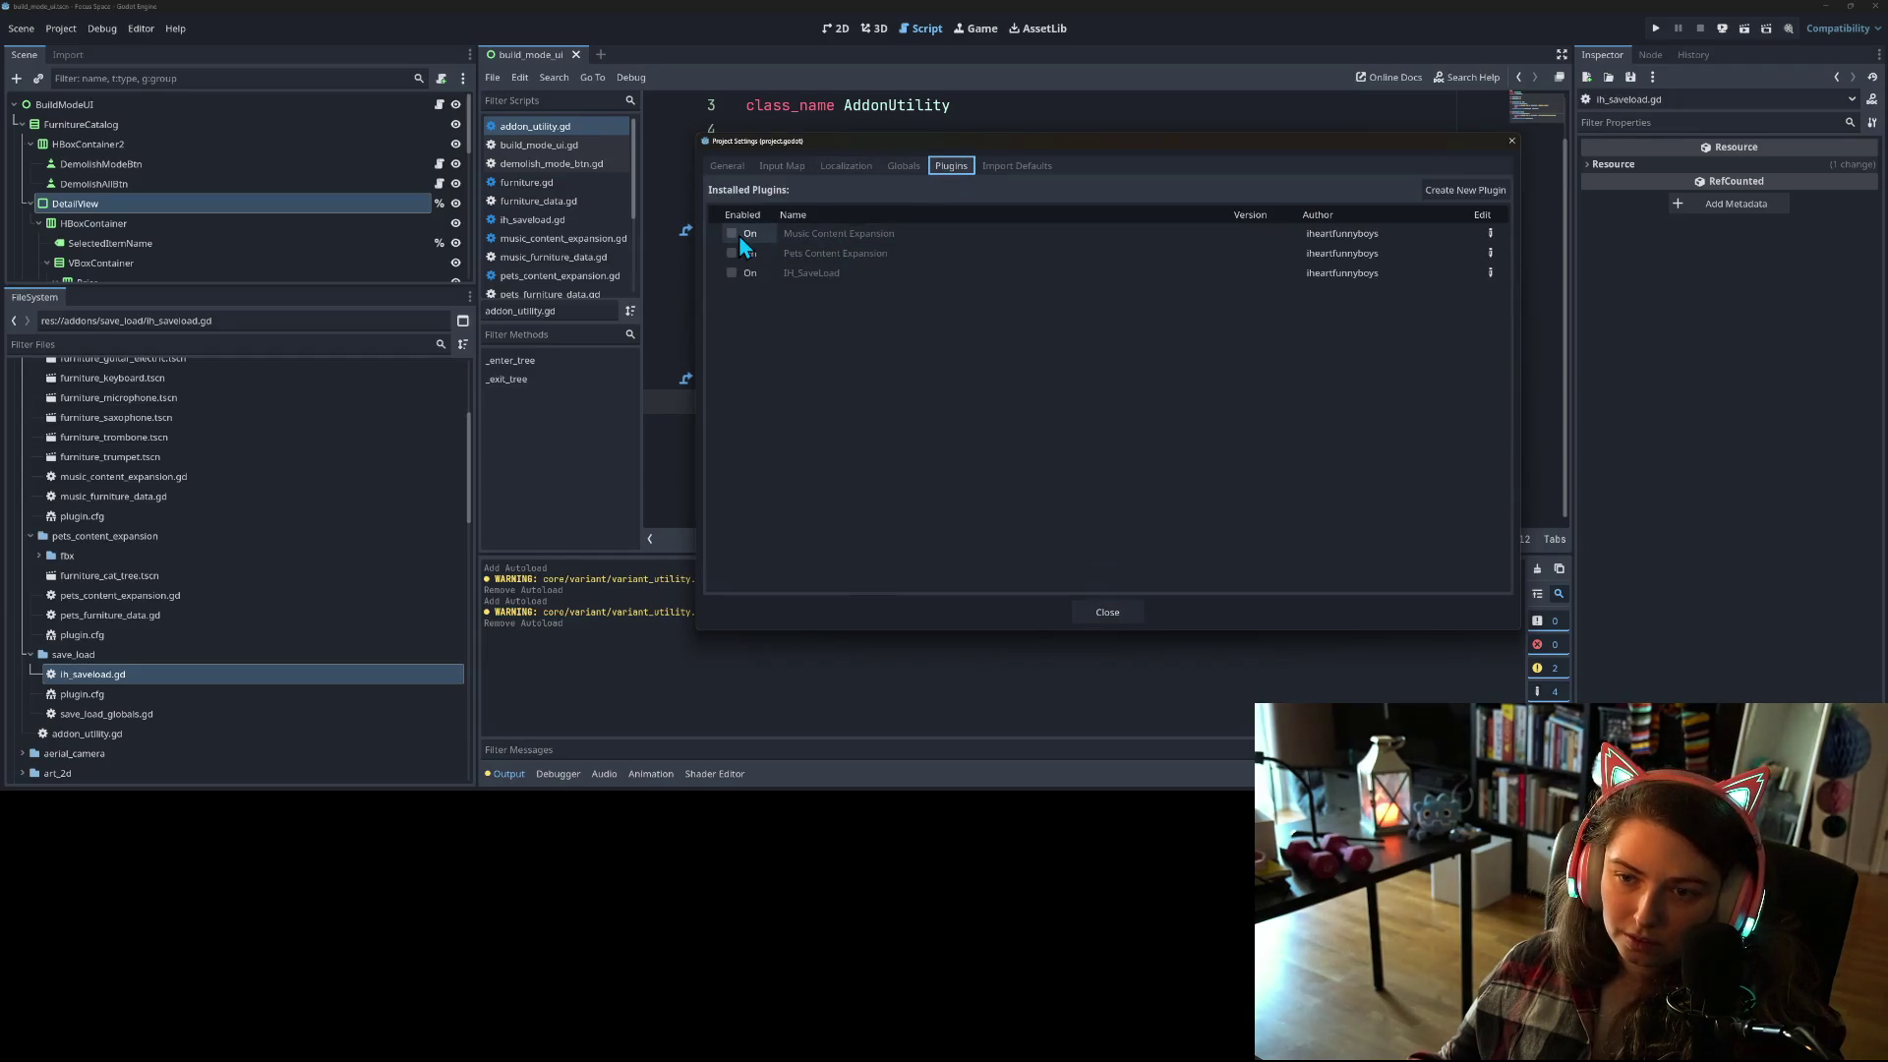
left_click(730, 233)
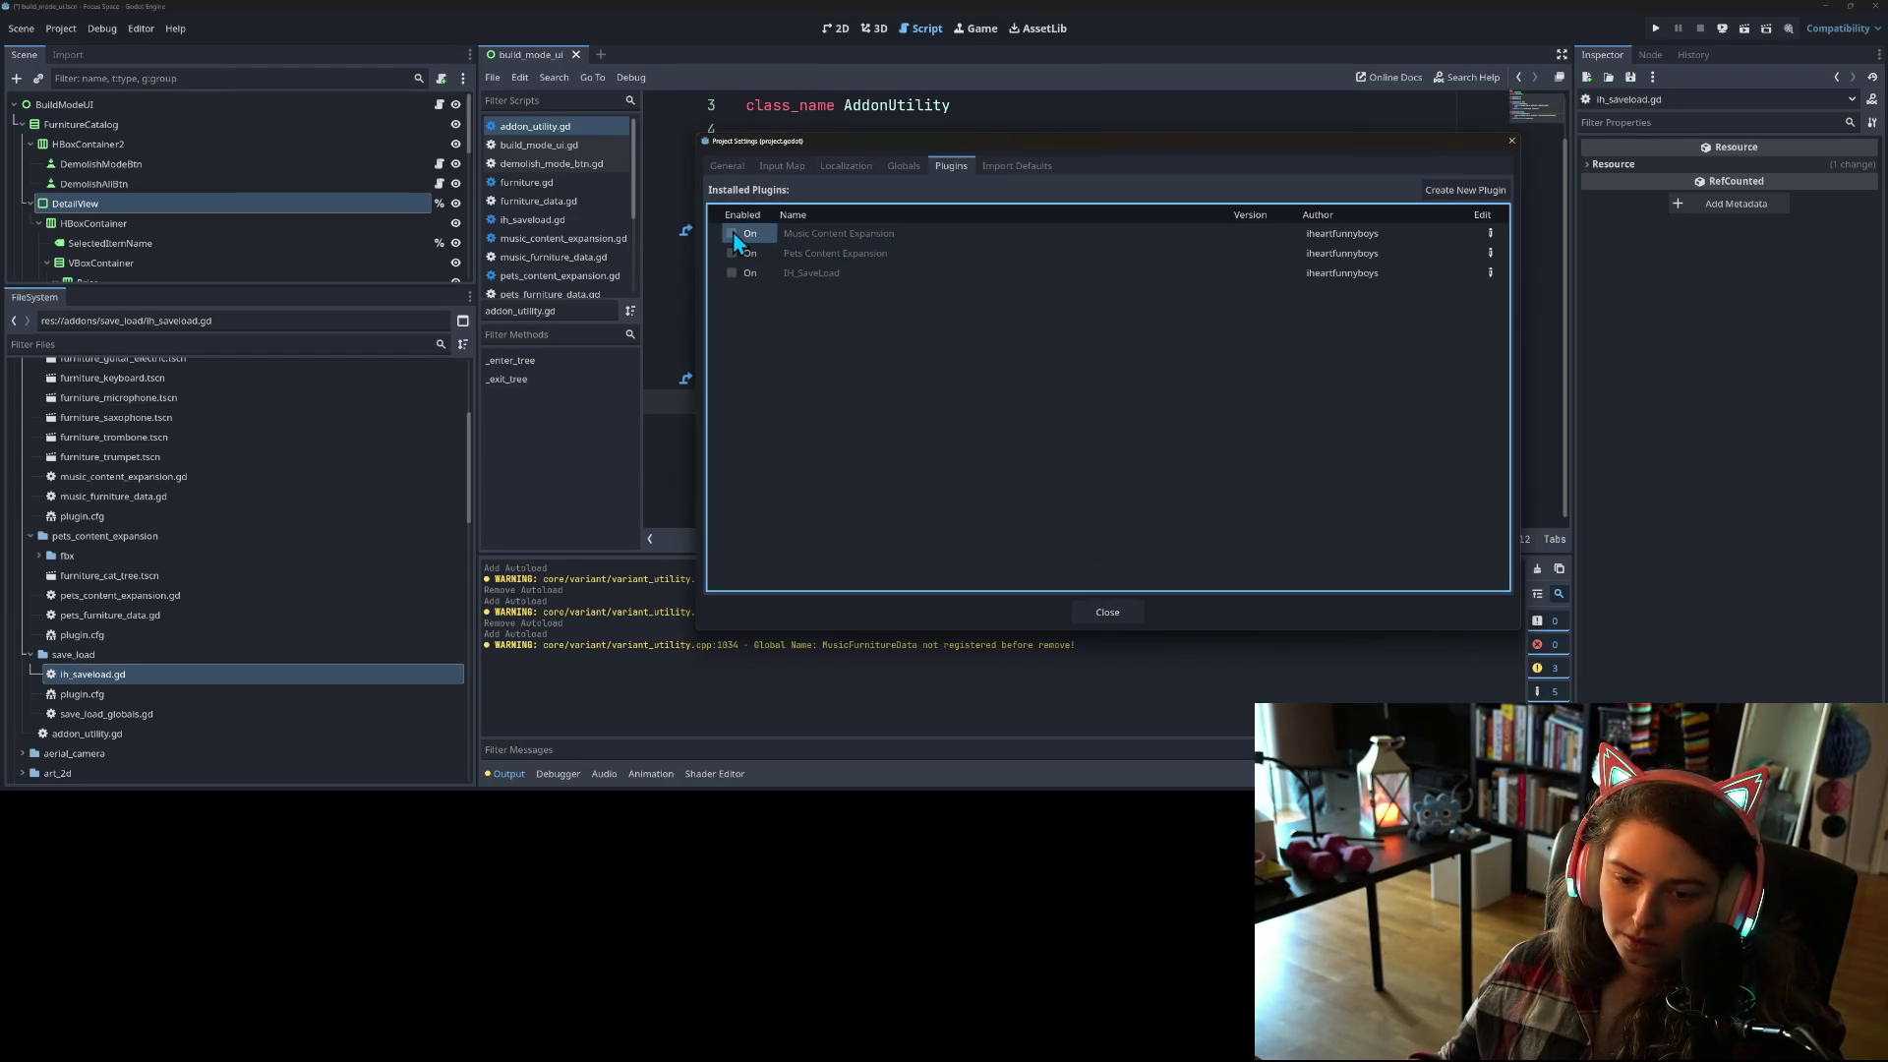
Step: Remove the MusicFurnitureData autoload from Globals and close Project Settings
left_click(909, 164)
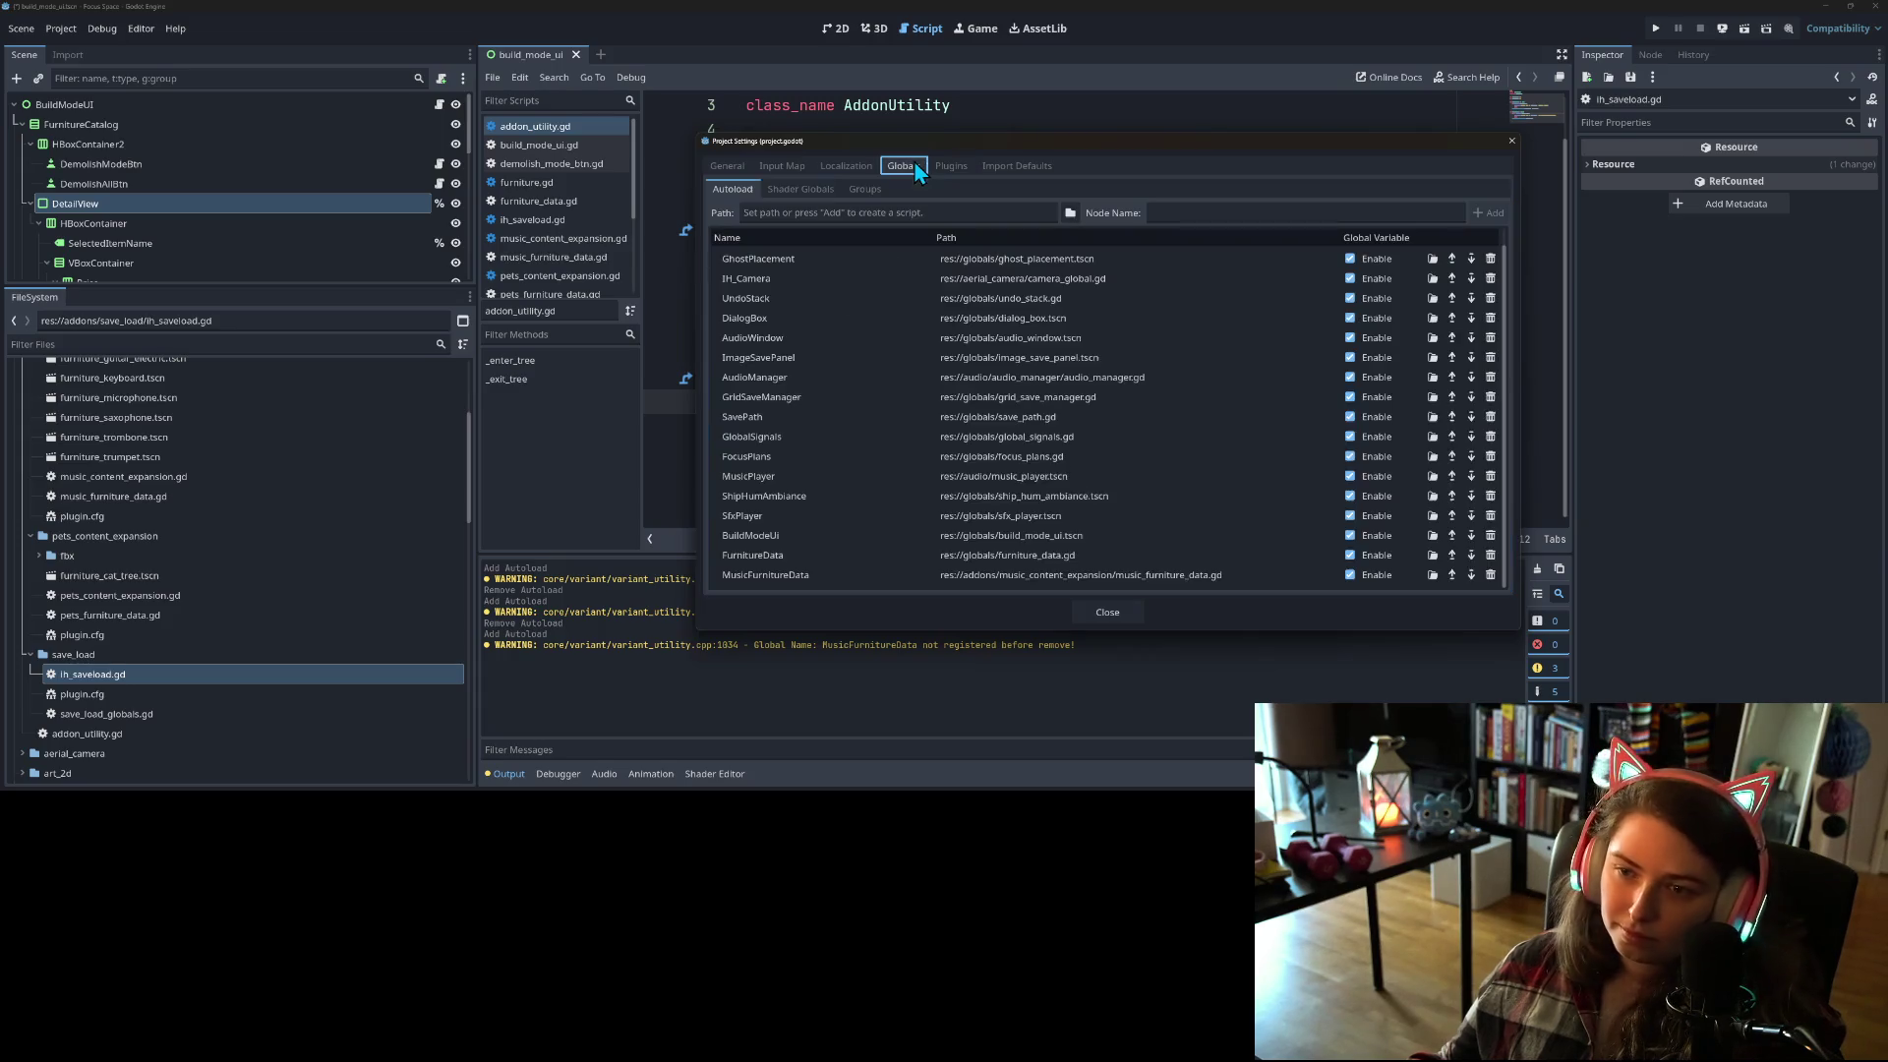
left_click(849, 580)
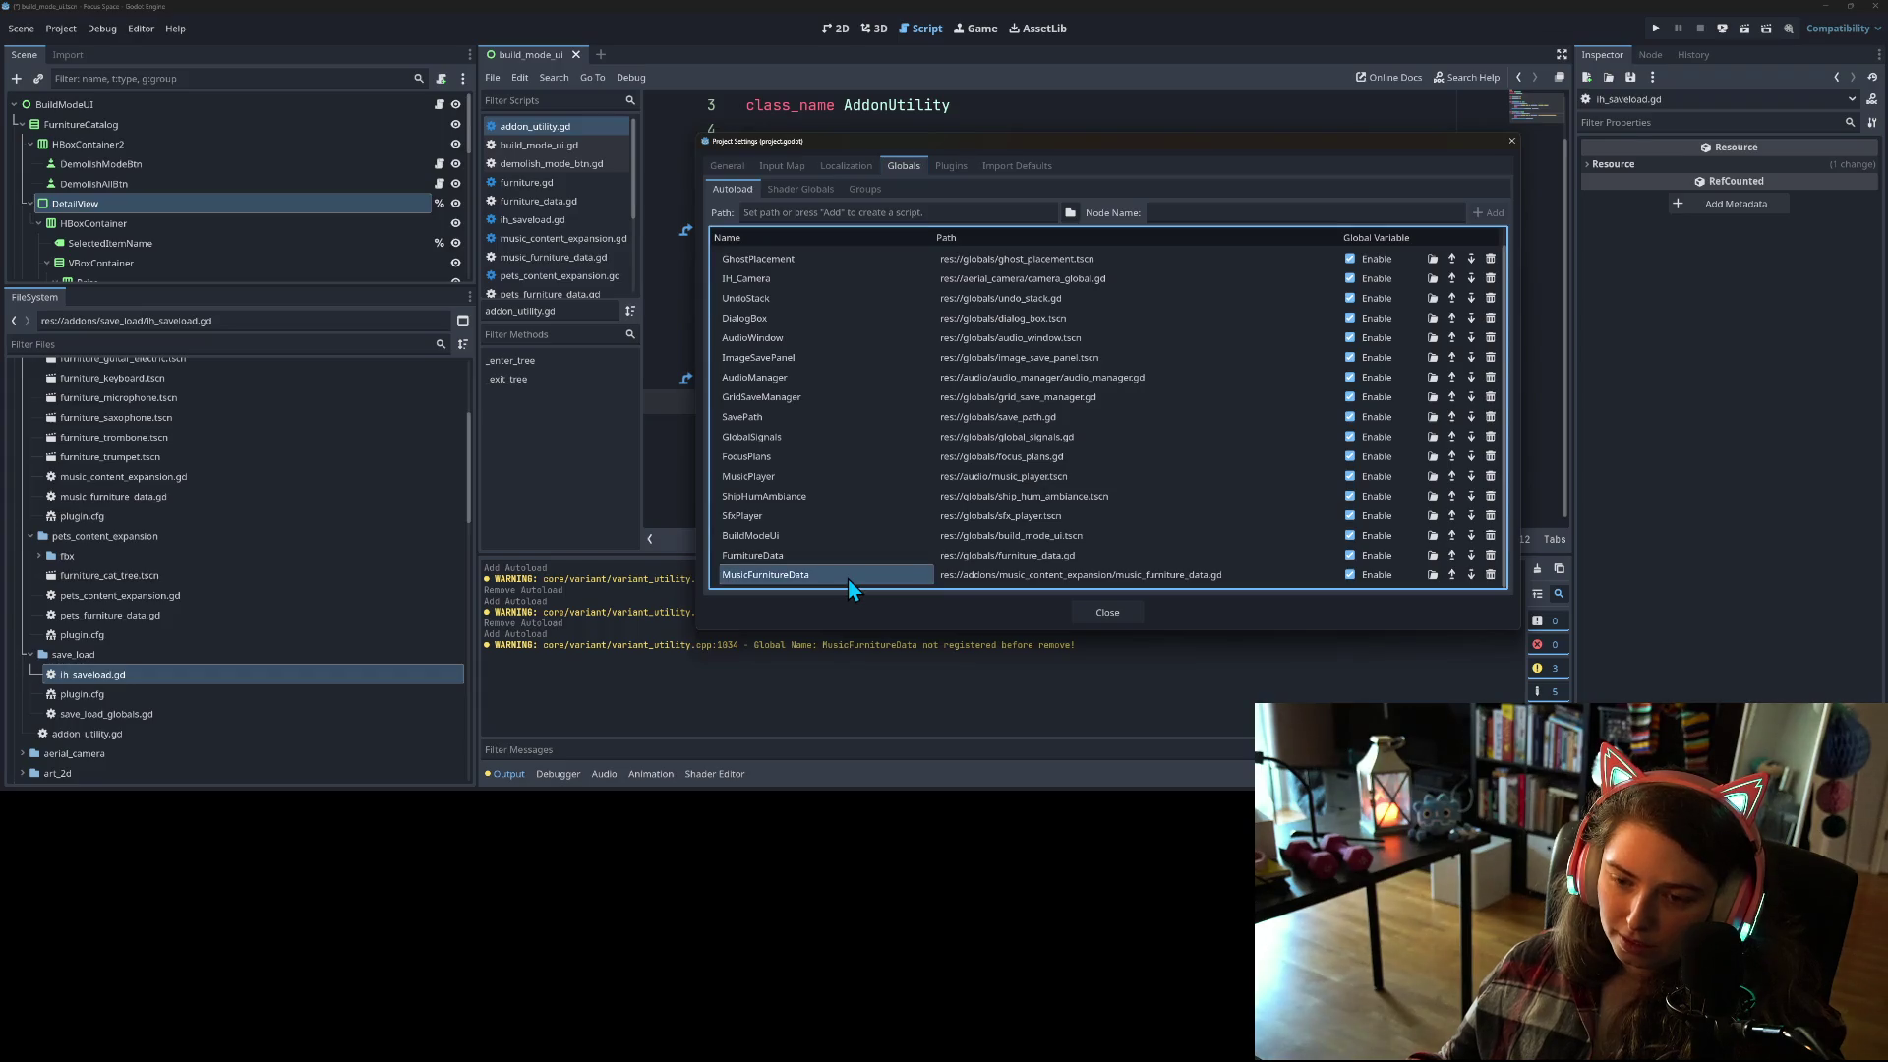
left_click(1491, 574)
left_click(1511, 144)
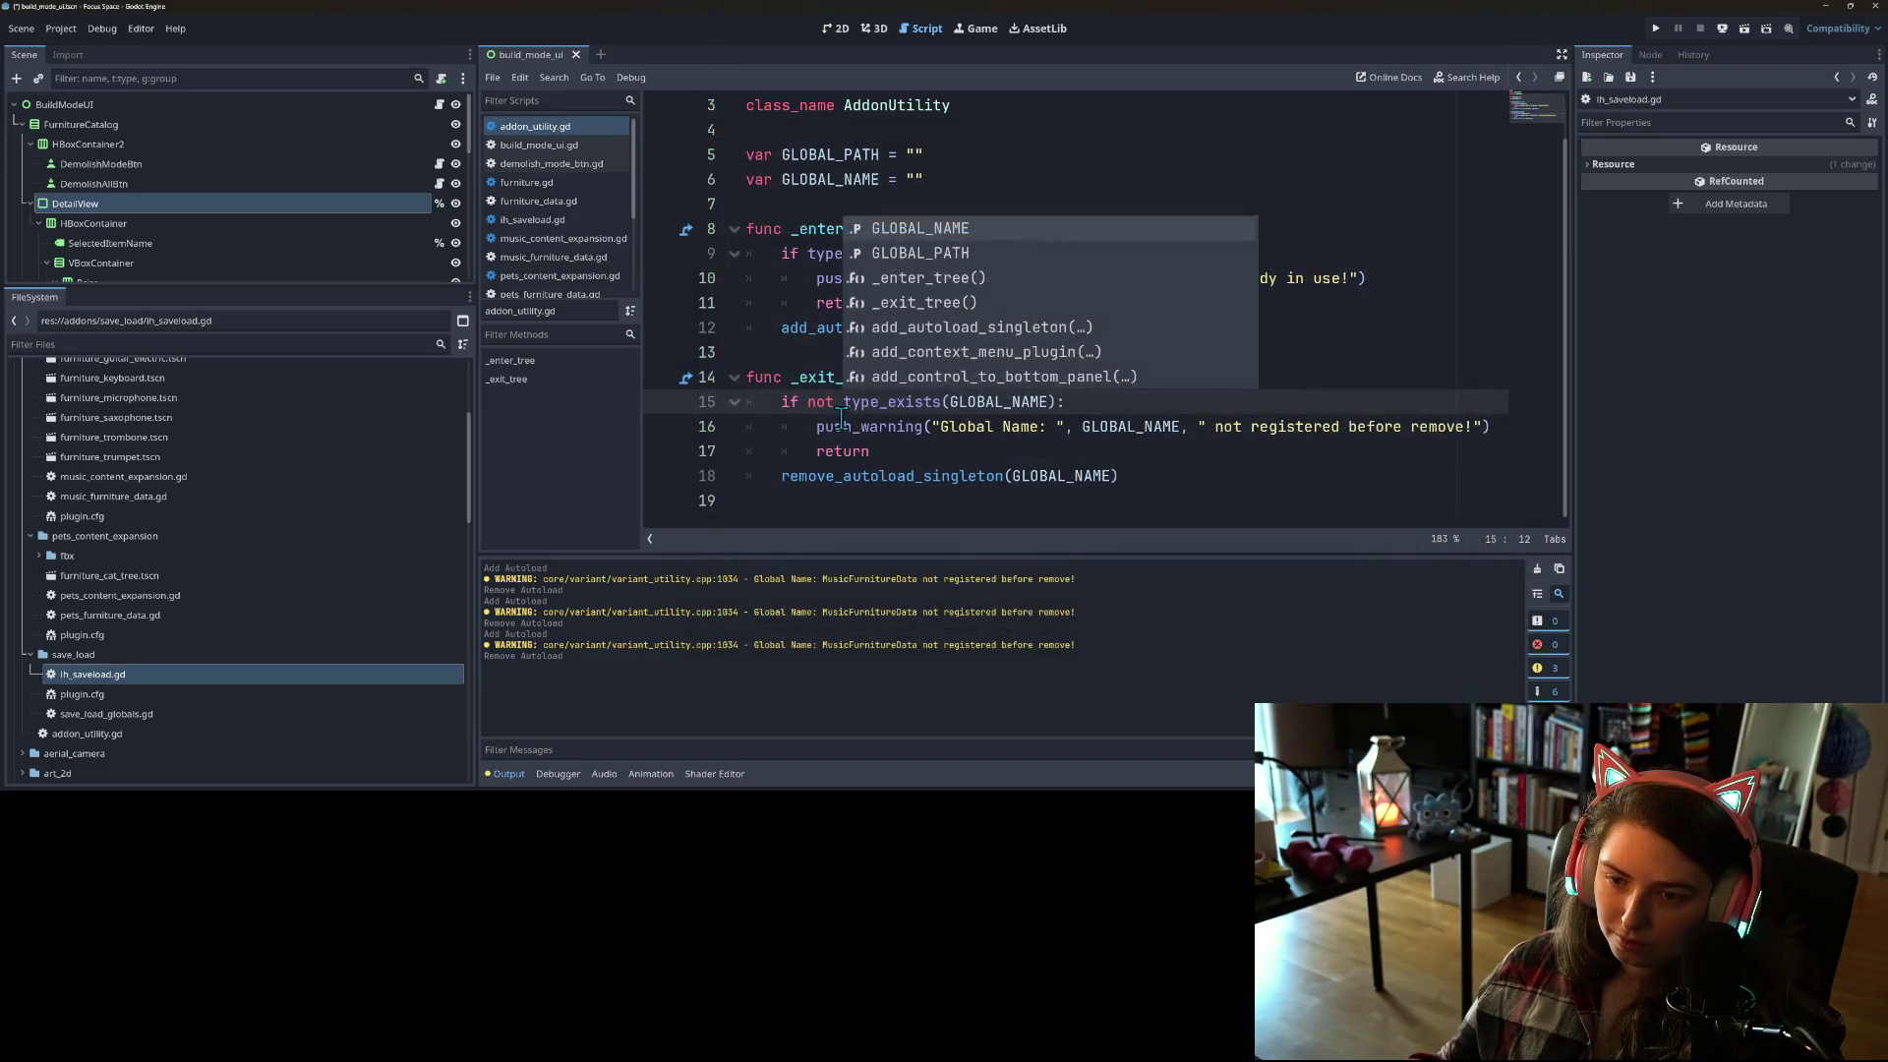
Step: Rewrite the _exit_tree check as 'not is_instance_valid(GLOBAL_NAME)', replacing the type_exists line
left_click(908, 401)
left_click(1023, 378)
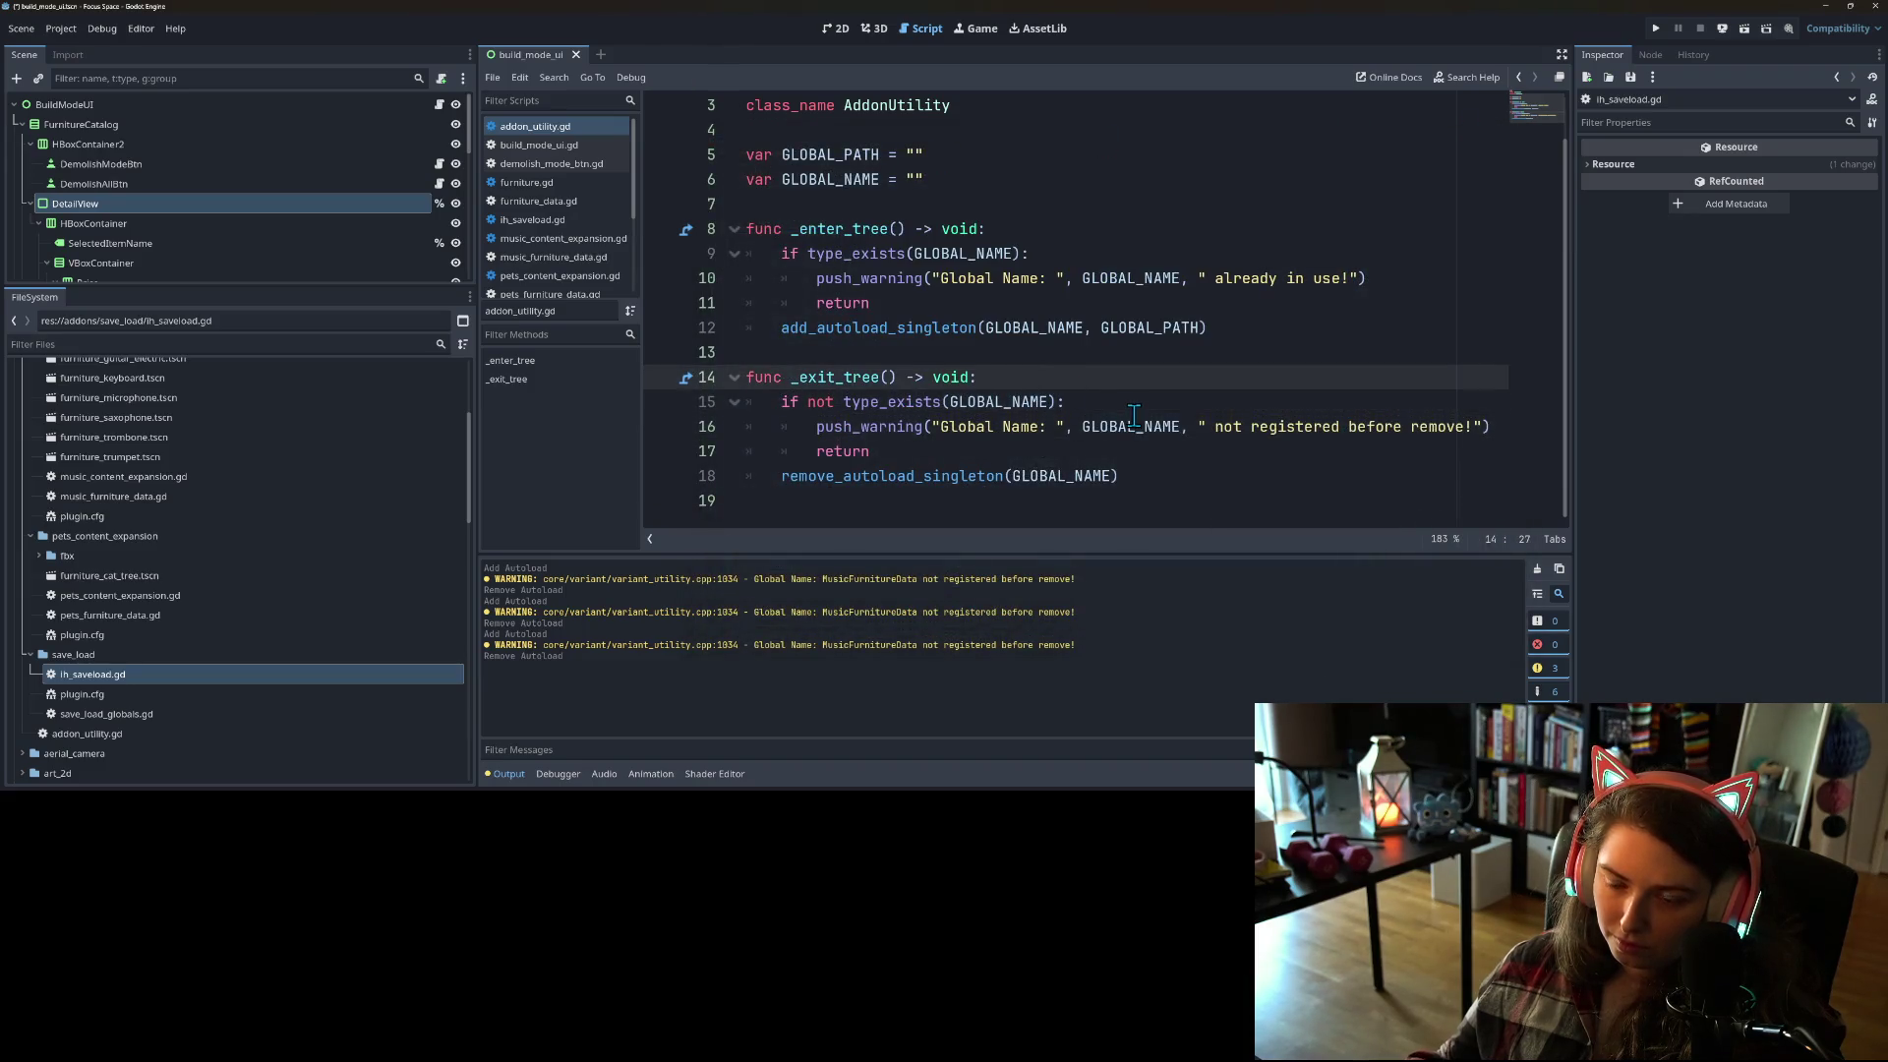
key("Return")
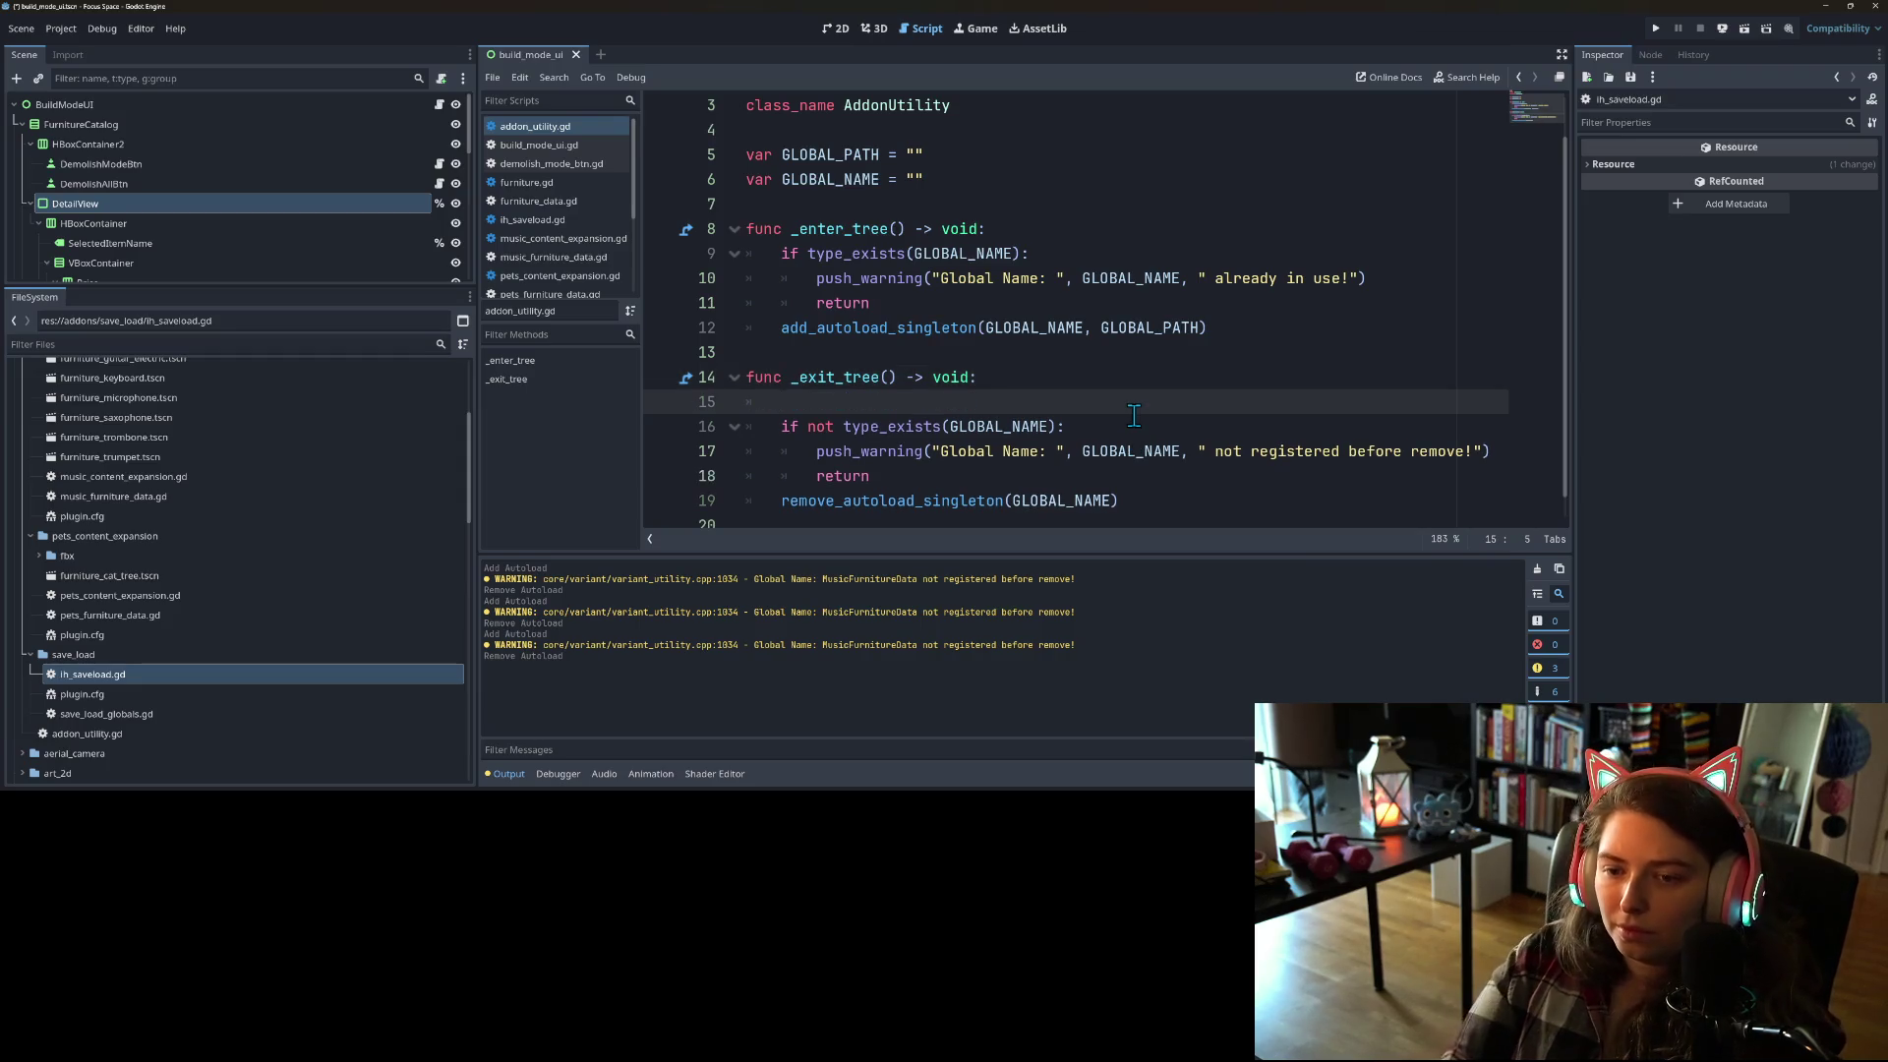
type("ifval")
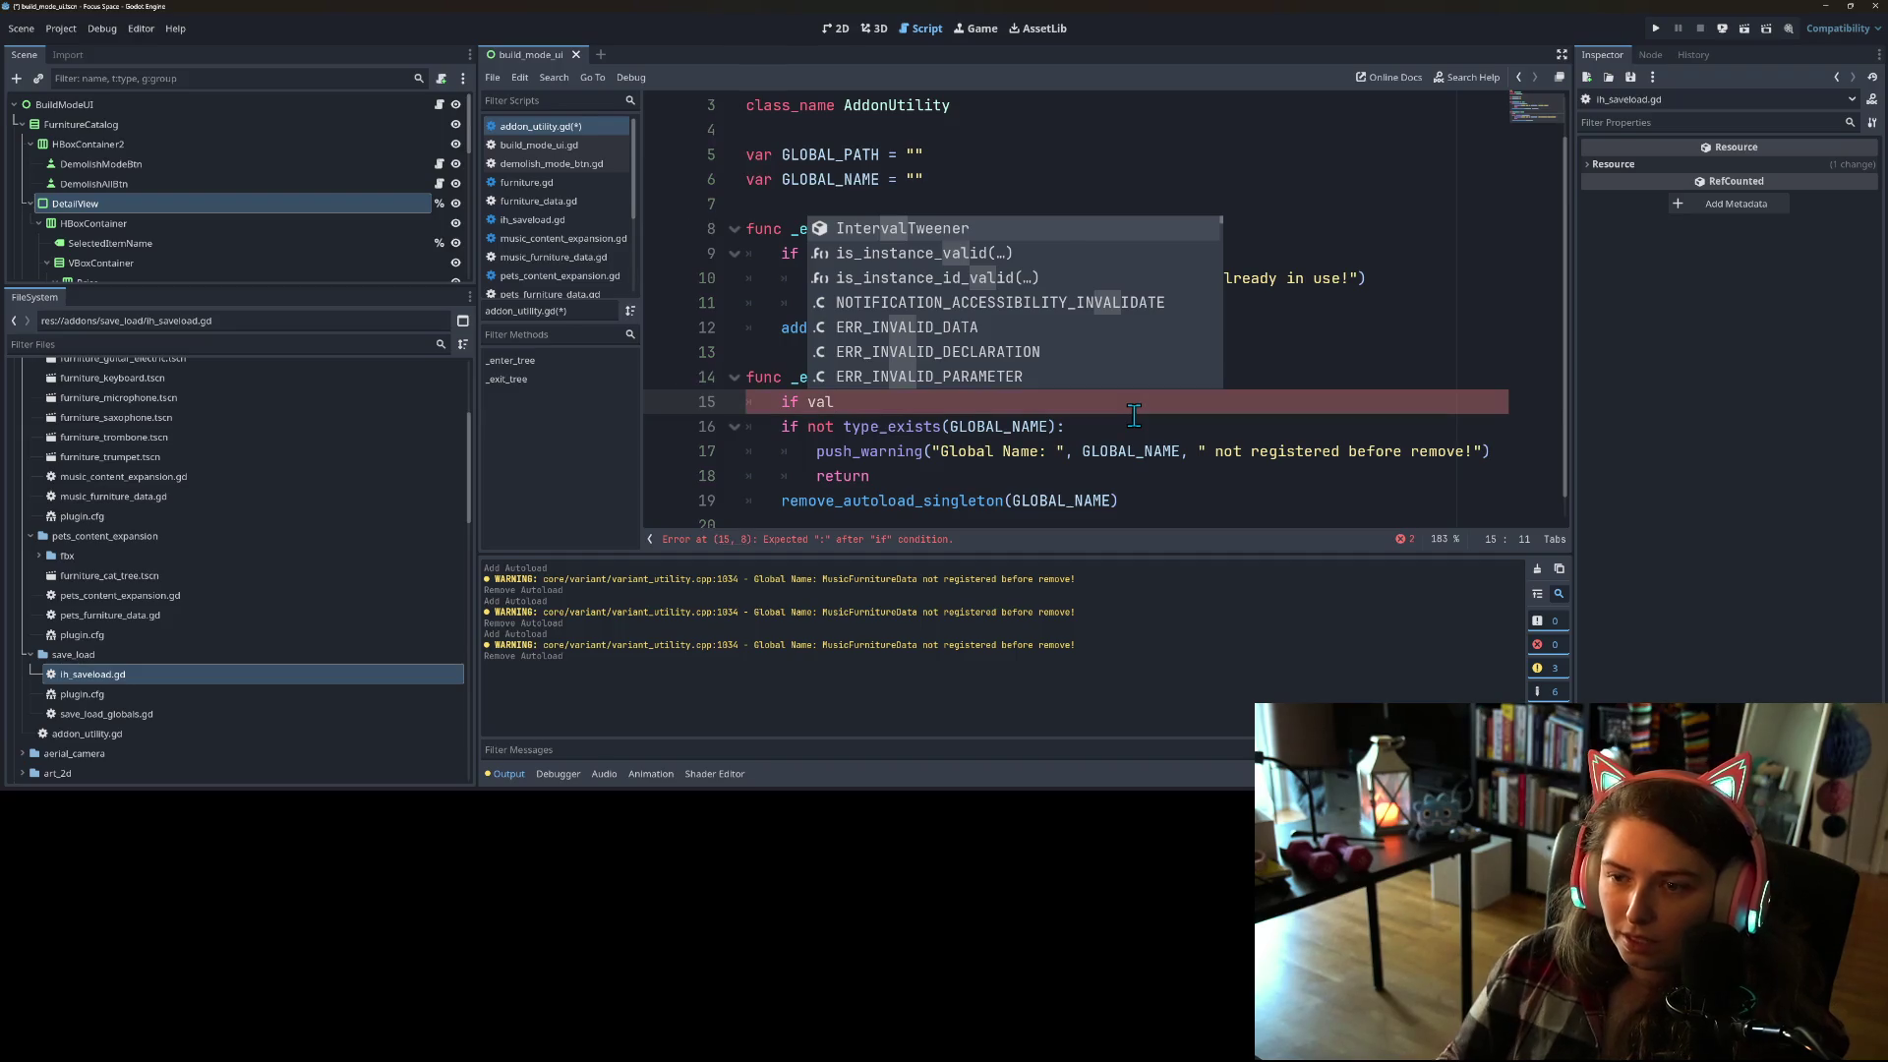
key("Down")
key("Return")
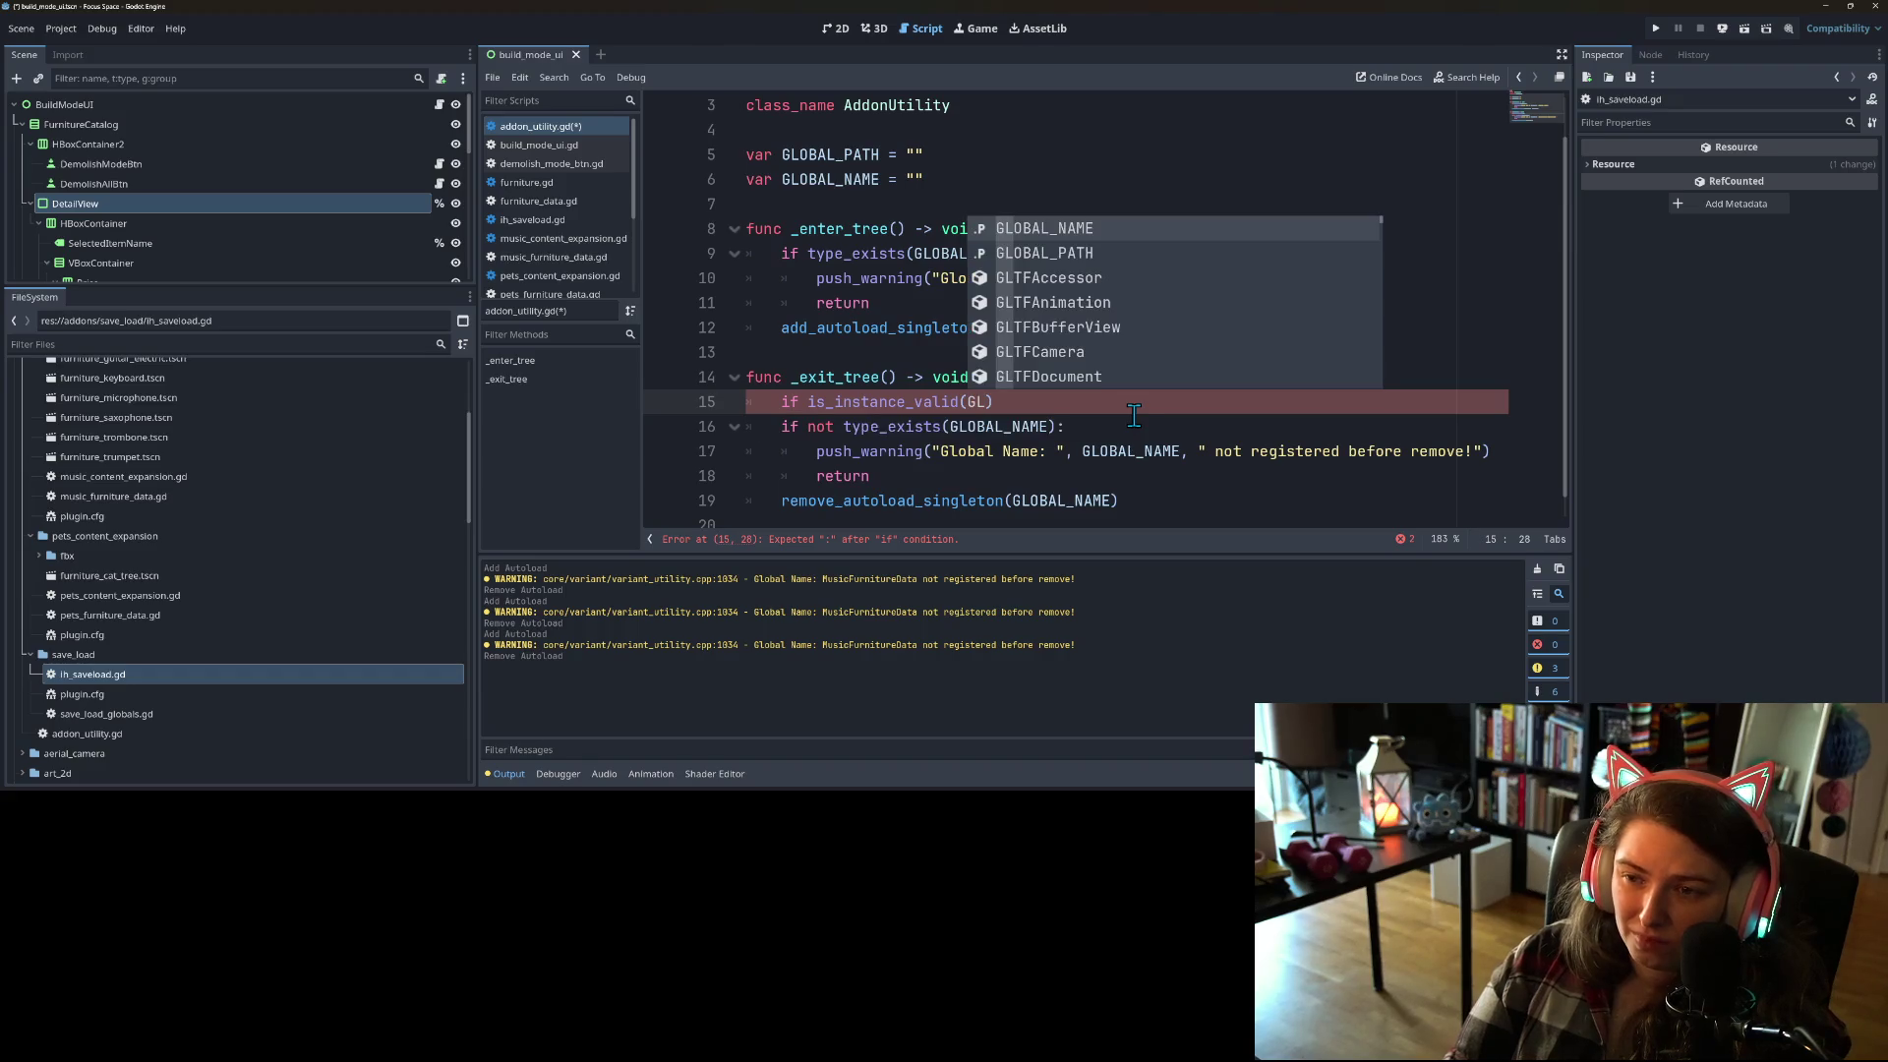
key("Return")
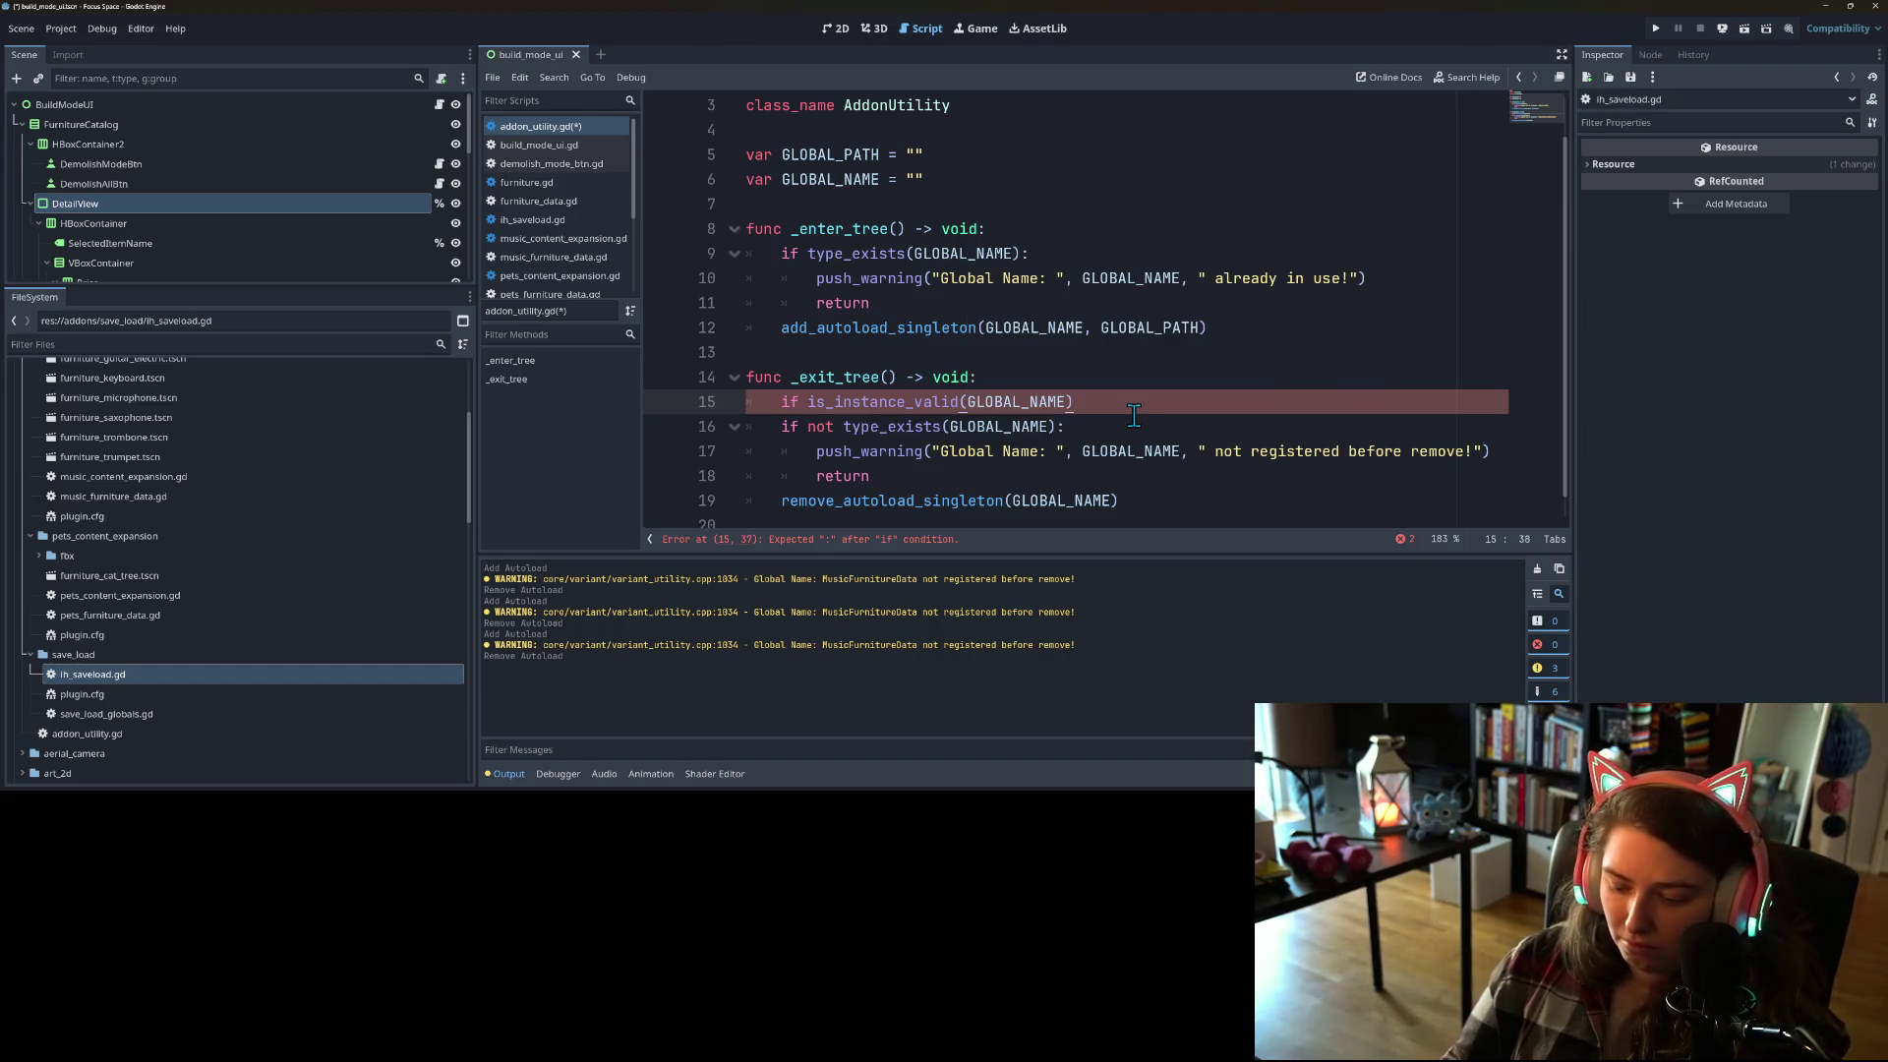
type(":")
left_click_drag(1066, 426, 652, 433)
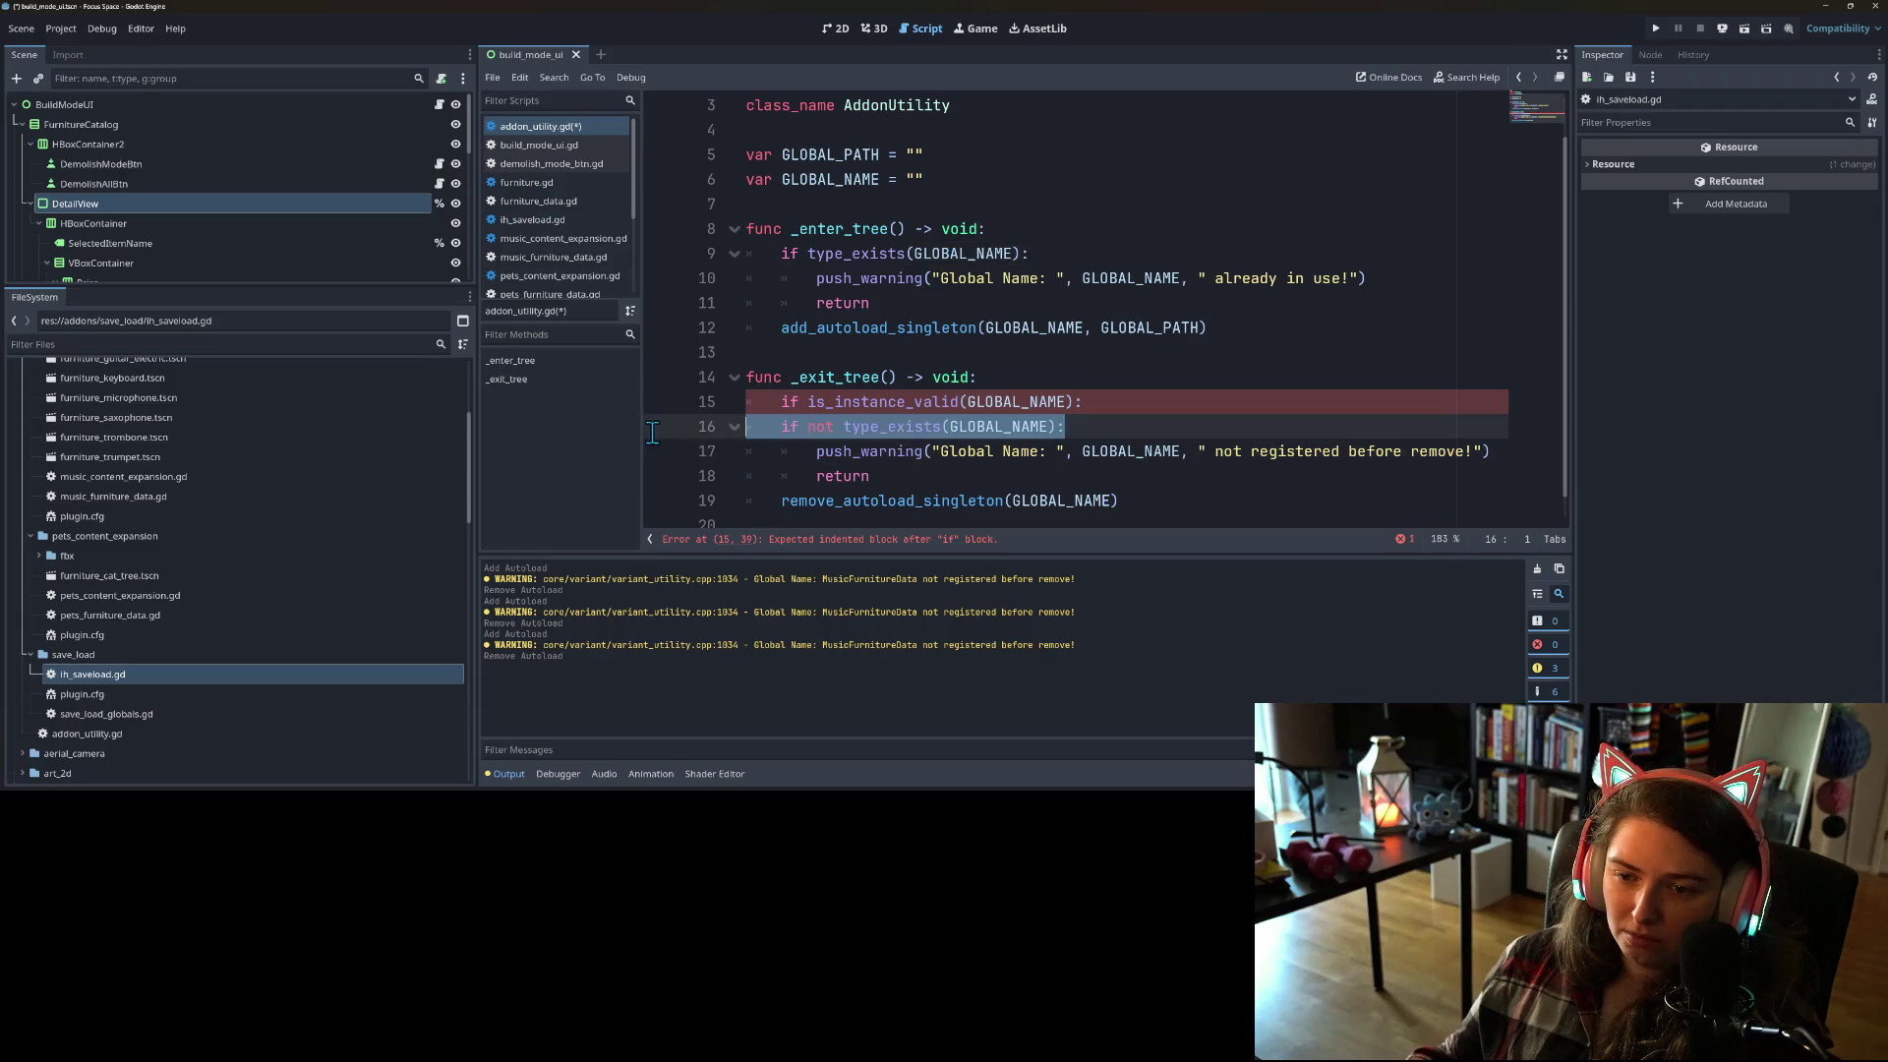
key("BackSpace")
key("BackSpace")
left_click(829, 409)
type("not")
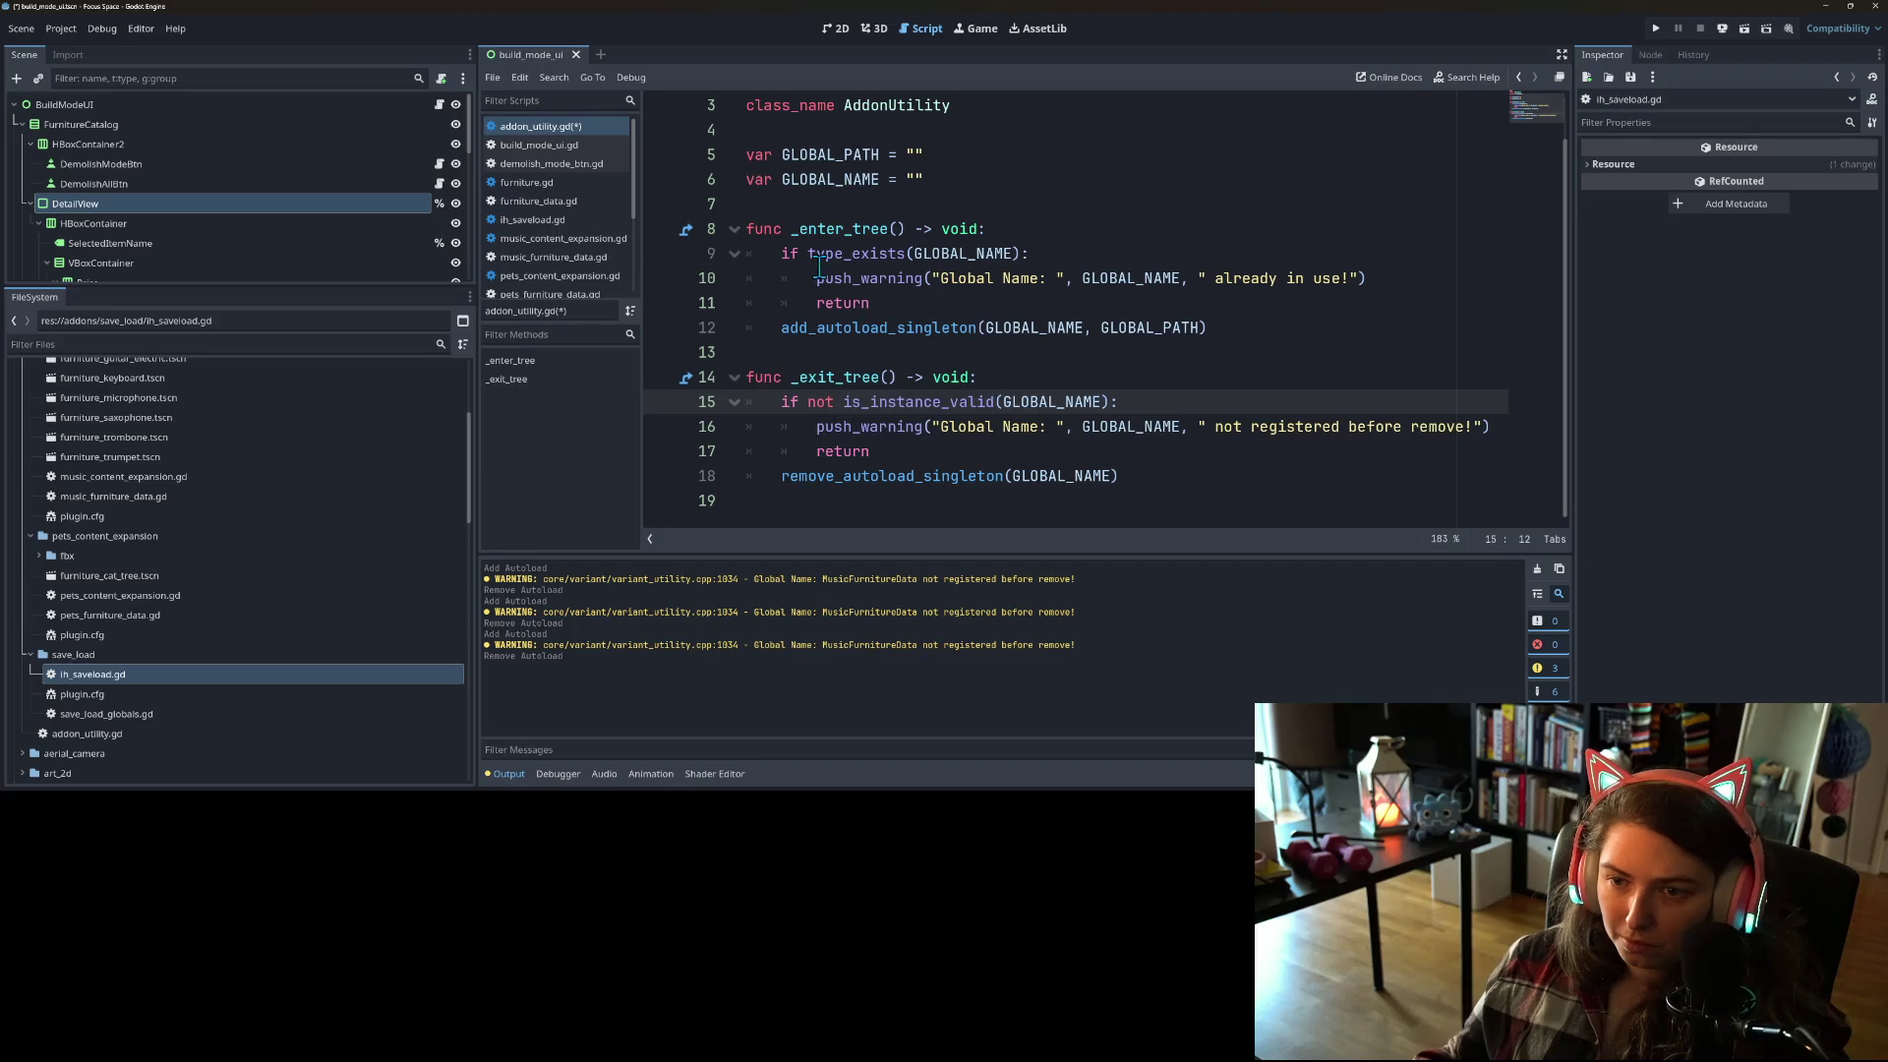
Step: Use is_instance_valid(GLOBAL_NAME) without 'not' in _enter_tree, save, and run the project
left_click_drag(782, 255, 1050, 253)
type("if not is_instance_valid(GLOBAL_NAME):")
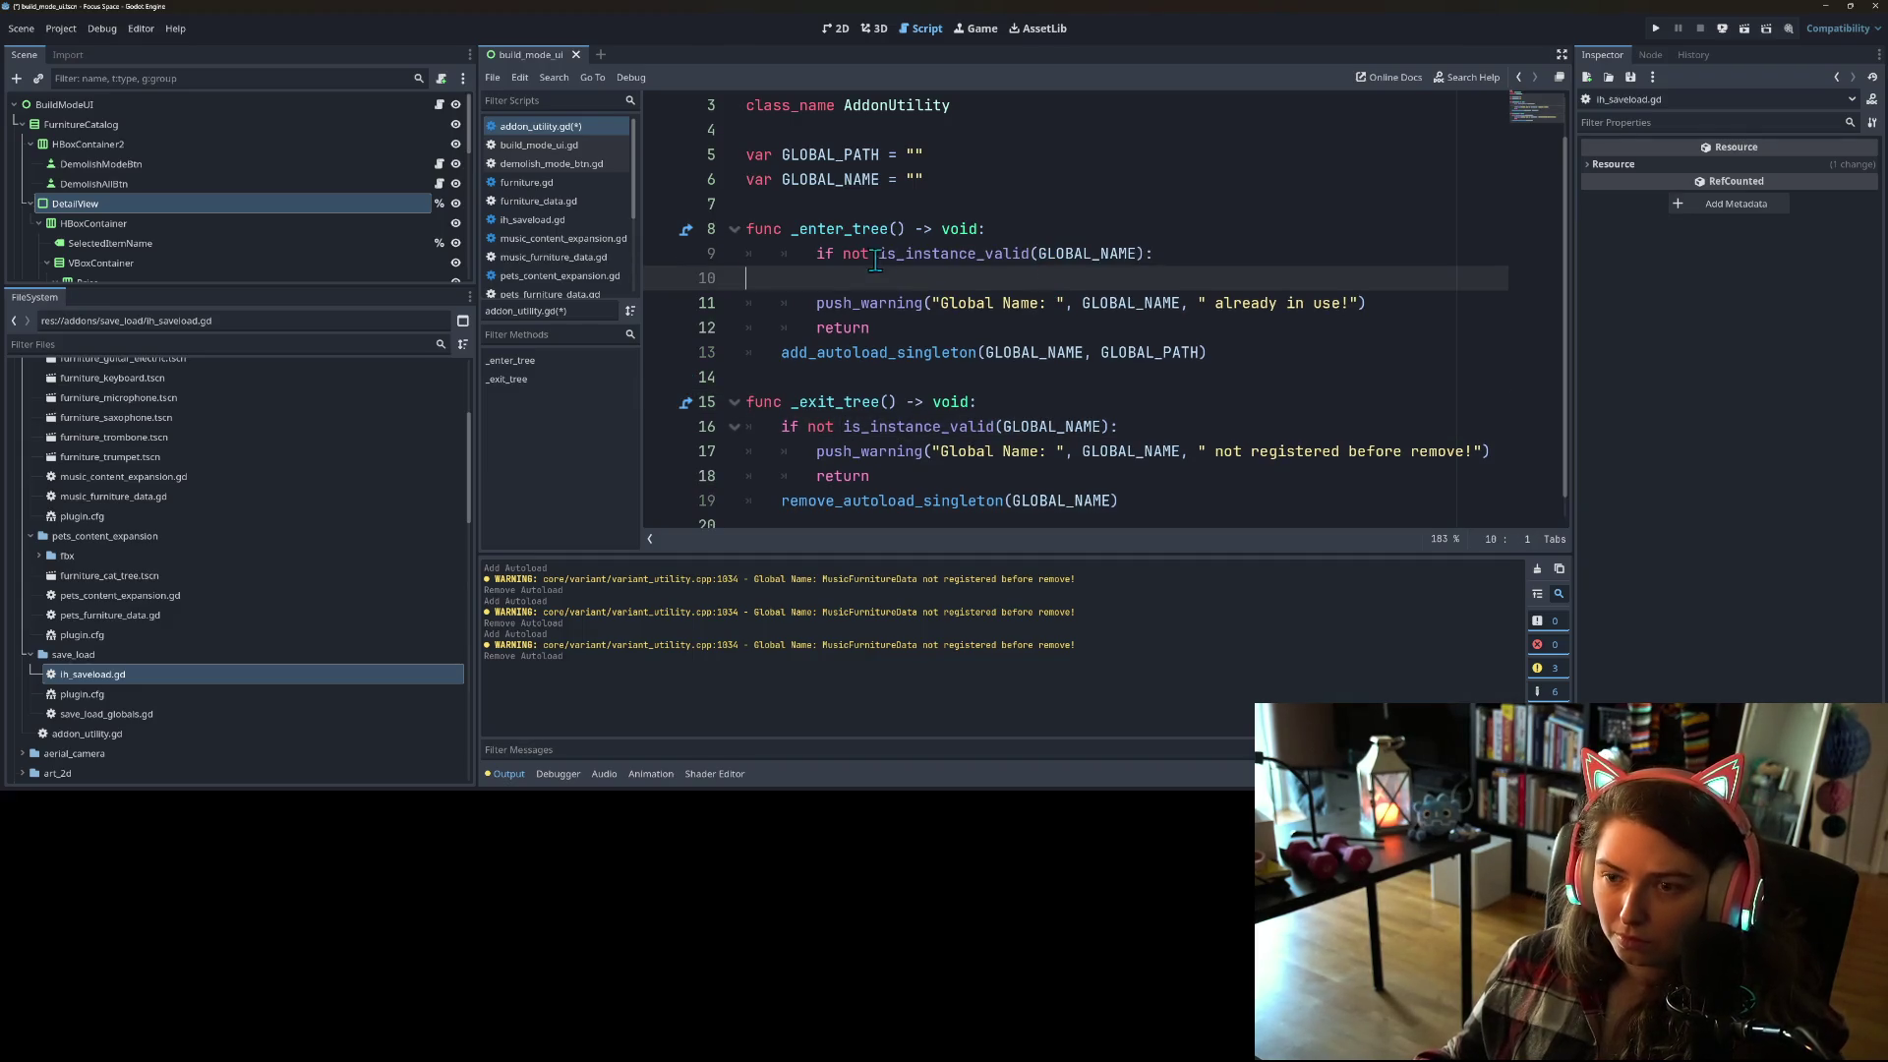
key("Home")
double_click(822, 254)
key("Delete")
key("Delete")
key("ctrl+s")
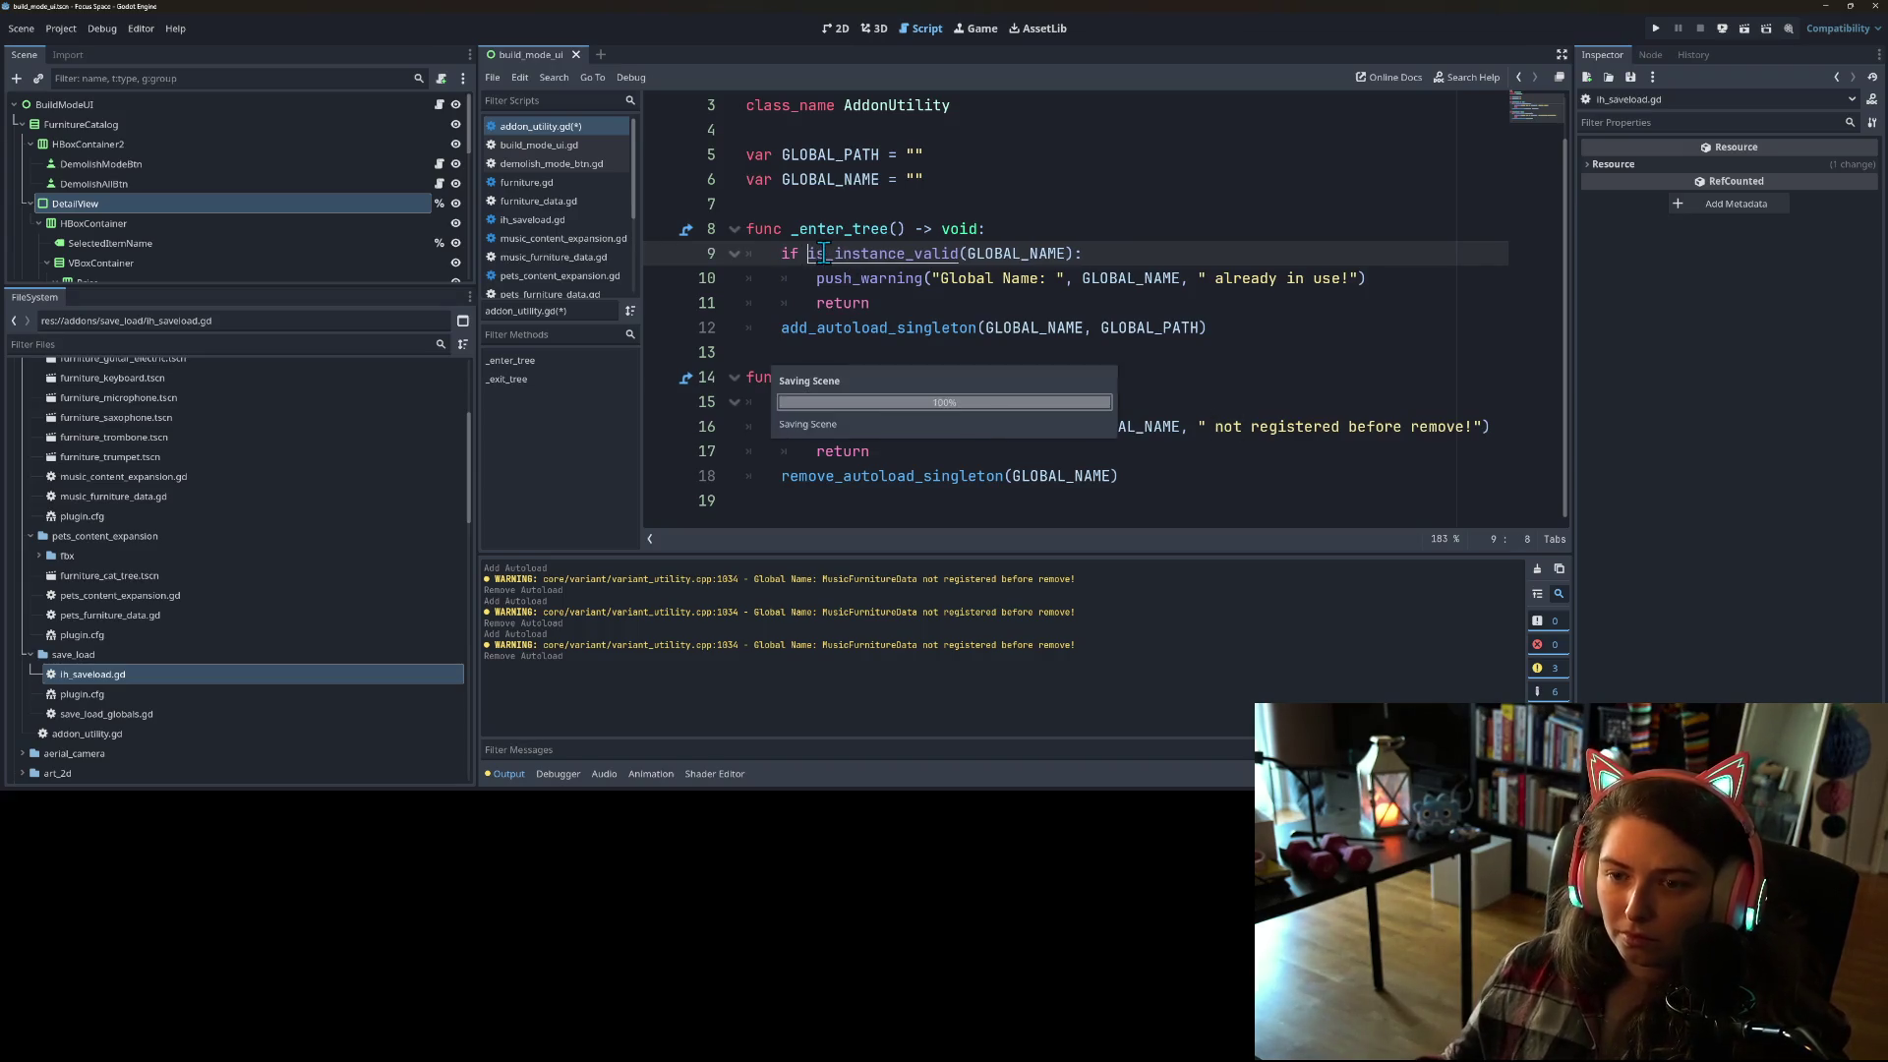
left_click(1653, 28)
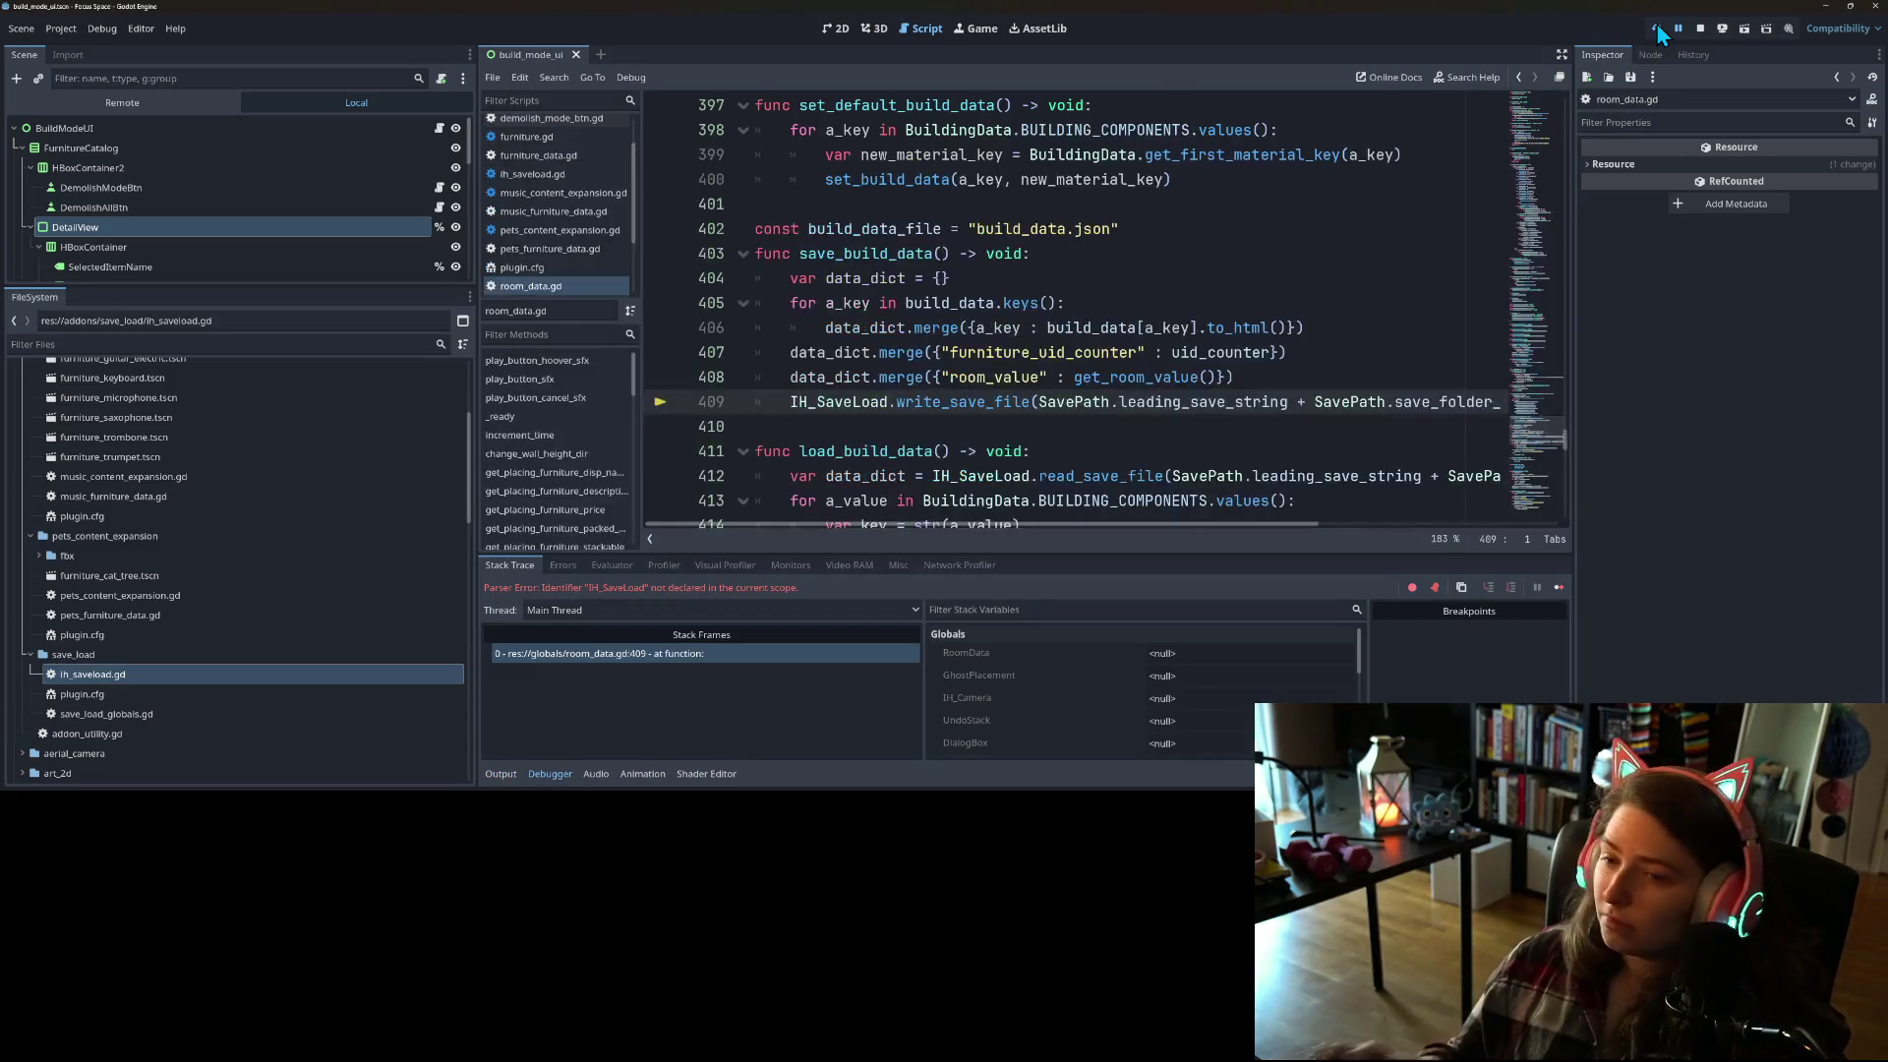
Step: Stop the running game and inspect the undeclared IH_SaveLoad errors at lines 409 and 412 of room_data.gd
left_click(1700, 33)
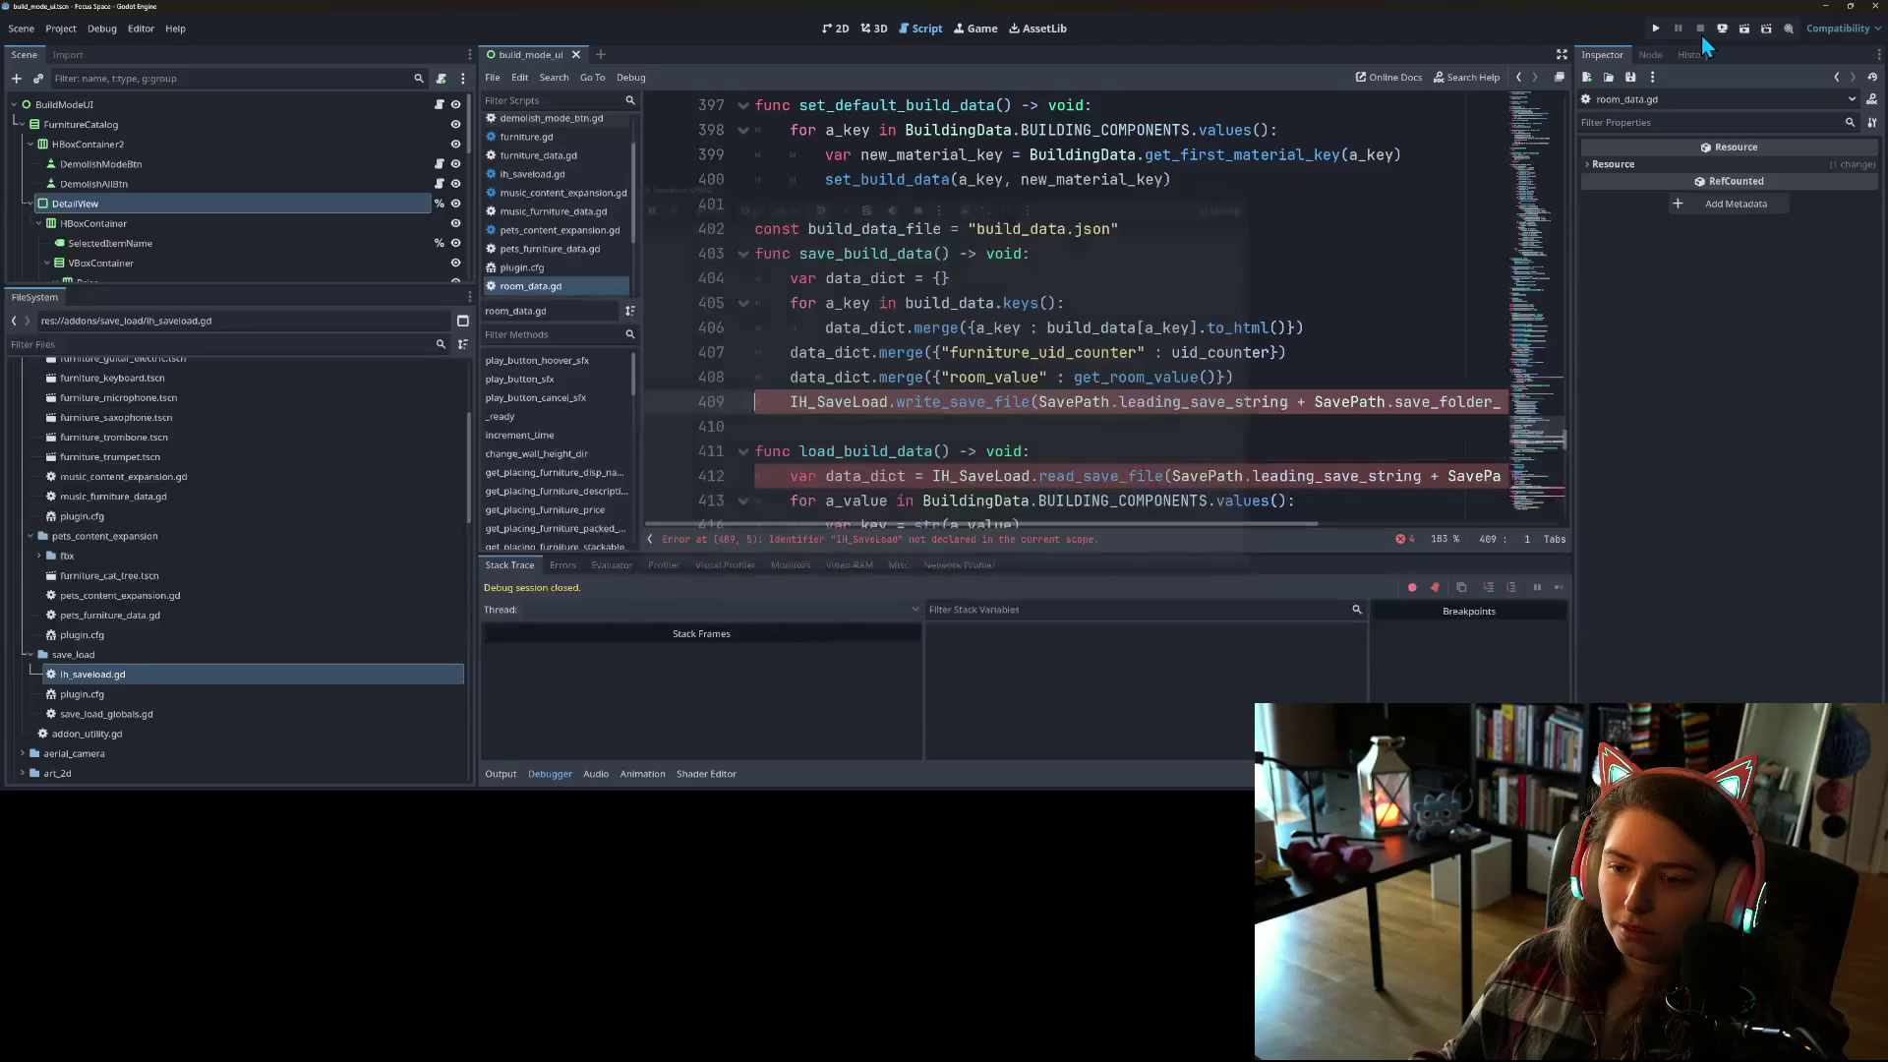
left_click_drag(1217, 523, 1154, 544)
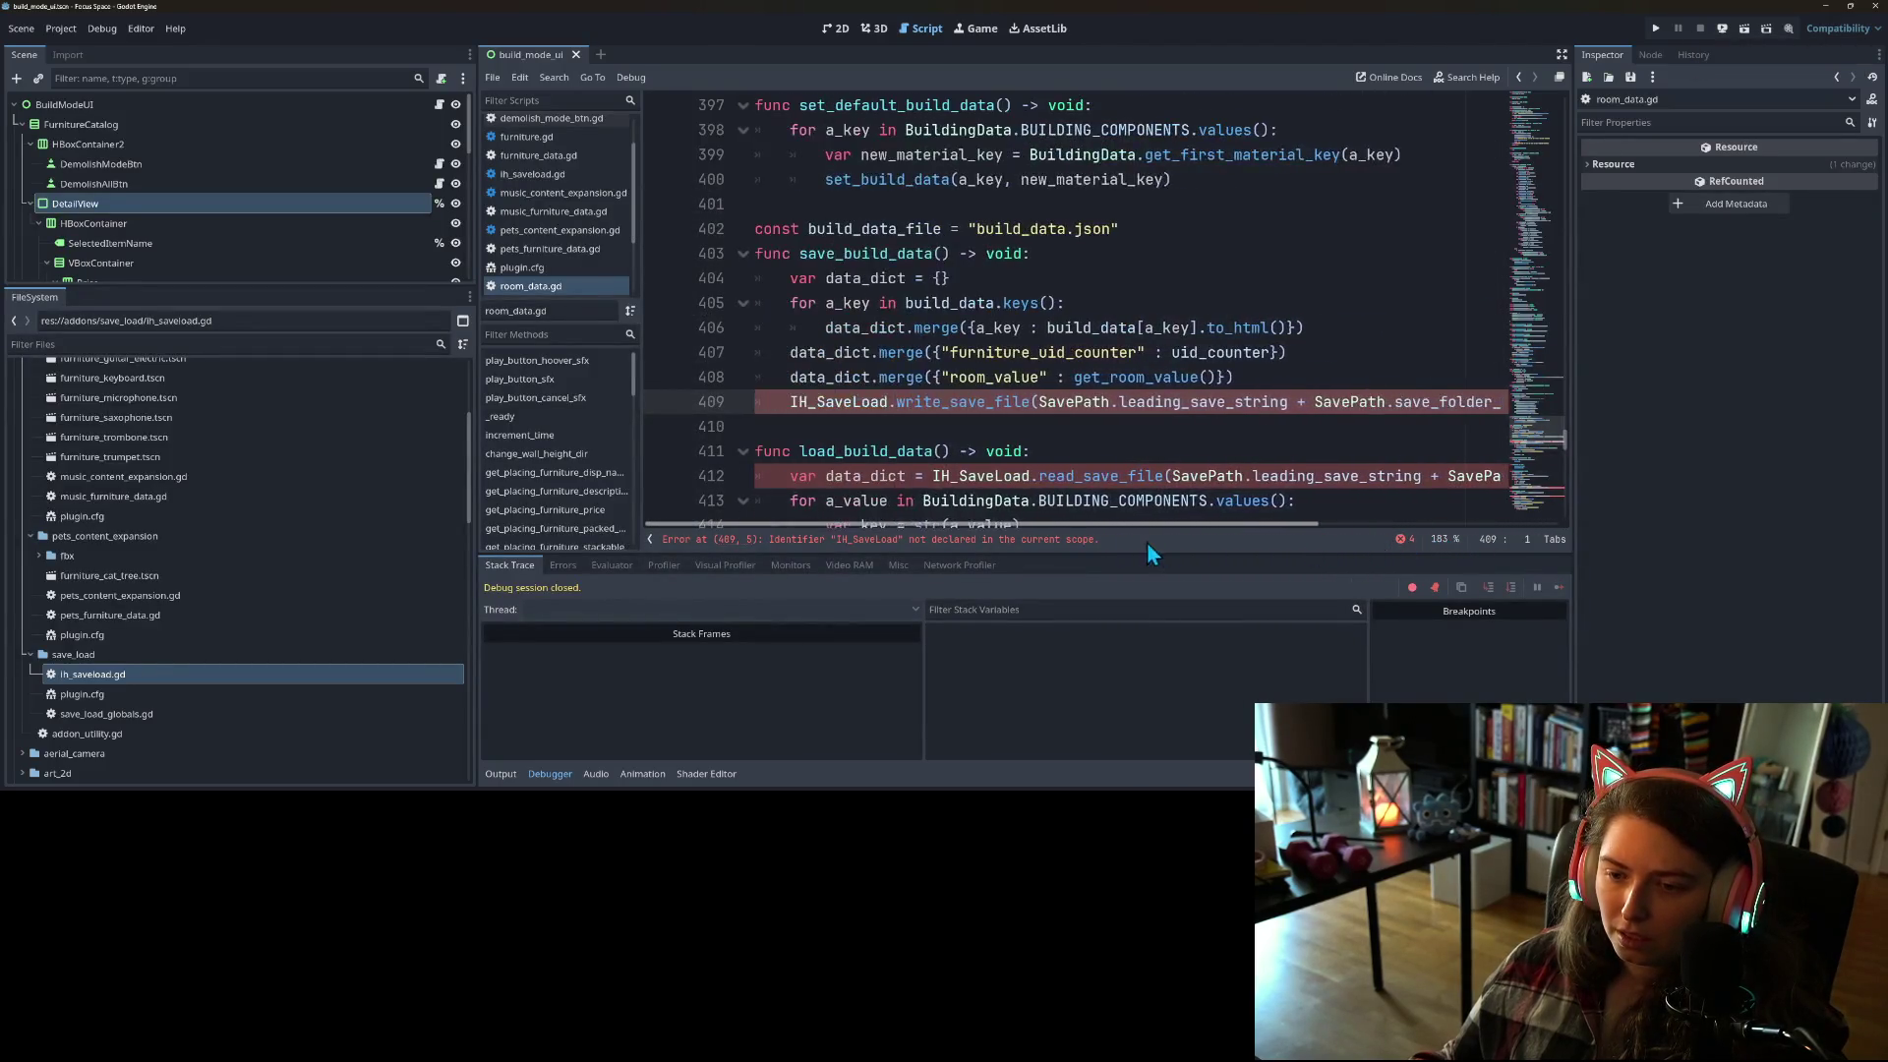
left_click(930, 447)
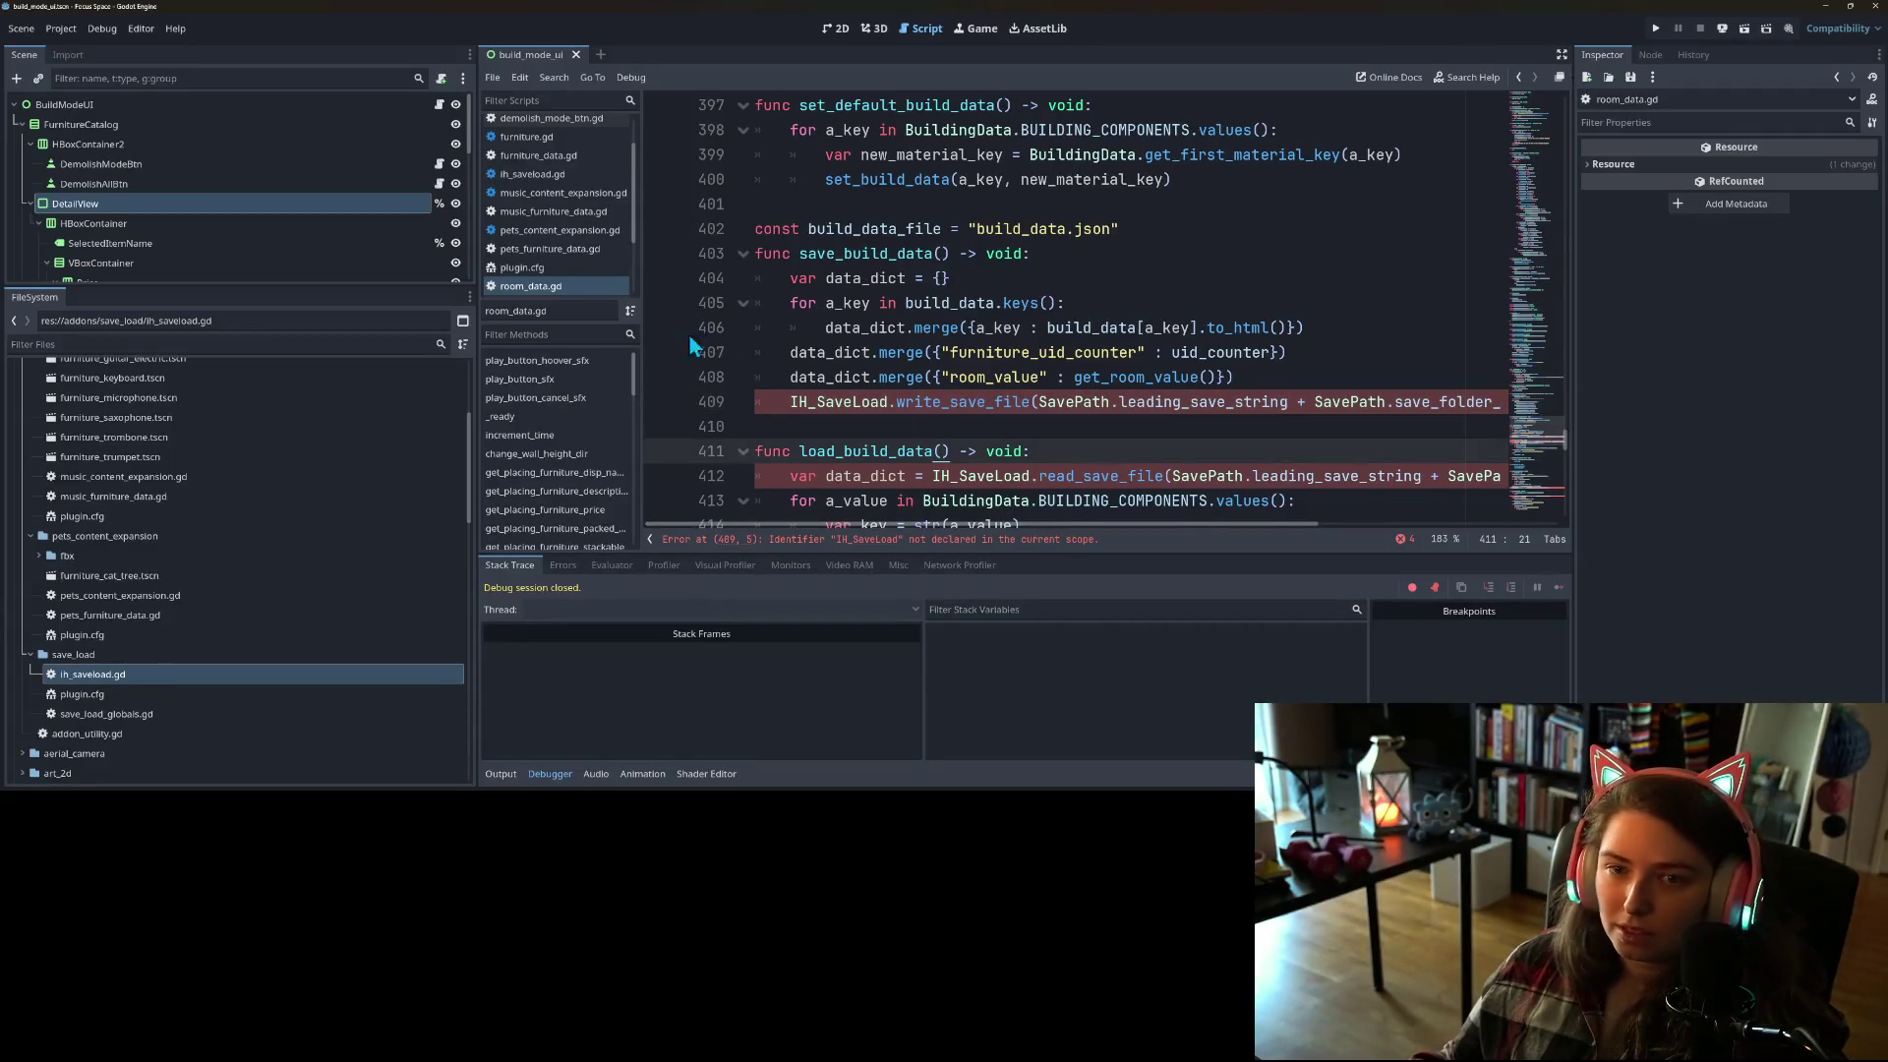
left_click(57, 27)
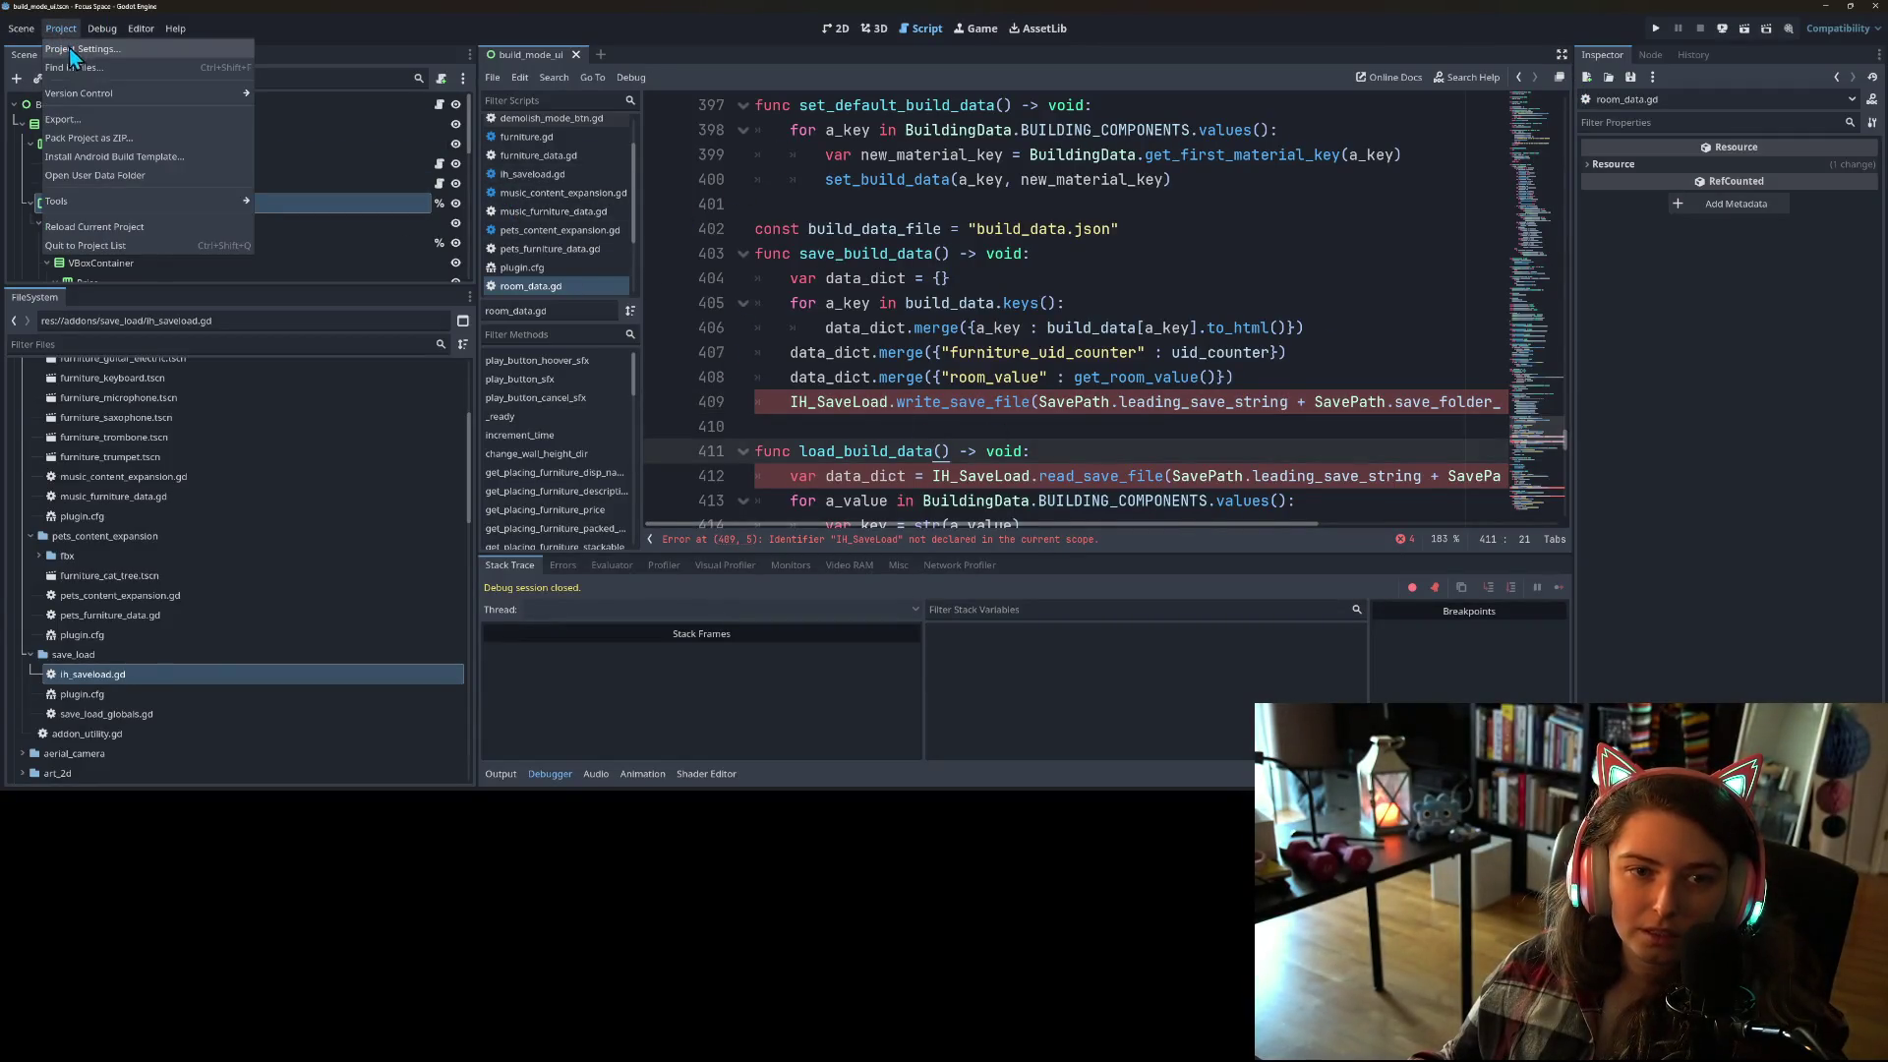
Step: Enable the Music Content Expansion plugin, then check the output log
left_click(98, 49)
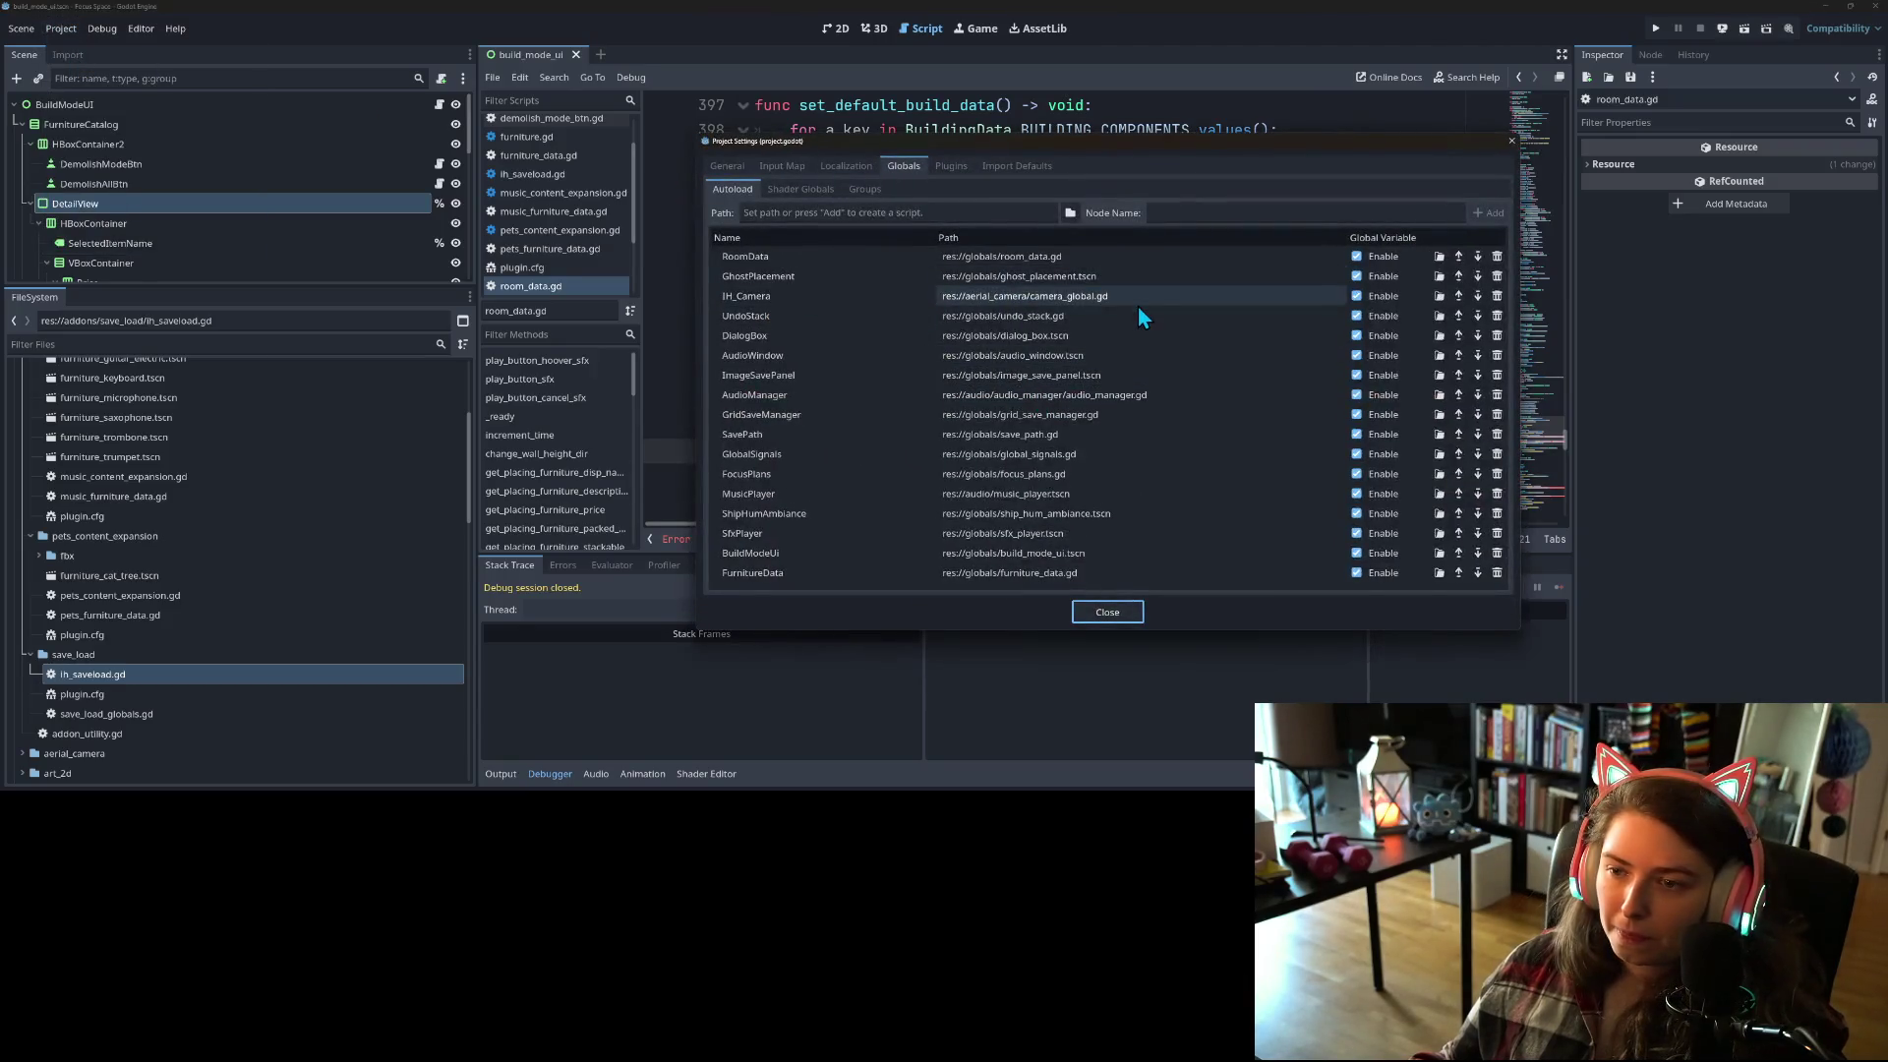
left_click(952, 167)
left_click(732, 234)
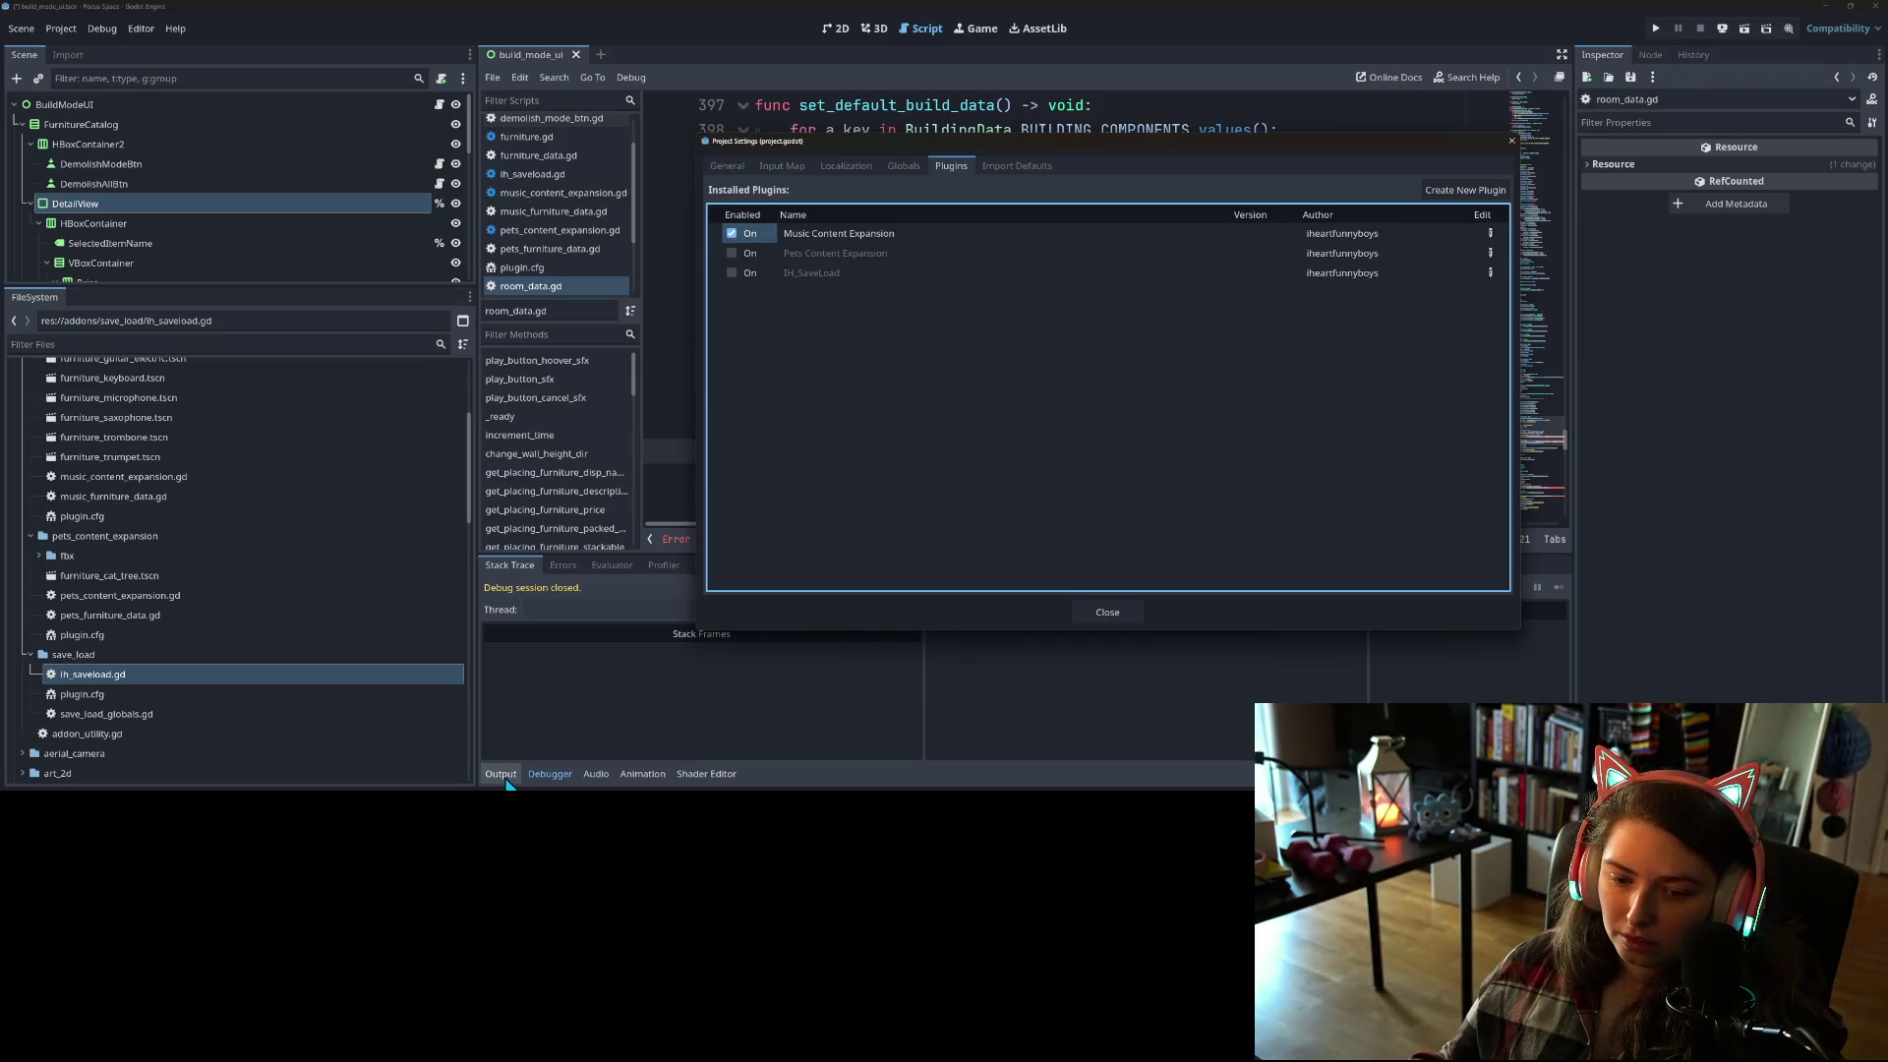
left_click(1075, 619)
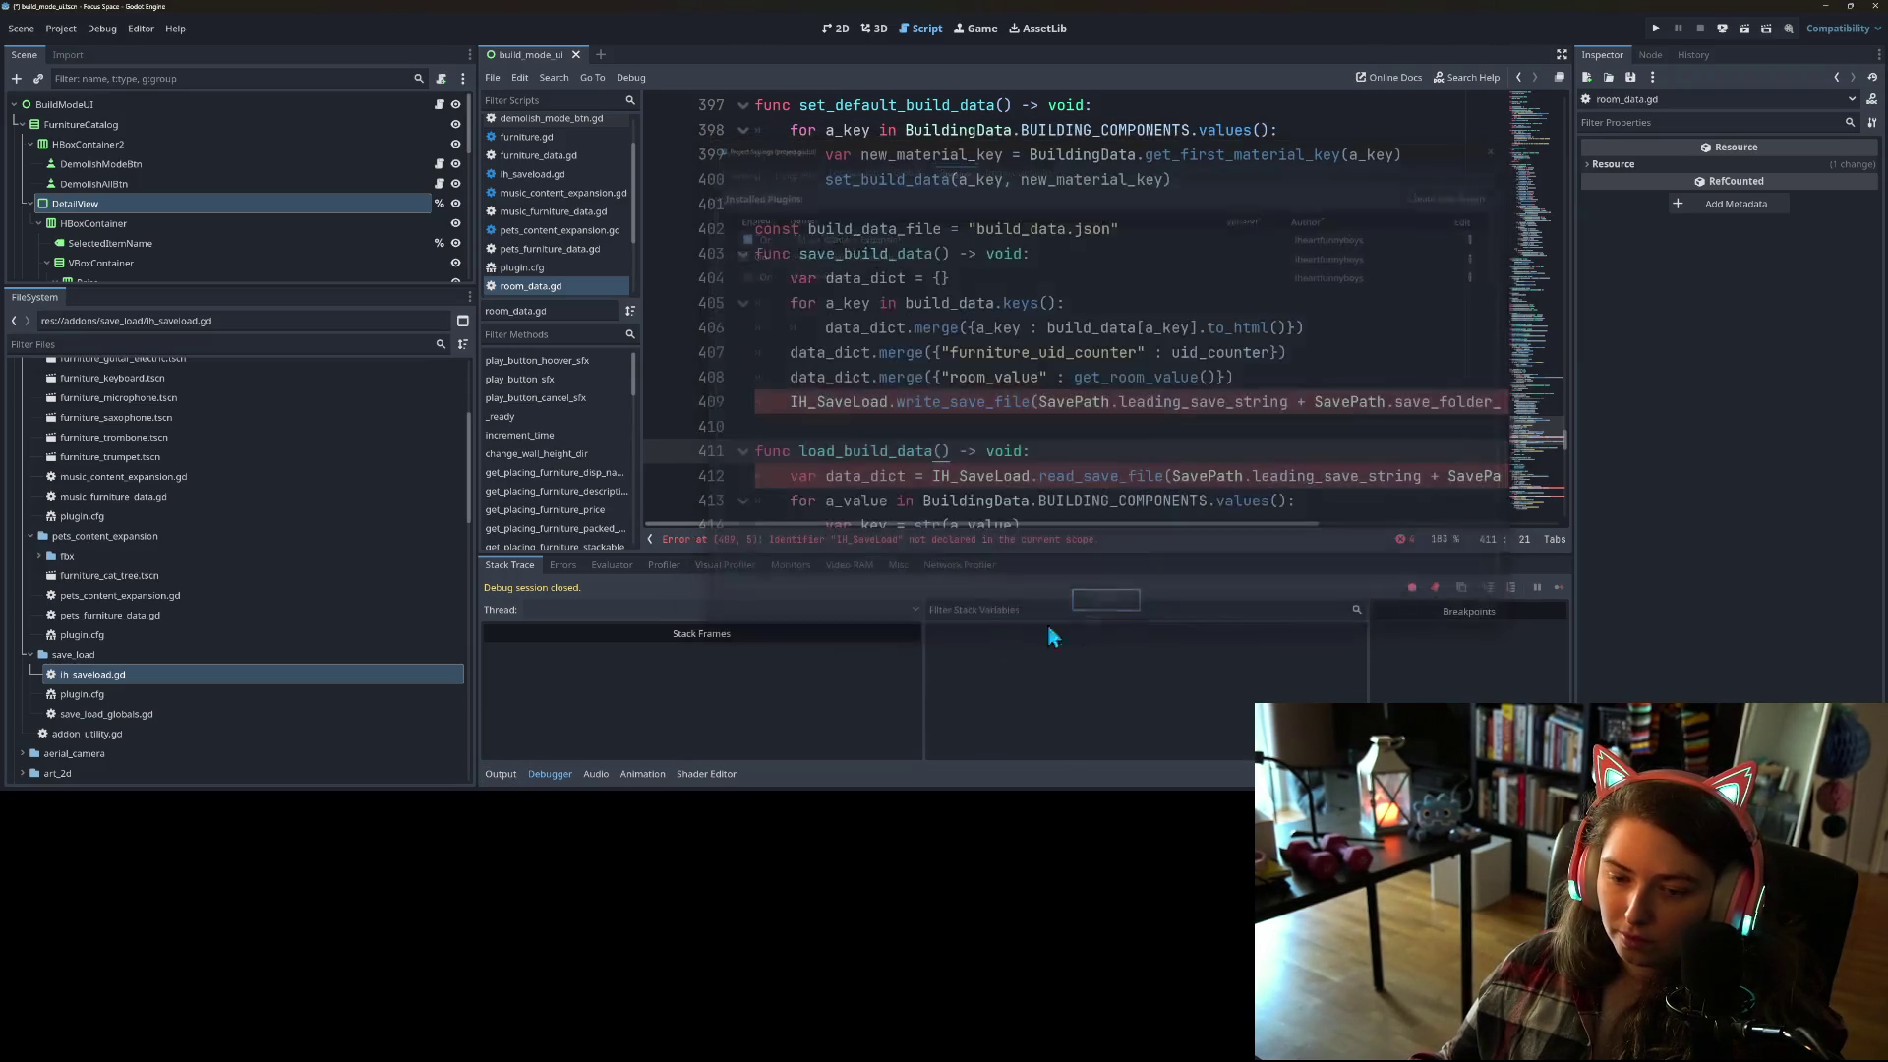
left_click(496, 775)
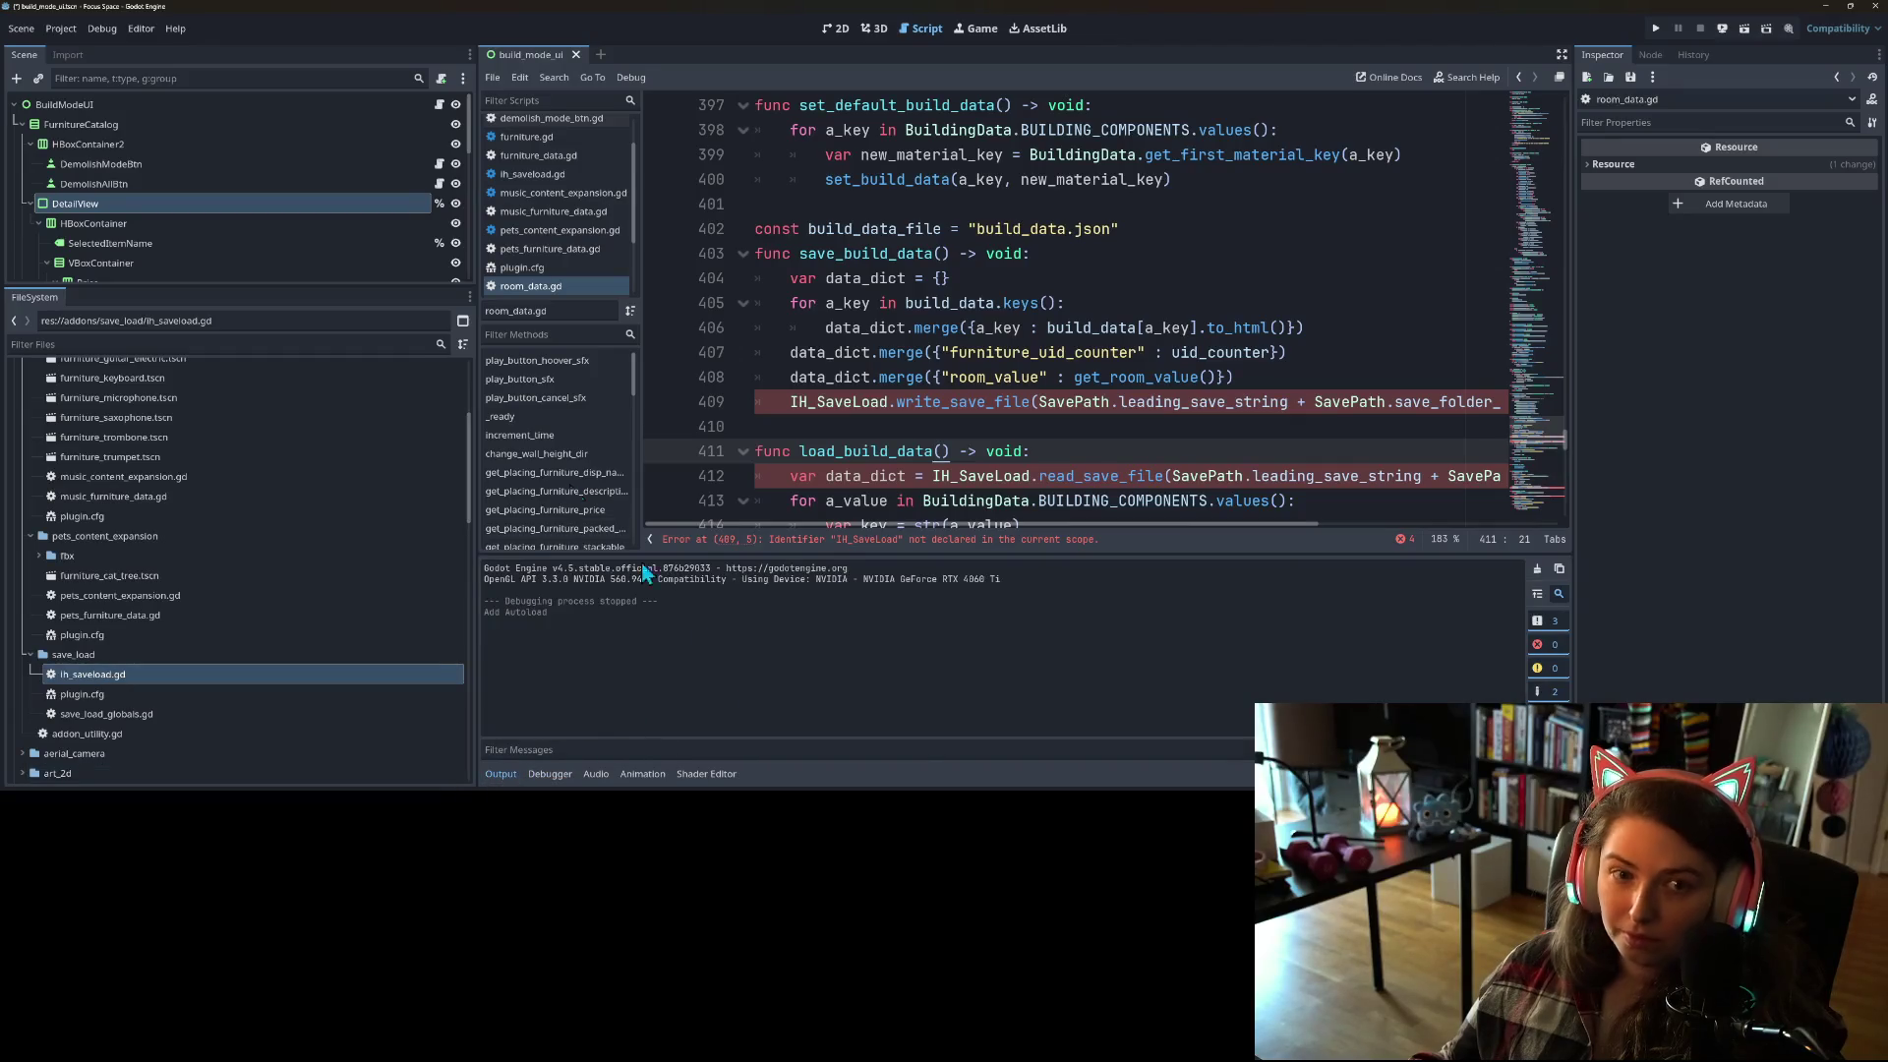
Step: Disable Music Content Expansion and remove its leftover MusicFurnitureData autoload
left_click(61, 28)
left_click(77, 46)
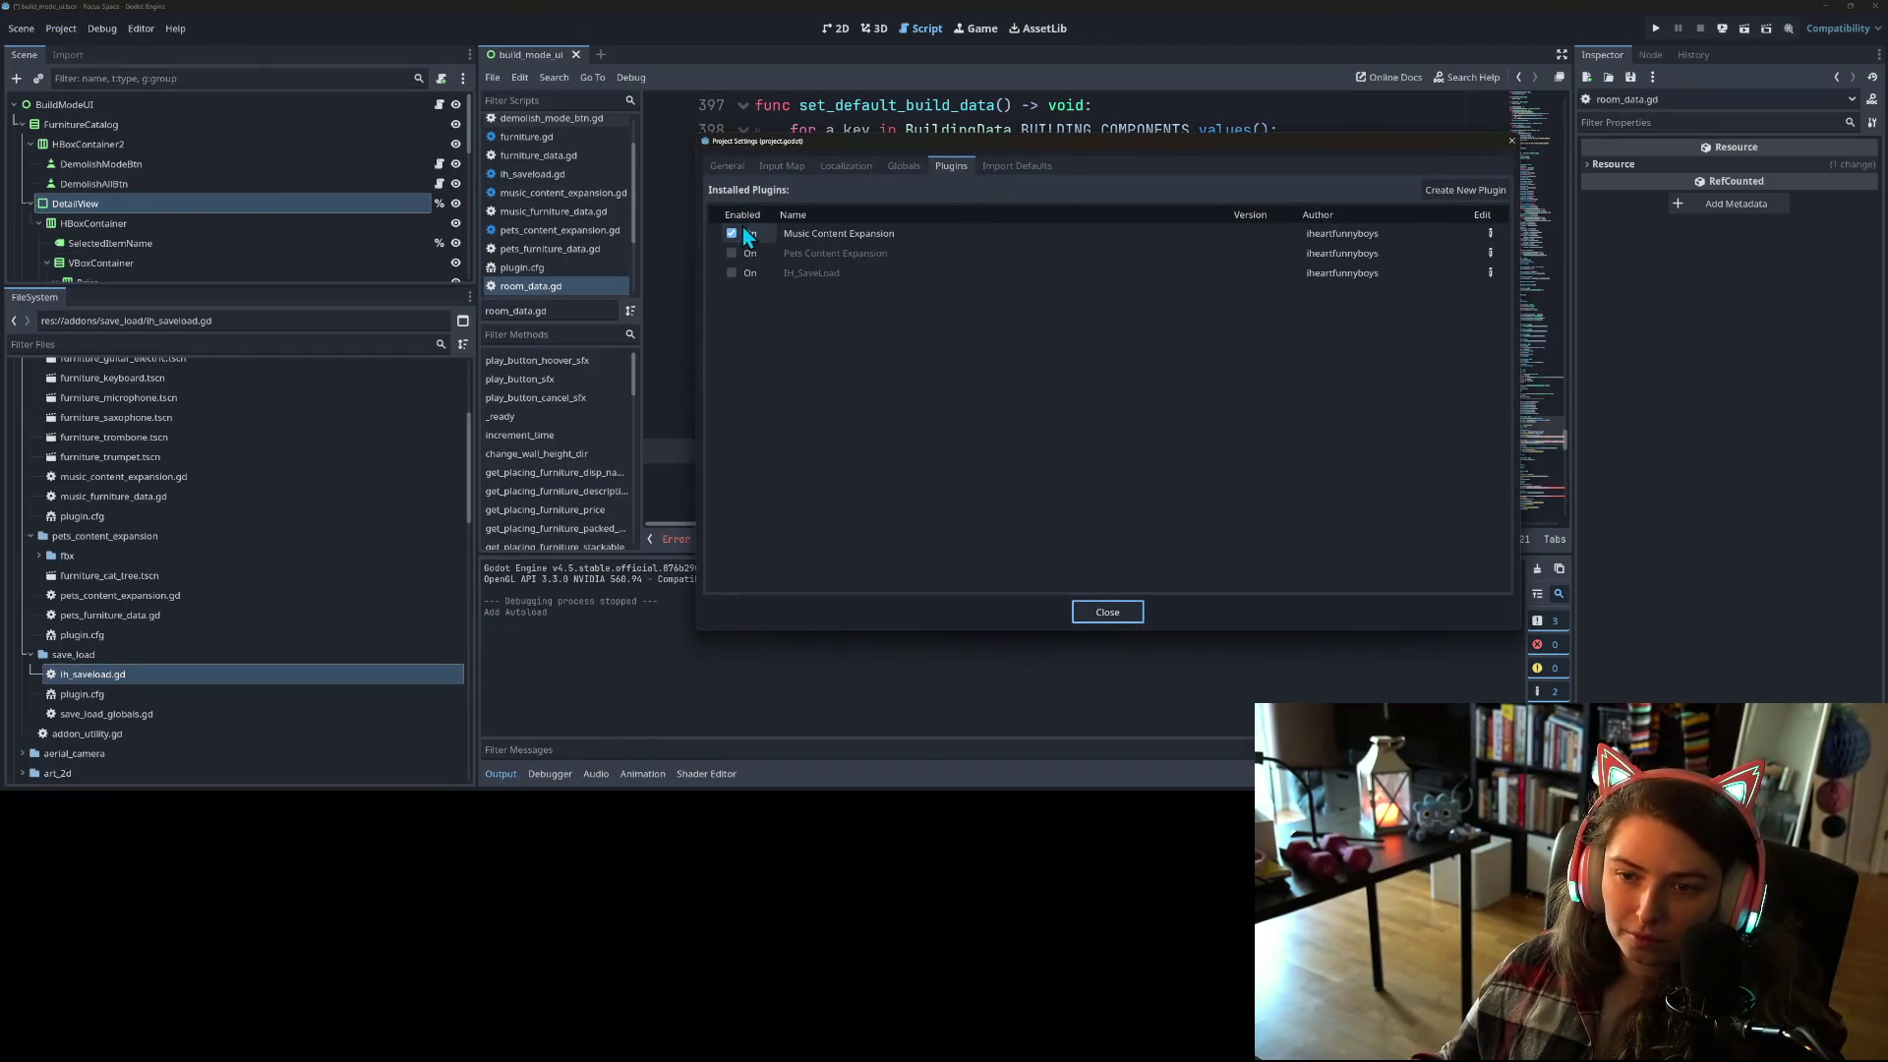
left_click(730, 234)
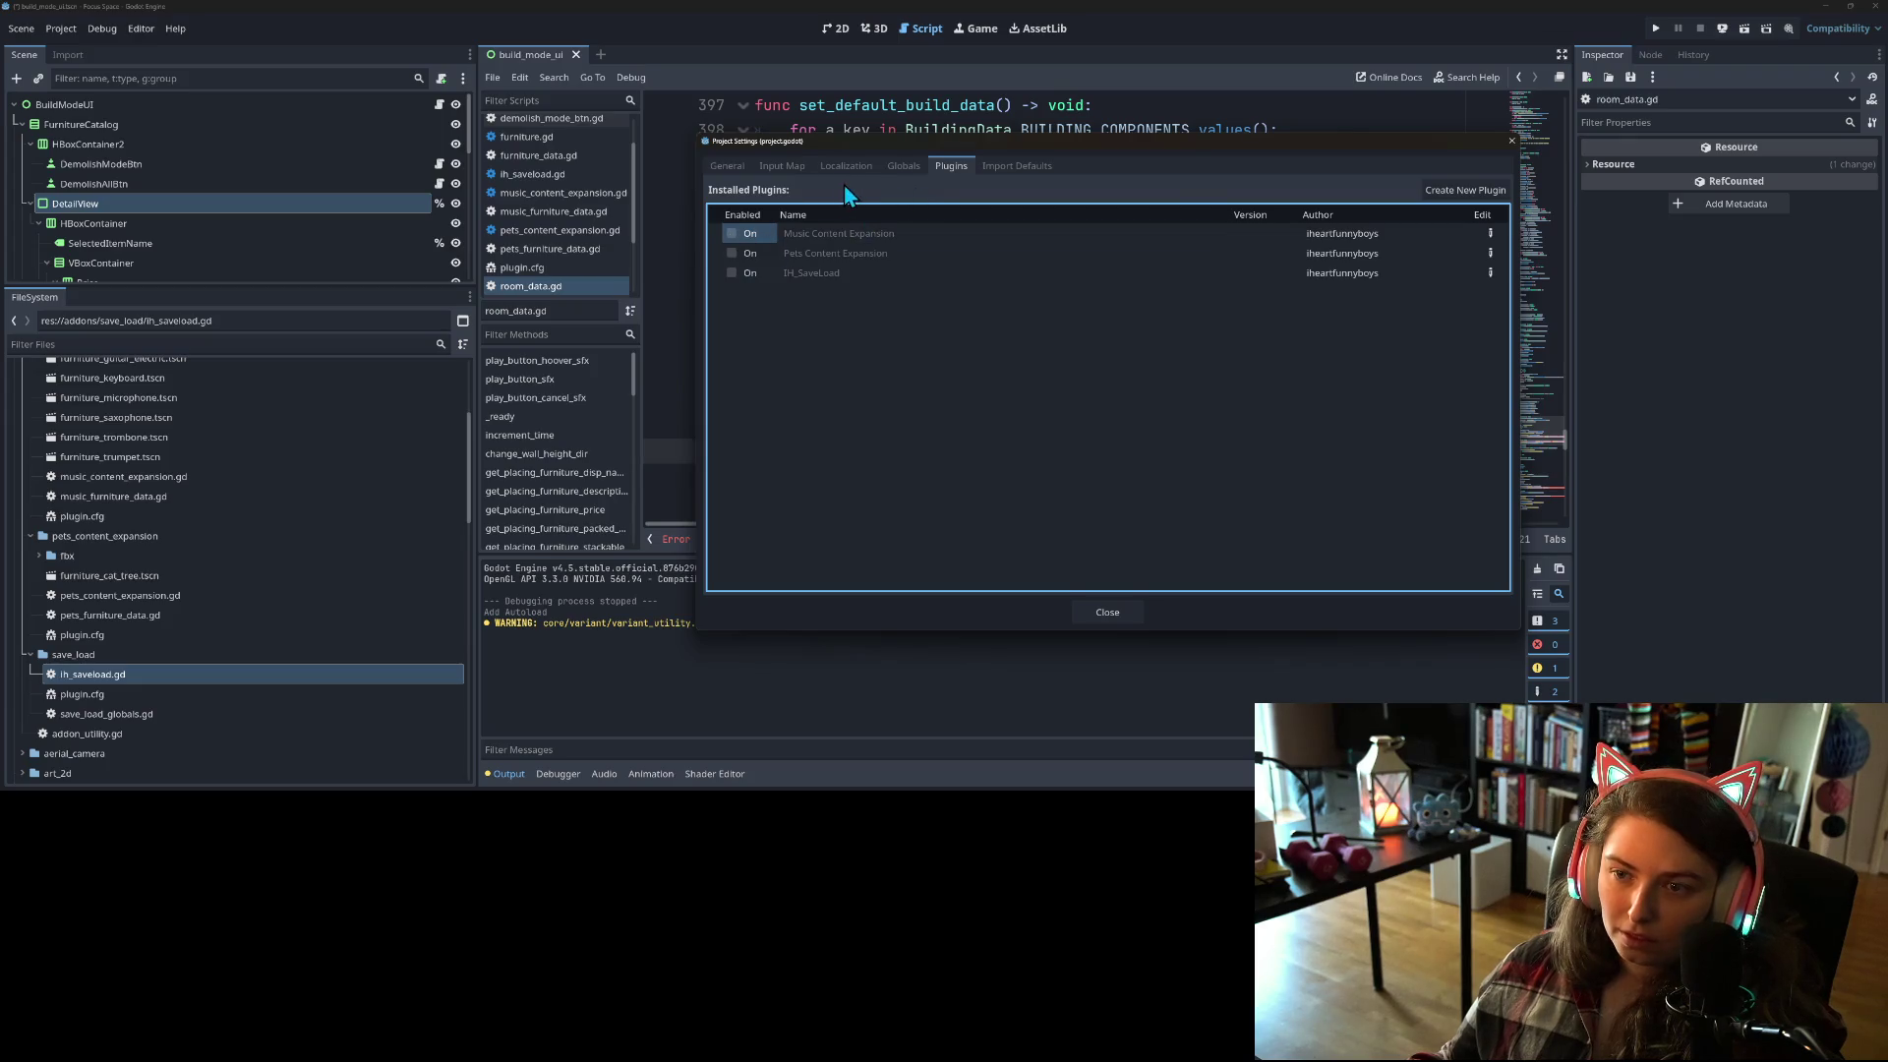
left_click(904, 166)
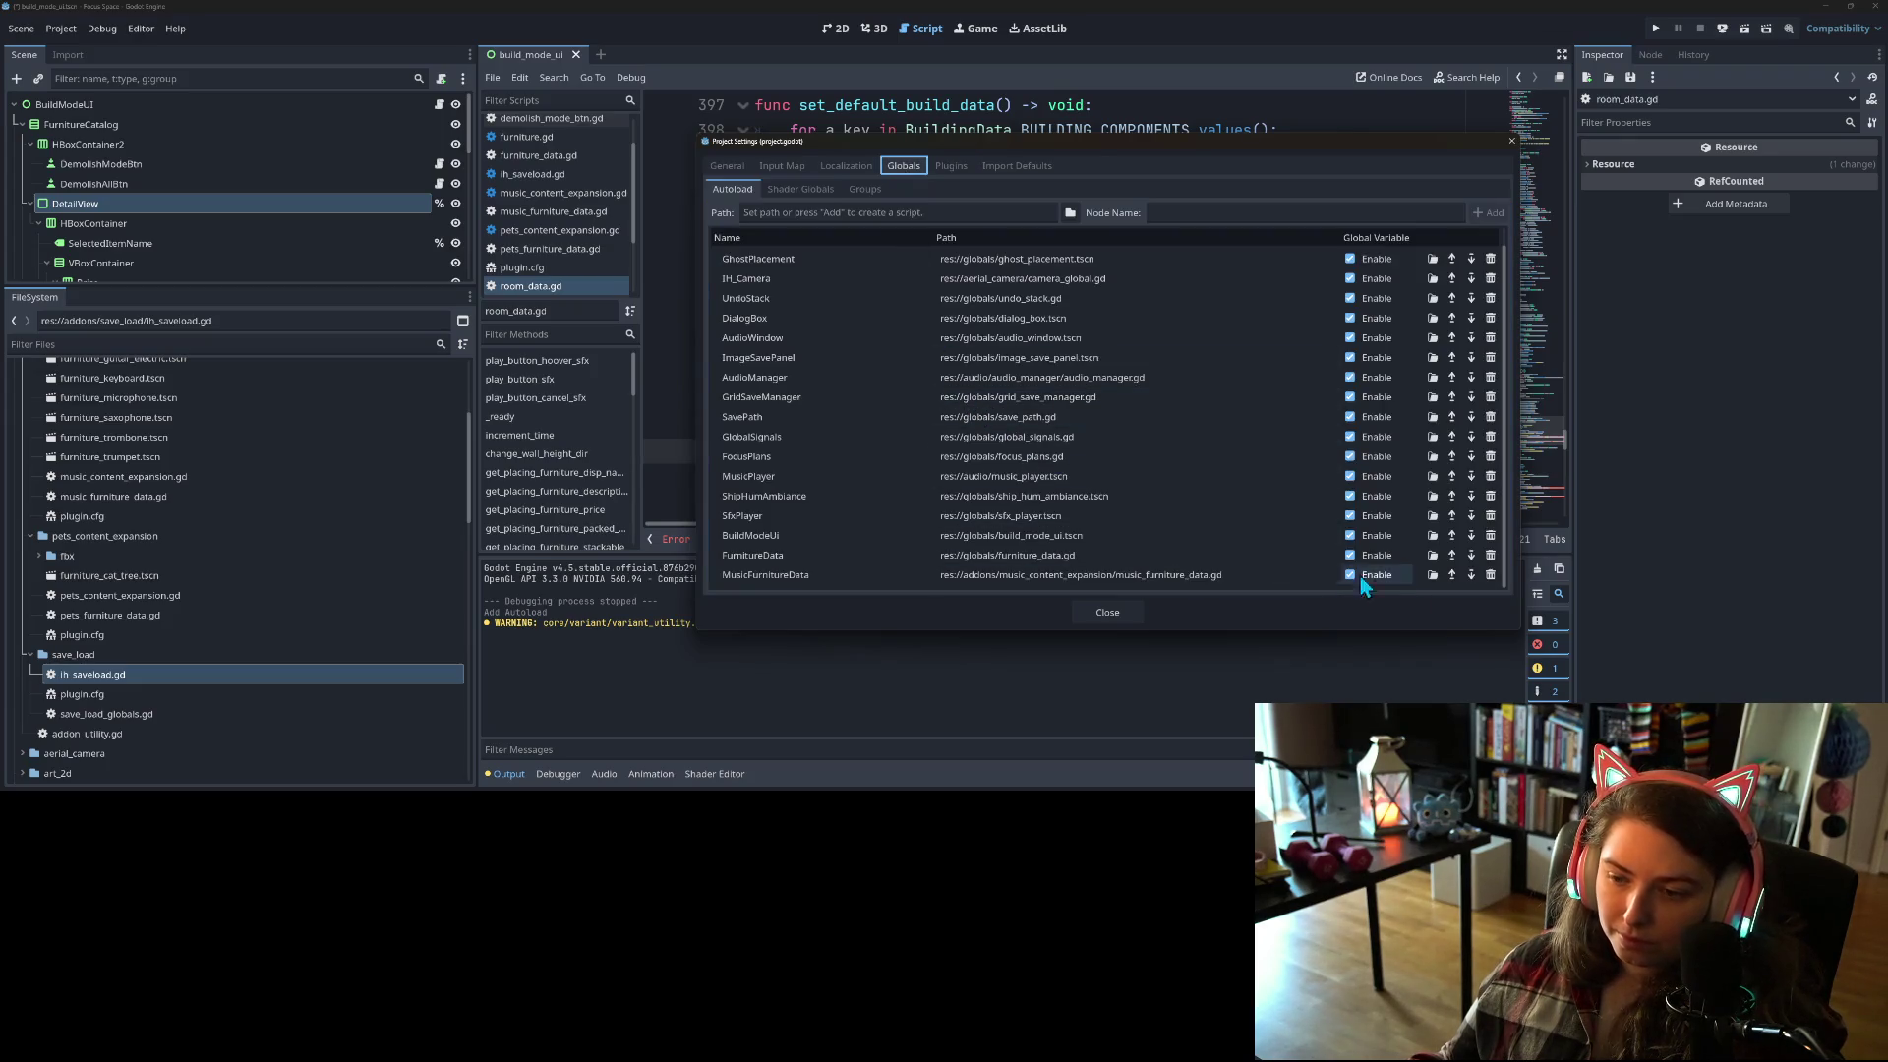
left_click(1490, 575)
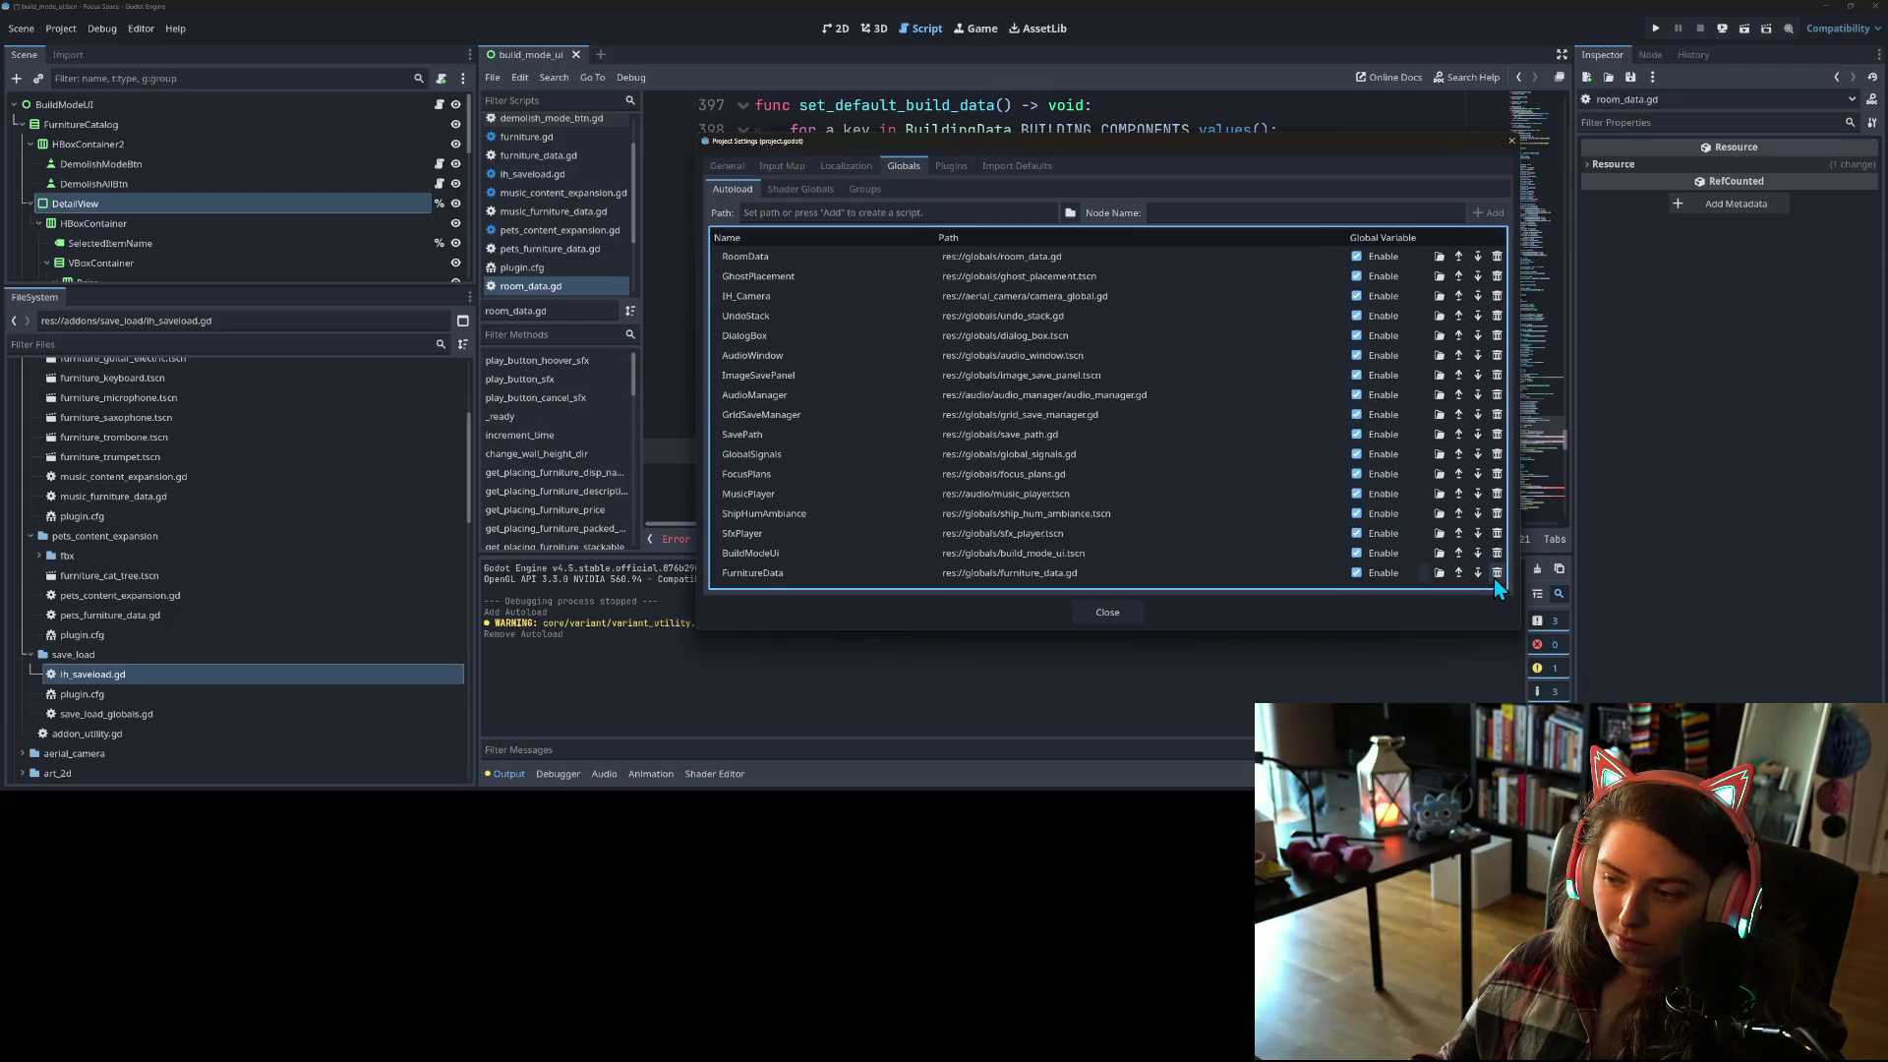
Step: Re-enable the Music Content Expansion, Pets Content Expansion and IH_SaveLoad plugins
left_click(943, 167)
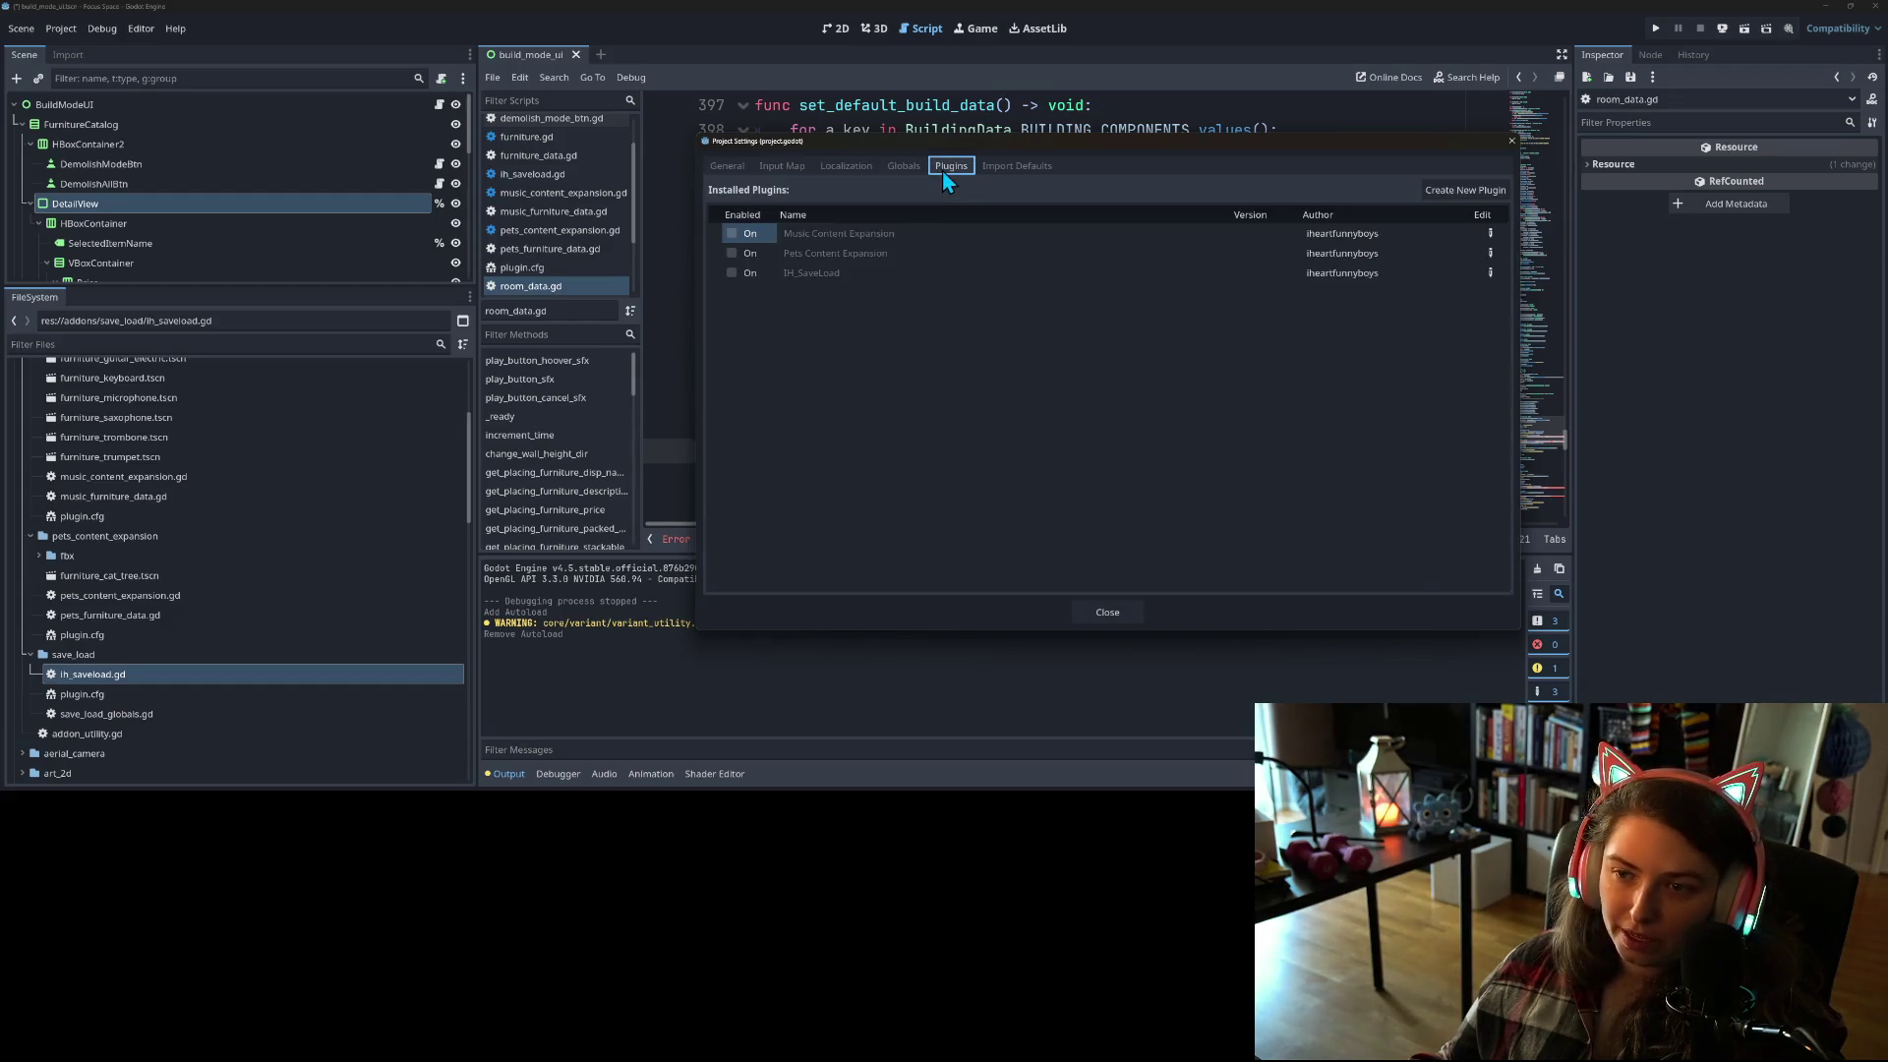
left_click(733, 233)
left_click(732, 254)
left_click(732, 273)
left_click(1123, 618)
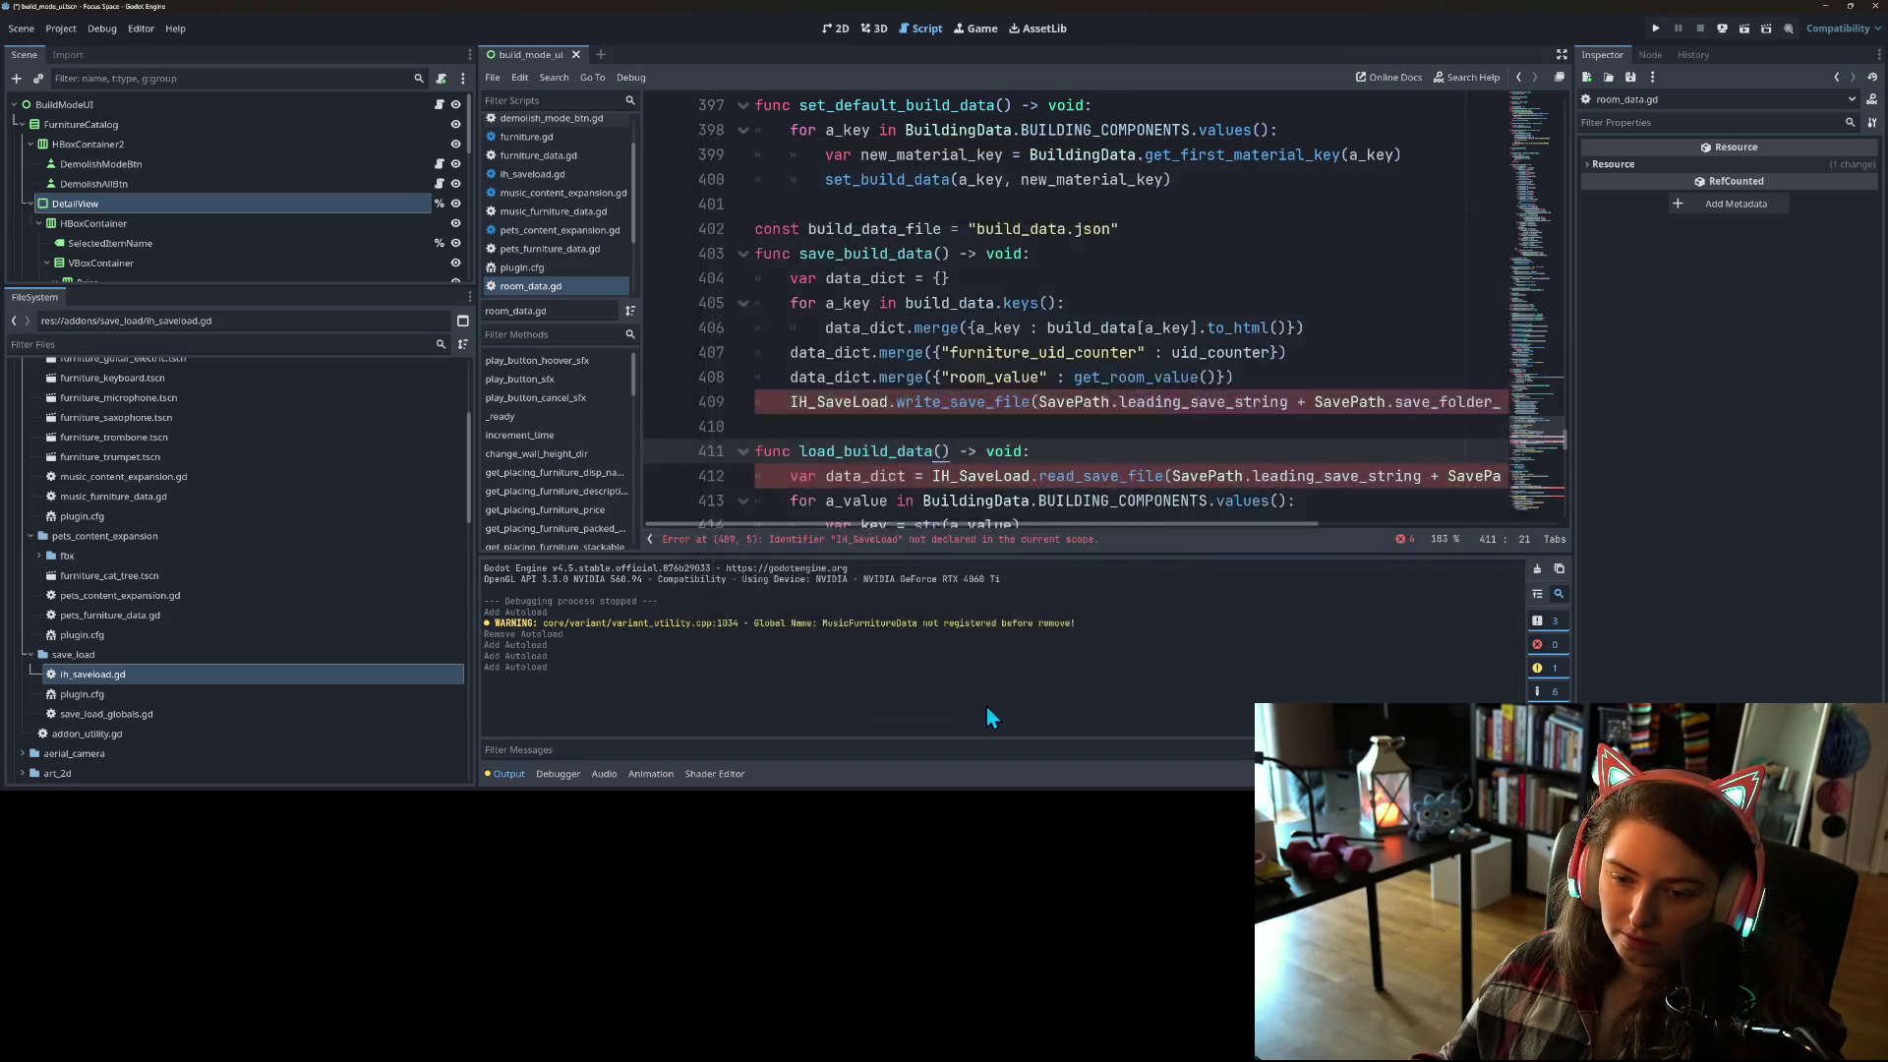
left_click(710, 328)
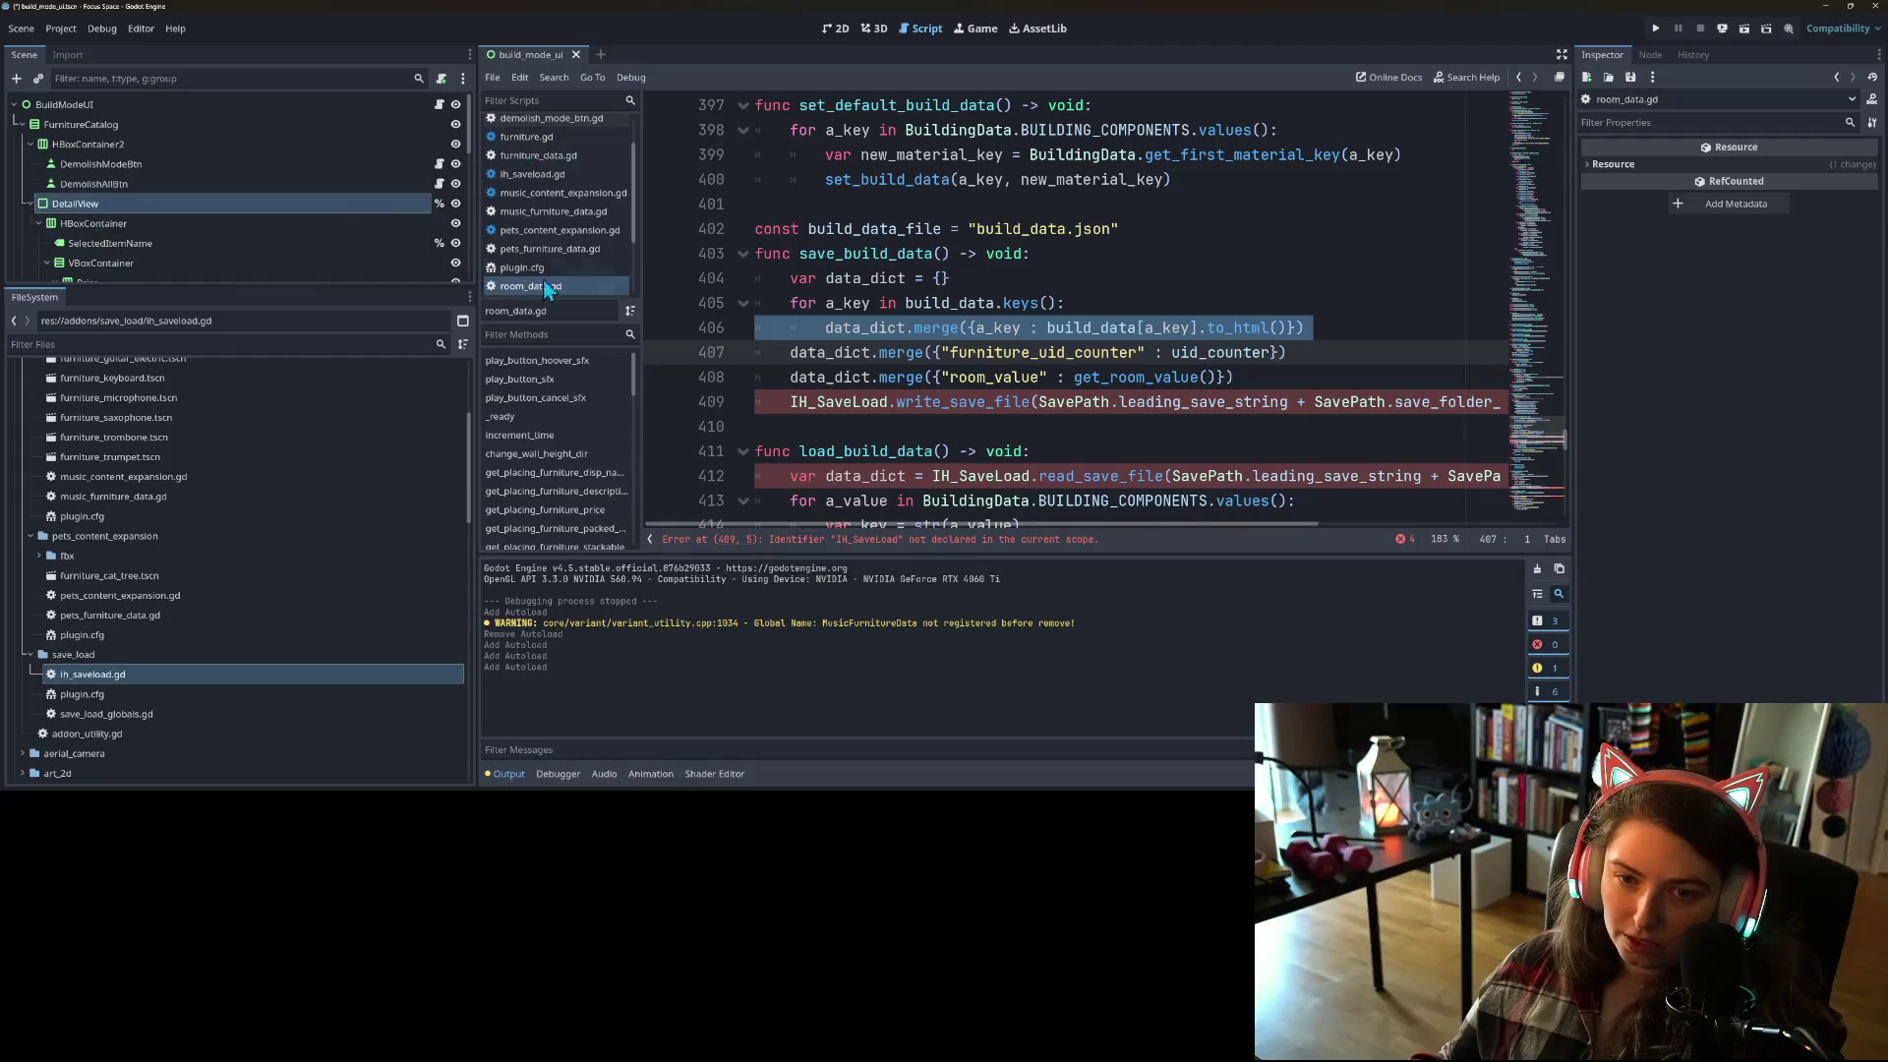
scroll("down", 3)
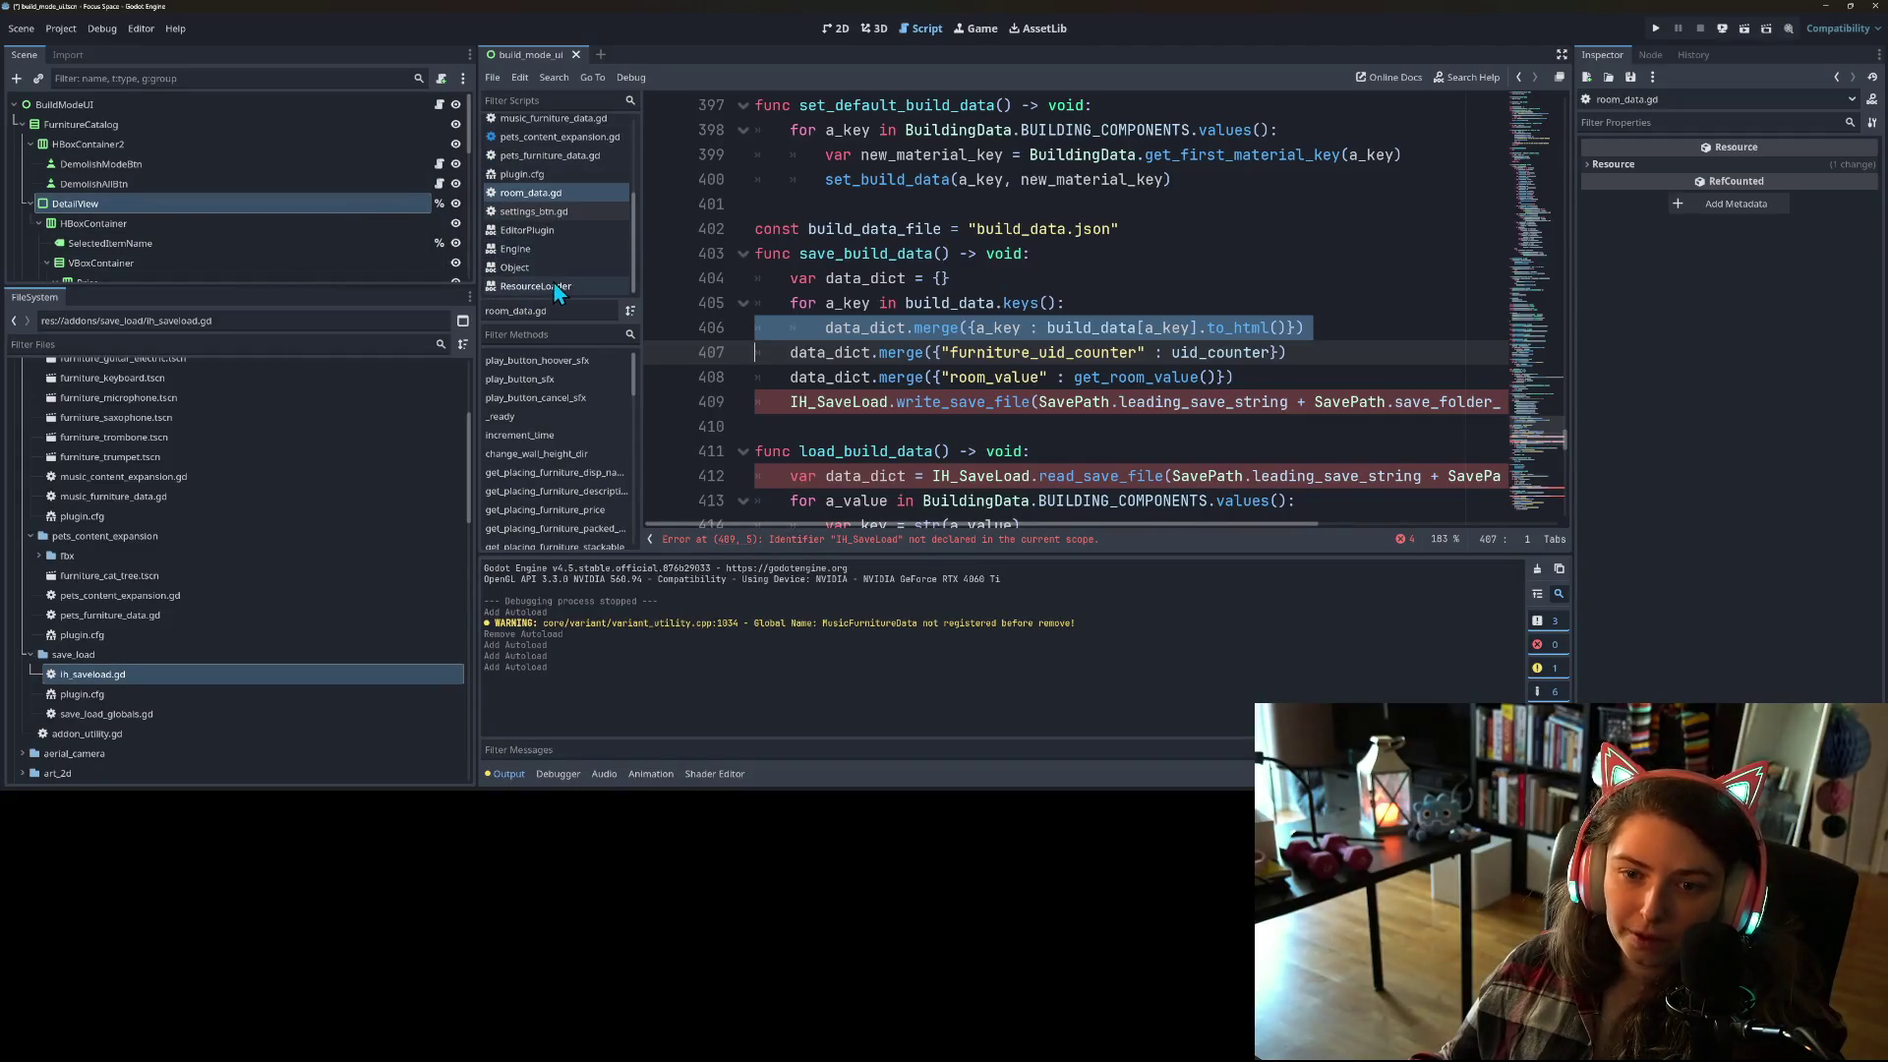
Step: Delete the warning guard blocks from _enter_tree and _exit_tree in addon_utility.gd and save
scroll("up", 3)
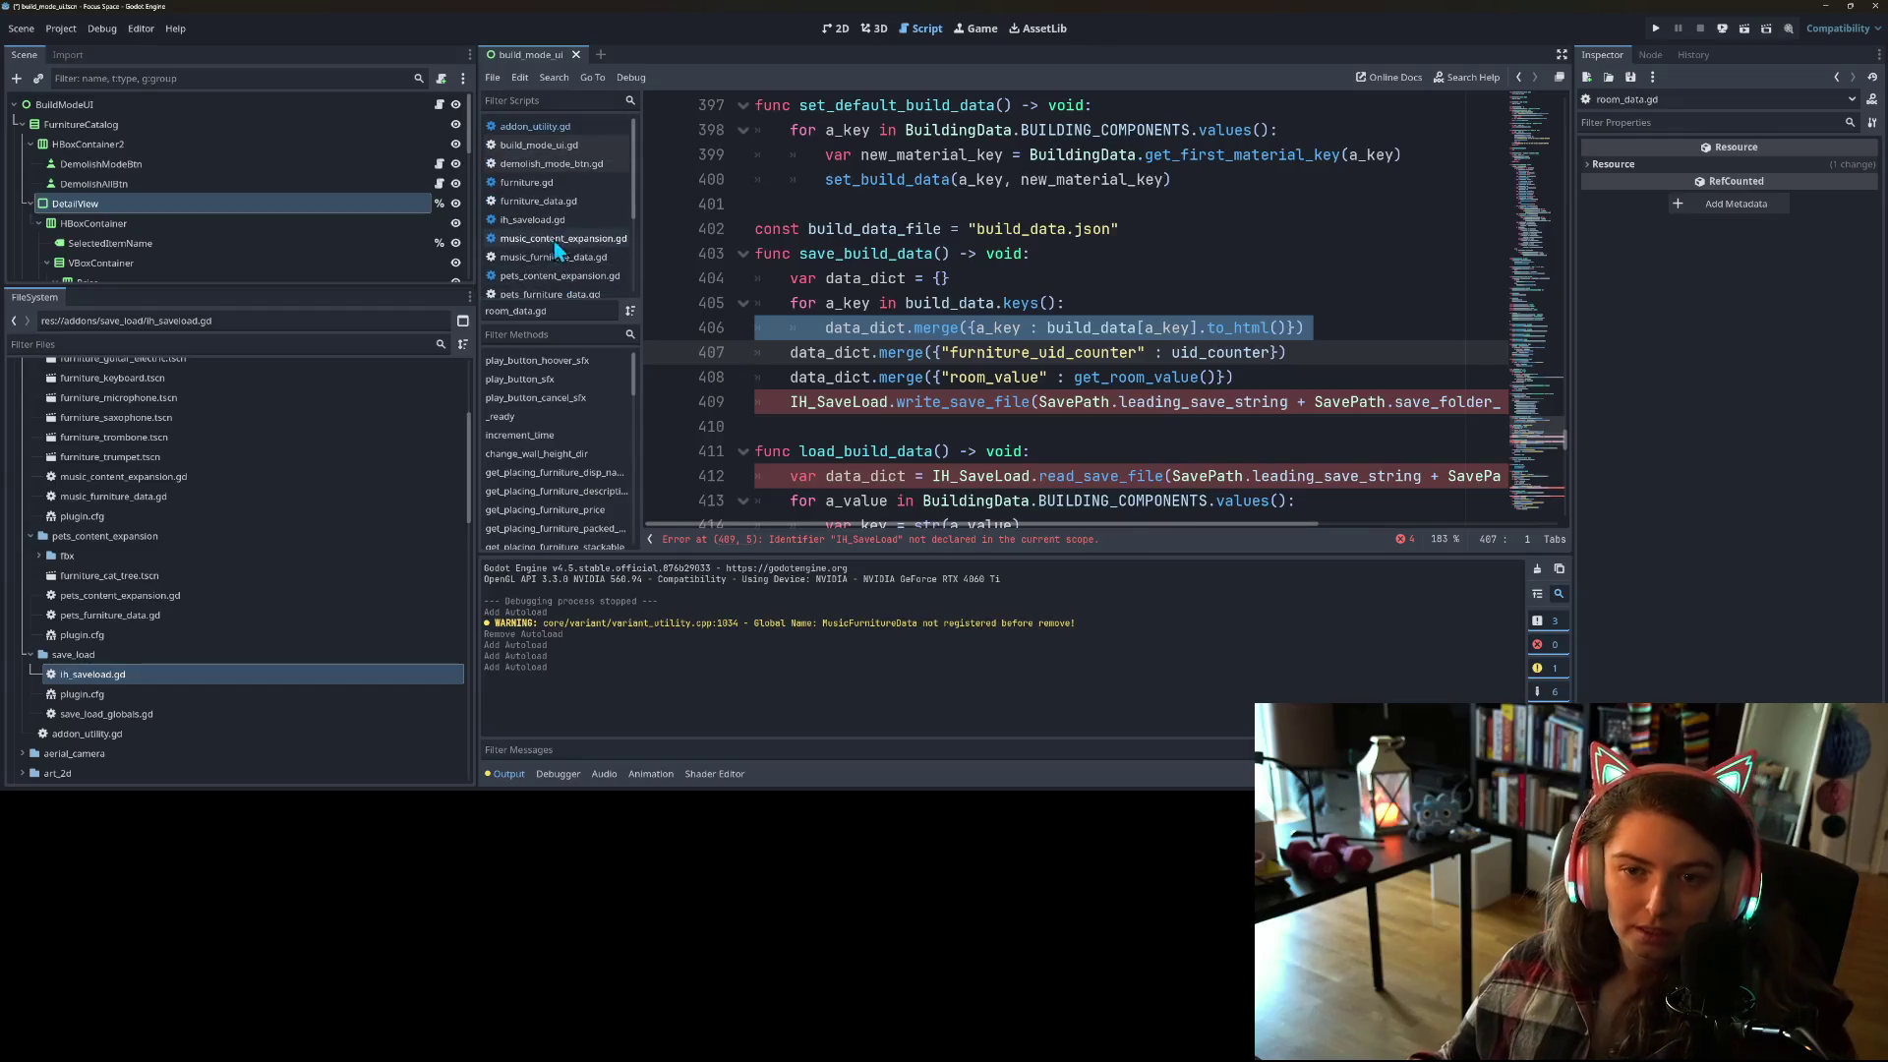
left_click(534, 126)
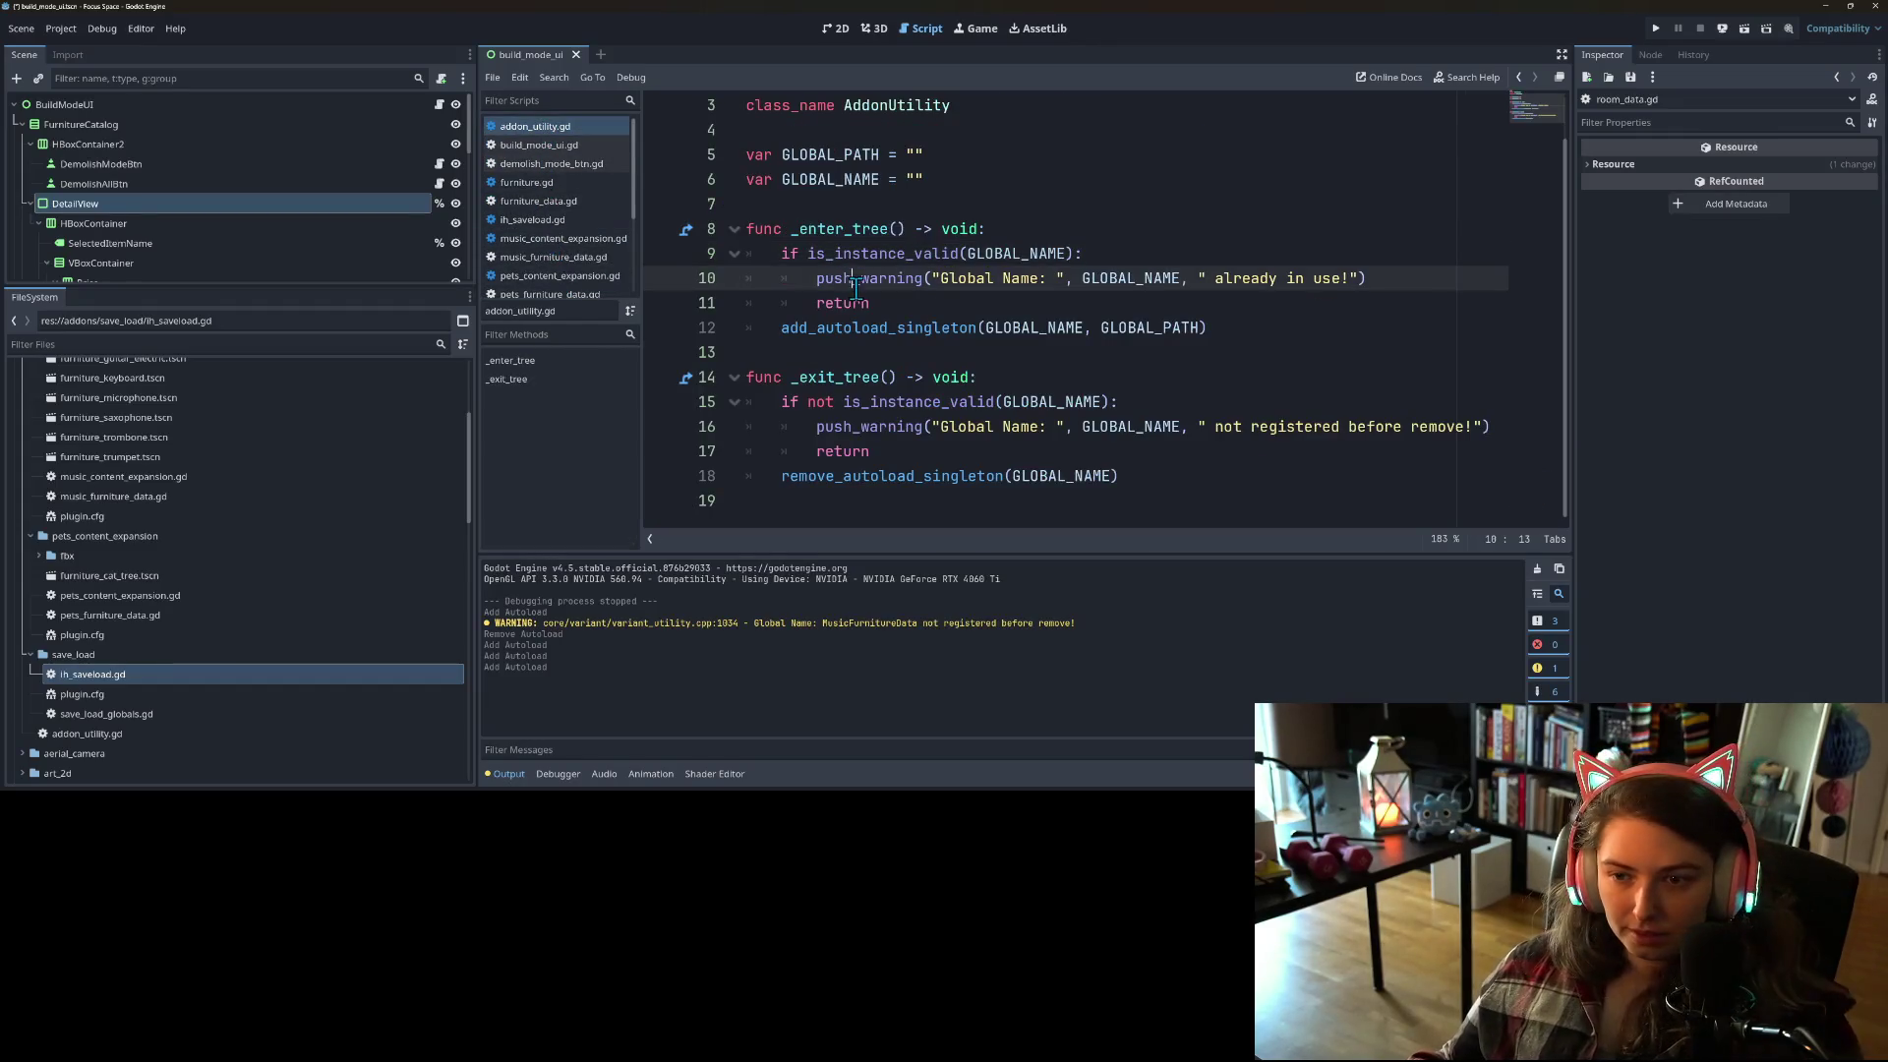
left_click_drag(895, 308, 745, 253)
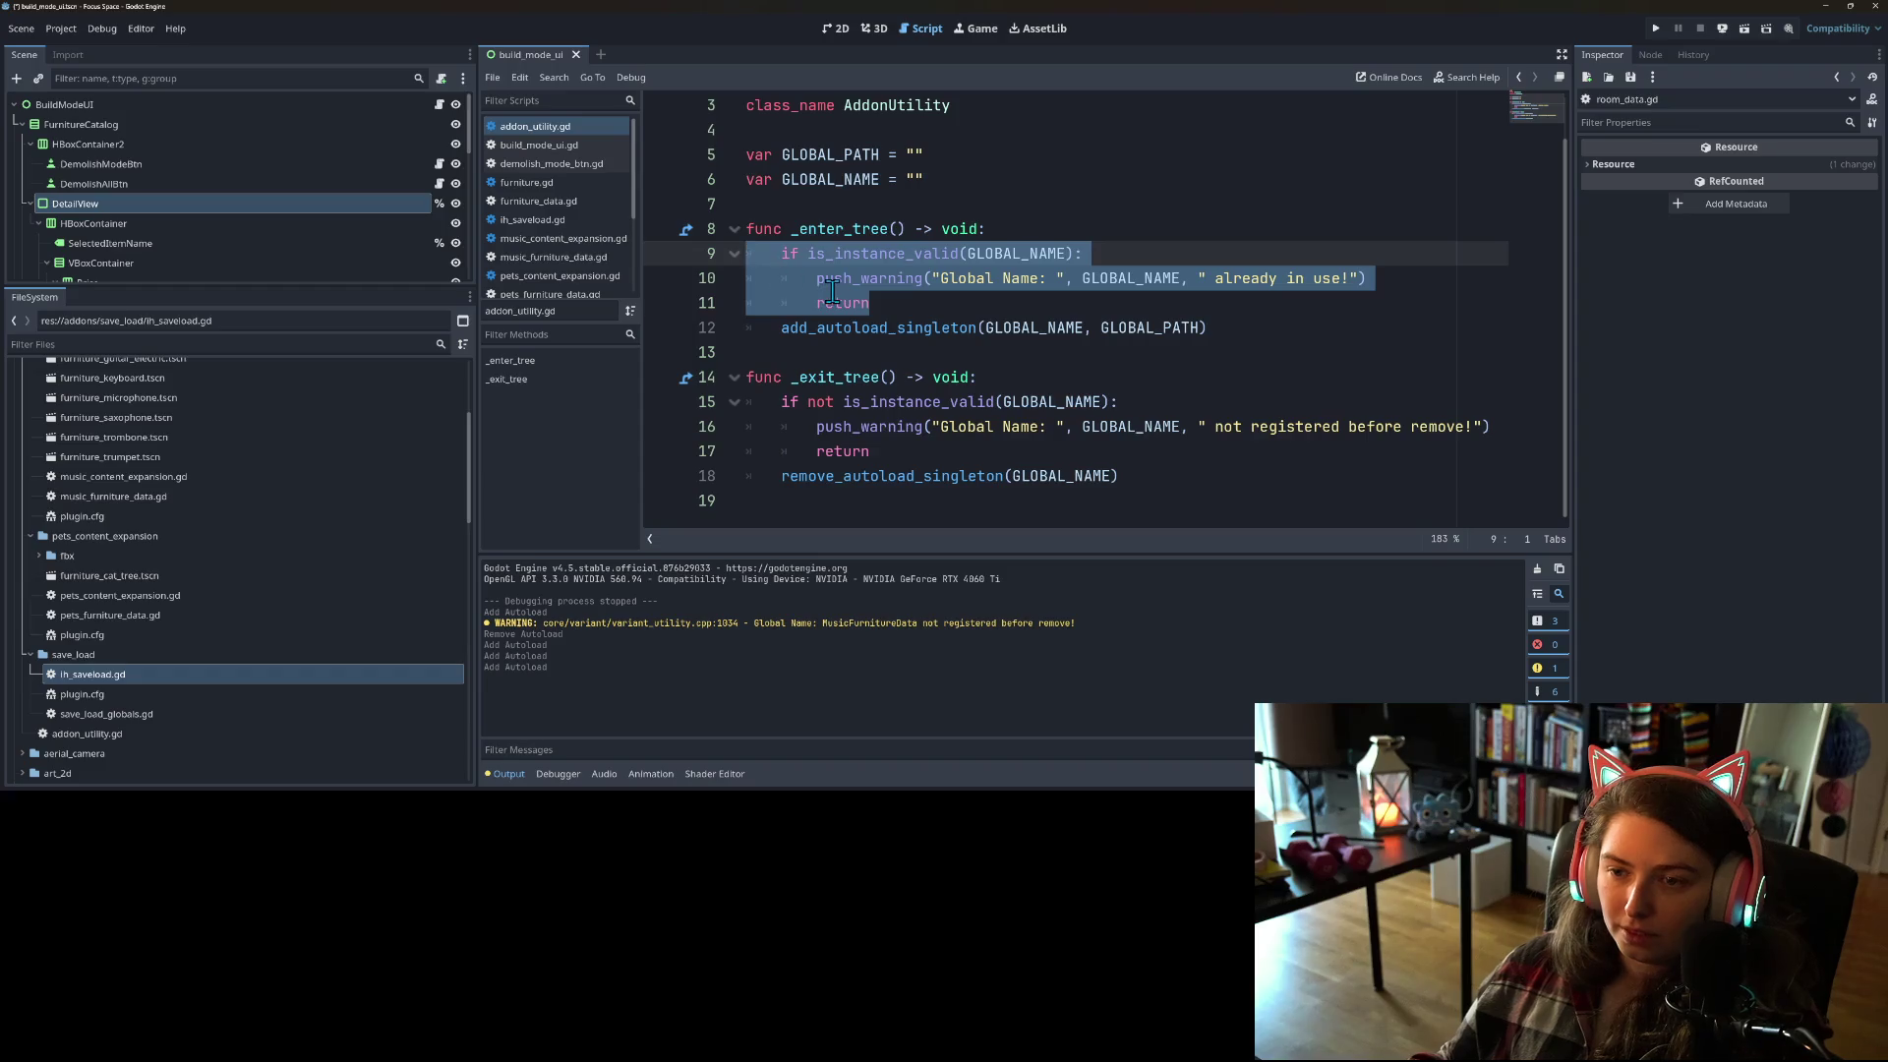
key("BackSpace")
key("BackSpace")
left_click_drag(871, 426, 732, 379)
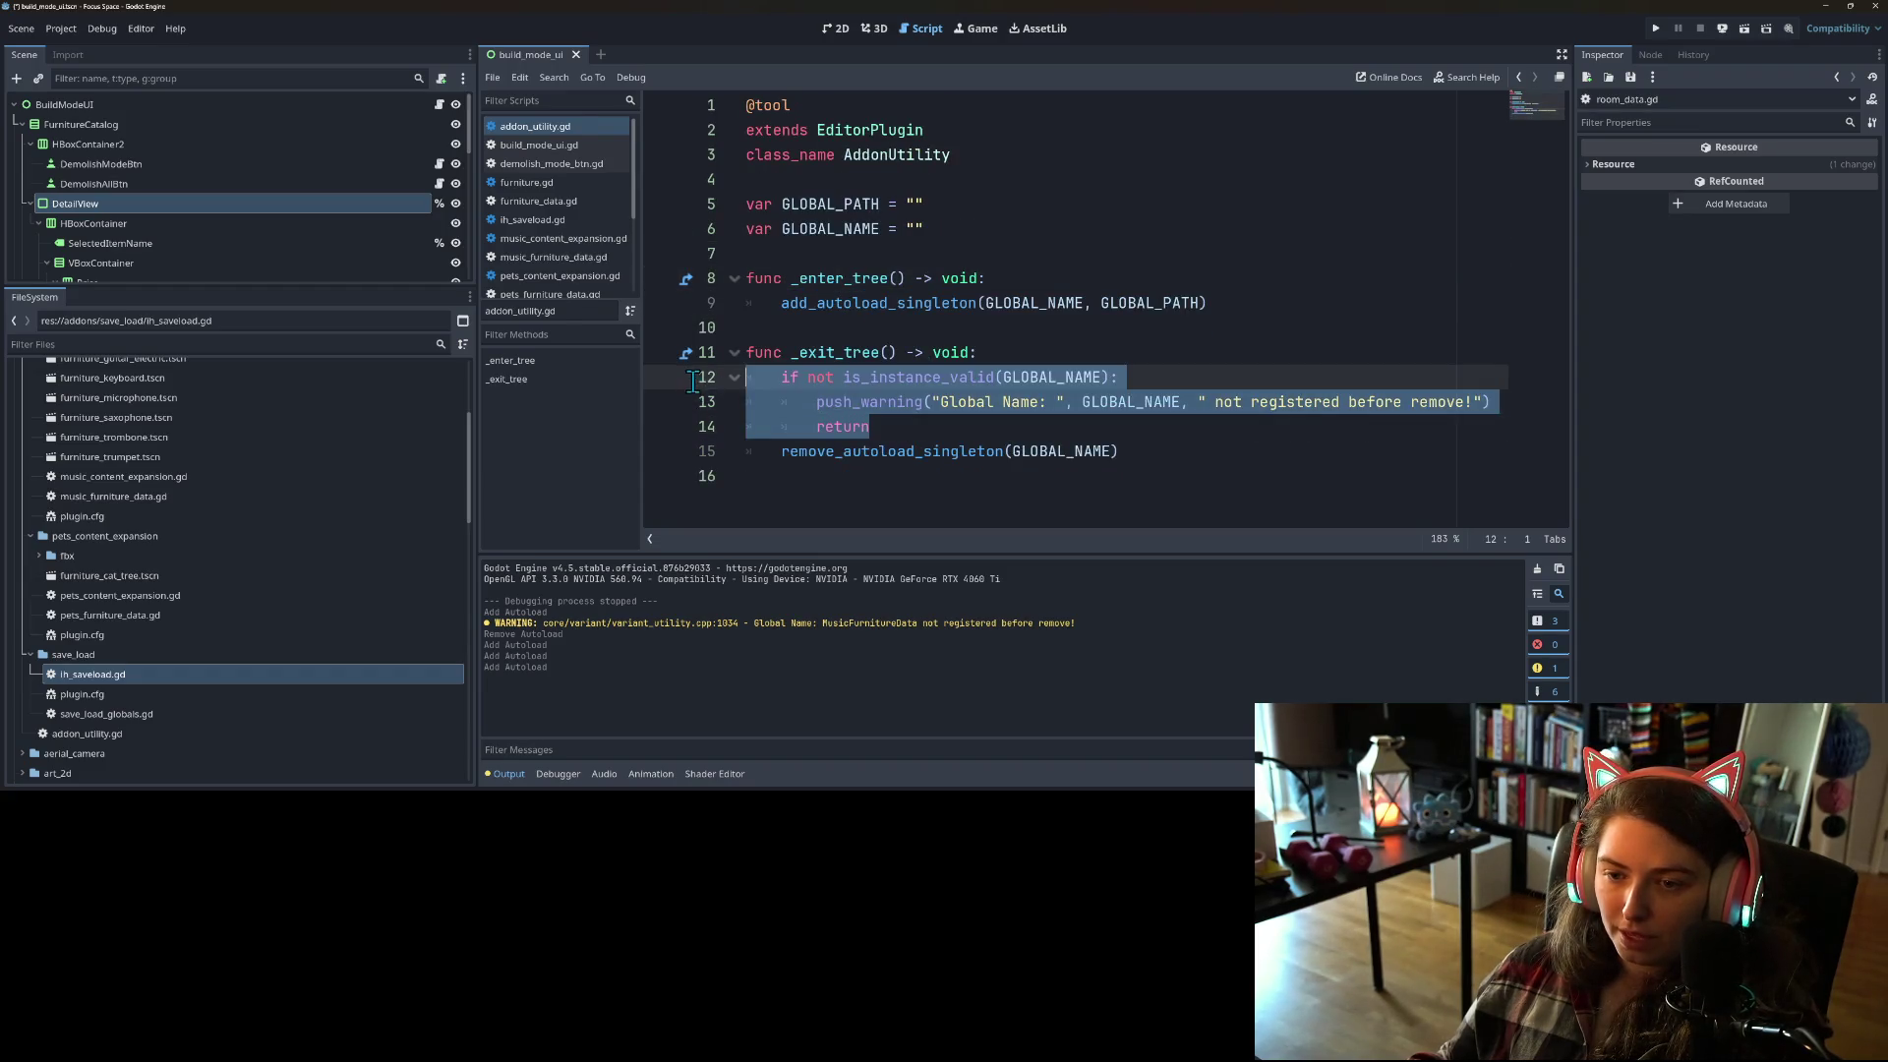
key("BackSpace")
key("BackSpace")
key("ctrl+s")
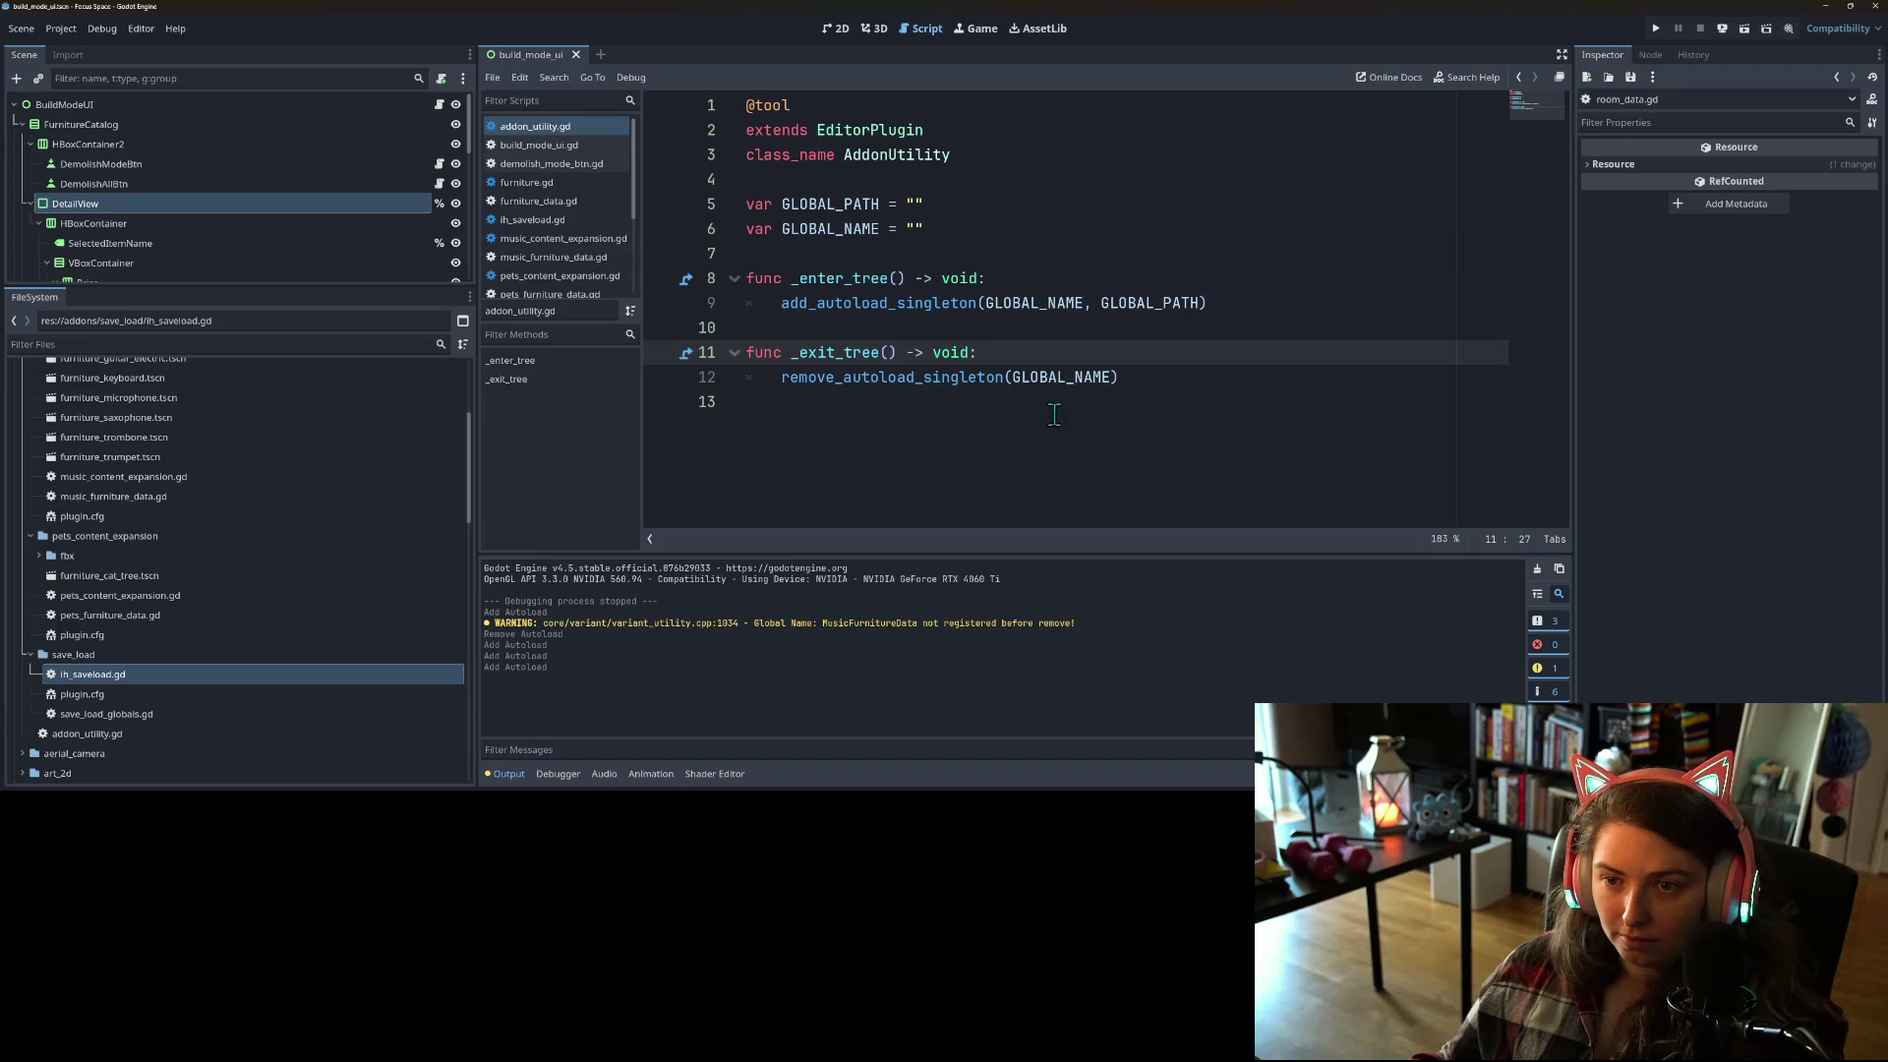
Step: Clear the output log and collapse the bottom output panel
left_click(1034, 372)
left_click(1021, 300)
left_click(782, 204)
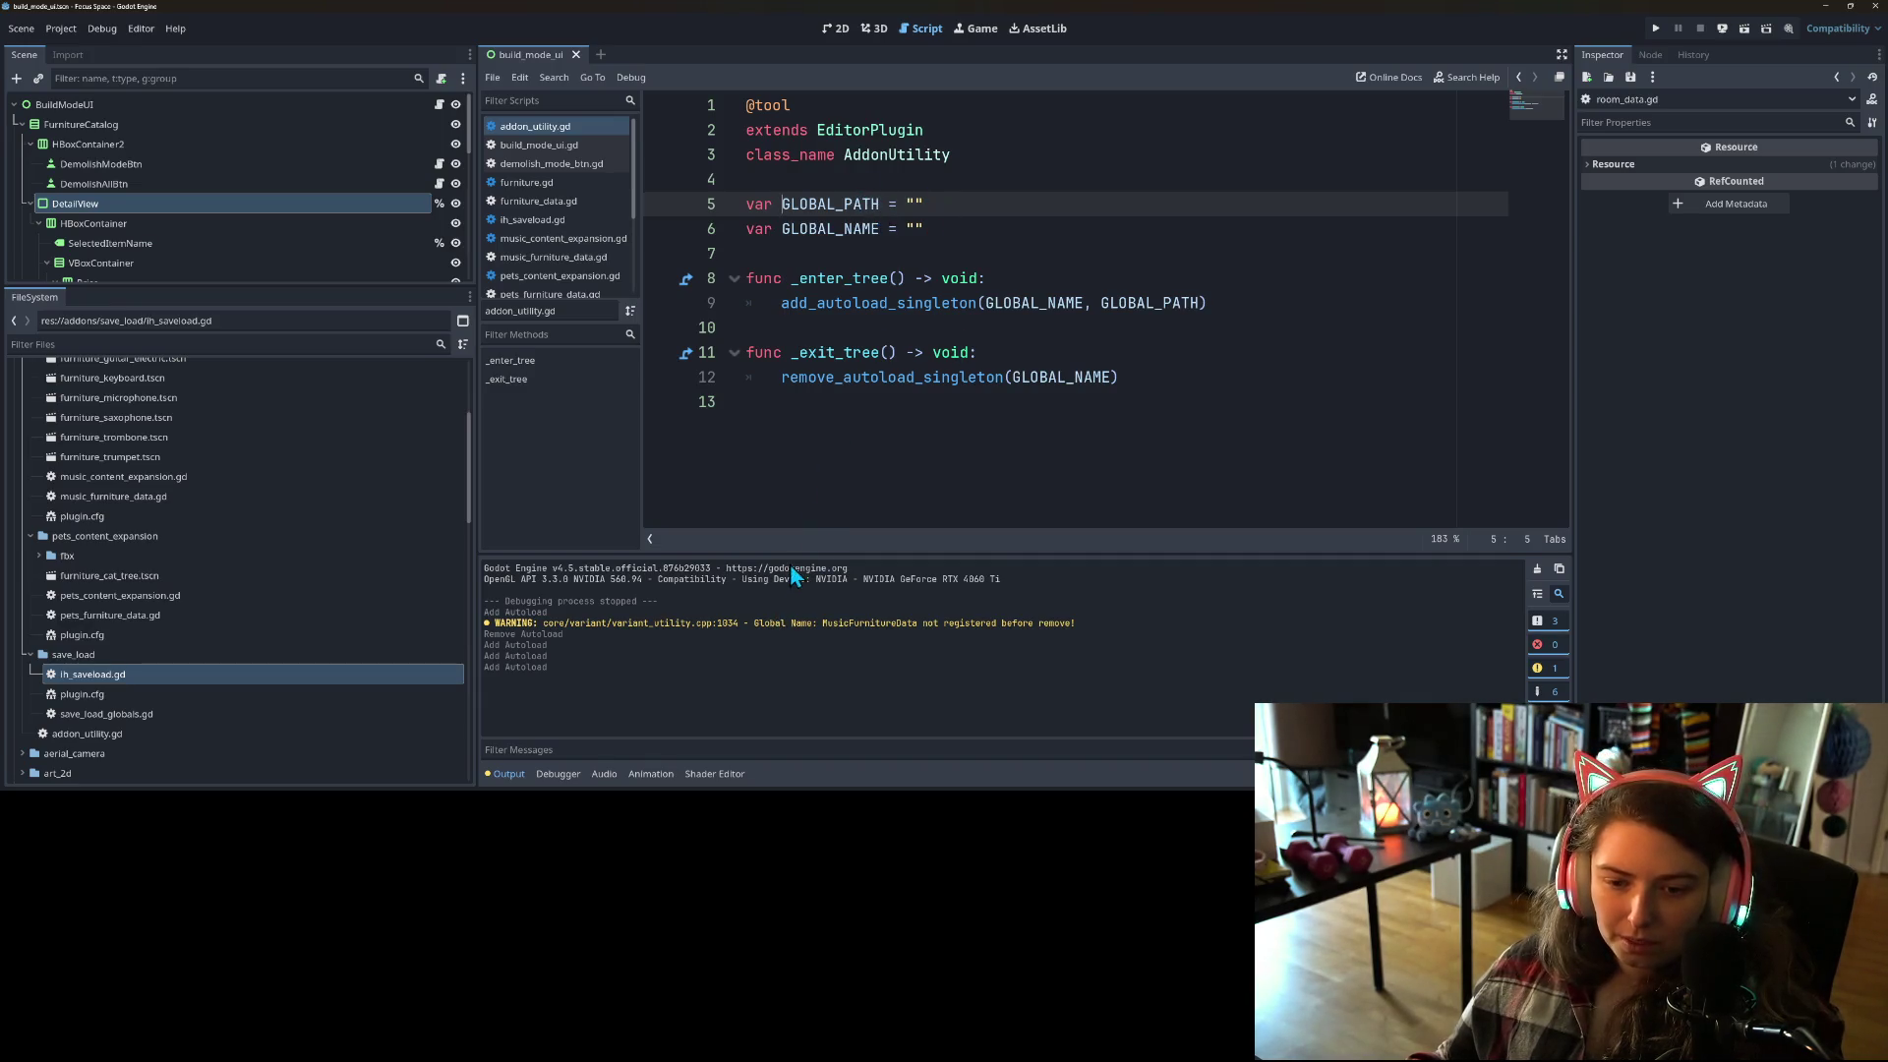
left_click(1538, 570)
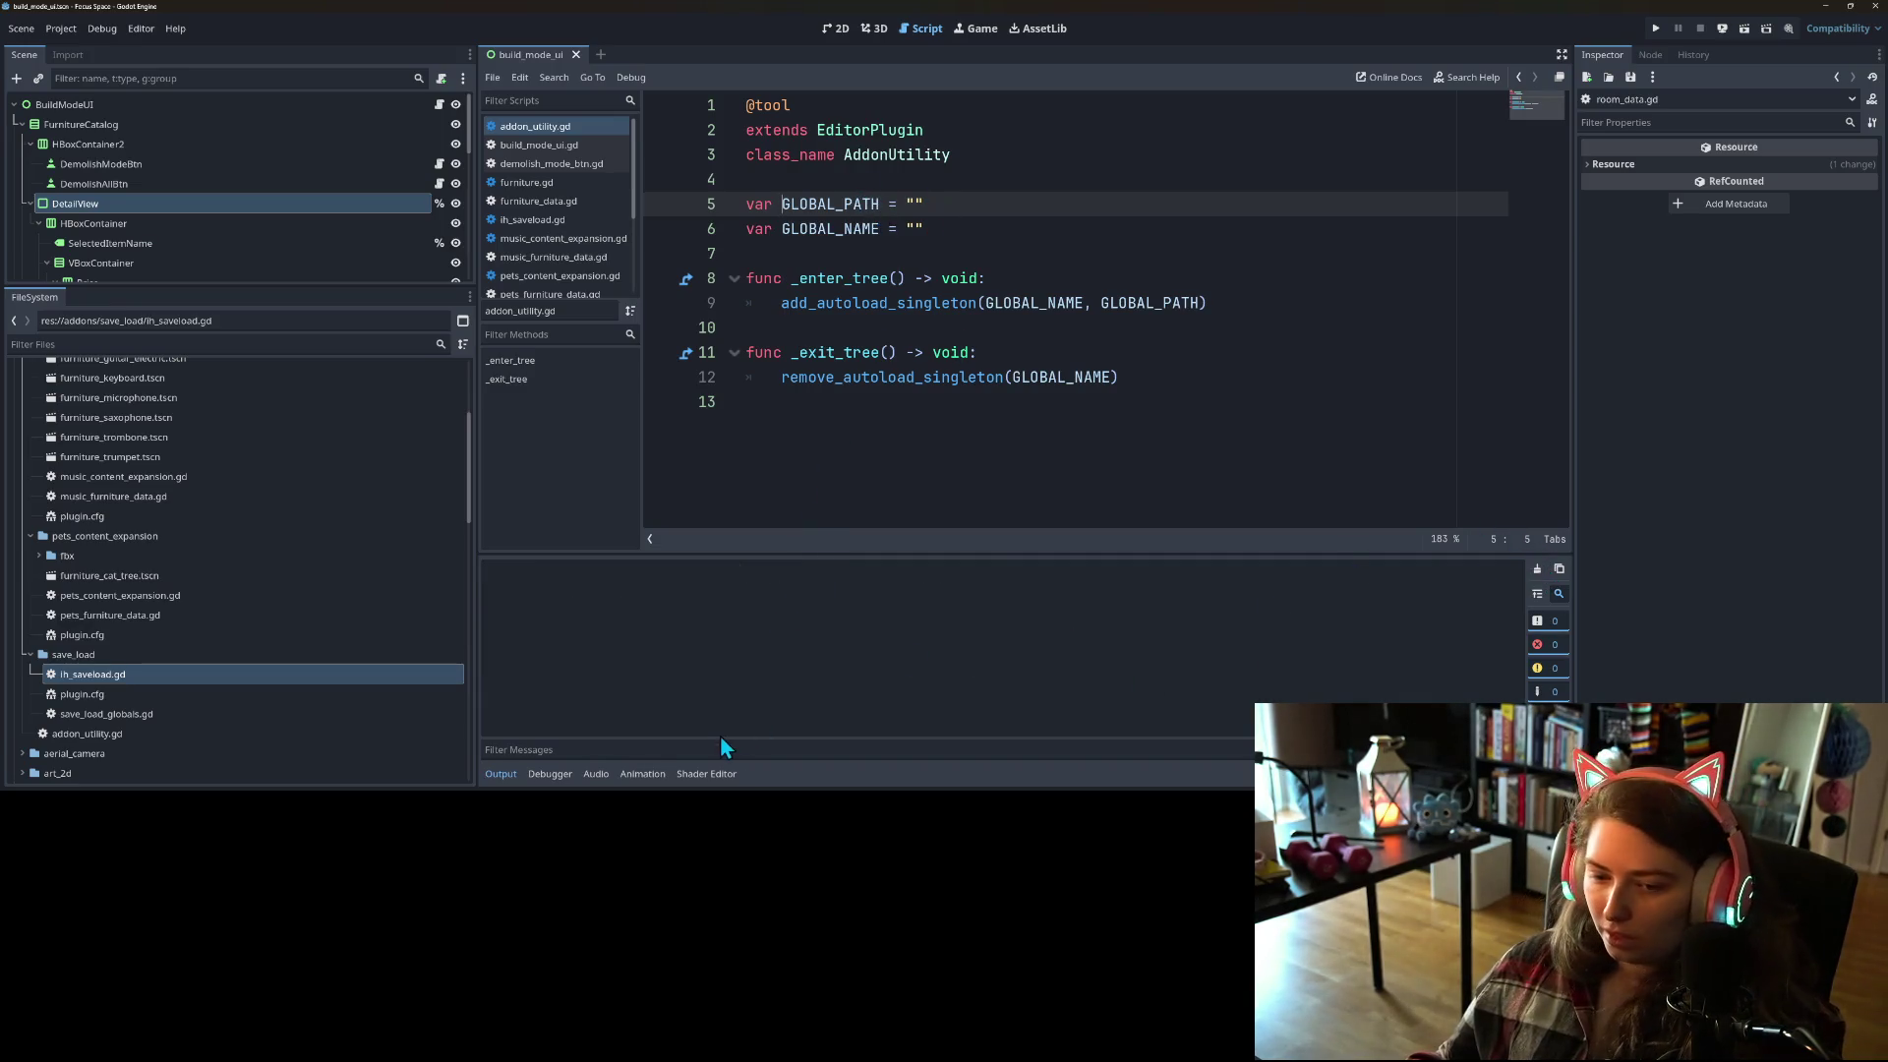
left_click(502, 778)
left_click(1008, 548)
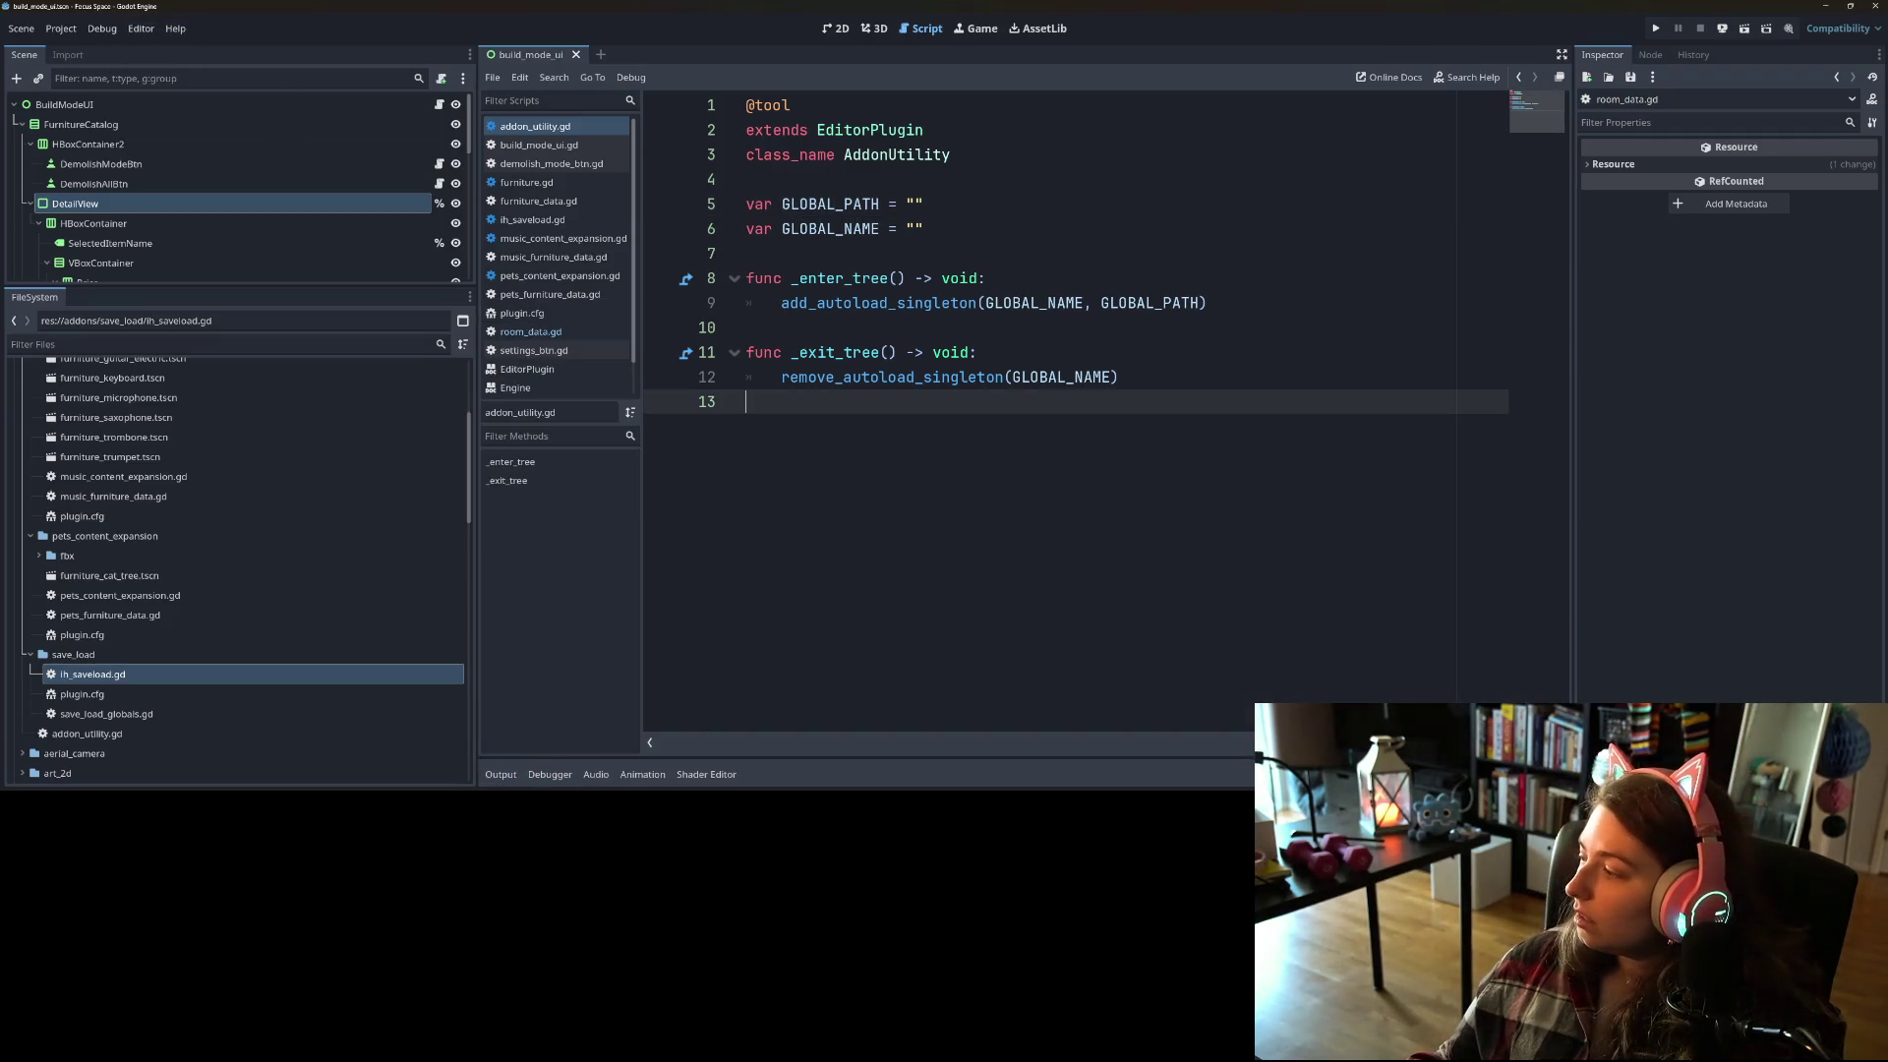
Step: In GitHub Desktop, review the diffs of addon_utility.gd, addon_utility.gd.uid and ih_saveload.gd
key("alt+Tab")
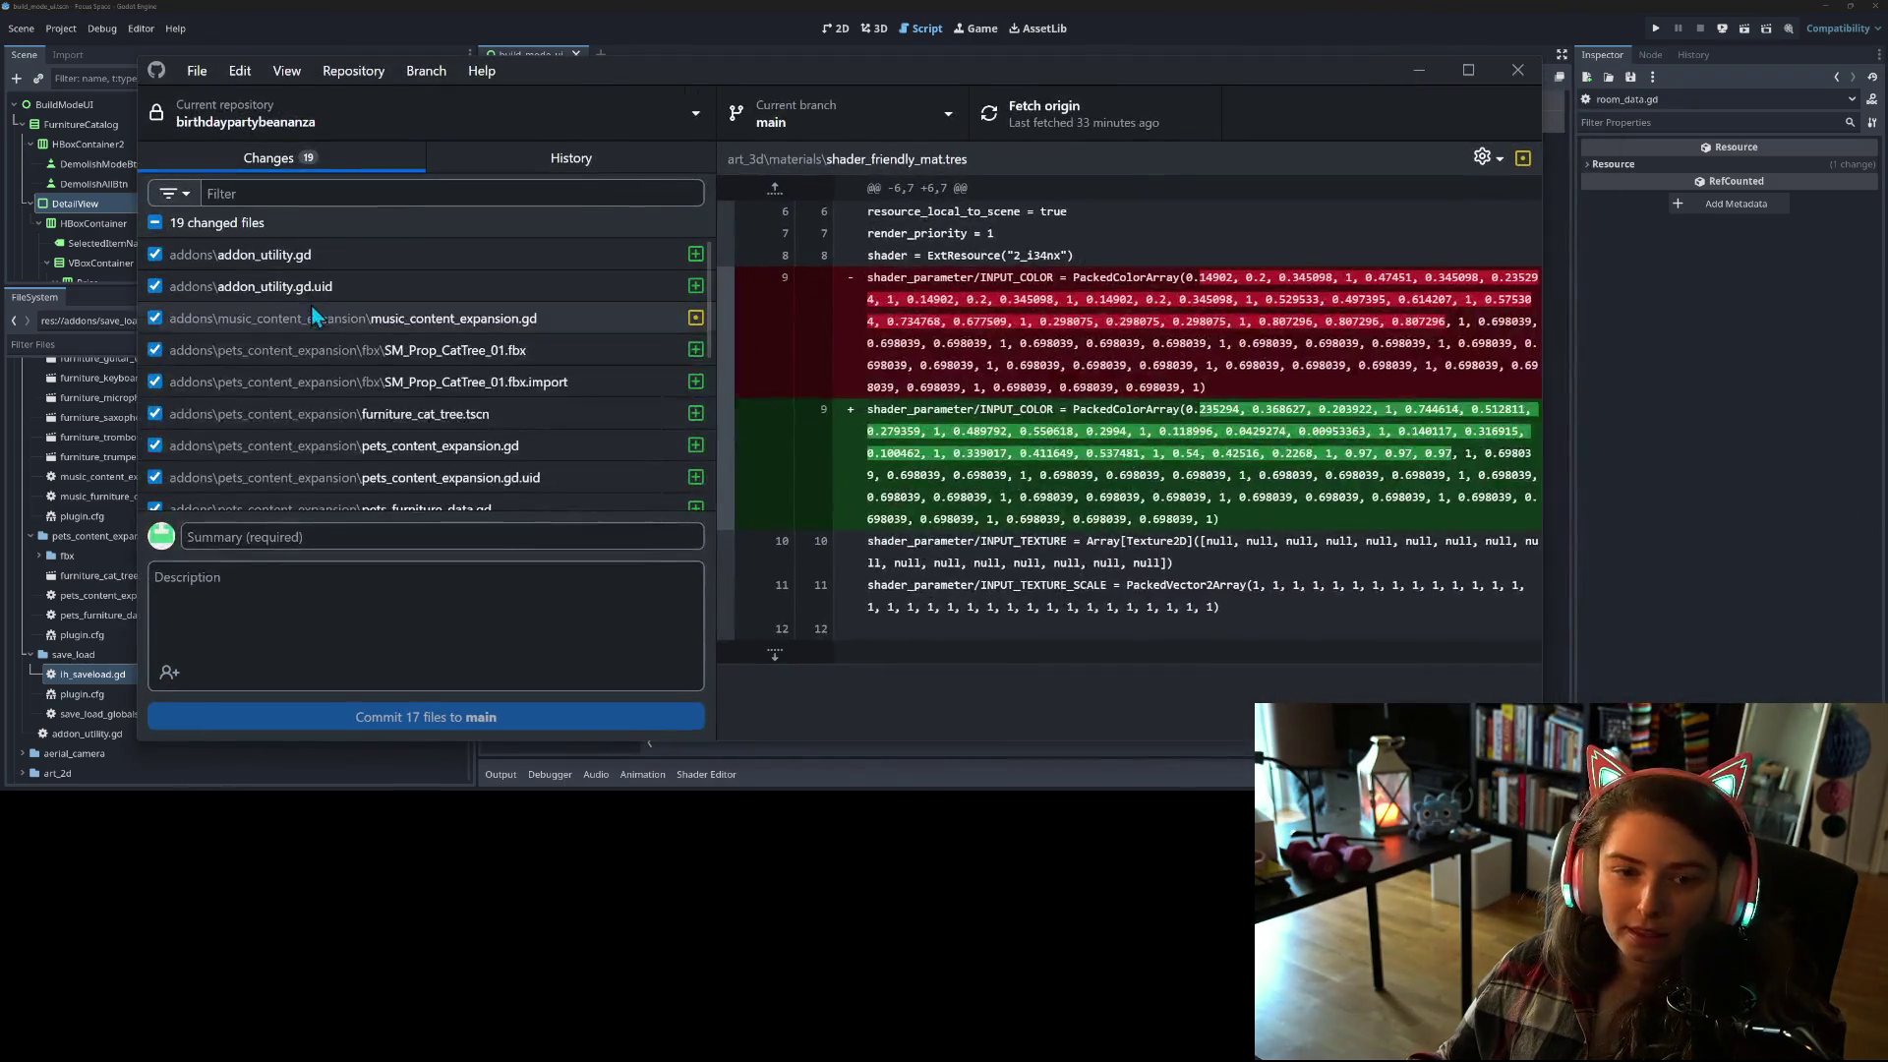
scroll("down", 3)
scroll("up", 3)
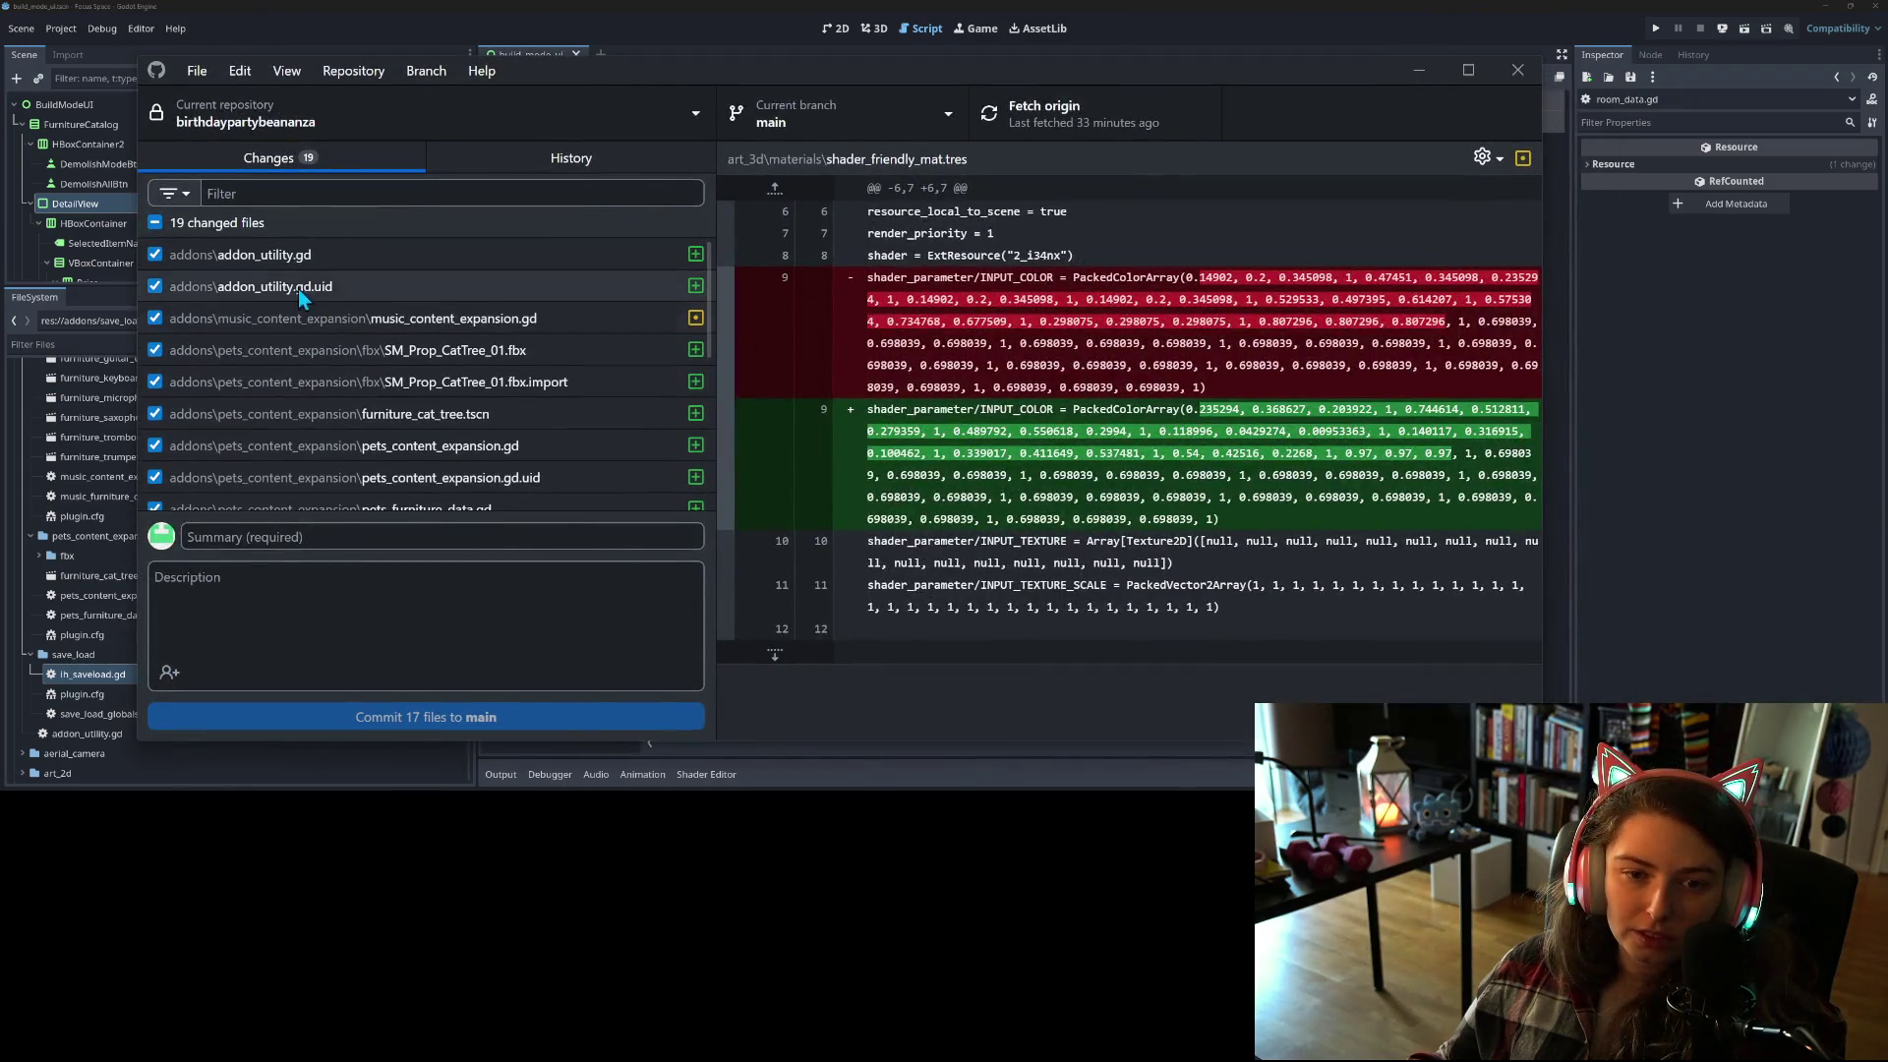
left_click(304, 255)
left_click(318, 292)
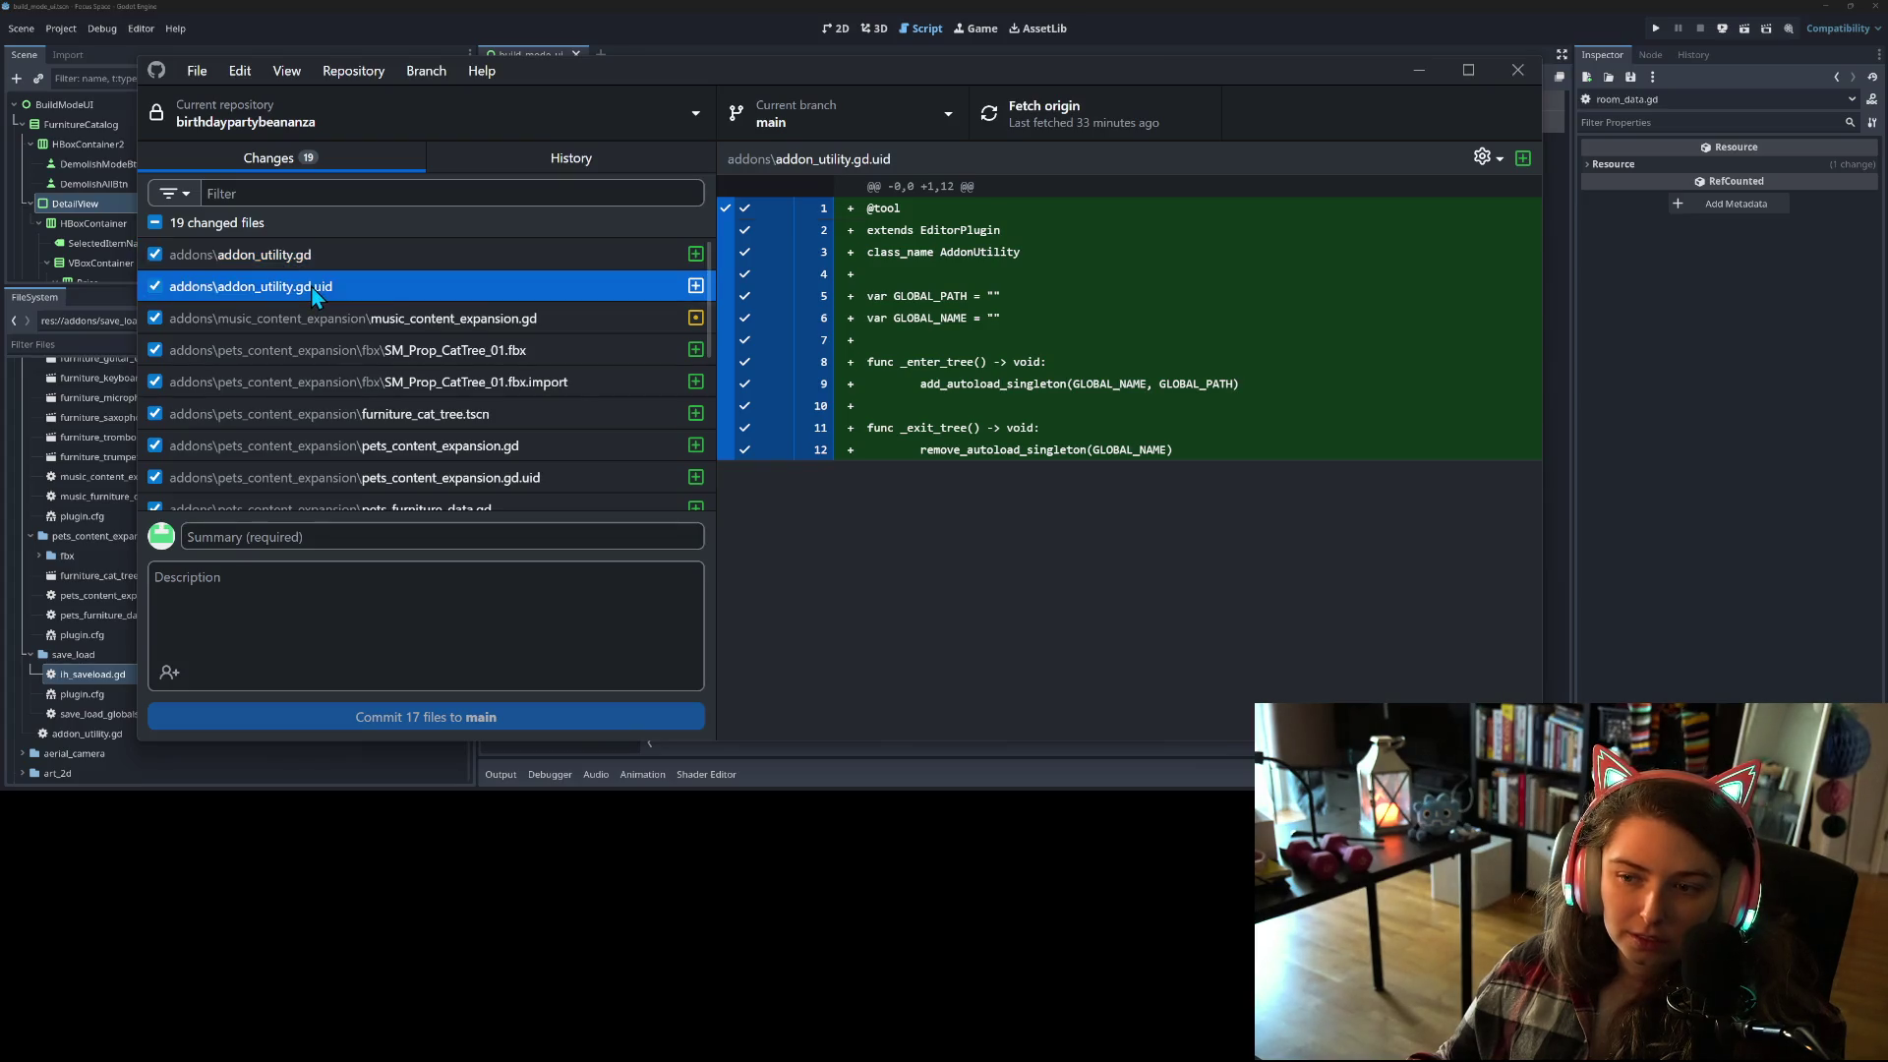
scroll("down", 3)
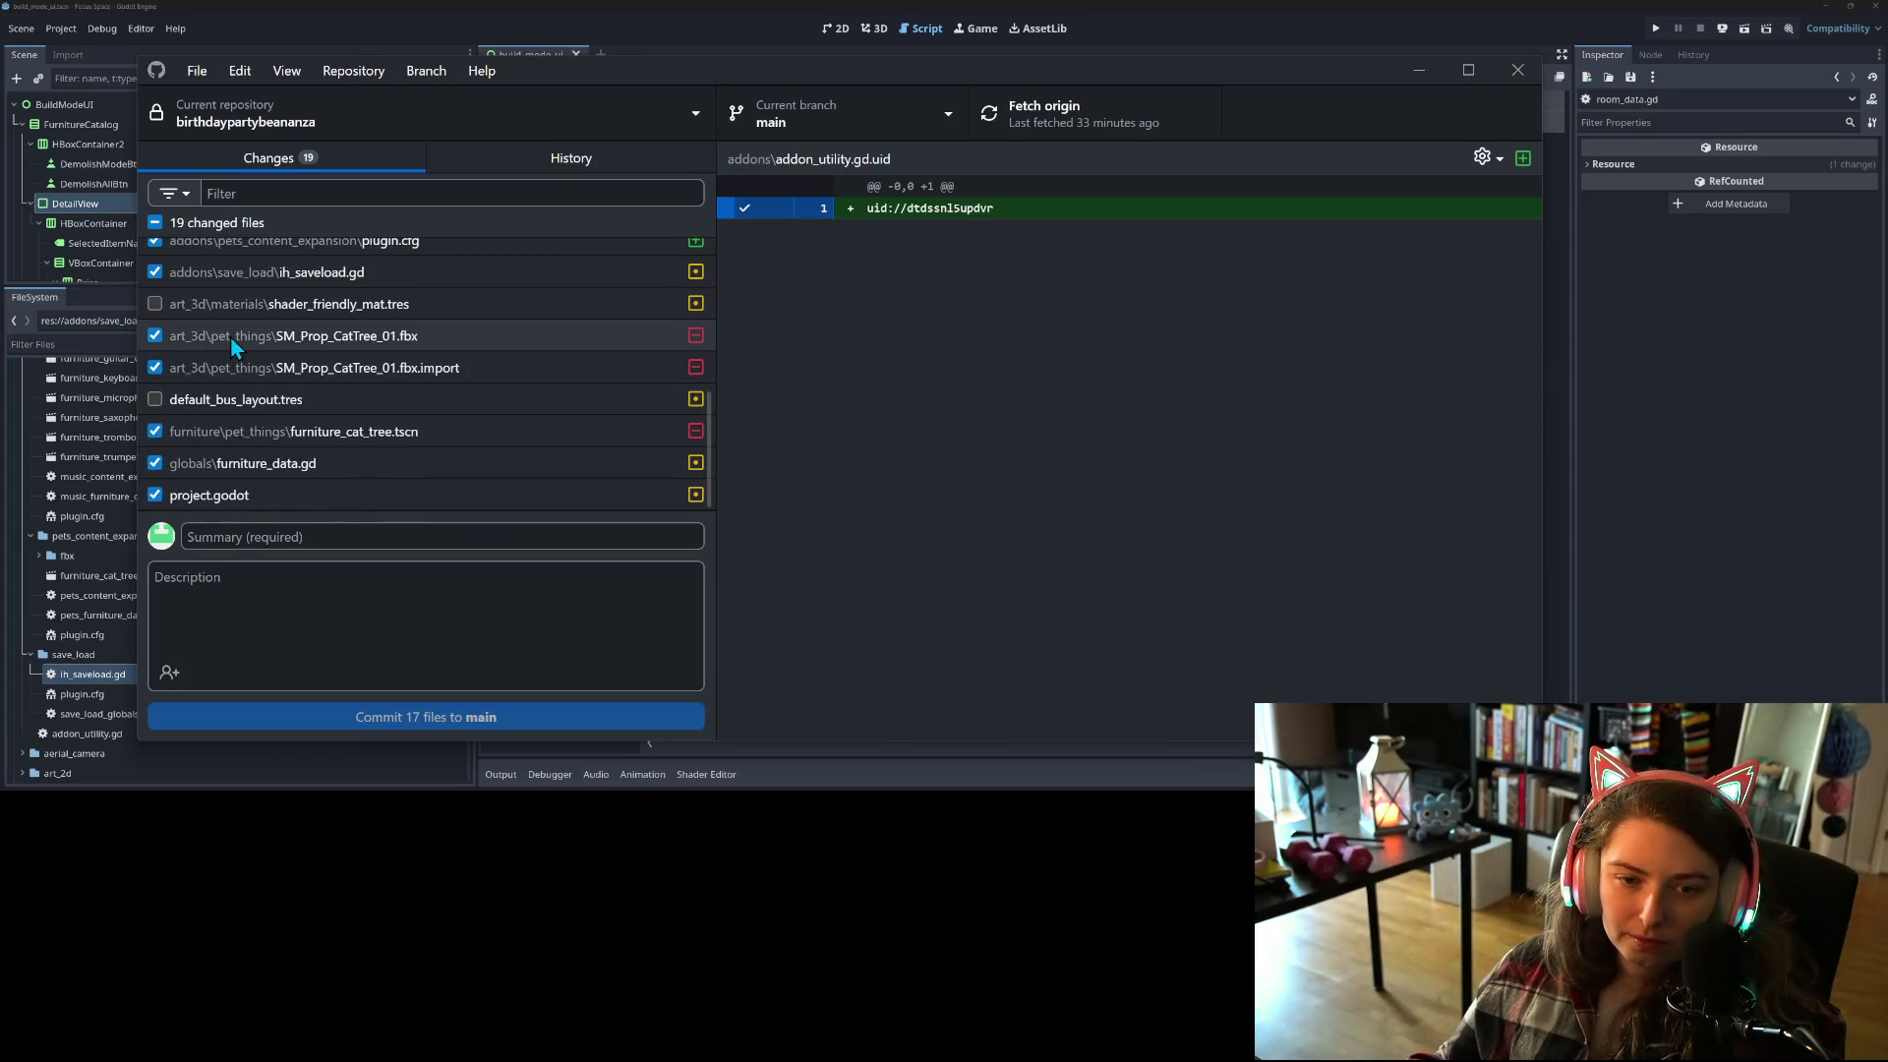
left_click(285, 282)
scroll("up", 3)
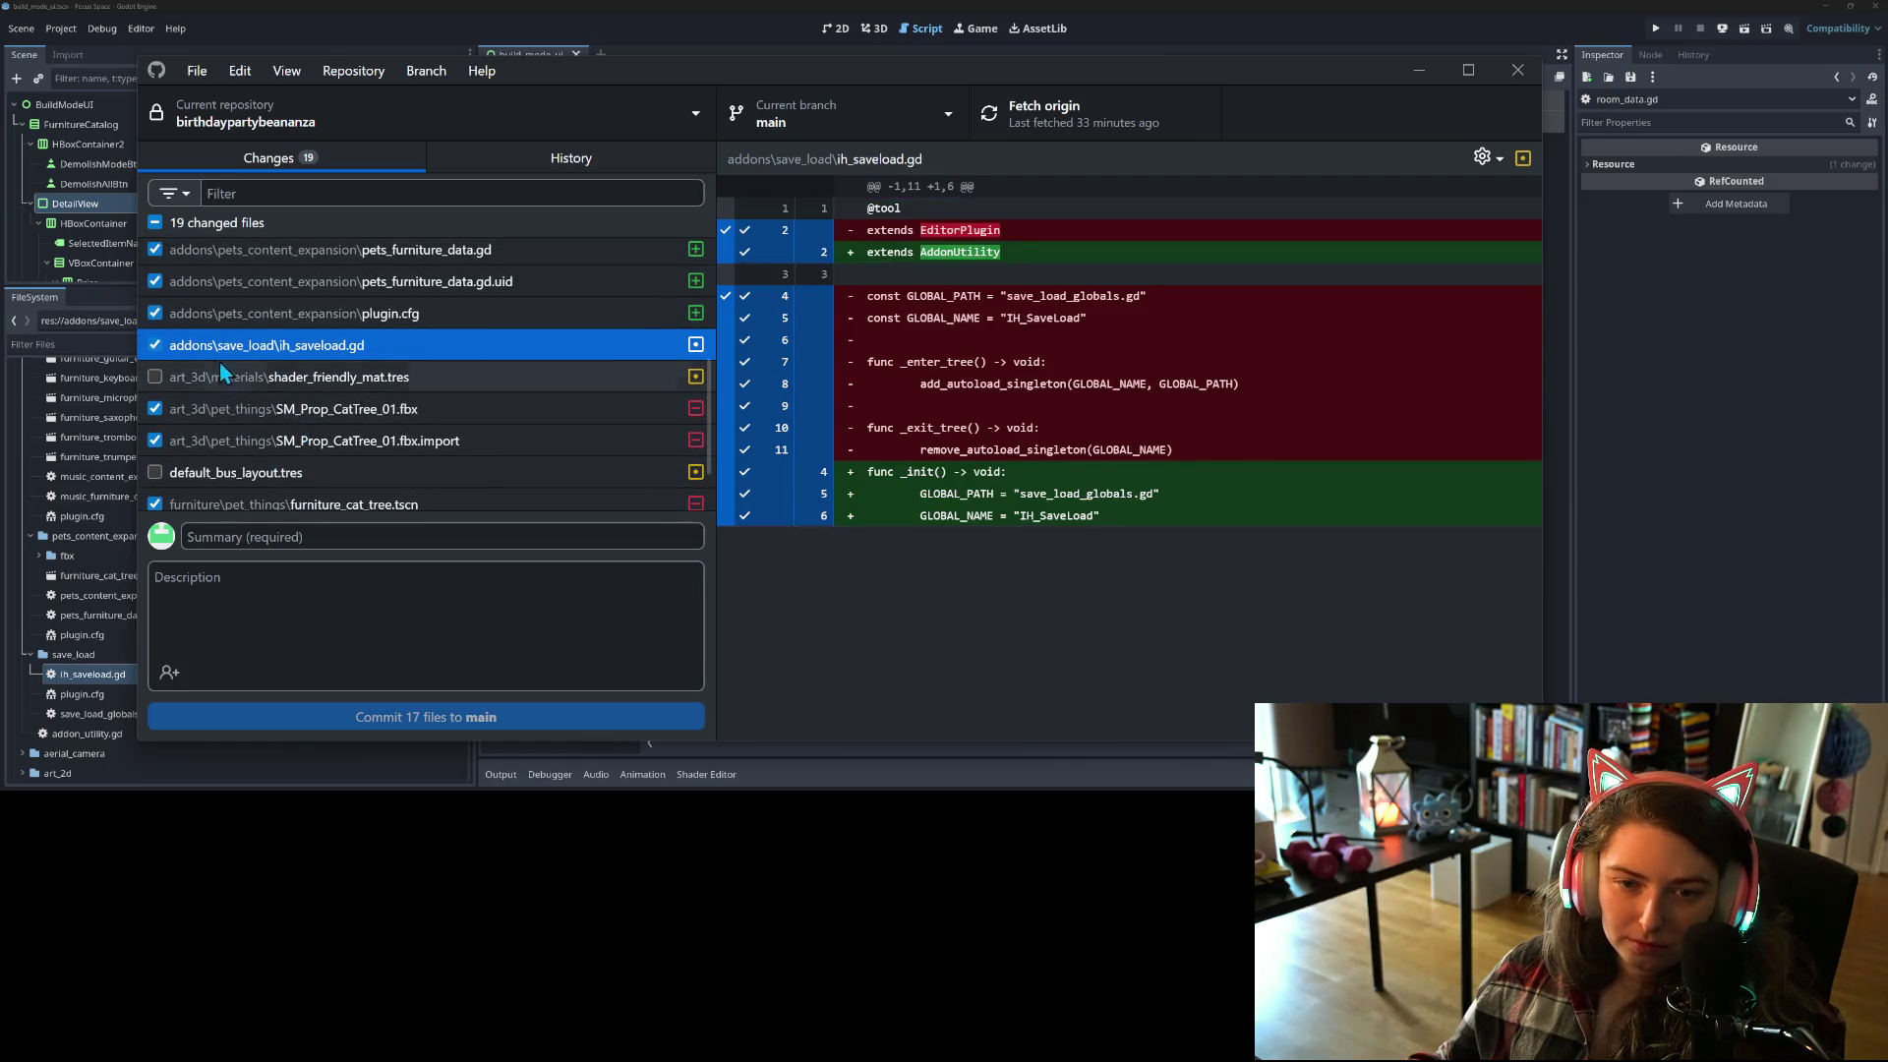
scroll("up", 3)
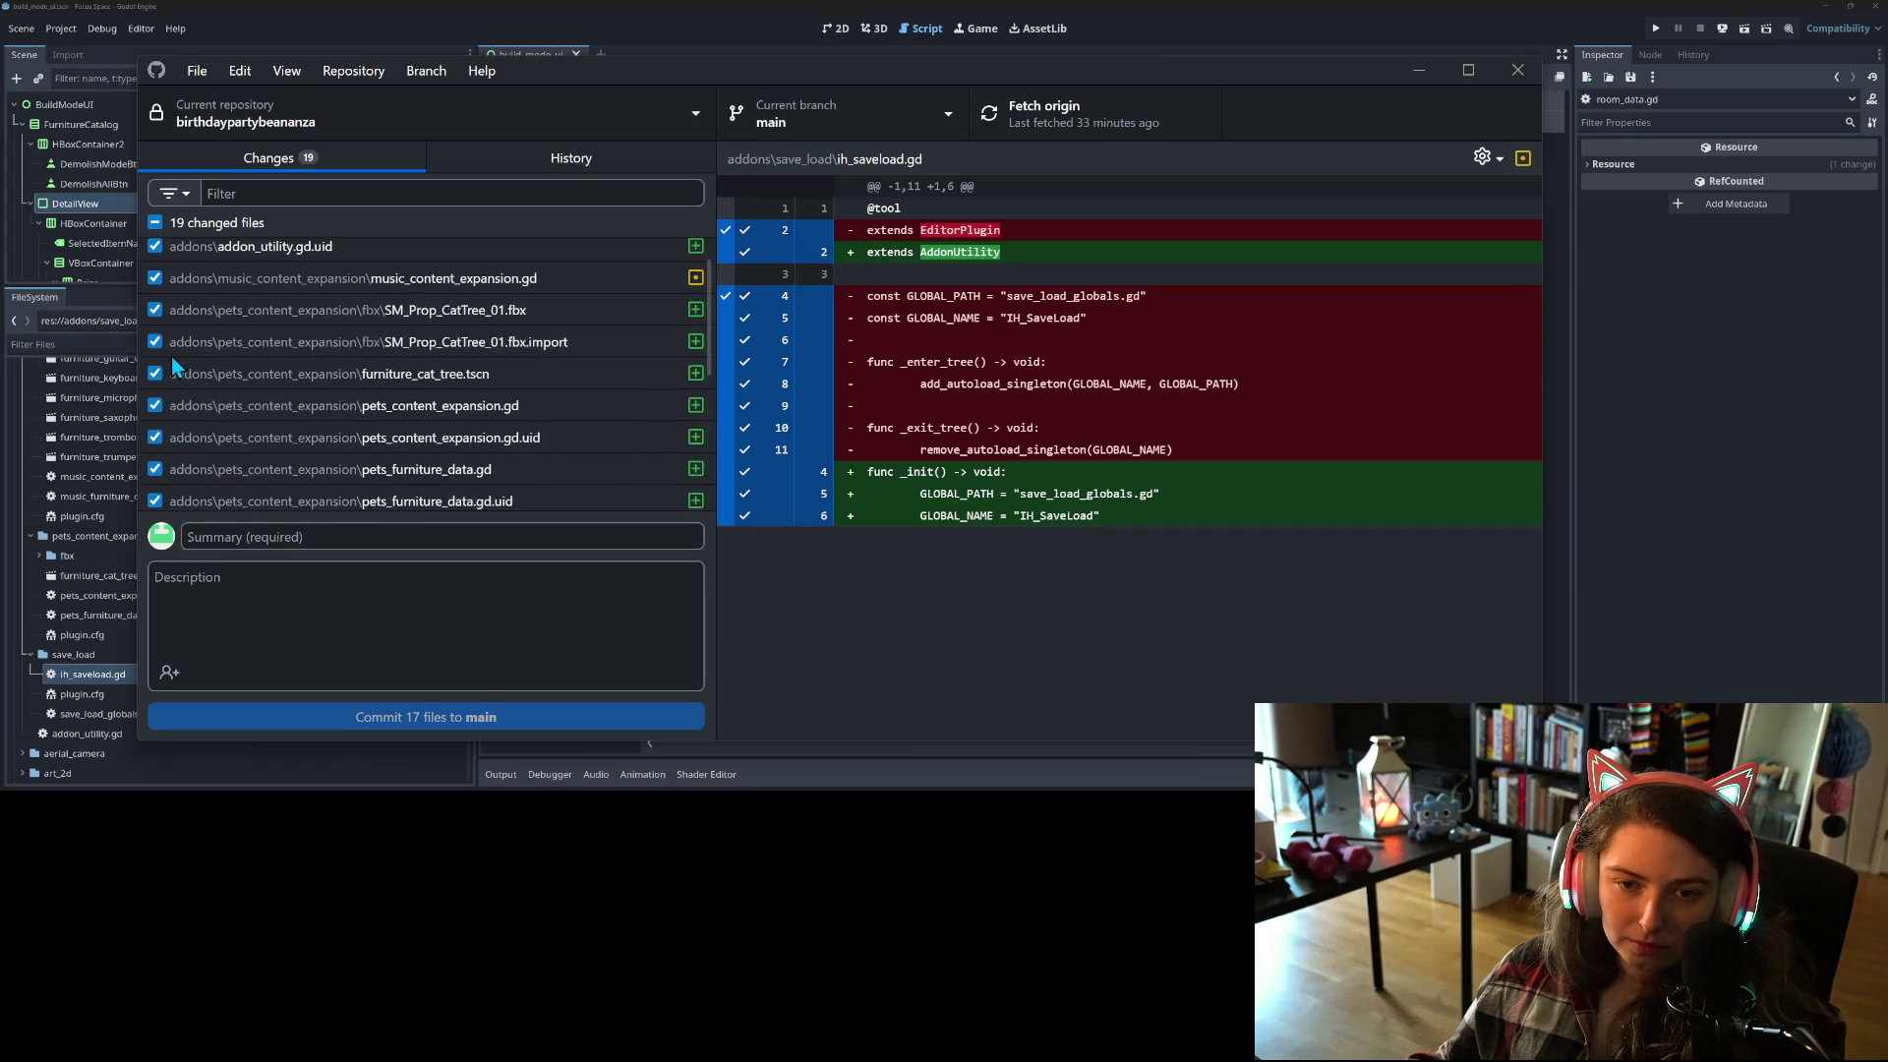
Step: Include only addon_utility.gd, its .uid, music_content_expansion.gd and ih_saveload.gd in the commit
left_click(156, 221)
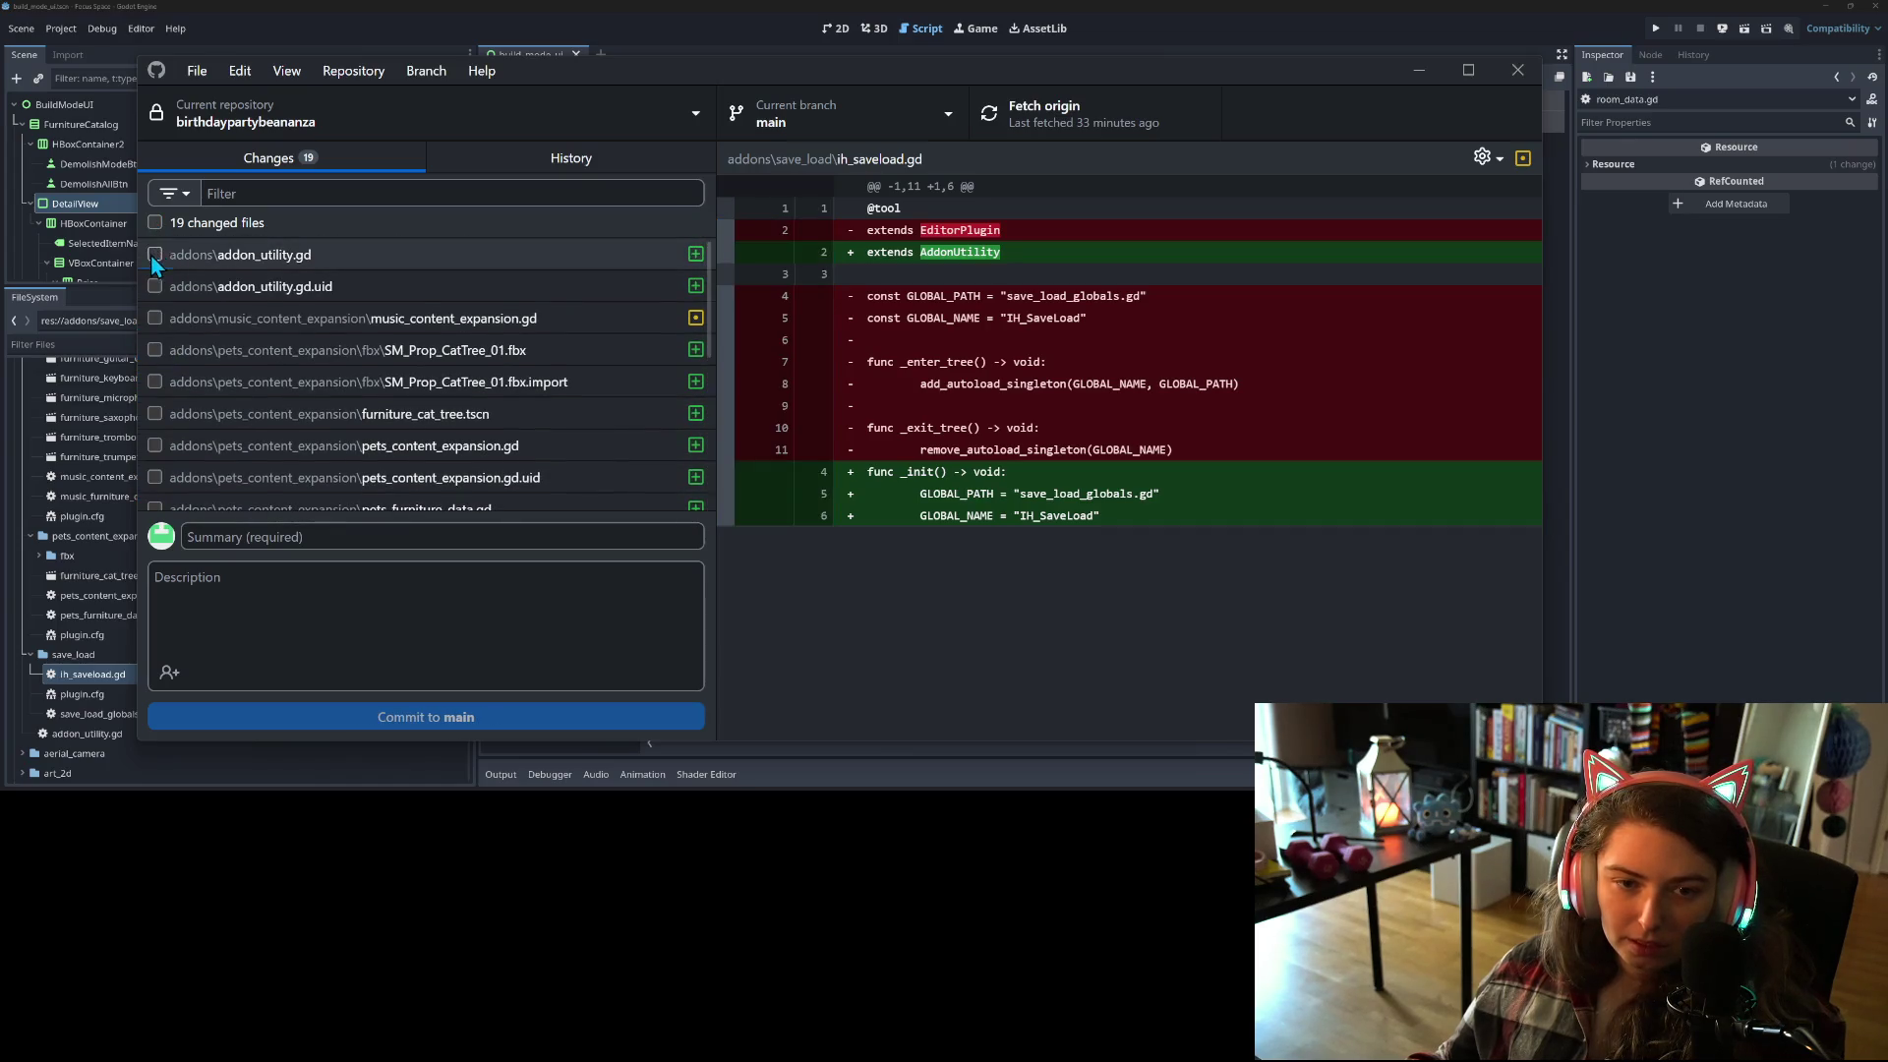
left_click(155, 255)
left_click(155, 286)
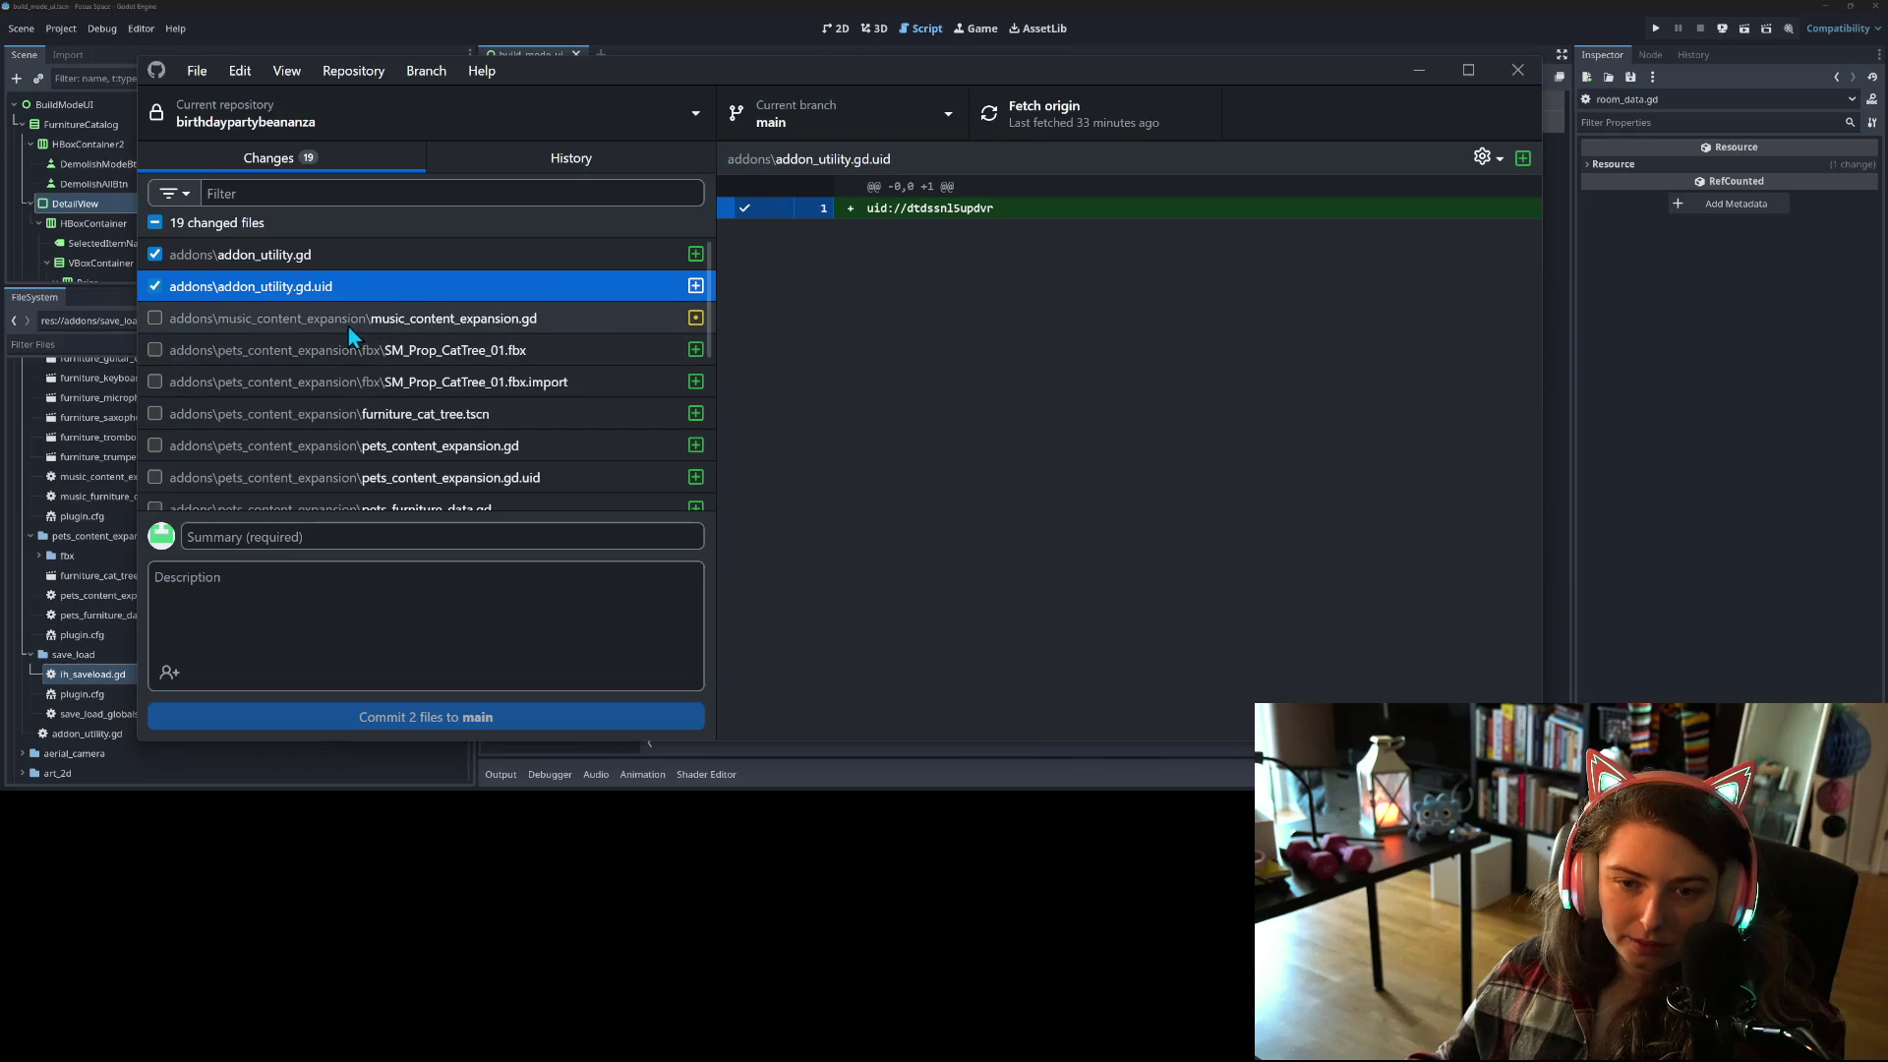
left_click(347, 320)
left_click(162, 319)
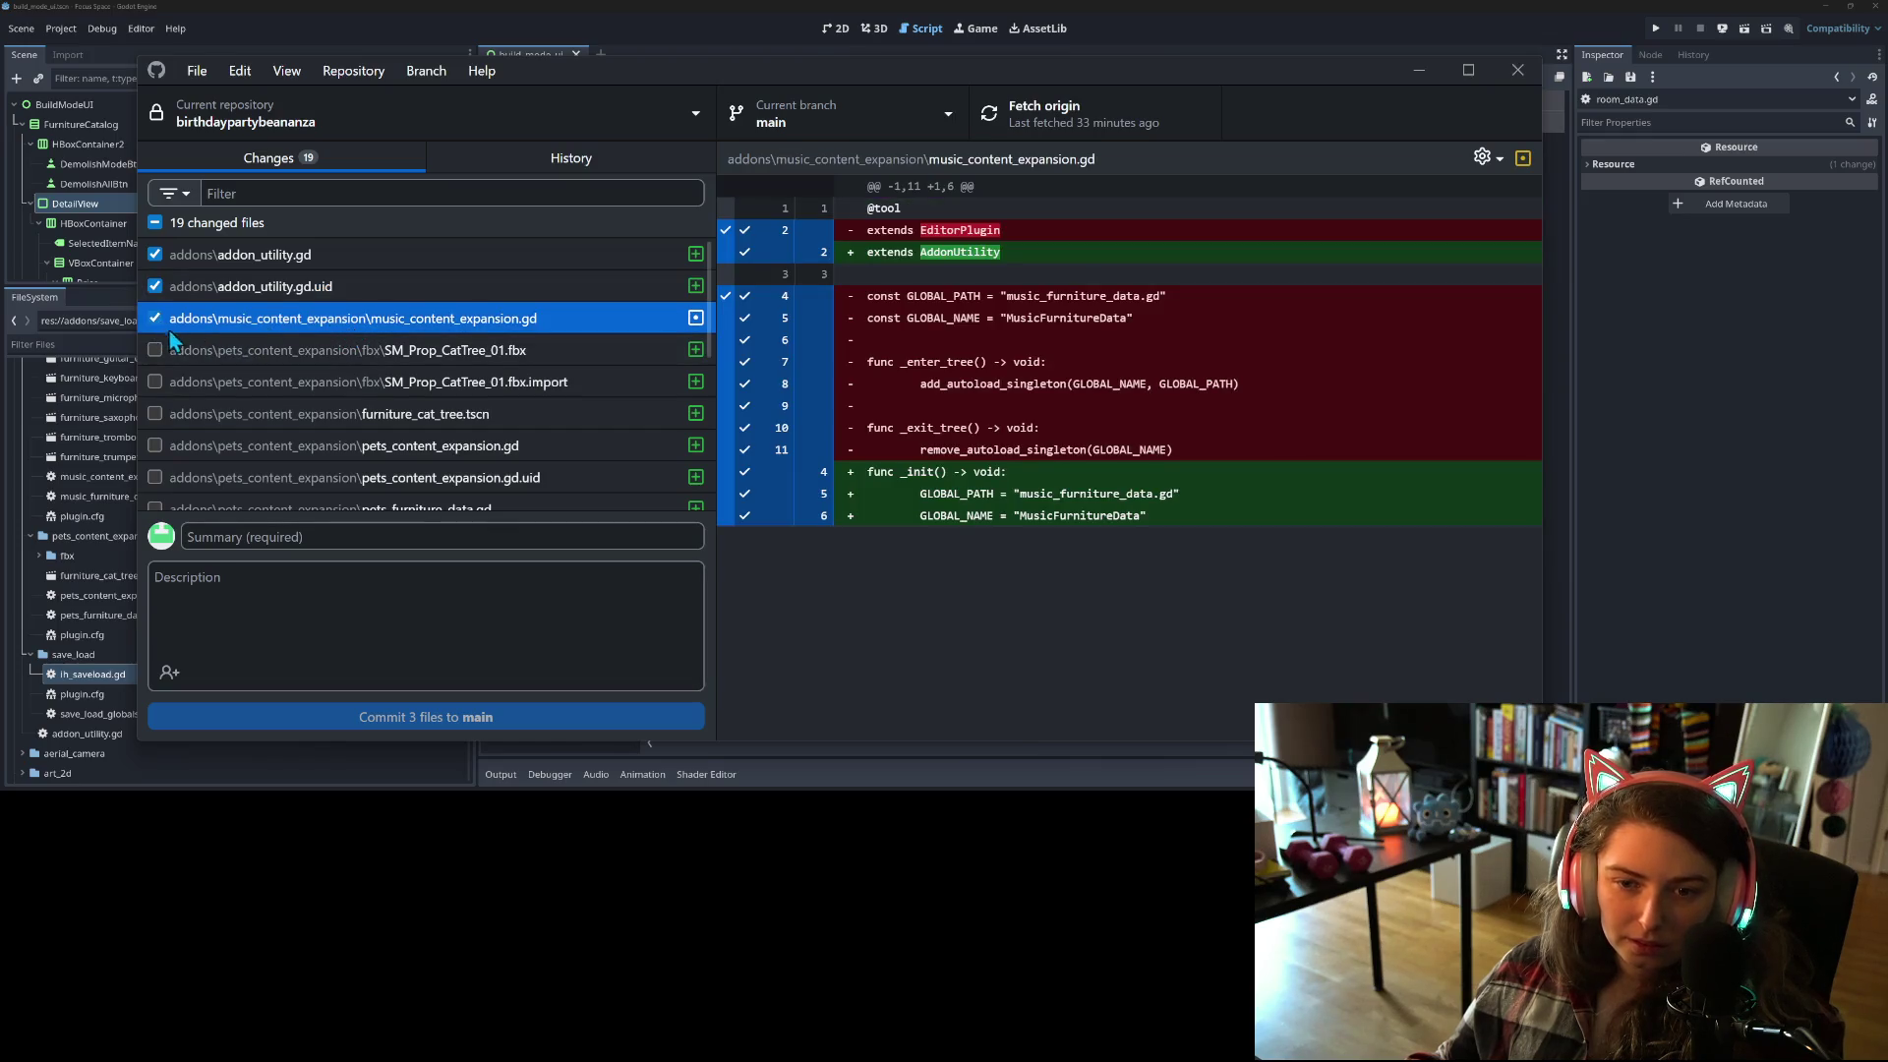
scroll("down", 3)
scroll("down", 3)
left_click(220, 351)
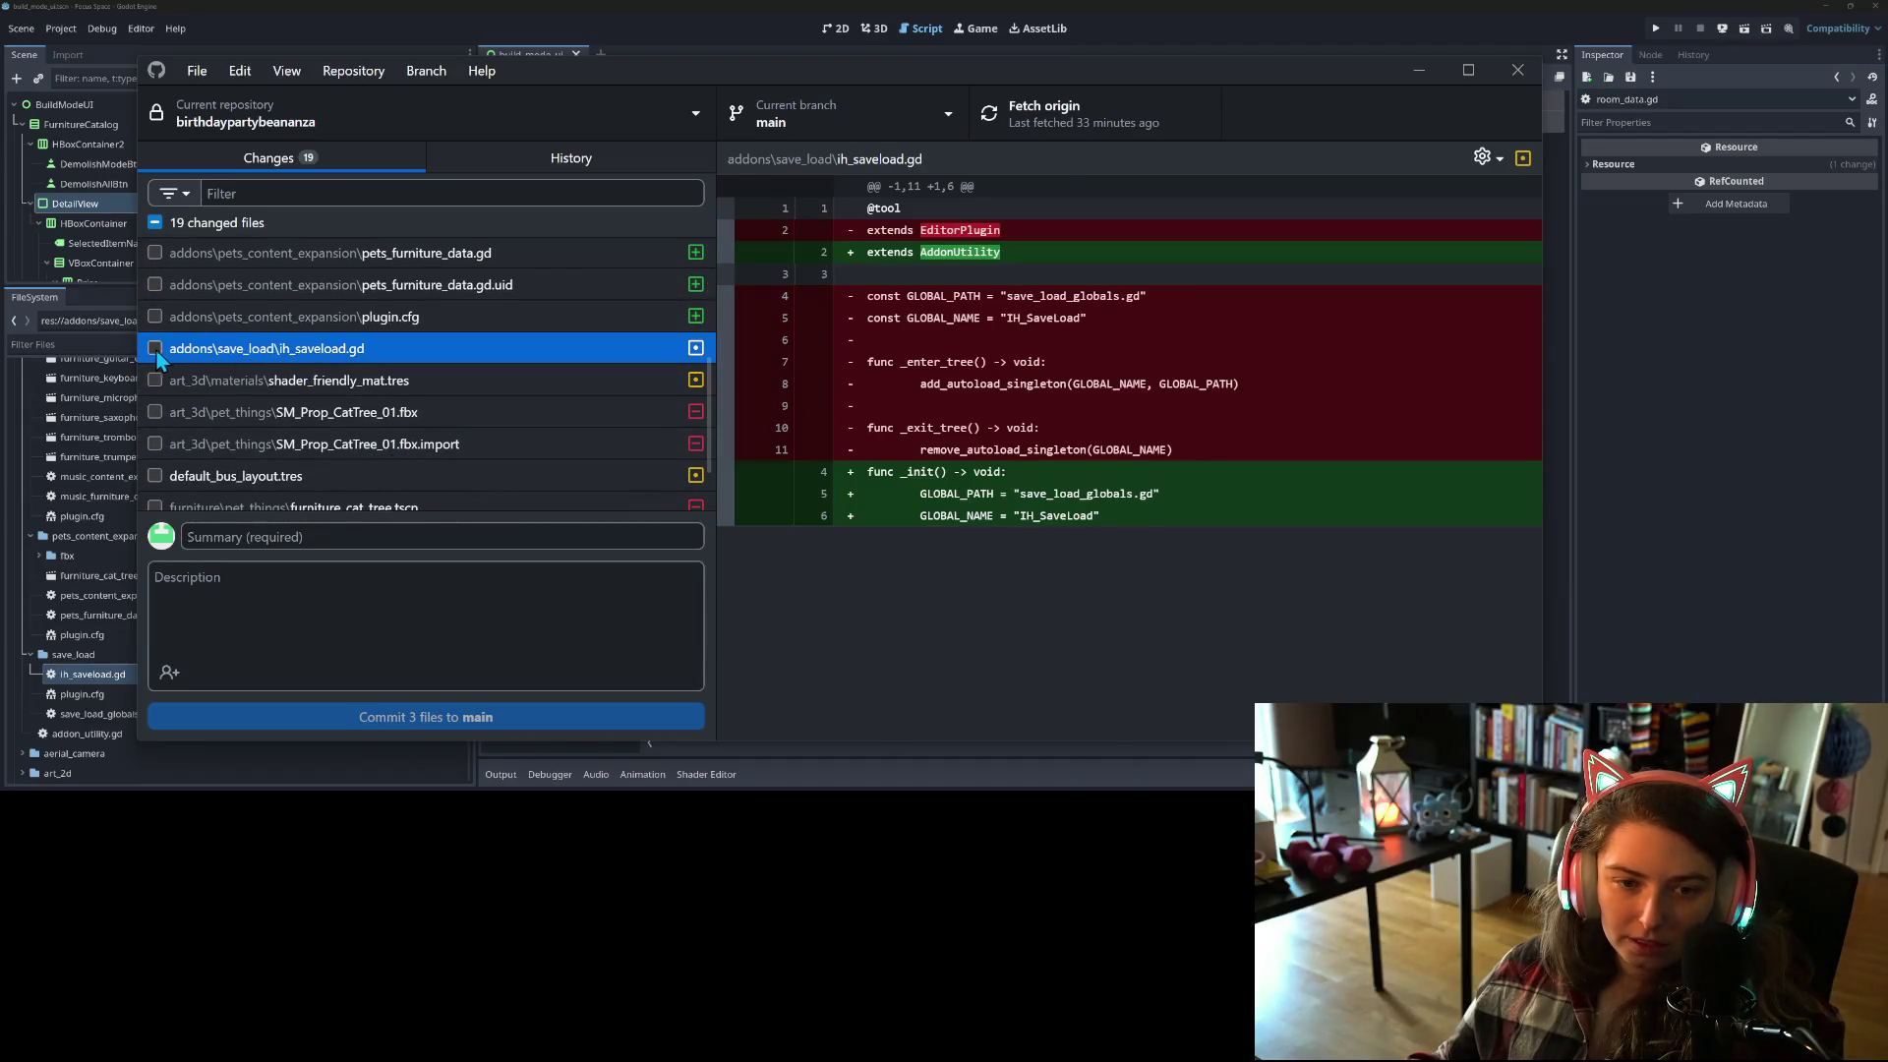
left_click(156, 349)
scroll("down", 3)
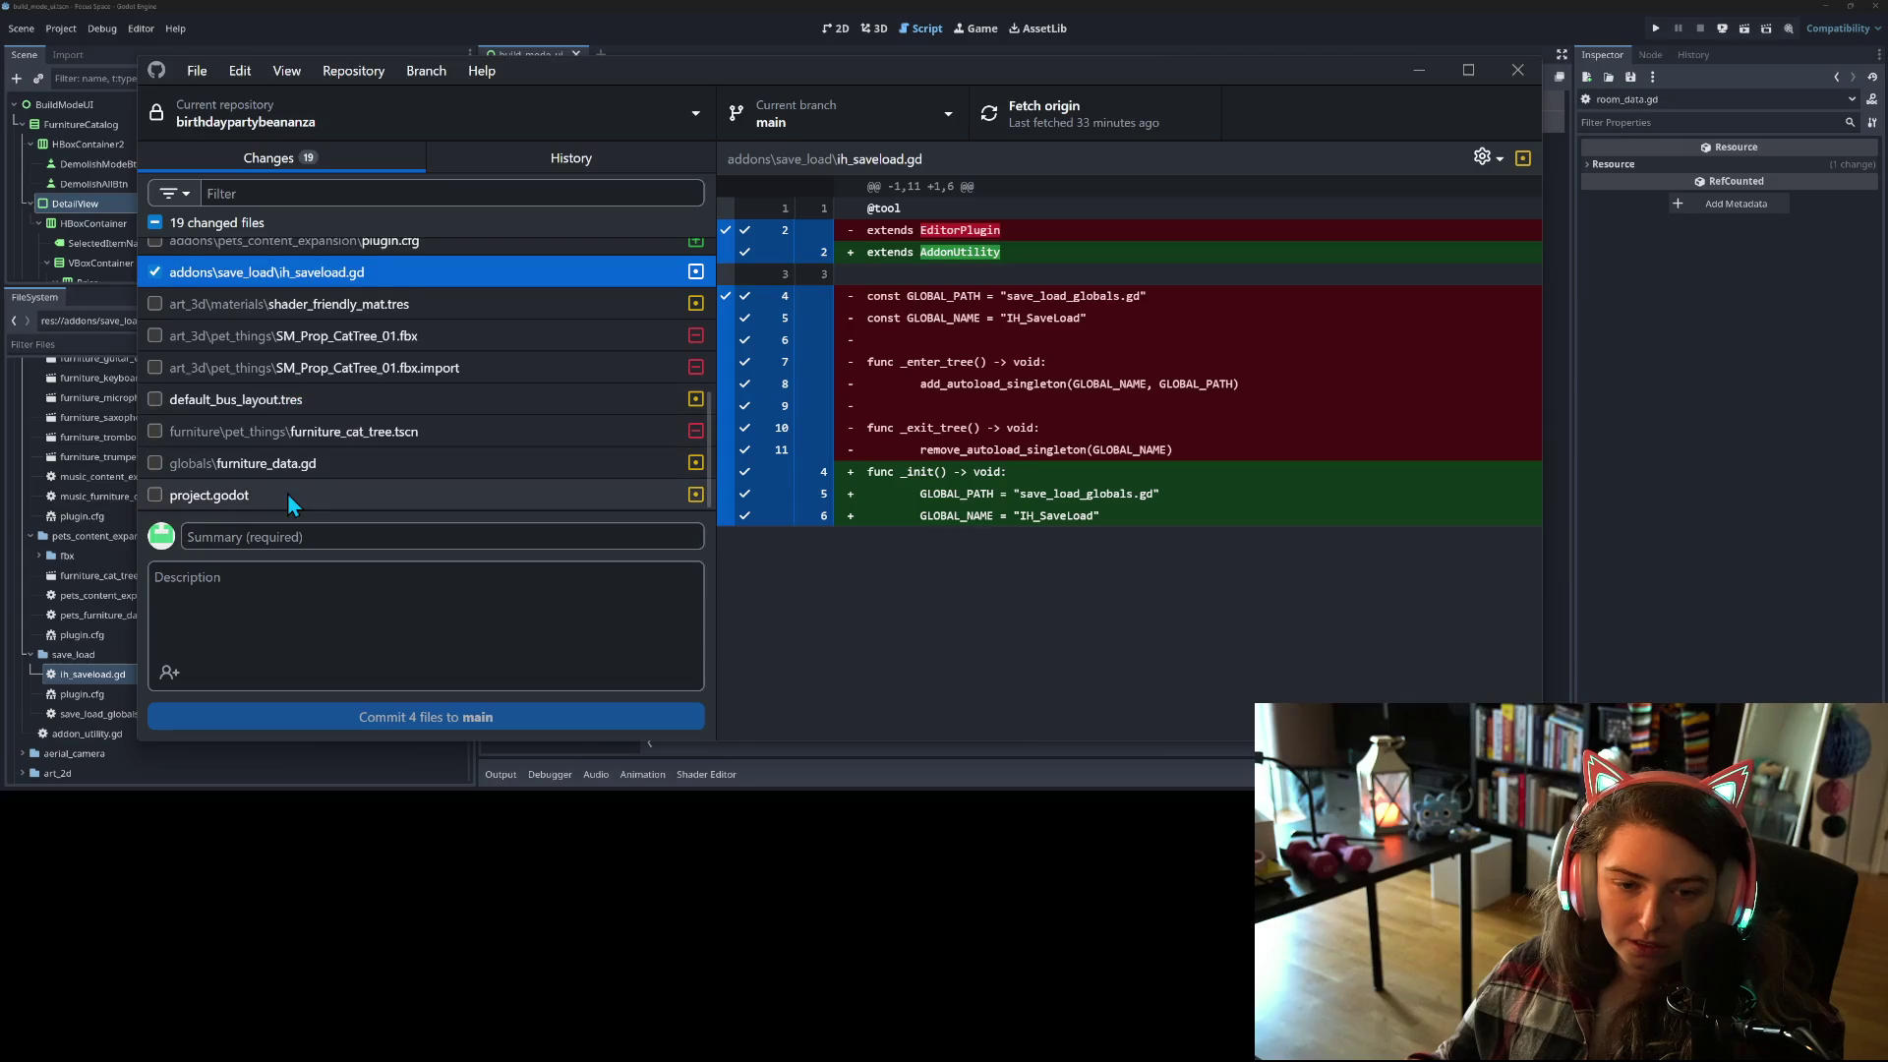
left_click(287, 493)
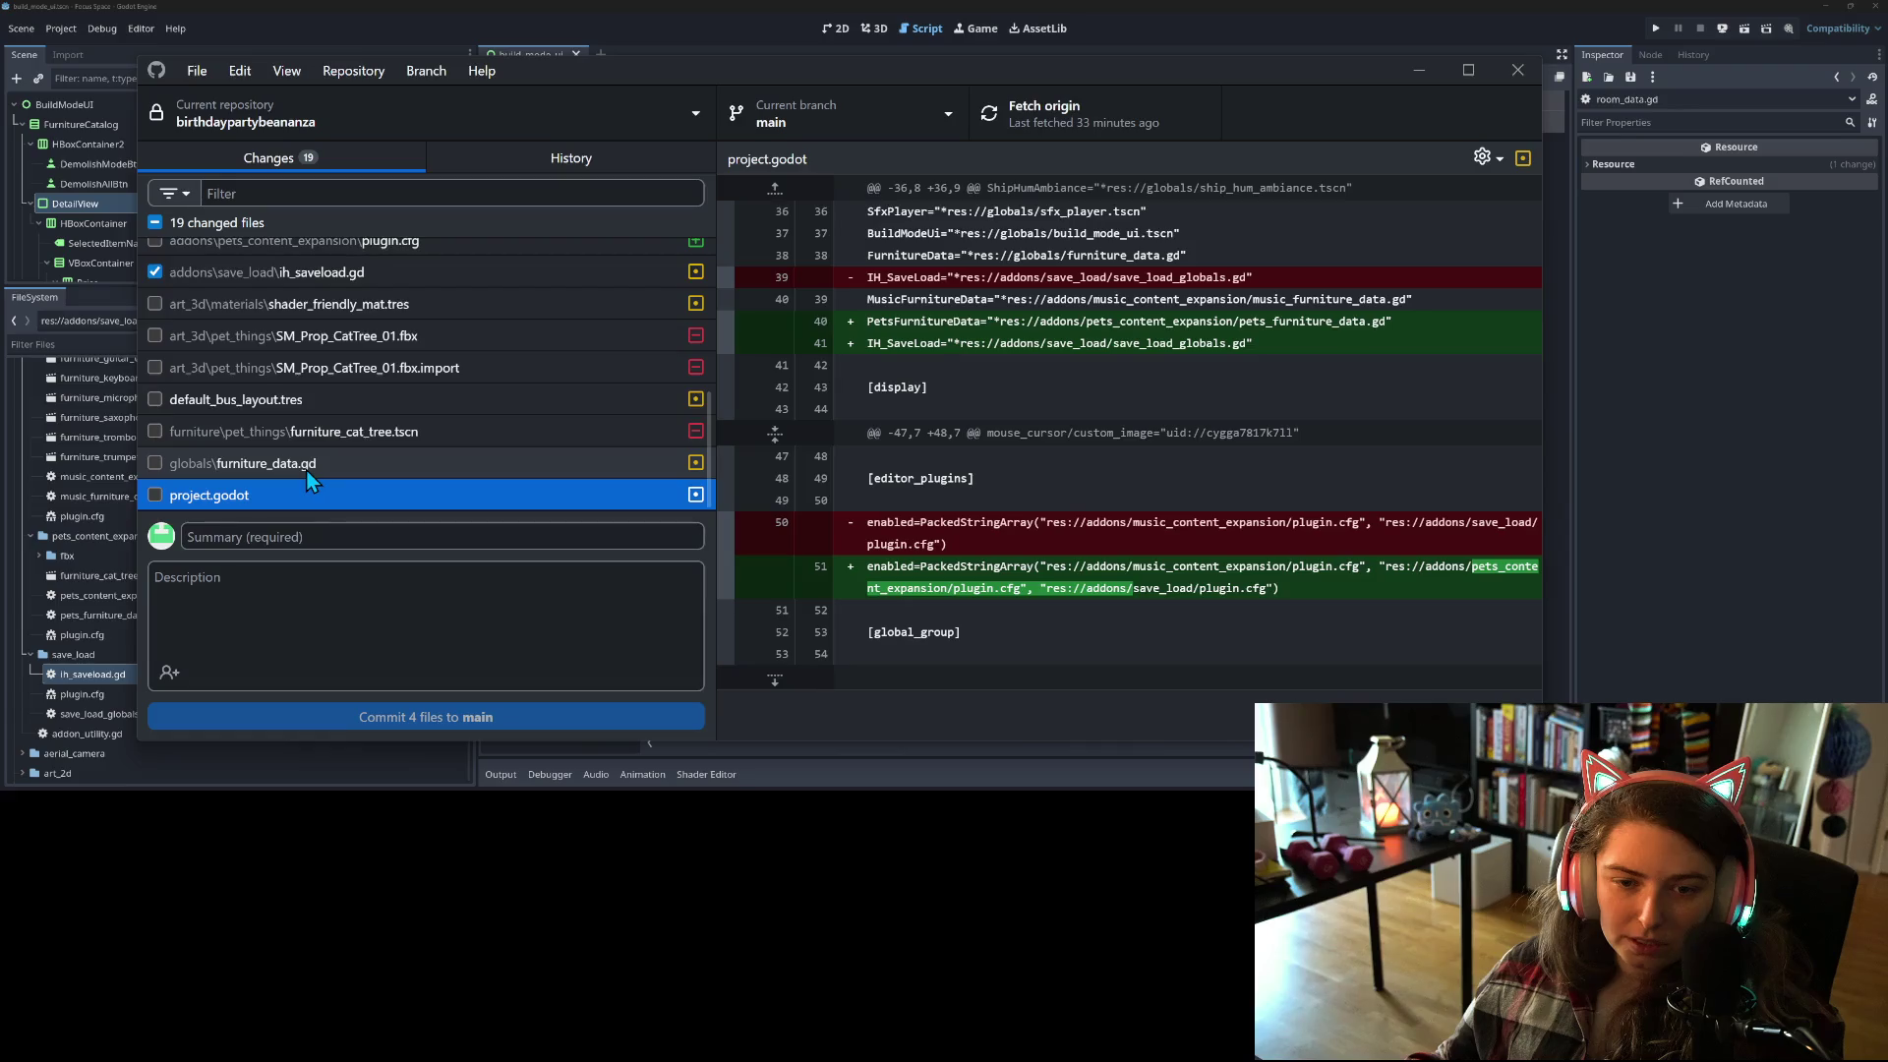
scroll("up", 3)
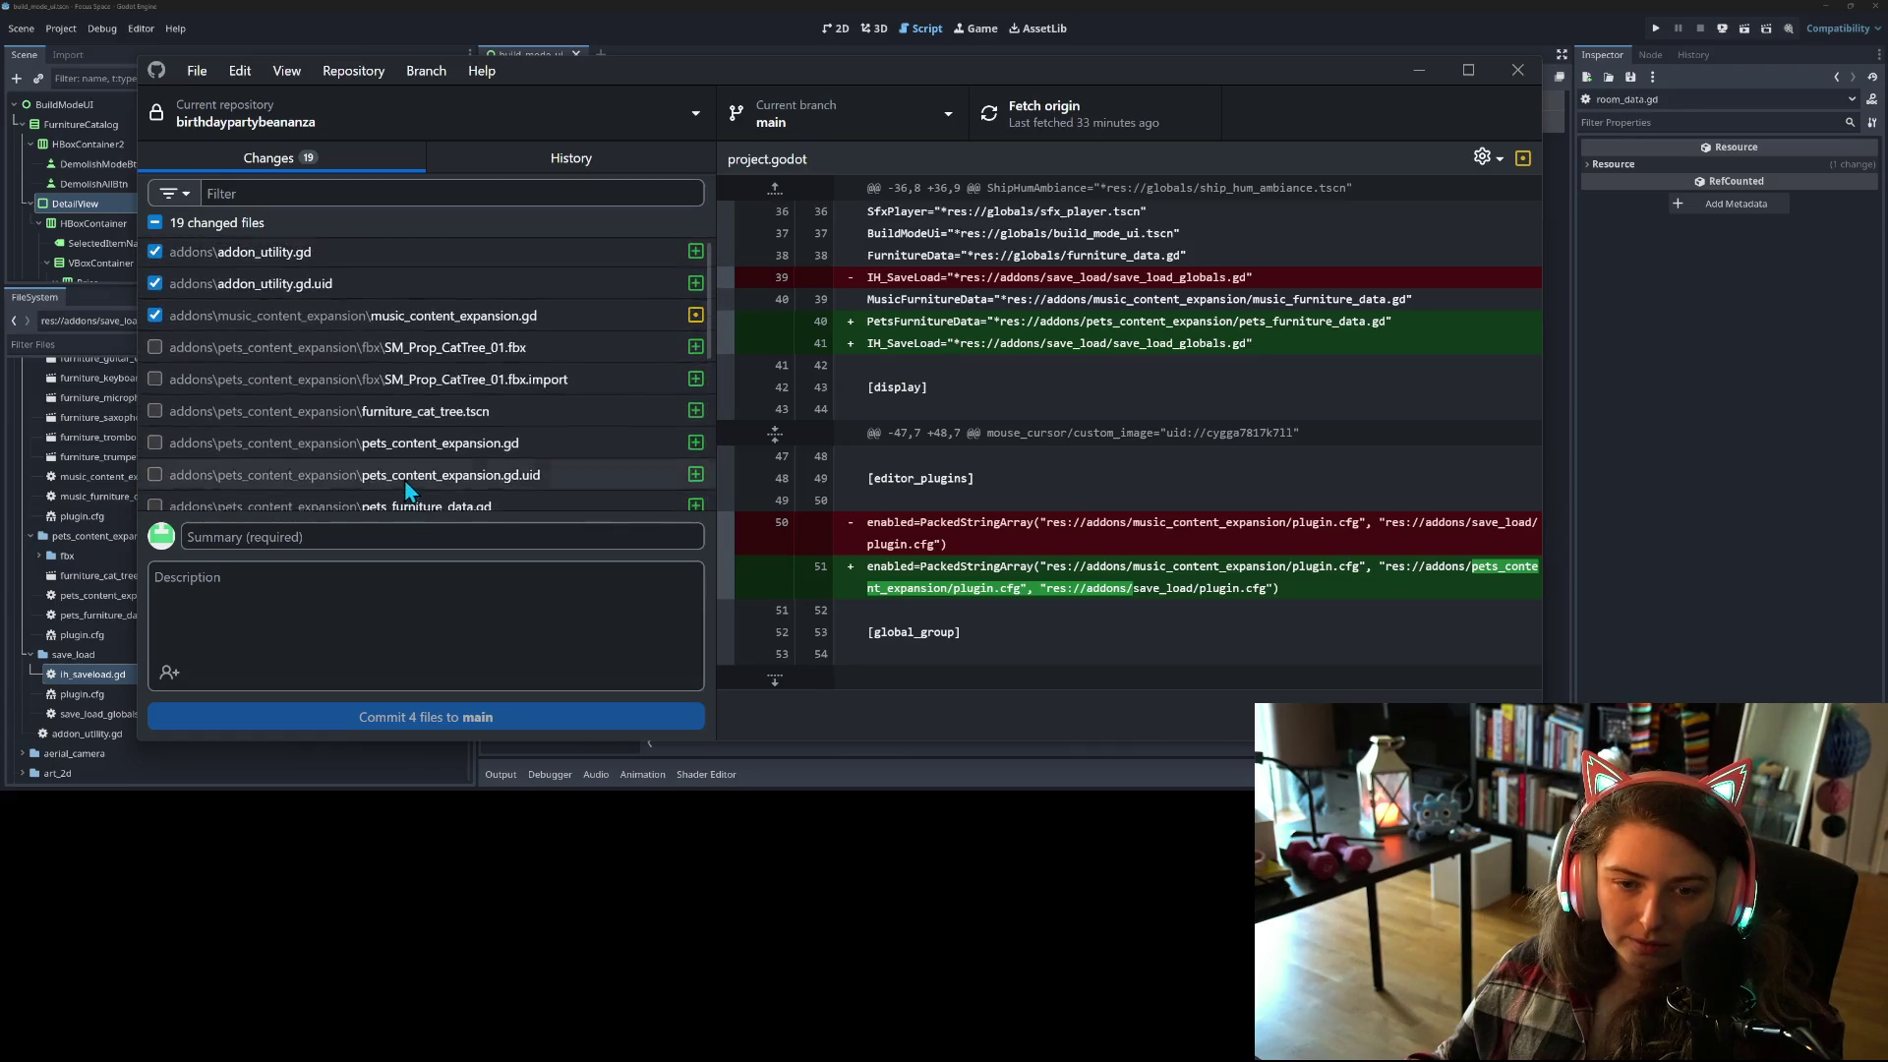
Step: Enter the summary 'made generic addon utility for setting up addons with globals' and commit
left_click(440, 539)
type("mad")
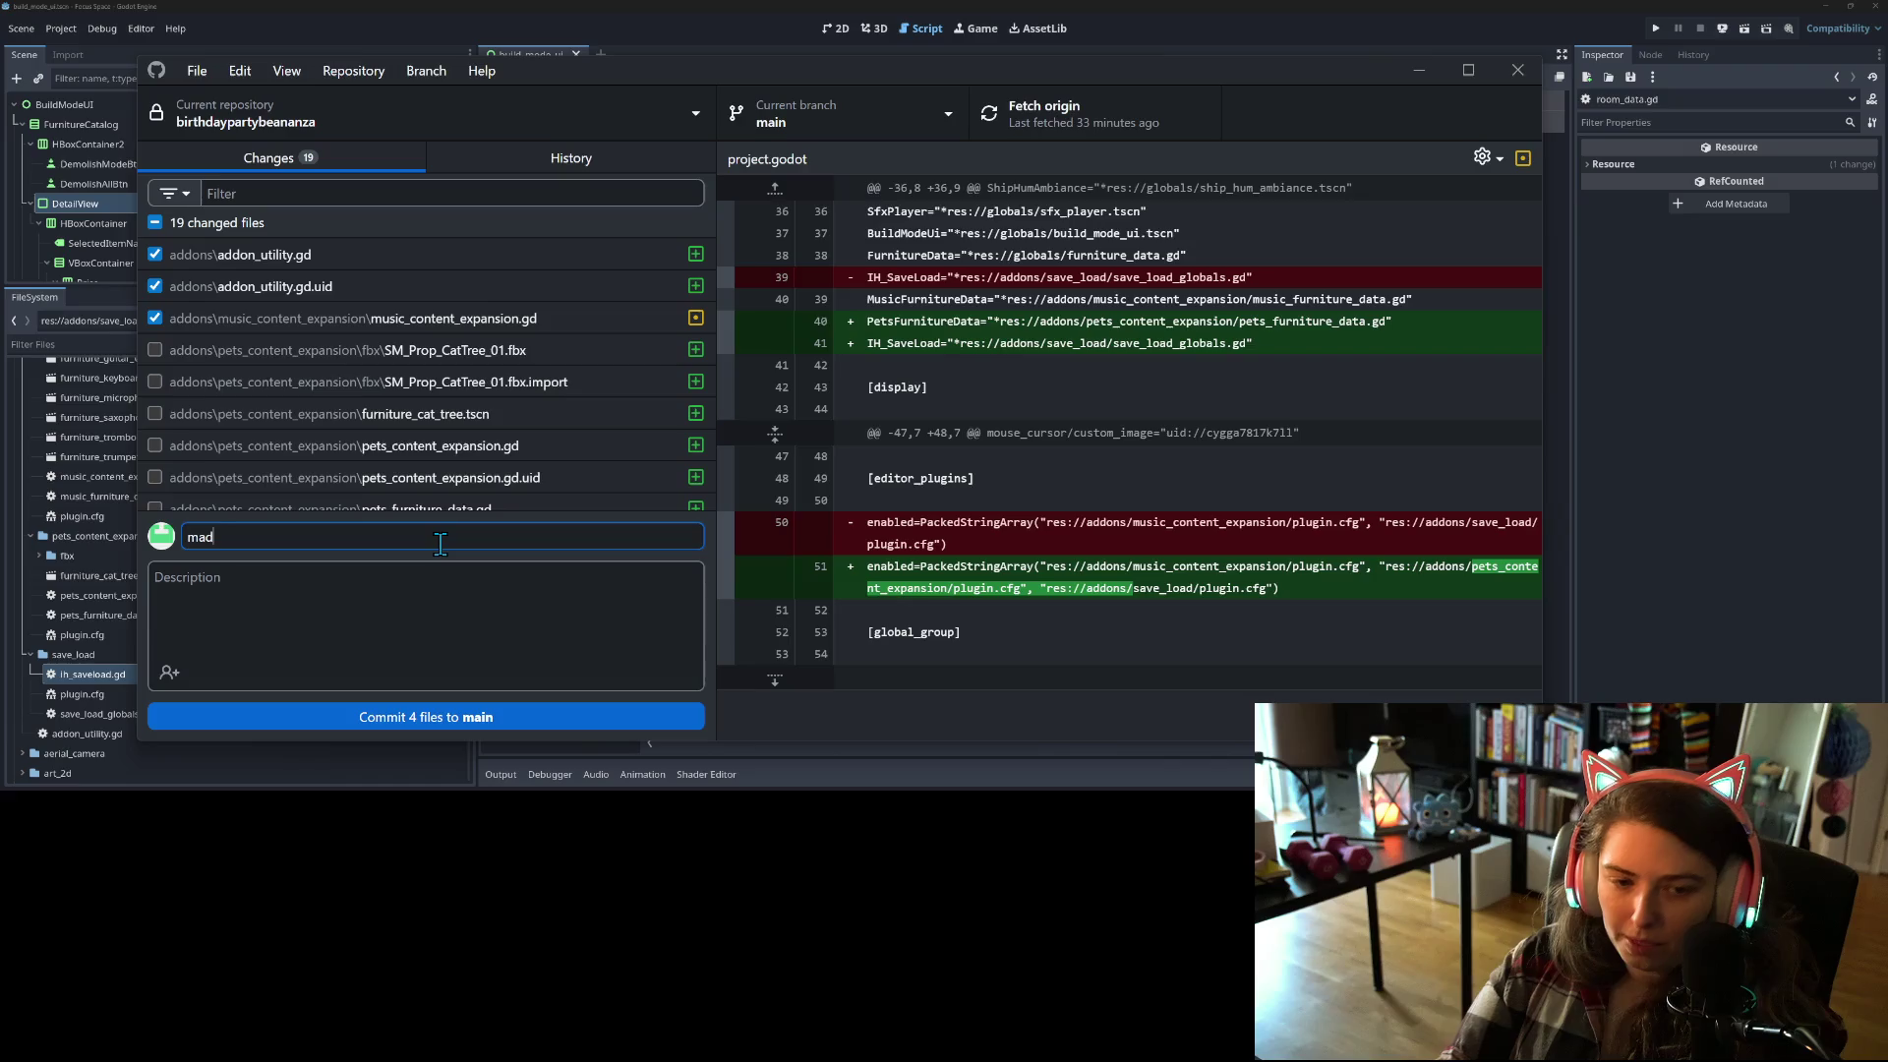
type("e generic a")
type("dd")
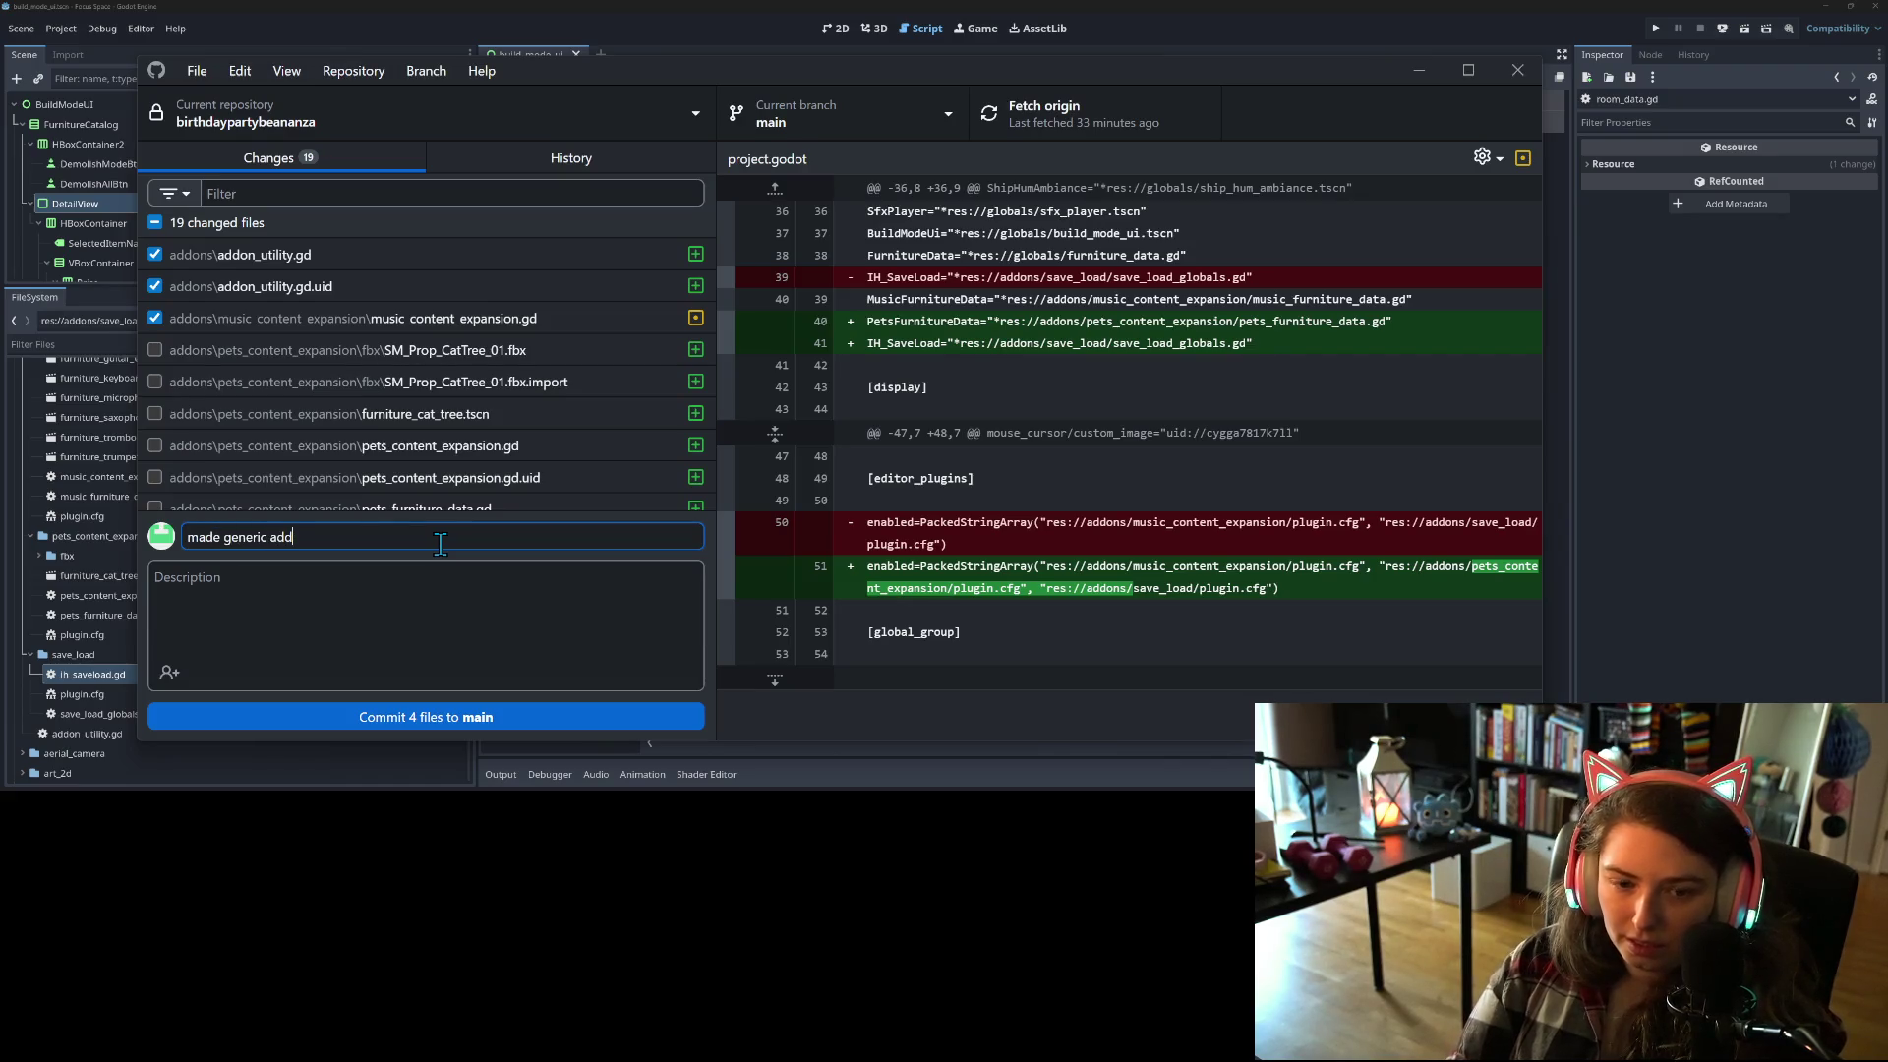
type("on utility")
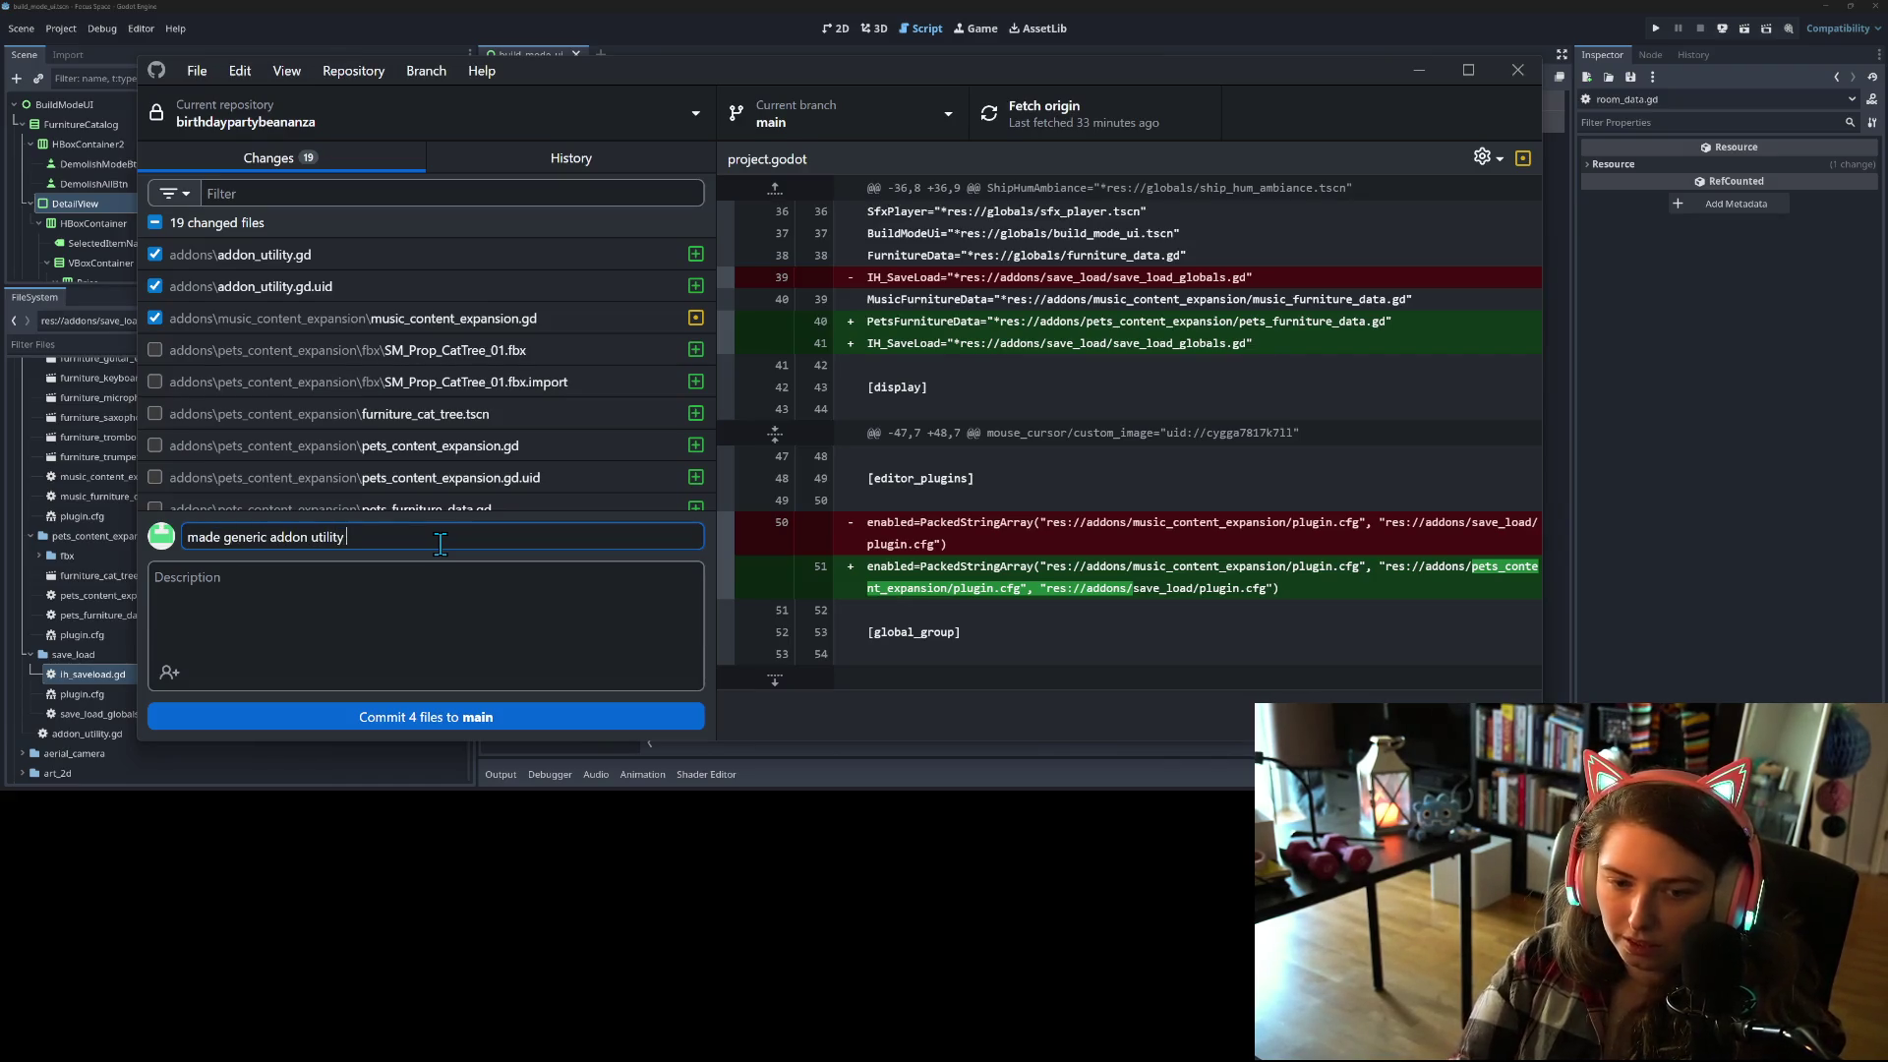
type("tting up addons with gloabl")
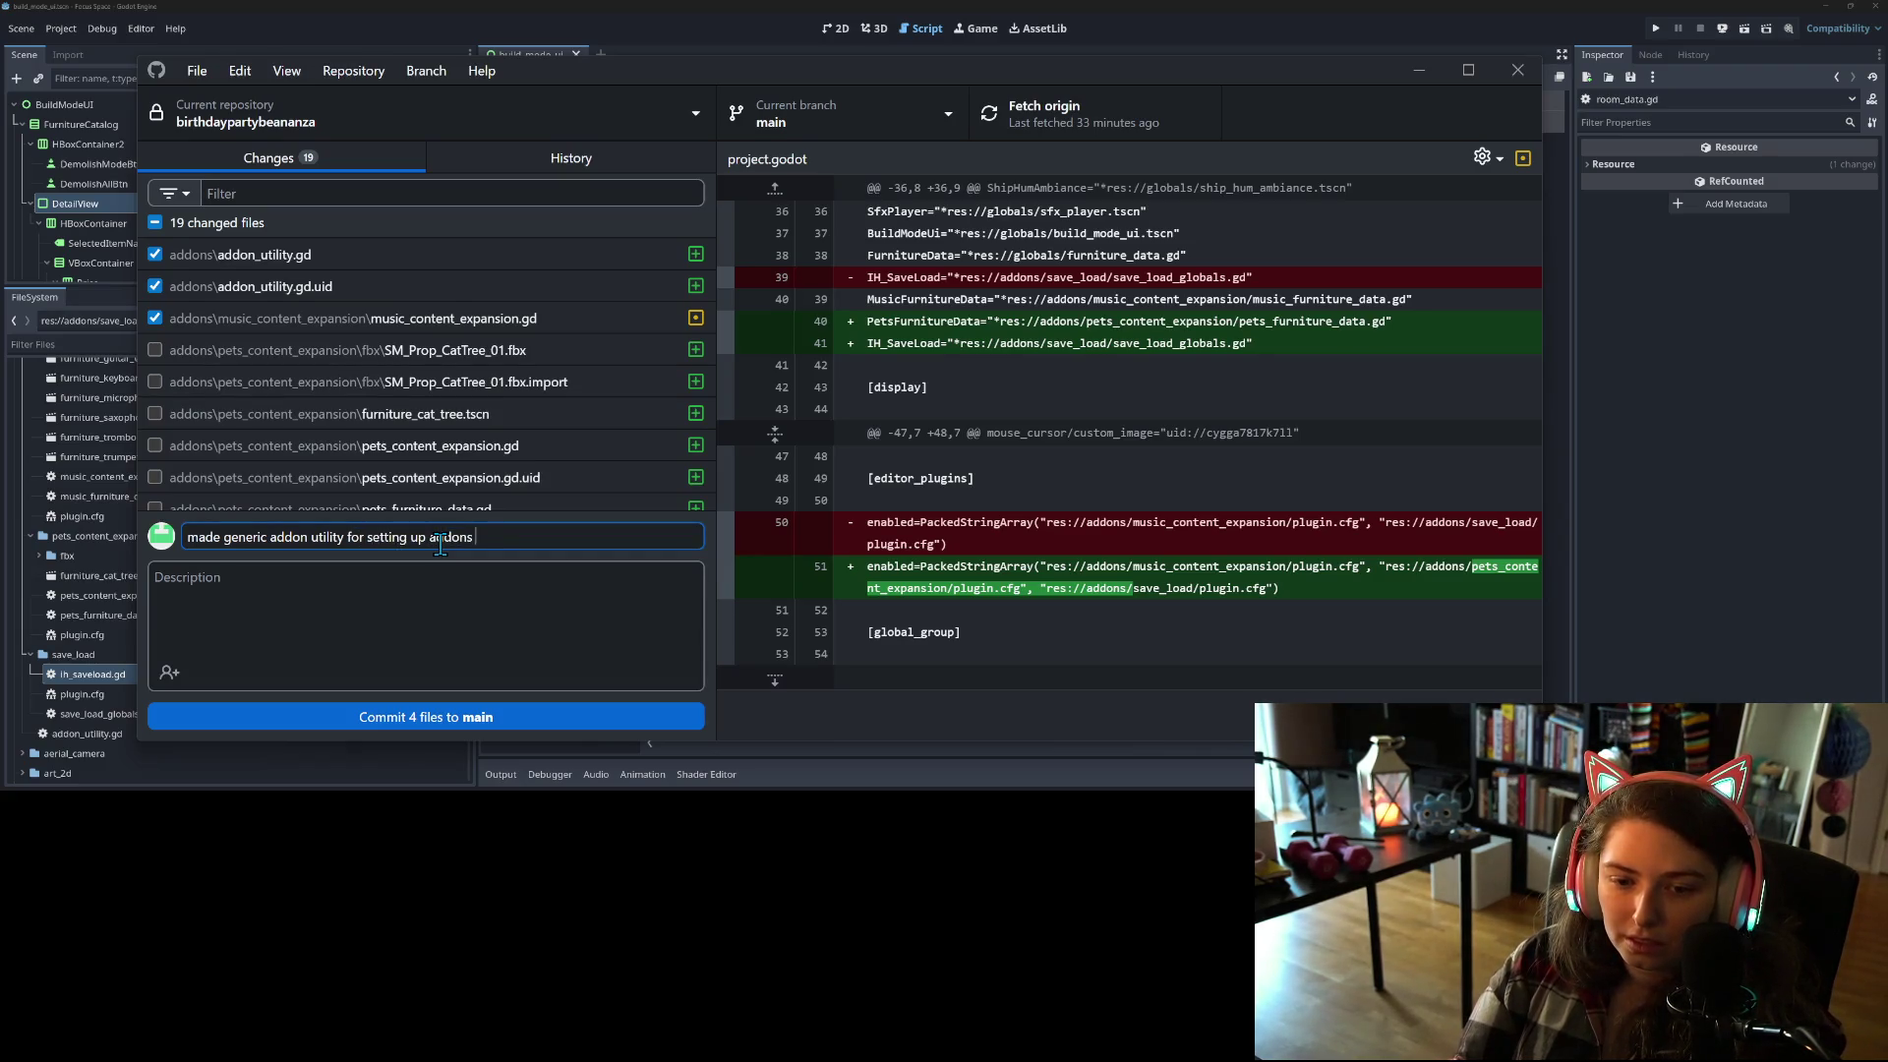
key("BackSpace")
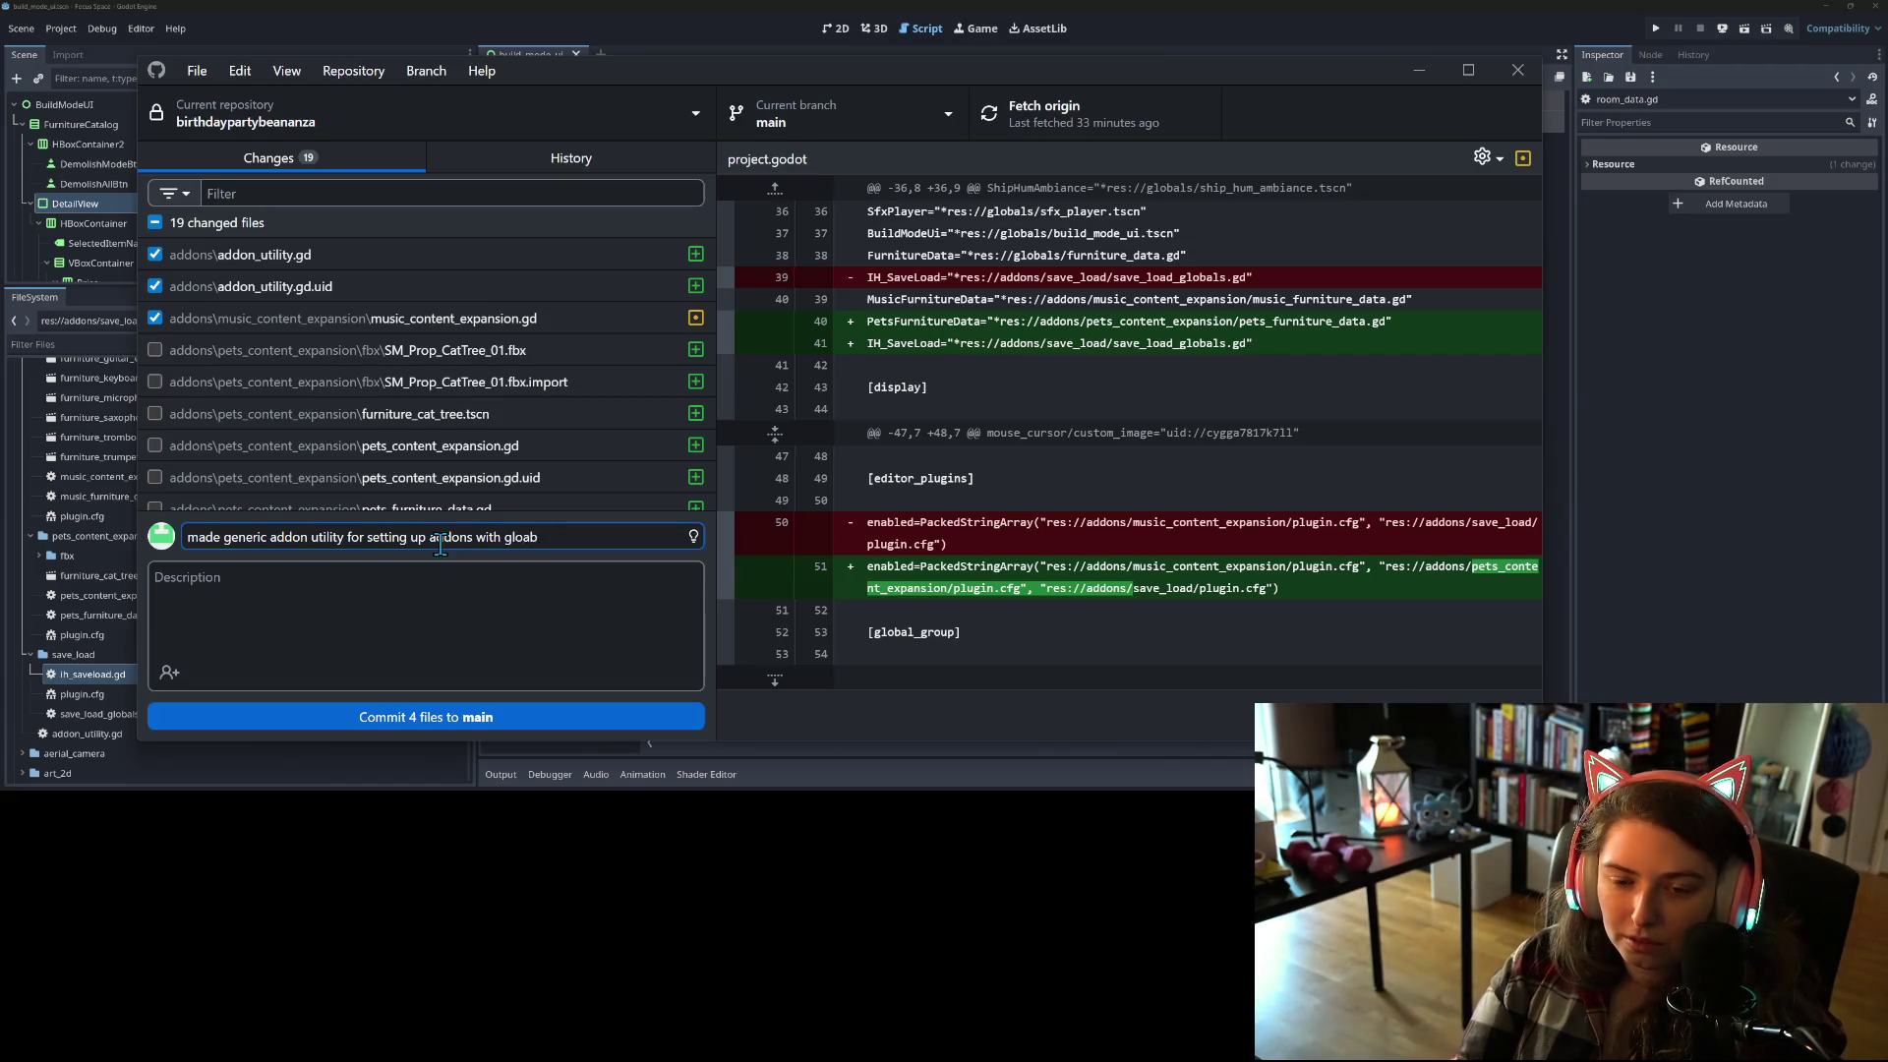
left_click(466, 719)
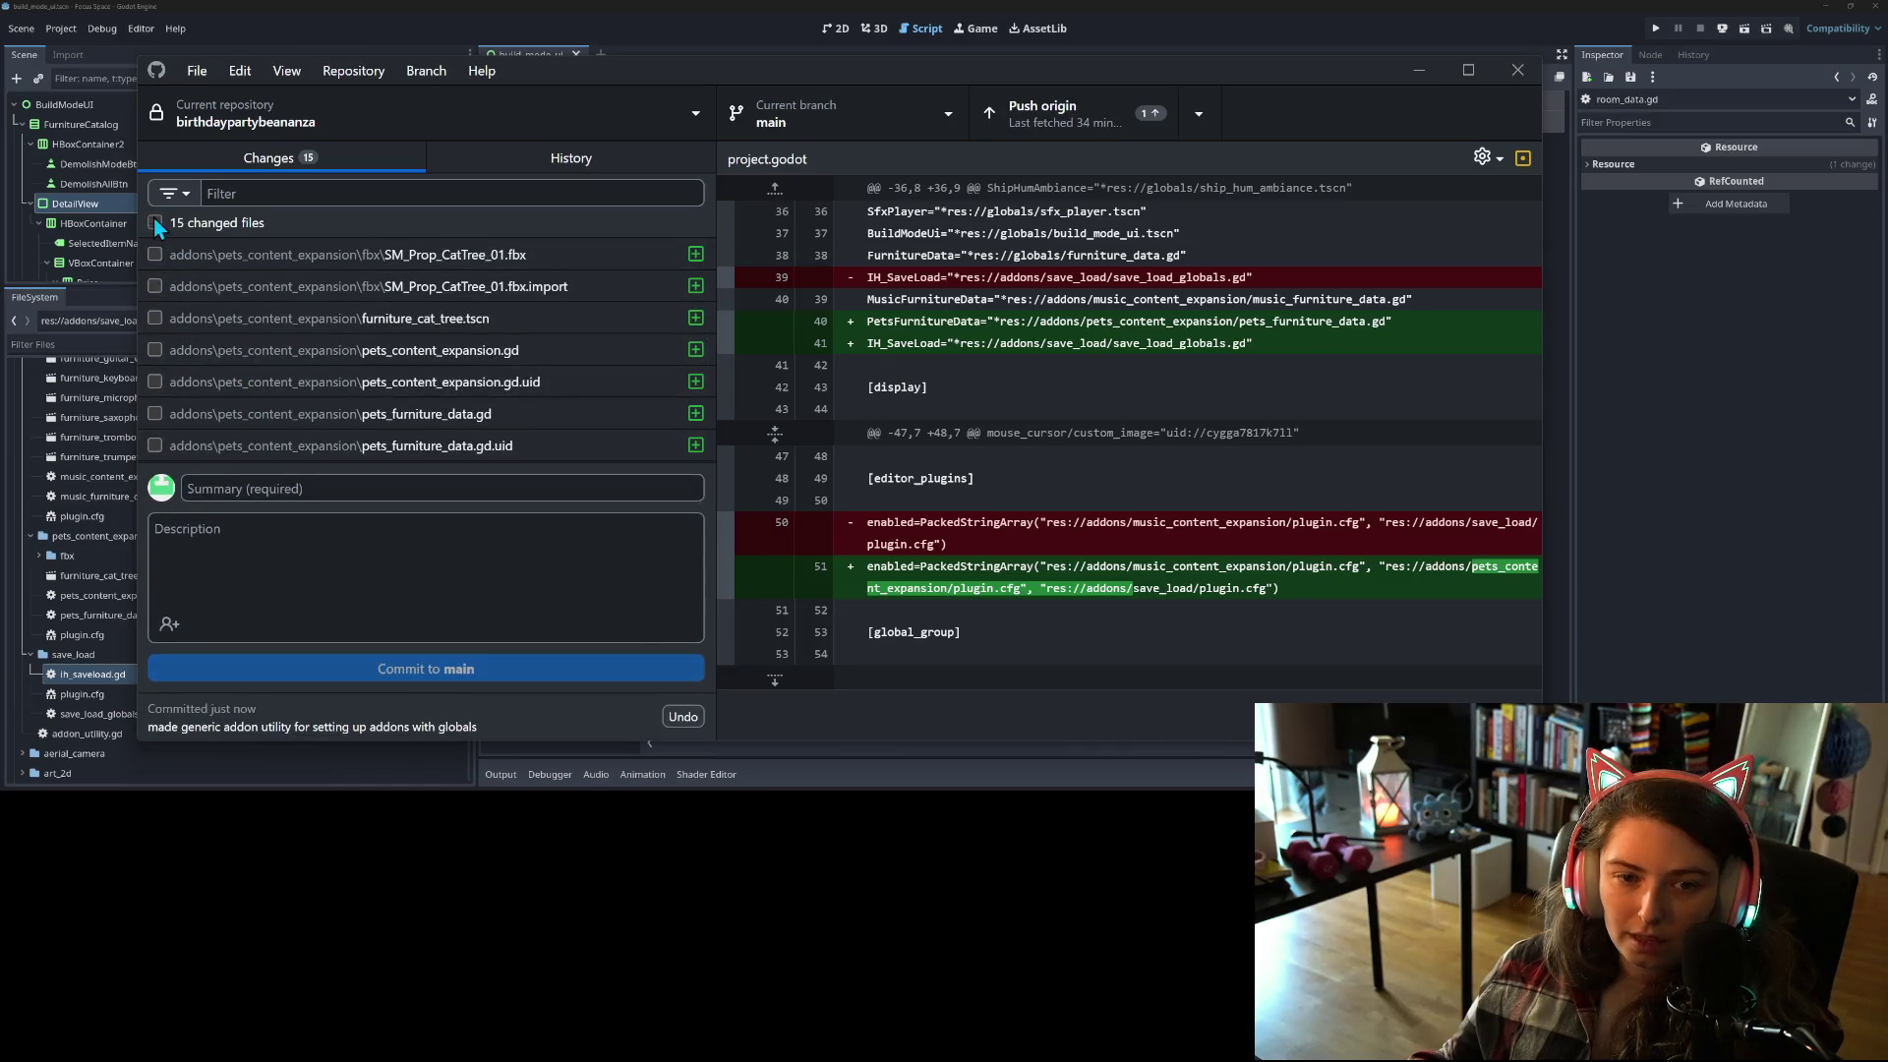
Step: Exclude shader_friendly_mat.tres and default_bus_layout.tres, reviewing the furniture_data.gd and project.godot diffs
scroll("down", 3)
scroll("down", 3)
left_click(155, 289)
left_click(150, 386)
left_click(150, 385)
scroll("down", 3)
left_click(246, 389)
left_click(289, 421)
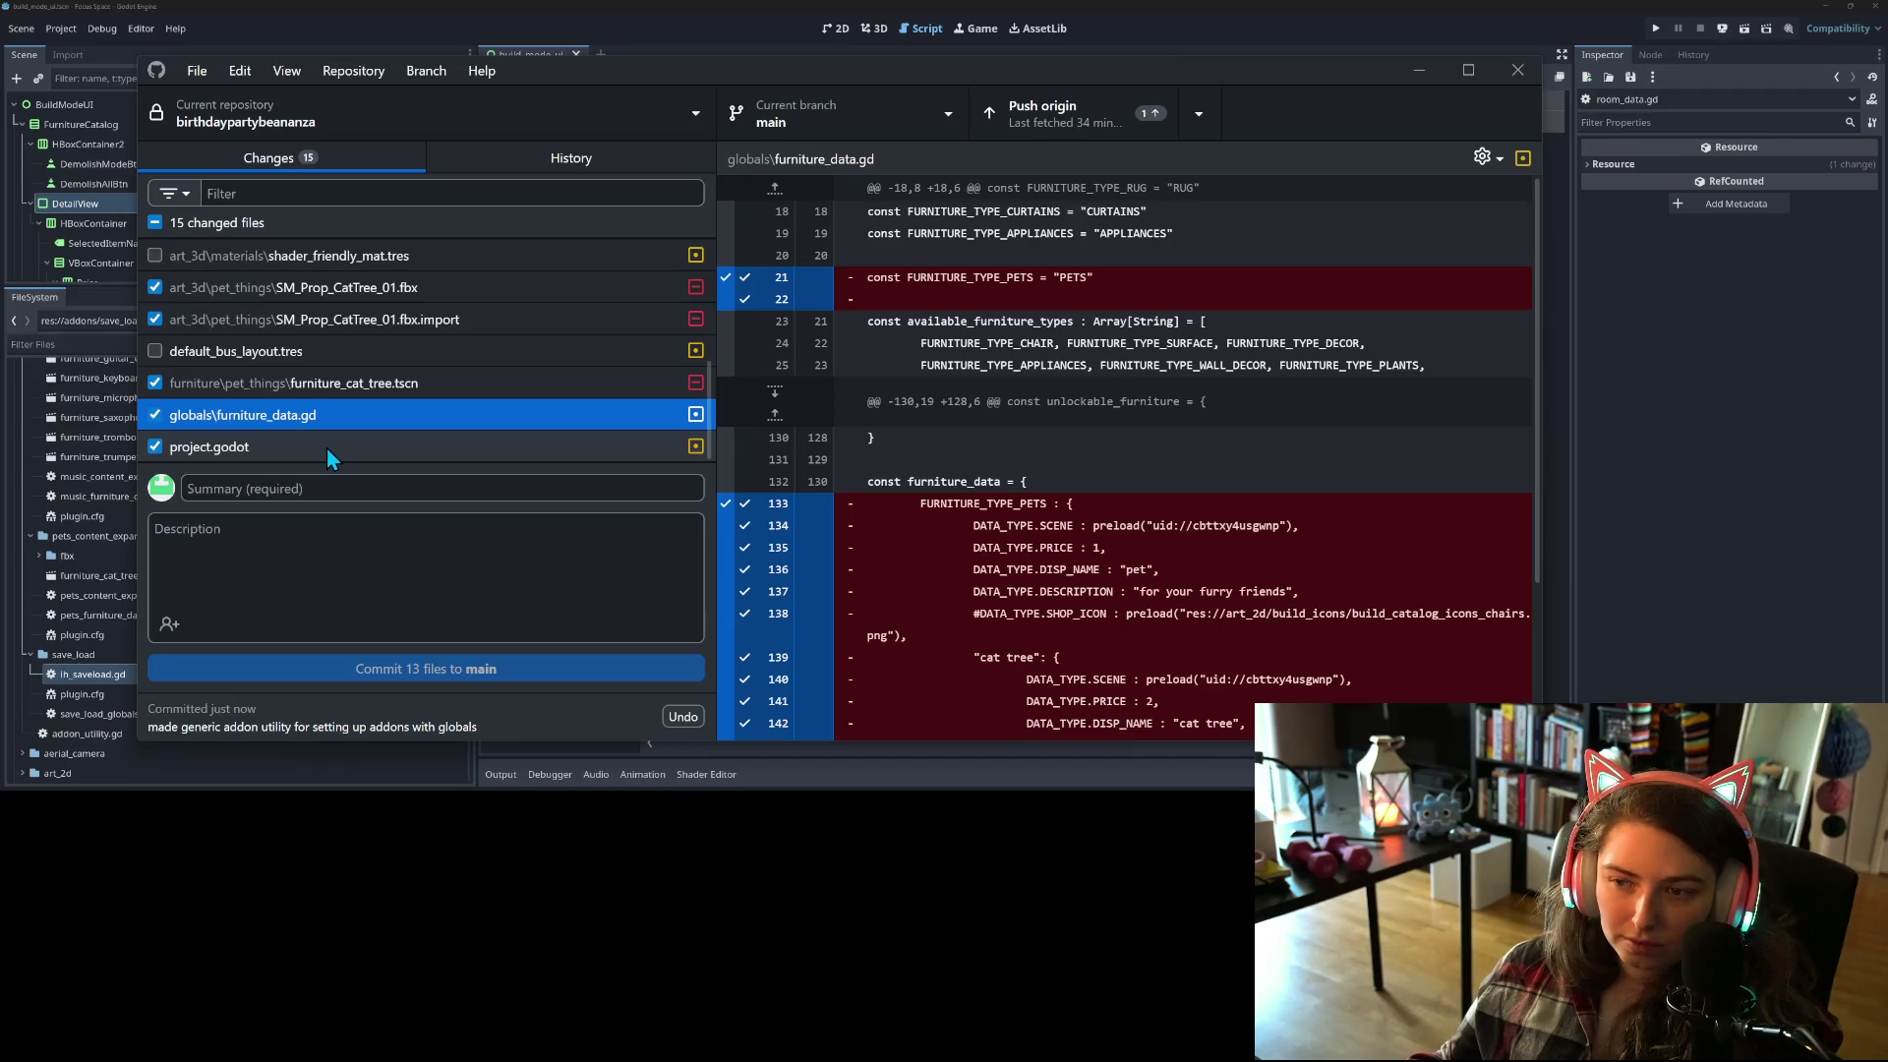
left_click(327, 446)
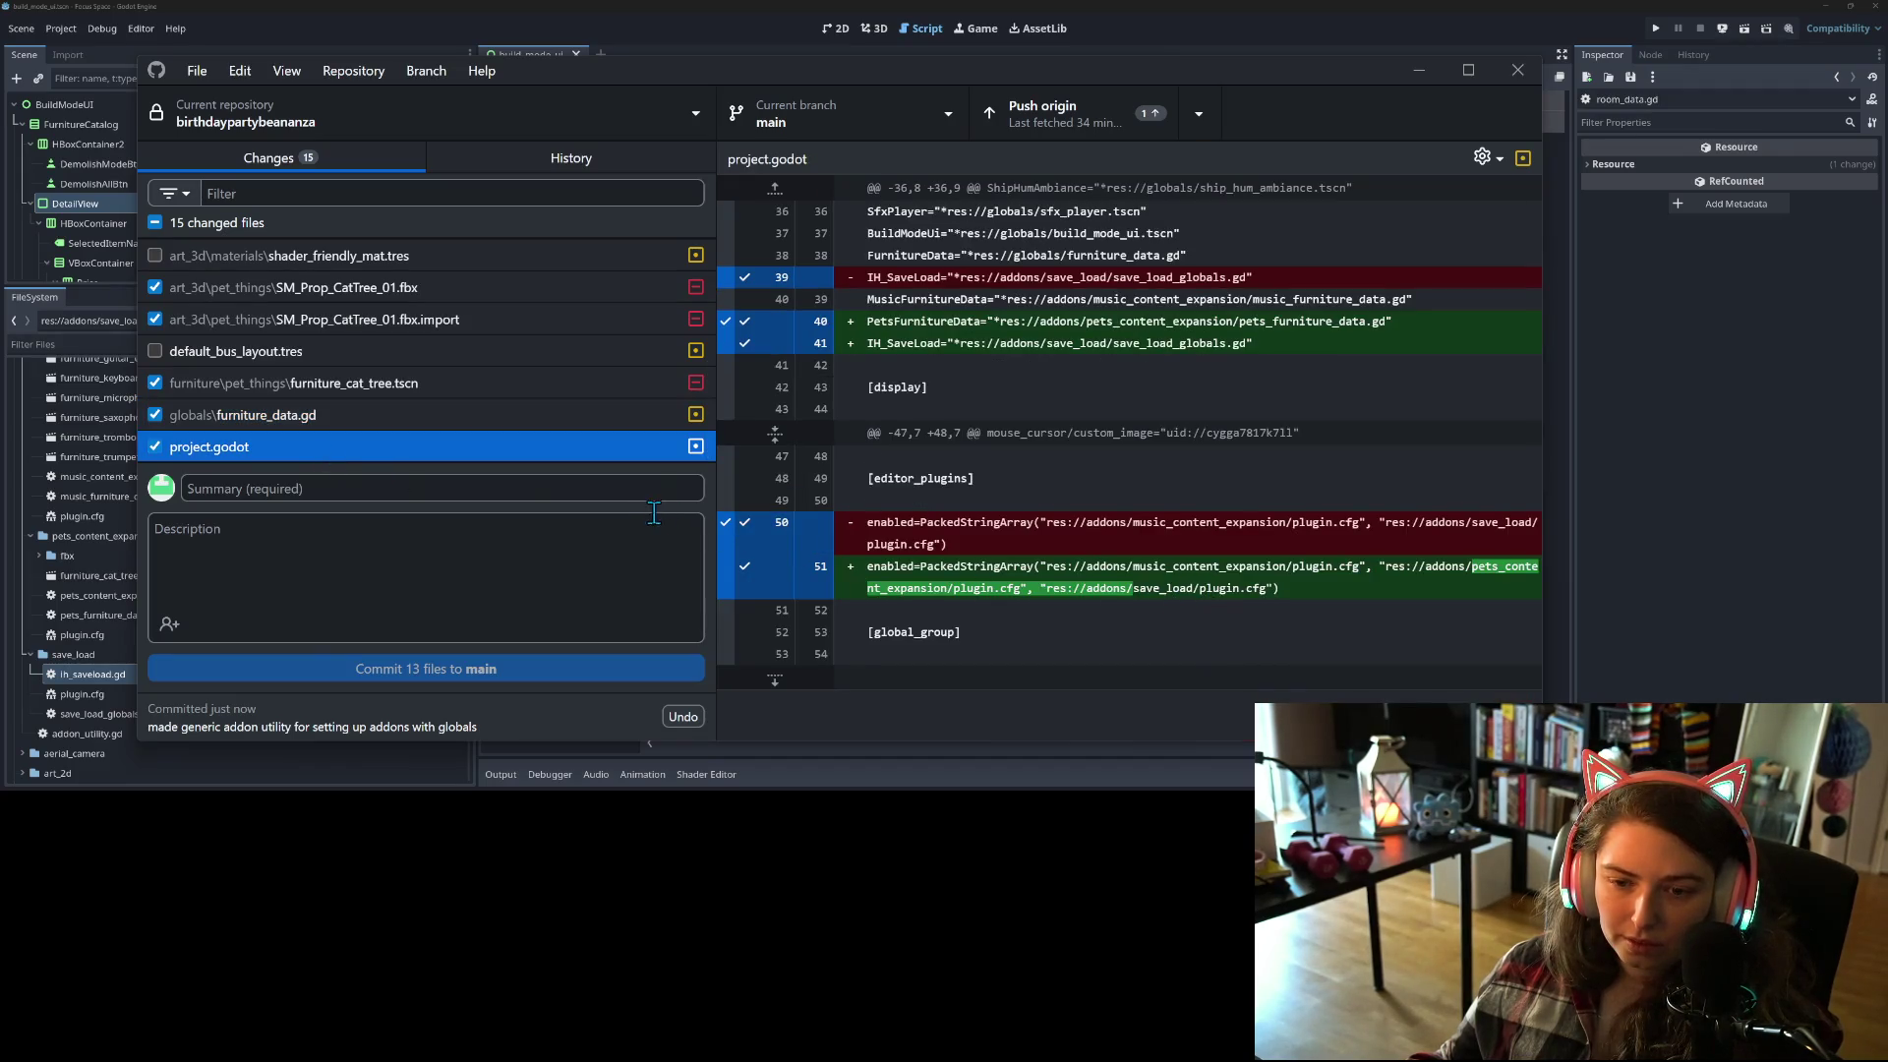
Step: Commit 13 files as 'moved pets to it's own addon content expansion' and push to origin
left_click(651, 497)
type("moved pets to it")
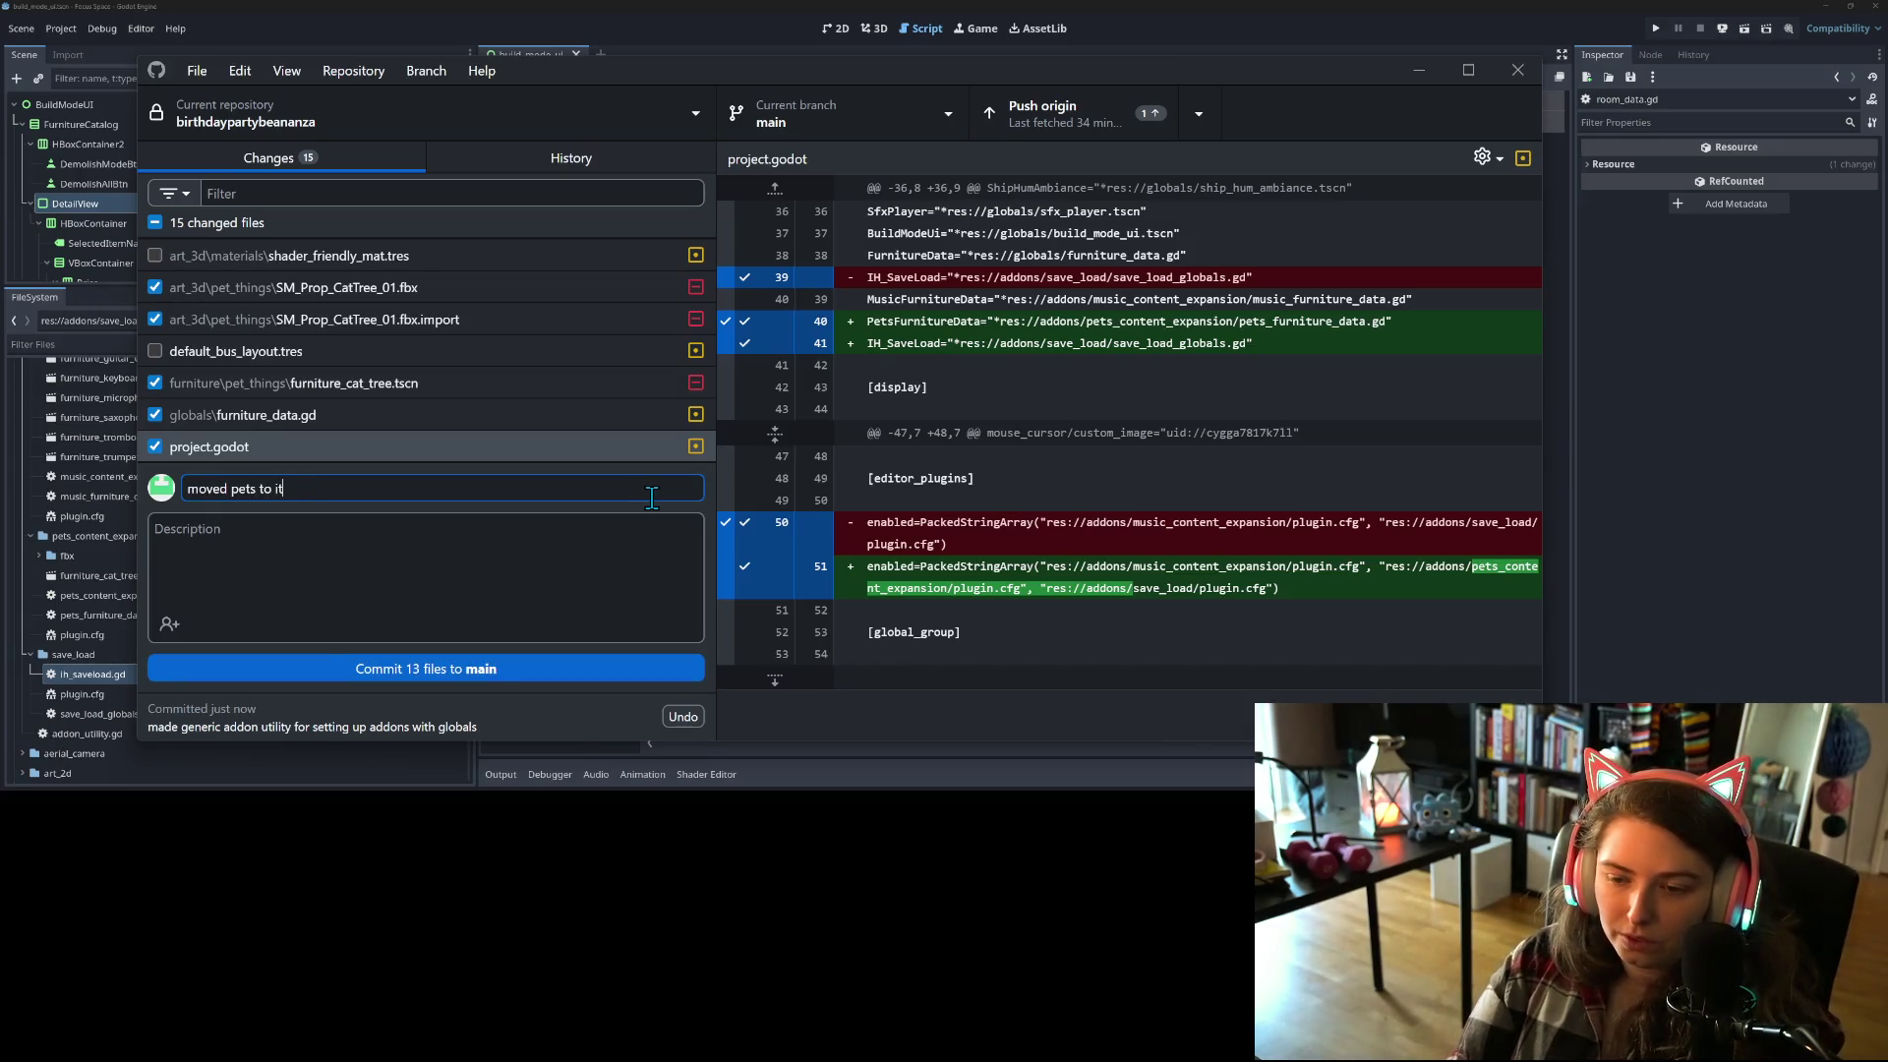
type("'s own addon content expansion")
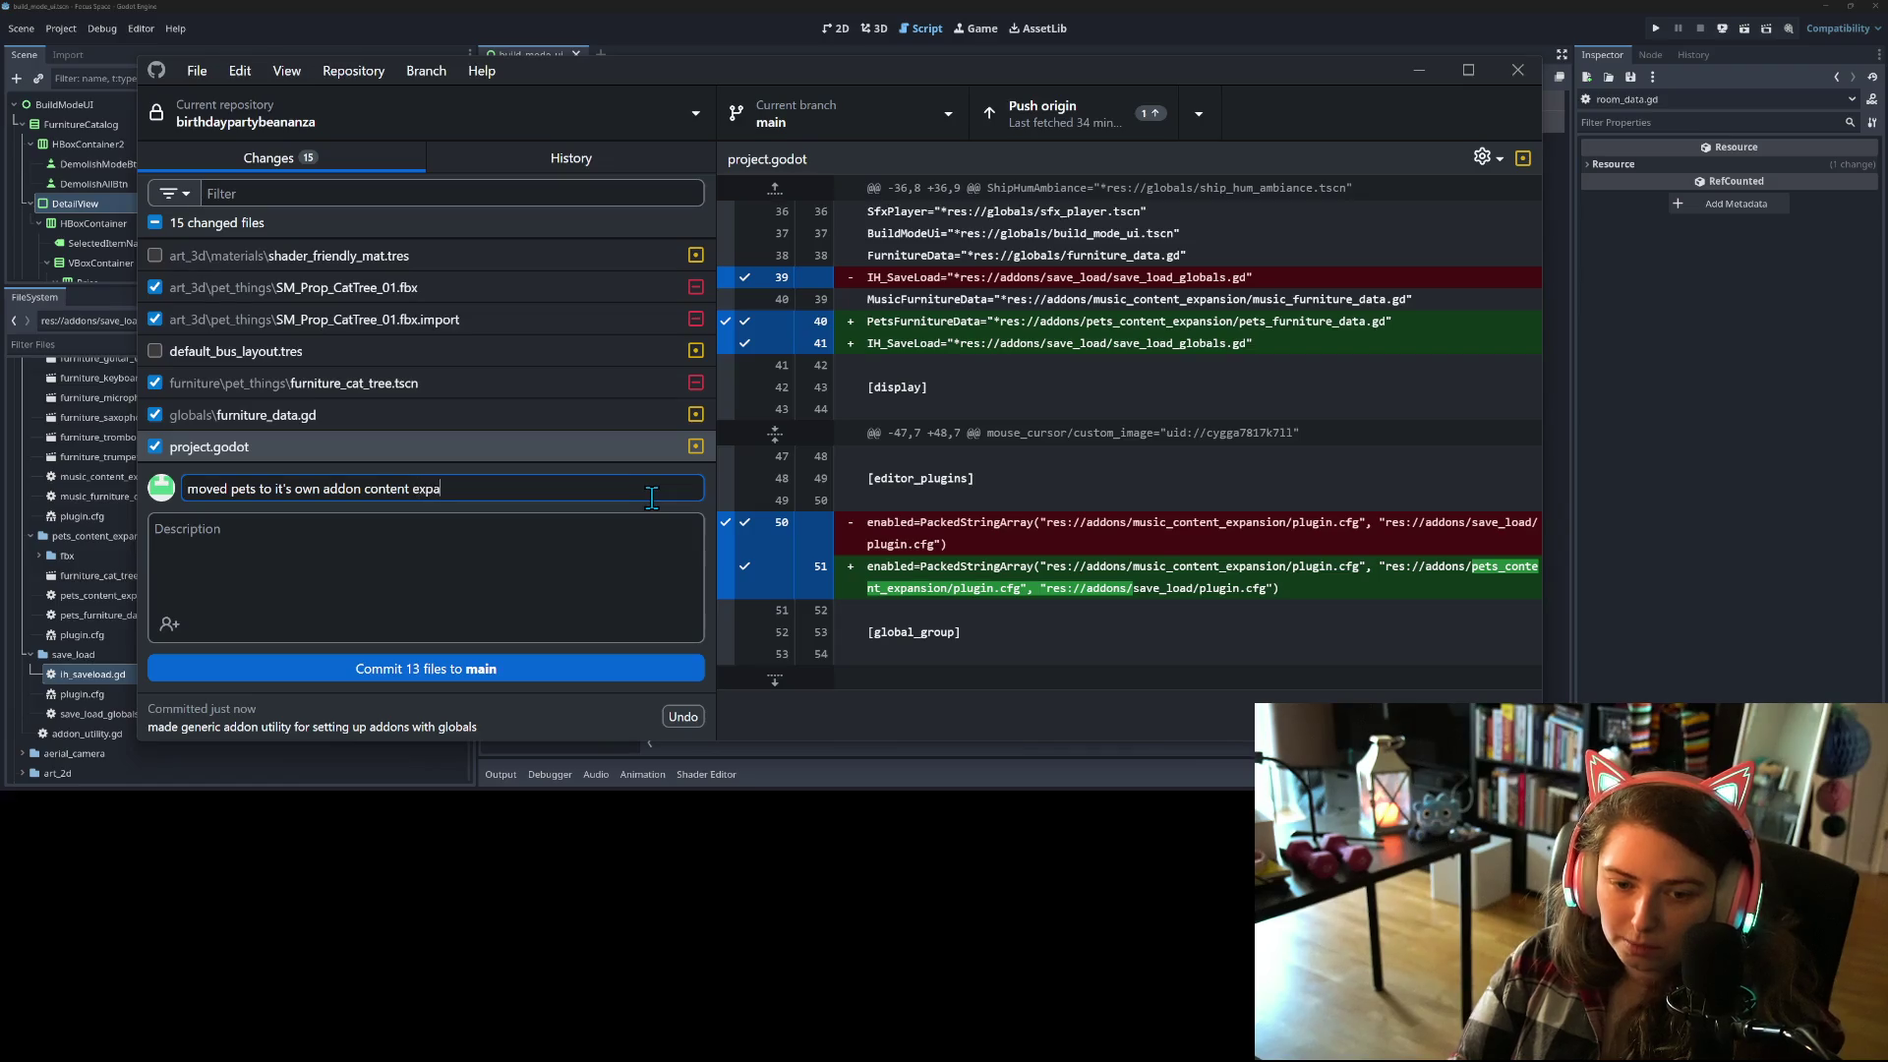
left_click(627, 668)
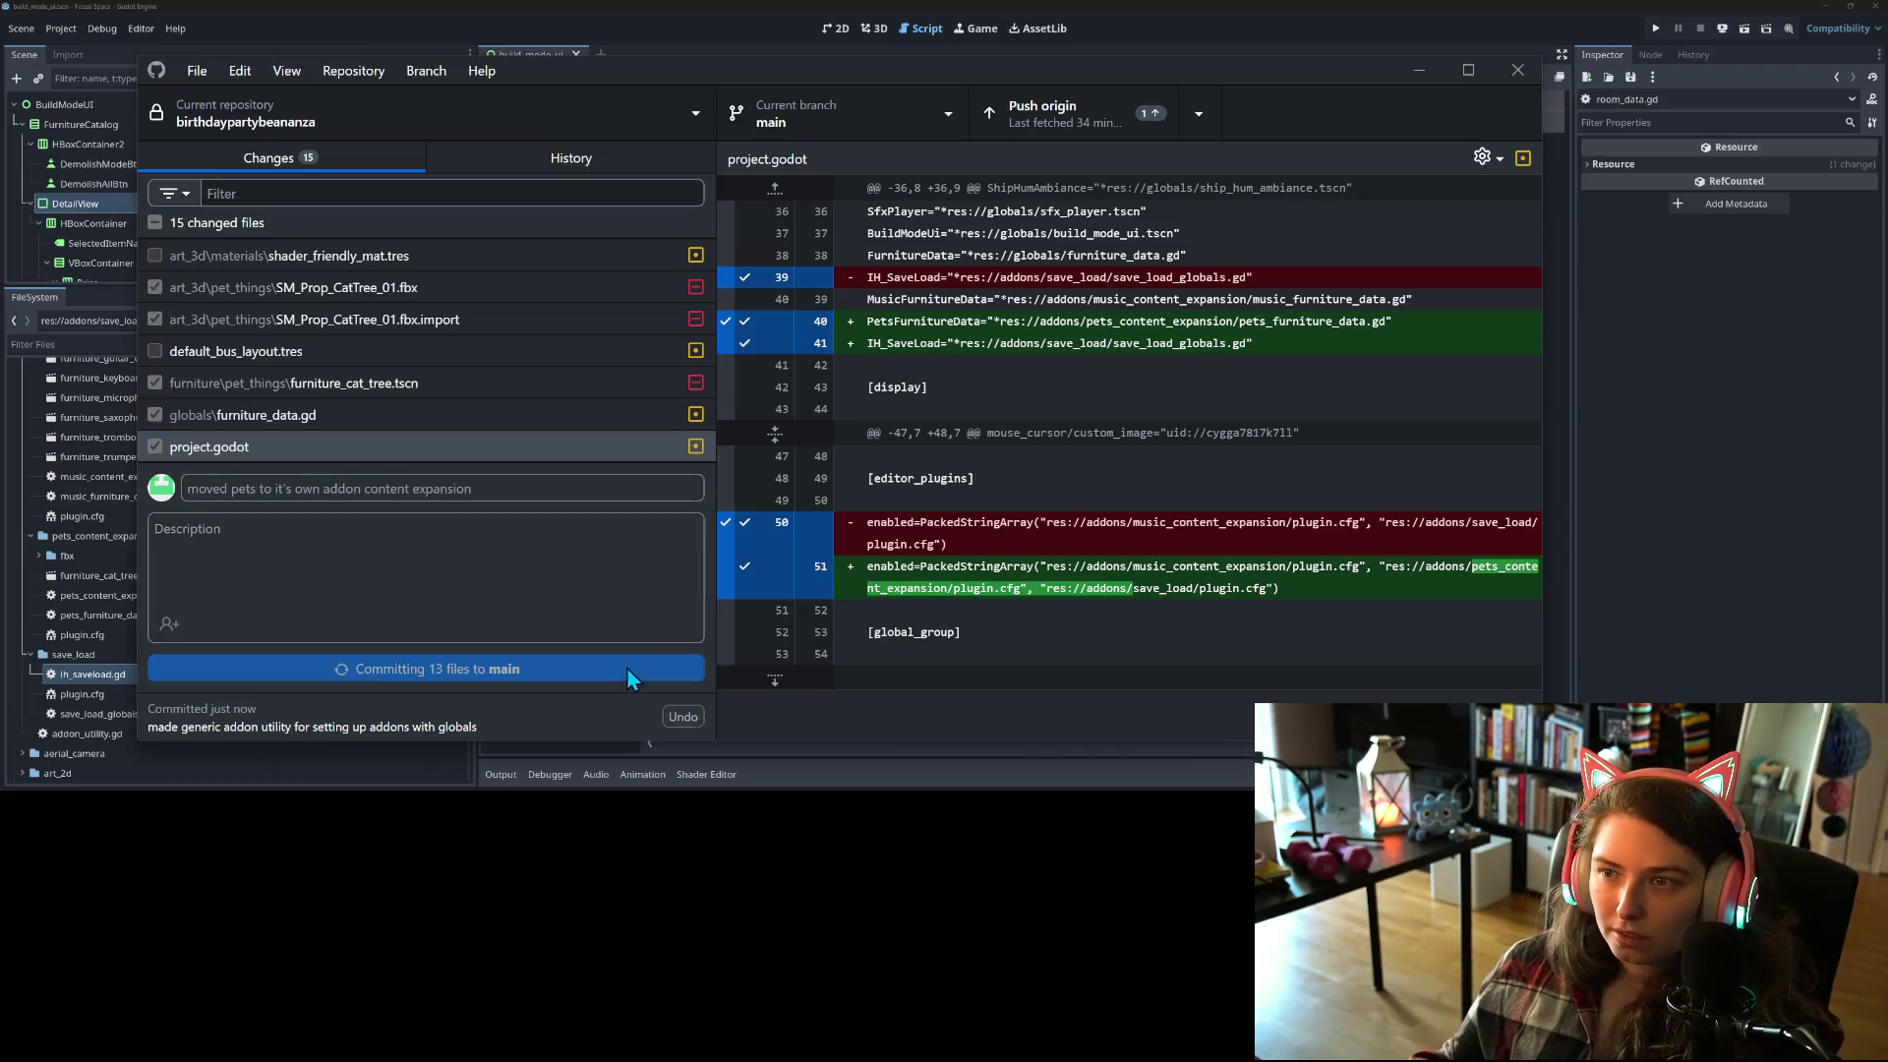
left_click(1105, 126)
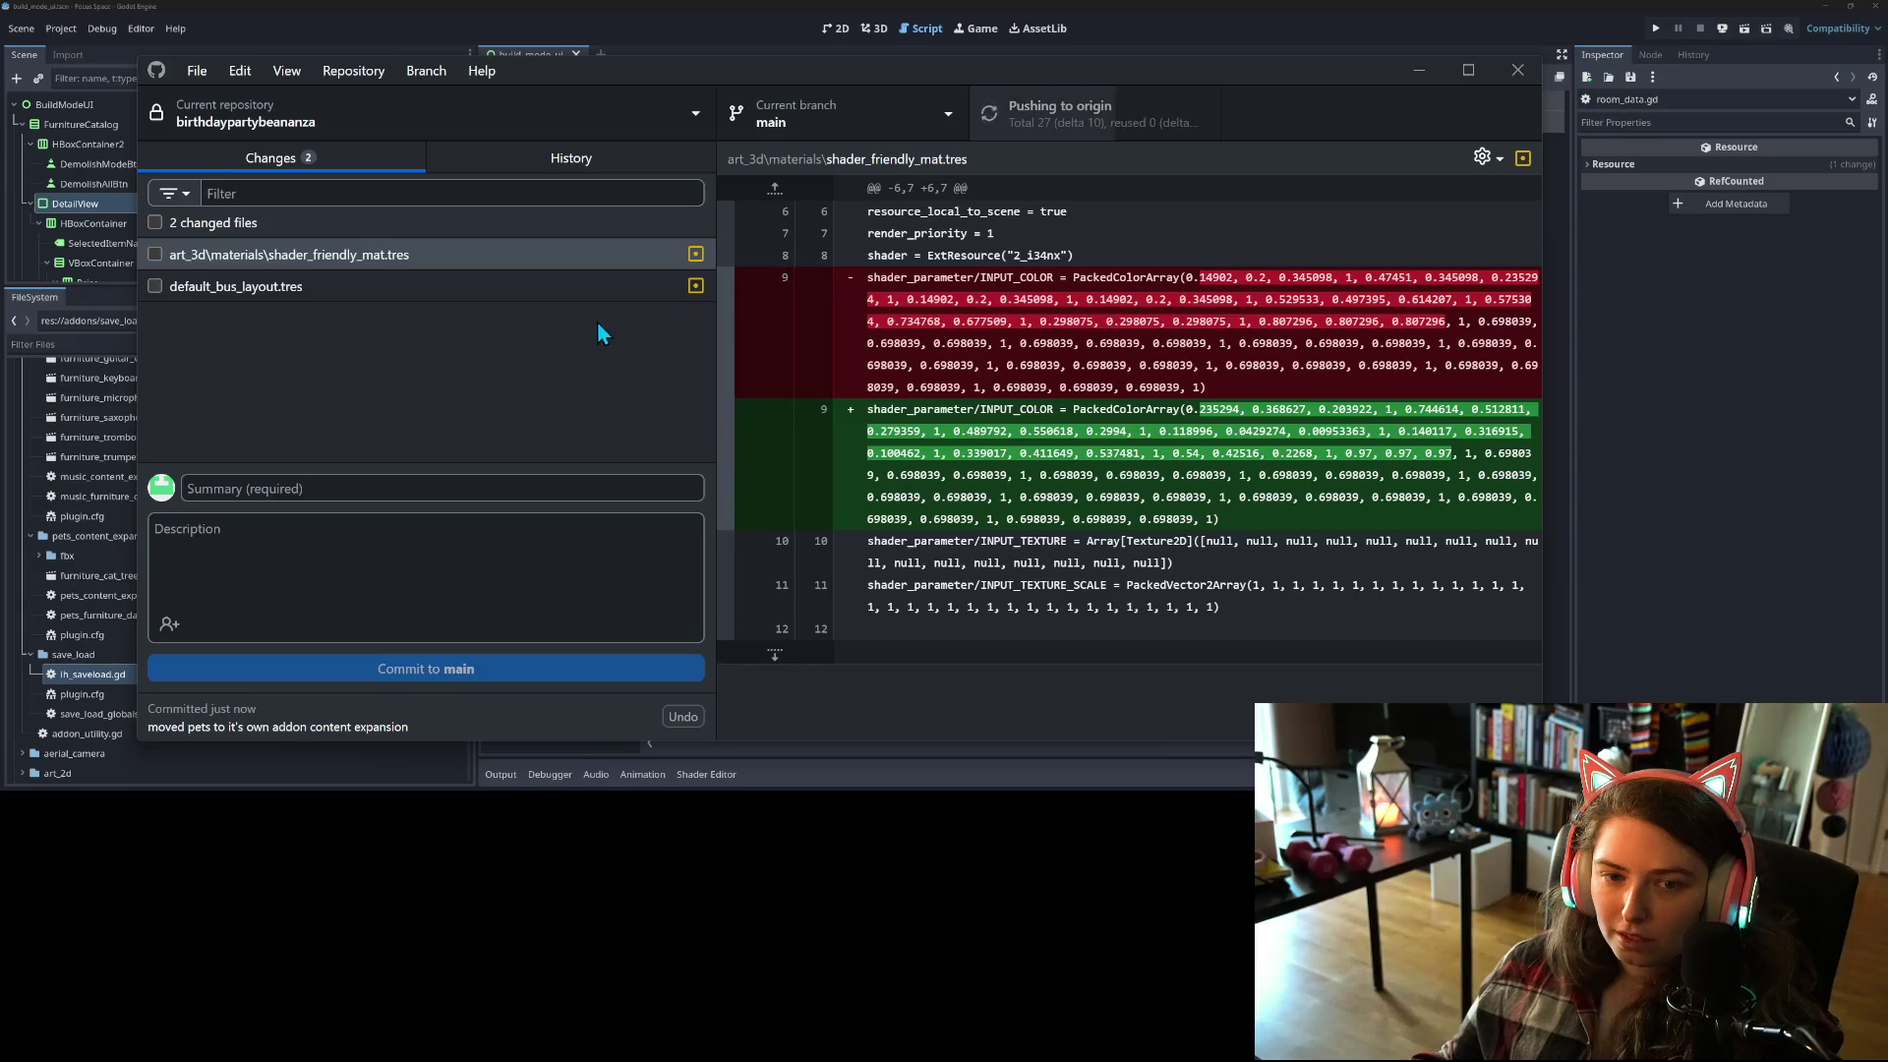
left_click(1416, 70)
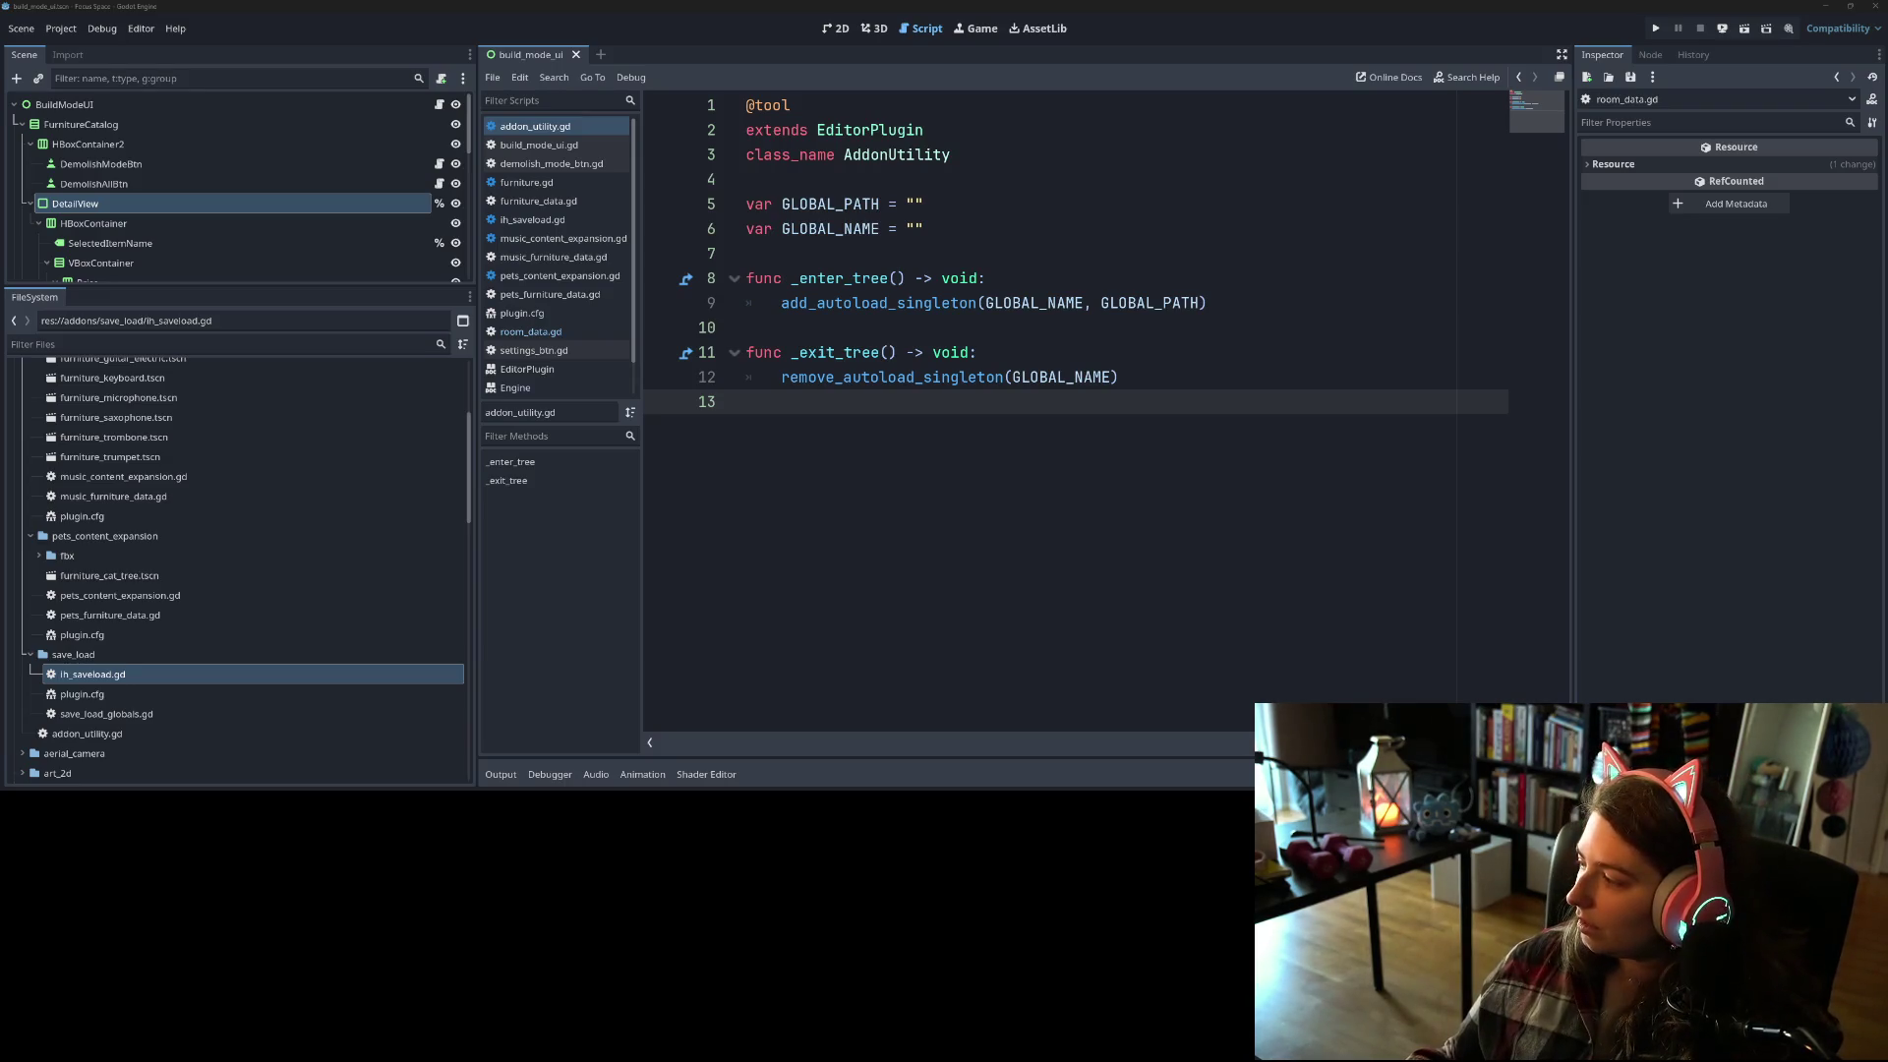
Step: Add a Trello card about making the addon utility check occupied addon names, then drag it away
key("alt+Tab")
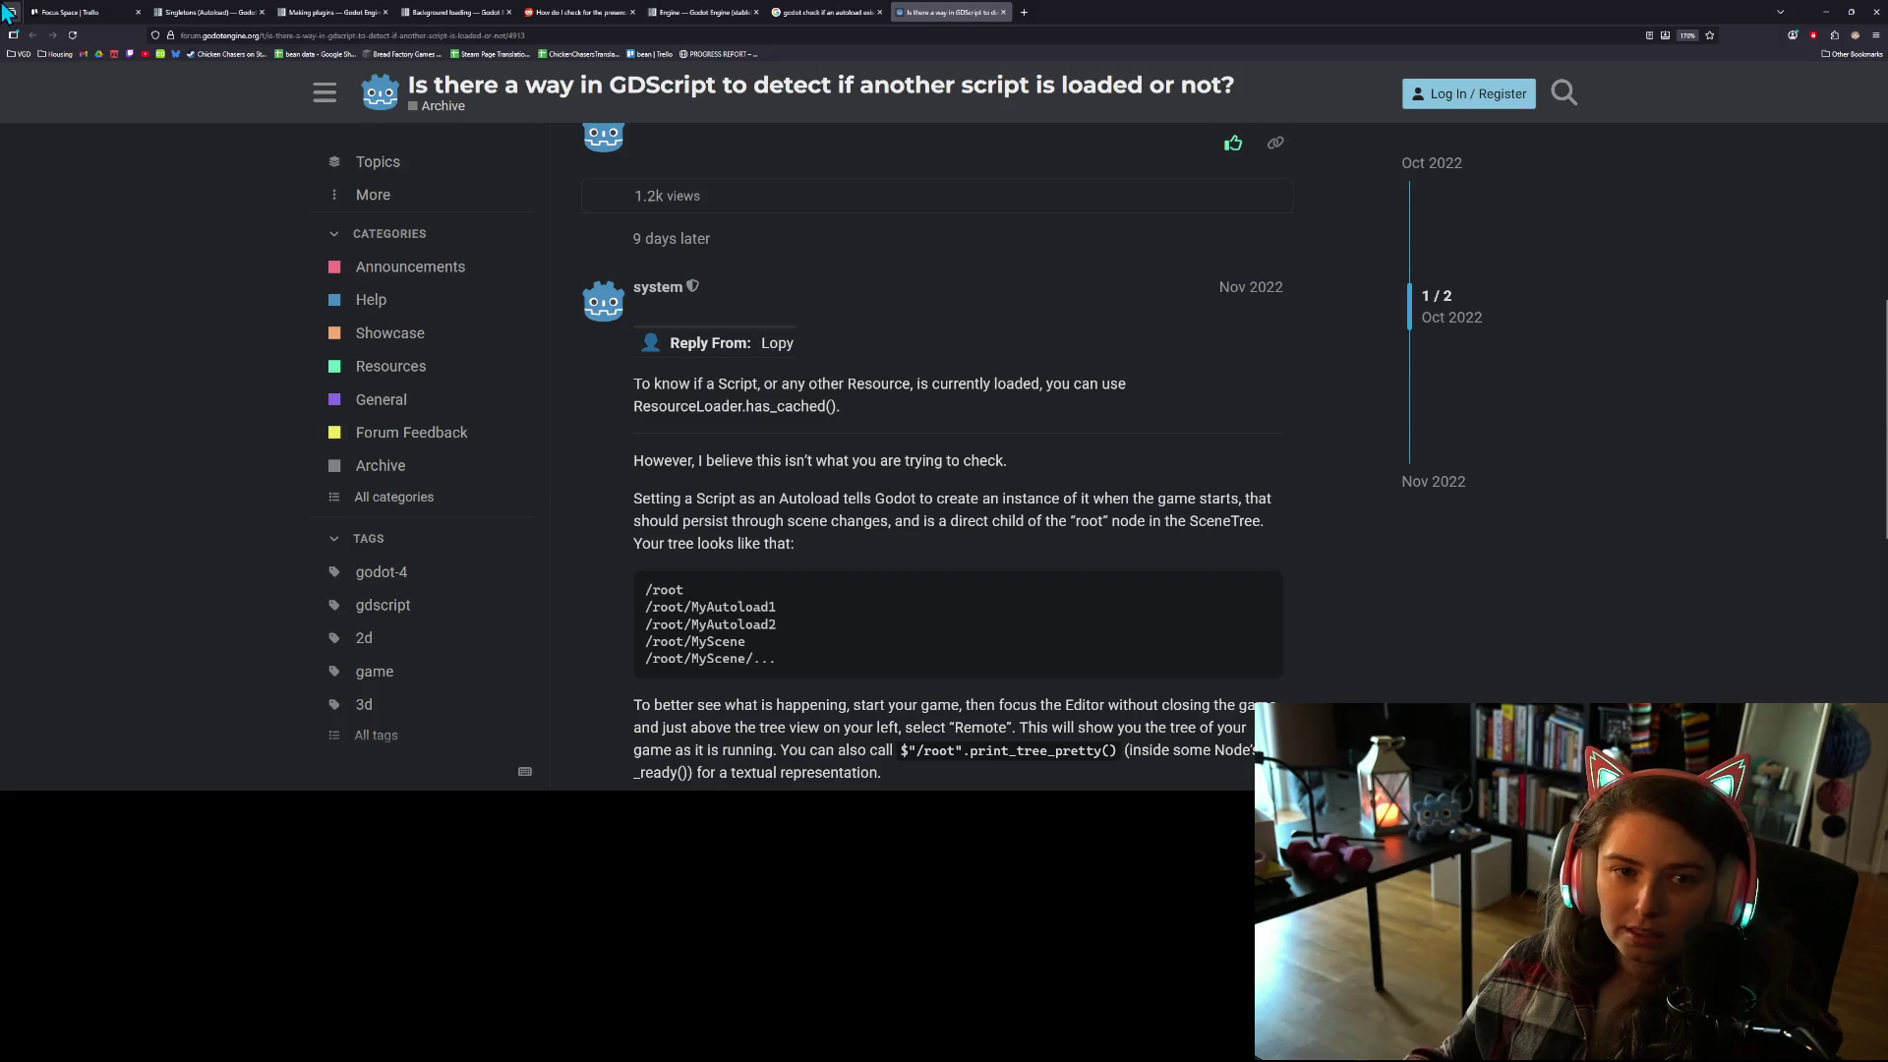
left_click(89, 12)
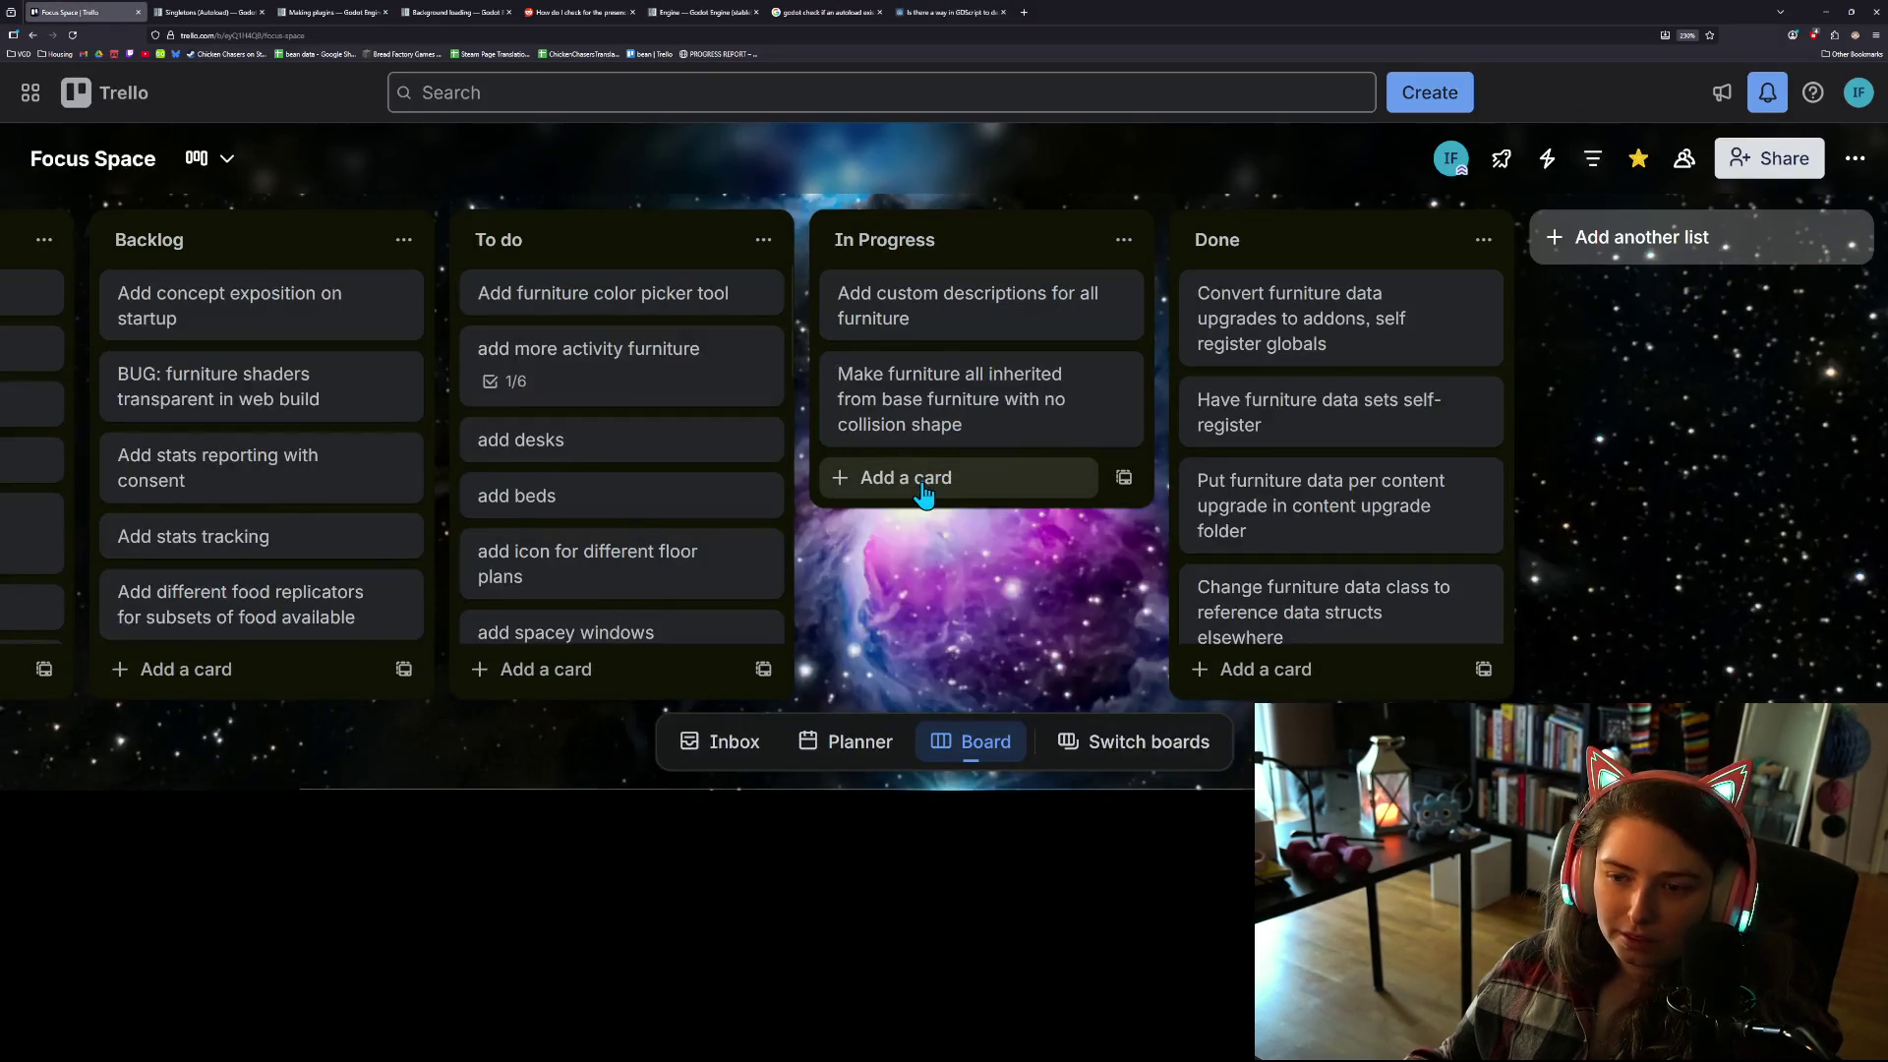
left_click(924, 495)
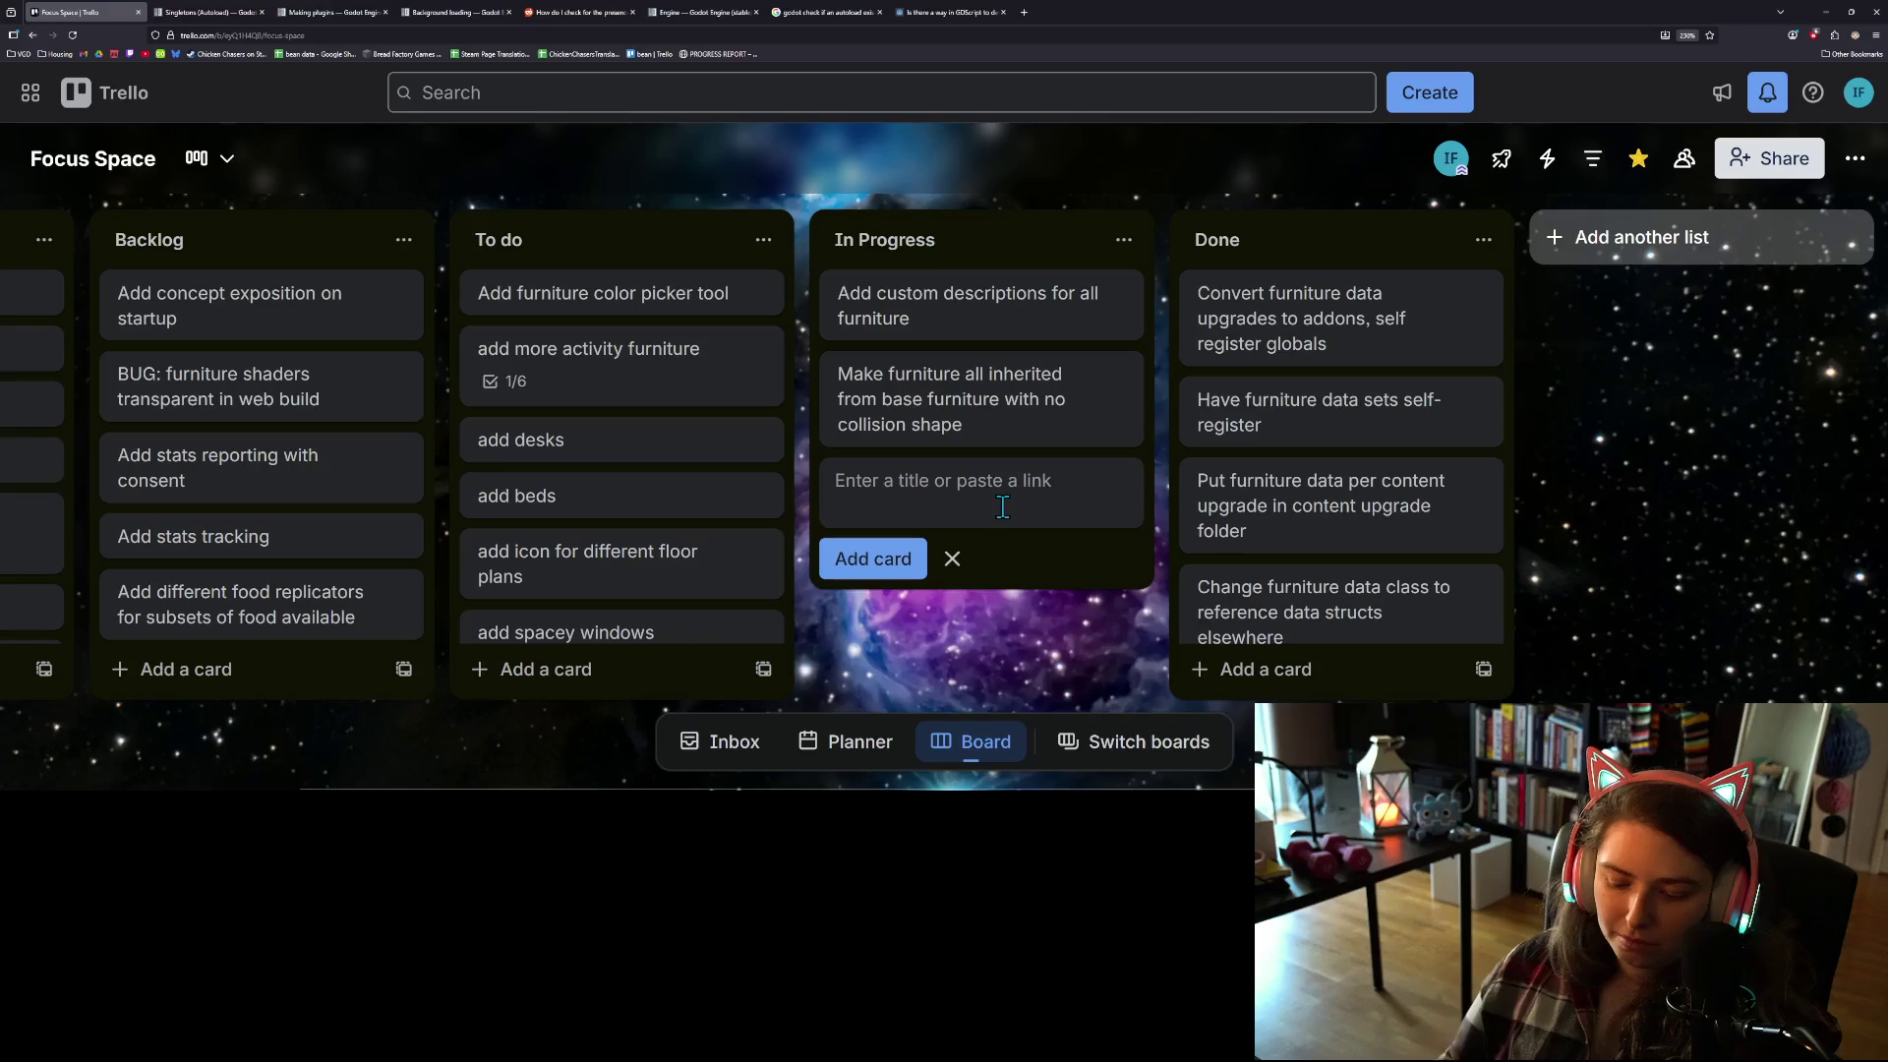
type("Make ")
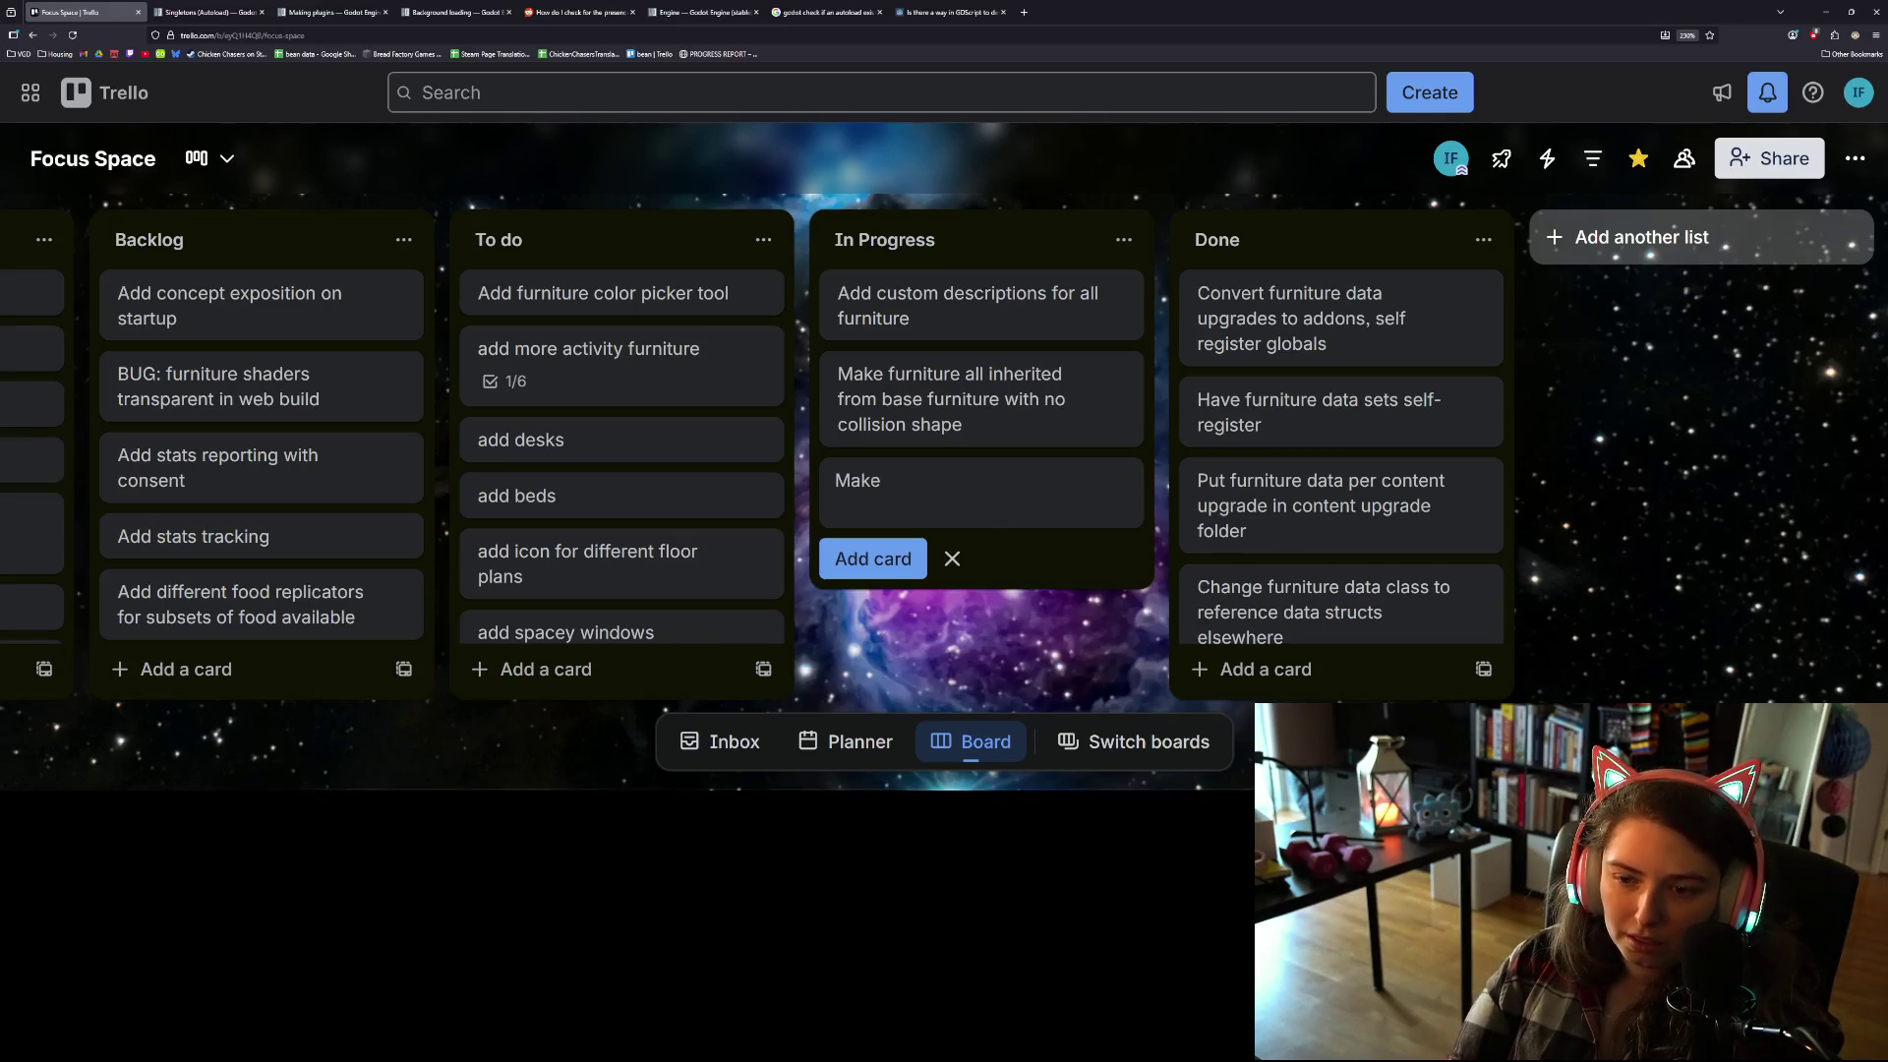
type("addon")
type(" utility u")
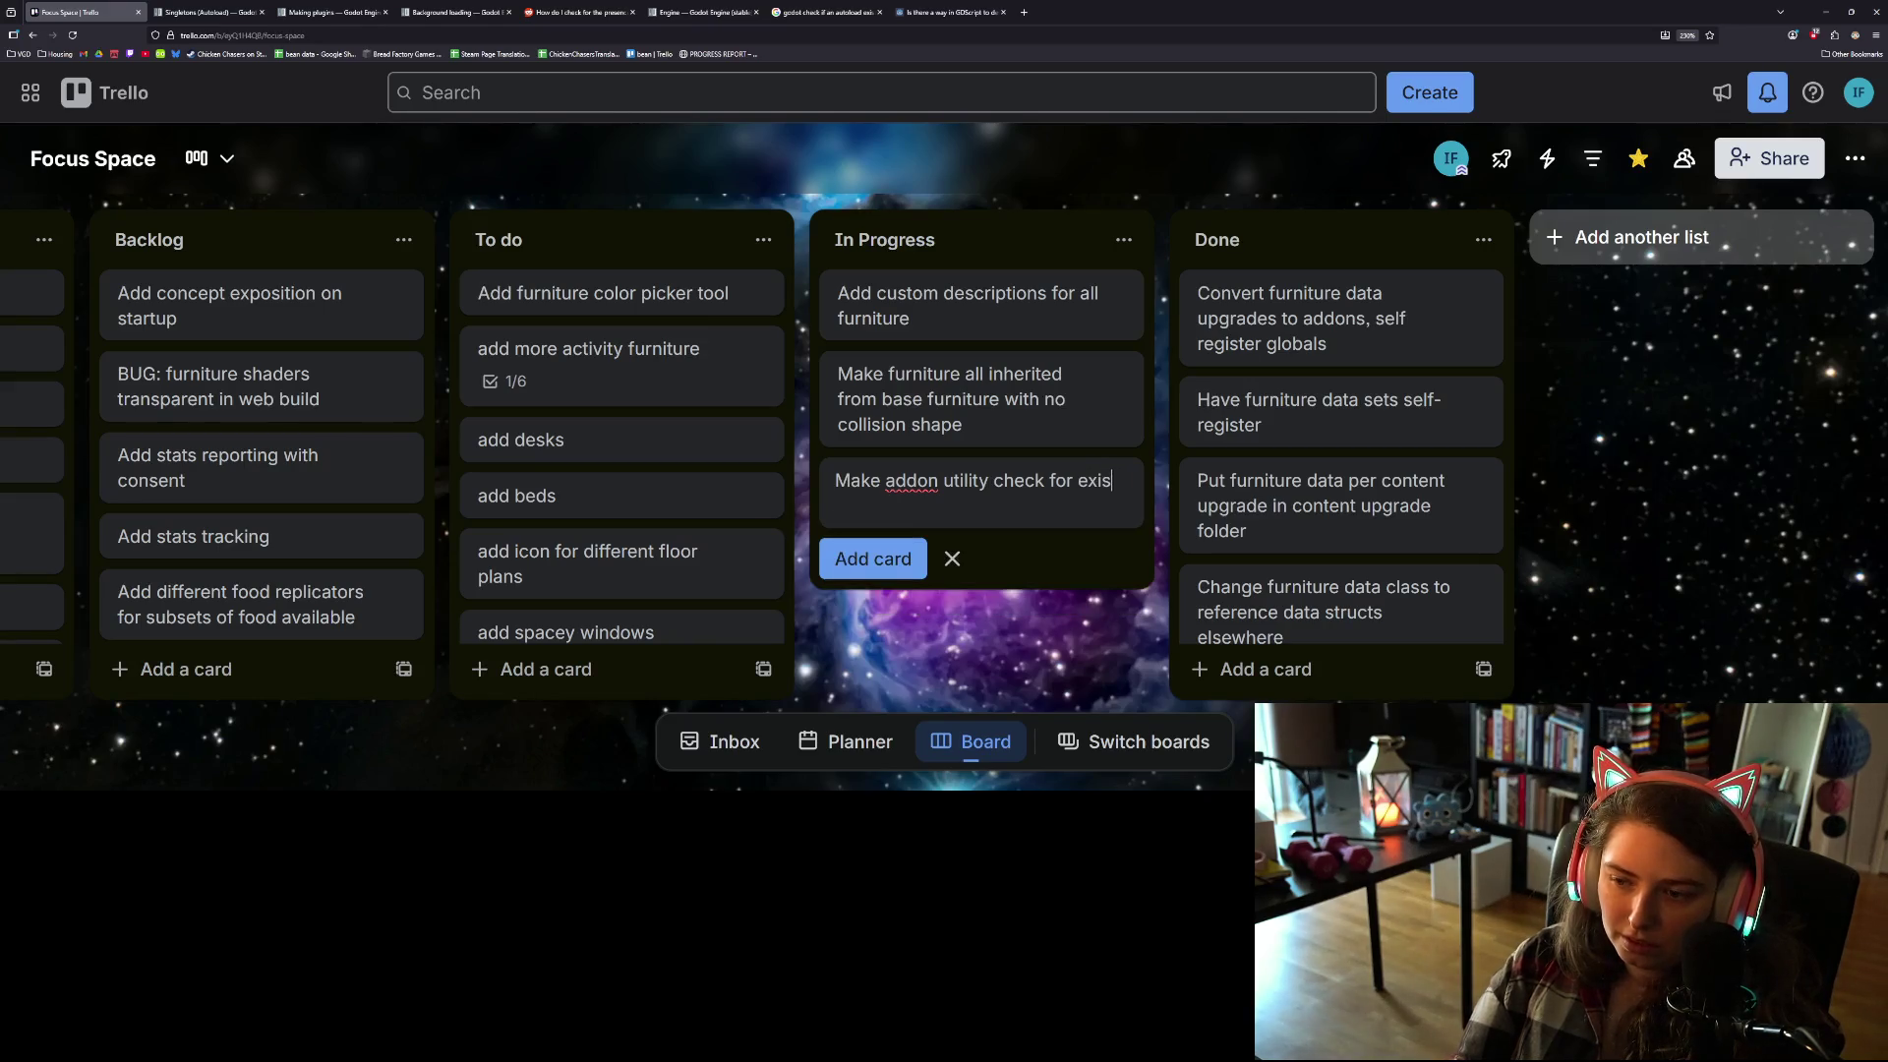
type("ccupied addon names when ad")
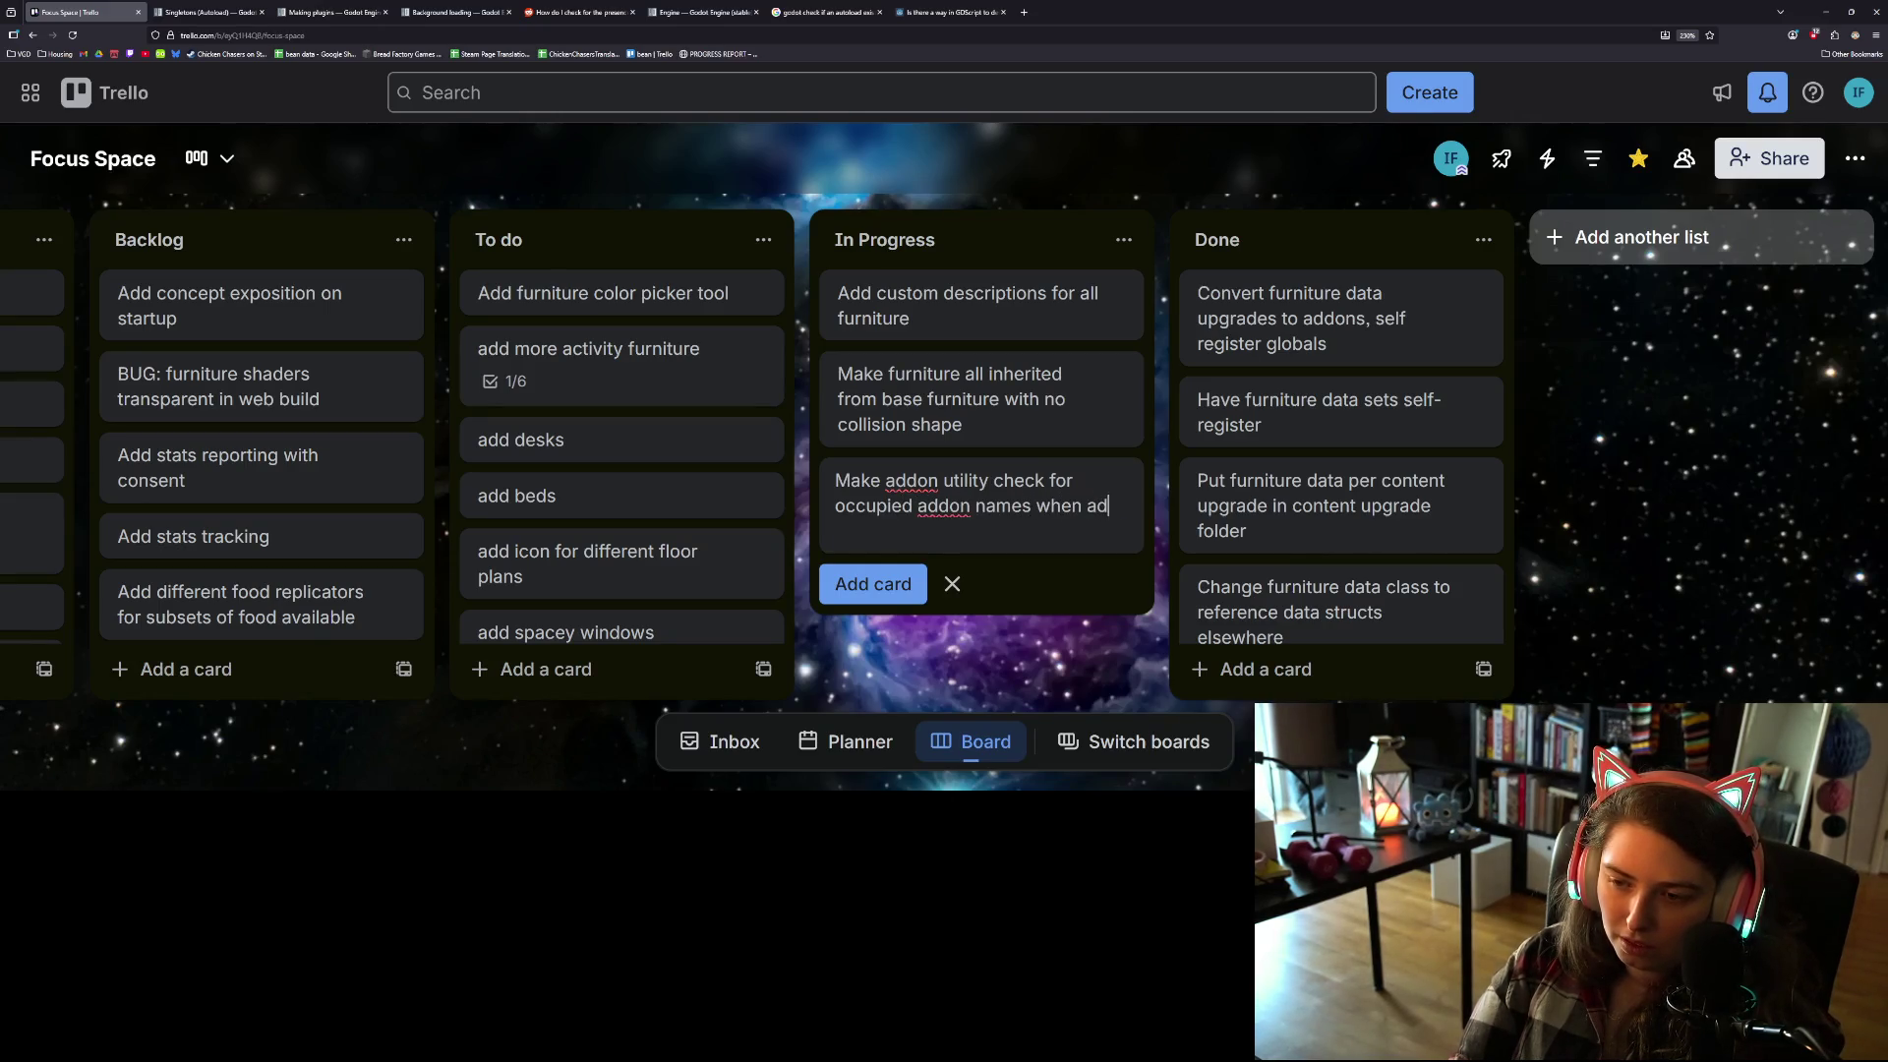
type("ding [trie")
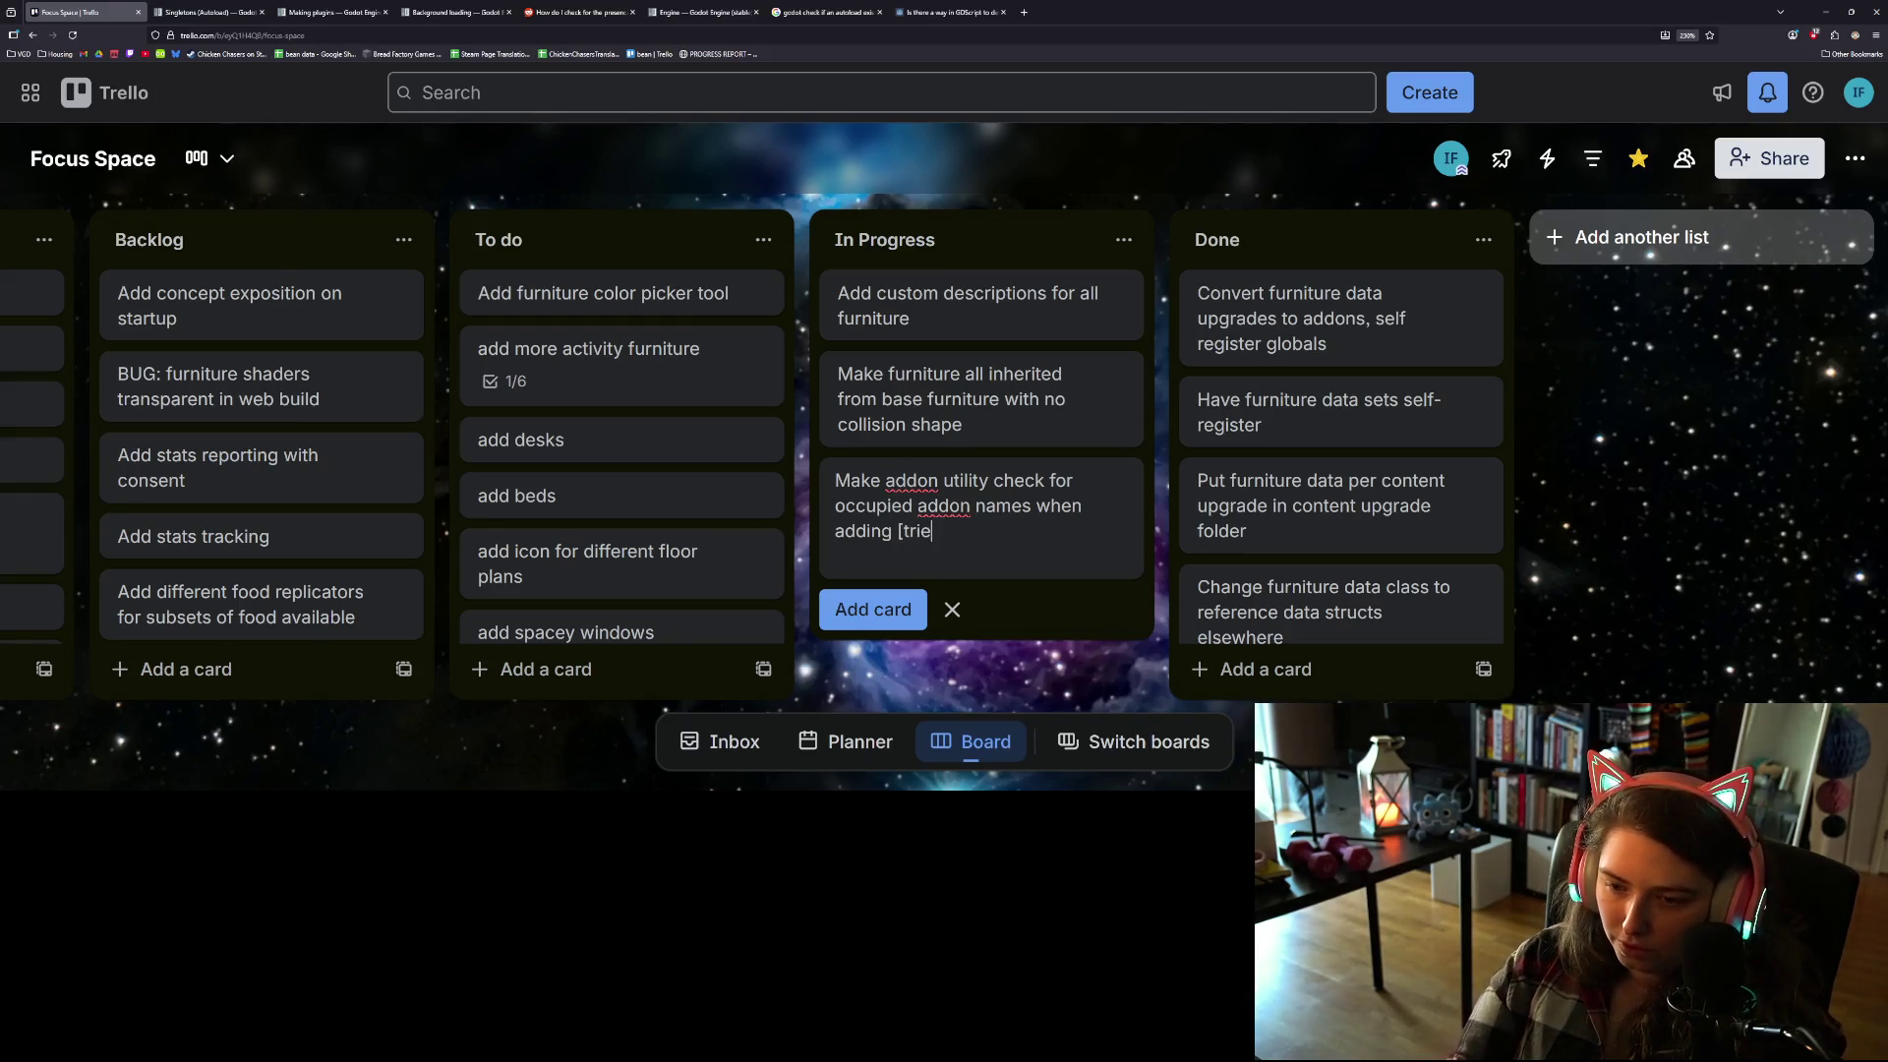
type("d couldn't")
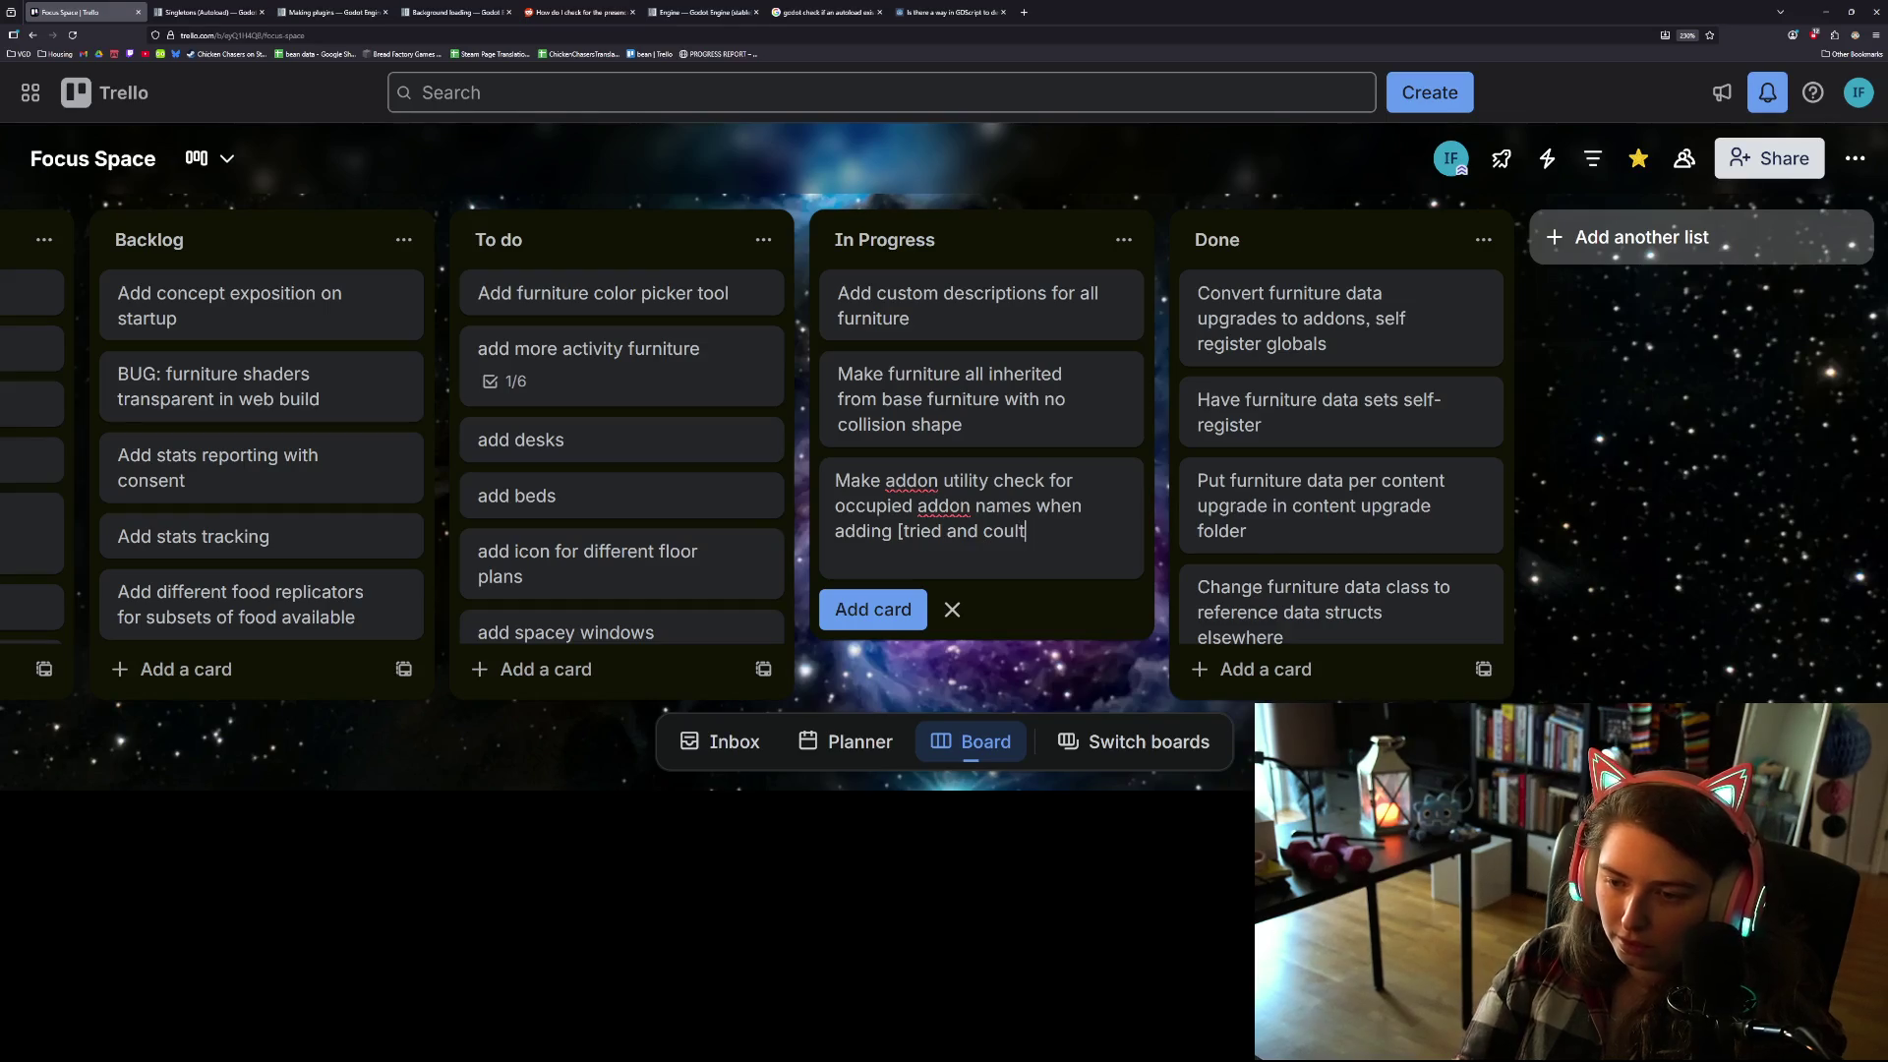
type(" figure o")
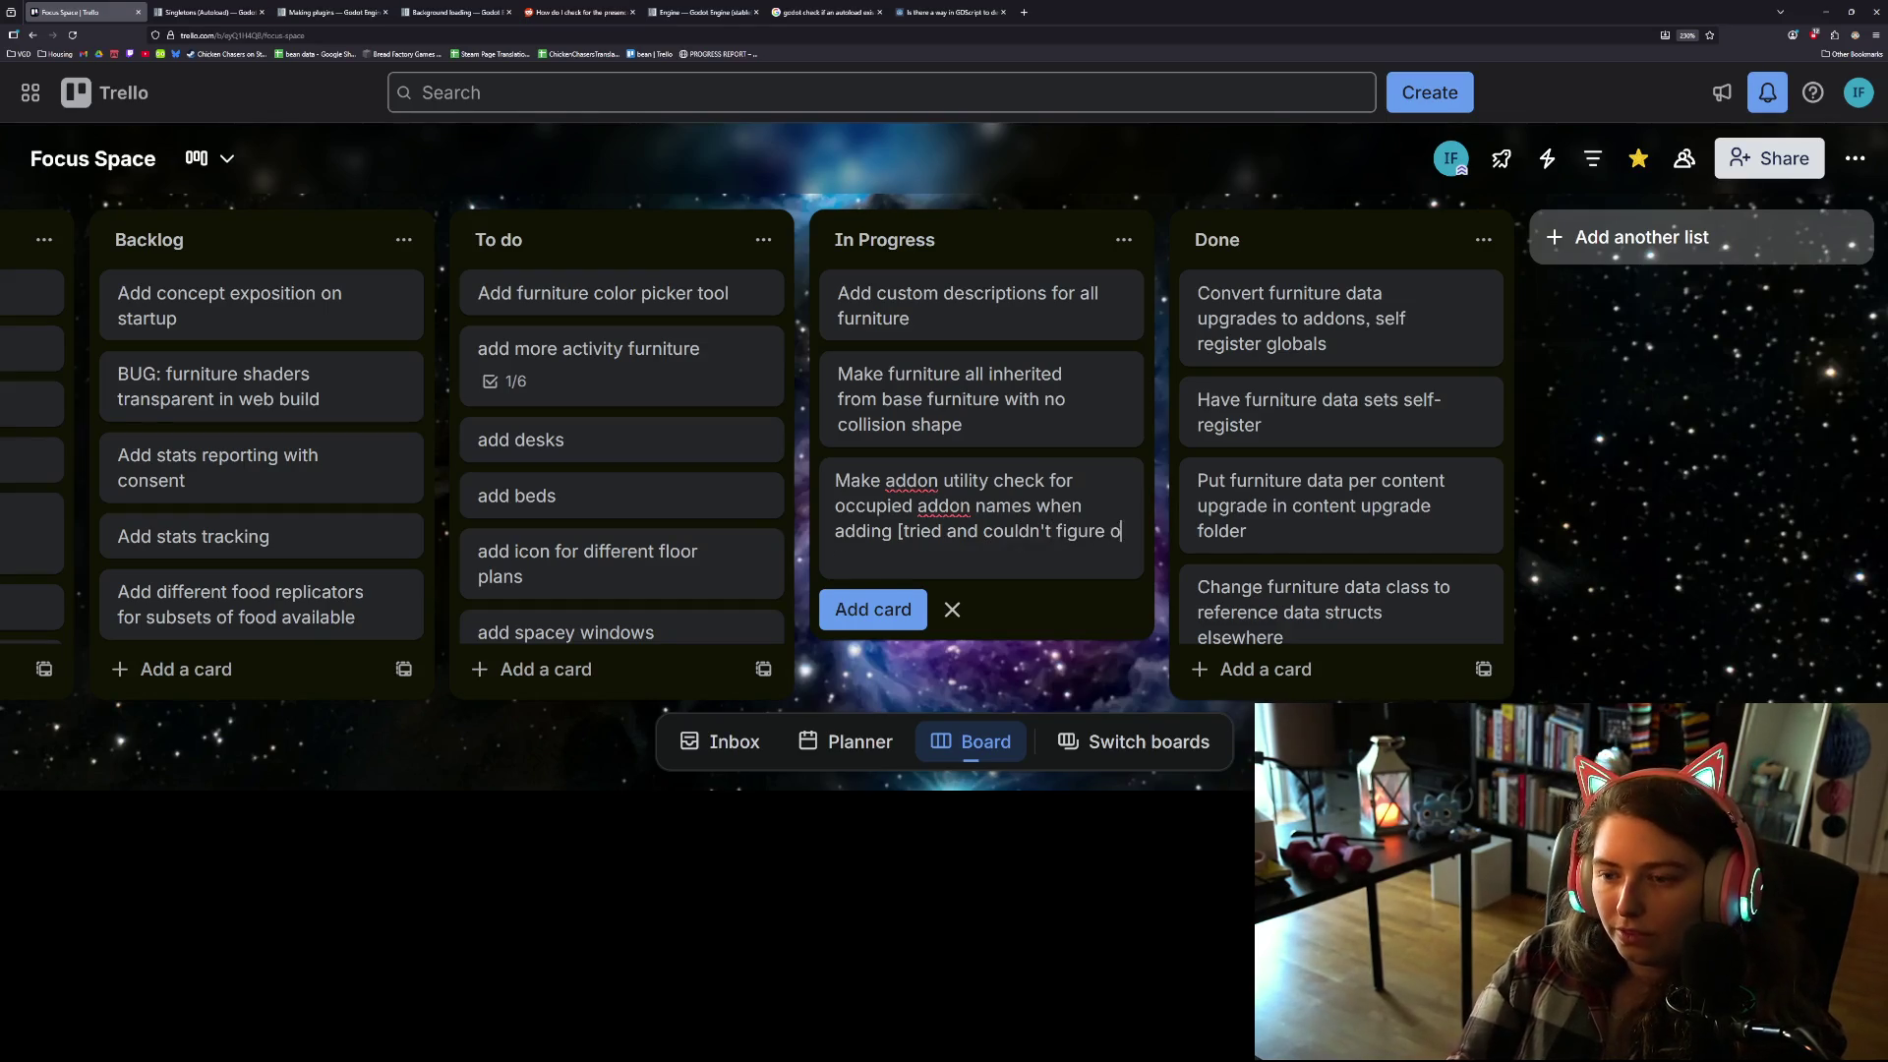
type("ut ho")
key("BackSpace")
key("BackSpace")
key("BackSpace")
type("do this")
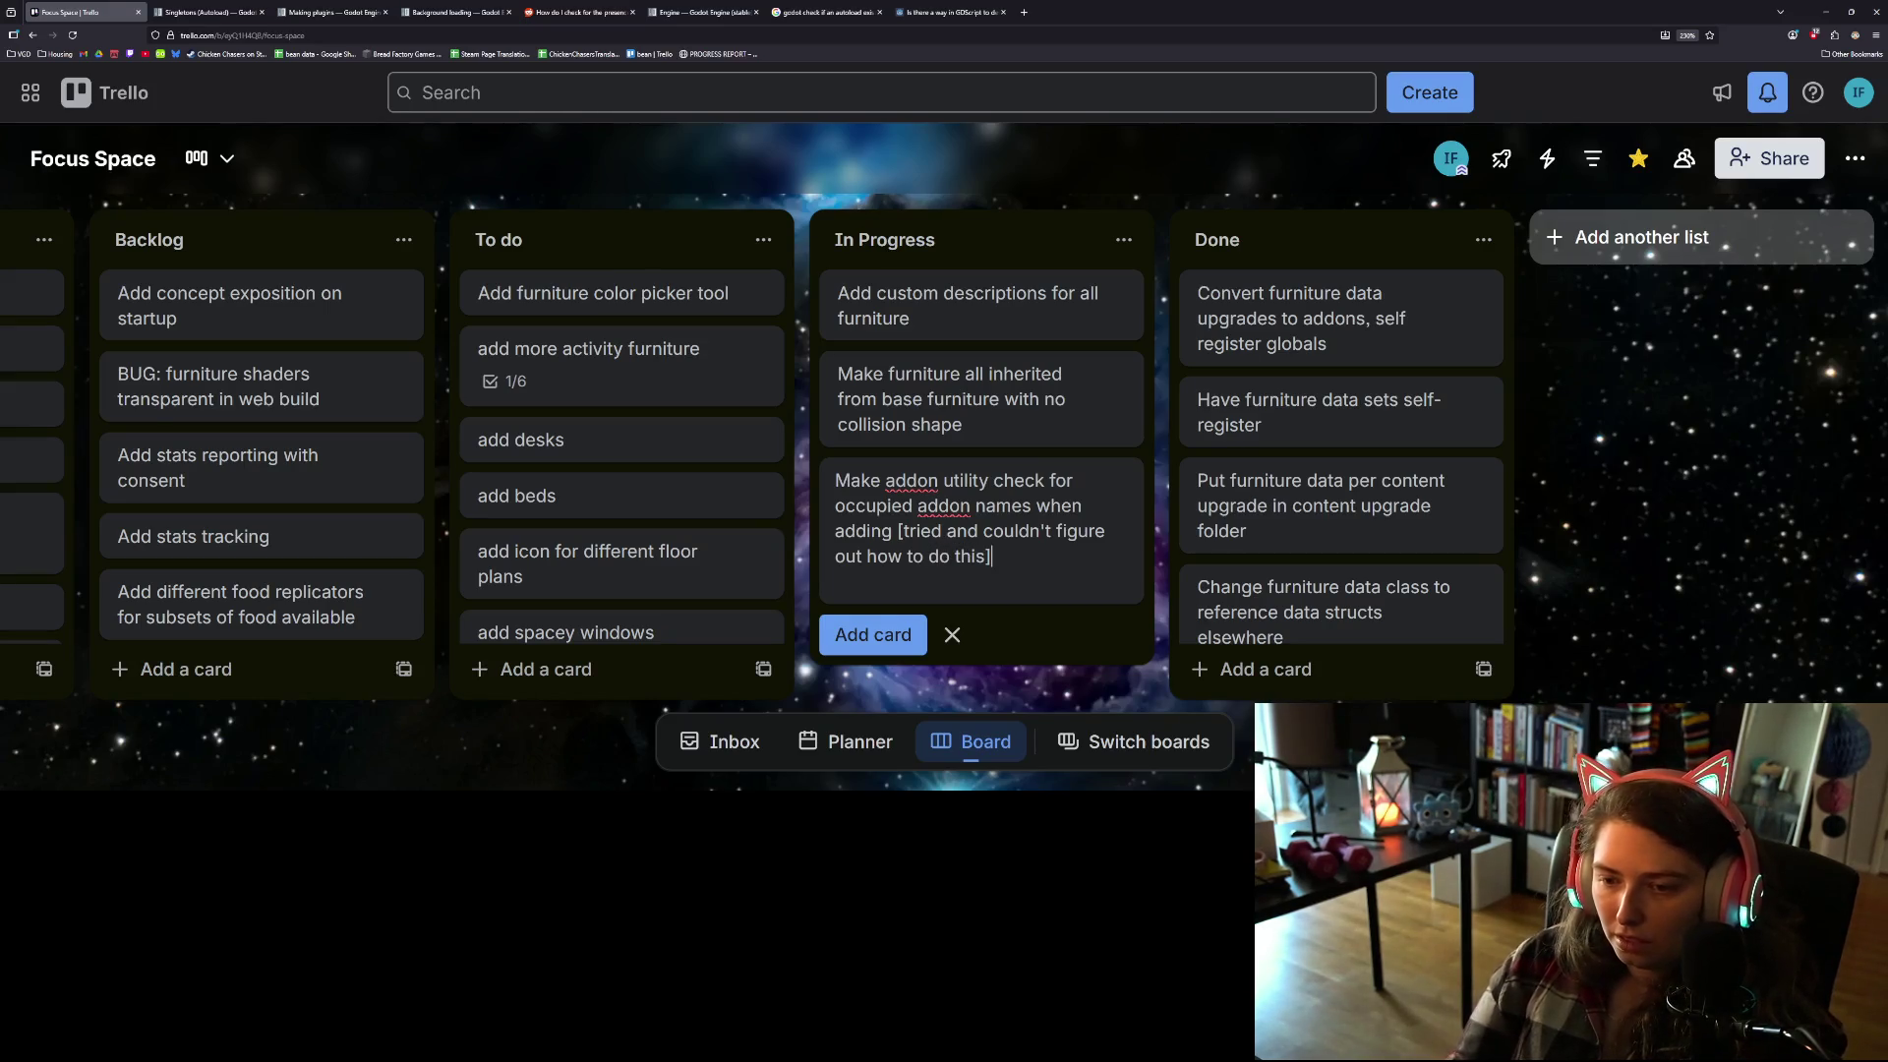
key("Return")
left_click_drag(999, 540, 314, 596)
Step: Look through the Trello board's To do list, then open a blank new Firefox tab
scroll("up", 3)
left_click(988, 637)
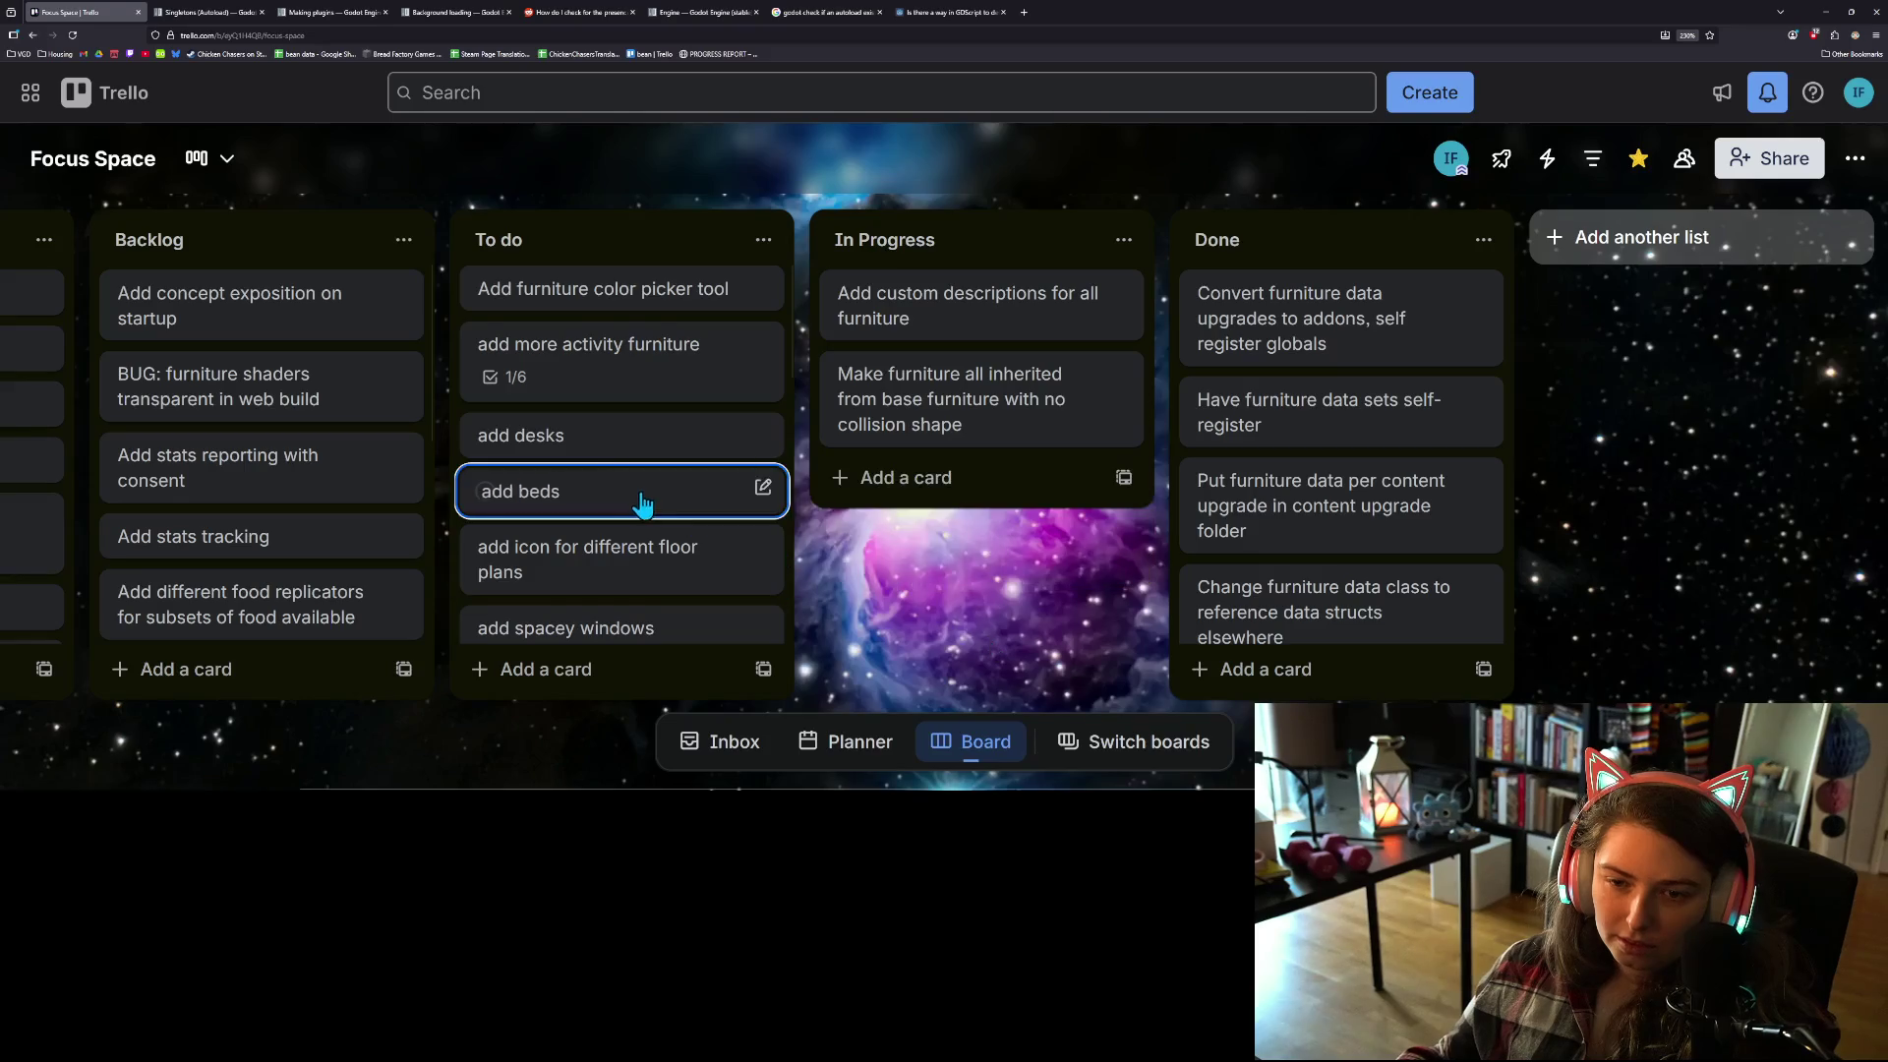
scroll("down", 3)
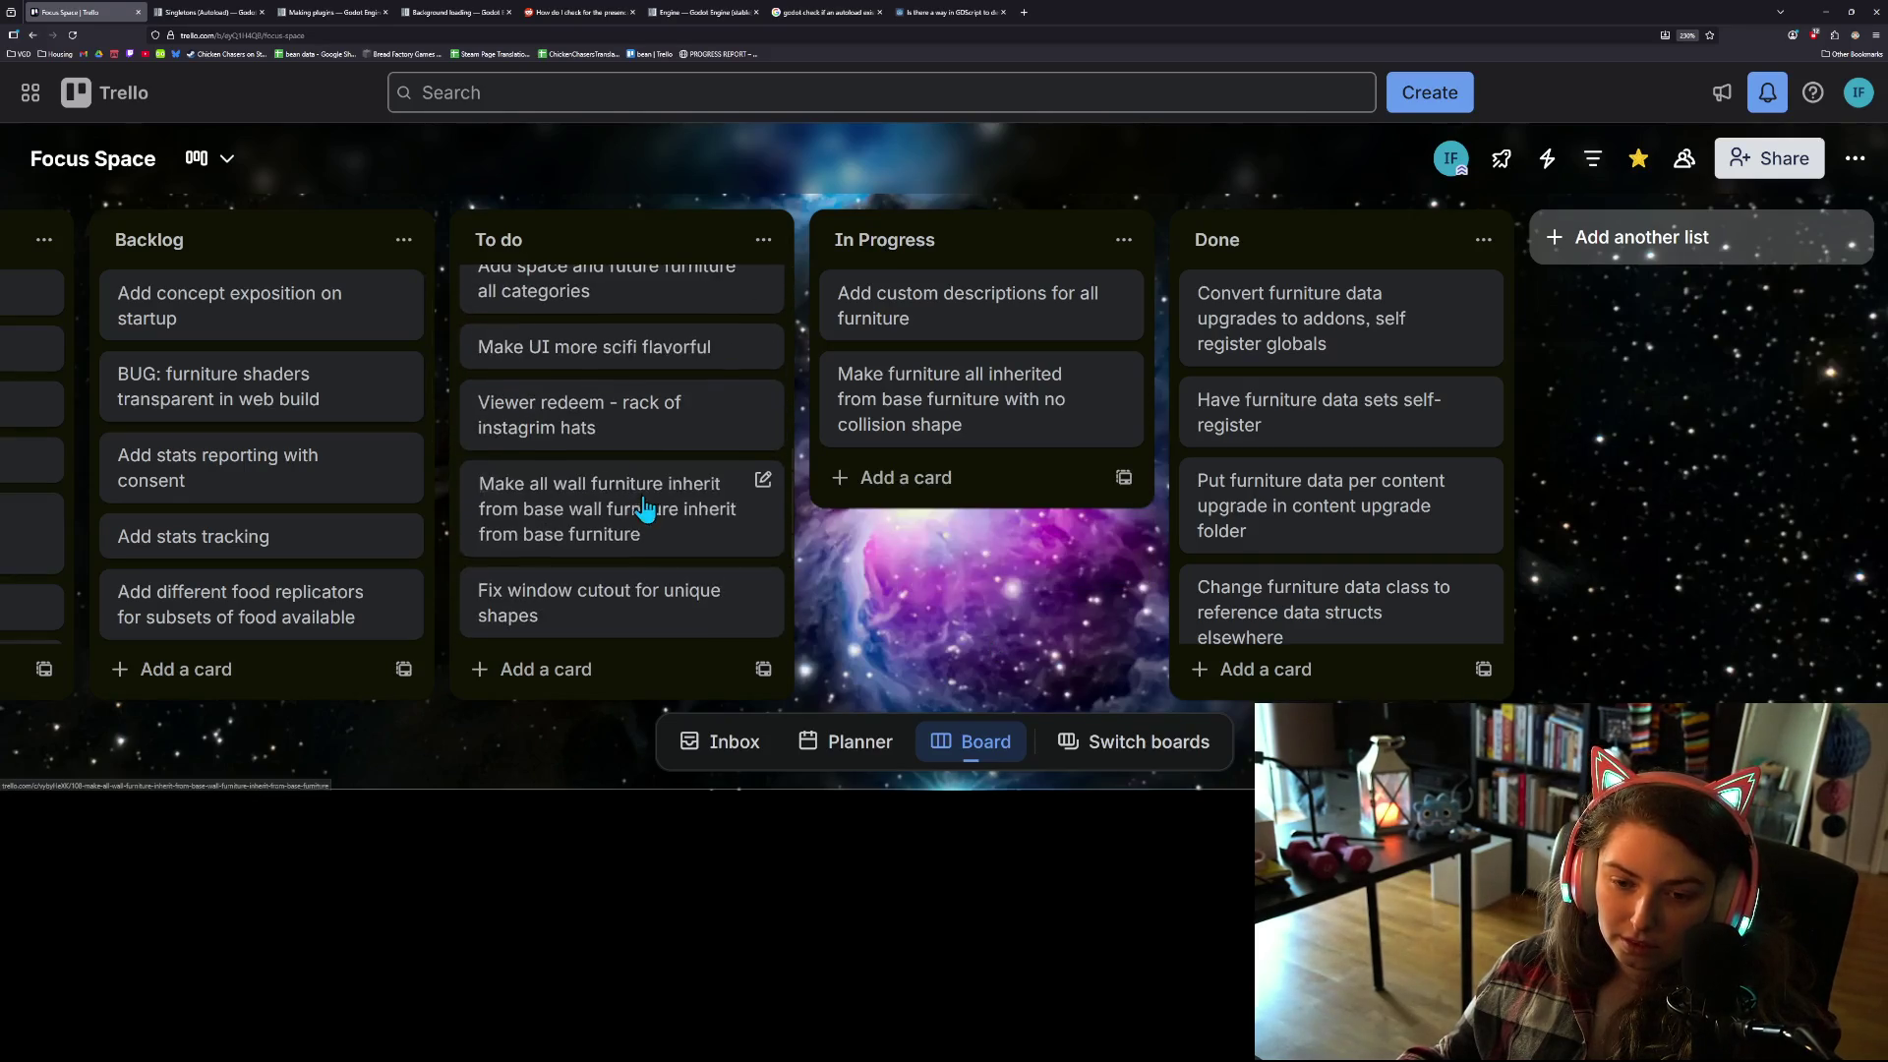
scroll("down", 3)
scroll("up", 3)
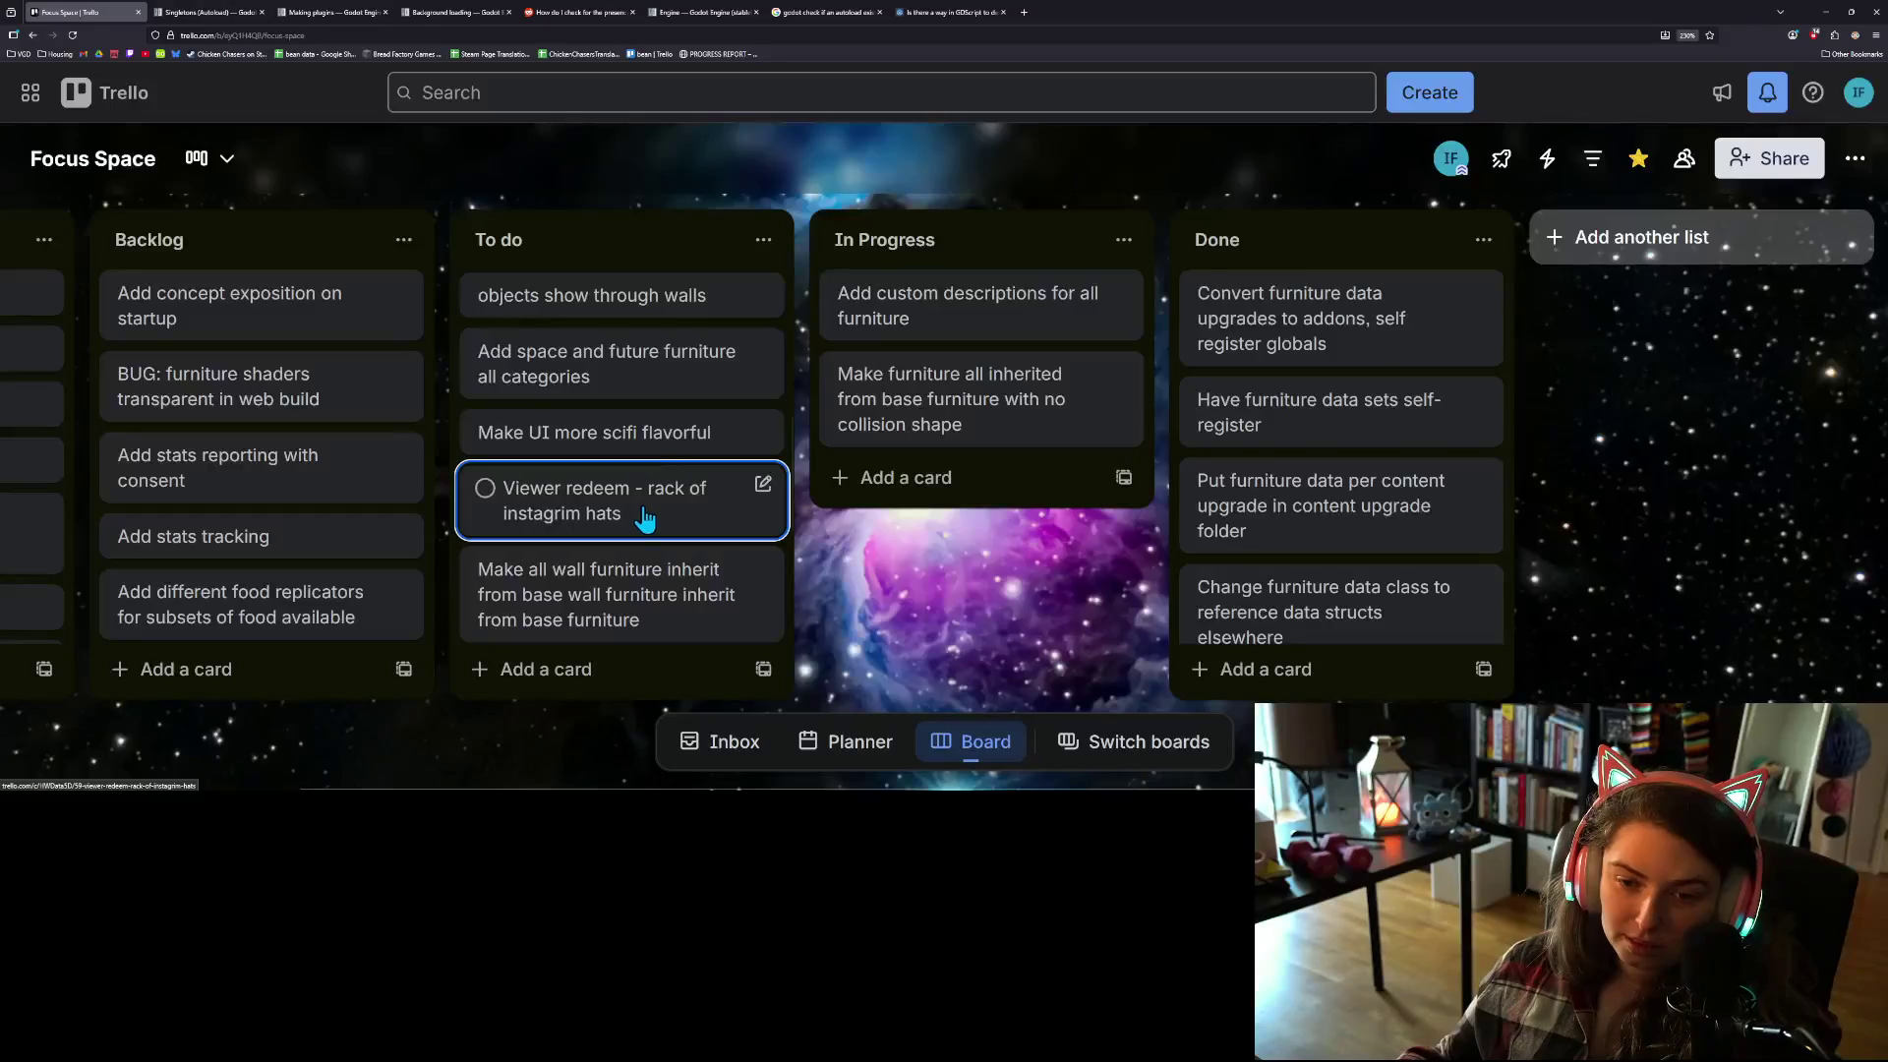
scroll("down", 3)
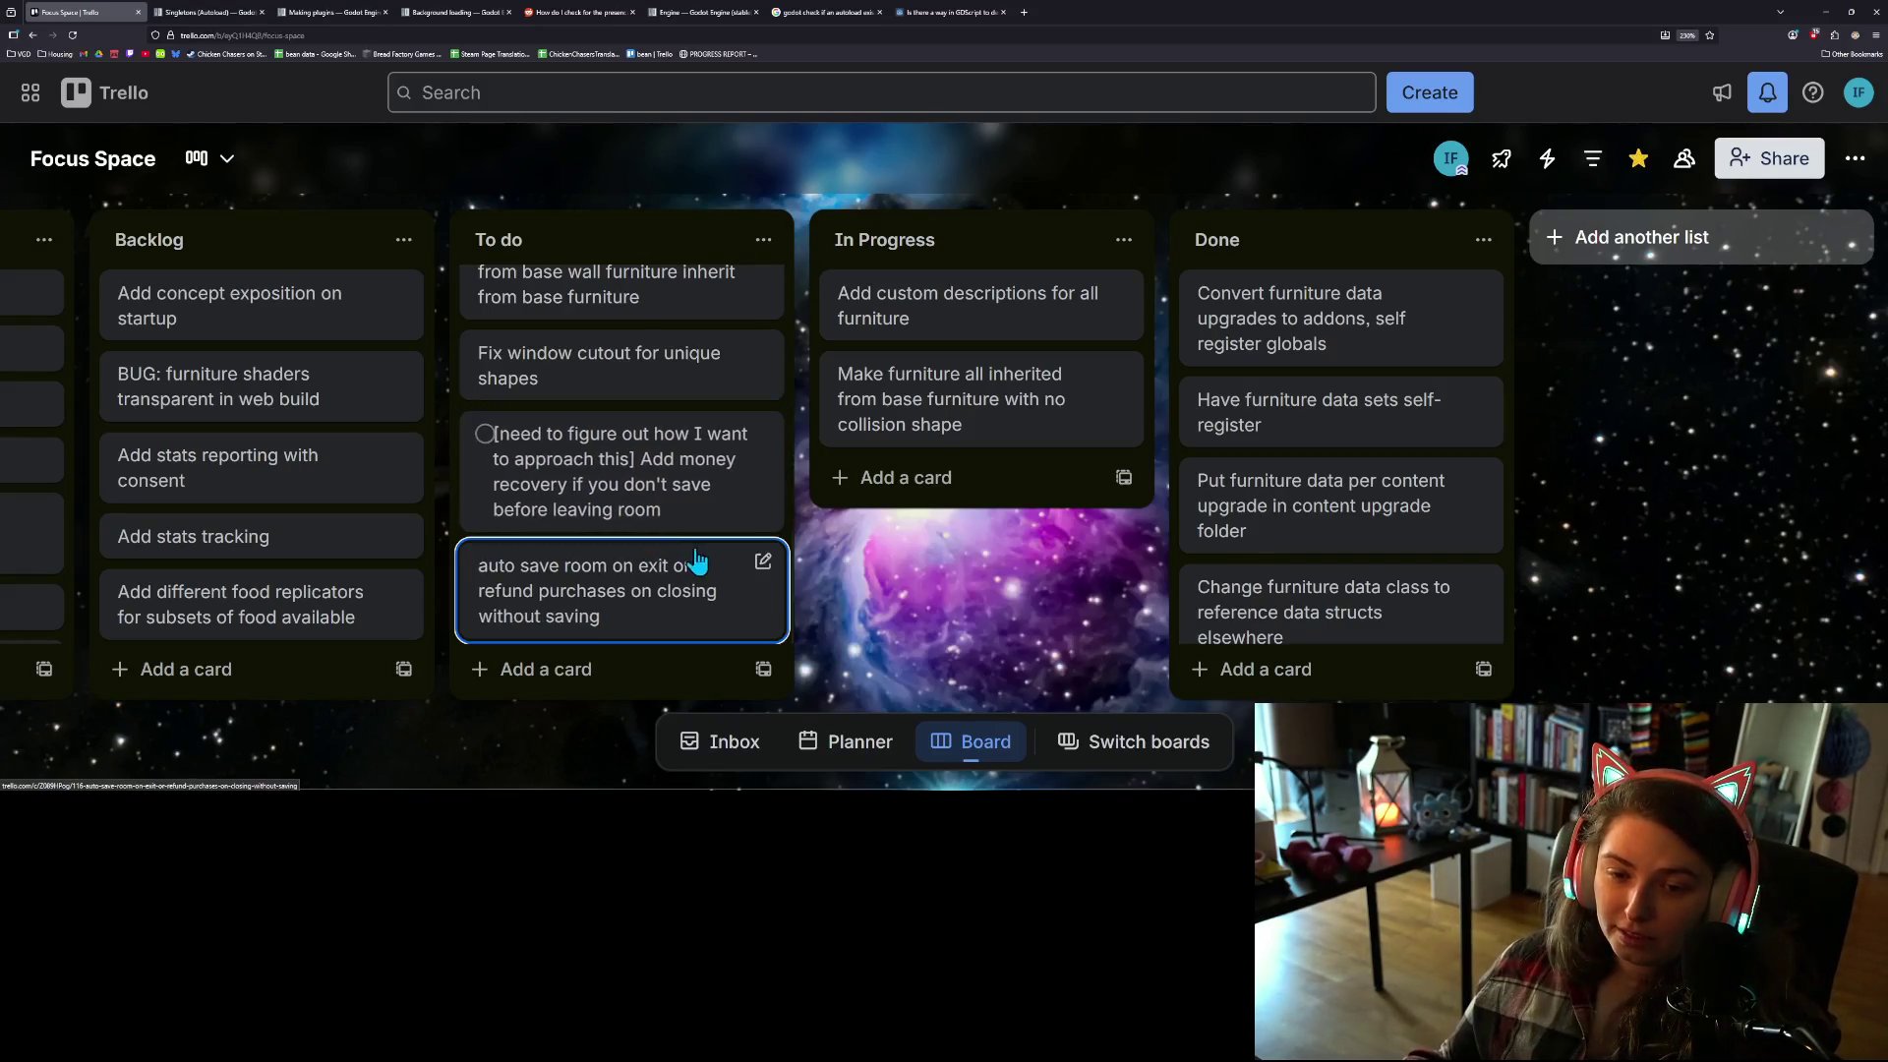
scroll("up", 3)
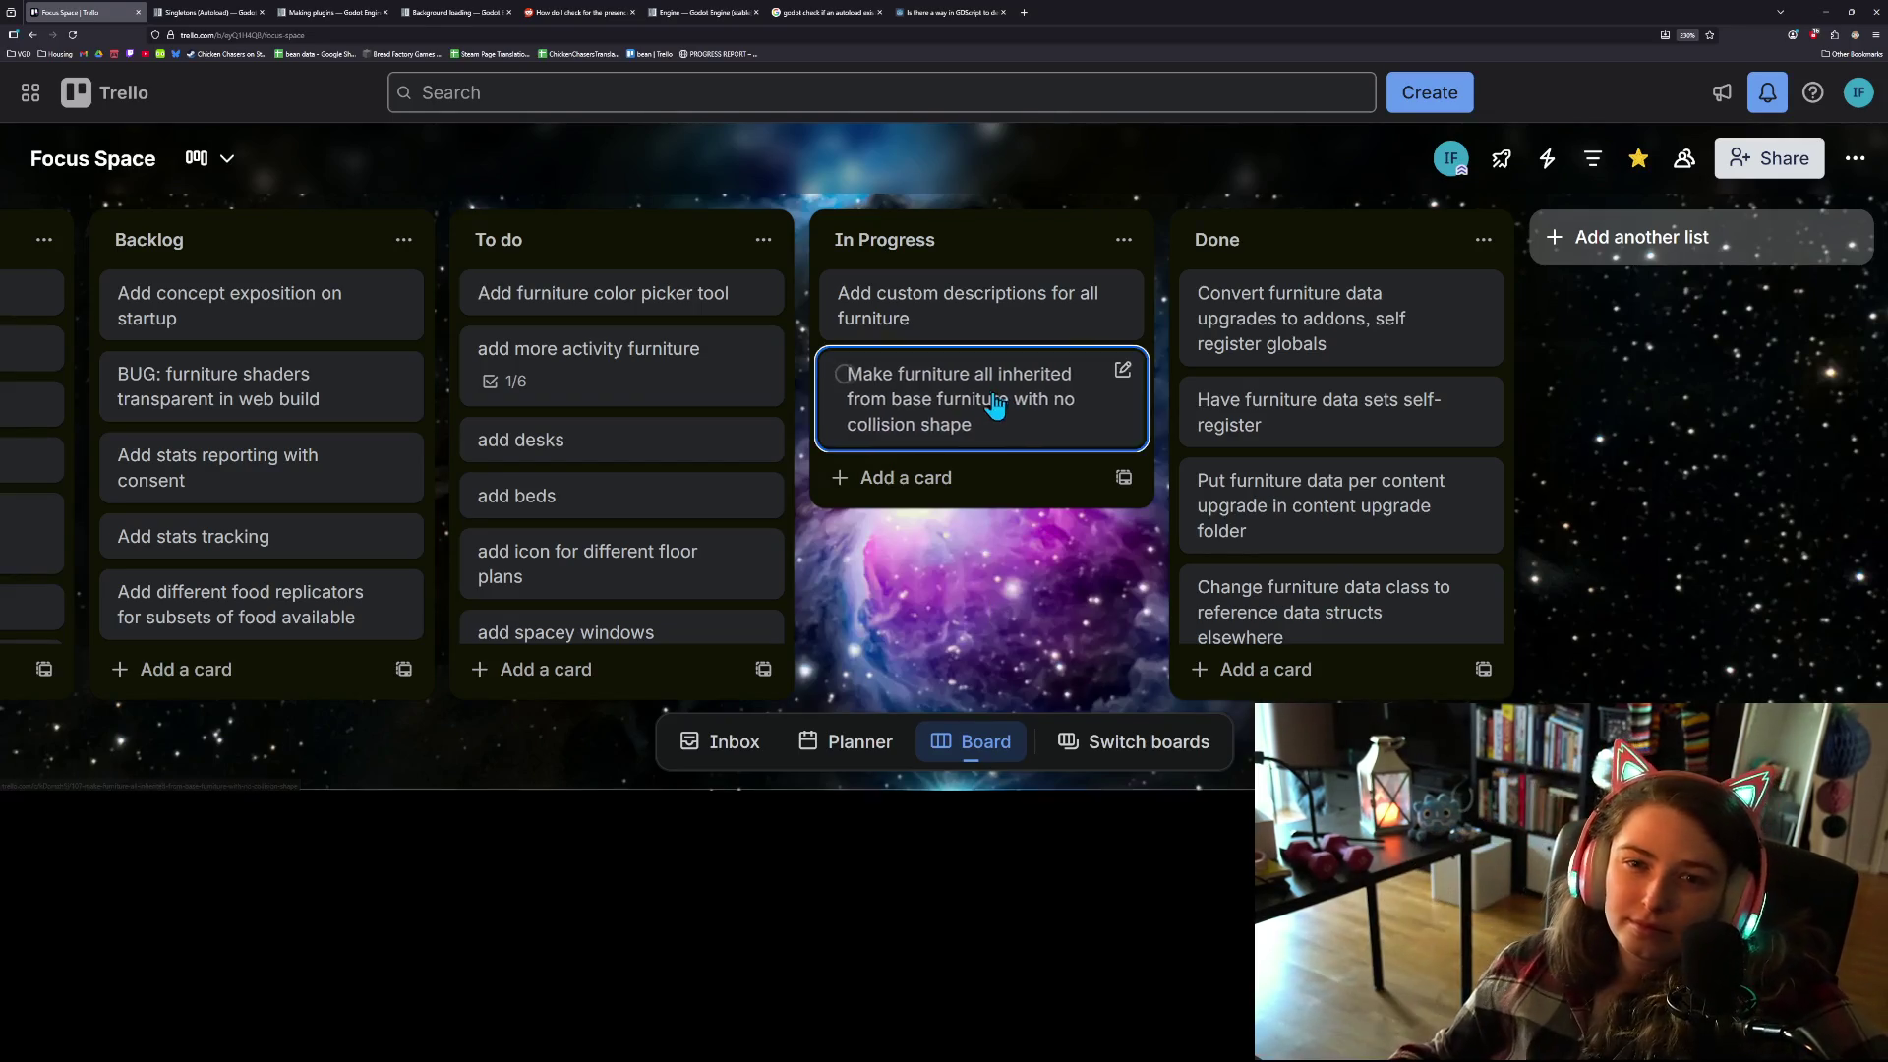
left_click(1025, 14)
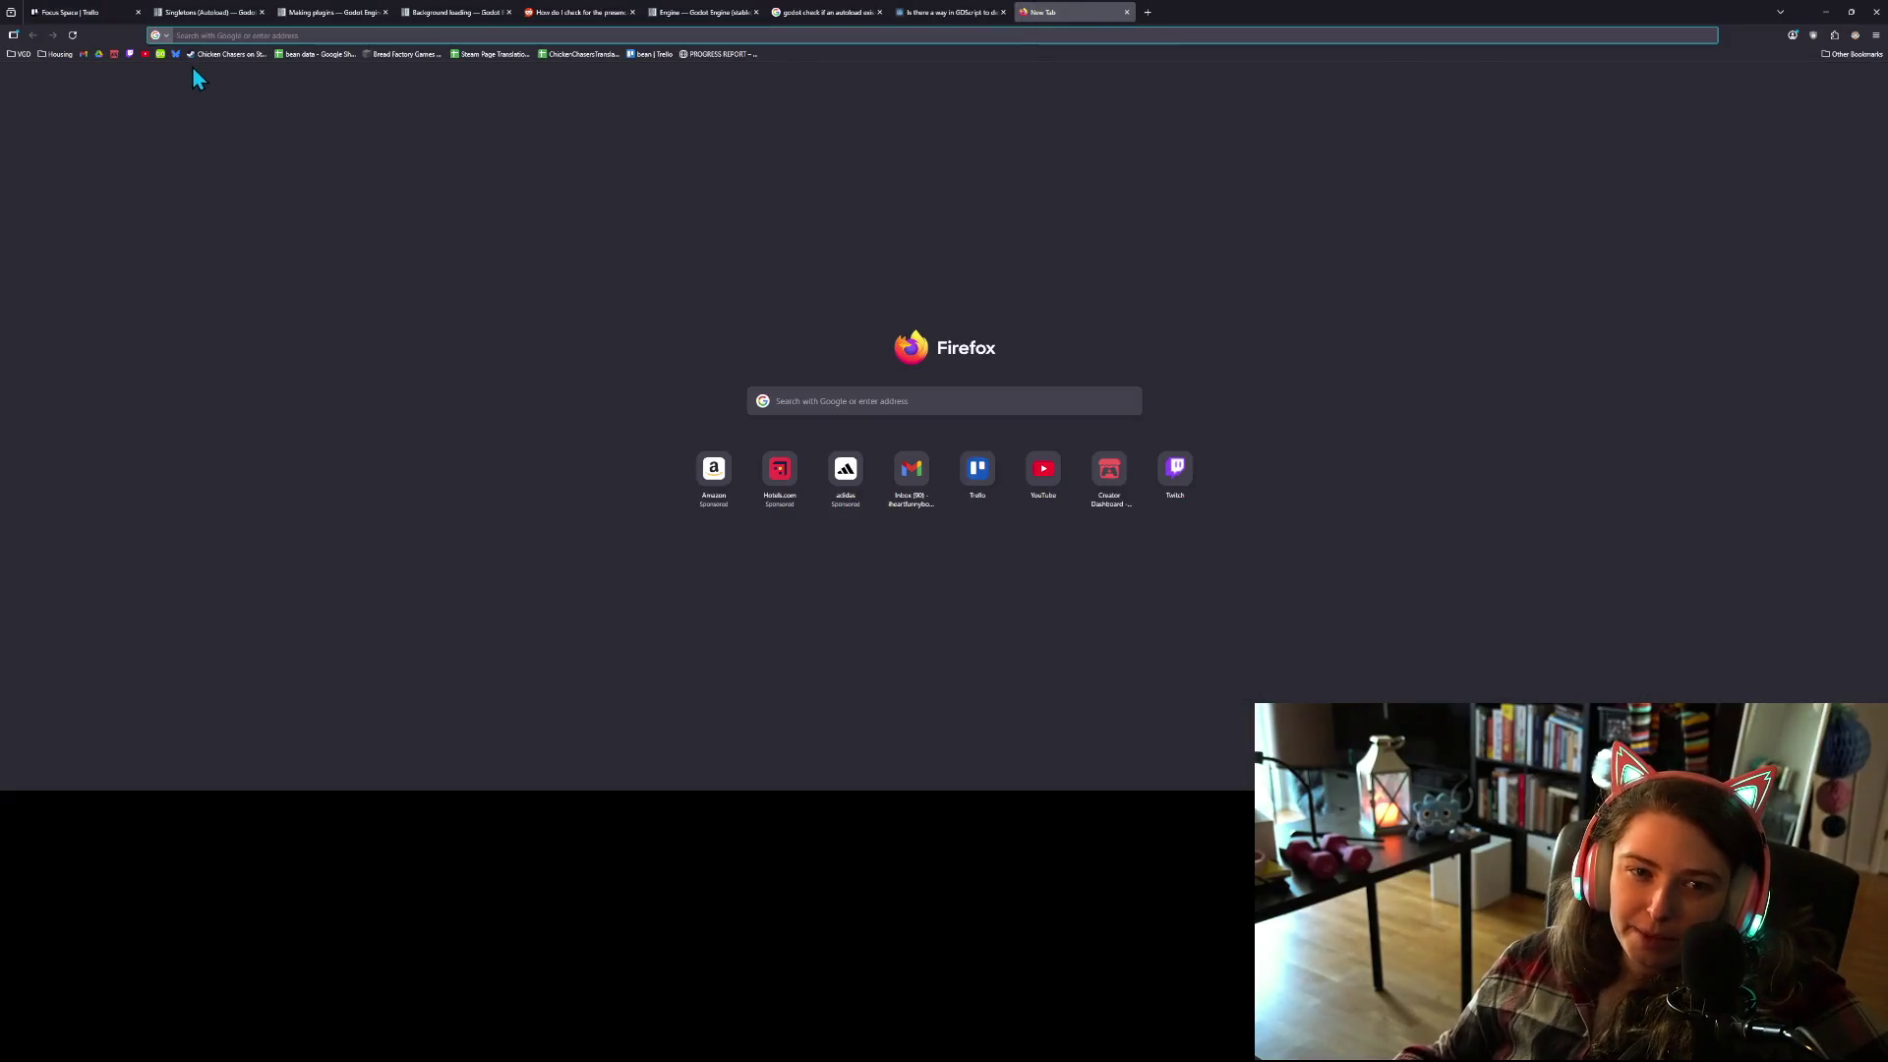
Step: Go to the account's own Bluesky profile and scroll down through its Posts
left_click(175, 54)
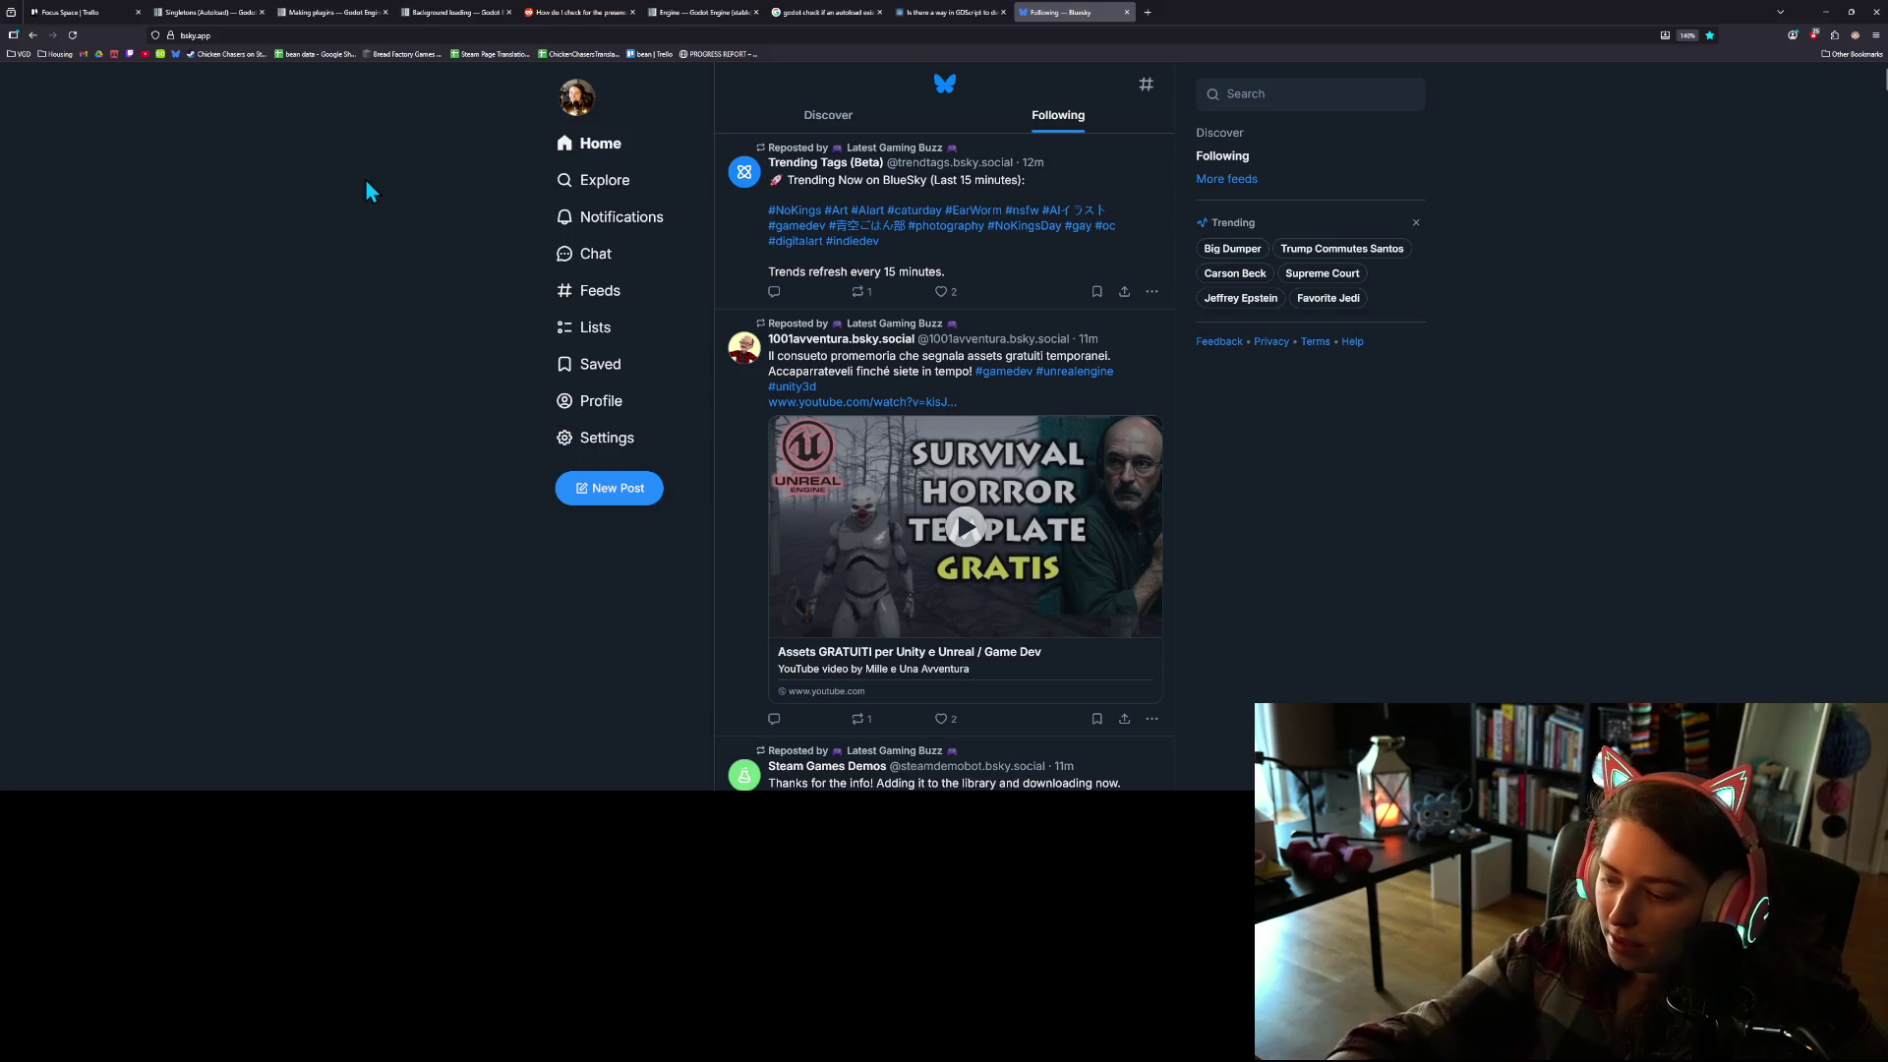
left_click(587, 416)
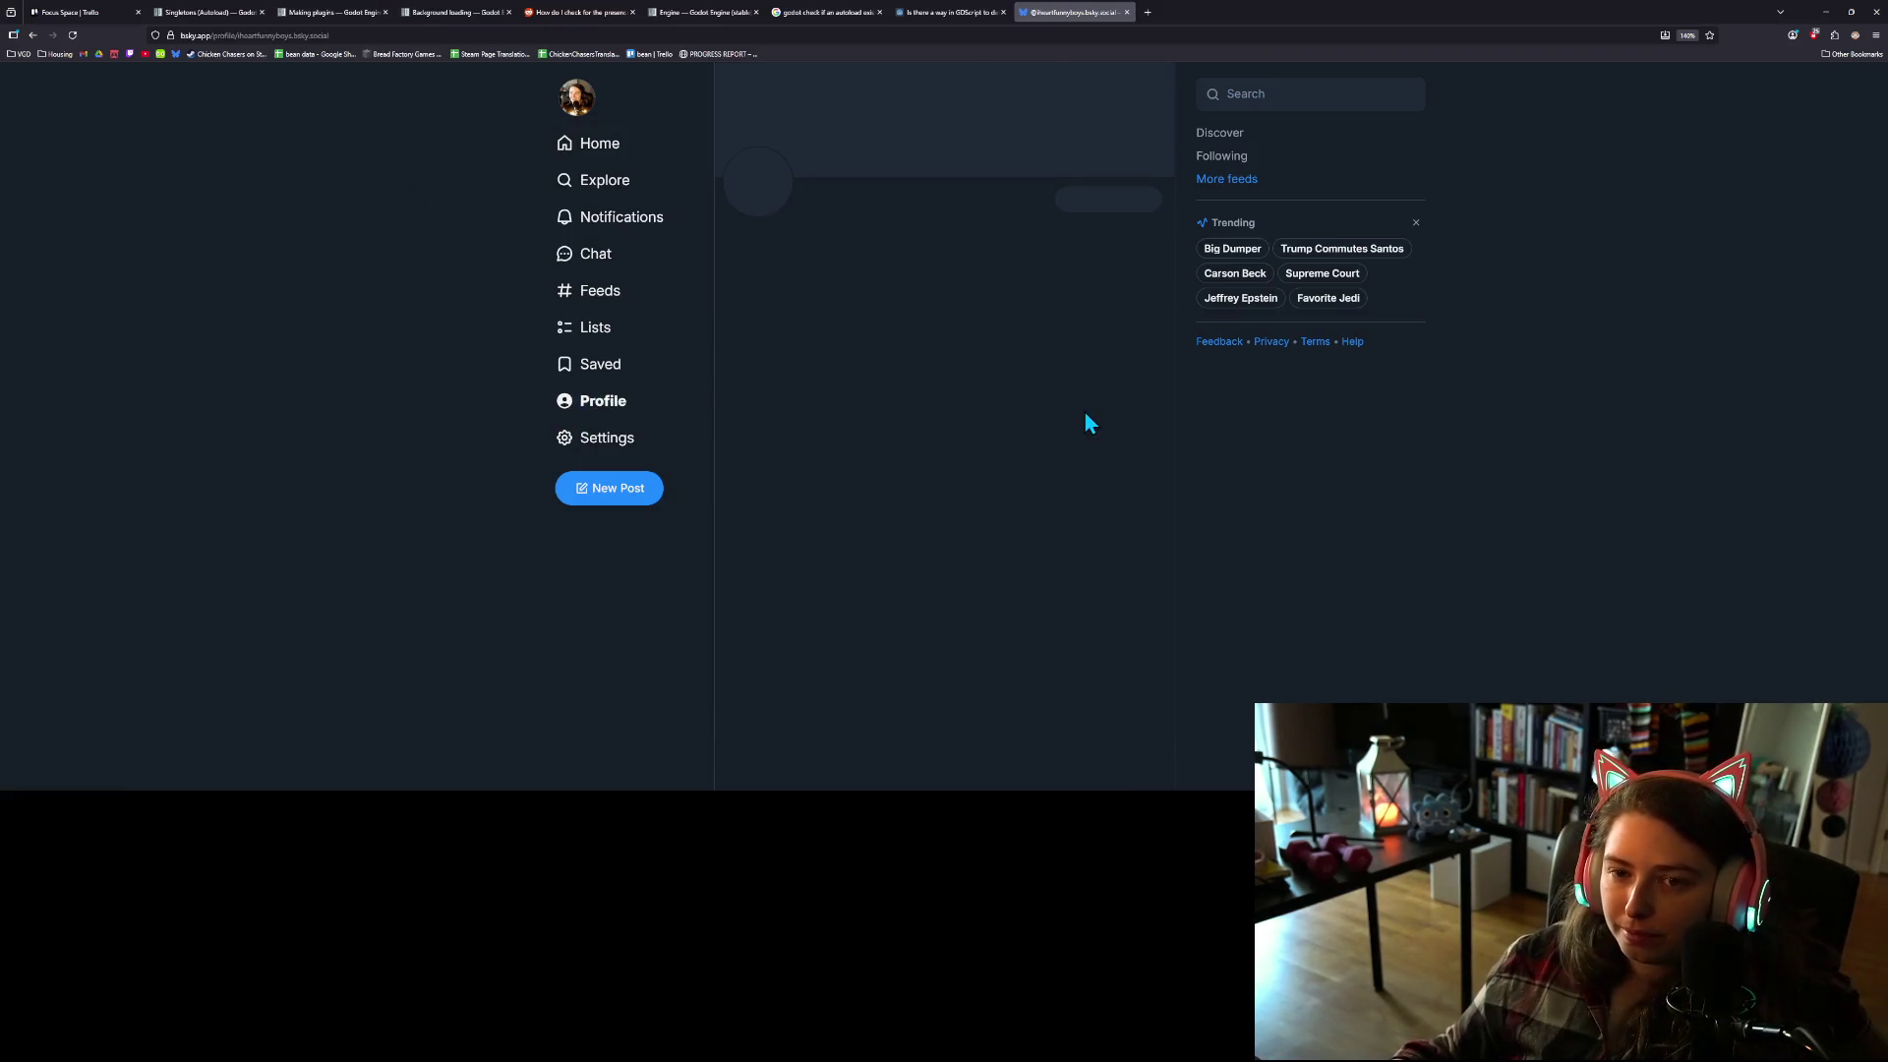
scroll("up", 3)
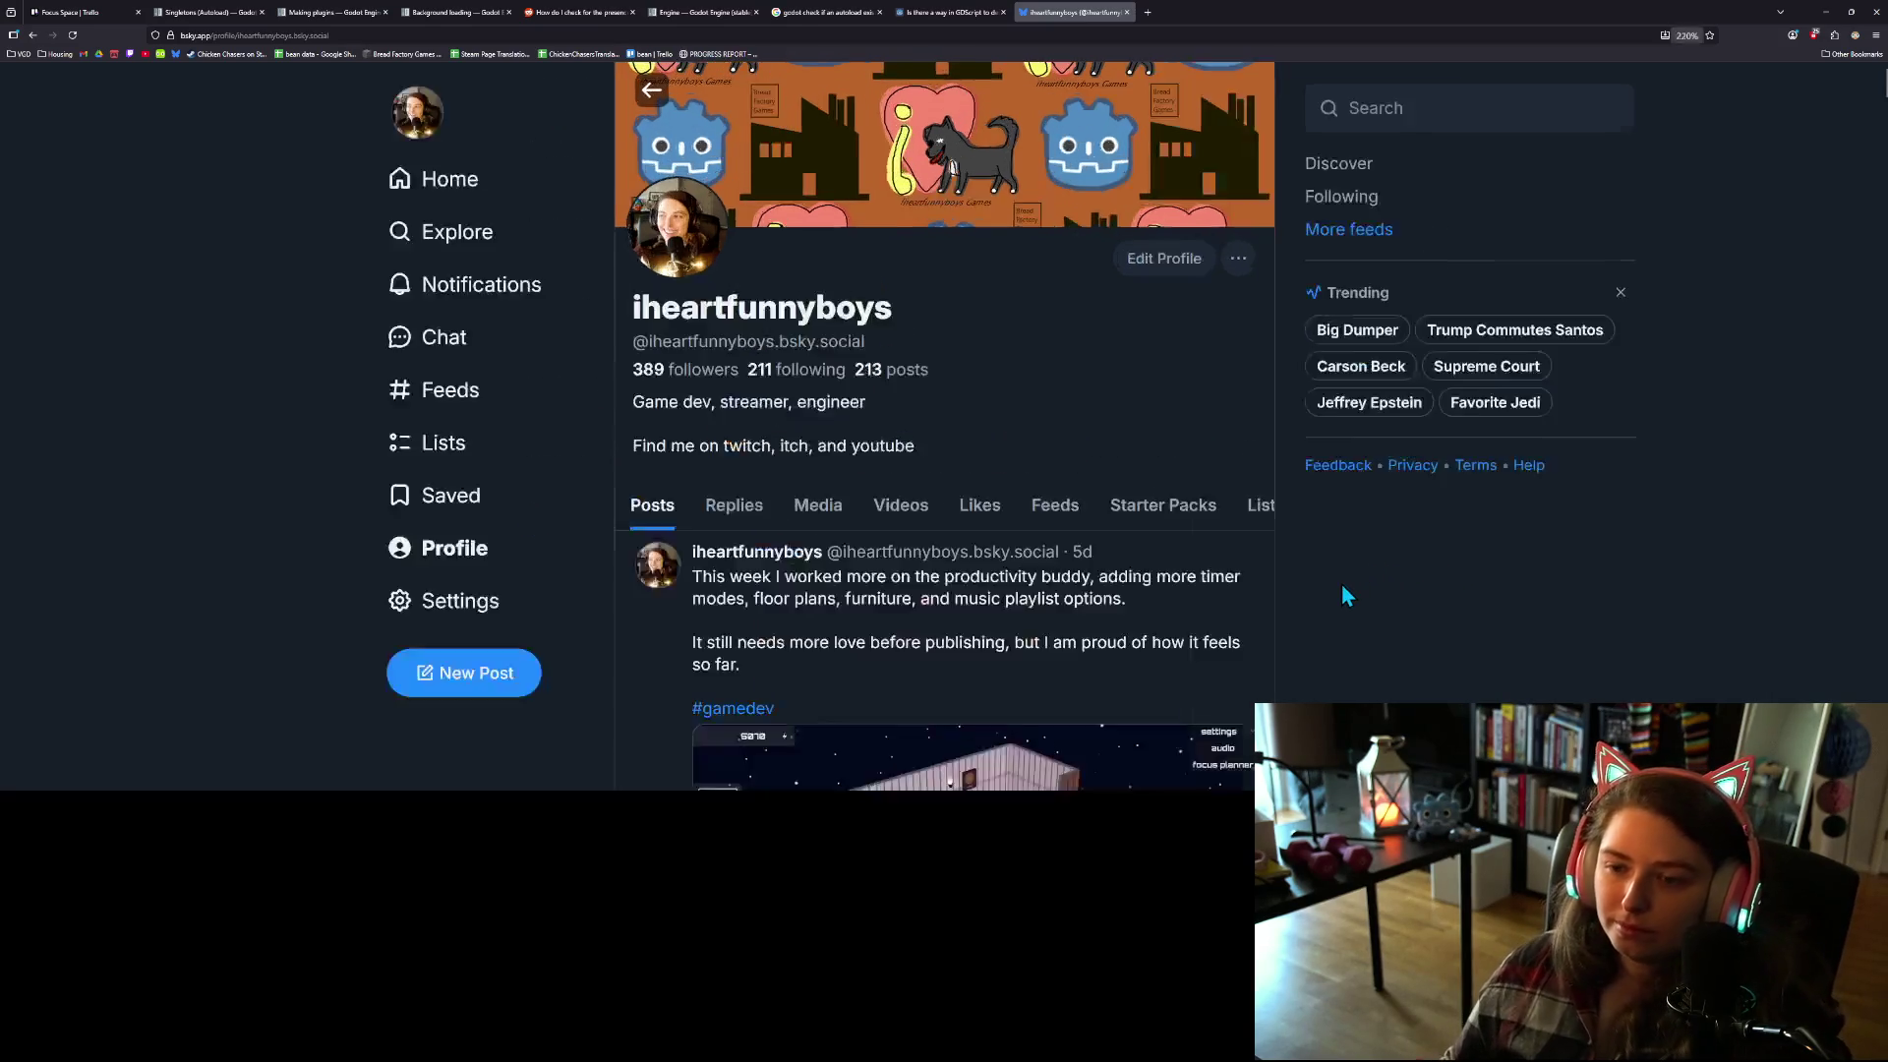
scroll("down", 3)
scroll("down", 3)
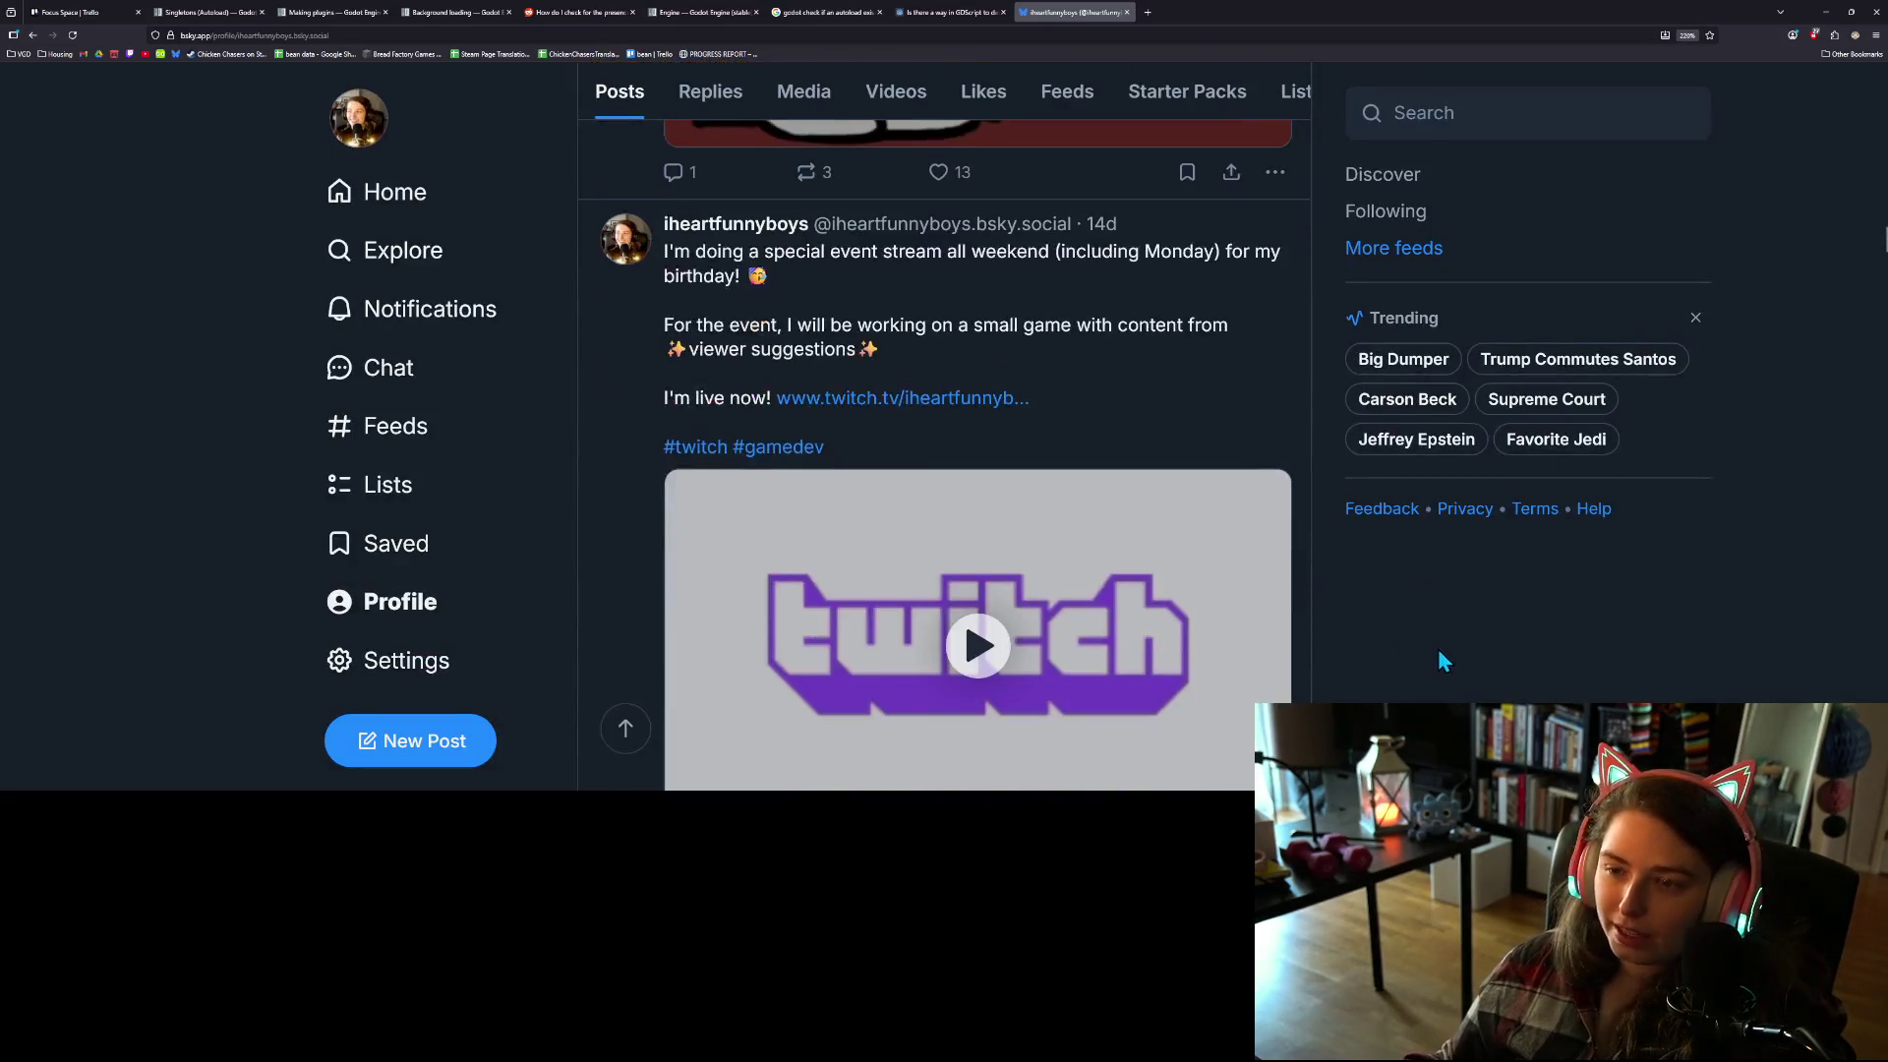
scroll("down", 3)
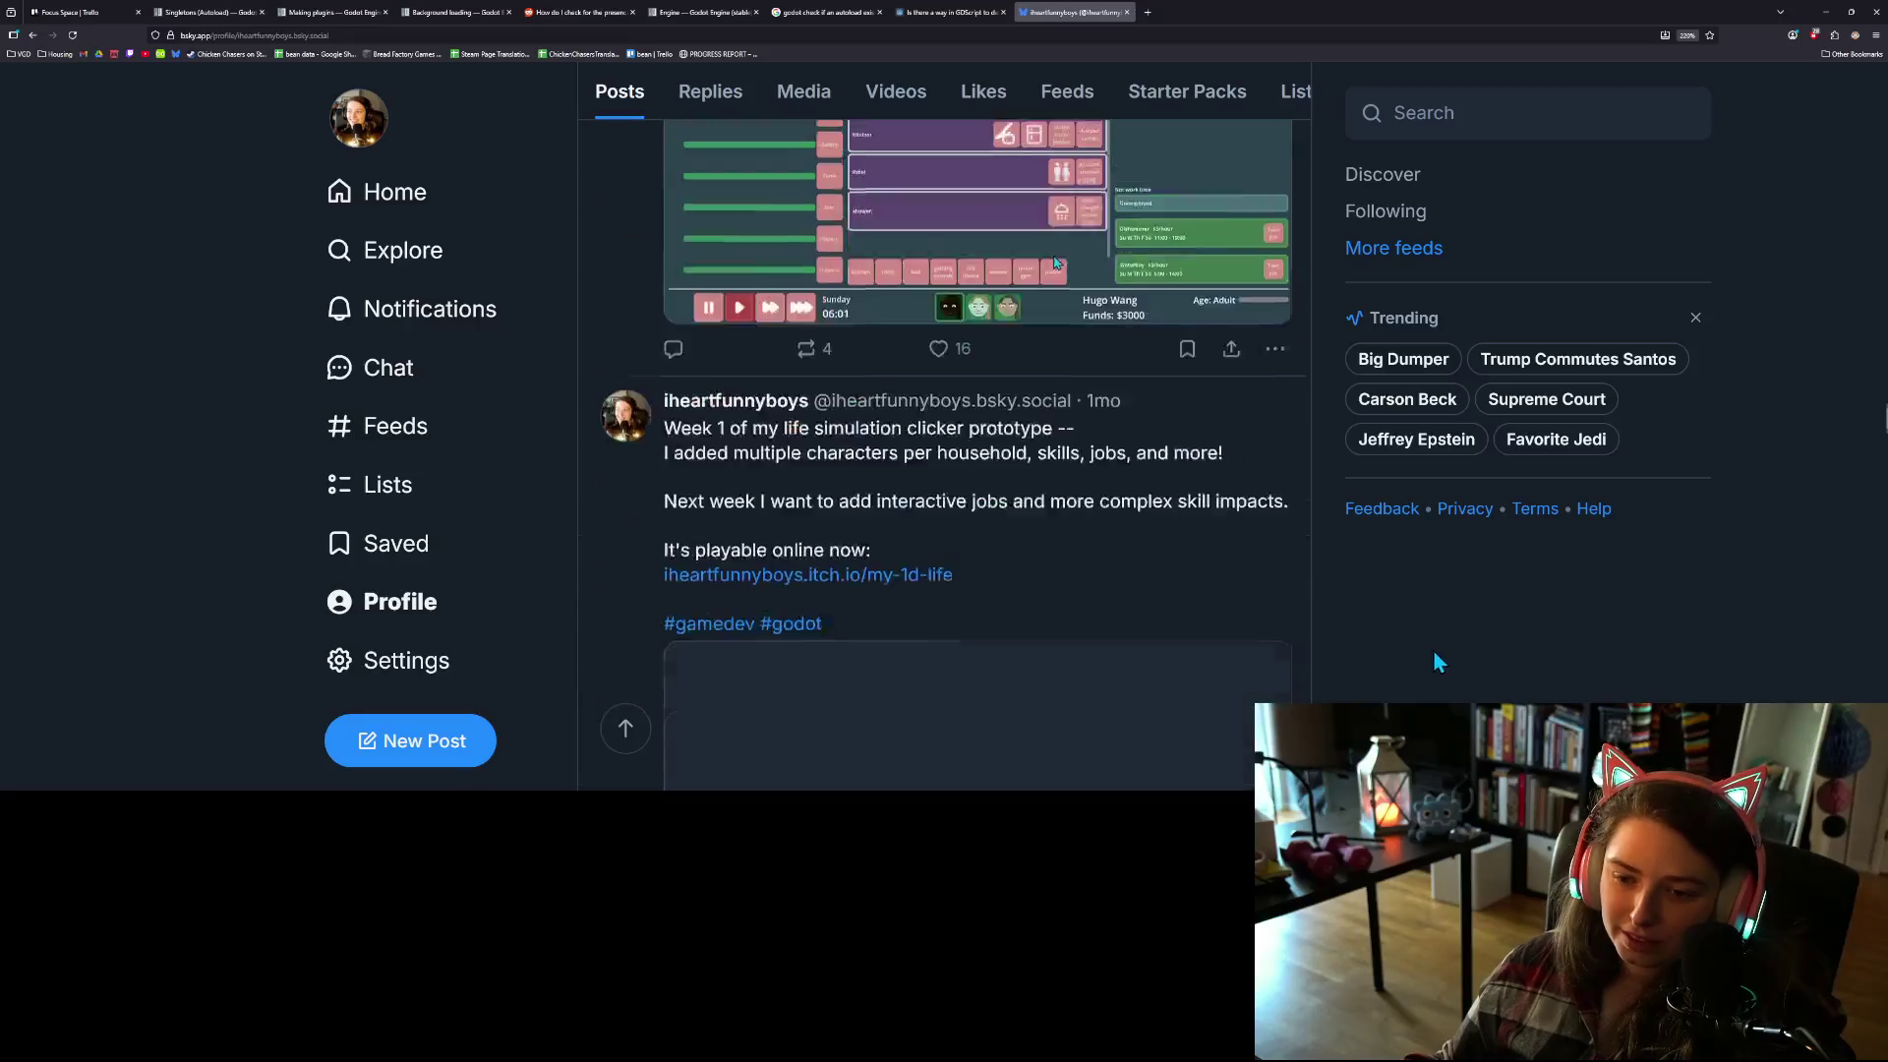
scroll("down", 3)
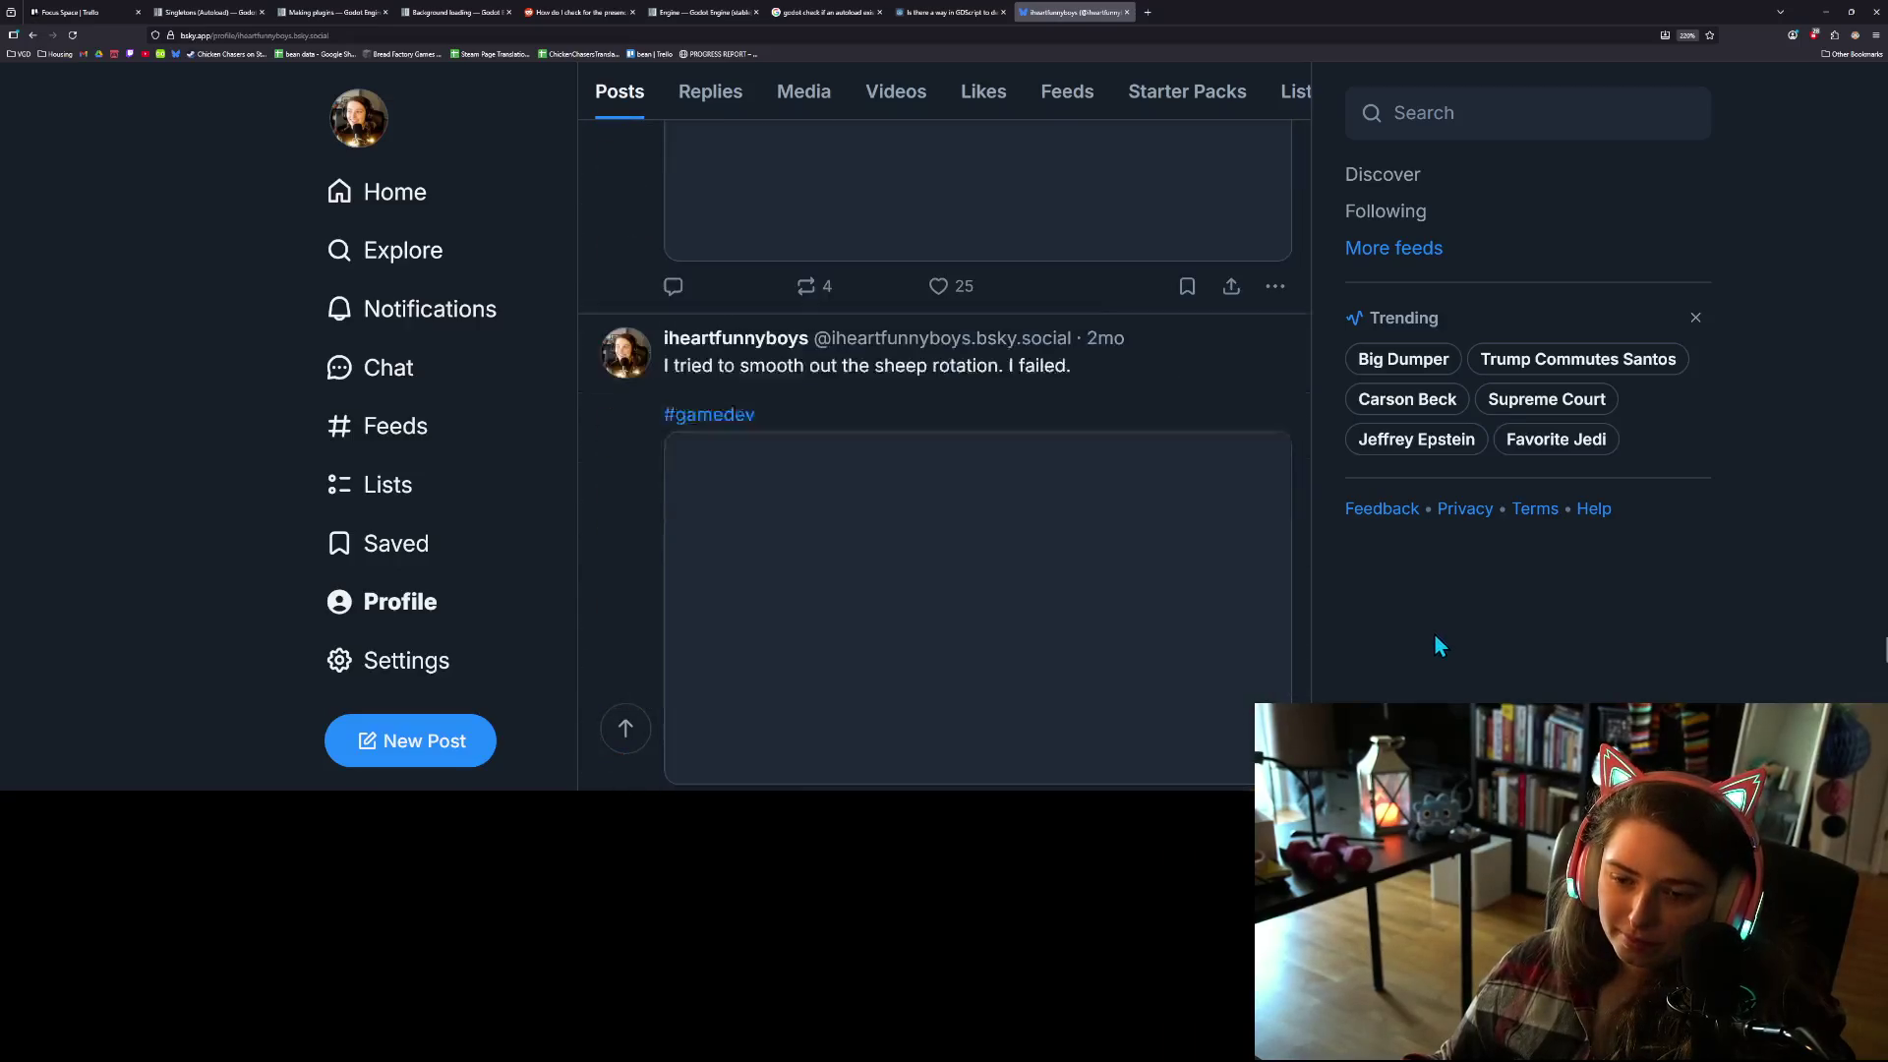
scroll("down", 3)
Step: Zoom the page out and scroll down to the week 1 cozy cafe prototype post
key("ctrl+minus")
key("ctrl+minus")
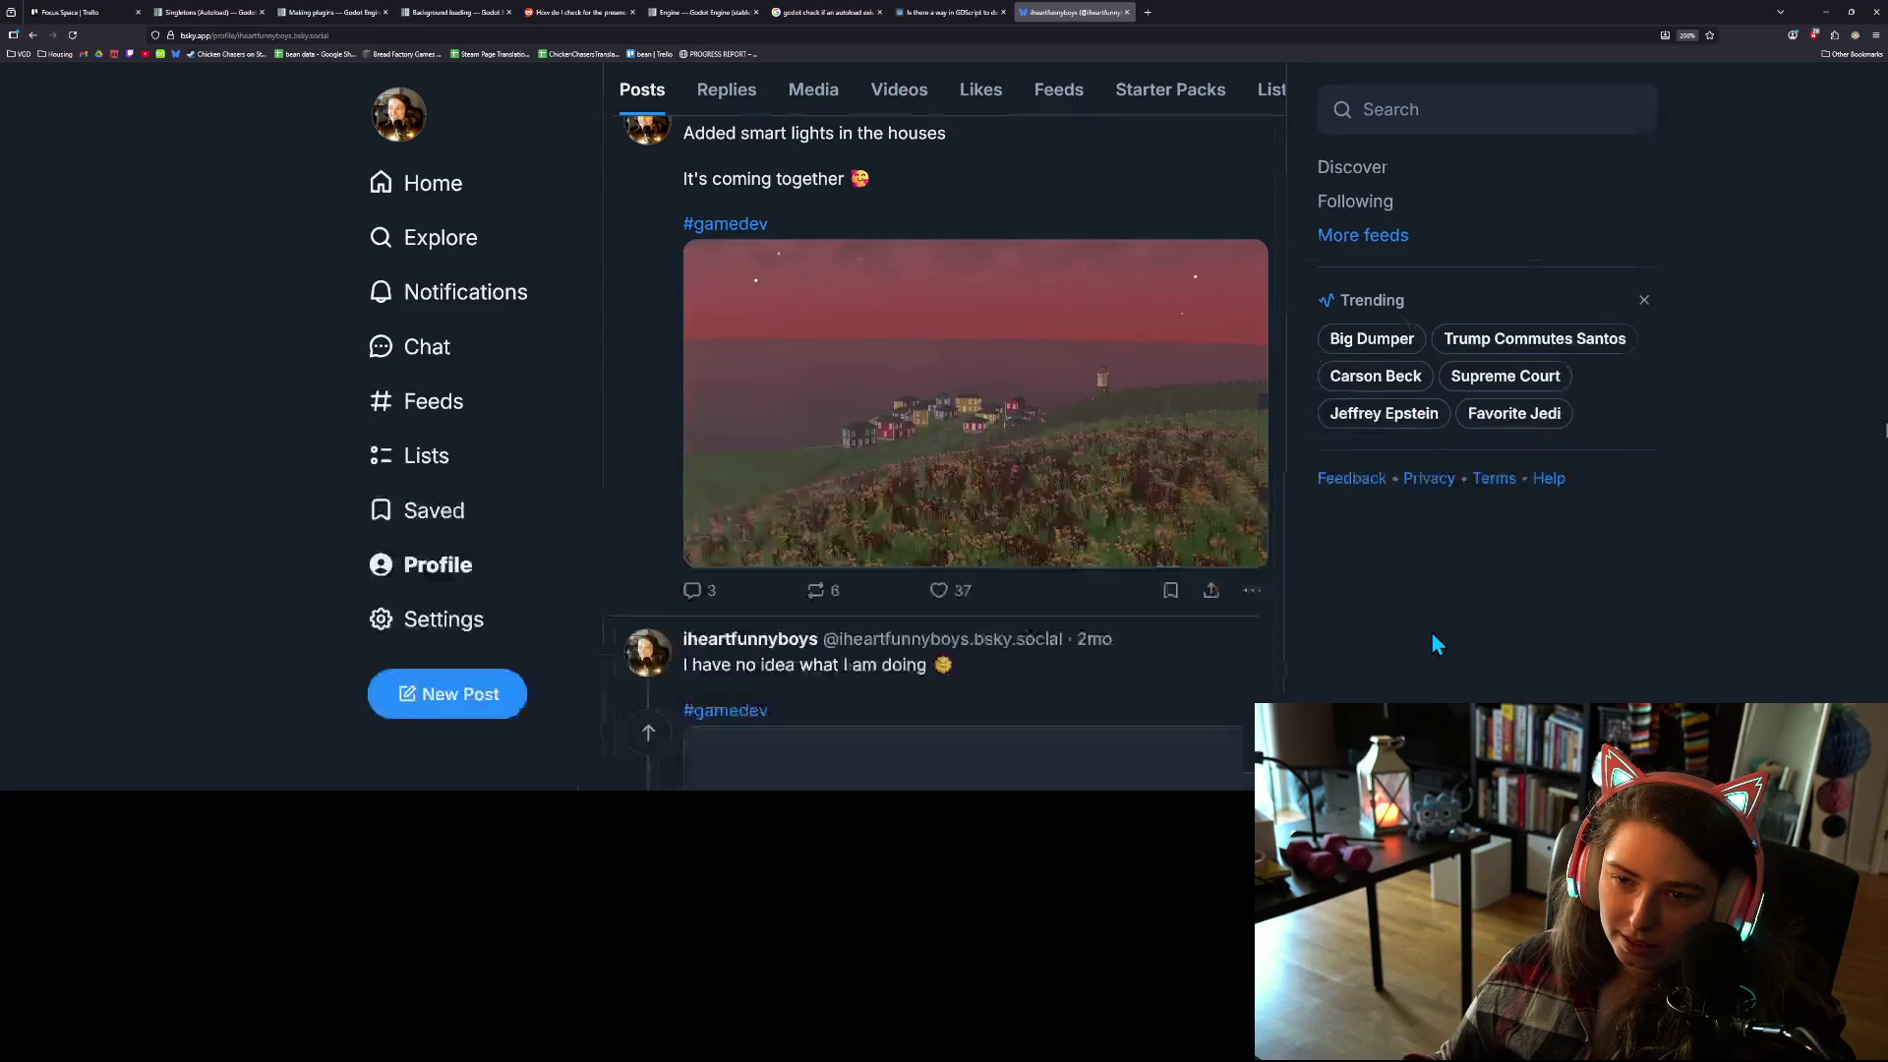
scroll("down", 3)
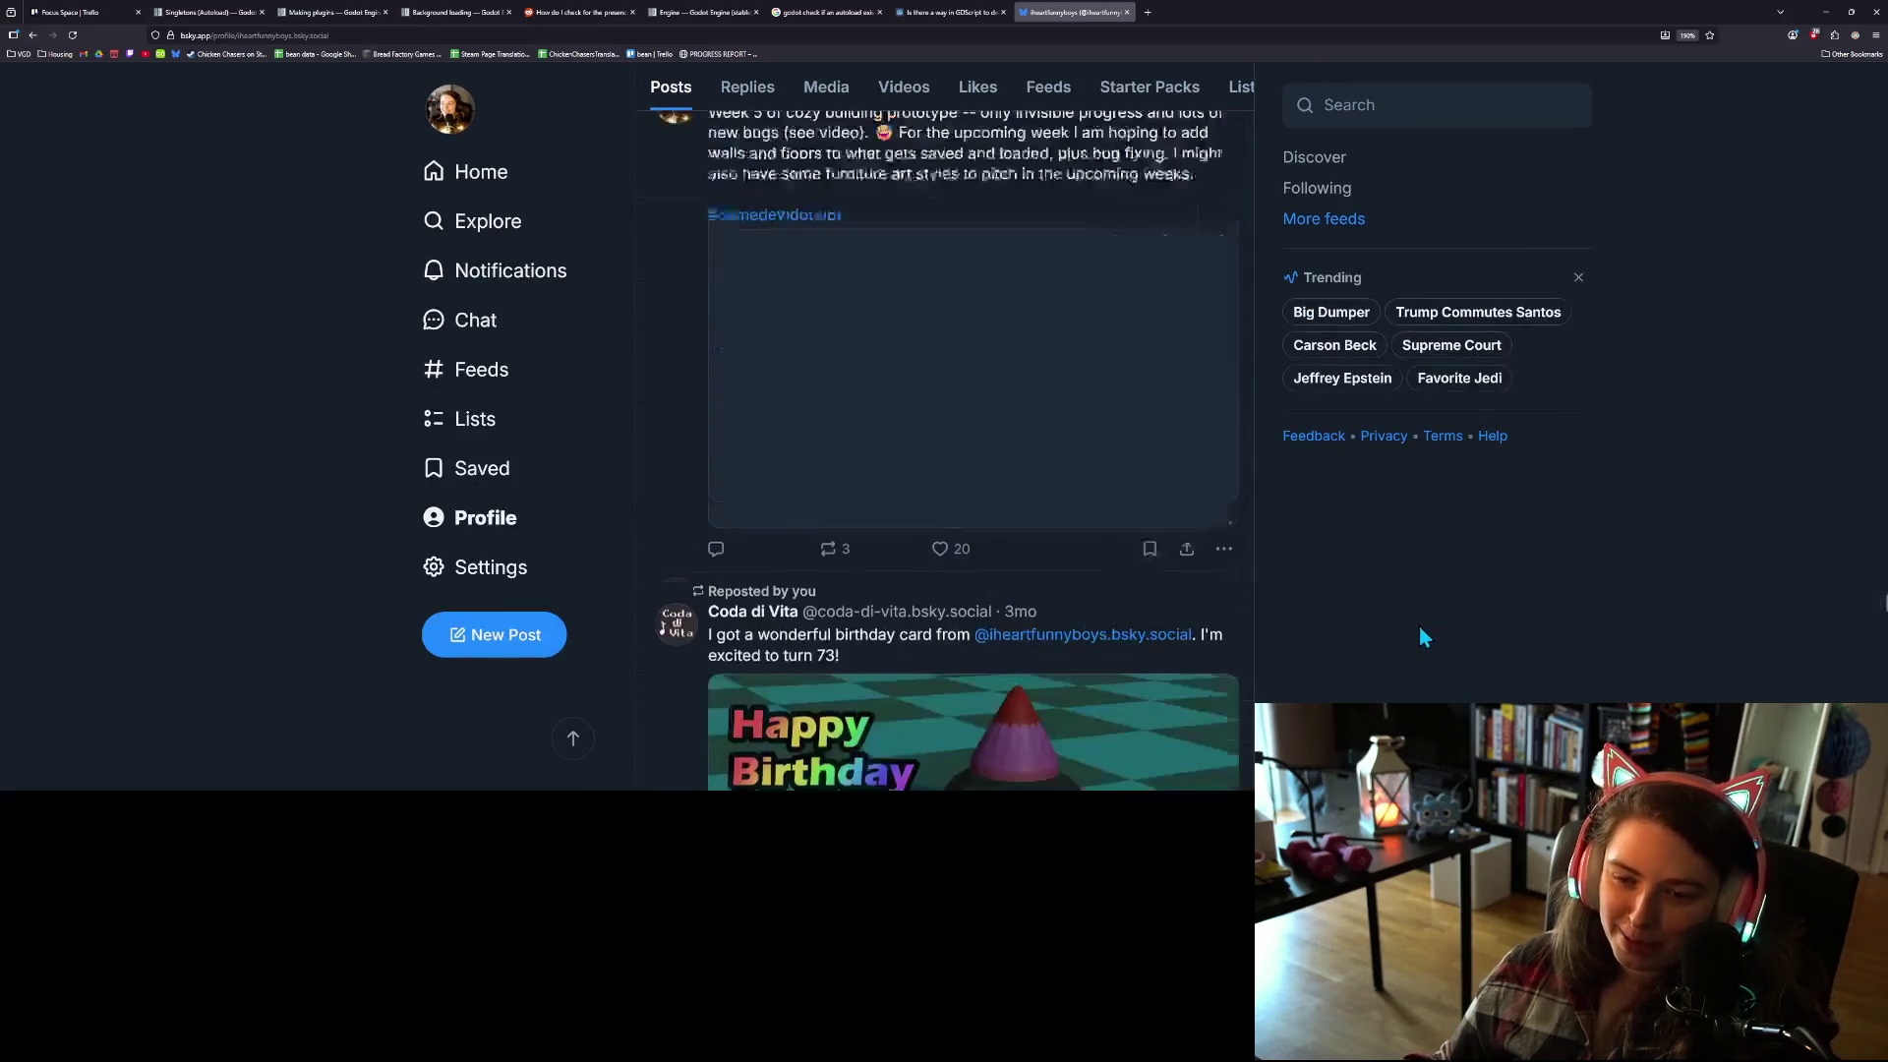
scroll("down", 3)
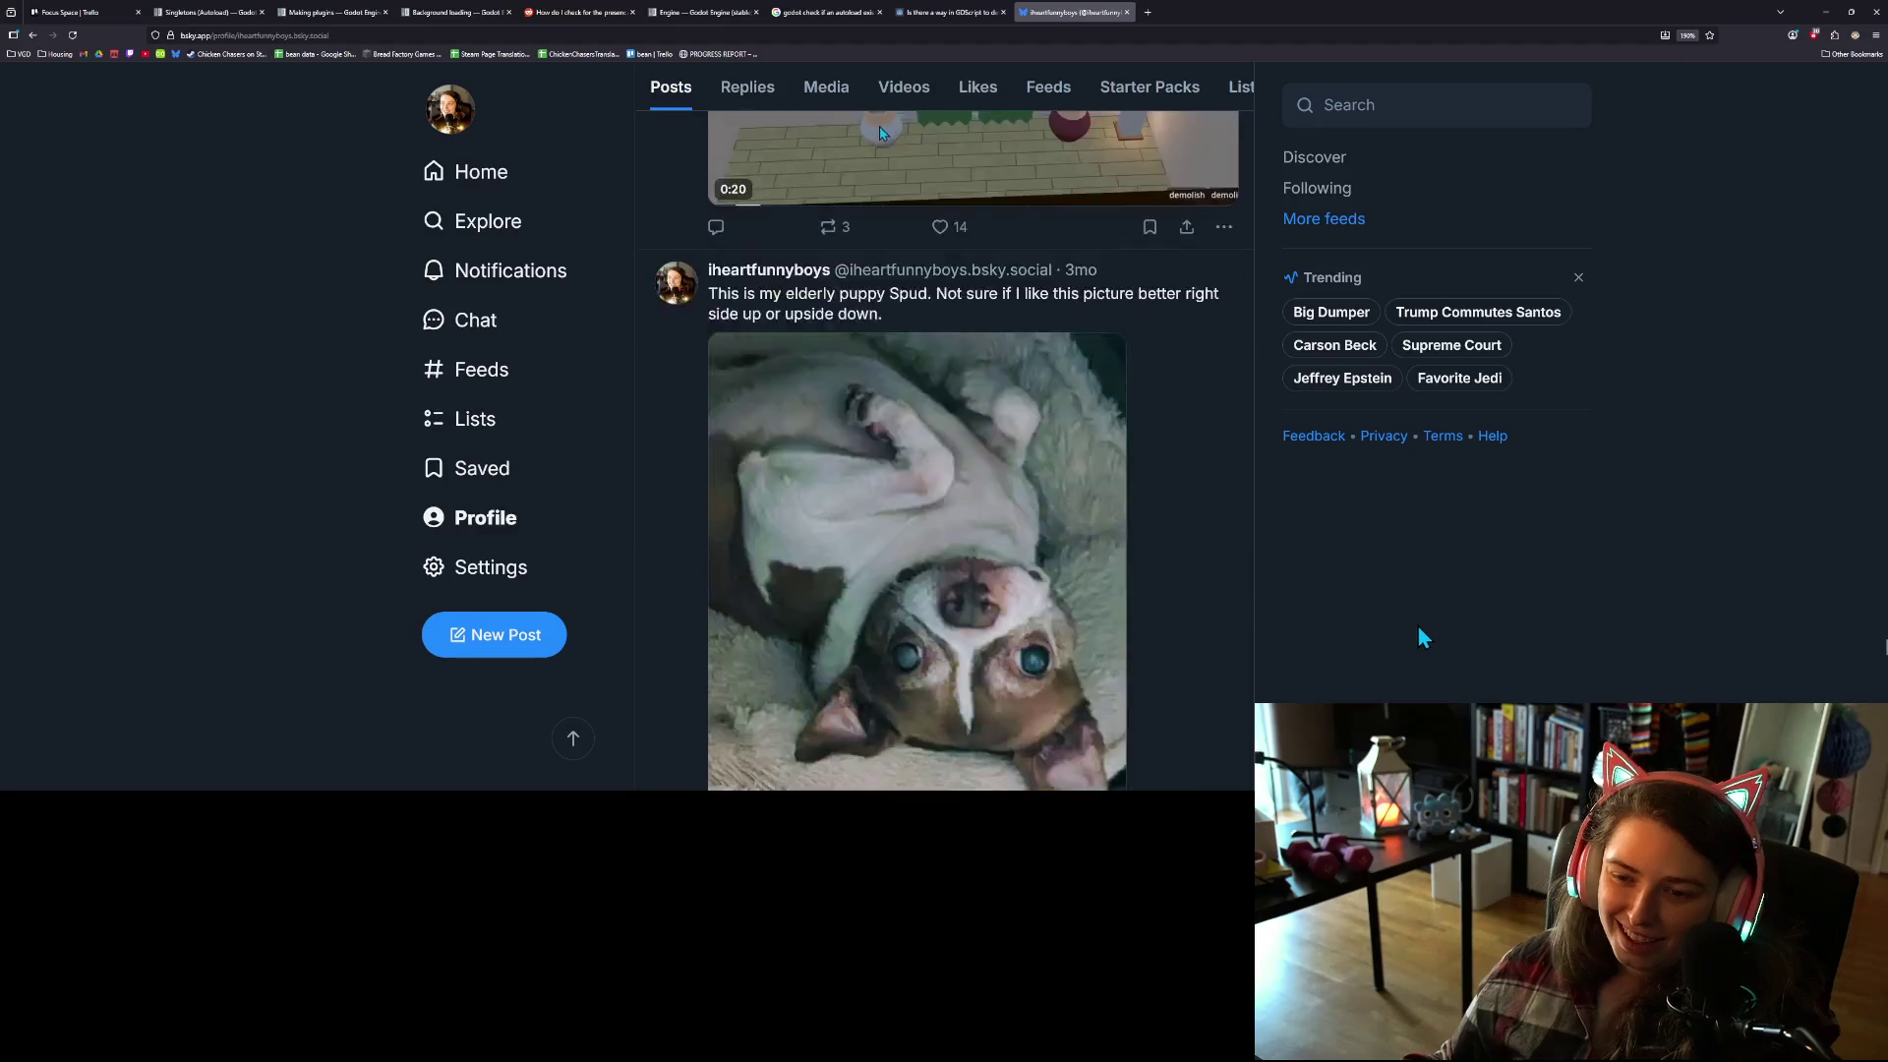
scroll("down", 3)
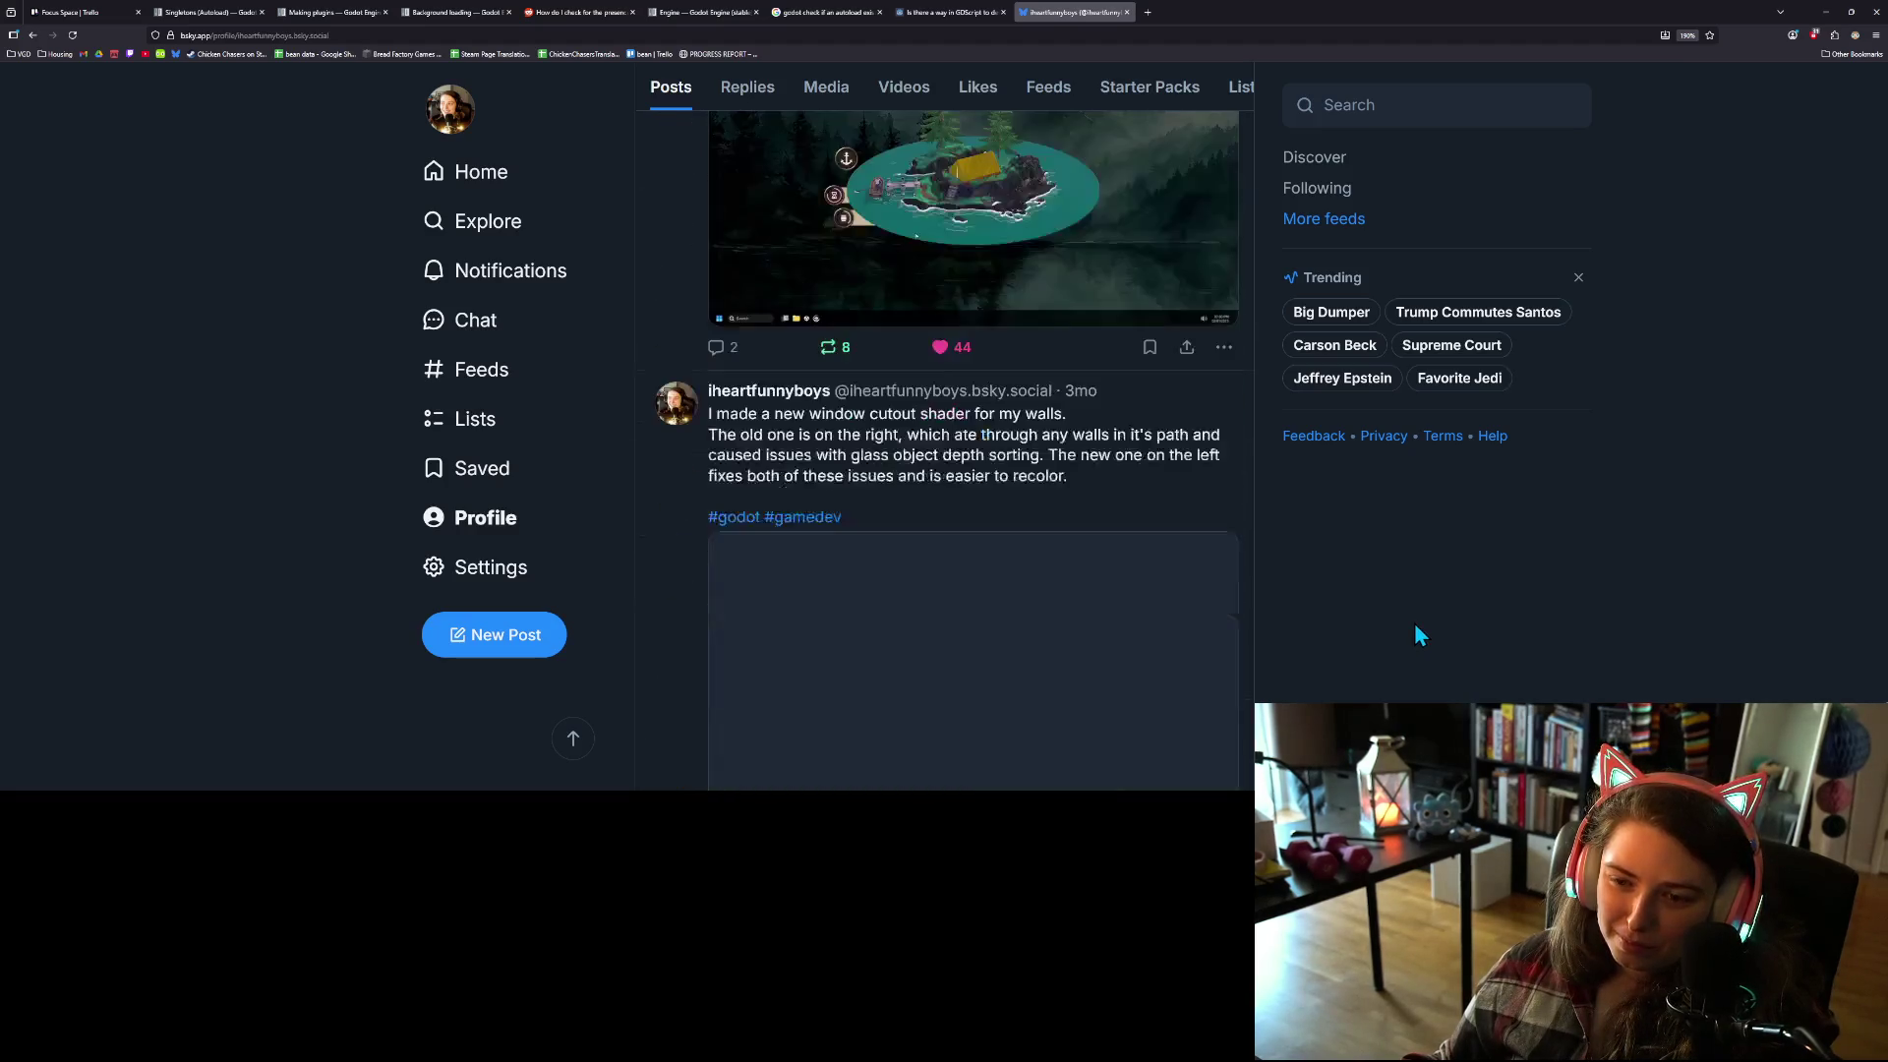
scroll("down", 3)
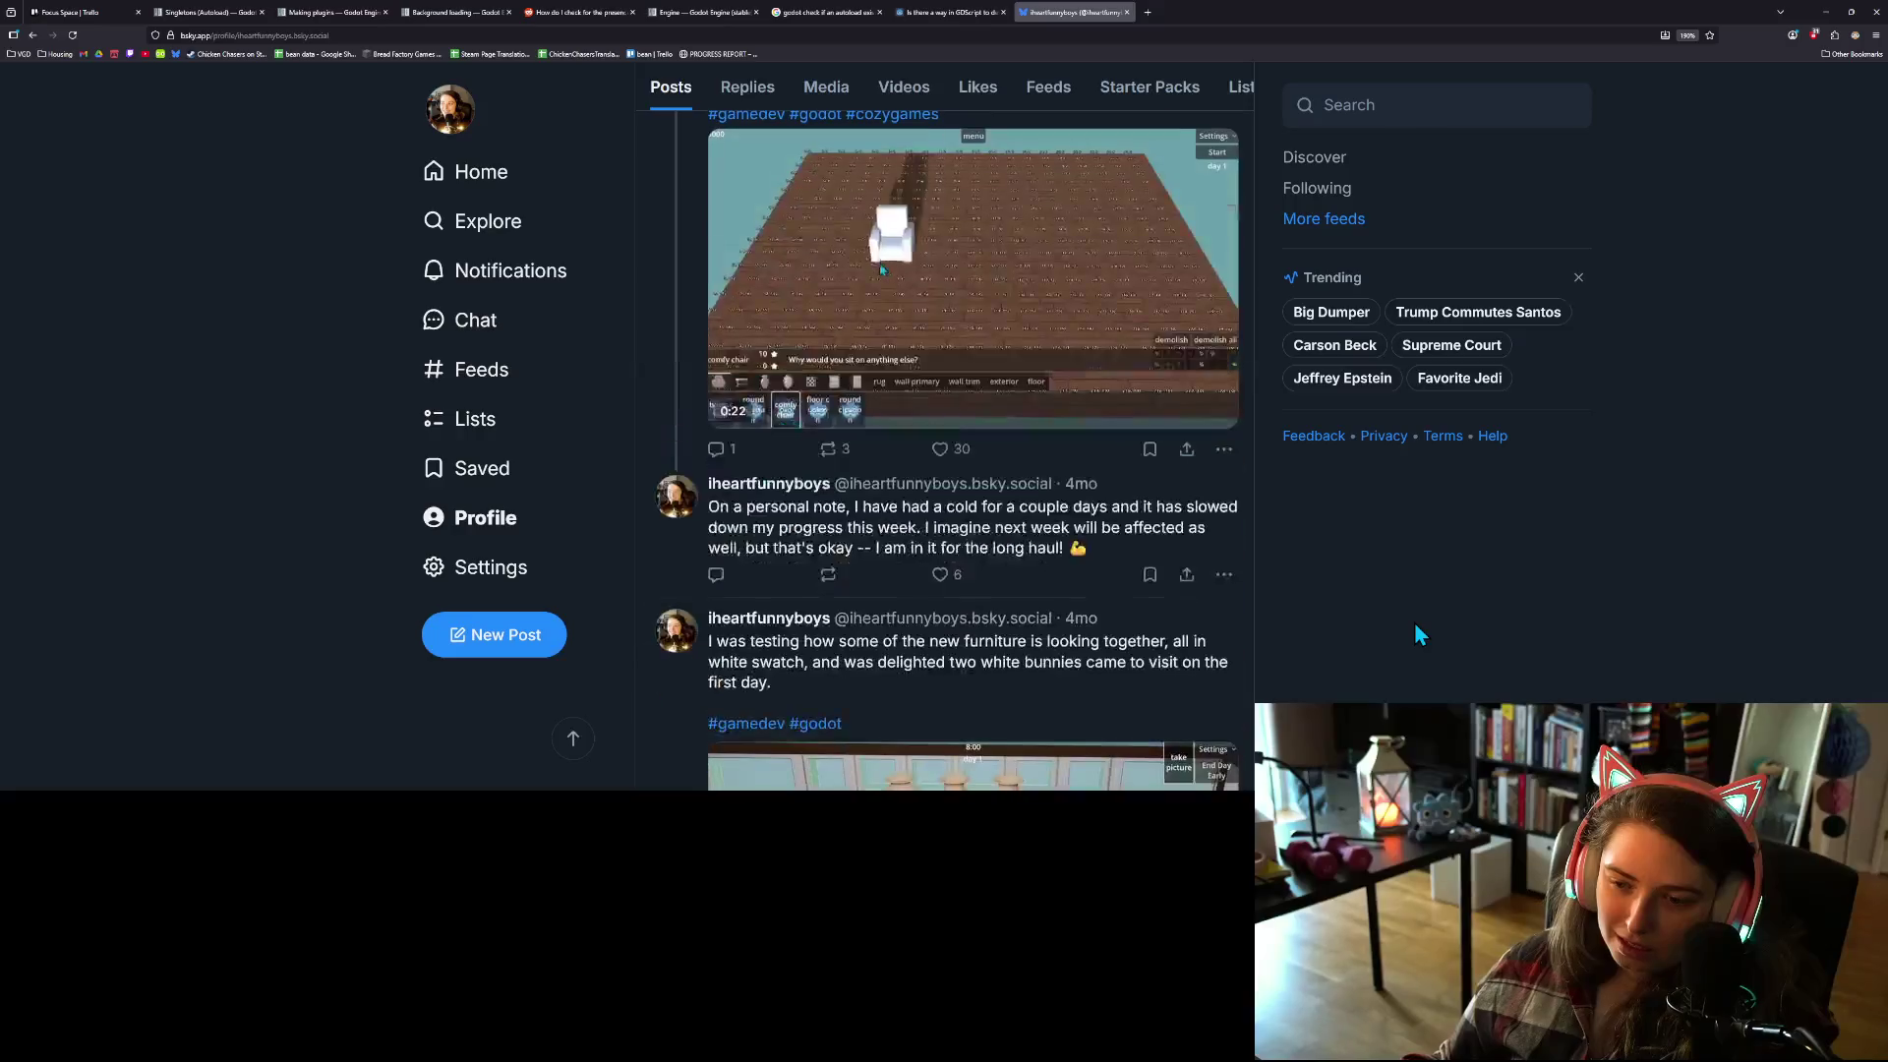
scroll("down", 3)
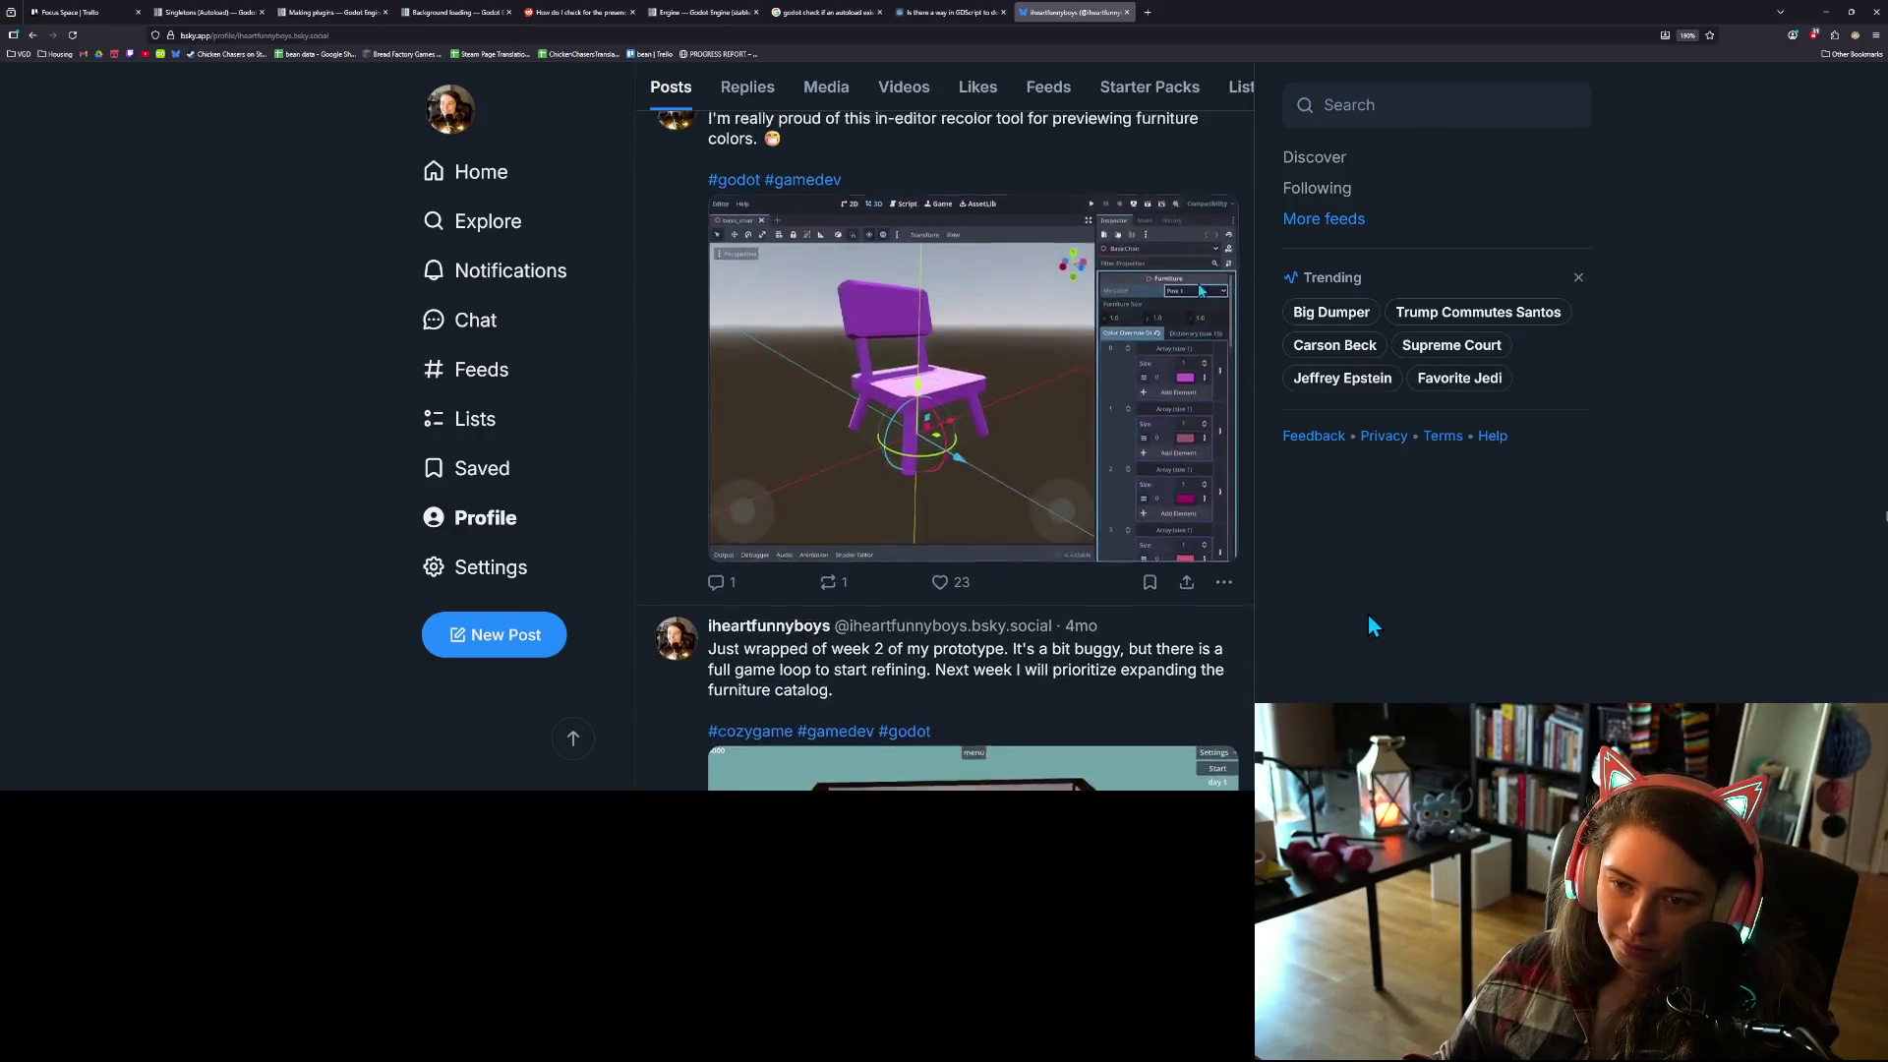
scroll("down", 3)
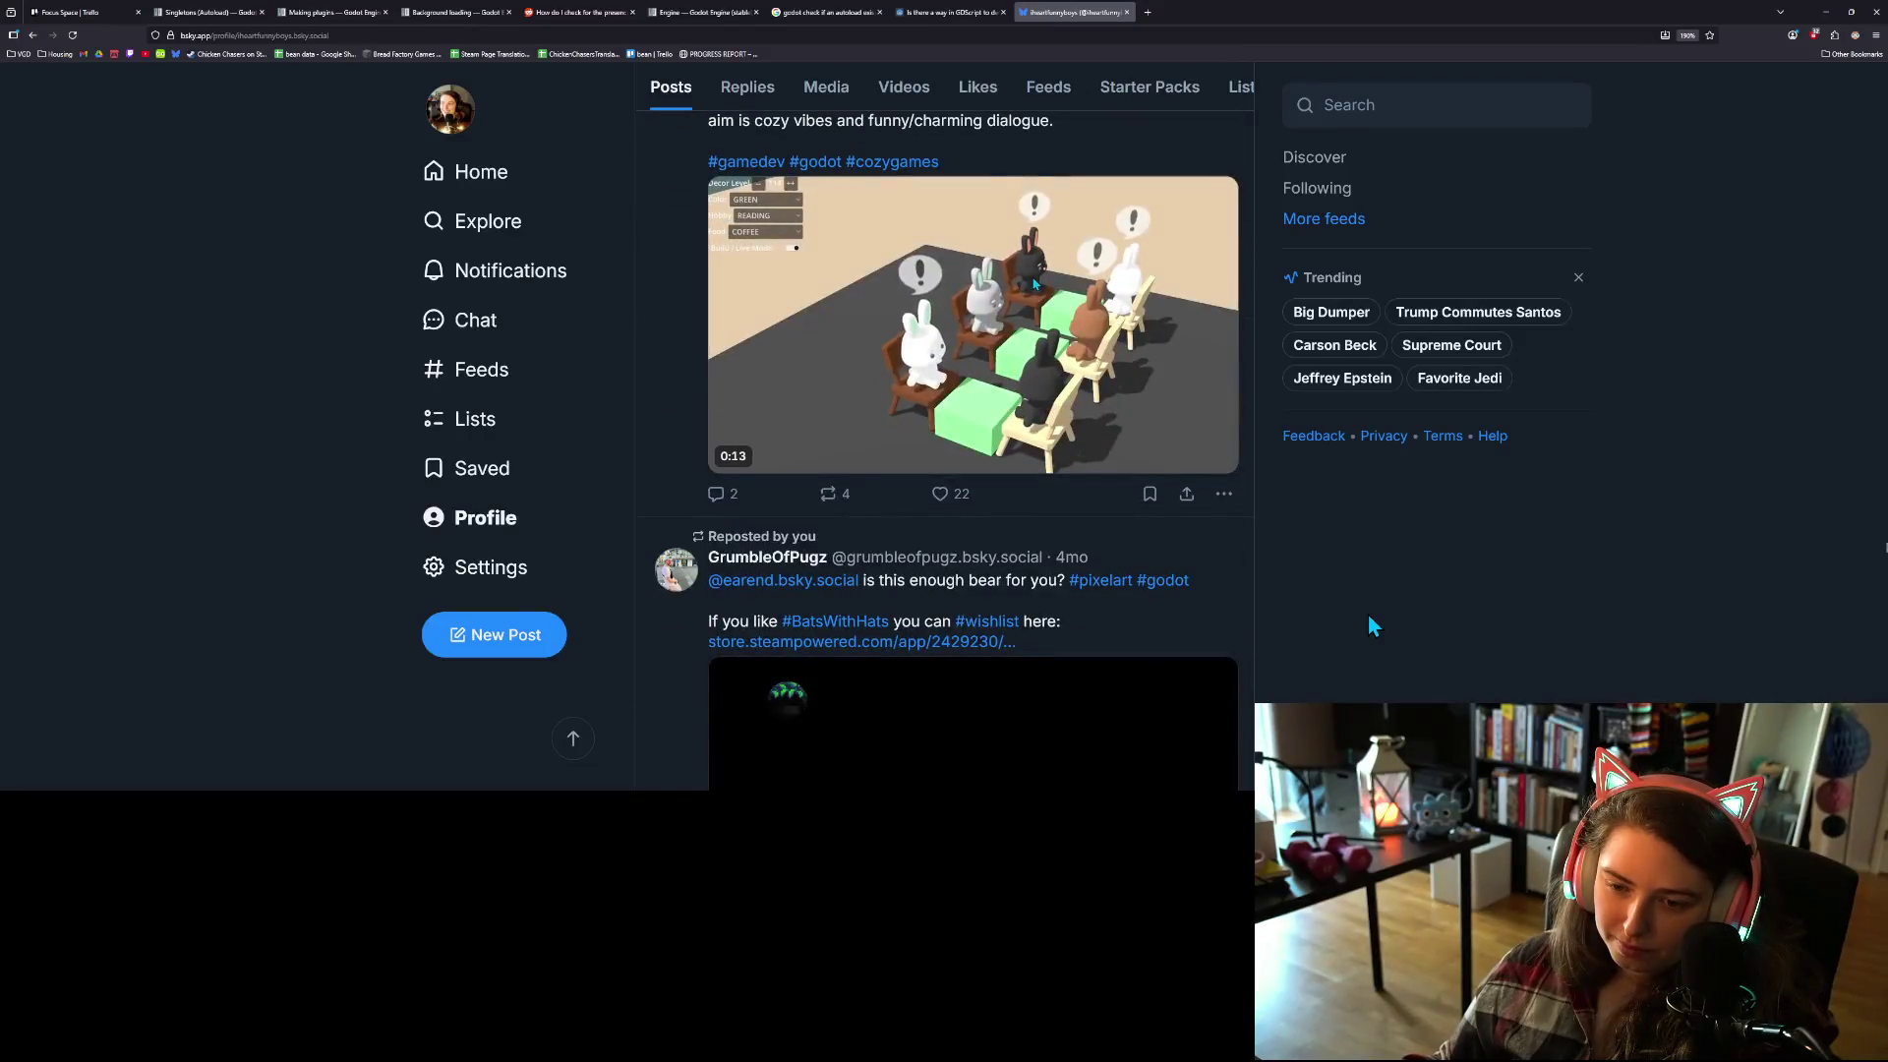
scroll("up", 3)
scroll("down", 3)
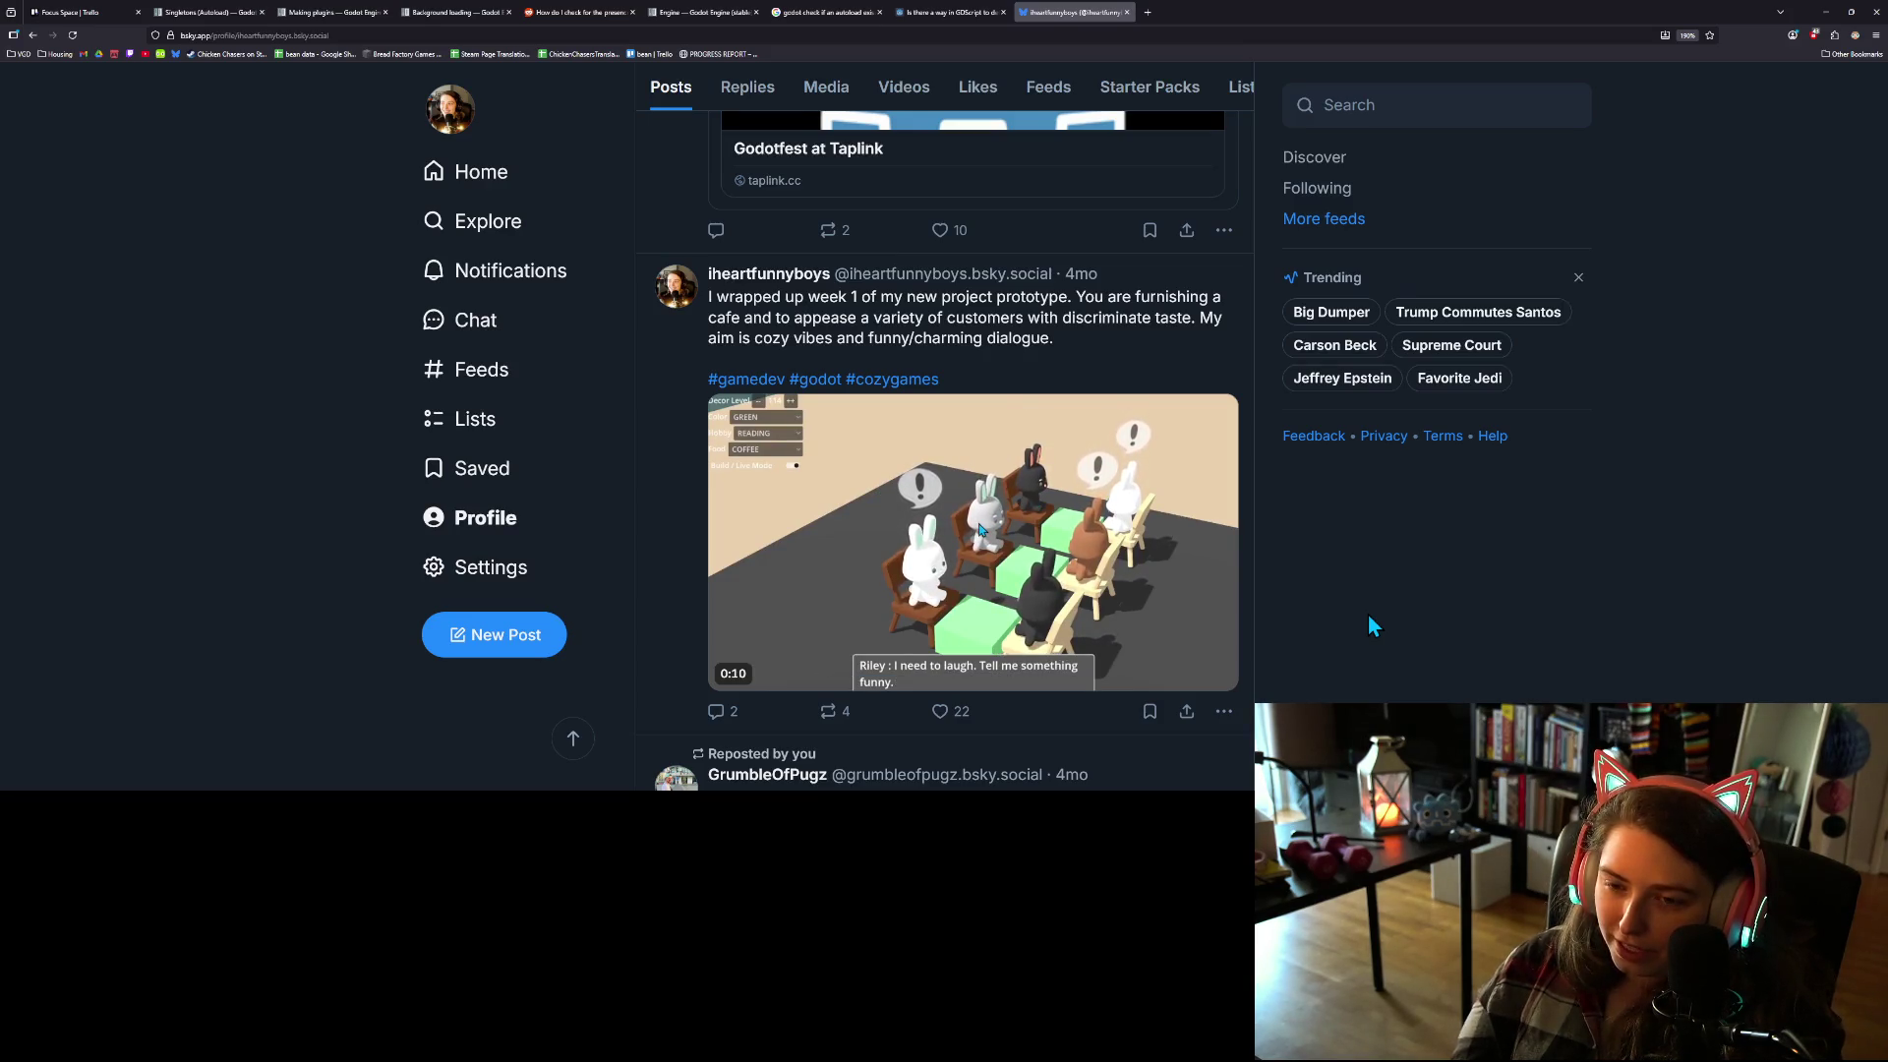
scroll("up", 3)
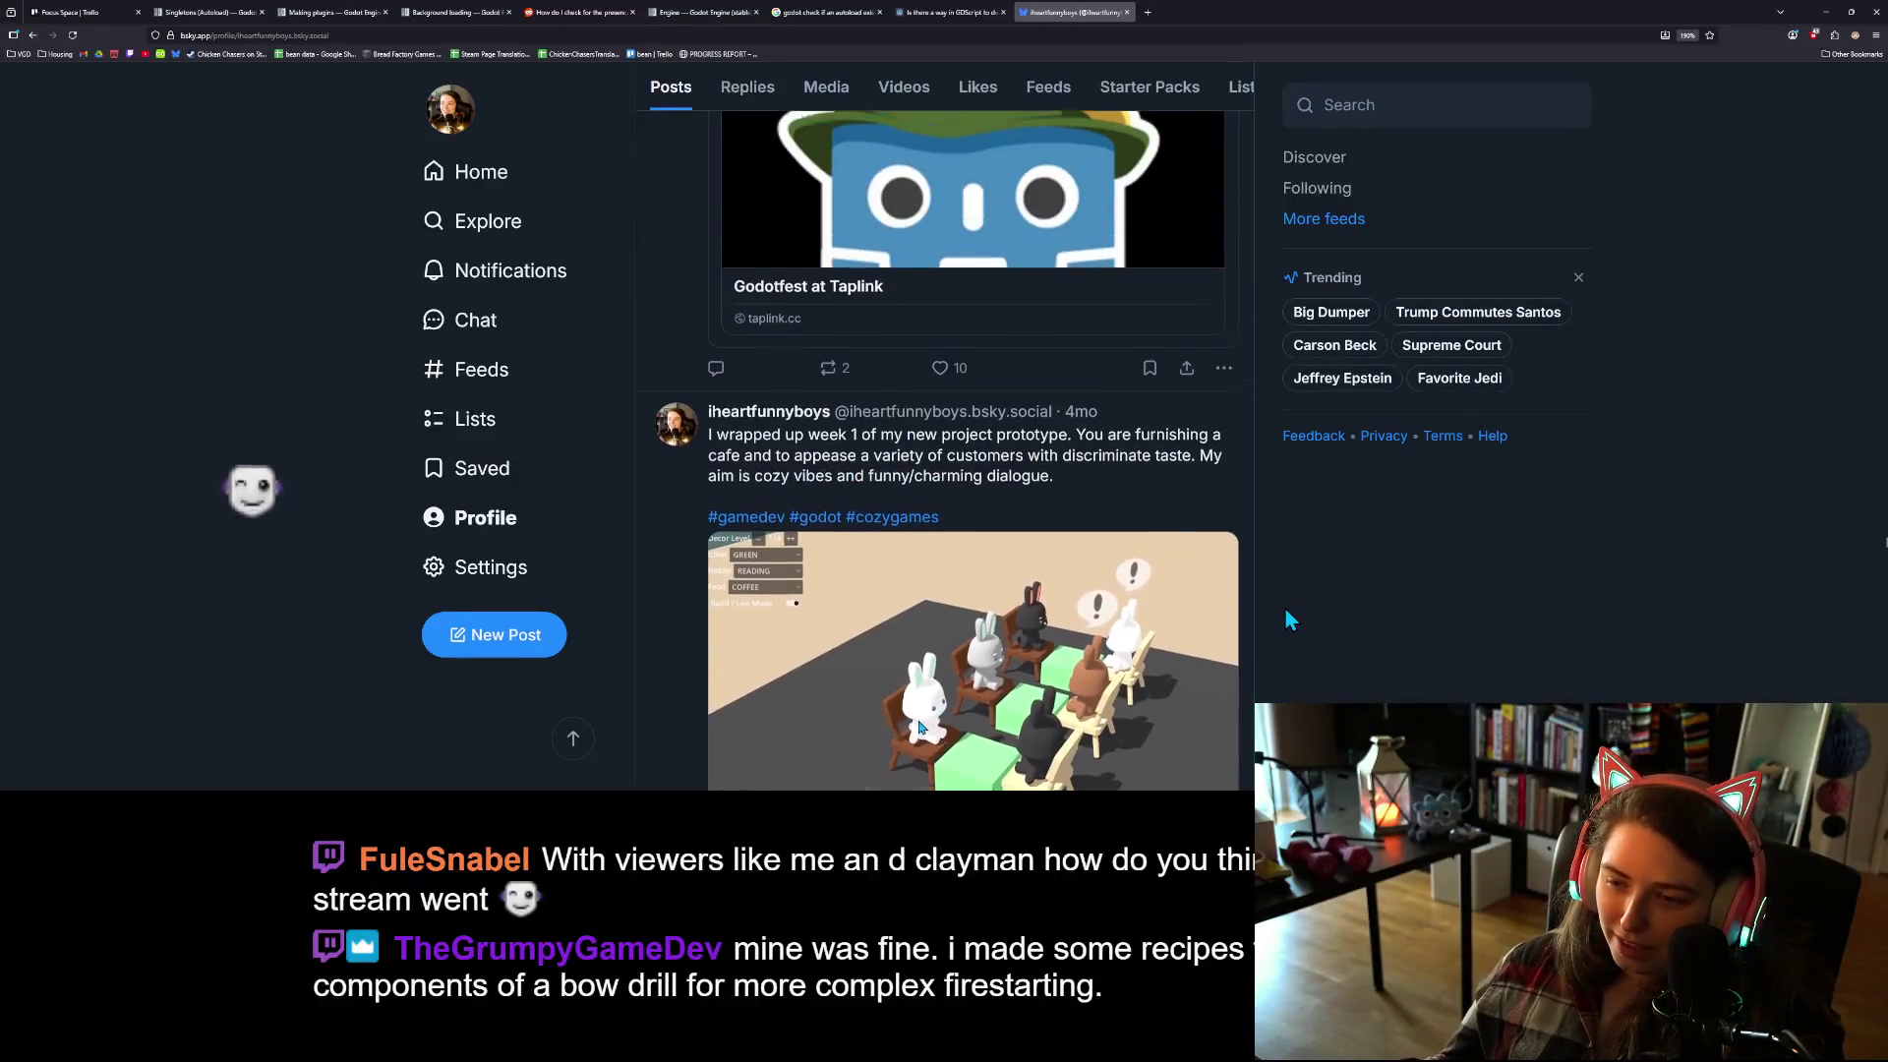
scroll("down", 3)
scroll("up", 3)
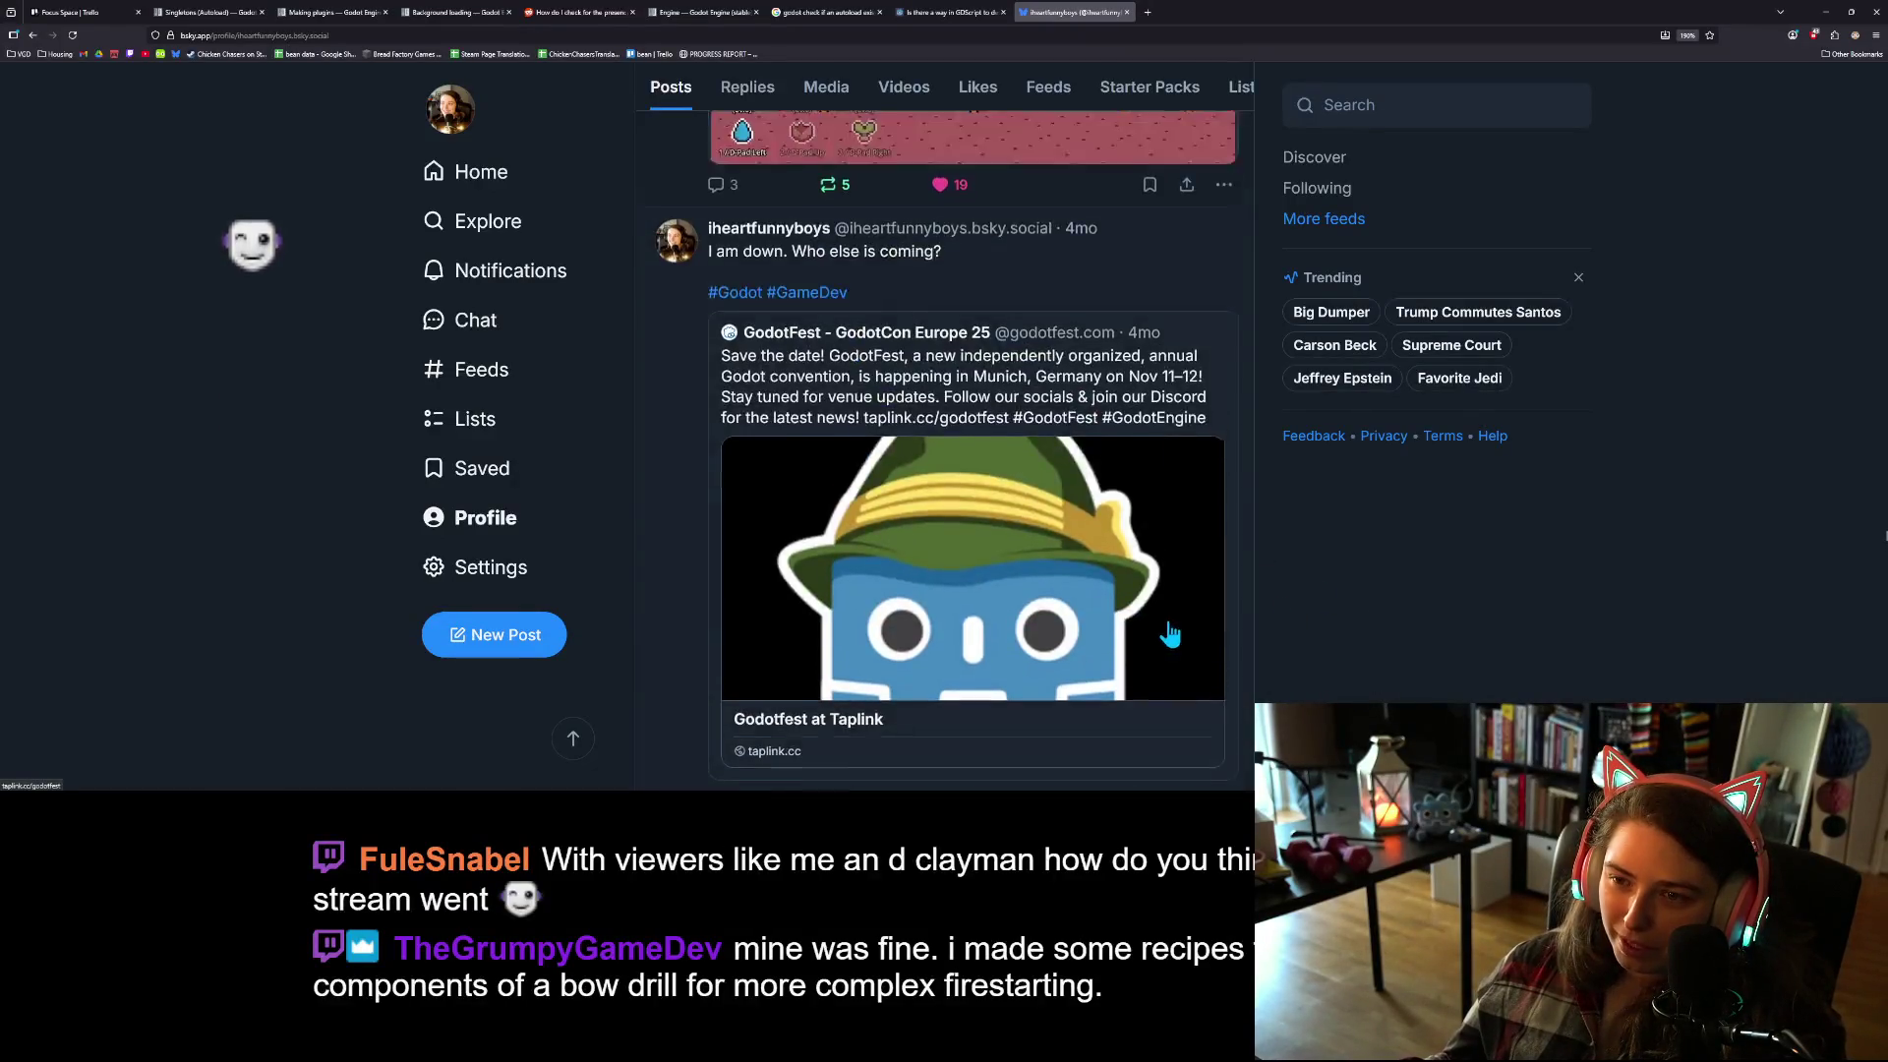
scroll("up", 3)
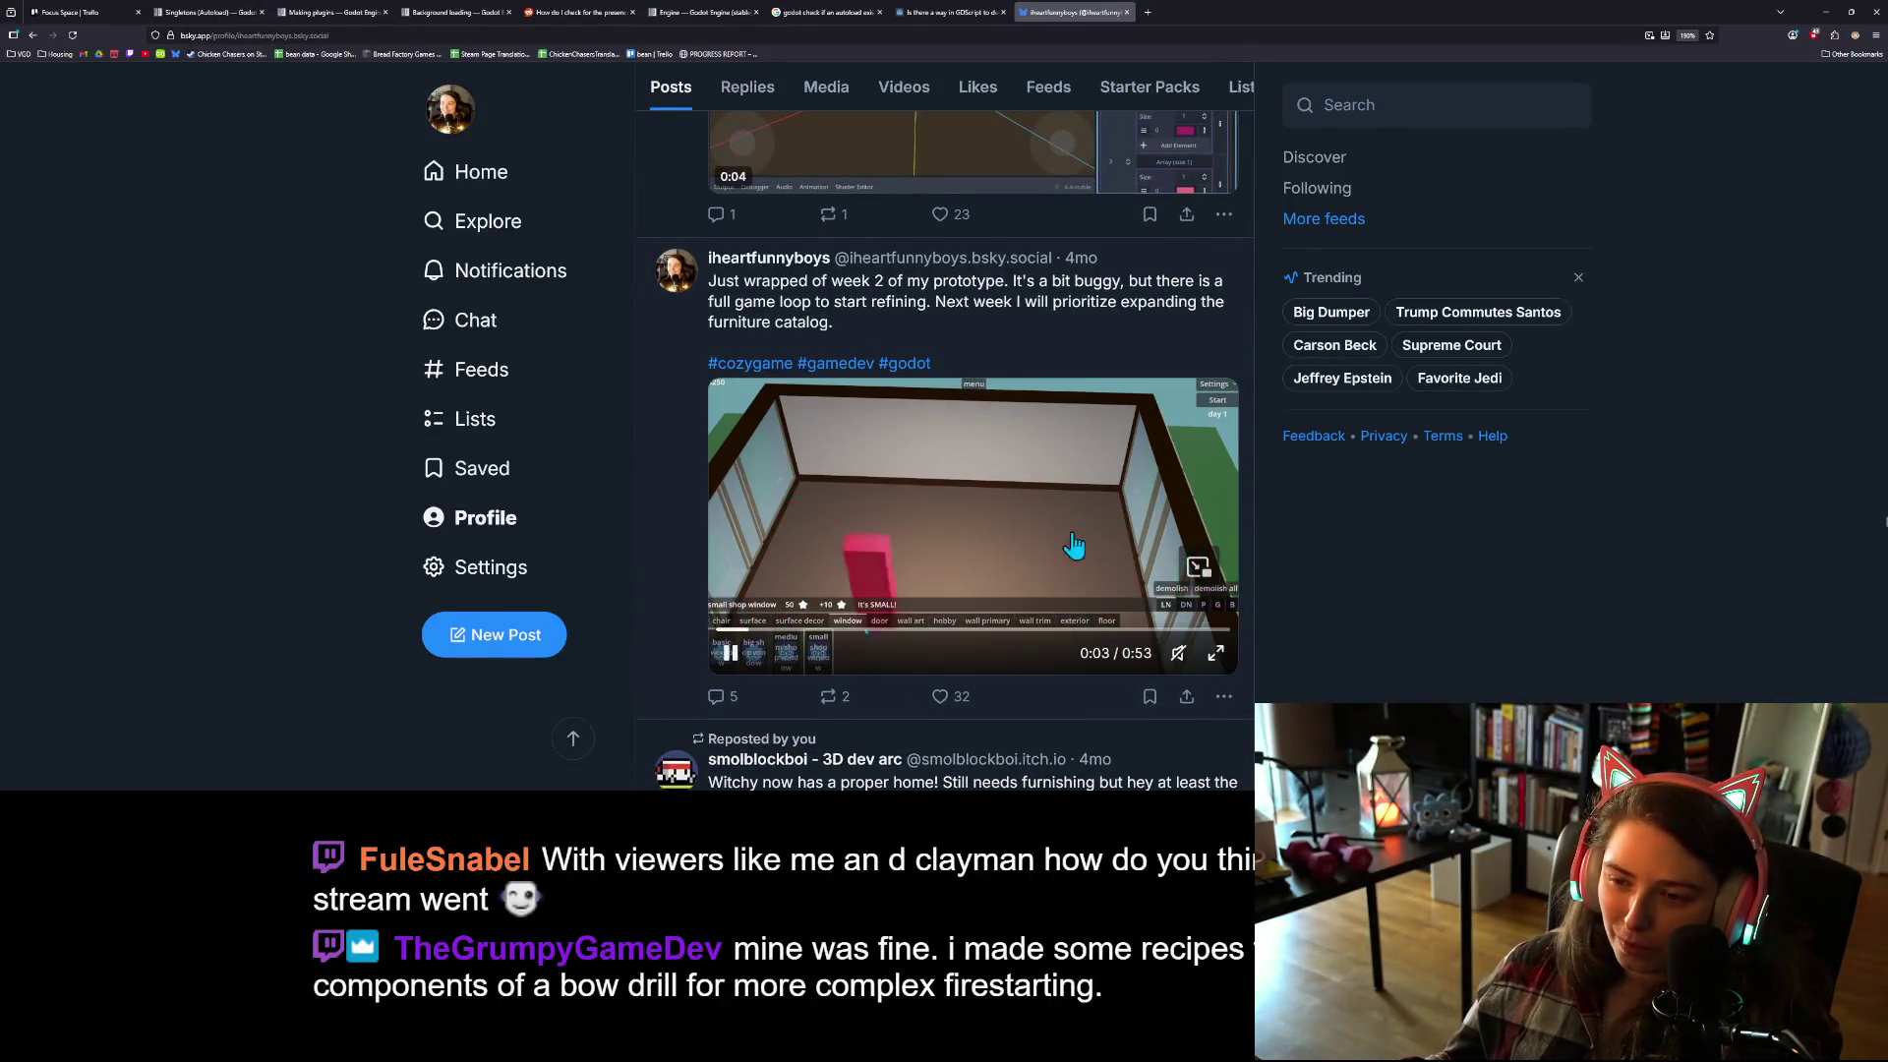
scroll("up", 3)
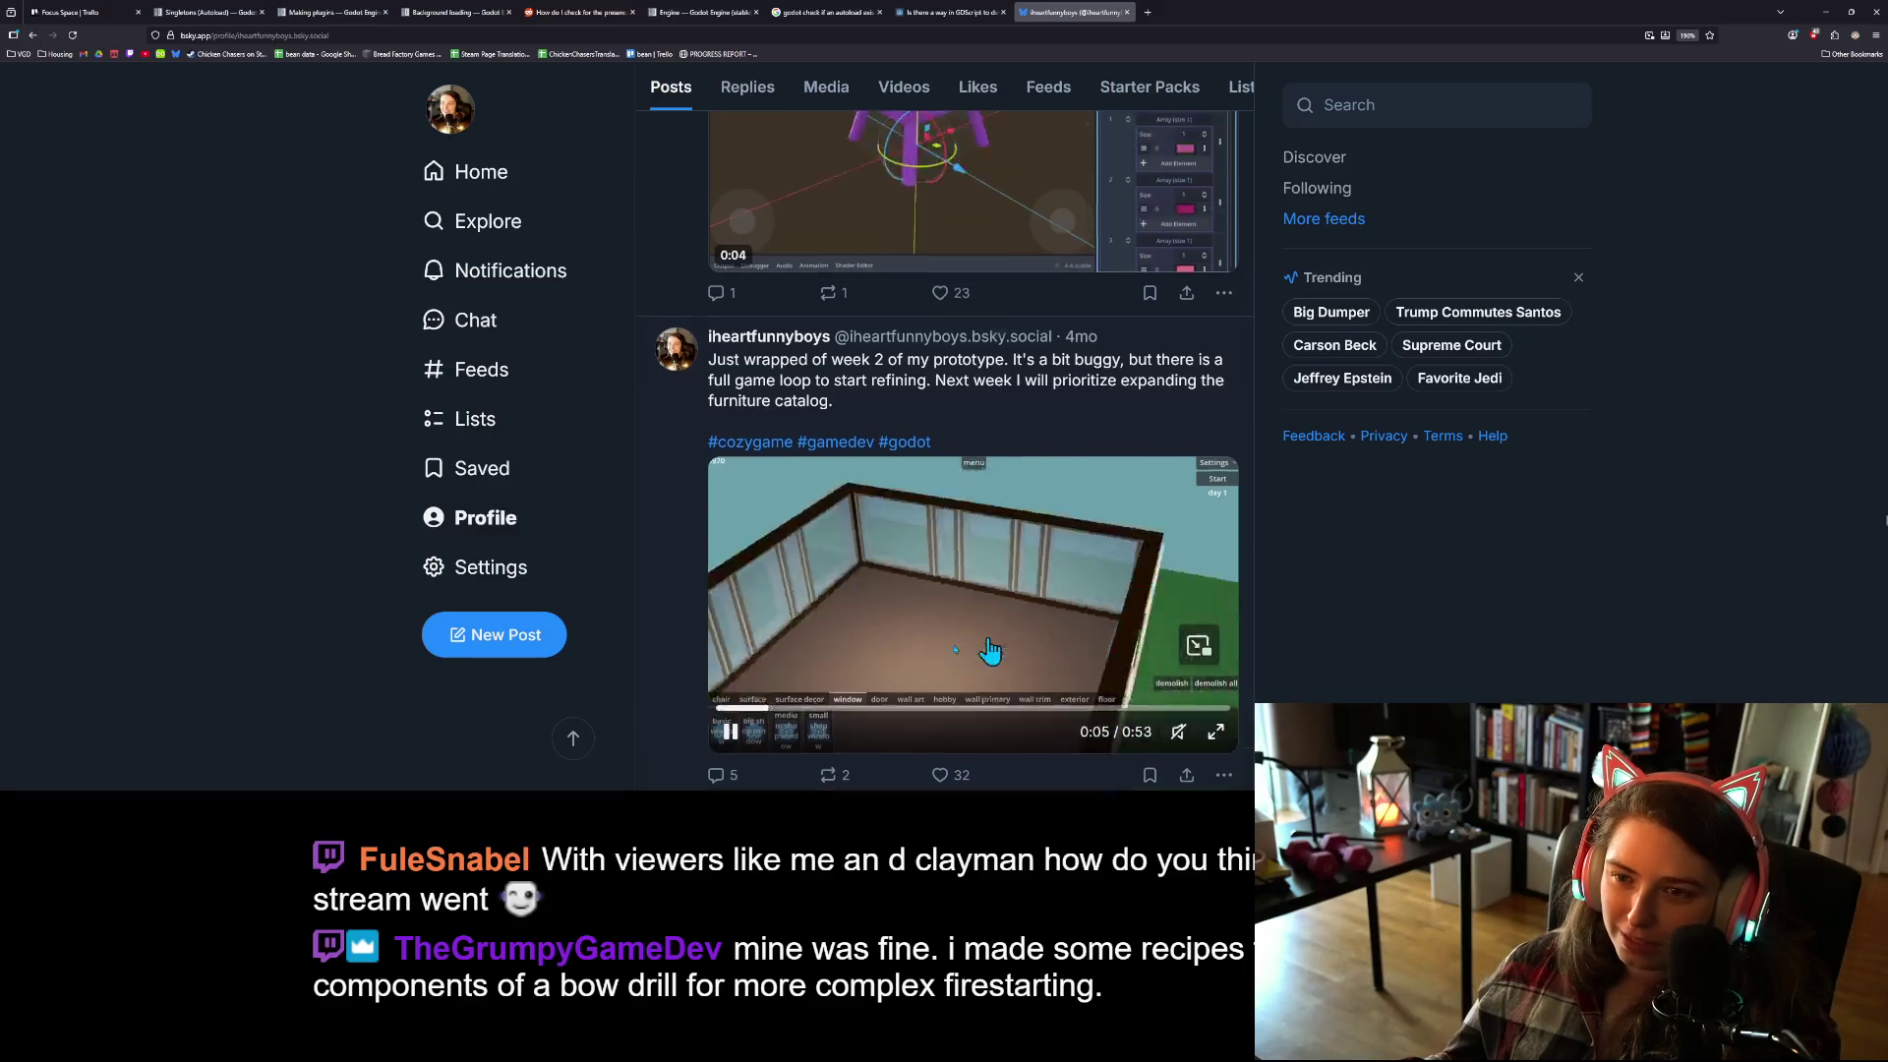
scroll("up", 3)
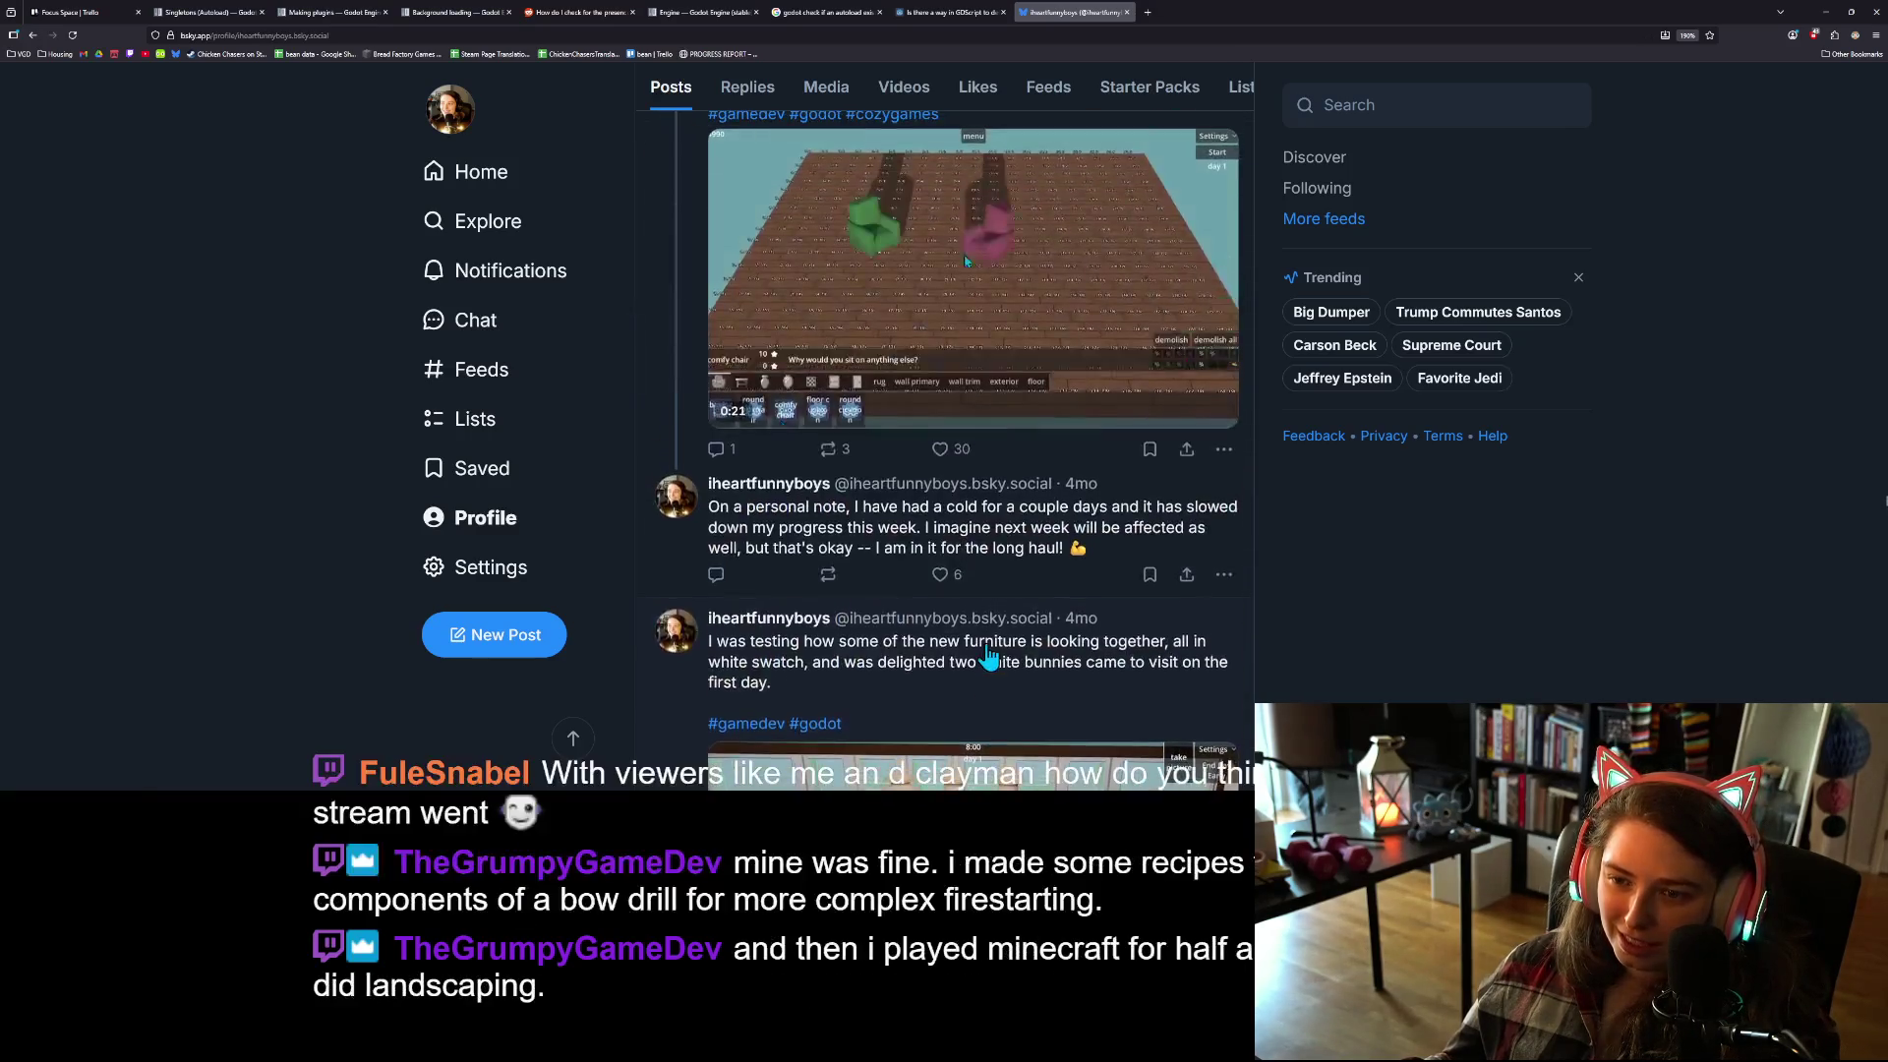
mouse_move(1050, 431)
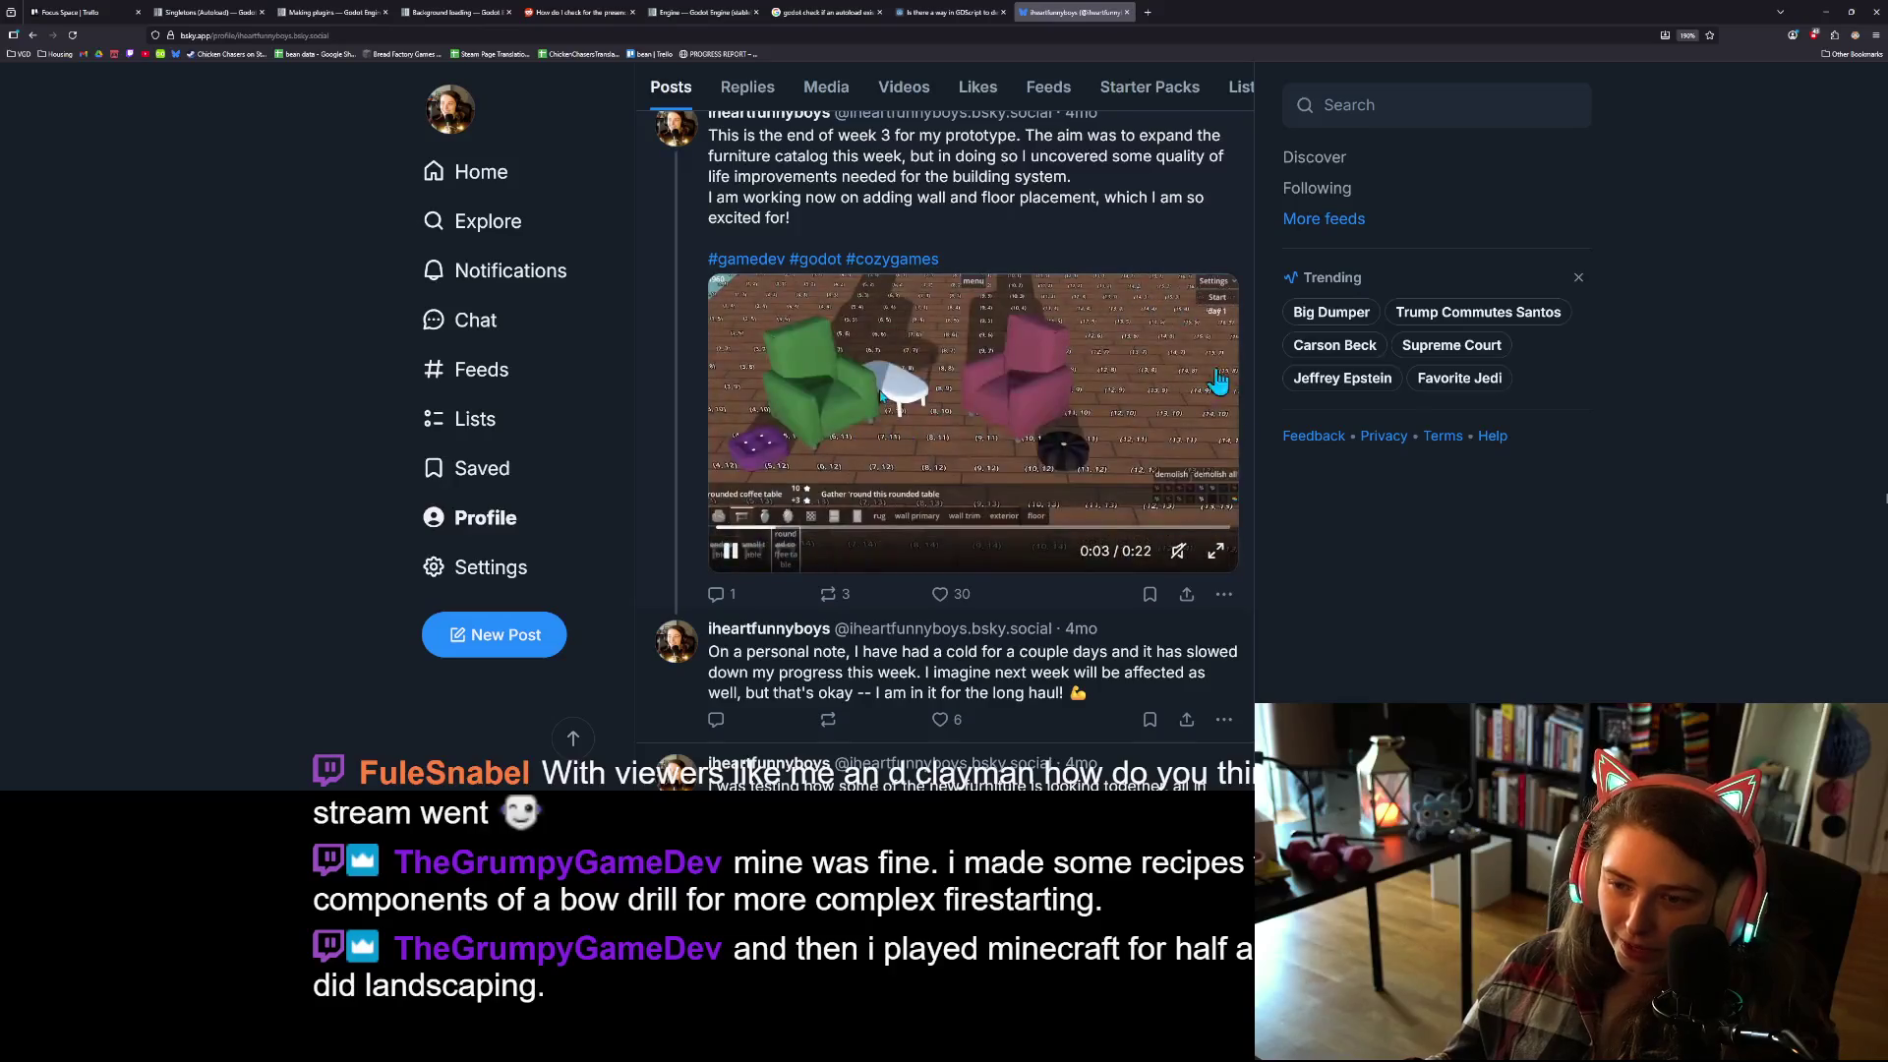
scroll("down", 3)
scroll("up", 3)
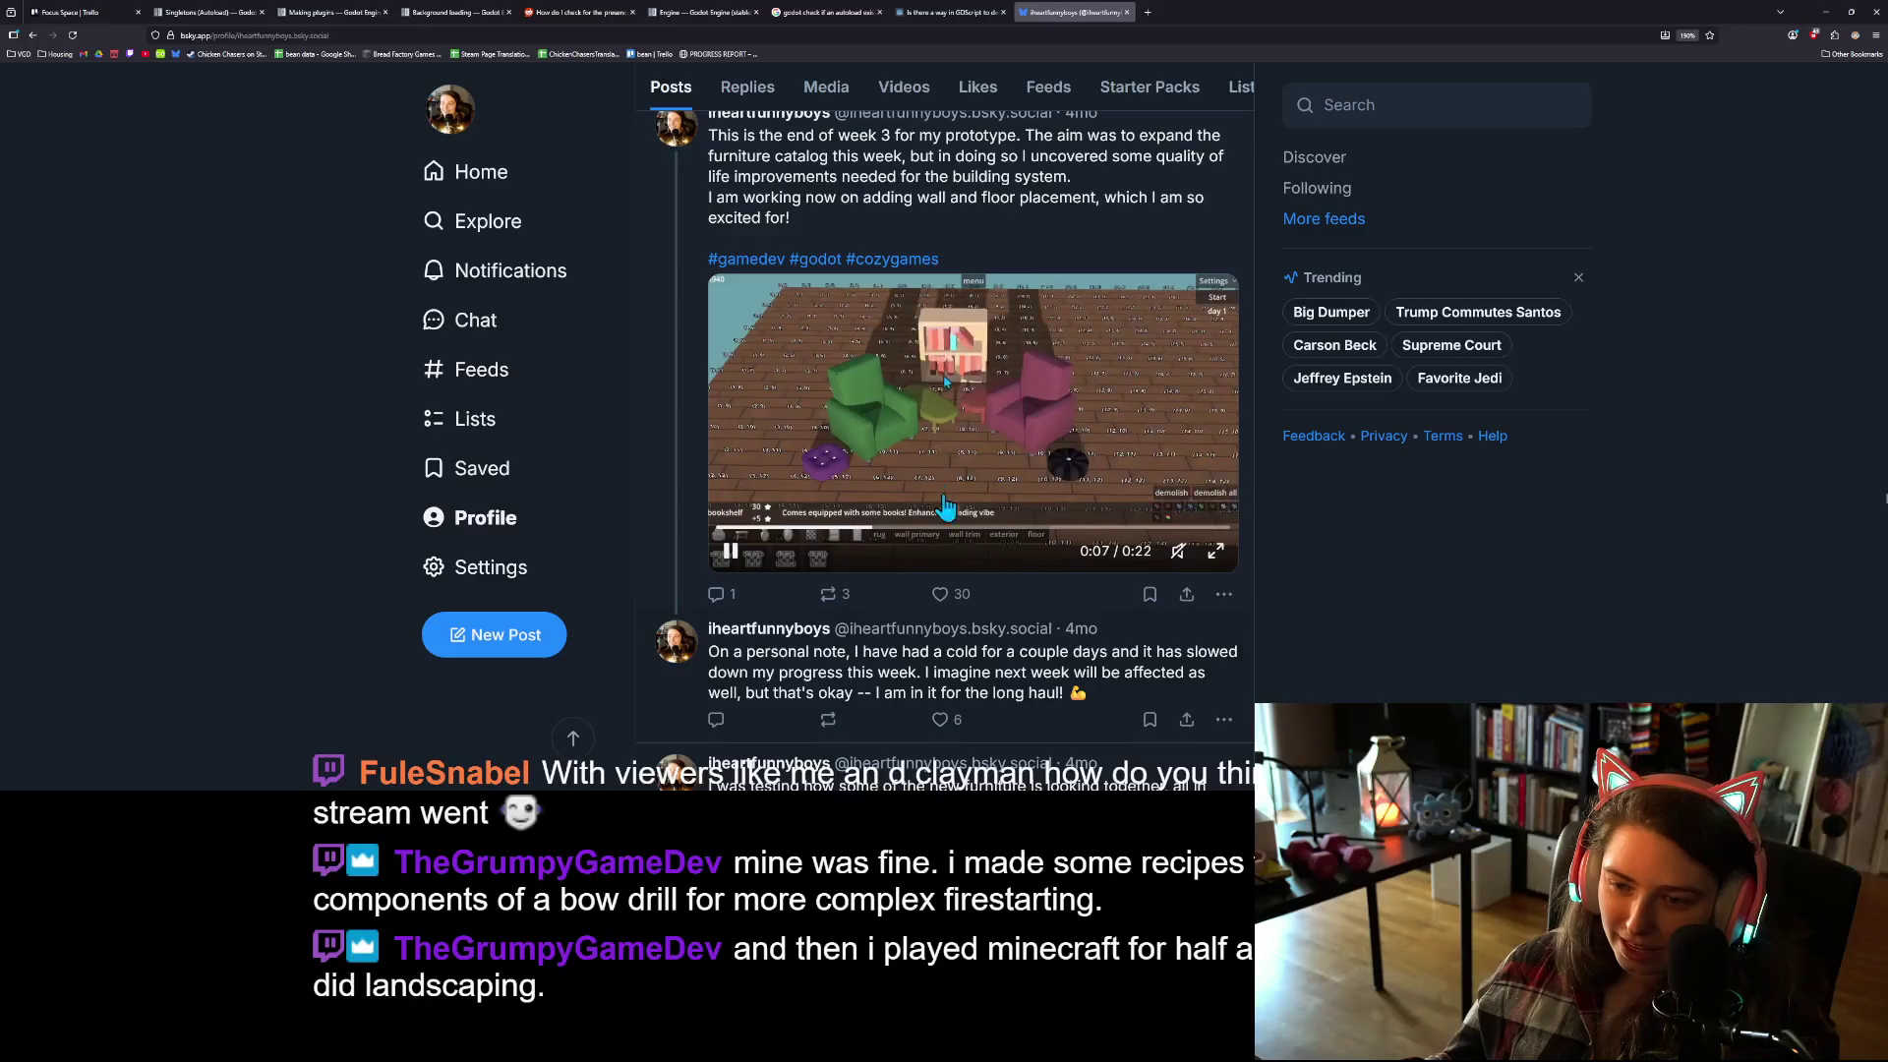
left_click(1066, 528)
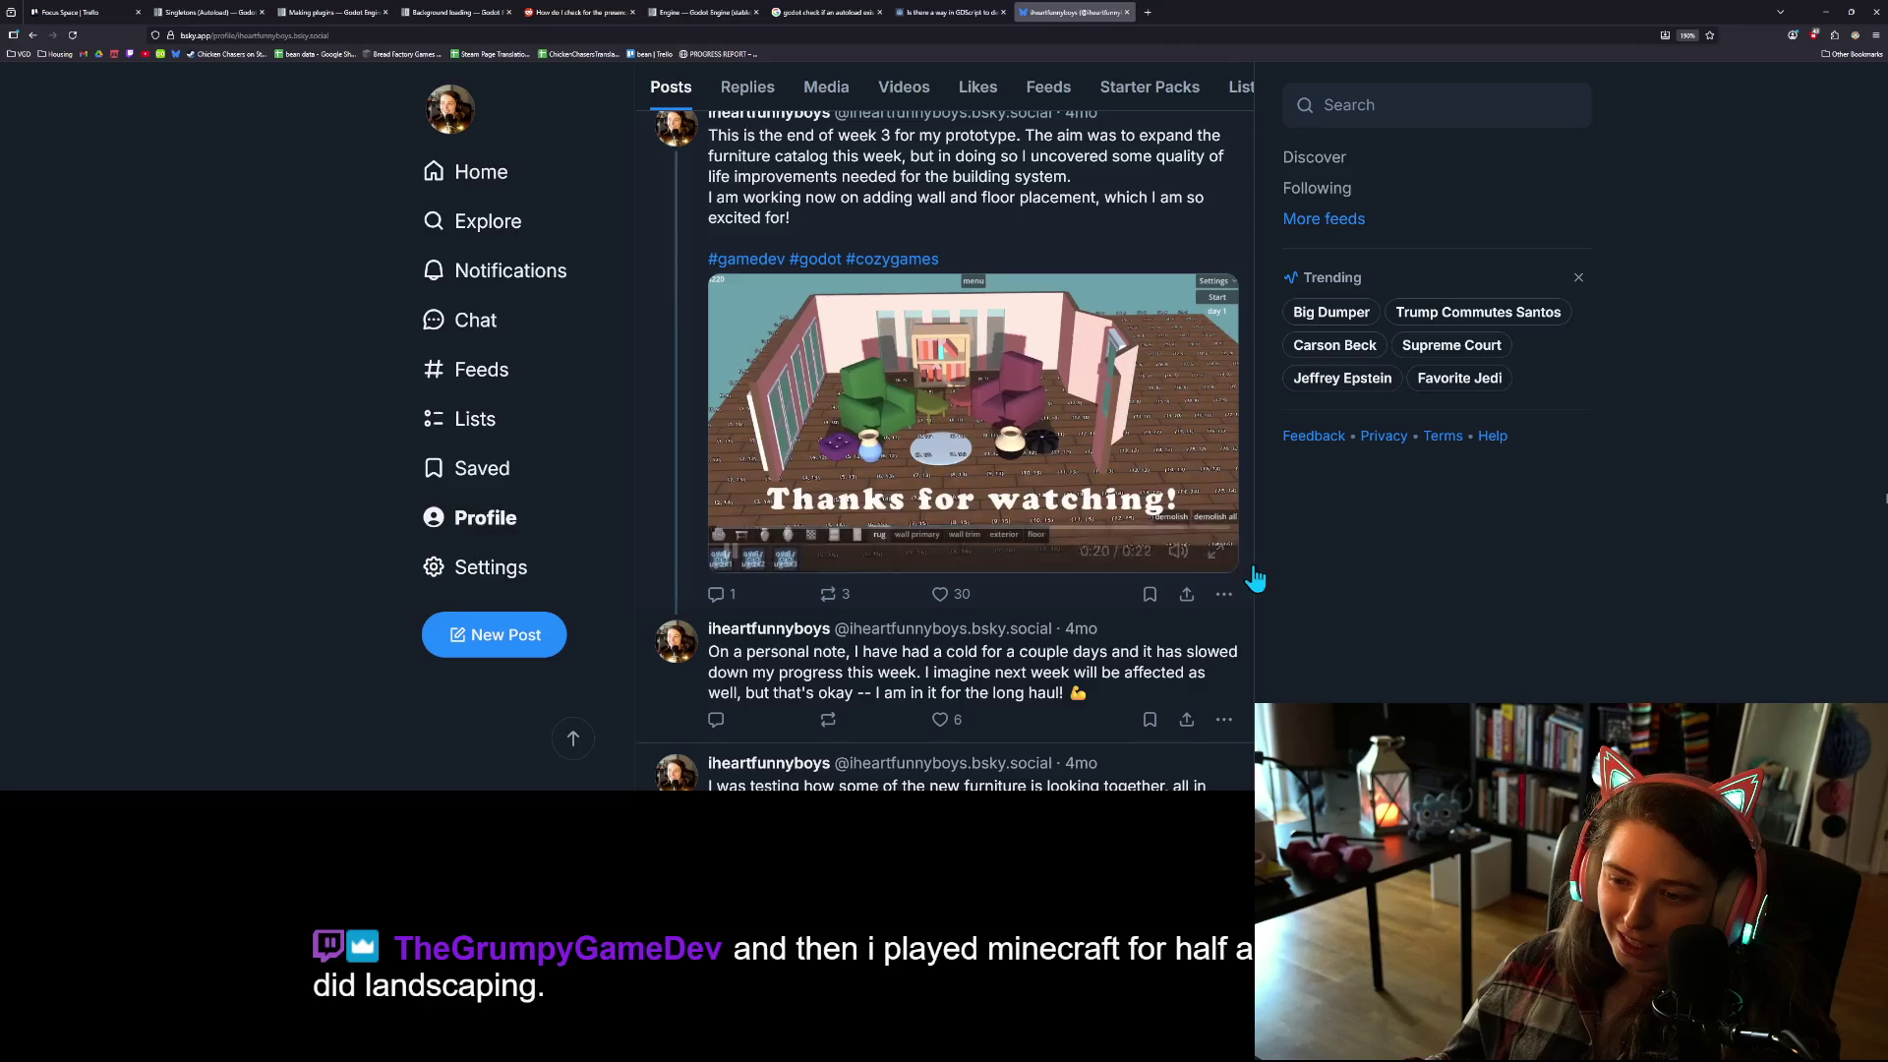
scroll("up", 3)
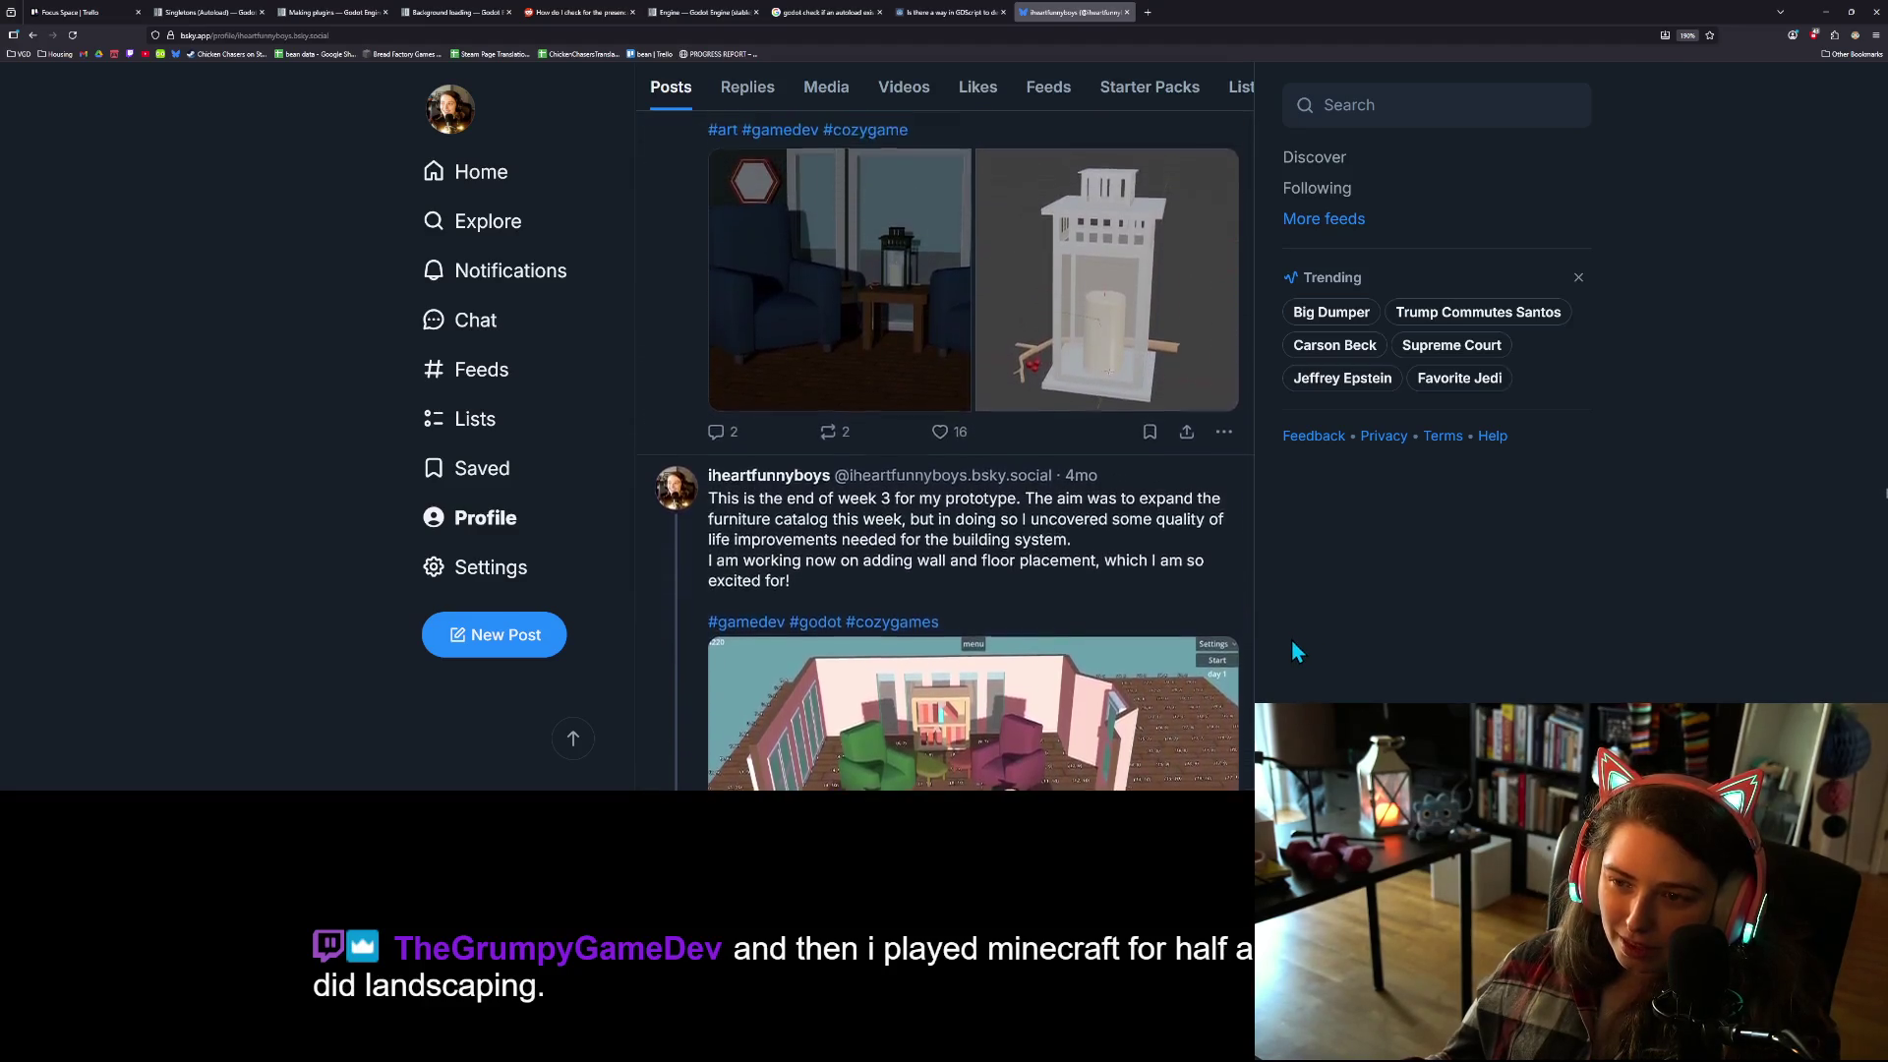
scroll("up", 3)
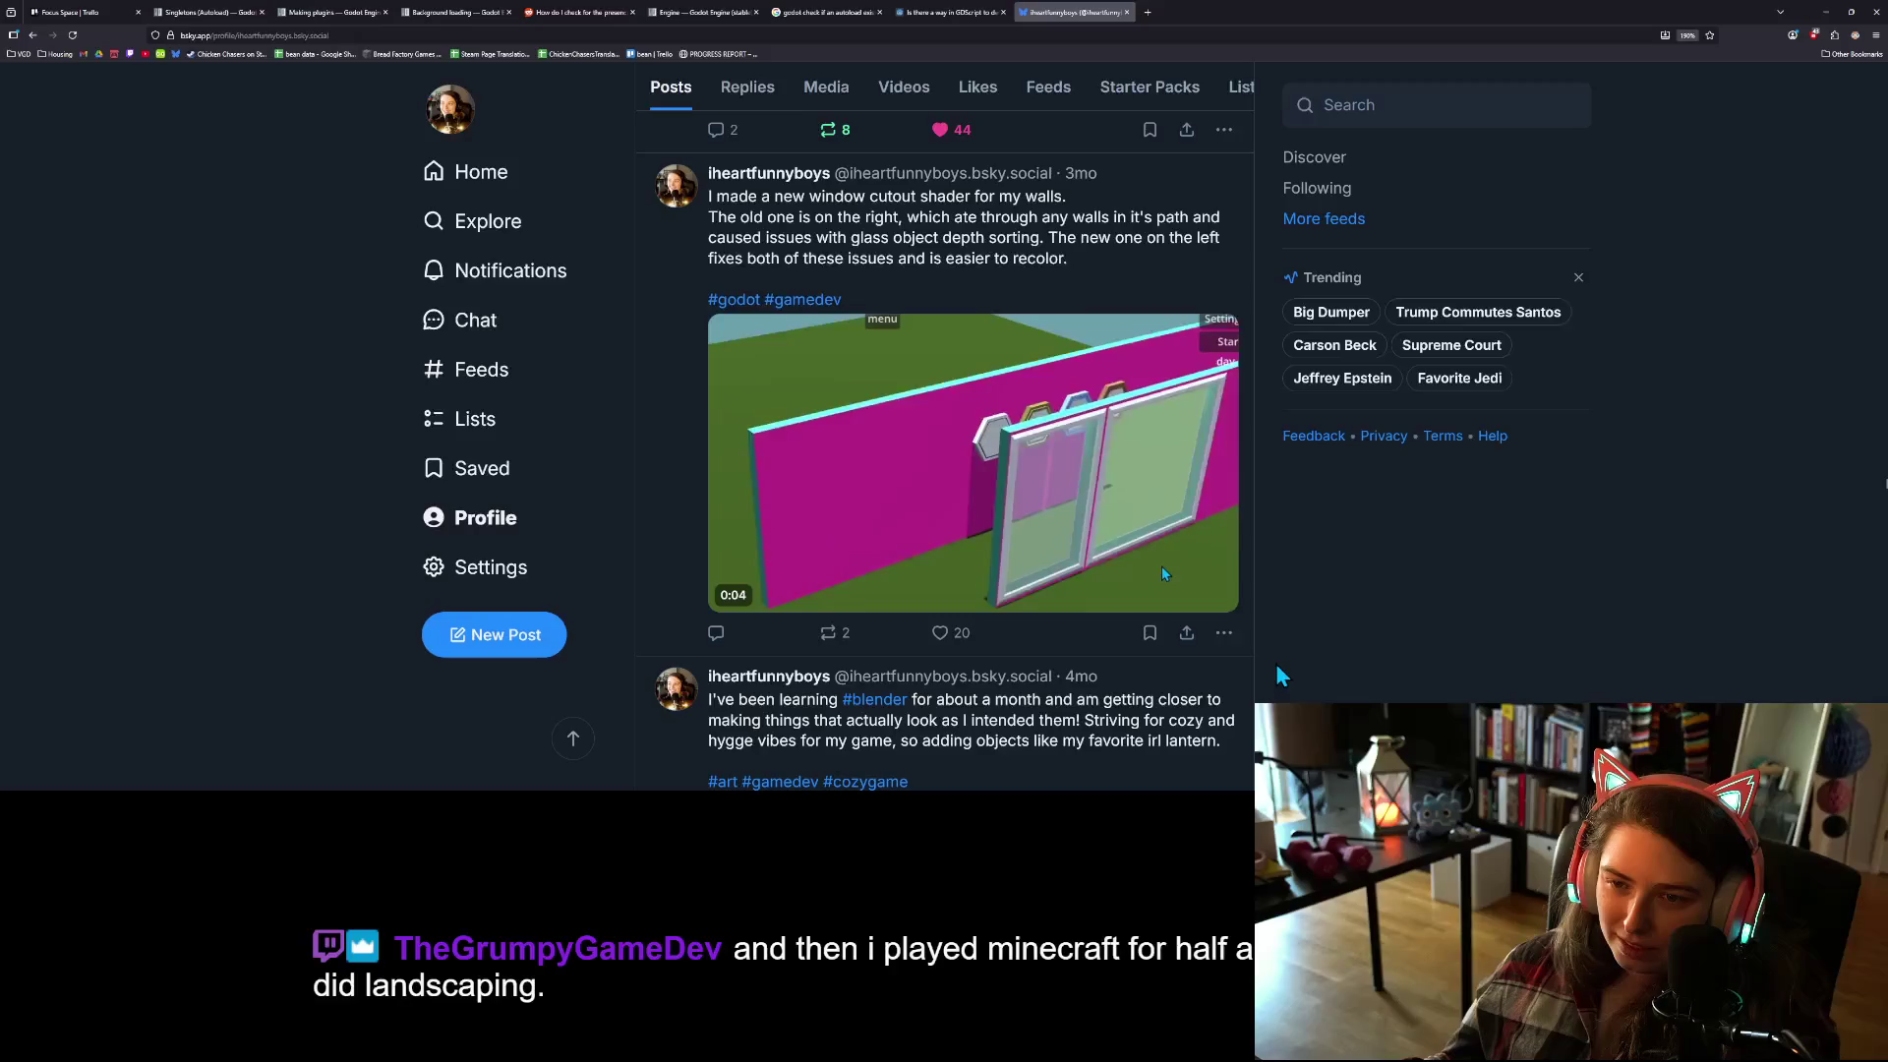
scroll("up", 3)
scroll("down", 3)
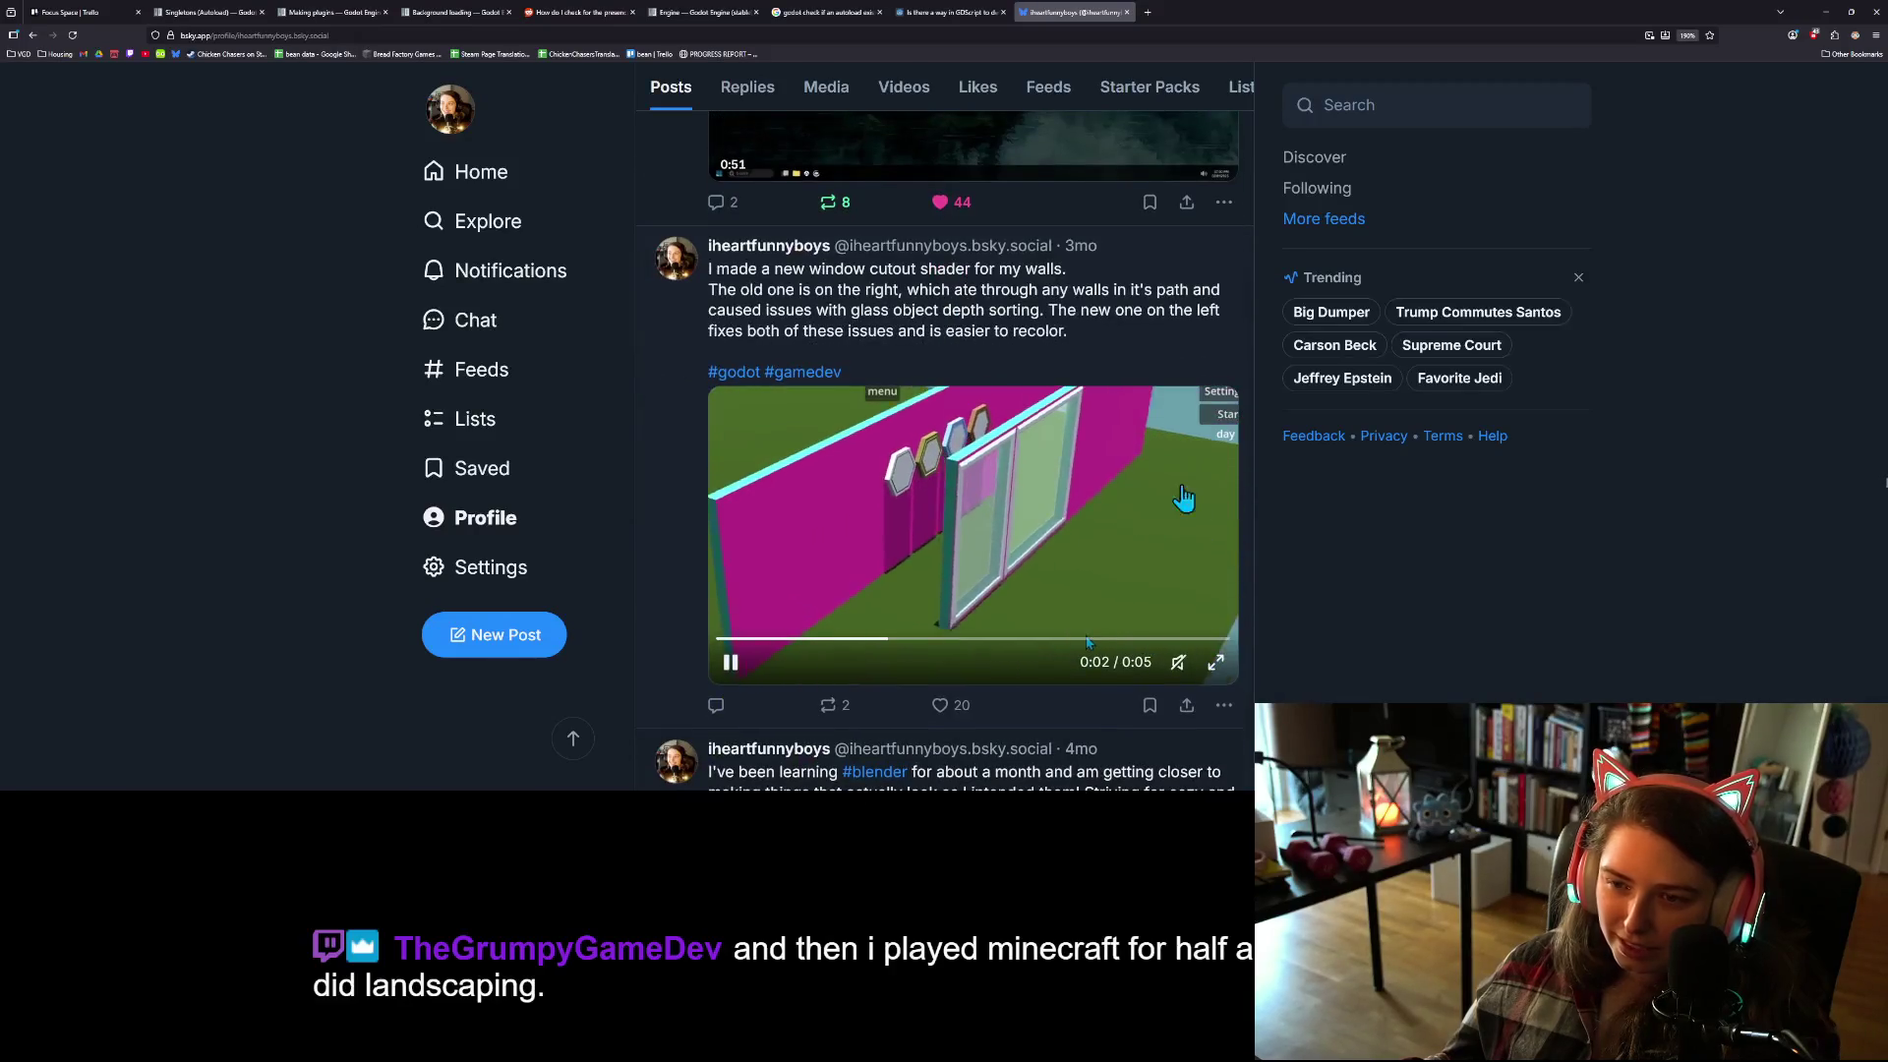
scroll("up", 3)
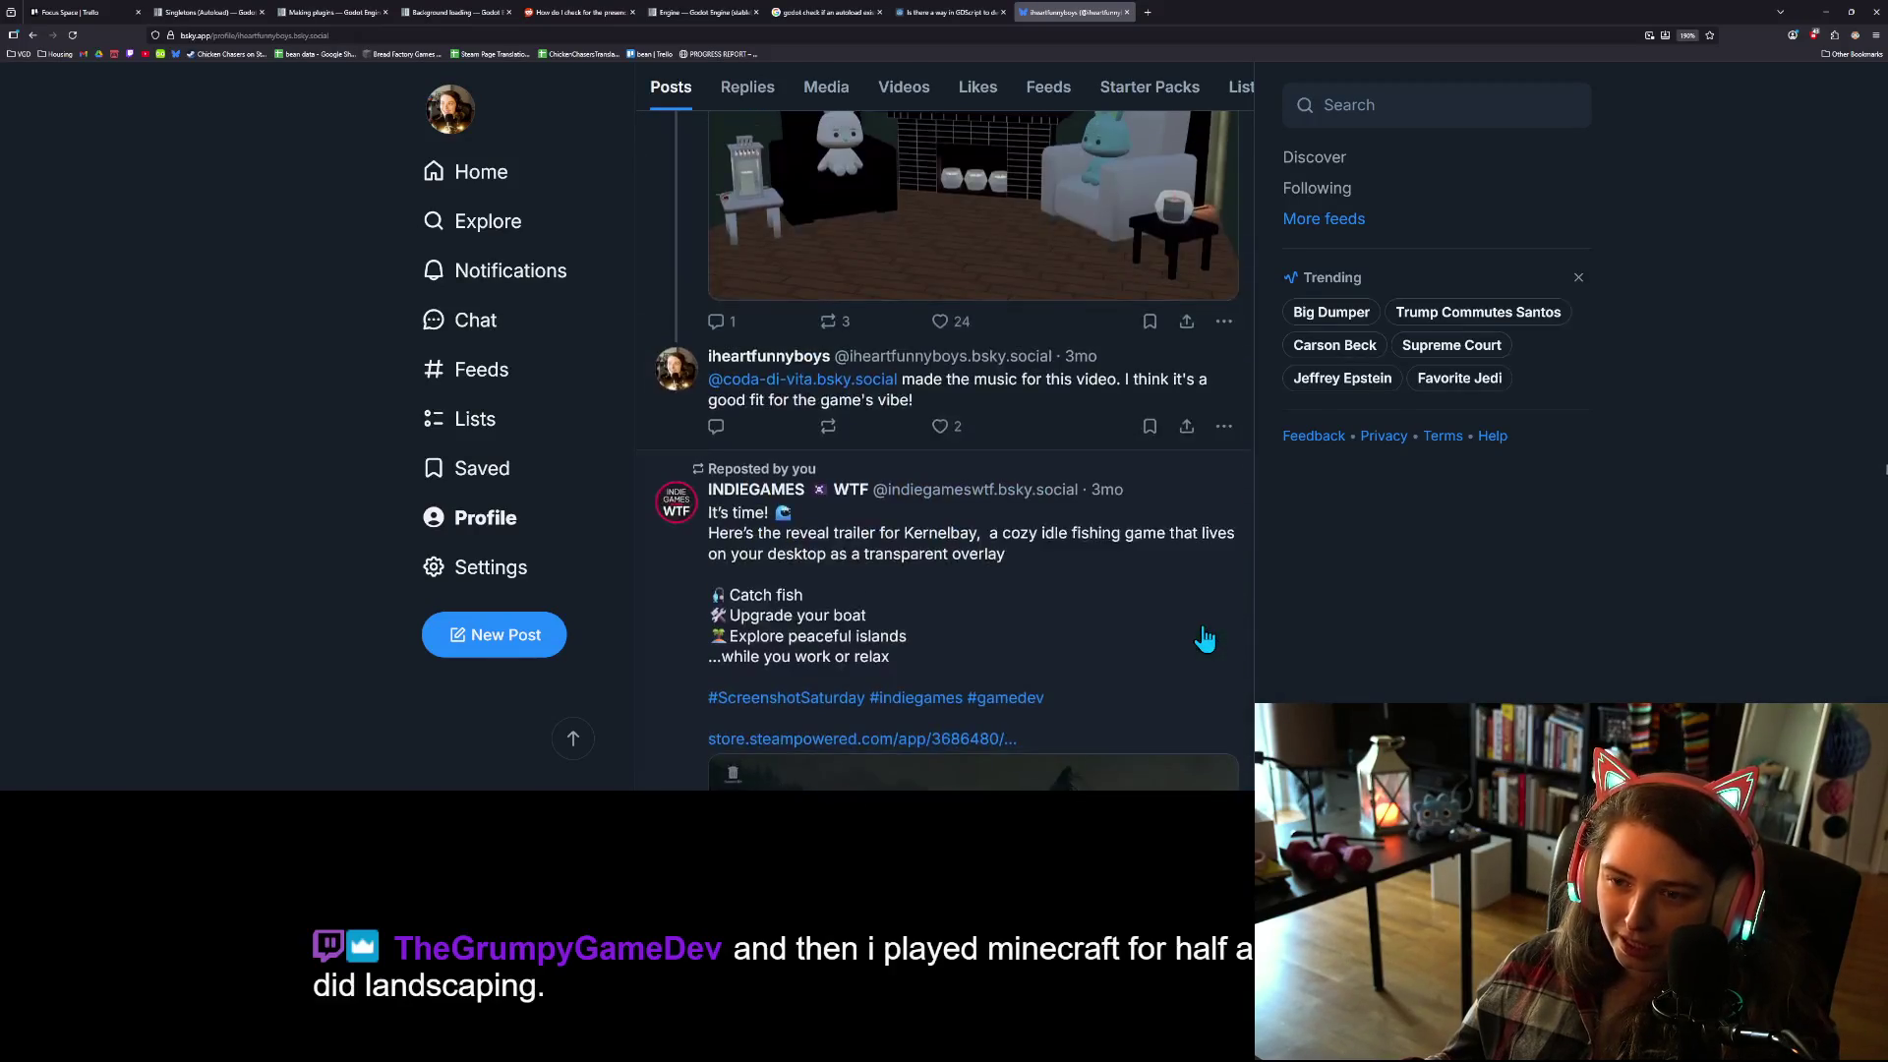
scroll("up", 3)
scroll("up", 3)
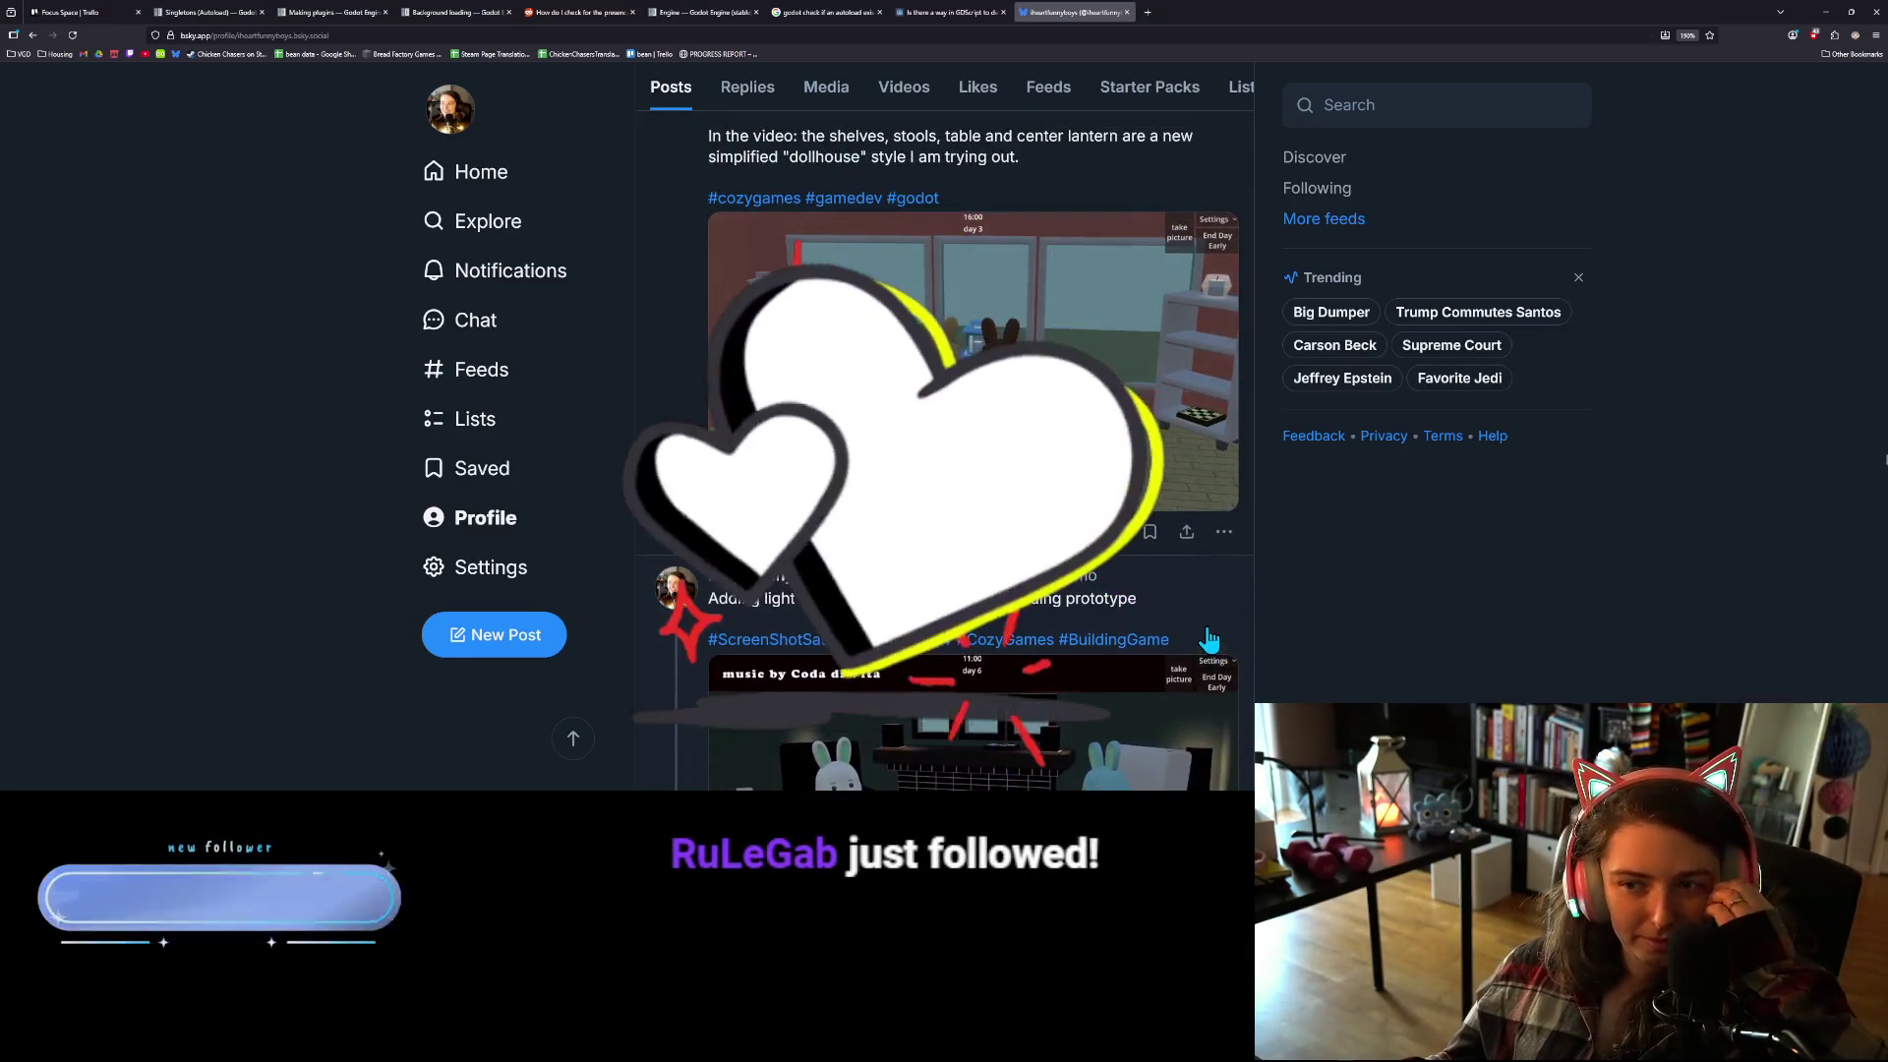
scroll("up", 3)
scroll("up", 3)
scroll("up", 3)
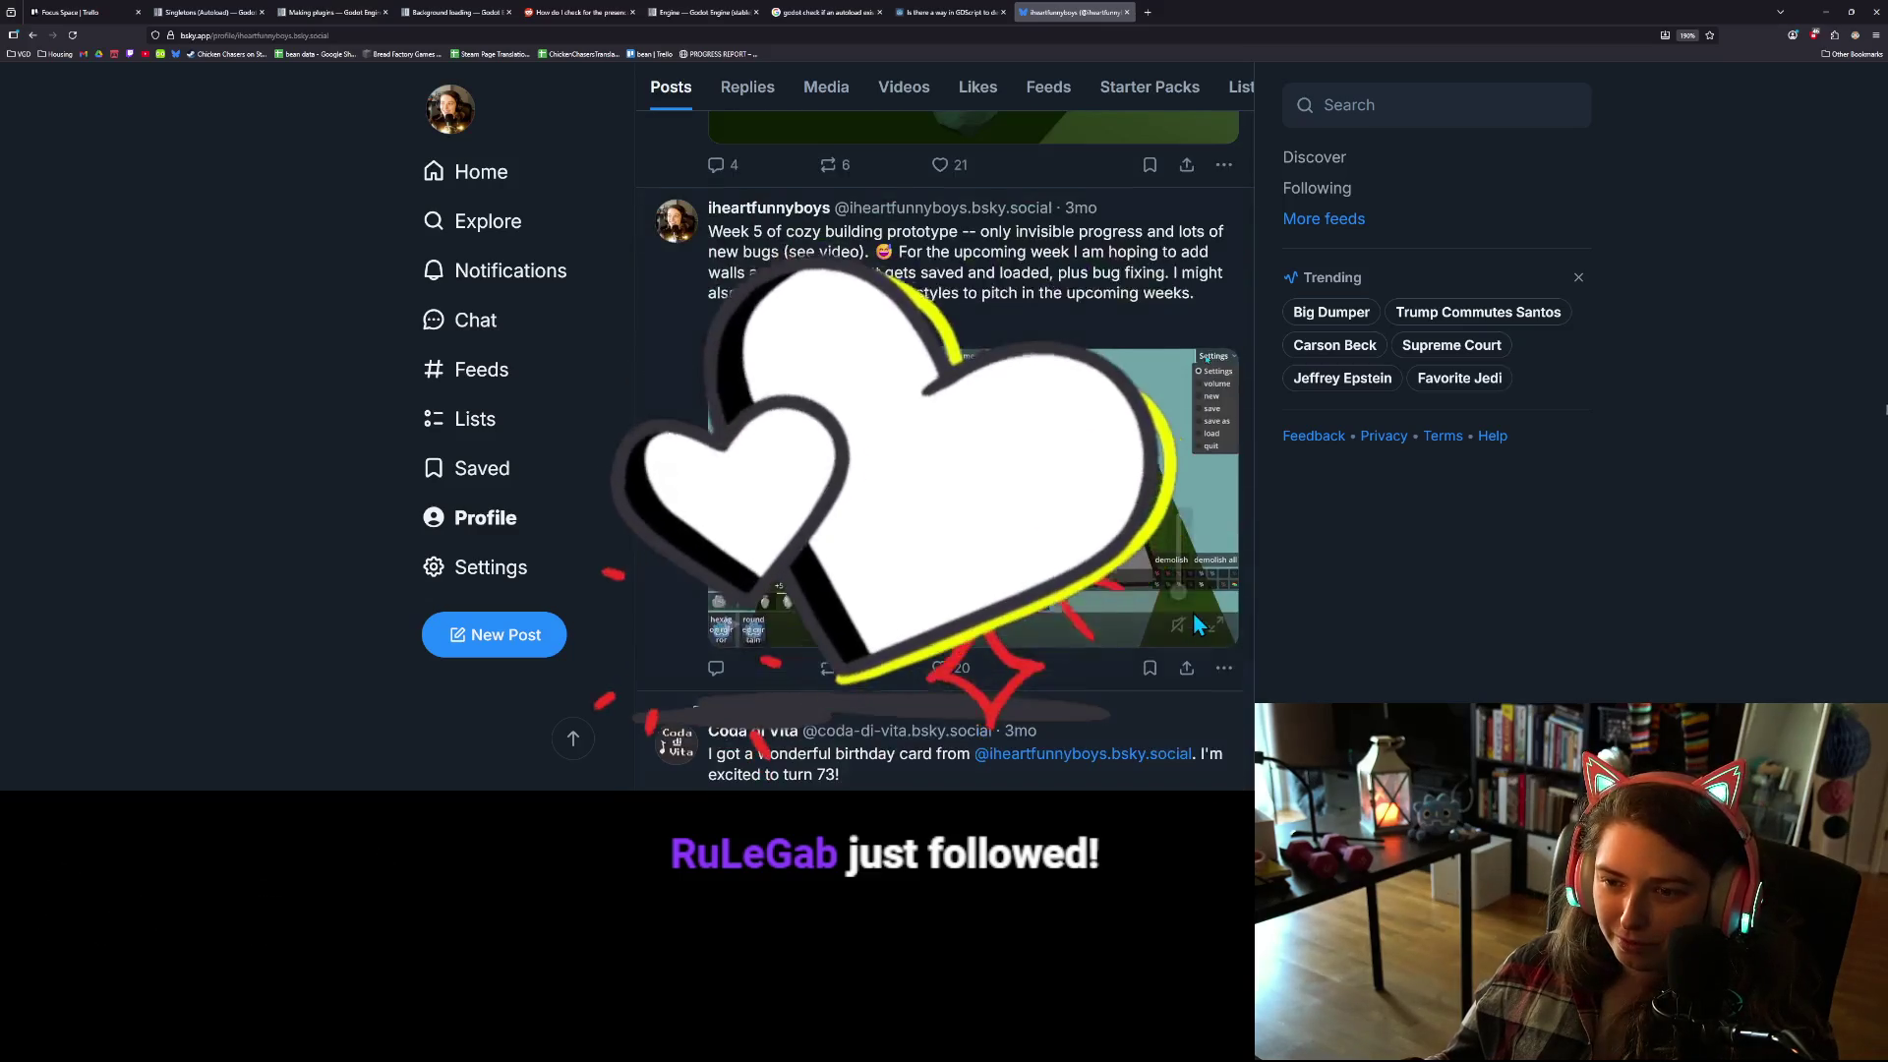
scroll("up", 3)
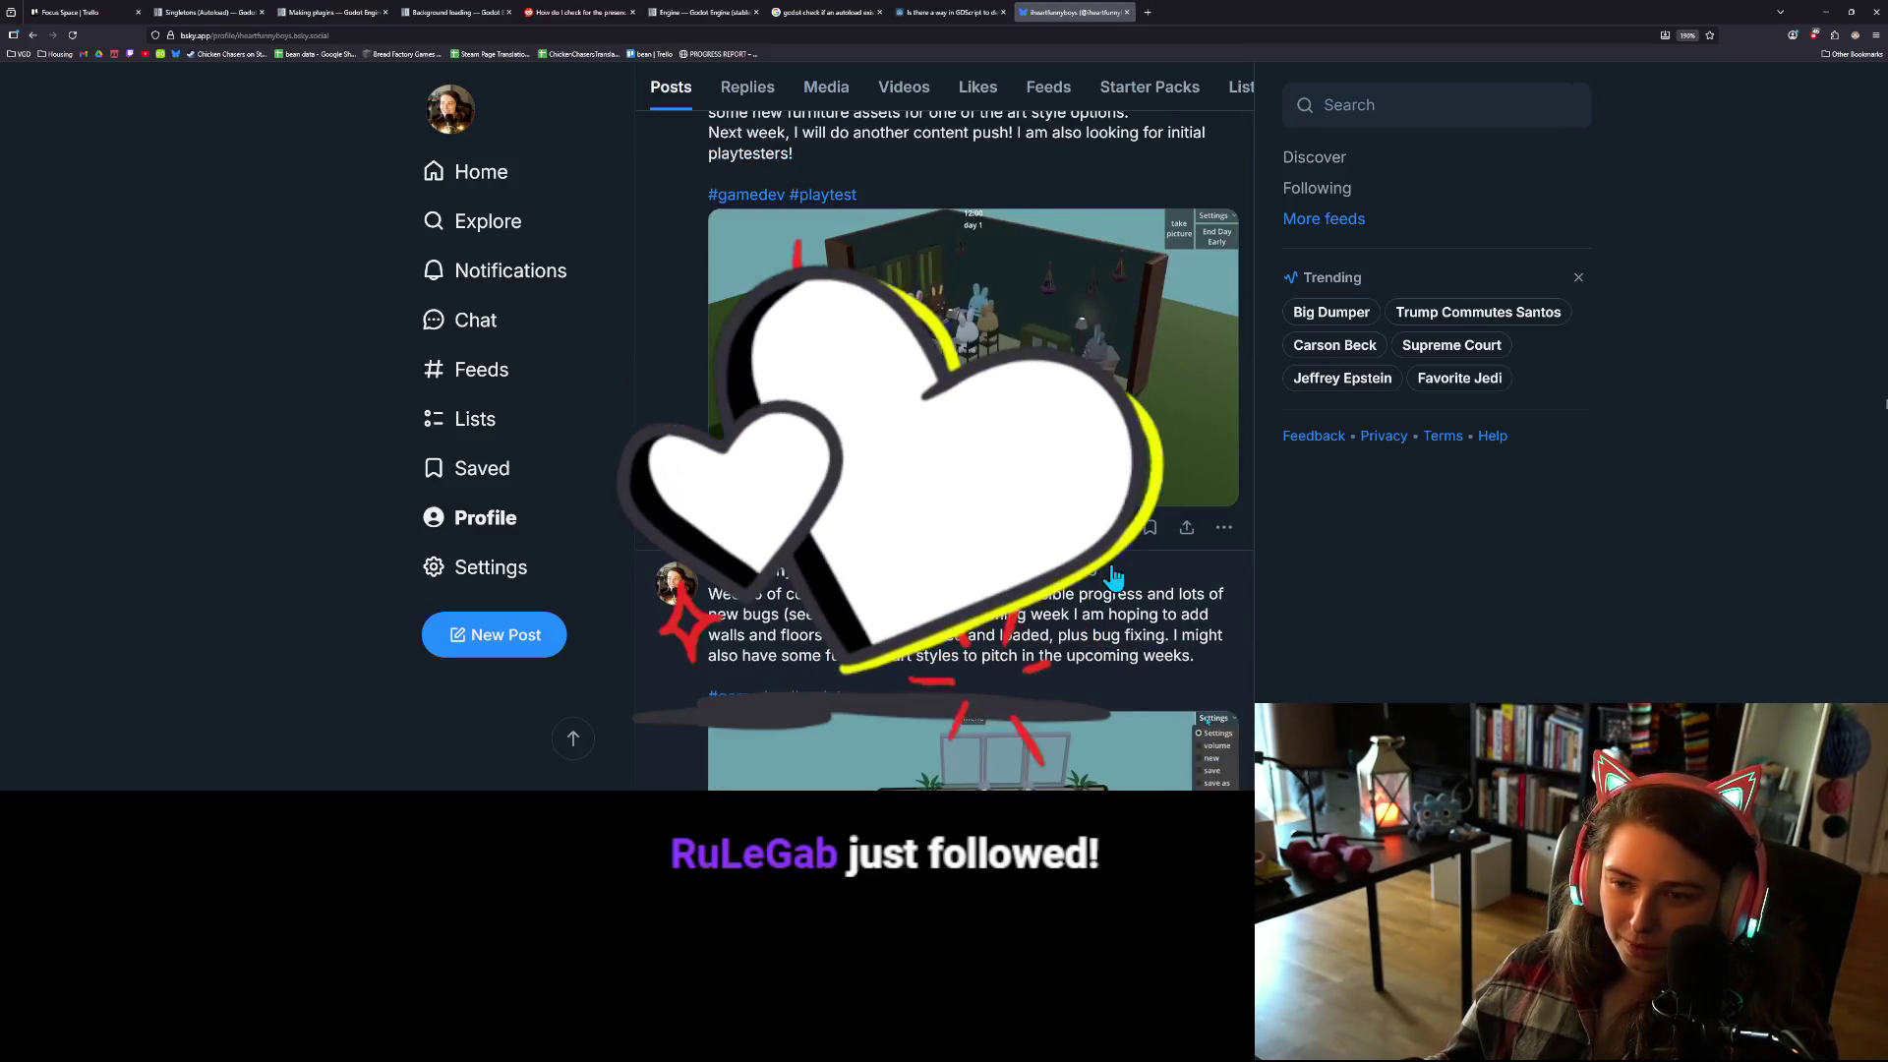
scroll("up", 3)
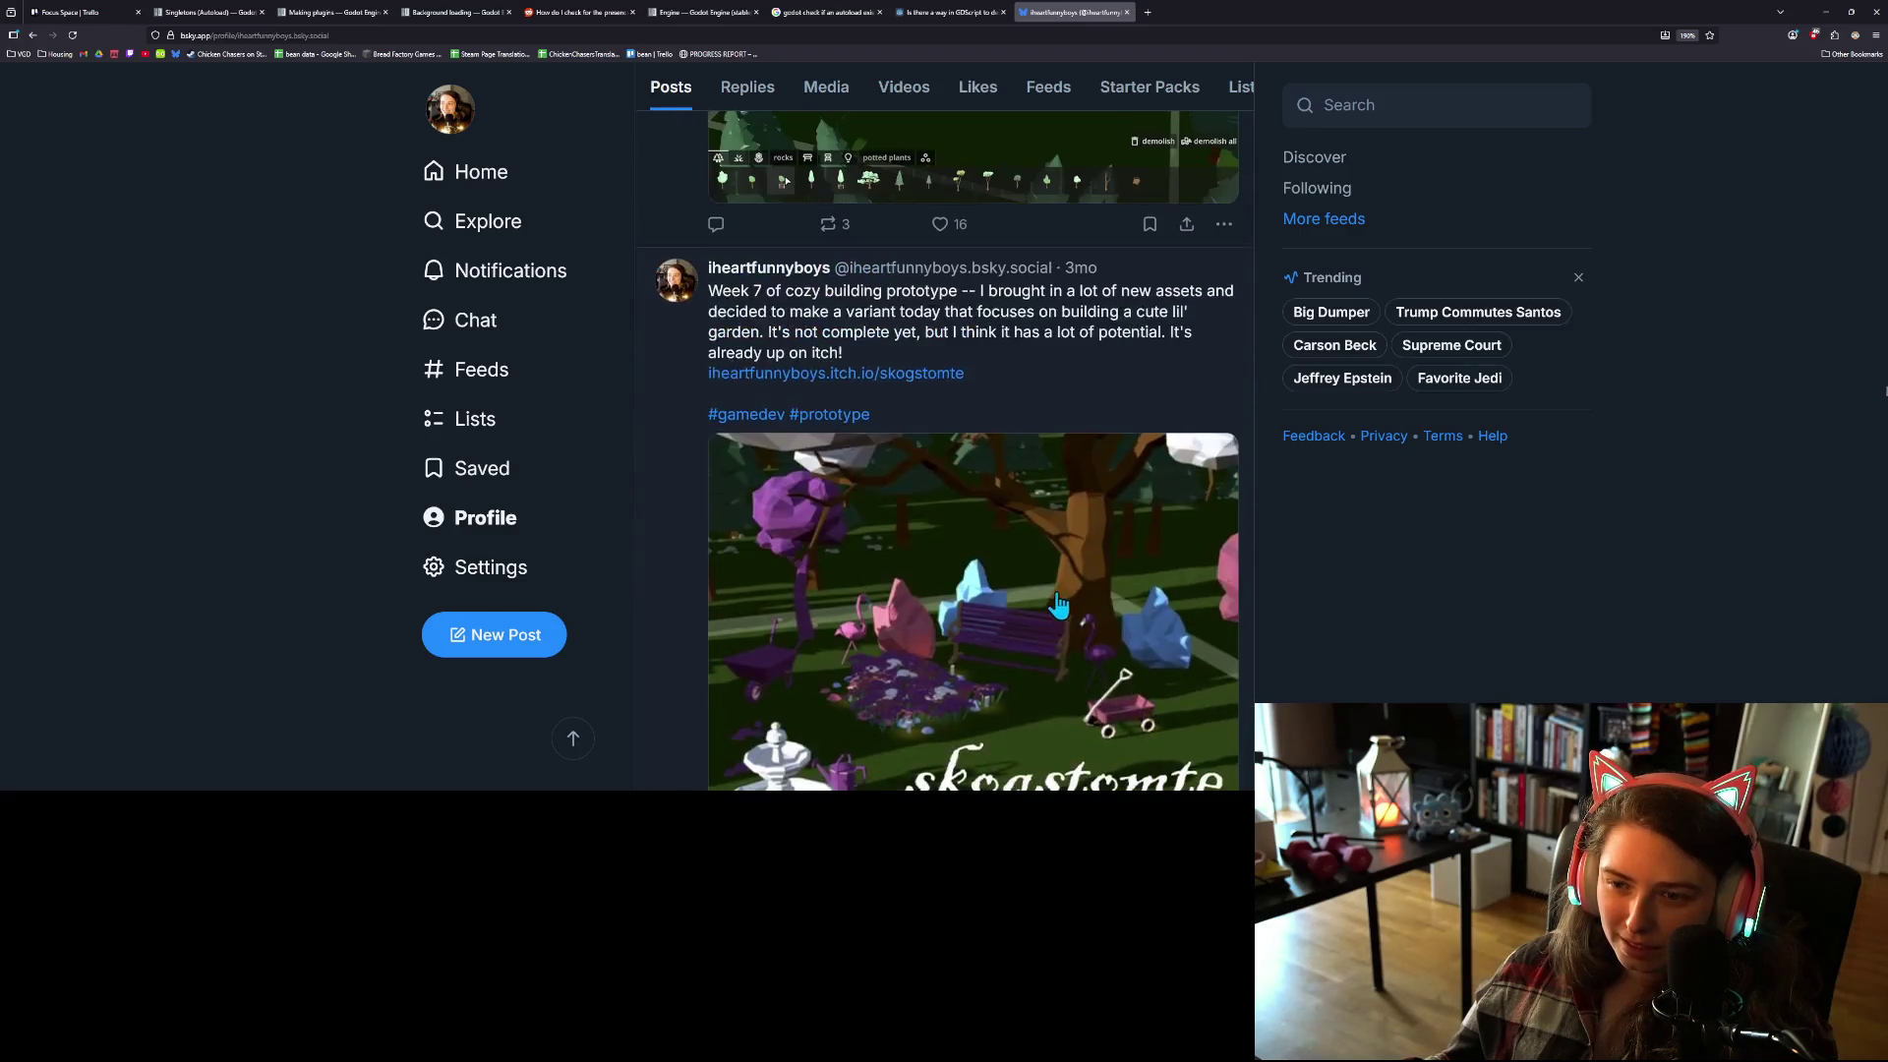
scroll("down", 3)
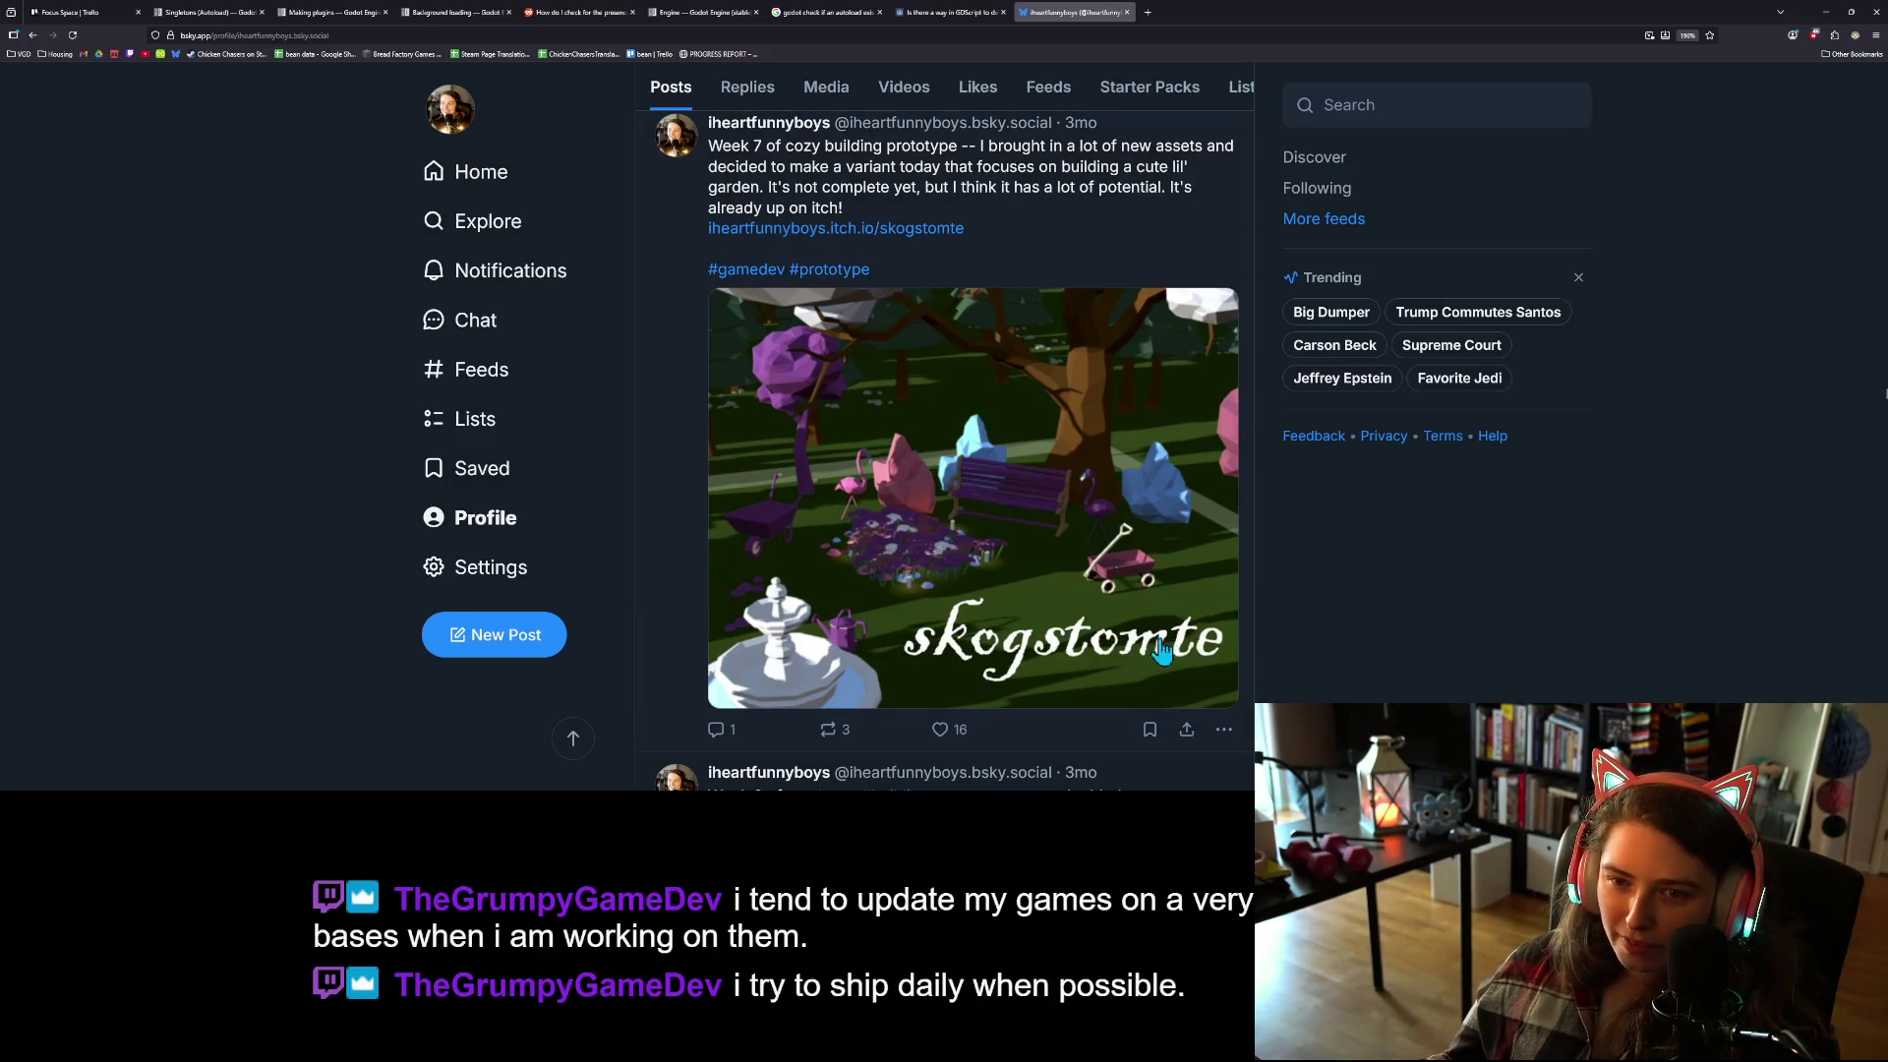
scroll("up", 3)
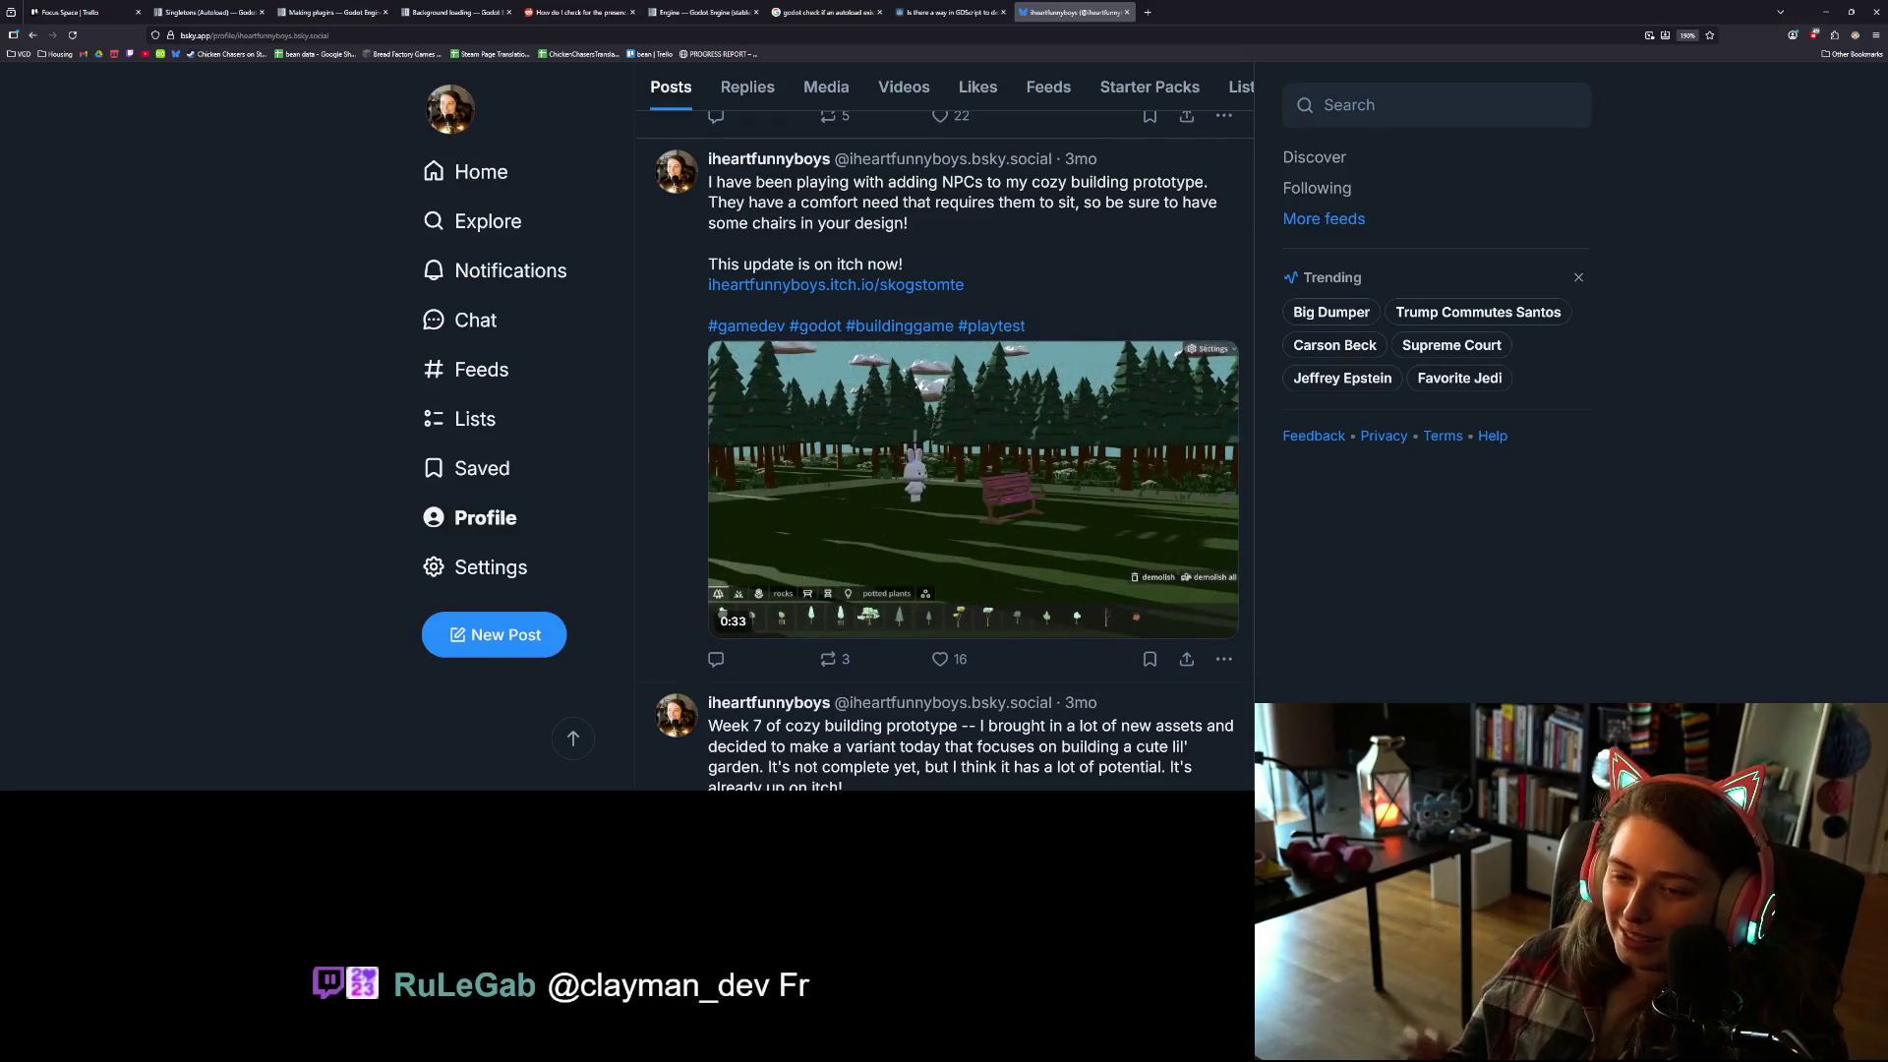
mouse_move(1032, 522)
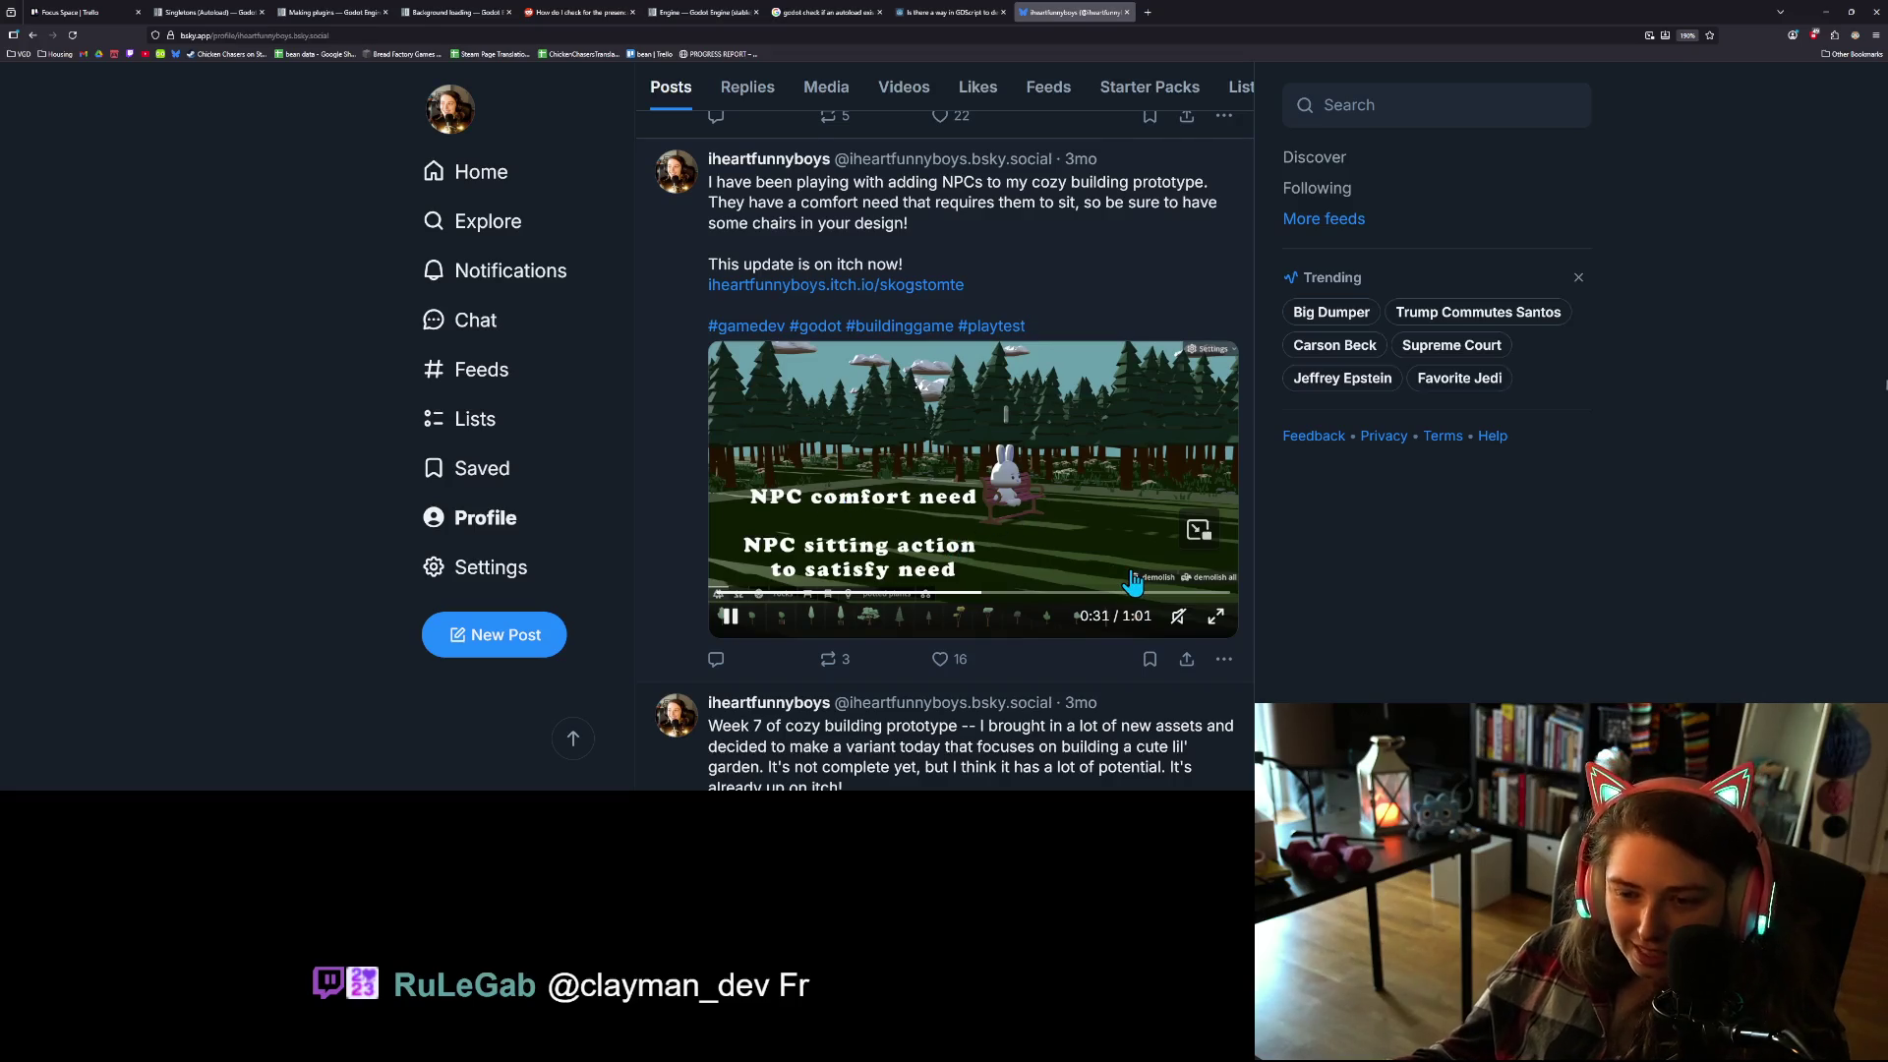
scroll("up", 3)
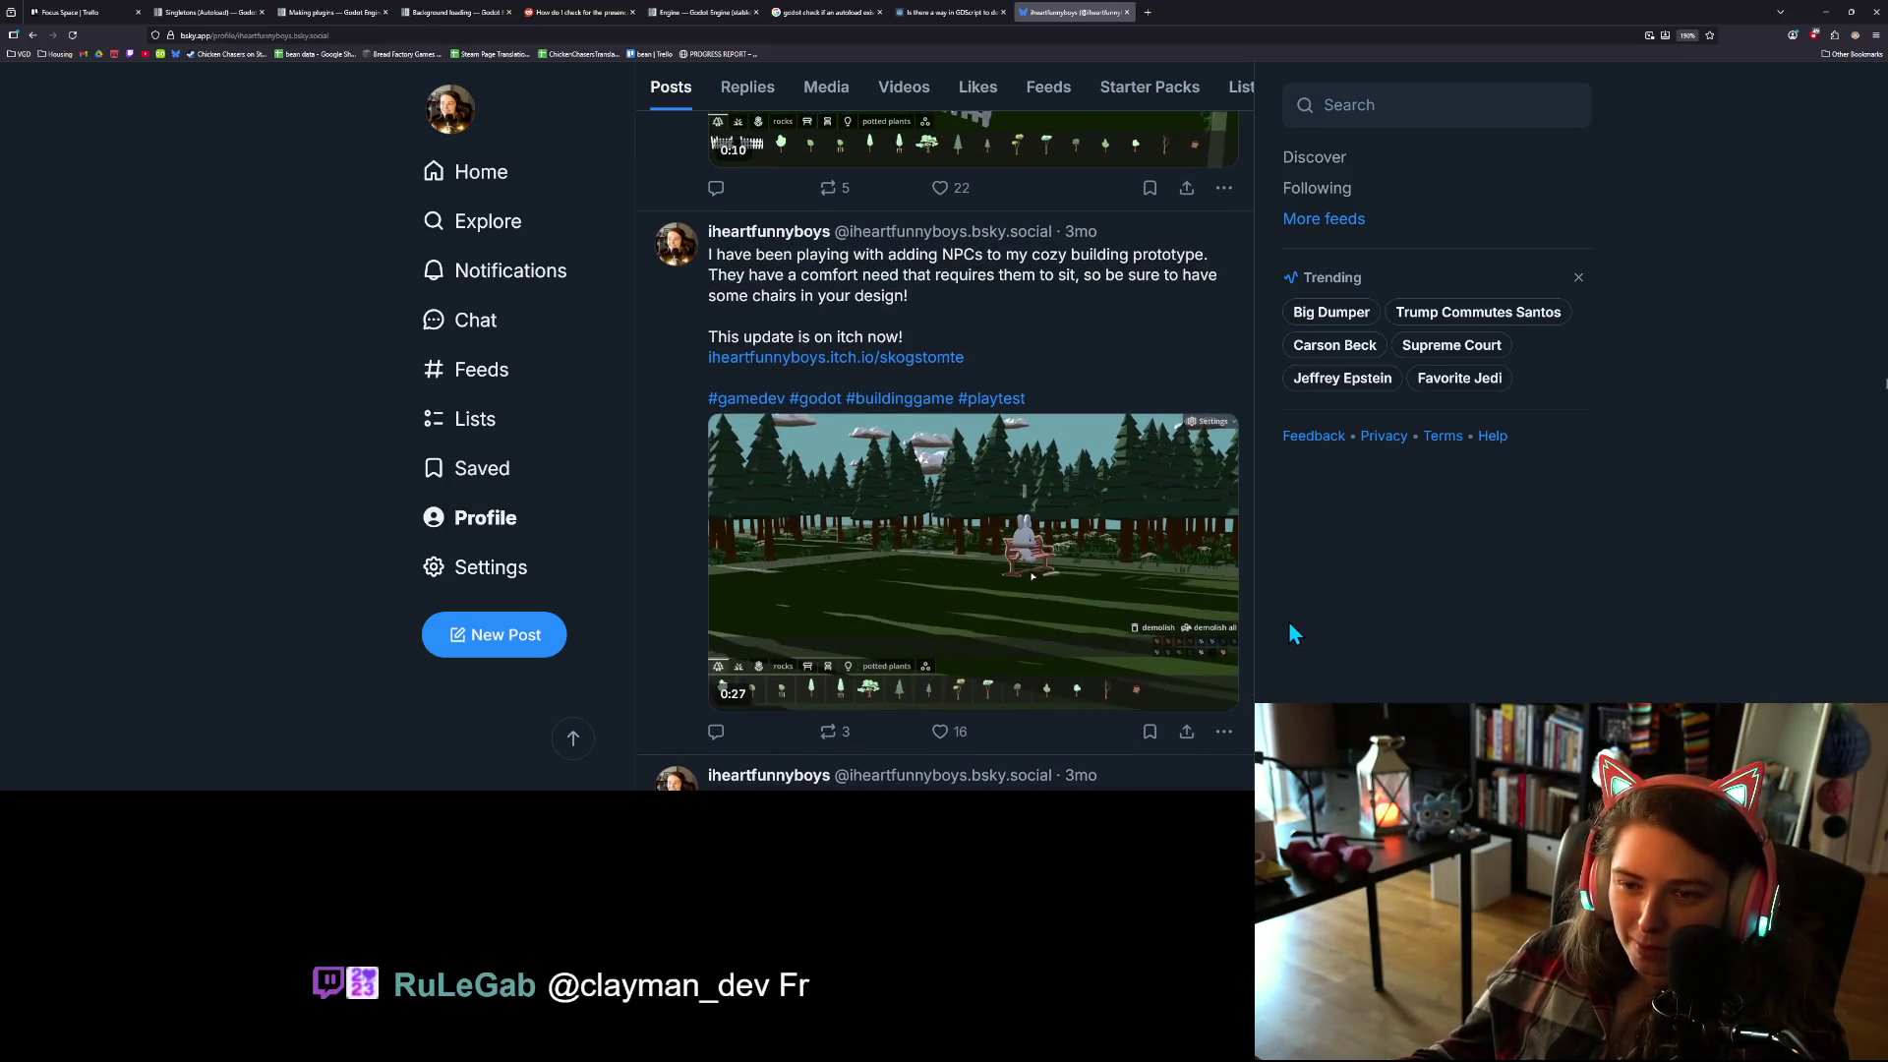
scroll("up", 3)
scroll("down", 3)
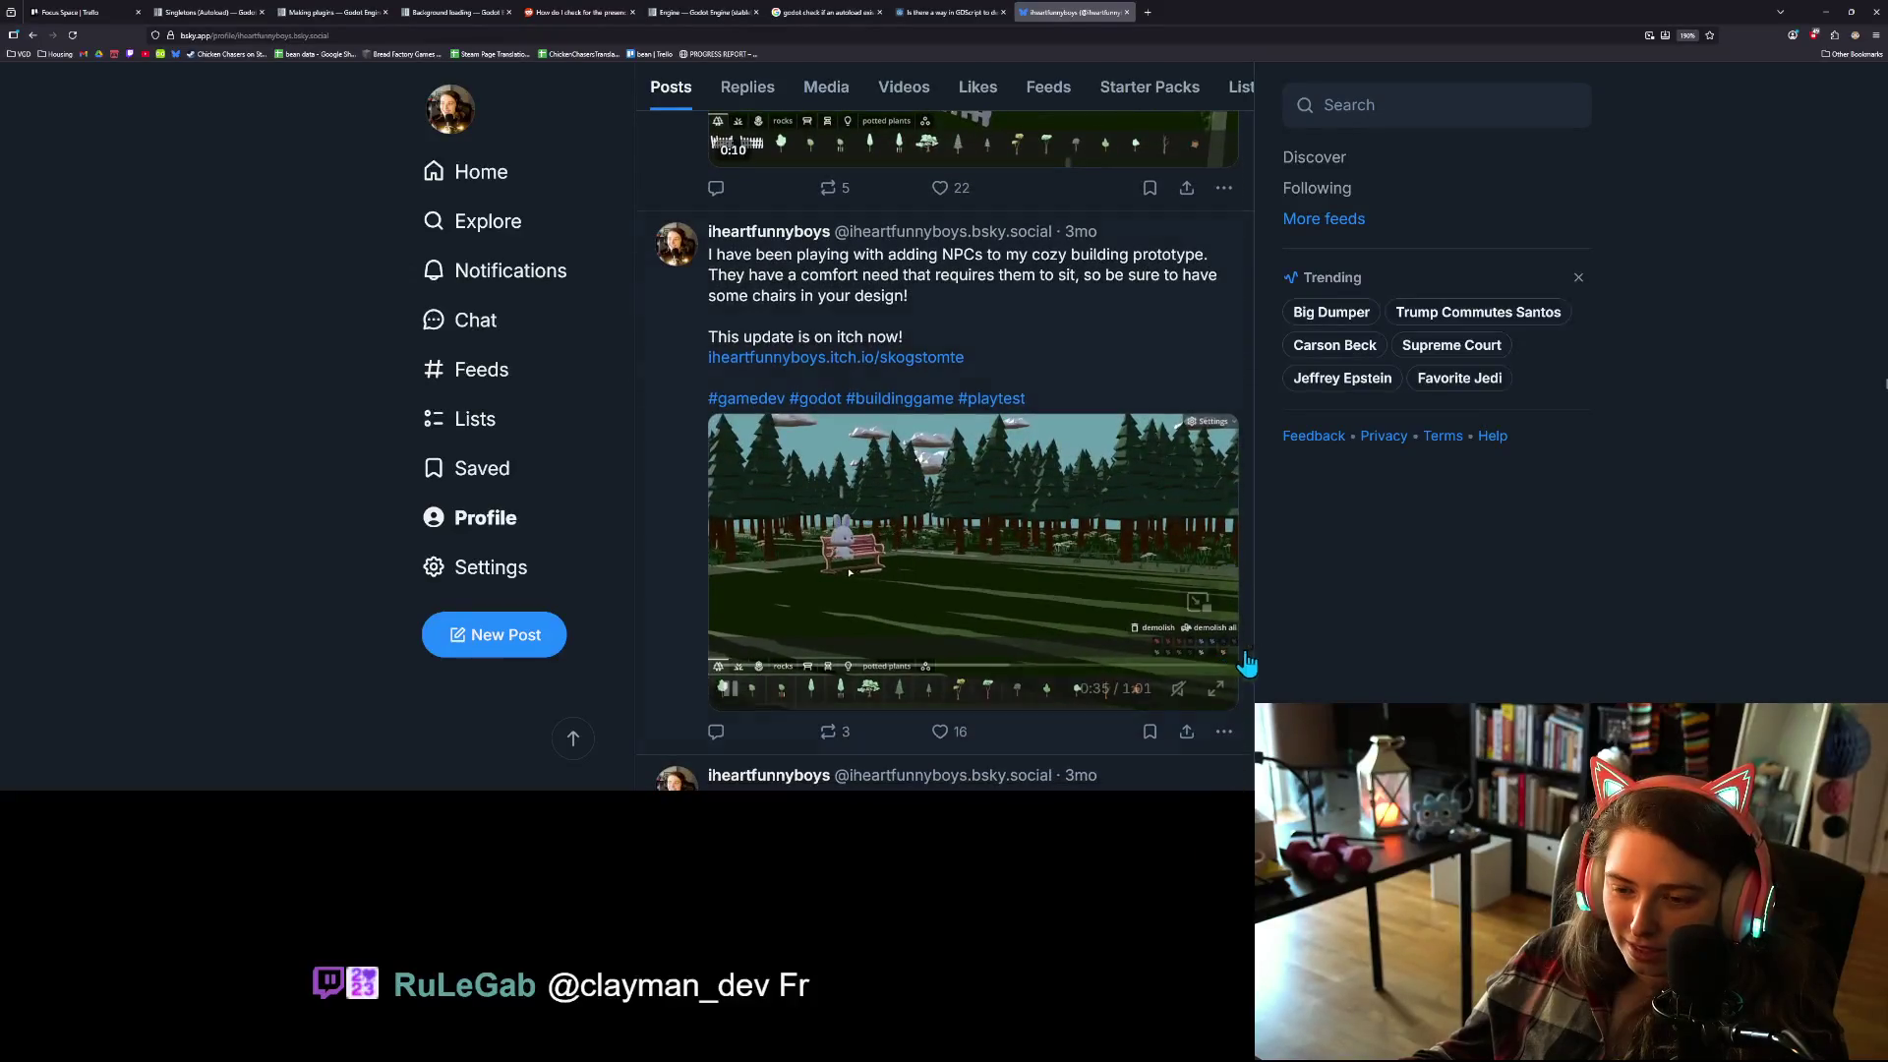
scroll("up", 3)
scroll("up", 3)
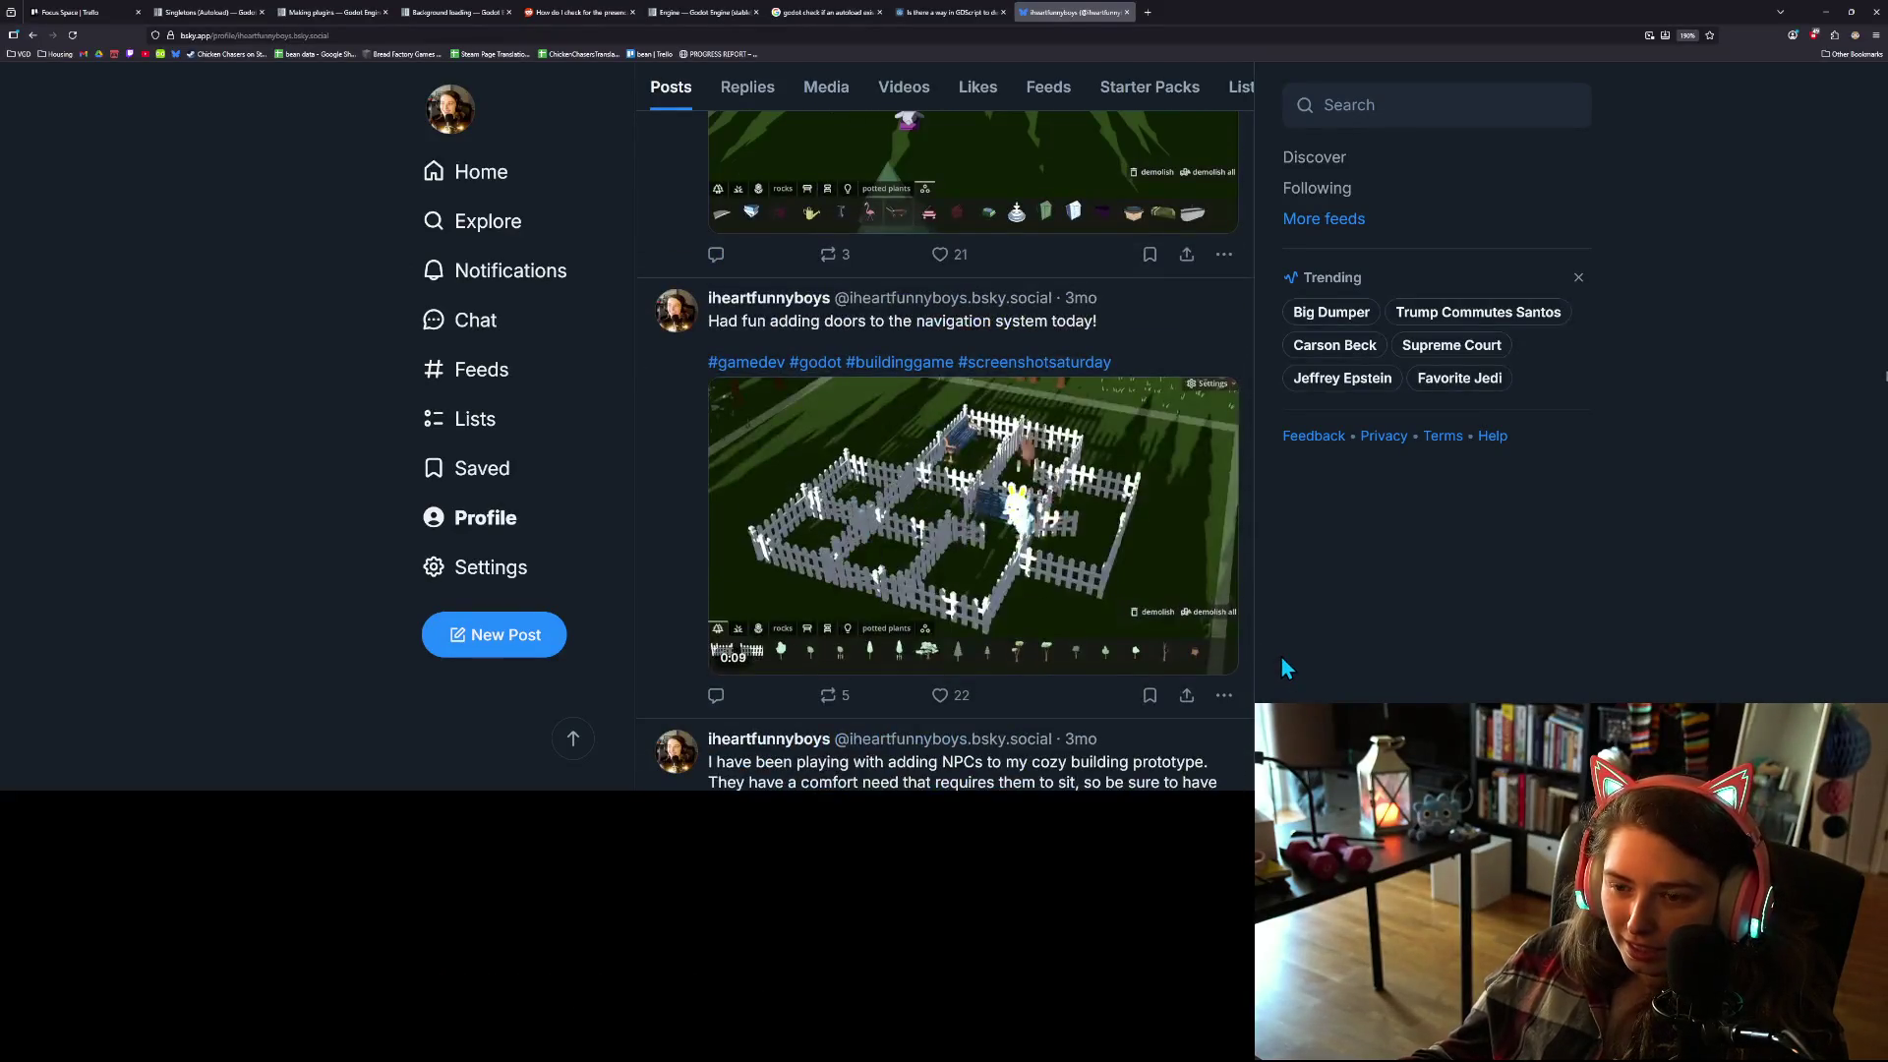
scroll("up", 3)
scroll("up", 3)
scroll("up", 3)
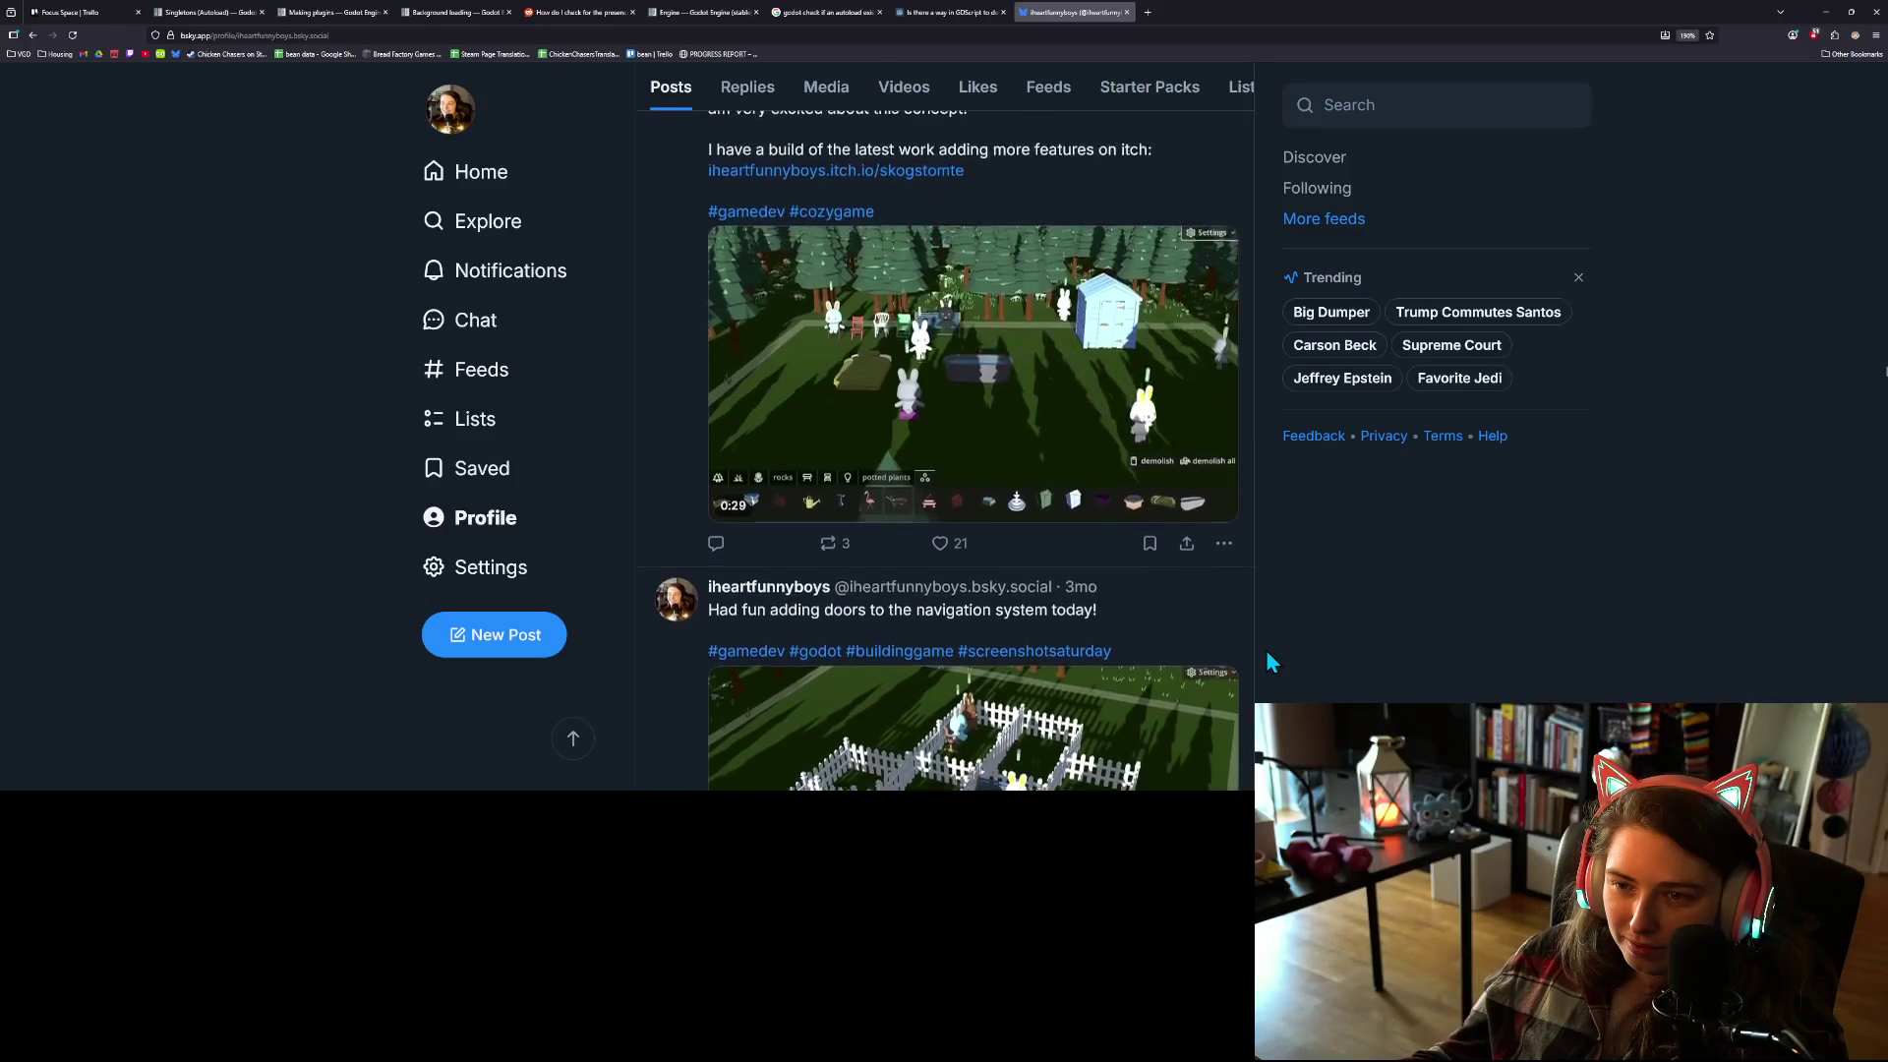
scroll("up", 3)
scroll("up", 3)
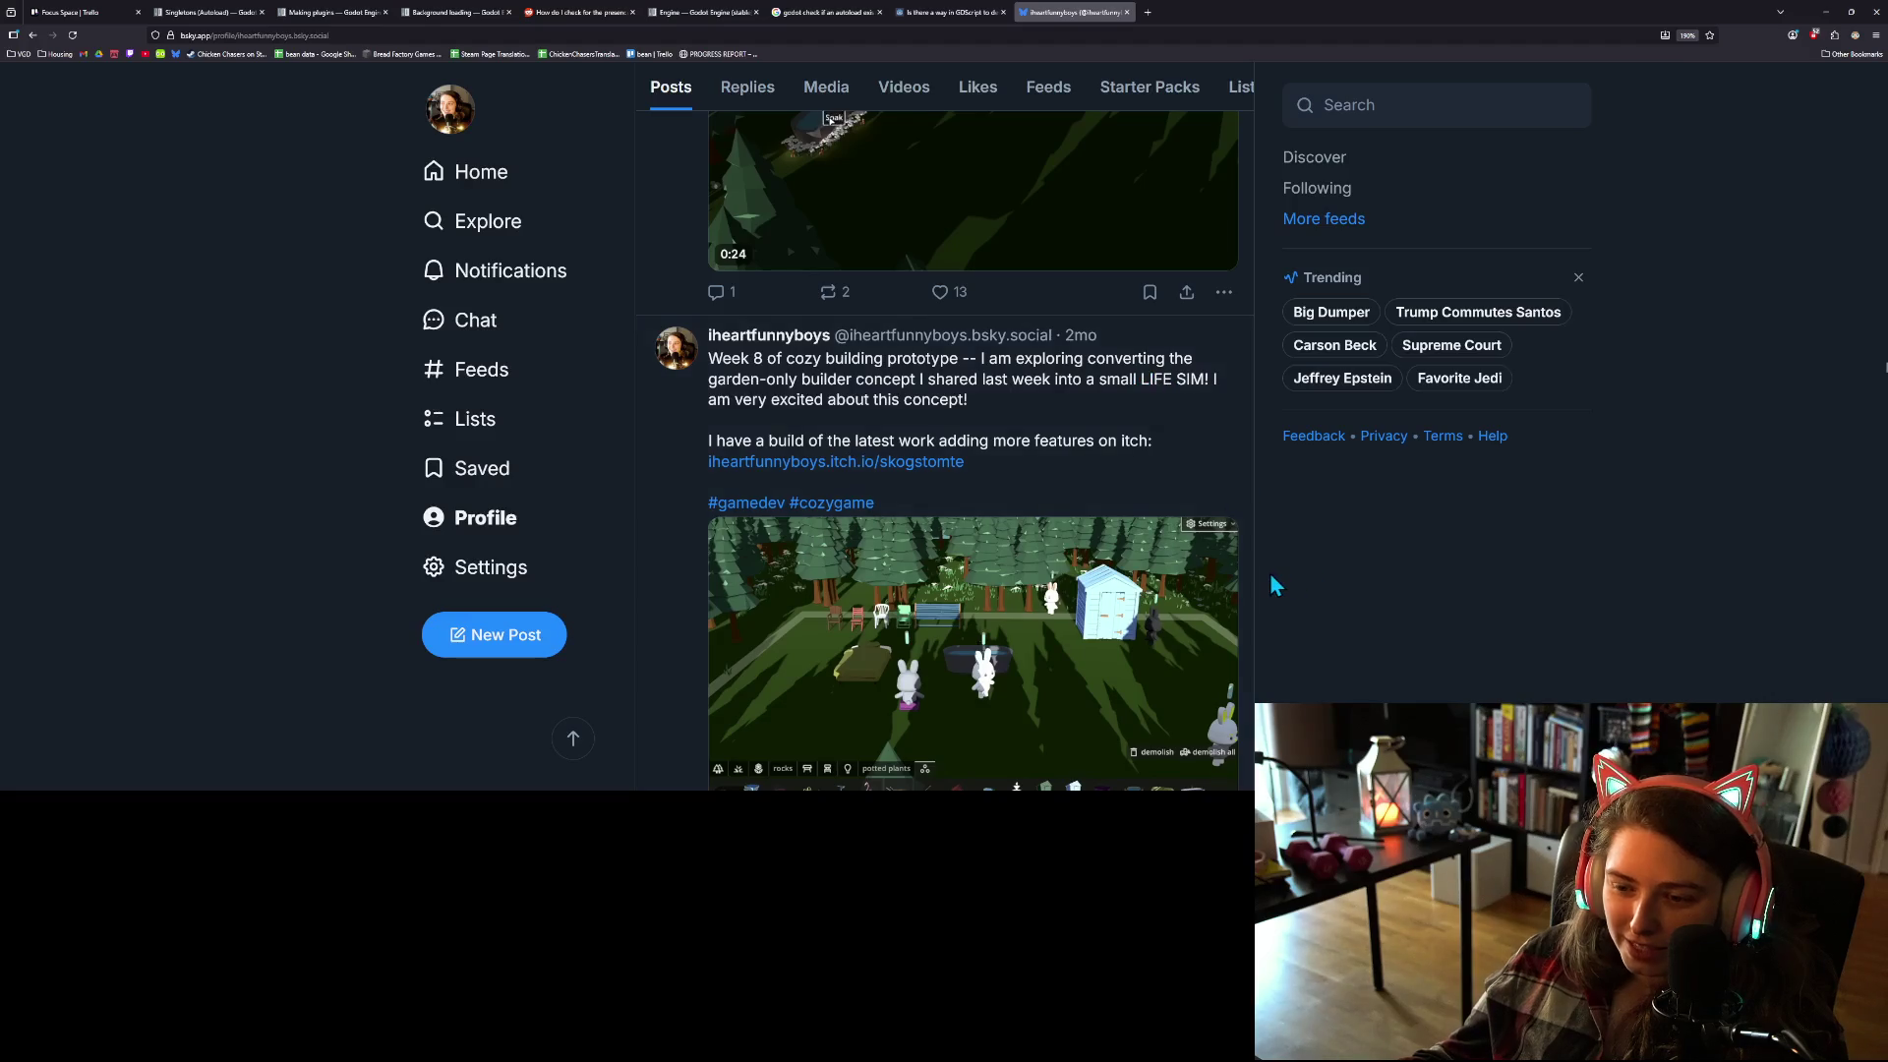
scroll("down", 3)
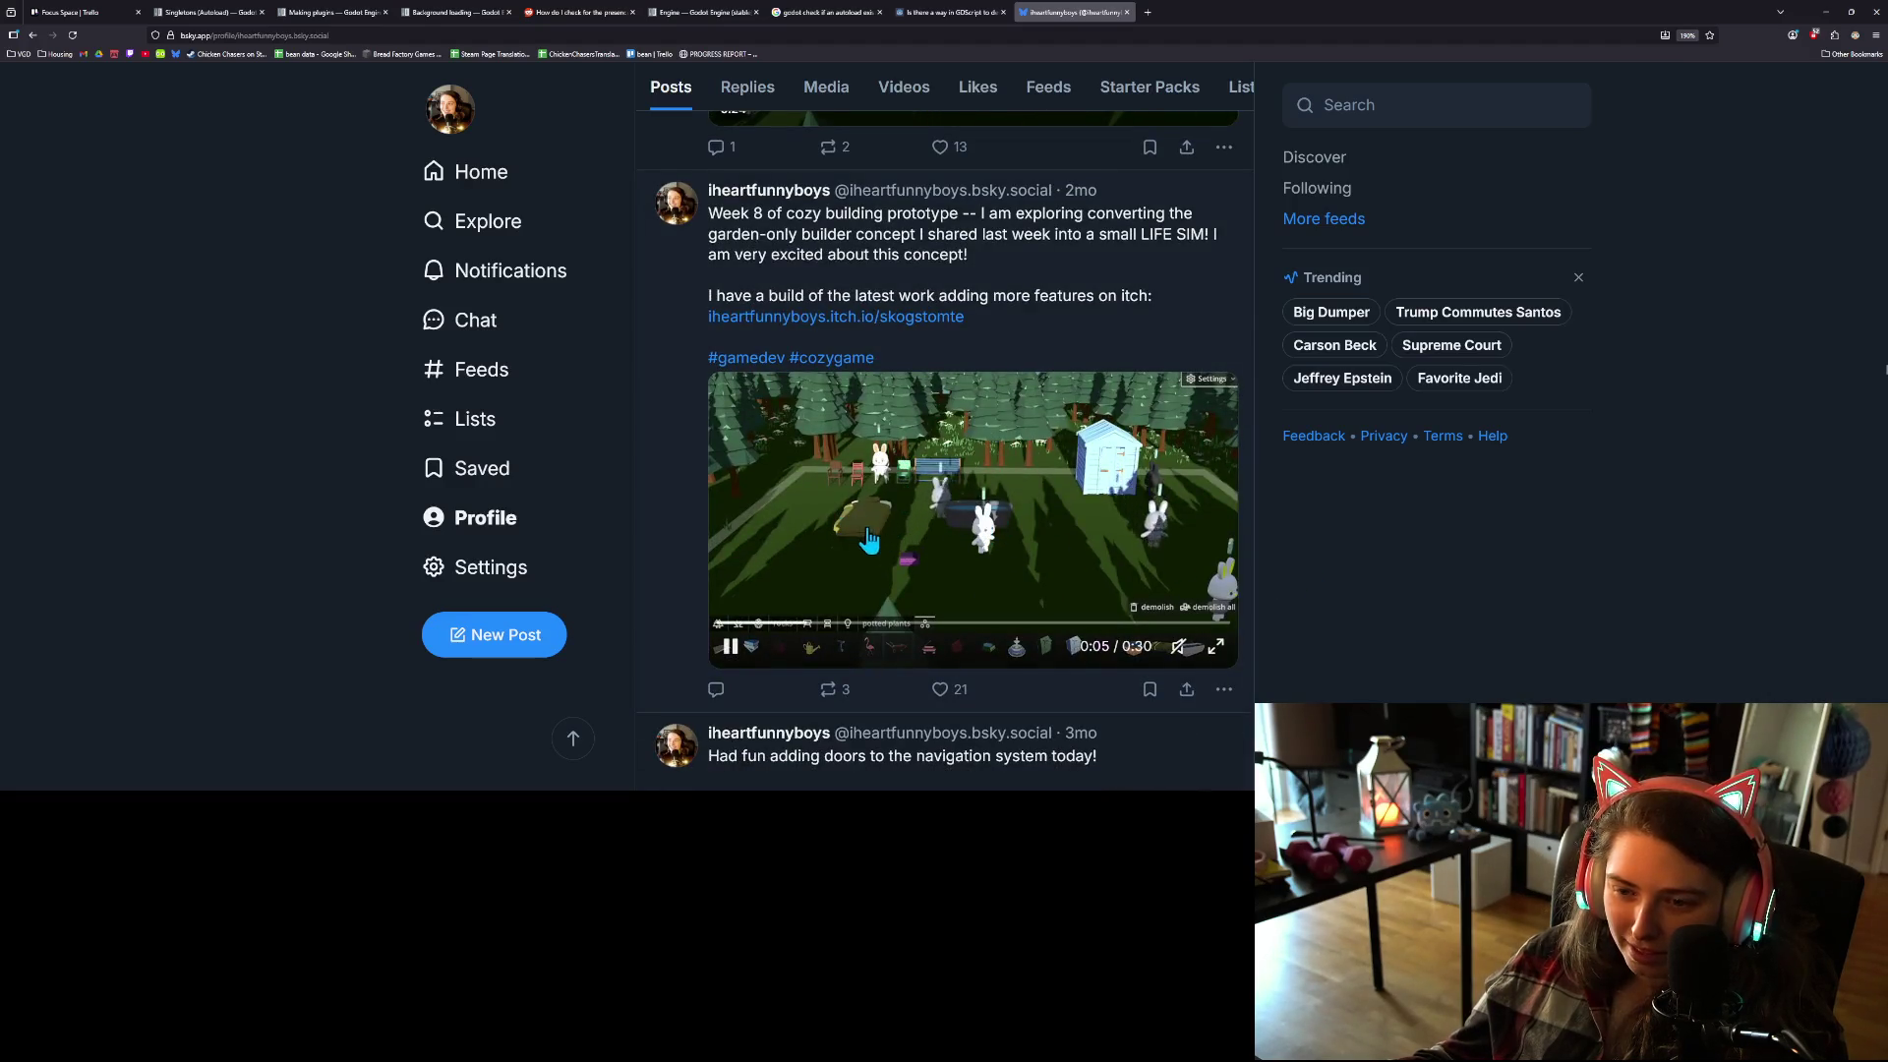
scroll("up", 3)
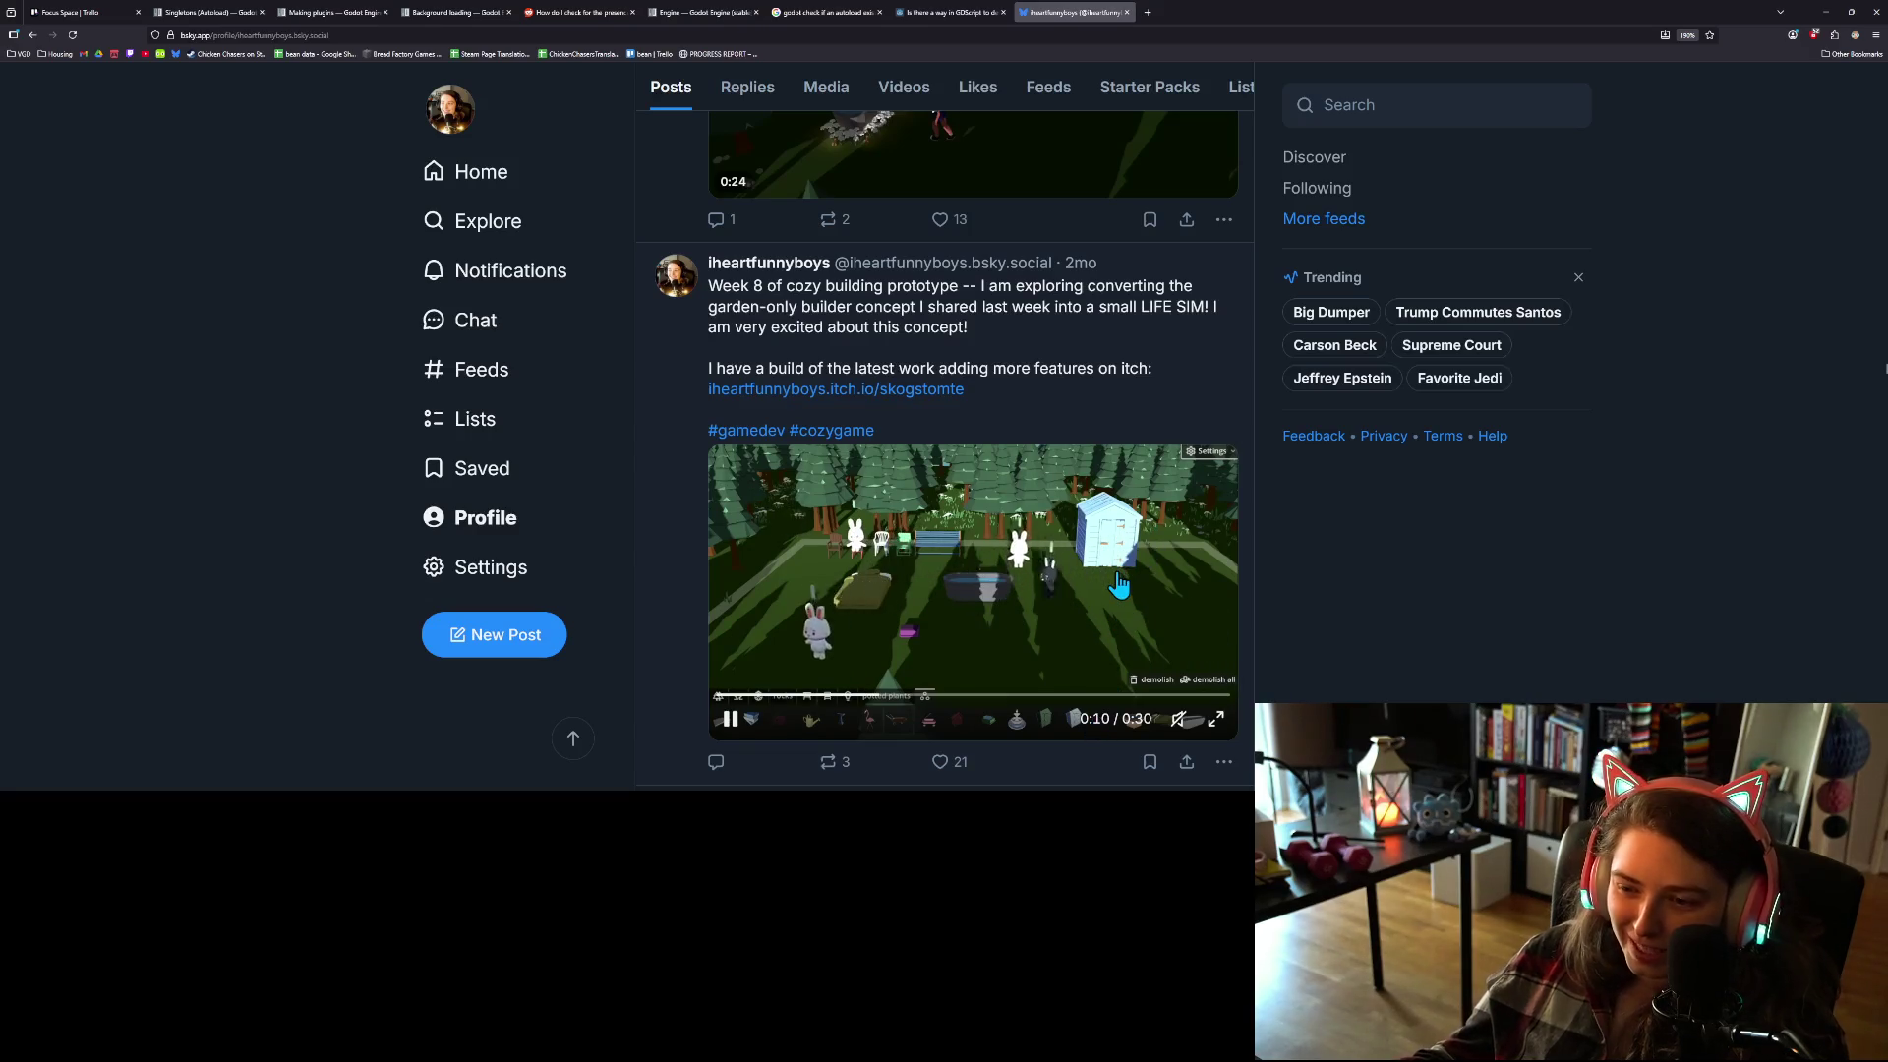
scroll("up", 3)
scroll("up", 3)
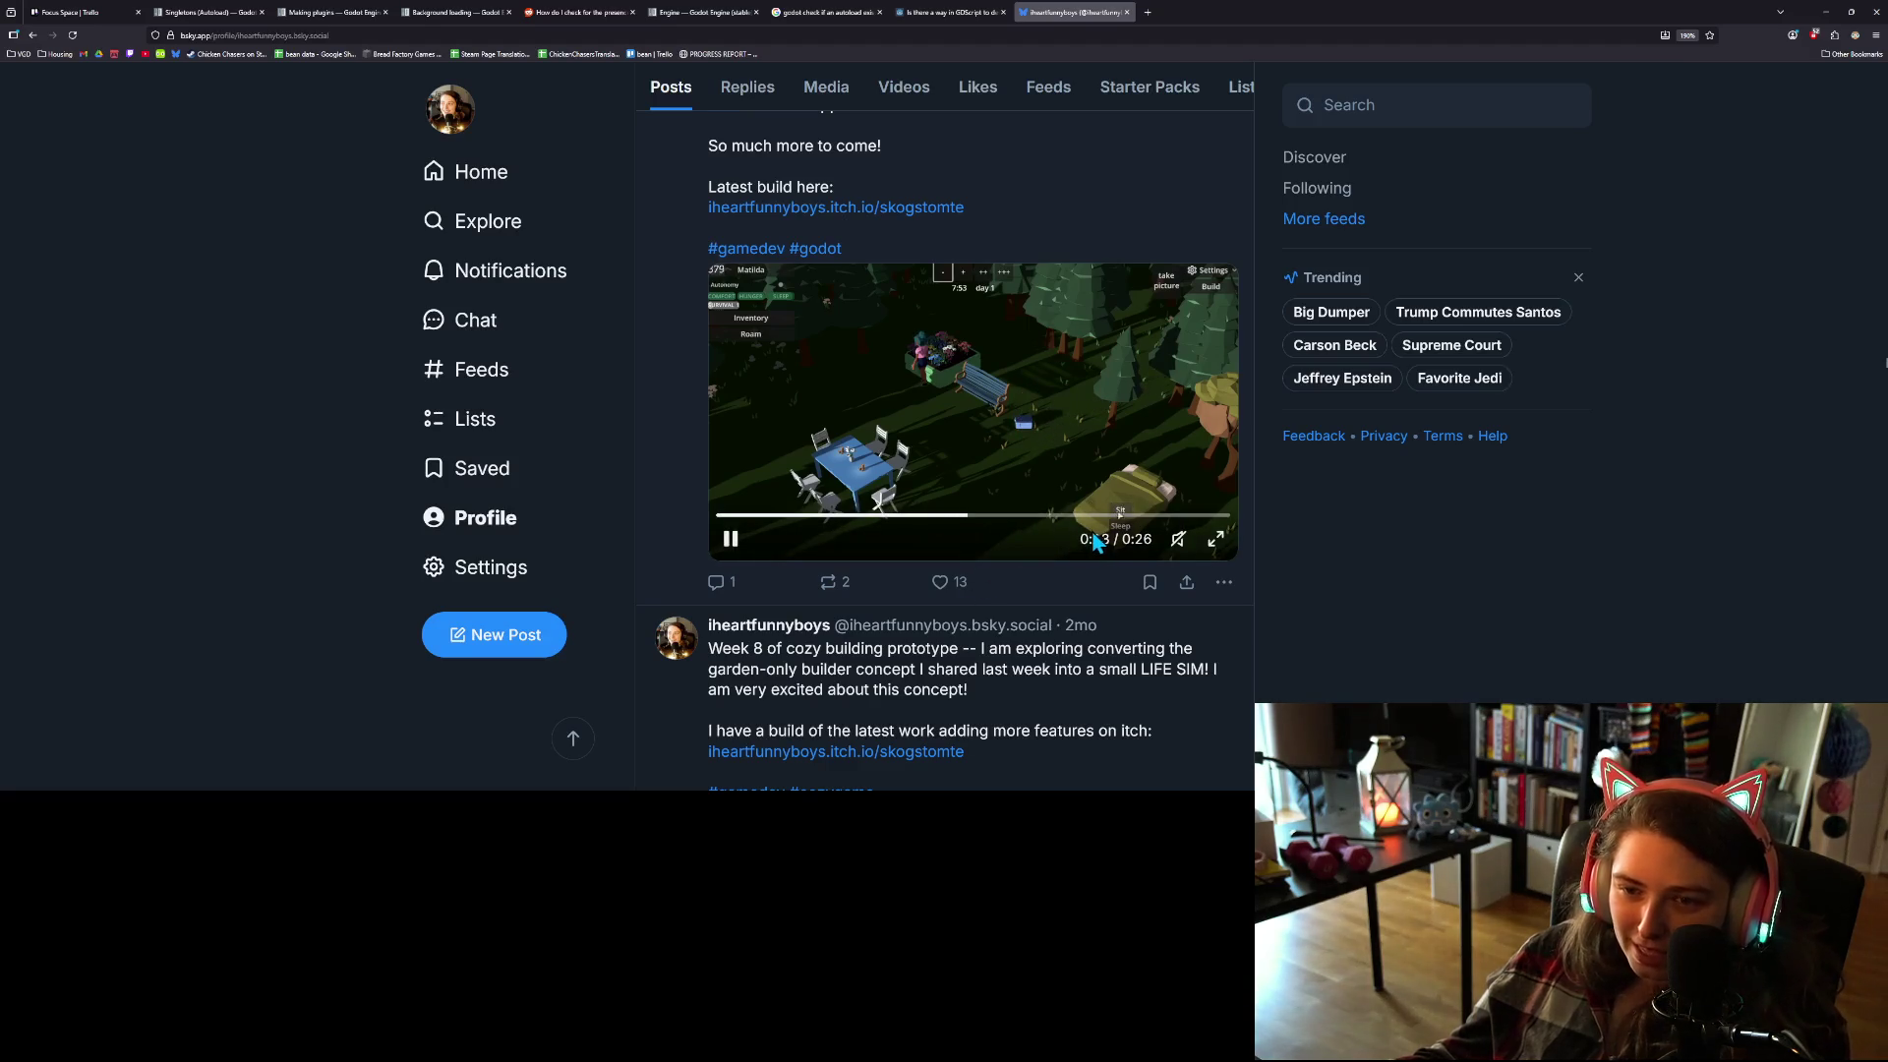
scroll("up", 3)
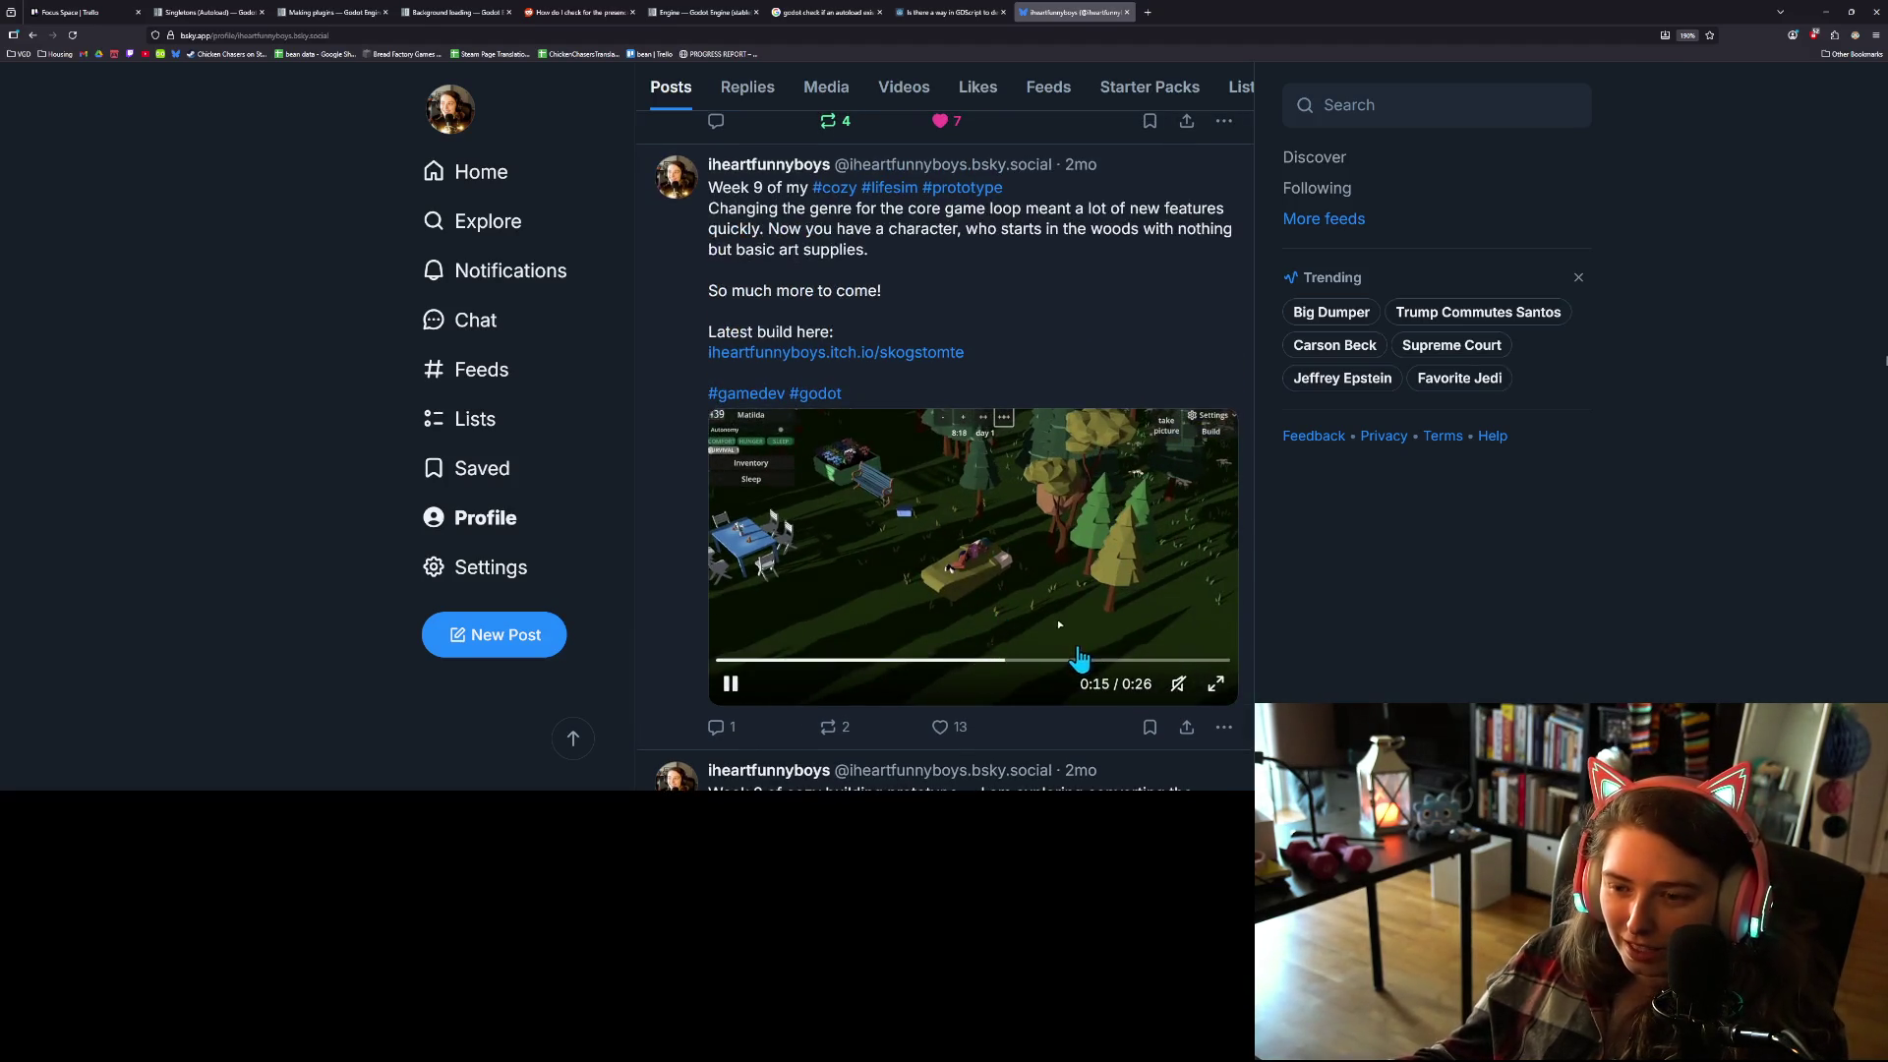
scroll("up", 3)
scroll("up", 3)
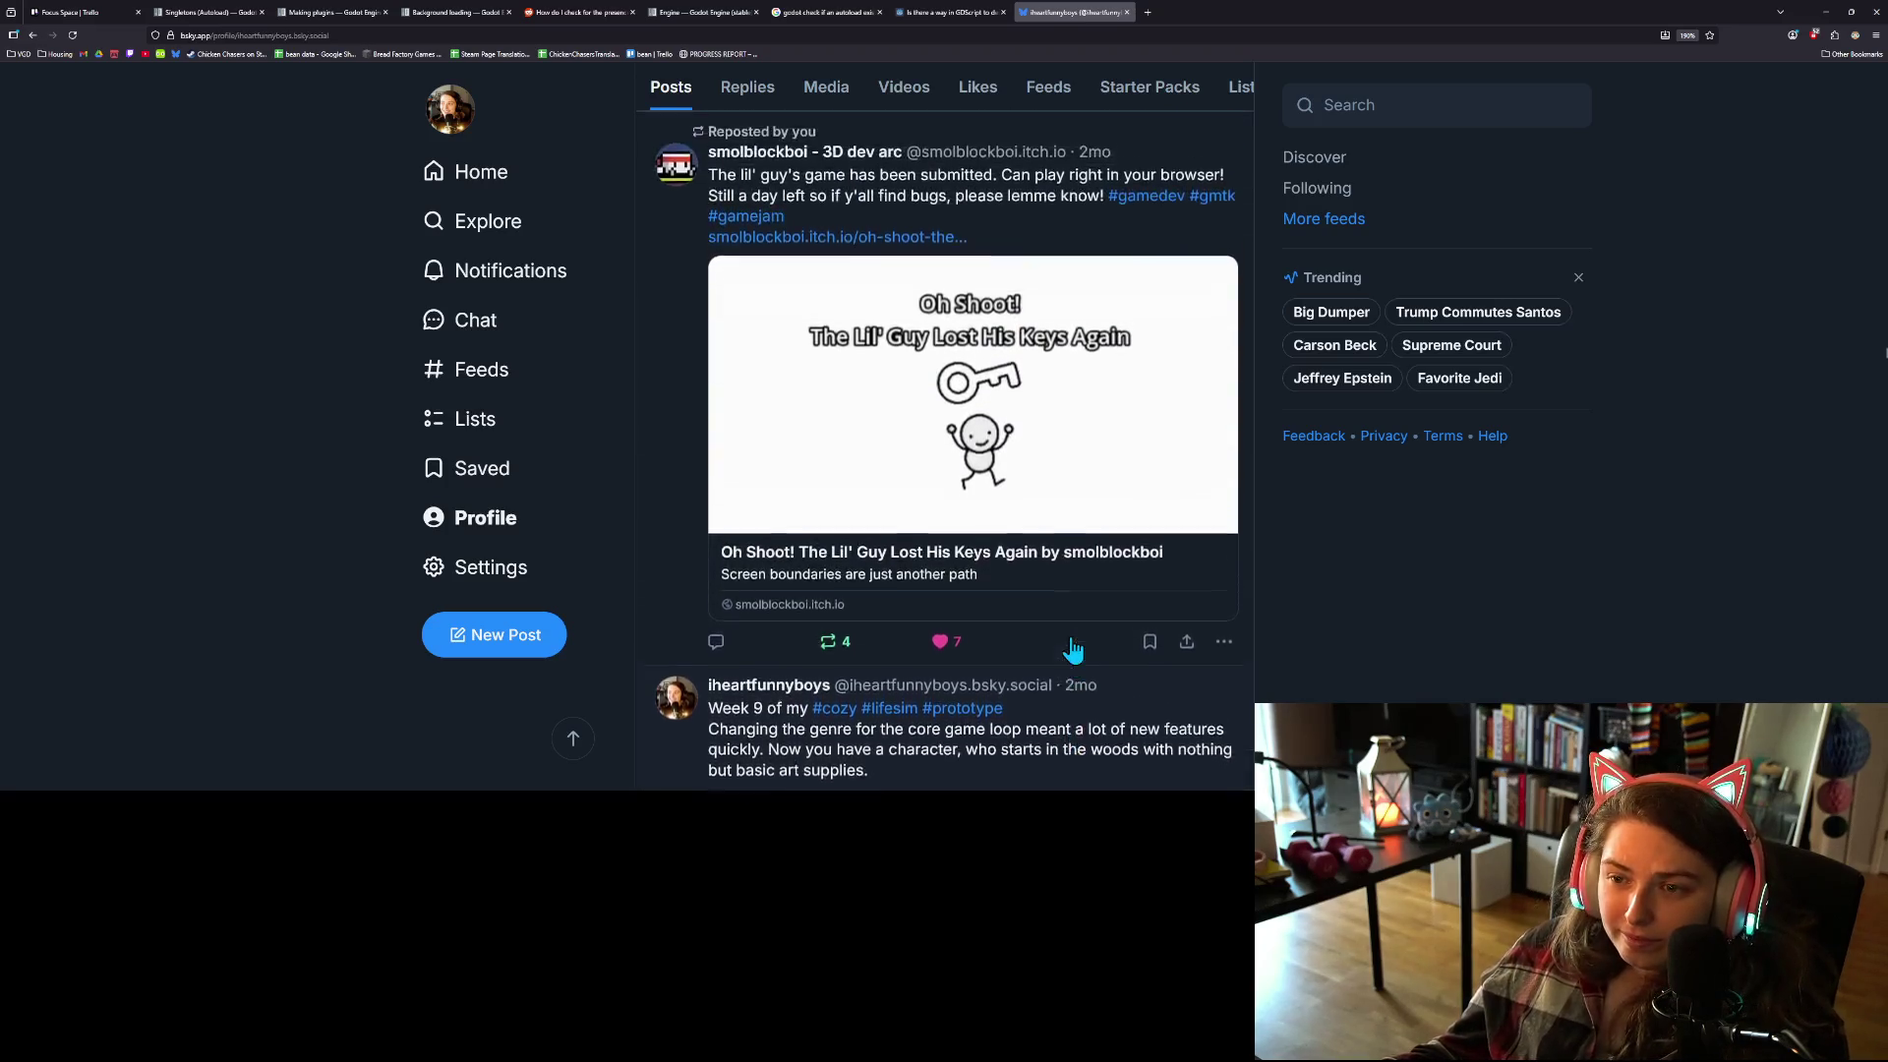
scroll("up", 3)
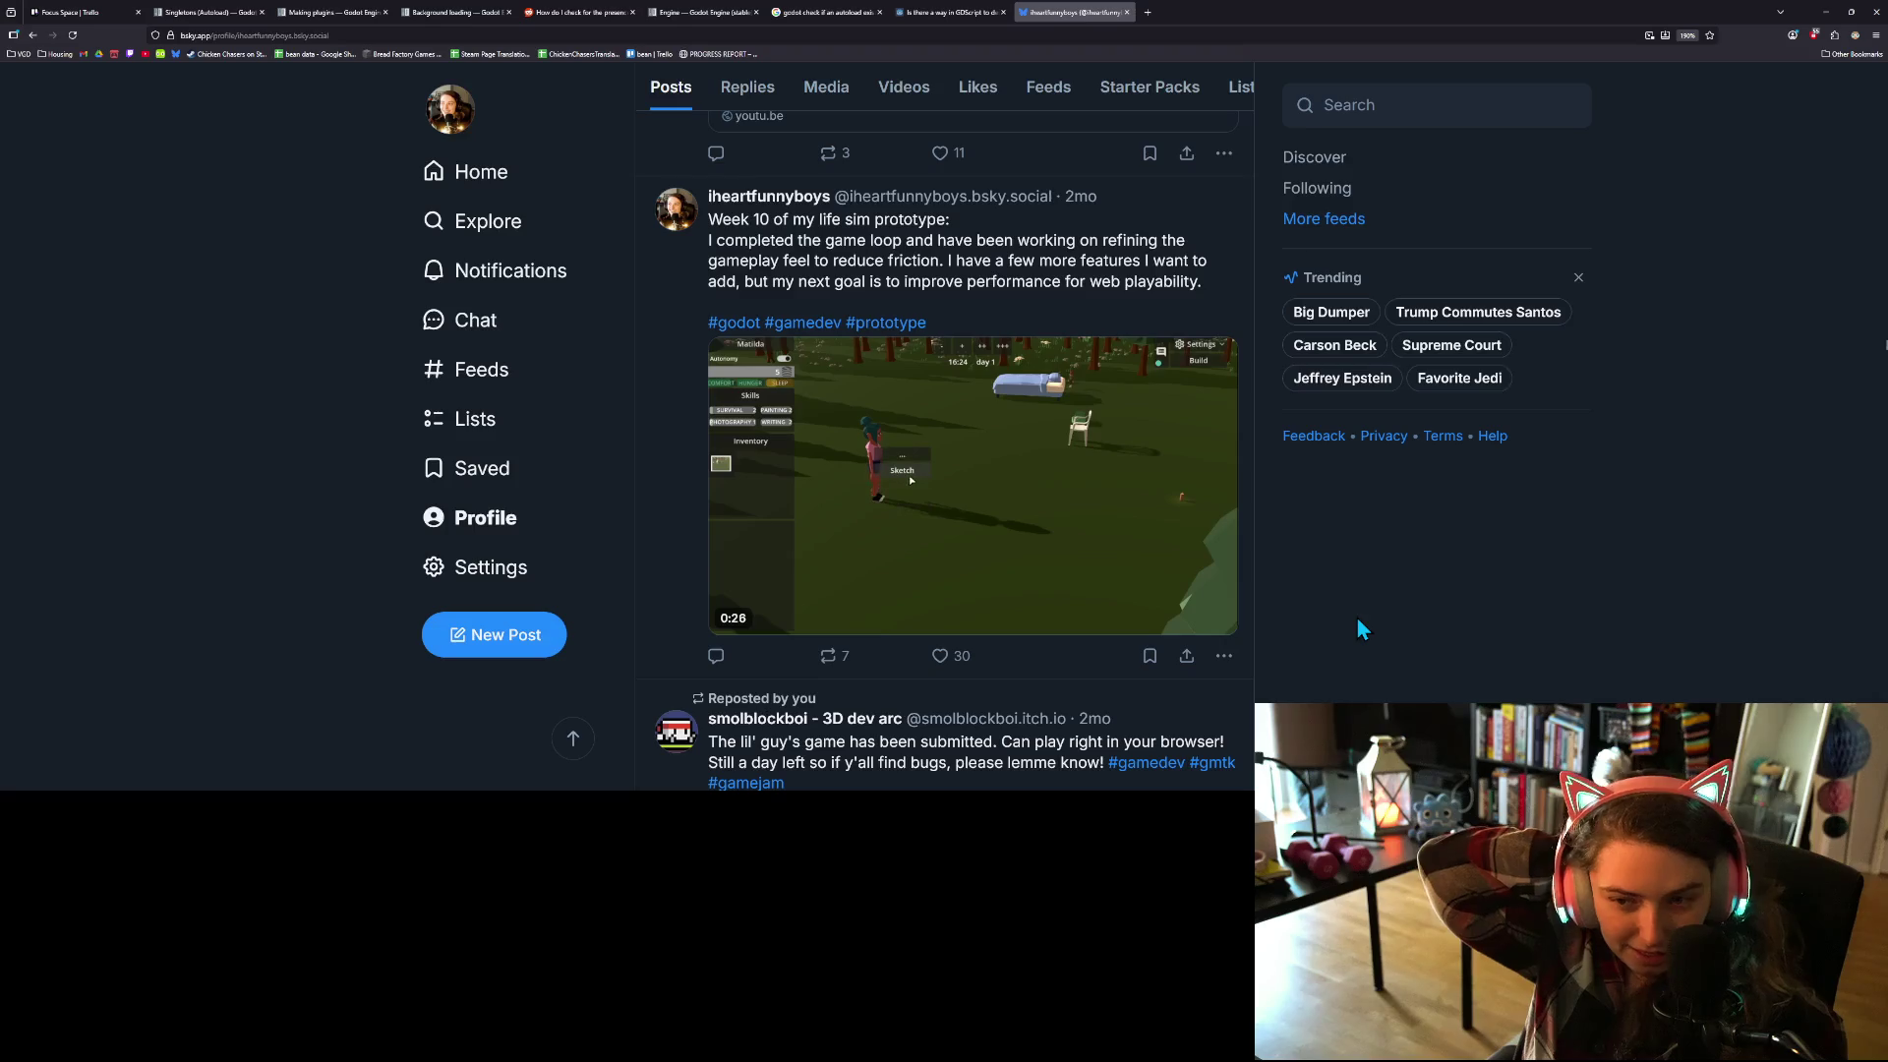
mouse_move(757, 408)
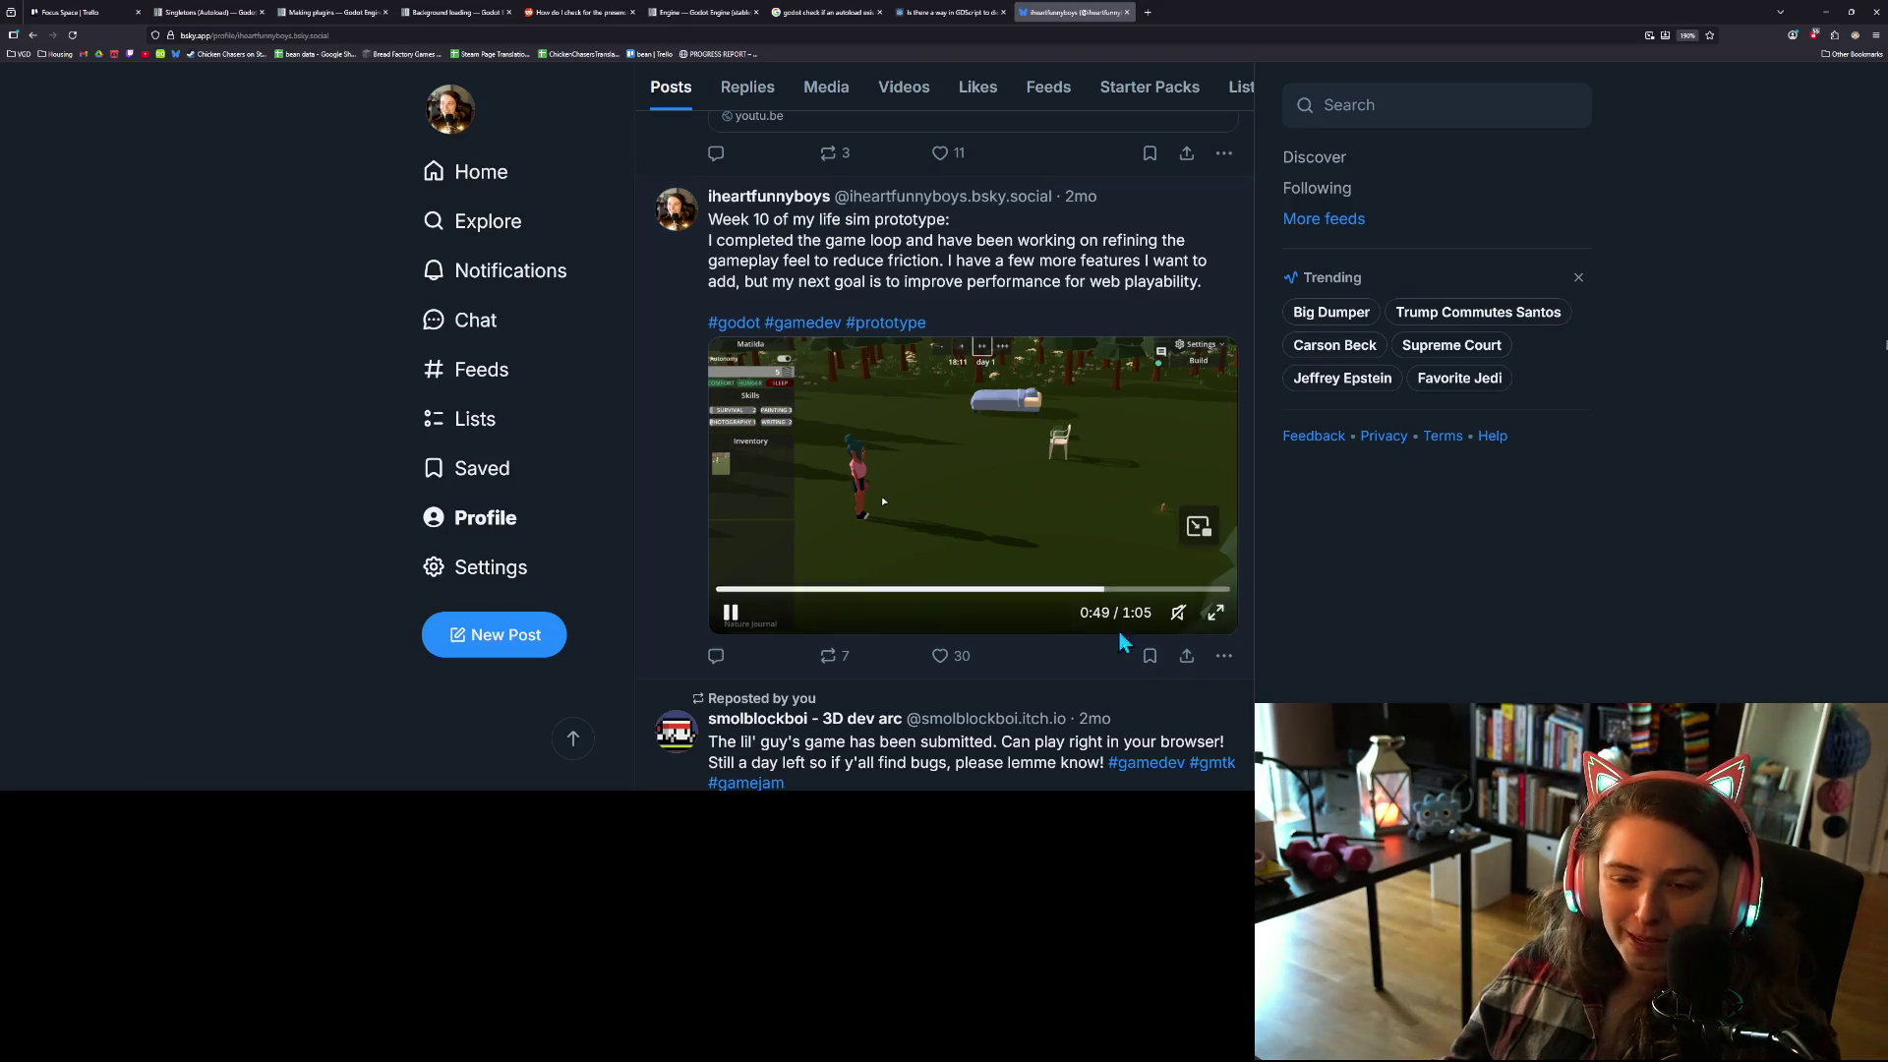
scroll("up", 3)
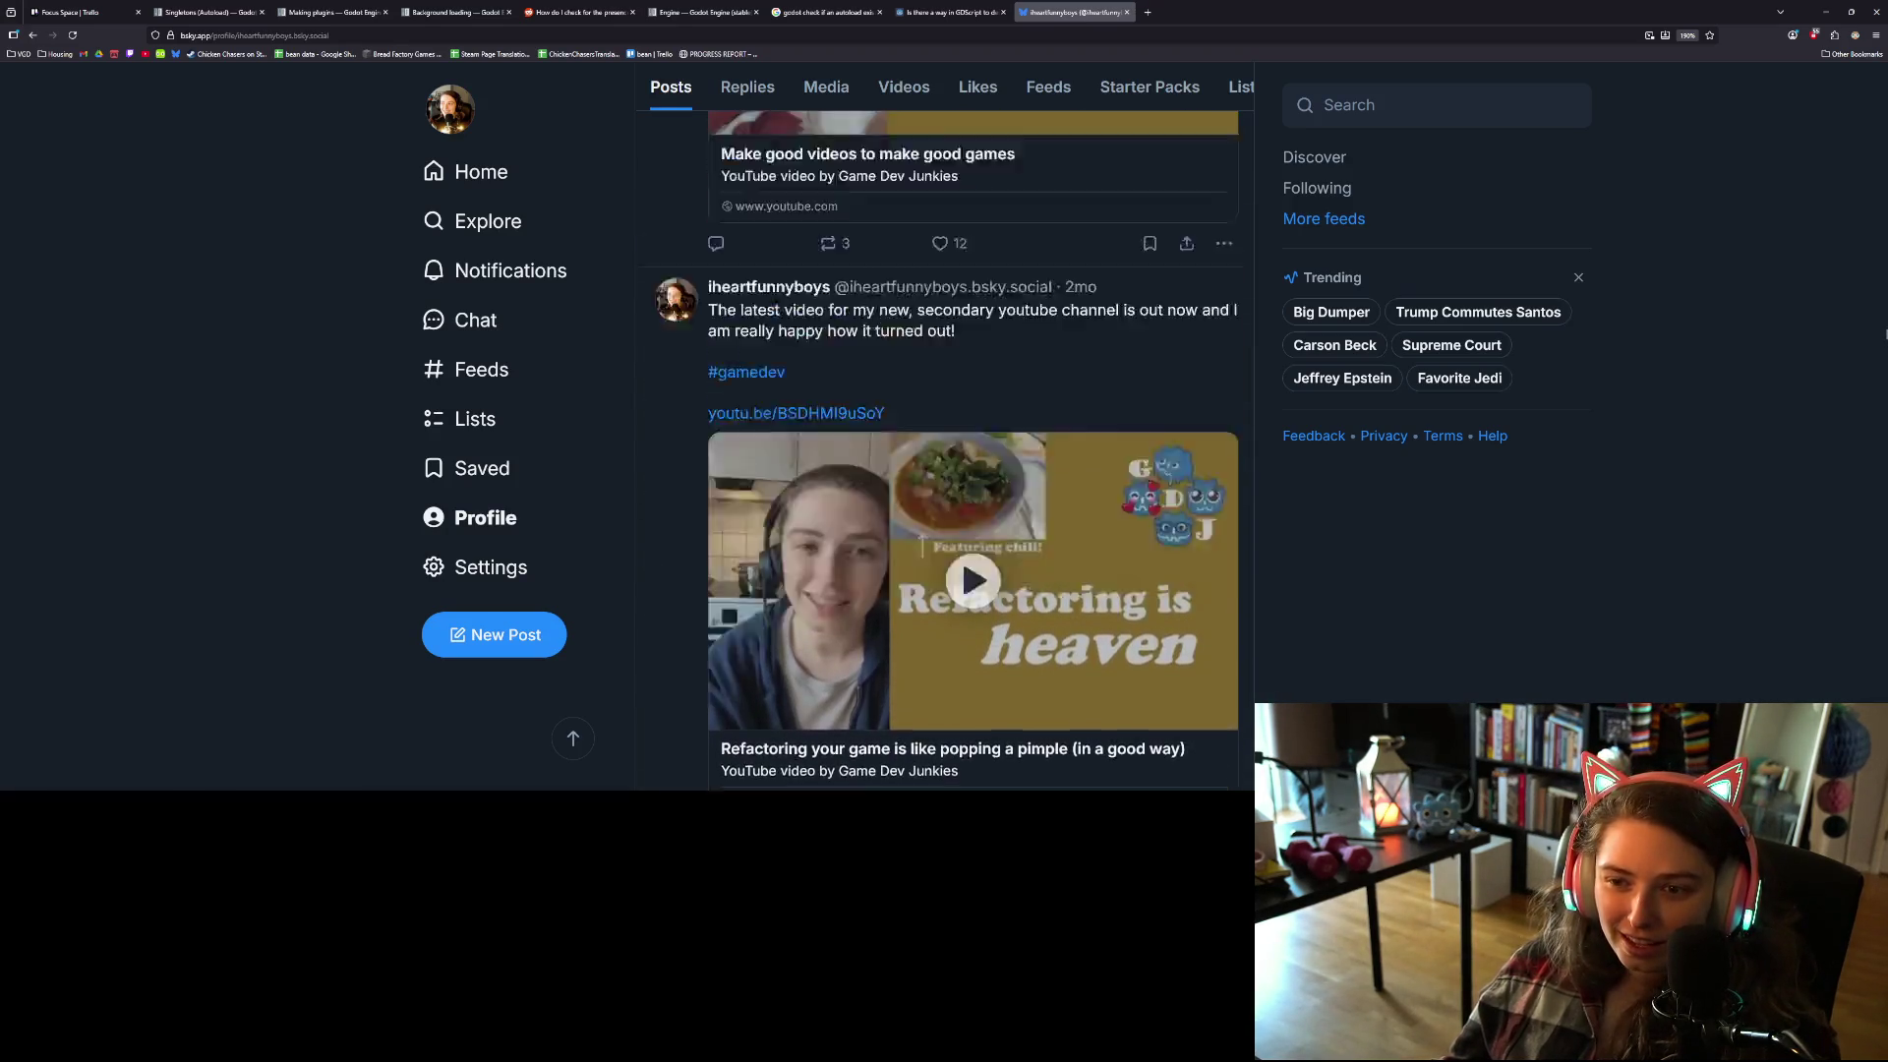
scroll("up", 3)
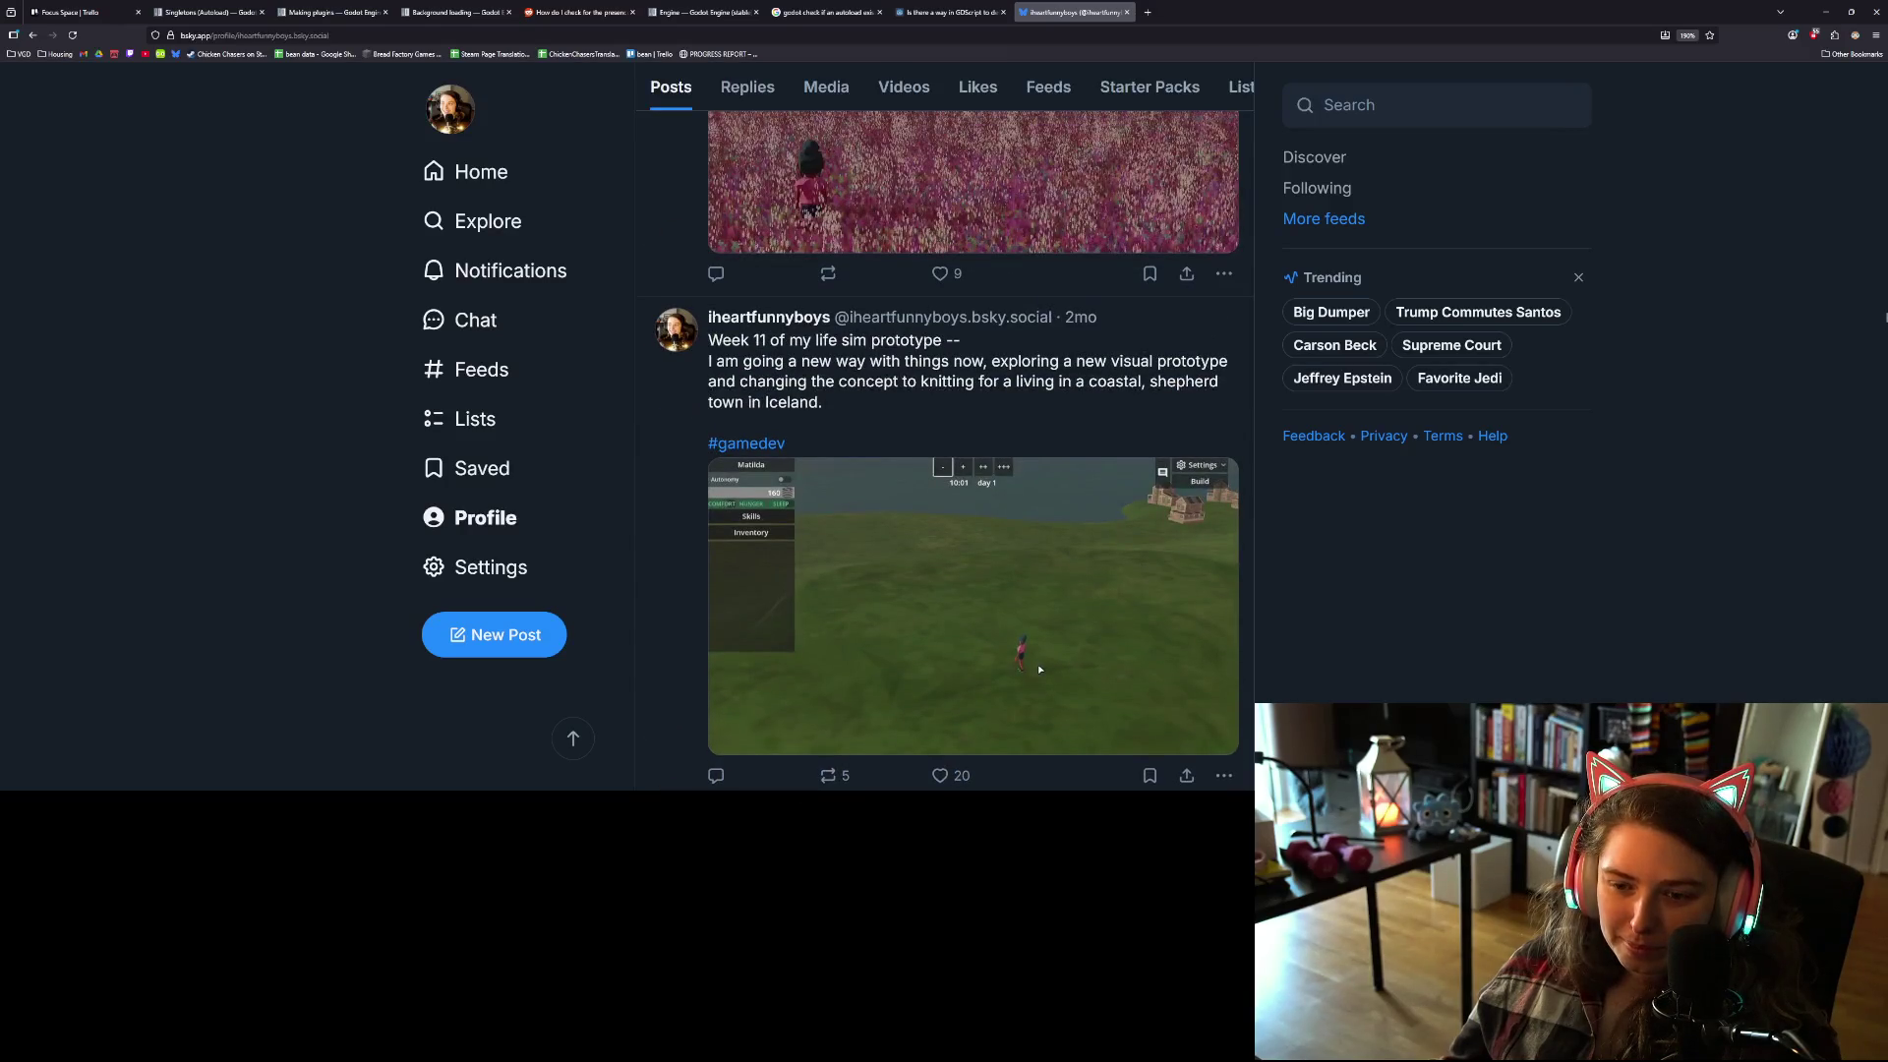
scroll("down", 3)
scroll("up", 3)
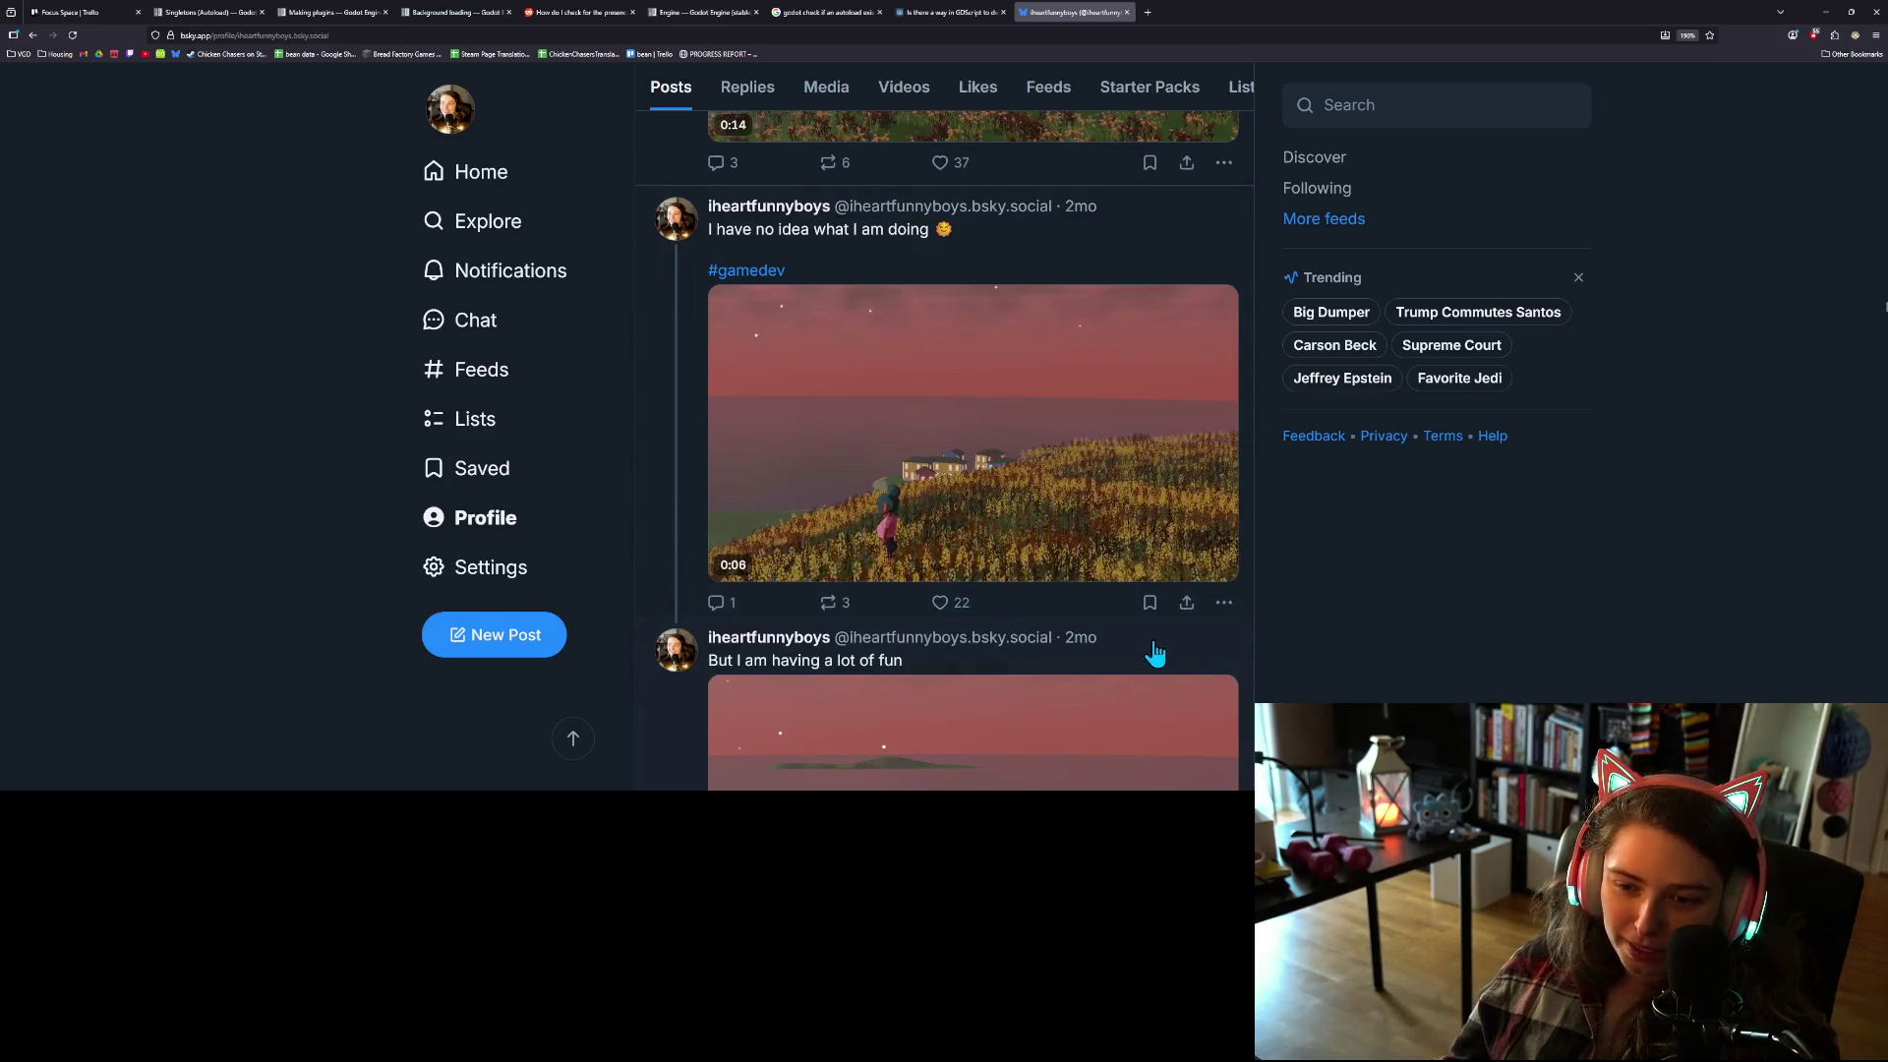
scroll("up", 3)
scroll("up", 3)
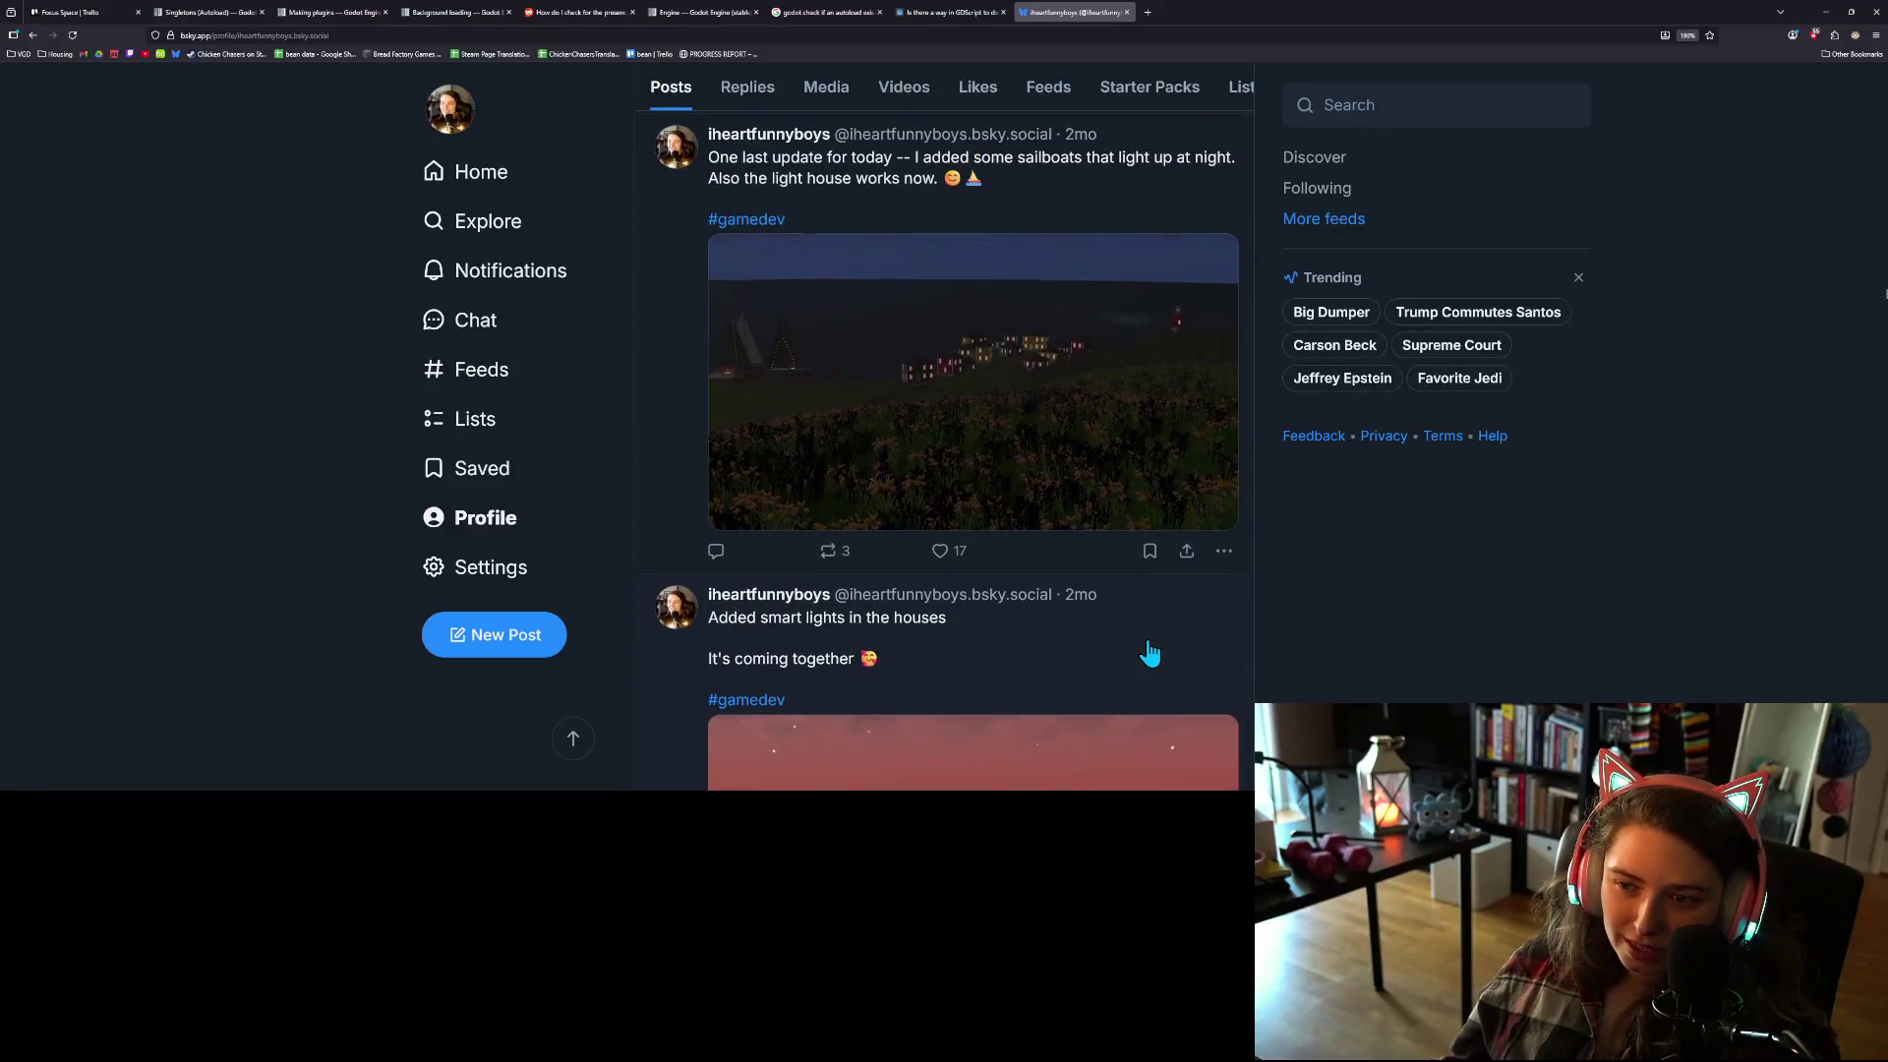
scroll("up", 3)
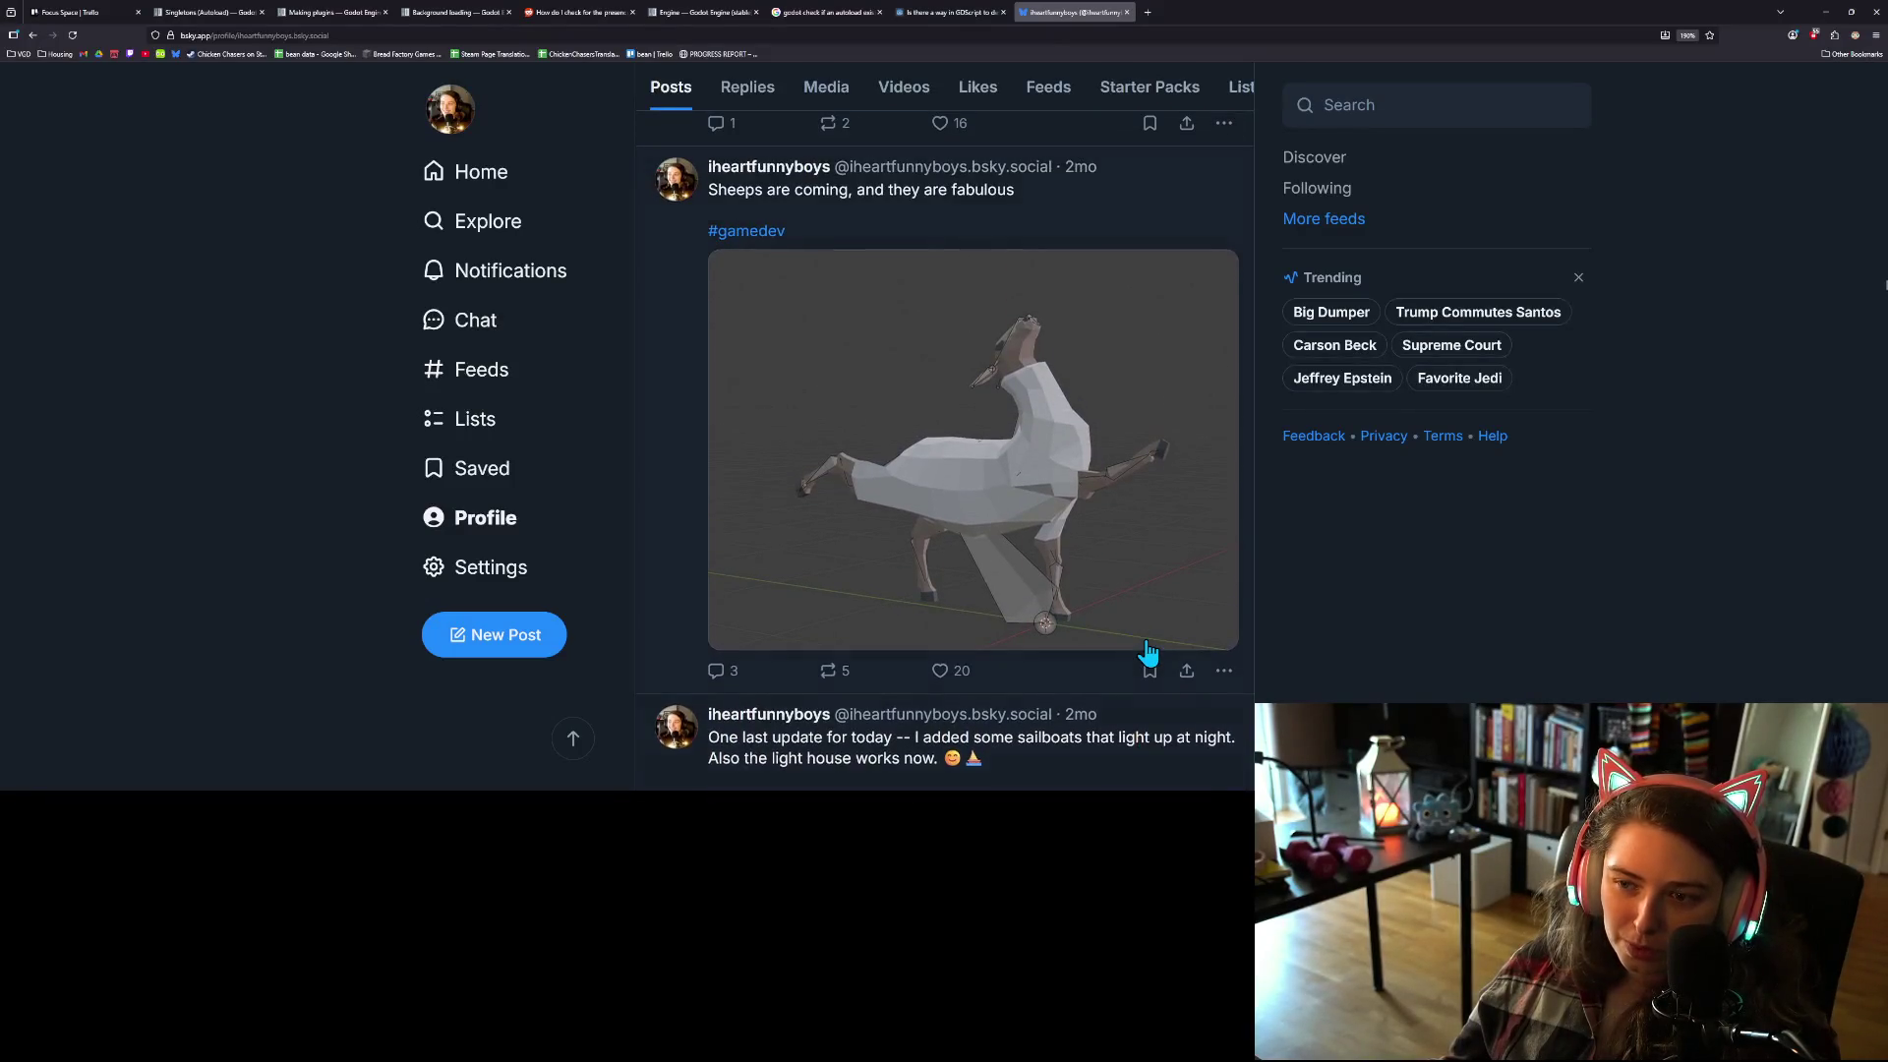
scroll("up", 3)
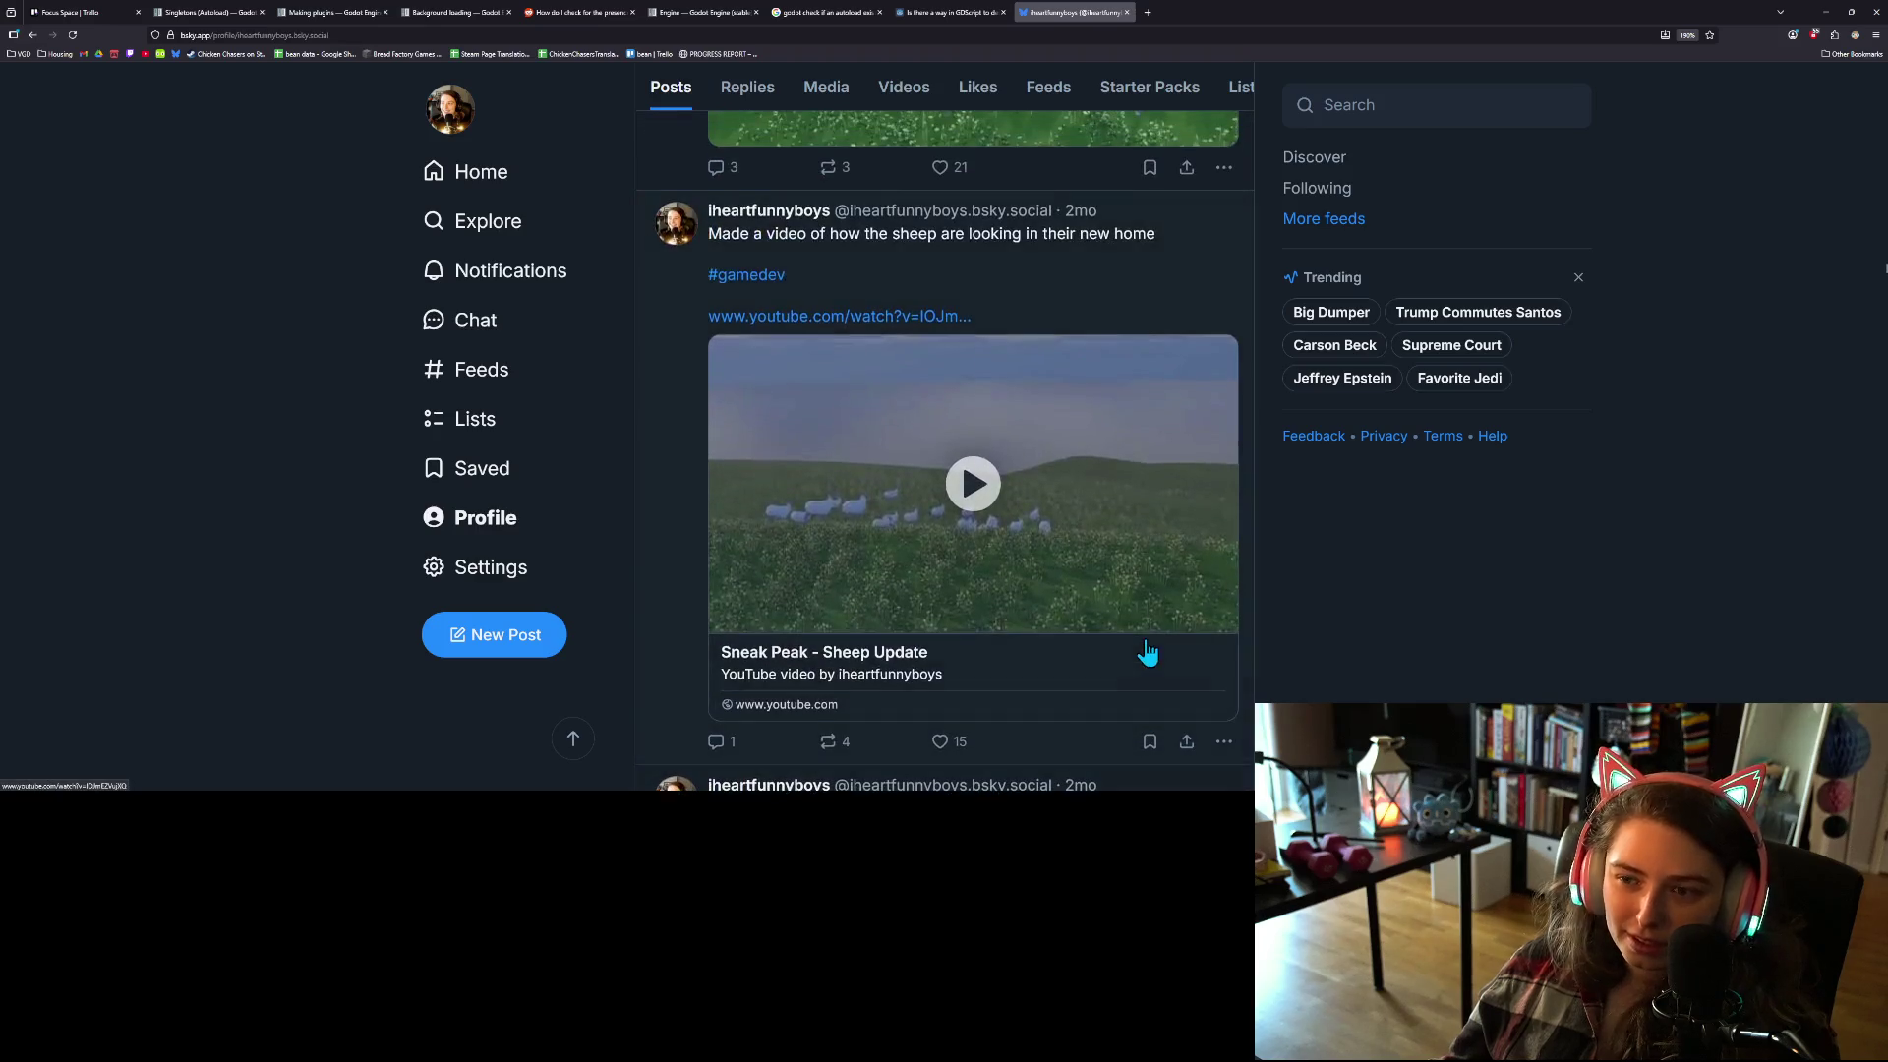
scroll("up", 3)
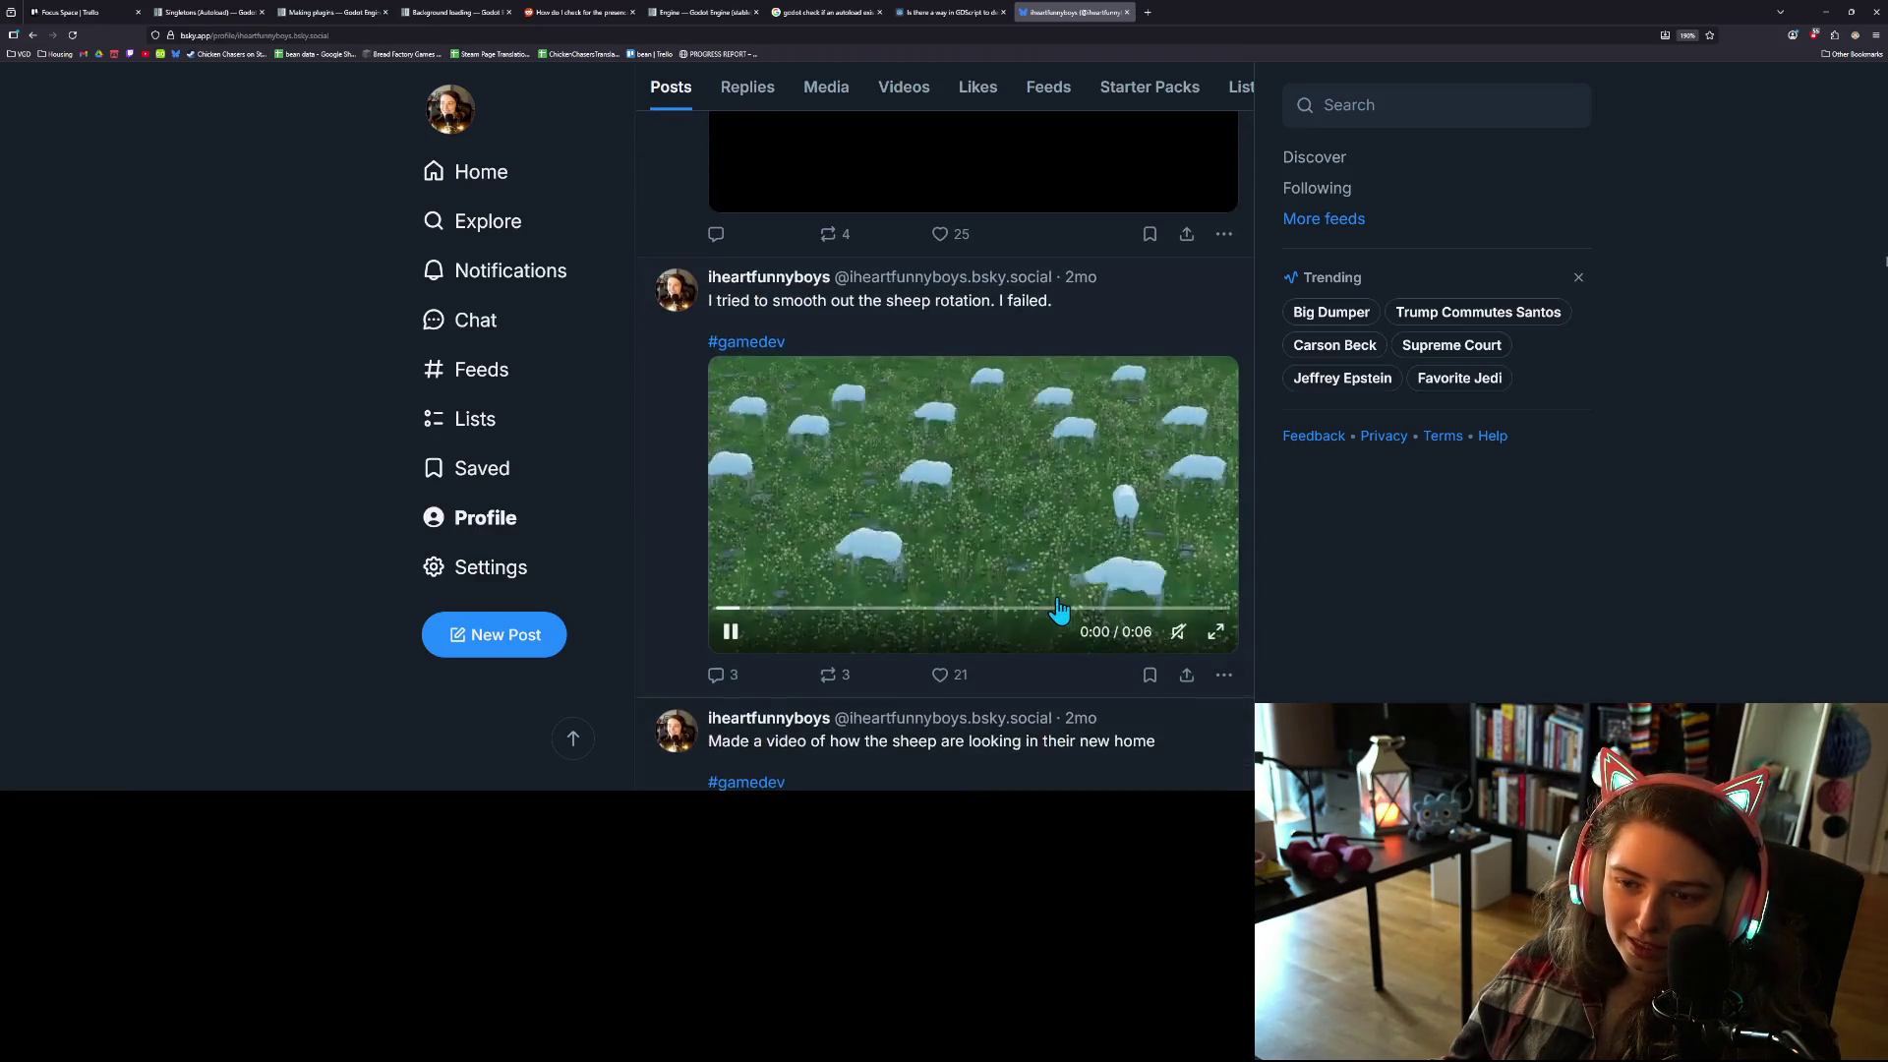
scroll("up", 3)
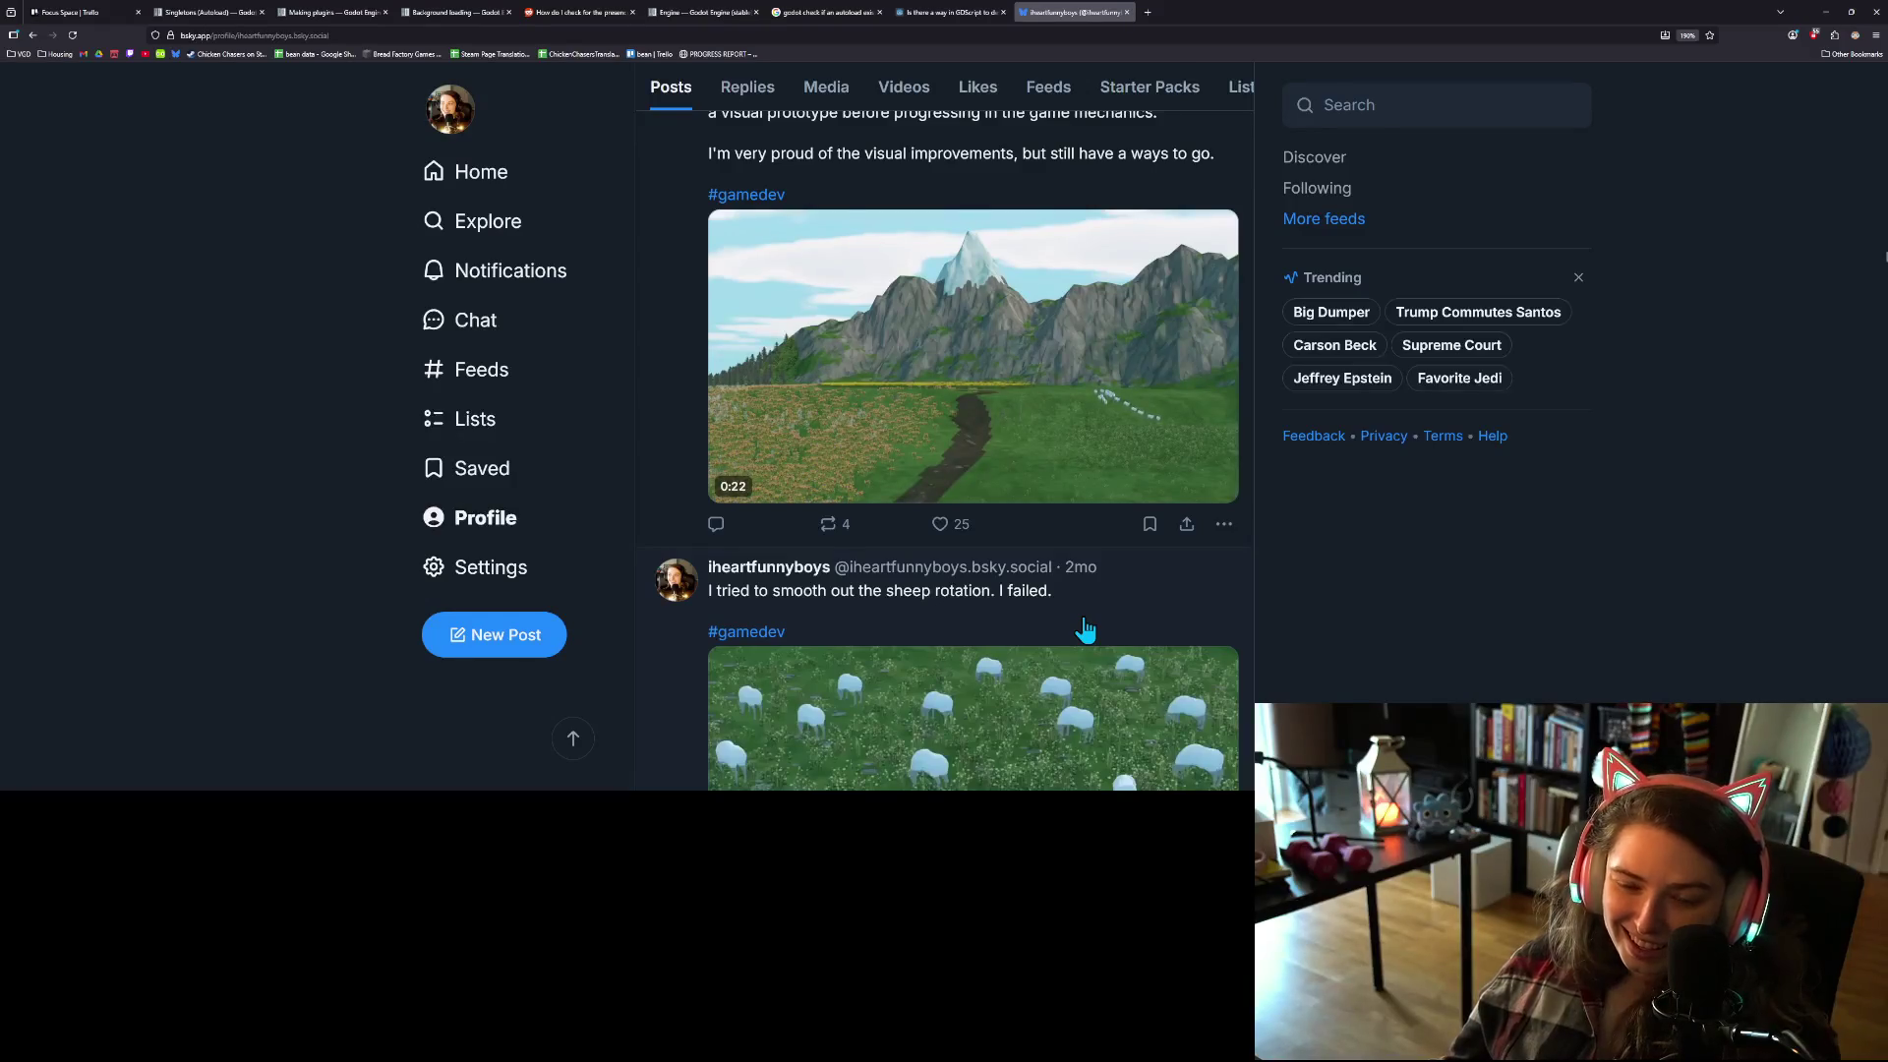
scroll("up", 3)
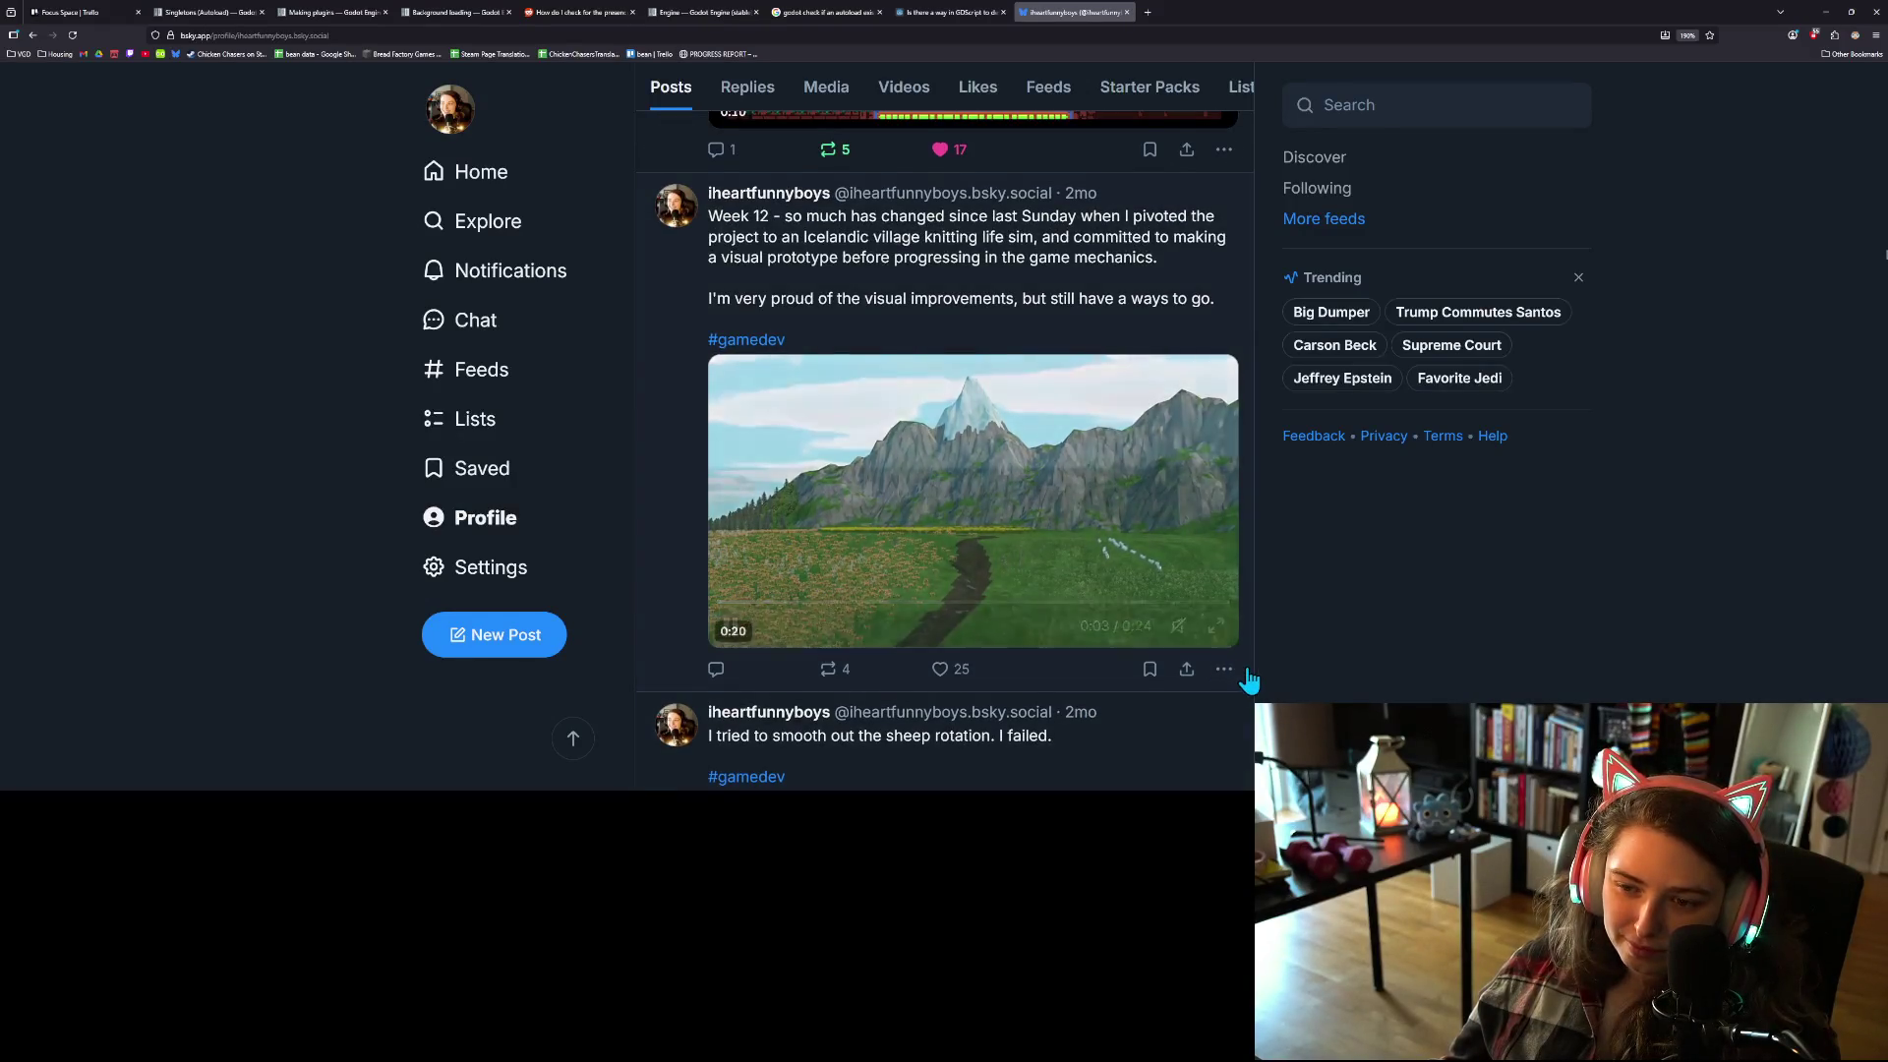
scroll("up", 3)
scroll("up", 3)
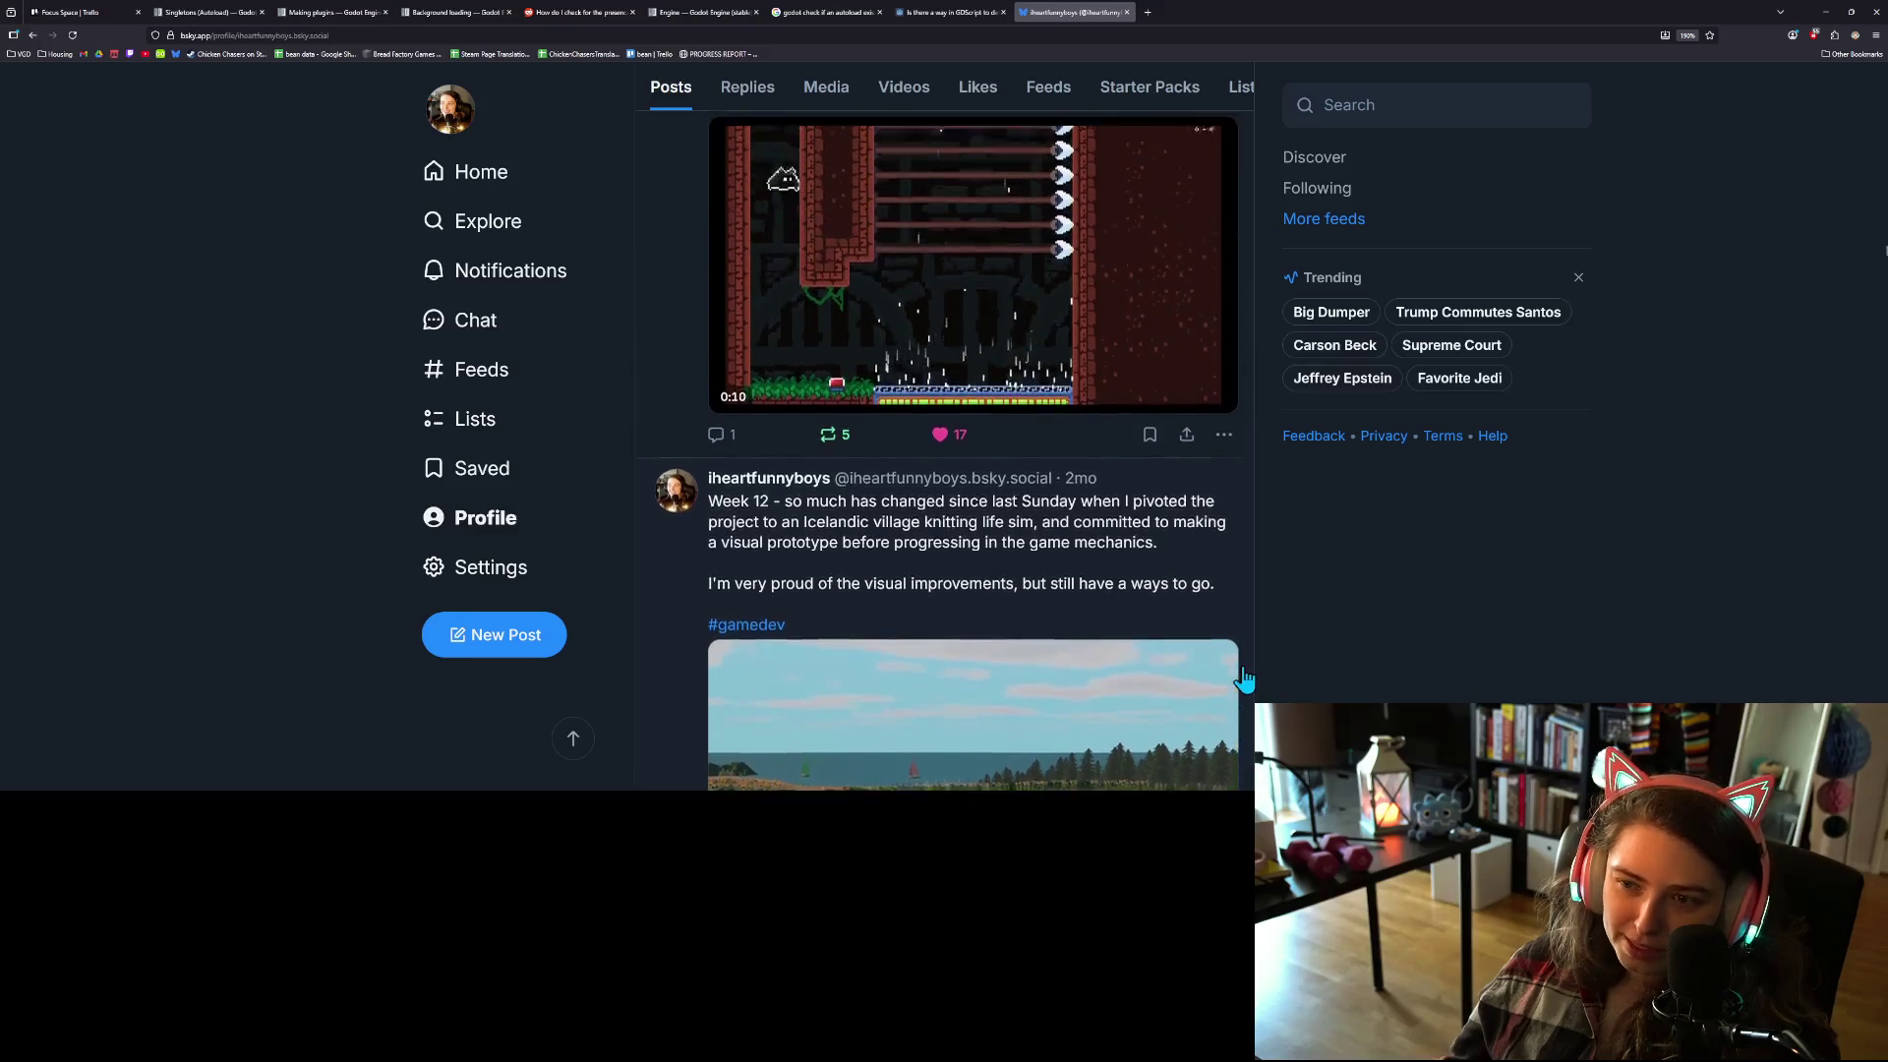
scroll("up", 3)
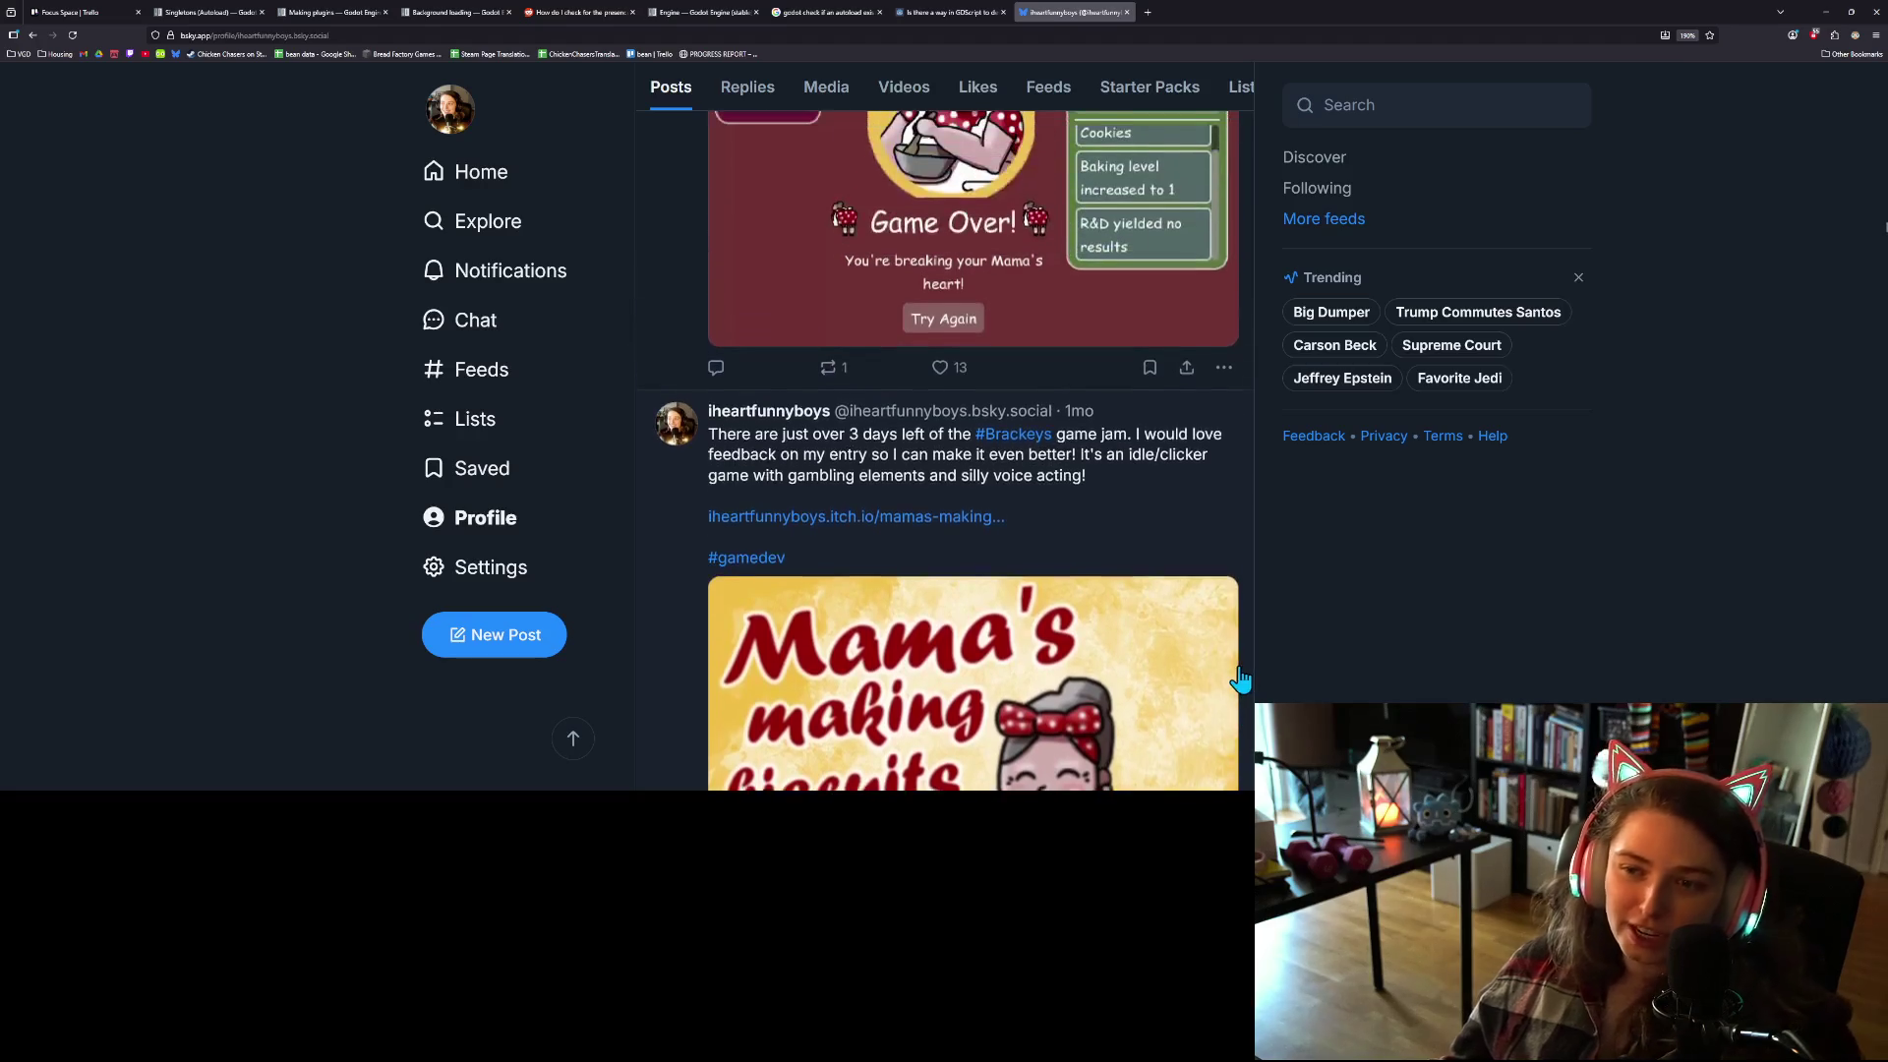
scroll("up", 3)
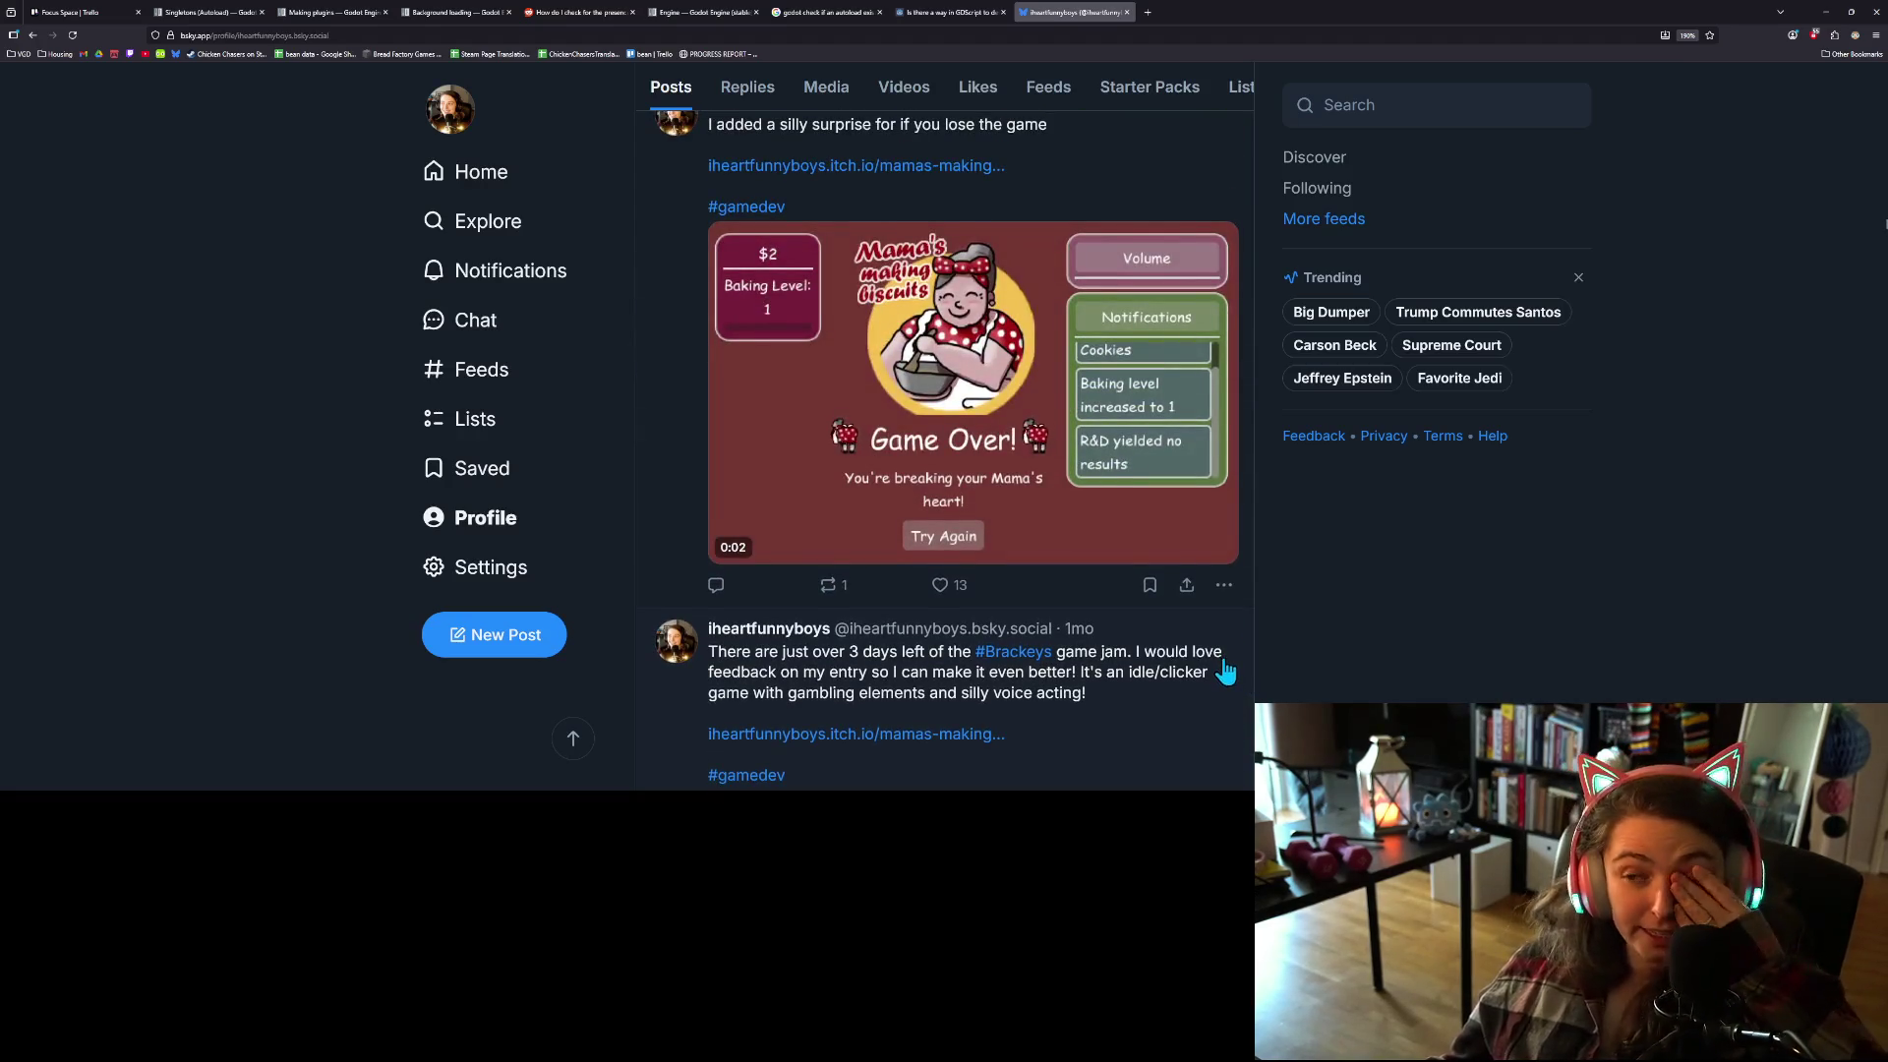
scroll("up", 3)
scroll("up", 3)
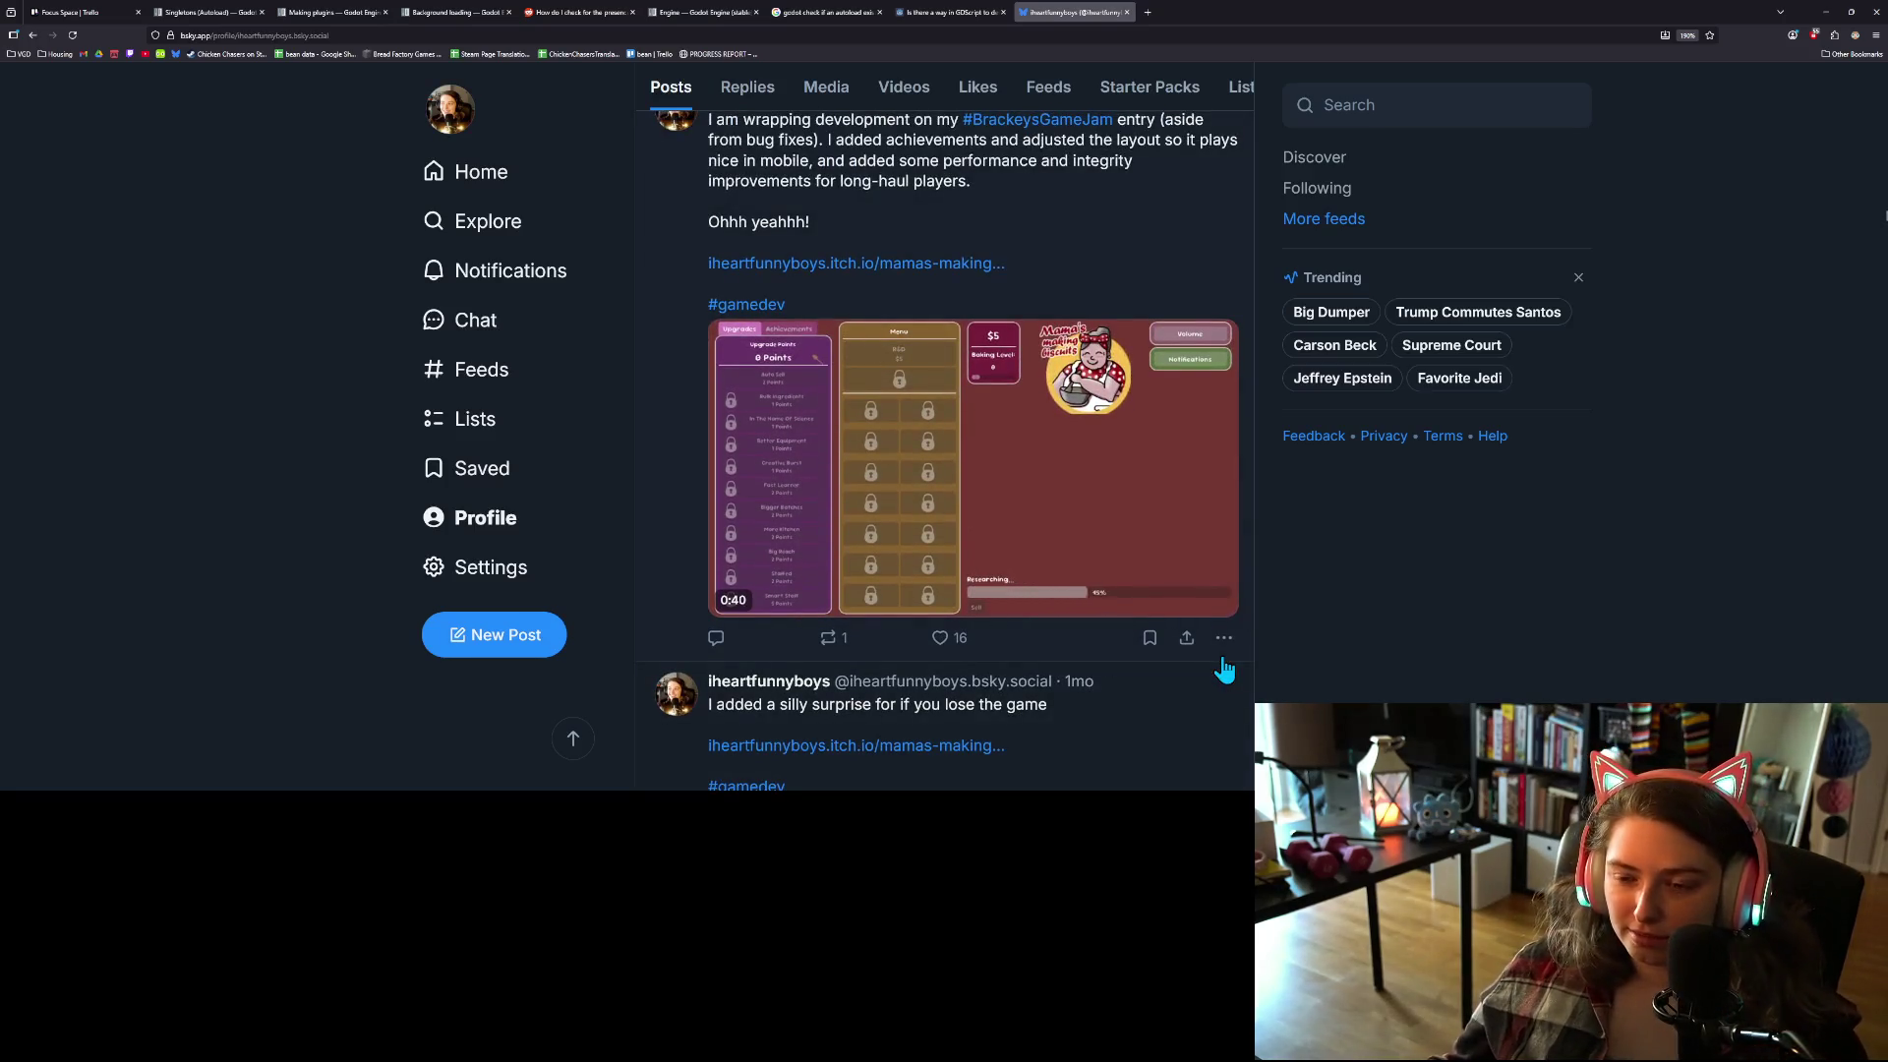
scroll("up", 3)
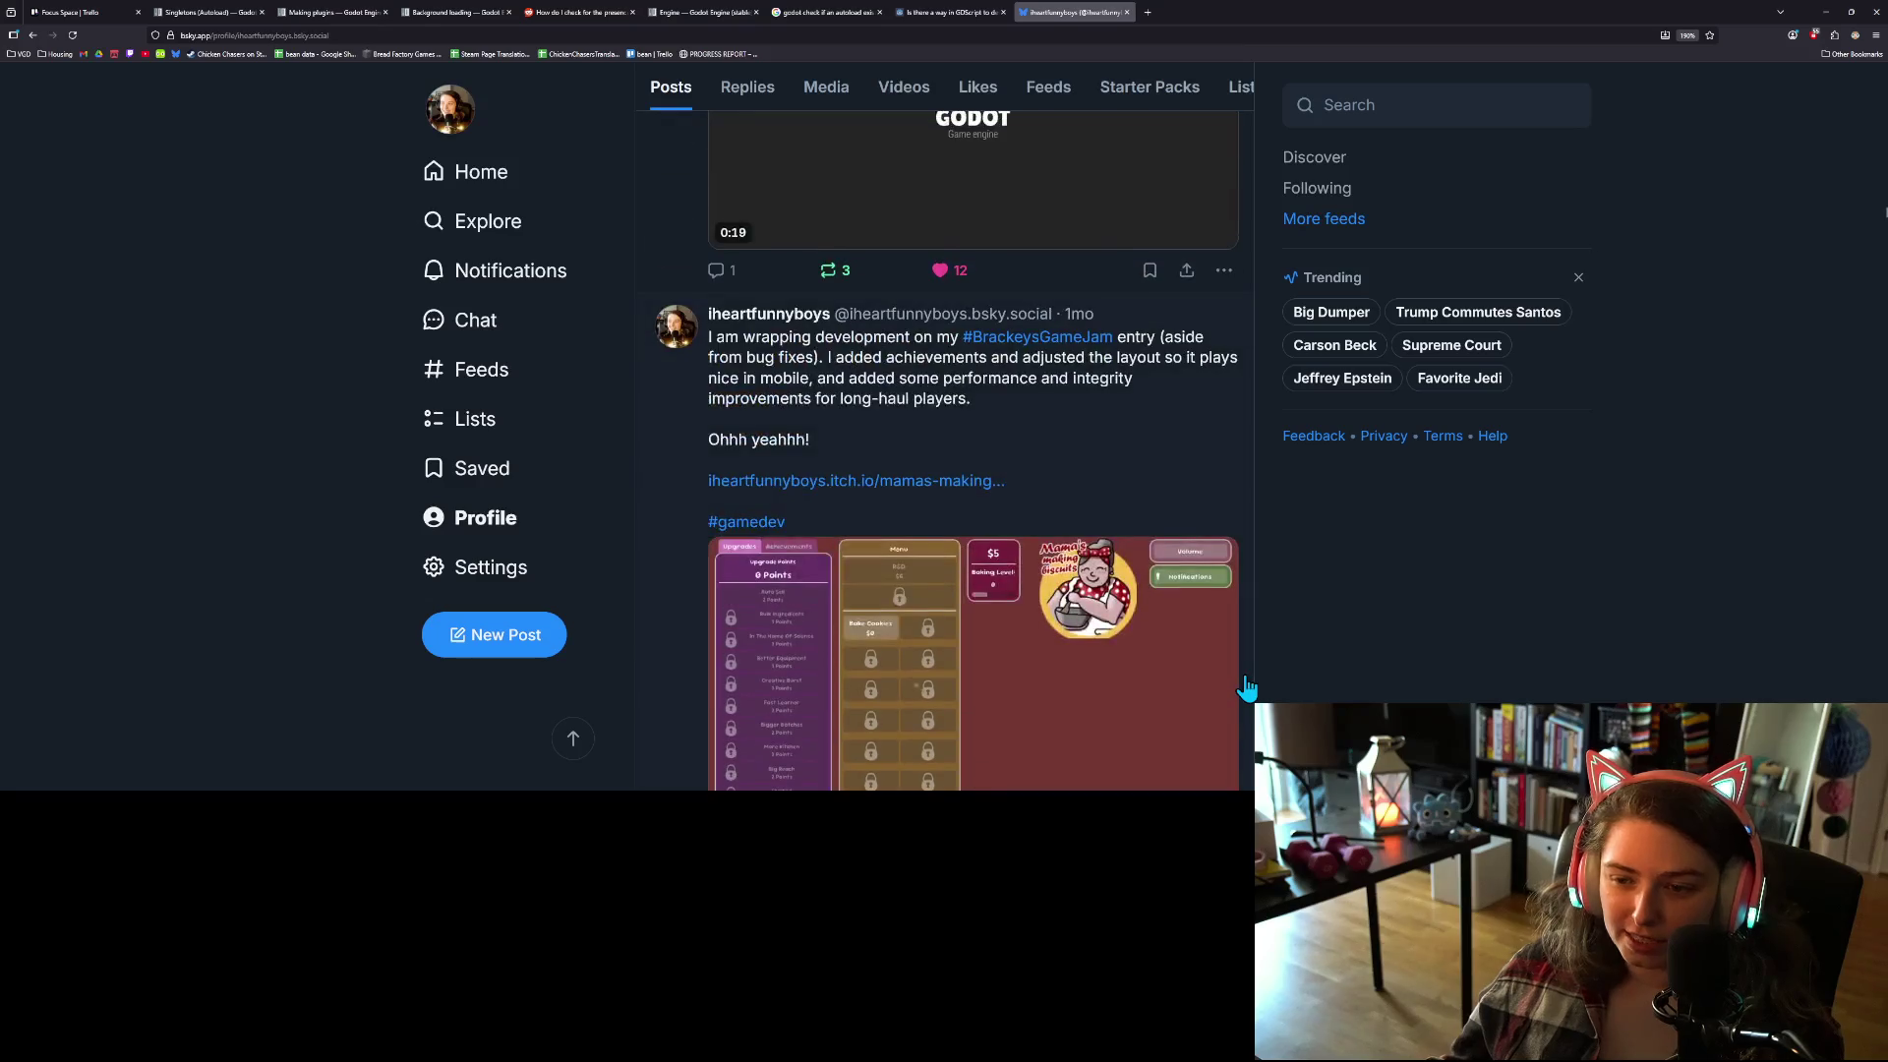
scroll("up", 3)
scroll("up", 3)
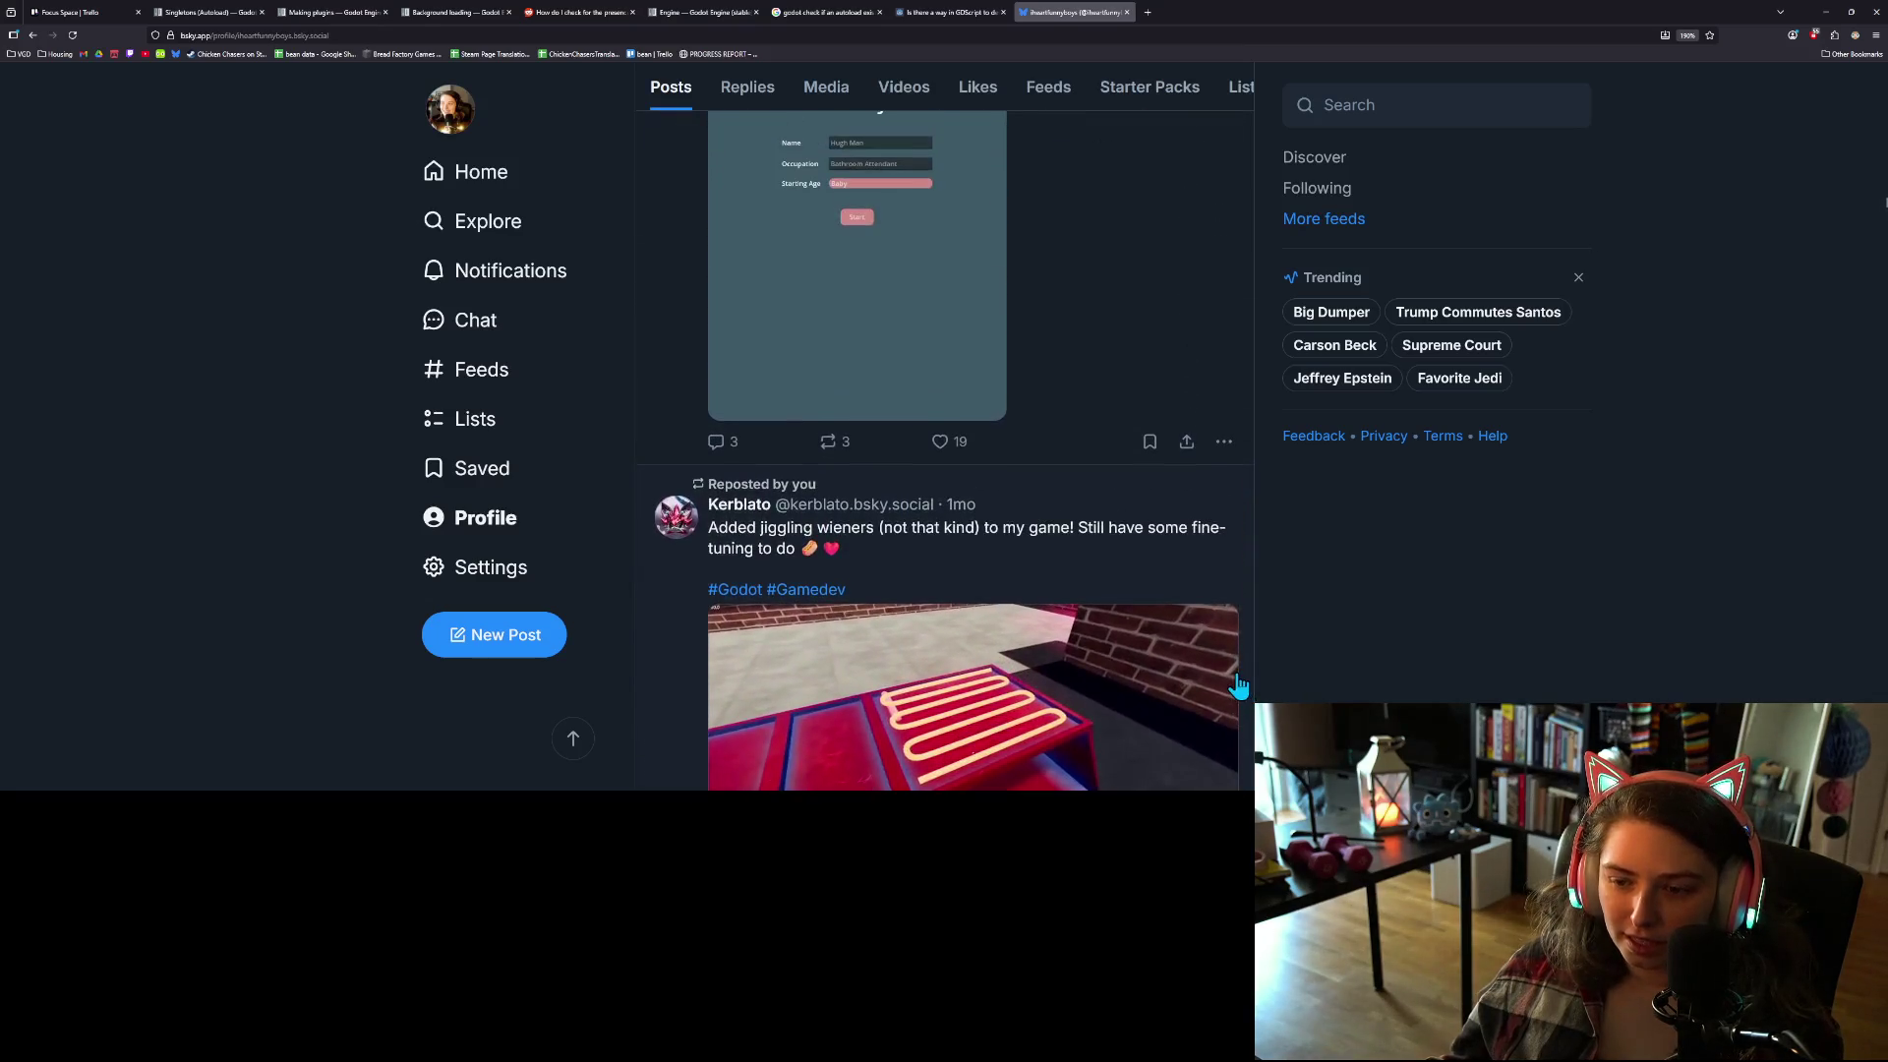
scroll("up", 3)
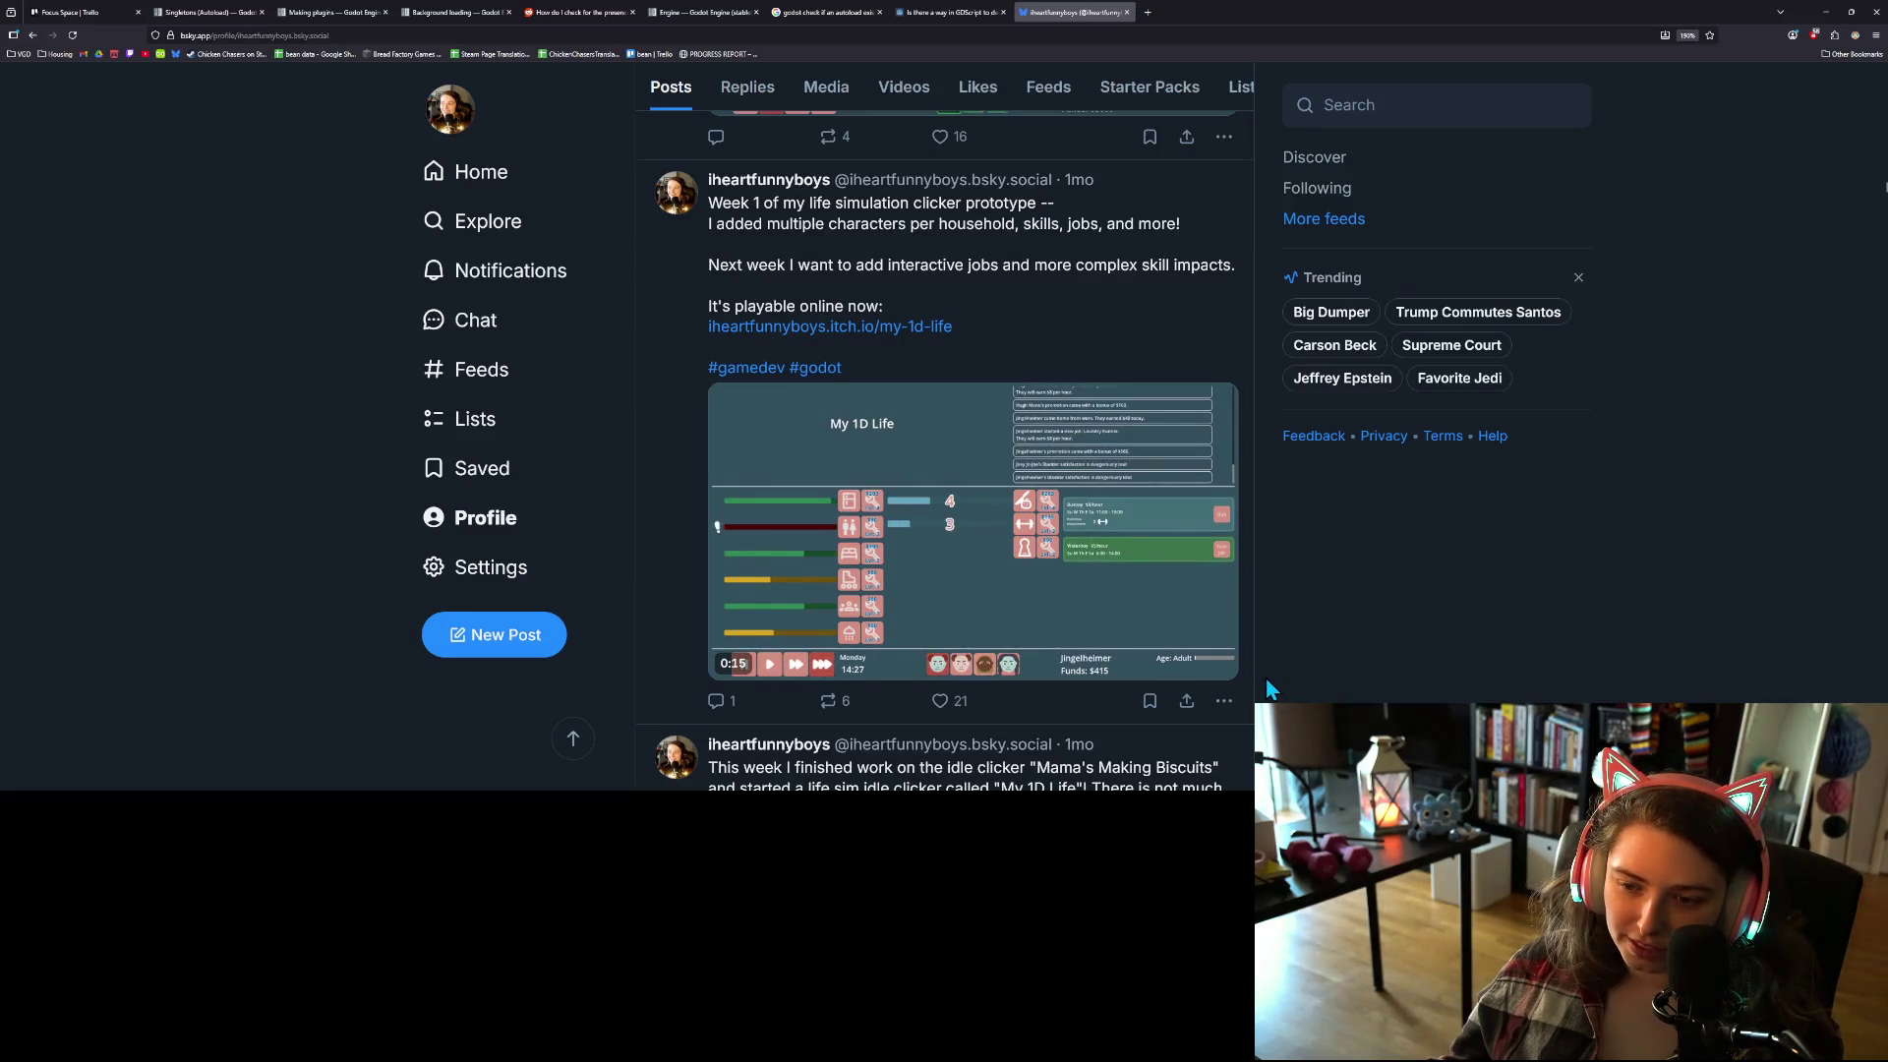
scroll("up", 3)
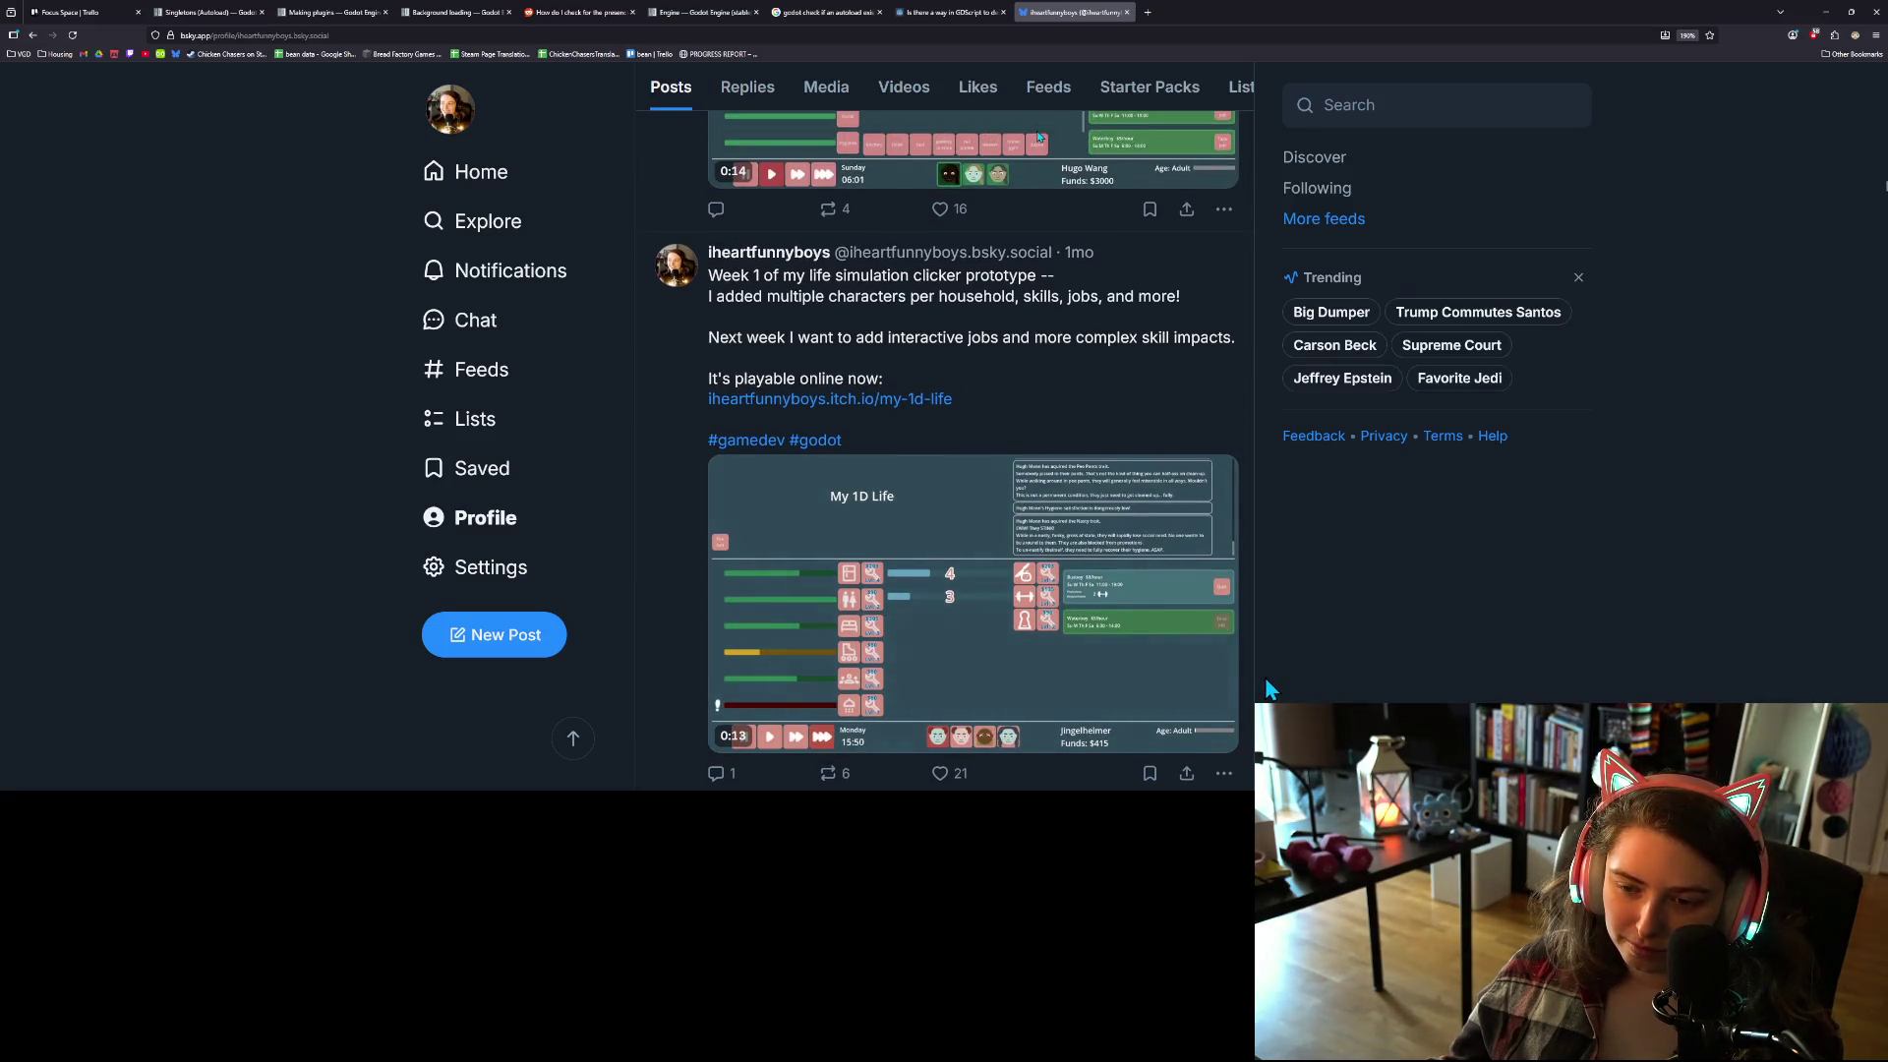
scroll("up", 3)
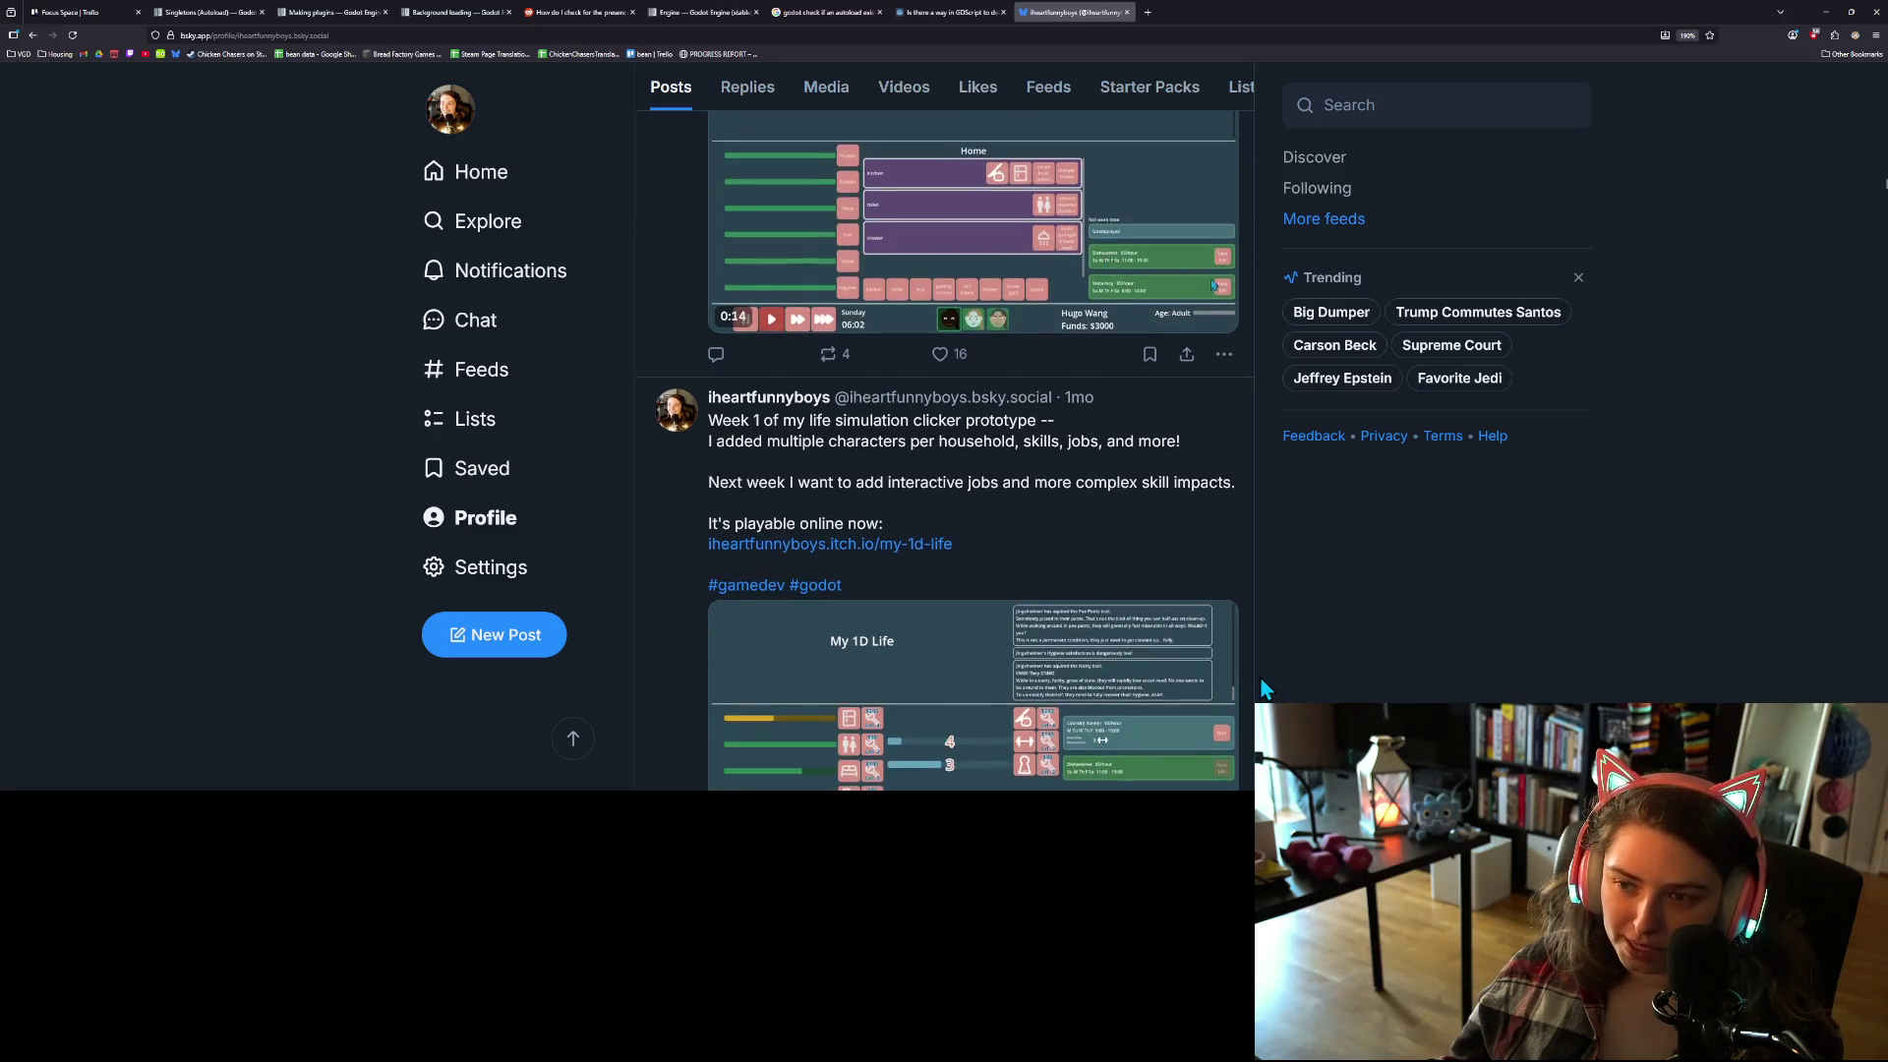
scroll("up", 3)
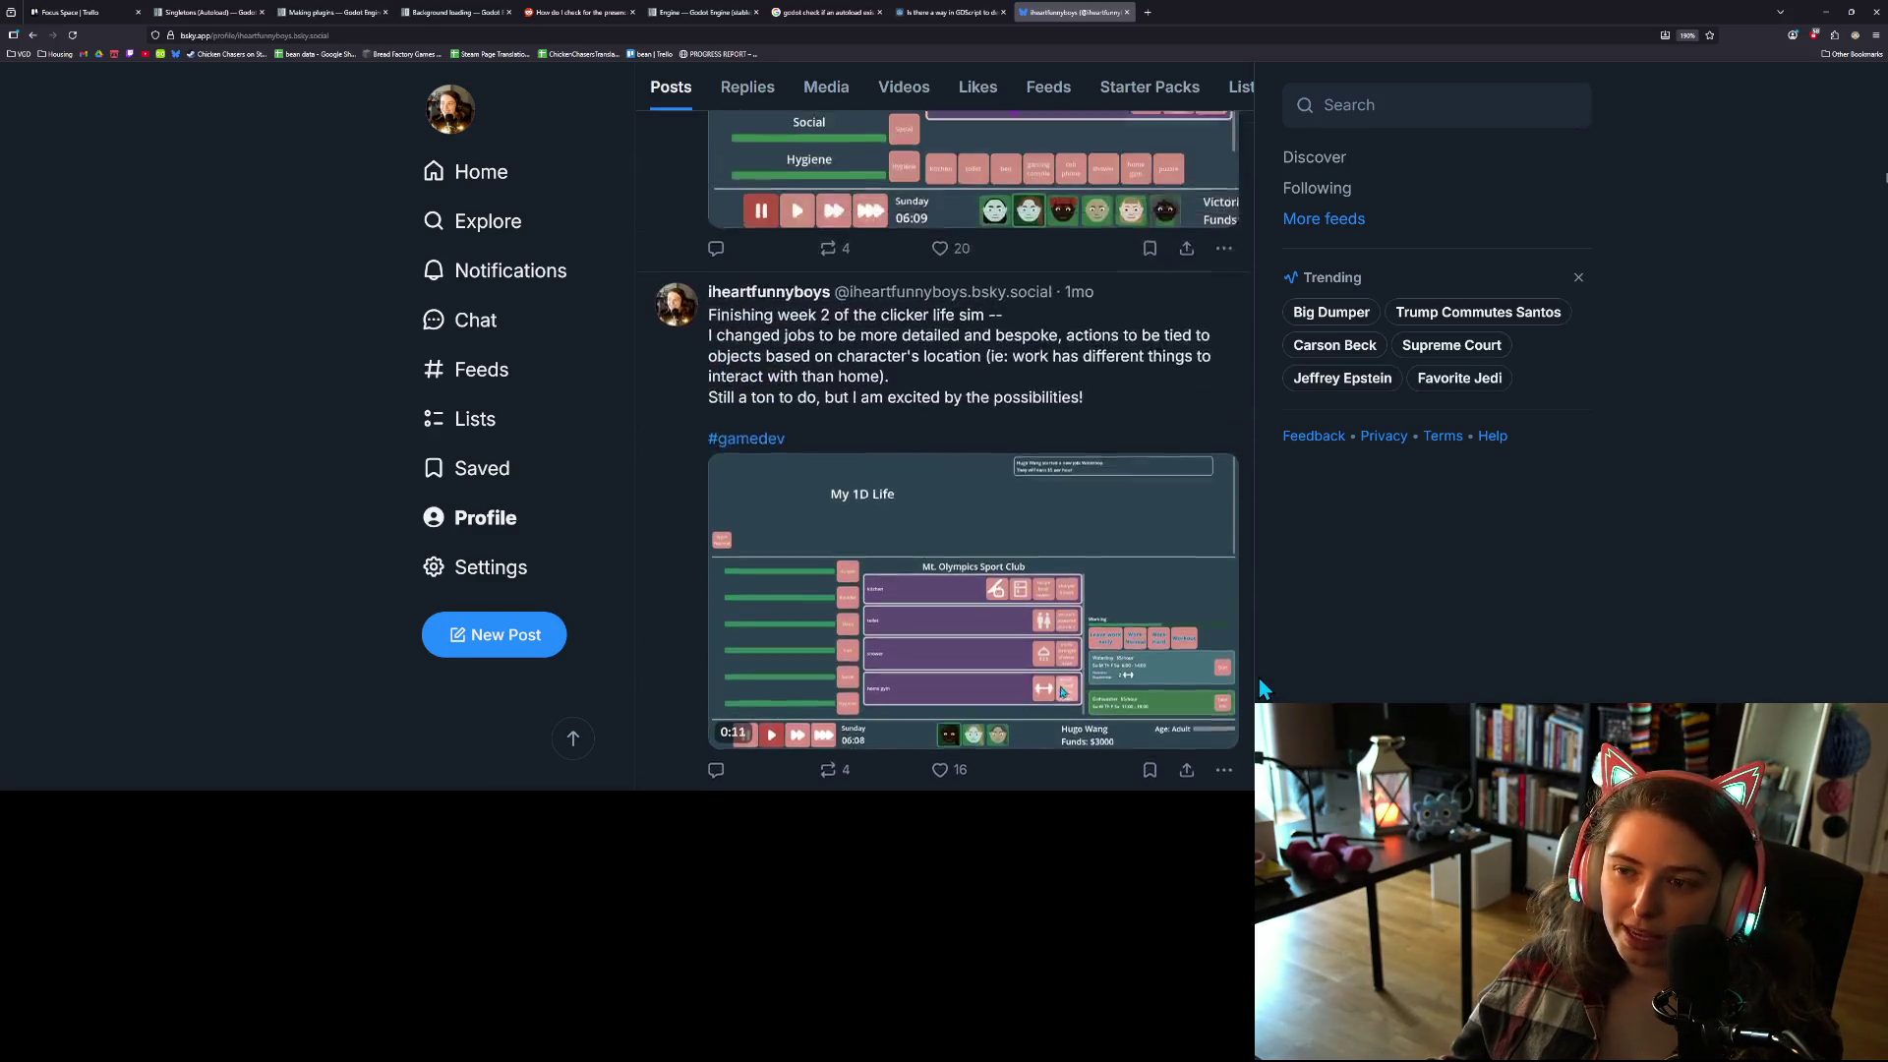
scroll("up", 3)
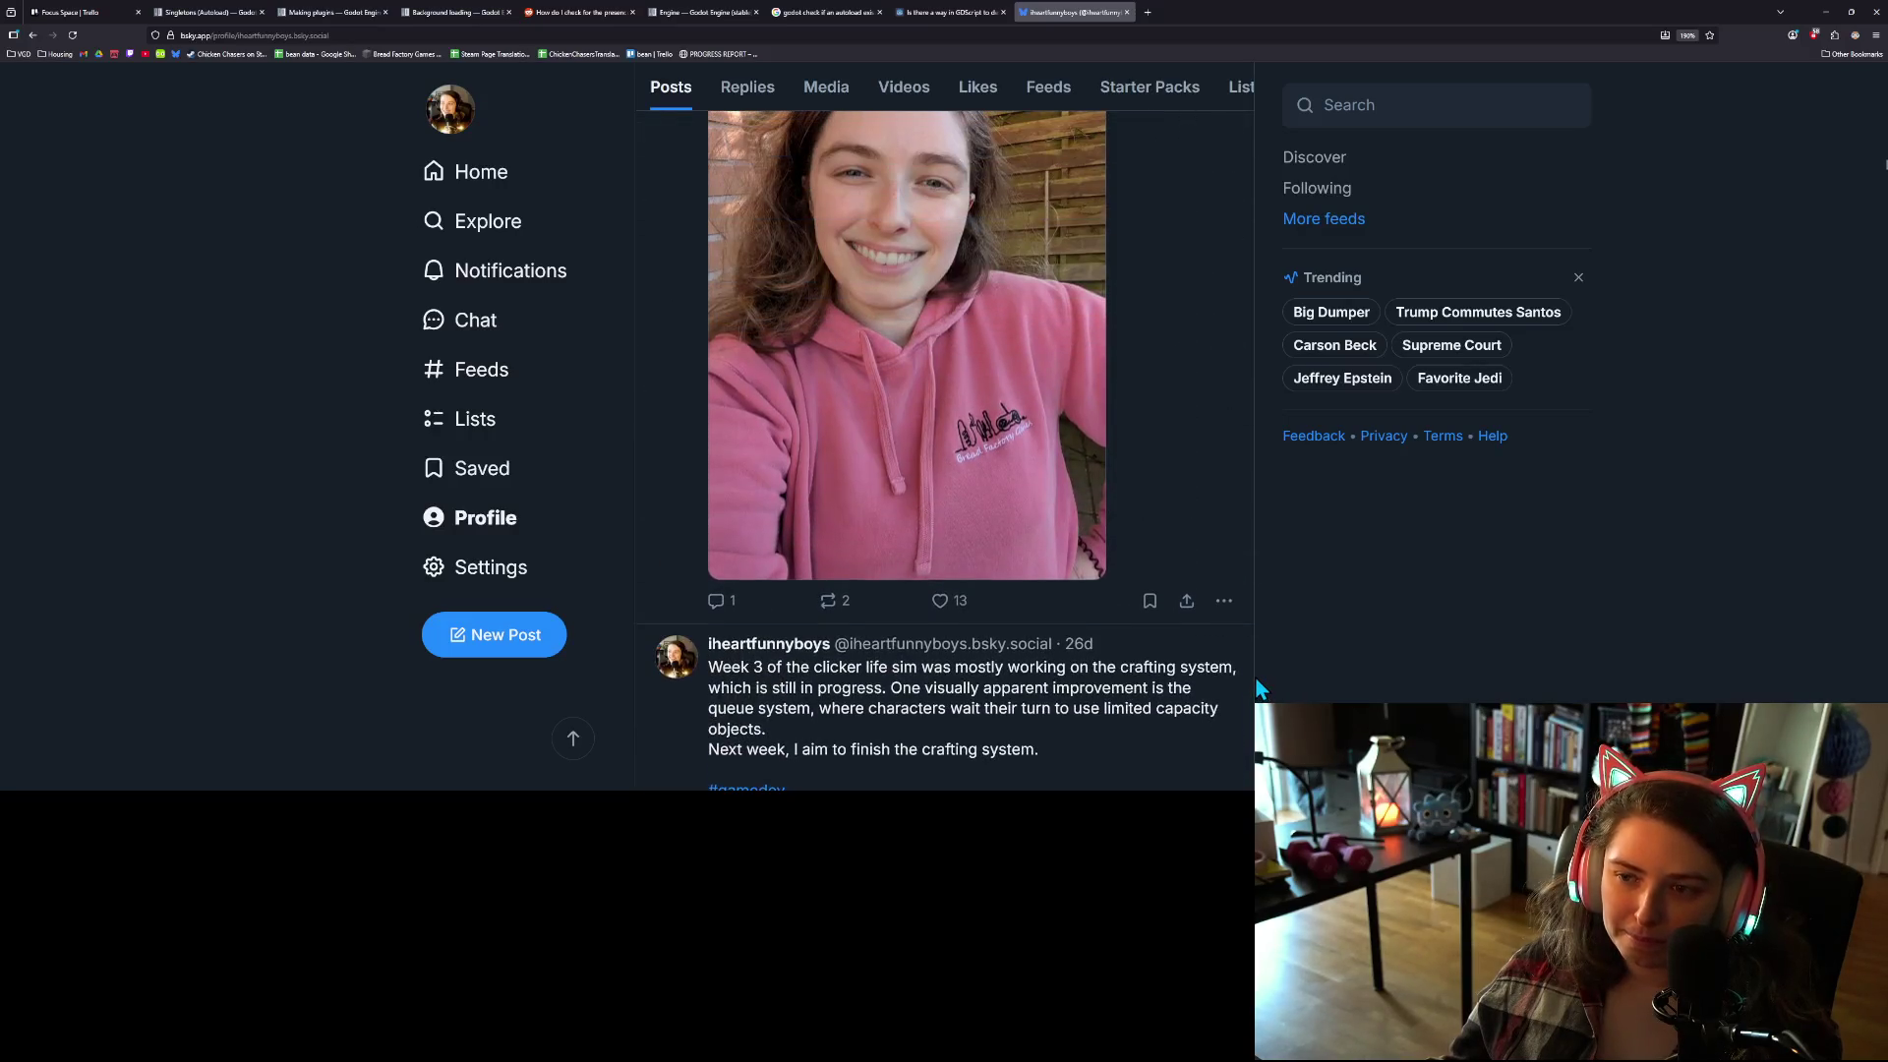
scroll("up", 3)
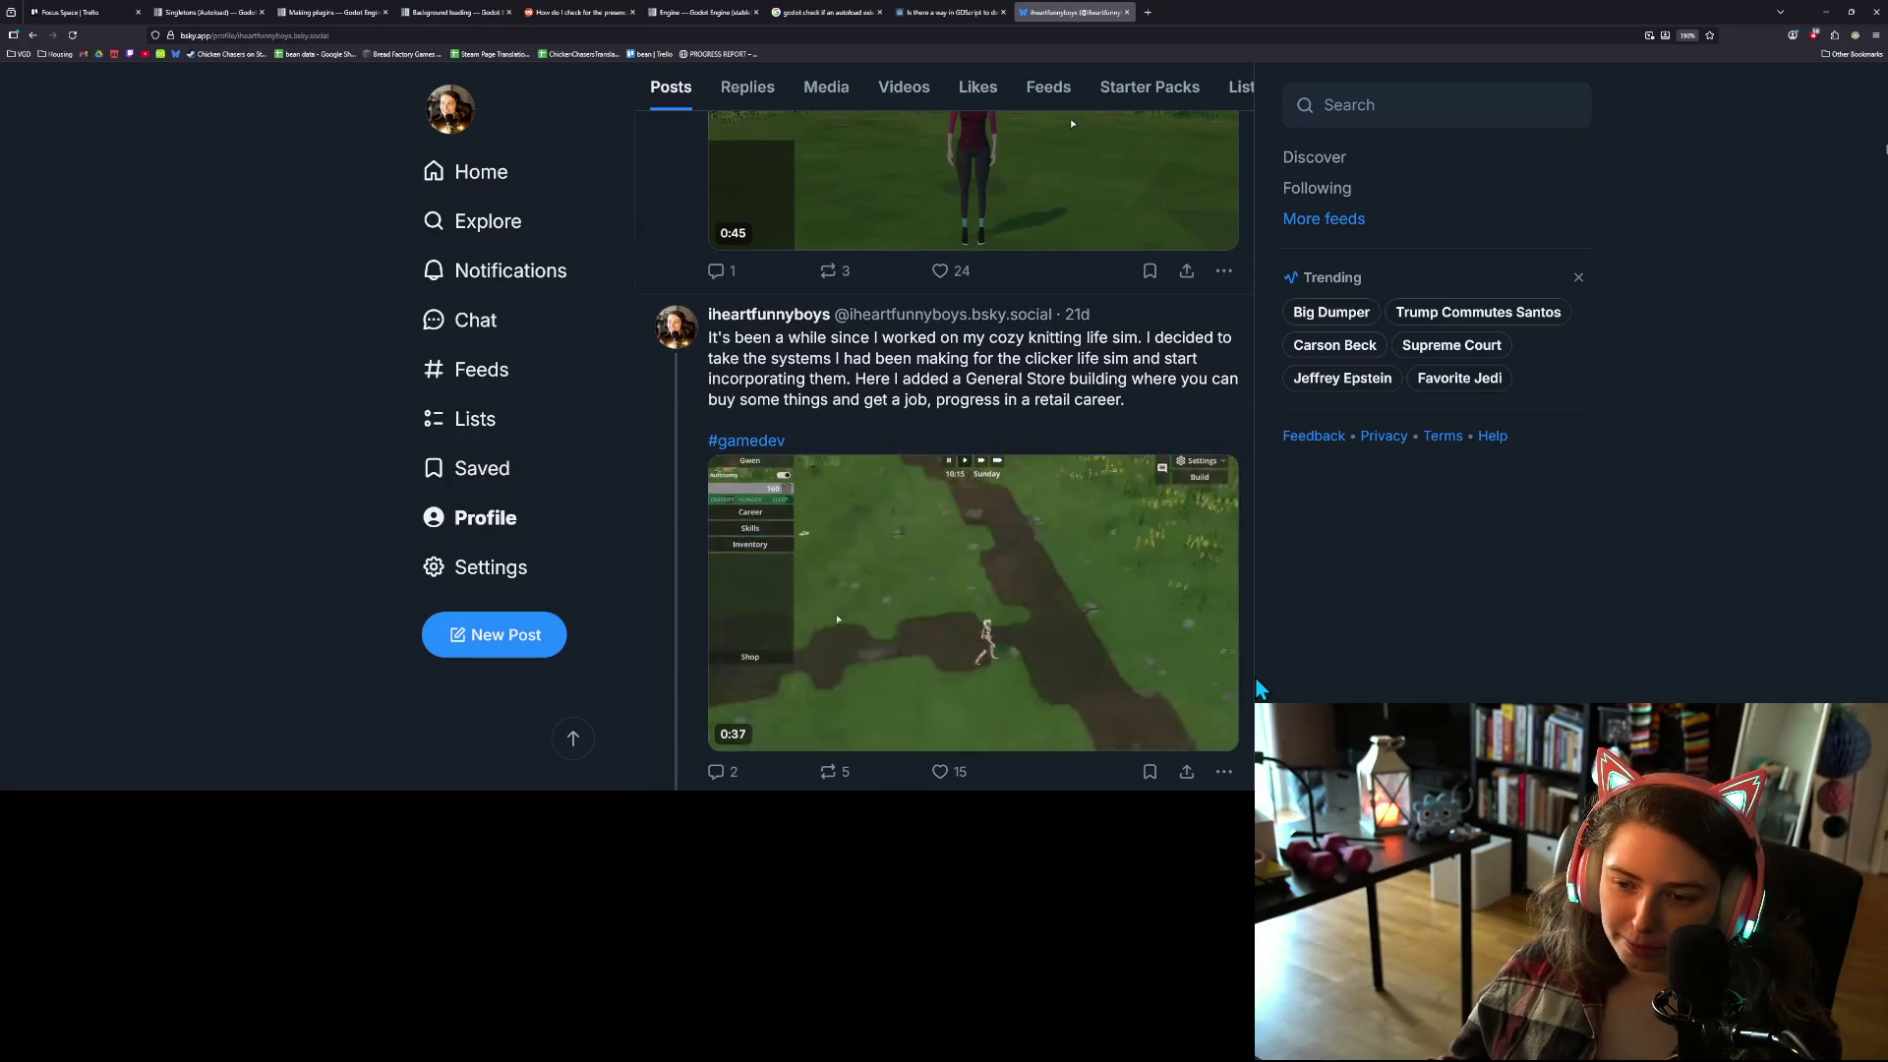
scroll("up", 3)
scroll("up", 3)
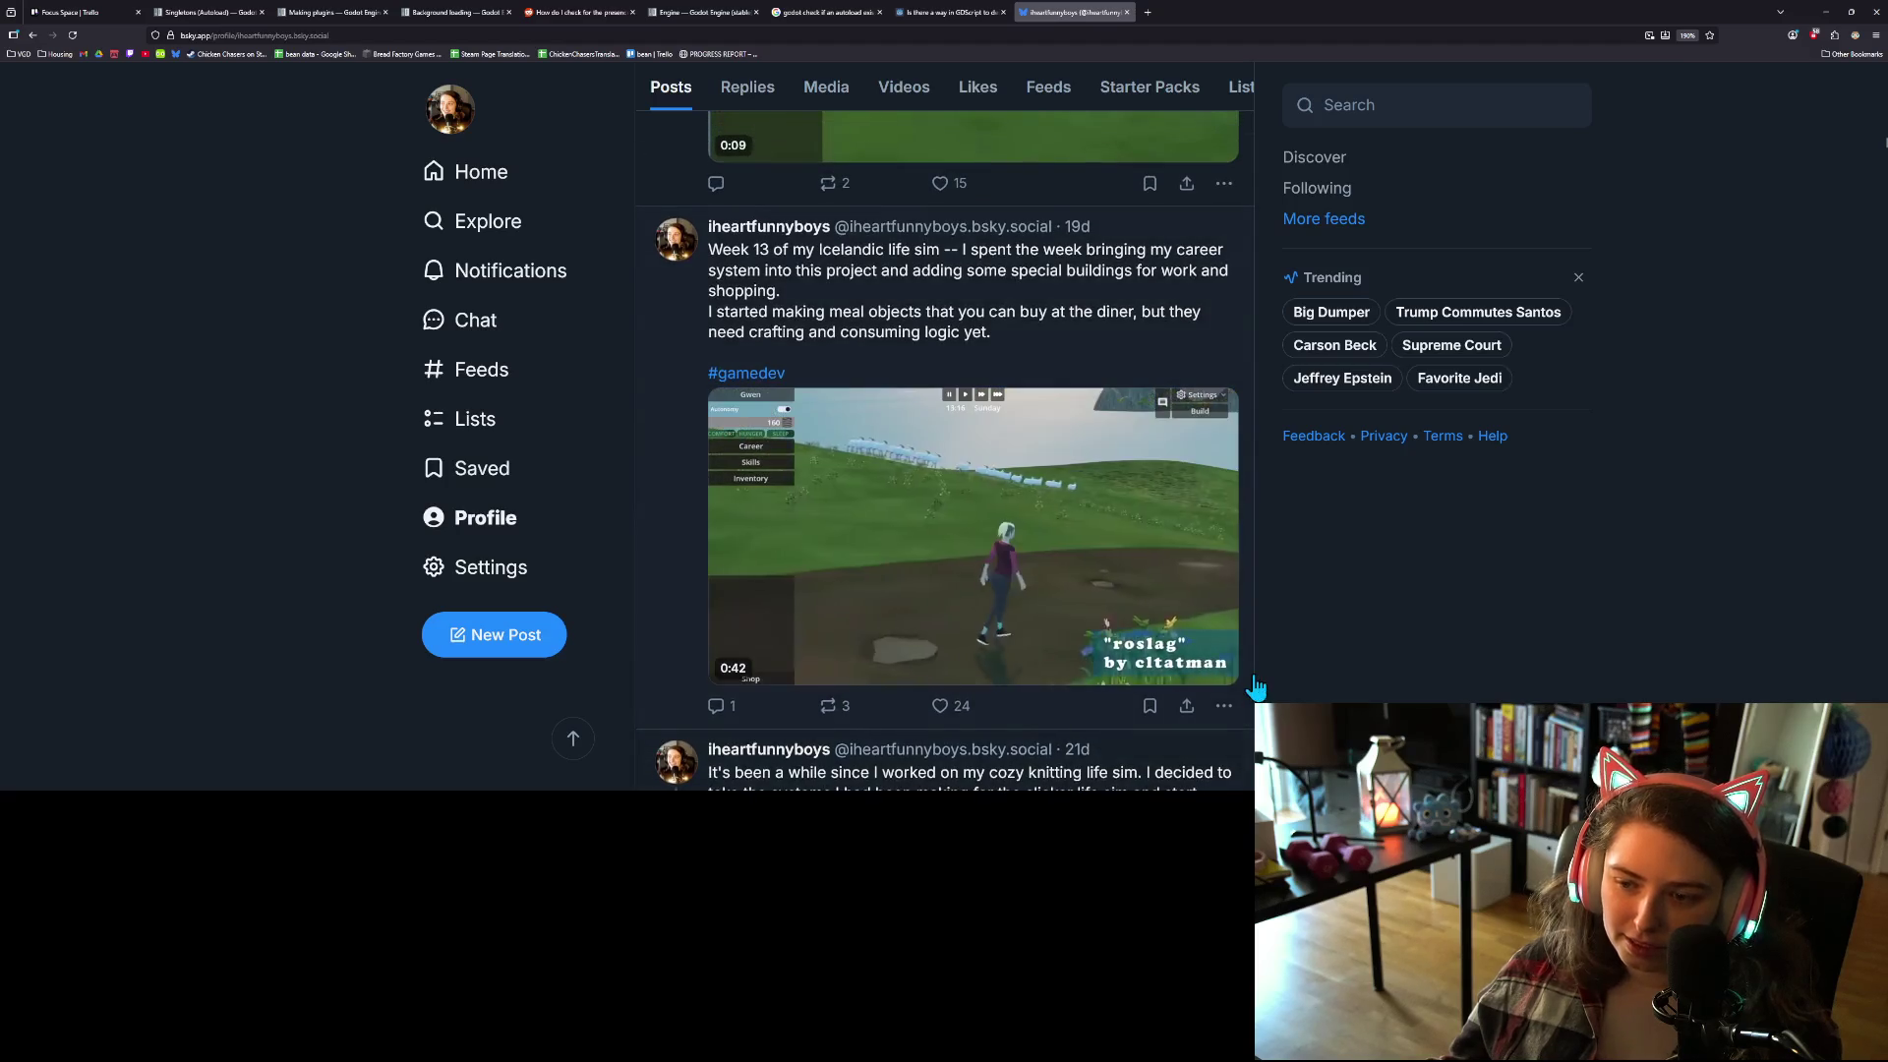
scroll("up", 3)
scroll("up", 3)
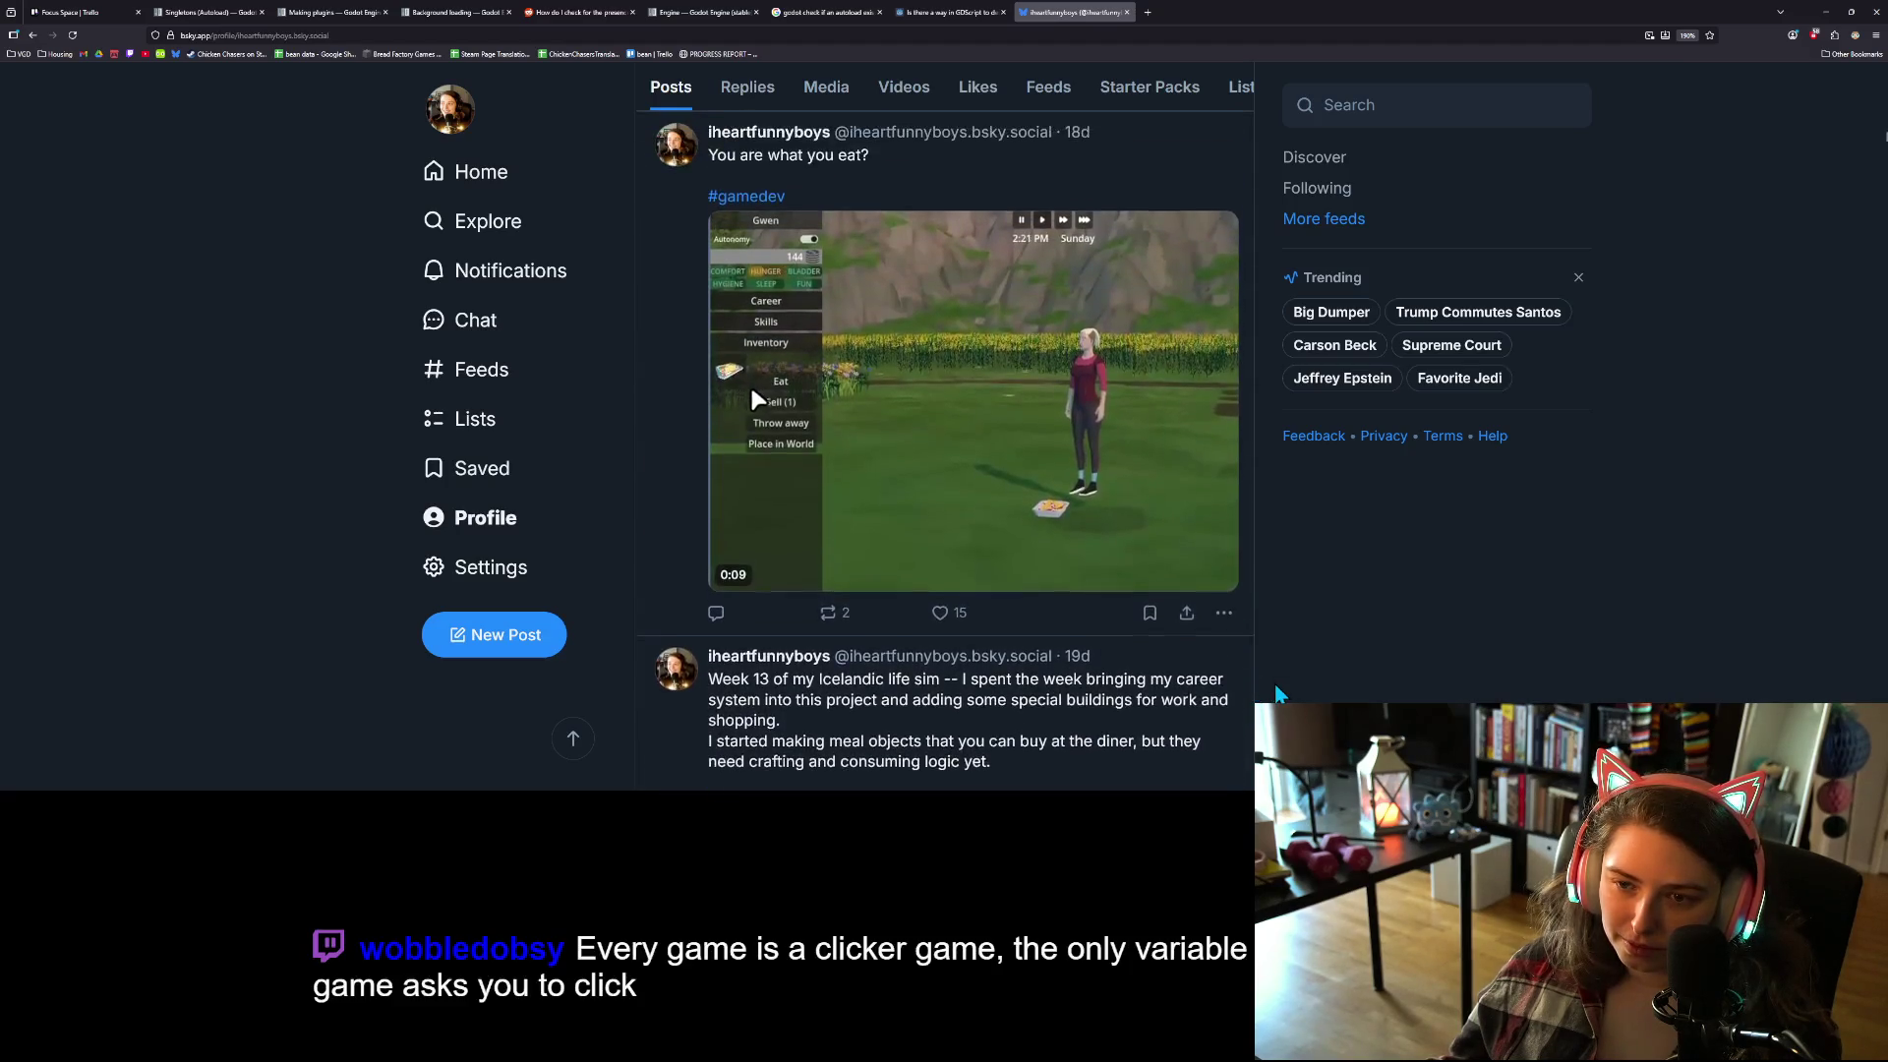
scroll("up", 3)
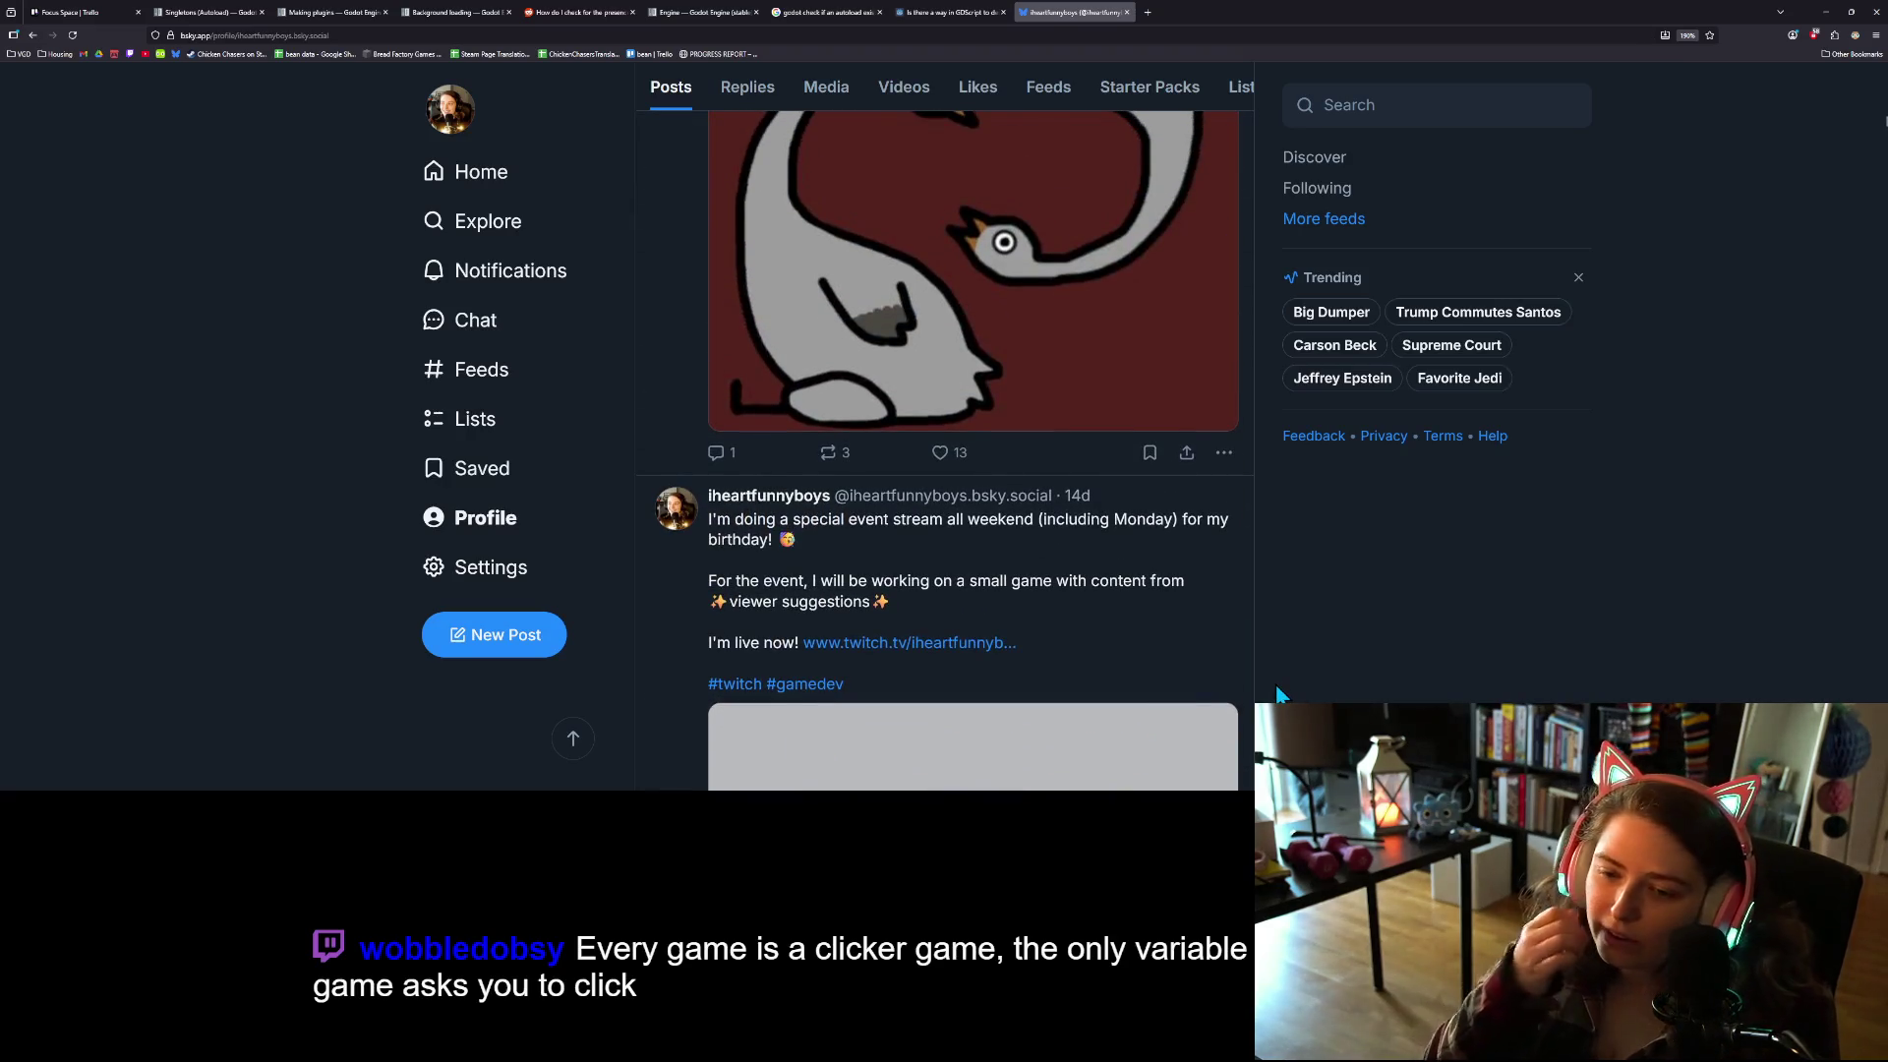
scroll("up", 3)
scroll("up", 3)
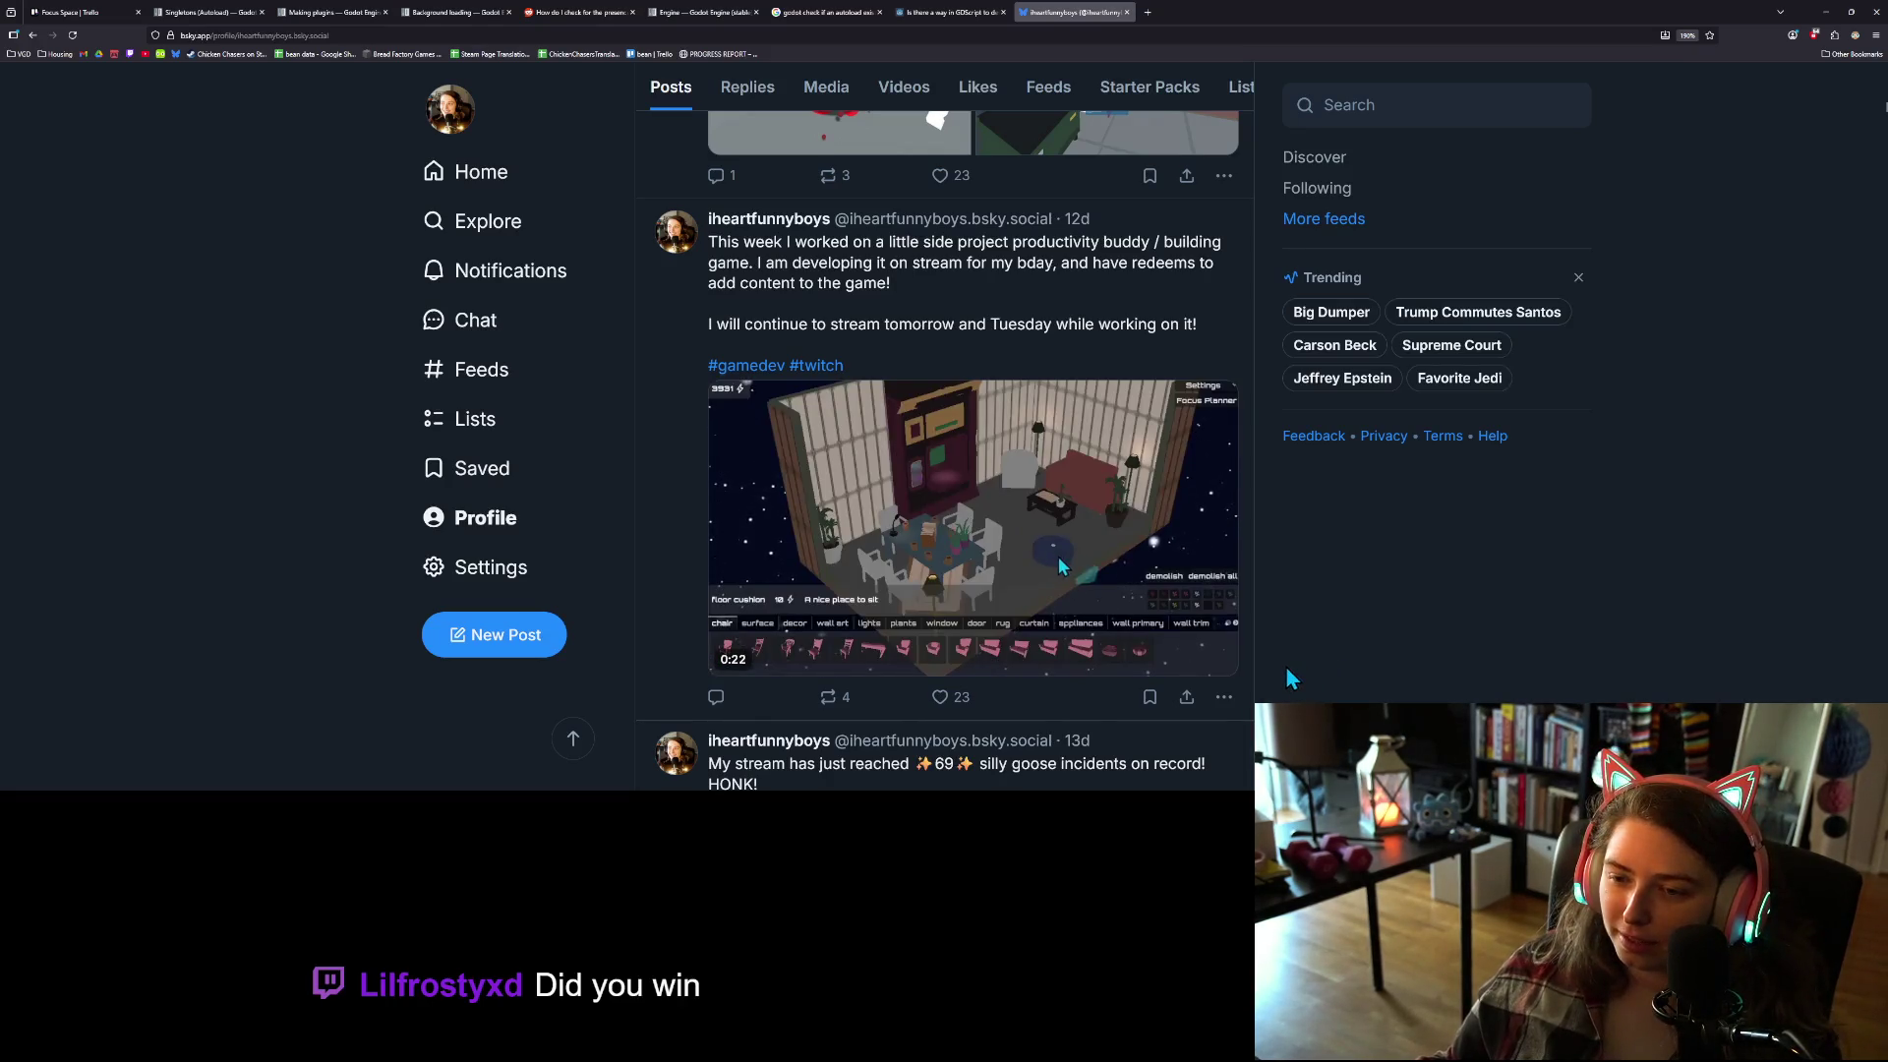
scroll("up", 3)
scroll("up", 3)
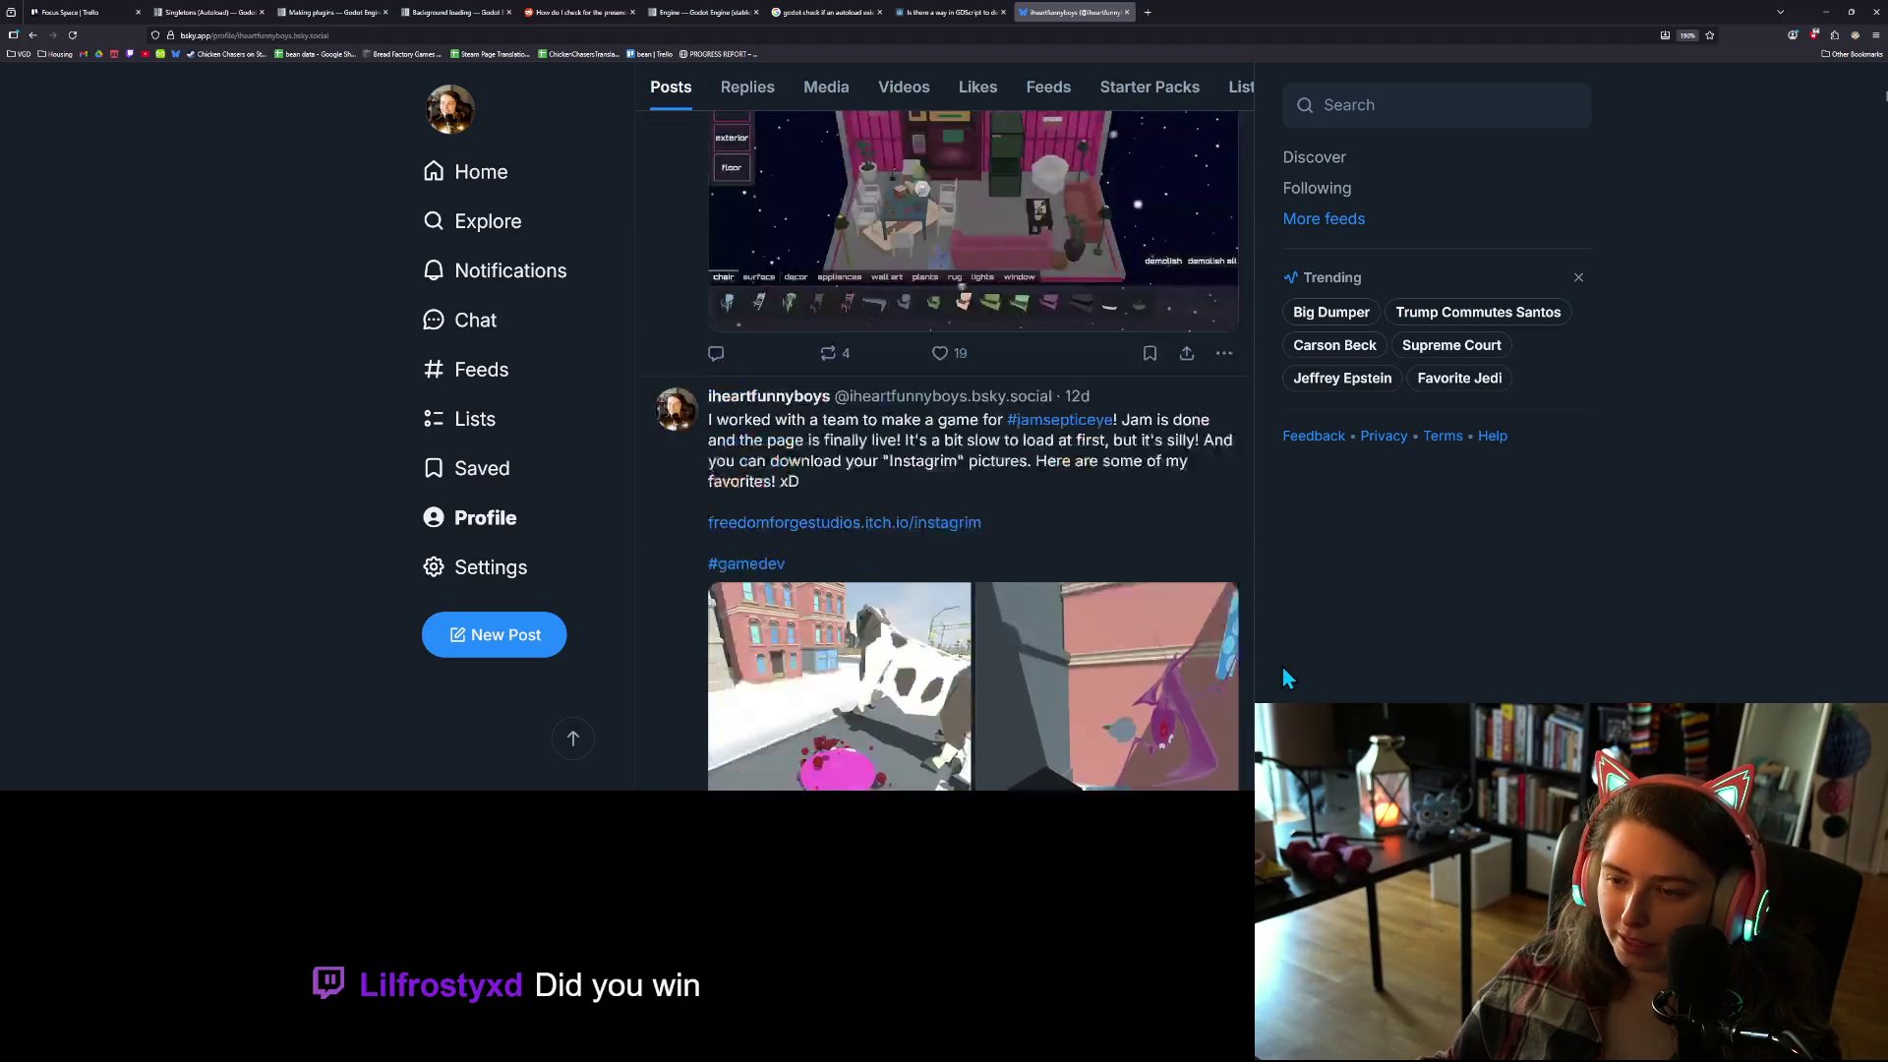
scroll("down", 3)
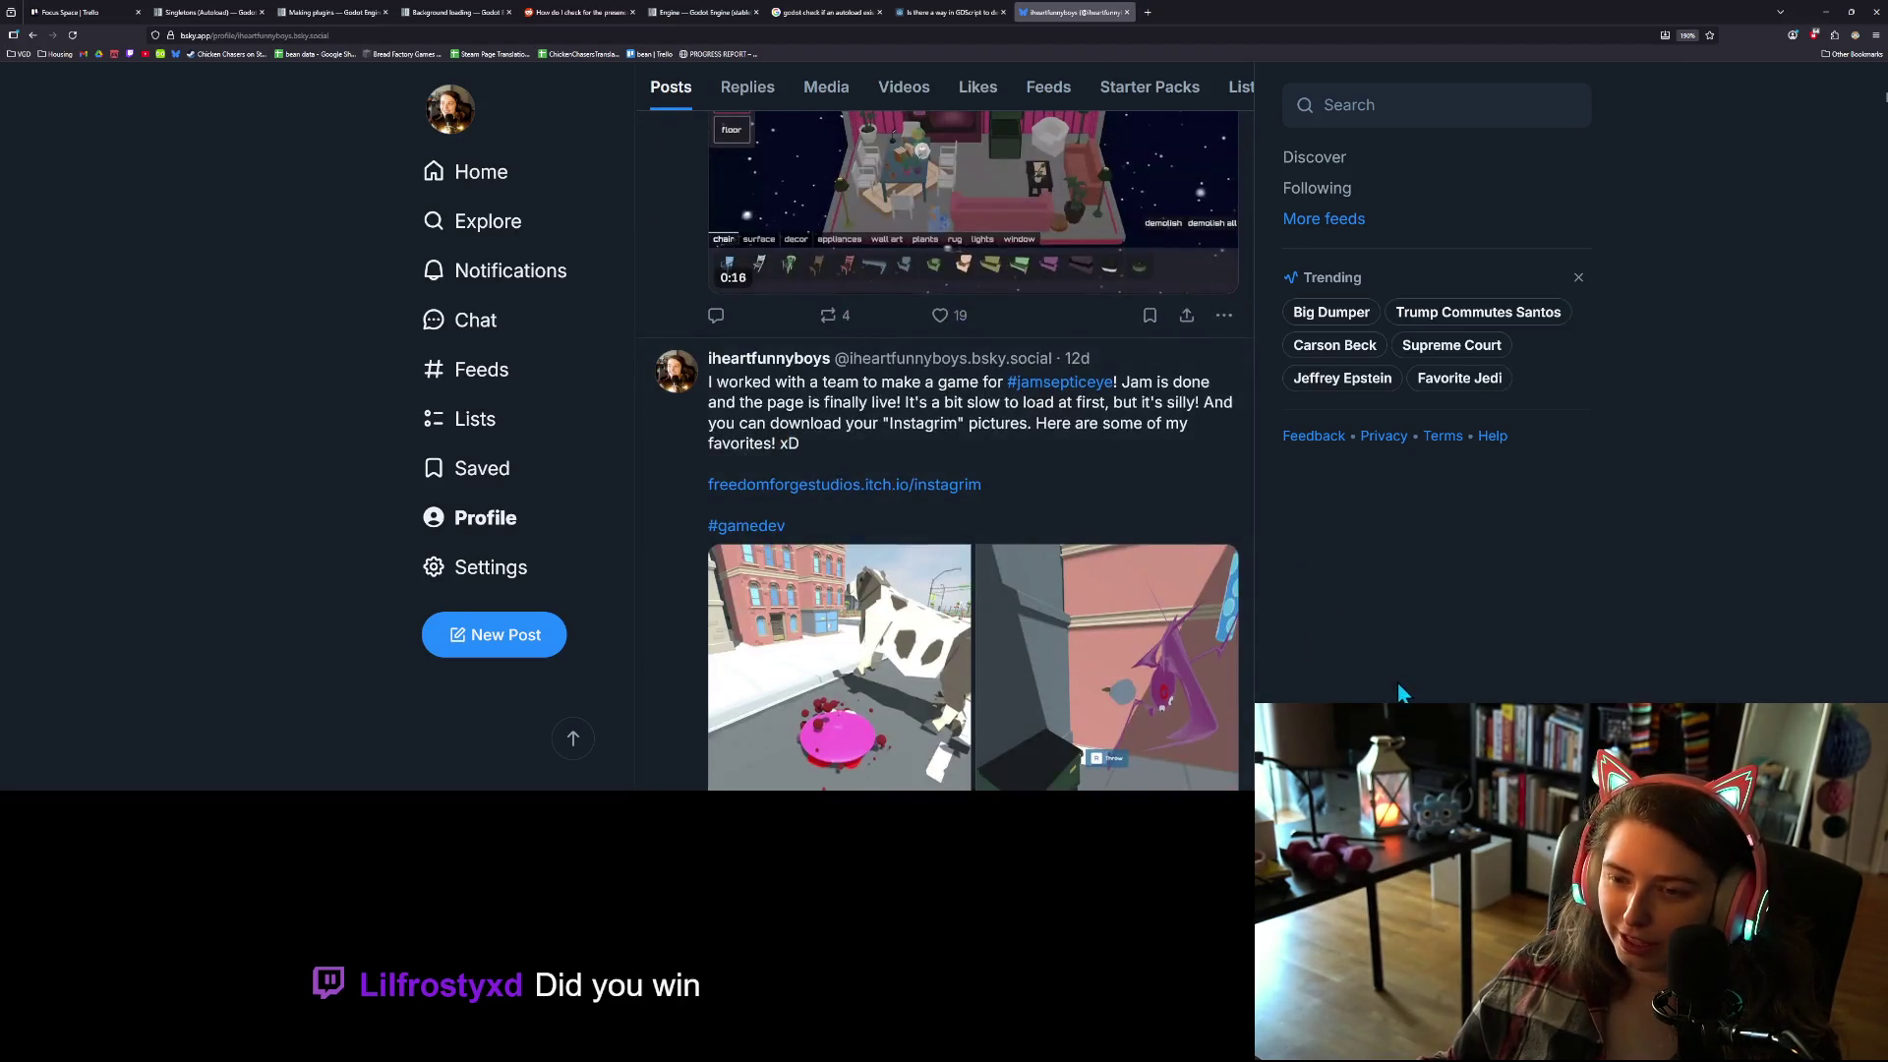
scroll("up", 3)
scroll("up", 3)
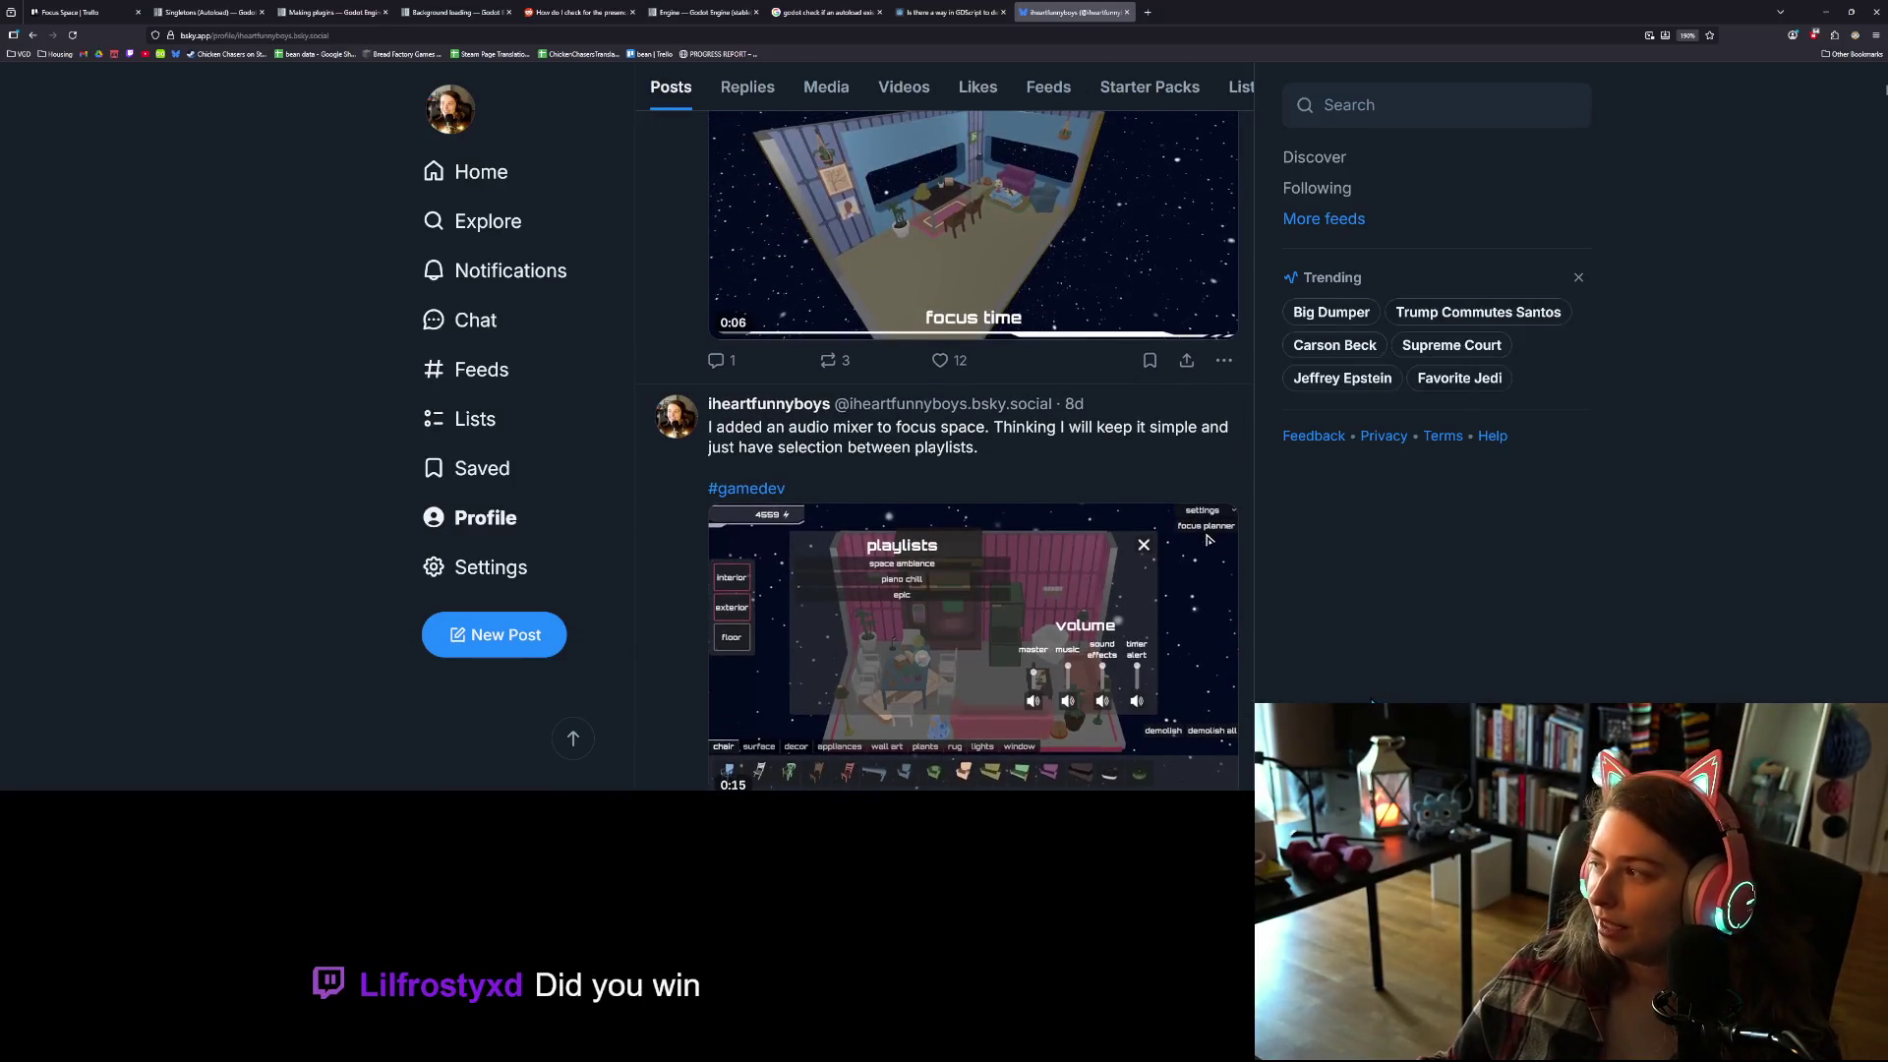
scroll("up", 3)
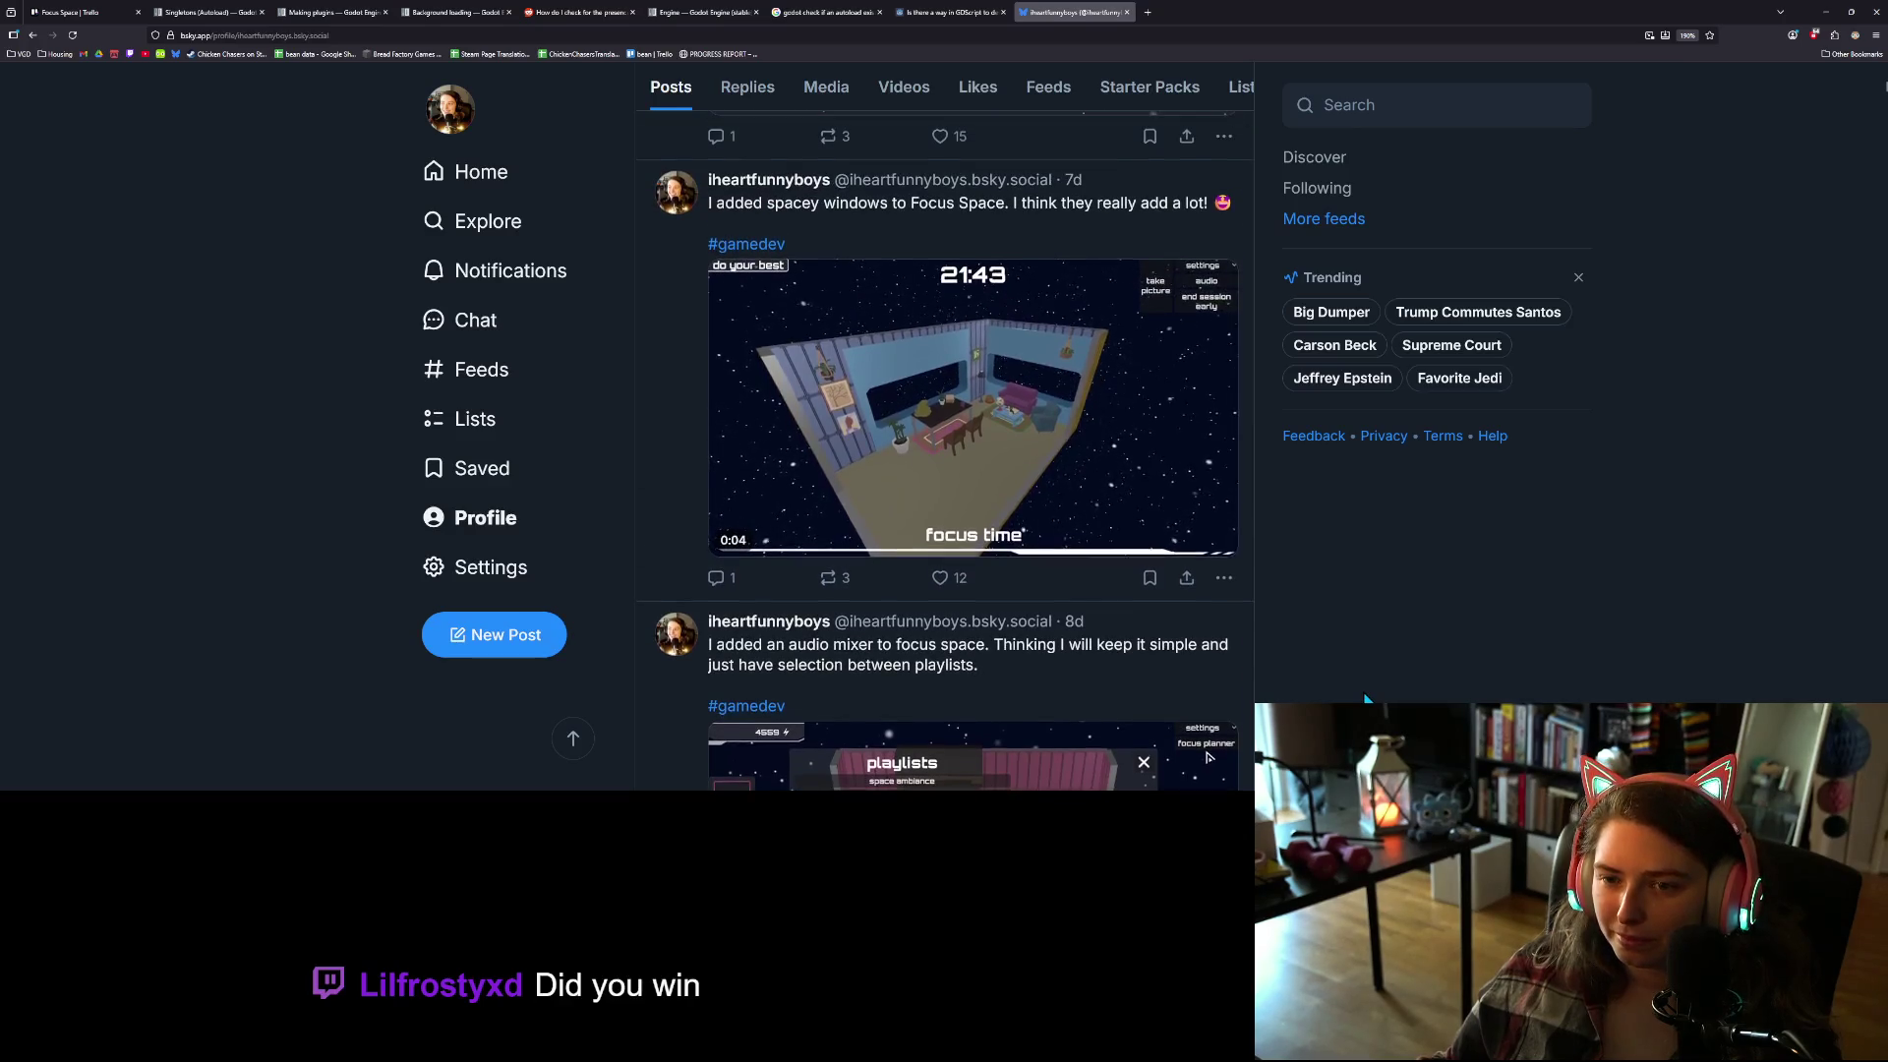
scroll("up", 3)
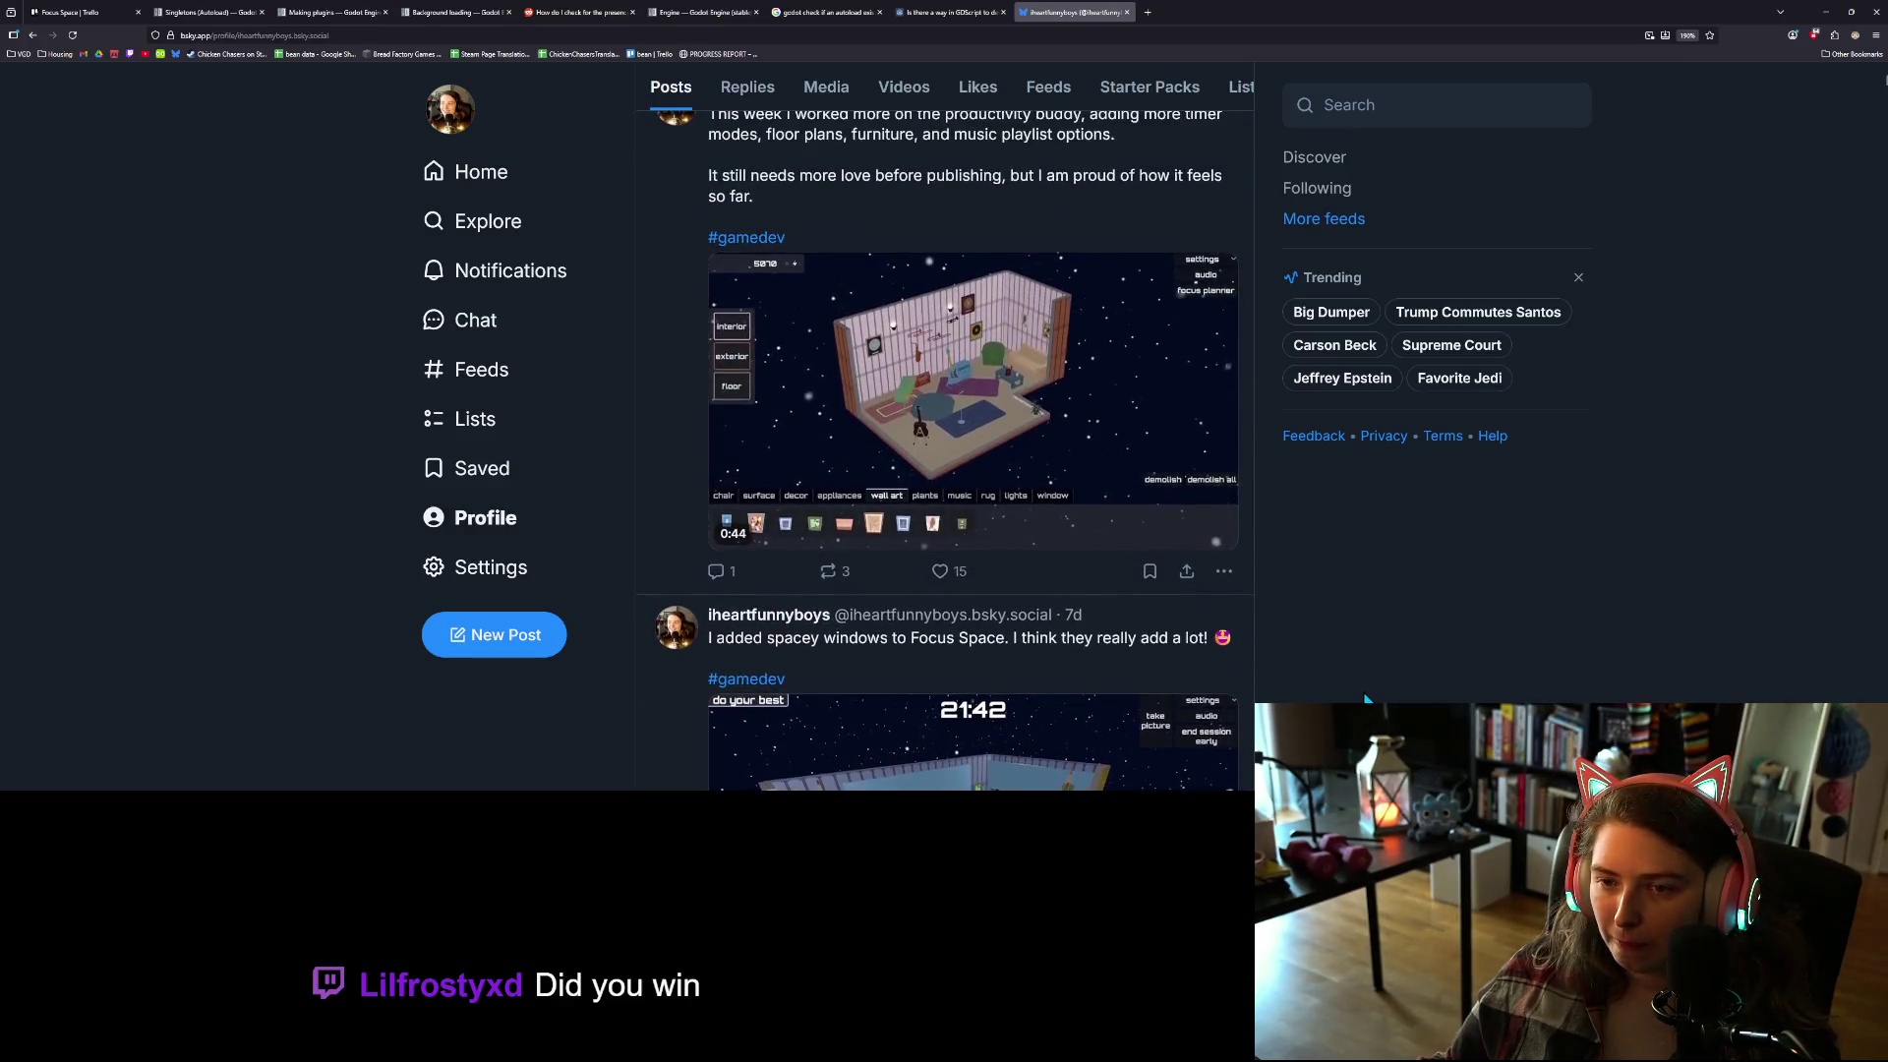
scroll("up", 3)
scroll("down", 3)
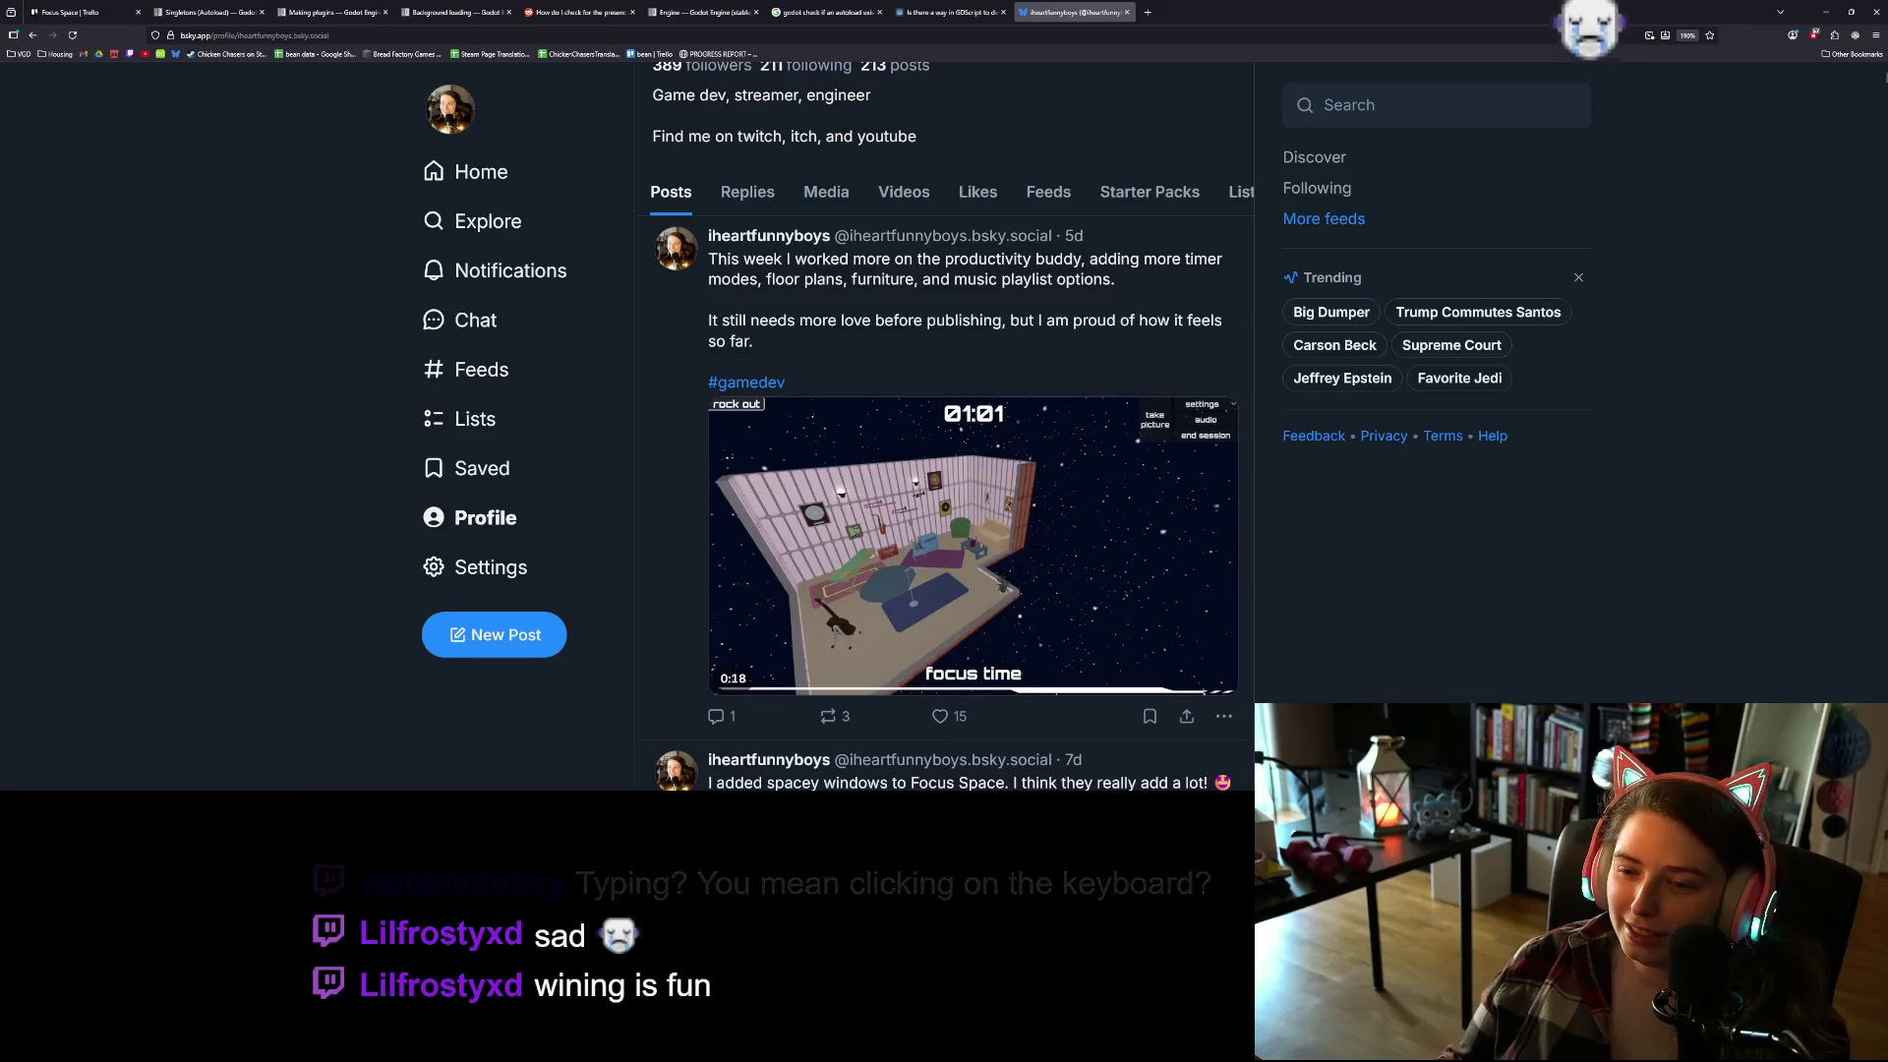
scroll("up", 3)
scroll("down", 3)
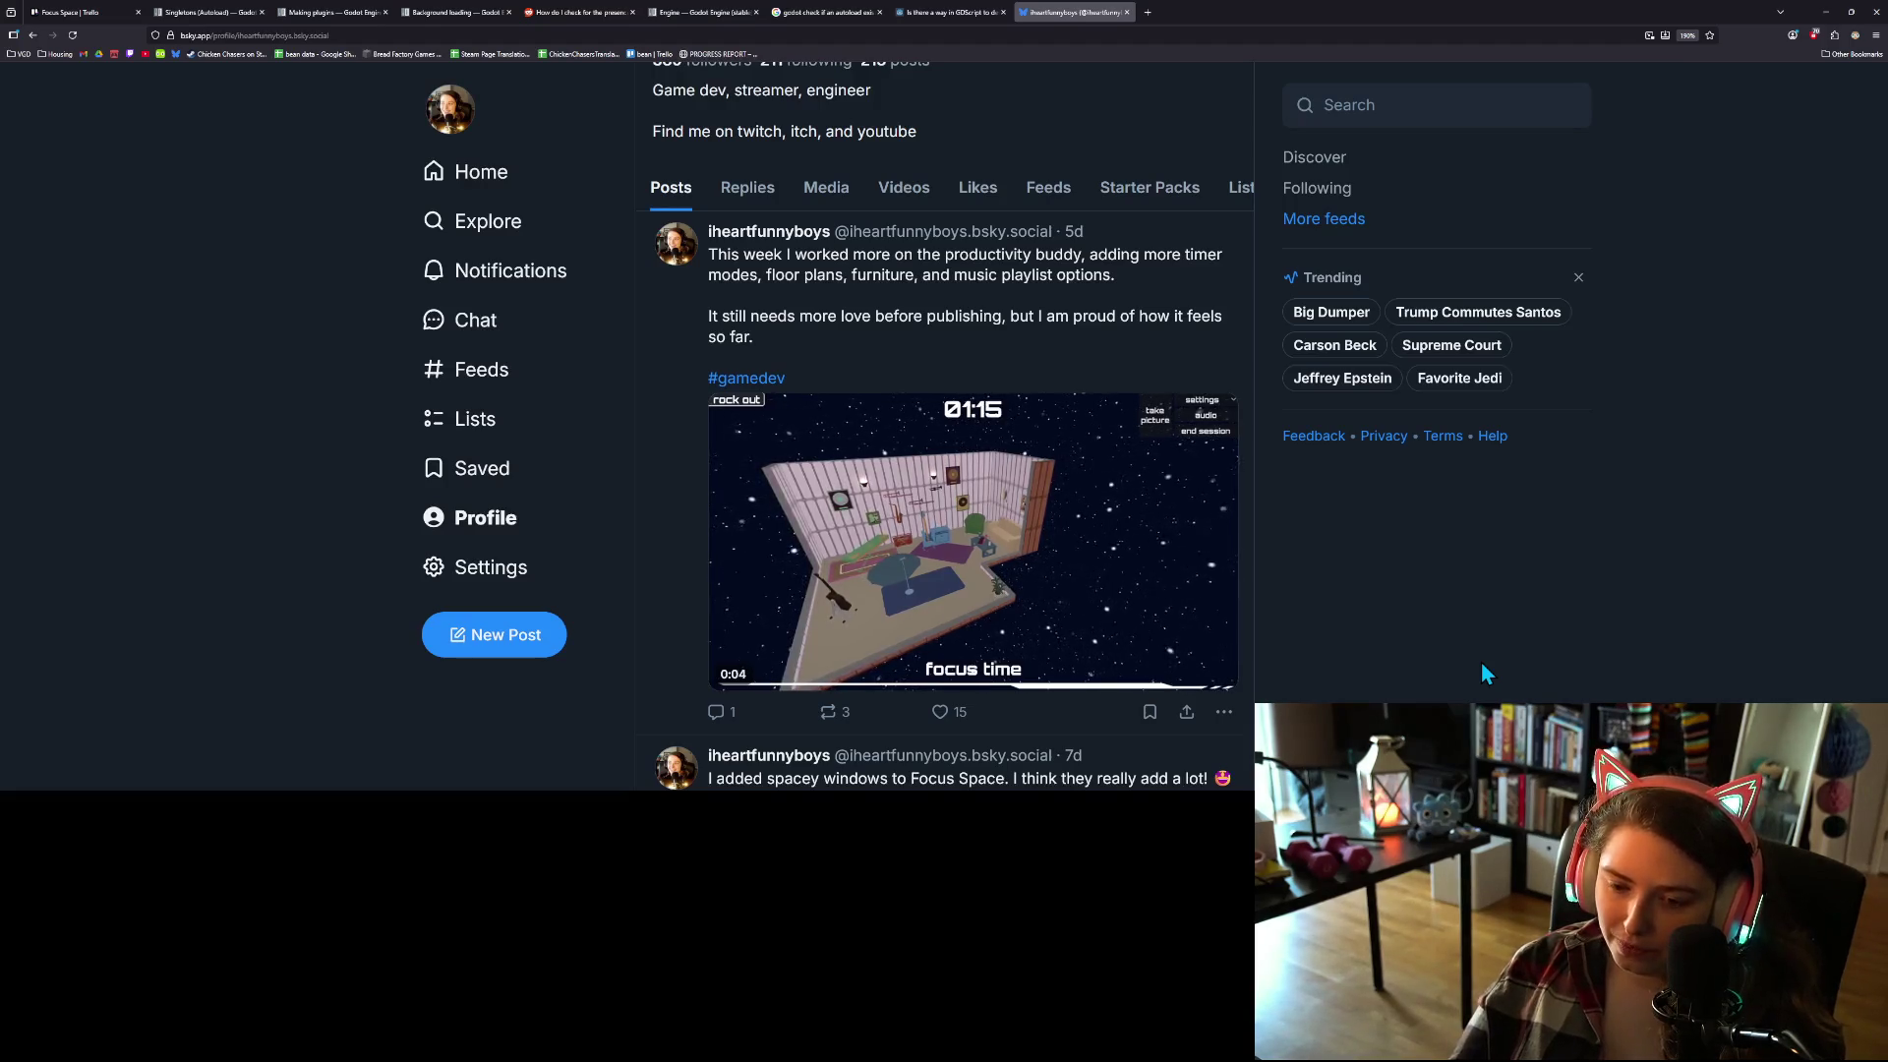
left_click(1824, 12)
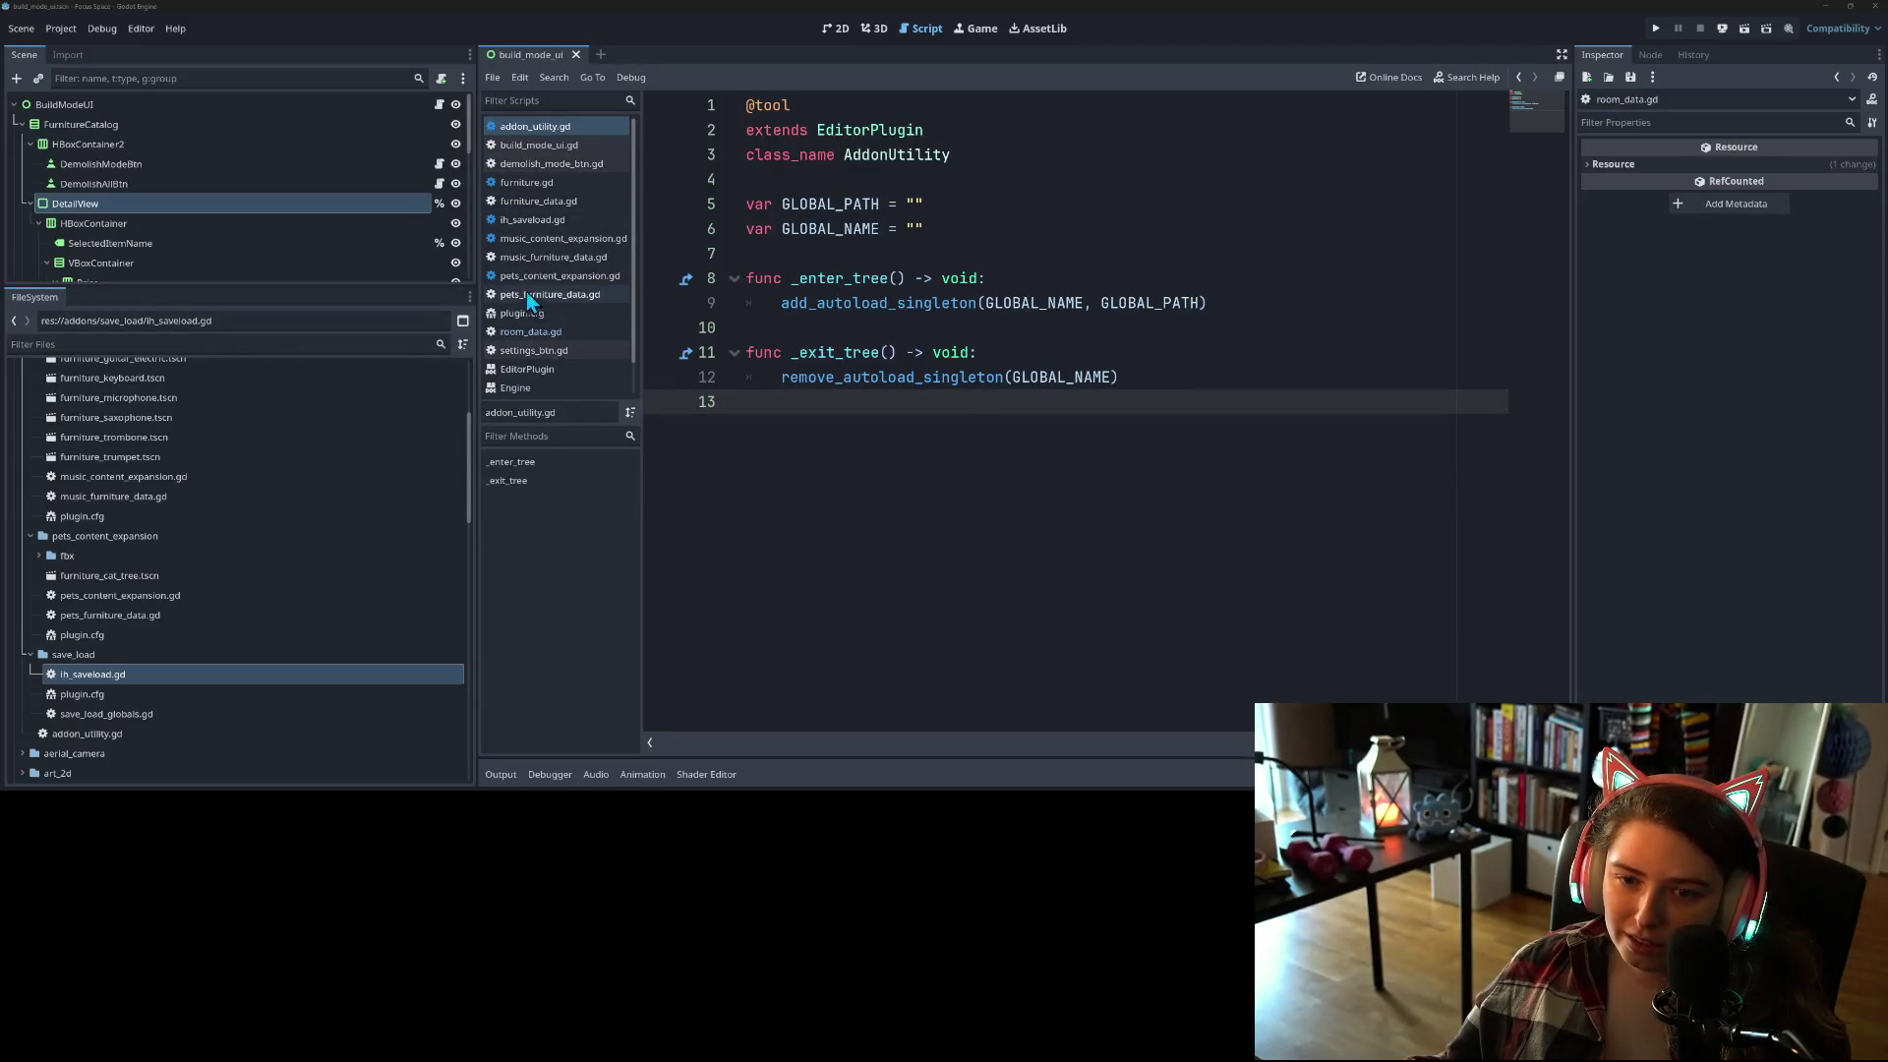
Step: Glance at furniture_data.gd, then open music_furniture_data.gd in the script editor
left_click(544, 202)
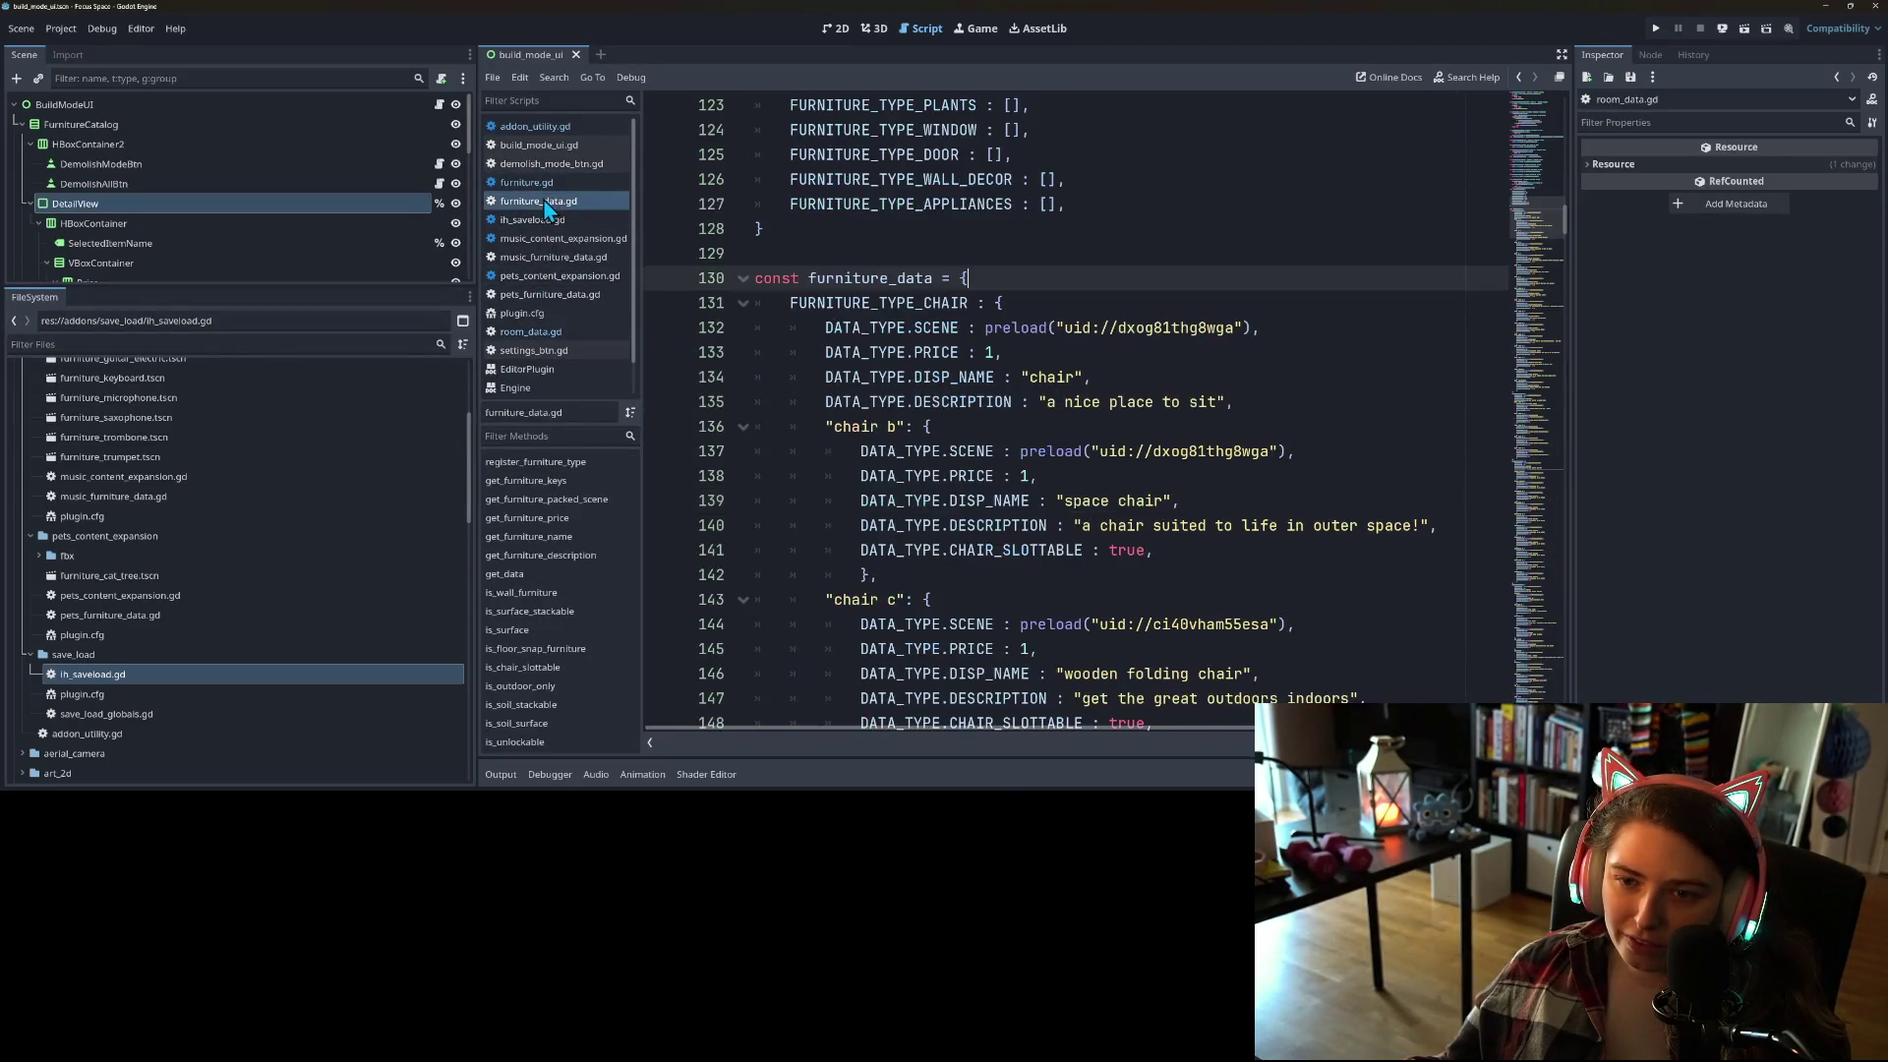
scroll("down", 3)
scroll("up", 3)
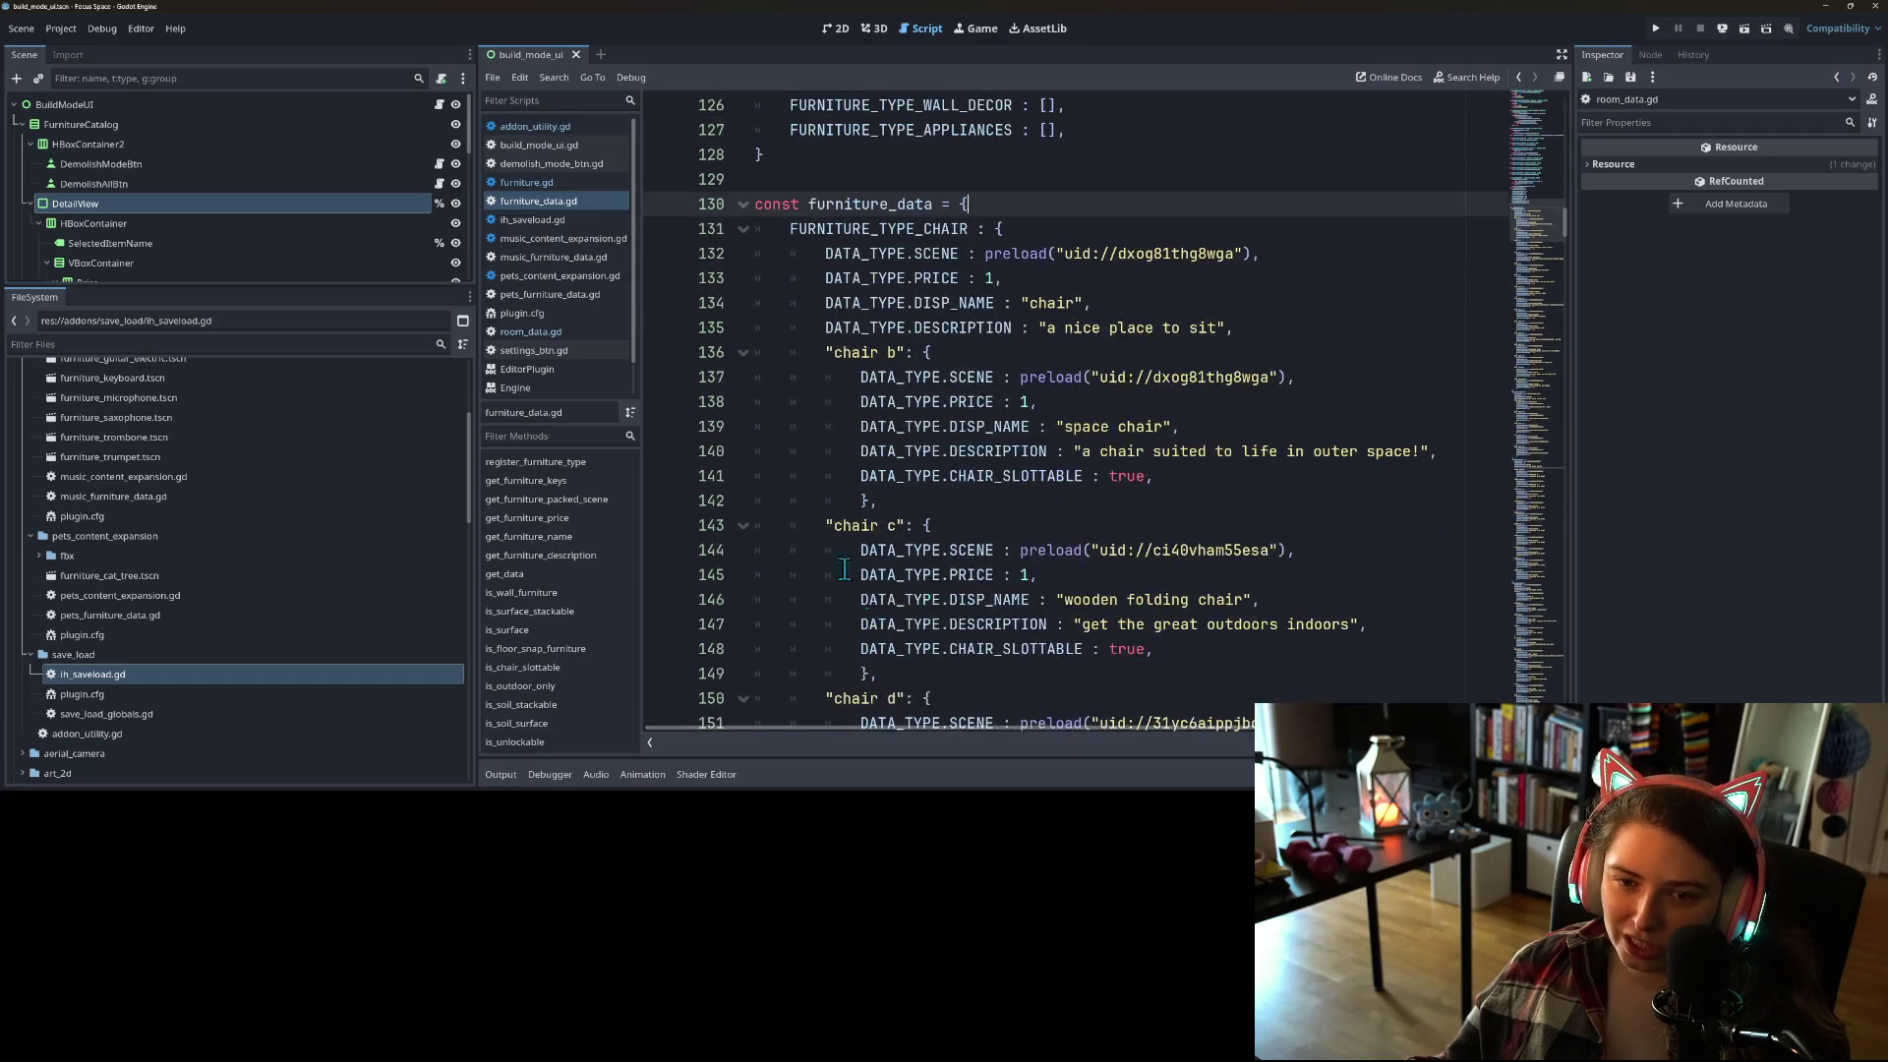
left_click(560, 258)
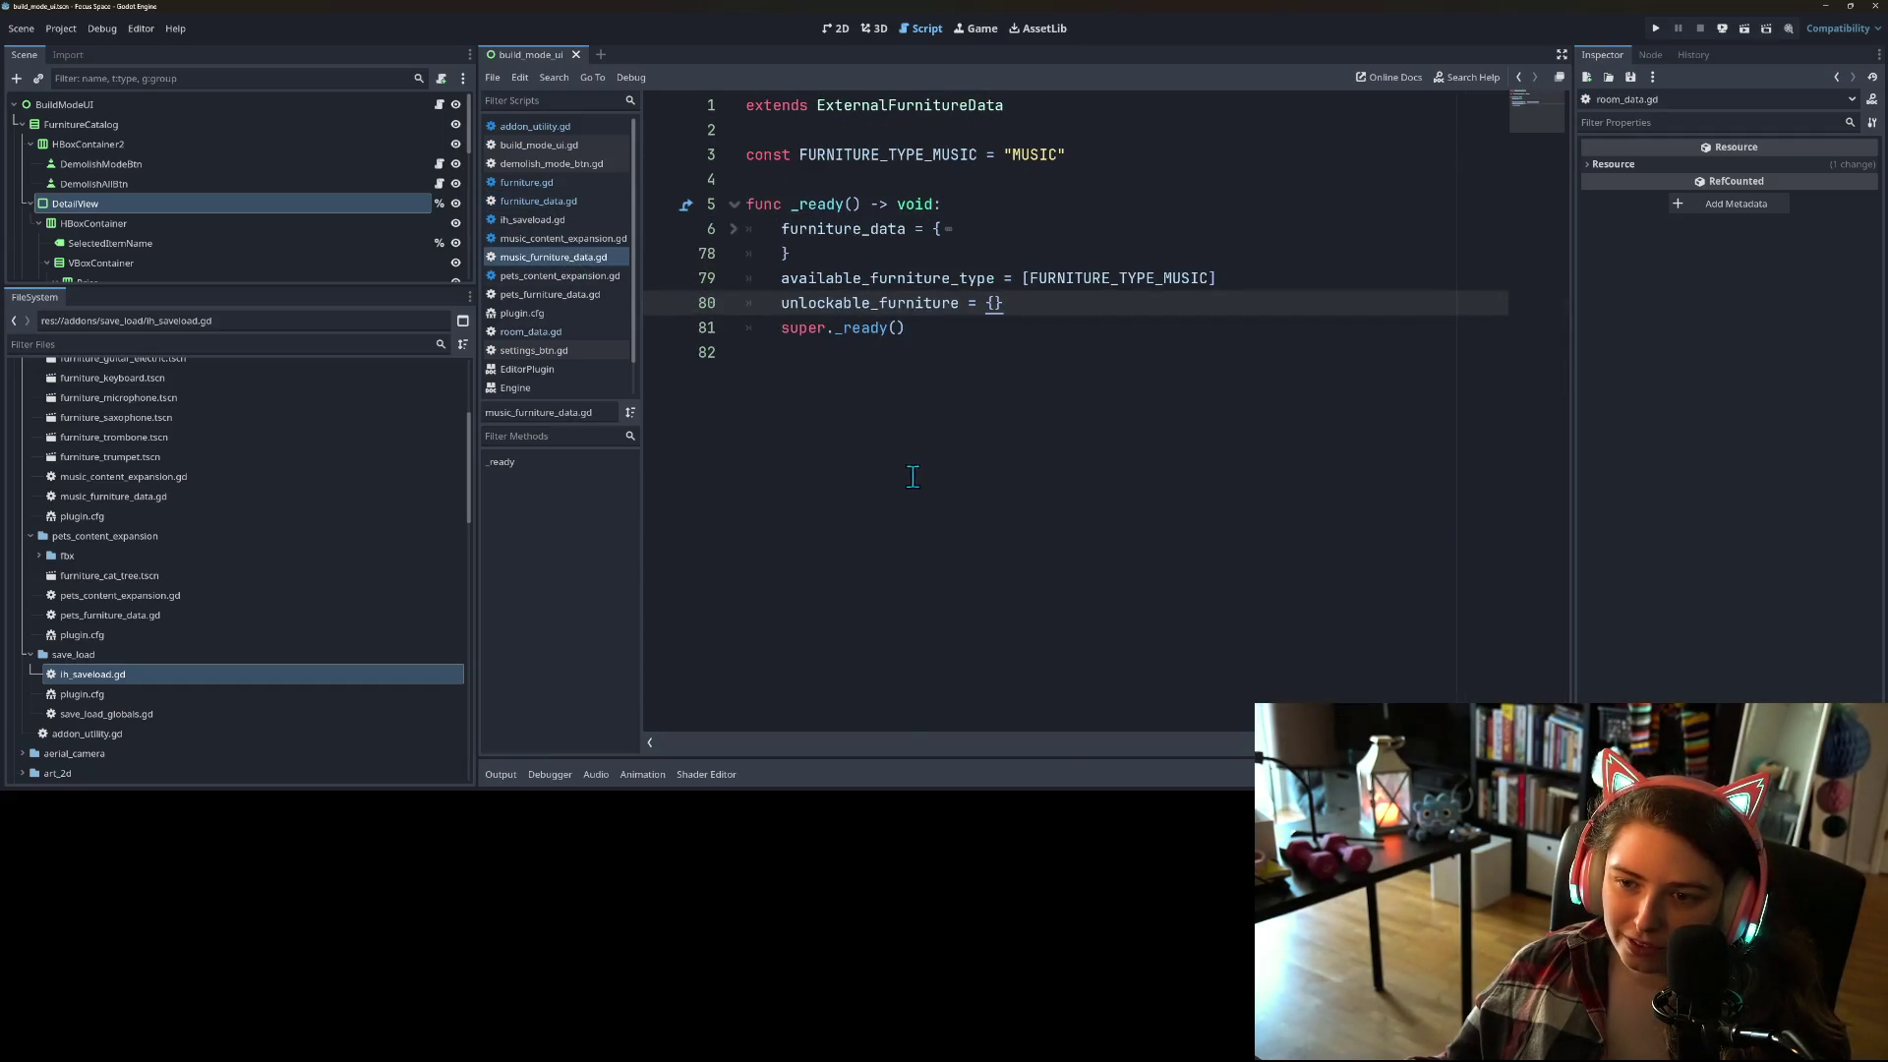
Step: Unfold the furniture_data dictionary on line 6 and read through its instrument entries
left_click(733, 228)
scroll("down", 3)
scroll("down", 3)
scroll("down", 3)
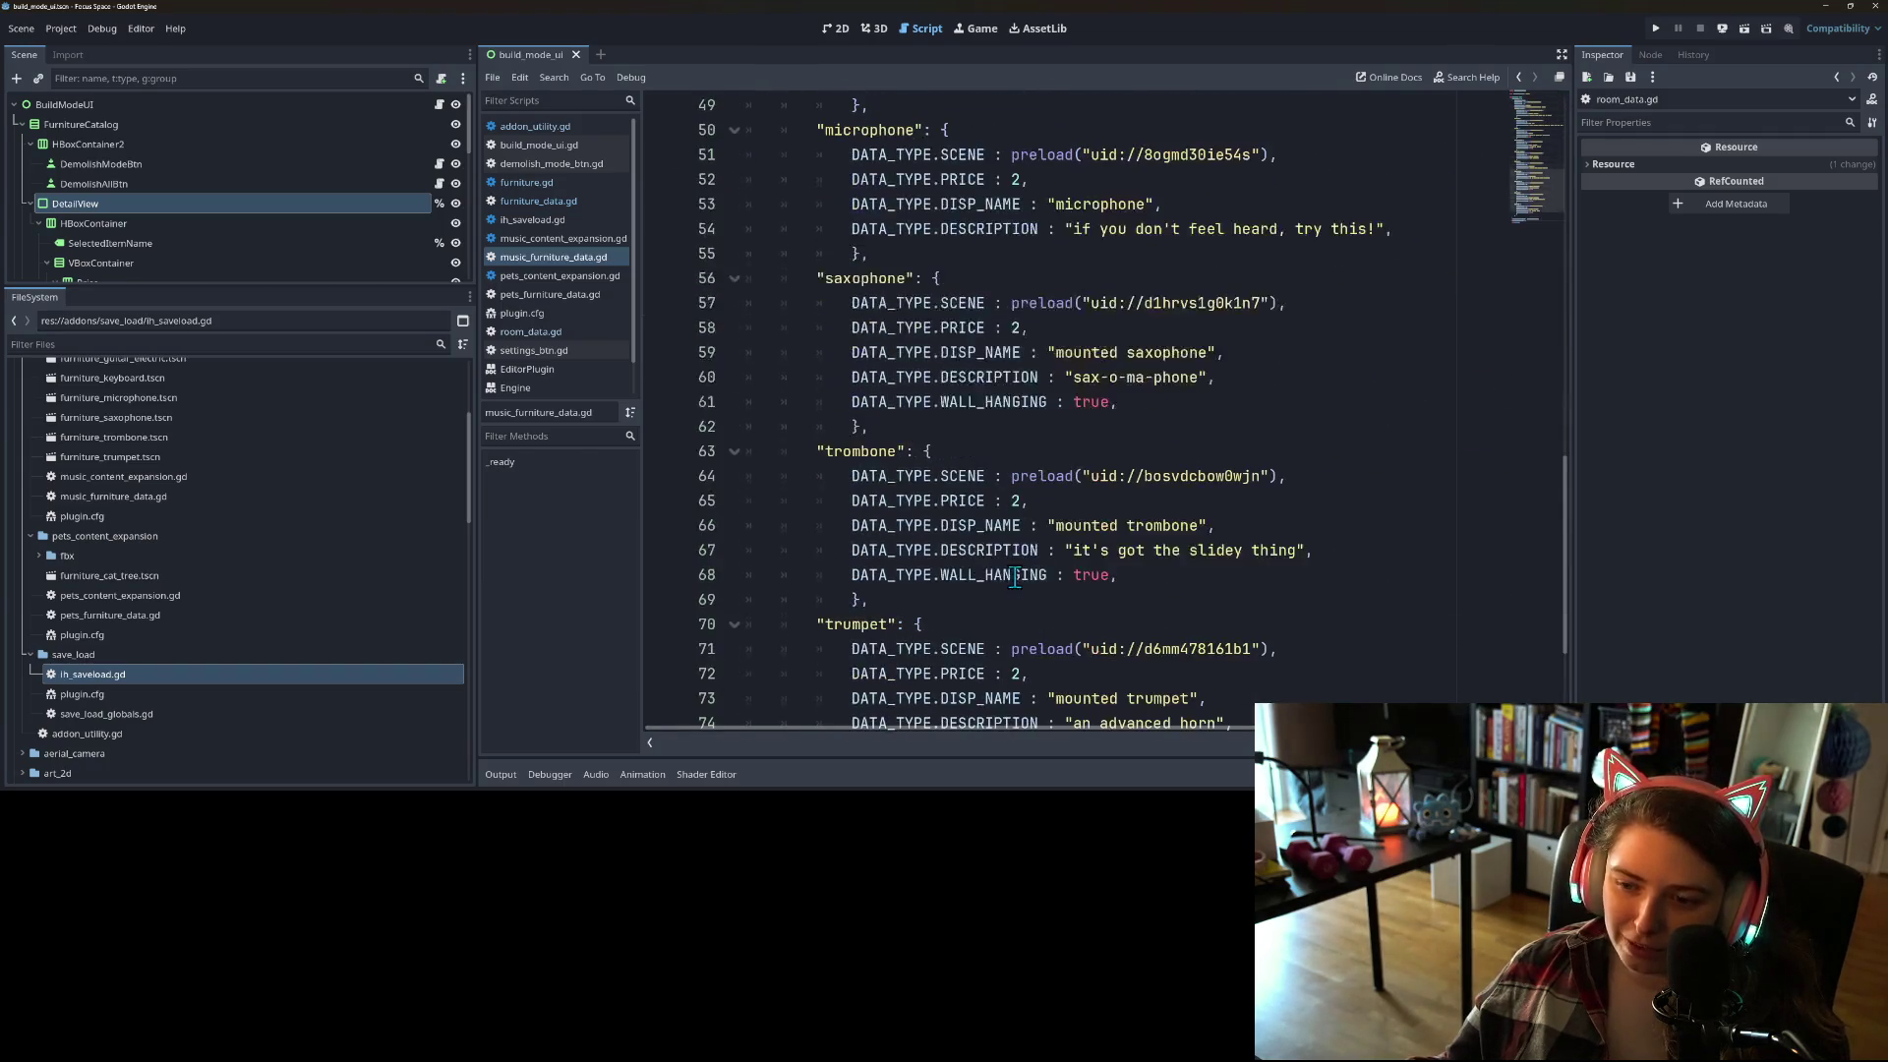
scroll("down", 3)
scroll("up", 3)
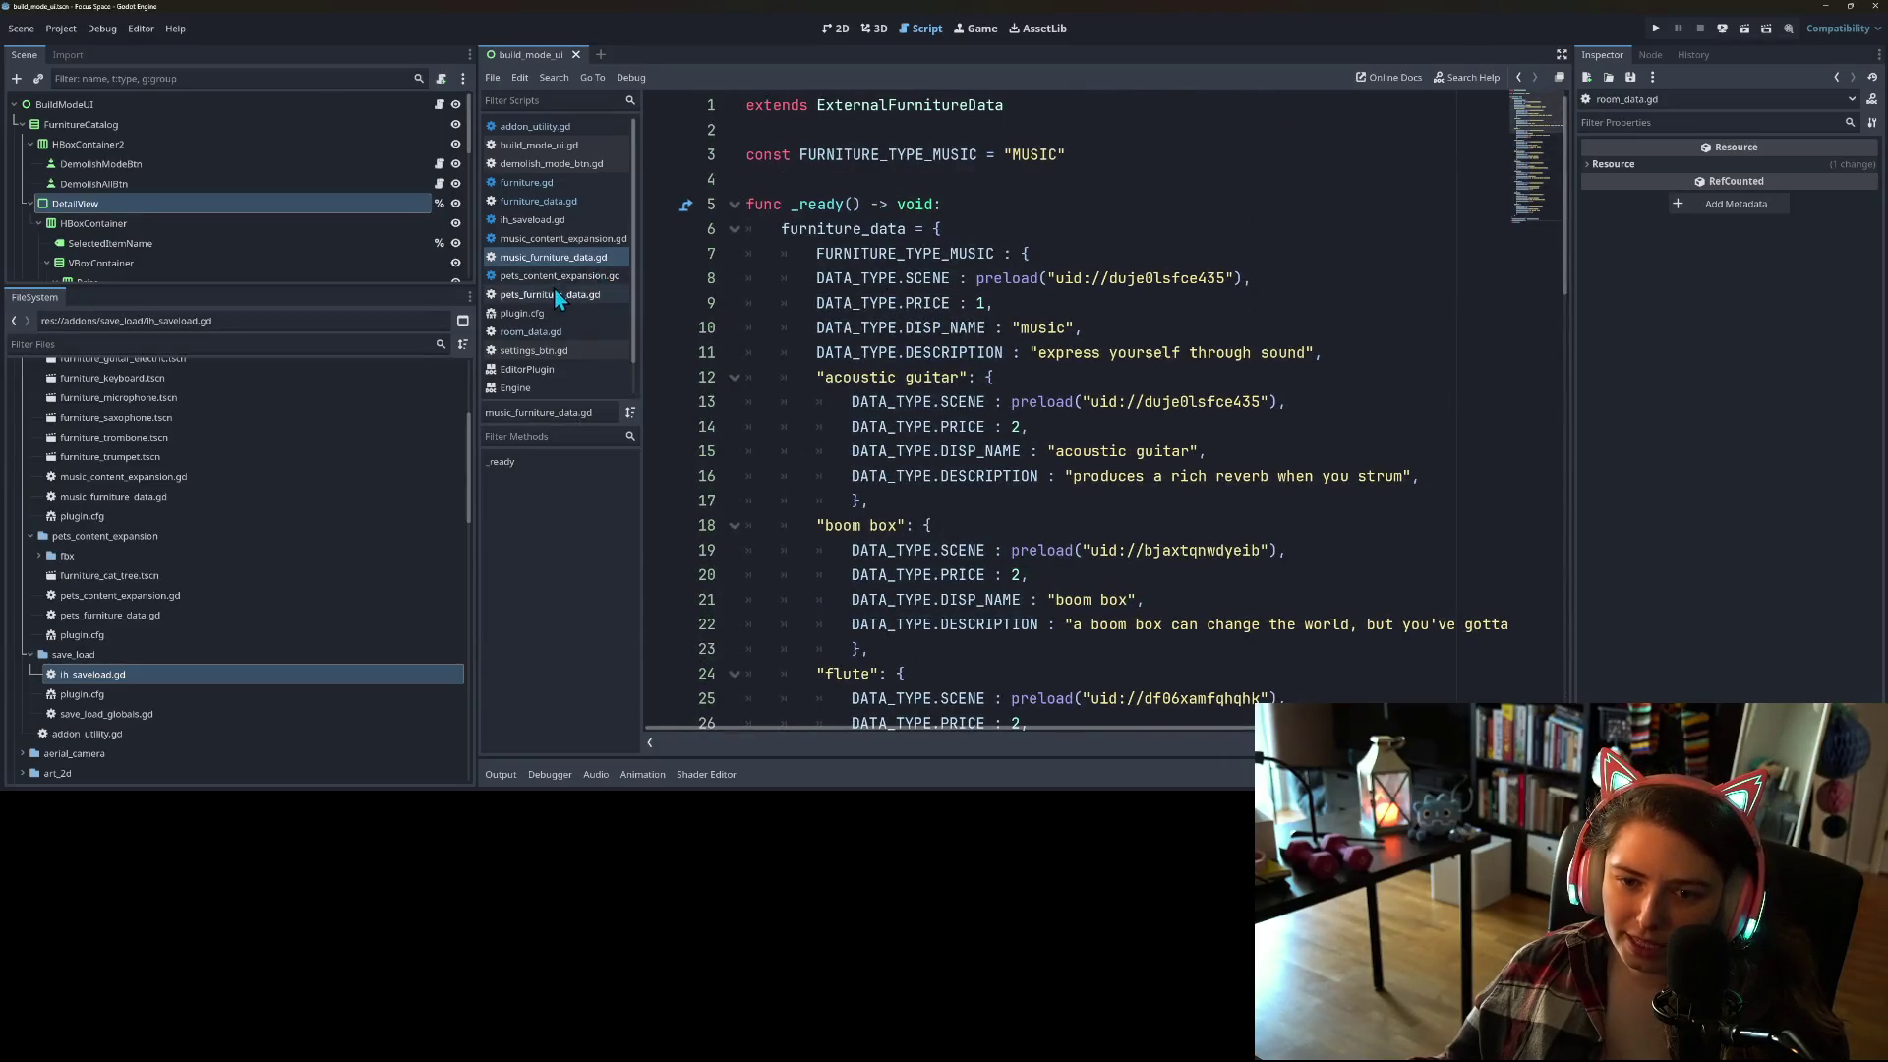
scroll("down", 3)
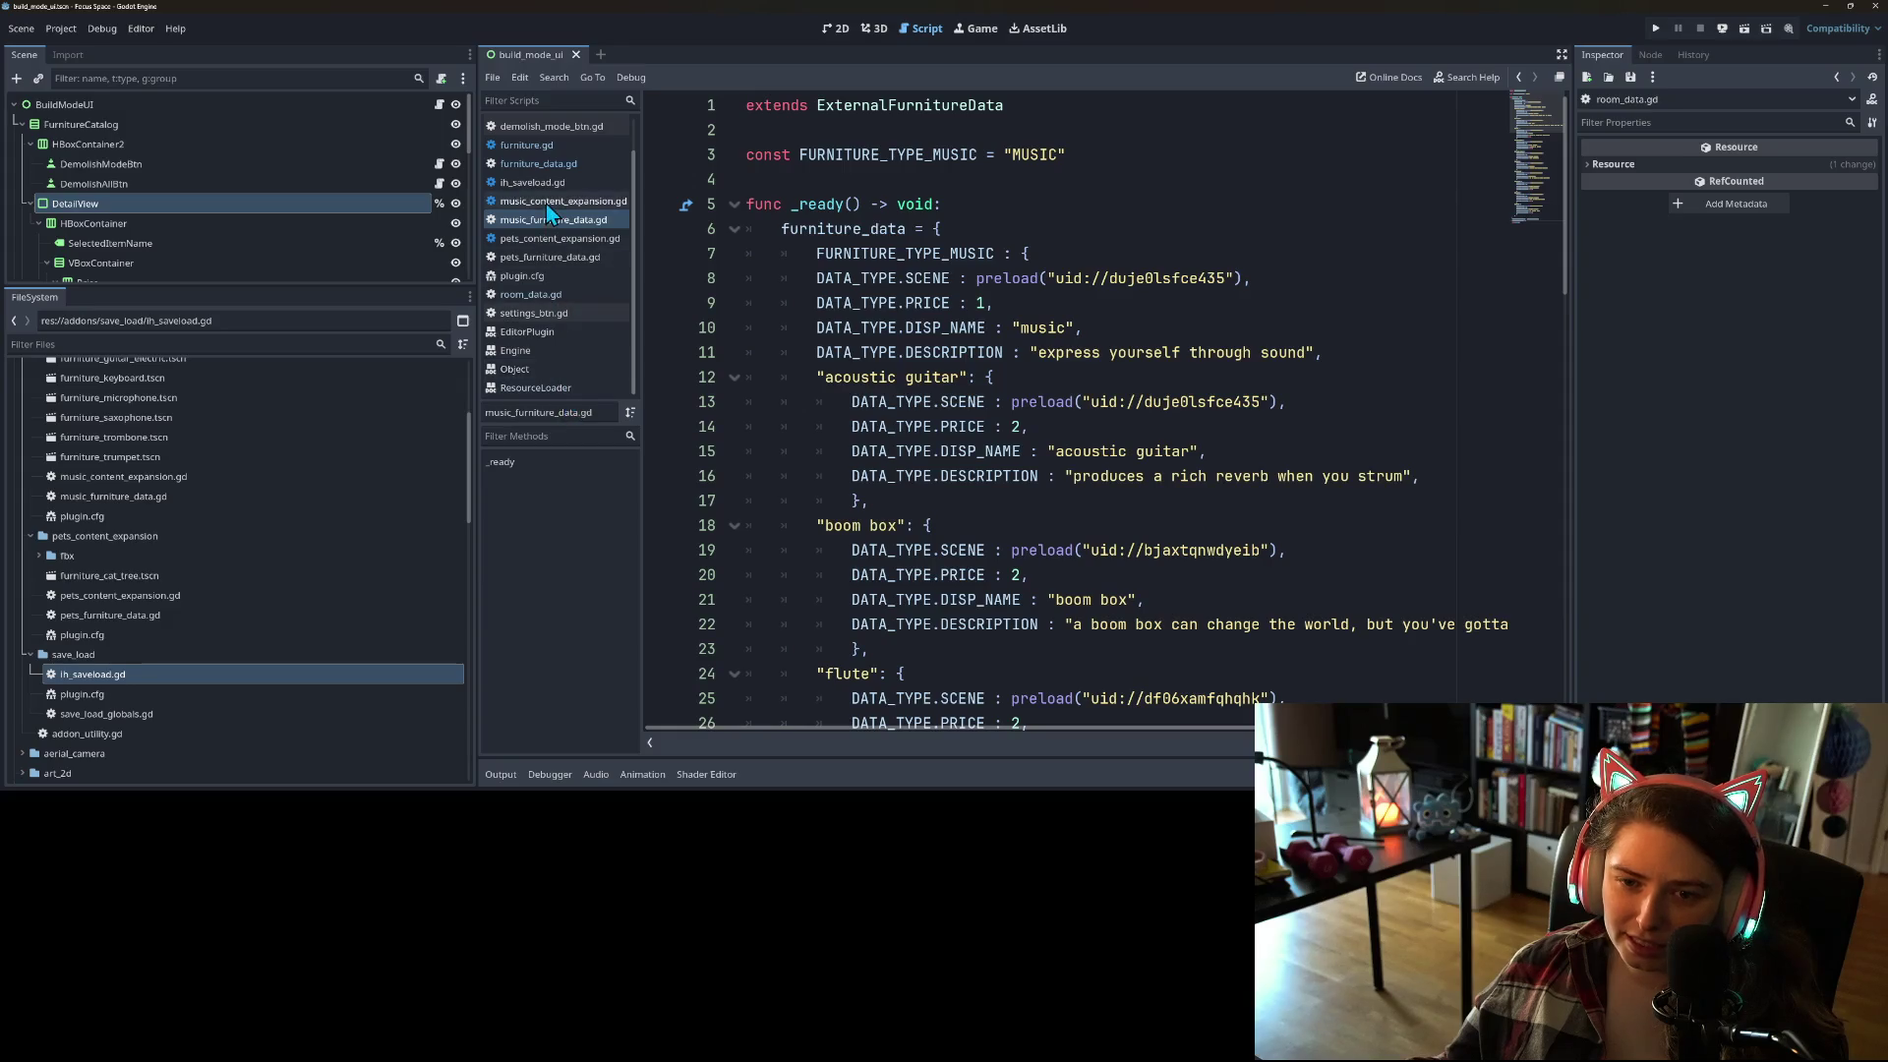
scroll("up", 3)
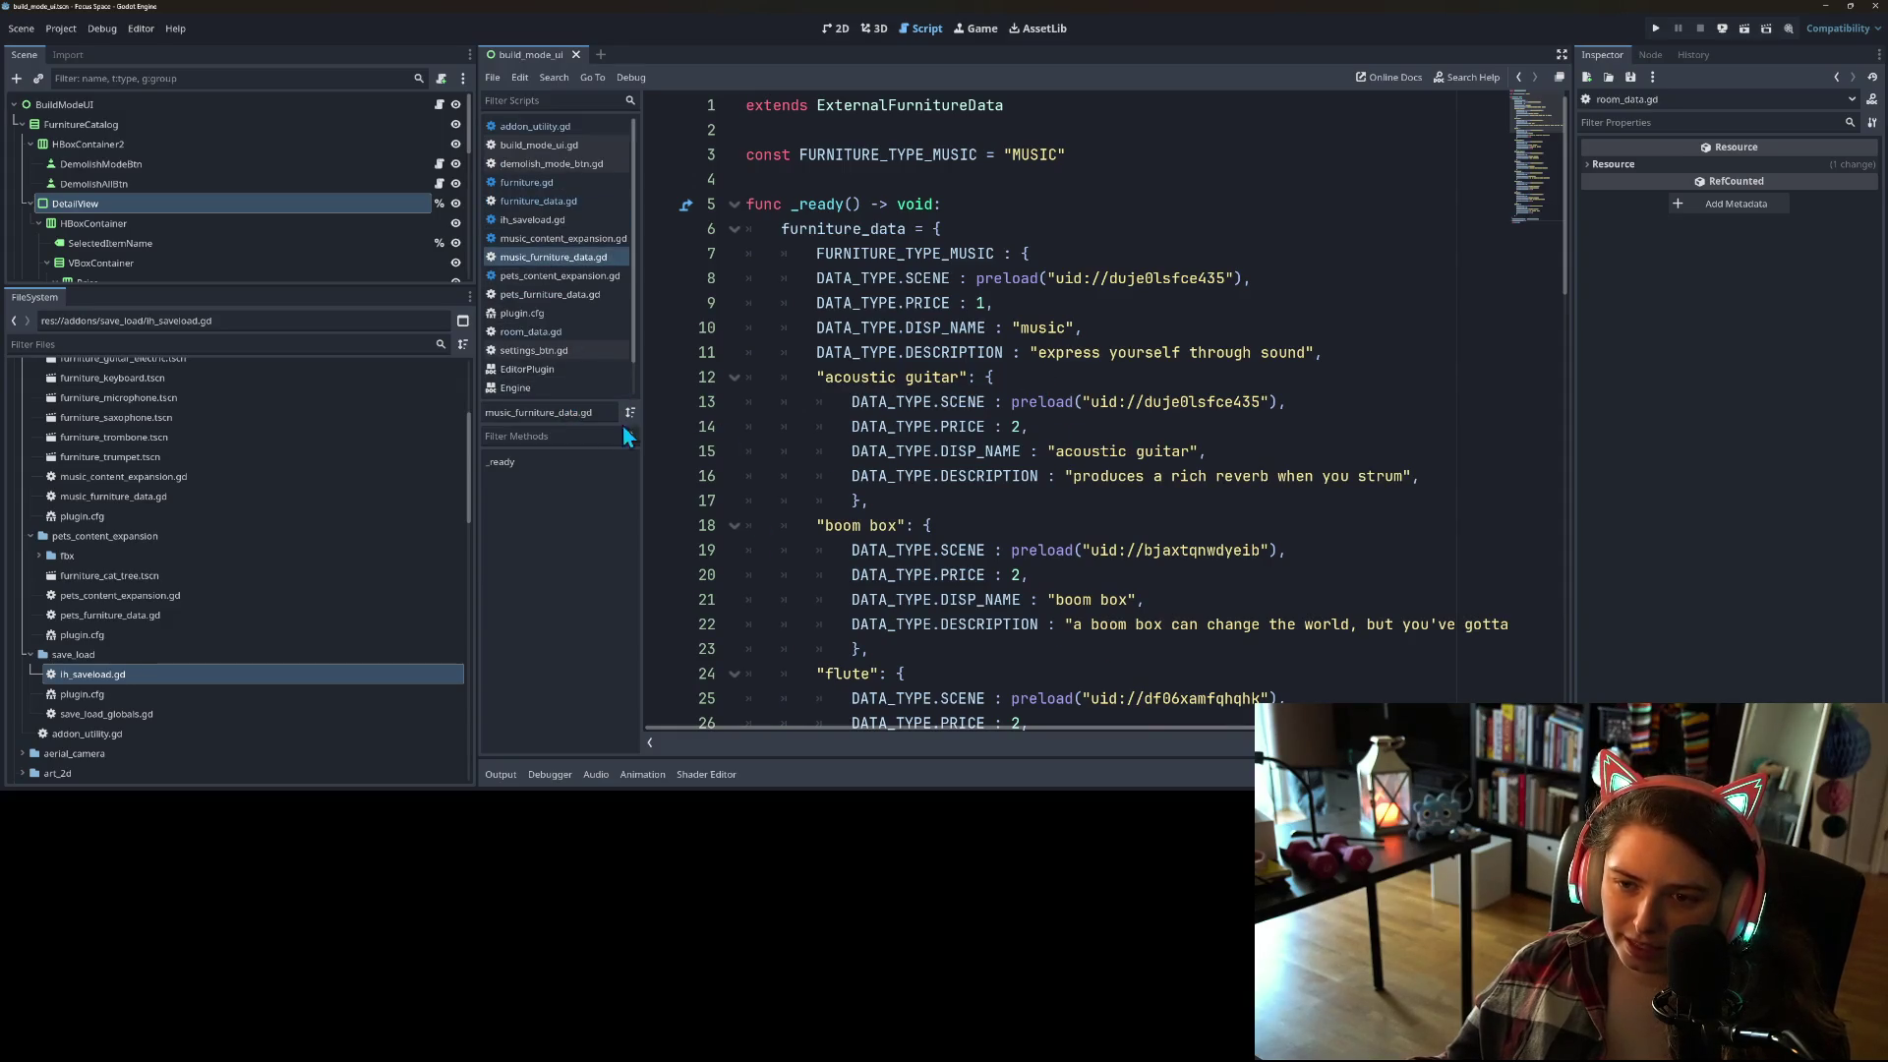
Step: Adjust the script list splitter so the script file names have more room
left_click_drag(641, 411, 582, 411)
scroll("down", 3)
scroll("down", 3)
scroll("up", 3)
scroll("up", 3)
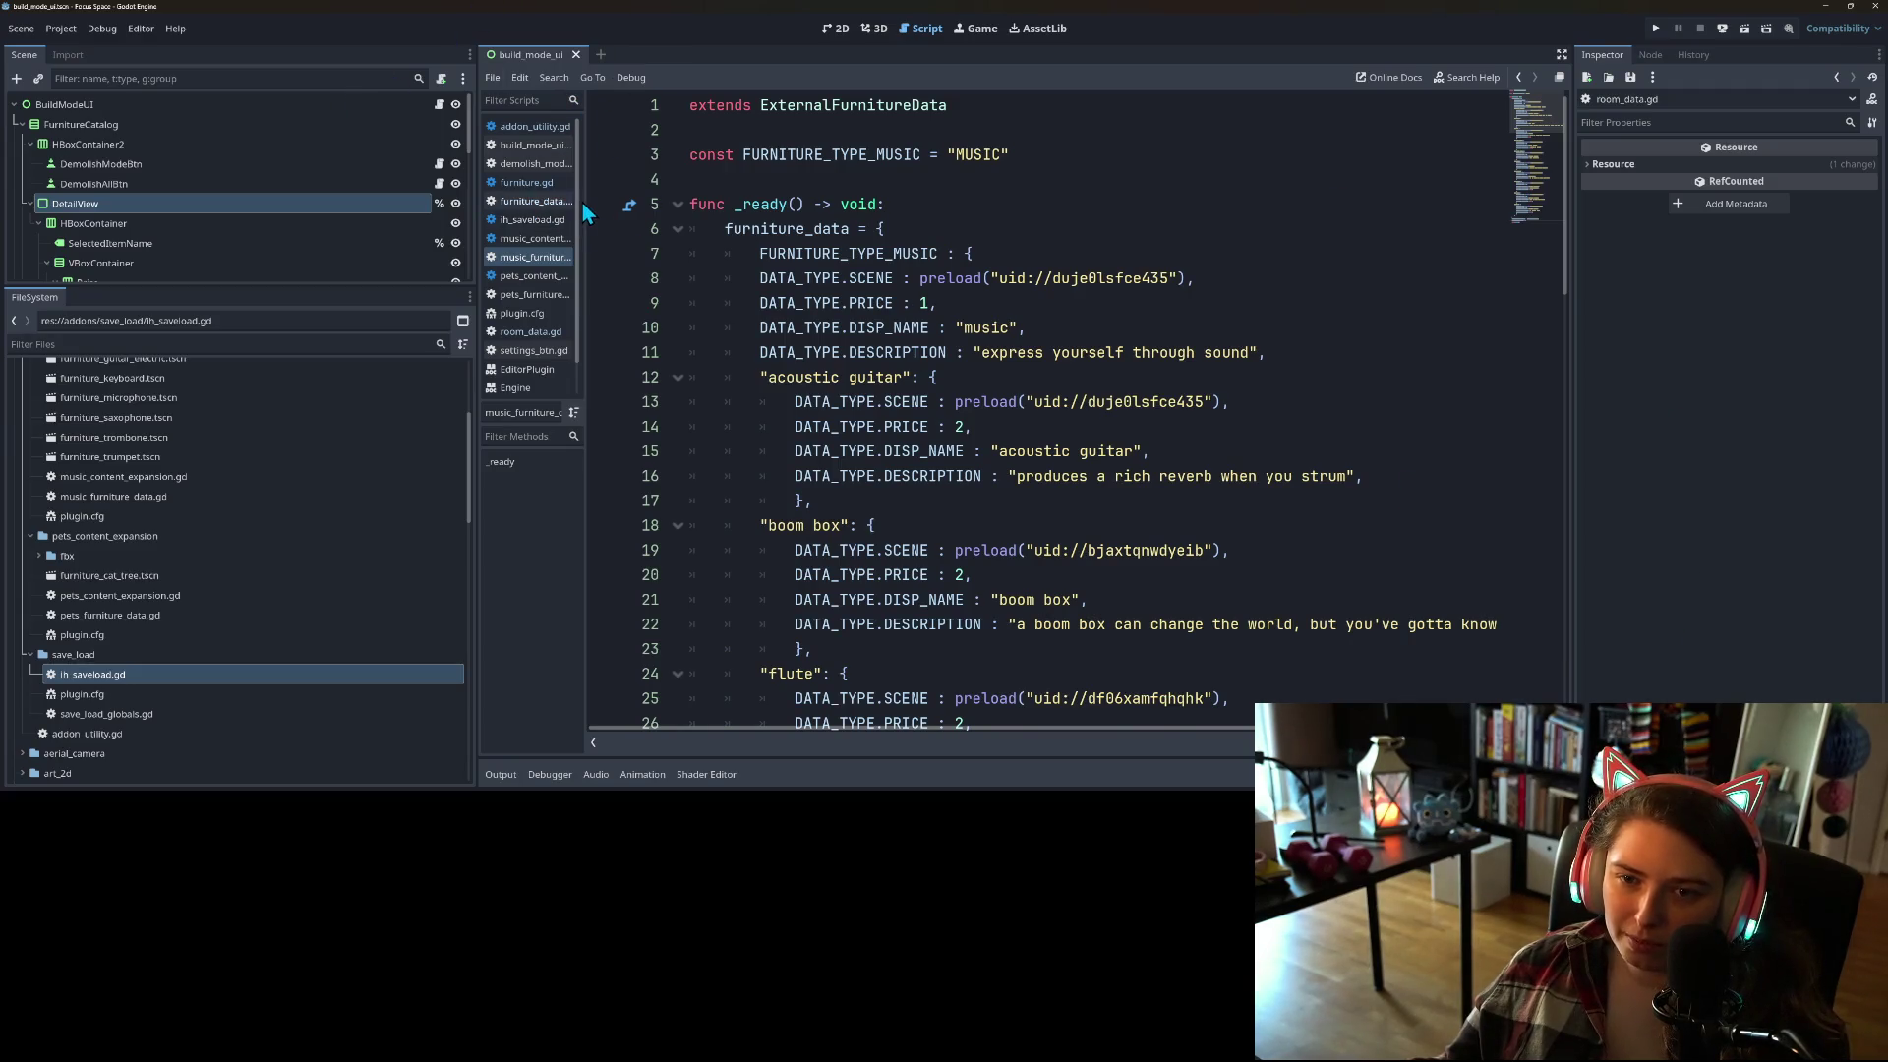
left_click_drag(584, 199, 683, 198)
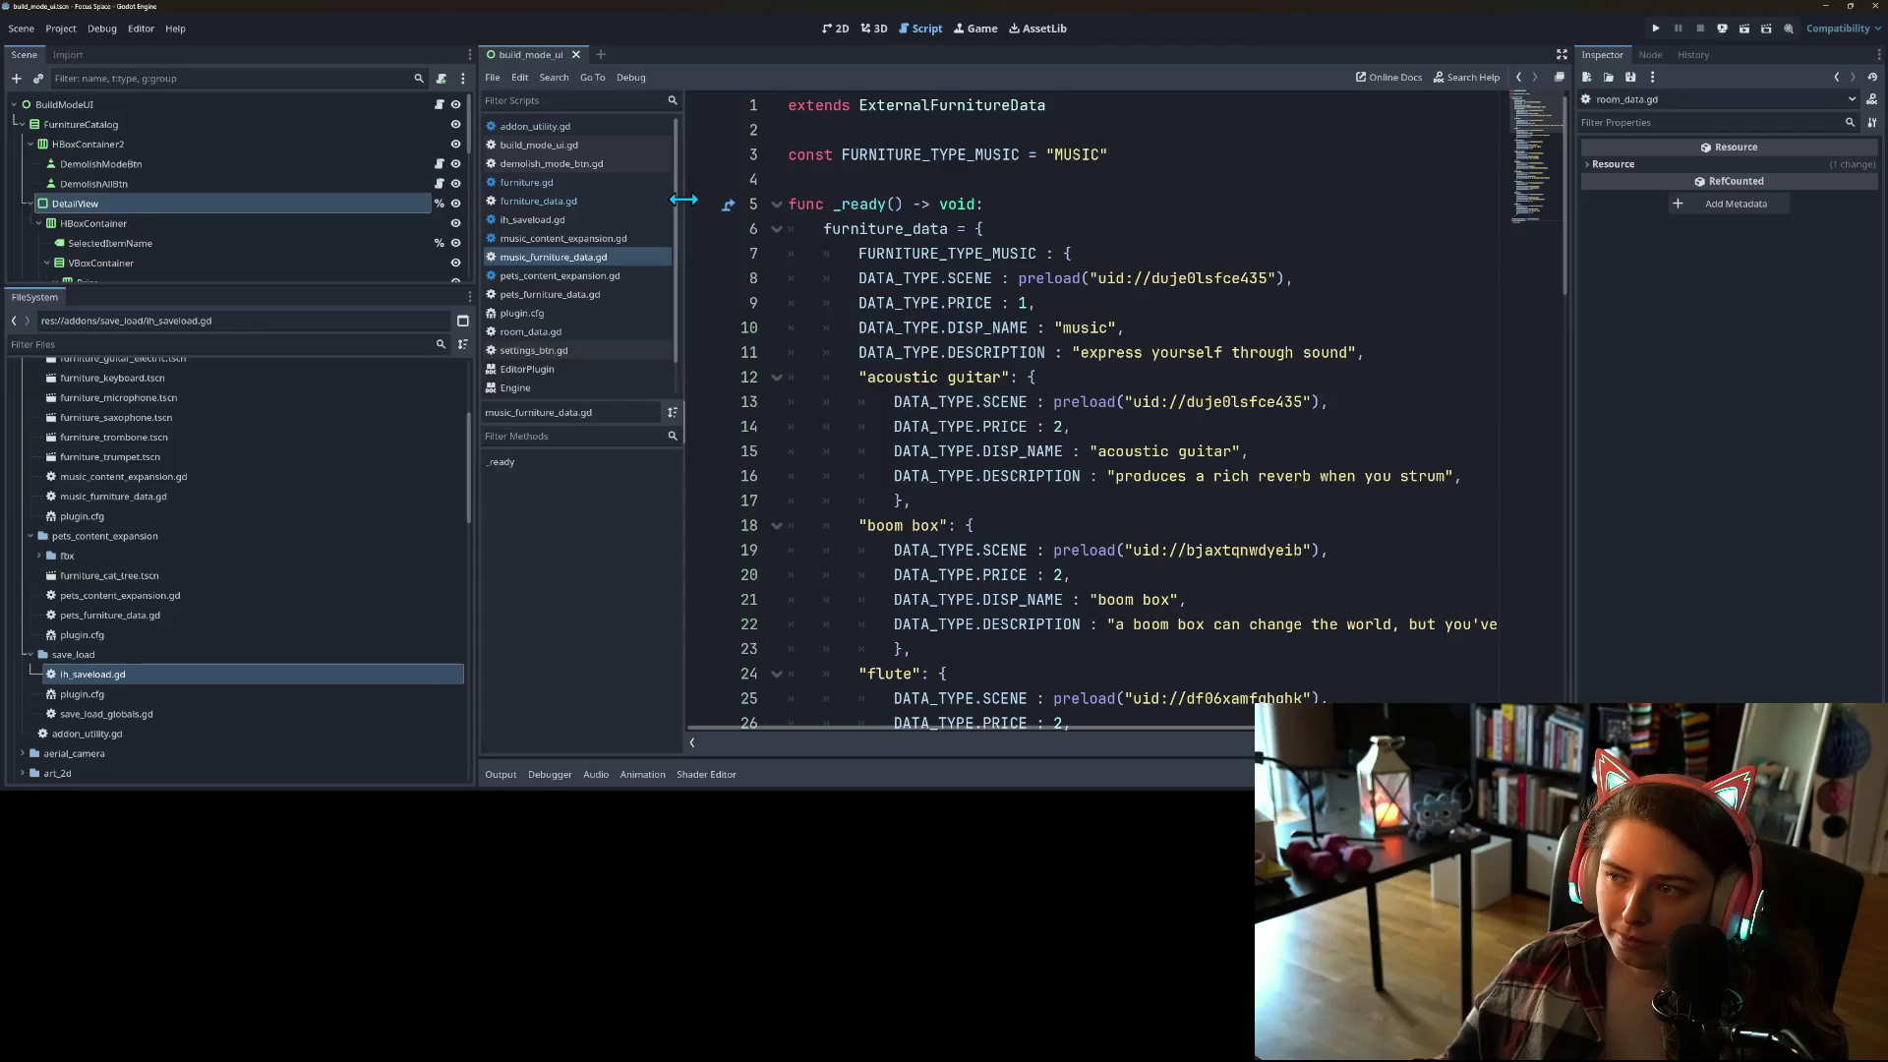
Step: Float the script editor in its own right-half window, with Godot on the left showing the 2D UI scene
left_click(1560, 78)
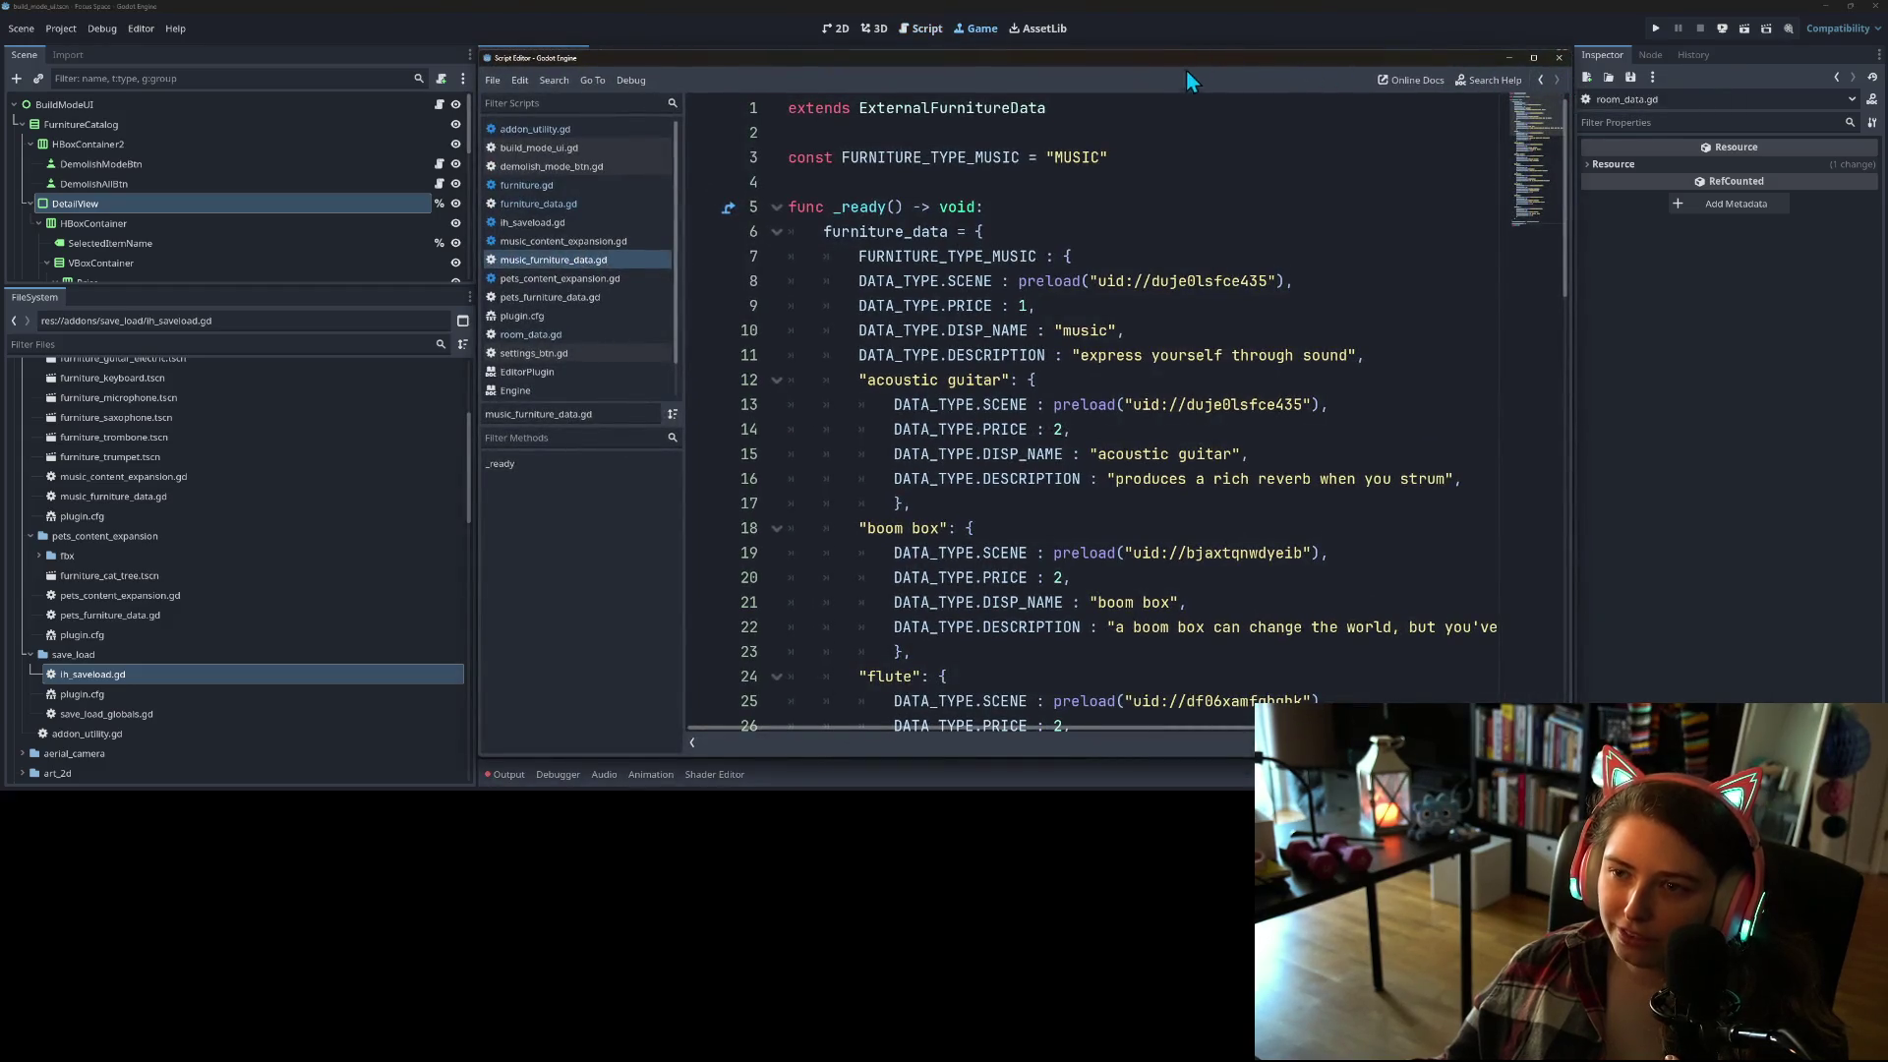
left_click_drag(1187, 63, 952, 78)
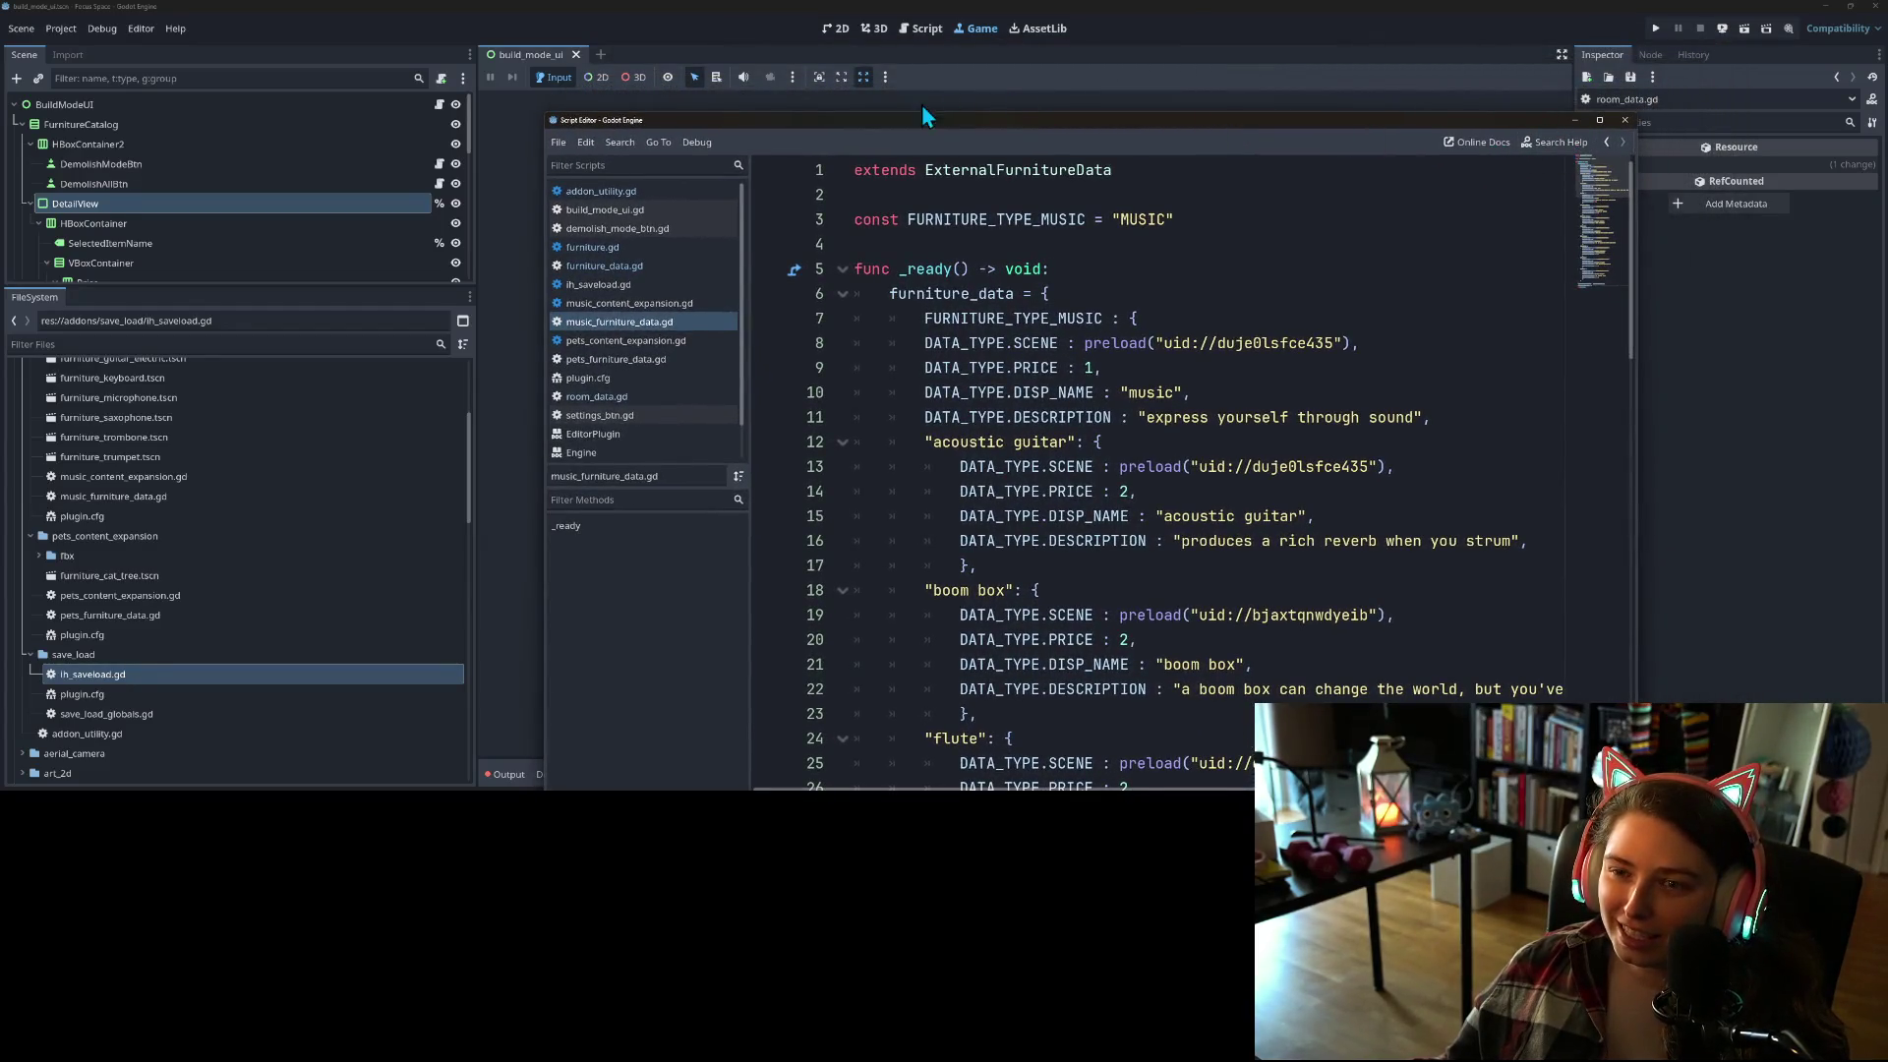
left_click(875, 30)
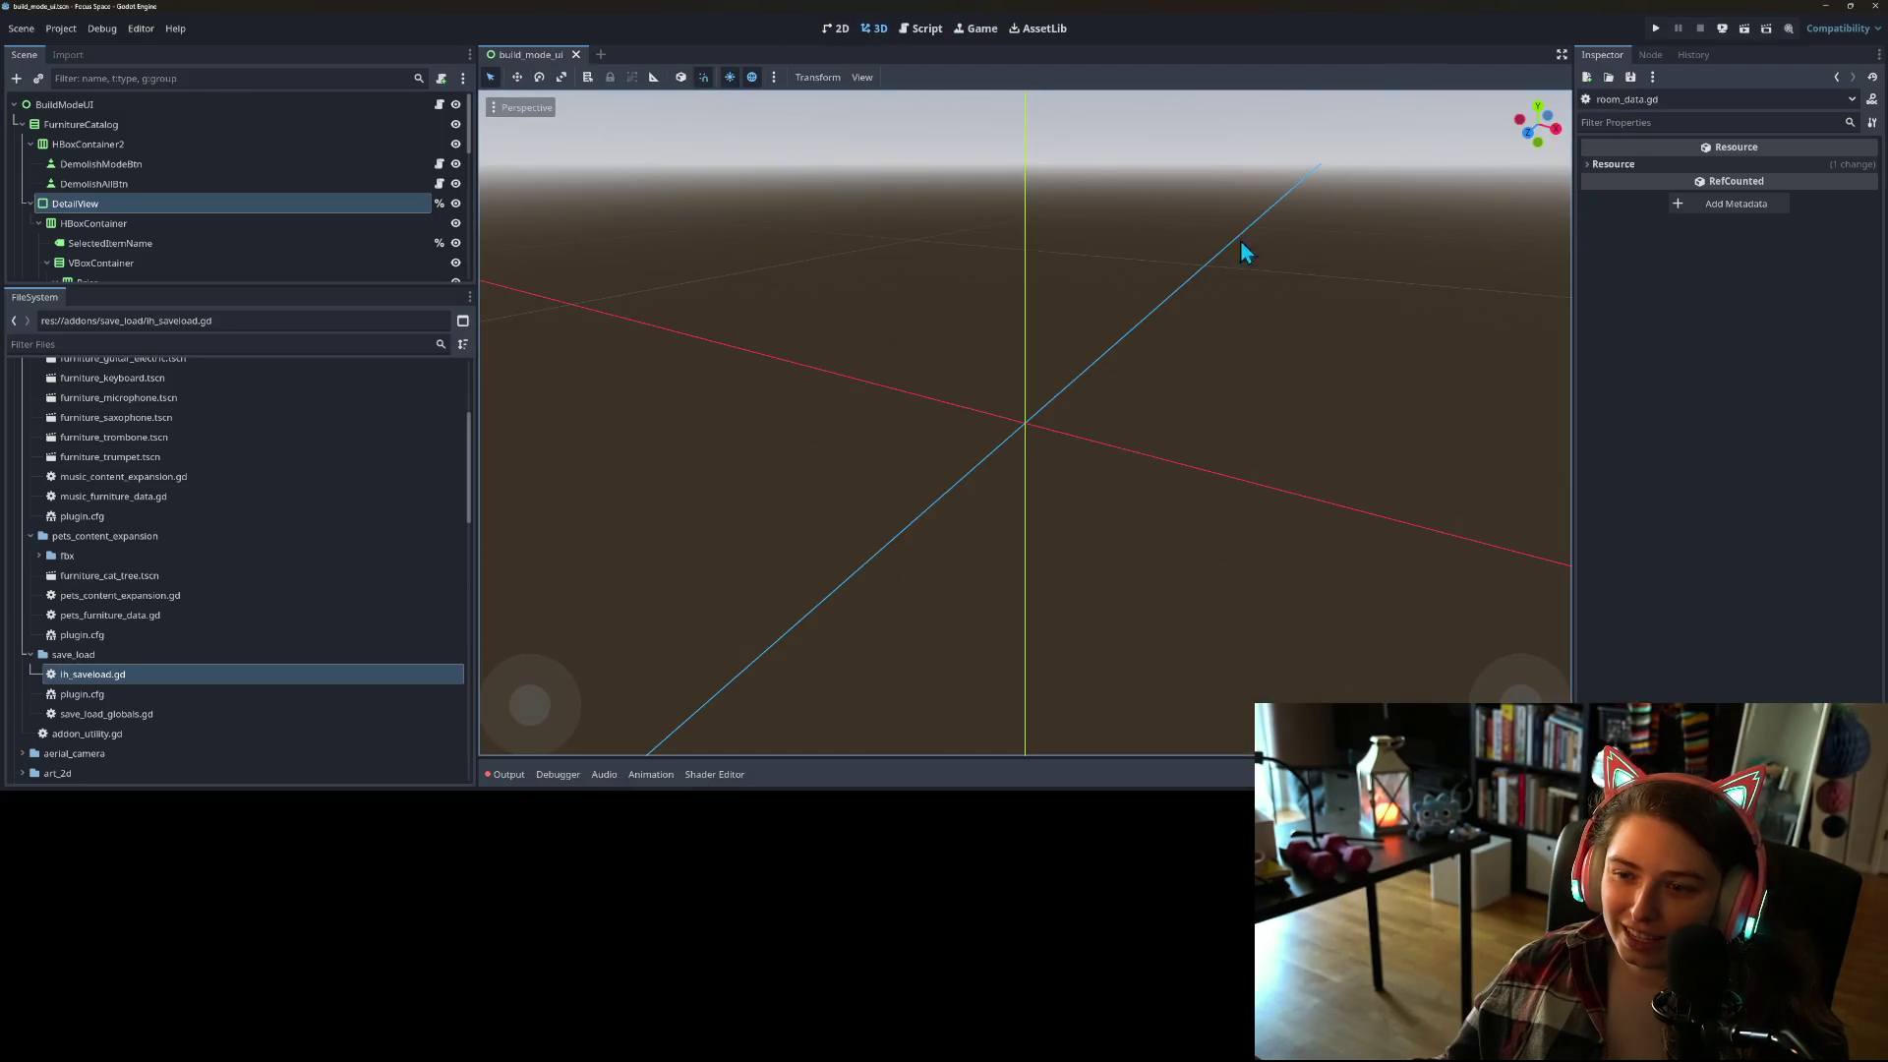
left_click(833, 29)
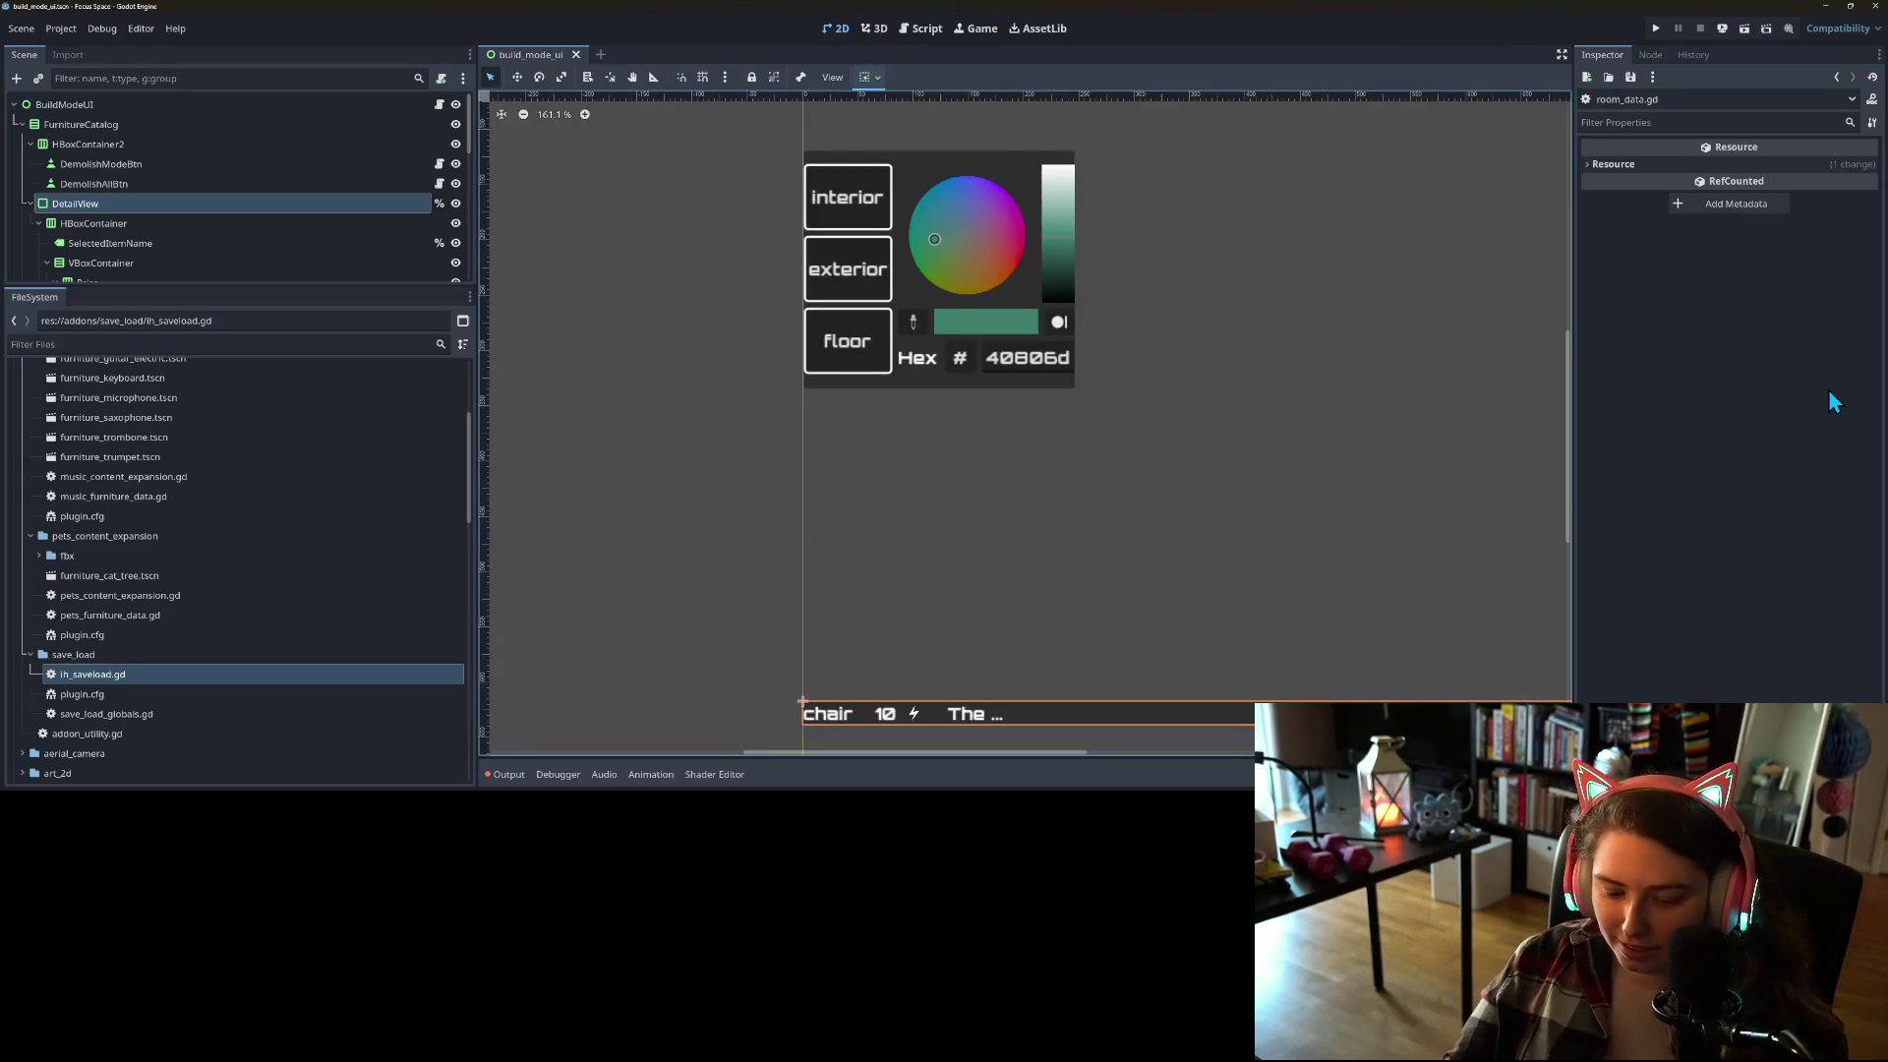
key("super+Left")
left_click(1076, 120)
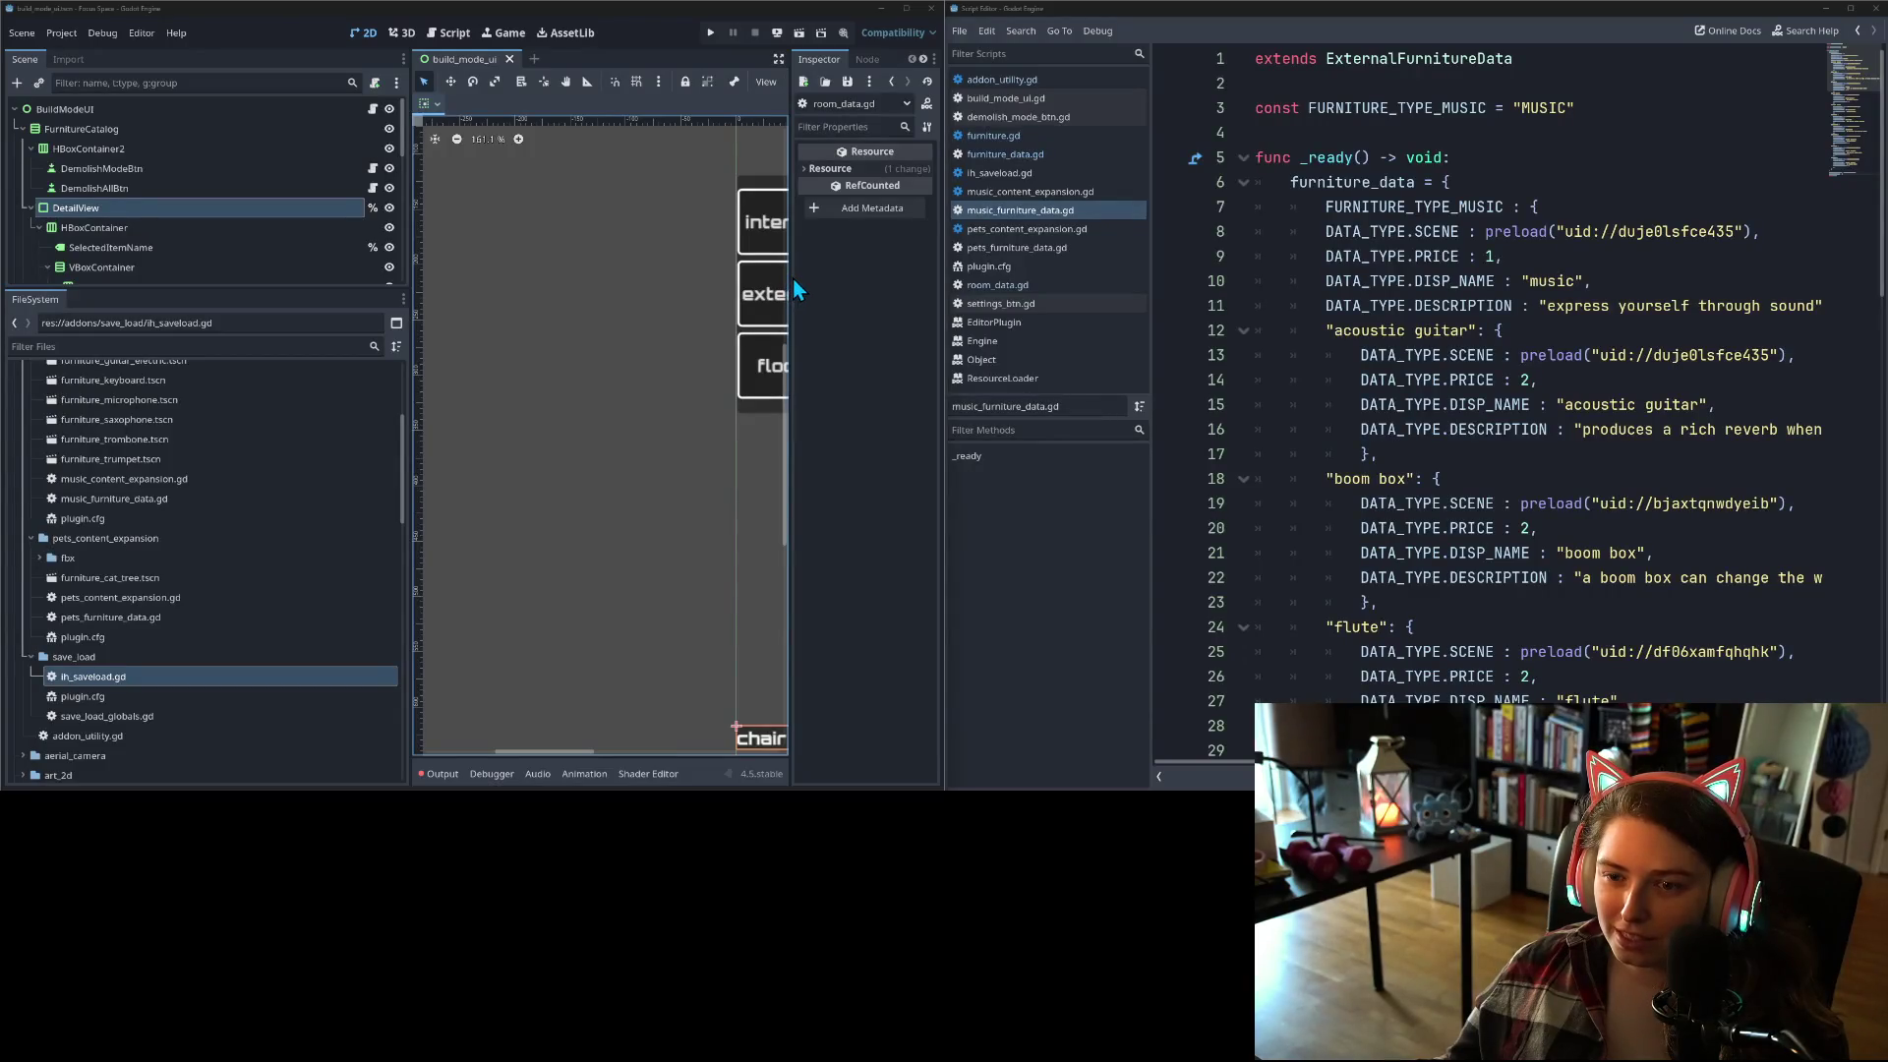
Step: Narrow the scene and files dock, widen the 2D canvas, and recentre the build mode UI
left_click(448, 39)
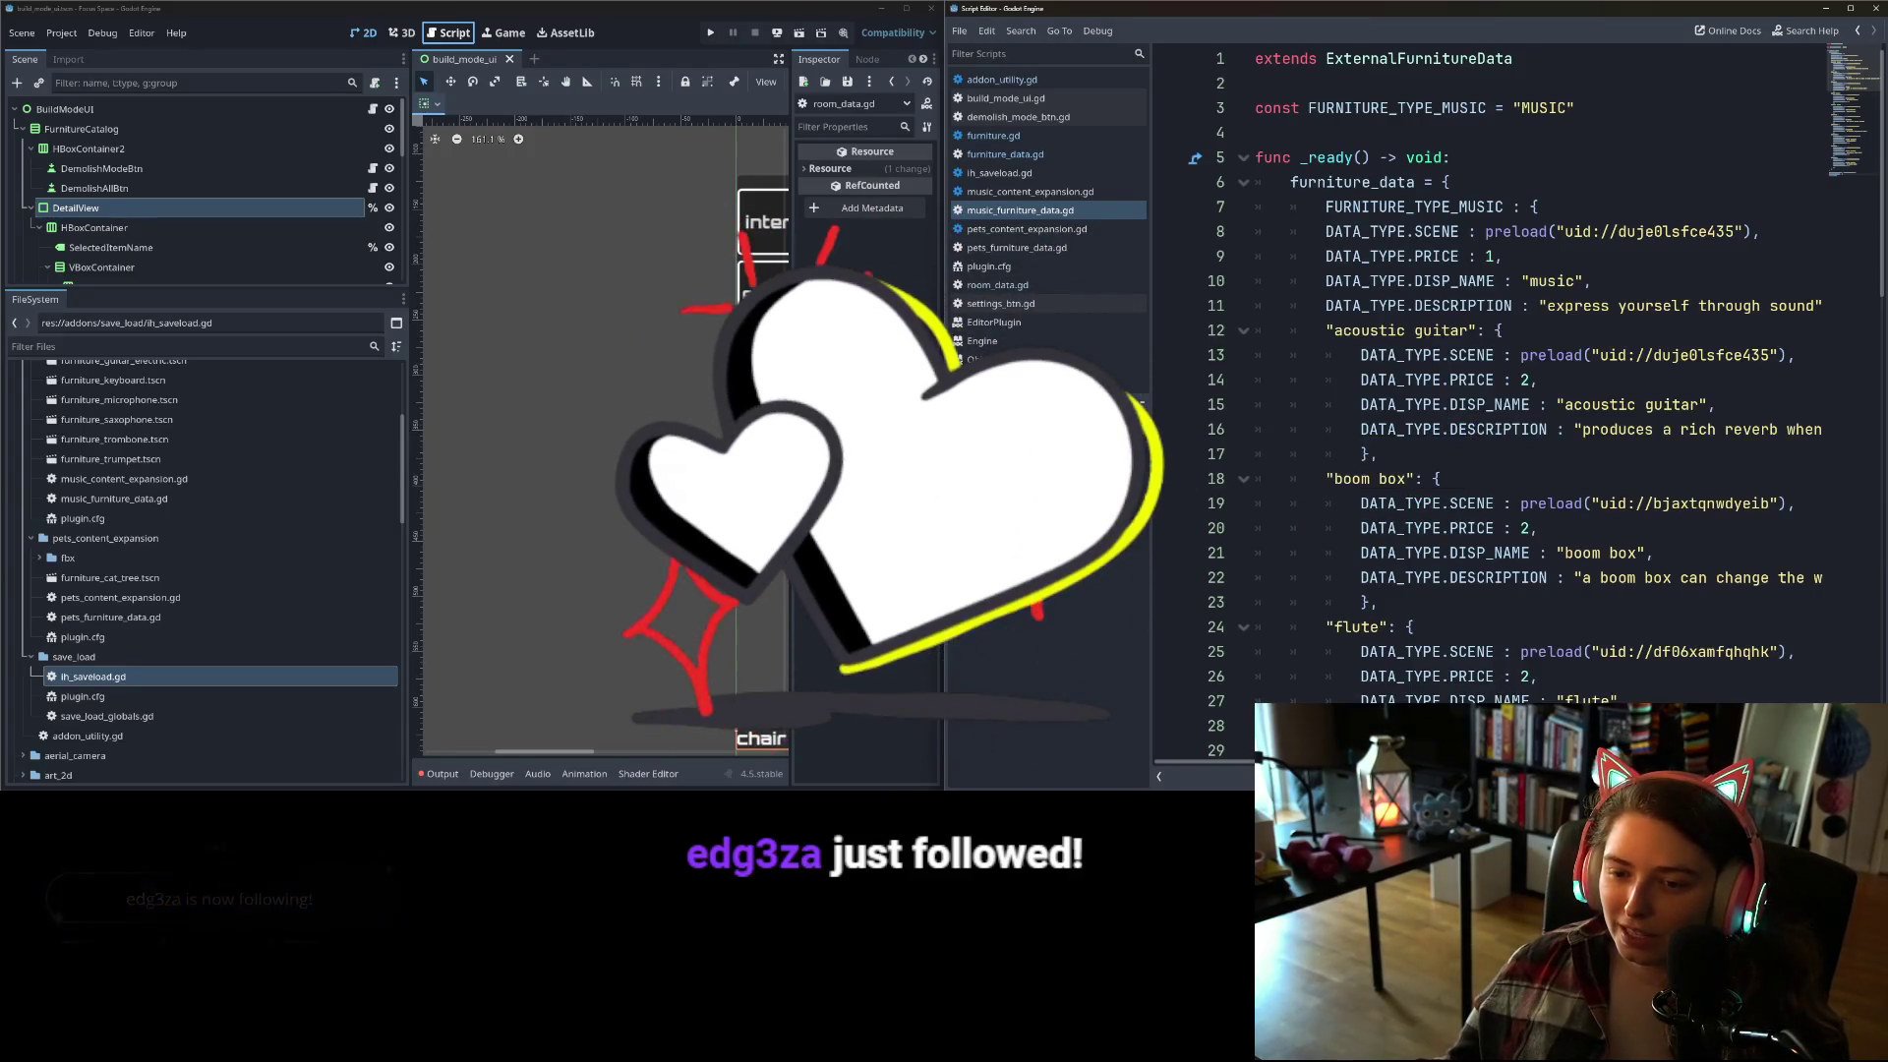
scroll("down", 3)
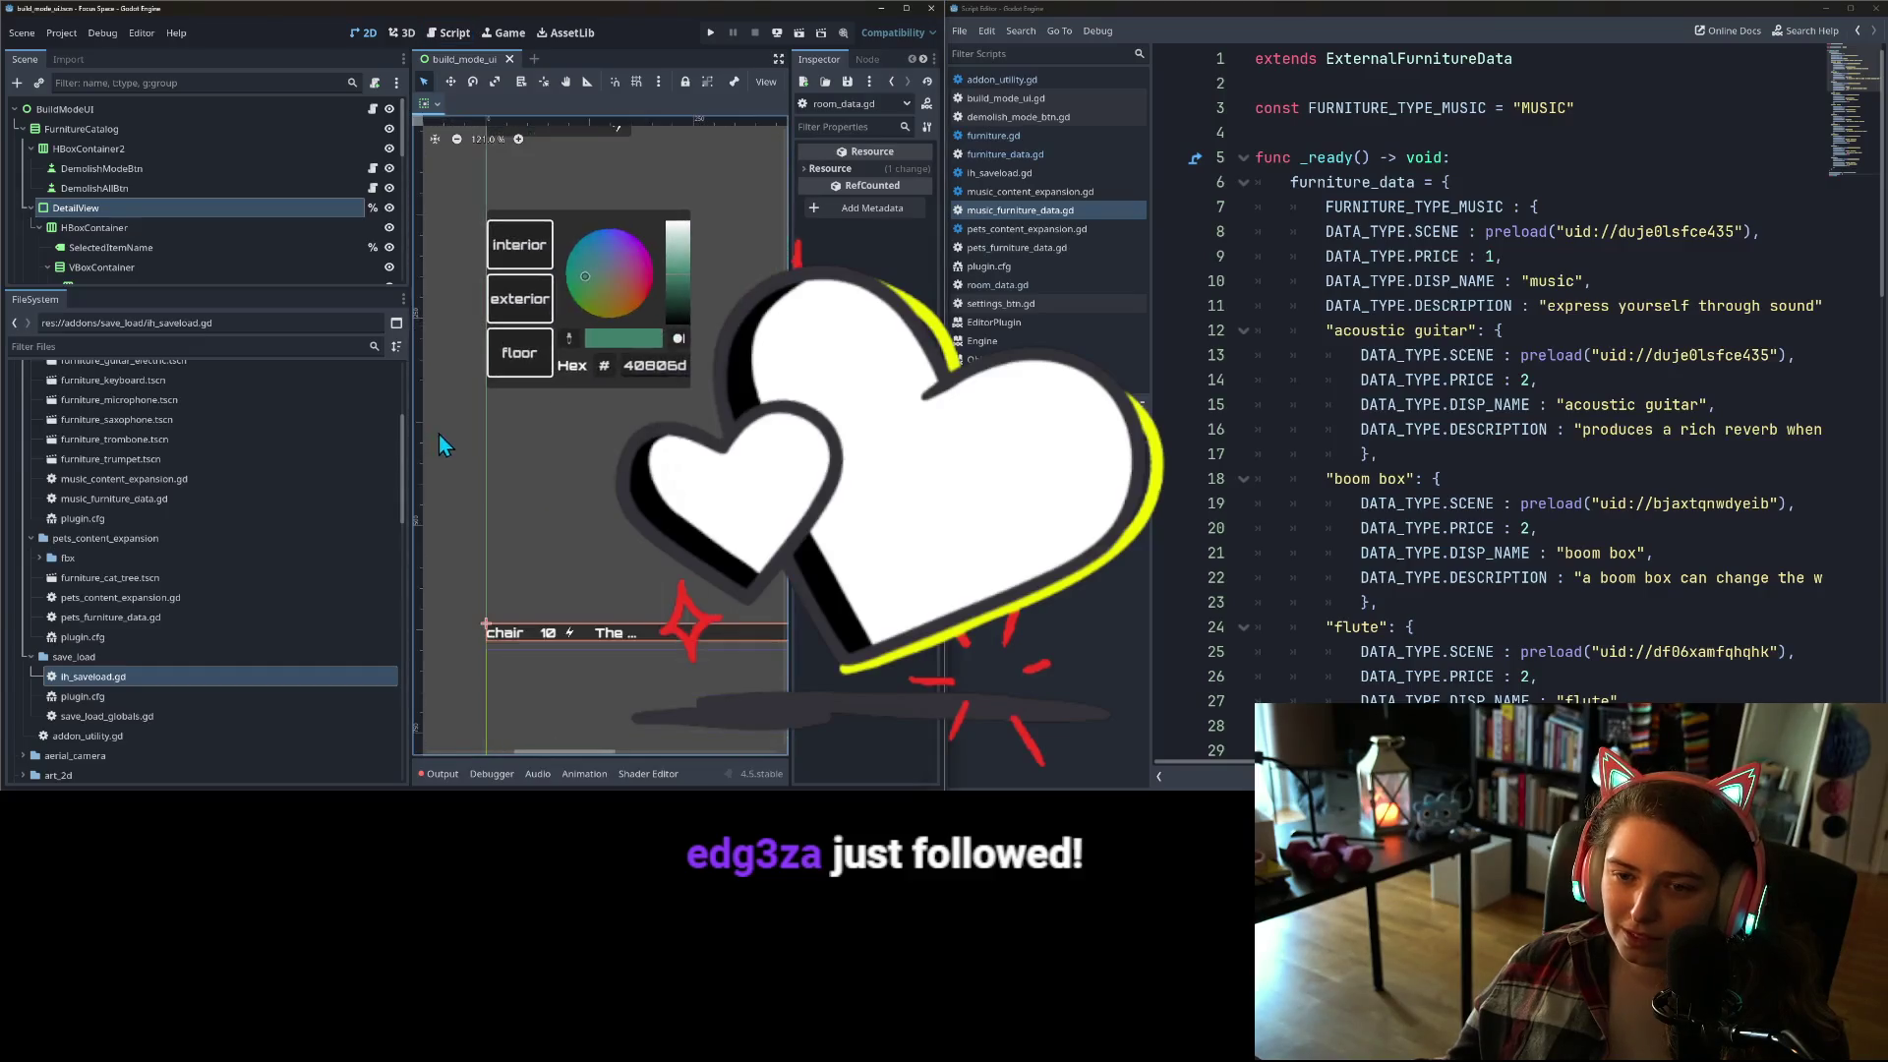
left_click_drag(613, 491, 557, 509)
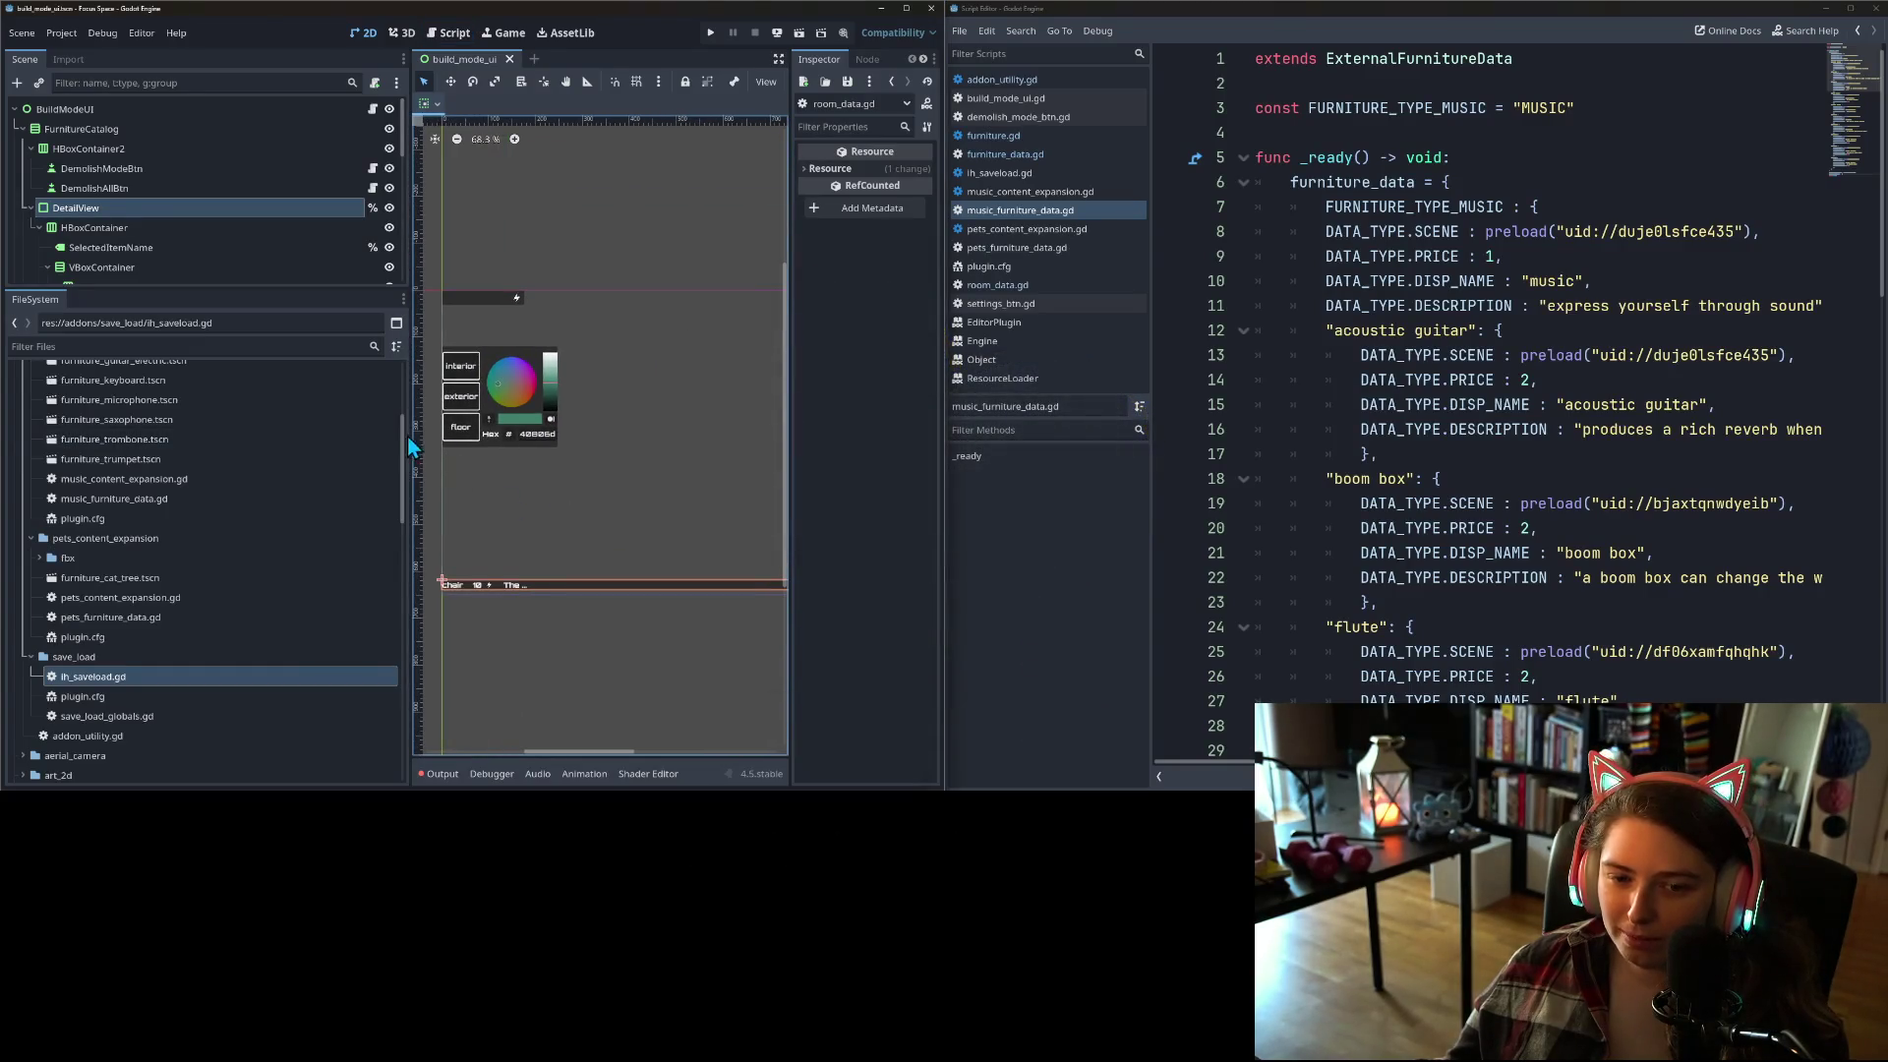
left_click_drag(410, 432, 232, 430)
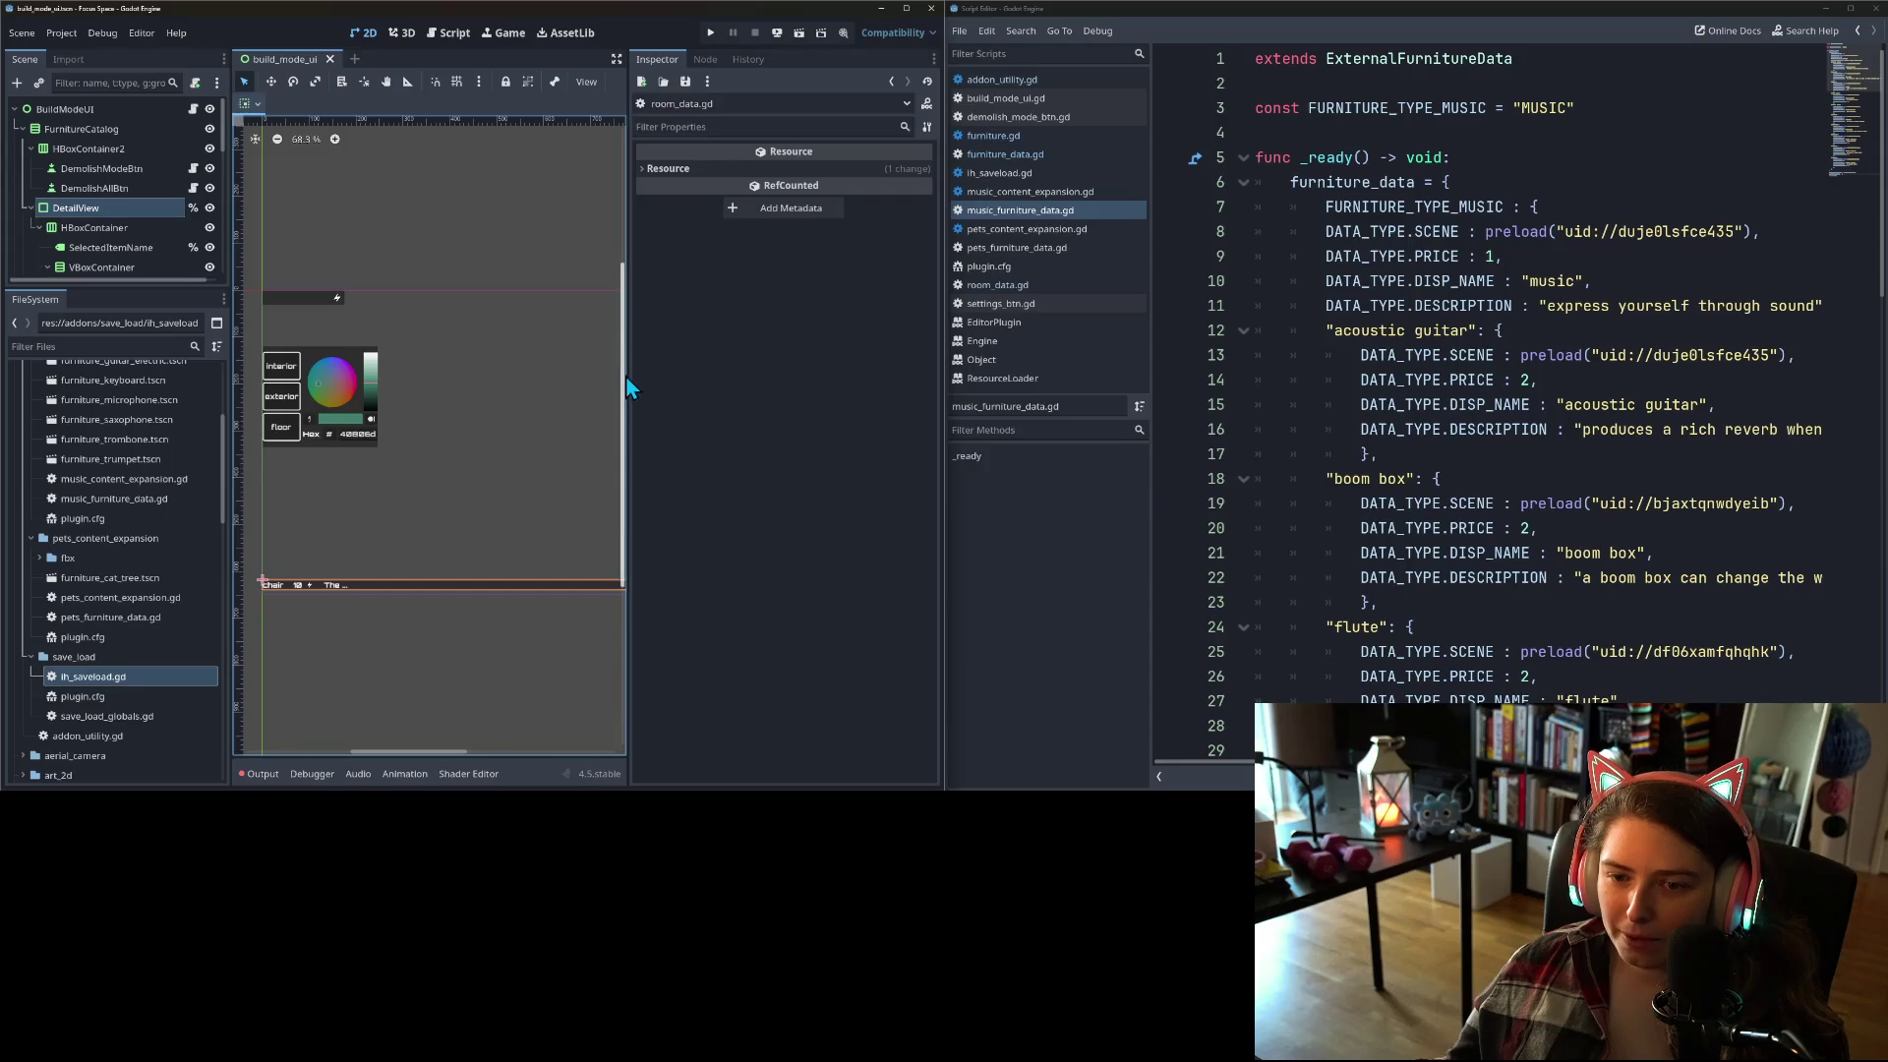
left_click_drag(629, 383, 791, 413)
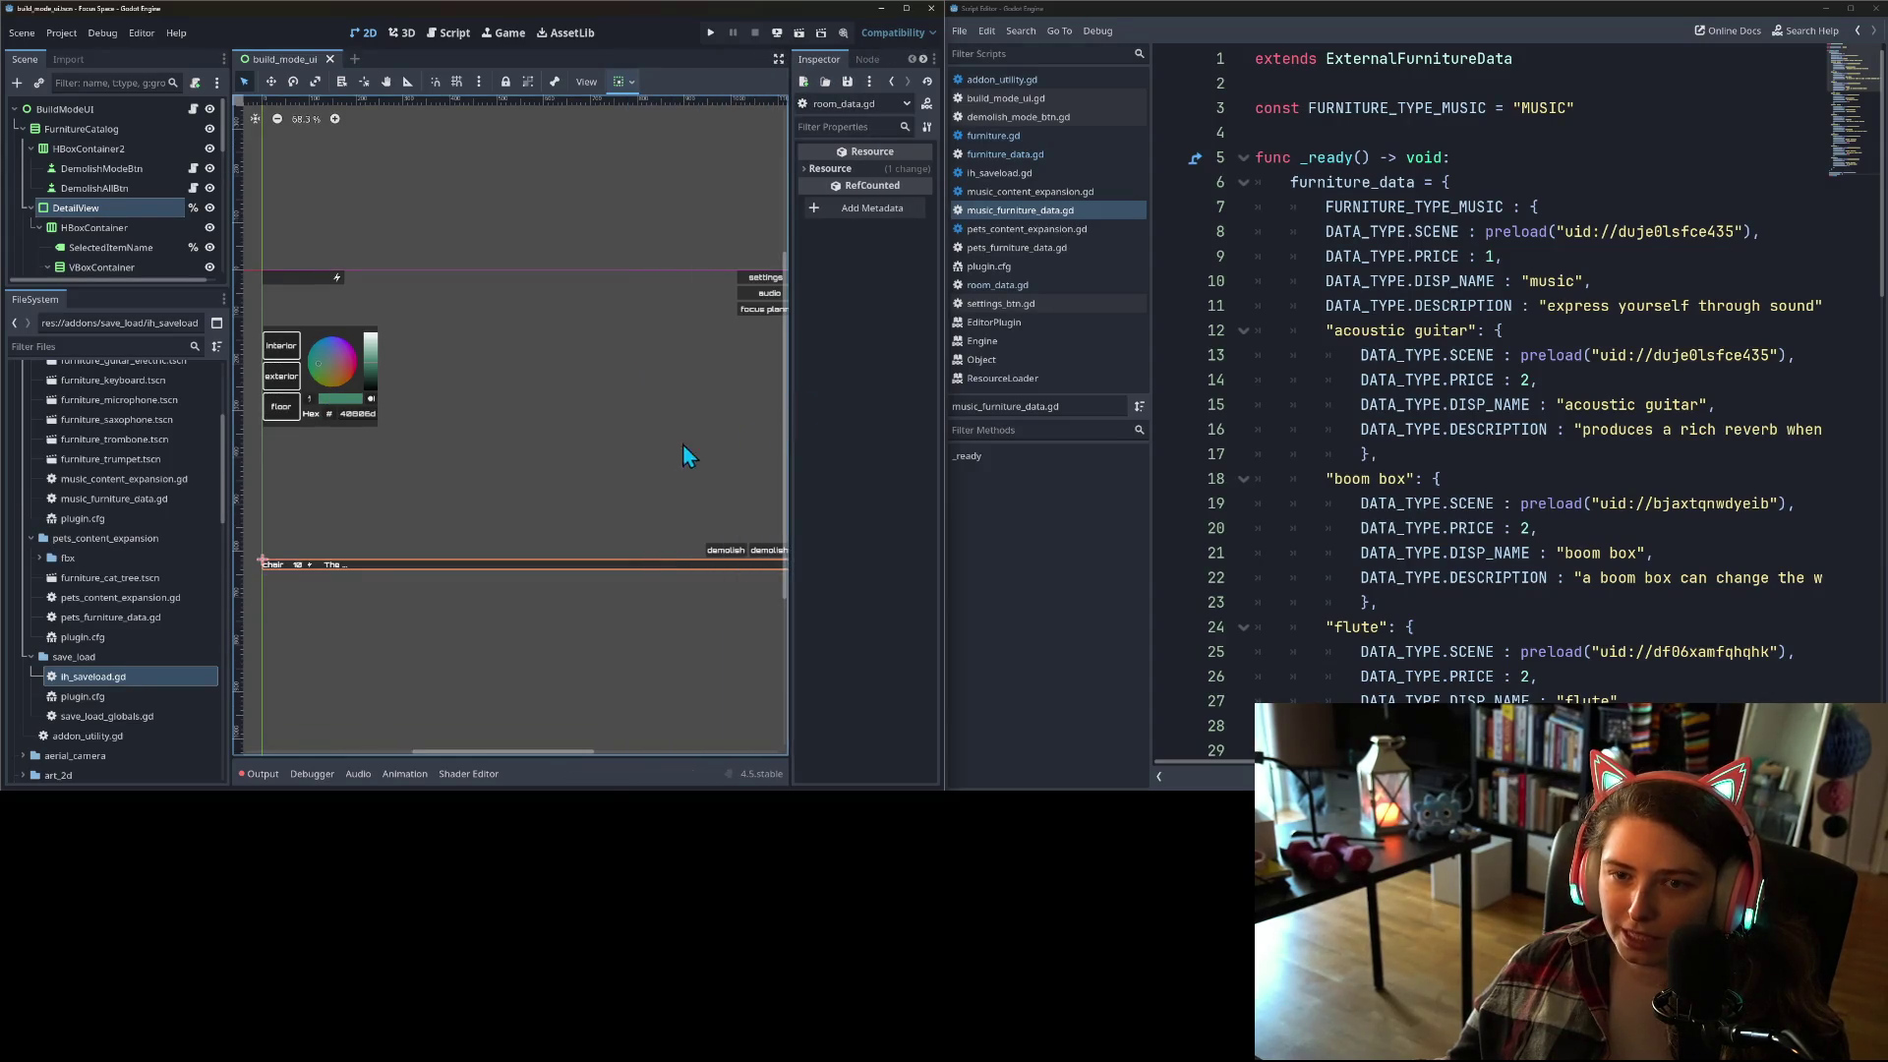
scroll("up", 3)
scroll("up", 3)
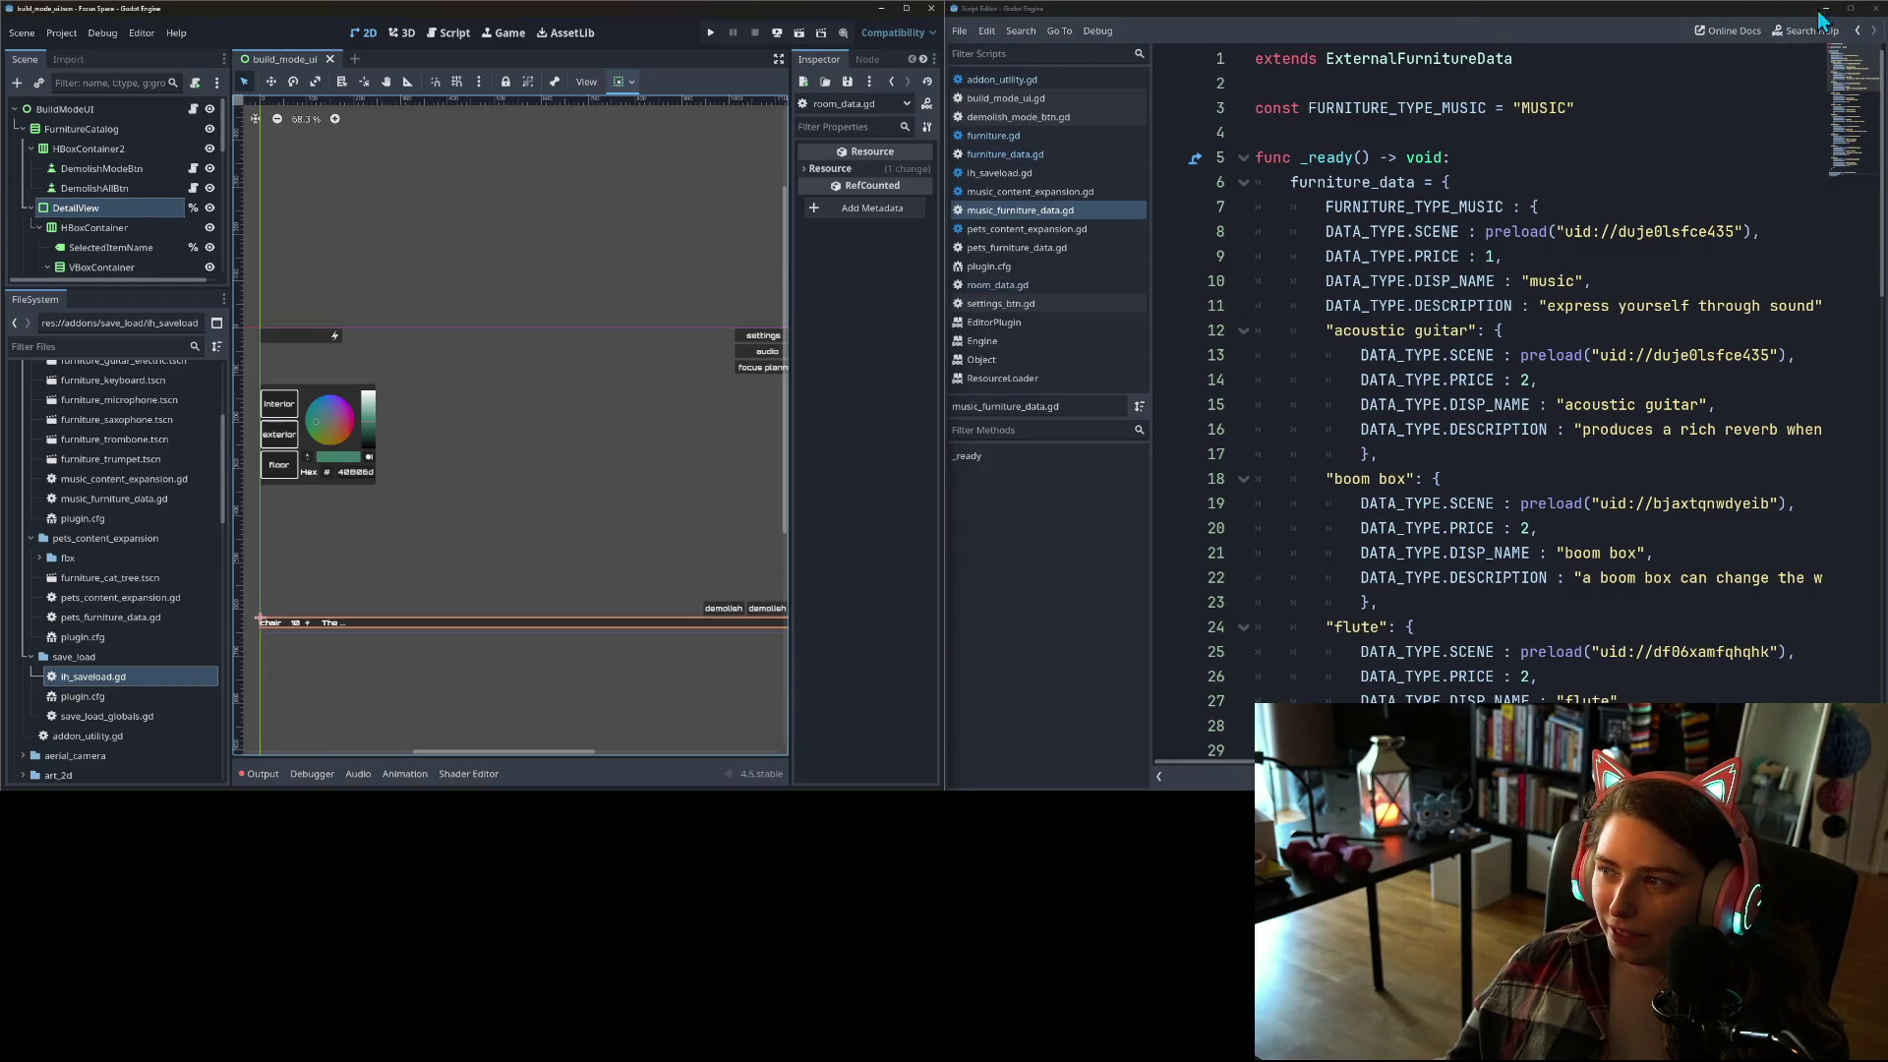
Step: Re-detach the script editor as a floating window on the right side of the screen
left_click(1873, 10)
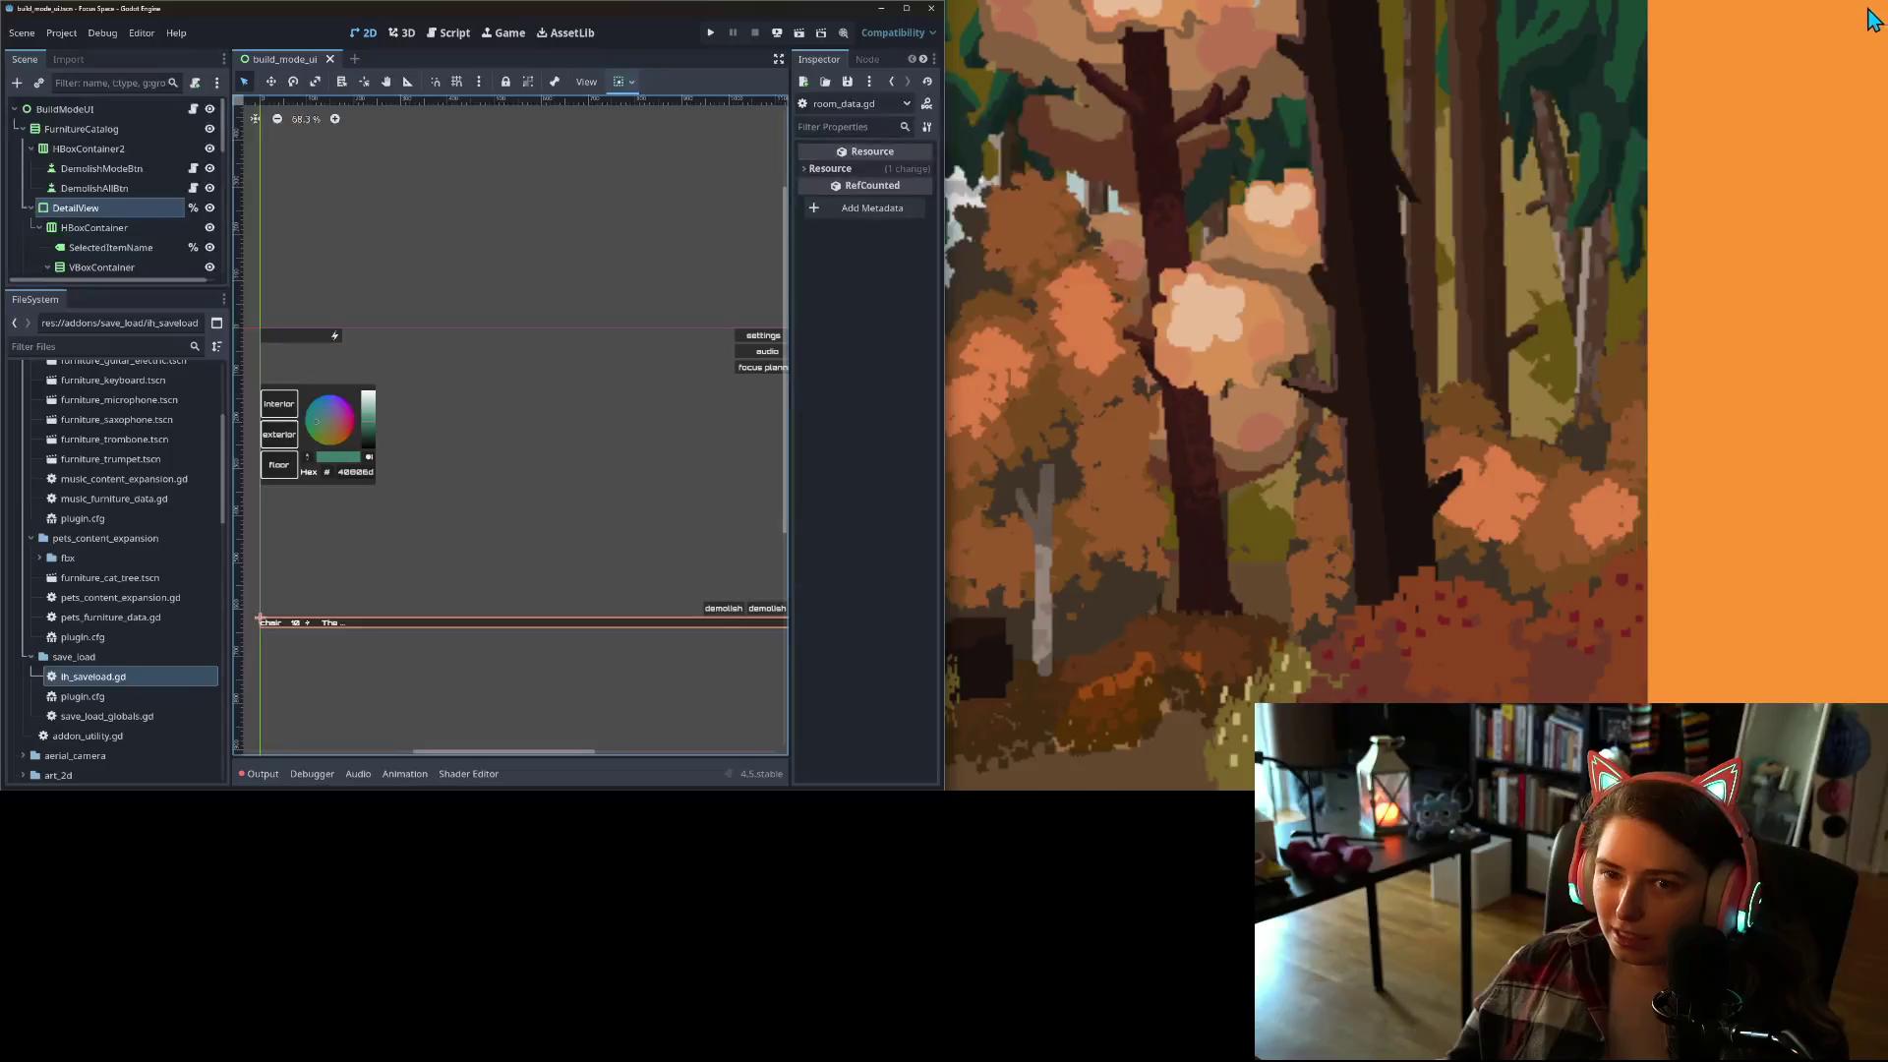
left_click(446, 35)
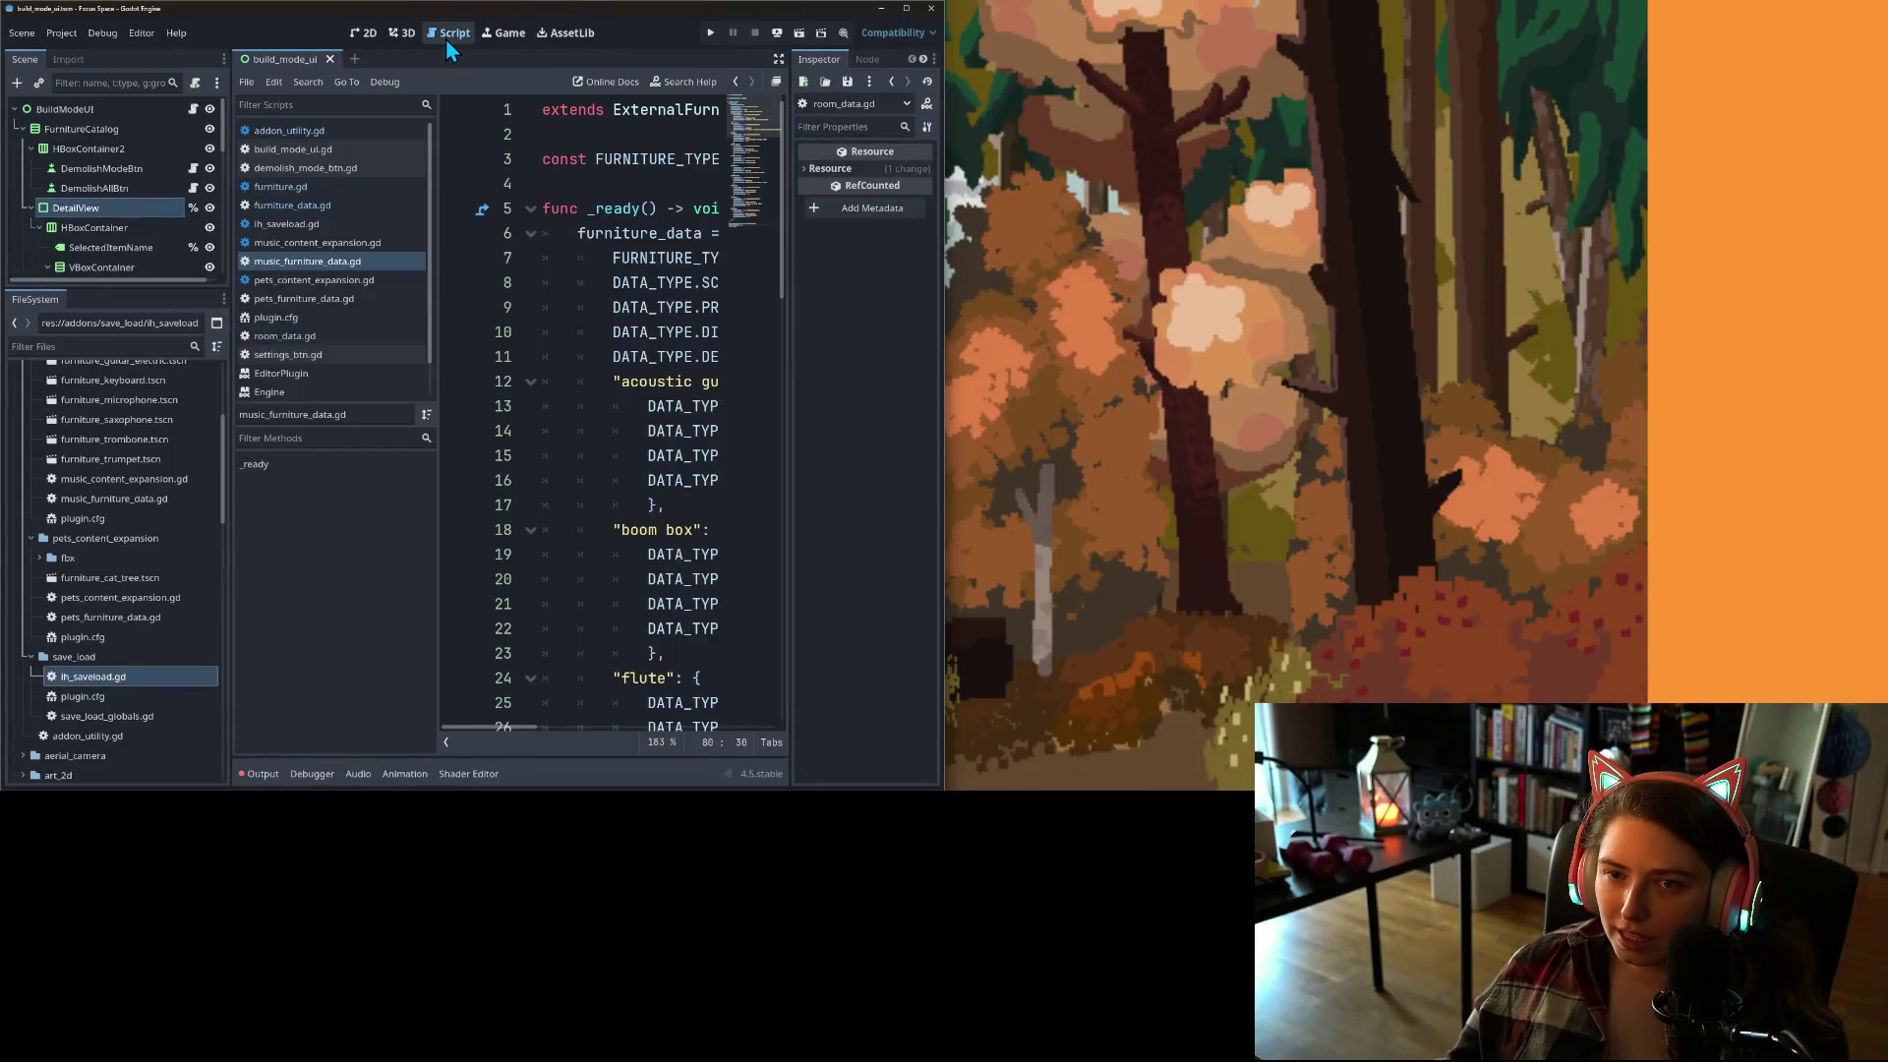
left_click(776, 83)
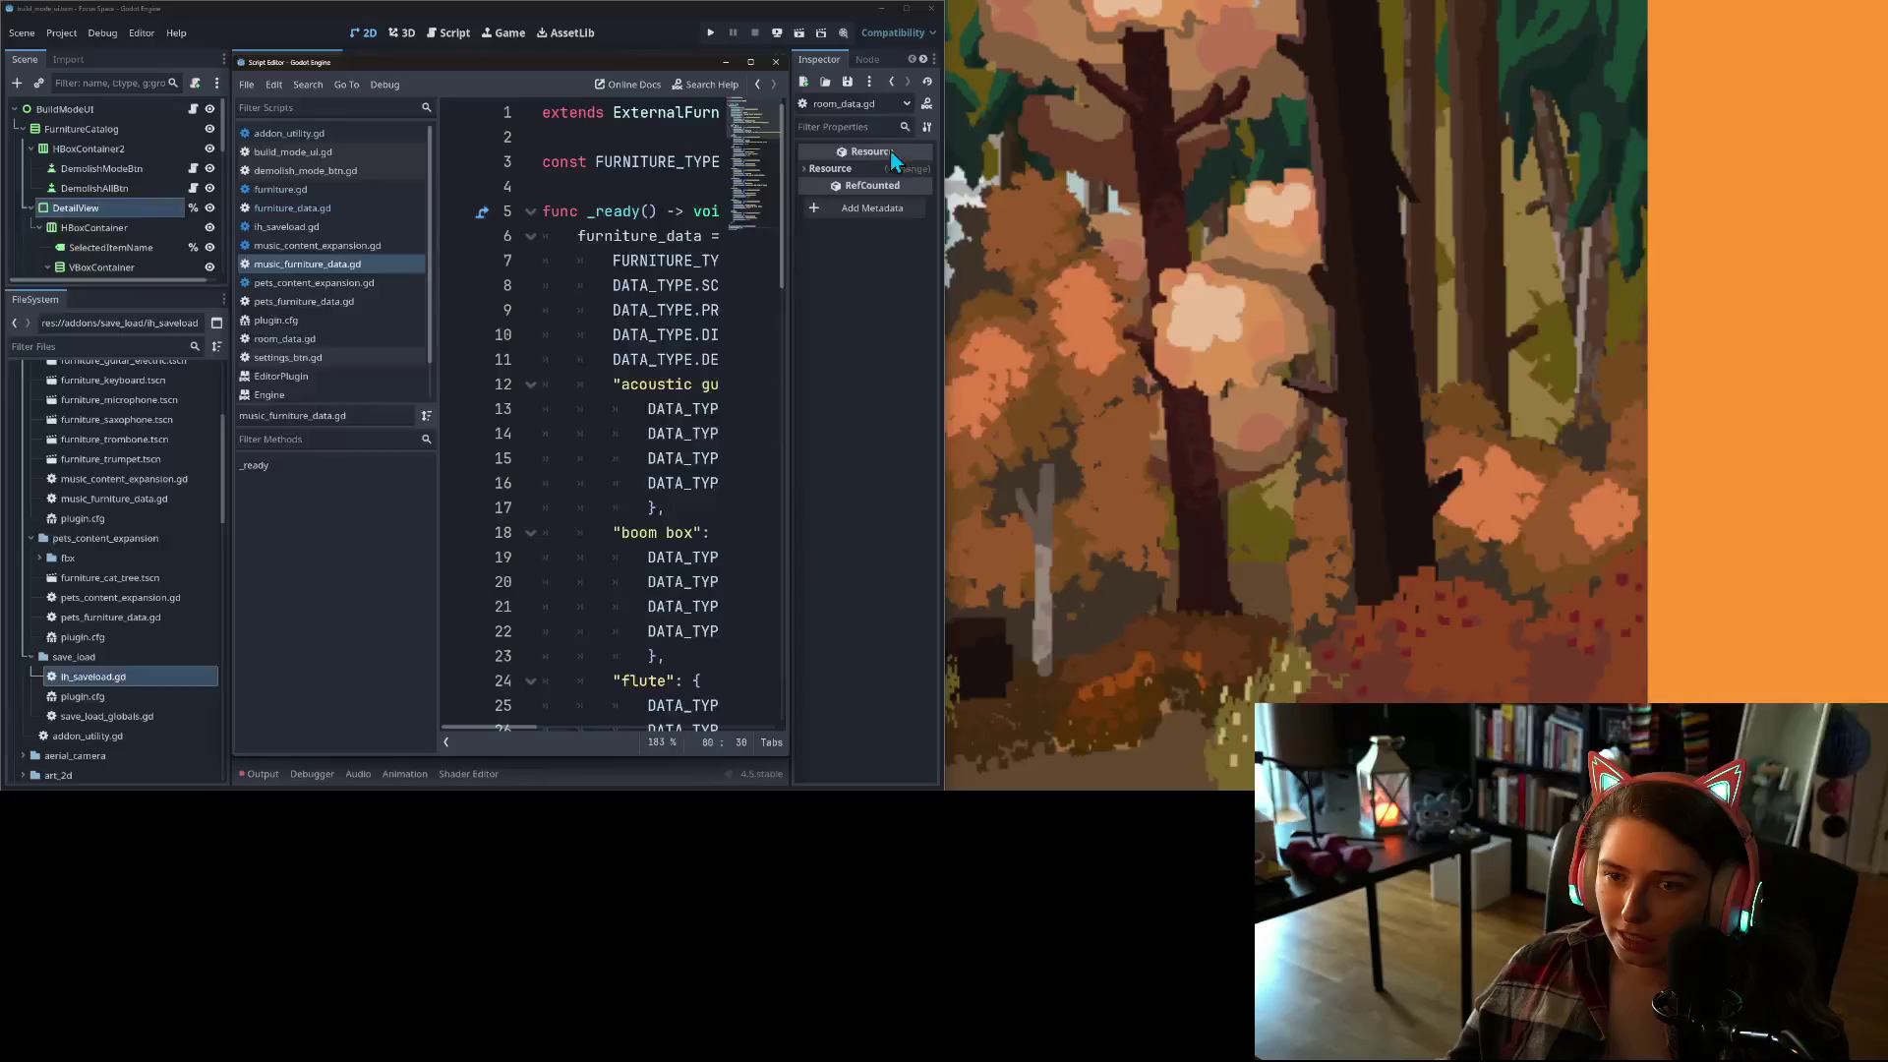
left_click_drag(627, 70, 1887, 212)
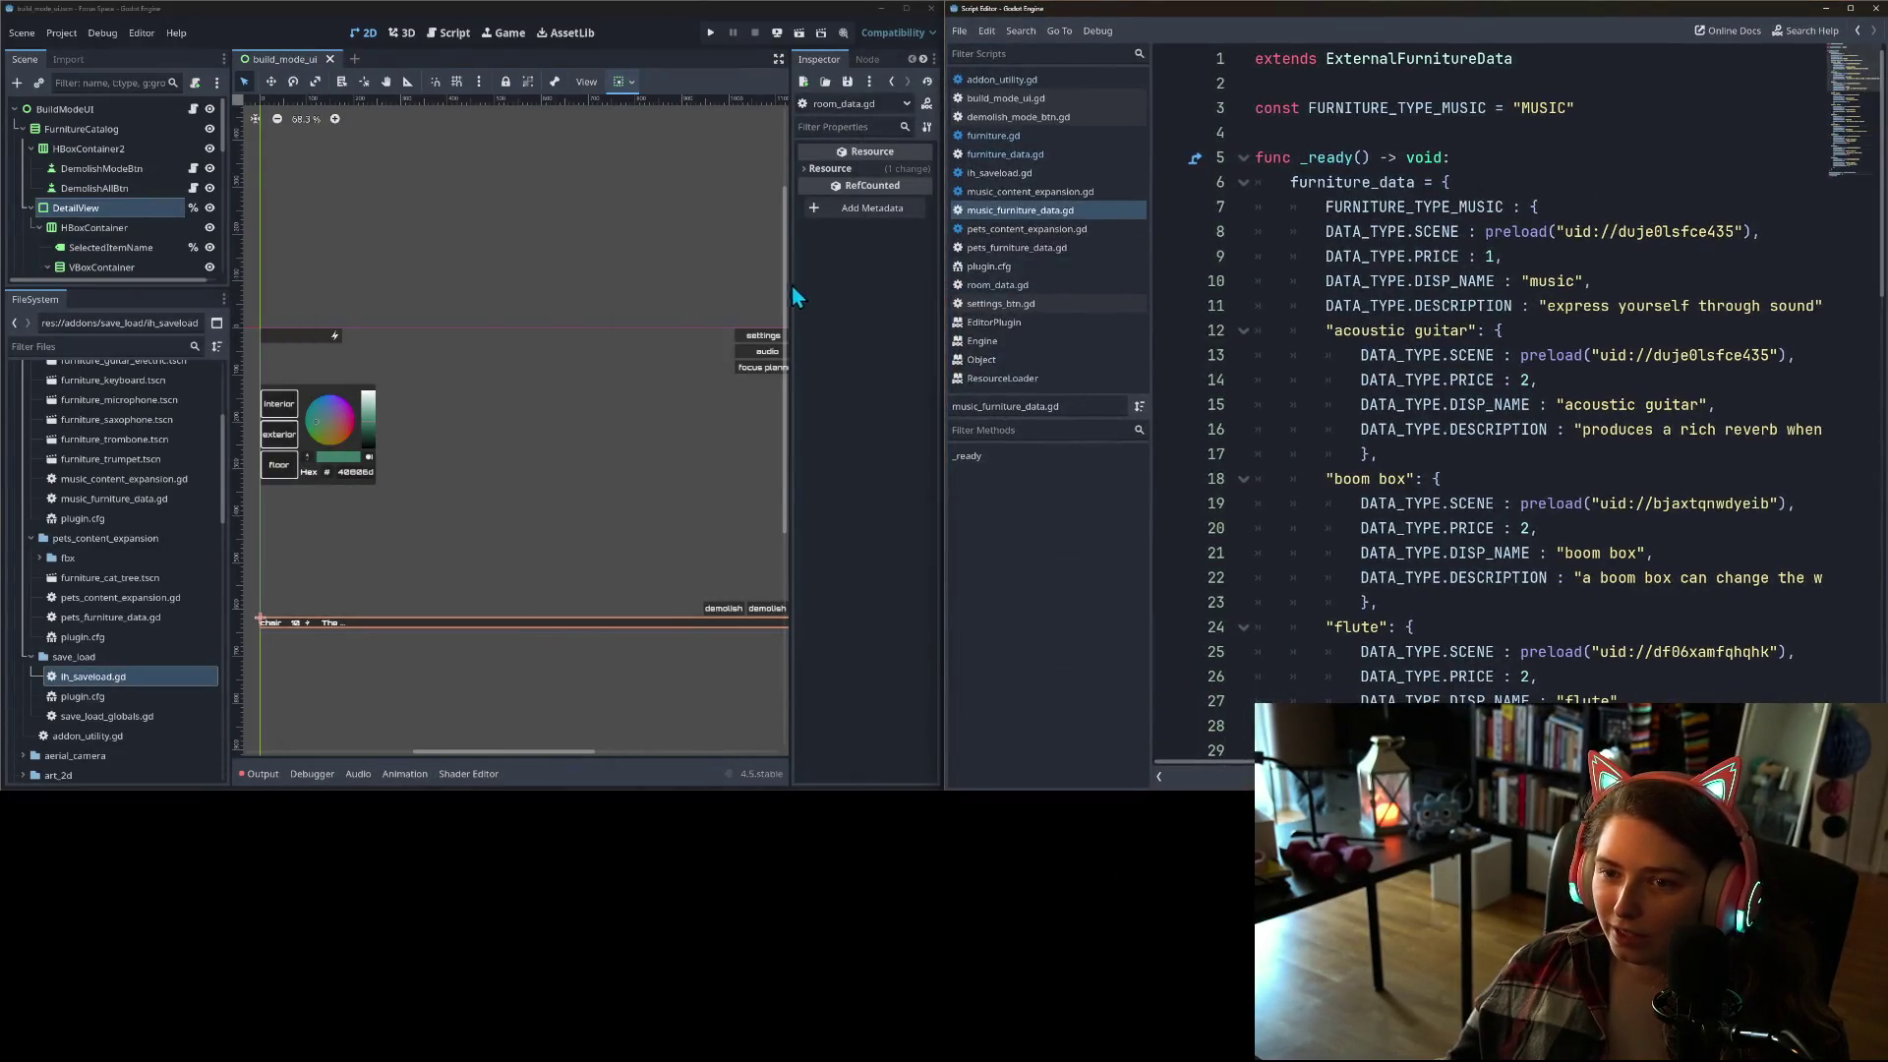
Step: Widen the main editor window and narrow the script list to give the code more room
left_click(794, 294)
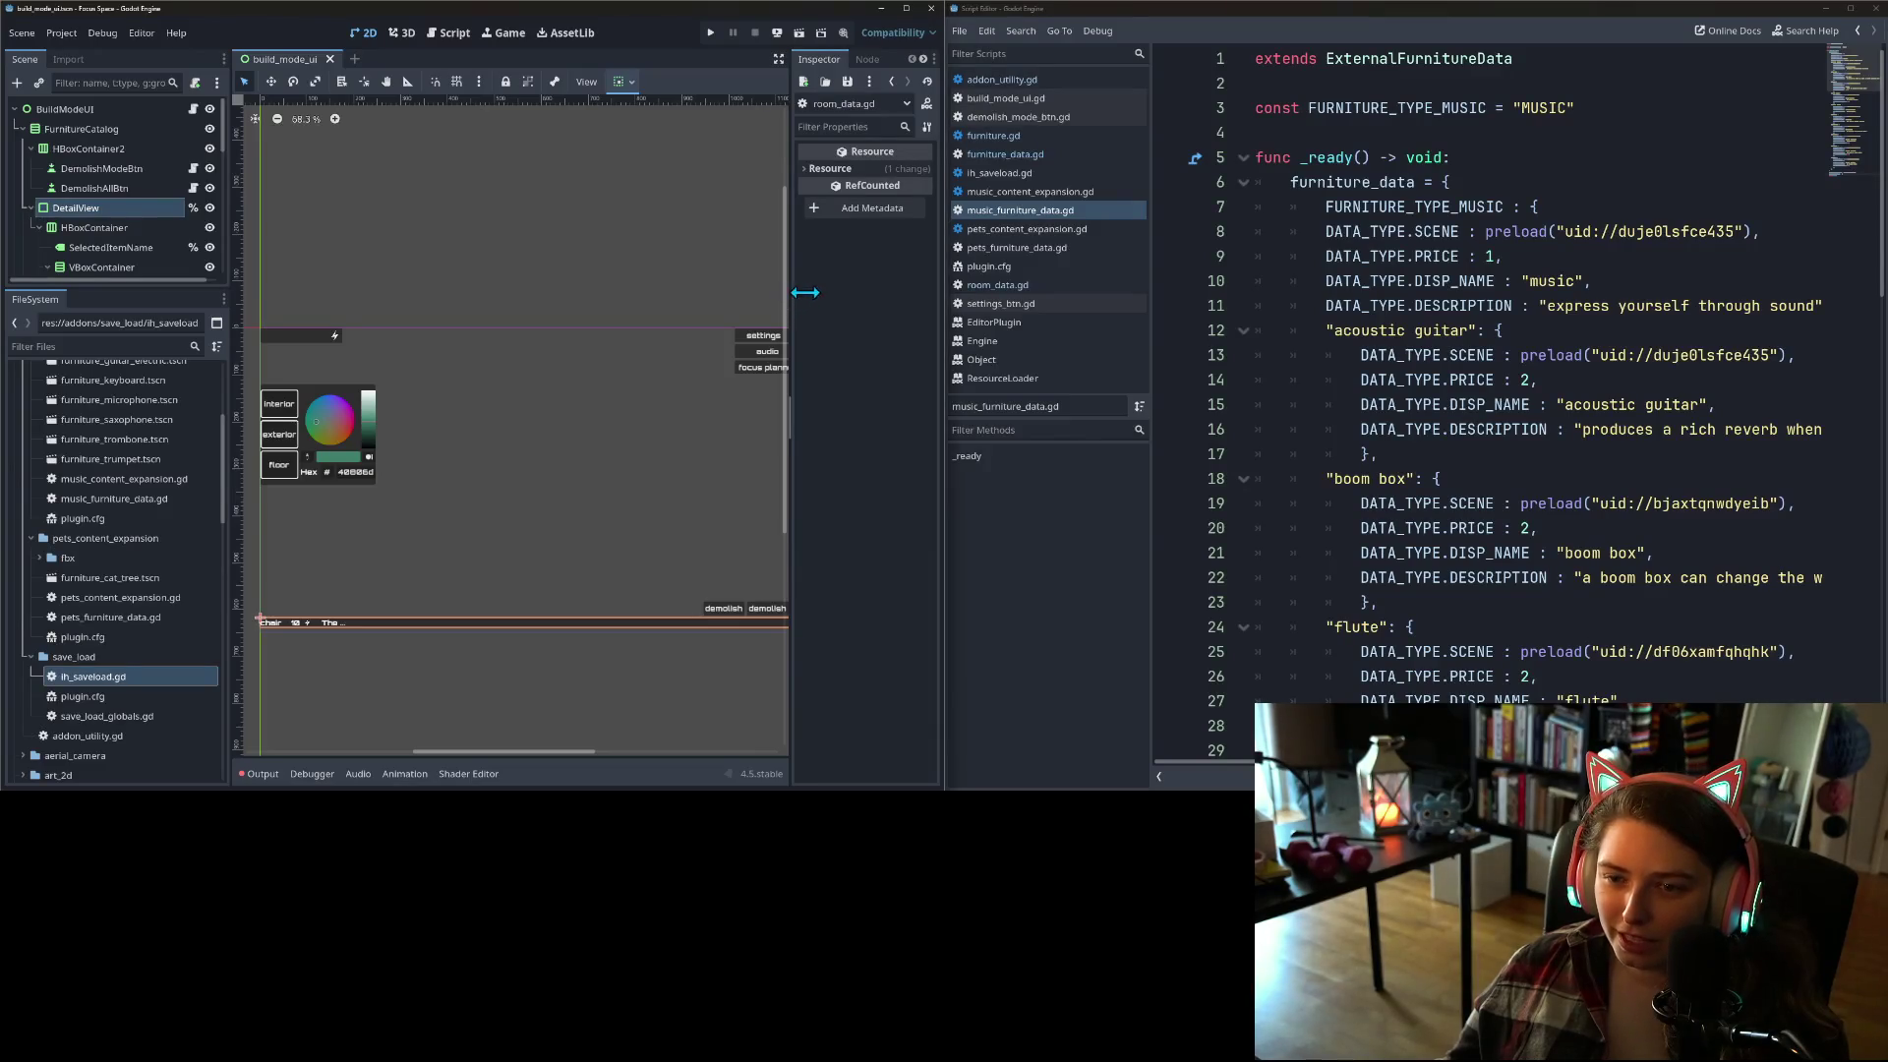
left_click_drag(942, 293, 1047, 295)
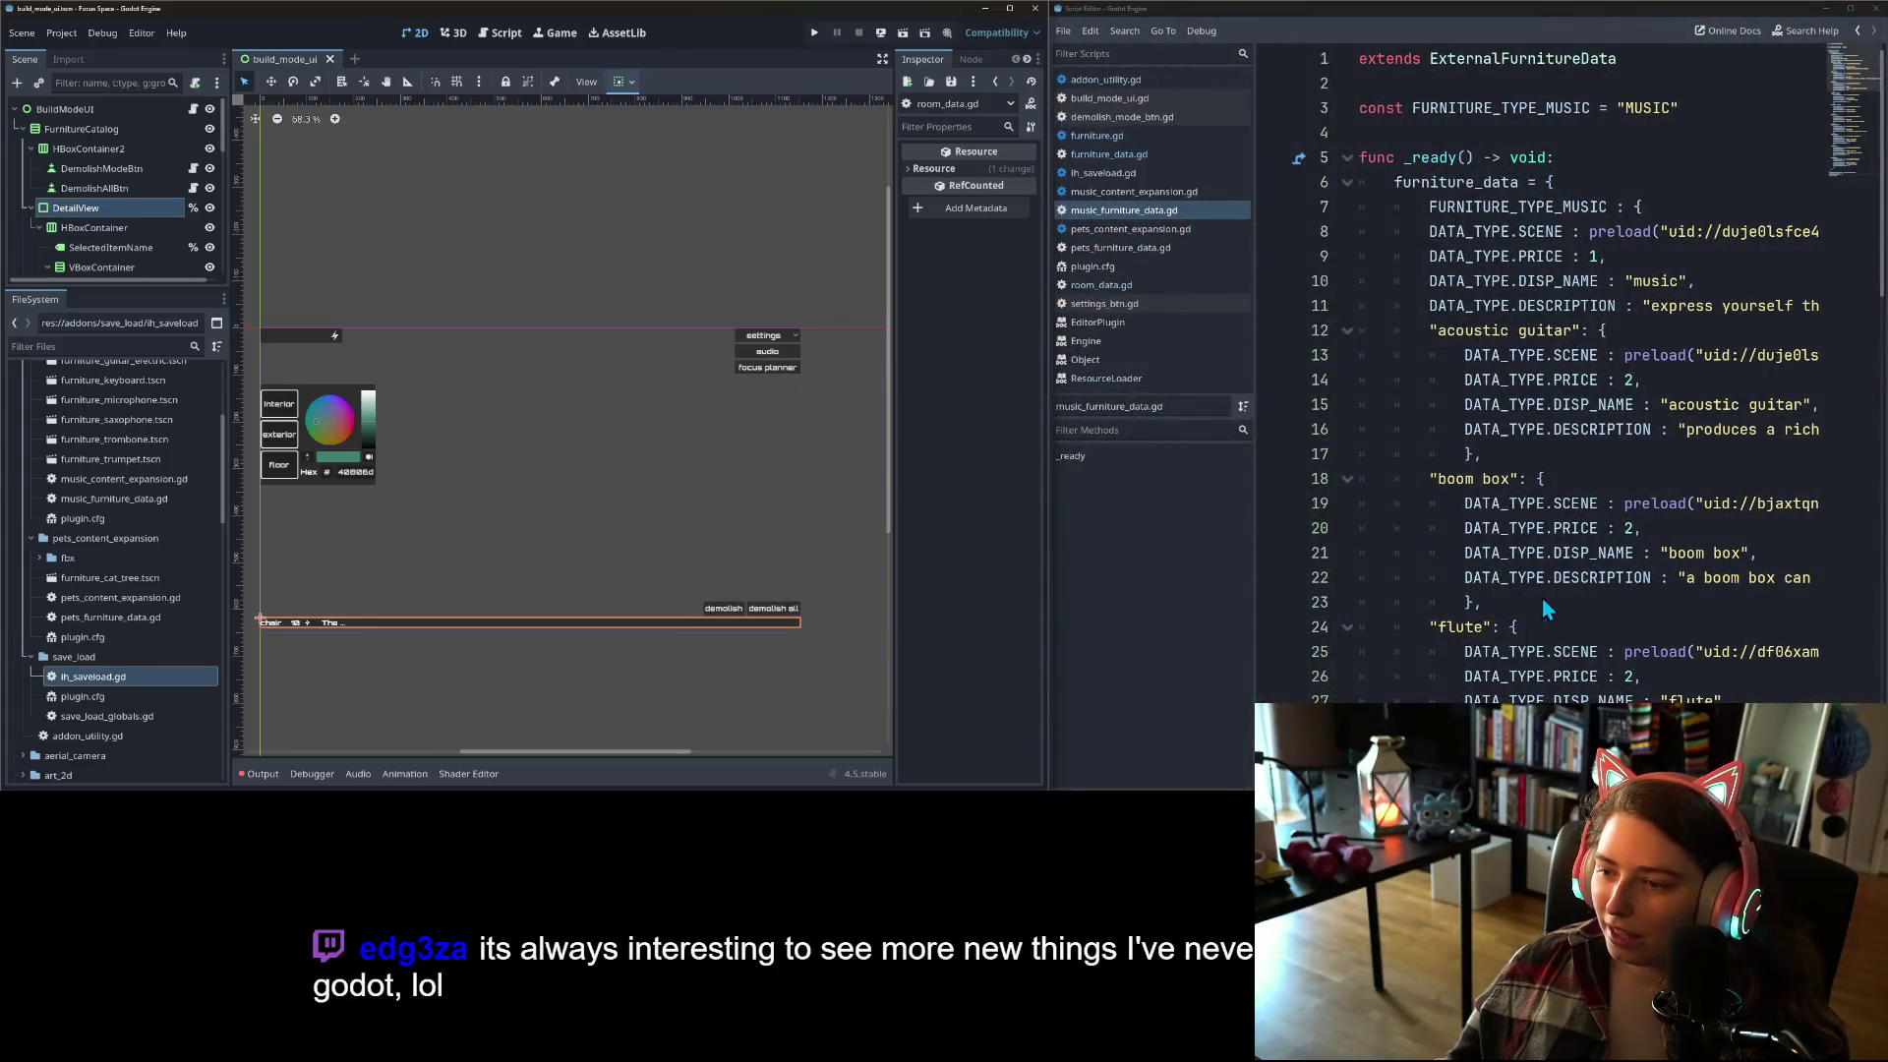
scroll("right", 3)
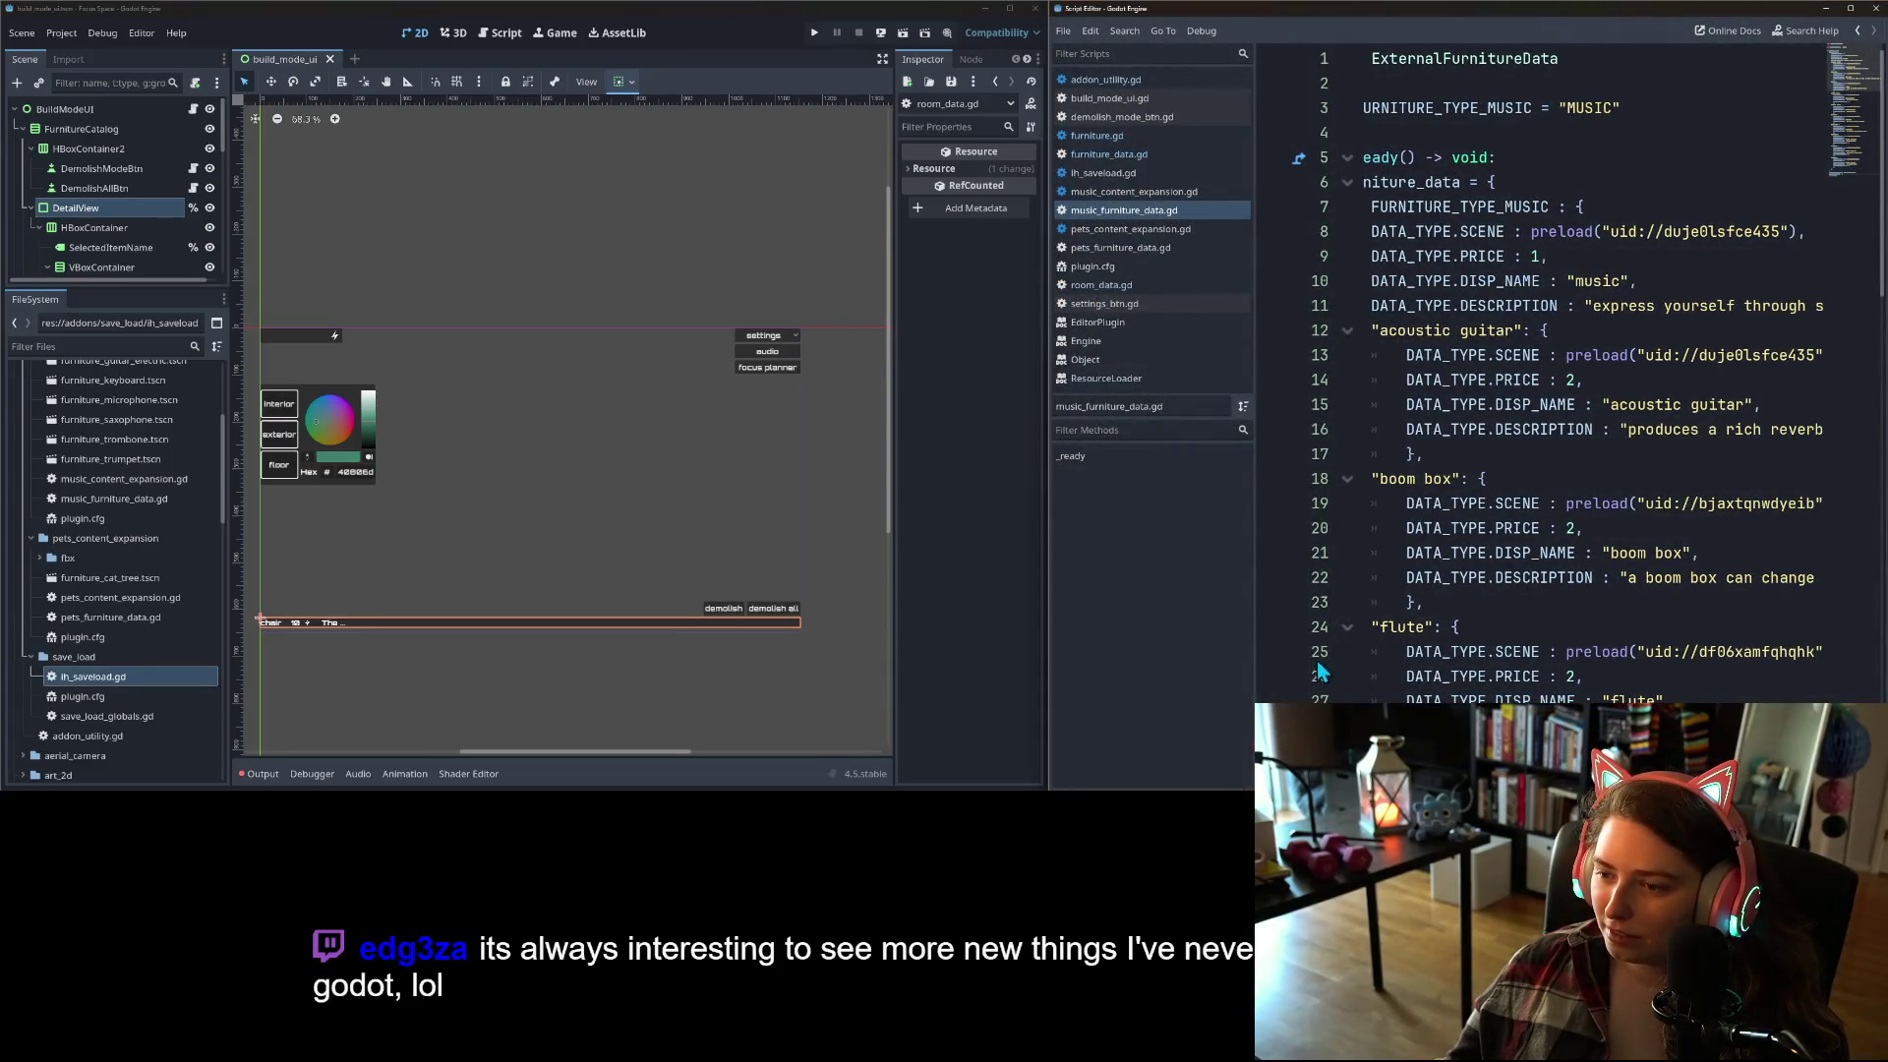
left_click_drag(1255, 624, 1168, 626)
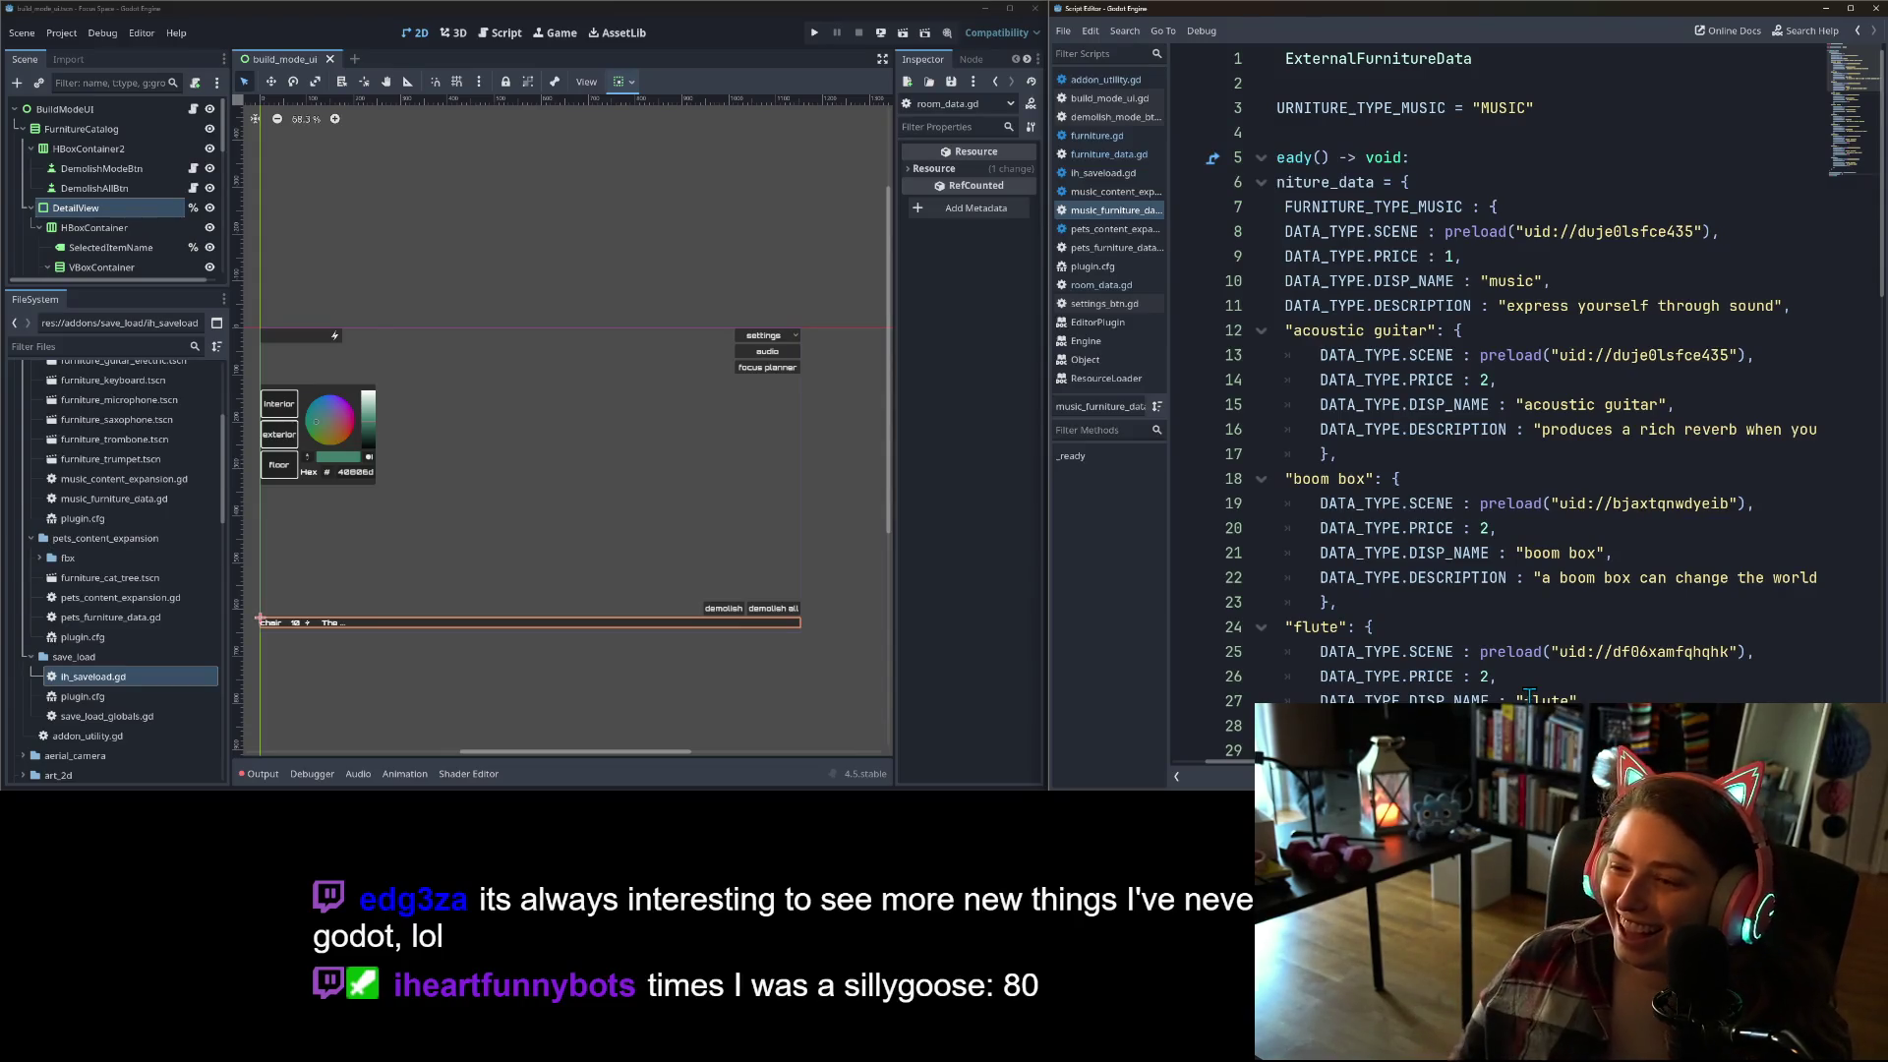
scroll("left", 3)
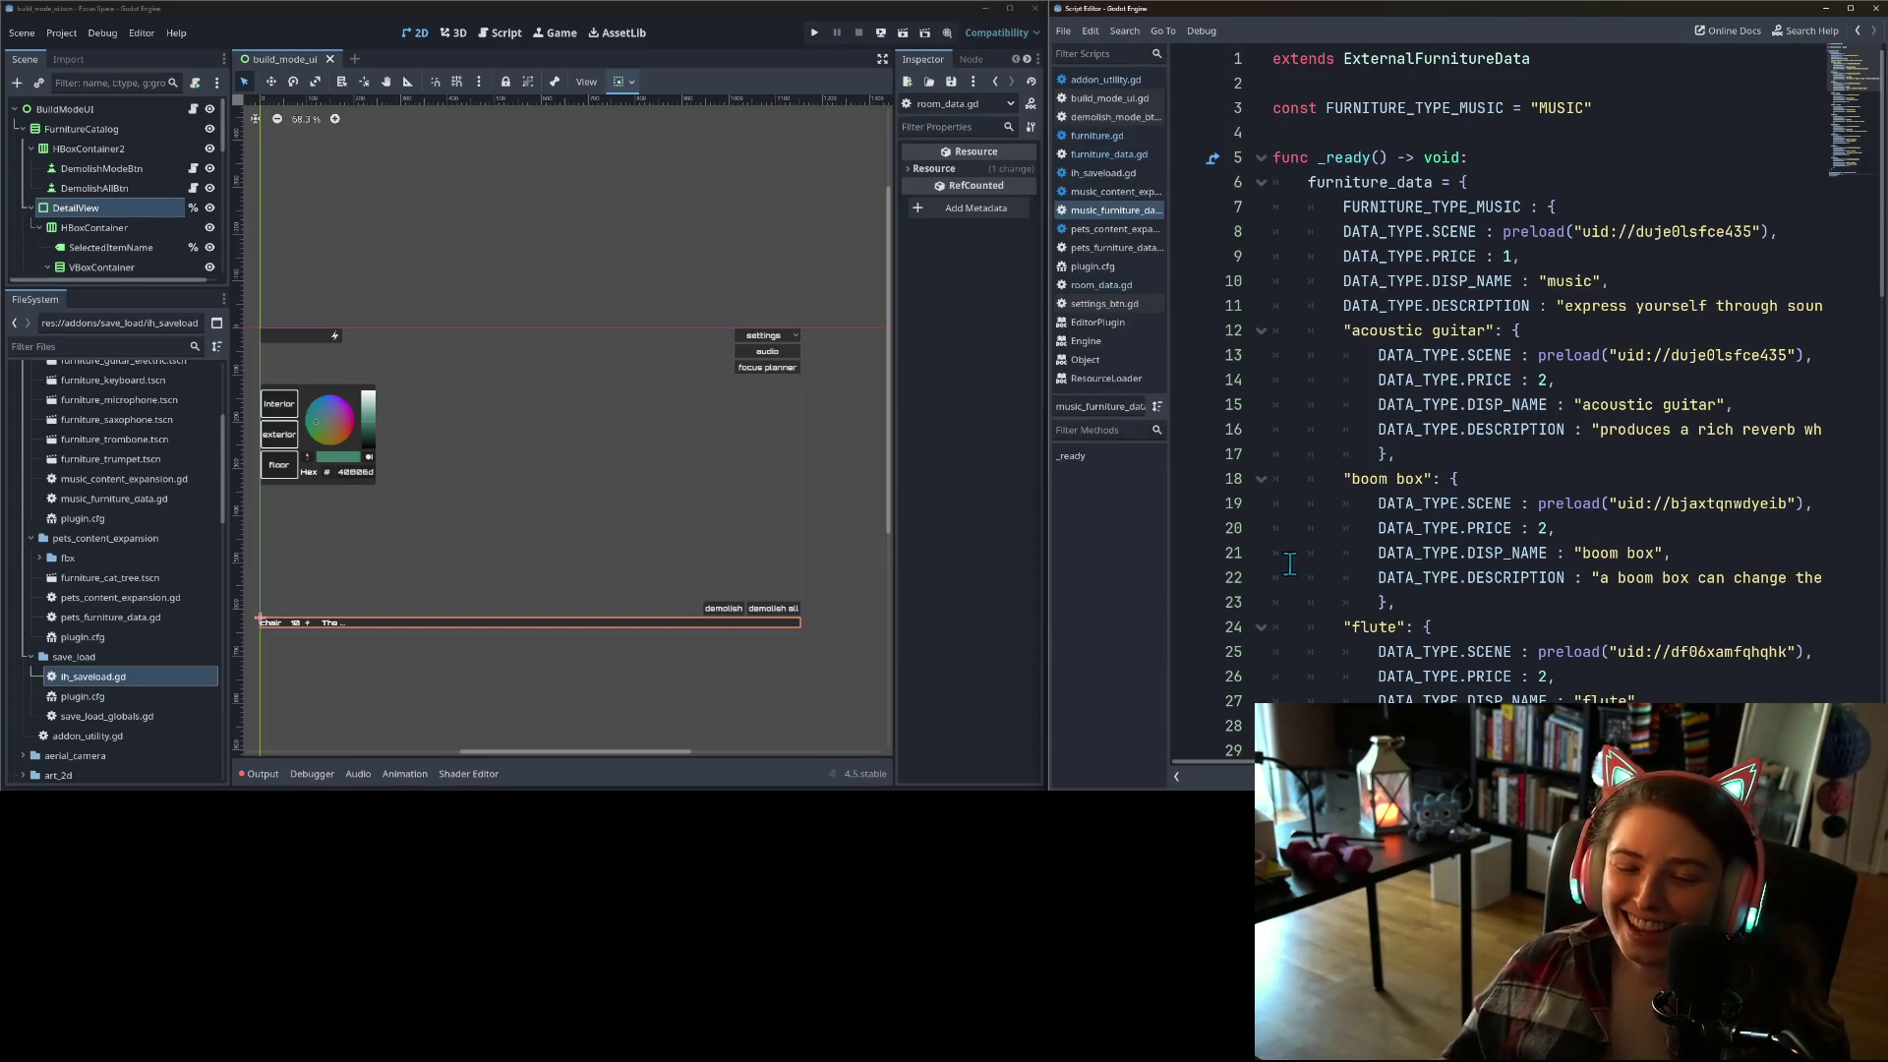
left_click_drag(539, 641, 586, 623)
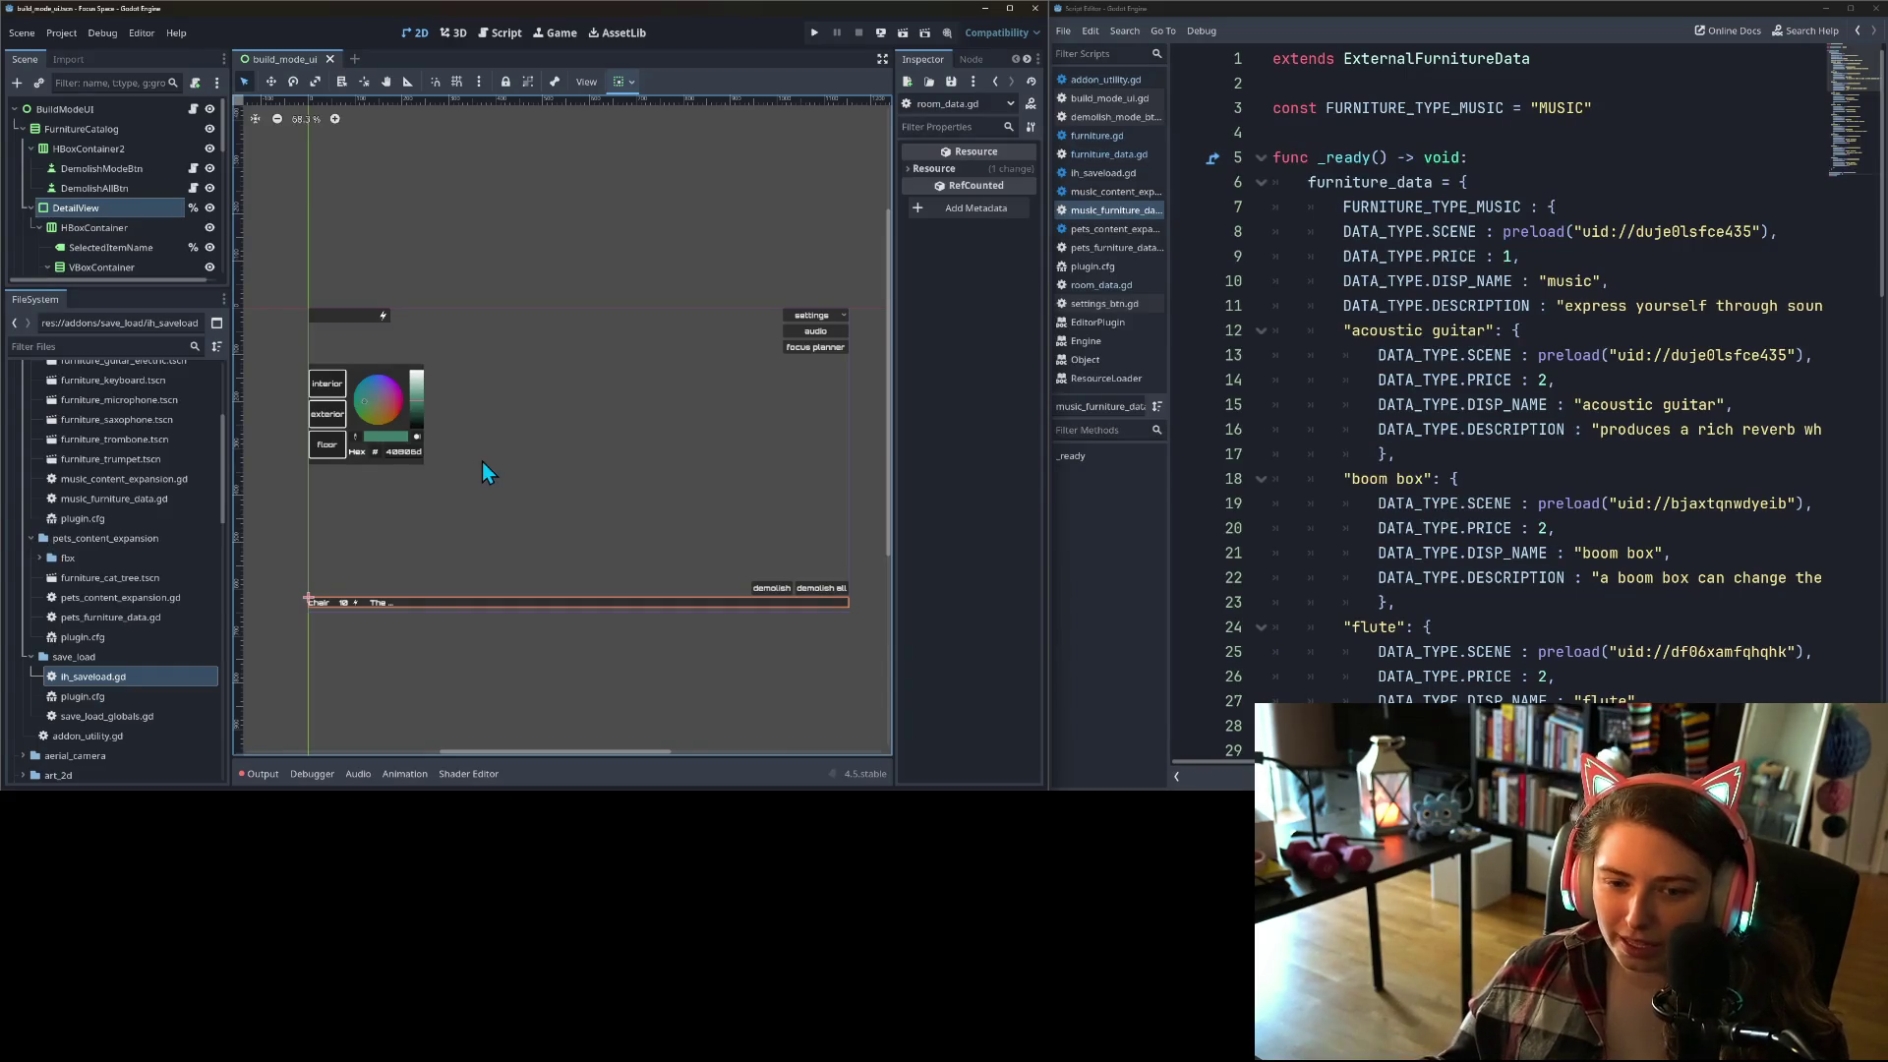
left_click(403, 460)
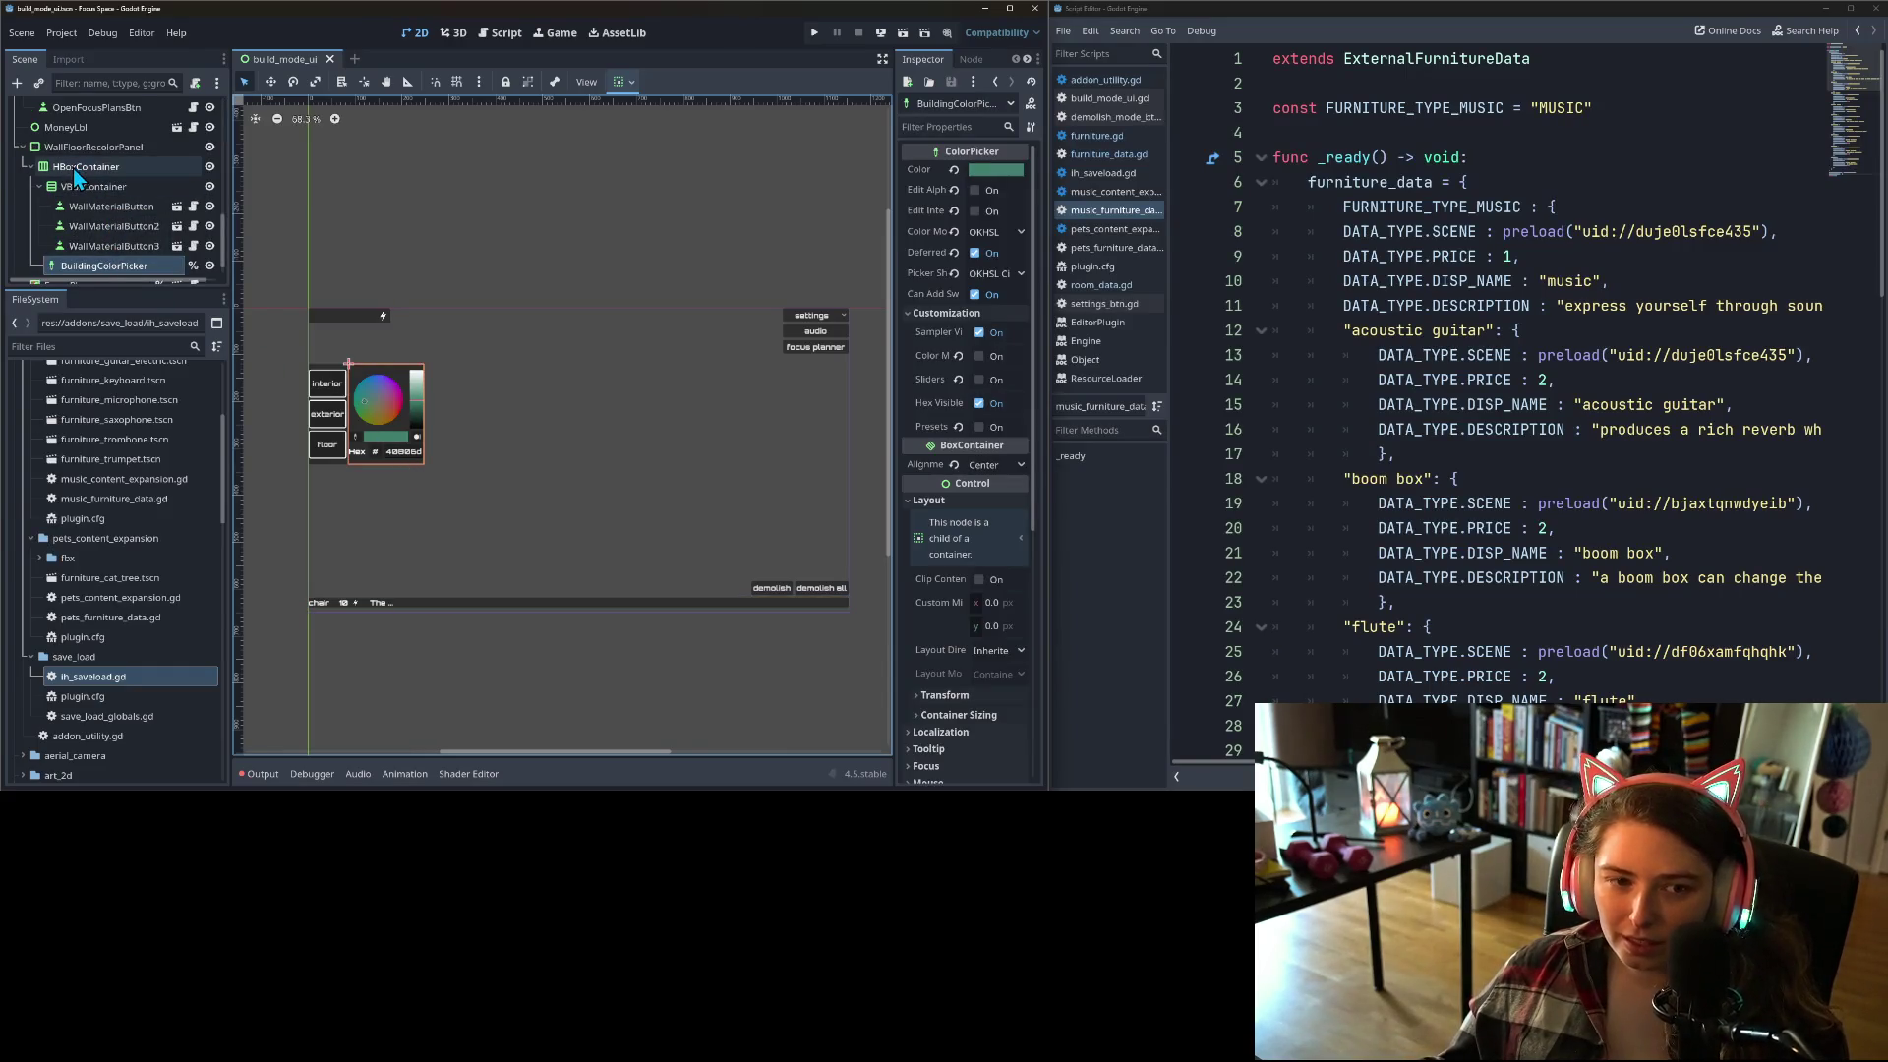
Step: Select WallFloorRecolorPanel and set its Theme to primary_theme
left_click(74, 168)
left_click(78, 147)
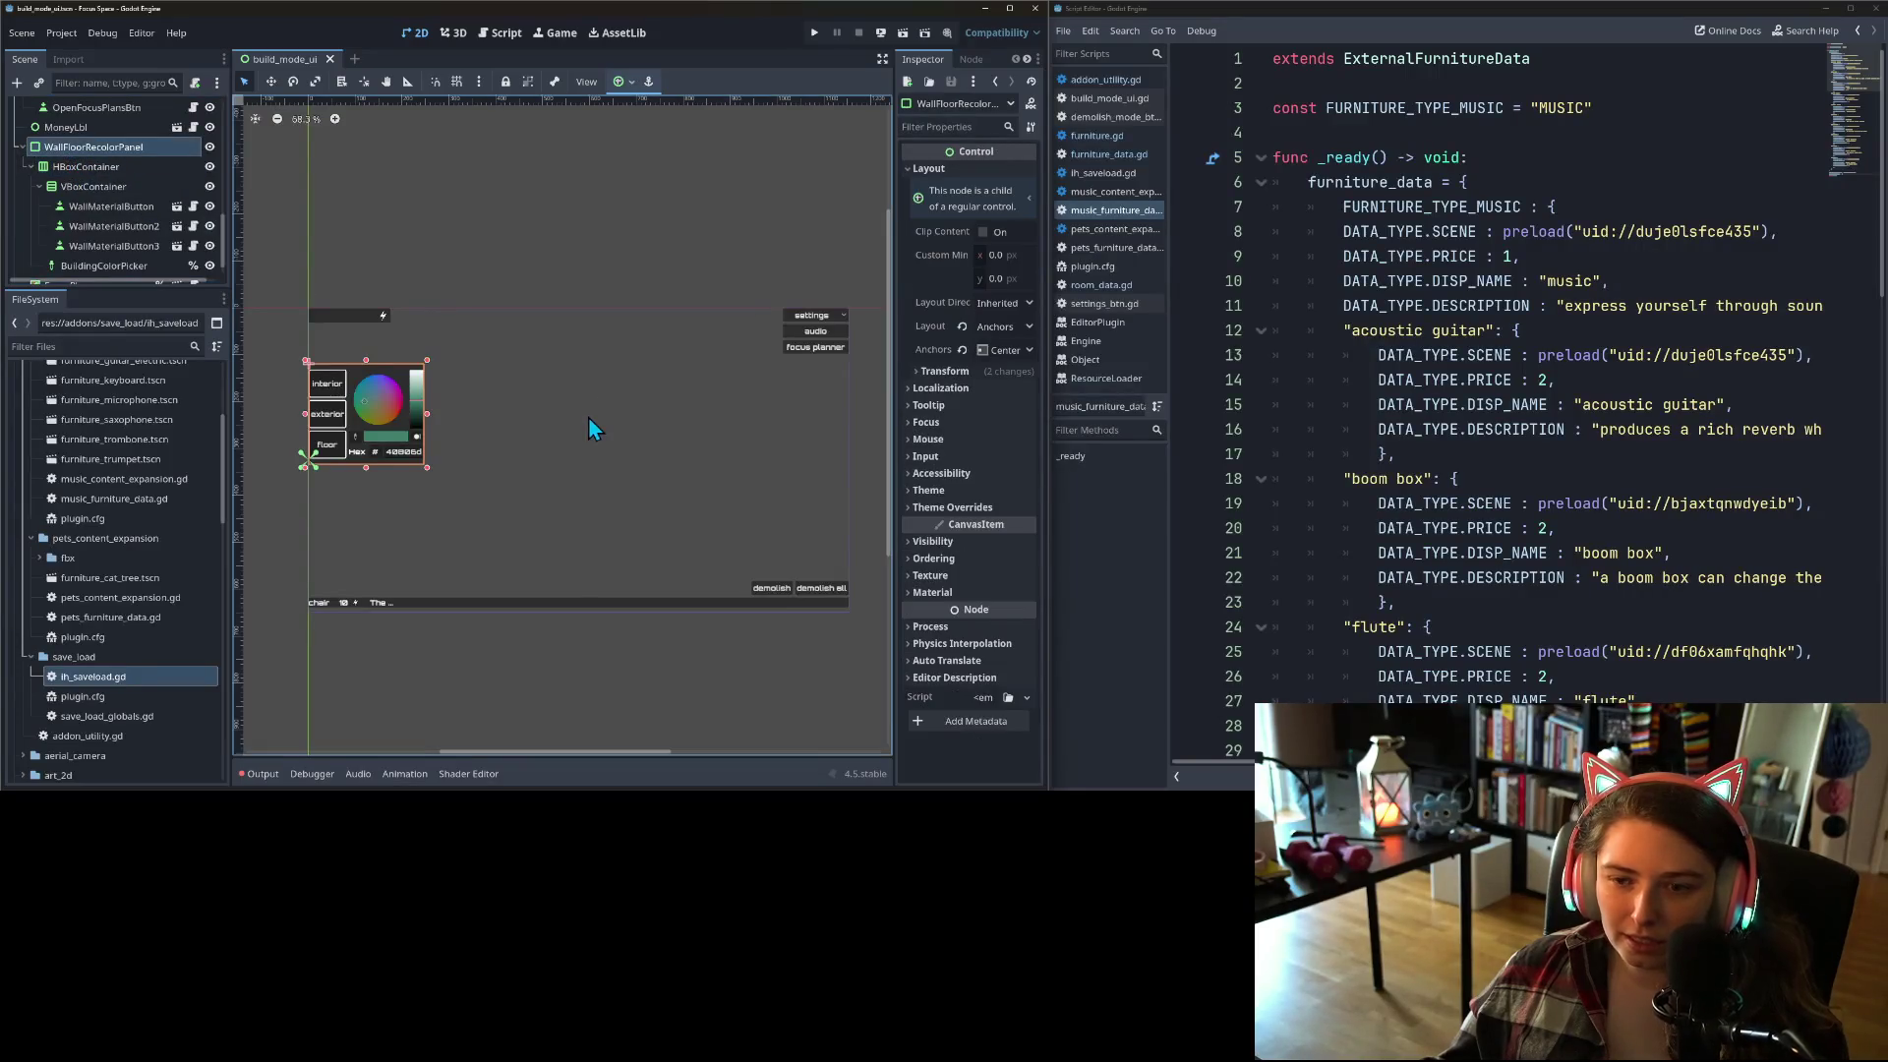
left_click(960, 492)
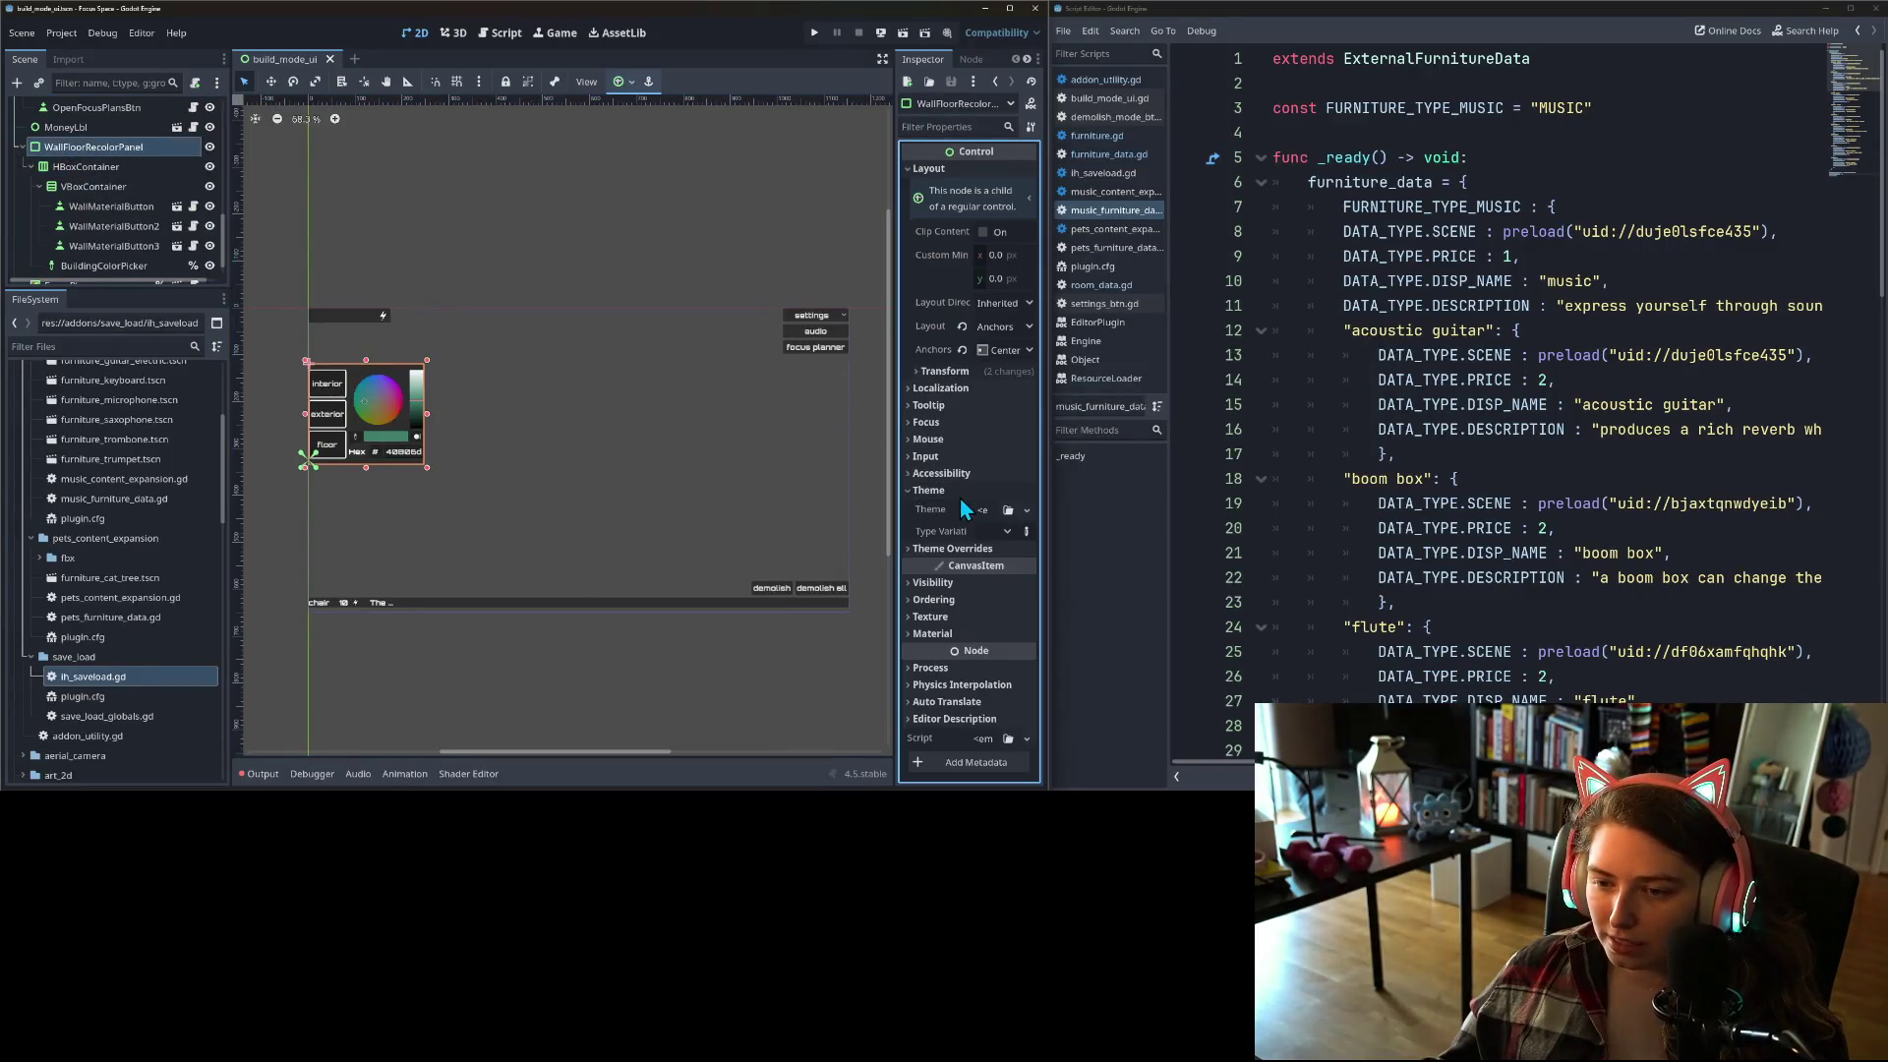
left_click(1007, 510)
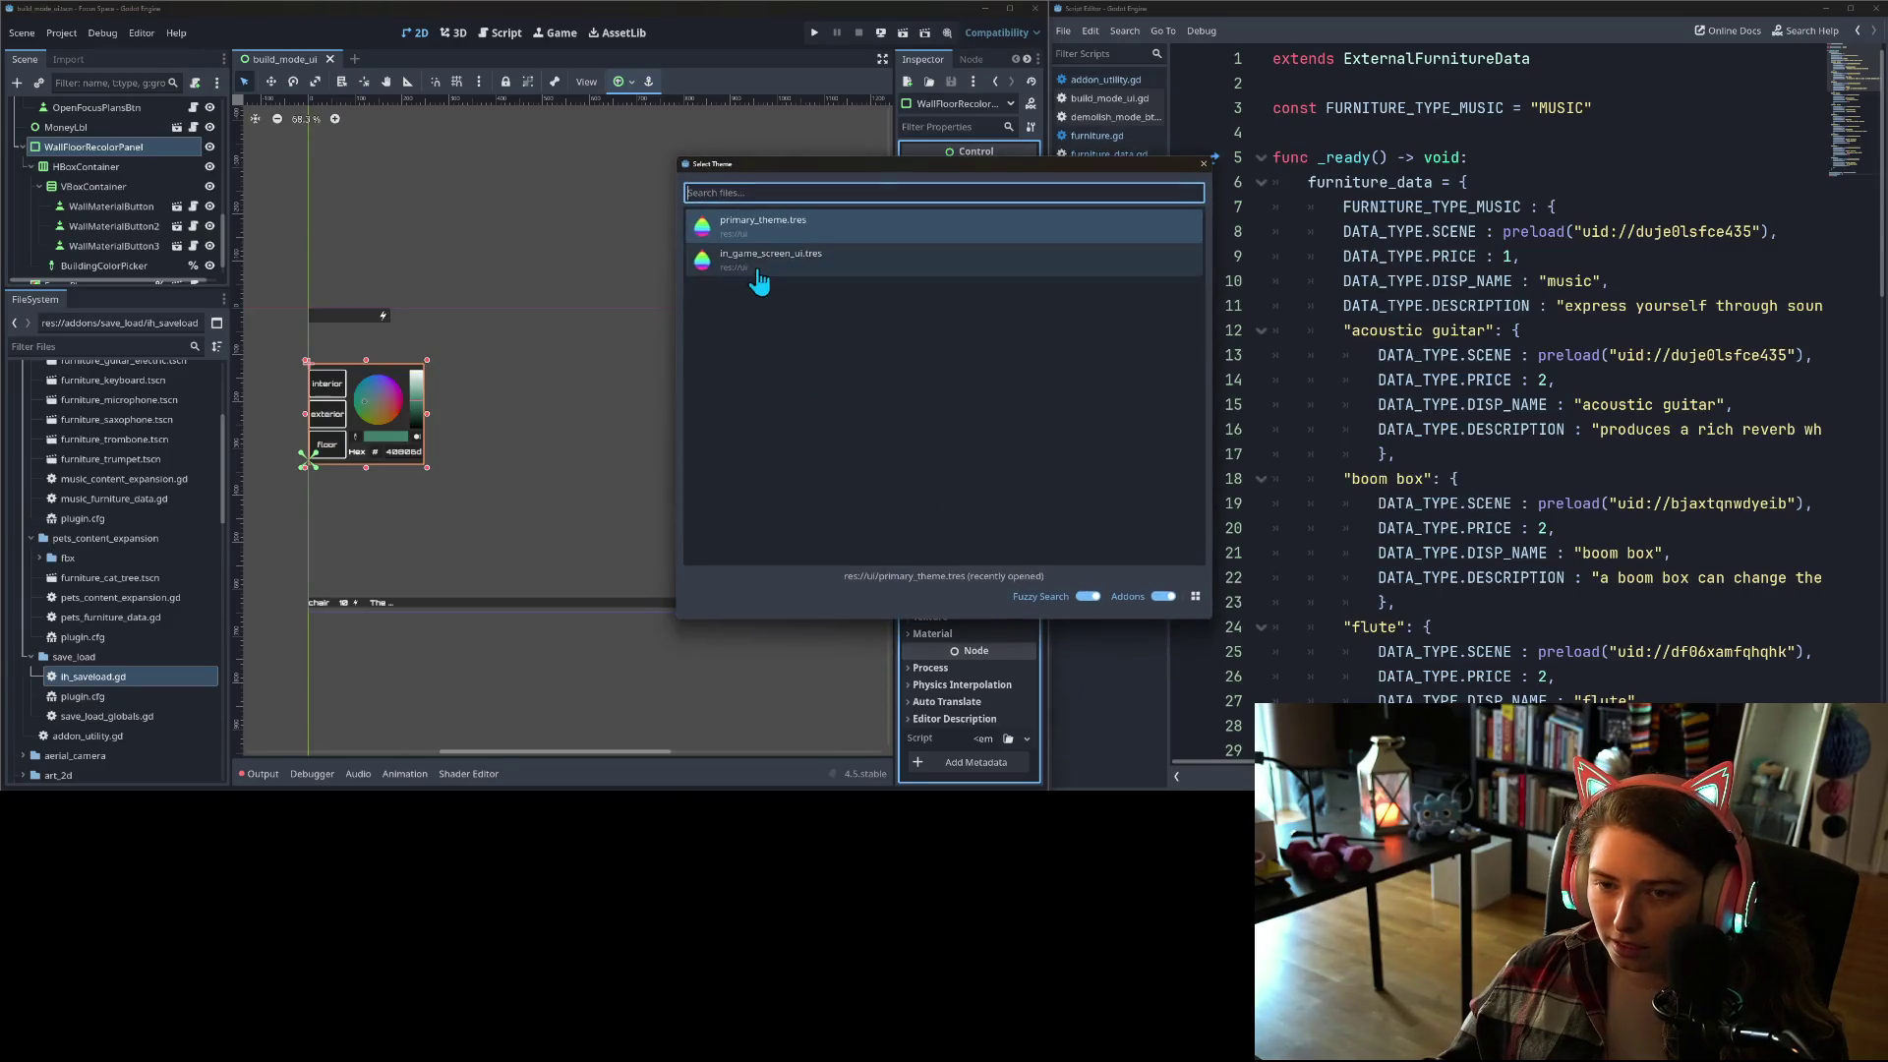
left_click(759, 223)
Step: Make the panel's Panel style override unique and set its right content margin to 10
left_click(979, 560)
left_click(946, 580)
left_click(1019, 601)
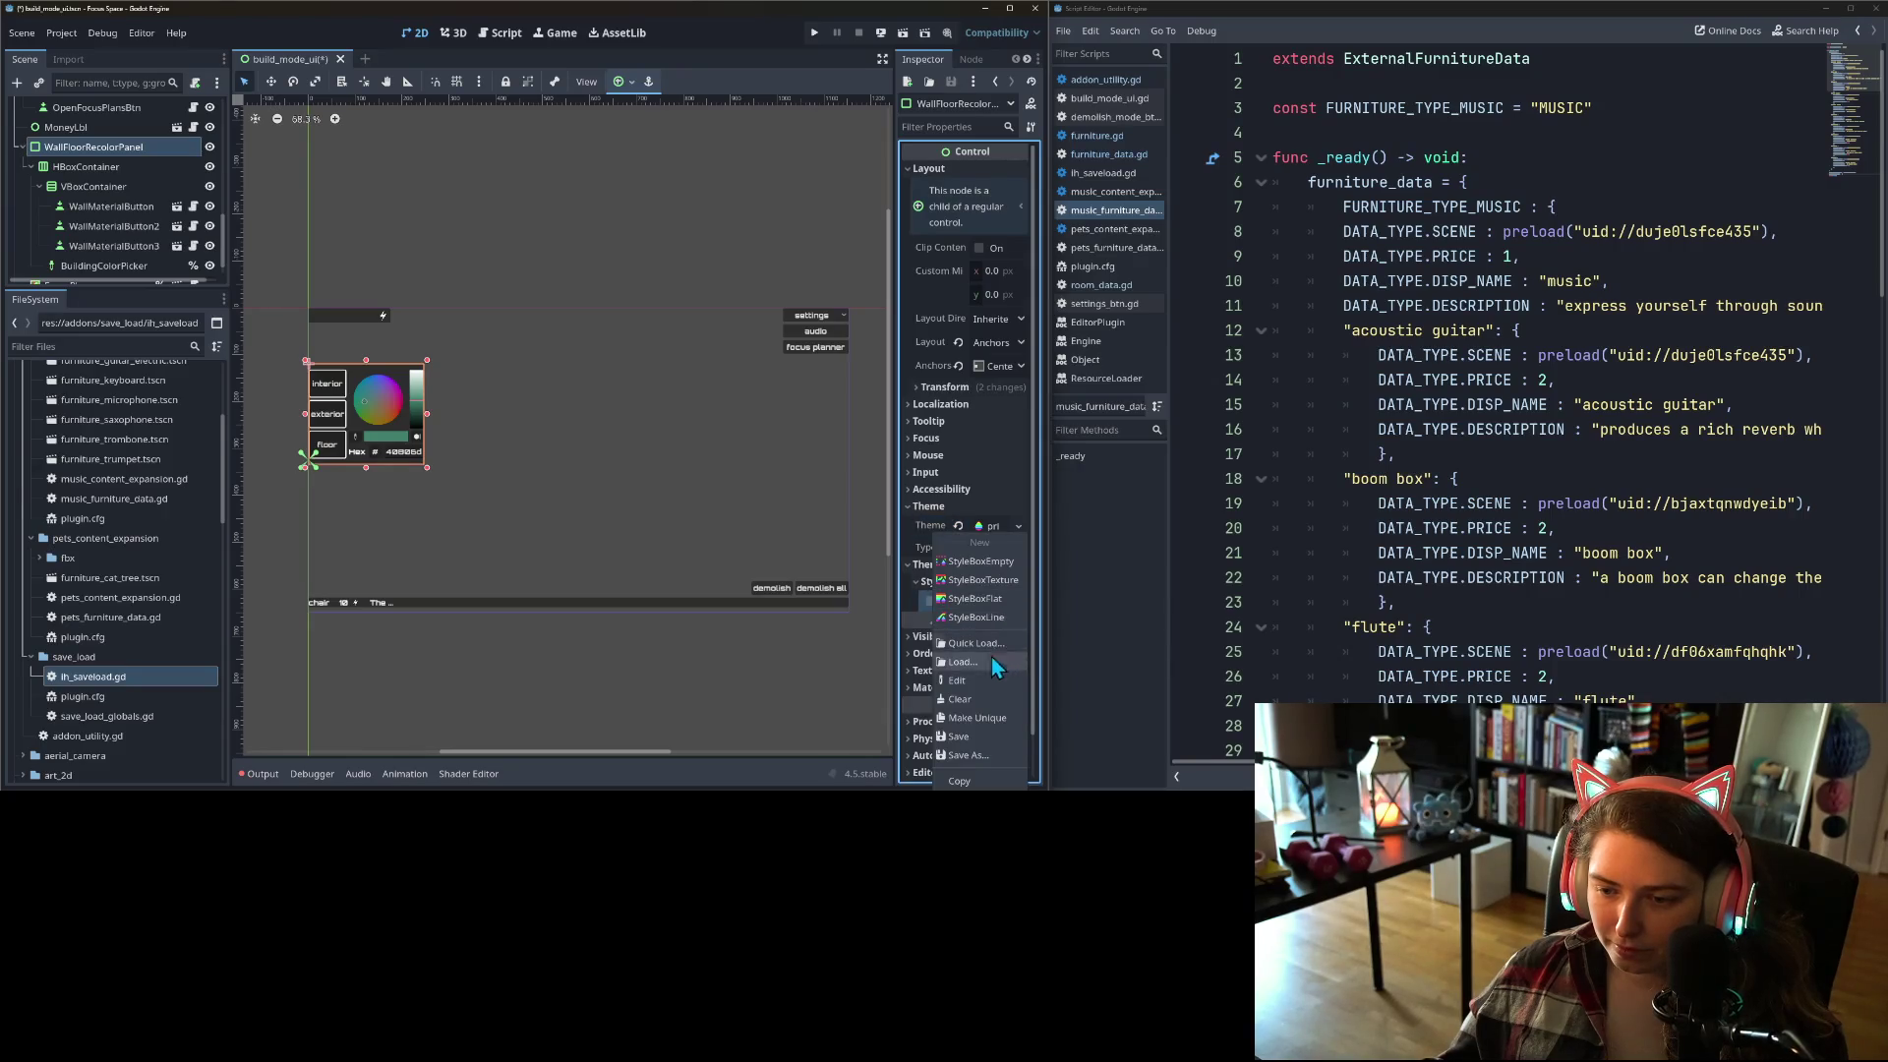
left_click(981, 721)
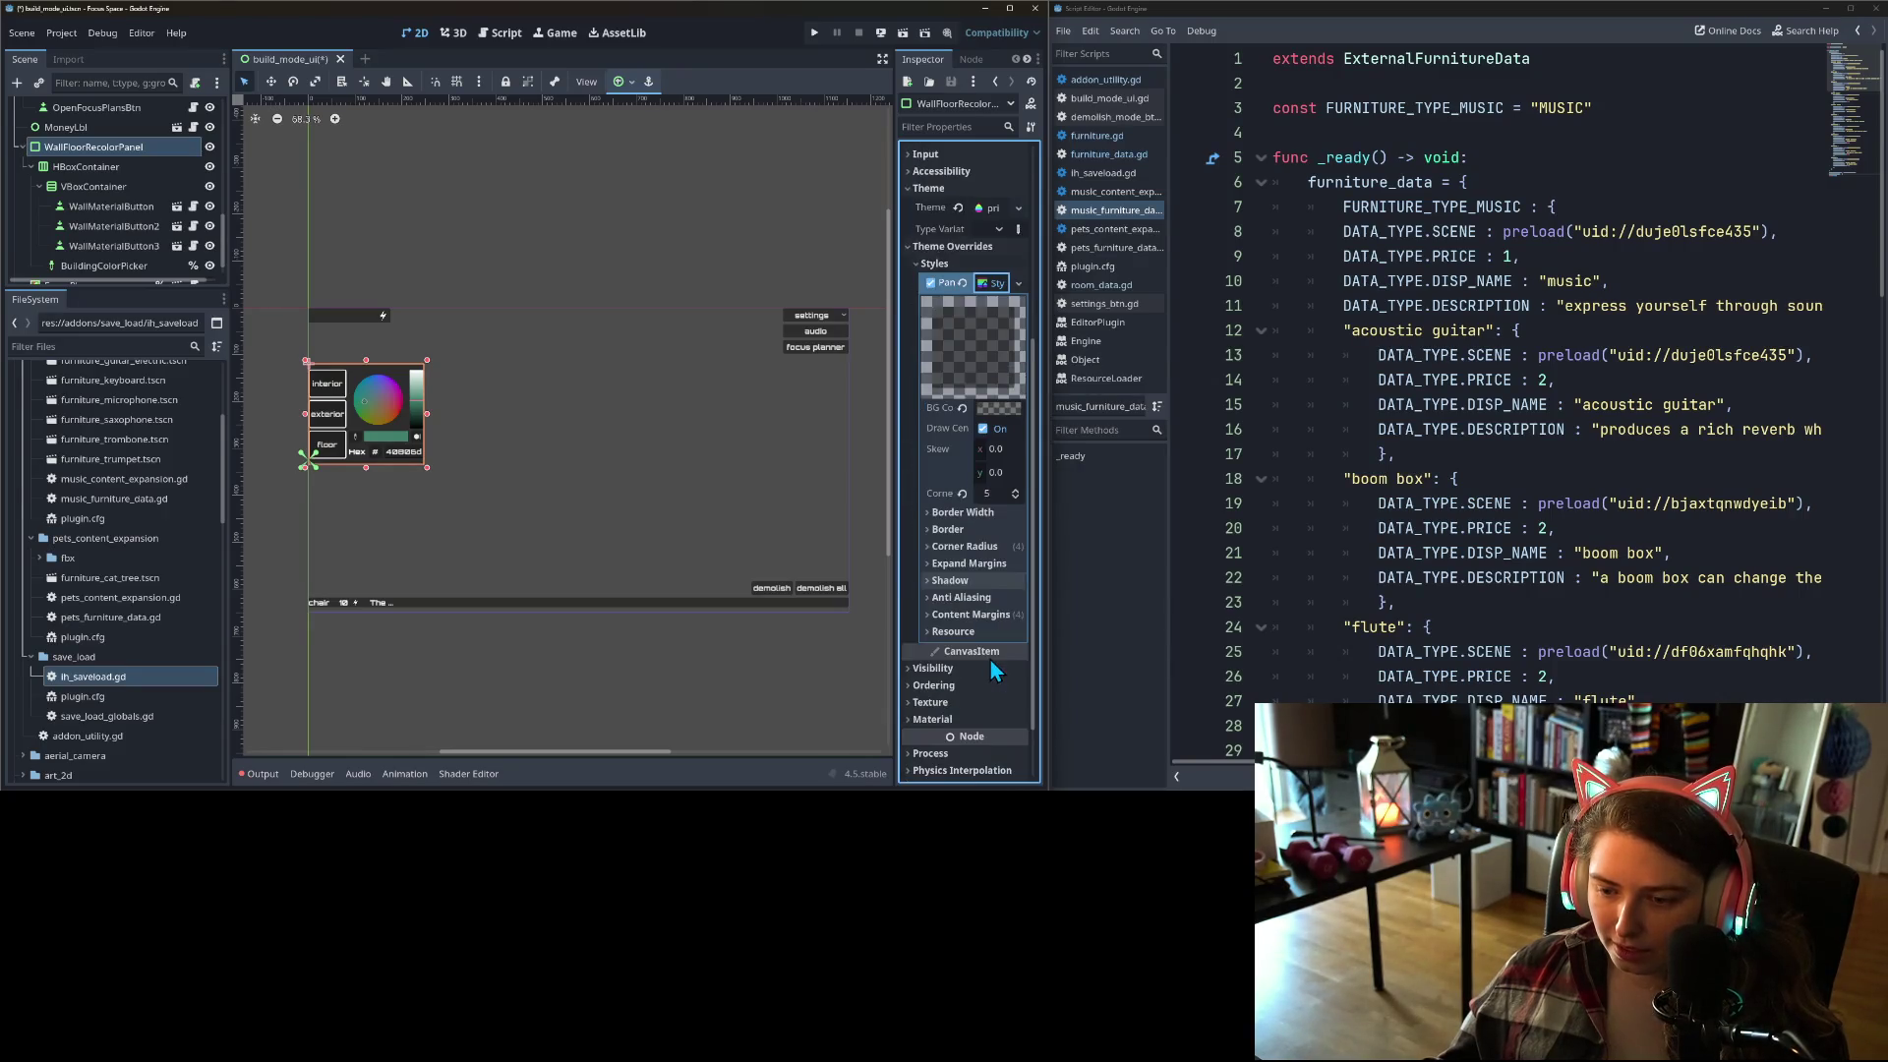
left_click(972, 613)
left_click(994, 678)
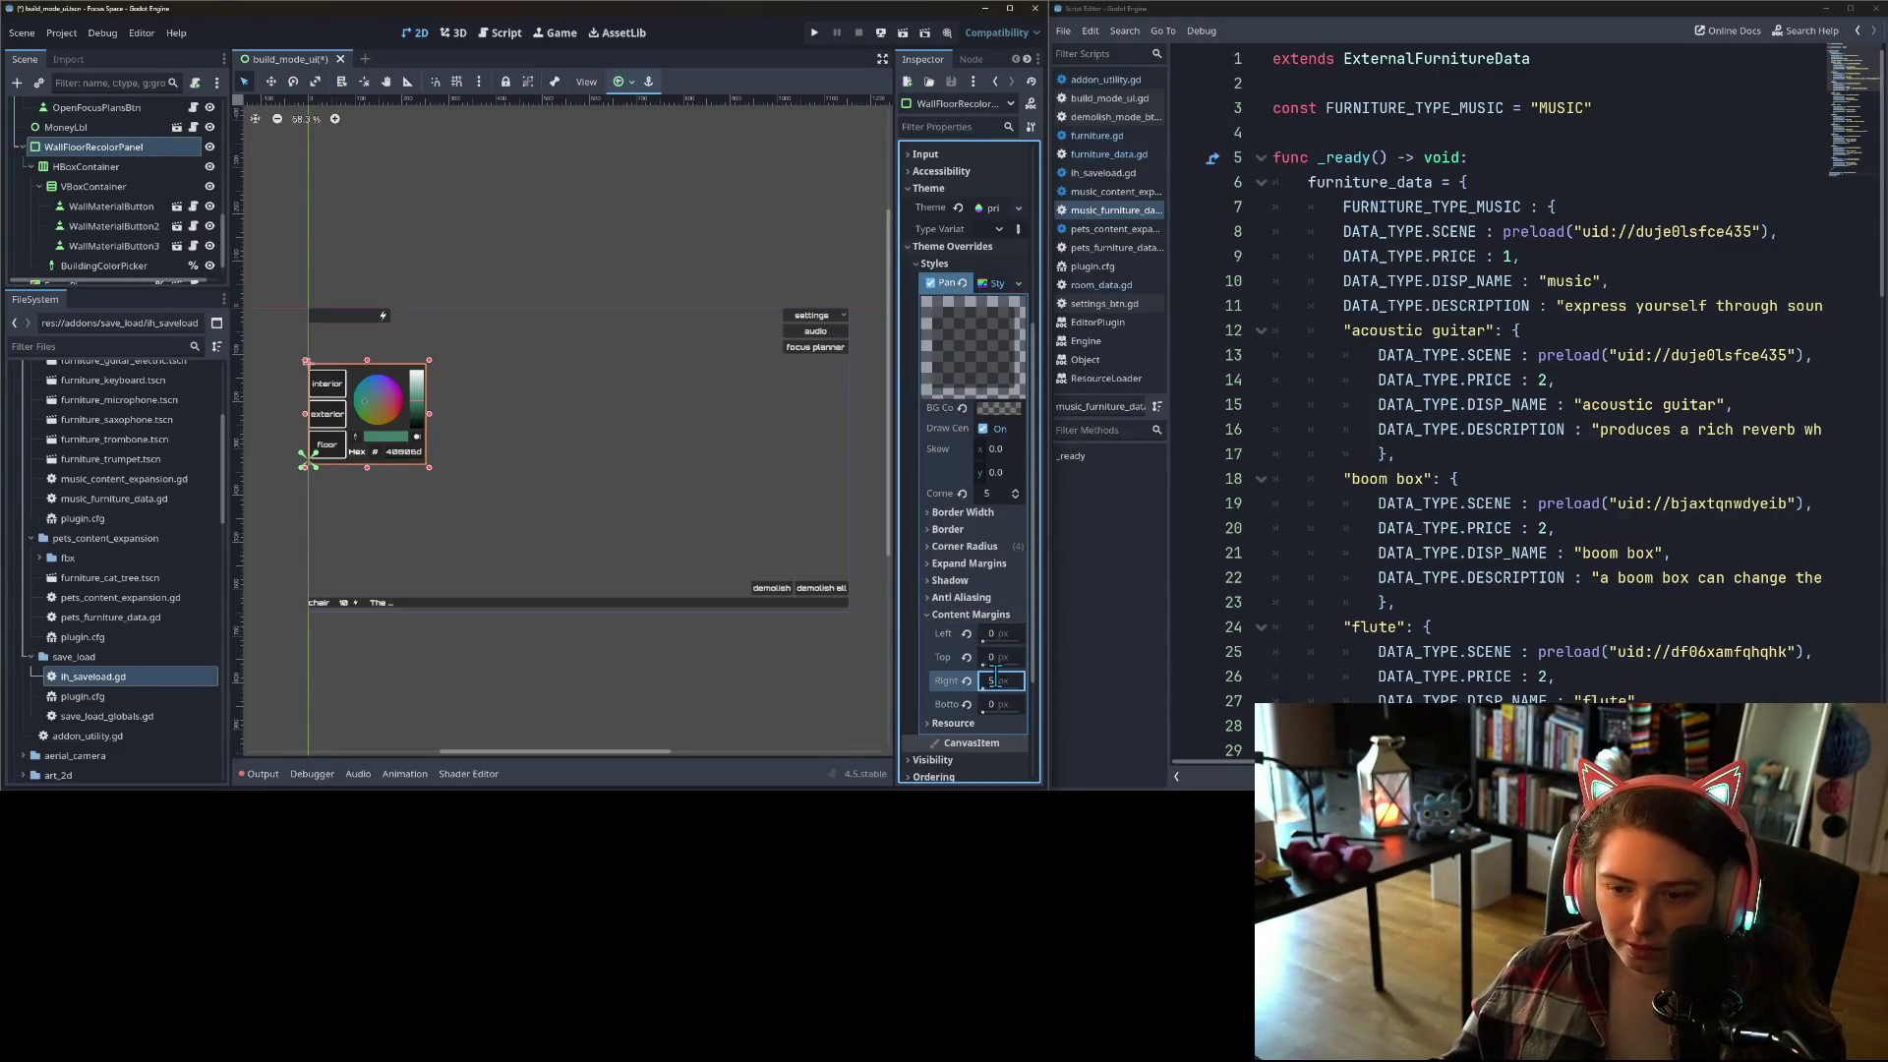
key("Tab")
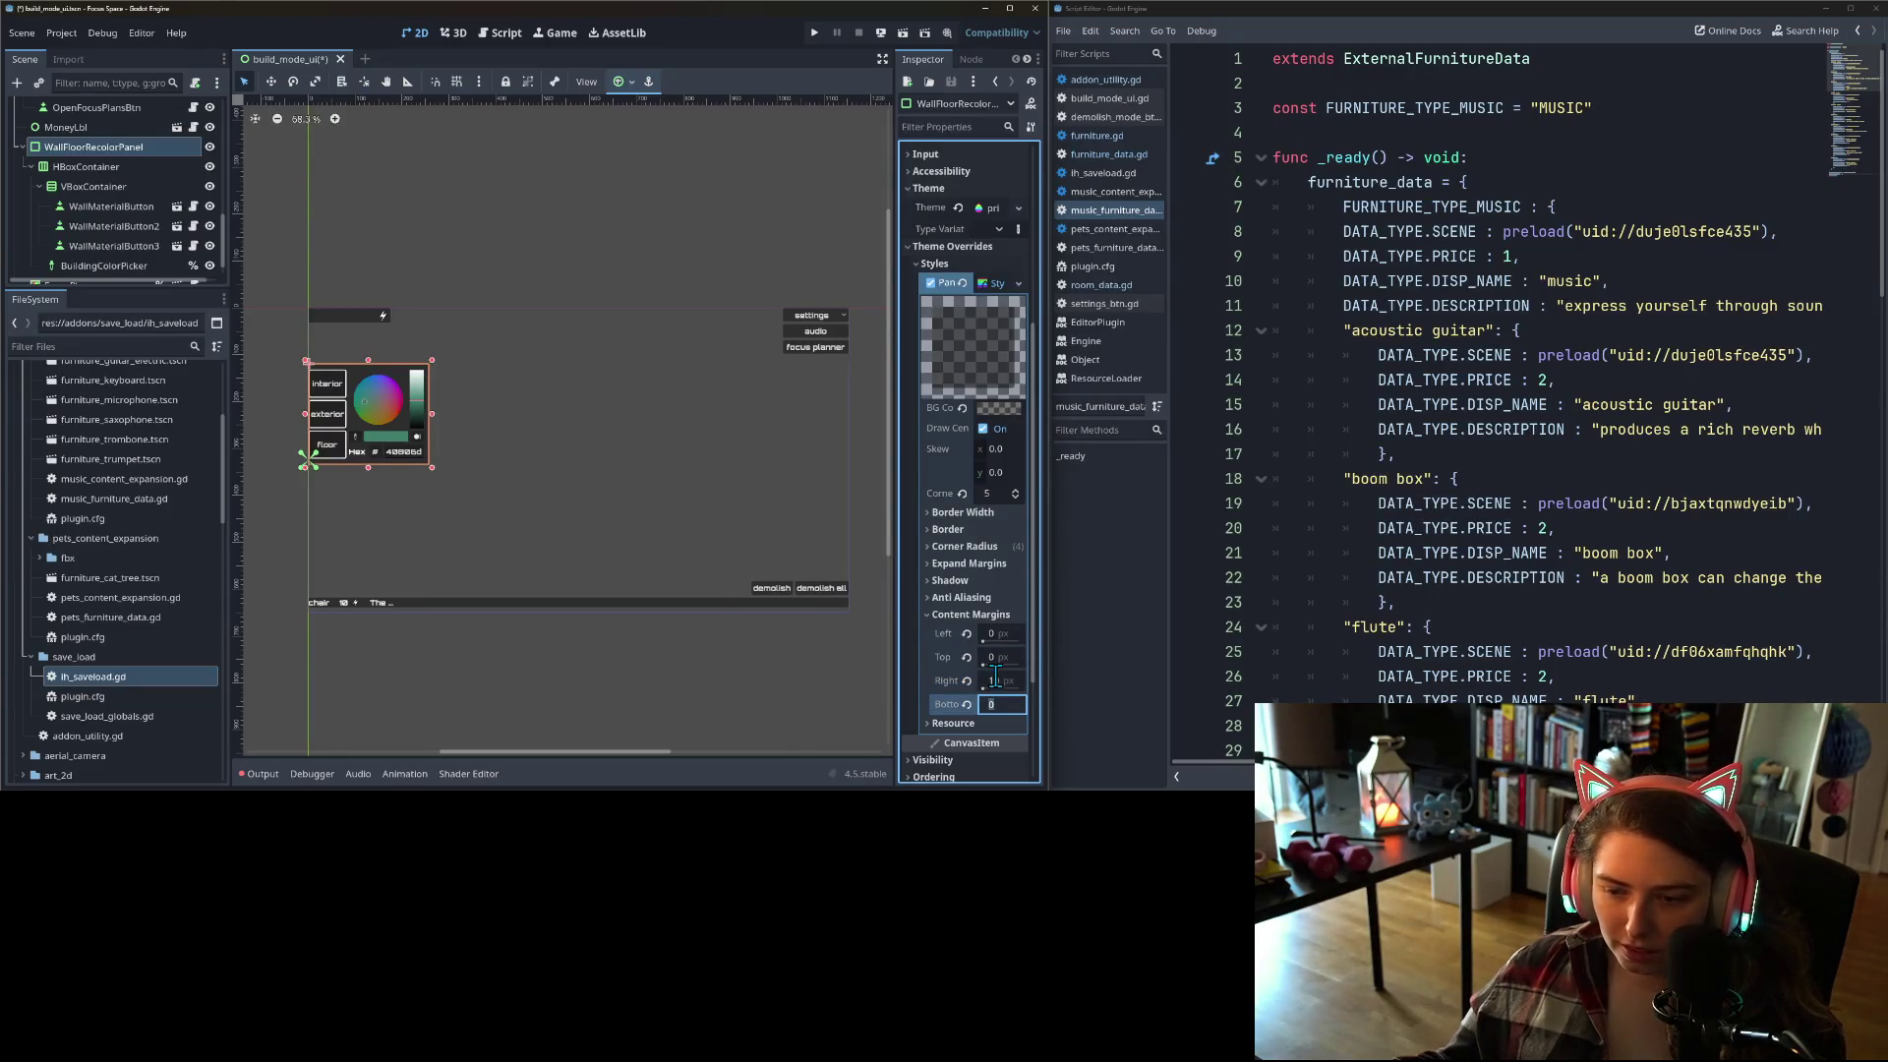
Step: Set the Panel style's top-right corner radius to 10 px
left_click(962, 546)
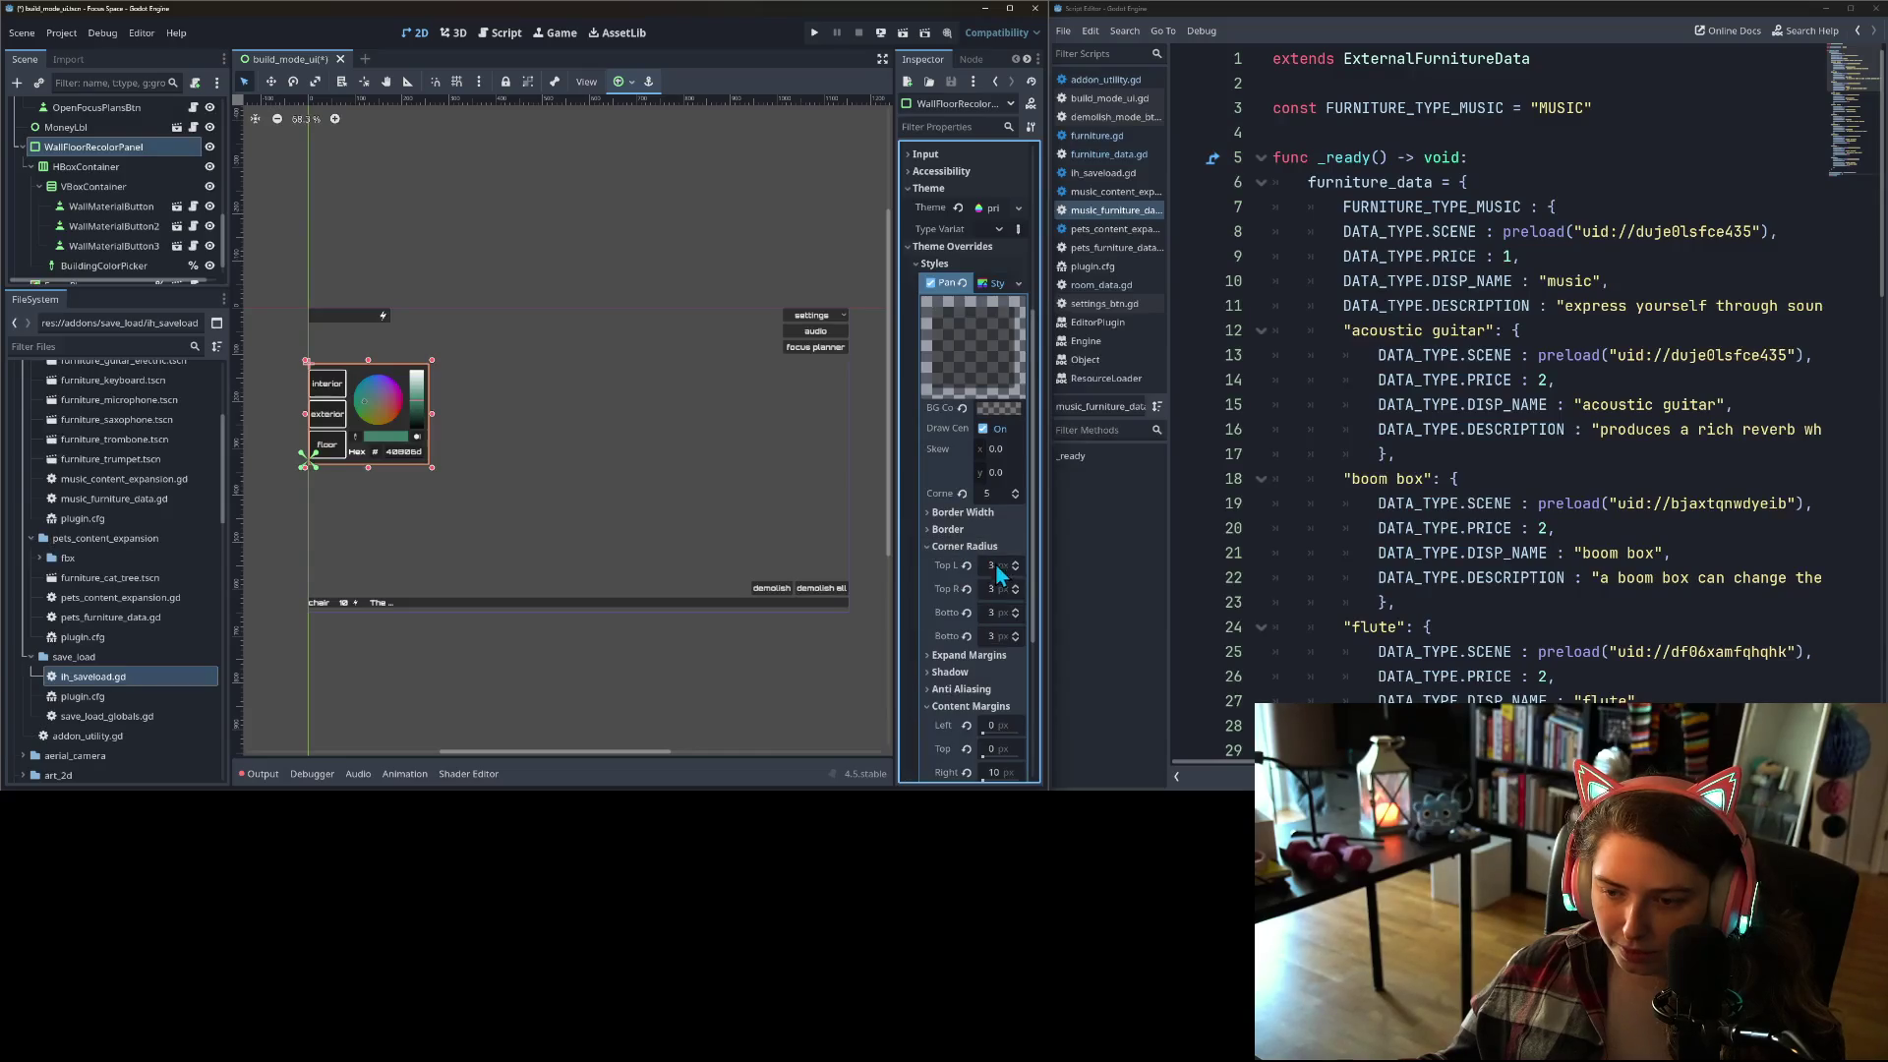
left_click(991, 565)
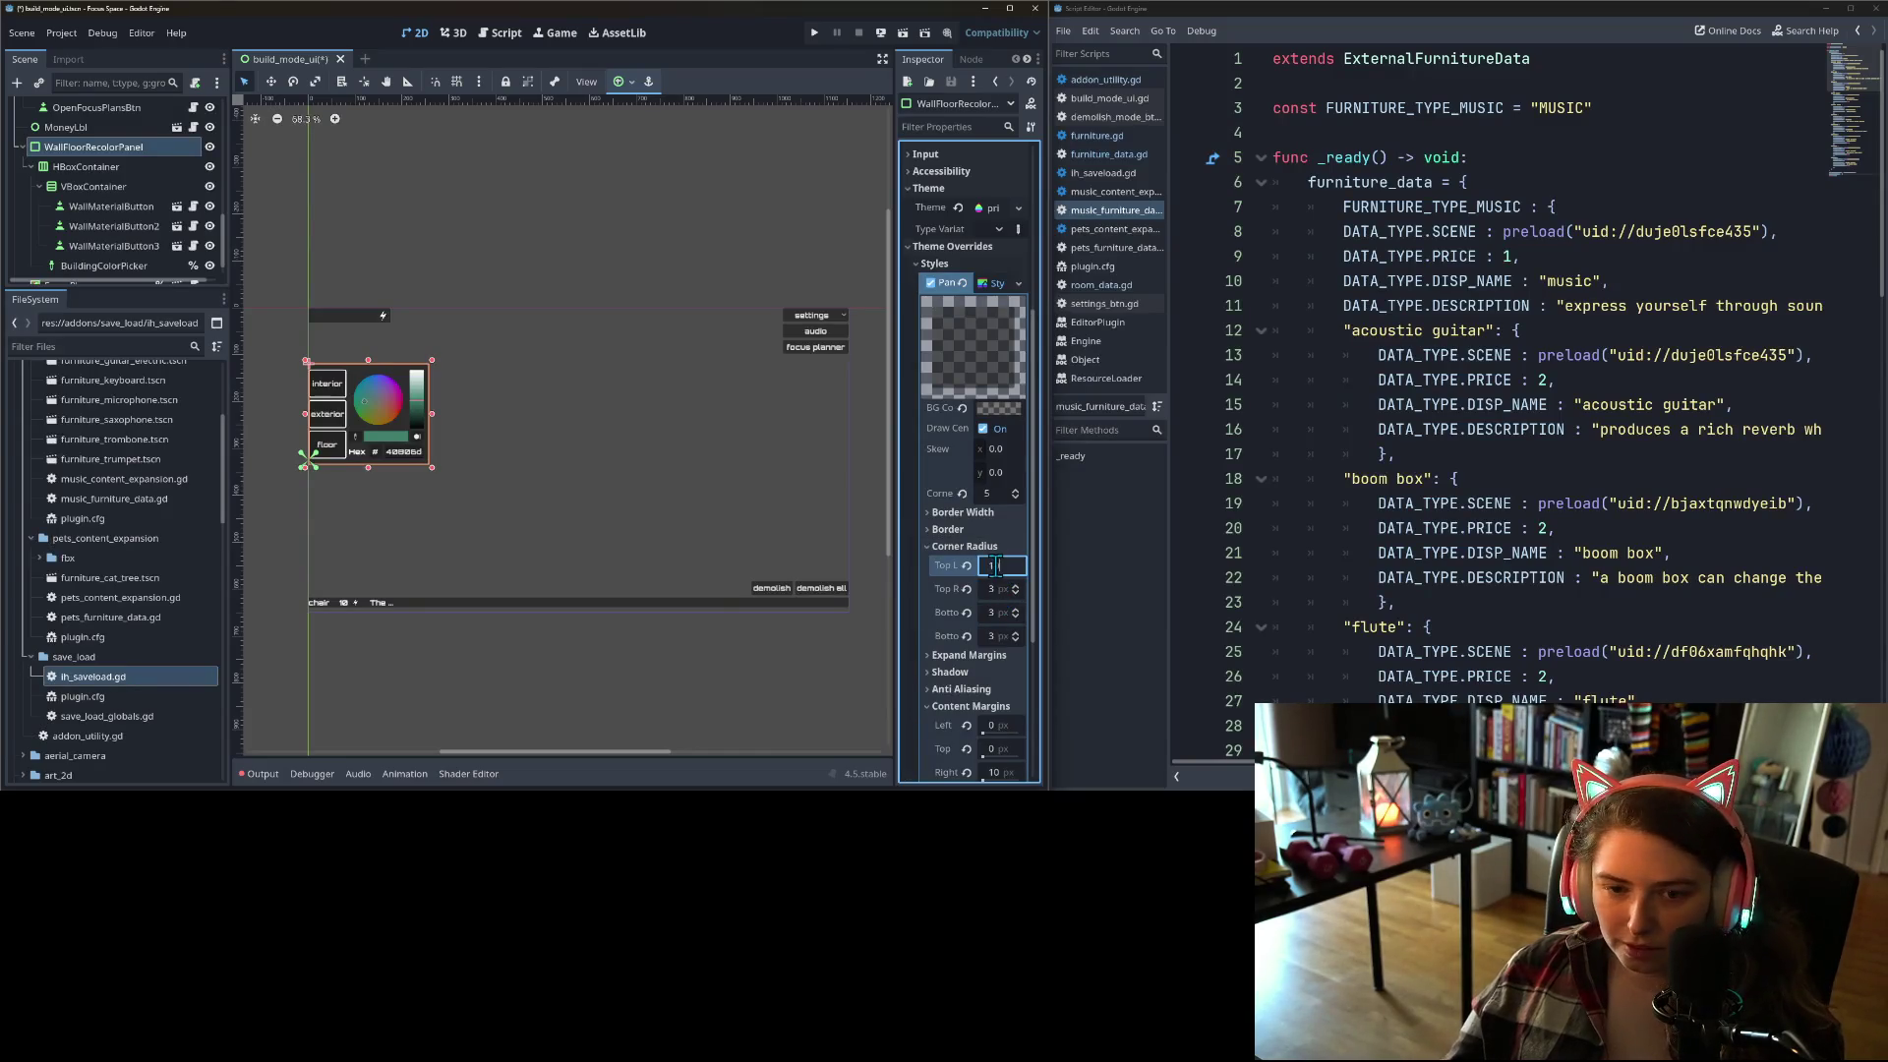
key("Tab")
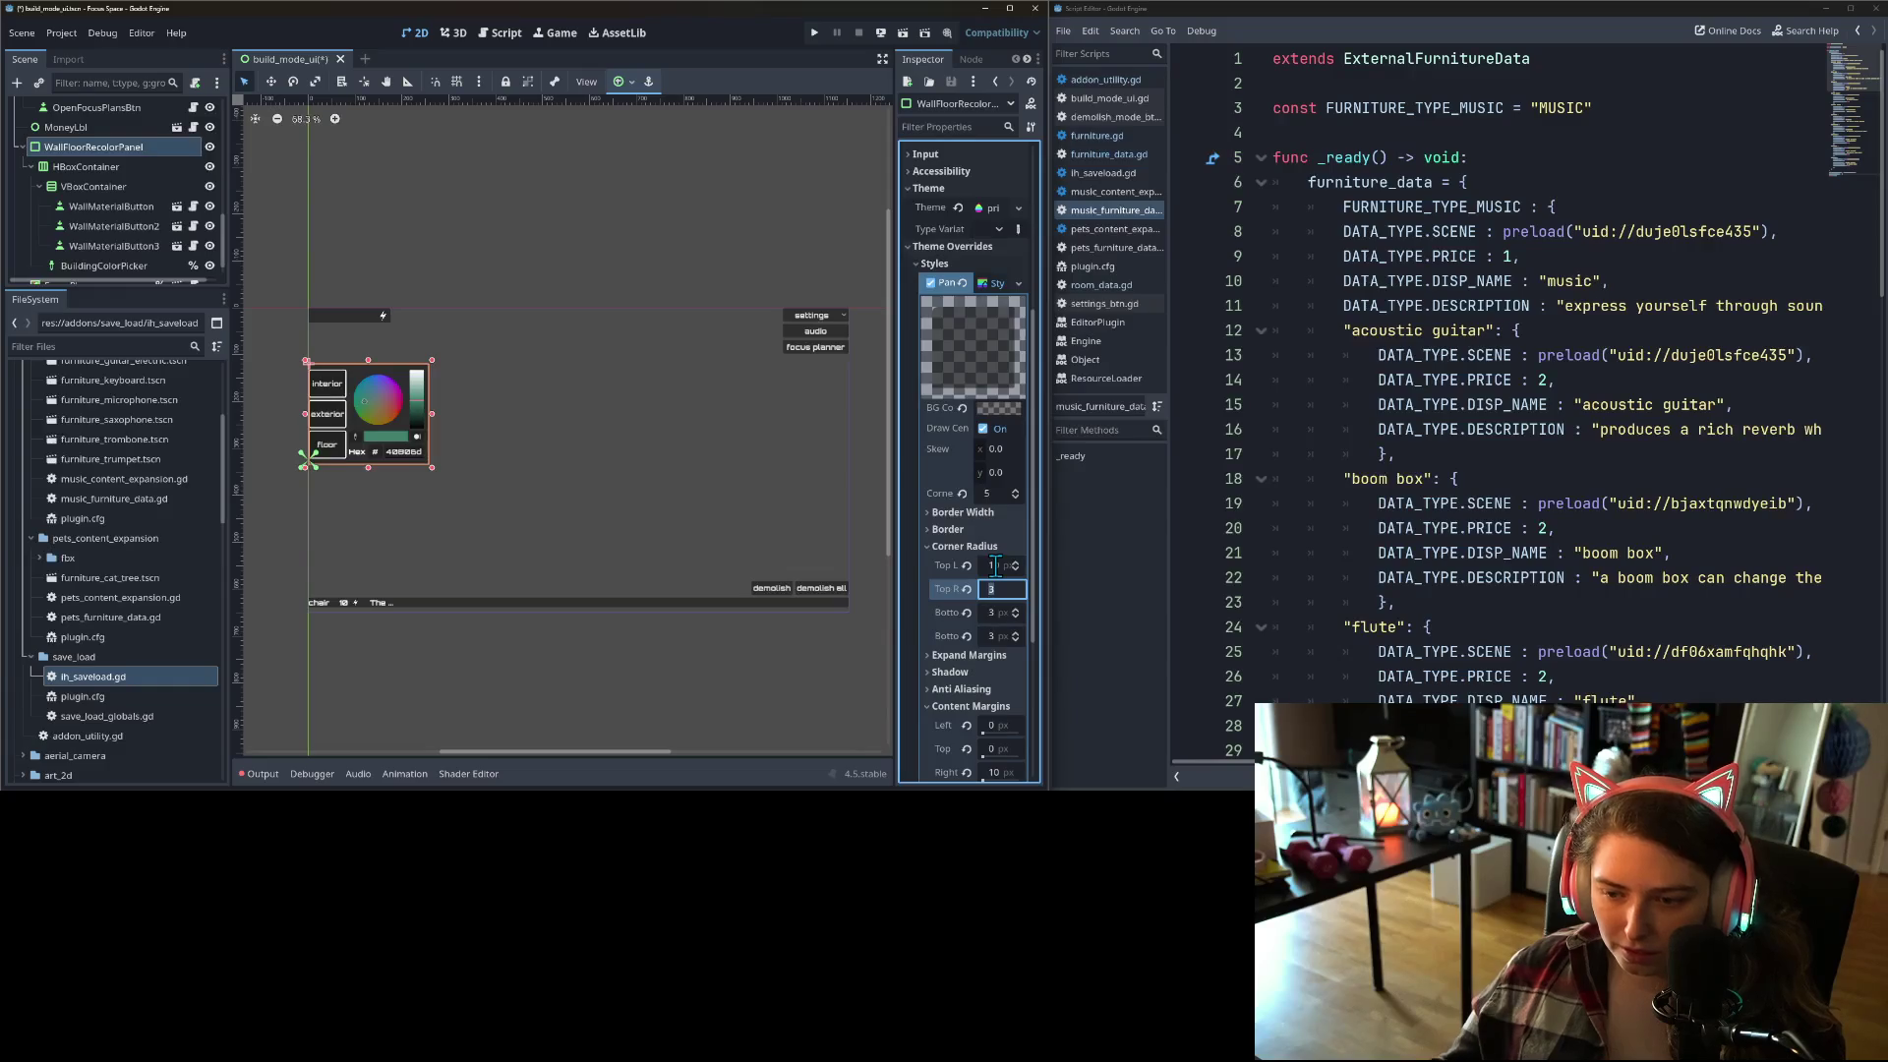
left_click(993, 565)
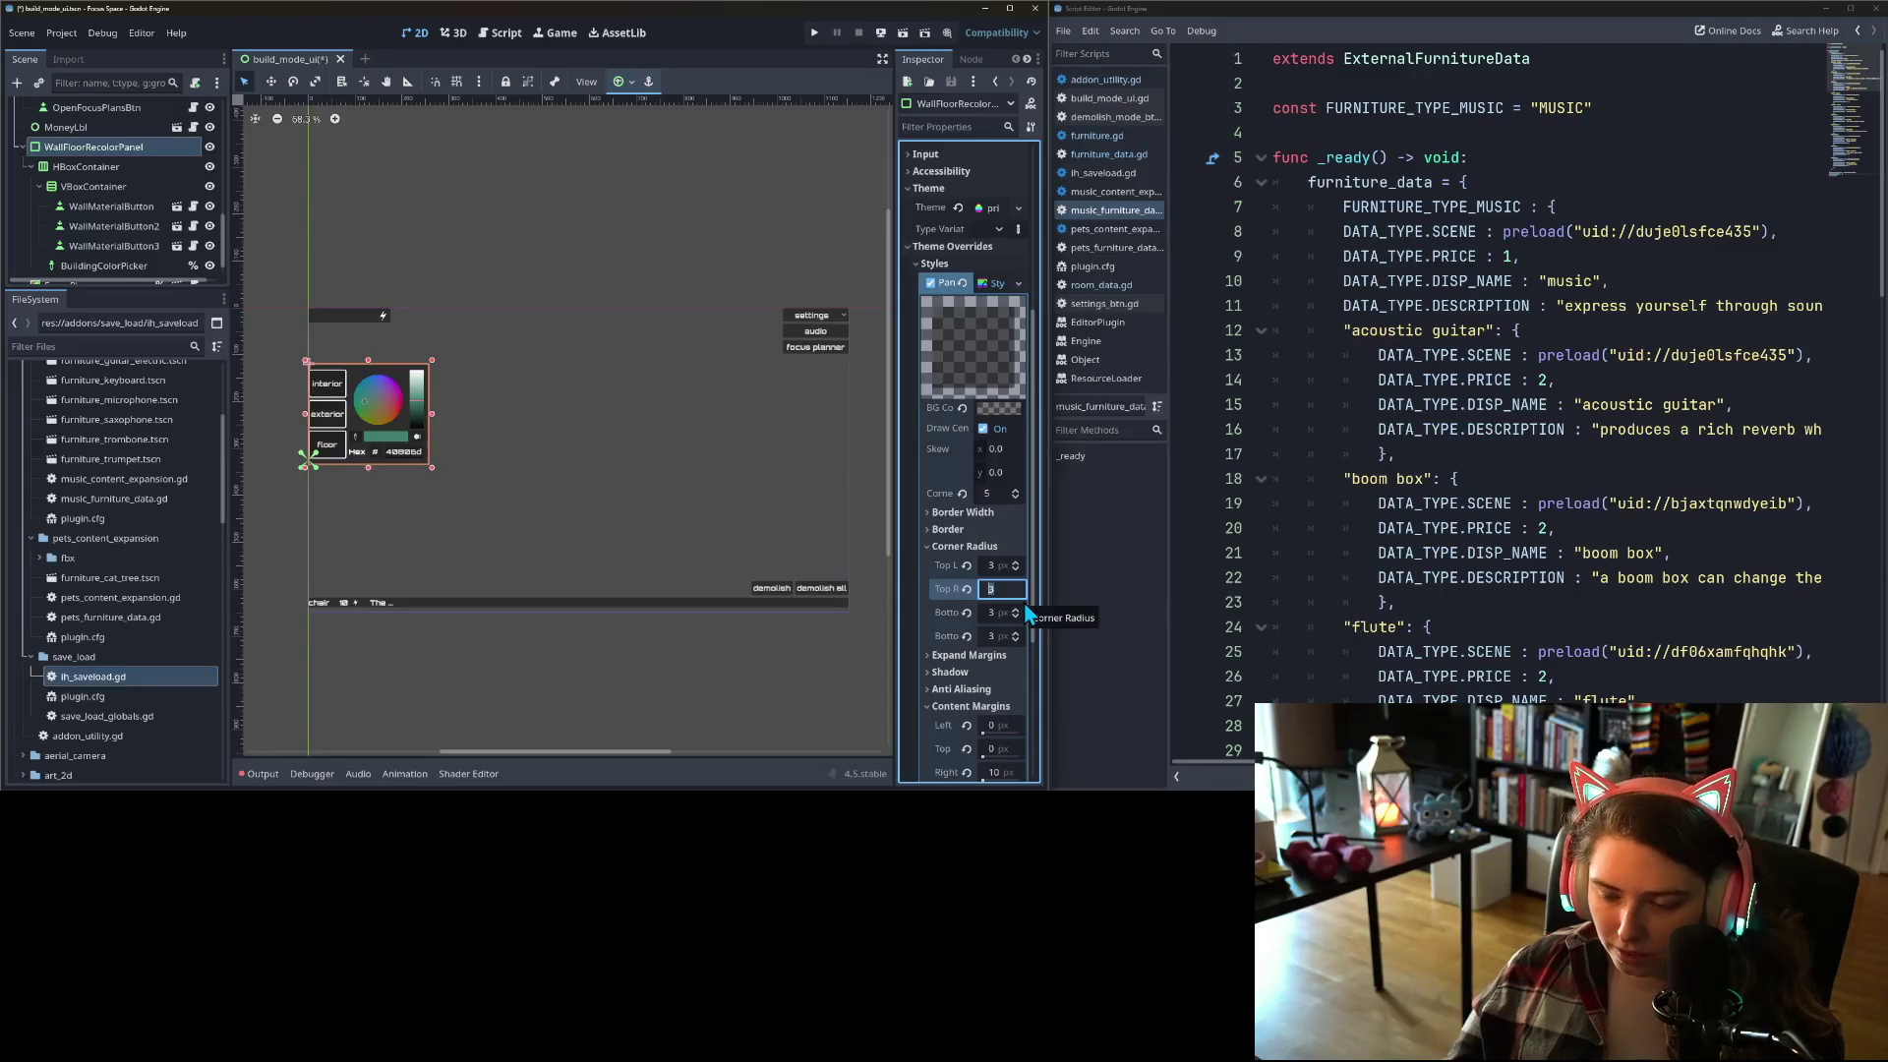
type("10")
key("Tab")
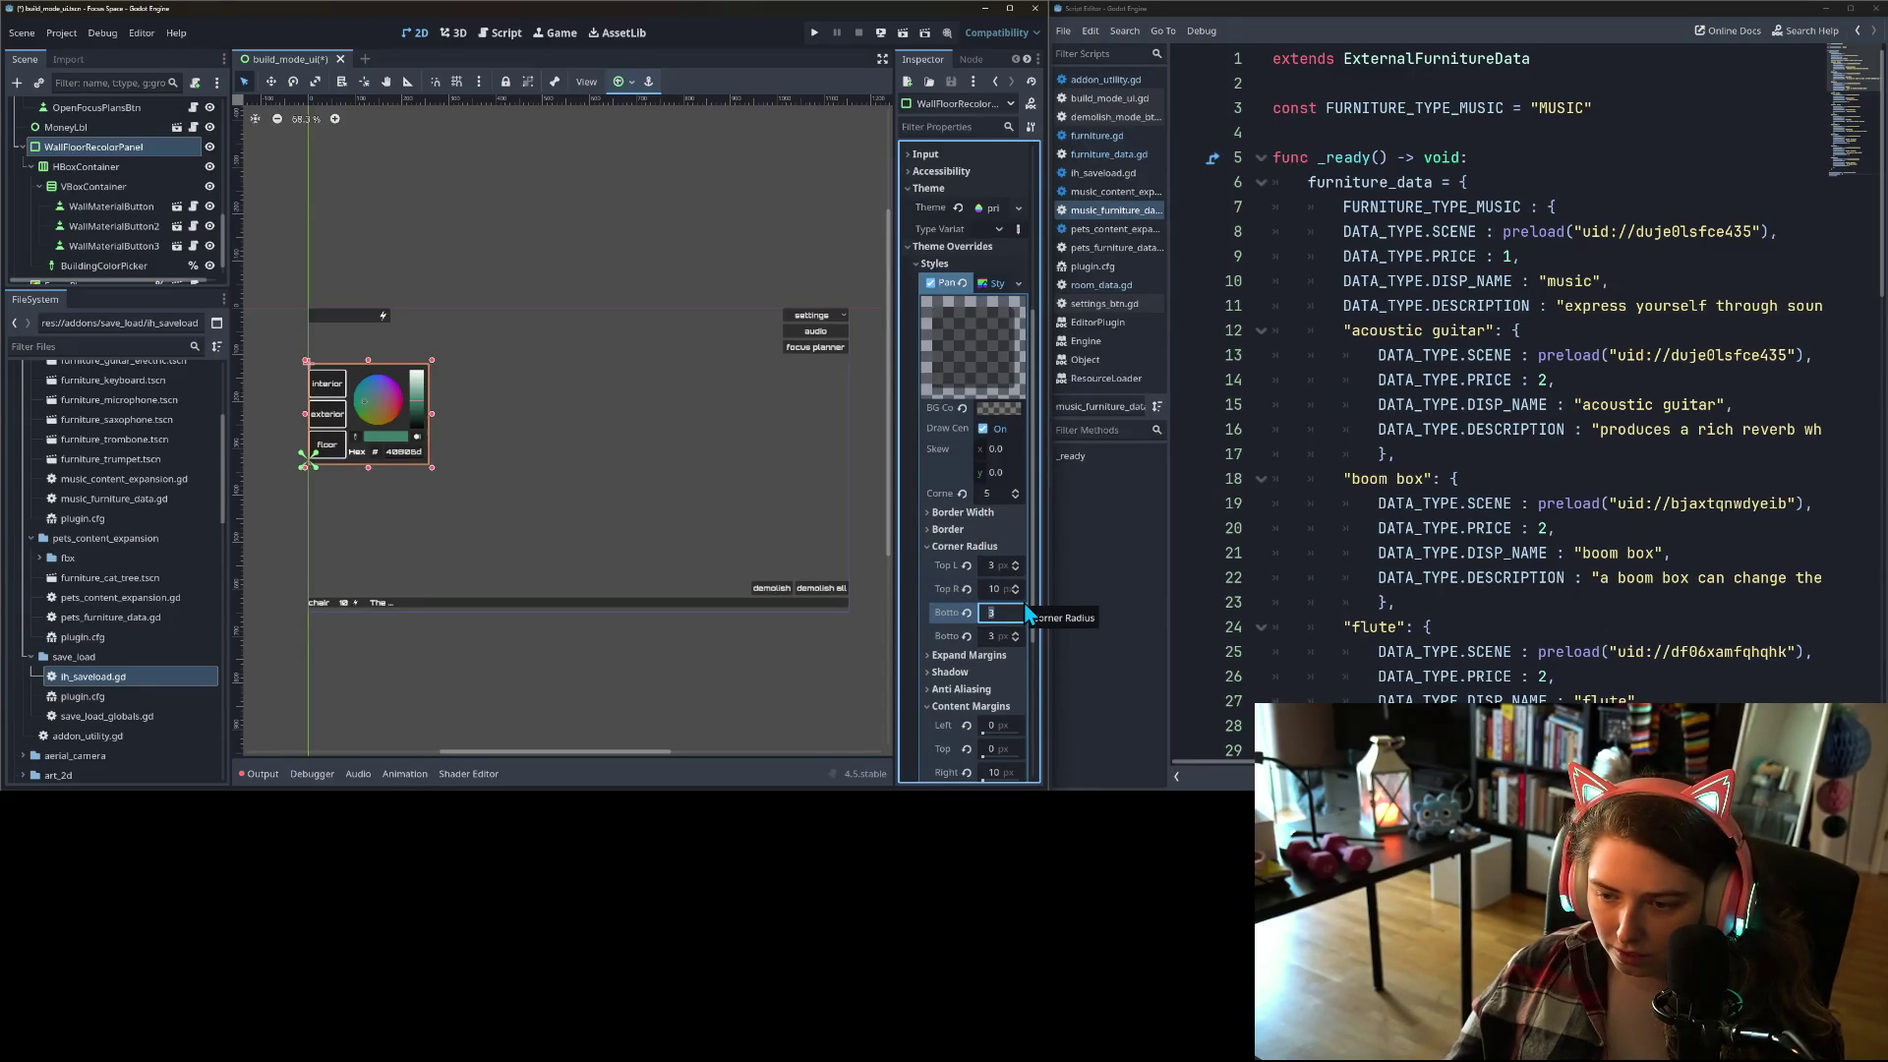
left_click(622, 556)
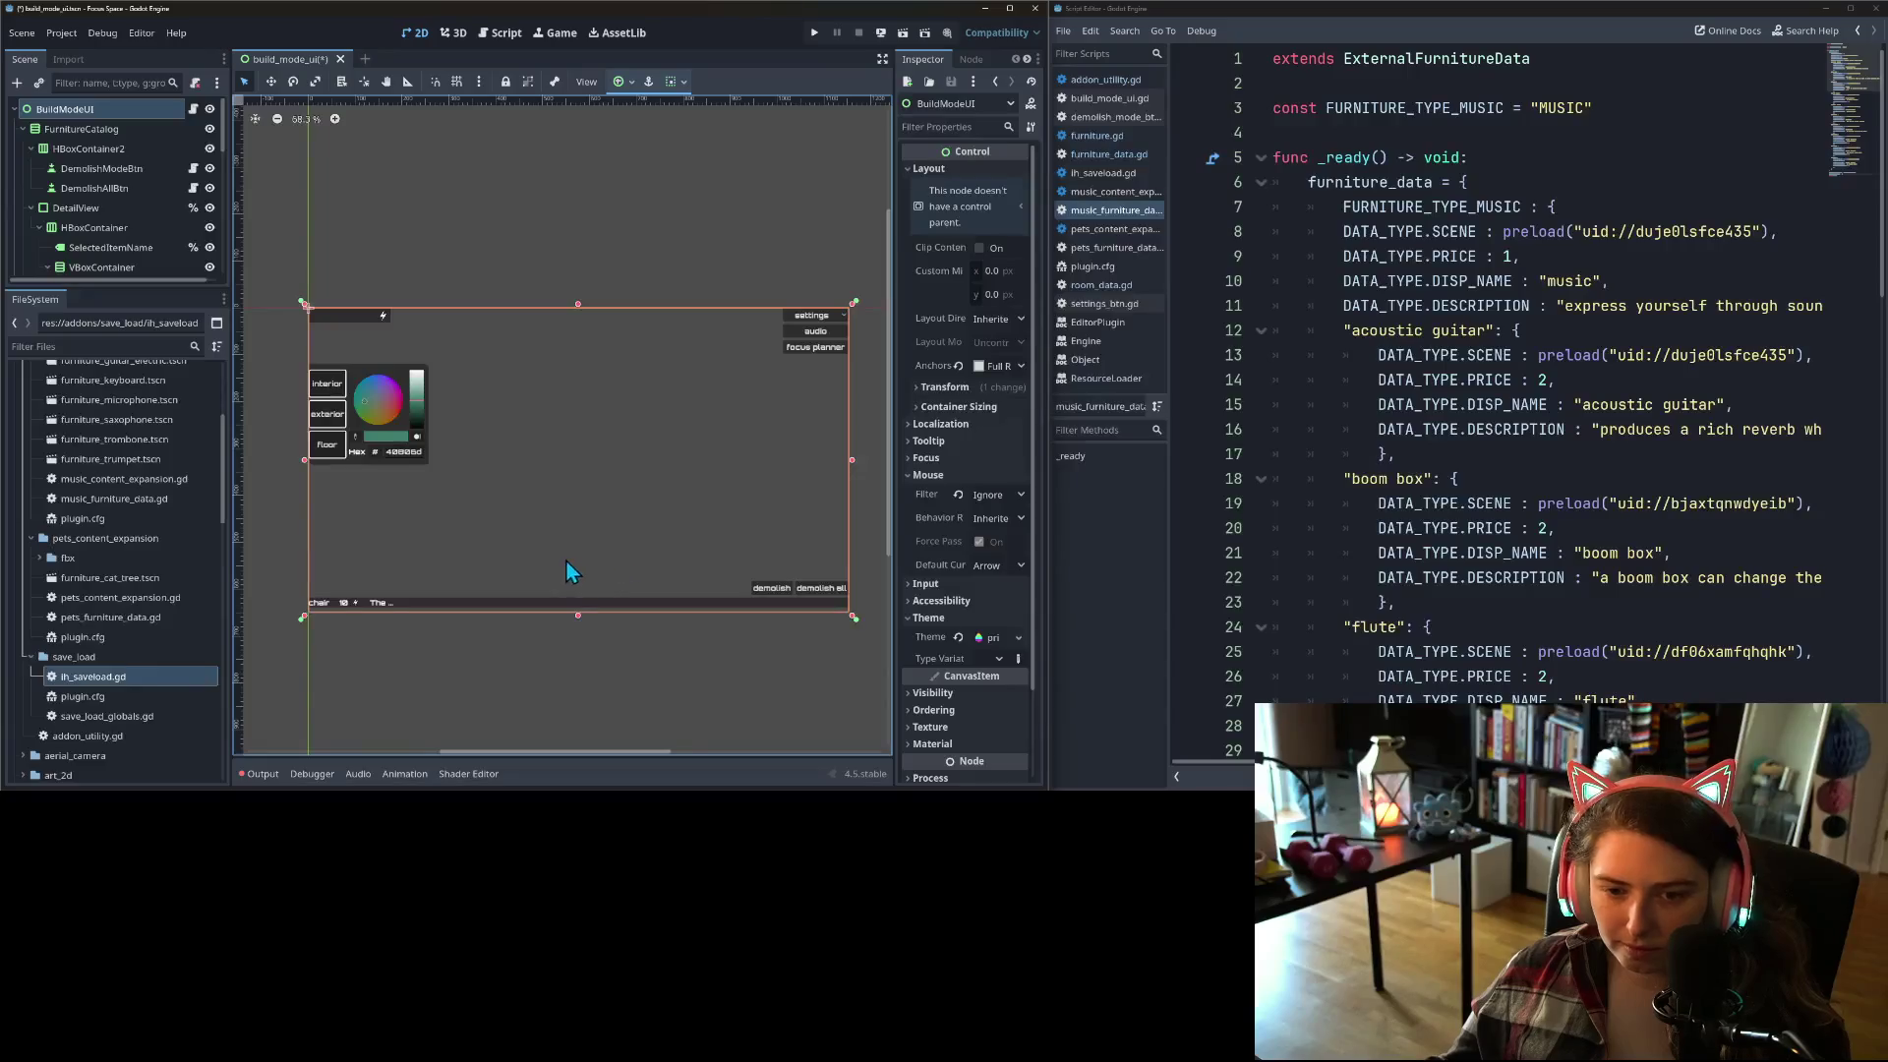
Step: Reselect WallFloorRecolorPanel and set the bottom-left corner radius to 10, rounding all four corners evenly
scroll("up", 3)
left_click_drag(405, 481, 639, 561)
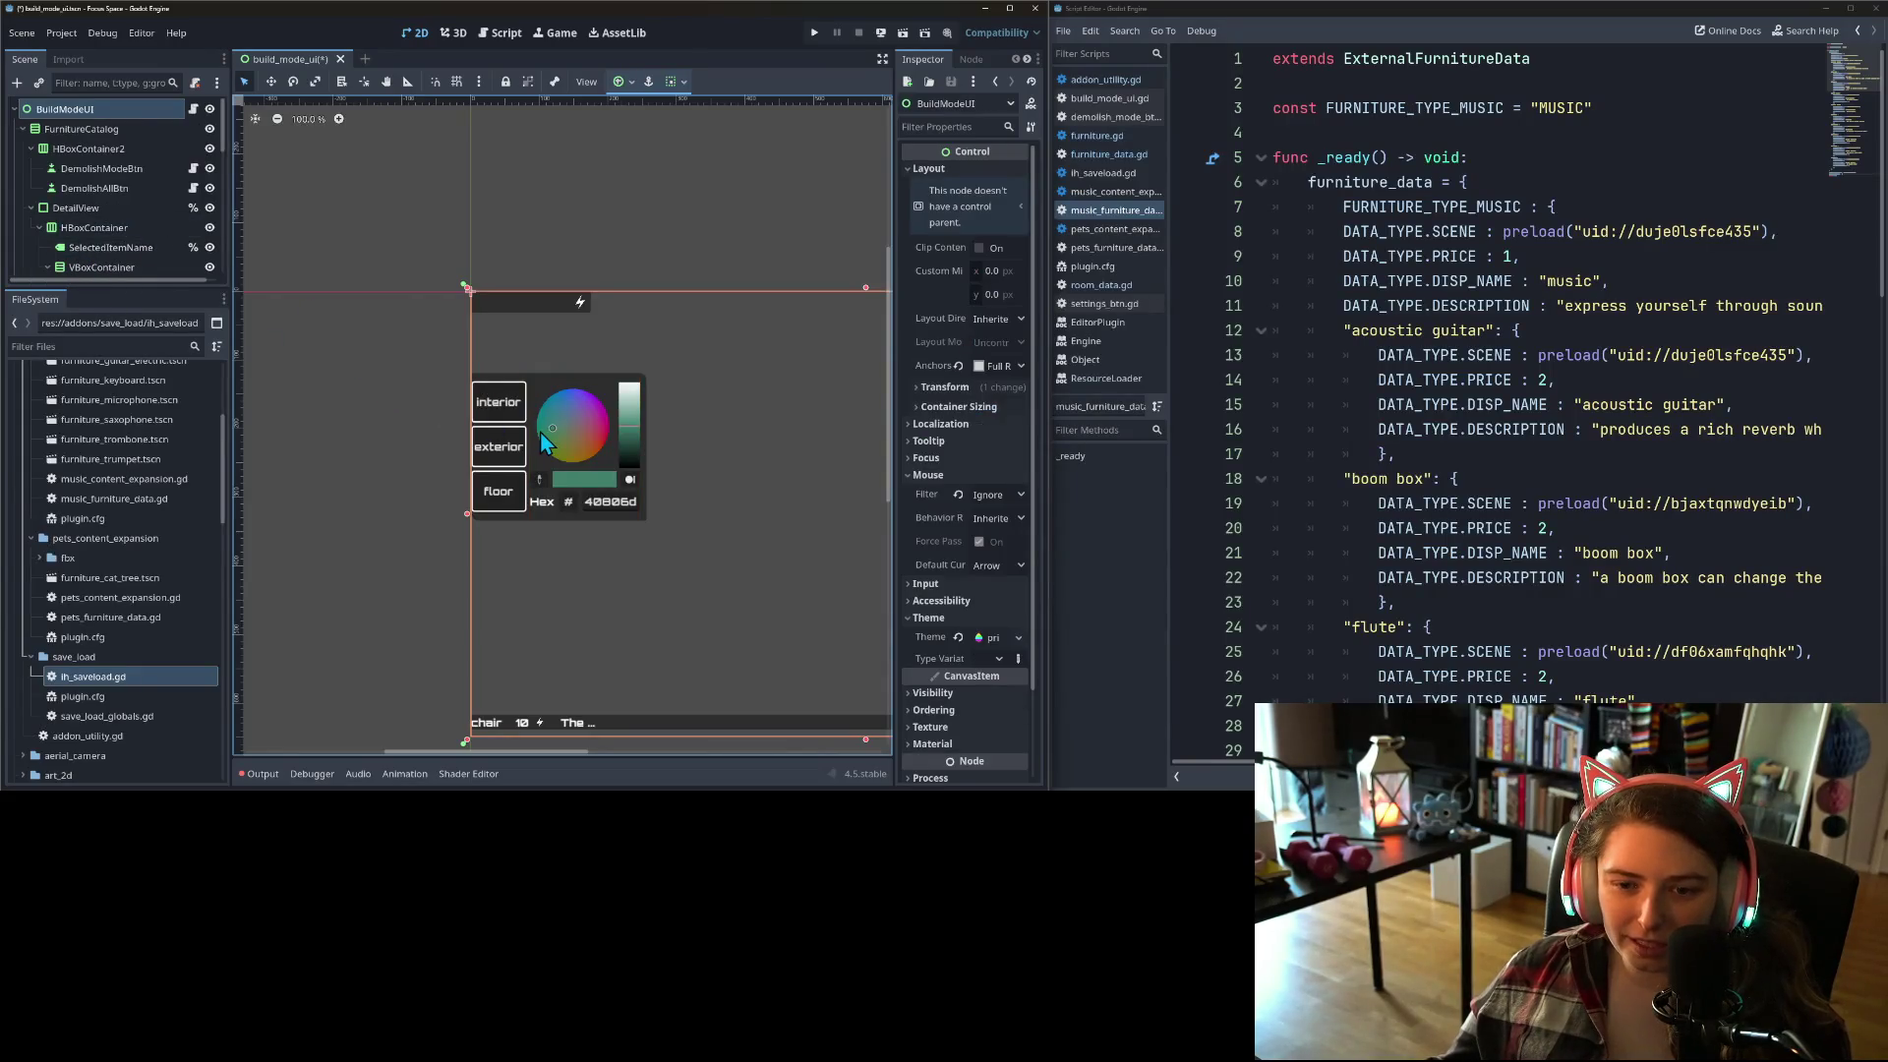
left_click(548, 442)
left_click(59, 150)
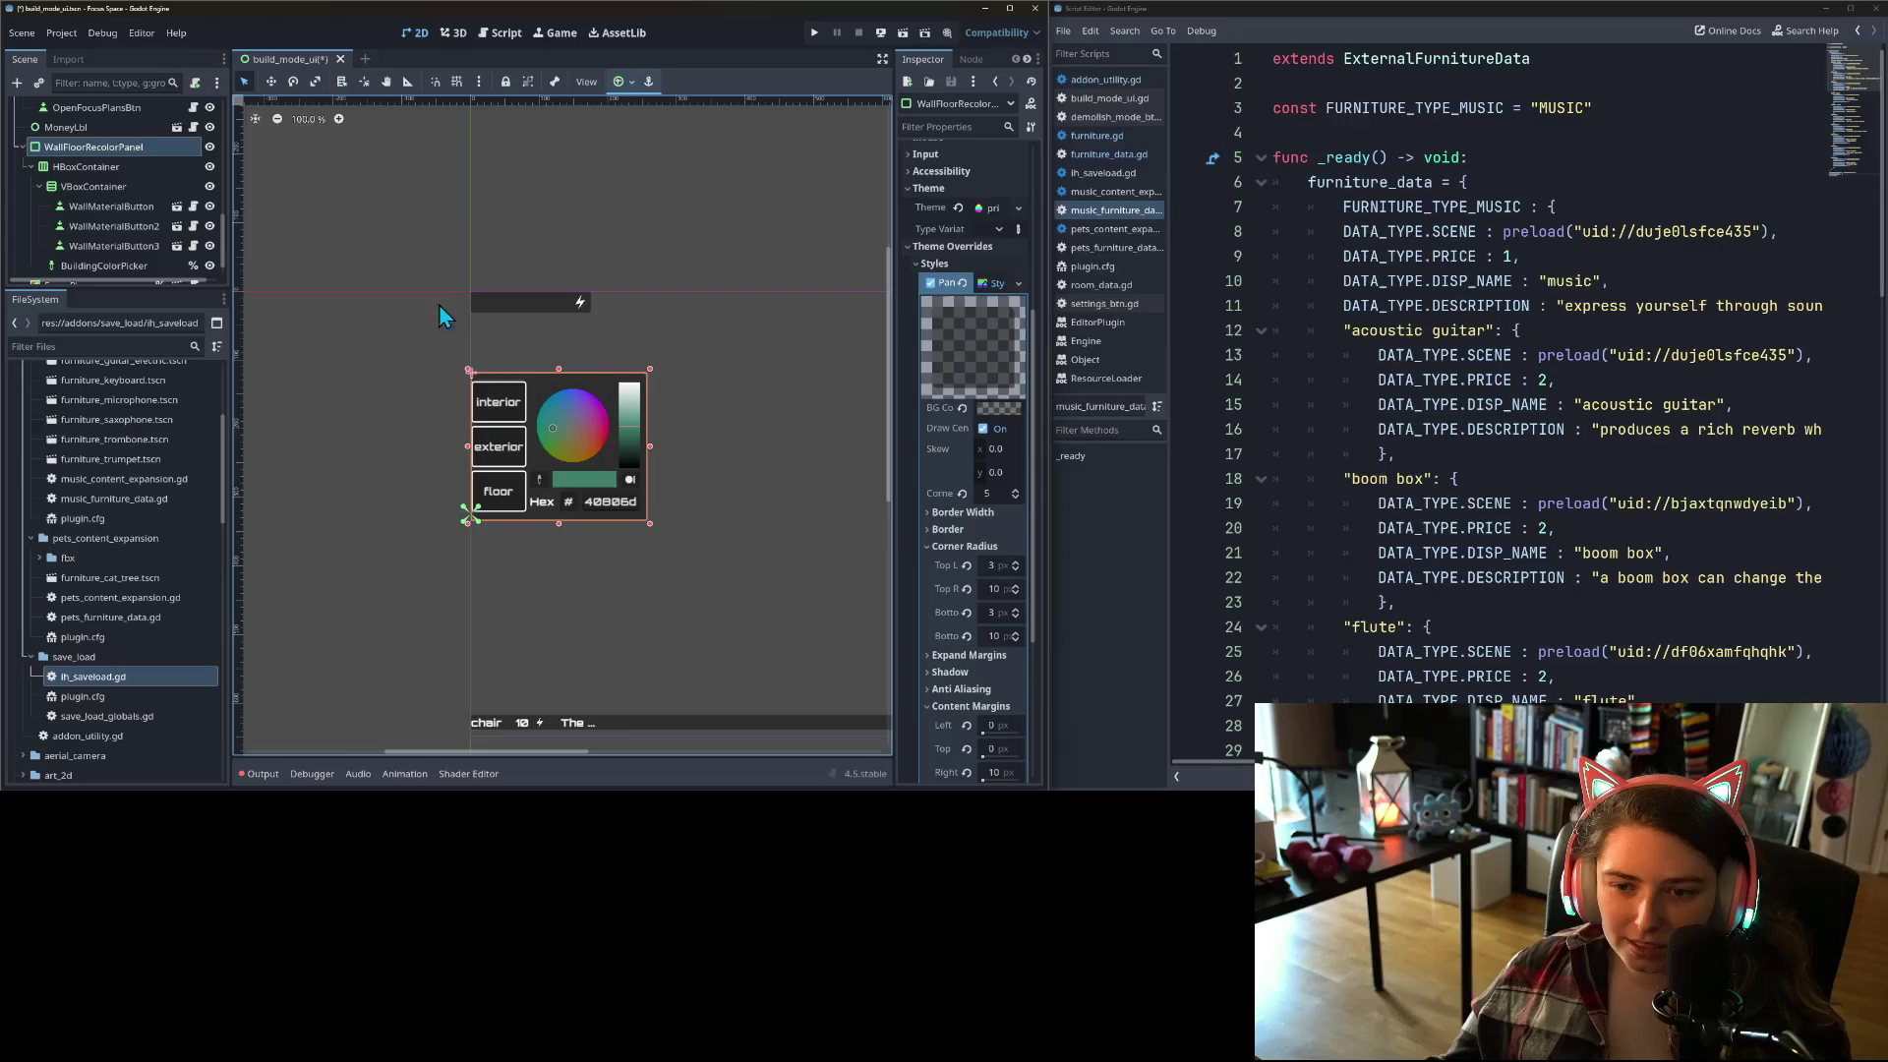
left_click(998, 613)
type("10")
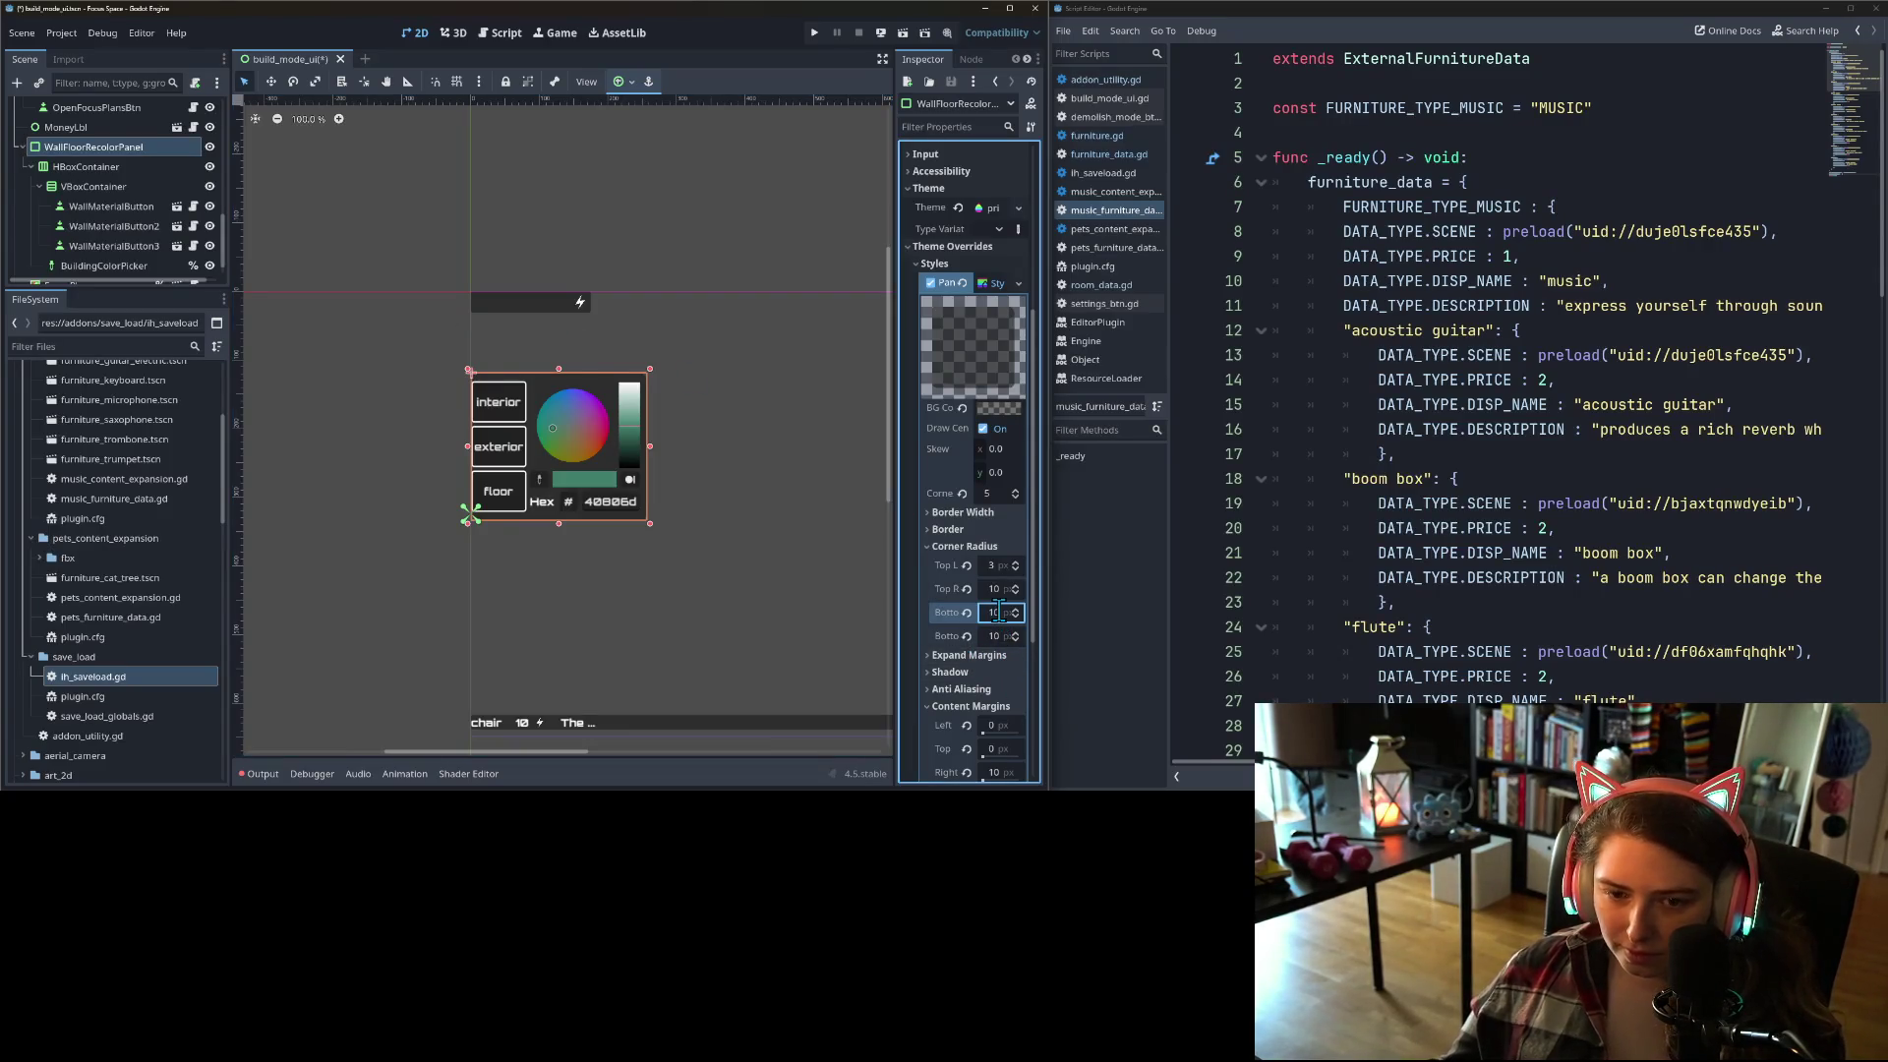
left_click(995, 567)
type("10")
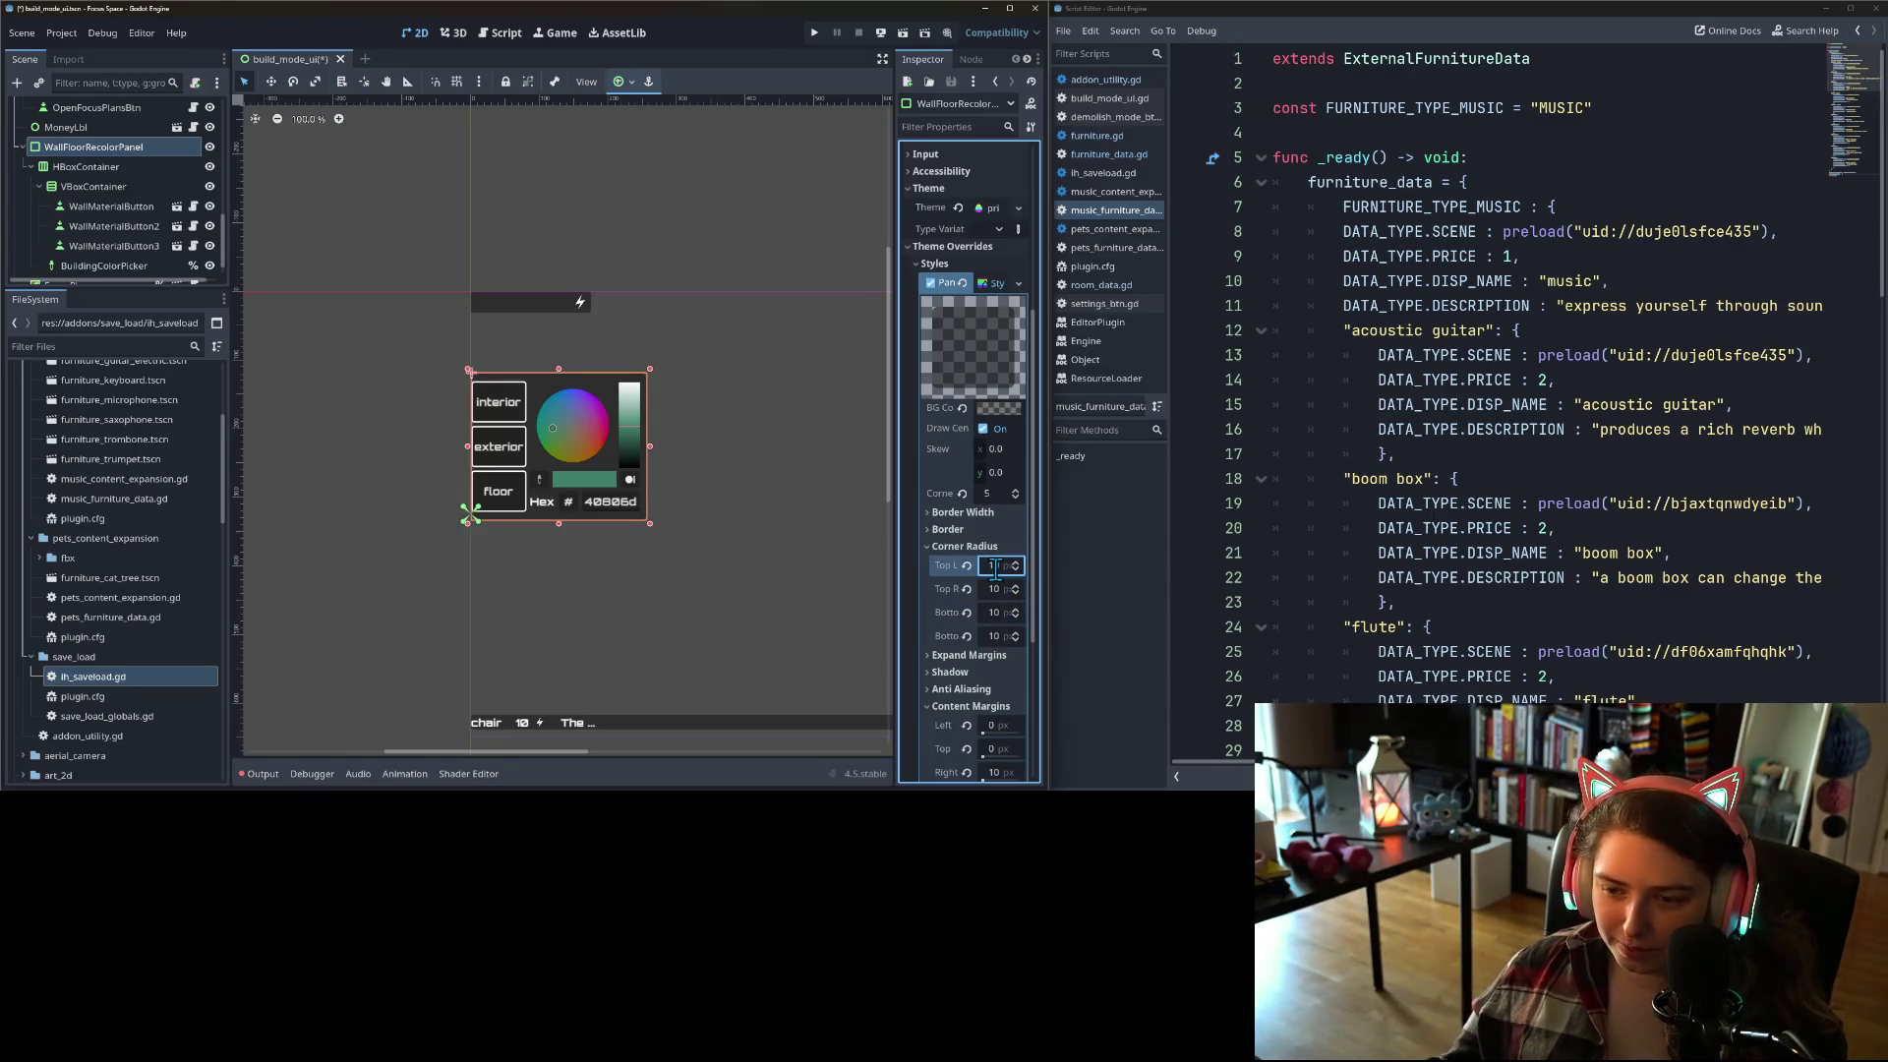
left_click(770, 531)
scroll("down", 3)
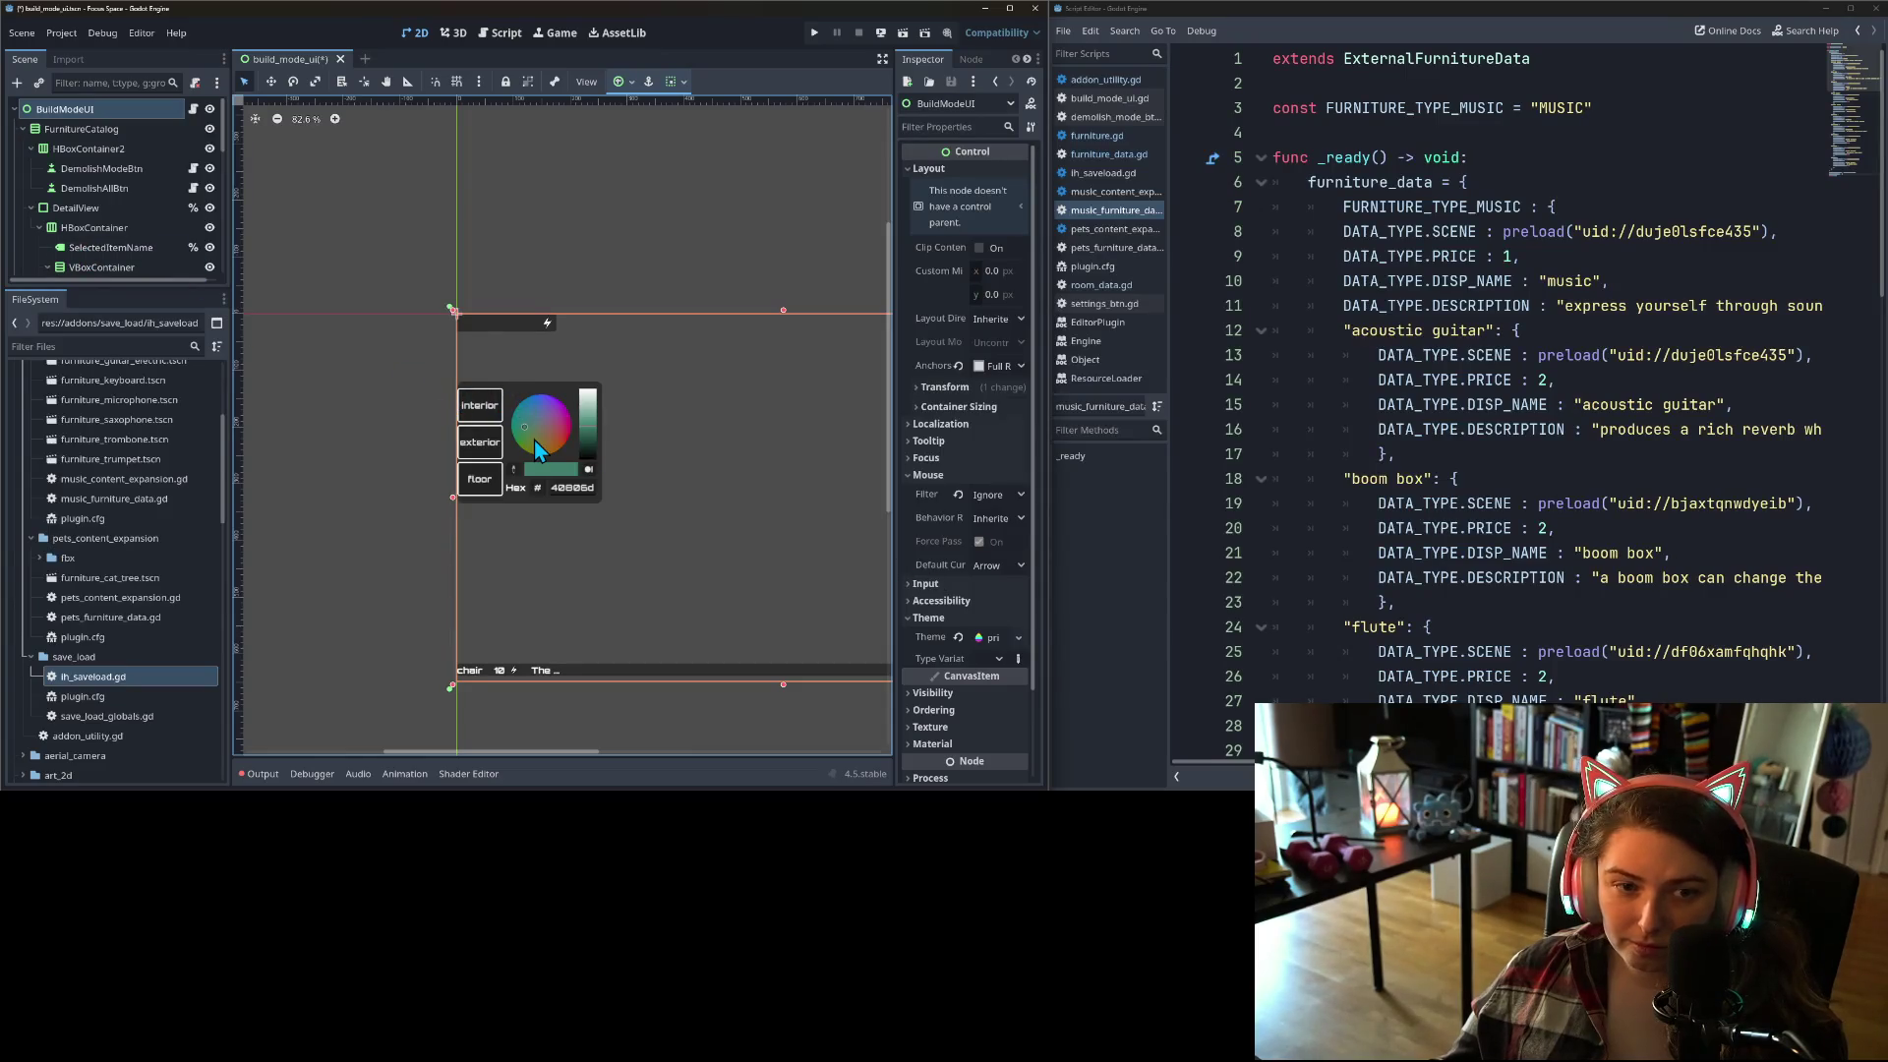
left_click(541, 447)
left_click(93, 147)
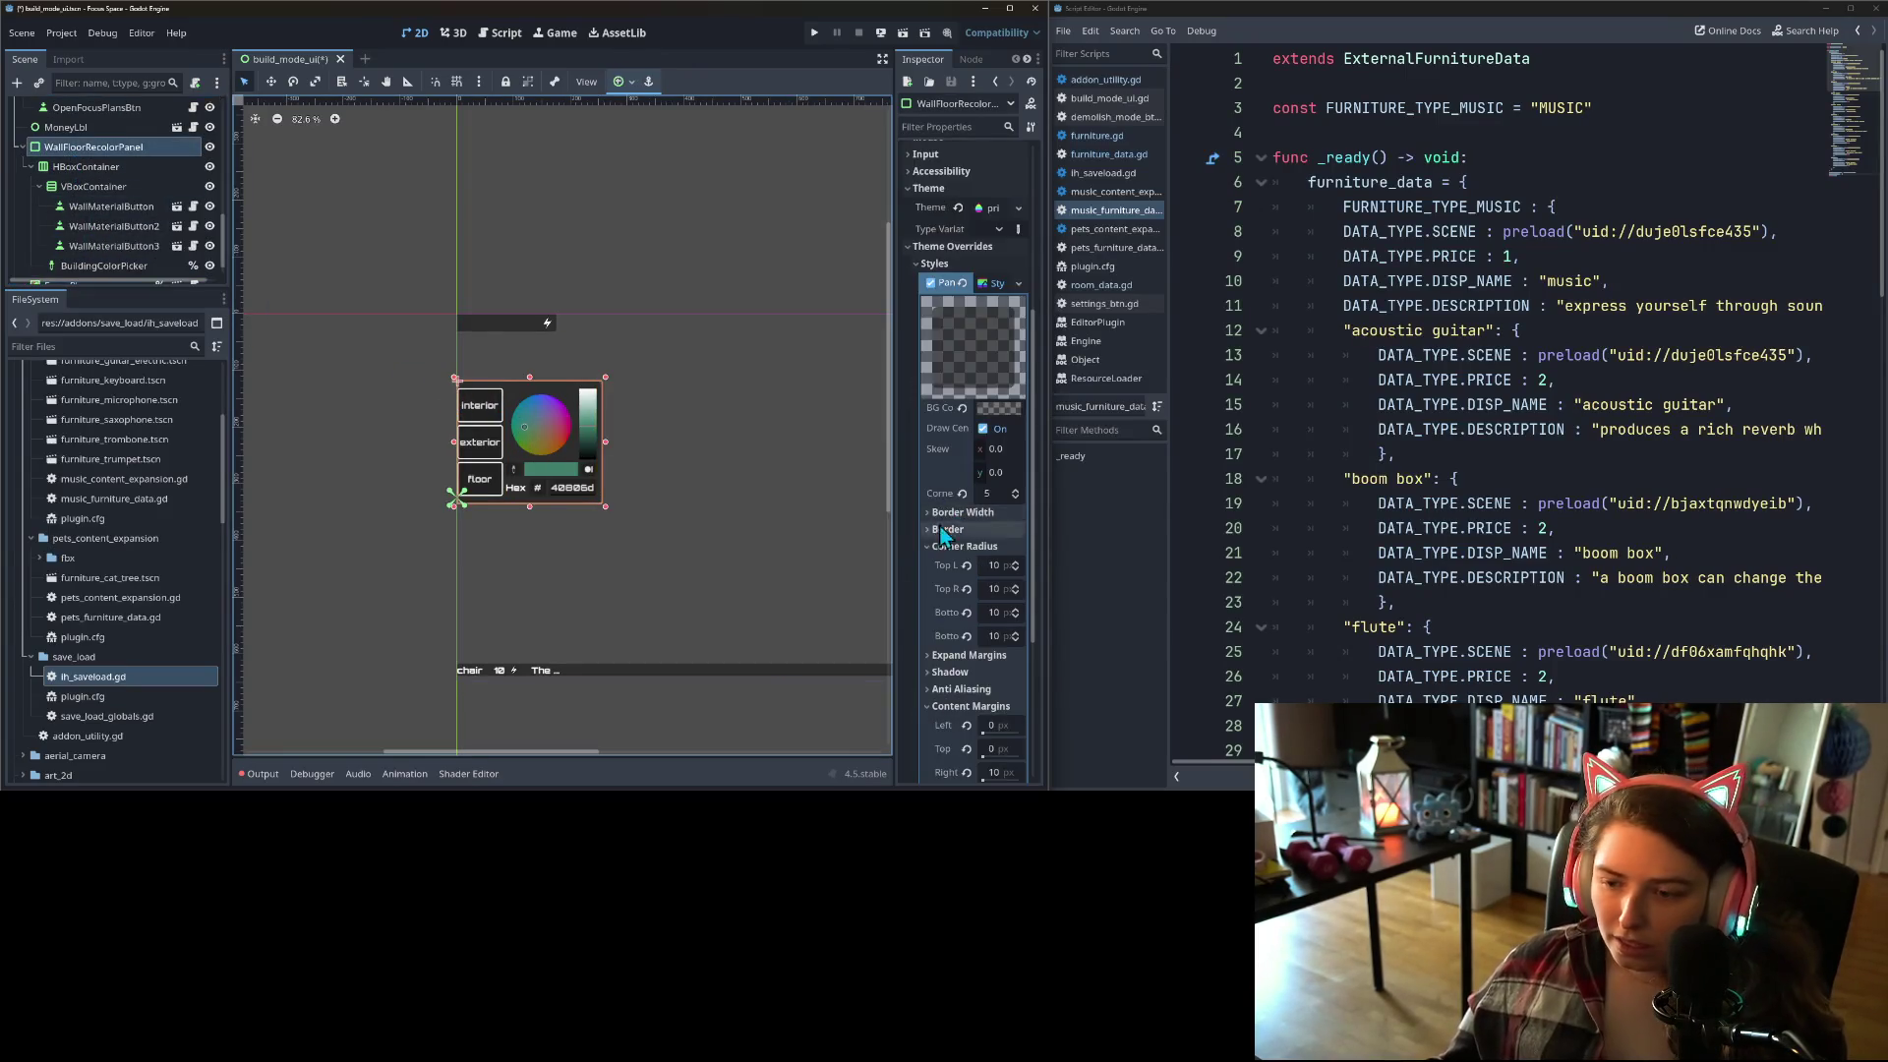
Step: Set content margins to left 10, top 2, bottom 2, then run the game in a maximized window
scroll("down", 3)
left_click(992, 646)
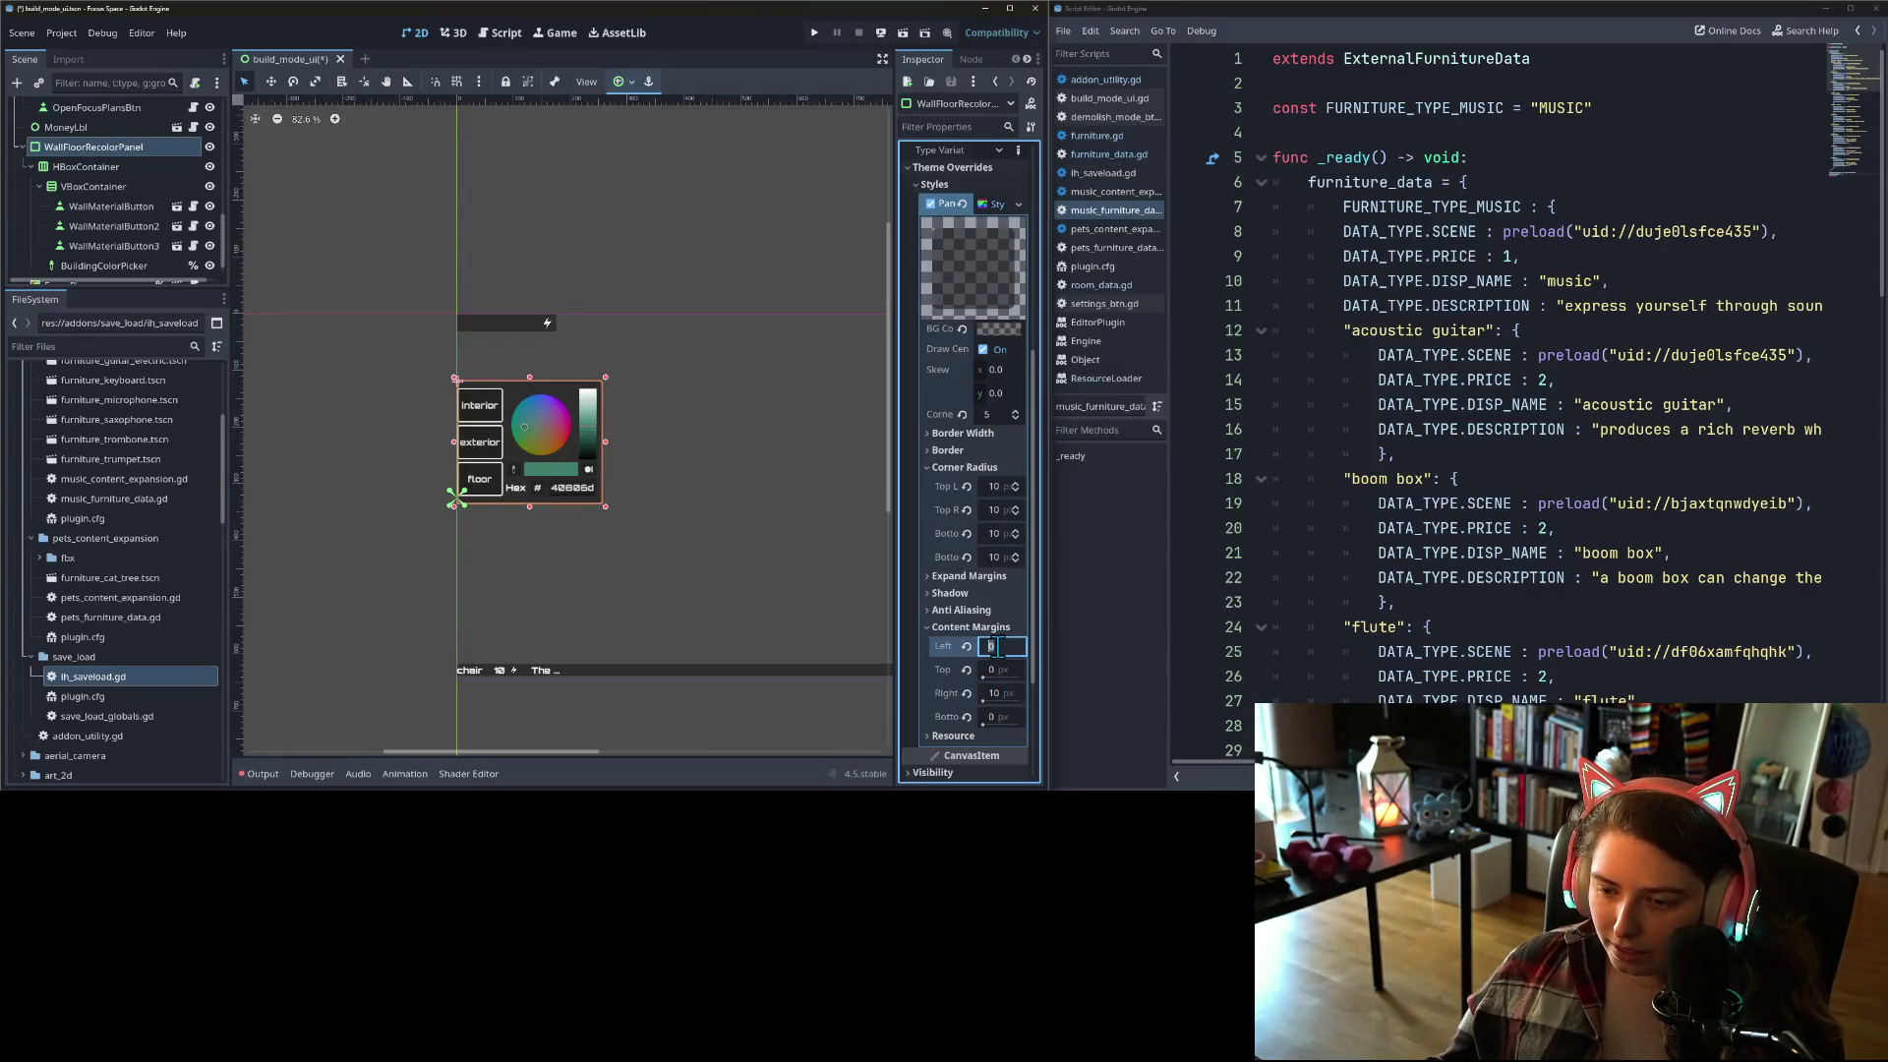
type("10")
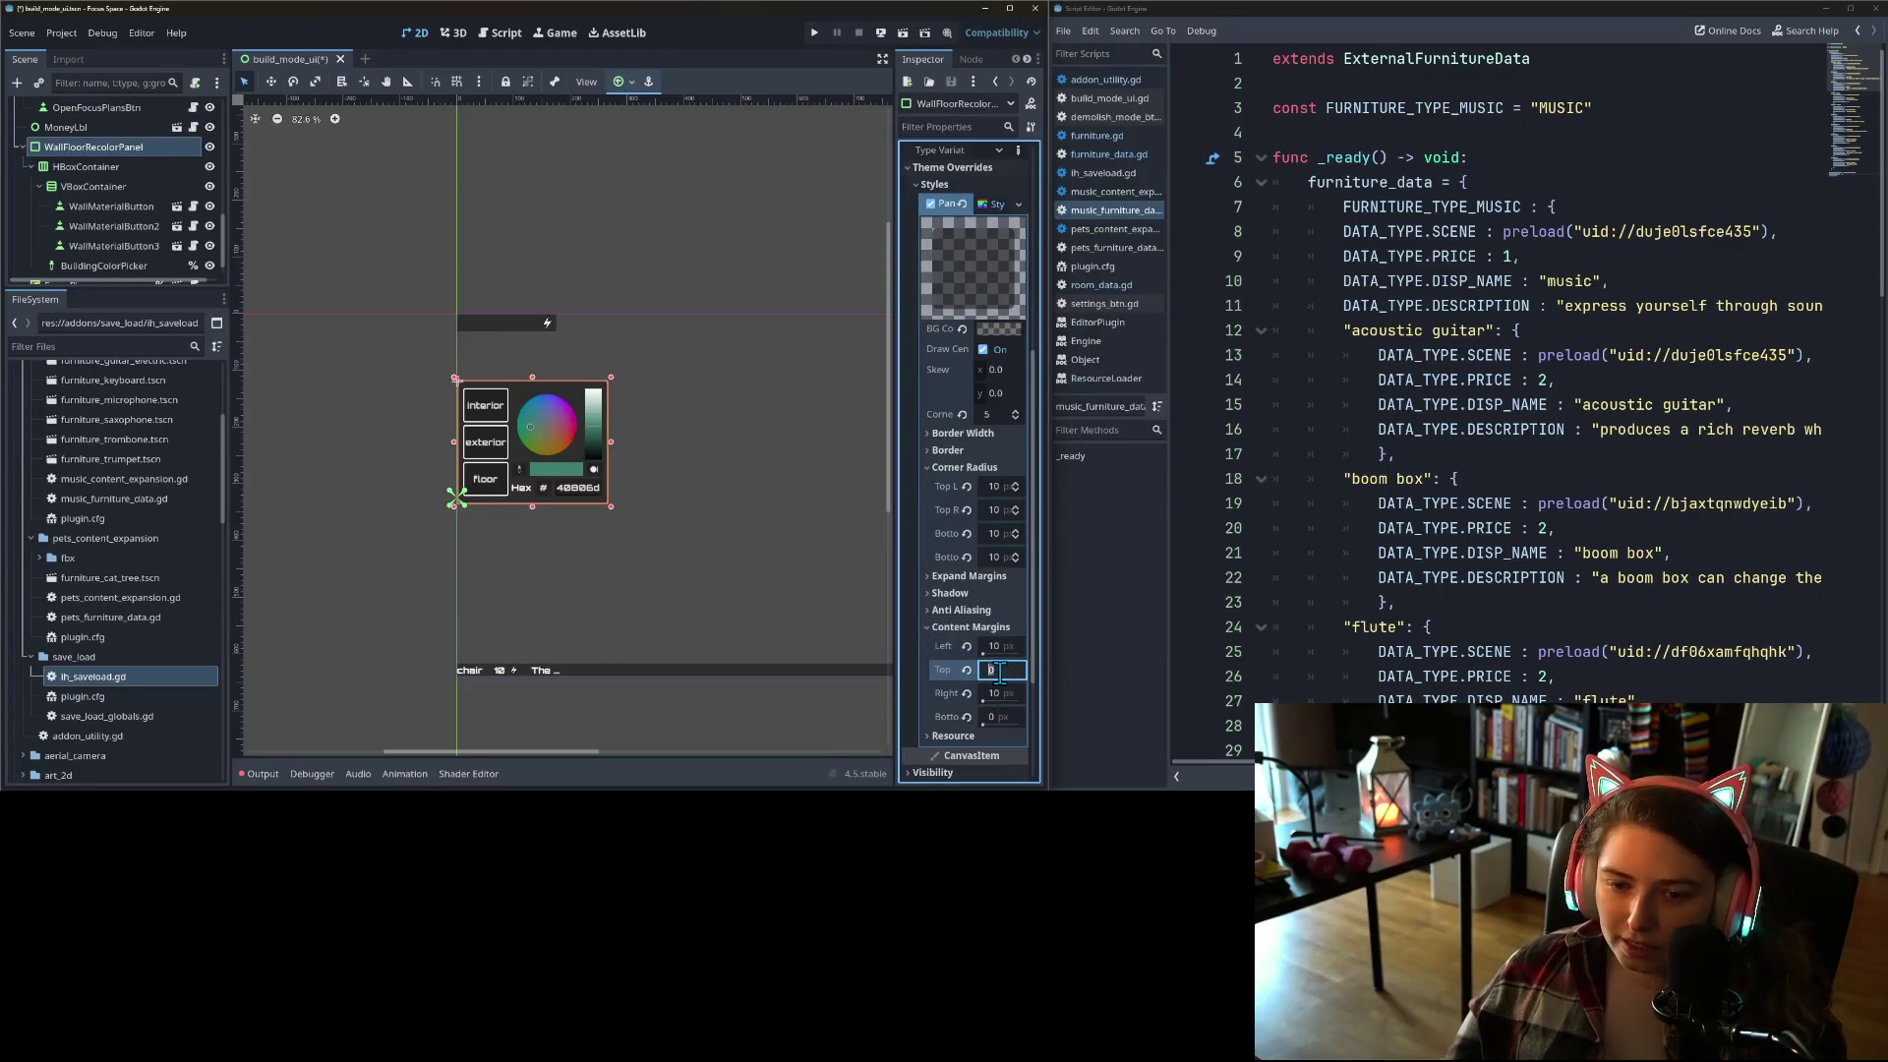
key("Return")
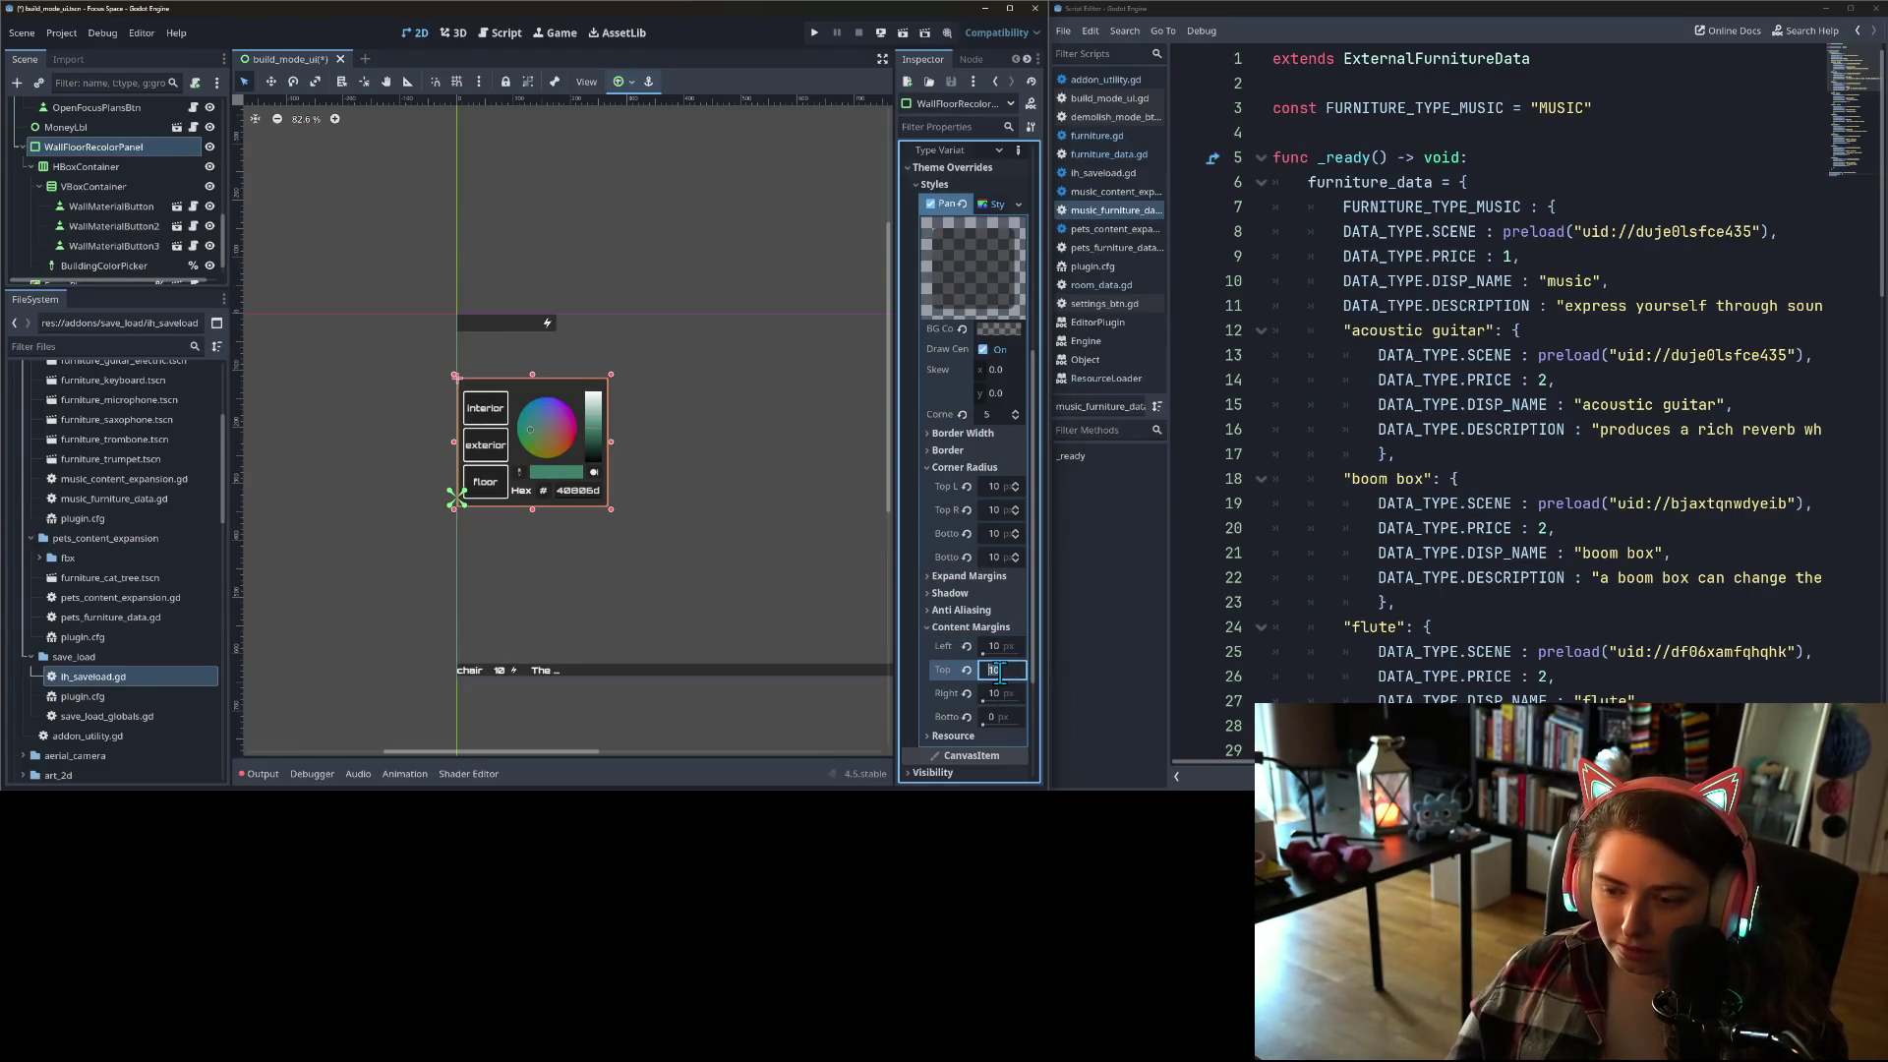
type("2")
left_click(1008, 718)
type("2")
key("Return")
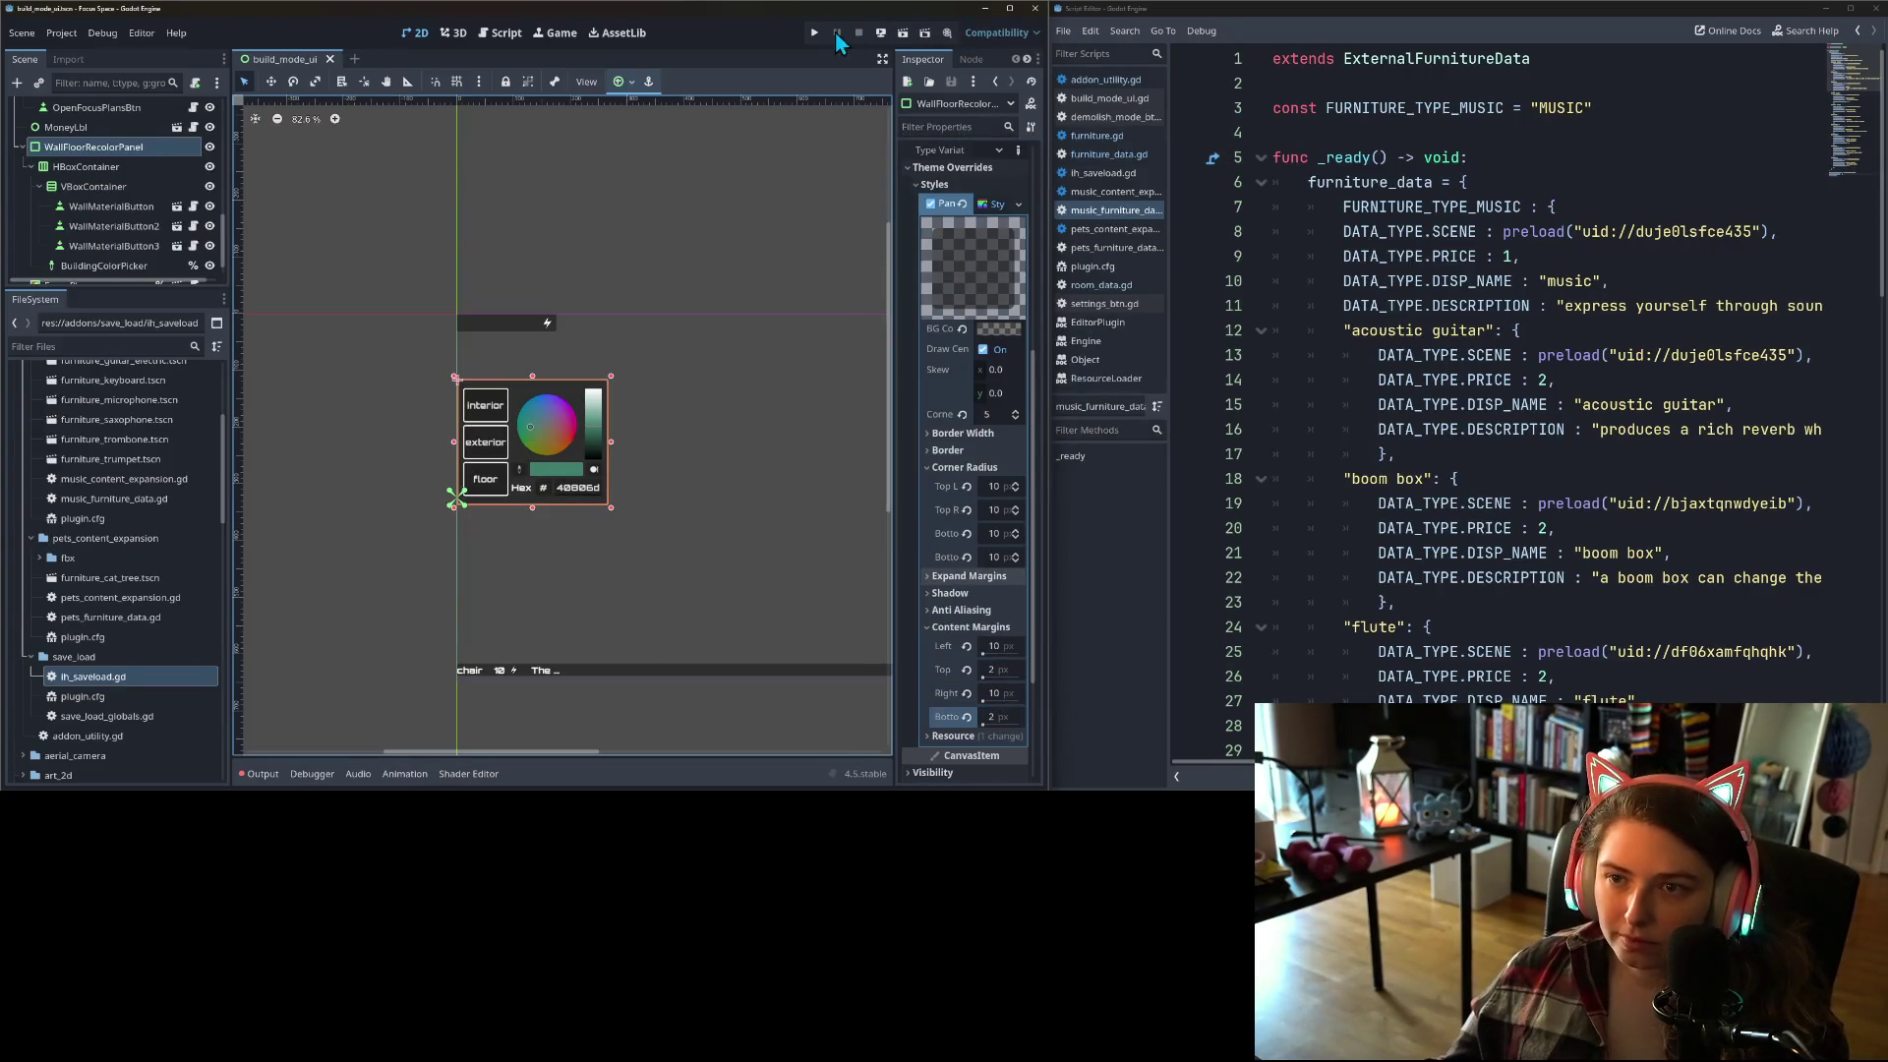
left_click(814, 32)
left_click(1225, 183)
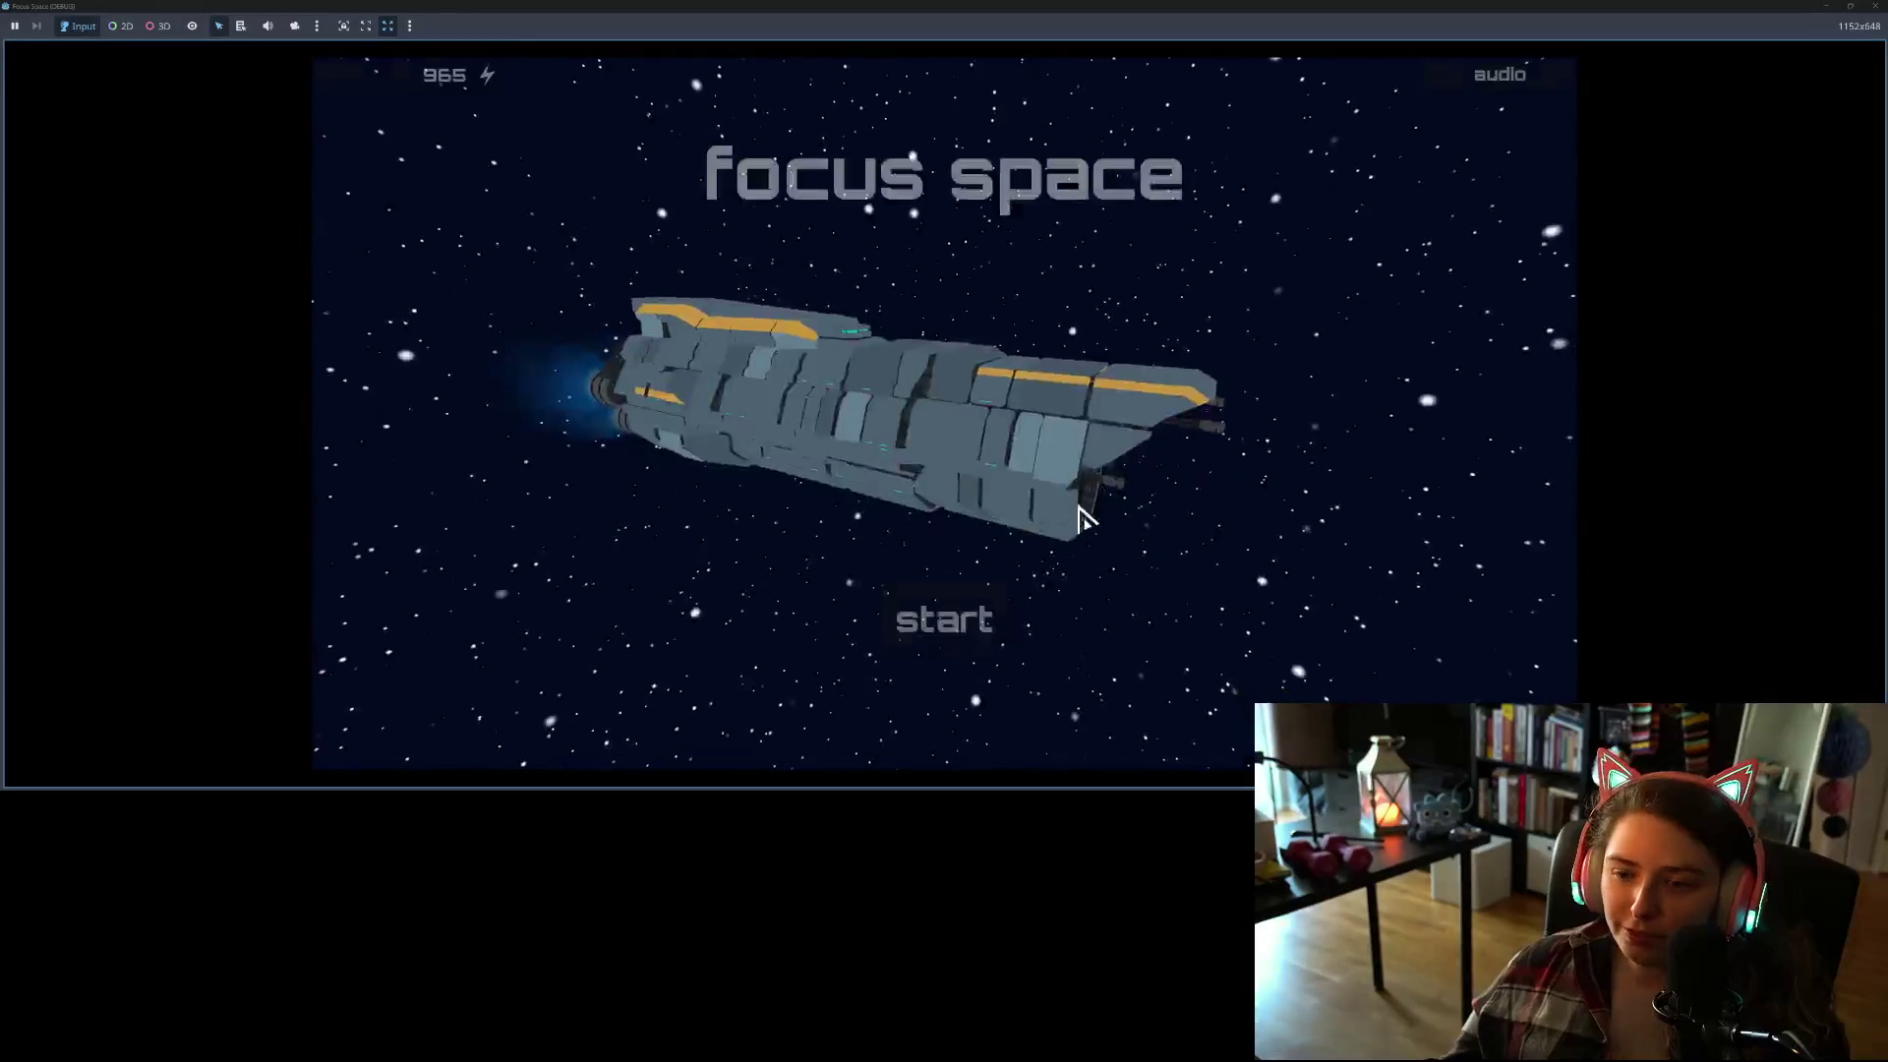
Step: Start the game from the title screen and load my_room for building
left_click(929, 611)
left_click(737, 300)
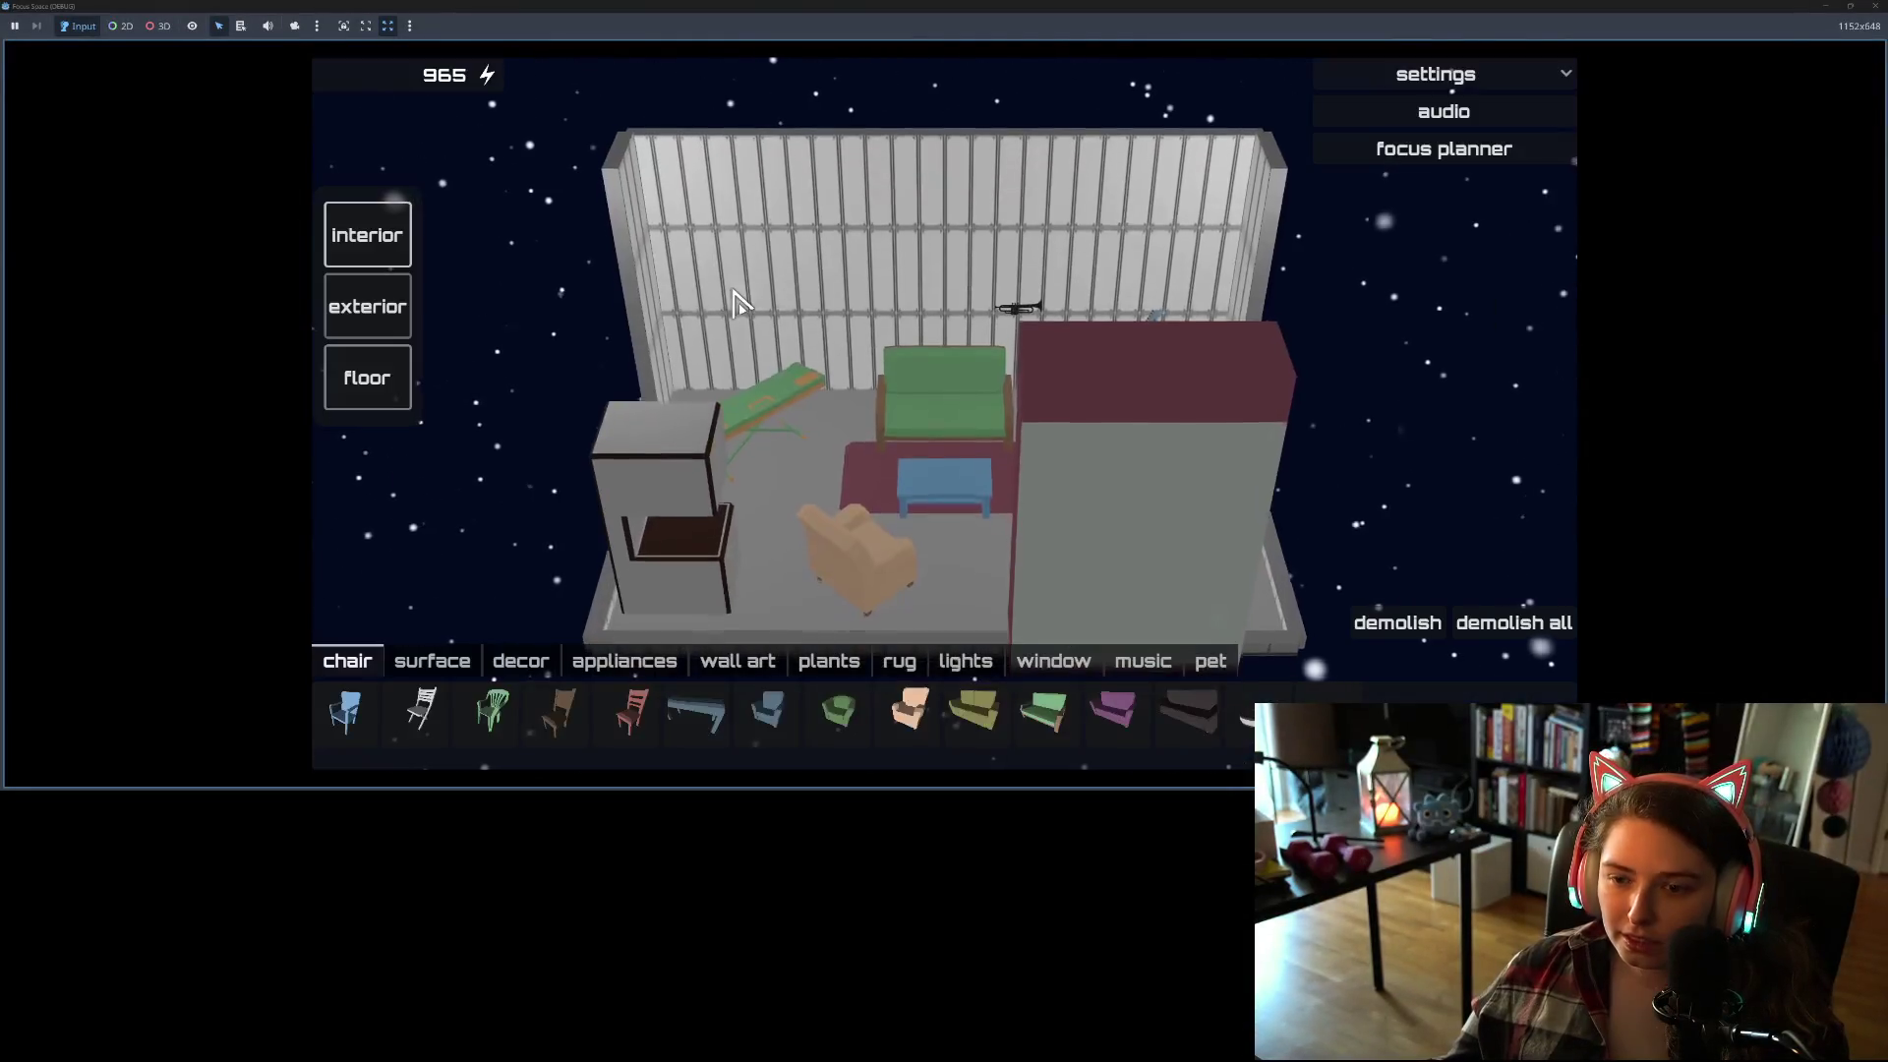
left_click_drag(999, 527, 652, 472)
scroll("up", 3)
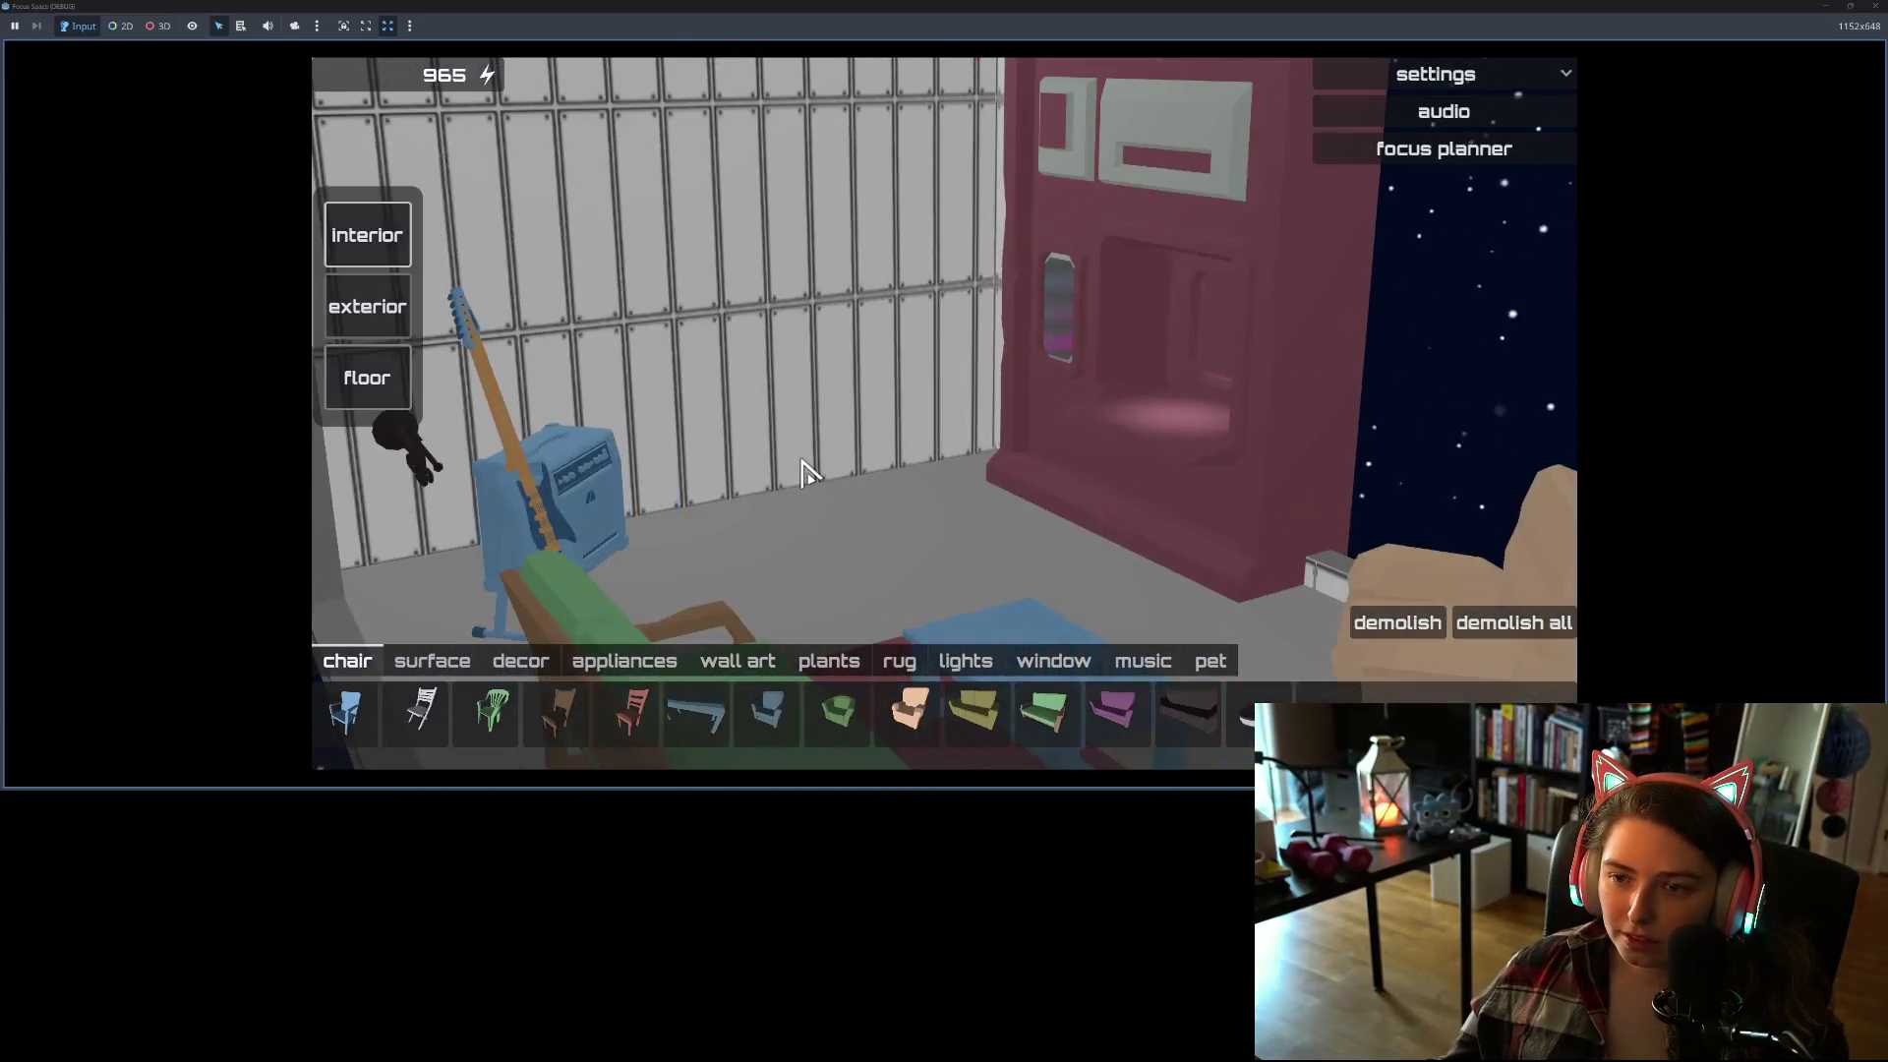
scroll("down", 3)
Step: Place two window b windows on the room's walls, bringing energy to 961
left_click(1064, 666)
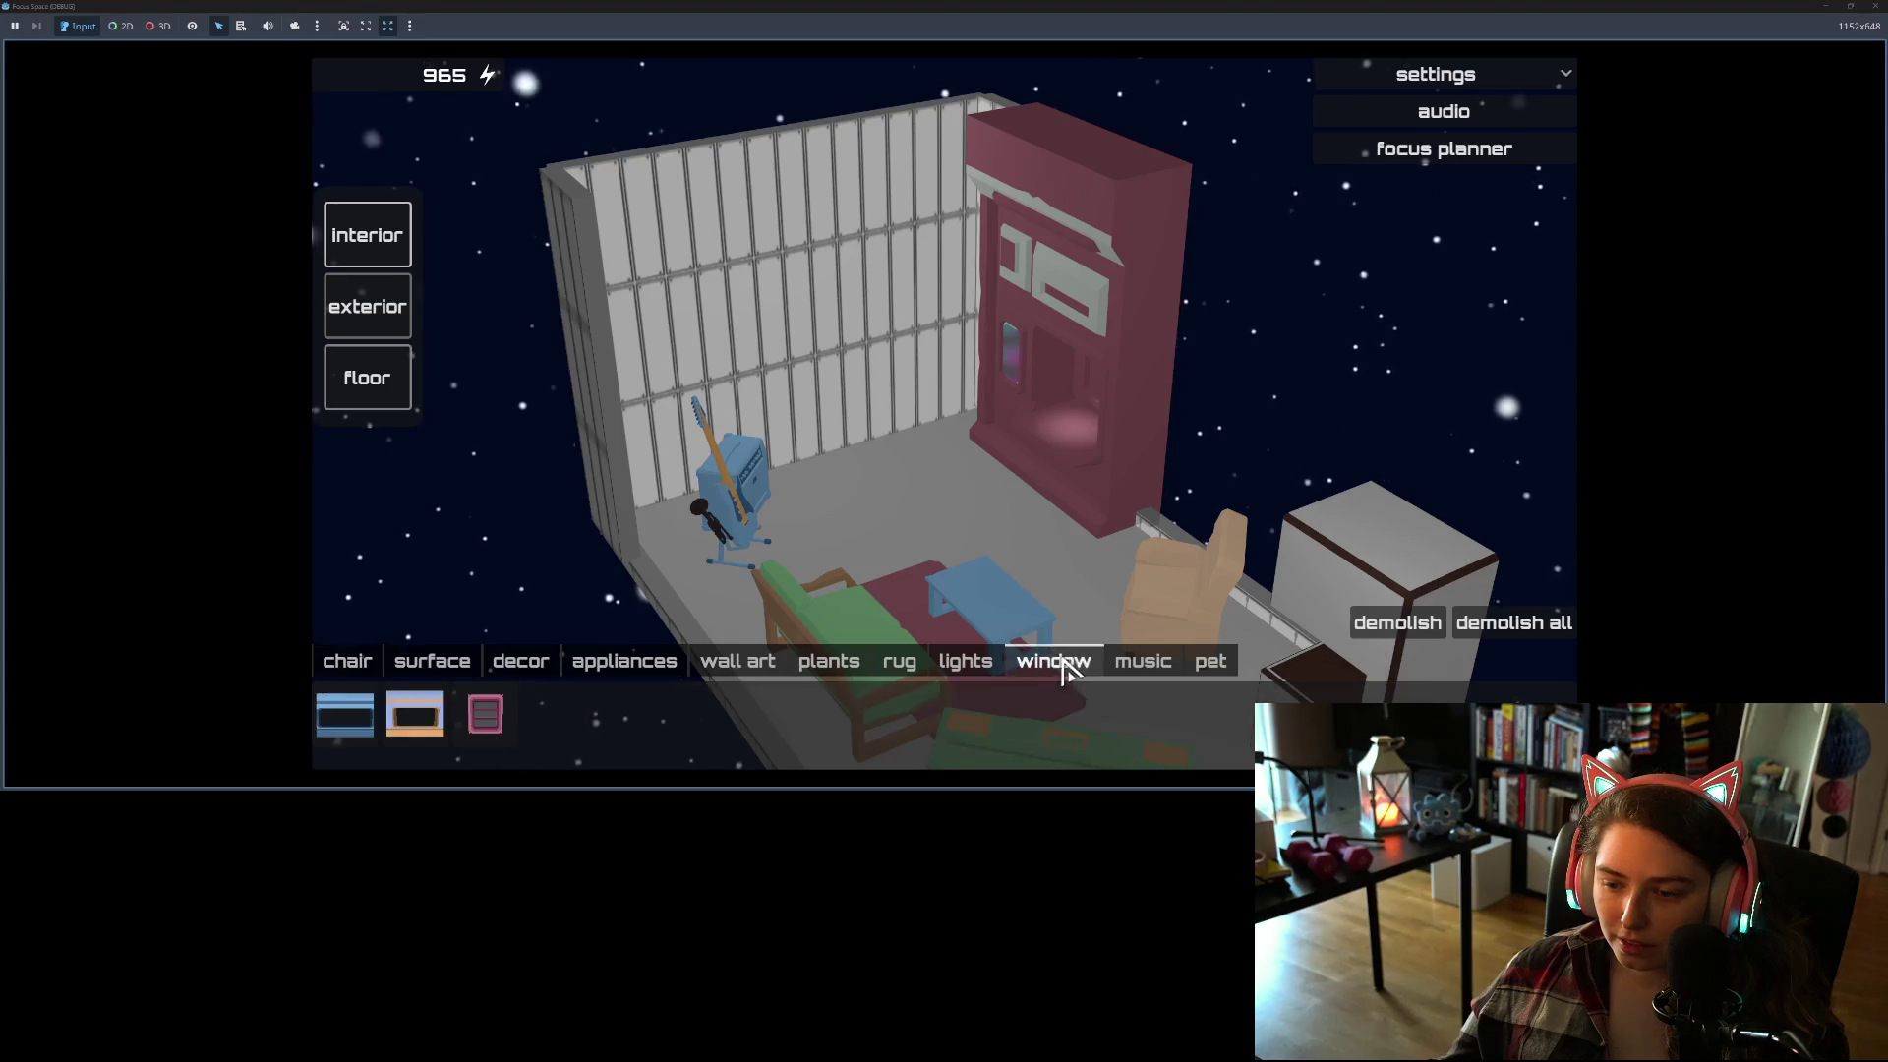
left_click(417, 721)
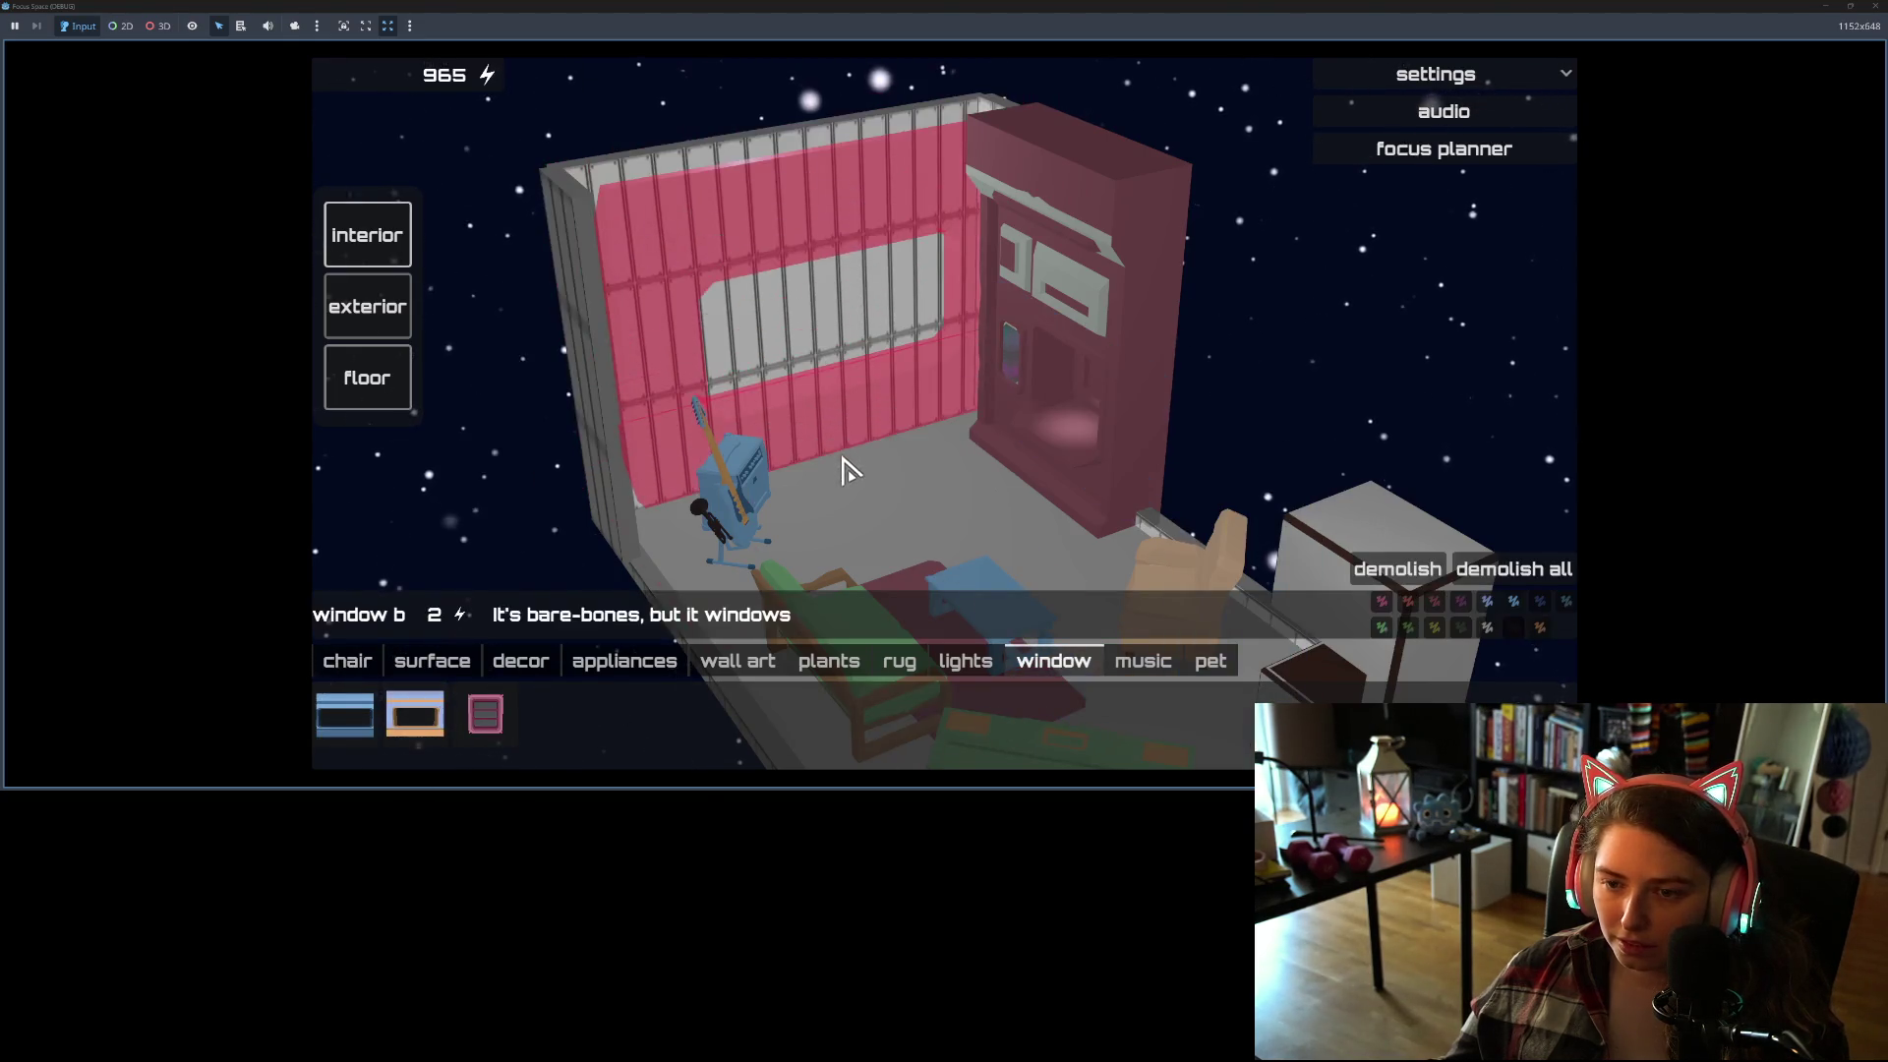
left_click(821, 475)
left_click_drag(822, 473, 961, 512)
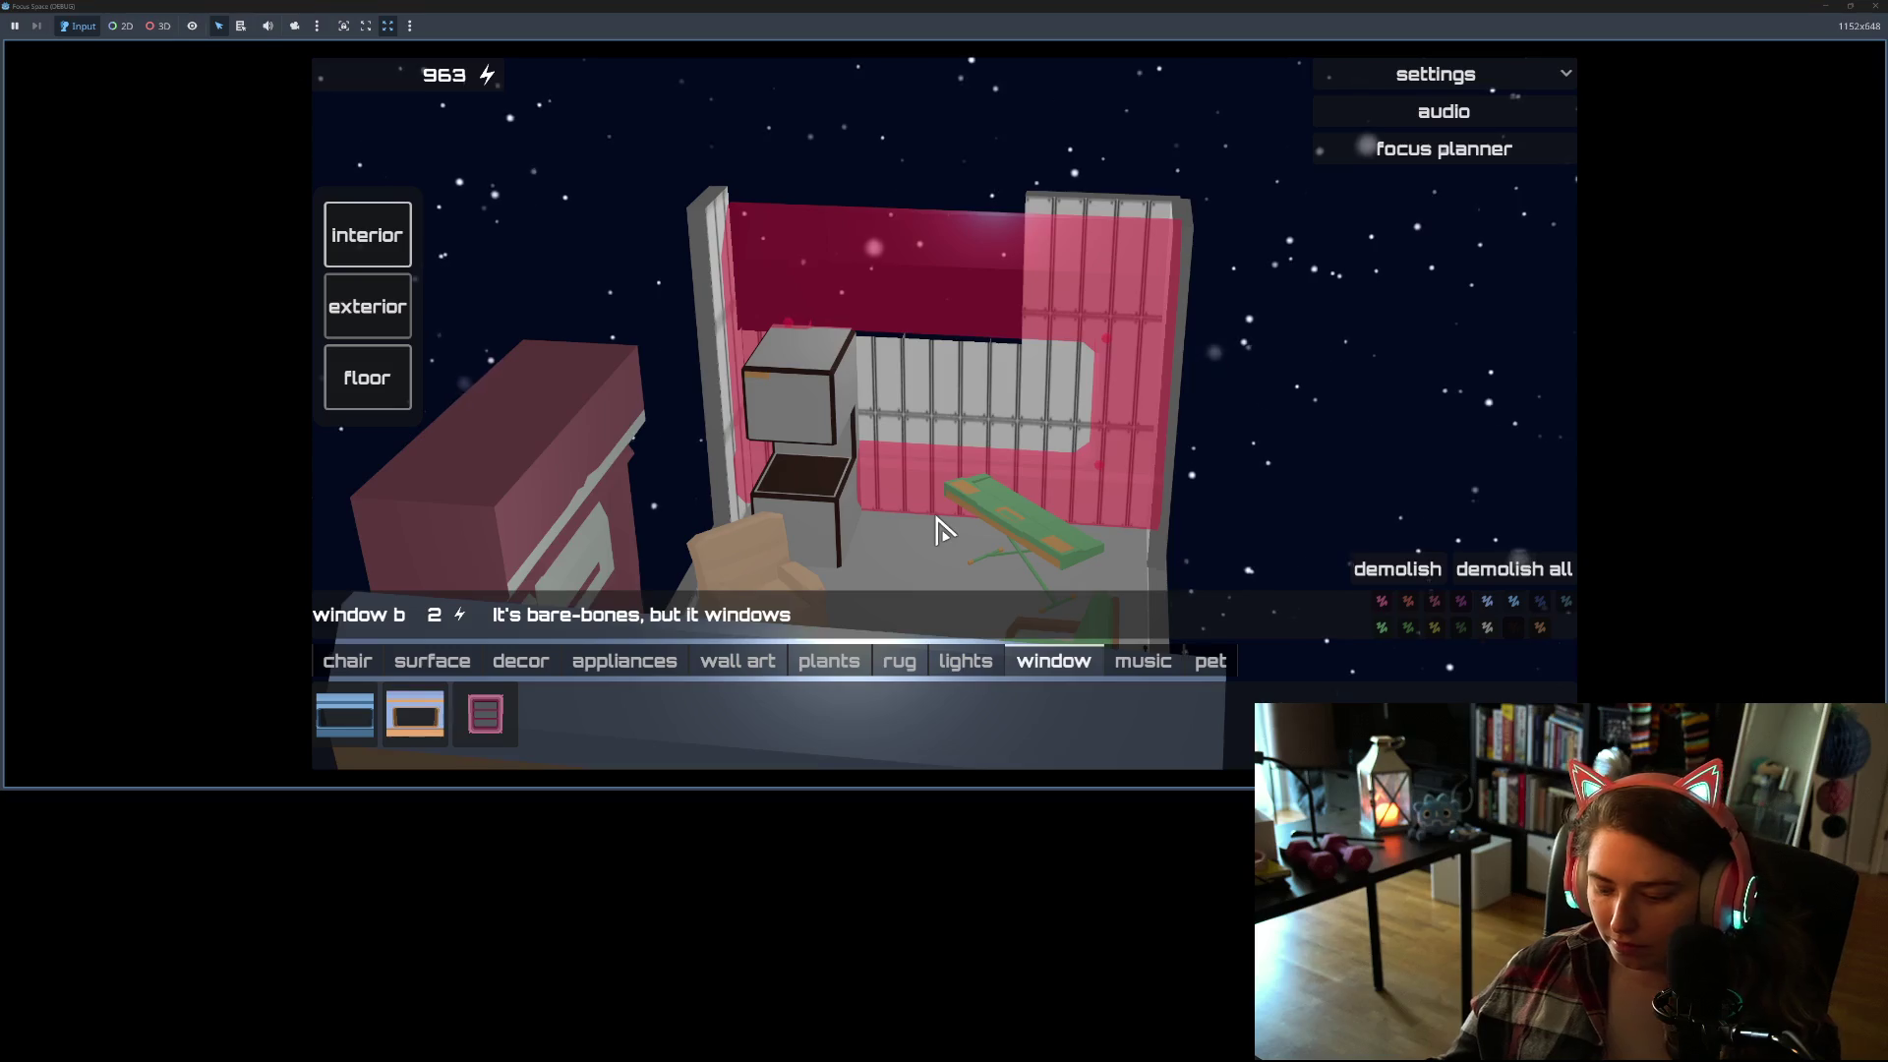
left_click(939, 530)
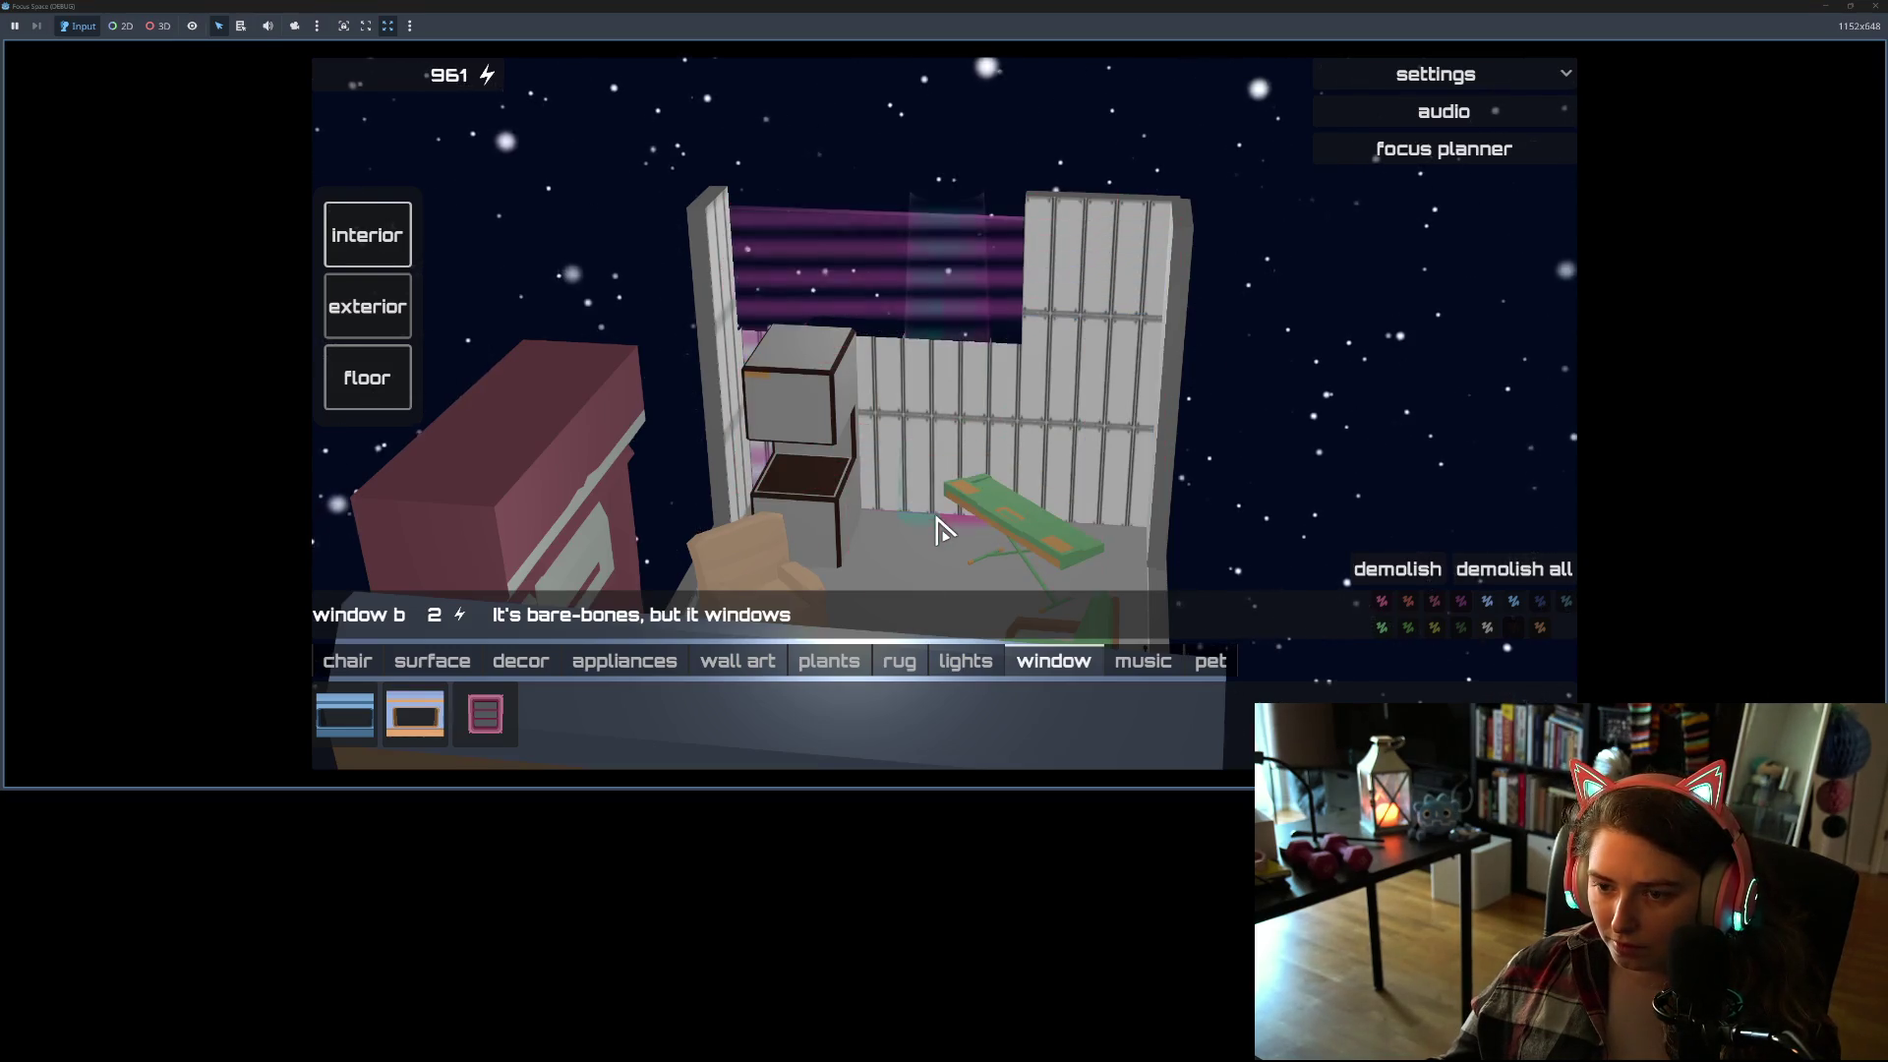
left_click_drag(939, 531, 1150, 545)
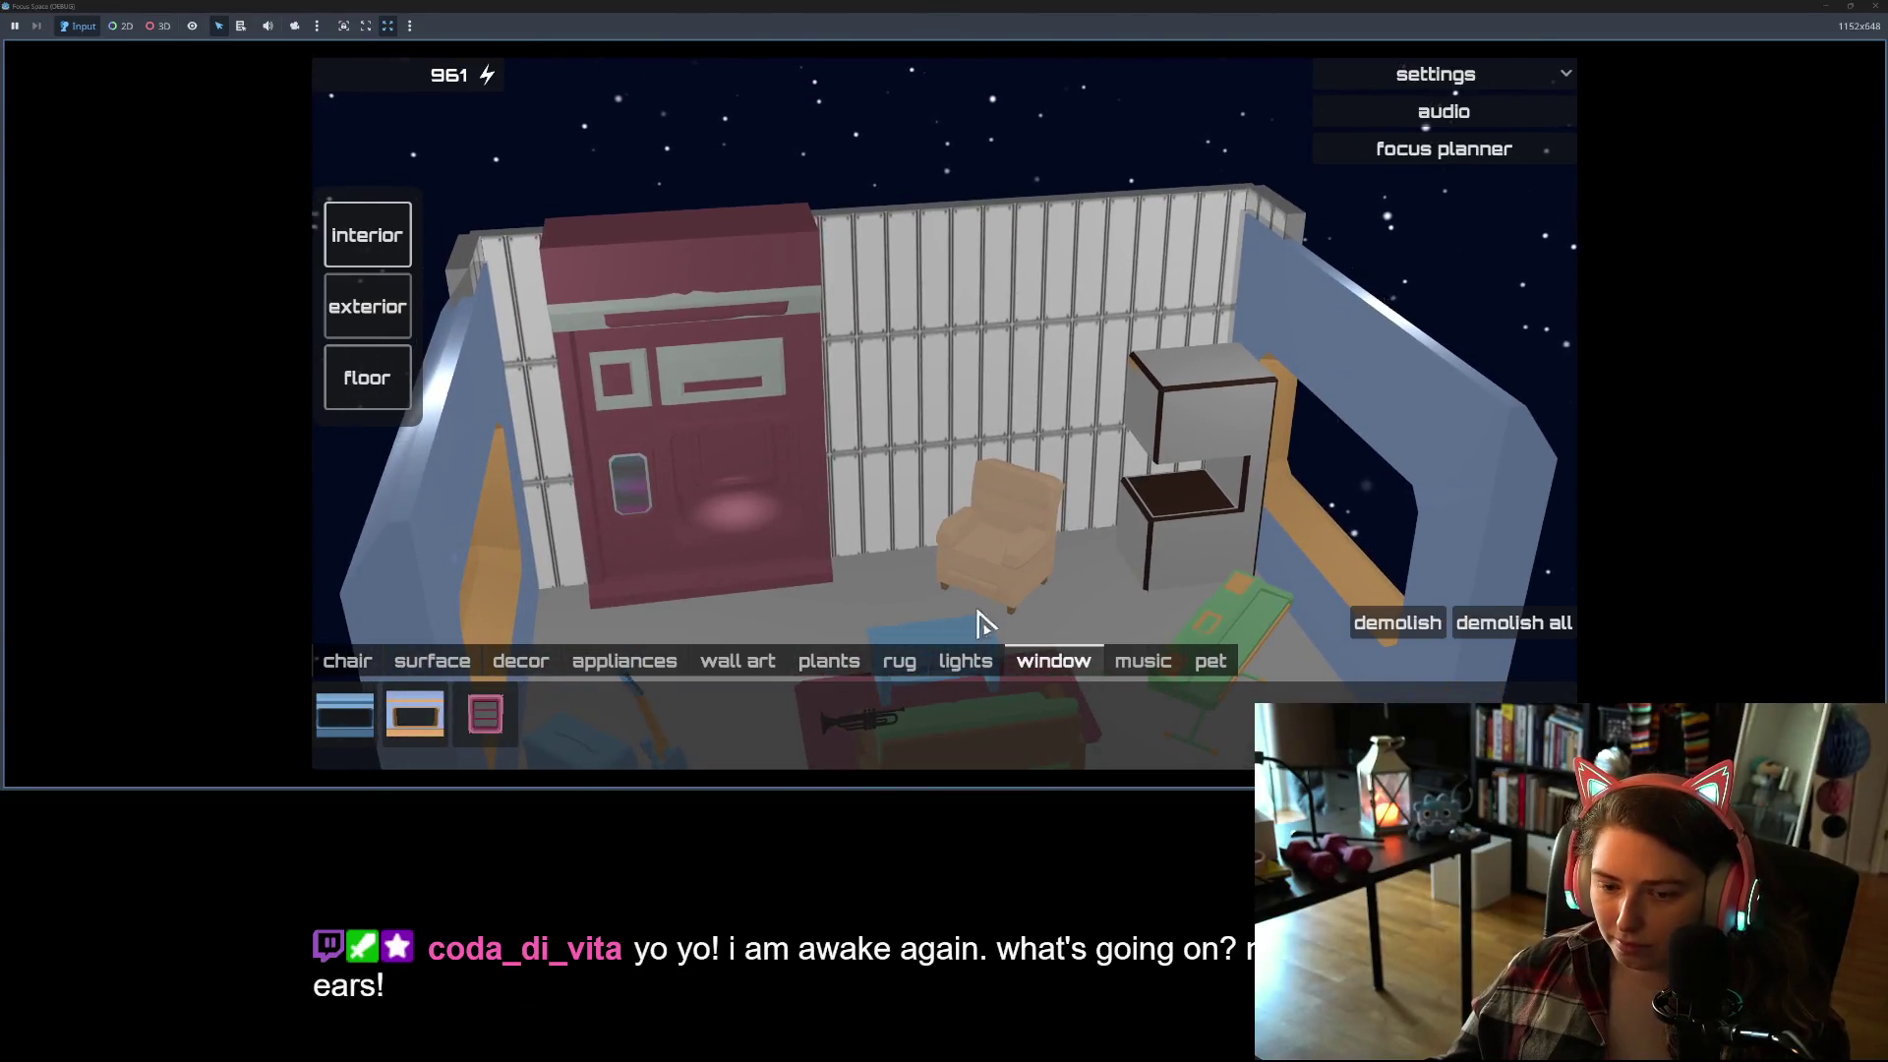
Step: Place another window b on the back wall, then cancel a further window placement
left_click(418, 716)
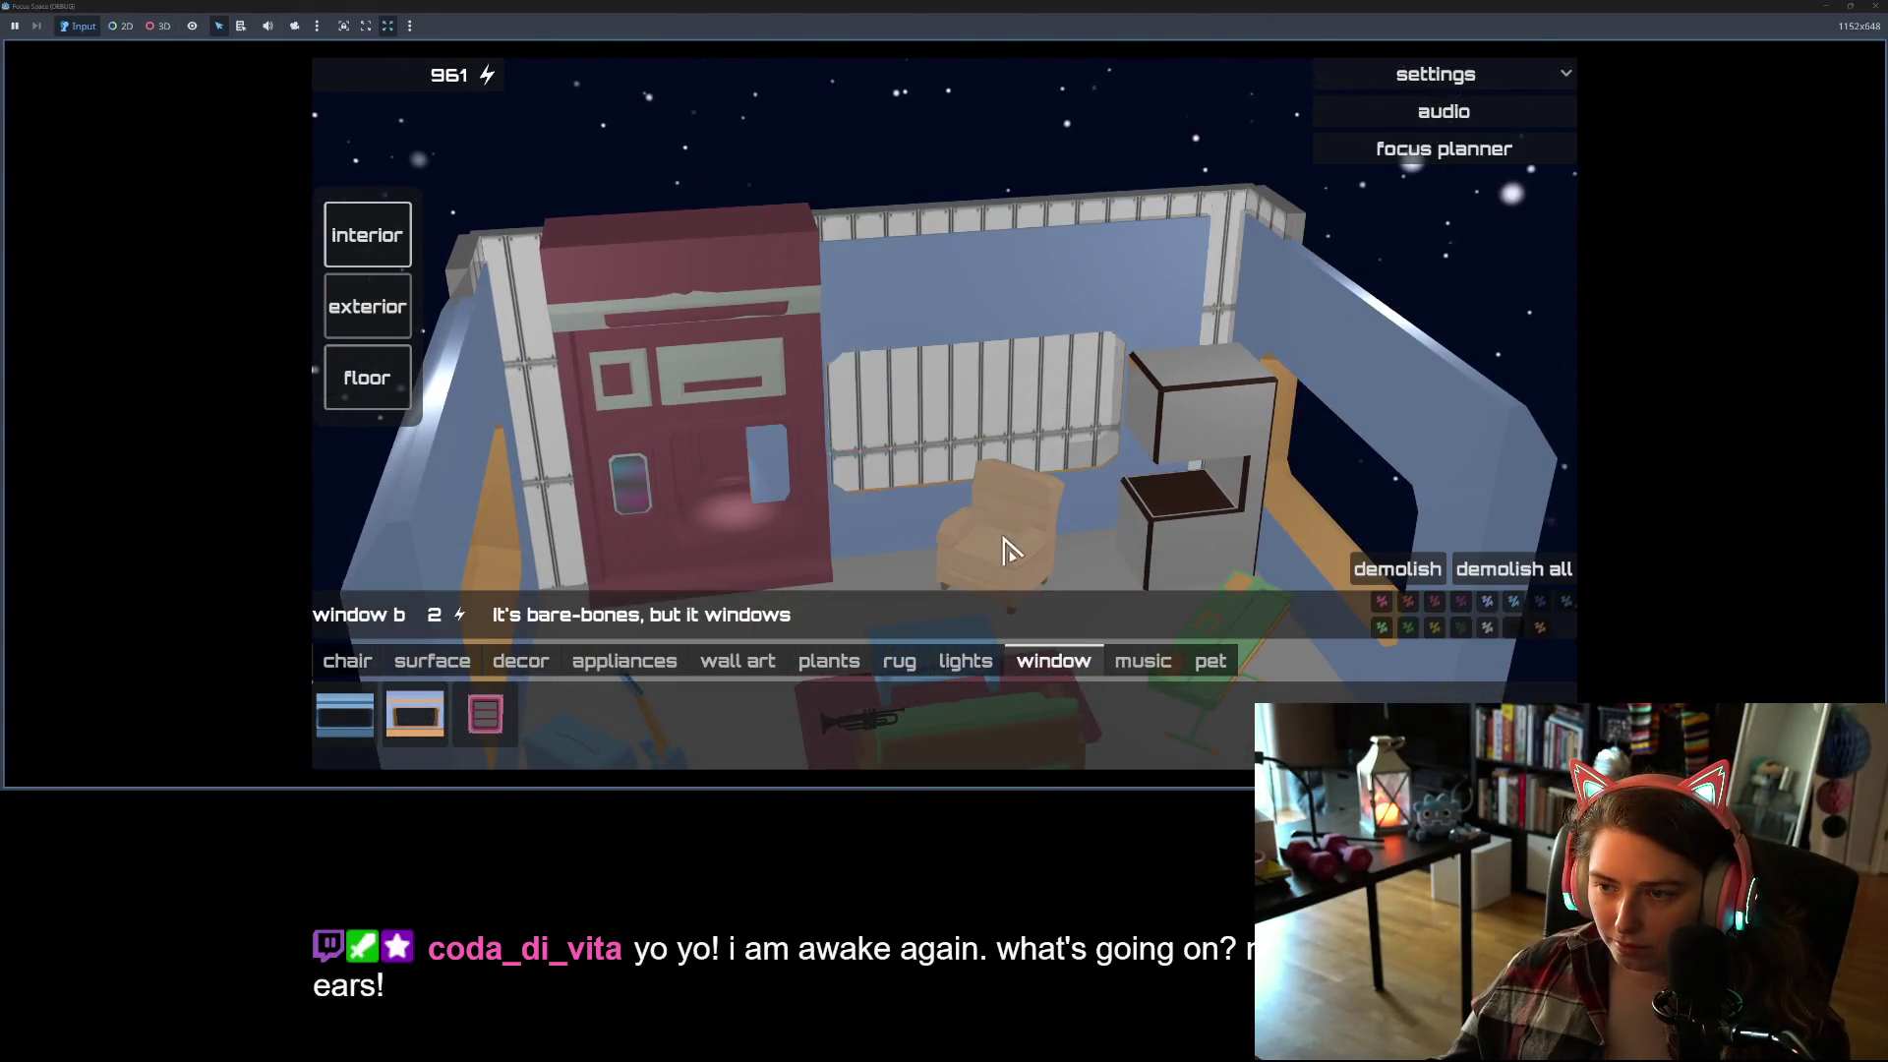
left_click(1026, 555)
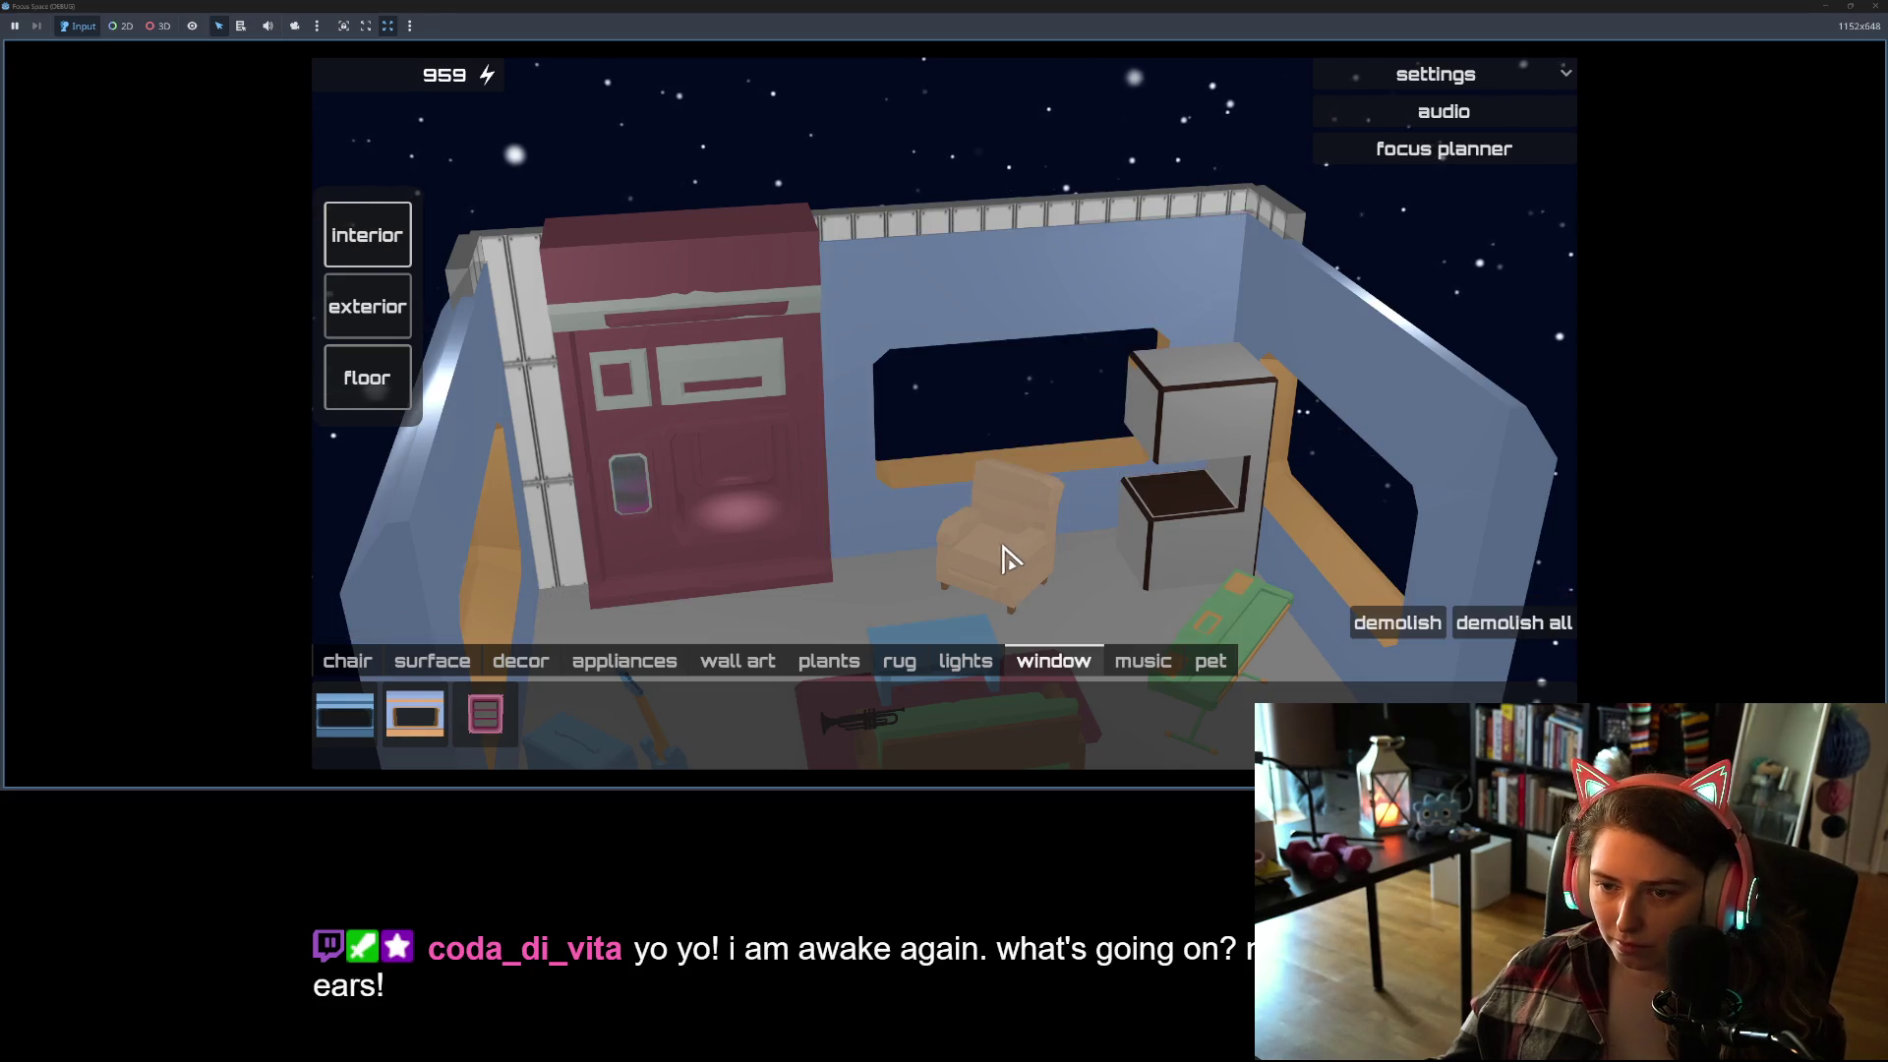
left_click_drag(1003, 552, 701, 470)
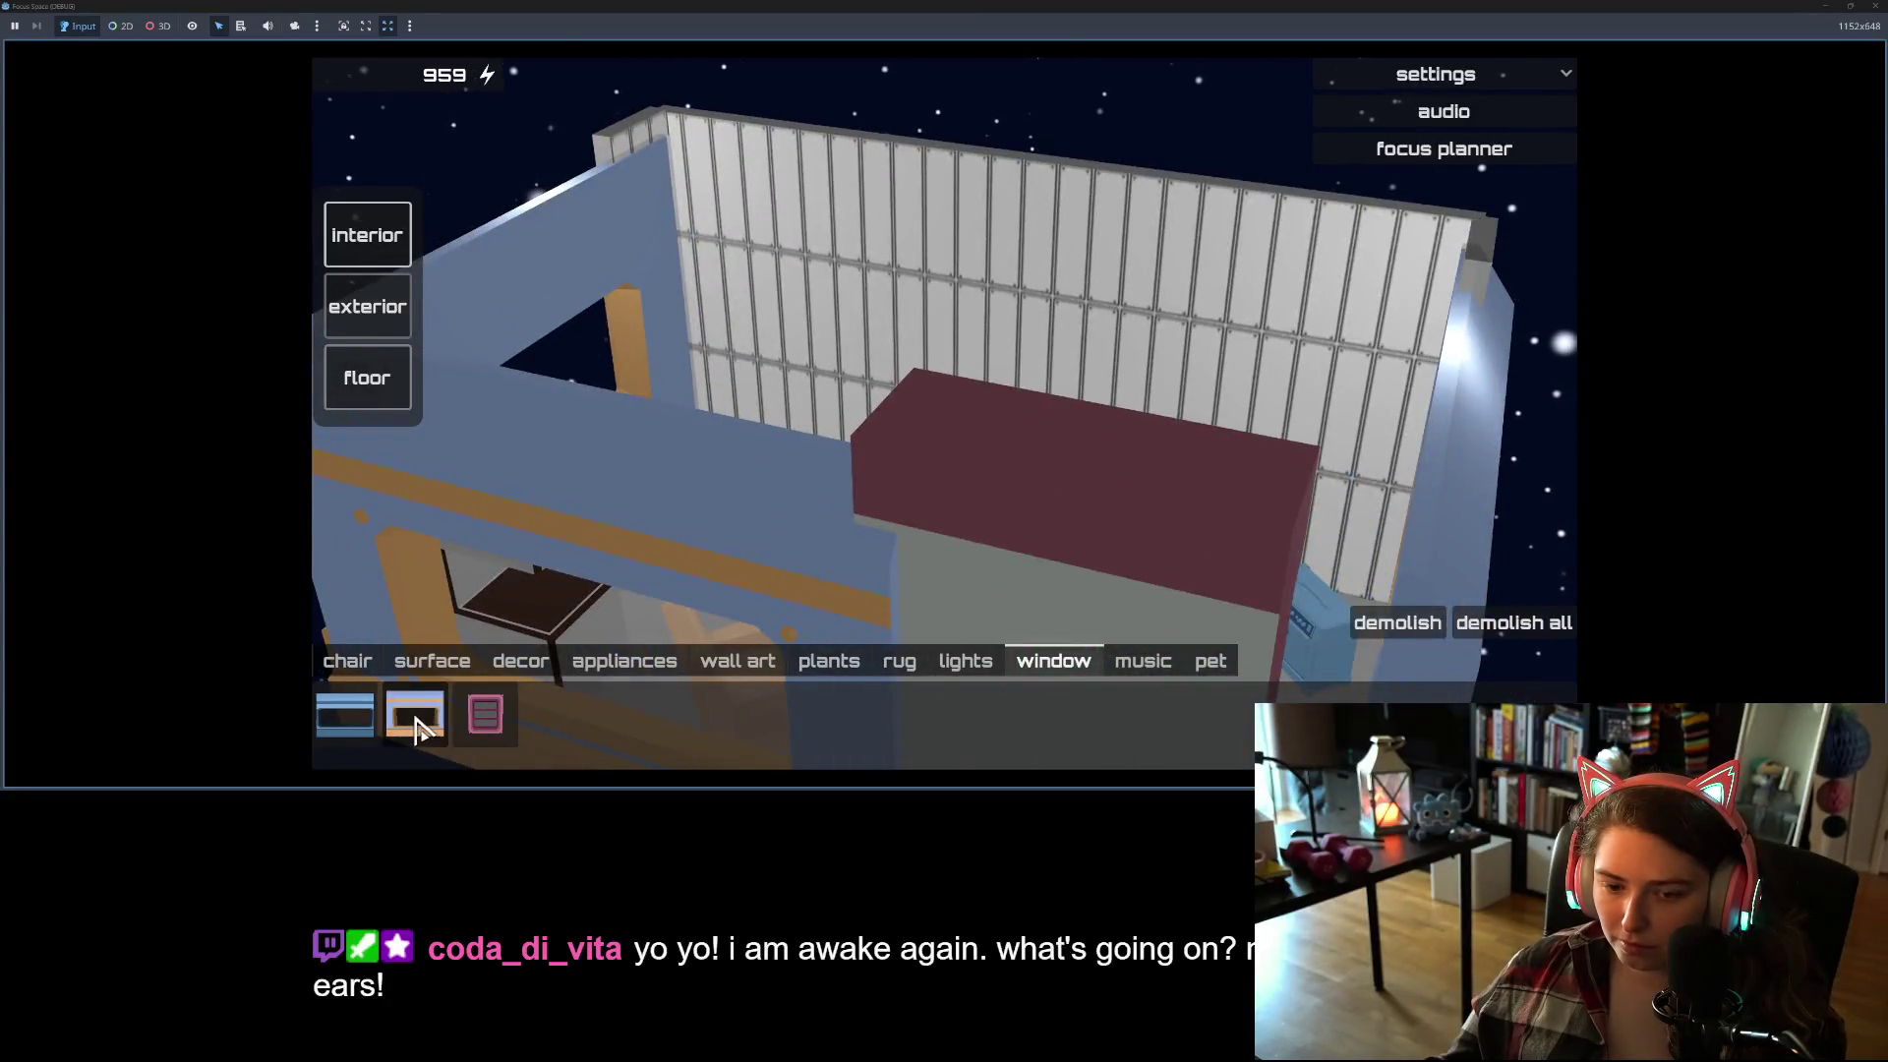
left_click(414, 716)
left_click_drag(893, 439, 833, 480)
scroll("down", 3)
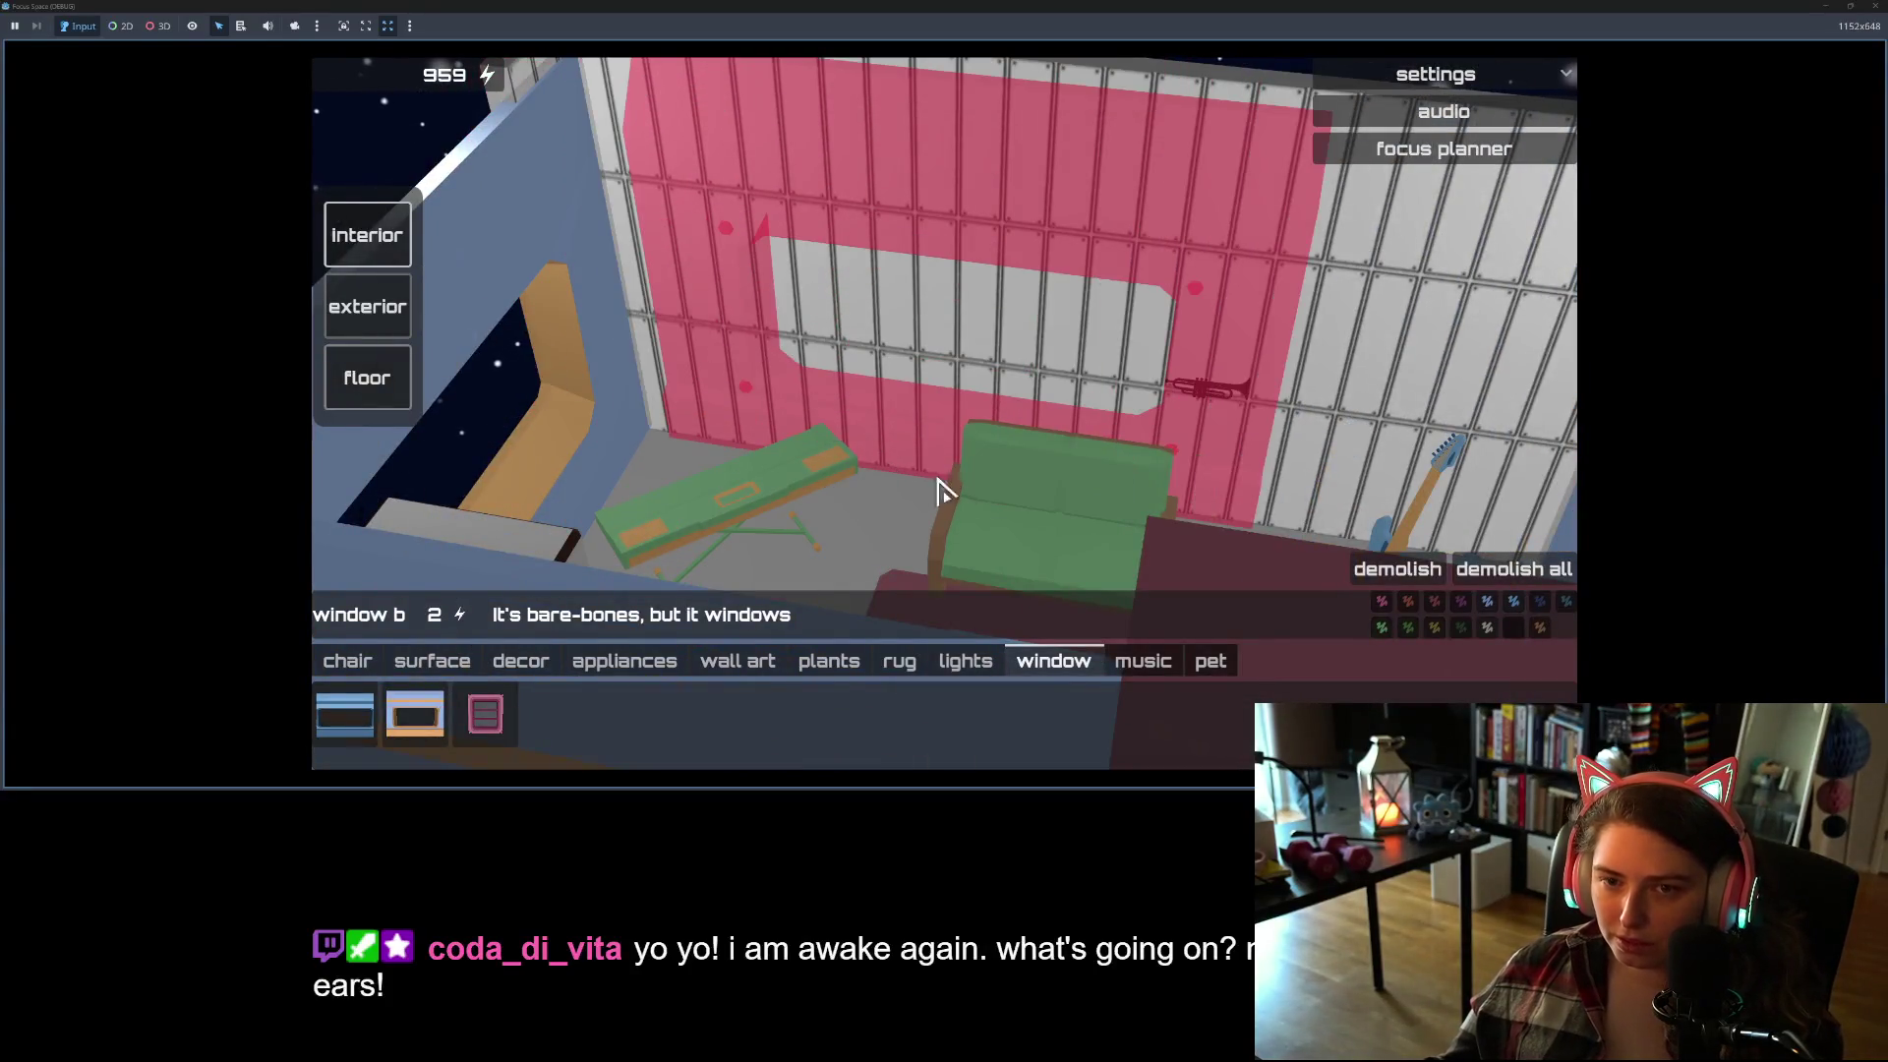
right_click(880, 480)
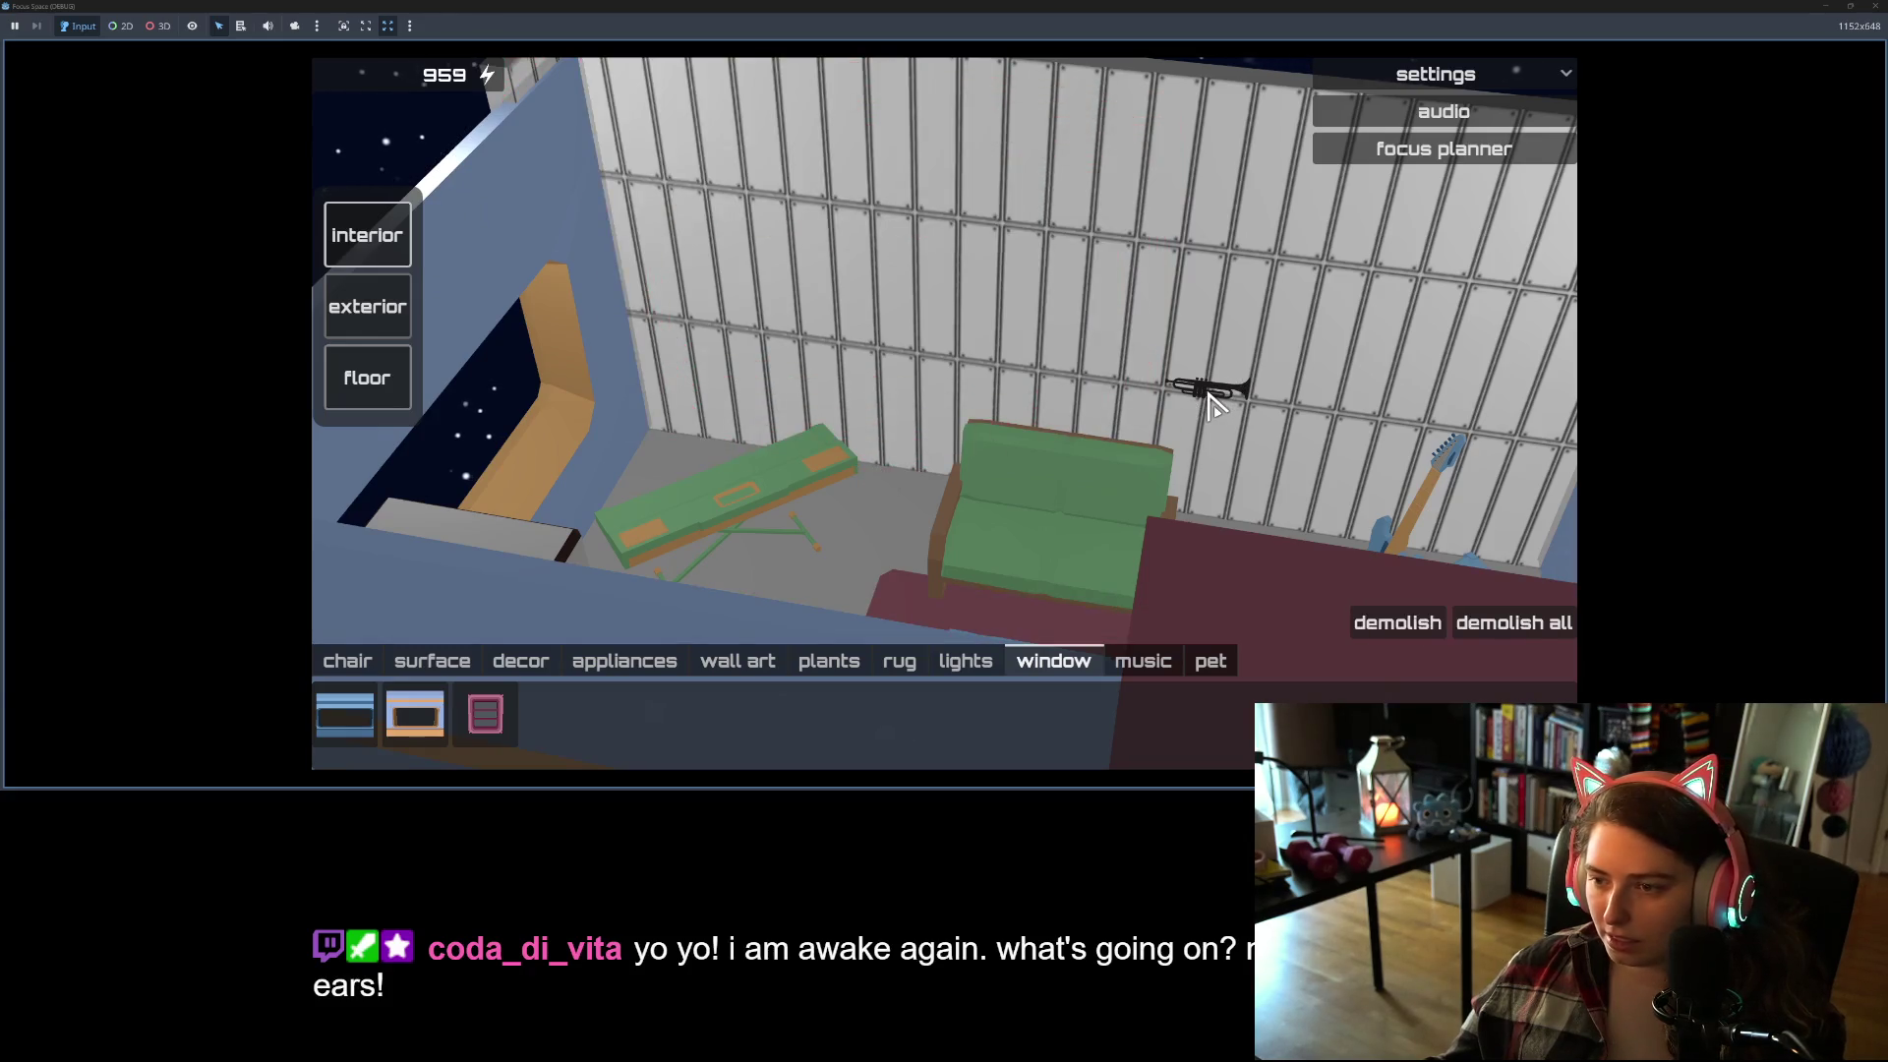
Step: Move the mounted trumpet further right and place window b behind the sofa, energy now 957
left_click(1208, 386)
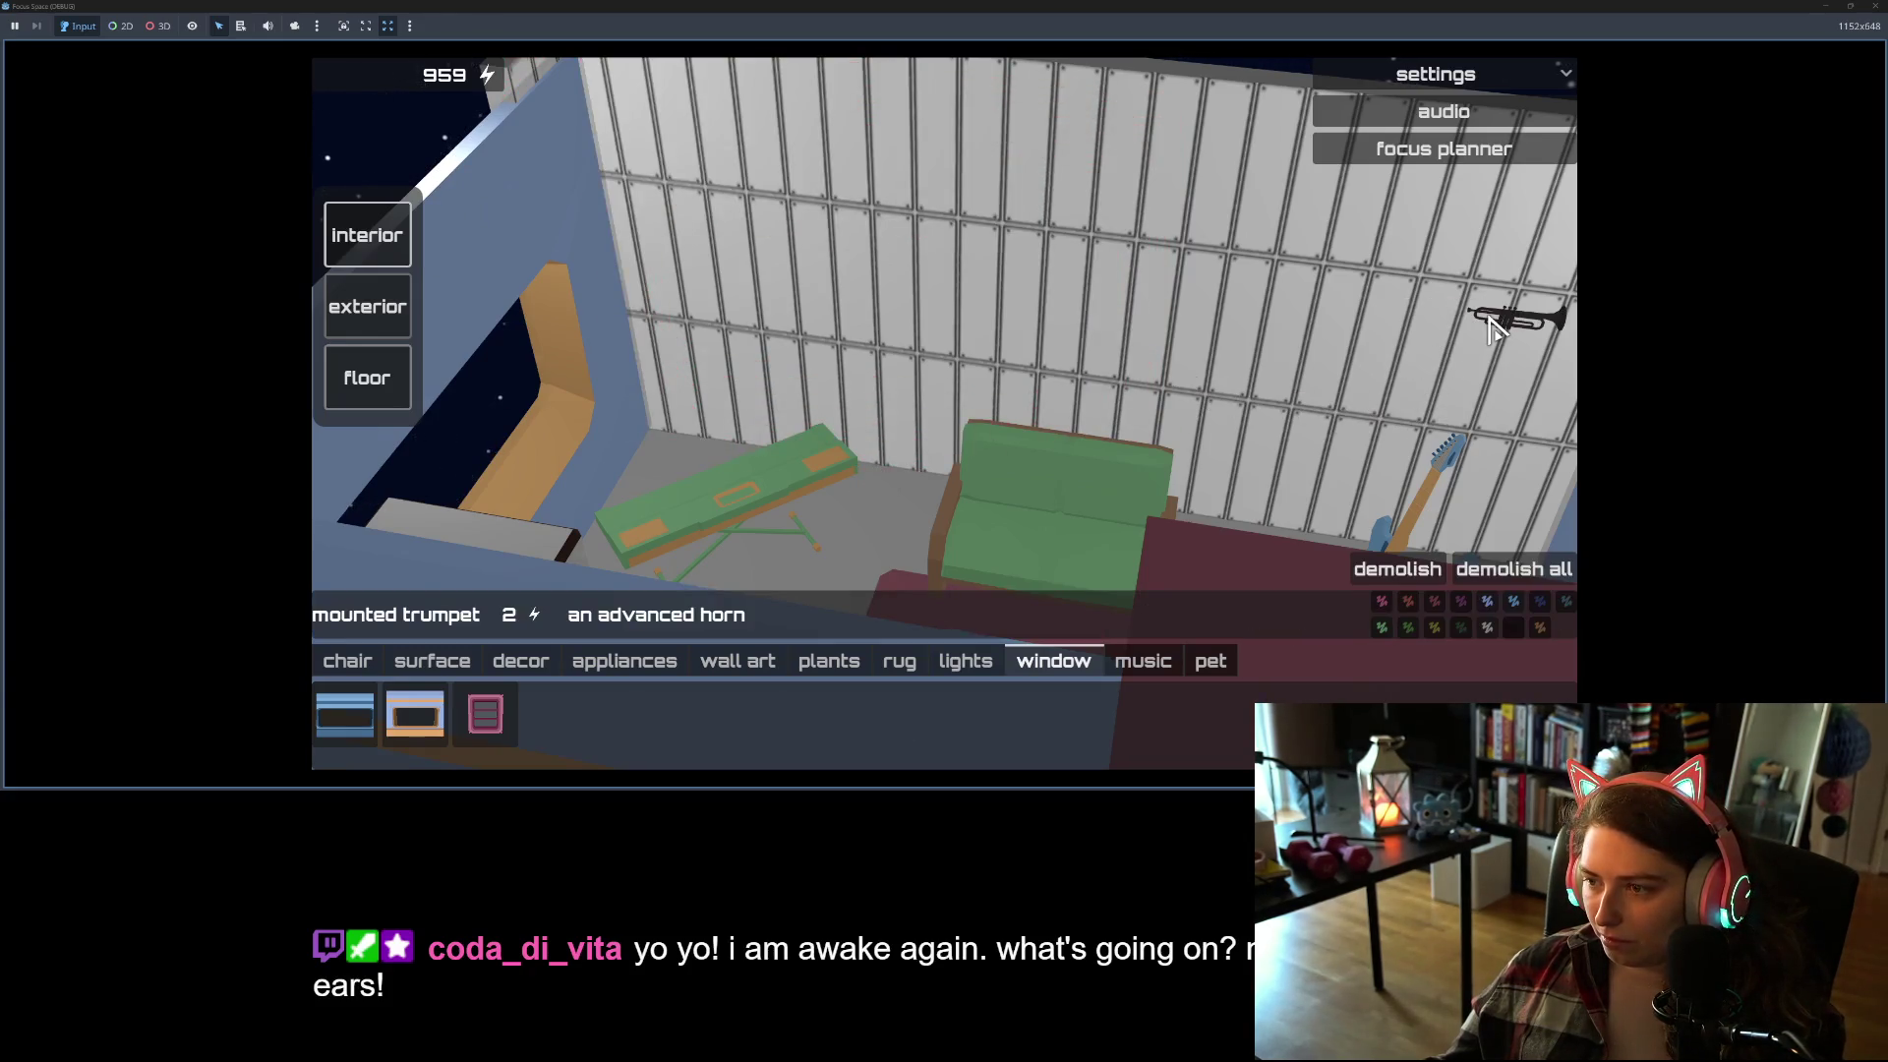
left_click(1529, 317)
left_click(414, 715)
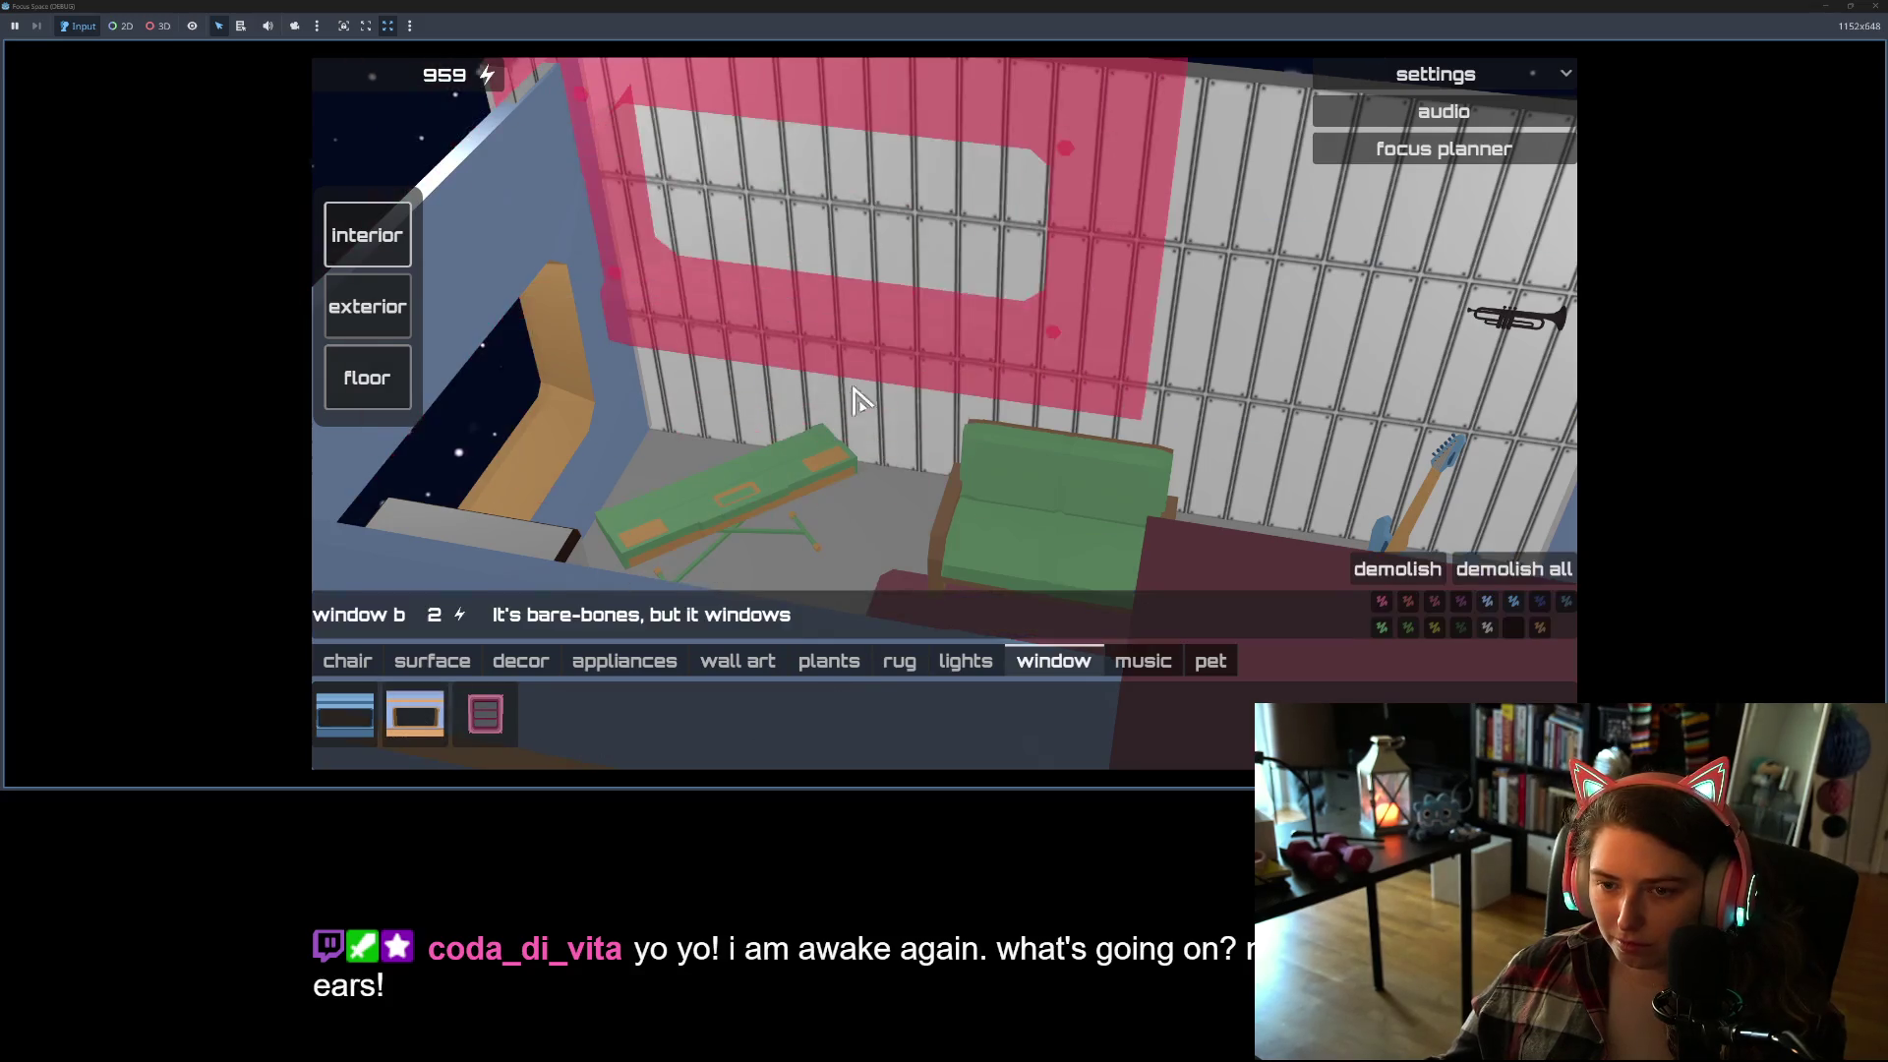
left_click(888, 480)
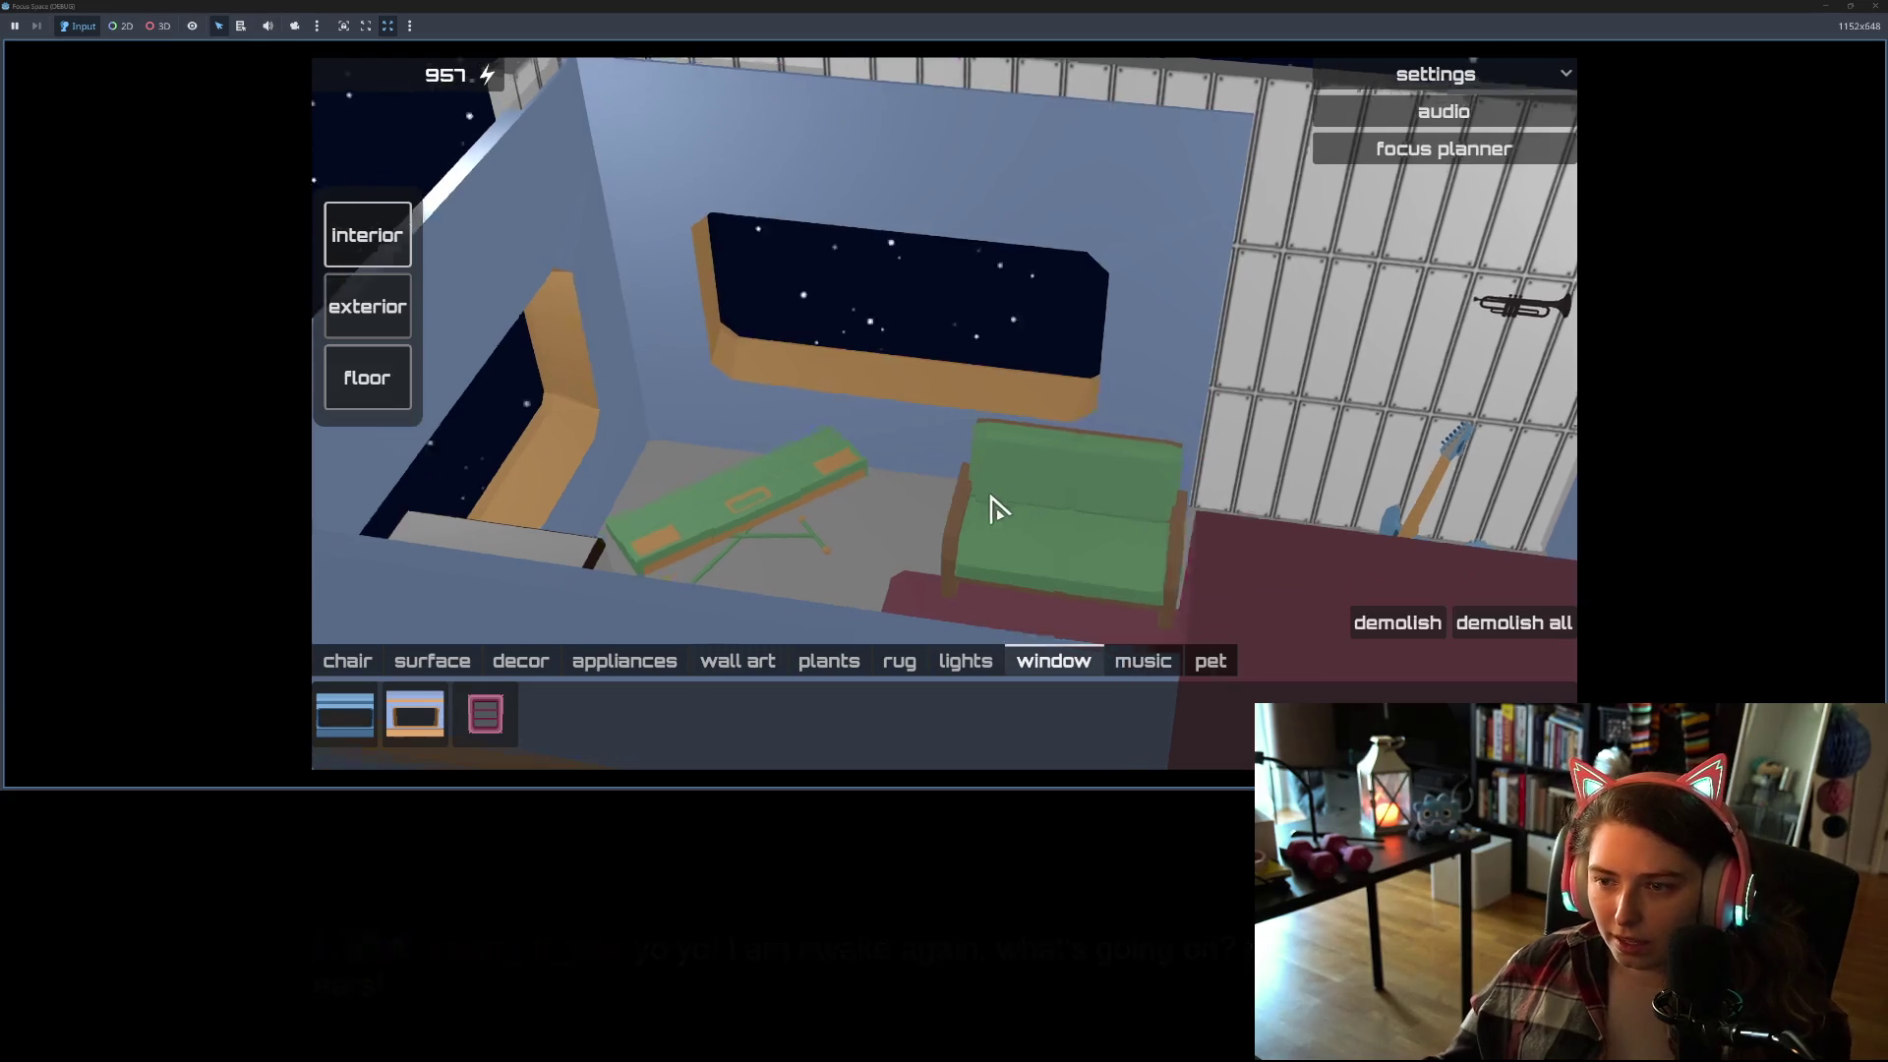
scroll("up", 3)
scroll("down", 3)
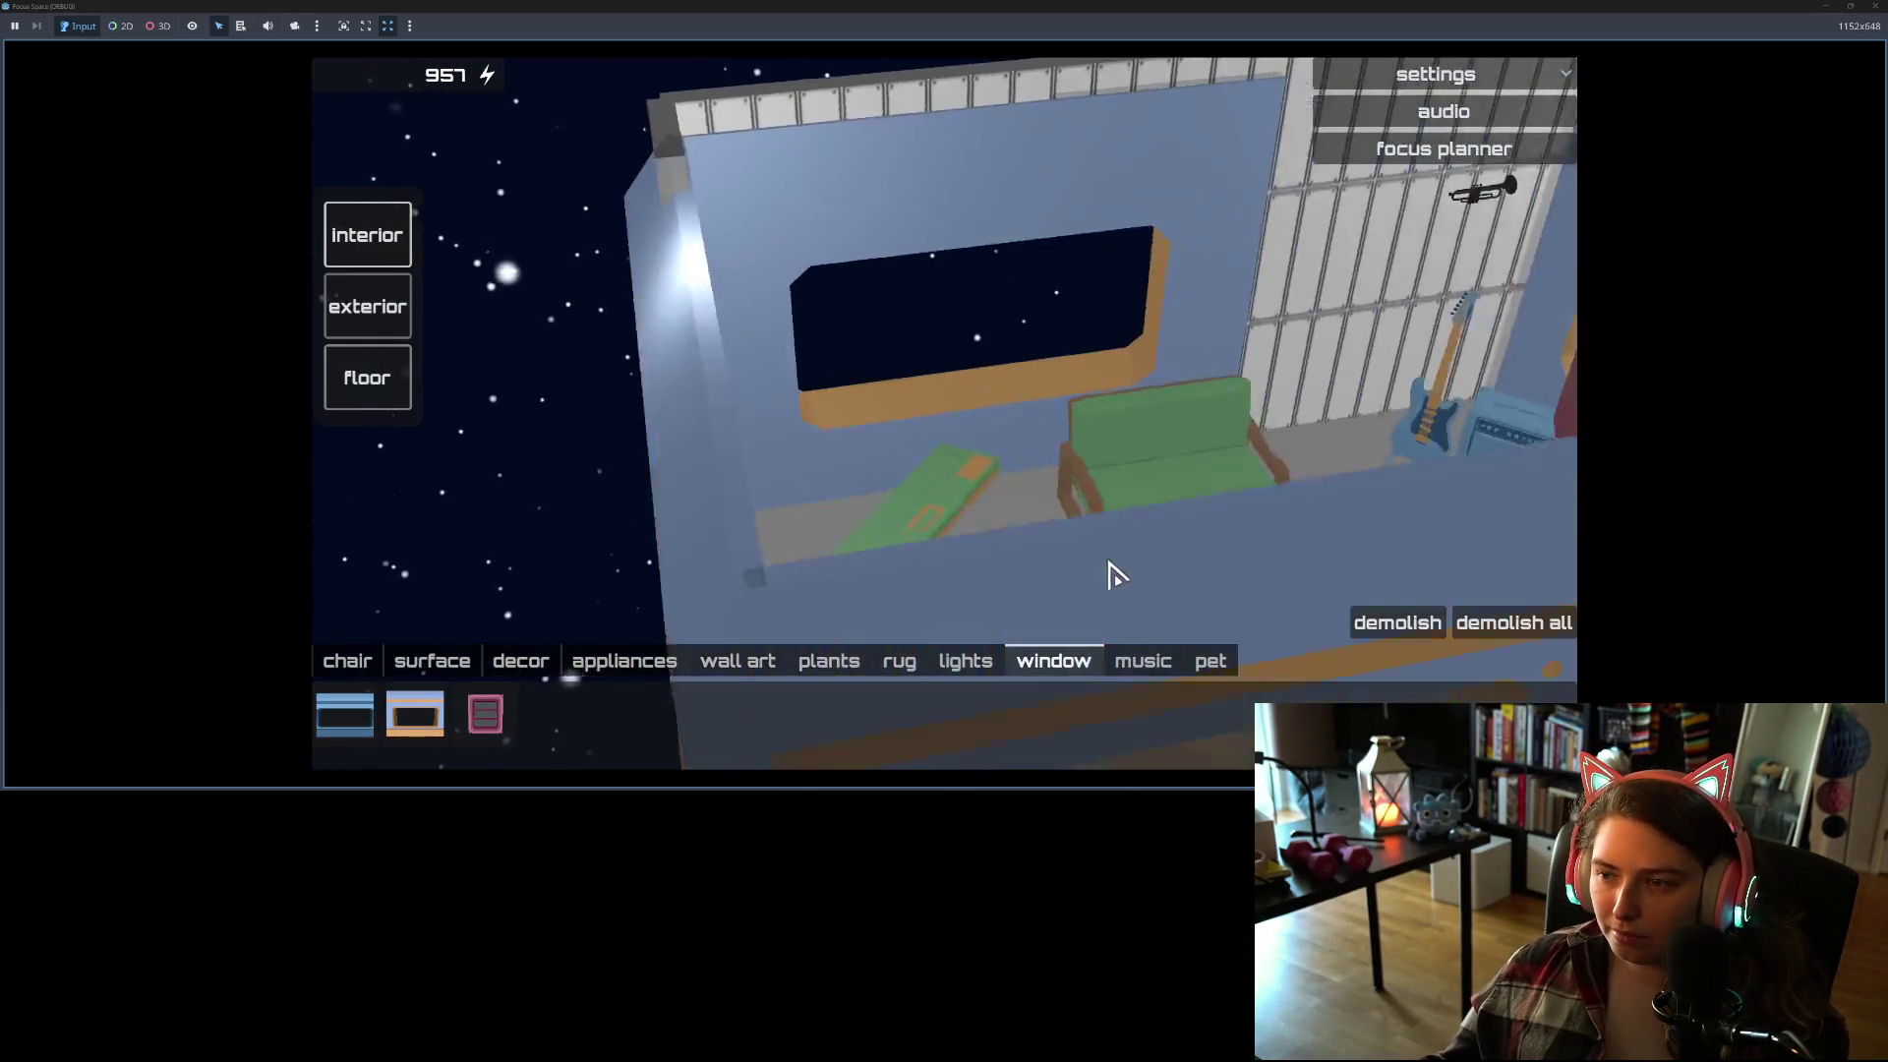
scroll("down", 3)
left_click_drag(1116, 570, 826, 578)
Step: Start a five-minute focus session with the goal 'ad break' from the focus planner
left_click(1443, 148)
left_click(997, 629)
type("ad ")
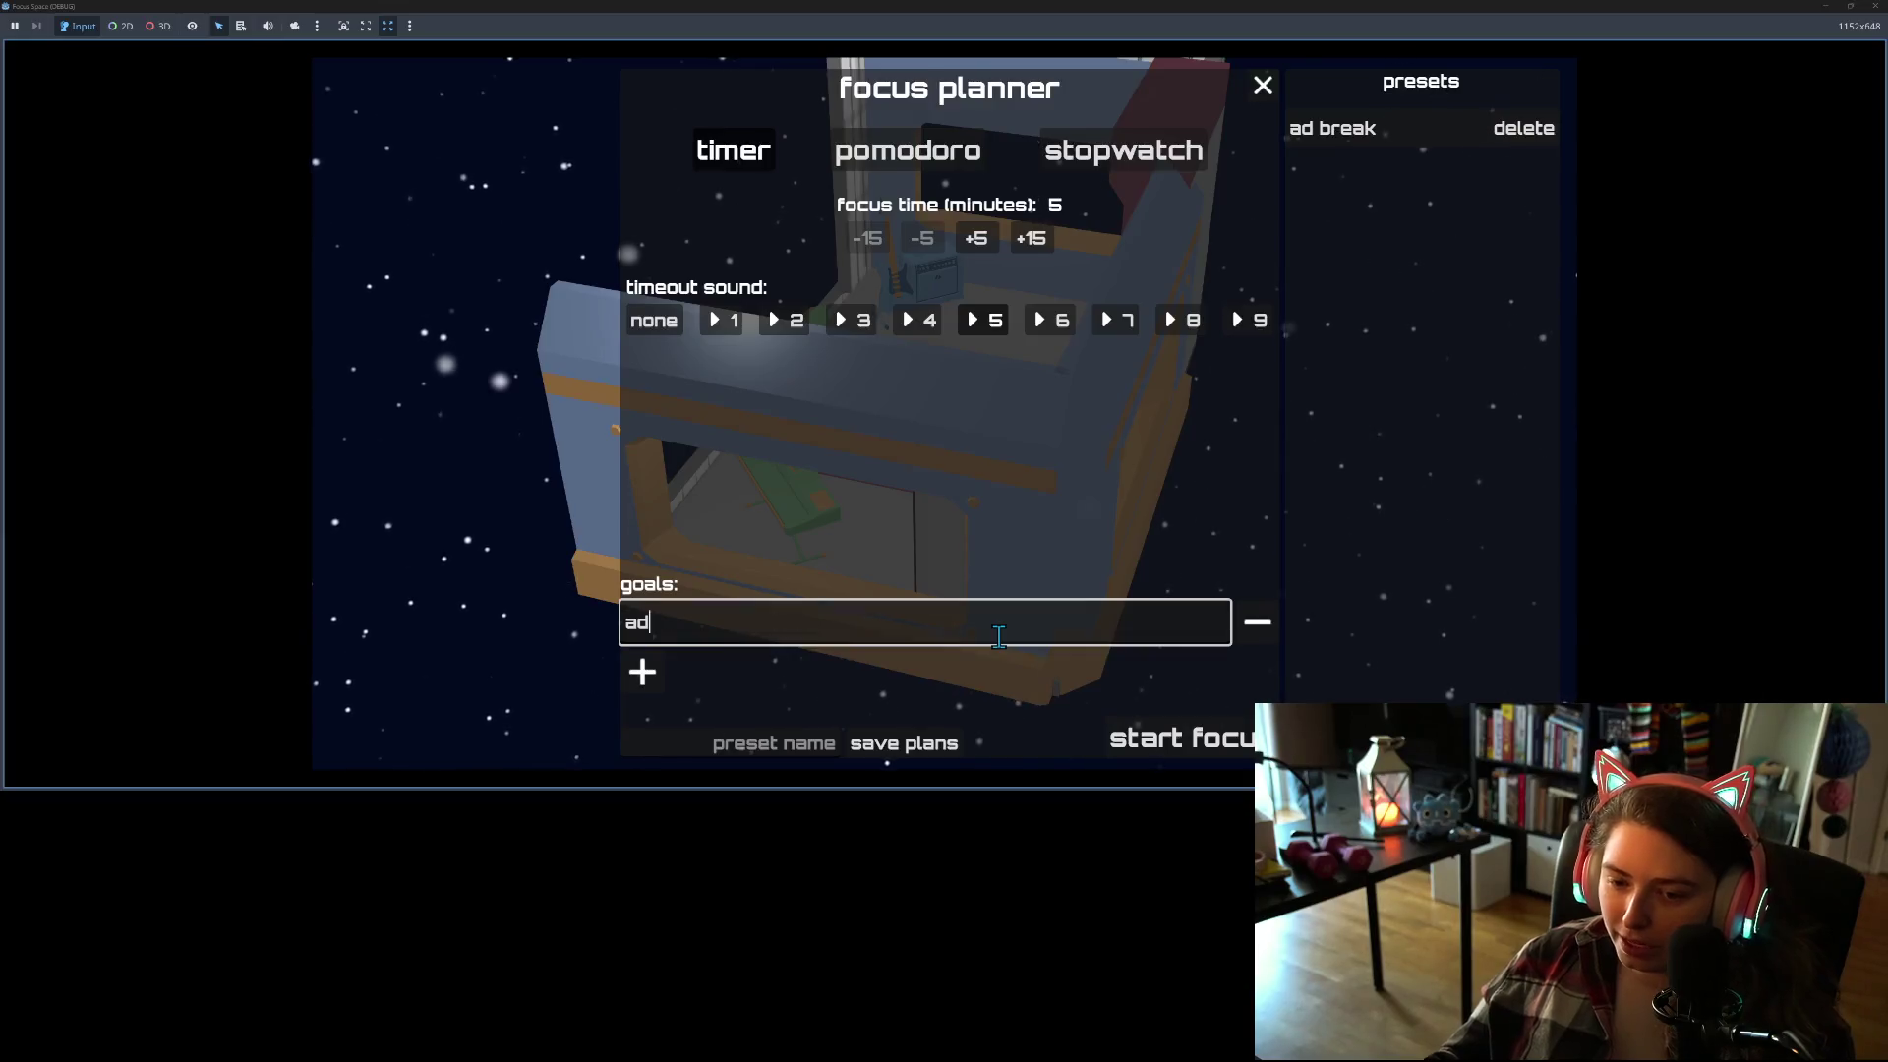
type("break")
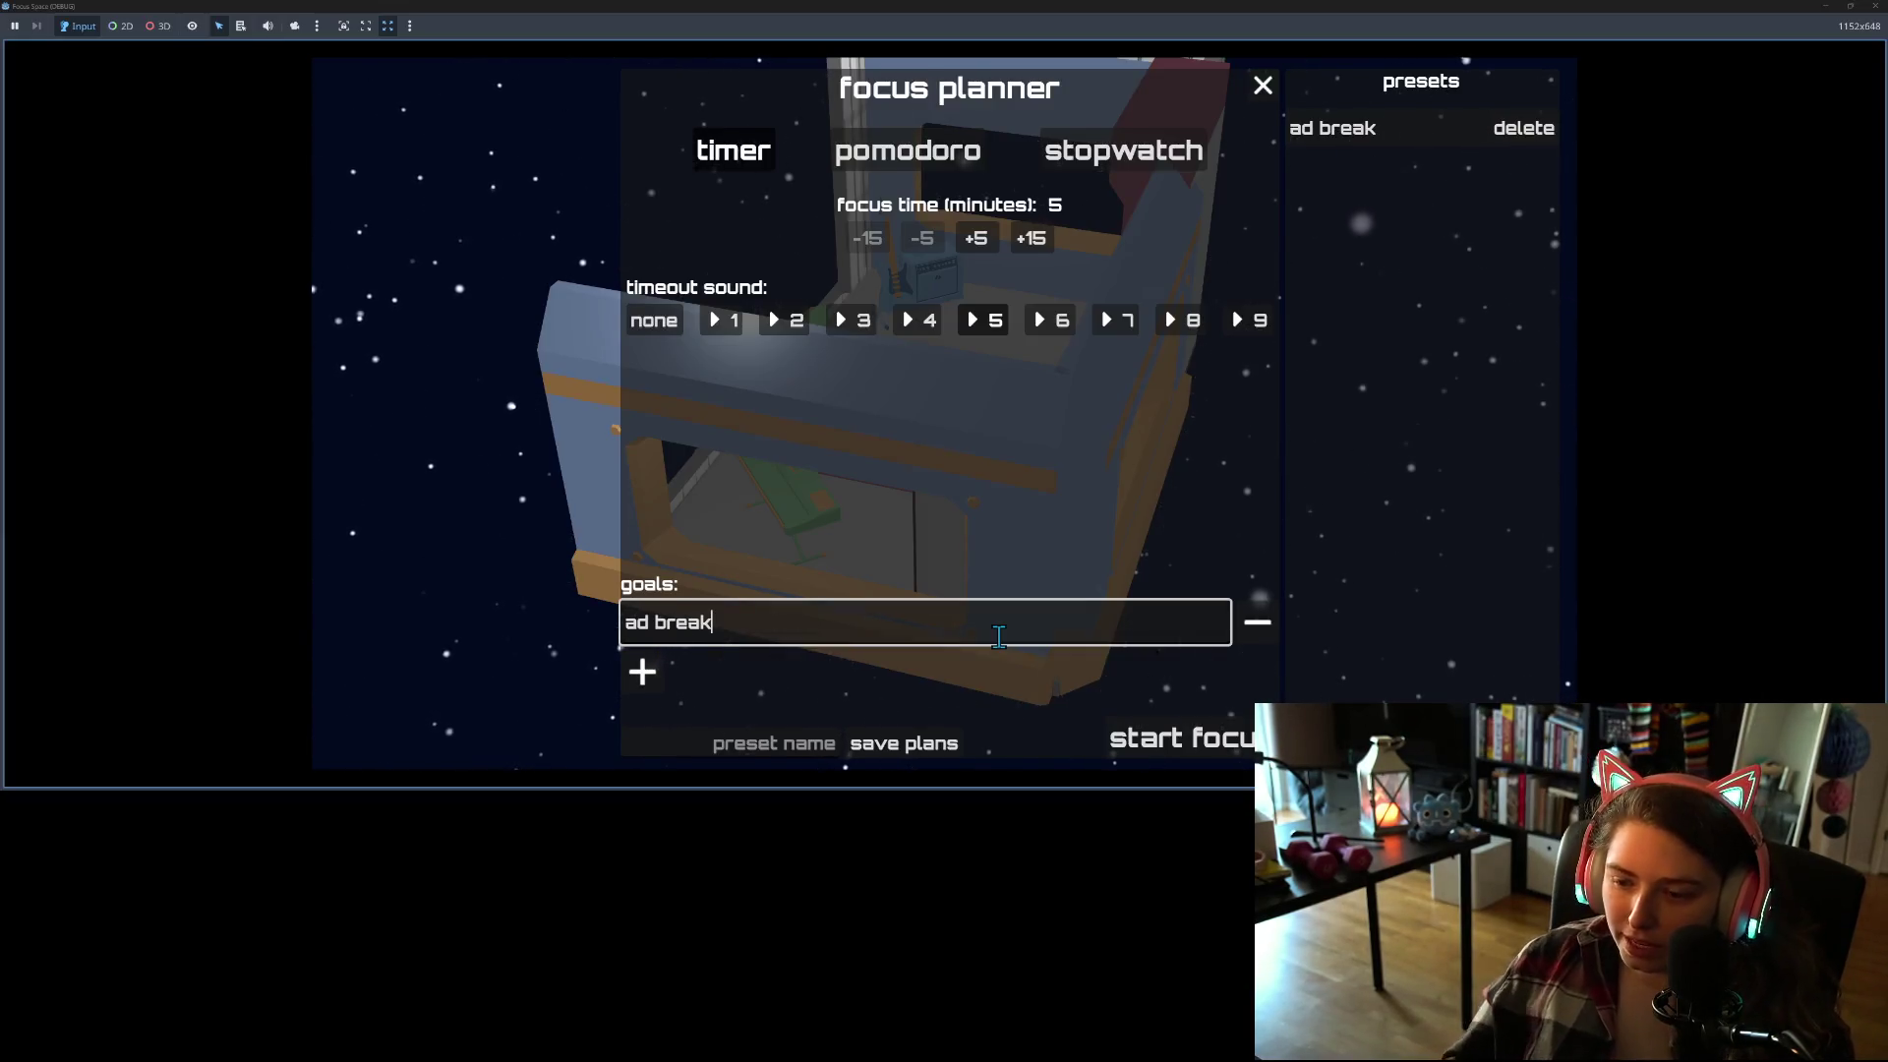
left_click(1189, 756)
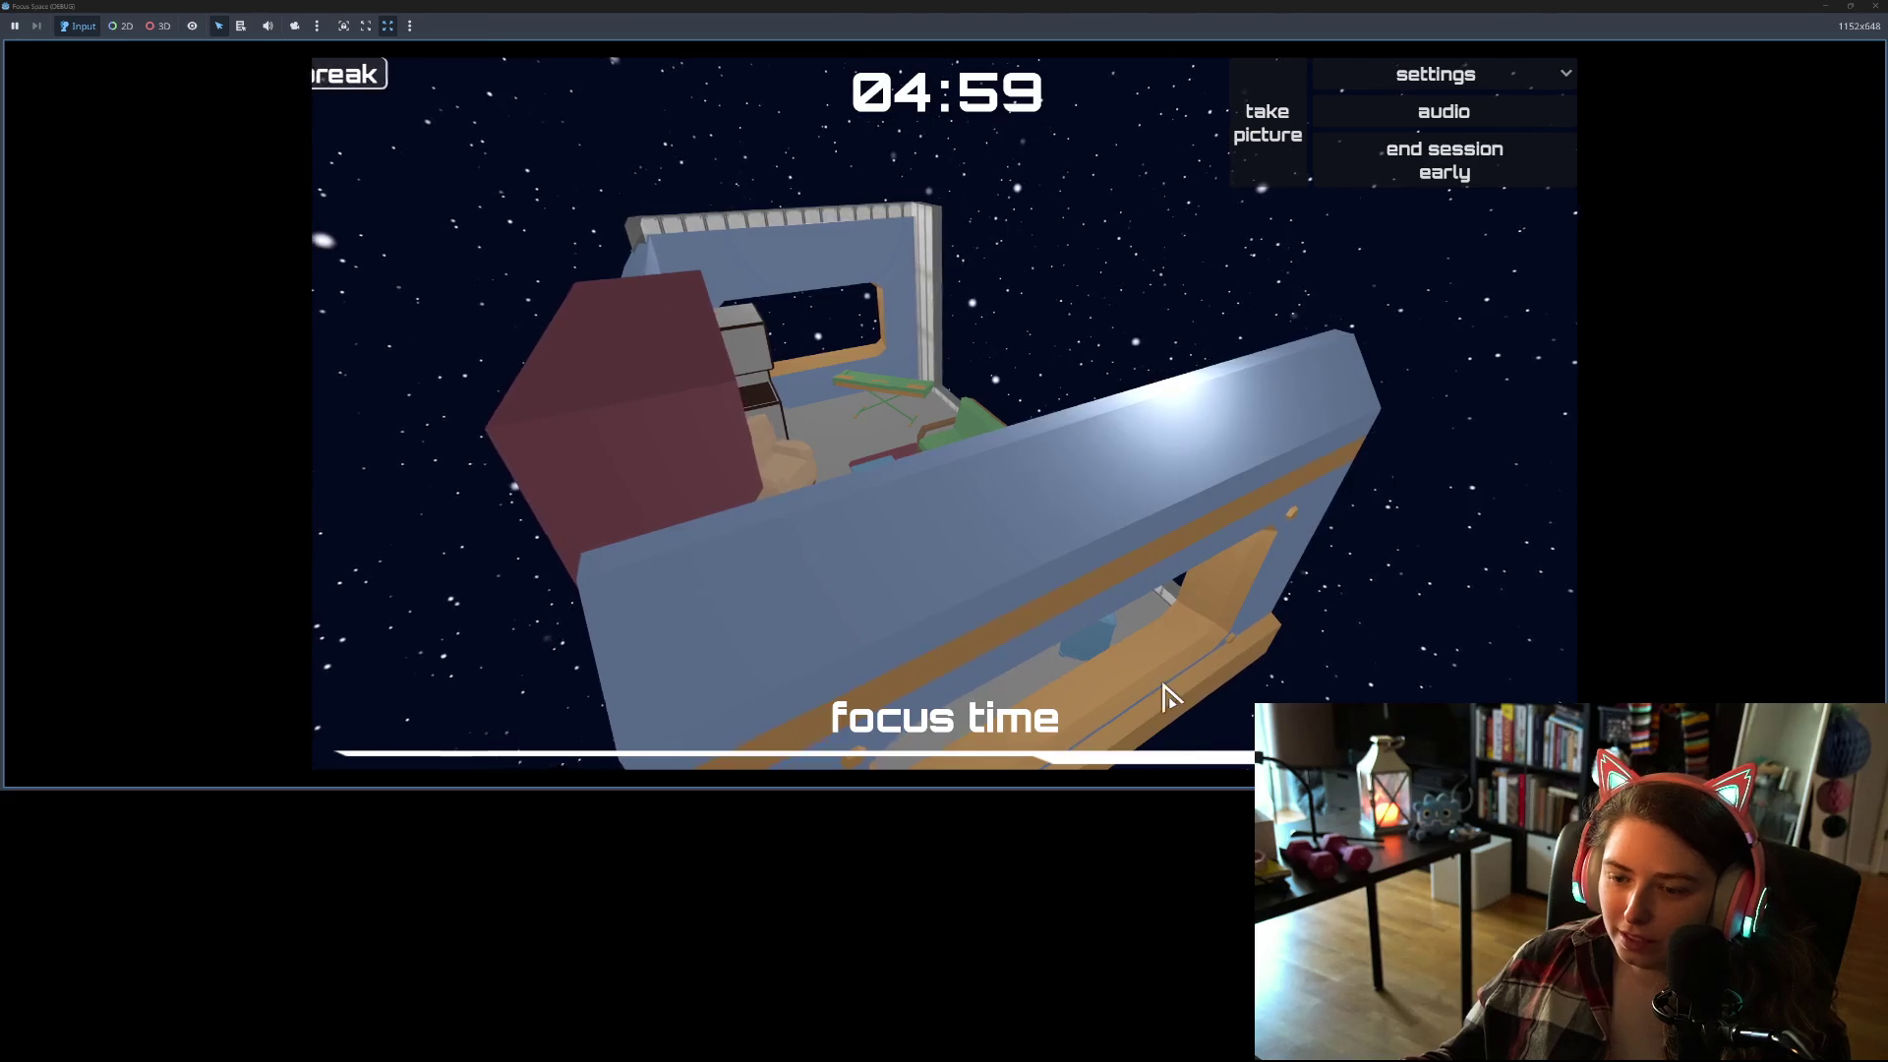
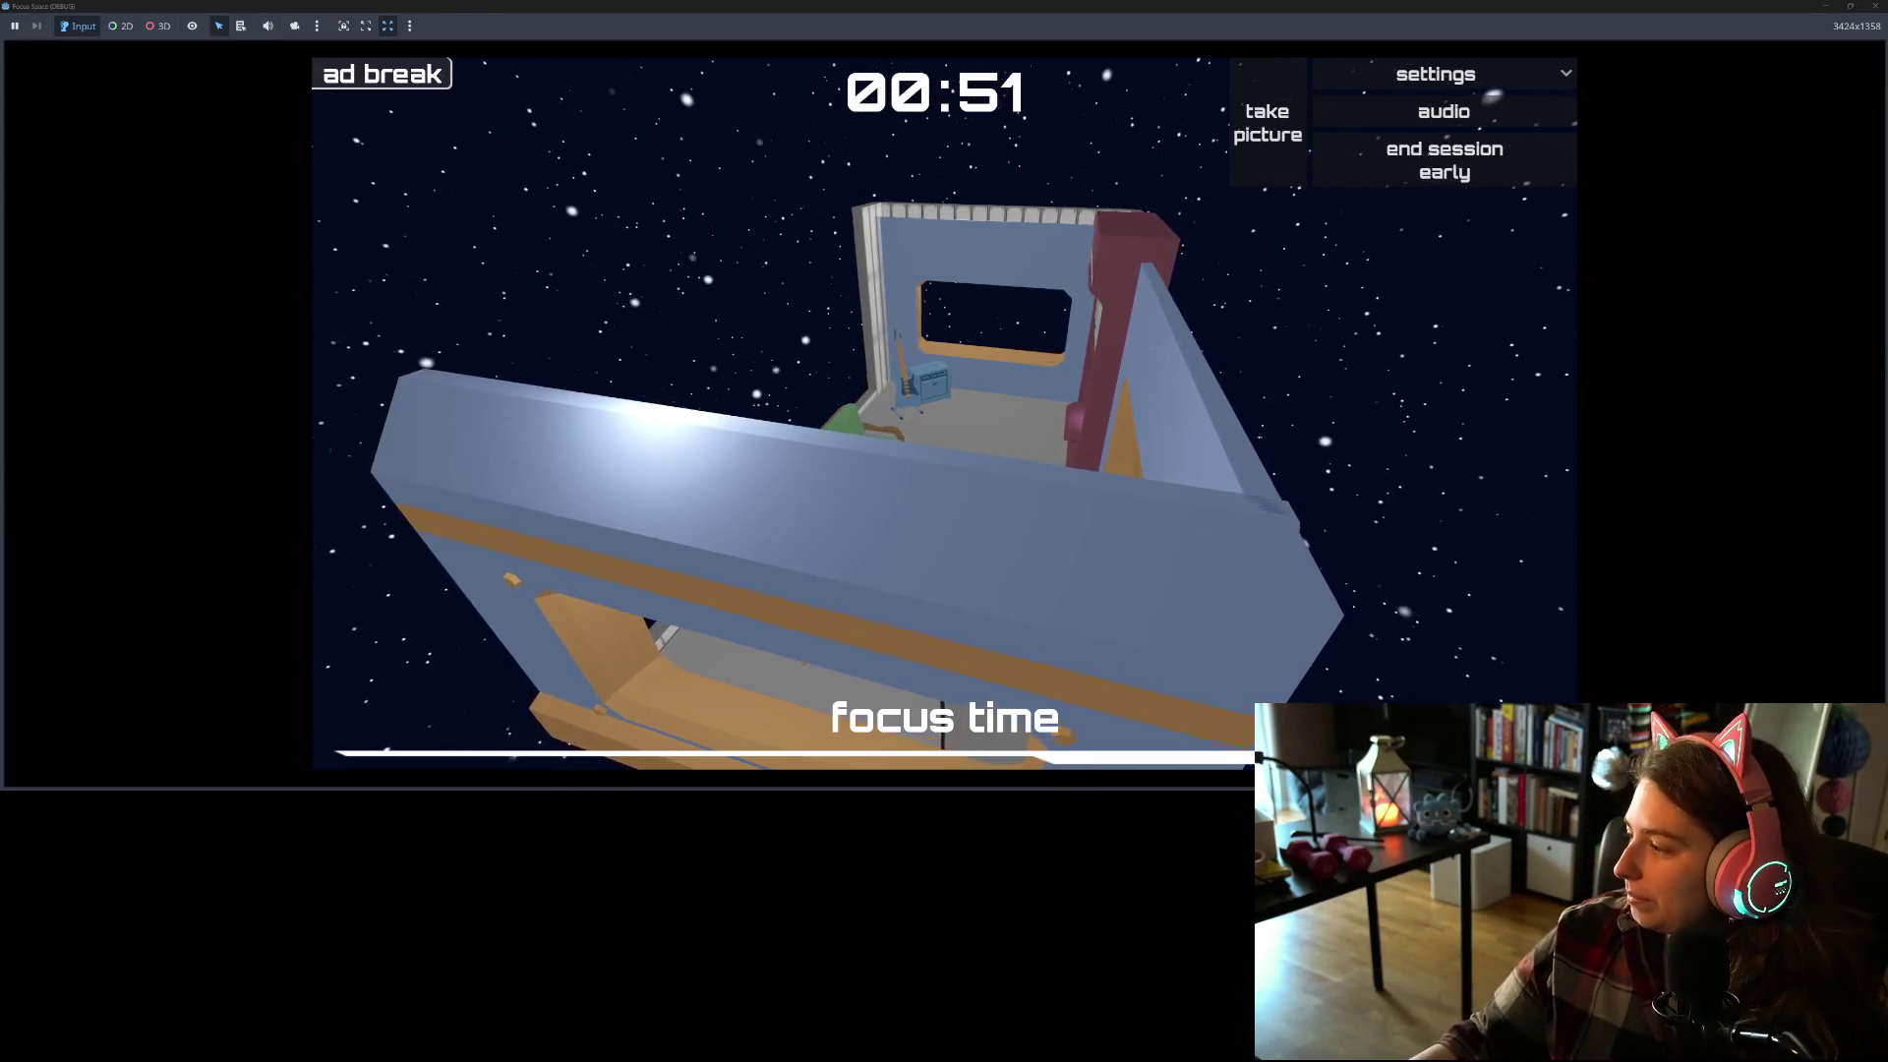
Step: End the focus session early and dismiss the focus finished summary
key("alt+Tab")
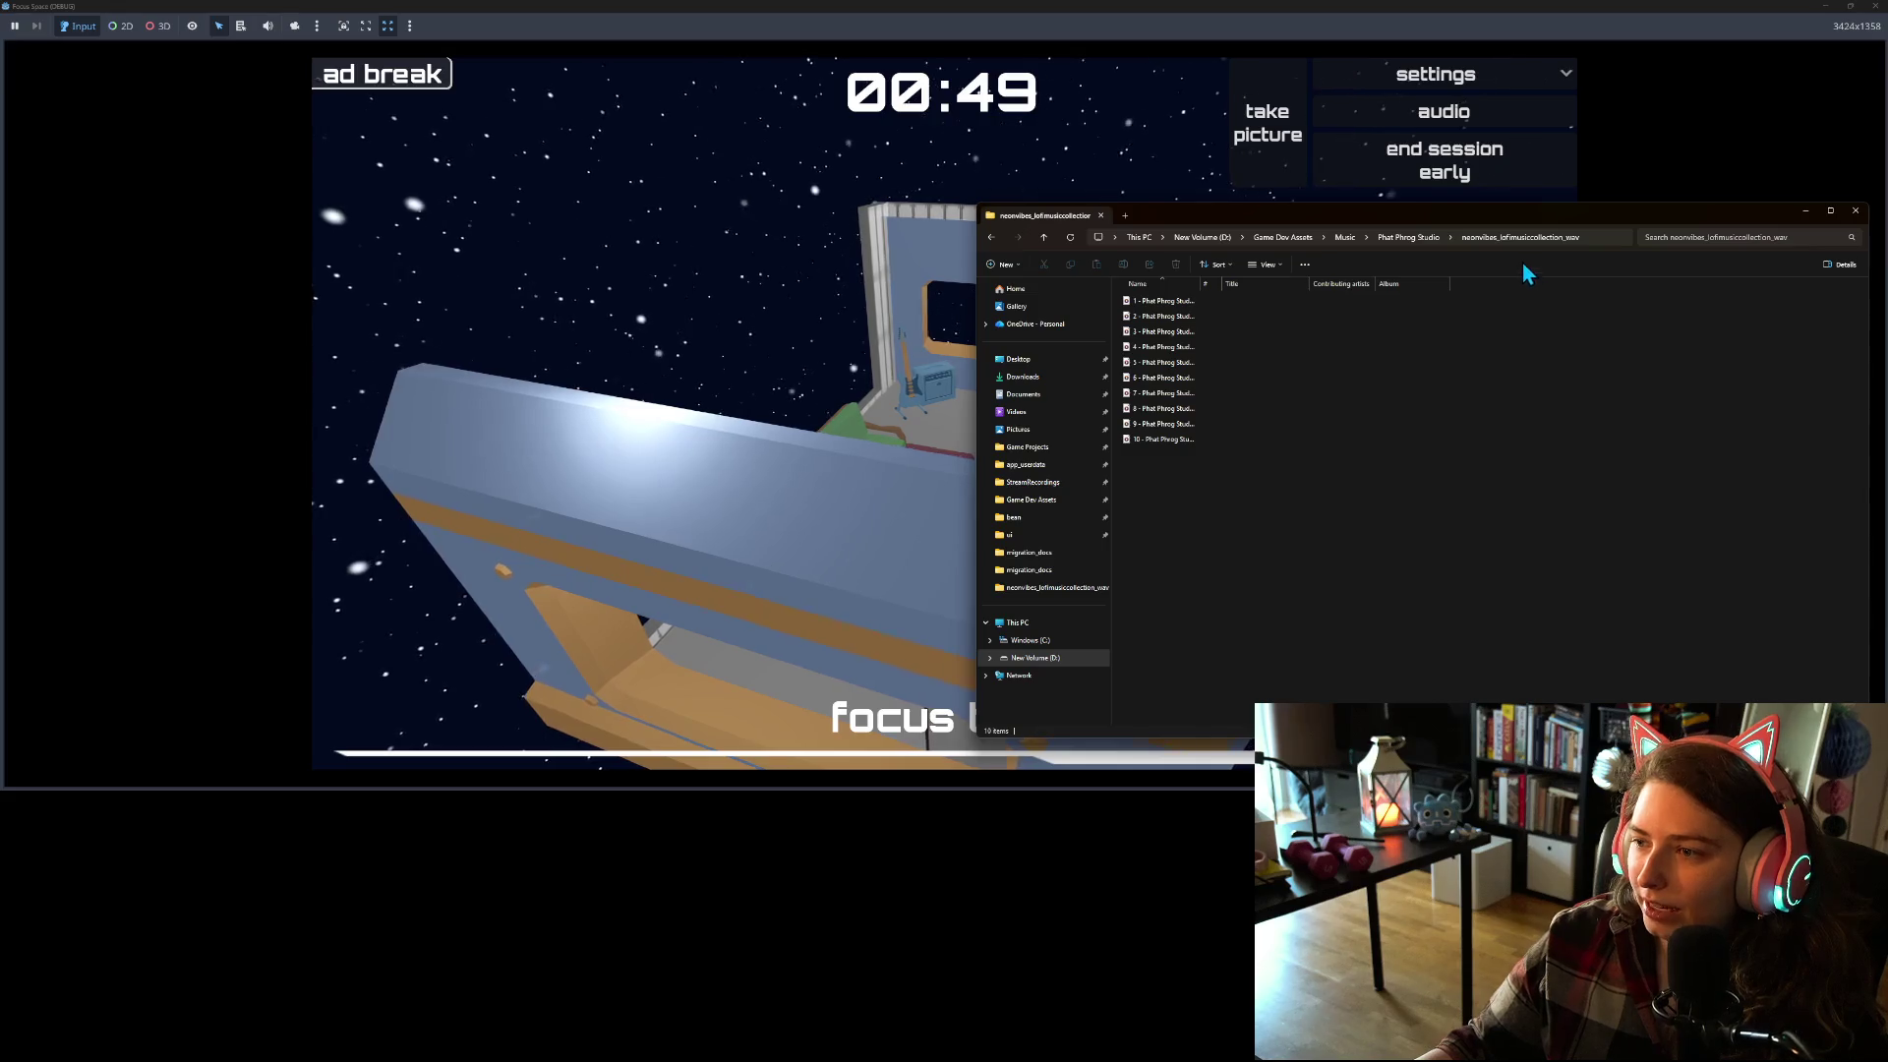
left_click(1805, 211)
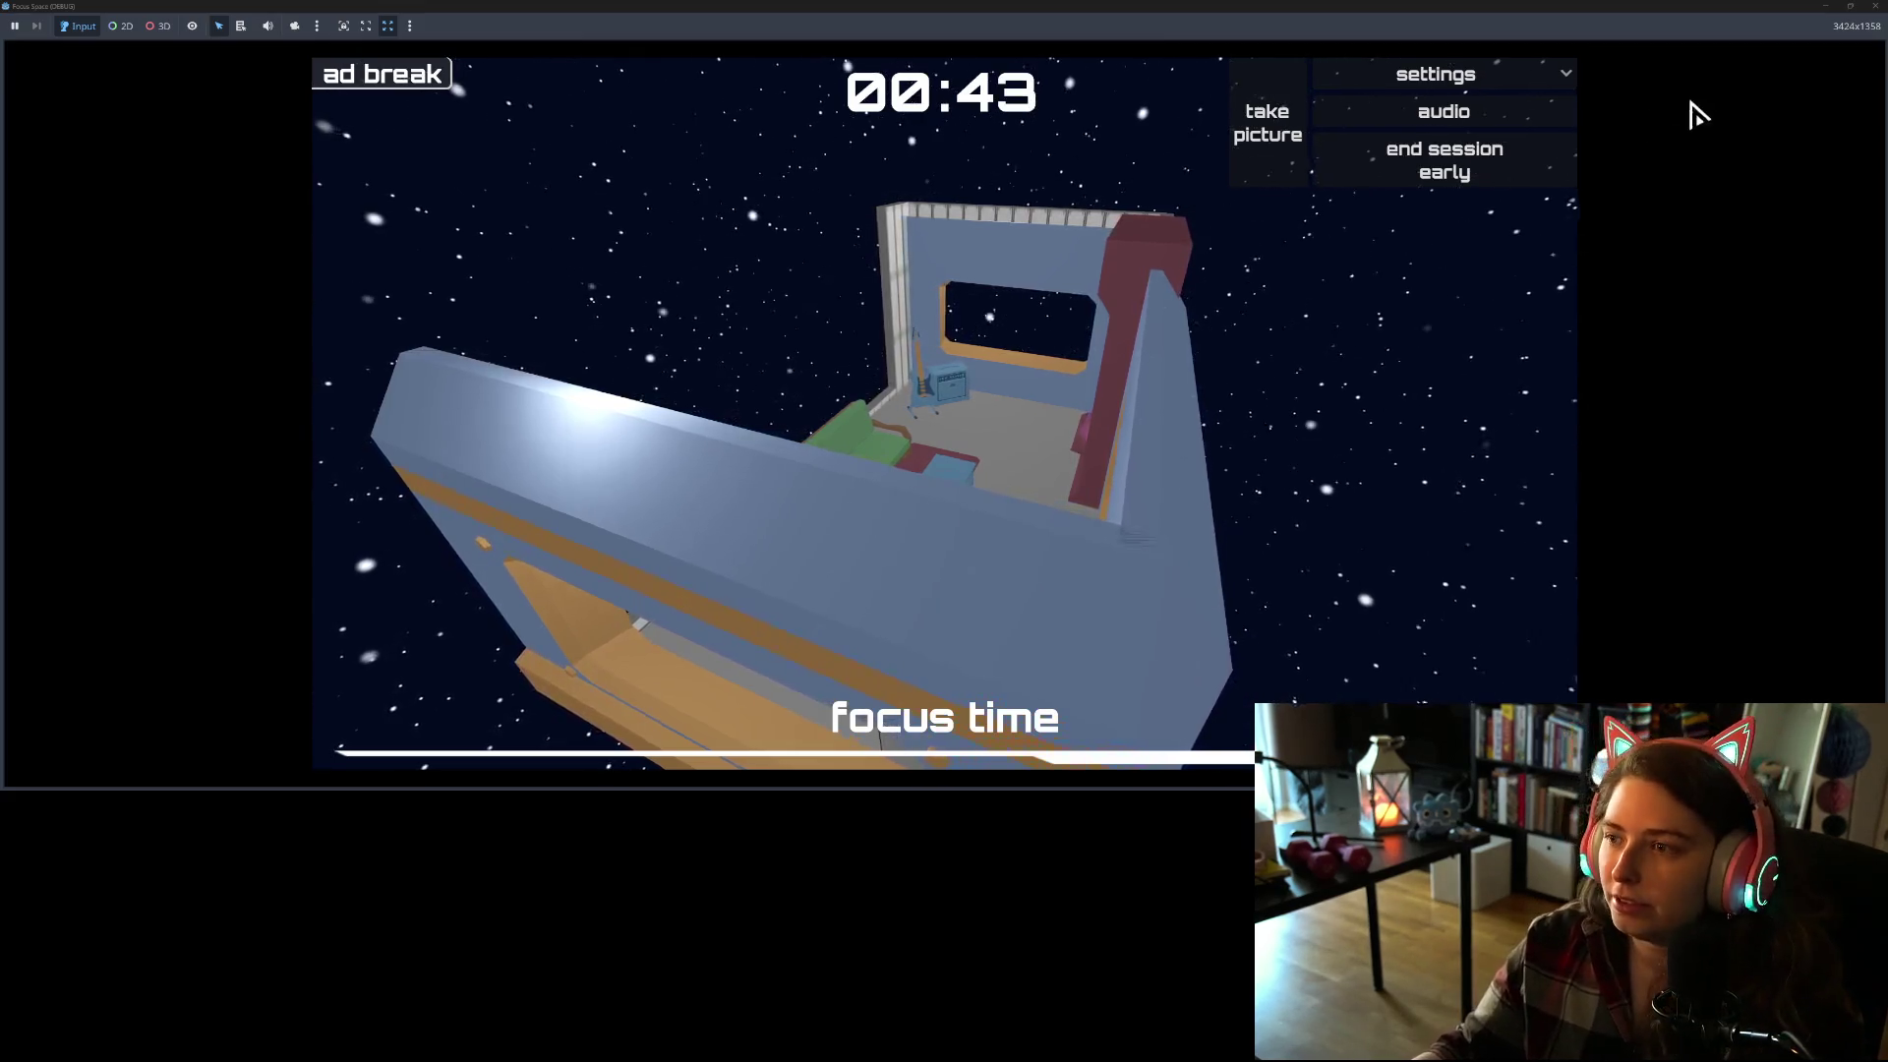
left_click(1446, 167)
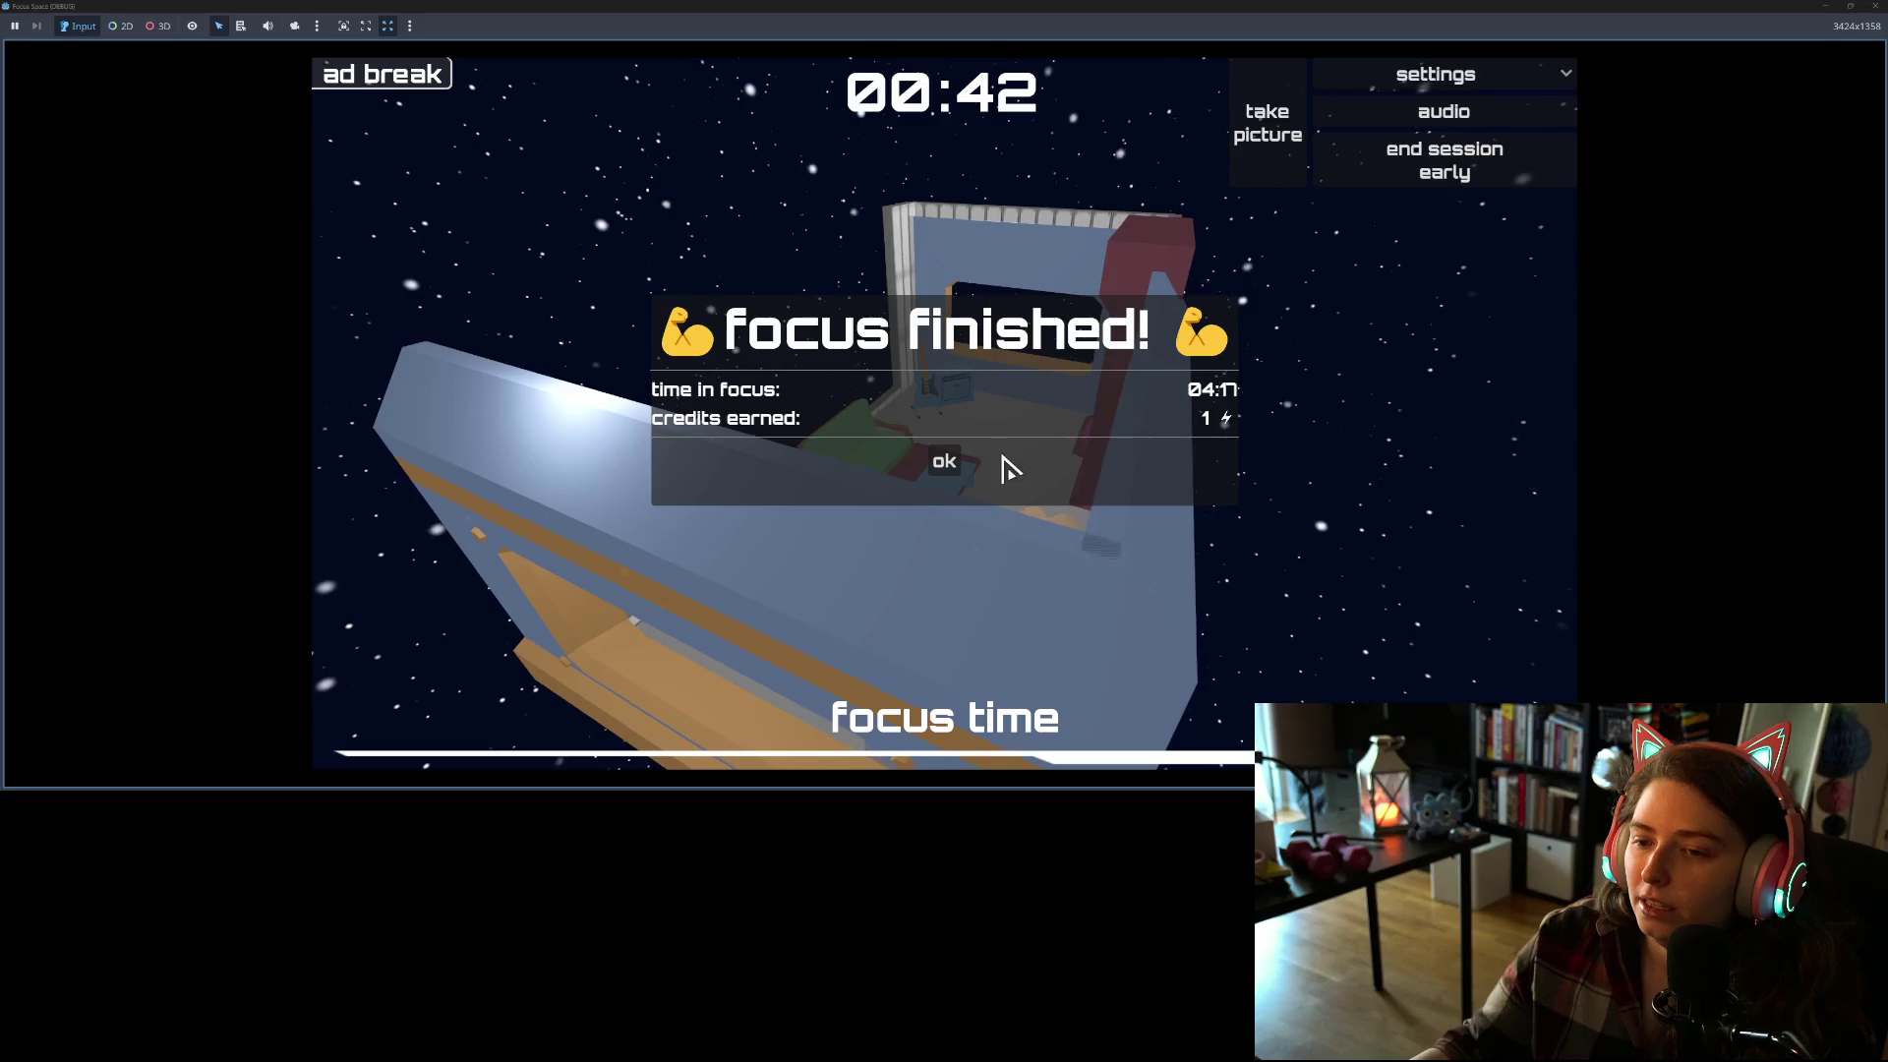
left_click(956, 464)
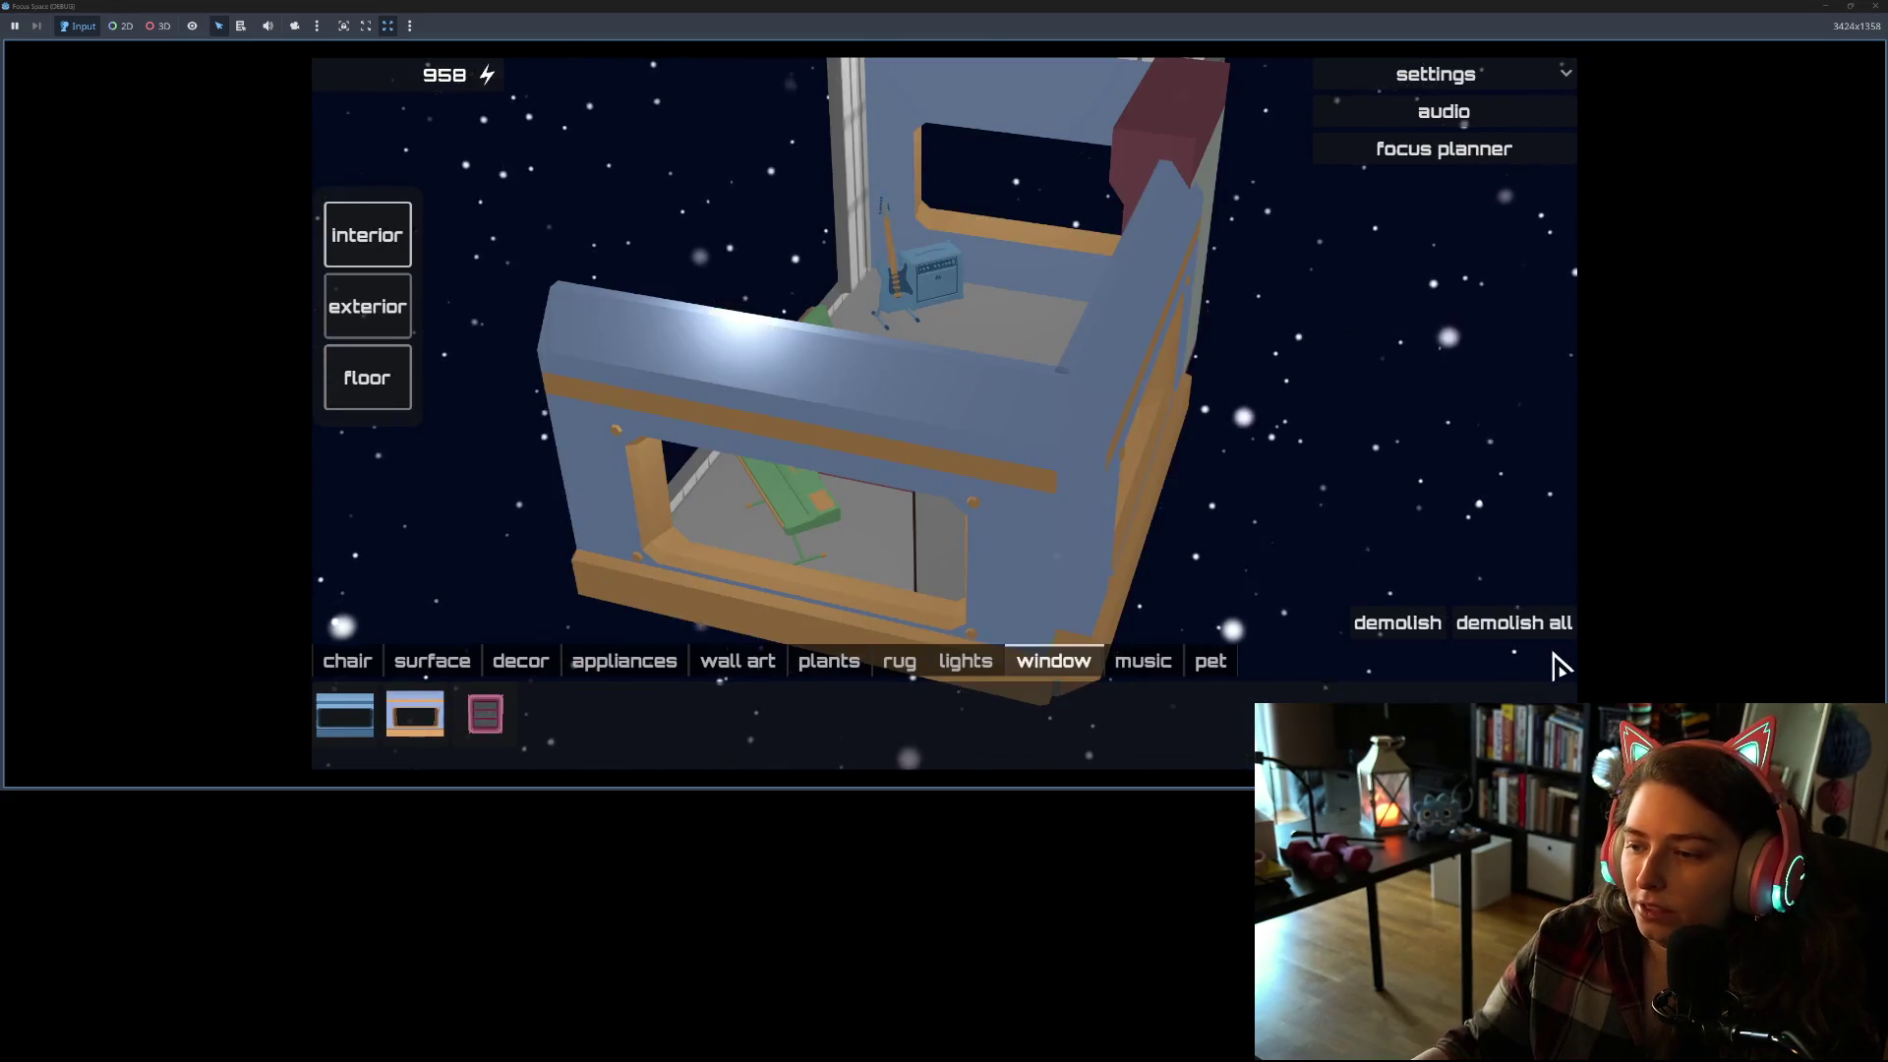
Step: Rotate the room view, then save and quit Focus Space from Settings
left_click_drag(977, 433, 855, 455)
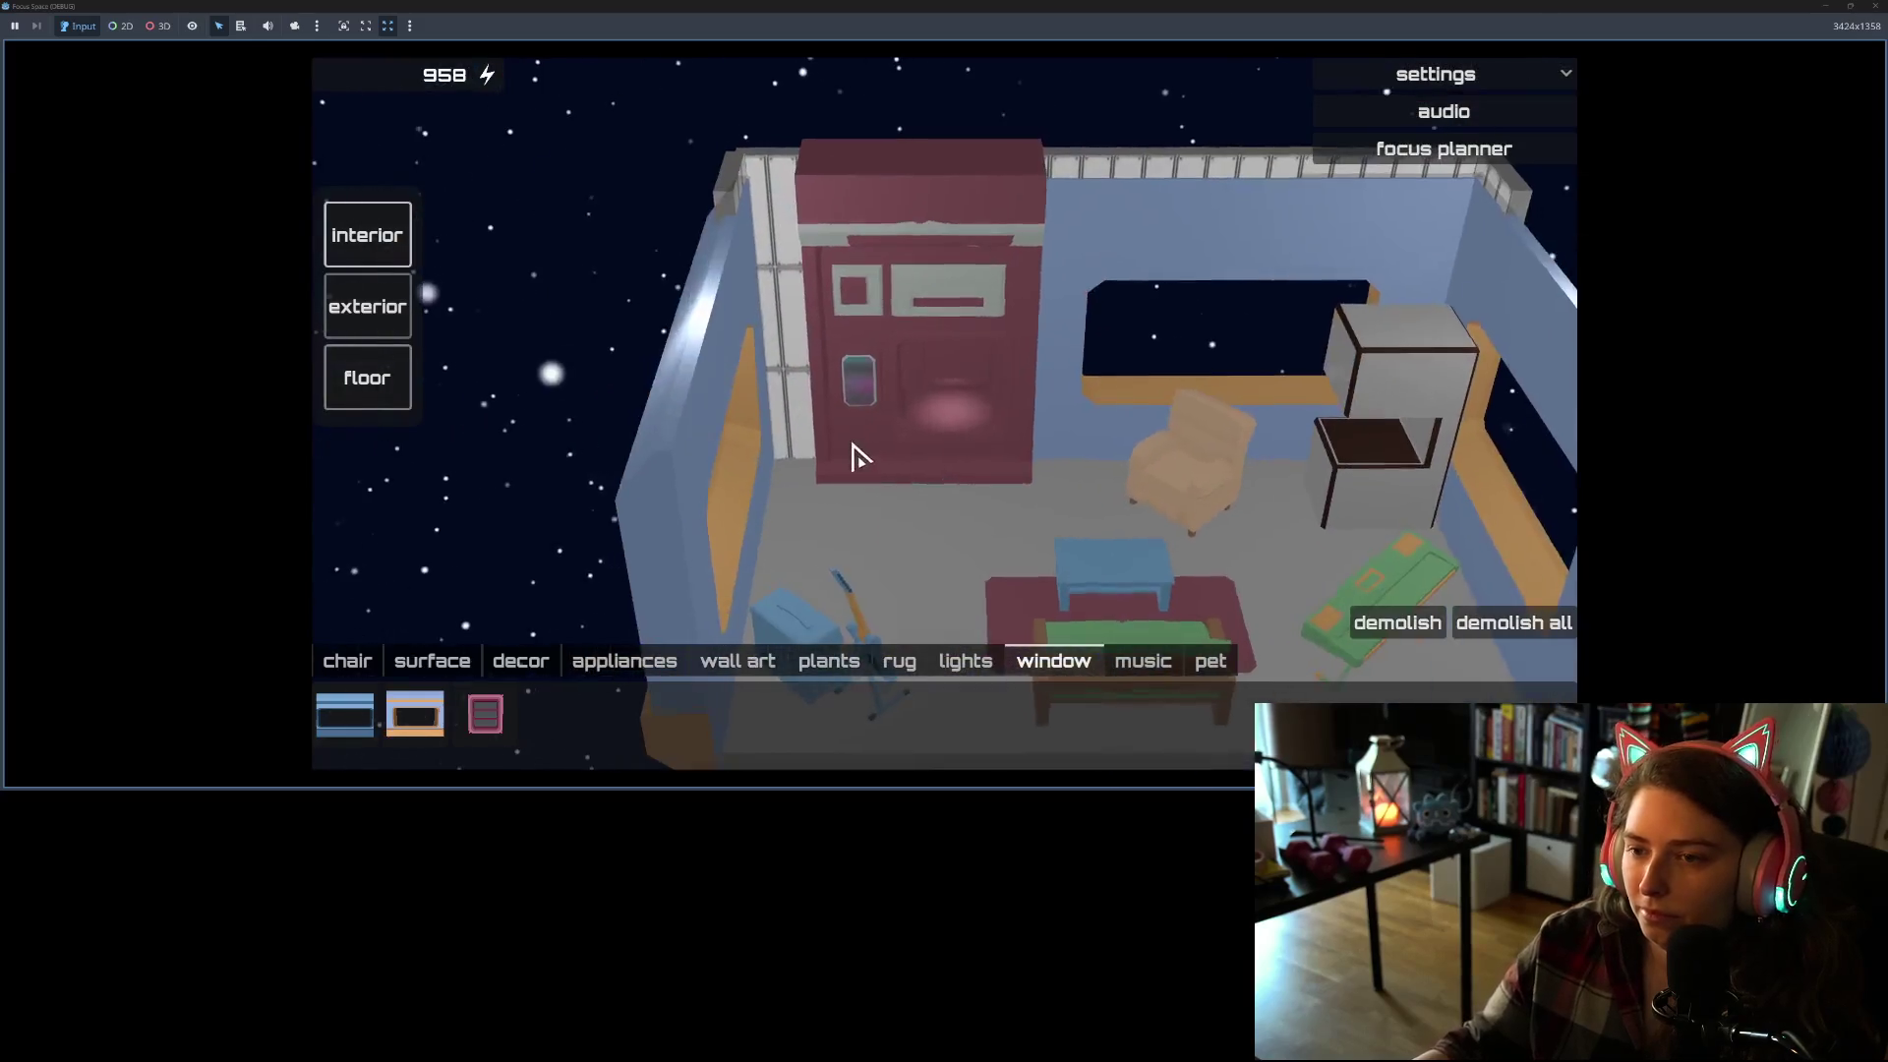
scroll("down", 3)
left_click(1483, 71)
left_click(1459, 221)
left_click(1135, 630)
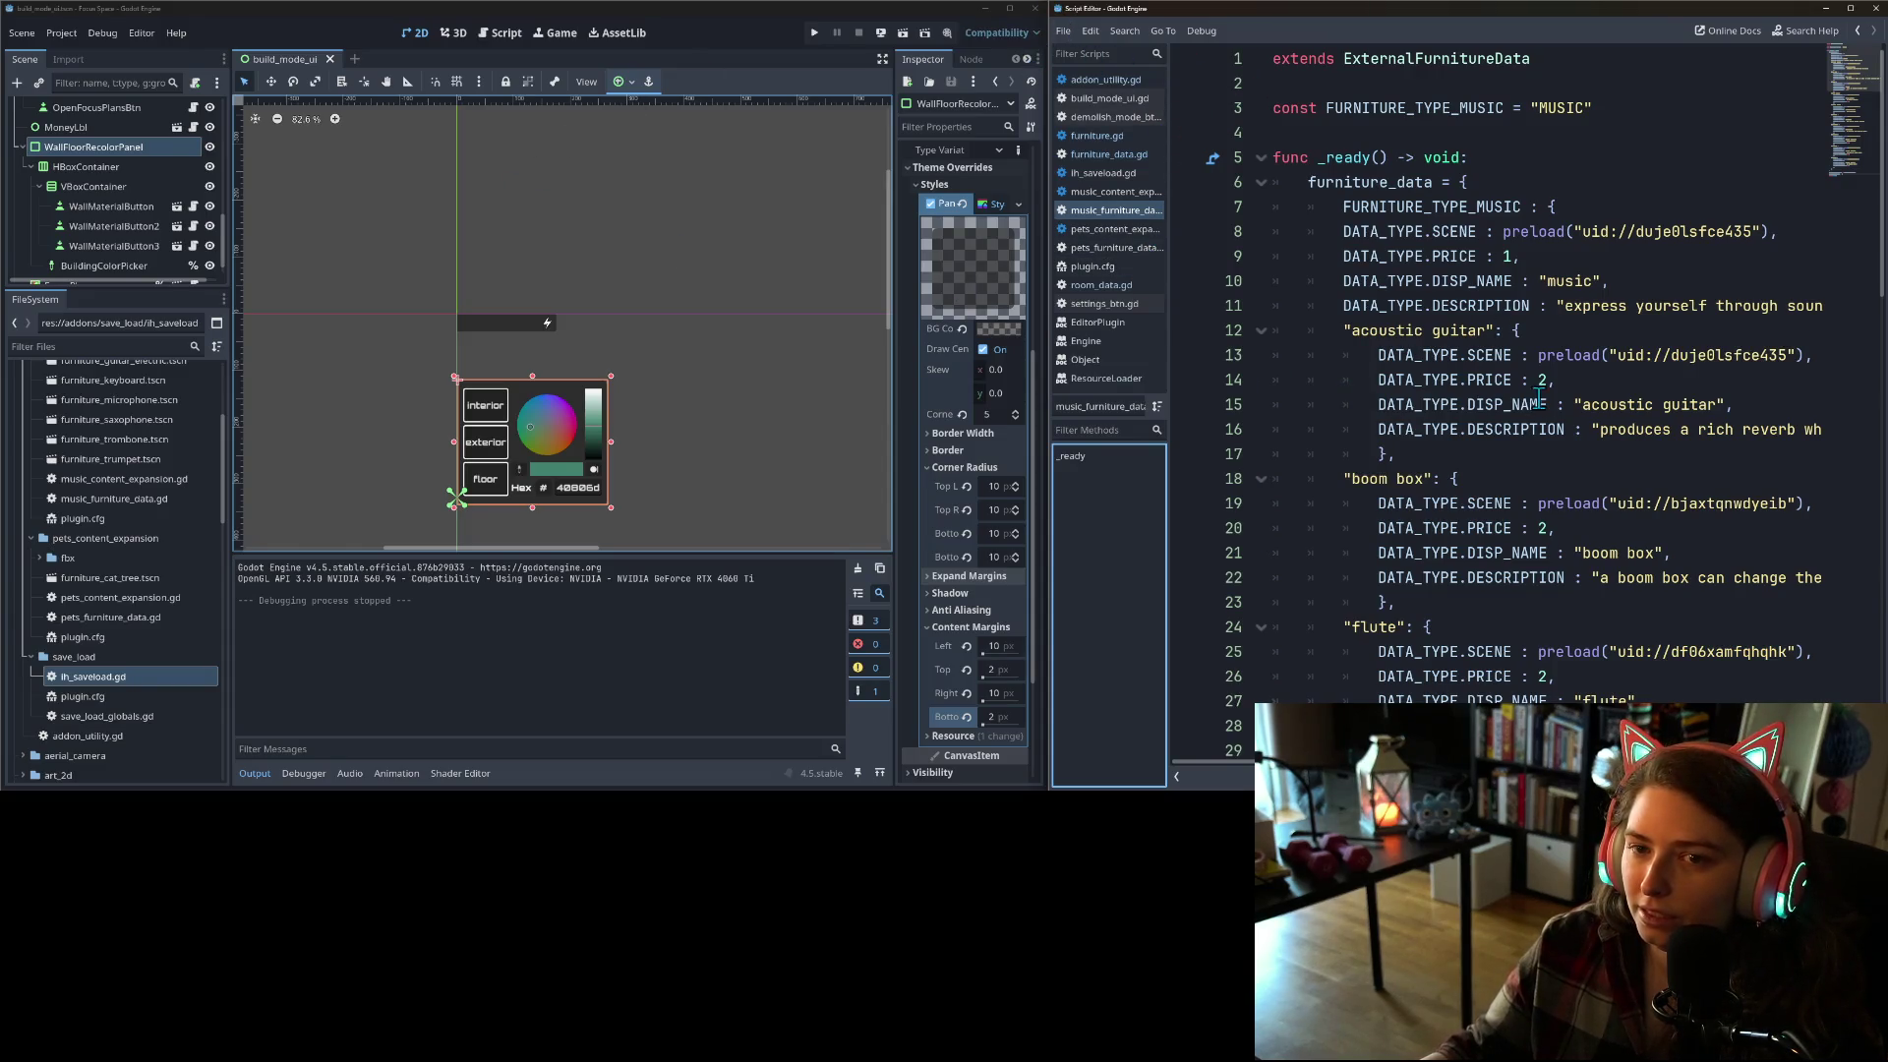
Step: Check the value of DATA_TYPE in the script, then switch to the Bluesky profile in the browser
mouse_move(1406, 359)
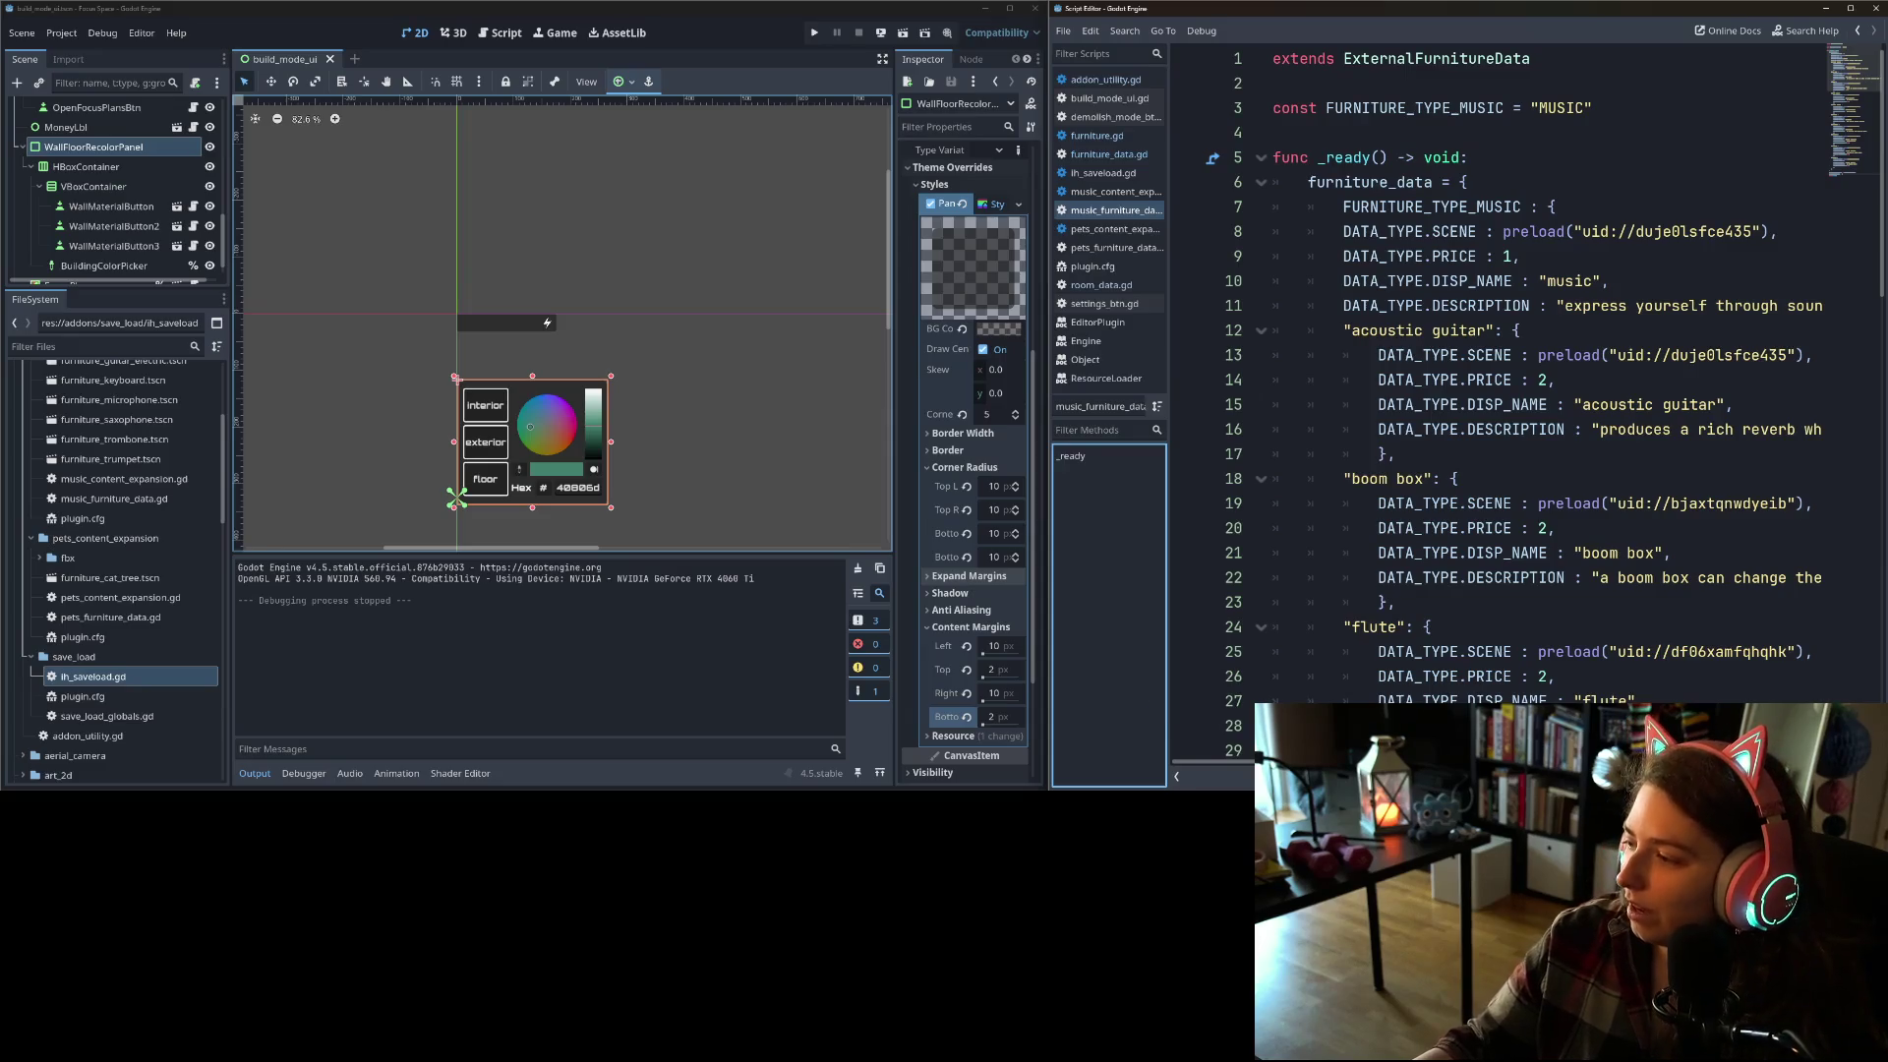
key("alt+Tab")
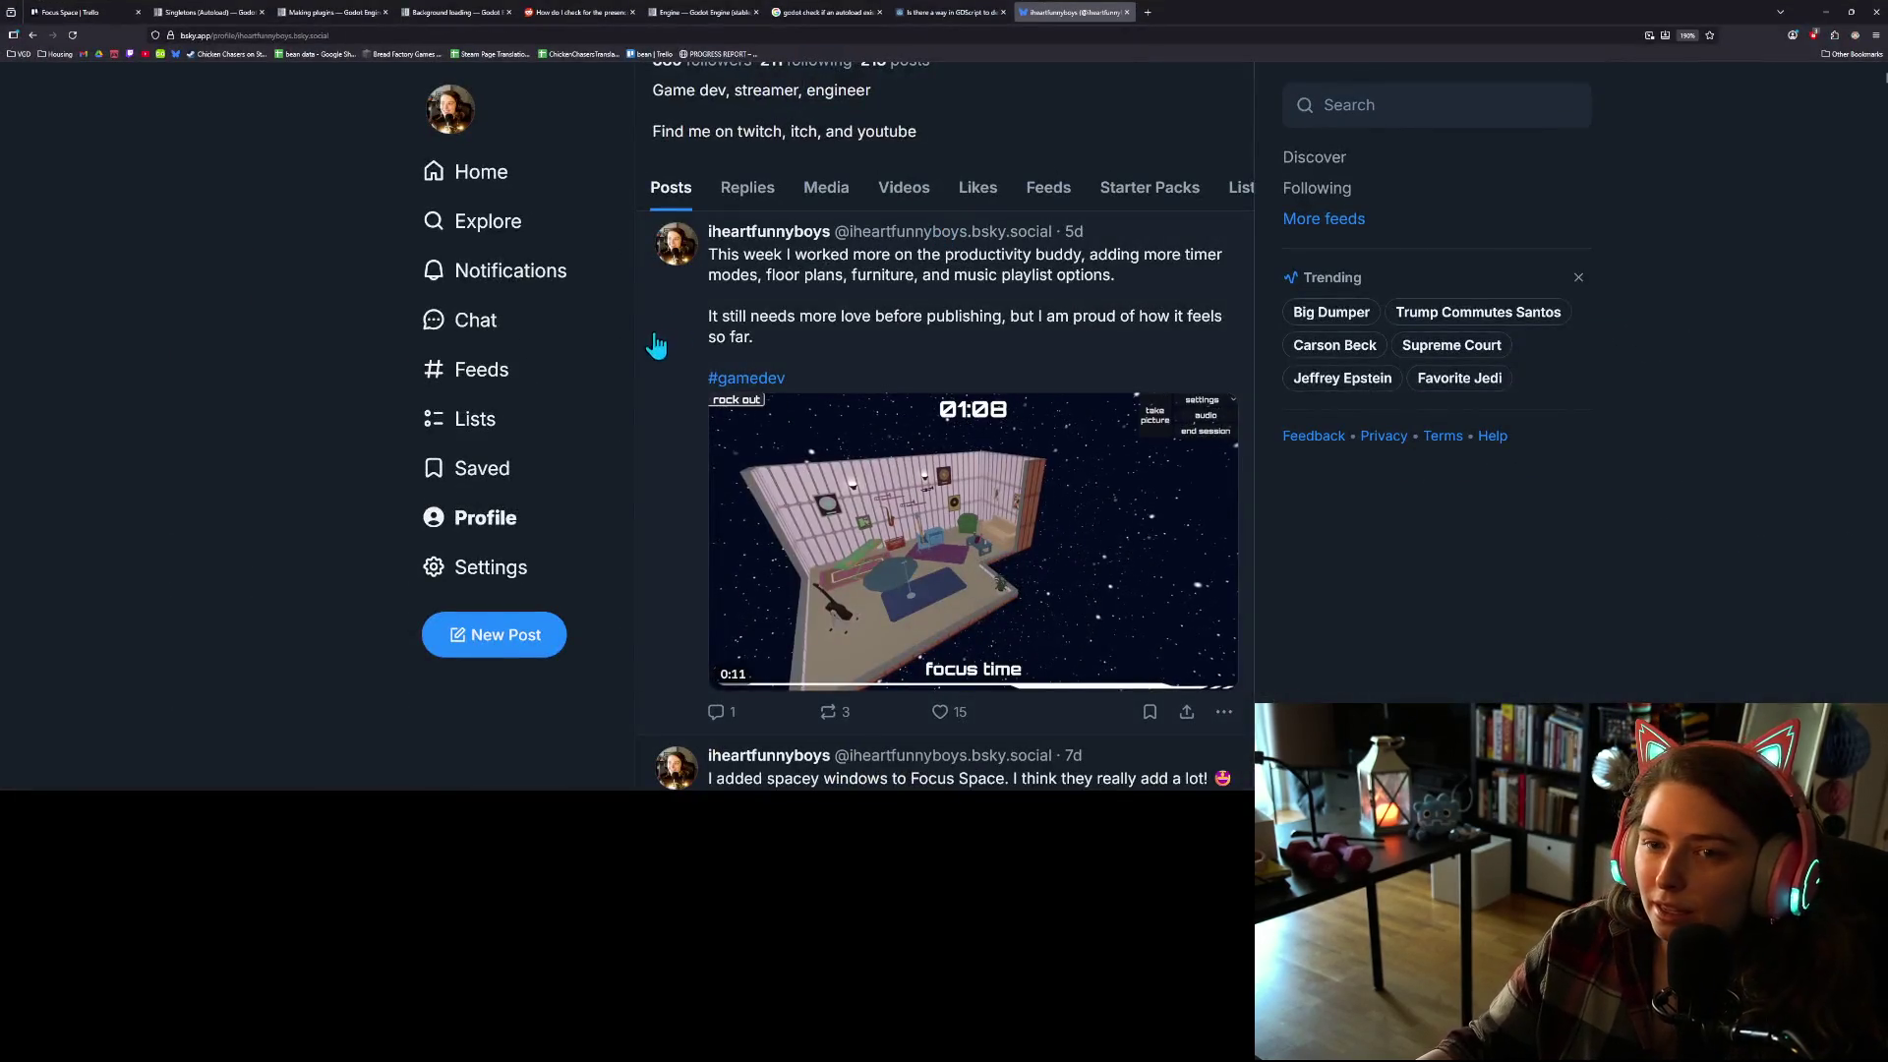
Step: Pause the Bluesky post's video, then bring the browser back and go to the Focus Space Trello board
left_click(733, 671)
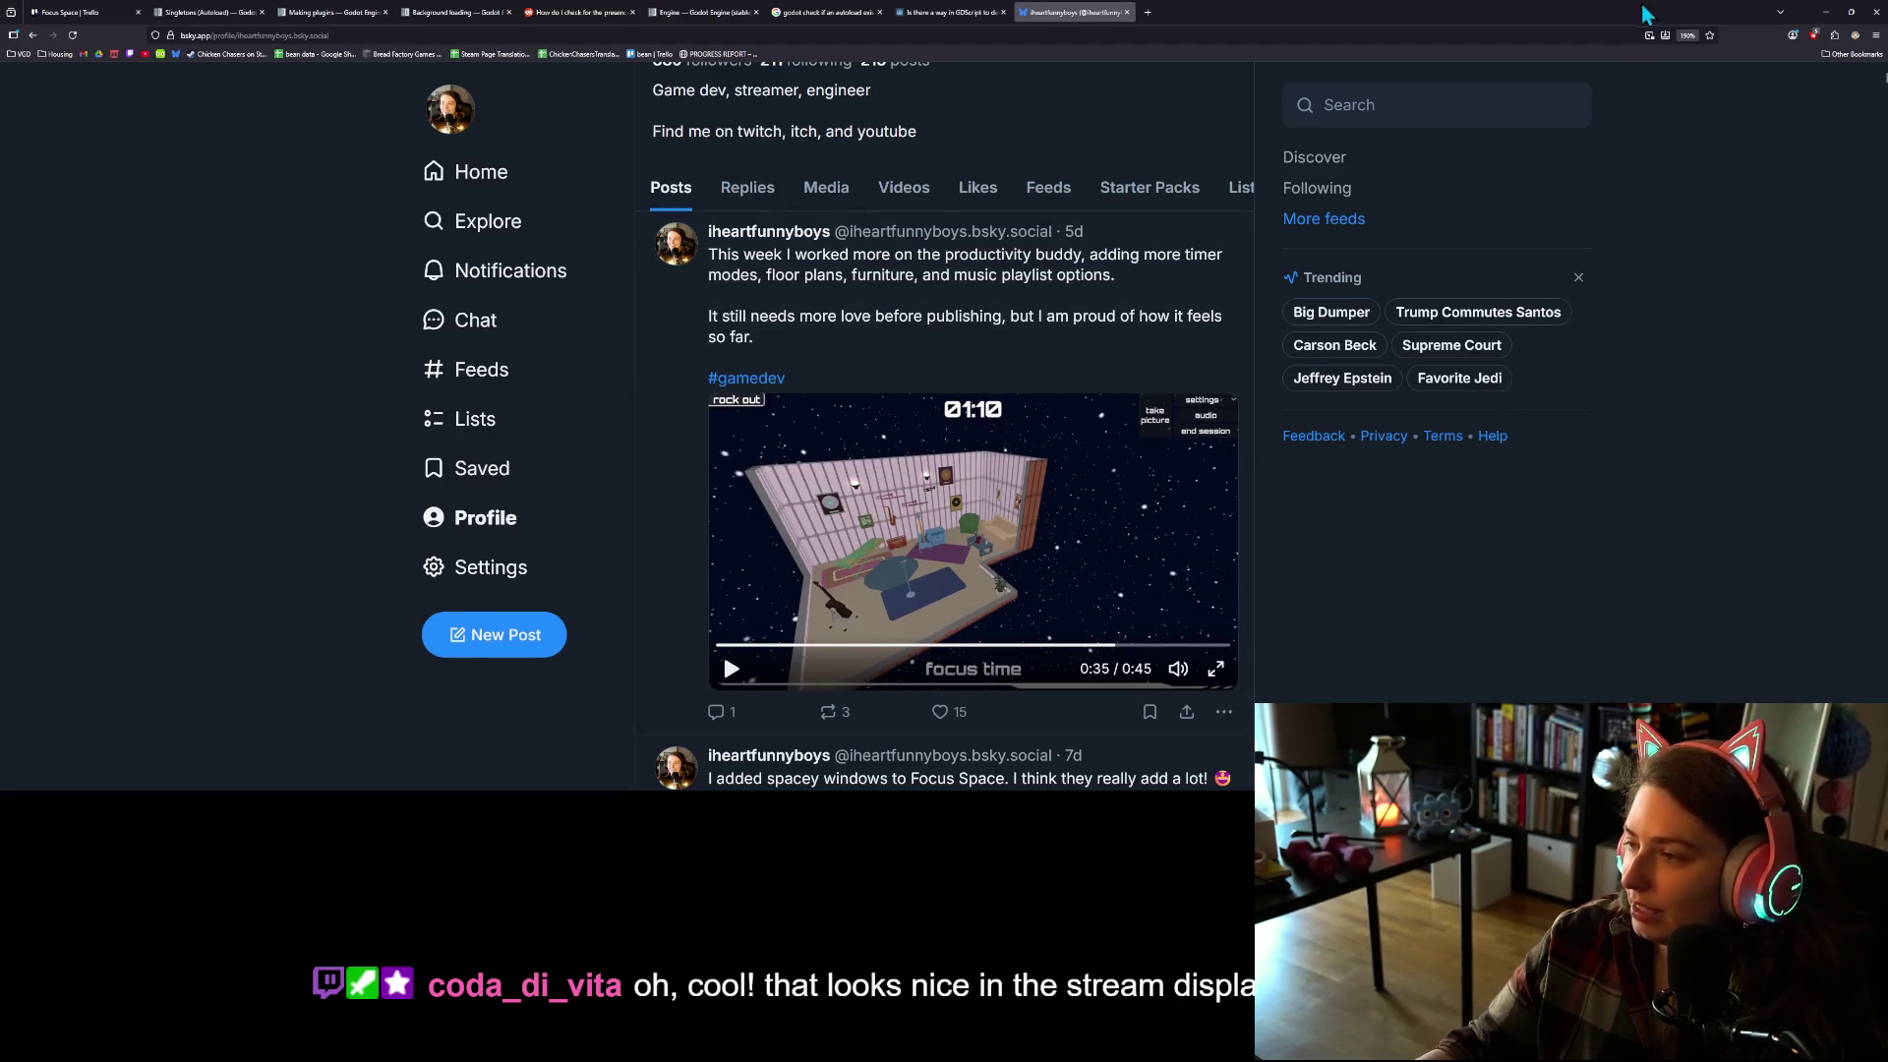
left_click(1826, 12)
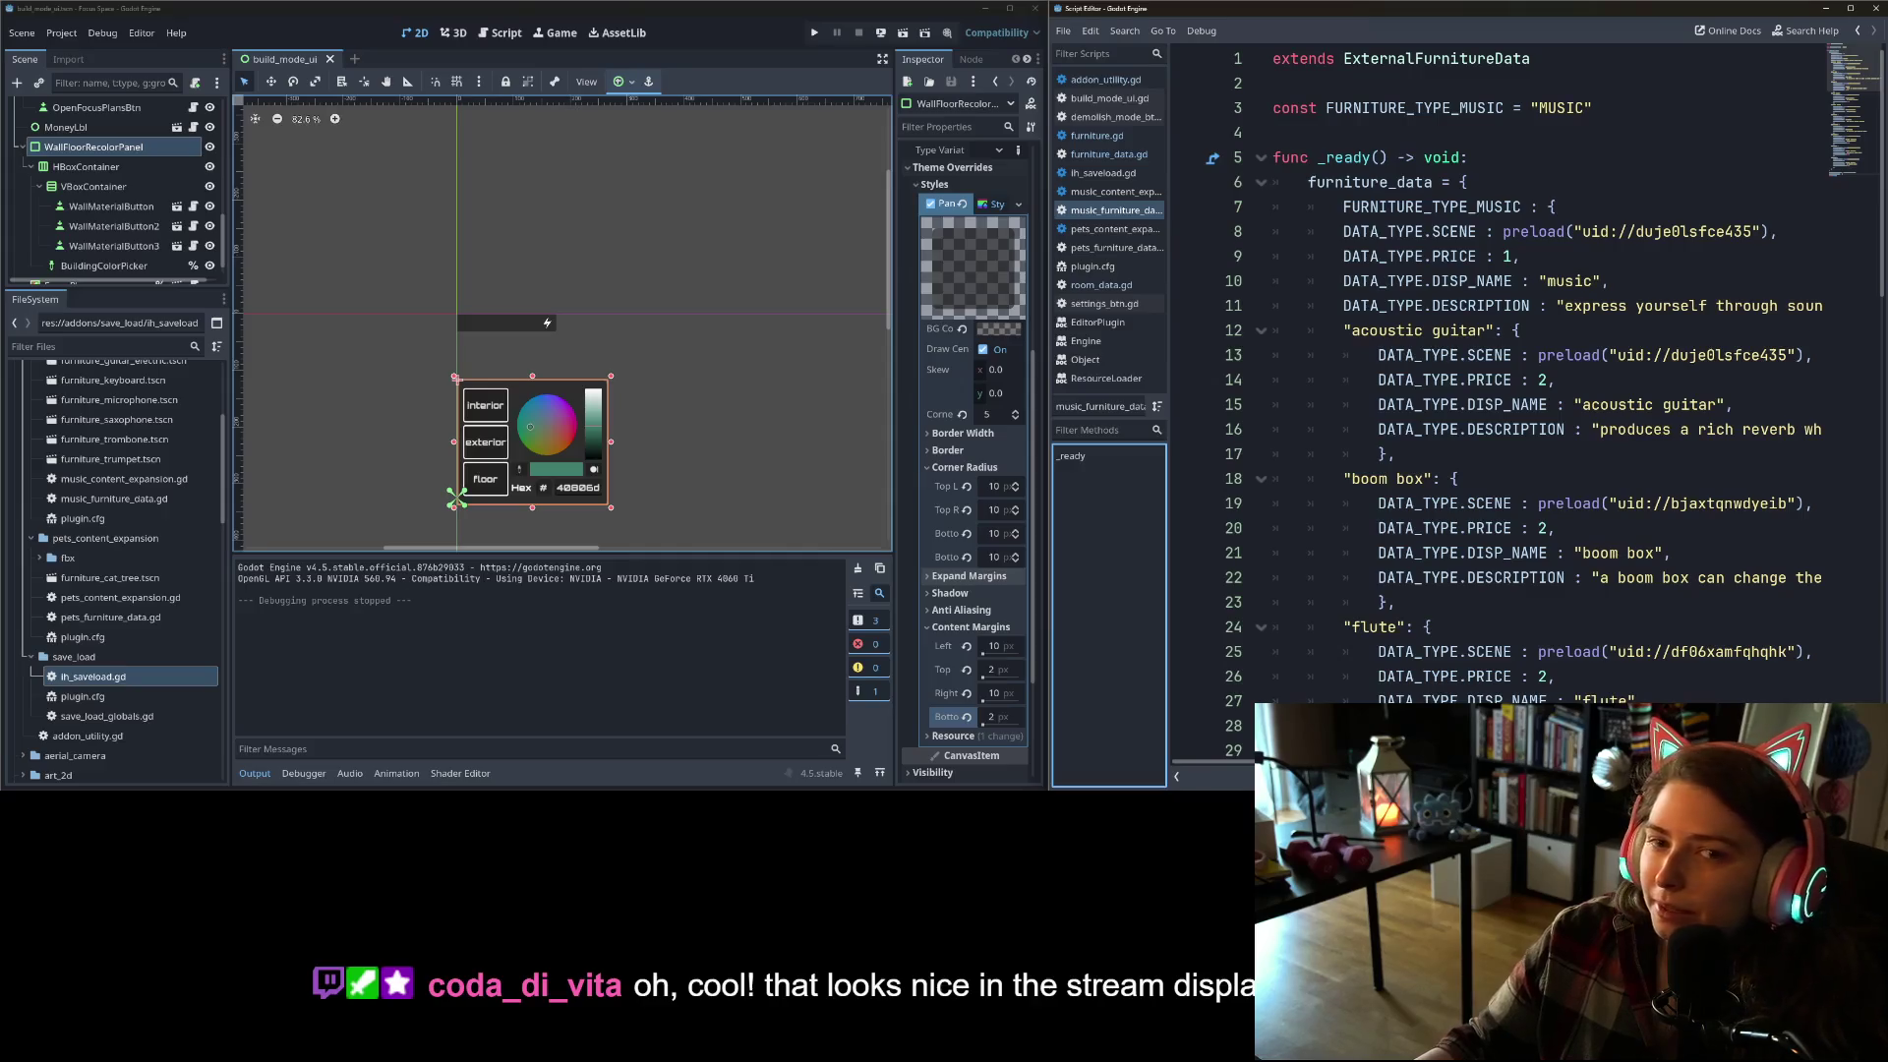
key("alt+Tab")
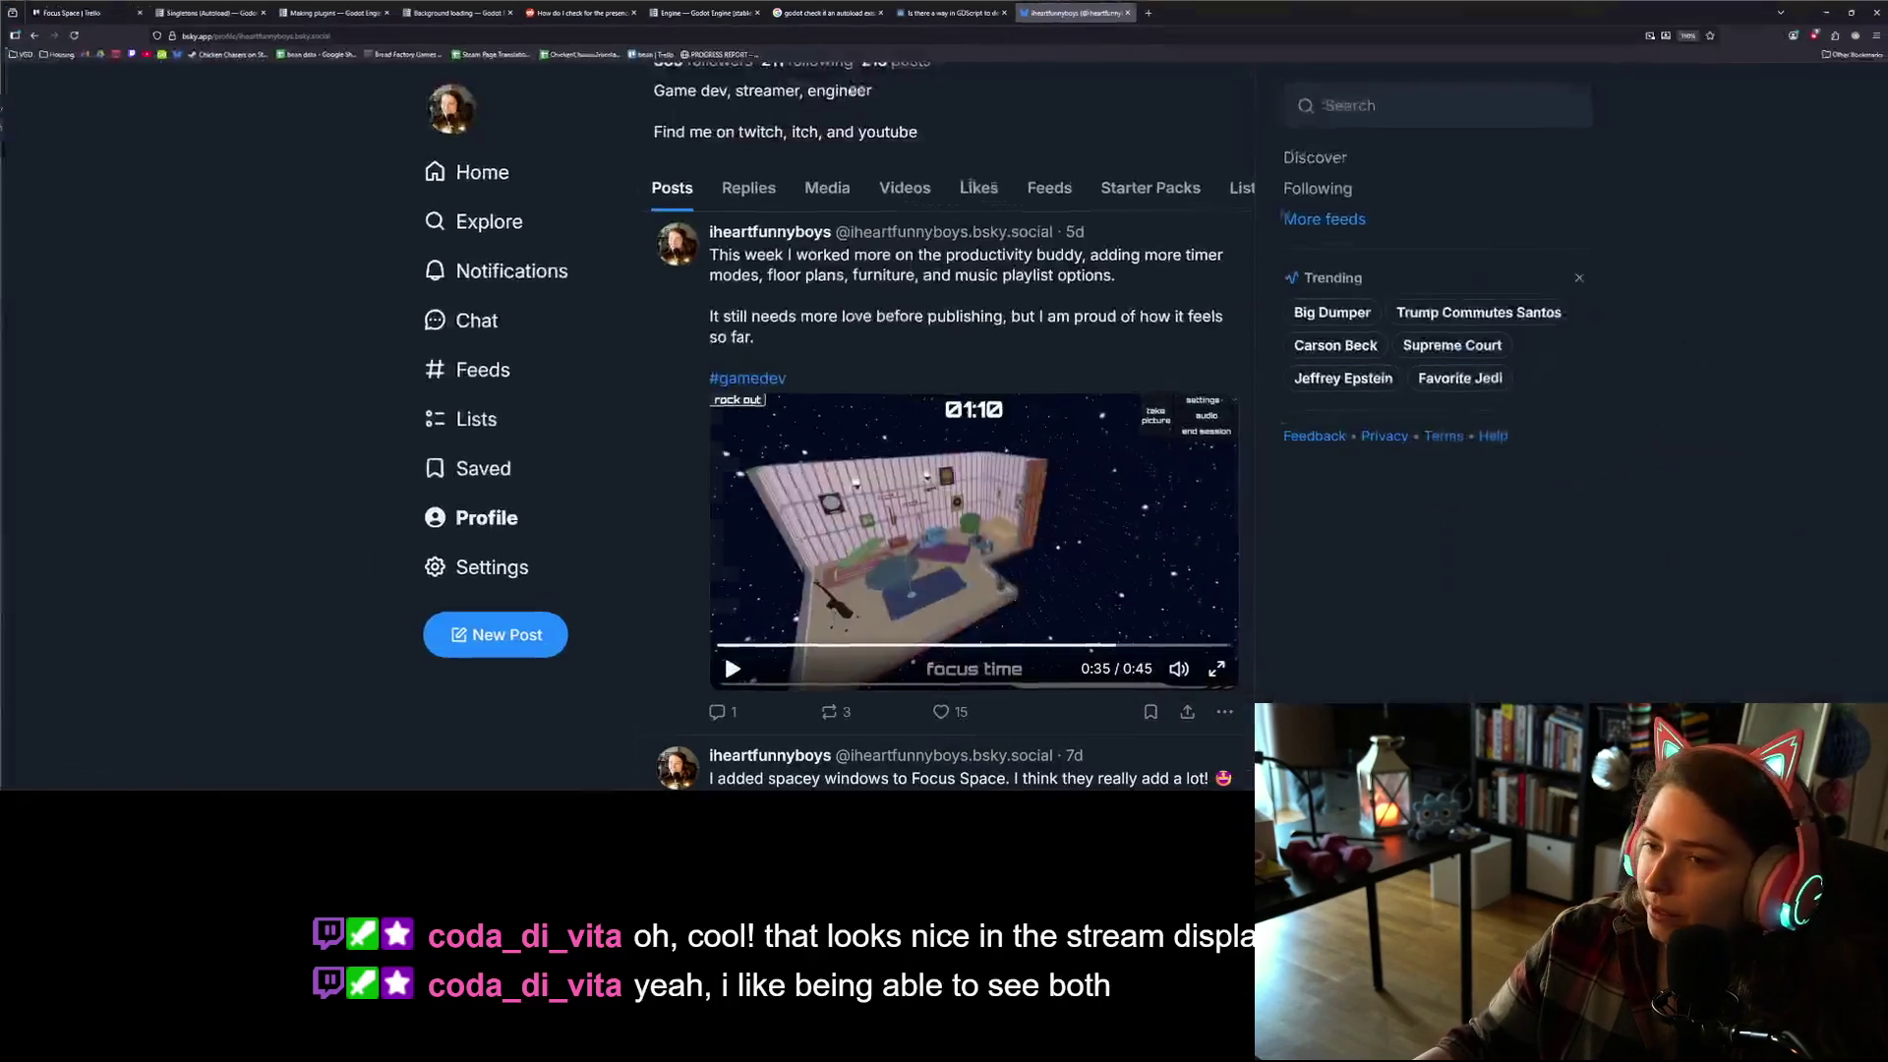
key("ctrl+1")
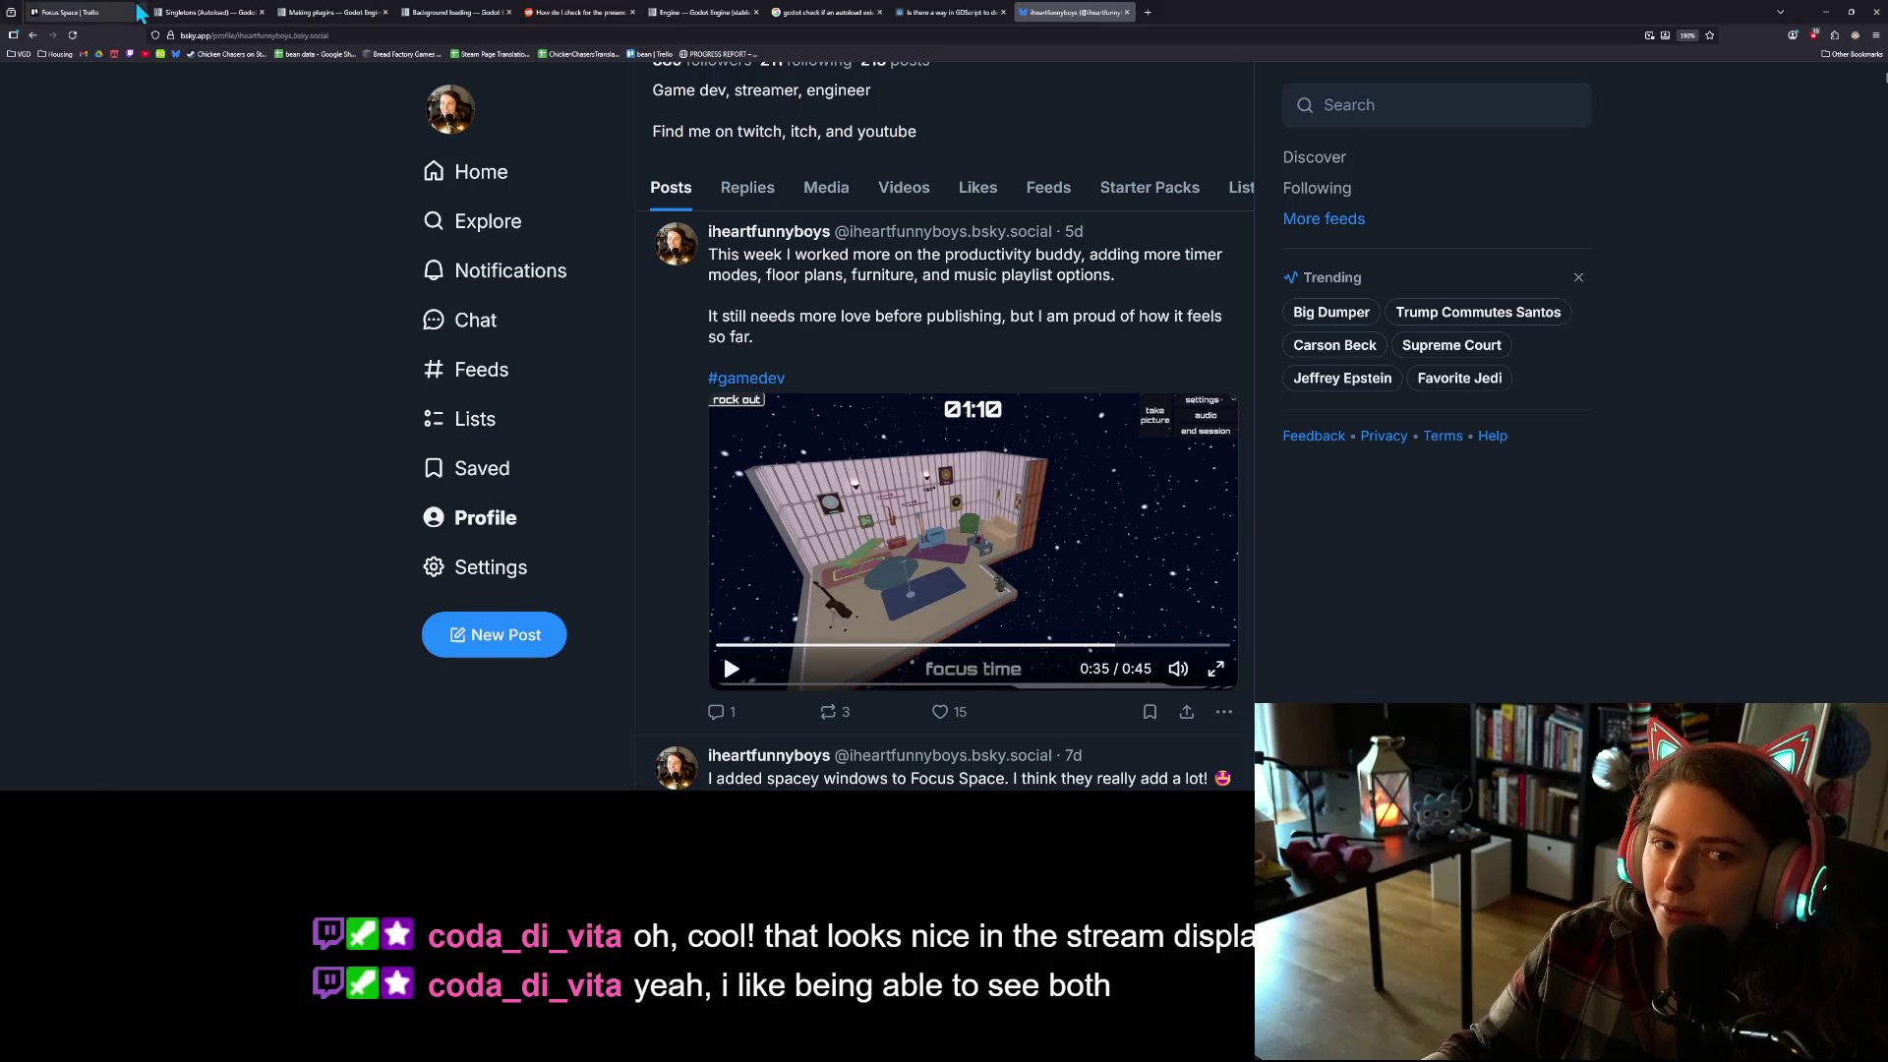
Step: Add the card 'Windows and some other wall furniture doesn't hide when walls do' to In Progress
left_click(1003, 479)
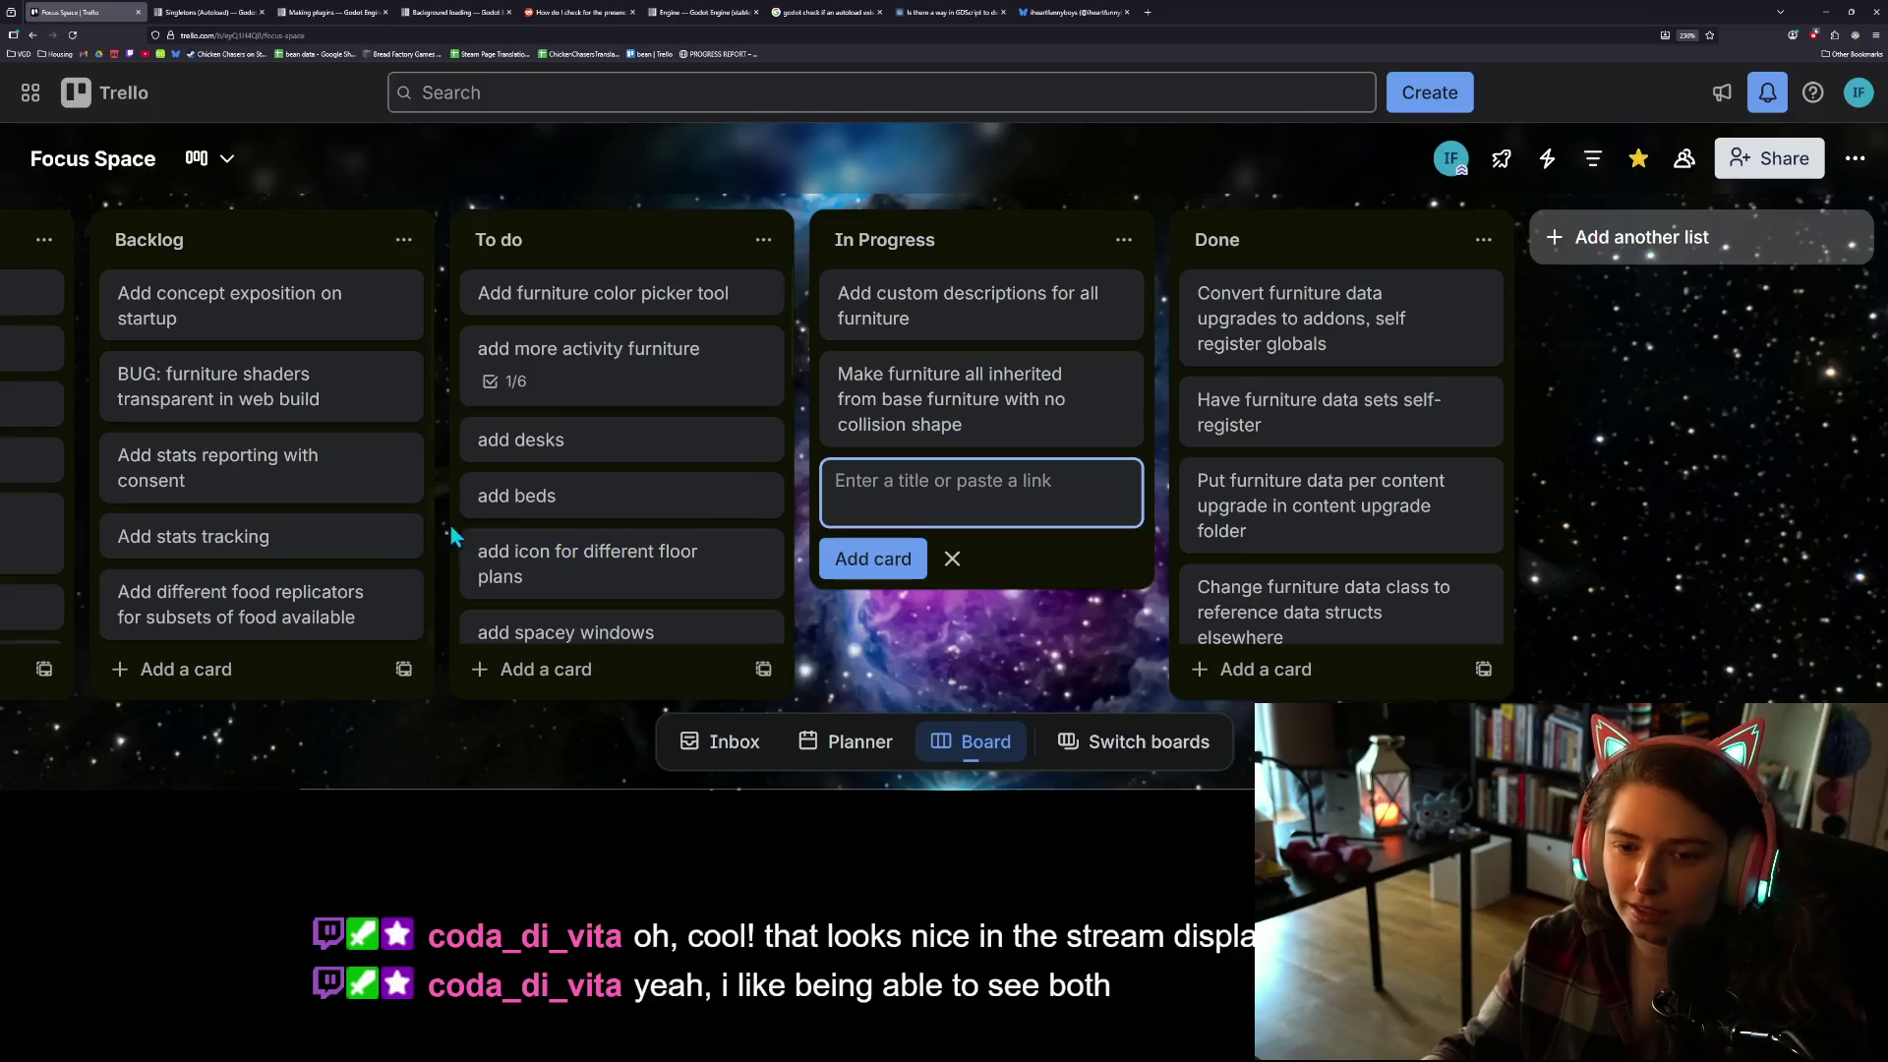
scroll("down", 3)
scroll("down", 3)
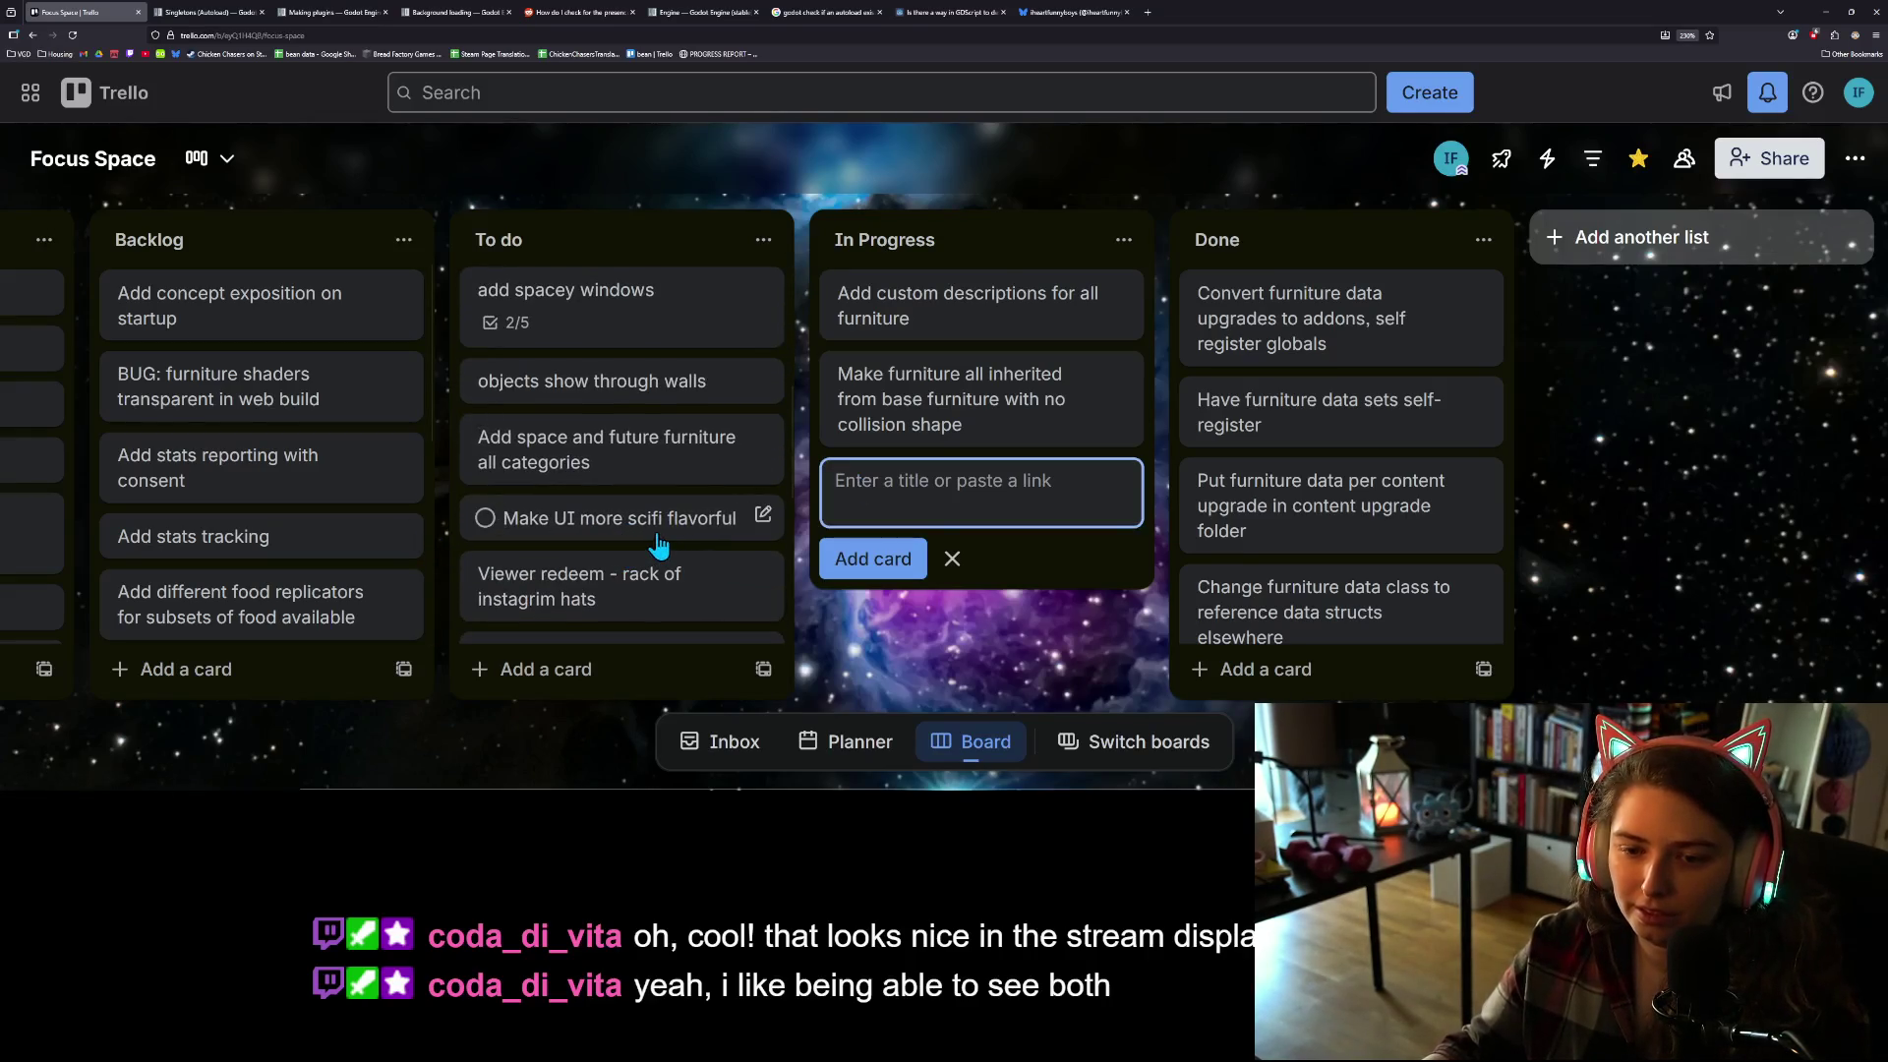
scroll("down", 3)
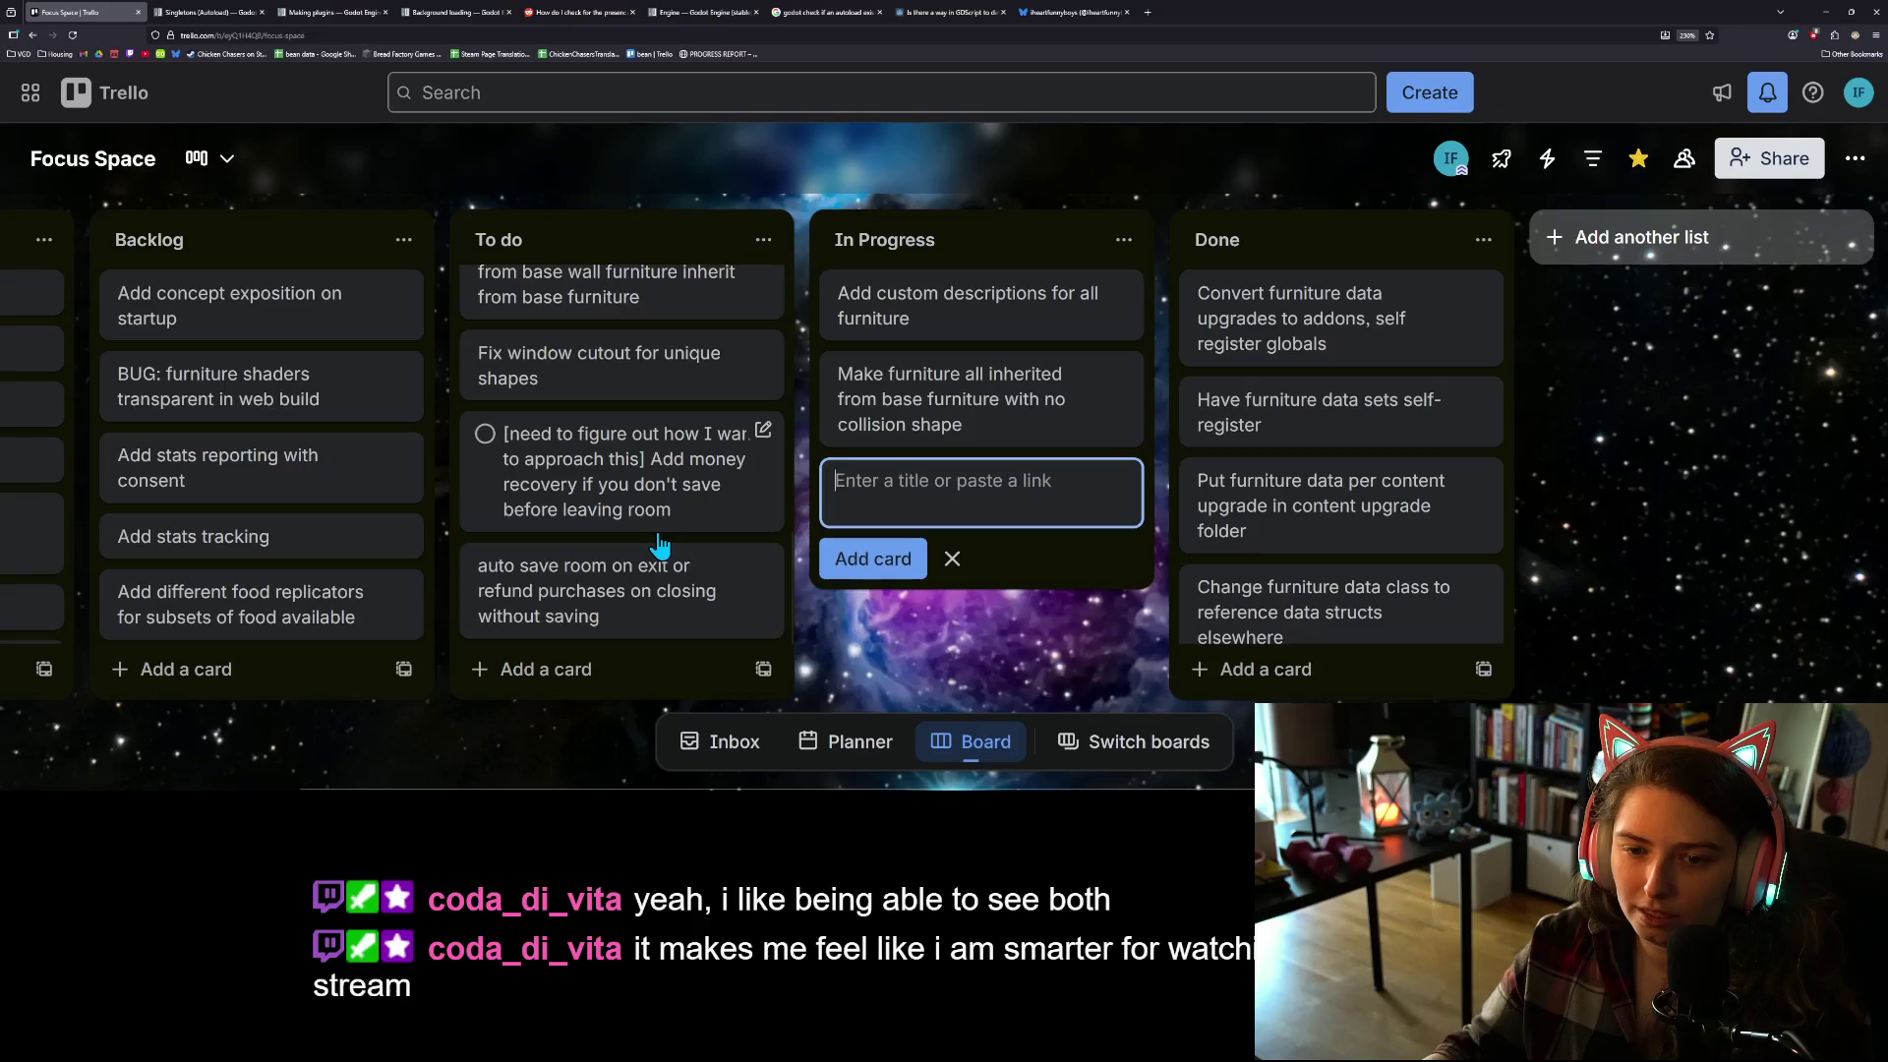
scroll("up", 3)
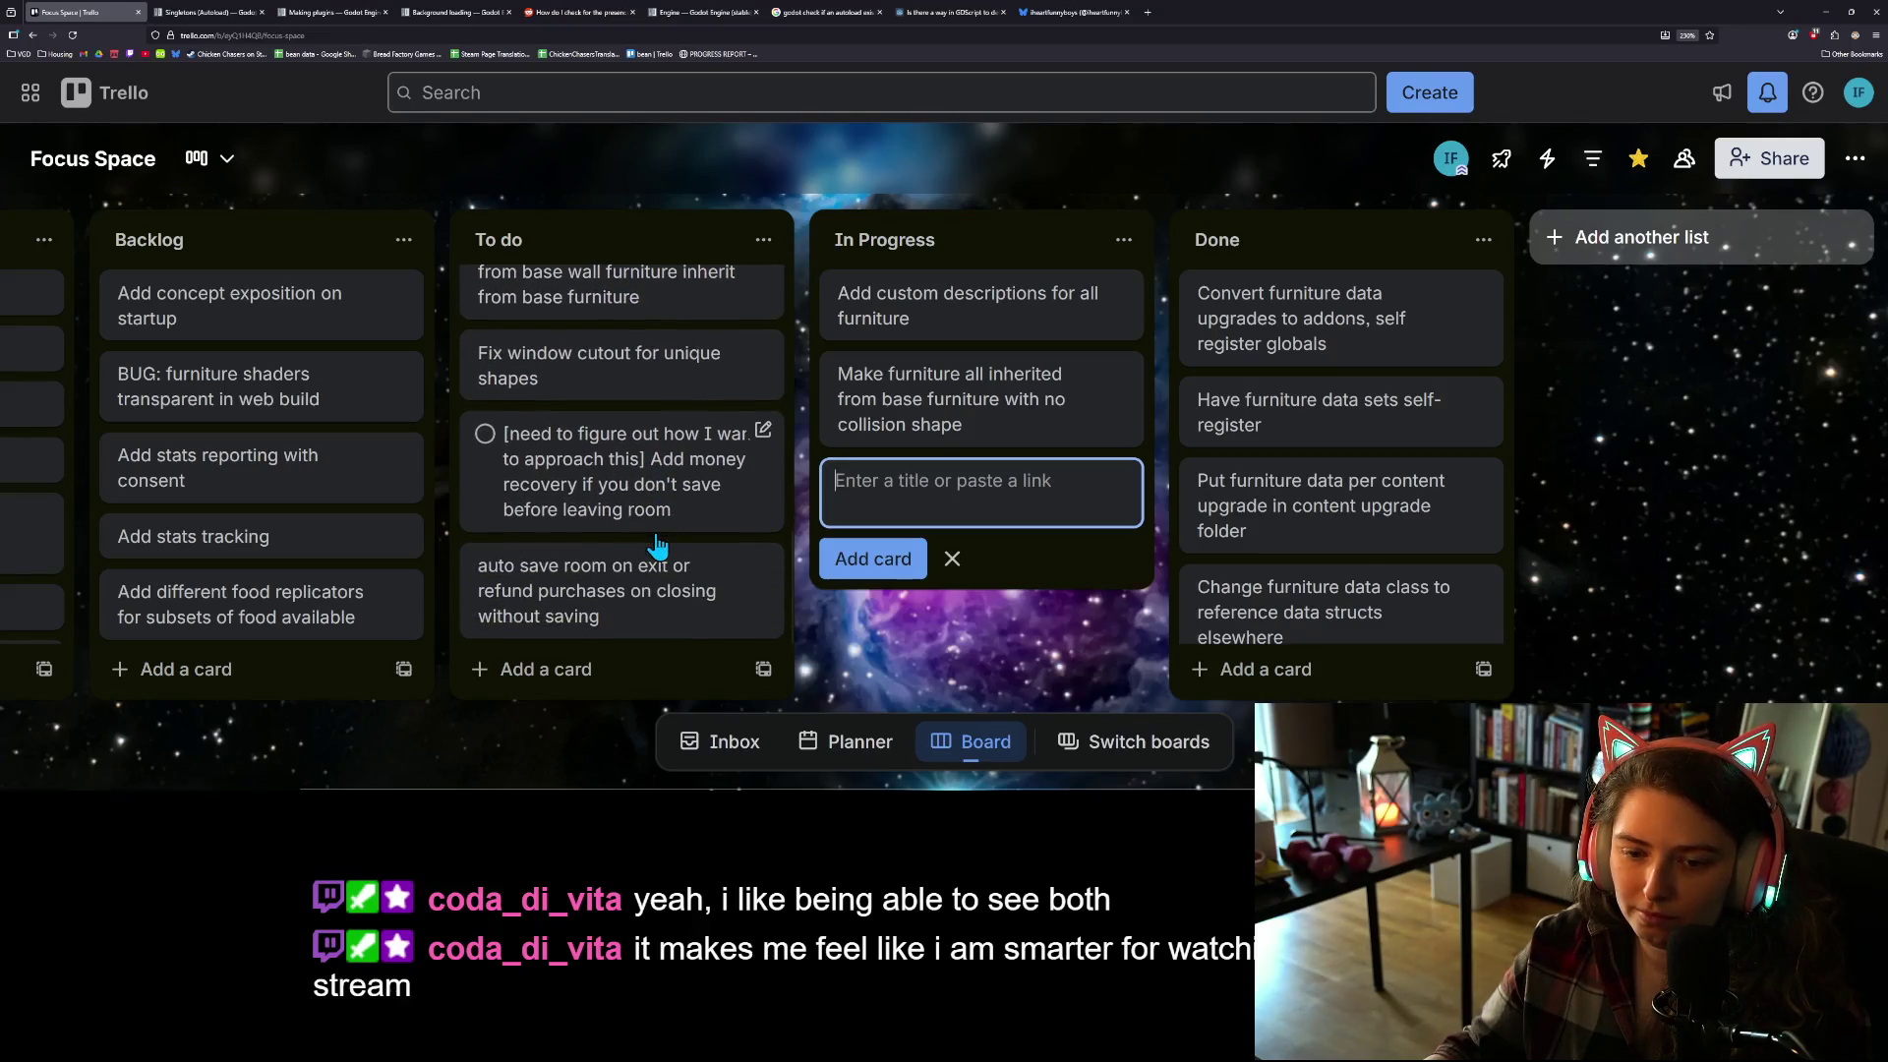
scroll("up", 3)
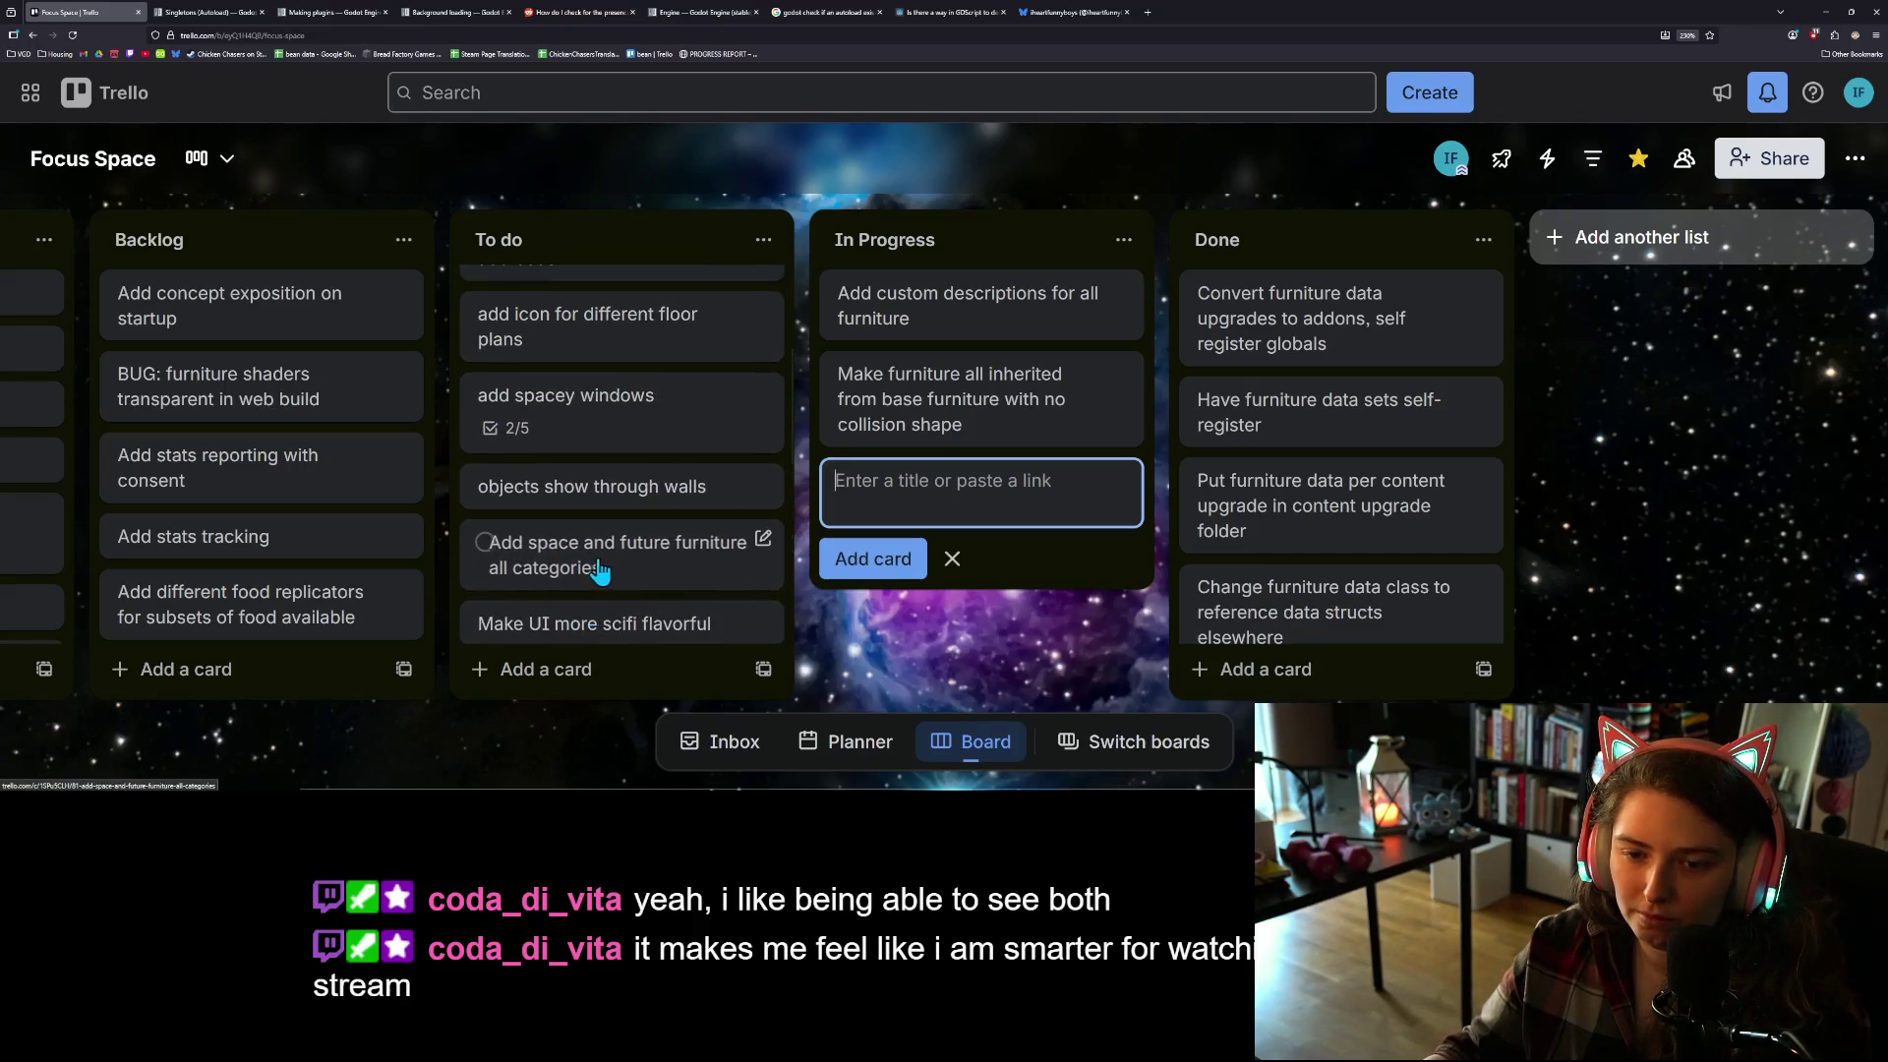
scroll("up", 3)
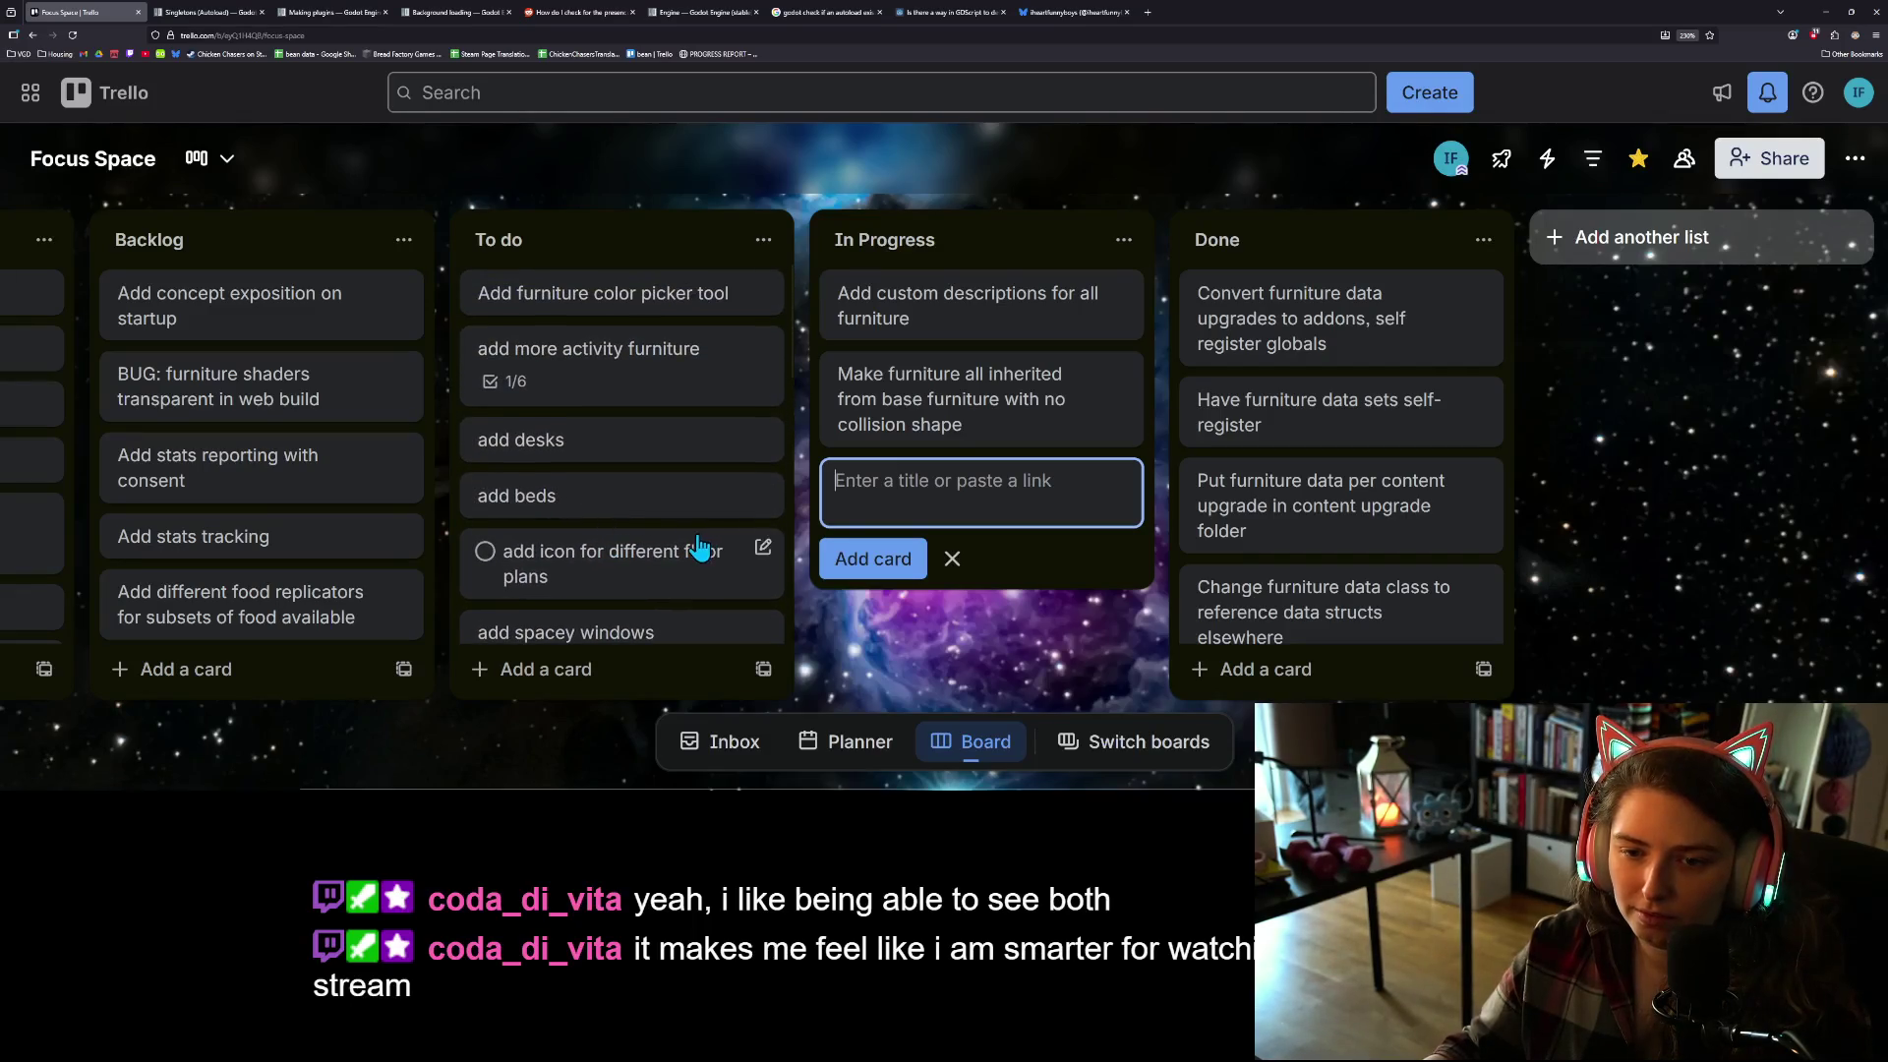
type("Windows an")
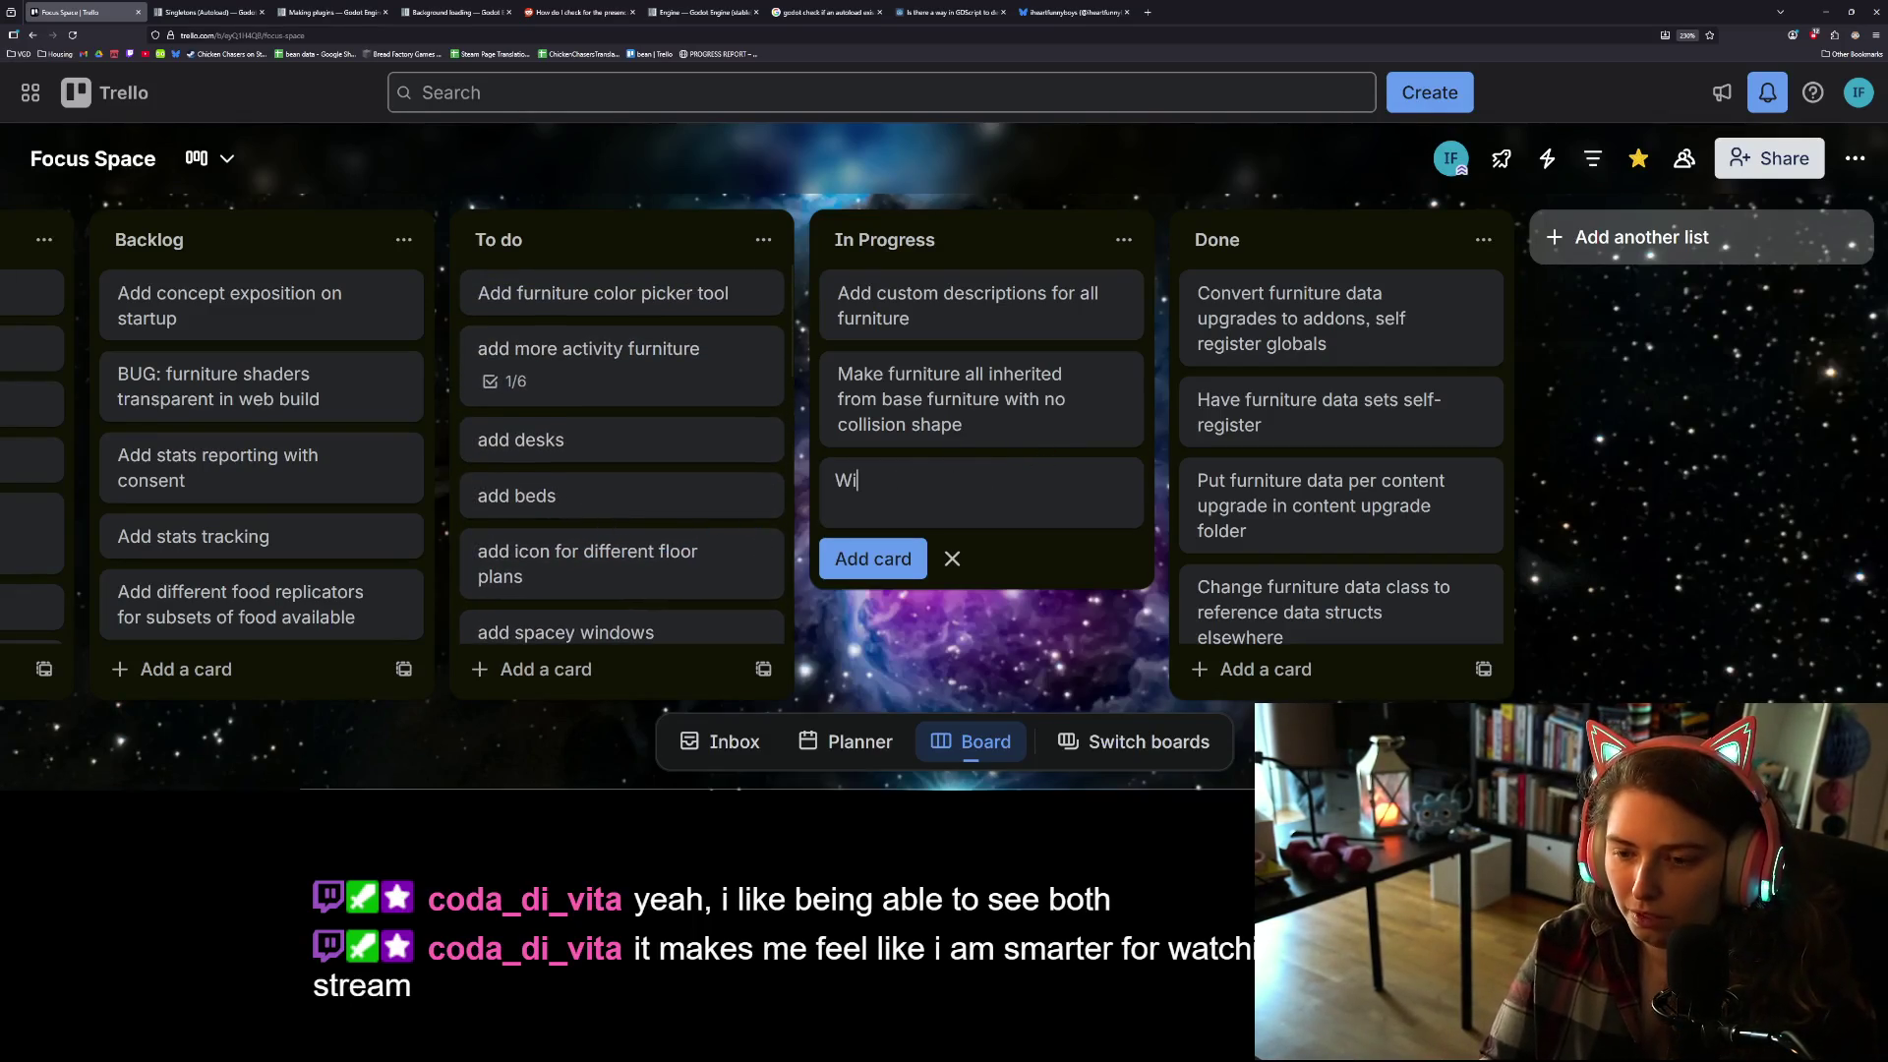
type("d some")
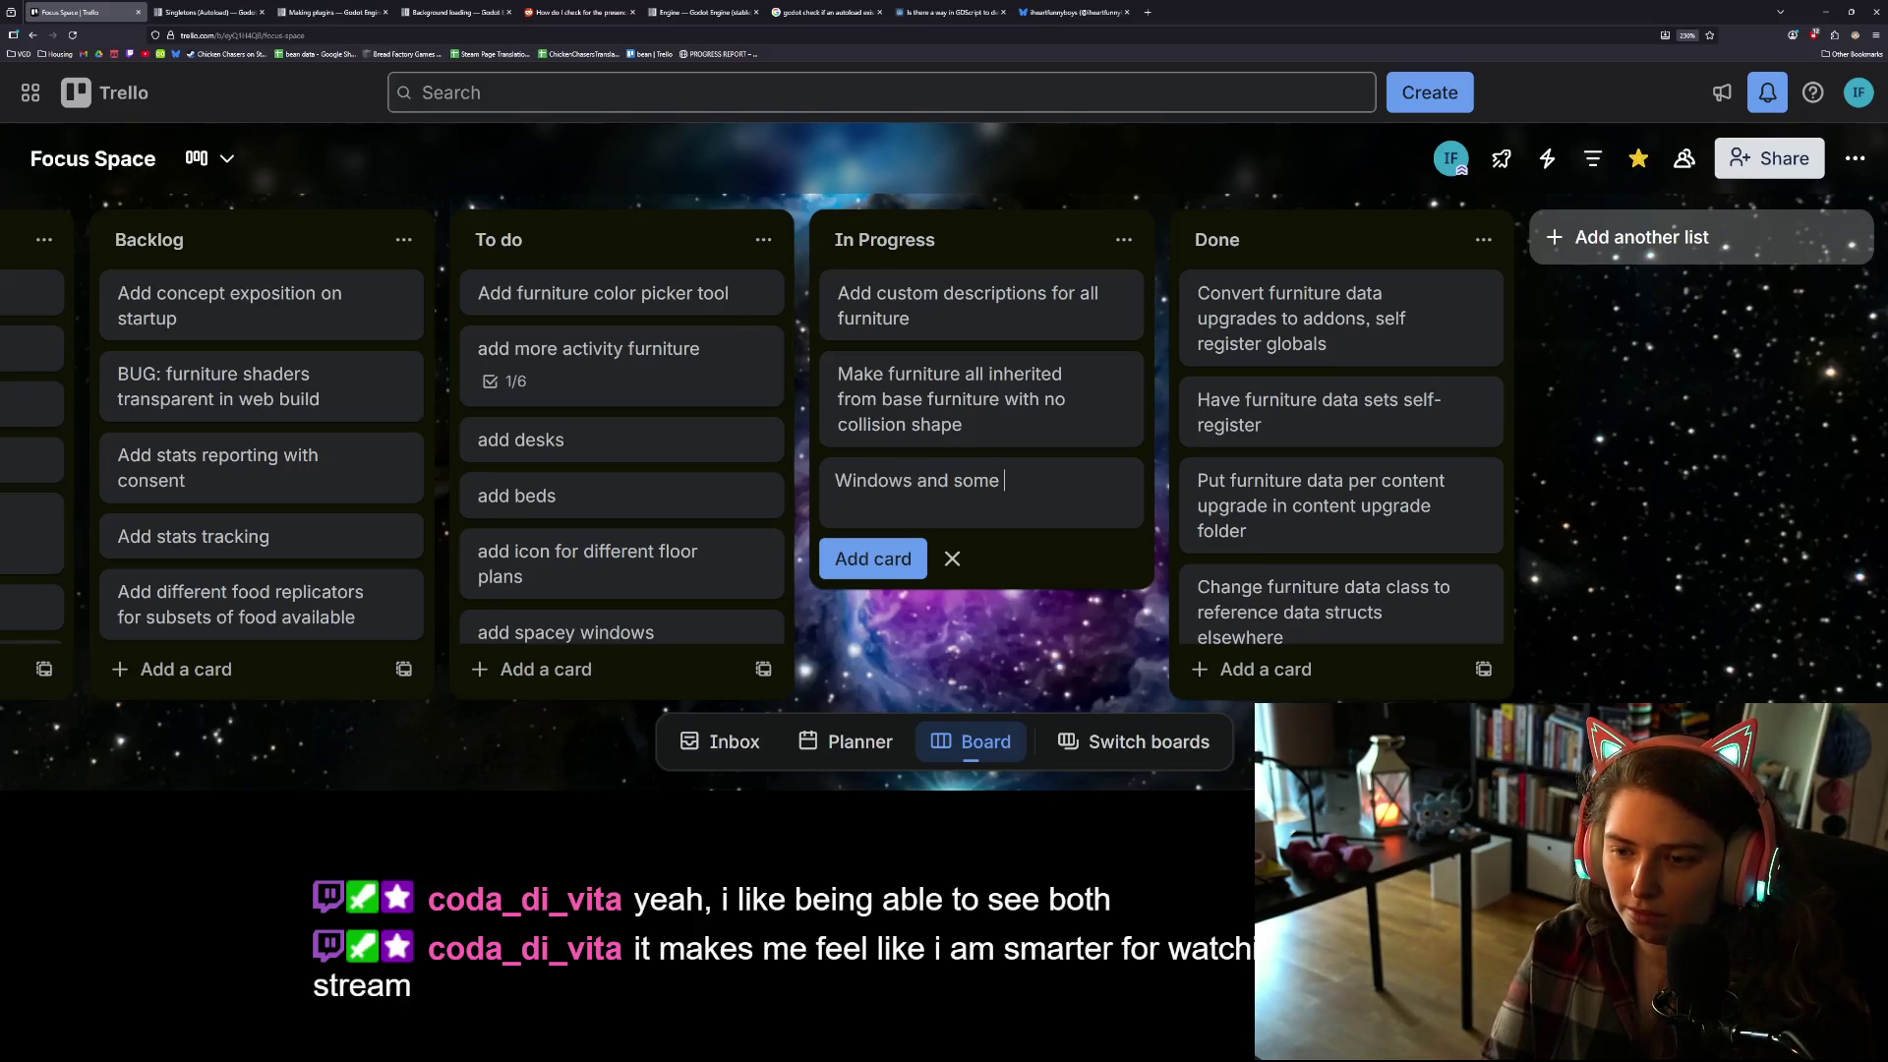
type(" other fu")
key("BackSpace")
key("BackSpace")
key("BackSpace")
type("iture doesn't hide")
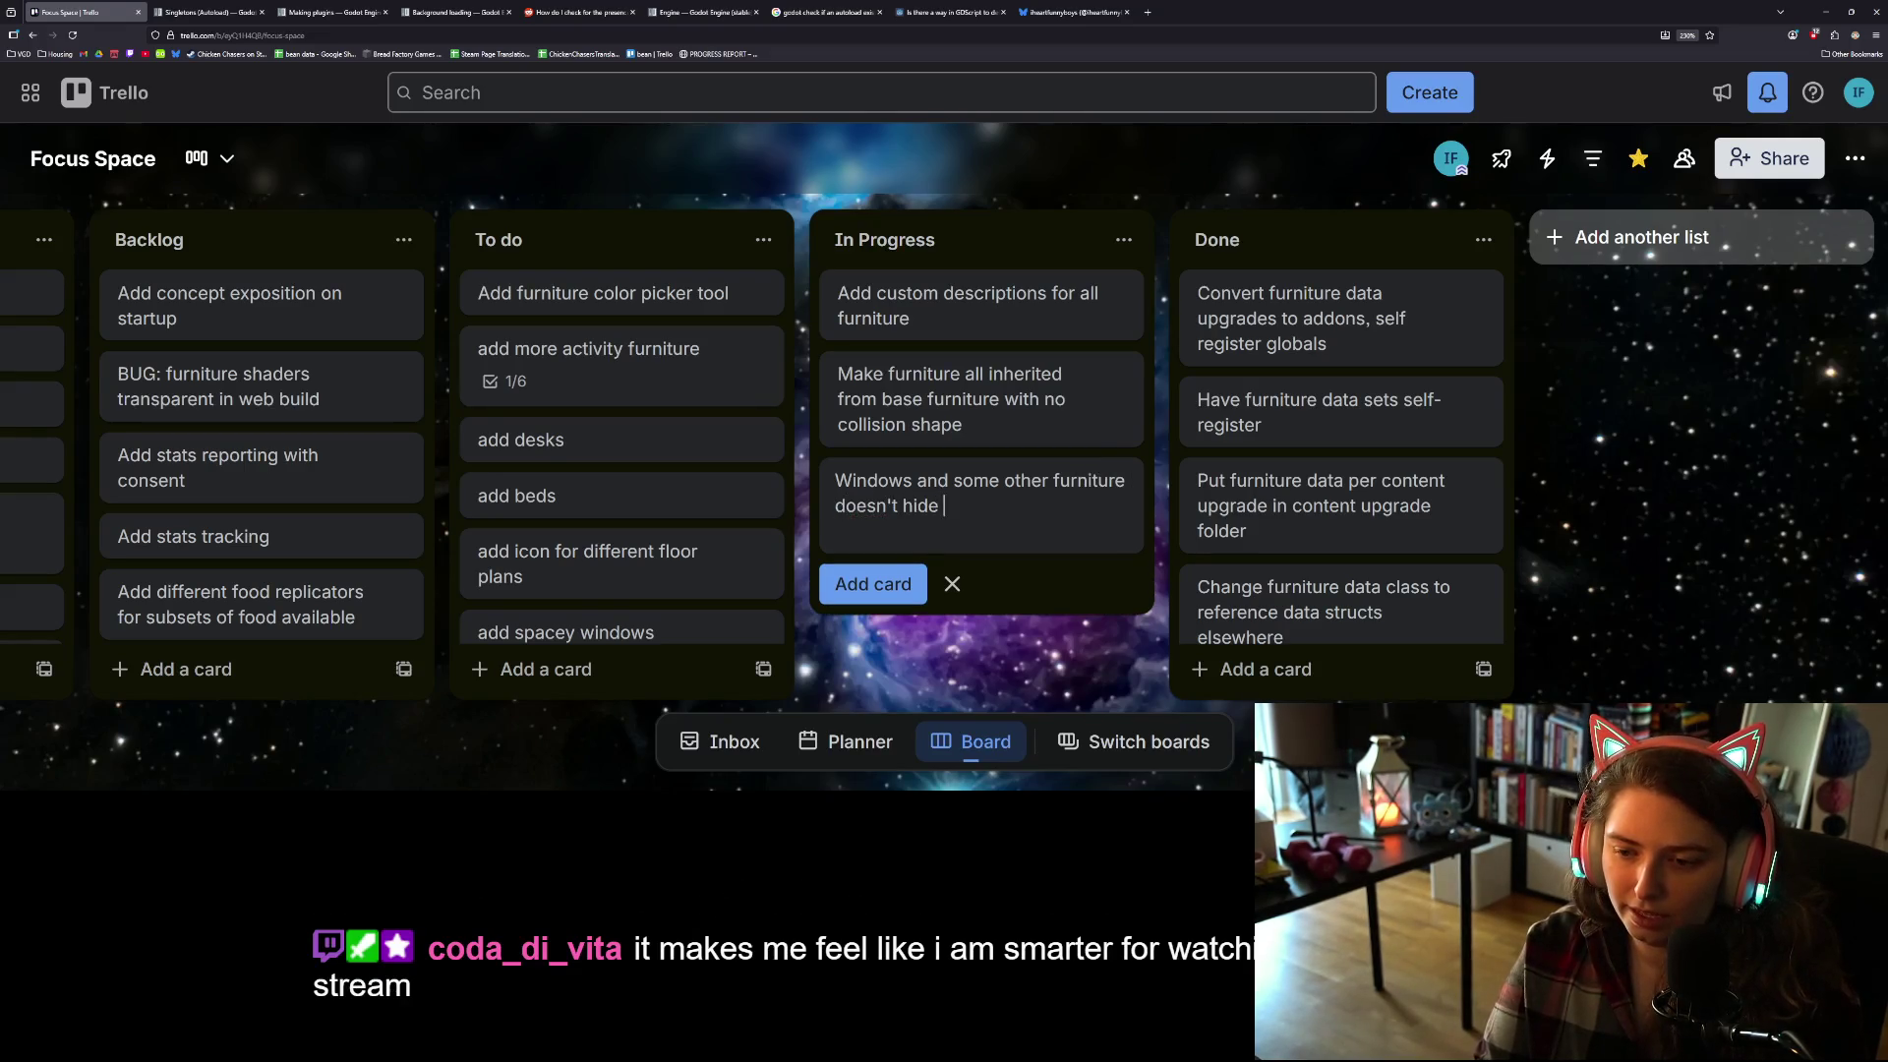
type("do")
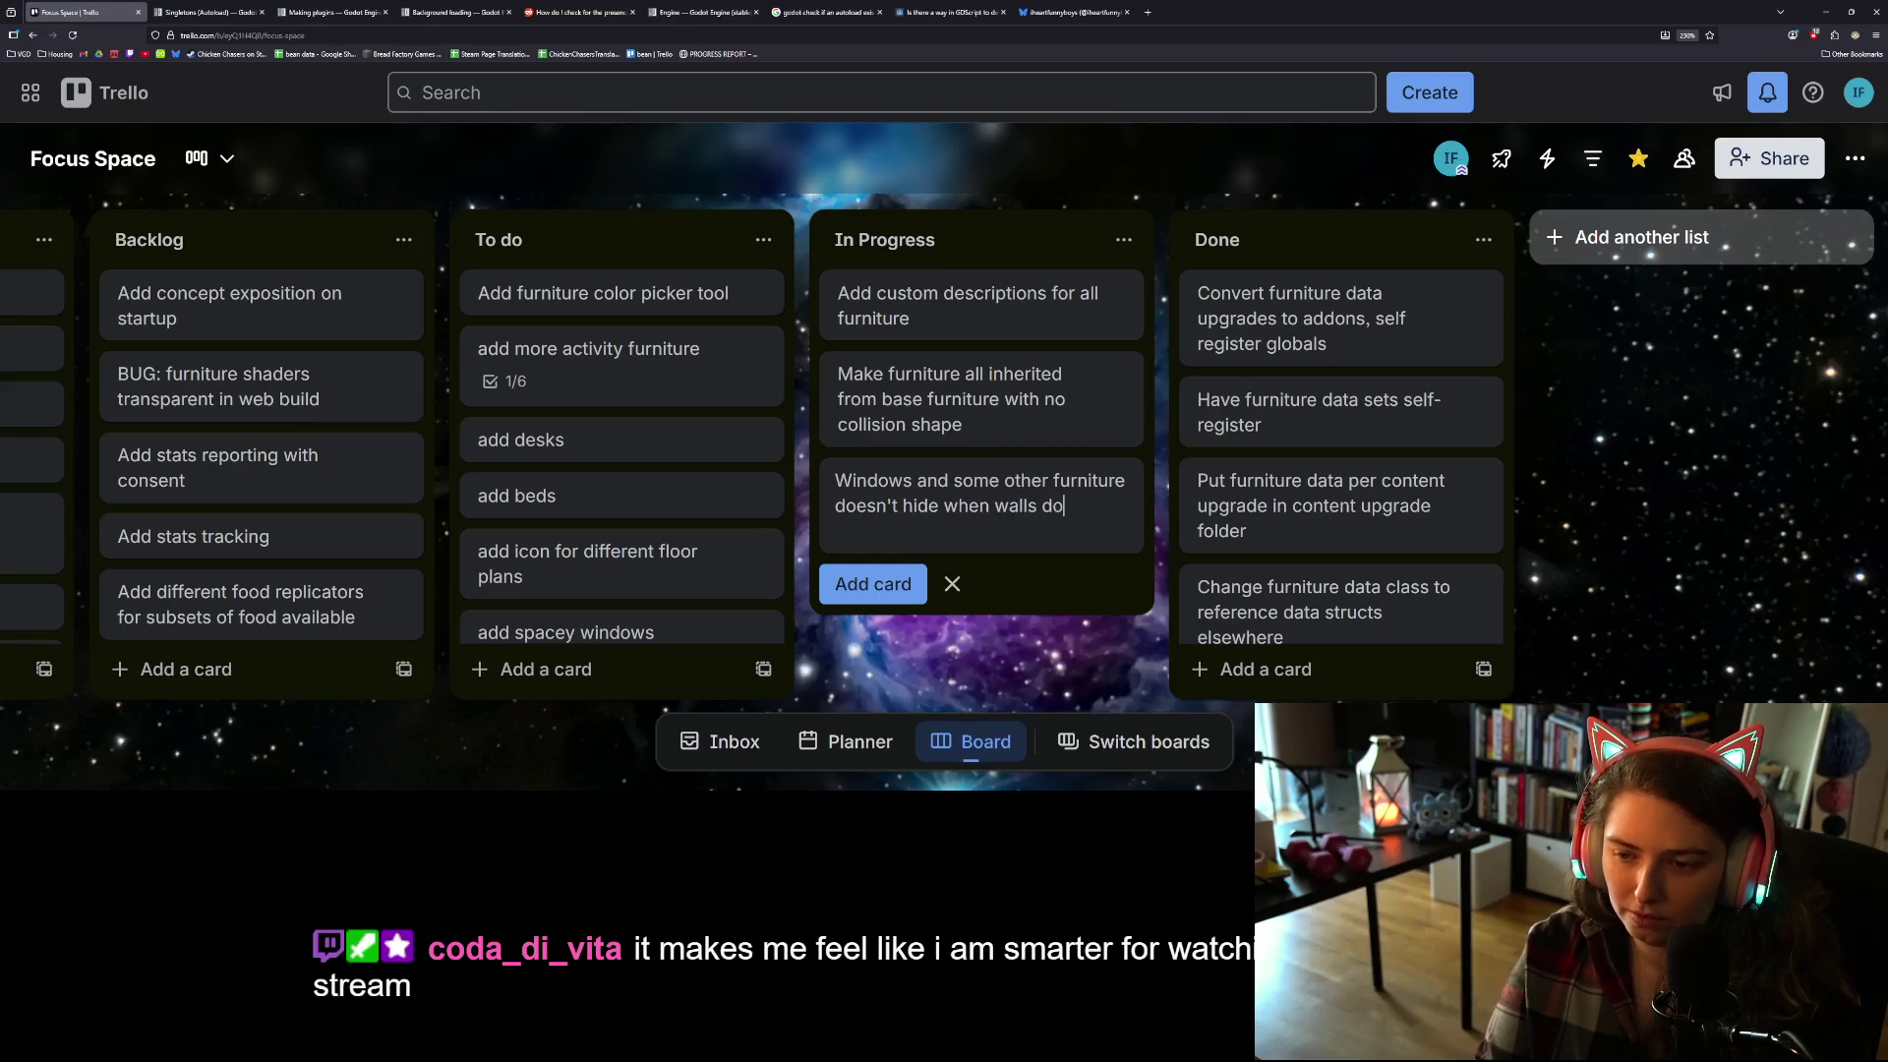
type("wall")
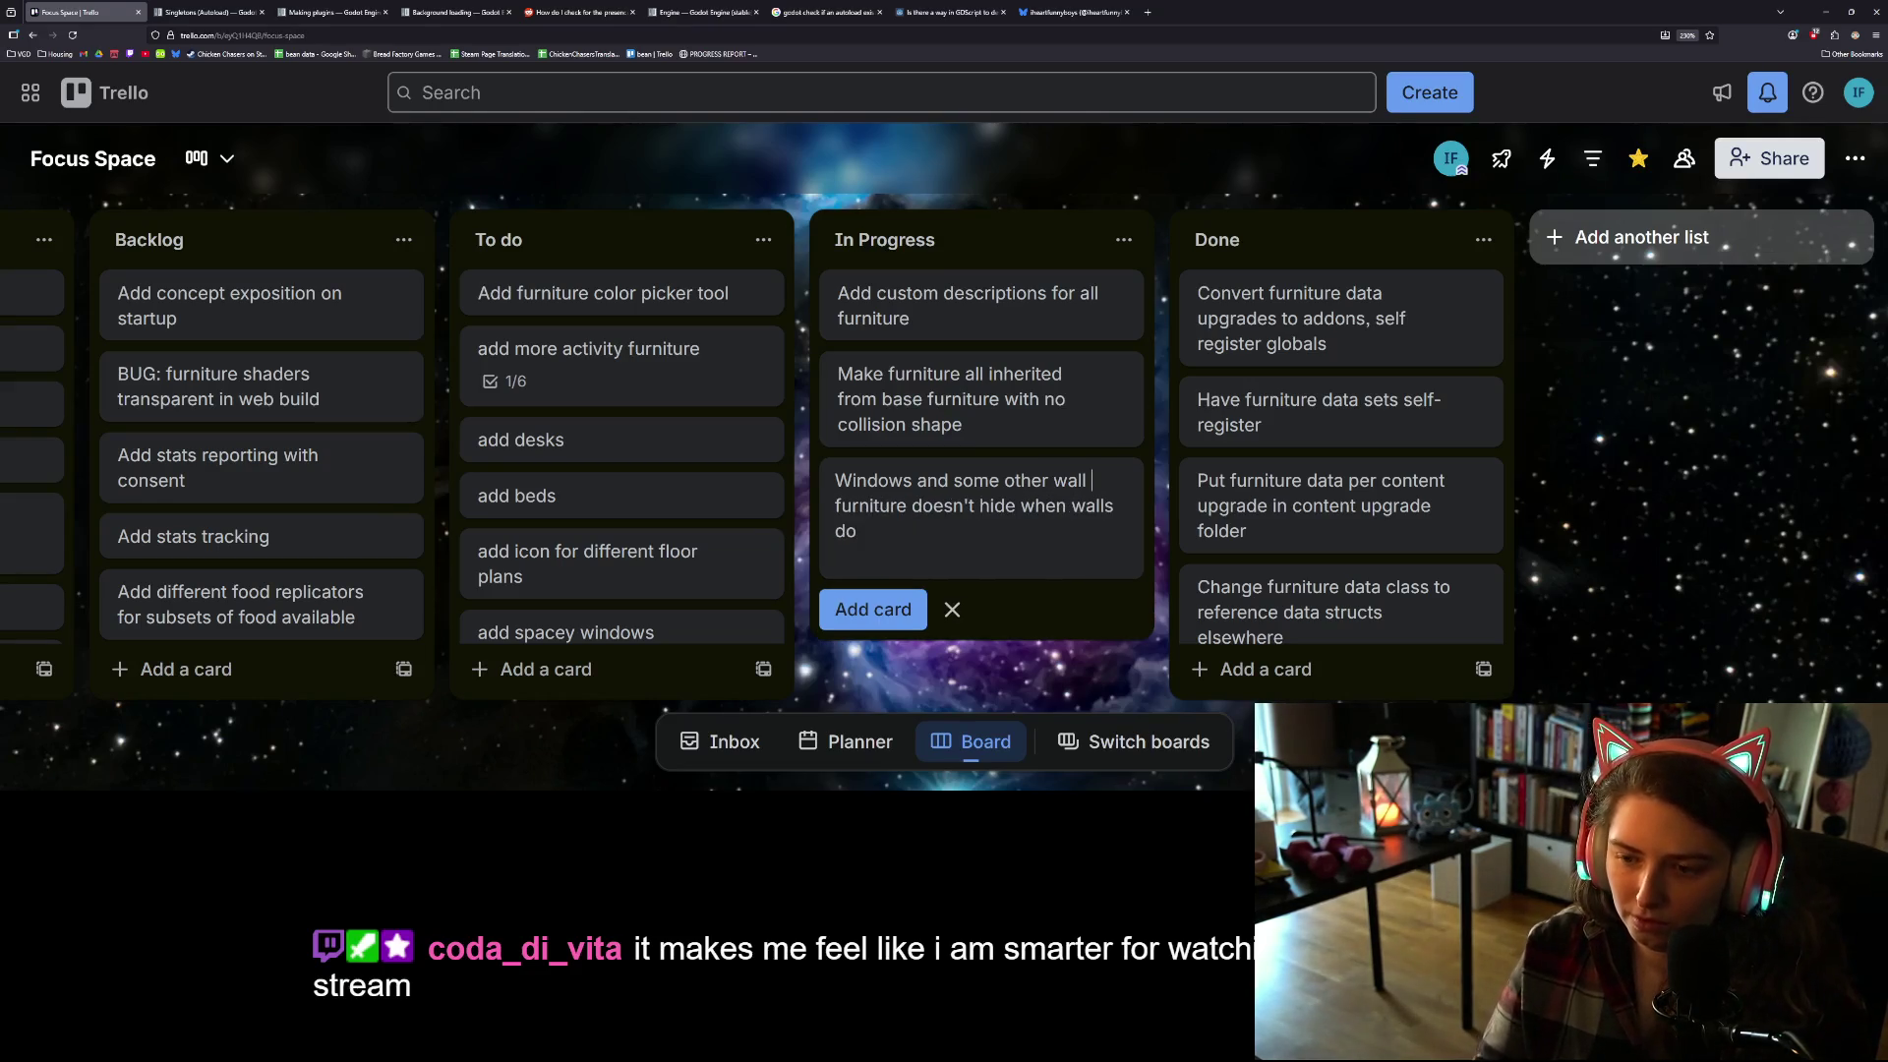
key("Return")
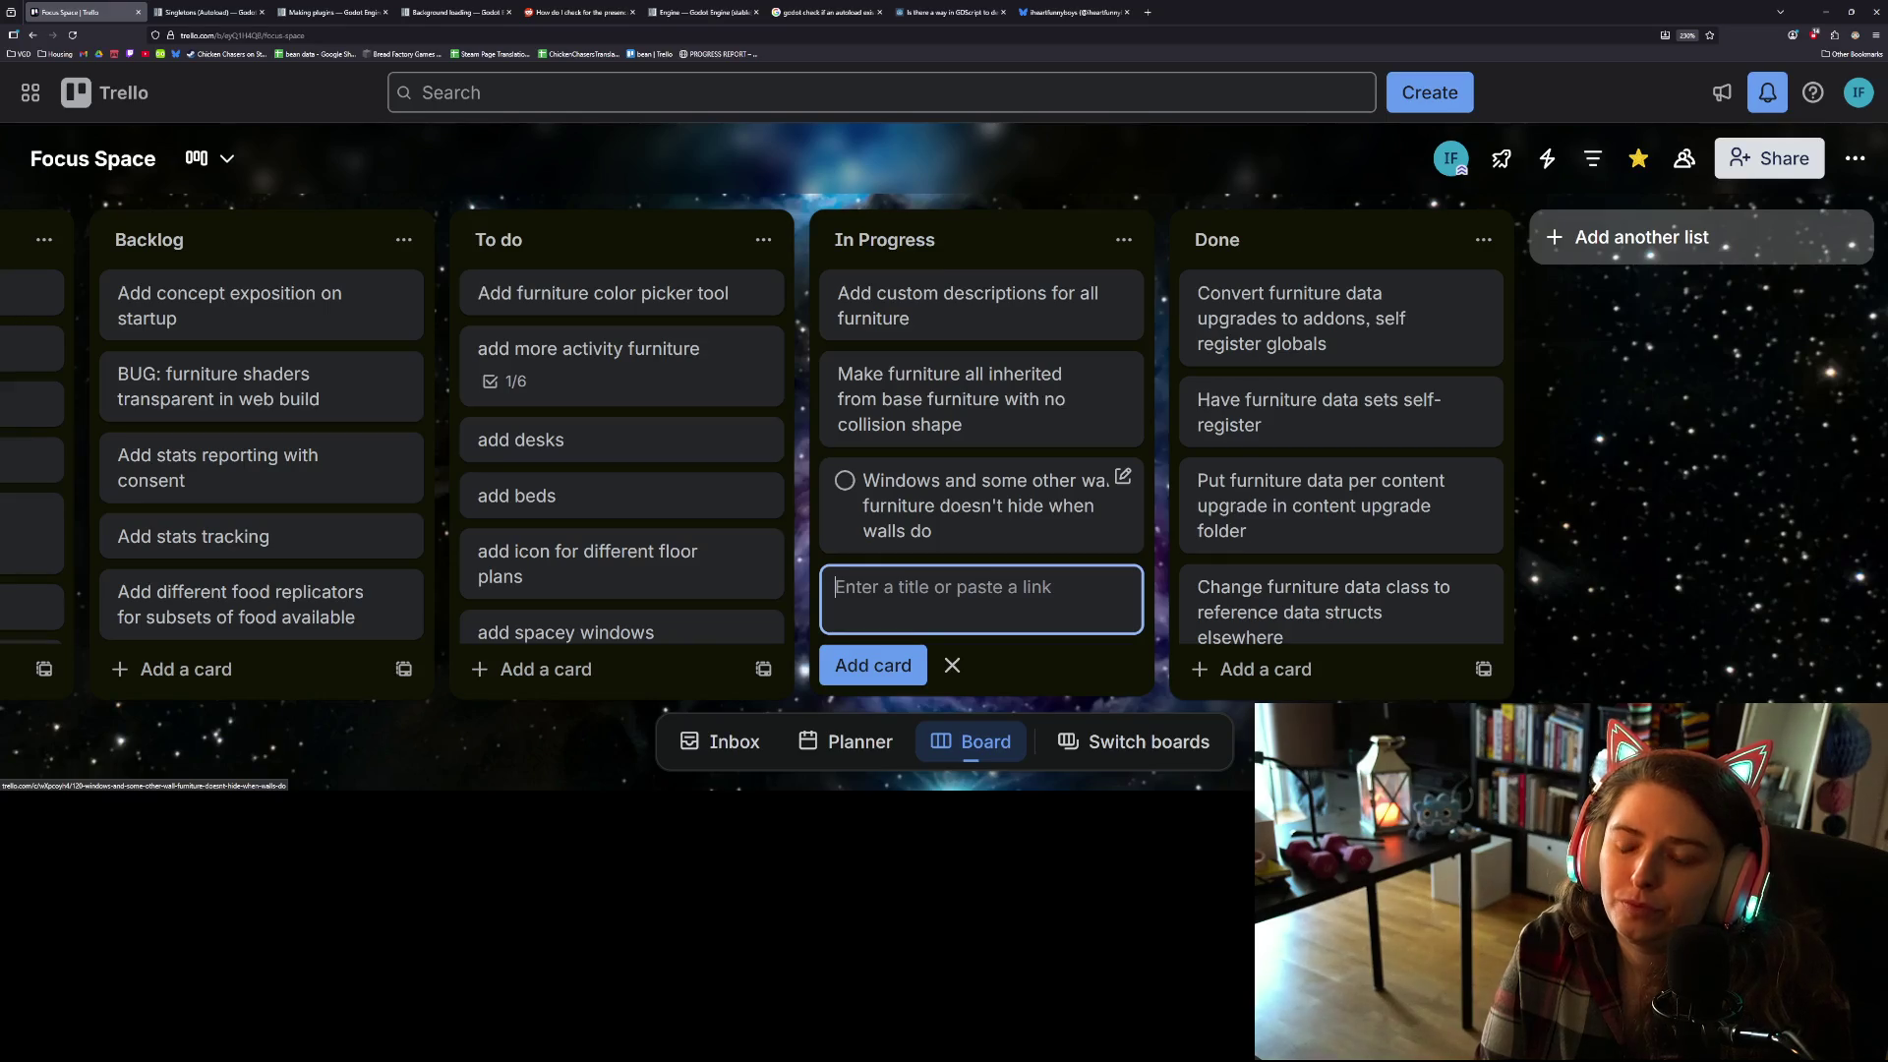
Step: Add the color swatch detail-menu bug card and move both new cards to the top of To do
type("selecting color w")
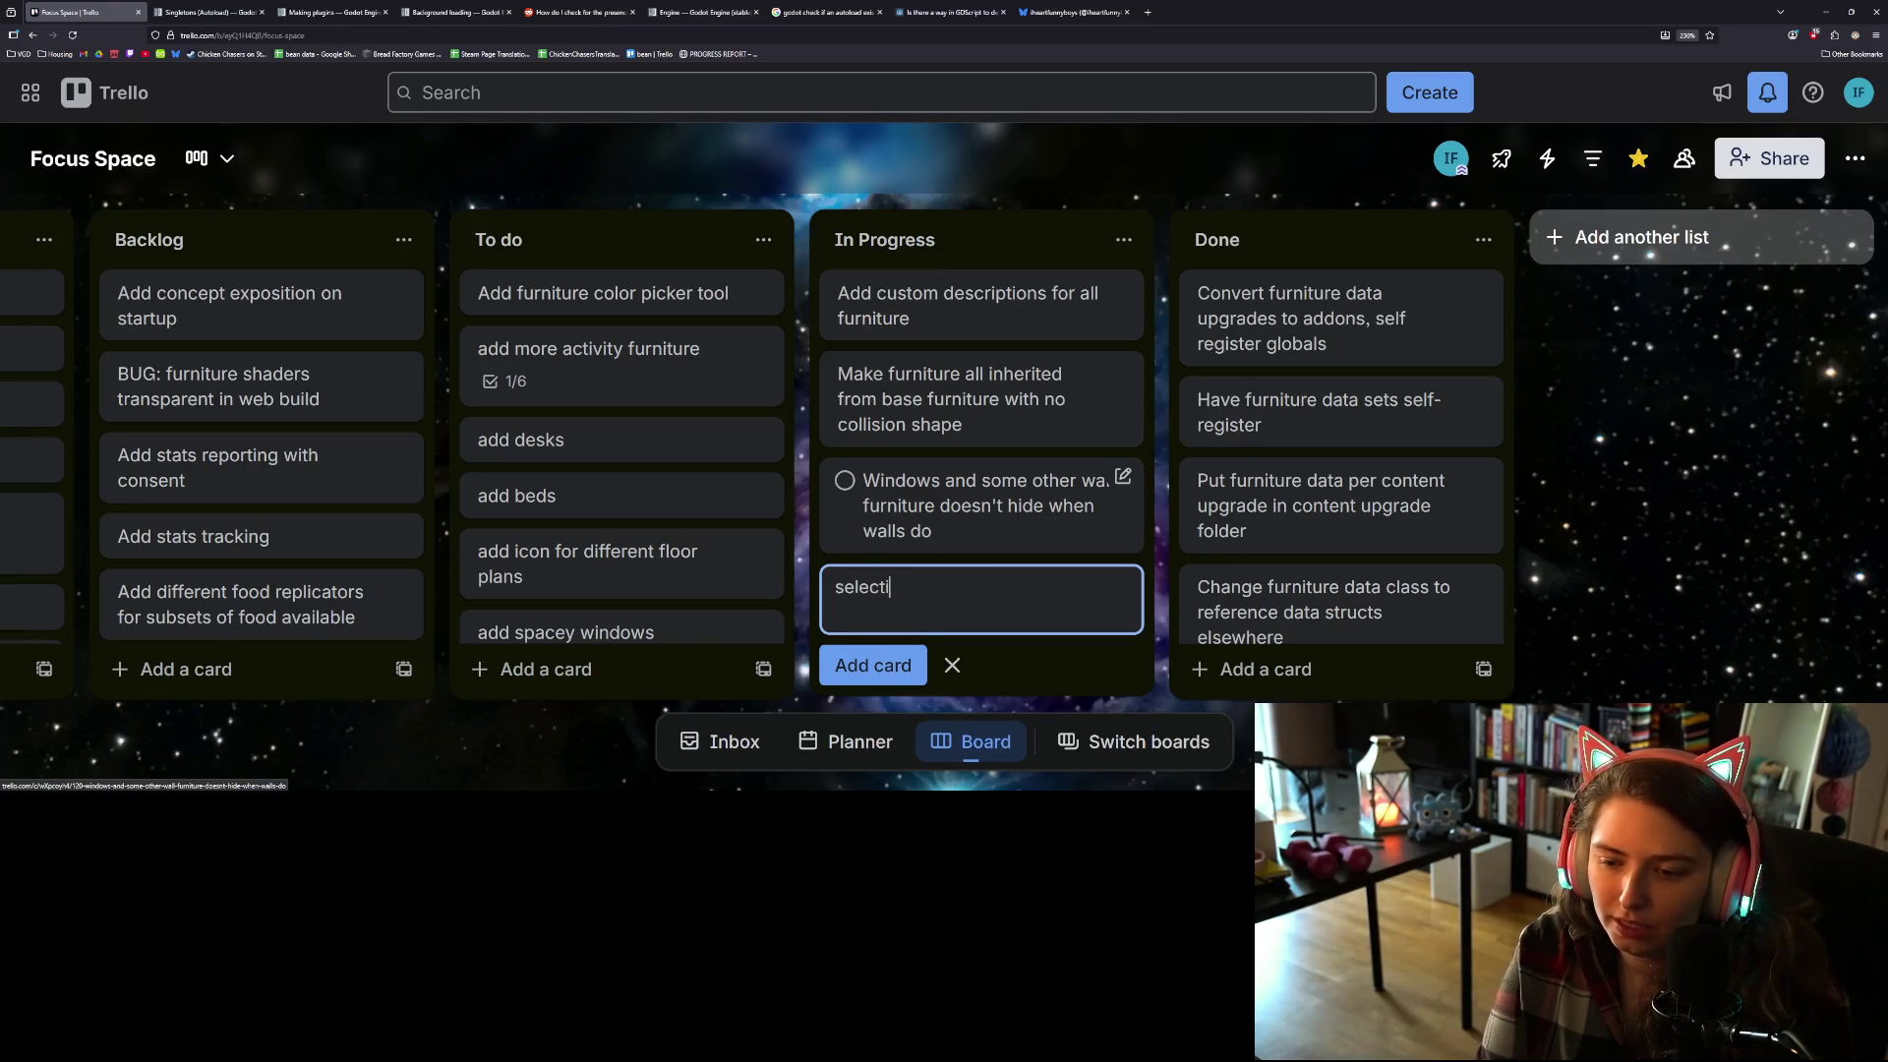
key("BackSpace")
type("swatch closes")
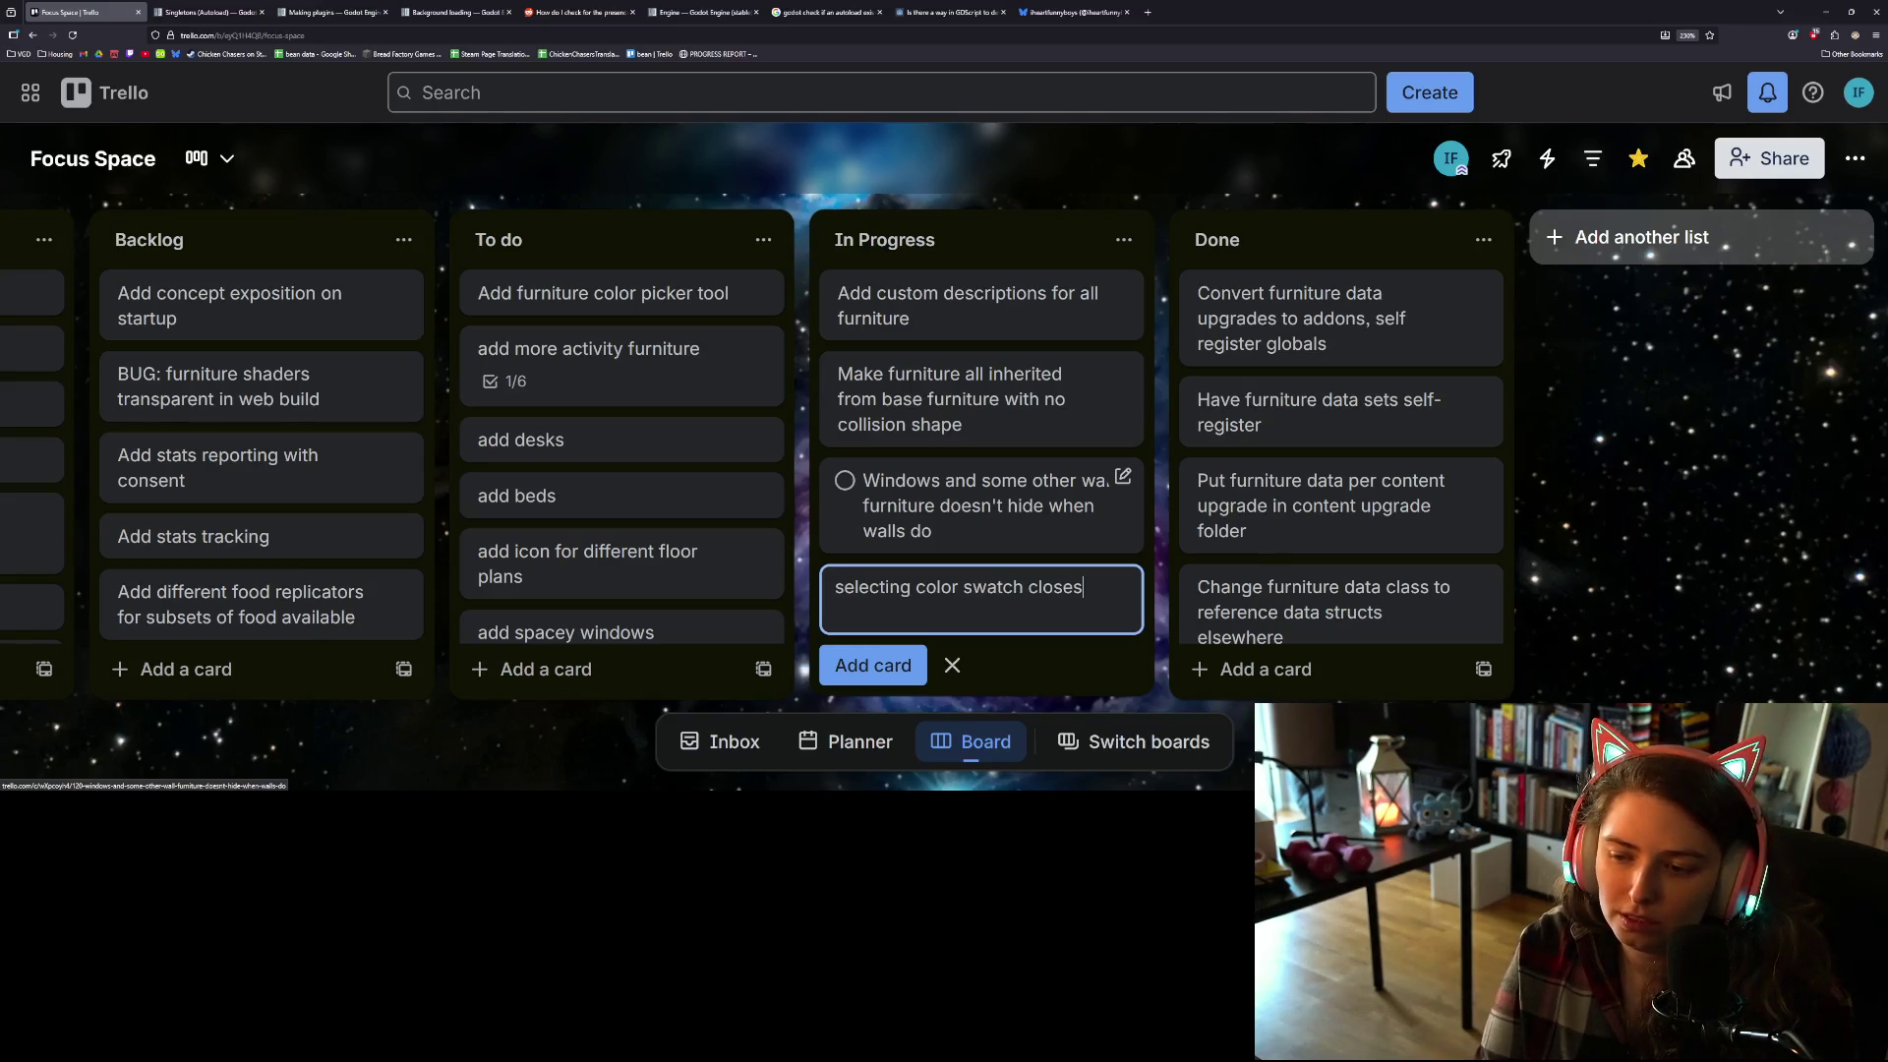
type(" detail men")
type("u w")
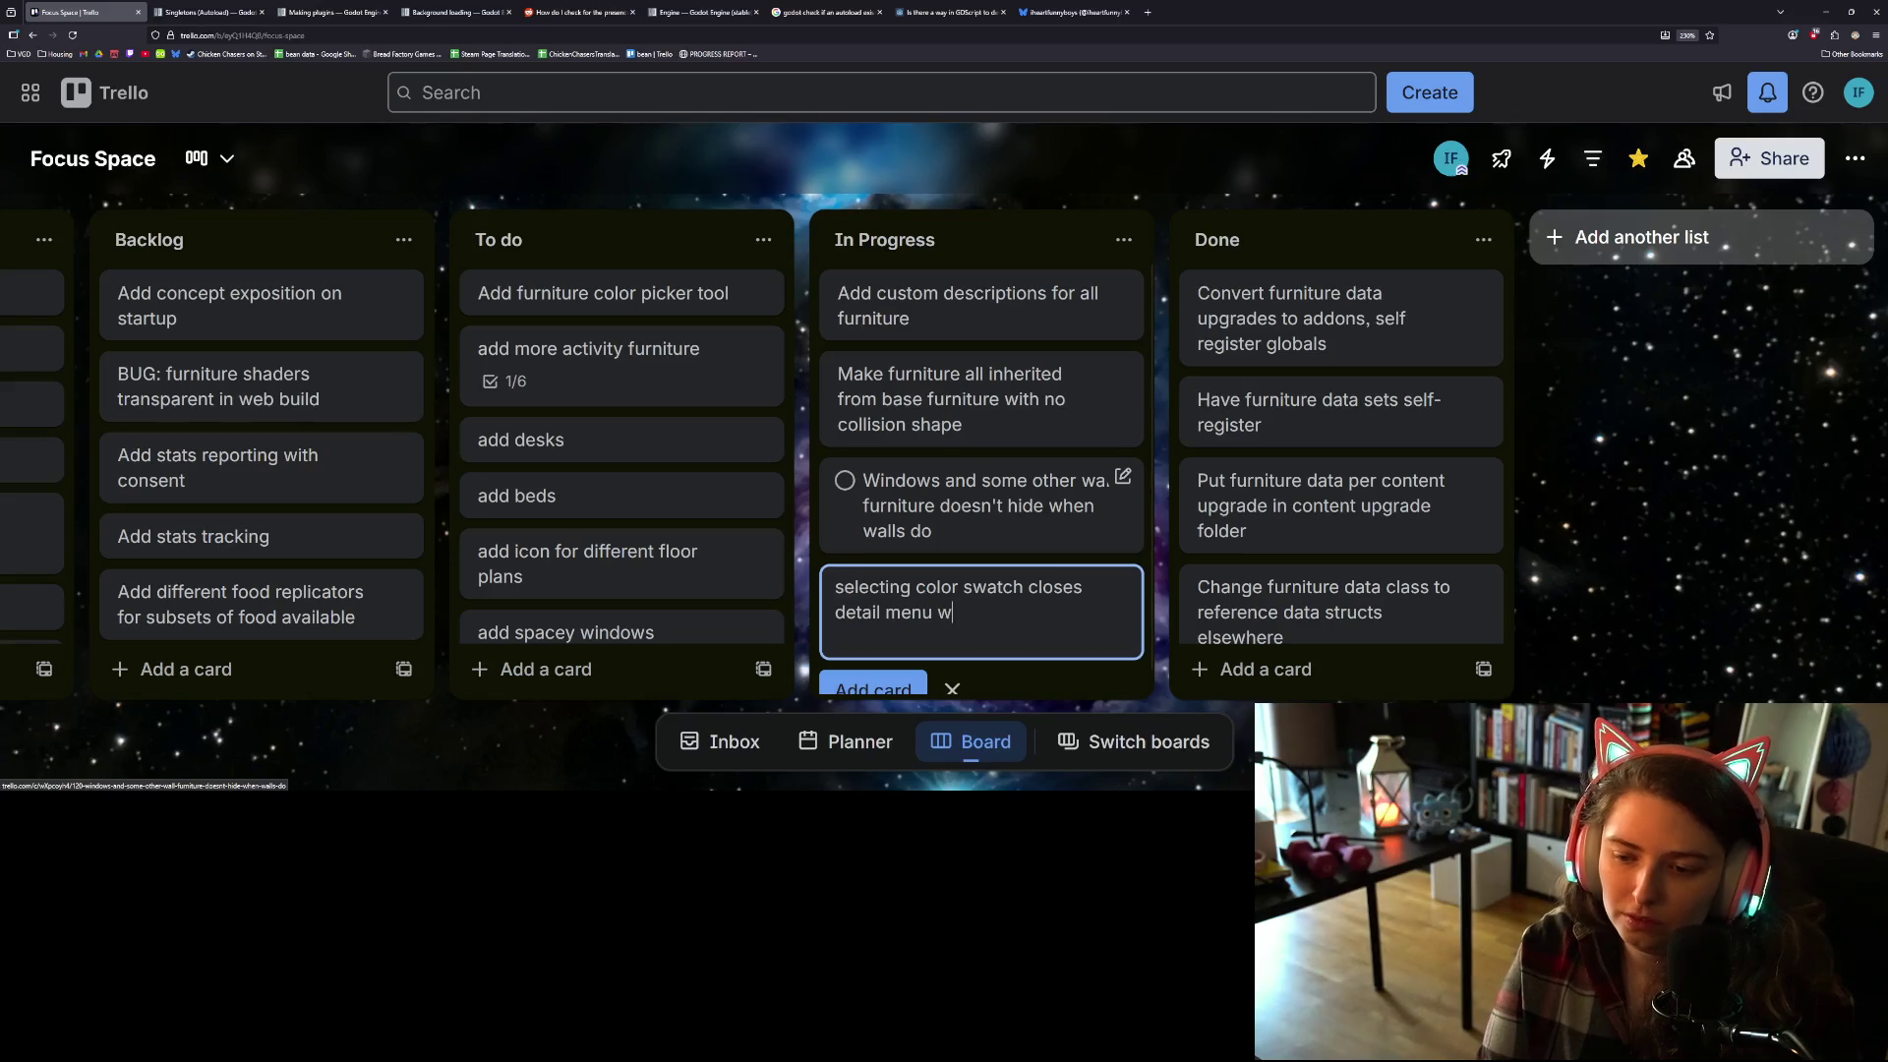
type("hile still ho")
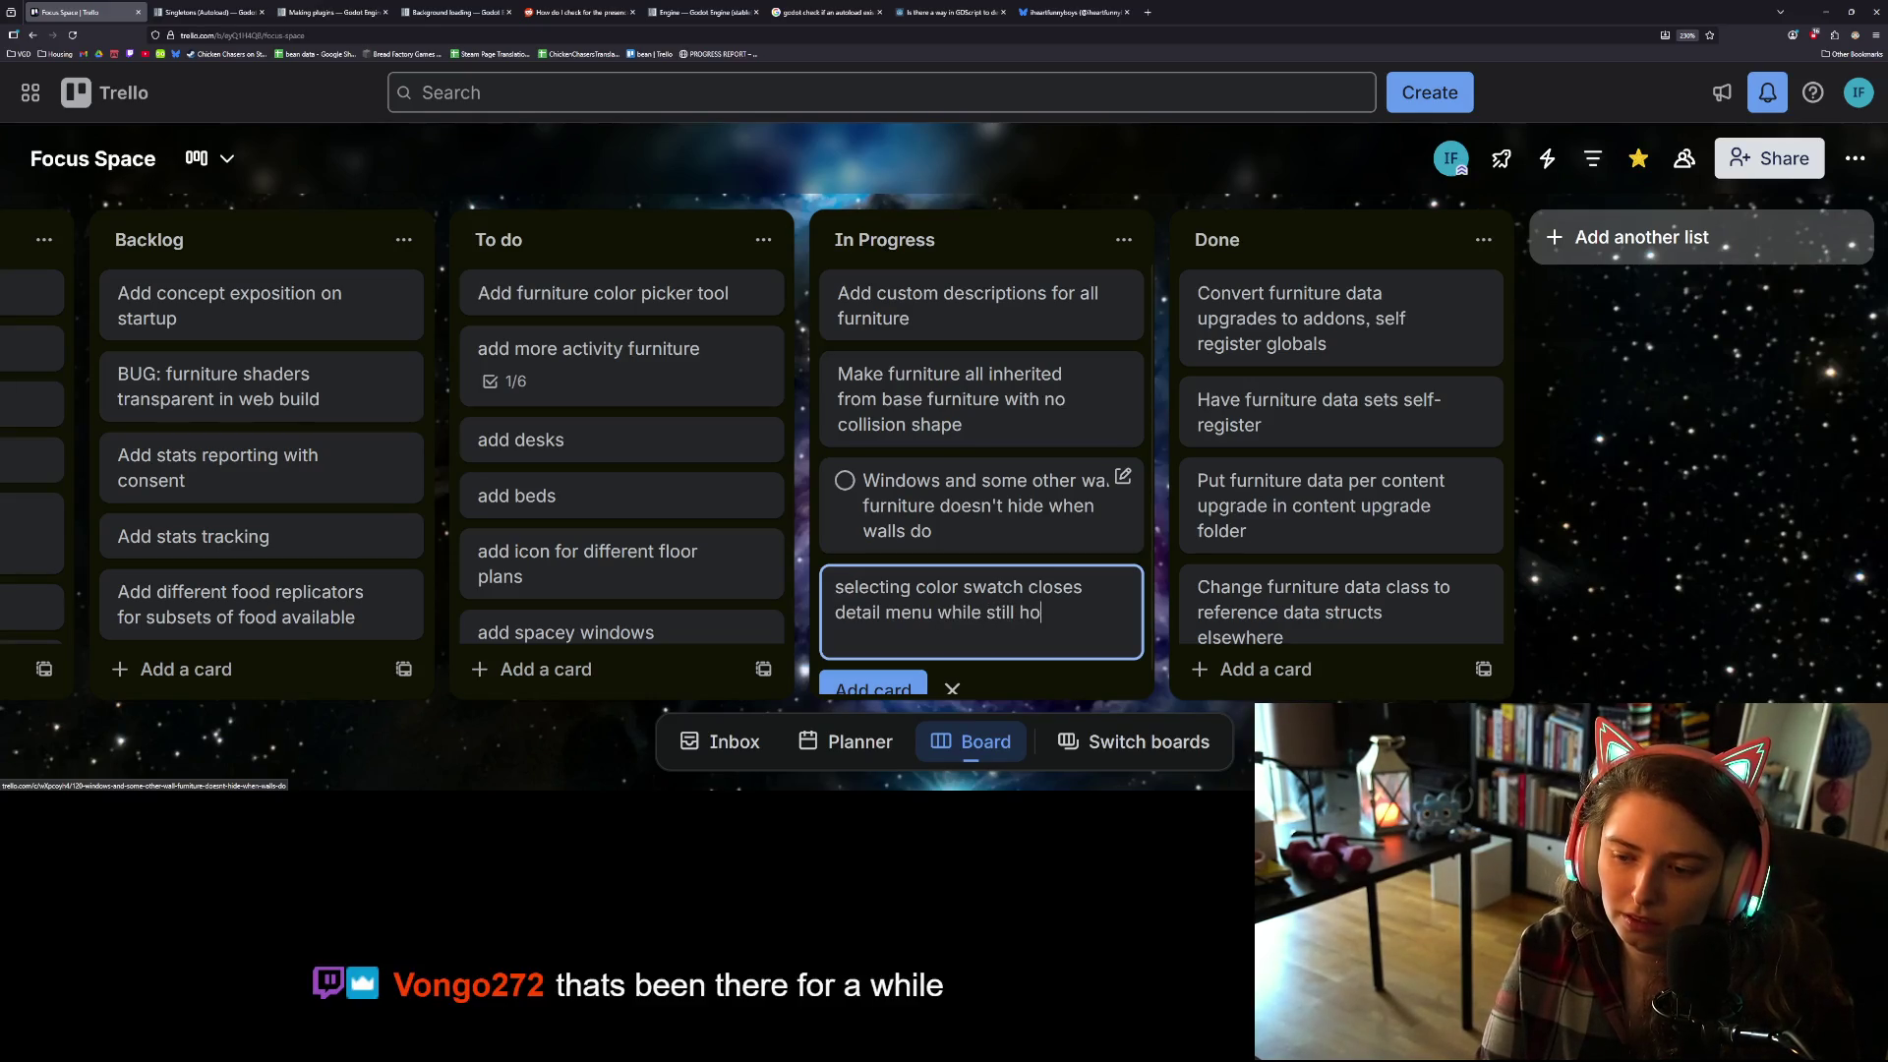
type("niture")
key("Return")
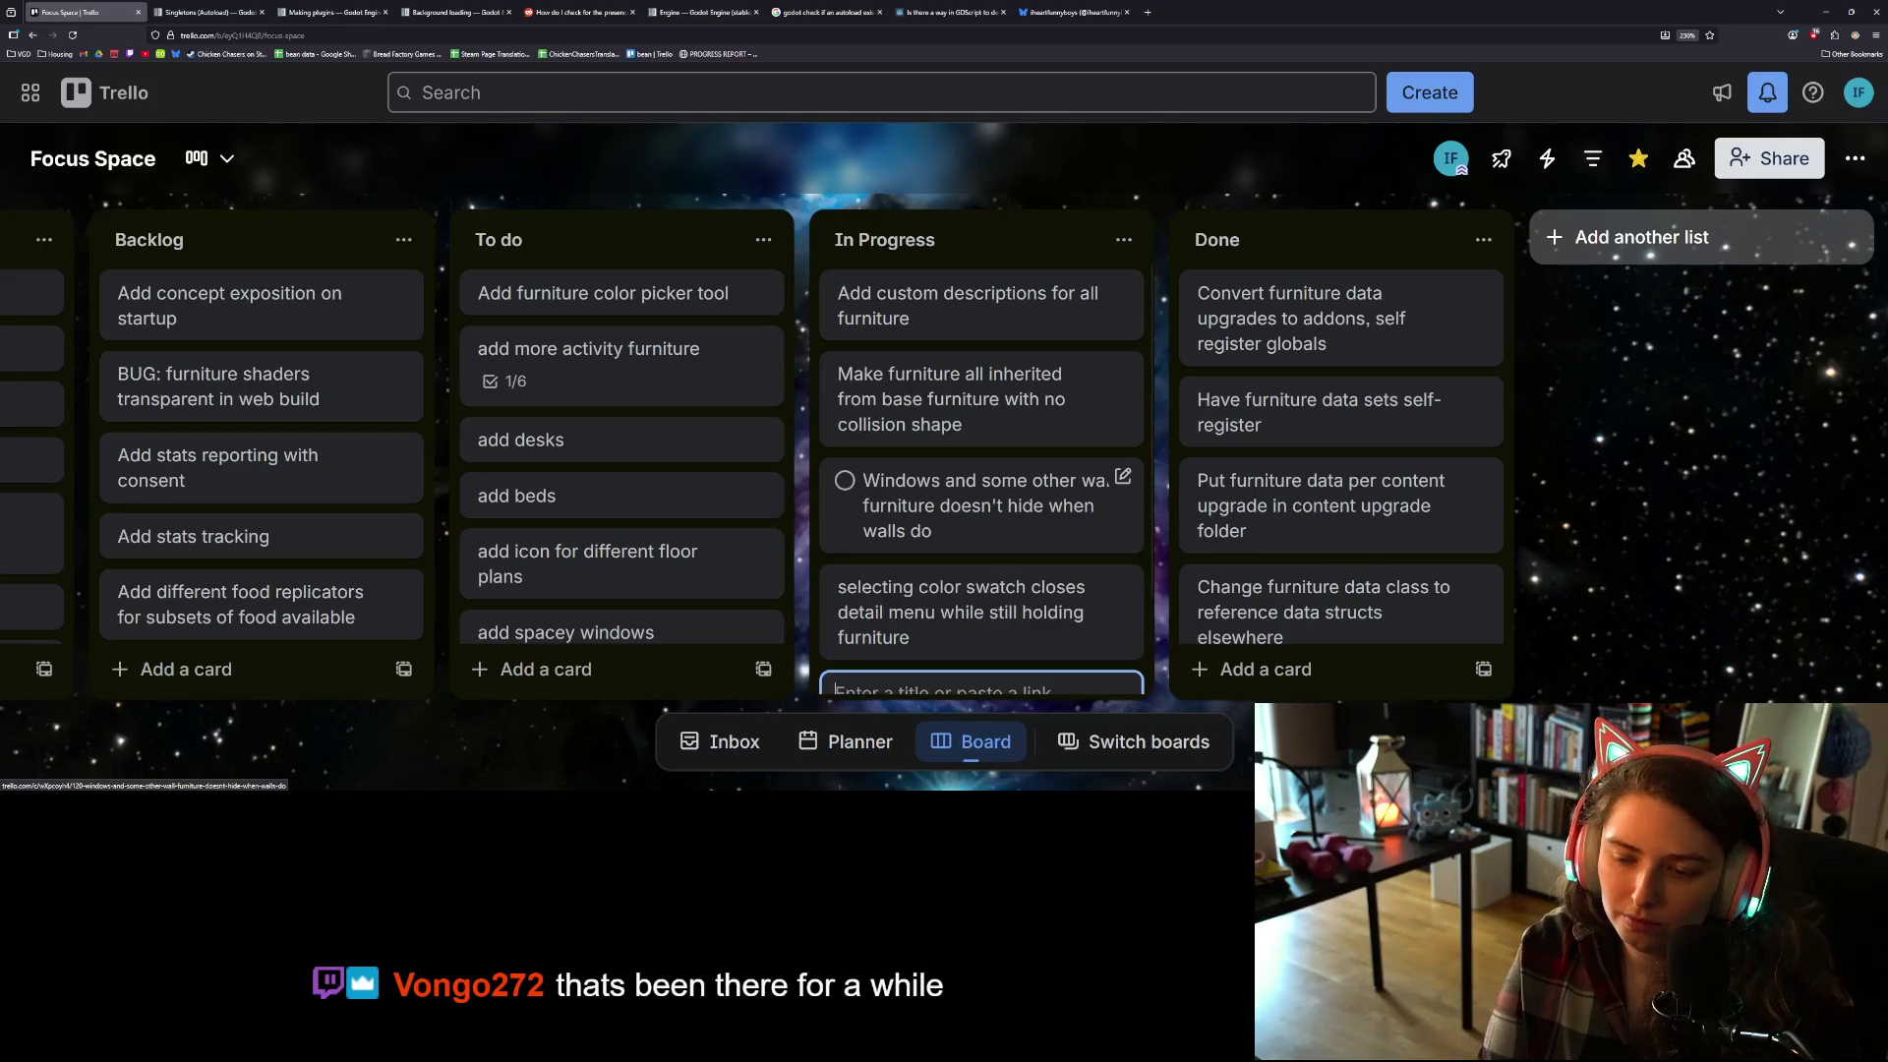
left_click_drag(1008, 486, 605, 314)
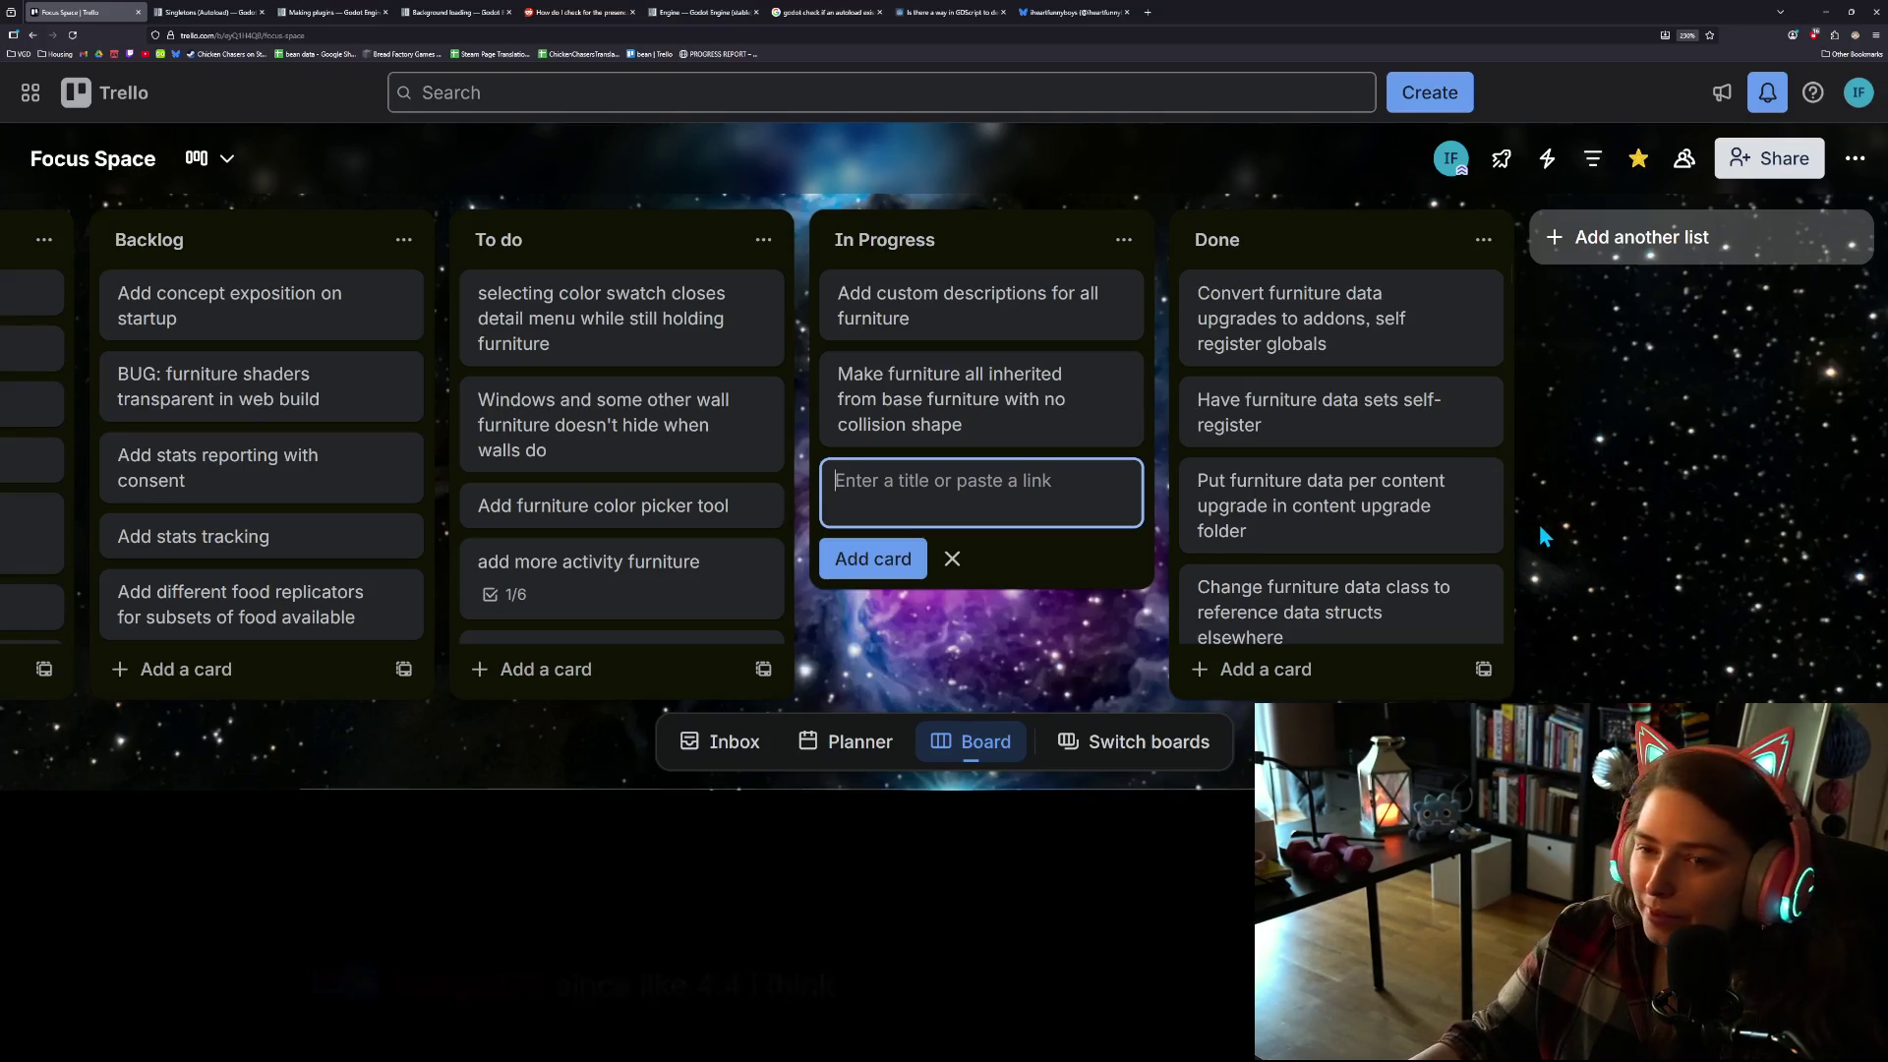
key("alt+Tab")
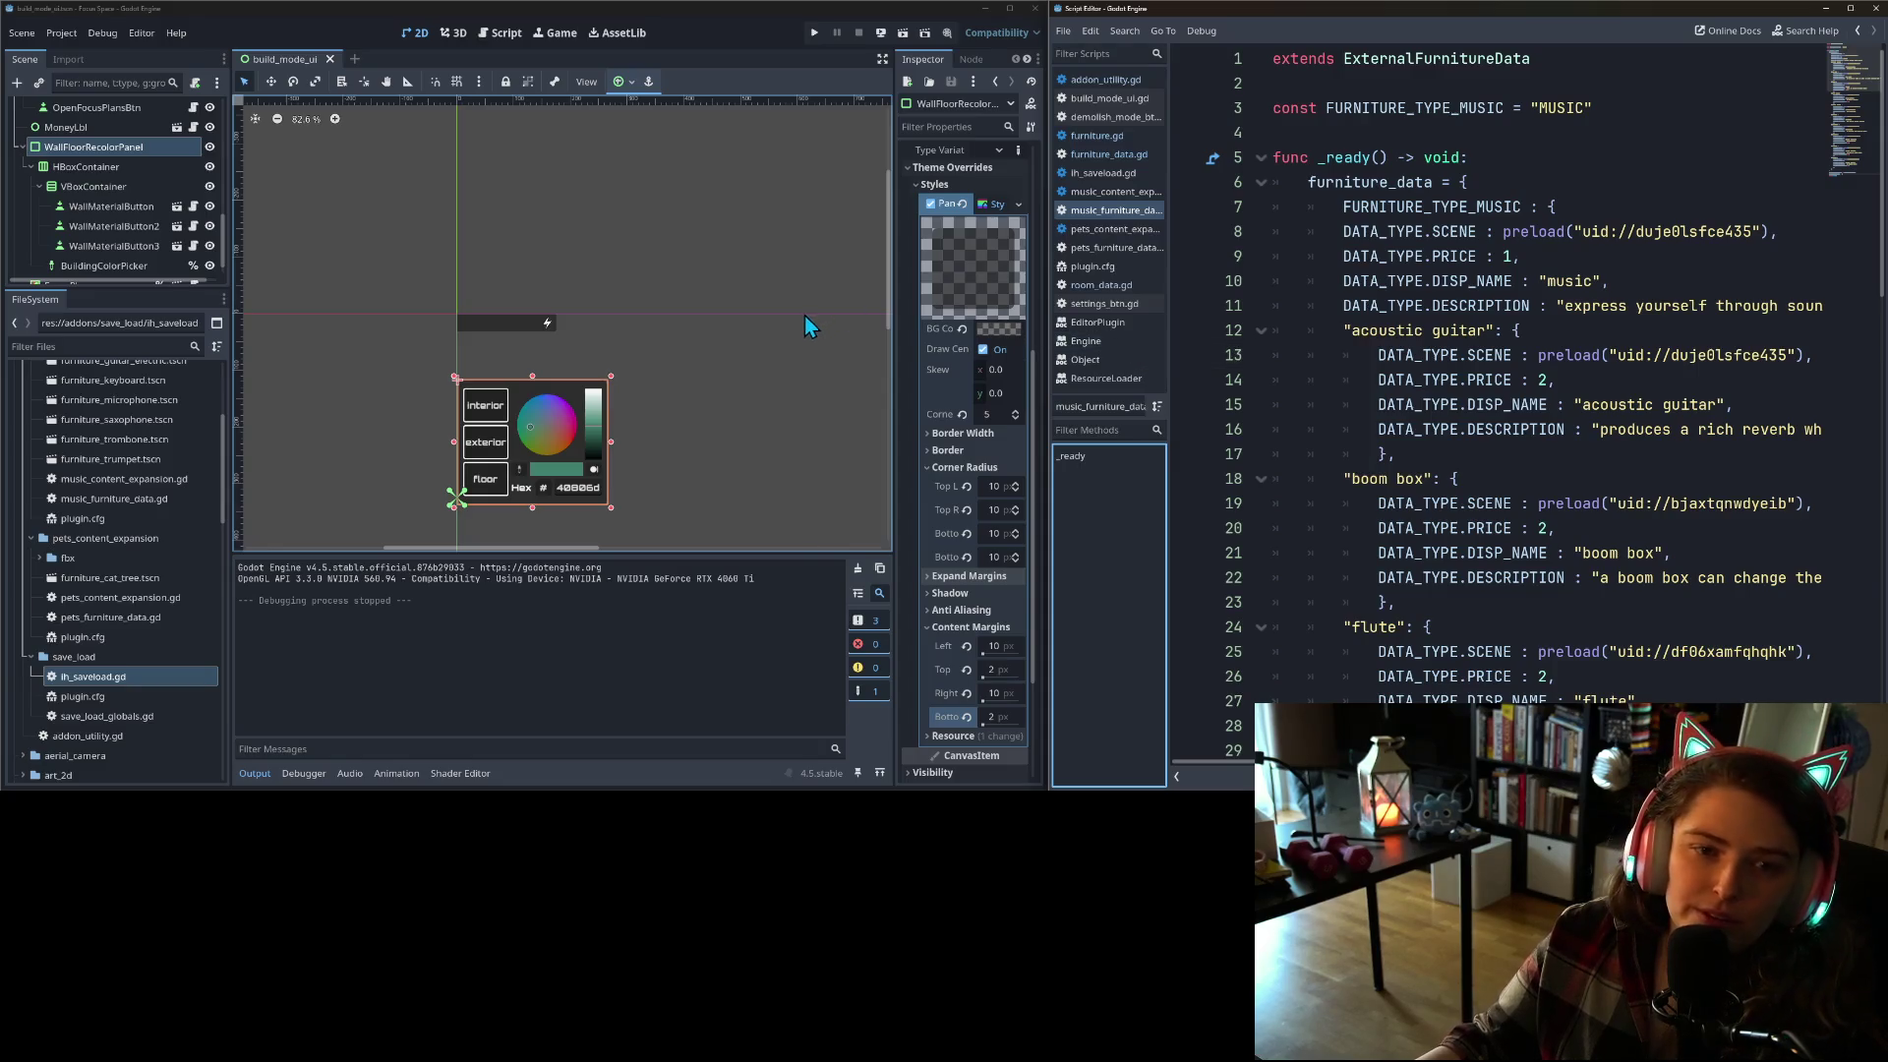
Step: Collapse the Output panel, give the scene tree more room, and run the project
scroll("down", 3)
left_click_drag(770, 456, 630, 356)
scroll("up", 3)
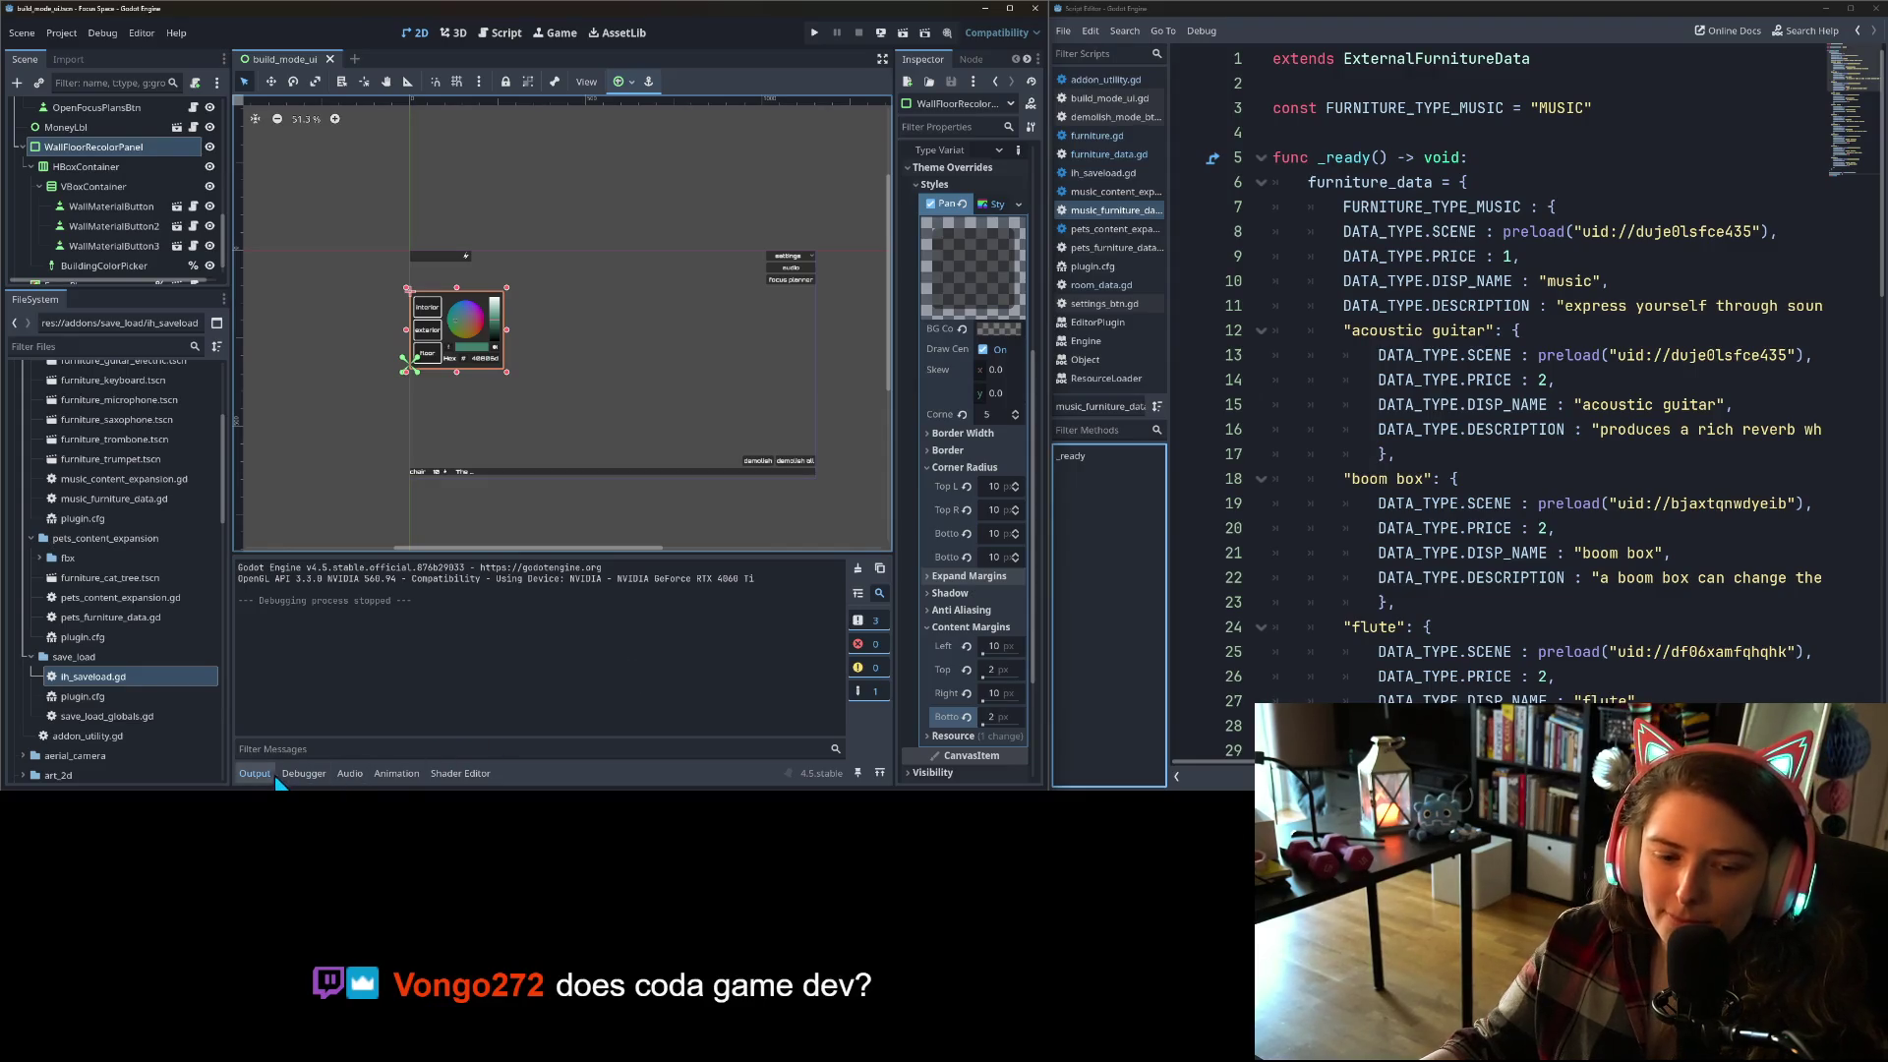
left_click(255, 773)
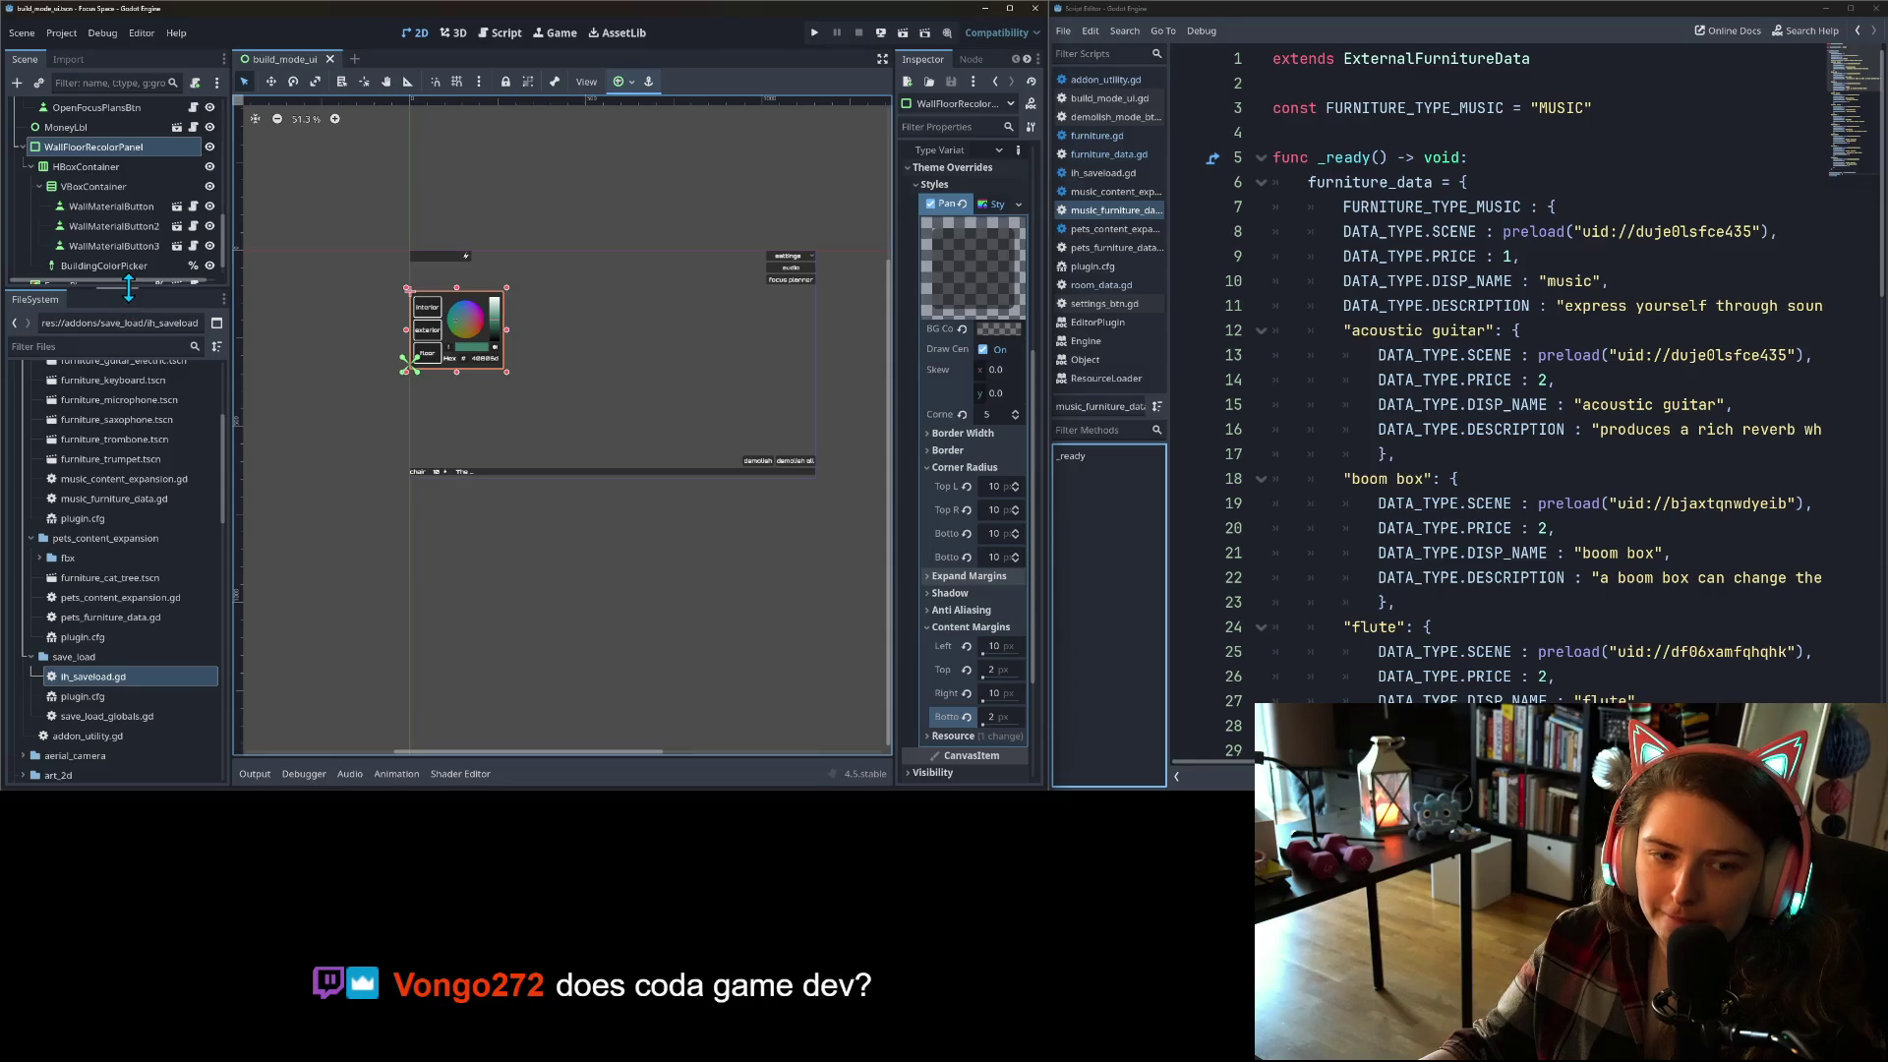
left_click_drag(122, 289, 113, 546)
scroll("up", 3)
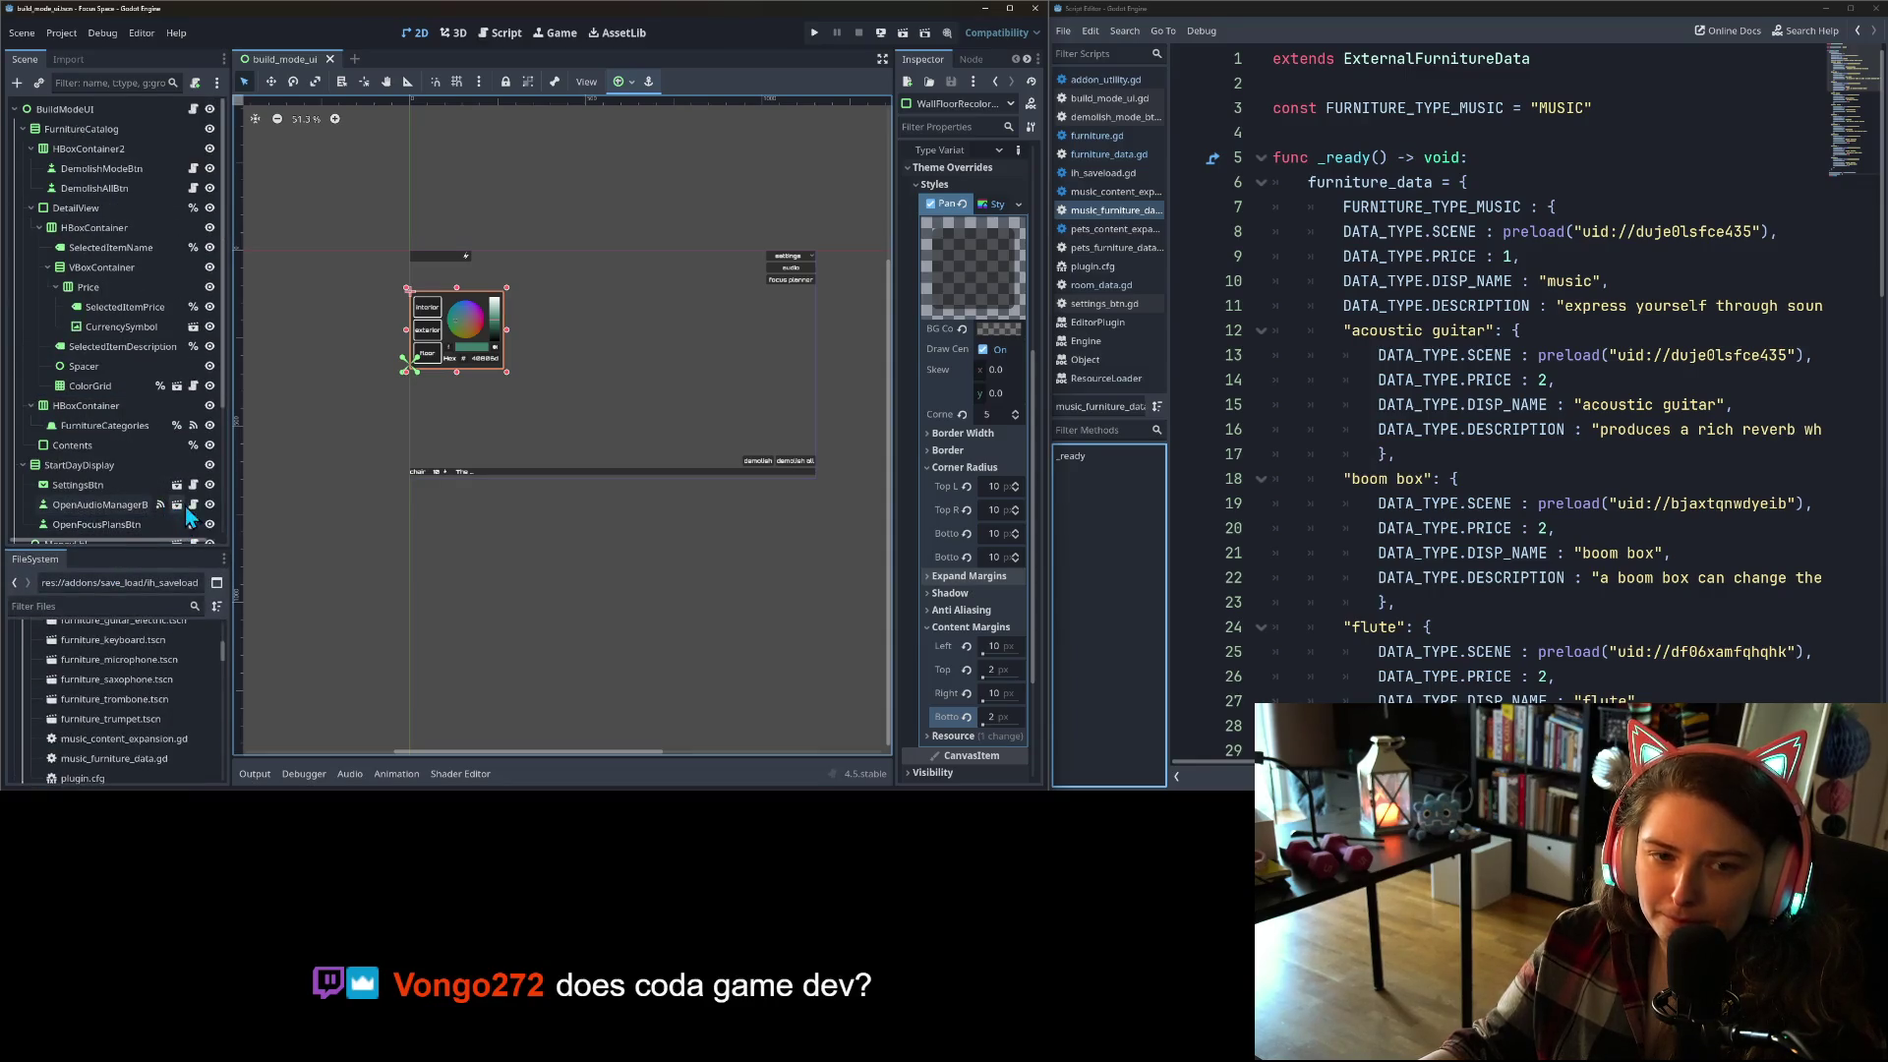
left_click(813, 34)
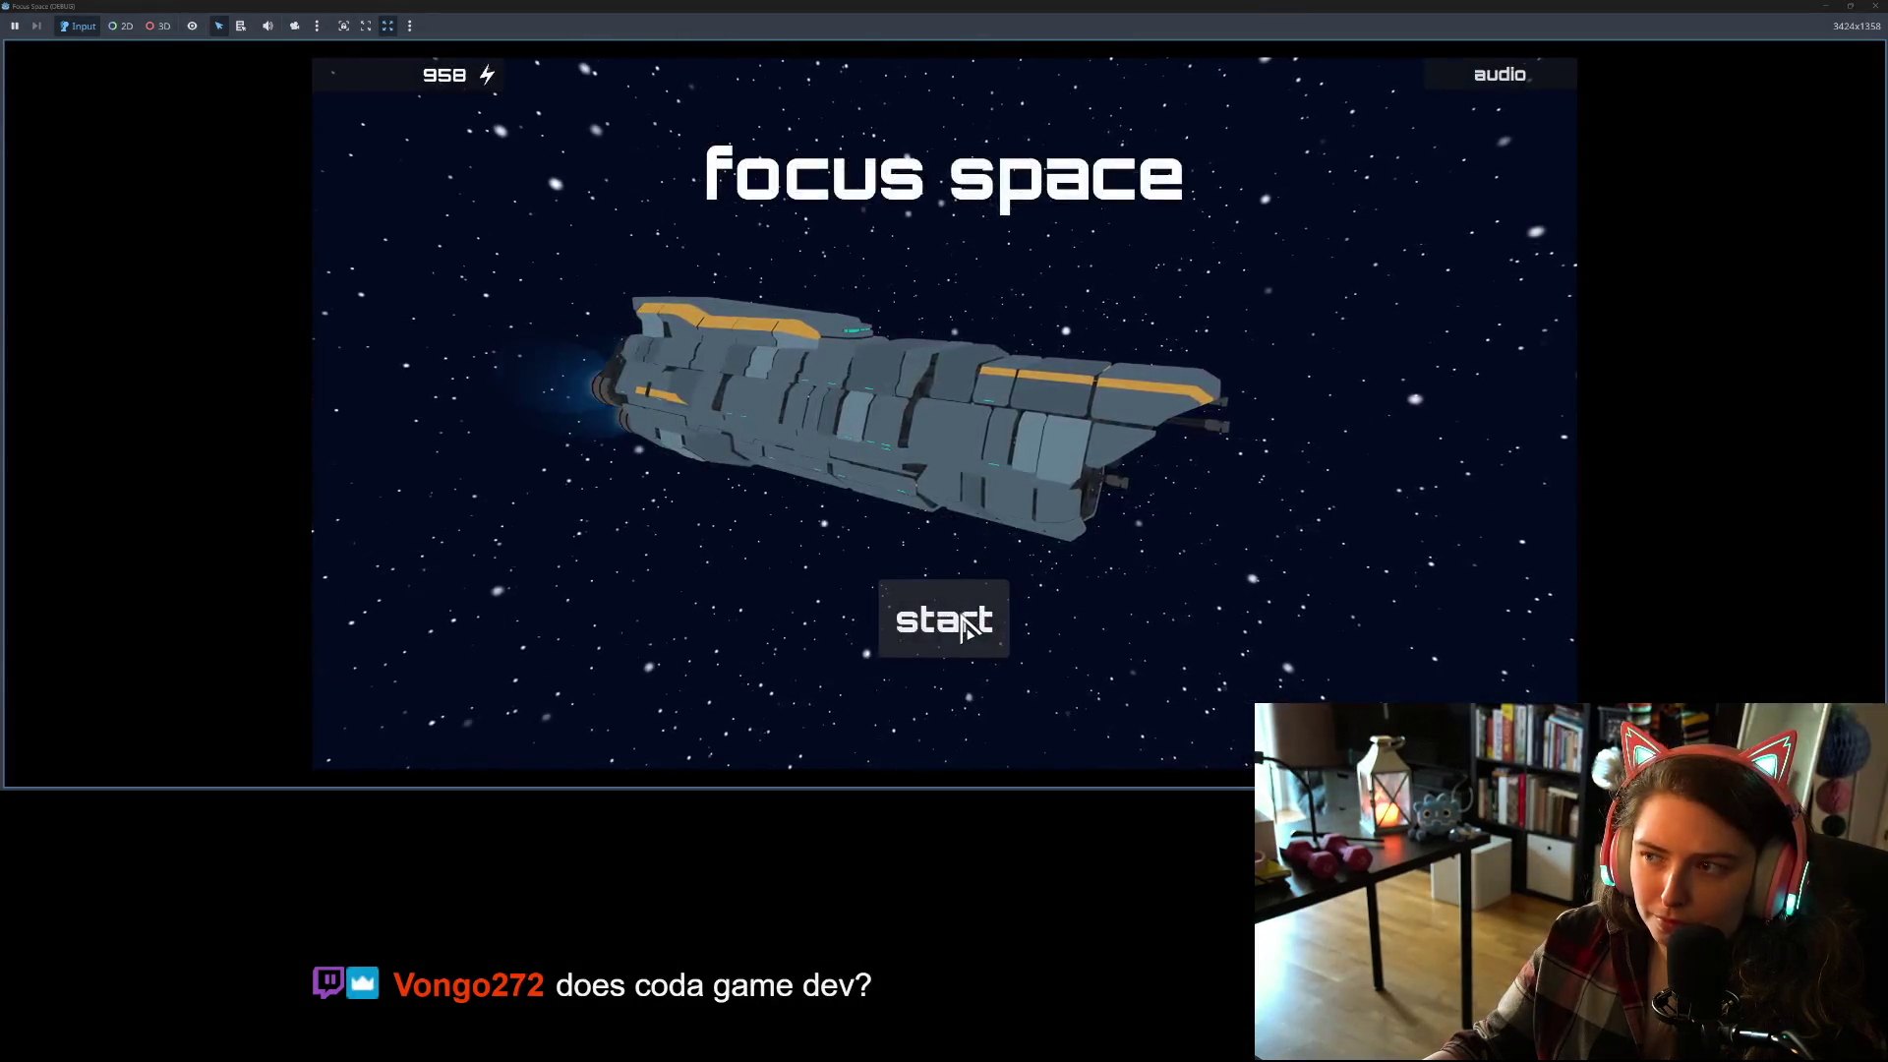
Step: Load my_room from the title screen, orbit around its build view, then close the game
left_click(965, 621)
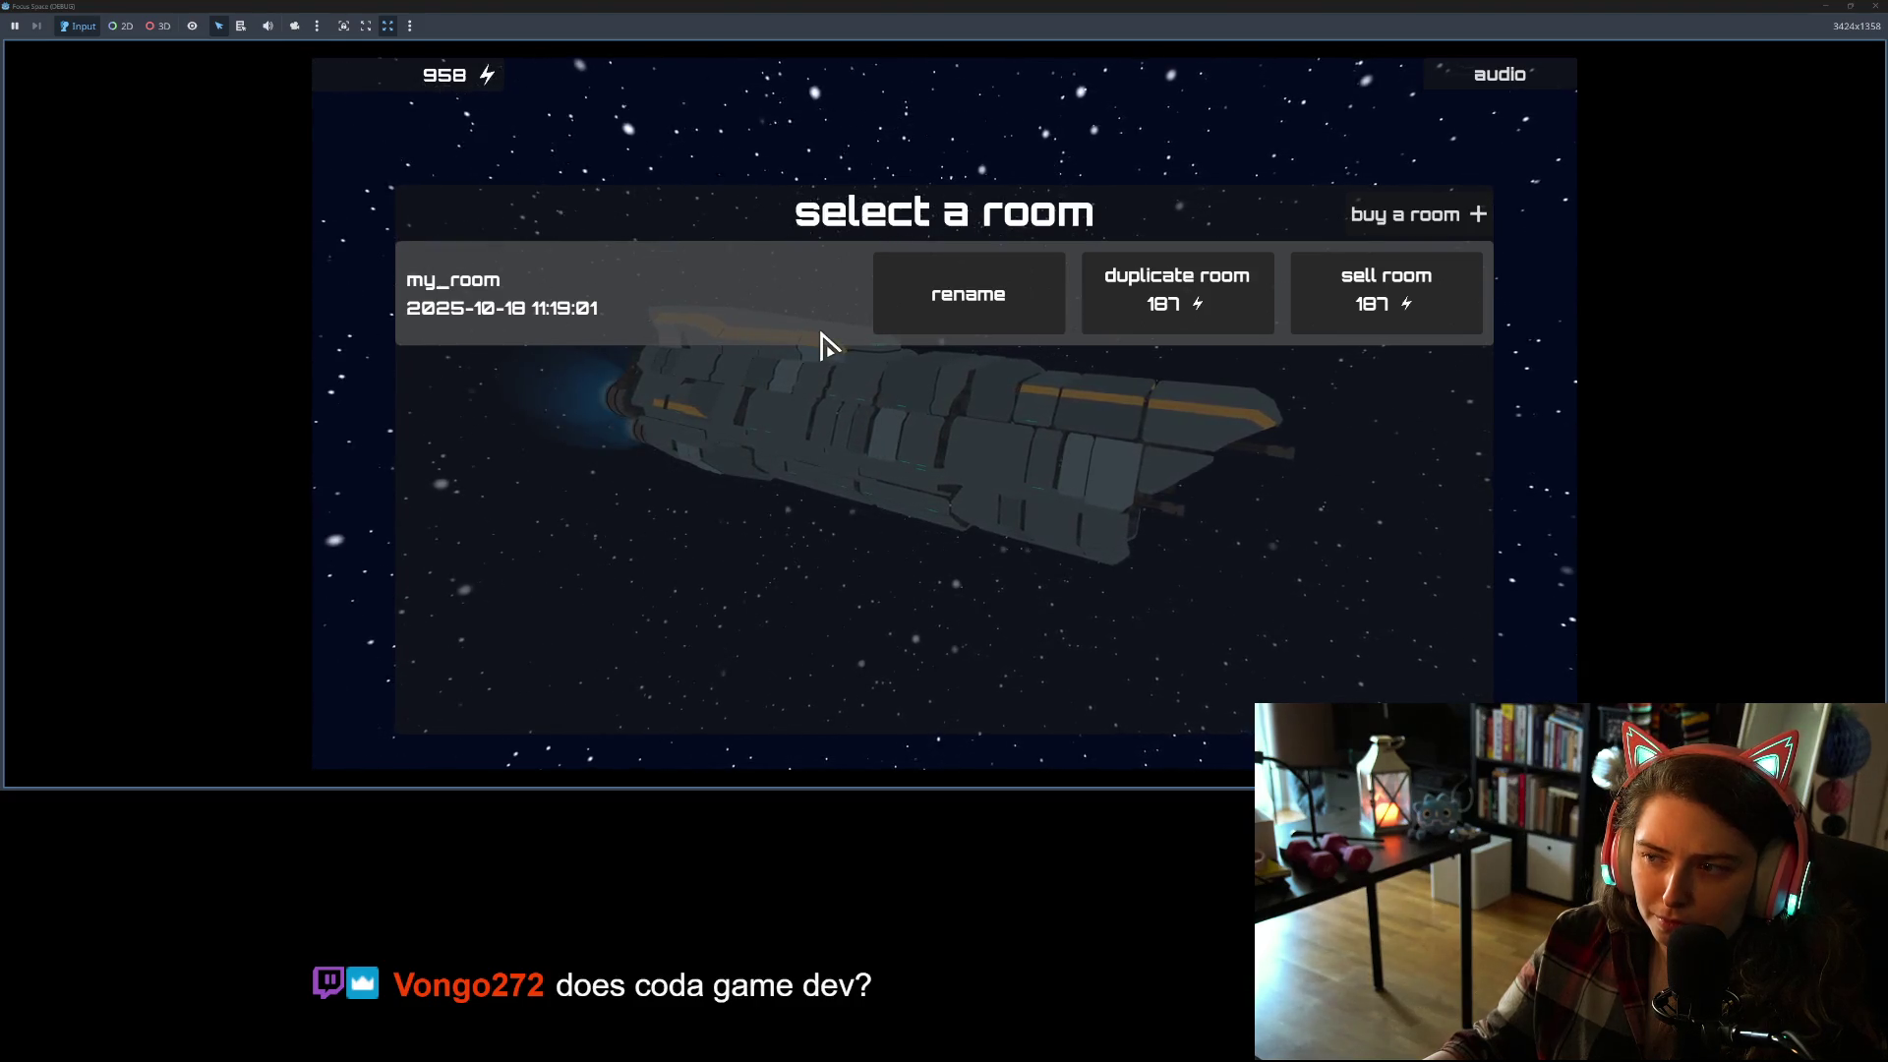
left_click(826, 344)
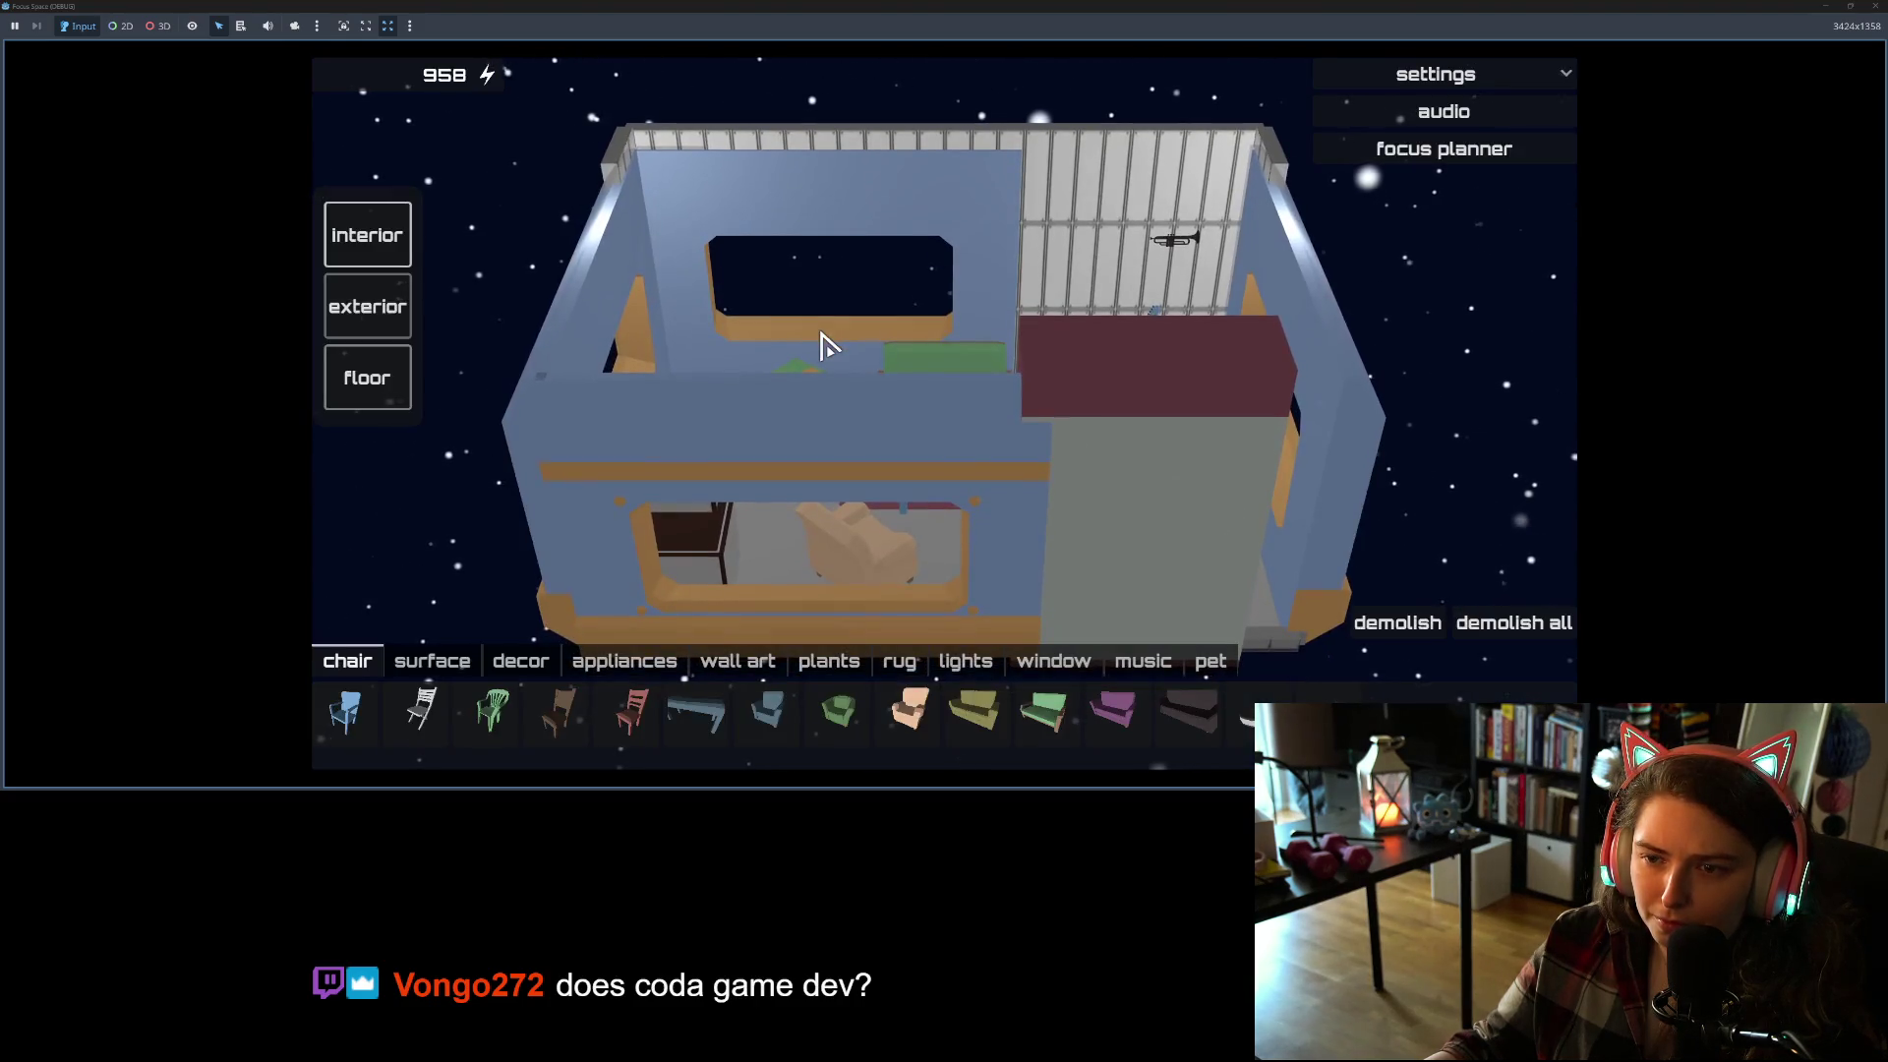
left_click_drag(1023, 388, 502, 387)
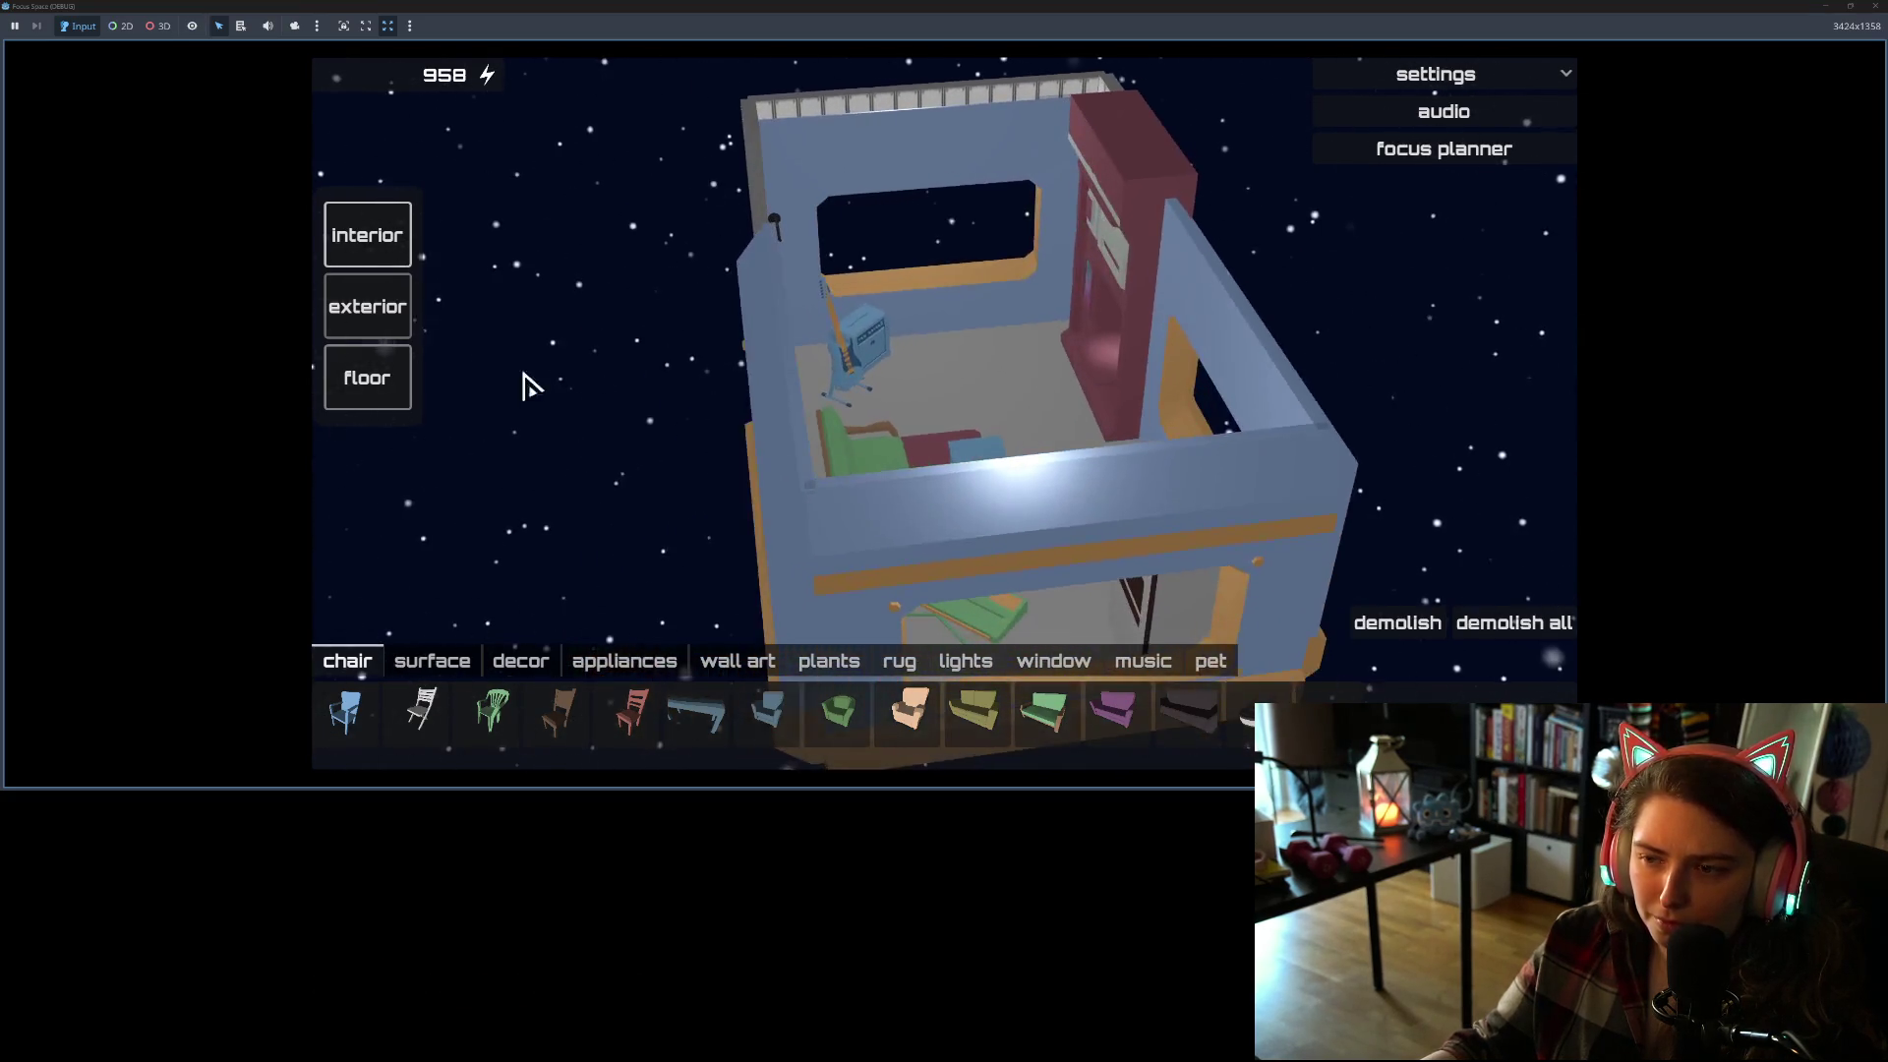
left_click_drag(822, 375, 547, 354)
left_click_drag(860, 374, 1884, 349)
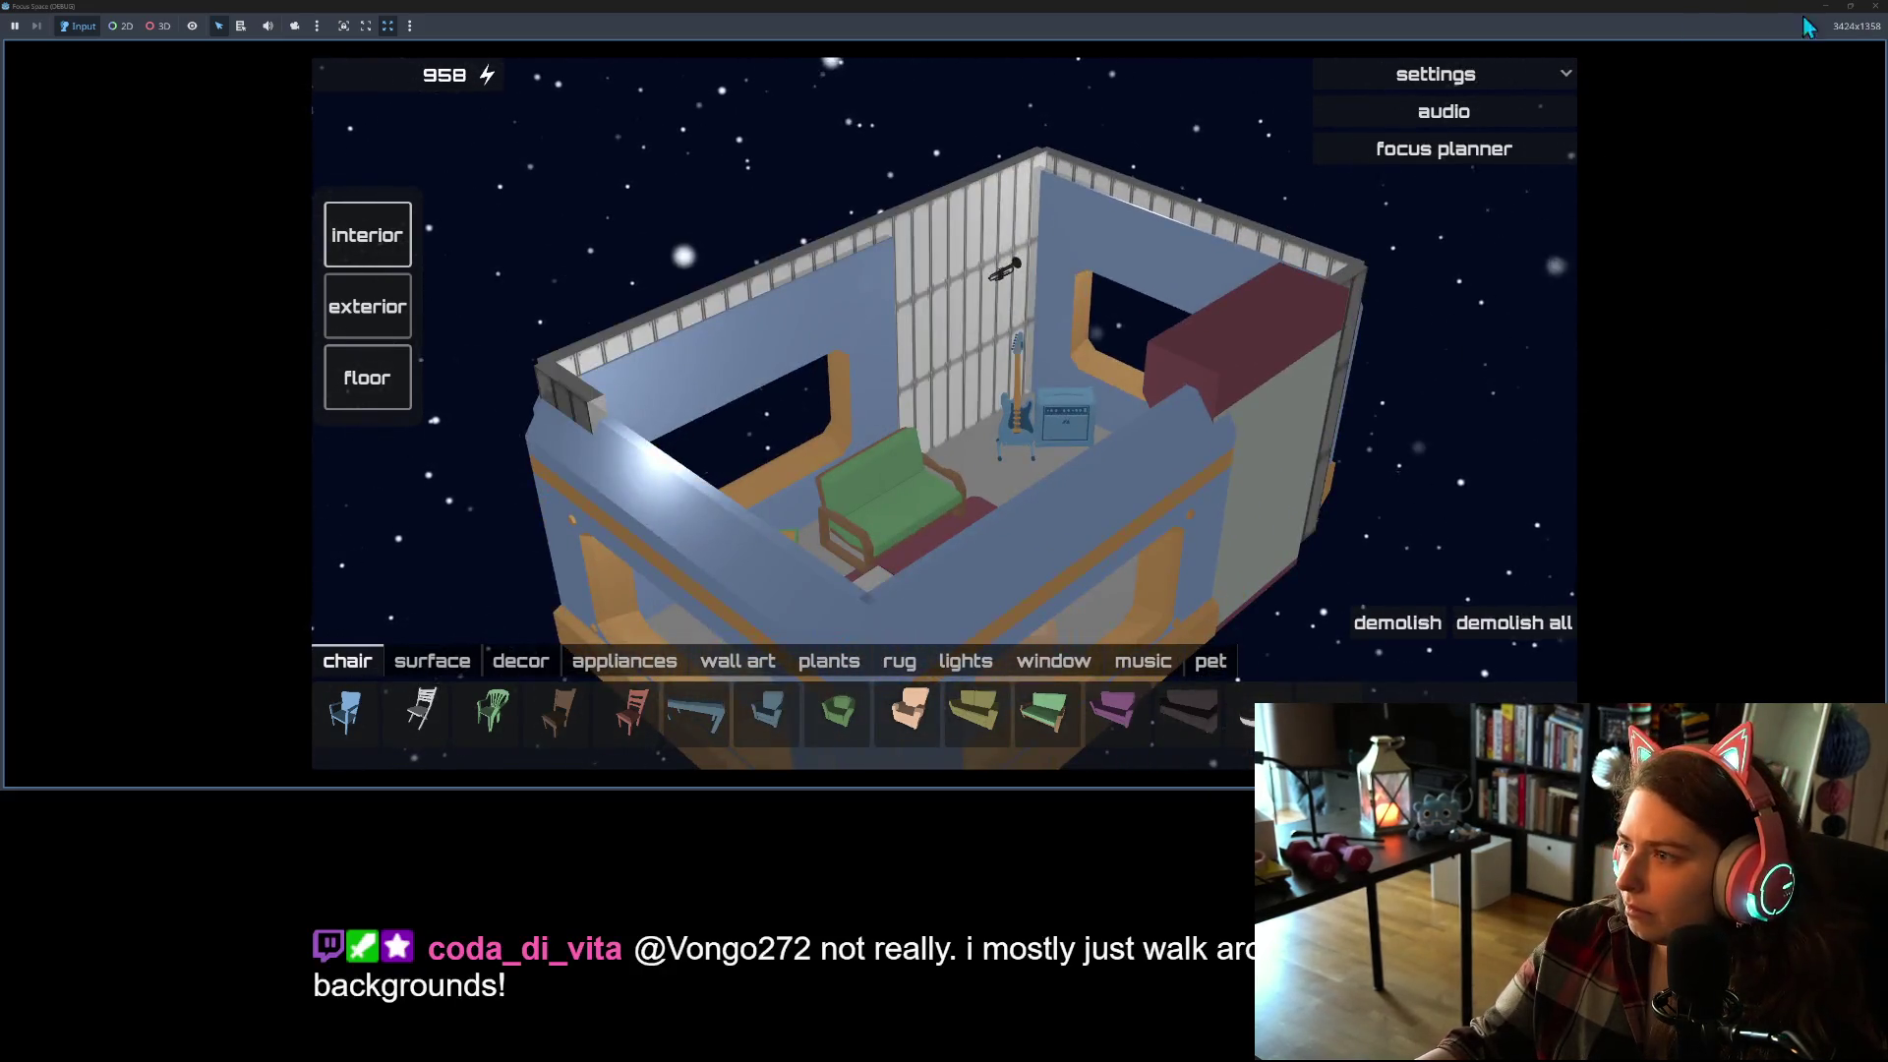
key("alt+F4")
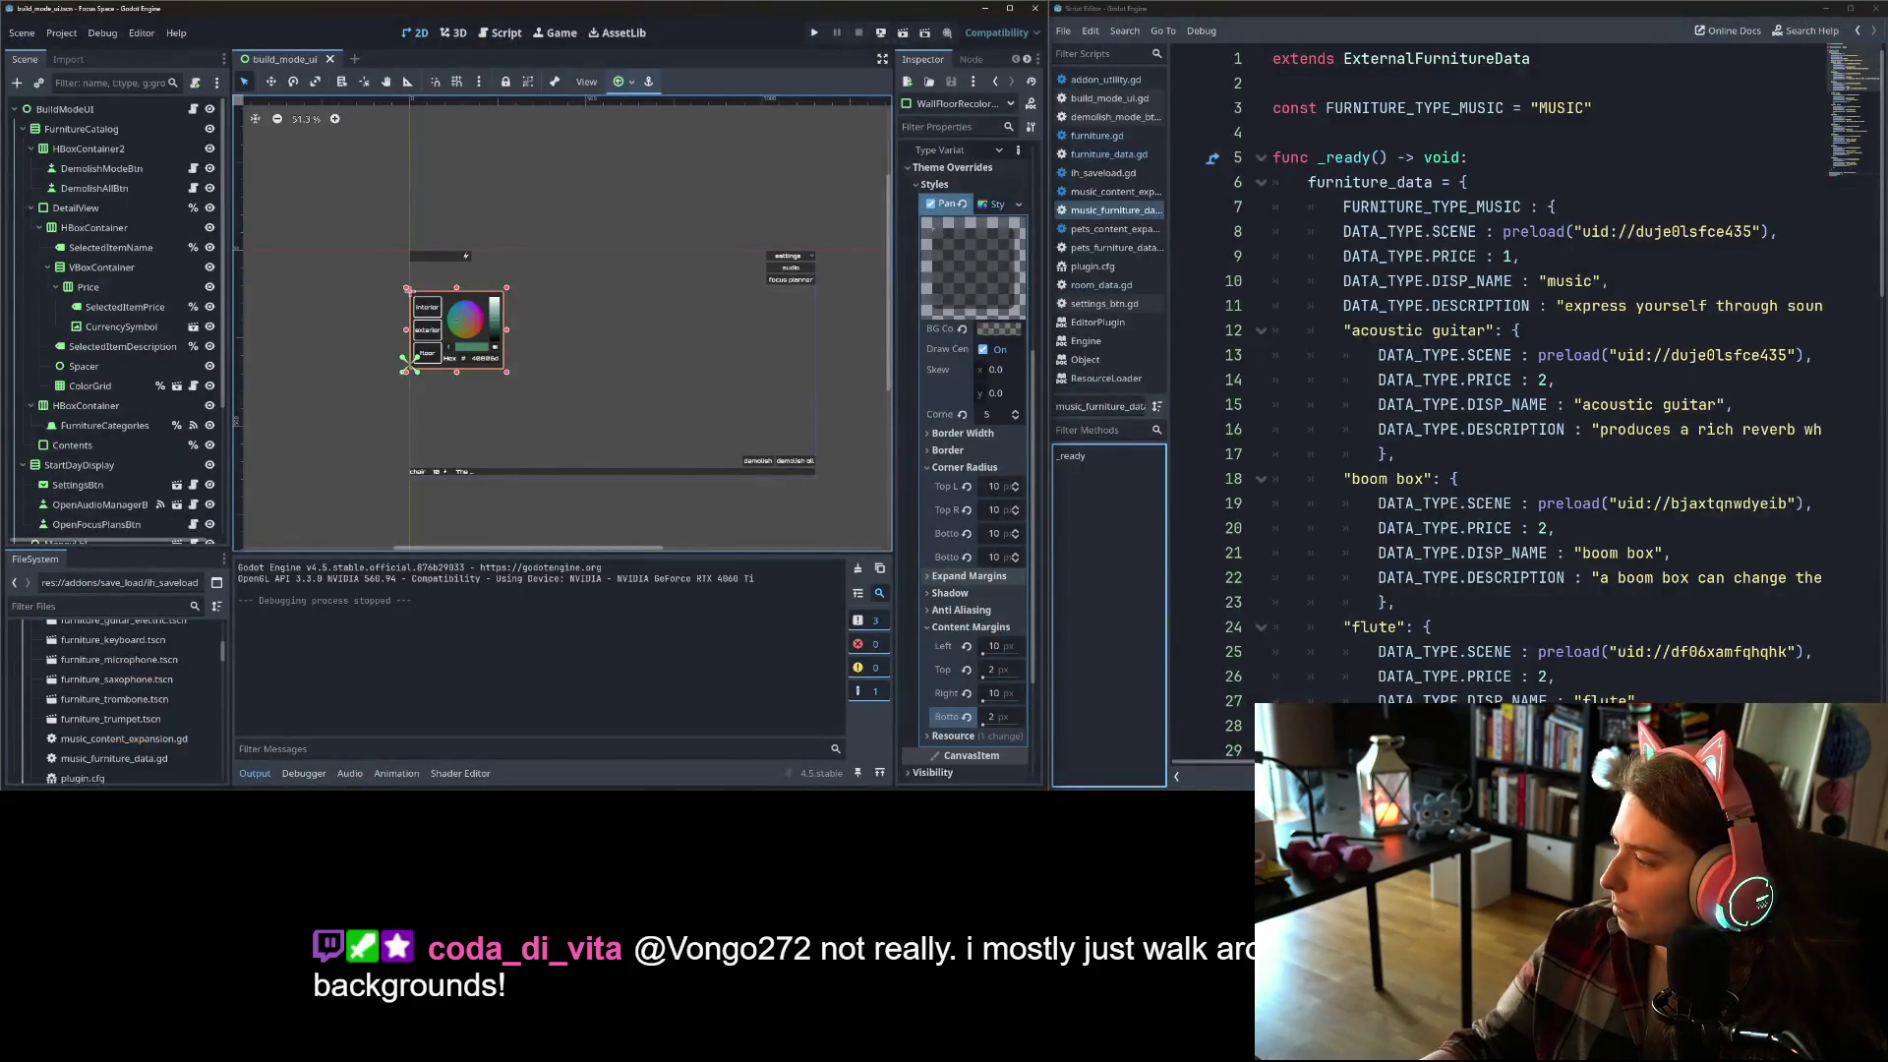
Step: Add the card 'record wall decor doesn't fit where it should' and move it to the top of To do
key("alt+Tab")
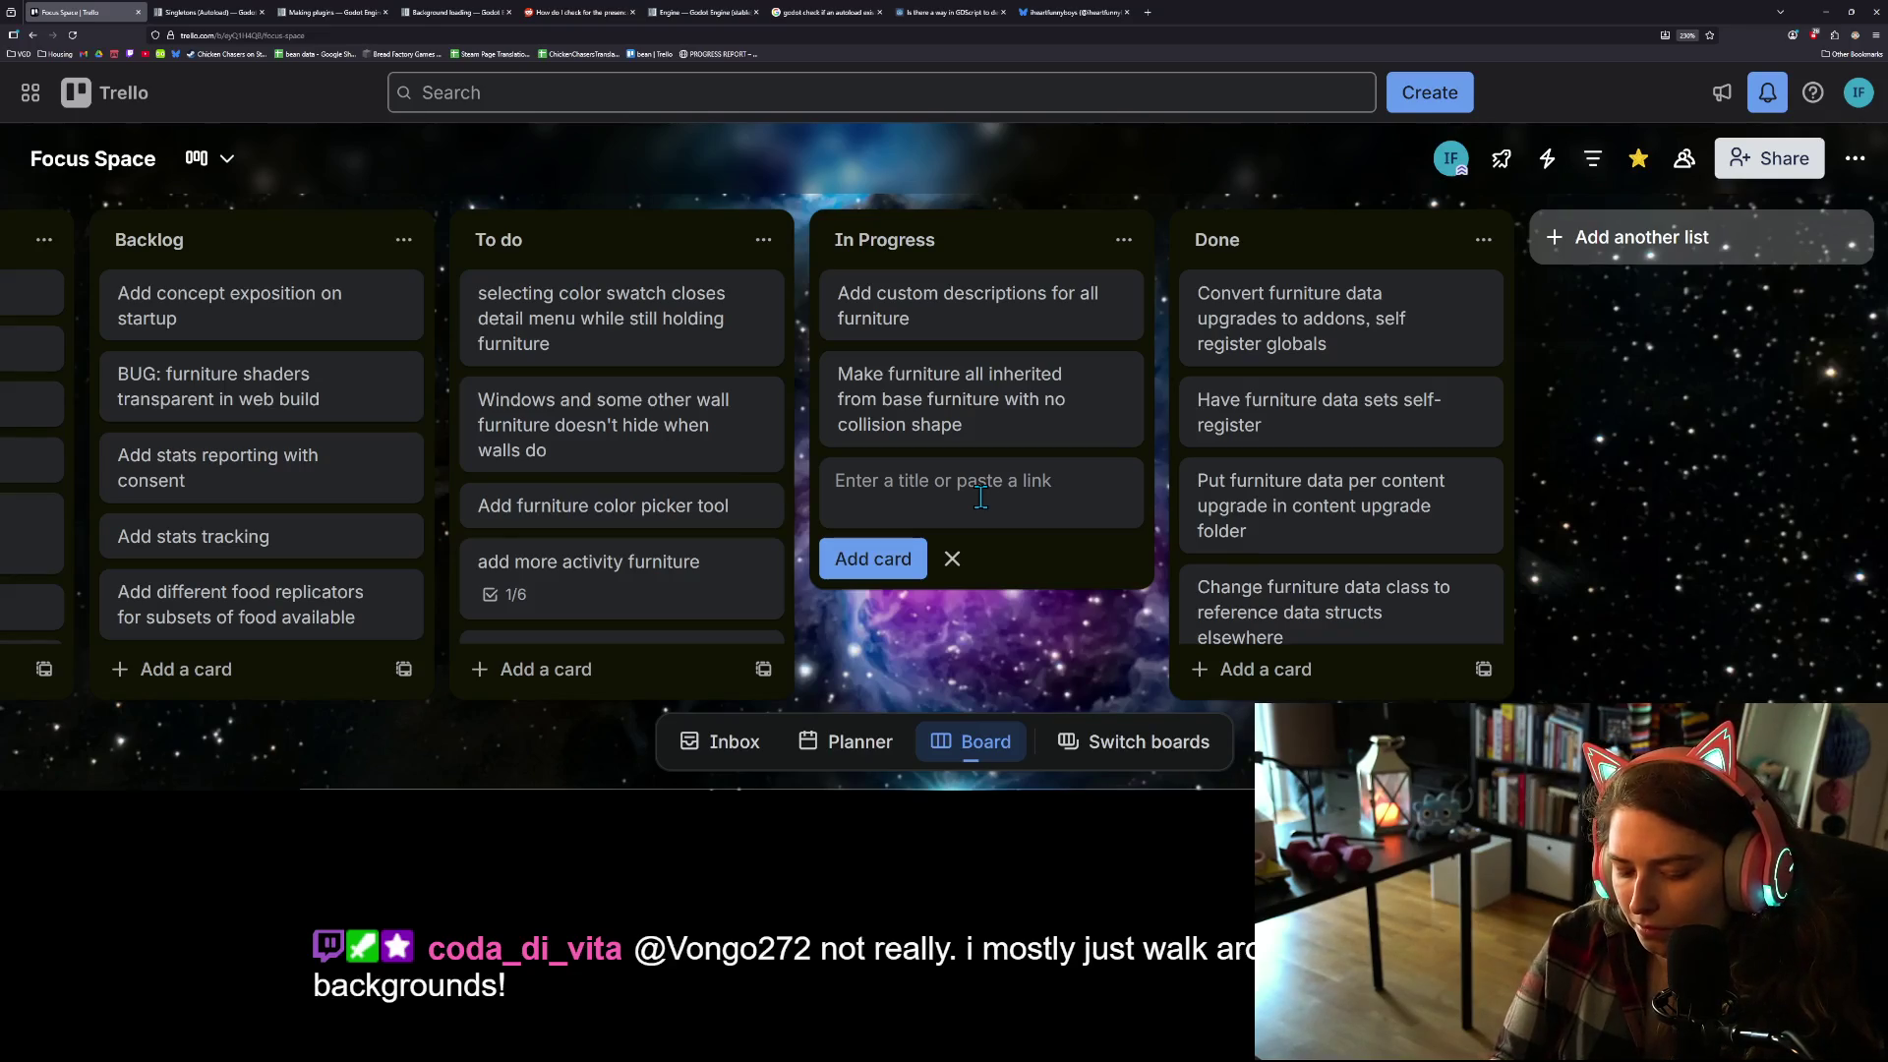
type("record wall decor doesn't f")
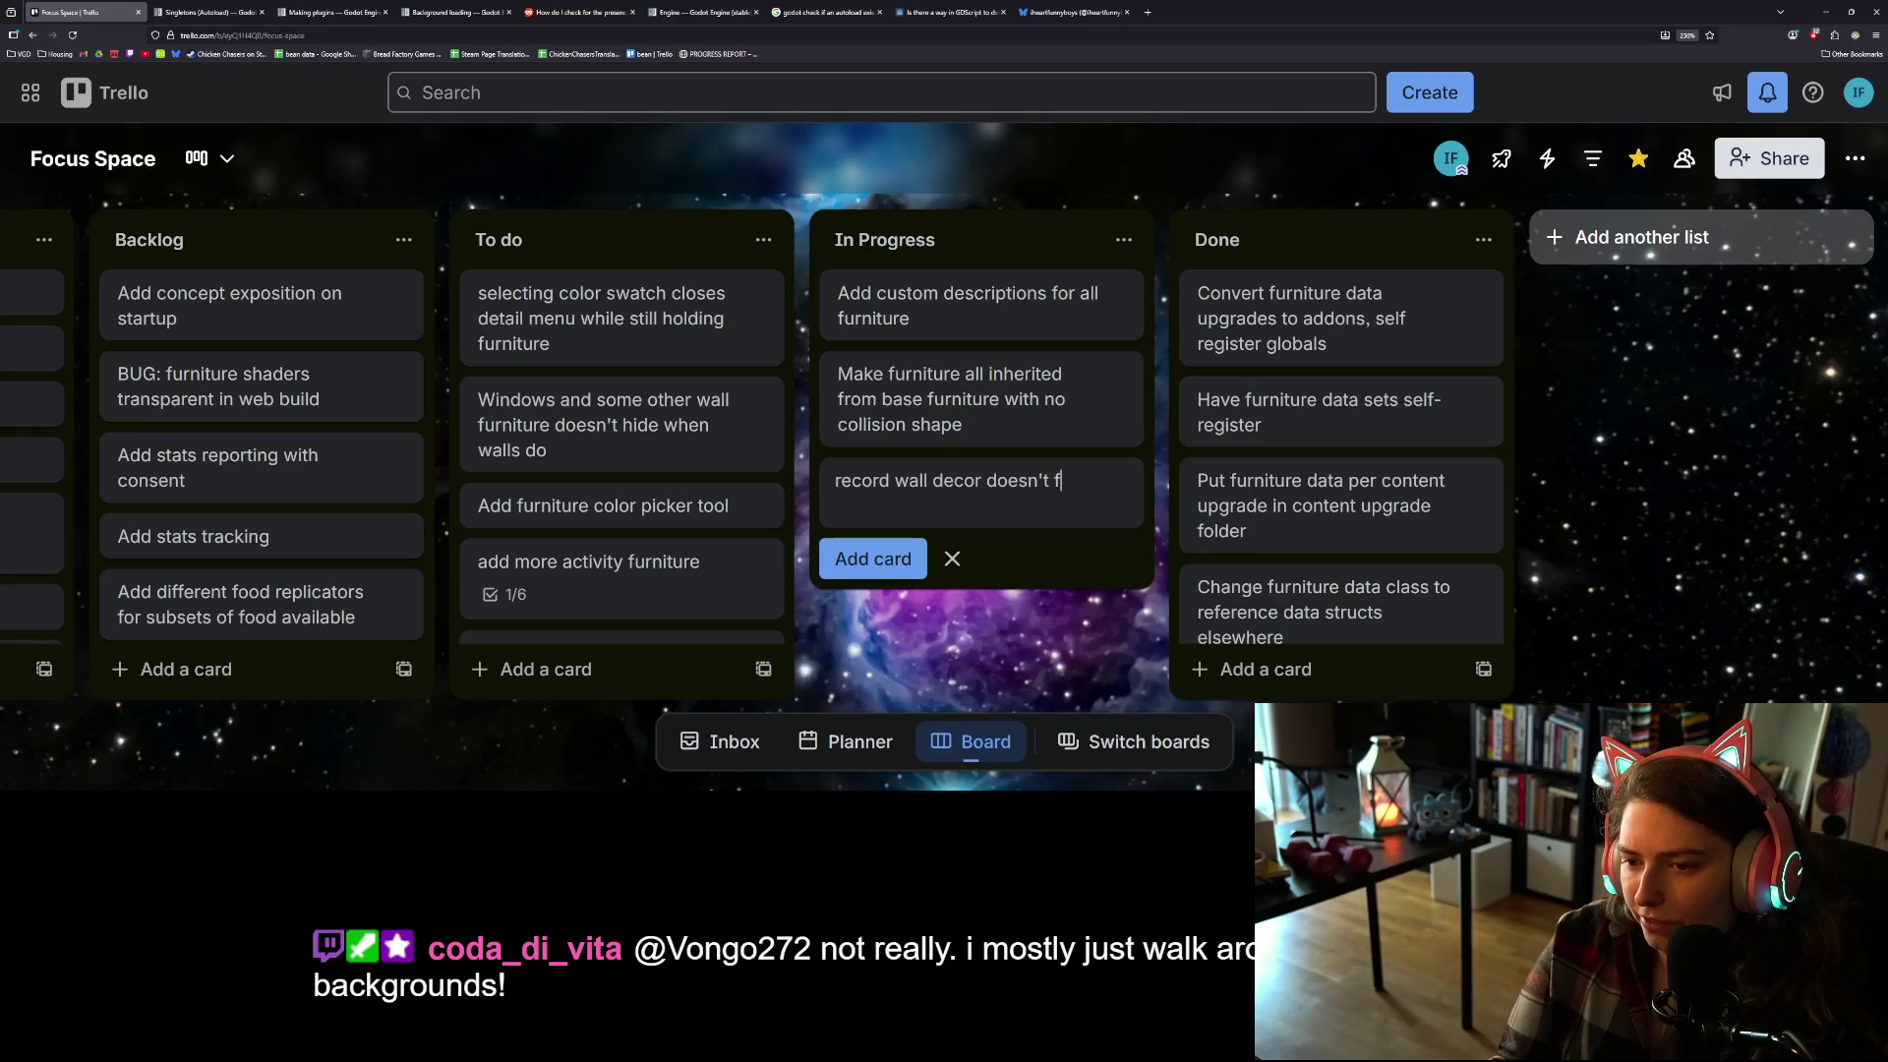
type("it where it shoul")
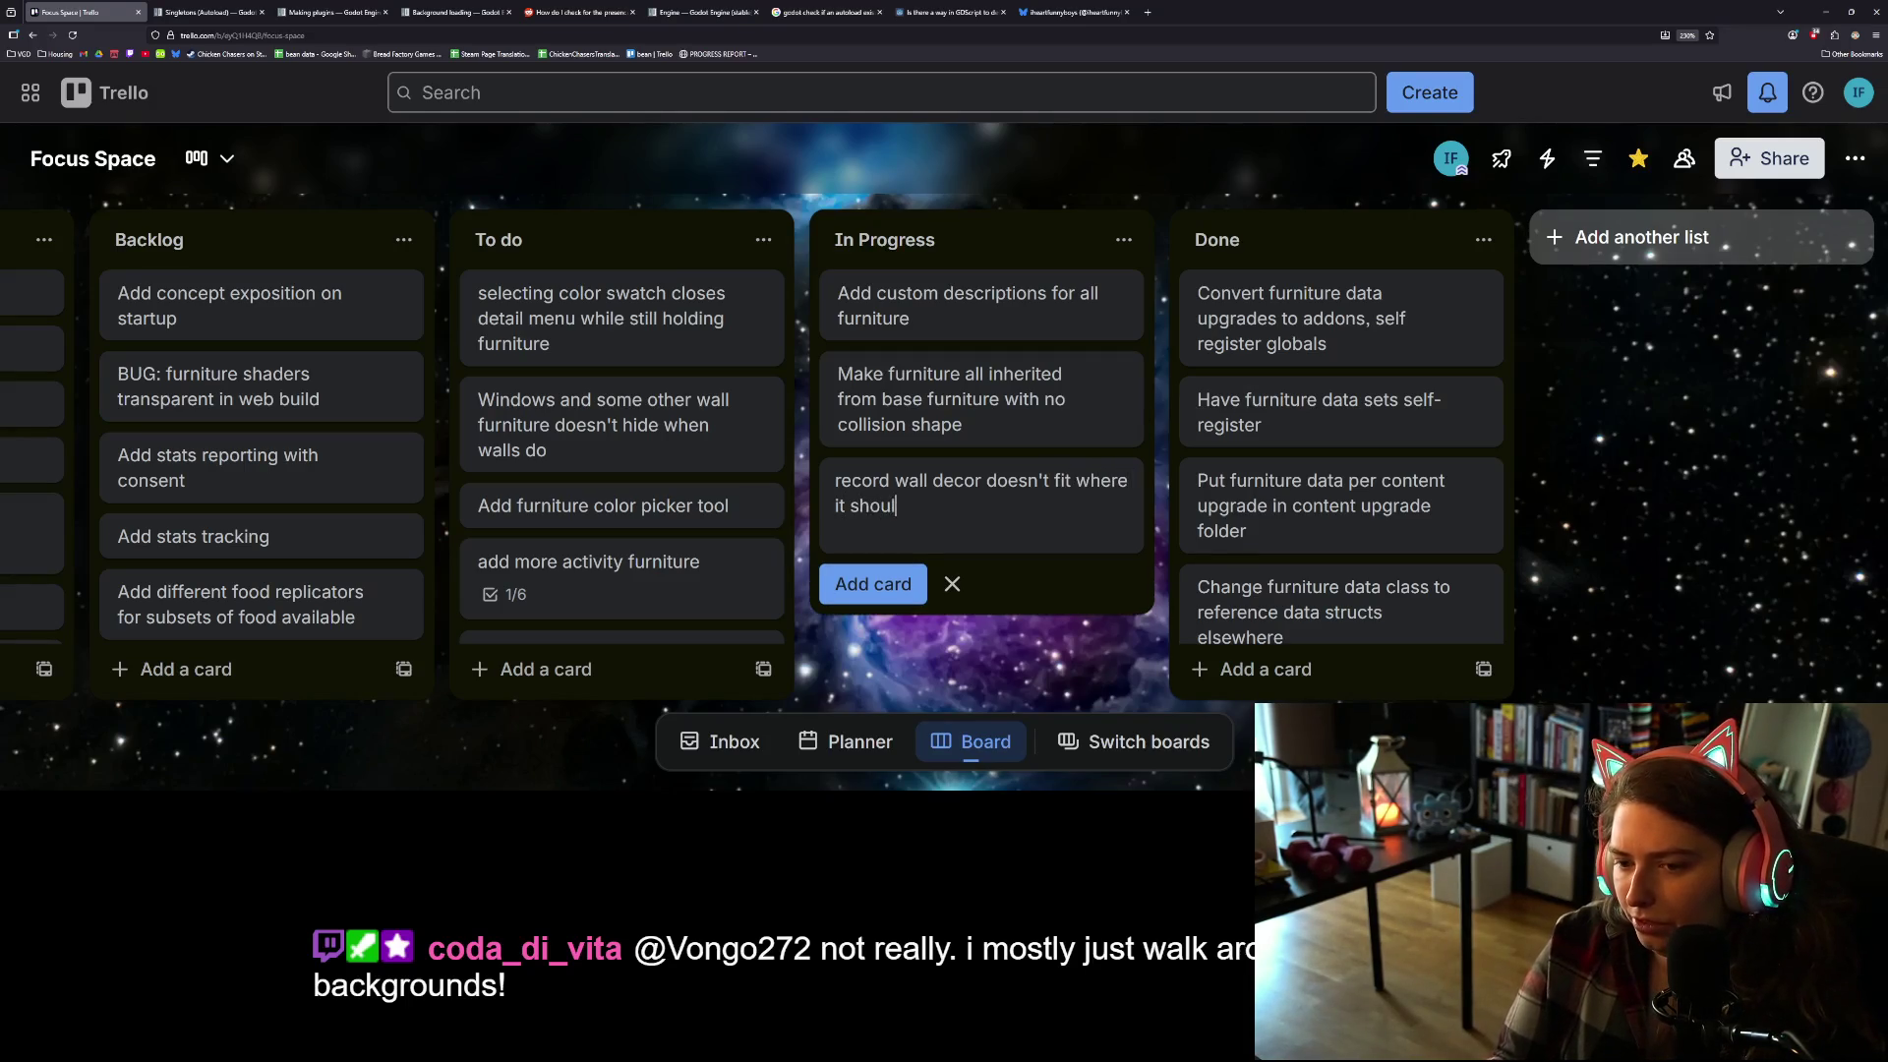
type("d")
key("Return")
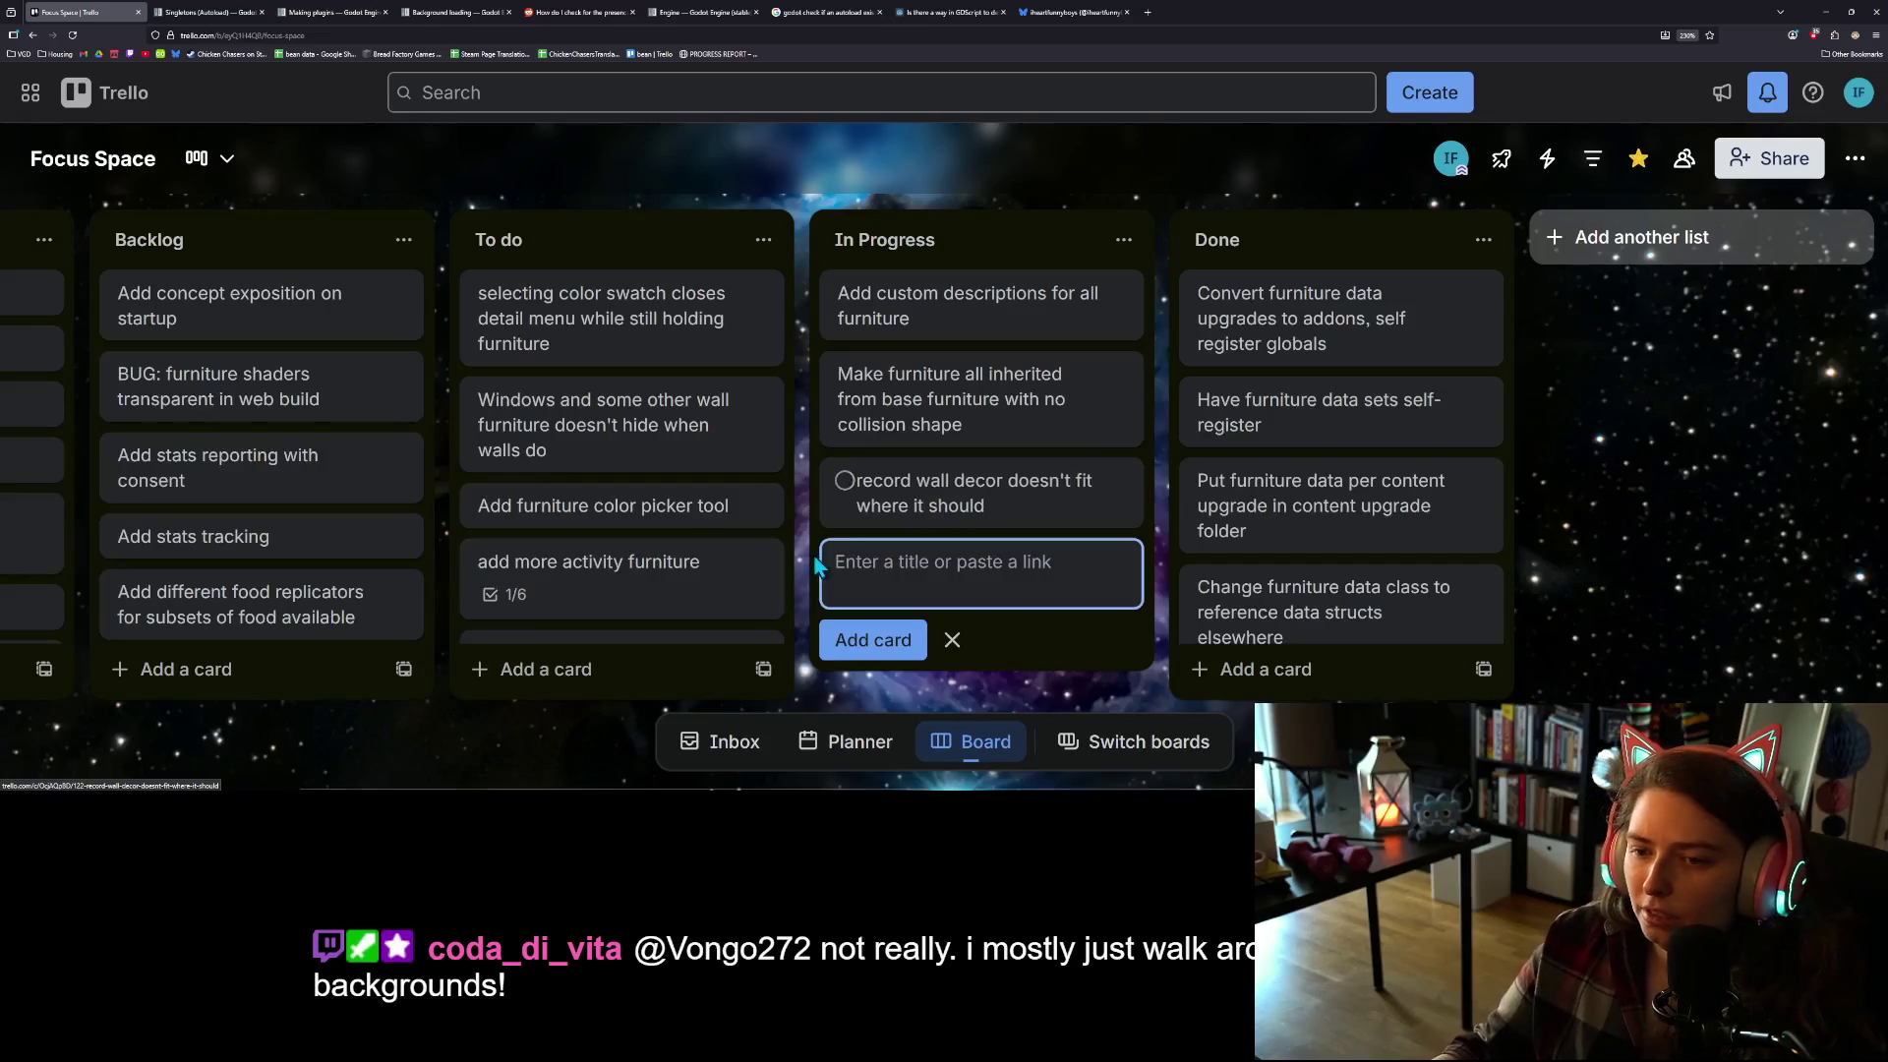
left_click_drag(961, 497, 629, 313)
Step: Add the card 'add noise to sky for dust clouds, etc' and move it into To do
left_click(986, 542)
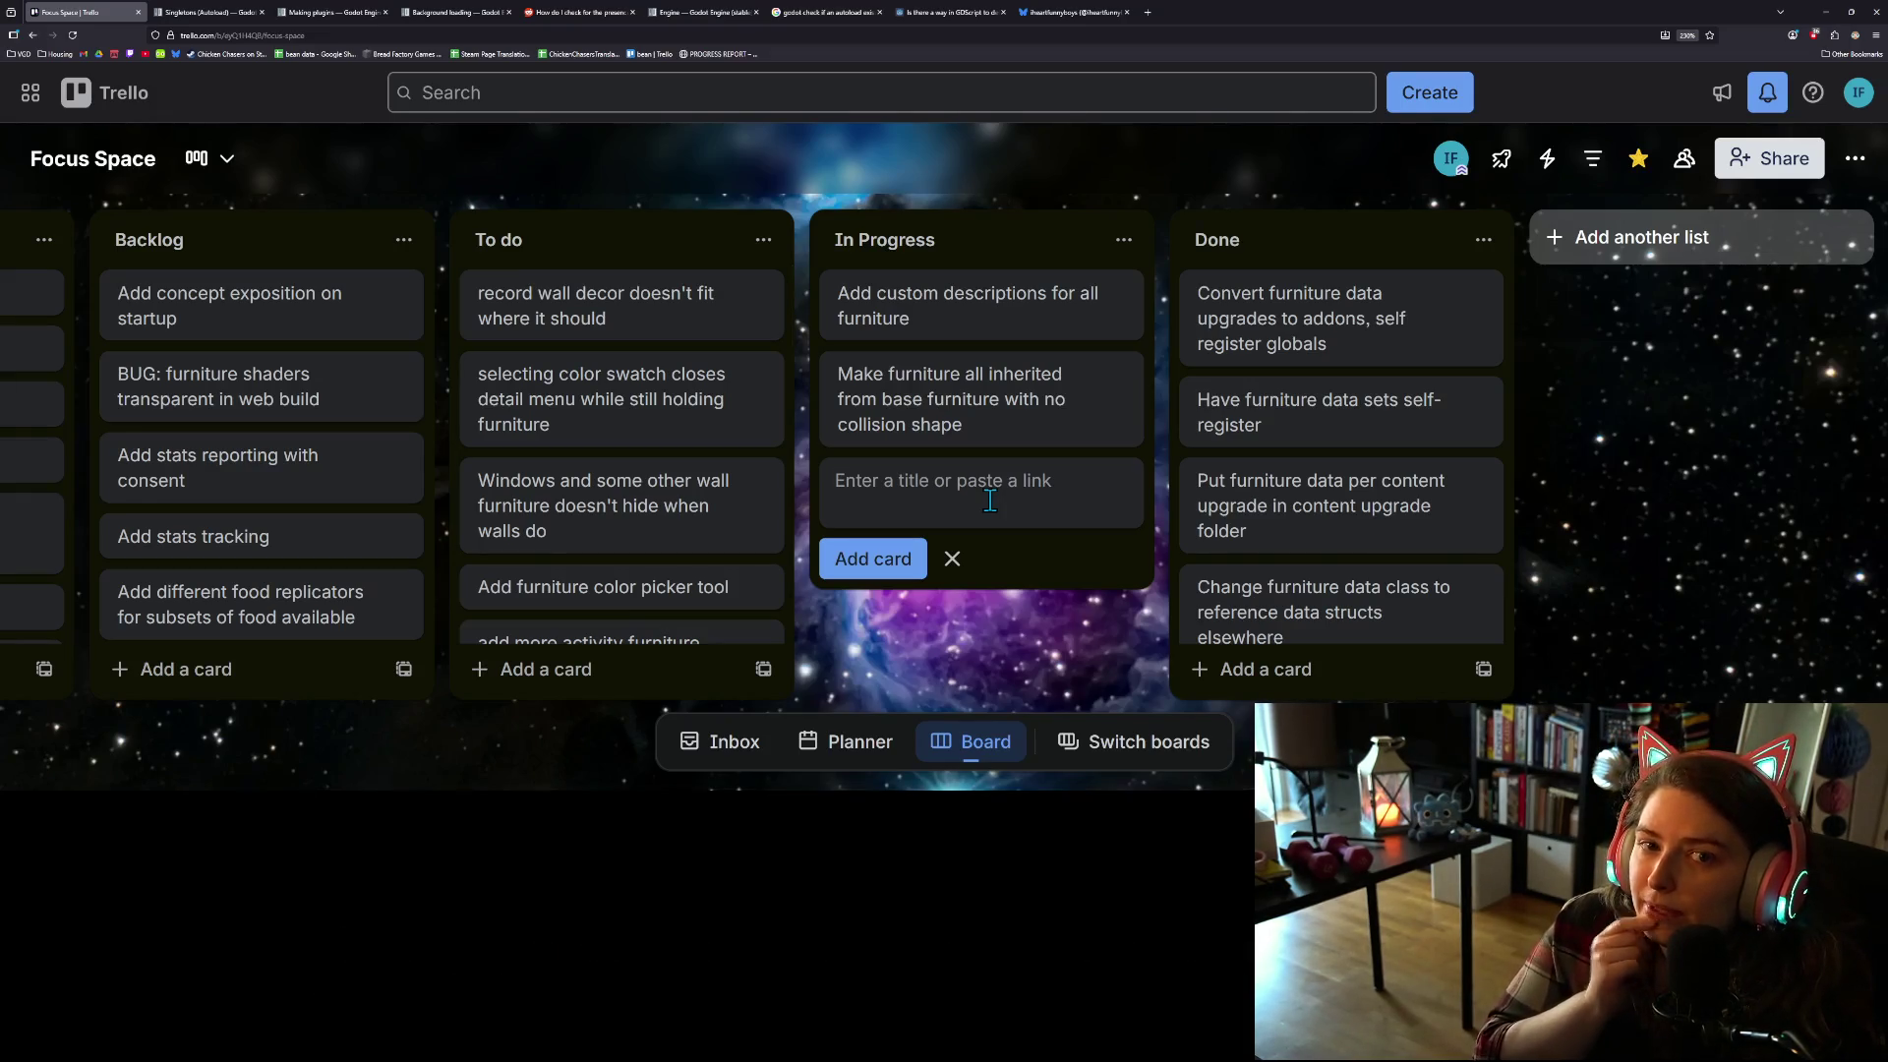
type("add no")
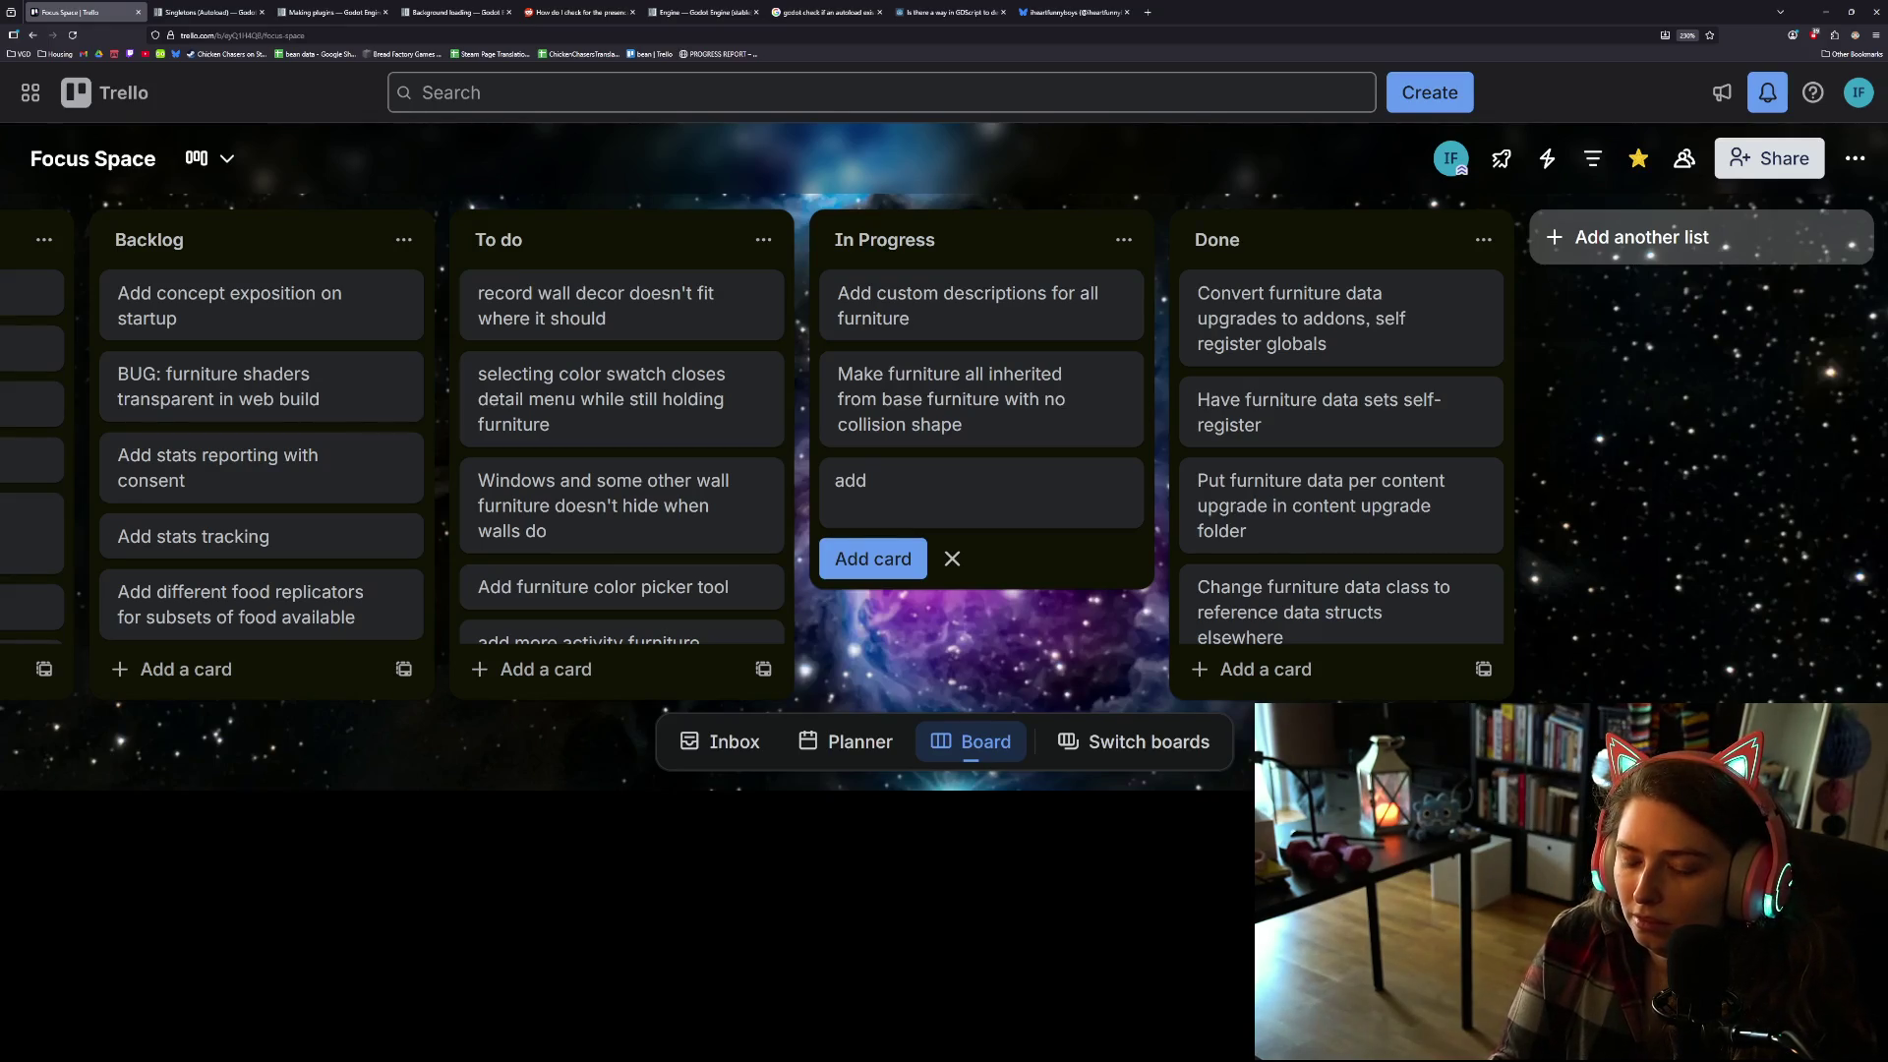
type("ise to sky for dust")
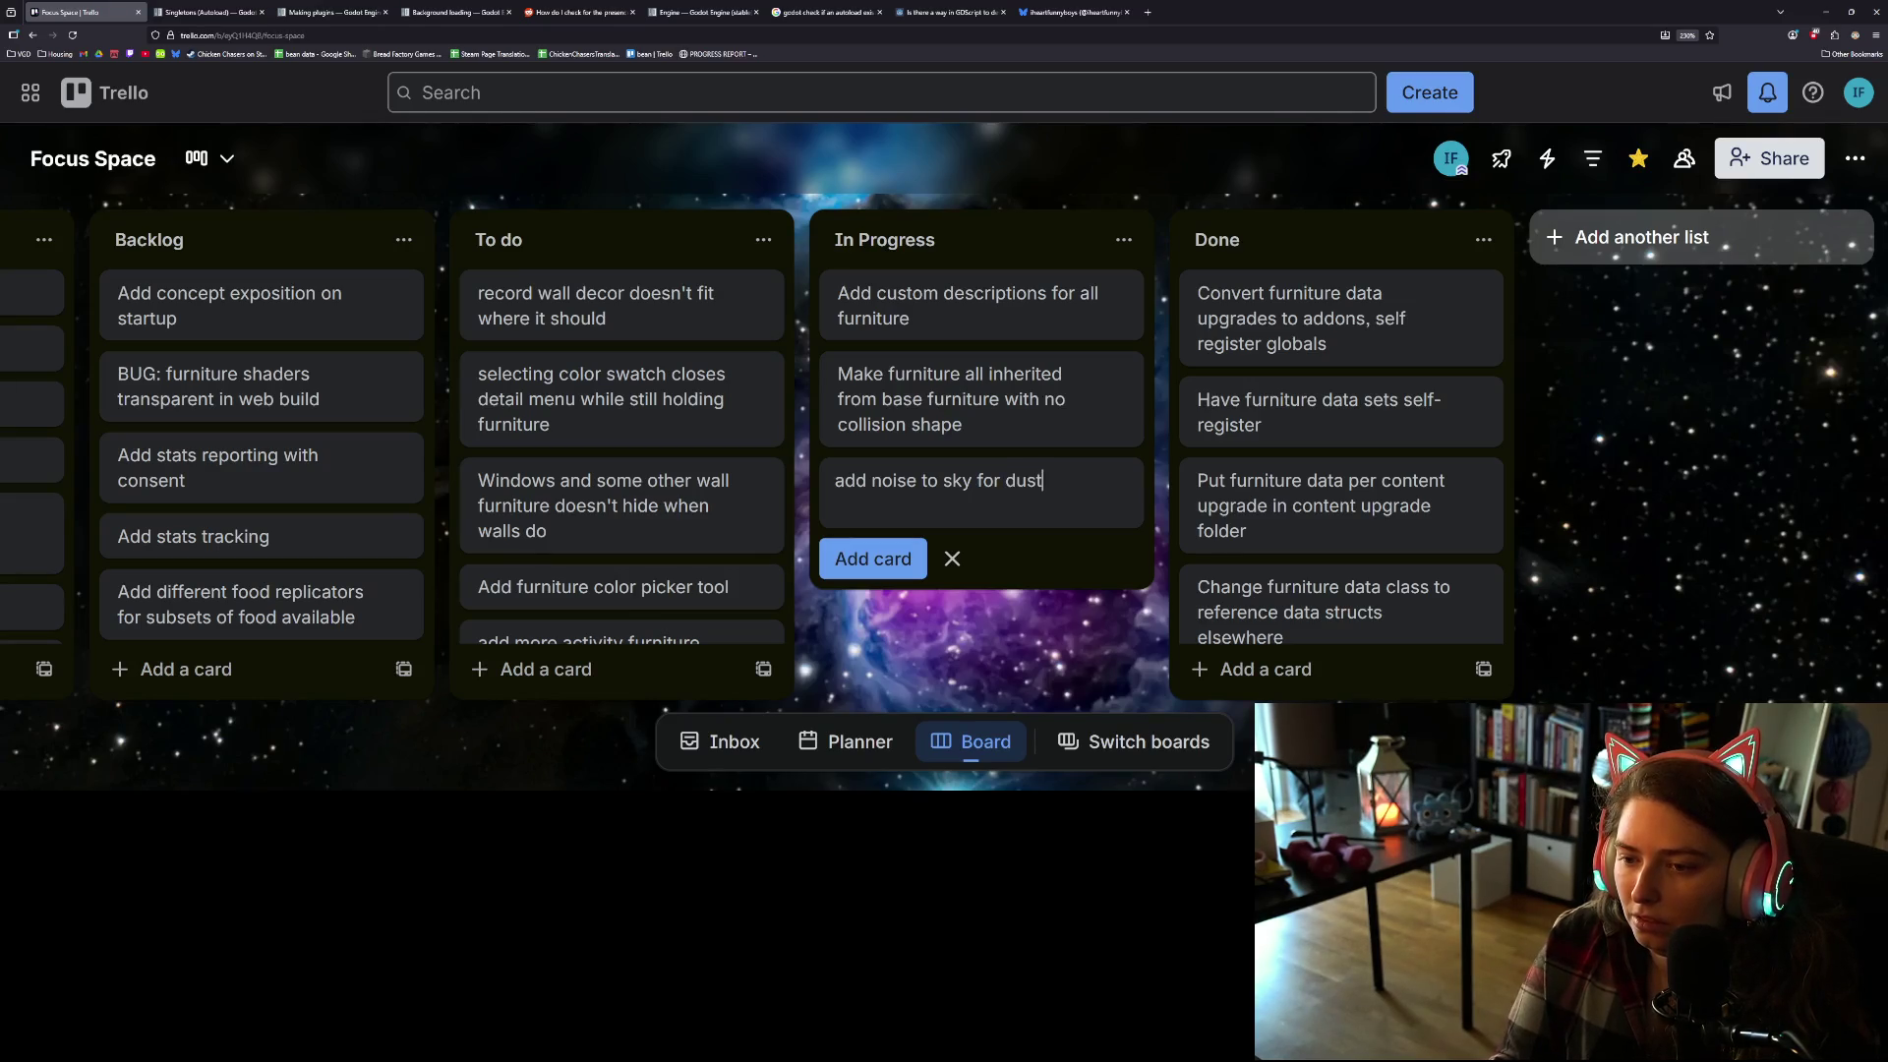
type("etc")
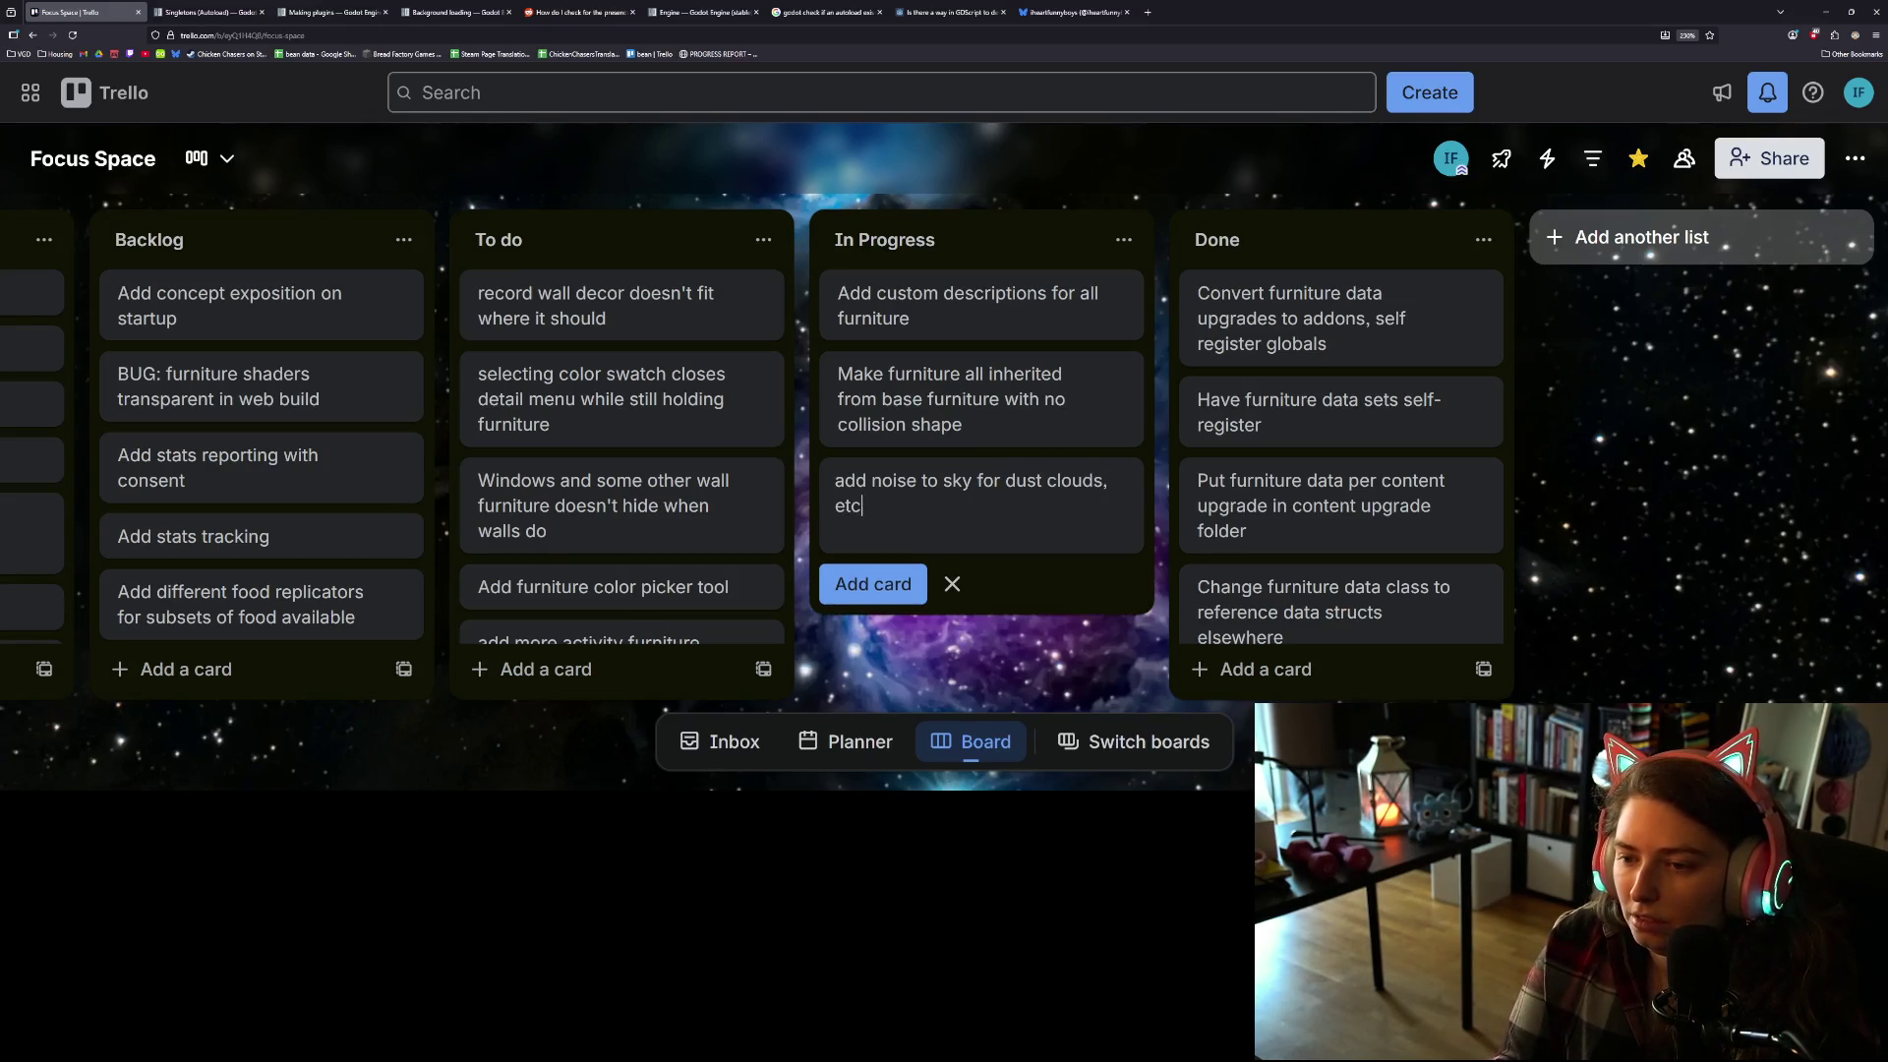
key("Return")
left_click_drag(1013, 495, 695, 433)
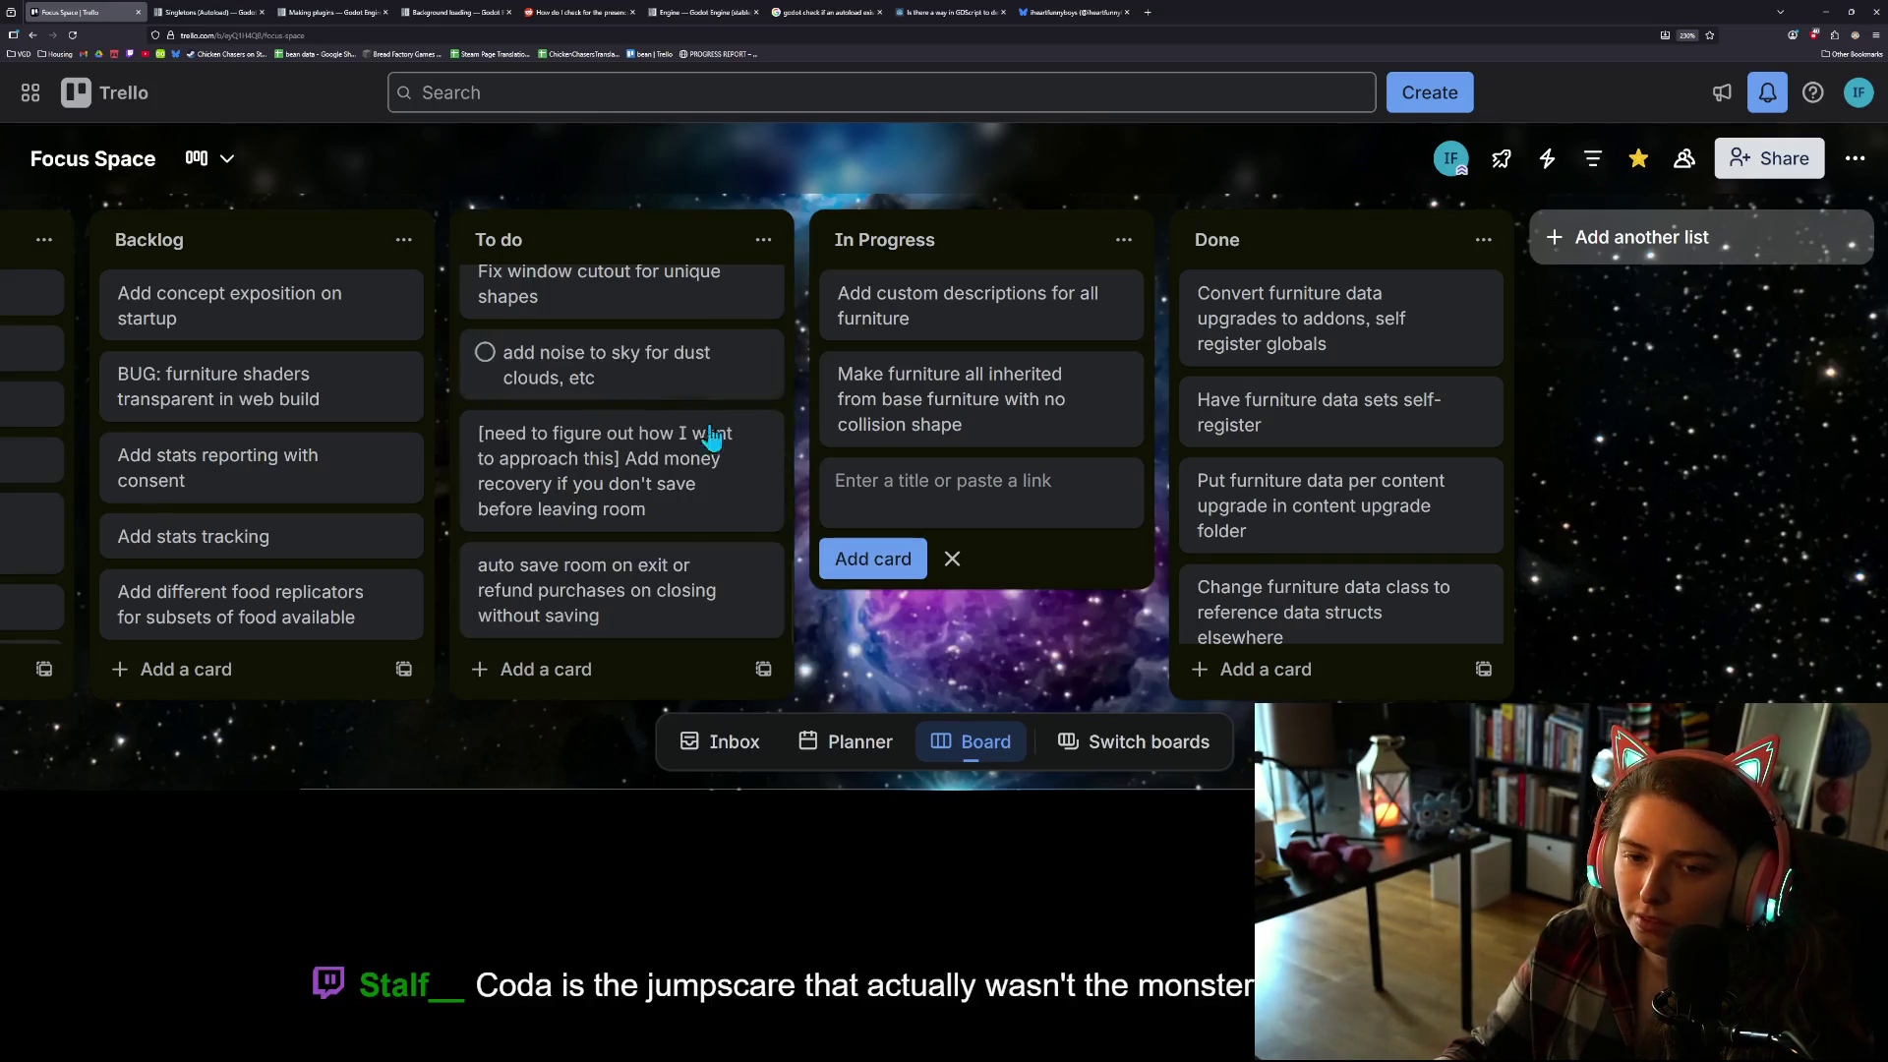
Step: Prefix the wall furniture inheritance card with [wont's do] and move it to the top of Done
scroll("up", 3)
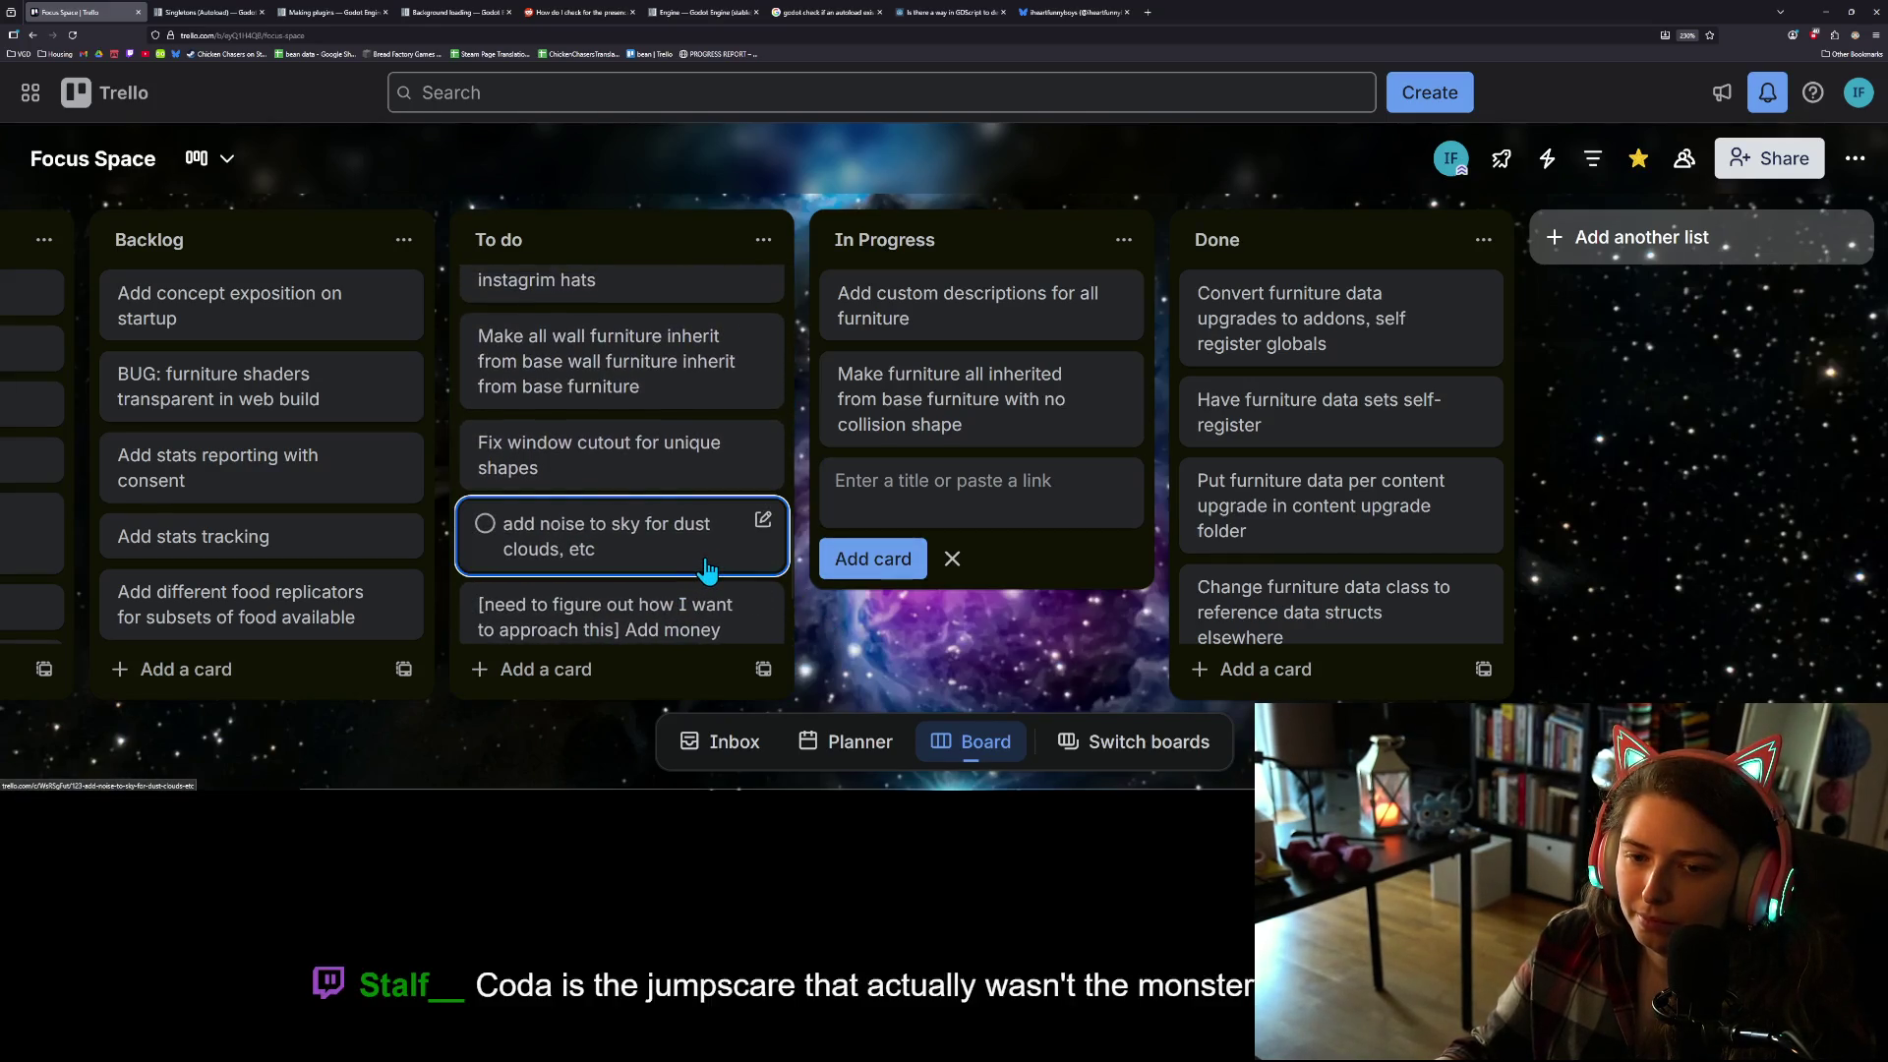
scroll("up", 3)
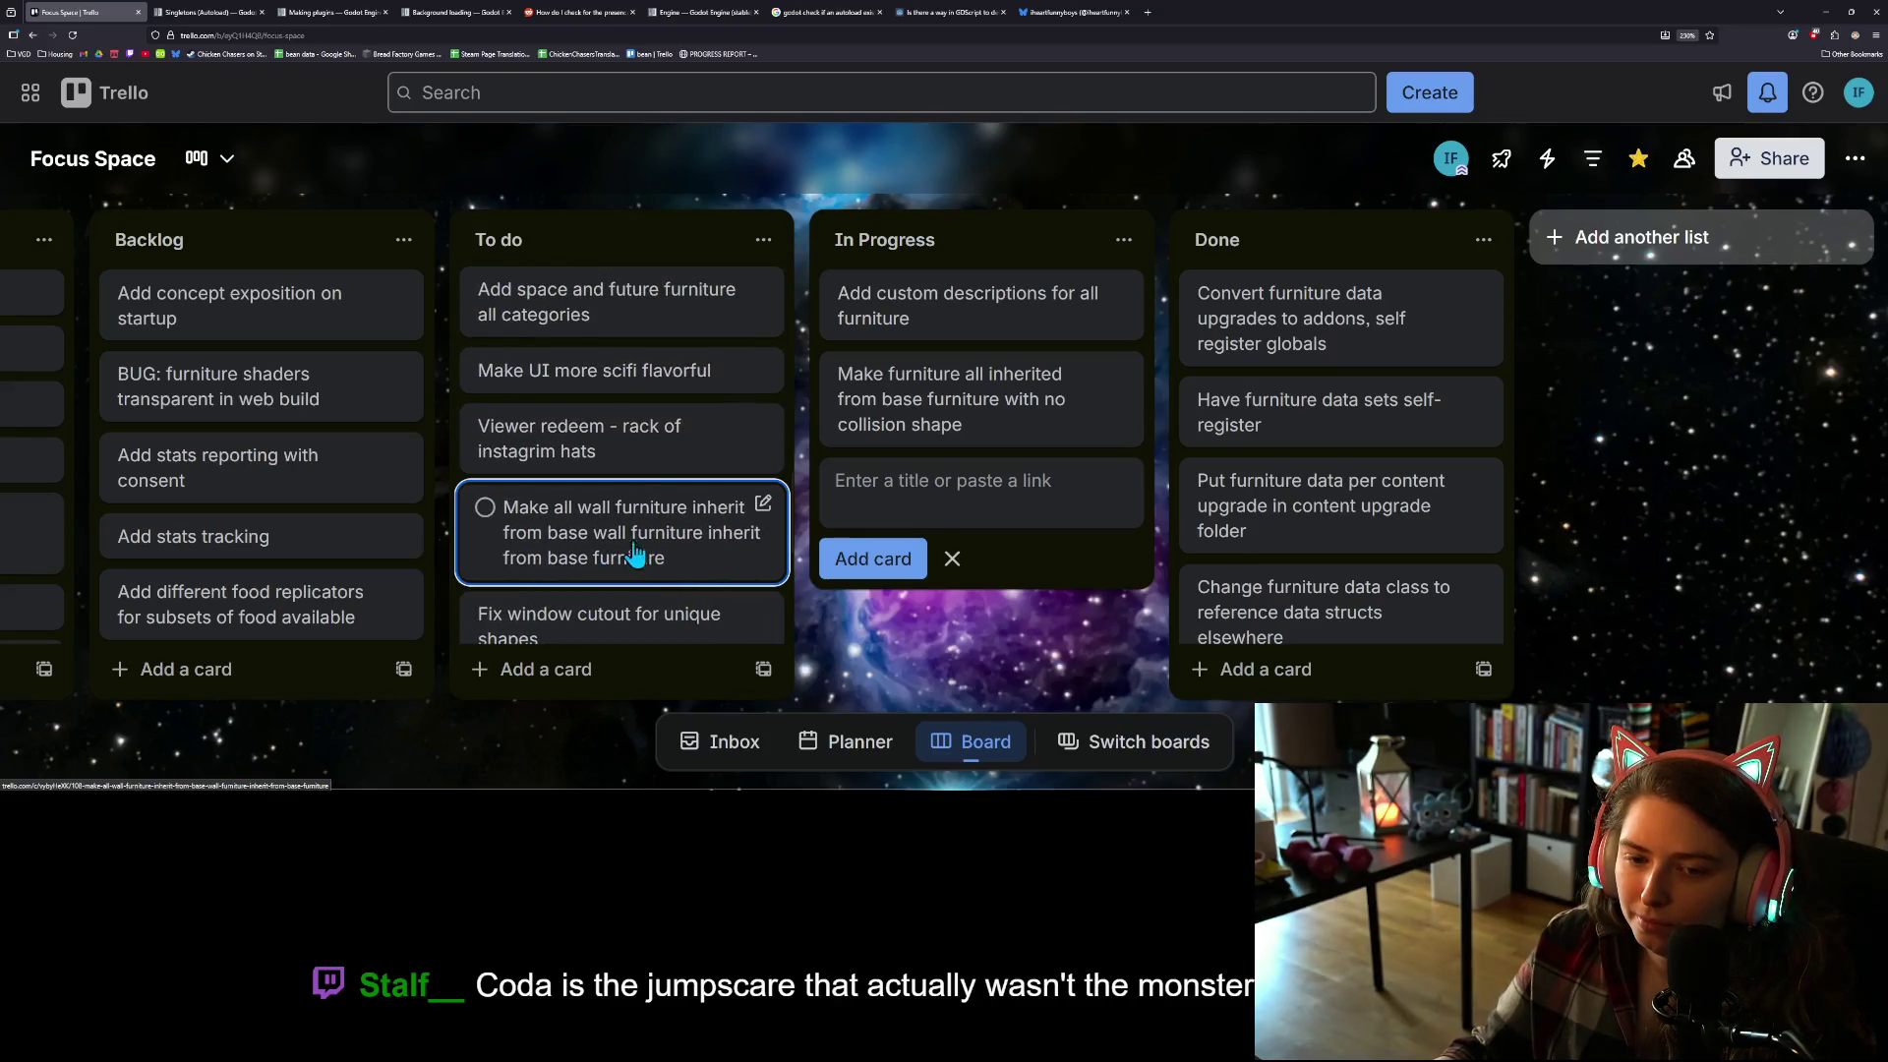
left_click(762, 503)
key("Left")
type("[]")
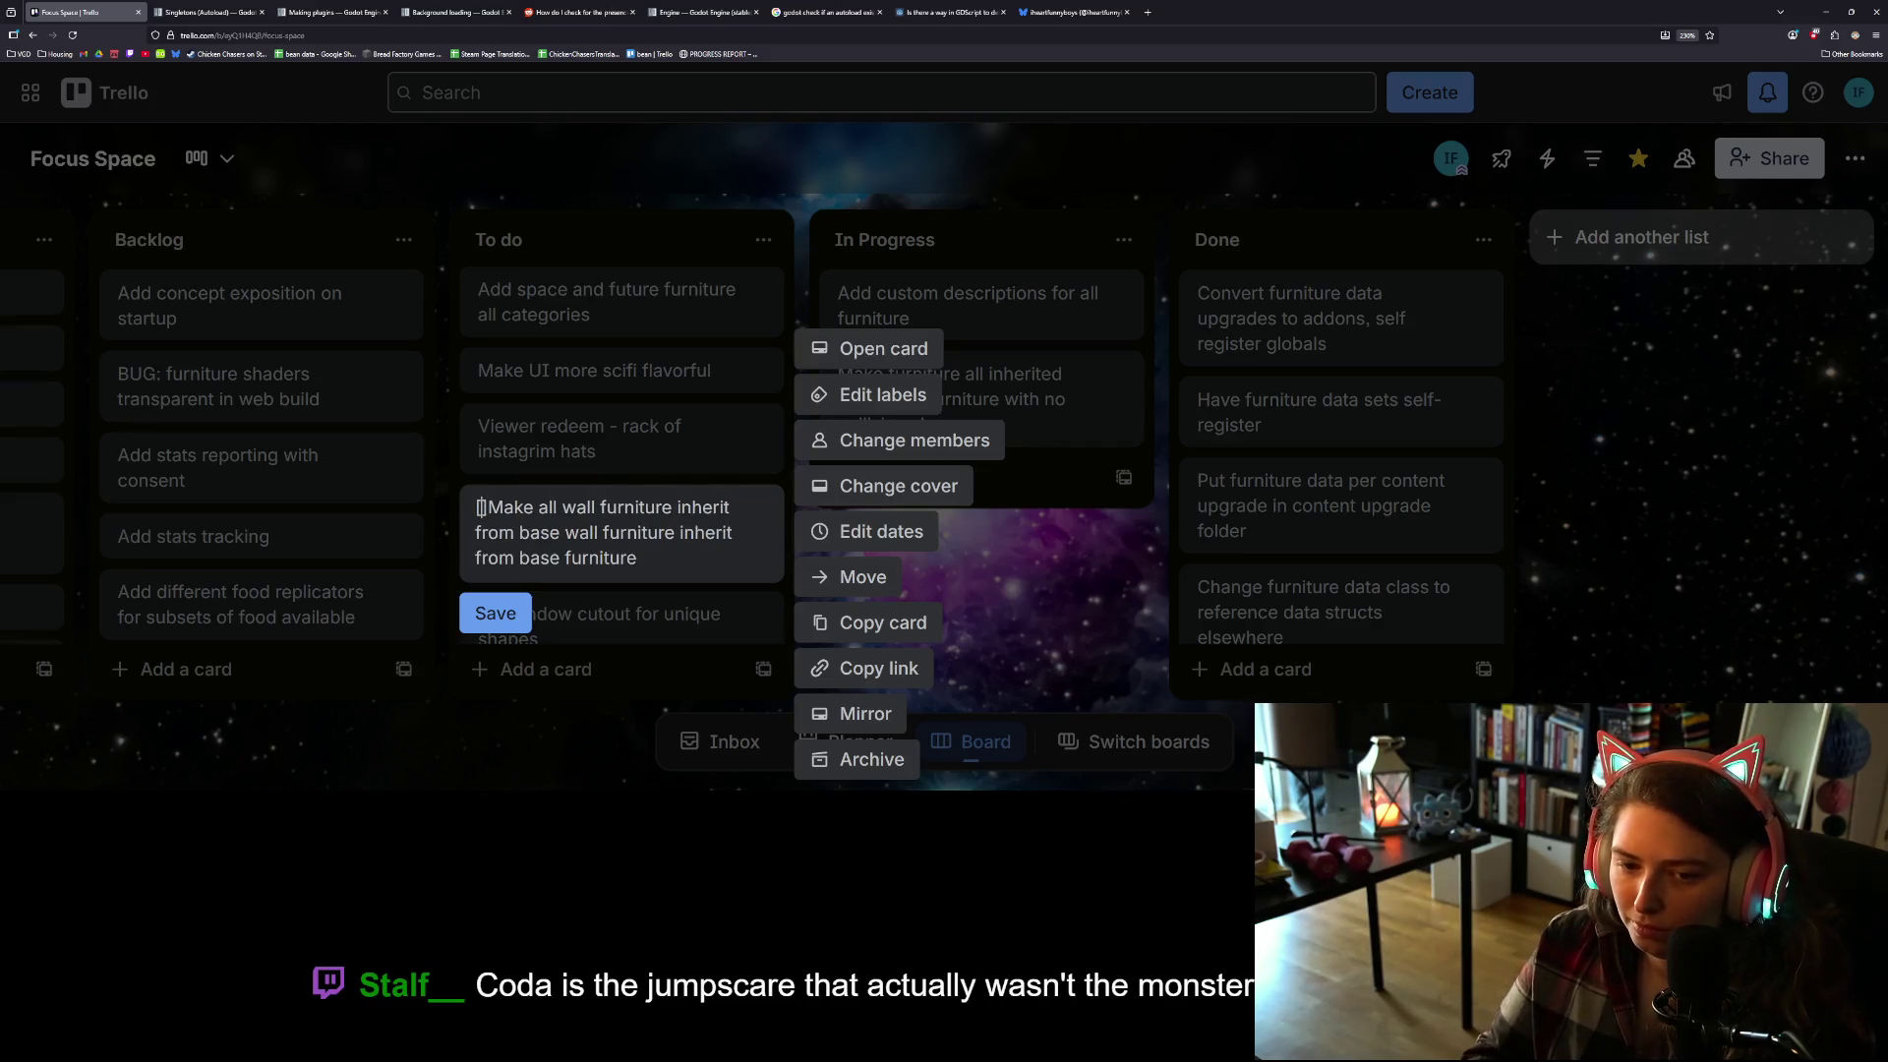
type("wont's do")
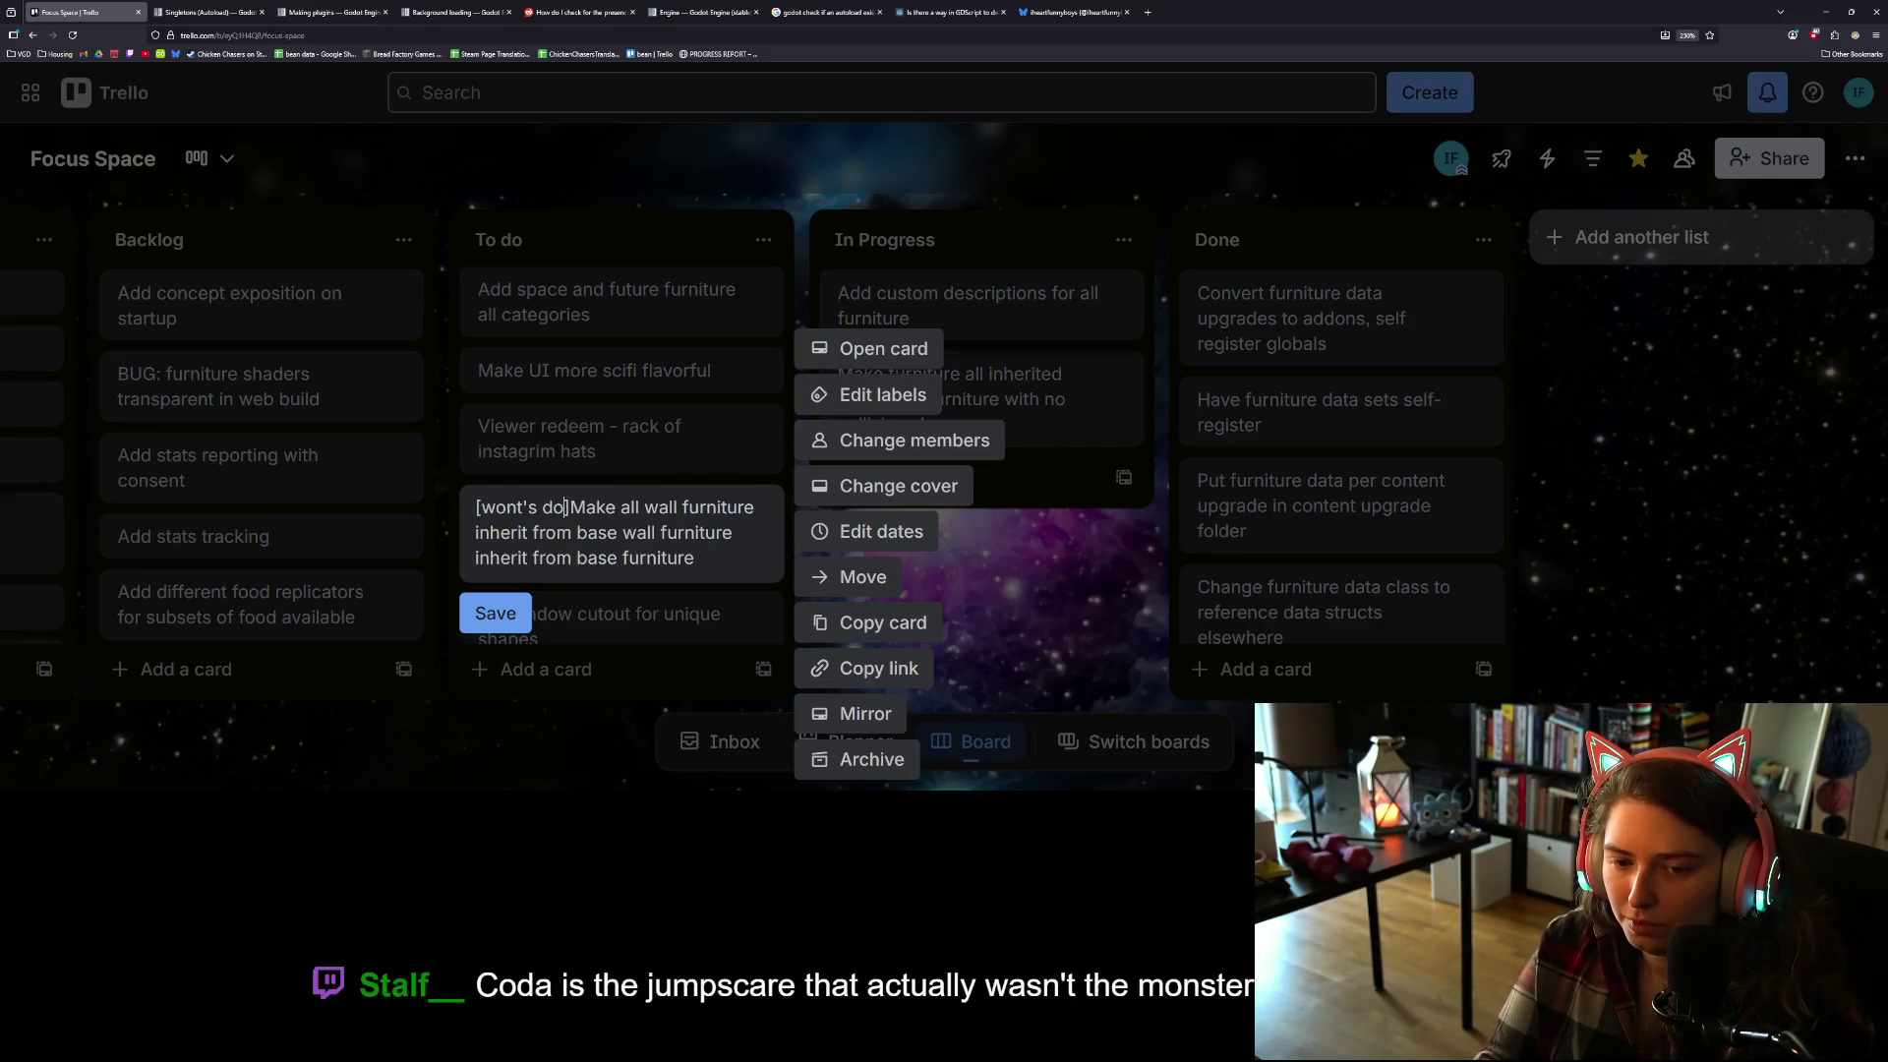
key("Return")
left_click_drag(689, 551, 1308, 354)
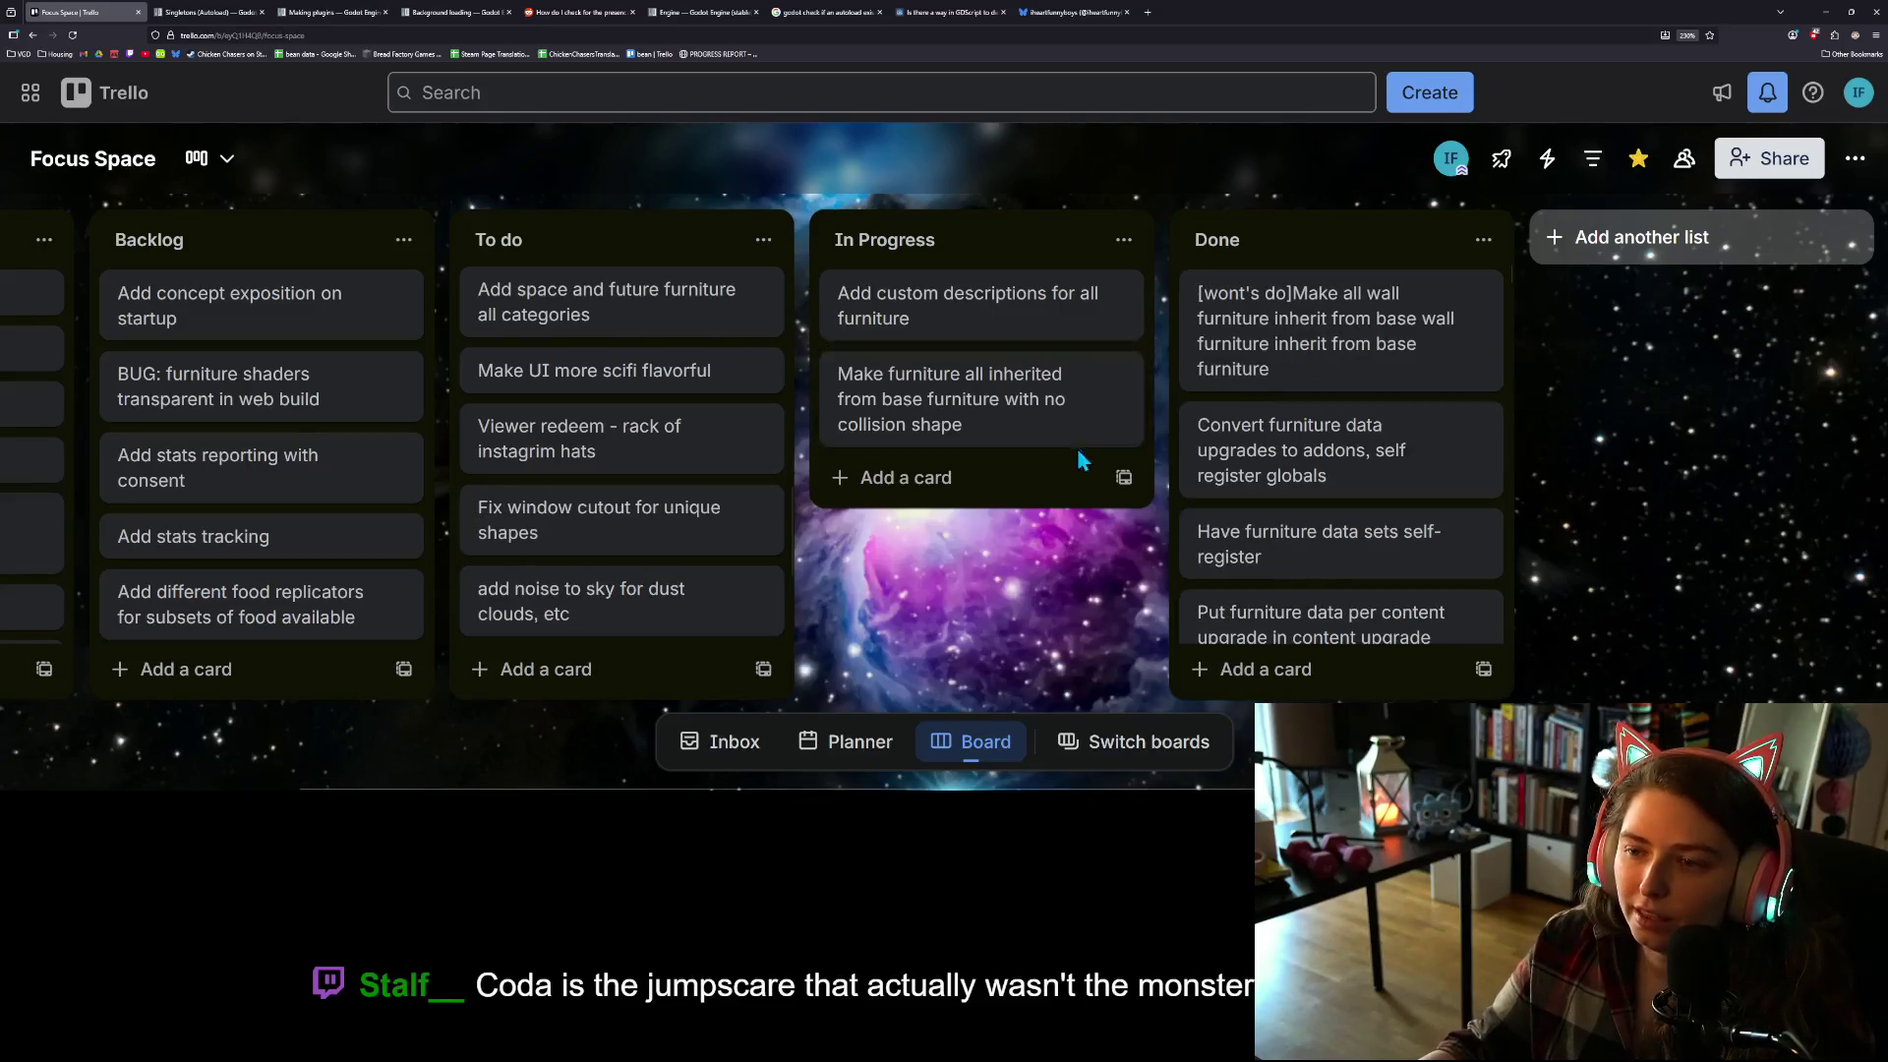
Step: Add the card 'Make focus finished screen have more border space' to In Progress
scroll("up", 3)
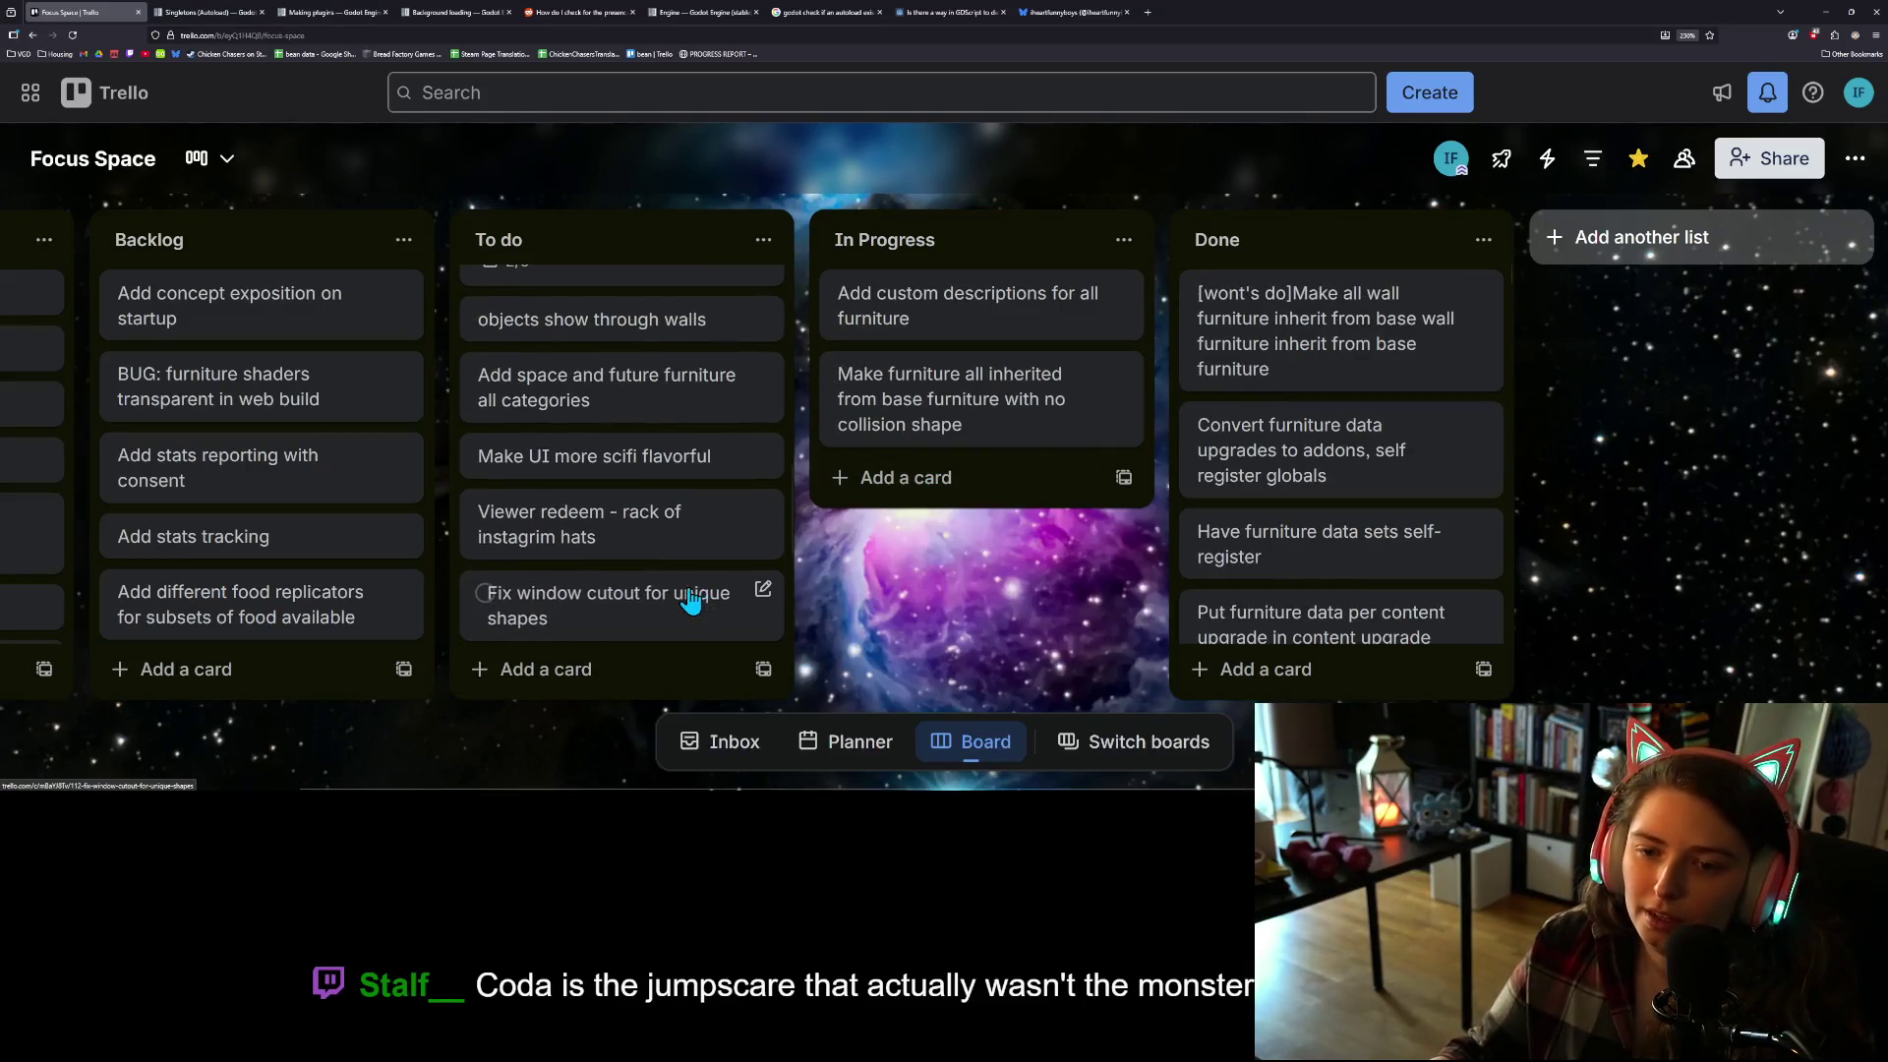
left_click(896, 477)
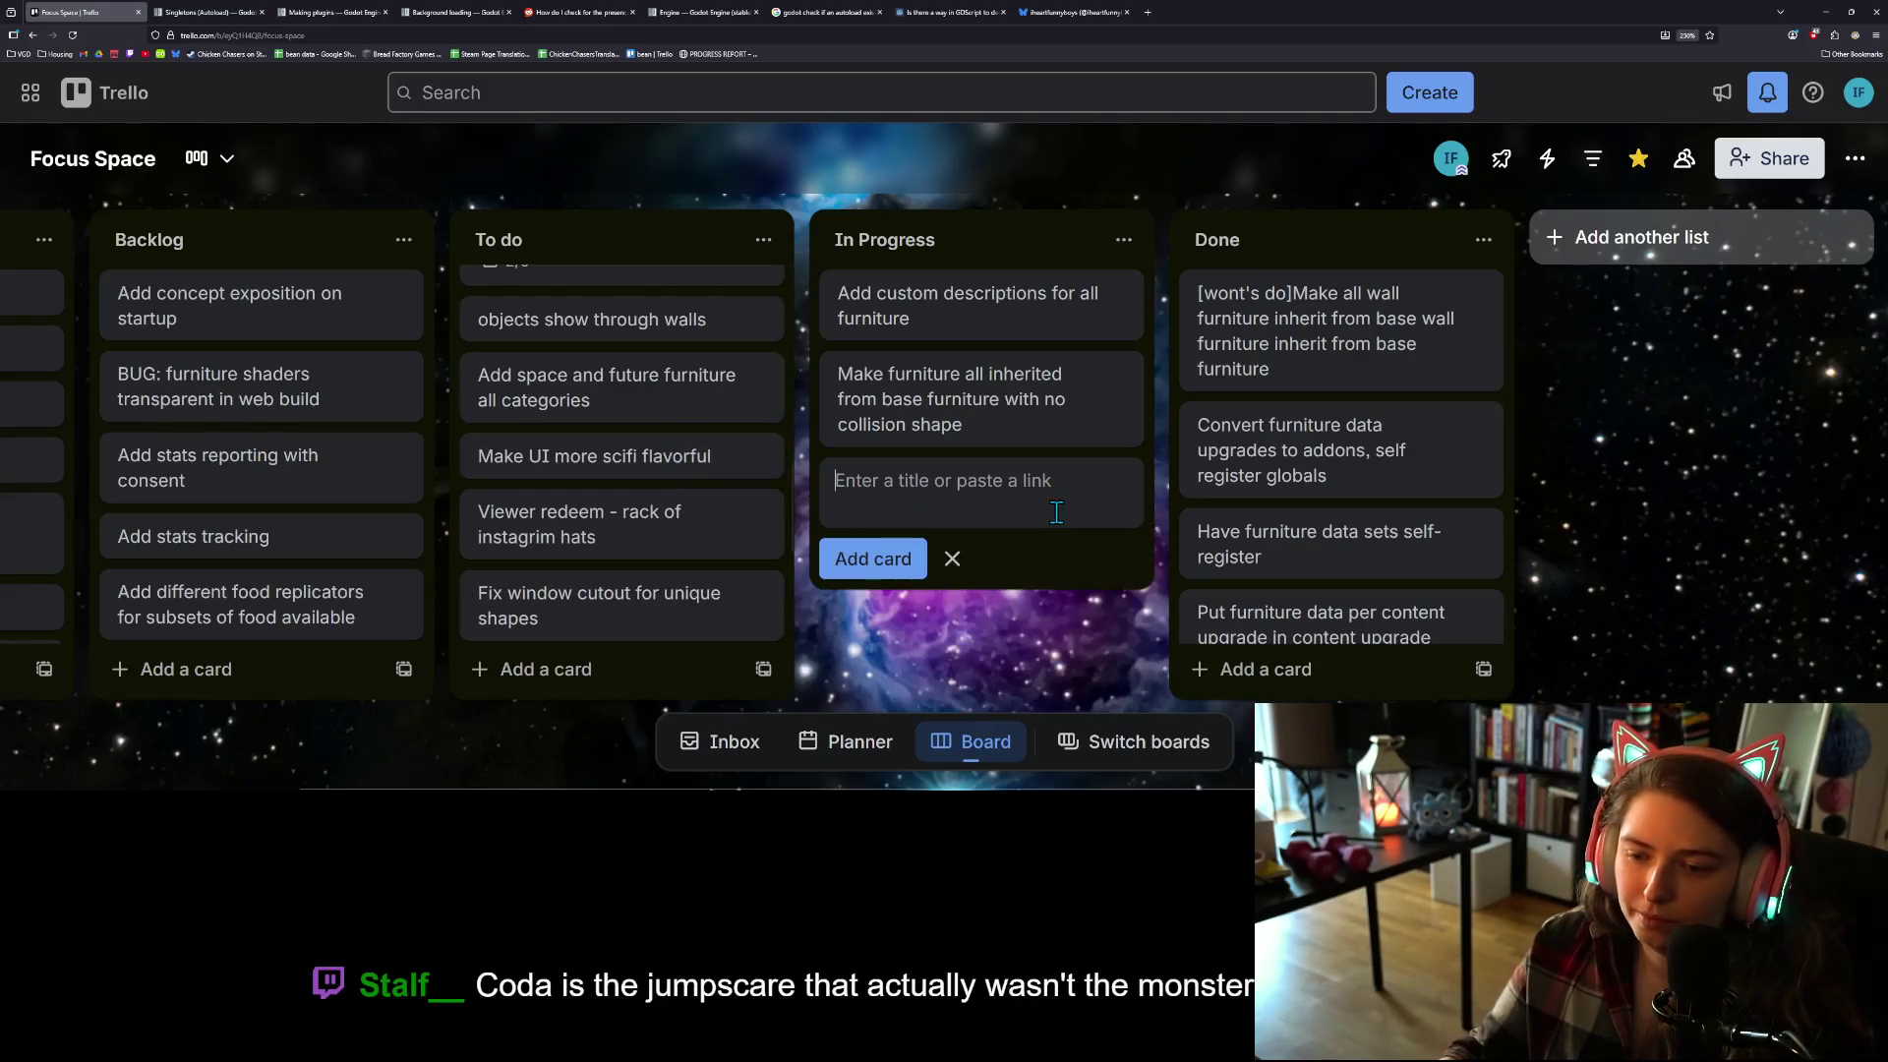
type("Make focus finishe")
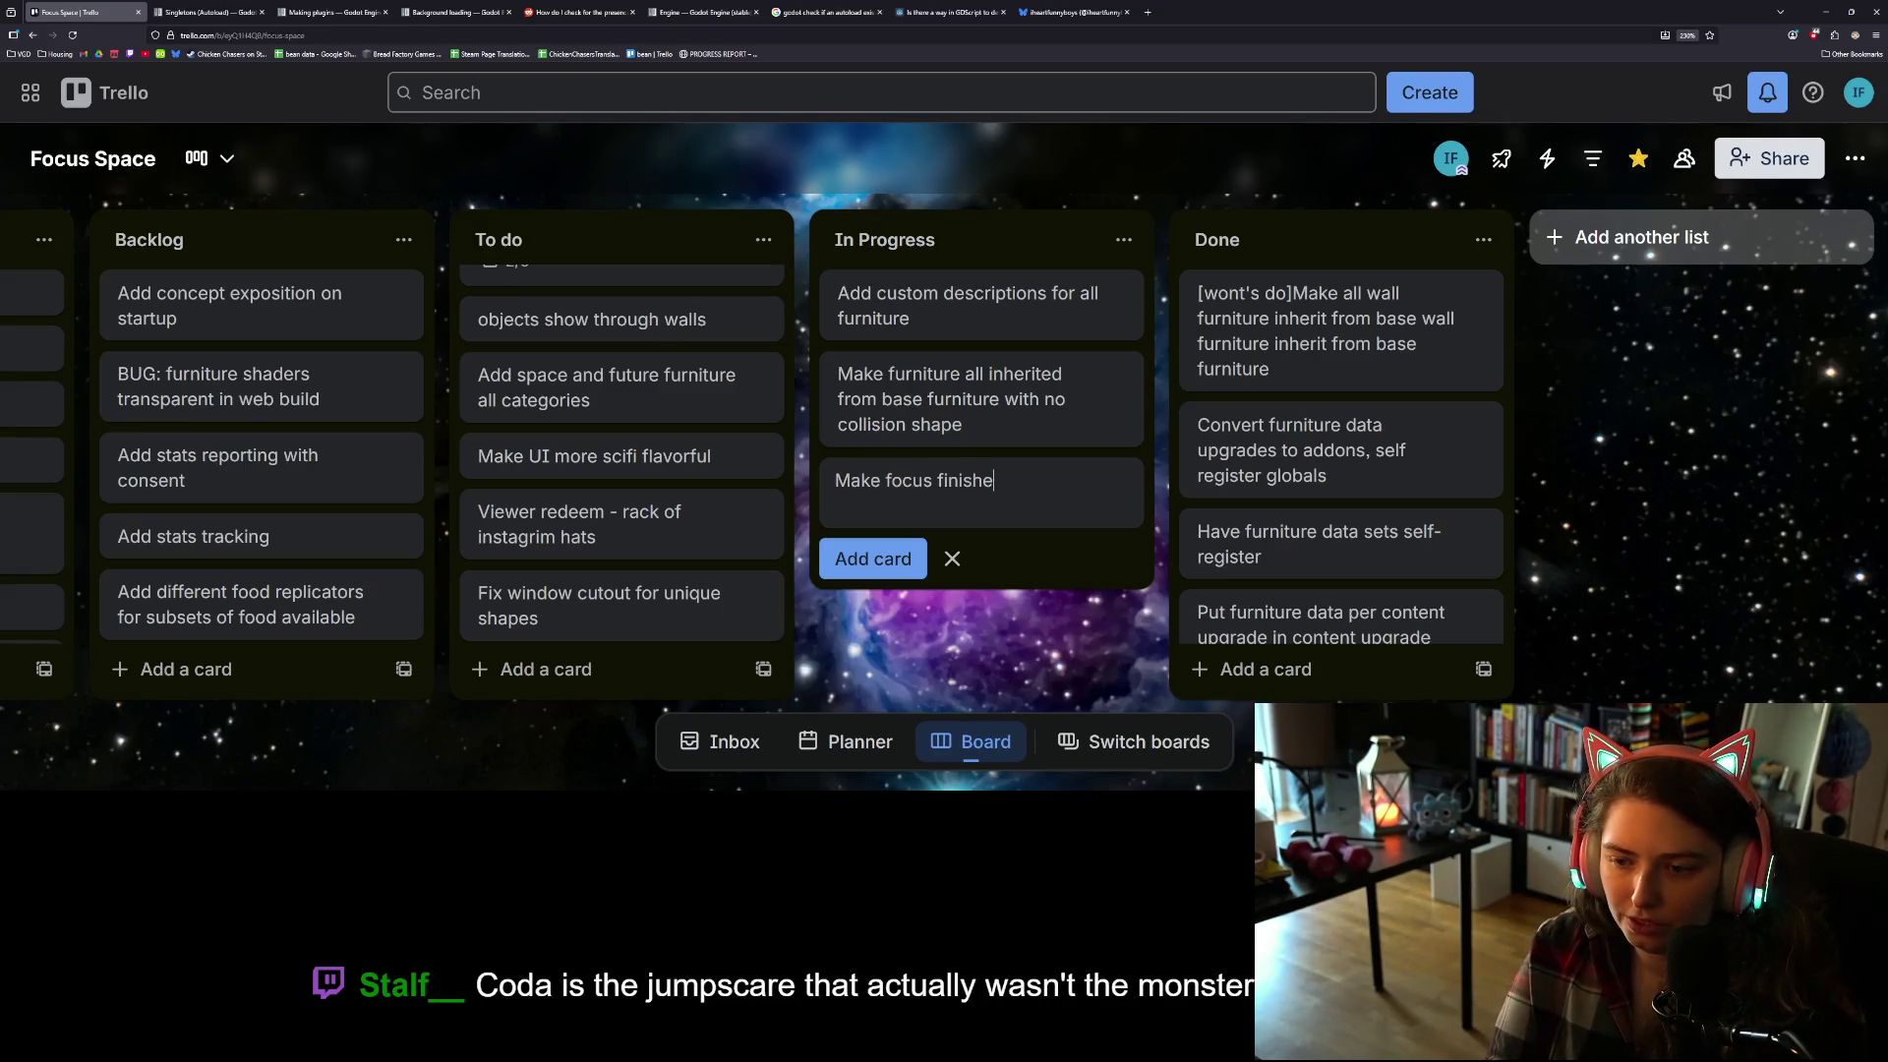
type(" creen a")
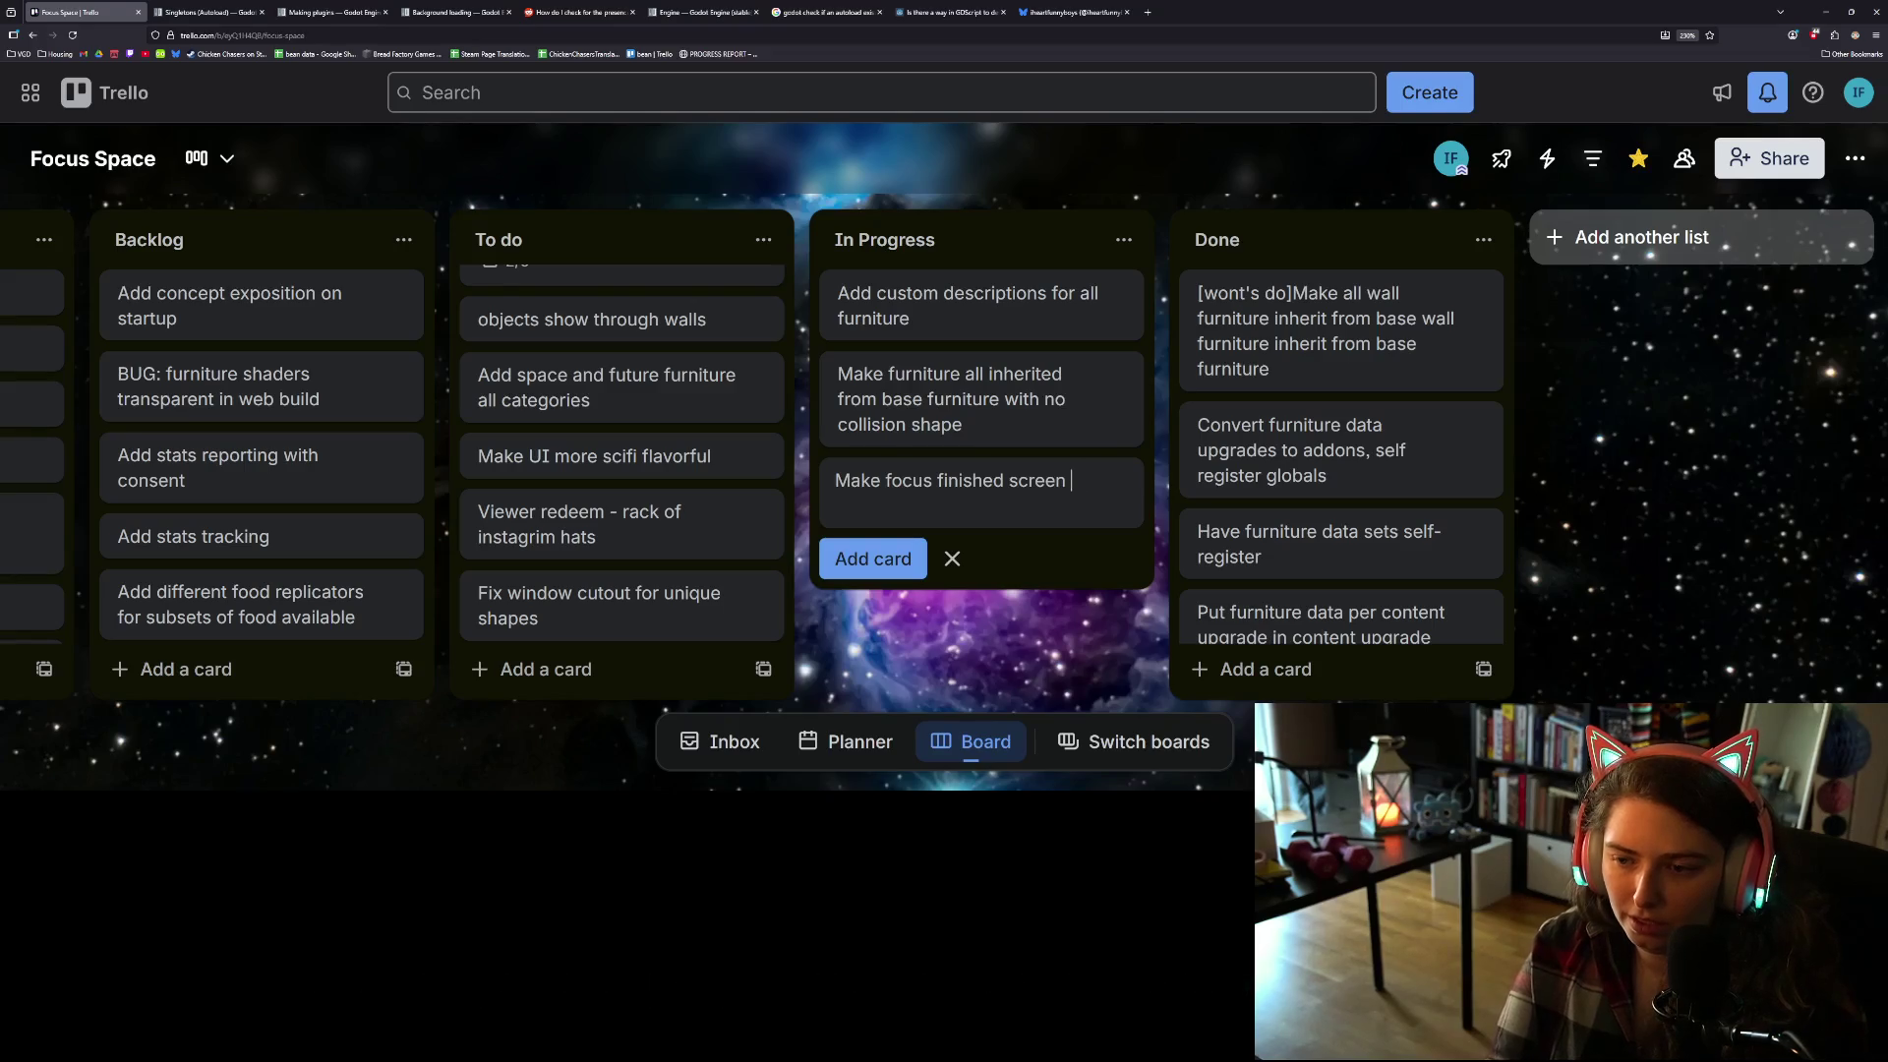
type("more bor")
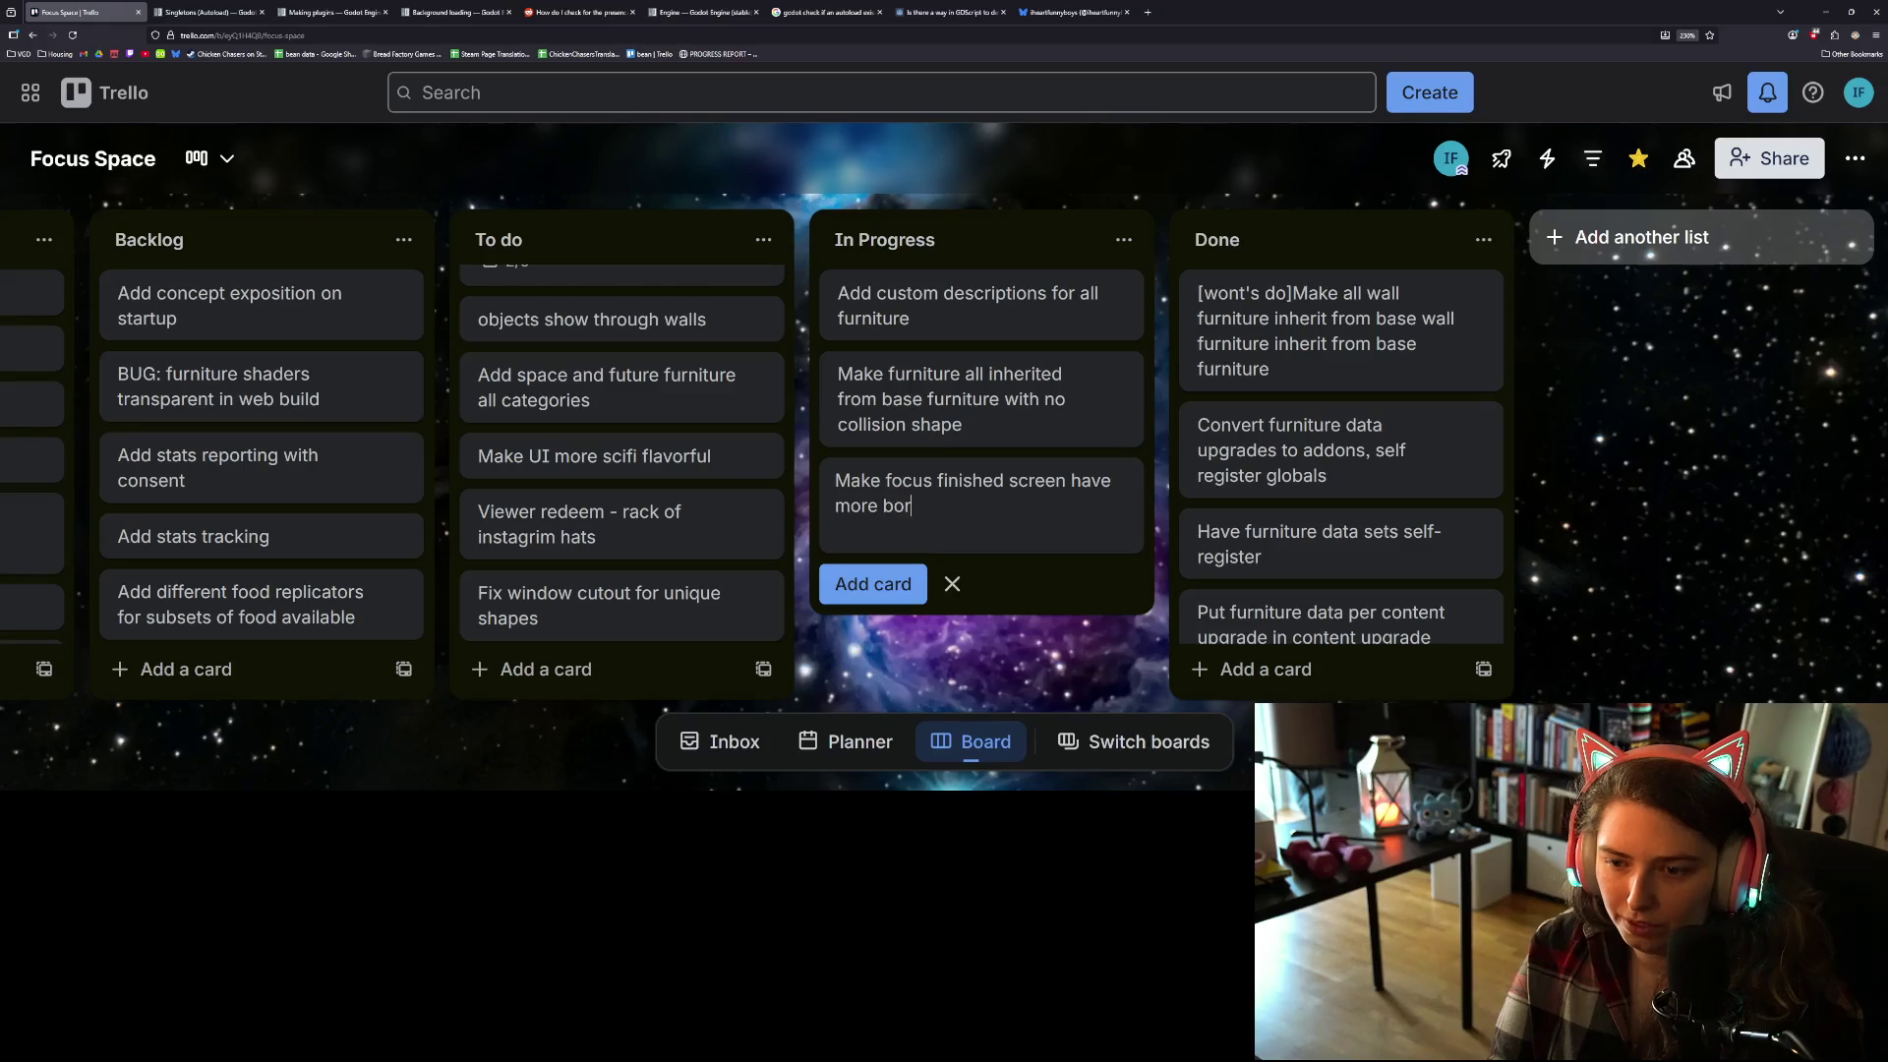
type("er spac")
key("Return")
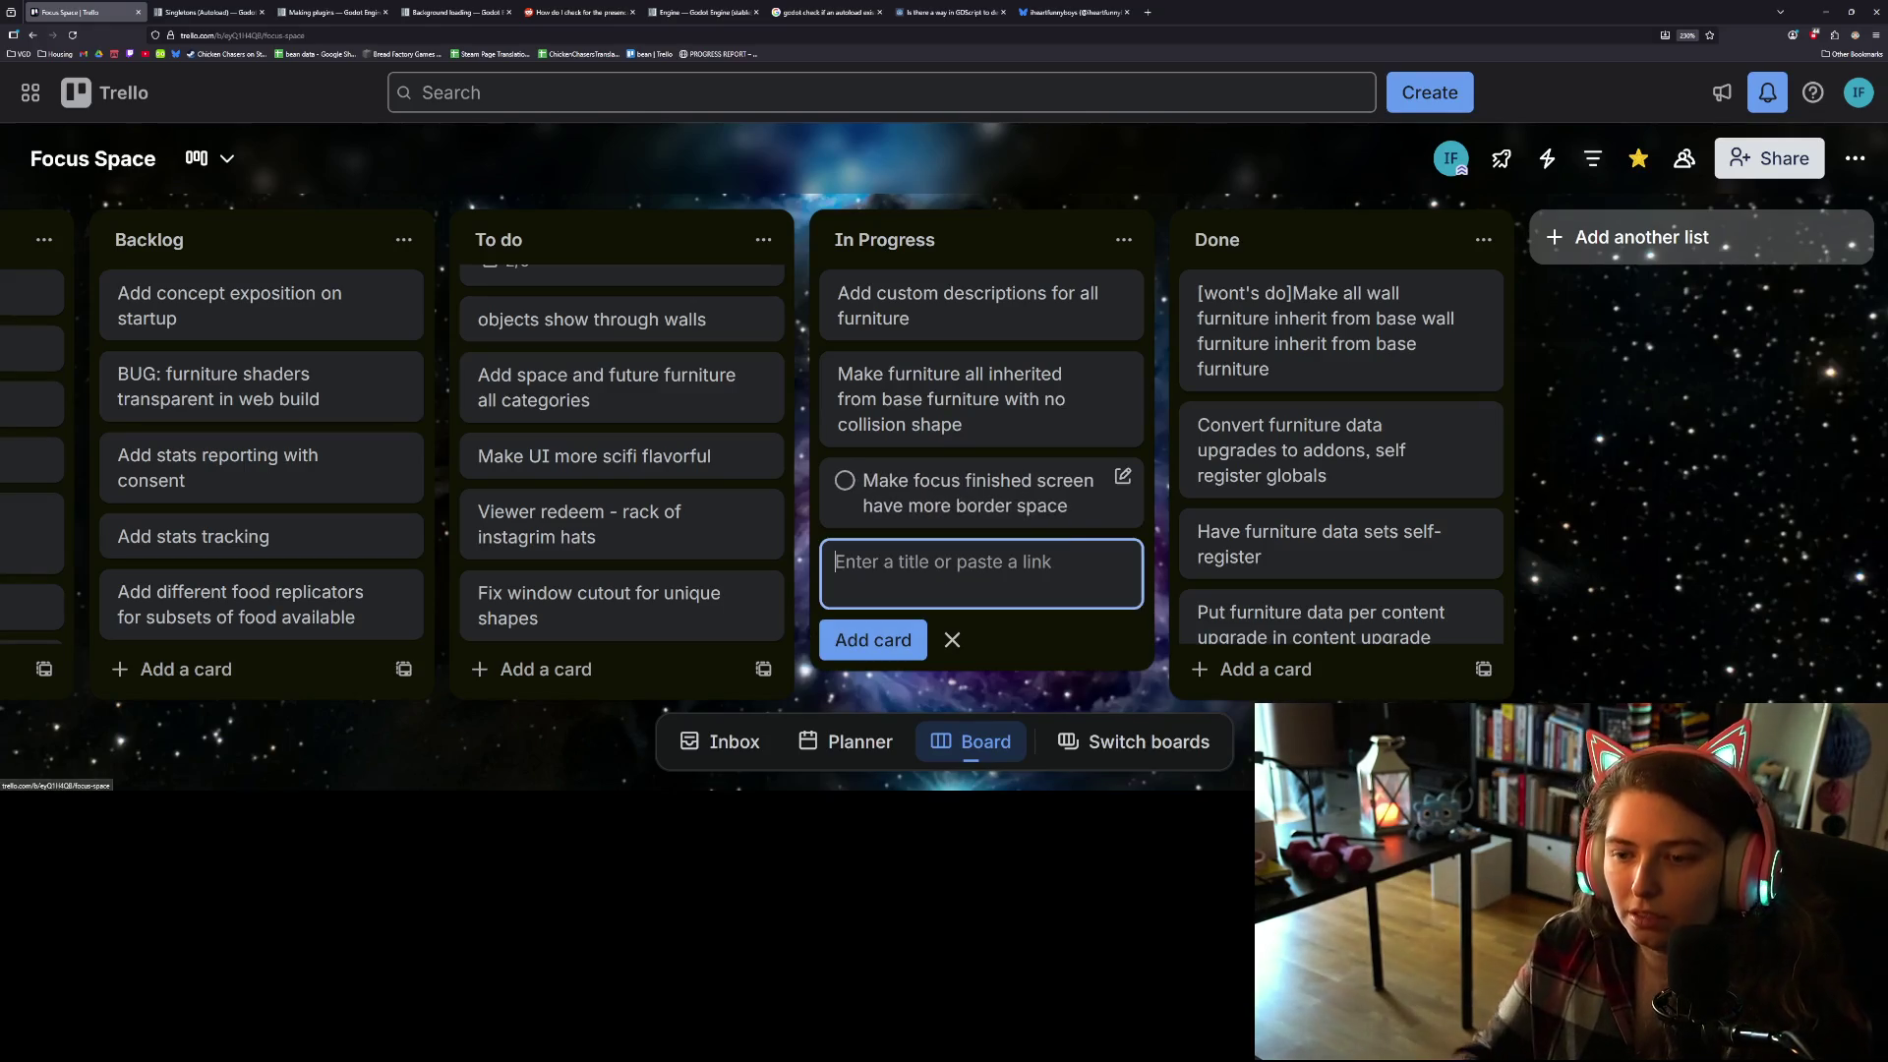
left_click_drag(990, 509, 979, 499)
scroll("up", 3)
left_click(1023, 676)
scroll("down", 3)
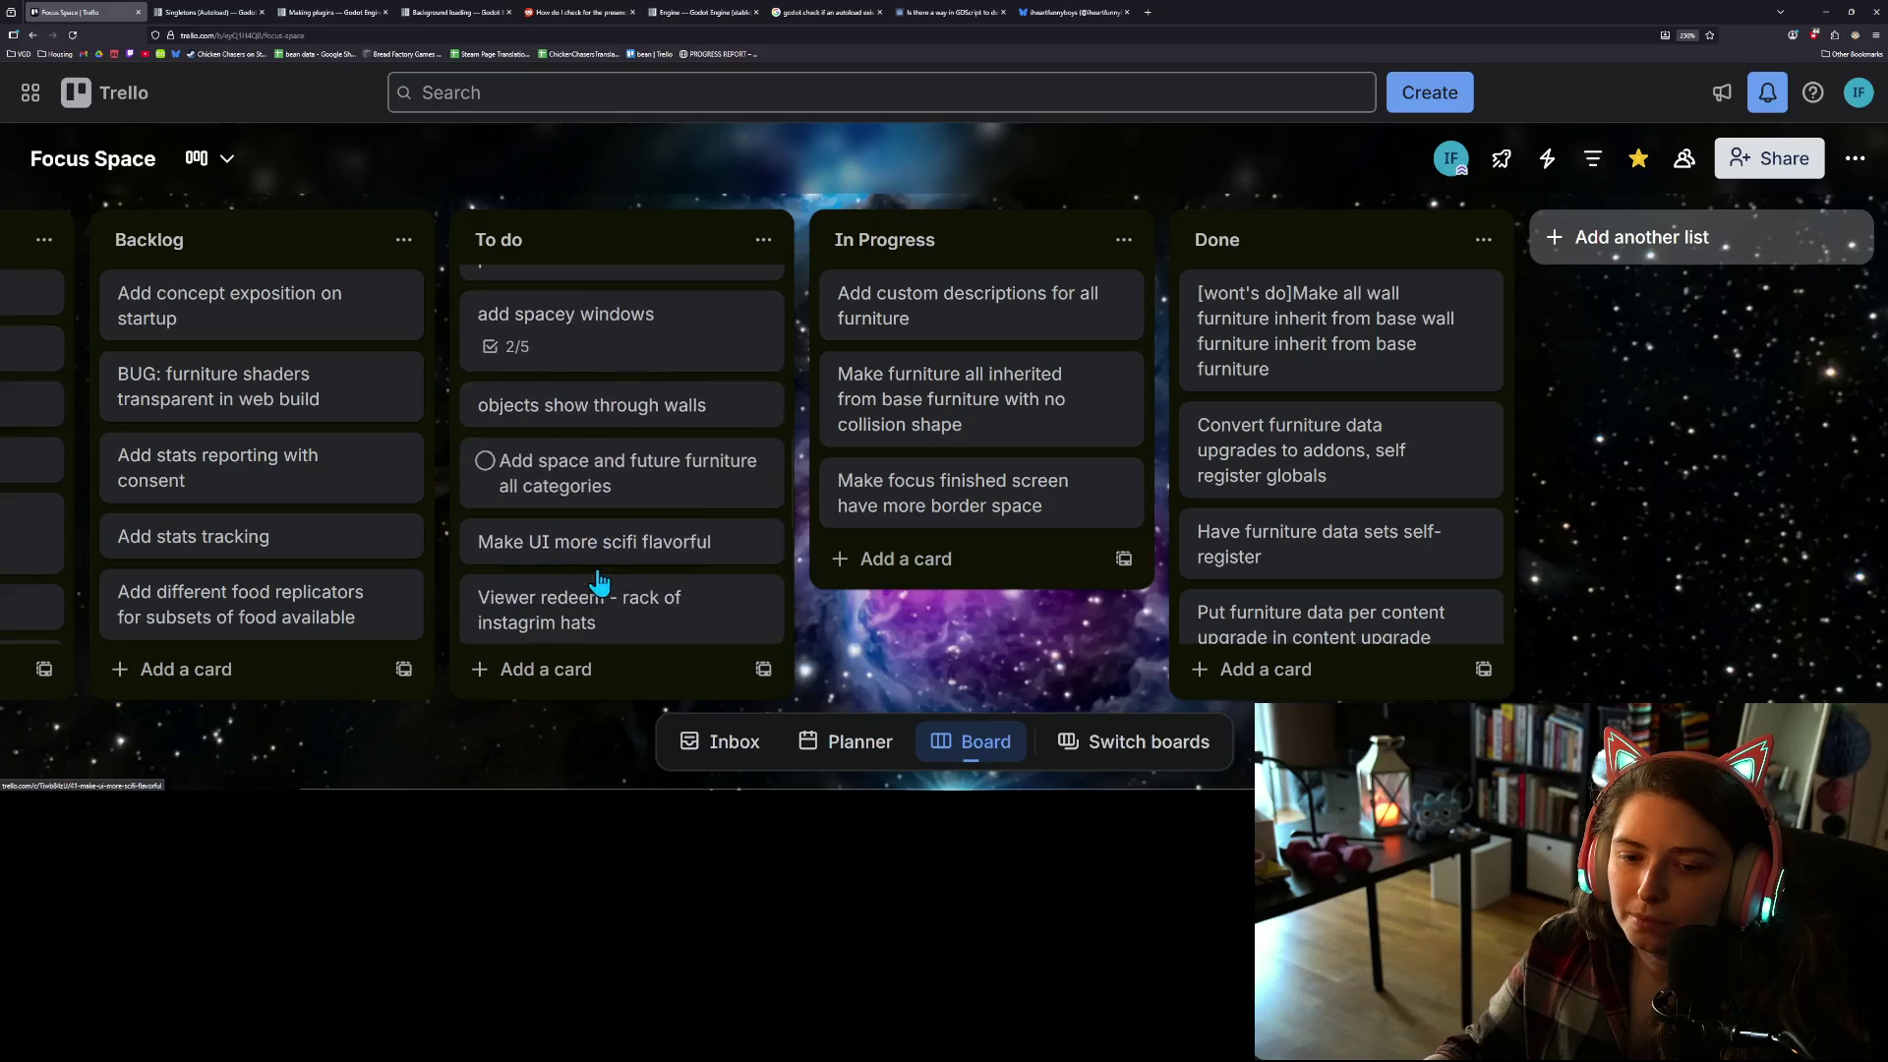
scroll("up", 3)
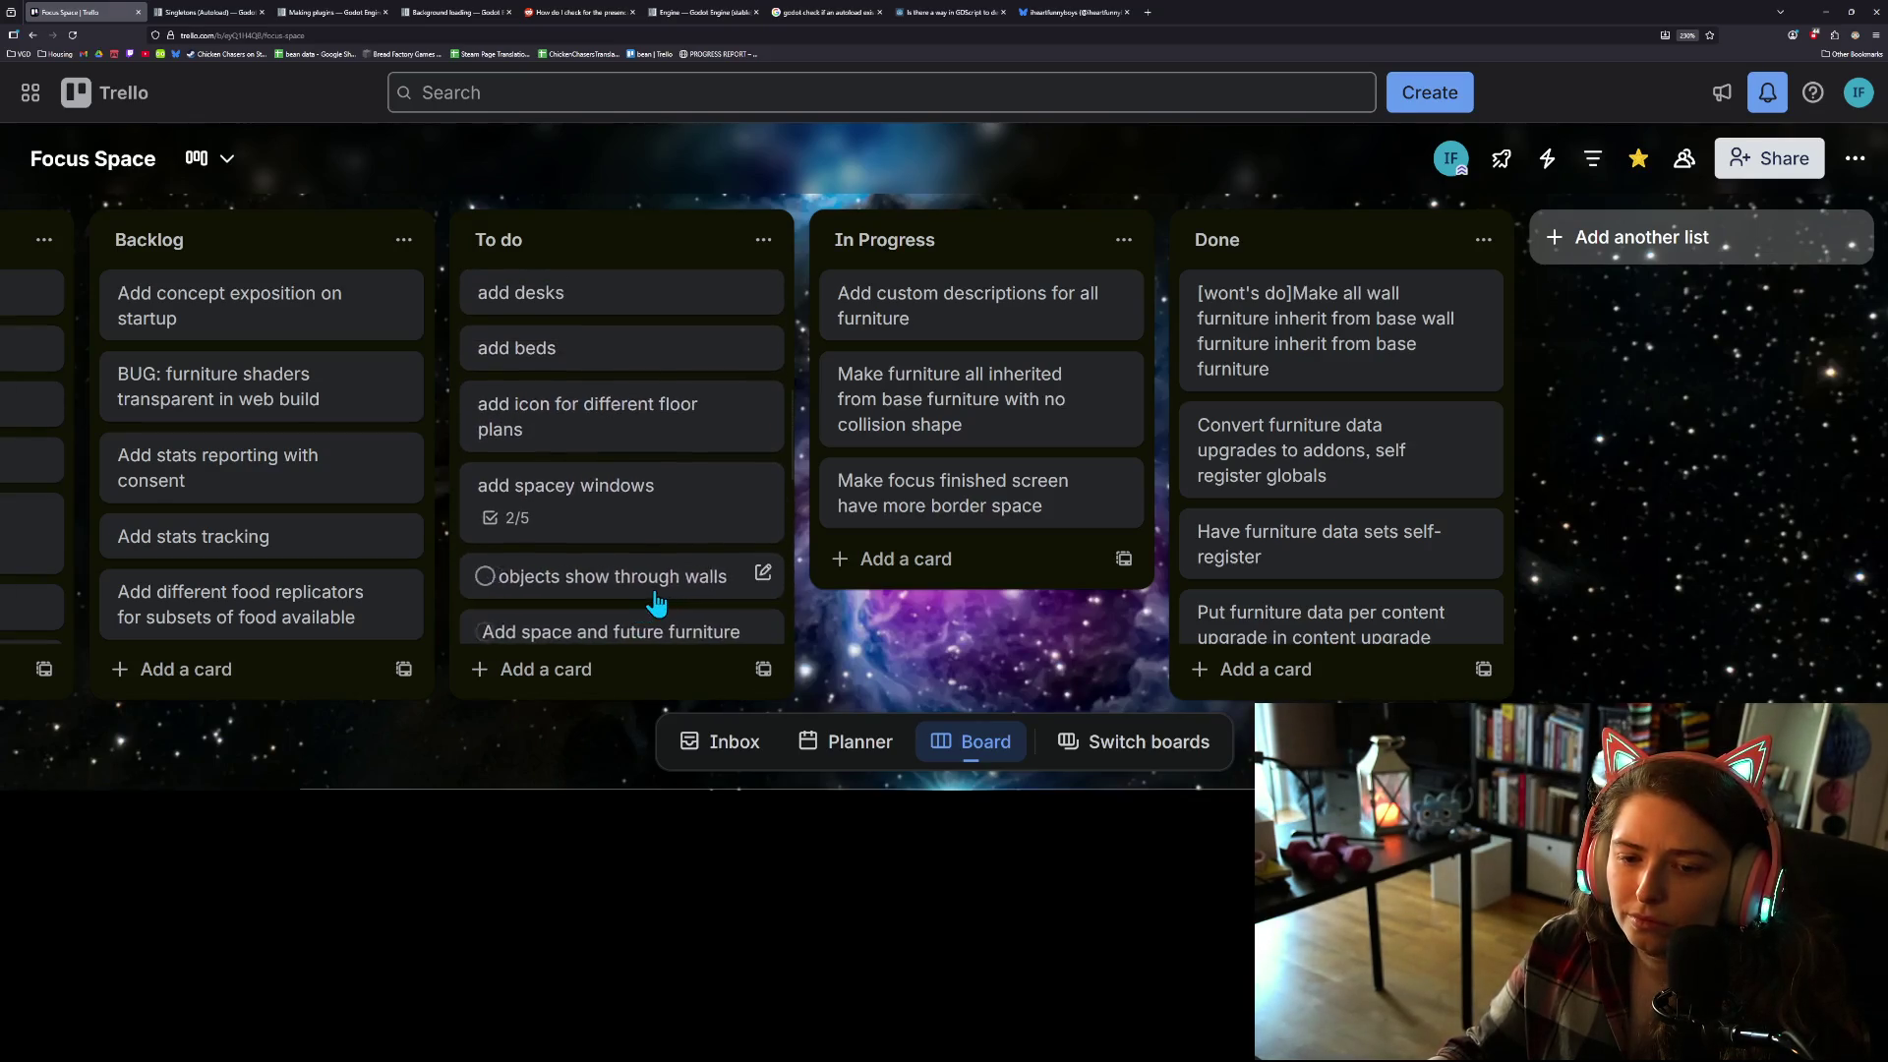
scroll("up", 3)
scroll("up", 3)
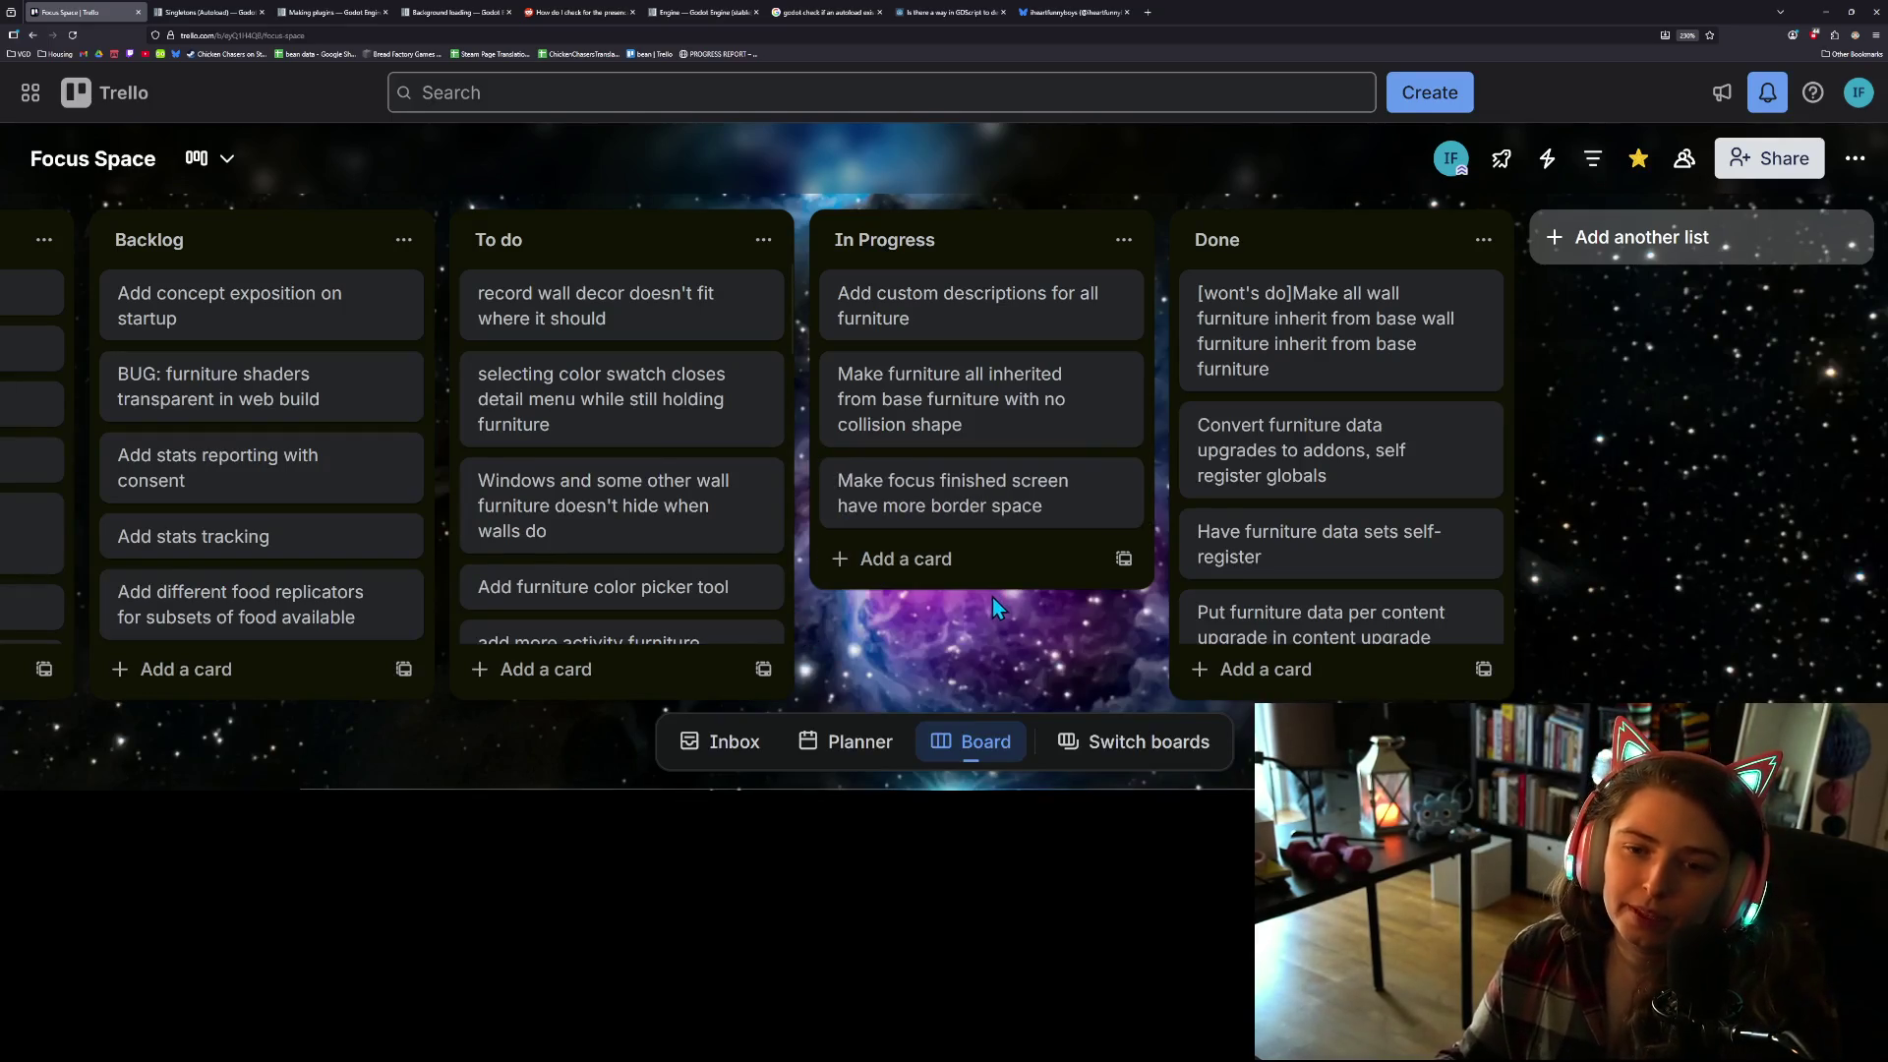
scroll("down", 3)
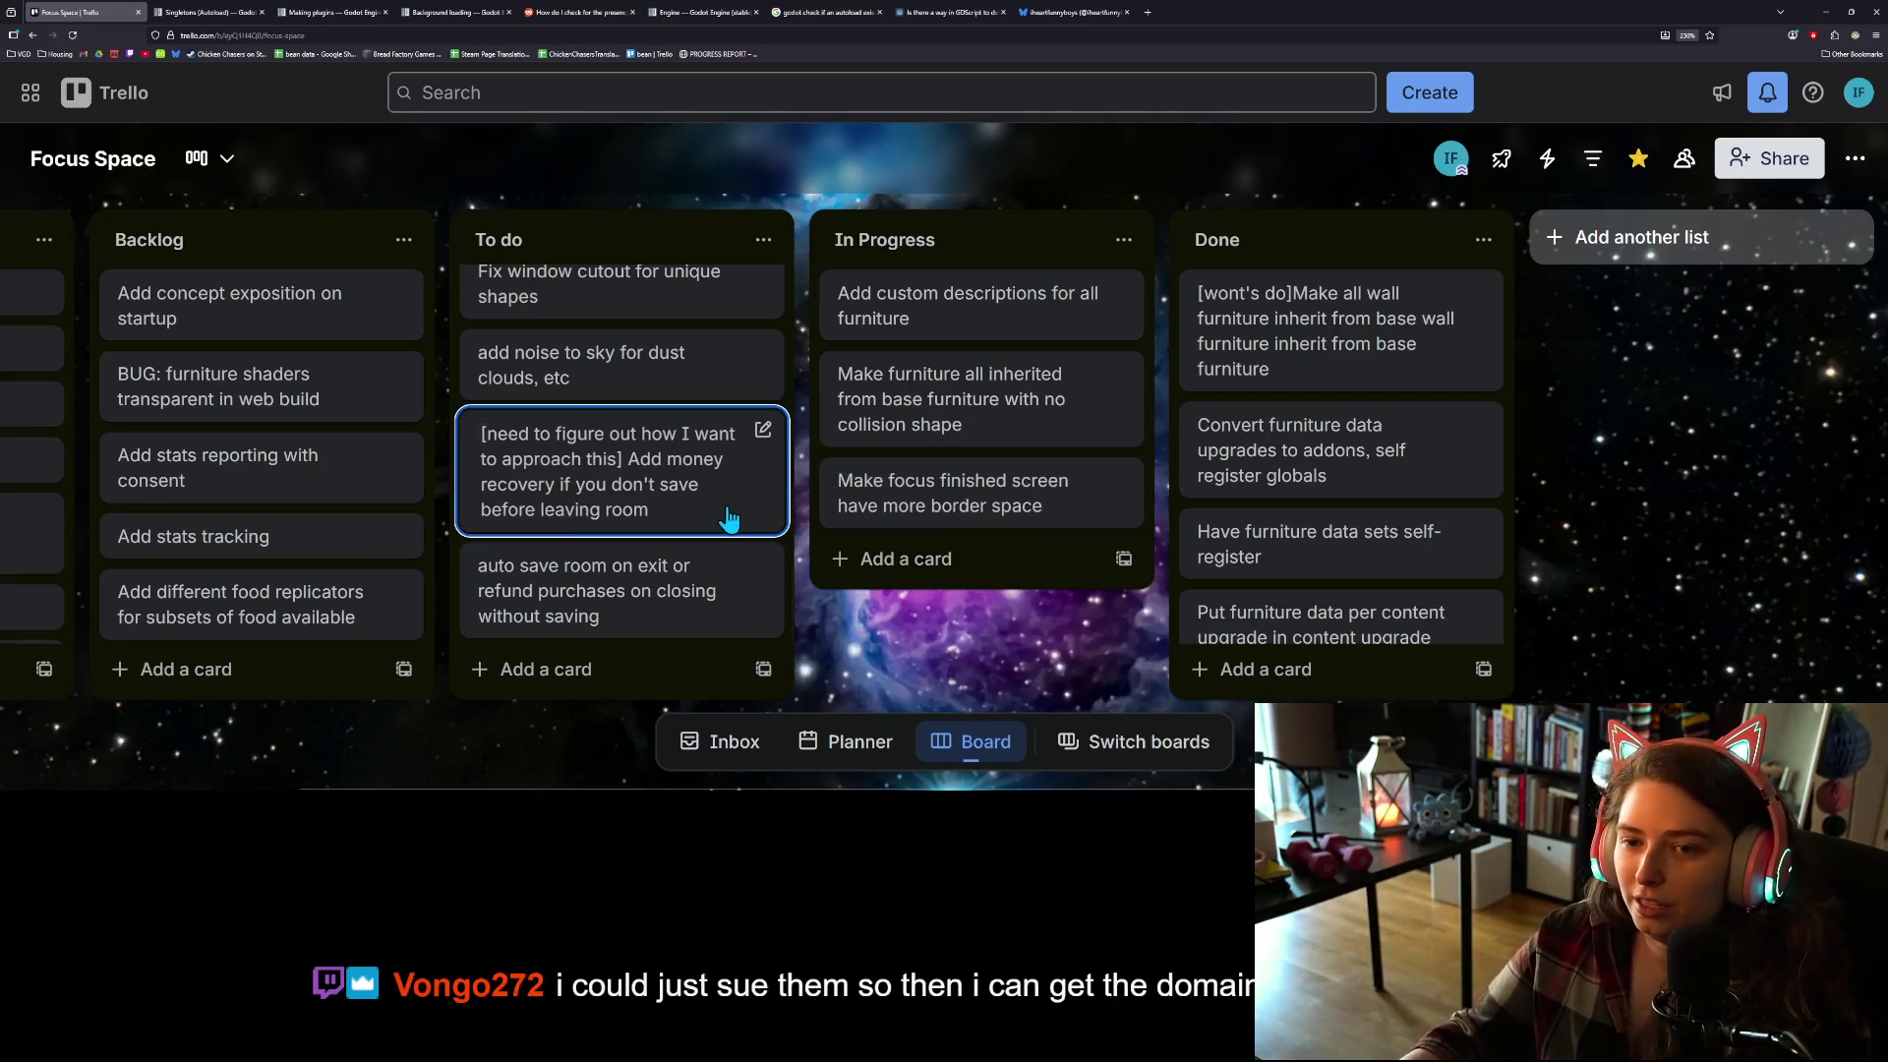
scroll("up", 3)
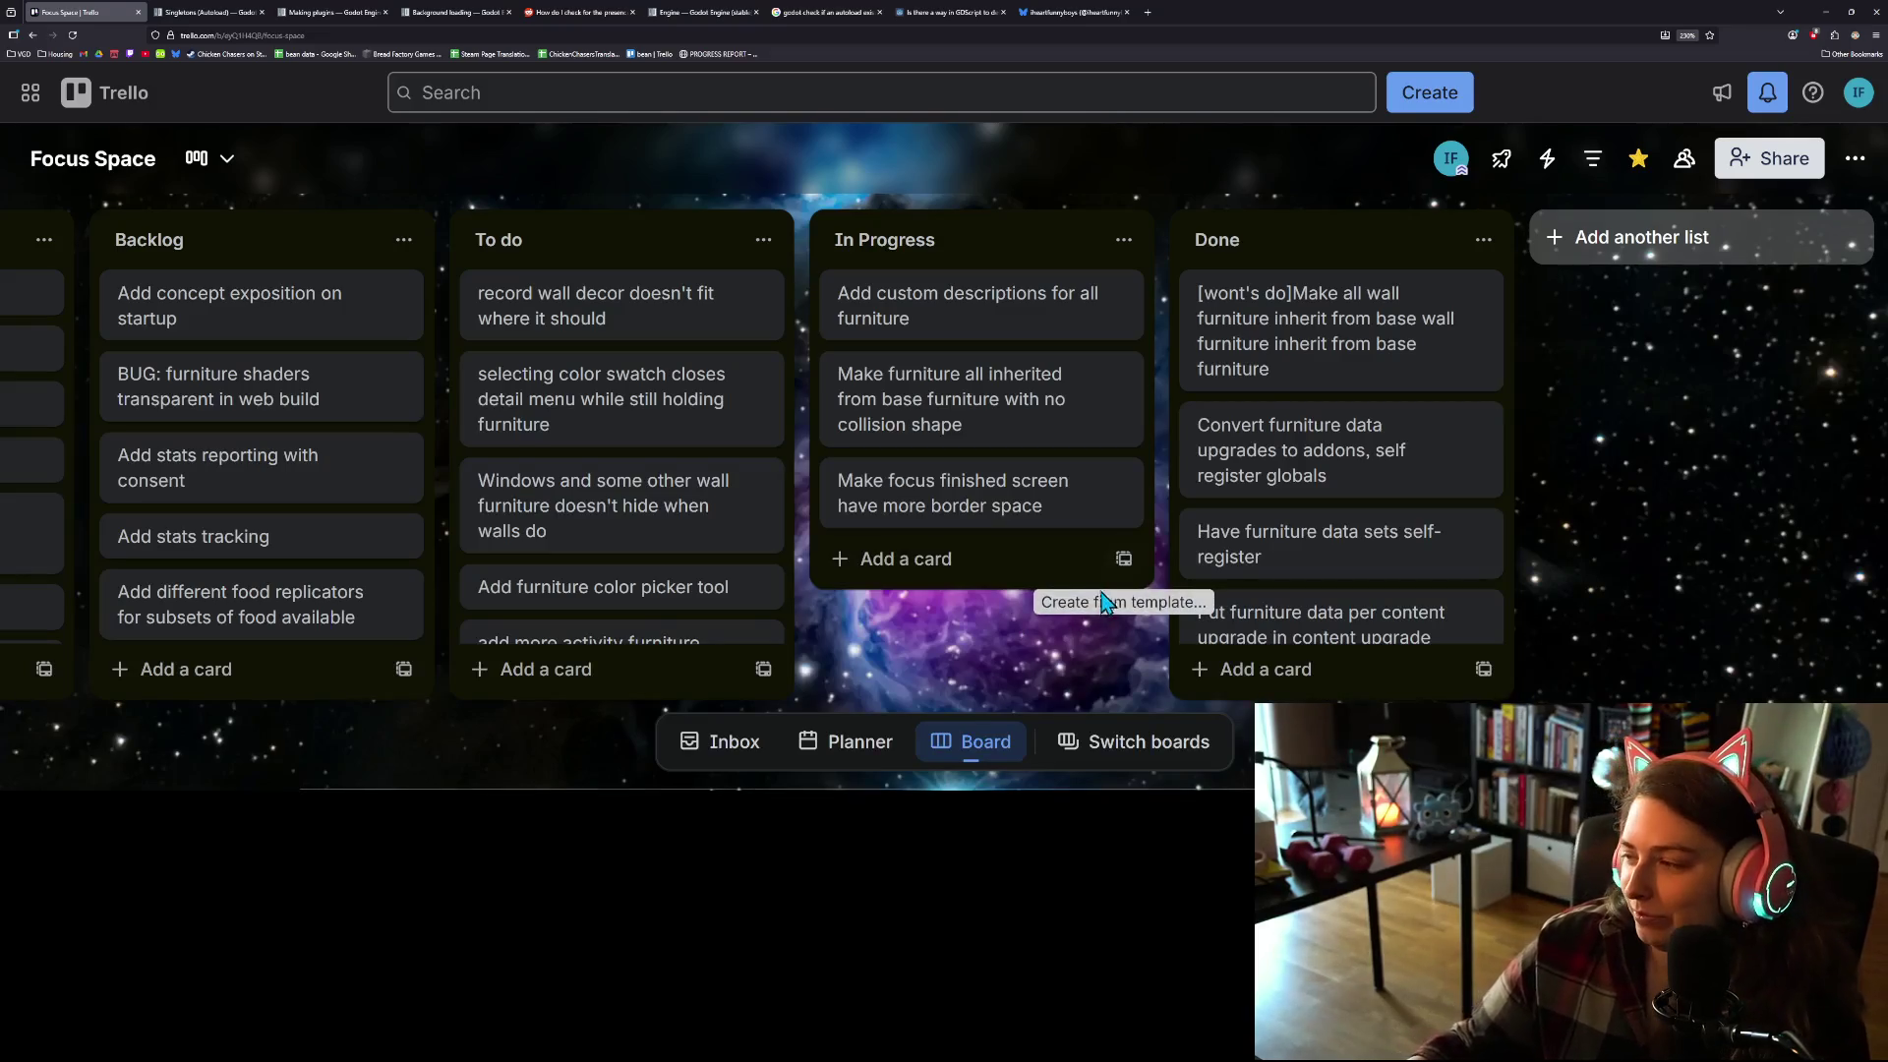
Step: Remove the stray 's from the Done card's '[wont's do]' tag, then minimize the browser
left_click(1268, 300)
left_click(466, 253)
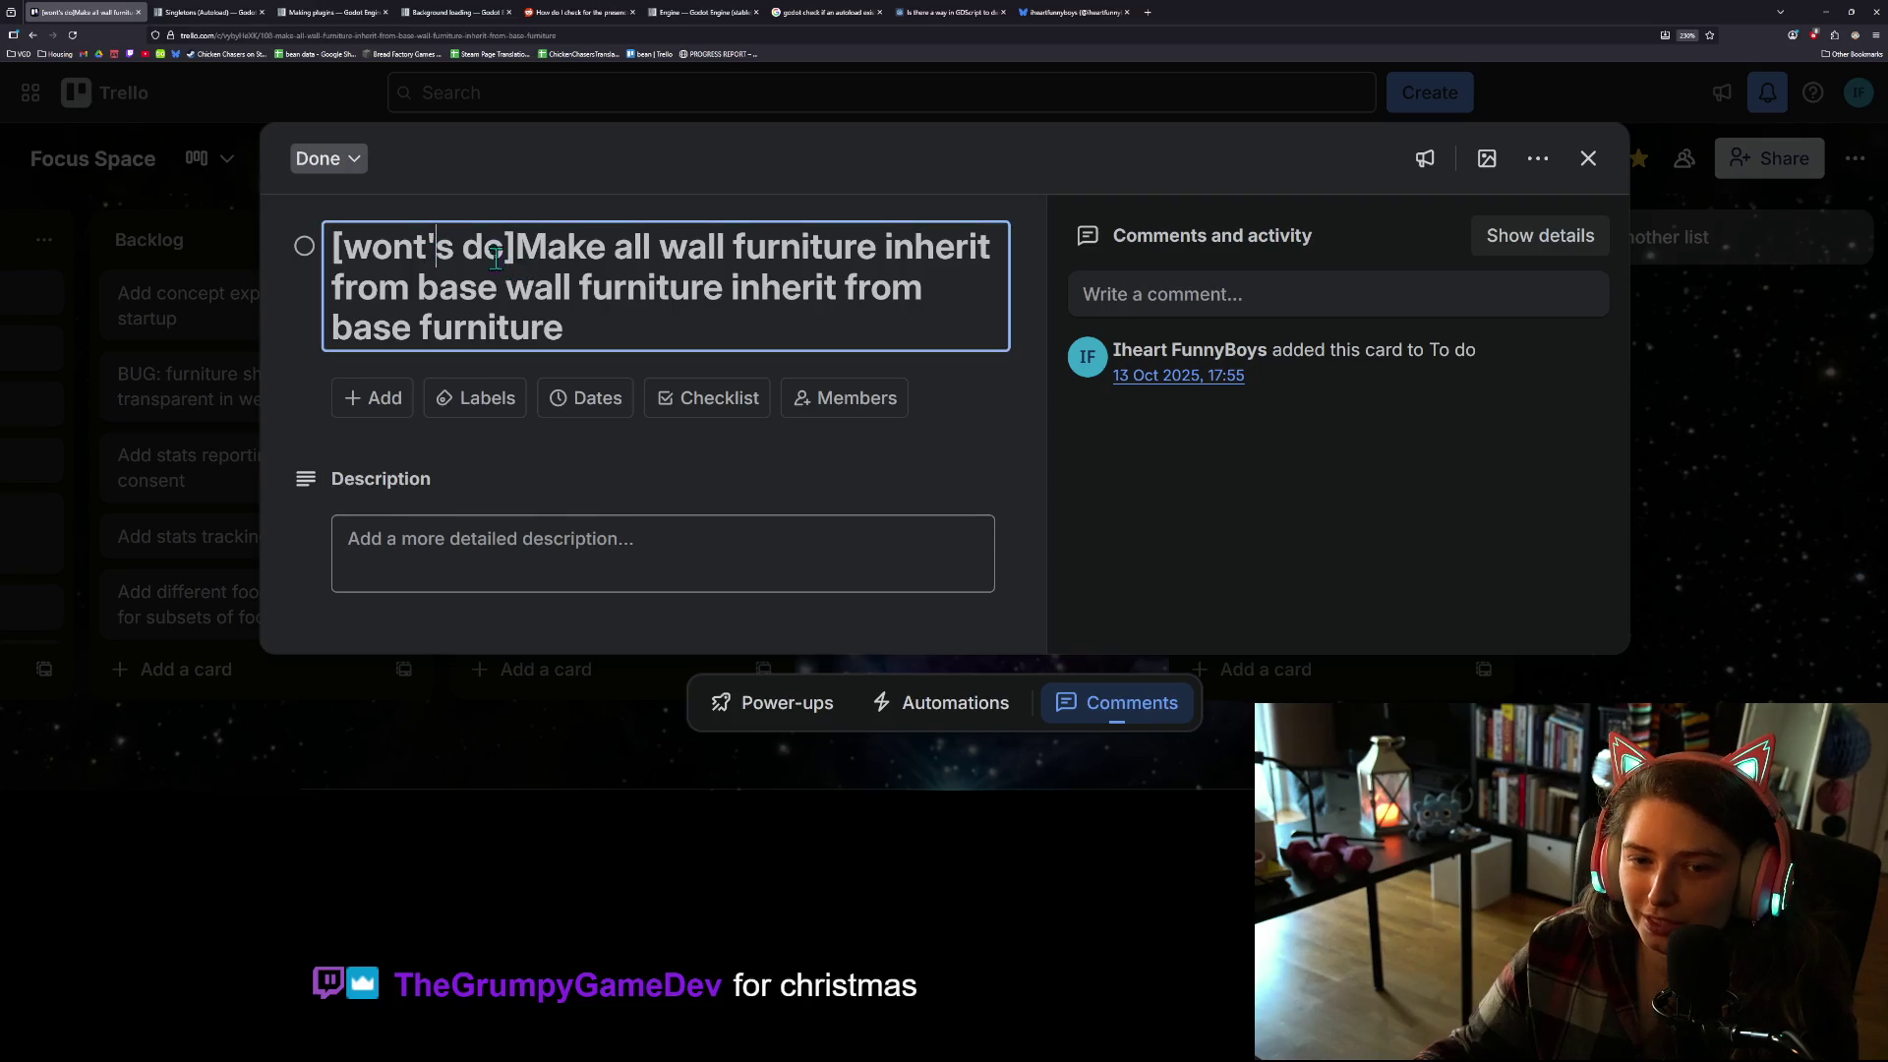
key("BackSpace")
key("Delete")
key("Return")
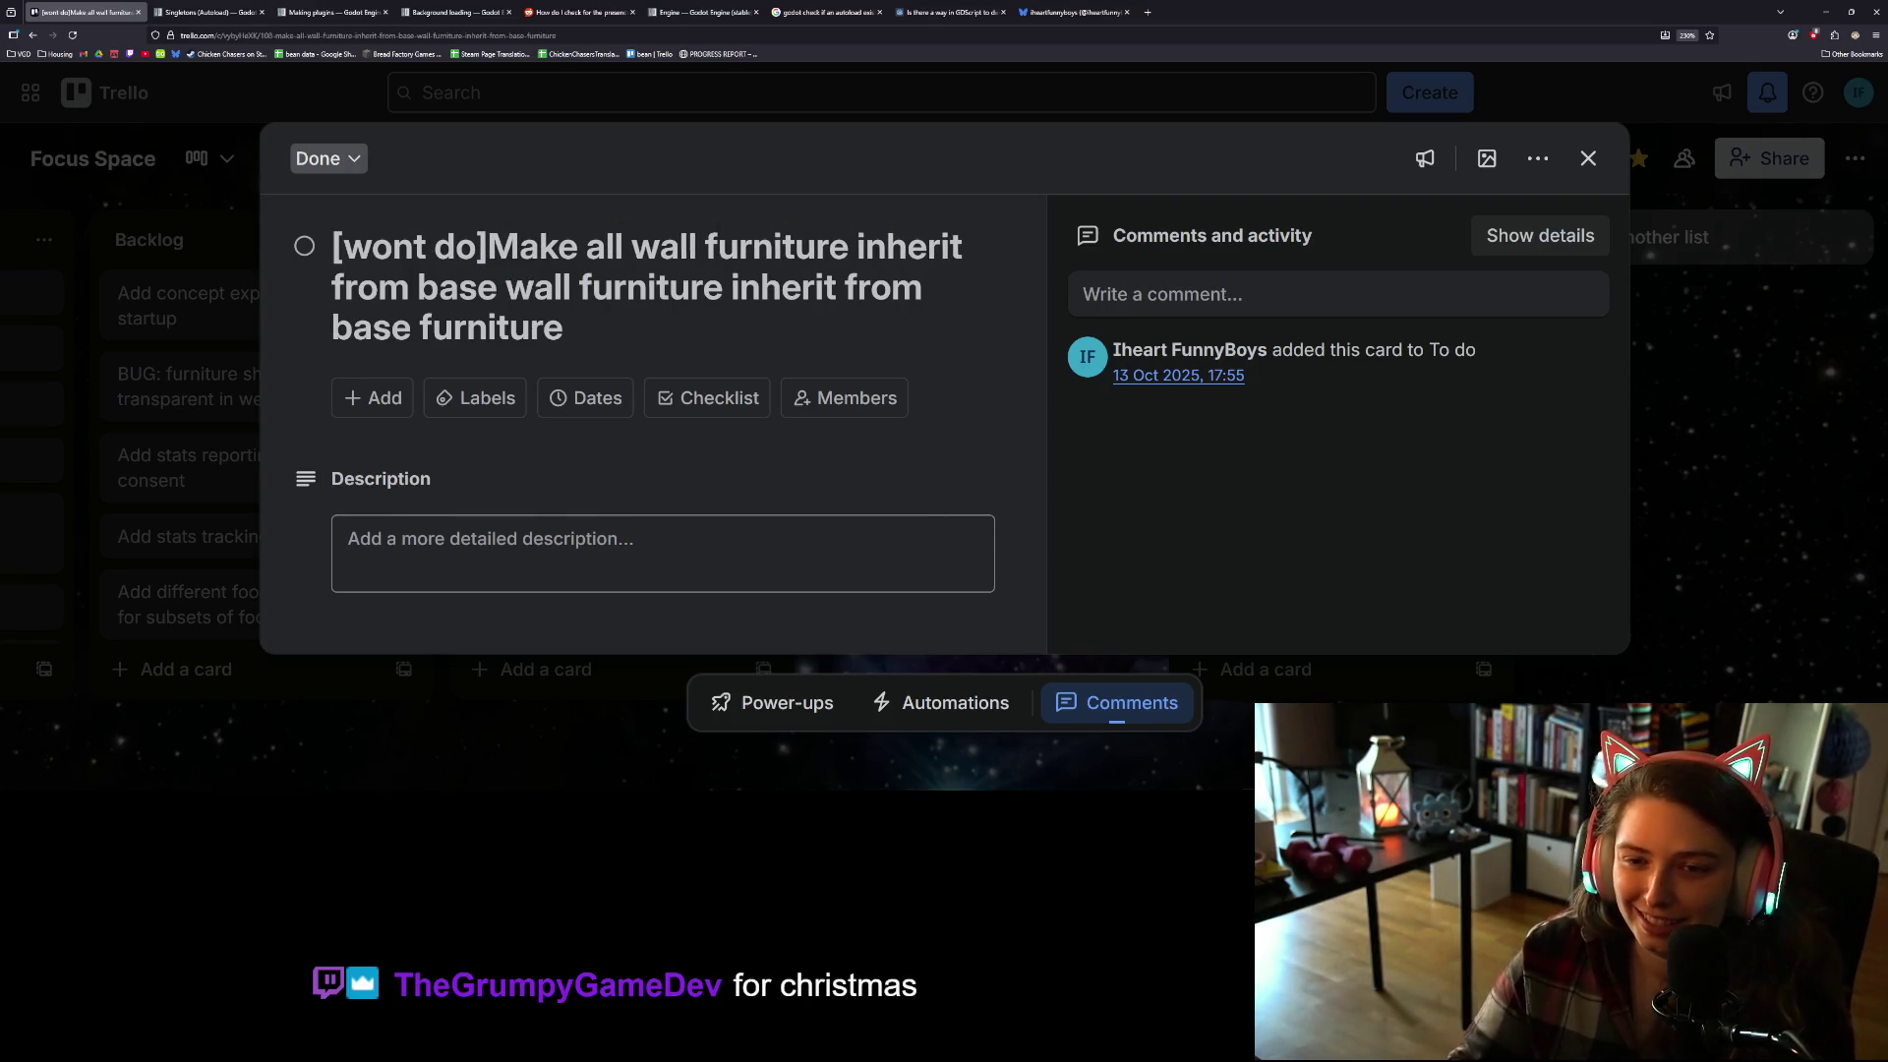
left_click(1588, 159)
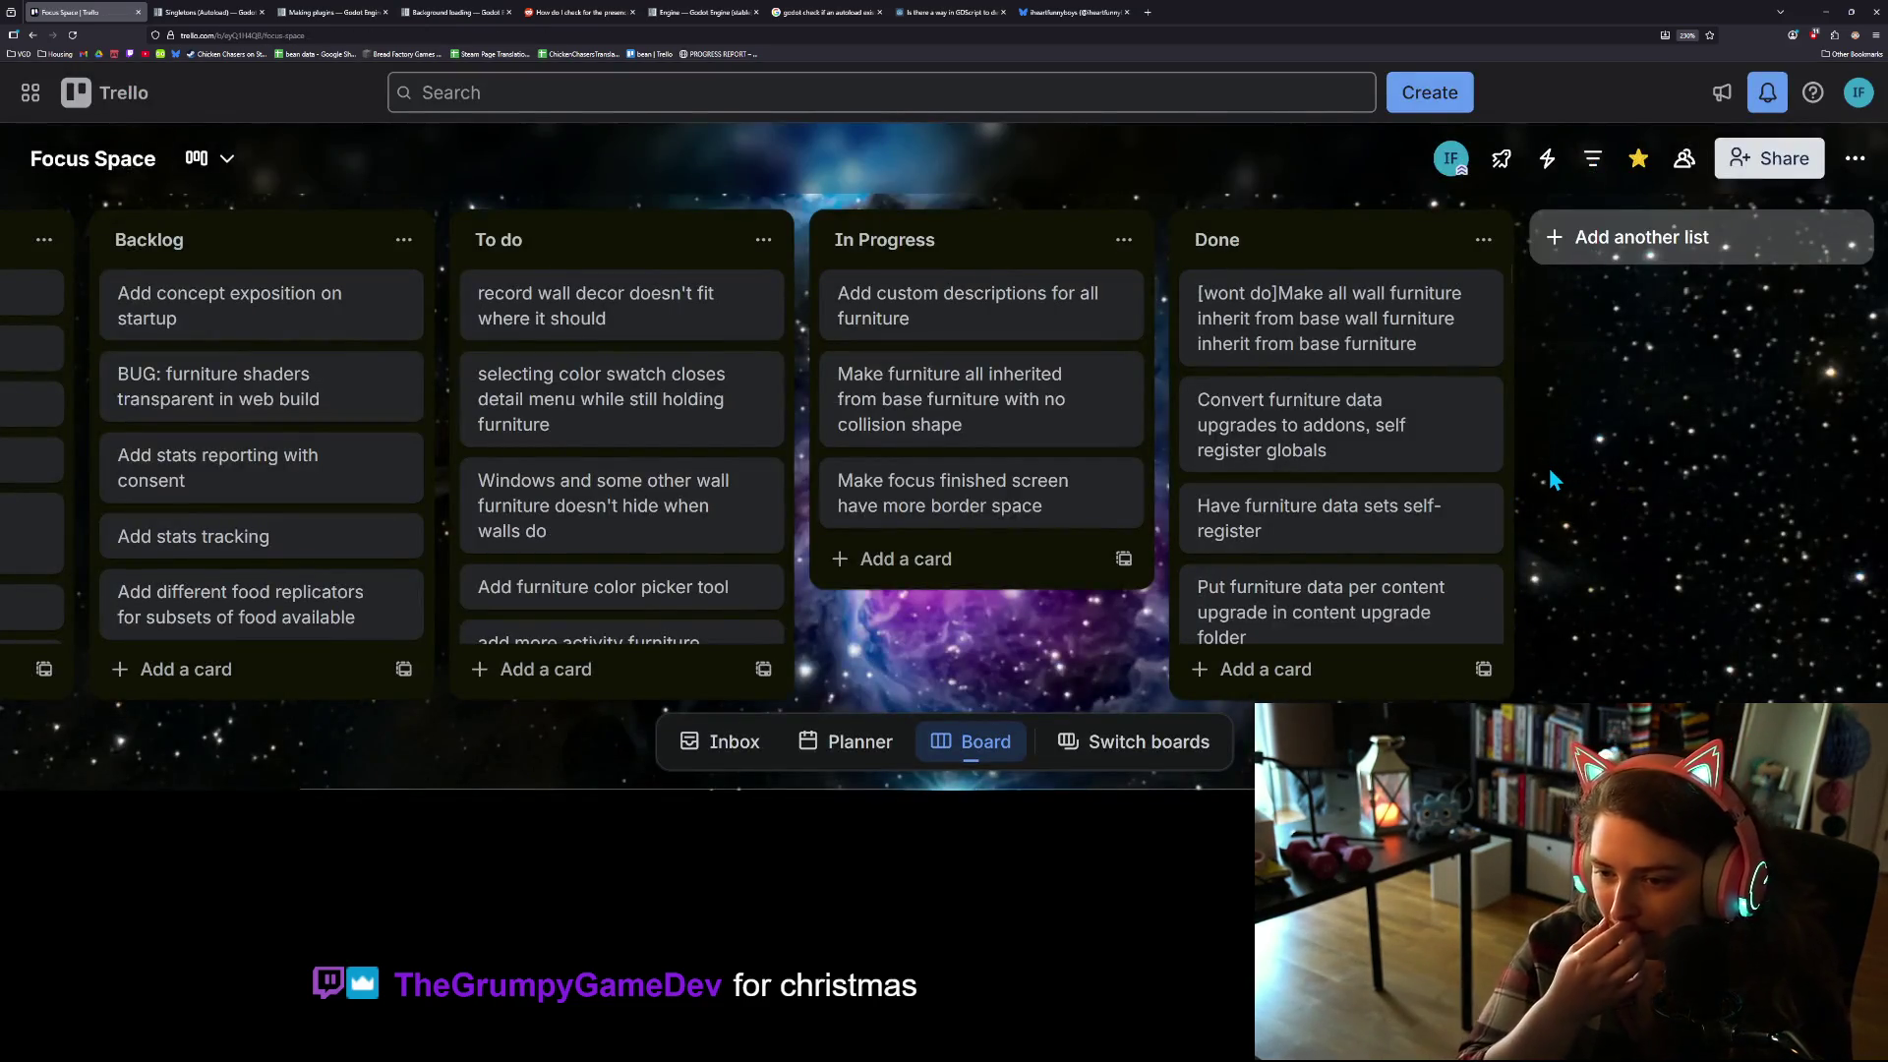
left_click(1825, 12)
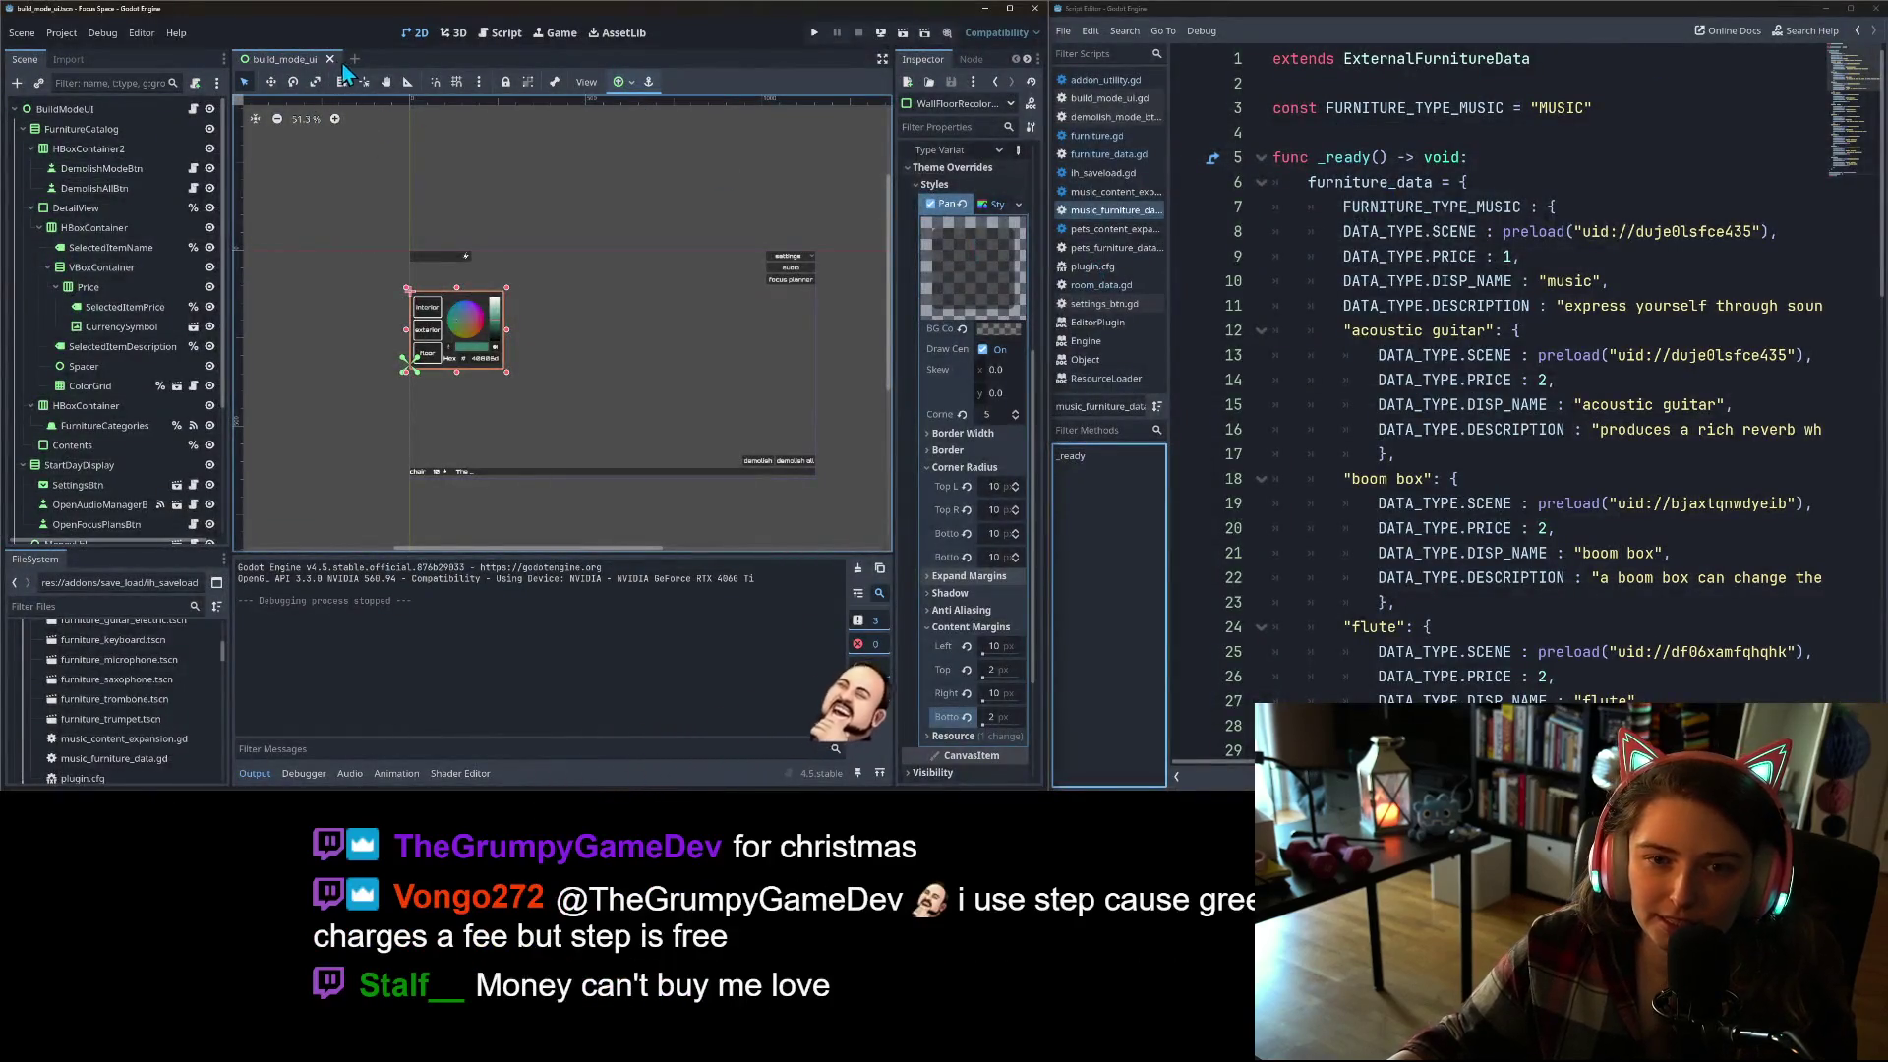
Step: Close the build_mode_ui scene and all open scripts
left_click(331, 59)
right_click(1132, 192)
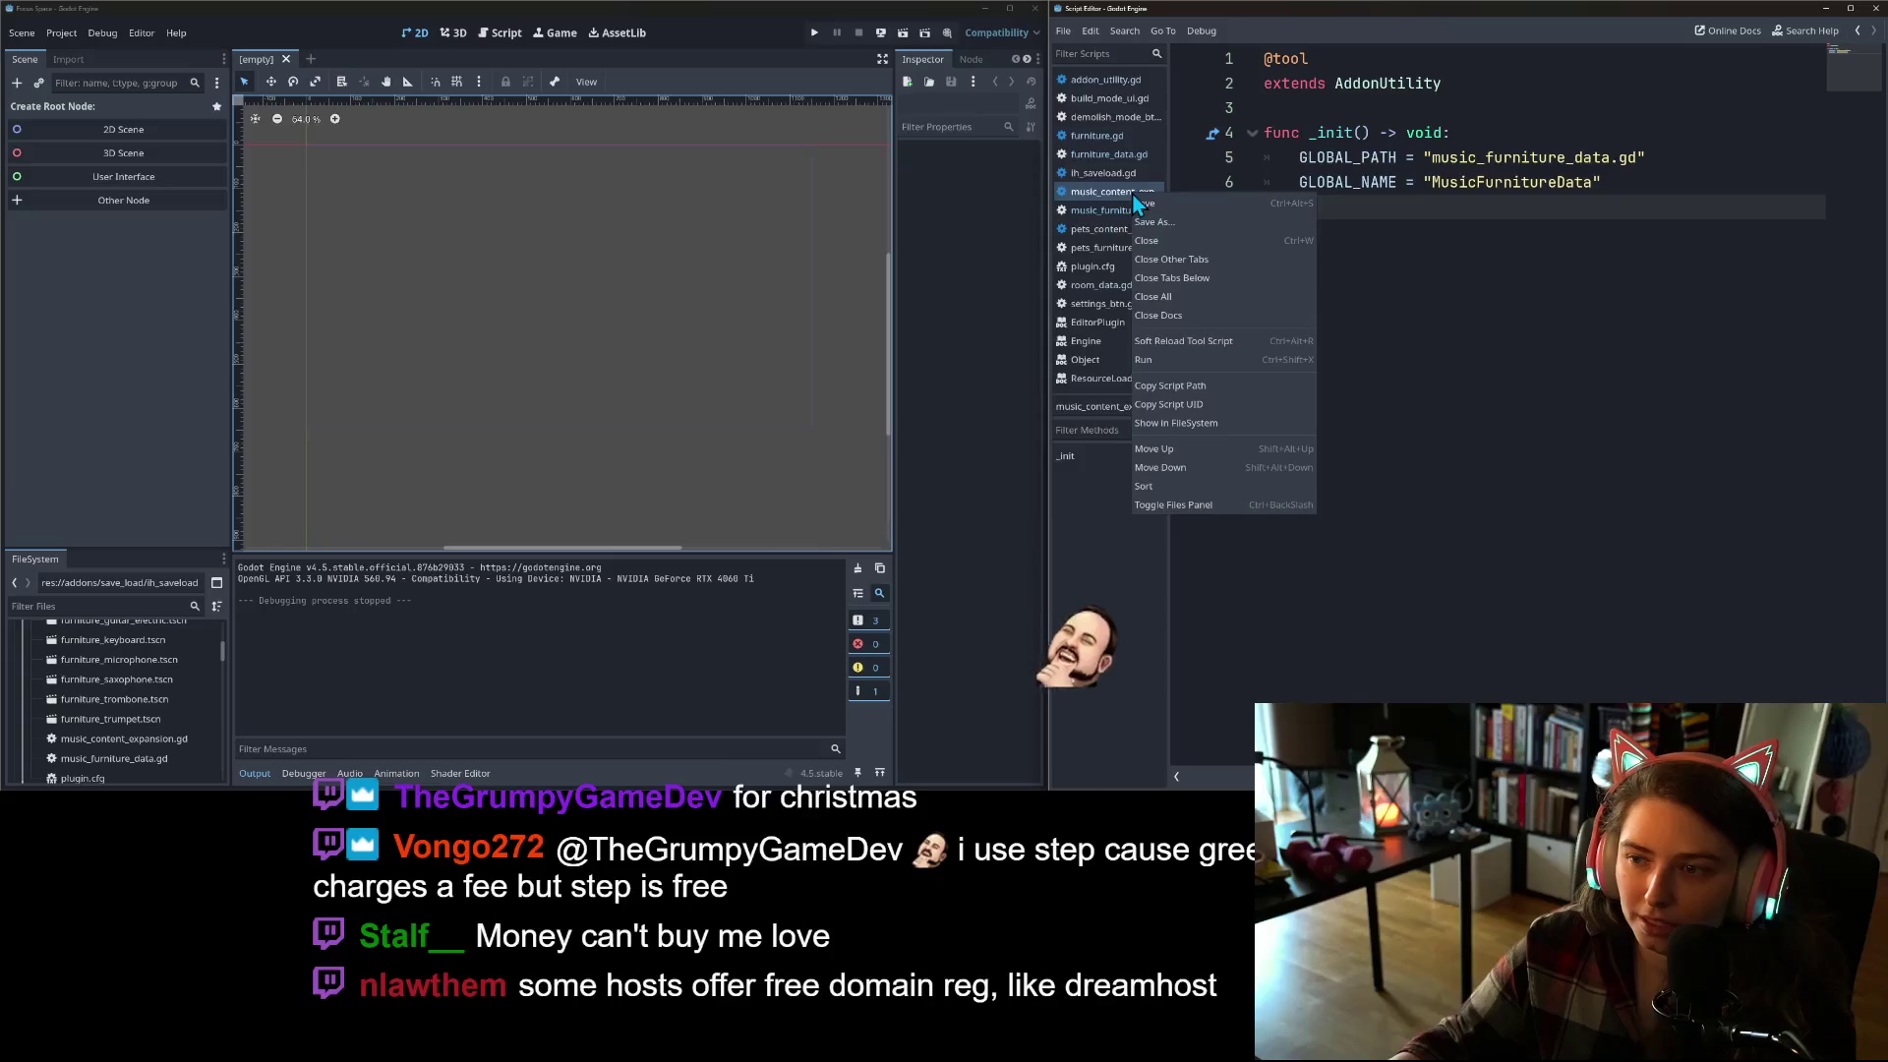
left_click(1150, 296)
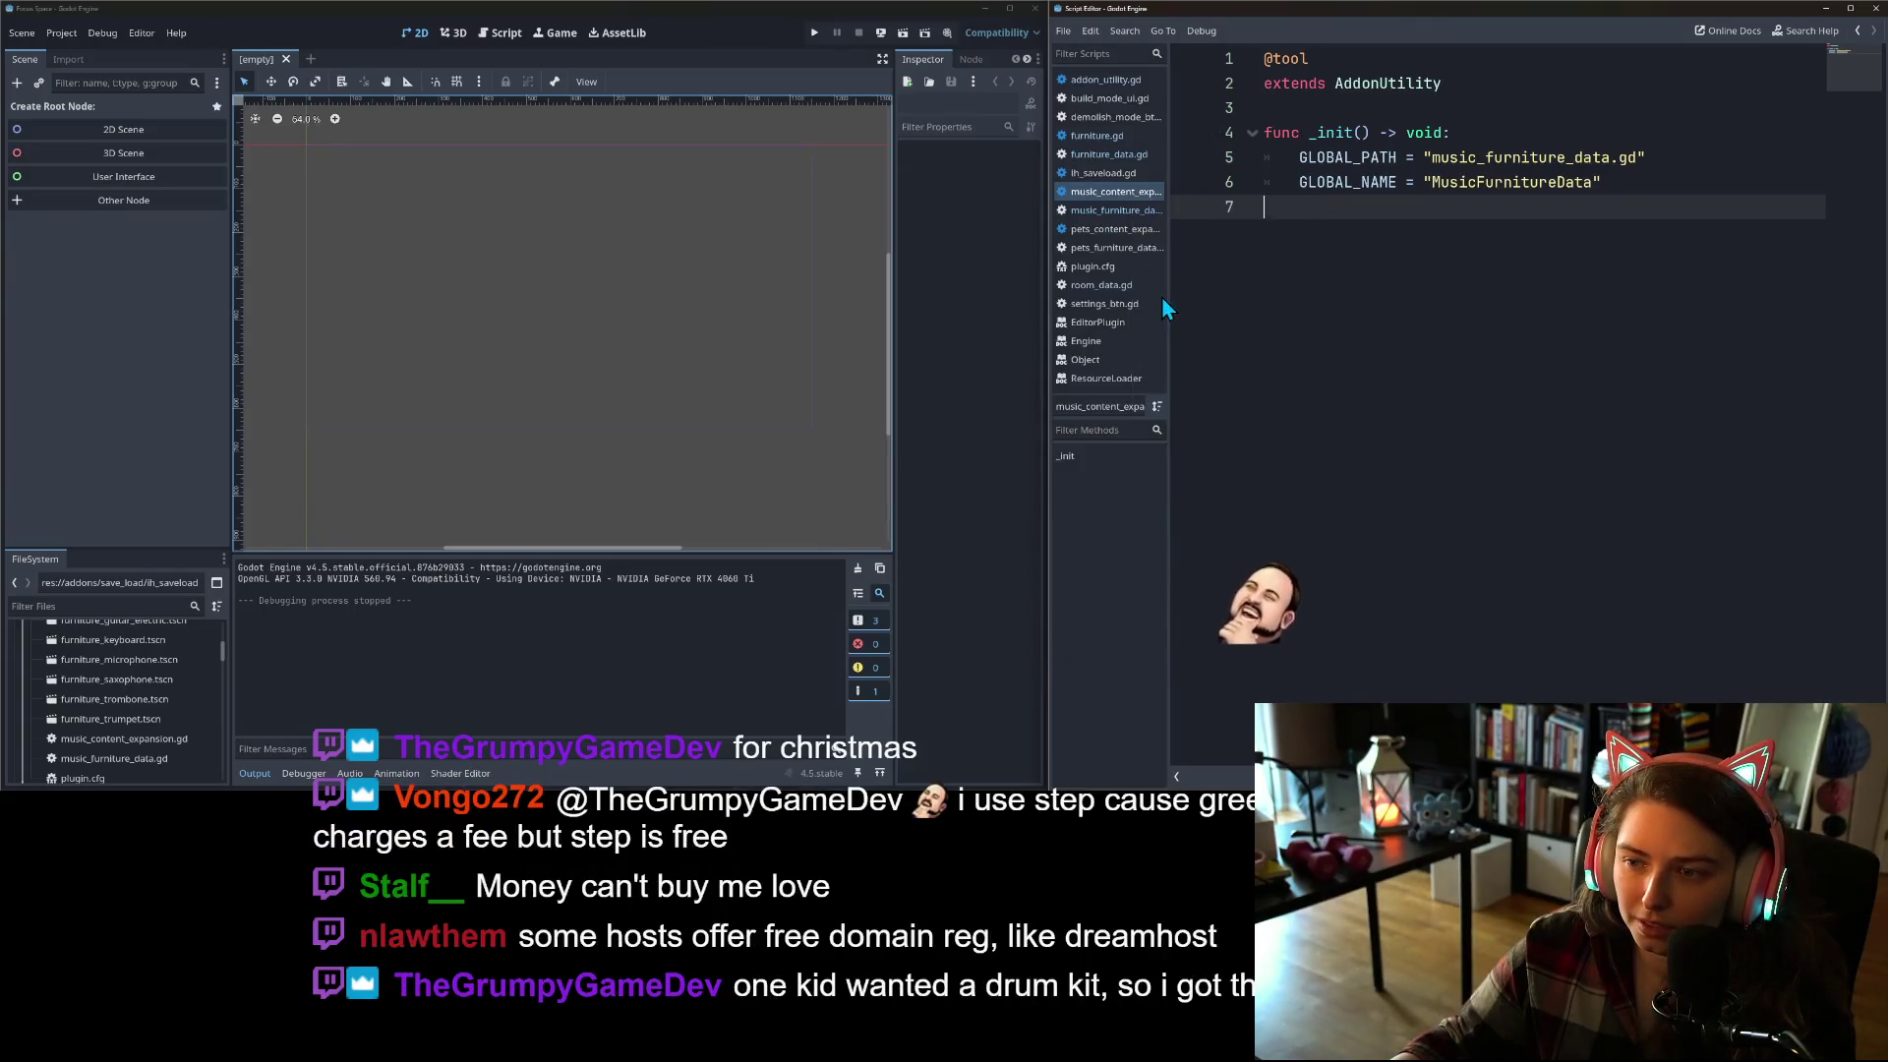
Step: Filter the FileSystem for 'end' and open end_of_timeout_display.tscn
left_click(90, 604)
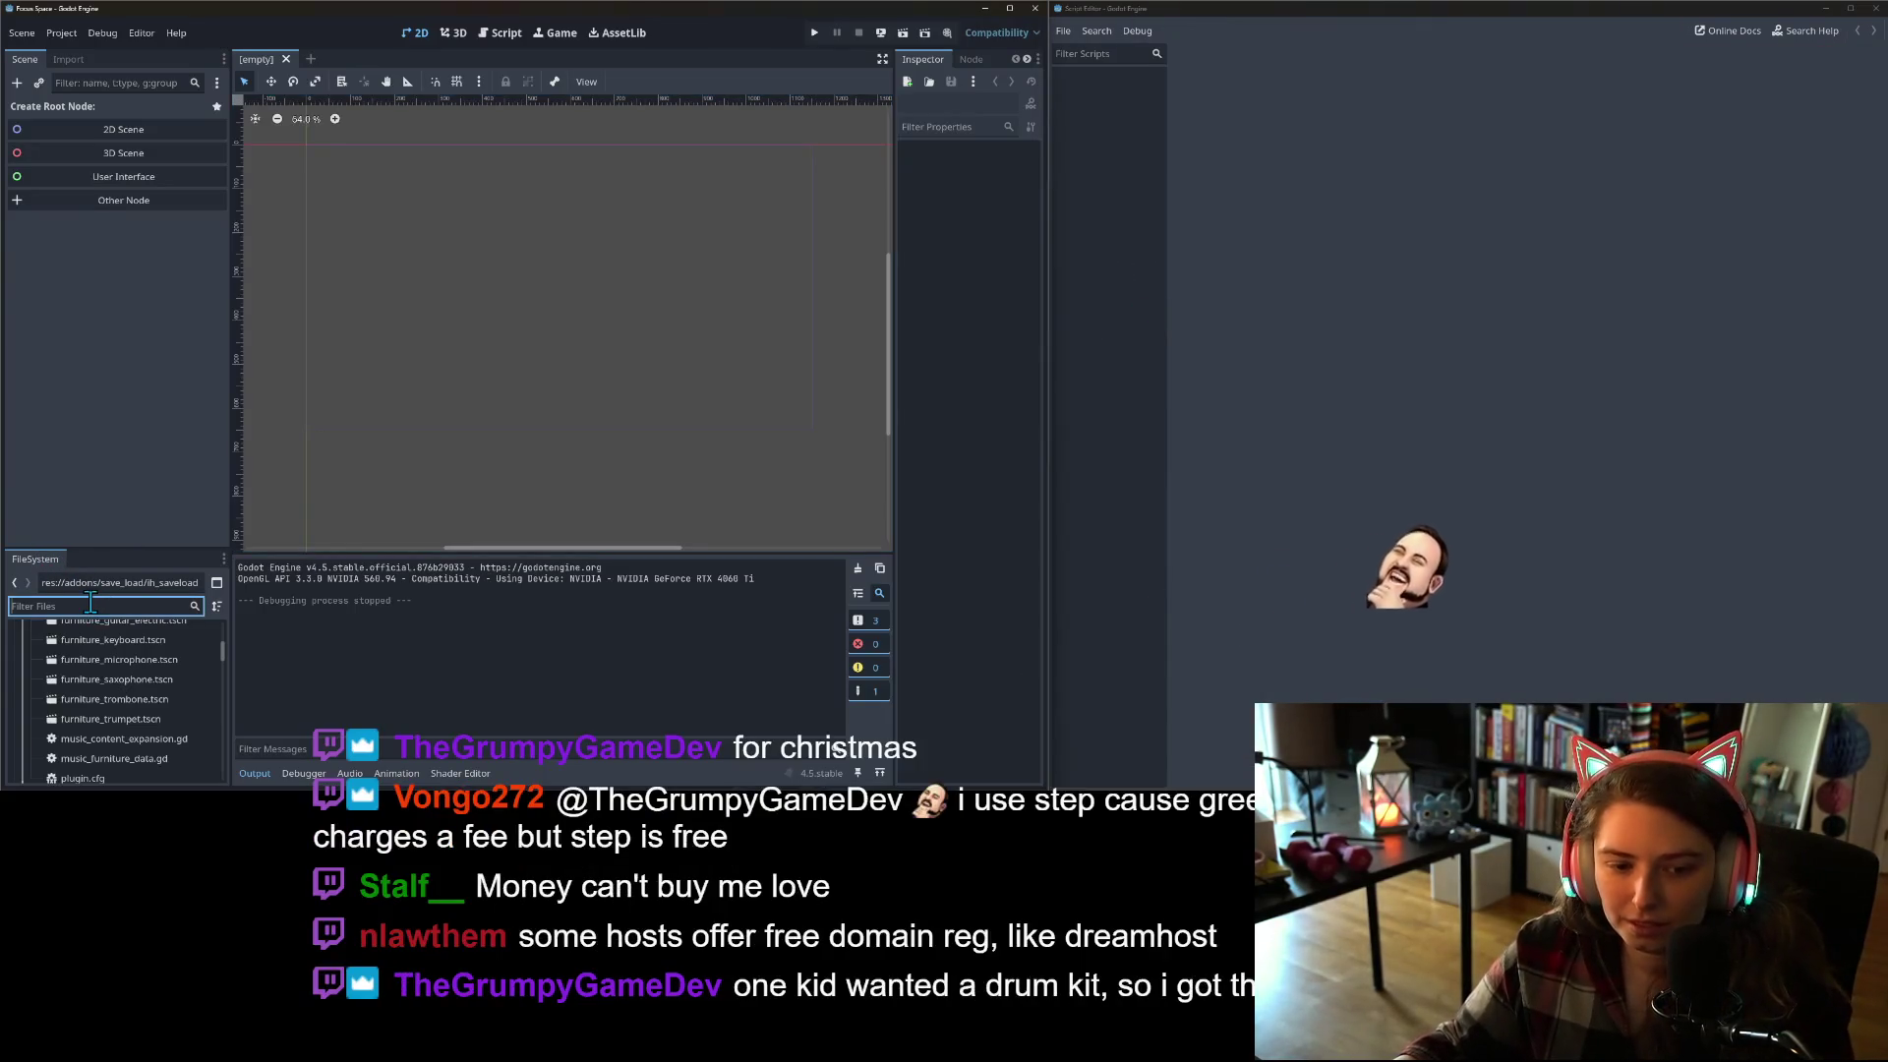
type("foc")
type("us")
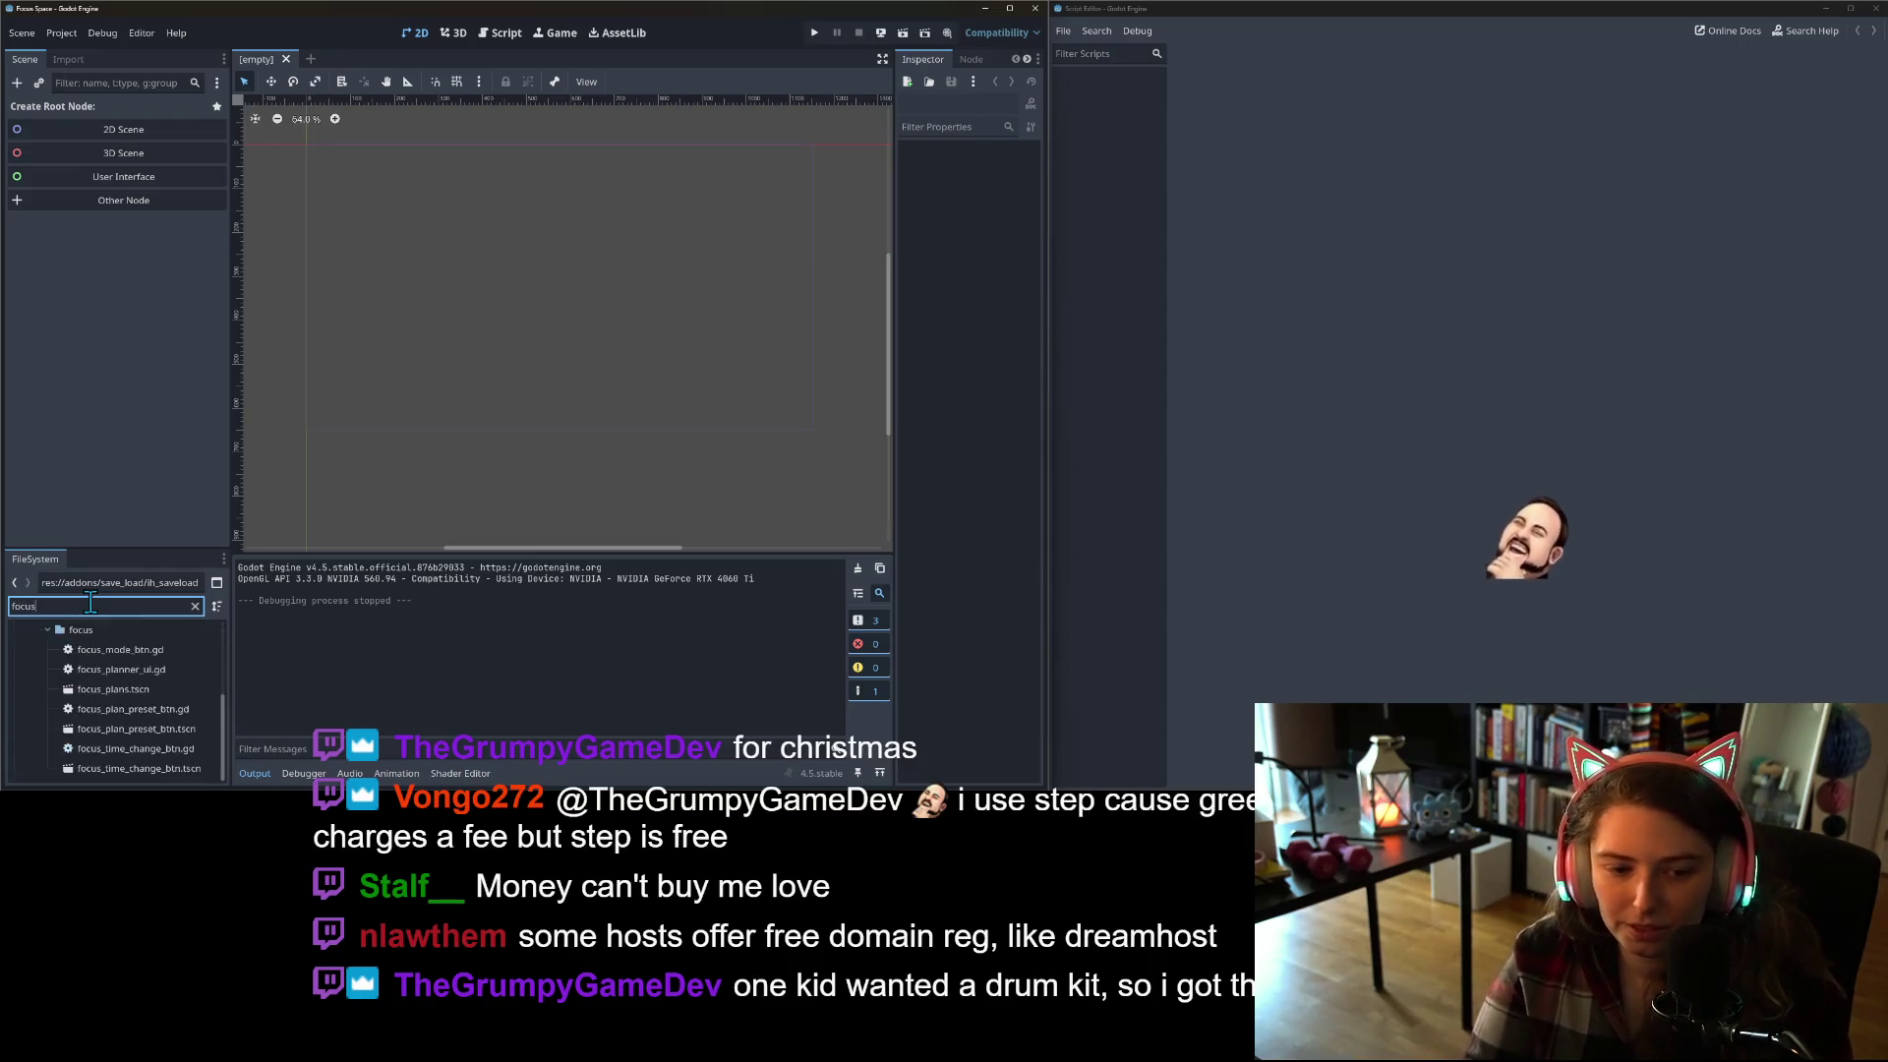
scroll("up", 3)
scroll("down", 3)
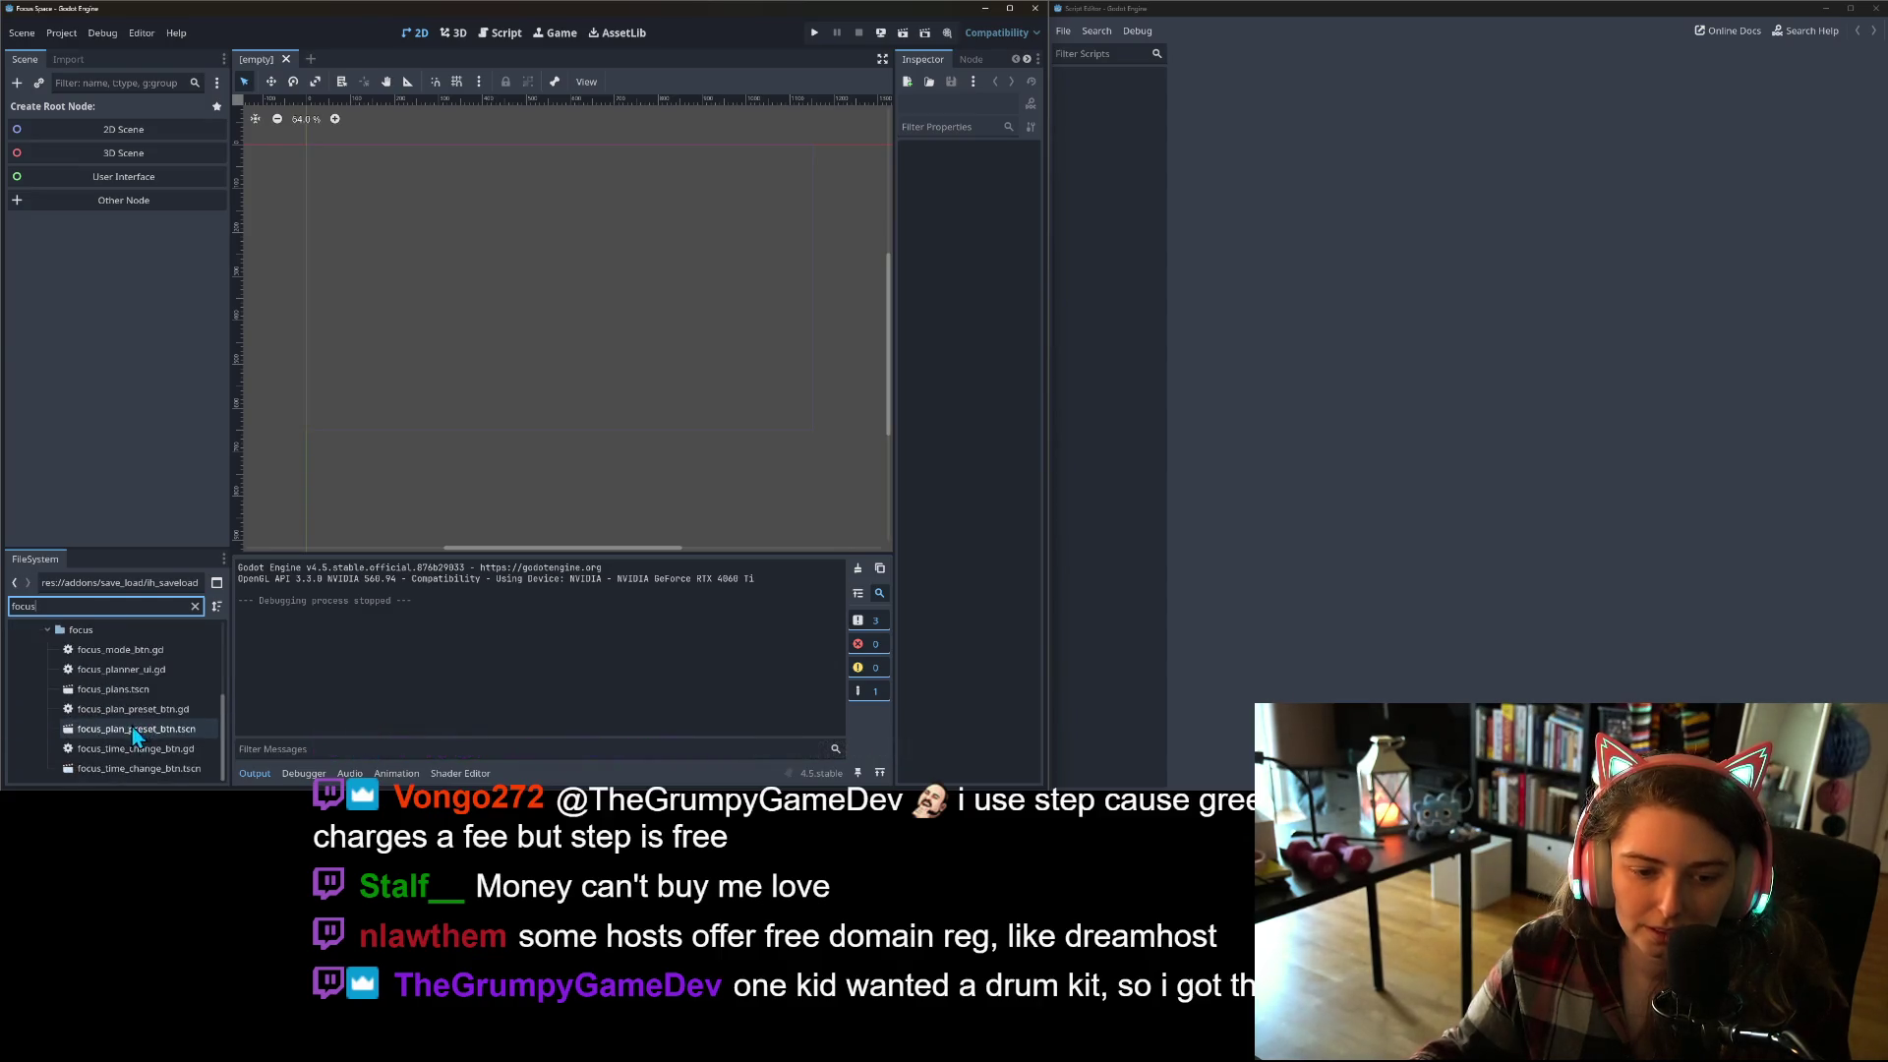
double_click(130, 608)
type("end")
scroll("down", 3)
double_click(148, 767)
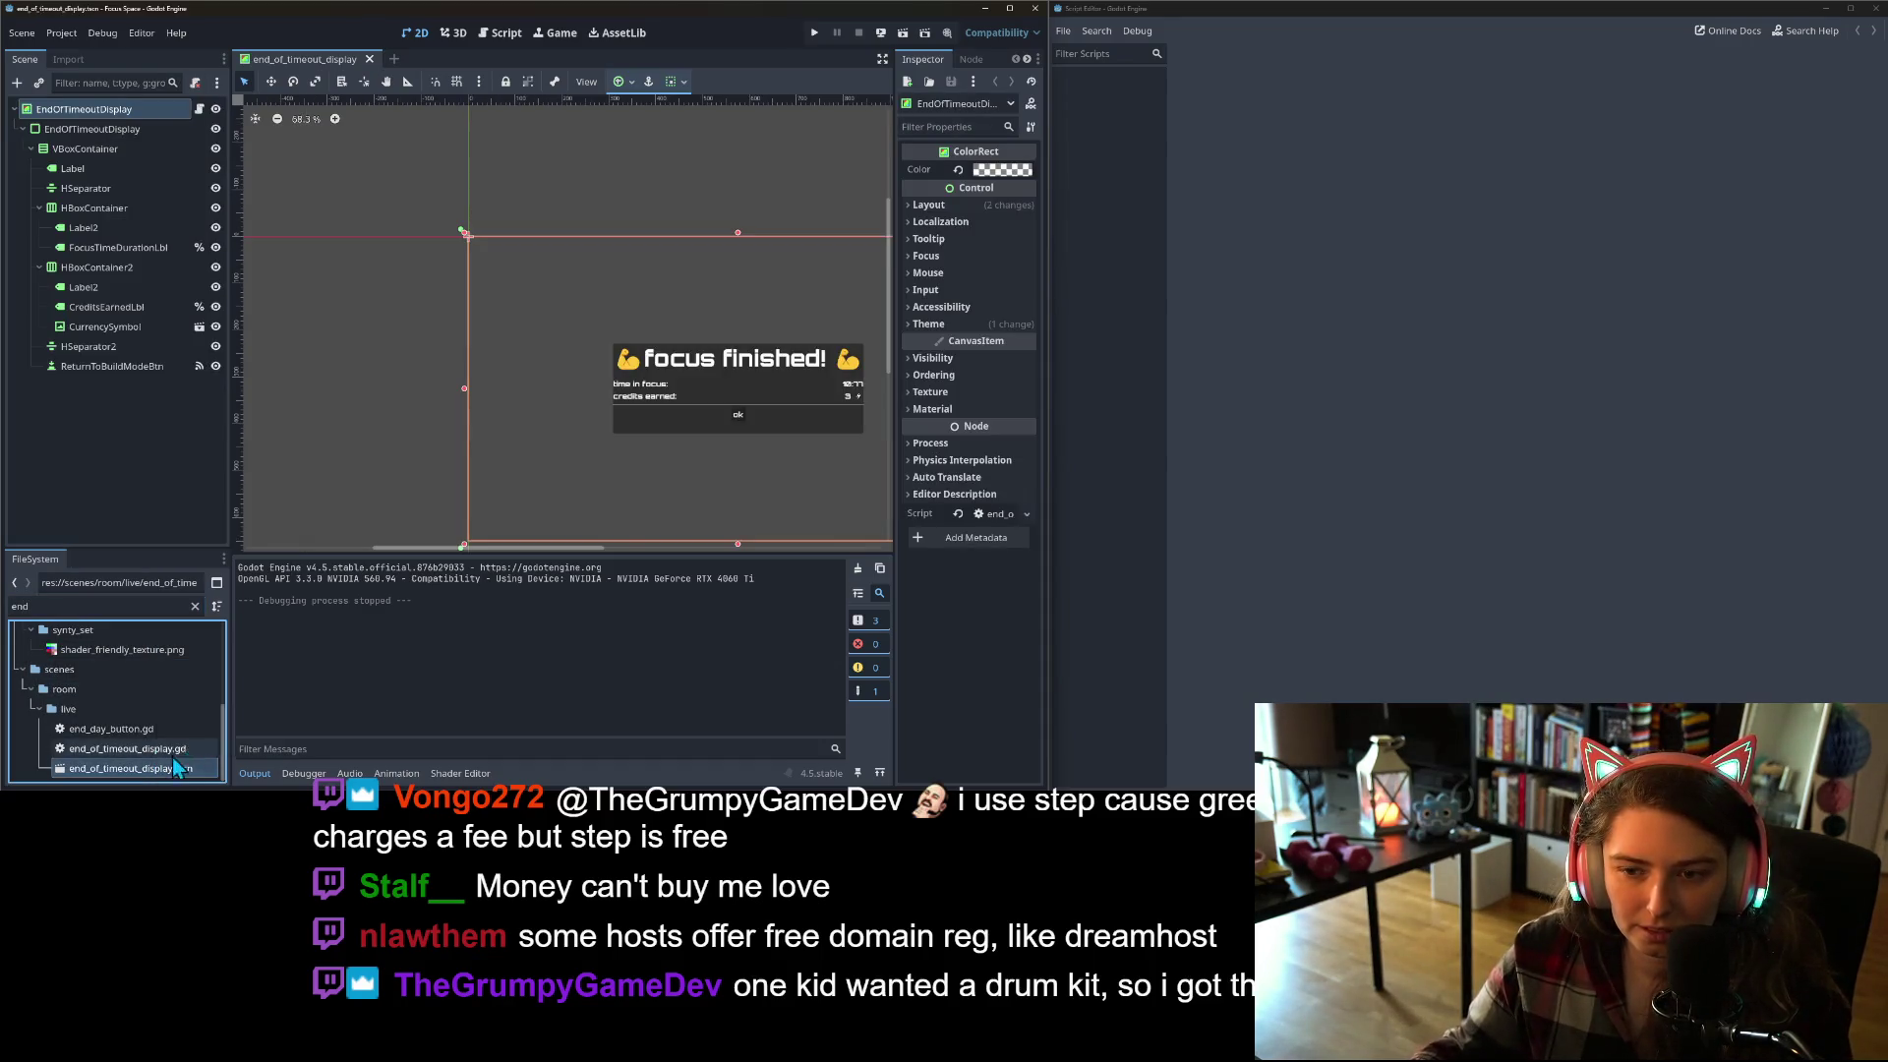
Step: Make the root EndOfTimeoutDisplay's Panel style override unique to this popup
left_click(47, 149)
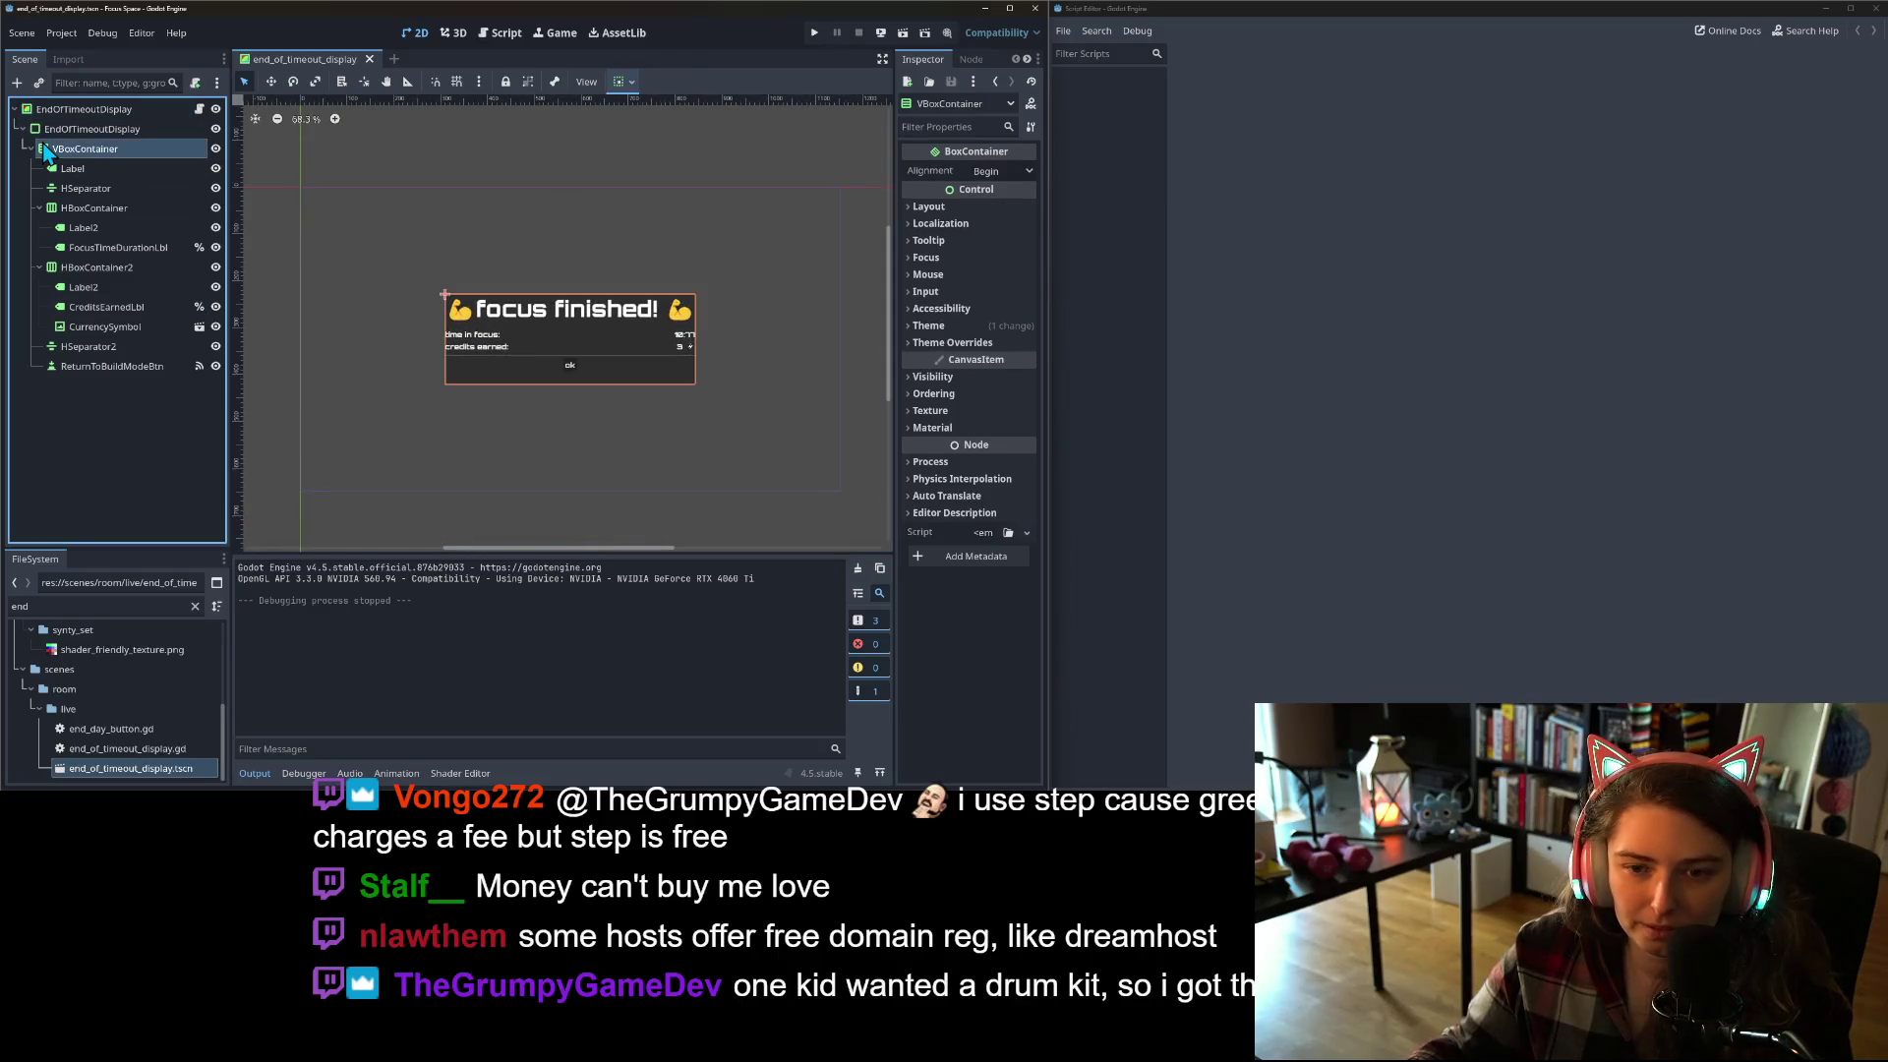
left_click(987, 327)
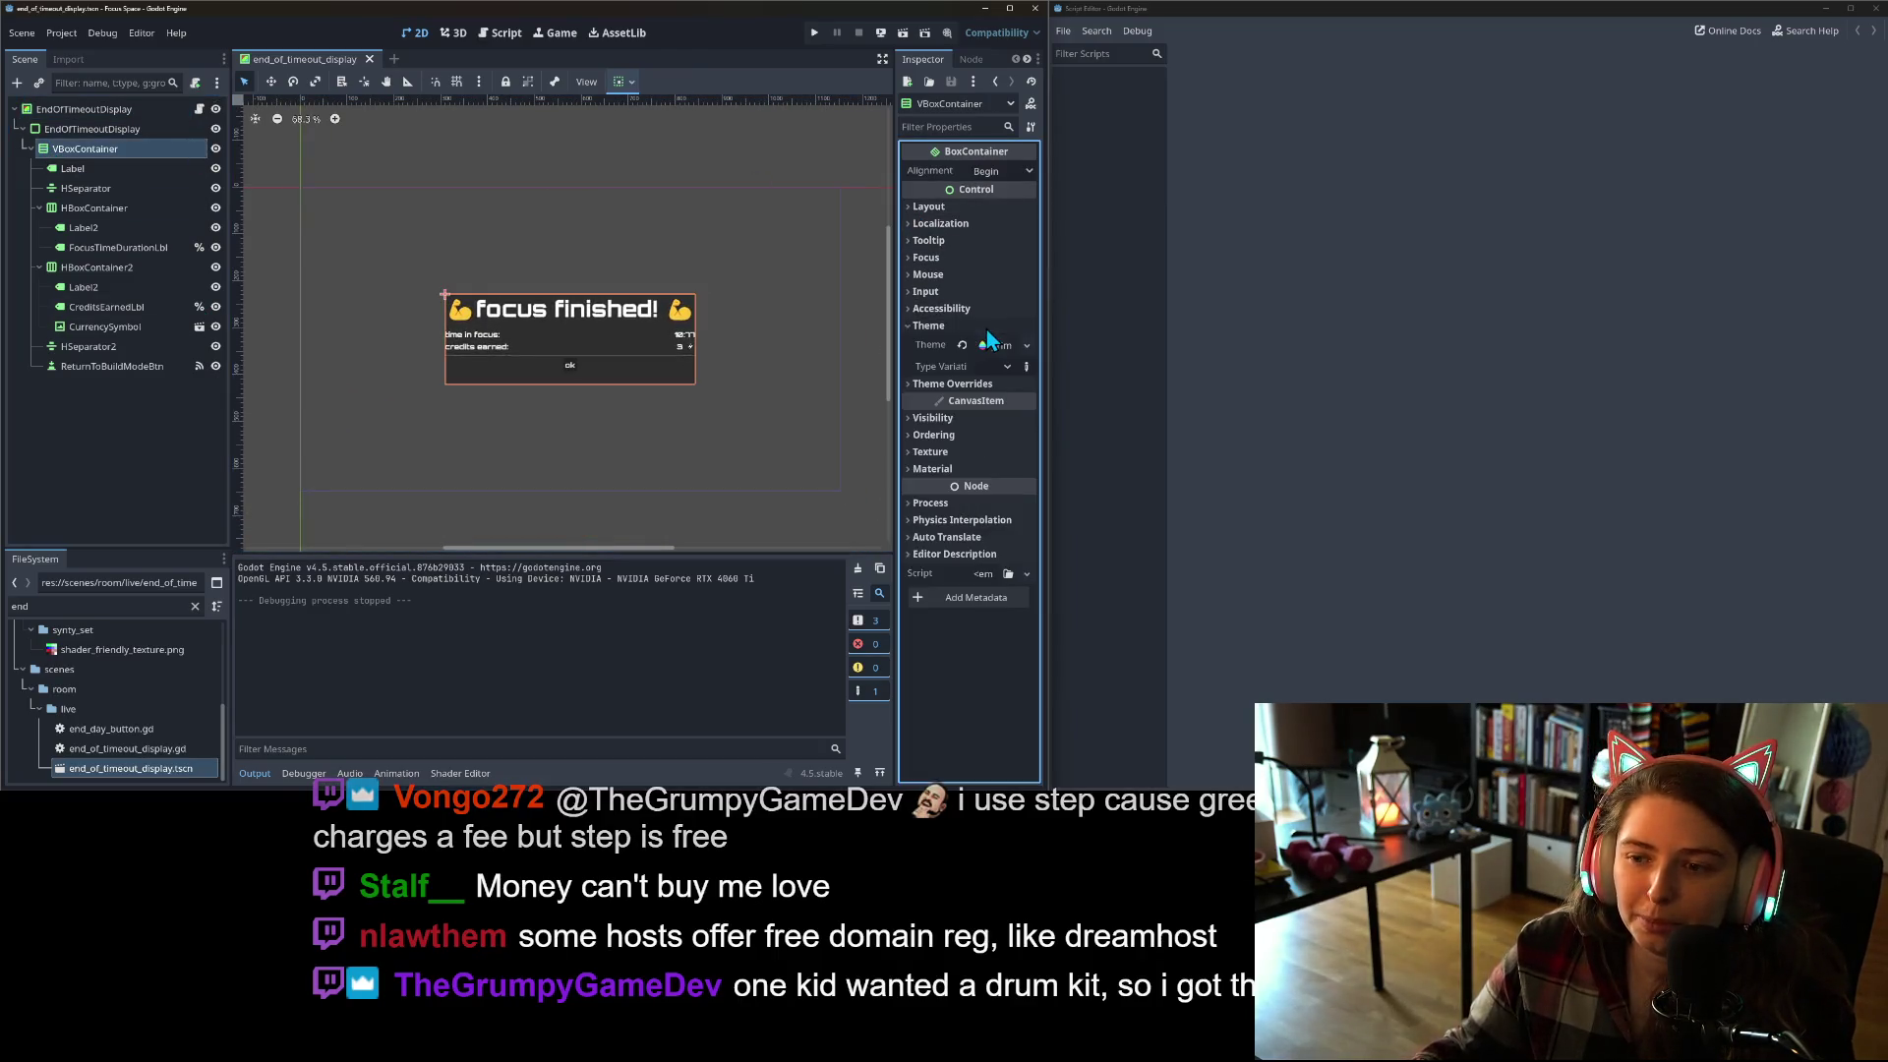
left_click(995, 384)
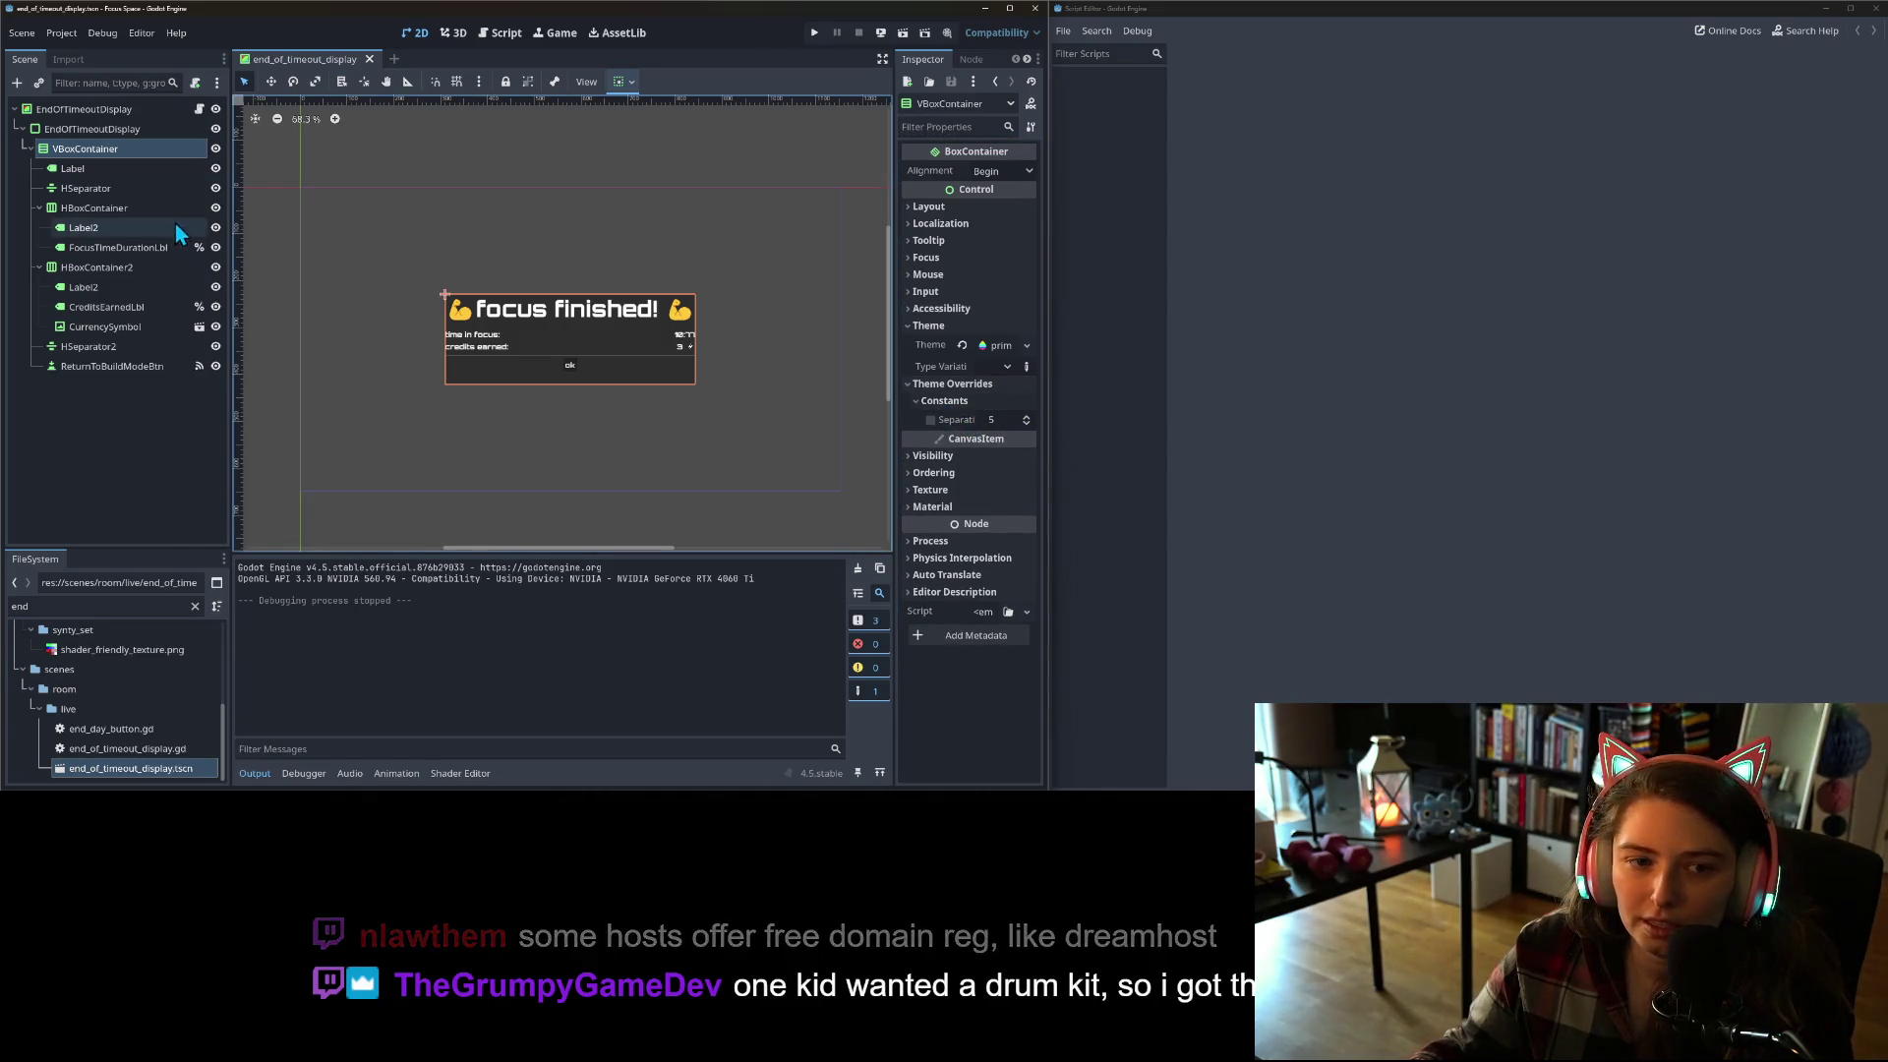
left_click(151, 131)
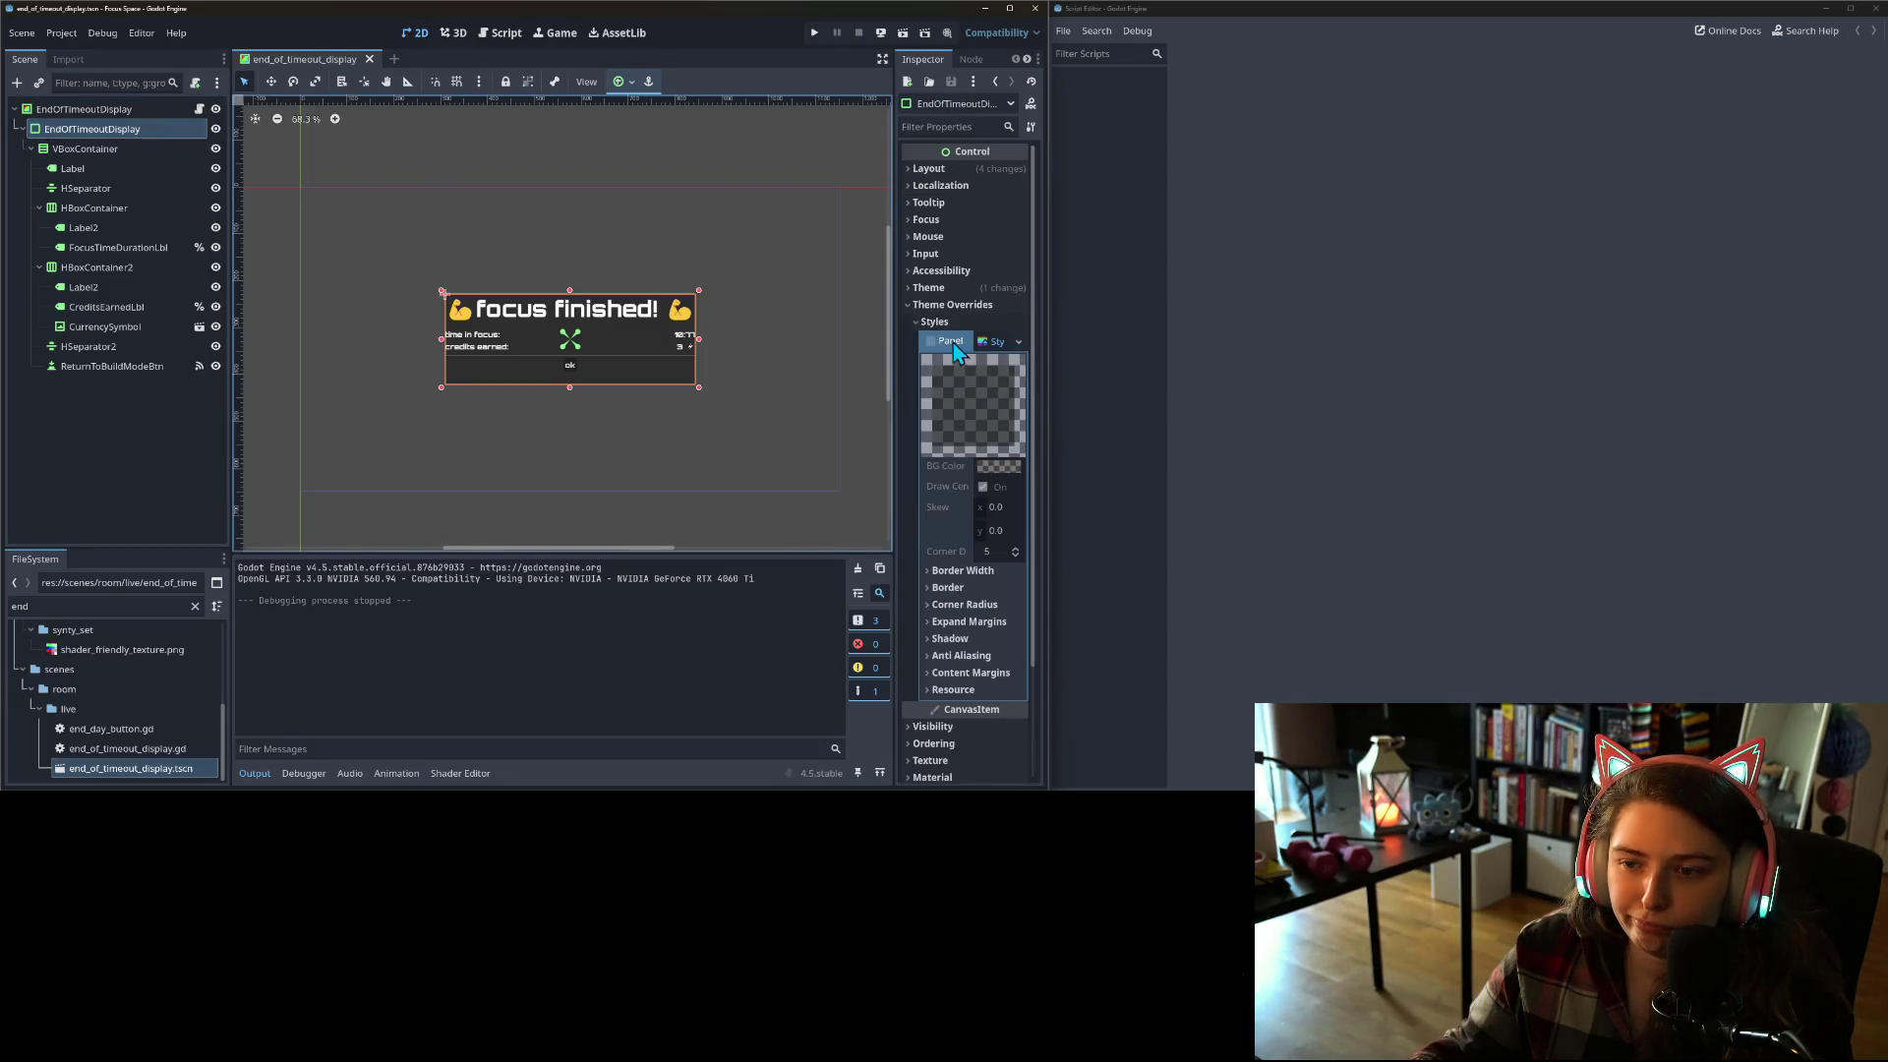
left_click(1019, 341)
left_click(1006, 536)
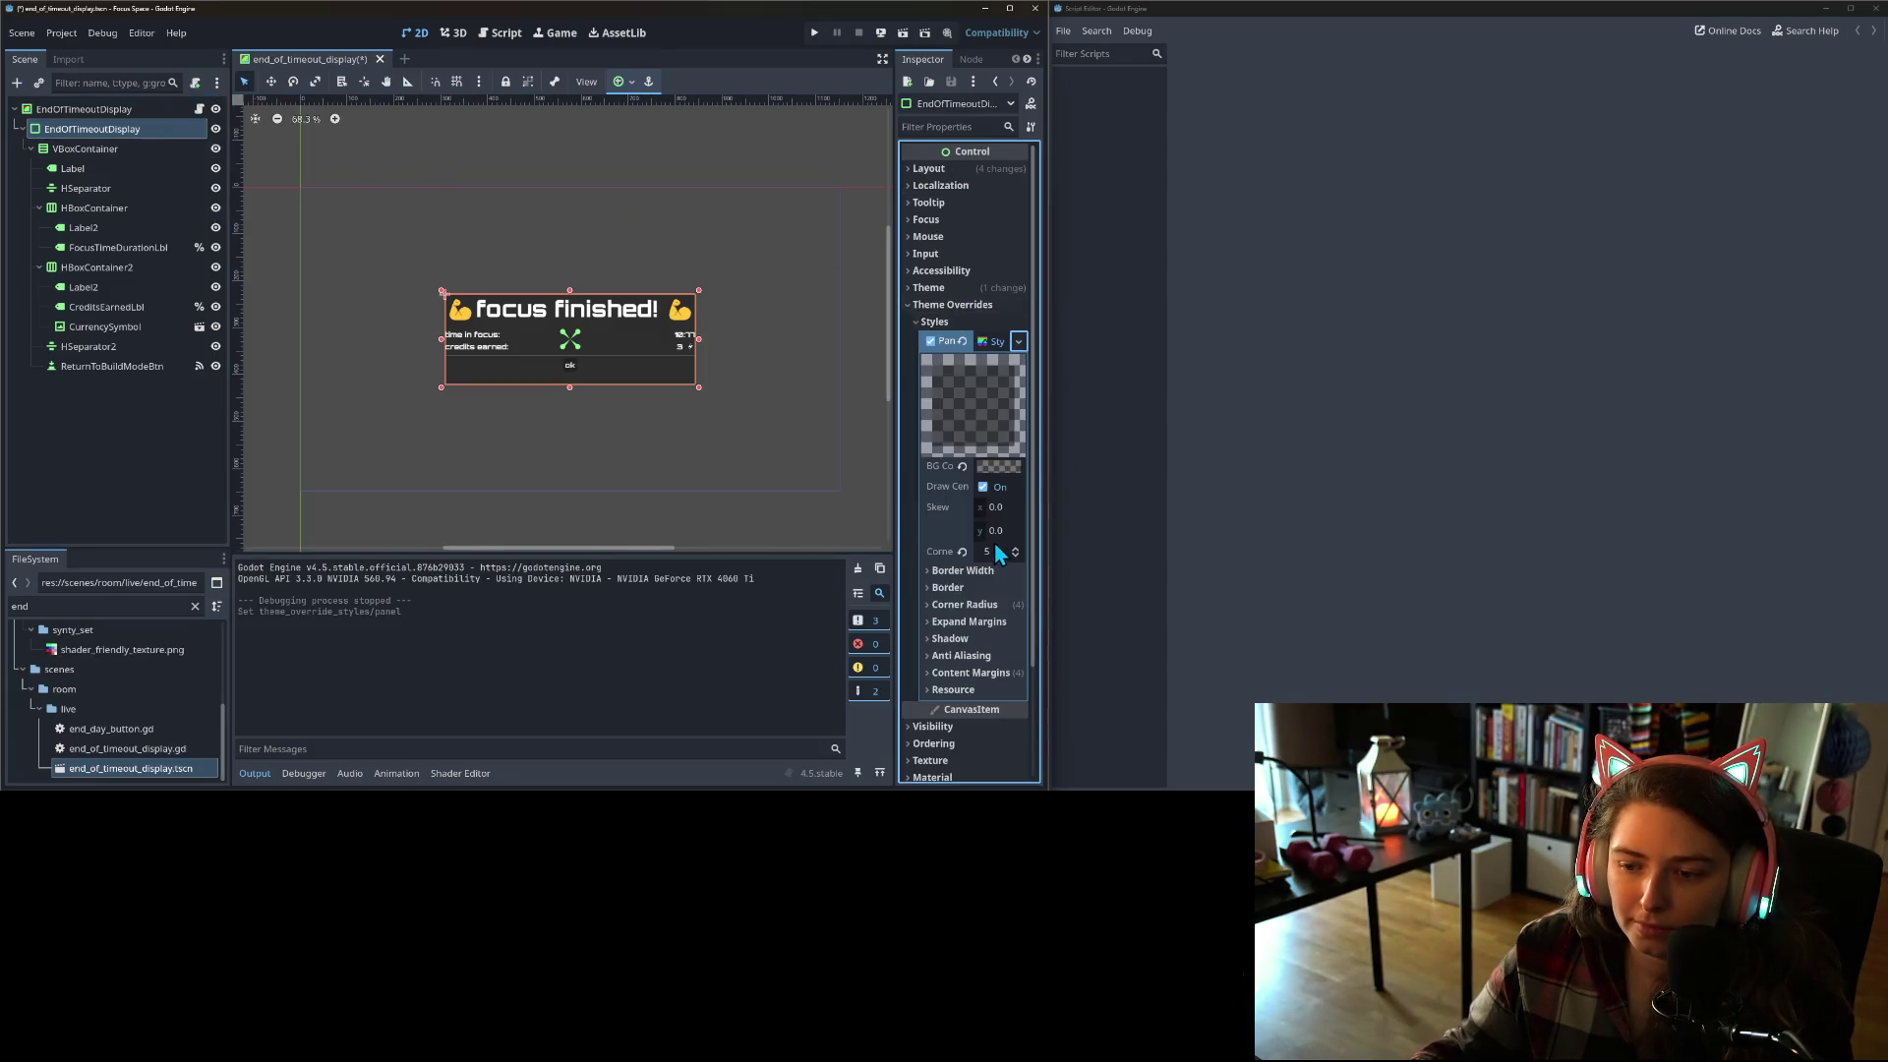
Step: Set the panel style's content margins to 10 on all four sides
left_click(976, 674)
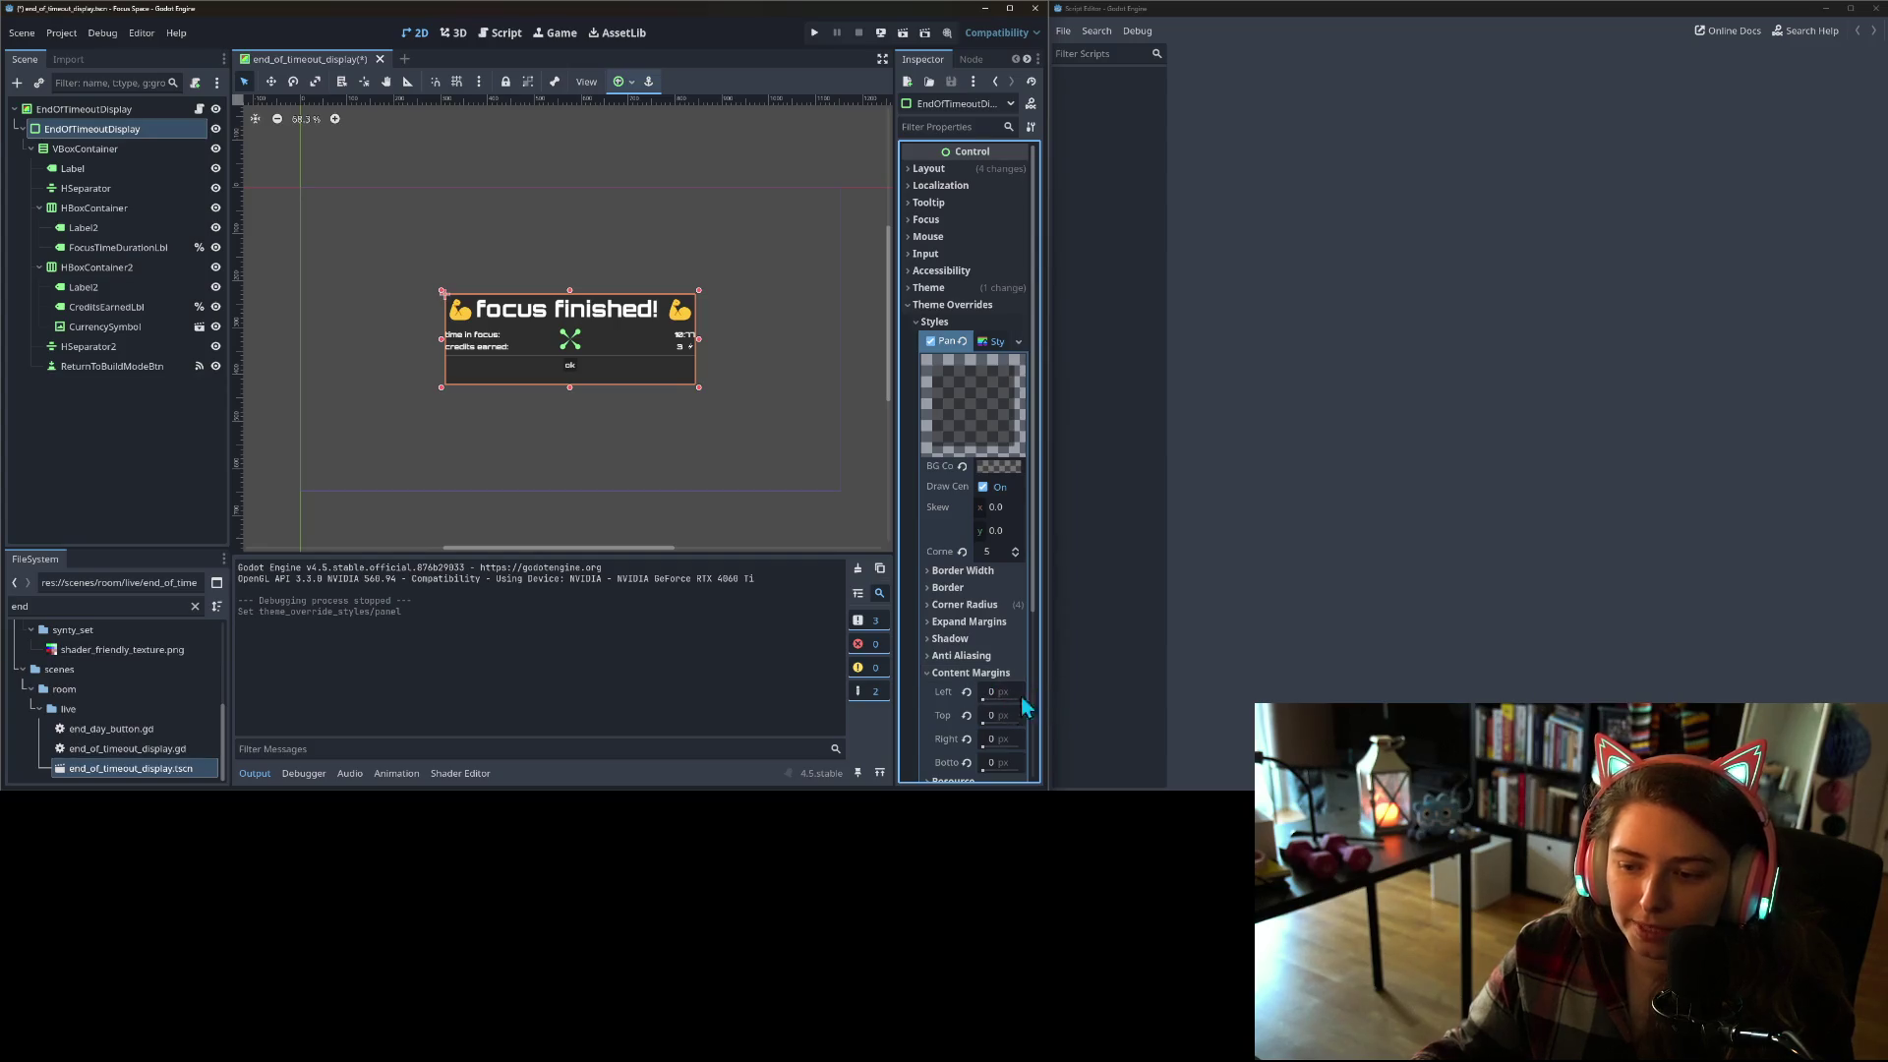
left_click(1000, 694)
type("10")
key("Tab")
type("10")
key("Tab")
type("10")
key("Tab")
type("10")
key("Return")
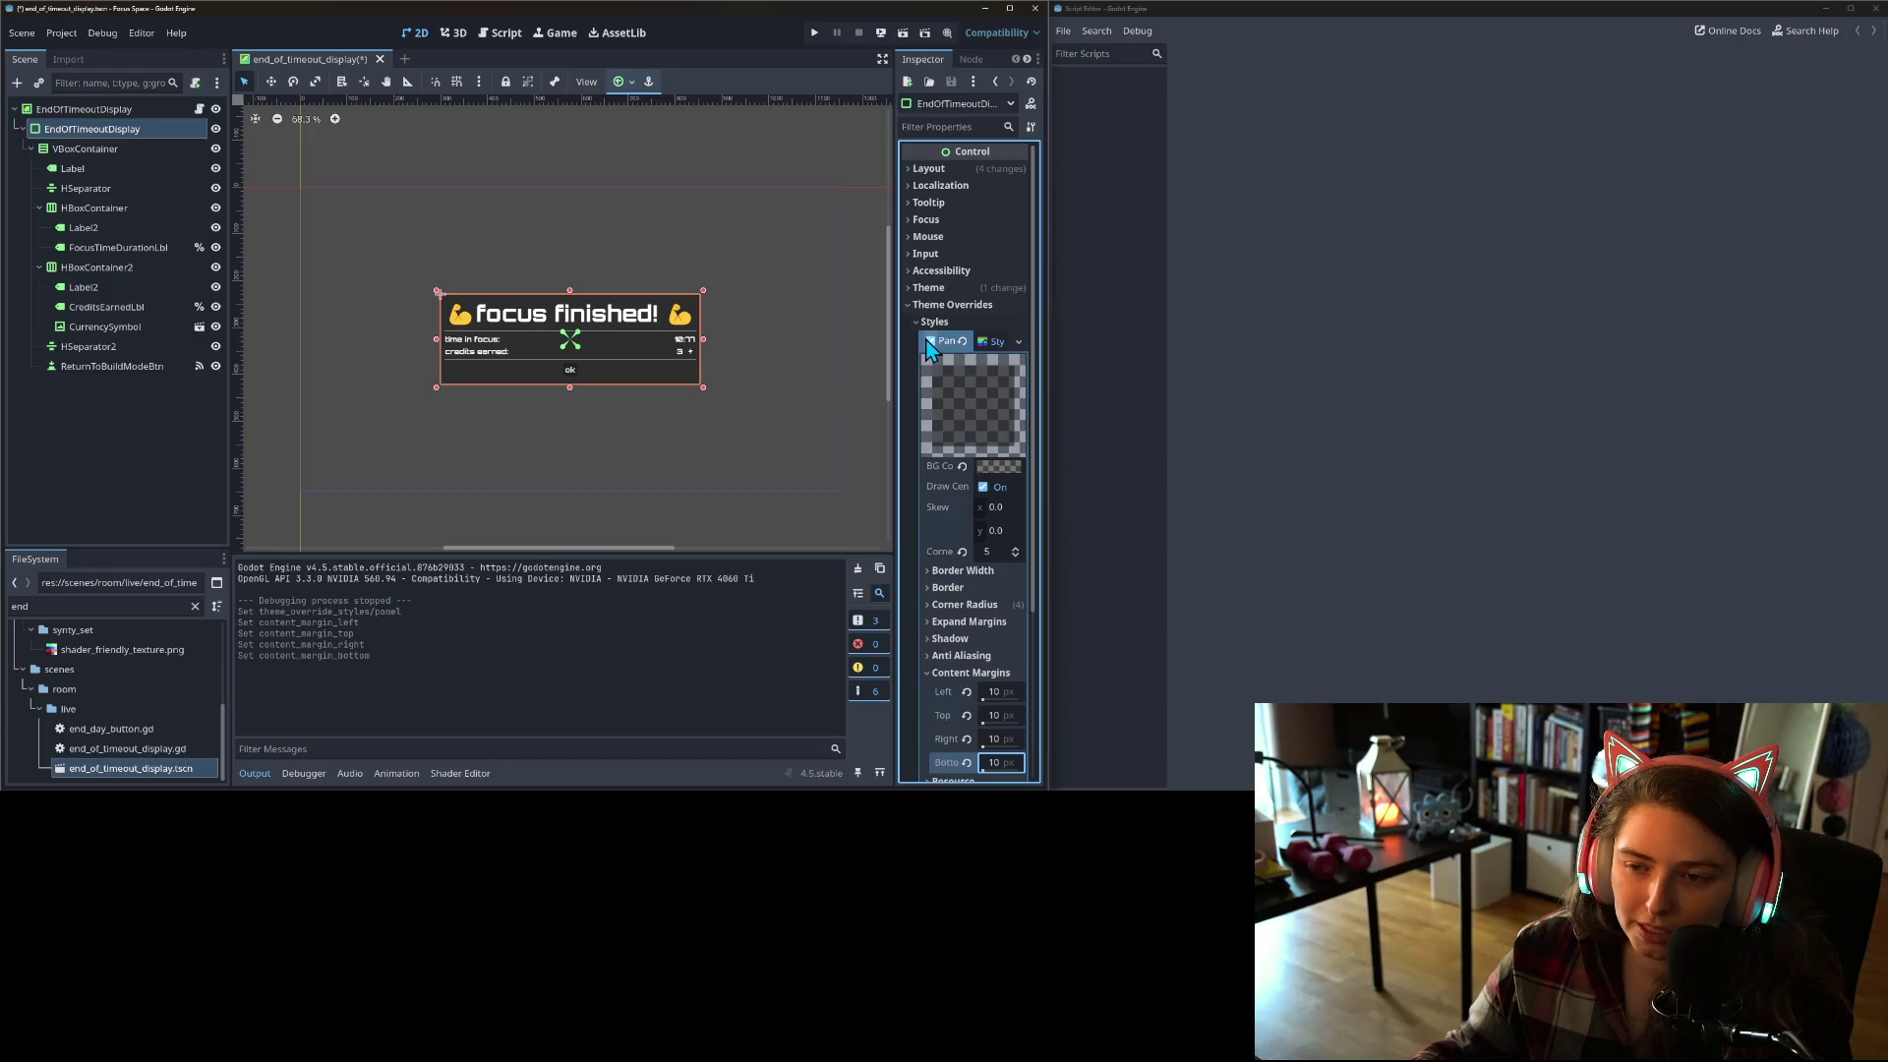
Step: Switch off the popup's Panel override and open primary_theme.tres in the Theme editor
left_click(929, 341)
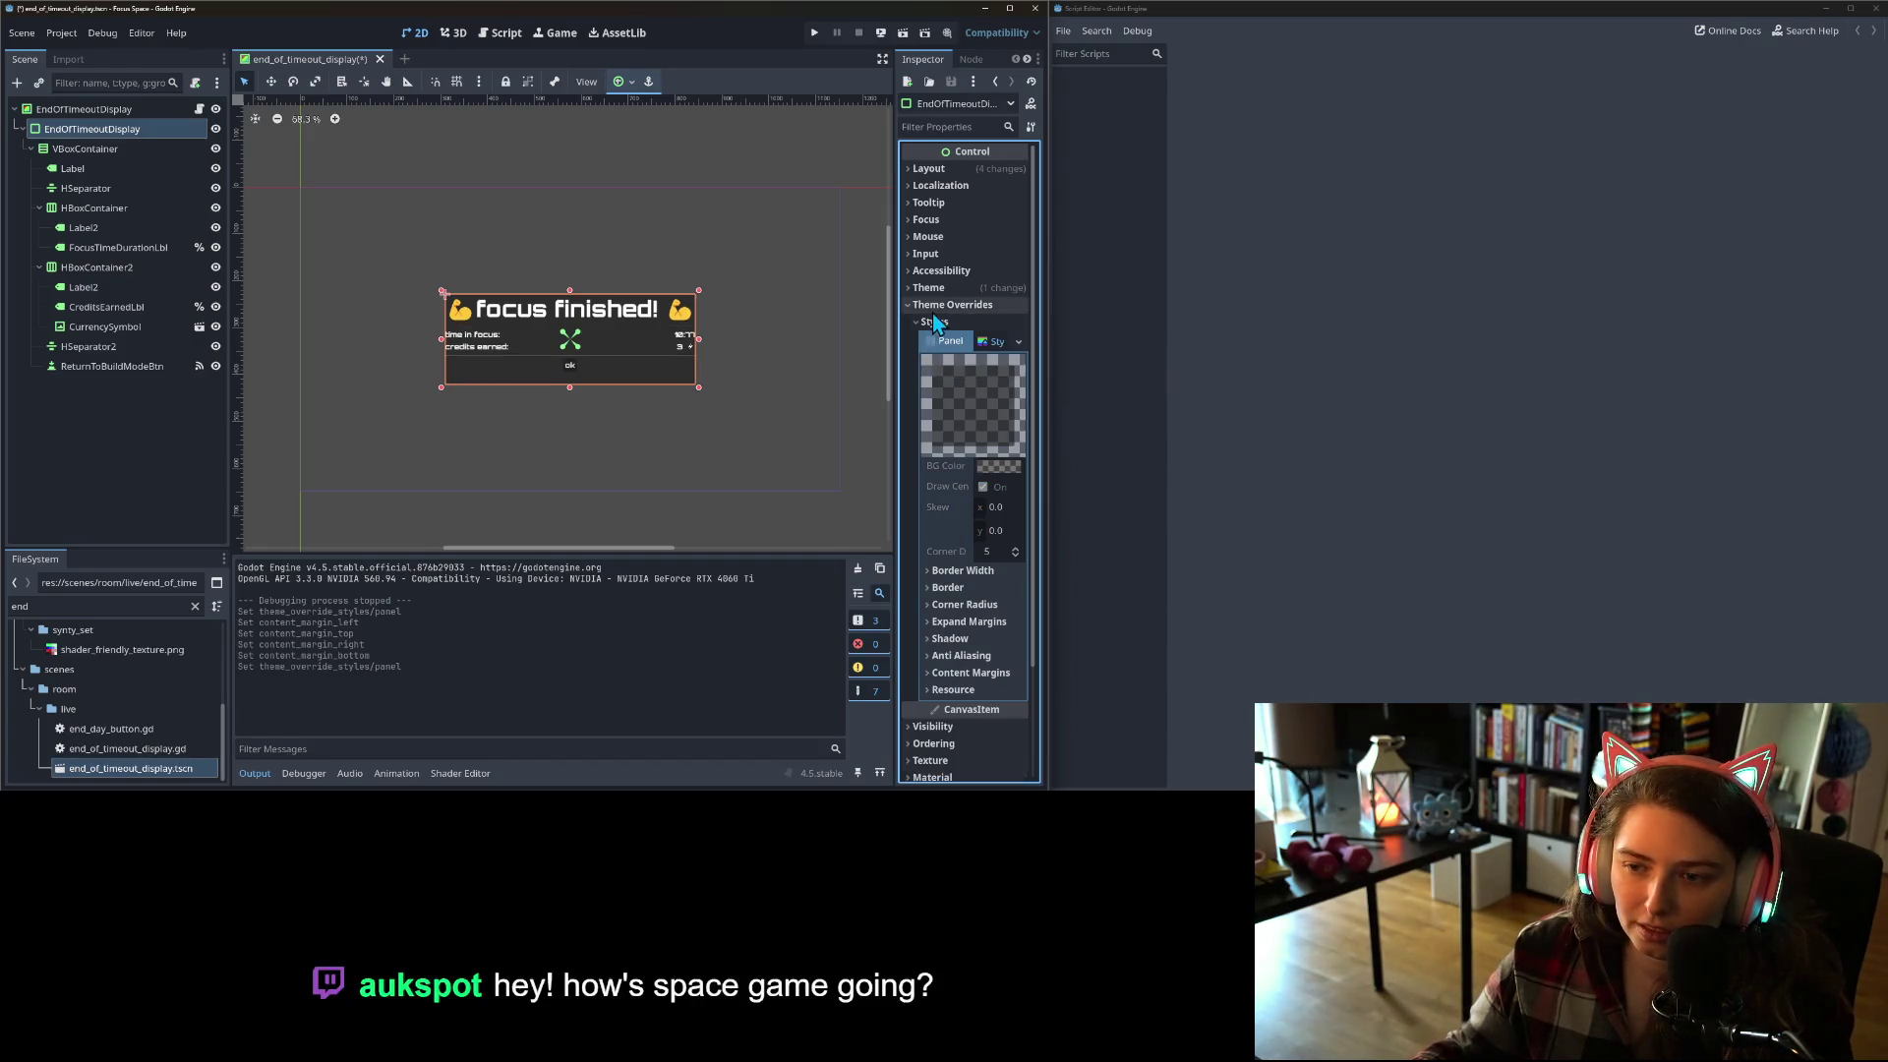
left_click(928, 287)
left_click(990, 307)
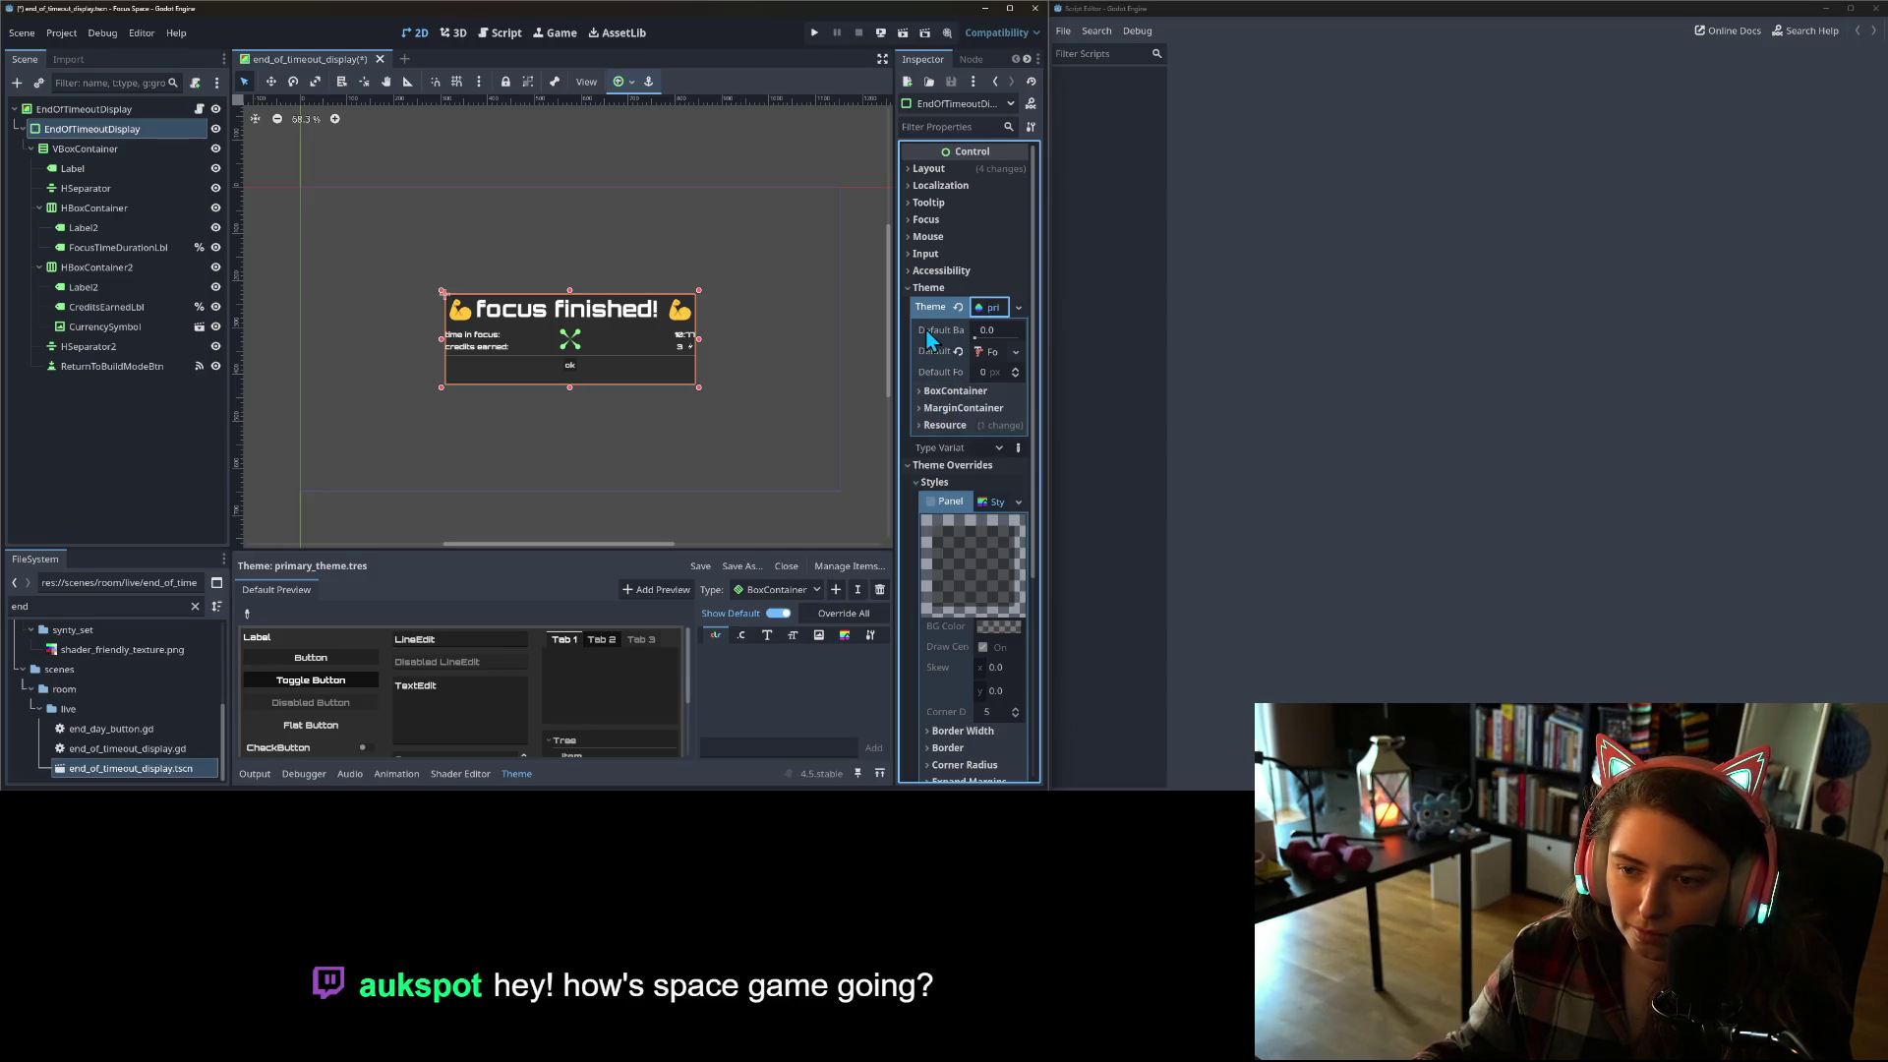
left_click(791, 589)
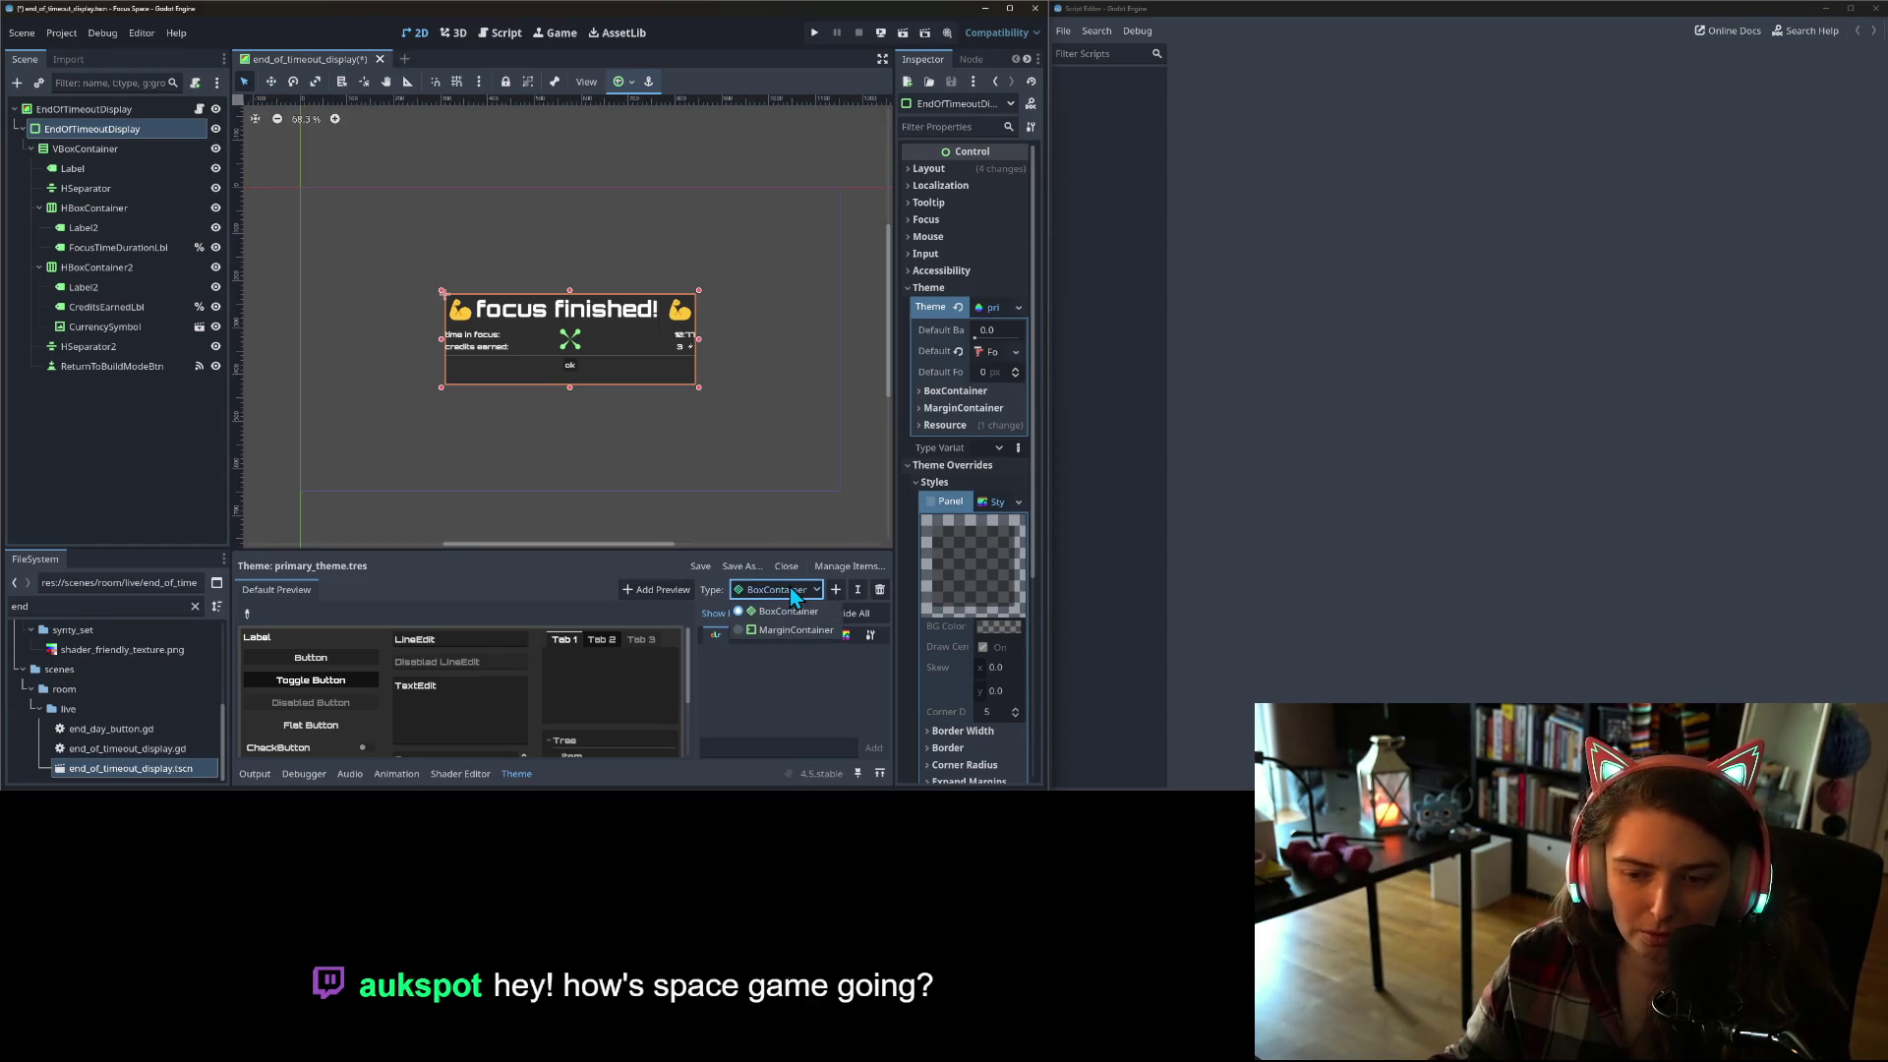
Step: Add a PanelContainer type to primary_theme with an empty panel StyleBox entry
left_click(836, 590)
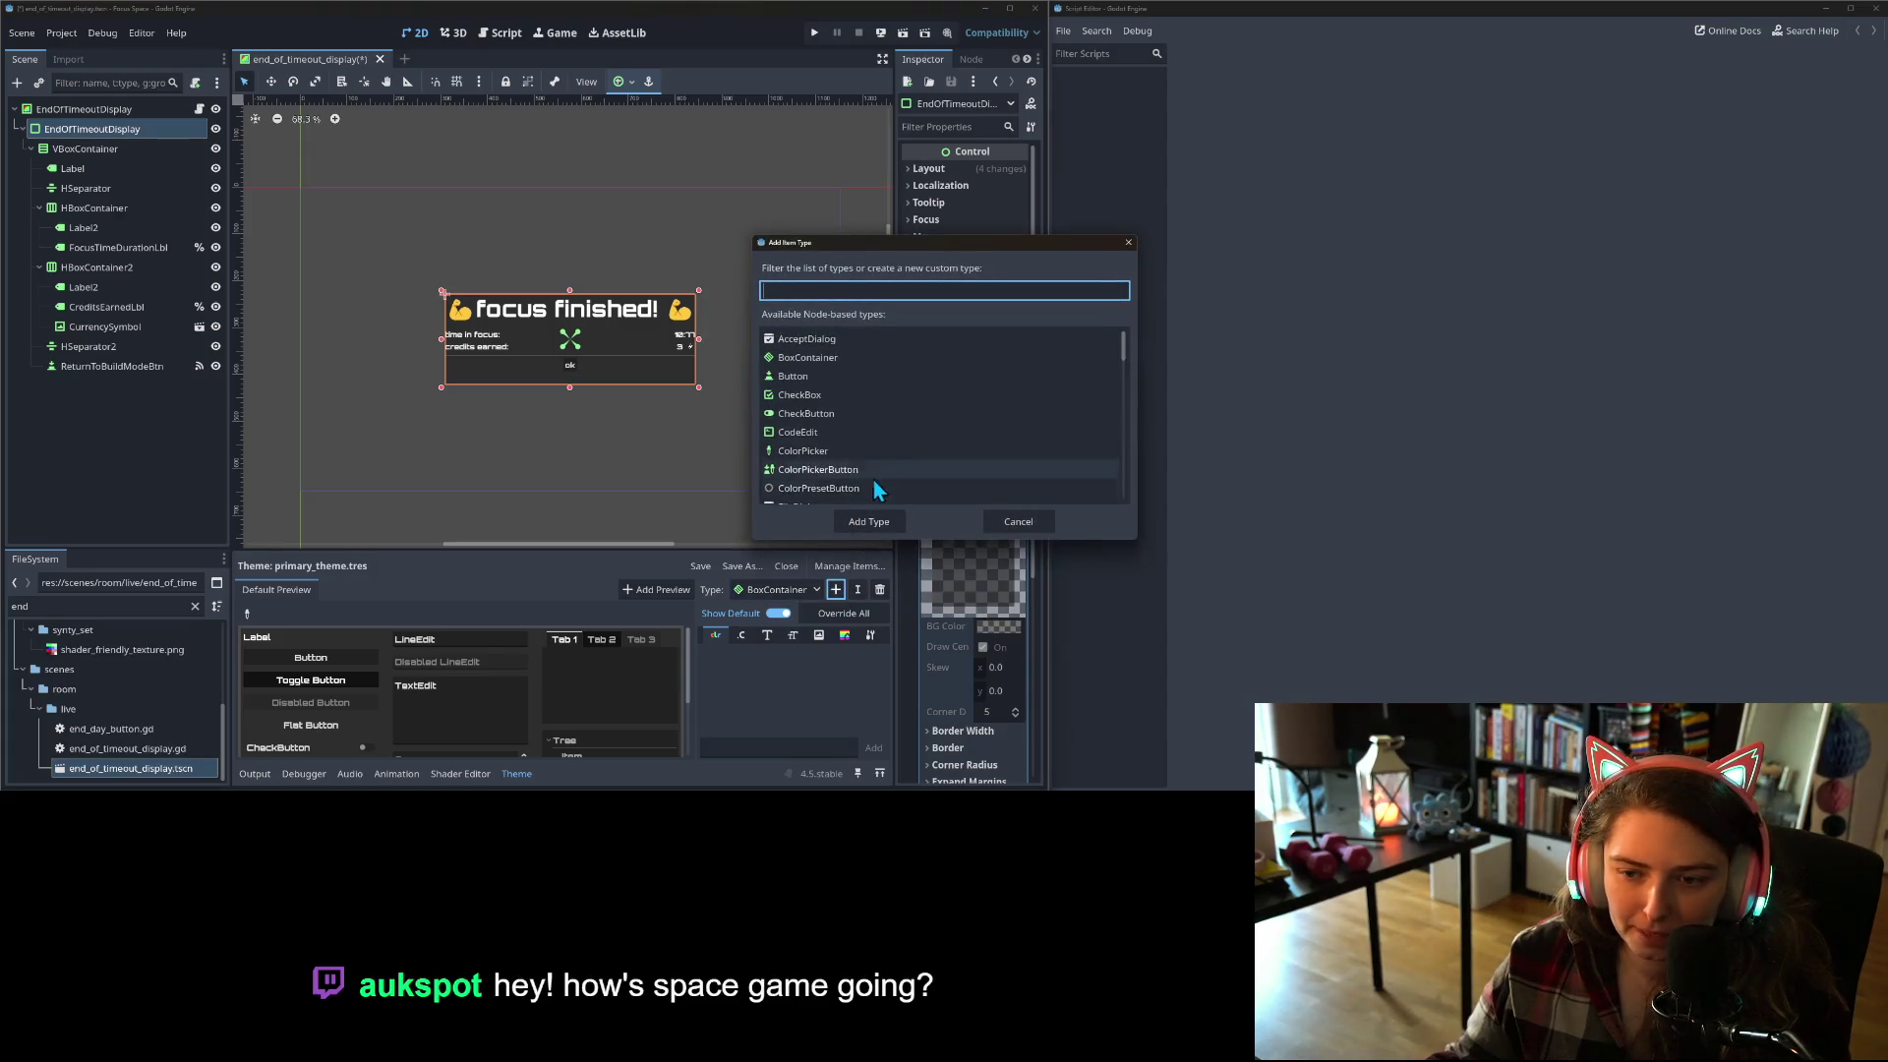
type("panbe")
key("BackSpace")
key("BackSpace")
type("el")
left_click(891, 360)
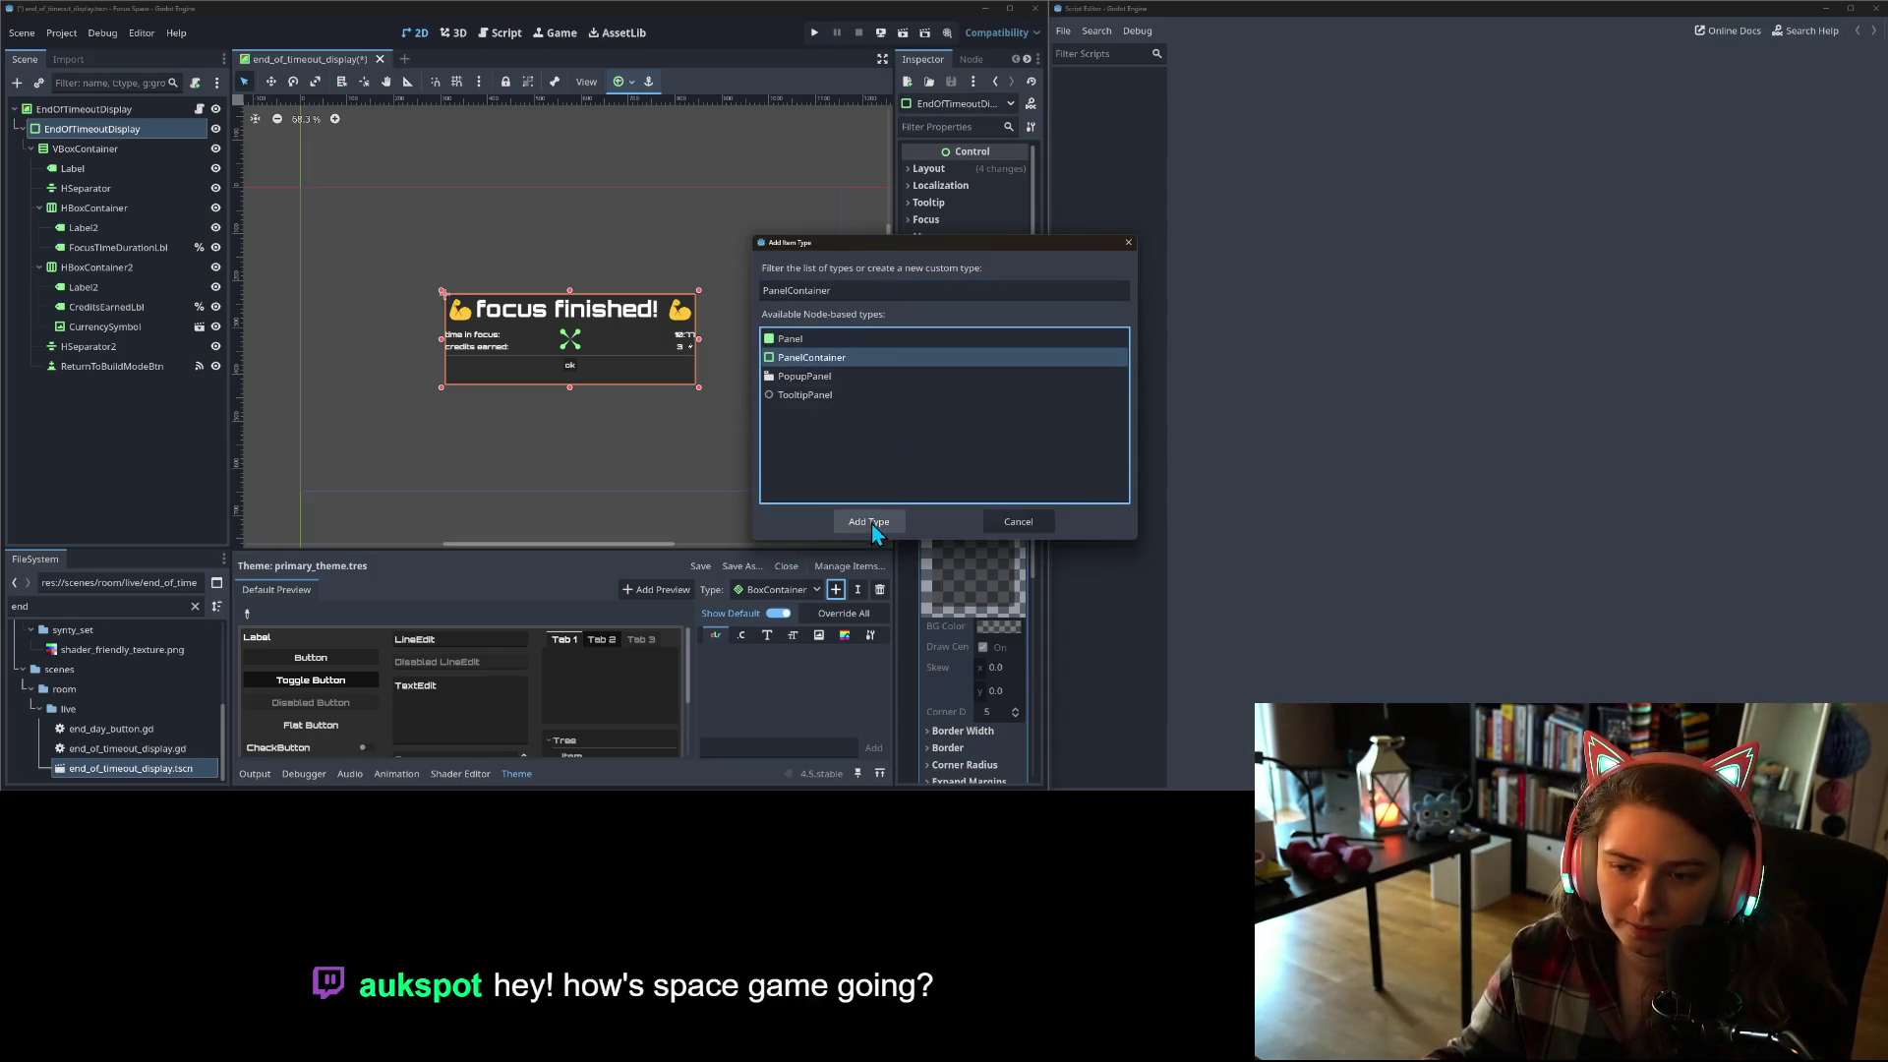
left_click(868, 522)
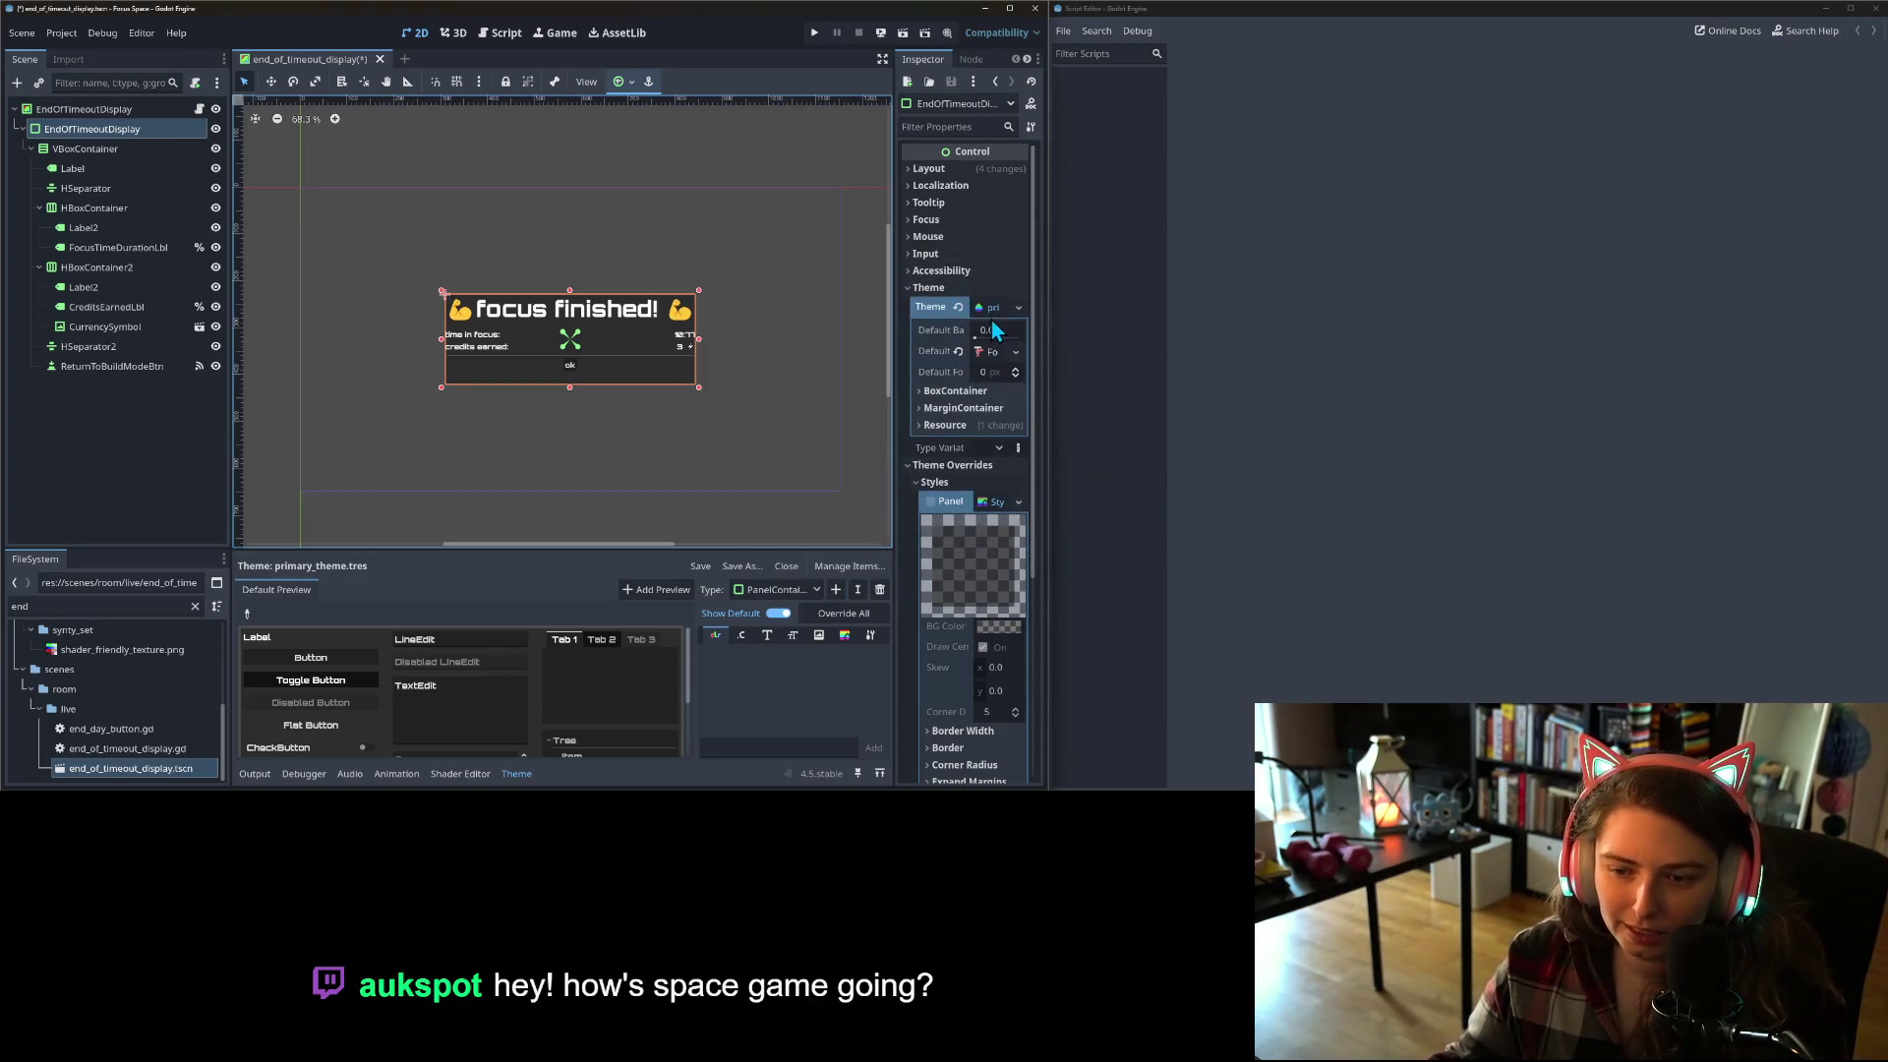
left_click(844, 634)
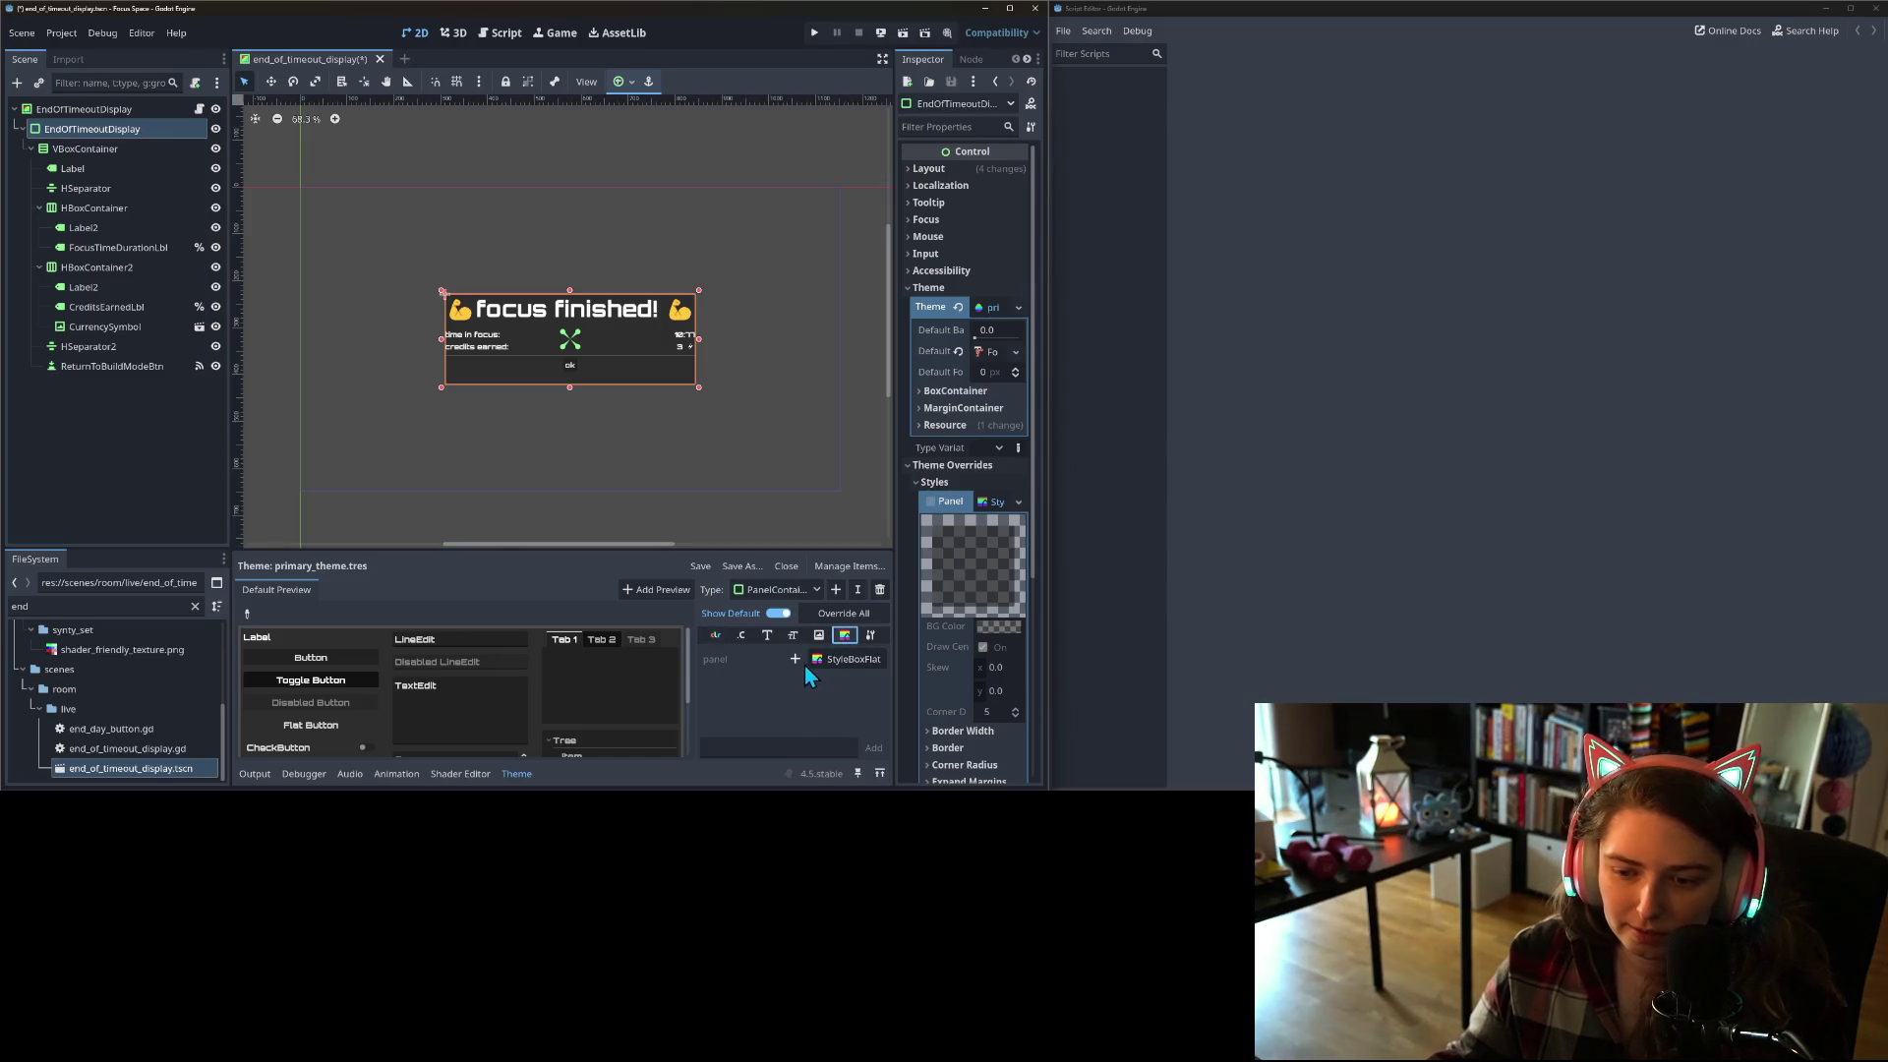
left_click(795, 659)
left_click(794, 659)
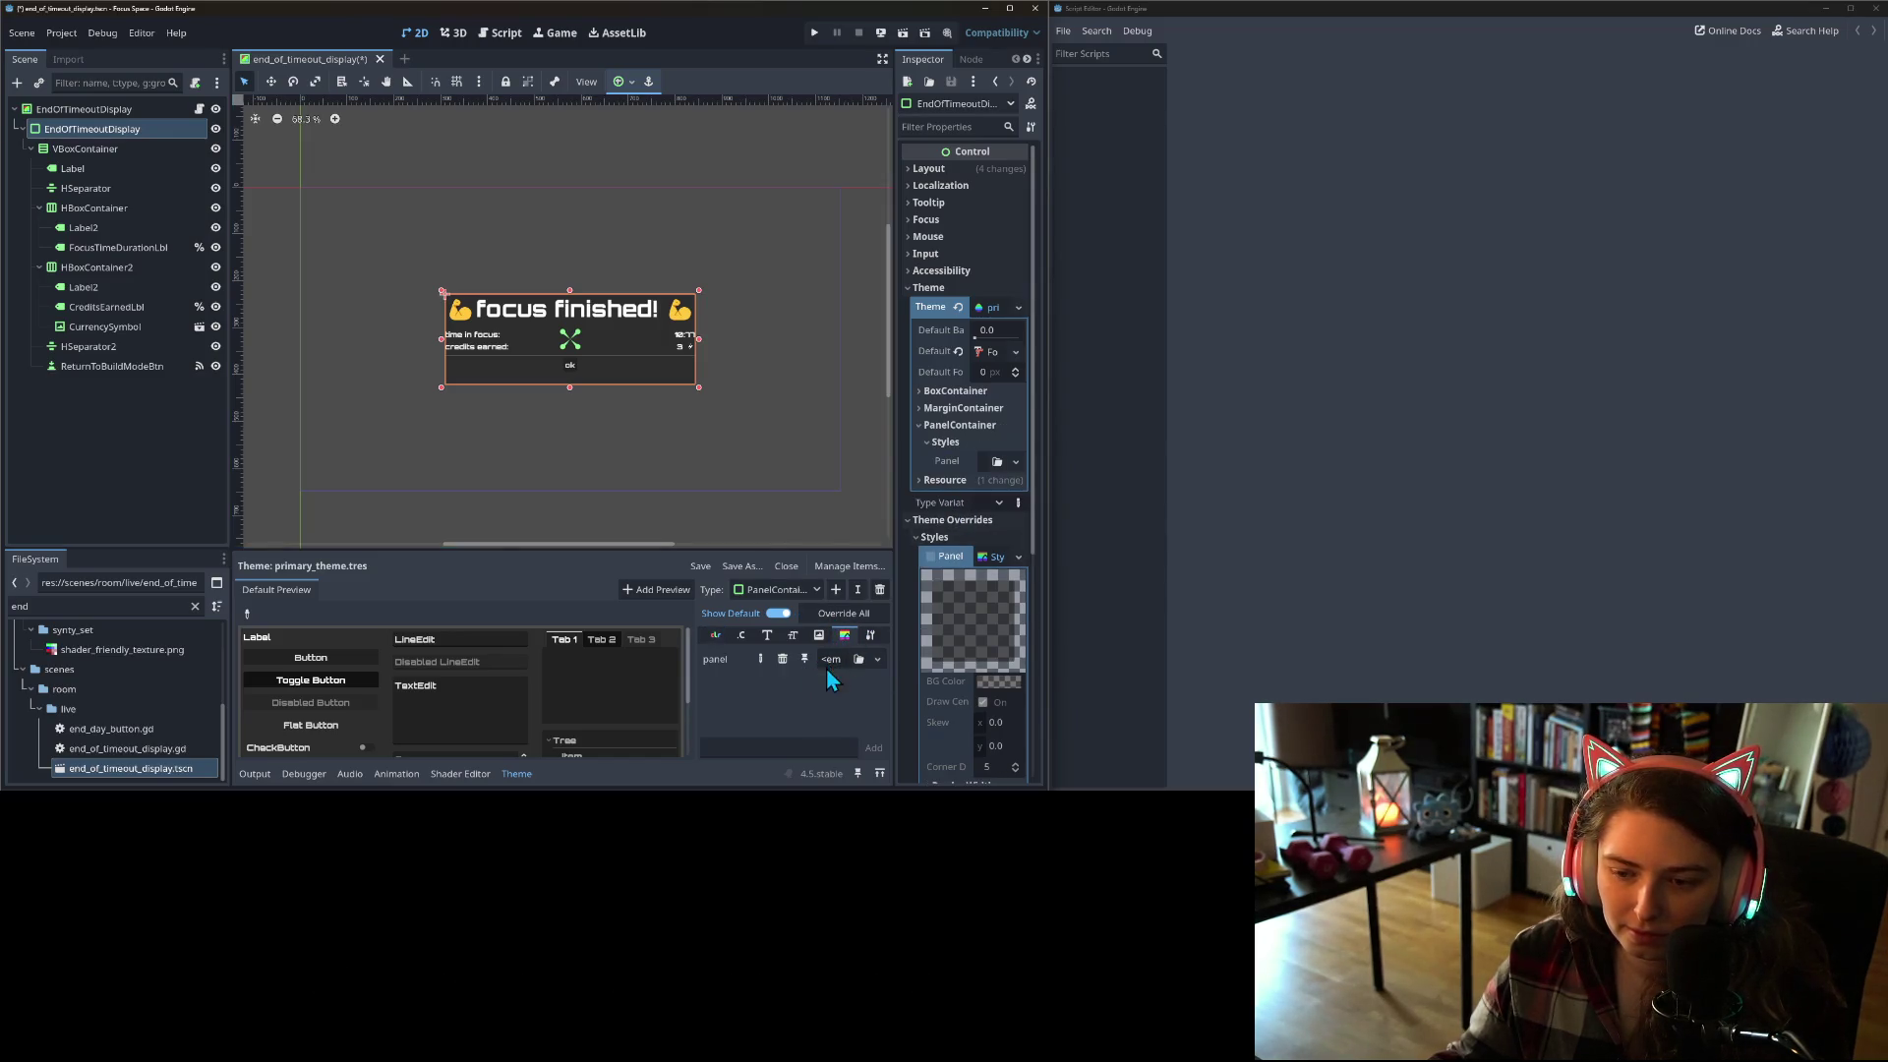
left_click(876, 659)
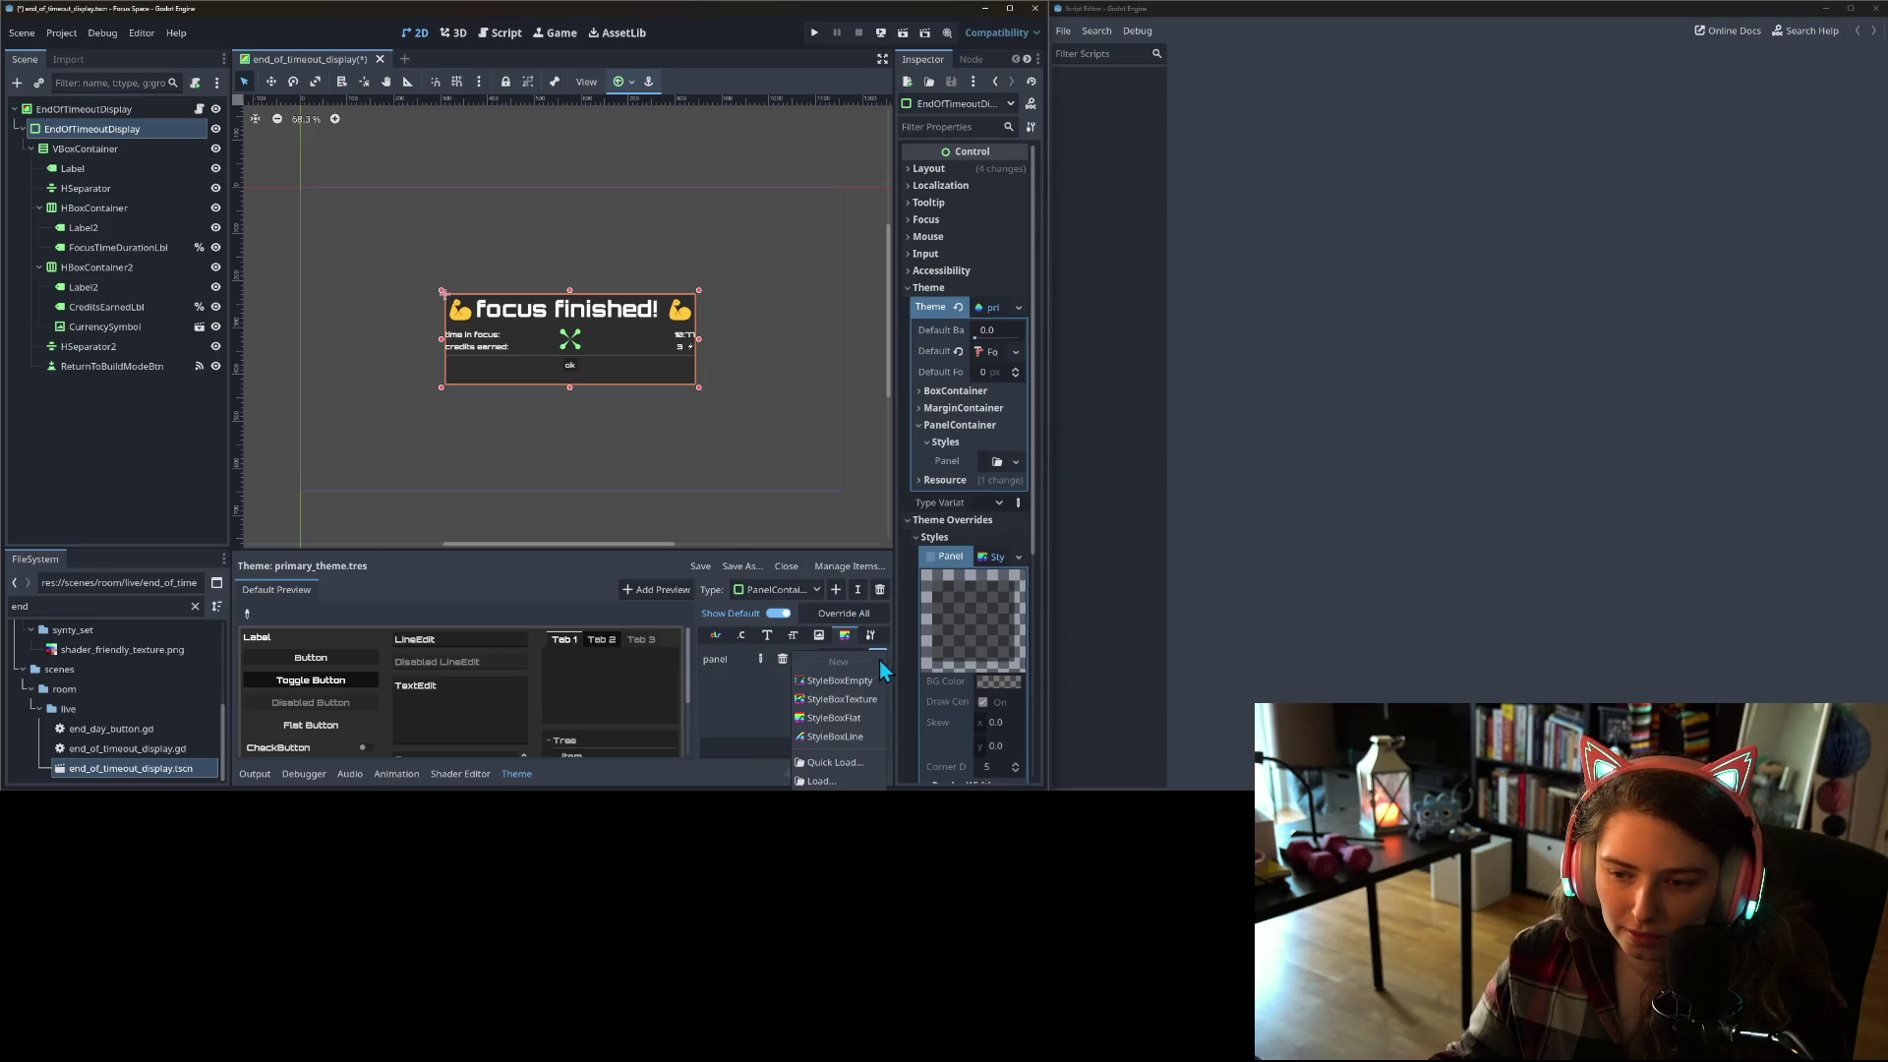
left_click(957, 563)
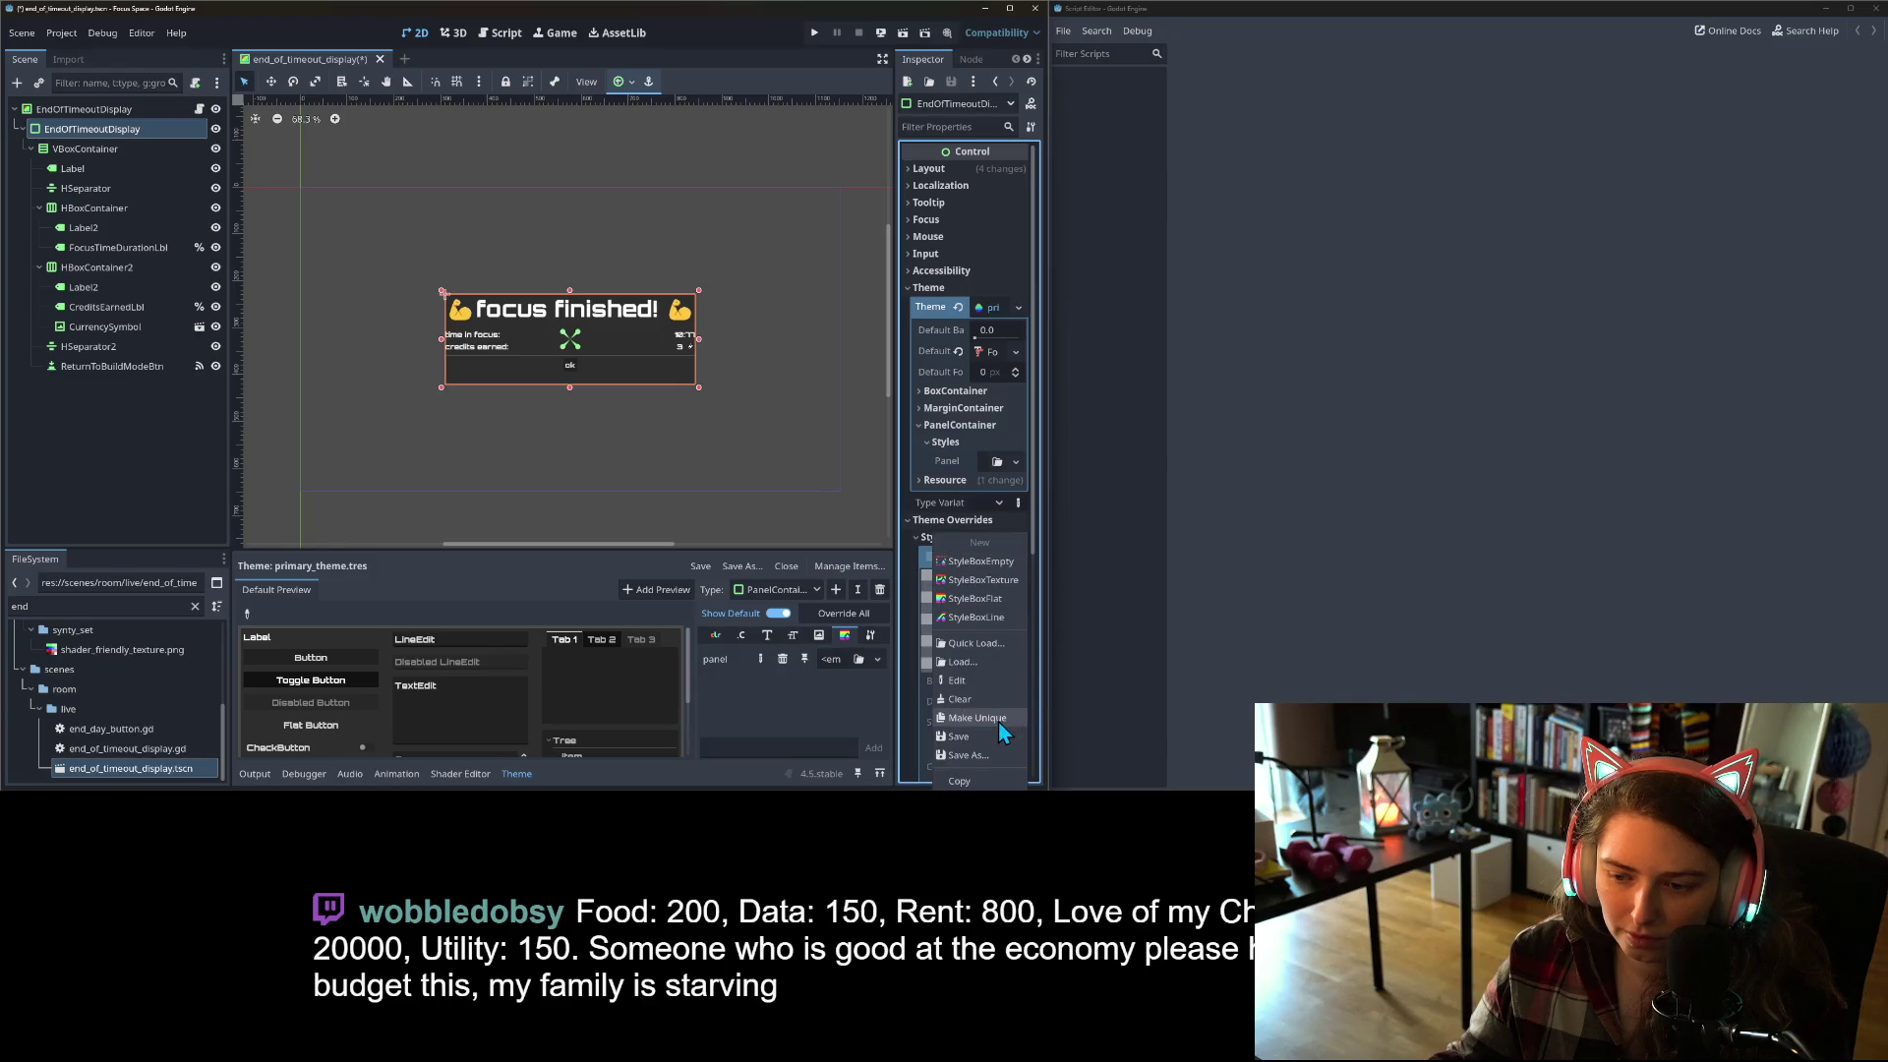
Step: Paste the popup's panel style into the theme's PanelContainer panel slot
right_click(942, 564)
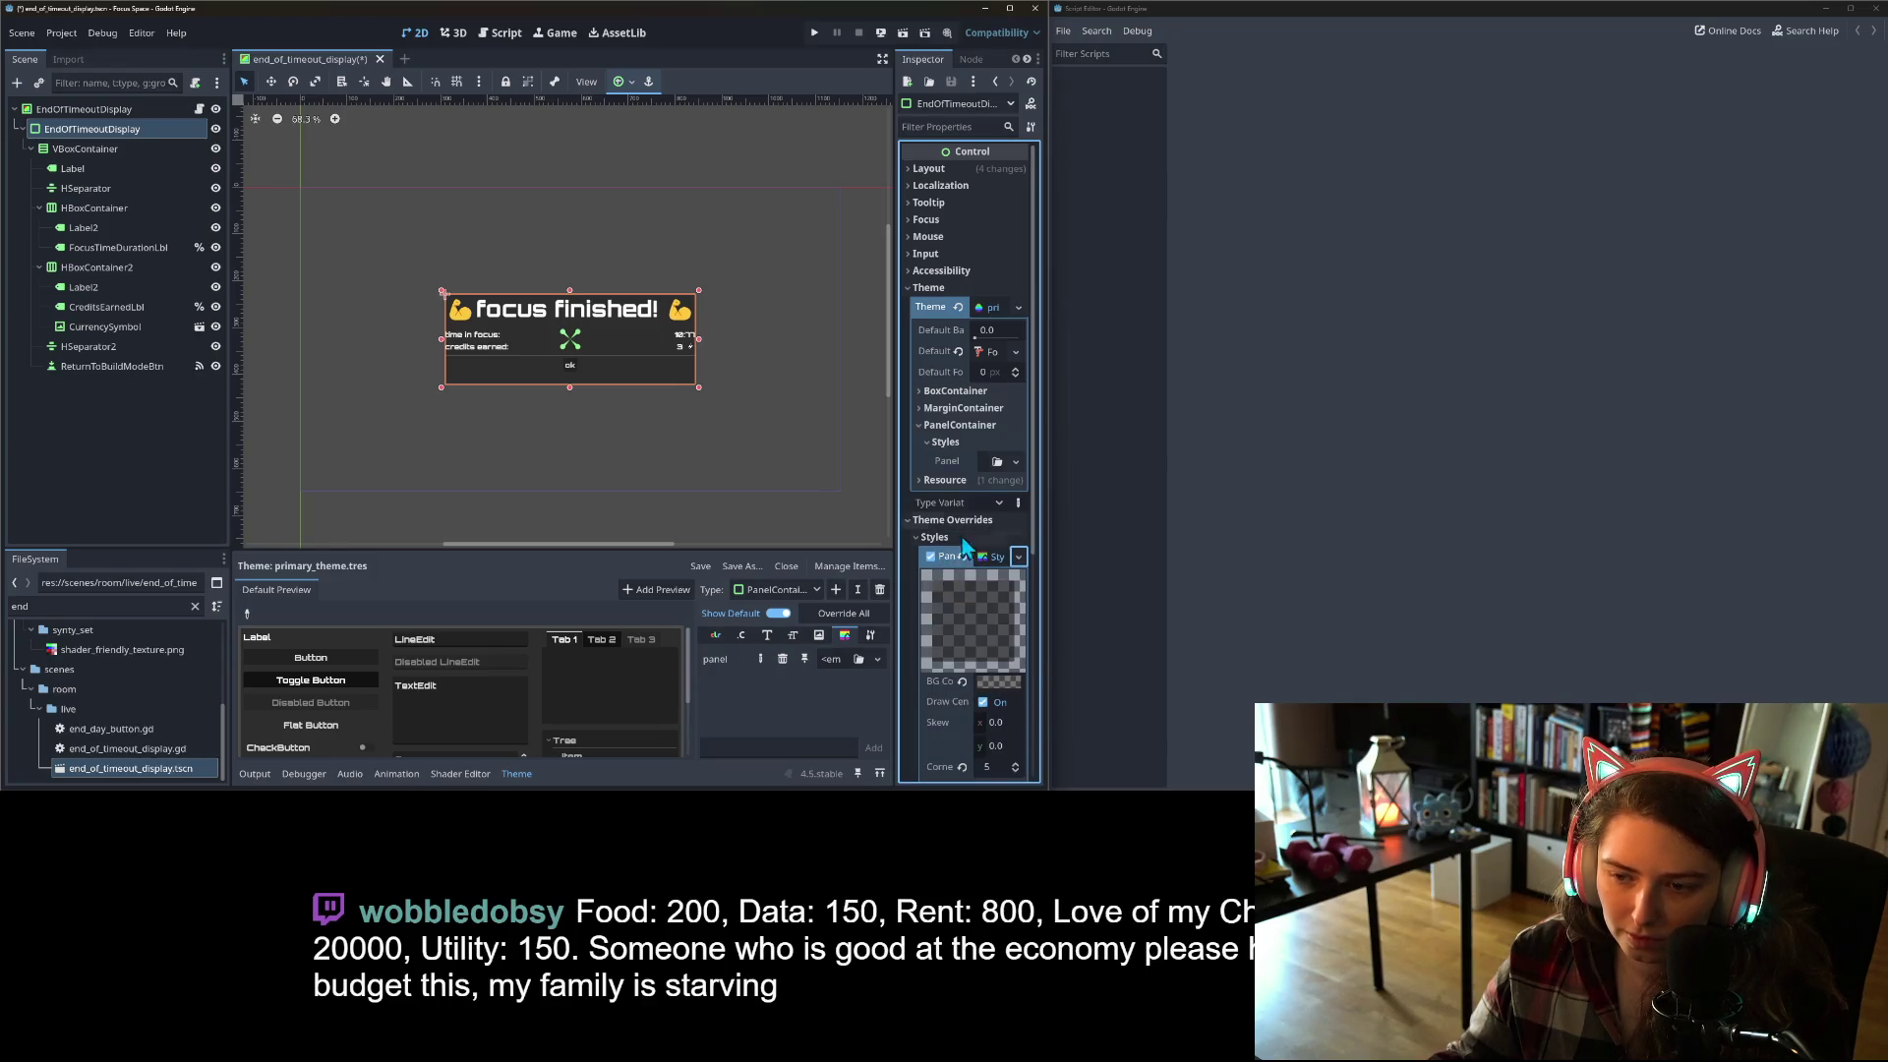
right_click(958, 462)
left_click(984, 490)
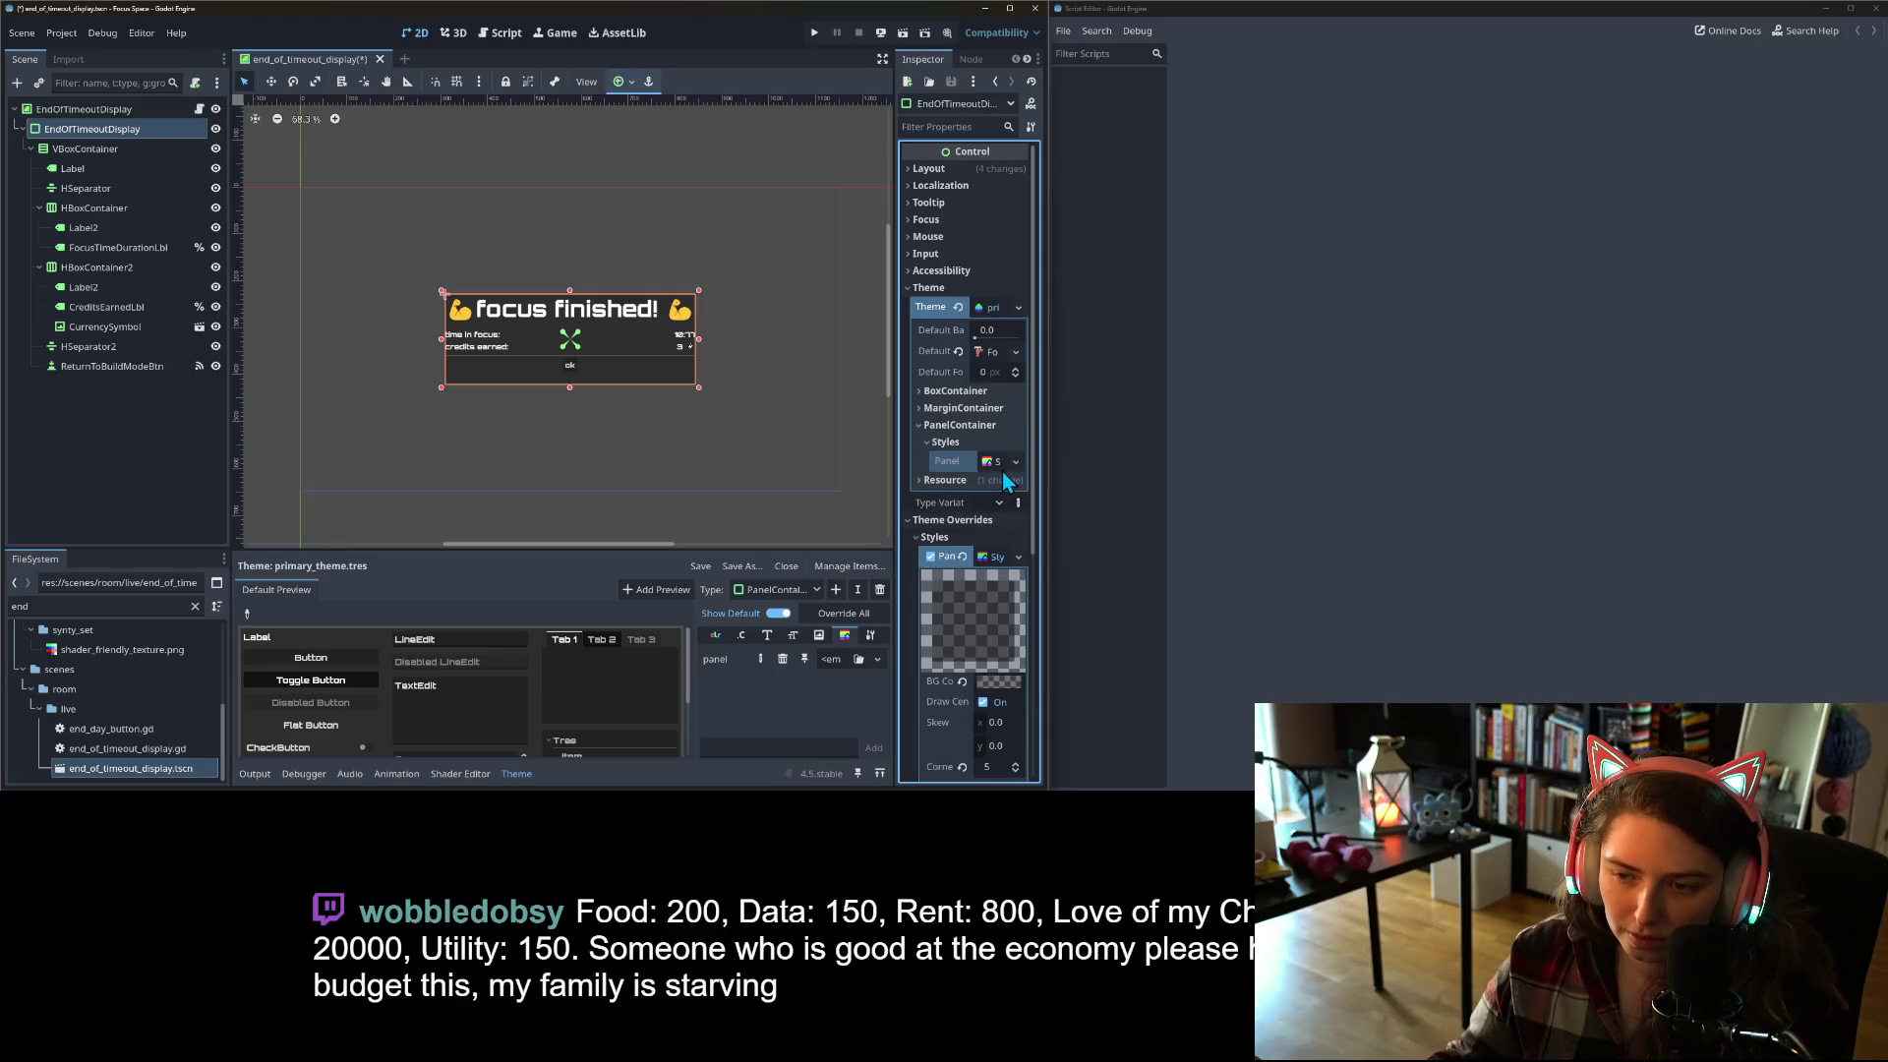
left_click(1001, 472)
Step: Set the theme panel style's expand margins to 5 on all four sides
scroll("down", 3)
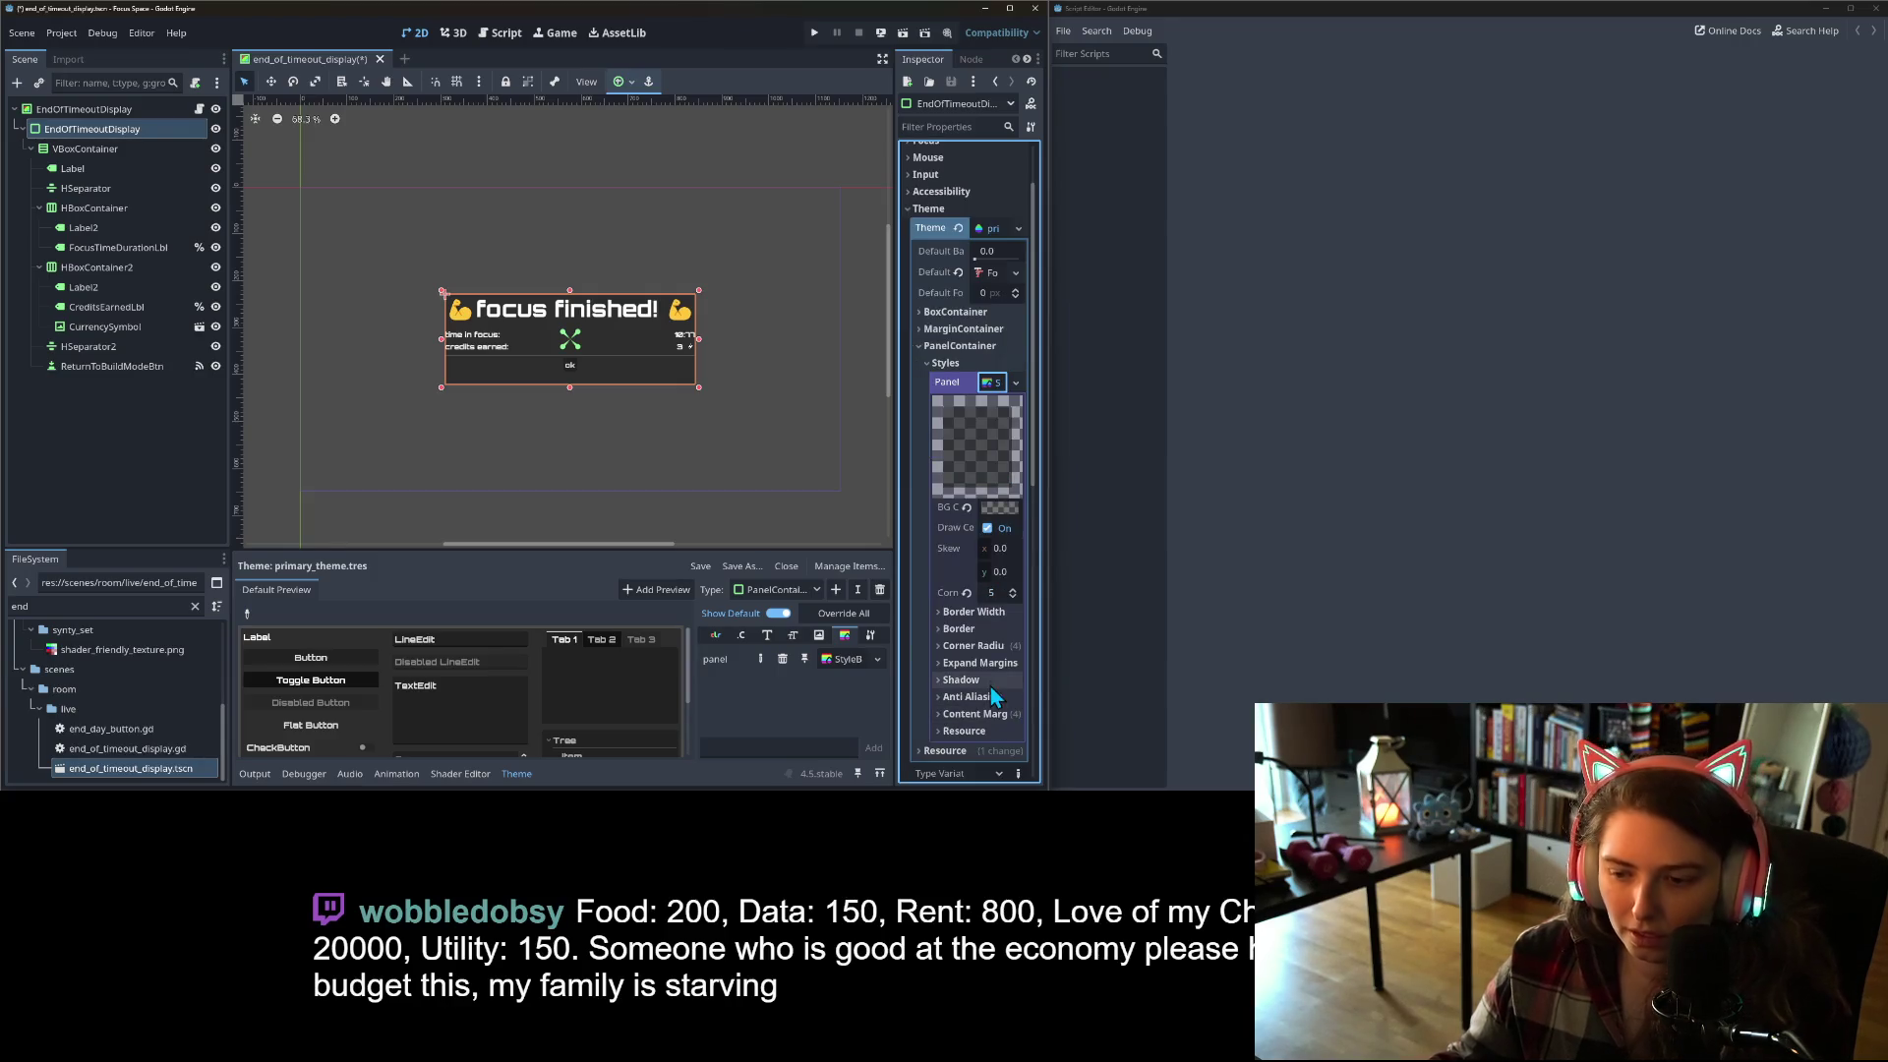
left_click(988, 663)
left_click(999, 682)
type("5")
left_click(1003, 705)
type("5")
left_click(998, 729)
type("5")
left_click(1001, 753)
type("5")
key("Return")
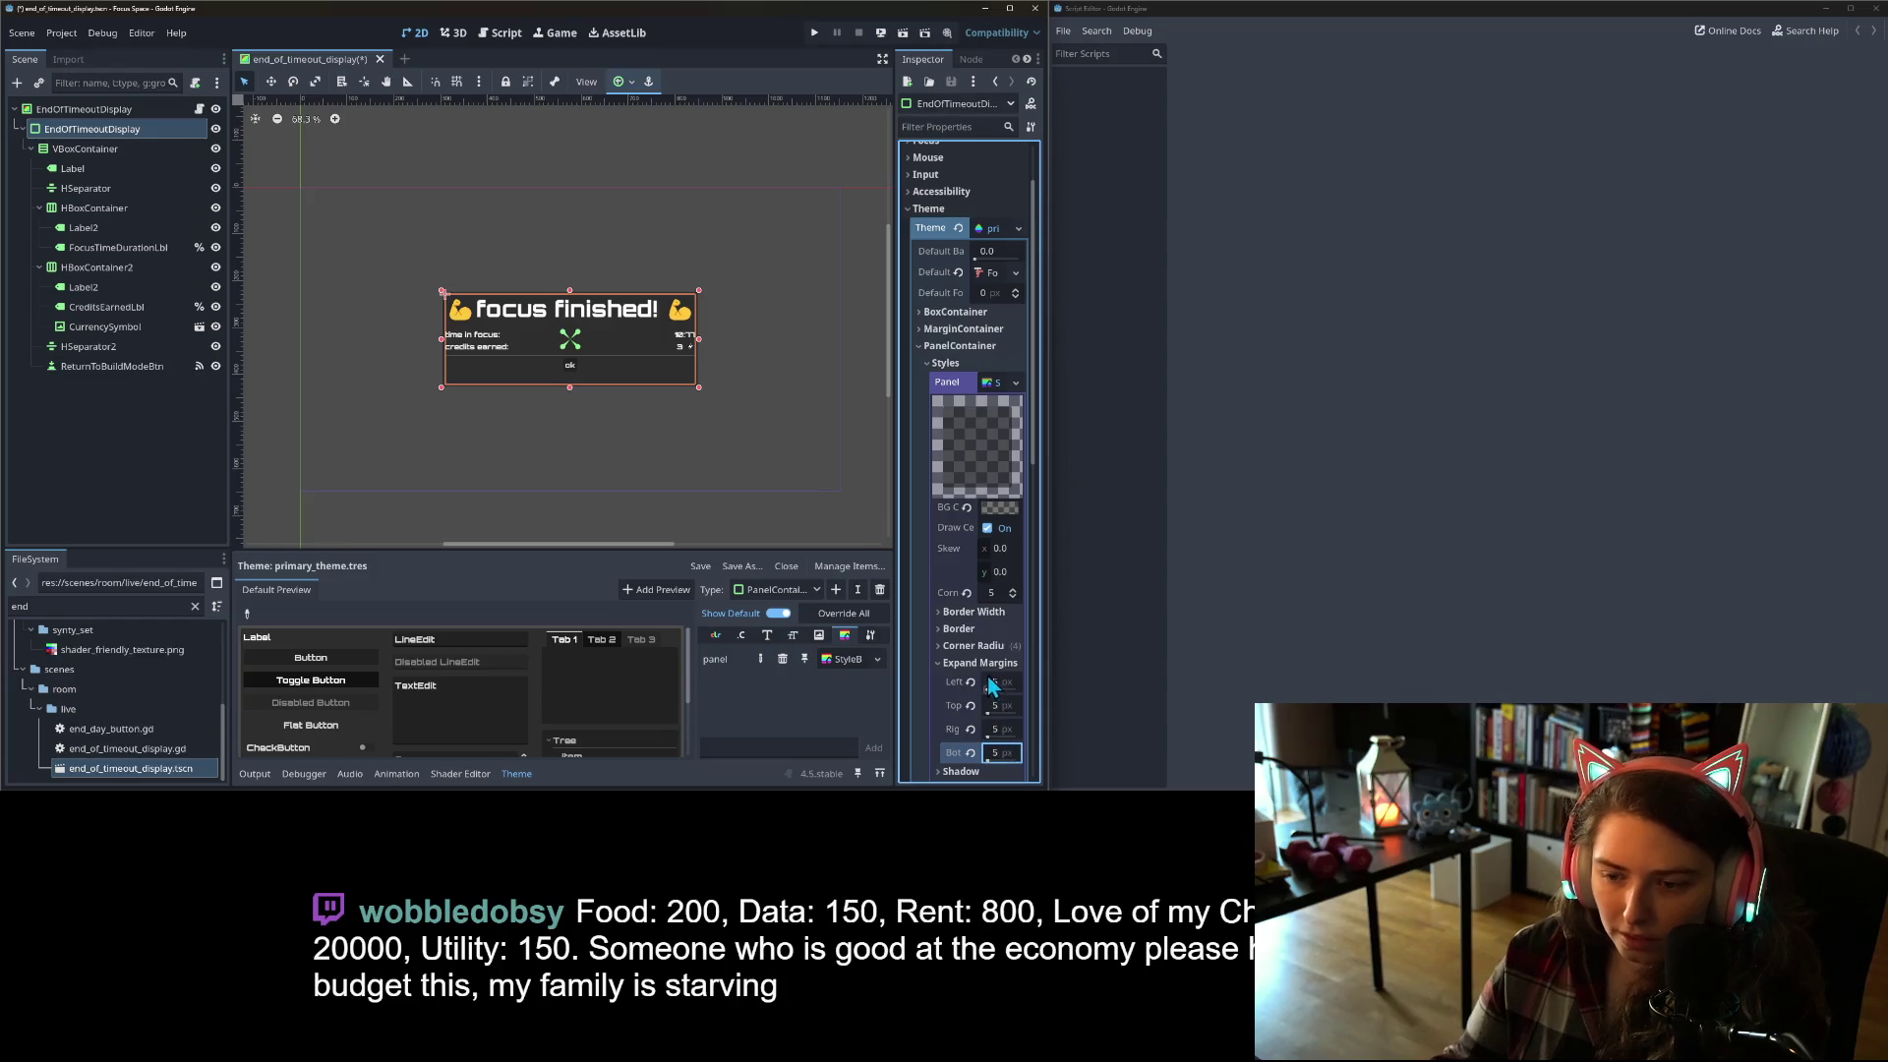
Step: Reveal the theme style's corner radius and bring up the popup Panel style's options
left_click(983, 645)
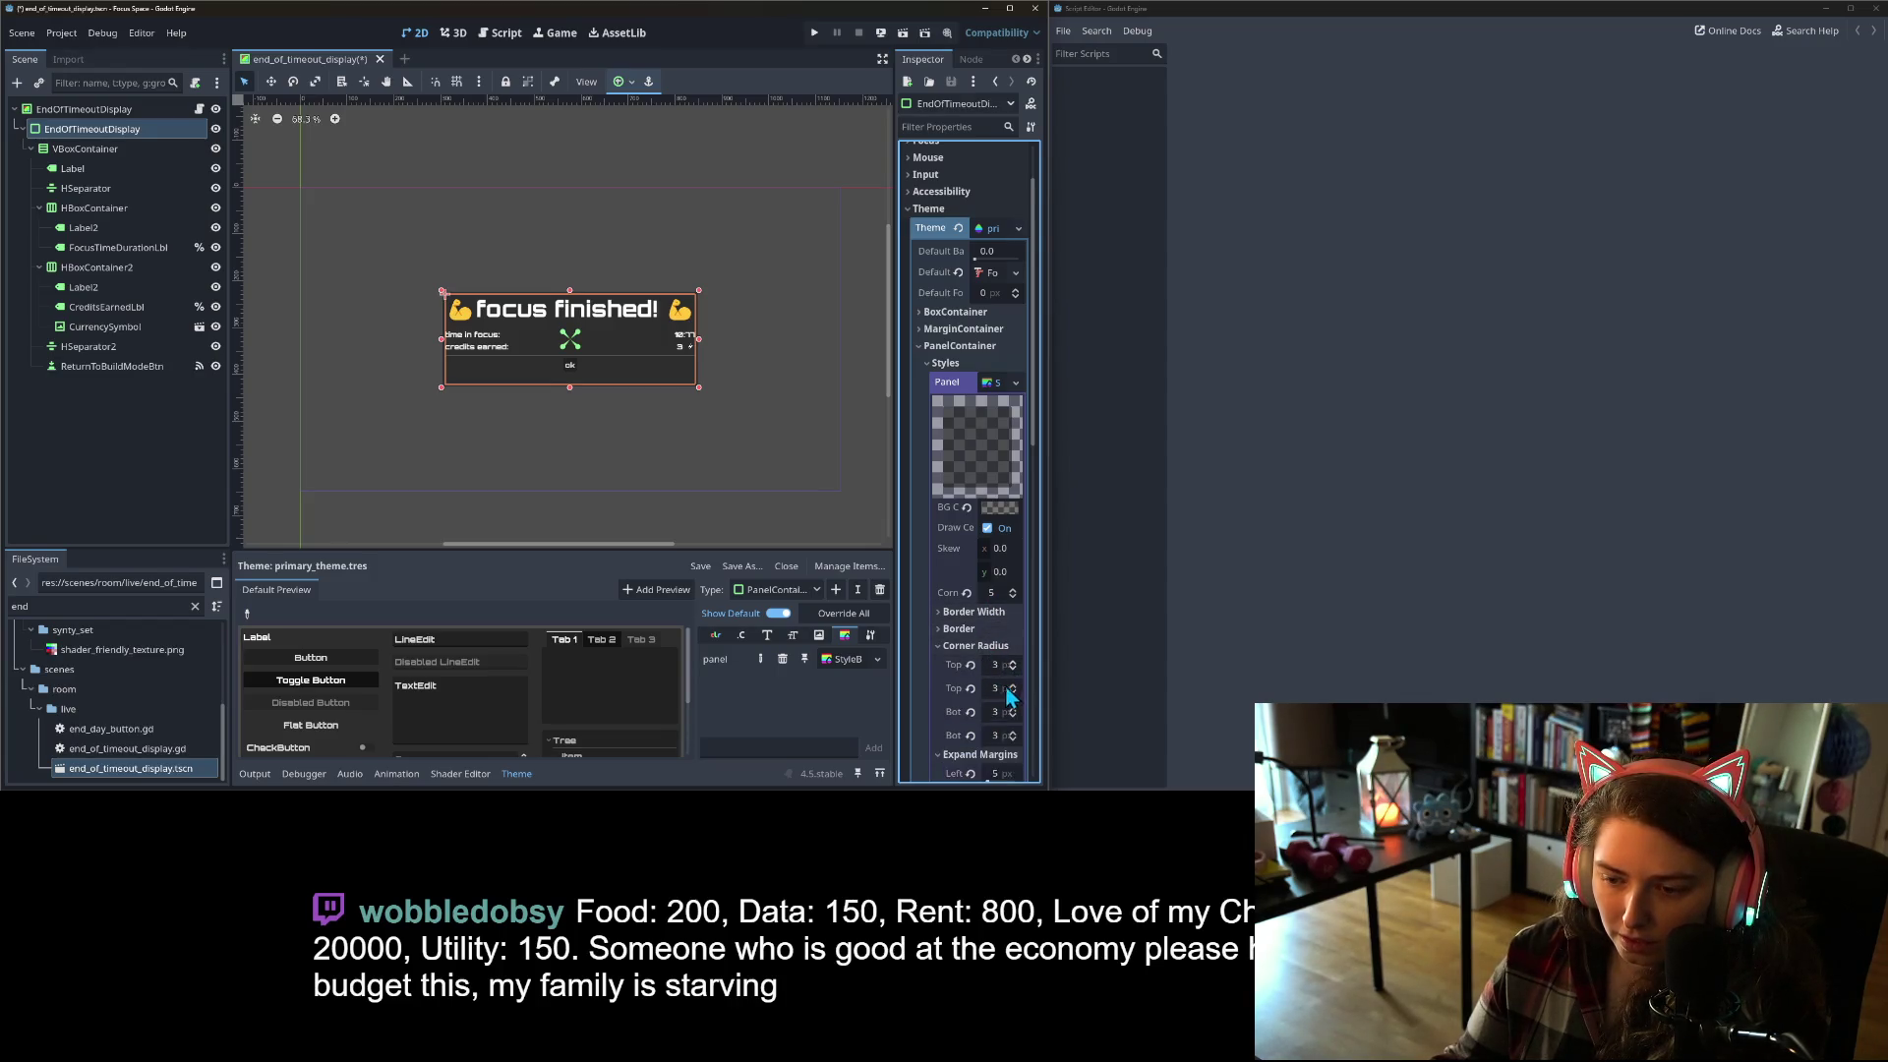
scroll("down", 3)
scroll("down", 3)
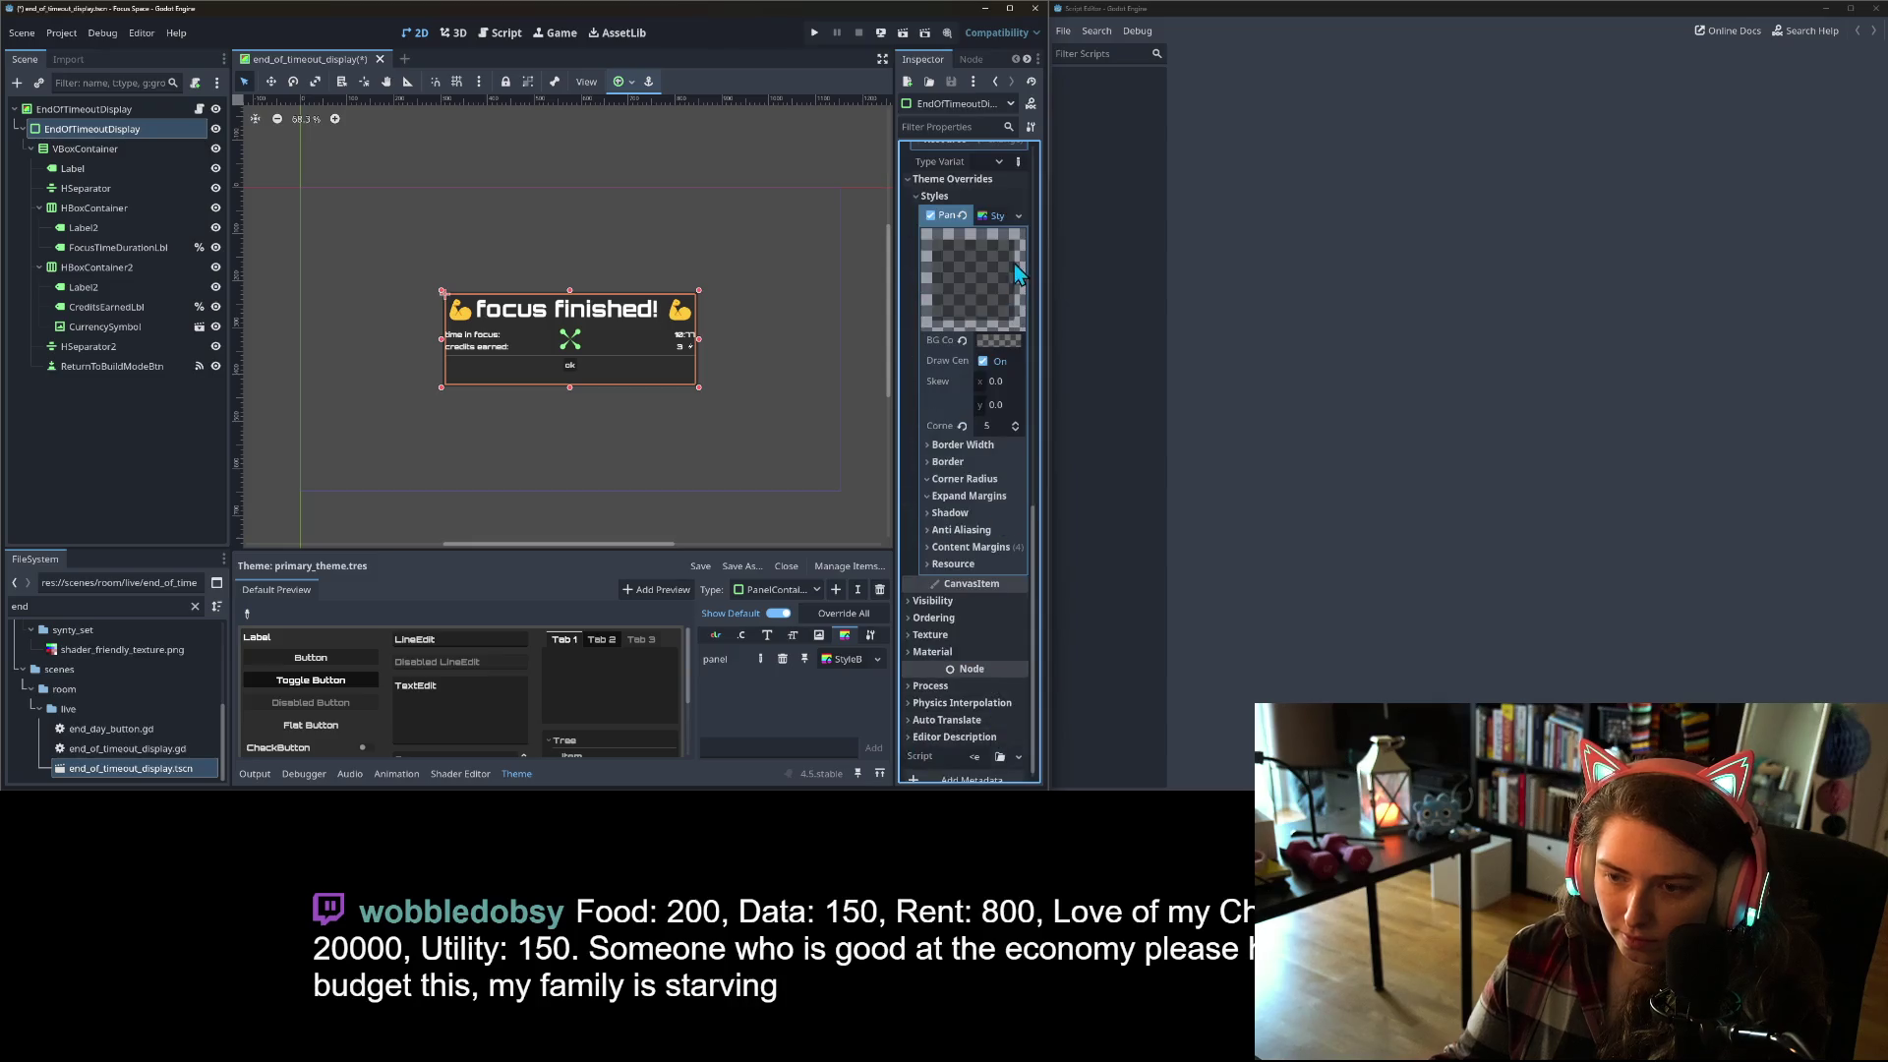
left_click(1019, 215)
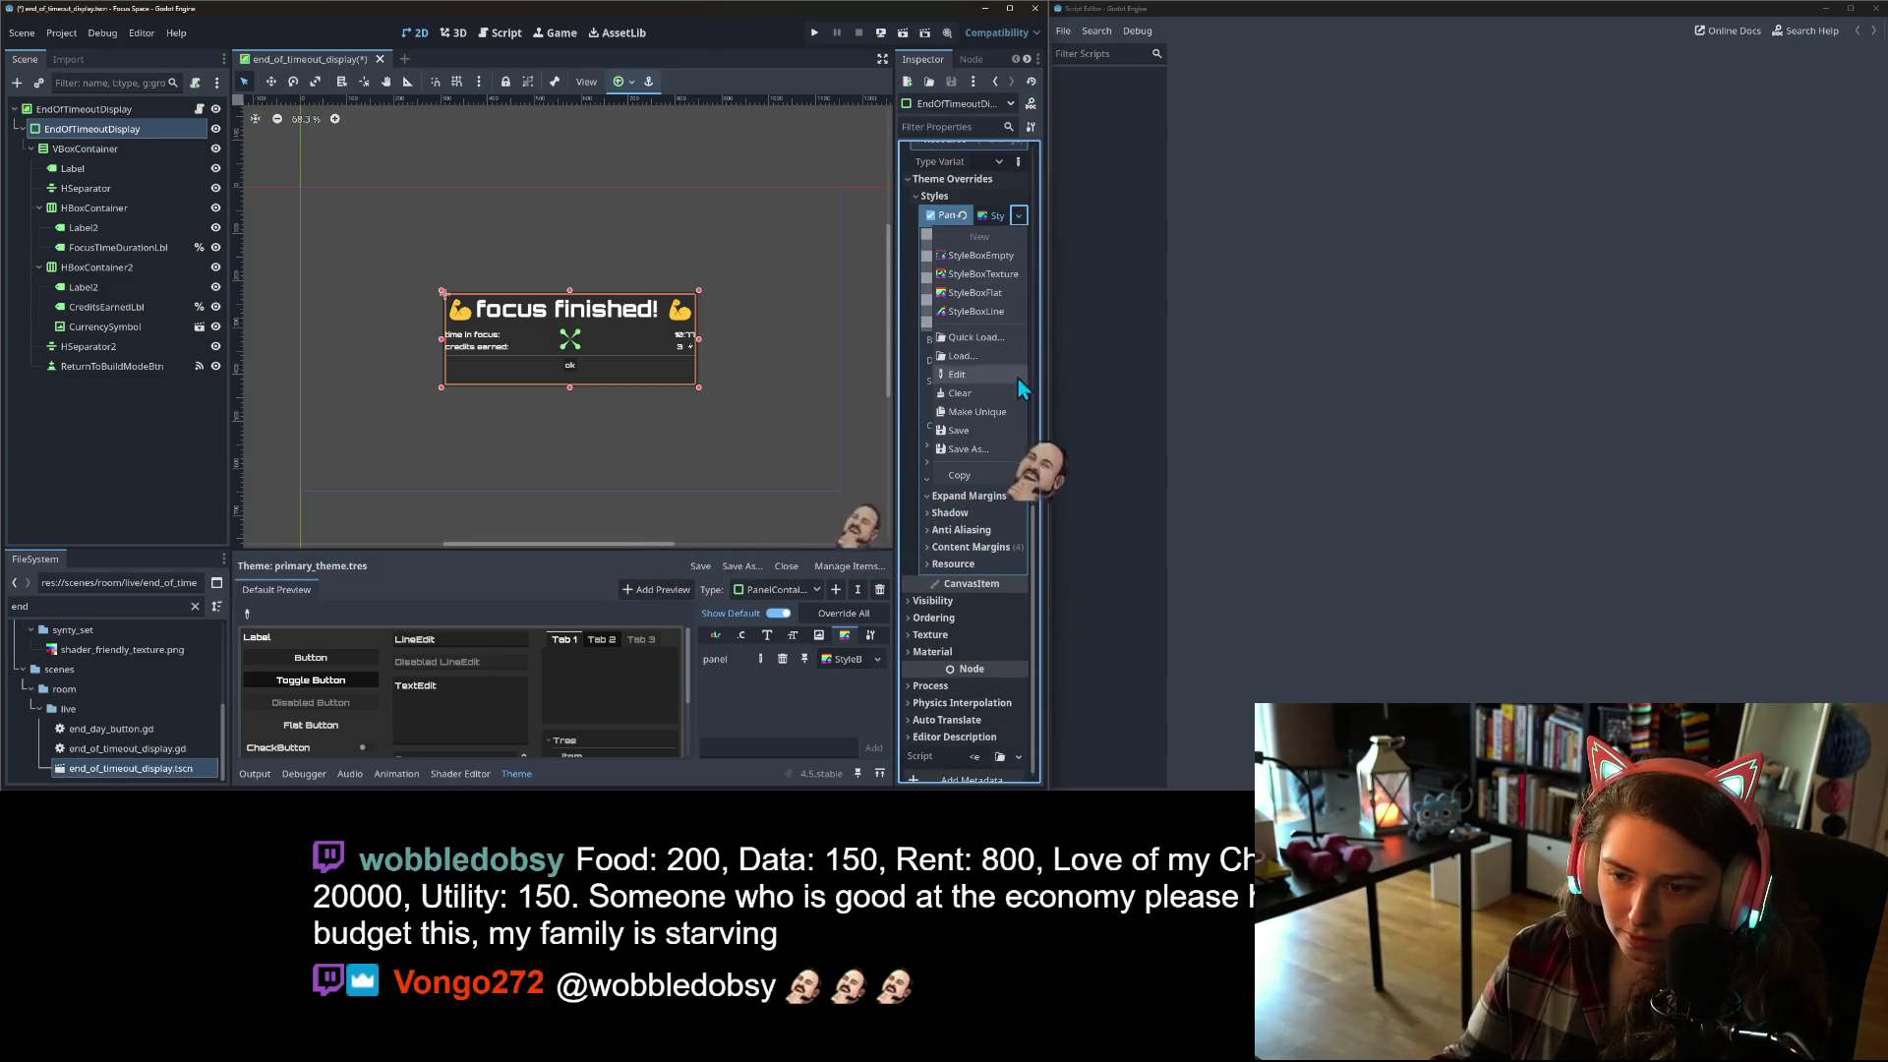
Step: Make the popup's Panel style unique and set its content margins to 10 on all sides
left_click(981, 413)
left_click(970, 547)
left_click(1005, 567)
type("10")
left_click(1005, 589)
type("10")
left_click(1005, 614)
type("10")
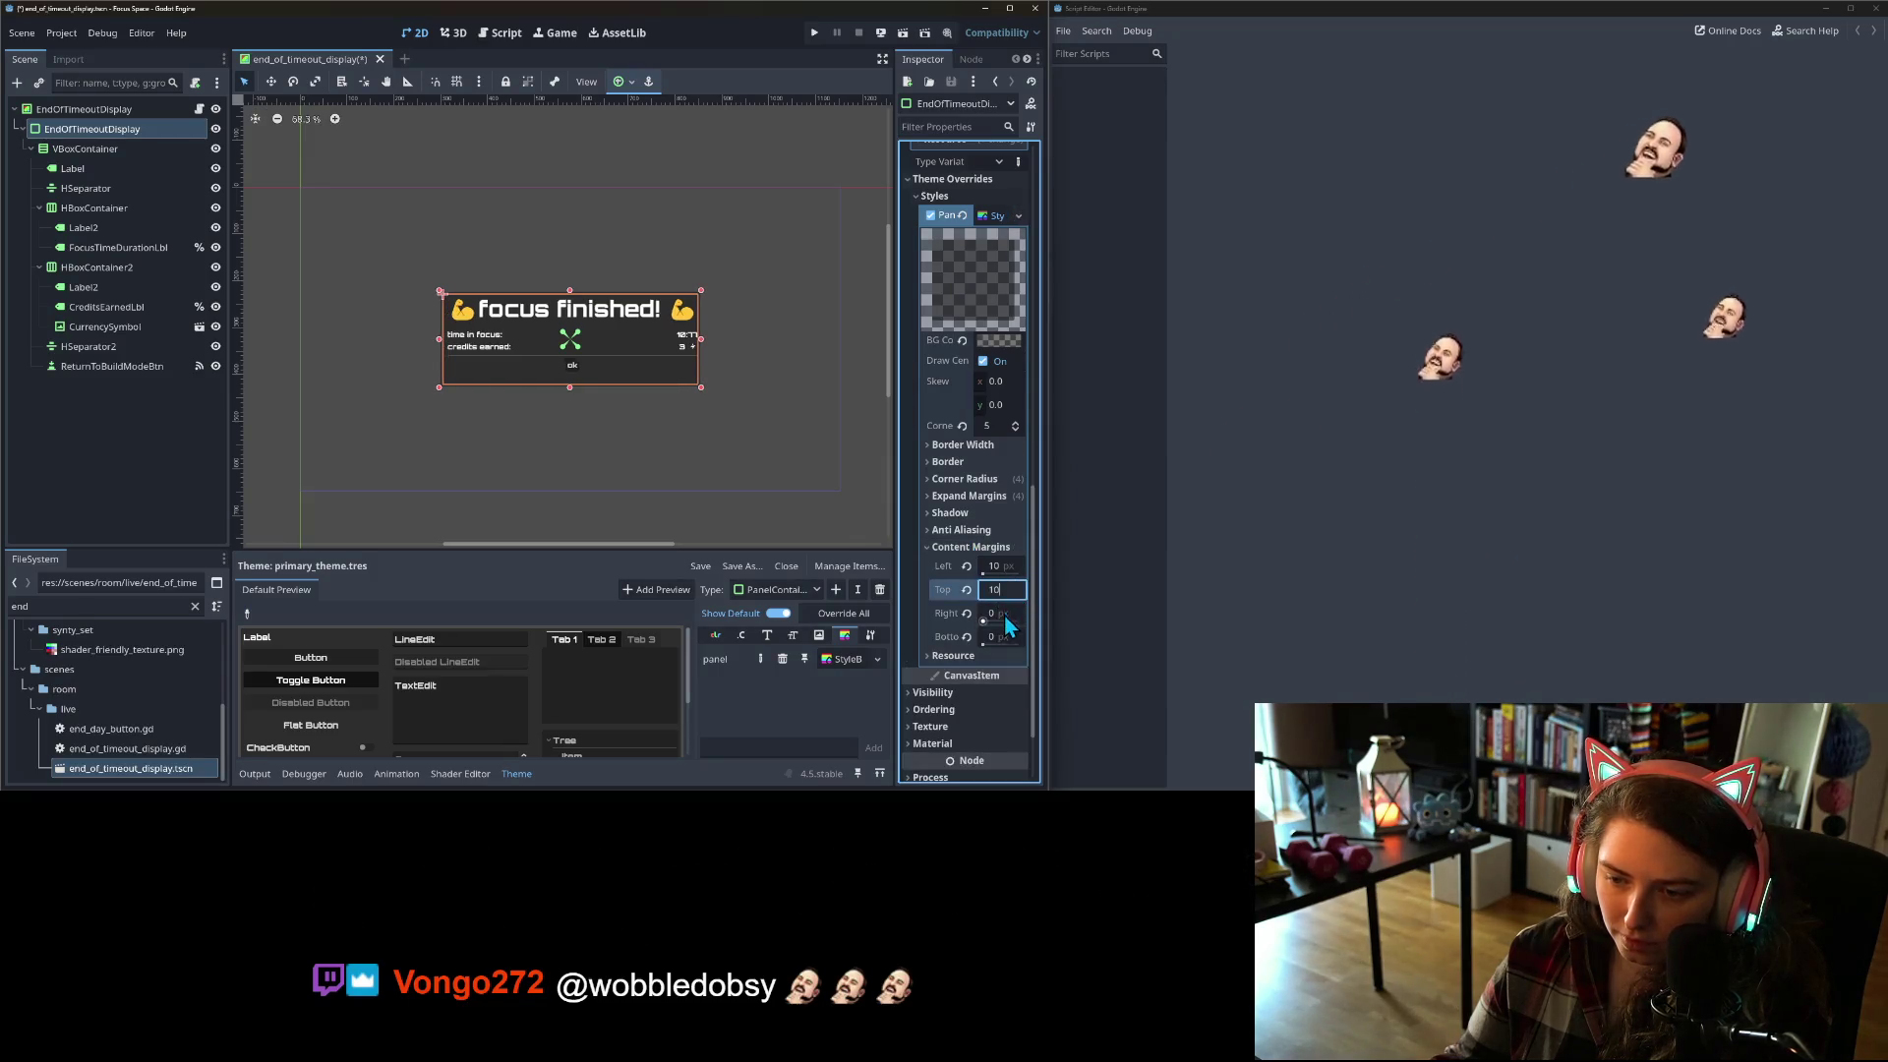
left_click(1005, 636)
type("10")
left_click(968, 496)
Step: Reset the expand margins to 0 on both the popup style and the theme's PanelContainer style
left_click(955, 479)
left_click(998, 498)
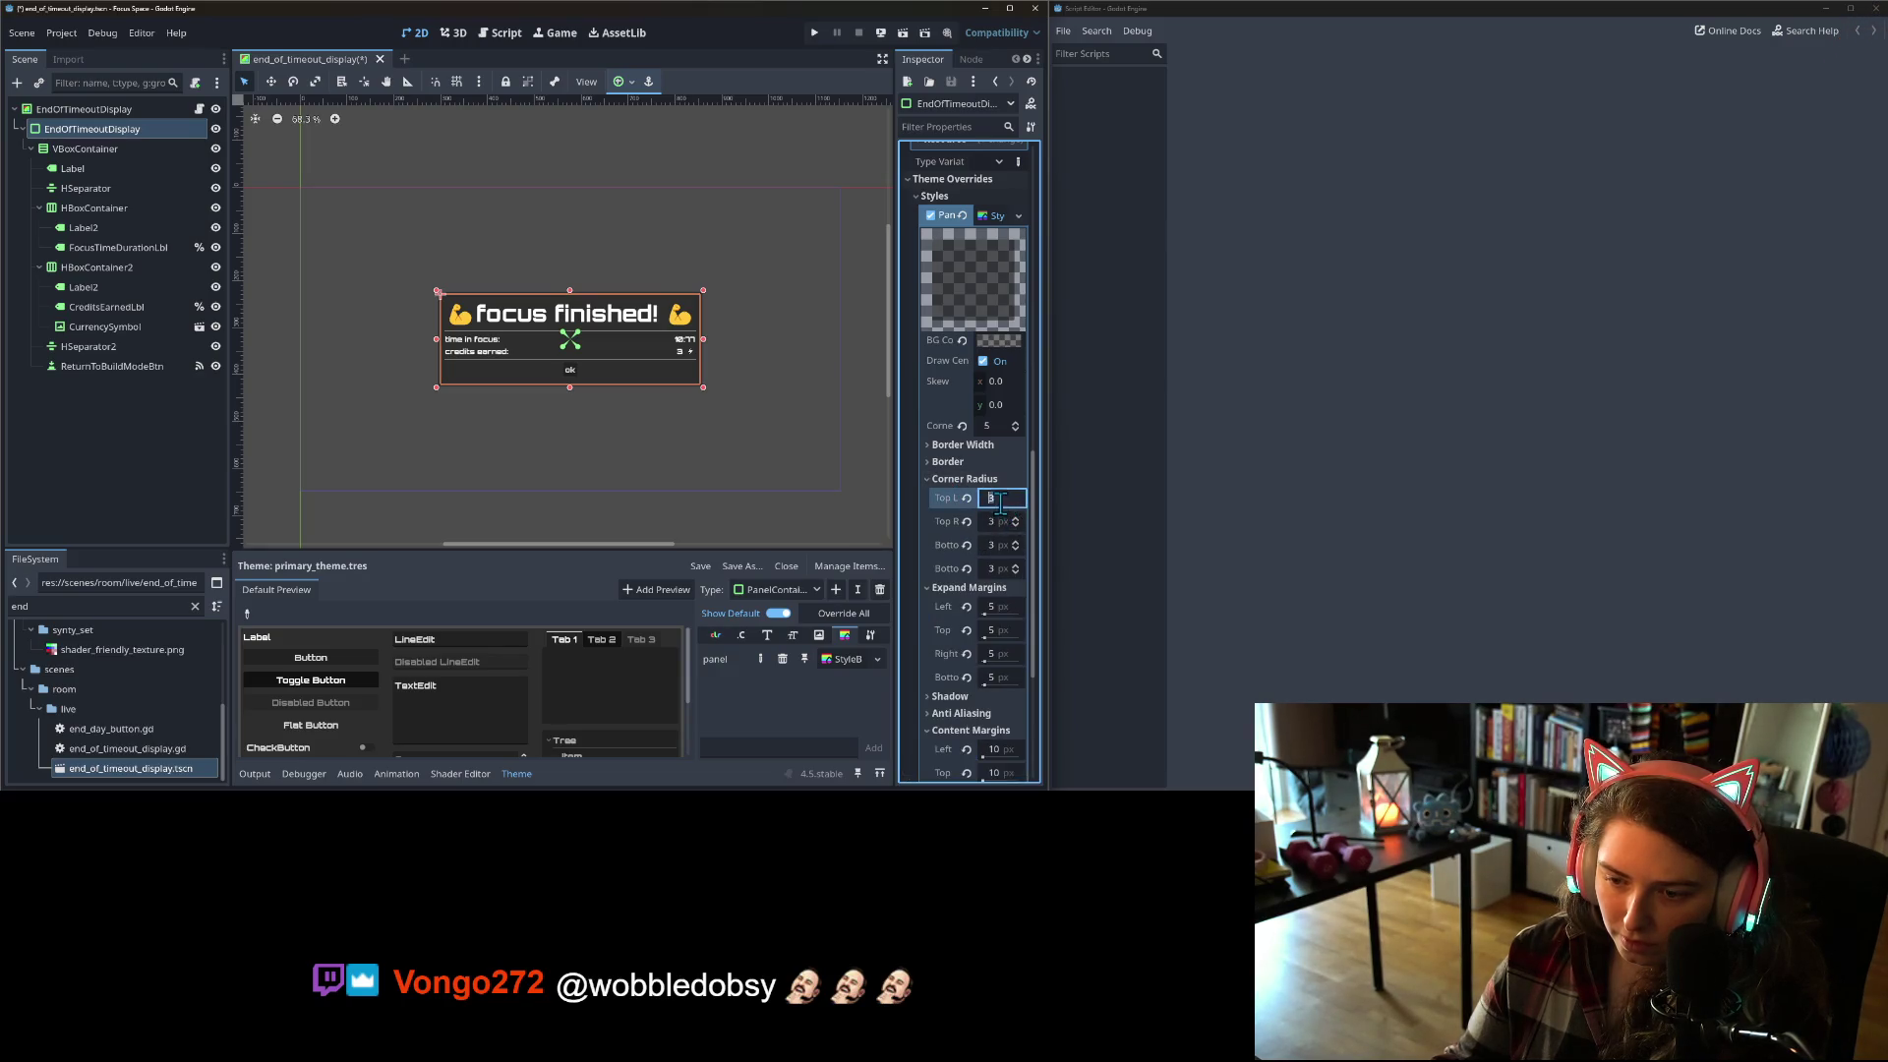
left_click(963, 607)
left_click(967, 630)
left_click(967, 653)
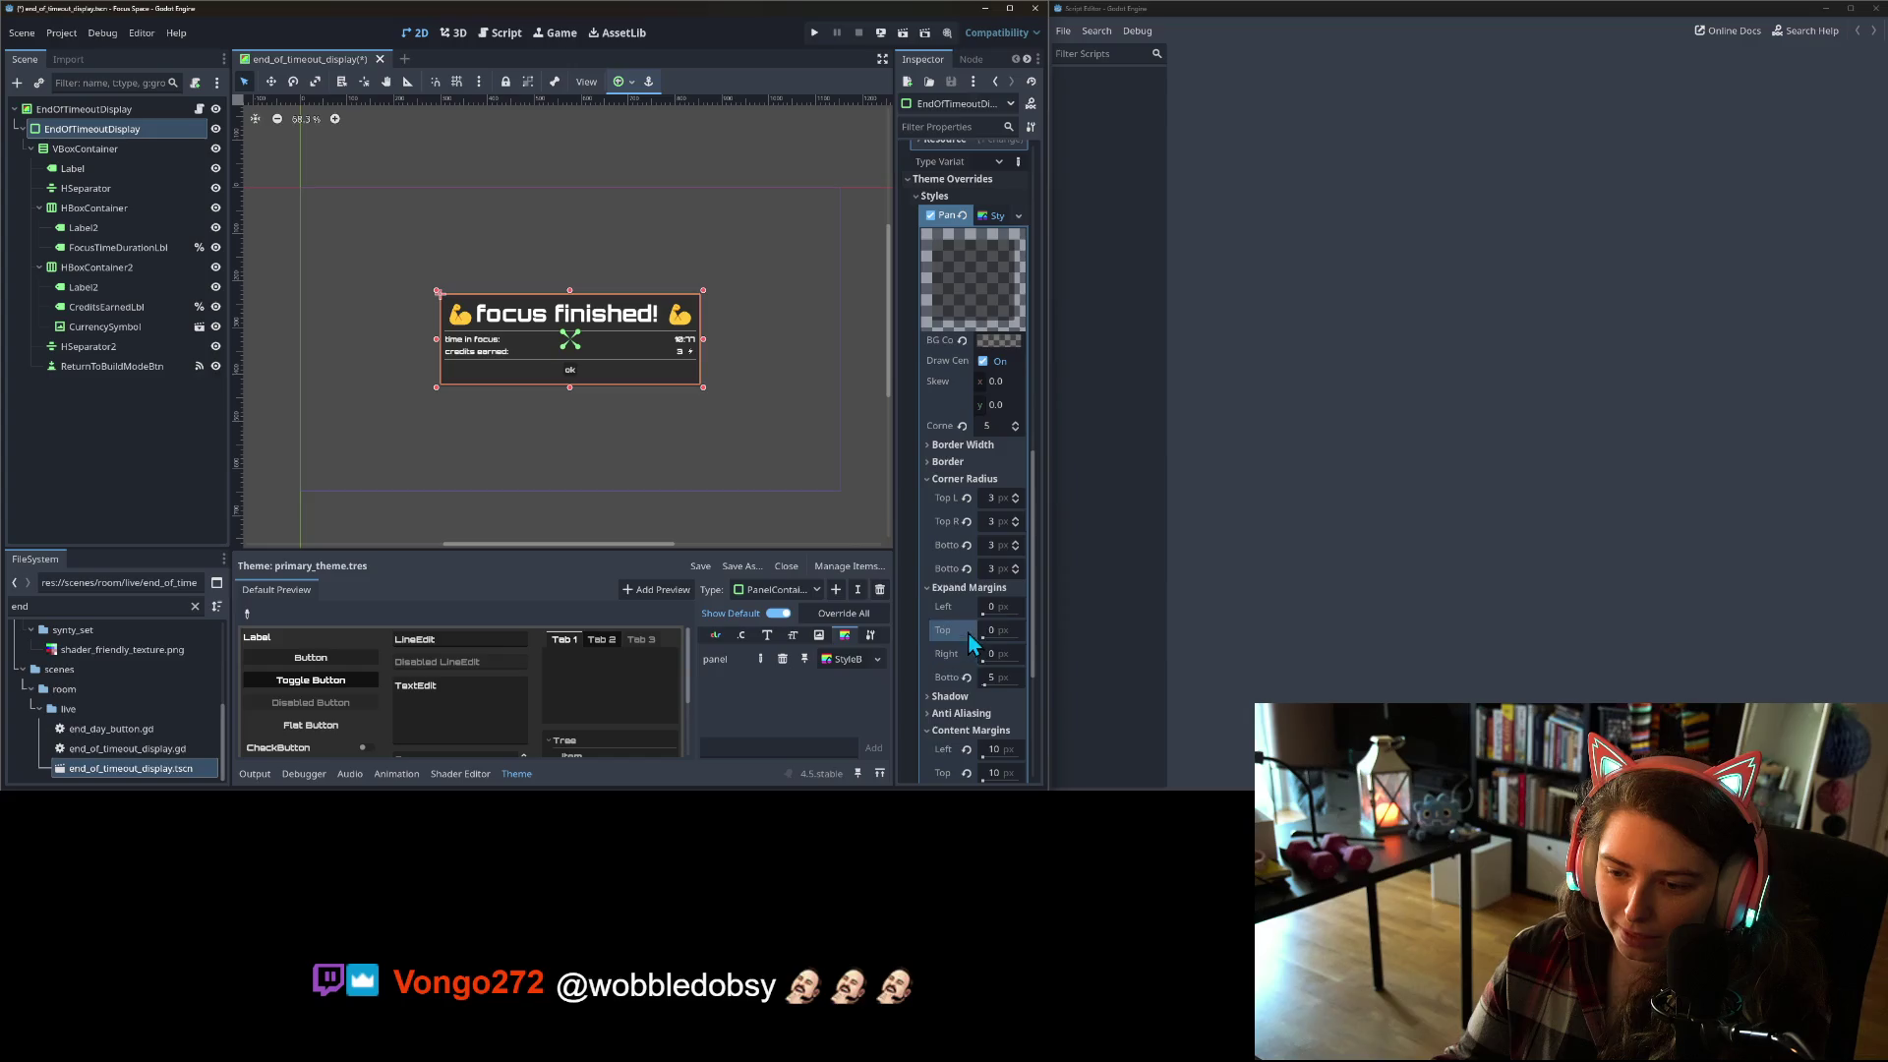
scroll("up", 3)
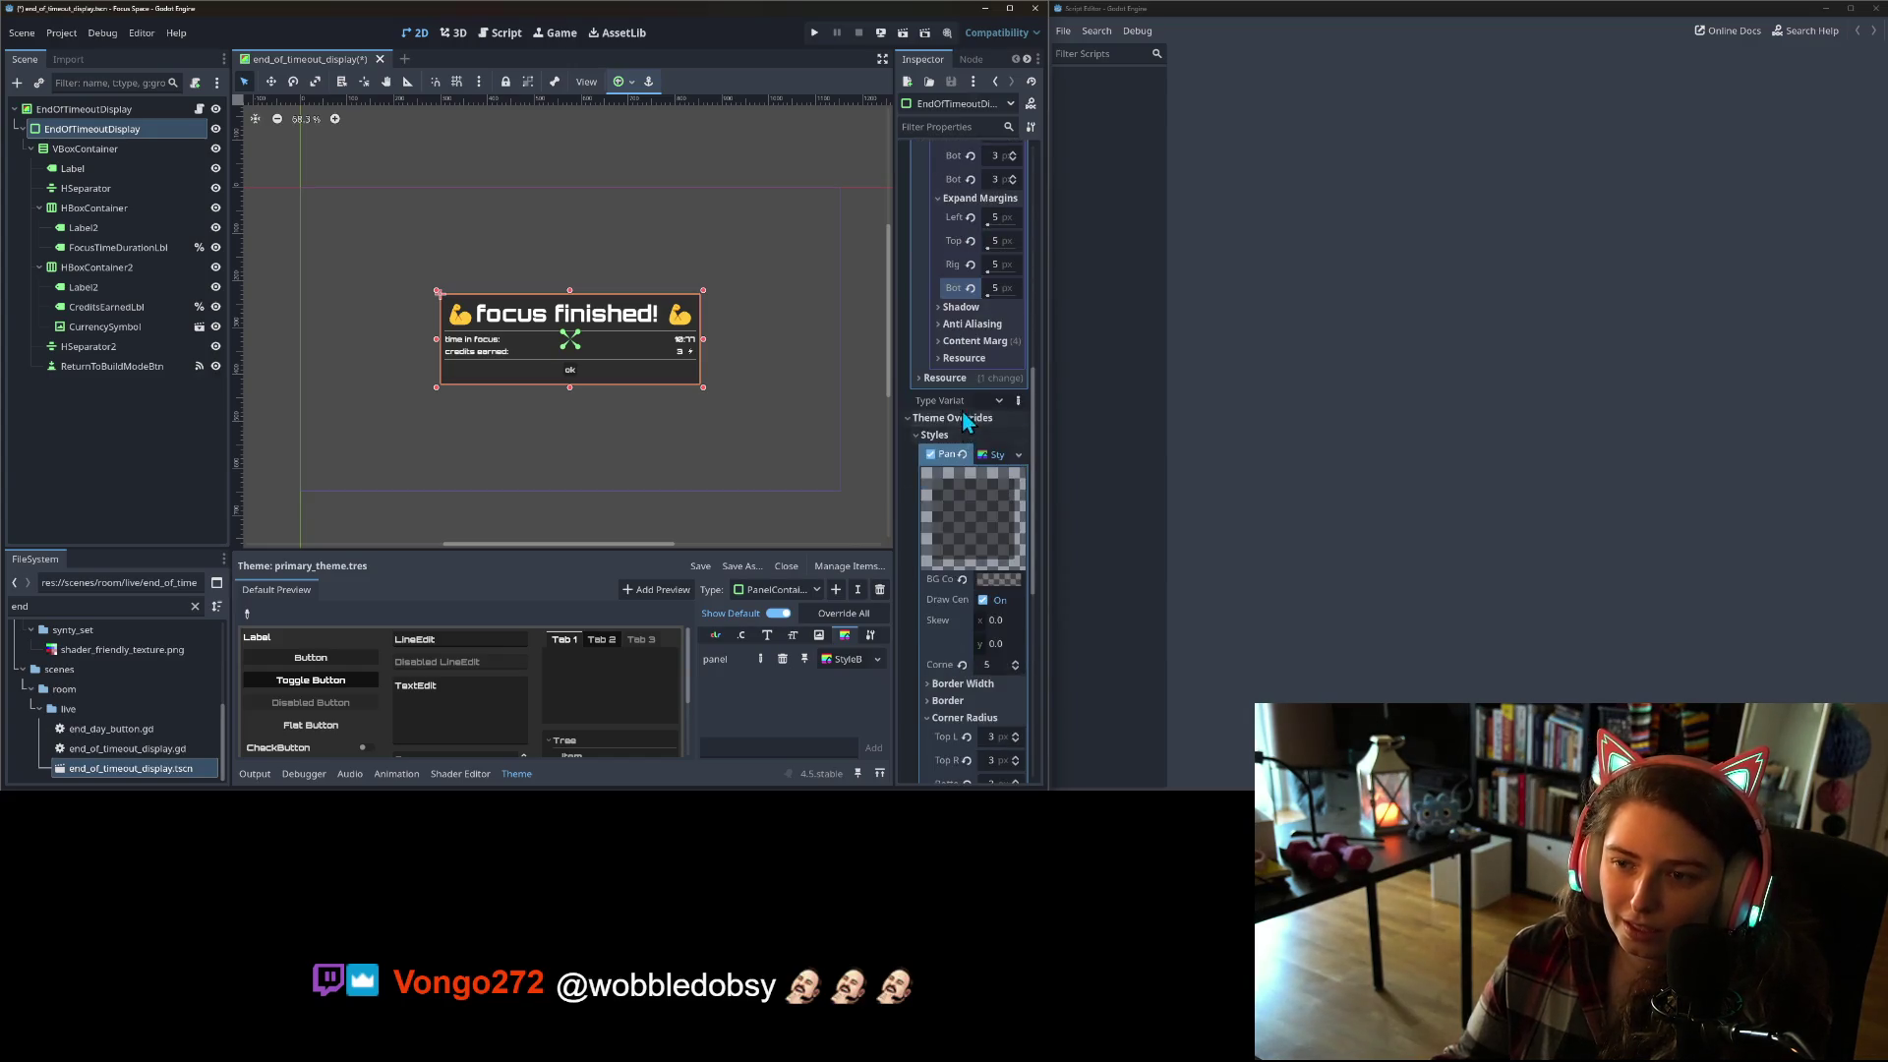
left_click(970, 377)
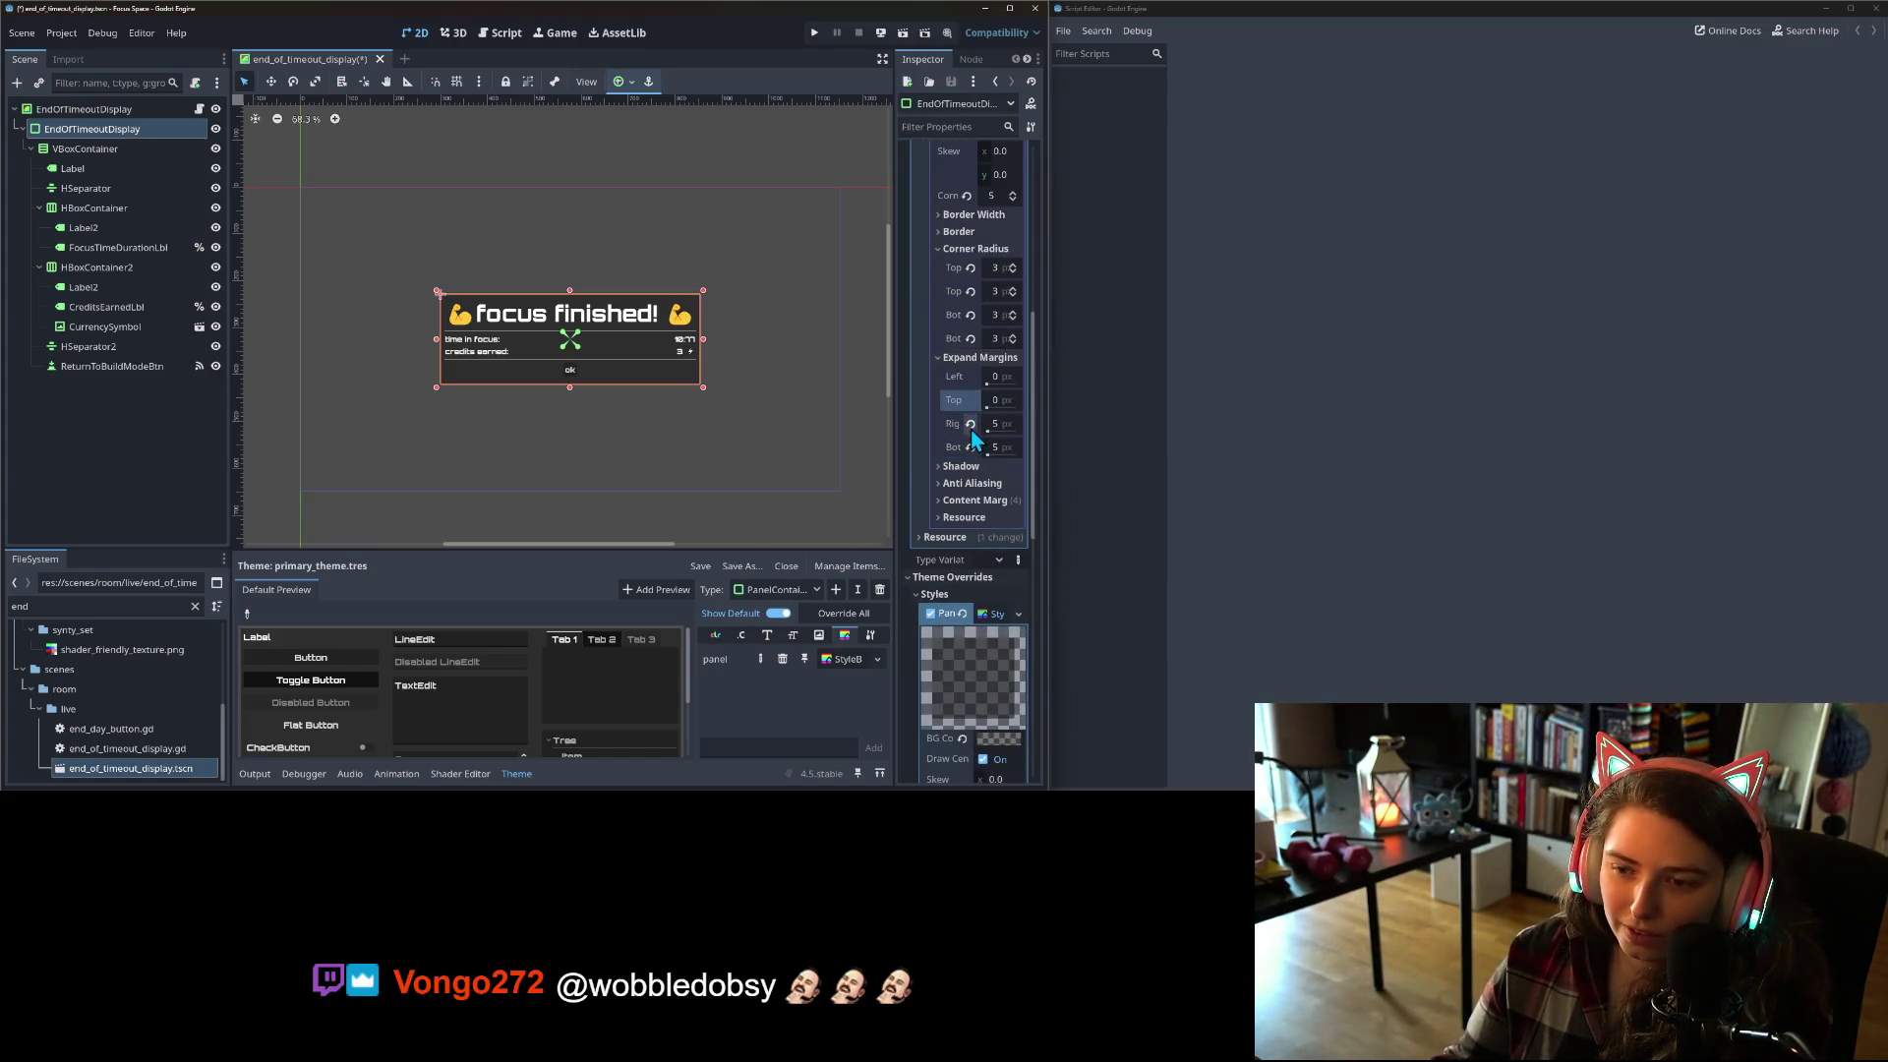
left_click(970, 423)
left_click(970, 448)
Step: Set the theme PanelContainer style's content margins to 5 on all sides
left_click(959, 501)
left_click(998, 520)
type("5")
left_click(998, 543)
type("5")
left_click(998, 567)
type("5")
left_click(998, 590)
type("5")
Step: Set the popup panel's corner radii to 5
scroll("down", 3)
scroll("down", 3)
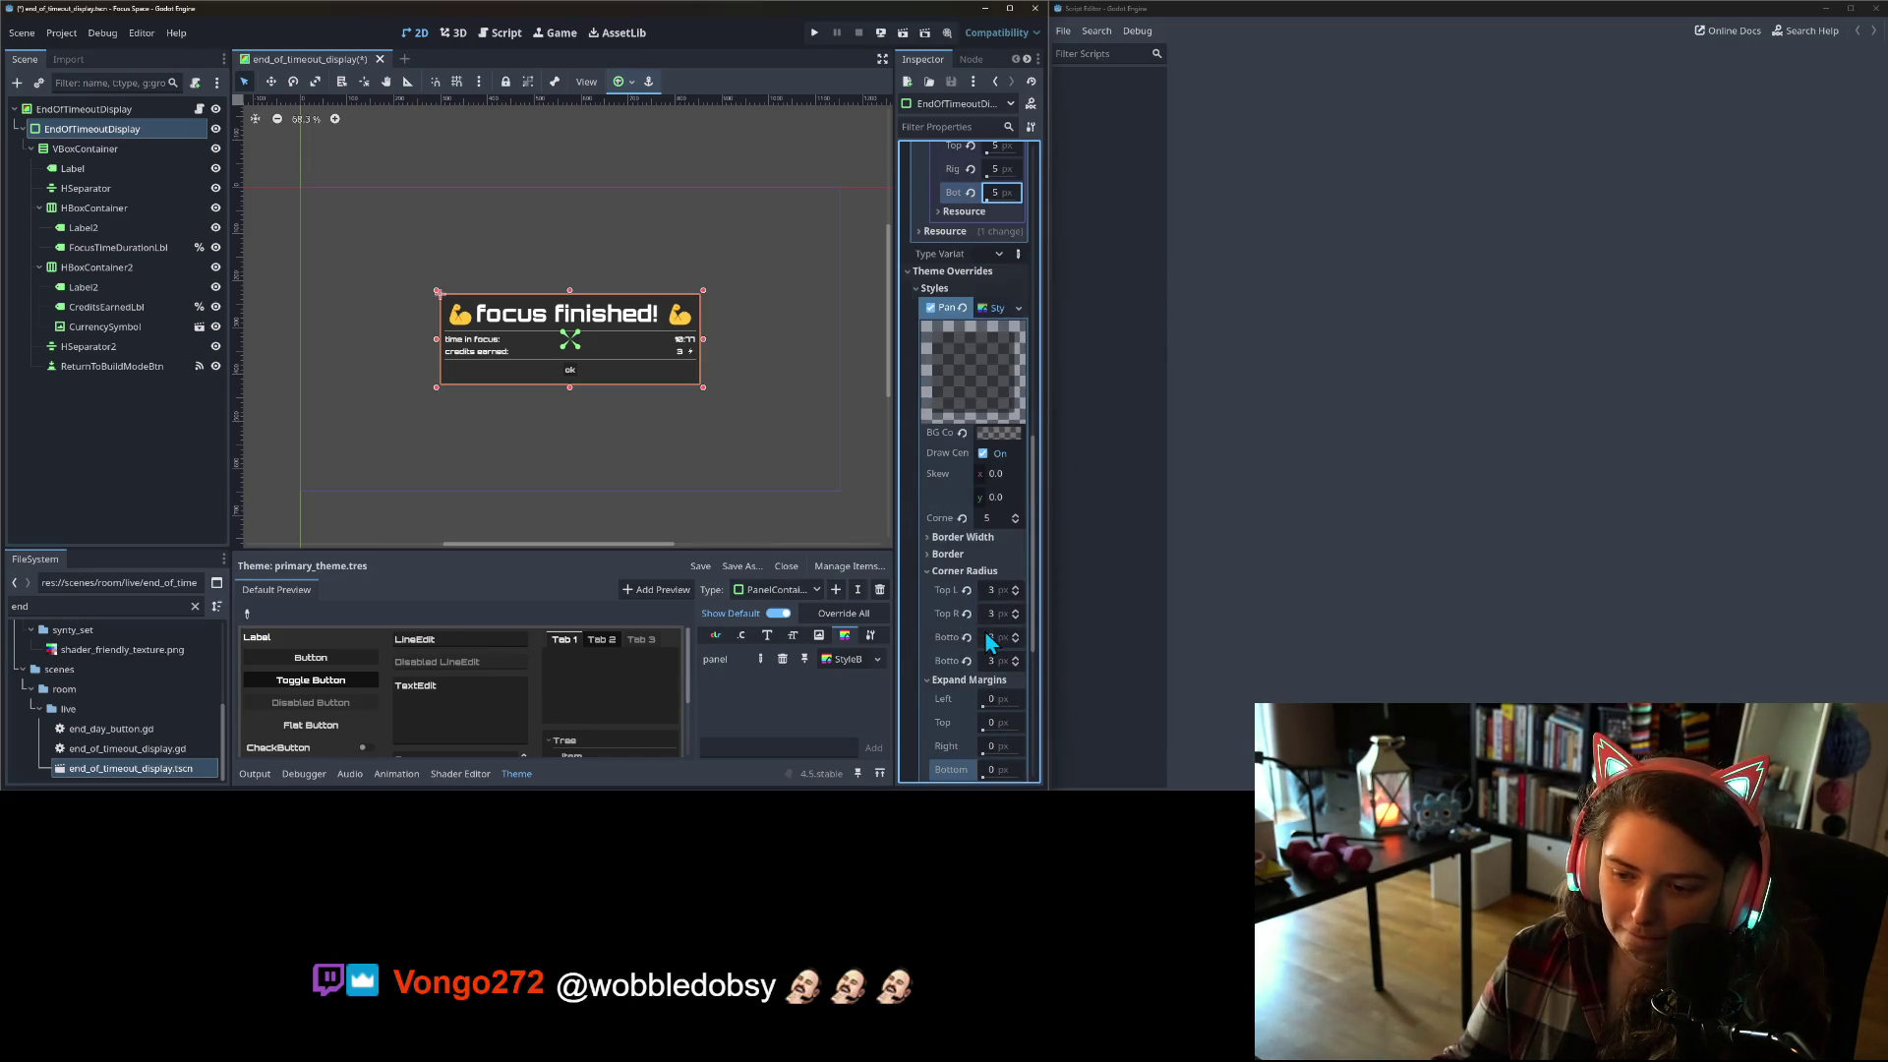
scroll("down", 3)
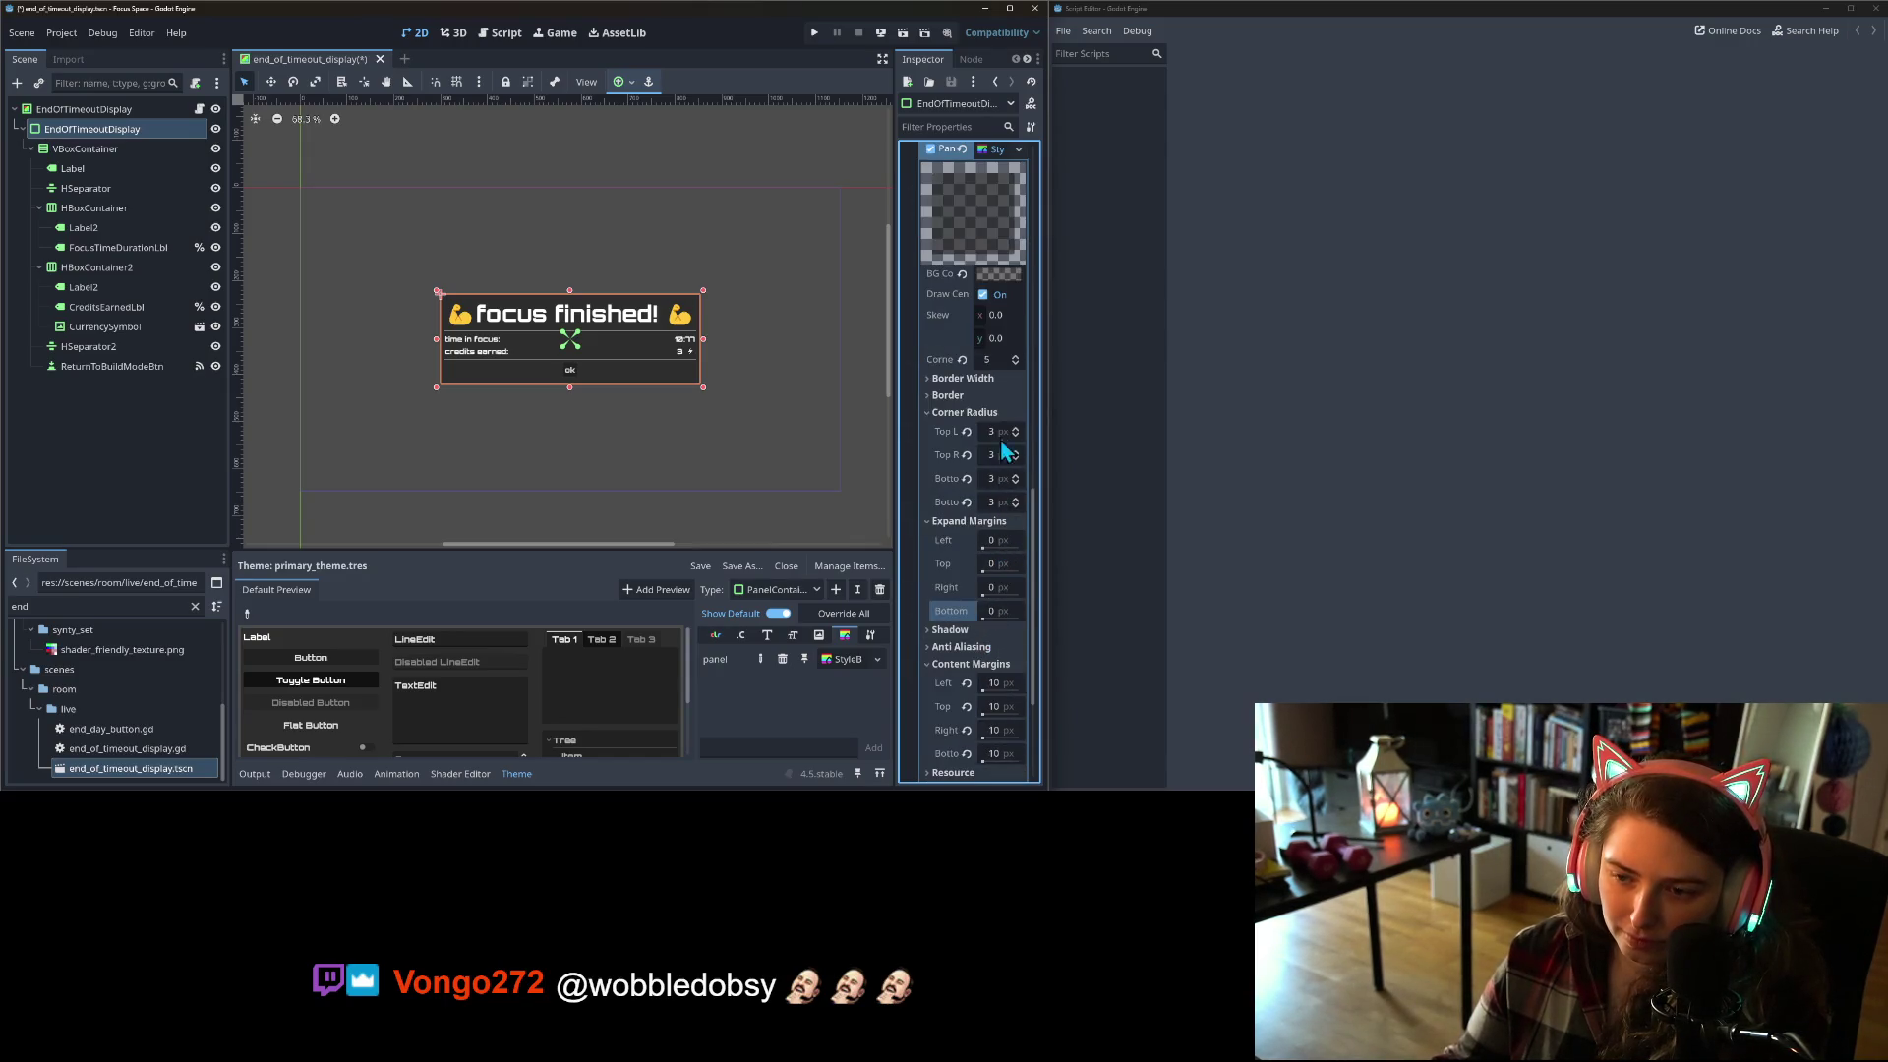
left_click(997, 432)
type("5")
left_click(997, 455)
left_click(997, 479)
left_click(997, 503)
Step: Preview the popup, then raise all four corner radii of its panel to 10
left_click(686, 433)
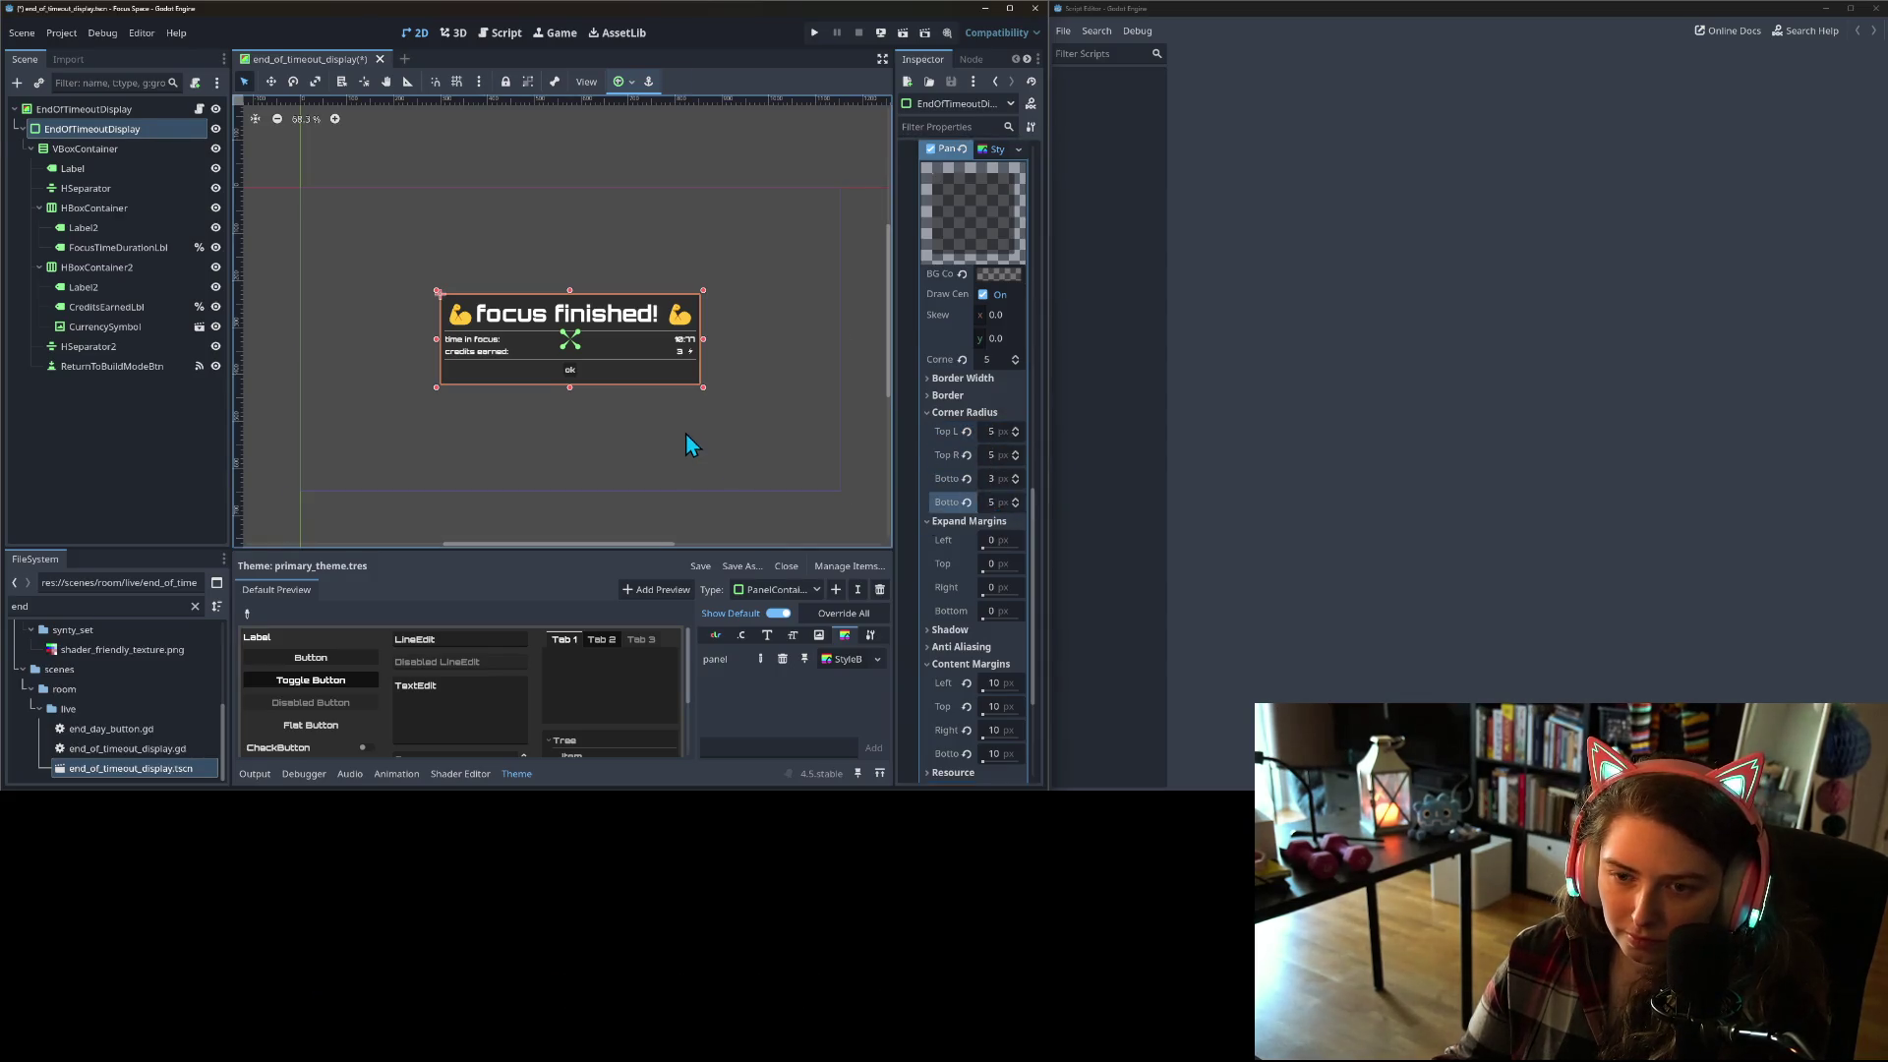
left_click(681, 384)
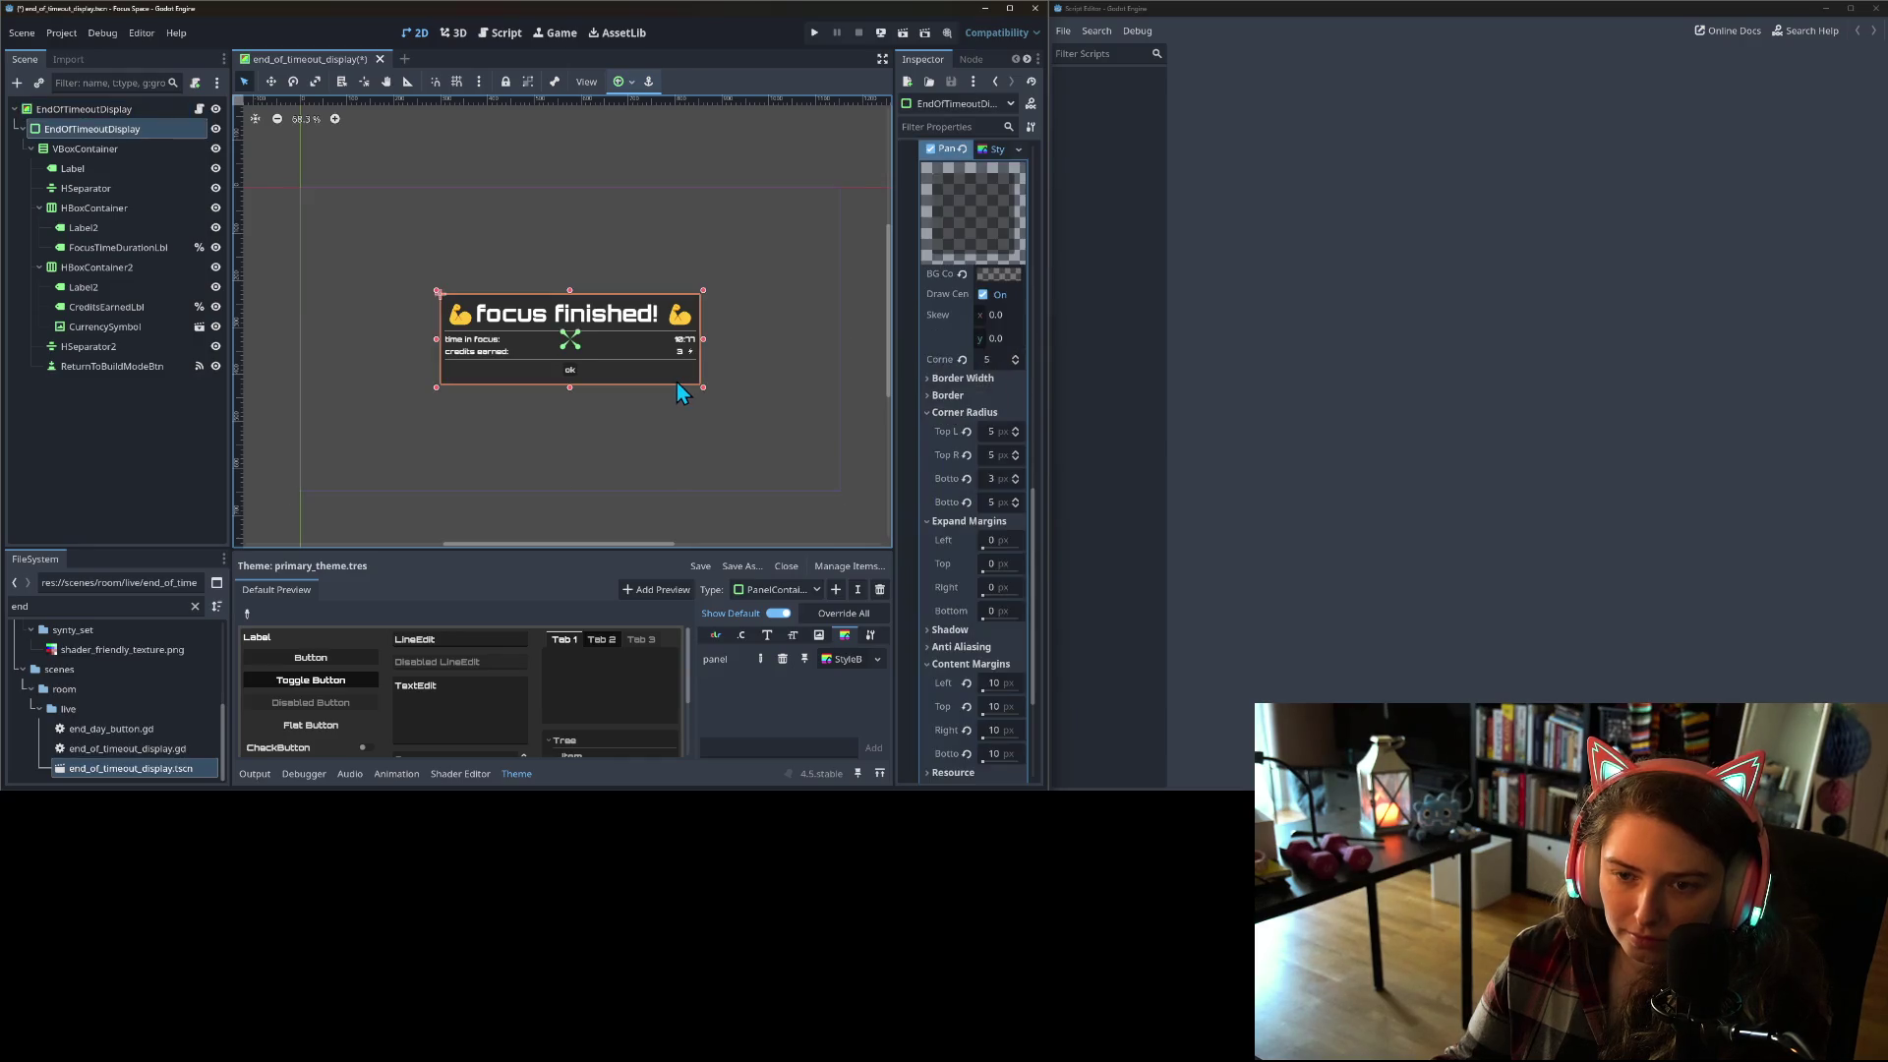
left_click(994, 432)
type("10")
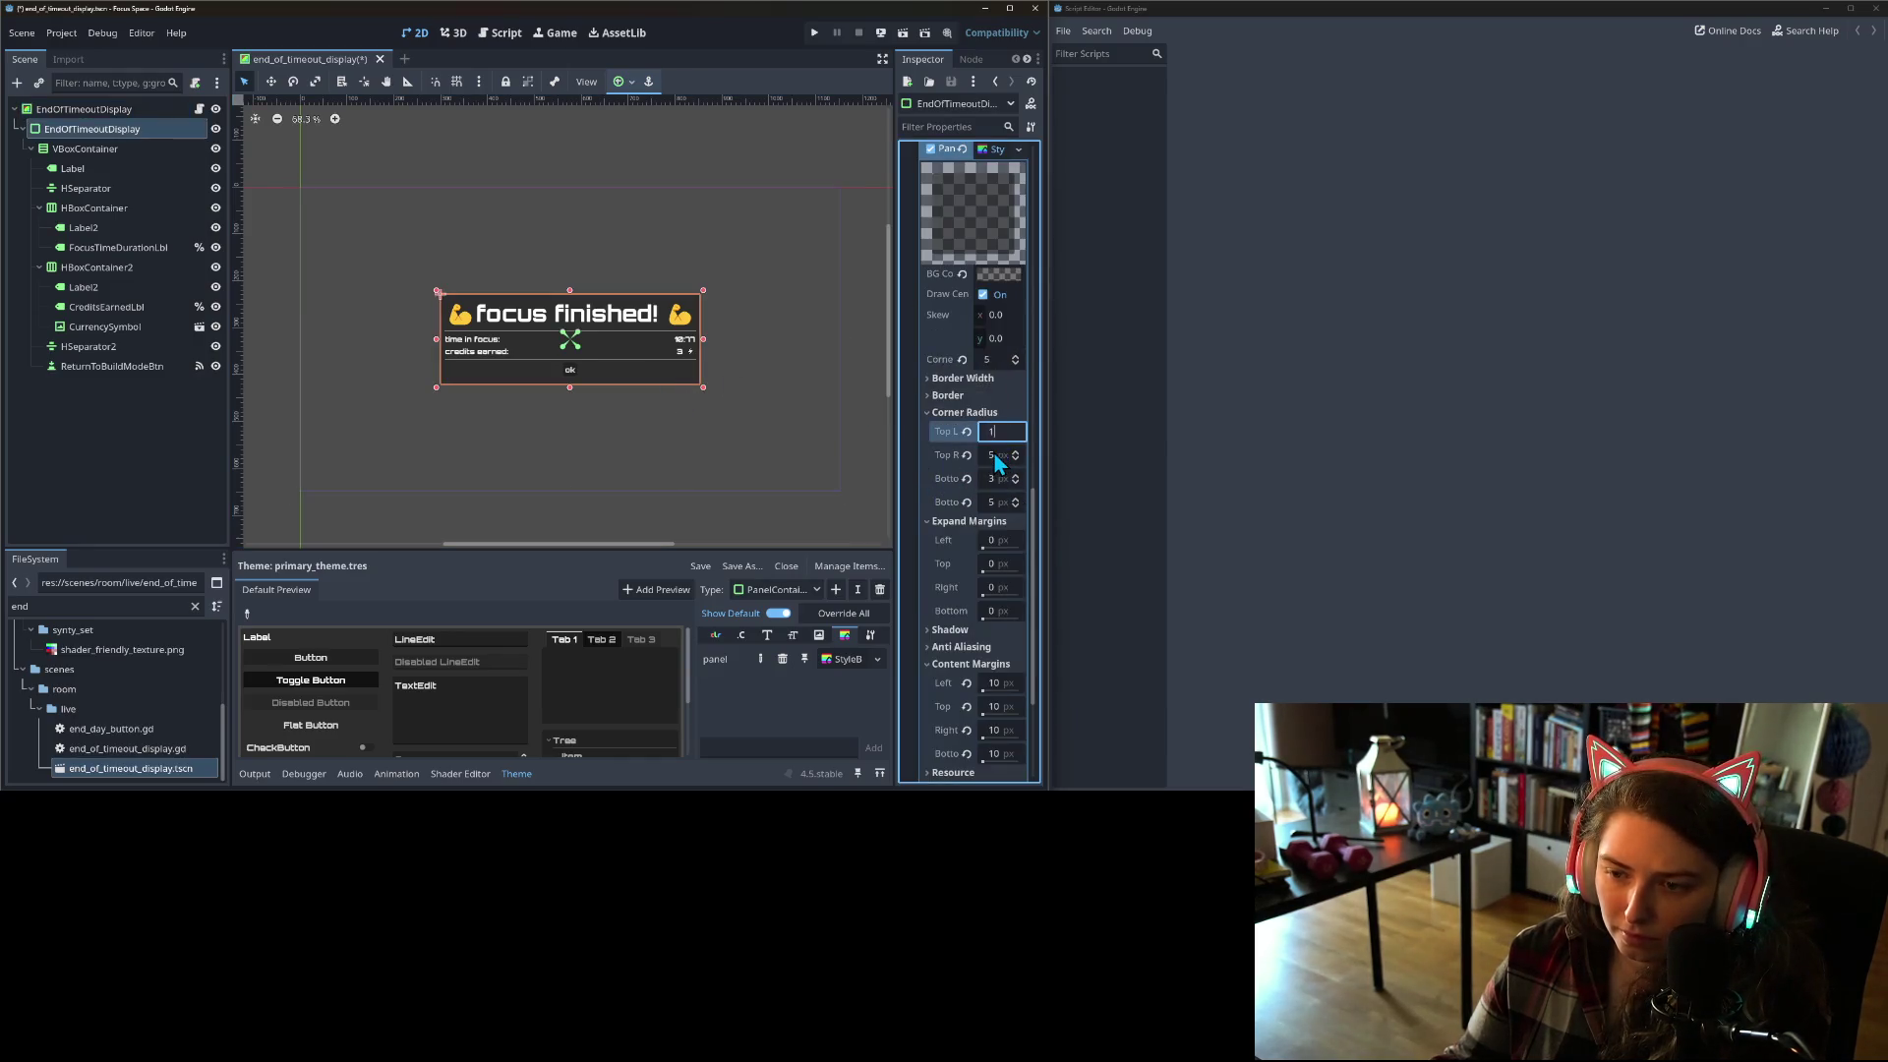
left_click(997, 456)
type("10")
left_click(994, 480)
type("10")
left_click(996, 501)
type("1")
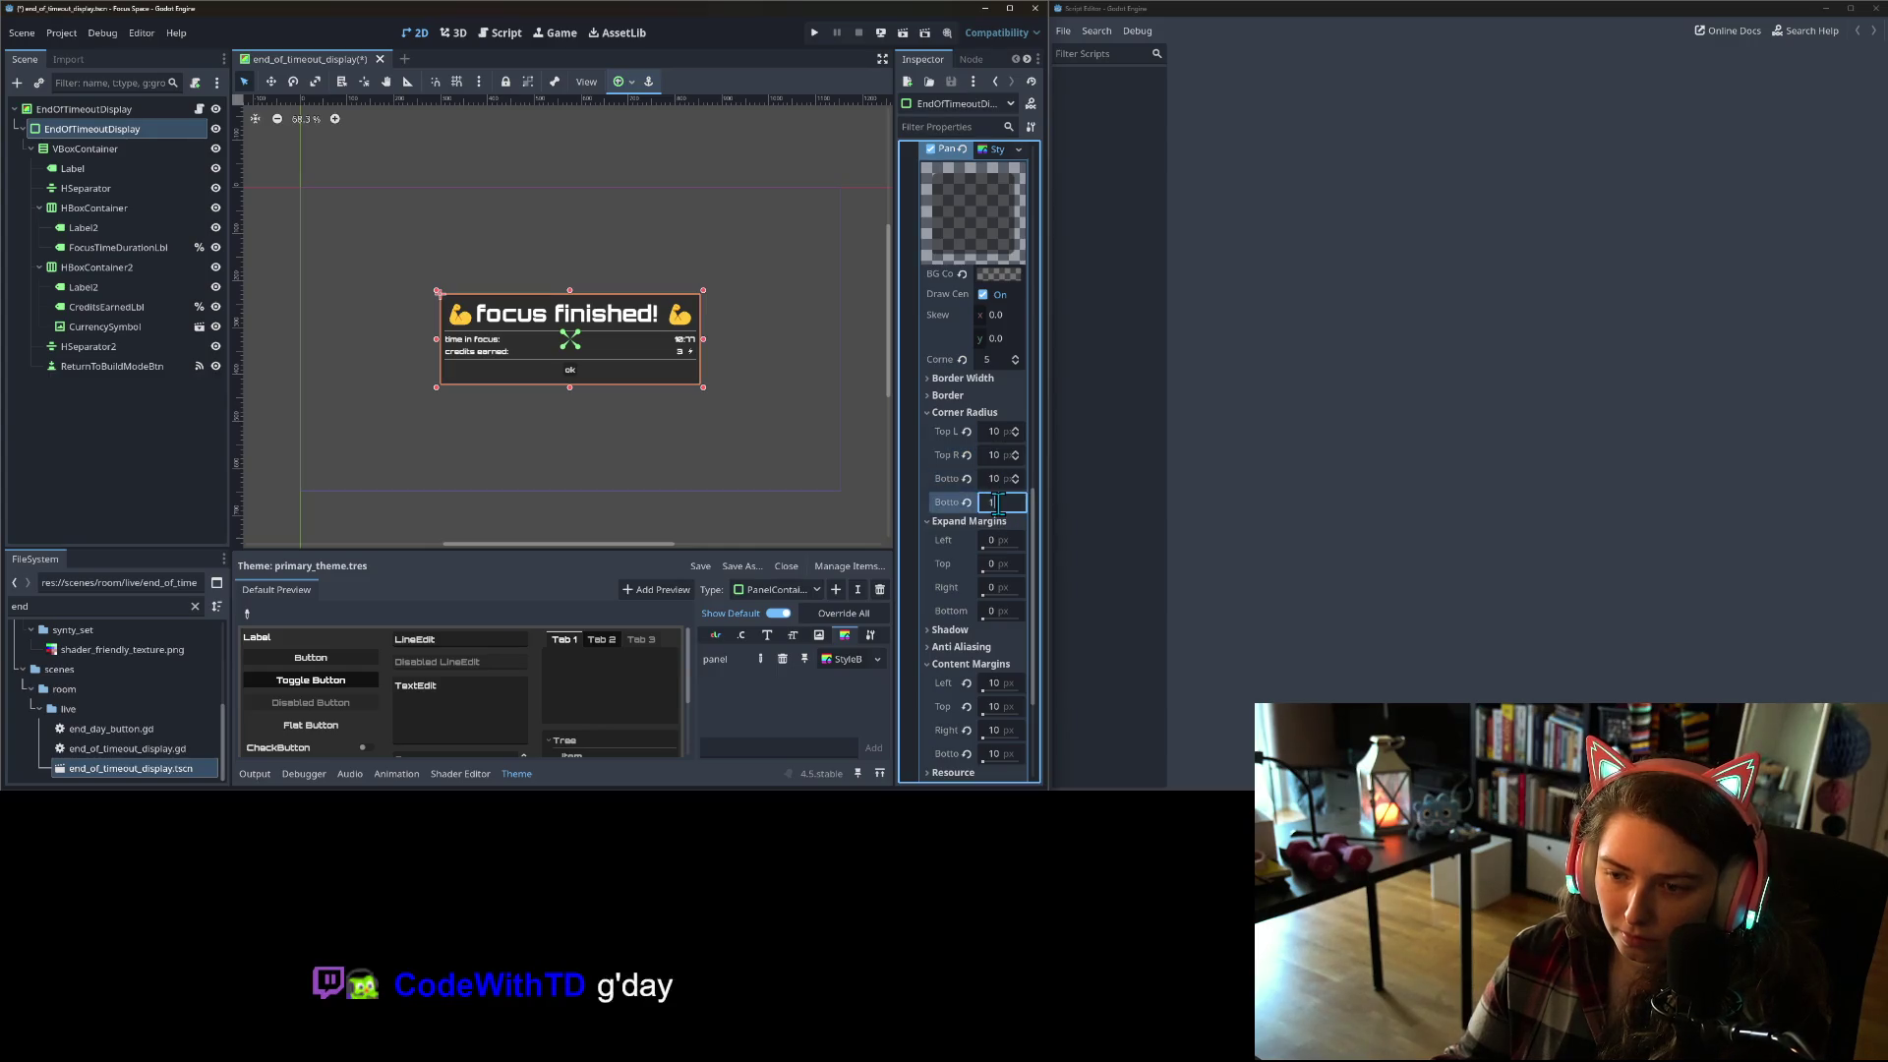
Step: Set the popup panel's content margins to 15 on all sides and save the scene
left_click(788, 450)
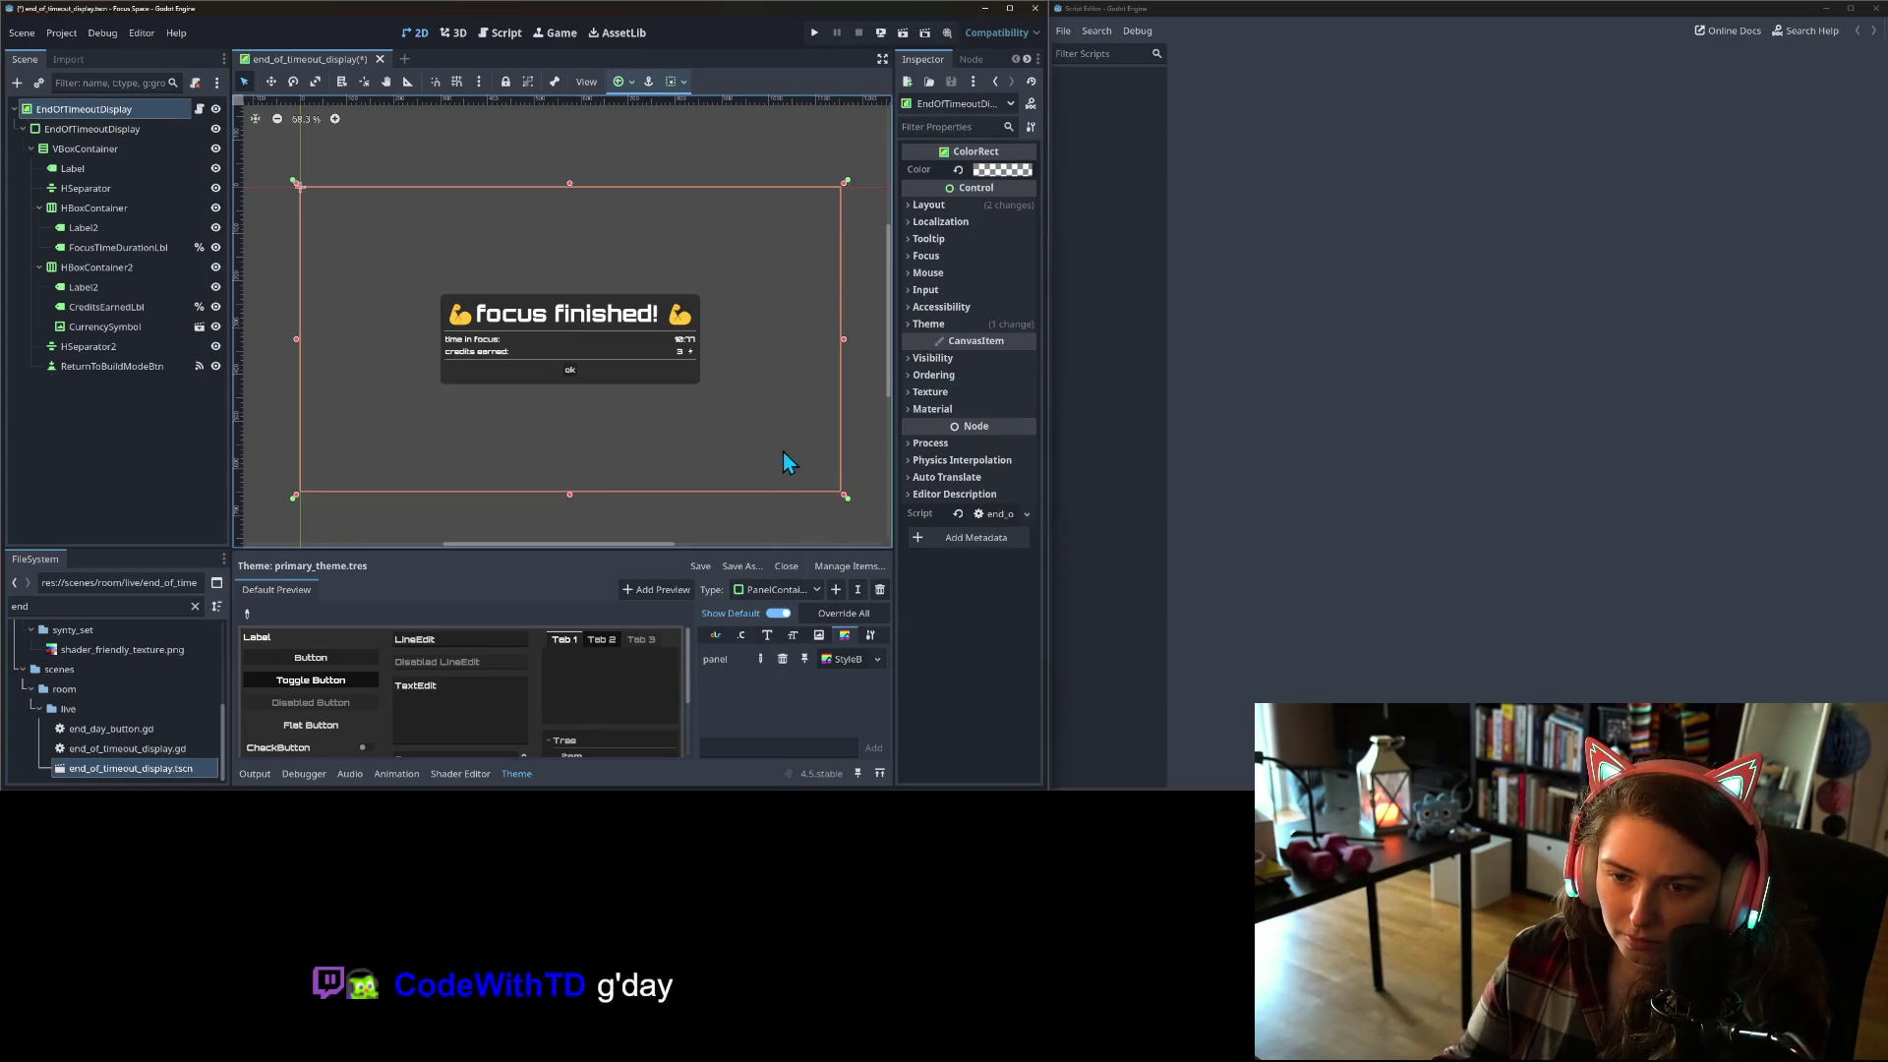
left_click(698, 382)
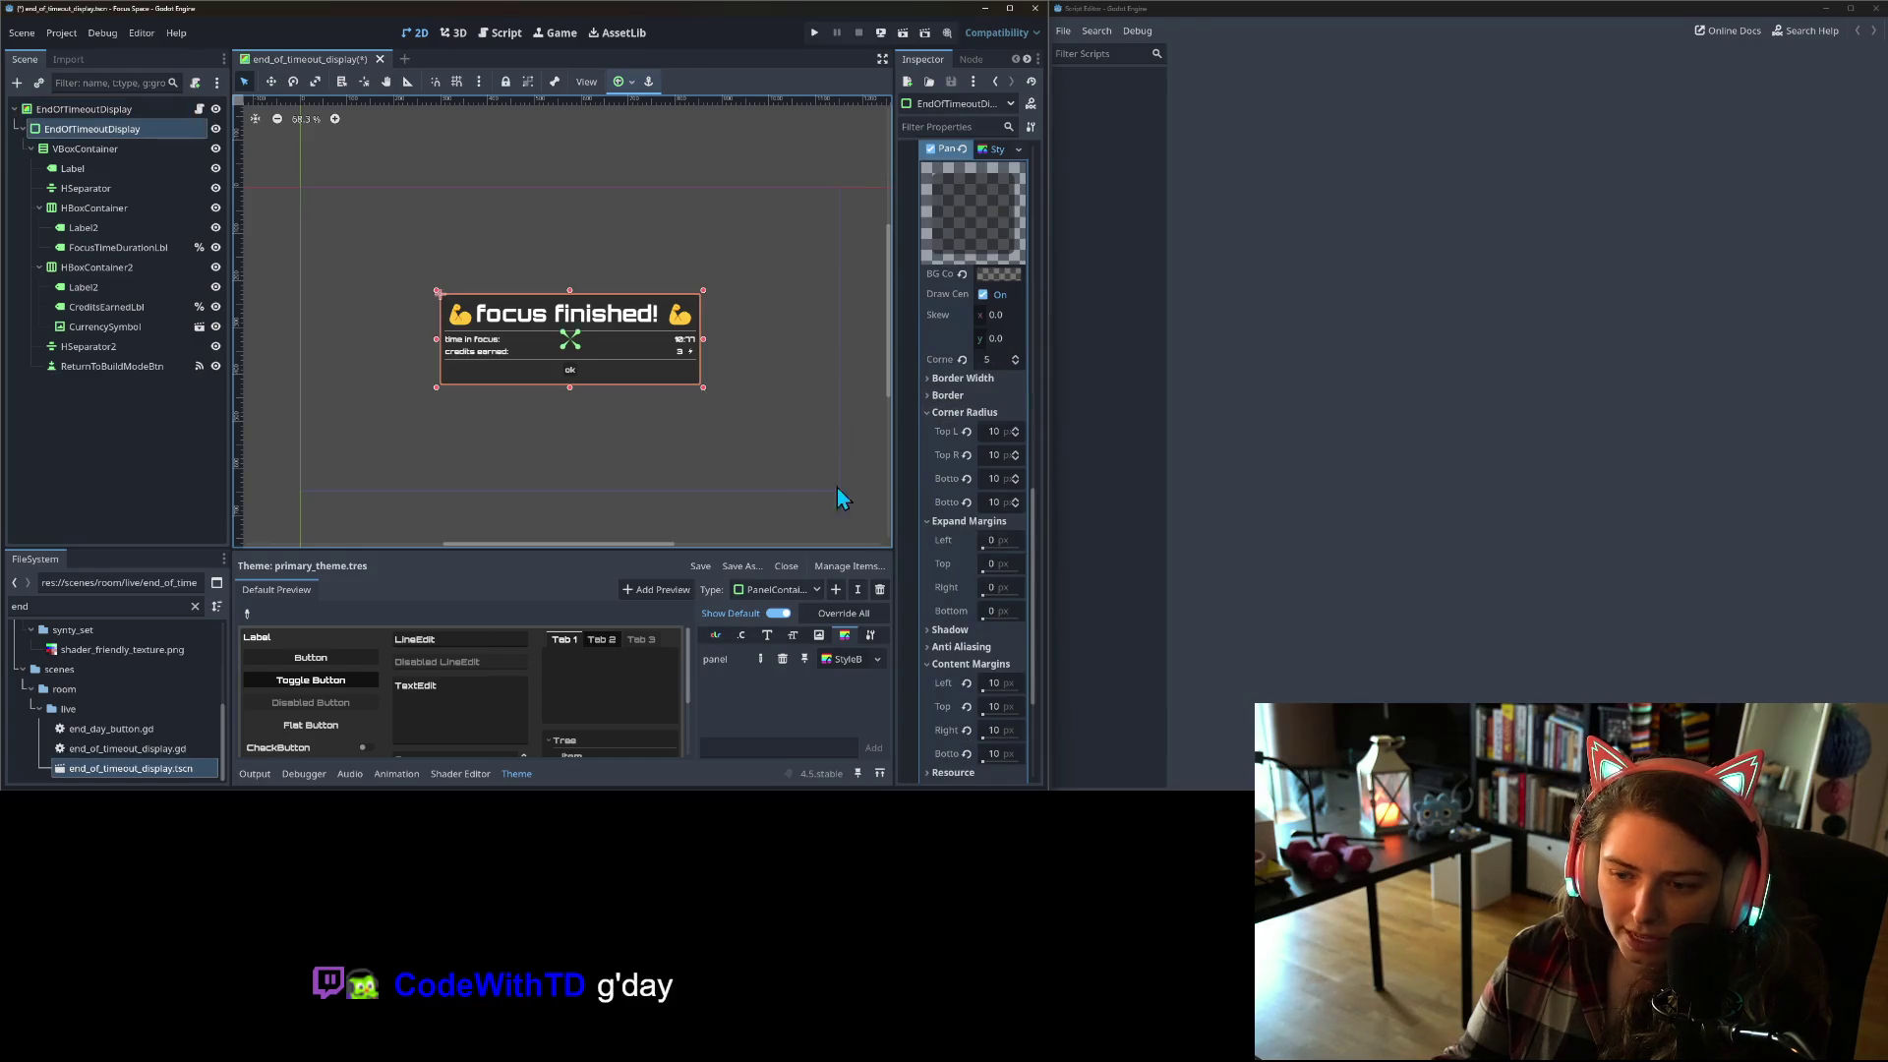
left_click(1000, 683)
type("15")
left_click(1012, 706)
type("15")
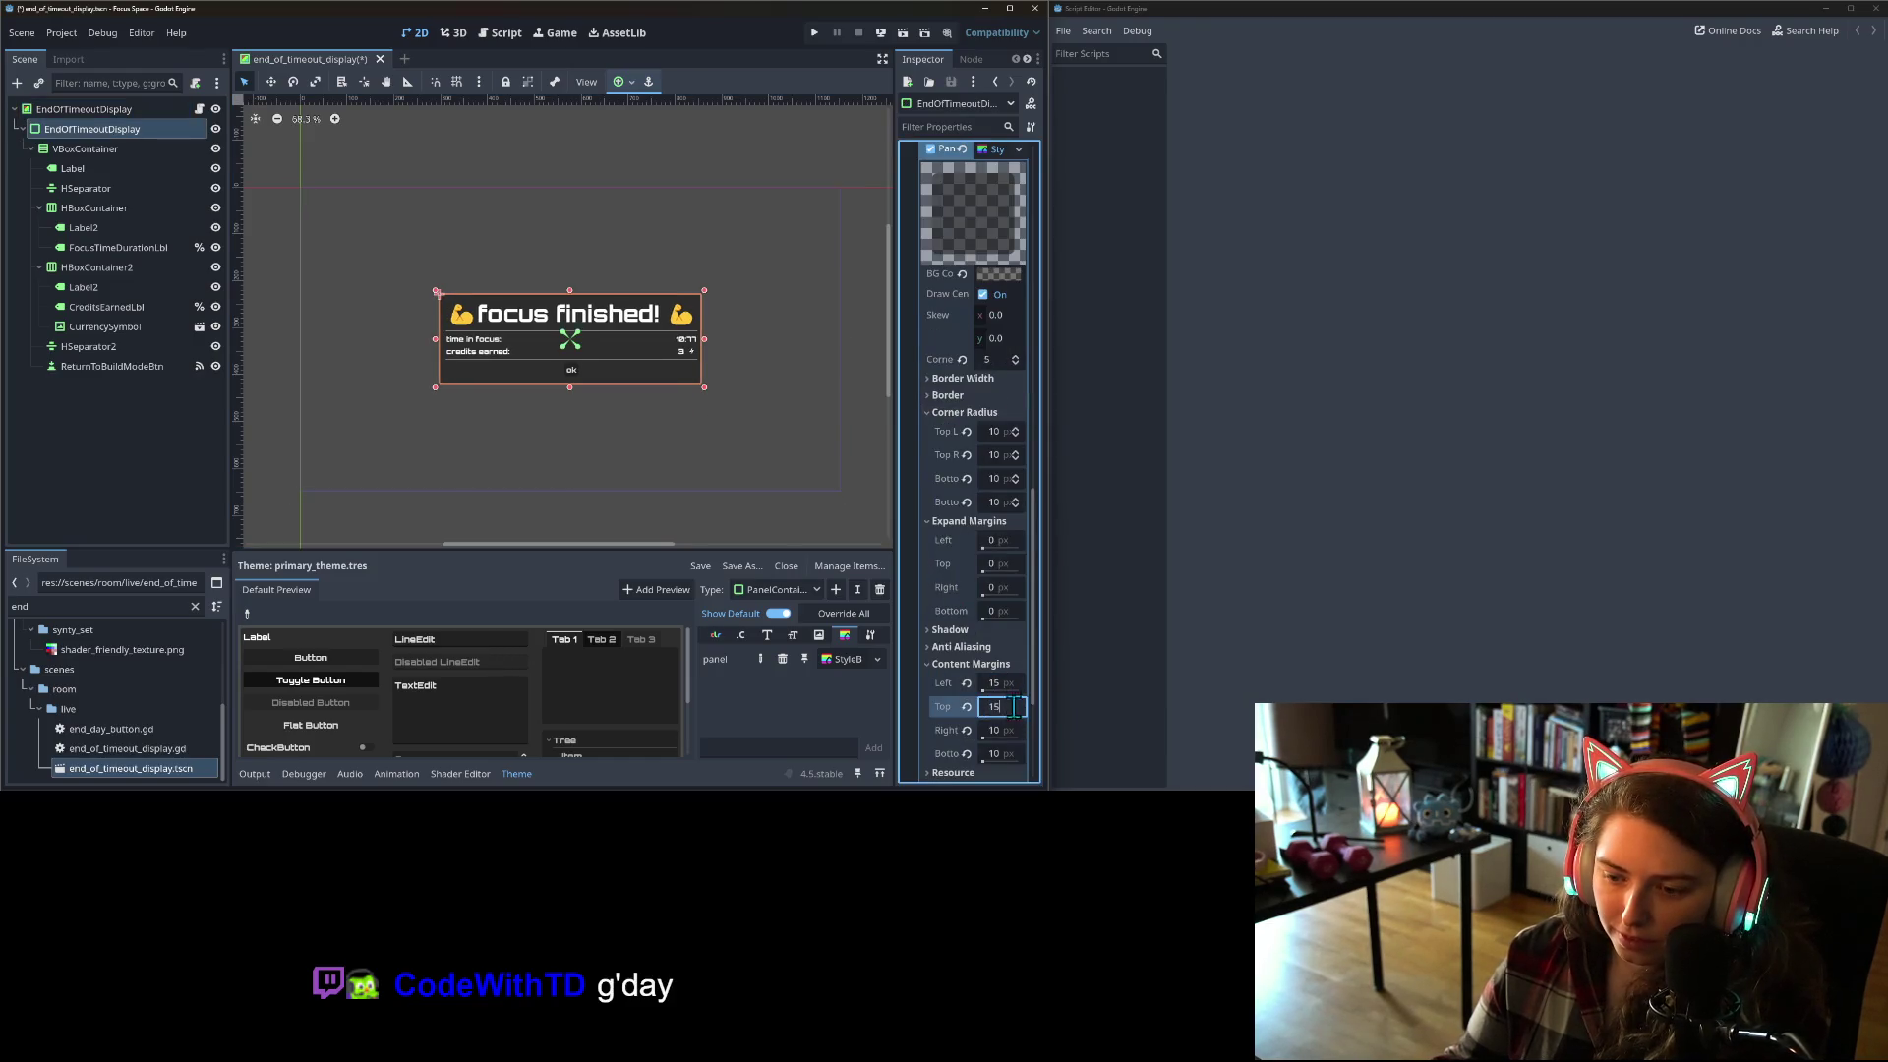
left_click(1007, 729)
type("15")
left_click(1005, 753)
type("15")
left_click(838, 487)
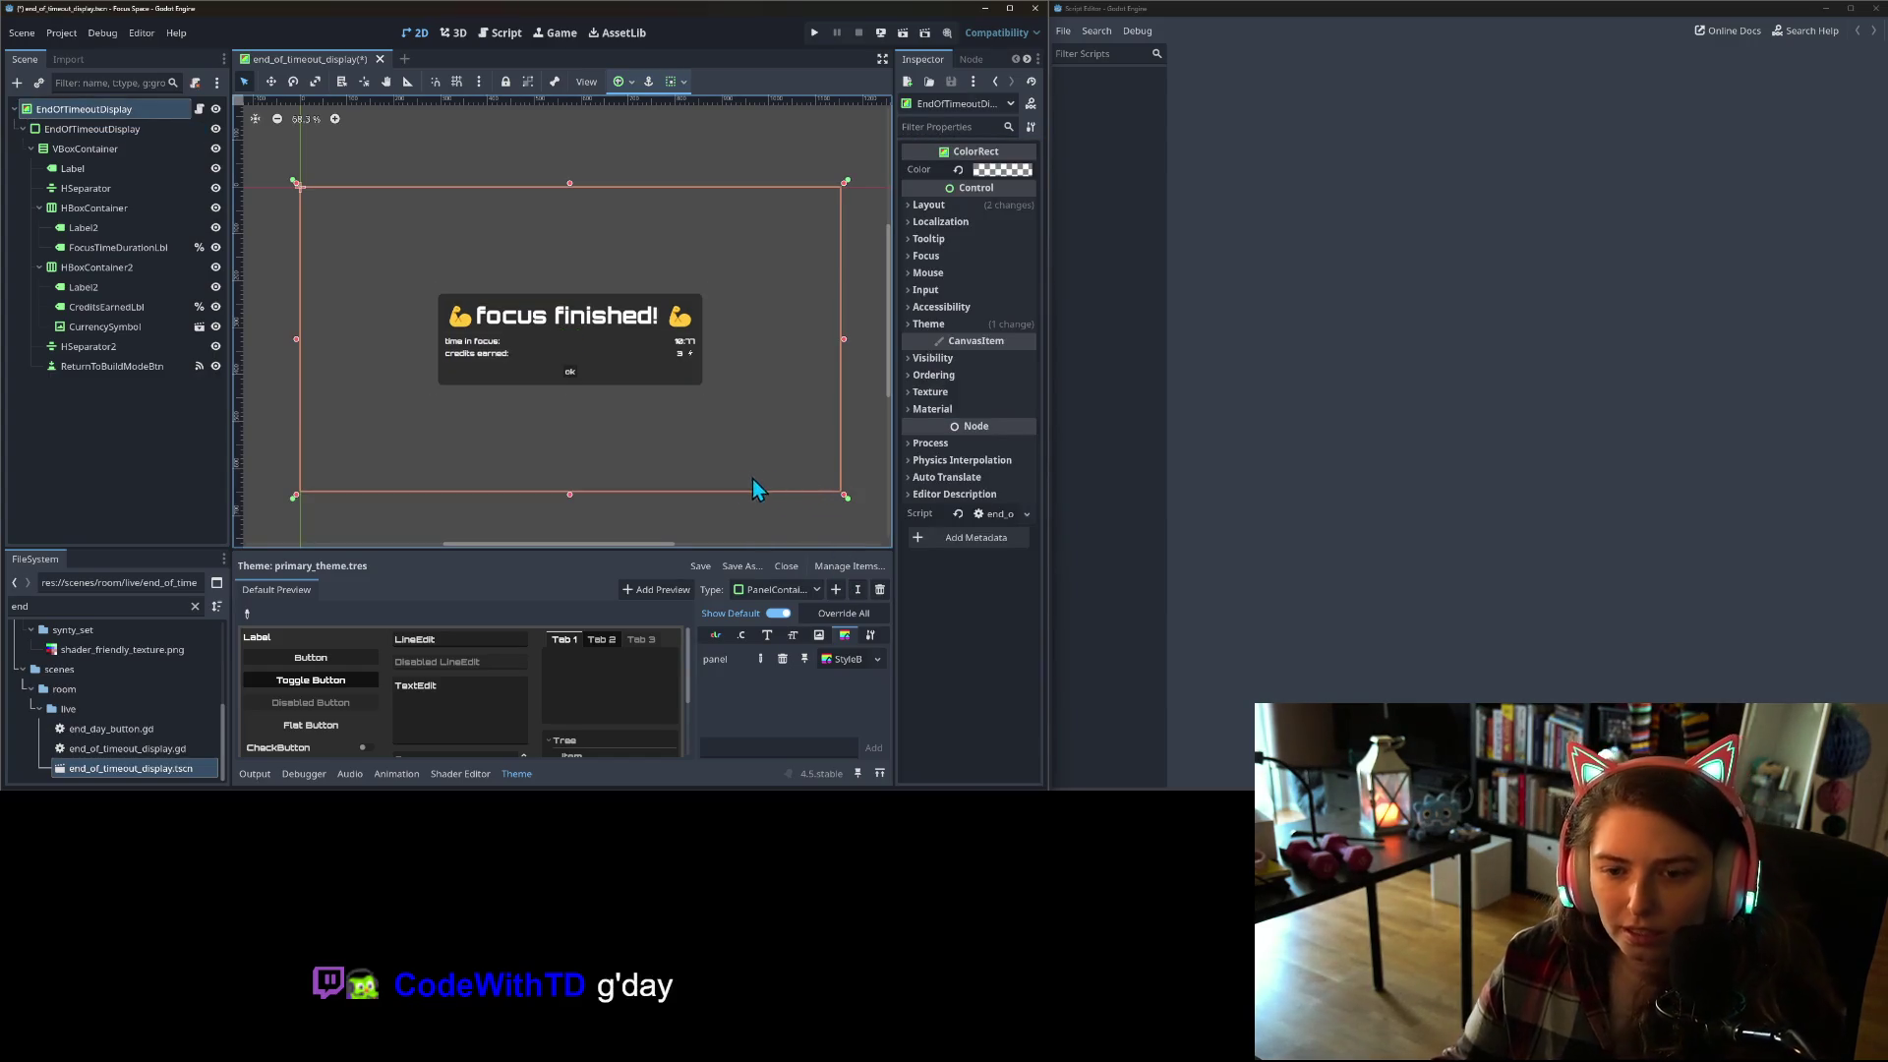
key("ctrl+s")
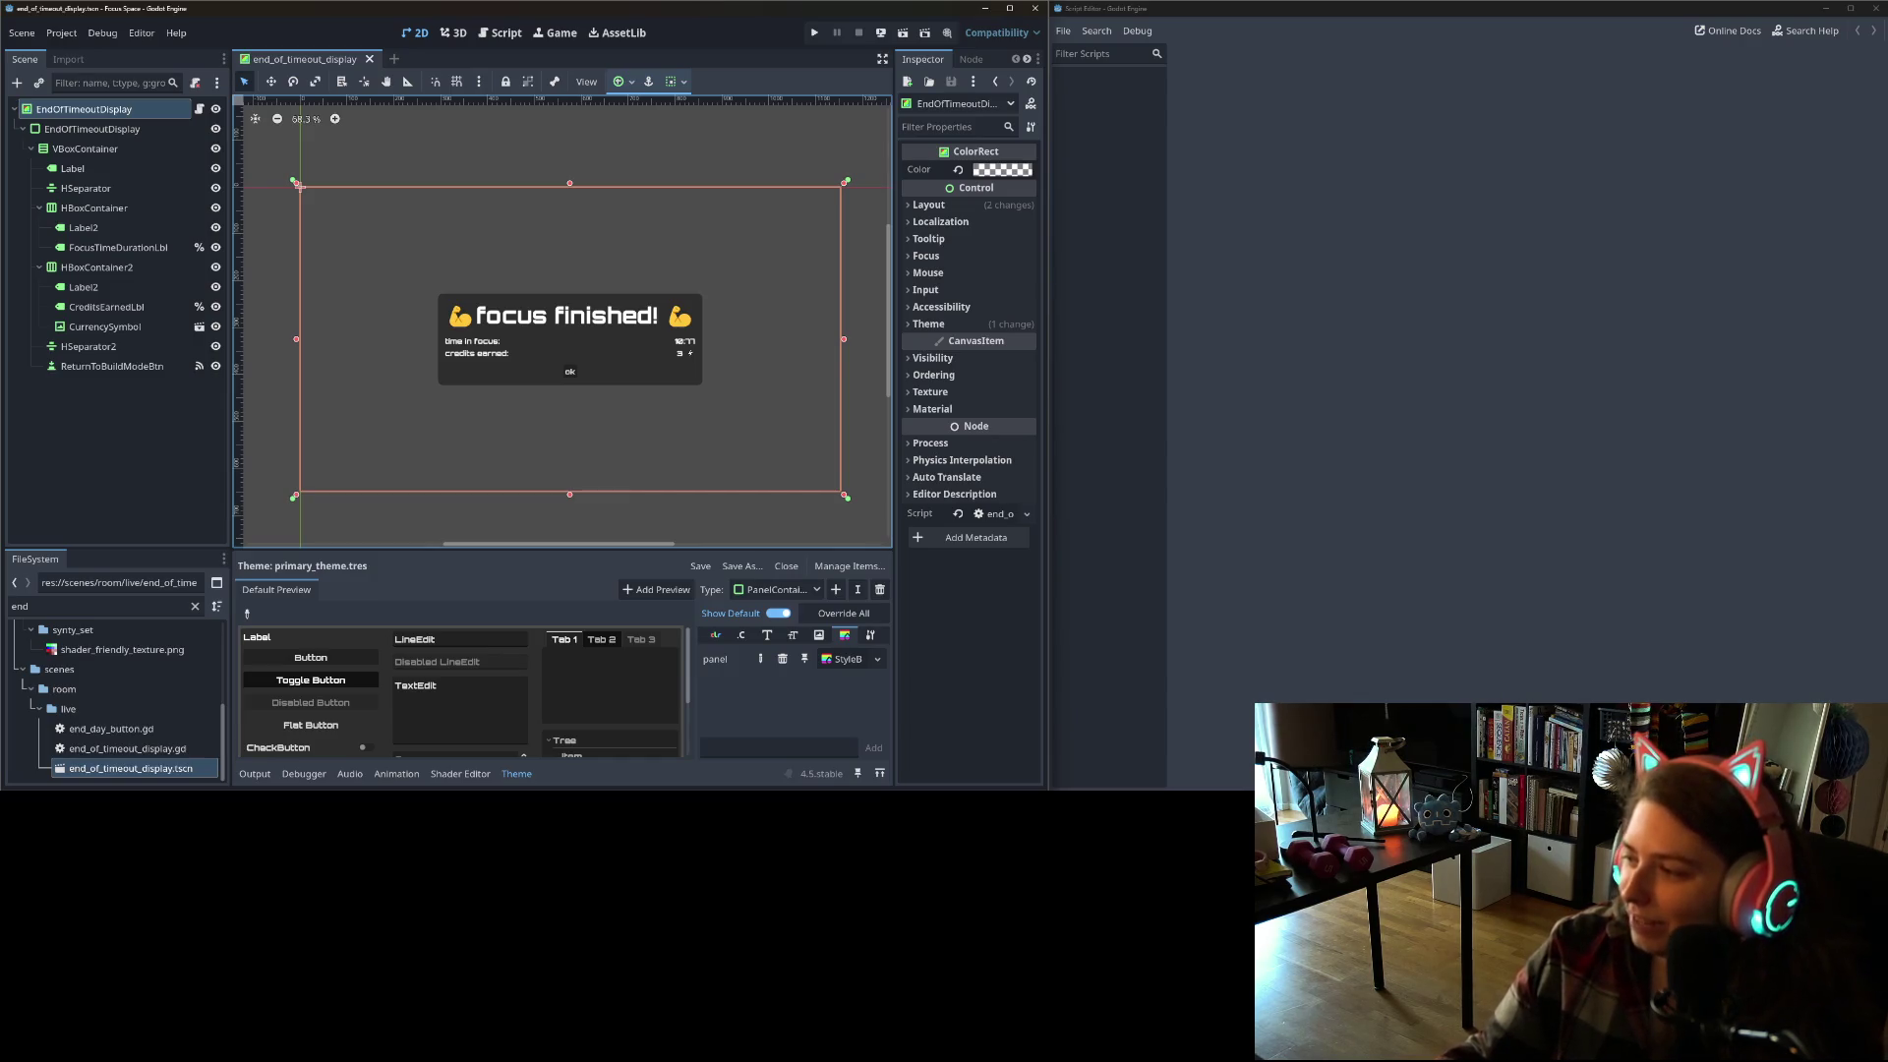
Step: Switch to GitHub Desktop to review the five changed files
key("alt+Tab")
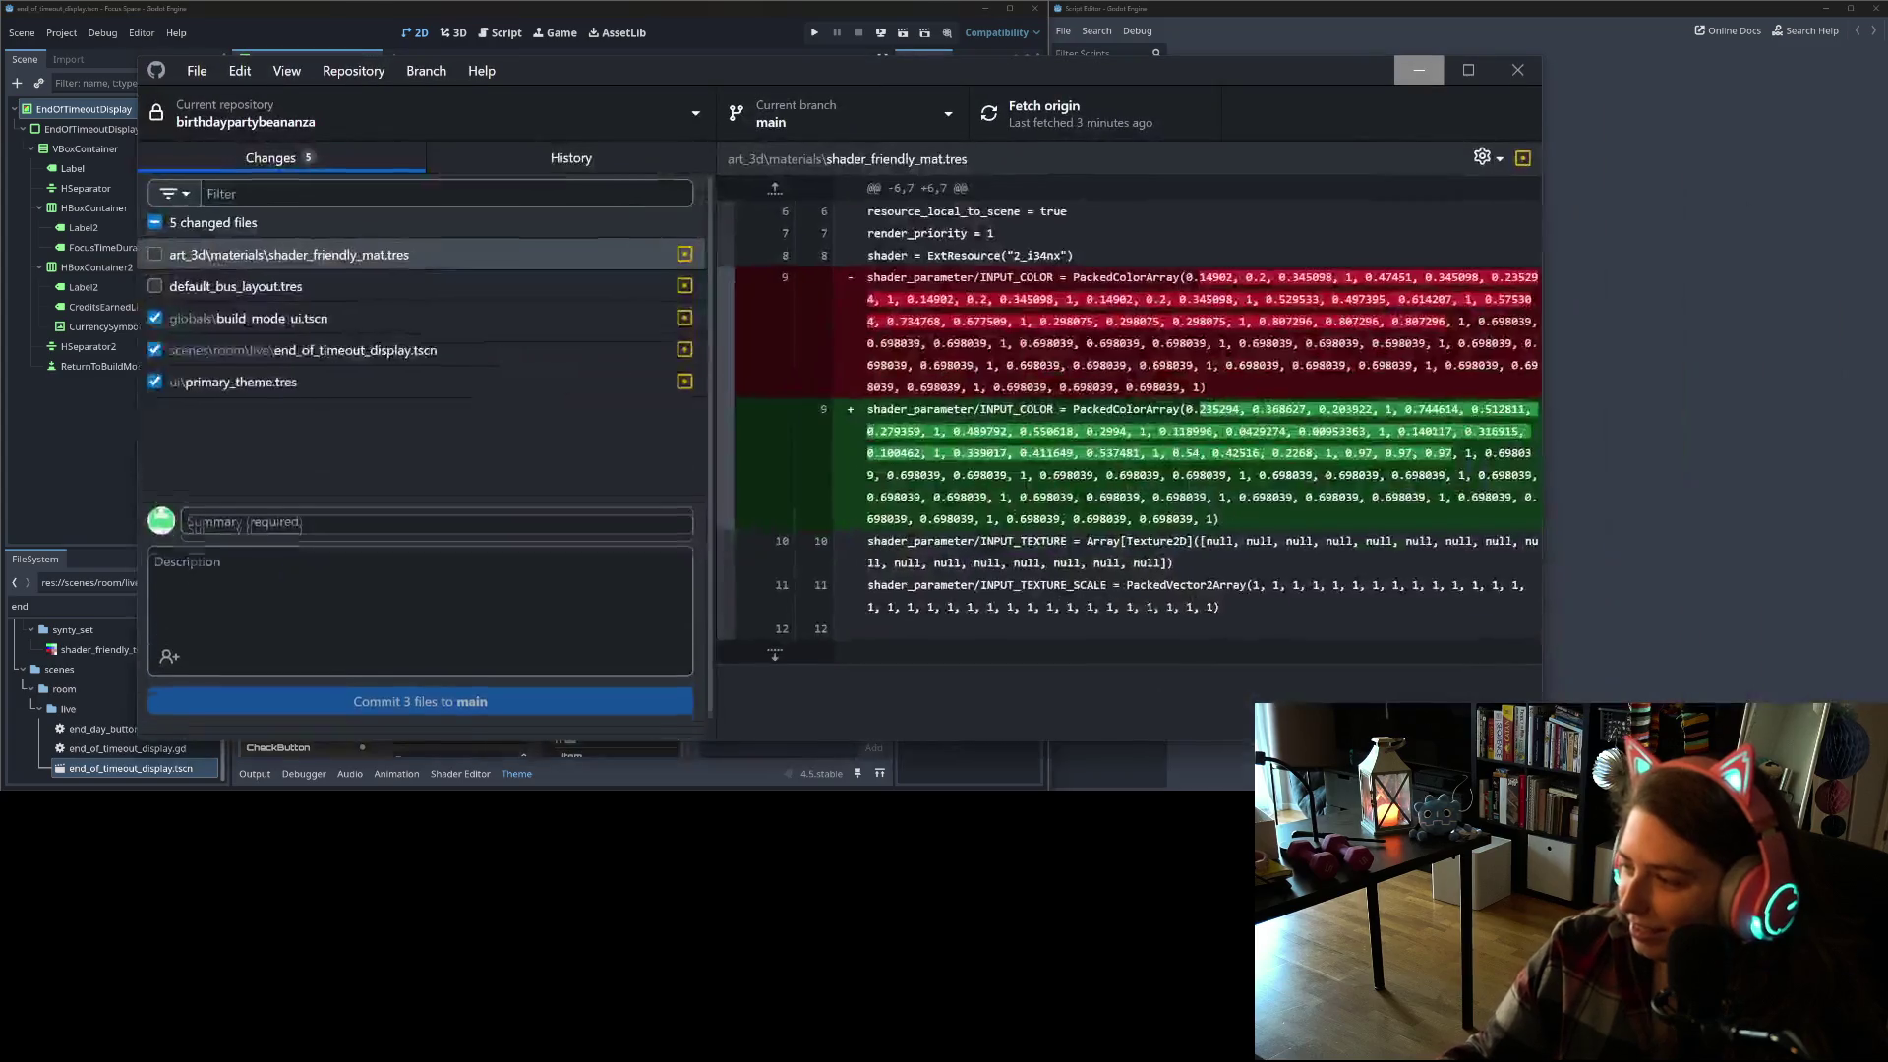
Step: Review the diffs for build_mode_ui.tscn, end_of_timeout_display.tscn and primary_theme.tres
left_click(451, 322)
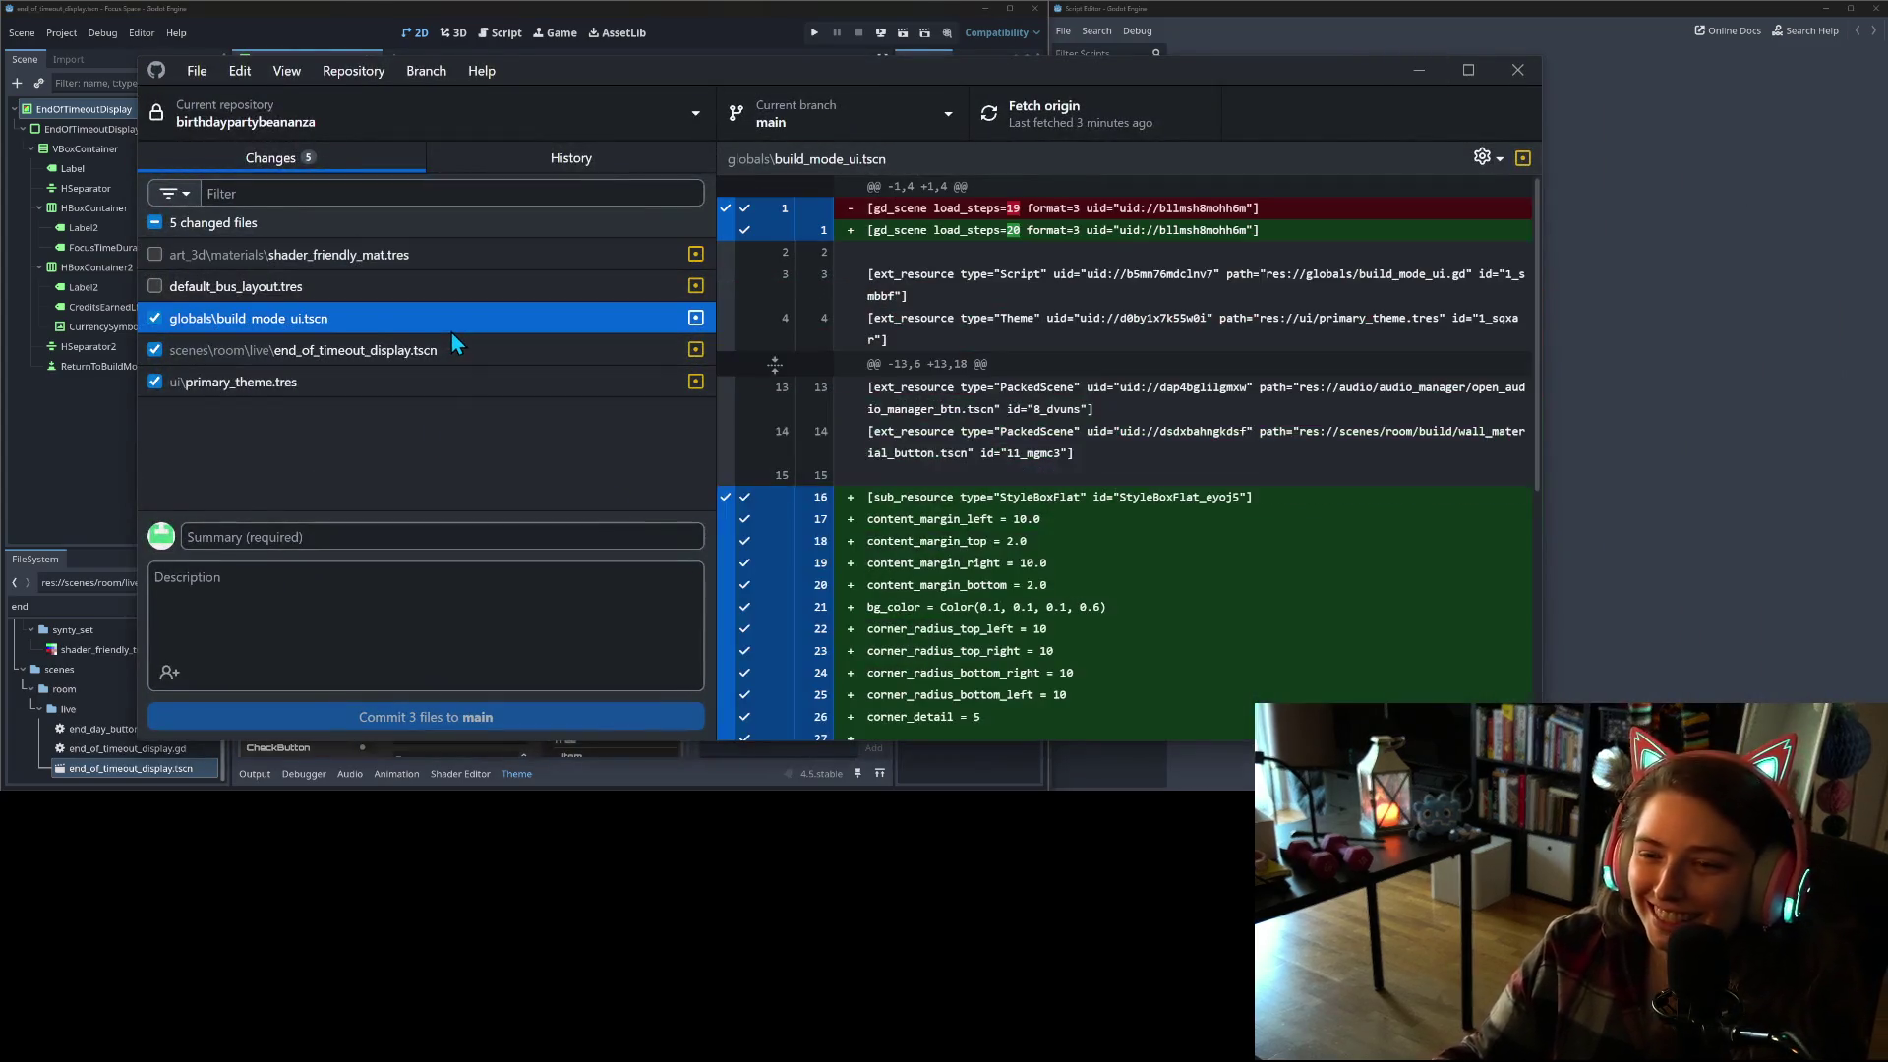
left_click(450, 356)
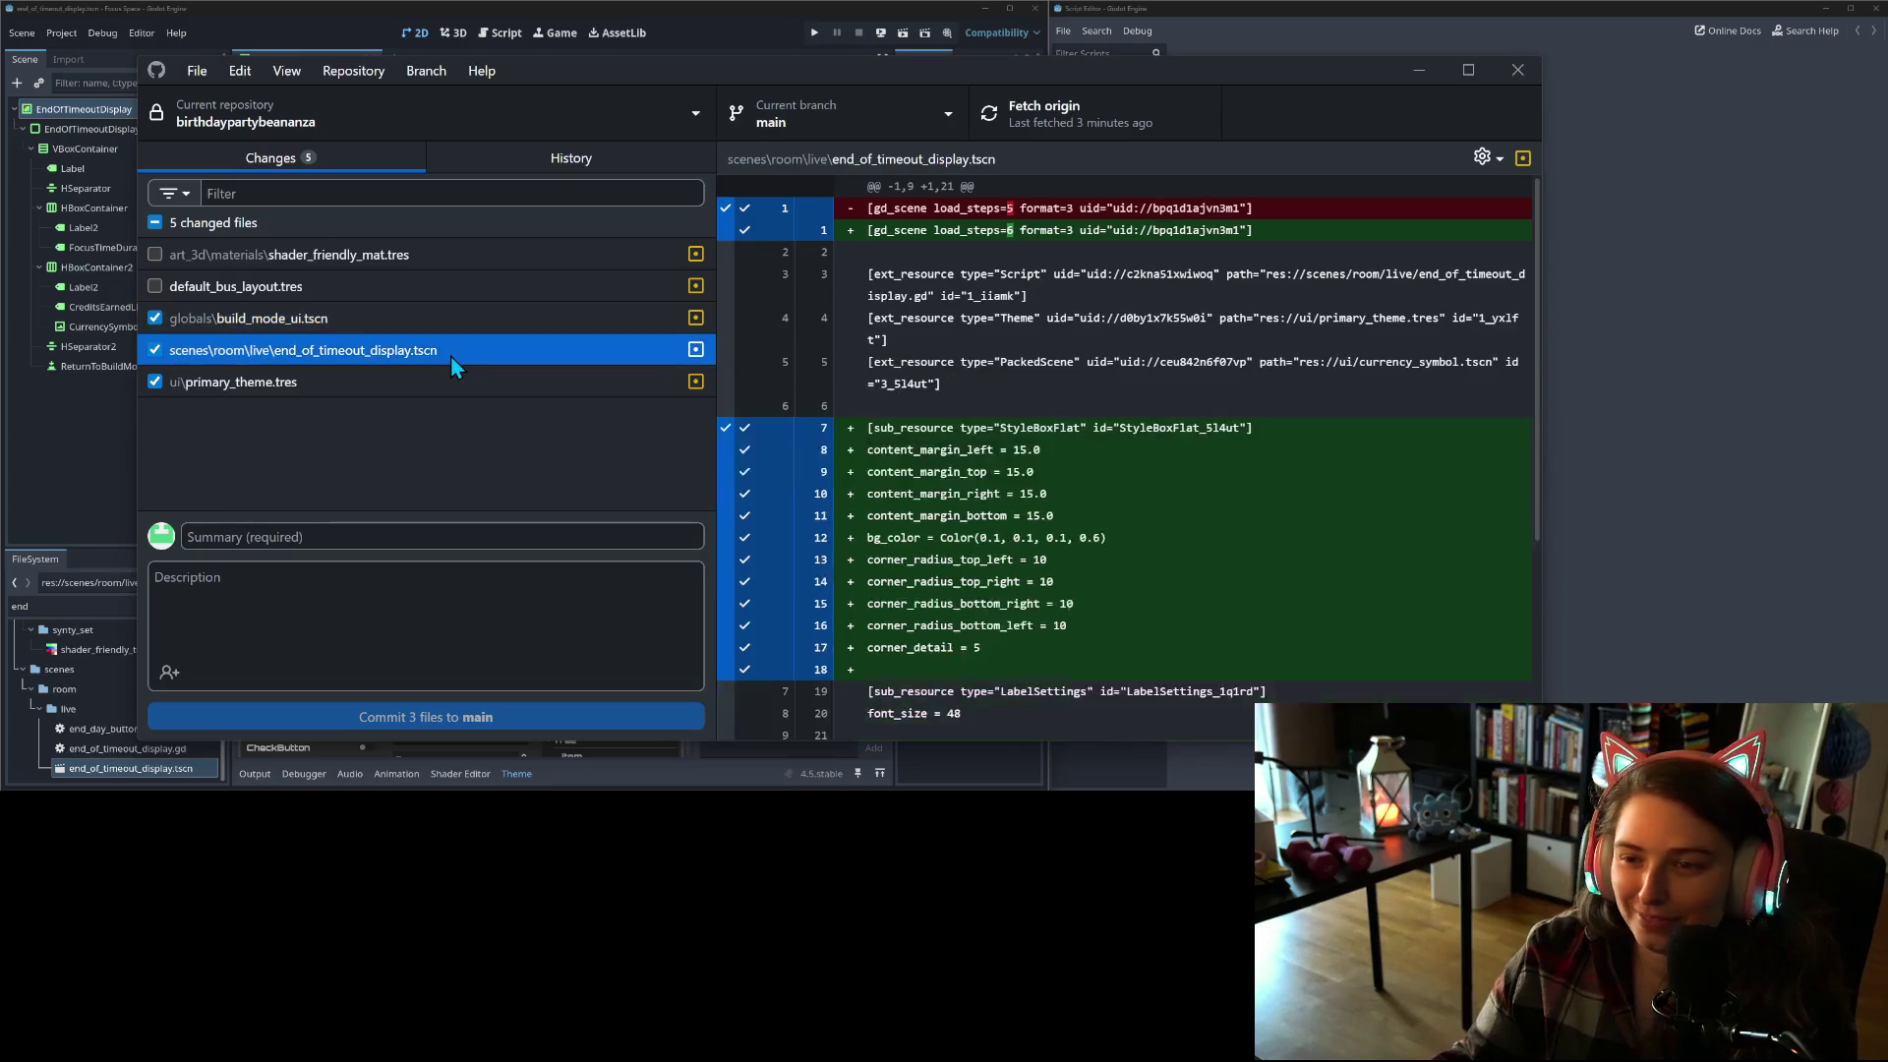
left_click(239, 383)
left_click(333, 347)
key("Up")
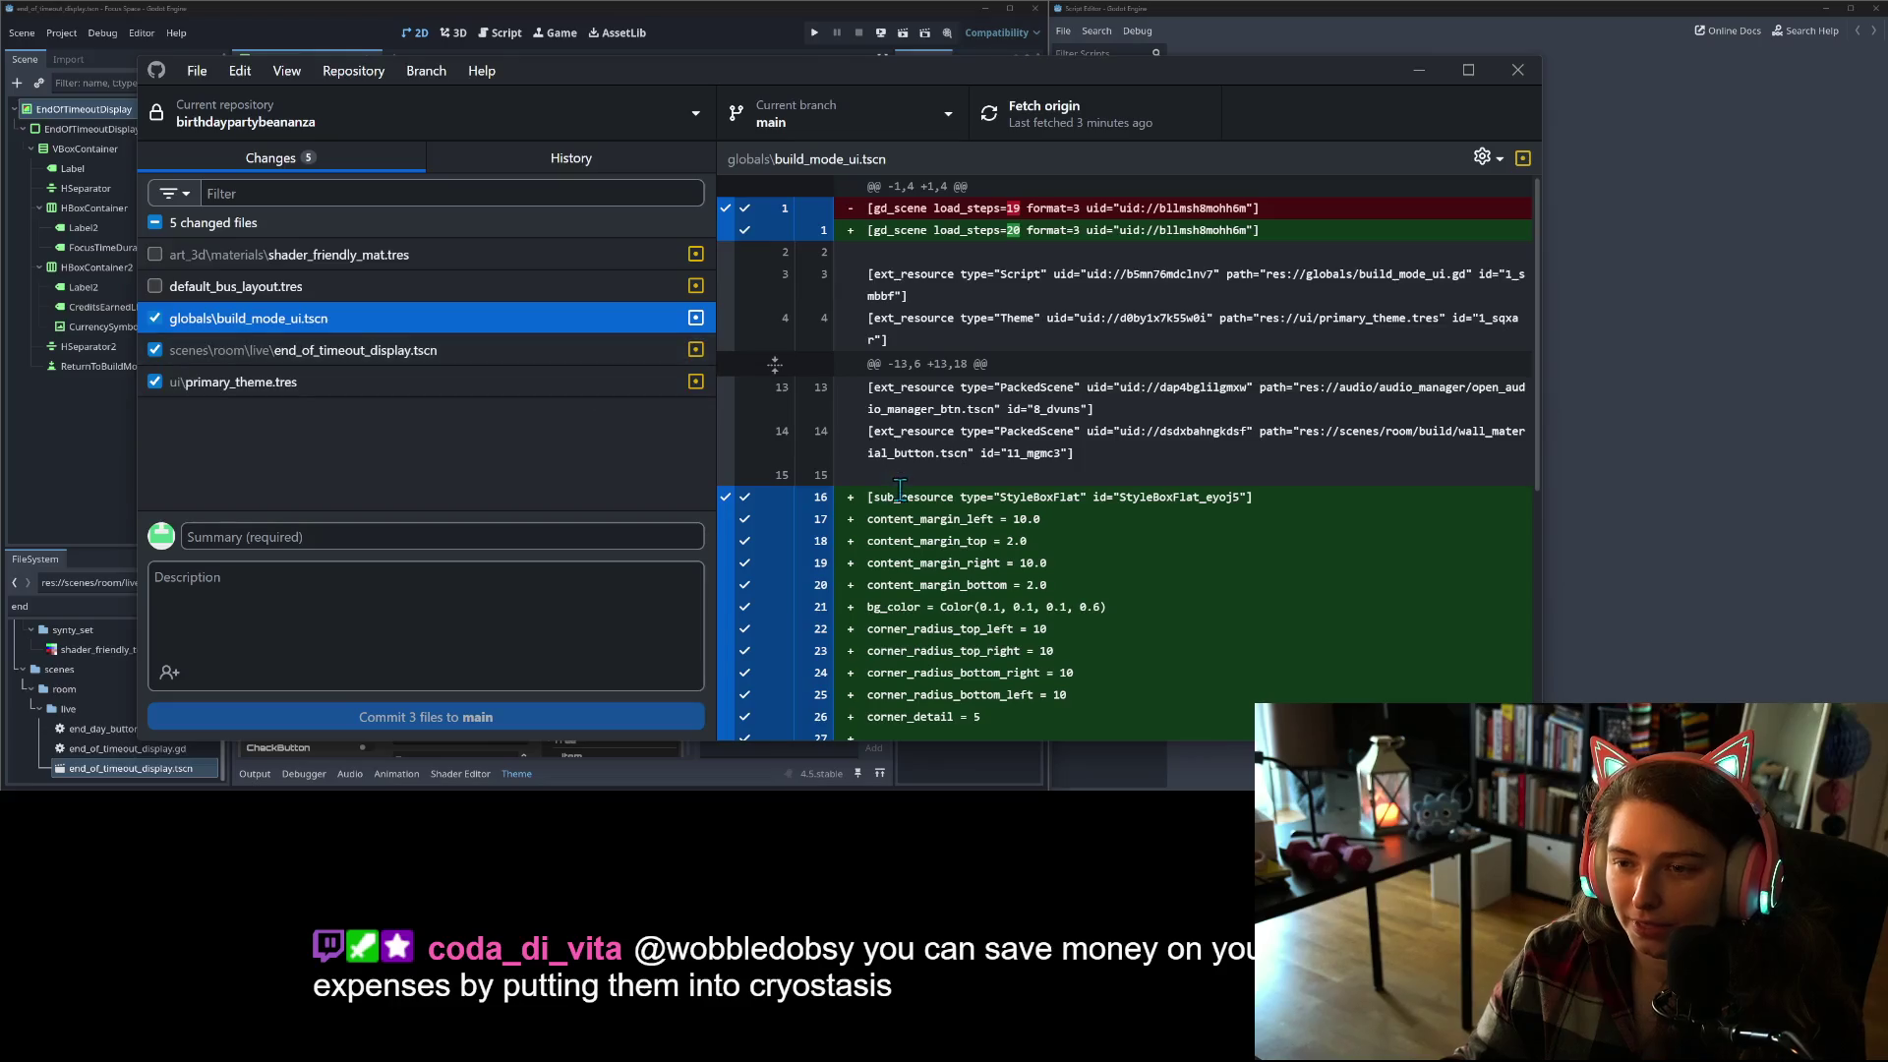
scroll("down", 3)
scroll("down", 3)
scroll("up", 3)
Step: Commit the other two files without build_mode_ui.tscn as 'adjusts end of timeout display for more margin'
left_click(155, 318)
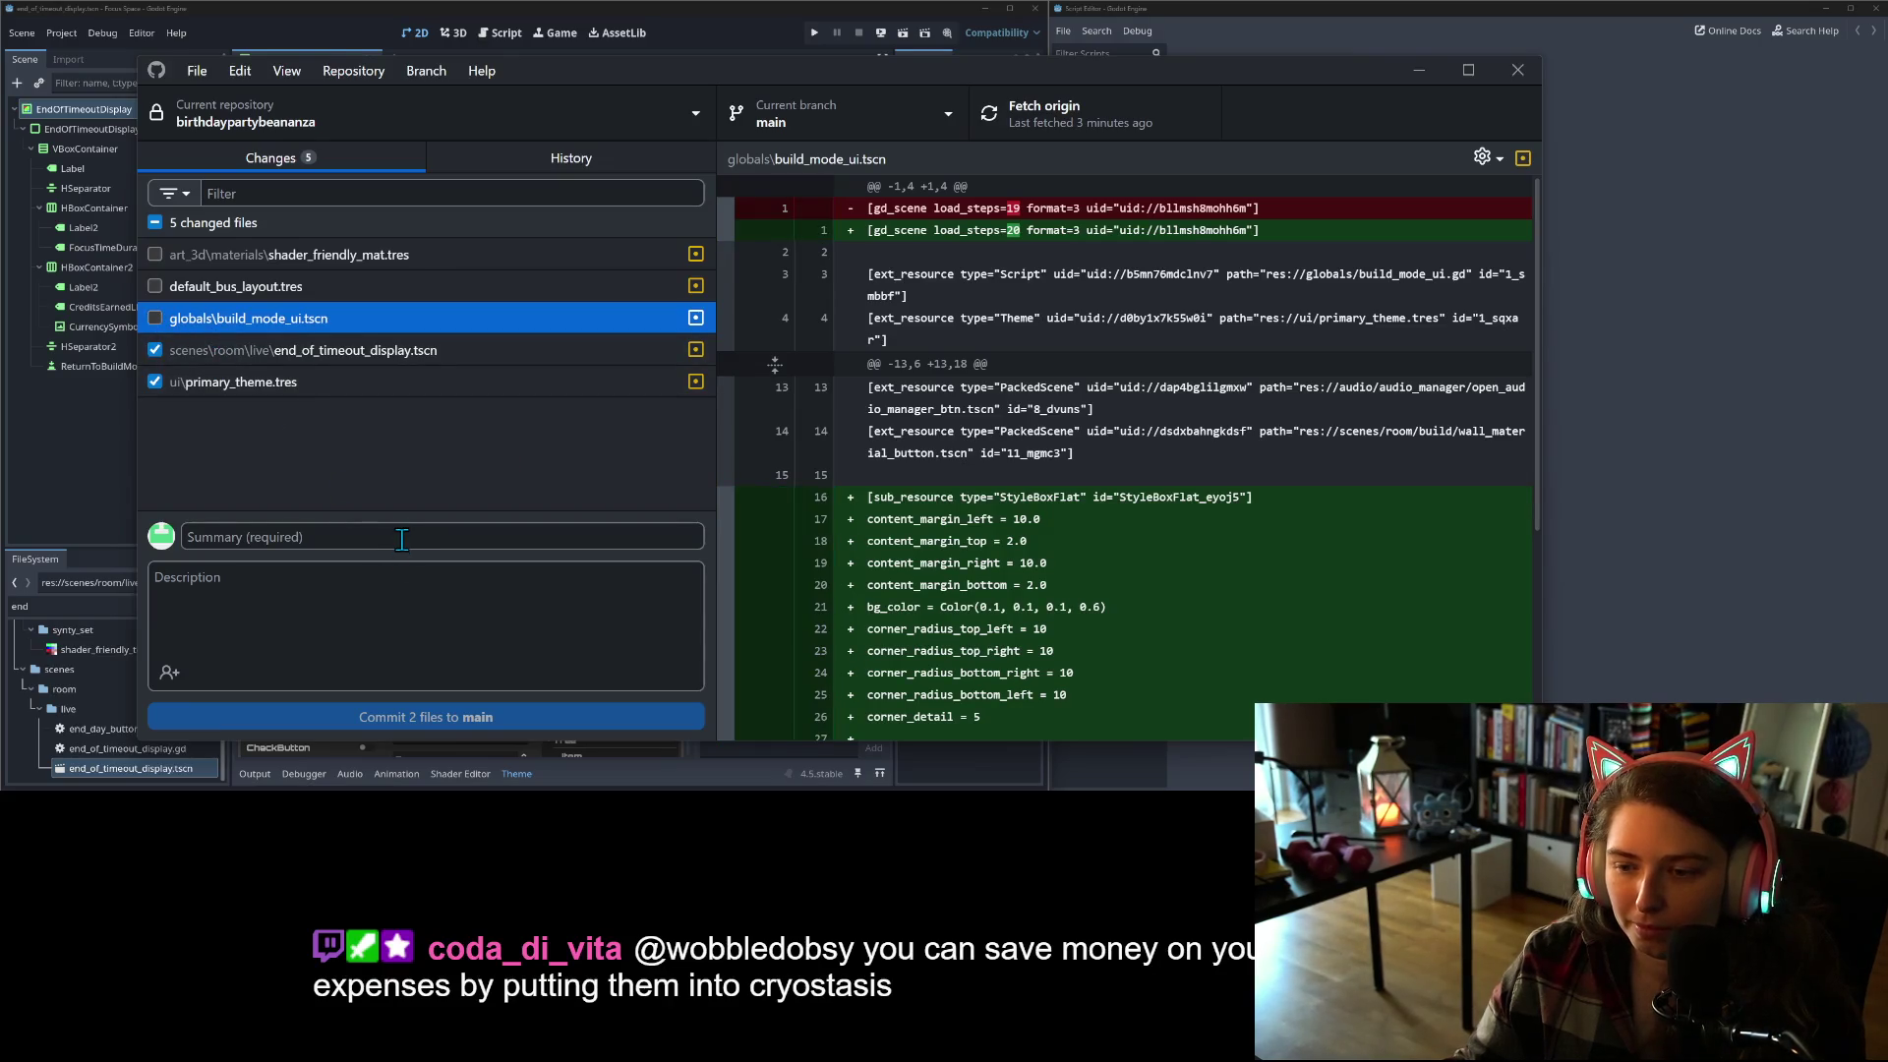
left_click(560, 539)
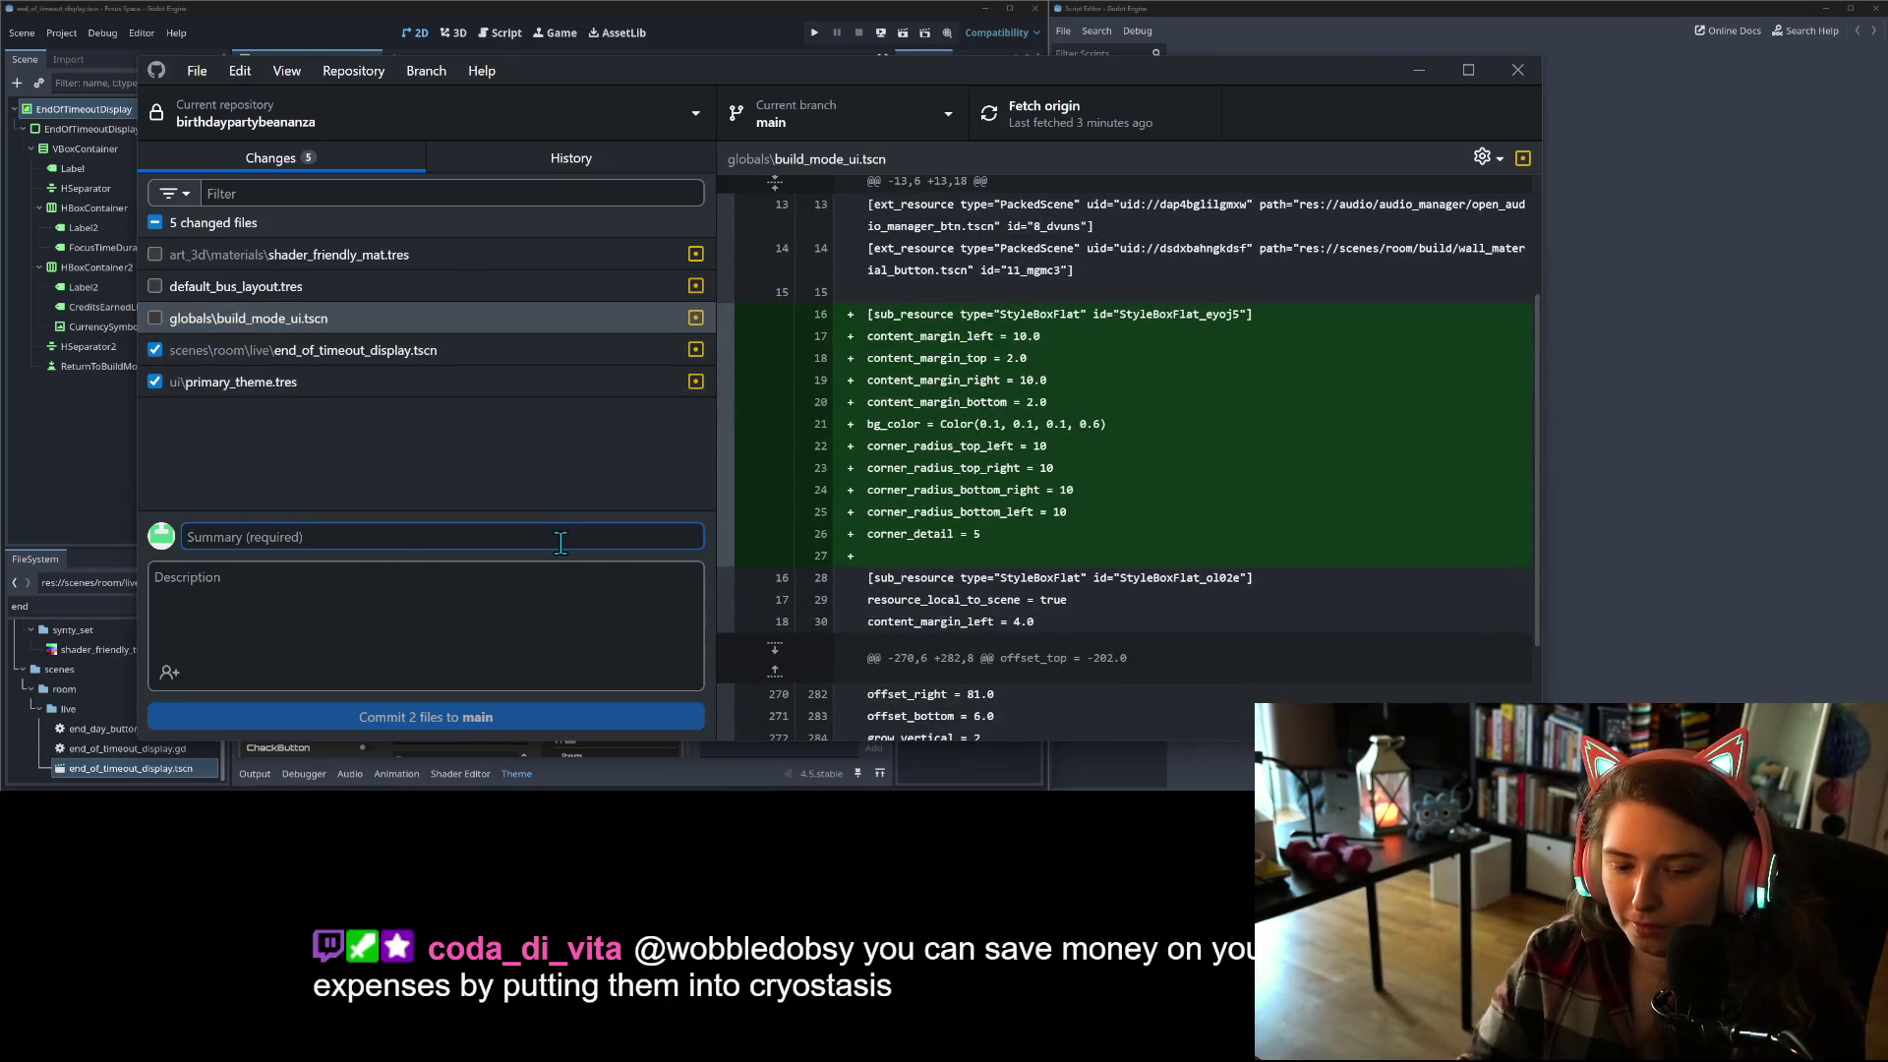
type("adjusts")
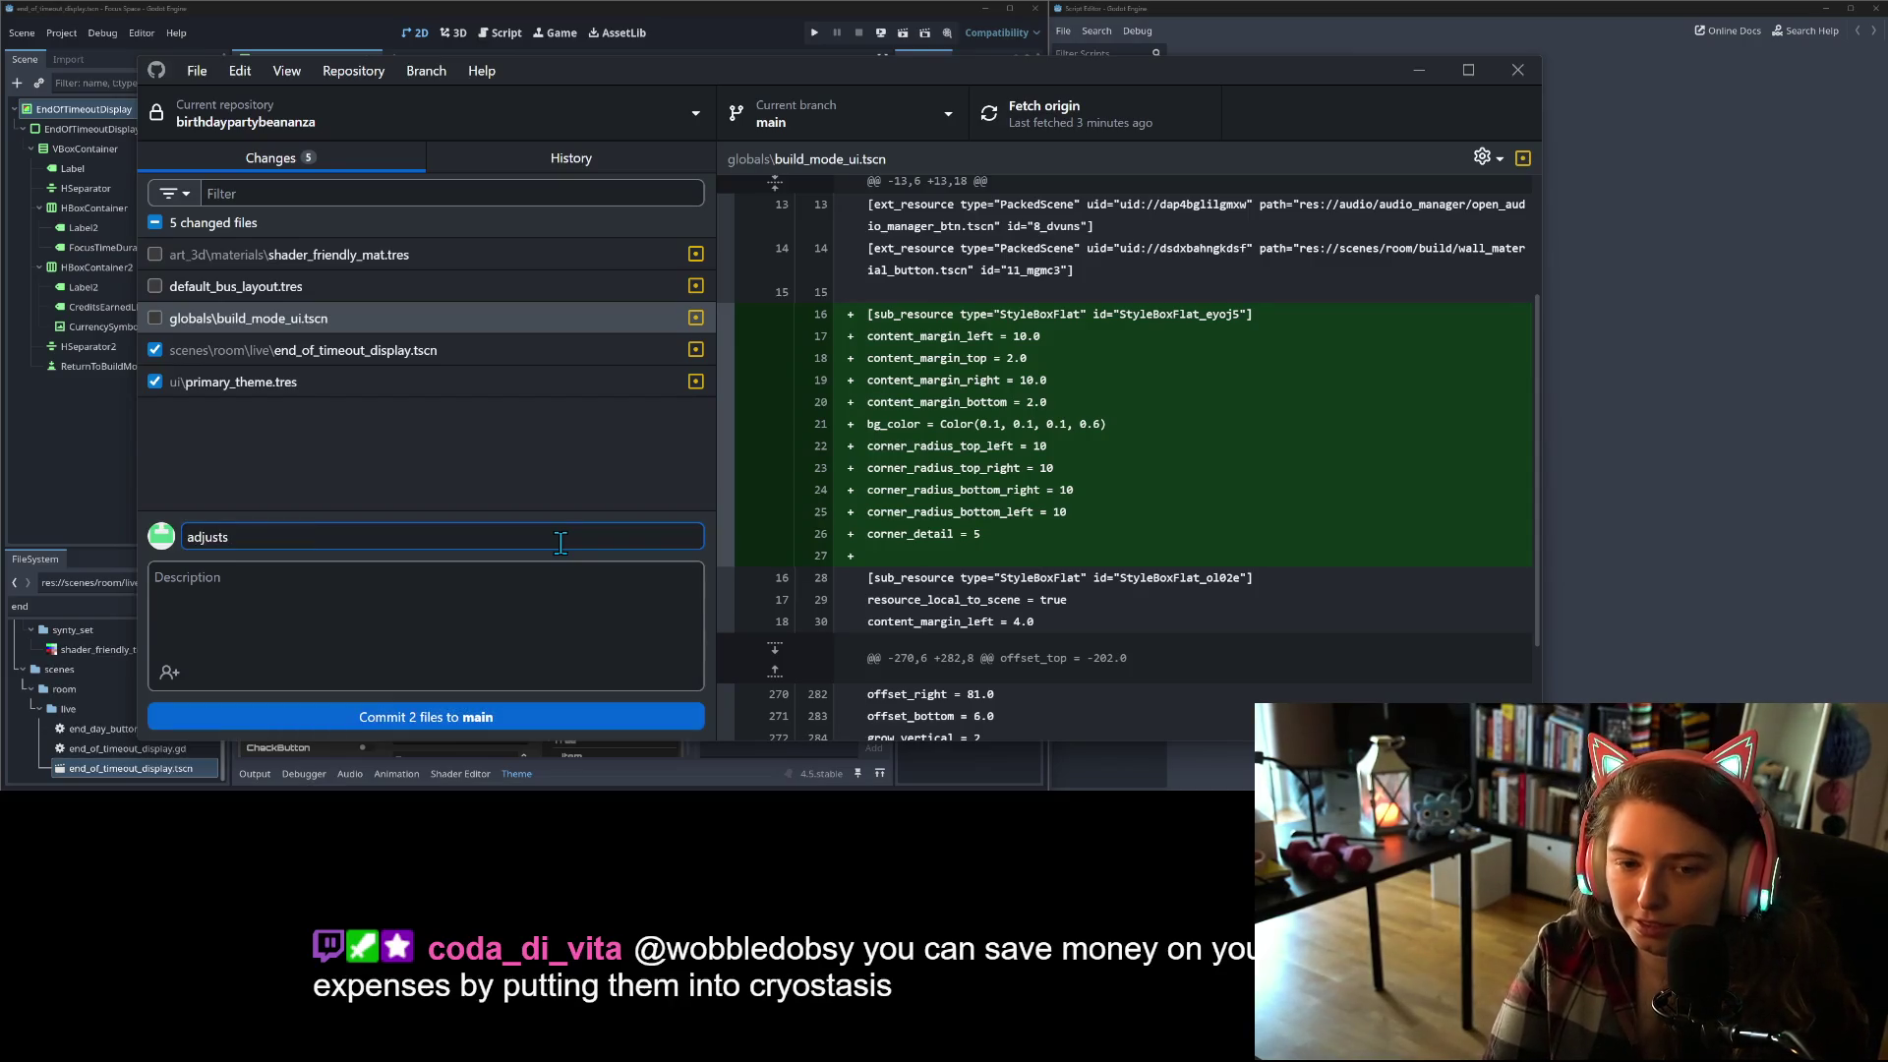
type(" end of timeout display ")
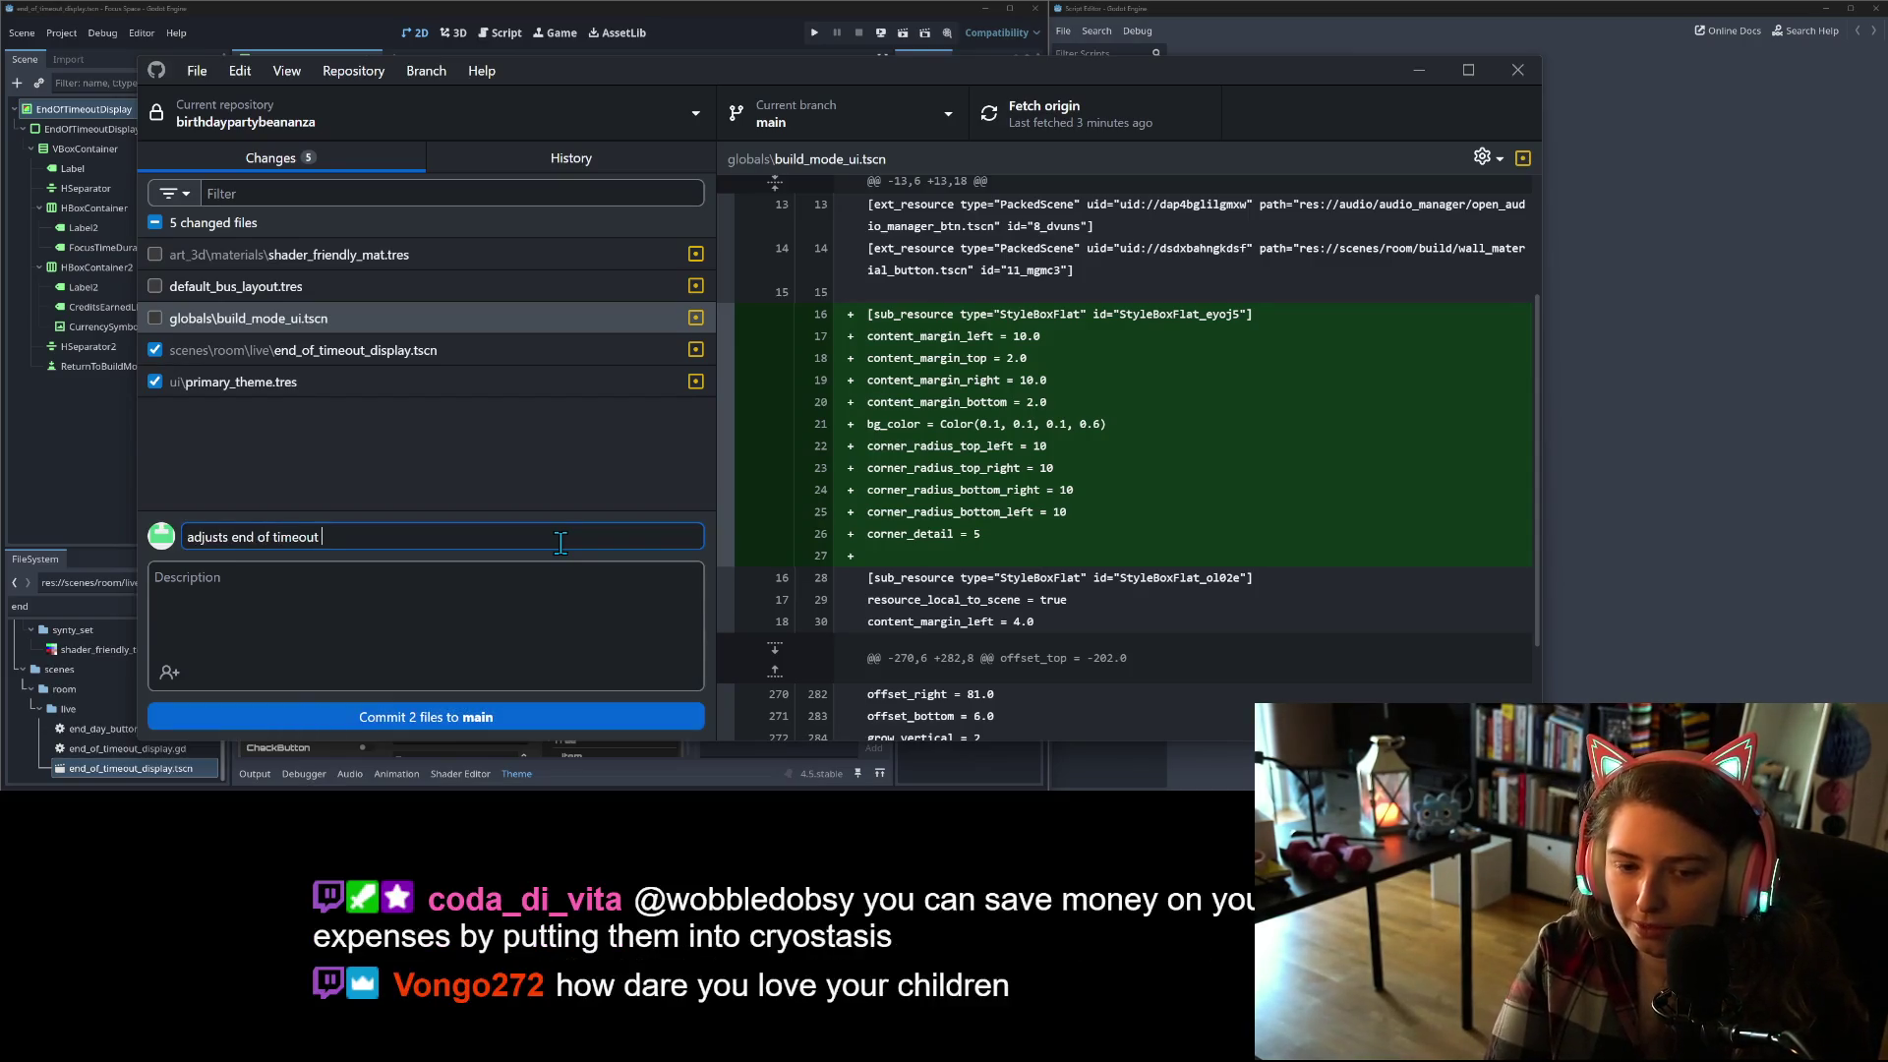
type("for more marg")
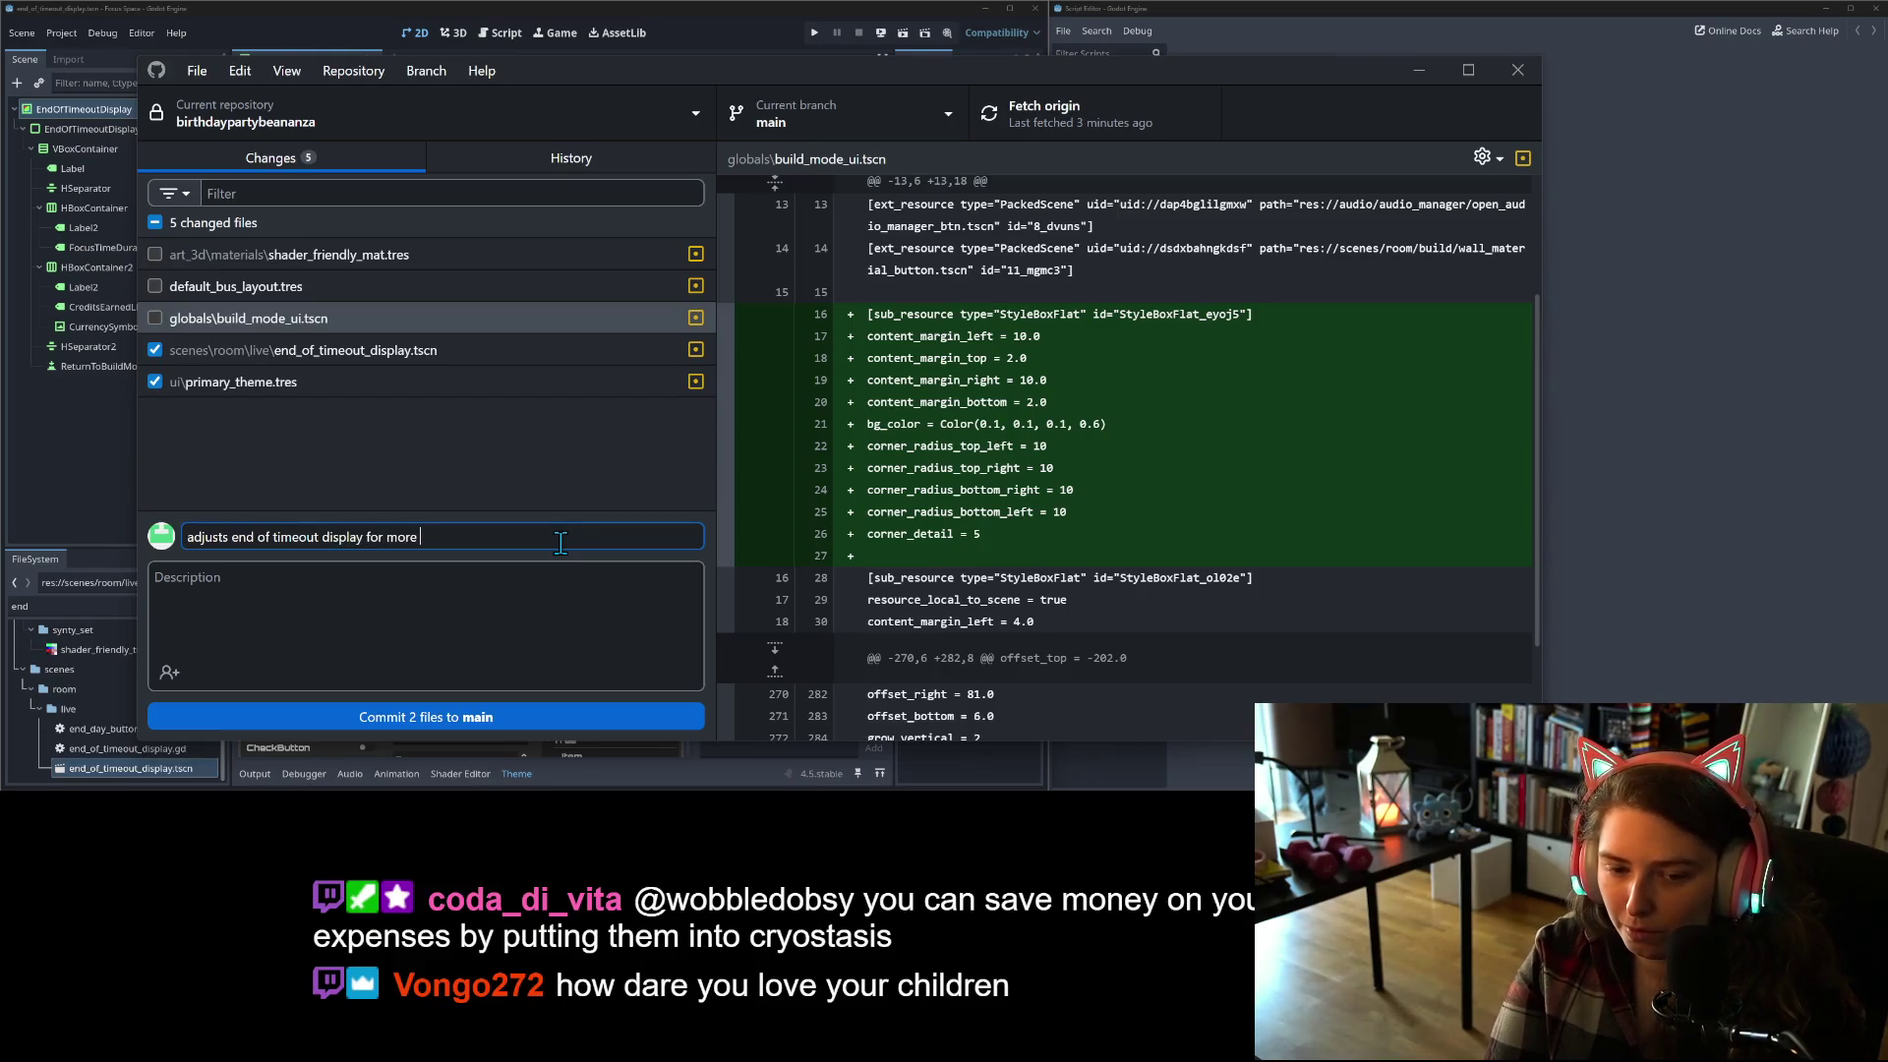
type("in")
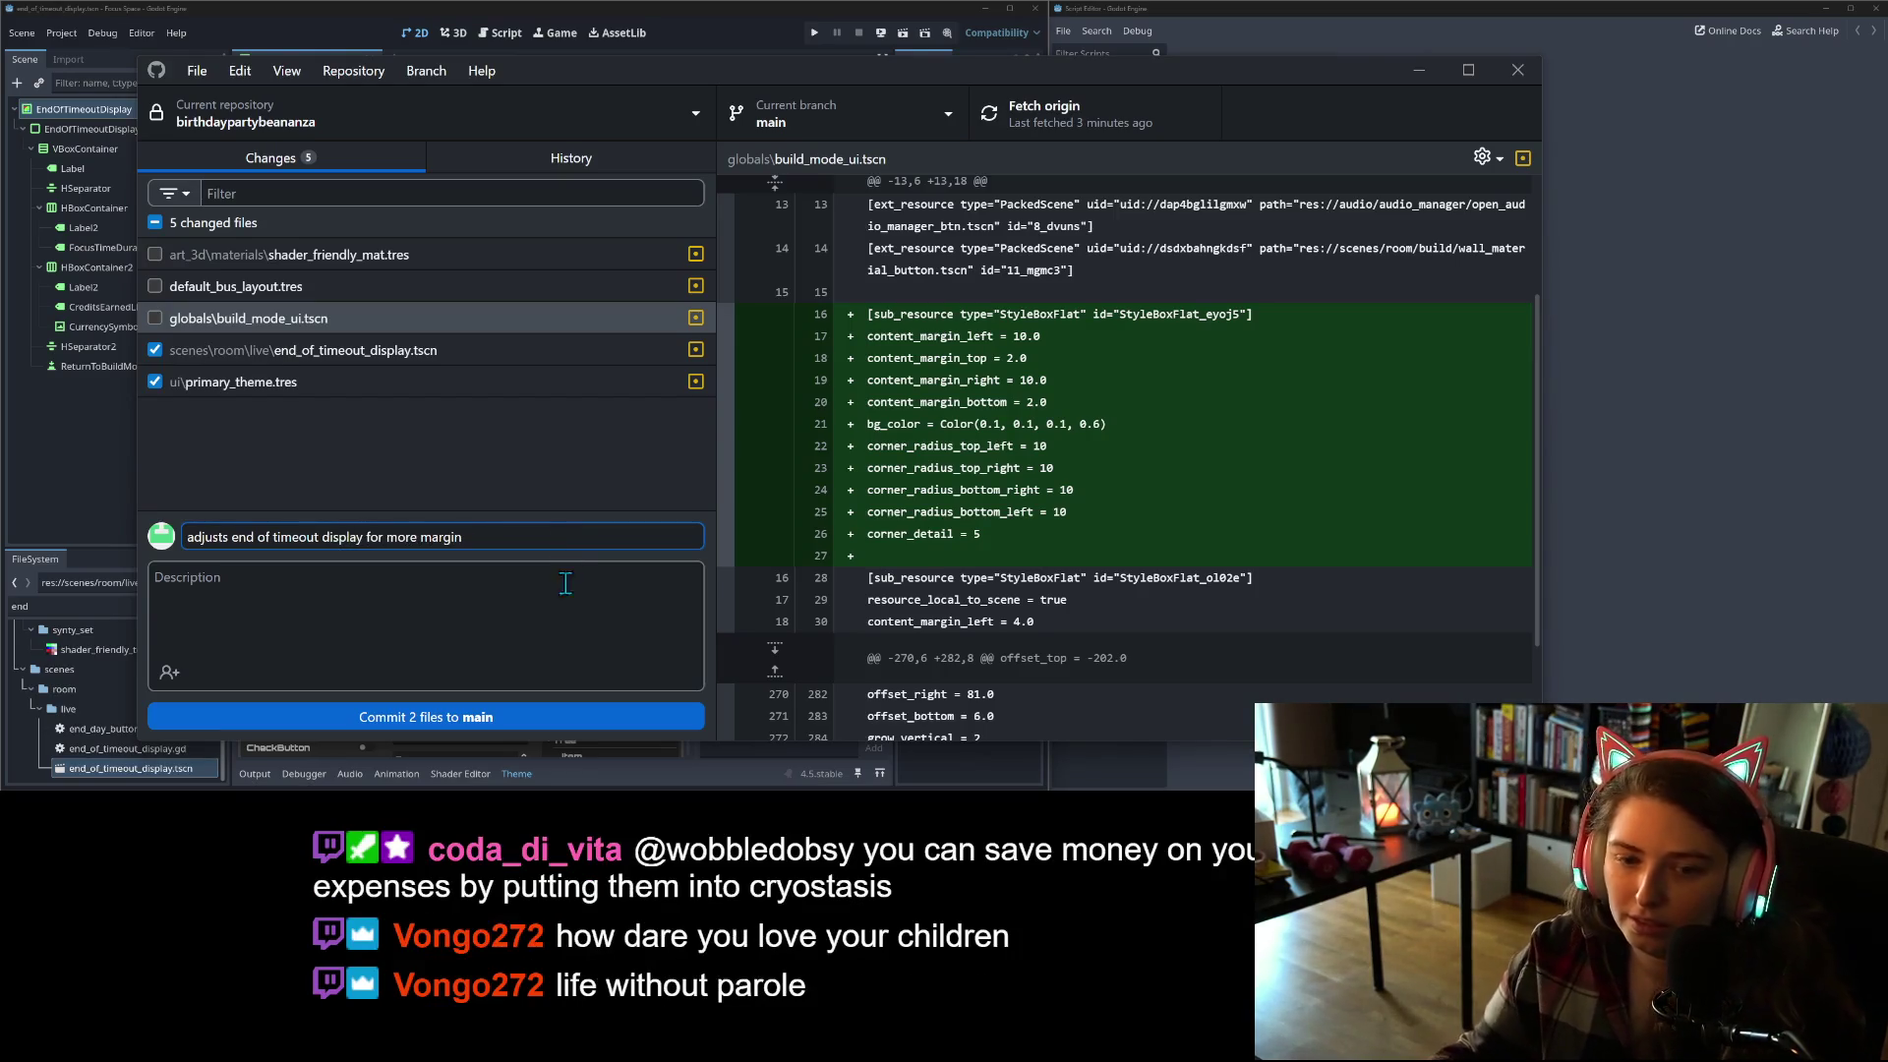
left_click(584, 722)
Step: Stage build_mode_ui.tscn and begin the next summary 'adjusts wall recol'
left_click(154, 326)
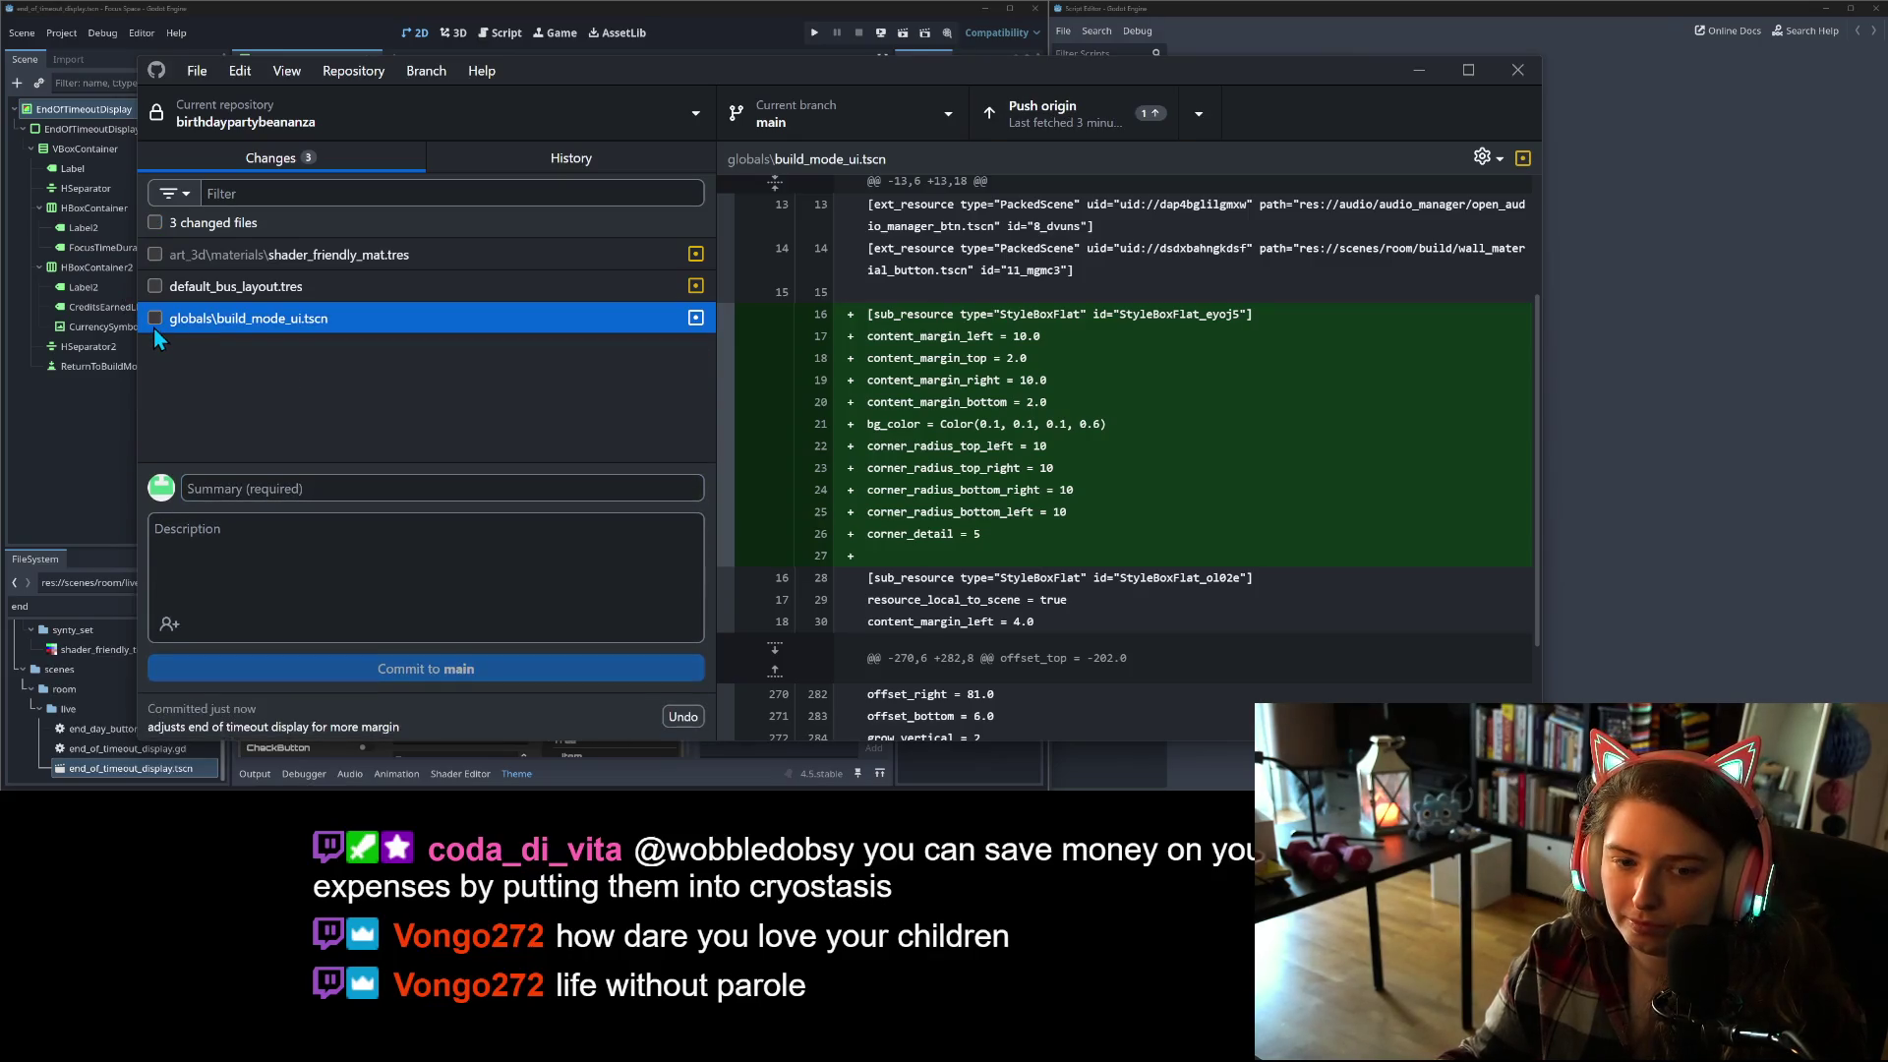
left_click(154, 320)
left_click(325, 488)
type("adj")
type("usts")
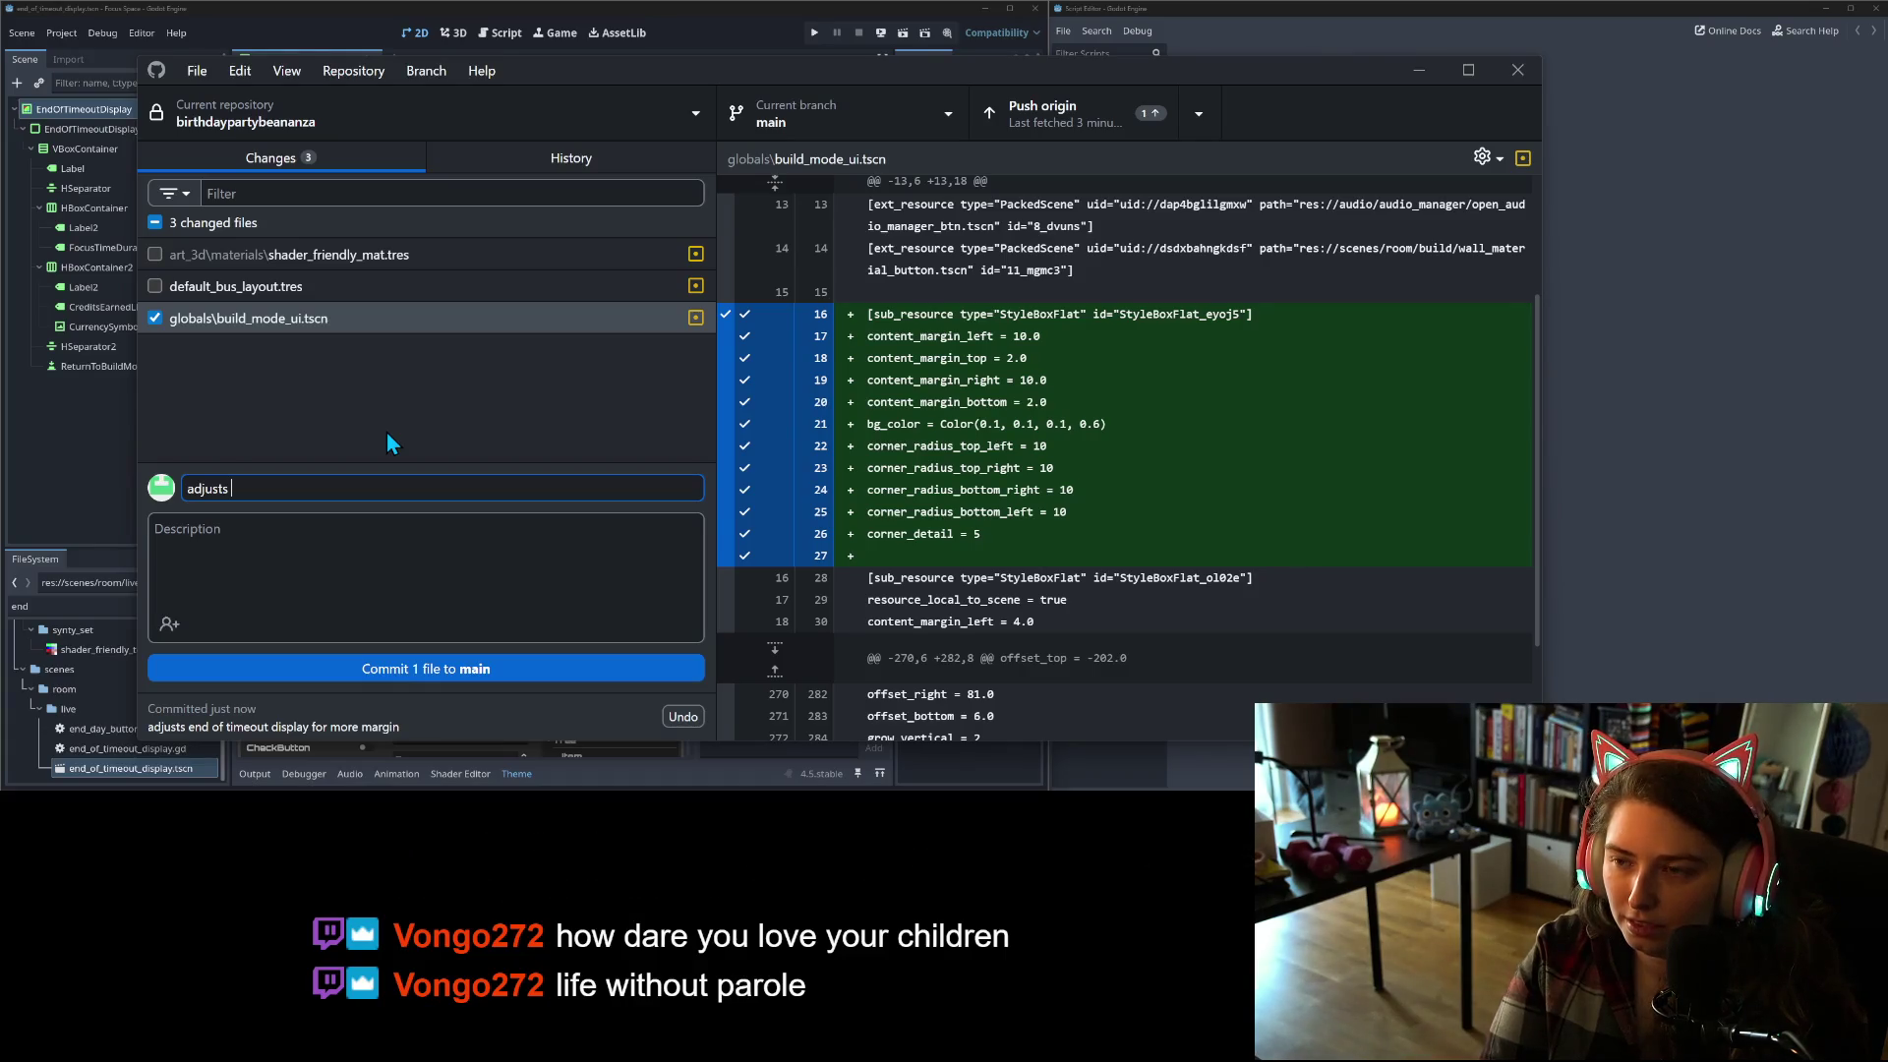